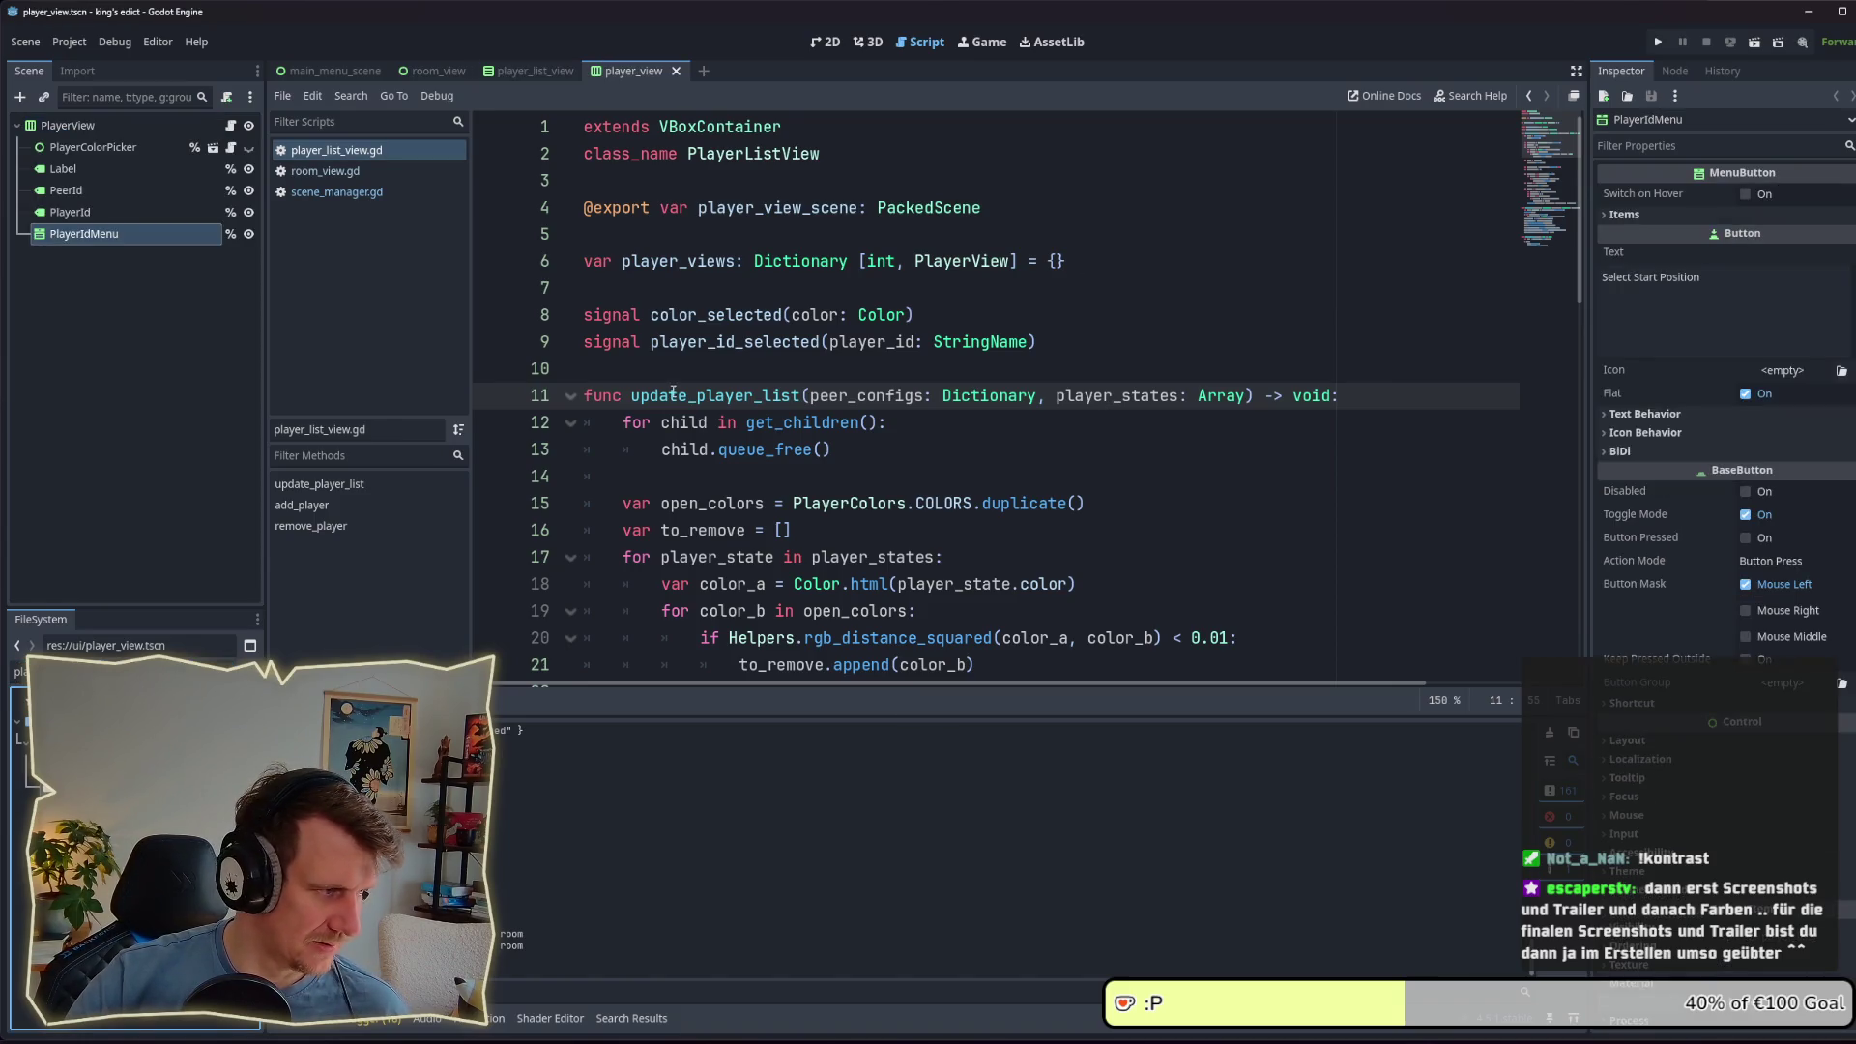
Step: Show the player_view scene in the 2D editor and select the PlayerColorPicker node
{"action": "left_click", "coordinate": [109, 122]}
{"action": "left_click", "coordinate": [829, 43]}
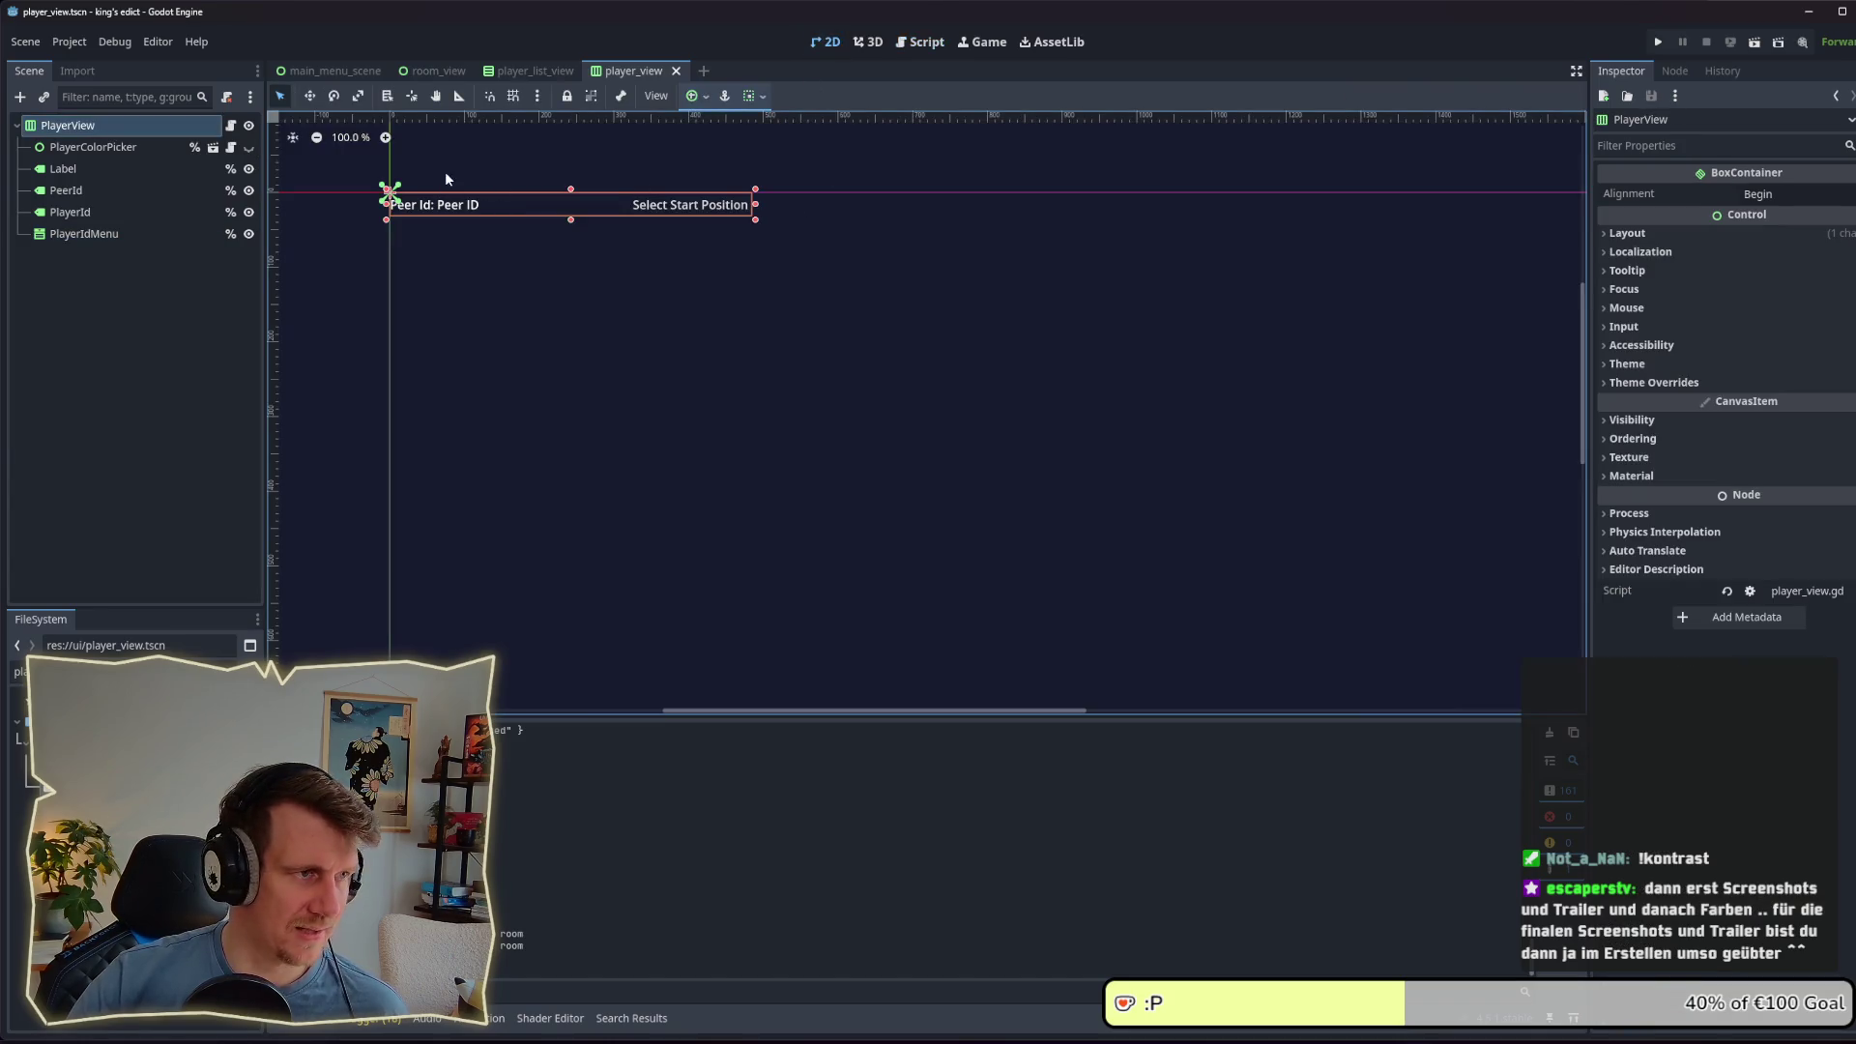
{"action": "left_click", "coordinate": [108, 147]}
{"action": "left_click", "coordinate": [110, 151]}
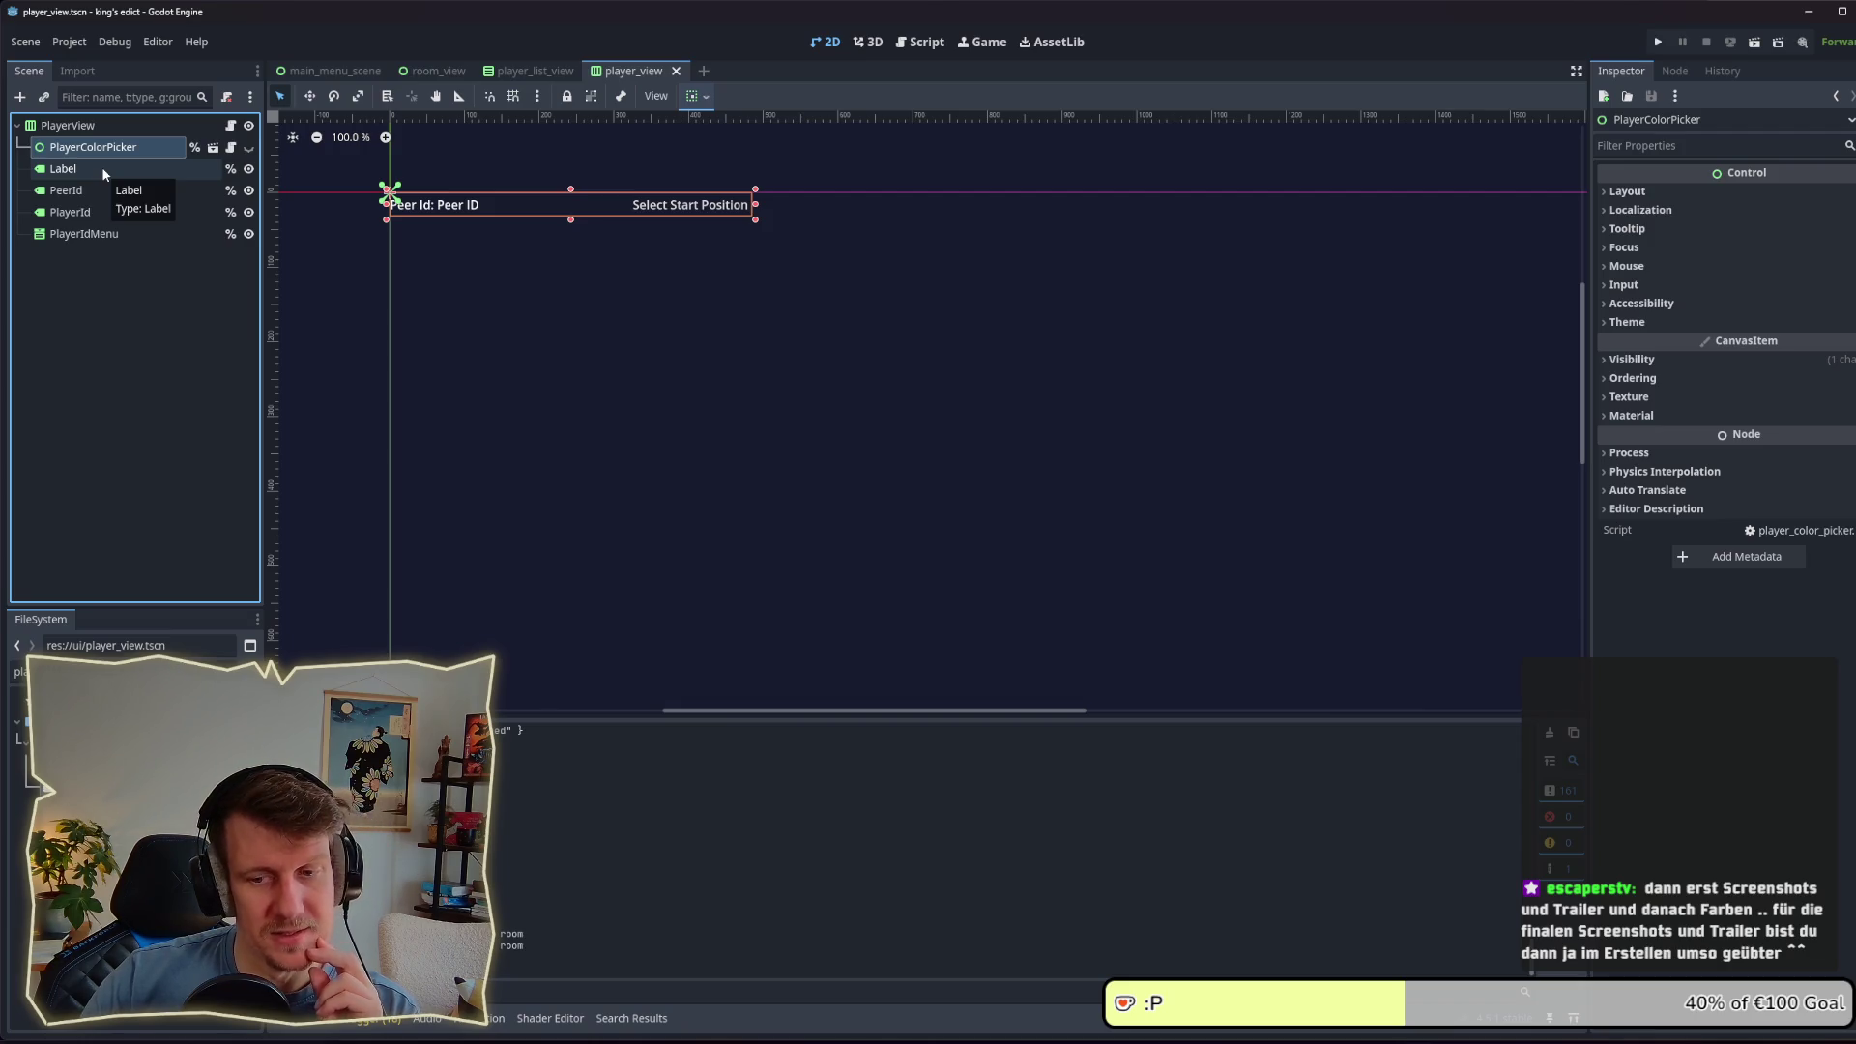
Step: Inspect the Label, PeerId, PlayerId and PlayerIdMenu nodes one by one
{"action": "left_click", "coordinate": [102, 166]}
{"action": "left_click", "coordinate": [91, 153]}
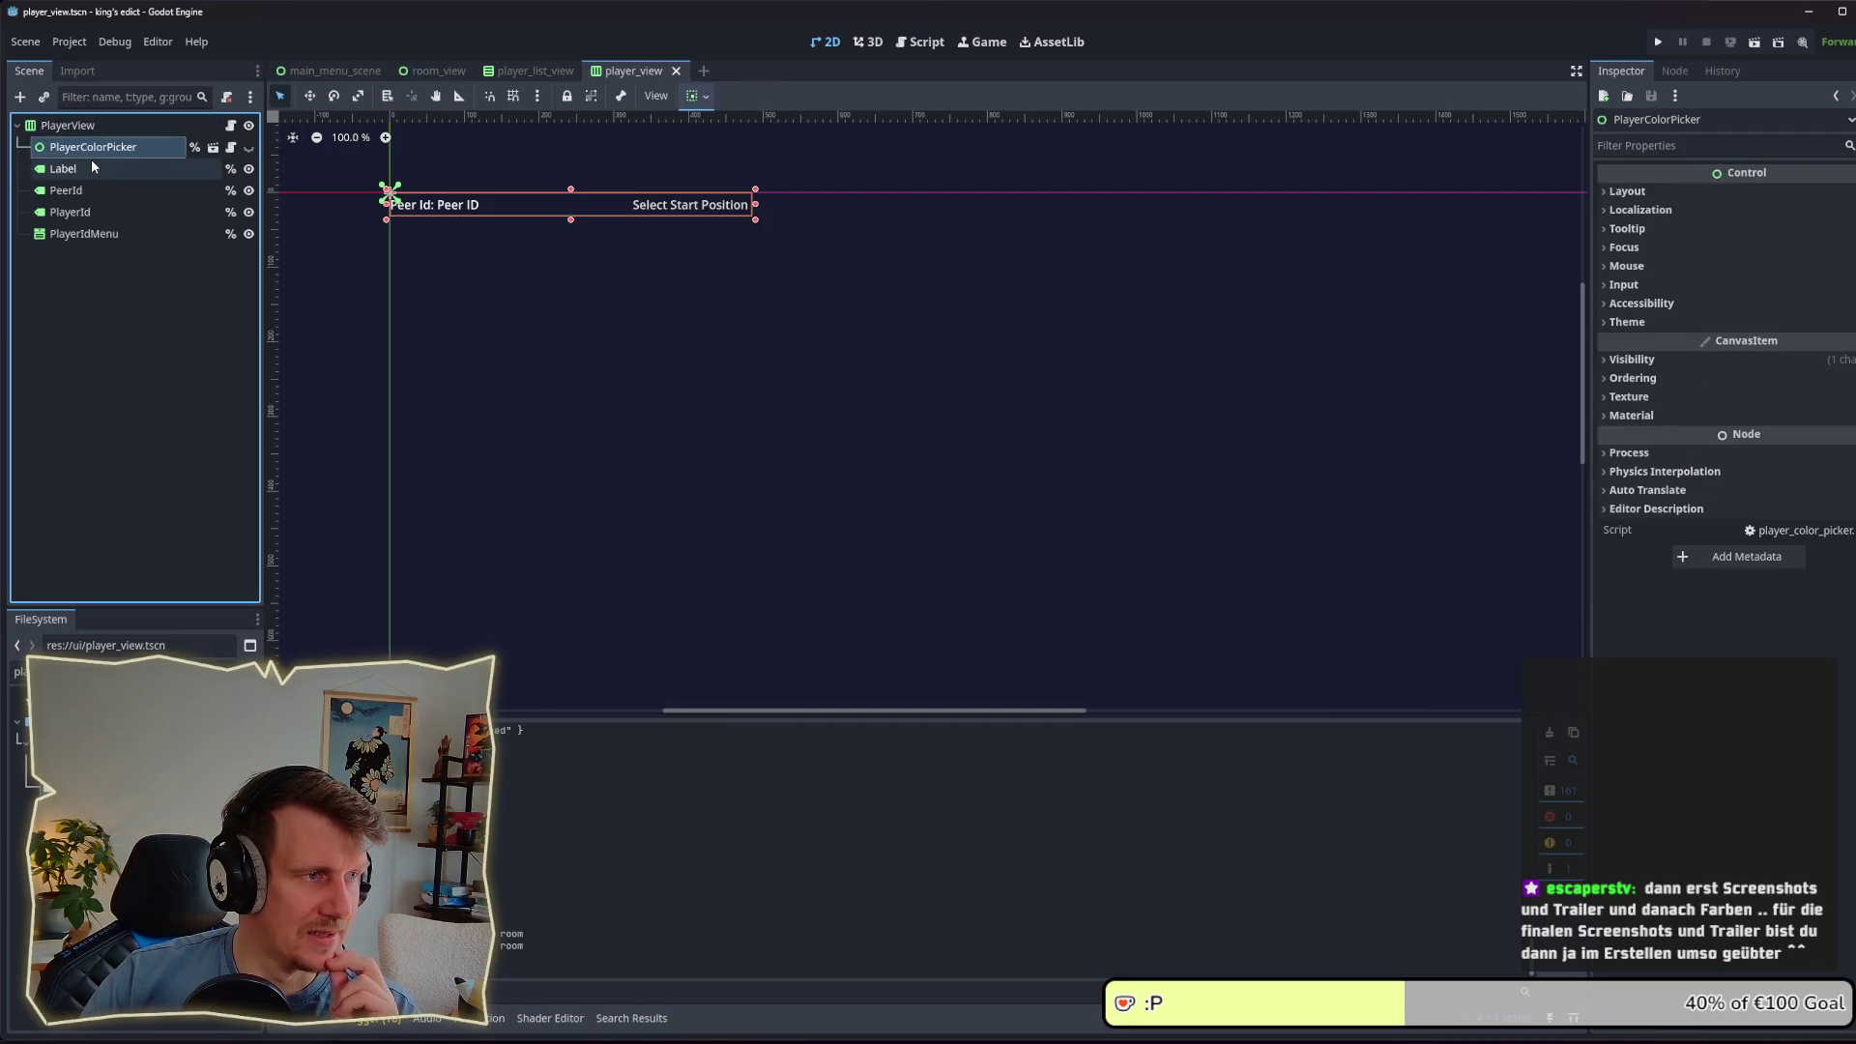
{"action": "left_click", "coordinate": [91, 167]}
{"action": "left_click", "coordinate": [91, 191]}
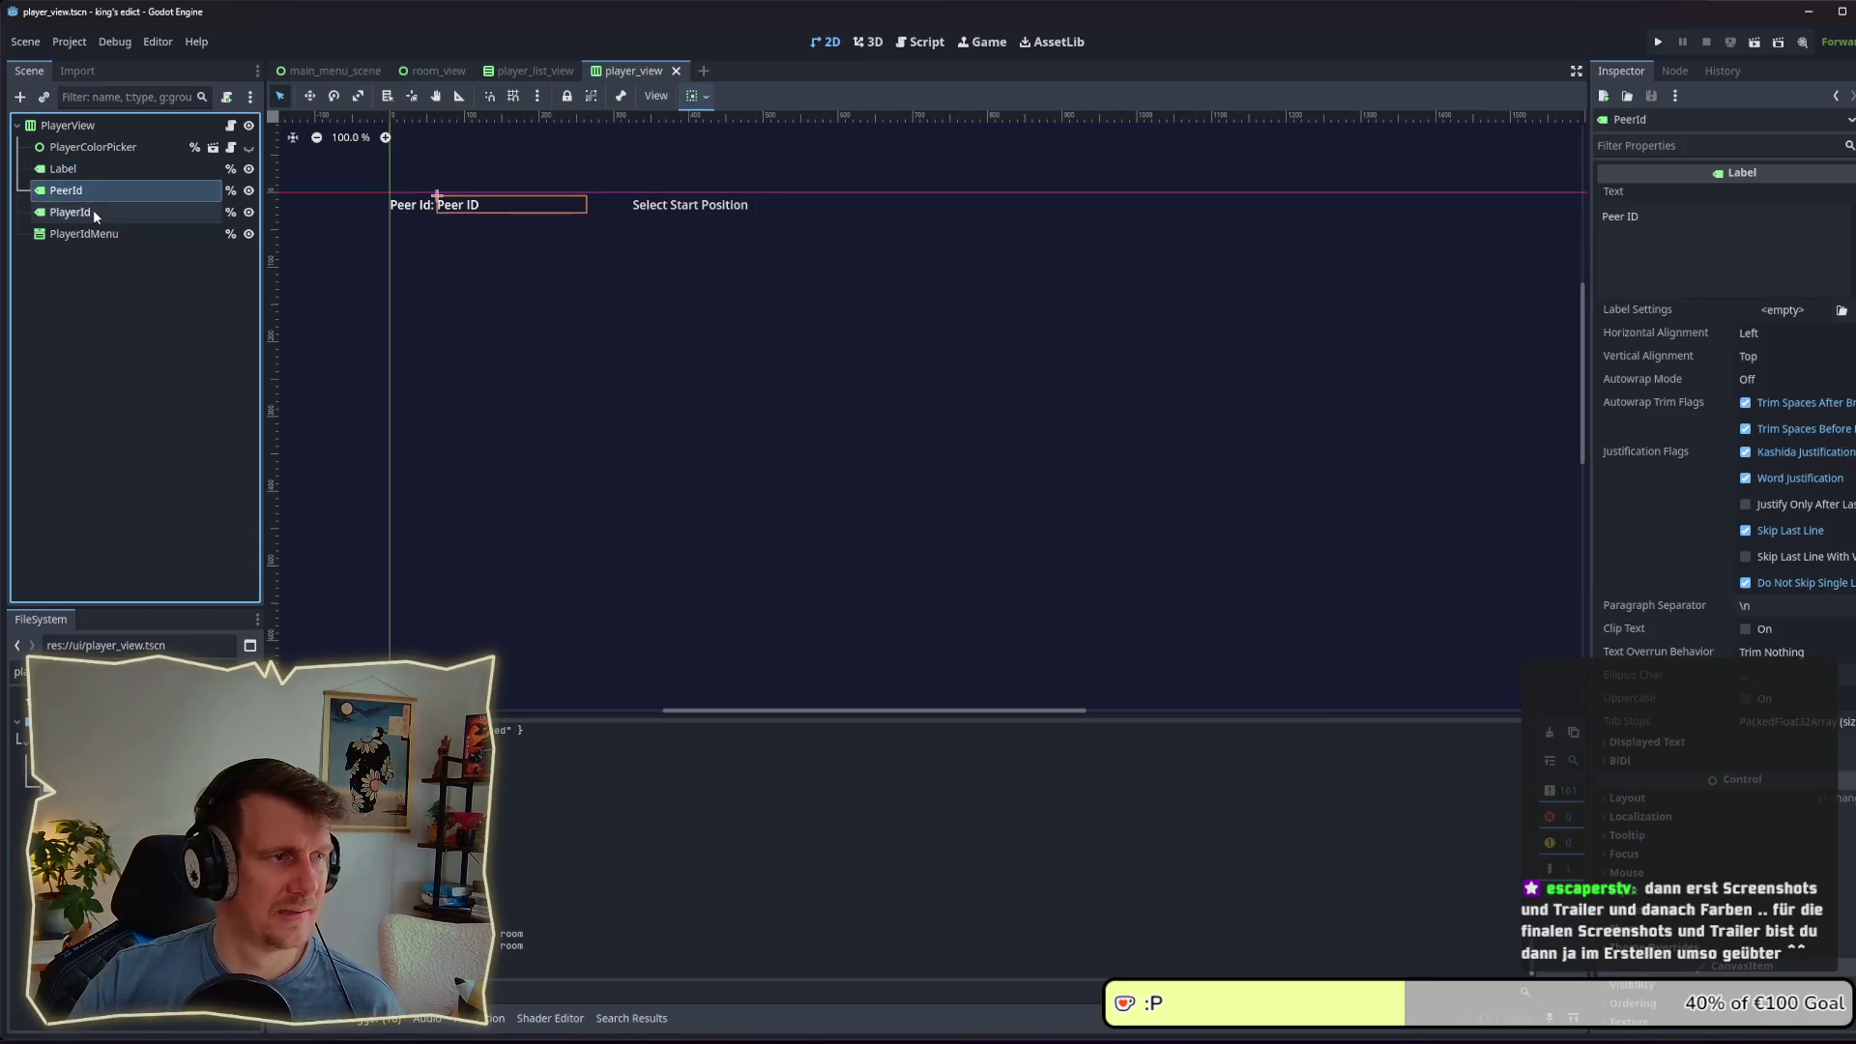
{"action": "left_click", "coordinate": [93, 213]}
{"action": "left_click", "coordinate": [95, 232]}
{"action": "left_click", "coordinate": [94, 210]}
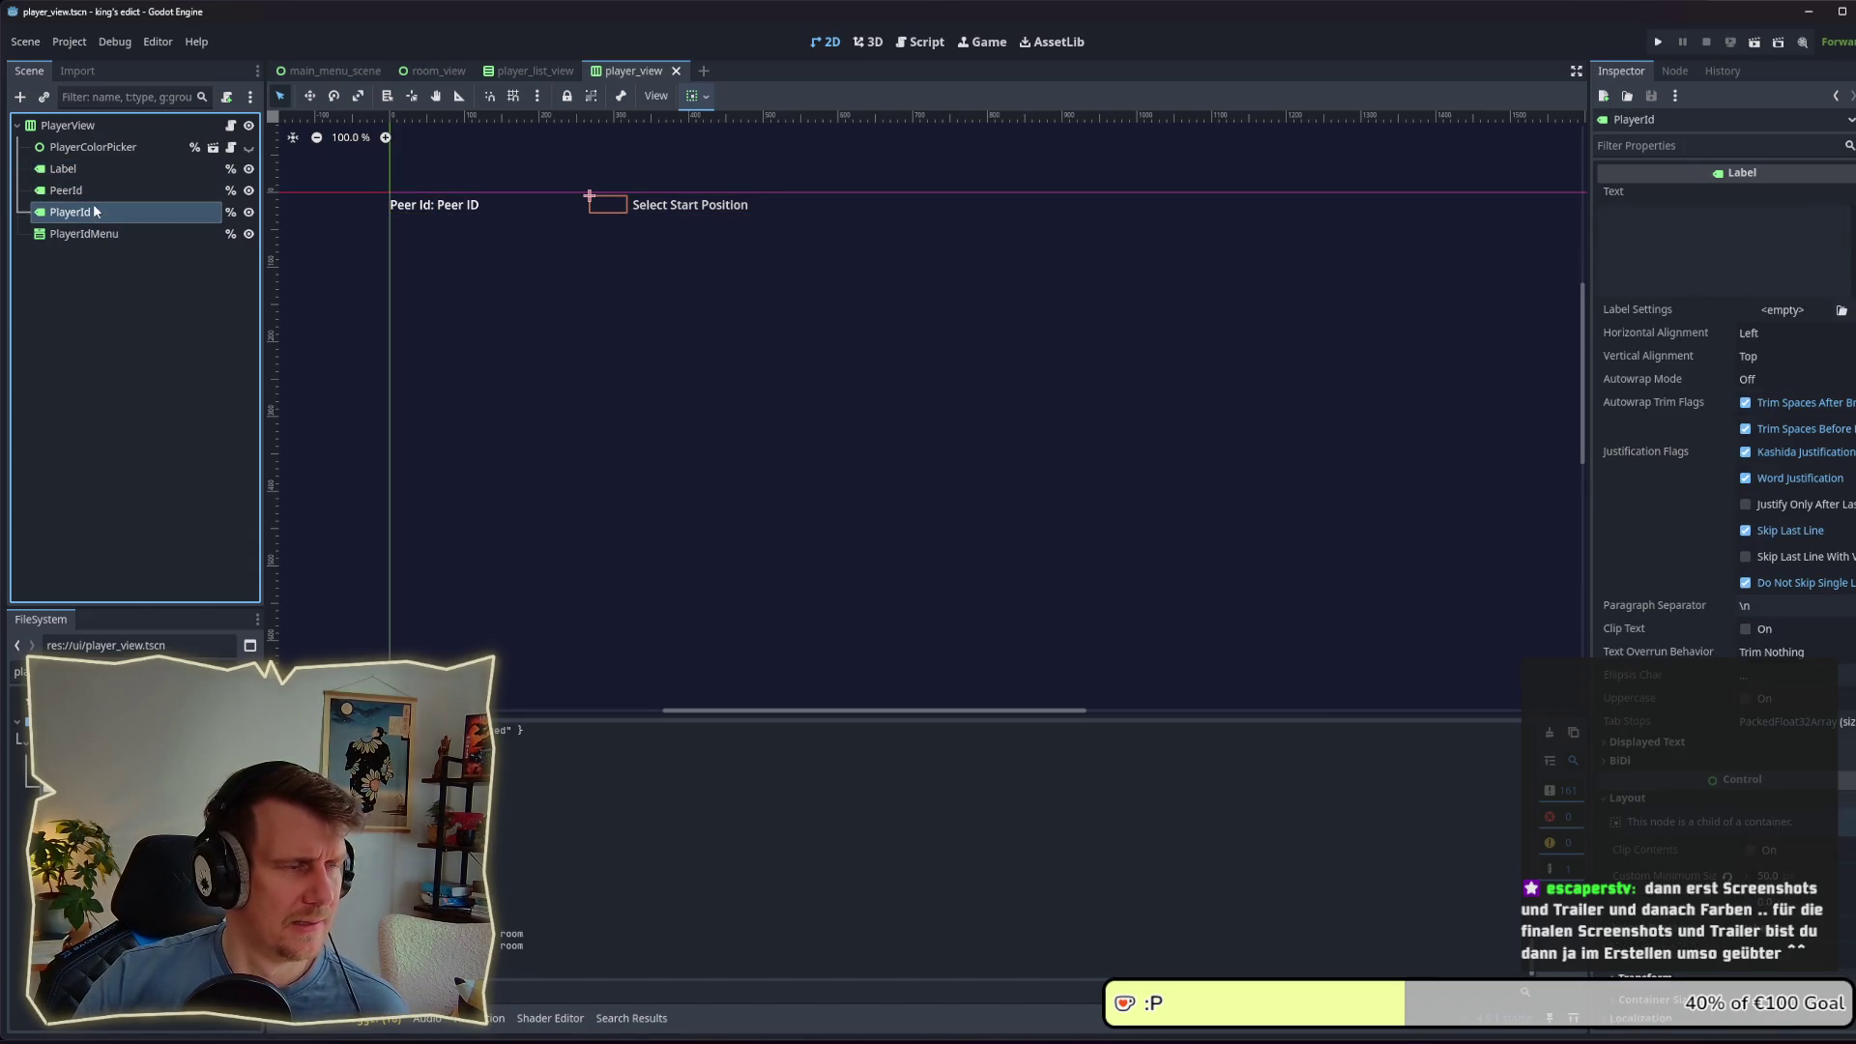
{"action": "left_click", "coordinate": [91, 193]}
{"action": "left_click", "coordinate": [86, 171]}
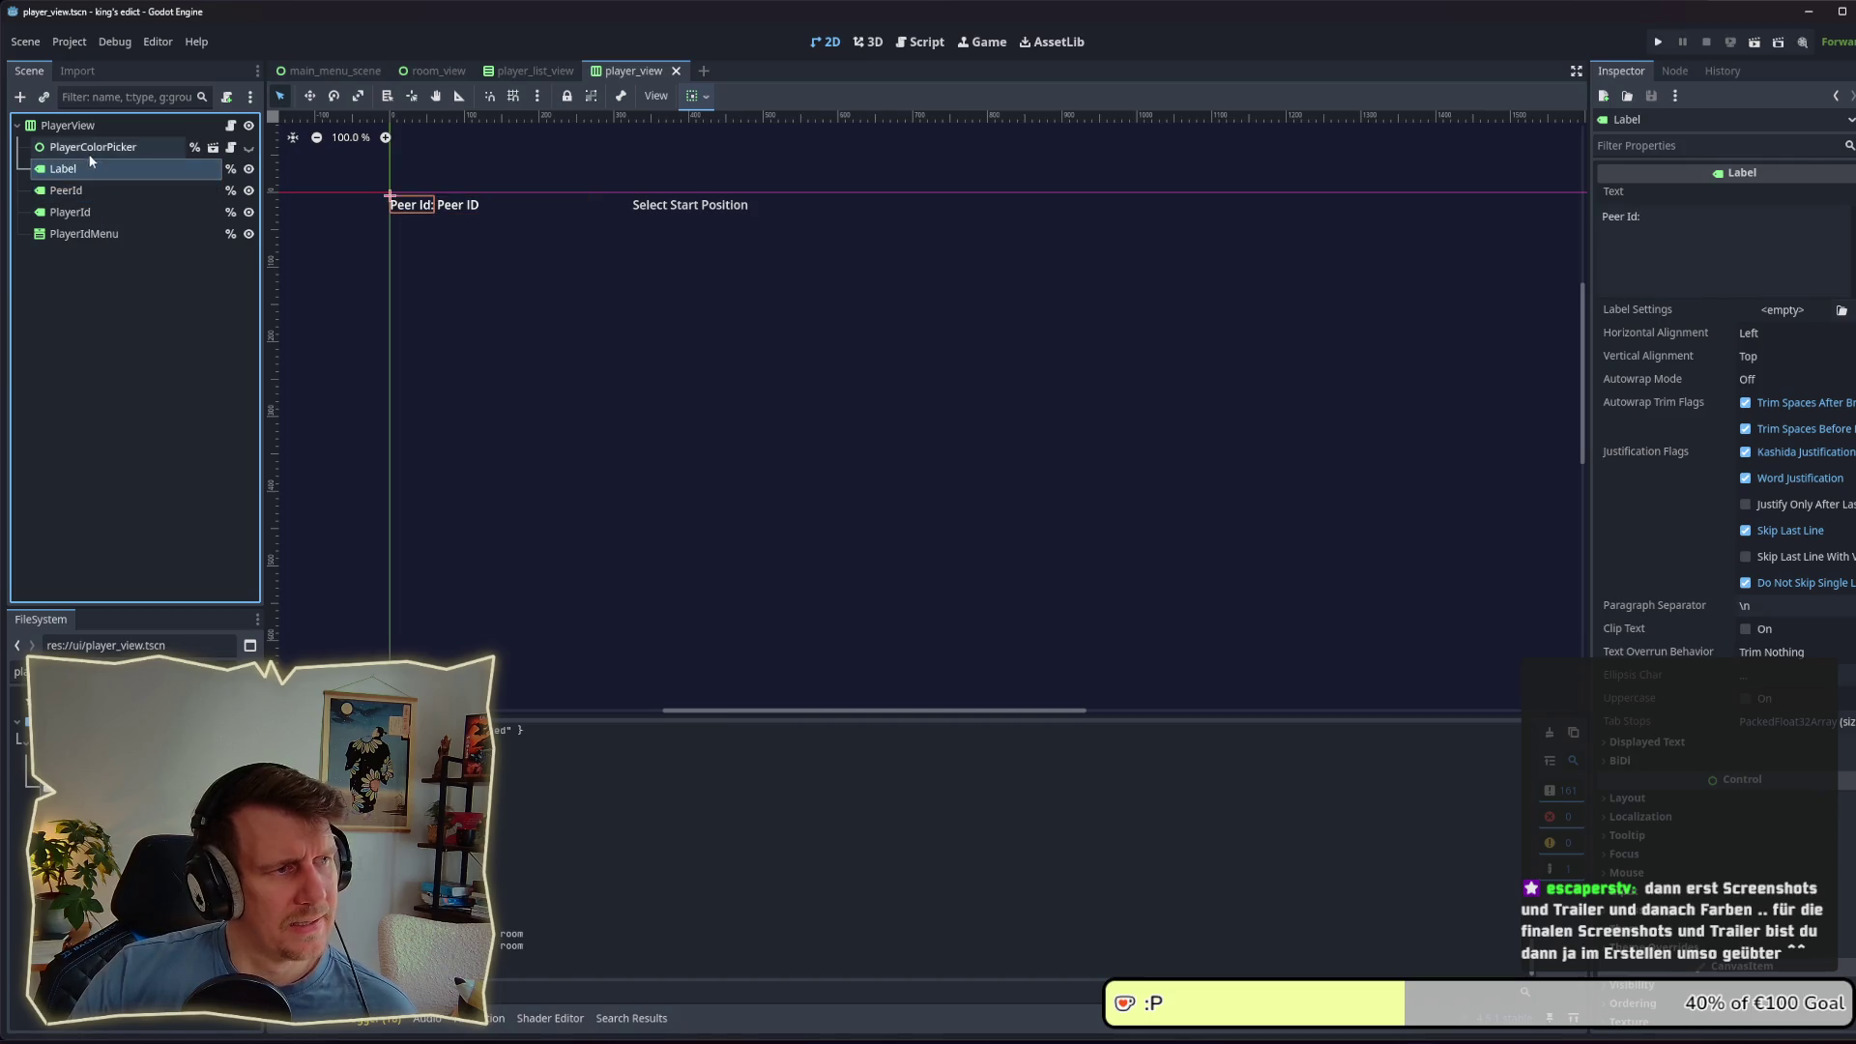
Step: Compare PlayerColorPicker with the PlayerView root and bring up PlayerView's node actions
{"action": "left_click", "coordinate": [89, 147]}
{"action": "left_click", "coordinate": [85, 125]}
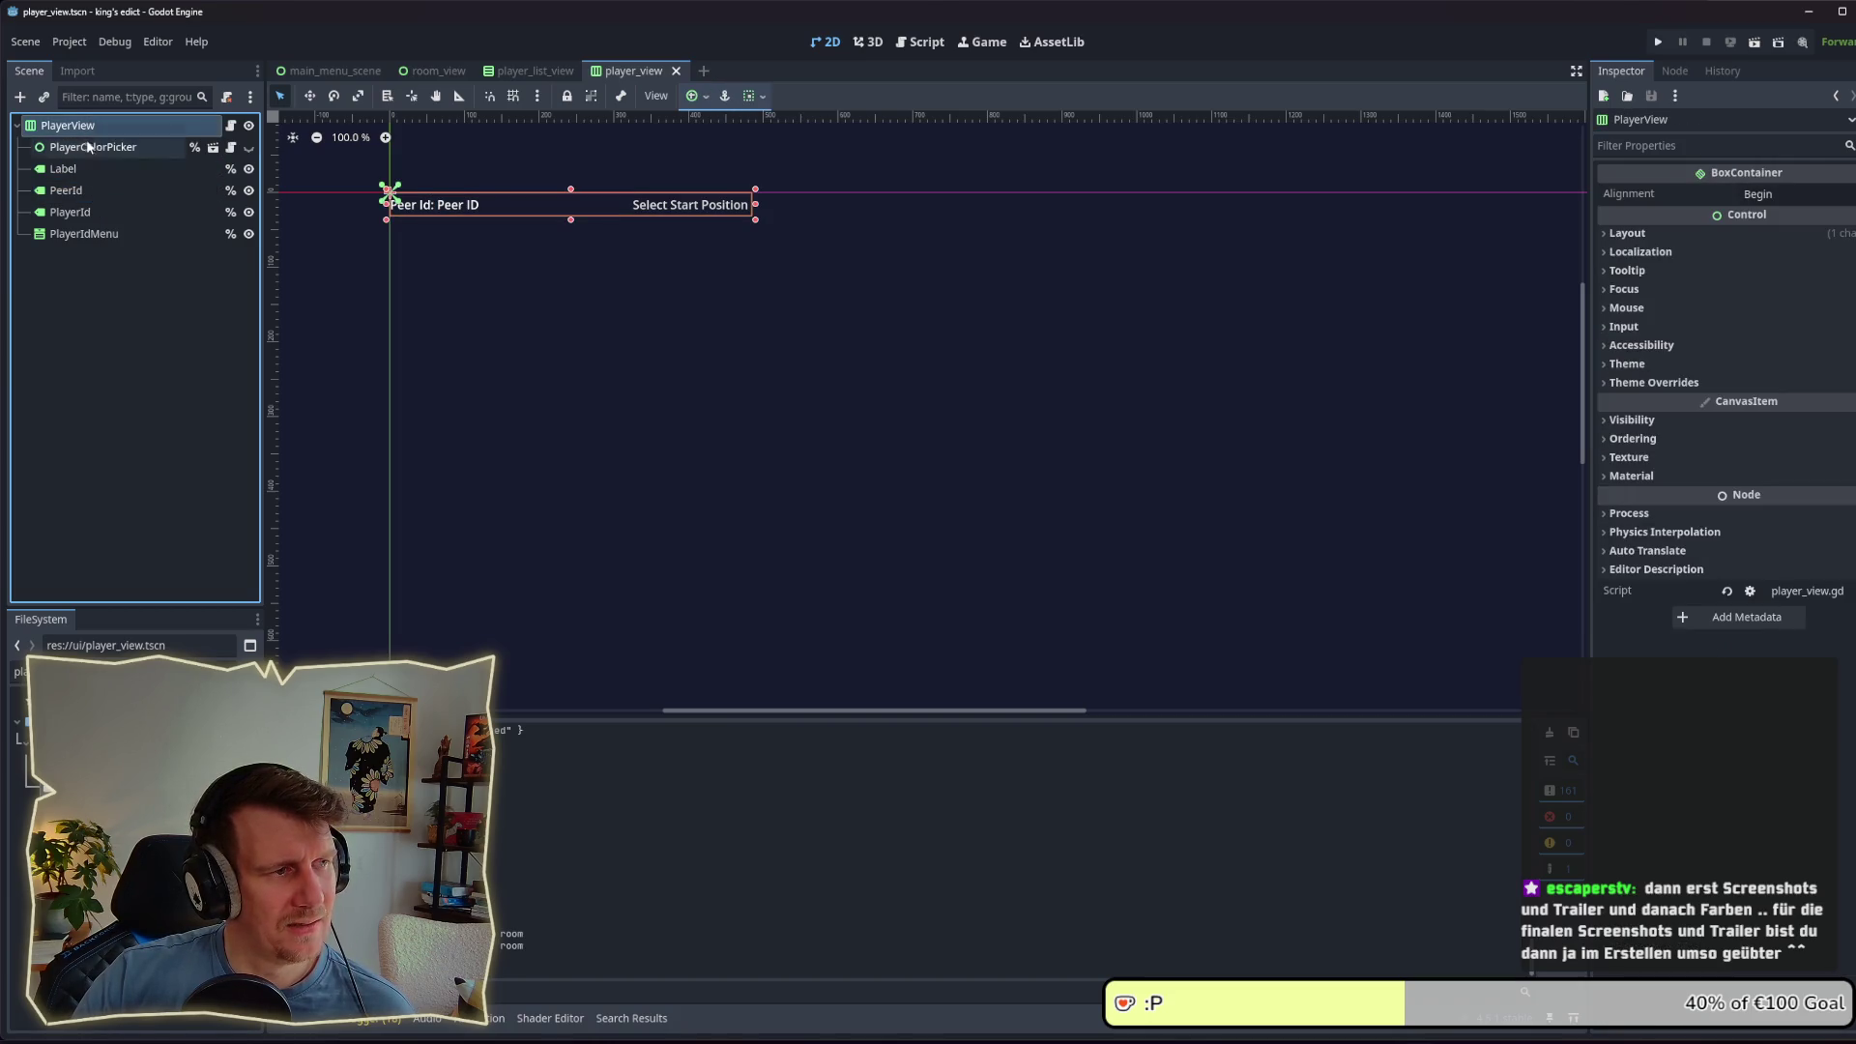
{"action": "left_click", "coordinate": [89, 147]}
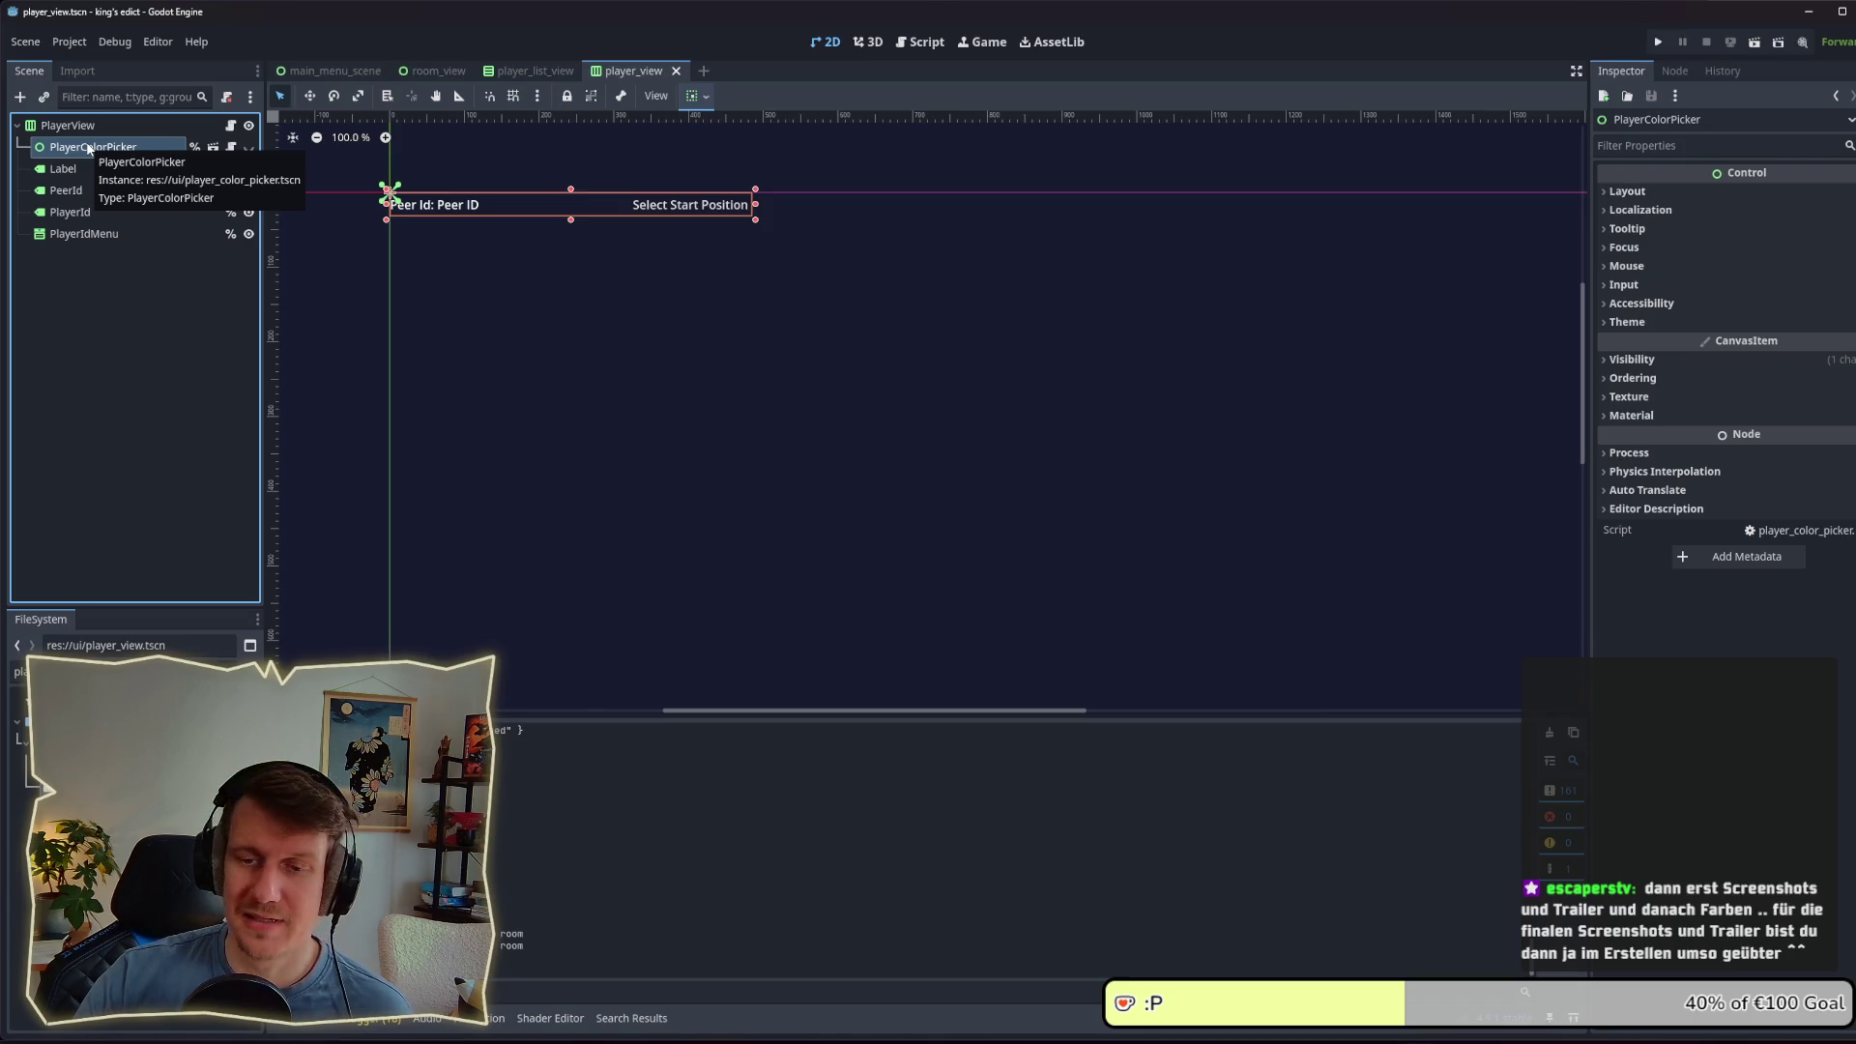
{"action": "left_click", "coordinate": [83, 126]}
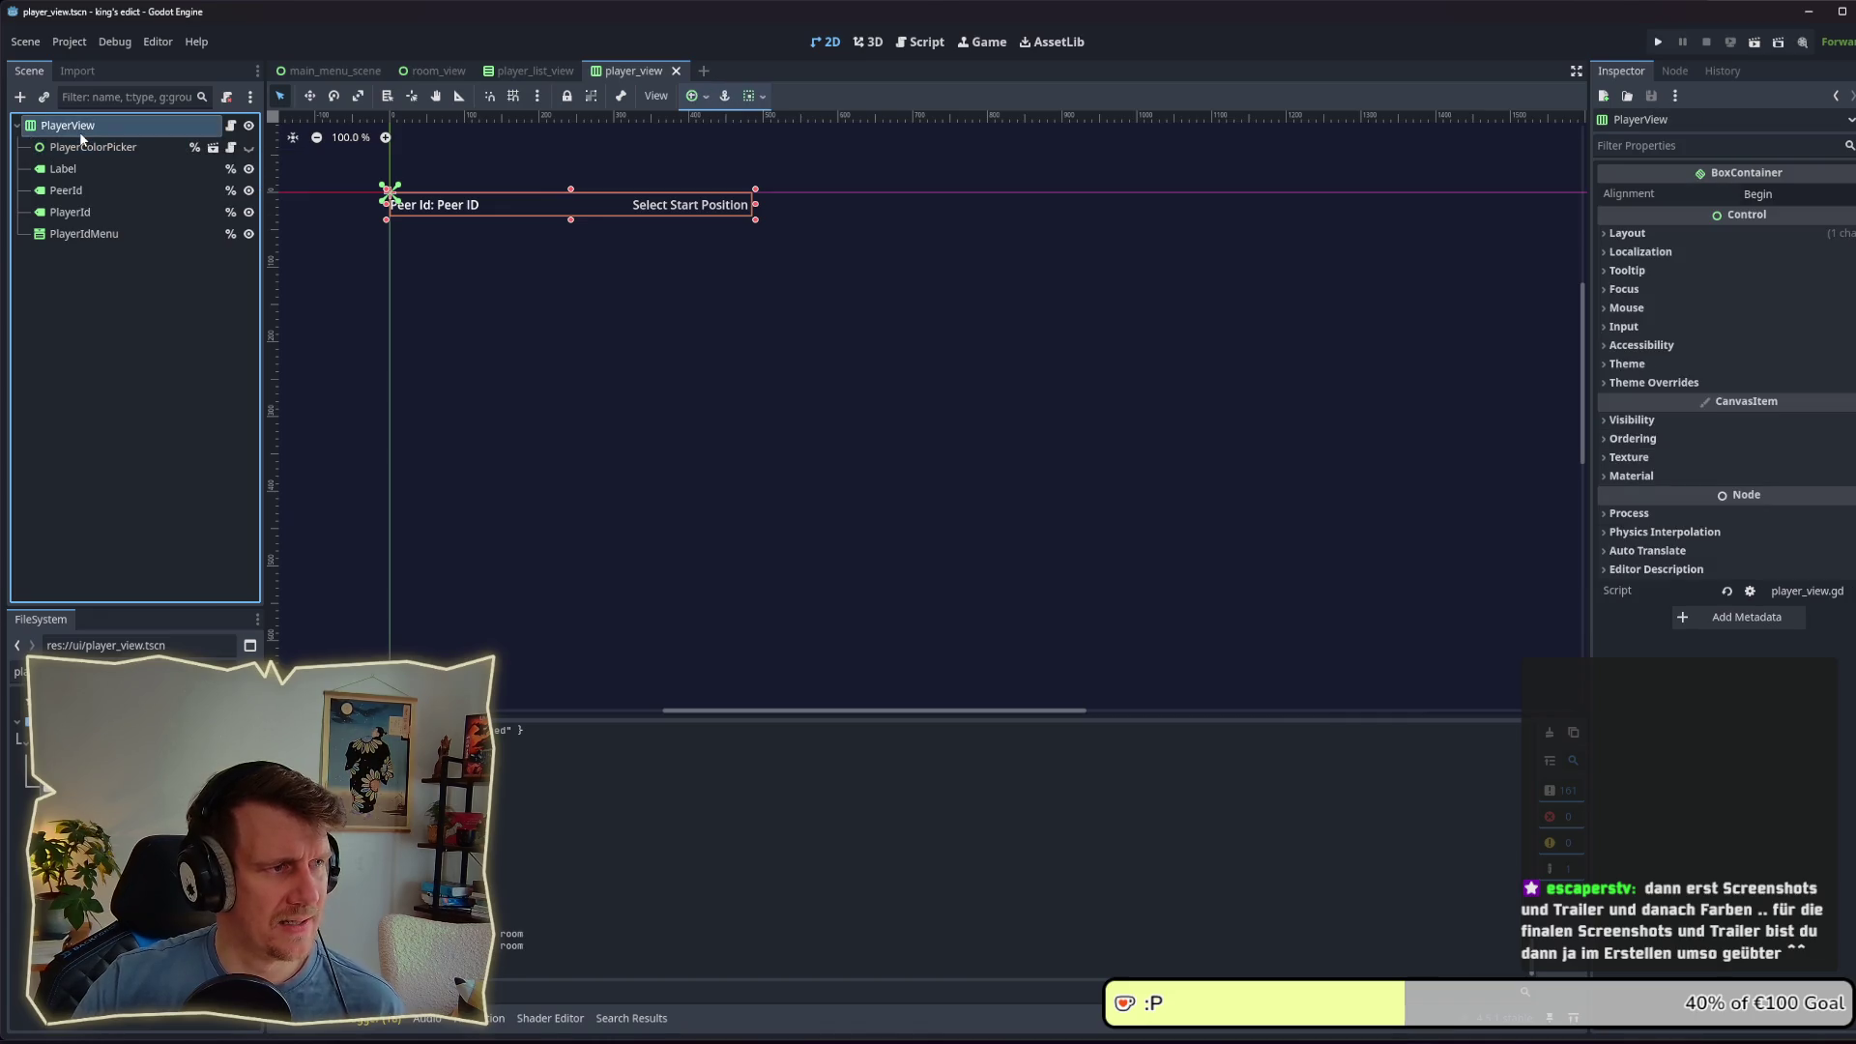
{"action": "left_click", "coordinate": [80, 147]}
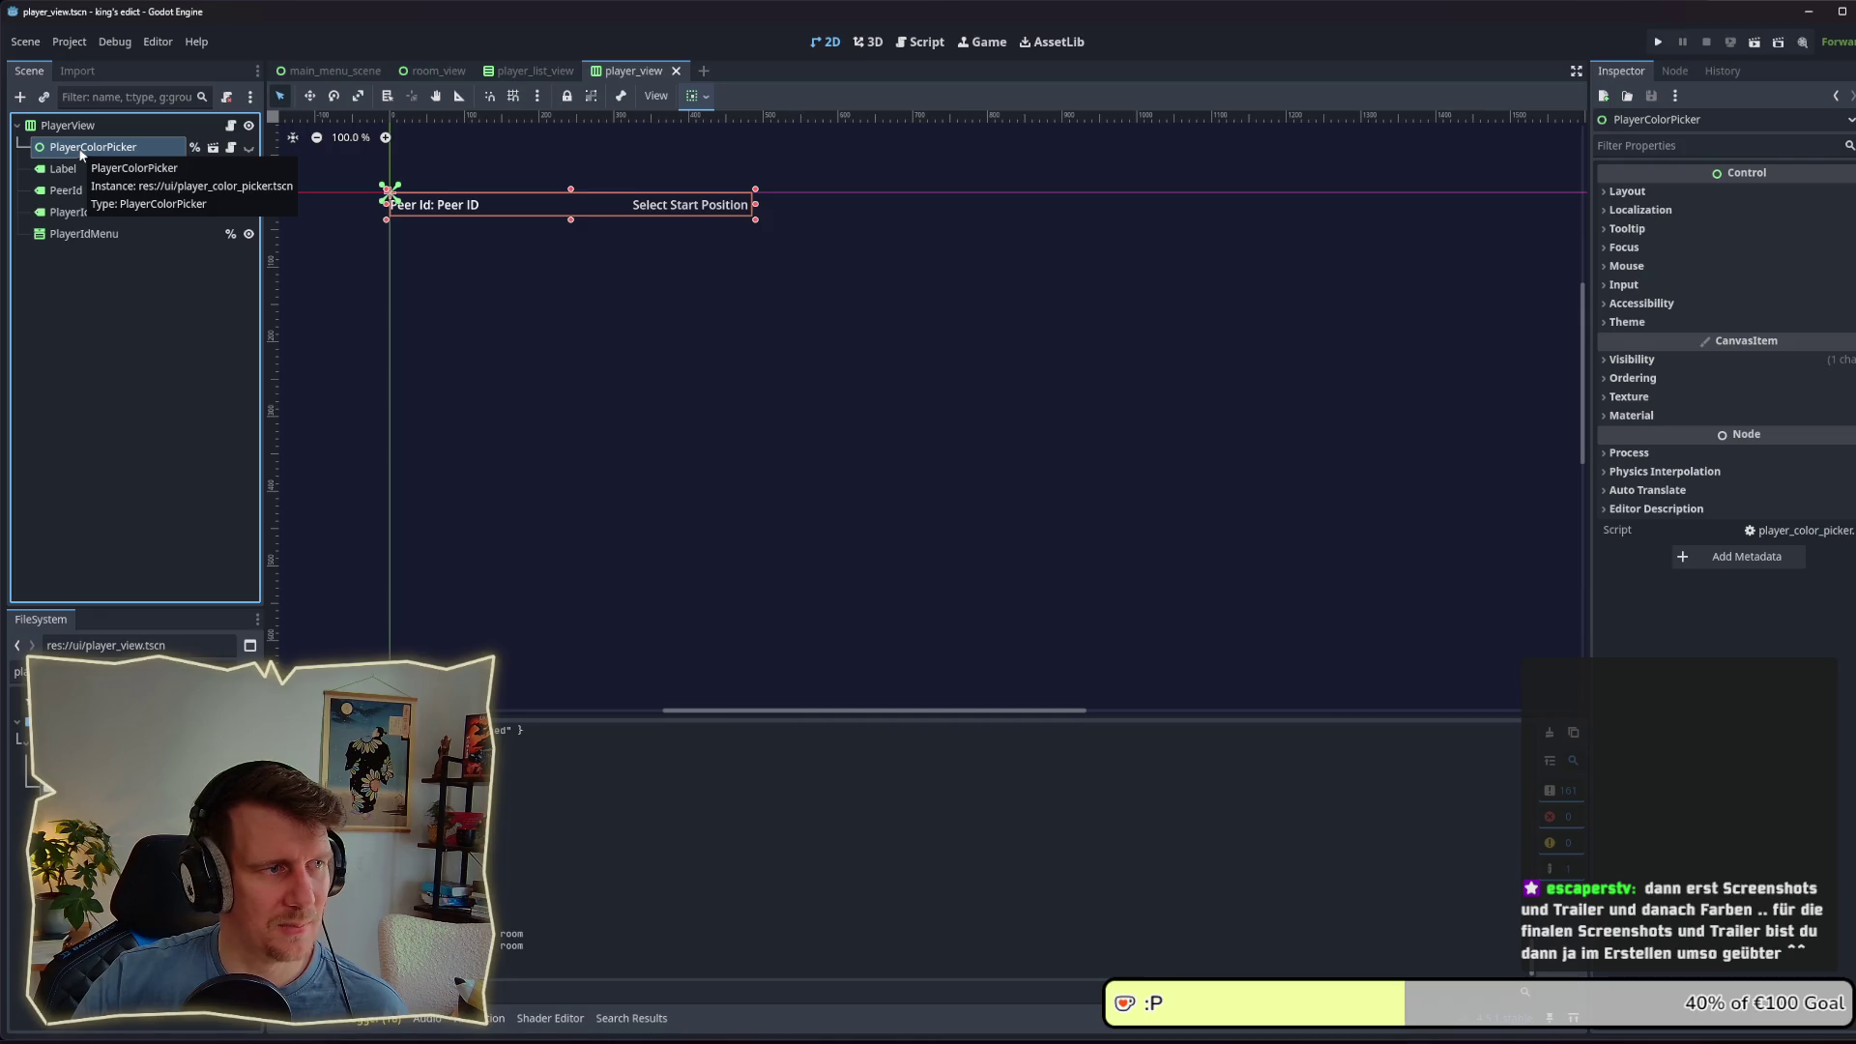
{"action": "left_click", "coordinate": [77, 124]}
{"action": "right_click", "coordinate": [77, 124]}
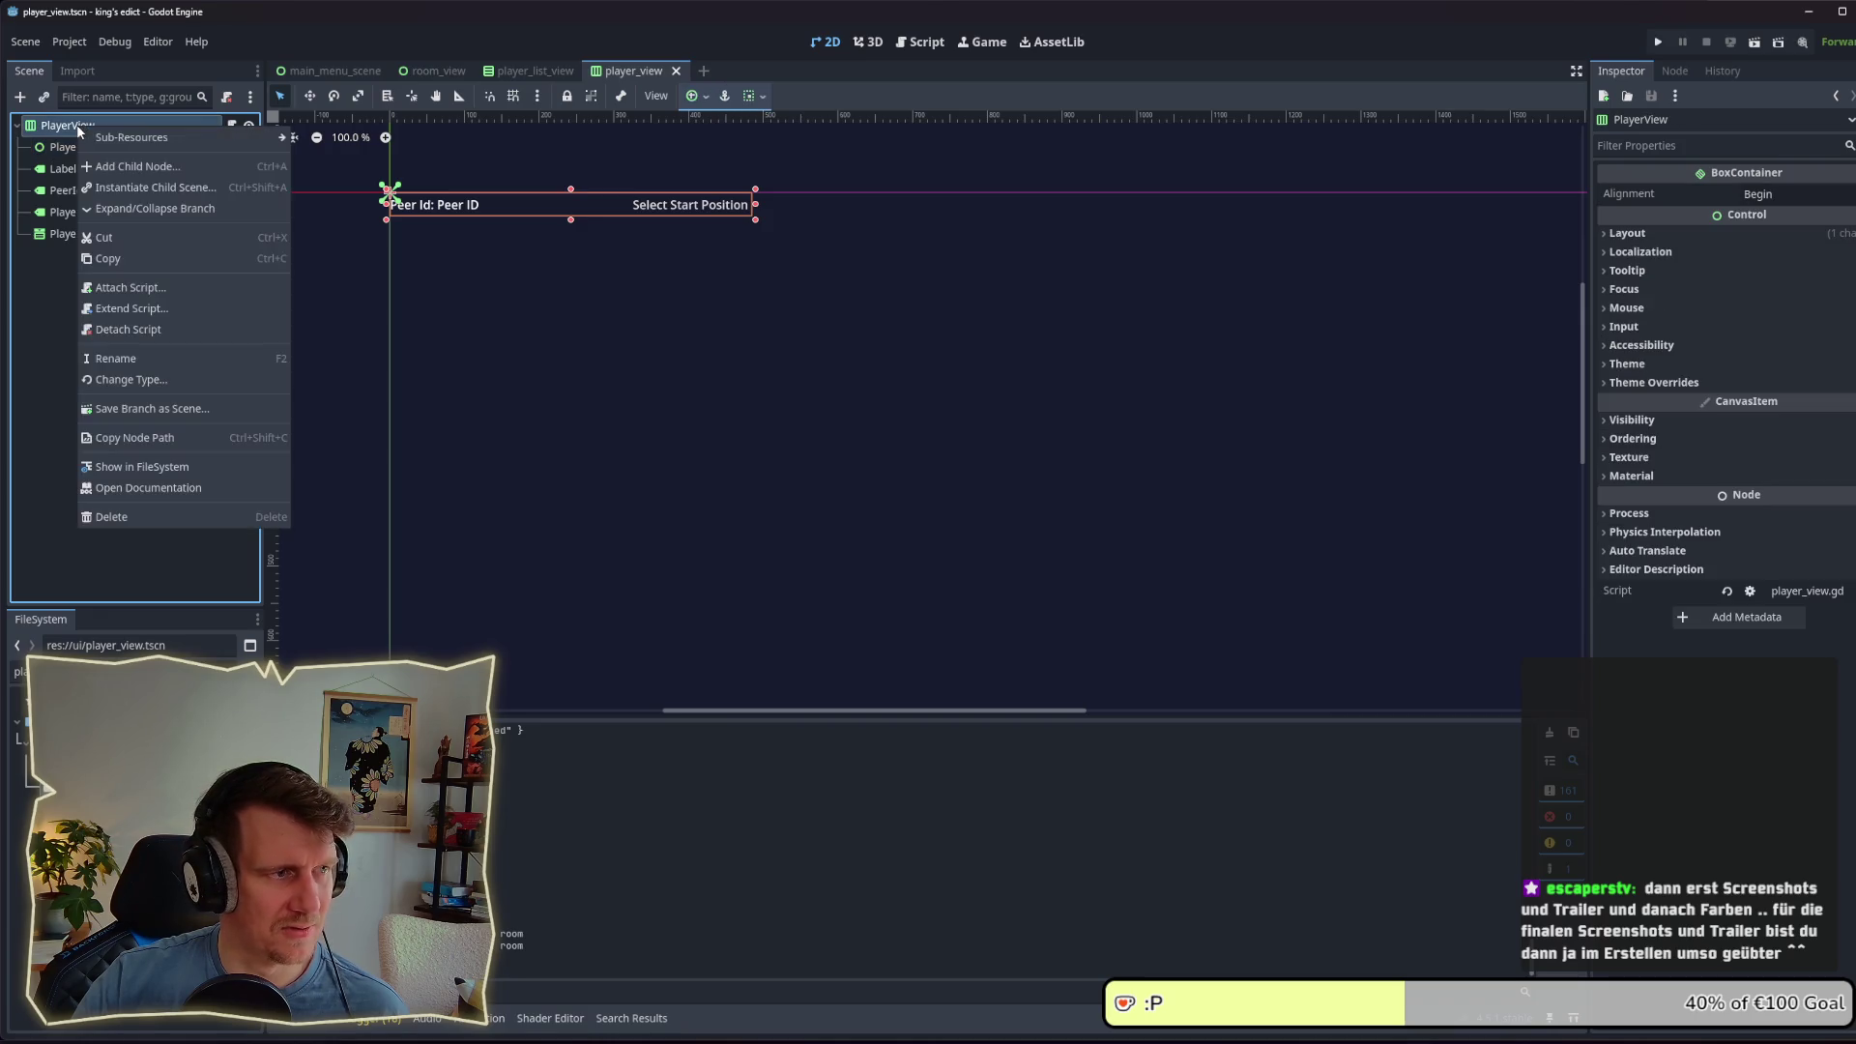
Step: Add a PanelContainer child under PlayerView and promote it to the scene root
{"action": "left_click", "coordinate": [120, 170]}
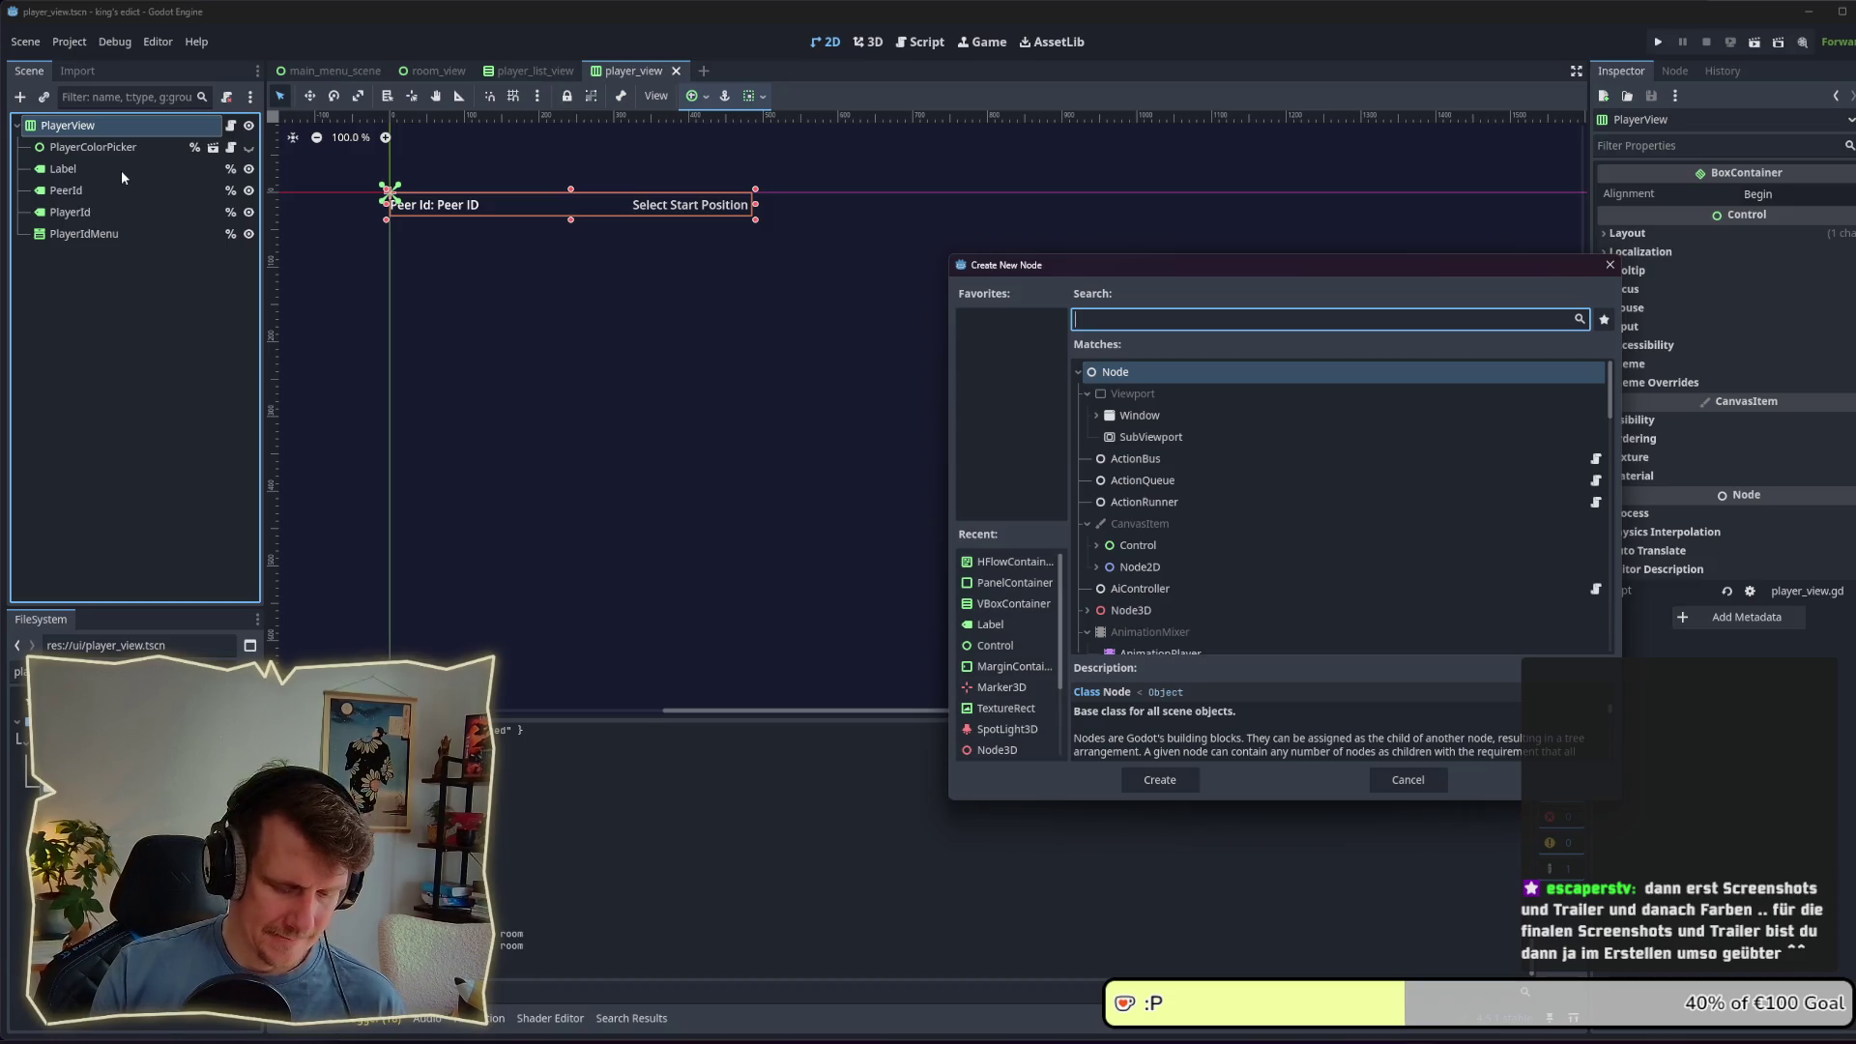
{"action": "type", "text": "PanelC"}
{"action": "key", "text": "Return"}
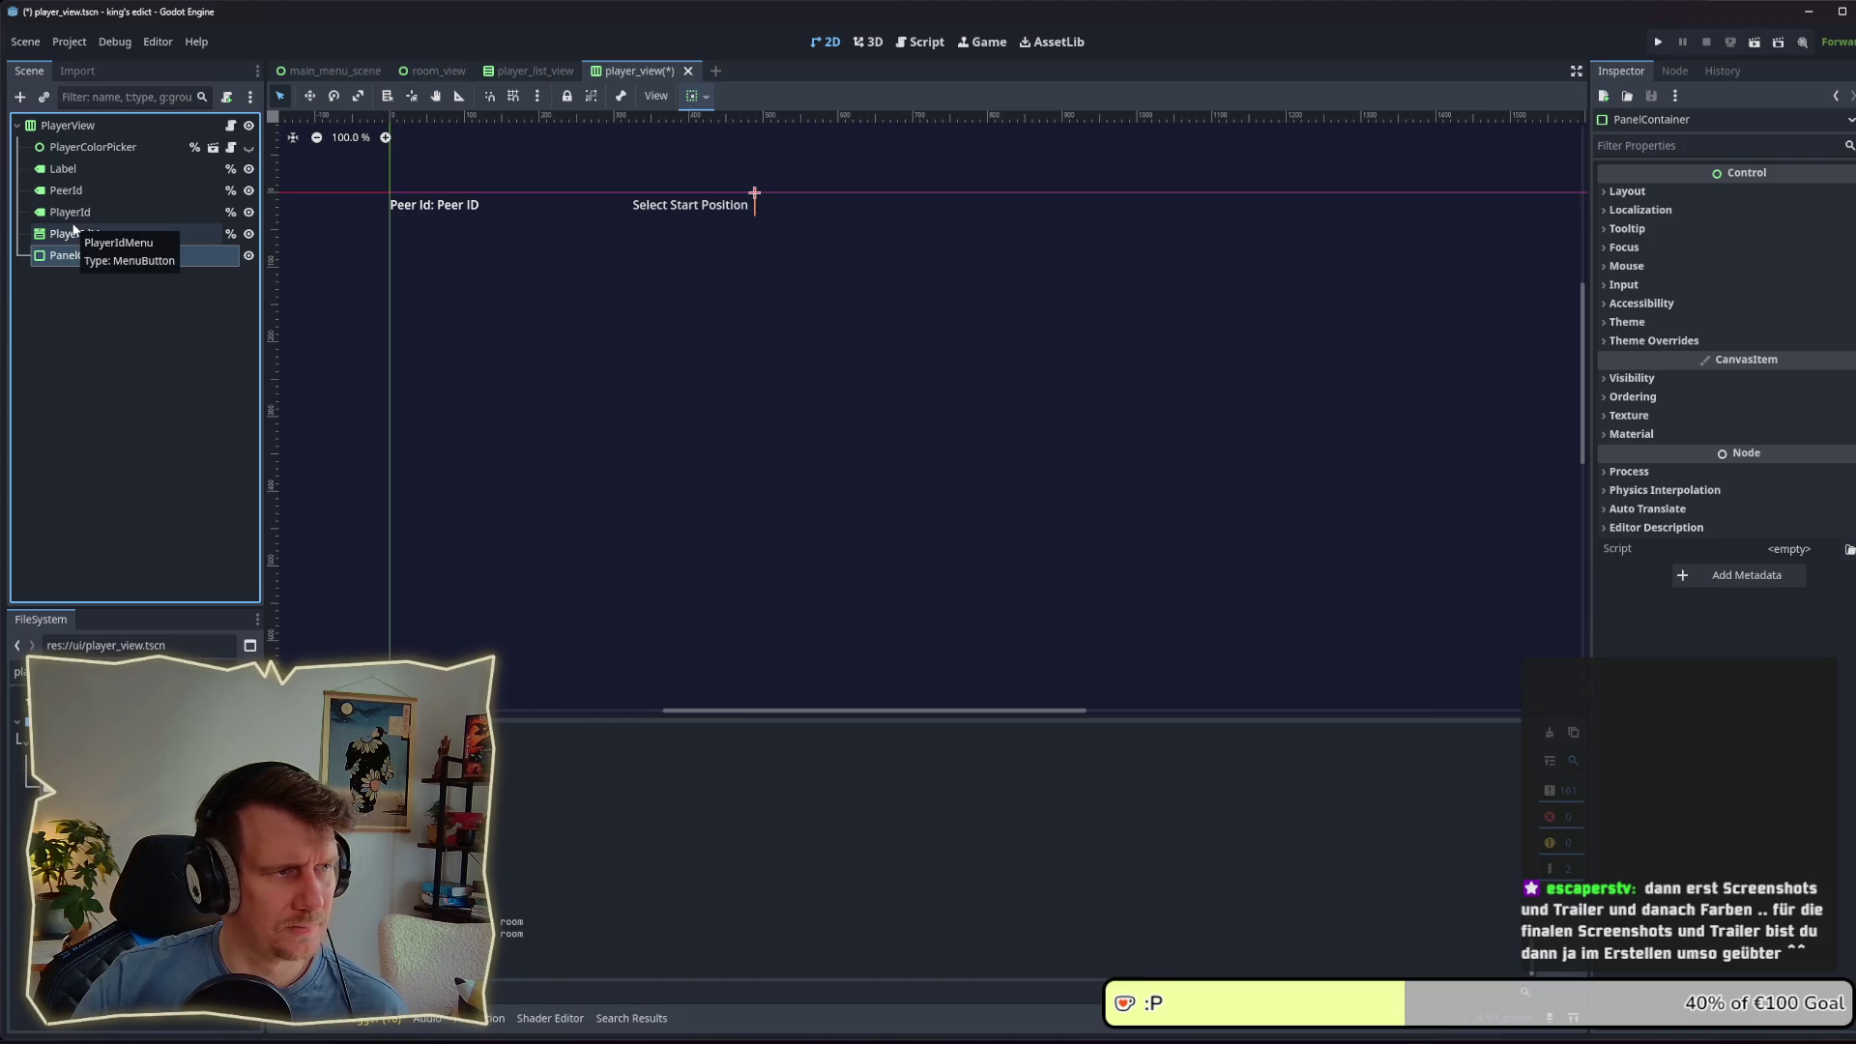
{"action": "right_click", "coordinate": [76, 254]}
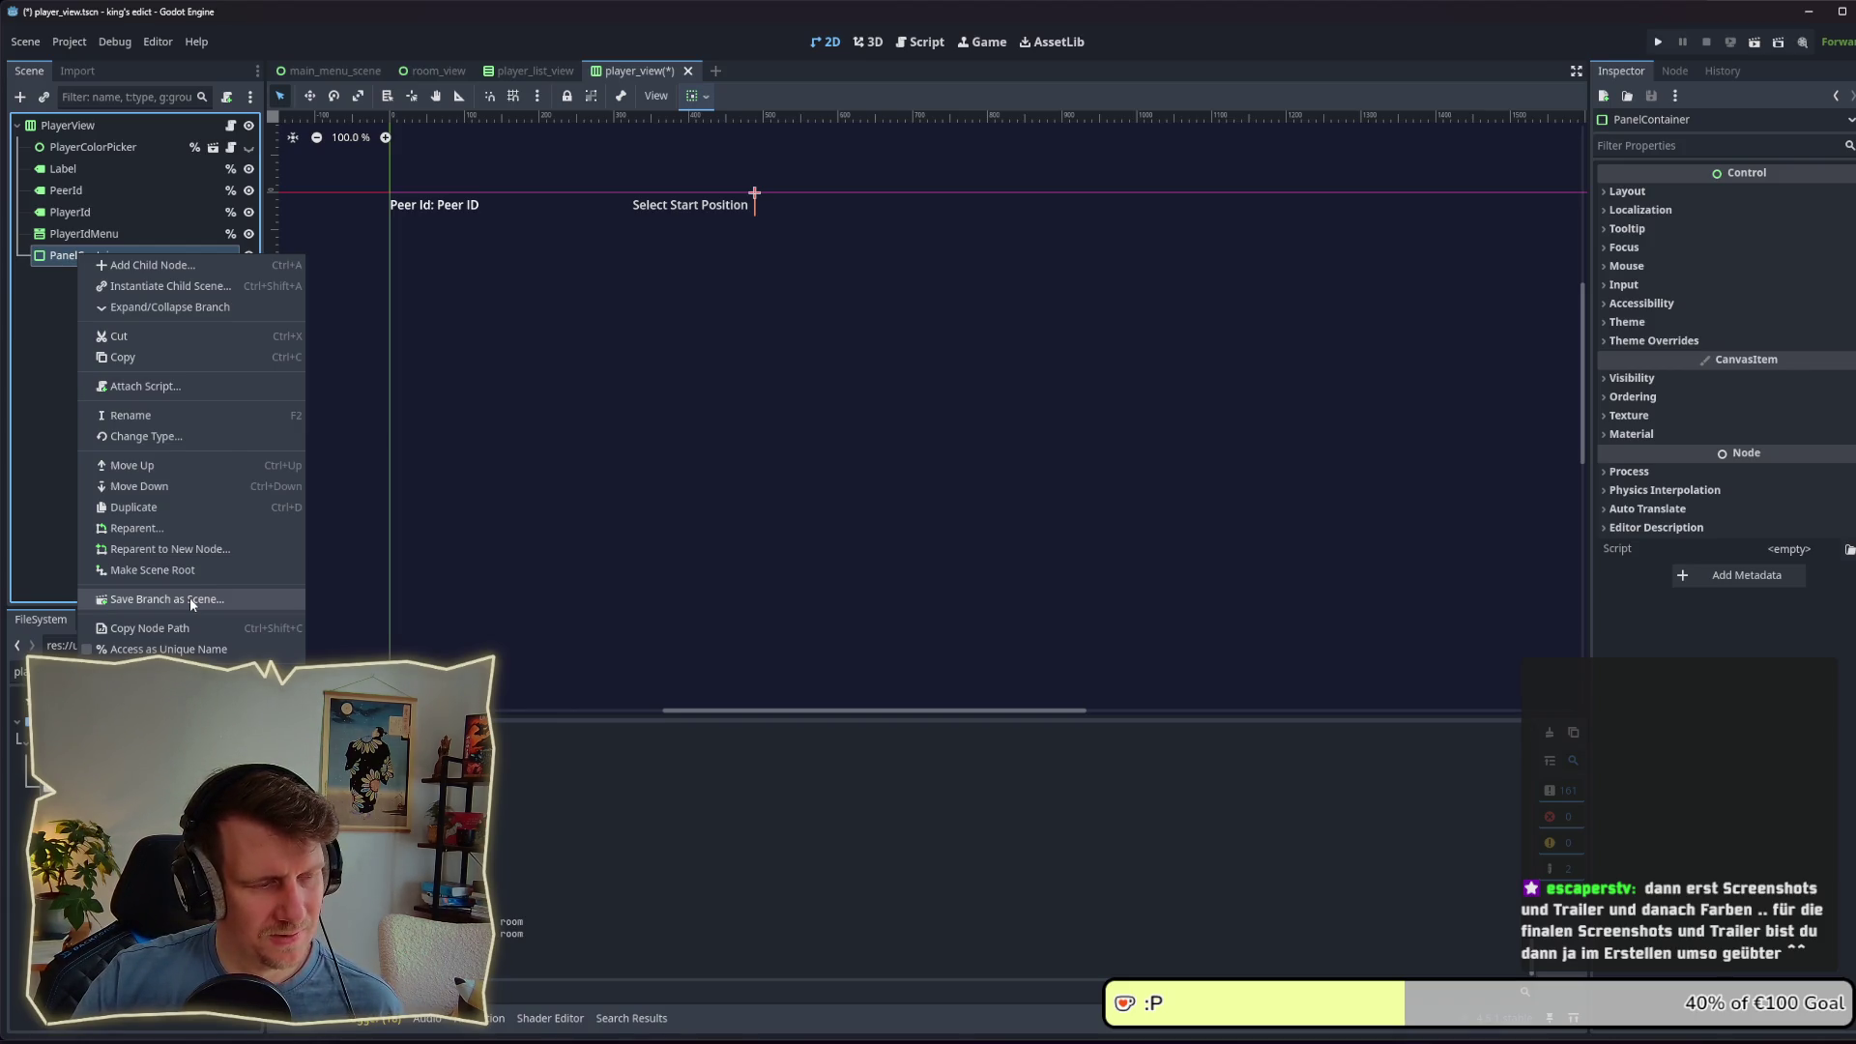
{"action": "left_click", "coordinate": [190, 570]}
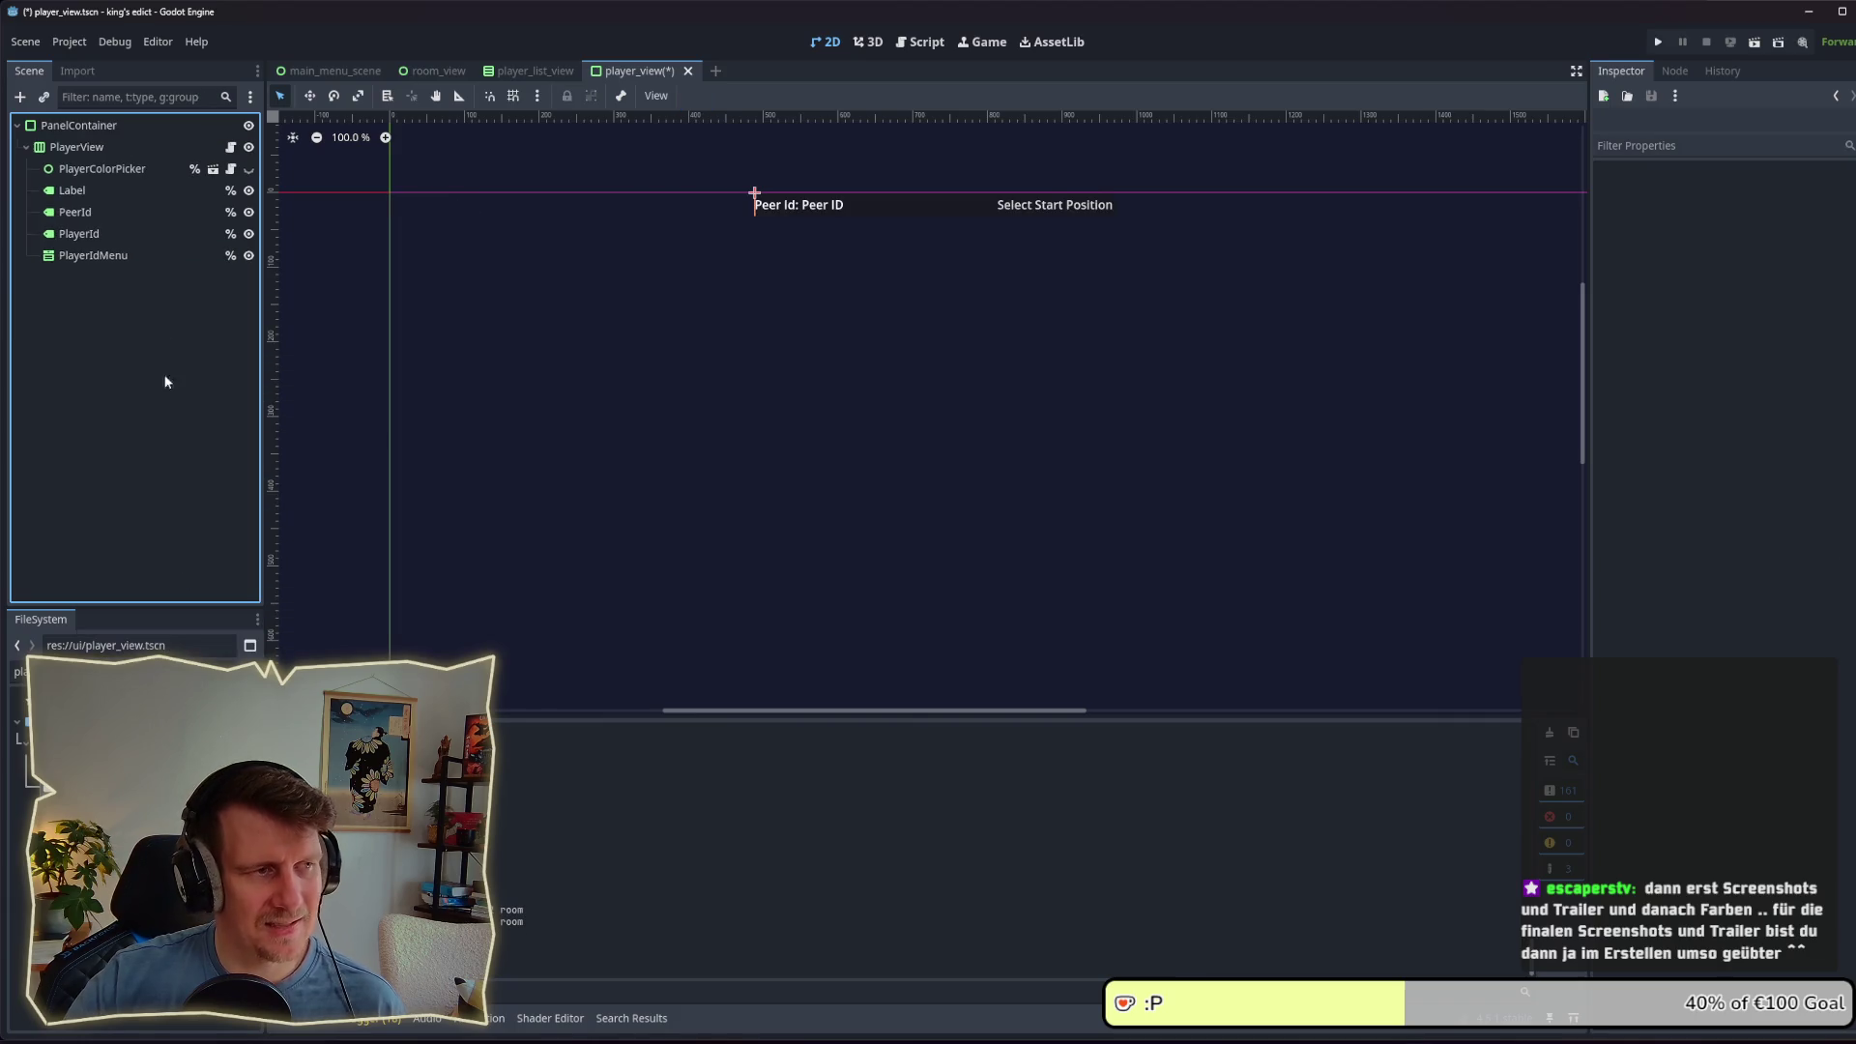
Step: Select PlayerView and open its player_view.gd script at the top
{"action": "left_click", "coordinate": [101, 147]}
{"action": "left_click", "coordinate": [101, 126]}
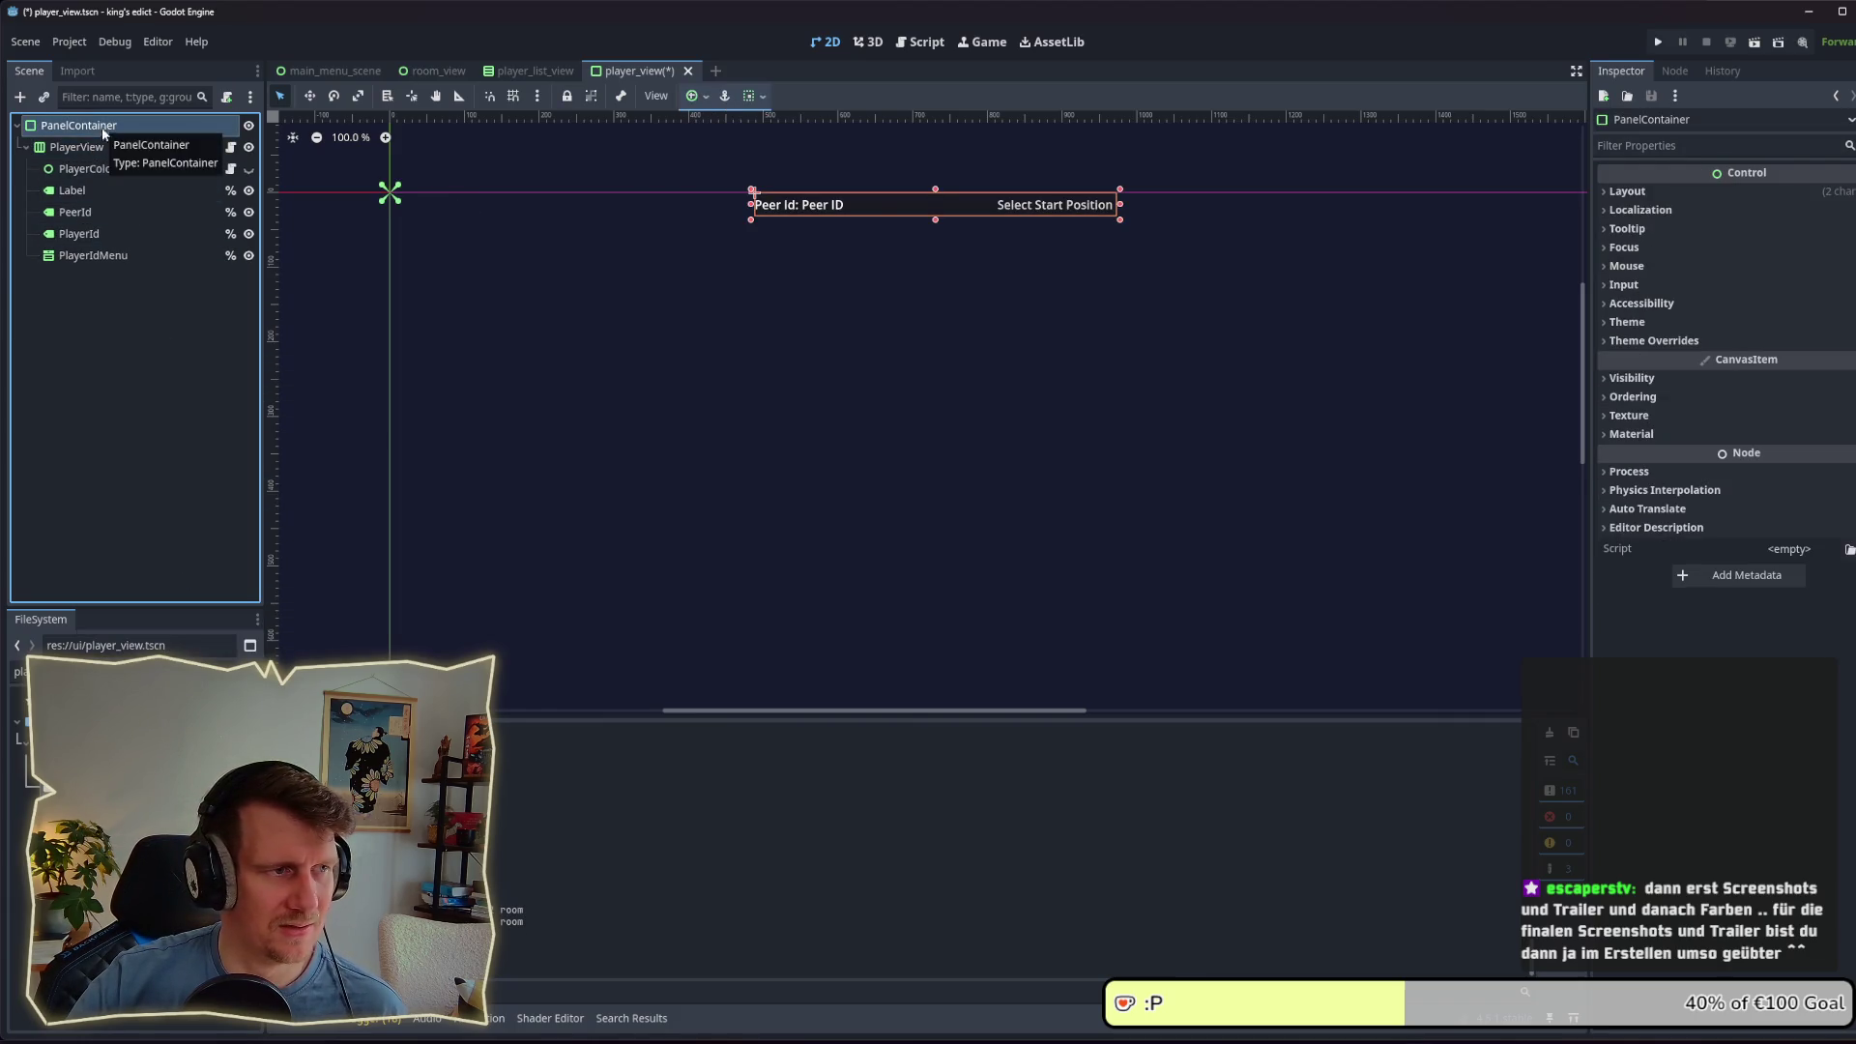
{"action": "left_click", "coordinate": [104, 142]}
{"action": "left_click", "coordinate": [102, 126]}
{"action": "left_click", "coordinate": [96, 148]}
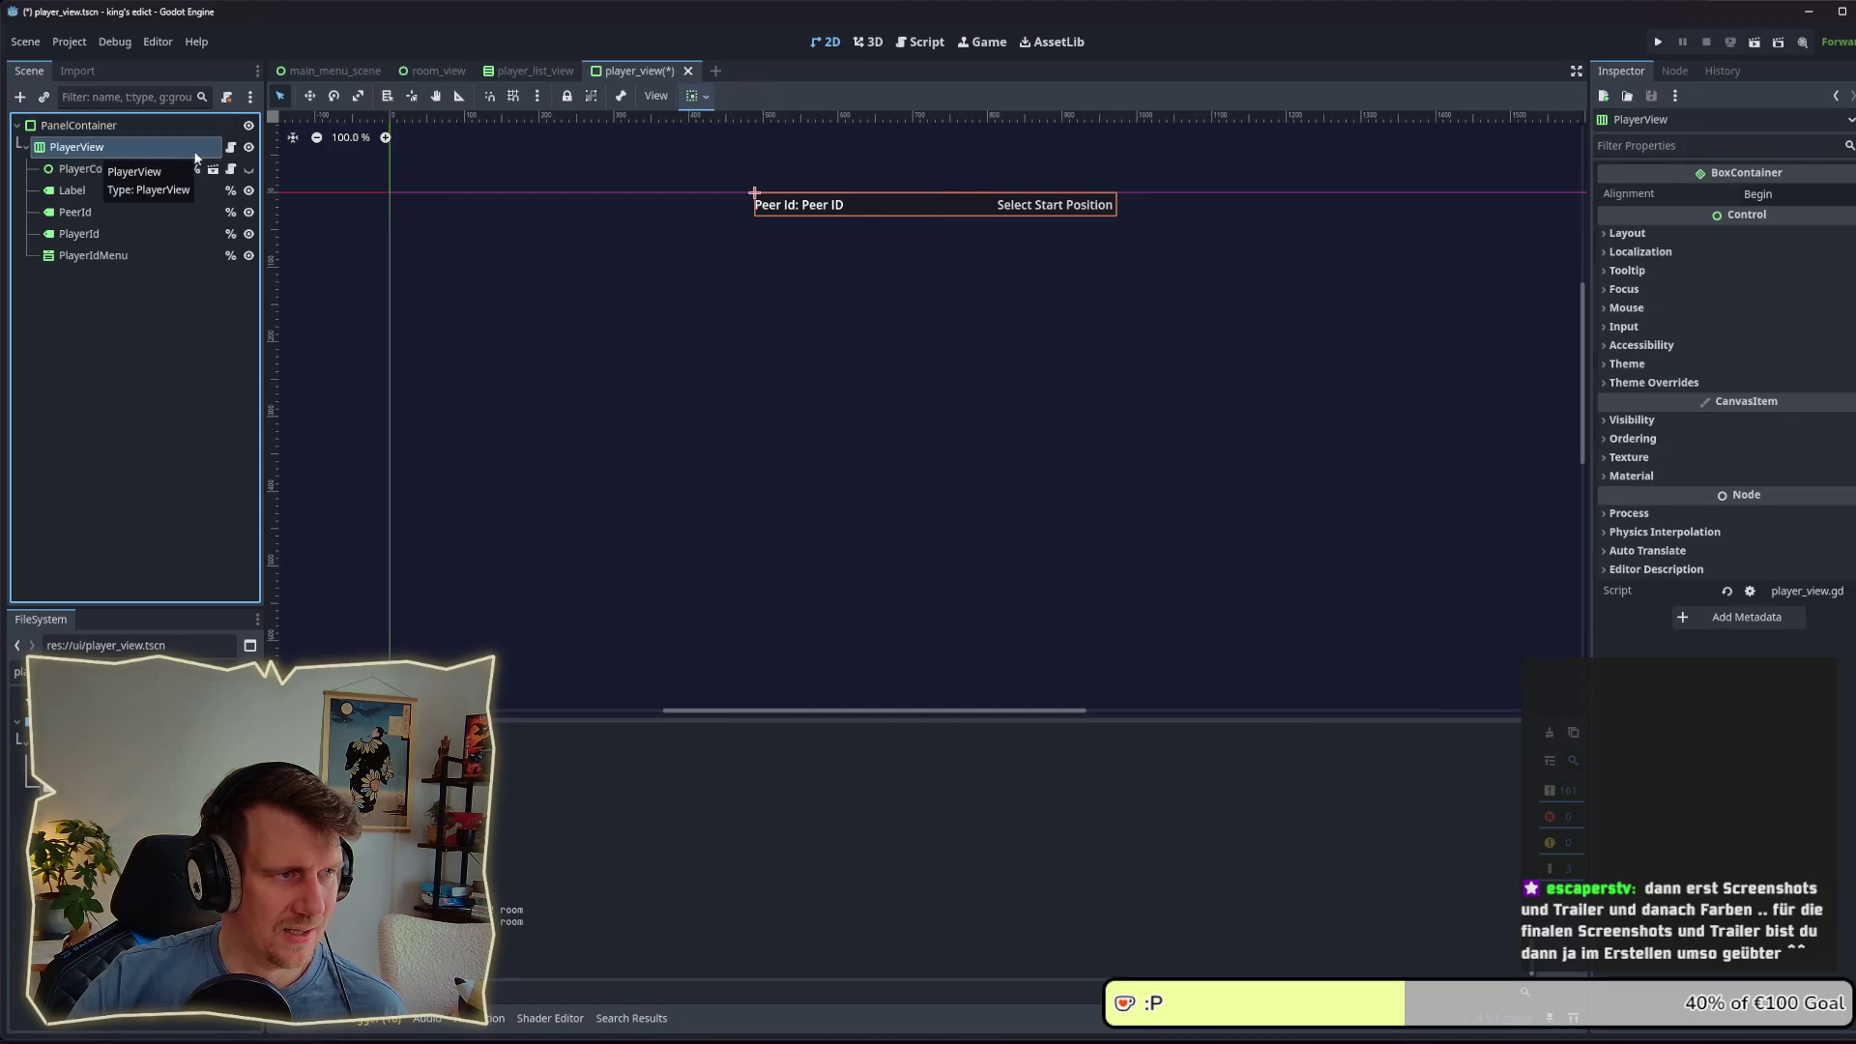
{"action": "left_click", "coordinate": [230, 147]}
{"action": "scroll", "coordinate": [981, 279], "scroll_direction": "up", "scroll_amount": 10}
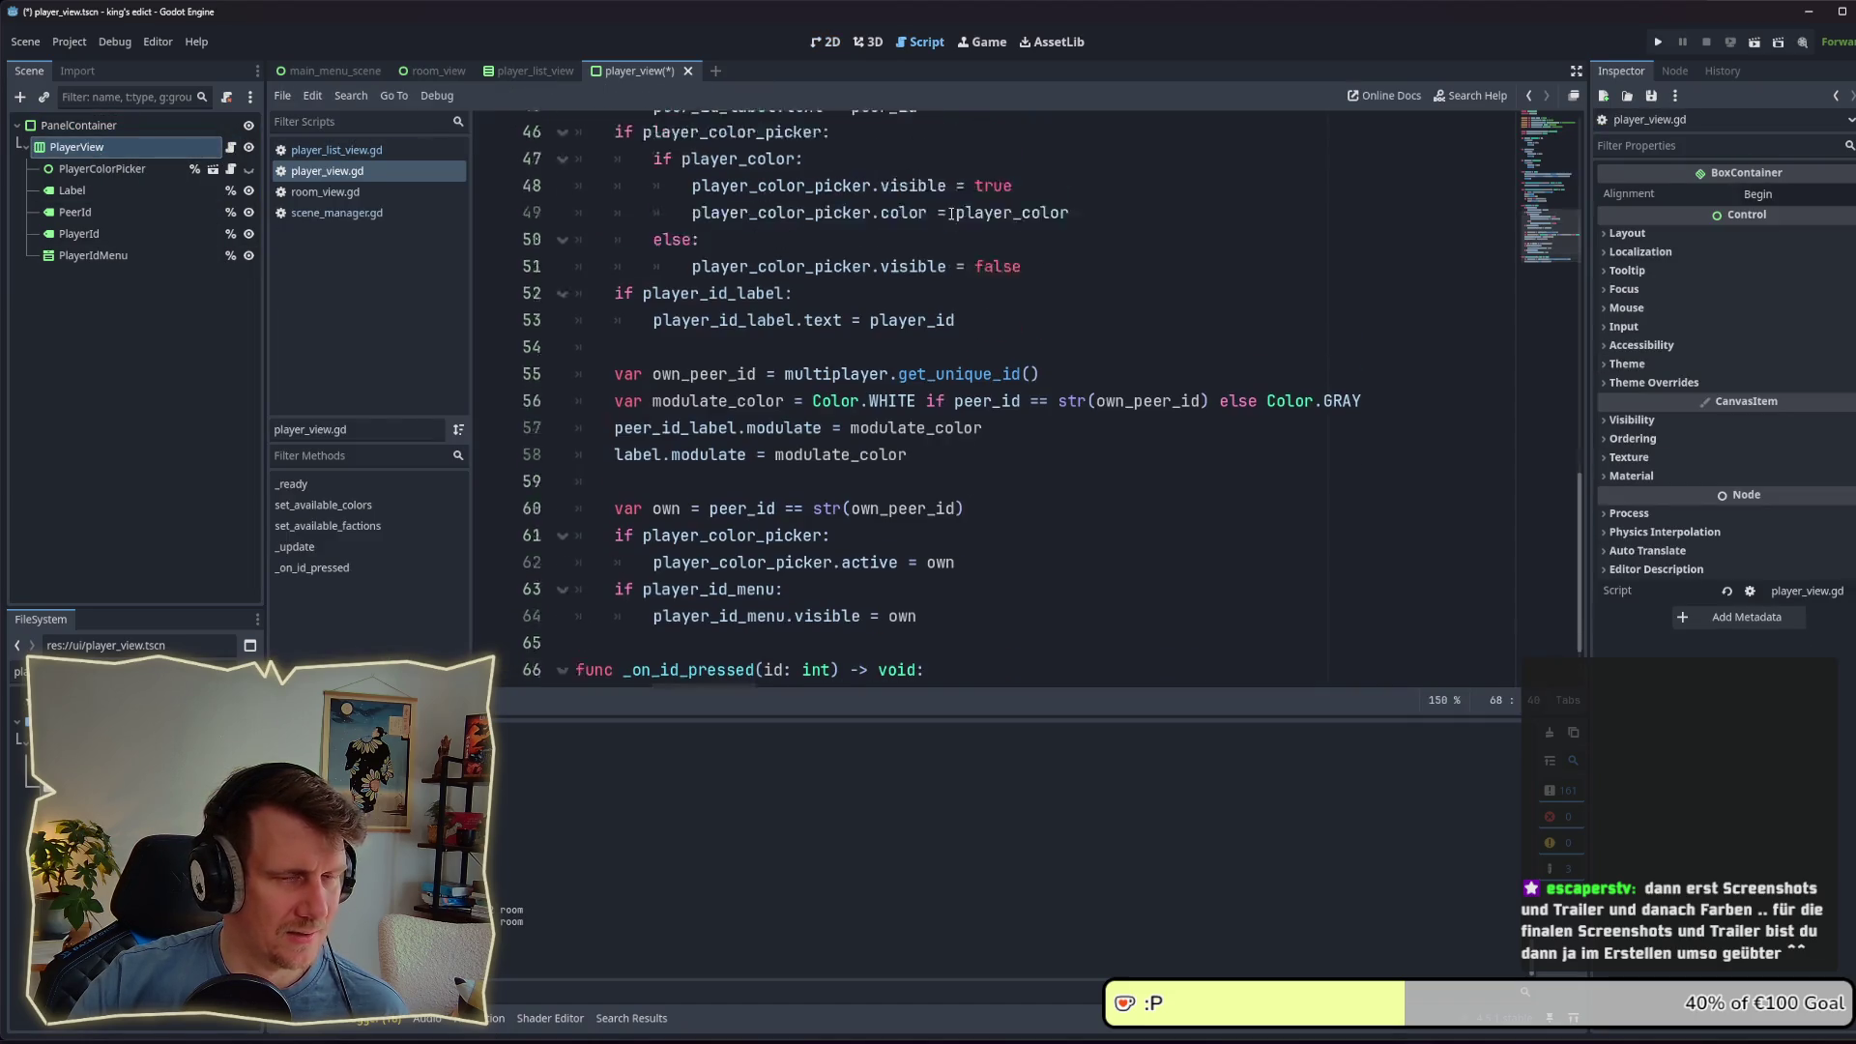
{"action": "scroll", "coordinate": [980, 290], "scroll_direction": "up", "scroll_amount": 6}
Step: Change the script's base type from HBoxContainer to Control and save it
{"action": "left_click", "coordinate": [905, 217]}
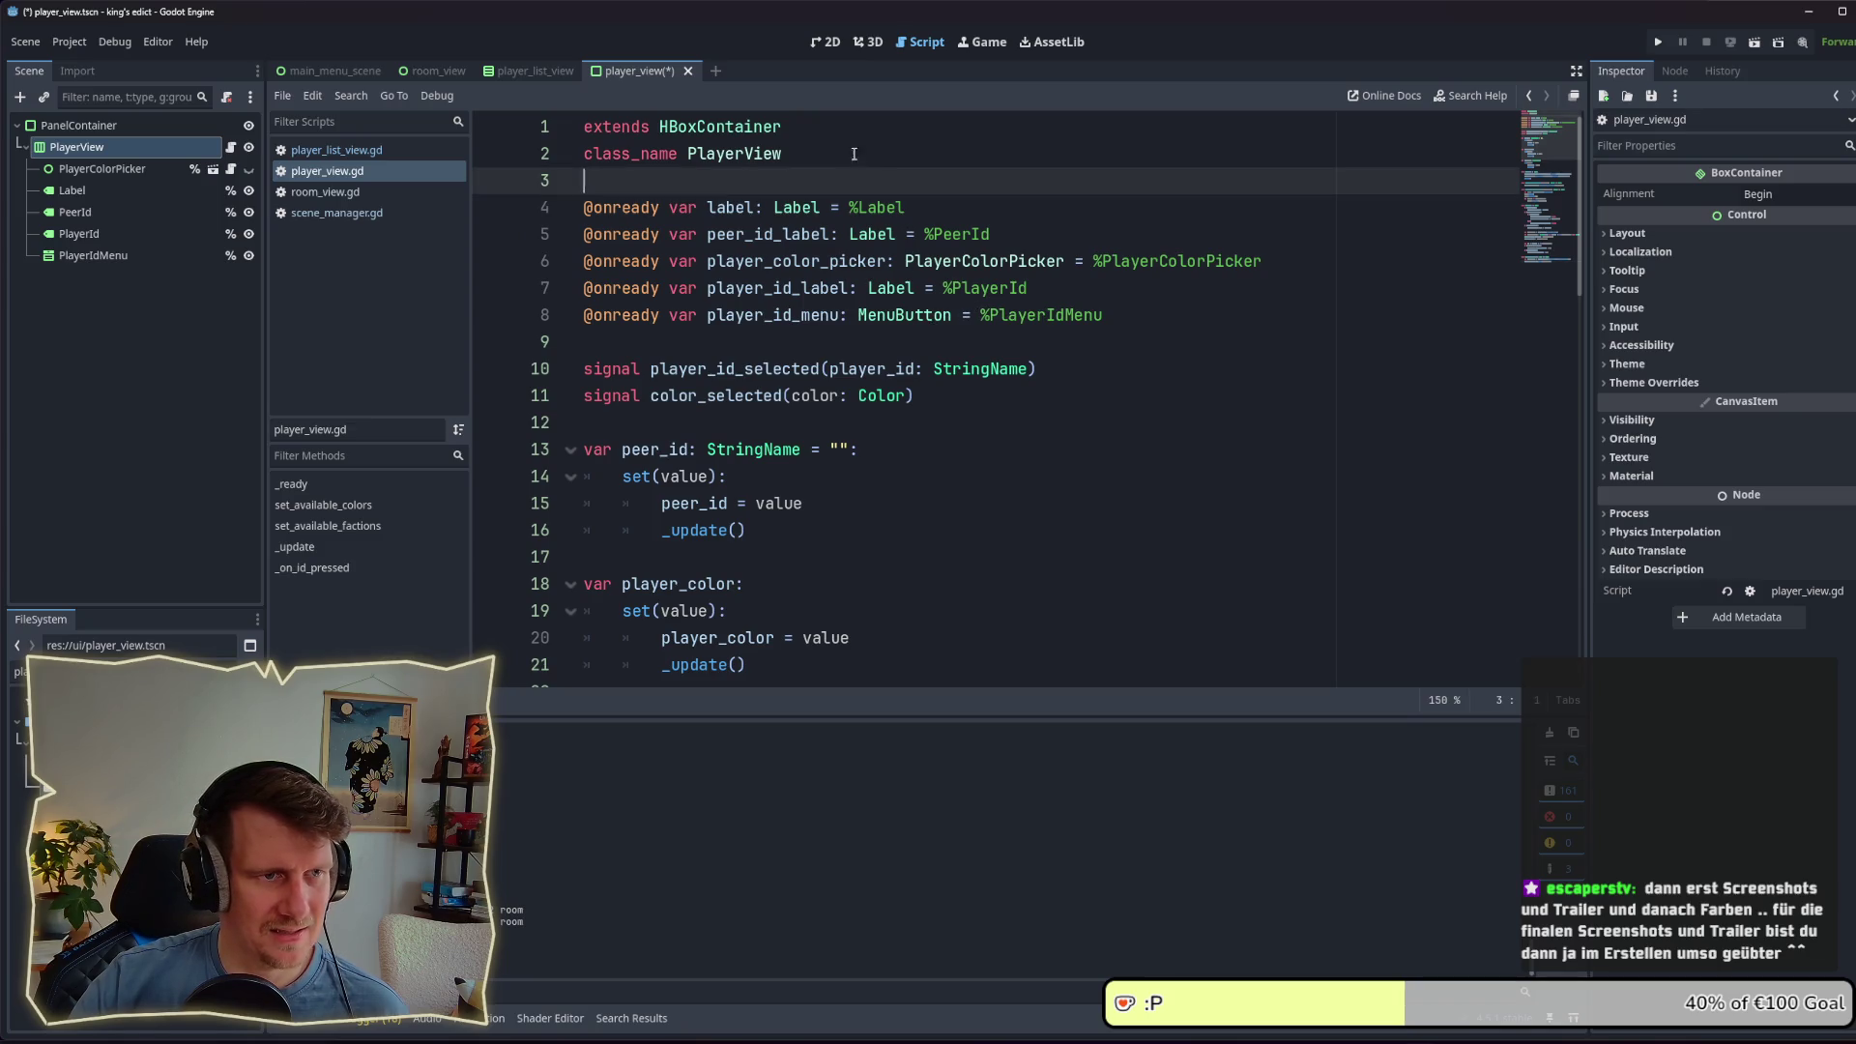
{"action": "left_click_drag", "start_coordinate": [782, 126], "coordinate": [661, 126]}
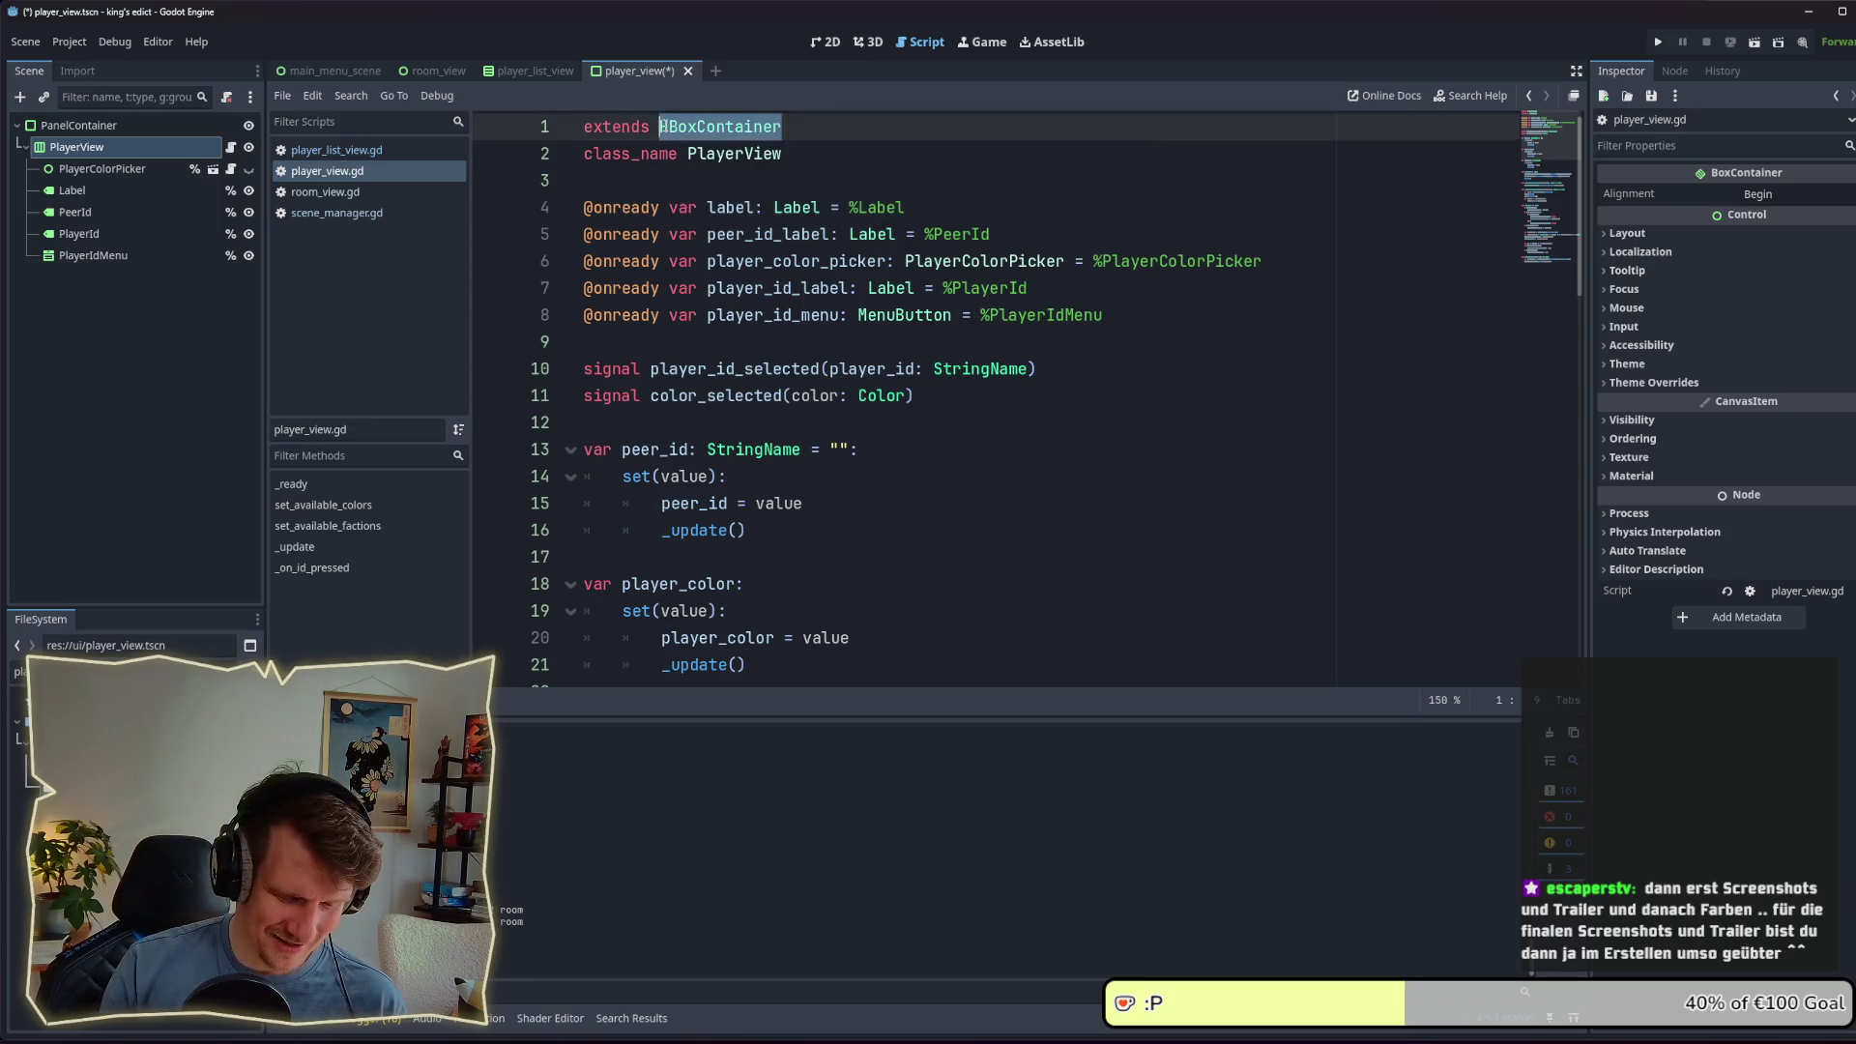
{"action": "type", "text": "Control"}
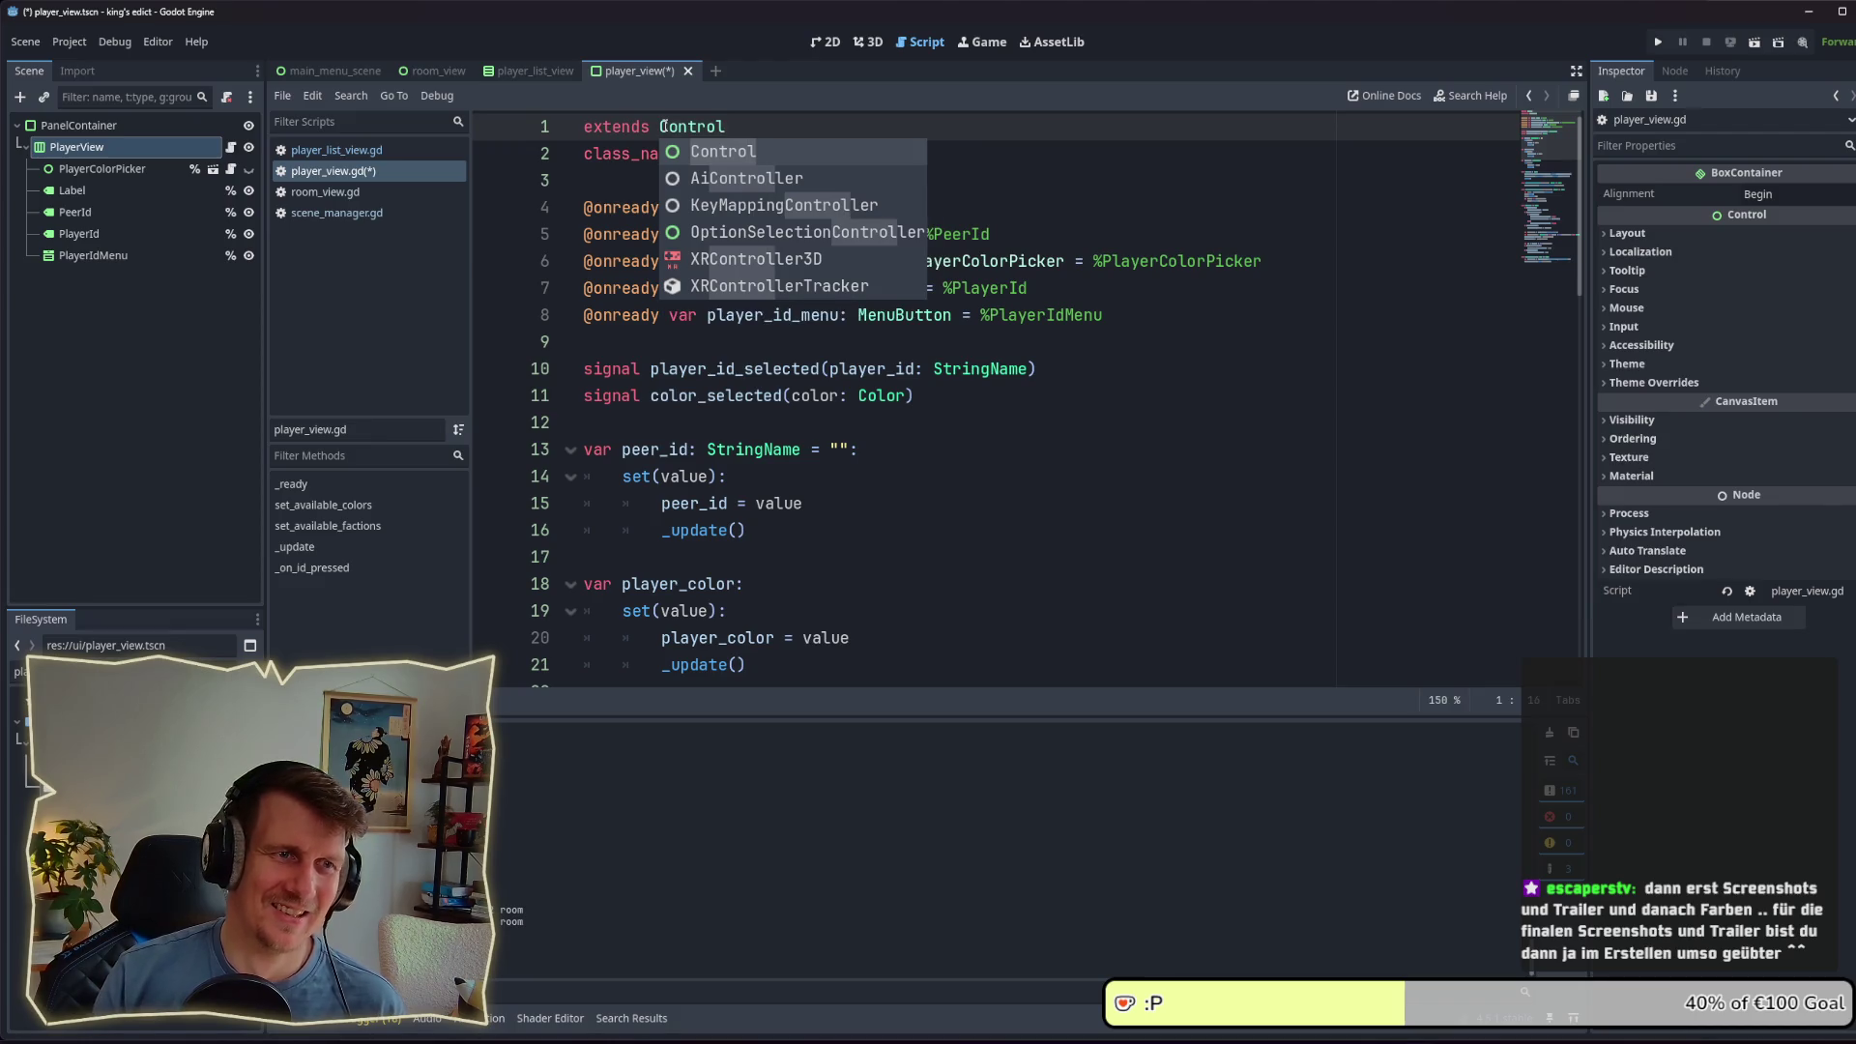
{"action": "key", "text": "ctrl+s"}
{"action": "left_click", "coordinate": [769, 129]}
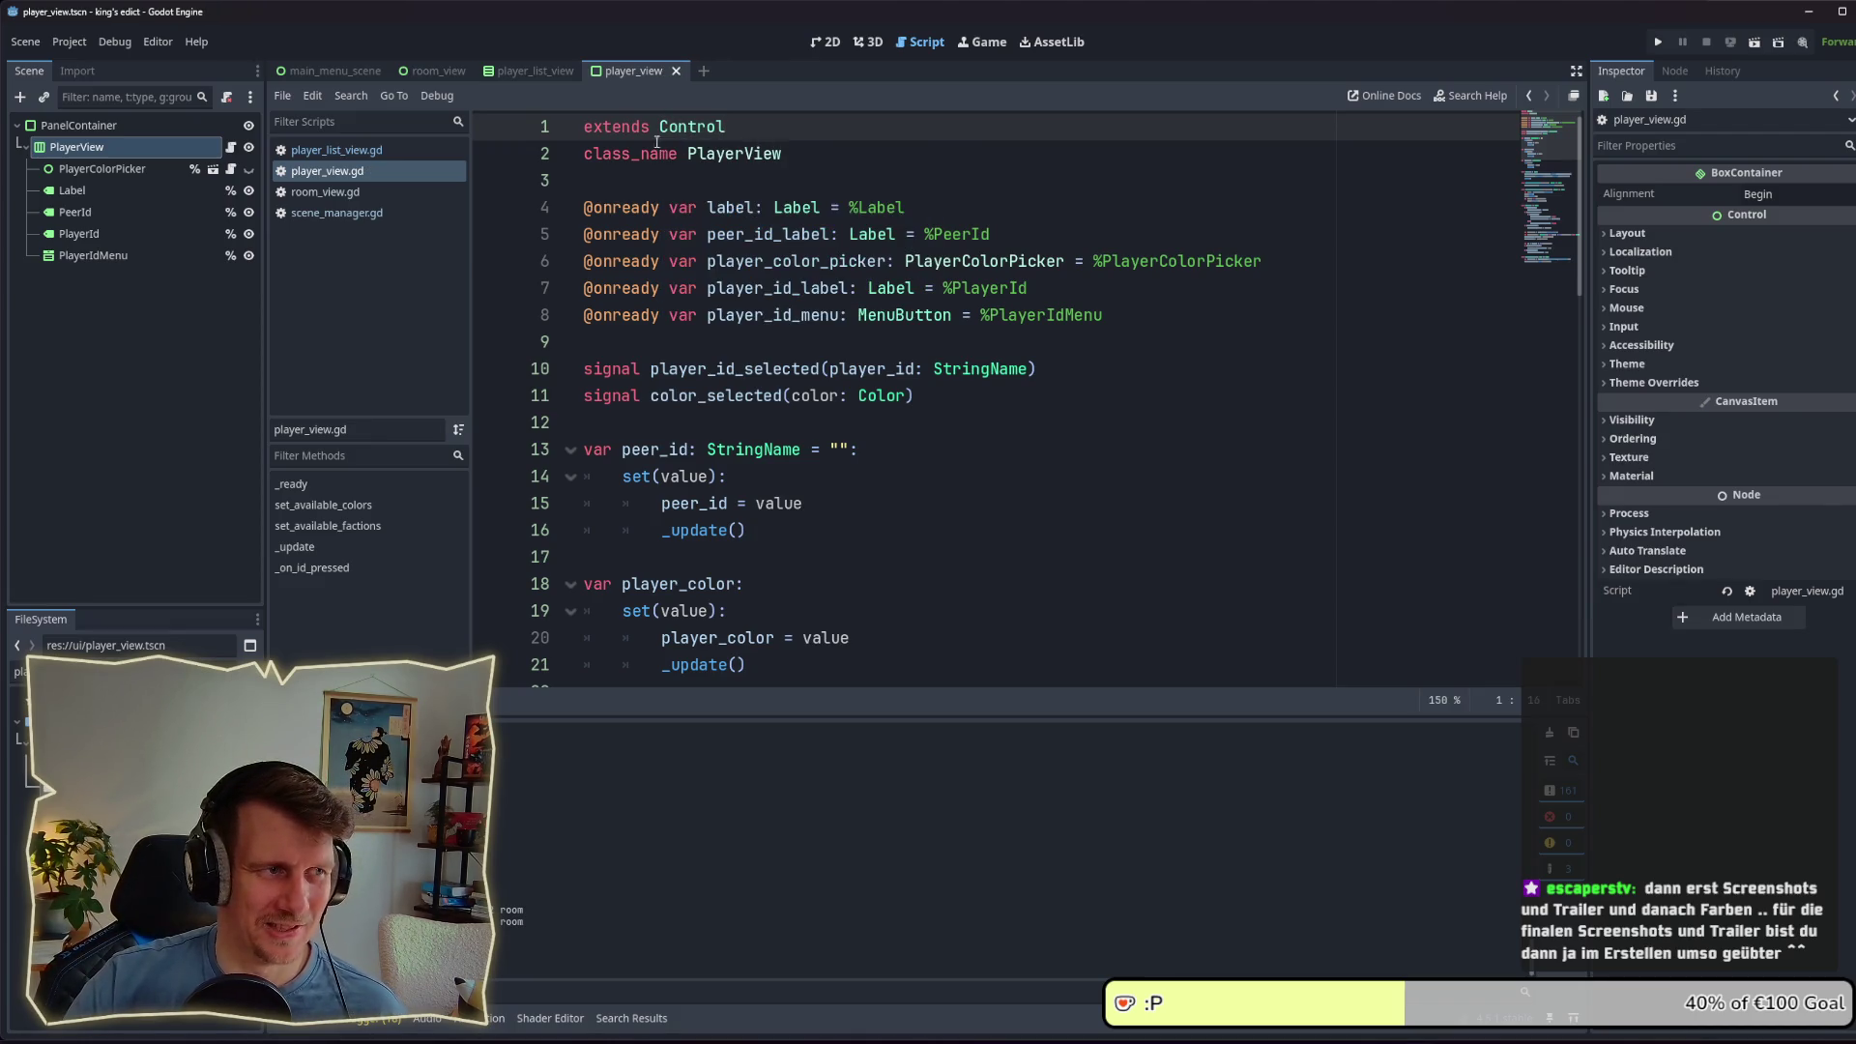
Step: Attach player_view.gd to the PanelContainer root, detach it from PlayerView, and save the scene
{"action": "left_click", "coordinate": [74, 149]}
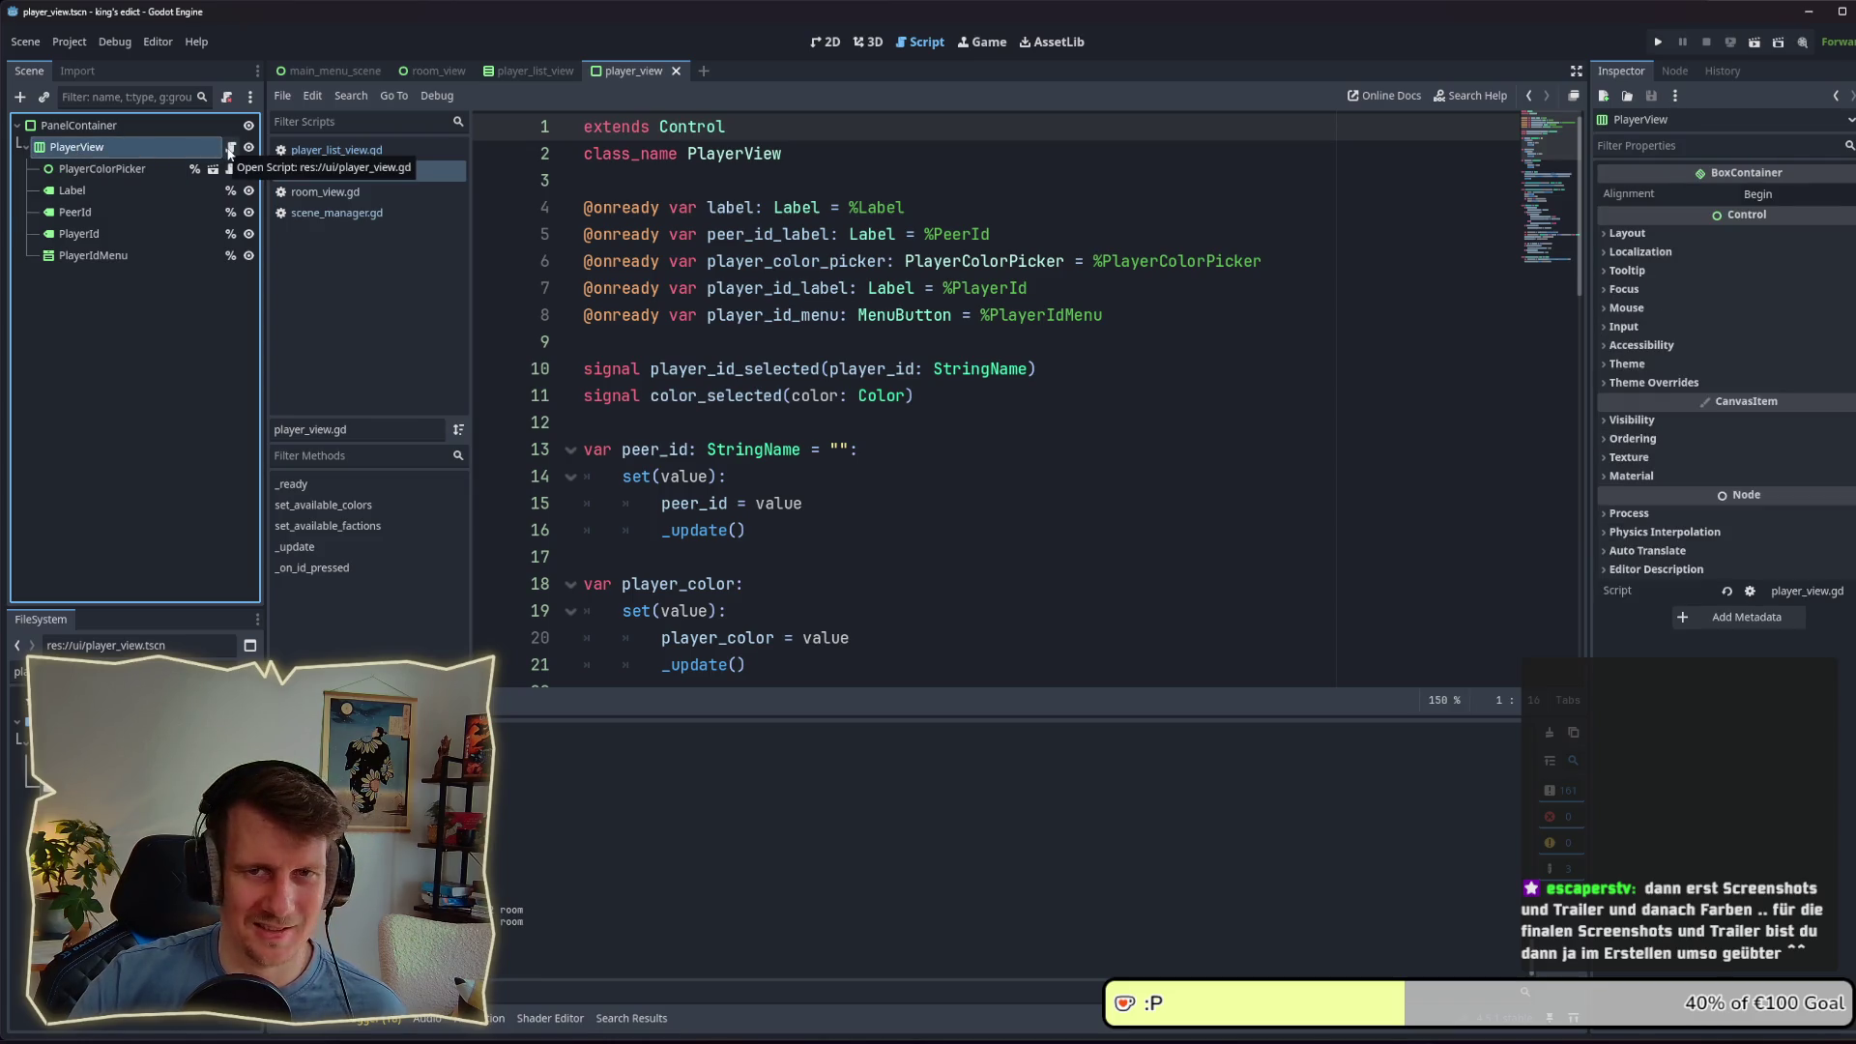
{"action": "mouse_move", "coordinate": [77, 773]}
{"action": "left_mouse_down"}
{"action": "mouse_move", "coordinate": [116, 607]}
{"action": "mouse_move", "coordinate": [160, 137]}
{"action": "left_mouse_up"}
{"action": "right_click", "coordinate": [185, 148]}
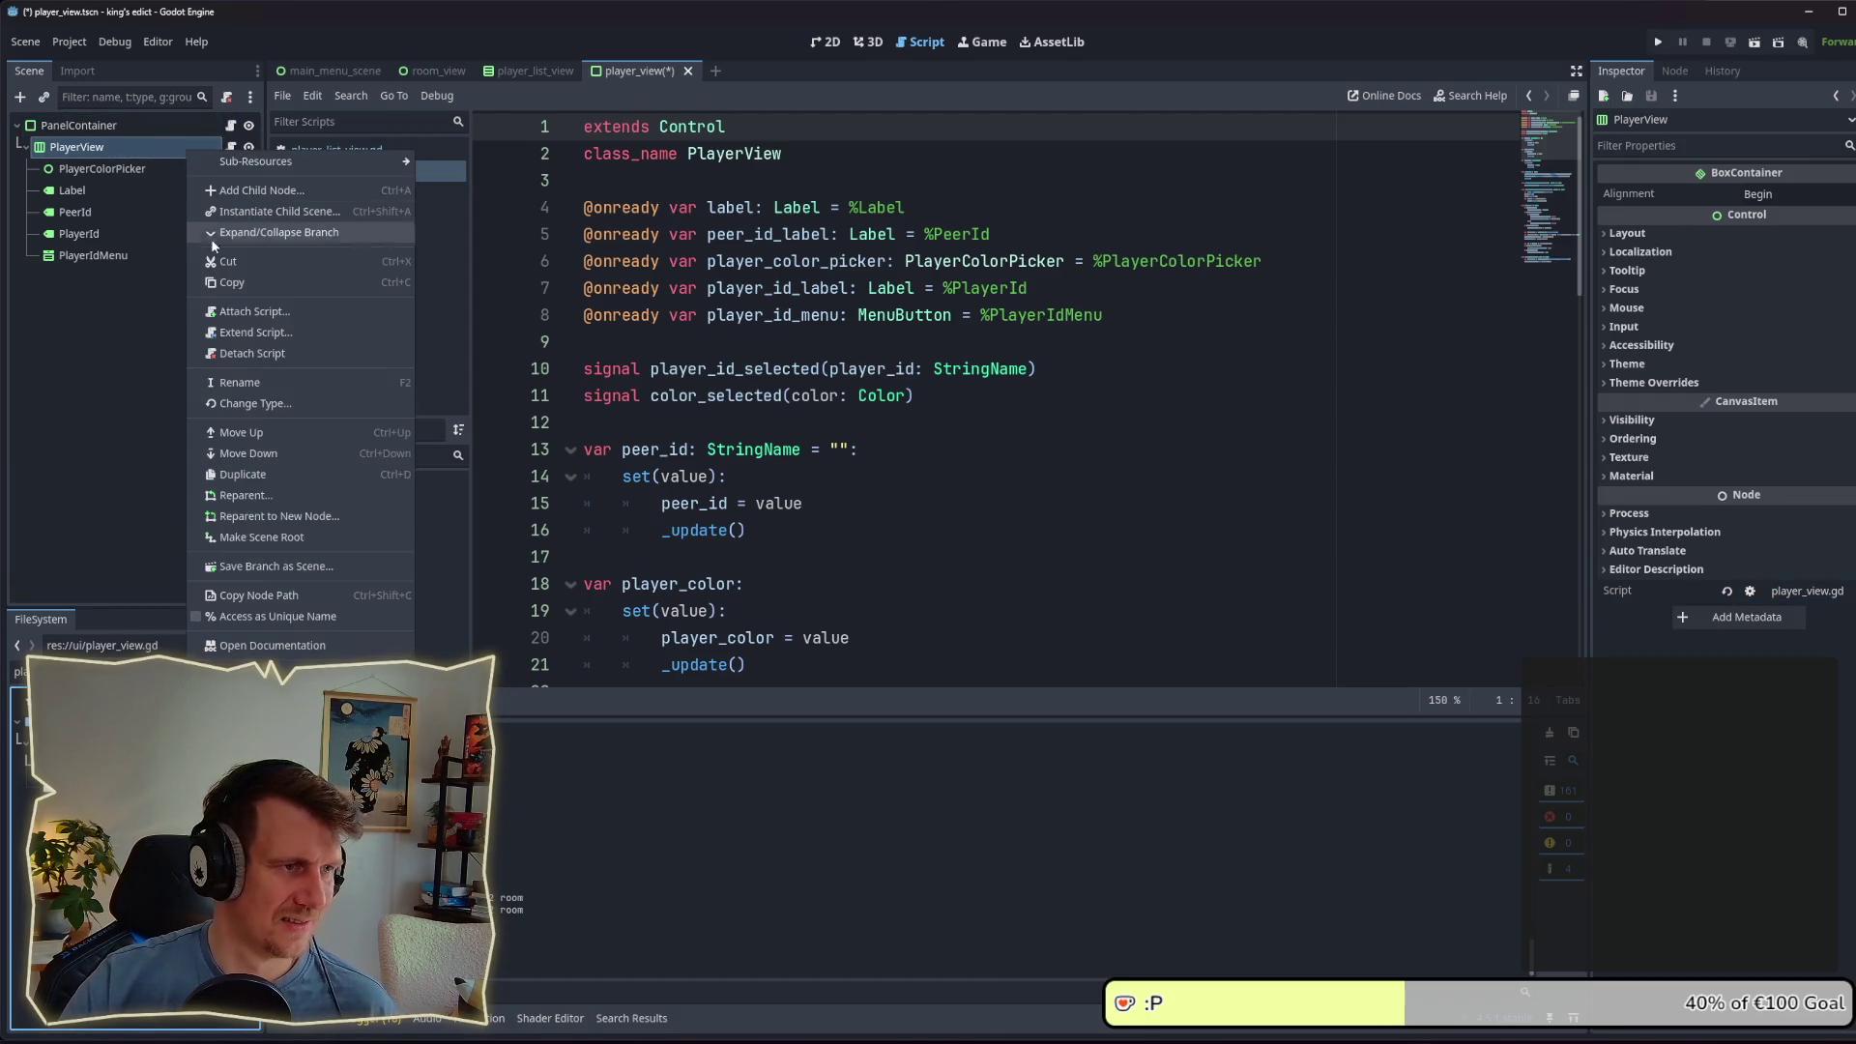
{"action": "left_click", "coordinate": [246, 354]}
{"action": "key", "text": "ctrl+s"}
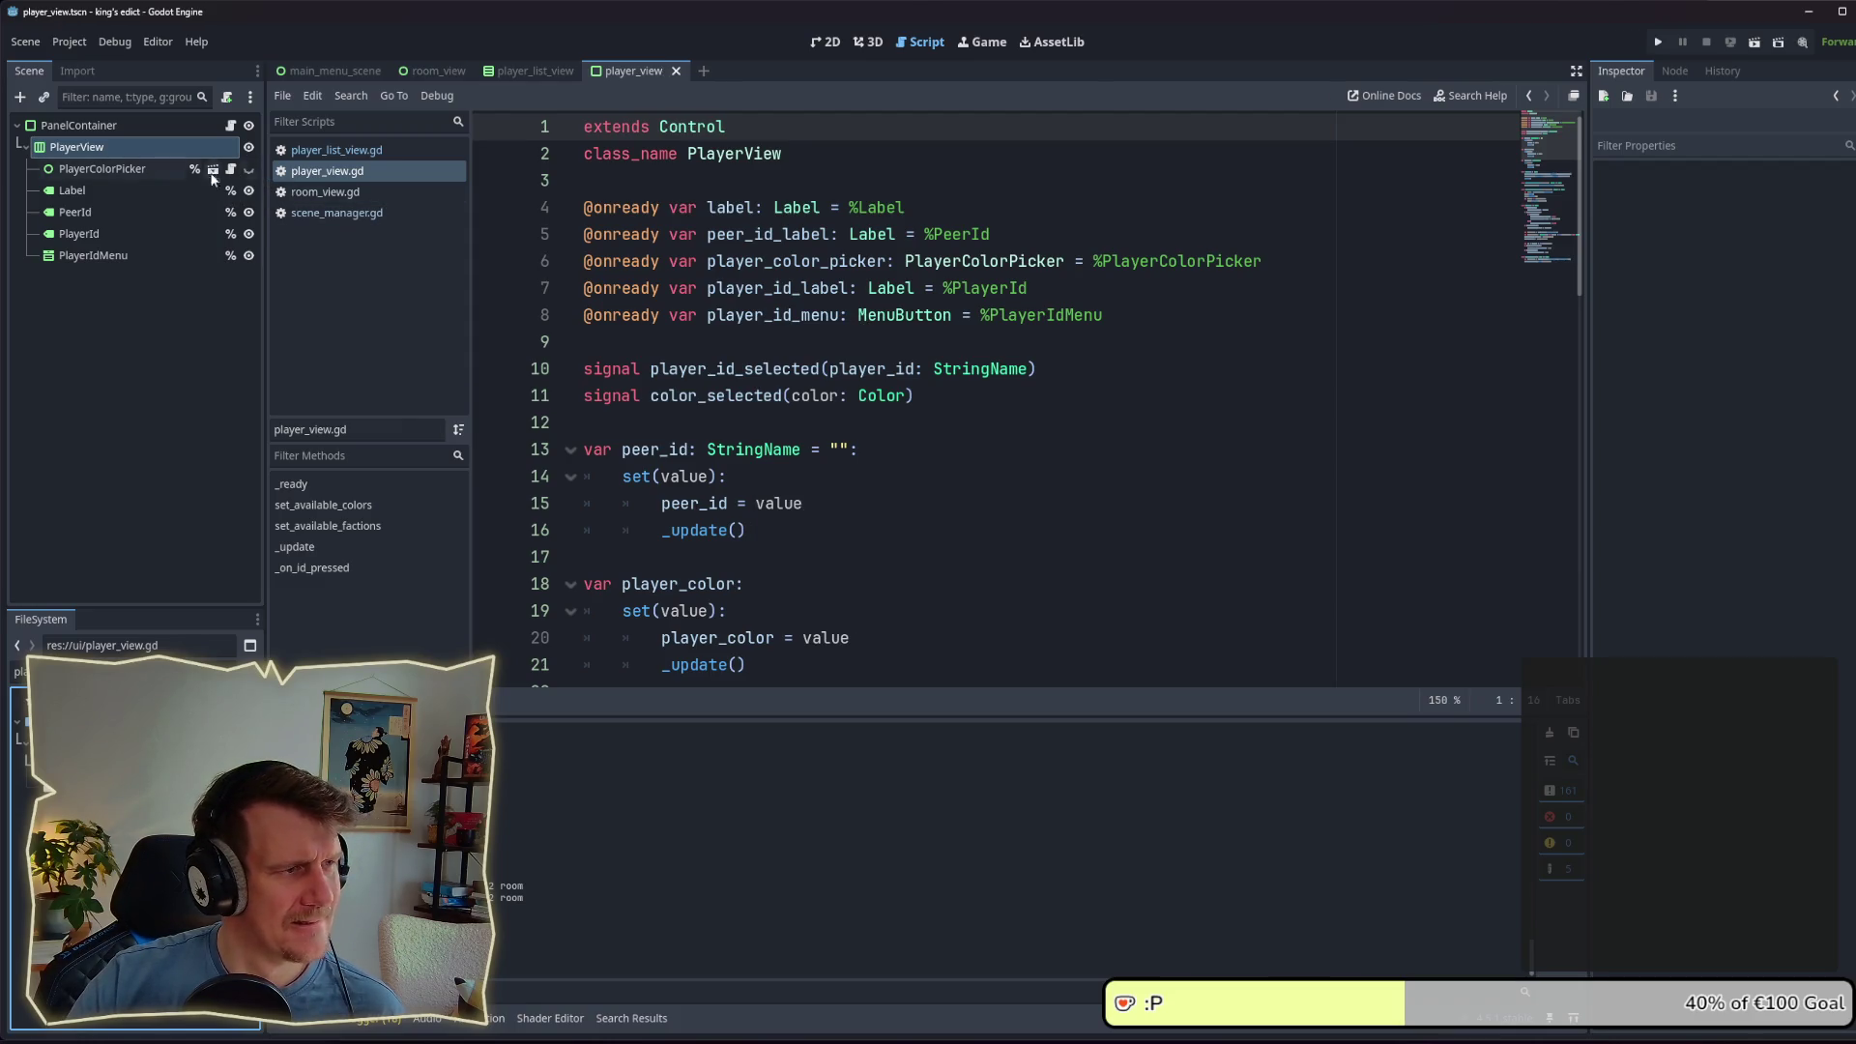
Step: Check the PlayerColorPicker and PlayerView nodes in the Scene dock
{"action": "left_click", "coordinate": [118, 176]}
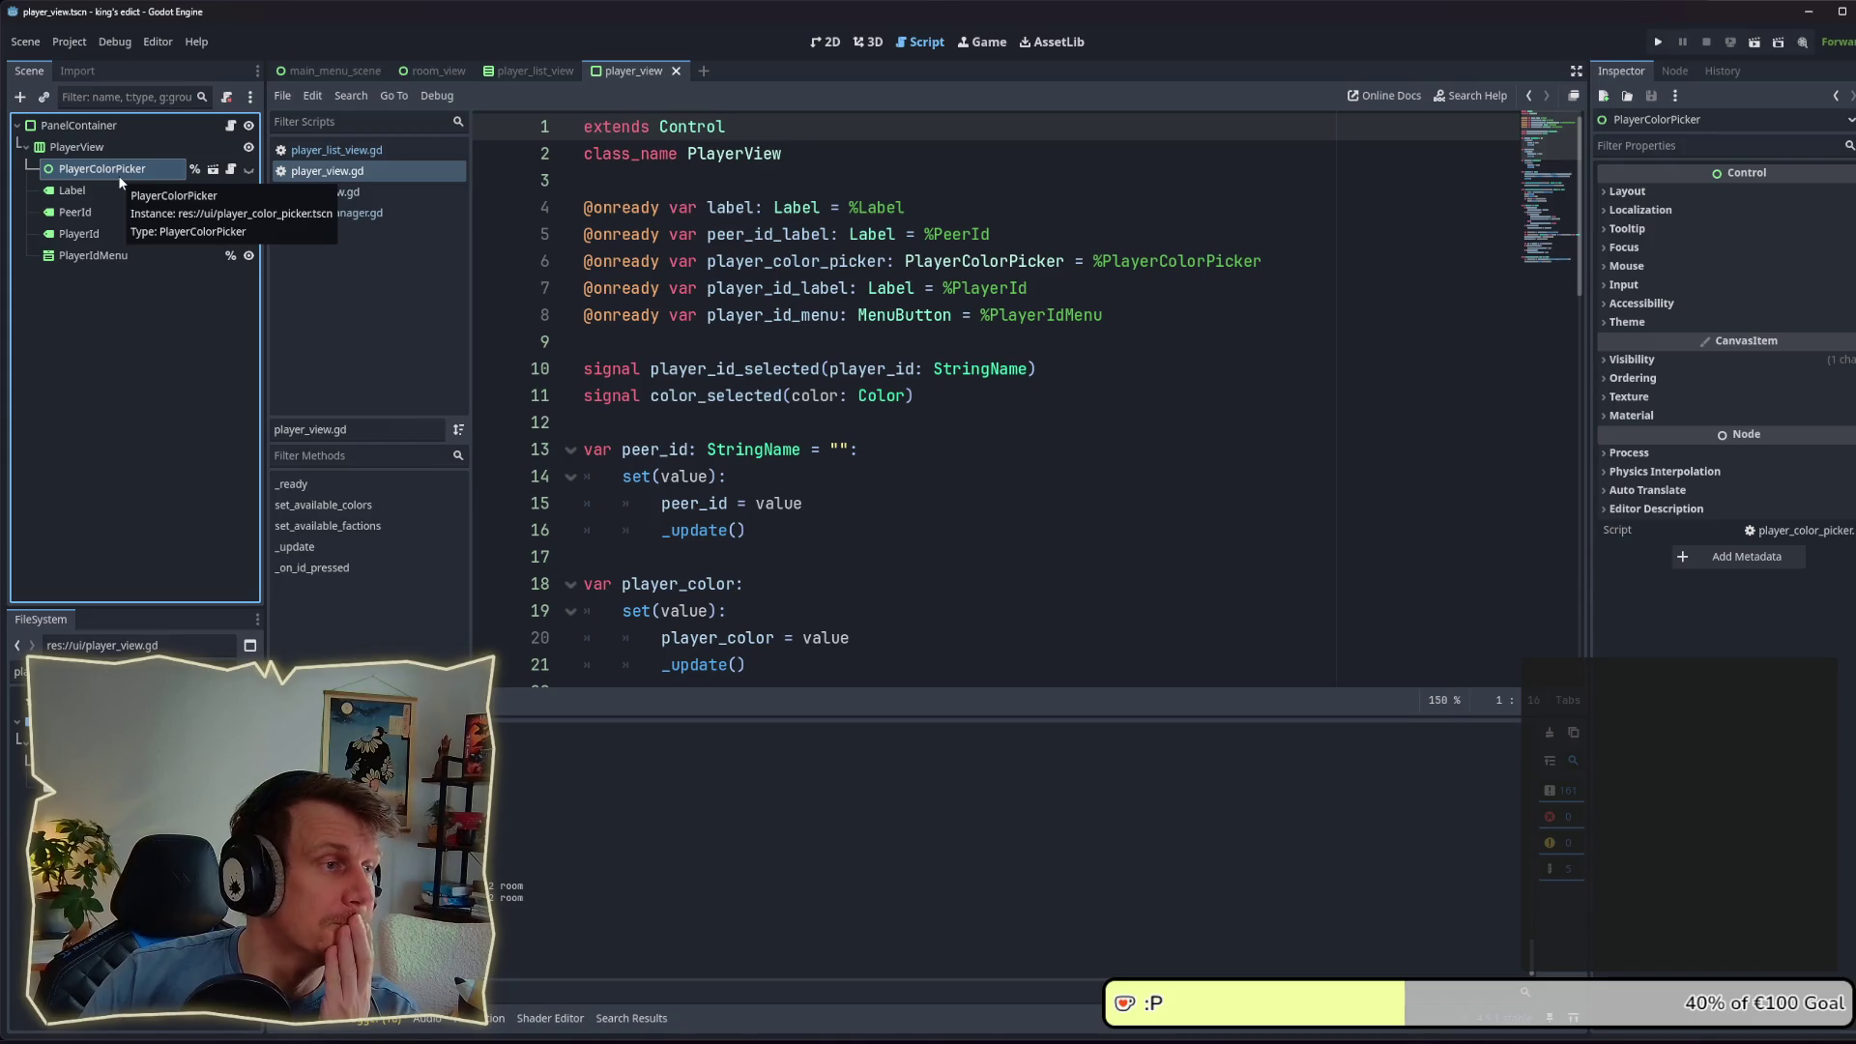
{"action": "left_click", "coordinate": [107, 149]}
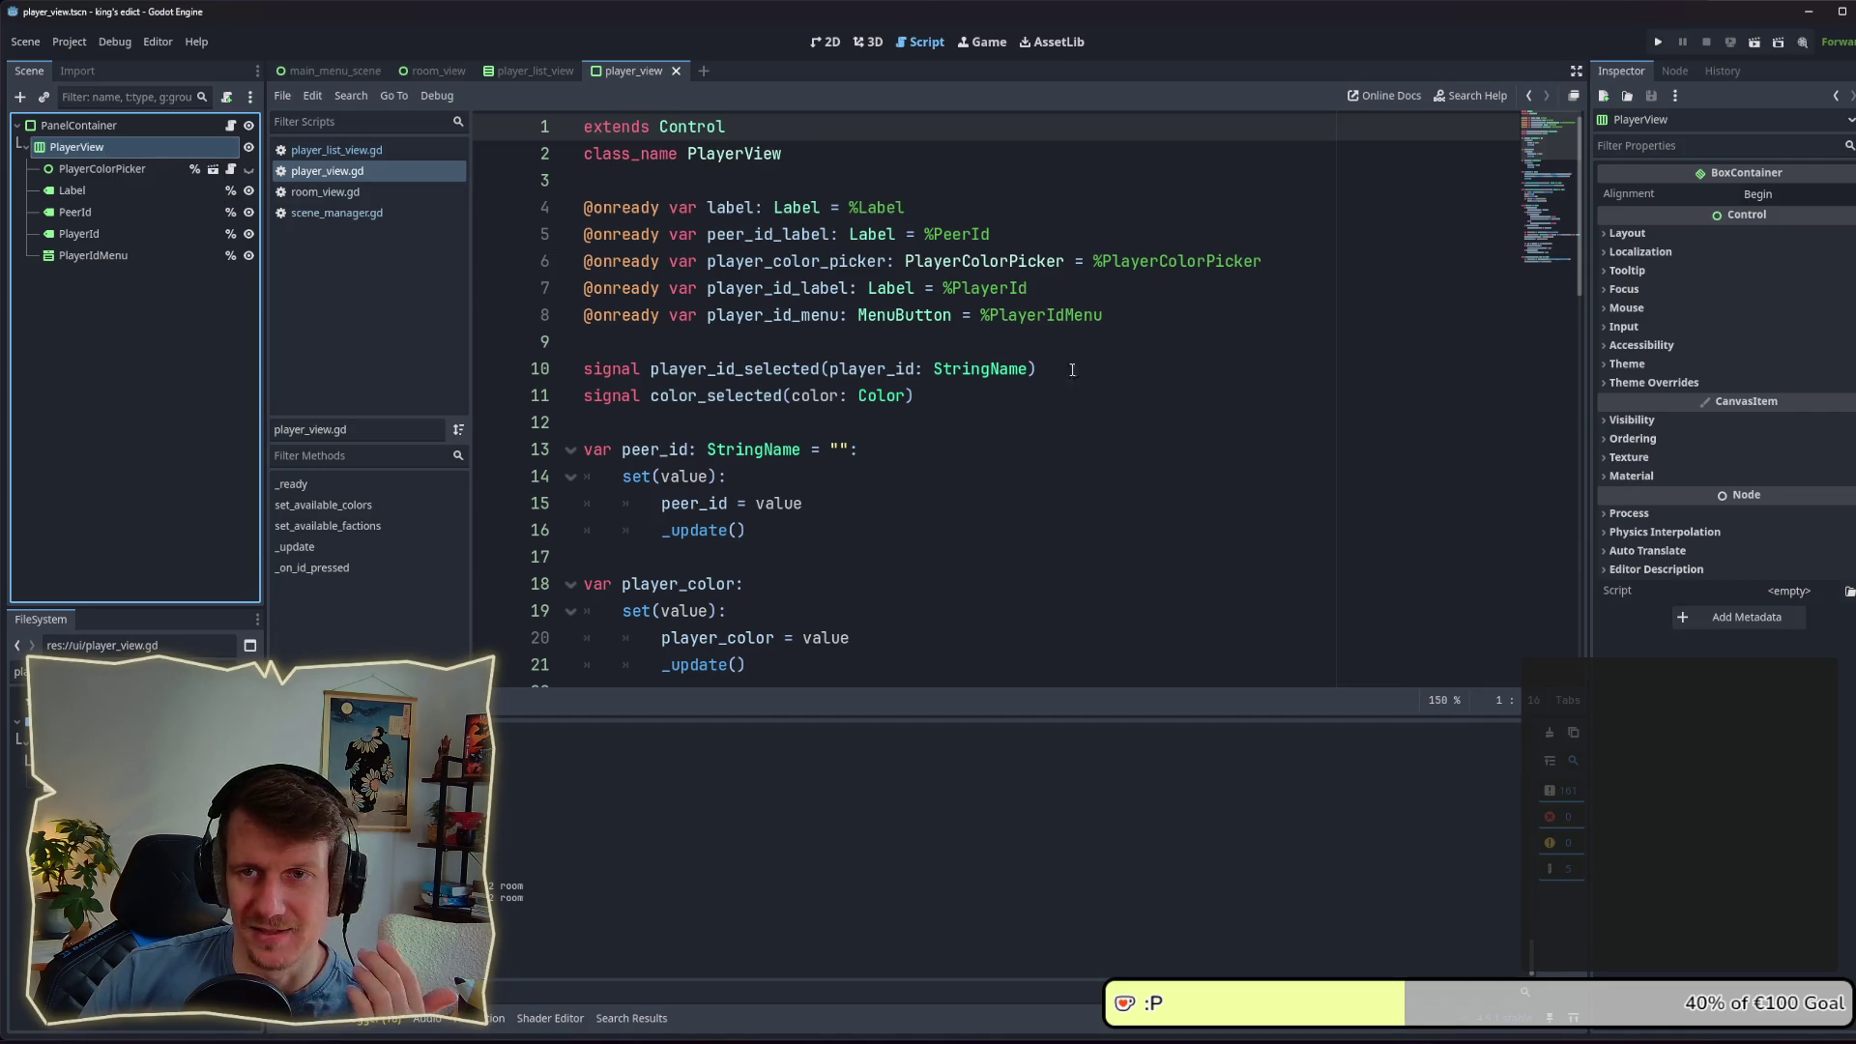
{"action": "scroll", "coordinate": [964, 368], "scroll_direction": "down", "scroll_amount": 5}
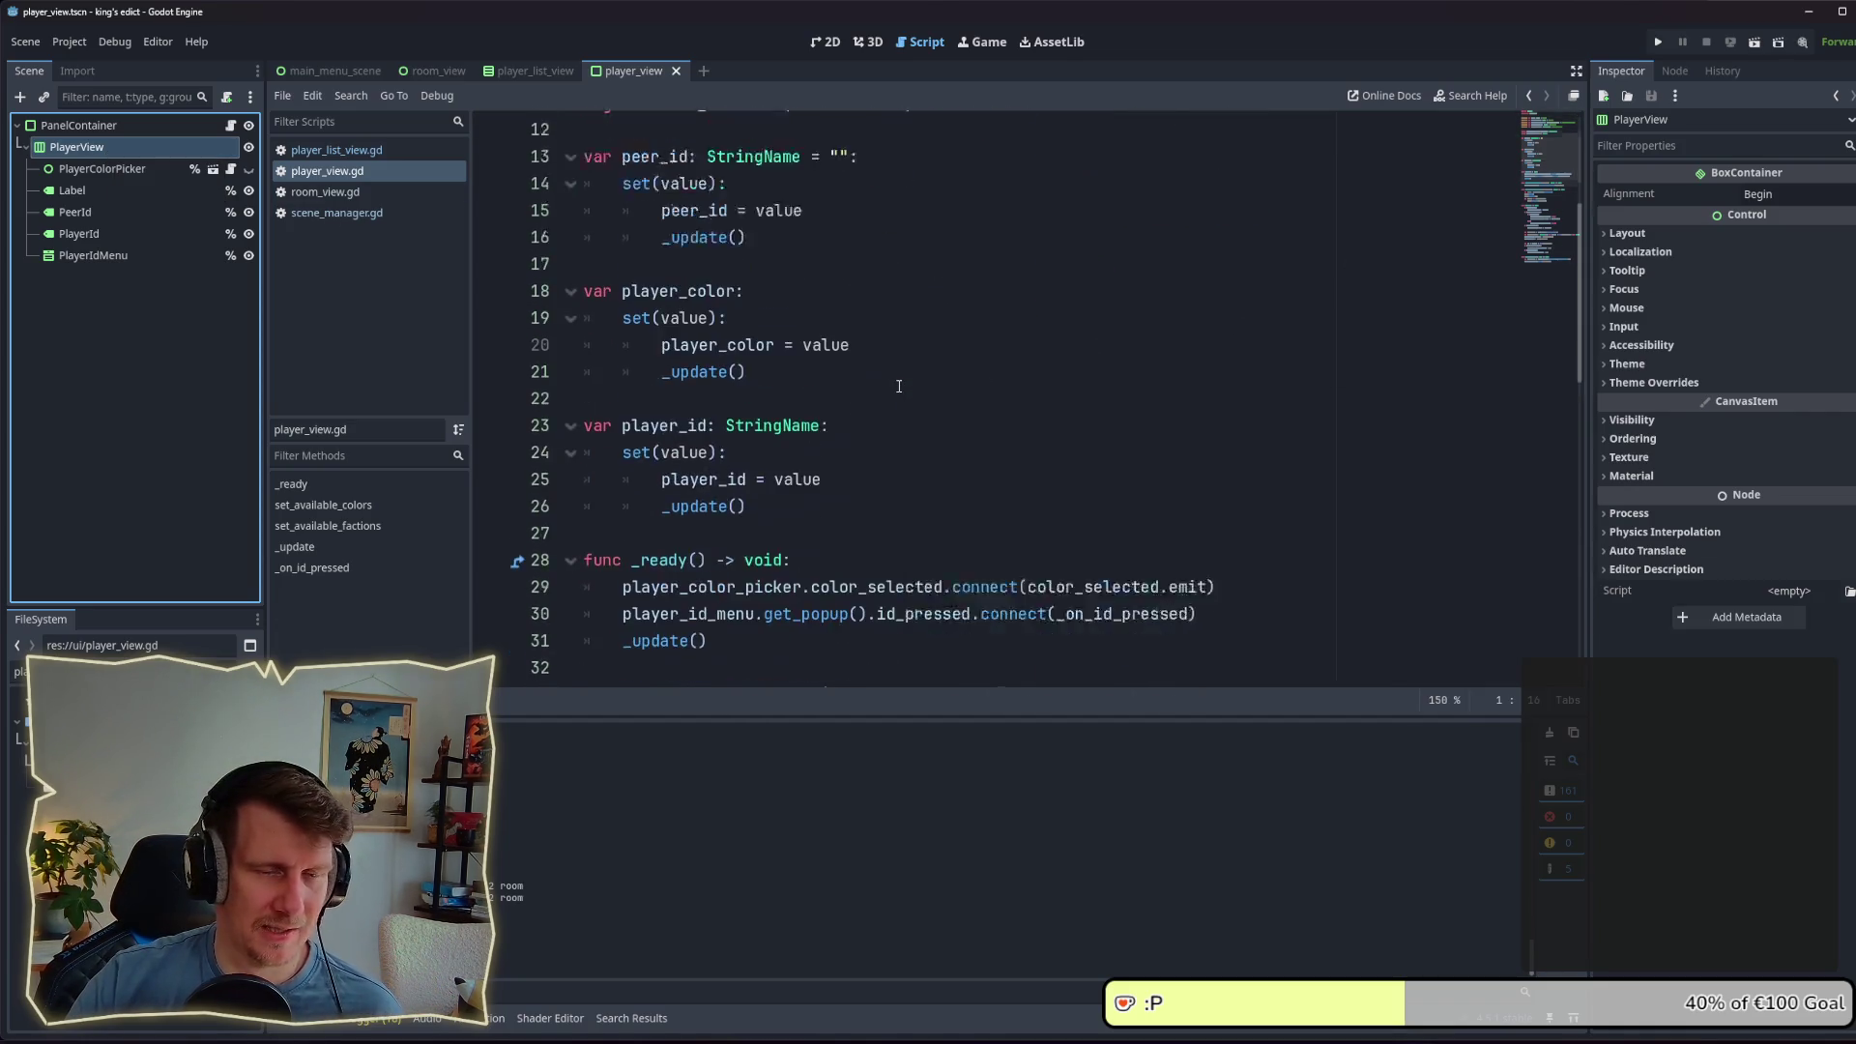
{"action": "scroll", "coordinate": [965, 369], "scroll_direction": "up", "scroll_amount": 5}
{"action": "left_click_drag", "start_coordinate": [102, 166], "coordinate": [93, 148]}
{"action": "left_click", "coordinate": [92, 148]}
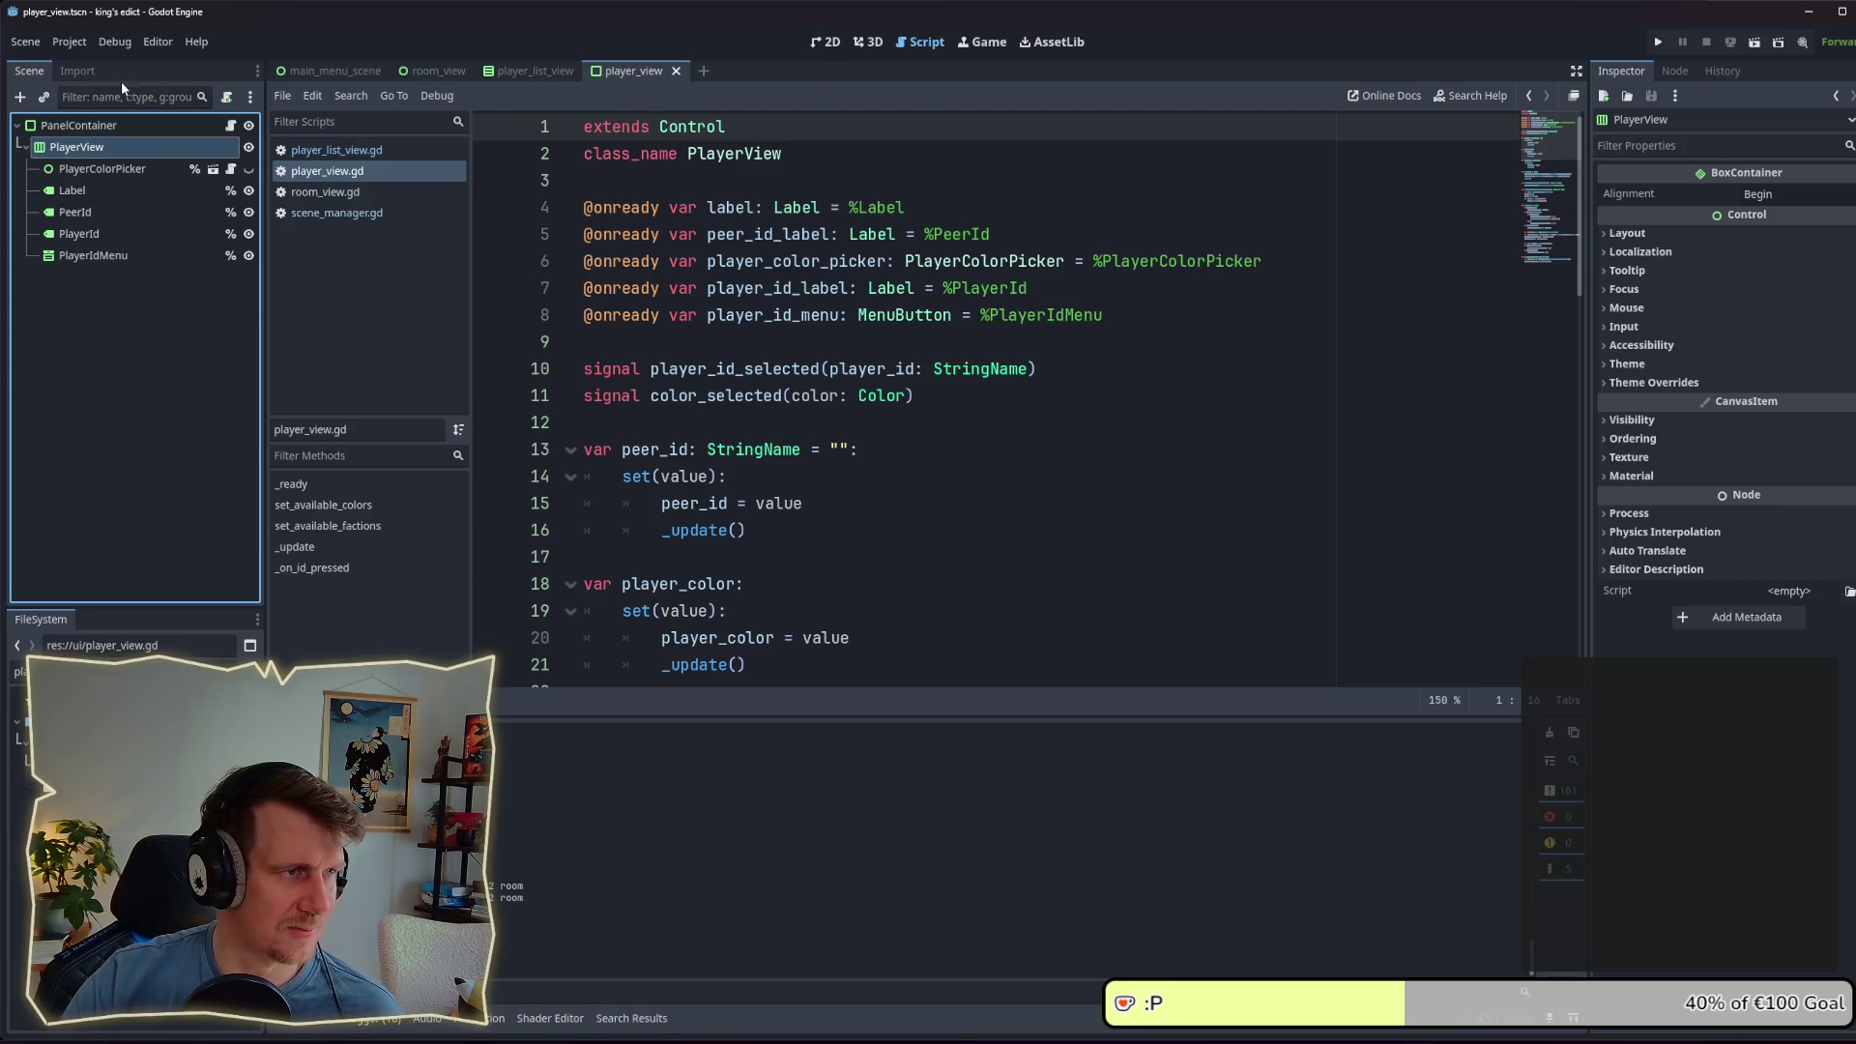
Step: Select the PanelContainer root and set its Transform Position x to 0
{"action": "left_click", "coordinate": [77, 125]}
{"action": "left_click", "coordinate": [835, 43]}
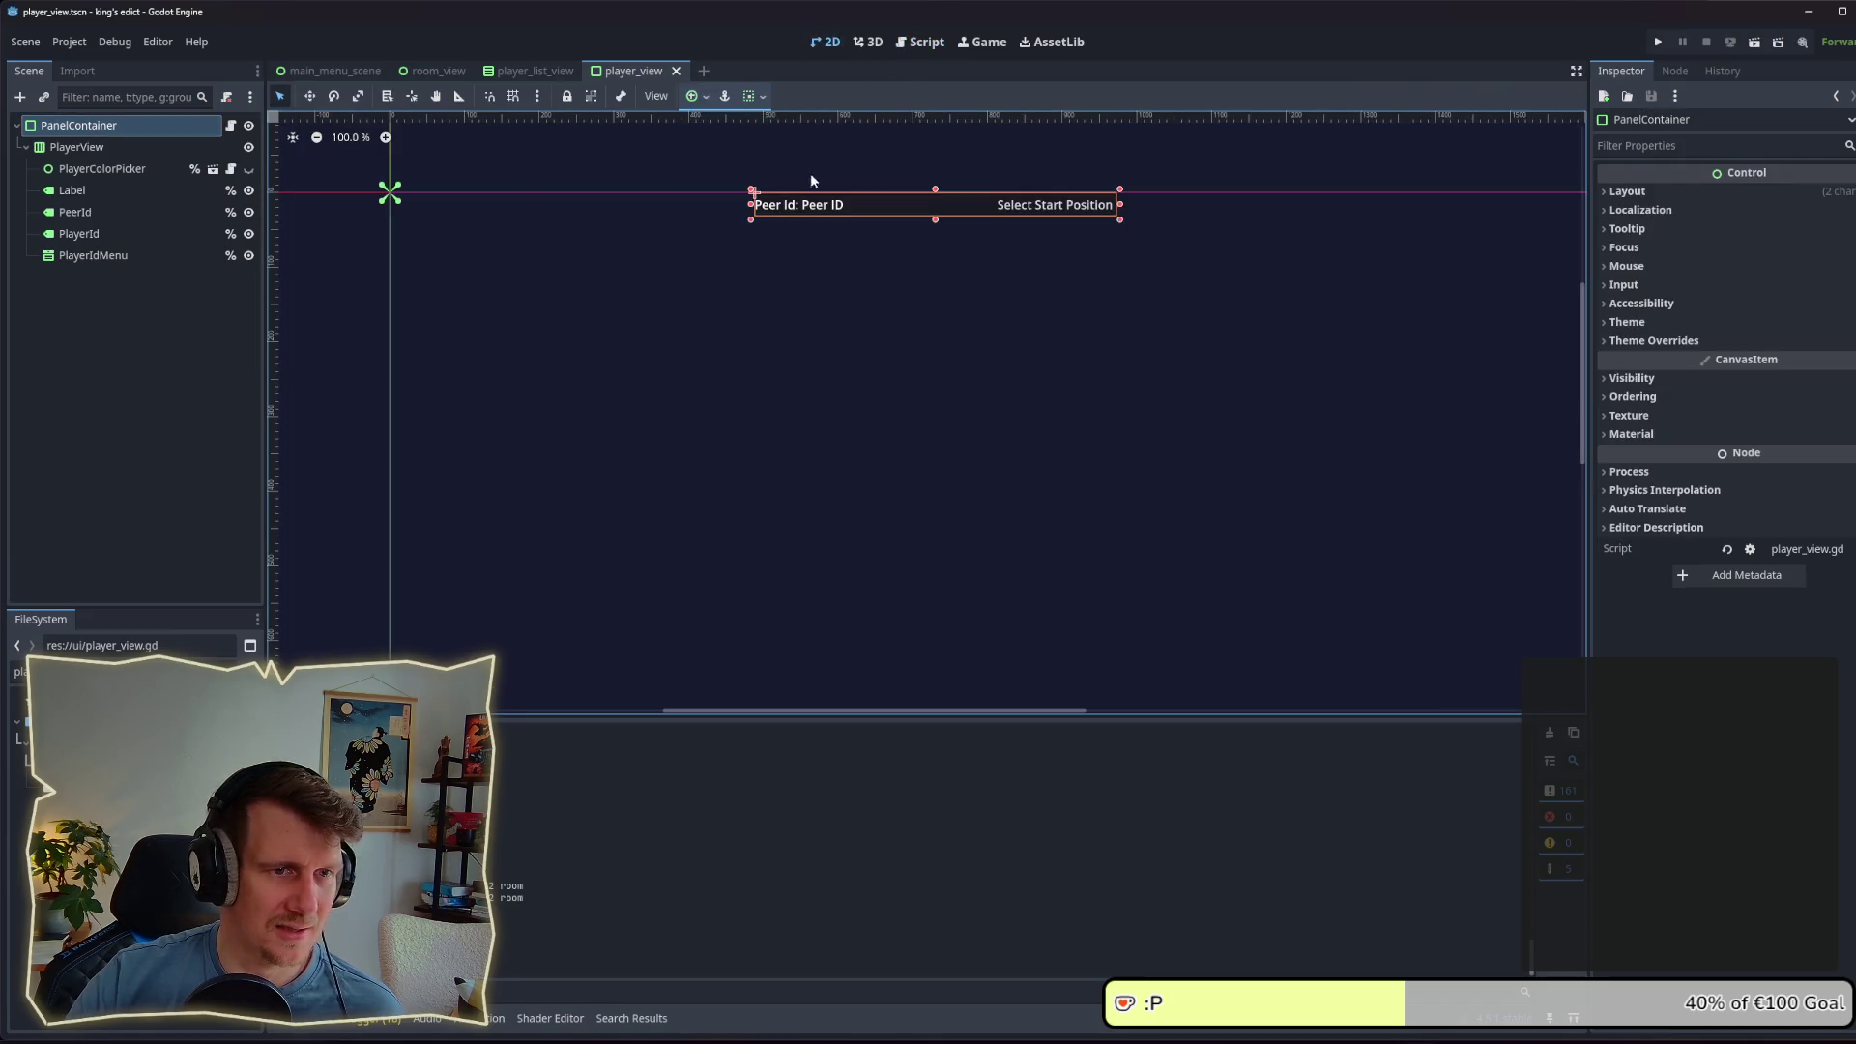
{"action": "left_click", "coordinate": [78, 150]}
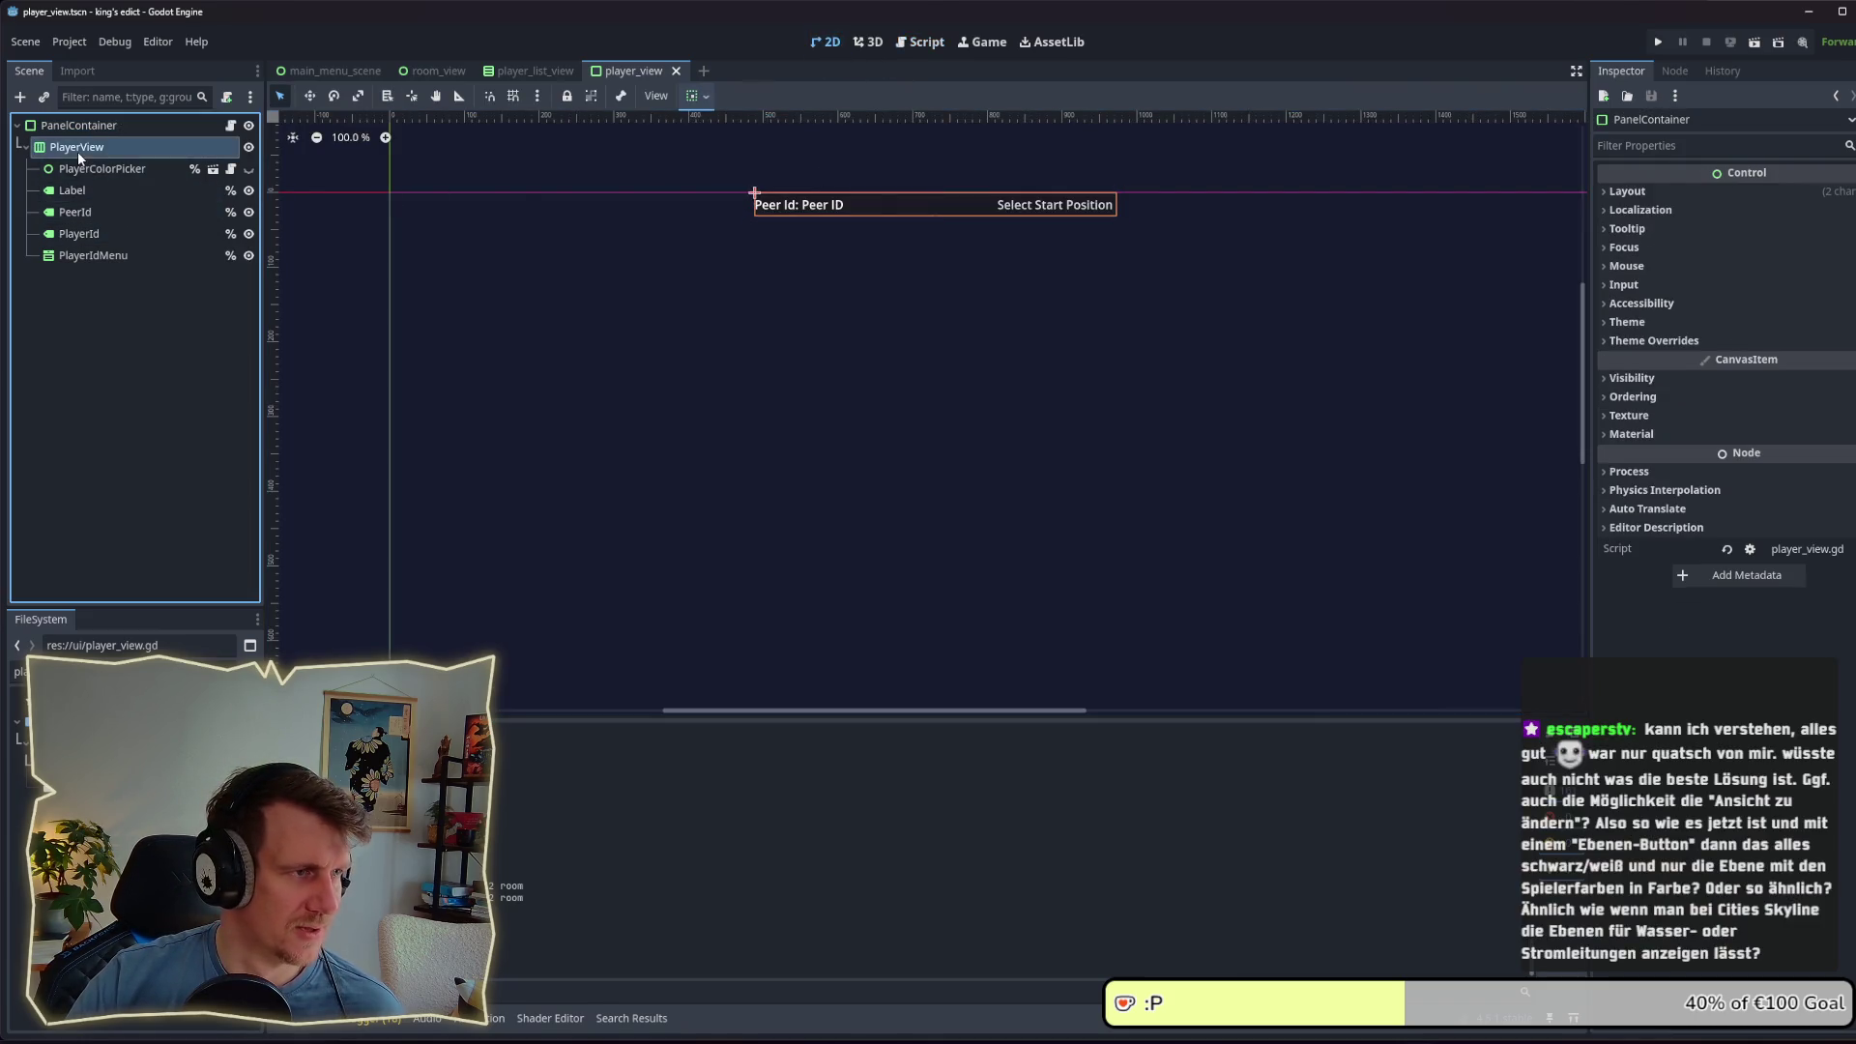
{"action": "left_click", "coordinate": [76, 133]}
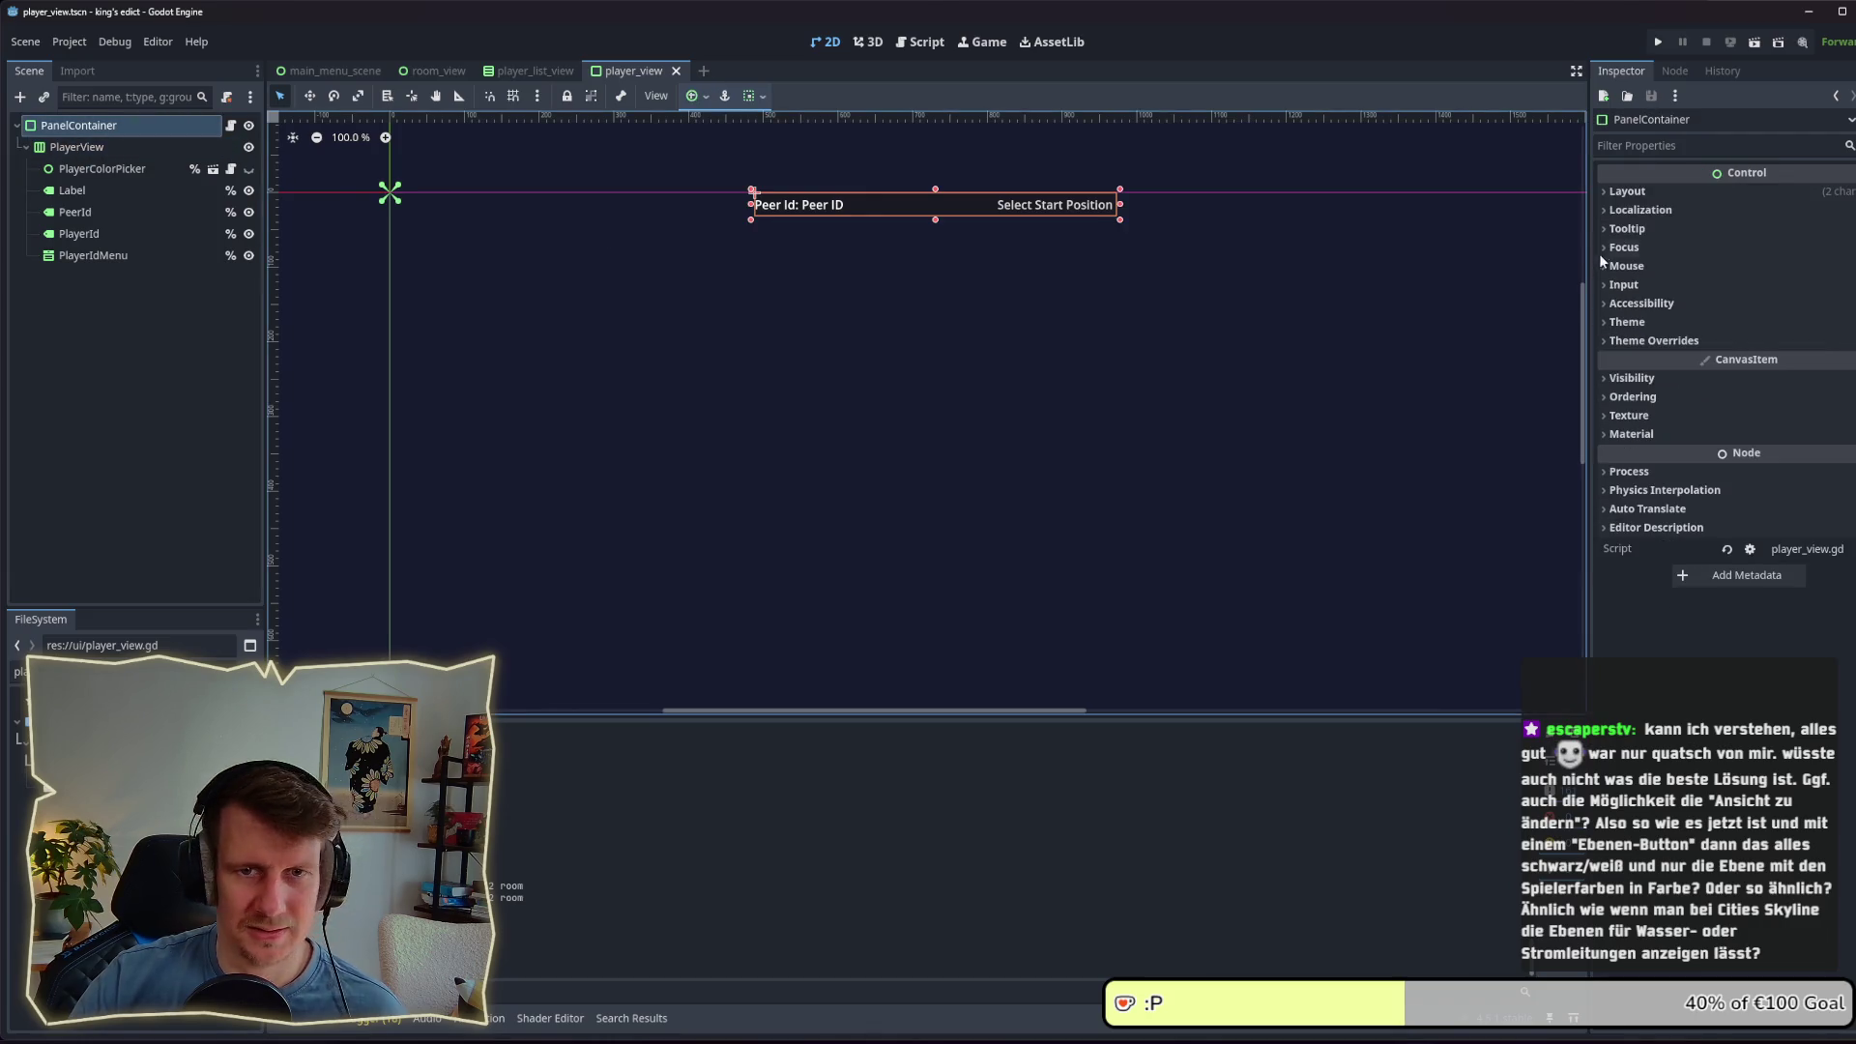
{"action": "left_click", "coordinate": [1628, 192]}
{"action": "left_click", "coordinate": [1678, 400]}
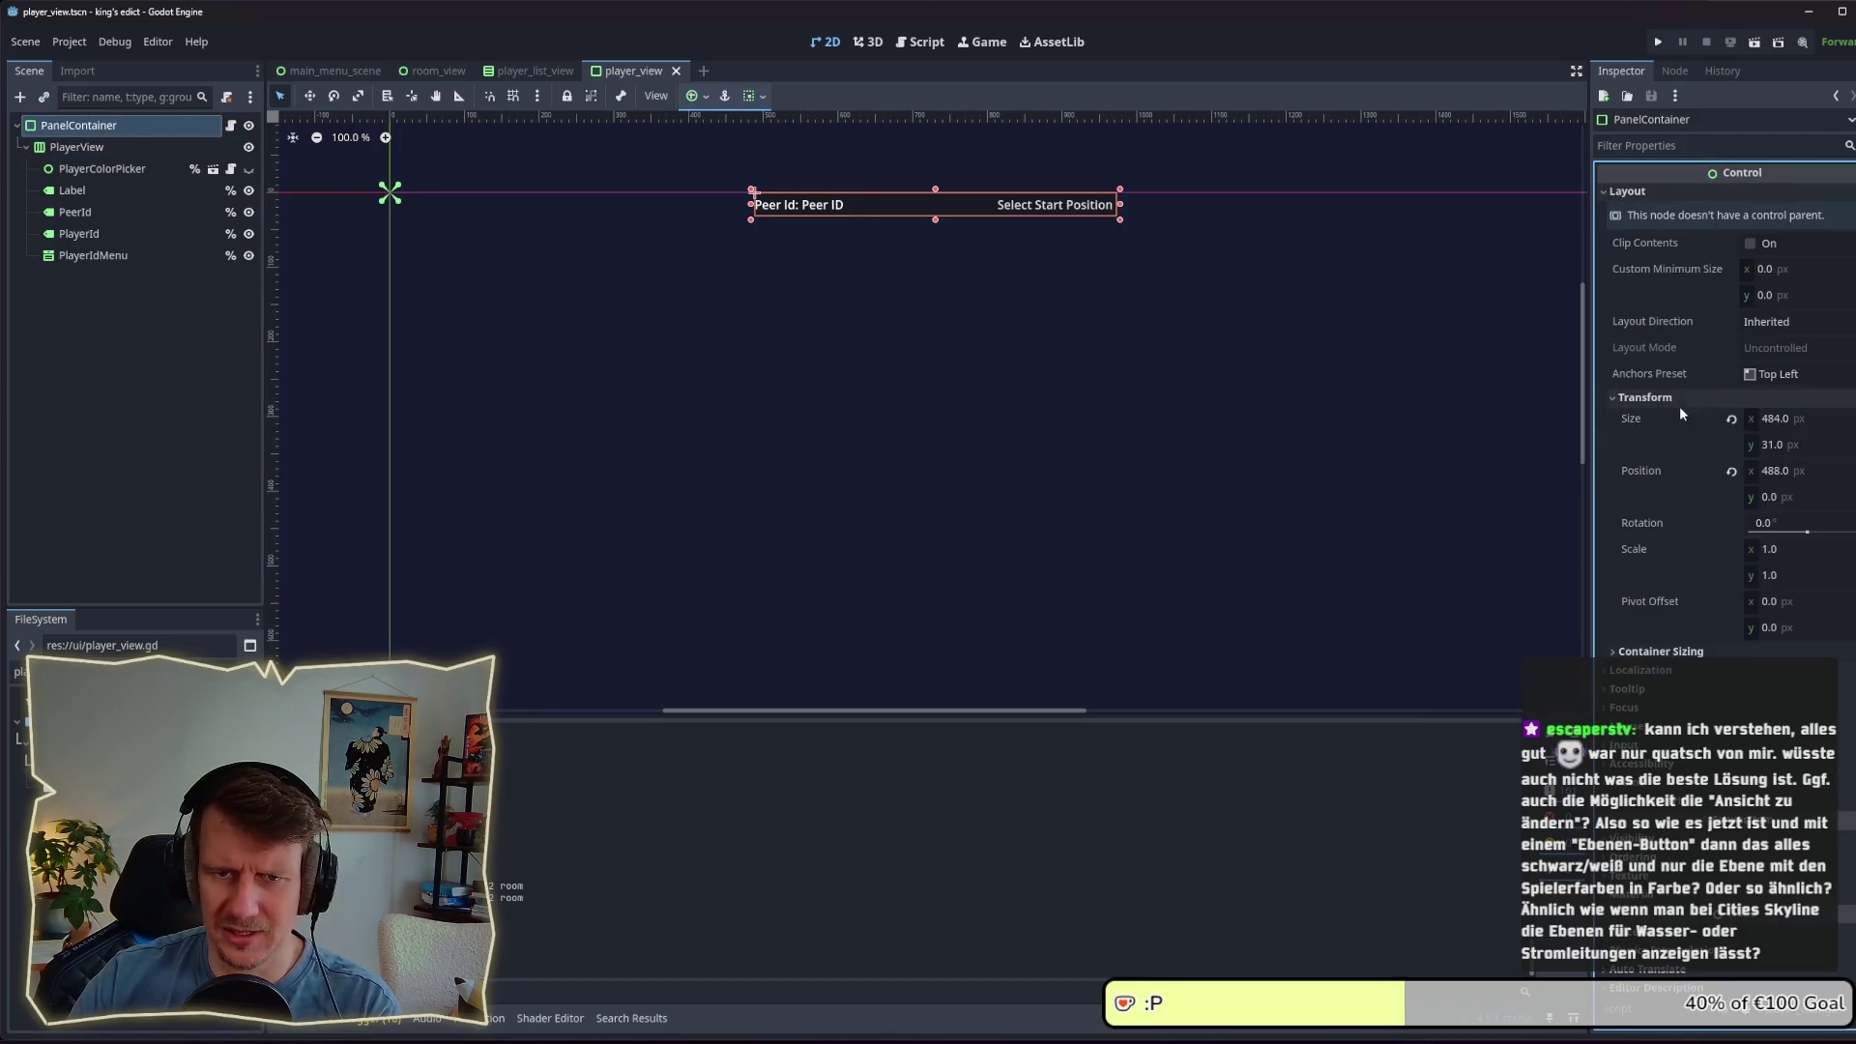
{"action": "left_click", "coordinate": [1791, 468]}
{"action": "type", "text": "0"}
{"action": "key", "text": "Return"}
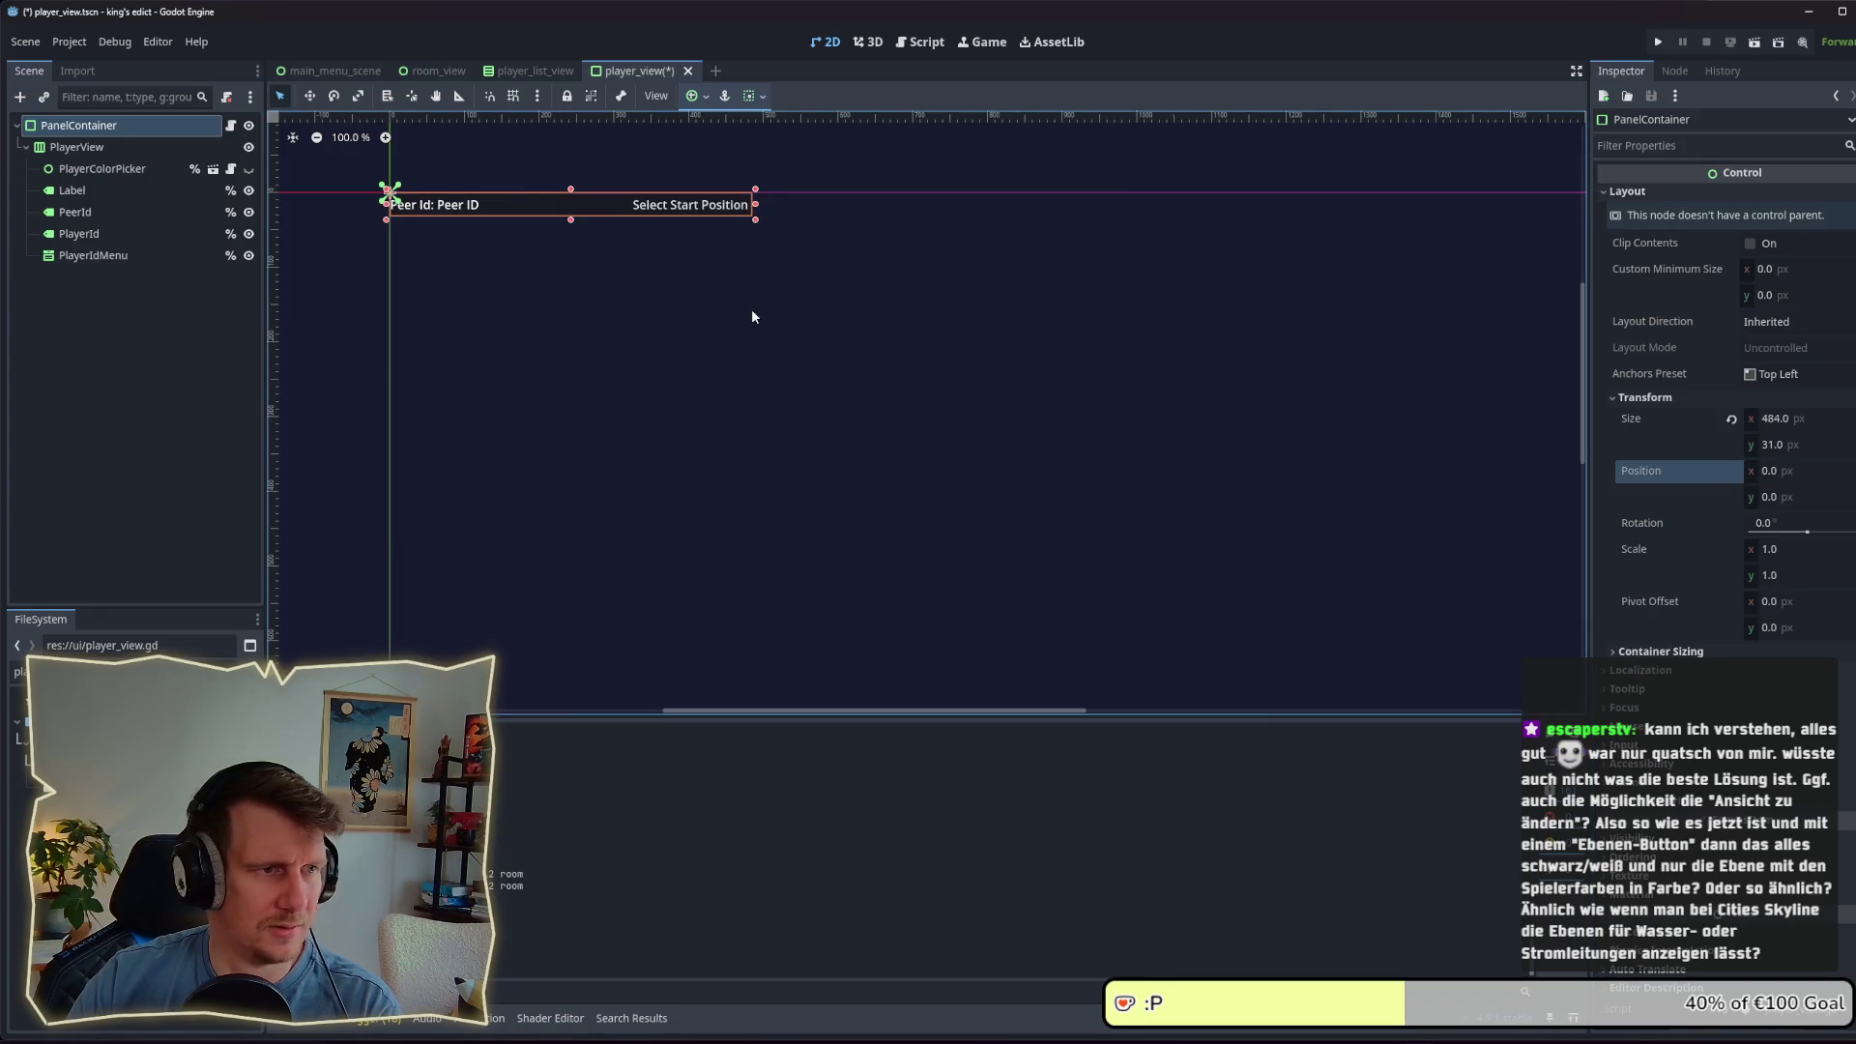
Step: Enlarge the panel to 550 by 81 pixels, save the scene, and review its properties
{"action": "left_click_drag", "start_coordinate": [755, 220], "coordinate": [811, 257]}
{"action": "key", "text": "ctrl+s"}
{"action": "left_click", "coordinate": [139, 142]}
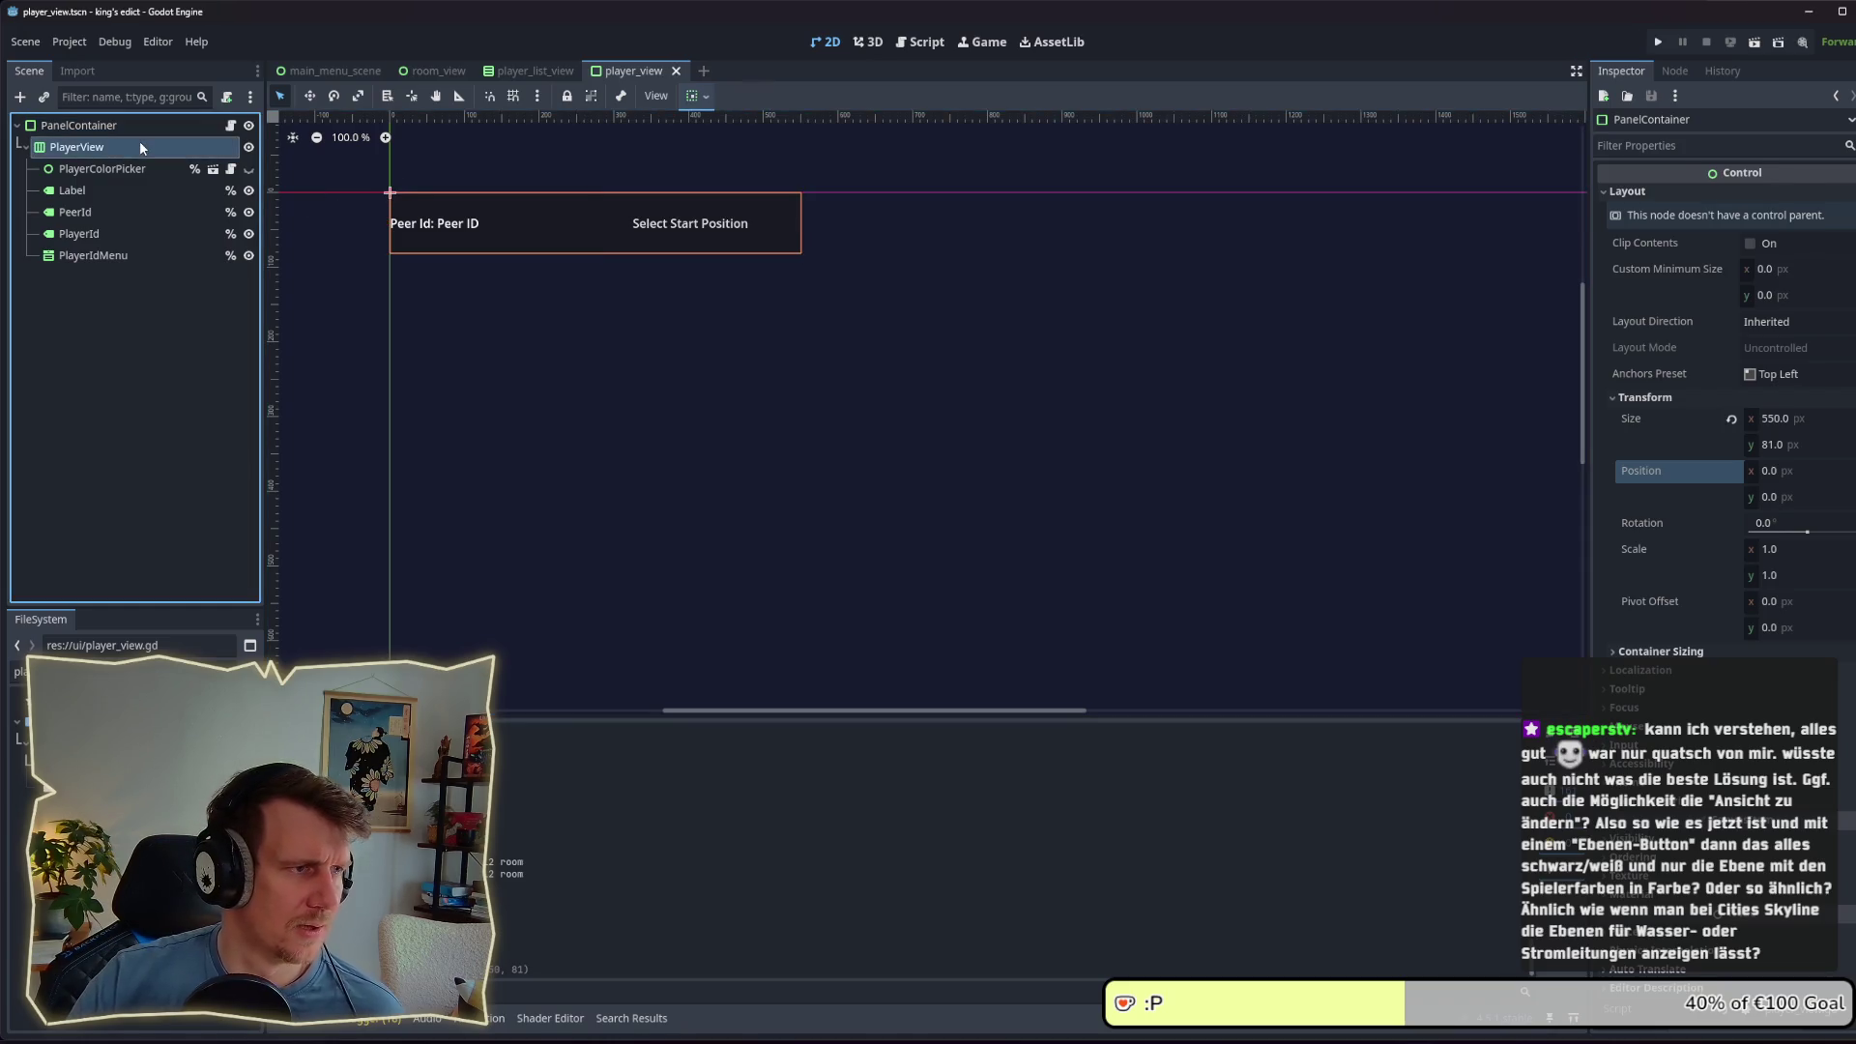
{"action": "left_click", "coordinate": [111, 127]}
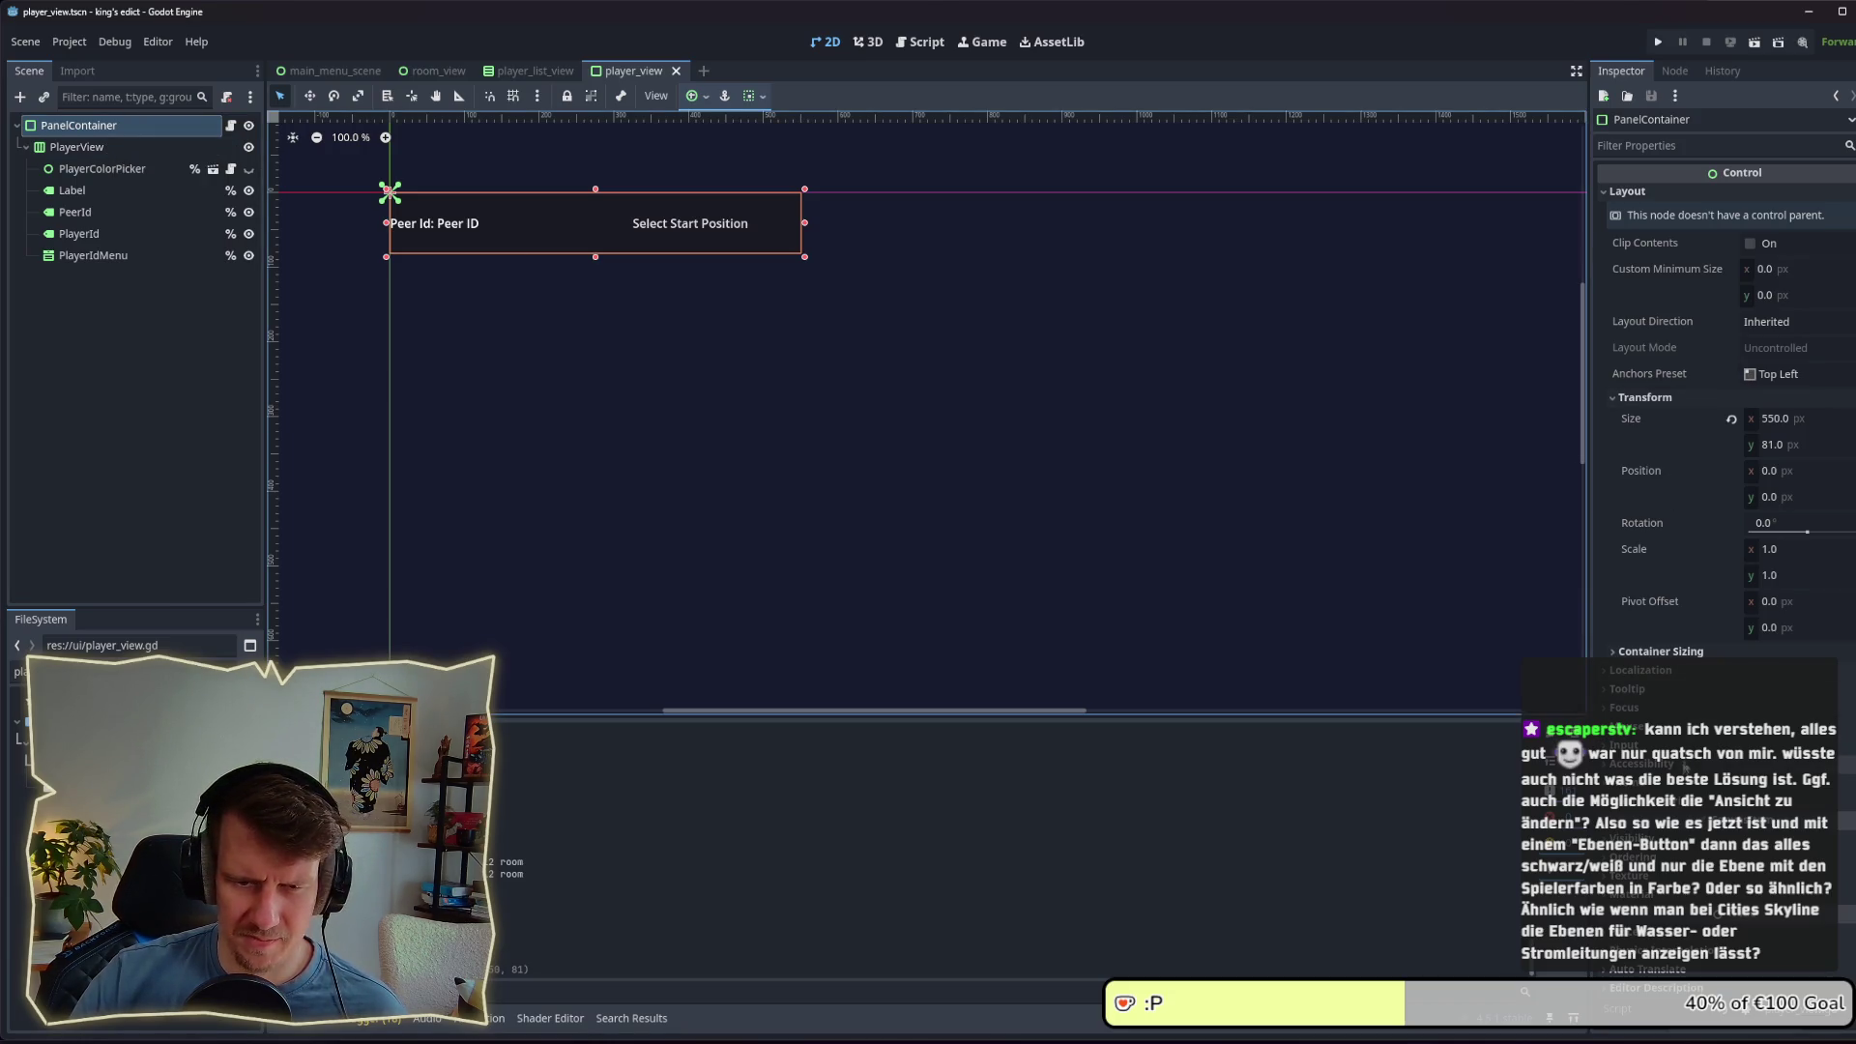
{"action": "left_click", "coordinate": [1672, 788]}
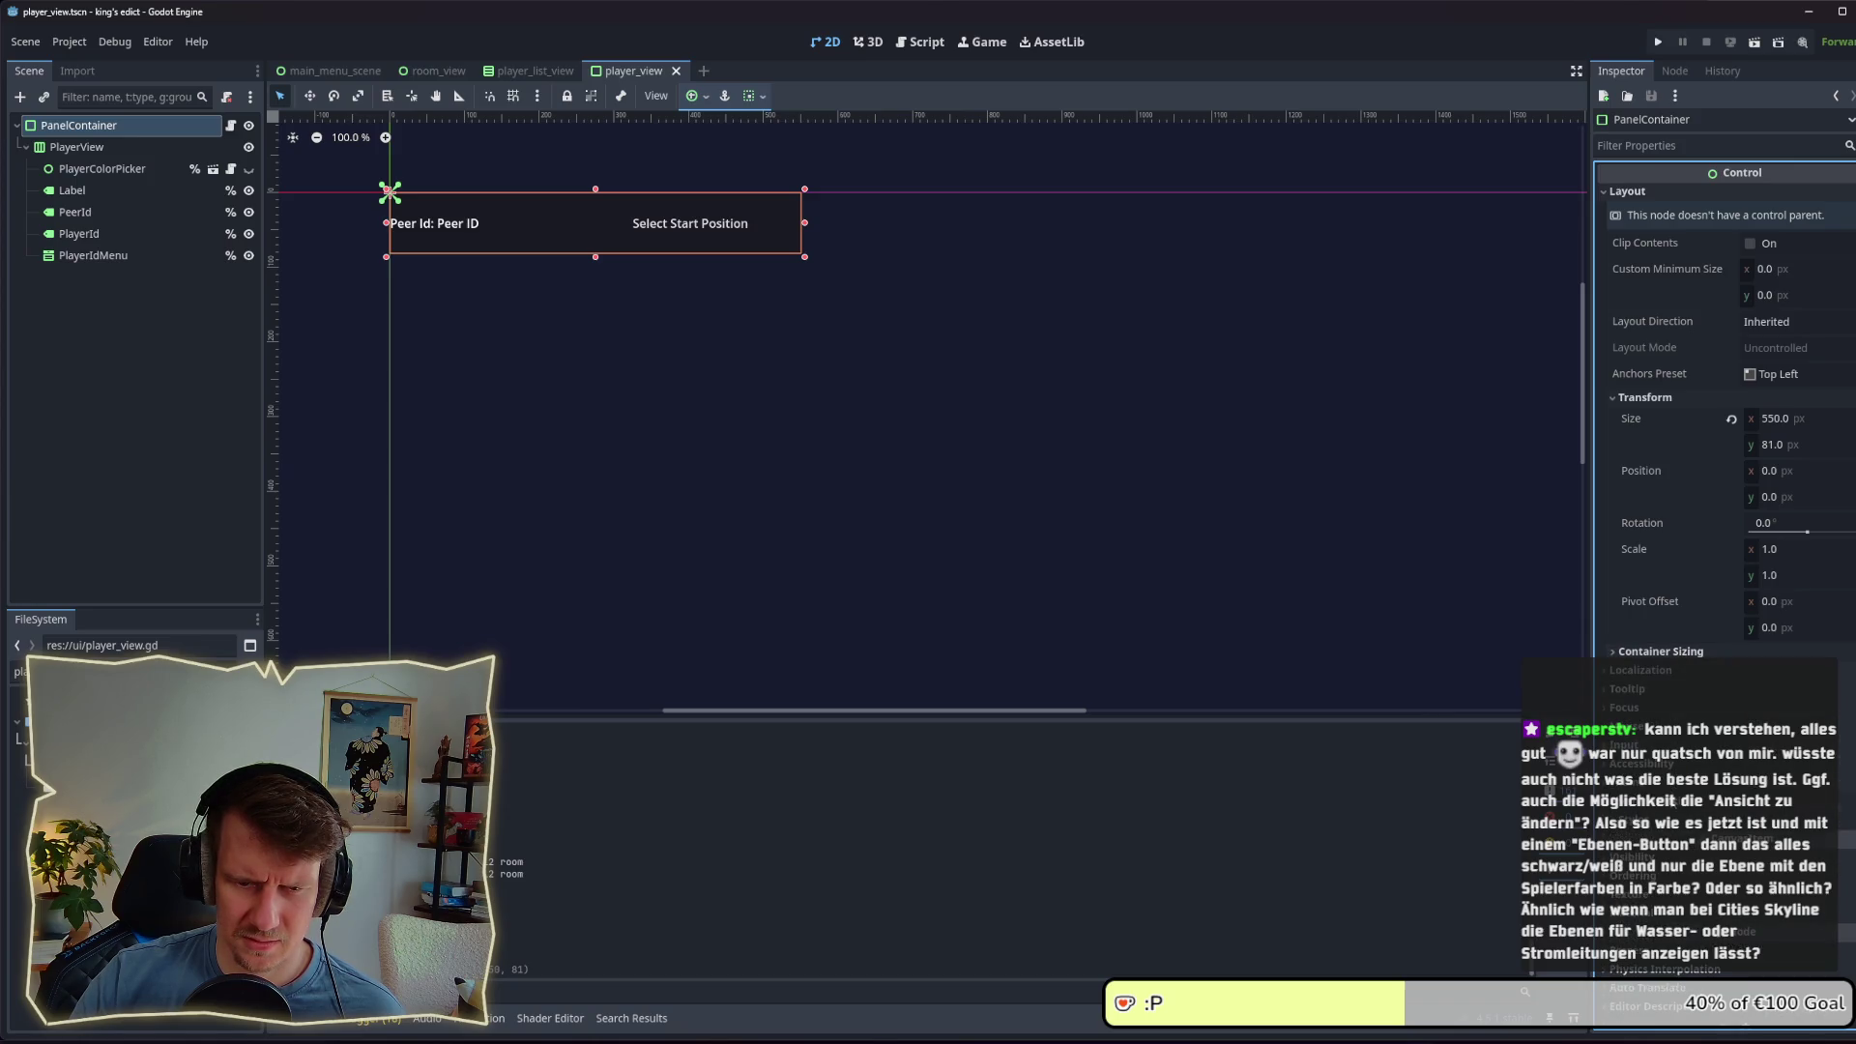
{"action": "left_click", "coordinate": [1663, 787]}
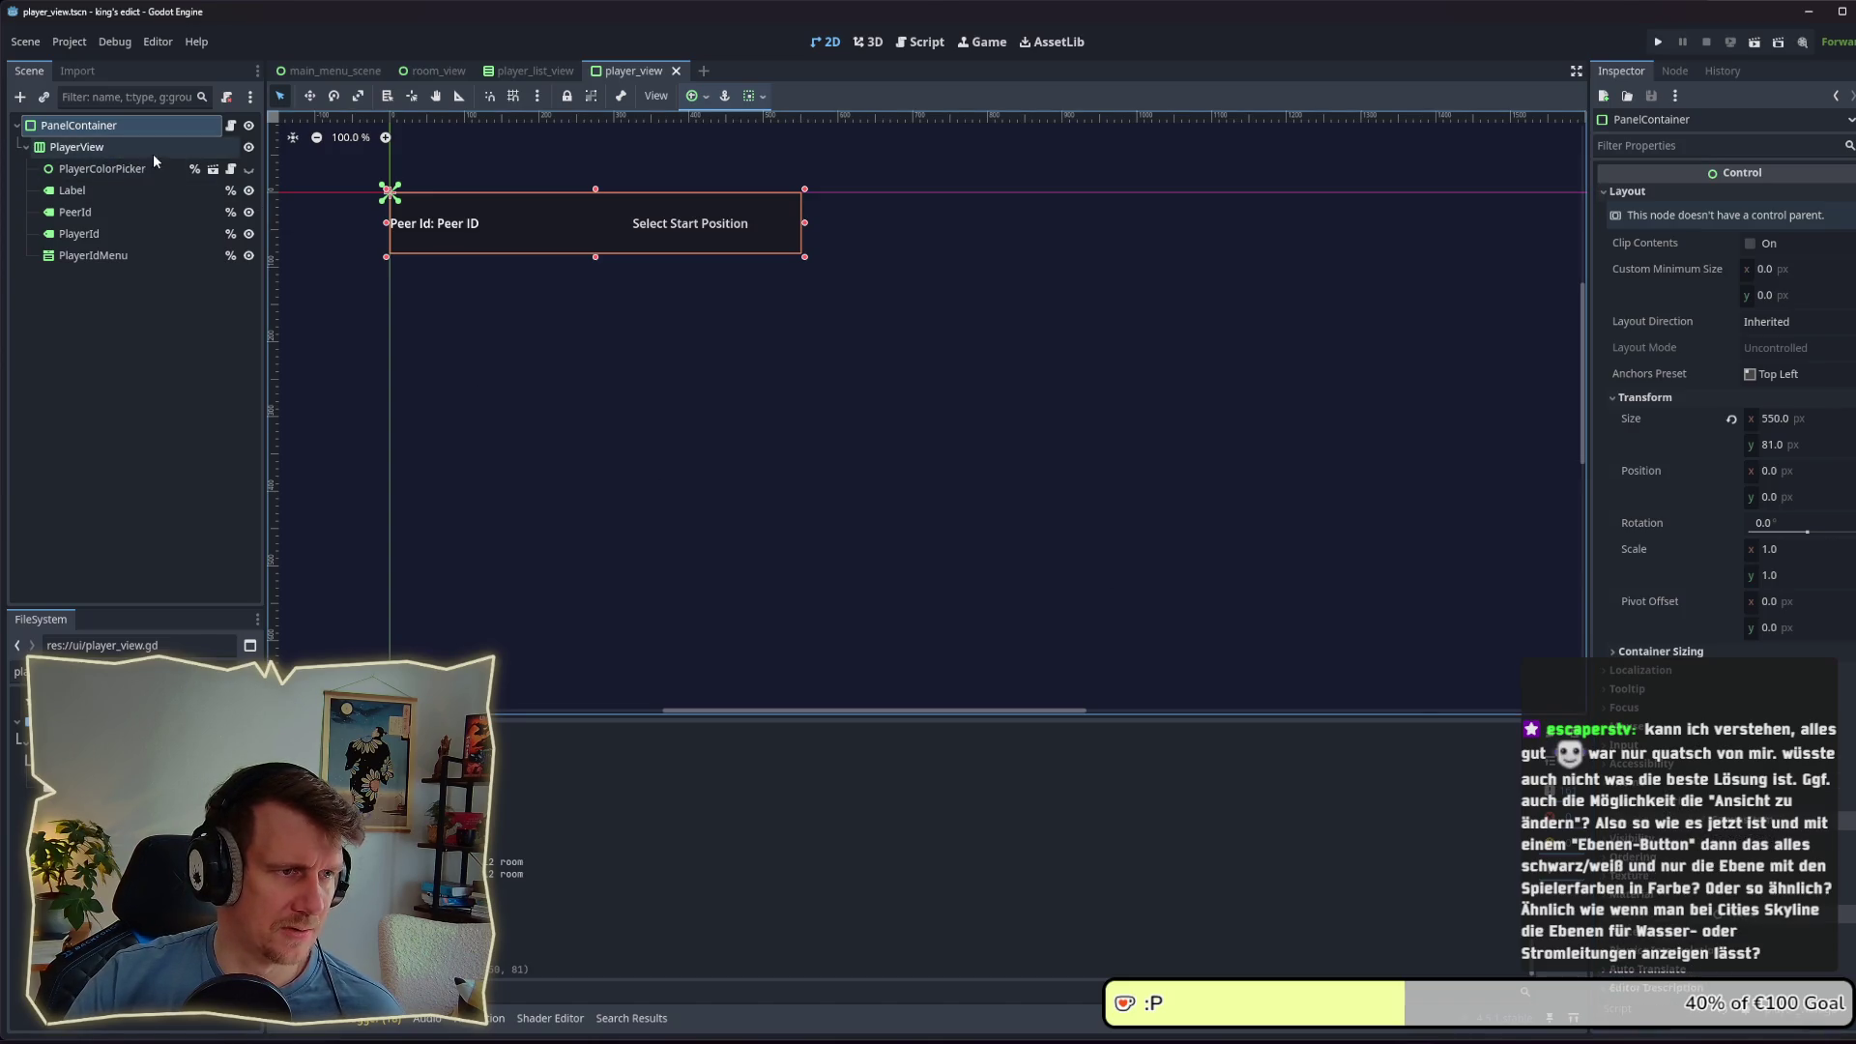
{"action": "left_click", "coordinate": [89, 150]}
Step: Add a MarginContainer under PanelContainer and move PlayerView inside it
{"action": "left_click", "coordinate": [95, 126]}
{"action": "right_click", "coordinate": [97, 126]}
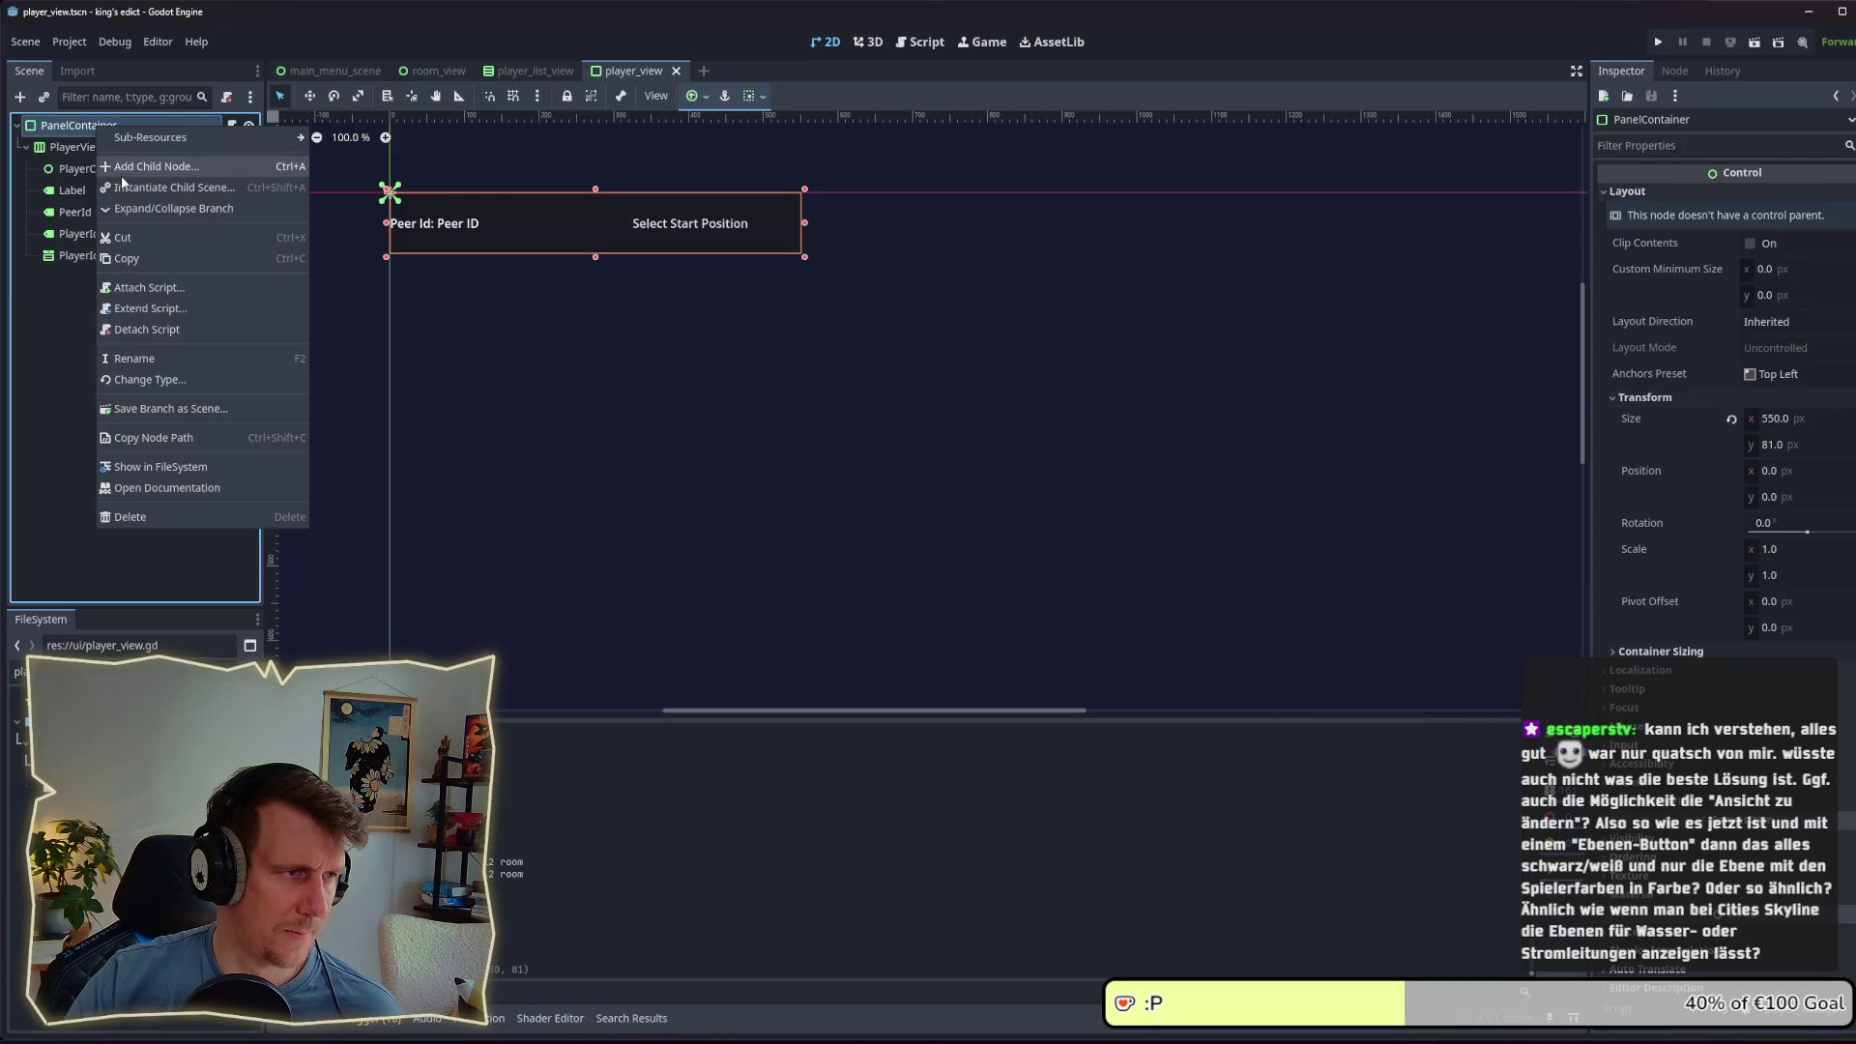
{"action": "left_click", "coordinate": [129, 165]}
{"action": "type", "text": "Mar"}
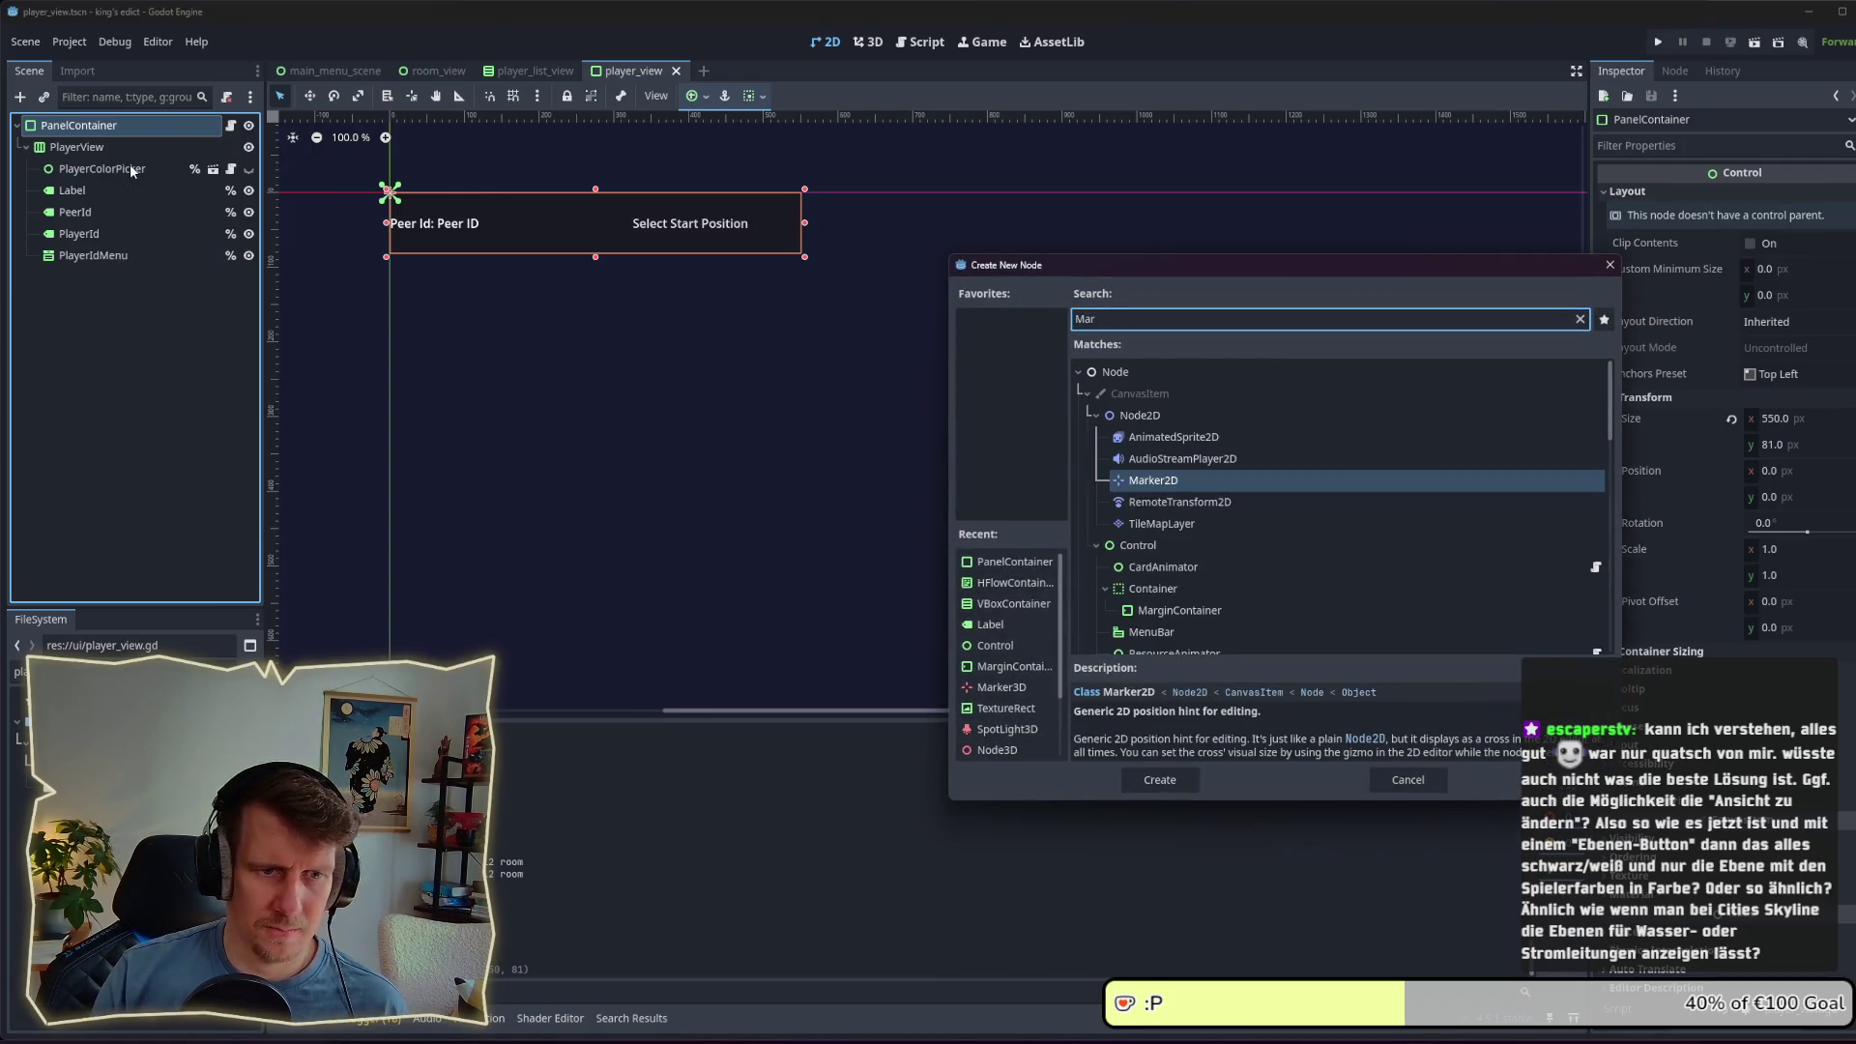
{"action": "type", "text": "g"}
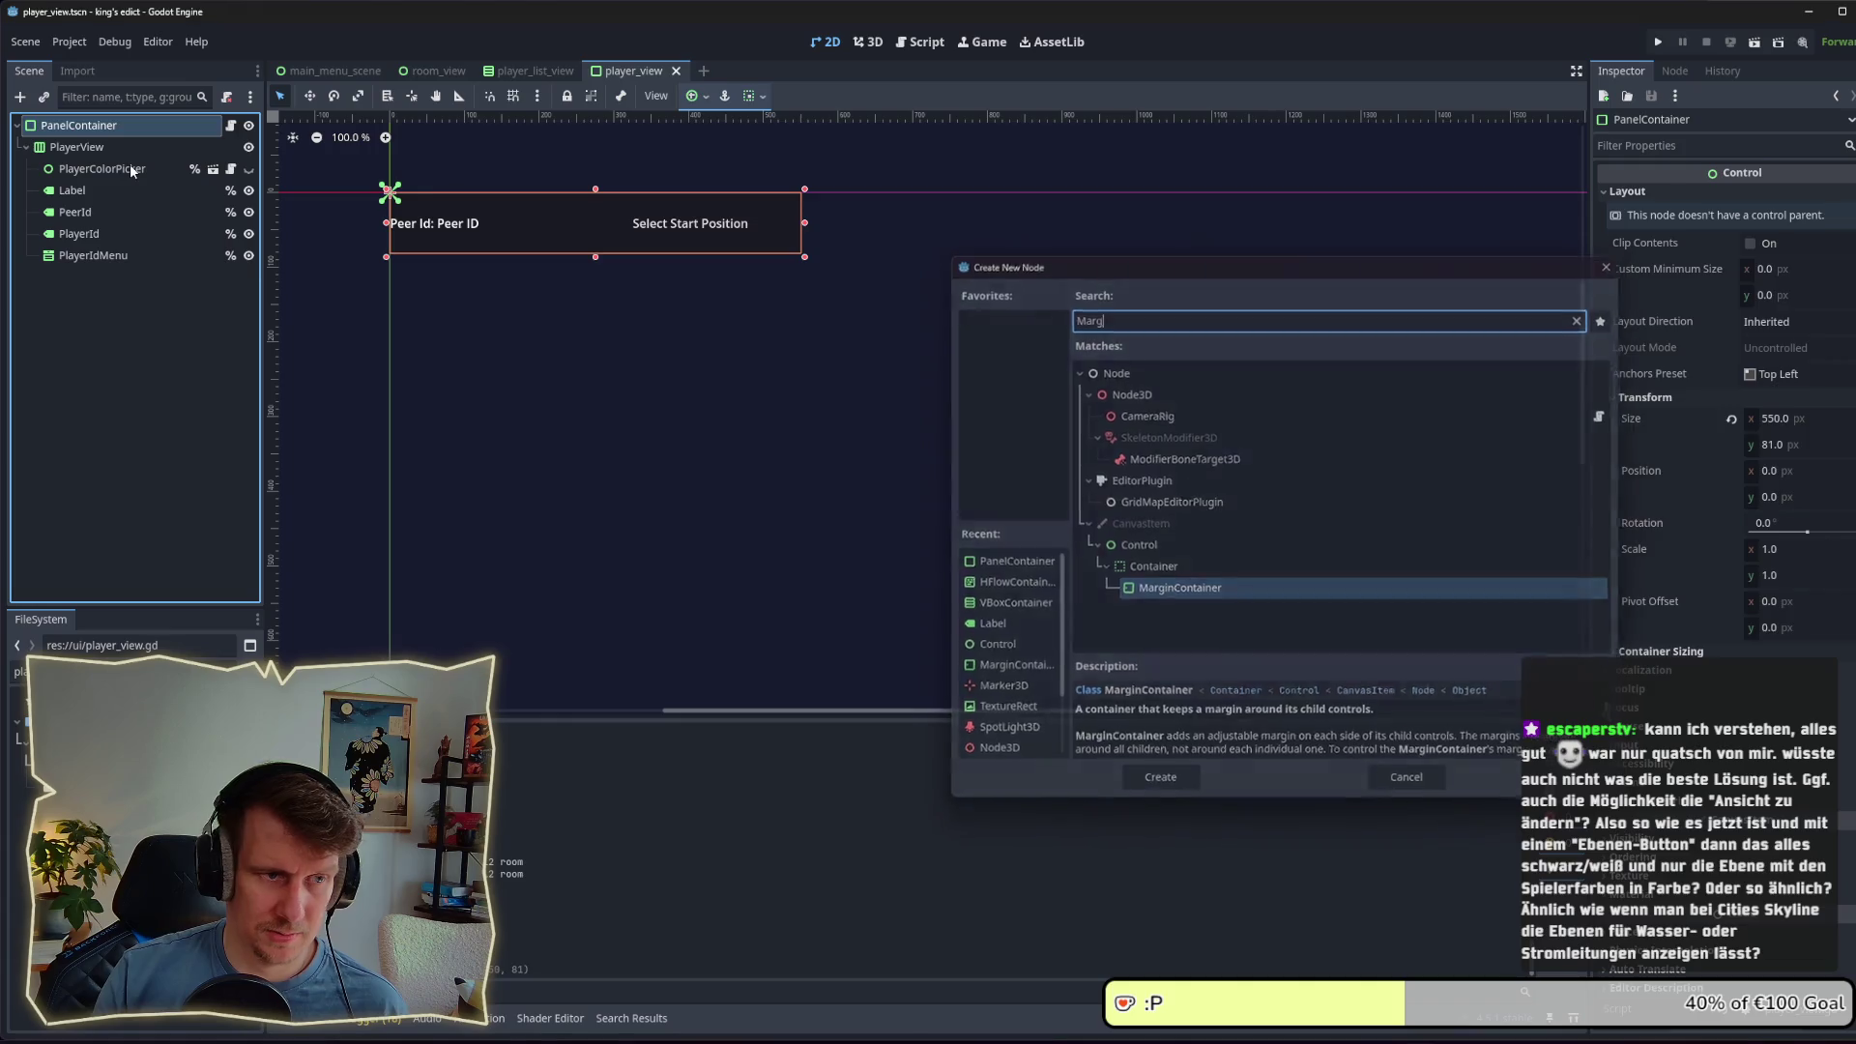
{"action": "key", "text": "Return"}
{"action": "left_click_drag", "start_coordinate": [72, 147], "coordinate": [92, 279]}
Step: Set the MarginContainer's left, top, right and bottom margin constants to 10, then save
{"action": "left_click", "coordinate": [81, 151]}
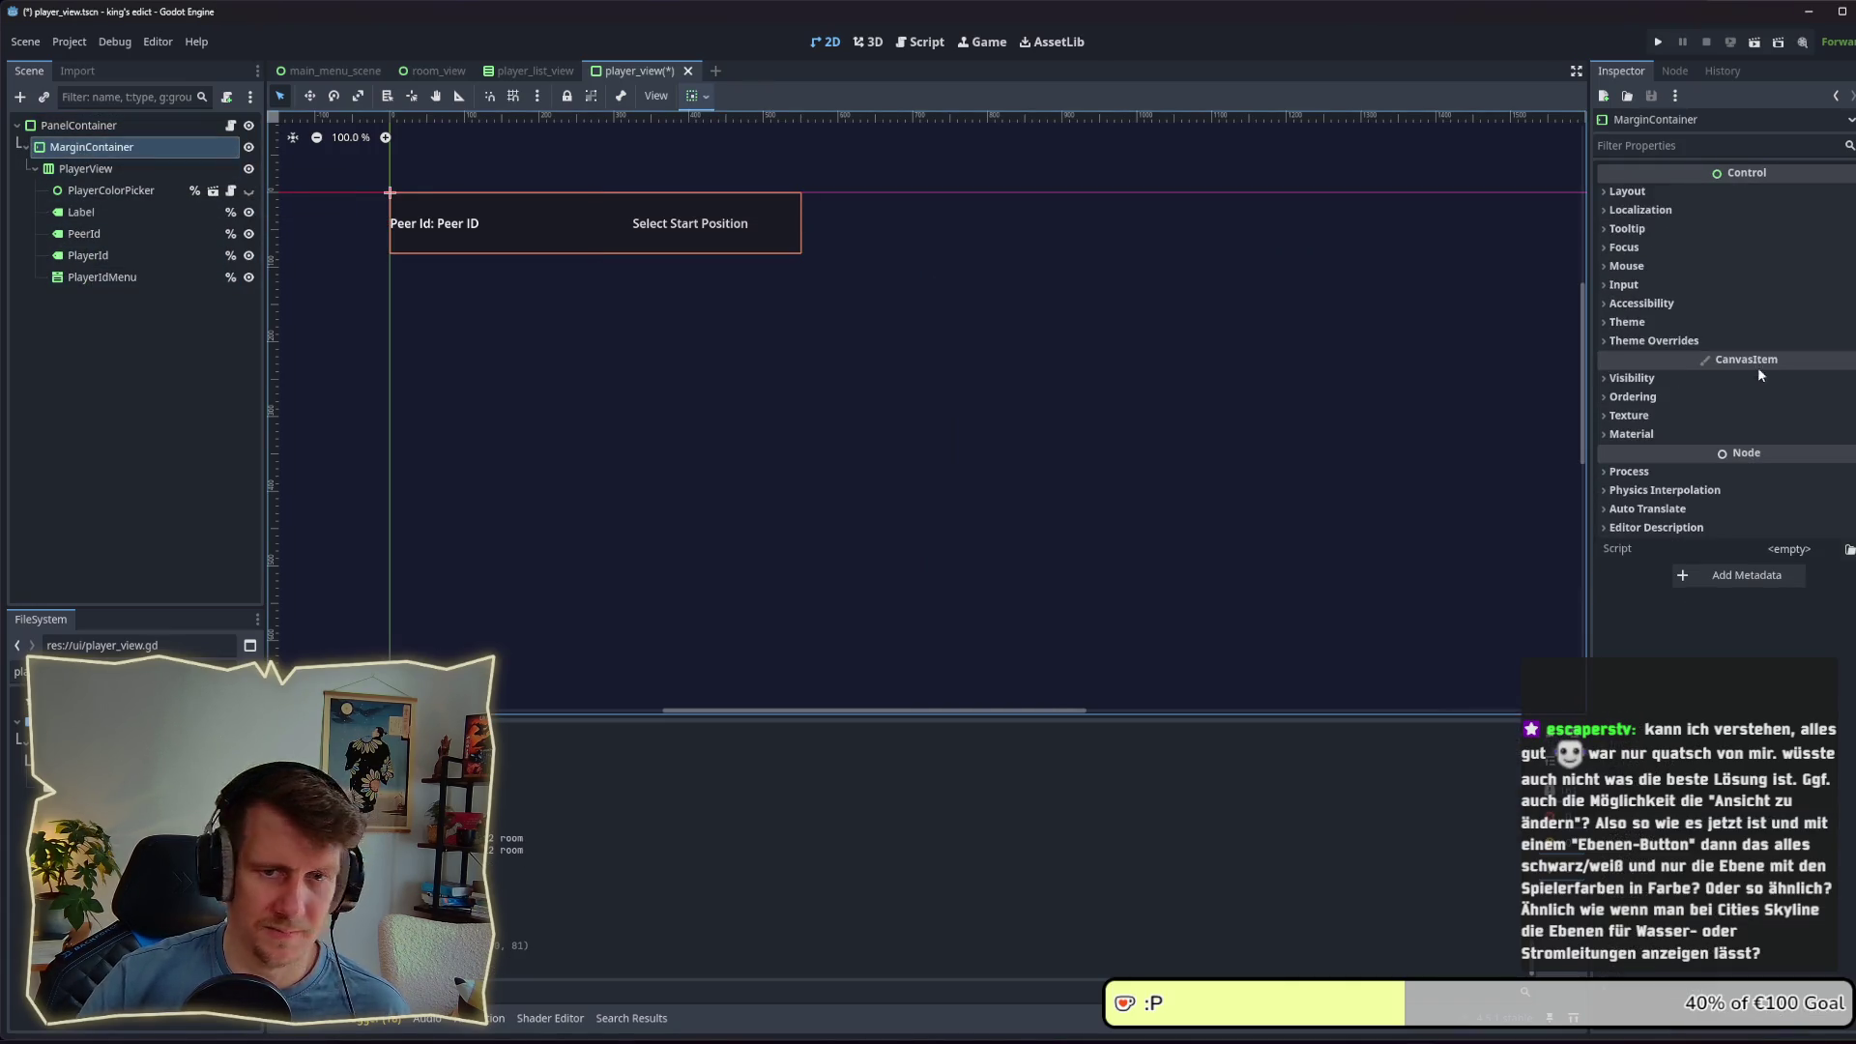
{"action": "left_click", "coordinate": [1730, 340]}
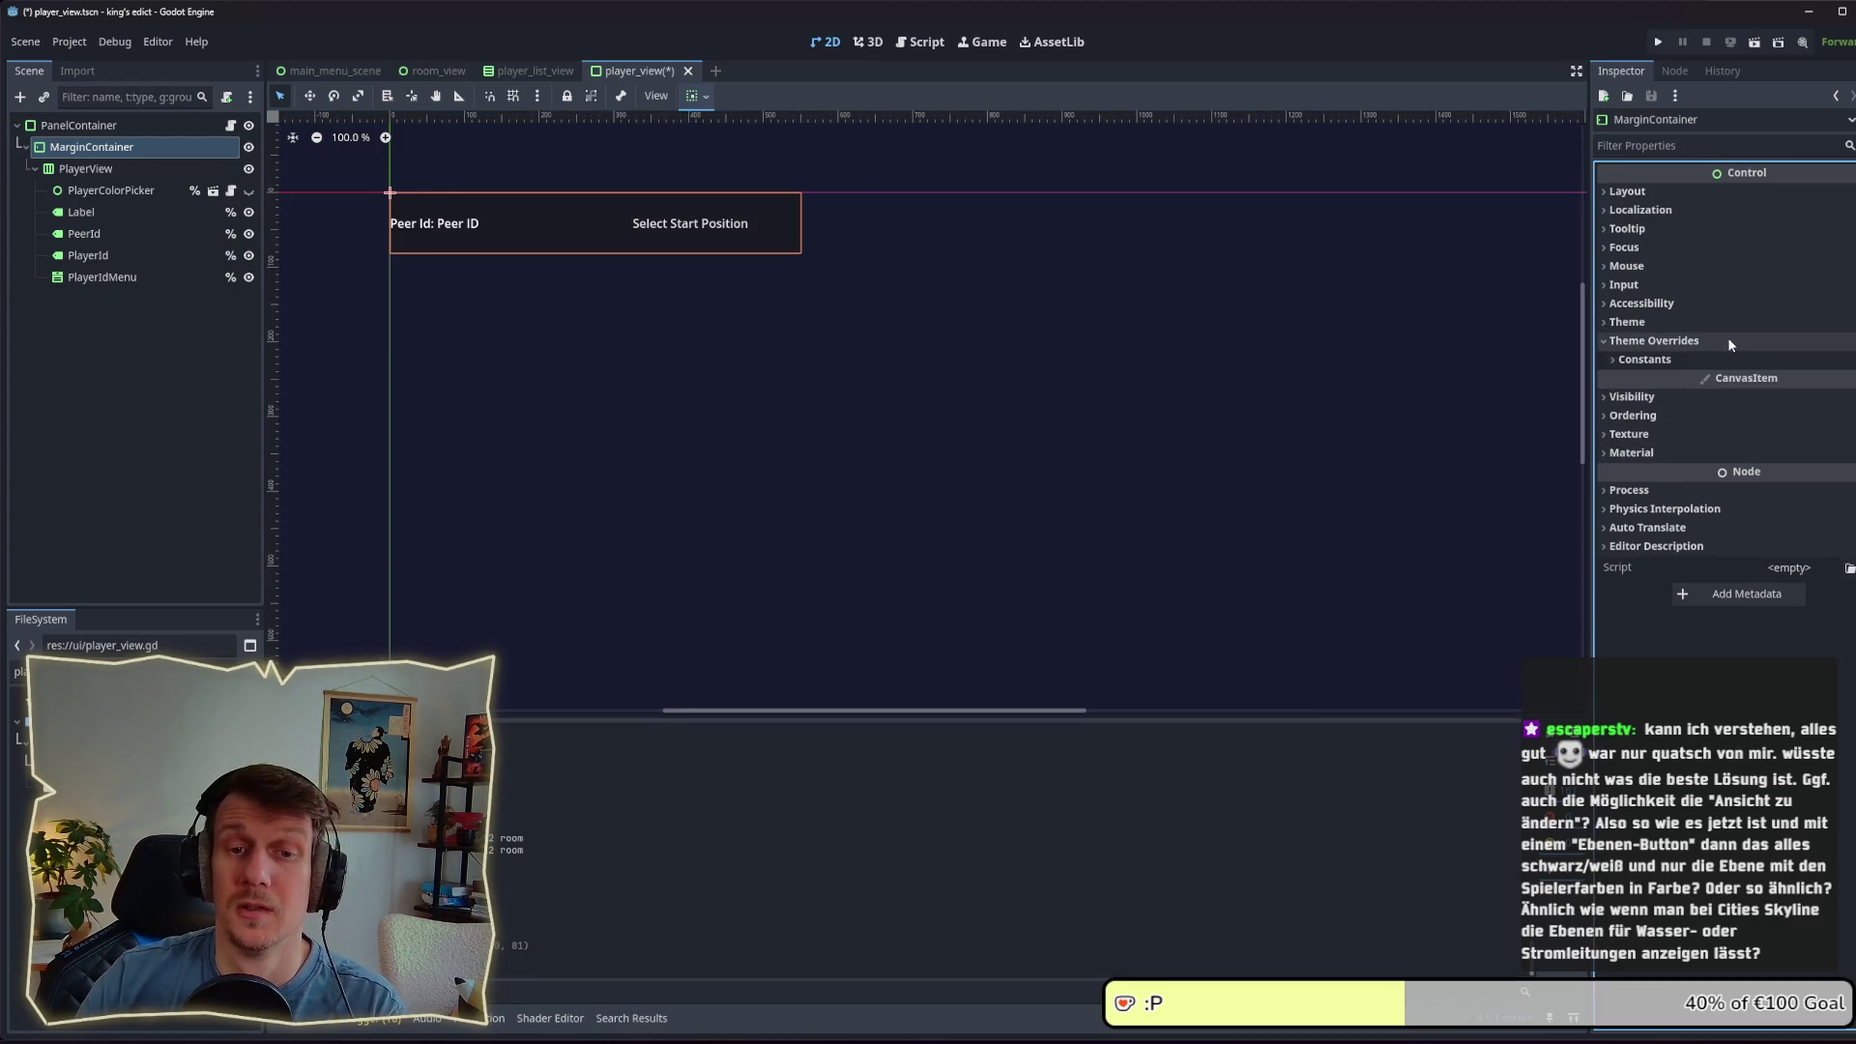
{"action": "left_click", "coordinate": [1710, 359]}
{"action": "left_click", "coordinate": [1779, 382]}
{"action": "type", "text": "10"}
{"action": "key", "text": "Tab"}
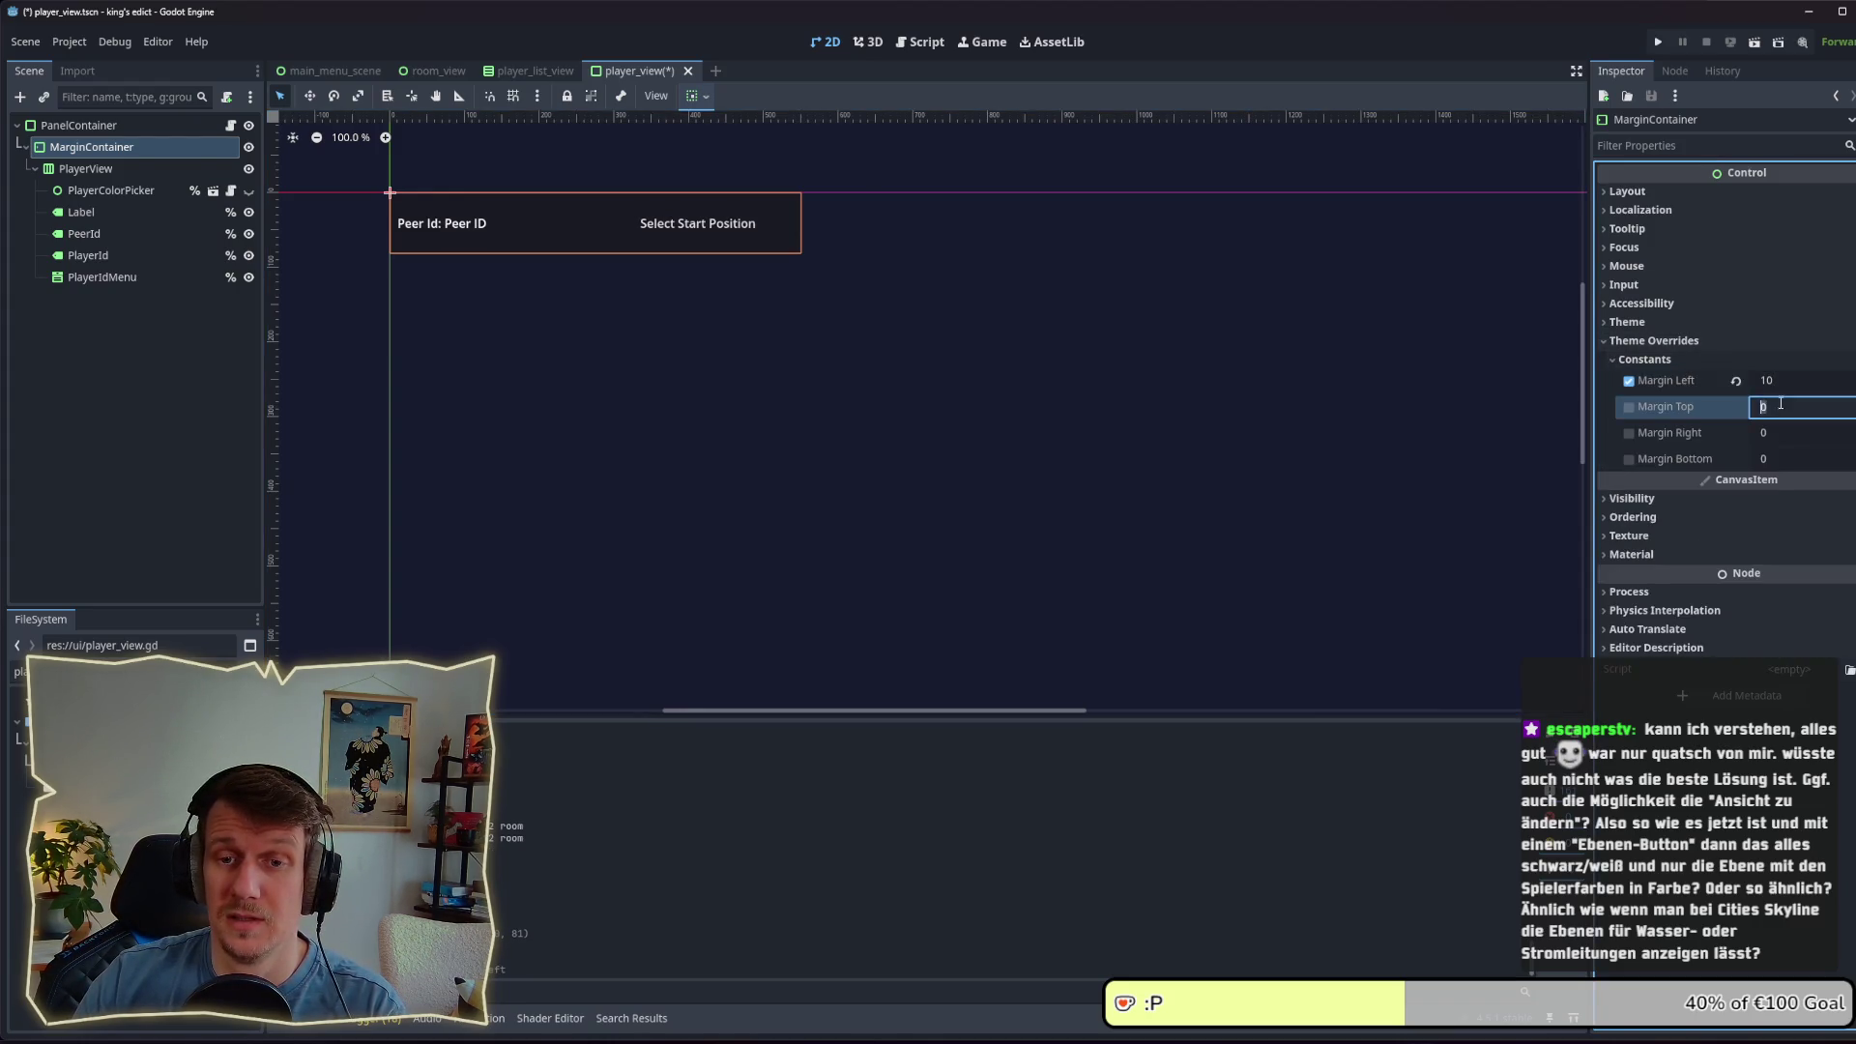
{"action": "type", "text": "10"}
{"action": "key", "text": "Tab"}
{"action": "type", "text": "10"}
{"action": "key", "text": "Tab"}
{"action": "type", "text": "10"}
{"action": "key", "text": "Return"}
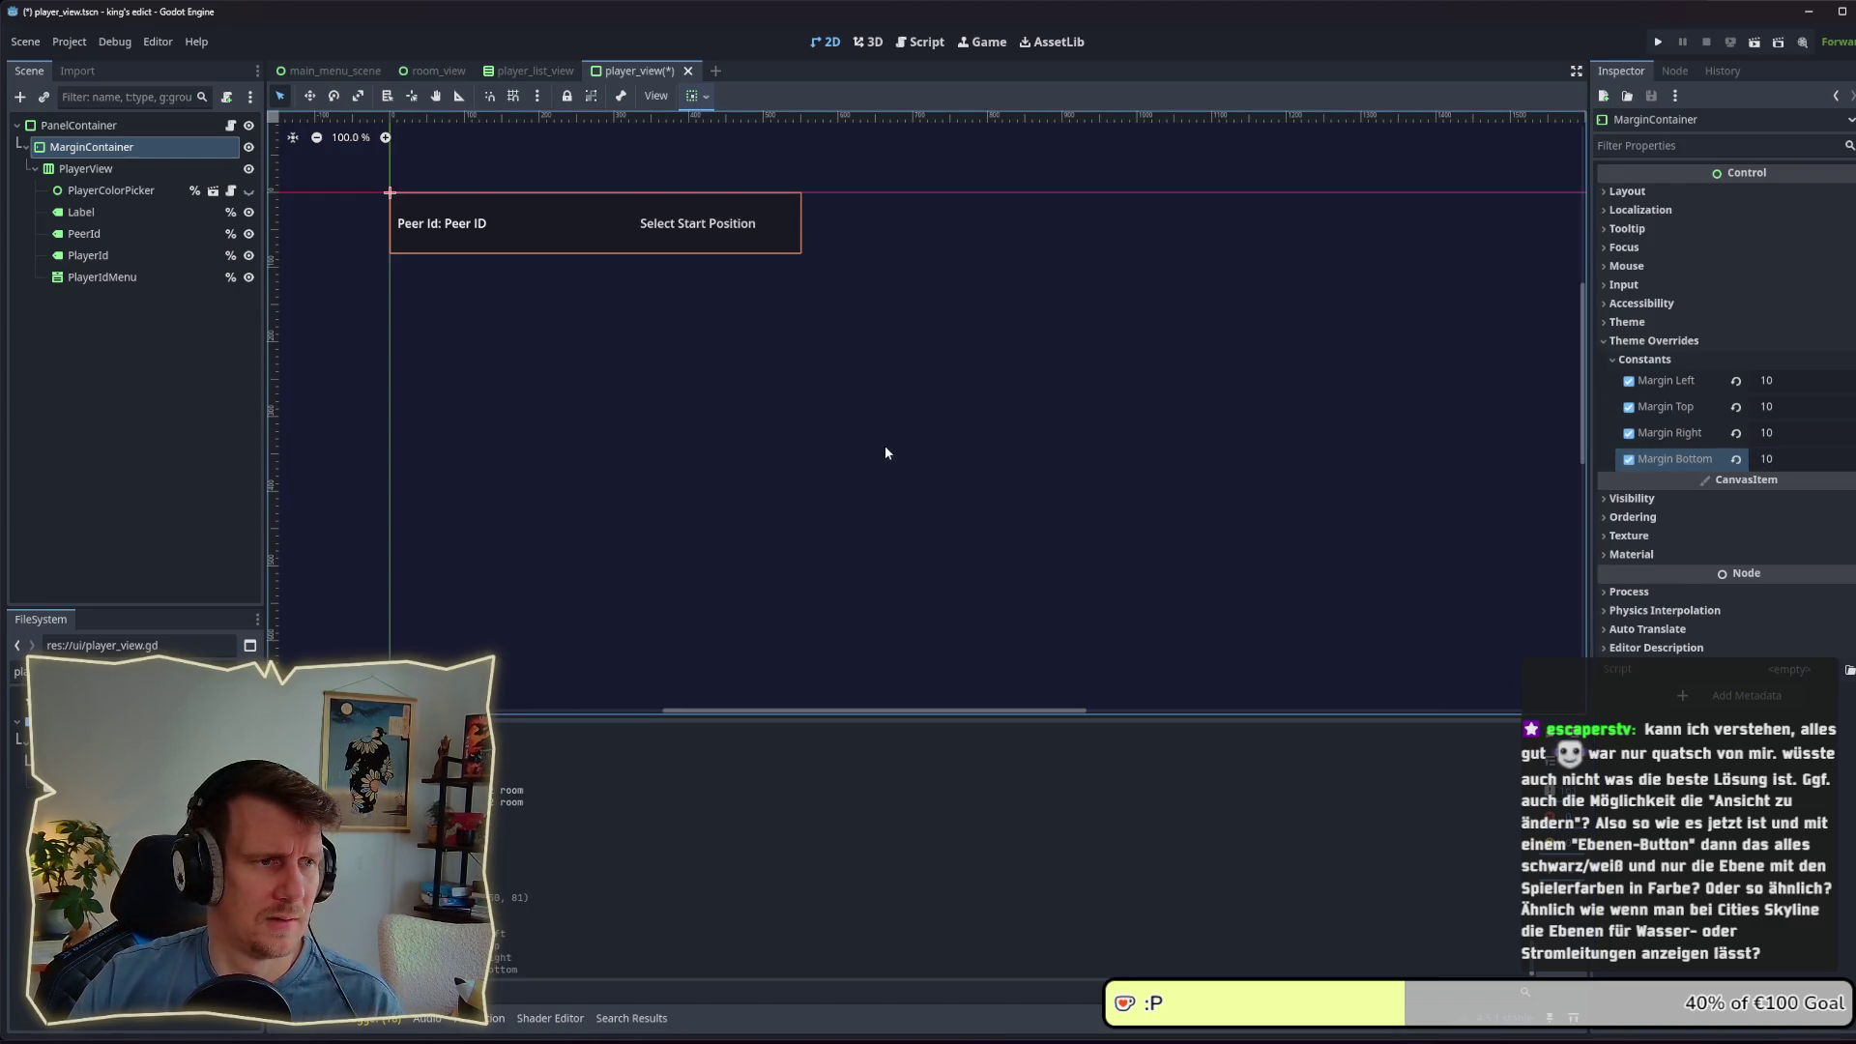
{"action": "left_click", "coordinate": [898, 416]}
{"action": "key", "text": "ctrl+s"}
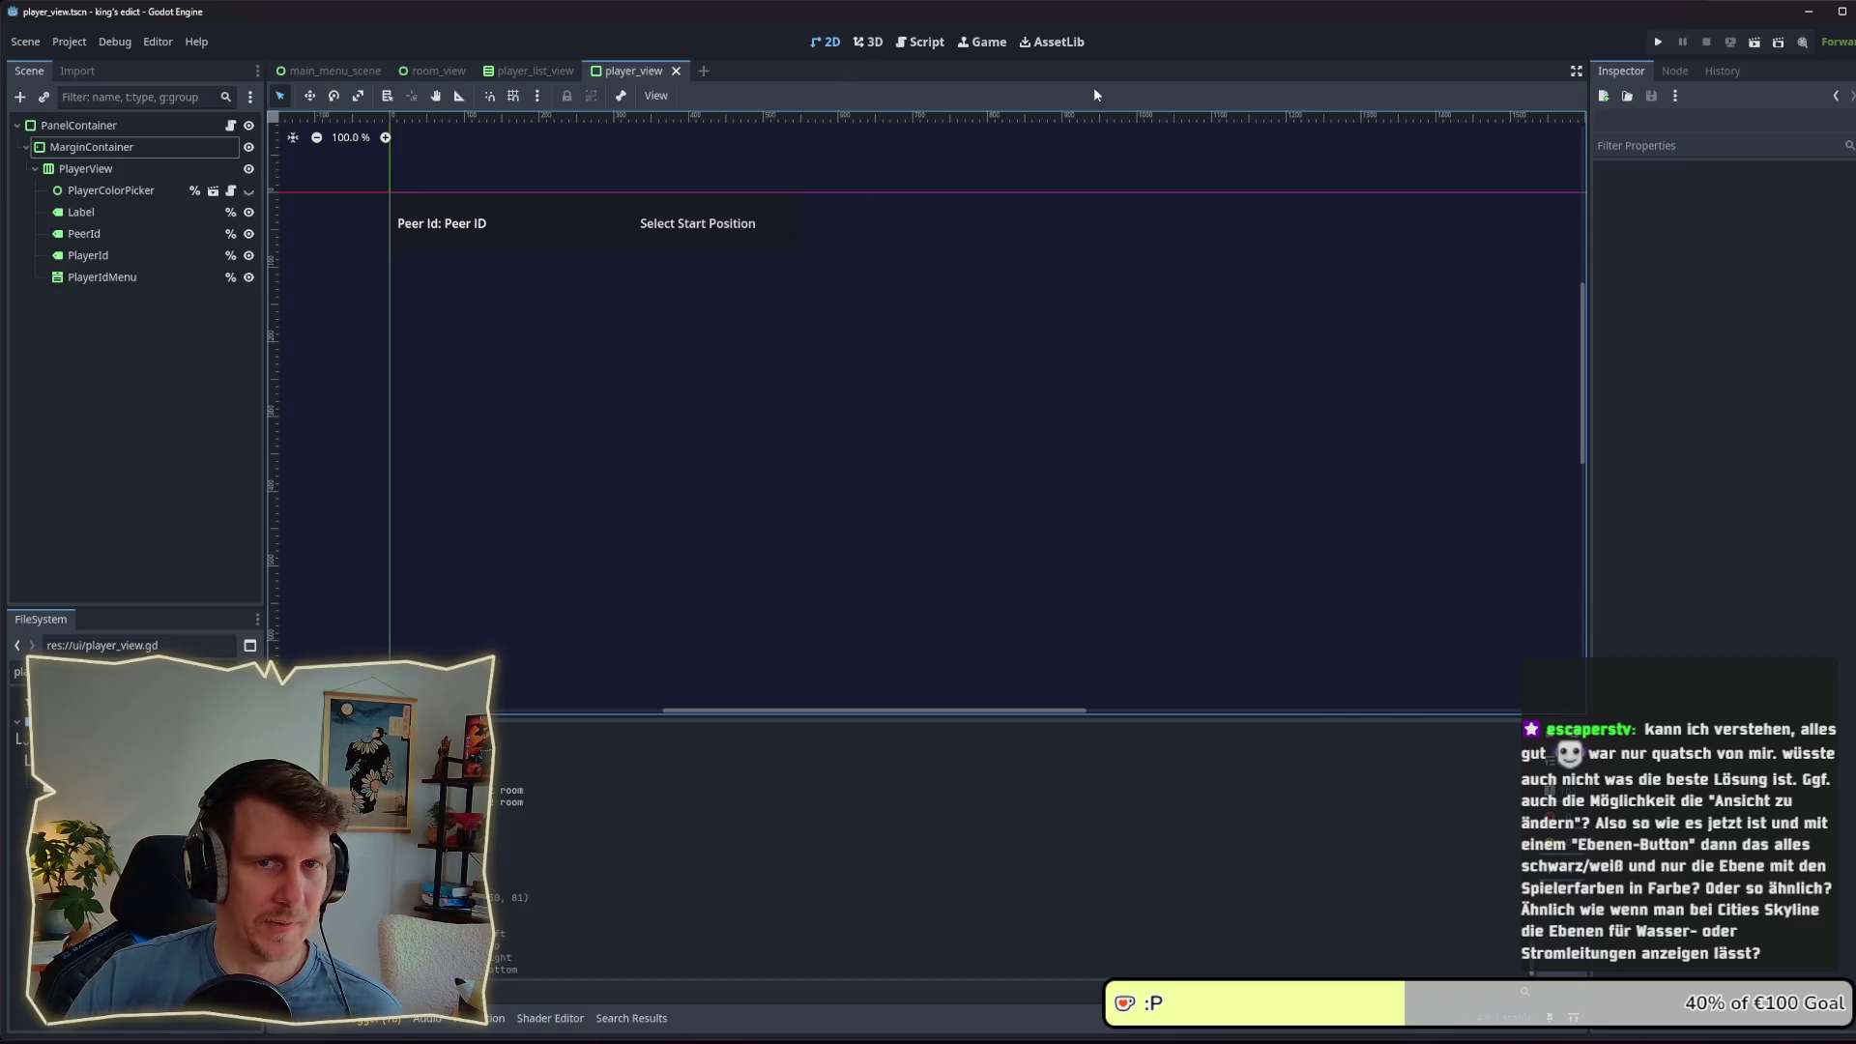
Step: Launch the game with F5, create a multiplayer game, and choose i_know_this_place.map
{"action": "key", "text": "F5"}
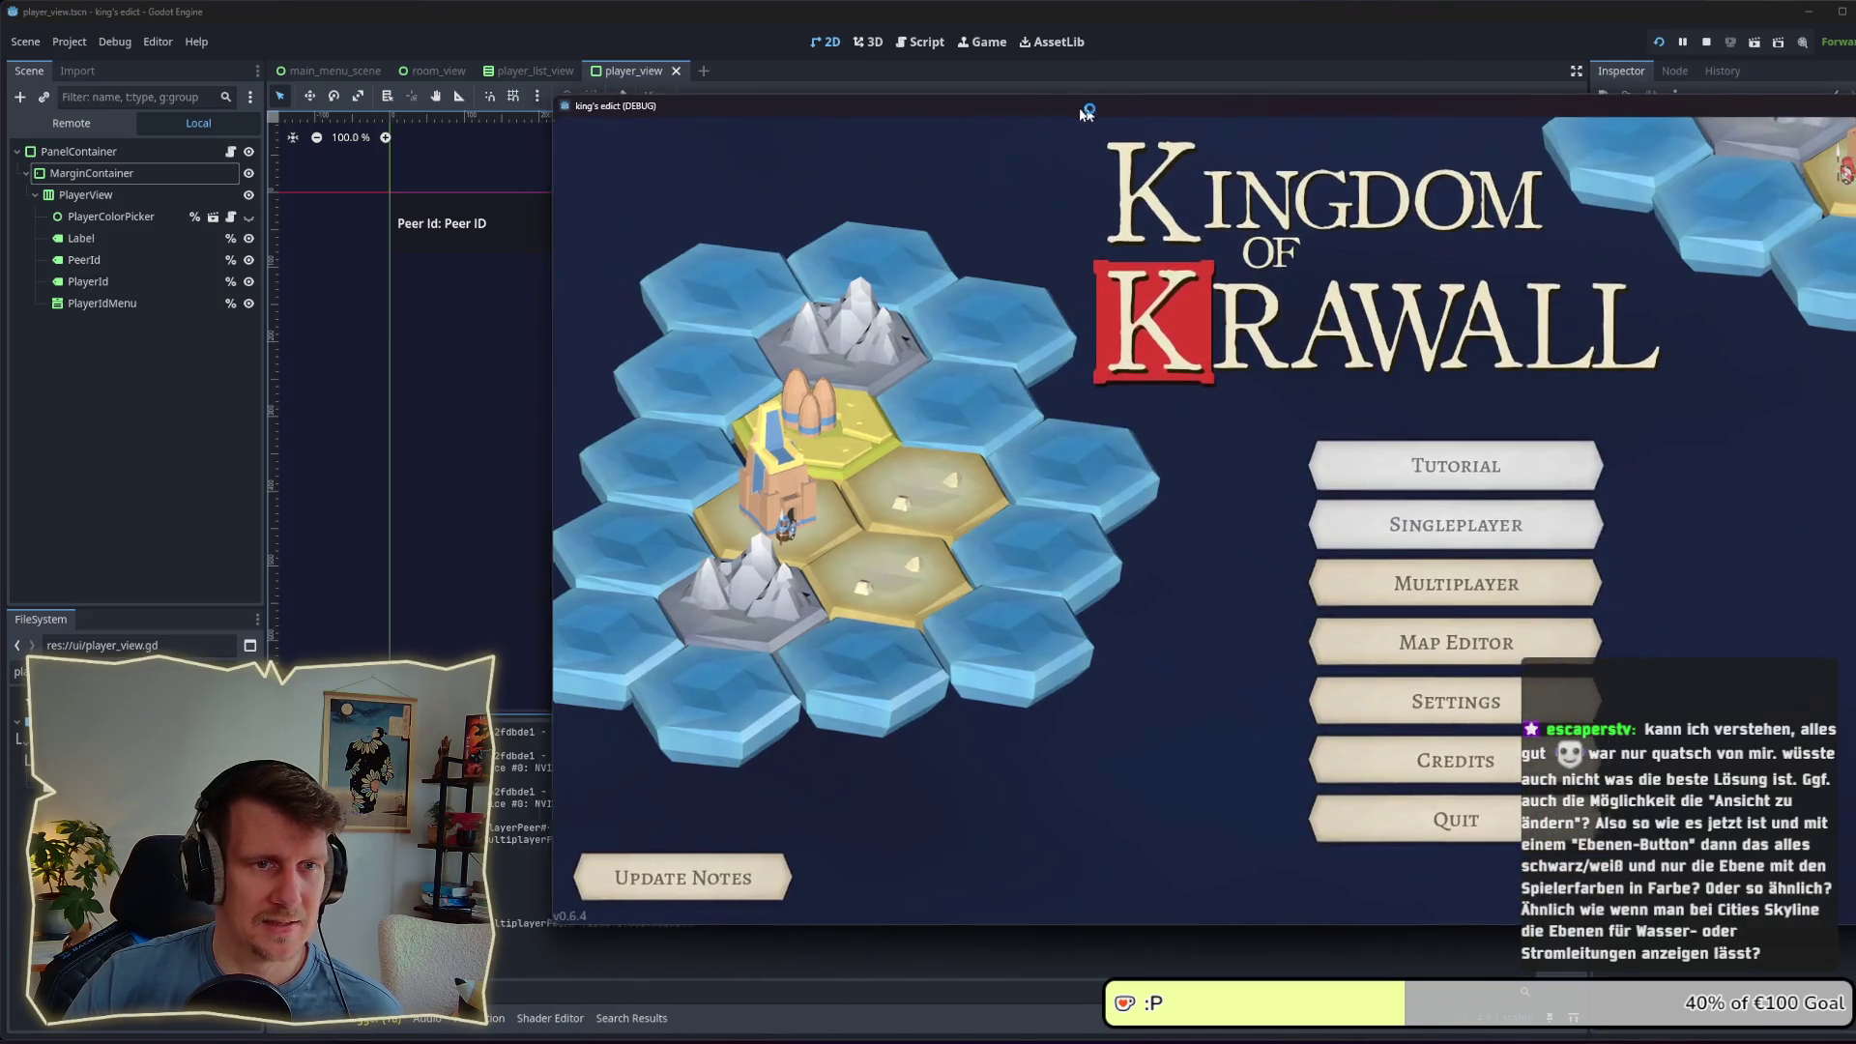
{"action": "left_click_drag", "start_coordinate": [1086, 111], "coordinate": [710, 115]}
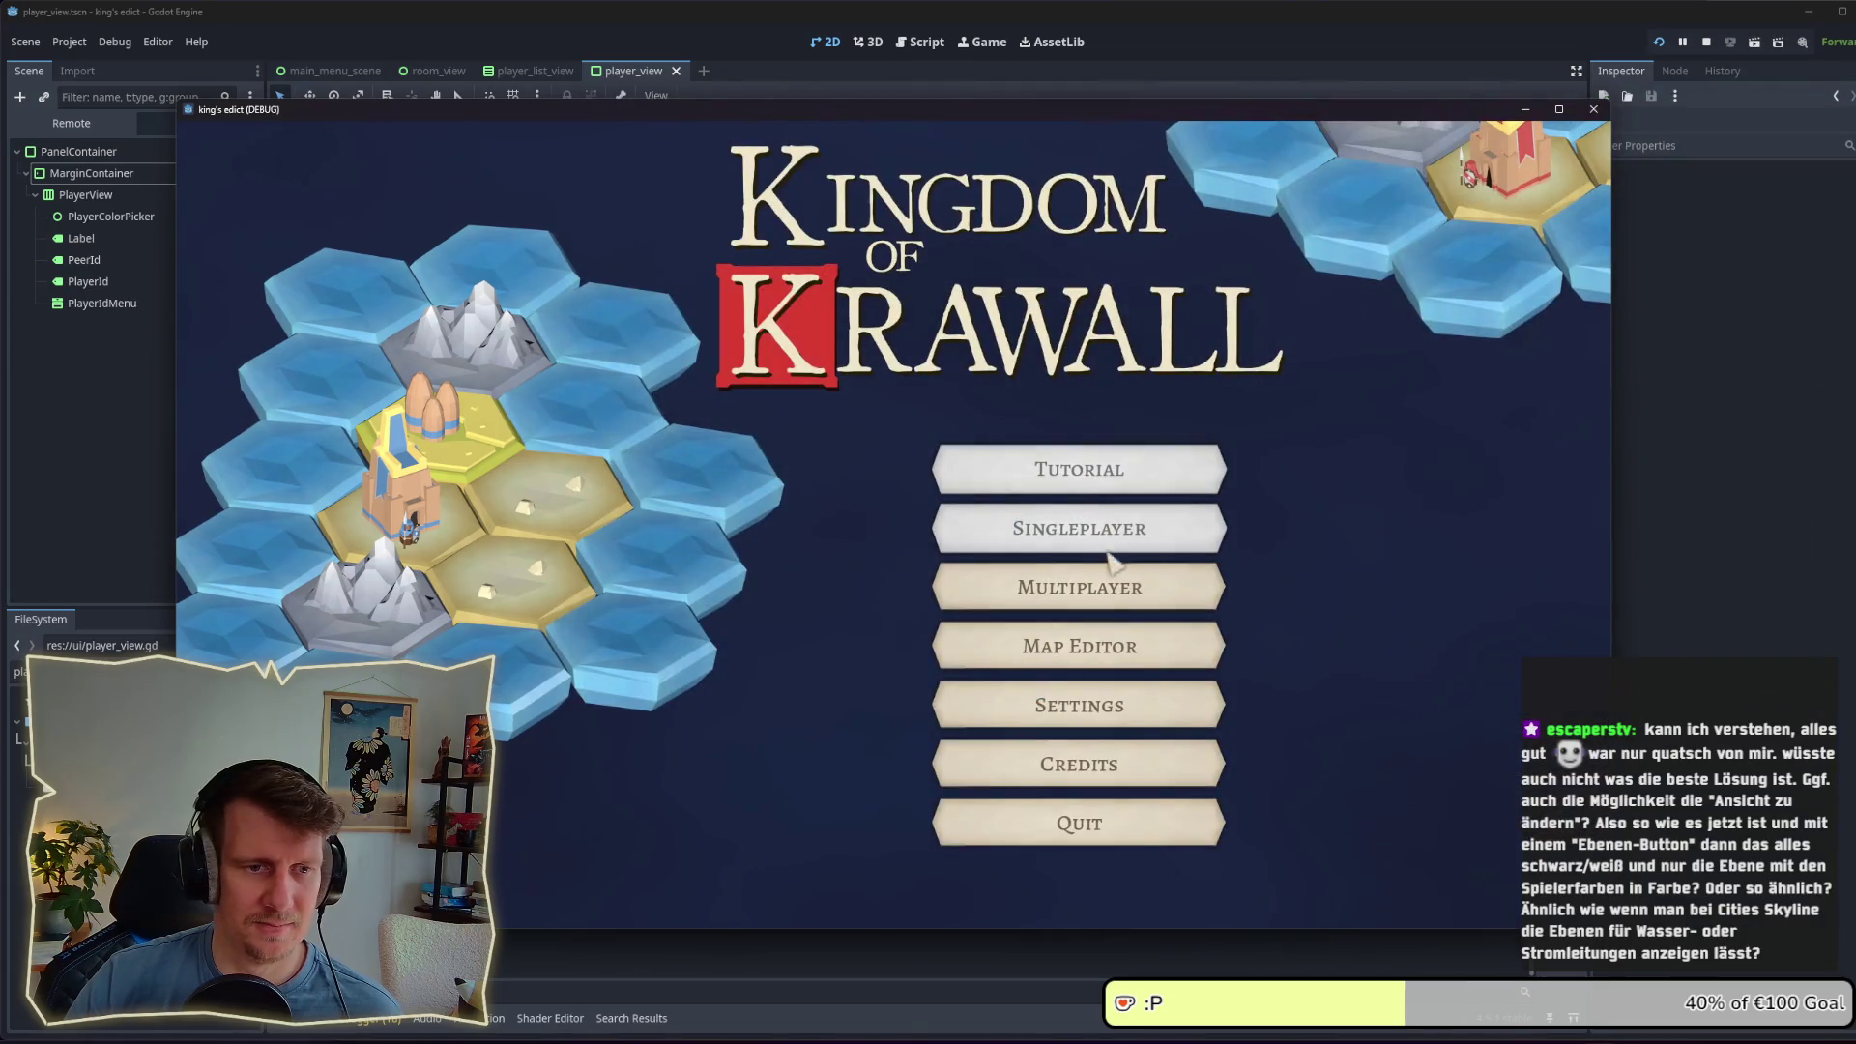
{"action": "left_click", "coordinate": [1110, 578]}
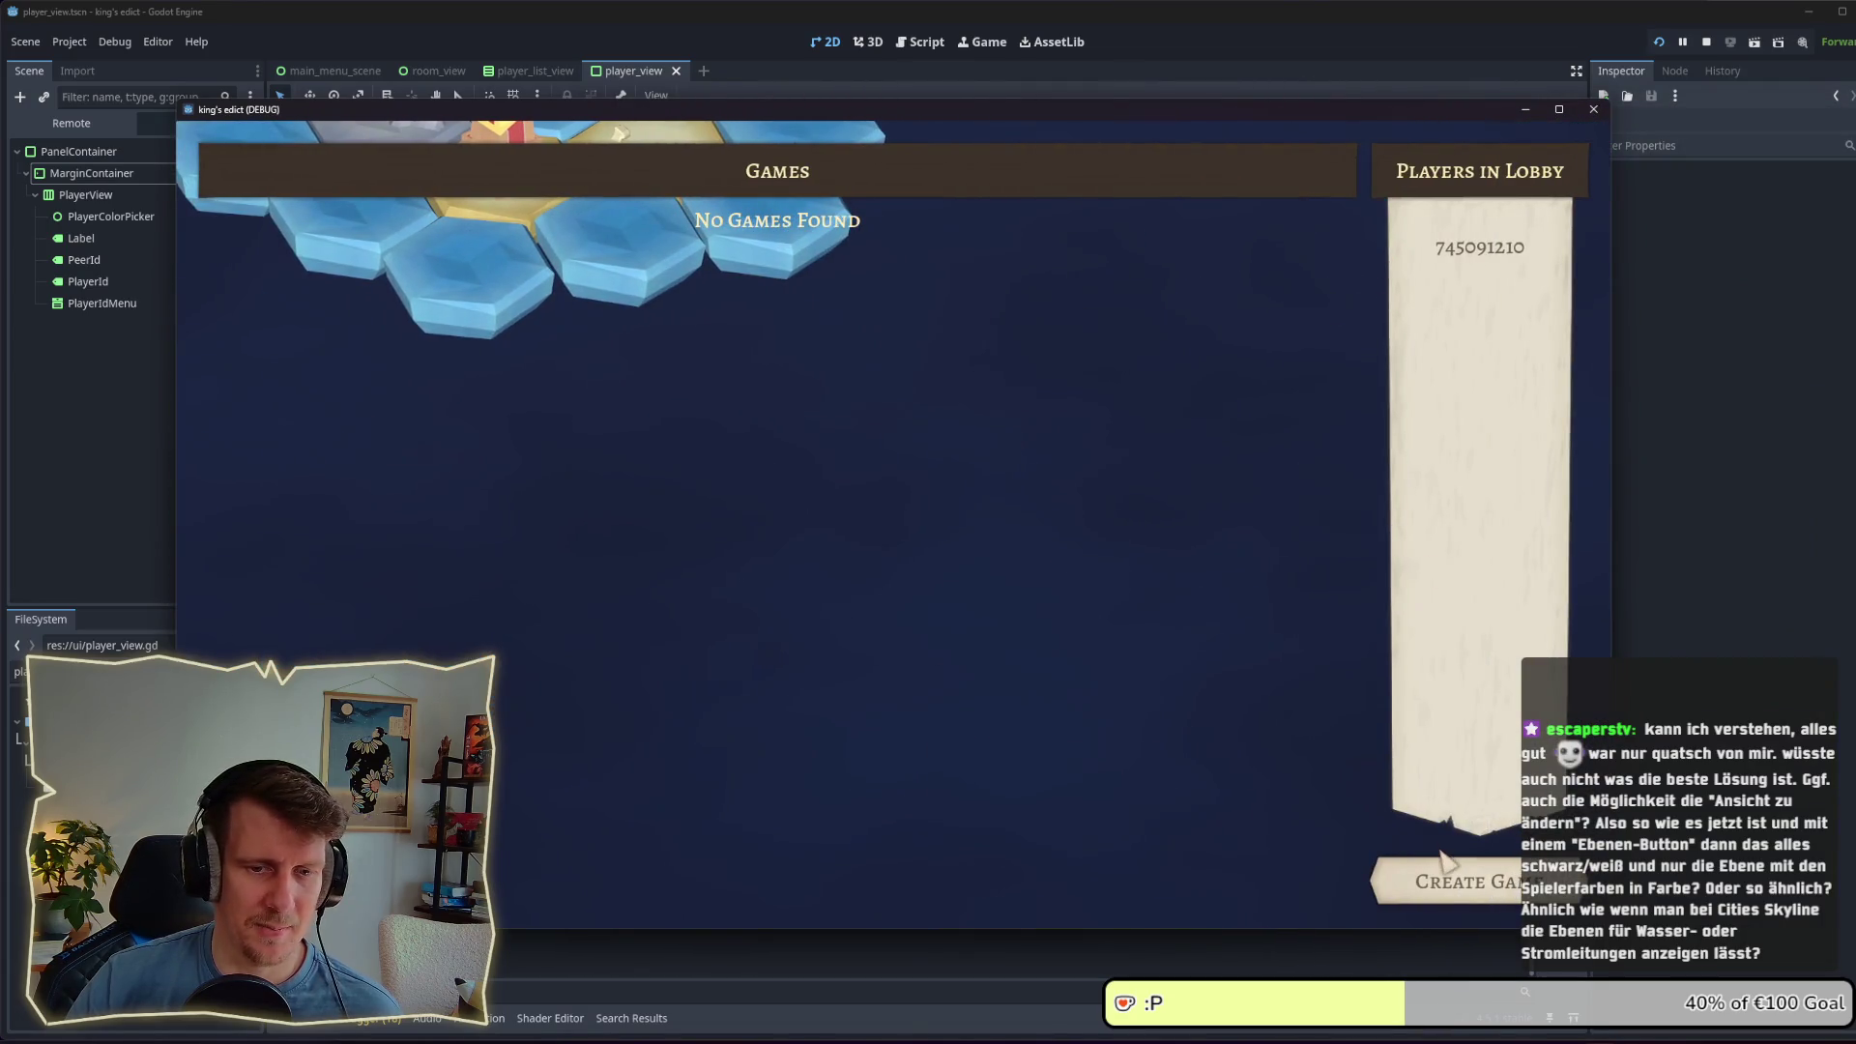
{"action": "left_click", "coordinate": [1446, 875]}
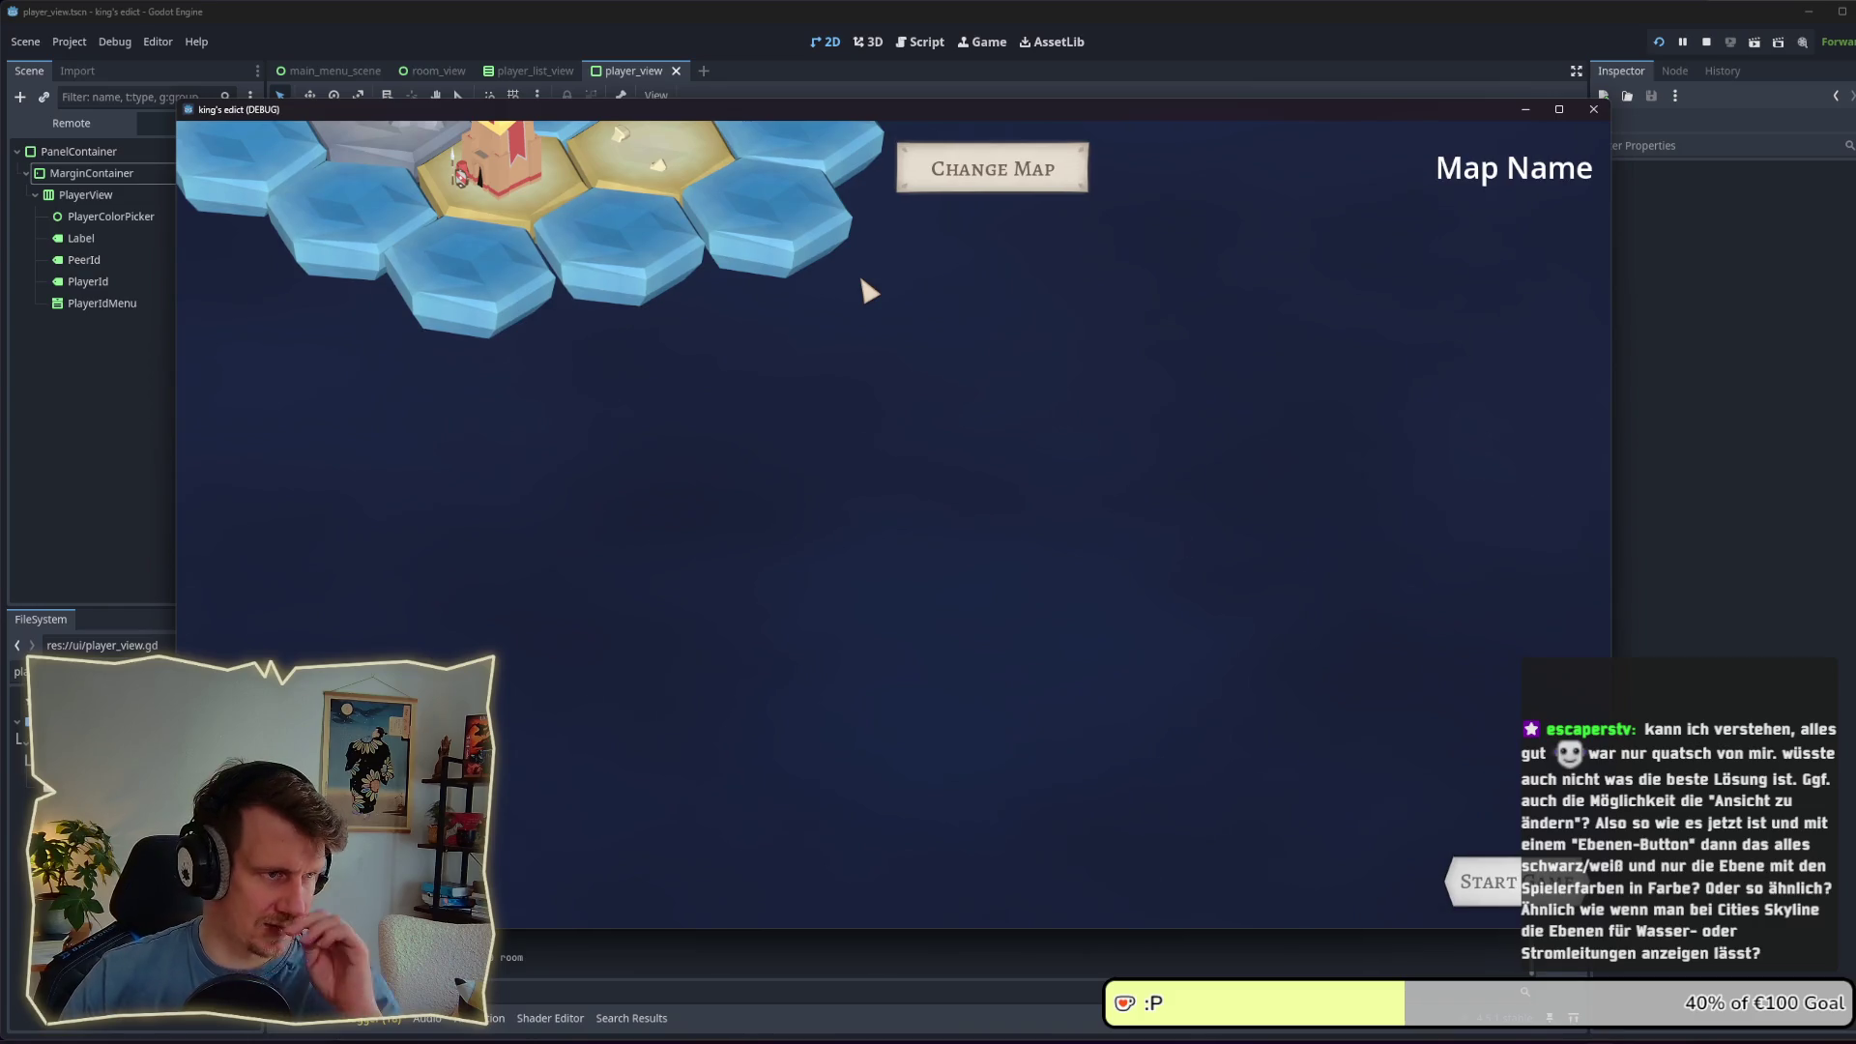
{"action": "left_click", "coordinate": [966, 185]}
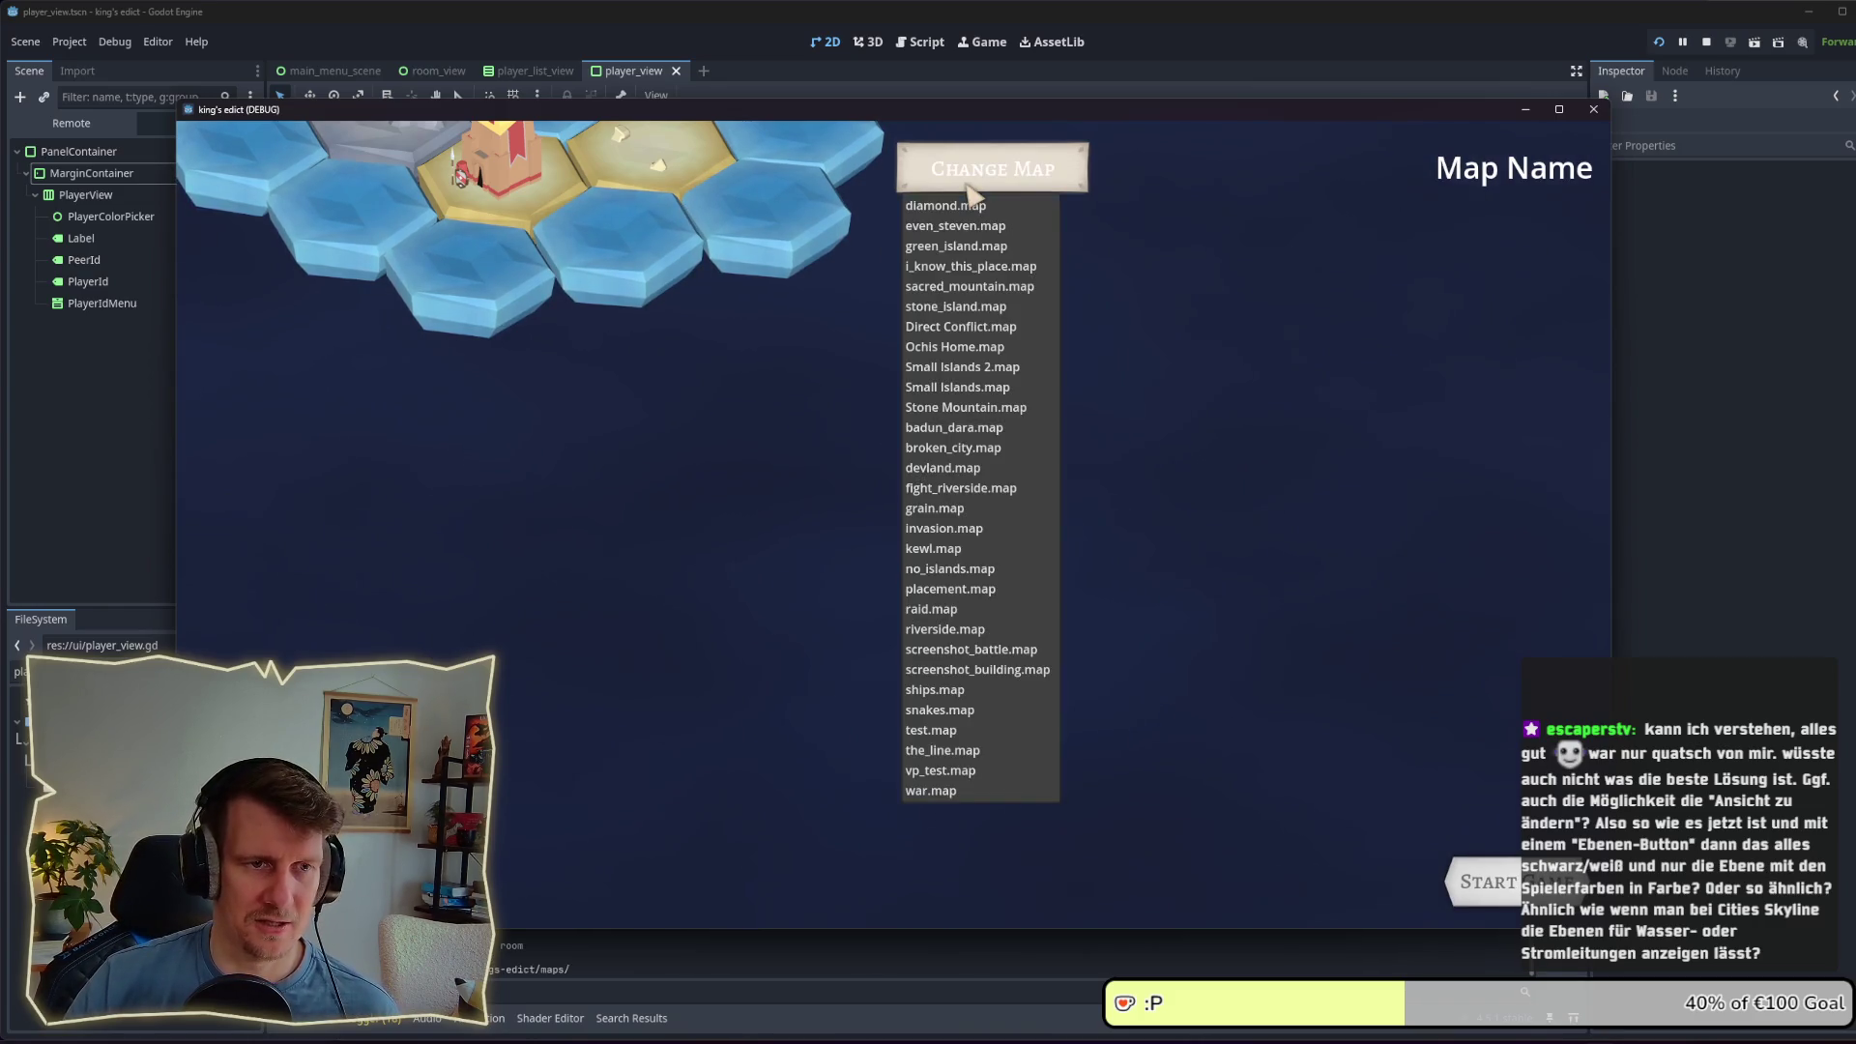
{"action": "left_click", "coordinate": [970, 267]}
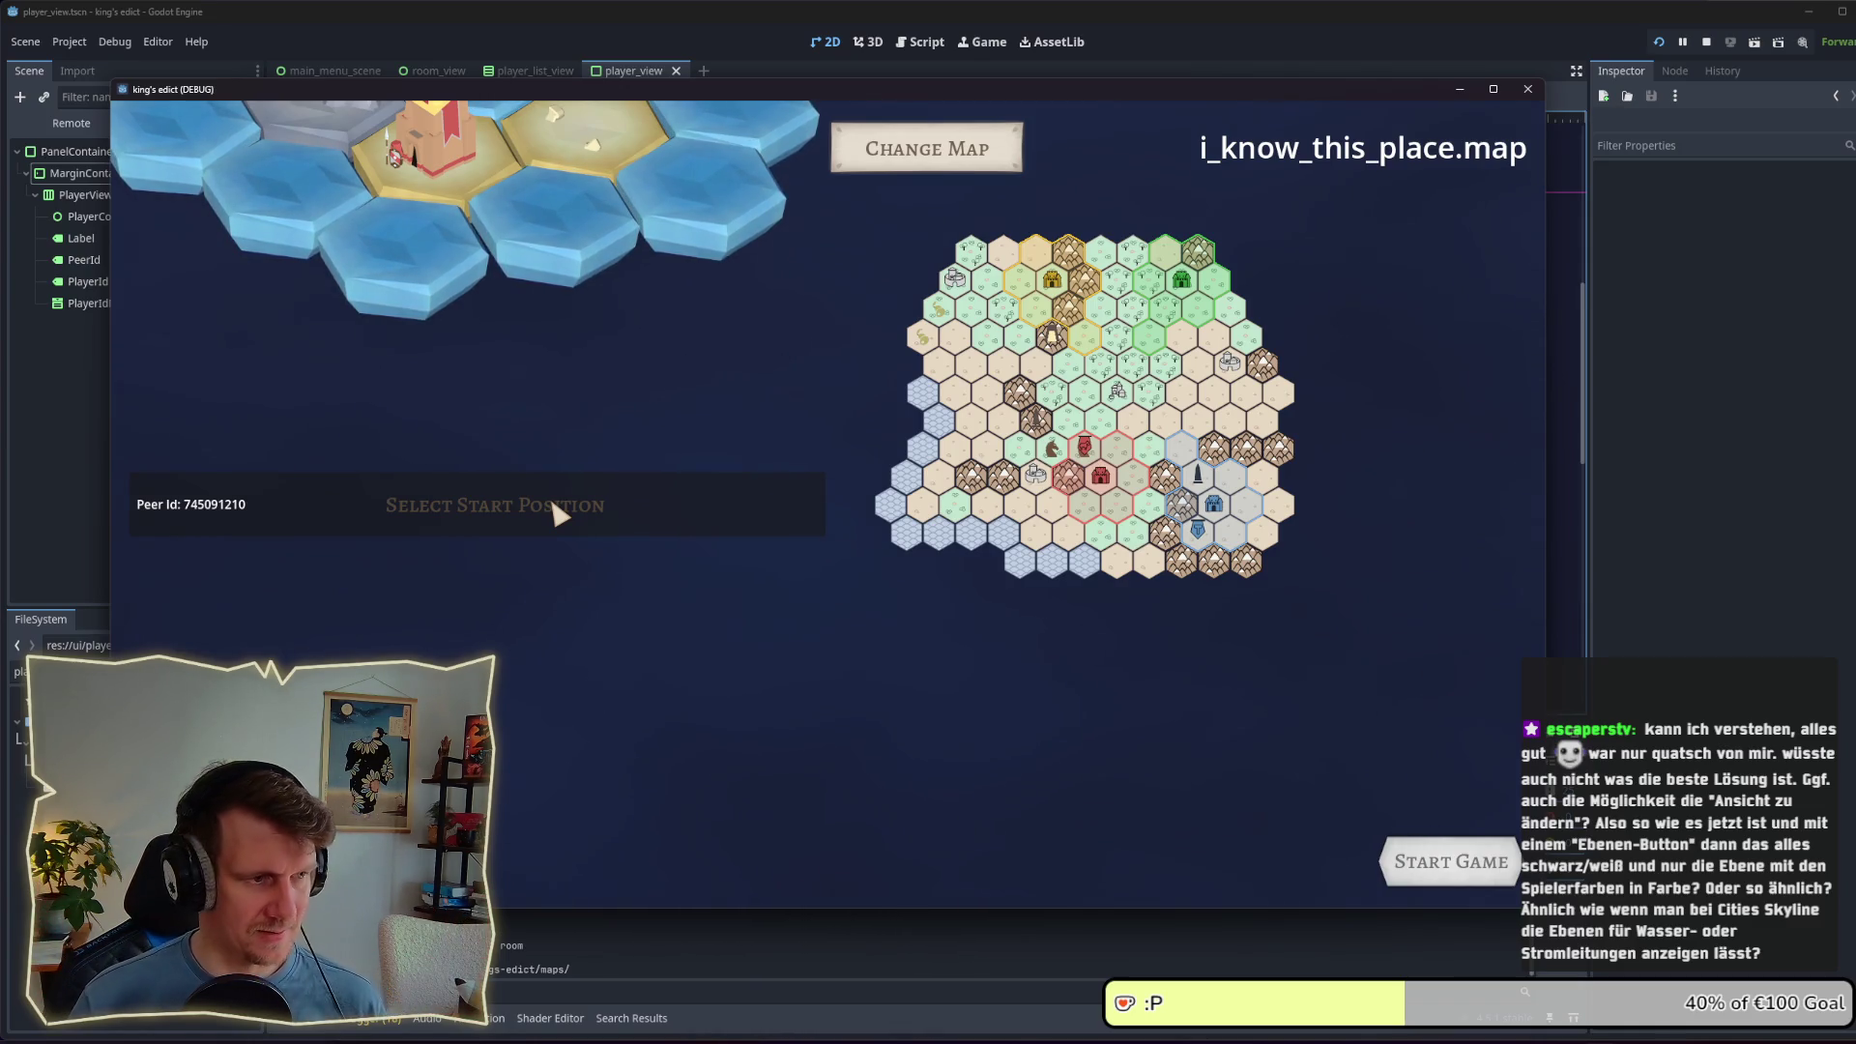
Step: Switch the start position between 0 and 1, leave it at 0, and open the colour swatches
{"action": "left_click", "coordinate": [558, 515]}
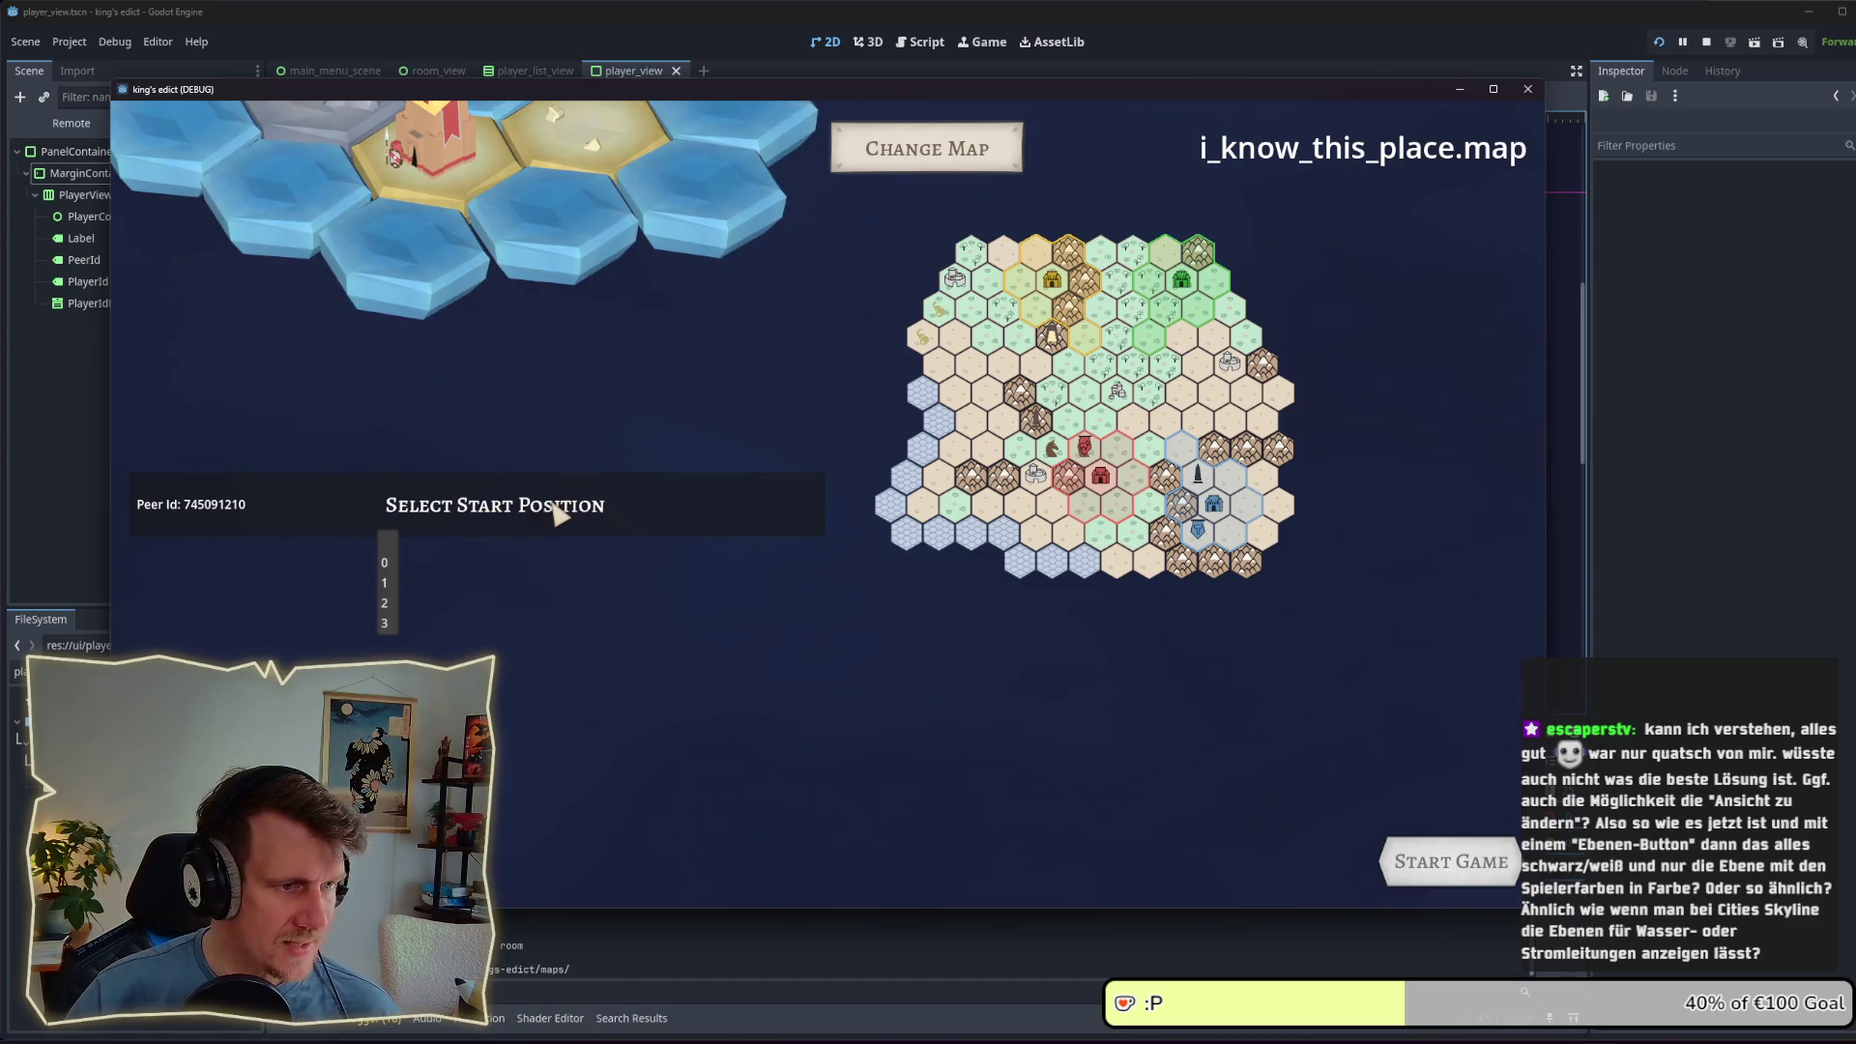
{"action": "left_click", "coordinate": [394, 575]}
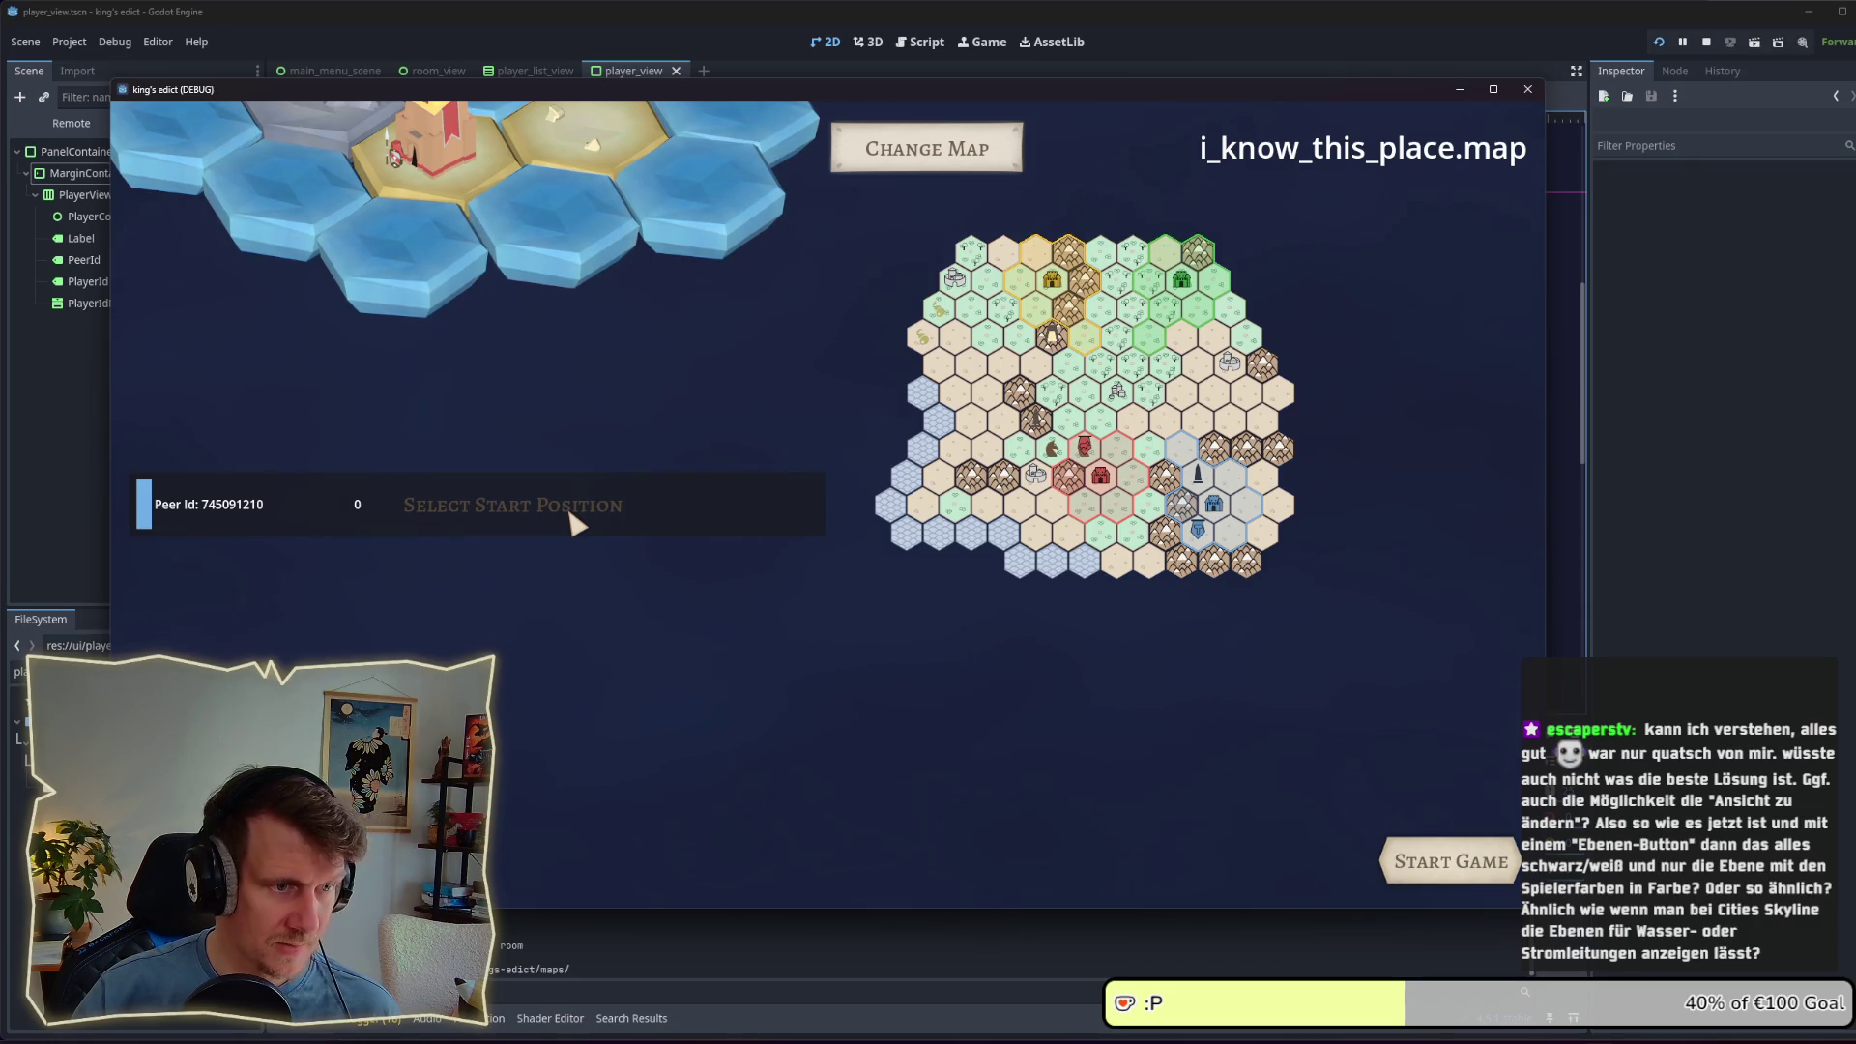
{"action": "left_click", "coordinate": [570, 513]}
{"action": "left_click", "coordinate": [402, 569]}
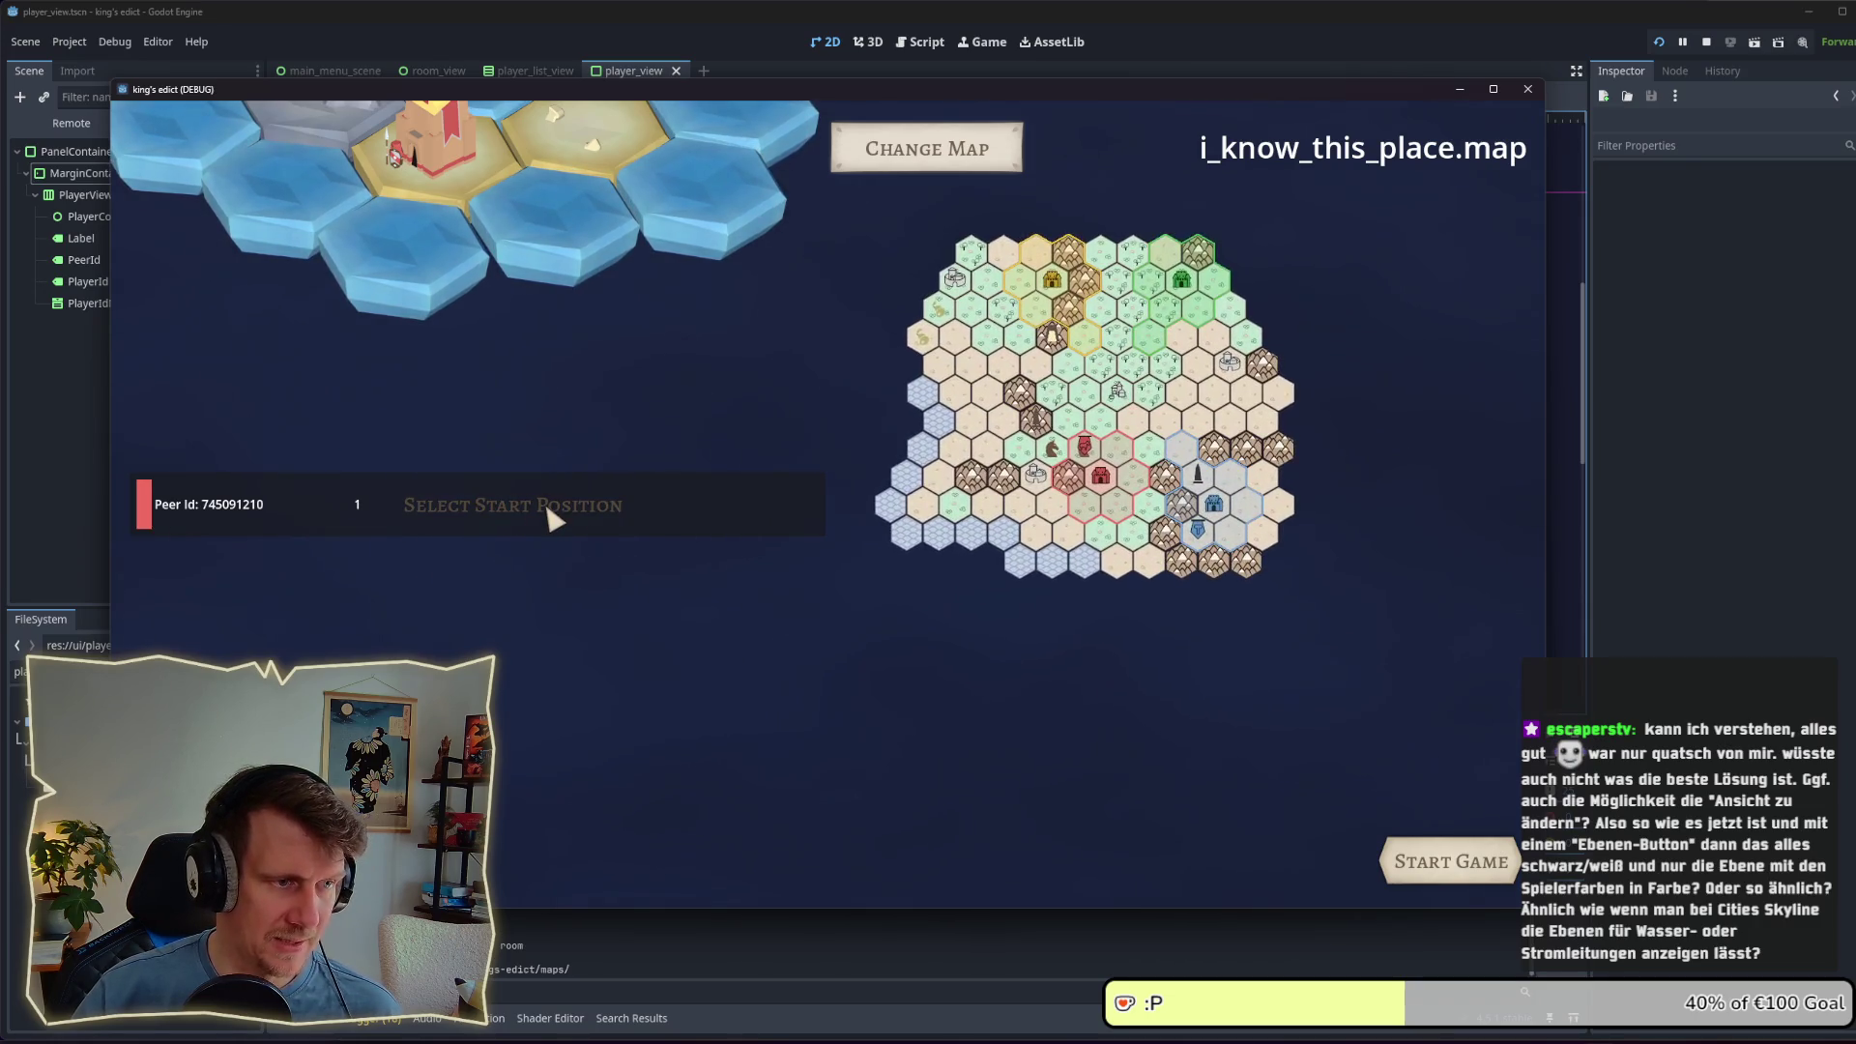
{"action": "left_click", "coordinate": [547, 509]}
{"action": "left_click", "coordinate": [406, 566]}
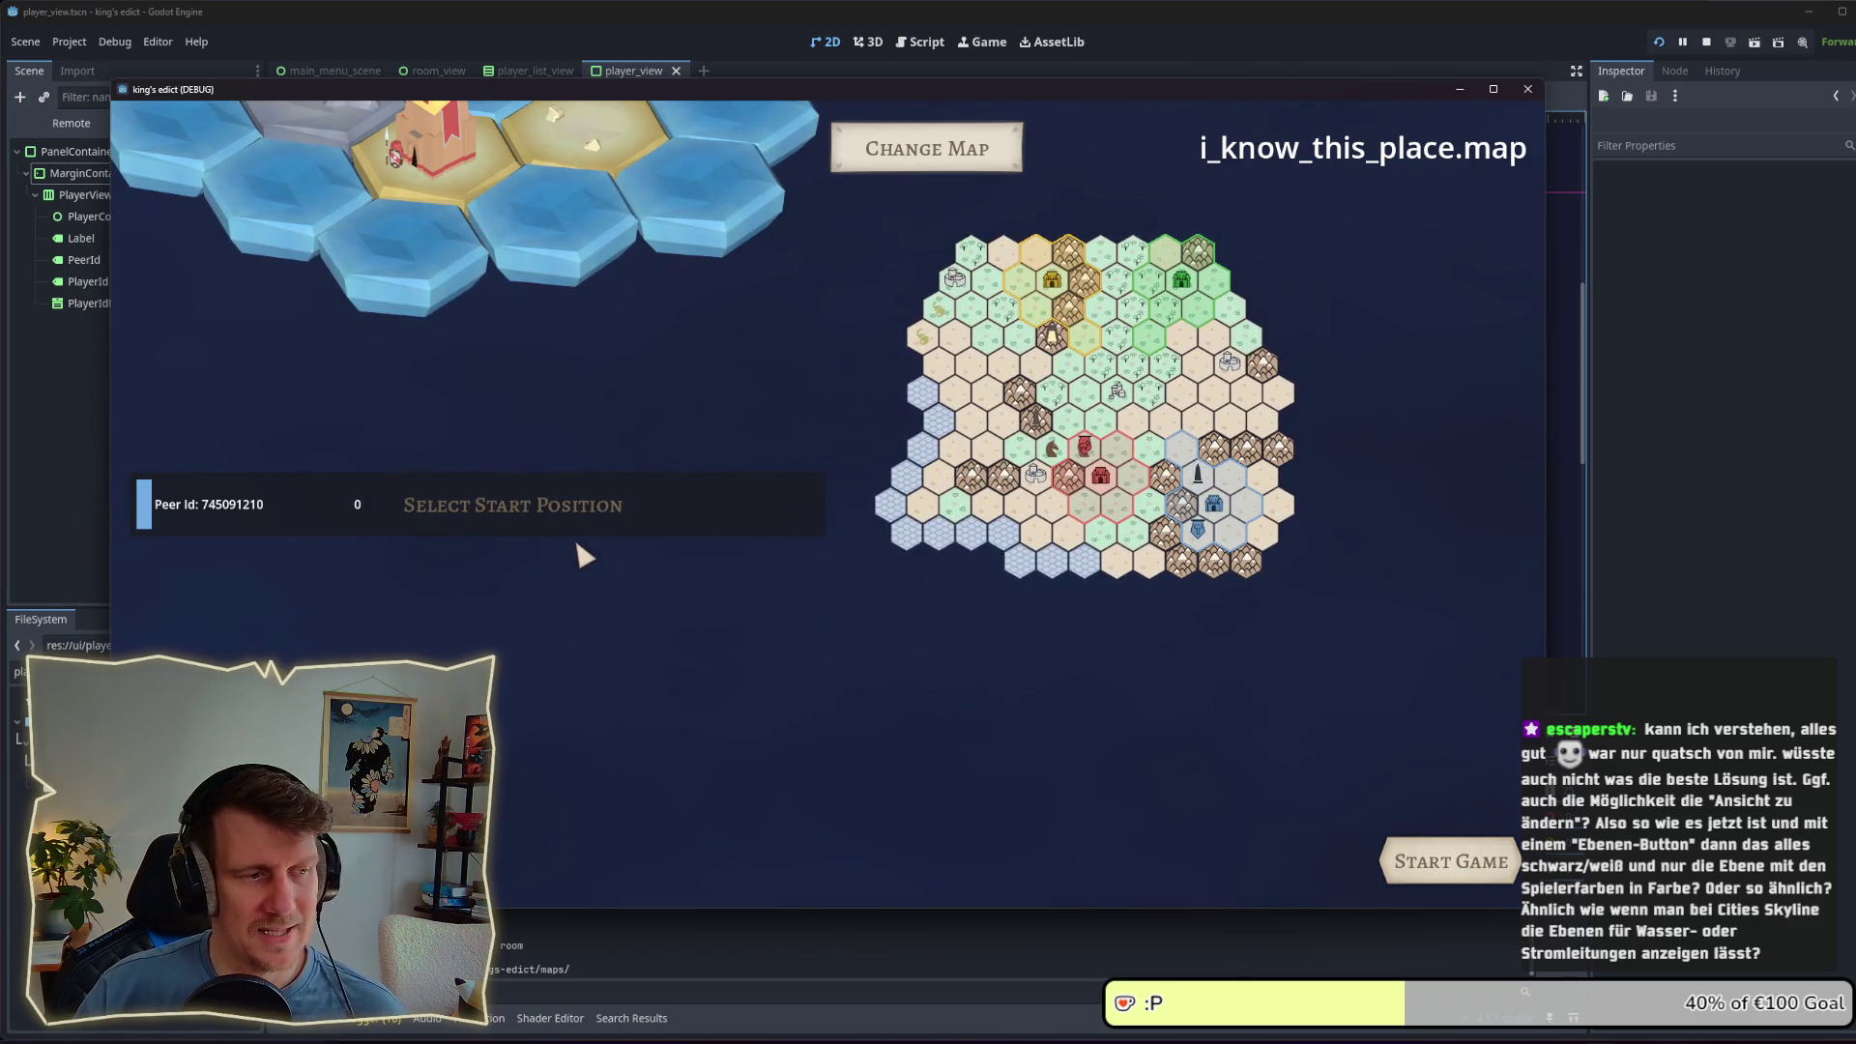
{"action": "left_click", "coordinate": [553, 513]}
{"action": "left_click", "coordinate": [404, 570]}
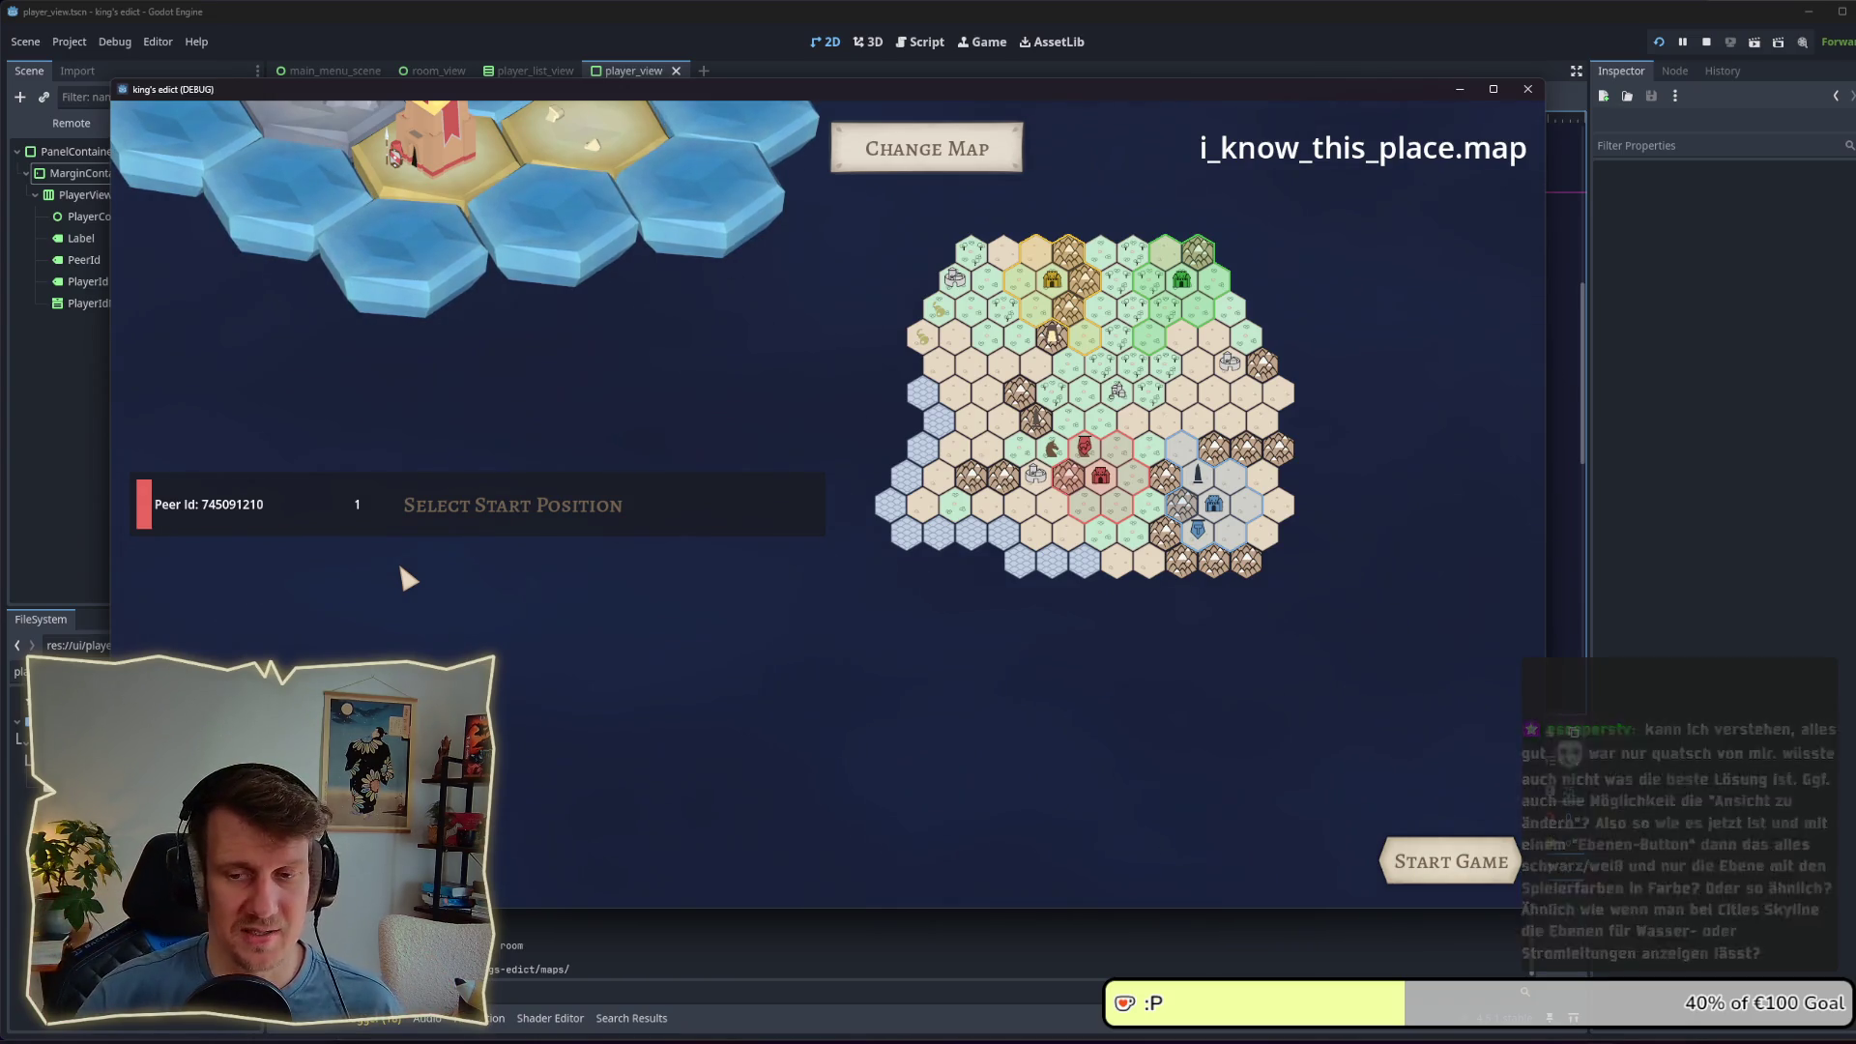
{"action": "left_click", "coordinate": [464, 506]}
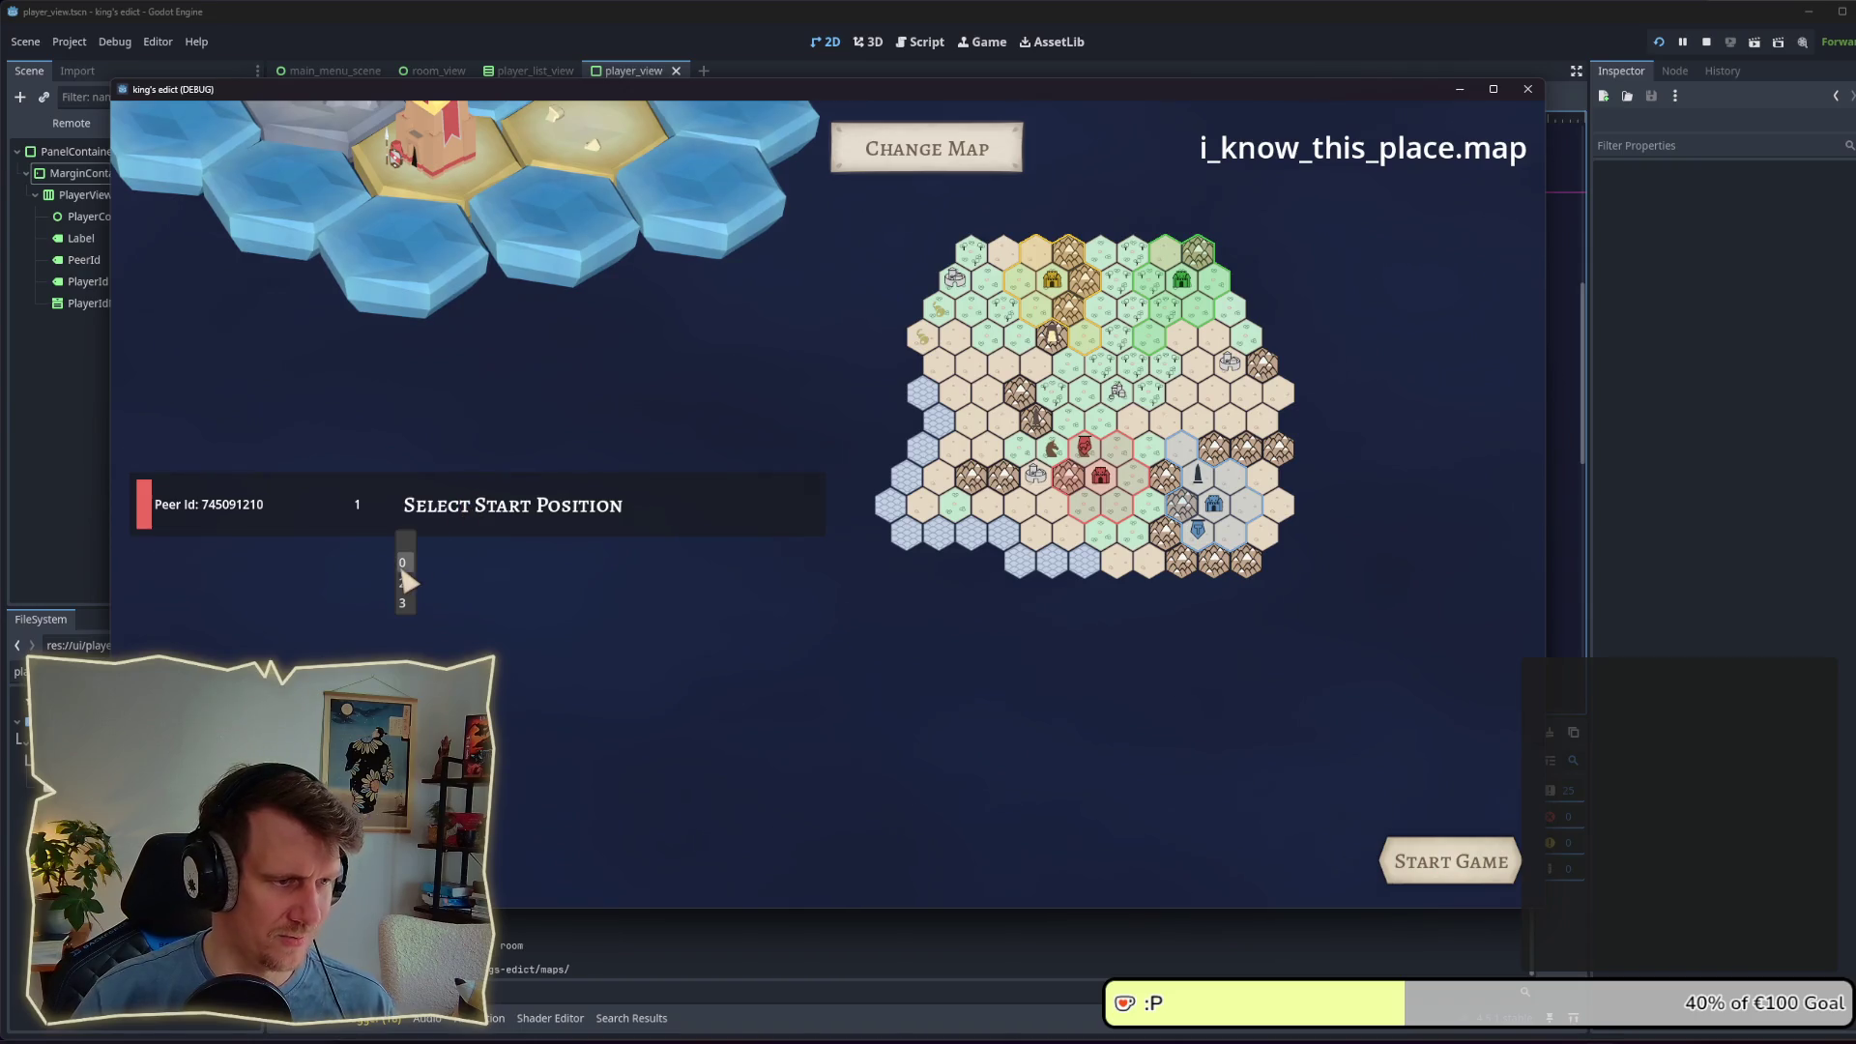
{"action": "left_click", "coordinate": [403, 565]}
{"action": "left_click", "coordinate": [445, 514]}
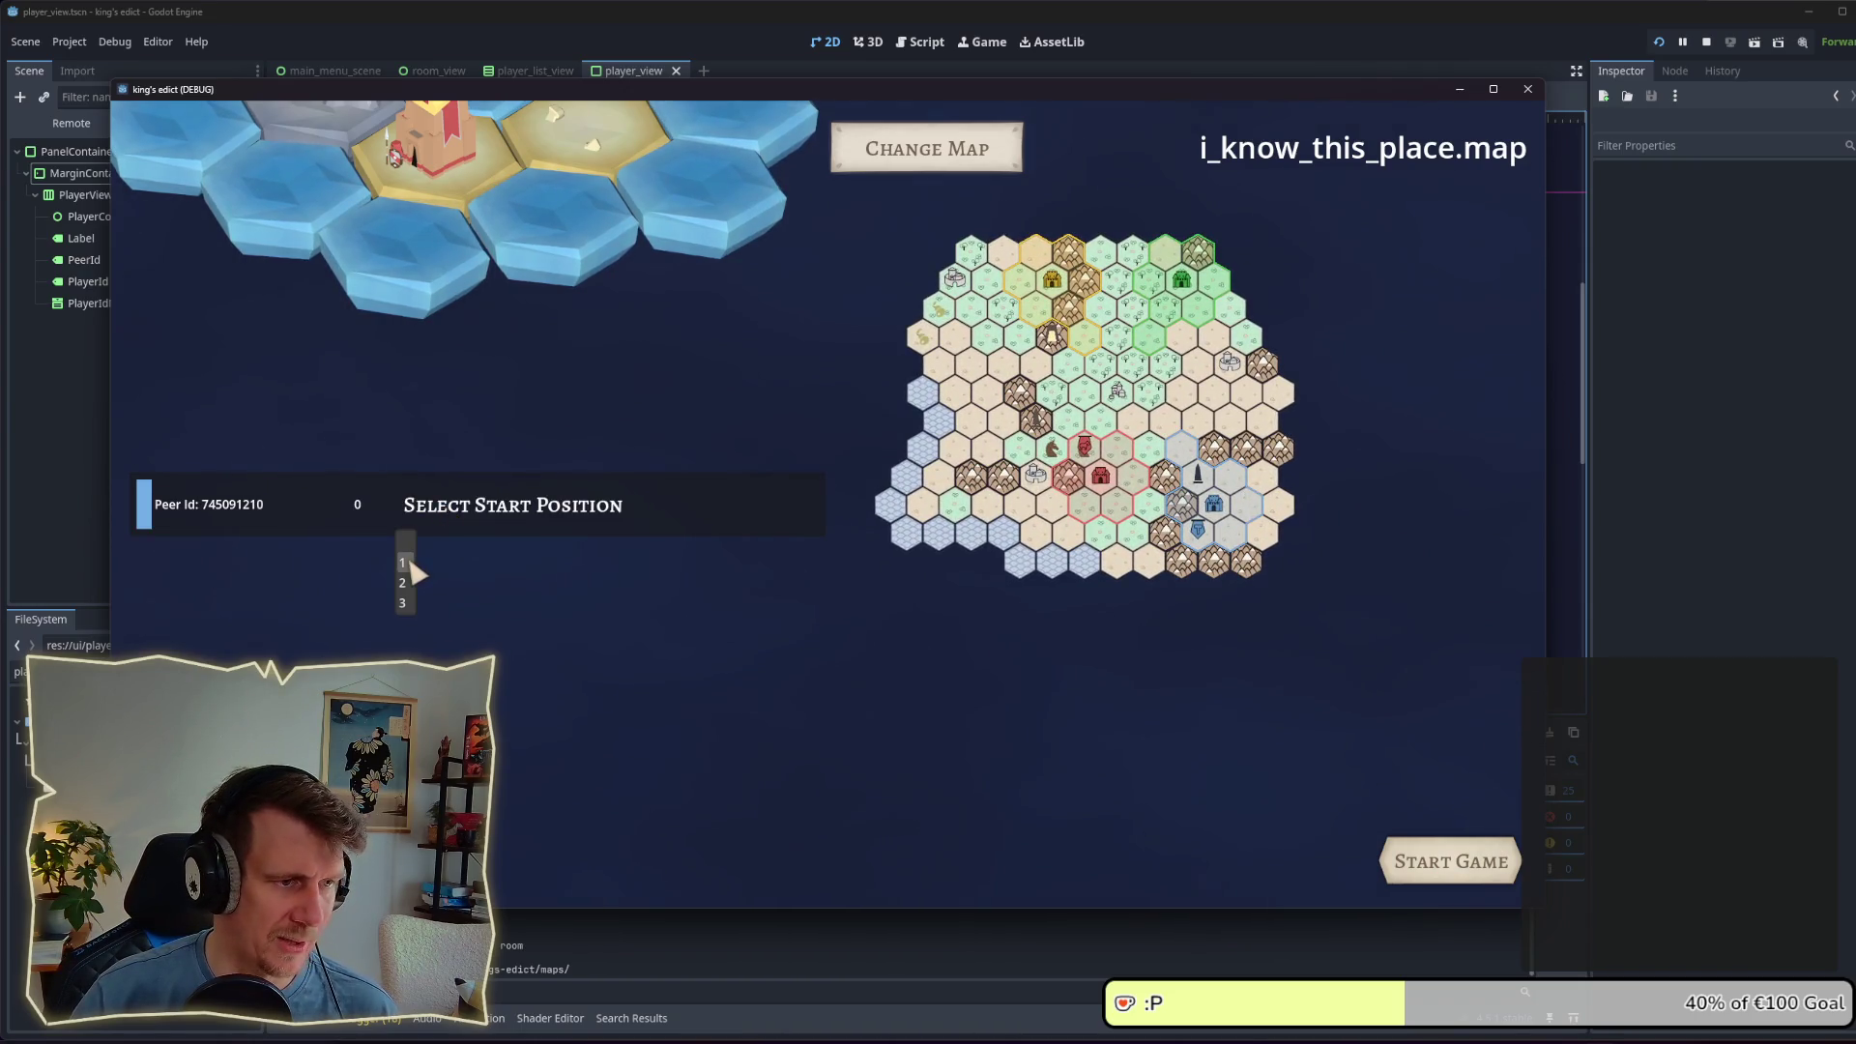
{"action": "left_click", "coordinate": [403, 563]}
{"action": "left_click", "coordinate": [440, 516]}
{"action": "left_click", "coordinate": [404, 562]}
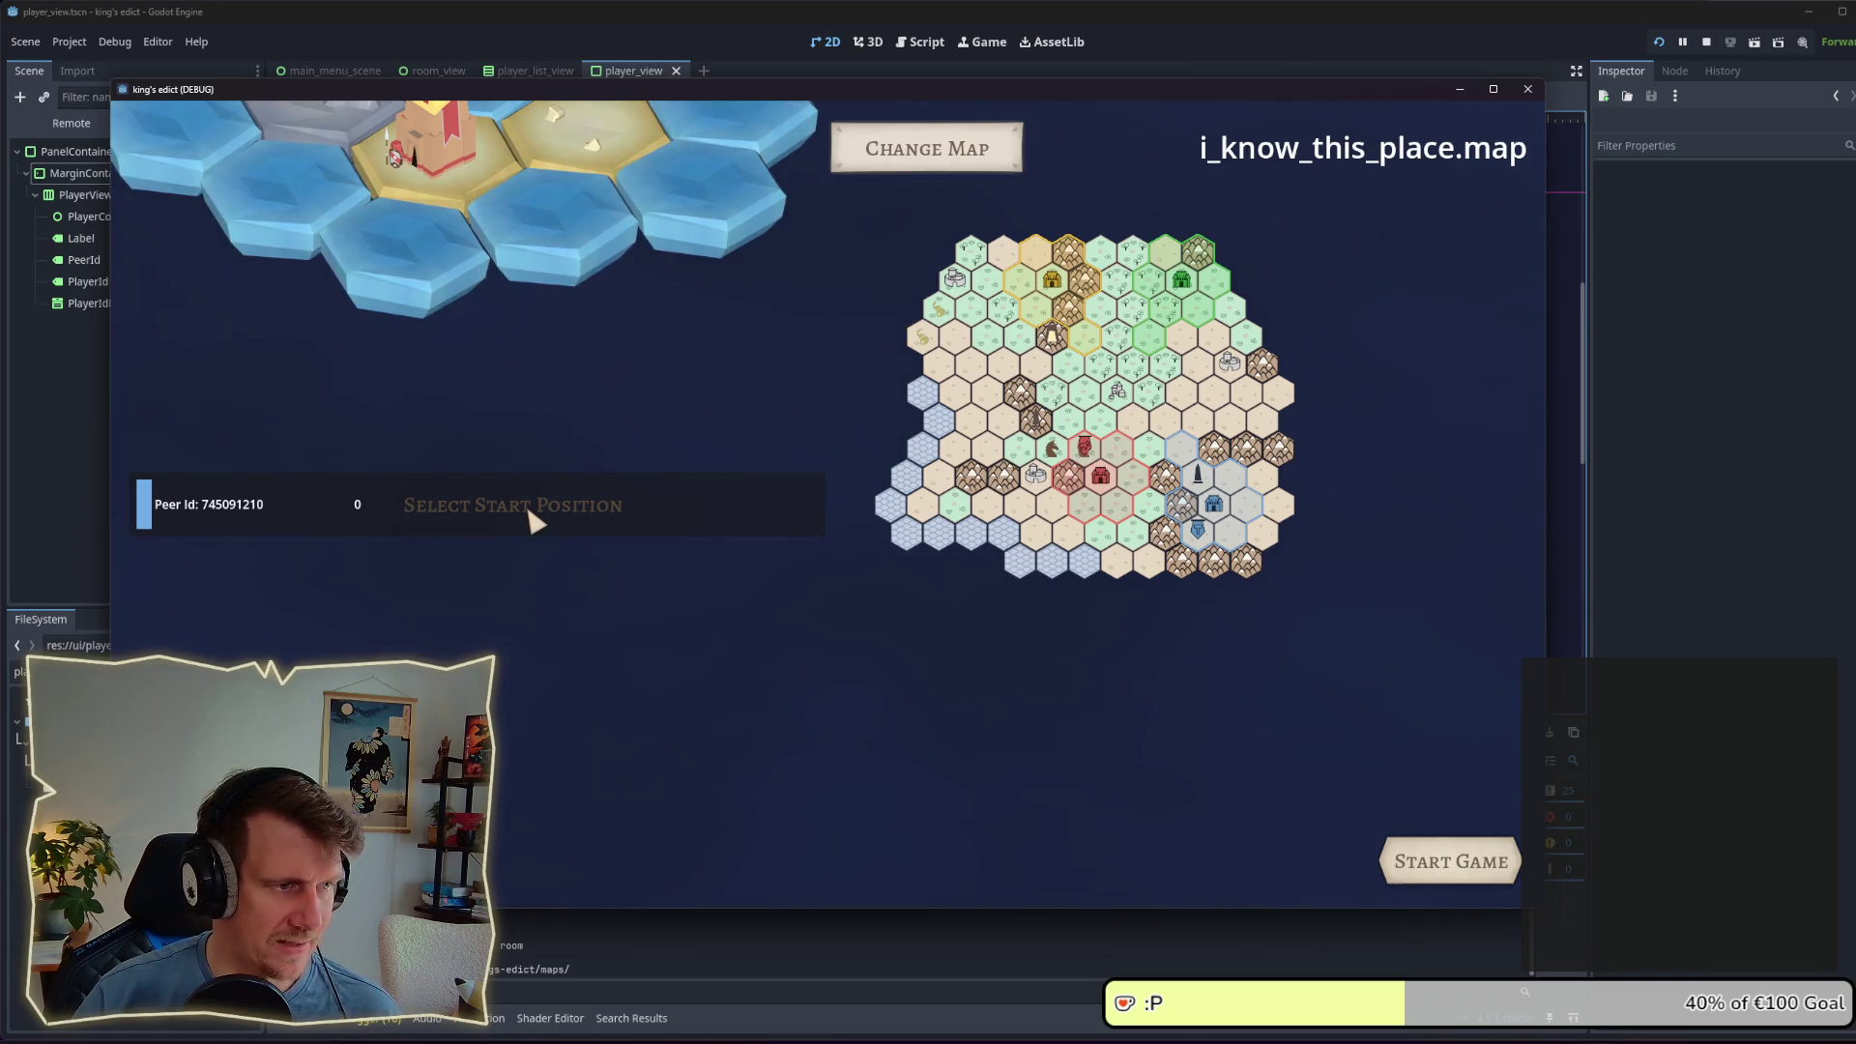
{"action": "left_click", "coordinate": [147, 504]}
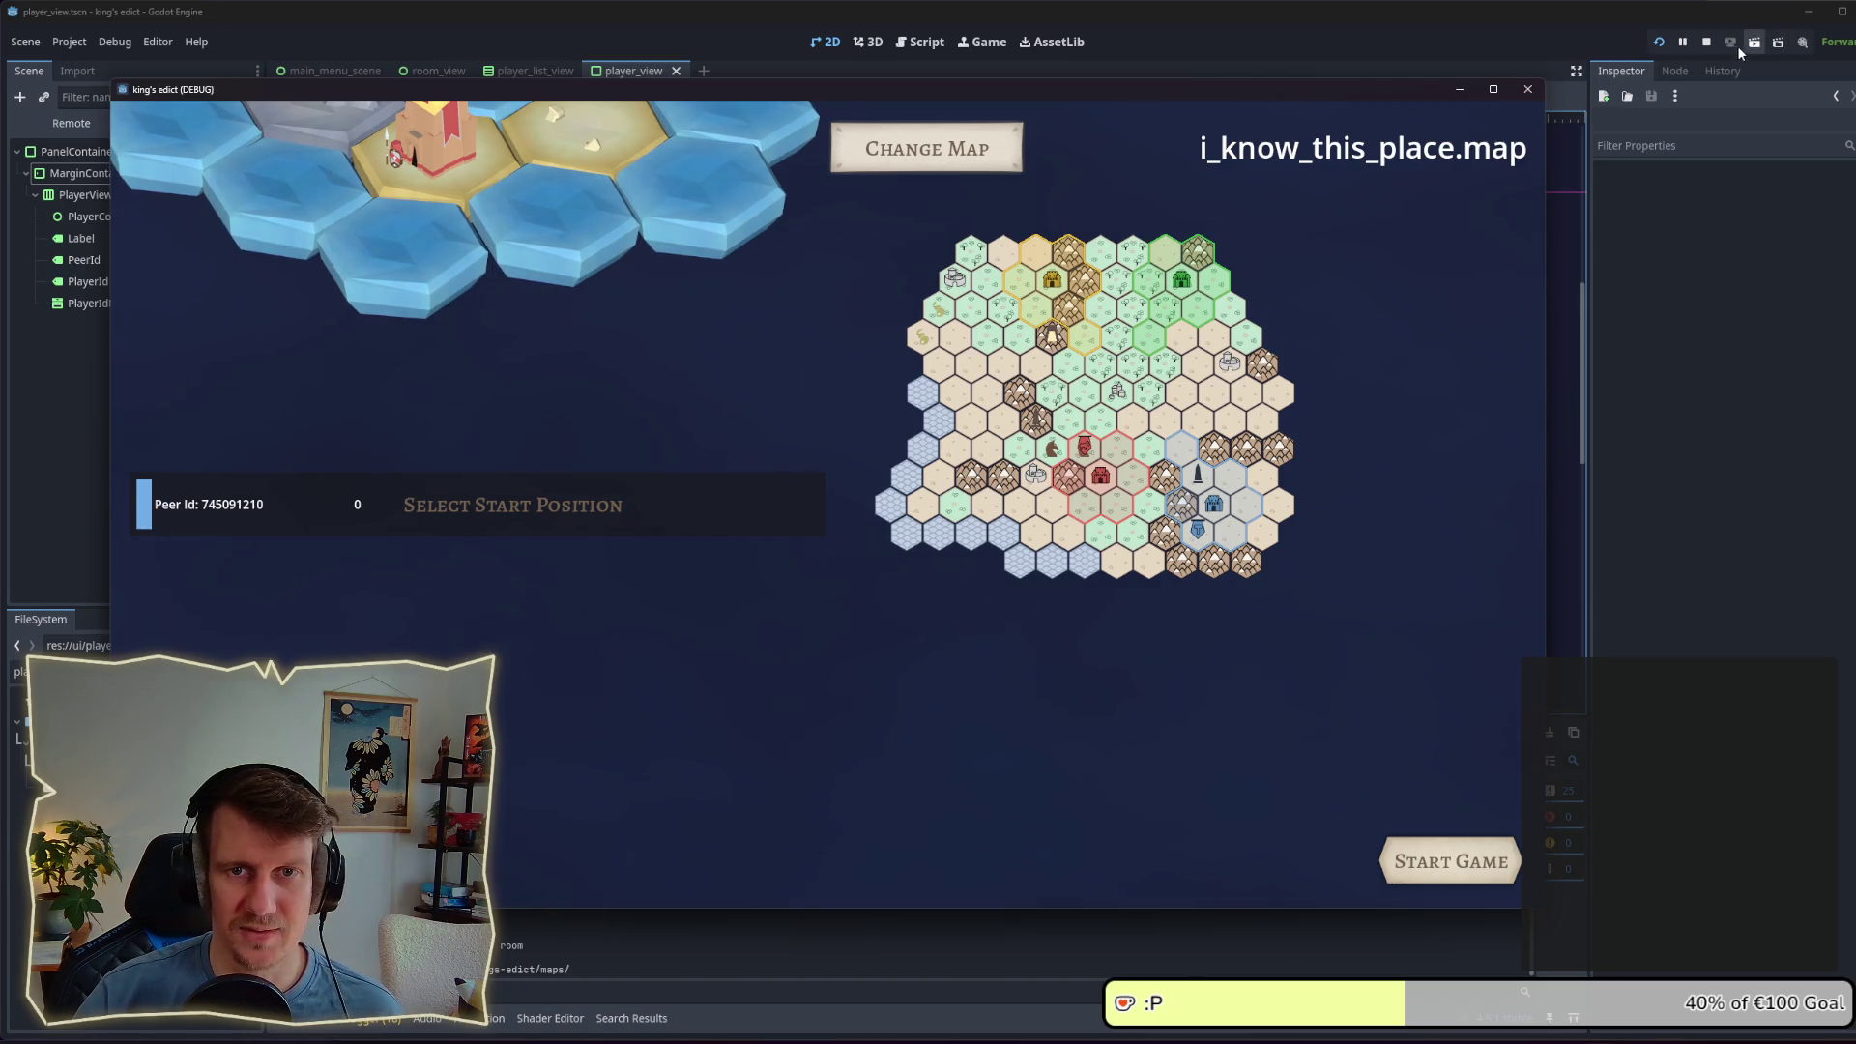
Step: Stop the game, set PlayerColorPicker's Custom Minimum Size to 70 x 70, and relaunch with F5
{"action": "left_click", "coordinate": [1709, 43]}
{"action": "left_click", "coordinate": [111, 191]}
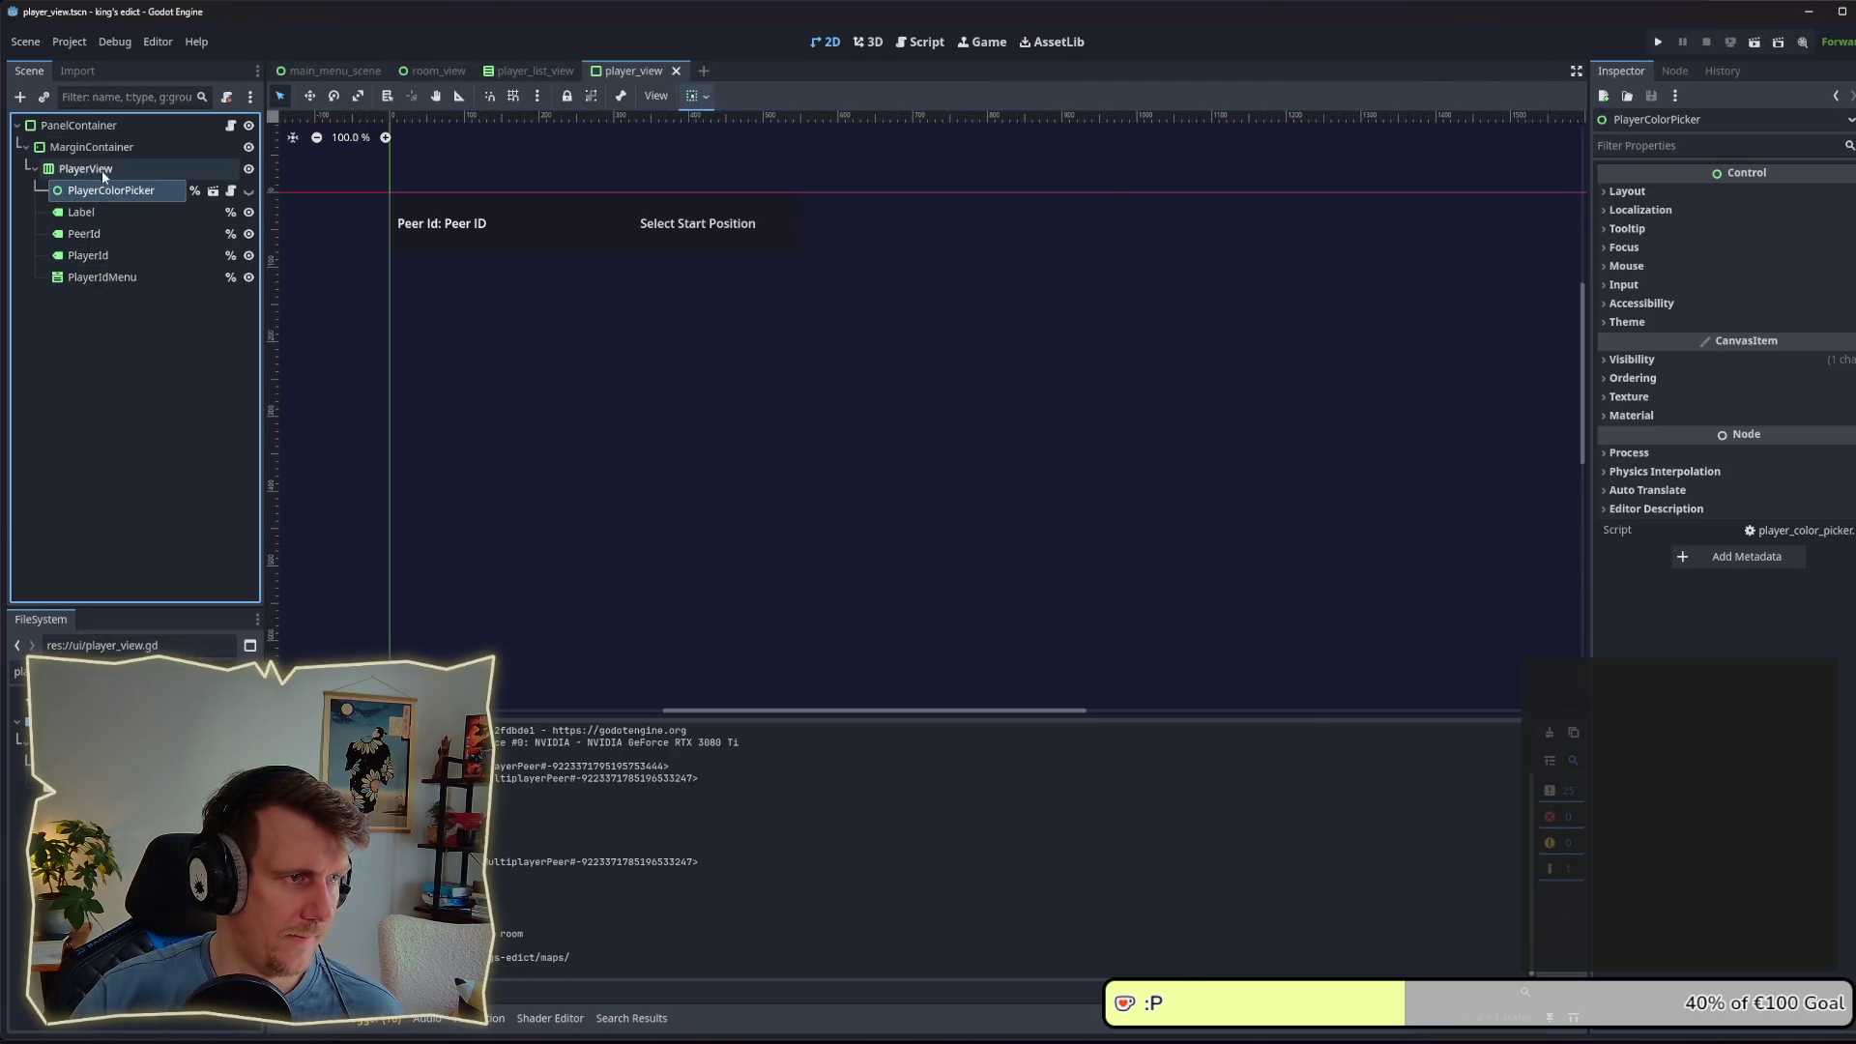
{"action": "left_click", "coordinate": [1638, 191]}
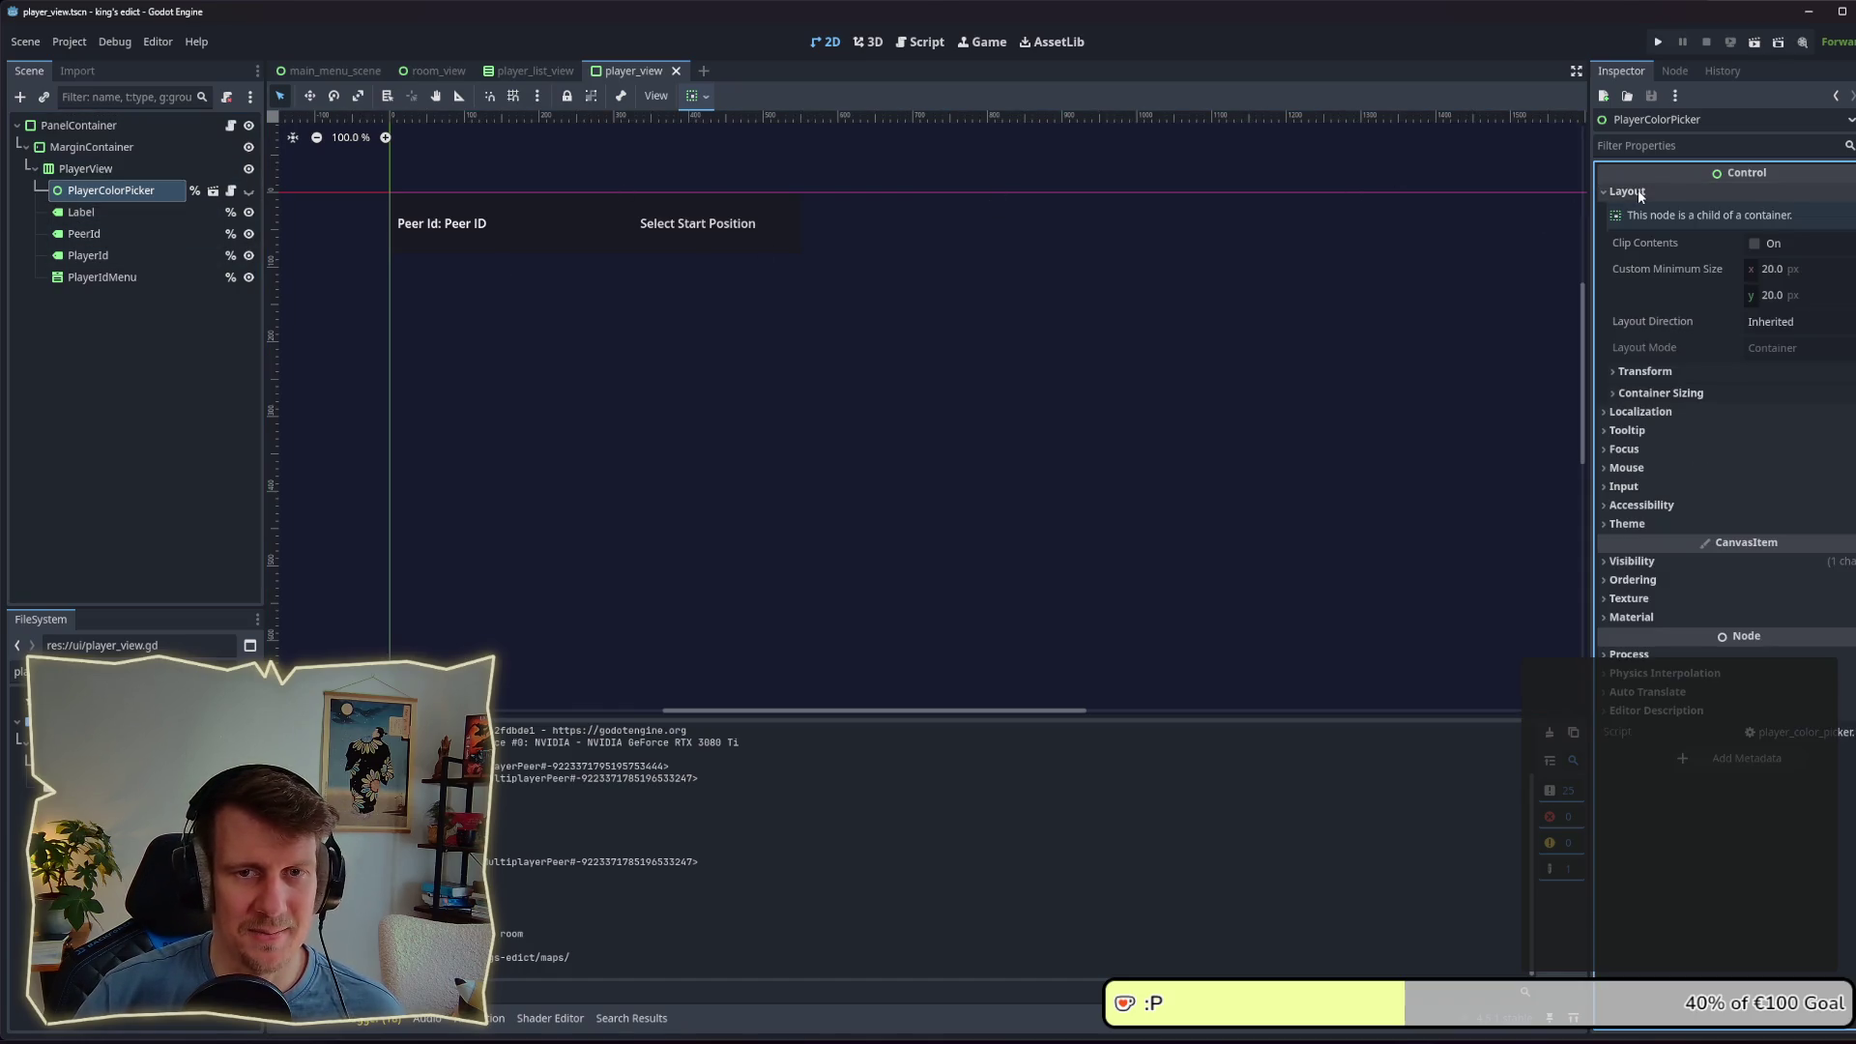
{"action": "left_click", "coordinate": [1785, 296]}
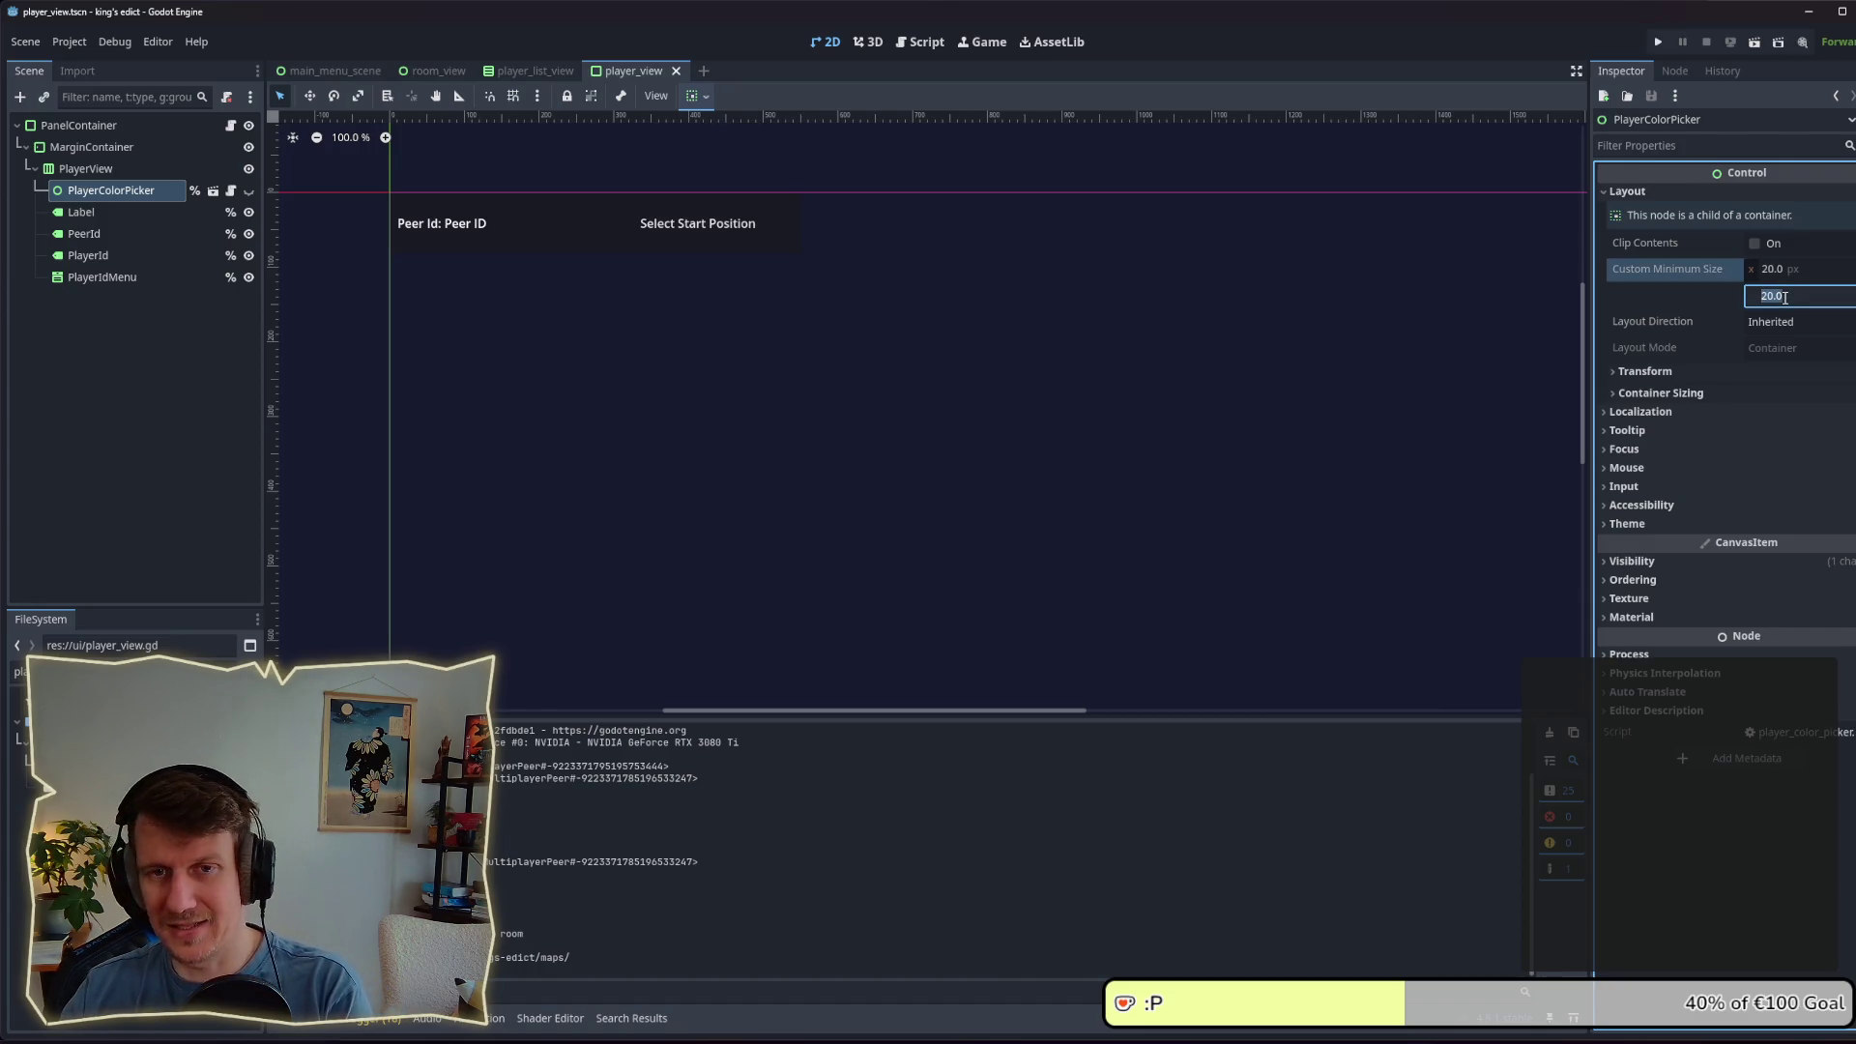
{"action": "type", "text": "70"}
{"action": "key", "text": "shift+Tab"}
{"action": "type", "text": "70"}
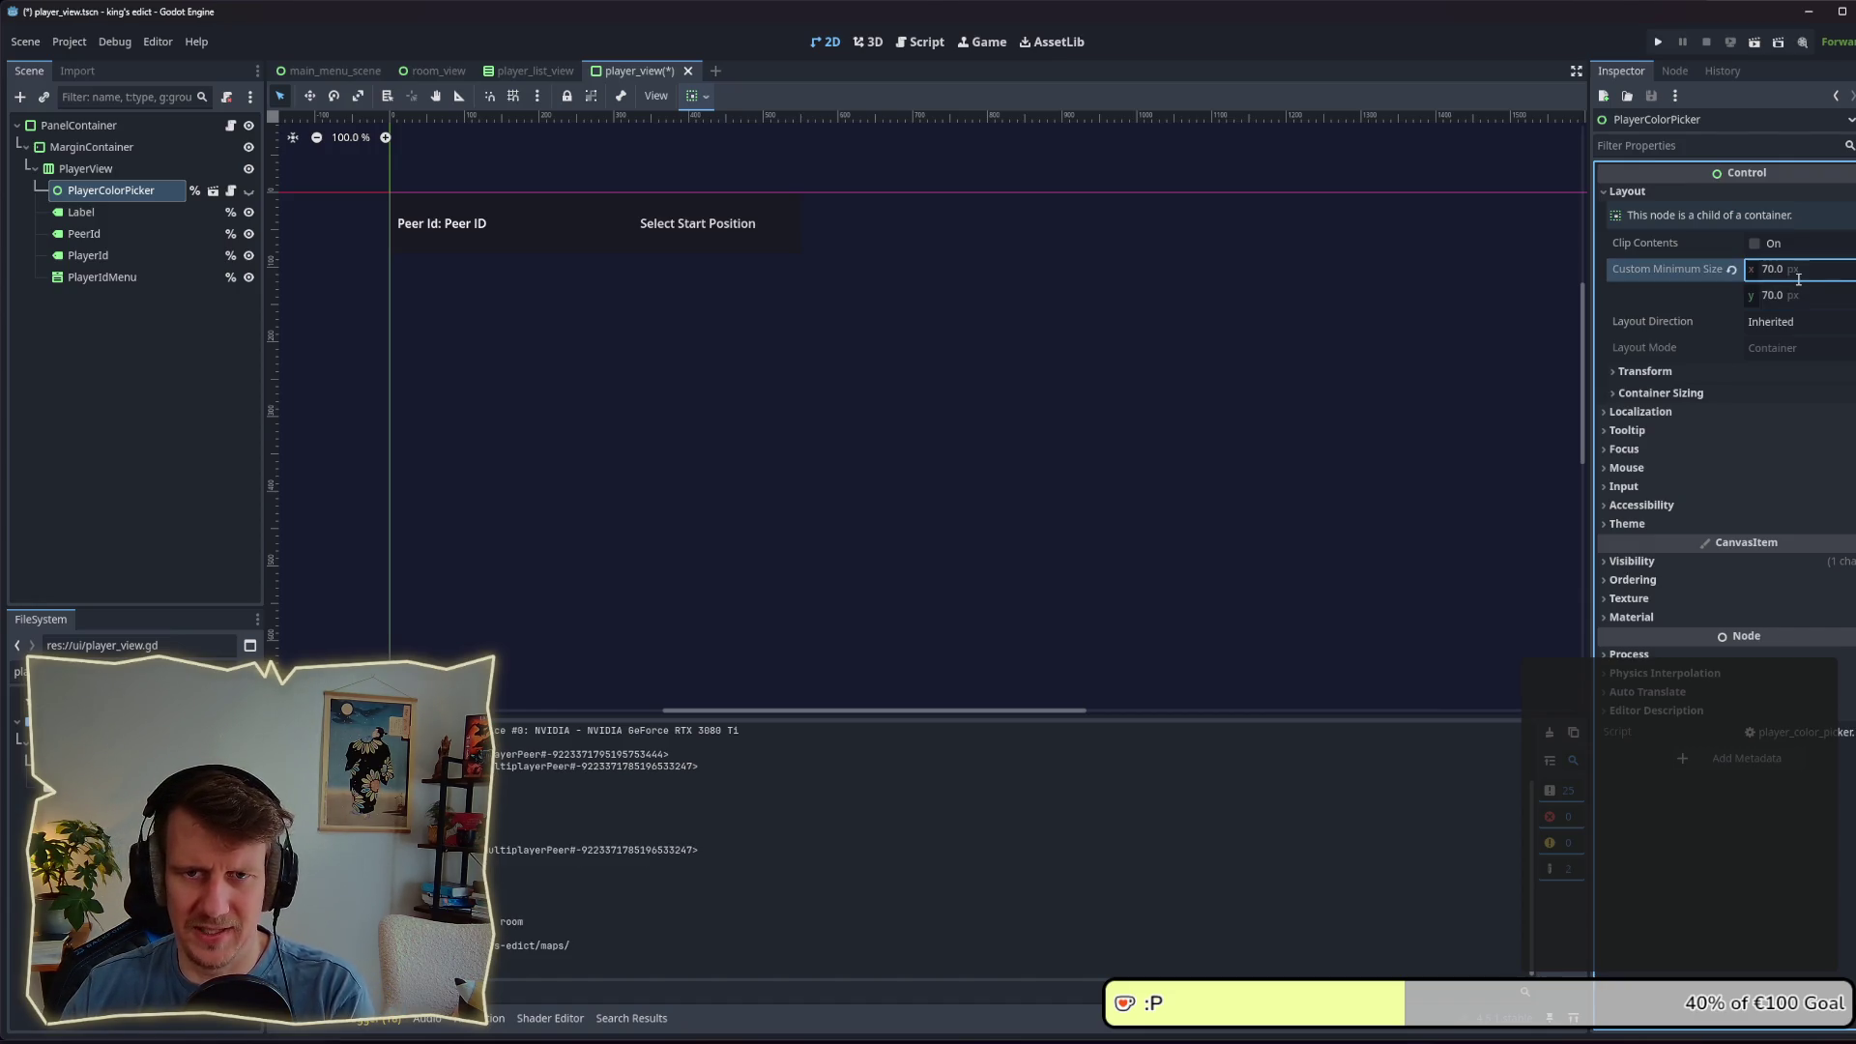
{"action": "key", "text": "Return"}
{"action": "key", "text": "F5"}
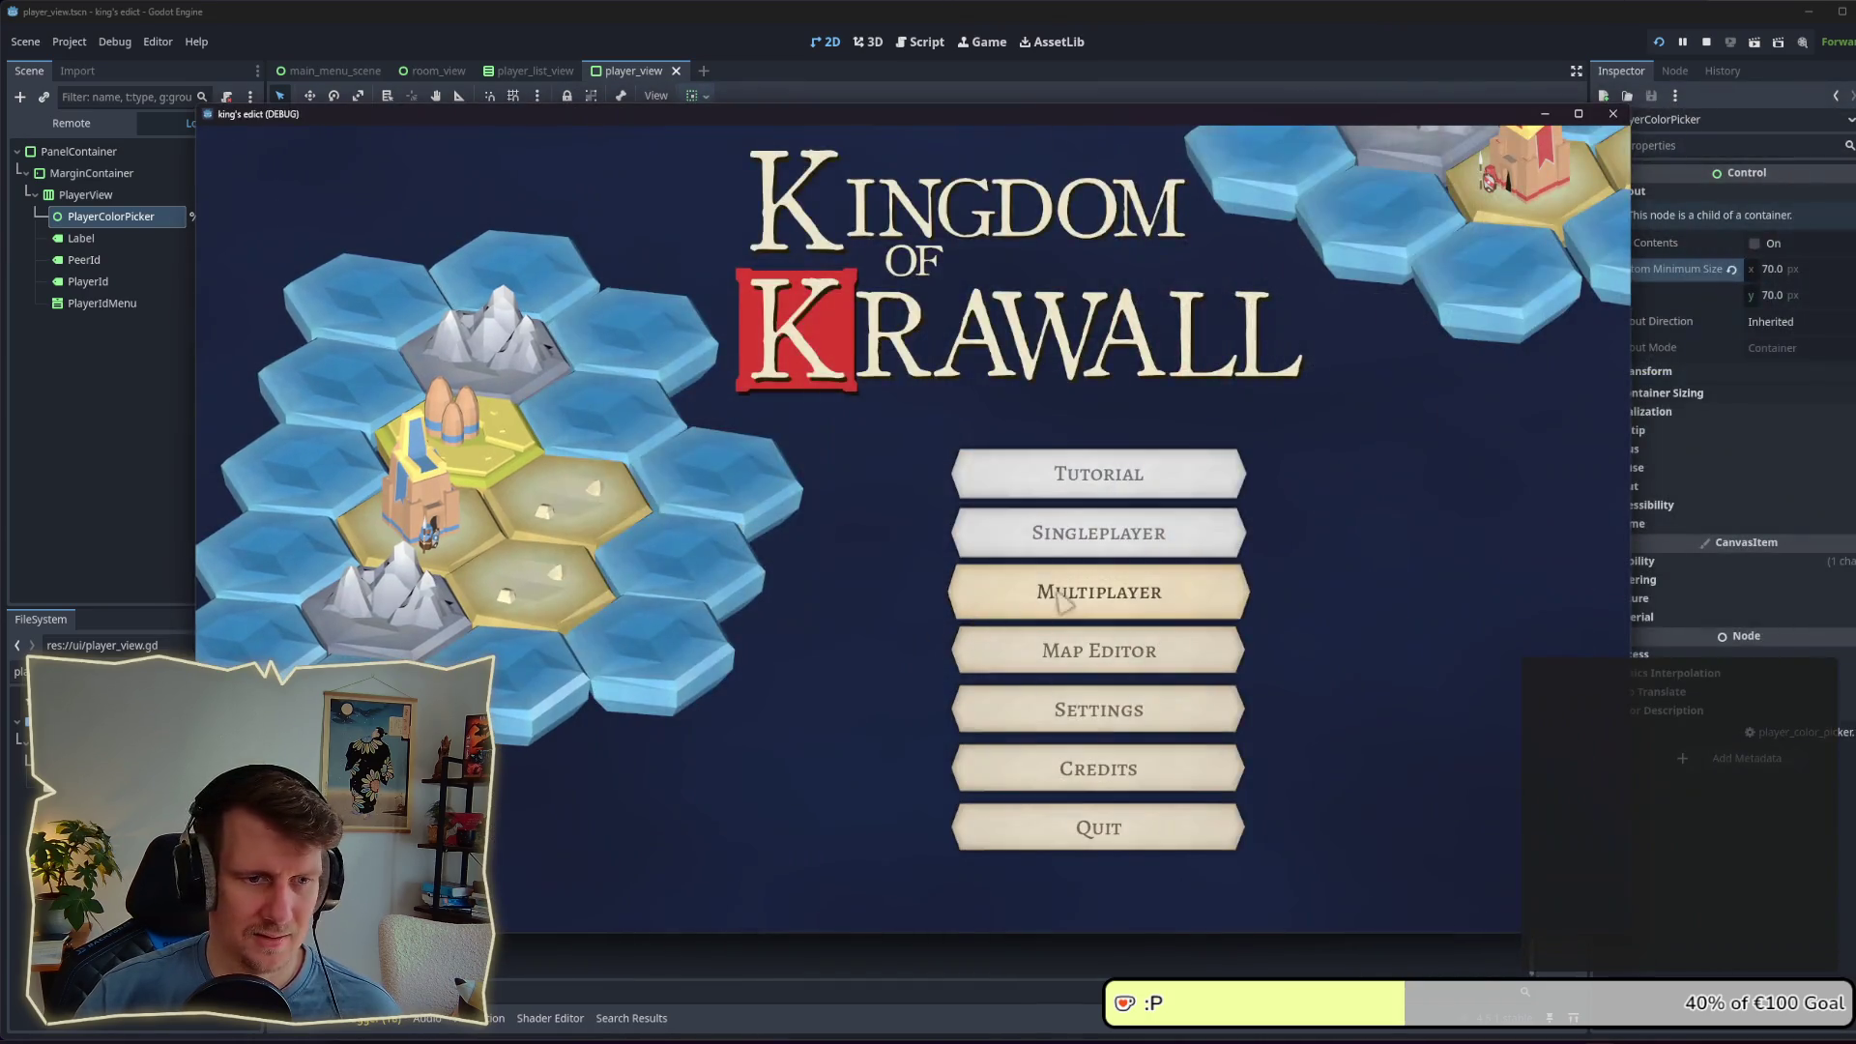
Step: Create a multiplayer game on i_know_this_place.map and pick a start position
{"action": "left_click", "coordinate": [967, 595]}
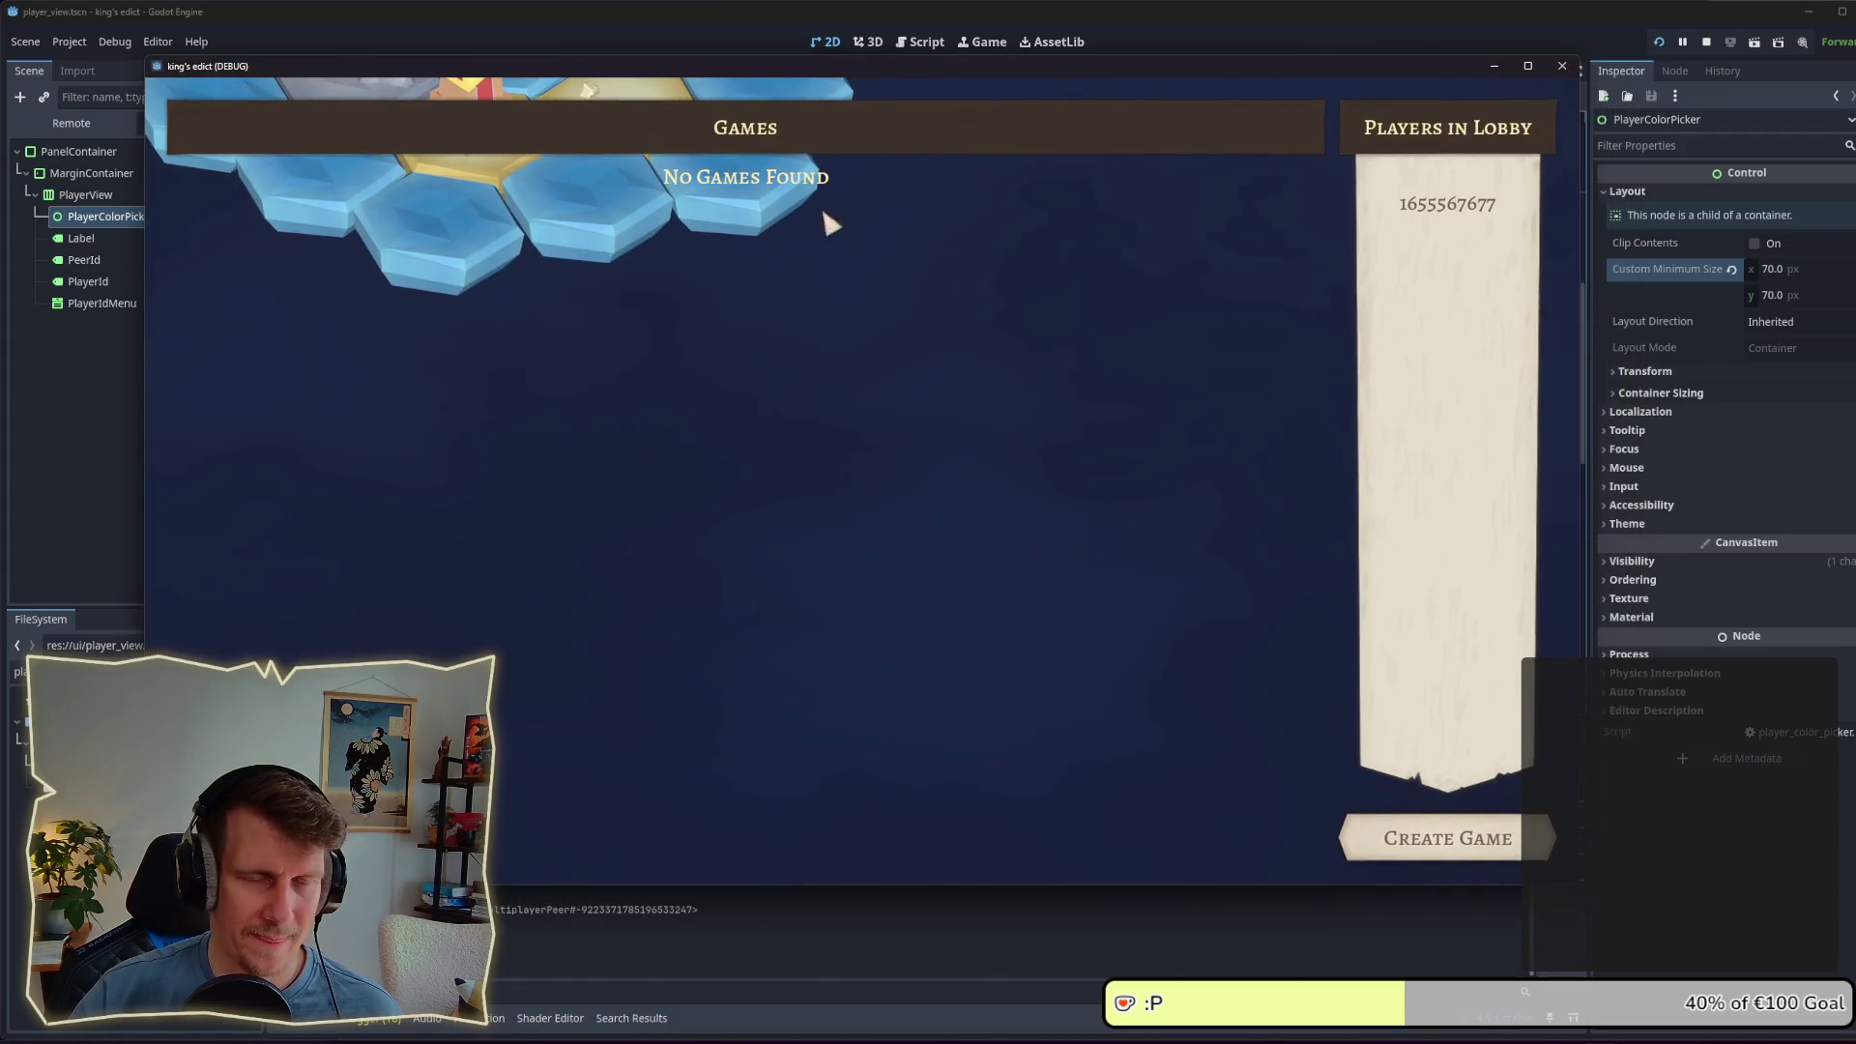
{"action": "left_click", "coordinate": [1455, 839]}
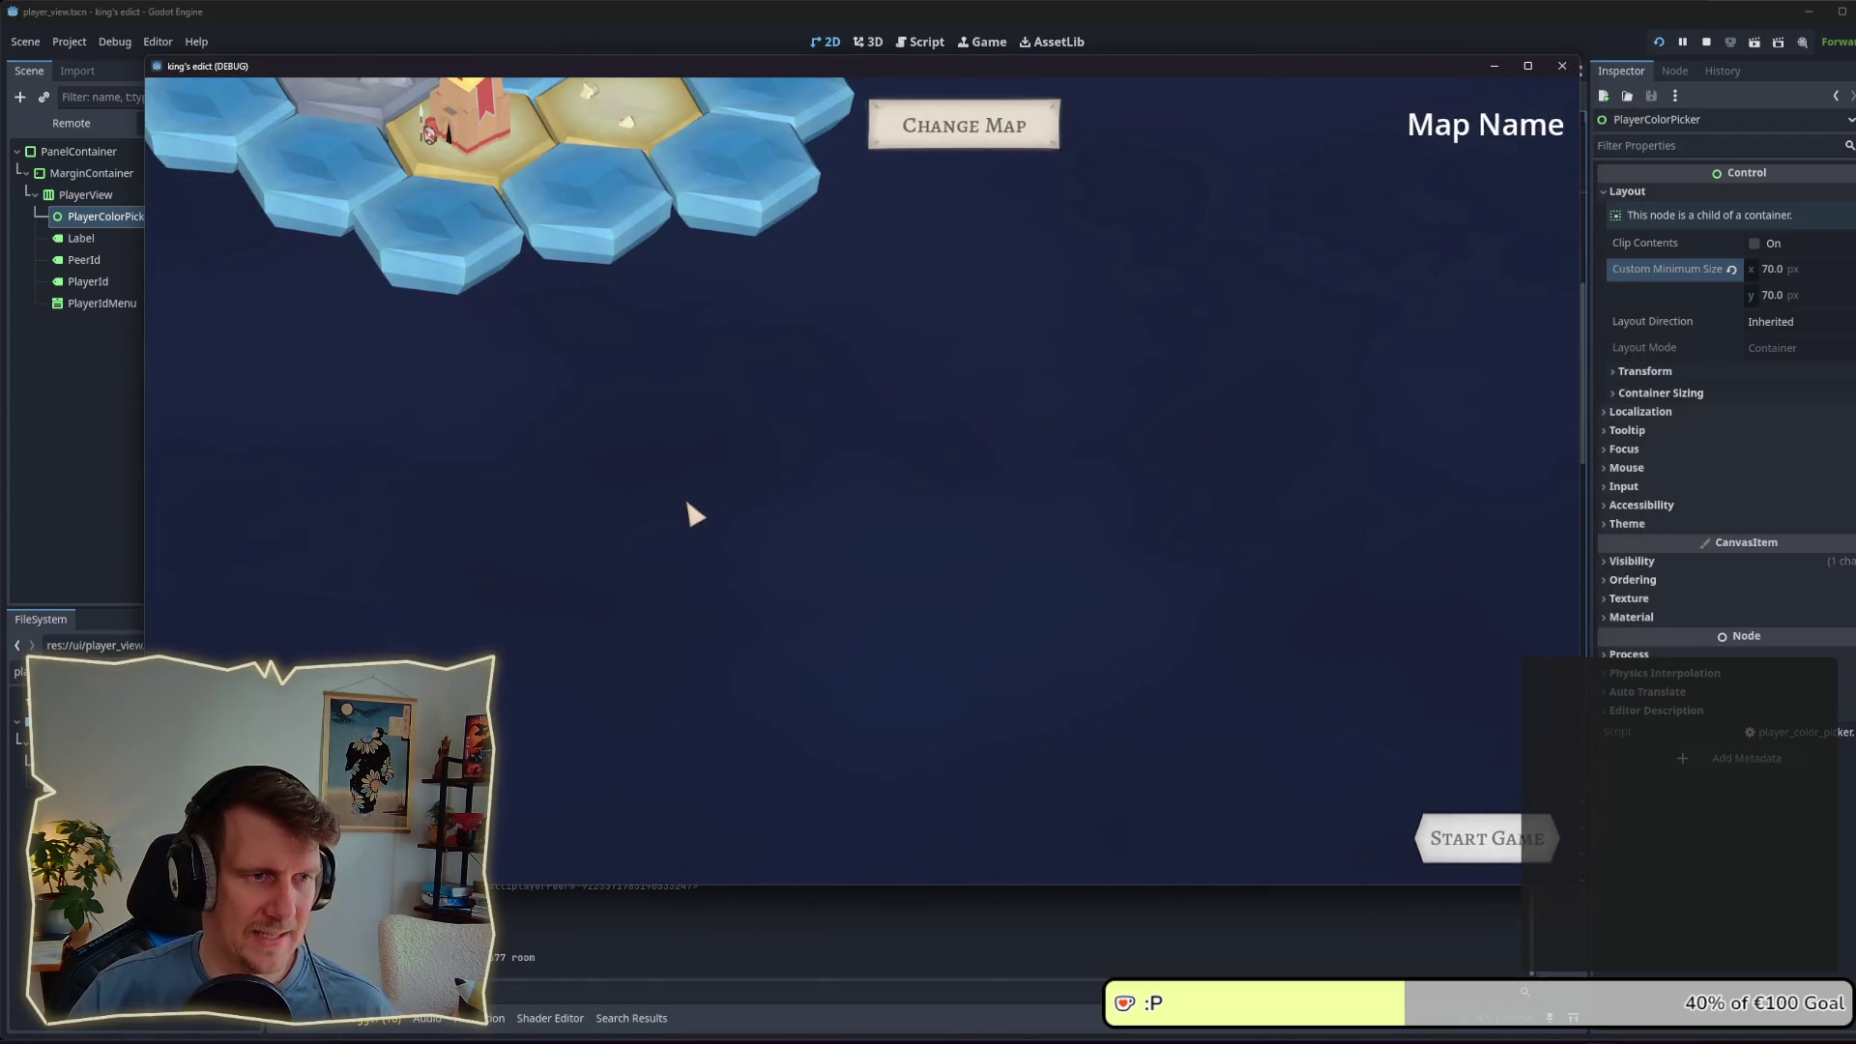
{"action": "left_click", "coordinate": [949, 145]}
{"action": "left_click", "coordinate": [940, 229]}
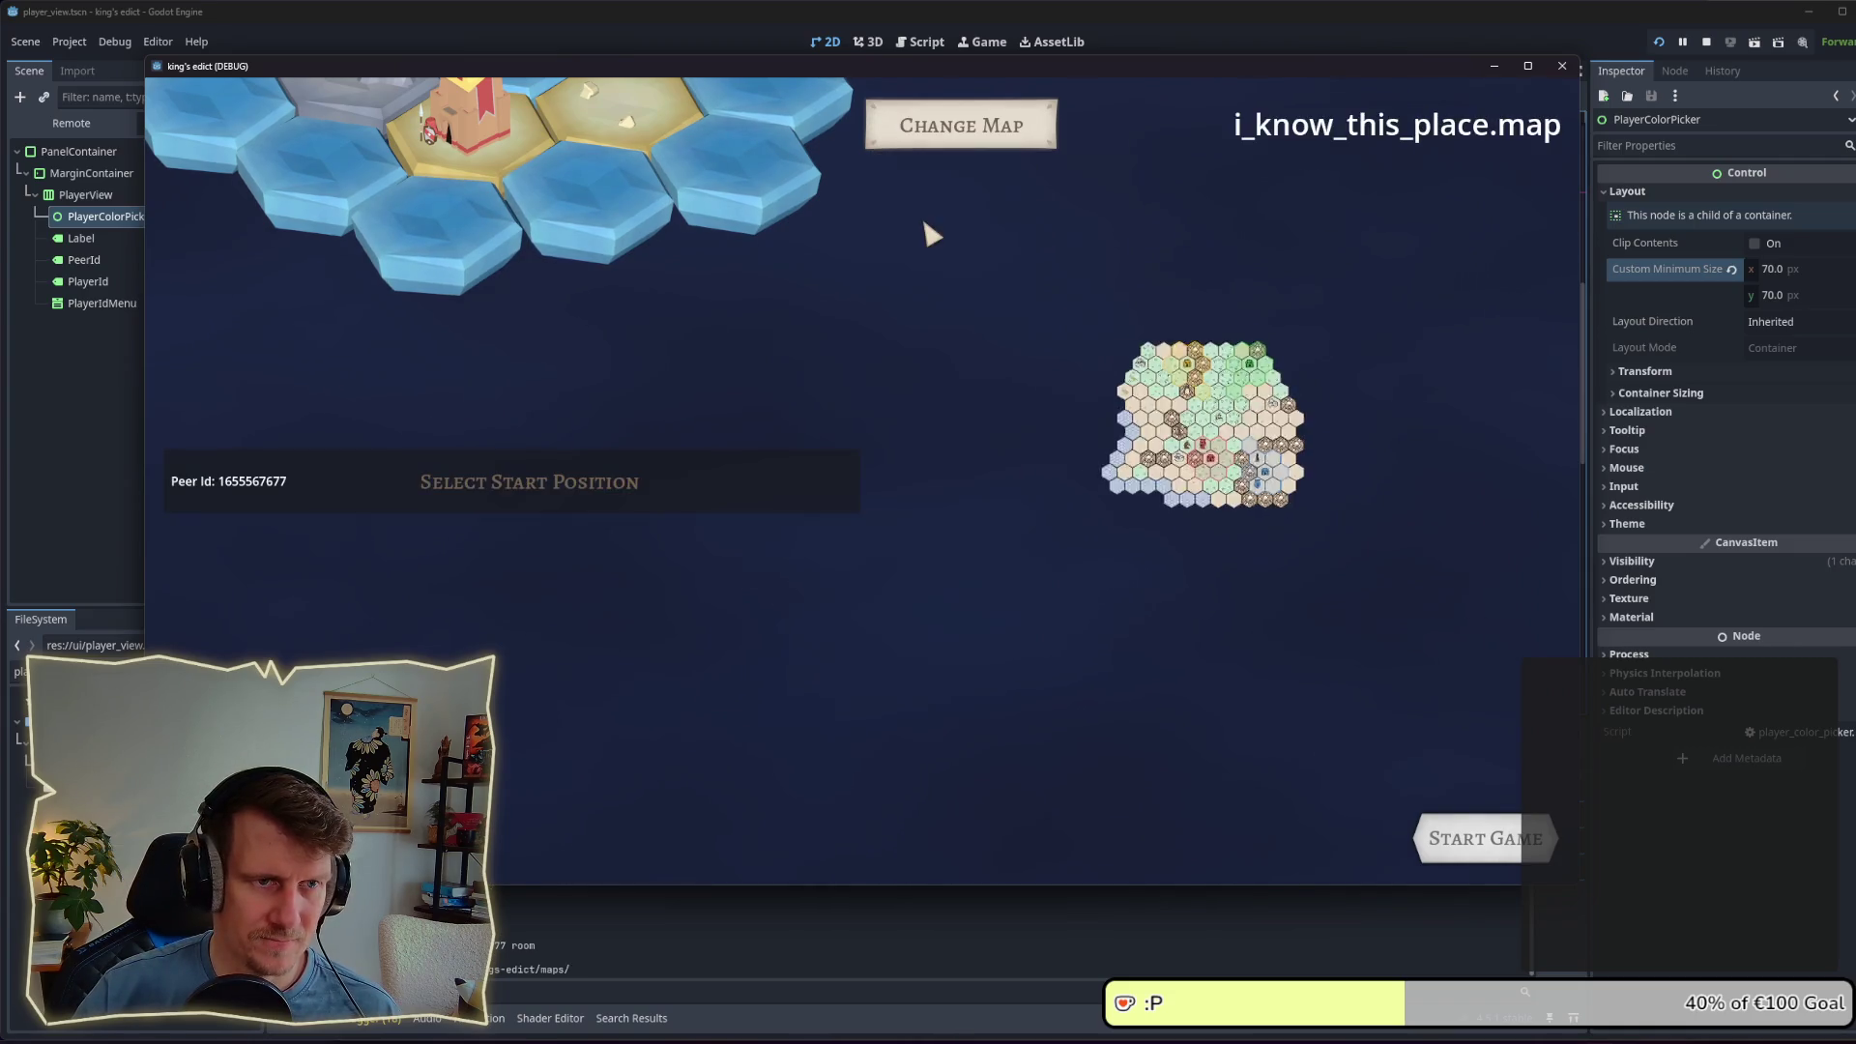
{"action": "left_click", "coordinate": [547, 491]}
{"action": "left_click", "coordinate": [423, 546]}
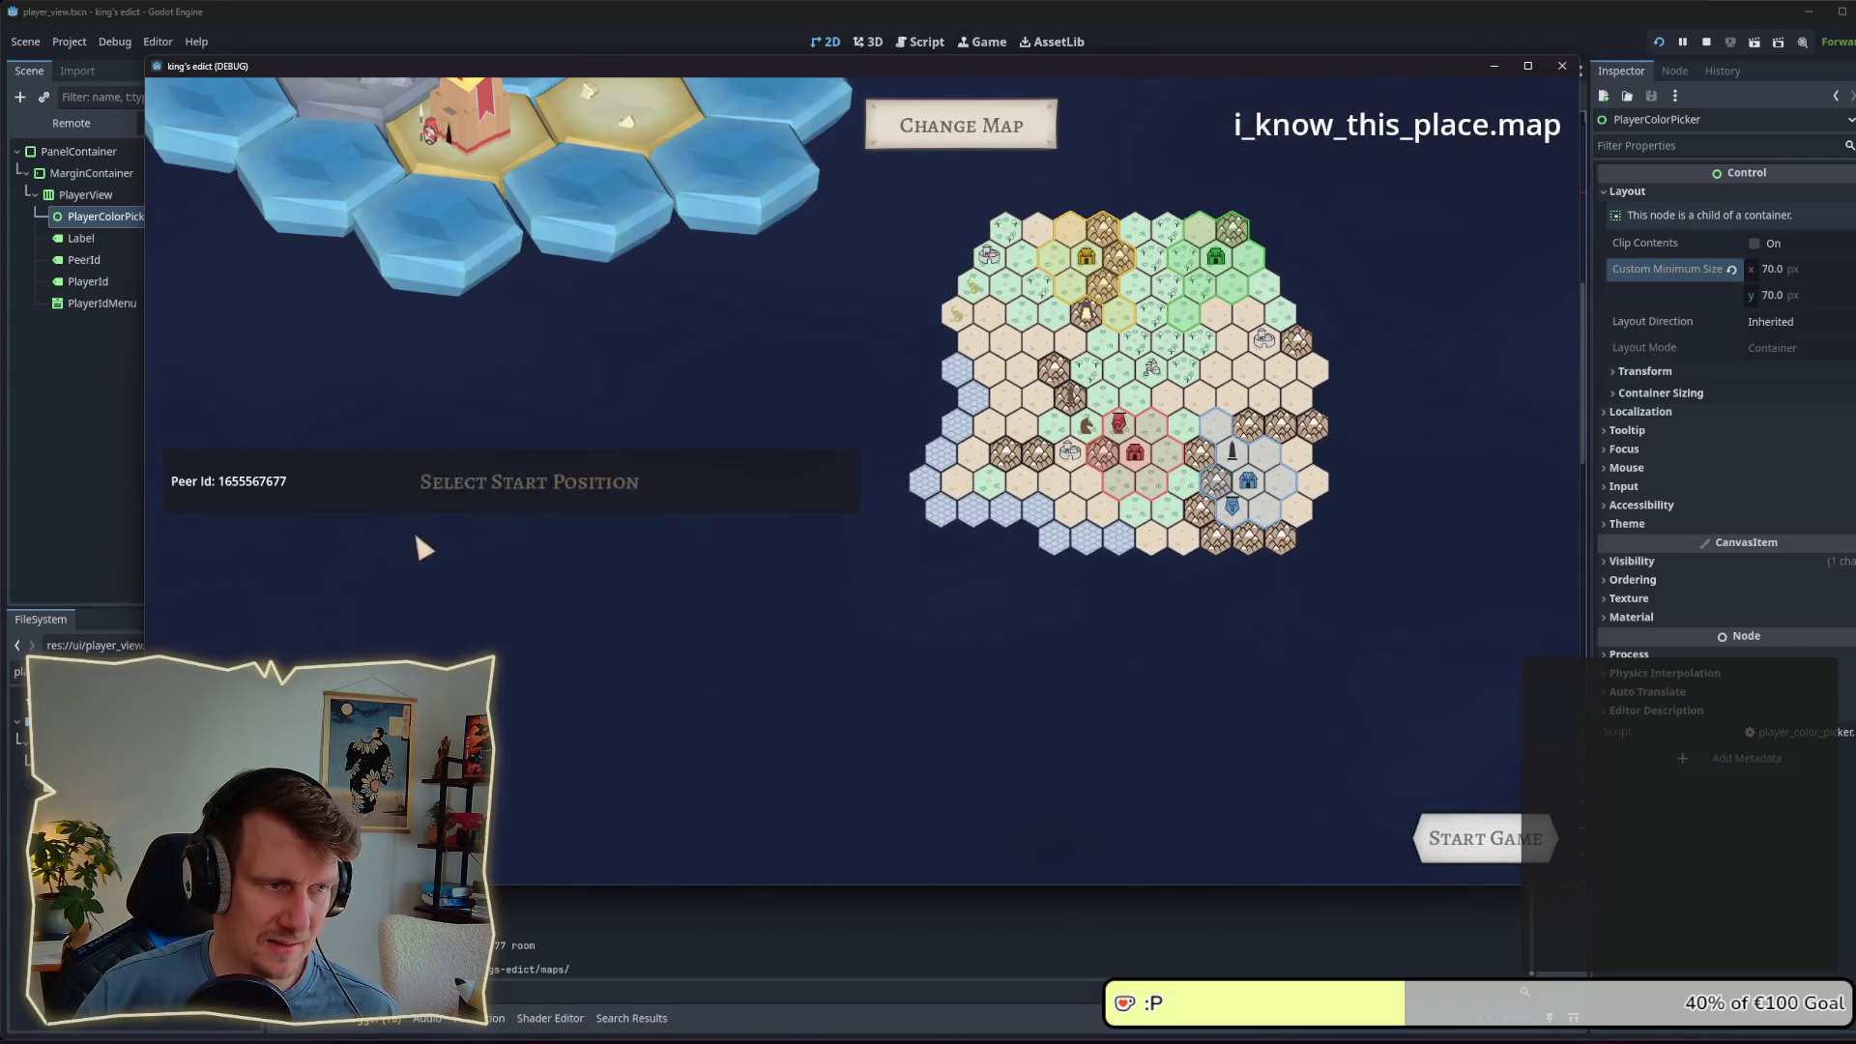
Step: Open the larger colour palette, make the player purple, and close the running game
{"action": "left_click", "coordinate": [201, 483]}
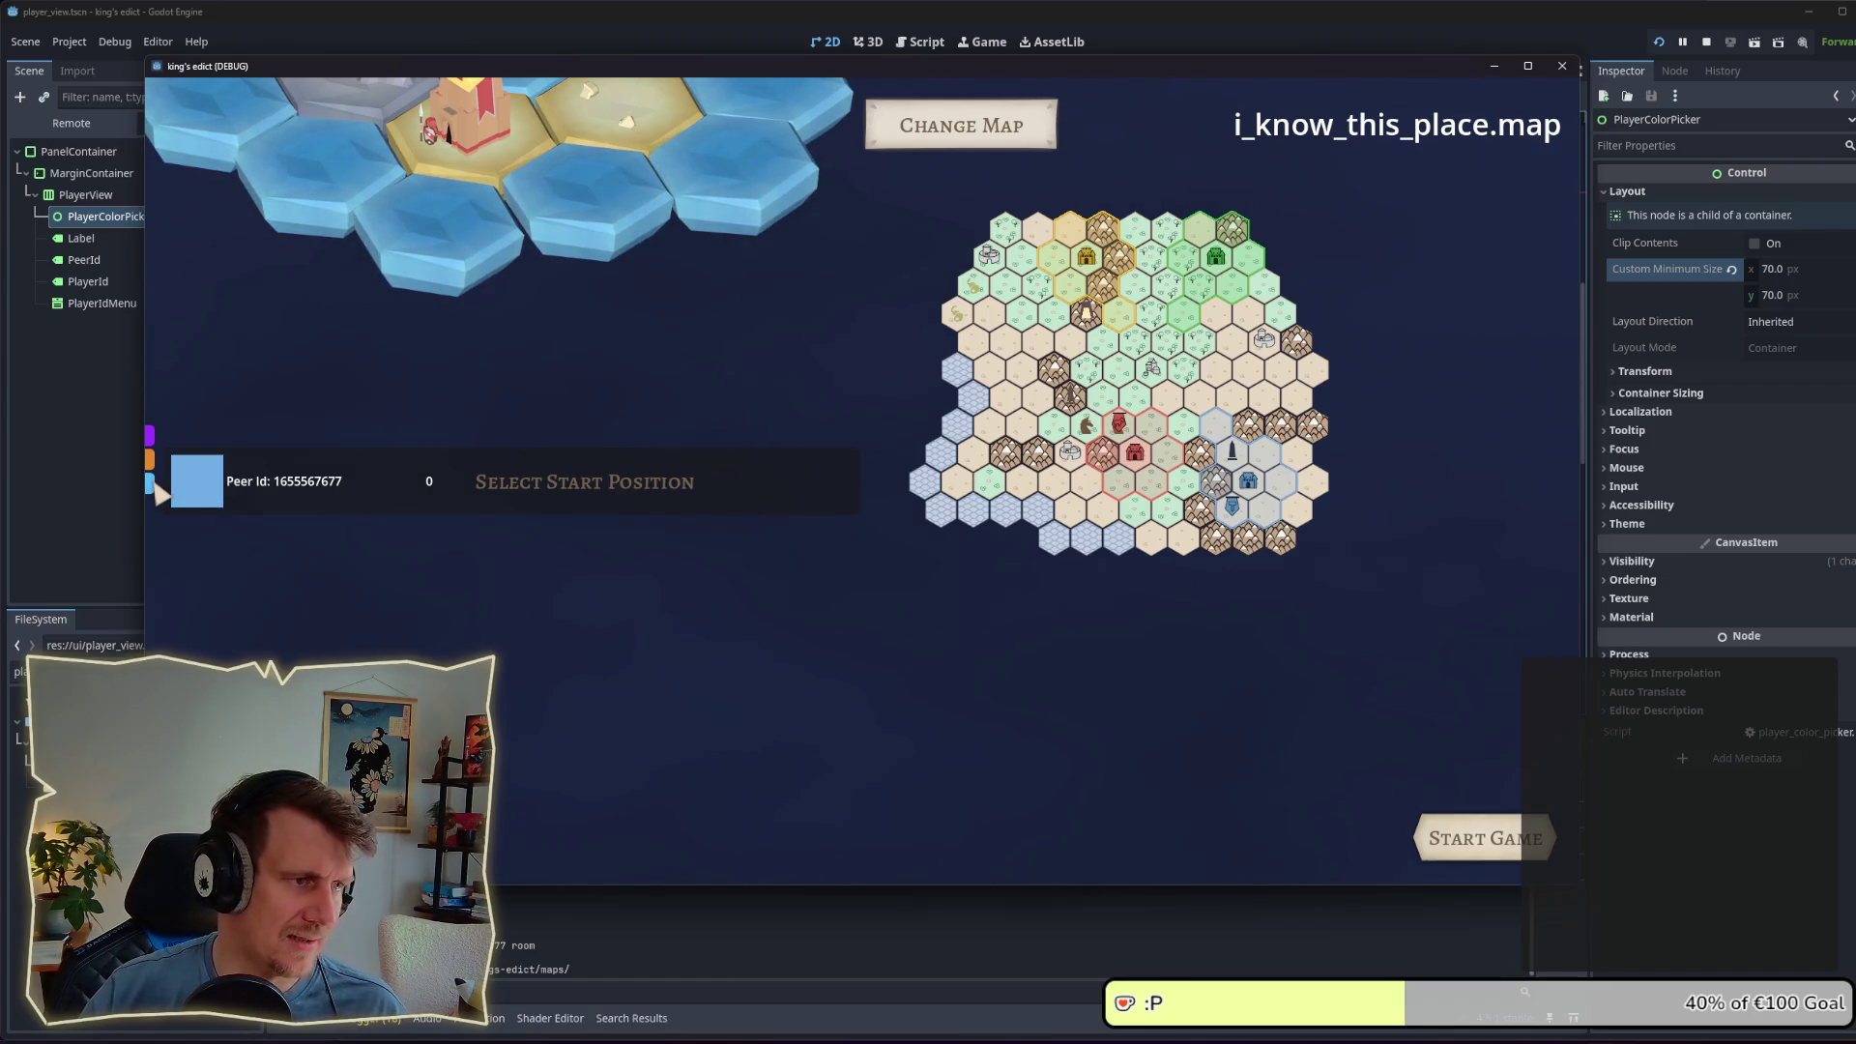
{"action": "left_click", "coordinate": [213, 496]}
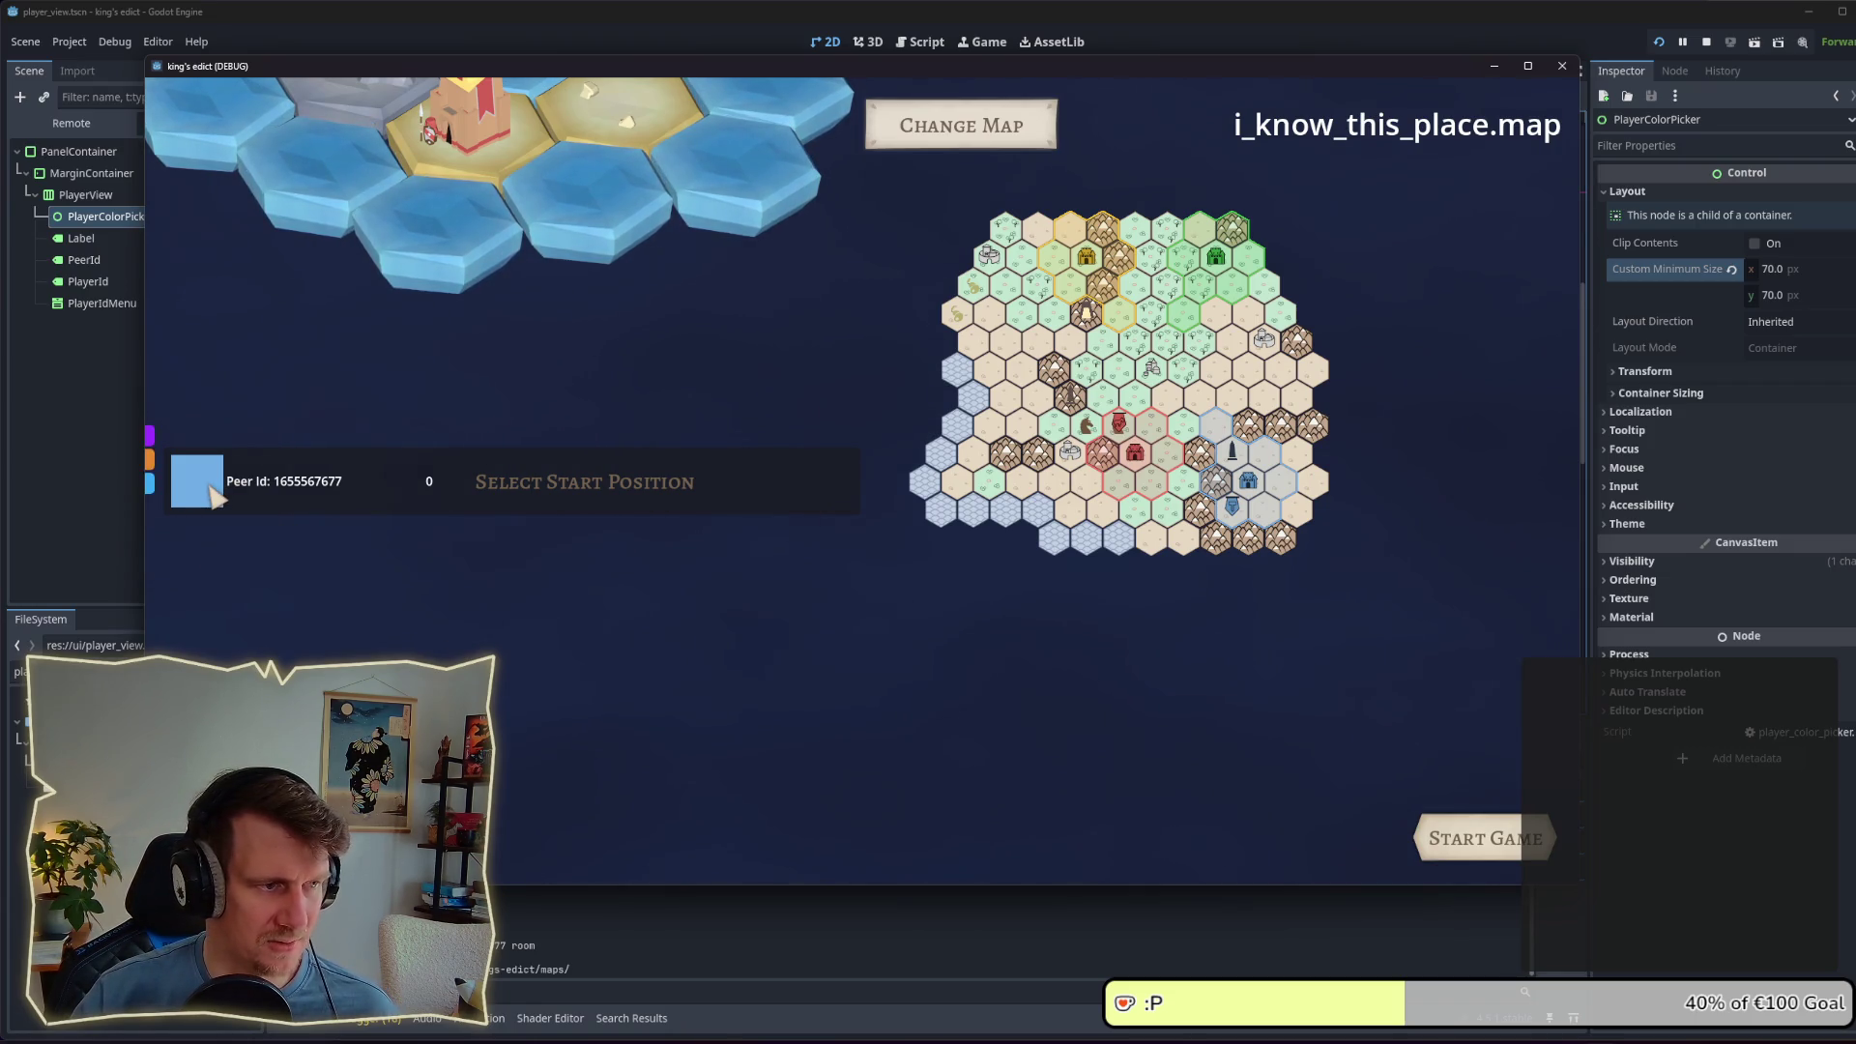
{"action": "left_click", "coordinate": [150, 460]}
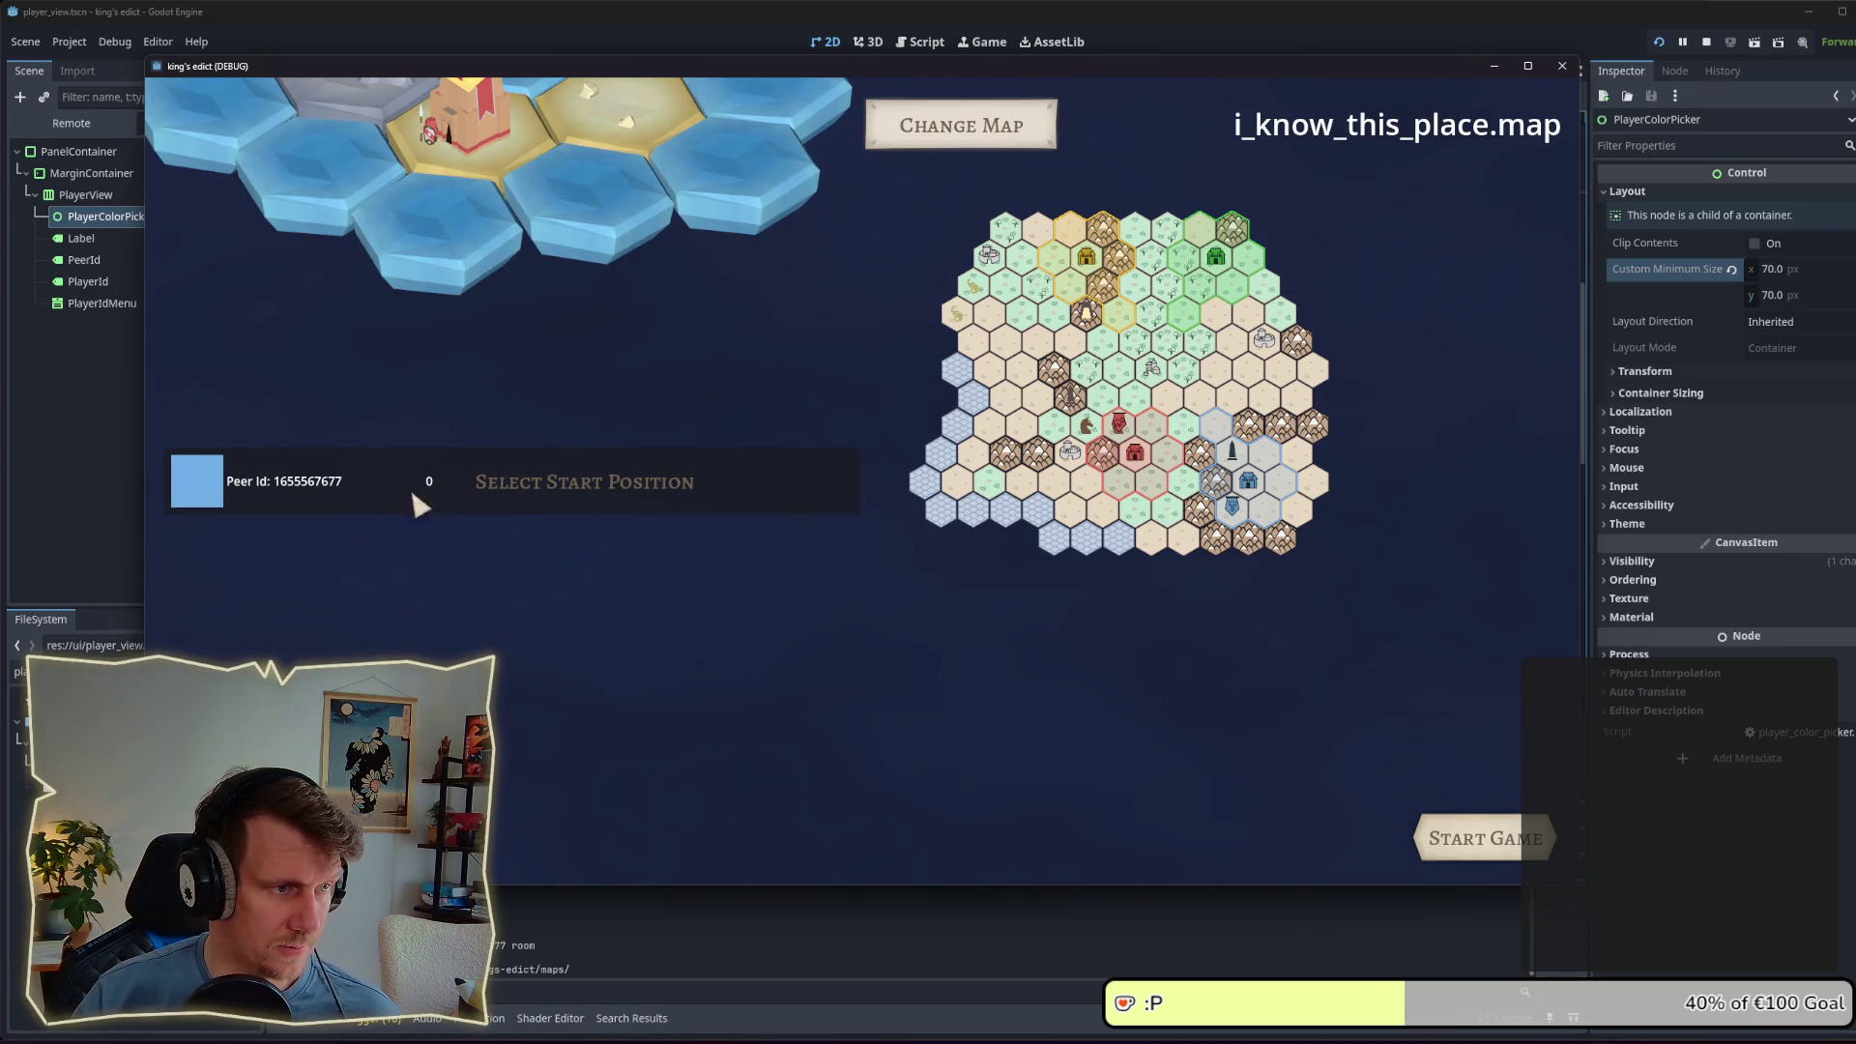
{"action": "left_click", "coordinate": [193, 482]}
{"action": "left_click", "coordinate": [158, 440]}
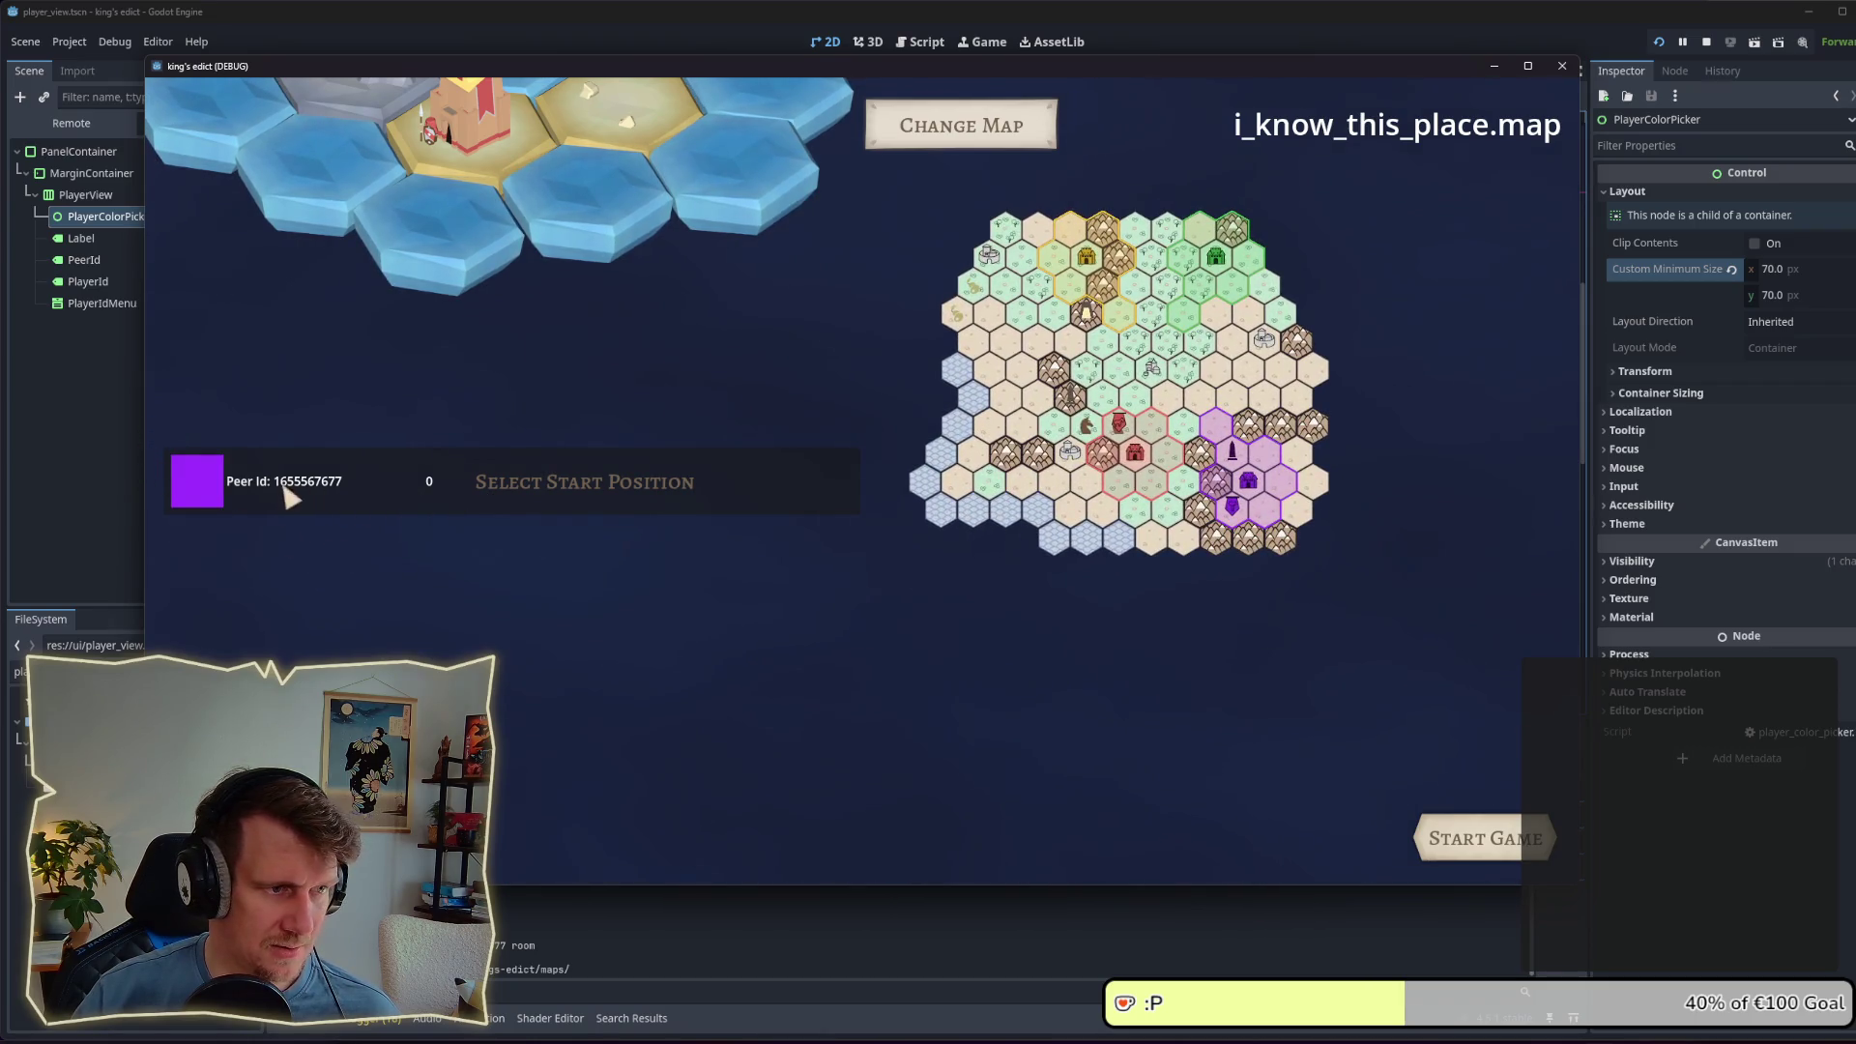
{"action": "left_click", "coordinate": [1706, 41]}
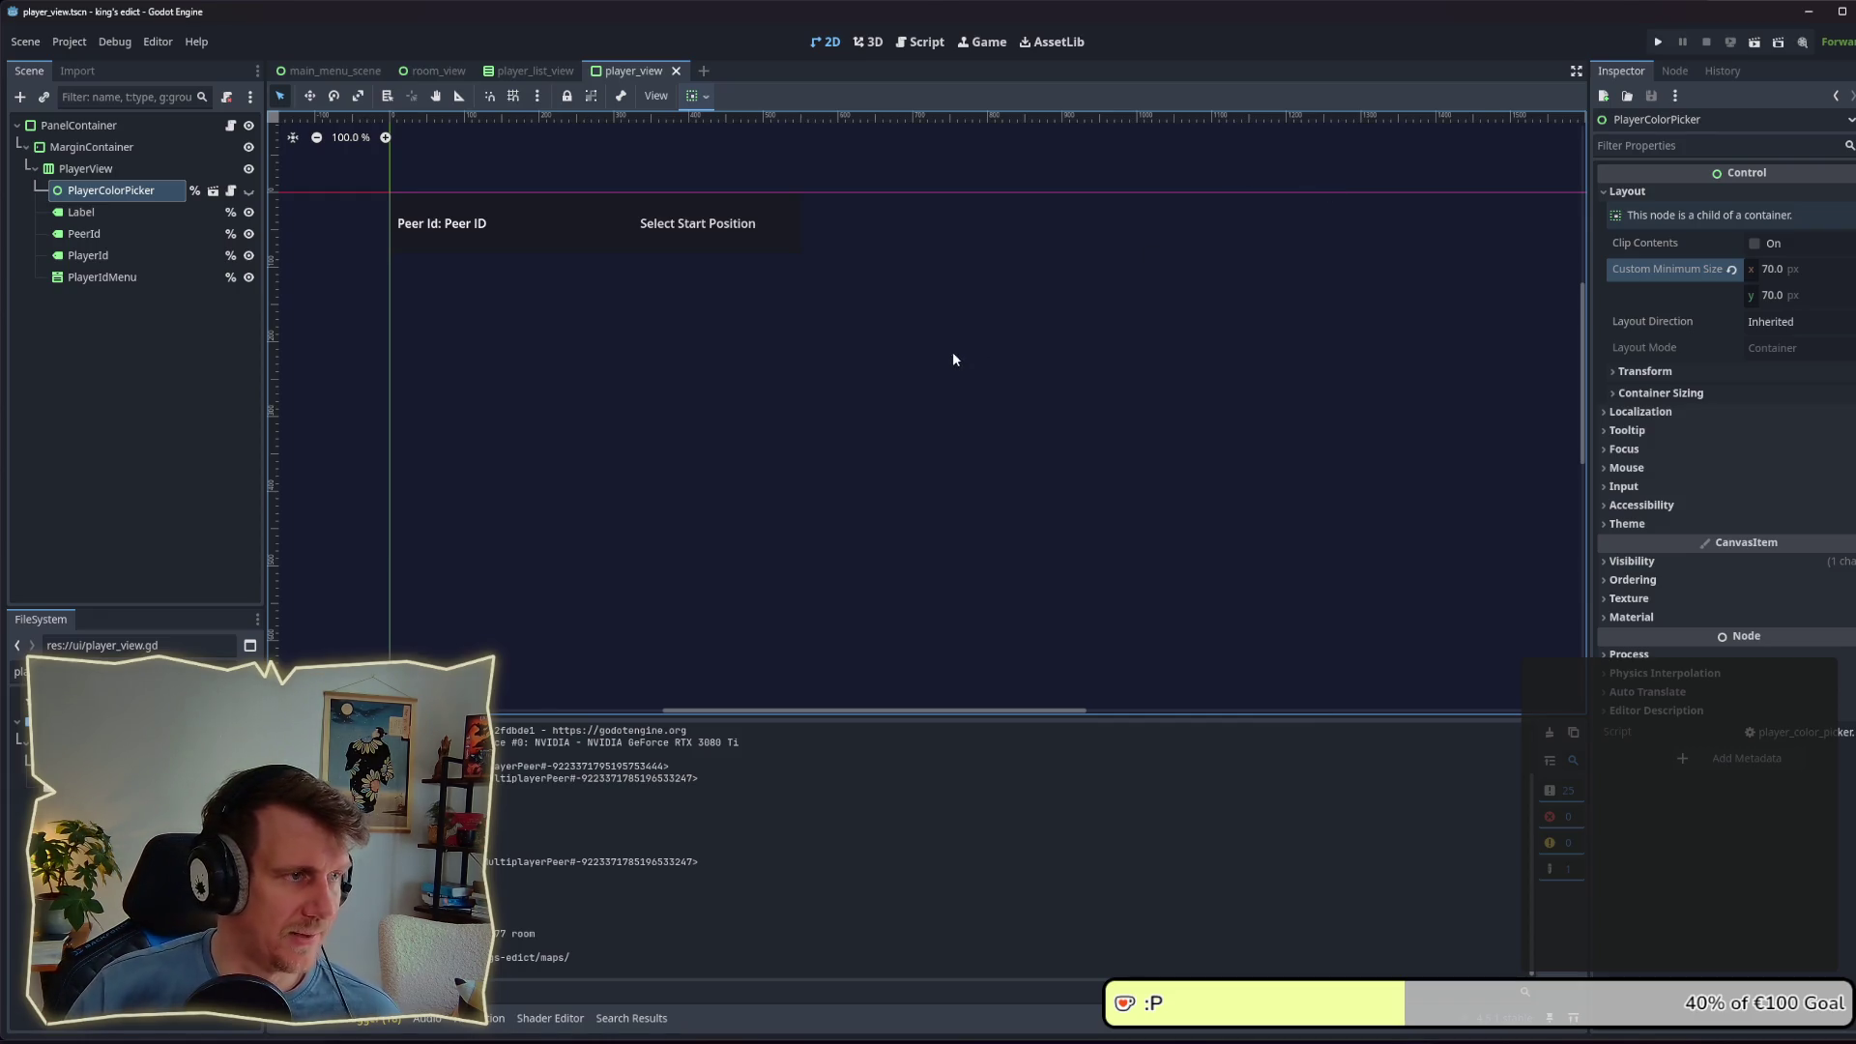
Step: Deselect PlayerColorPicker and run the game again from the toolbar's Play button
{"action": "left_click", "coordinate": [874, 350]}
{"action": "left_click", "coordinate": [1658, 42]}
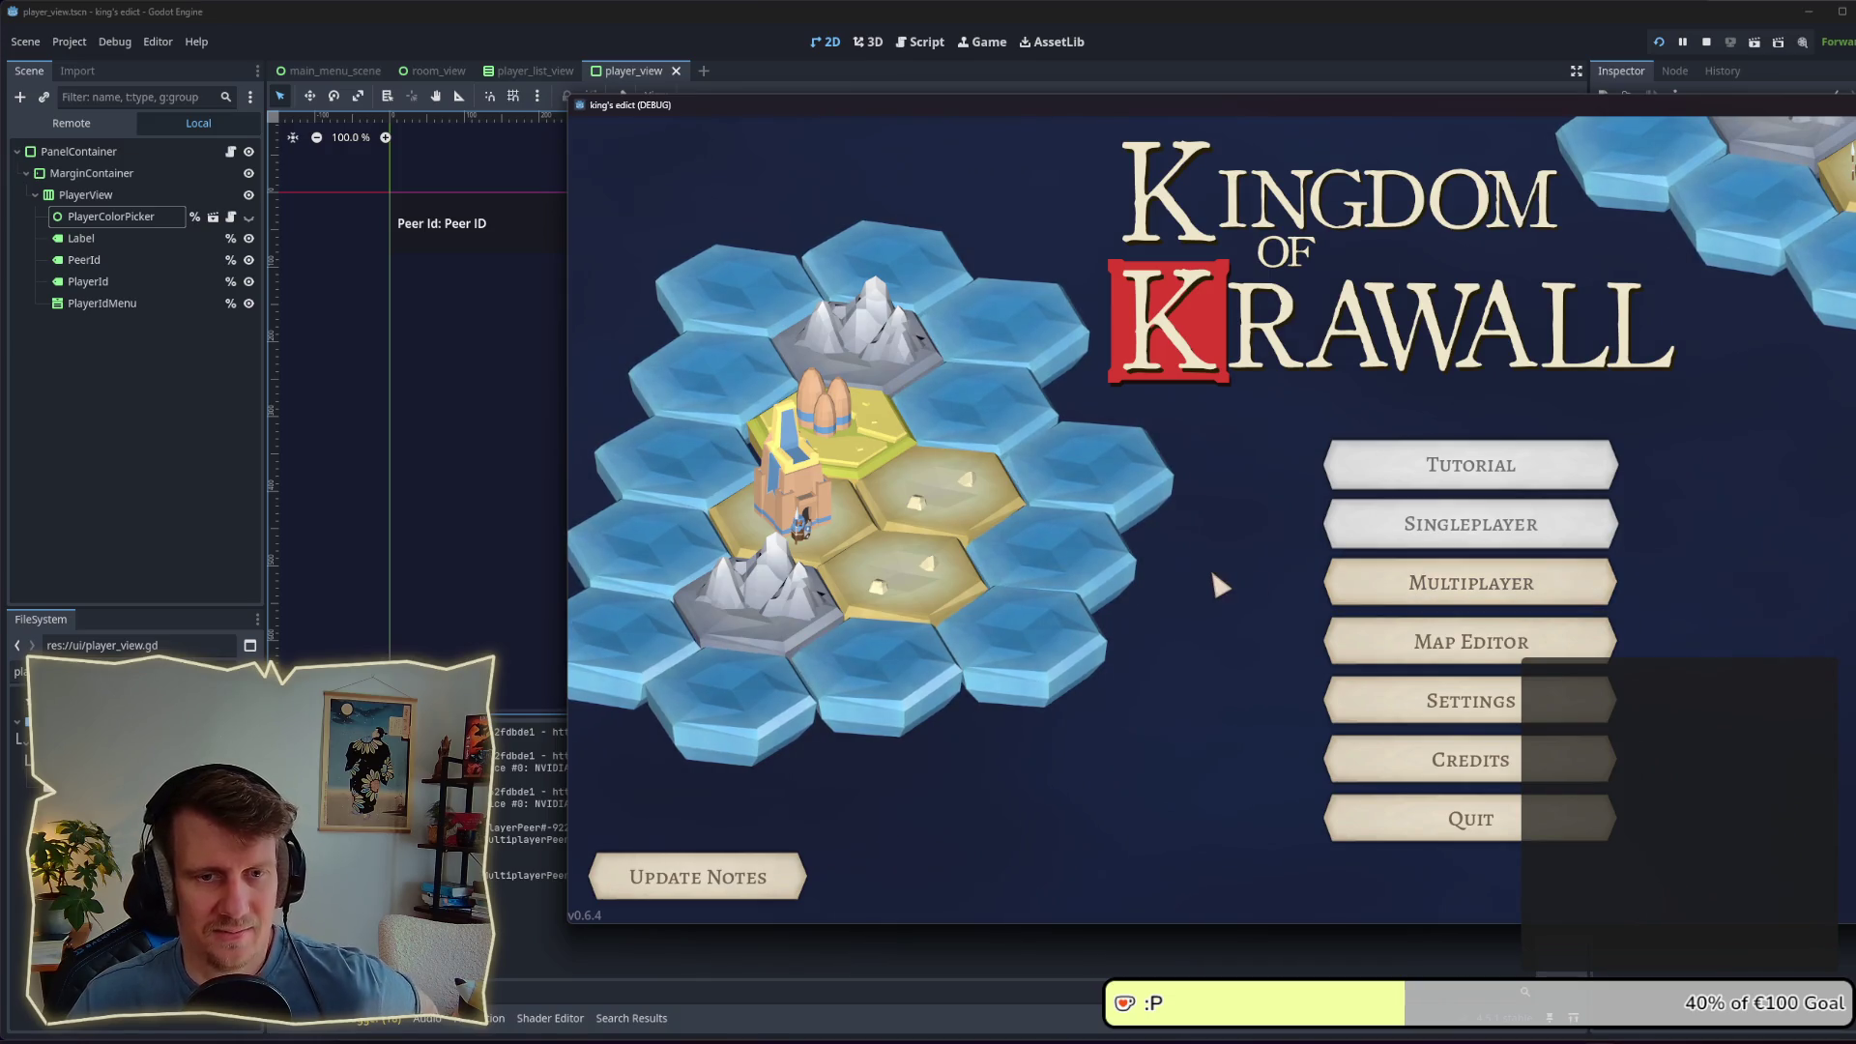
Step: Create a multiplayer game on i_know_this_place.map from start position 0 and start the match
{"action": "left_click", "coordinate": [1354, 583]}
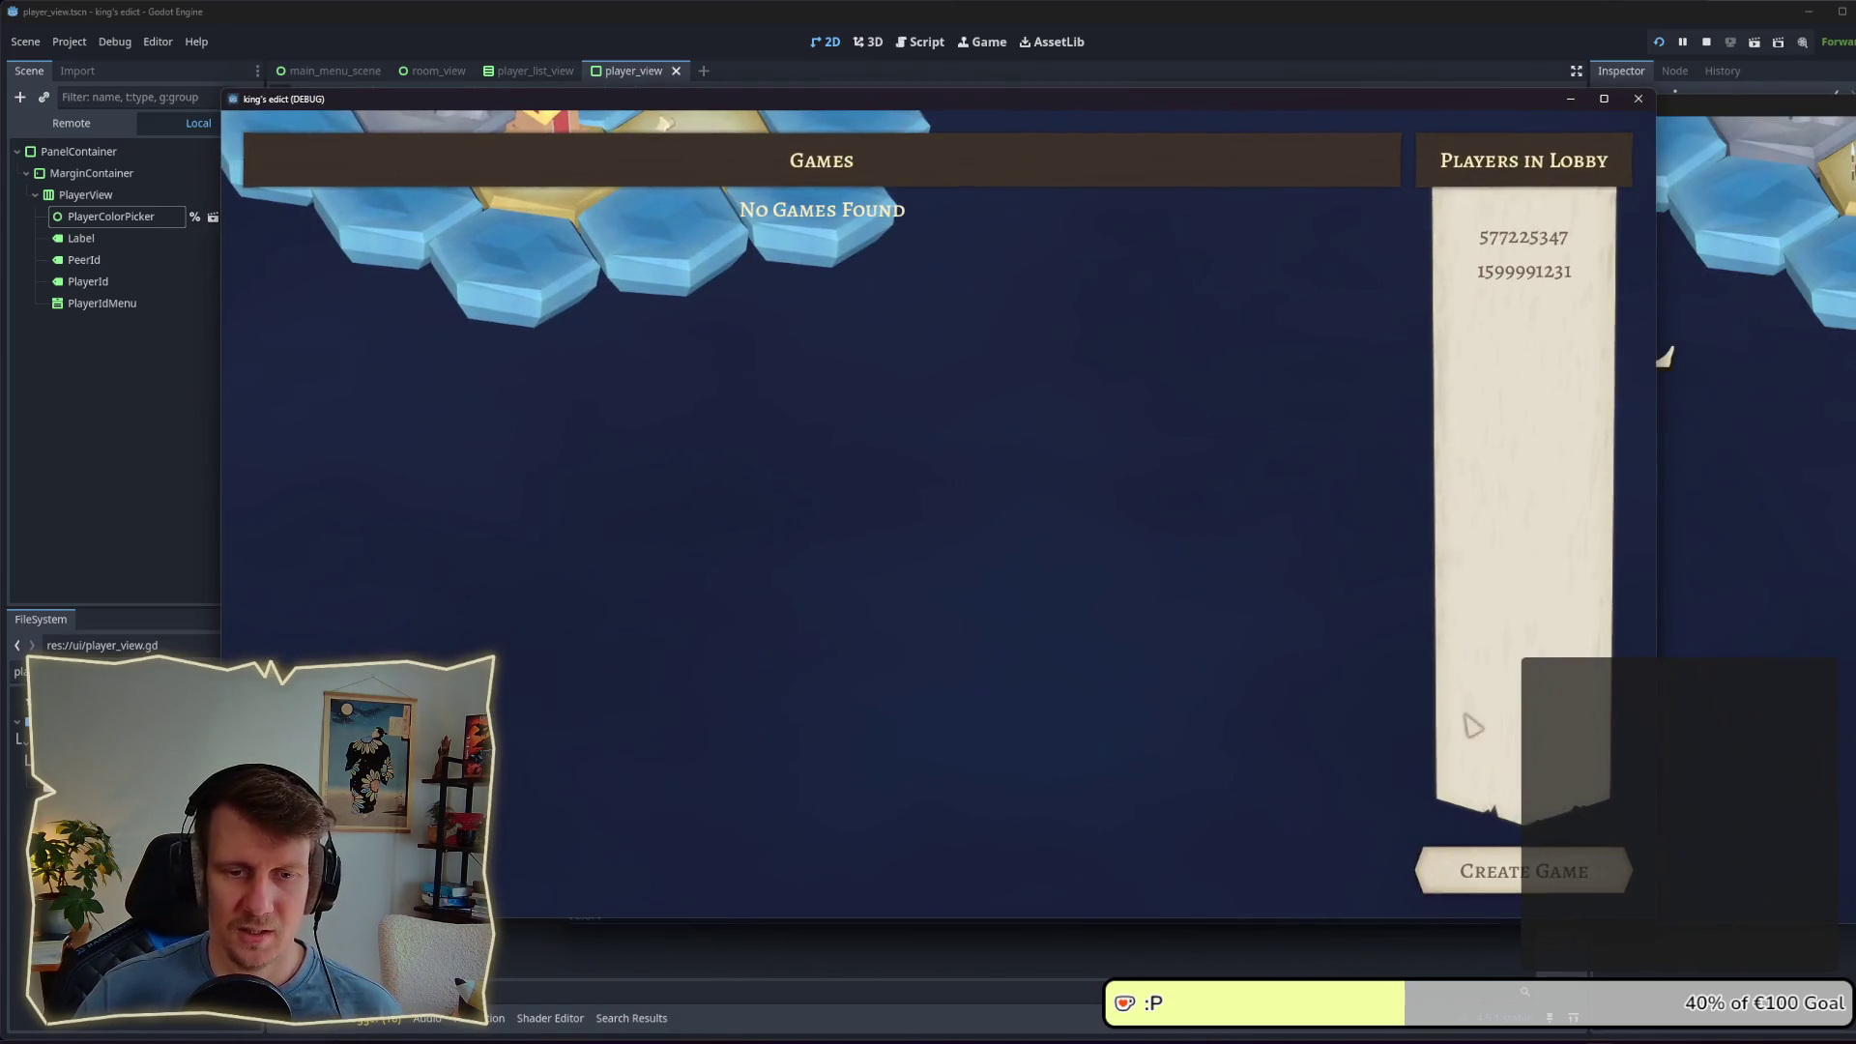
{"action": "left_click", "coordinate": [1521, 870]}
{"action": "left_click", "coordinate": [1038, 159]}
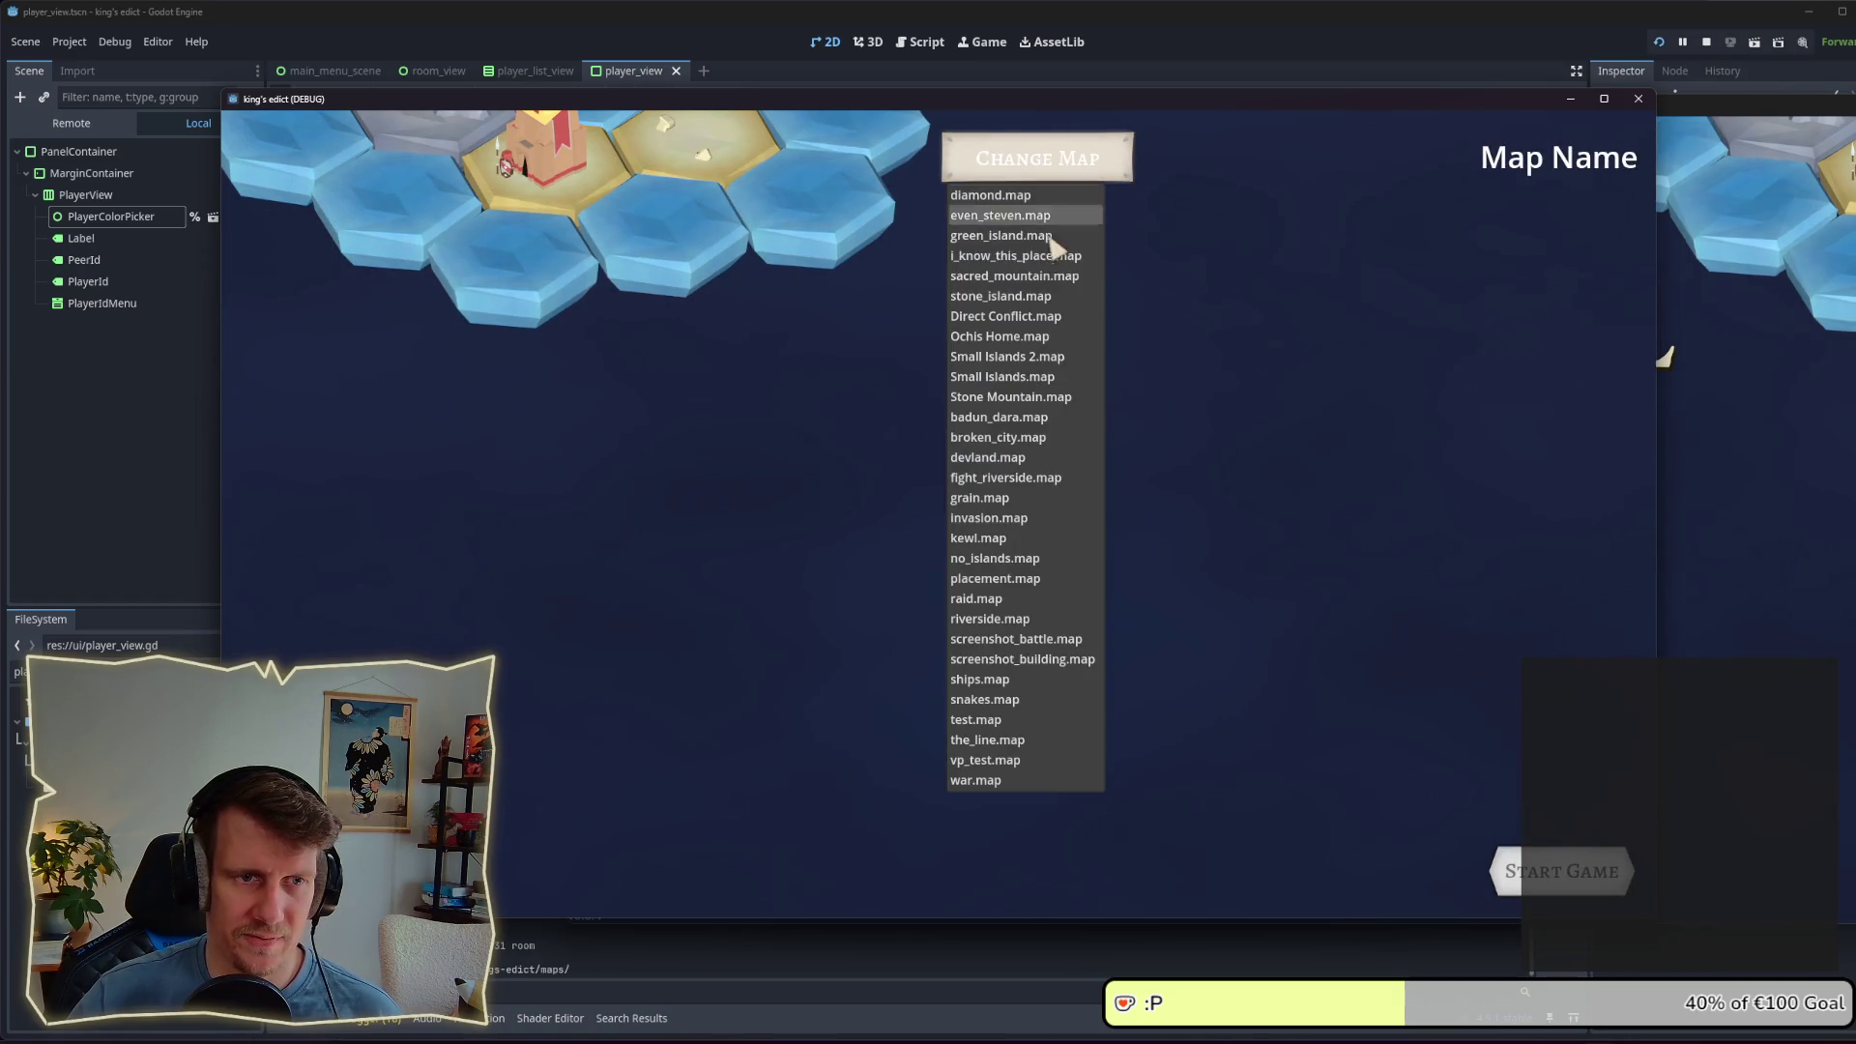
{"action": "left_click", "coordinate": [1039, 259]}
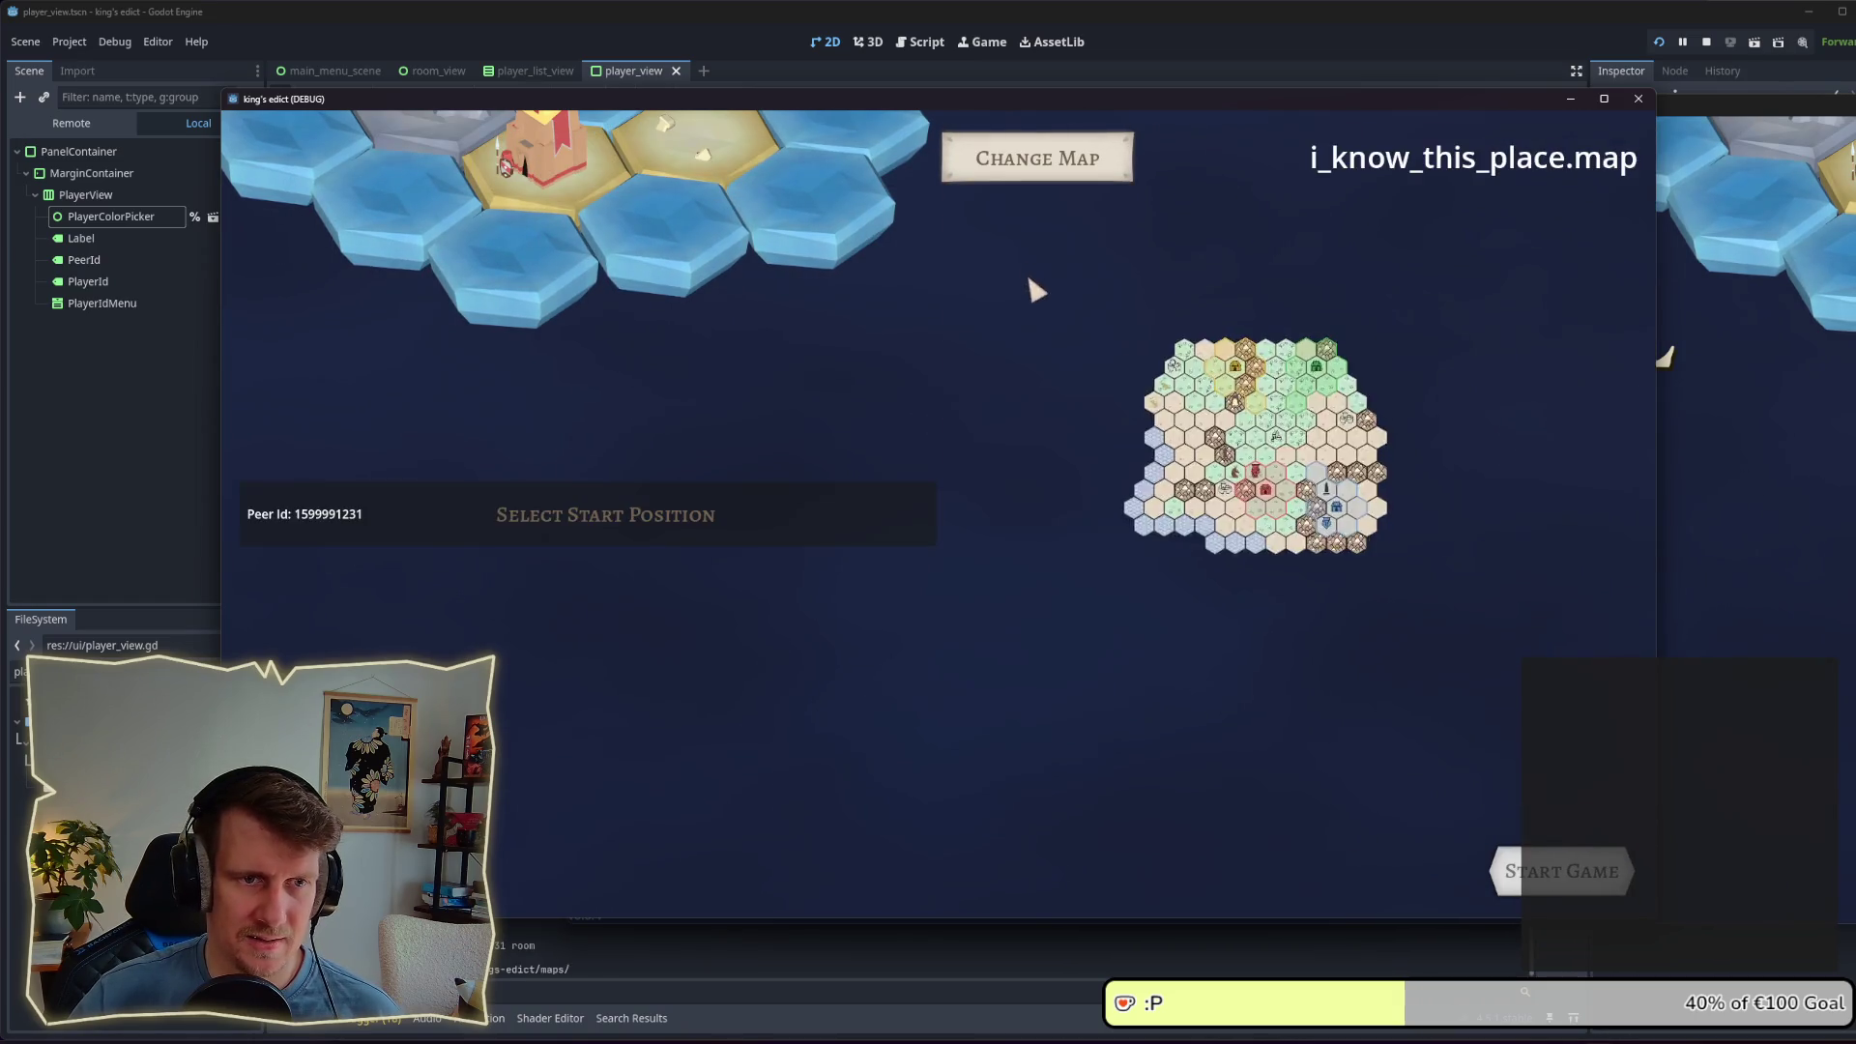
{"action": "left_click", "coordinate": [650, 520]}
{"action": "left_click", "coordinate": [513, 572]}
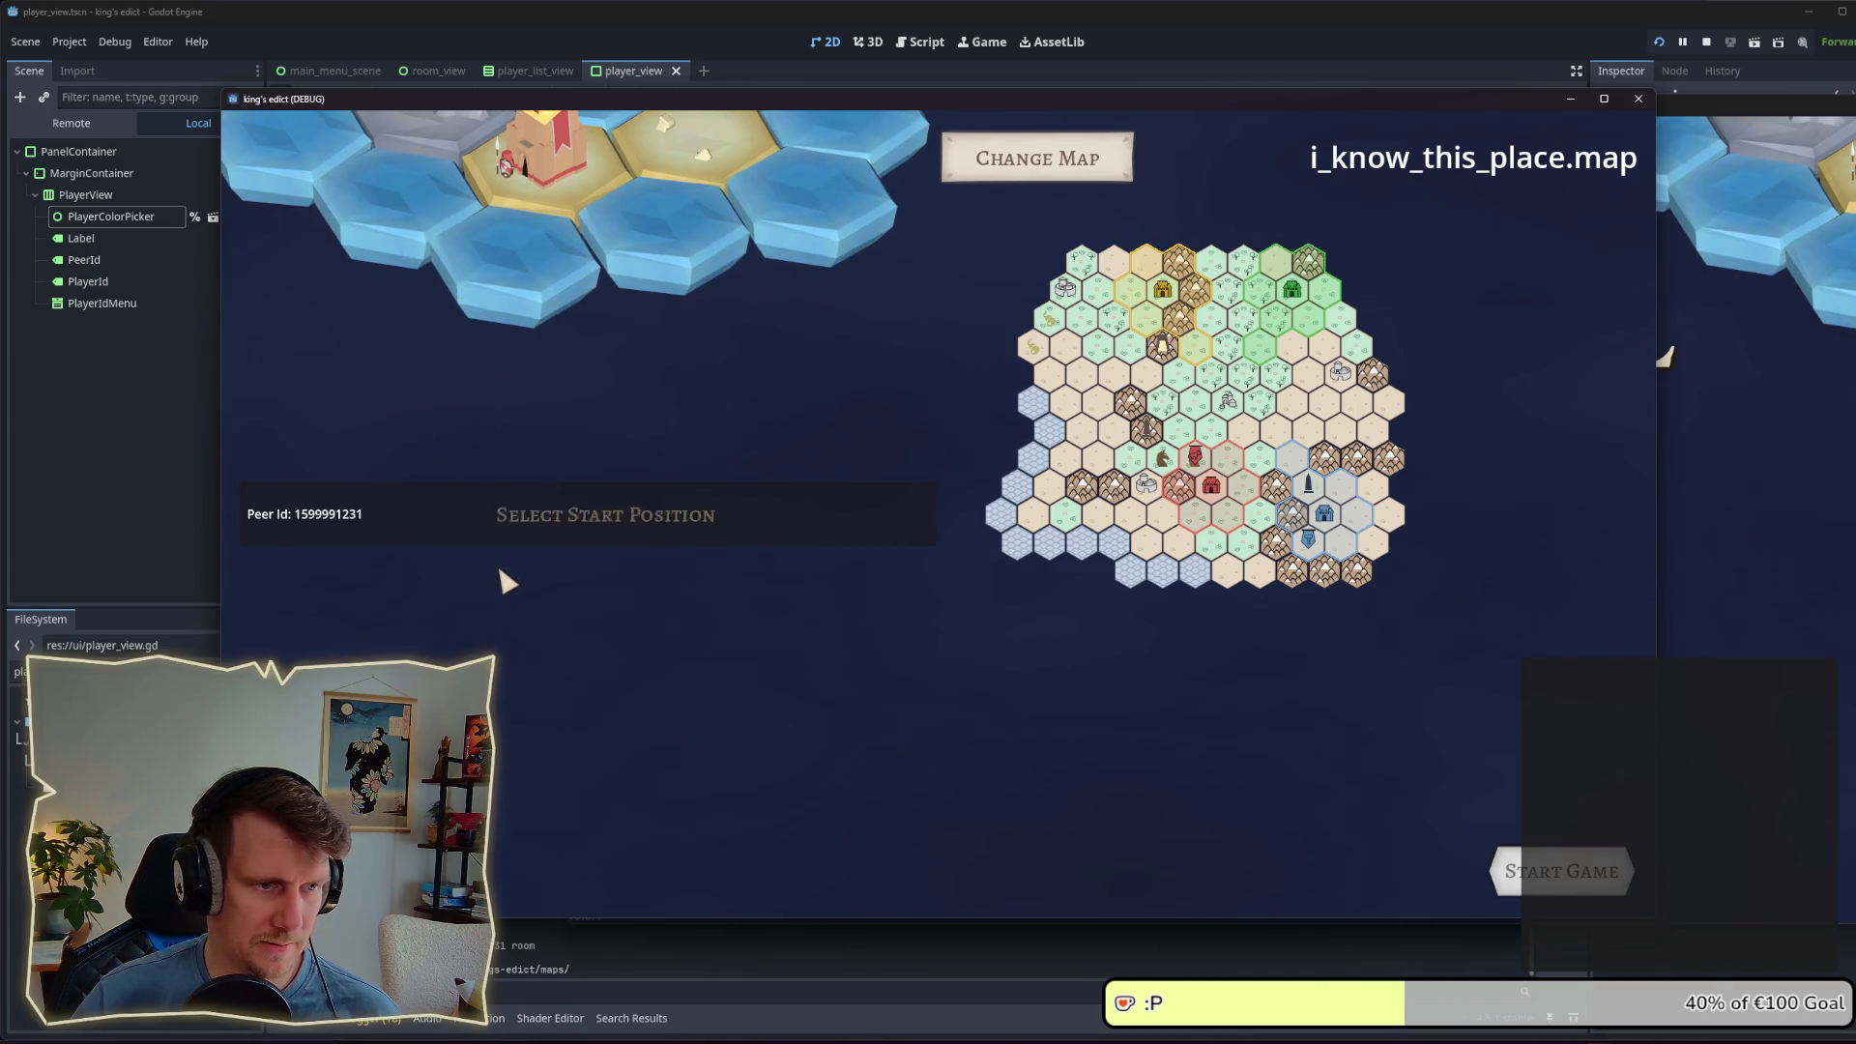
{"action": "left_click", "coordinate": [1513, 872]}
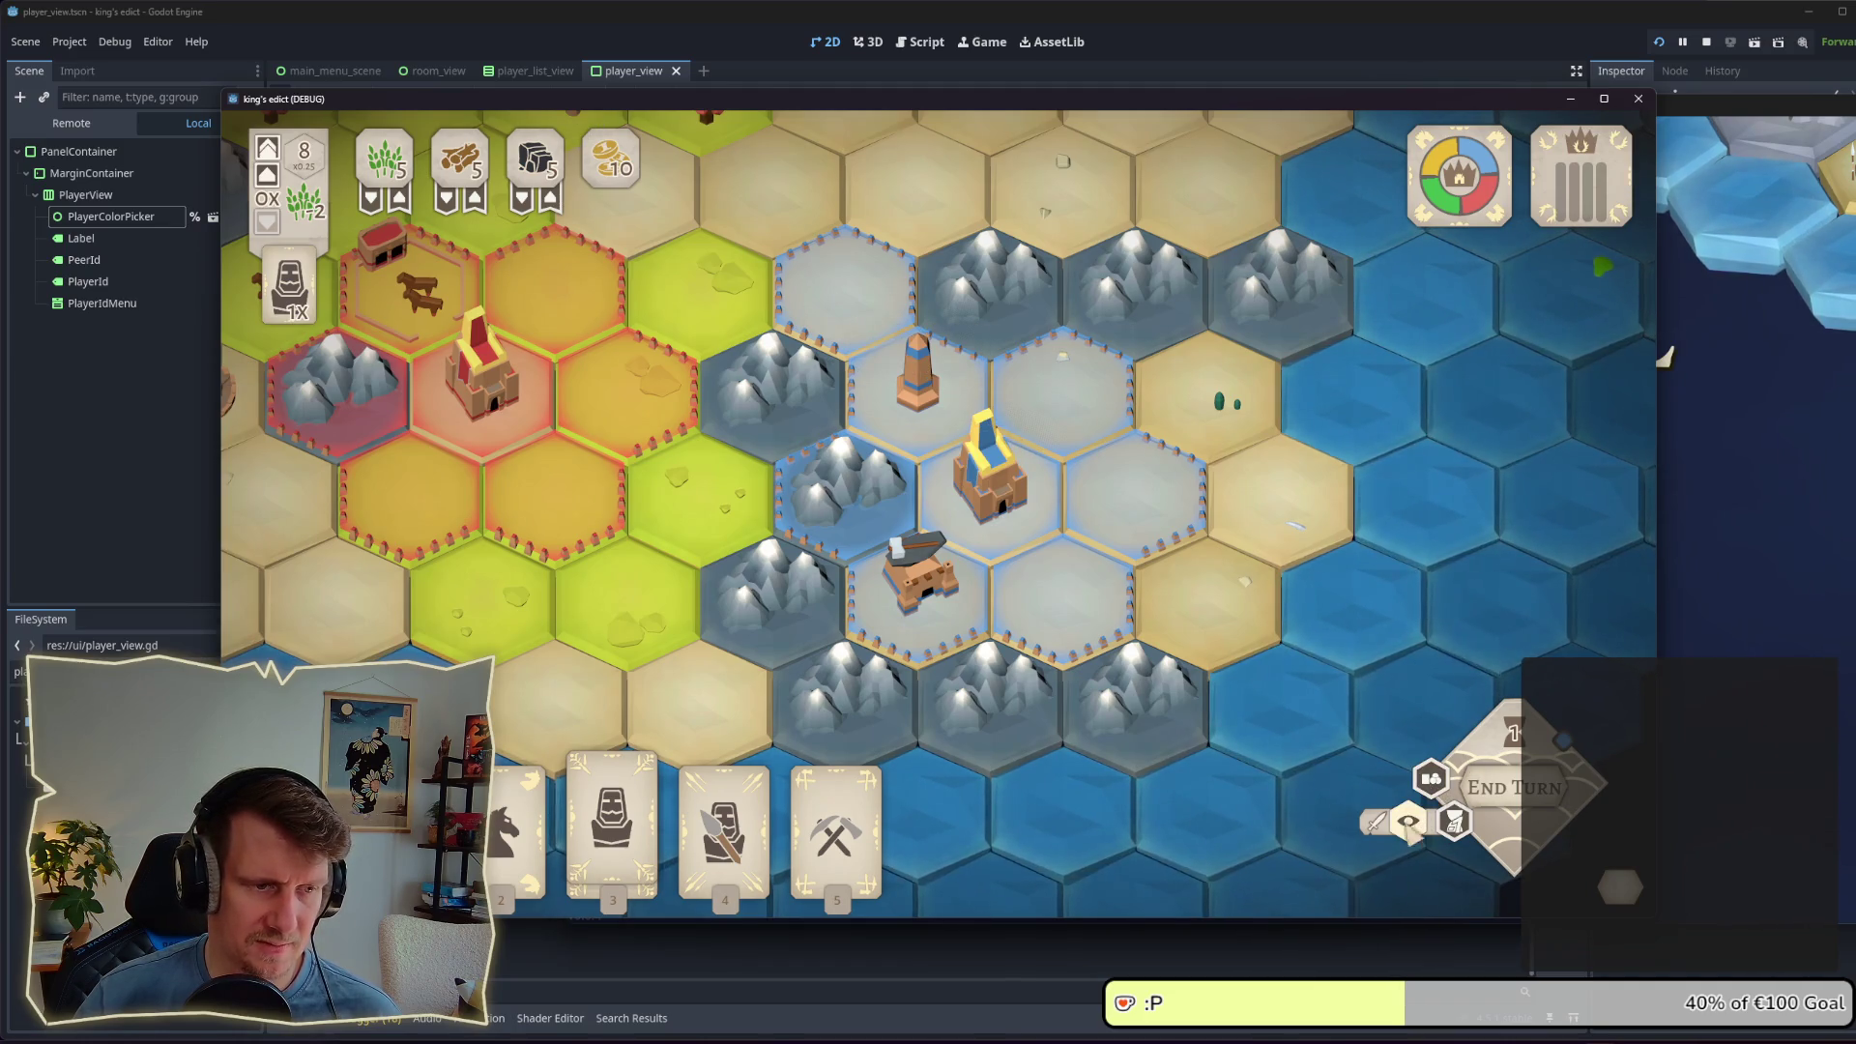
Step: Try placing the Spearmen card, cancel it, and inspect a tile's building options
{"action": "left_click", "coordinate": [725, 832]}
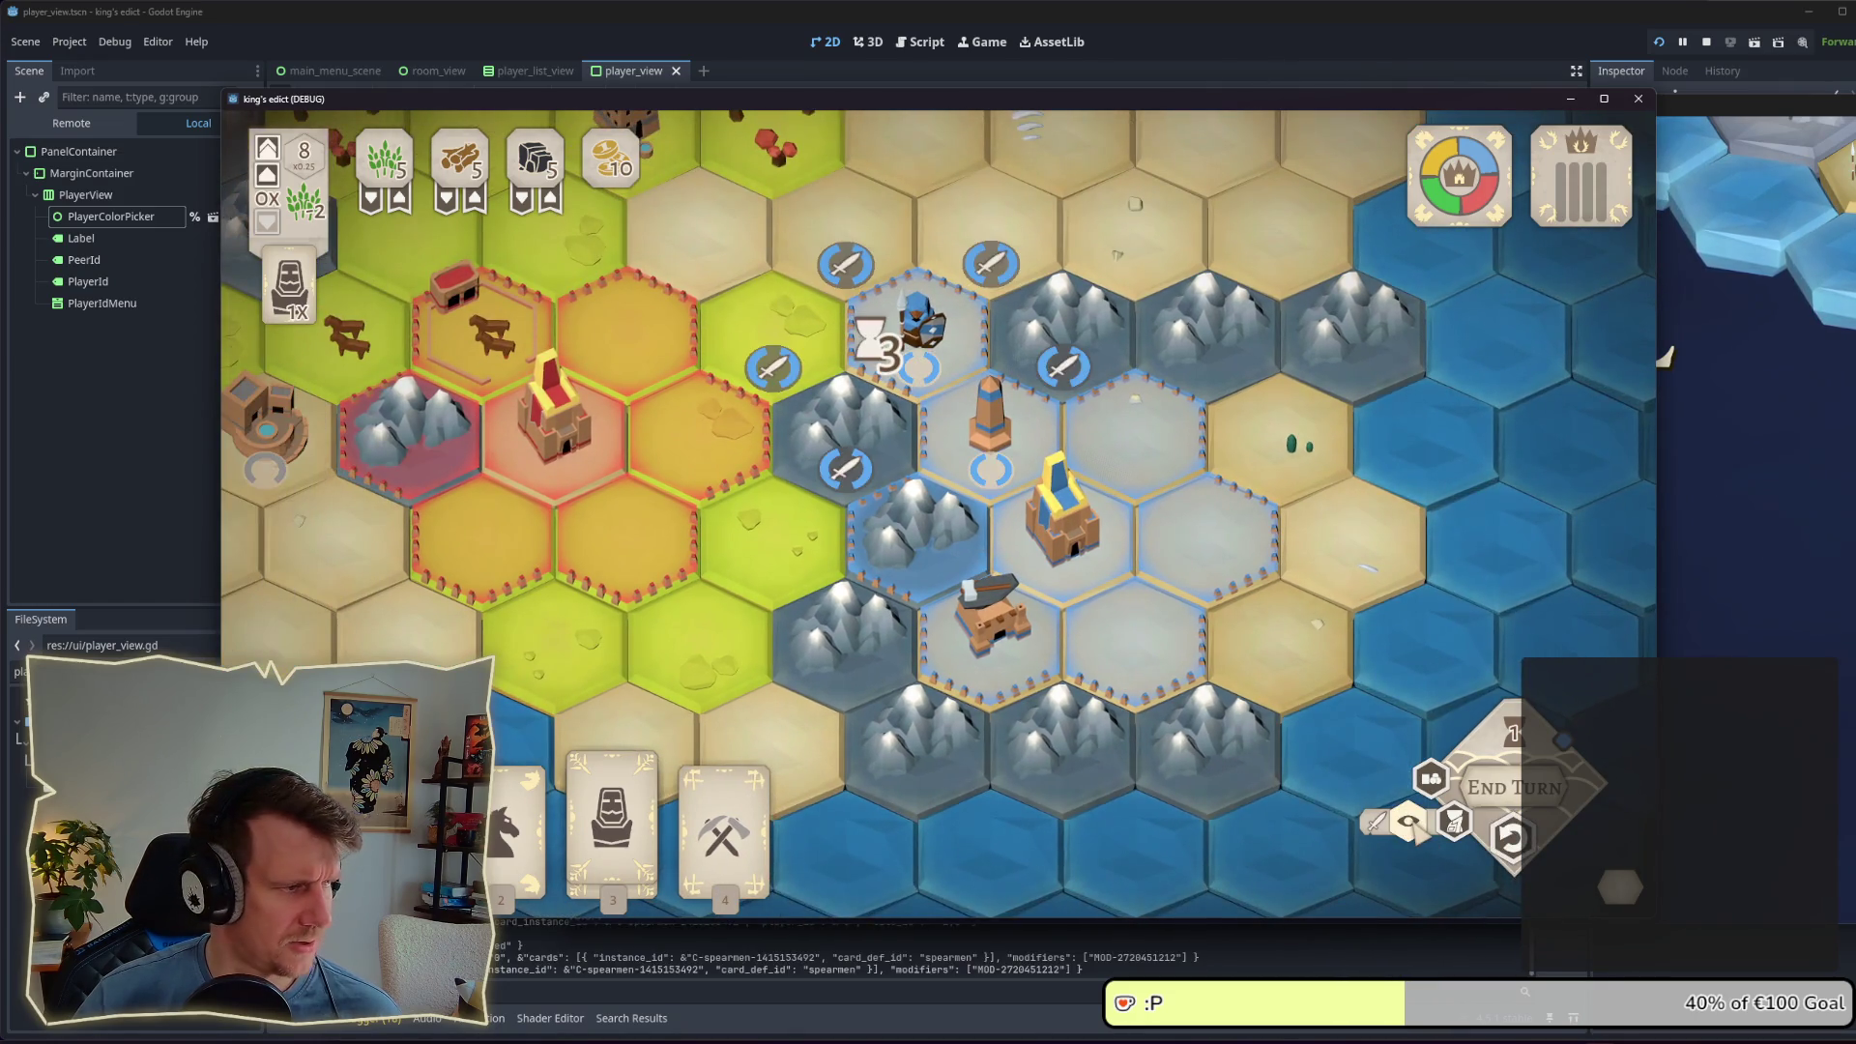
{"action": "left_click", "coordinate": [1414, 822]}
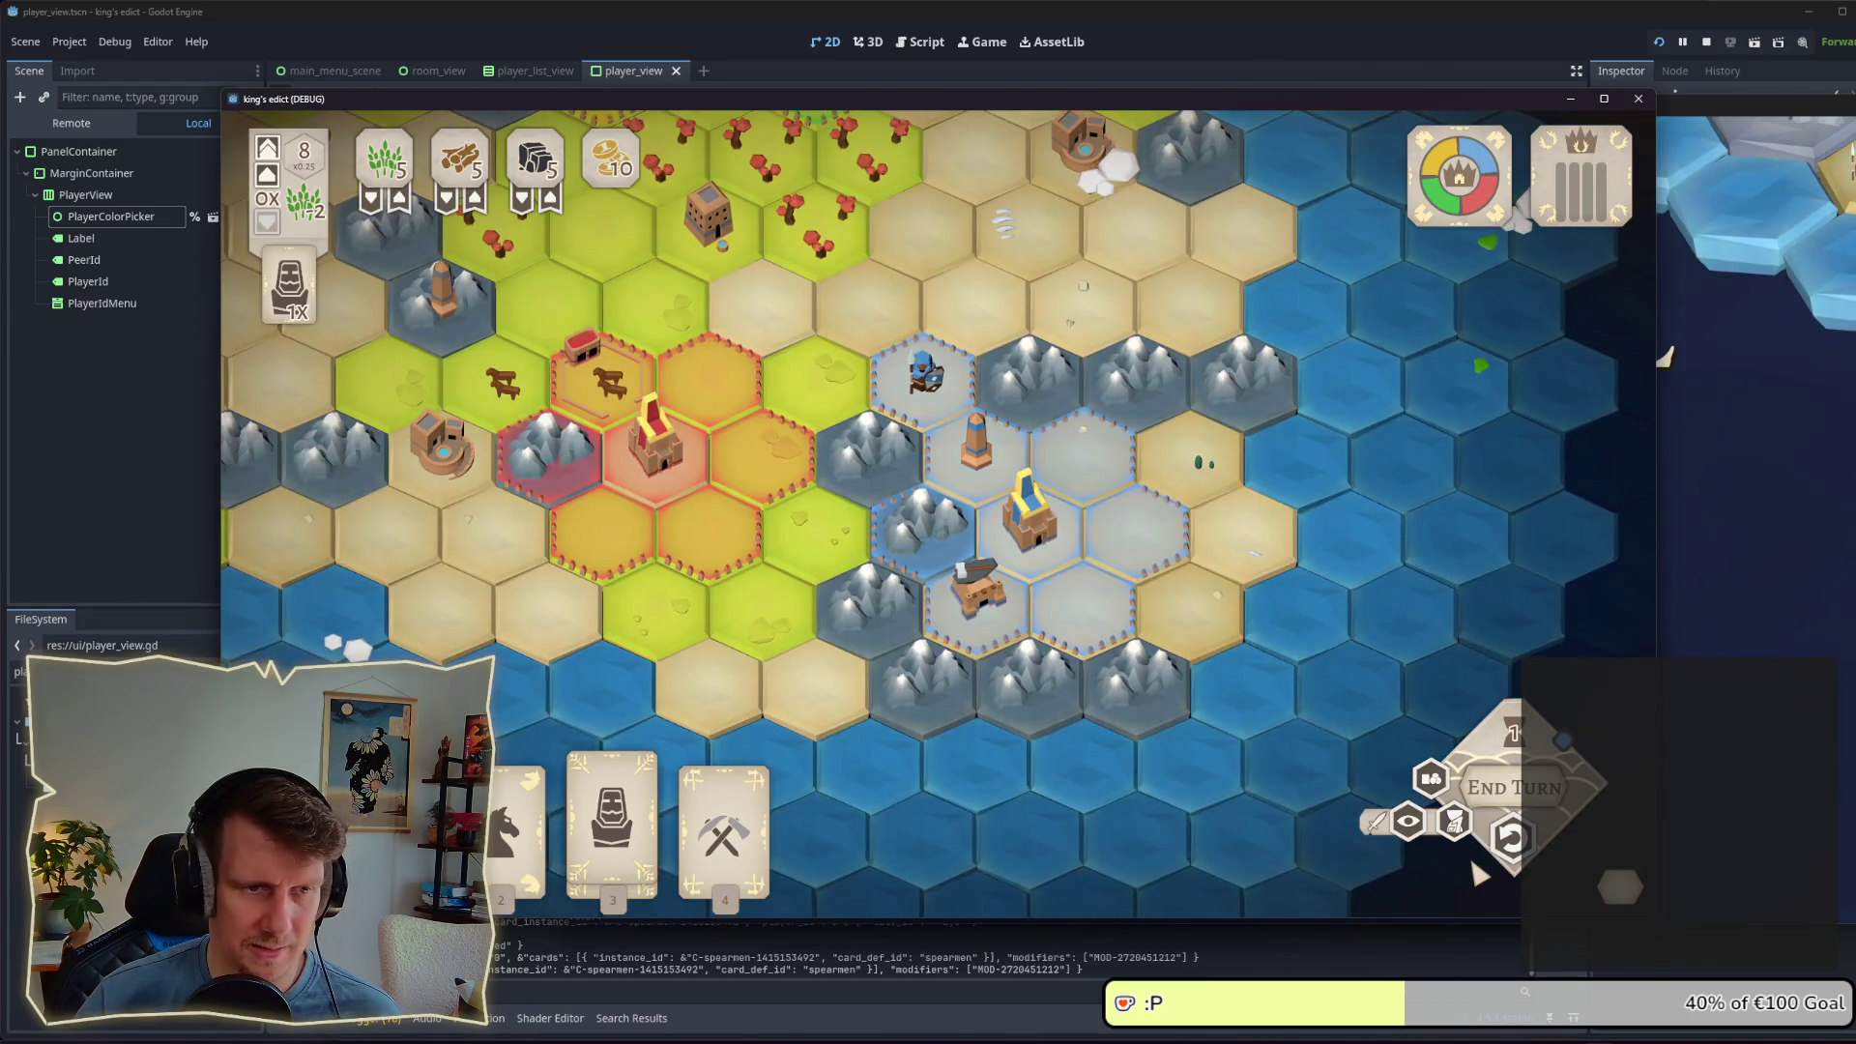
{"action": "left_click", "coordinate": [923, 432]}
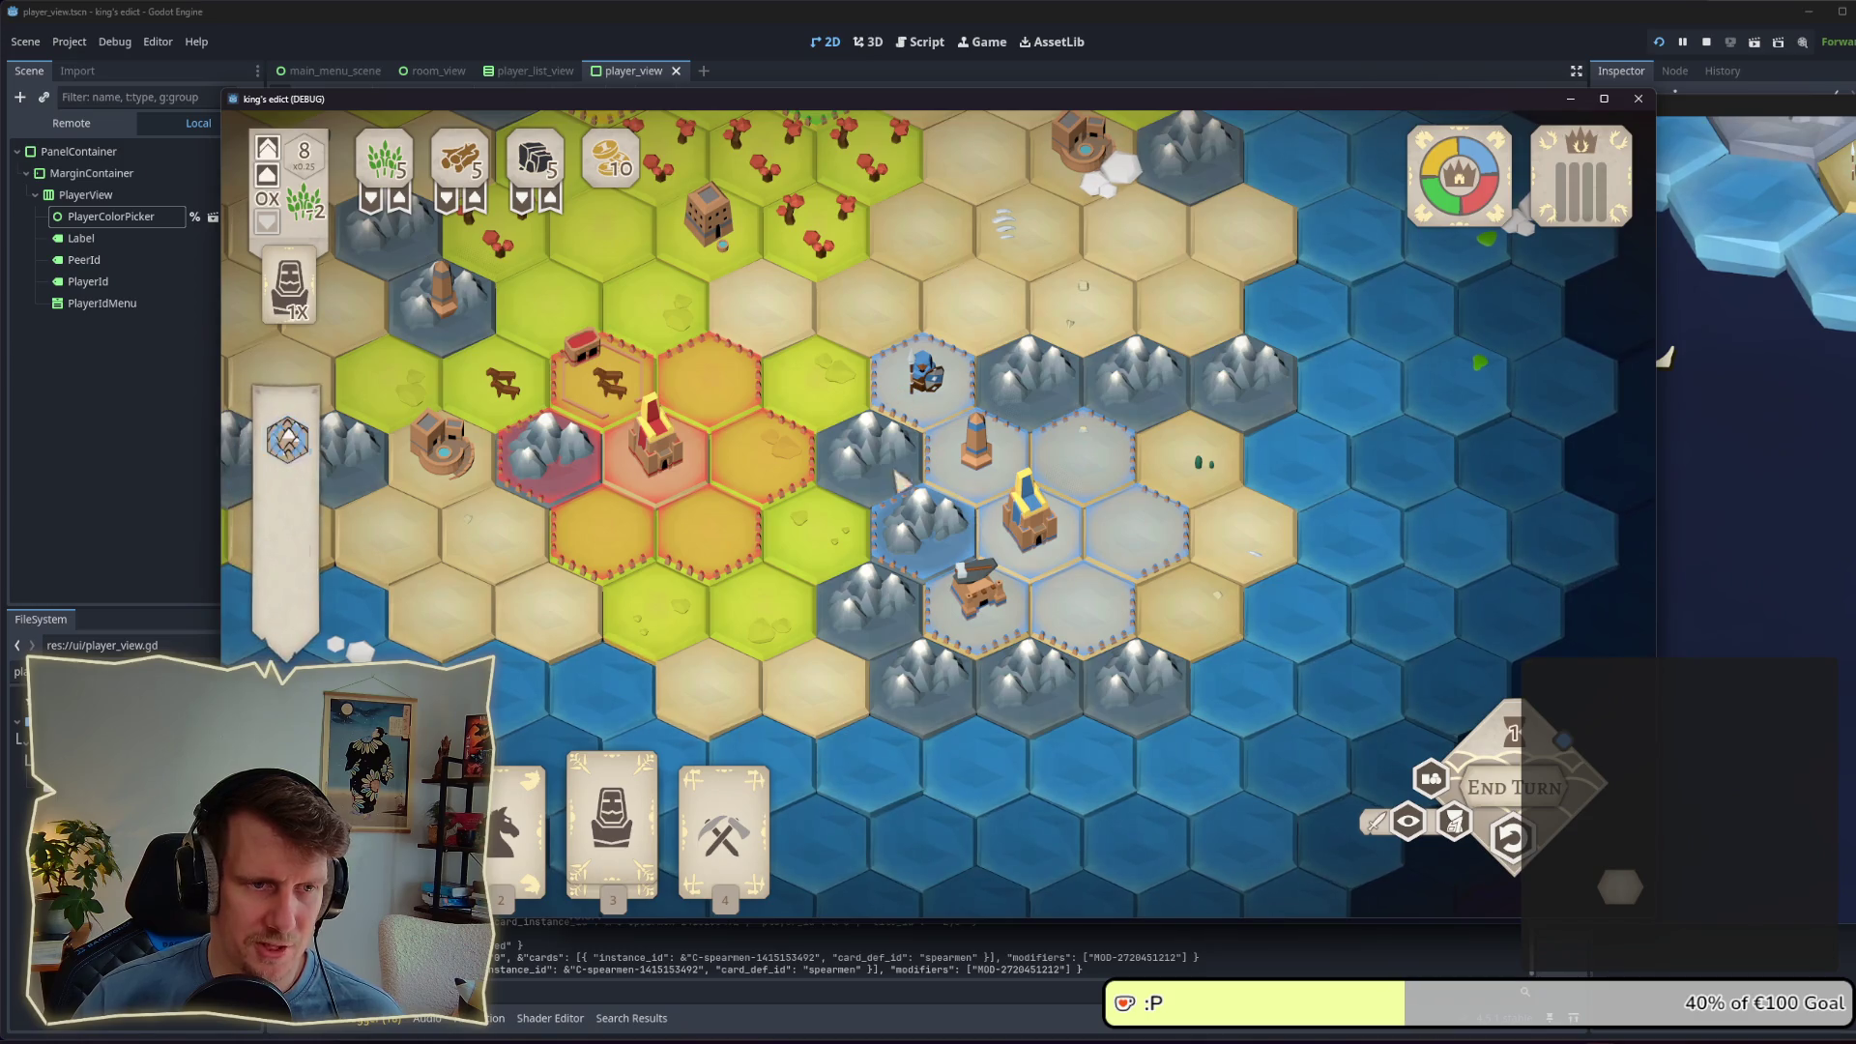
{"action": "key", "text": "Escape"}
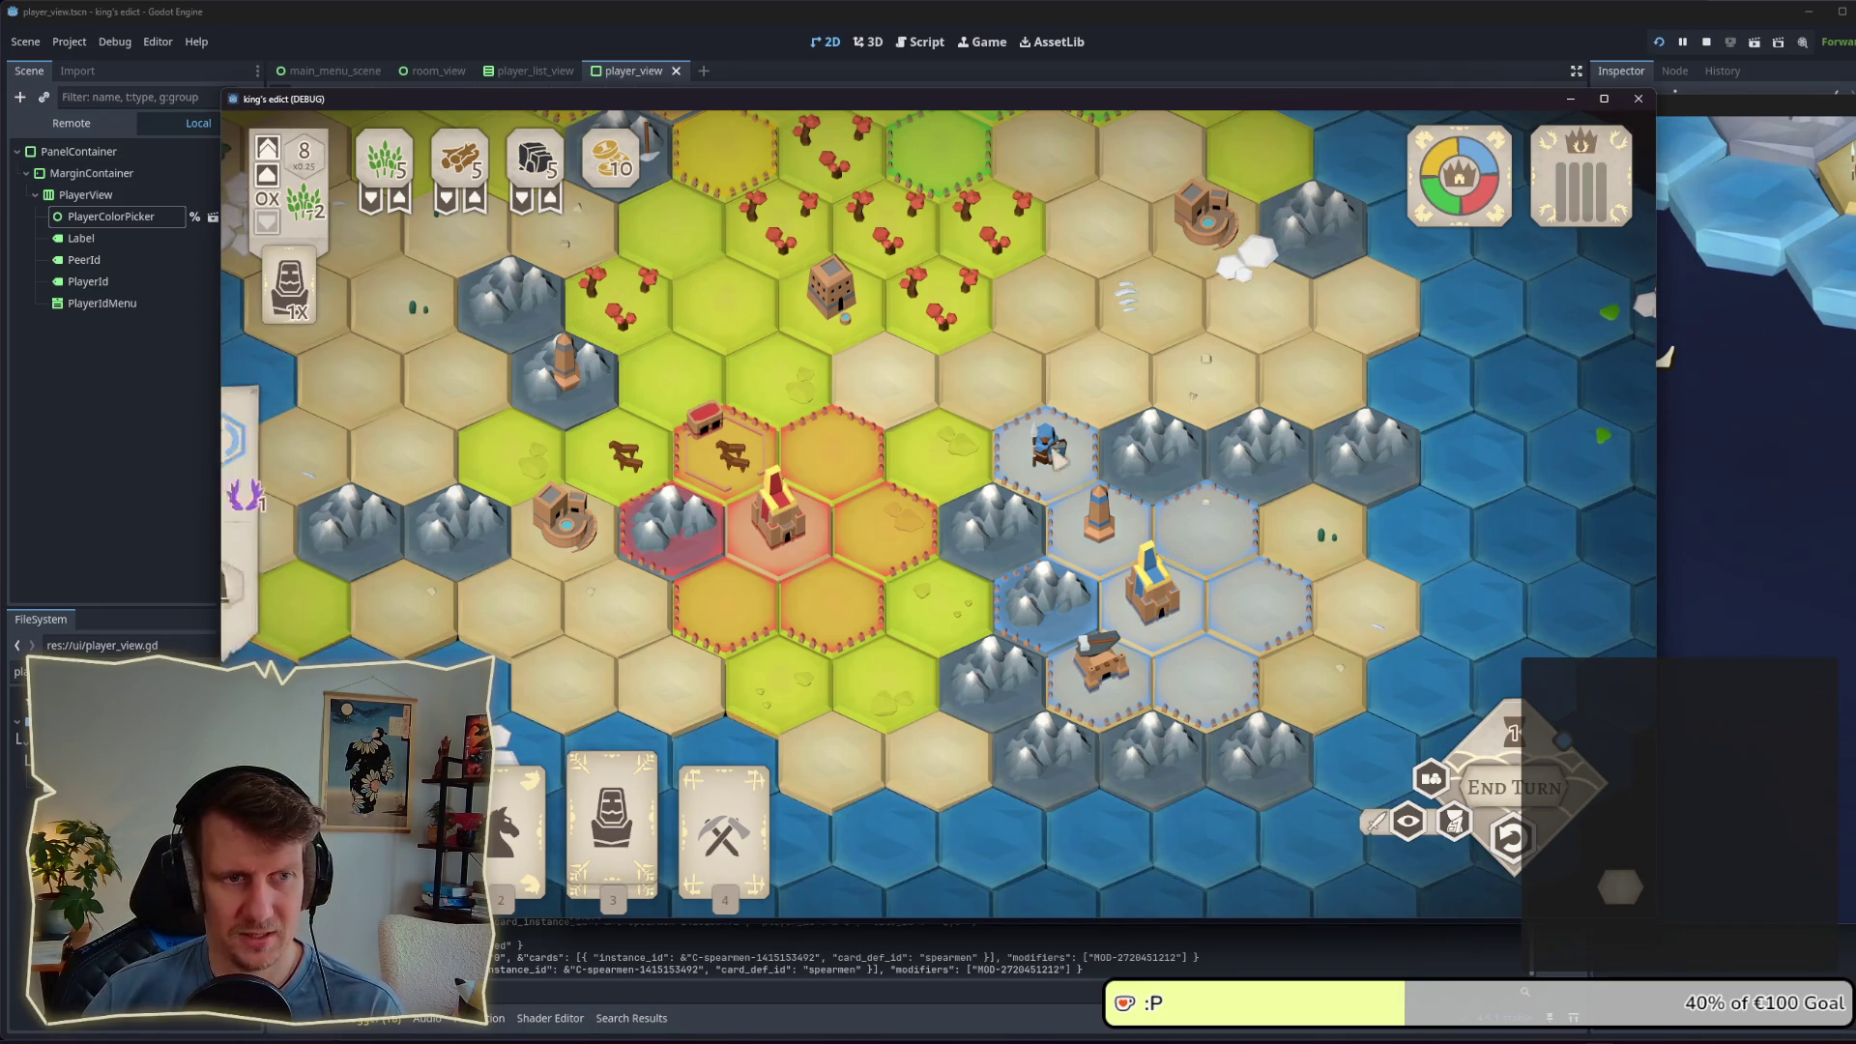
Step: Pan and zoom the hex map to view the red castle and the board's top
{"action": "scroll", "coordinate": [1033, 489], "scroll_direction": "down", "scroll_amount": 3}
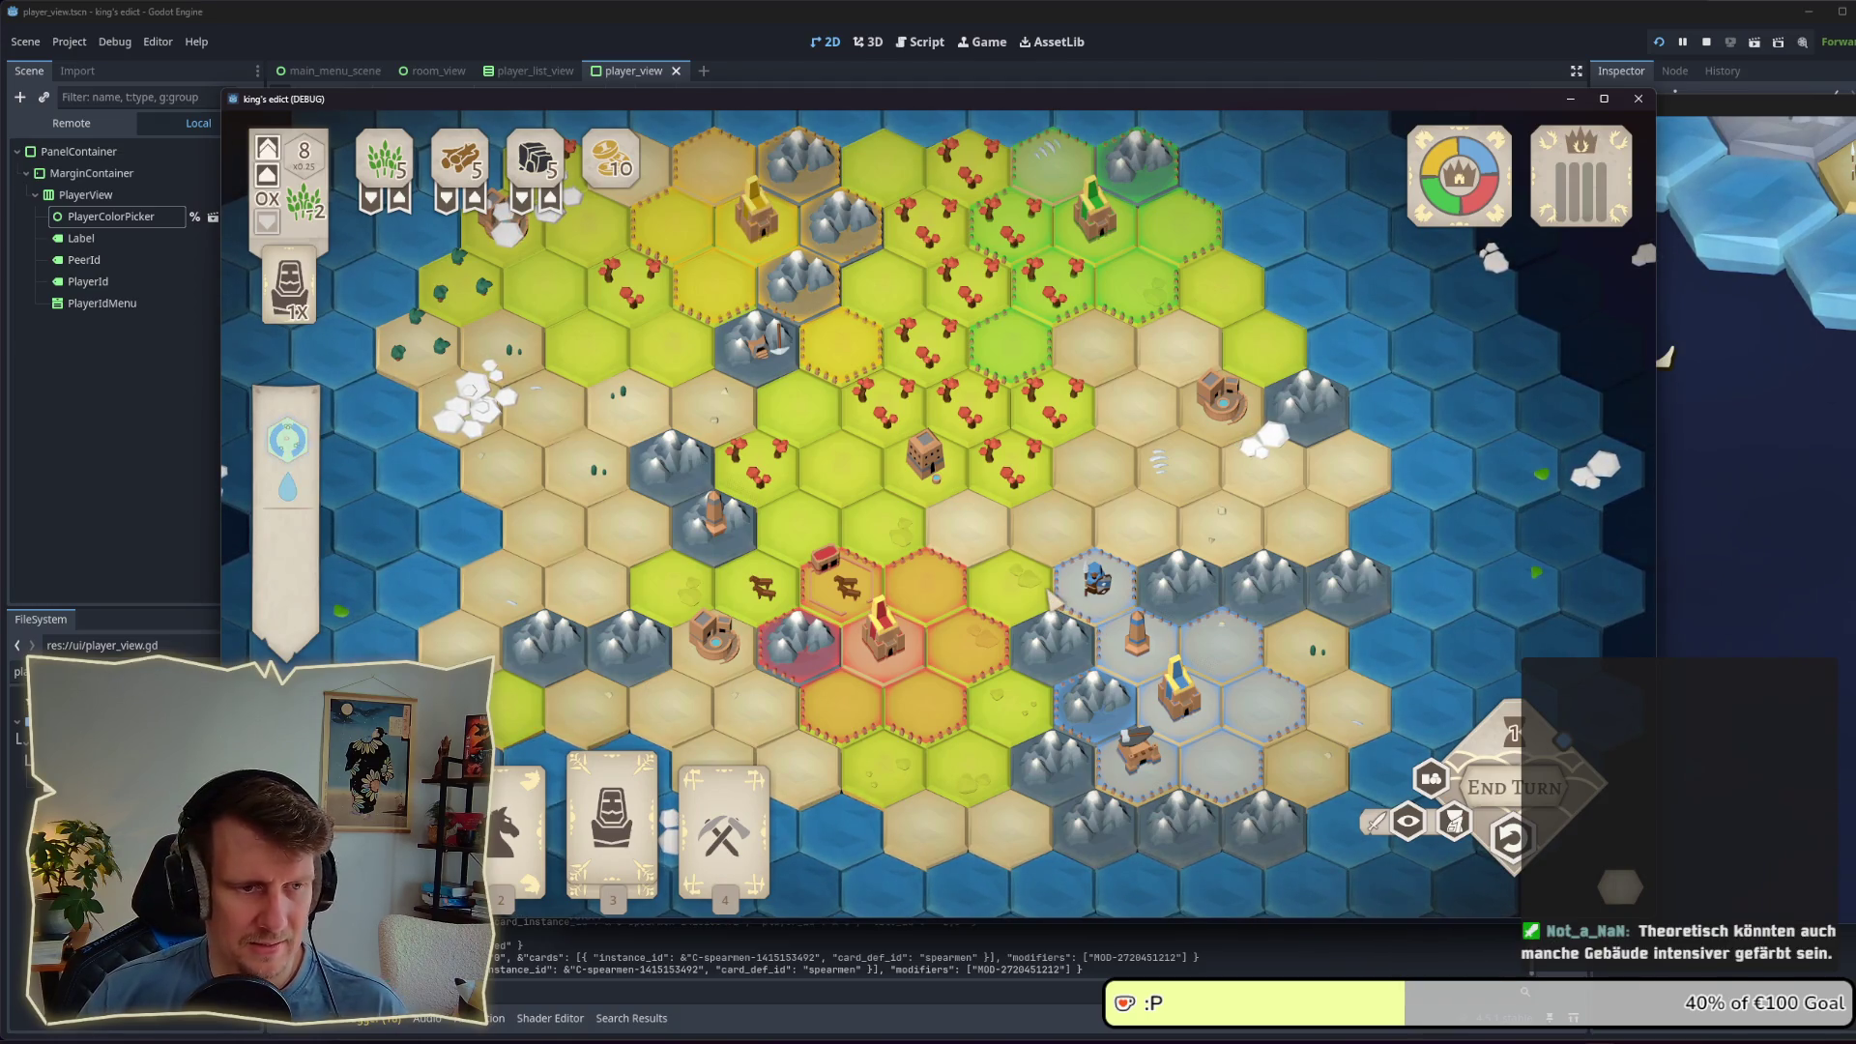
{"action": "scroll", "coordinate": [1040, 592], "scroll_direction": "up", "scroll_amount": 2}
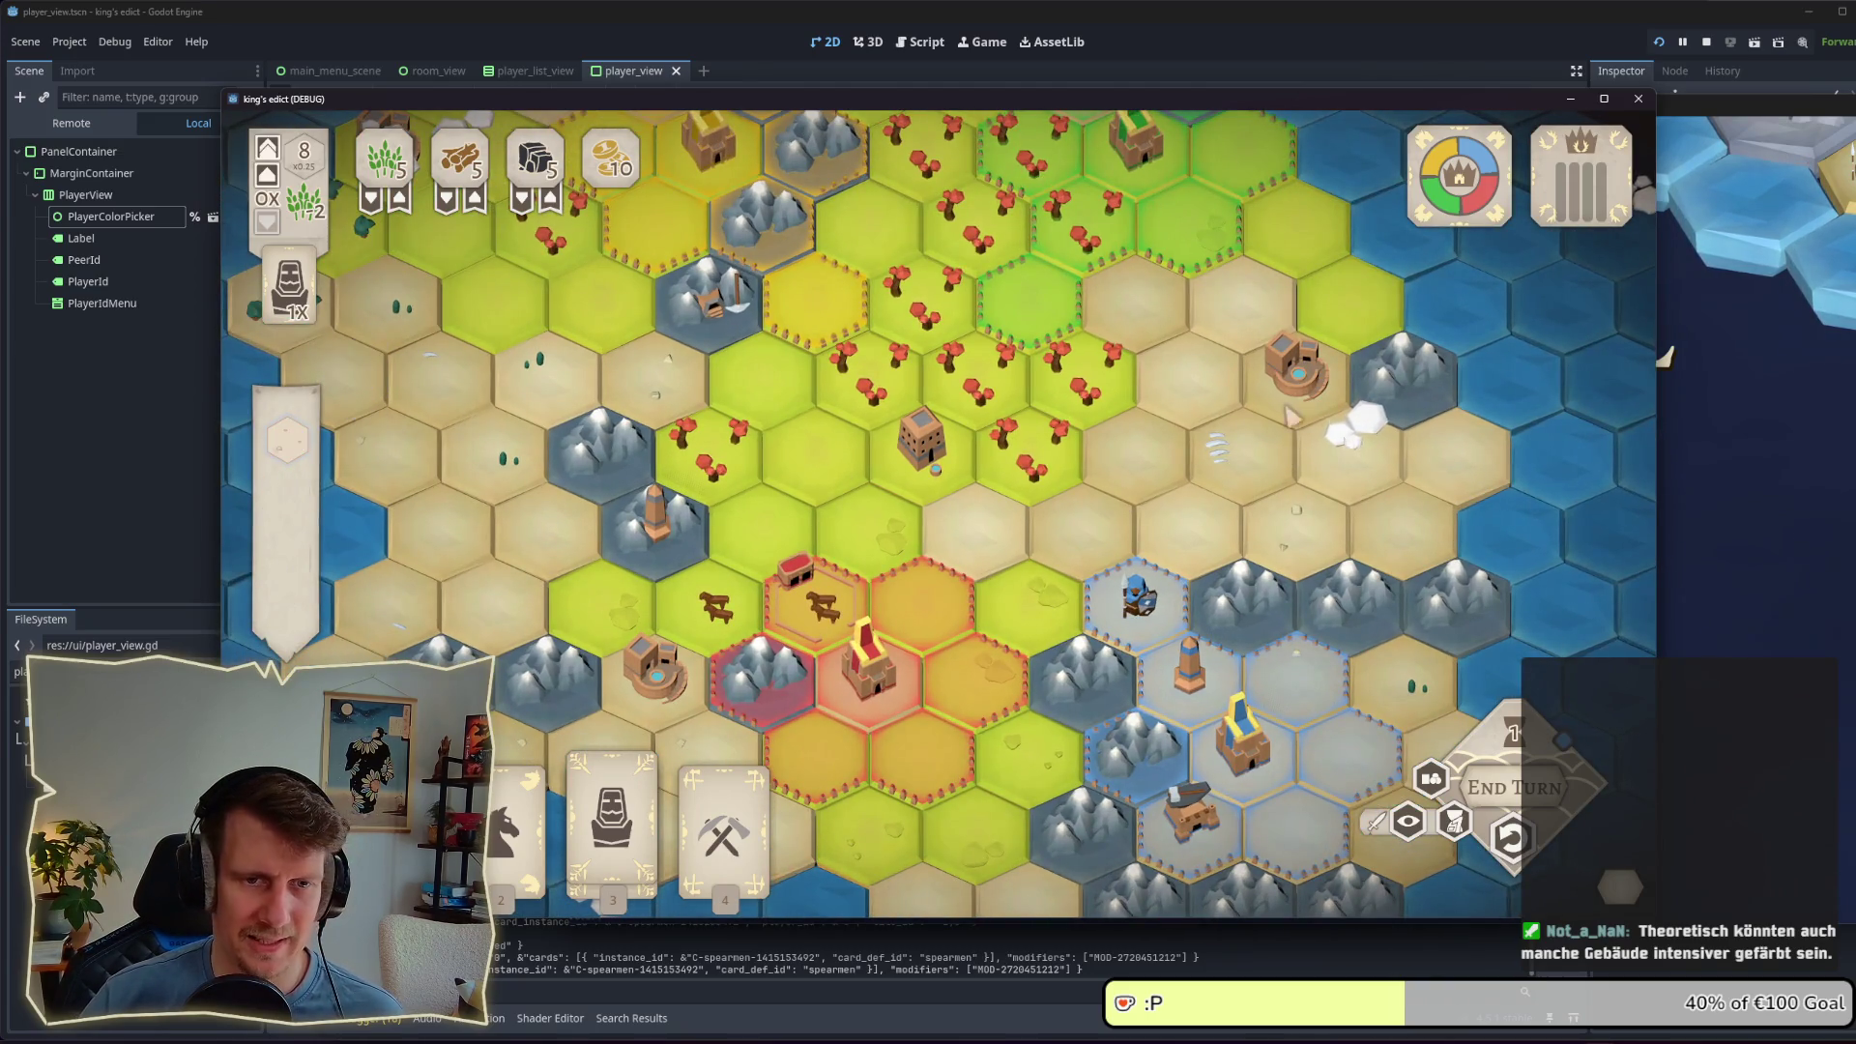
{"action": "left_click_drag", "start_coordinate": [923, 273], "coordinate": [1035, 375]}
{"action": "key", "text": "Down"}
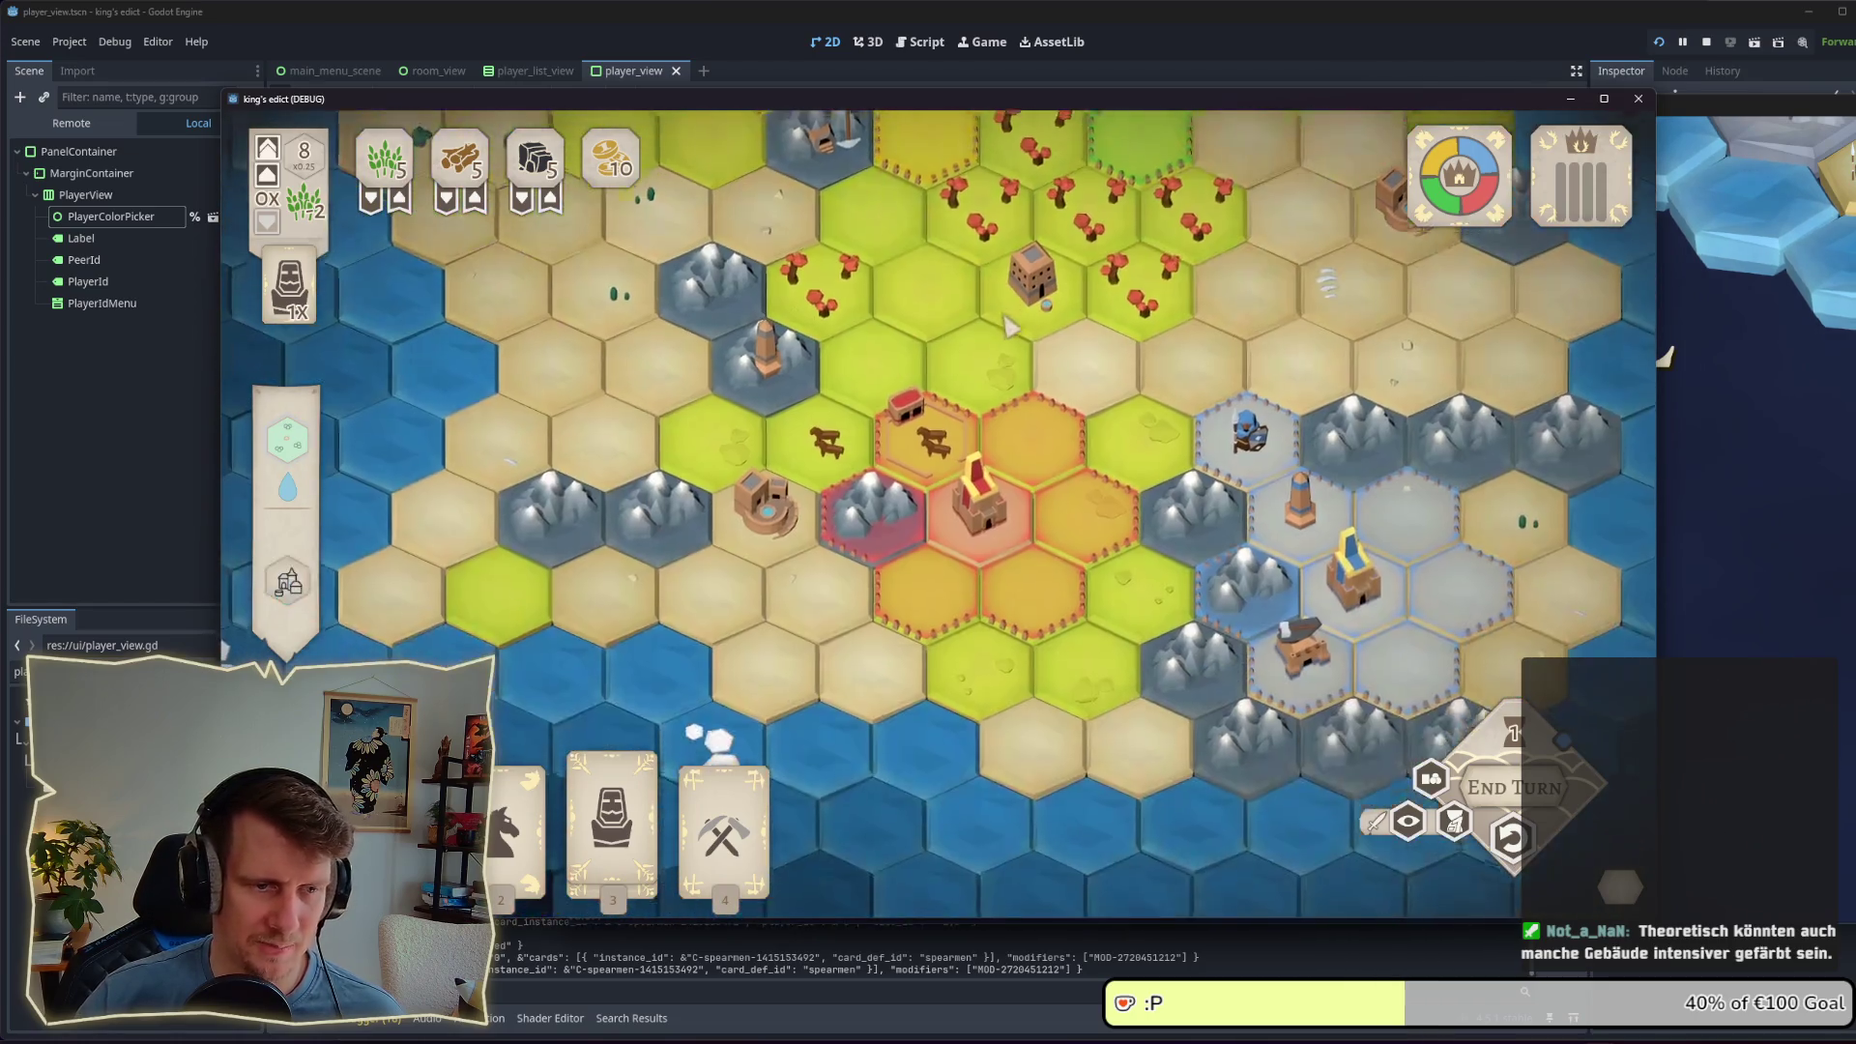
{"action": "scroll", "coordinate": [1033, 442], "scroll_direction": "down", "scroll_amount": 1}
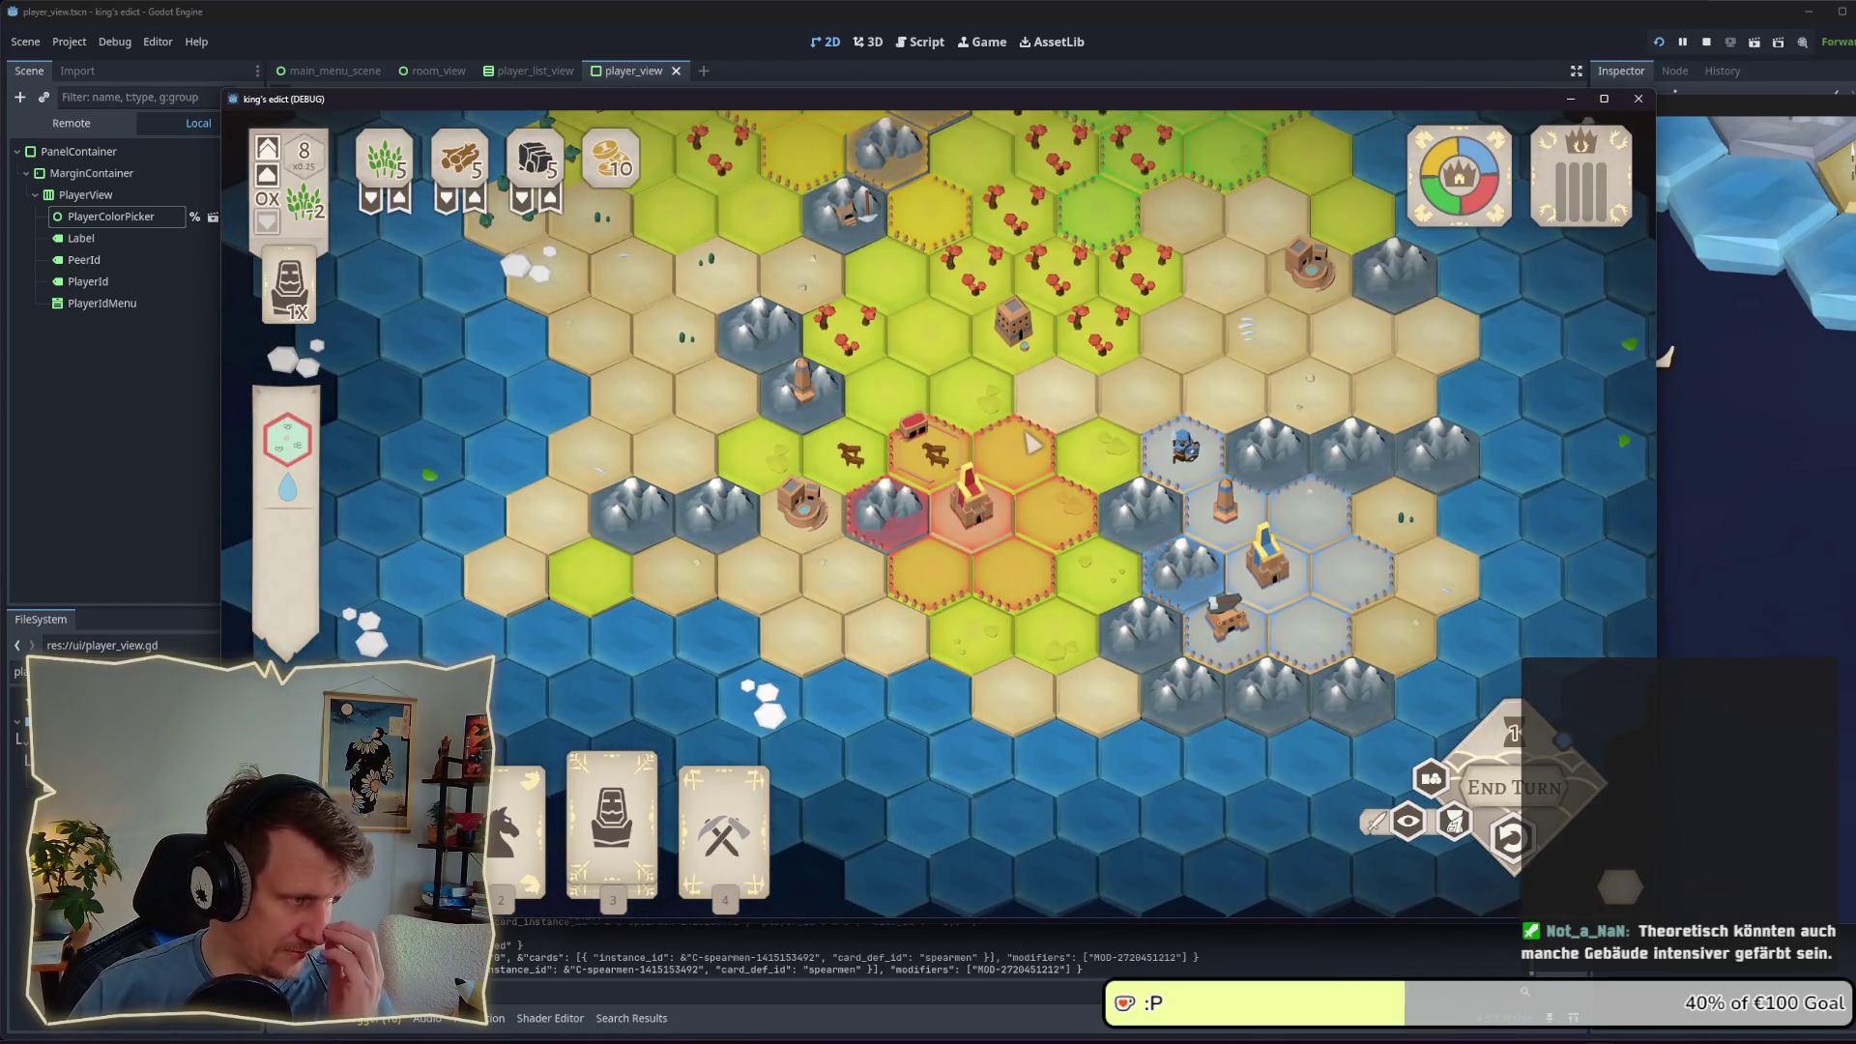
{"action": "key", "text": "Up"}
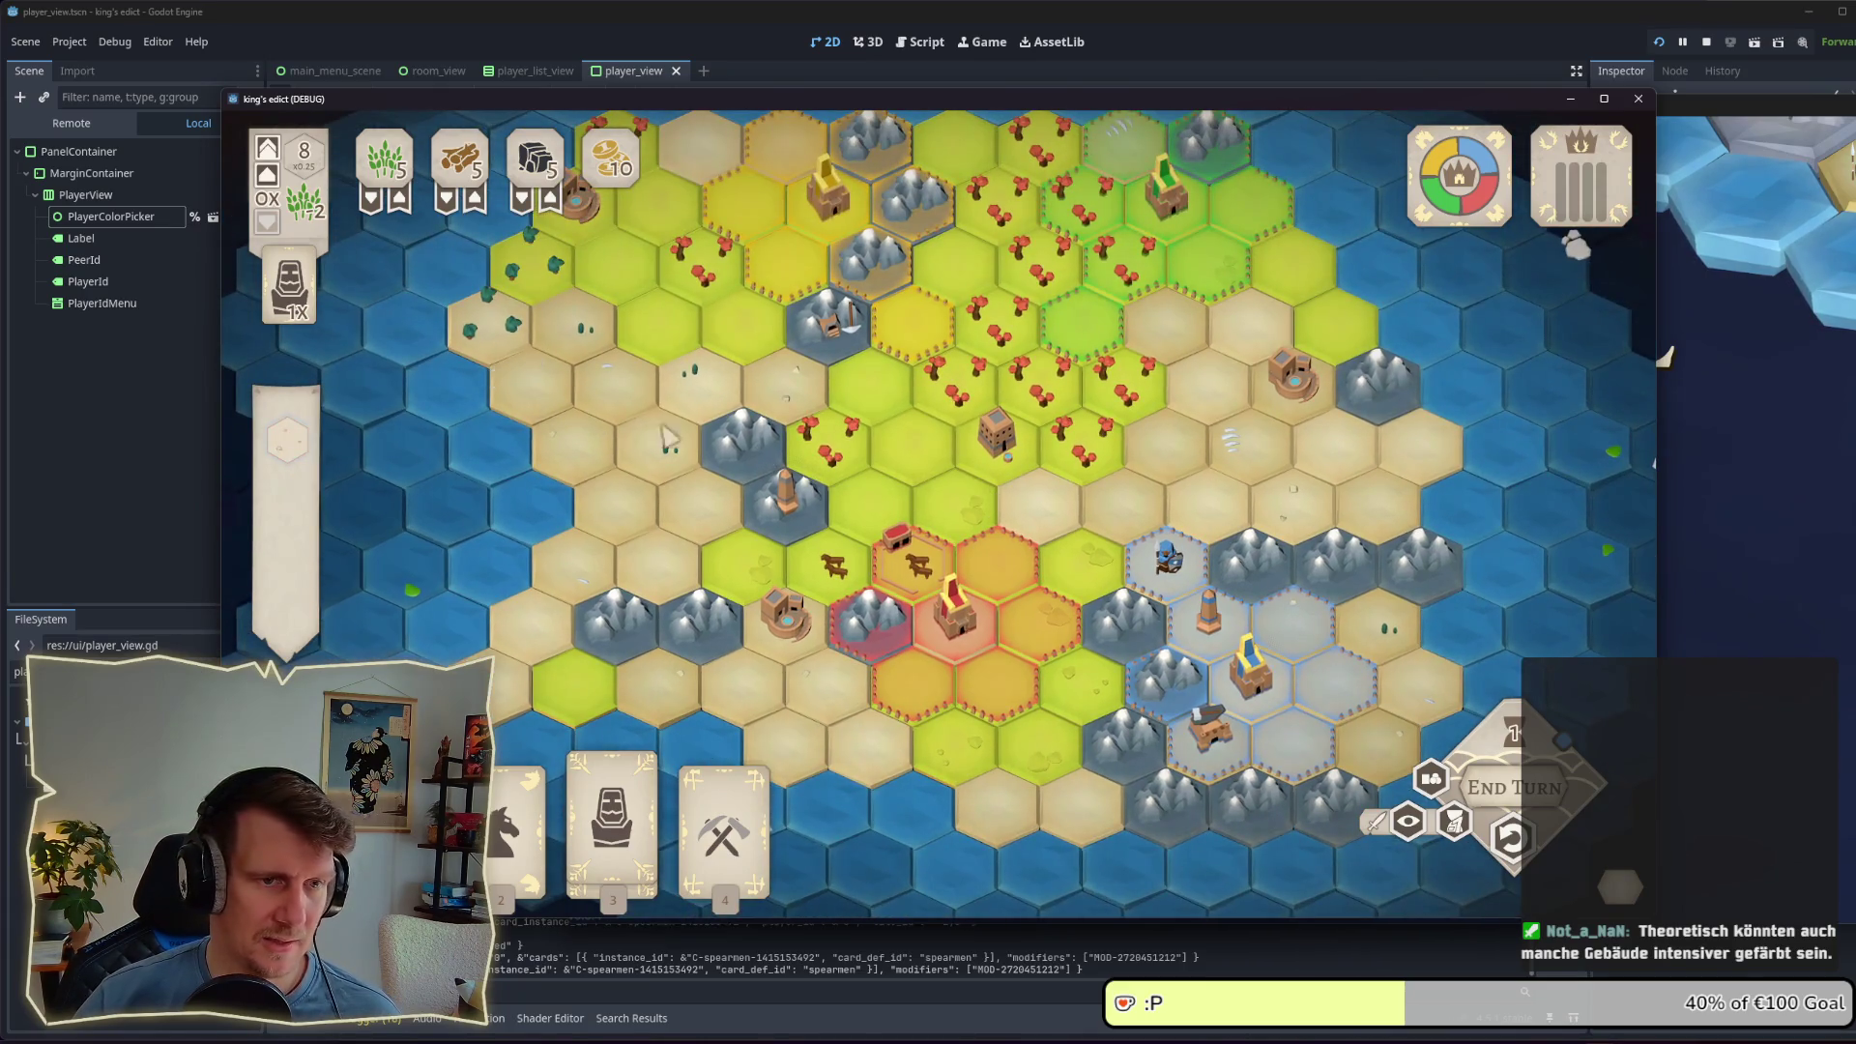
{"action": "left_click_drag", "start_coordinate": [1026, 444], "coordinate": [1012, 504]}
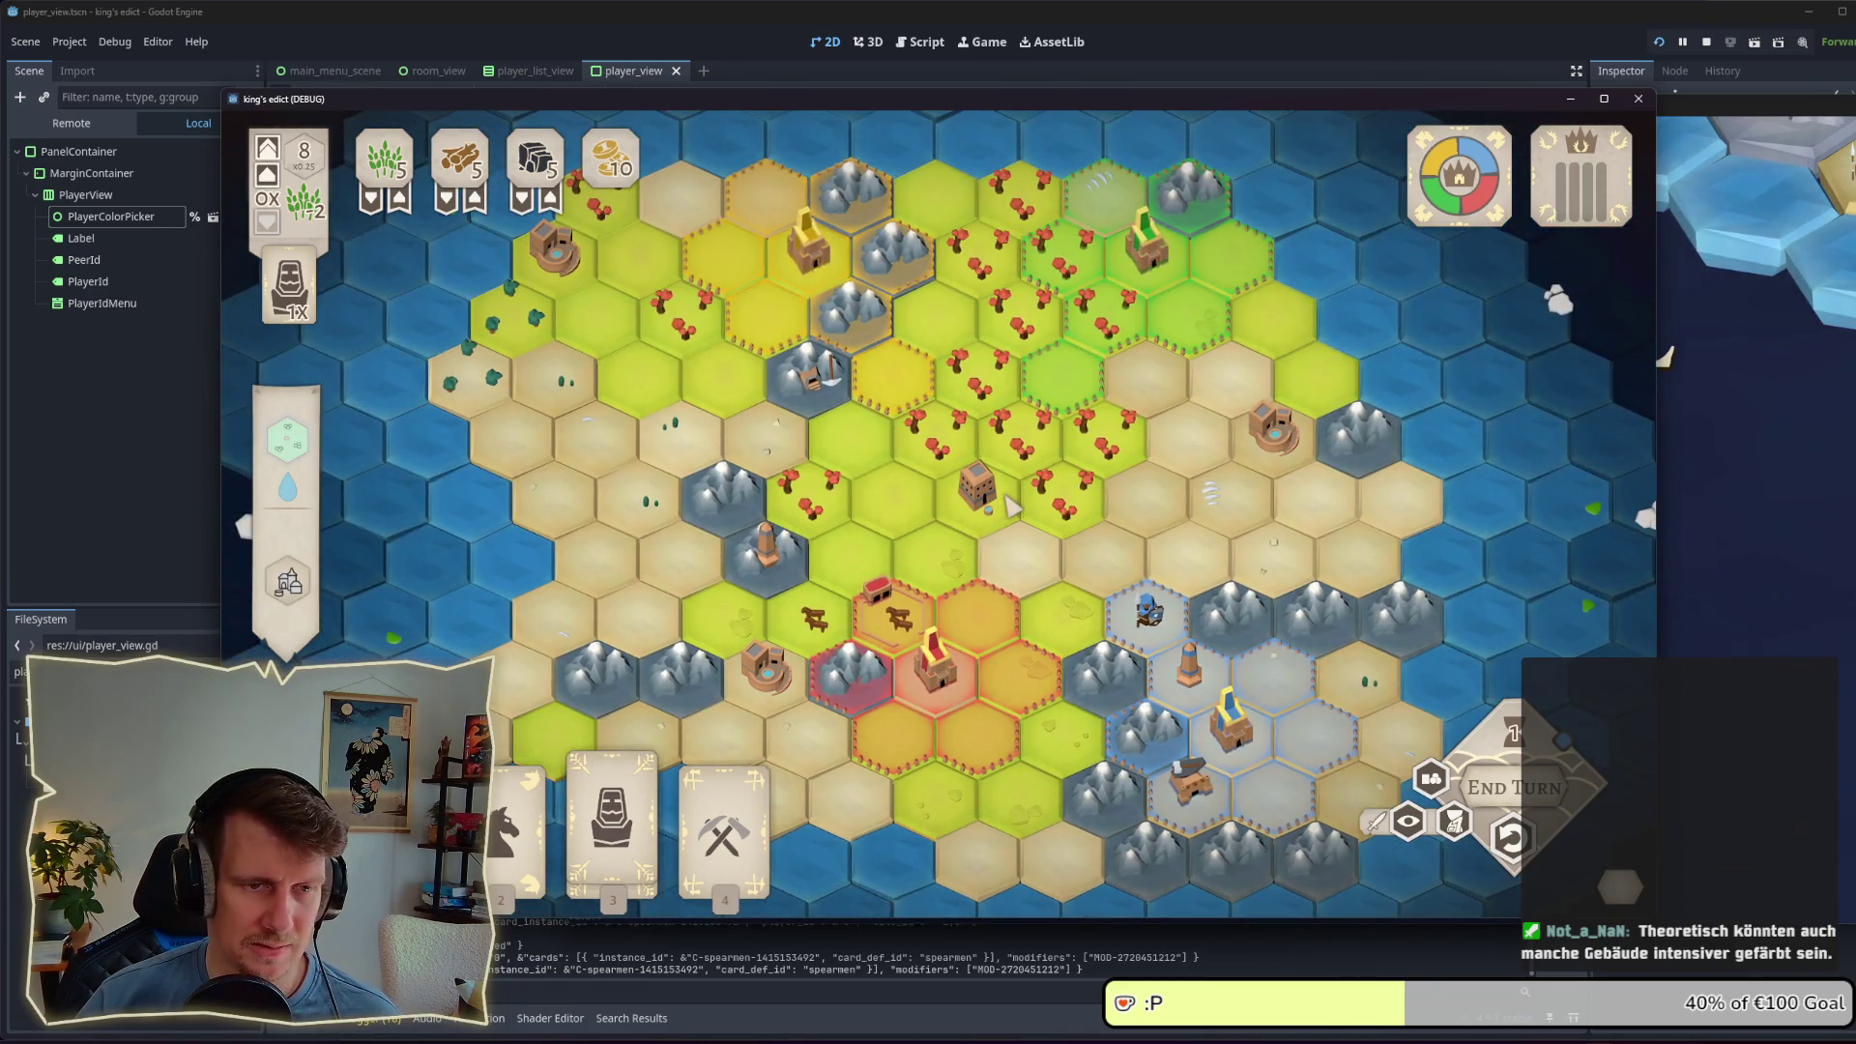
{"action": "scroll", "coordinate": [934, 638], "scroll_direction": "up", "scroll_amount": 3}
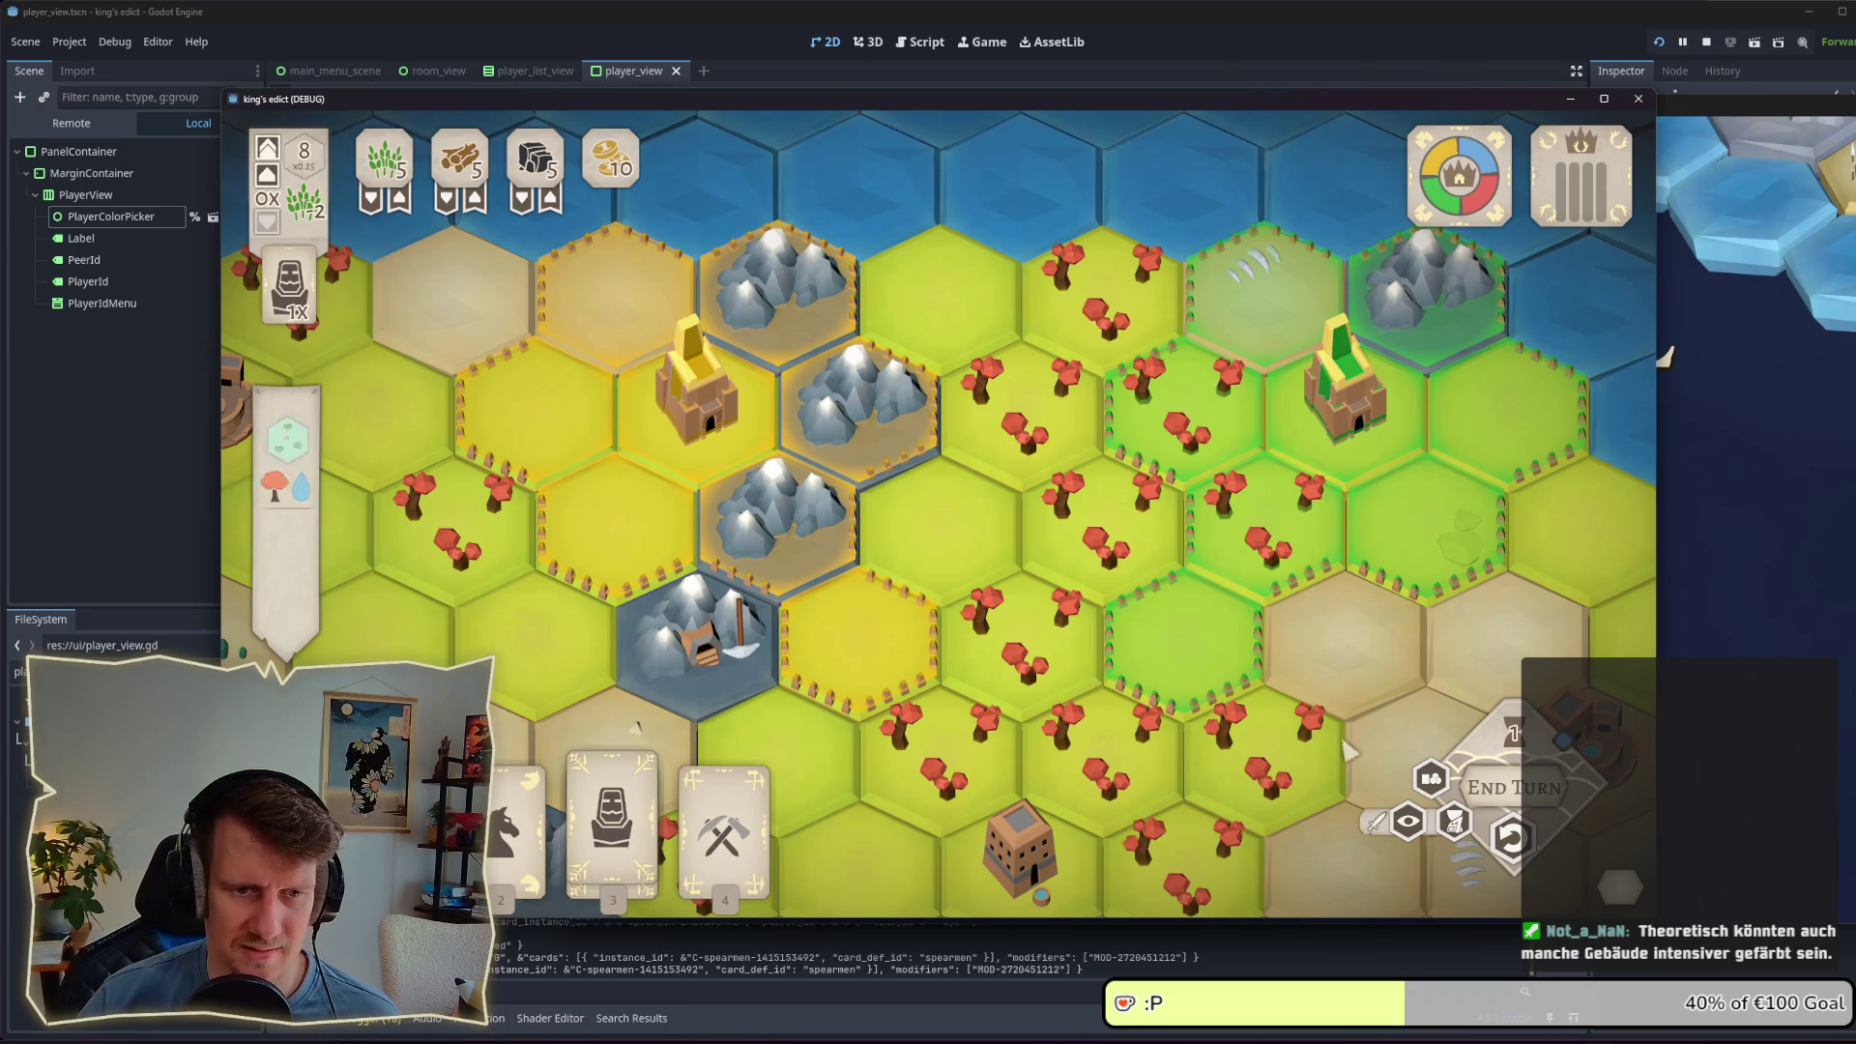
Step: Survey the lower tiles, then end the turn (resource 10 to 13) and pause the game
{"action": "scroll", "coordinate": [1054, 657], "scroll_direction": "down", "scroll_amount": 2}
{"action": "scroll", "coordinate": [1030, 454], "scroll_direction": "down", "scroll_amount": 2}
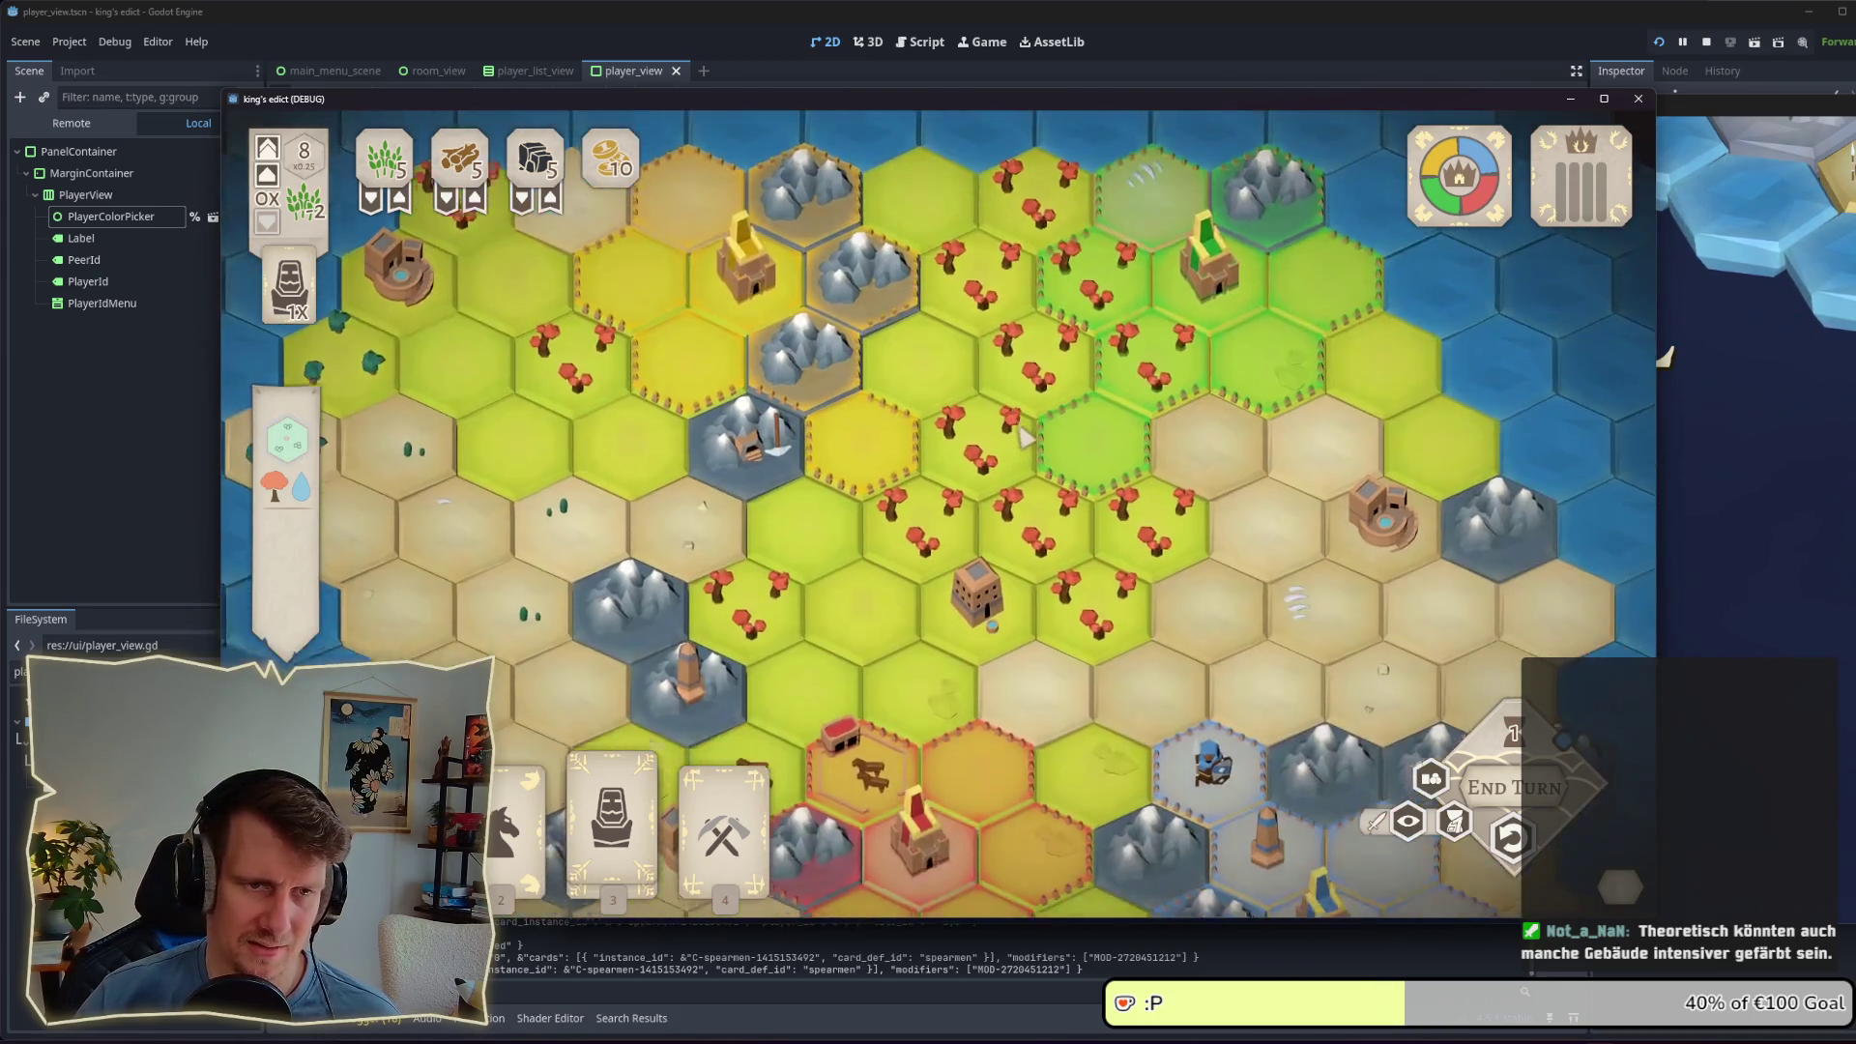
{"action": "key", "text": "Down"}
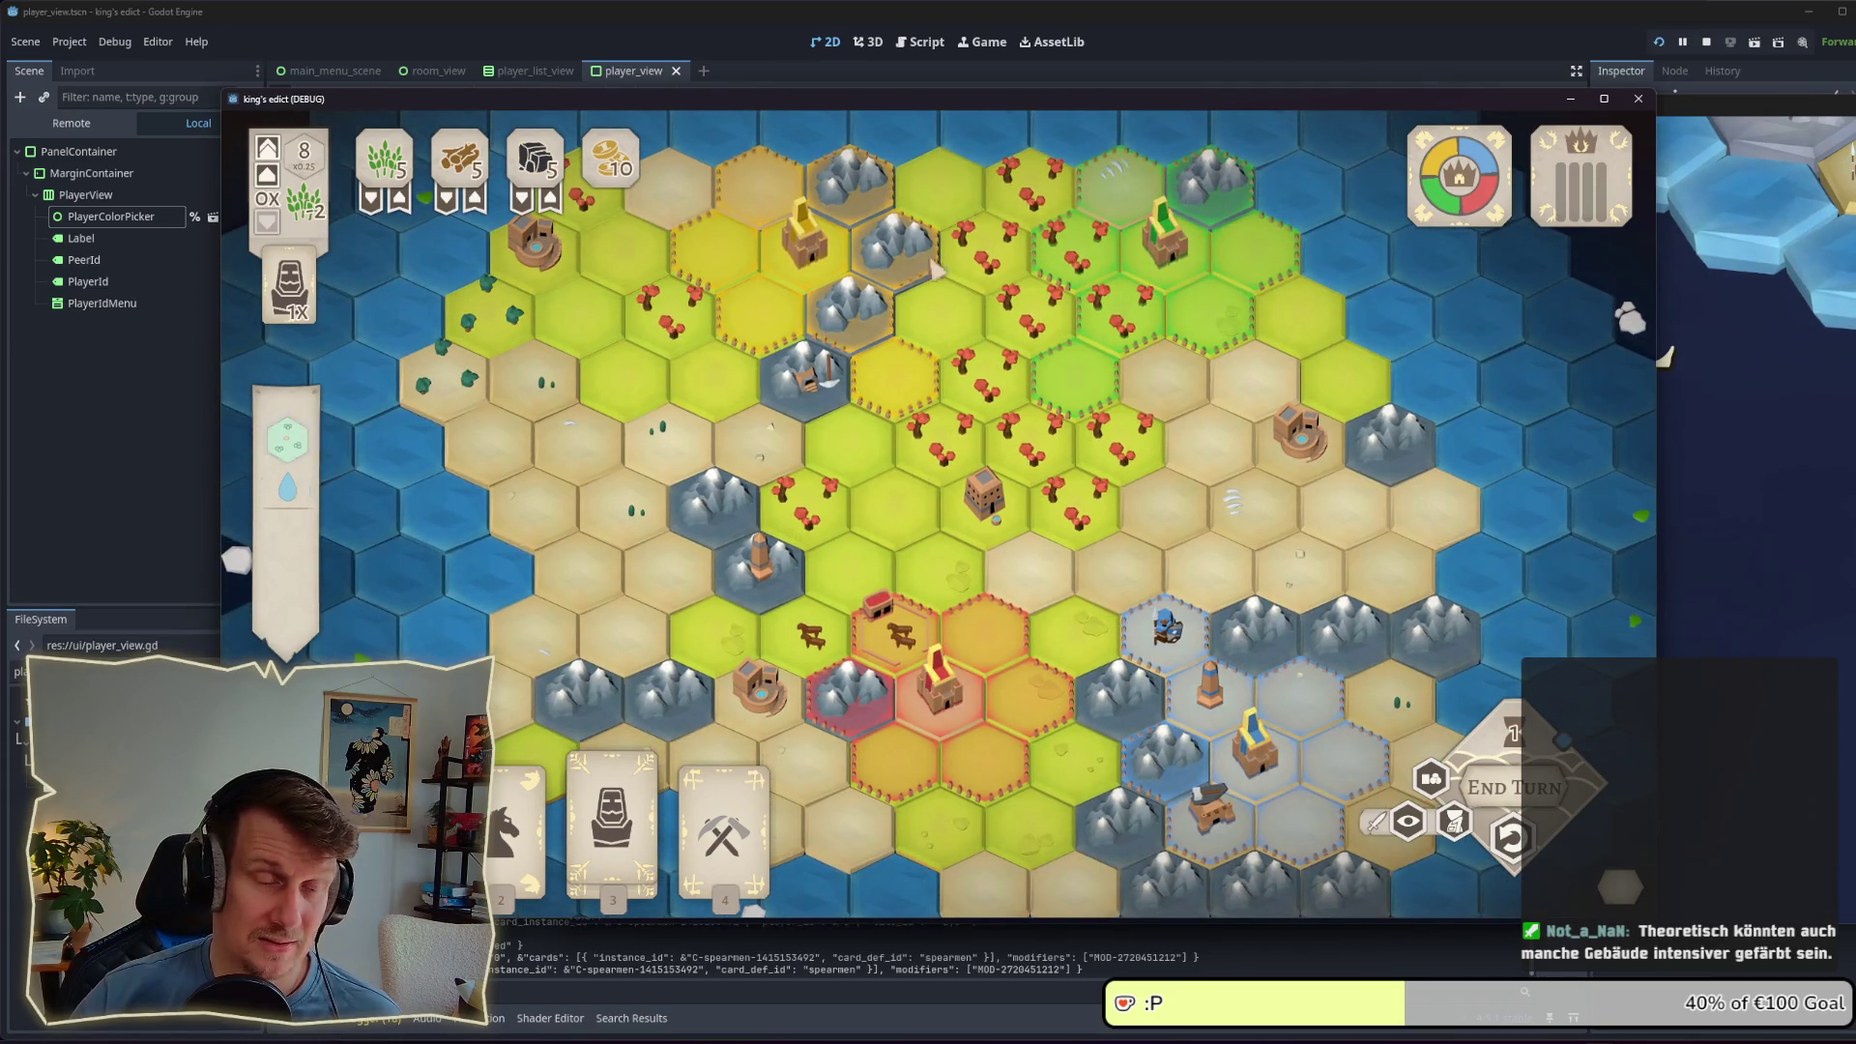
{"action": "scroll", "coordinate": [909, 396], "scroll_direction": "up", "scroll_amount": 2}
{"action": "left_click_drag", "start_coordinate": [872, 432], "coordinate": [874, 459]}
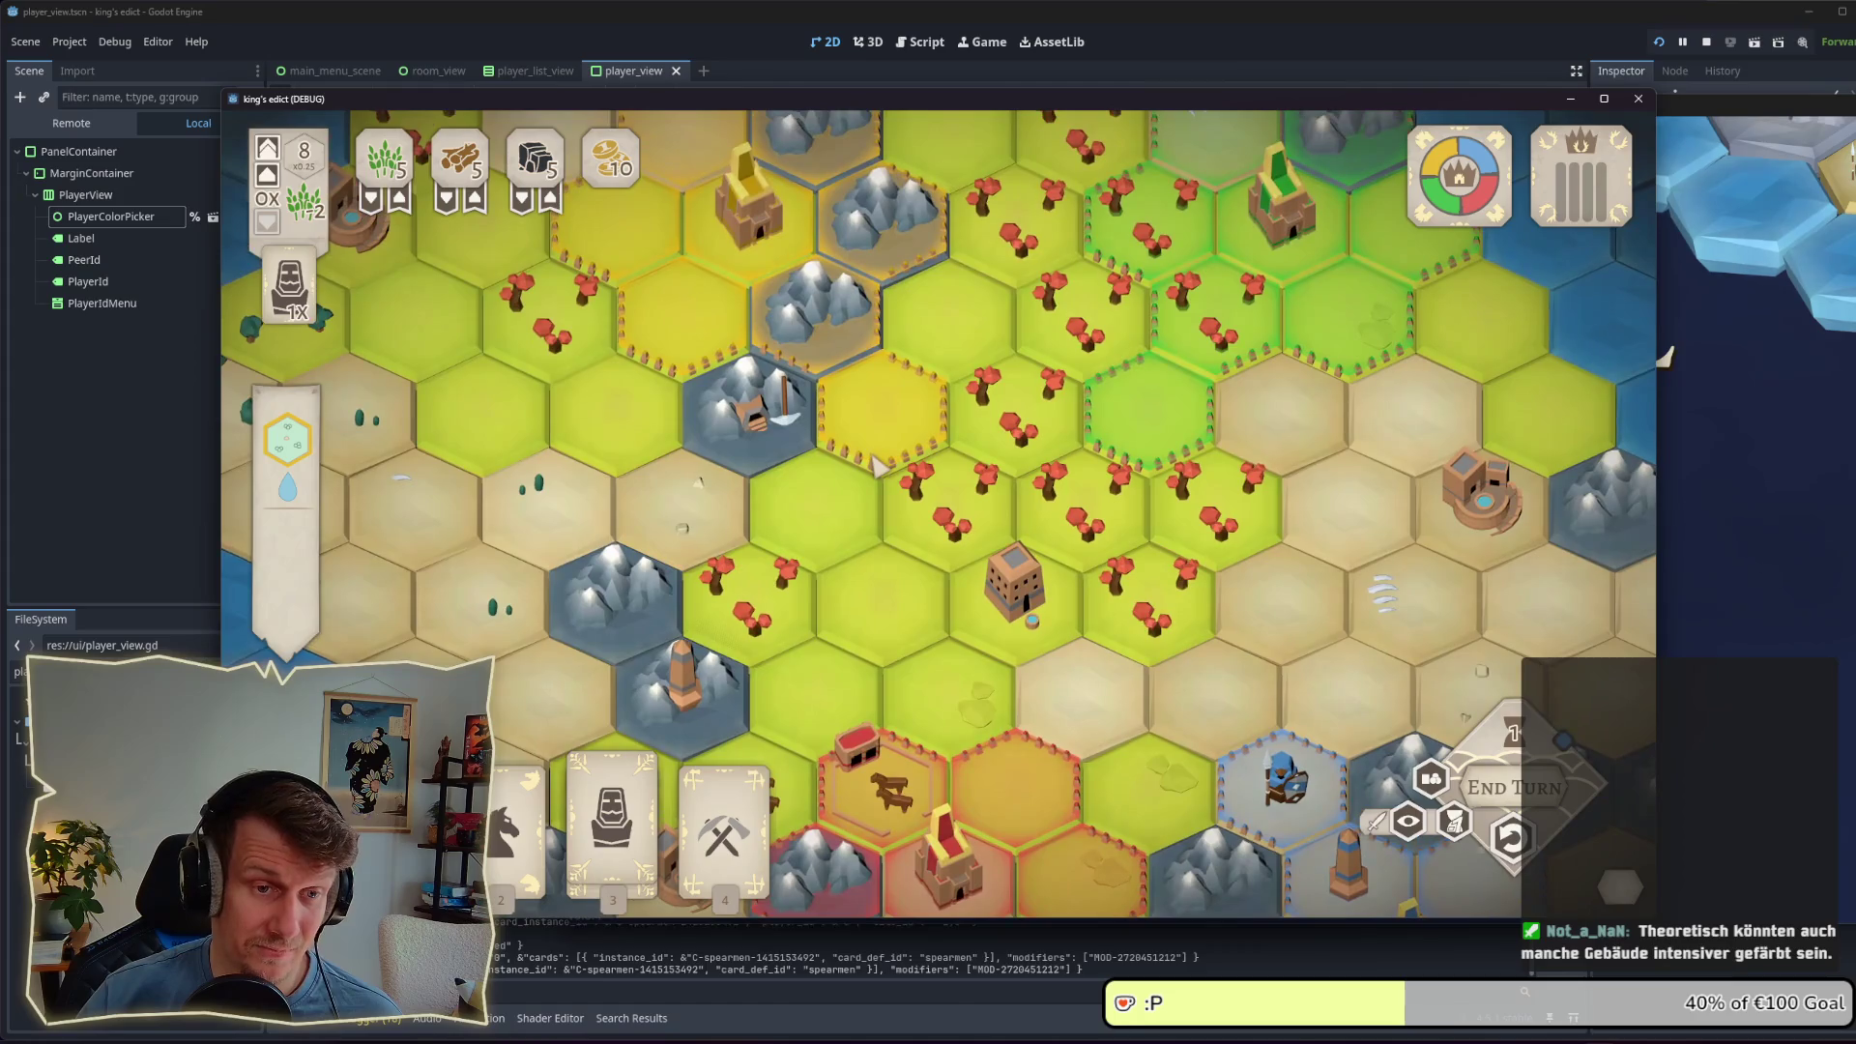
{"action": "scroll", "coordinate": [877, 467], "scroll_direction": "down", "scroll_amount": 2}
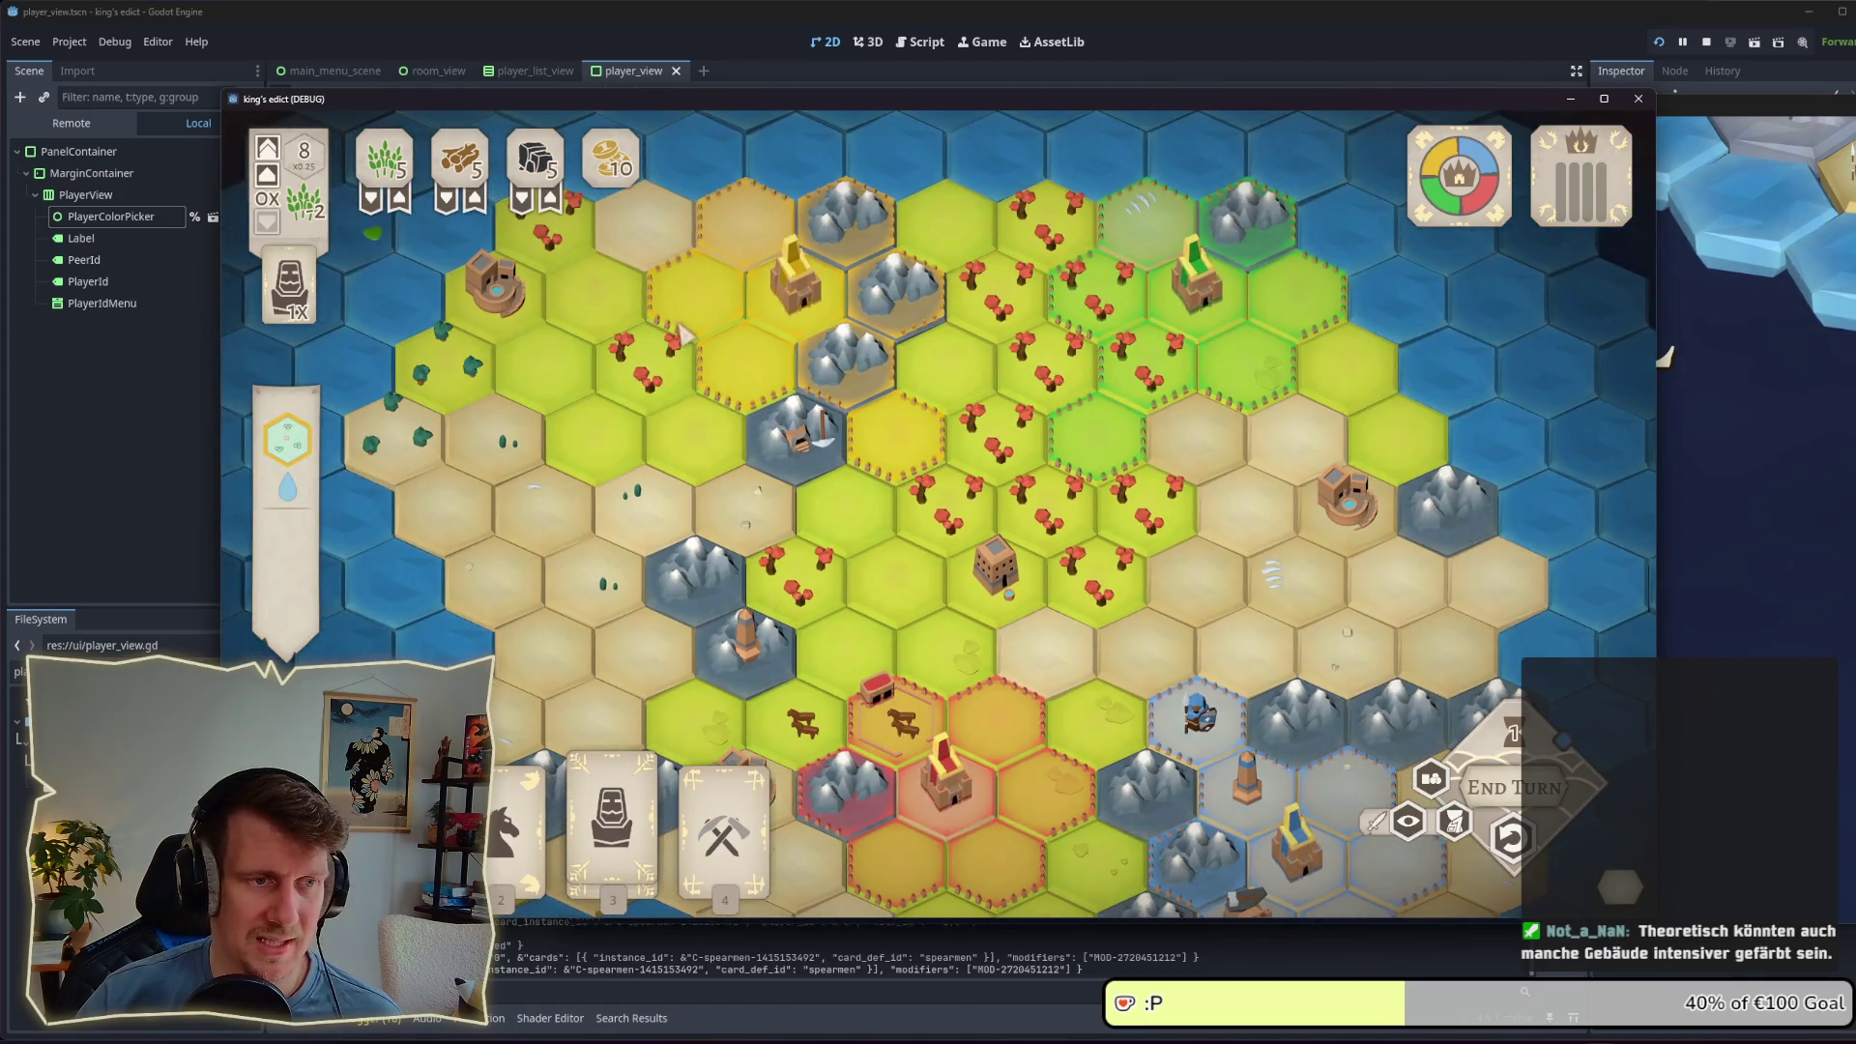
{"action": "key", "text": "Down"}
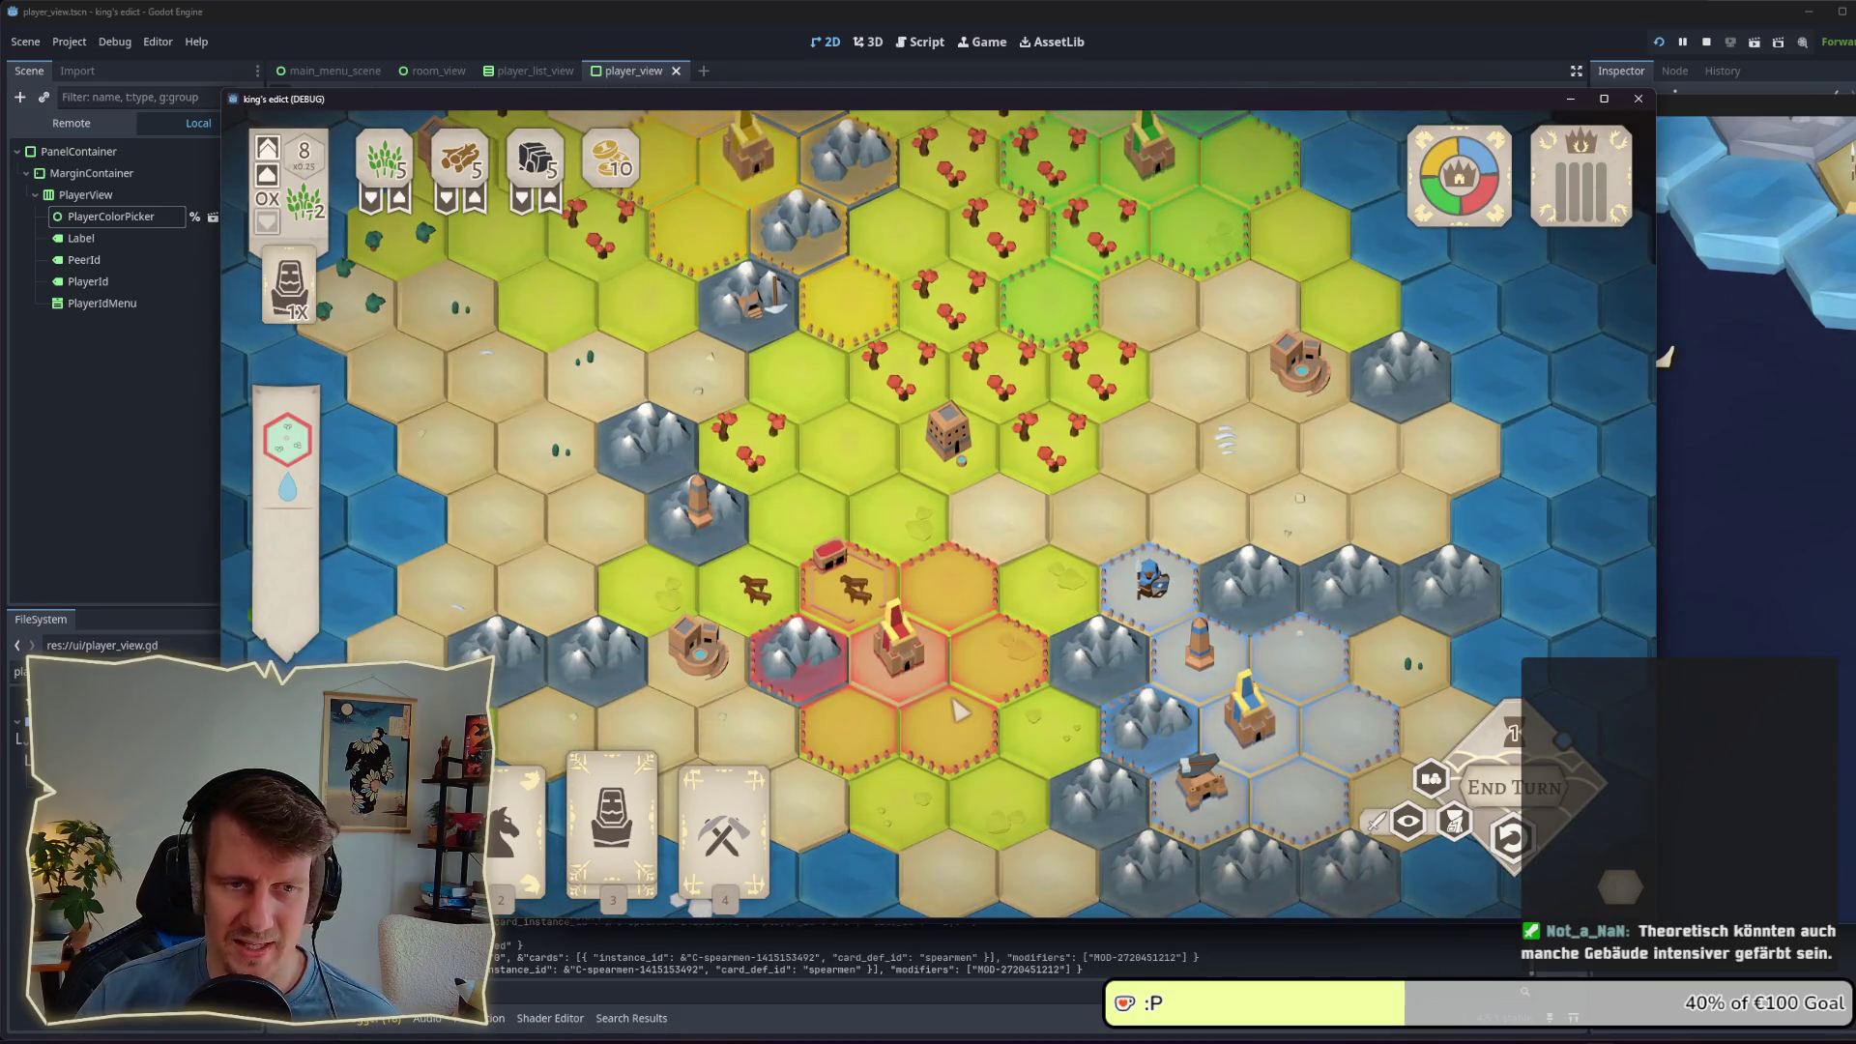
{"action": "key", "text": "Down"}
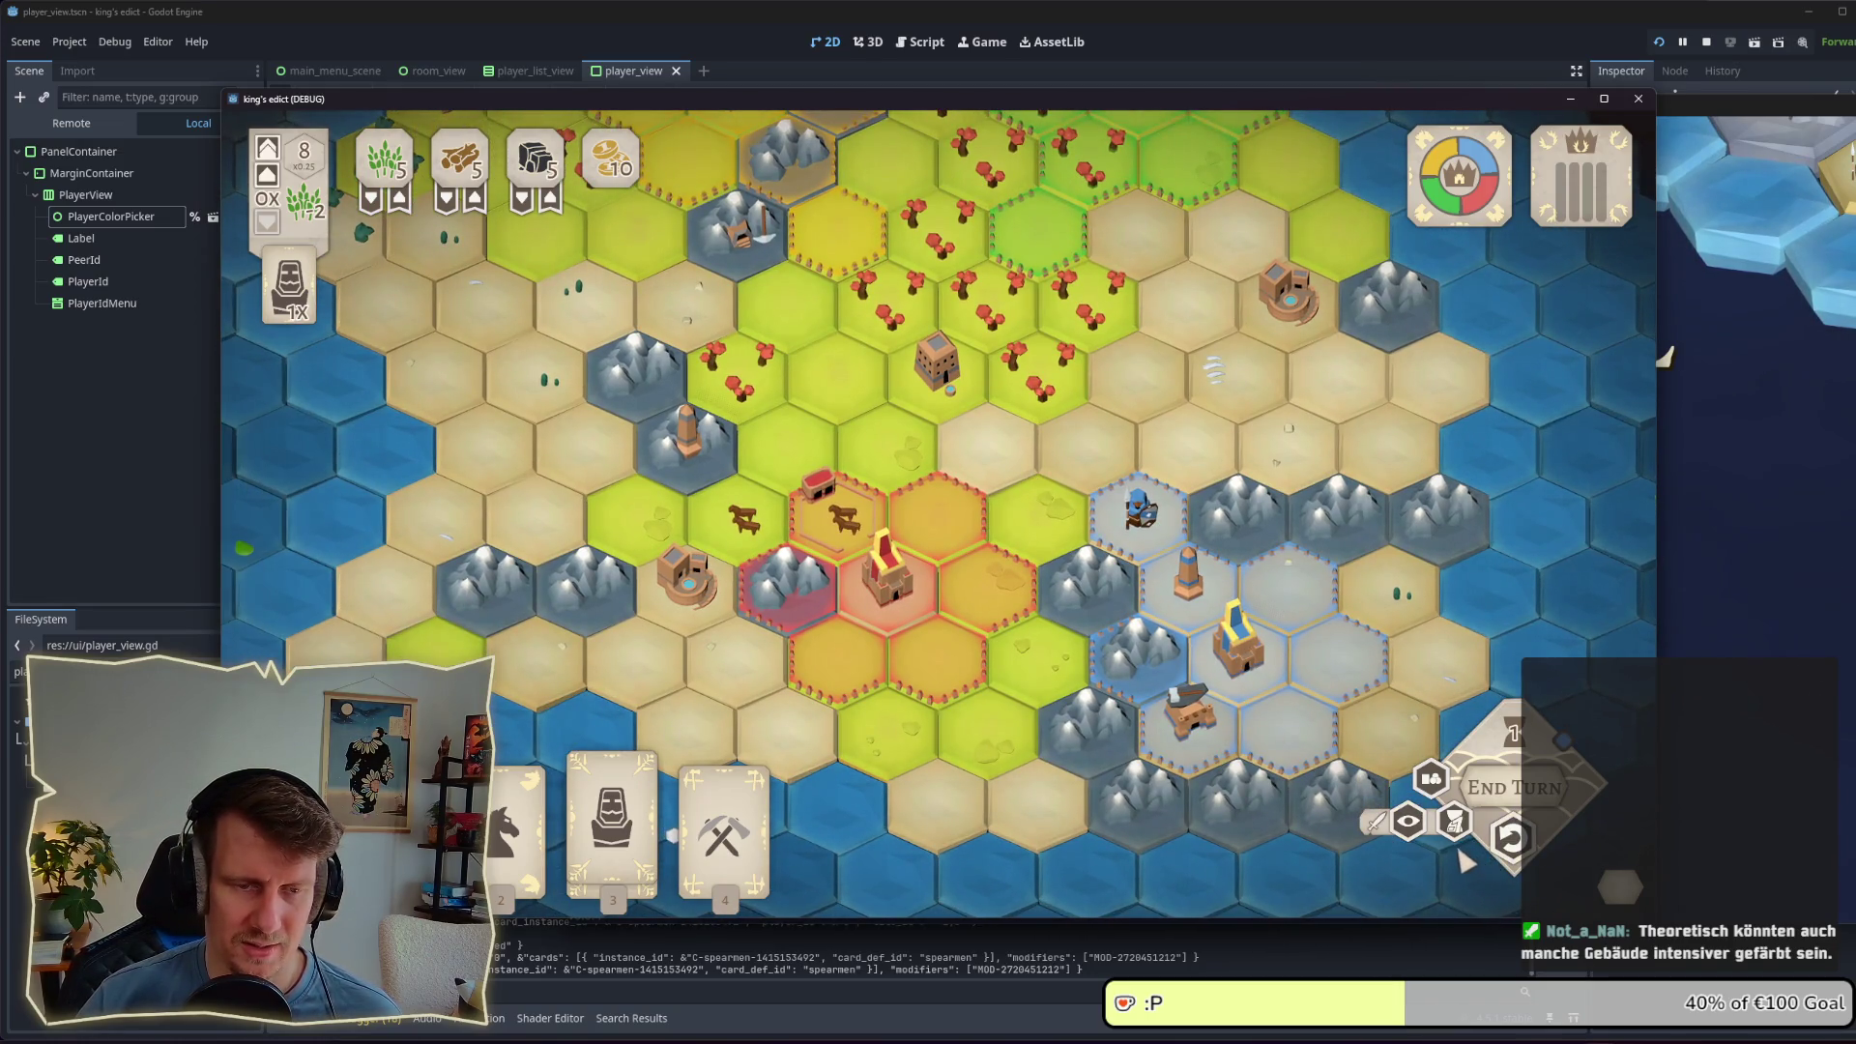
{"action": "left_click_drag", "start_coordinate": [1080, 112], "coordinate": [1061, 84]}
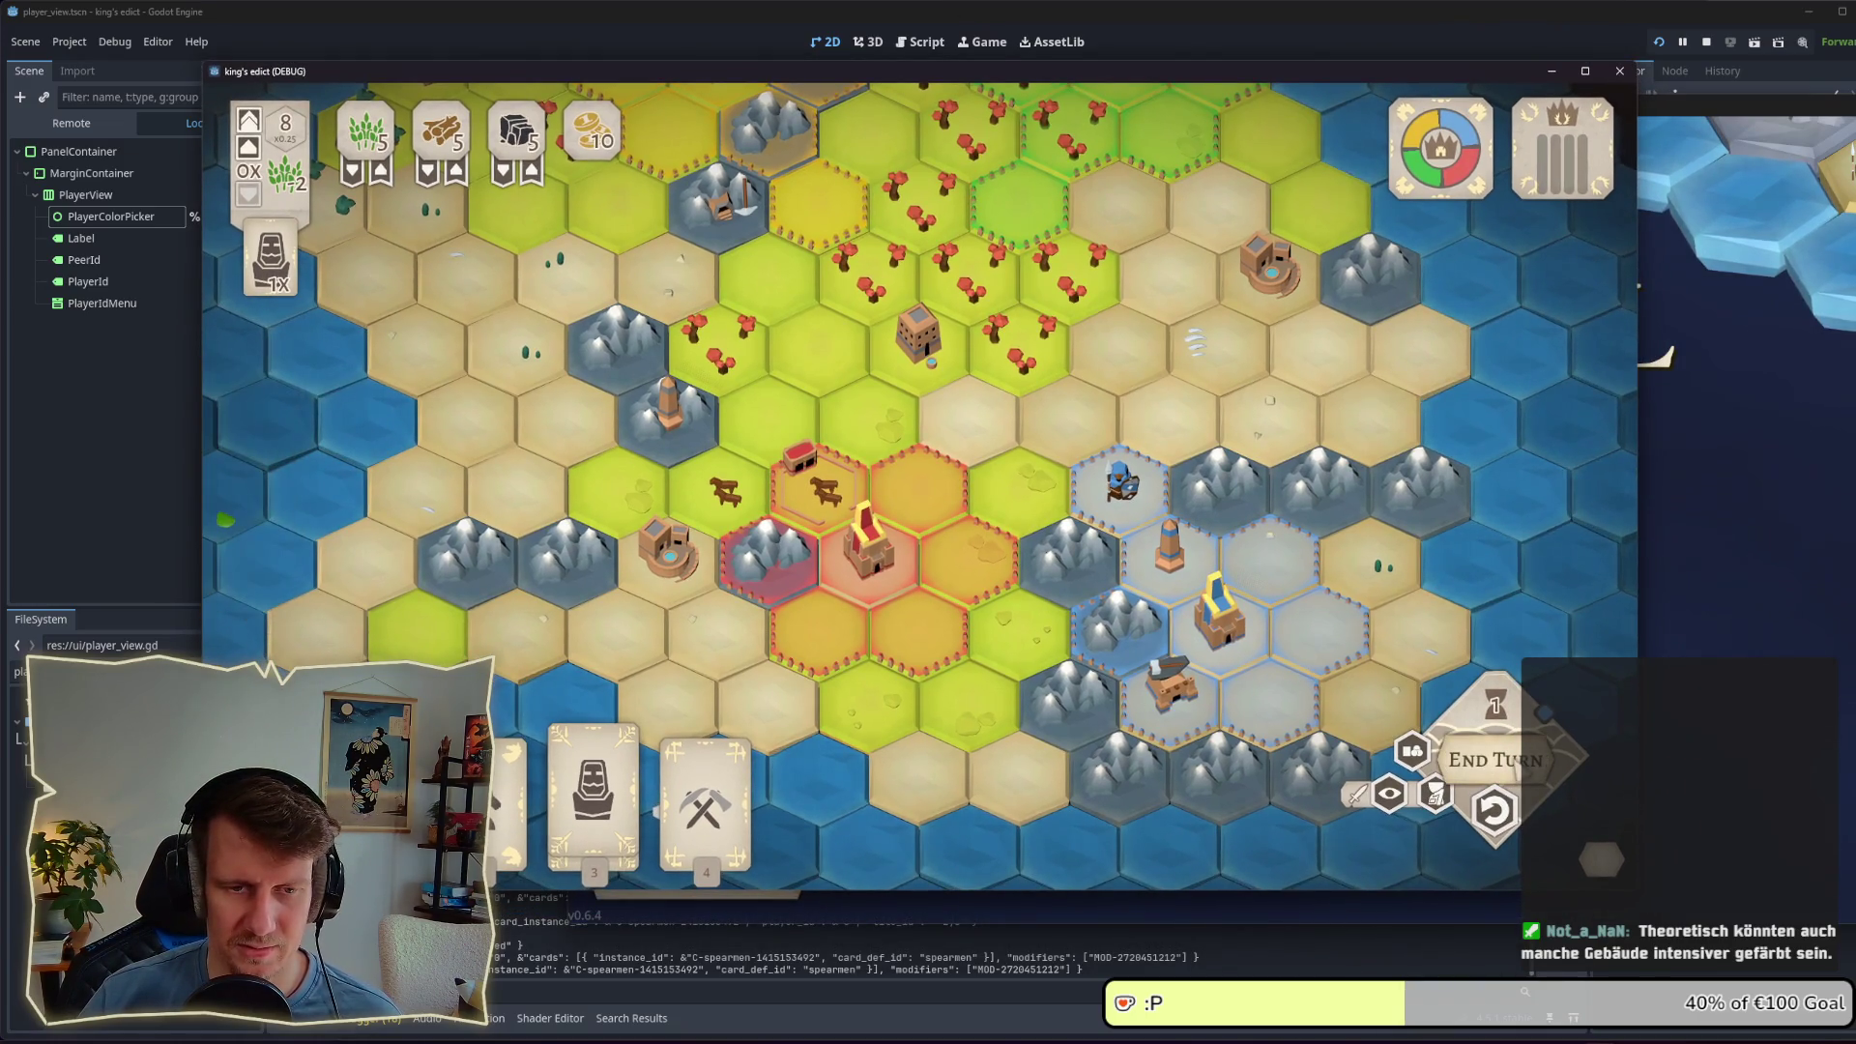
{"action": "left_click", "coordinate": [1496, 760]}
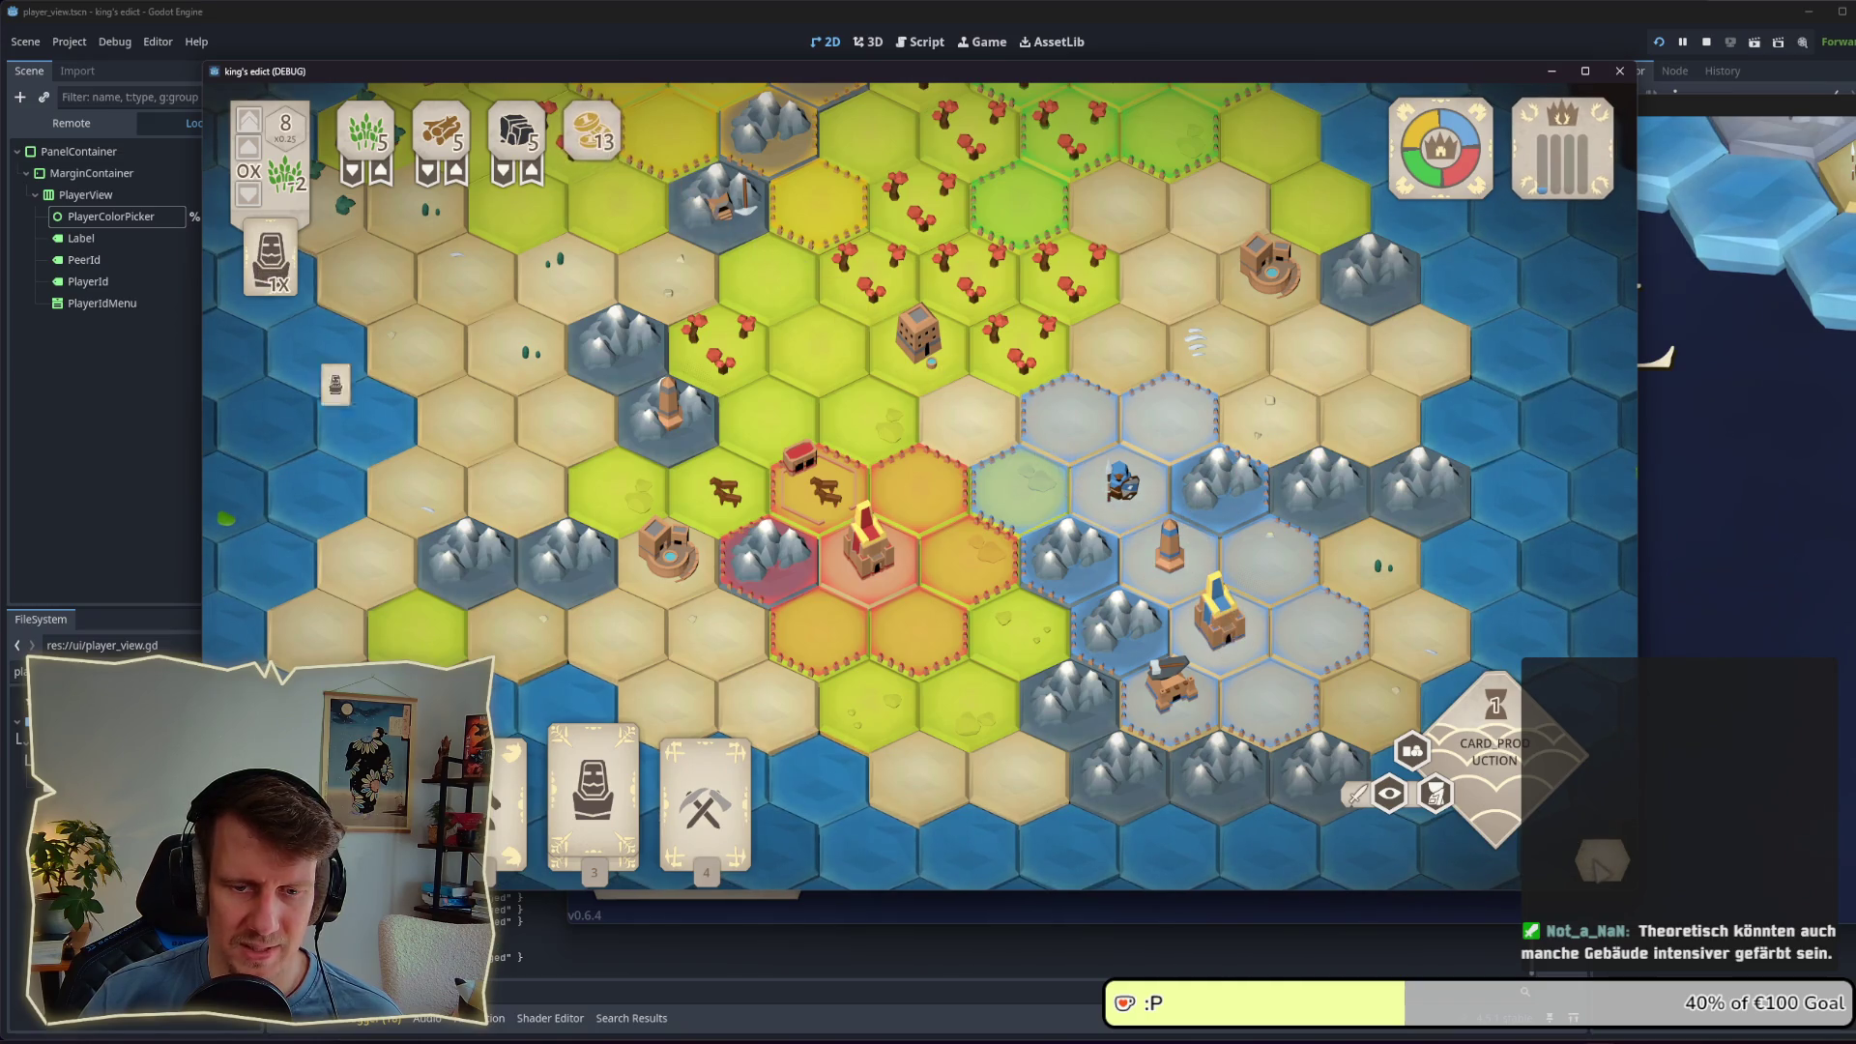
{"action": "key", "text": "Escape"}
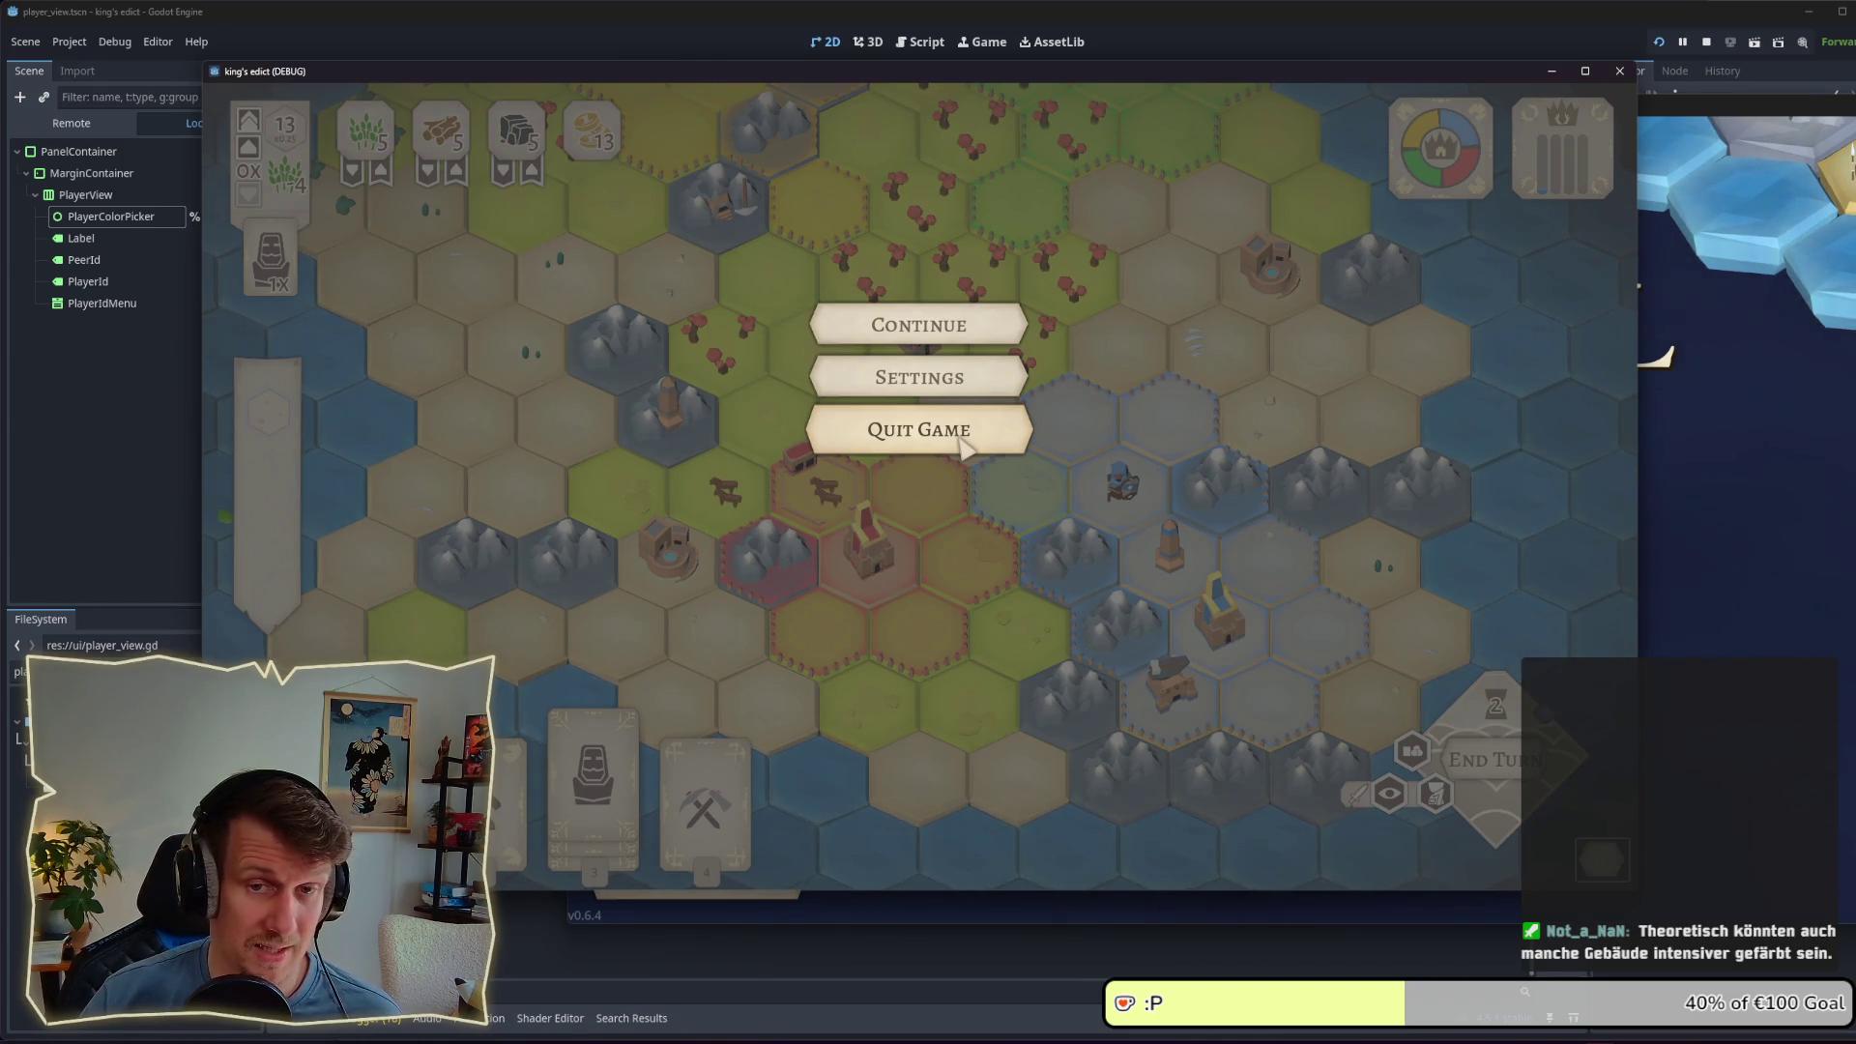
Step: Quit the match and host a new multiplayer room on sacred_mountain.map
{"action": "left_click", "coordinate": [964, 431]}
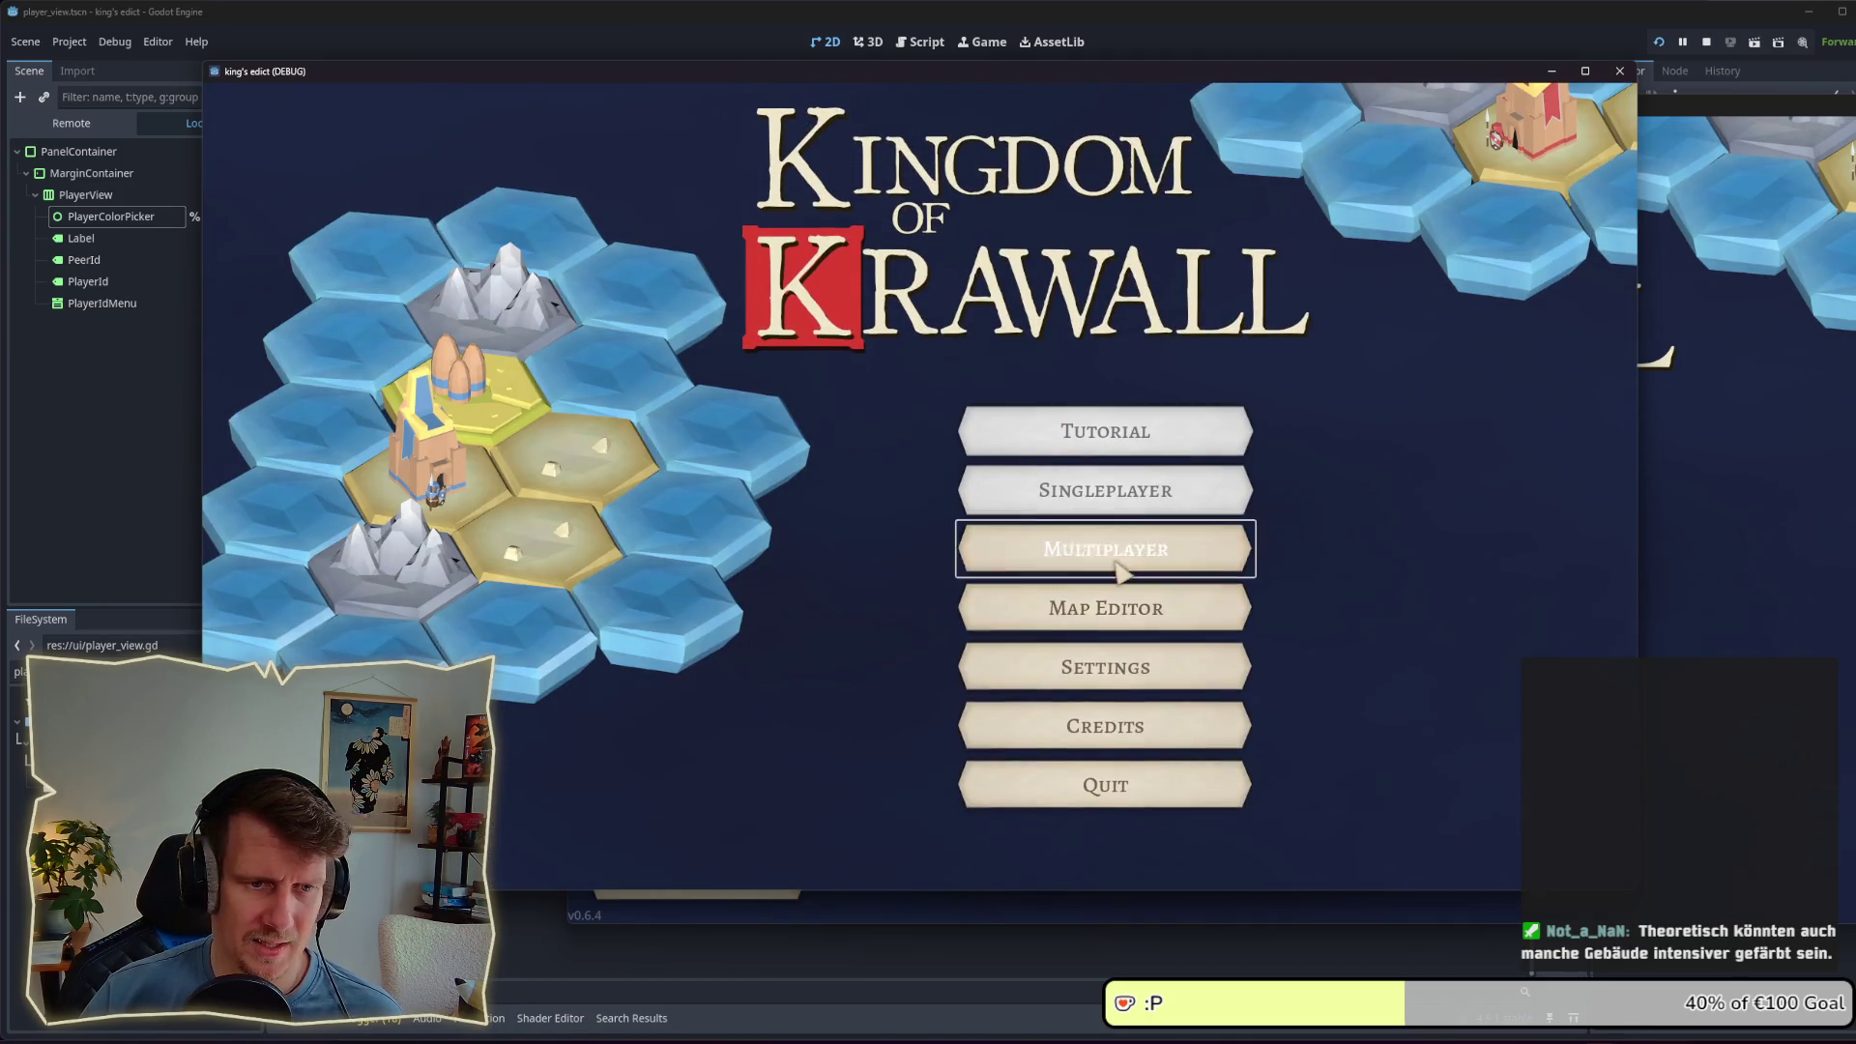
{"action": "left_click", "coordinate": [1497, 841]}
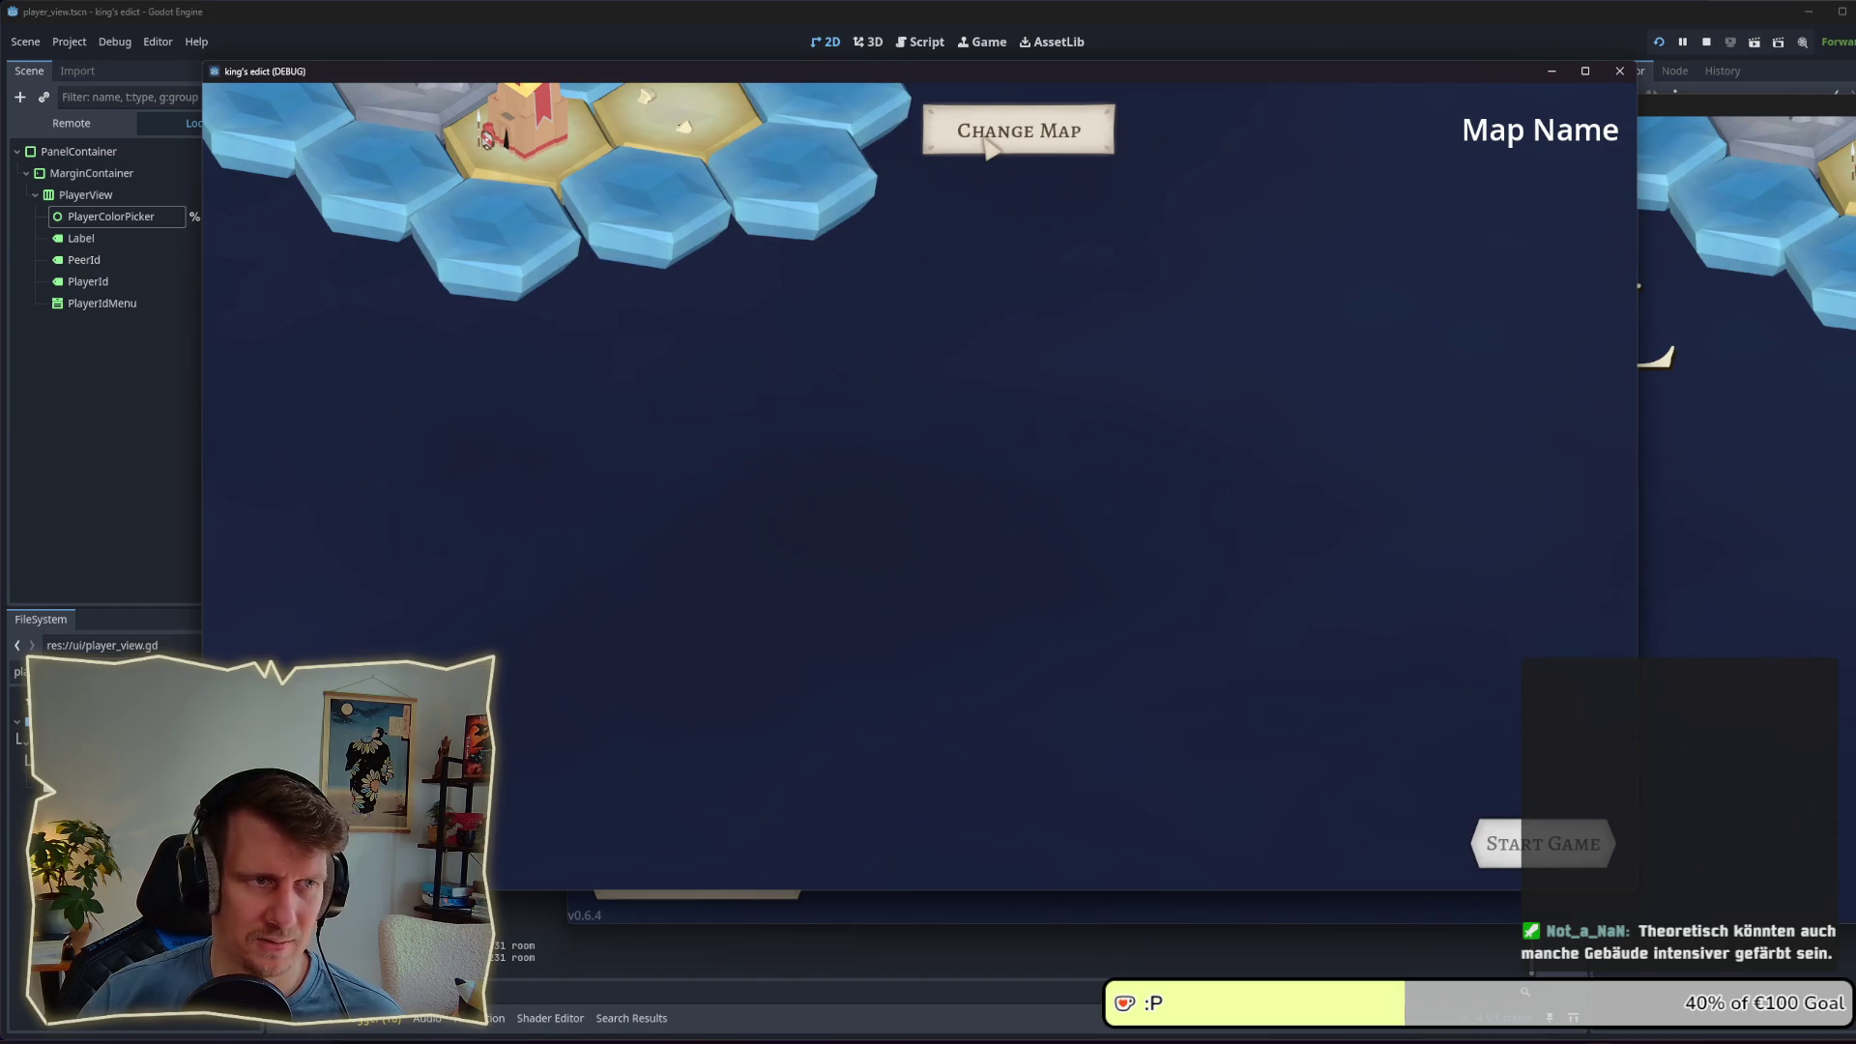
{"action": "left_click", "coordinate": [988, 141]}
{"action": "left_click", "coordinate": [991, 248]}
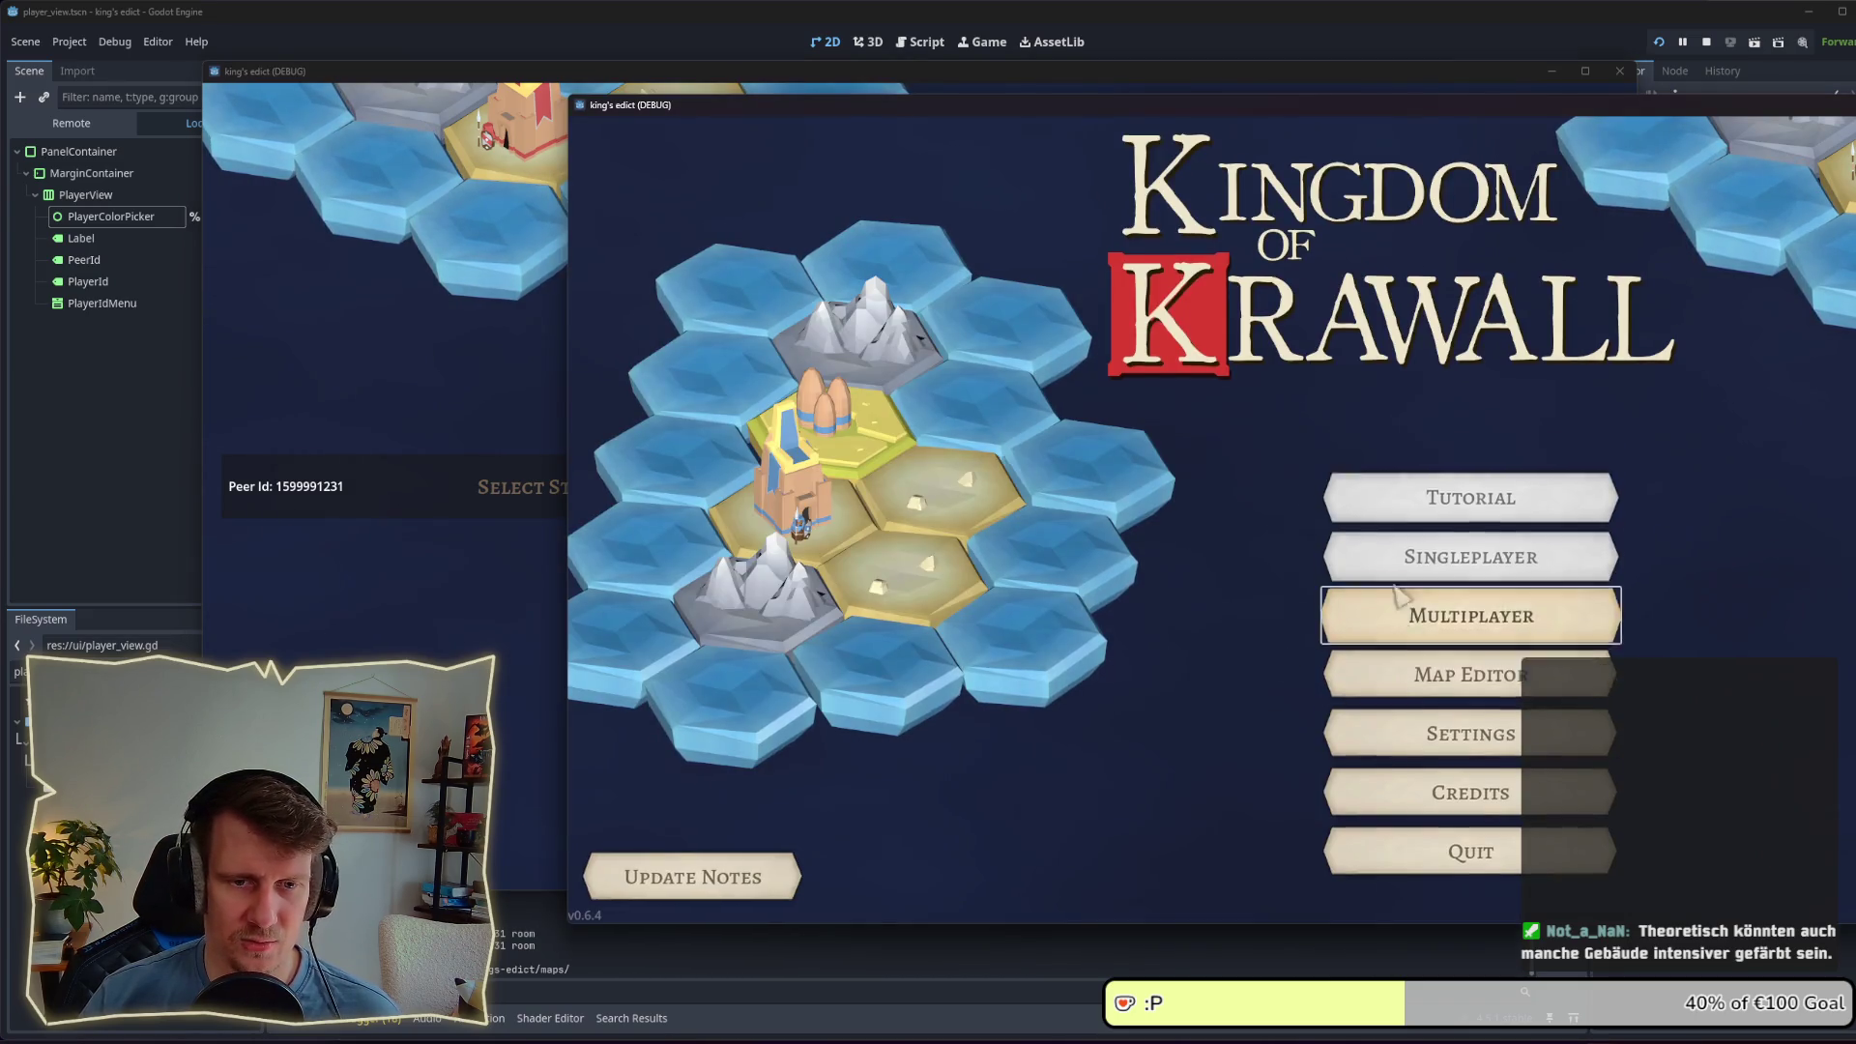
Step: Join the open sacred_mountain.map room from the second game window
{"action": "left_click", "coordinate": [1460, 610]}
{"action": "left_click", "coordinate": [1670, 236]}
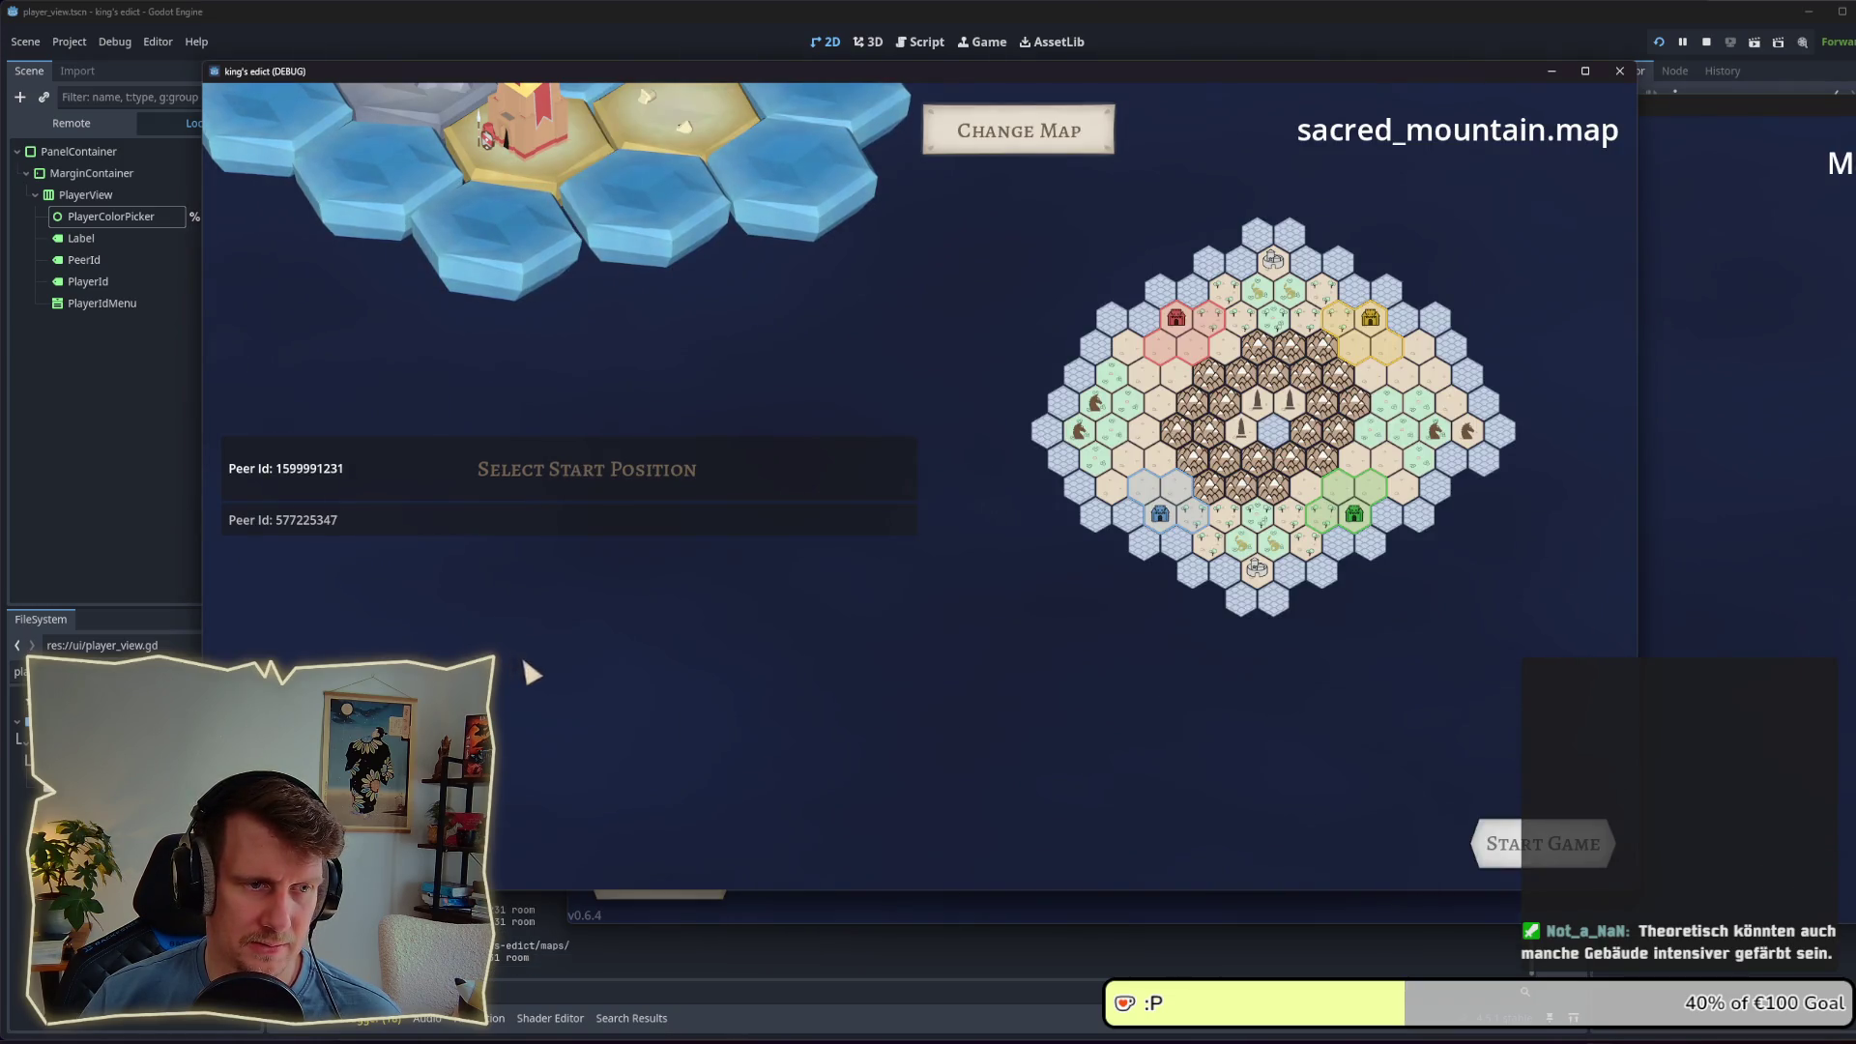
{"action": "left_click", "coordinate": [1646, 599]}
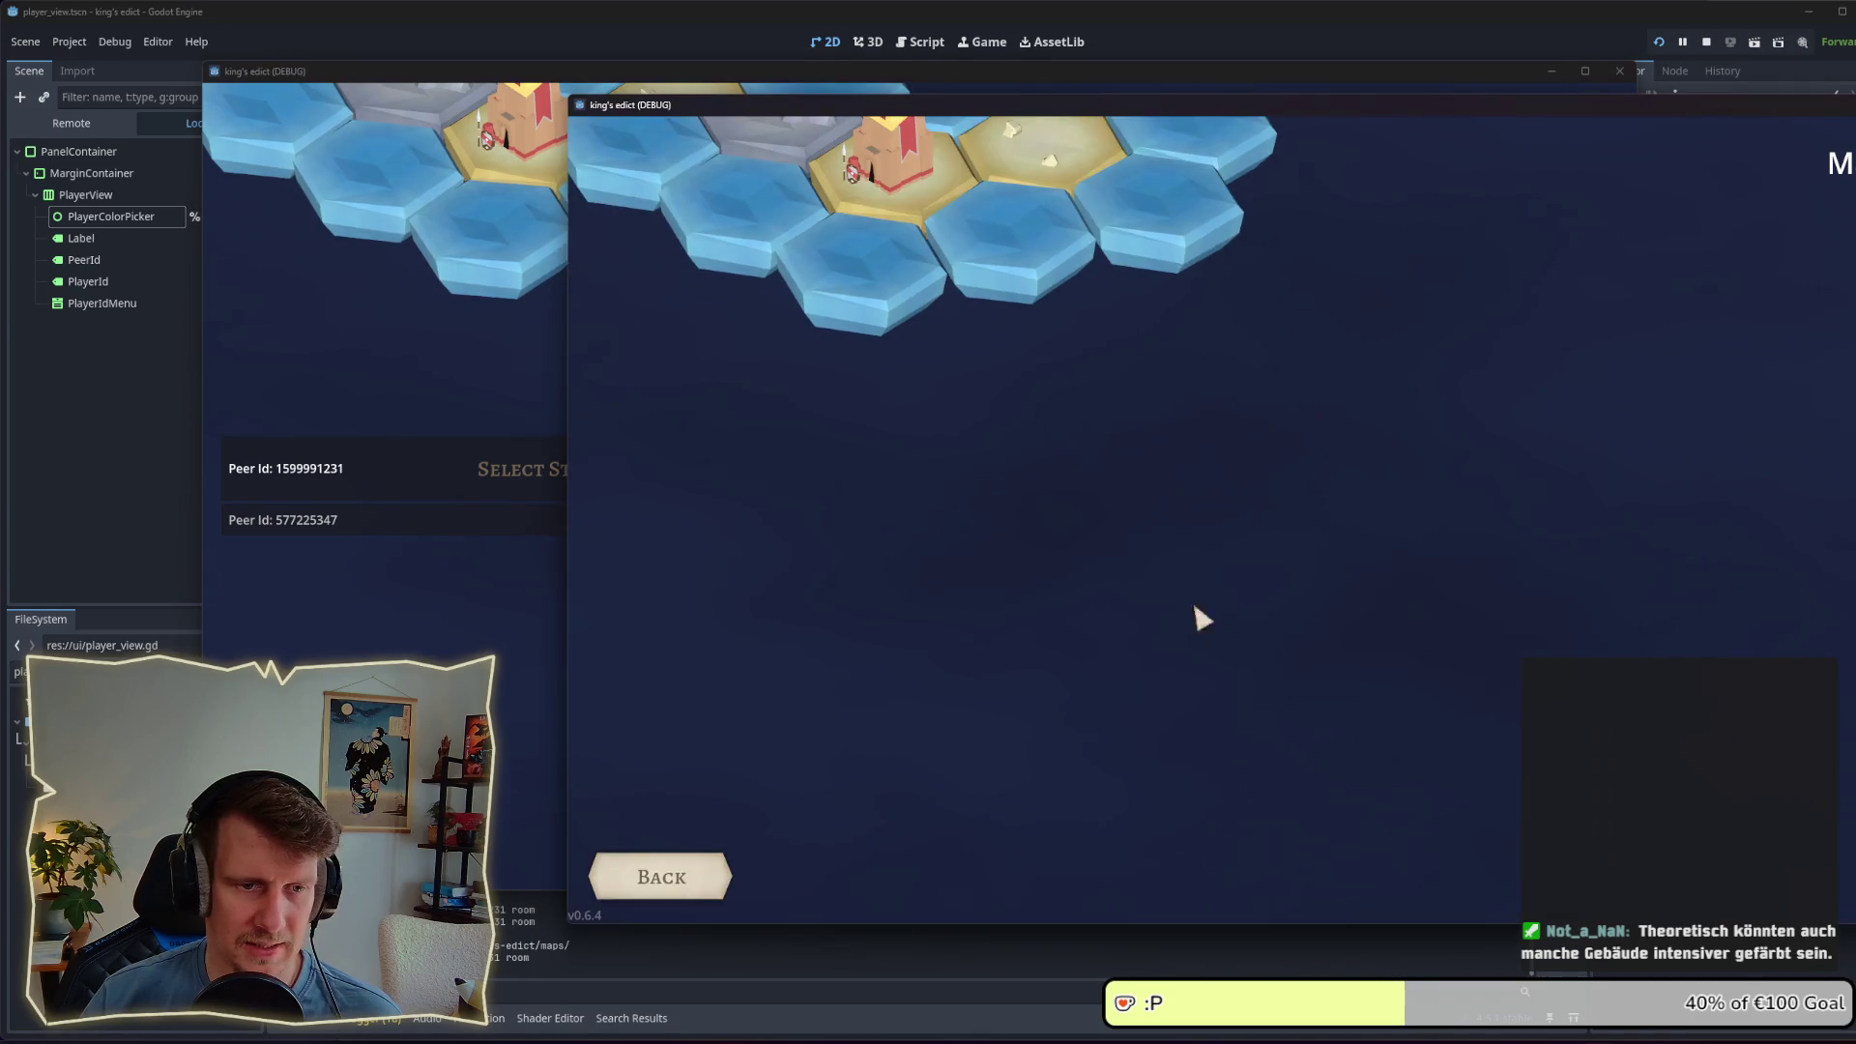
Step: Assign start position 0 to the first player and 1 to the second player
{"action": "left_click", "coordinate": [541, 472]}
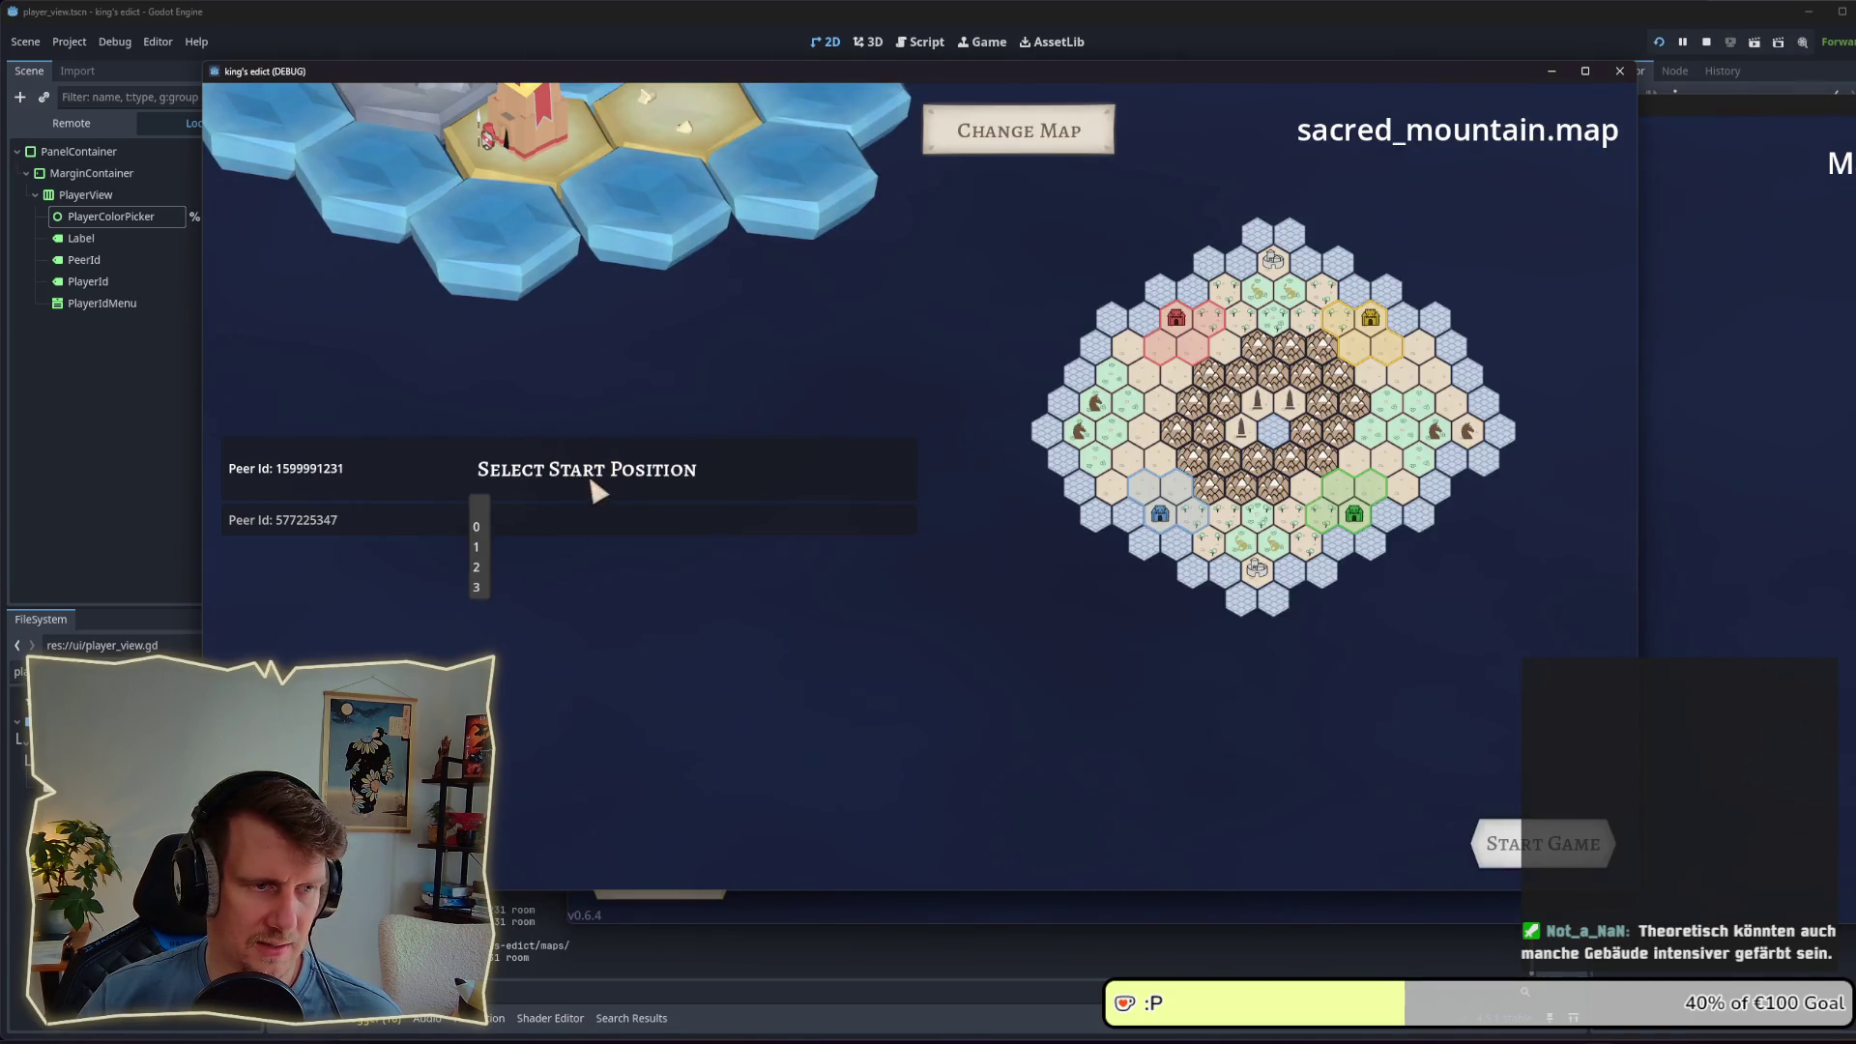
{"action": "left_click", "coordinate": [476, 527]}
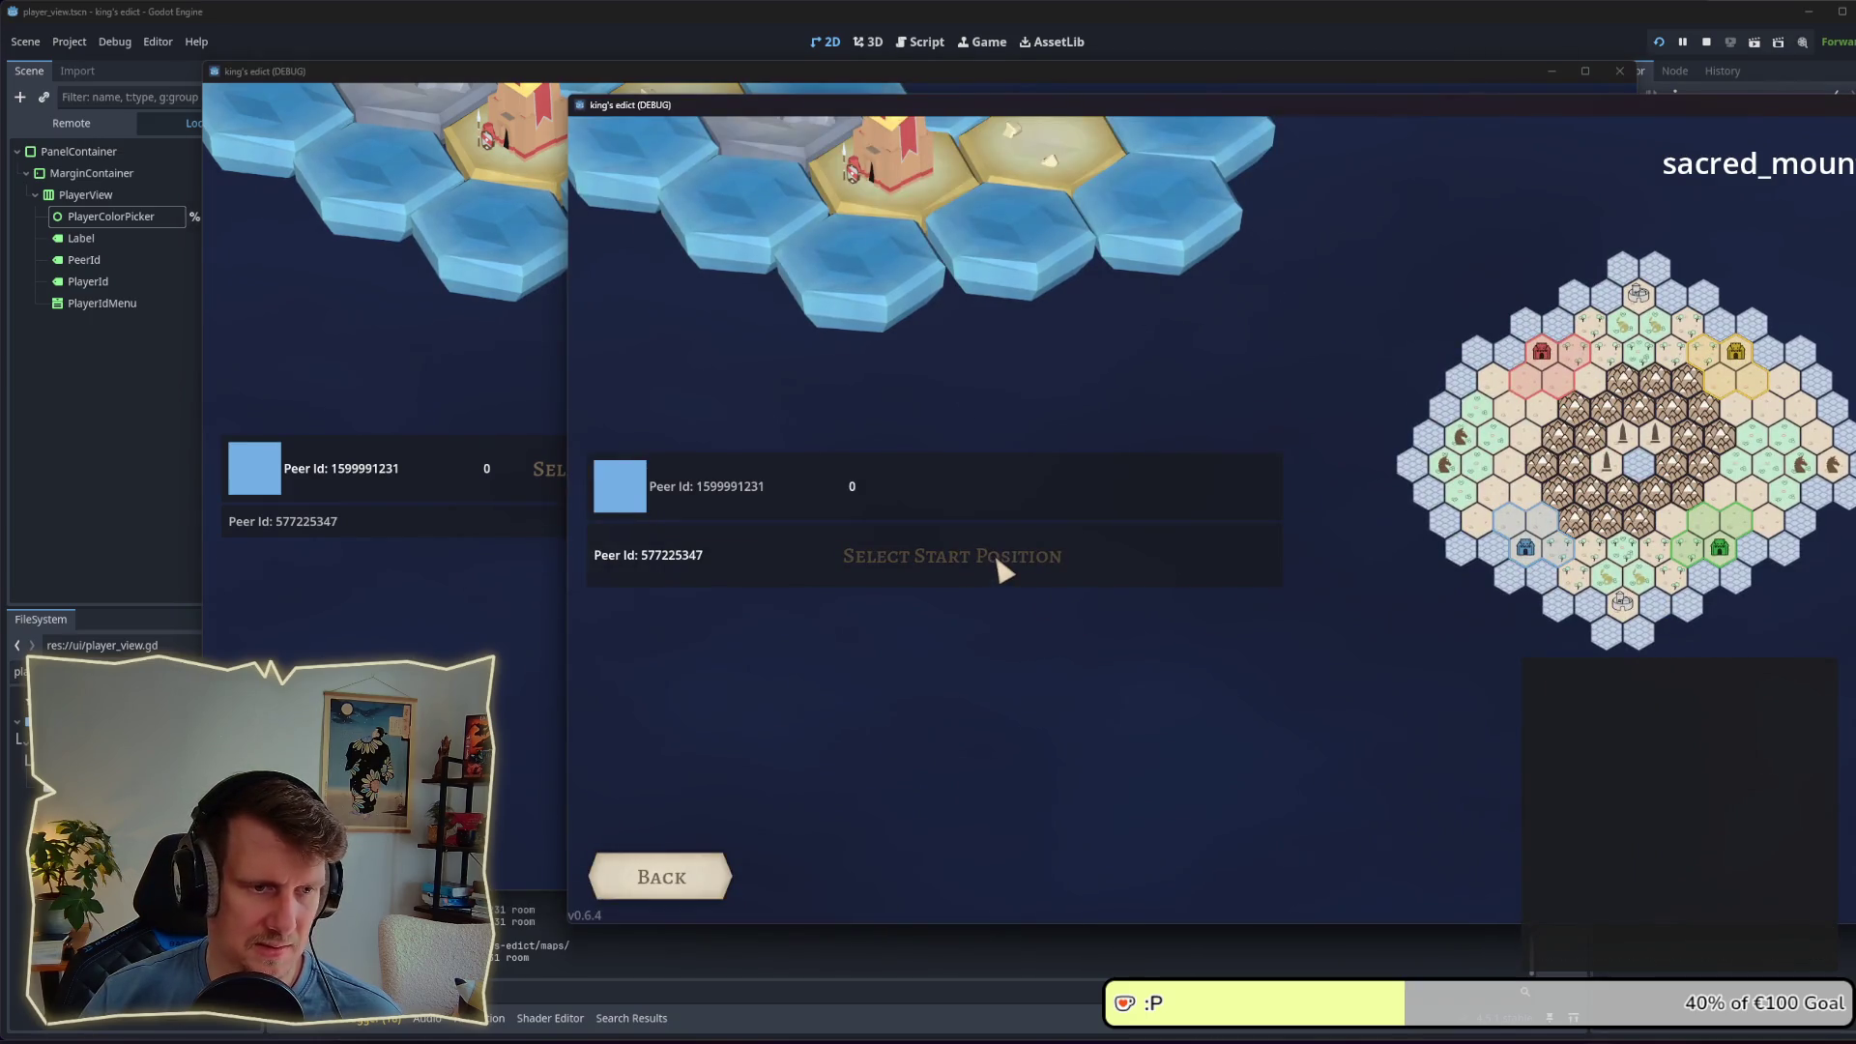
{"action": "left_click", "coordinate": [1002, 569]}
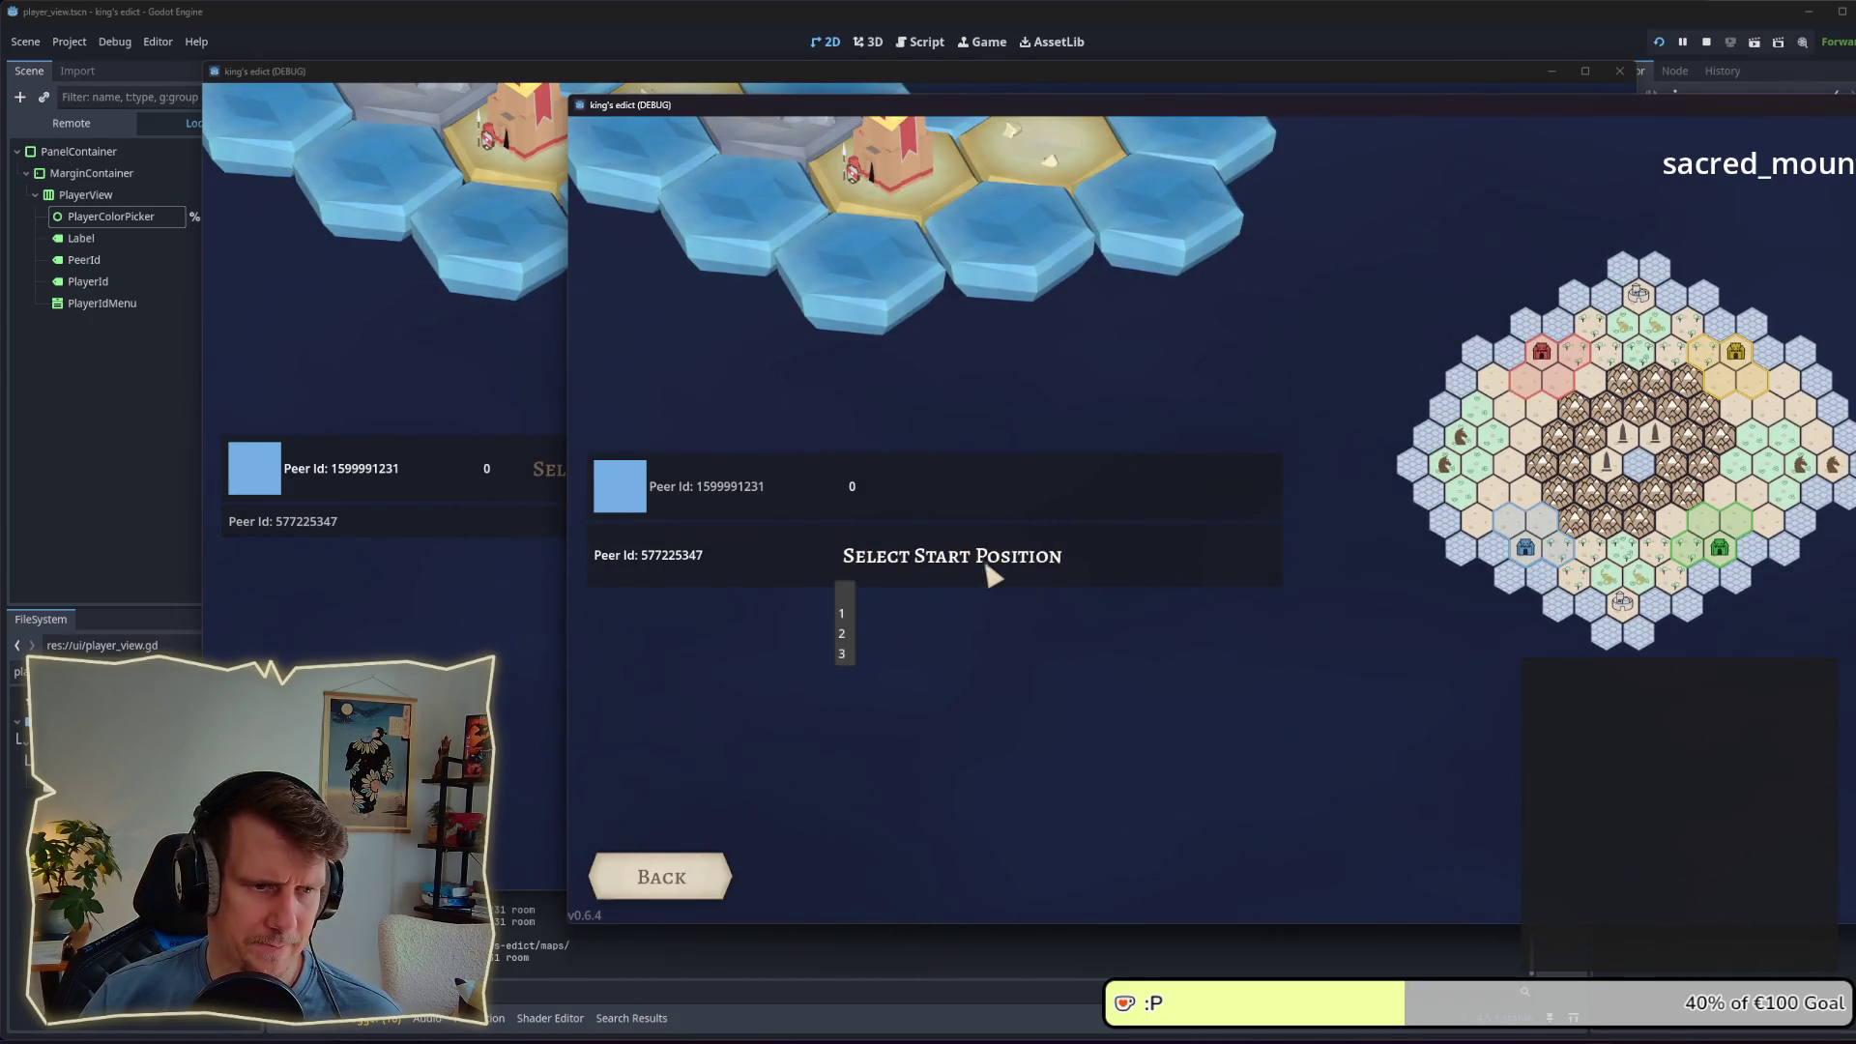
{"action": "left_click", "coordinate": [851, 615]}
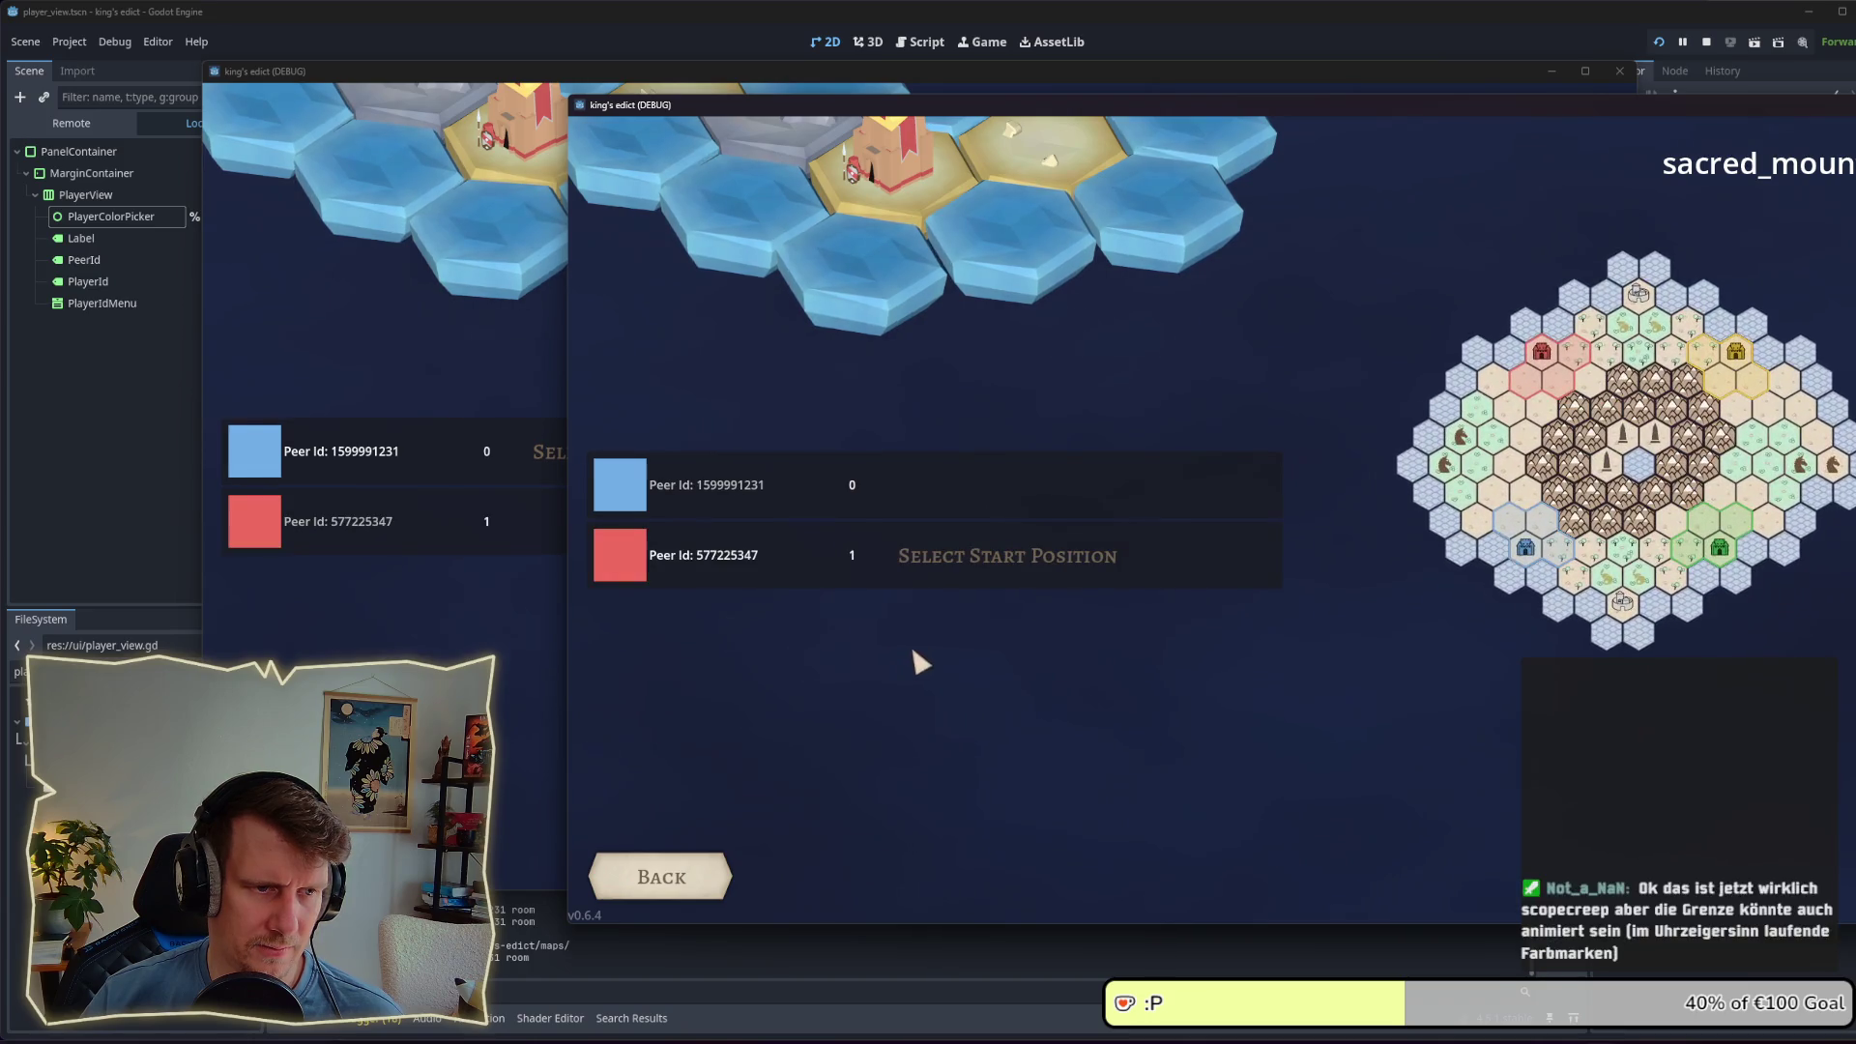
{"action": "left_click", "coordinate": [537, 660]}
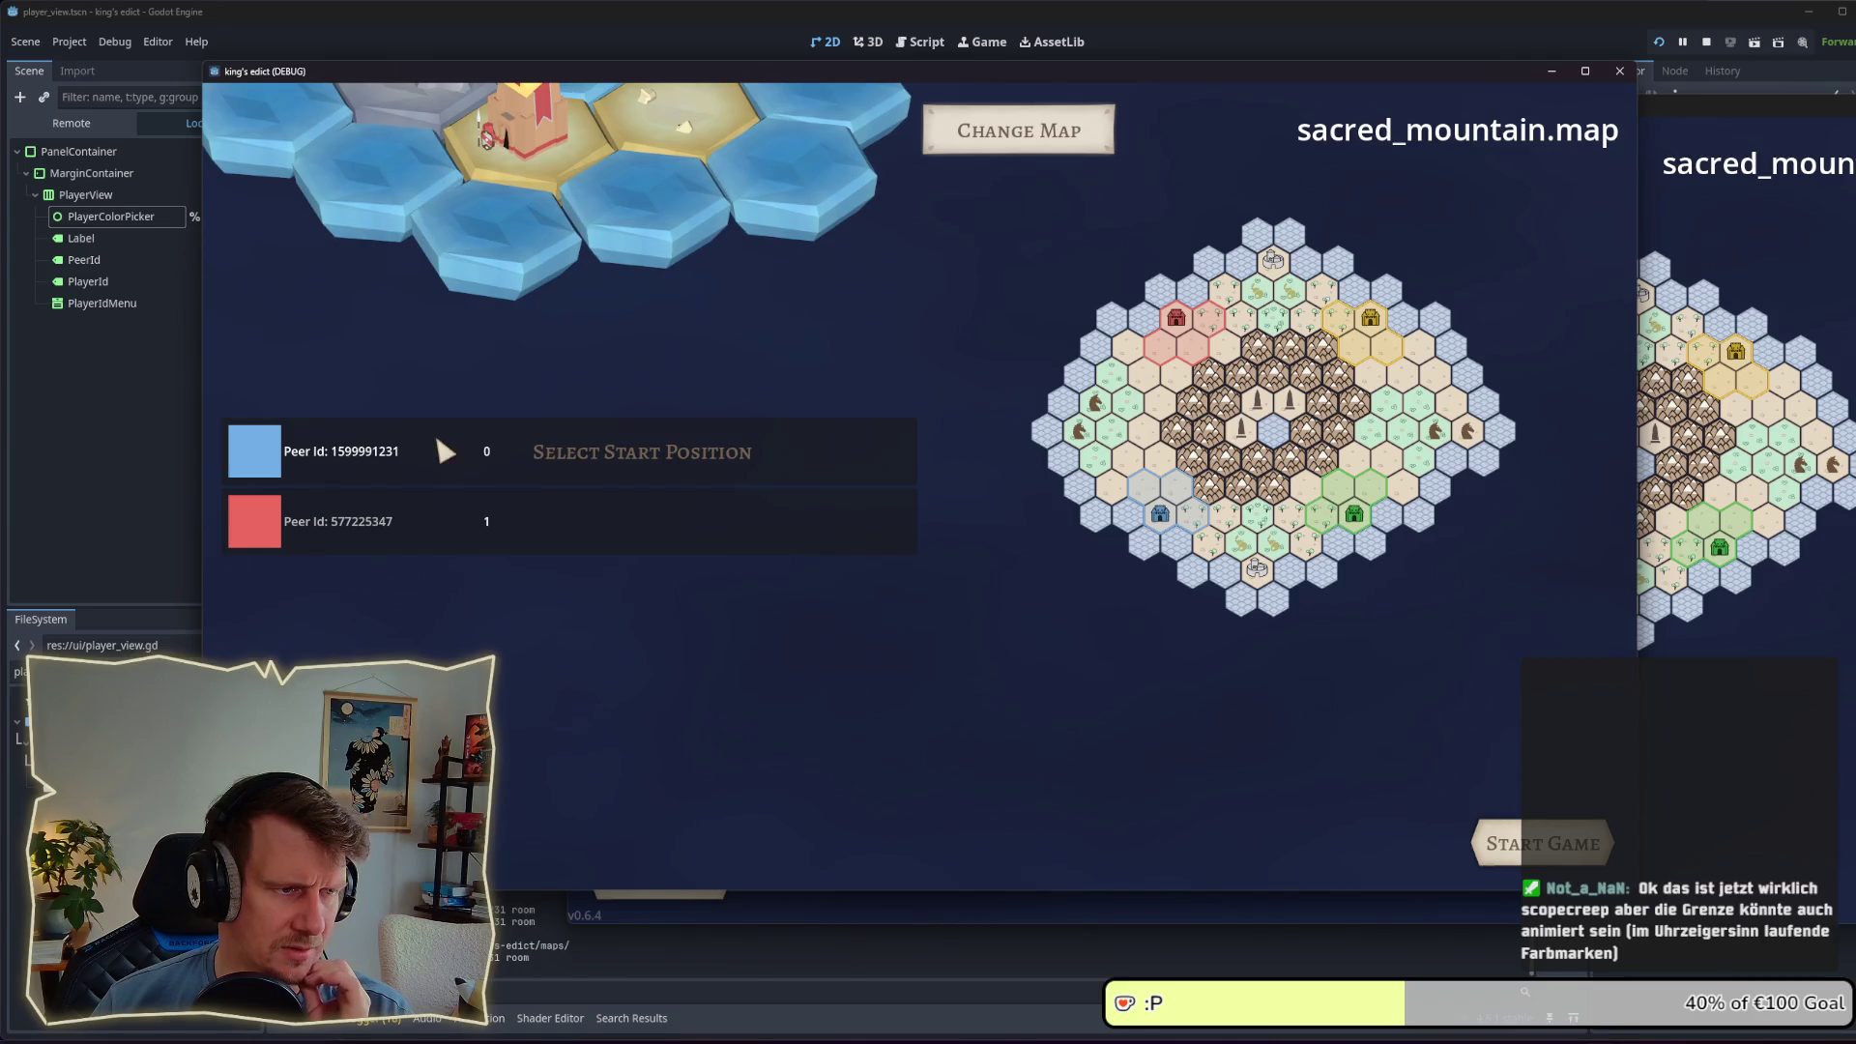
{"action": "key", "text": "alt+Tab"}
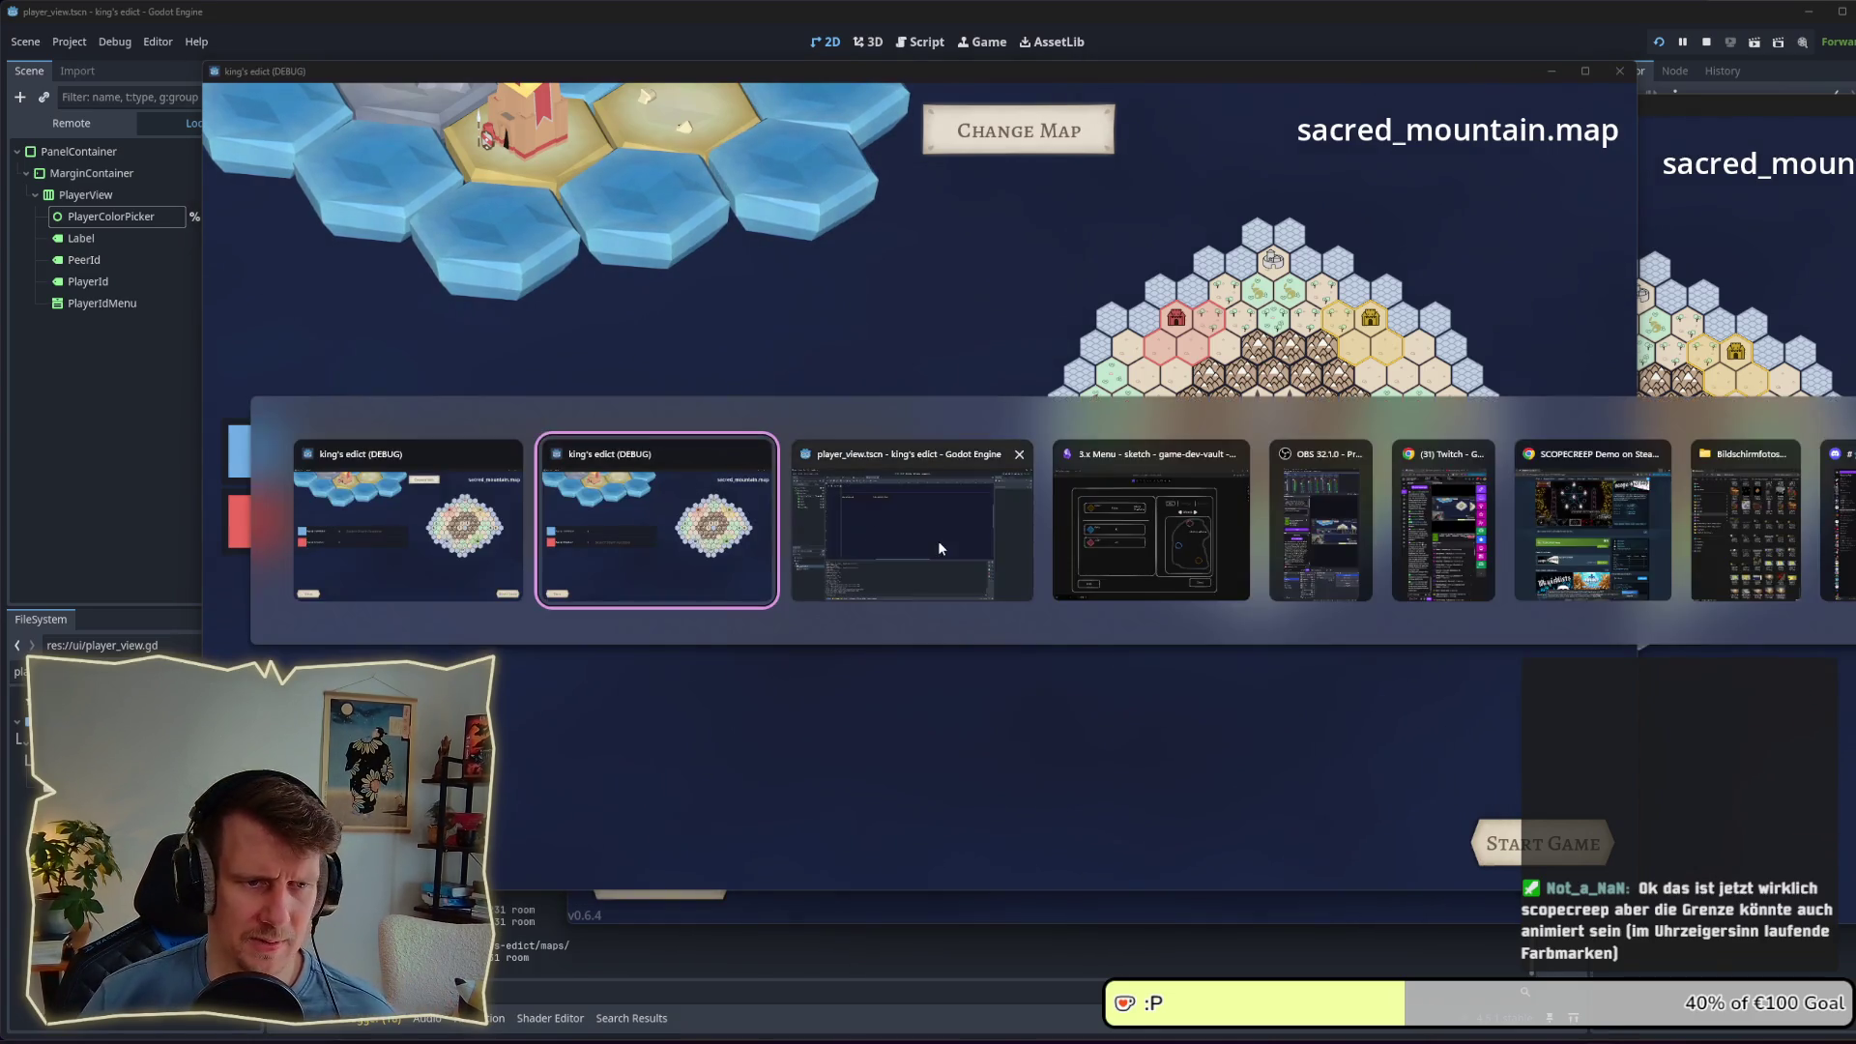
Step: In the menu sketch, shift the Player and AI labels left and bring them to the front
{"action": "left_click", "coordinate": [1145, 547]}
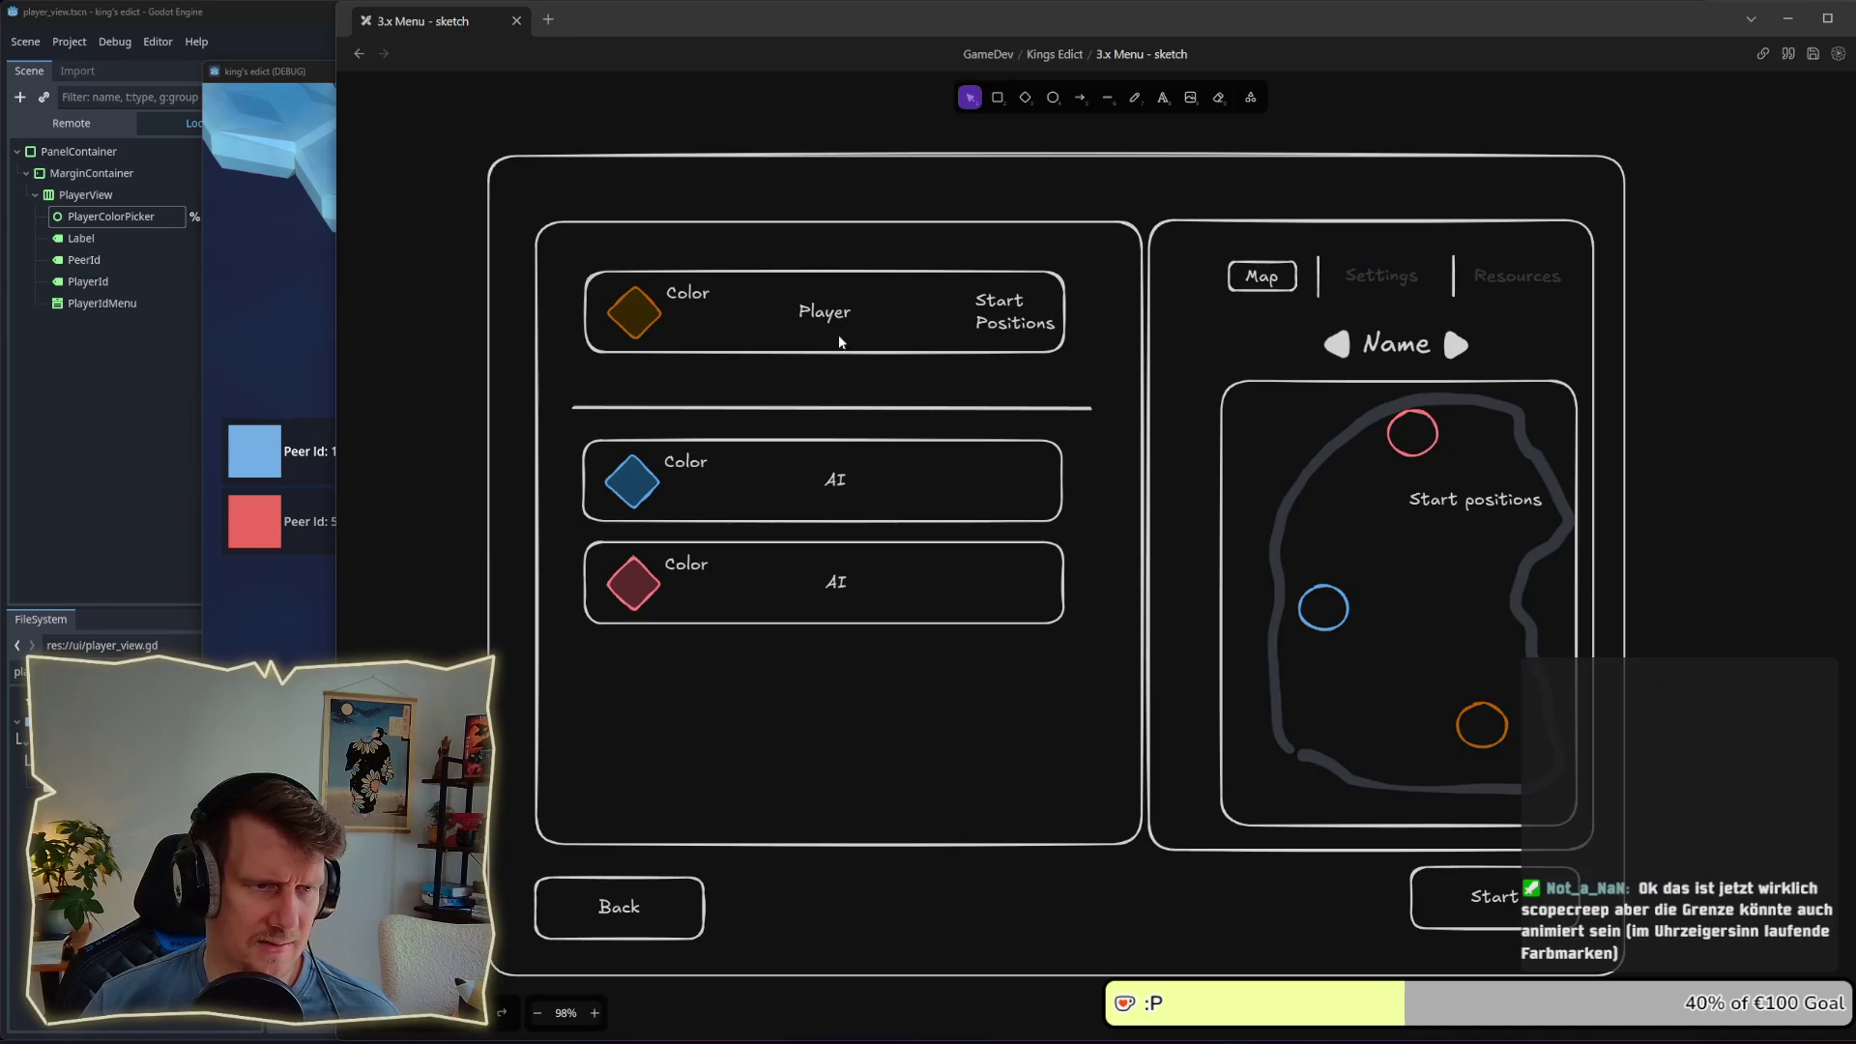
{"action": "left_click_drag", "start_coordinate": [825, 319], "coordinate": [770, 315]}
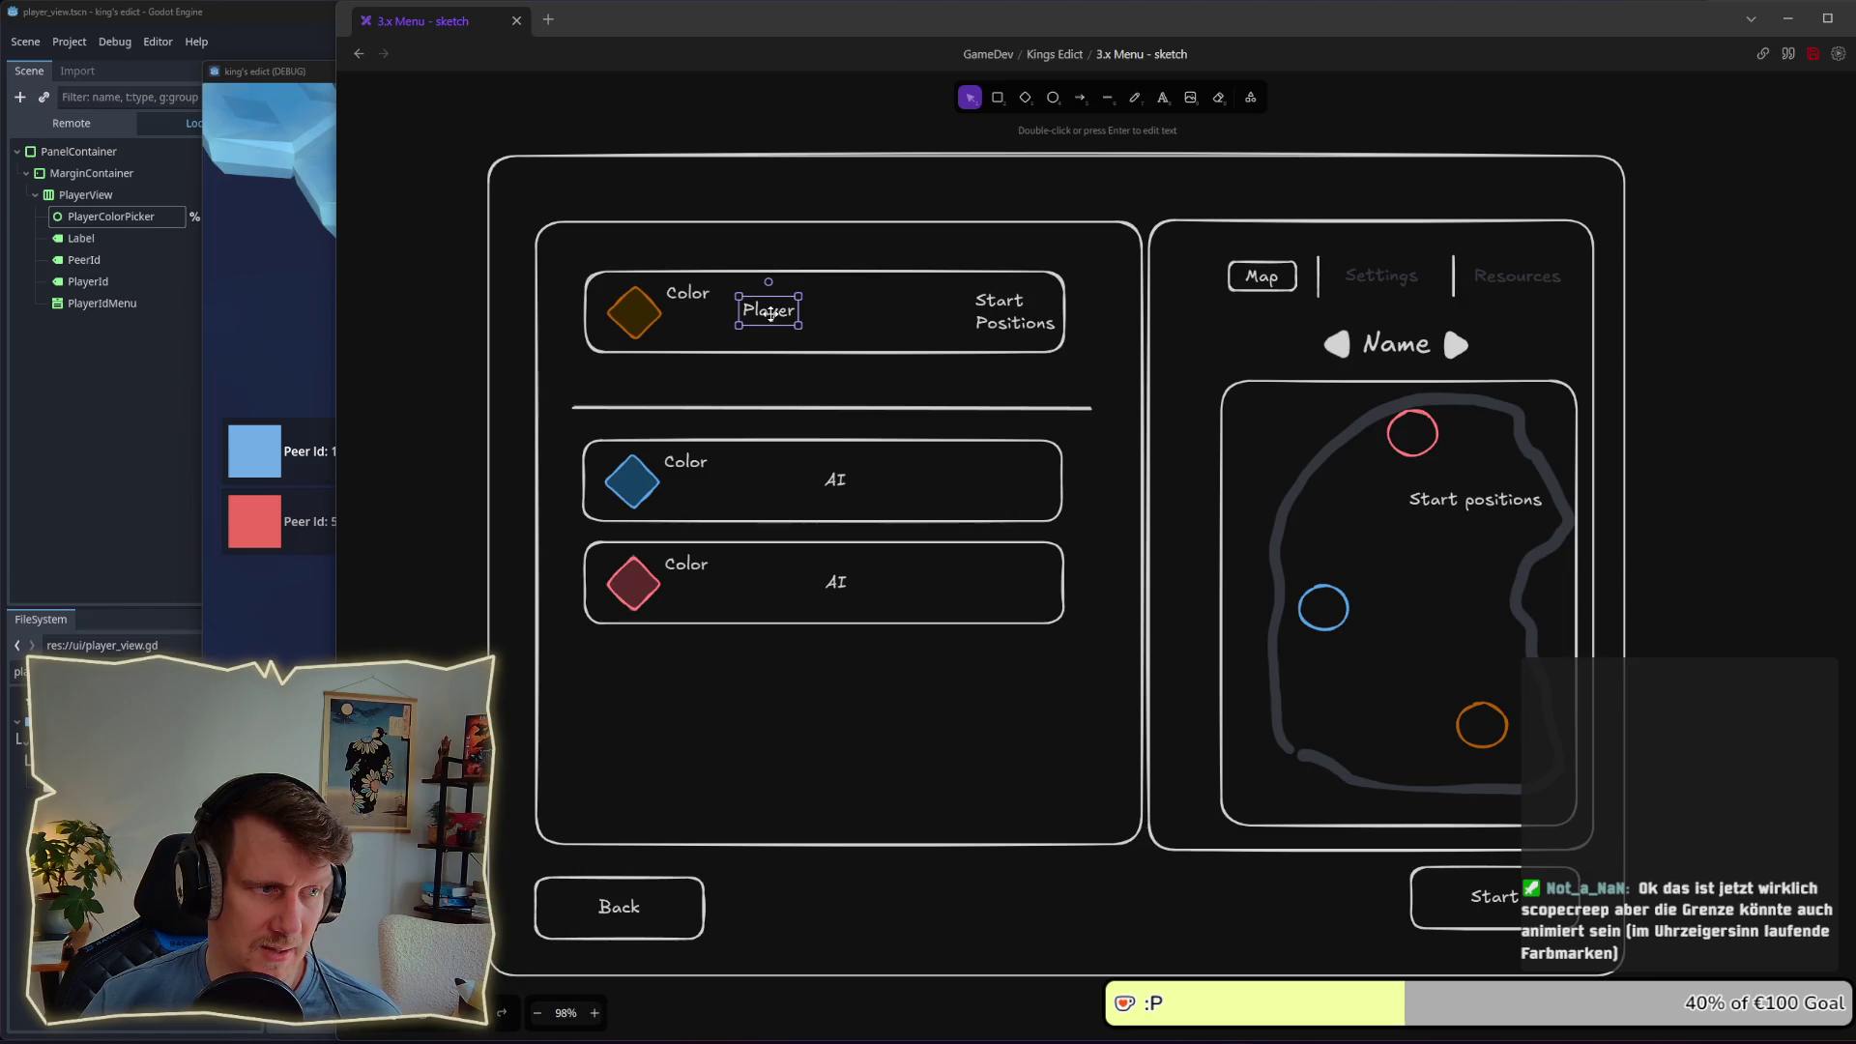
{"action": "left_click_drag", "start_coordinate": [833, 481], "coordinate": [631, 485]}
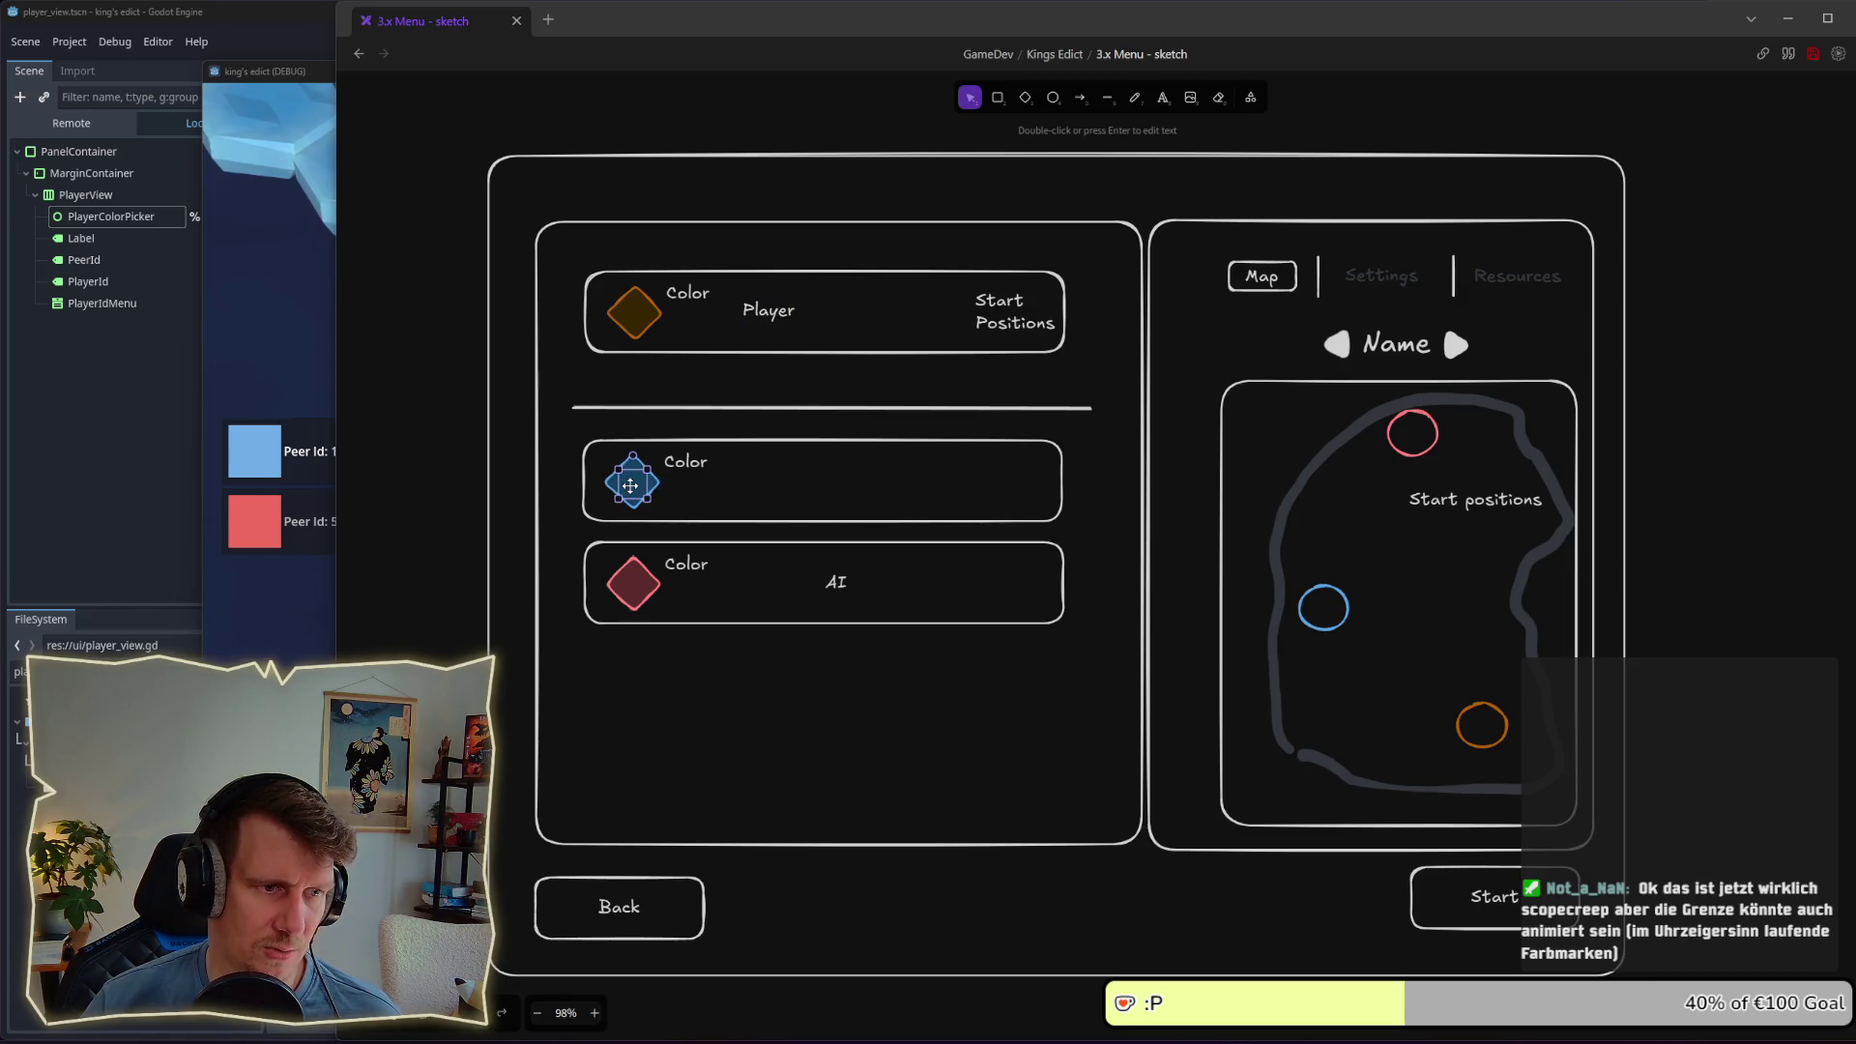
{"action": "key", "text": "ctrl+v"}
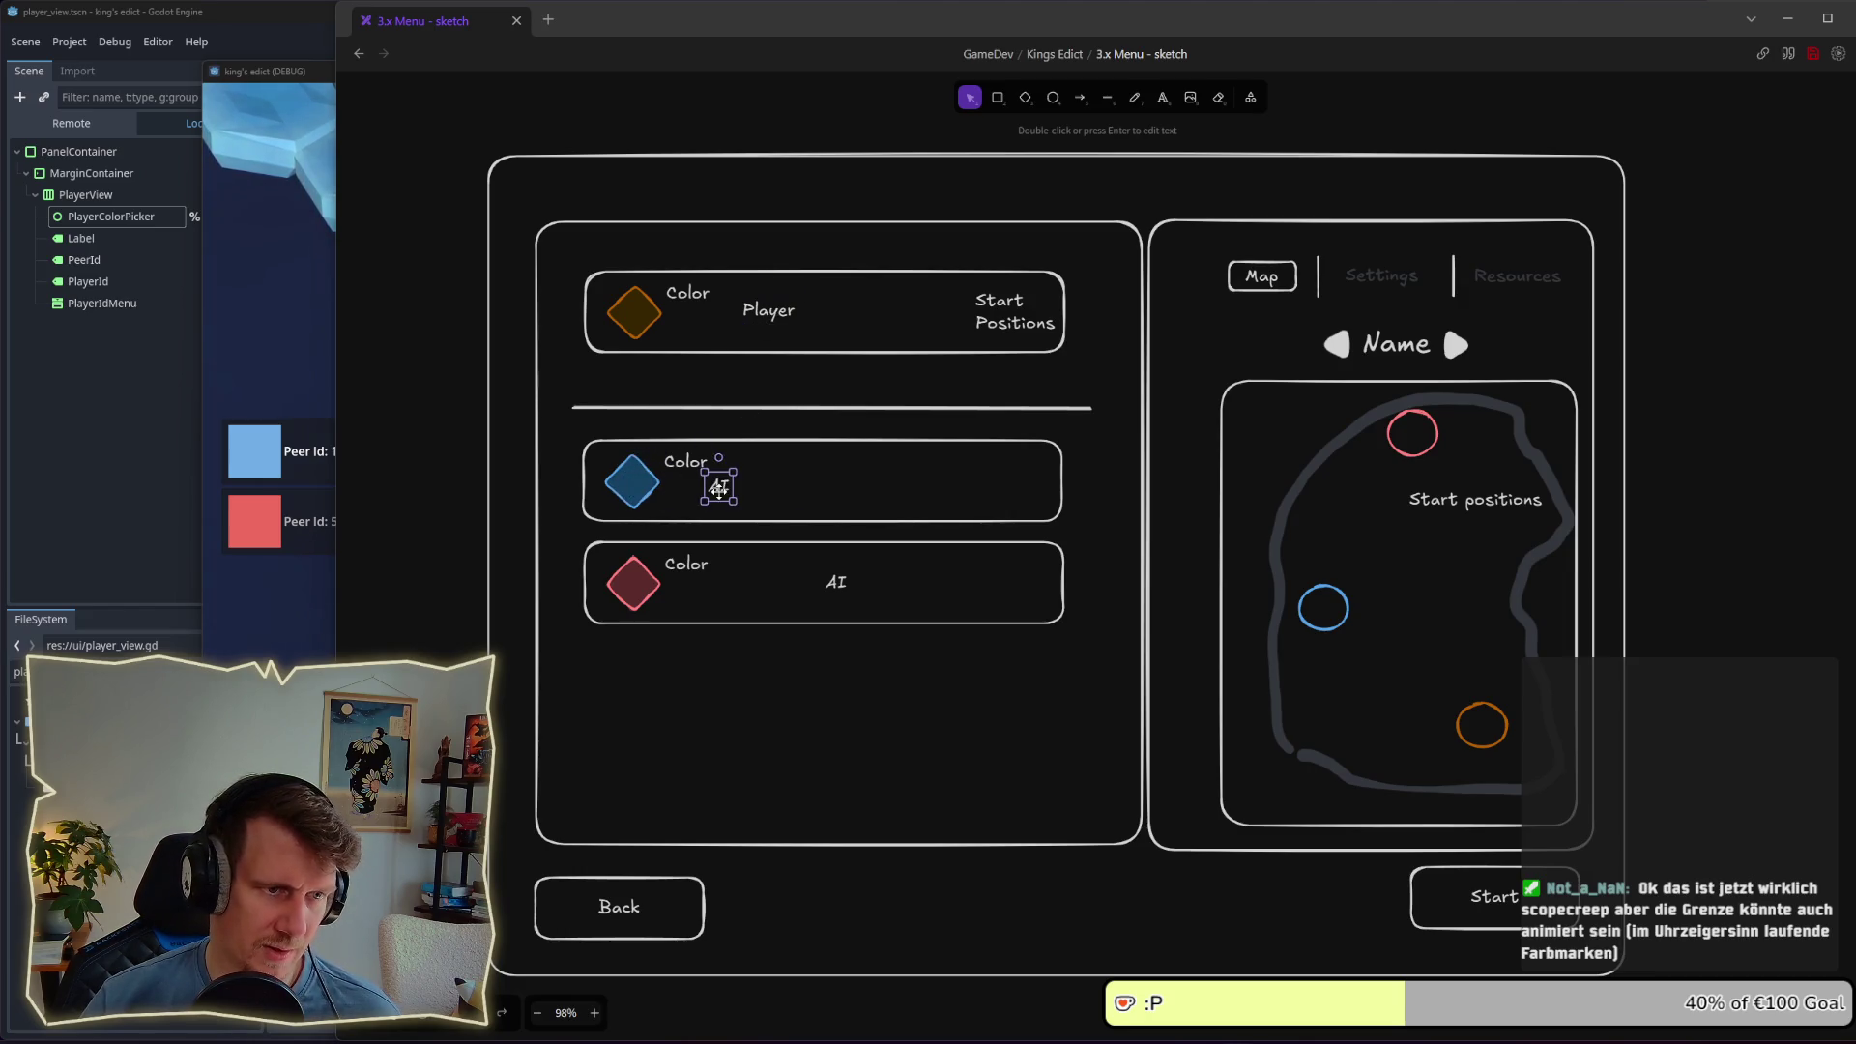
{"action": "left_click", "coordinate": [837, 583], "text": "shift"}
{"action": "left_click", "coordinate": [765, 315], "text": "shift"}
{"action": "right_click", "coordinate": [763, 311]}
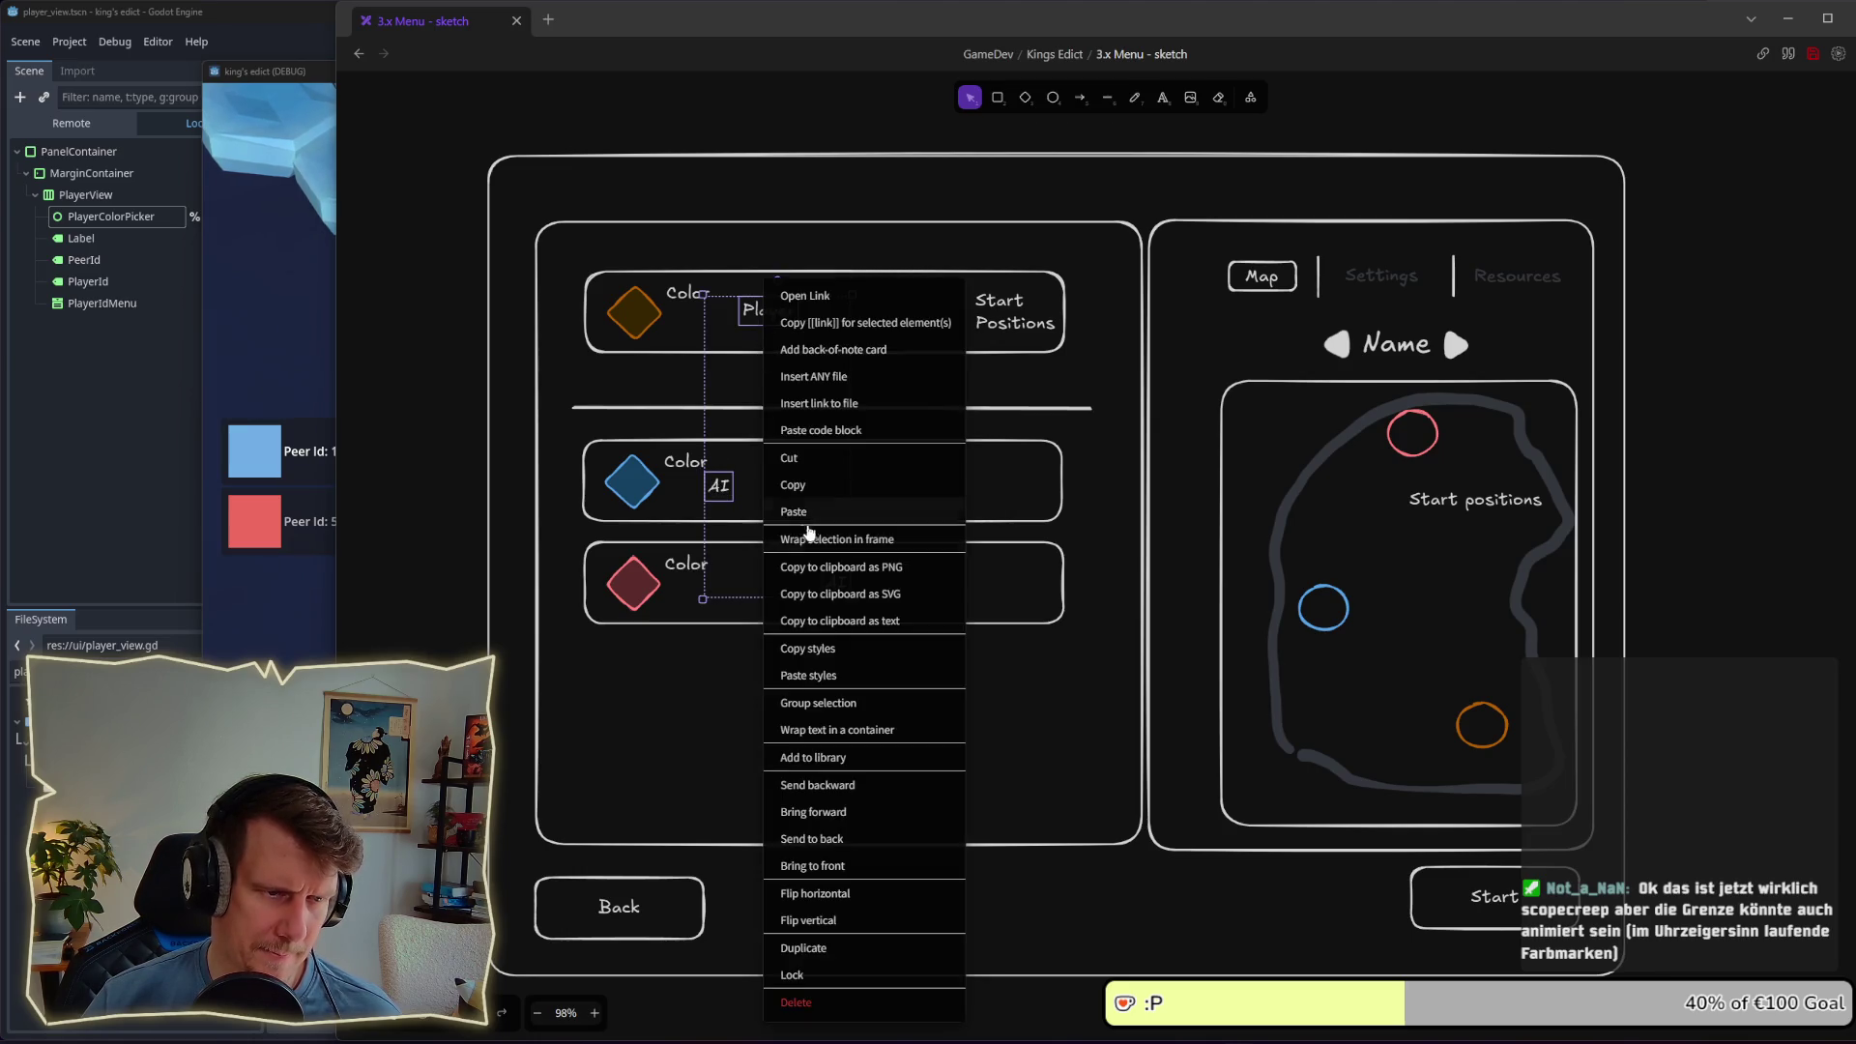
{"action": "left_click", "coordinate": [818, 839]}
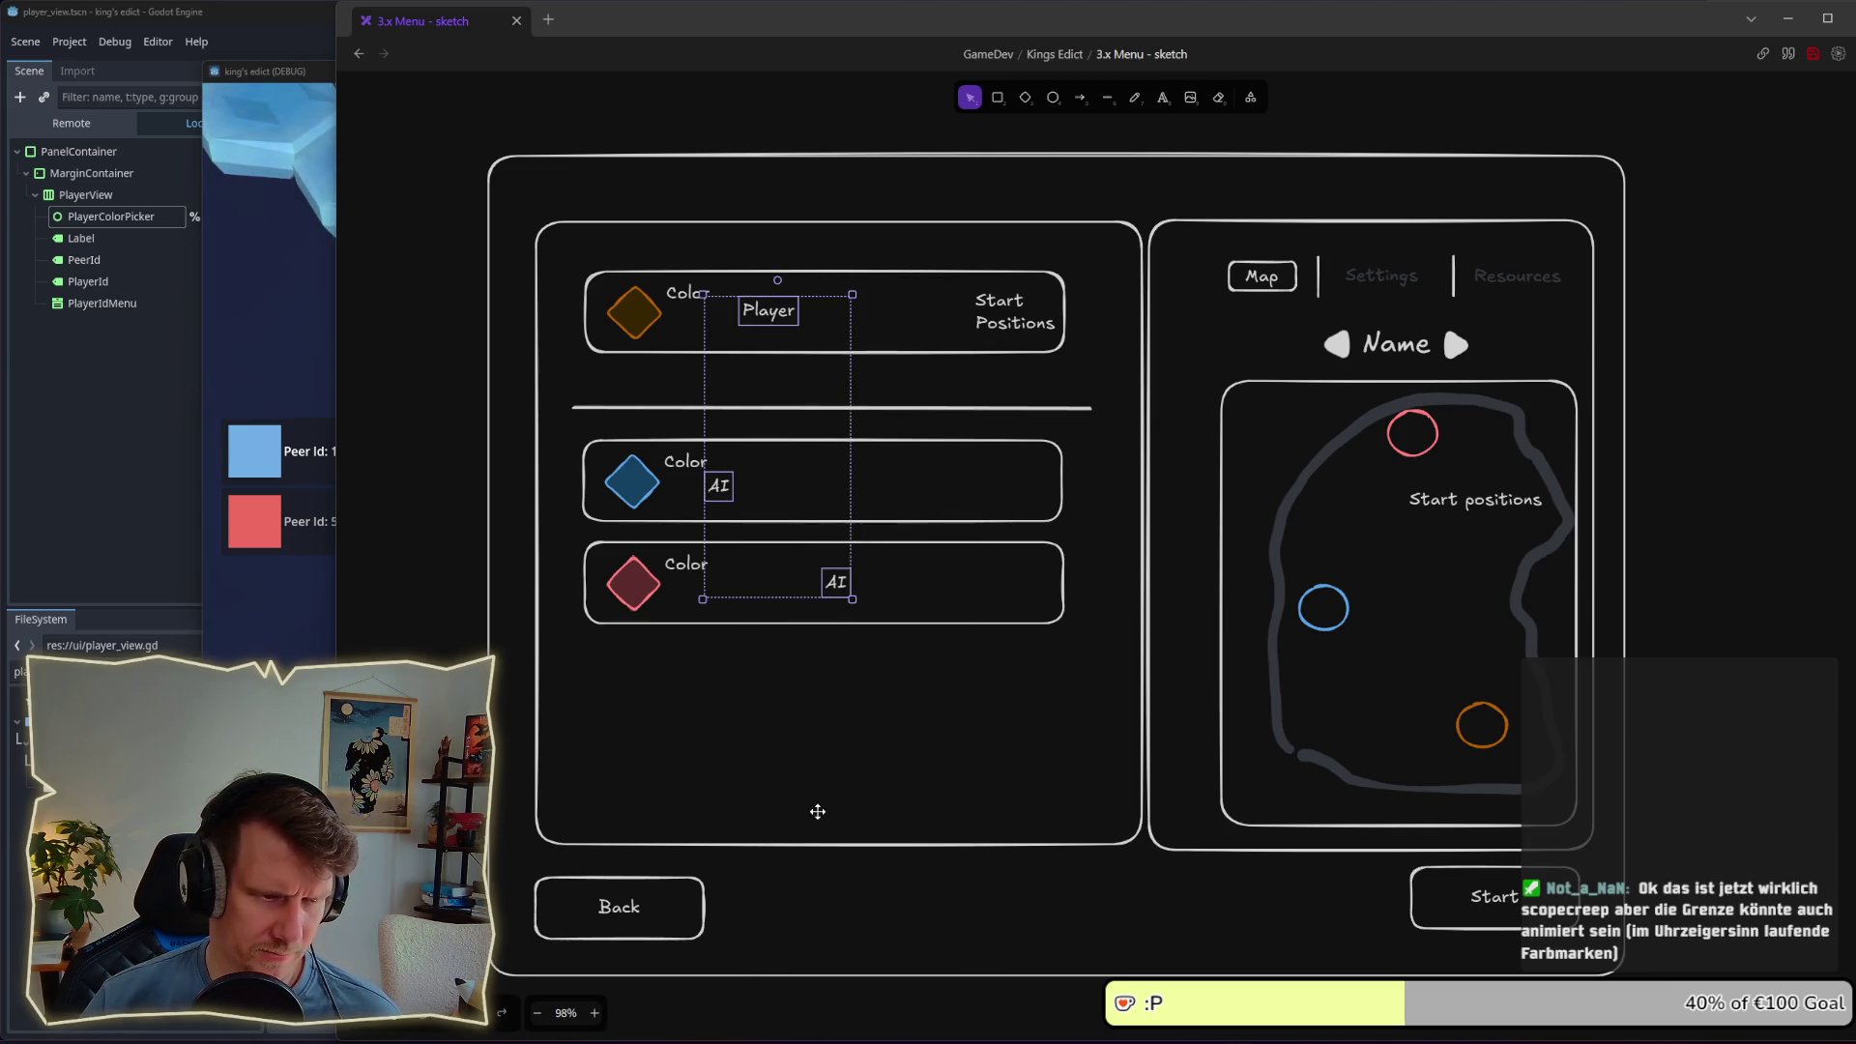
{"action": "right_click", "coordinate": [727, 474]}
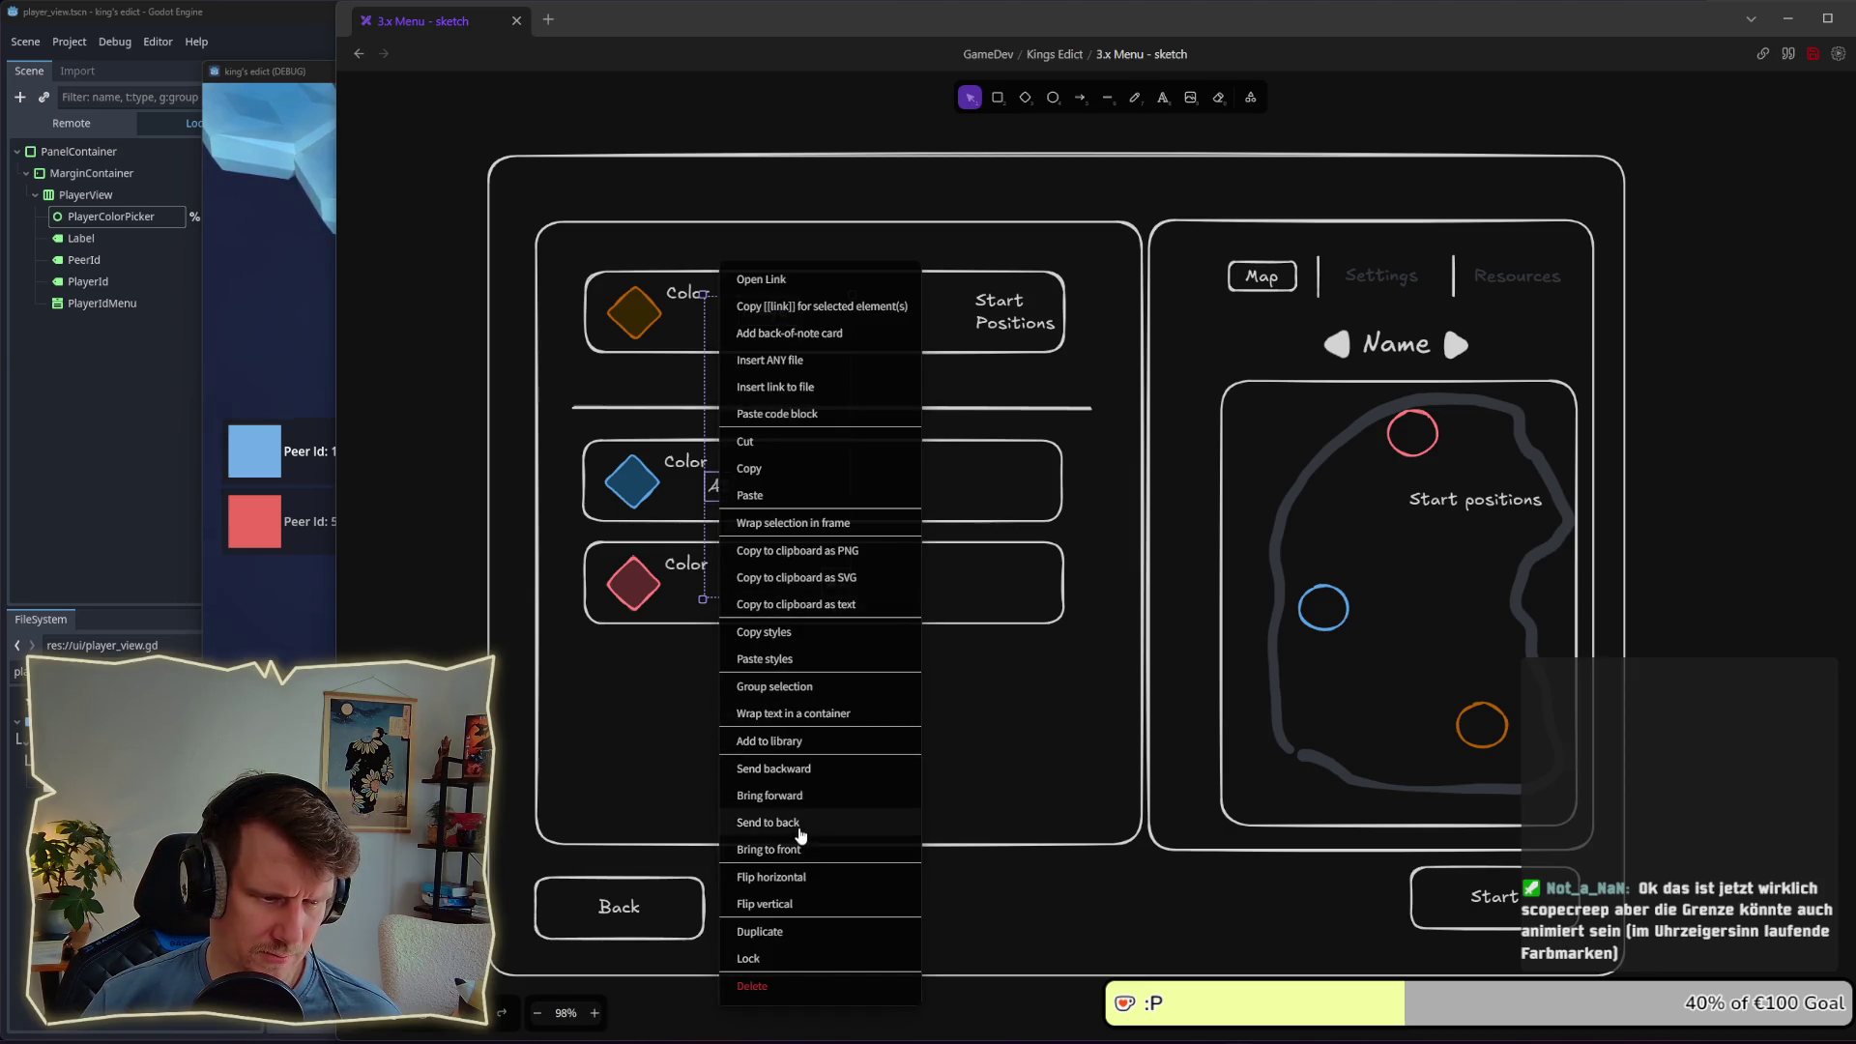
{"action": "left_click", "coordinate": [799, 849]}
Step: Place the Player text on the orange diamond and the AI text on the pink diamond
{"action": "left_click_drag", "start_coordinate": [716, 486], "coordinate": [635, 486]}
{"action": "left_click", "coordinate": [702, 349]}
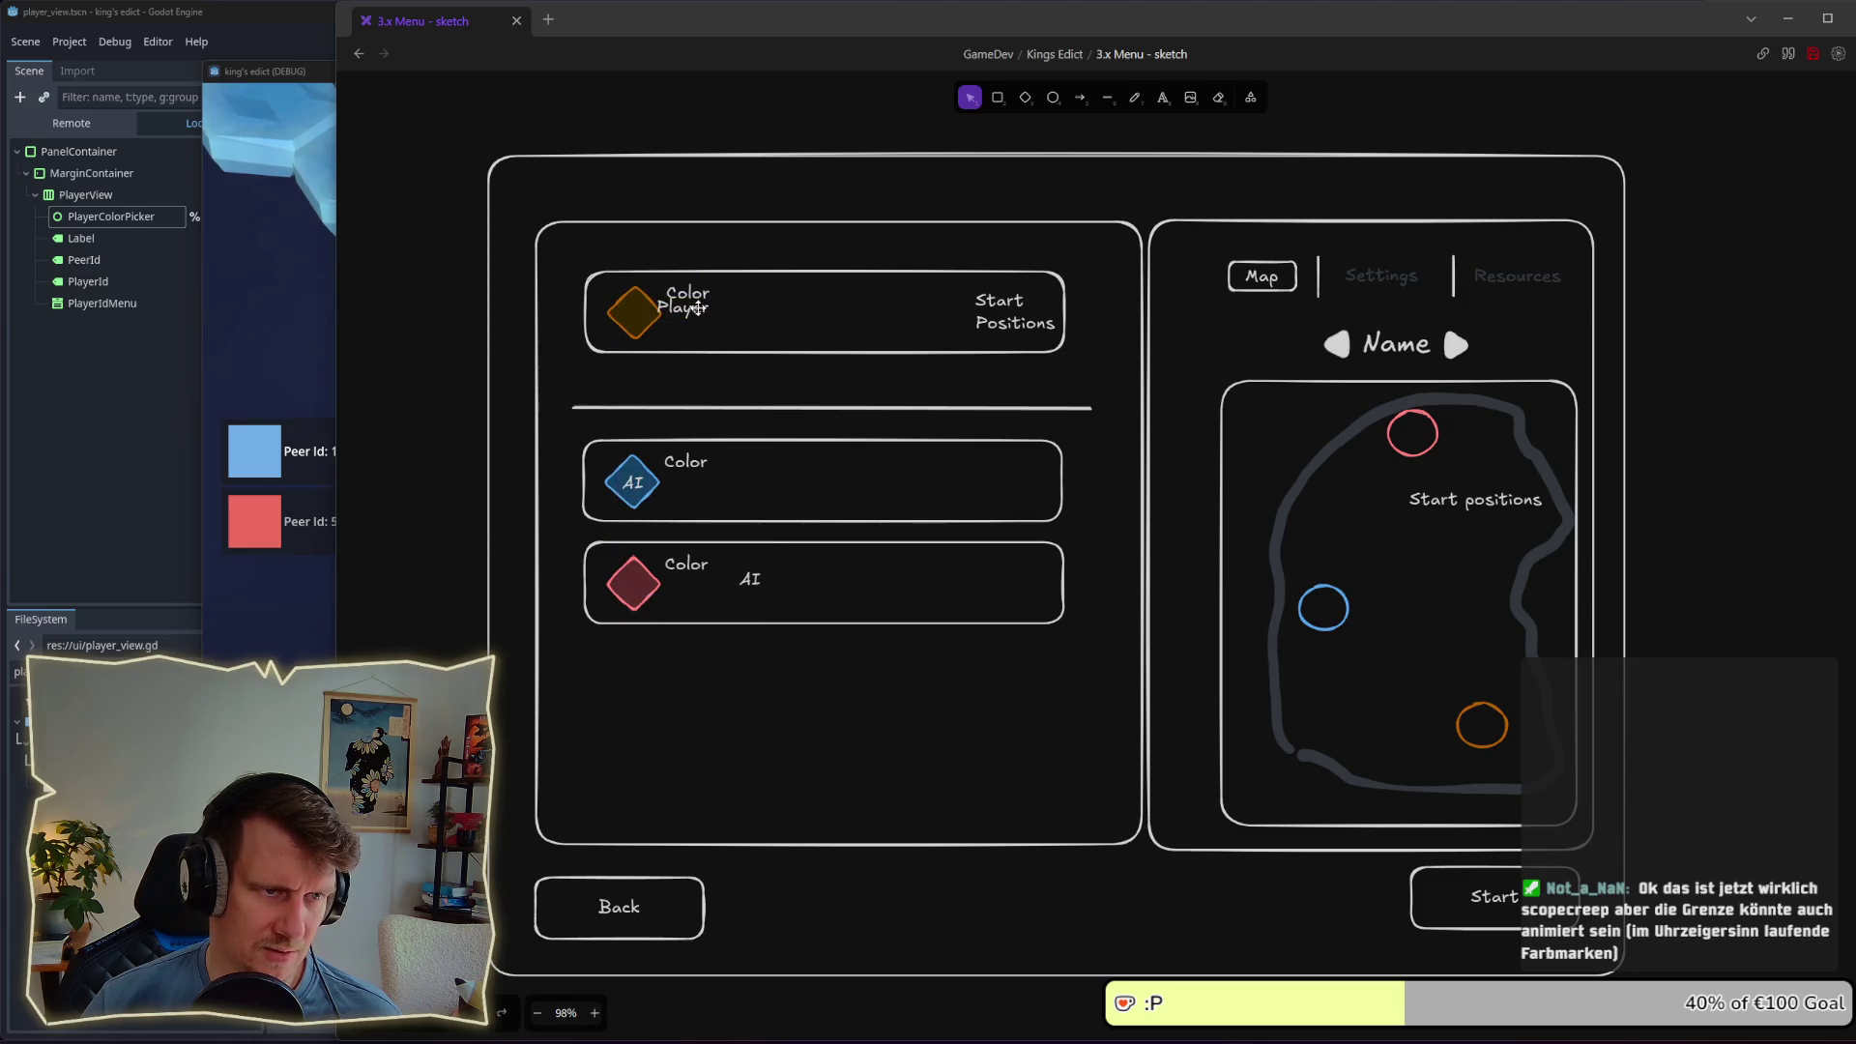
{"action": "left_click_drag", "start_coordinate": [698, 308], "coordinate": [654, 312]}
{"action": "left_click_drag", "start_coordinate": [751, 581], "coordinate": [634, 586]}
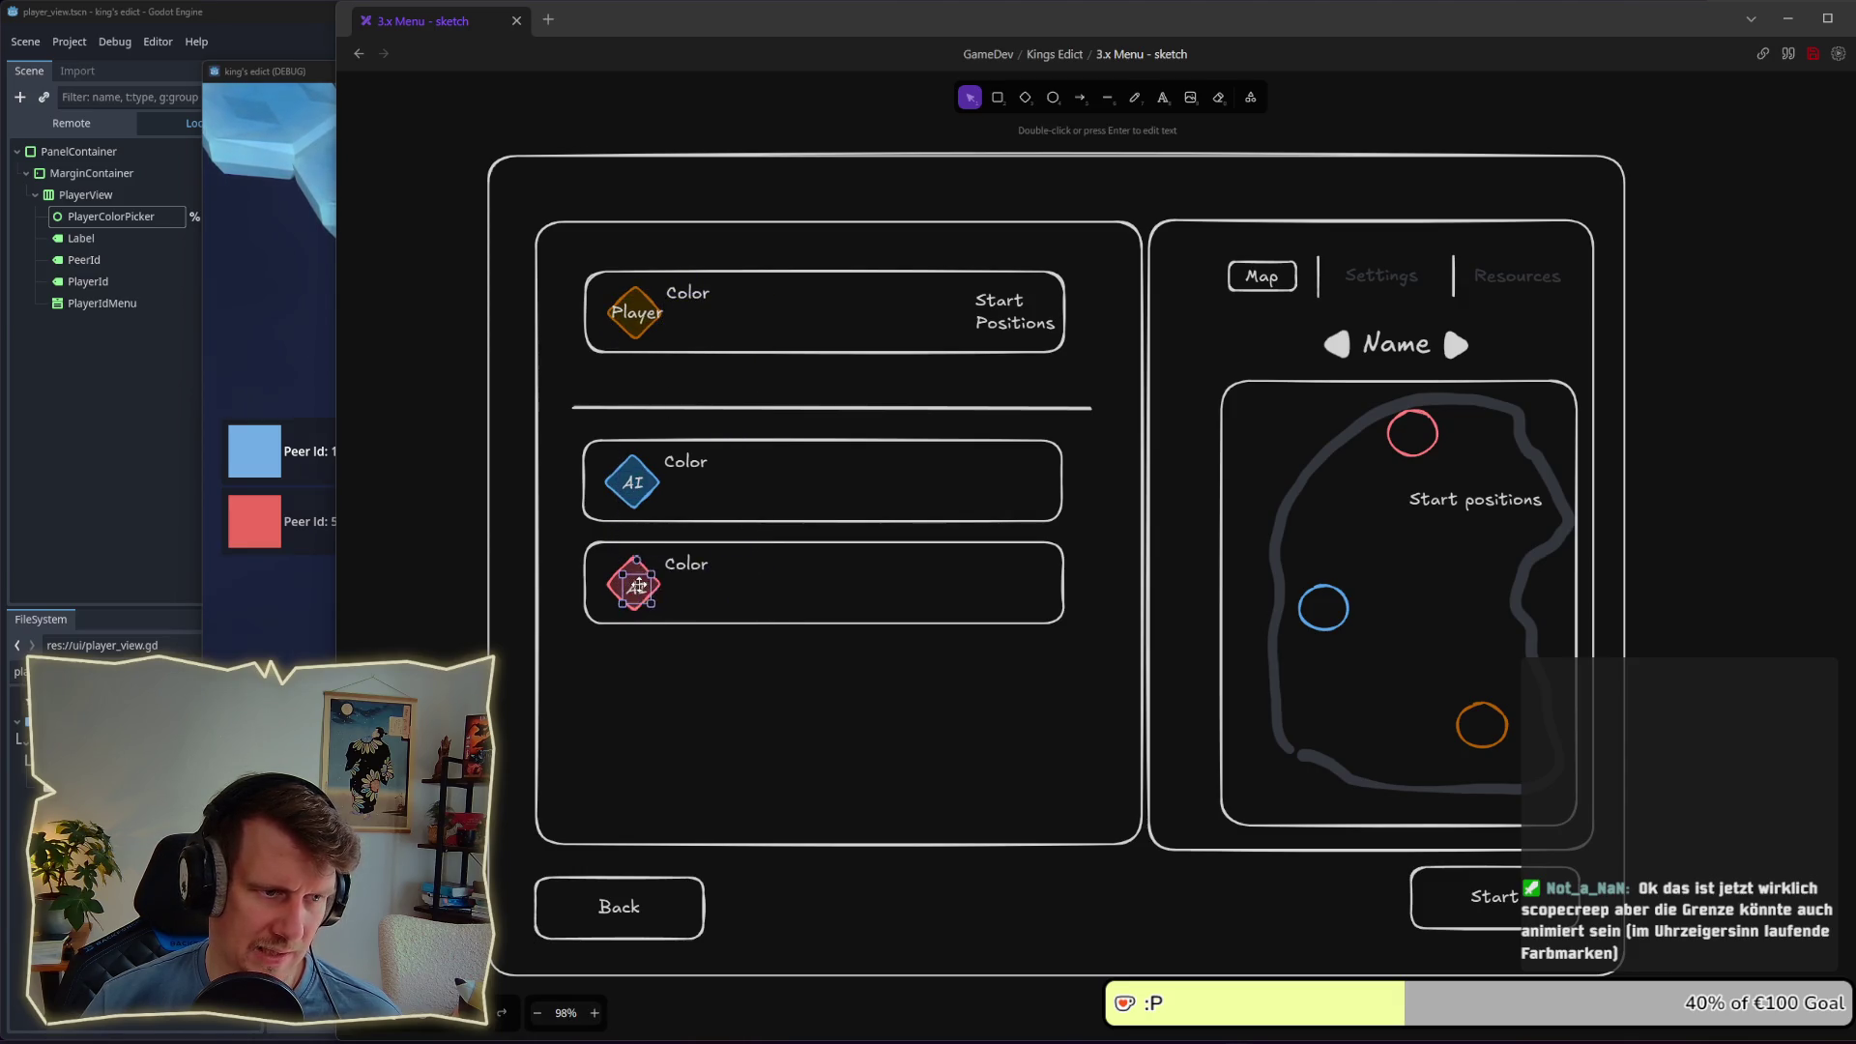
{"action": "left_click", "coordinate": [441, 437]}
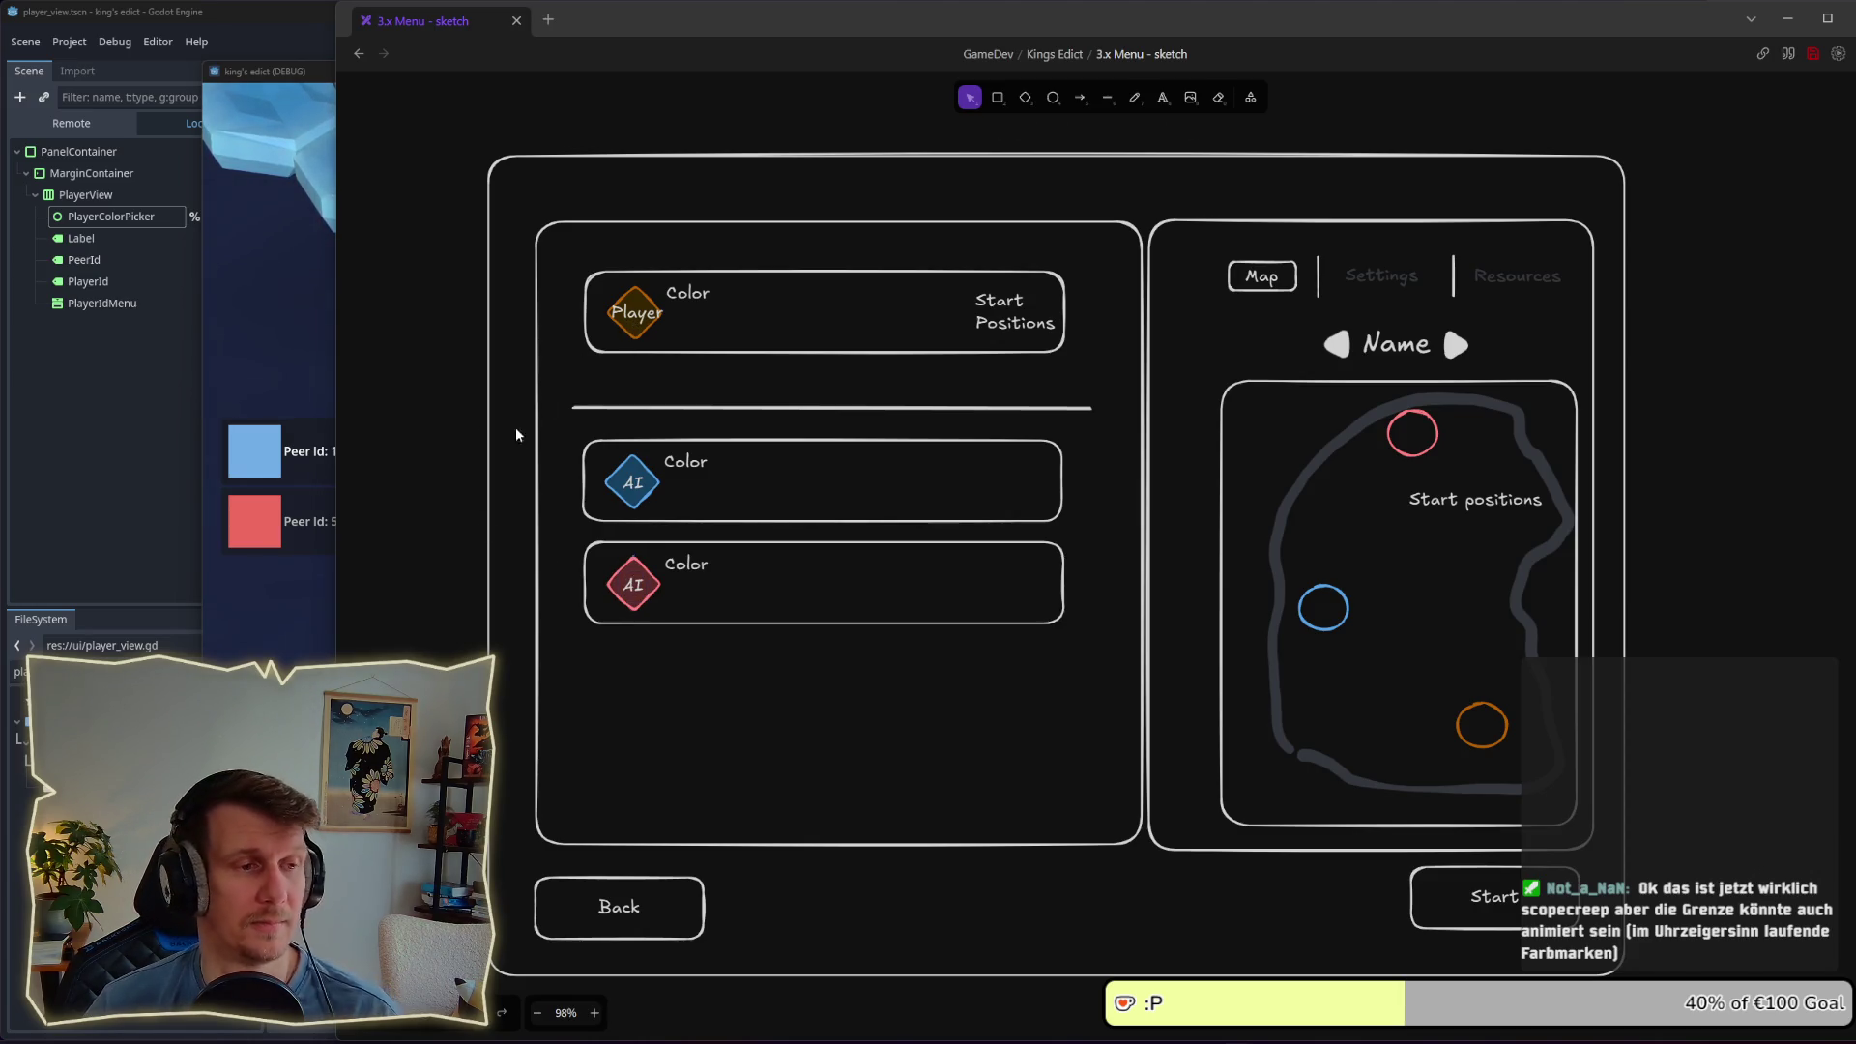
{"action": "left_click", "coordinate": [280, 594]}
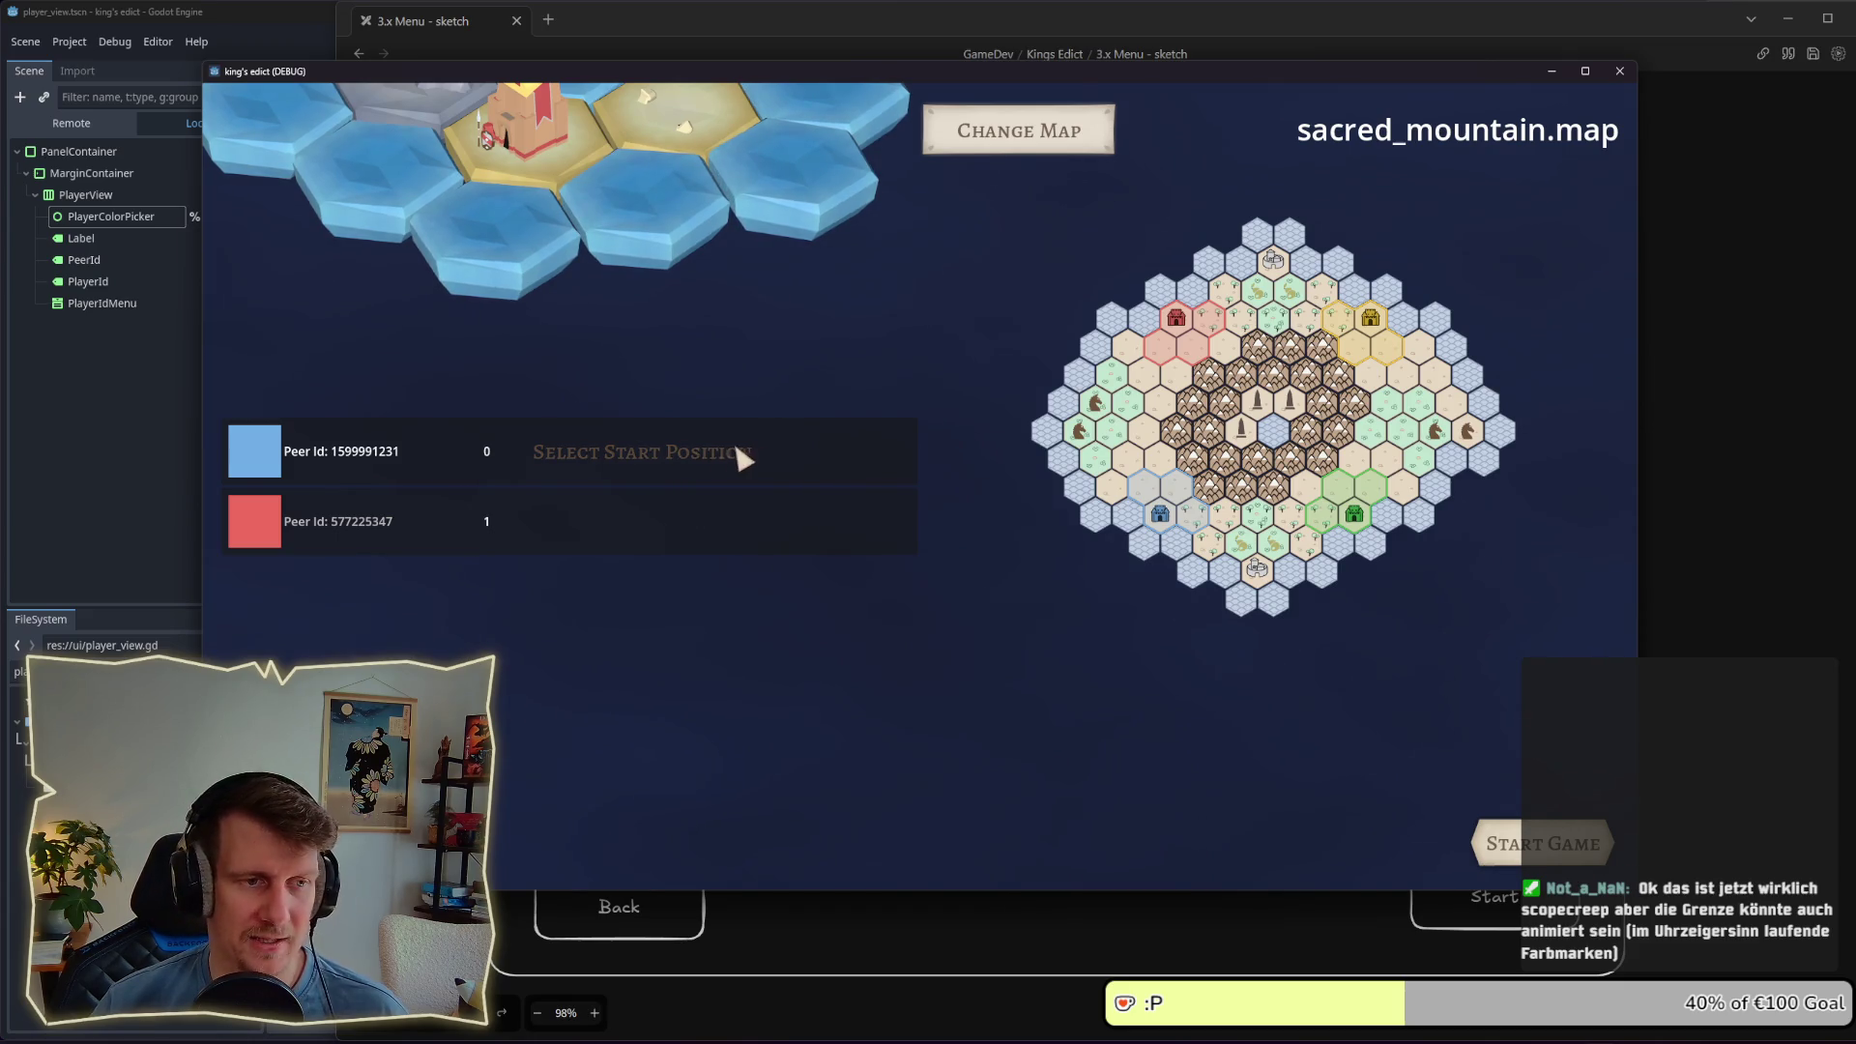
{"action": "left_click", "coordinate": [695, 450]}
{"action": "left_click", "coordinate": [534, 511]}
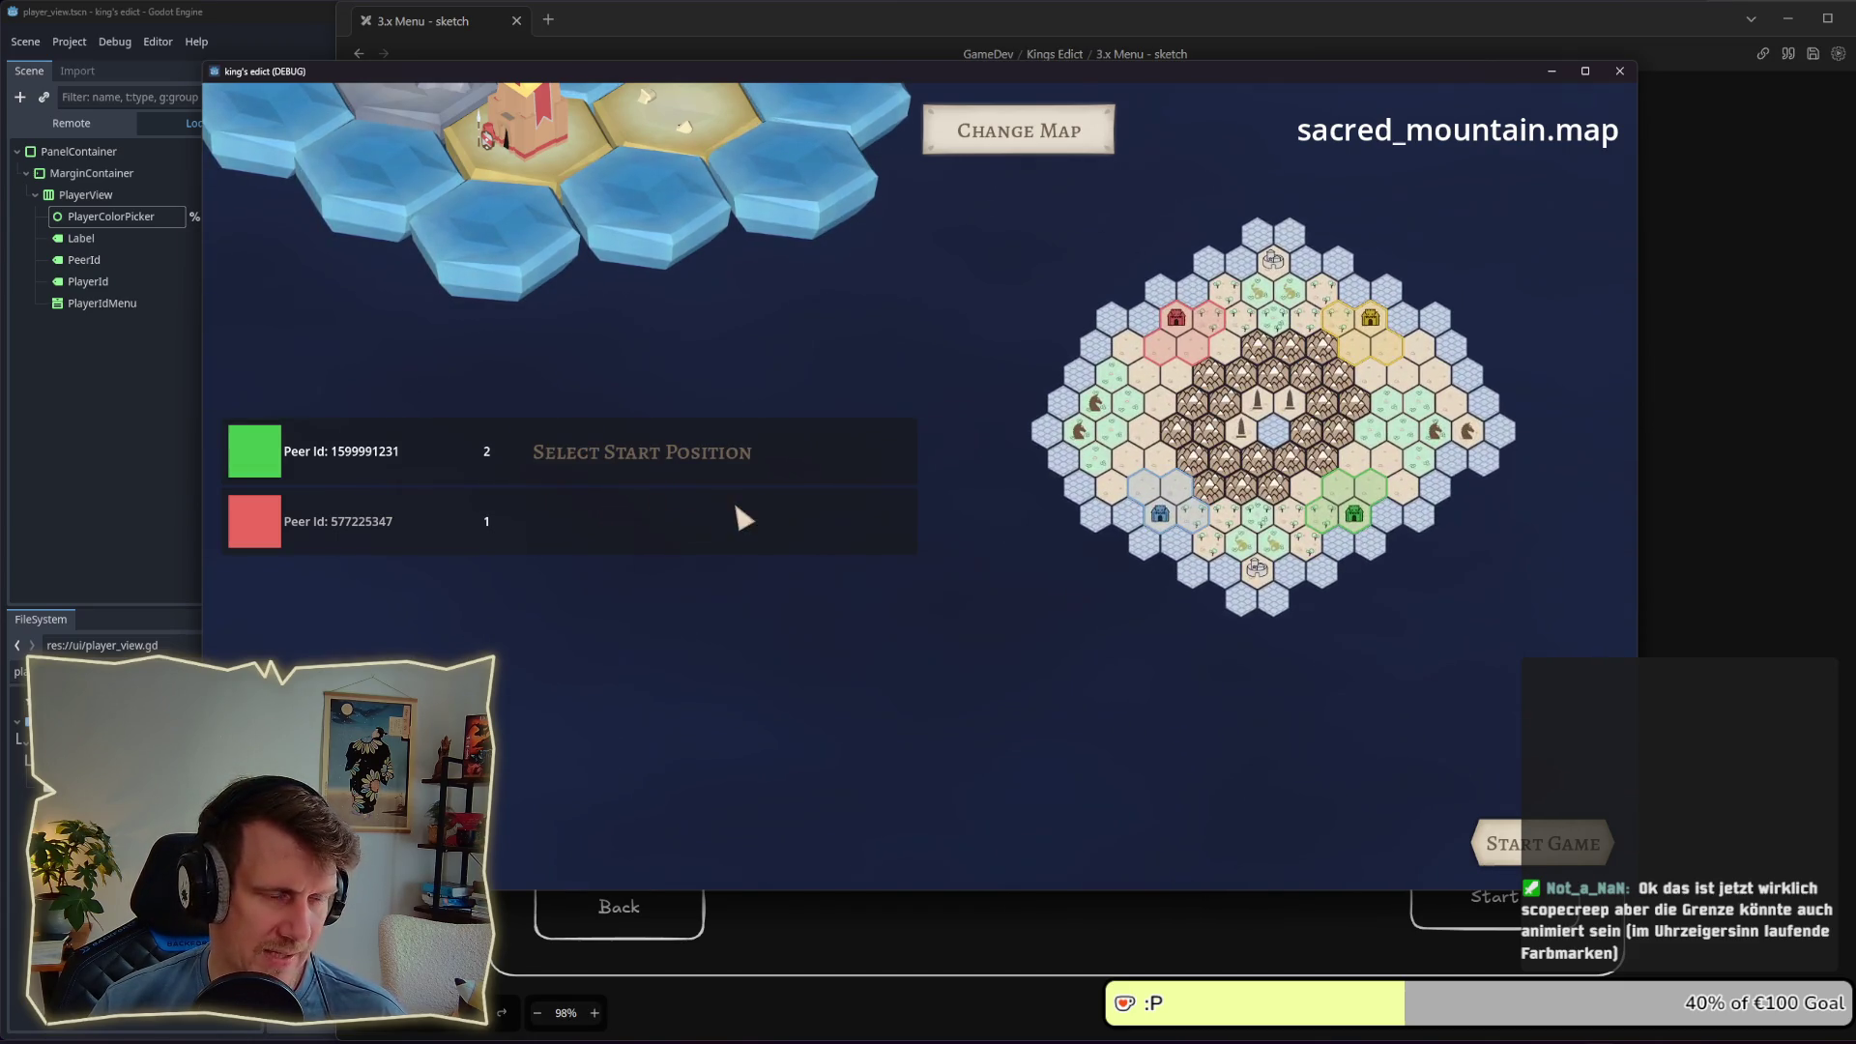
{"action": "left_click", "coordinate": [532, 531]}
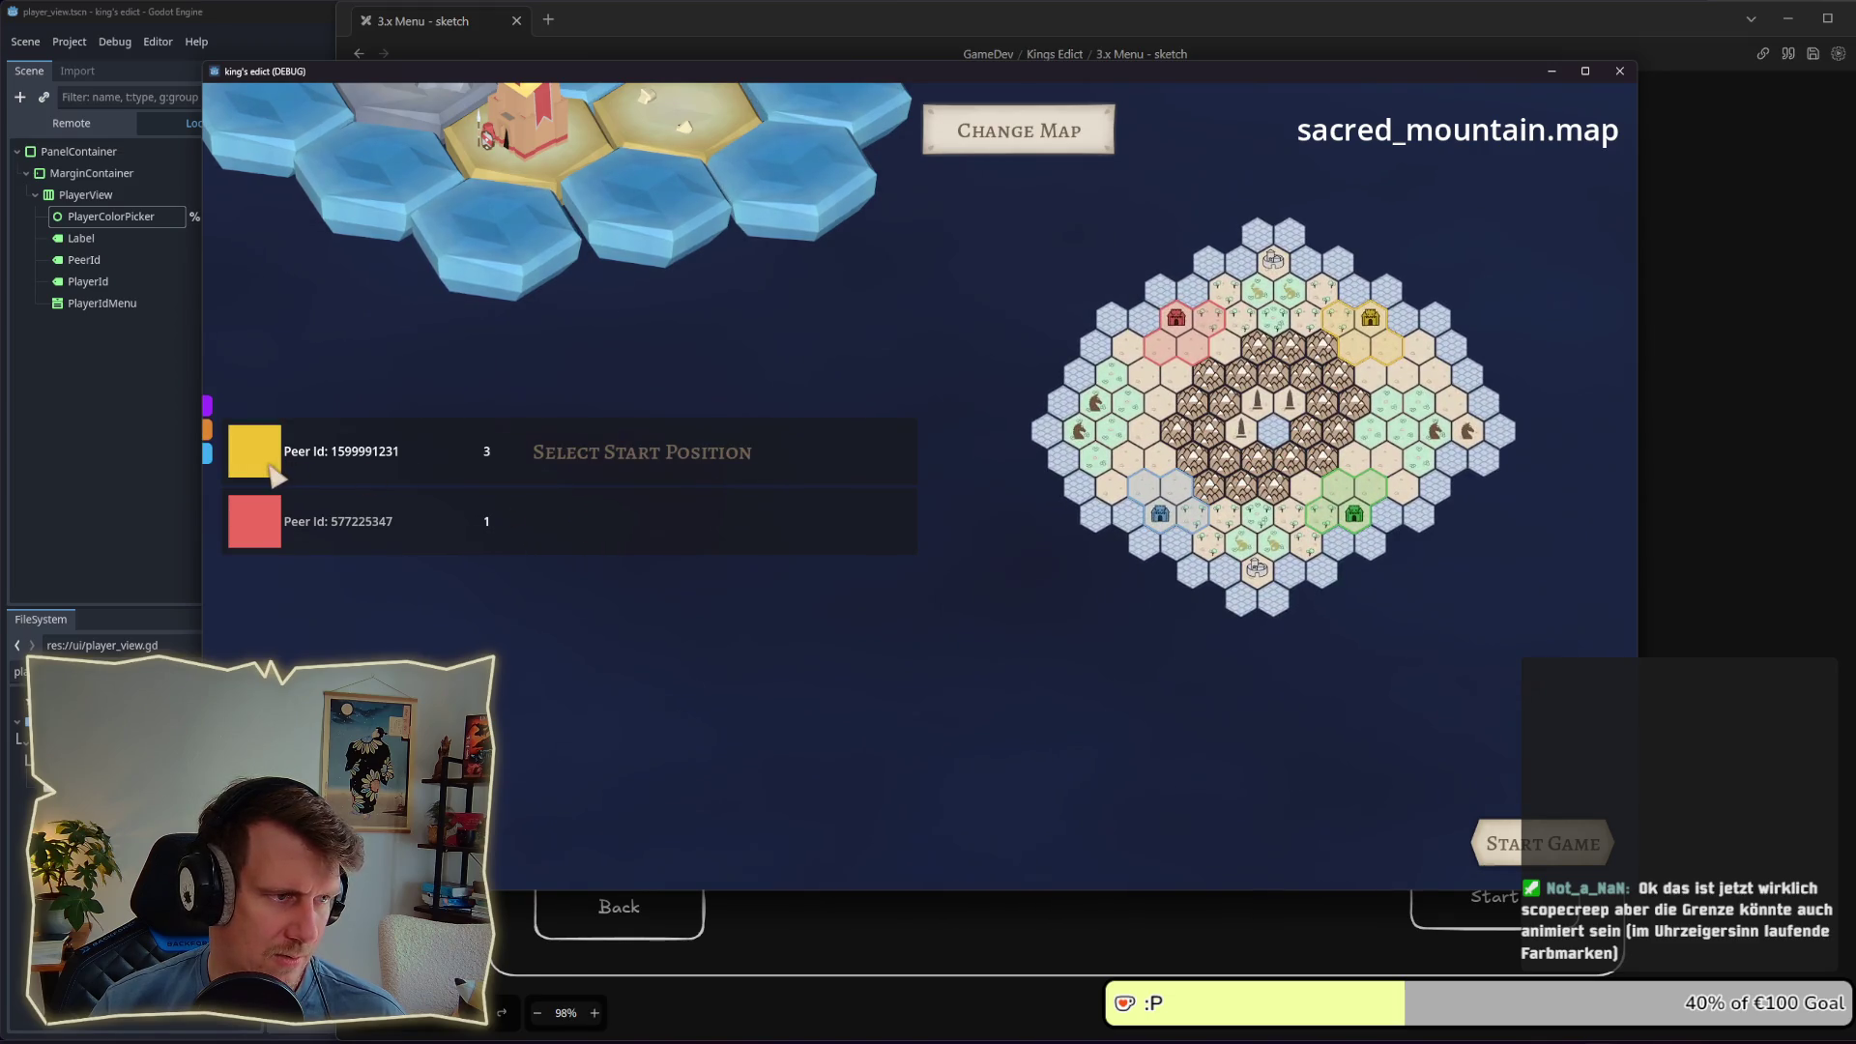
{"action": "left_click", "coordinate": [209, 406]}
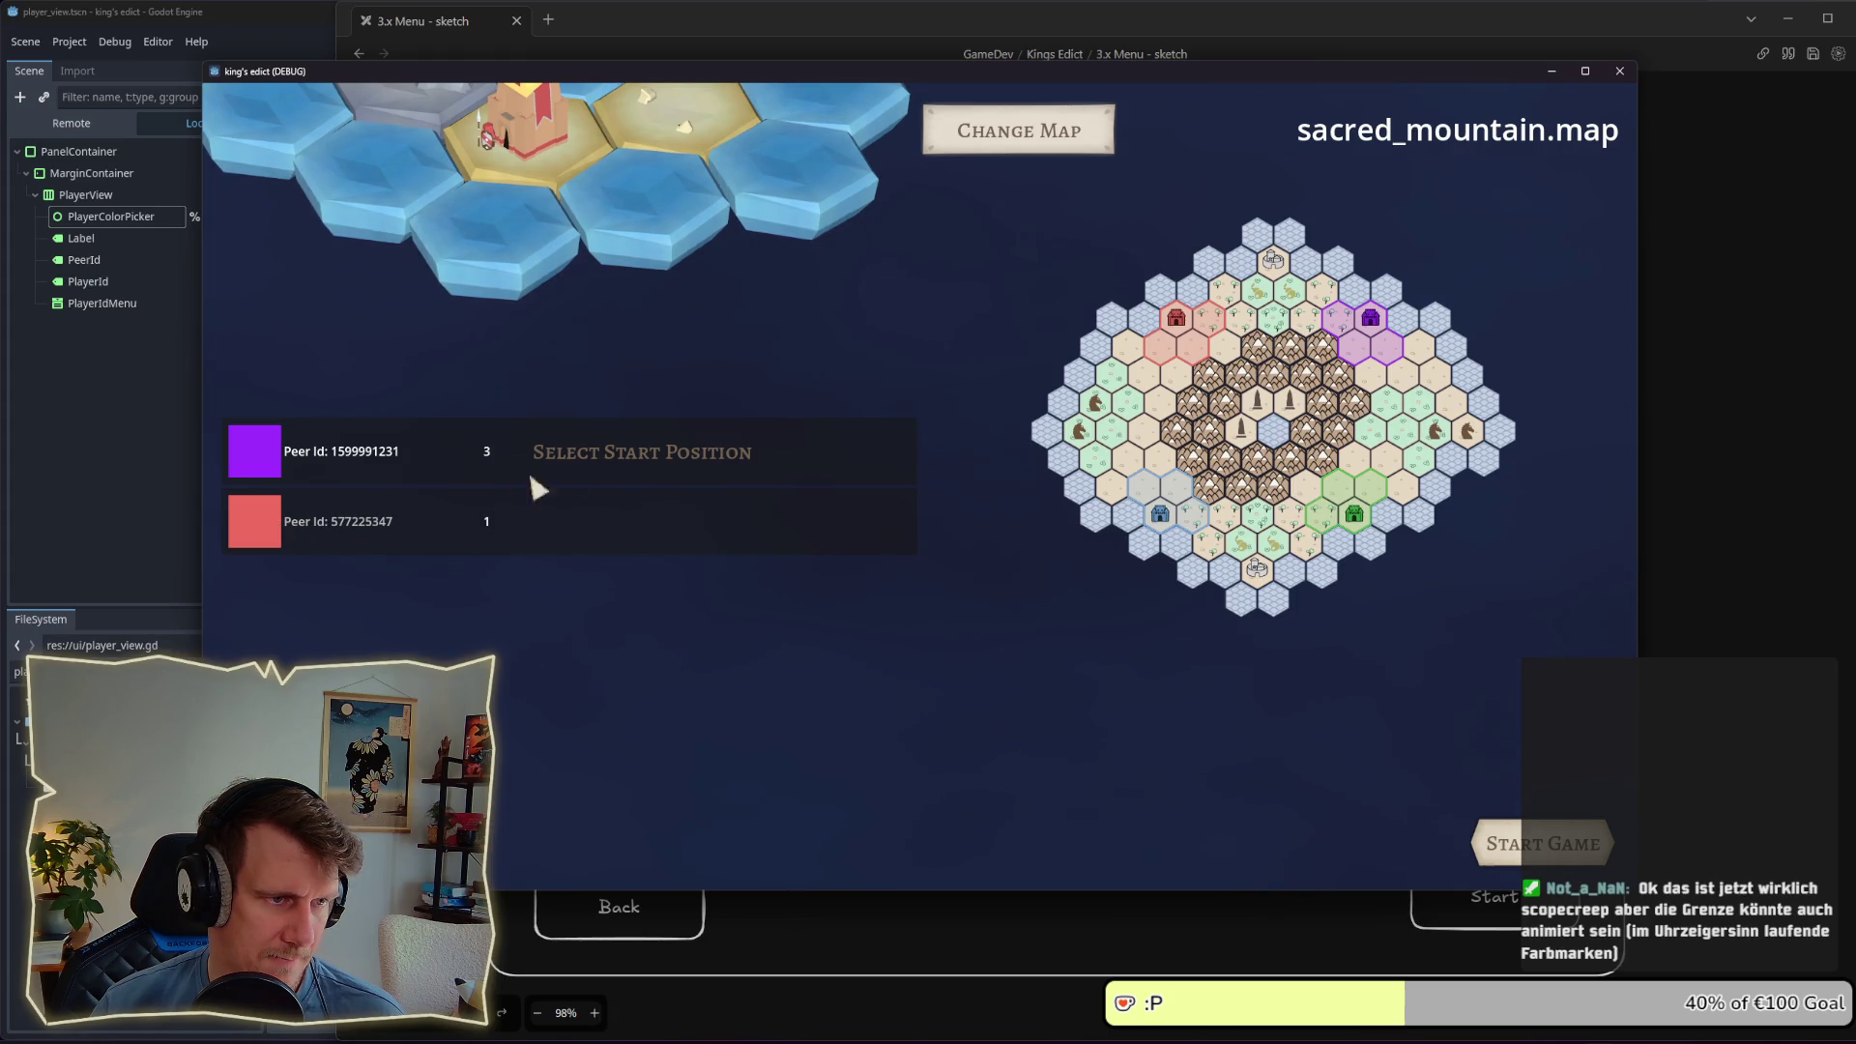
{"action": "left_click", "coordinate": [439, 462]}
{"action": "left_click", "coordinate": [531, 531]}
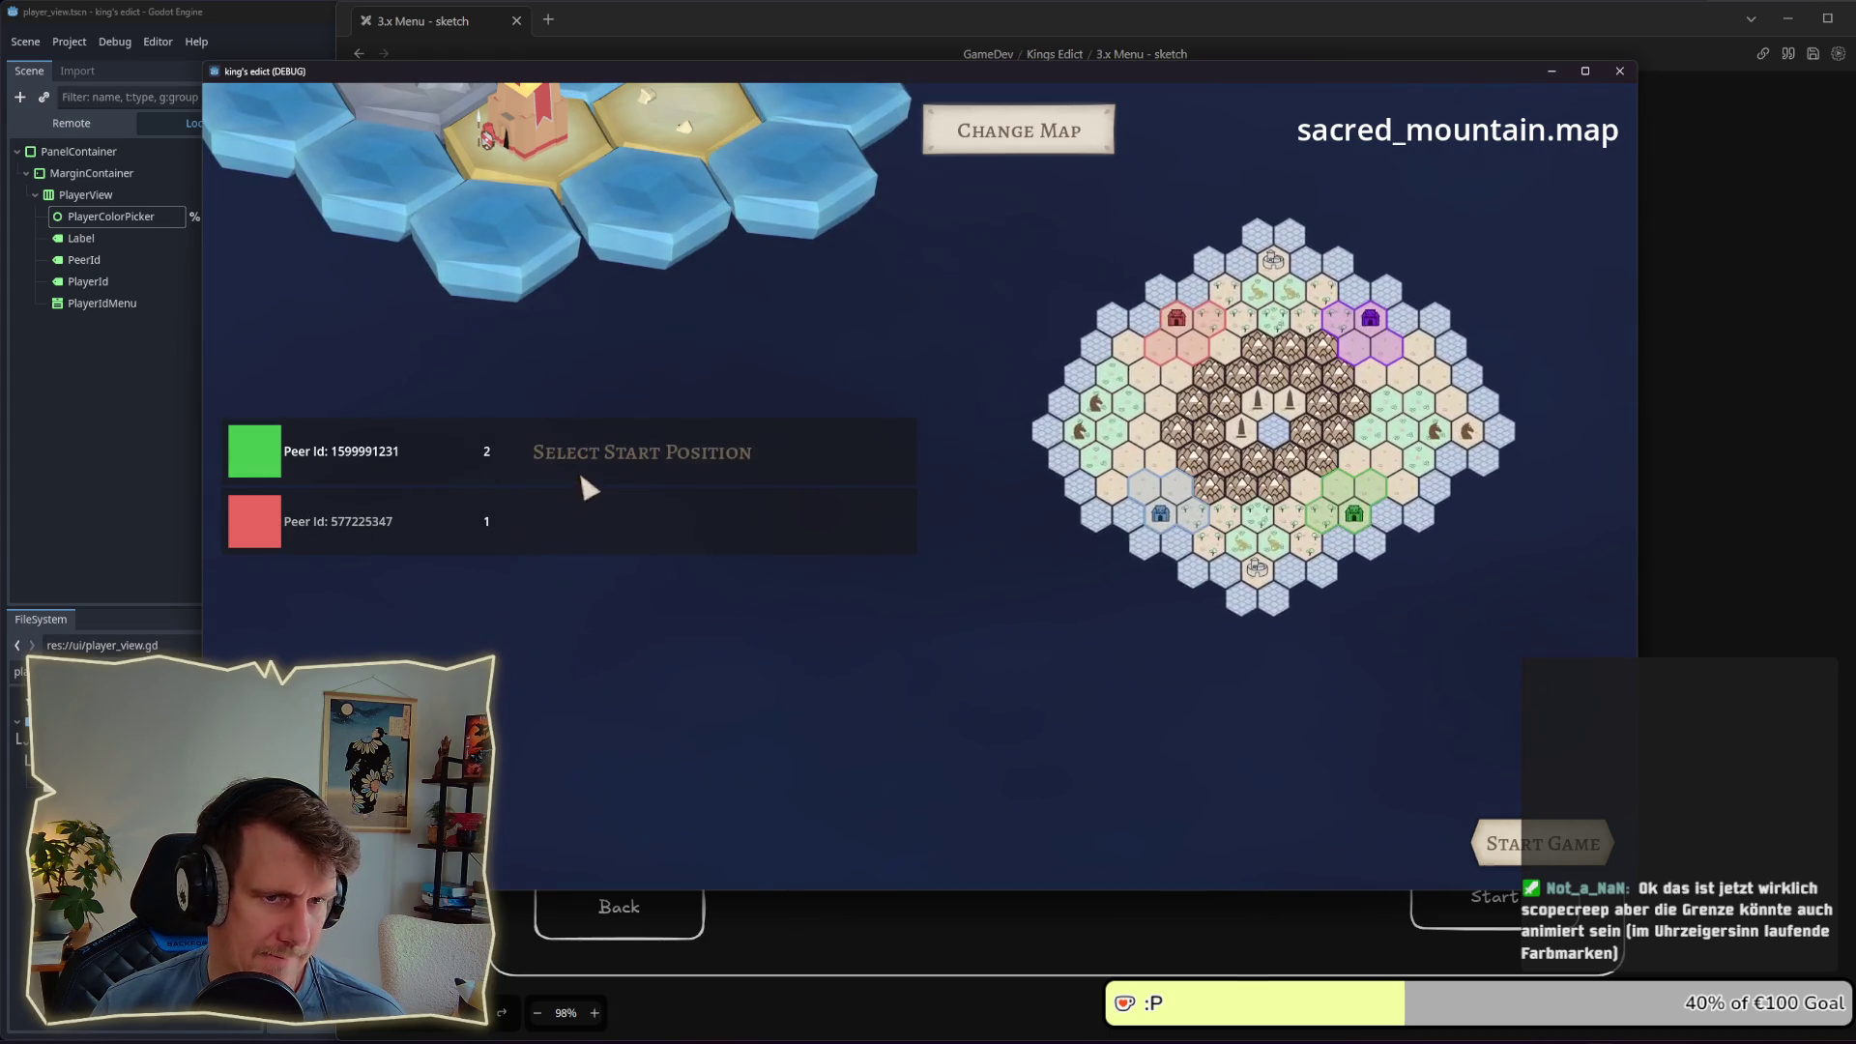
{"action": "left_click", "coordinate": [611, 456]}
{"action": "left_click", "coordinate": [534, 511]}
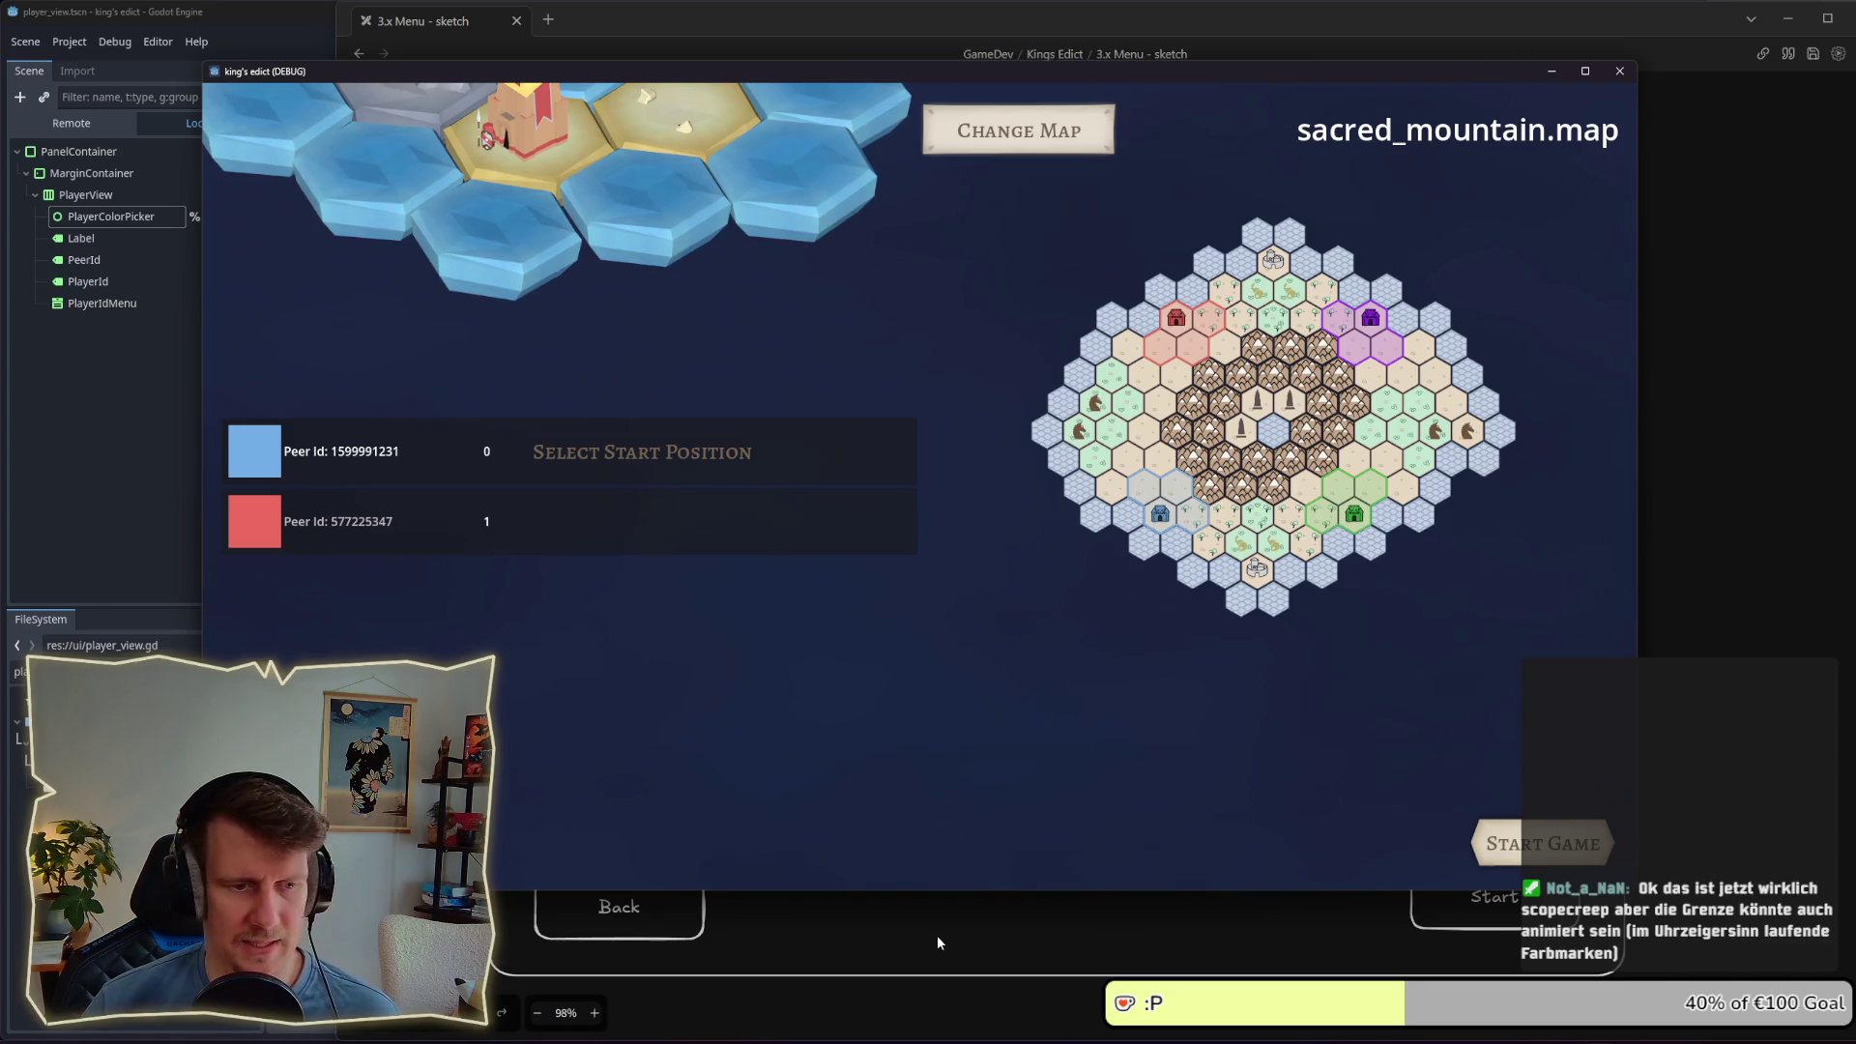
{"action": "left_click", "coordinate": [1040, 1040]}
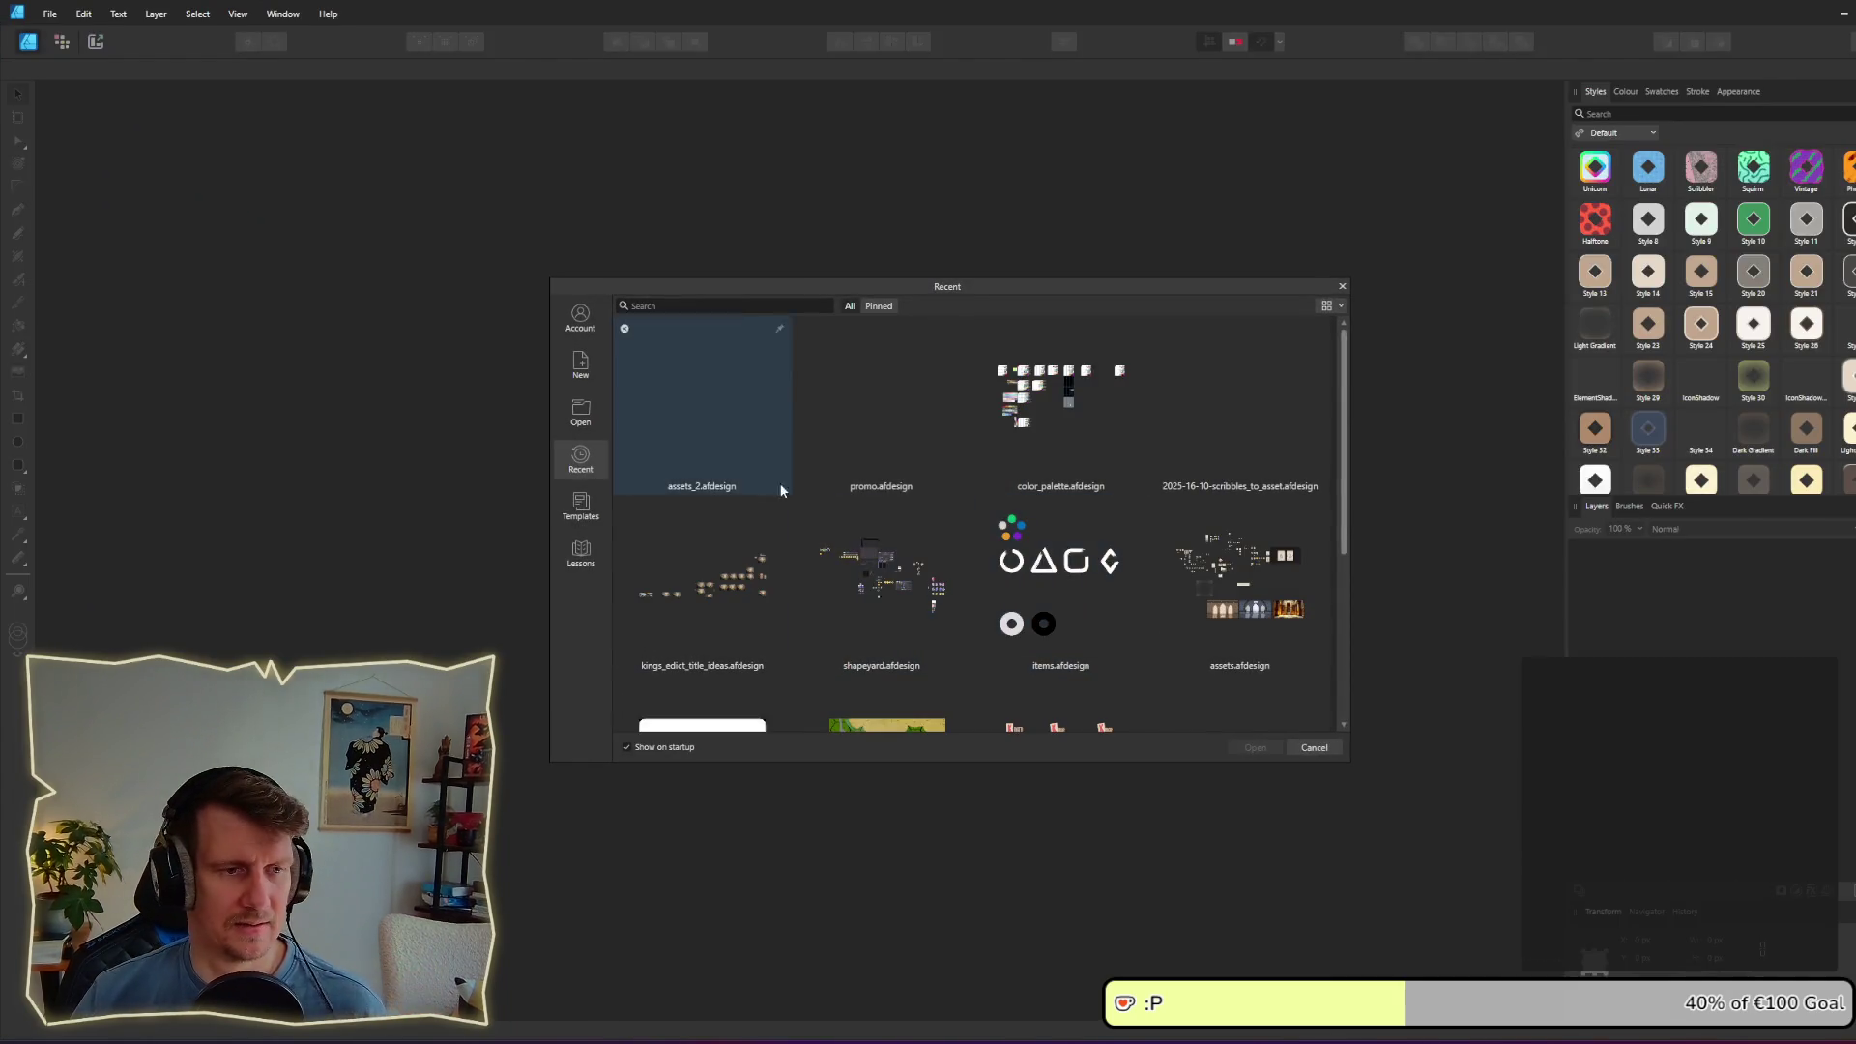
Step: Dismiss the recent documents list and glance over the menu sketch
{"action": "key", "text": "Escape"}
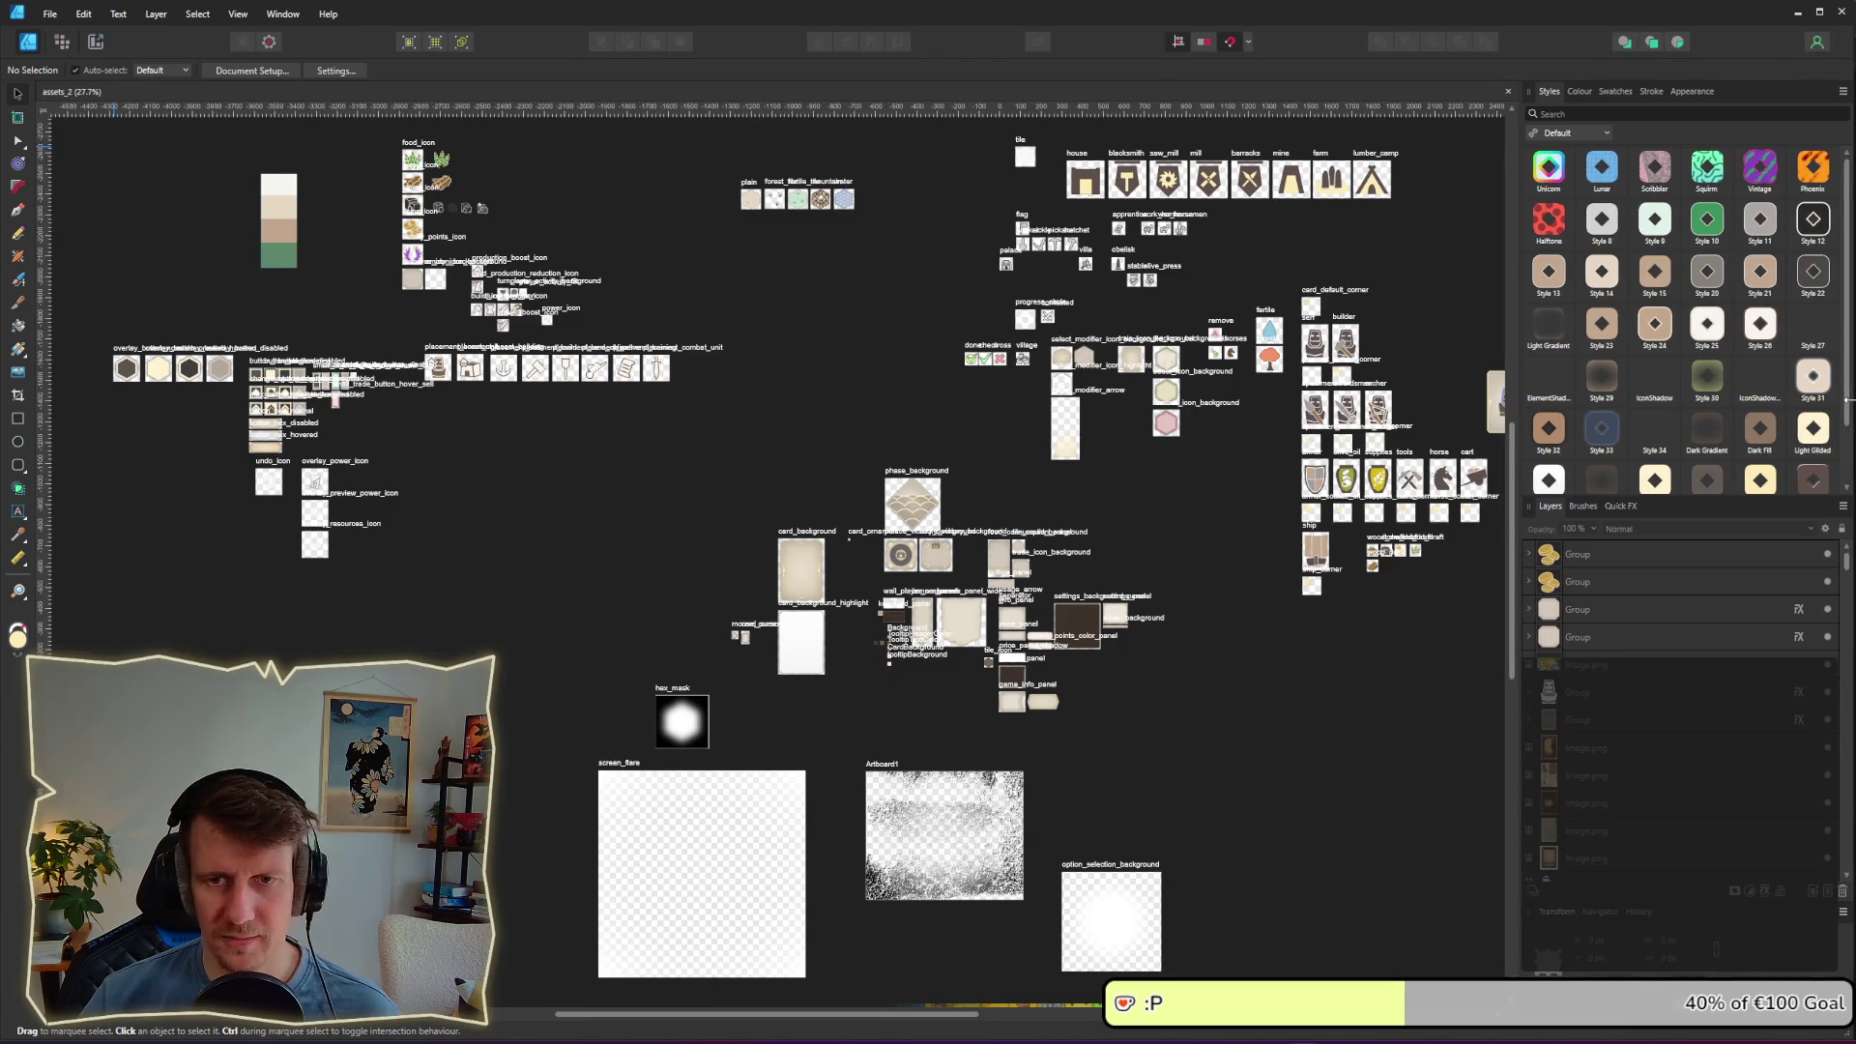
{"action": "key", "text": "alt+Tab"}
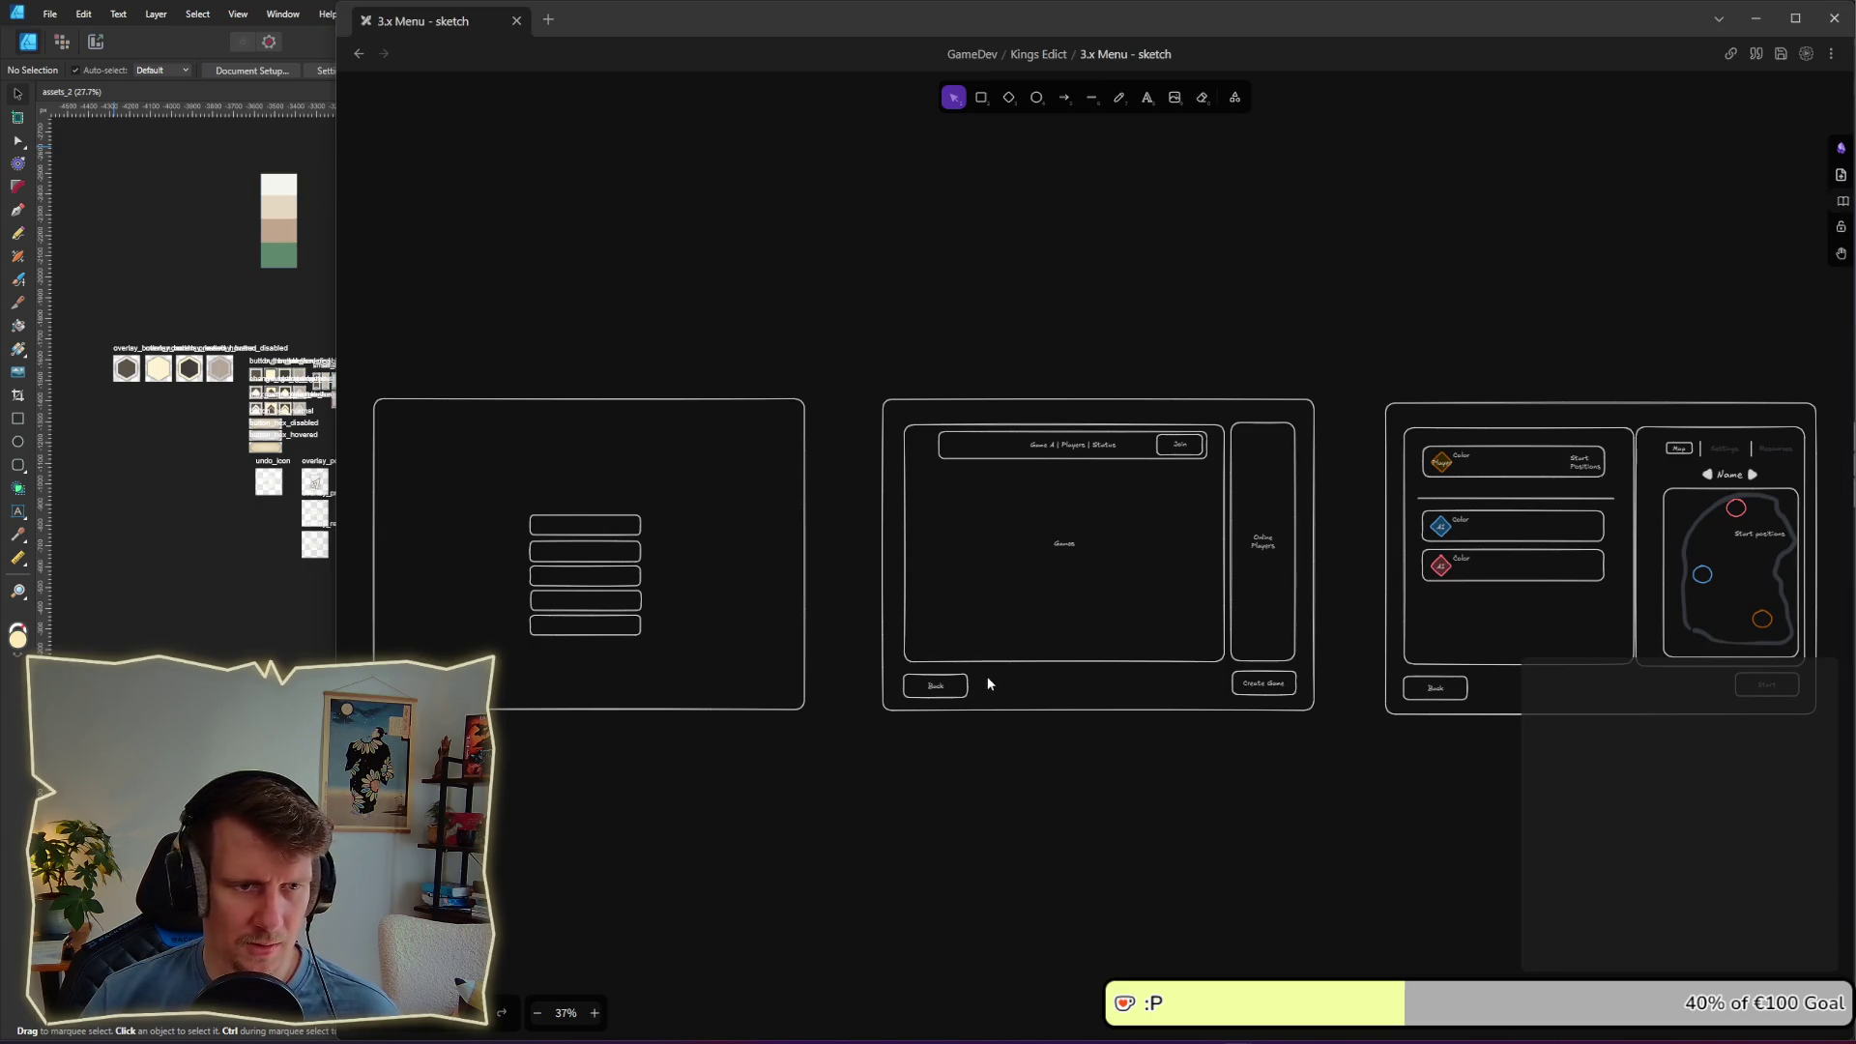
{"action": "scroll", "coordinate": [1025, 629], "scroll_direction": "right", "scroll_amount": 5}
{"action": "scroll", "coordinate": [1069, 590], "scroll_direction": "up", "scroll_amount": 5}
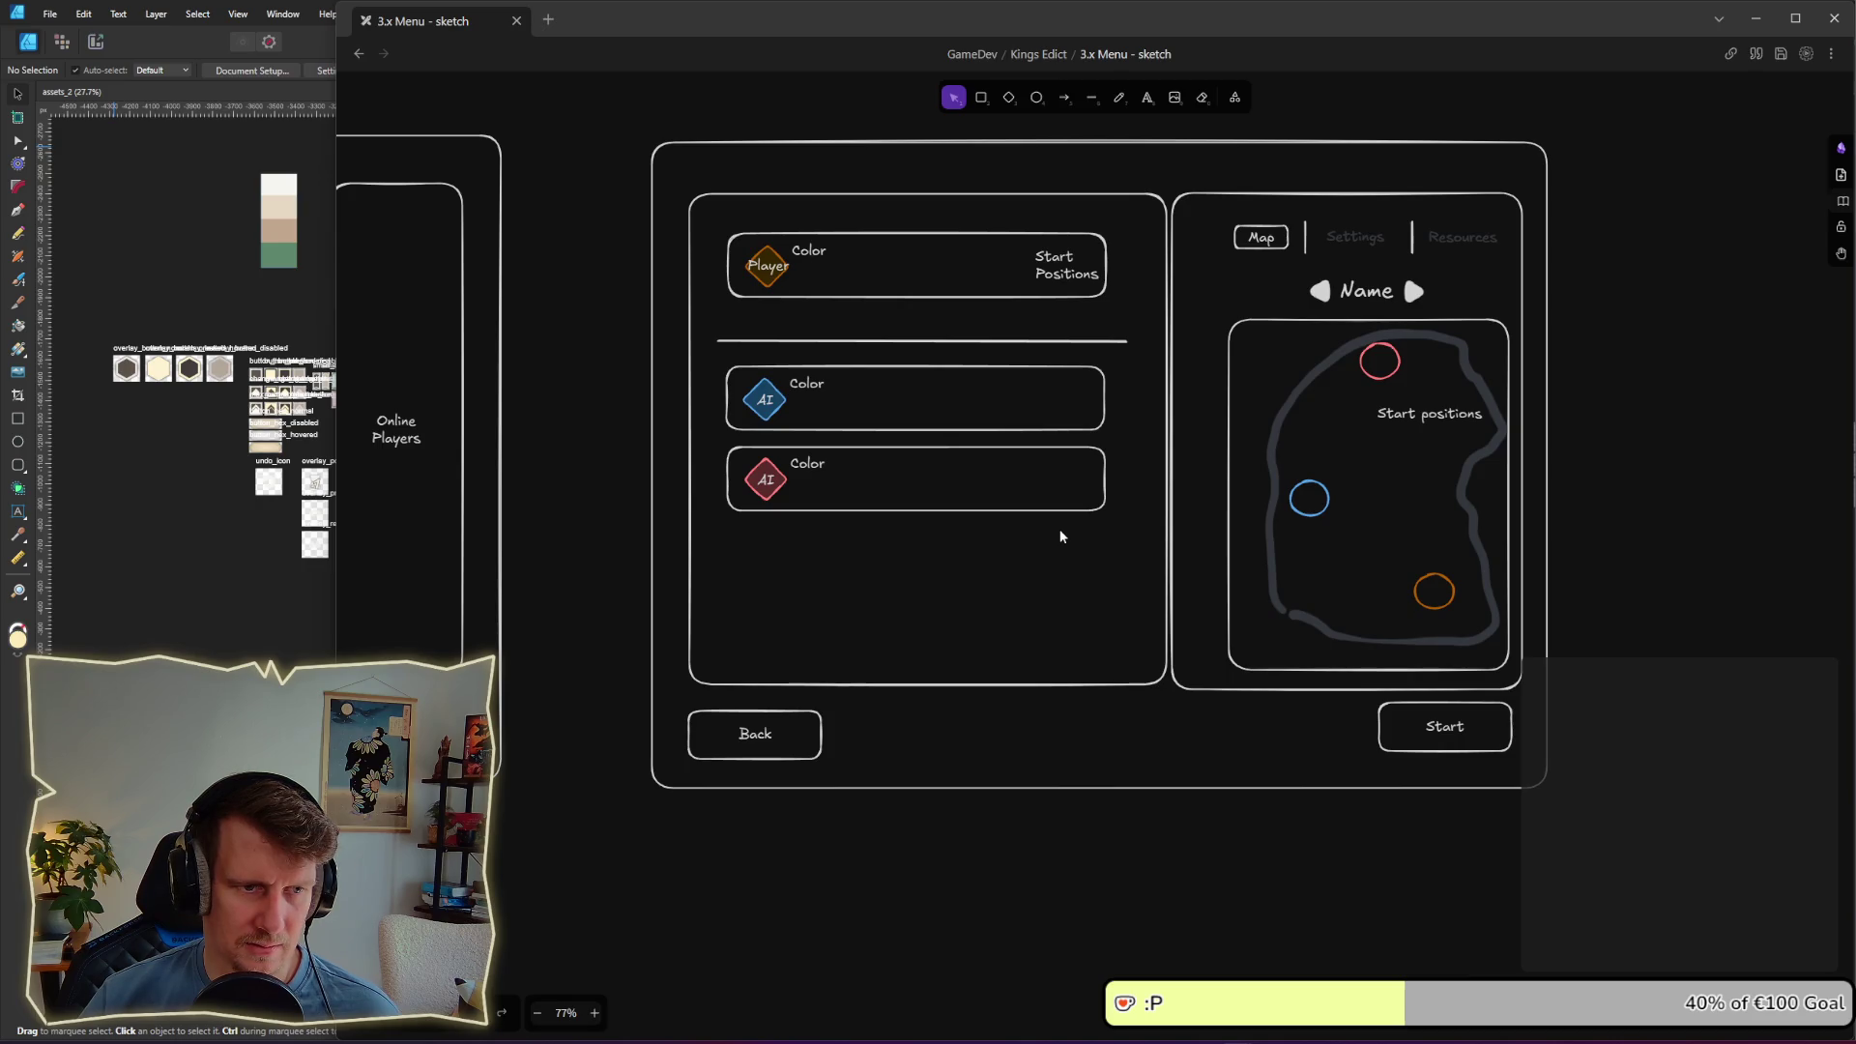
Step: Pan across the assets_2 button sprites in Affinity Designer, then return to the game lobby
{"action": "left_click", "coordinate": [212, 618]}
{"action": "scroll", "coordinate": [630, 606], "scroll_direction": "up", "scroll_amount": 4}
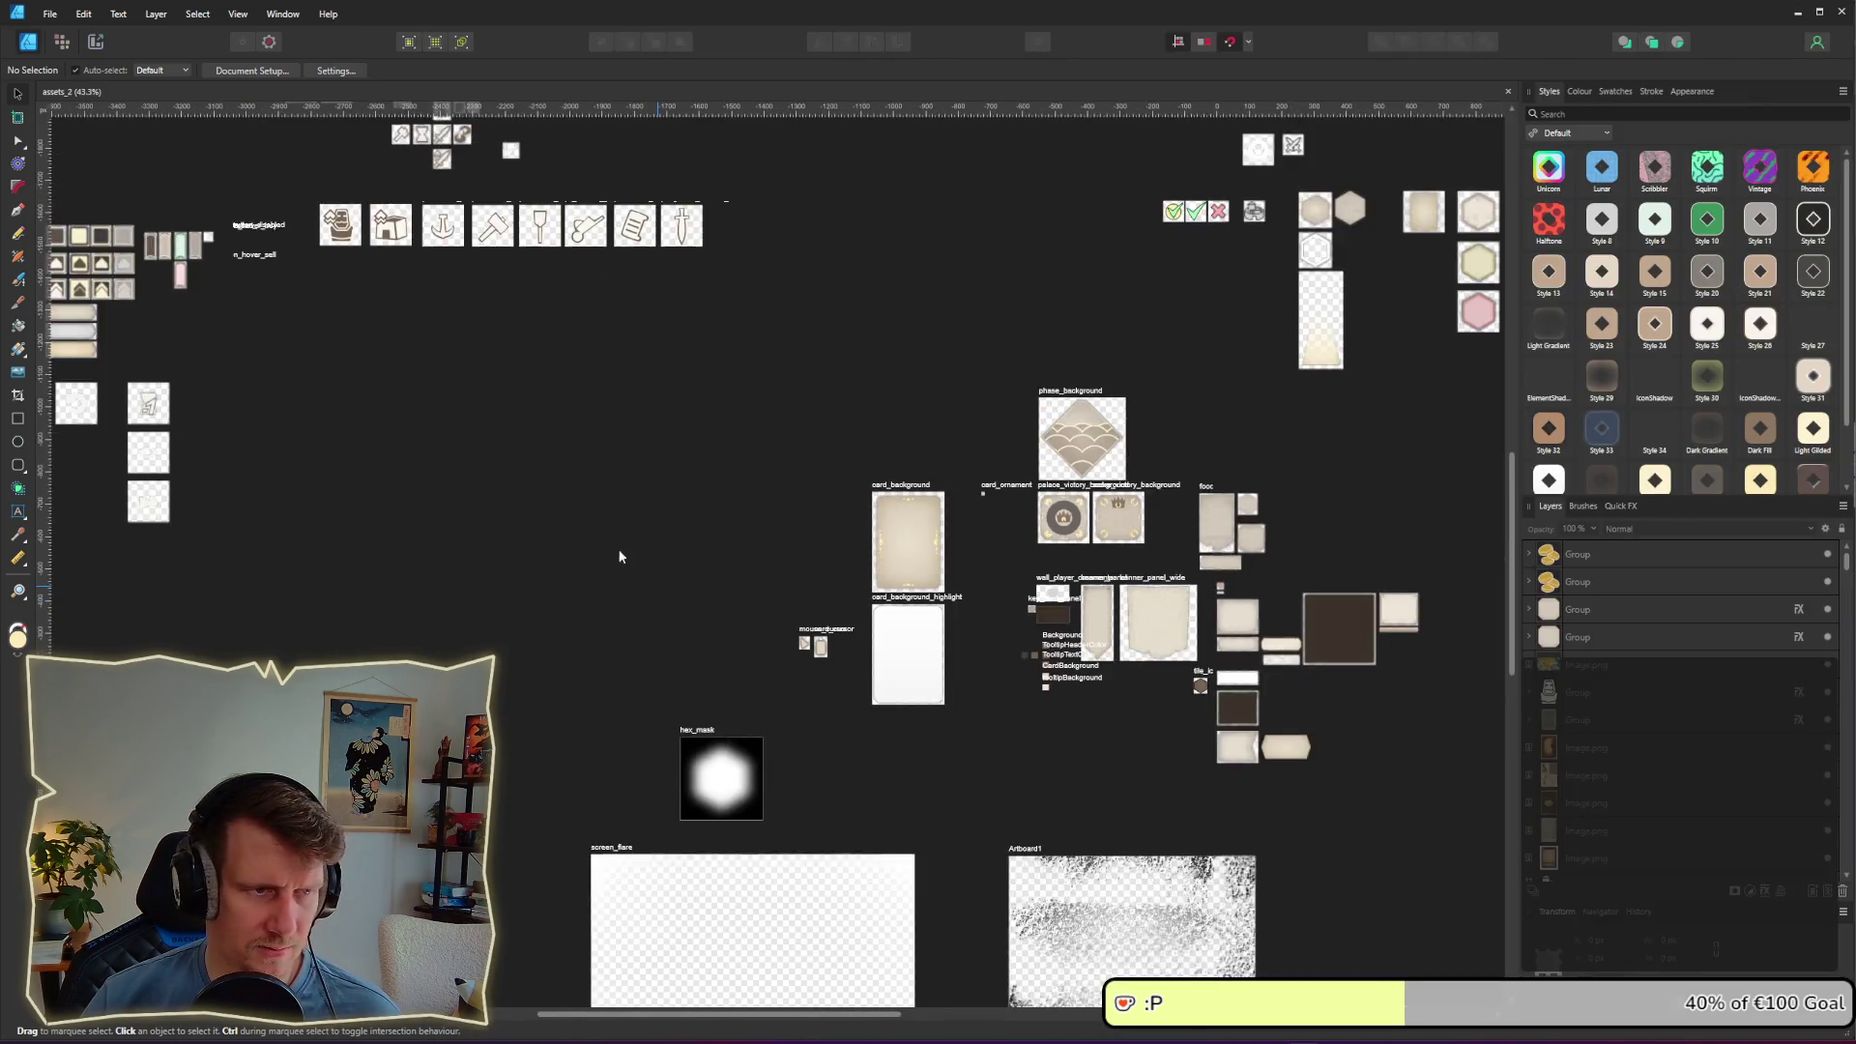
{"action": "scroll", "coordinate": [619, 556], "scroll_direction": "left", "scroll_amount": 5}
{"action": "scroll", "coordinate": [750, 580], "scroll_direction": "up", "scroll_amount": 14}
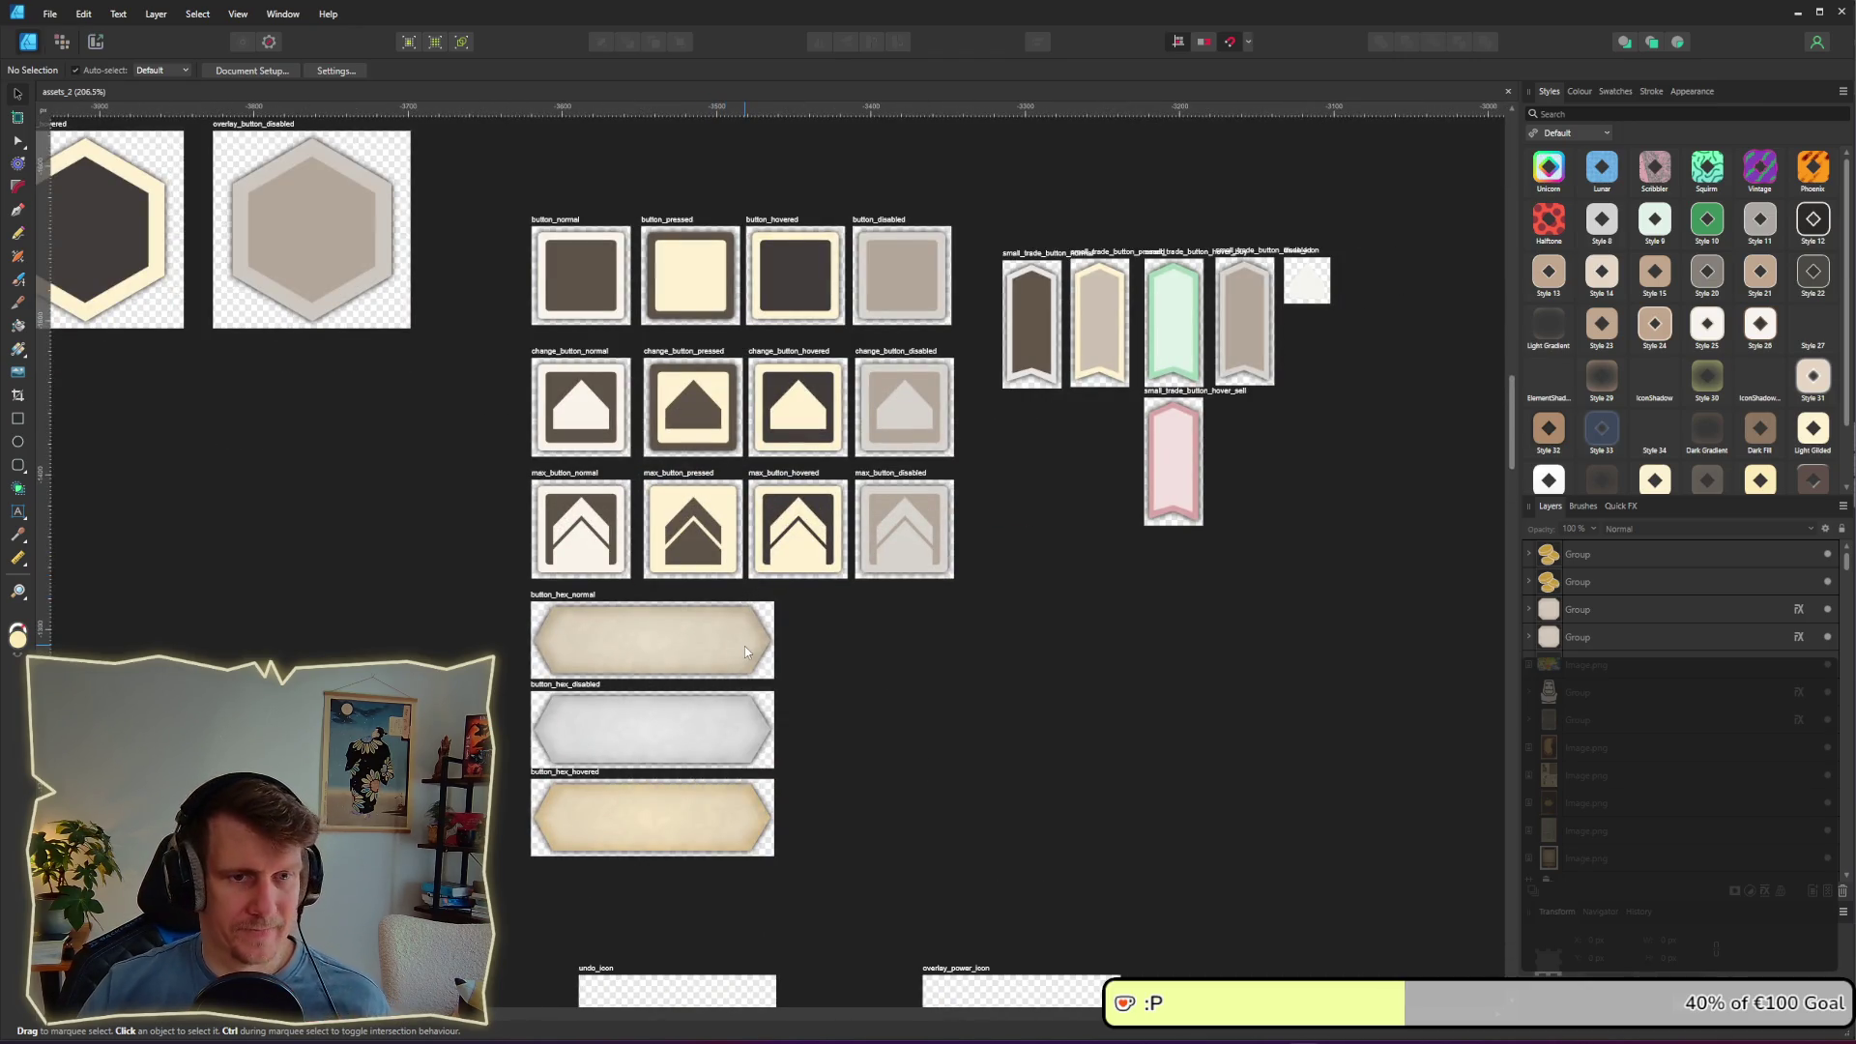
{"action": "scroll", "coordinate": [851, 667], "scroll_direction": "down", "scroll_amount": 2}
{"action": "scroll", "coordinate": [794, 618], "scroll_direction": "right", "scroll_amount": 2}
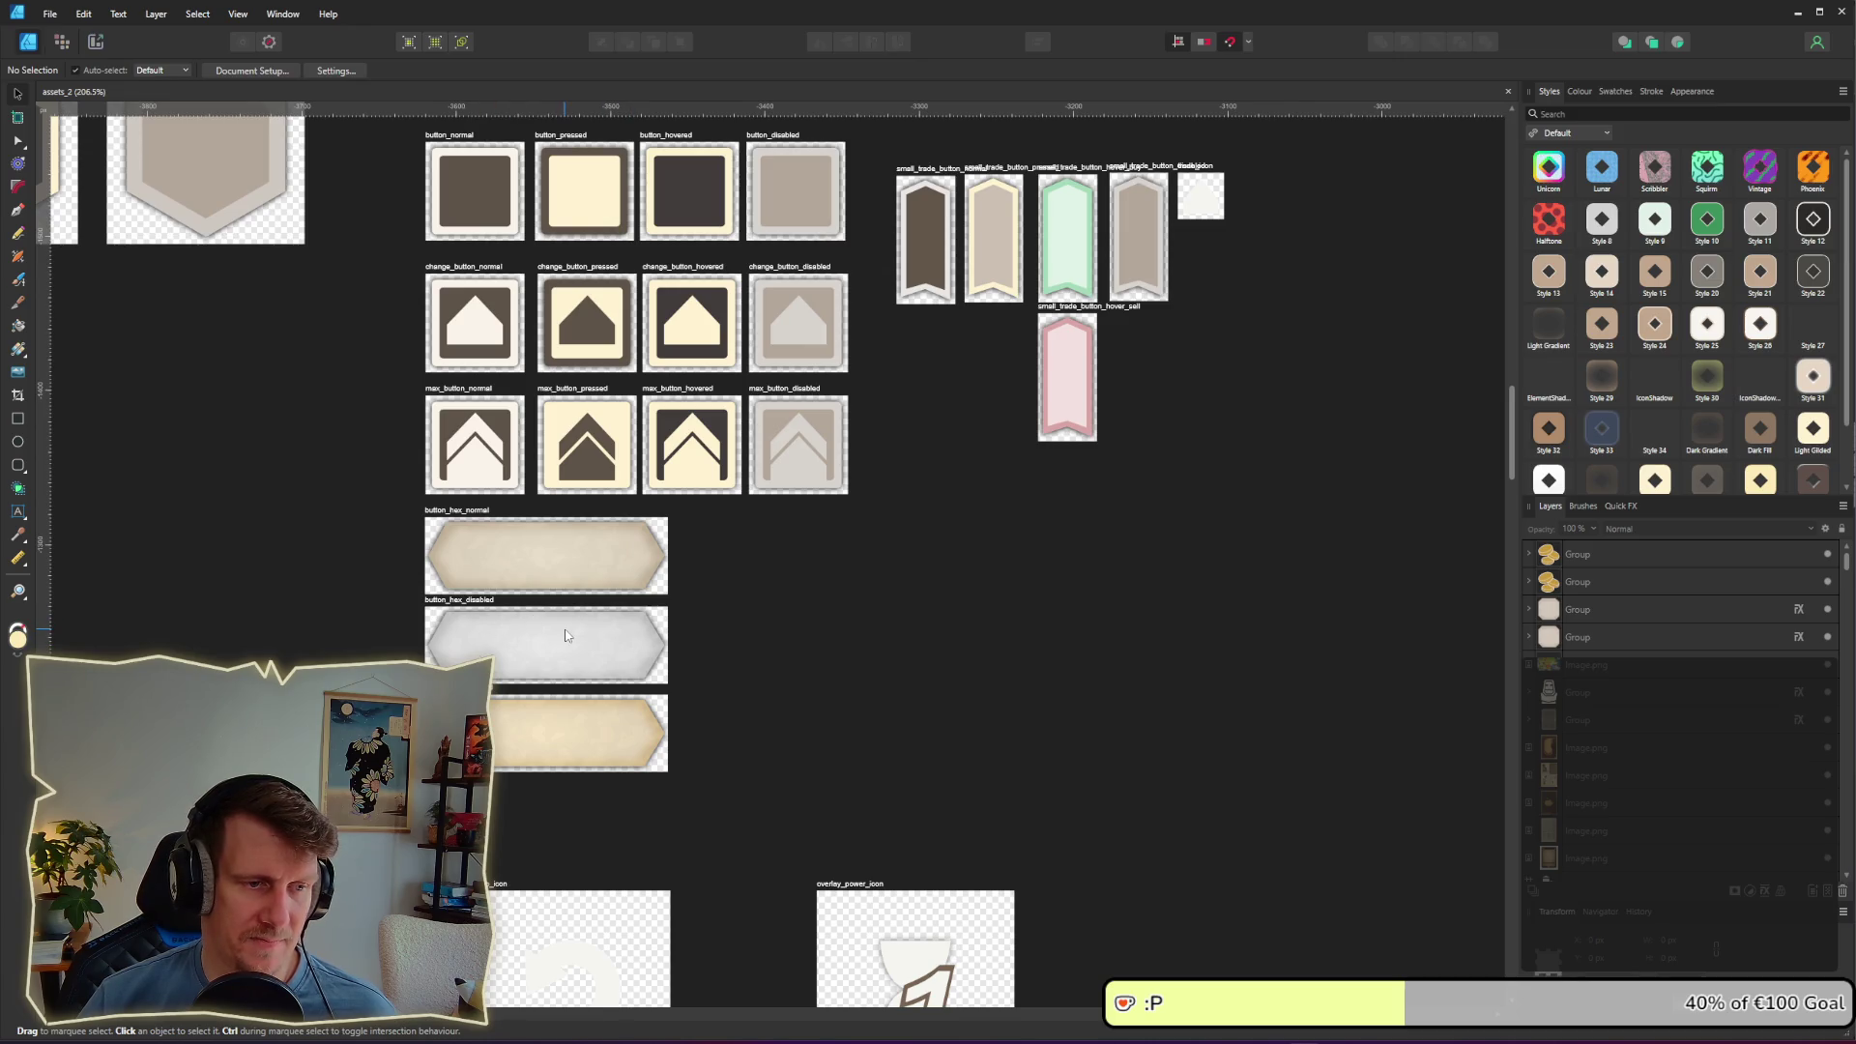
{"action": "key", "text": "alt+Tab"}
{"action": "key", "text": "Tab"}
{"action": "key", "text": "Tab"}
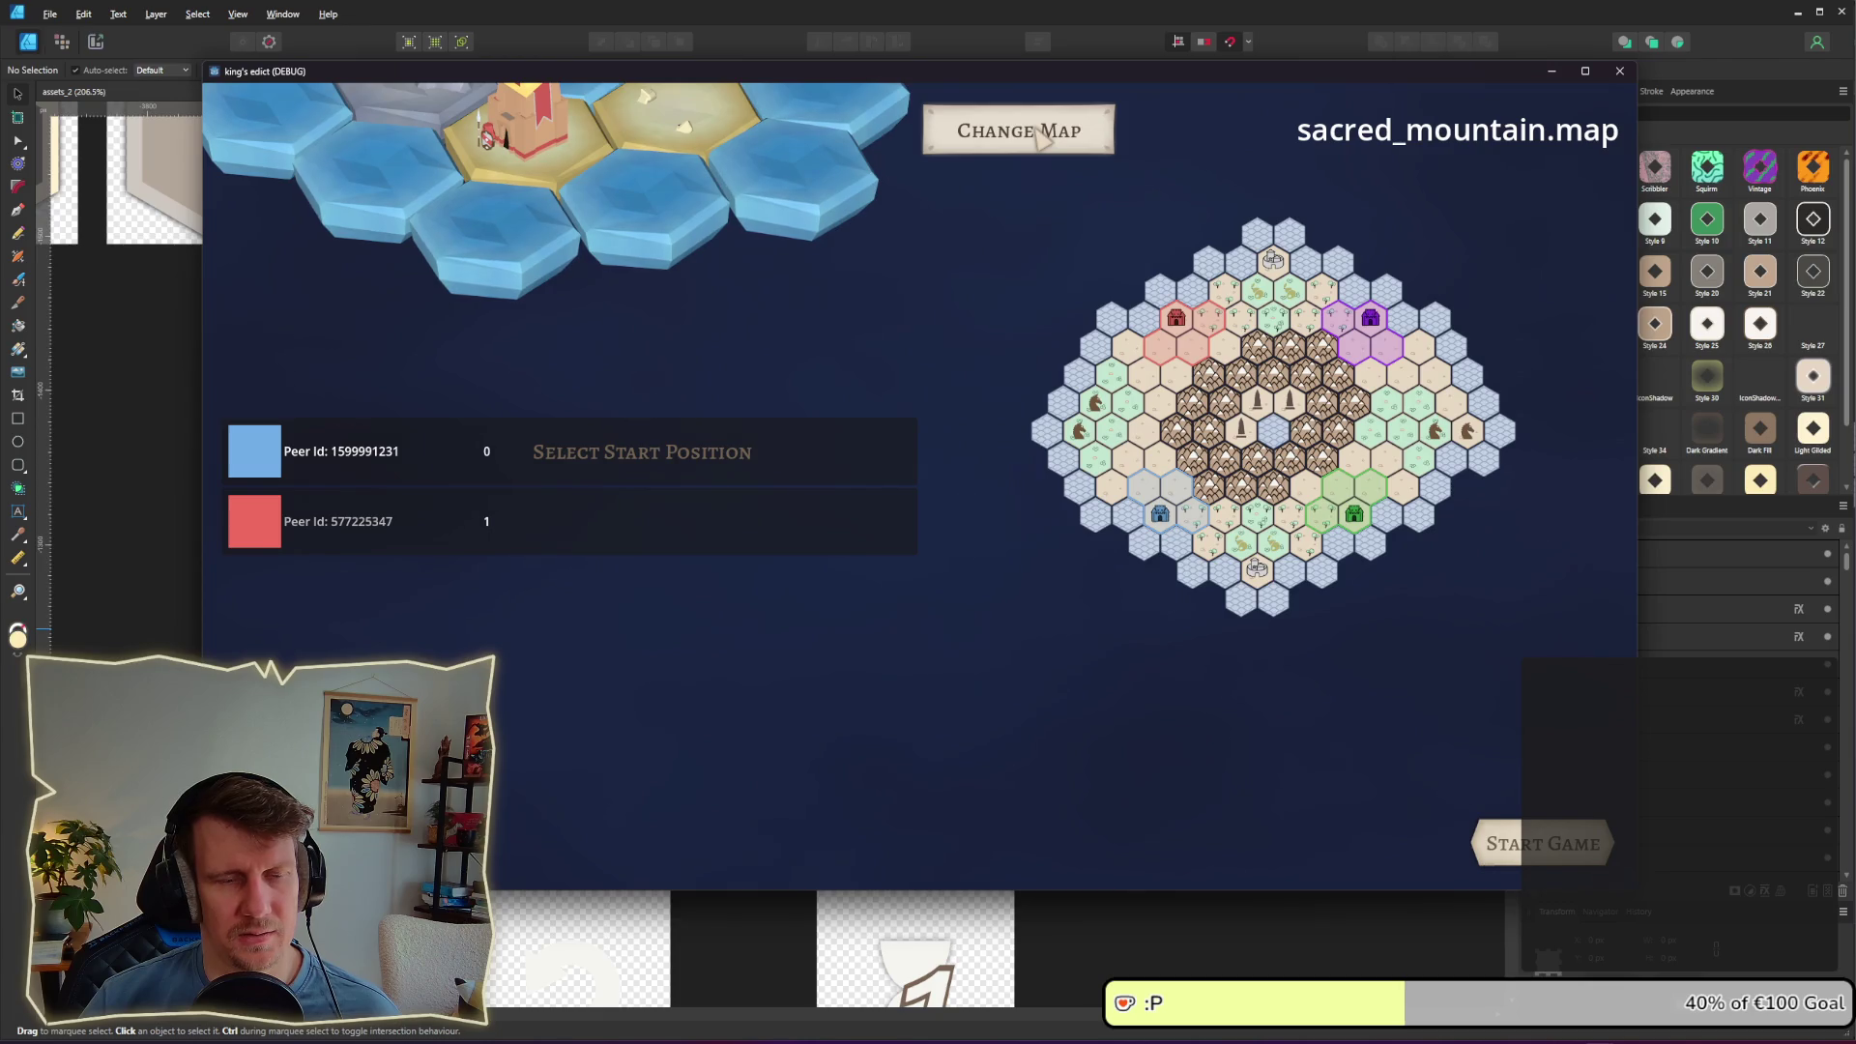
Step: Browse the map dropdown and close it, keeping sacred_mountain.map loaded
{"action": "left_click", "coordinate": [1042, 139]}
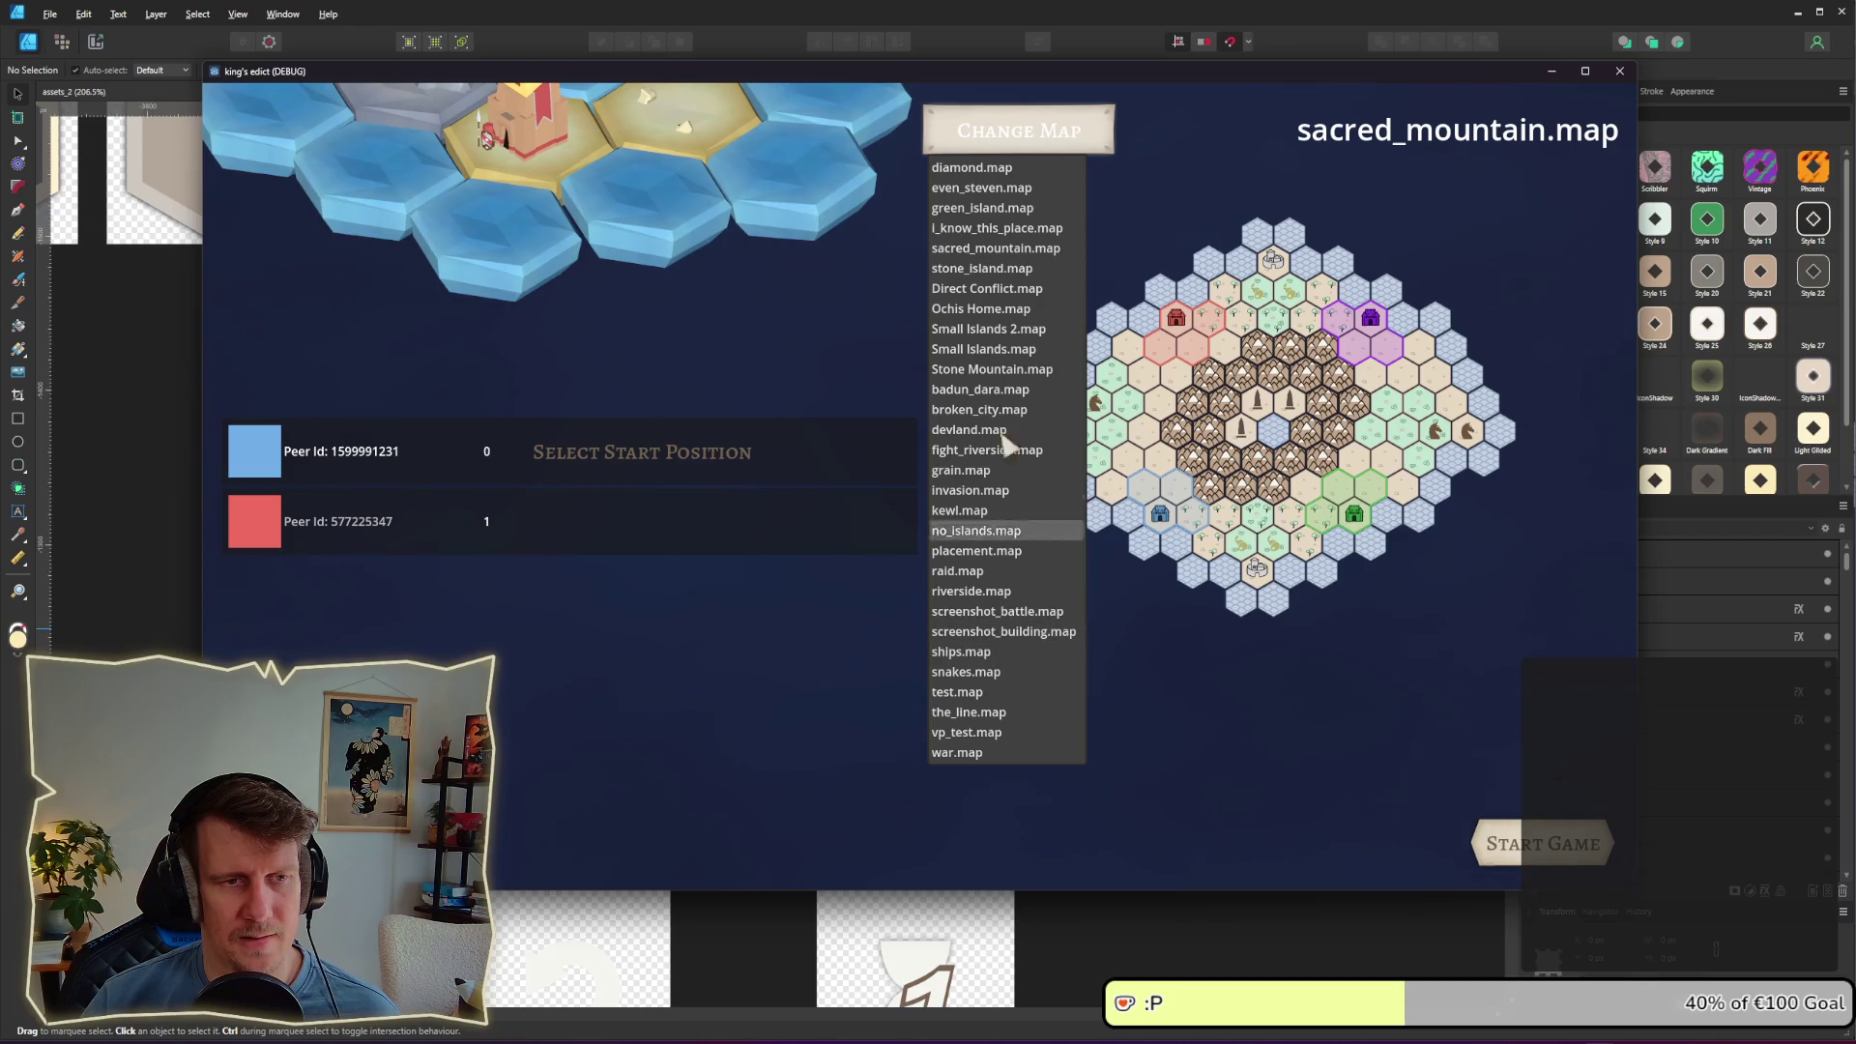
{"action": "left_click", "coordinate": [1054, 146]}
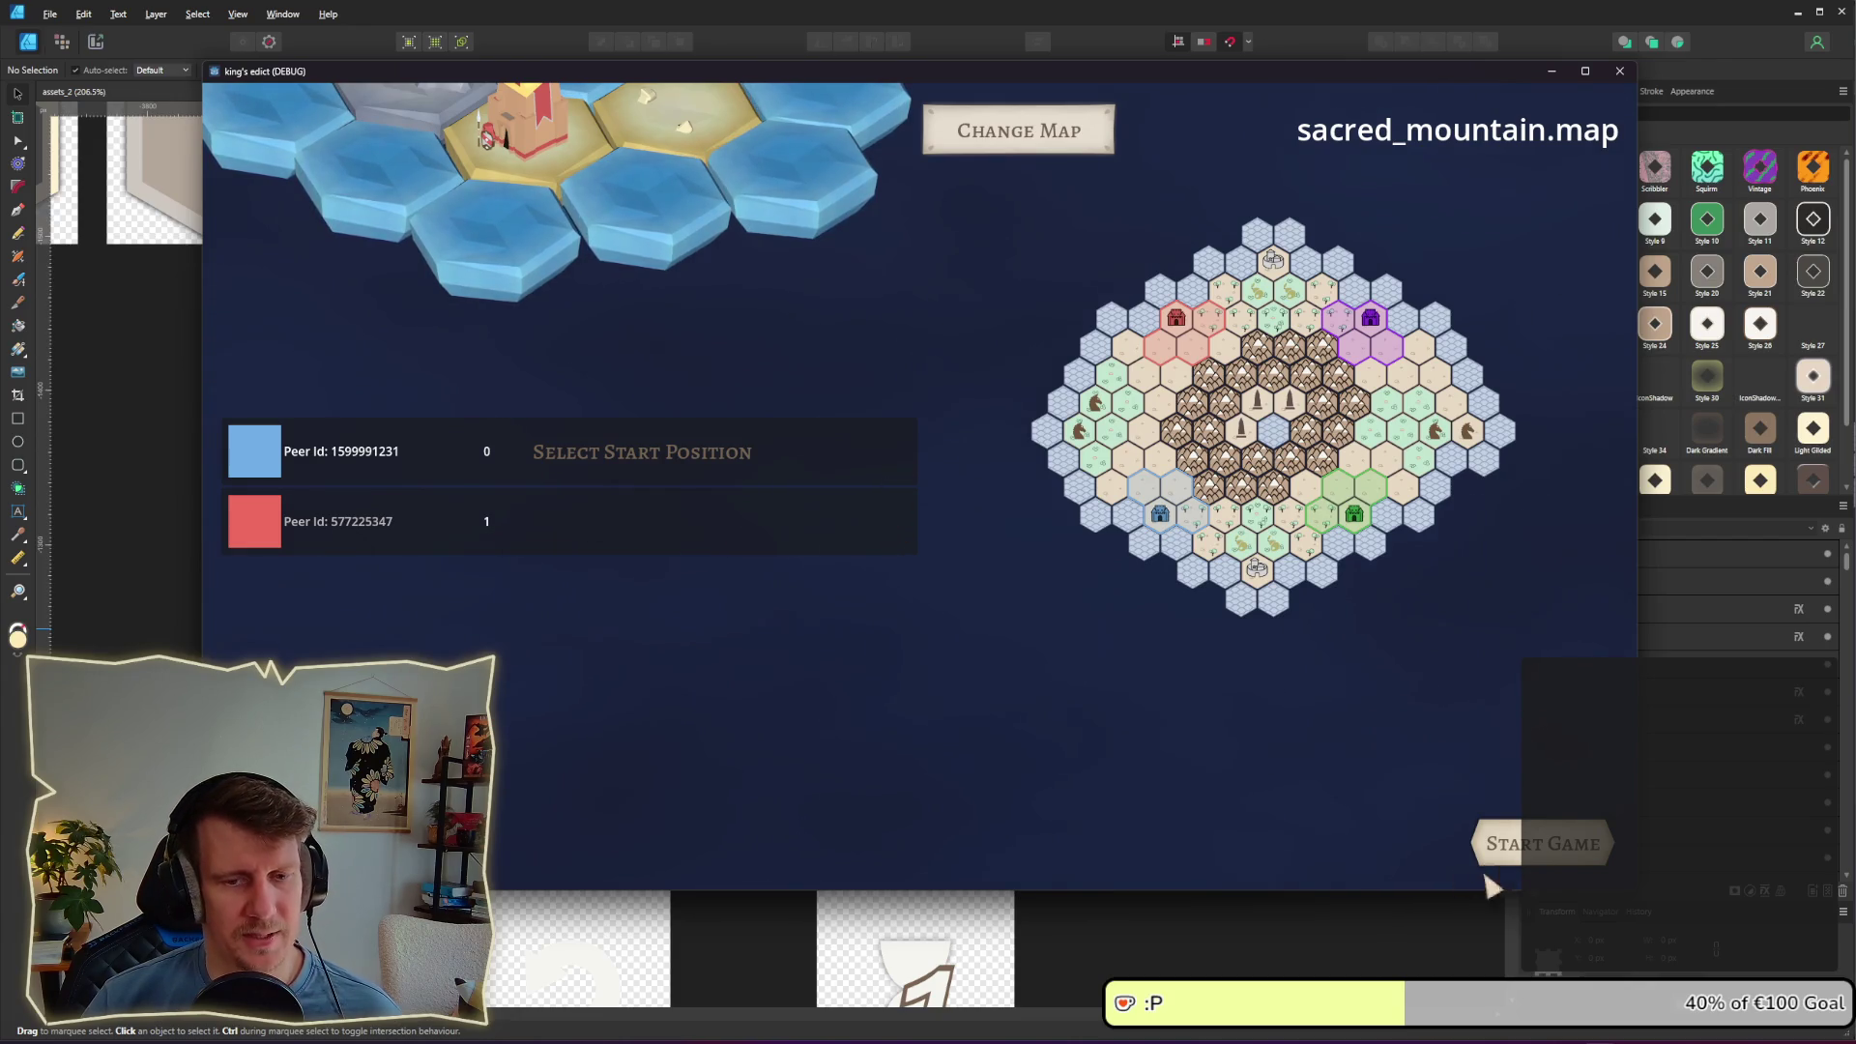
{"action": "key", "text": "alt+Tab"}
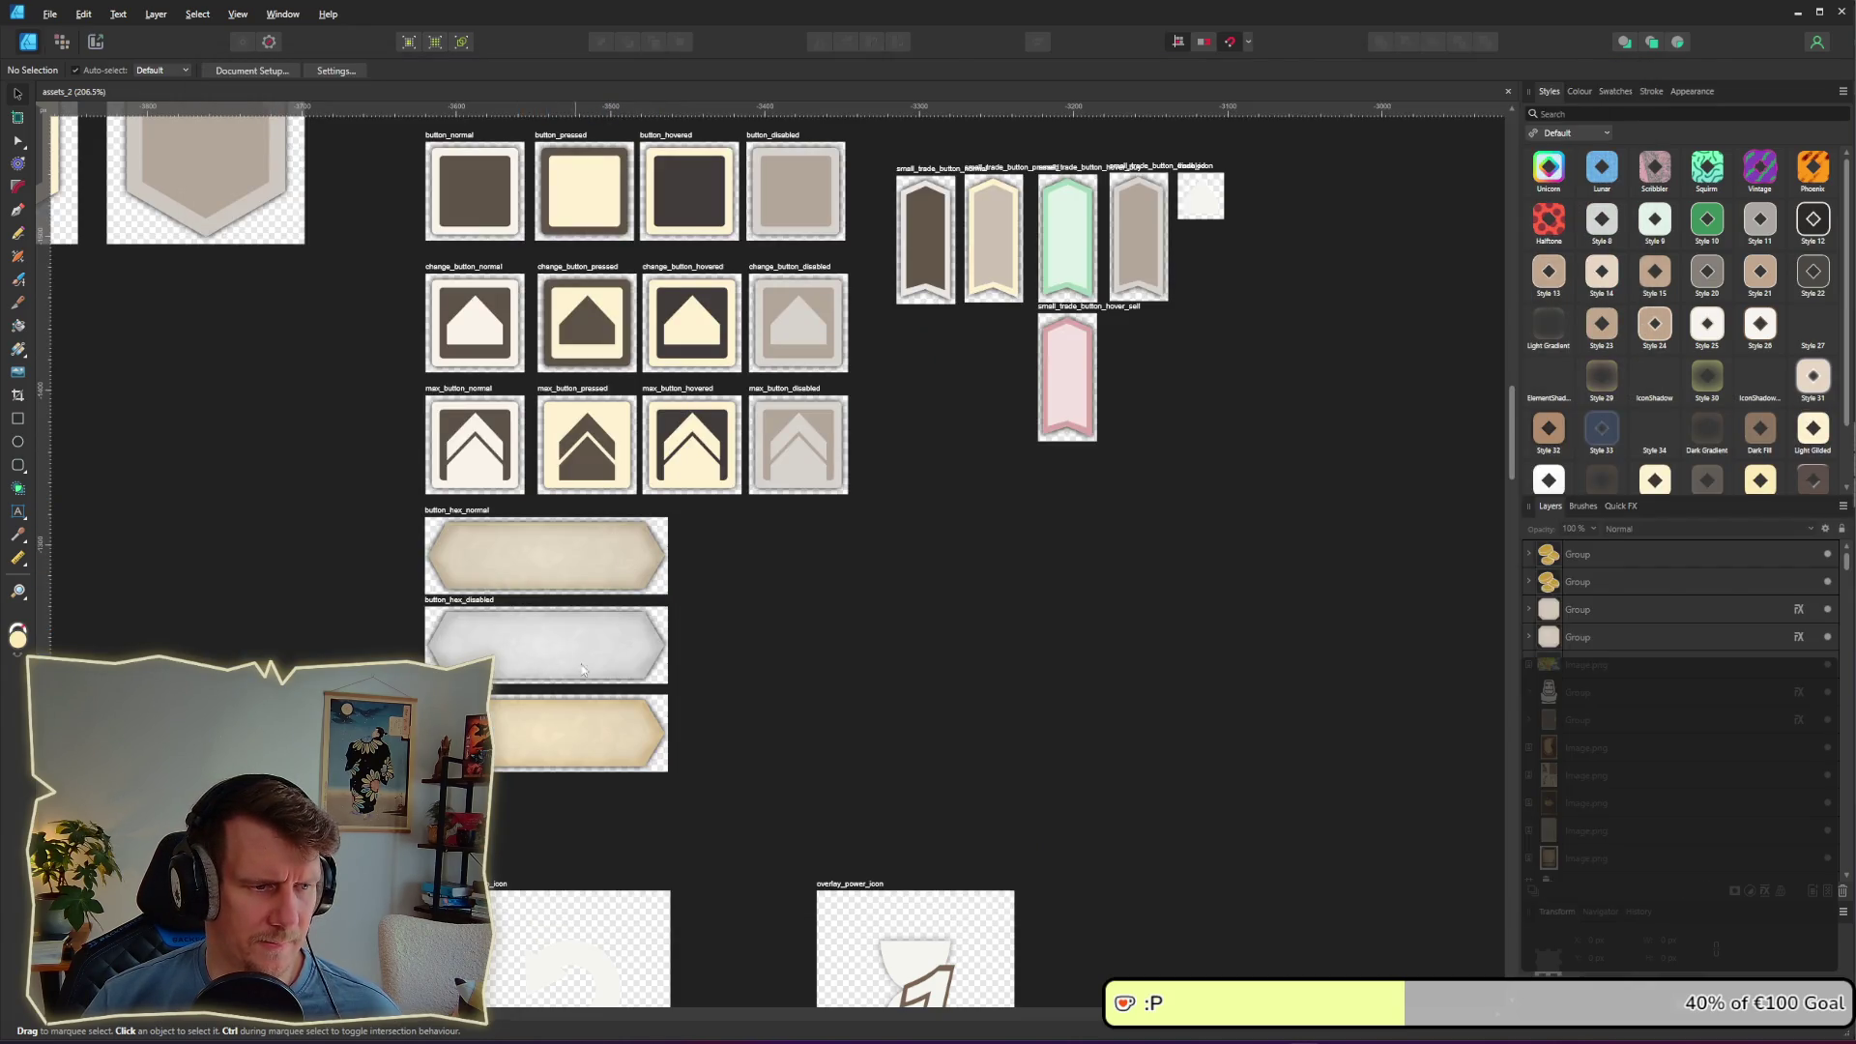
Step: Navigate the assets_2 sheet to the banner_panel artboard and select it
{"action": "left_click_drag", "start_coordinate": [583, 669], "coordinate": [778, 609]}
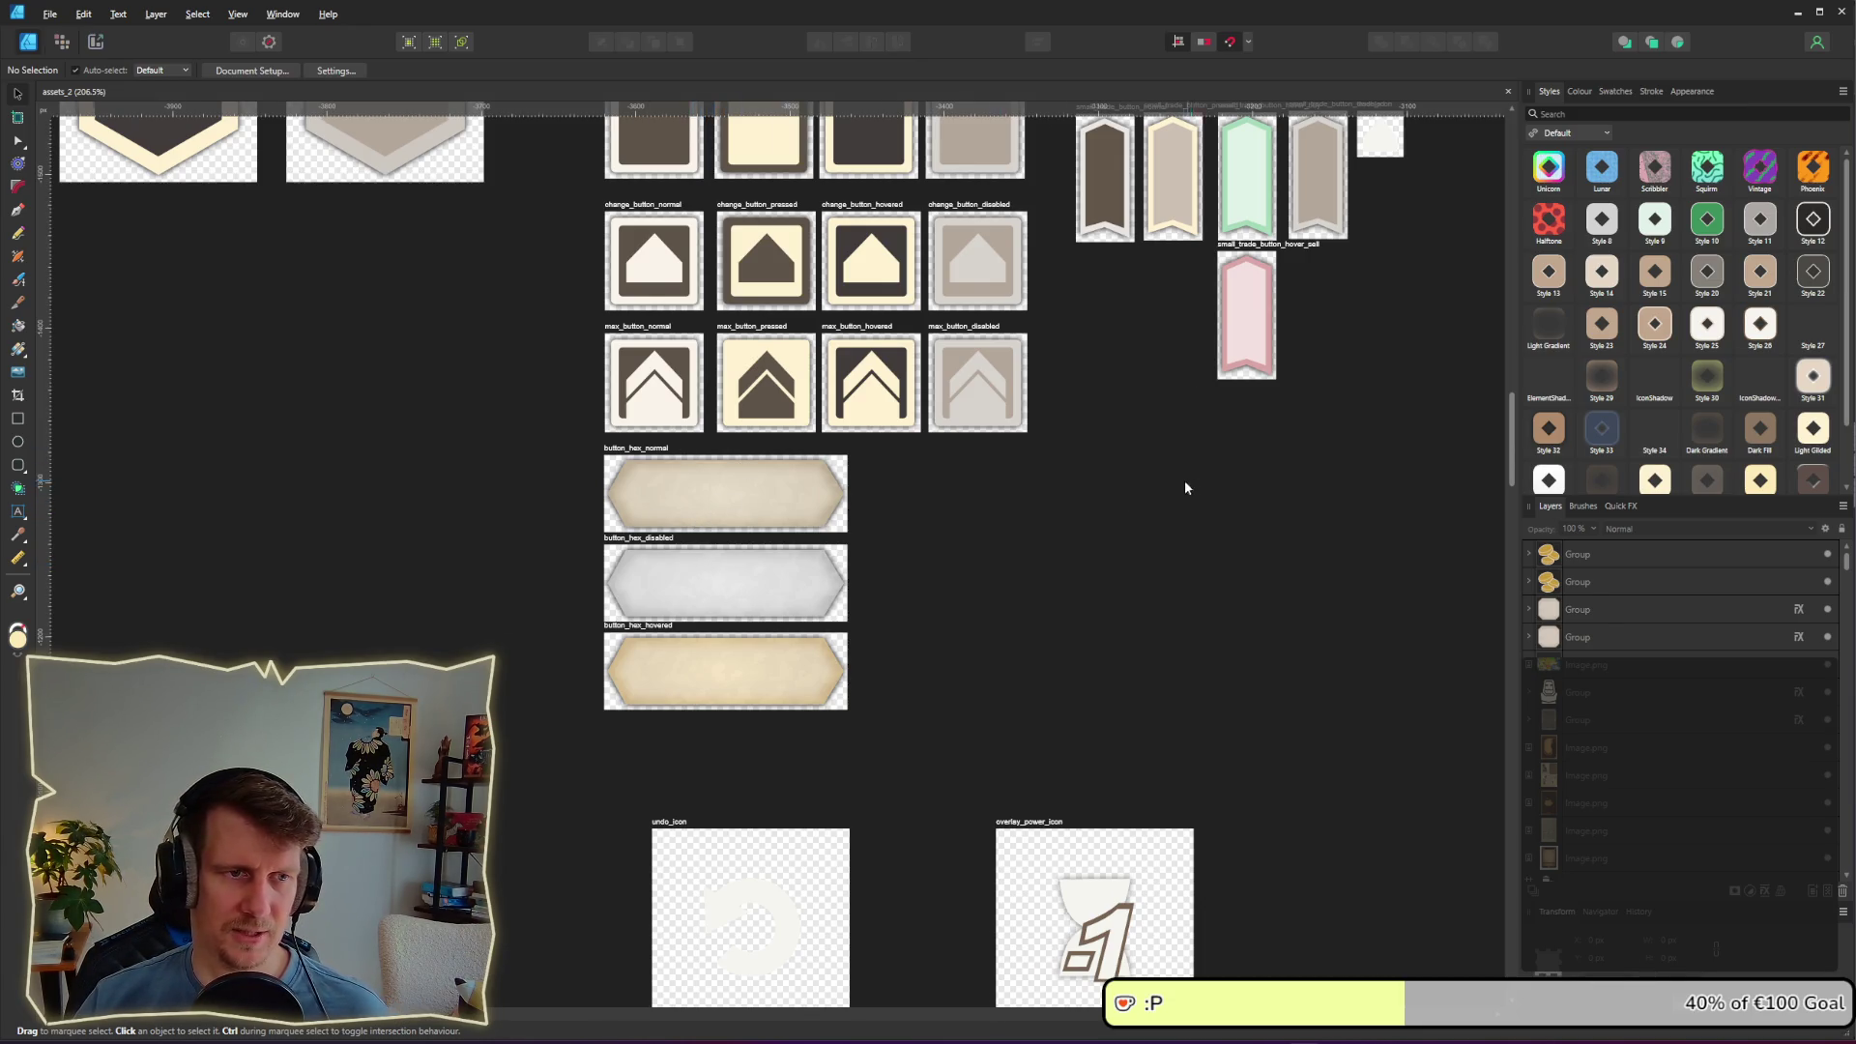
{"action": "scroll", "coordinate": [683, 565], "scroll_direction": "down", "scroll_amount": 4}
{"action": "scroll", "coordinate": [686, 576], "scroll_direction": "down", "scroll_amount": 4}
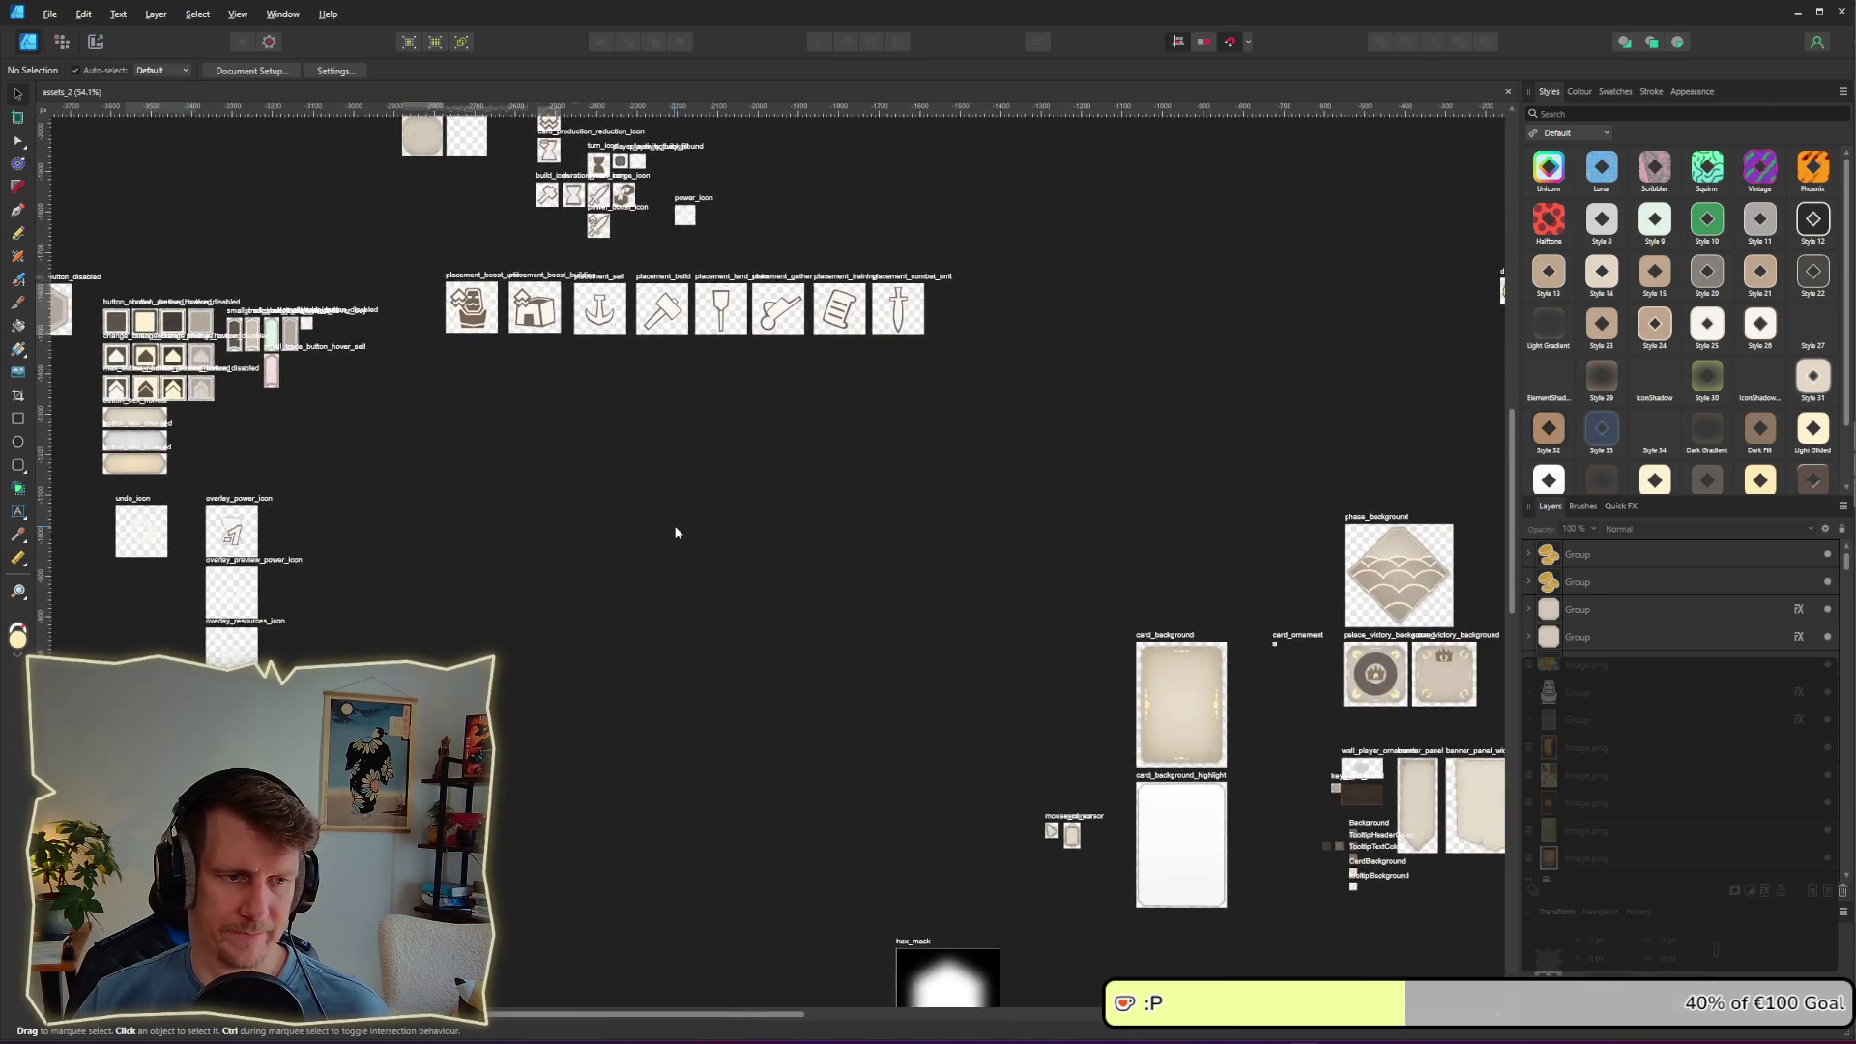
{"action": "scroll", "coordinate": [715, 512], "scroll_direction": "right", "scroll_amount": 5}
{"action": "scroll", "coordinate": [716, 513], "scroll_direction": "down", "scroll_amount": 3}
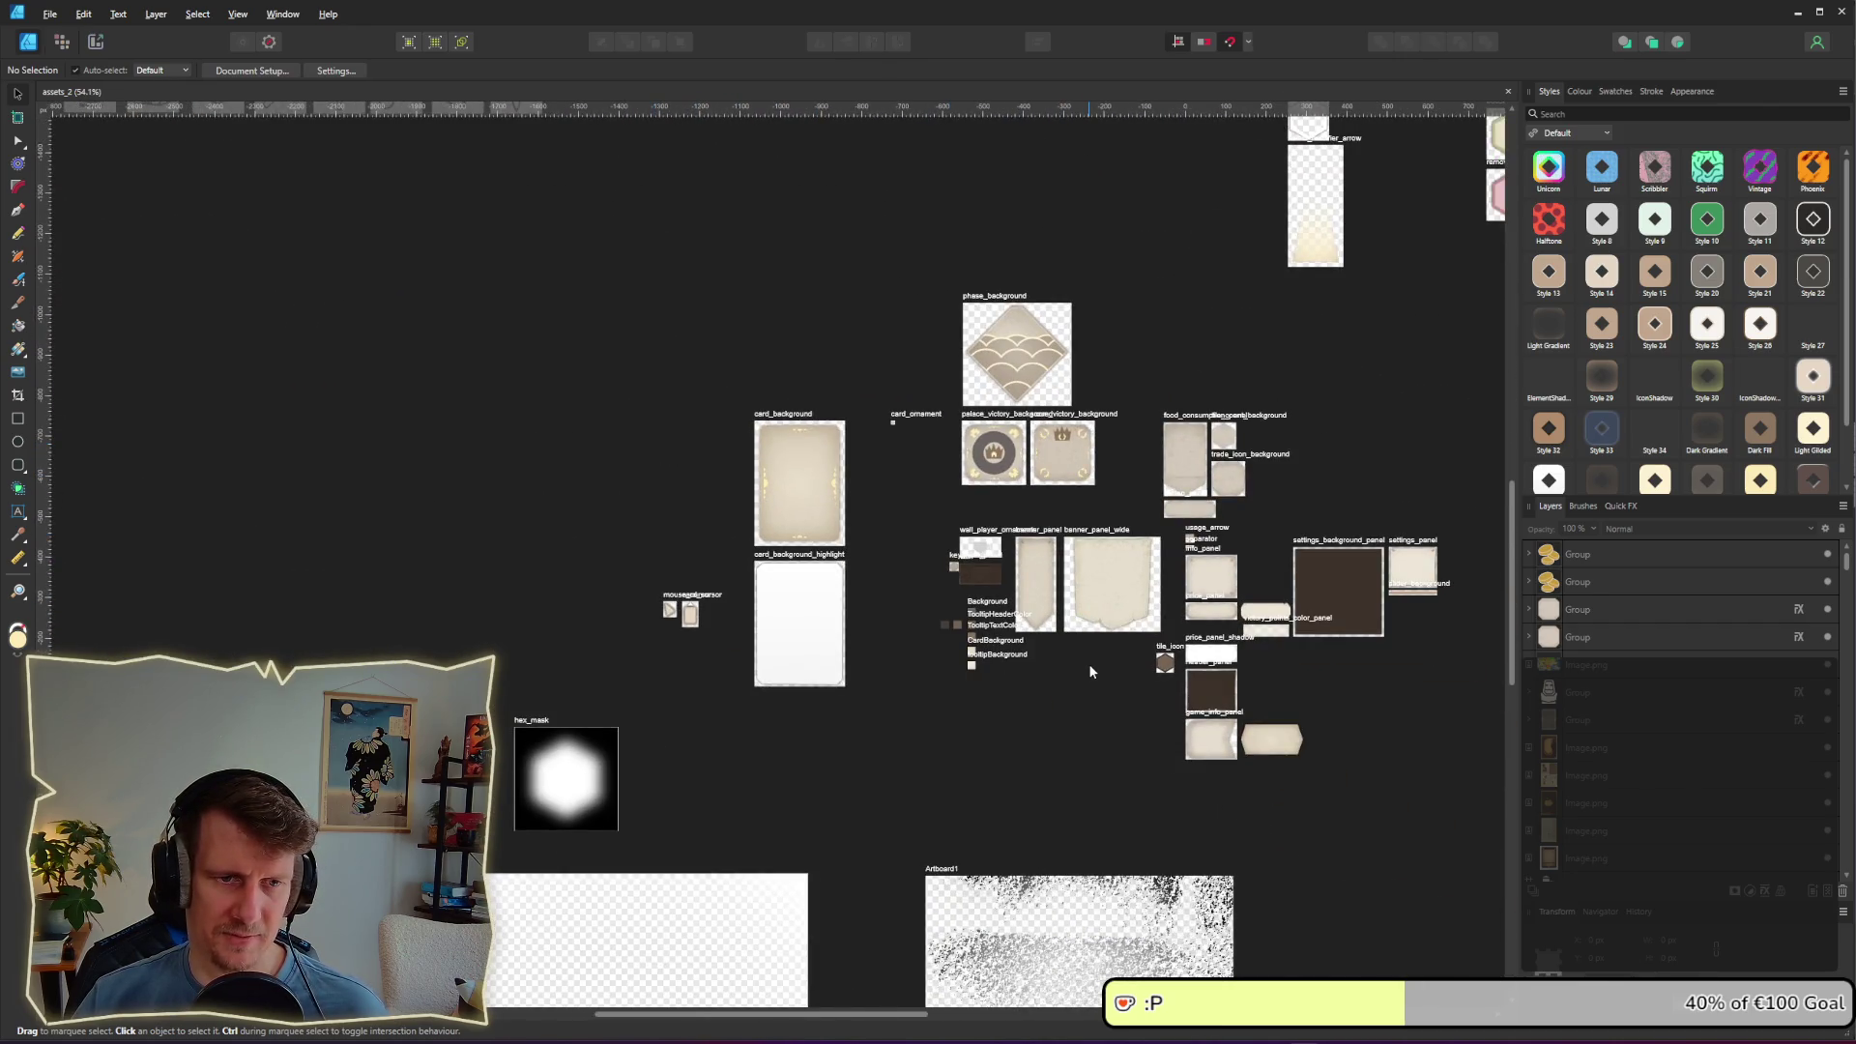
{"action": "scroll", "coordinate": [1090, 634], "scroll_direction": "up", "scroll_amount": 8}
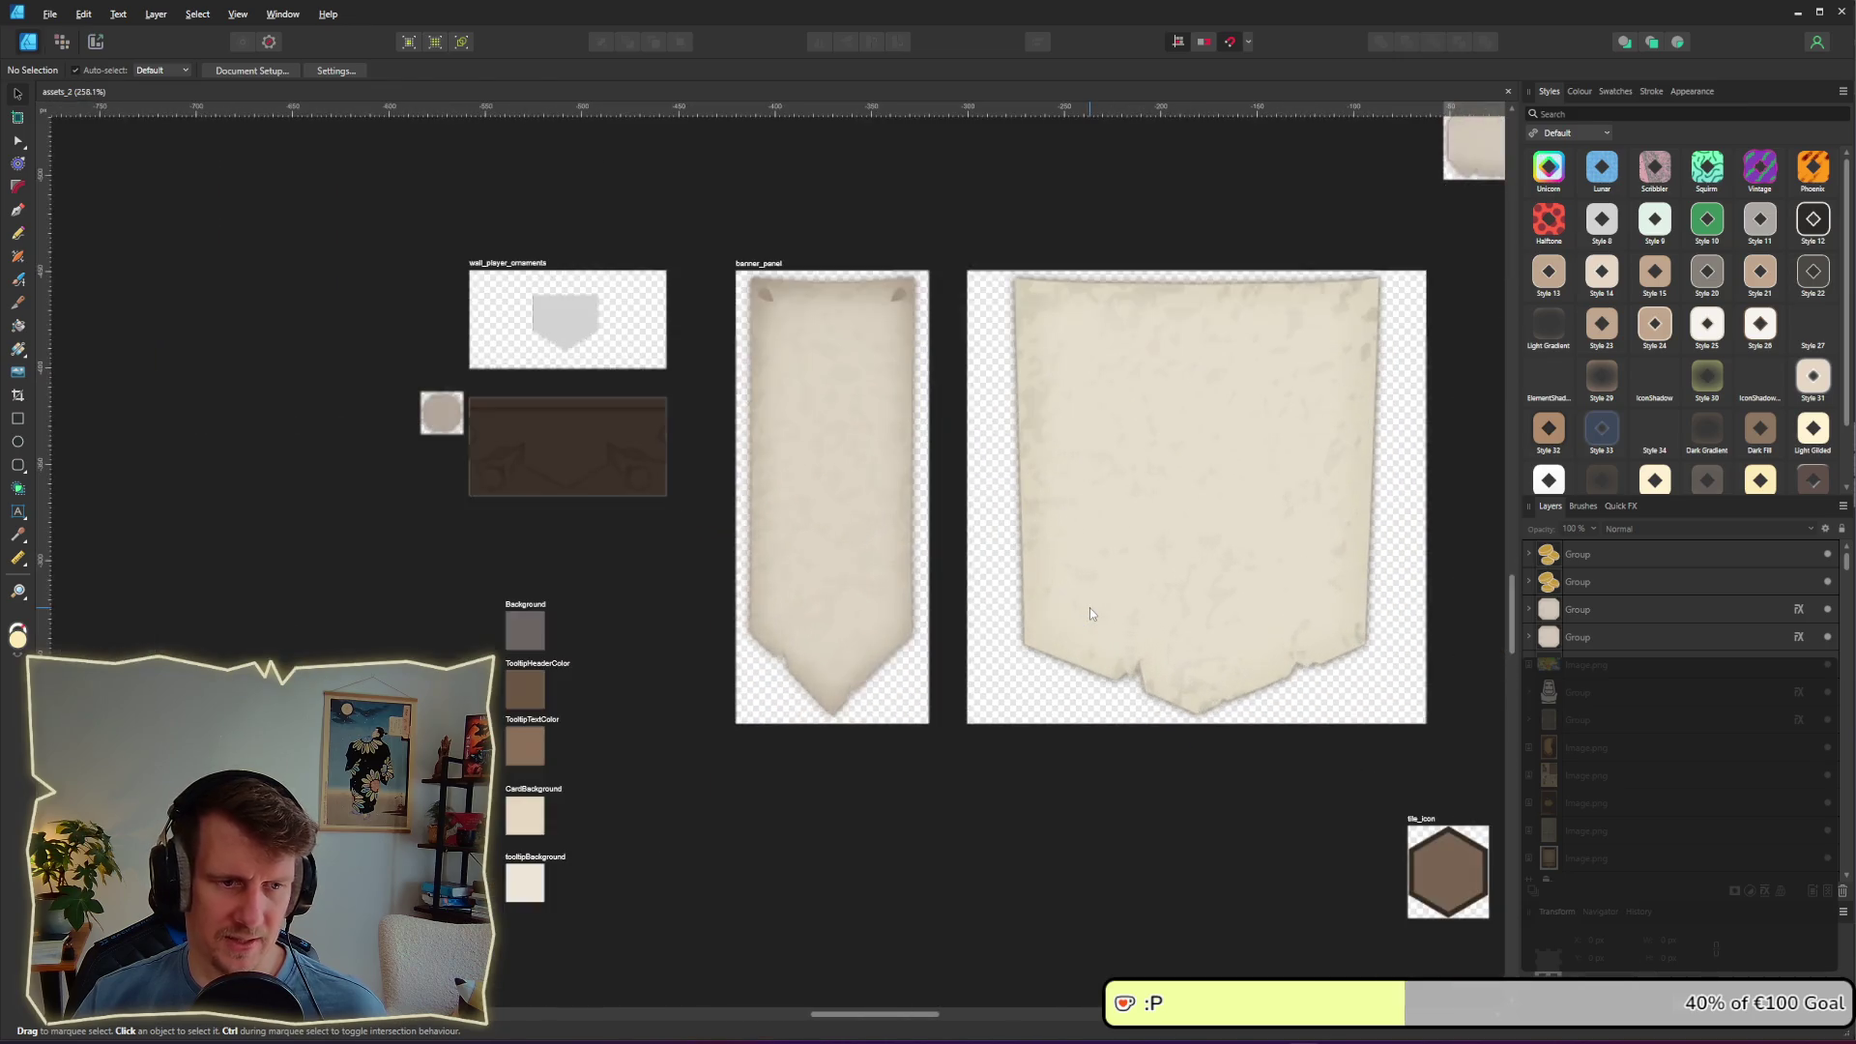
{"action": "left_click", "coordinate": [791, 350]}
{"action": "key", "text": "Escape"}
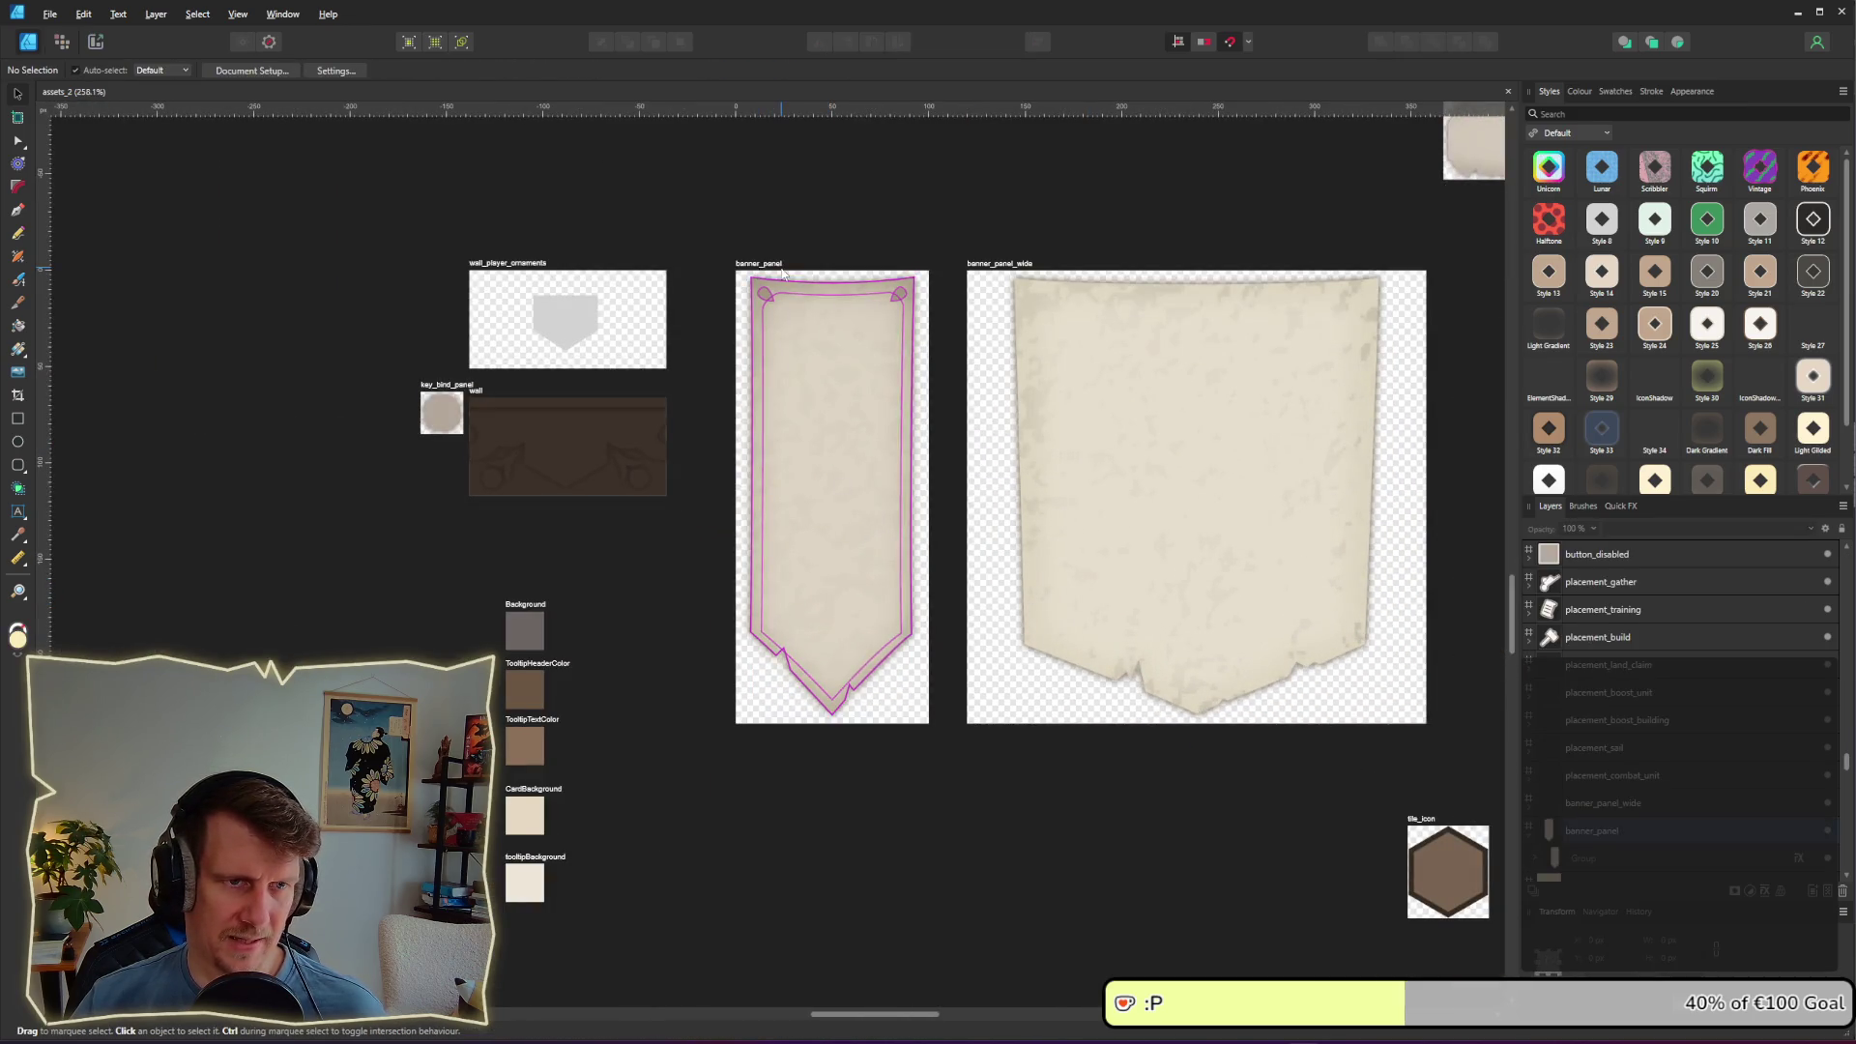
{"action": "left_click", "coordinate": [772, 267]}
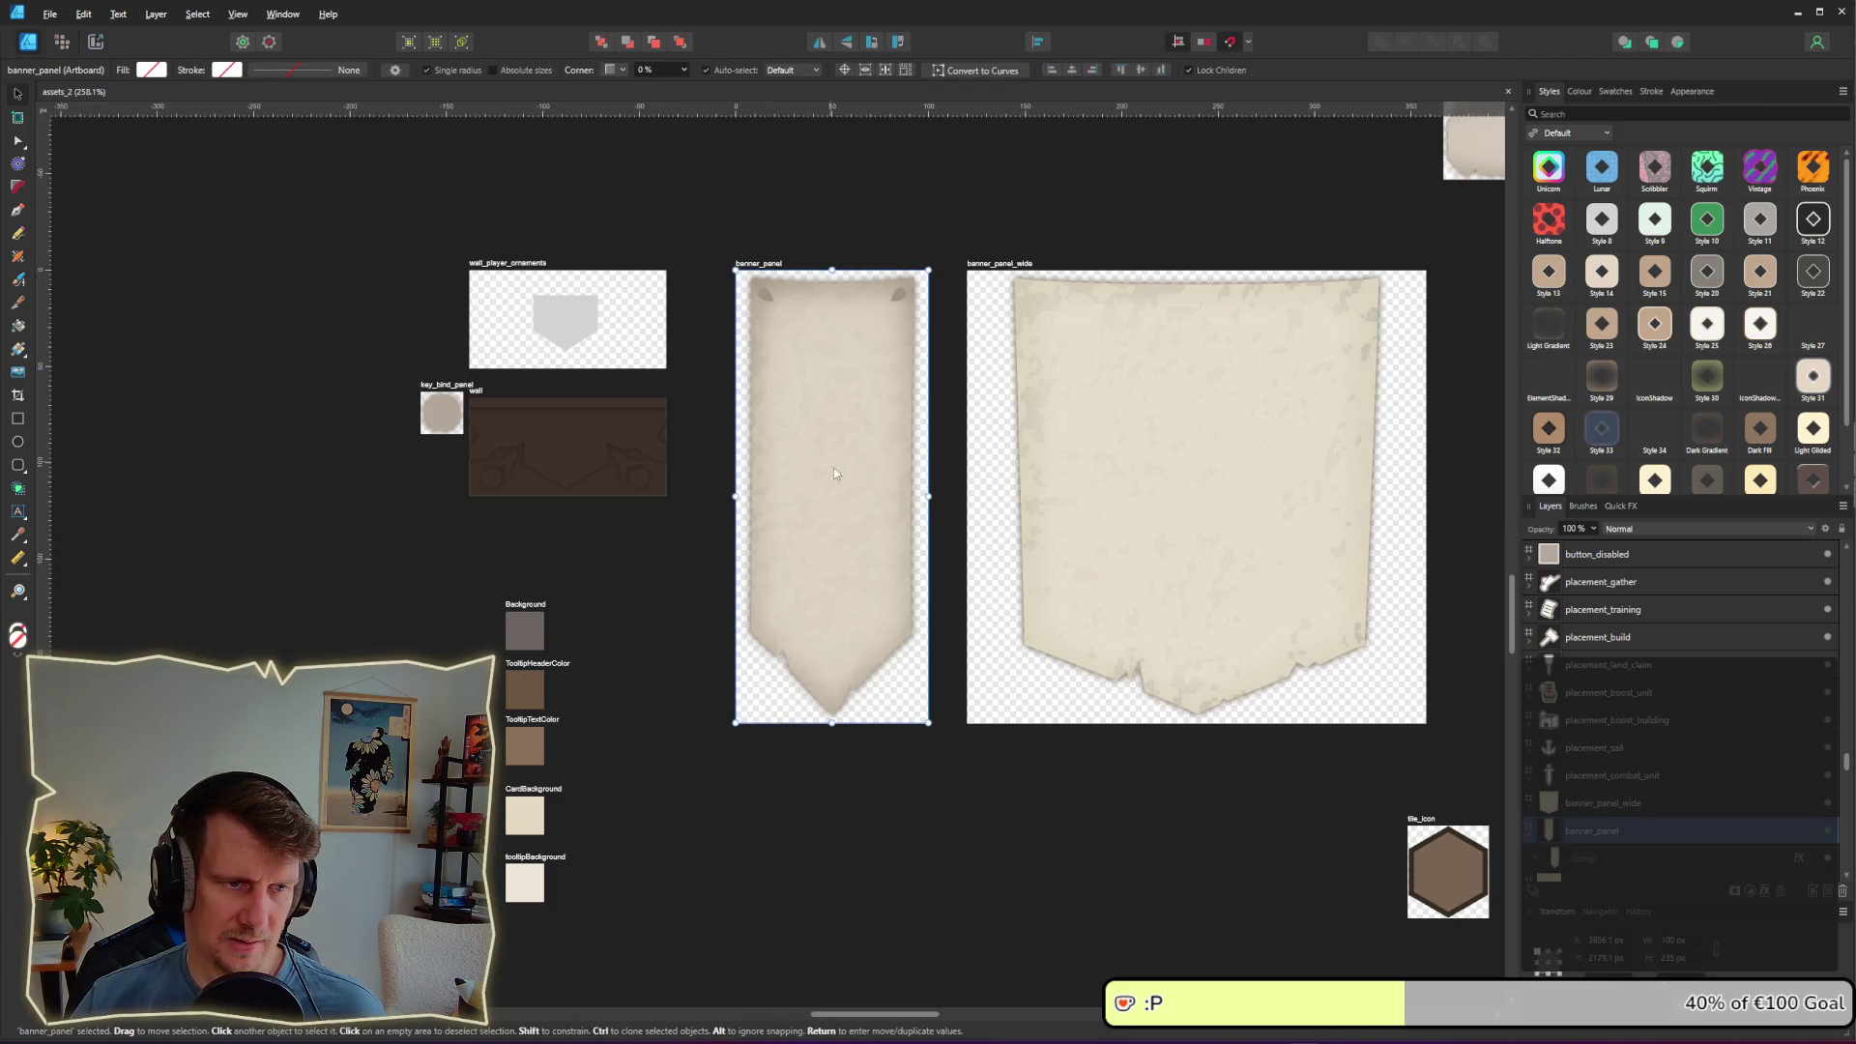
{"action": "scroll", "coordinate": [834, 466], "scroll_direction": "down", "scroll_amount": 9}
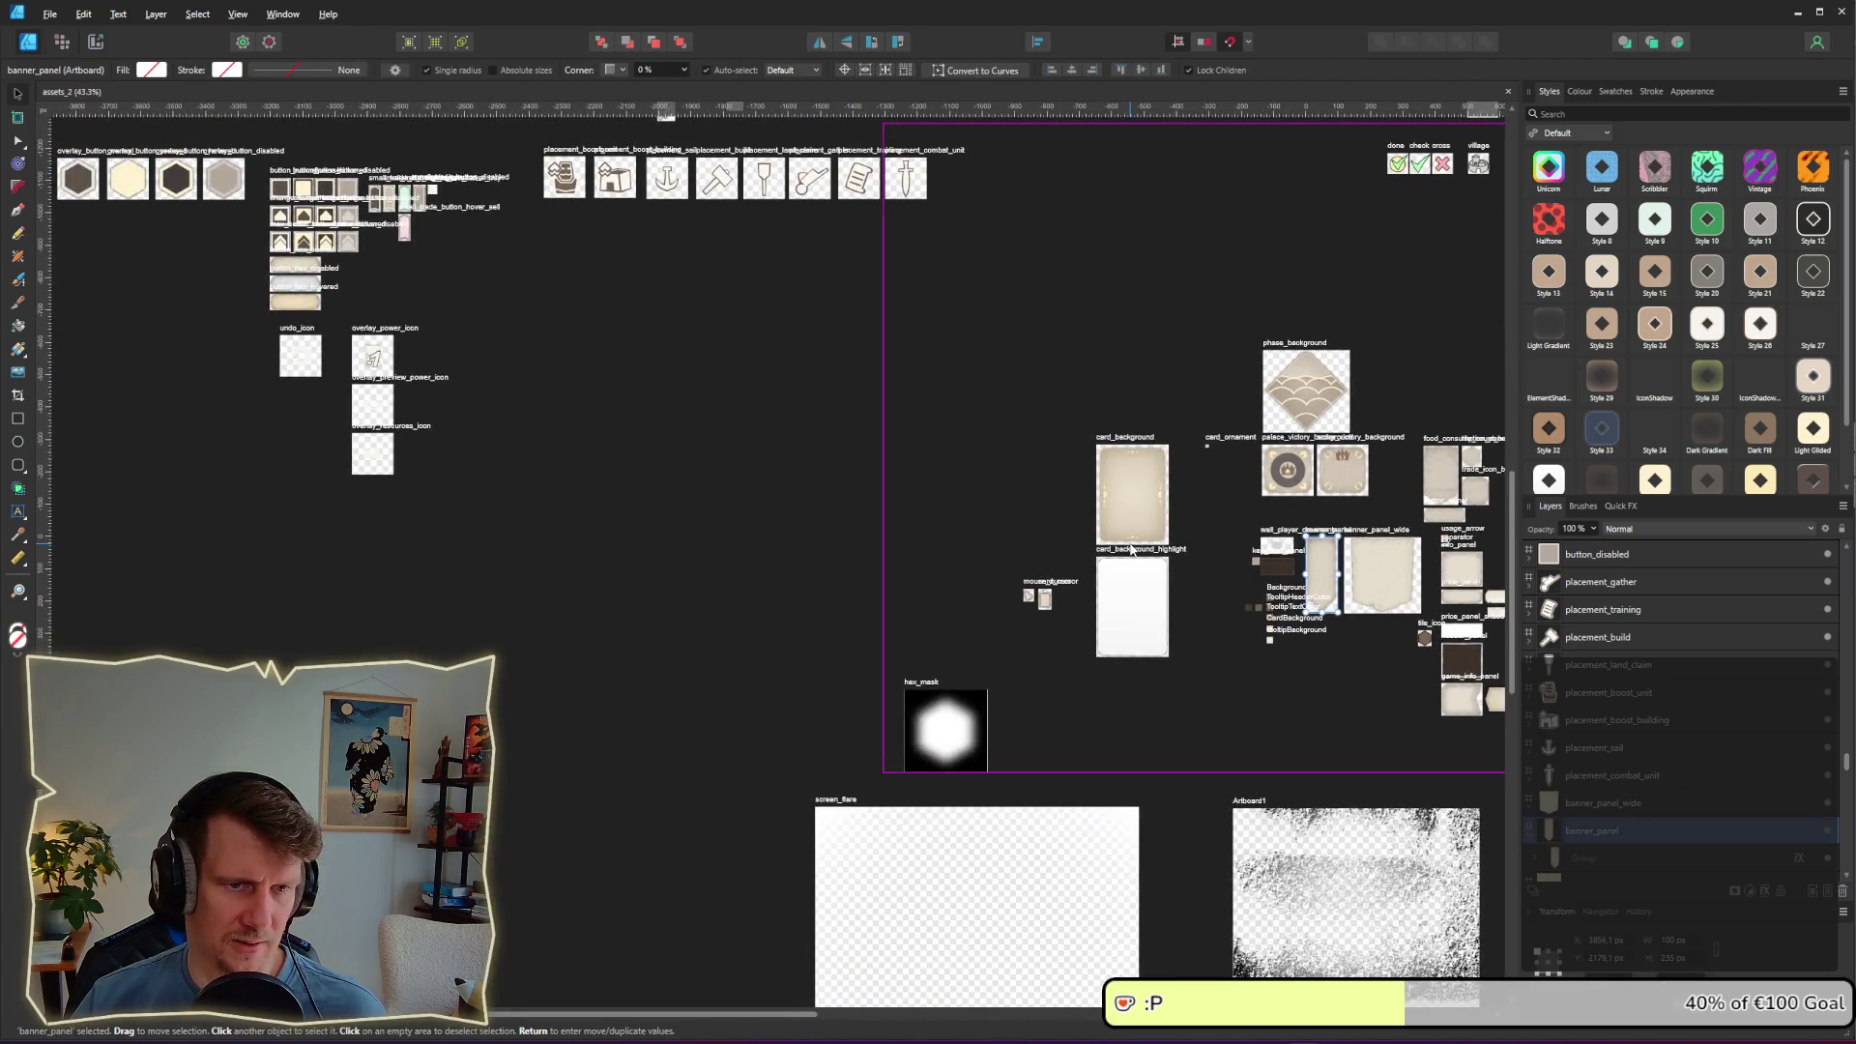
{"action": "left_click_drag", "start_coordinate": [1344, 595], "coordinate": [769, 406]}
{"action": "scroll", "coordinate": [1151, 471], "scroll_direction": "up", "scroll_amount": 8}
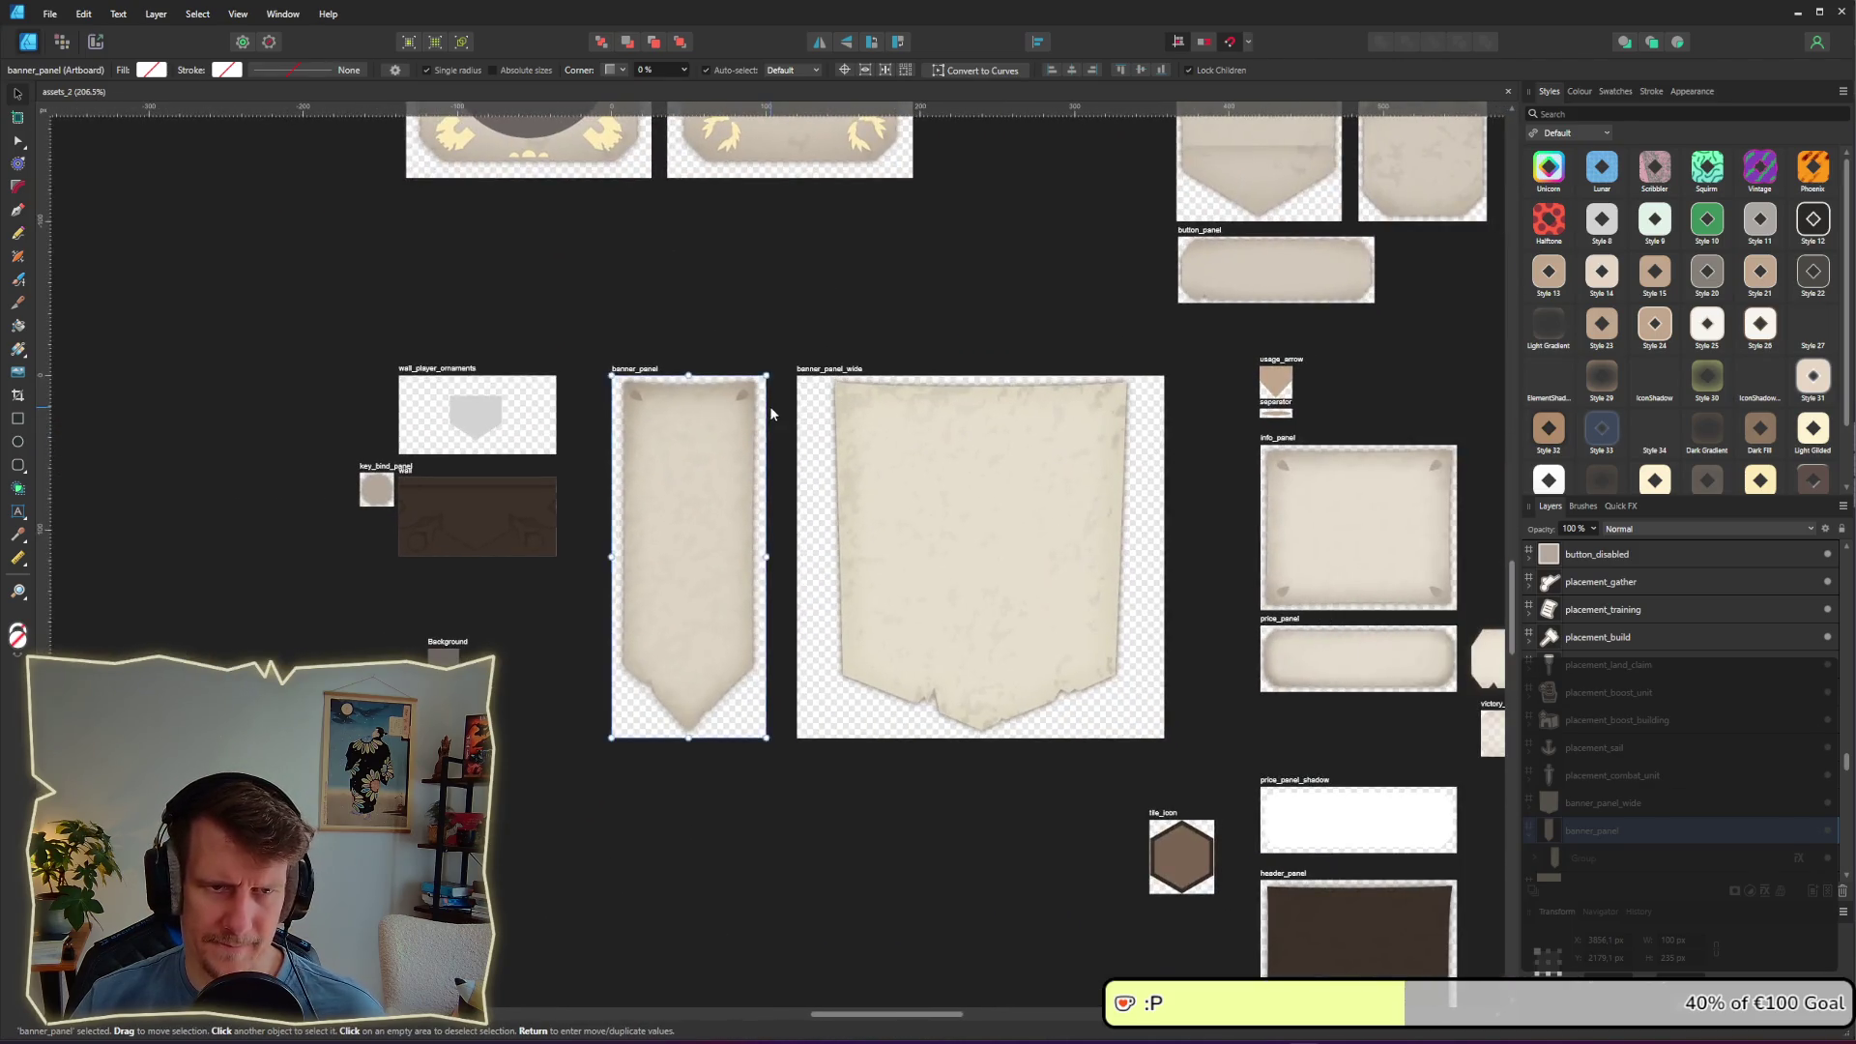
Step: Remove the banner_panel artboard, confirming the deletion
{"action": "mouse_move", "coordinate": [633, 375]}
{"action": "left_mouse_down"}
{"action": "mouse_move", "coordinate": [713, 725]}
{"action": "mouse_move", "coordinate": [733, 467]}
{"action": "mouse_move", "coordinate": [728, 444]}
{"action": "mouse_move", "coordinate": [676, 665]}
{"action": "left_mouse_up"}
{"action": "scroll", "coordinate": [823, 544], "scroll_direction": "down", "scroll_amount": 3}
{"action": "scroll", "coordinate": [858, 600], "scroll_direction": "right", "scroll_amount": 5}
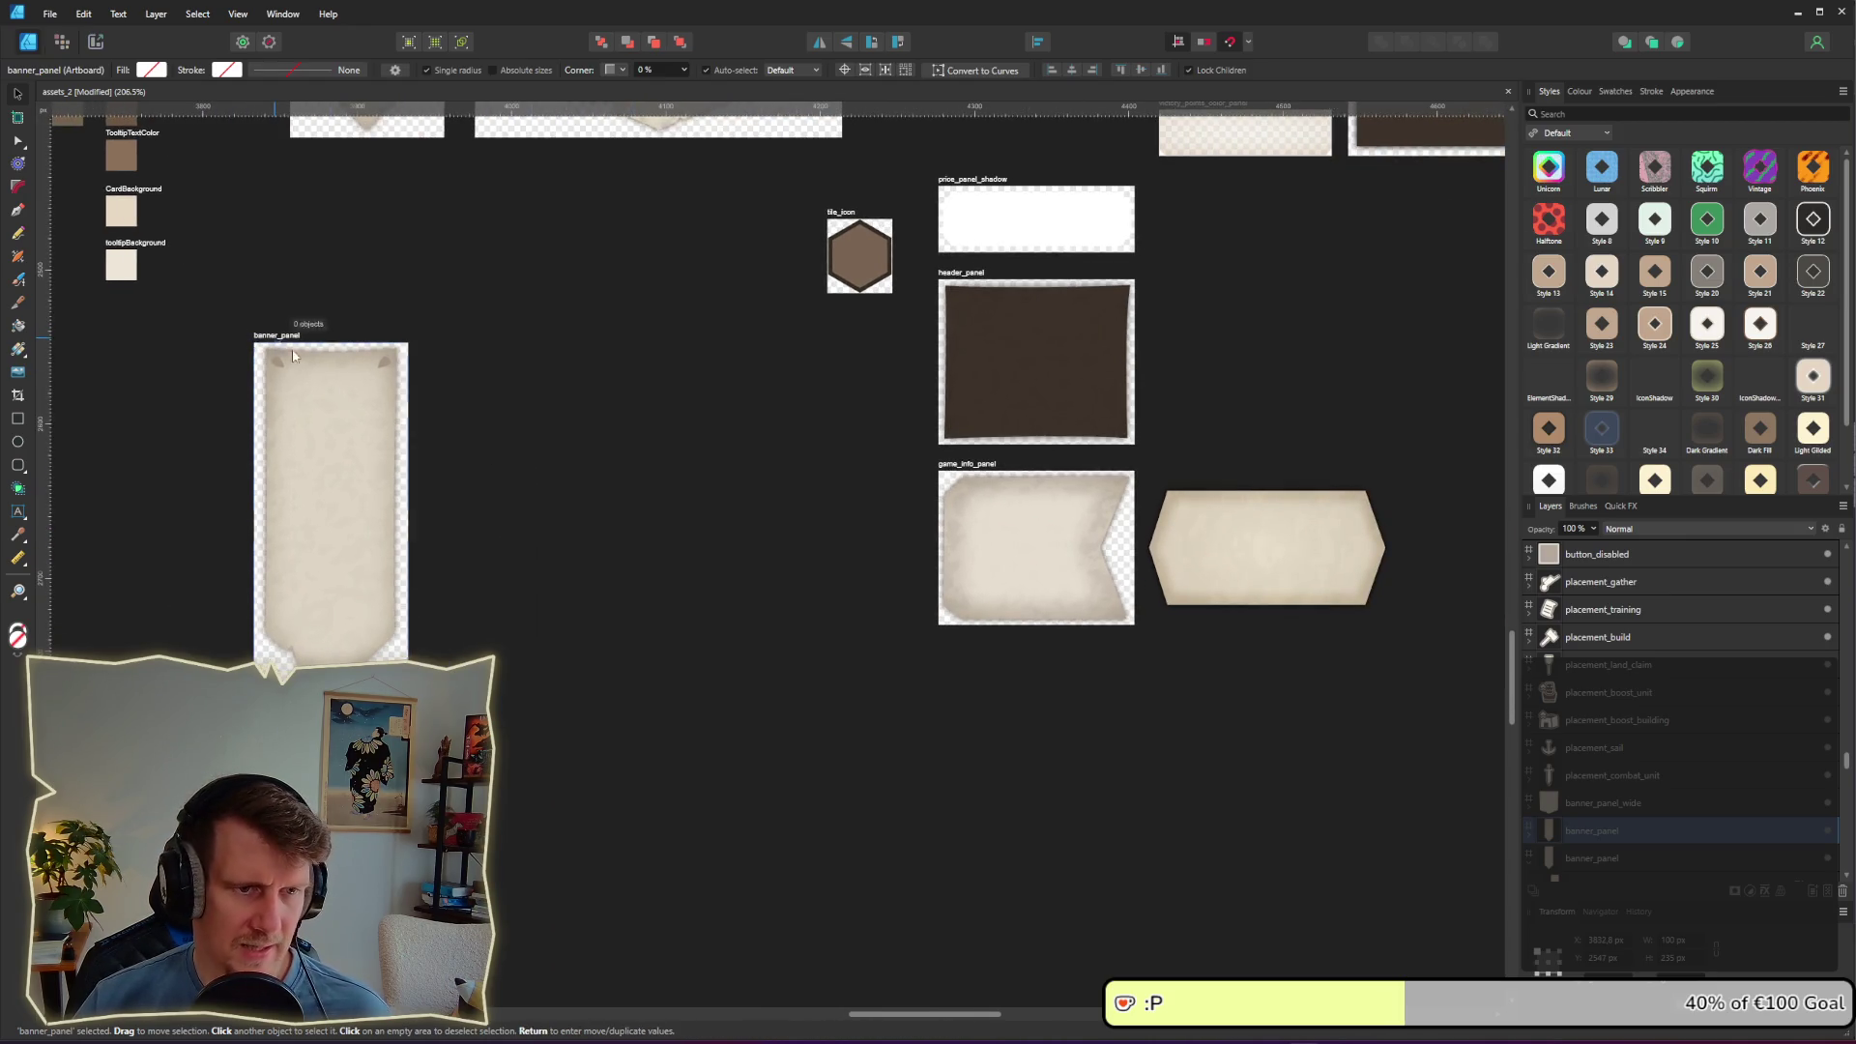
{"action": "mouse_move", "coordinate": [275, 343]}
{"action": "left_mouse_down"}
{"action": "mouse_move", "coordinate": [715, 566]}
{"action": "mouse_move", "coordinate": [279, 339]}
{"action": "mouse_move", "coordinate": [501, 764]}
{"action": "mouse_move", "coordinate": [327, 319]}
{"action": "mouse_move", "coordinate": [760, 439]}
{"action": "mouse_move", "coordinate": [441, 309]}
{"action": "left_mouse_up"}
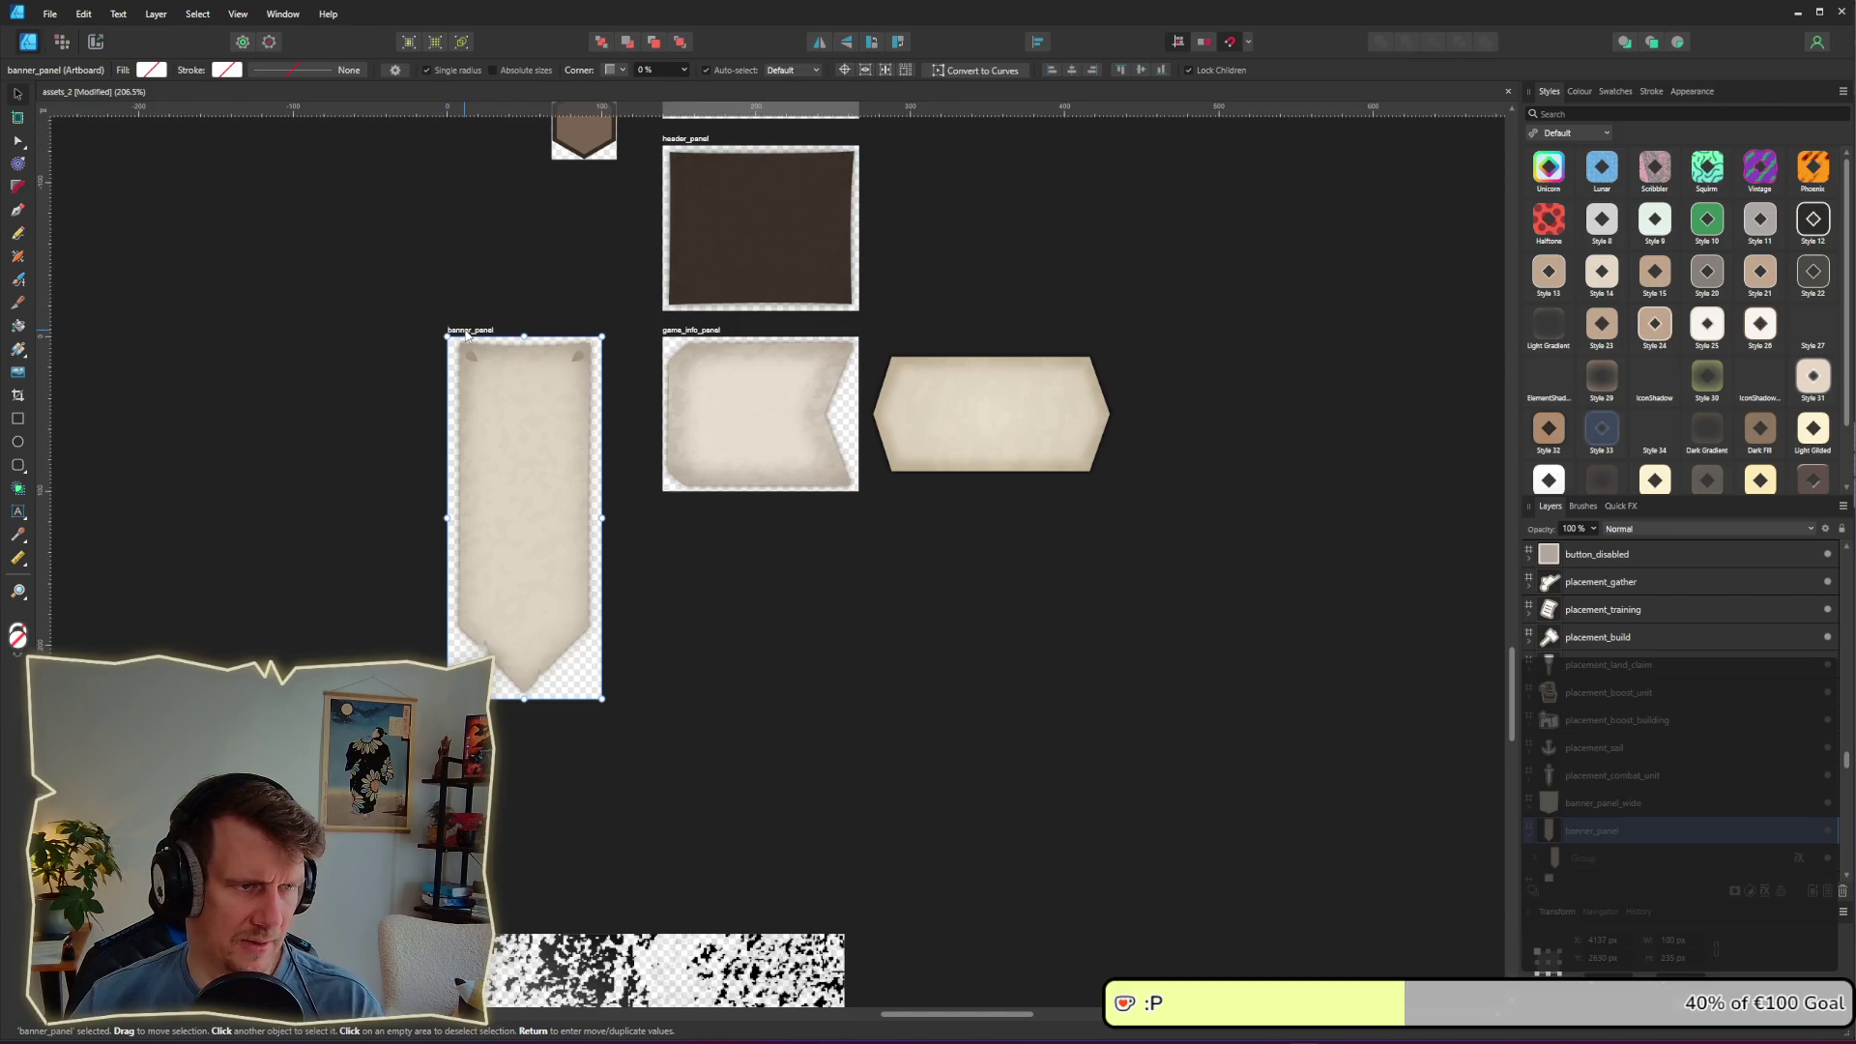
{"action": "key", "text": "Delete"}
{"action": "left_click", "coordinate": [919, 540]}
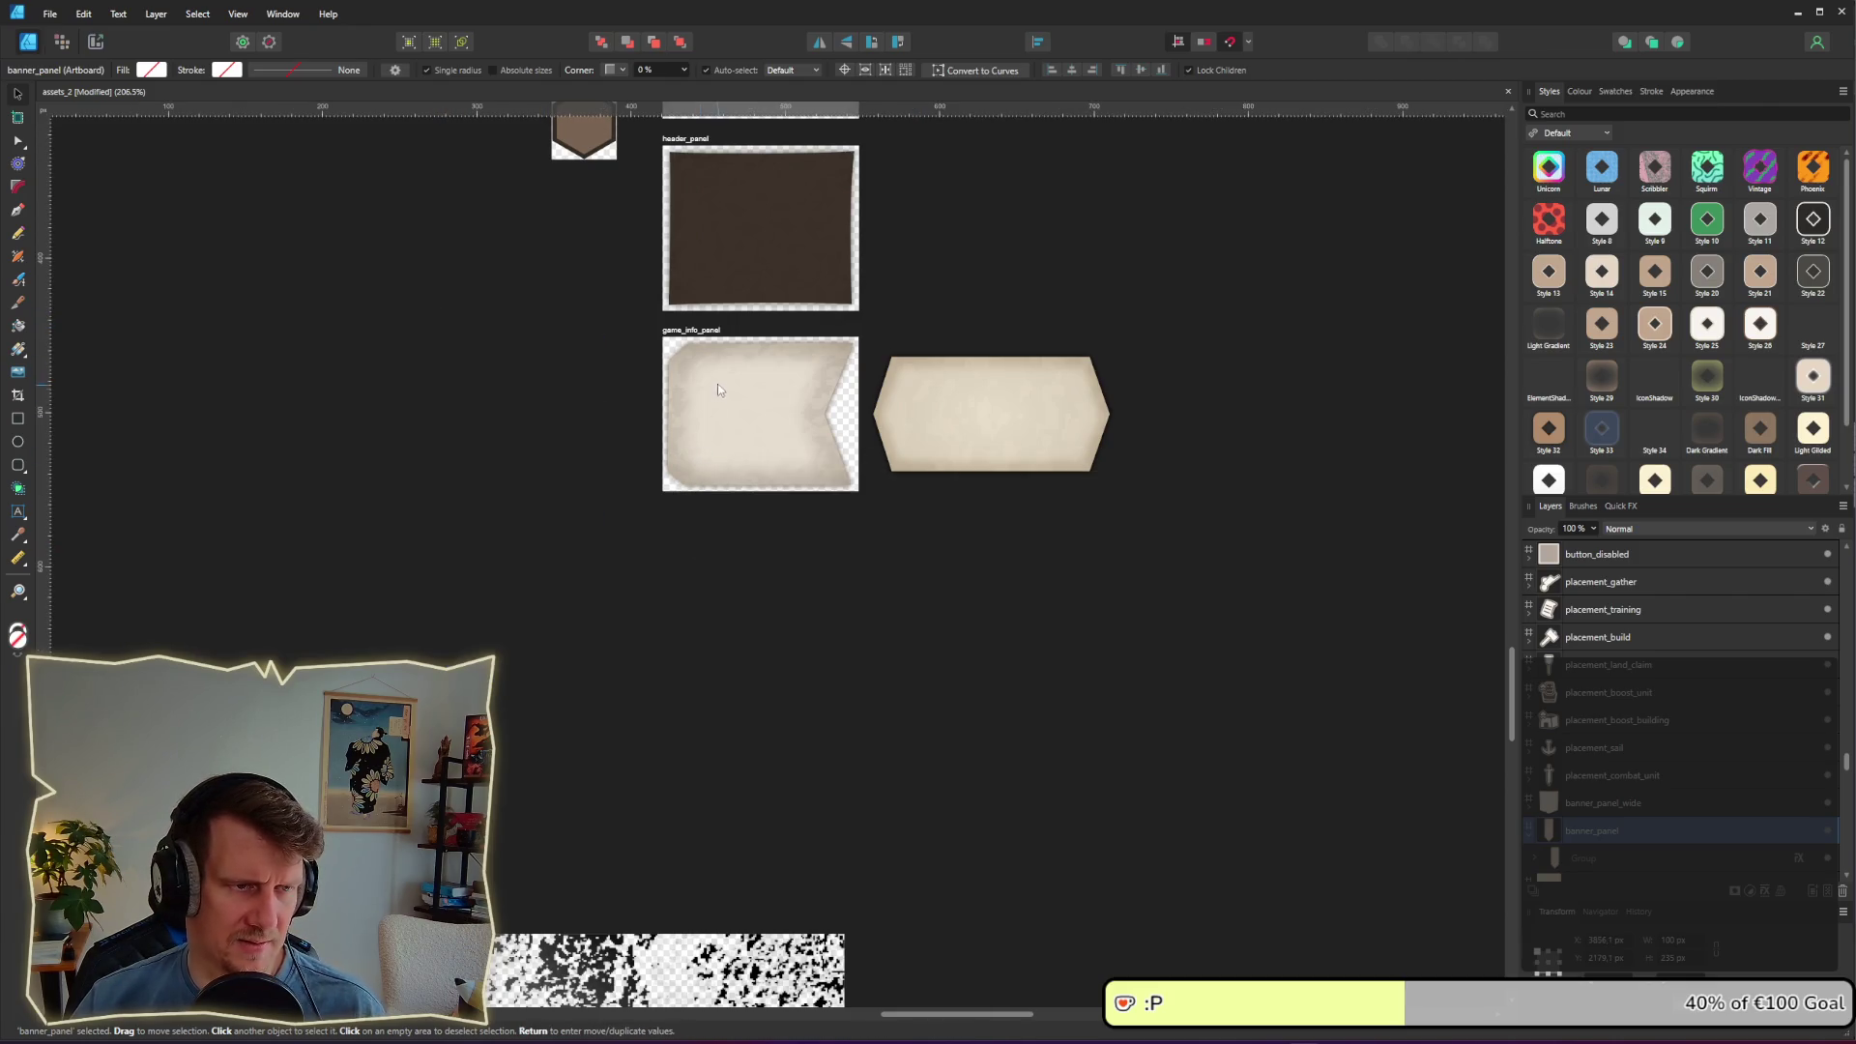
Step: Alt-drag a copy of the game_info_panel artboard directly below the original
{"action": "left_click", "coordinate": [707, 339]}
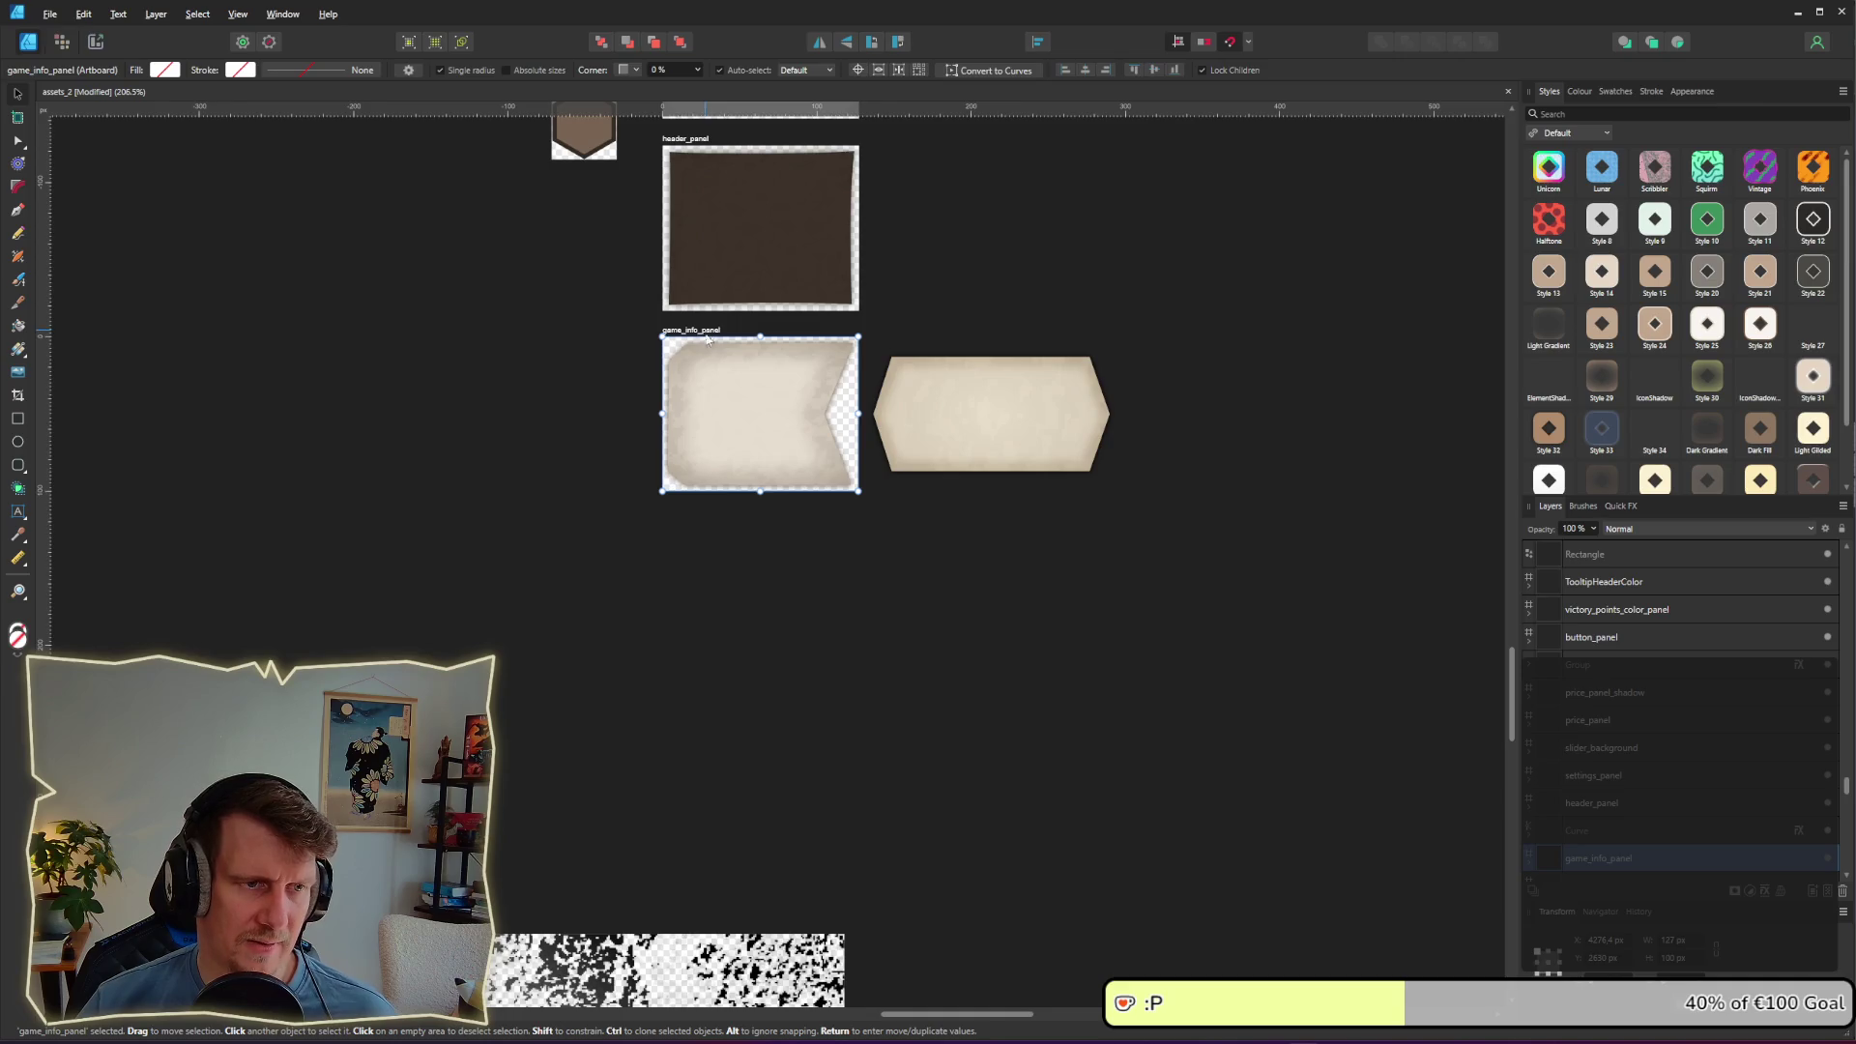
{"action": "left_click_drag", "start_coordinate": [707, 338], "coordinate": [709, 518]}
{"action": "left_click", "coordinate": [954, 547]}
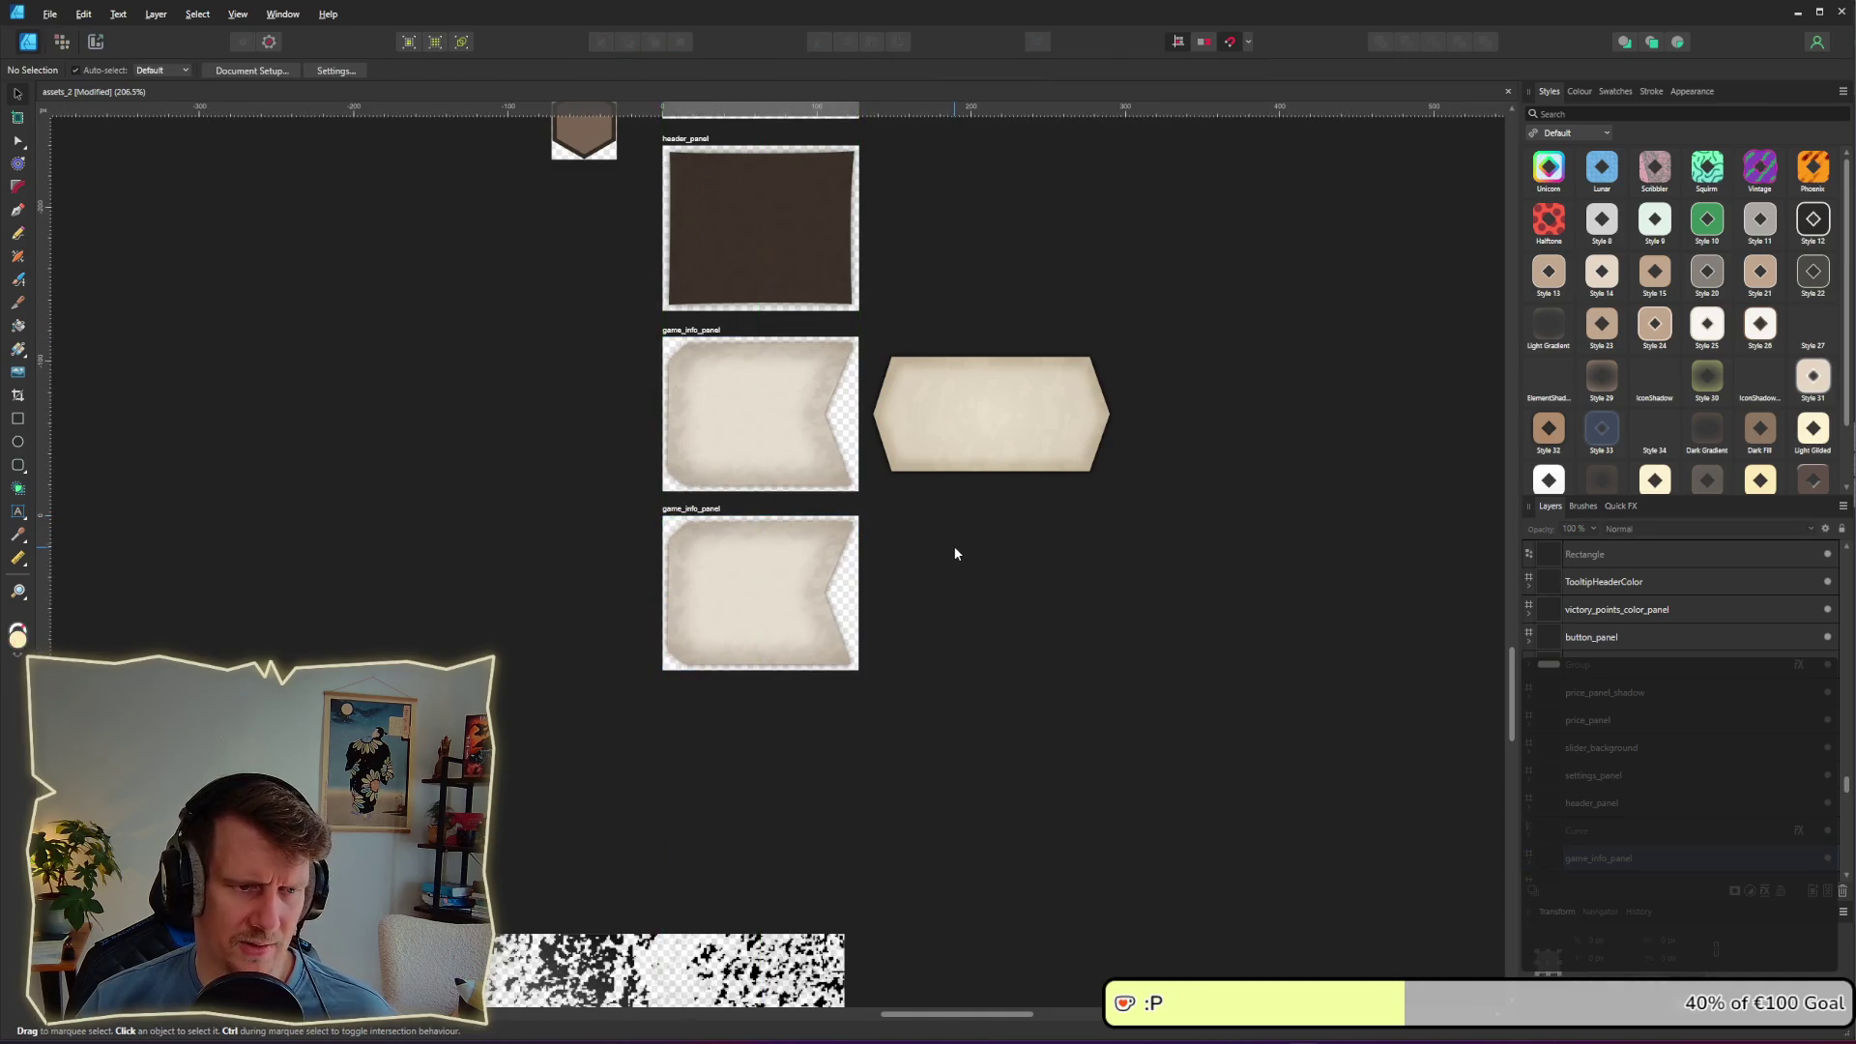
{"action": "key", "text": "alt+Tab"}
{"action": "left_click", "coordinate": [1112, 527]}
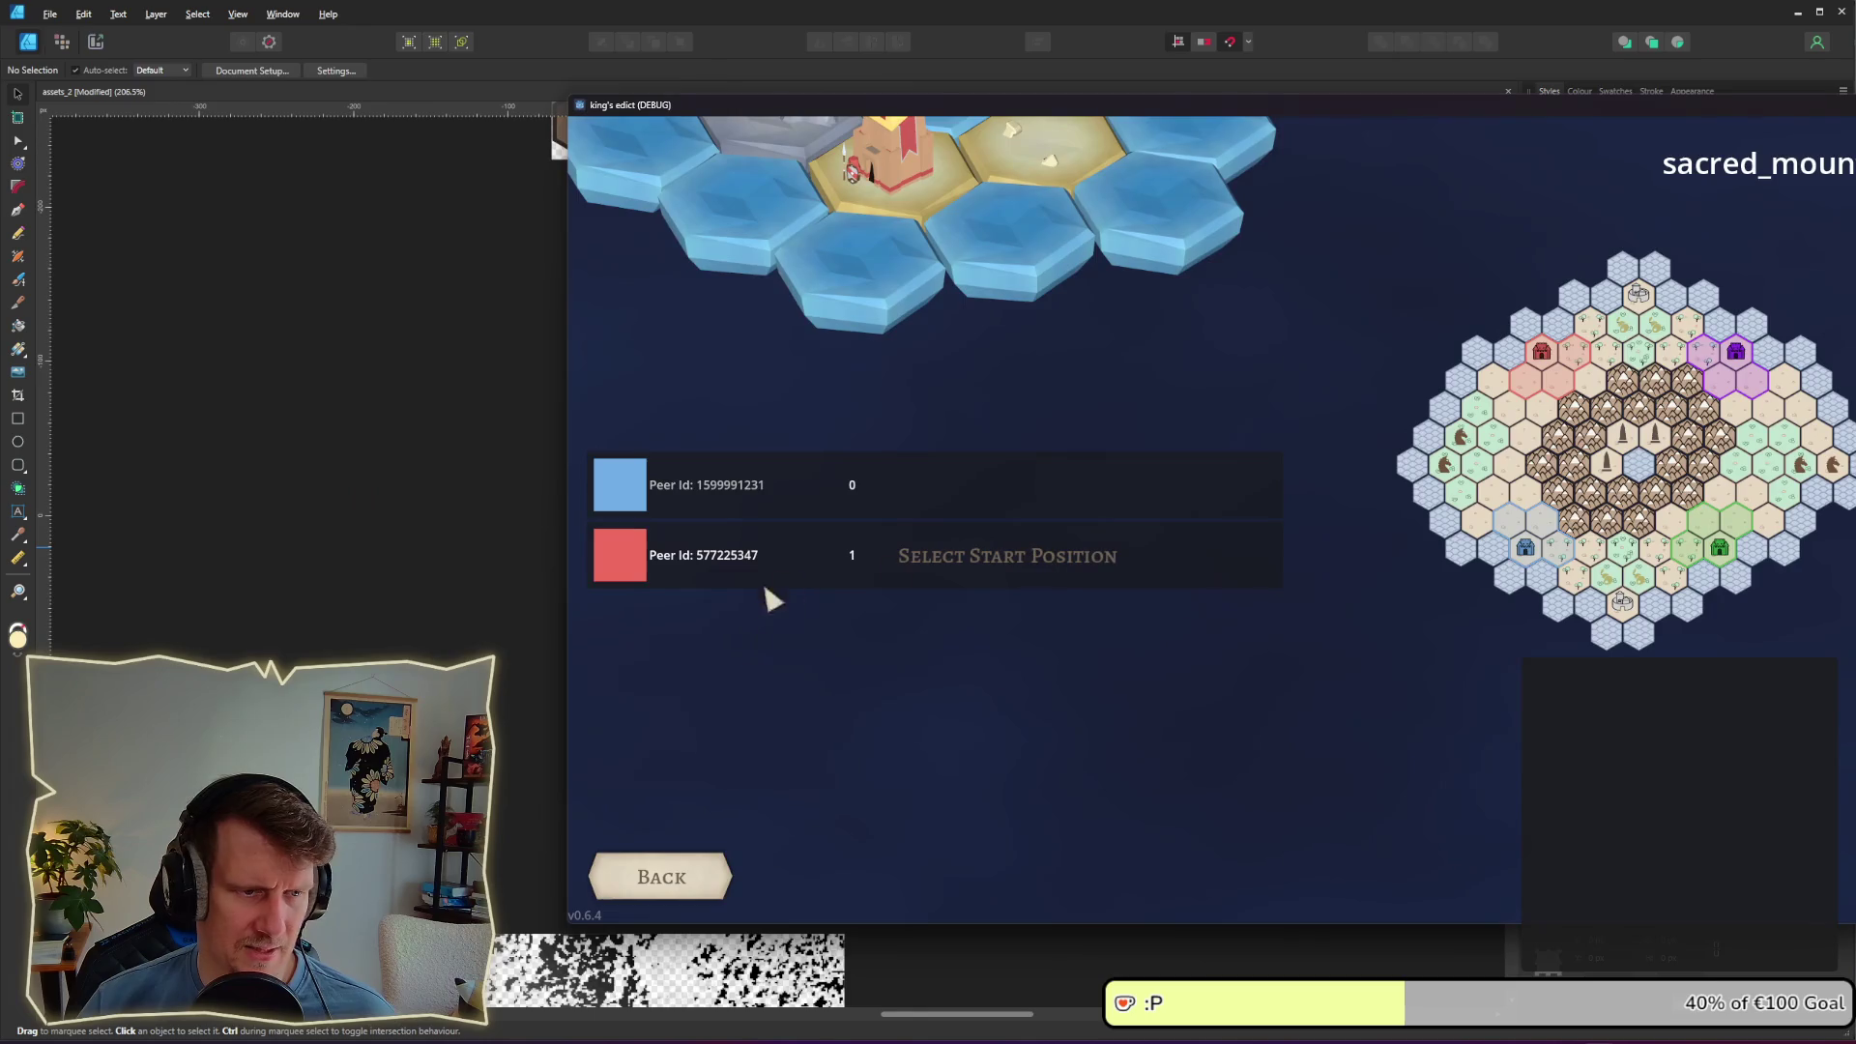
Step: Back out of the sacred_mountain.map room through the Games list, then return to Affinity Designer
{"action": "left_click", "coordinate": [710, 877]}
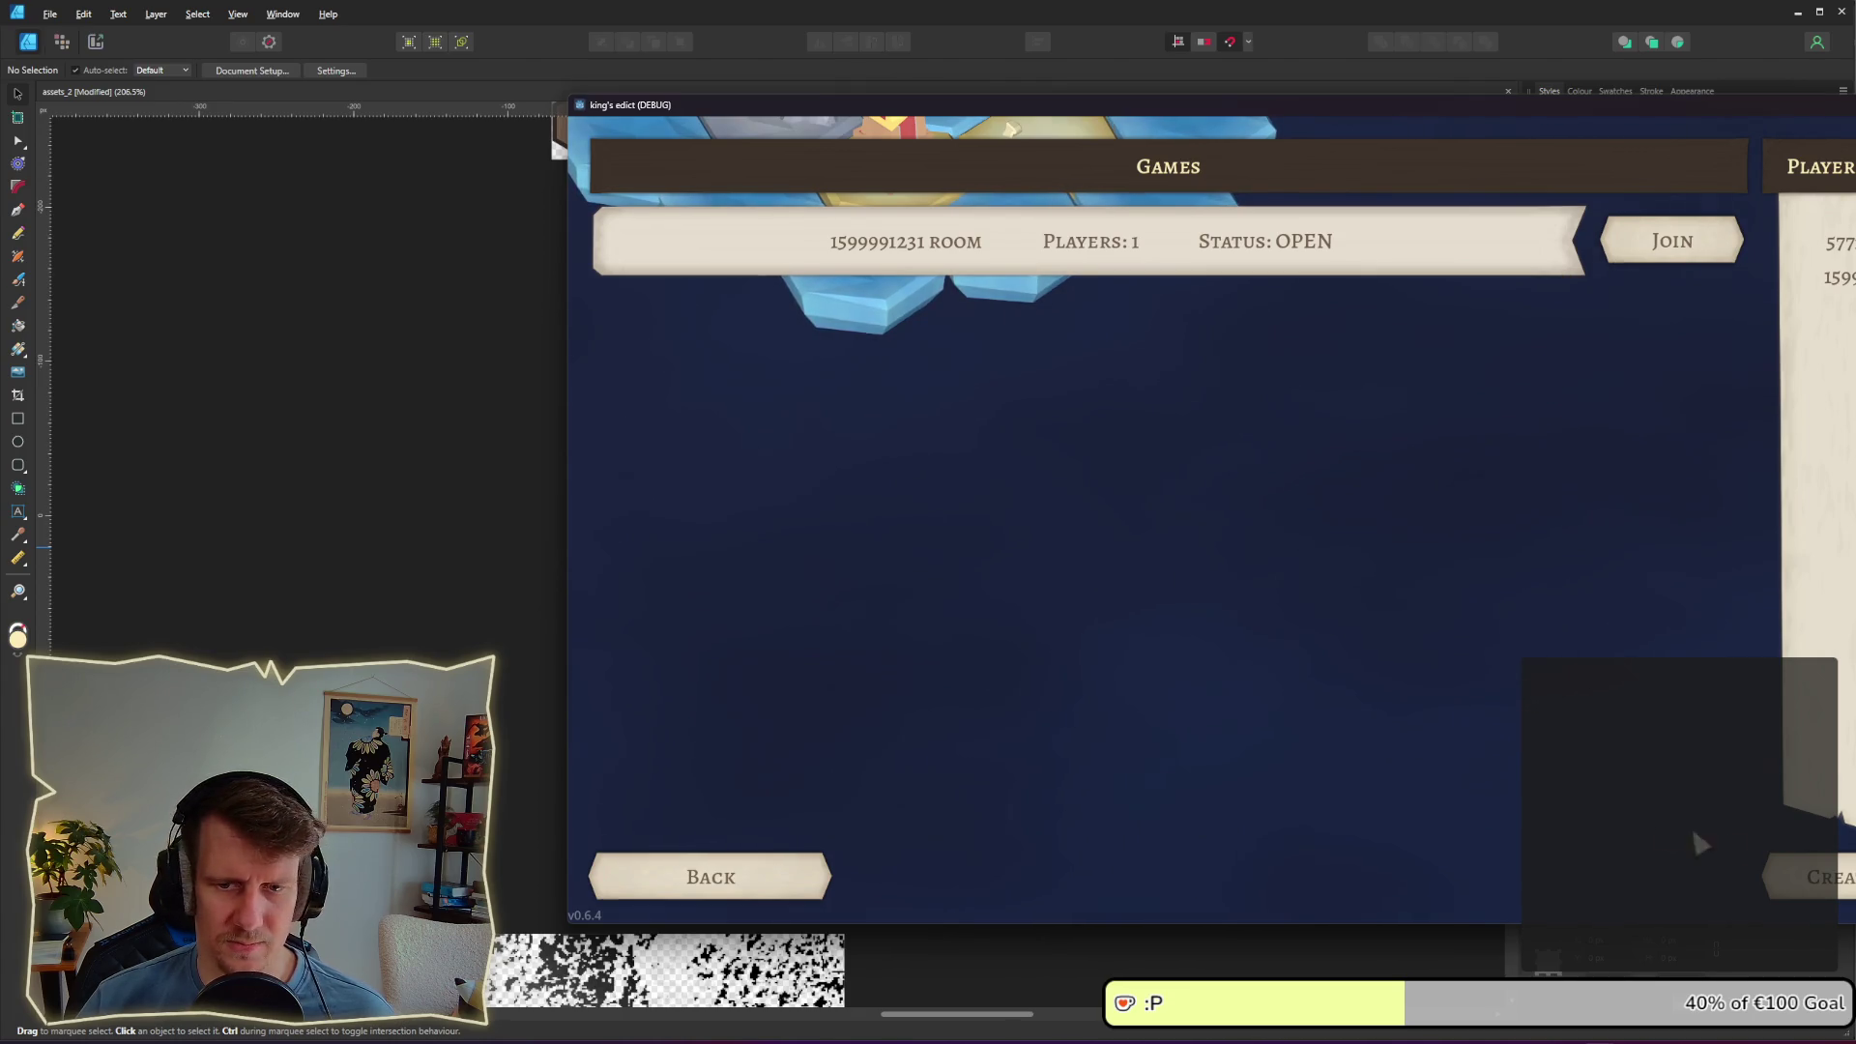
{"action": "left_click", "coordinate": [1675, 263]}
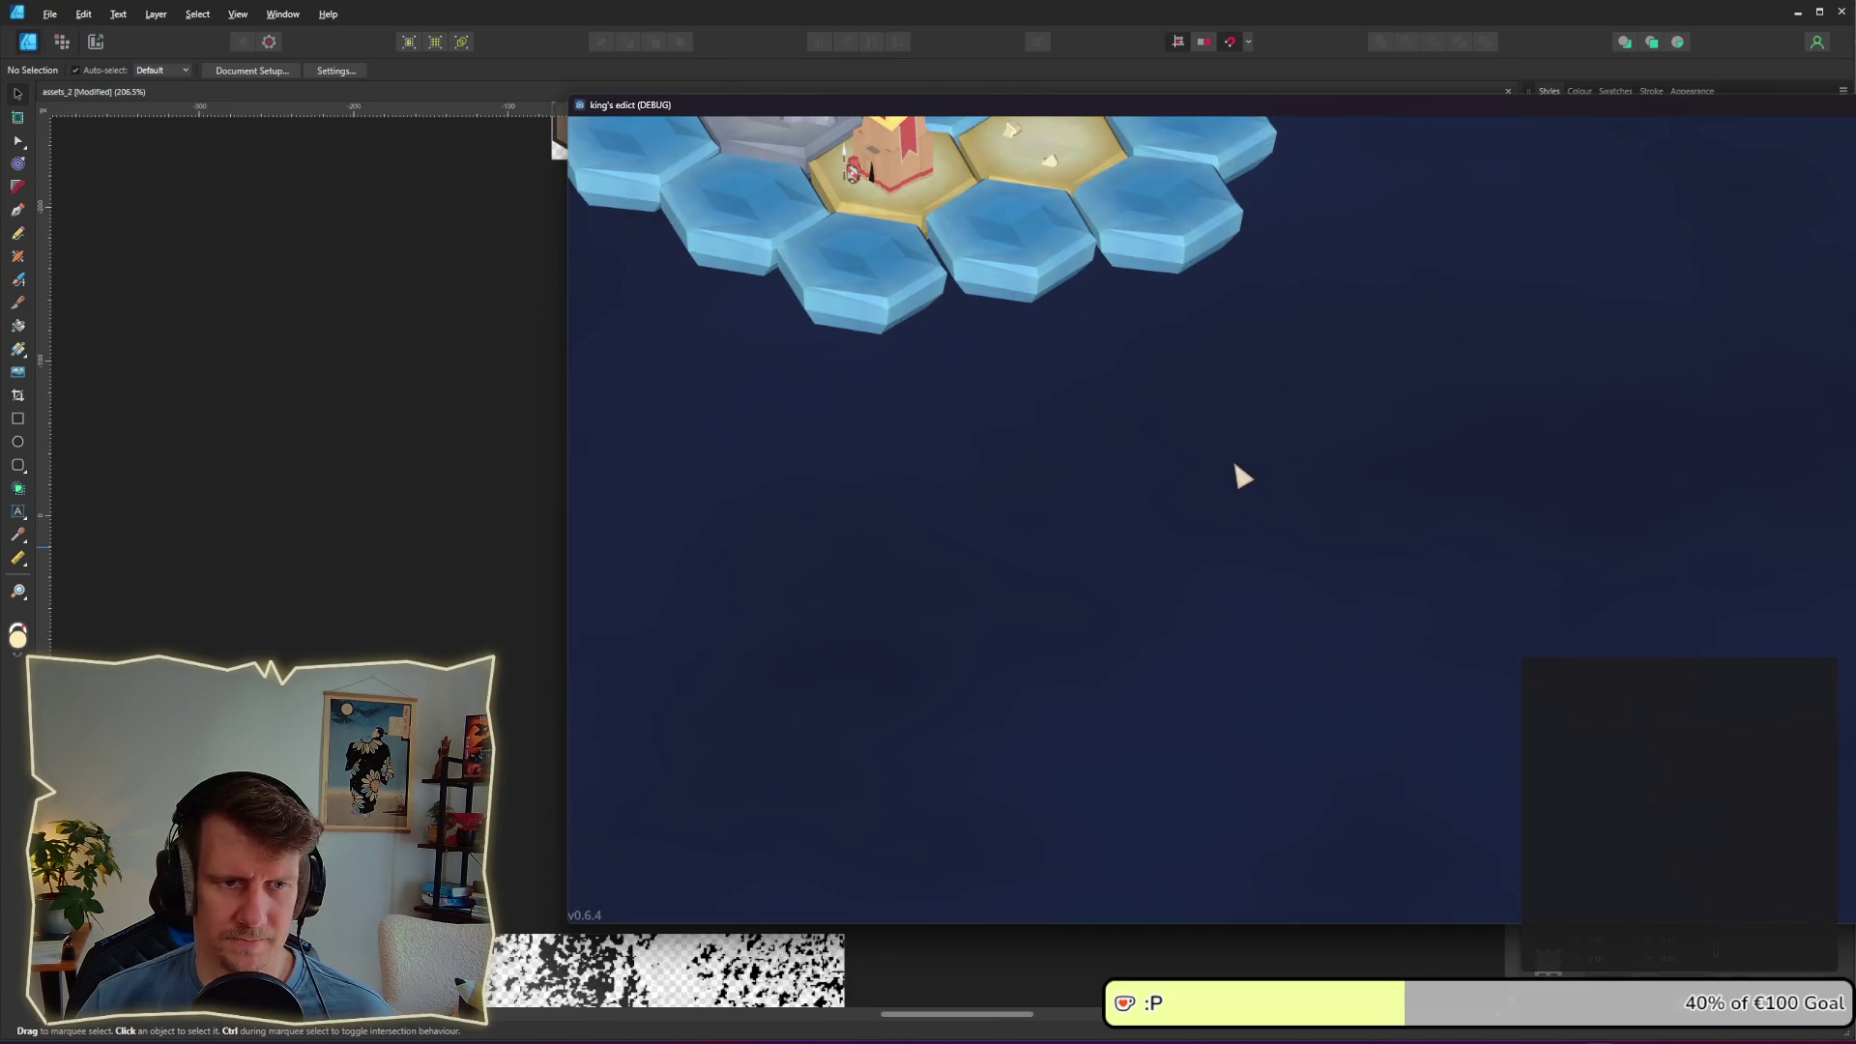
{"action": "left_click", "coordinate": [667, 875]}
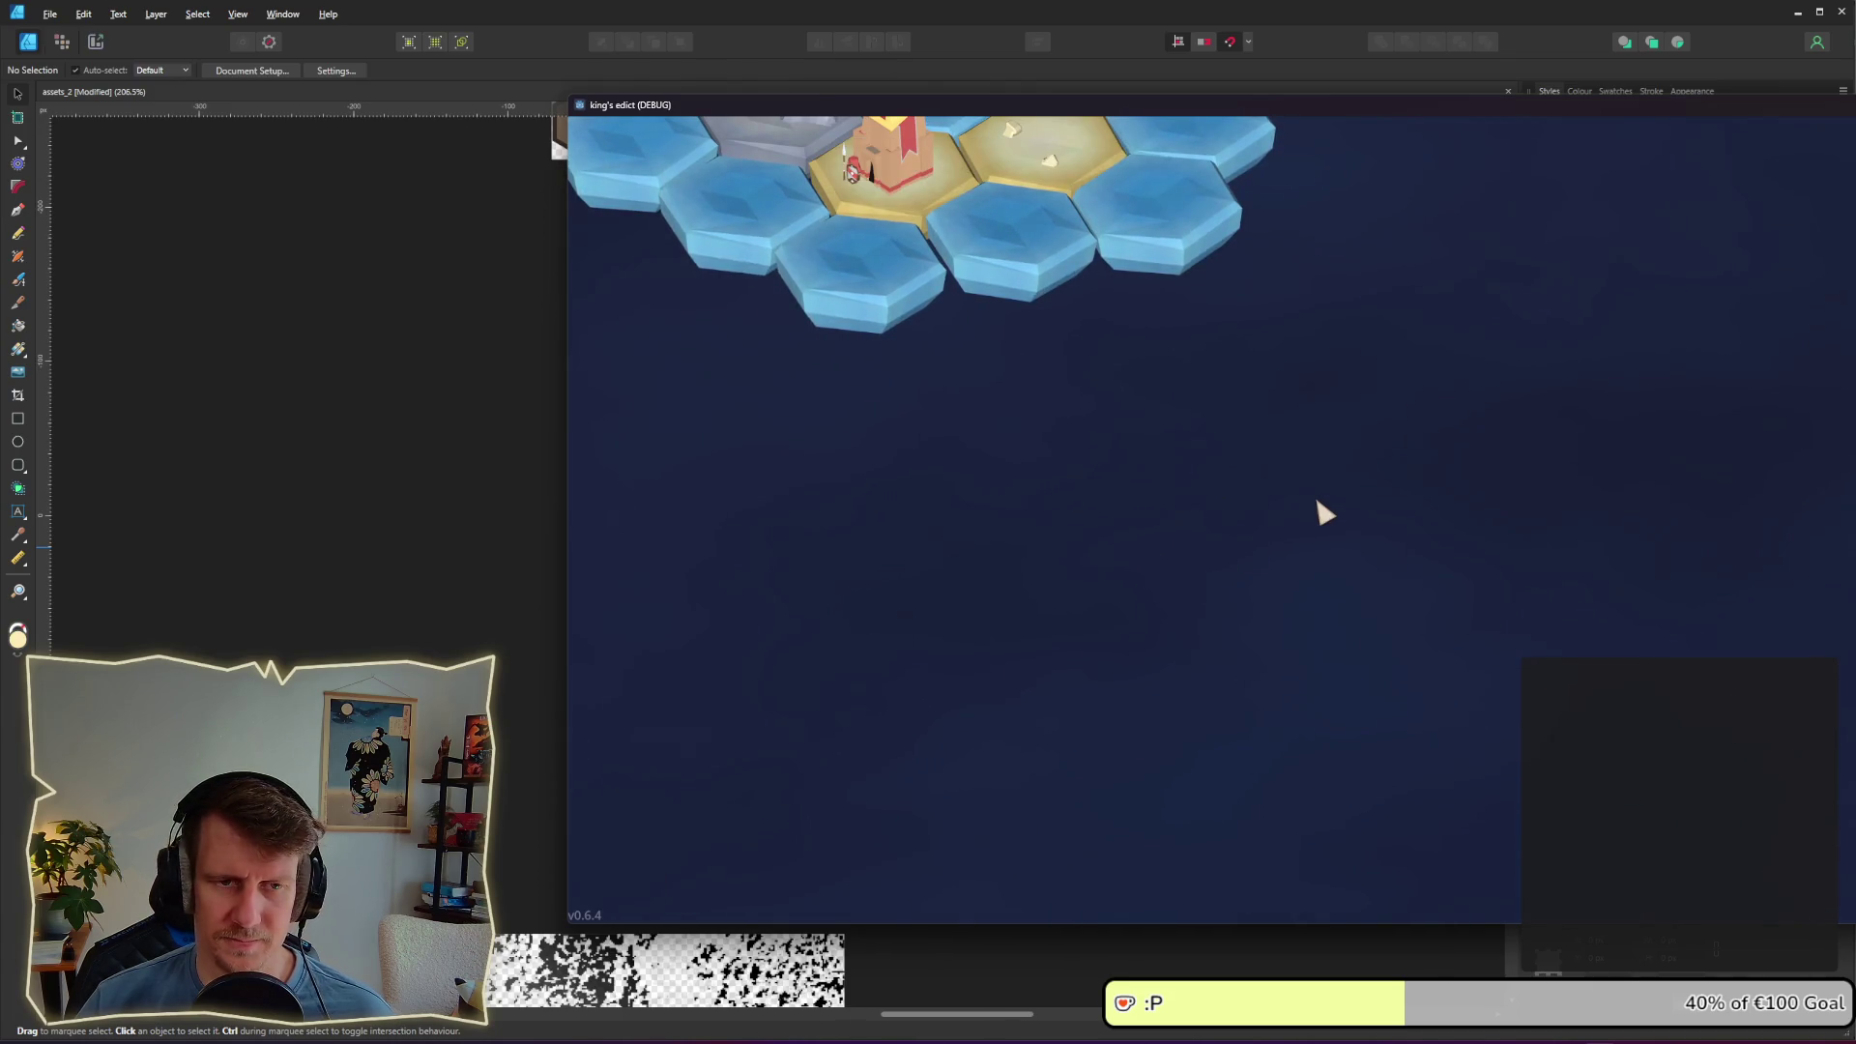
{"action": "left_click", "coordinate": [502, 518]}
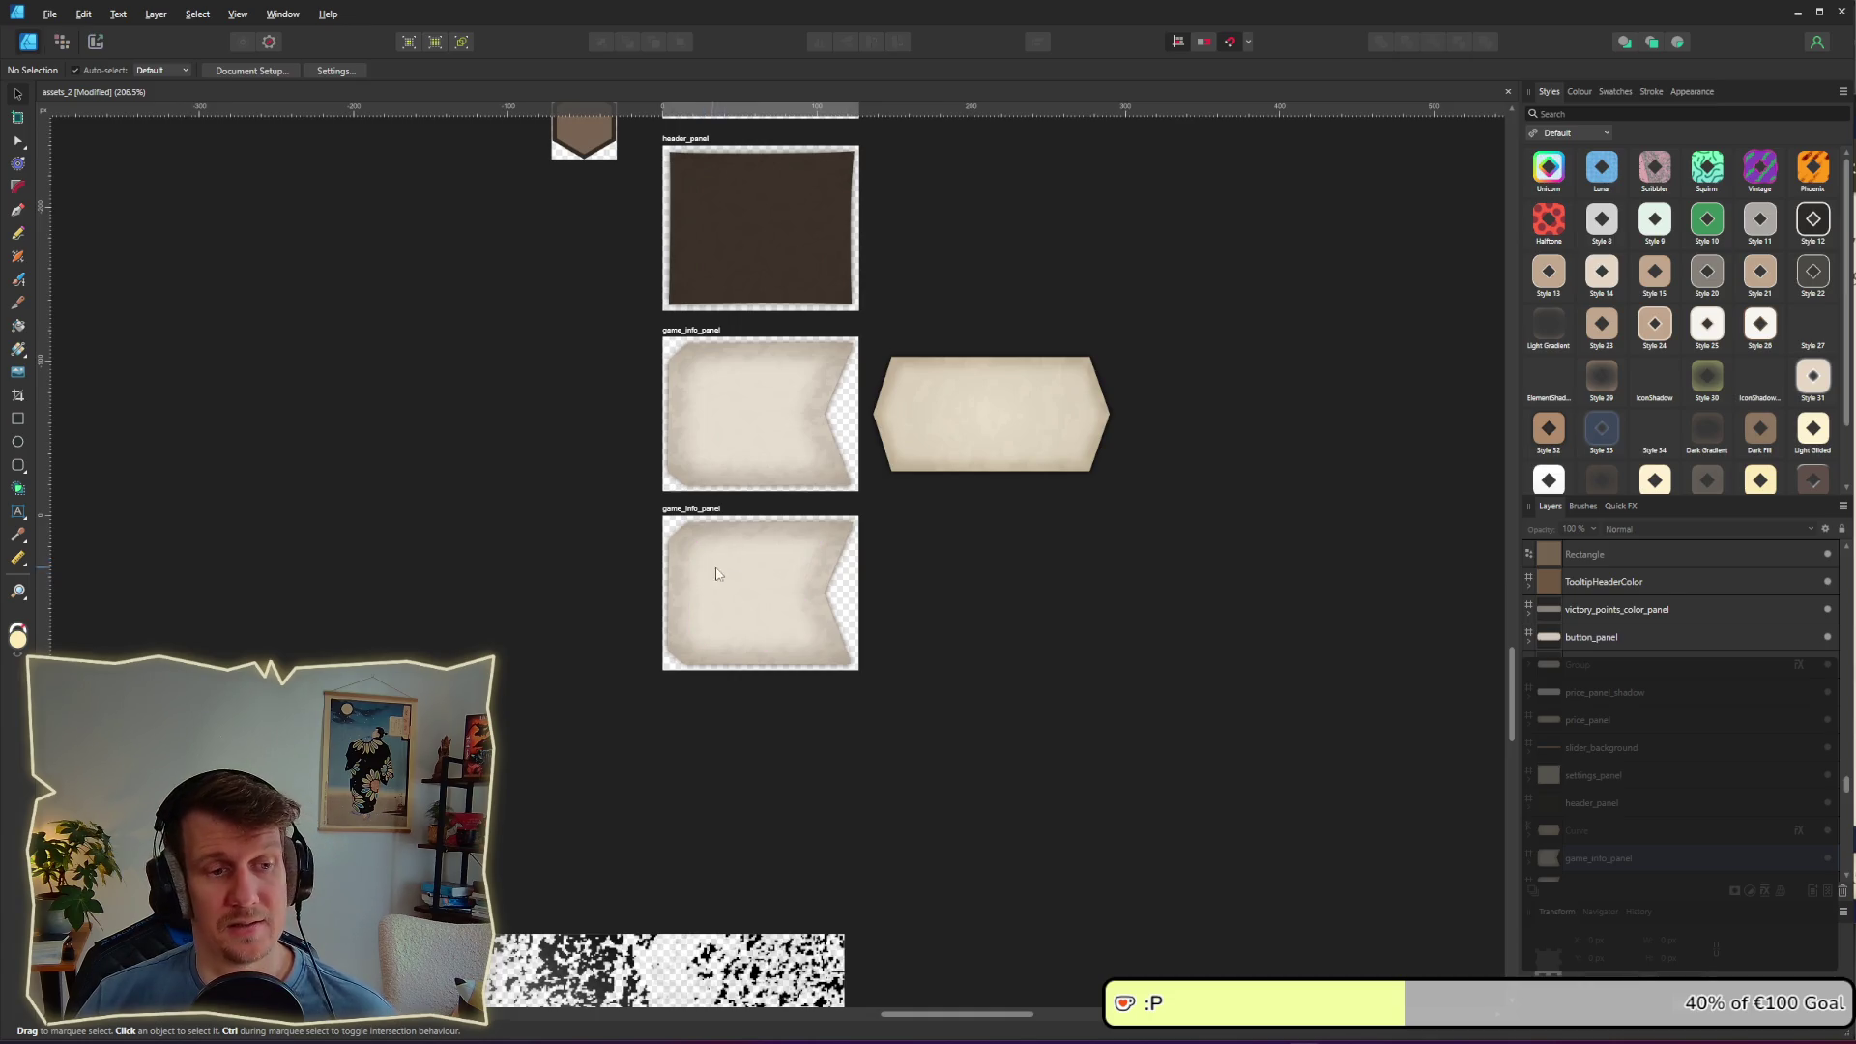
Step: Cycle through the game and Affinity Designer to show the 3.x Menu sketch with its colour rows
{"action": "key", "text": "alt+Tab"}
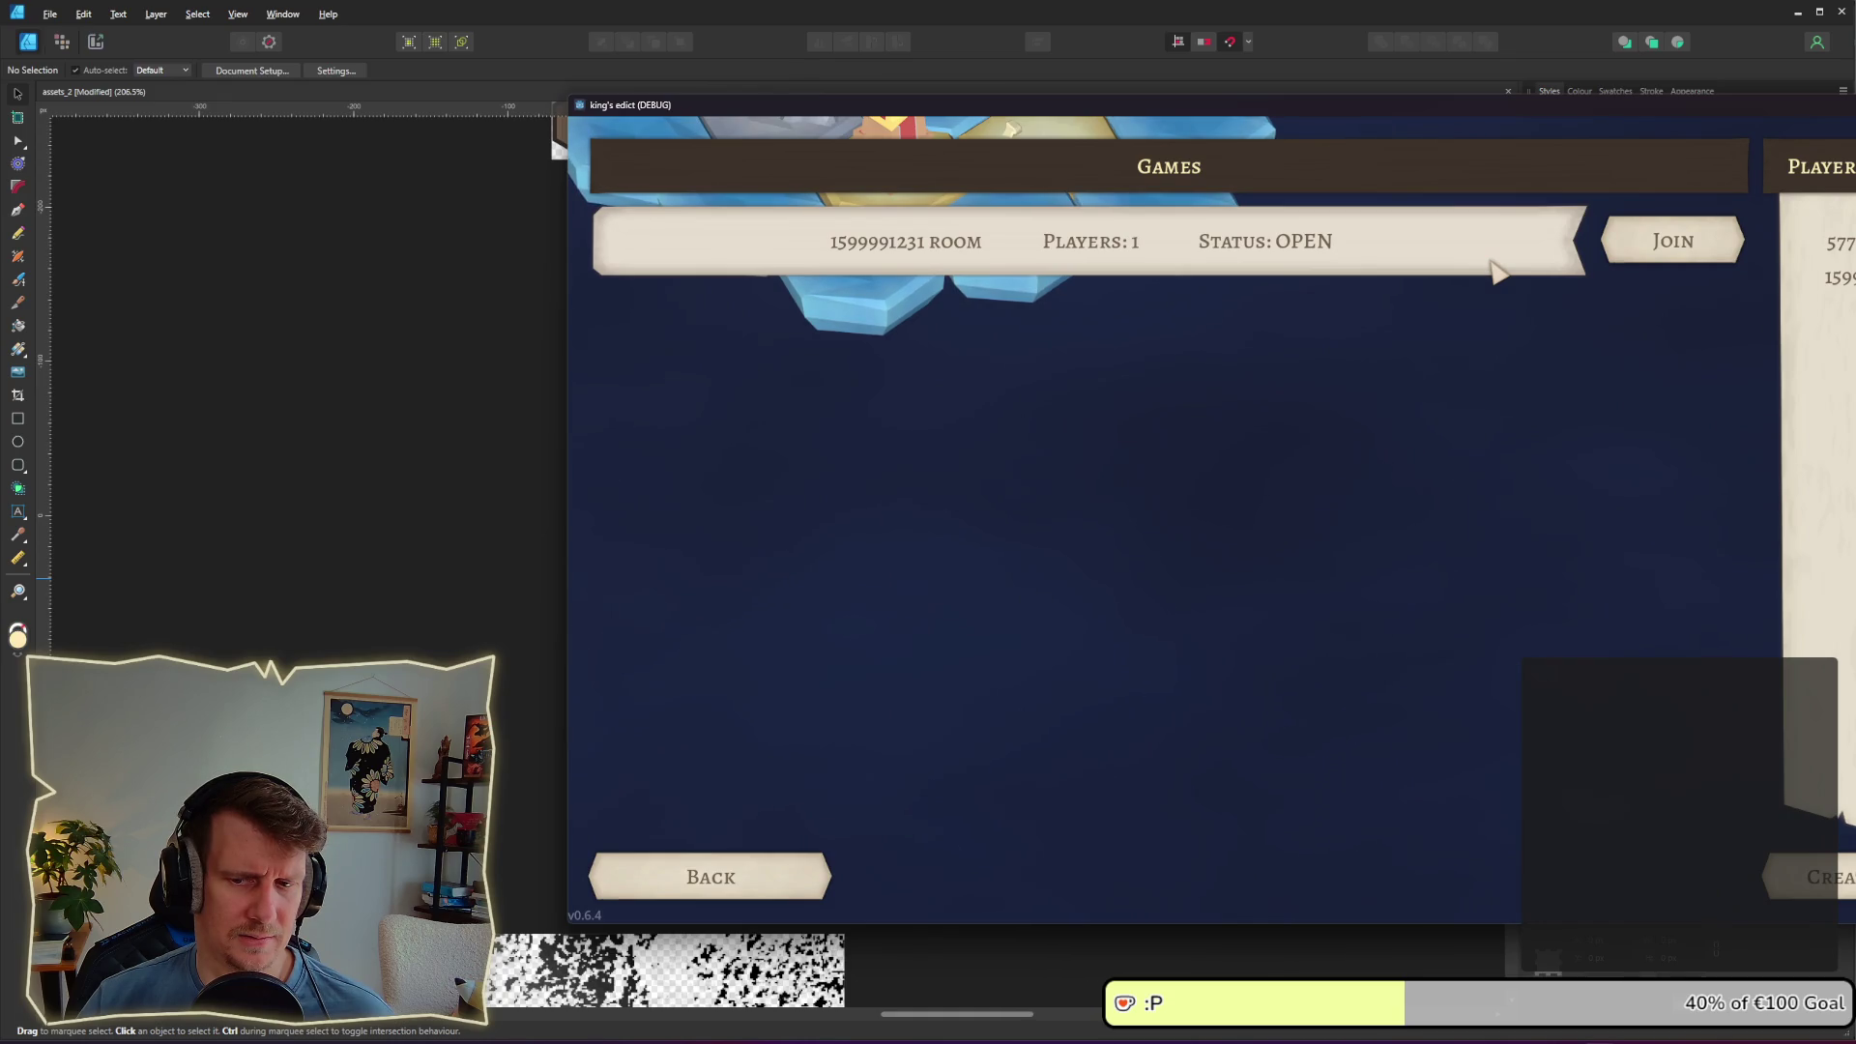
{"action": "key", "text": "alt+Tab"}
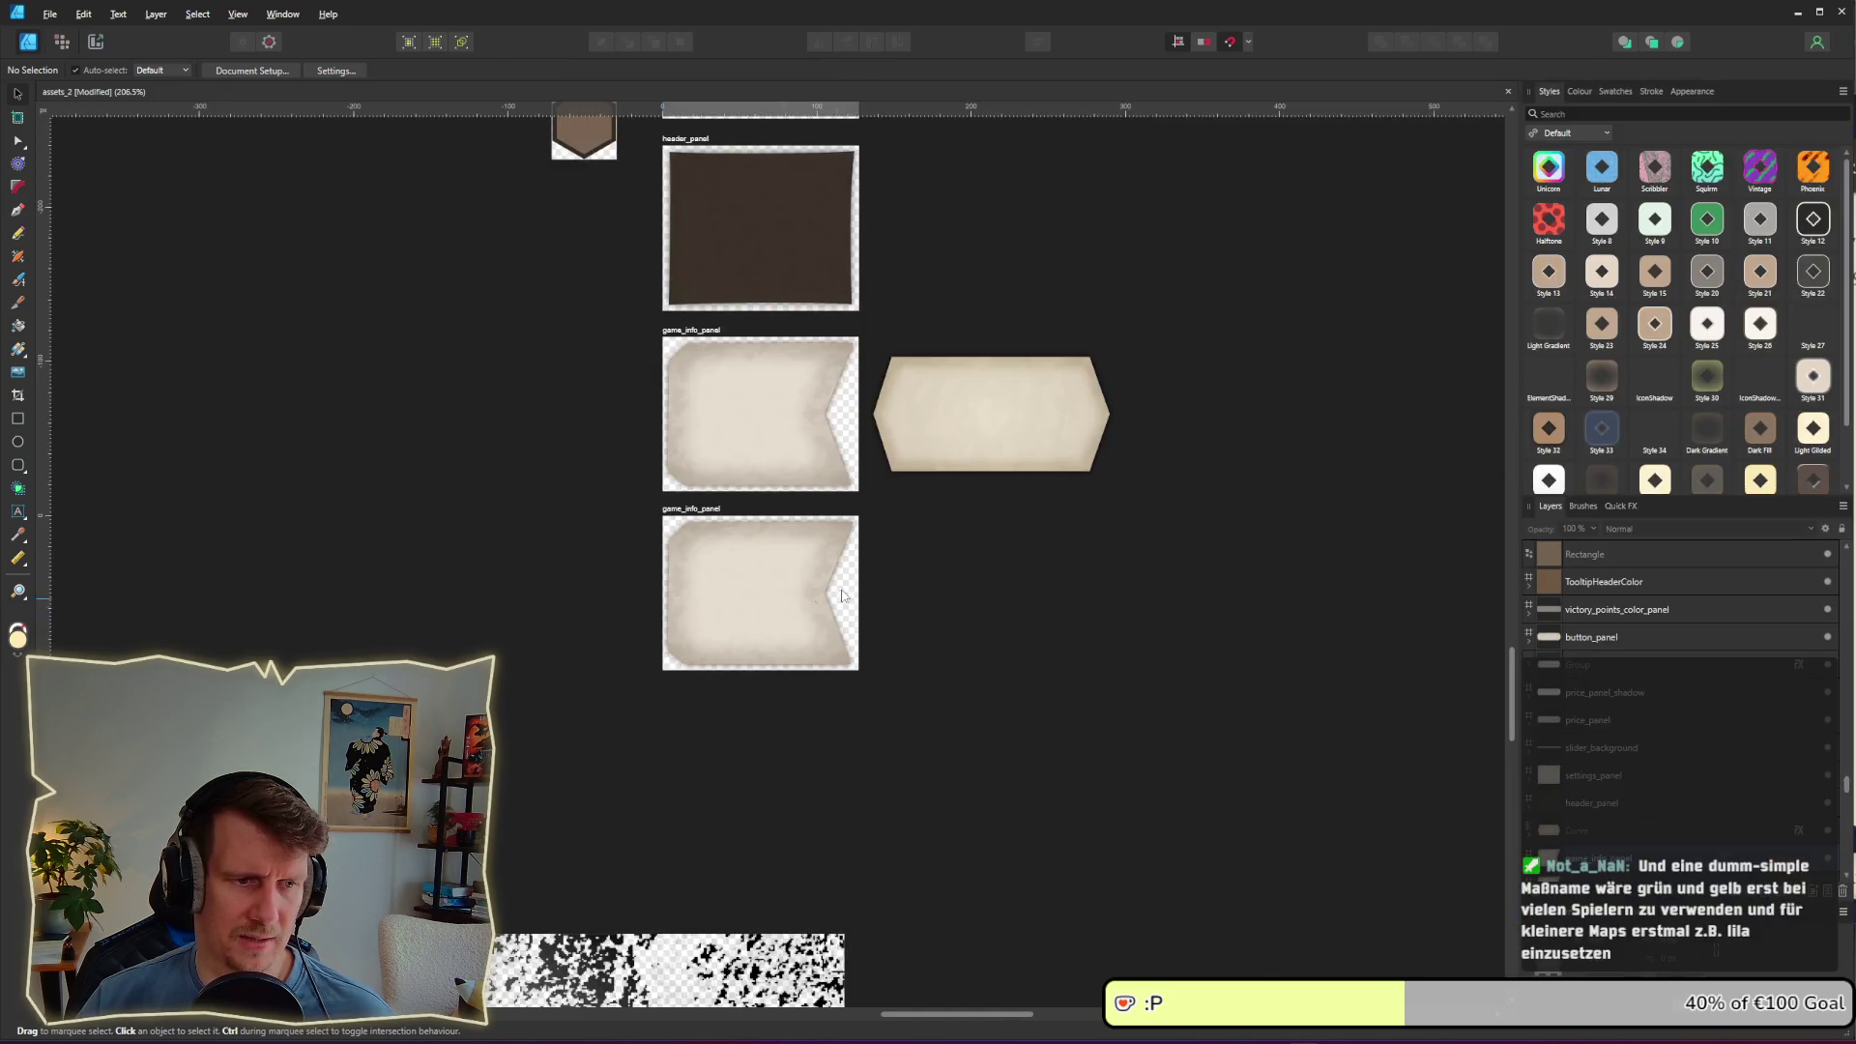
{"action": "key", "text": "alt+Tab"}
{"action": "key", "text": "alt+Tab"}
{"action": "key", "text": "alt+Tab"}
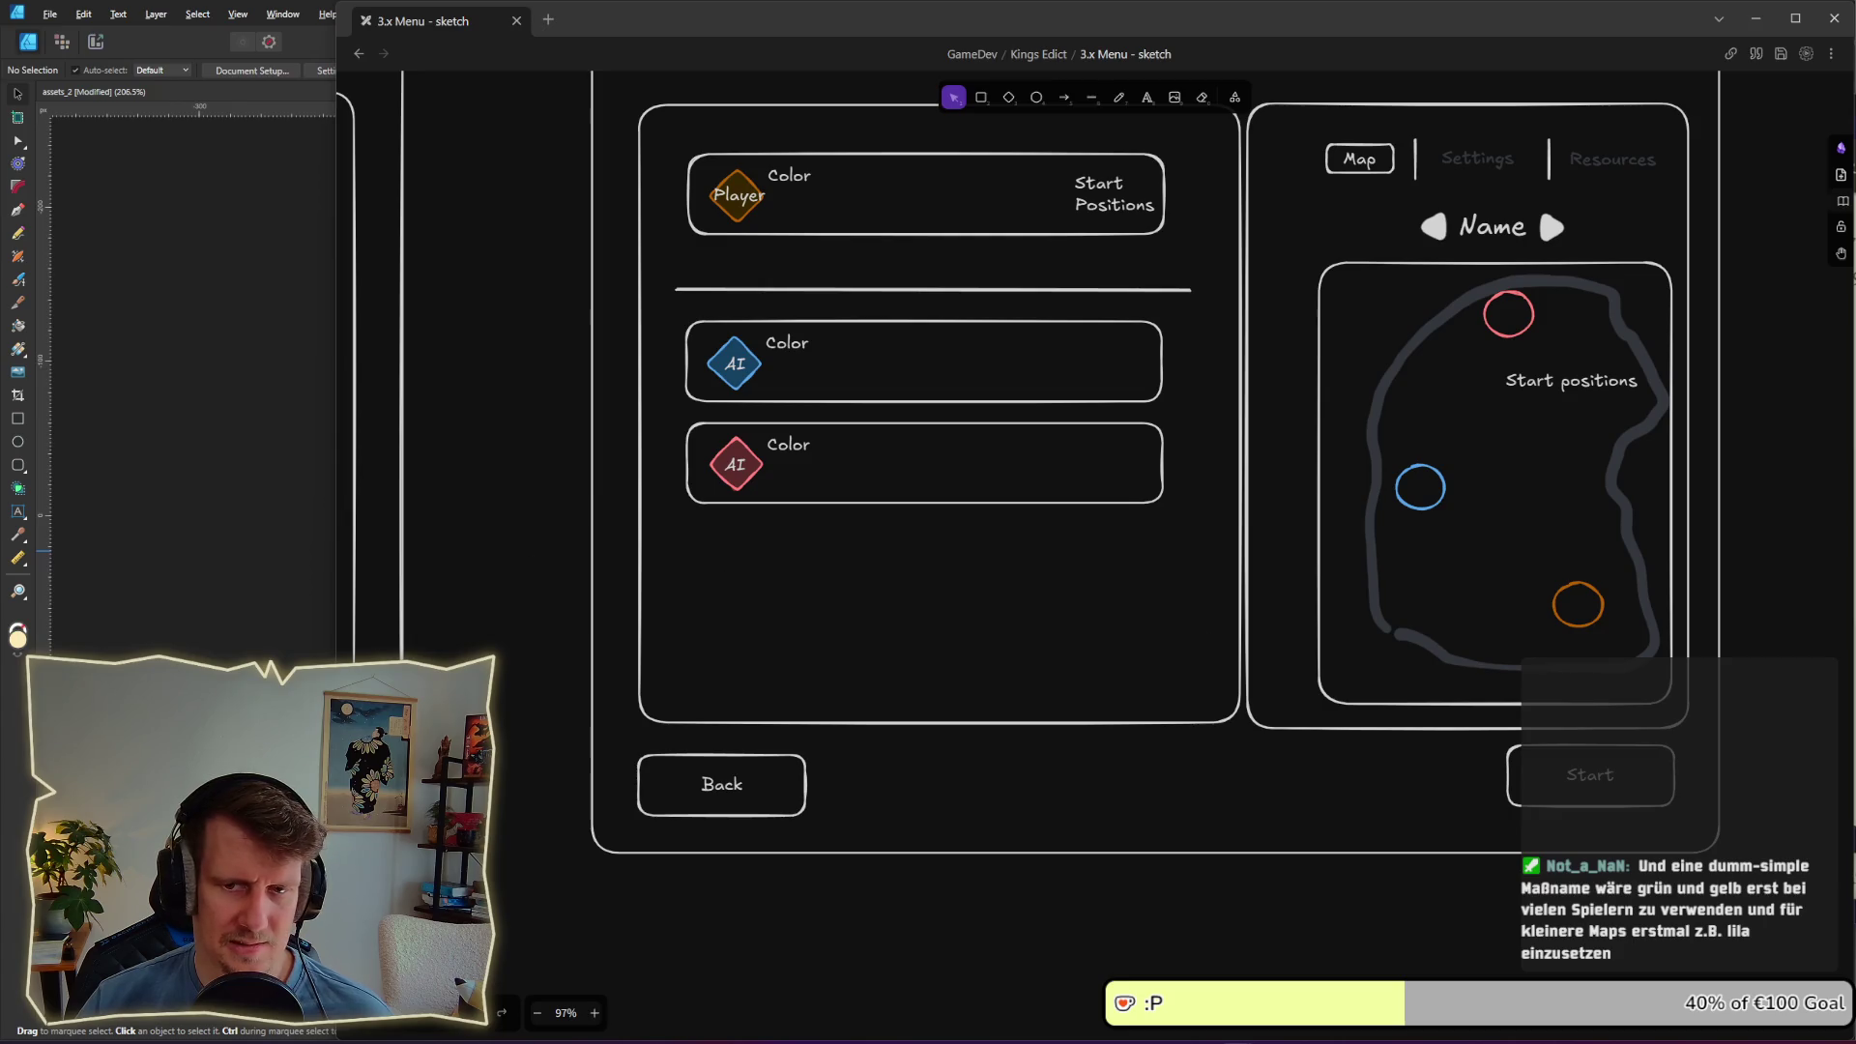
Step: Bring the king's edict window over the sketch and shift it left to reveal Players in Lobby
{"action": "key", "text": "alt+Tab"}
{"action": "left_click_drag", "start_coordinate": [1697, 100], "coordinate": [1427, 99]}
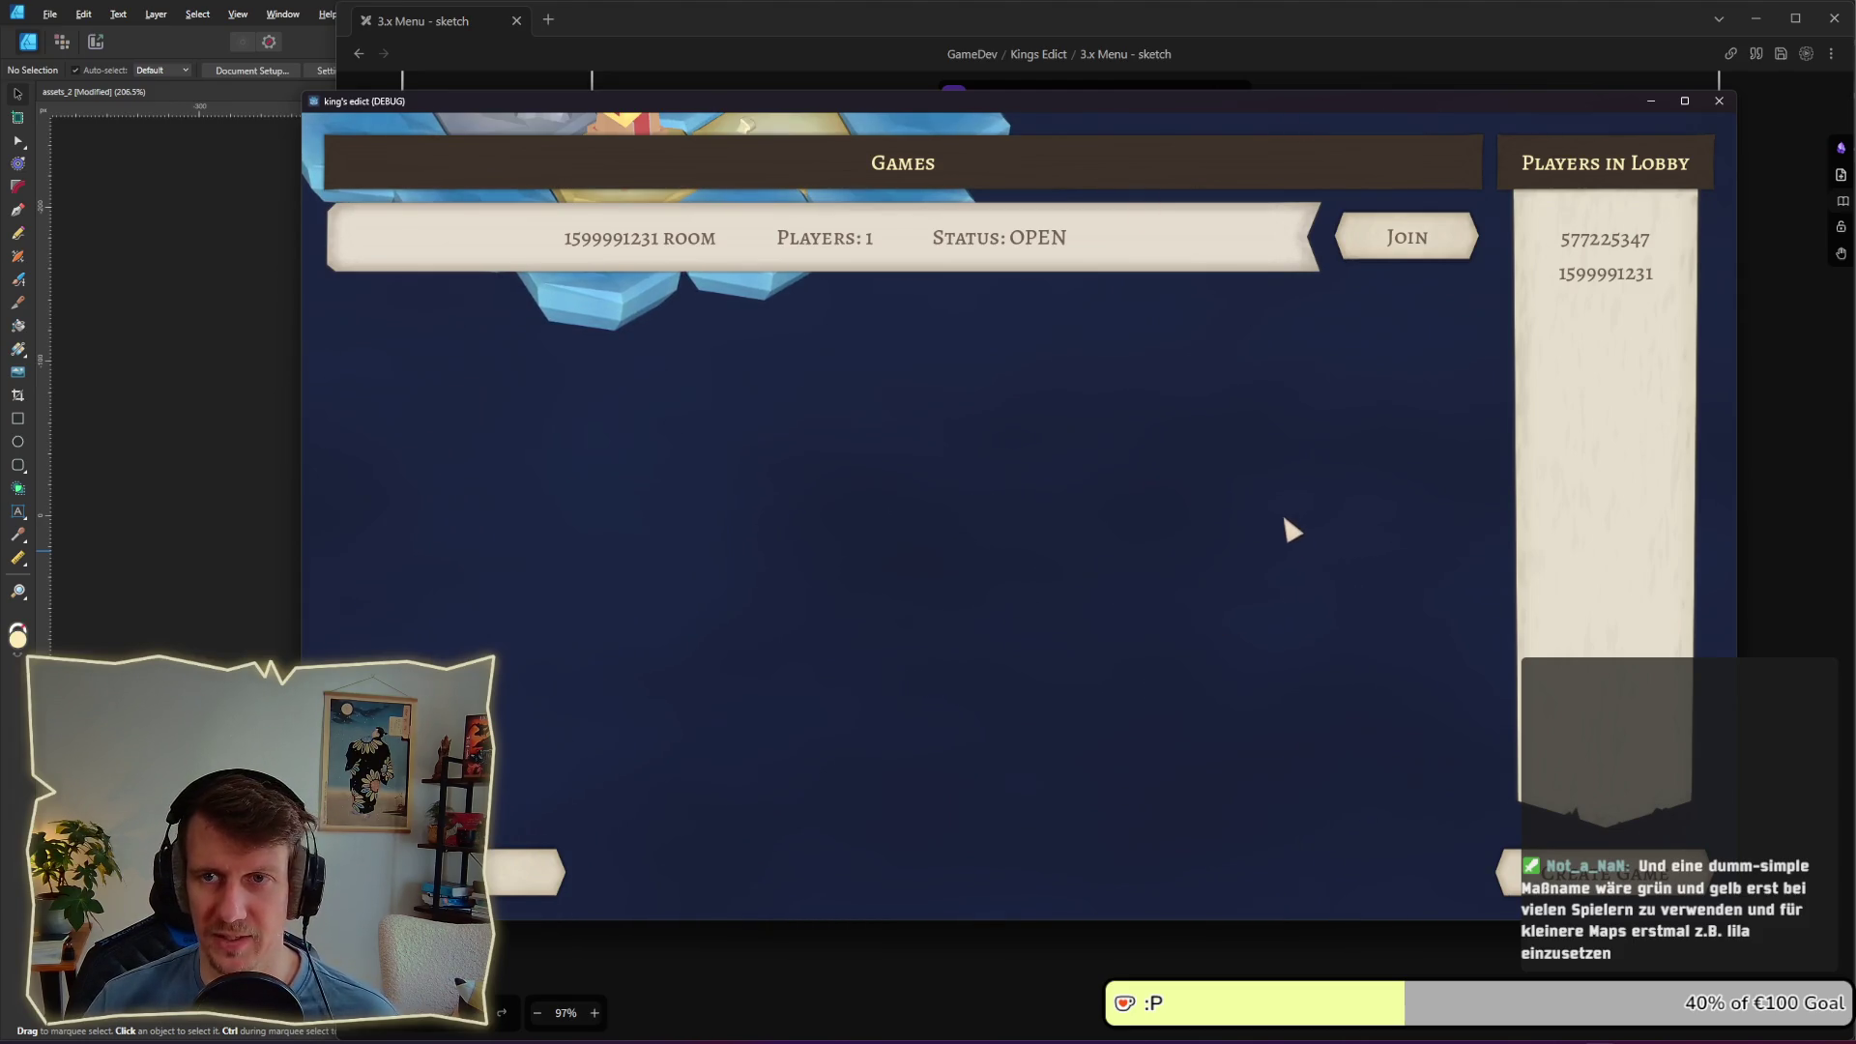
Step: Move from the game window through Affinity Designer to the Godot editor's player_view scene
{"action": "left_click", "coordinate": [1169, 448]}
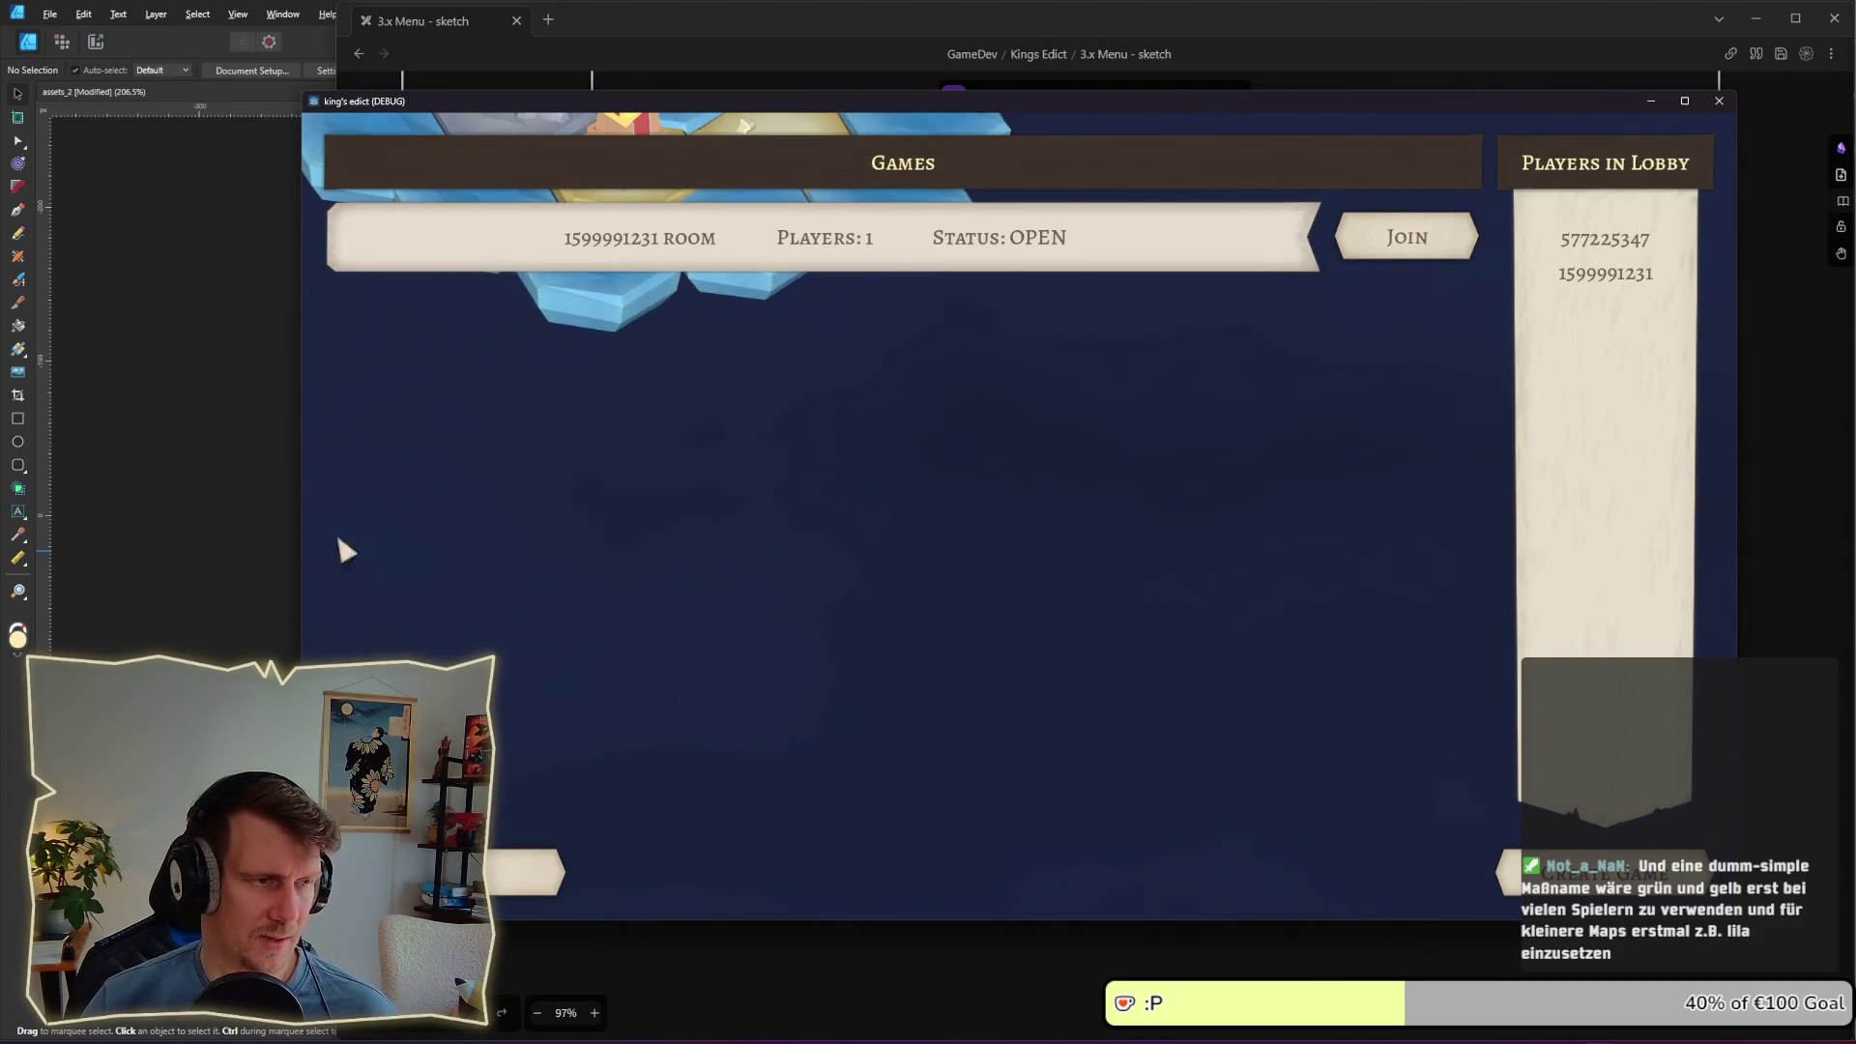
{"action": "left_click", "coordinate": [243, 539]}
{"action": "key", "text": "alt+Tab"}
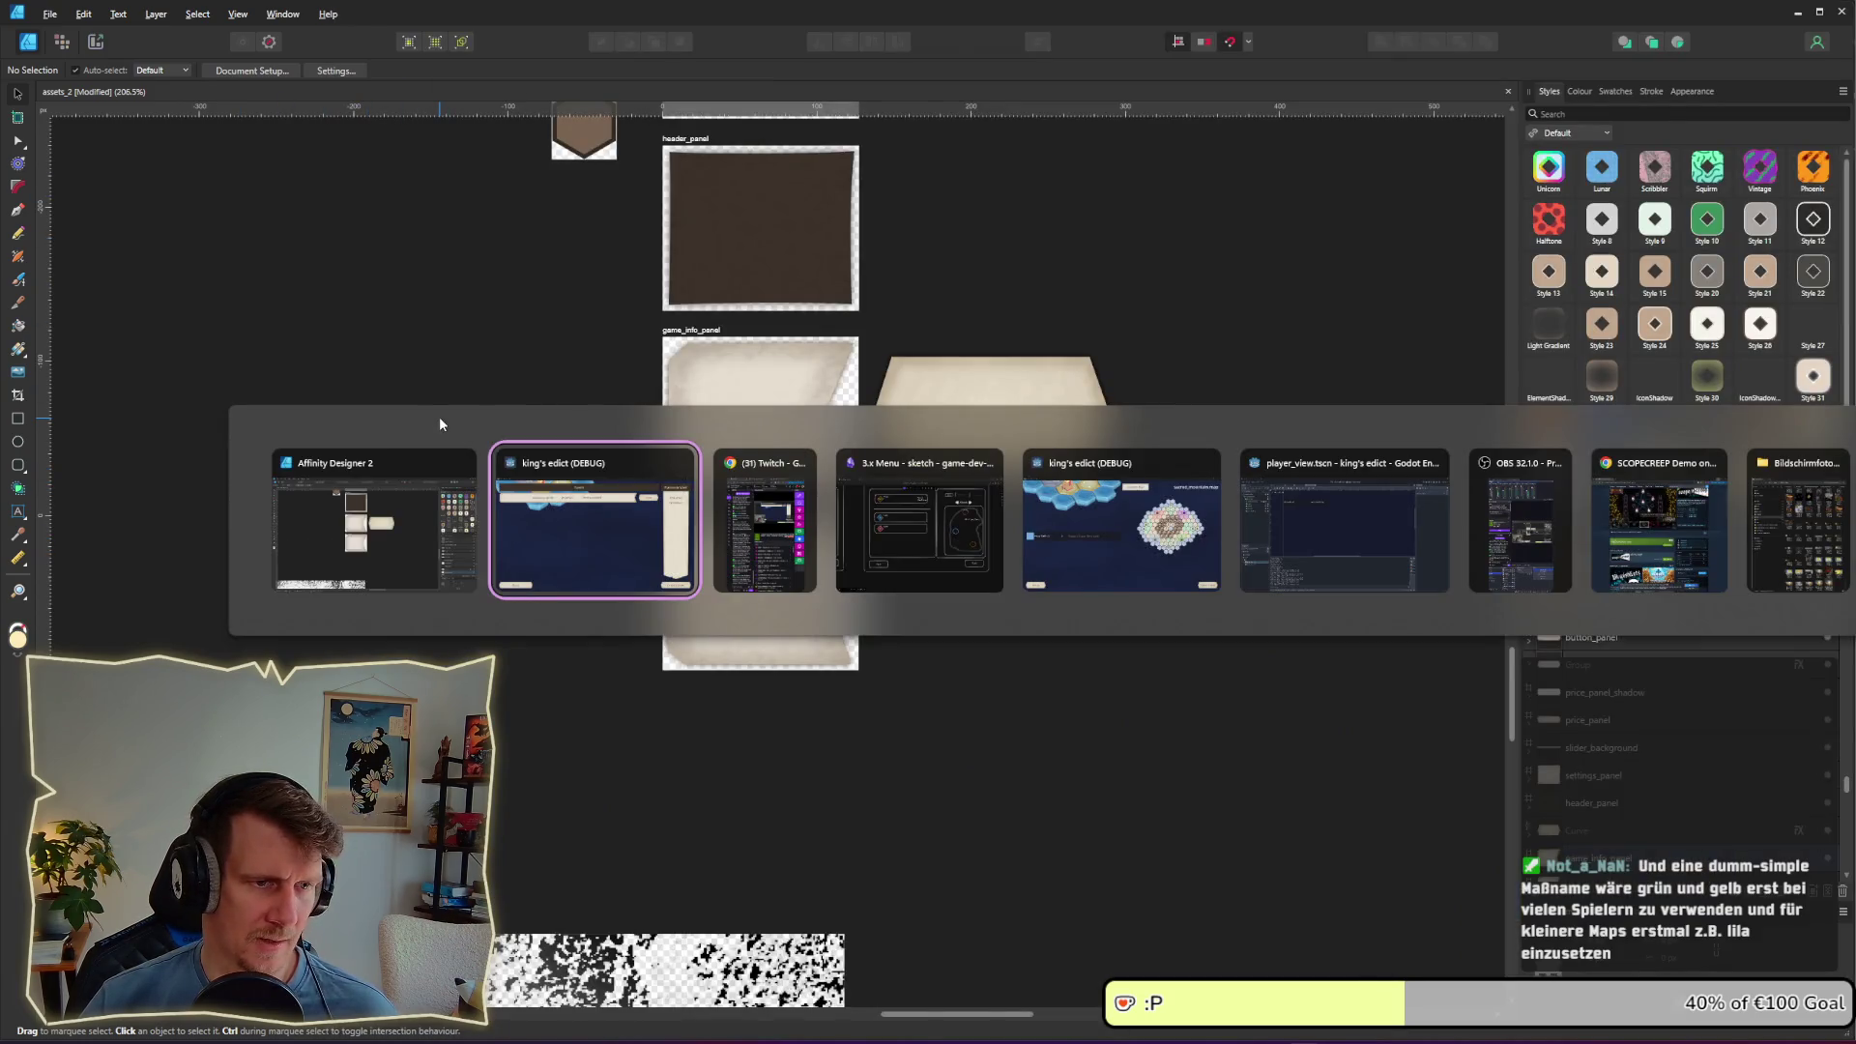
{"action": "left_click", "coordinate": [427, 536]}
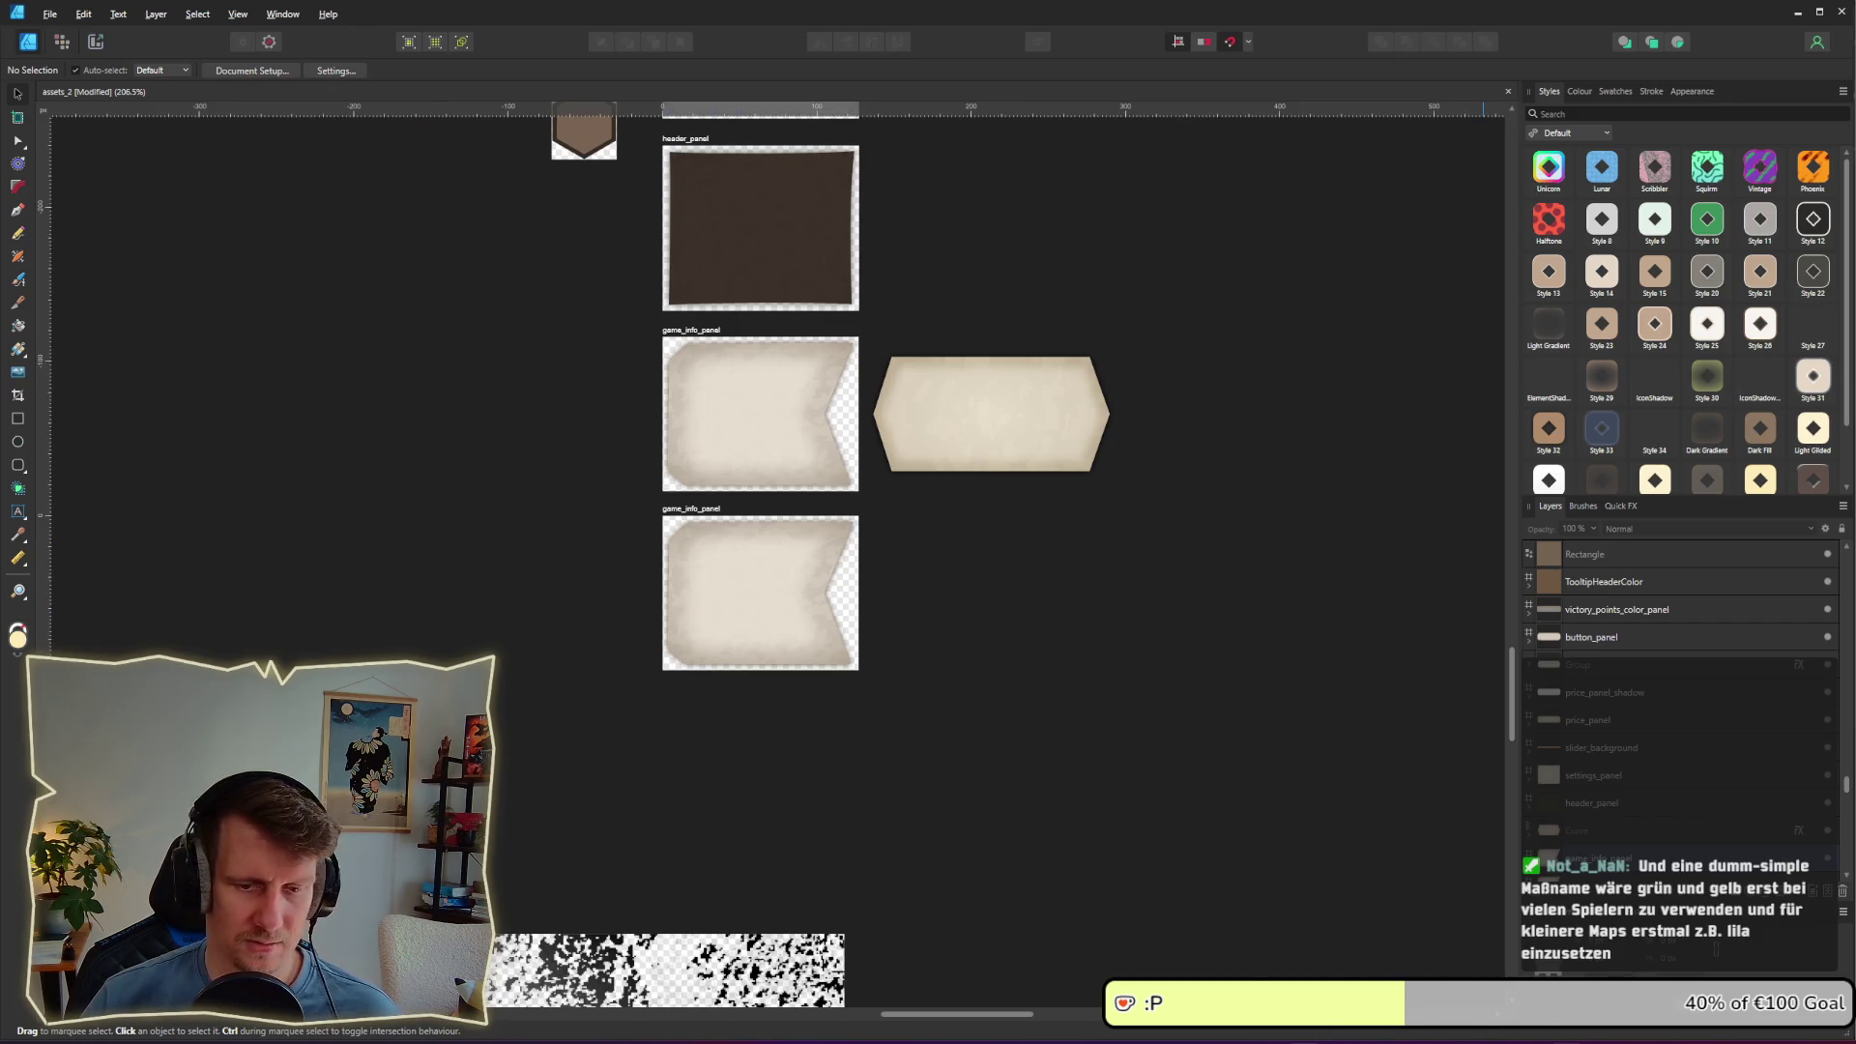
{"action": "key", "text": "alt+Tab"}
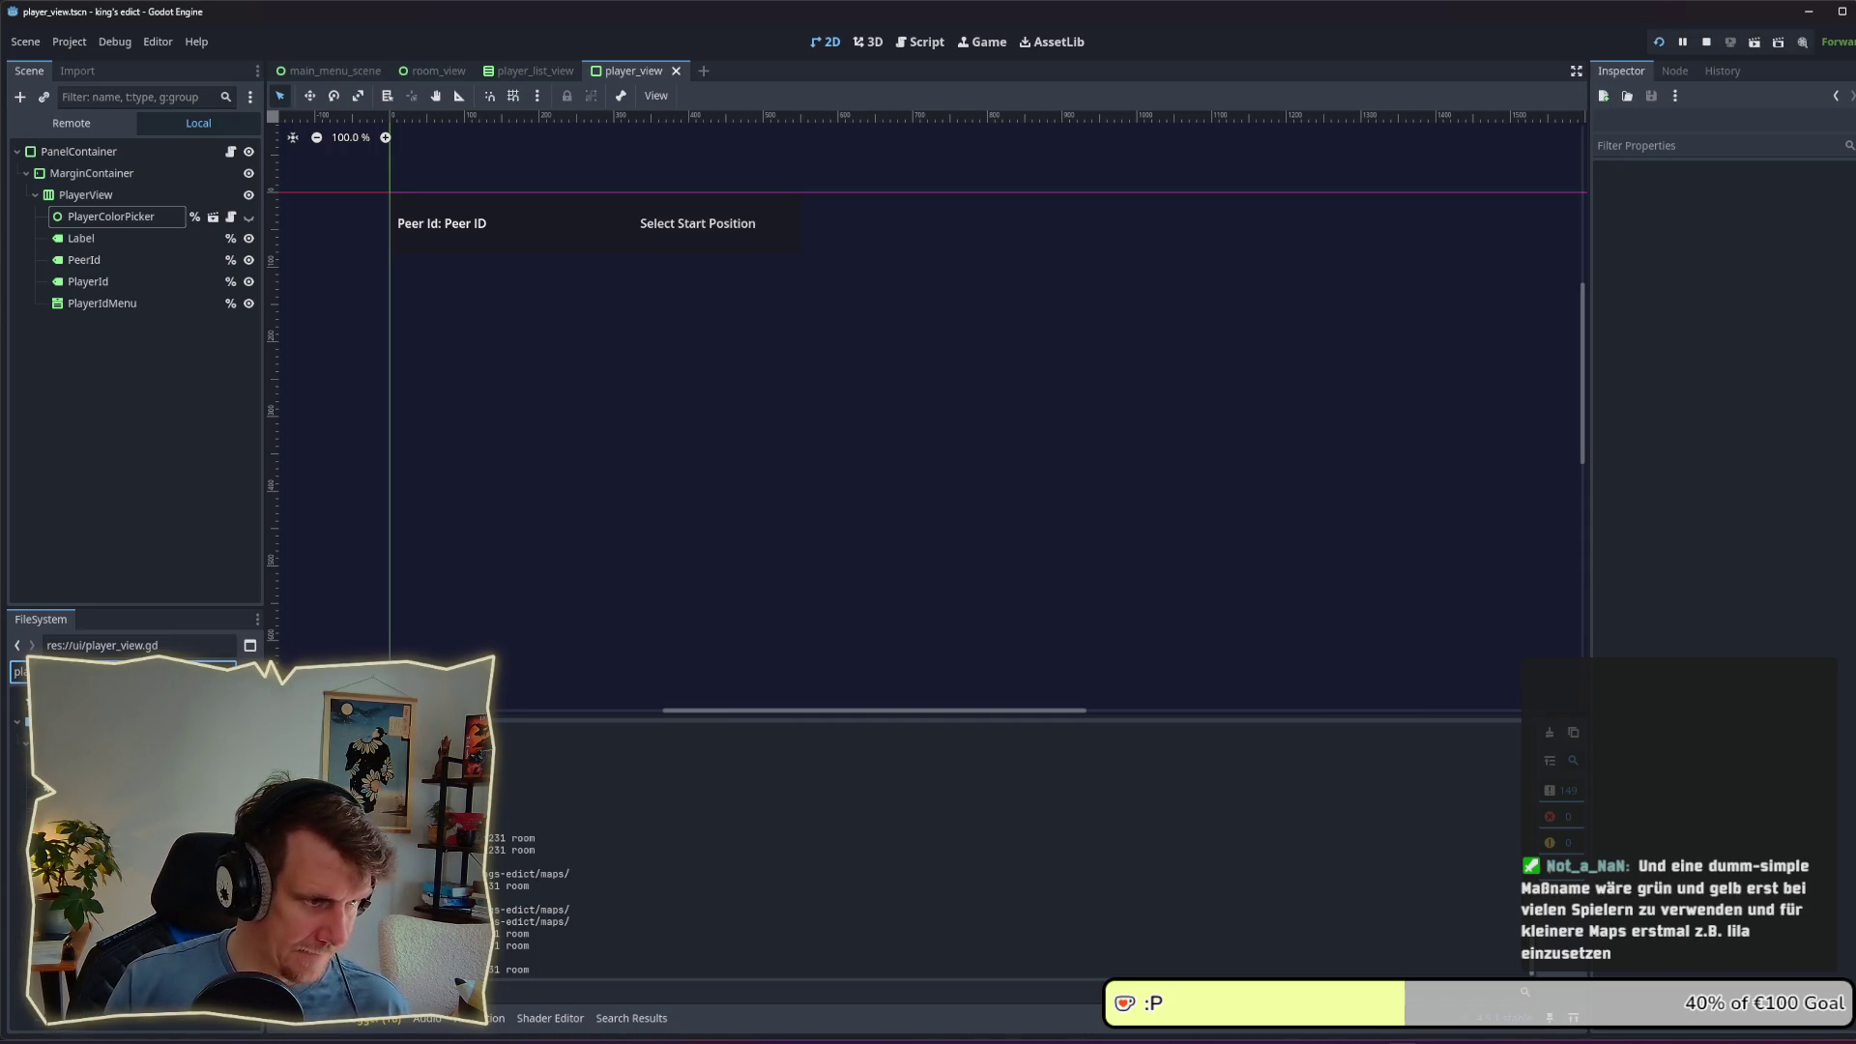
Step: Open player_colors.gd and move the Yellow/Gold line down below Purple and Orange with Alt+Down
{"action": "double_click", "coordinate": [97, 744]}
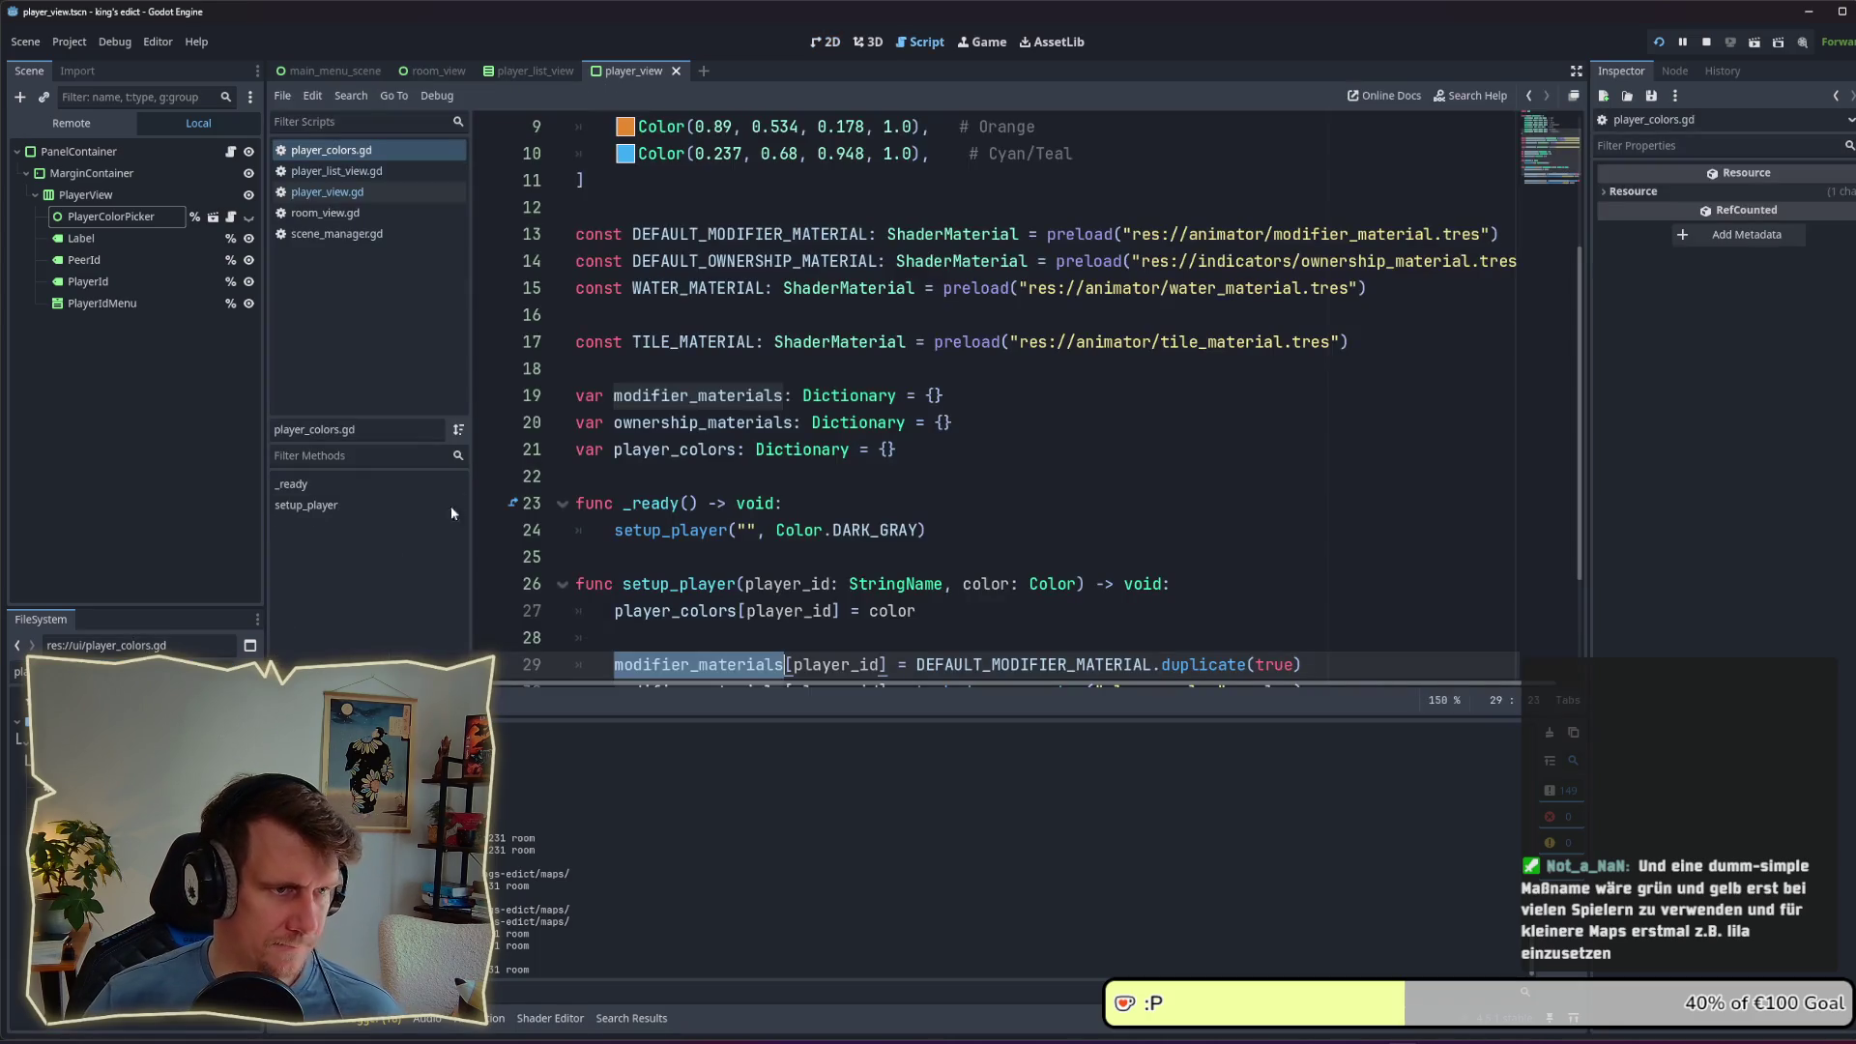
{"action": "scroll", "coordinate": [783, 435], "scroll_direction": "up", "scroll_amount": 3}
{"action": "left_click", "coordinate": [1118, 287]}
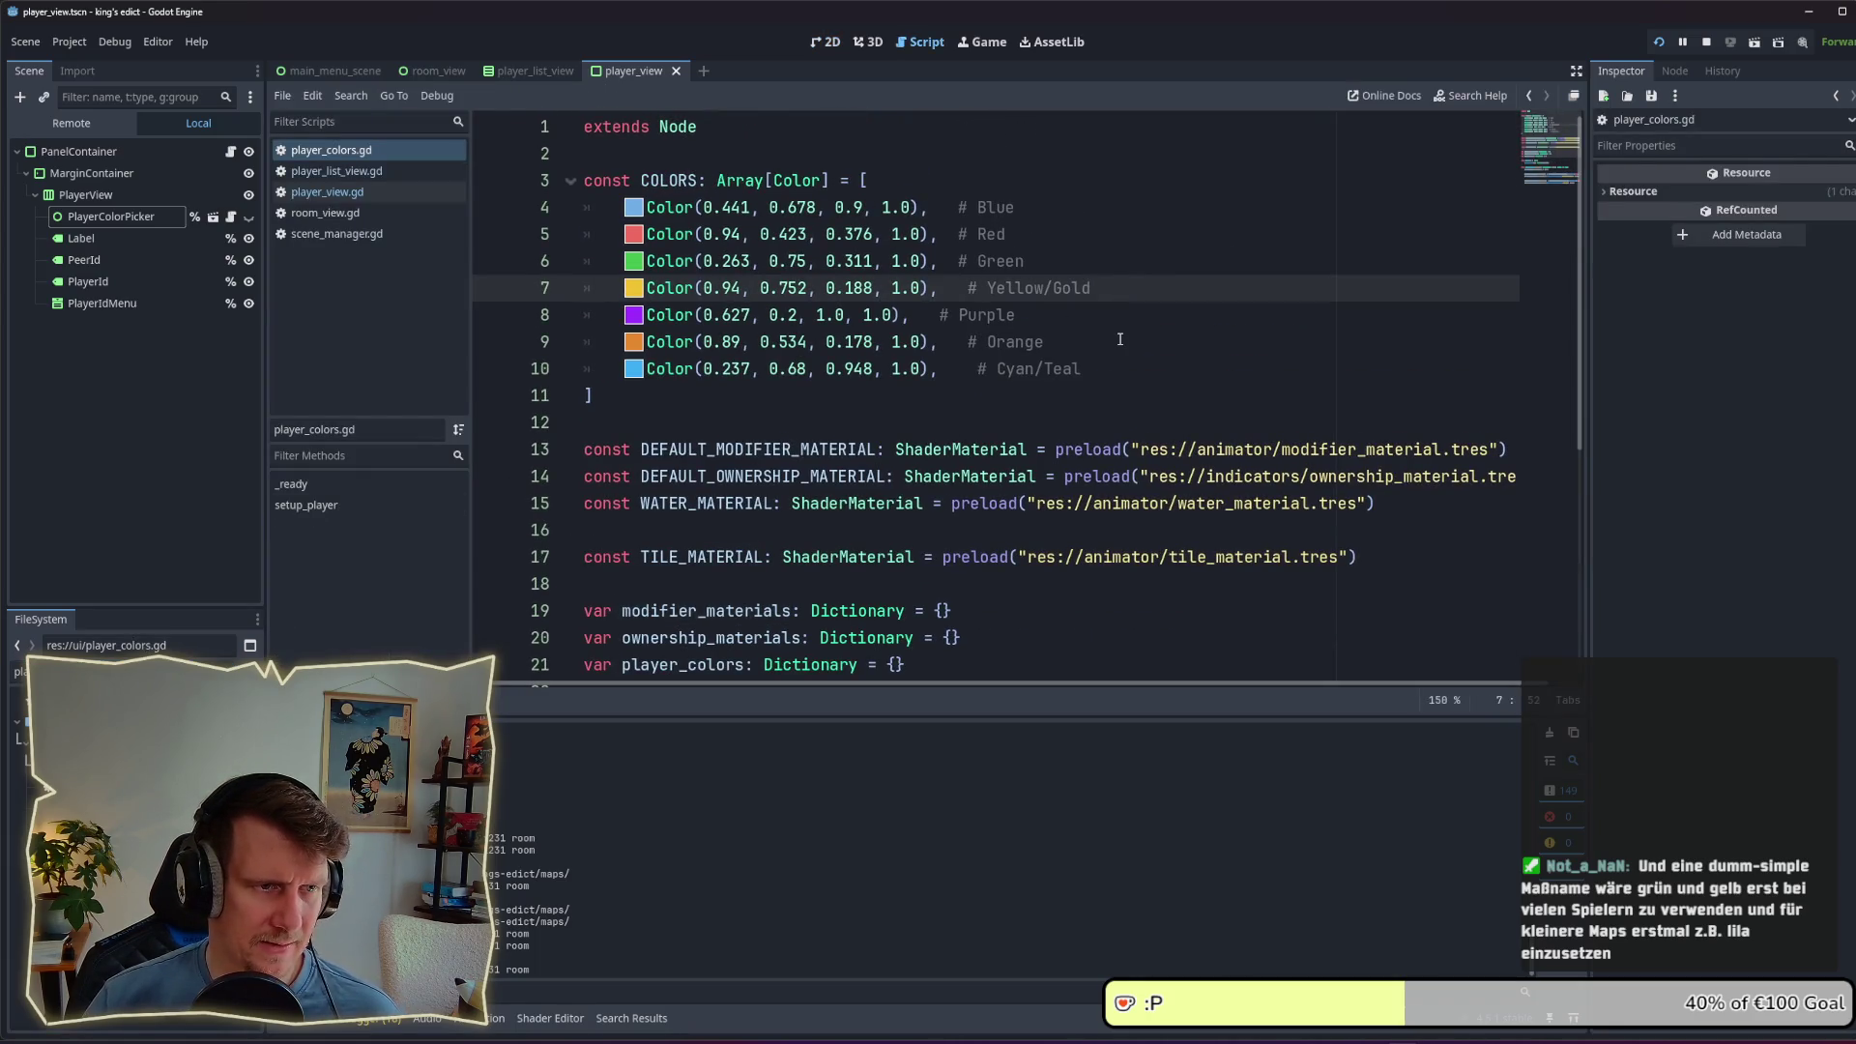
{"action": "key", "text": "alt+Down"}
{"action": "key", "text": "alt+Down"}
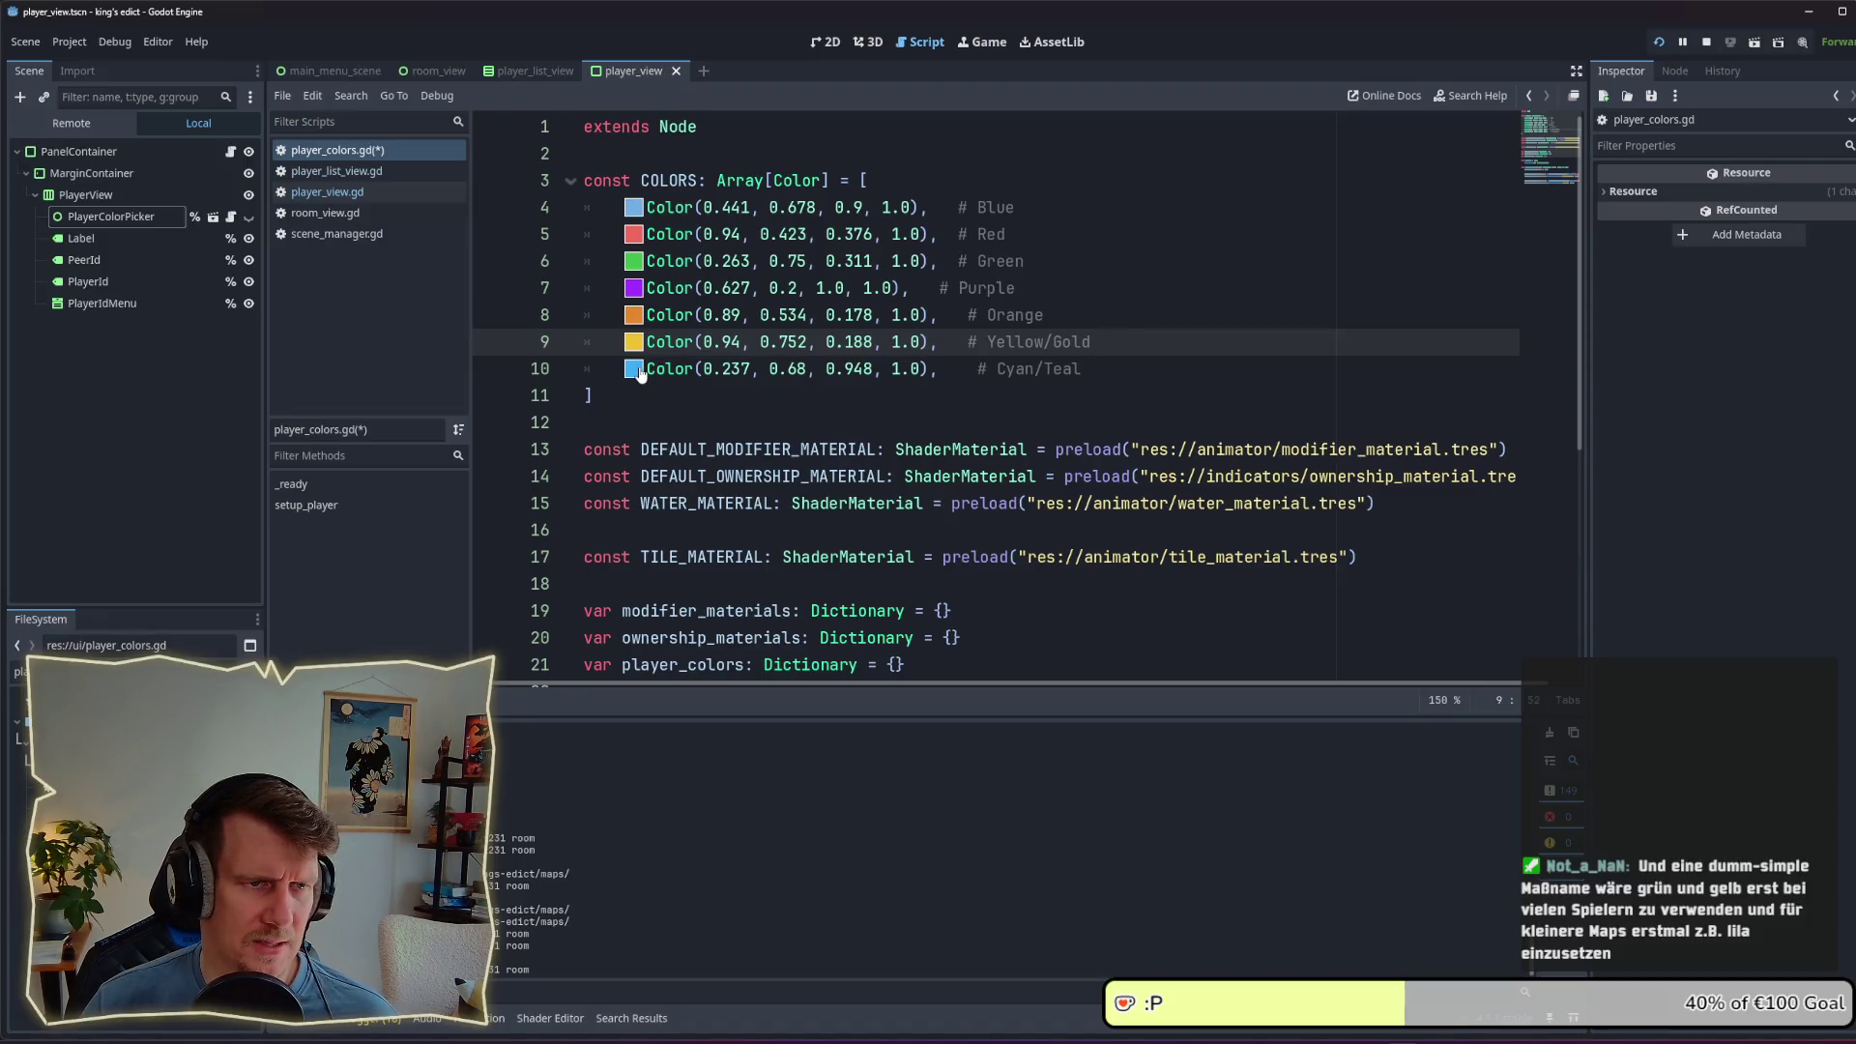
{"action": "mouse_move", "coordinate": [640, 374]}
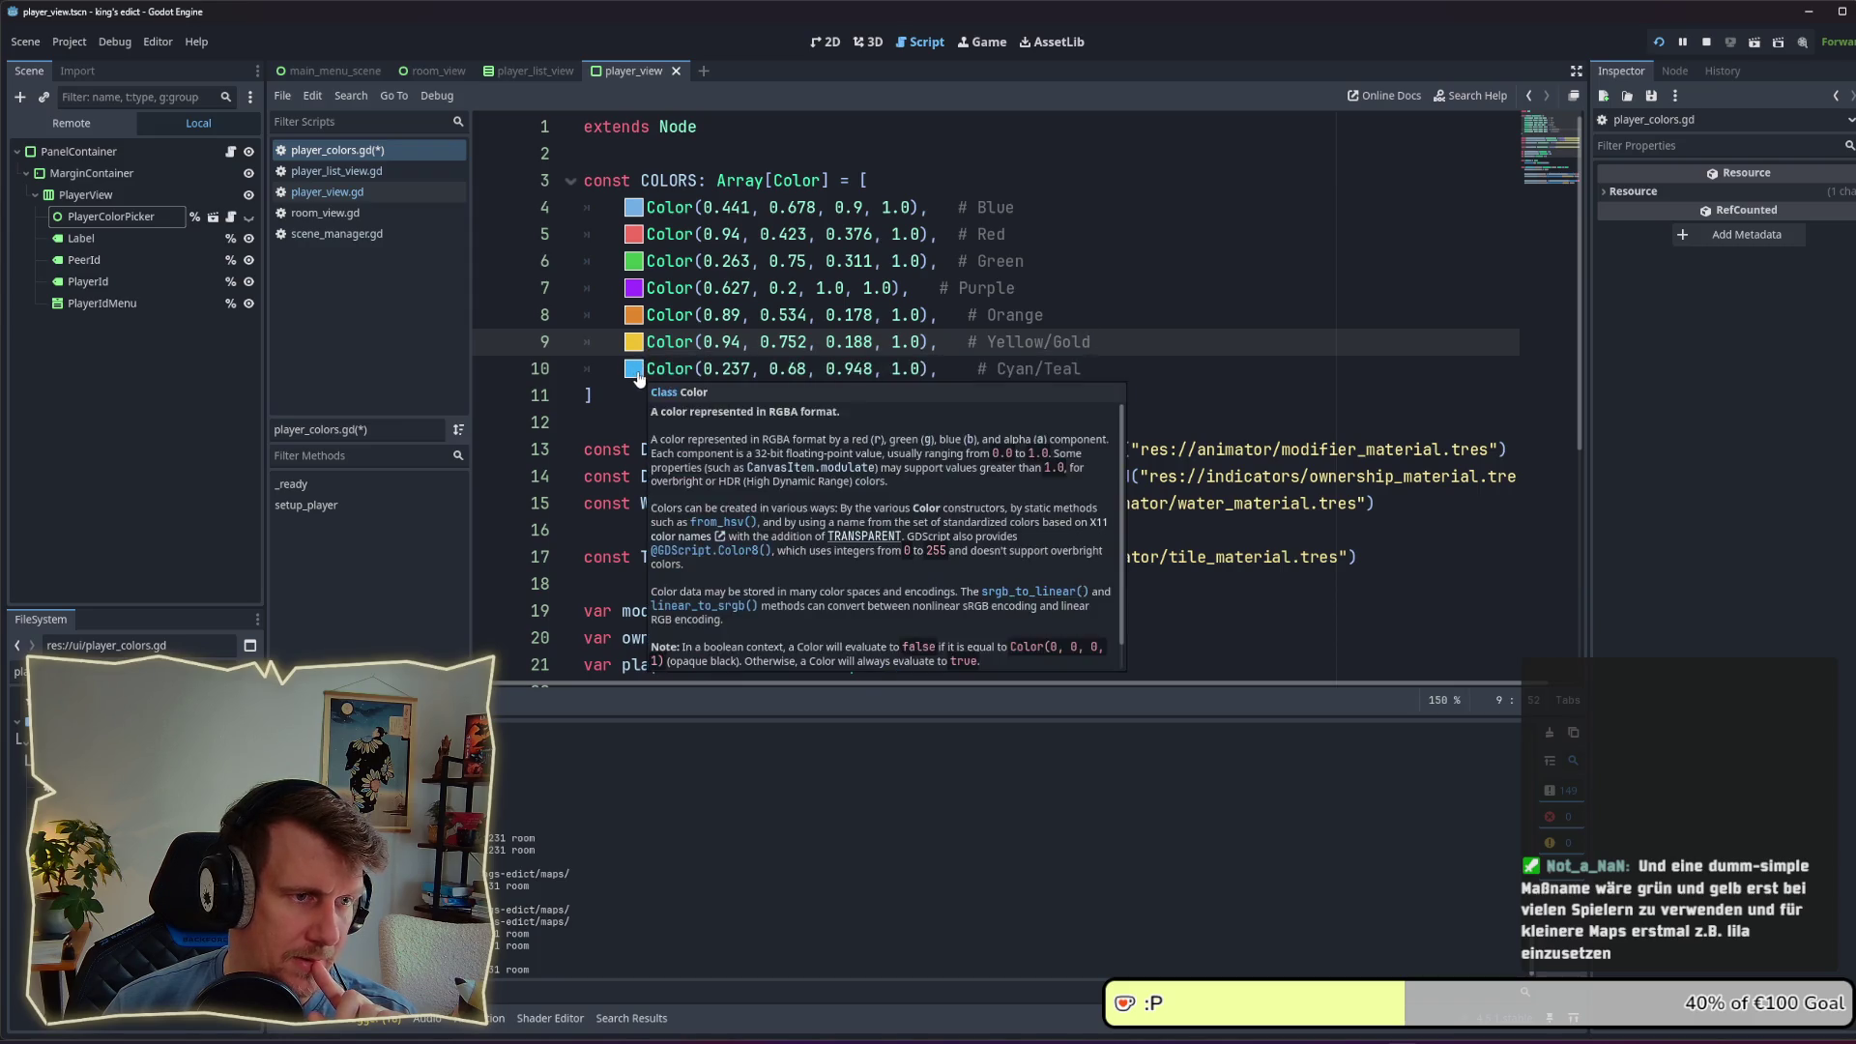
Step: Try a tan orange hue for line 10's cyan colour in its colour picker
{"action": "left_click", "coordinate": [636, 371]}
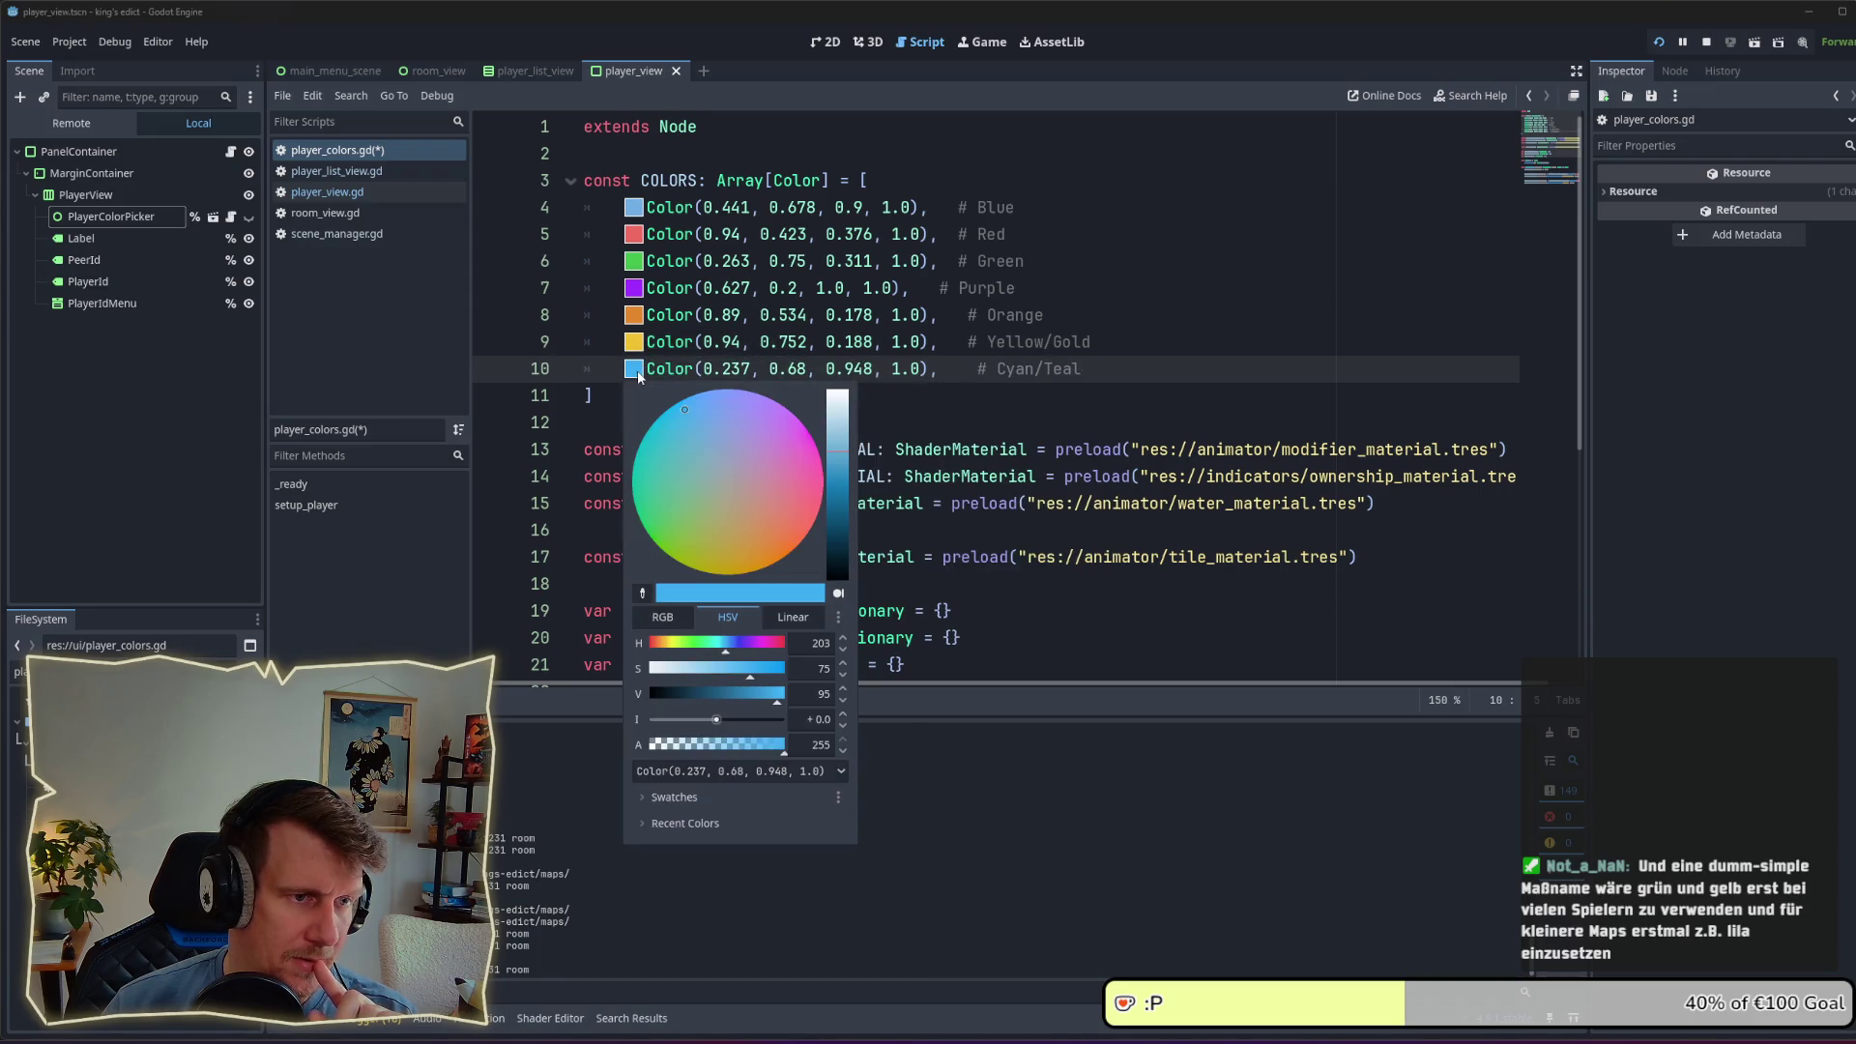
{"action": "left_click", "coordinate": [778, 468]}
{"action": "left_click_drag", "start_coordinate": [779, 461], "coordinate": [752, 531]}
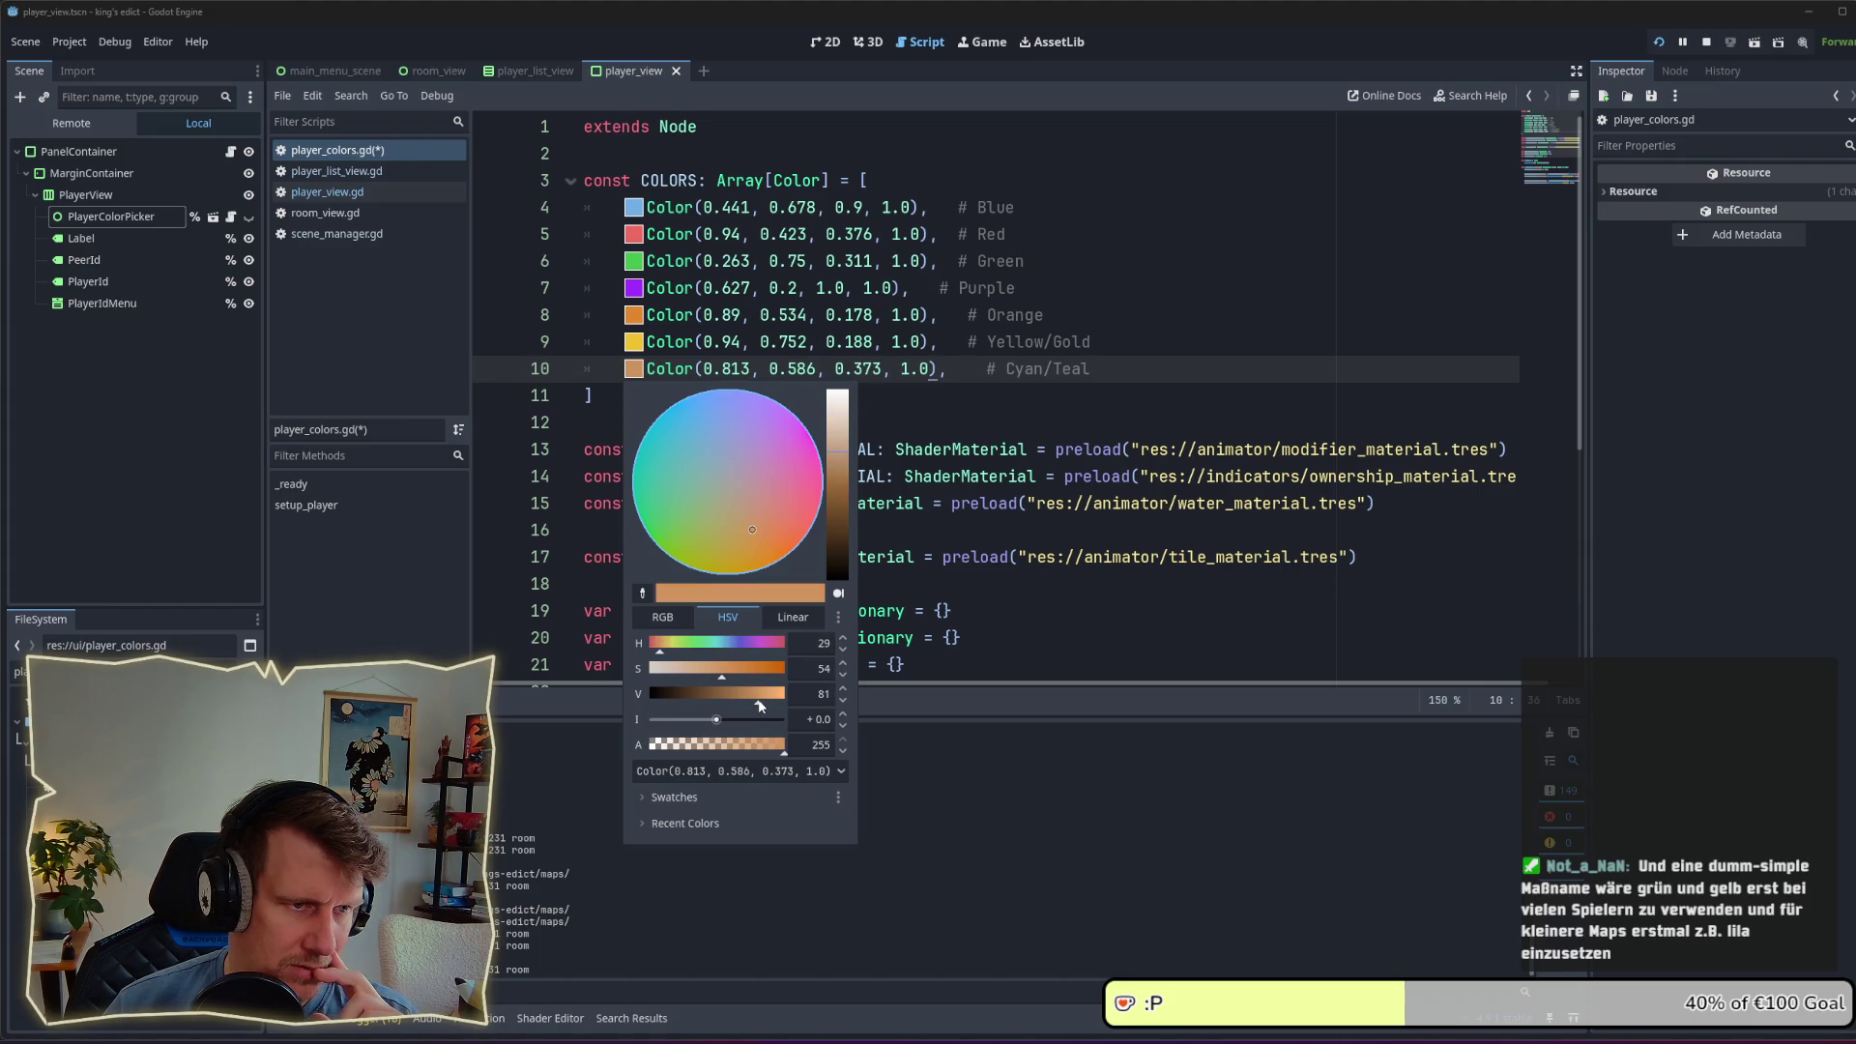
{"action": "left_click", "coordinate": [633, 344]}
Step: Inspect the existing yellow, orange, purple and red colours on lines 5–9
{"action": "left_click", "coordinate": [634, 344]}
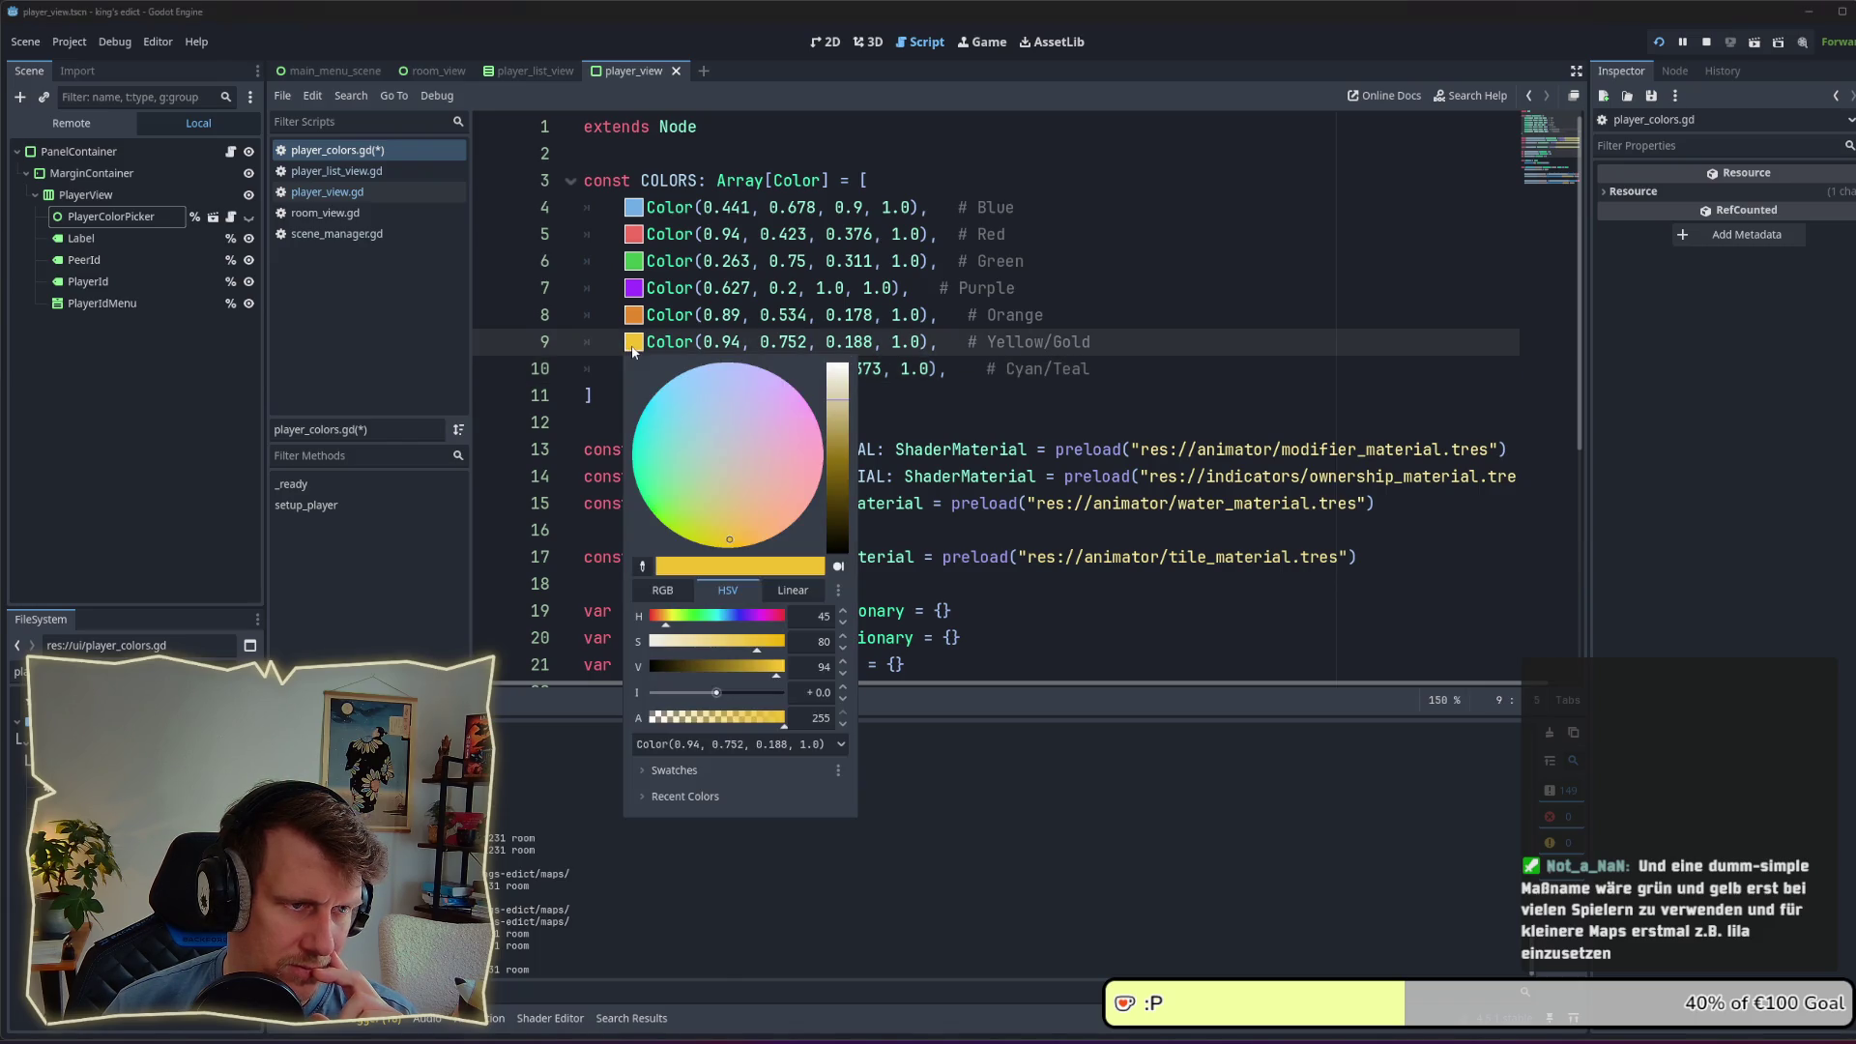
{"action": "left_click", "coordinate": [634, 317]}
{"action": "left_click", "coordinate": [634, 318]}
{"action": "left_click", "coordinate": [636, 289]}
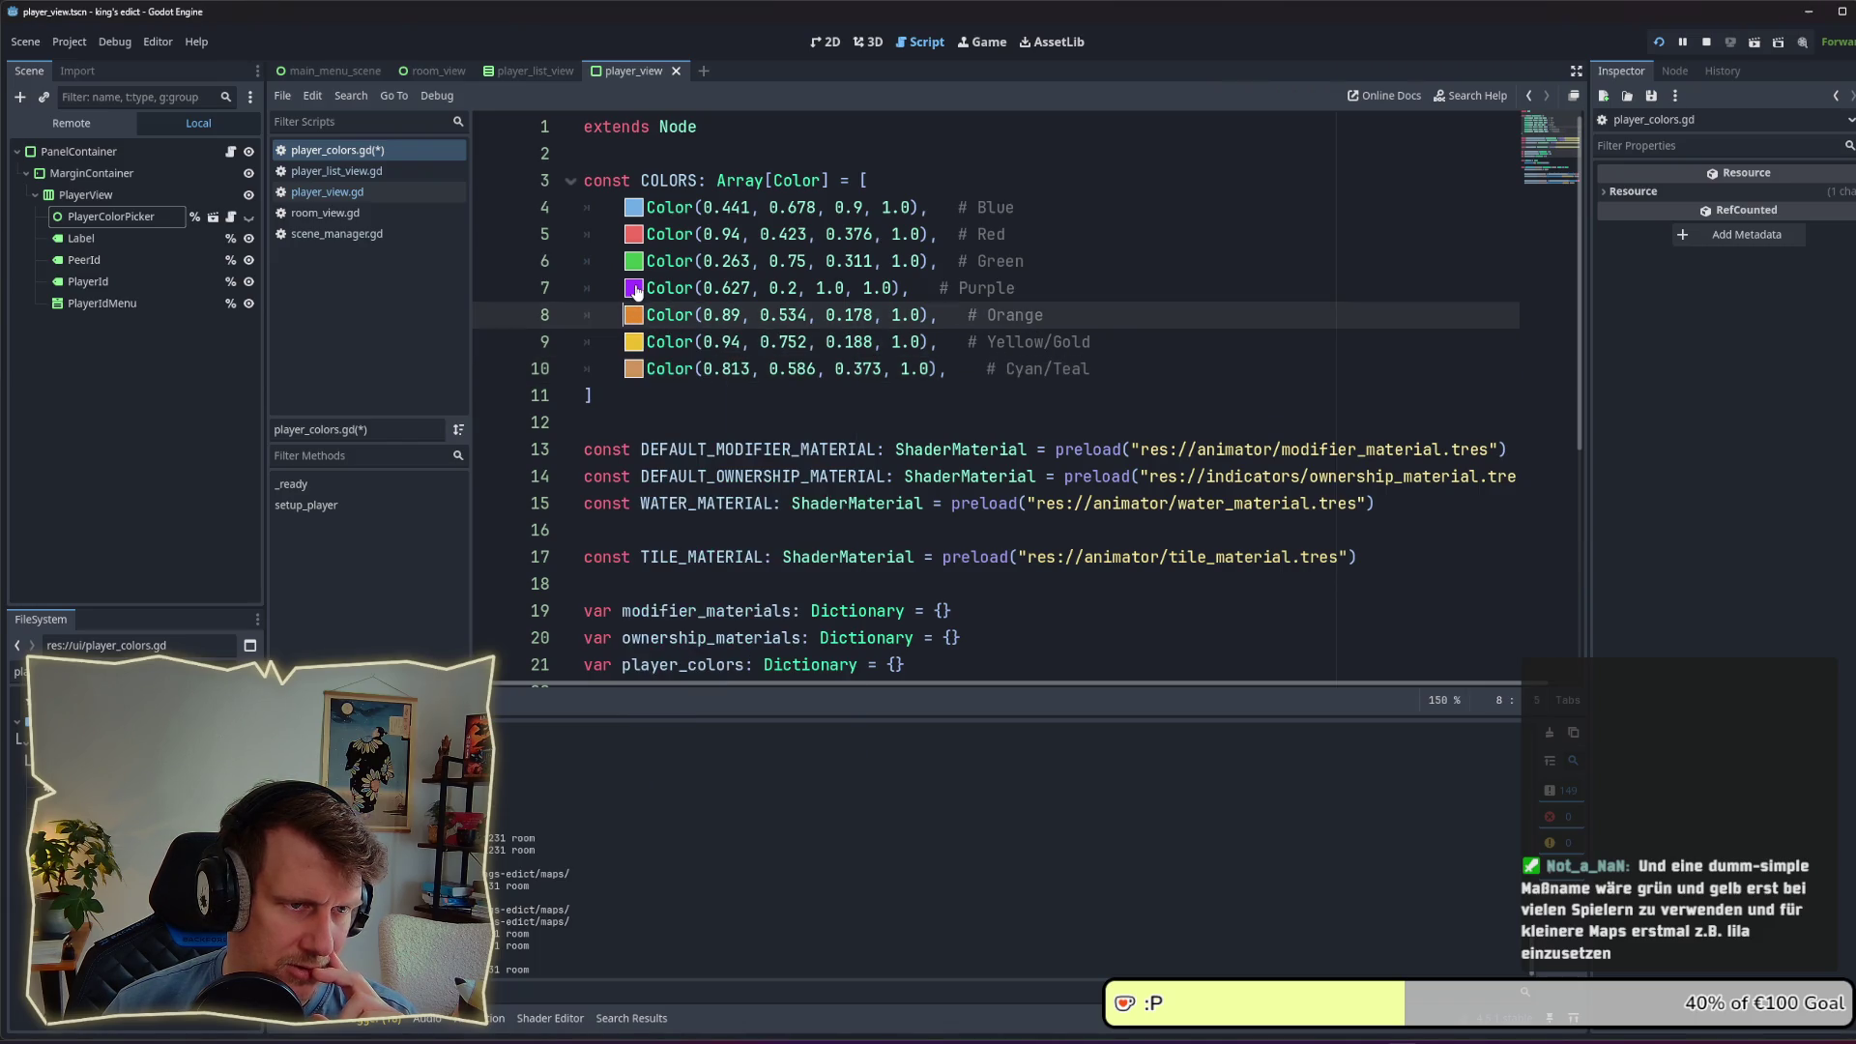
{"action": "left_click", "coordinate": [636, 289]}
{"action": "left_click", "coordinate": [638, 267]}
{"action": "left_click", "coordinate": [634, 234]}
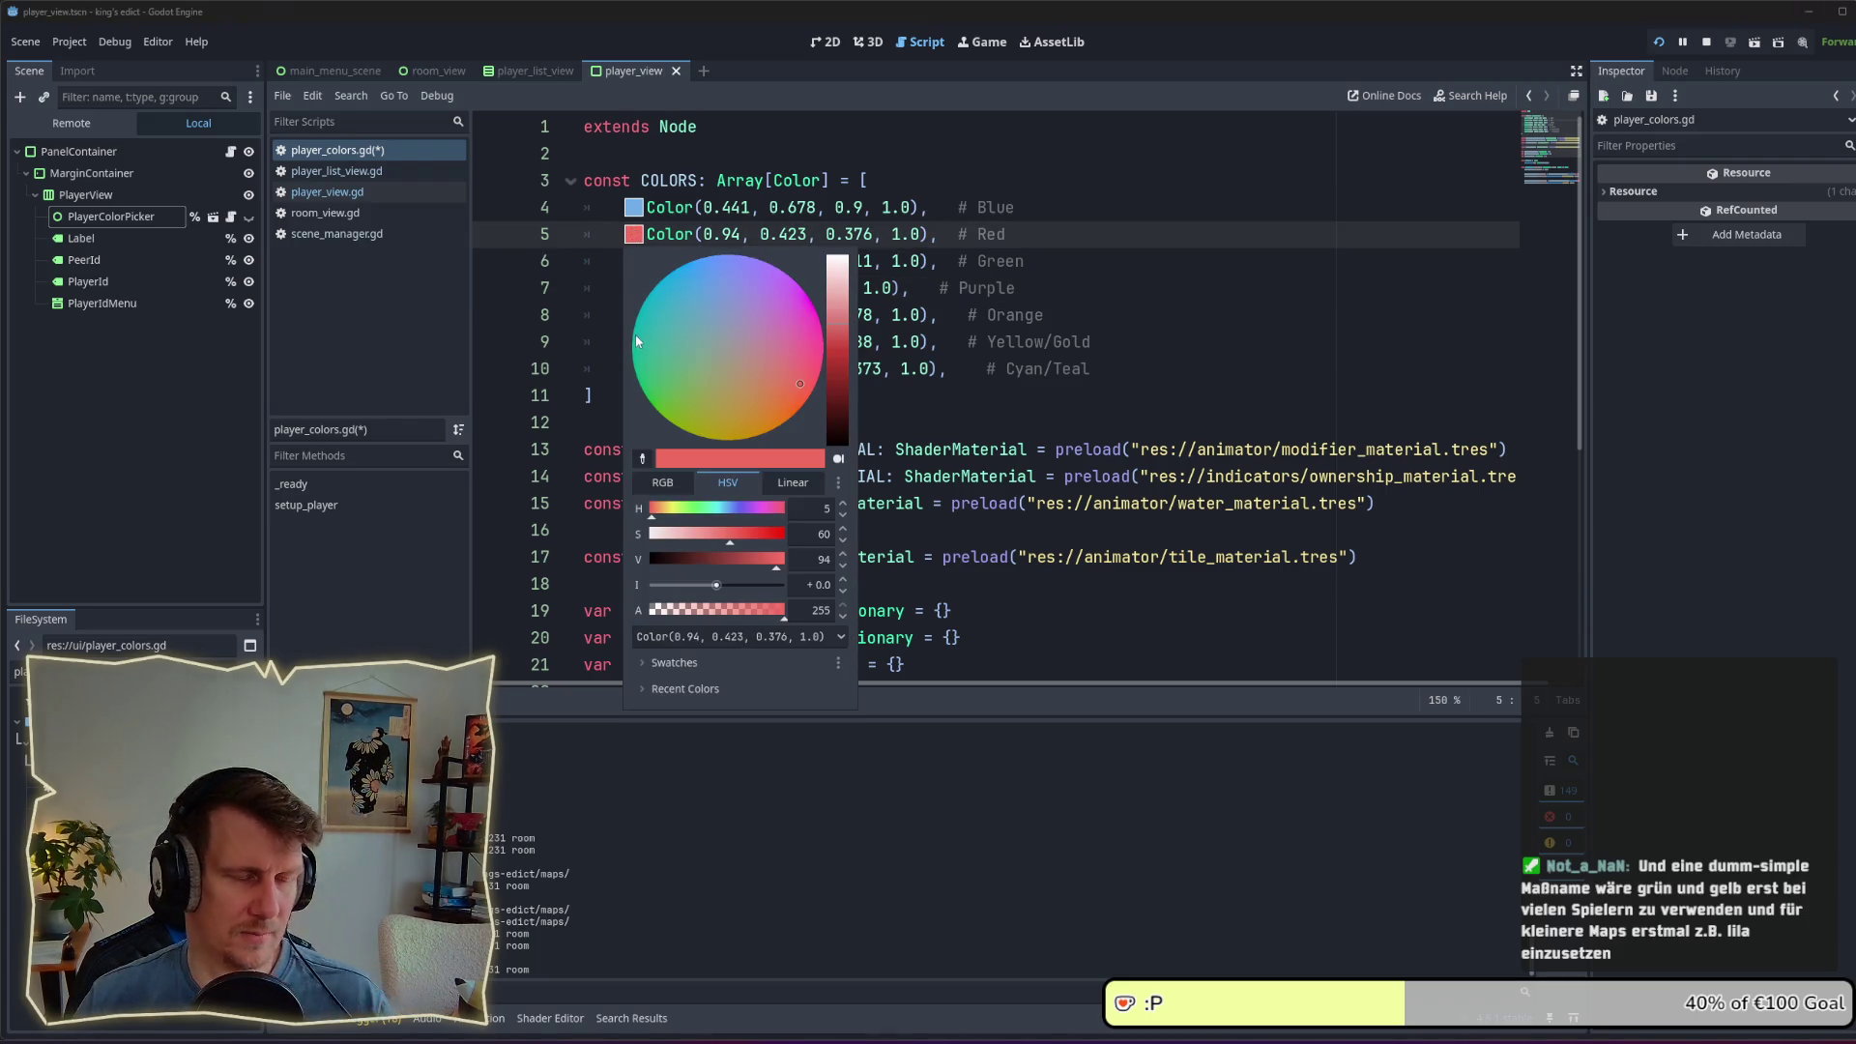
{"action": "left_click", "coordinate": [1069, 361]}
Step: Write line 9's yellow as a hex string, copy it into line 10, and save
{"action": "left_click", "coordinate": [634, 343]}
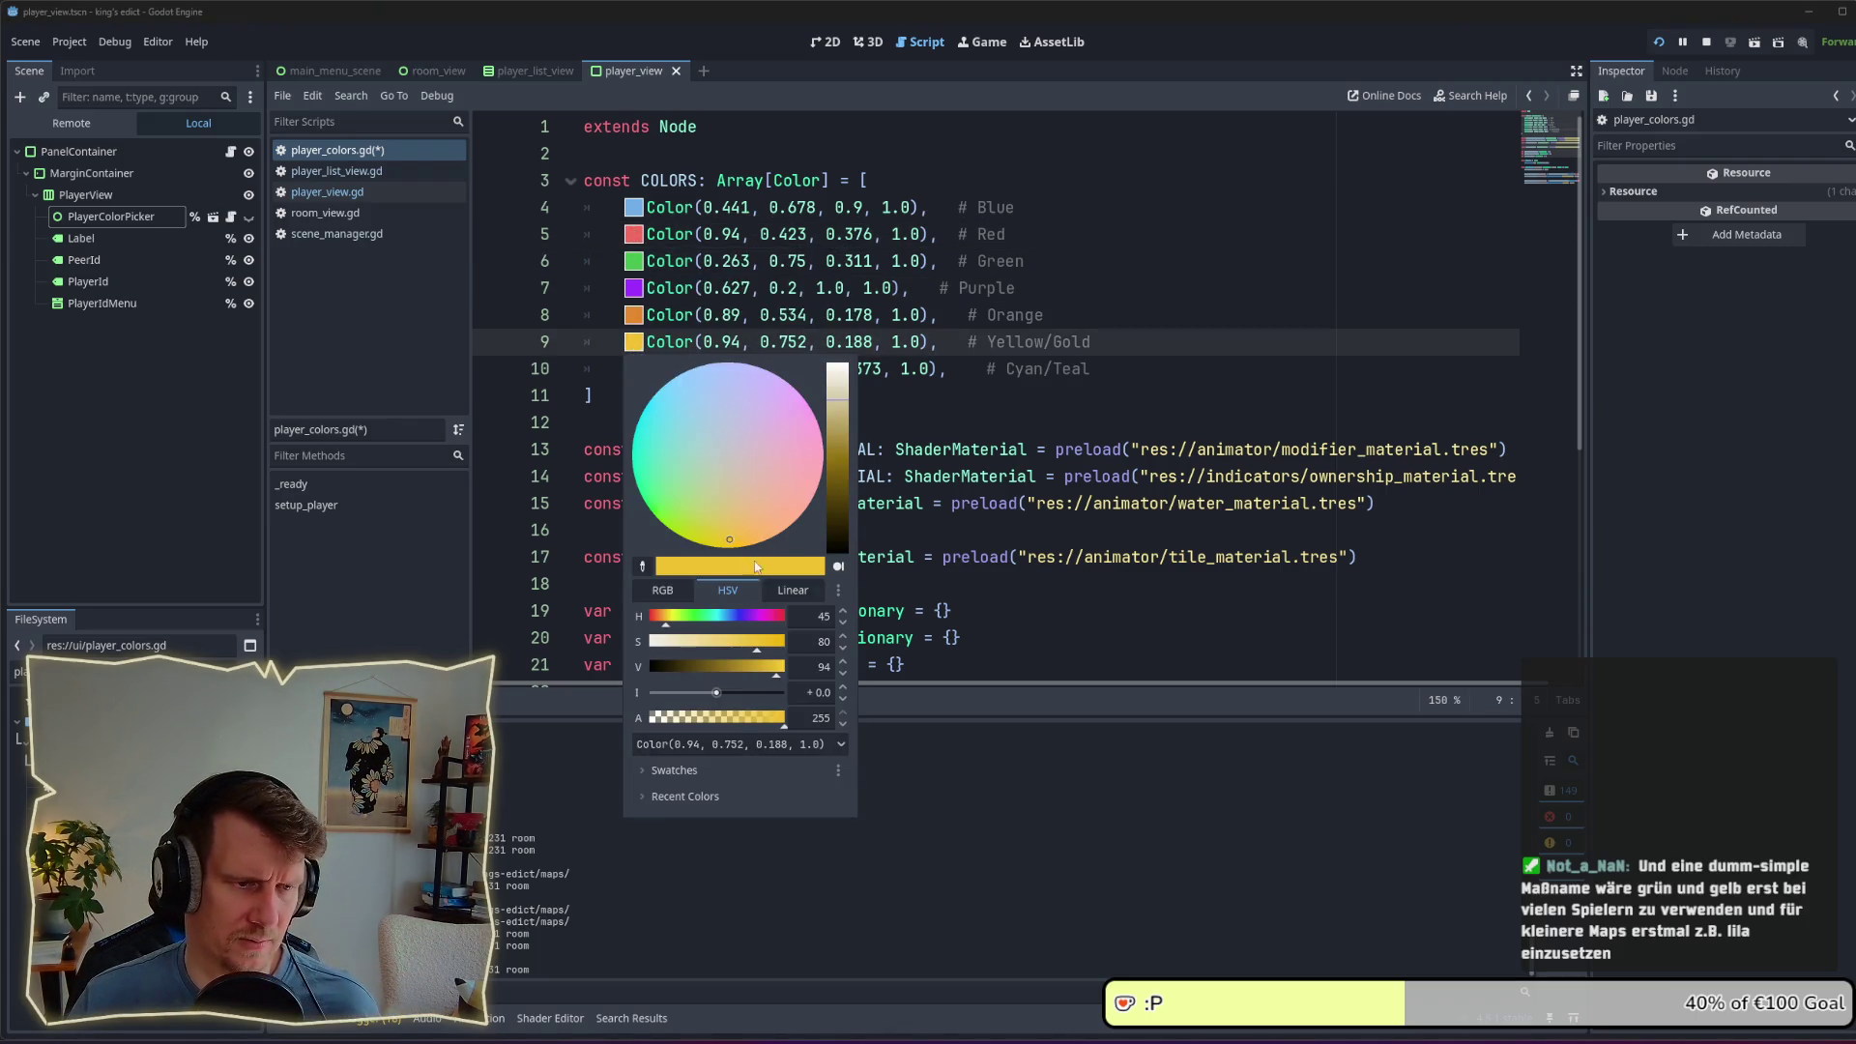
{"action": "left_click", "coordinate": [773, 747]}
{"action": "left_click", "coordinate": [744, 788]}
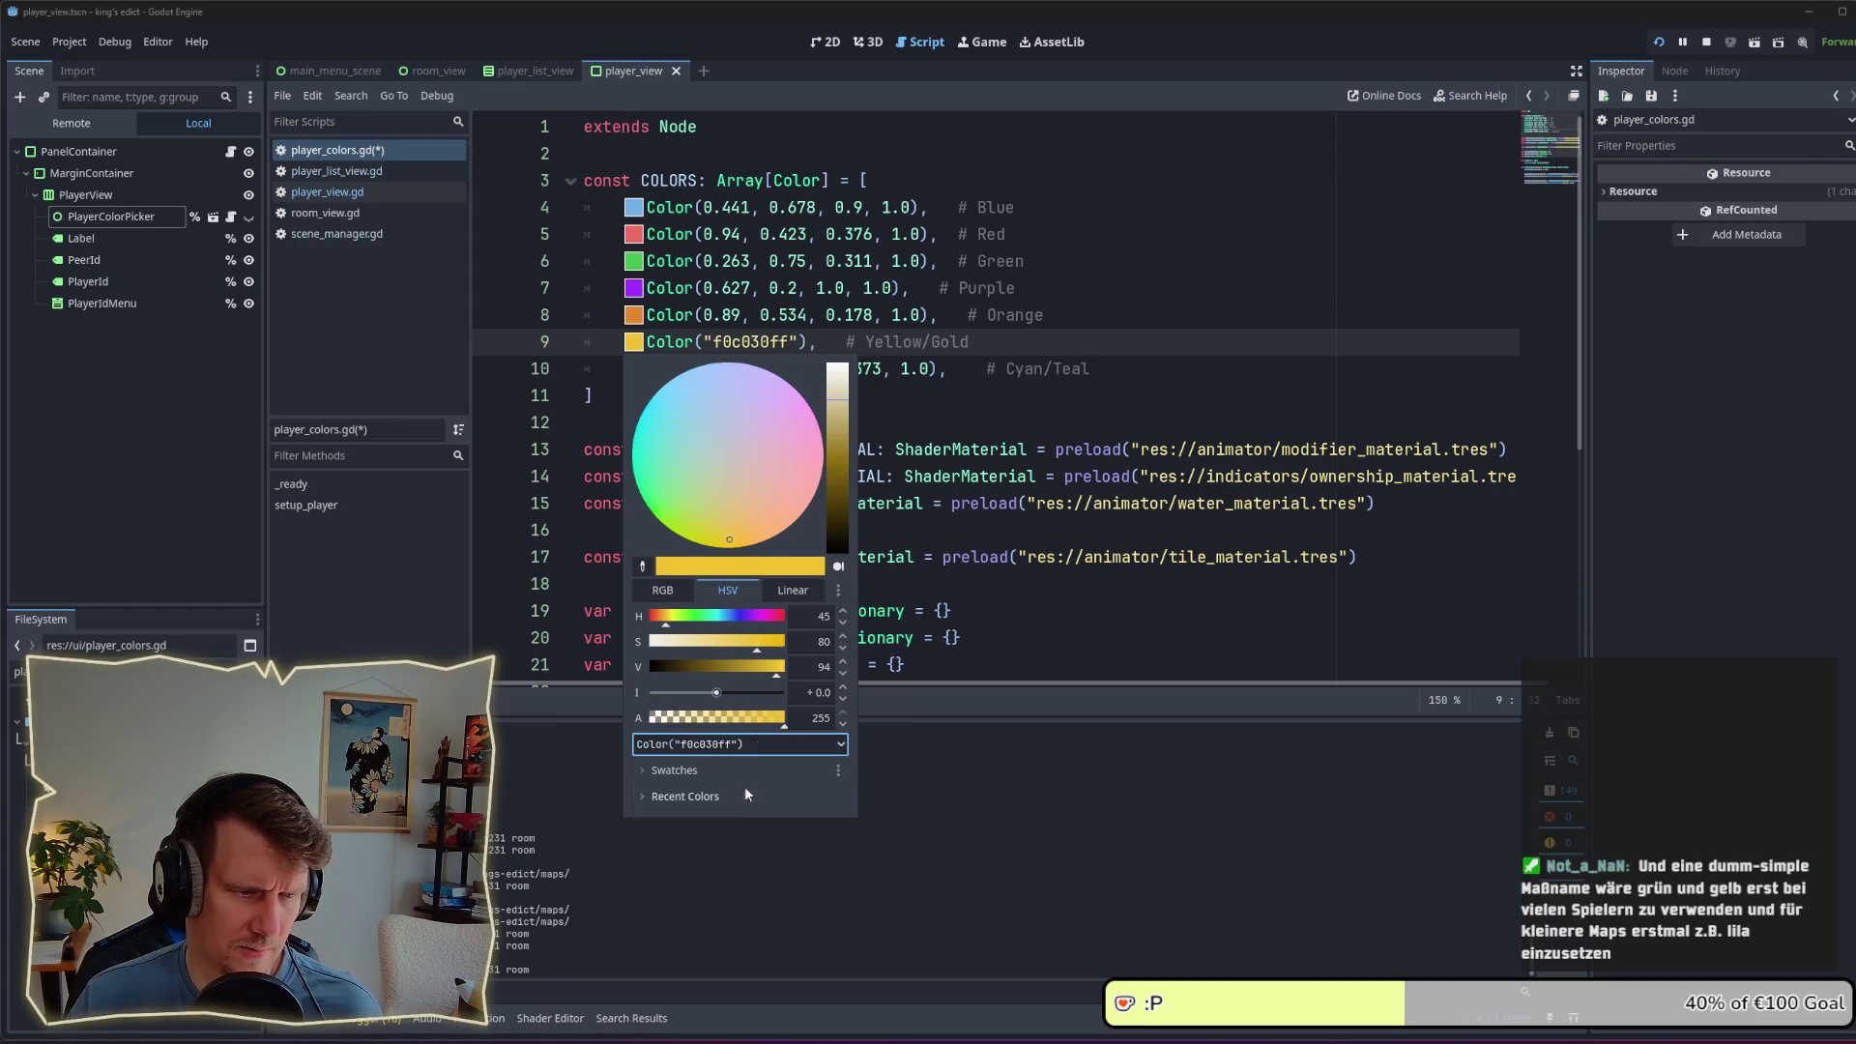
{"action": "left_click", "coordinate": [734, 748]}
{"action": "left_click", "coordinate": [734, 751]}
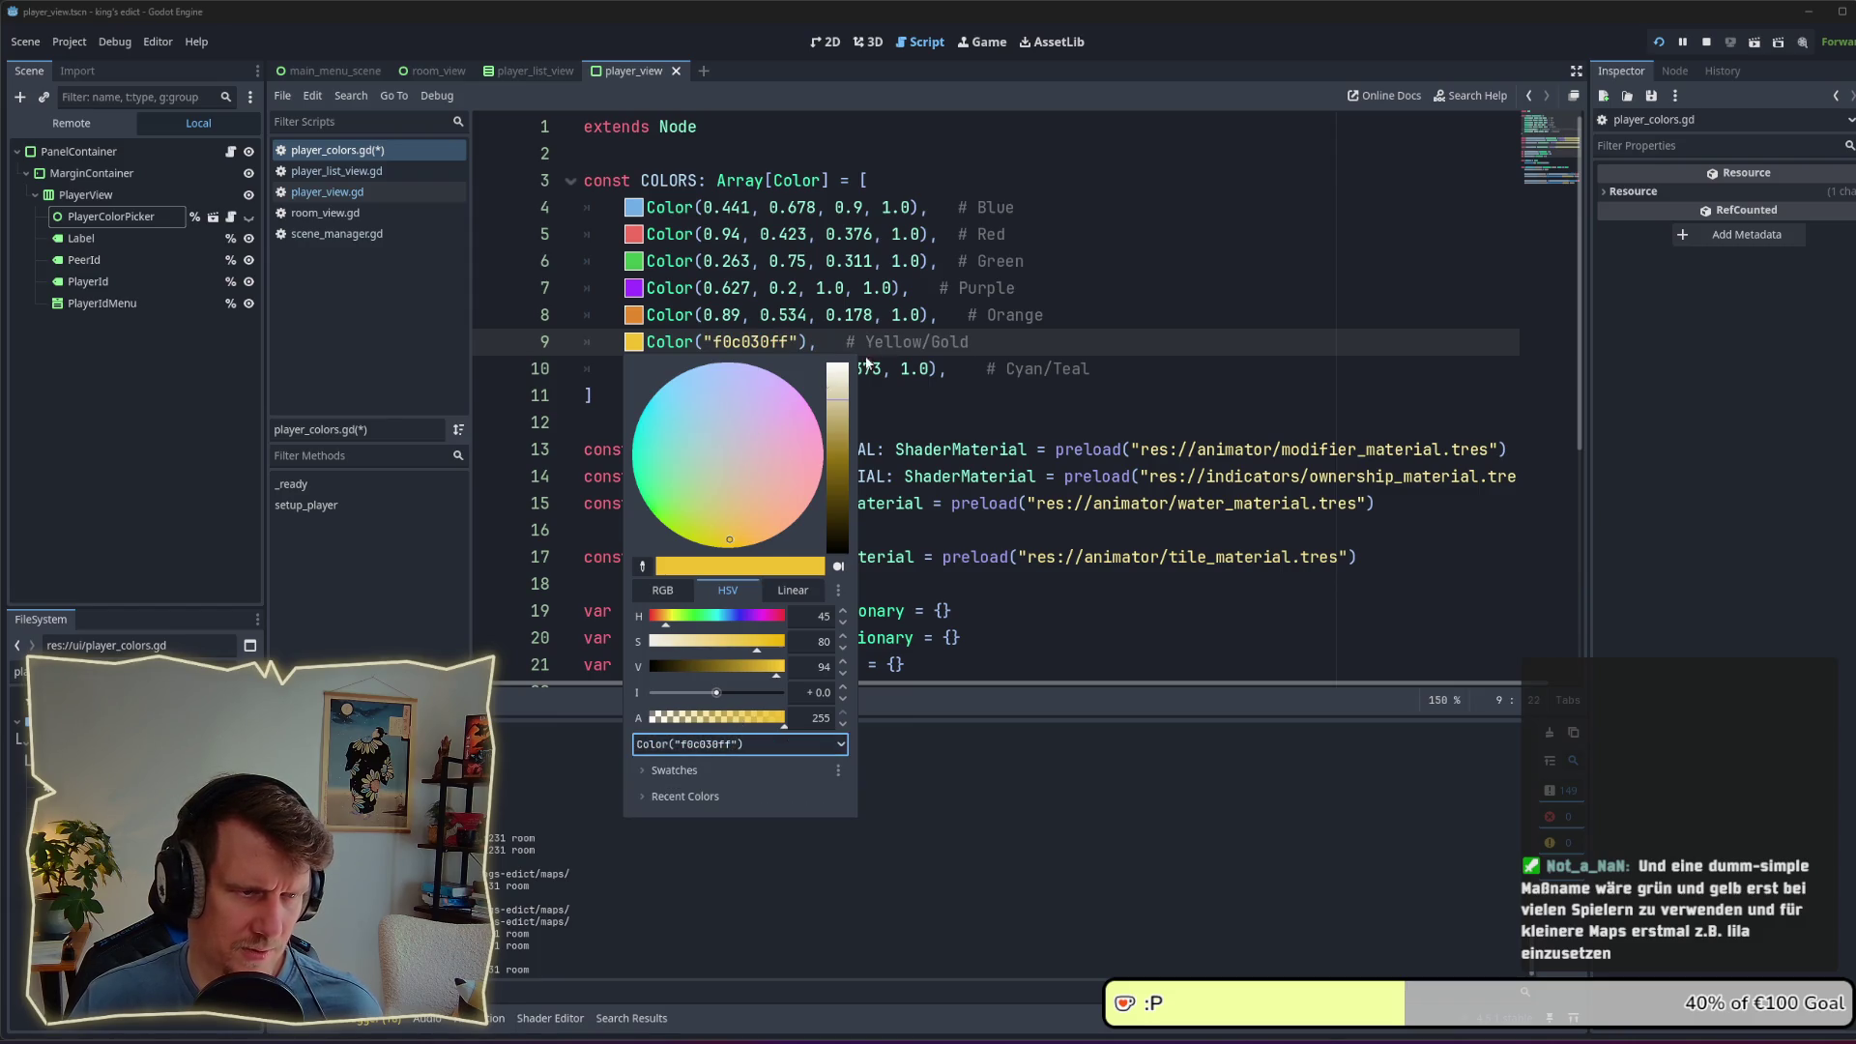
{"action": "left_click", "coordinate": [783, 344]}
{"action": "mouse_move", "coordinate": [797, 342]}
{"action": "left_mouse_down"}
{"action": "mouse_move", "coordinate": [707, 337]}
{"action": "mouse_move", "coordinate": [940, 368]}
{"action": "left_mouse_up"}
{"action": "key", "text": "ctrl+c"}
{"action": "key", "text": "ctrl+v"}
{"action": "key", "text": "ctrl+s"}
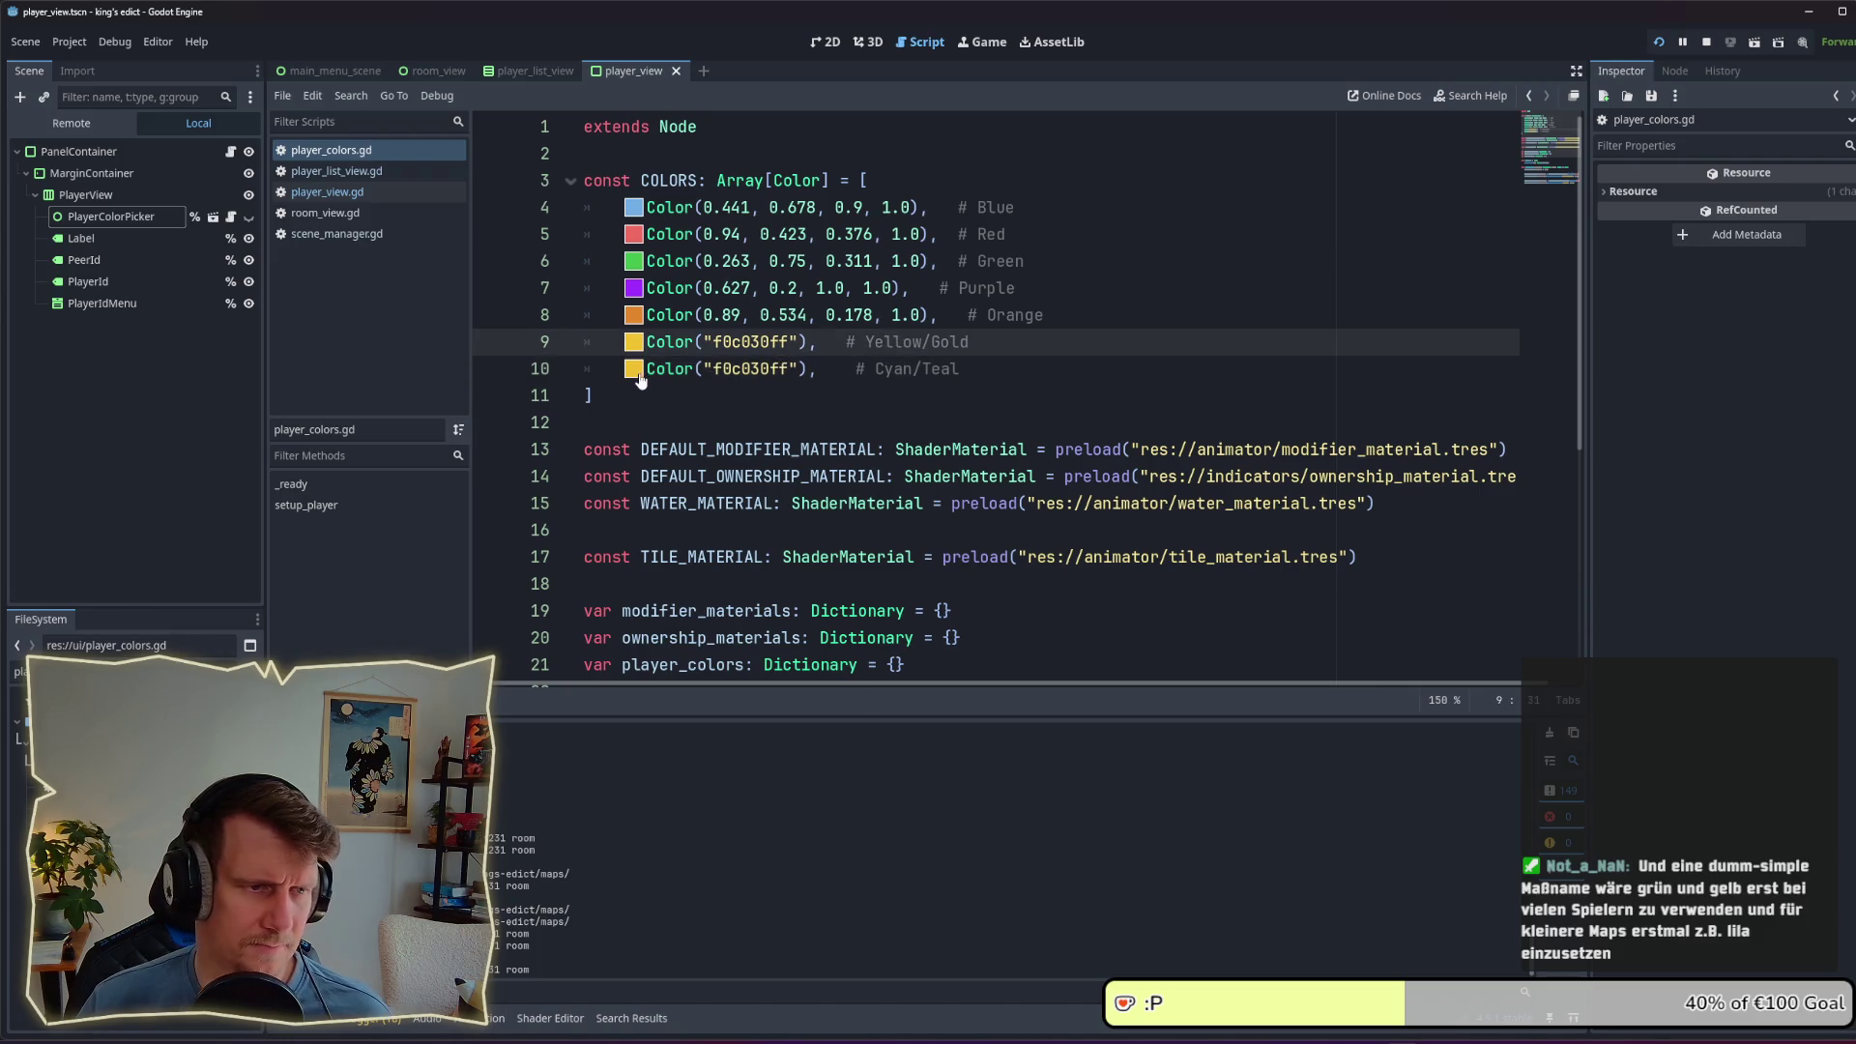
Step: Tune line 10's colour on the HSV wheel and value slider to brown c47145ff
{"action": "left_click", "coordinate": [634, 368]}
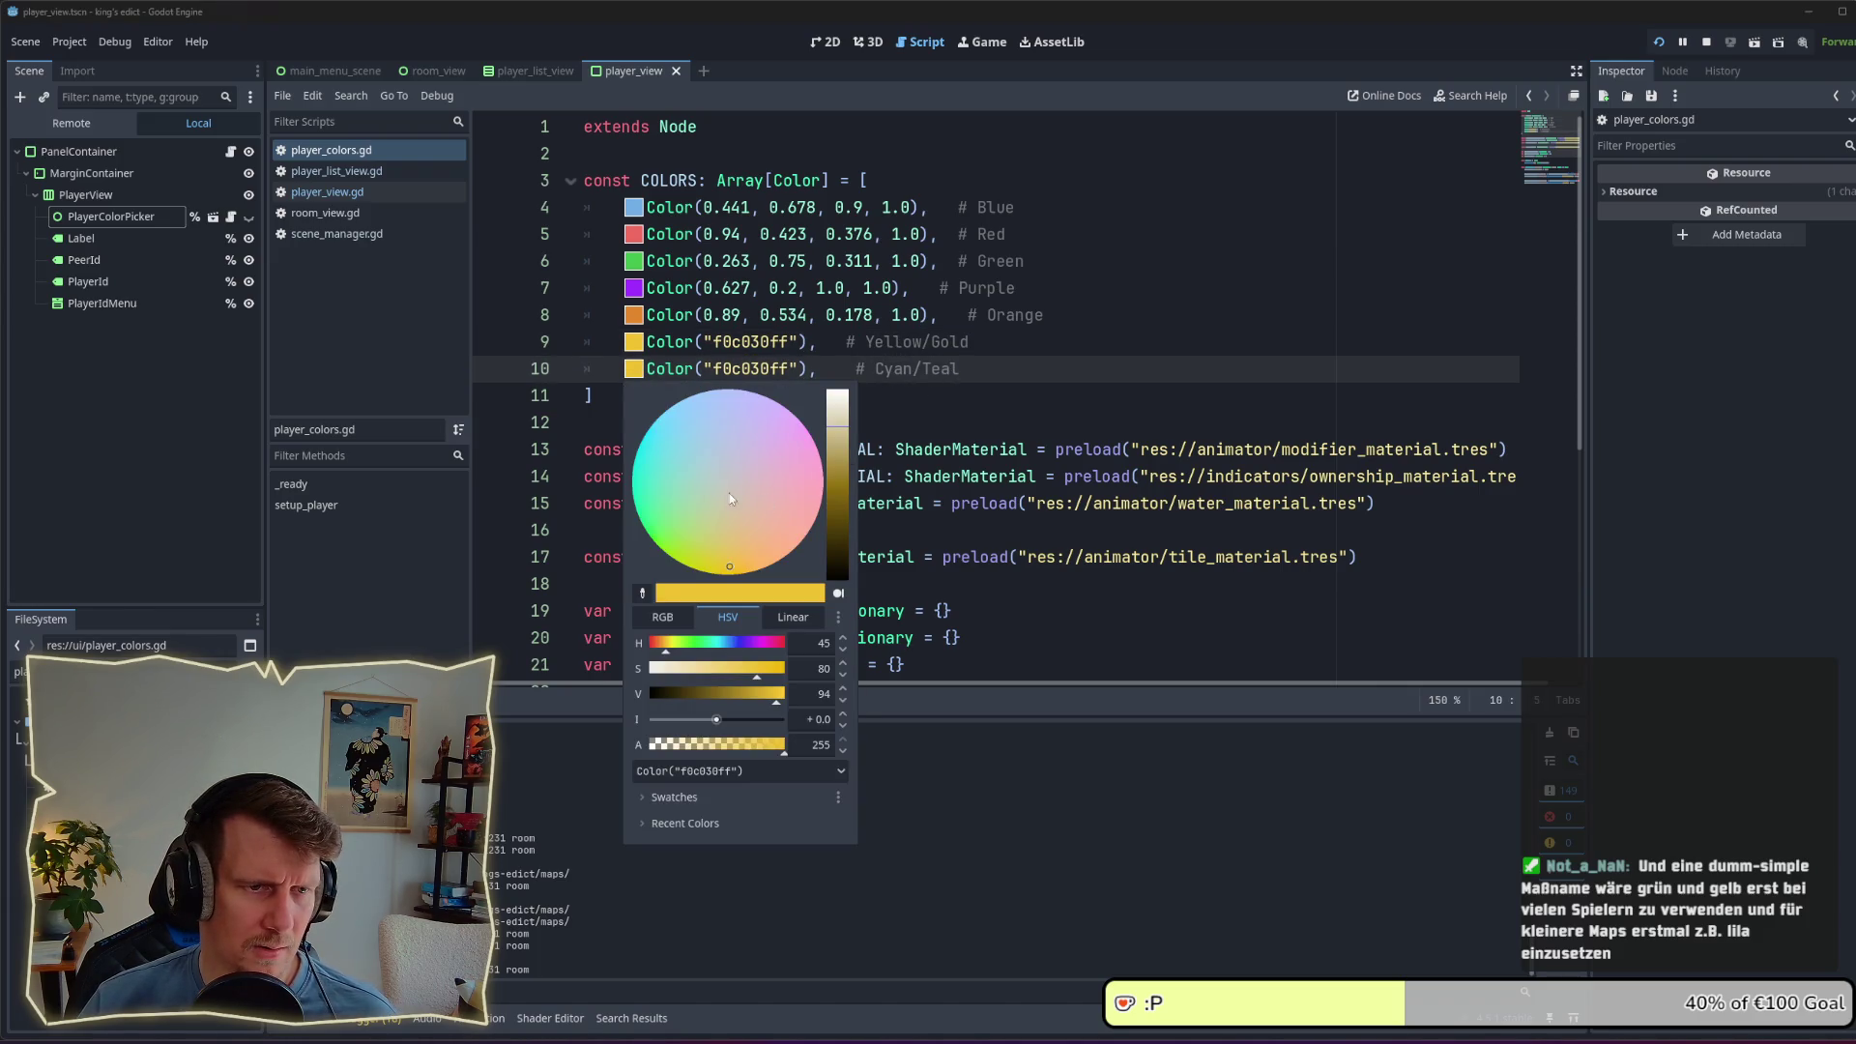
{"action": "mouse_move", "coordinate": [710, 495]}
{"action": "left_mouse_down"}
{"action": "mouse_move", "coordinate": [687, 426]}
{"action": "mouse_move", "coordinate": [688, 443]}
{"action": "left_mouse_up"}
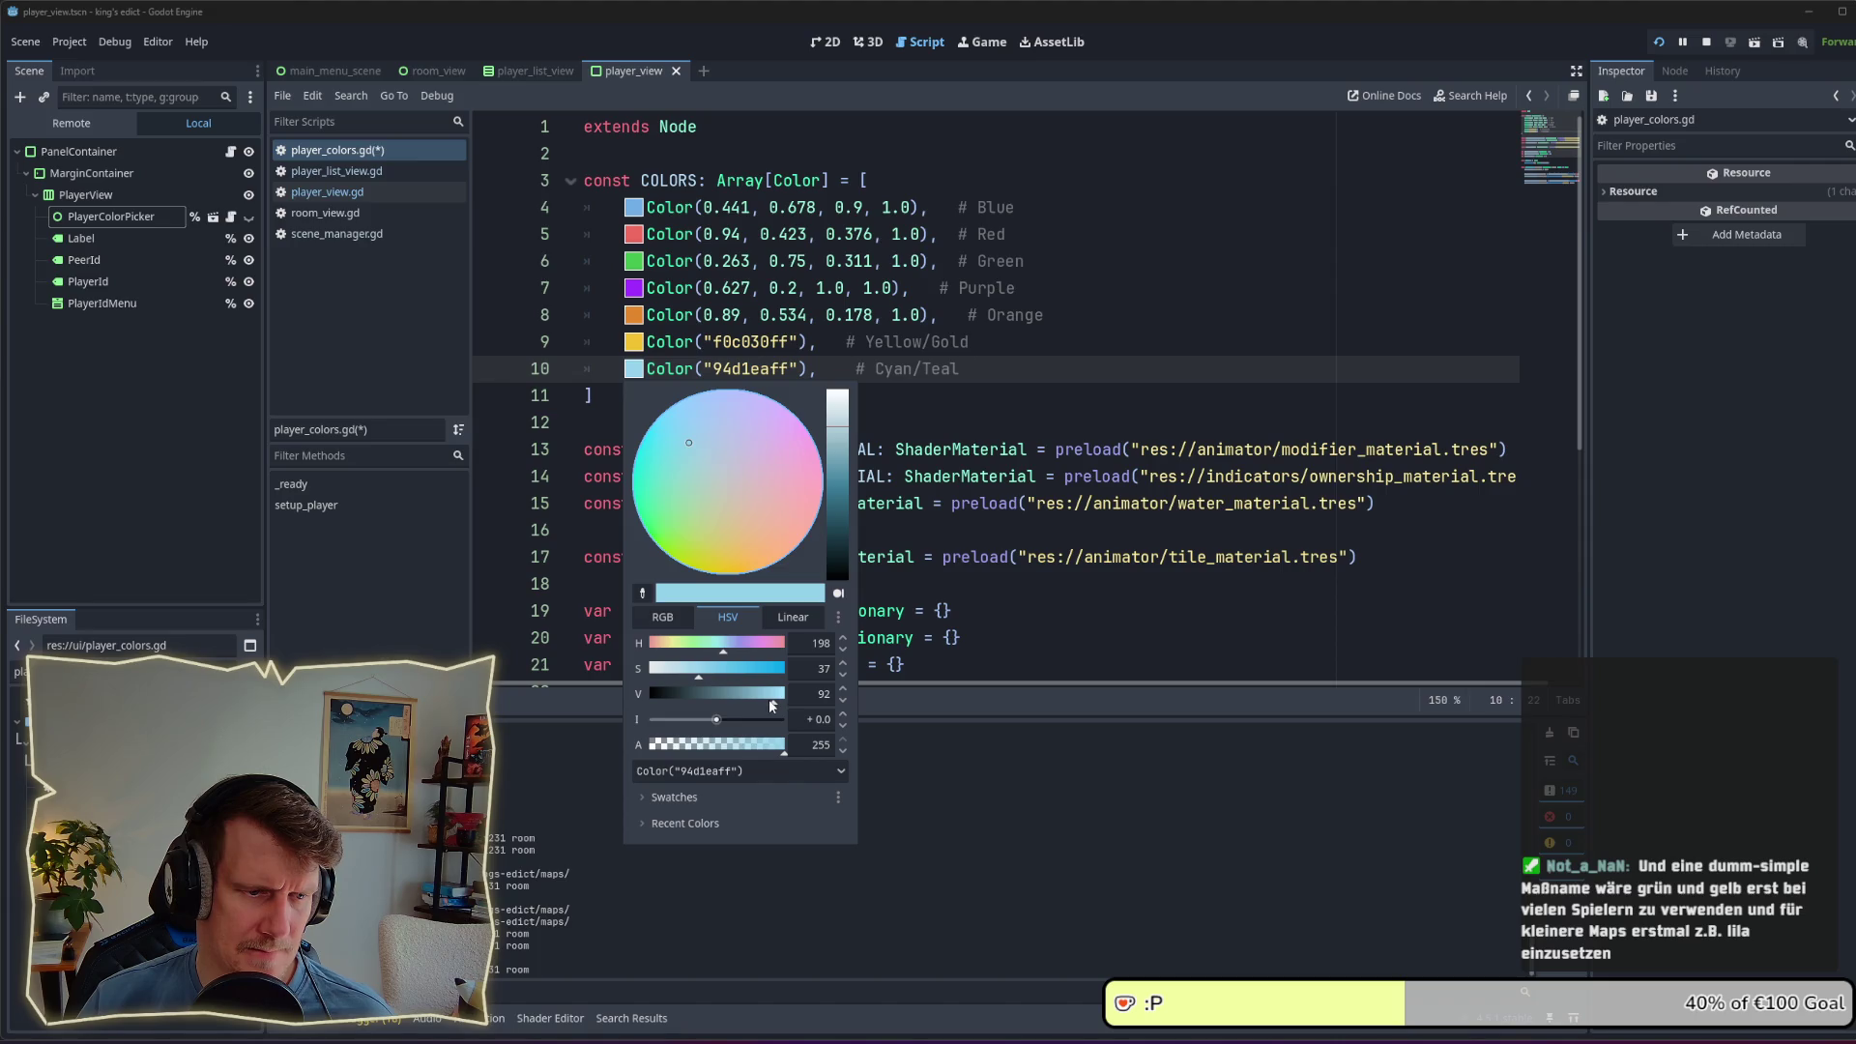
{"action": "mouse_move", "coordinate": [770, 701]}
{"action": "left_mouse_down"}
{"action": "mouse_move", "coordinate": [713, 674]}
{"action": "mouse_move", "coordinate": [720, 649]}
{"action": "mouse_move", "coordinate": [717, 674]}
{"action": "mouse_move", "coordinate": [787, 648]}
{"action": "left_mouse_up"}
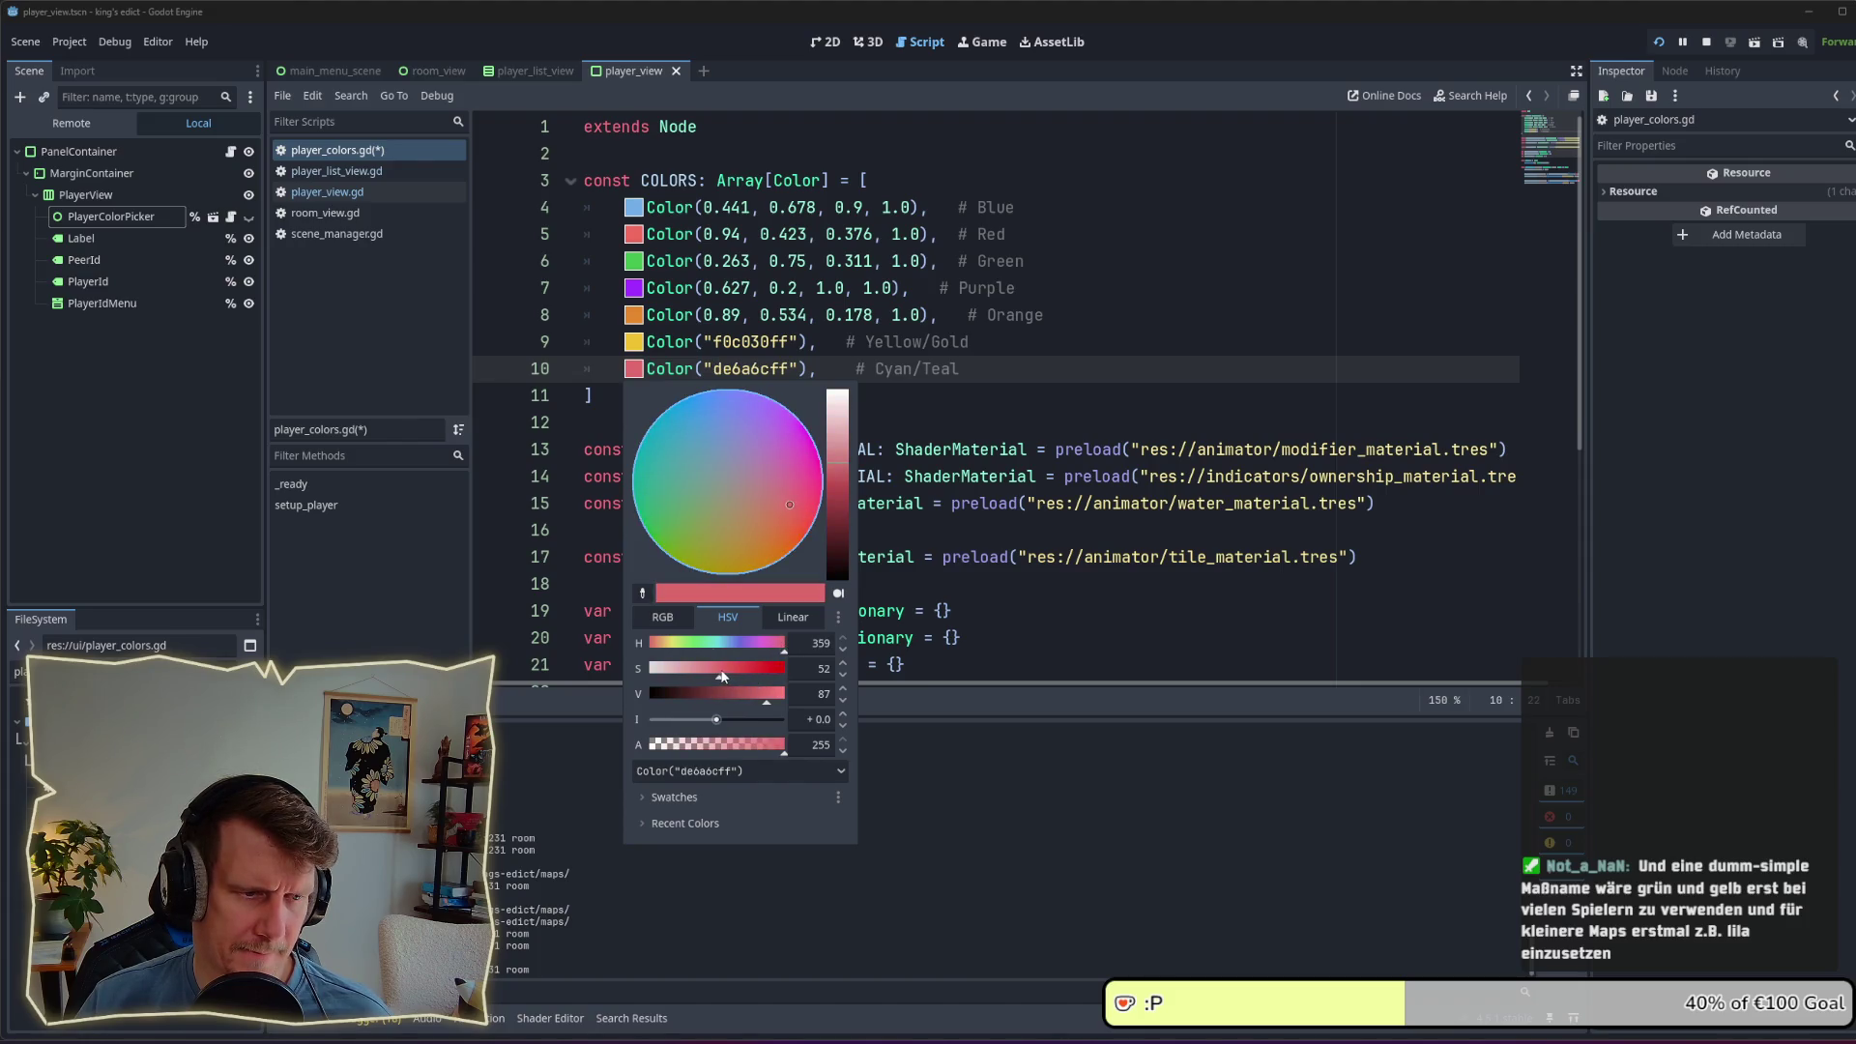
{"action": "left_click", "coordinate": [754, 696]}
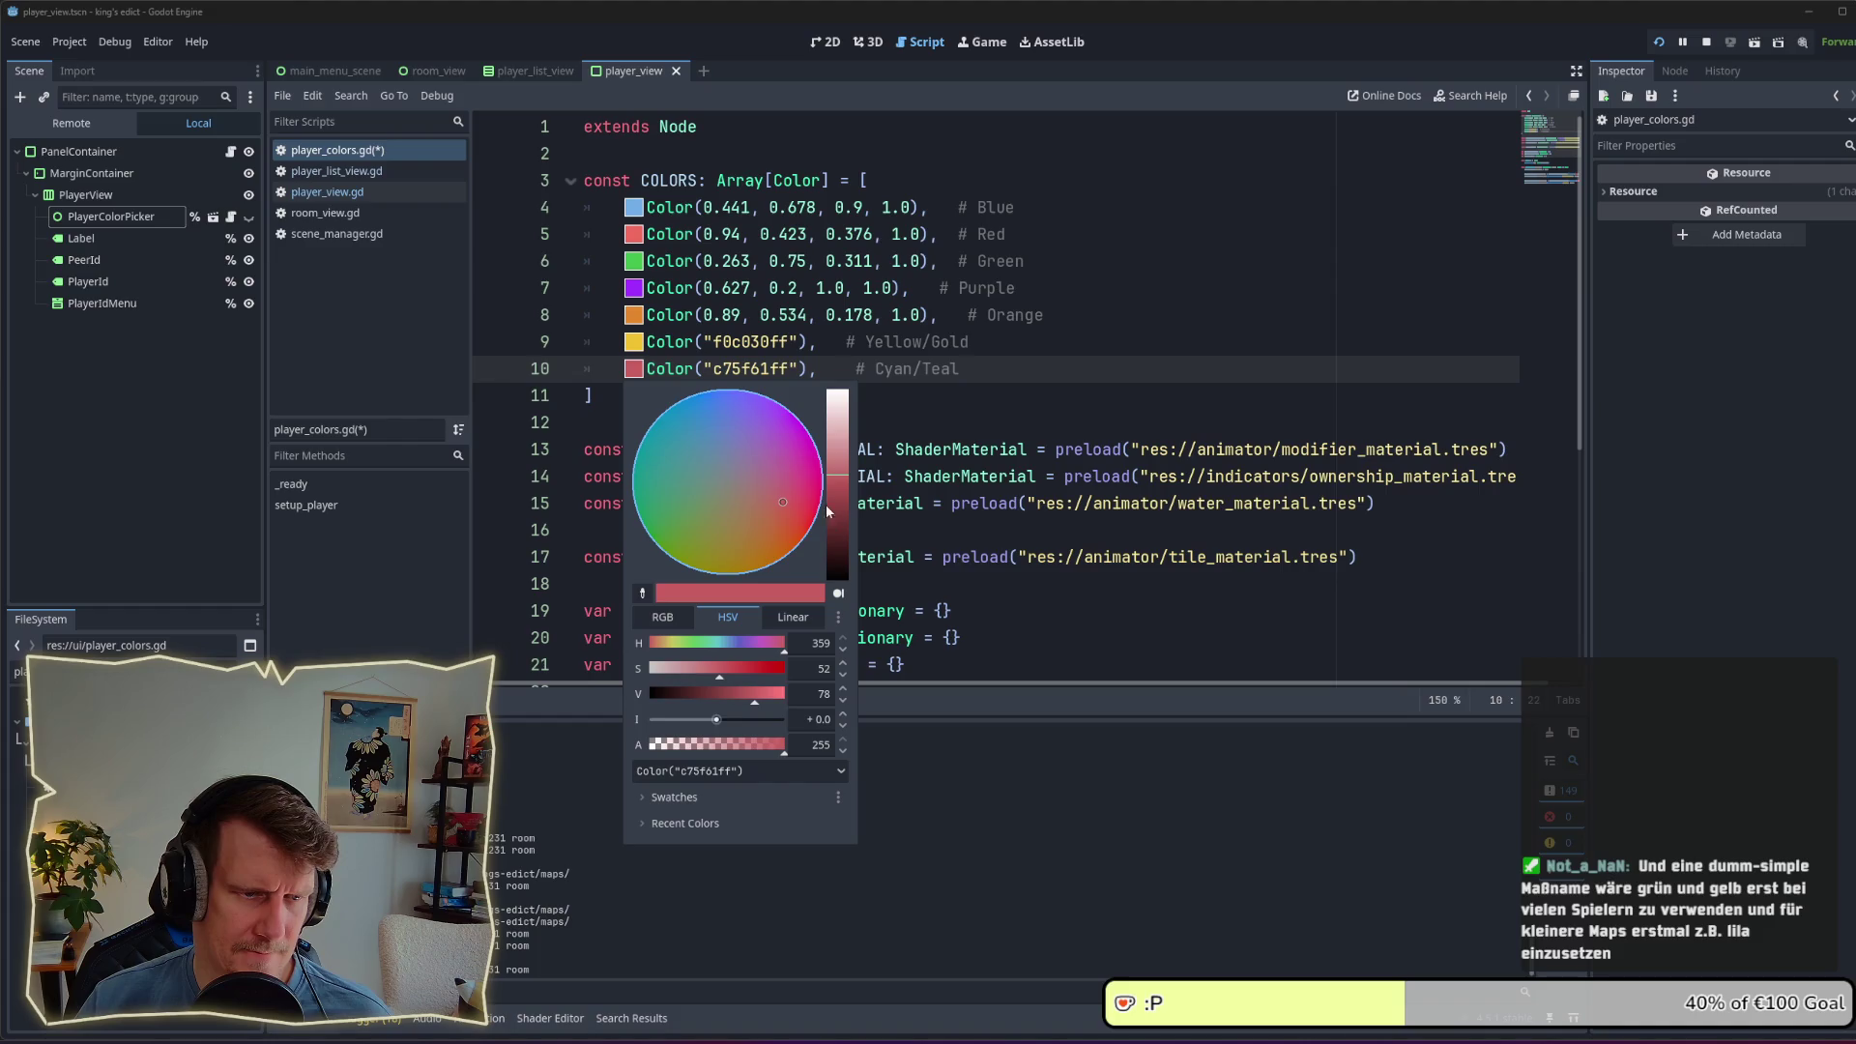
{"action": "left_click_drag", "start_coordinate": [779, 509], "coordinate": [794, 538]}
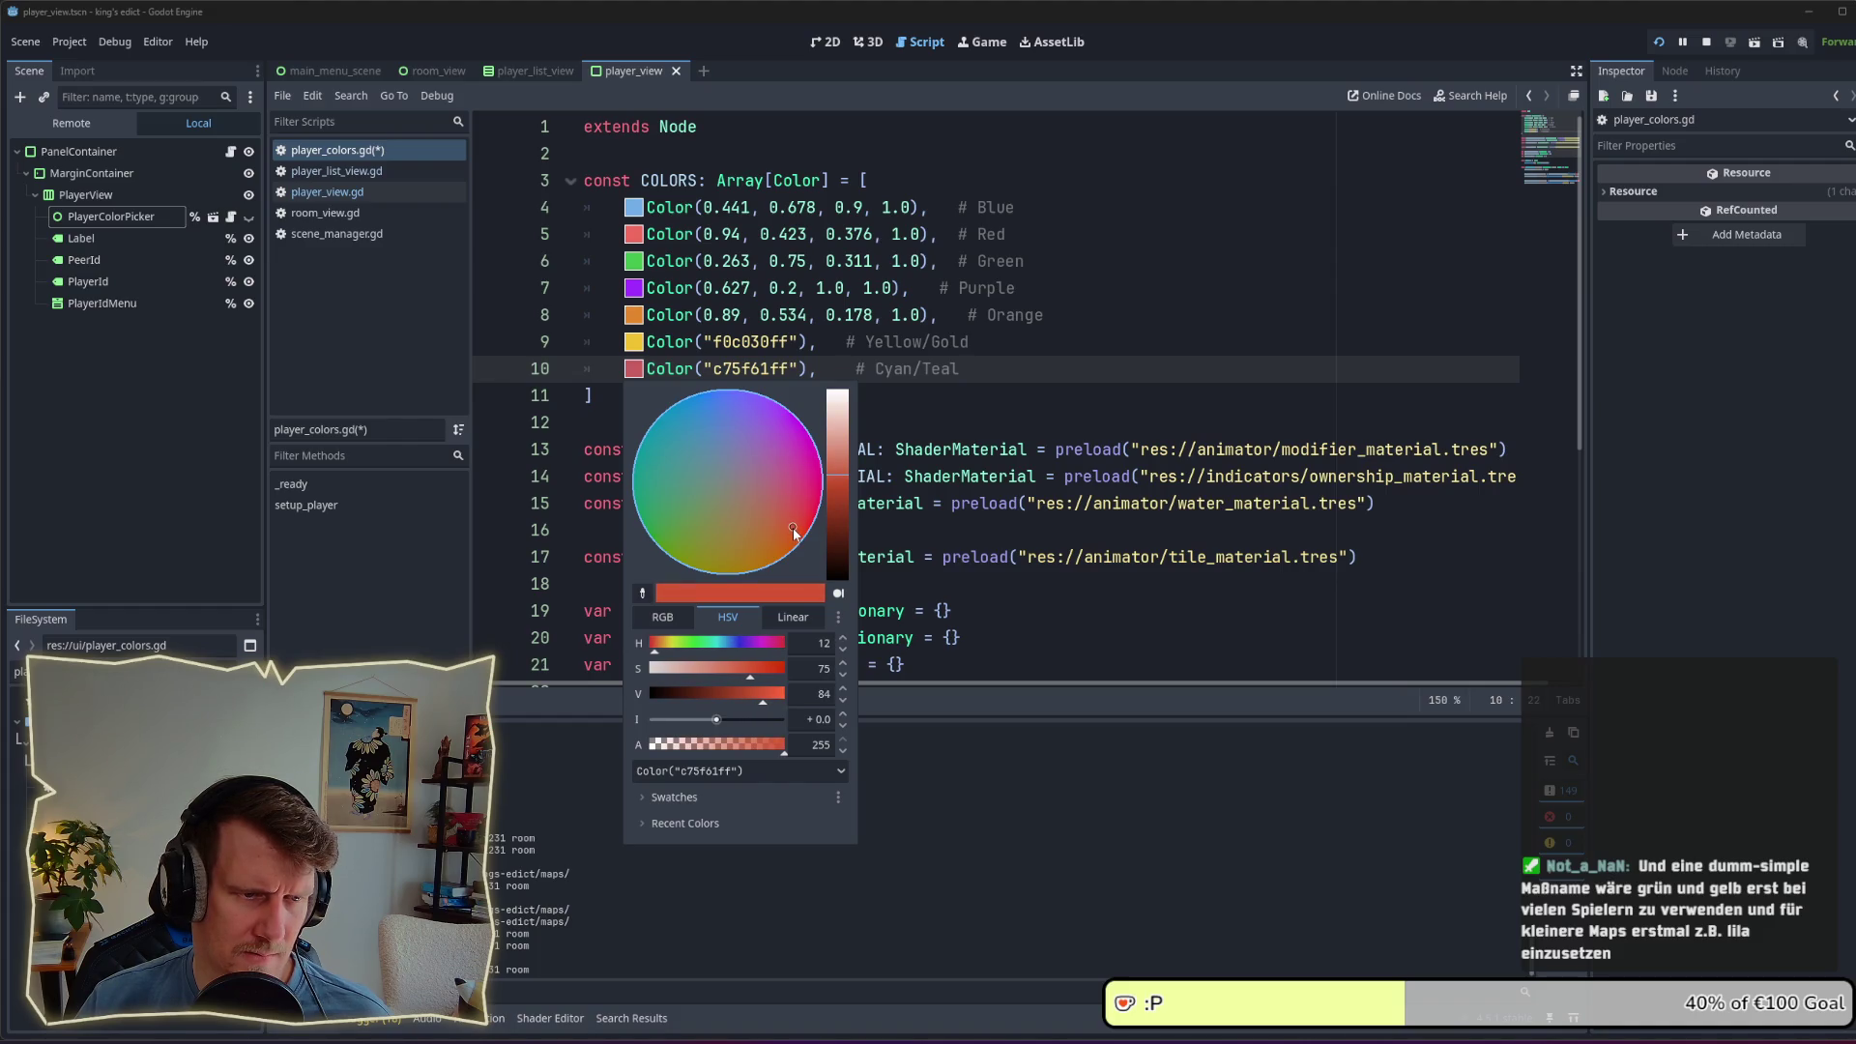
{"action": "mouse_move", "coordinate": [751, 700]}
{"action": "left_mouse_down"}
{"action": "mouse_move", "coordinate": [727, 696]}
{"action": "mouse_move", "coordinate": [751, 698]}
{"action": "left_mouse_up"}
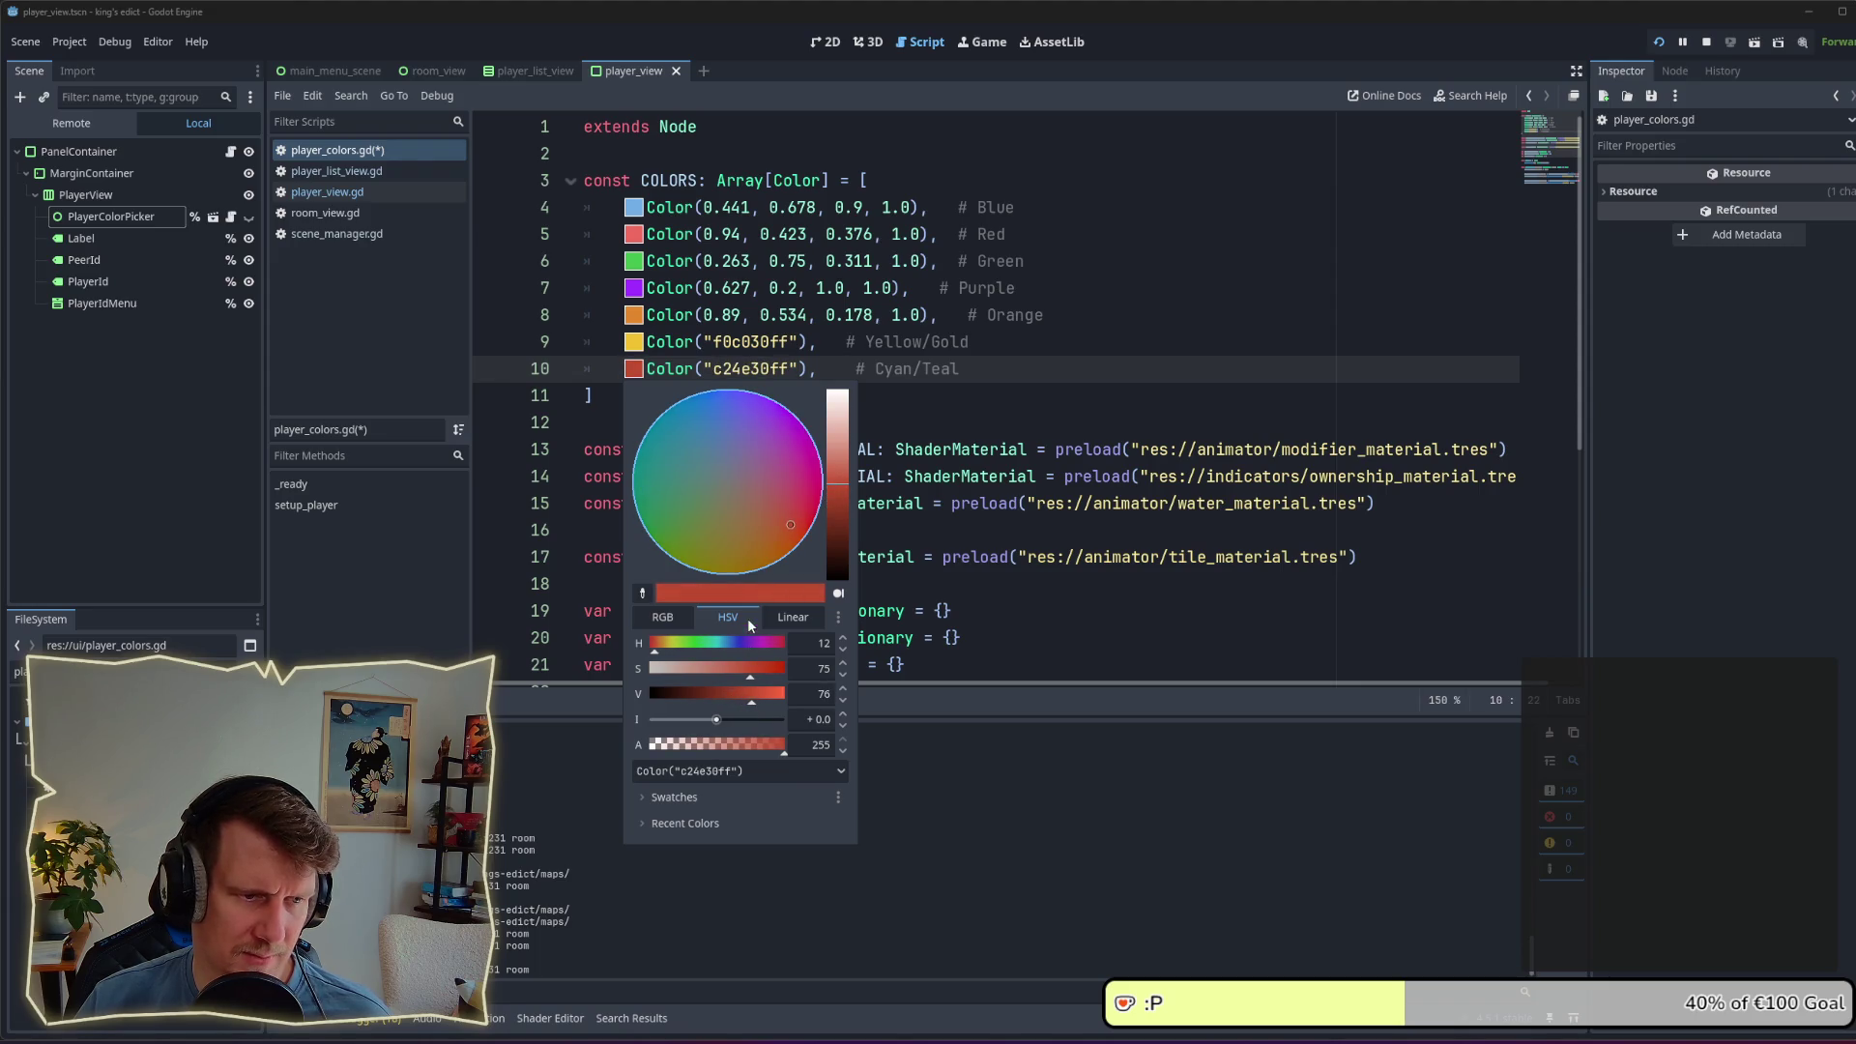
{"action": "left_click_drag", "start_coordinate": [785, 525], "coordinate": [781, 519]}
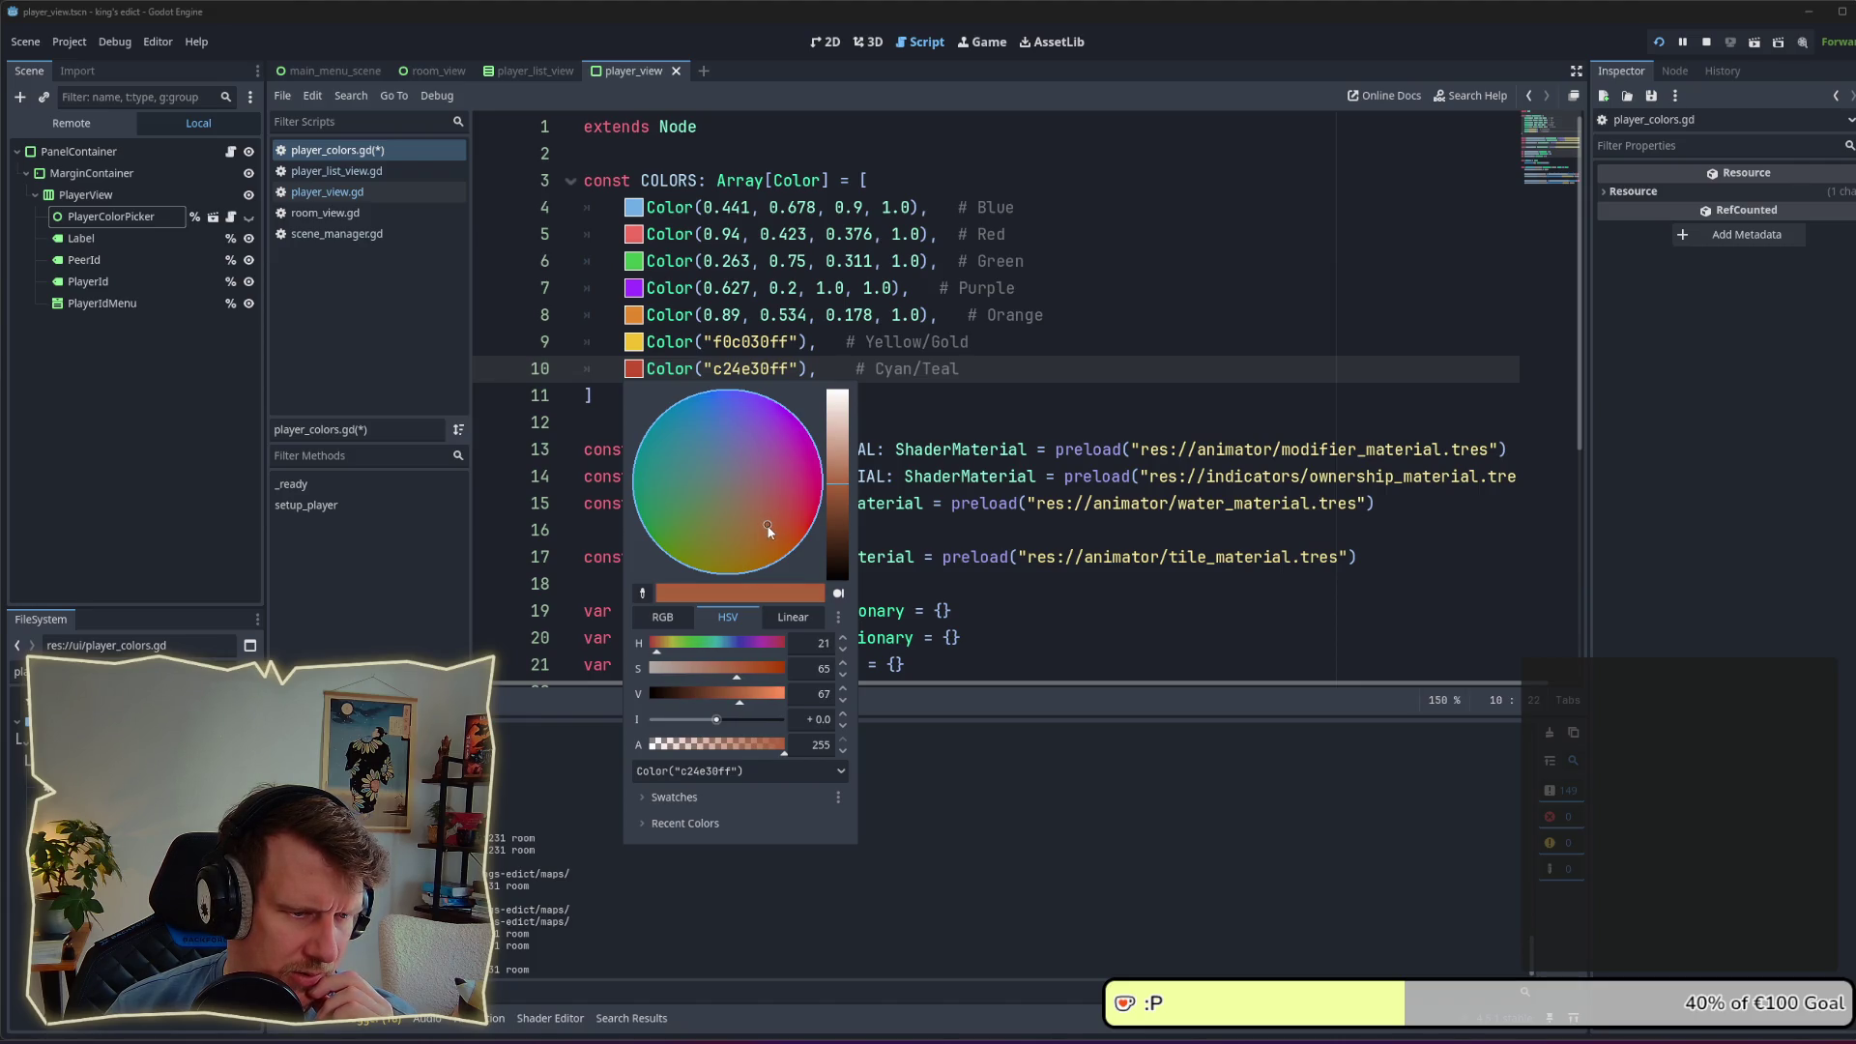
{"action": "left_click_drag", "start_coordinate": [741, 706], "coordinate": [757, 705]}
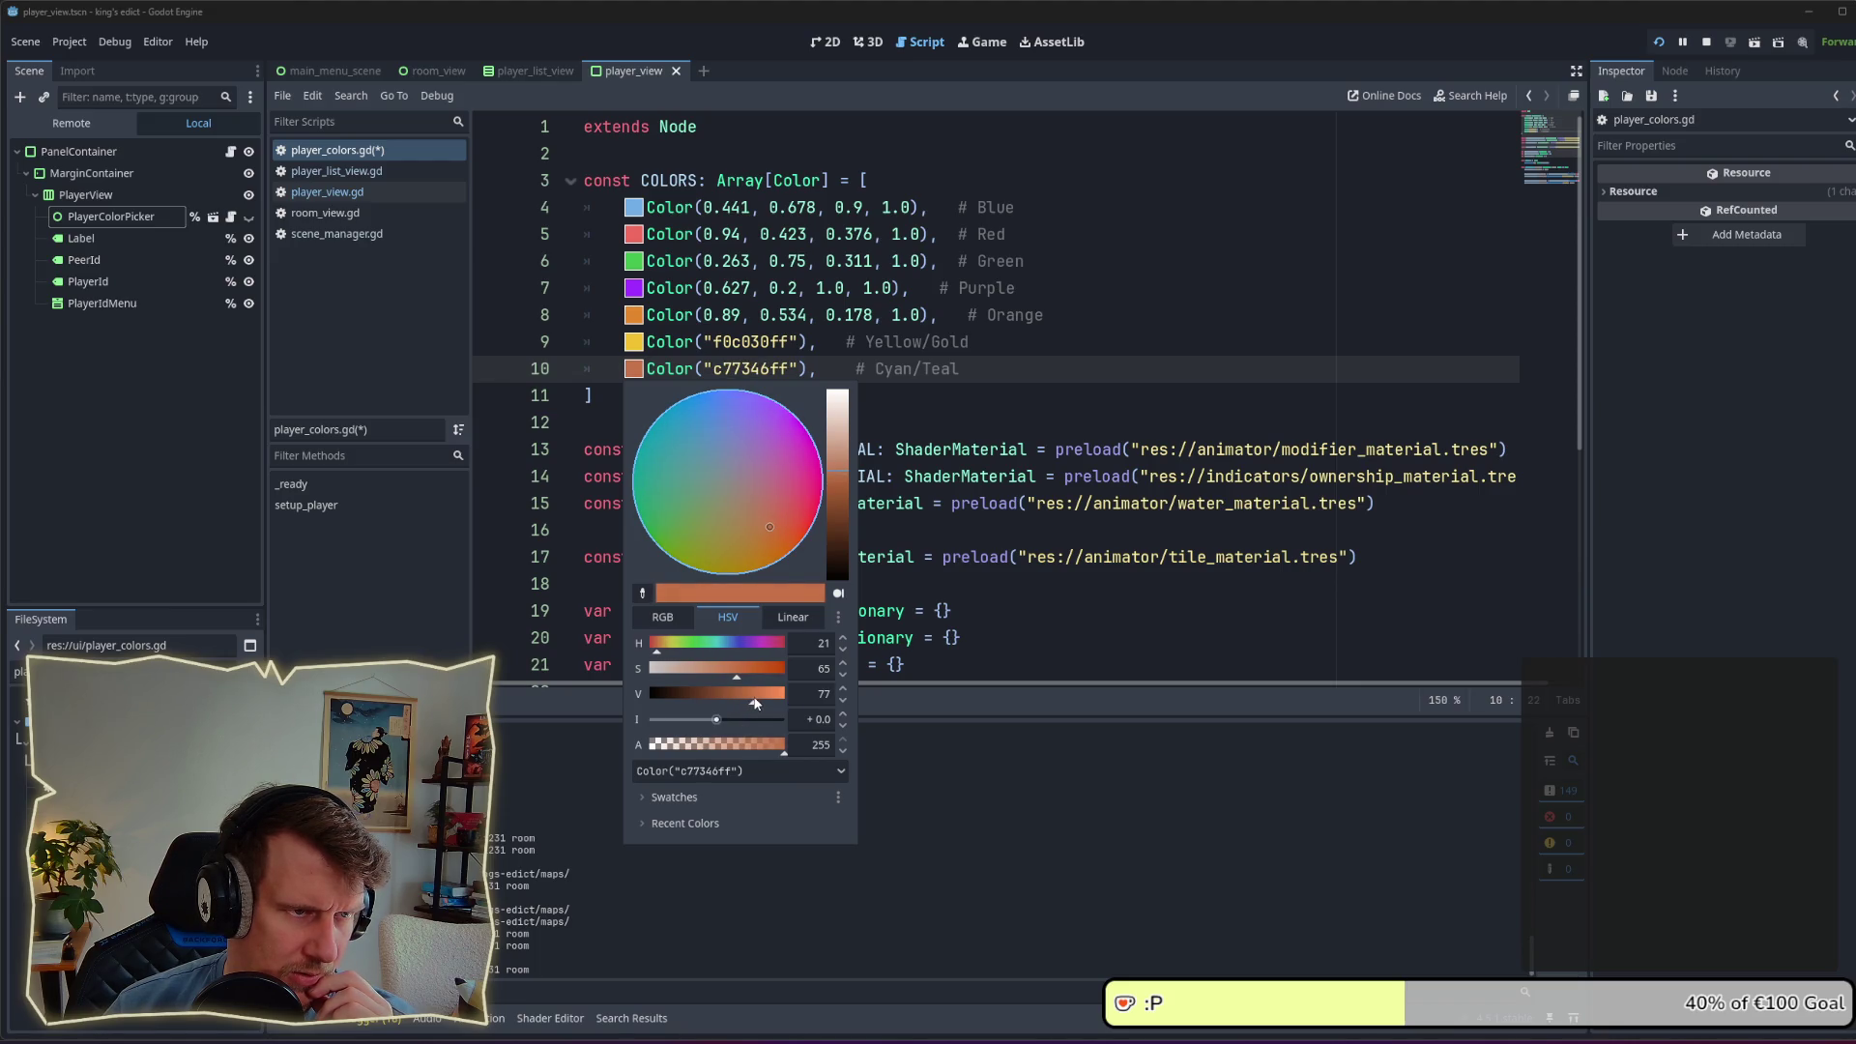
{"action": "left_click", "coordinate": [972, 406]}
{"action": "left_click_drag", "start_coordinate": [986, 368], "coordinate": [880, 364]}
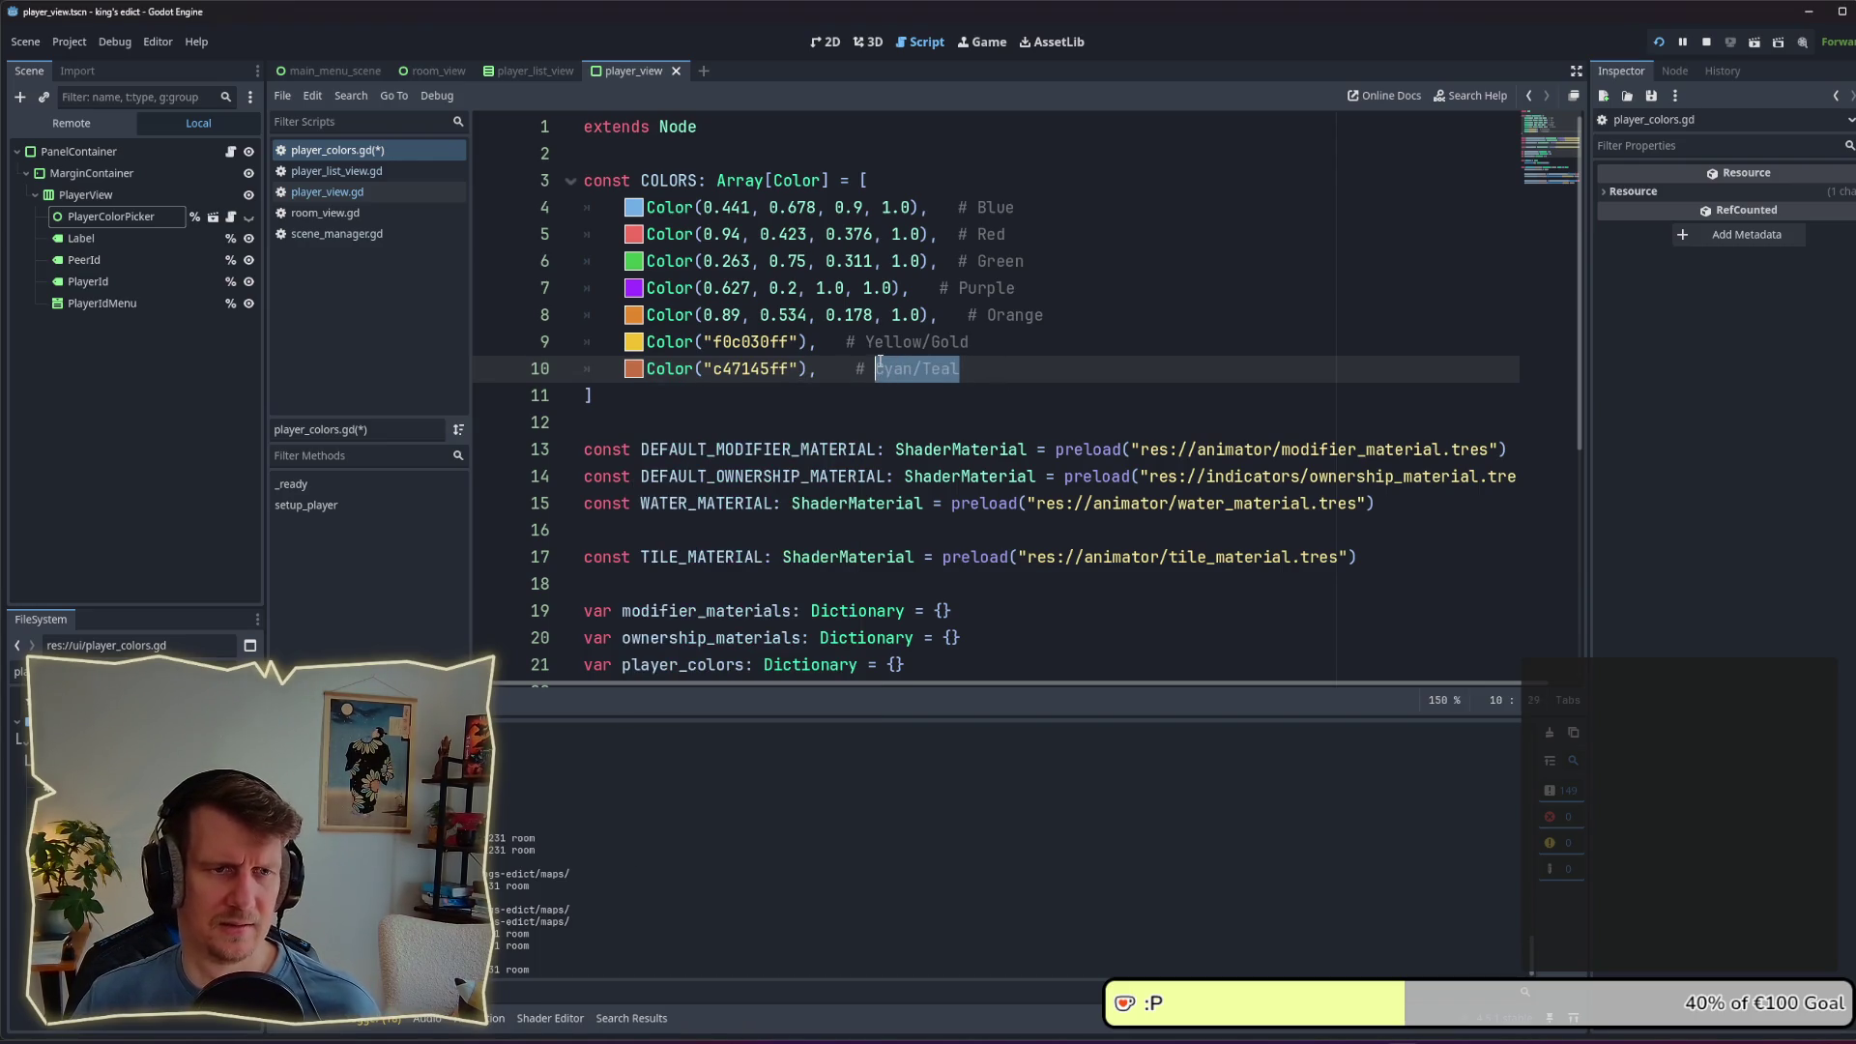
Step: Replace line 10's Cyan/Teal comment with 'brown', save, then capitalise it to 'Brown'
{"action": "type", "text": "brown"}
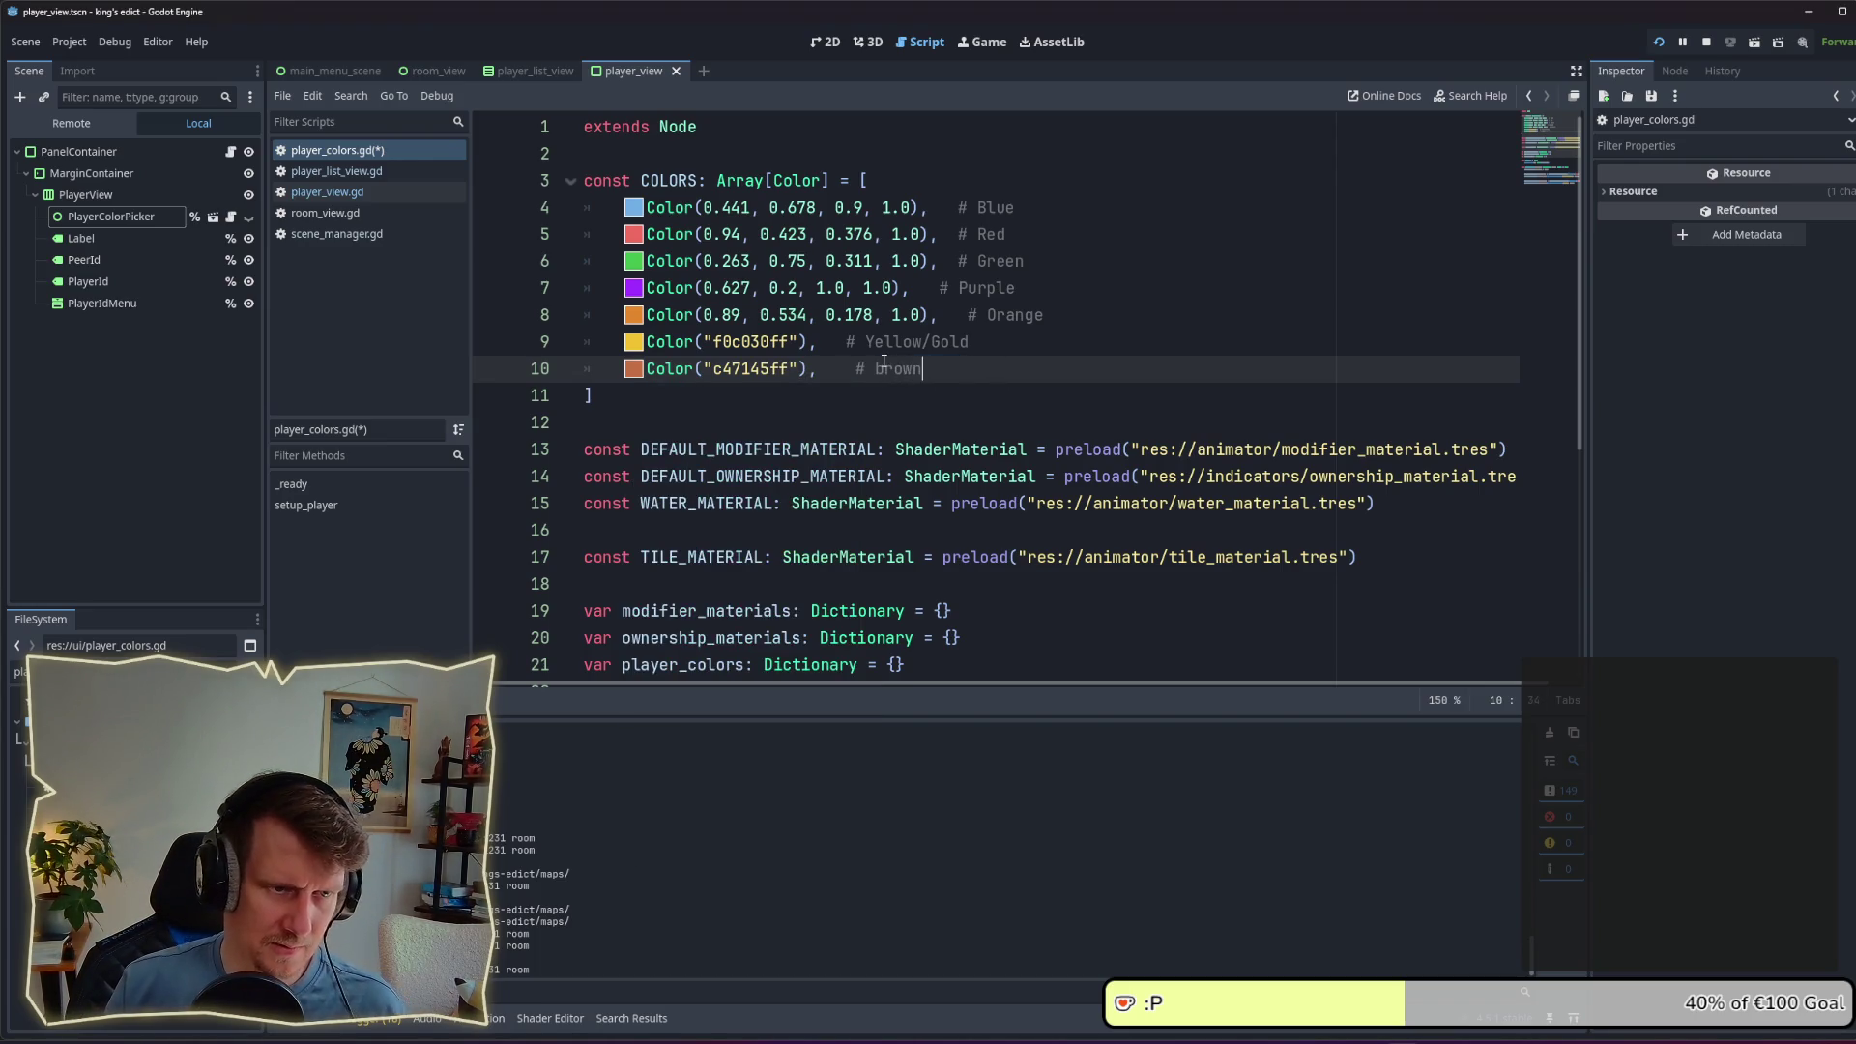
{"action": "key", "text": "ctrl+s"}
{"action": "left_click", "coordinate": [879, 368]}
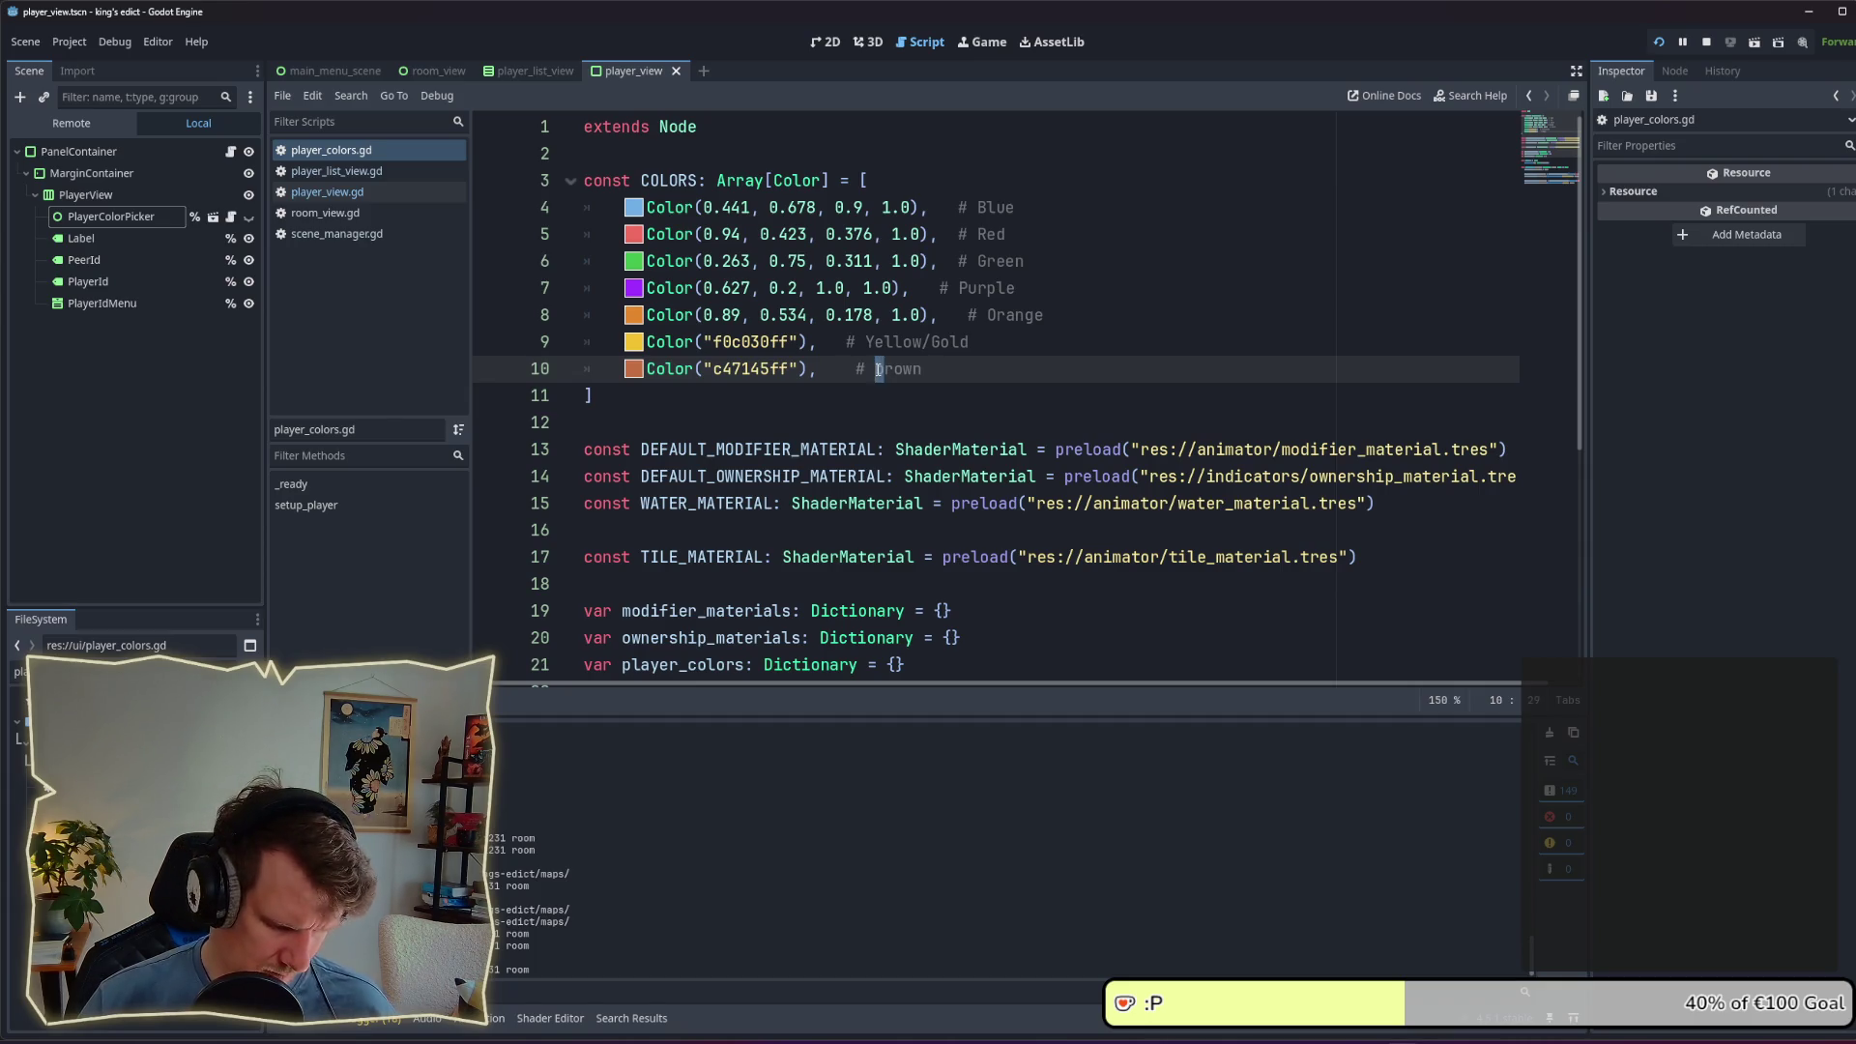
{"action": "key", "text": "Delete"}
{"action": "type", "text": "B"}
{"action": "left_click", "coordinate": [971, 342]}
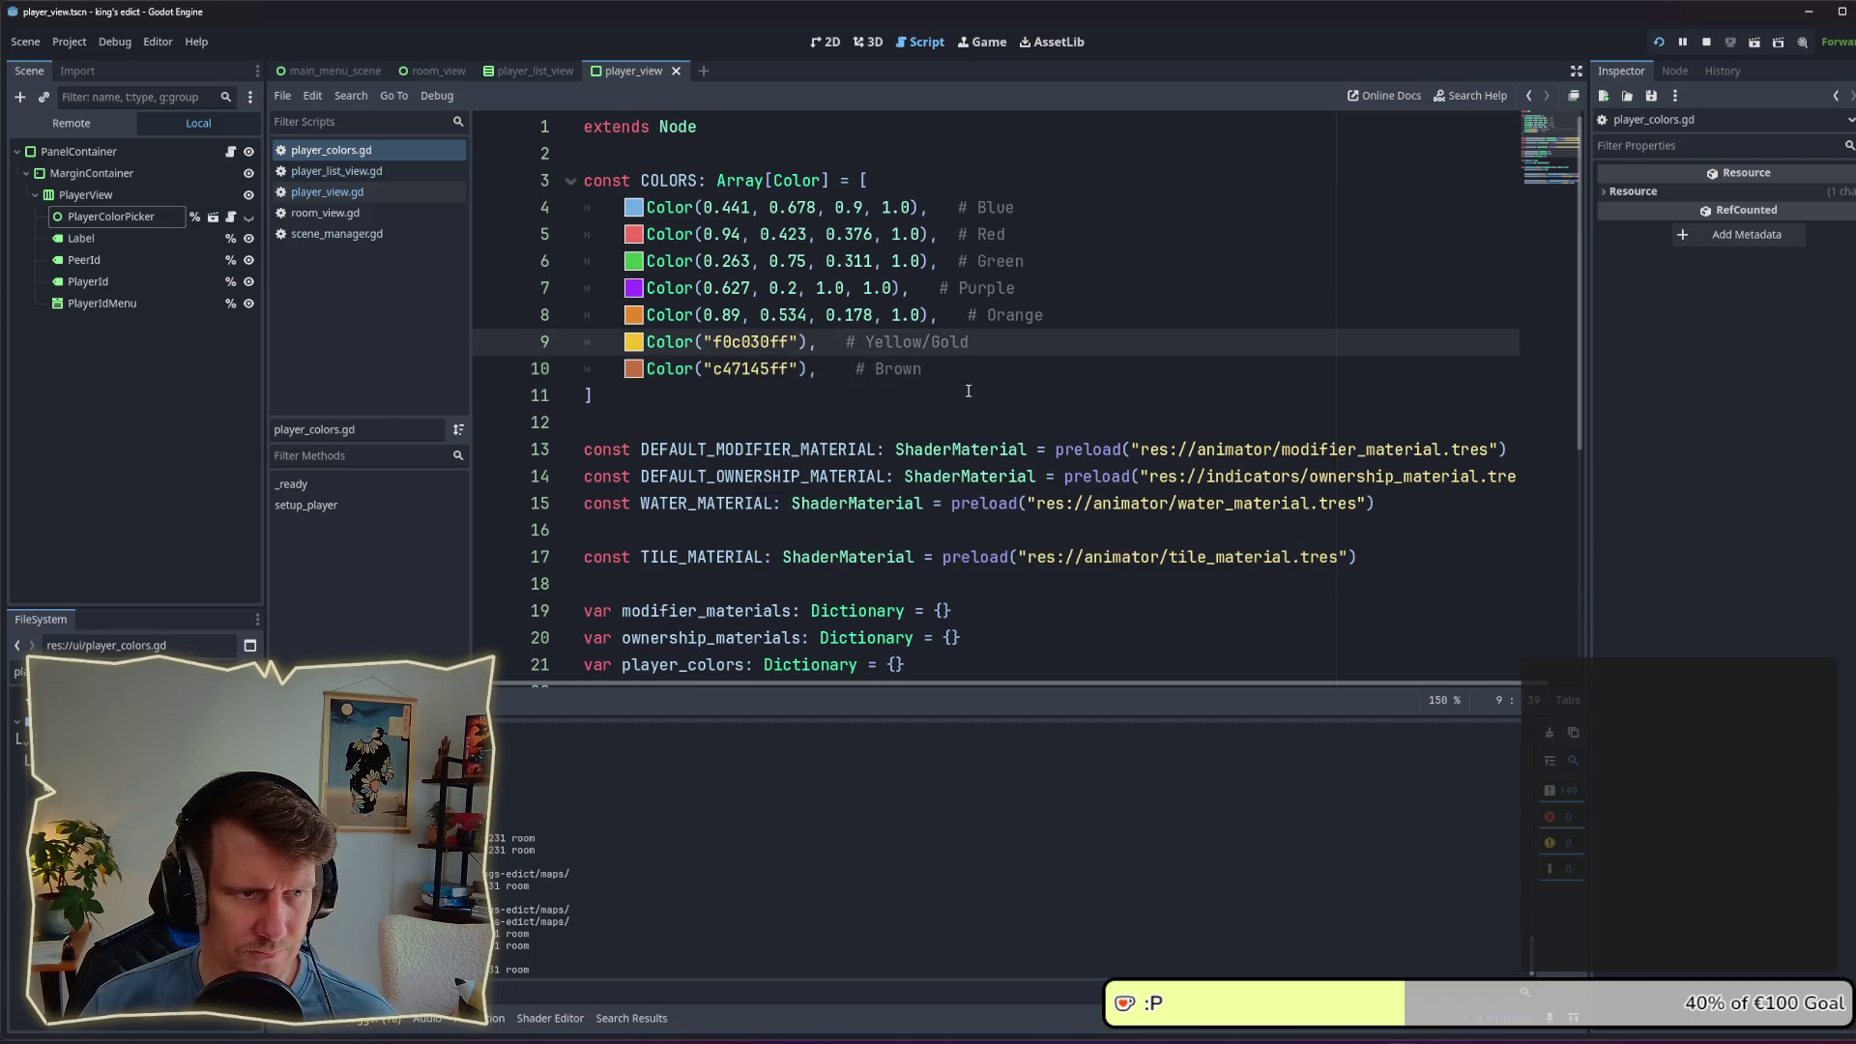
{"action": "left_click", "coordinate": [962, 375]}
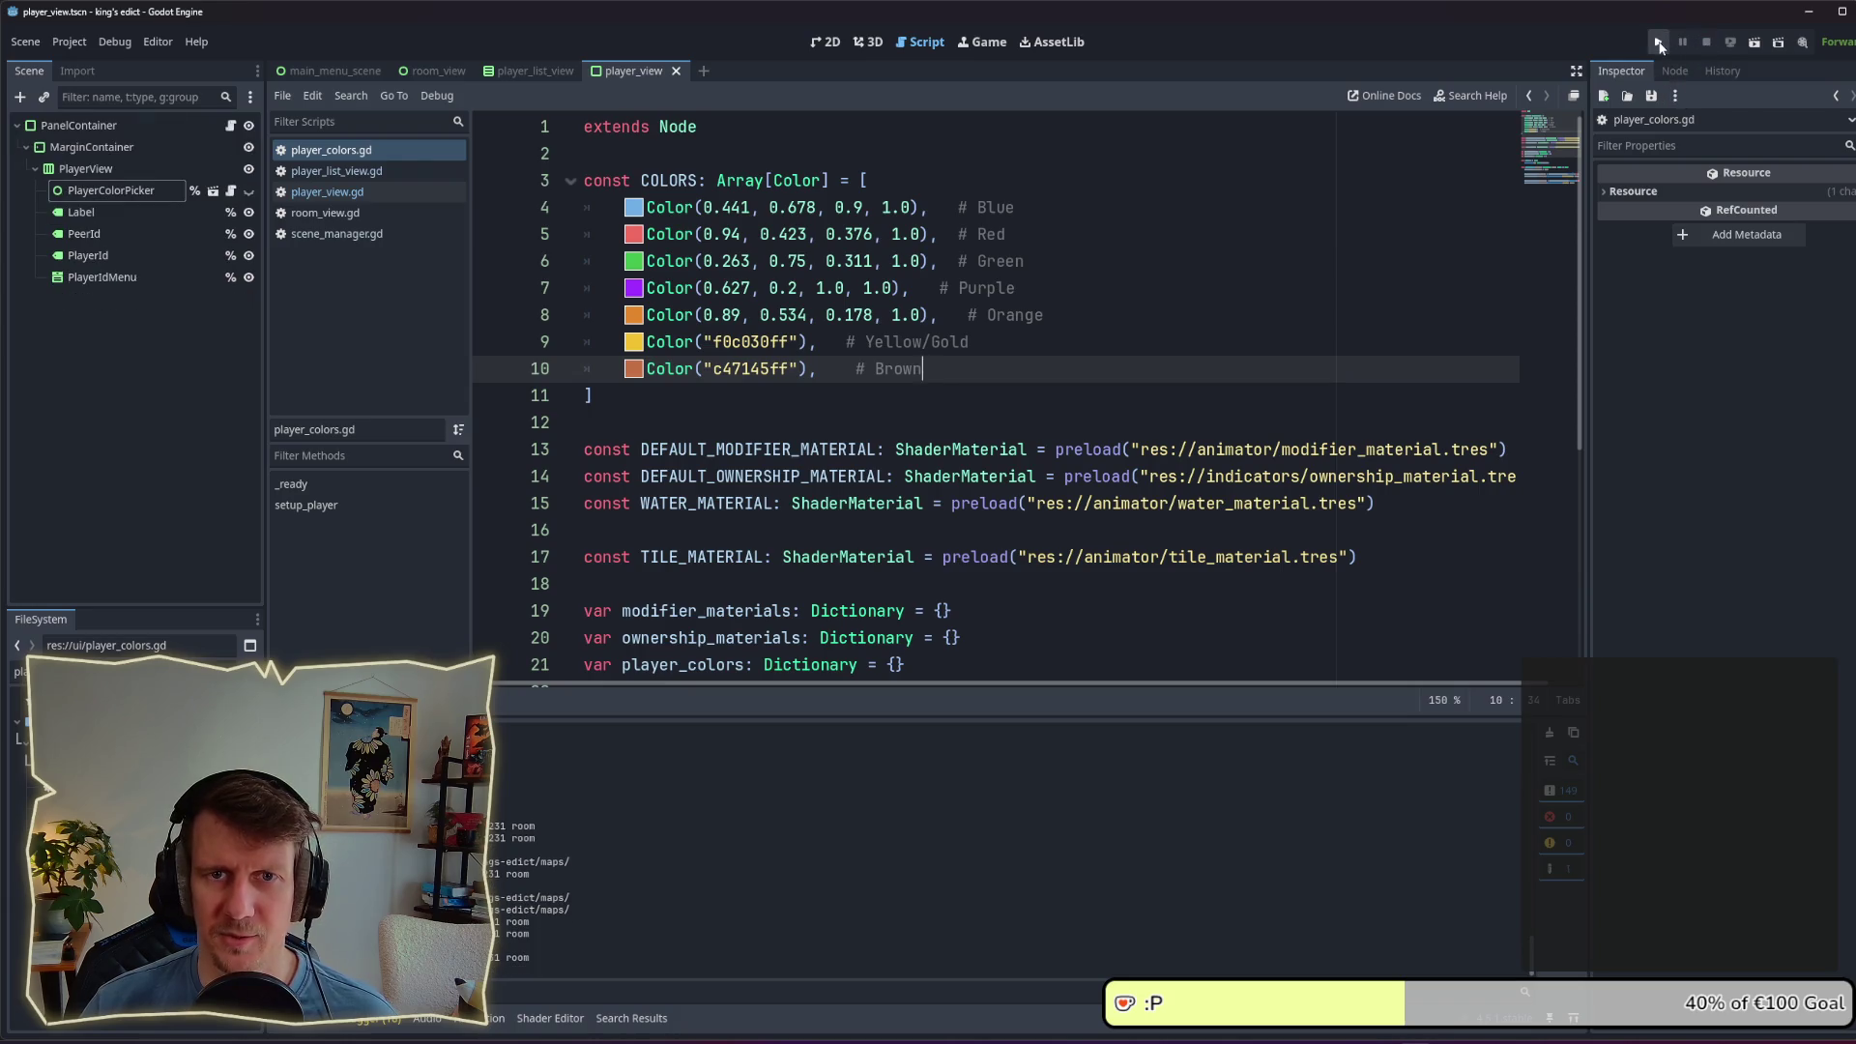
Step: Run the game and open a multiplayer room on i_know_this_place.map
{"action": "left_click", "coordinate": [1659, 46]}
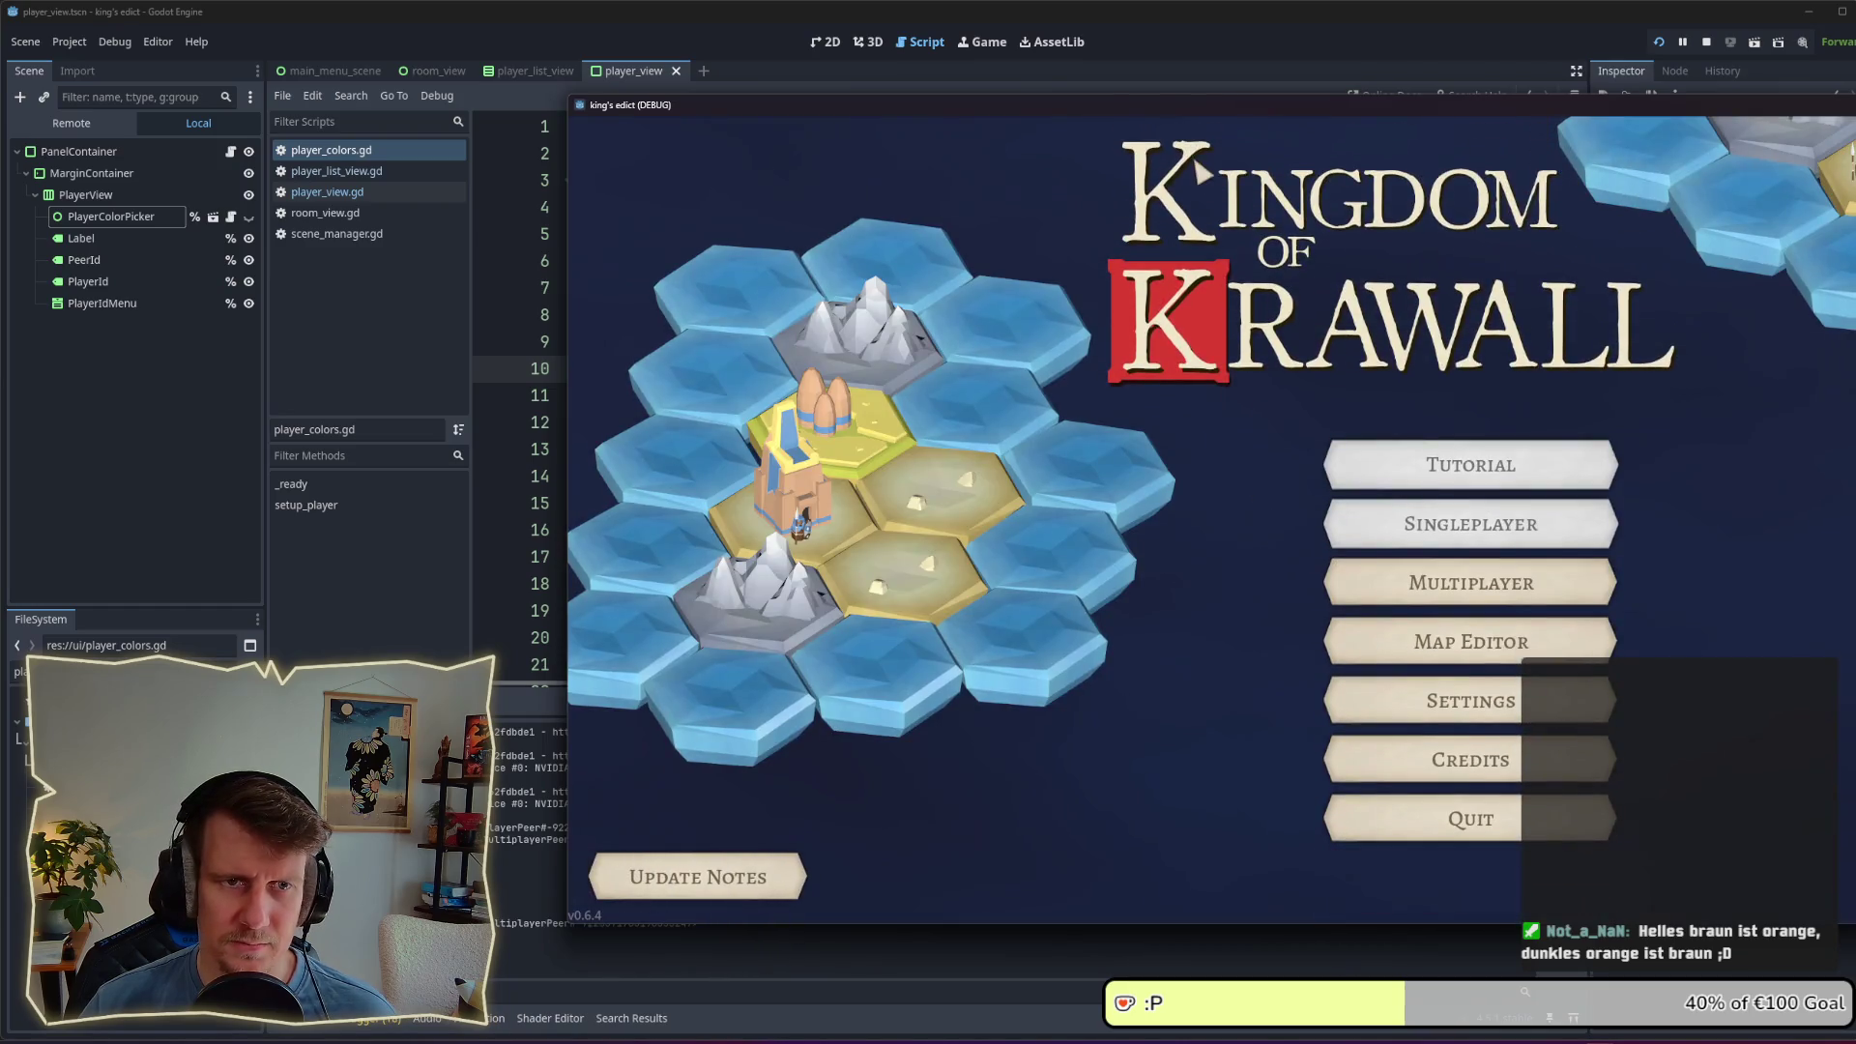
{"action": "left_click_drag", "start_coordinate": [1208, 106], "coordinate": [880, 109]}
{"action": "left_click", "coordinate": [1139, 601]}
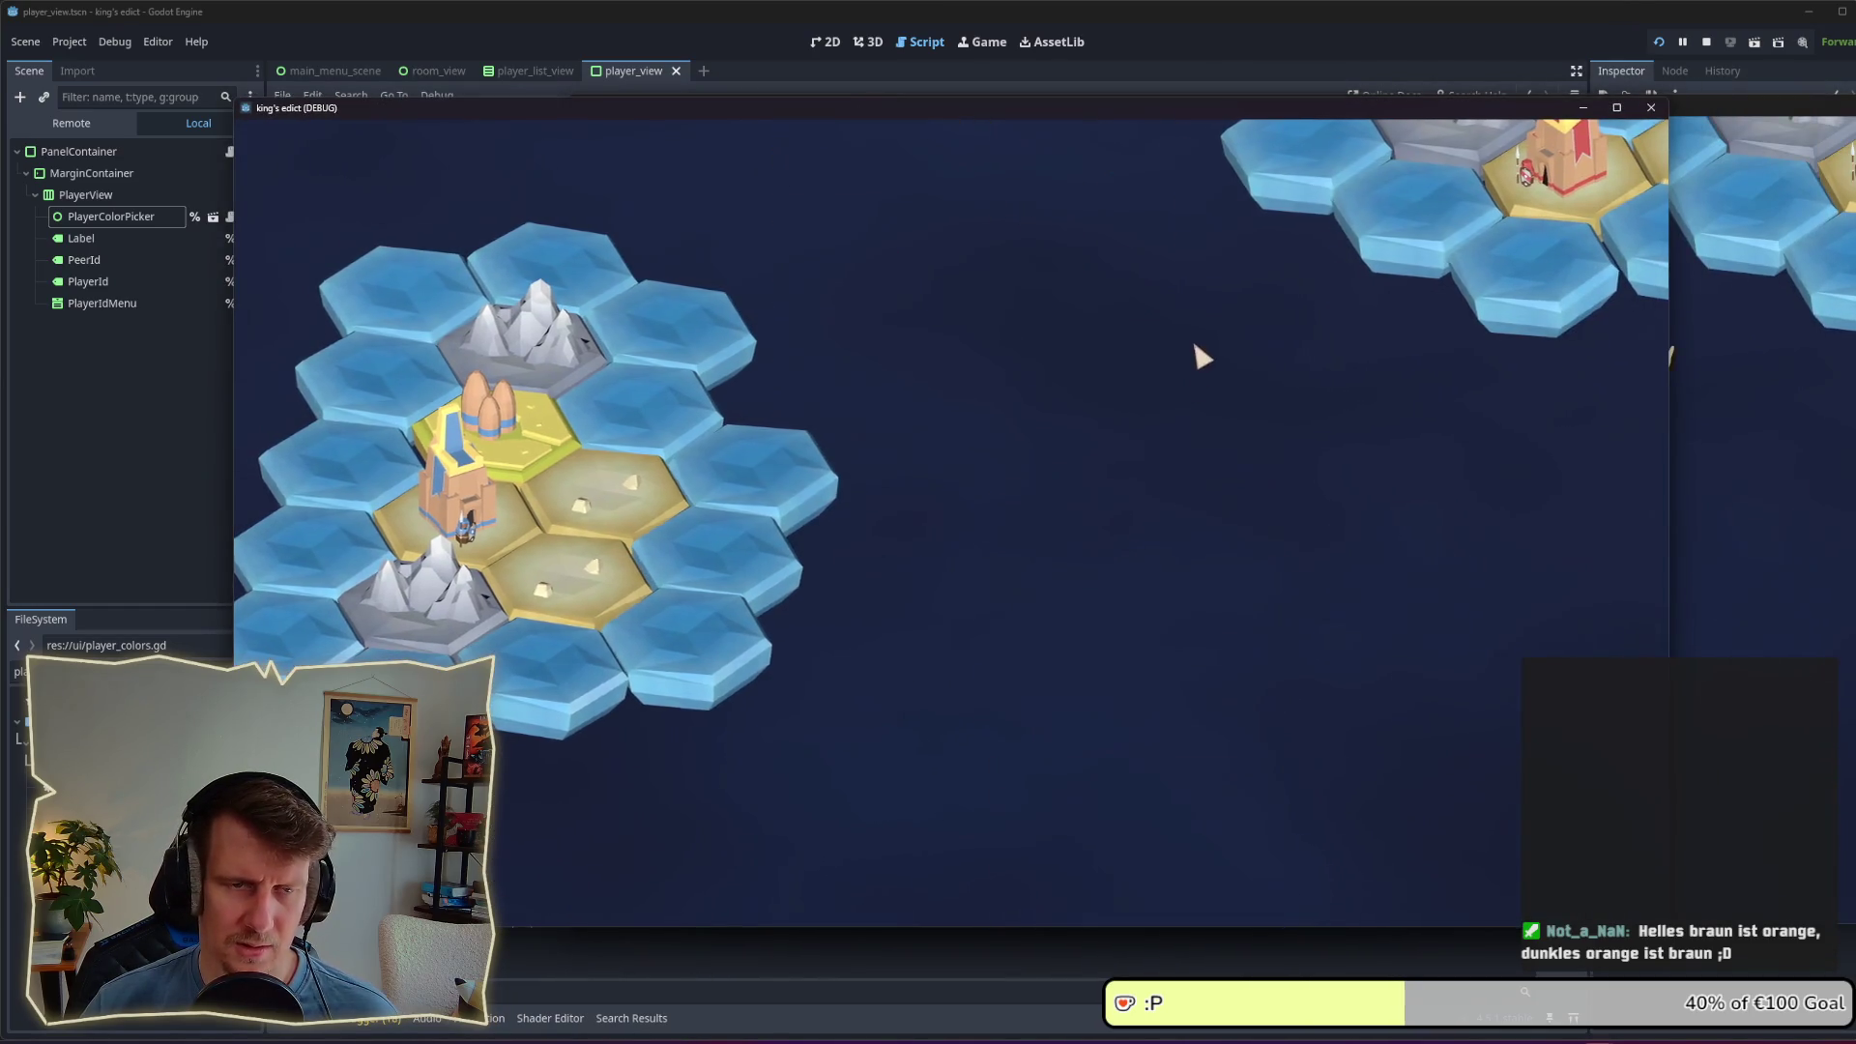
{"action": "left_click", "coordinate": [1513, 879]}
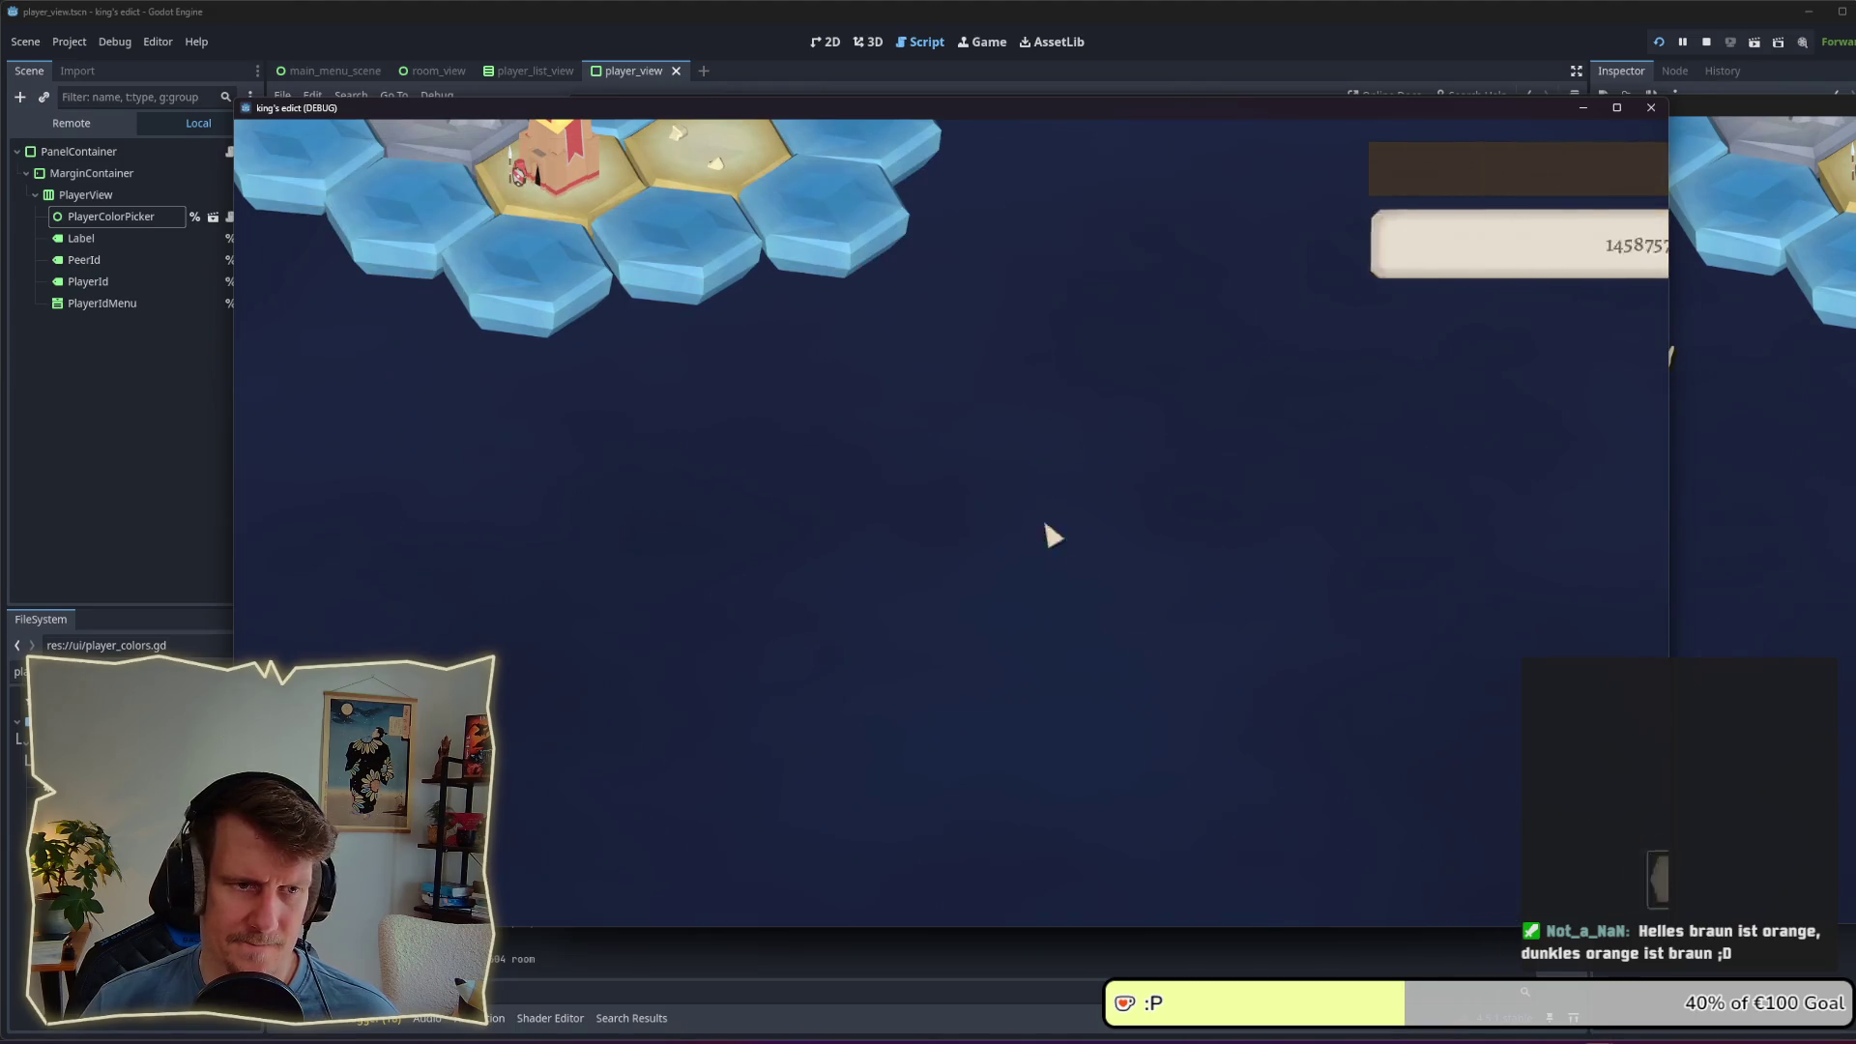
{"action": "left_click", "coordinate": [1048, 181]}
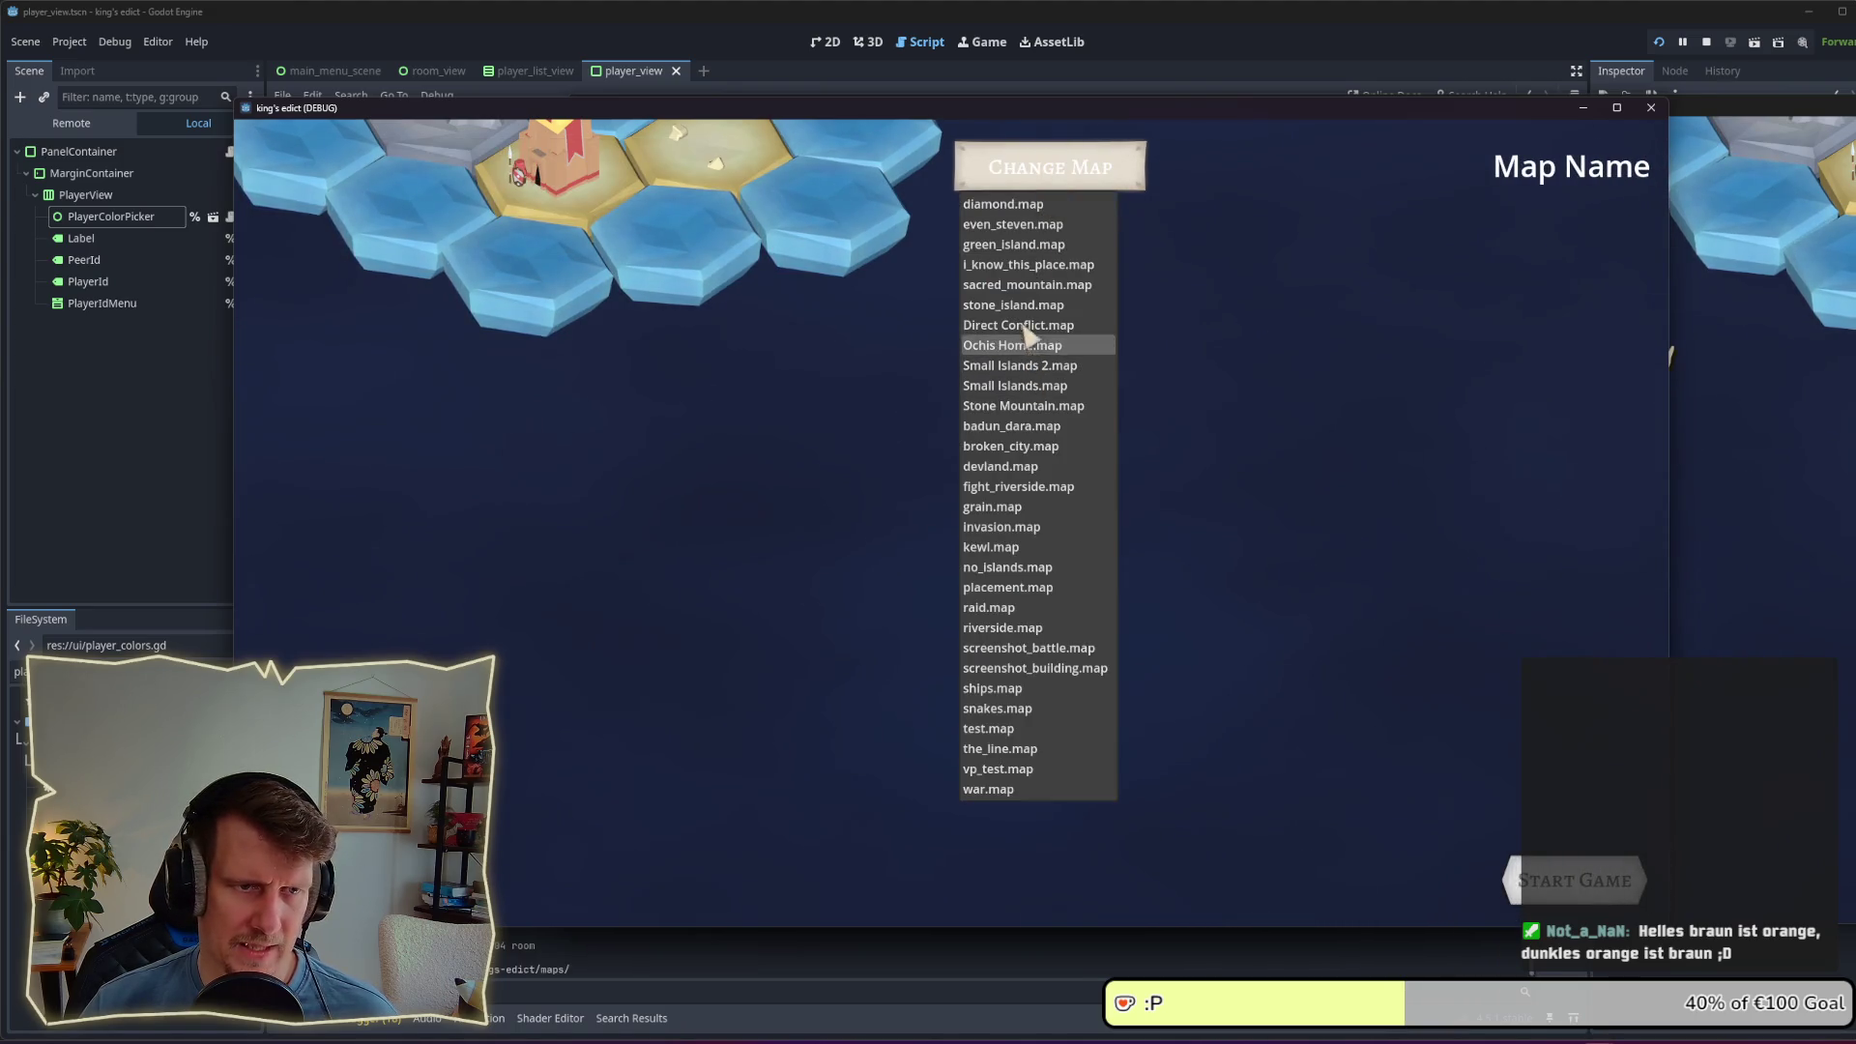
{"action": "left_click", "coordinate": [1033, 266]}
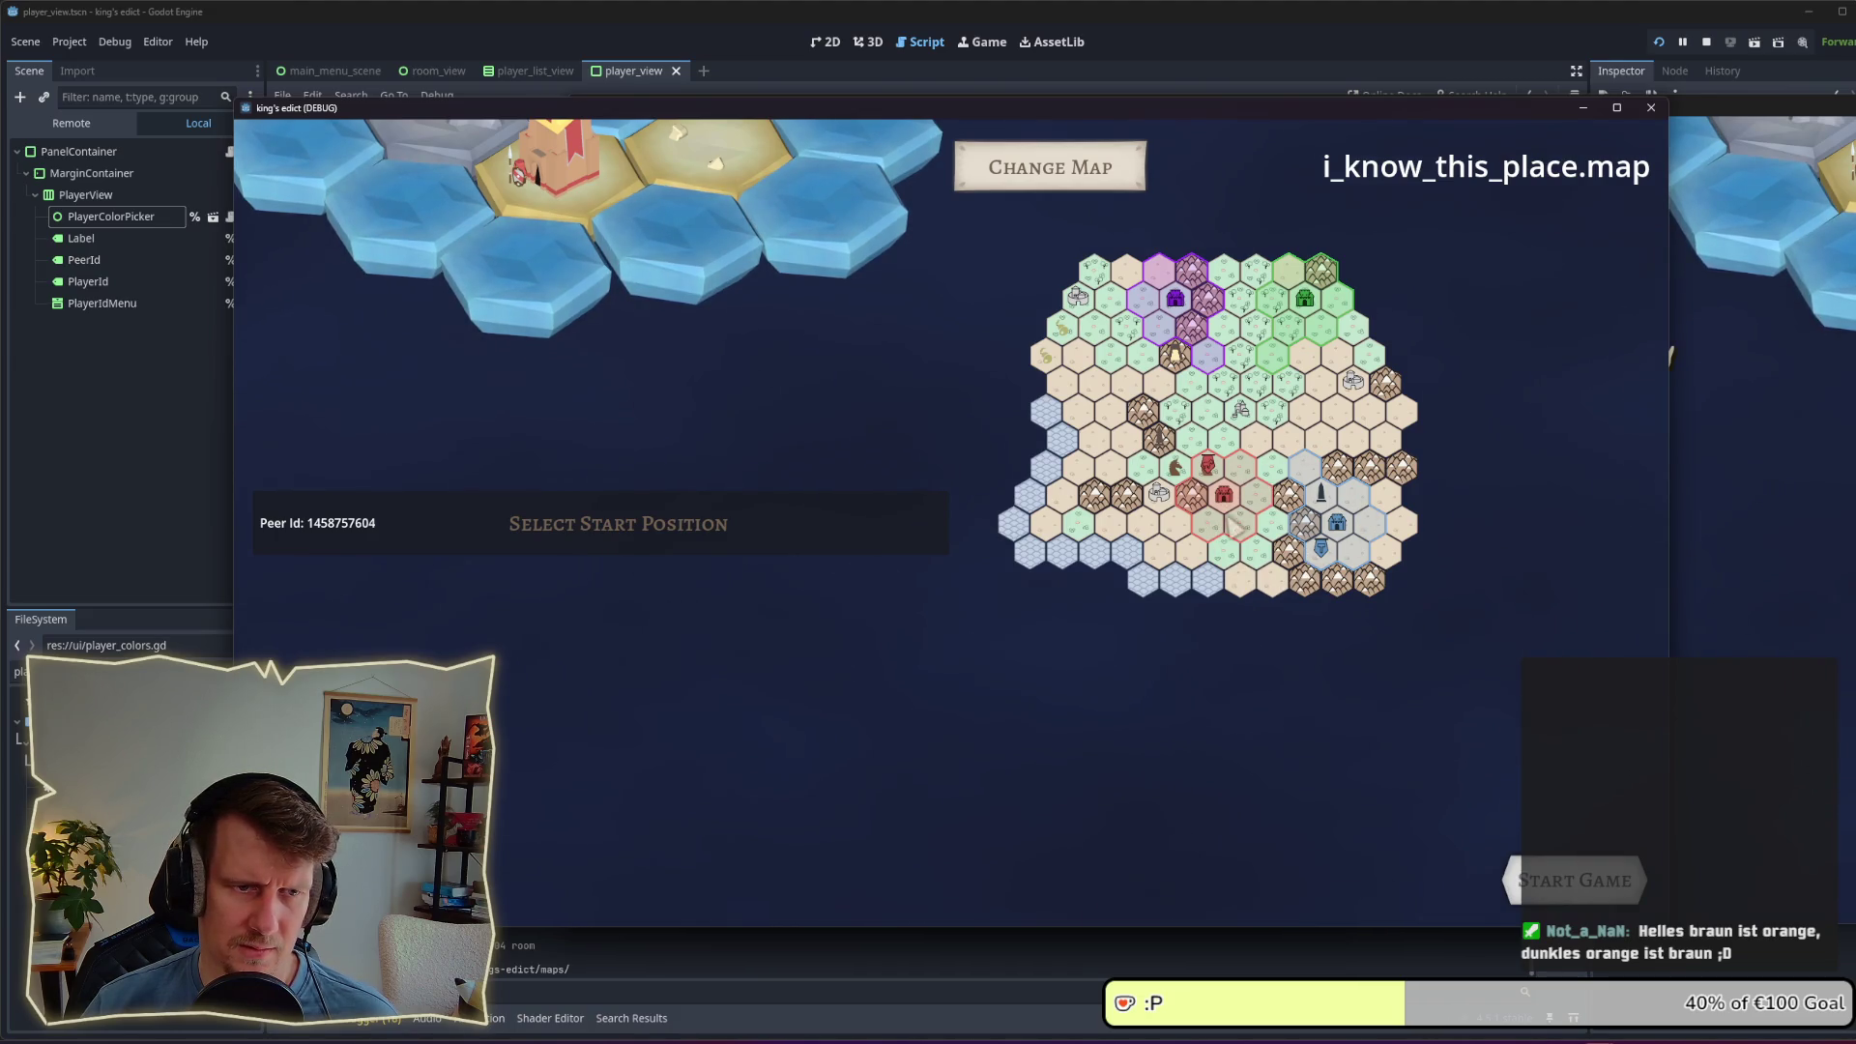
Step: Cycle the player colour swatch through brown, blue, yellow, brown and back to blue
{"action": "left_click", "coordinate": [638, 539]}
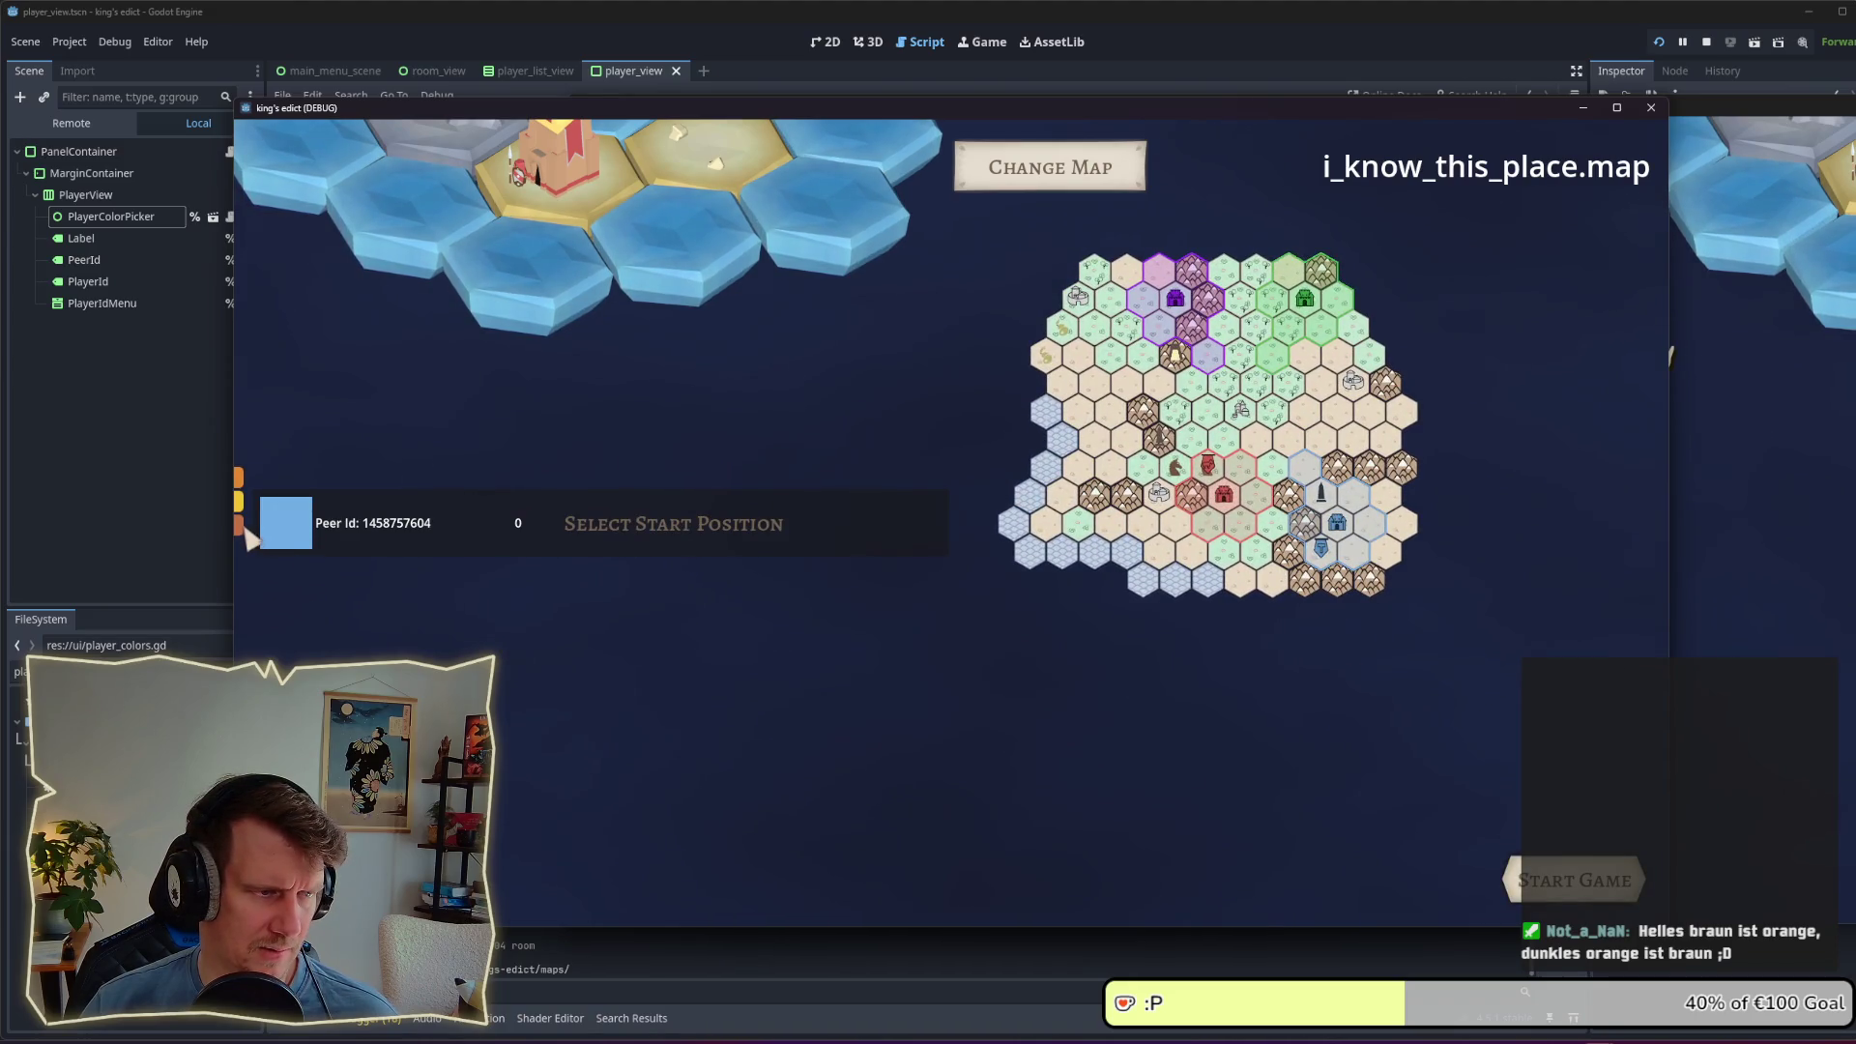
{"action": "left_click", "coordinate": [241, 527]}
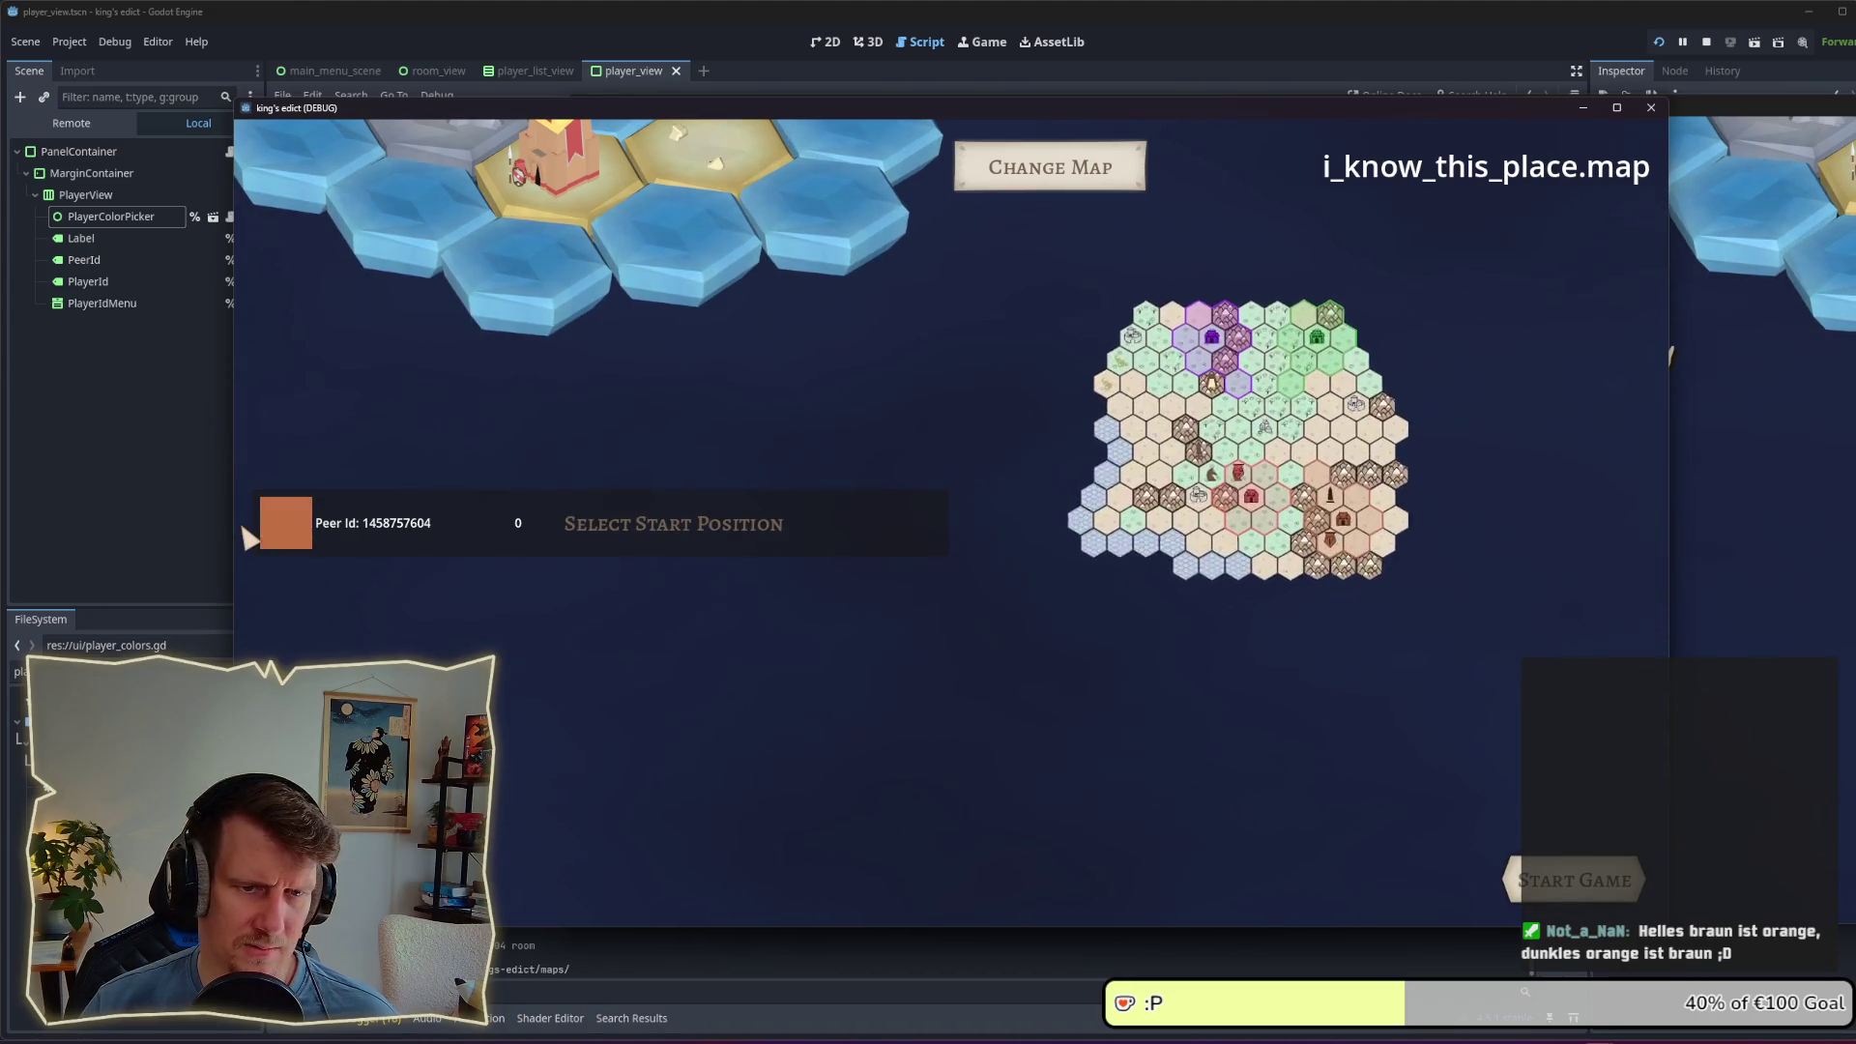
{"action": "left_click", "coordinate": [307, 532]}
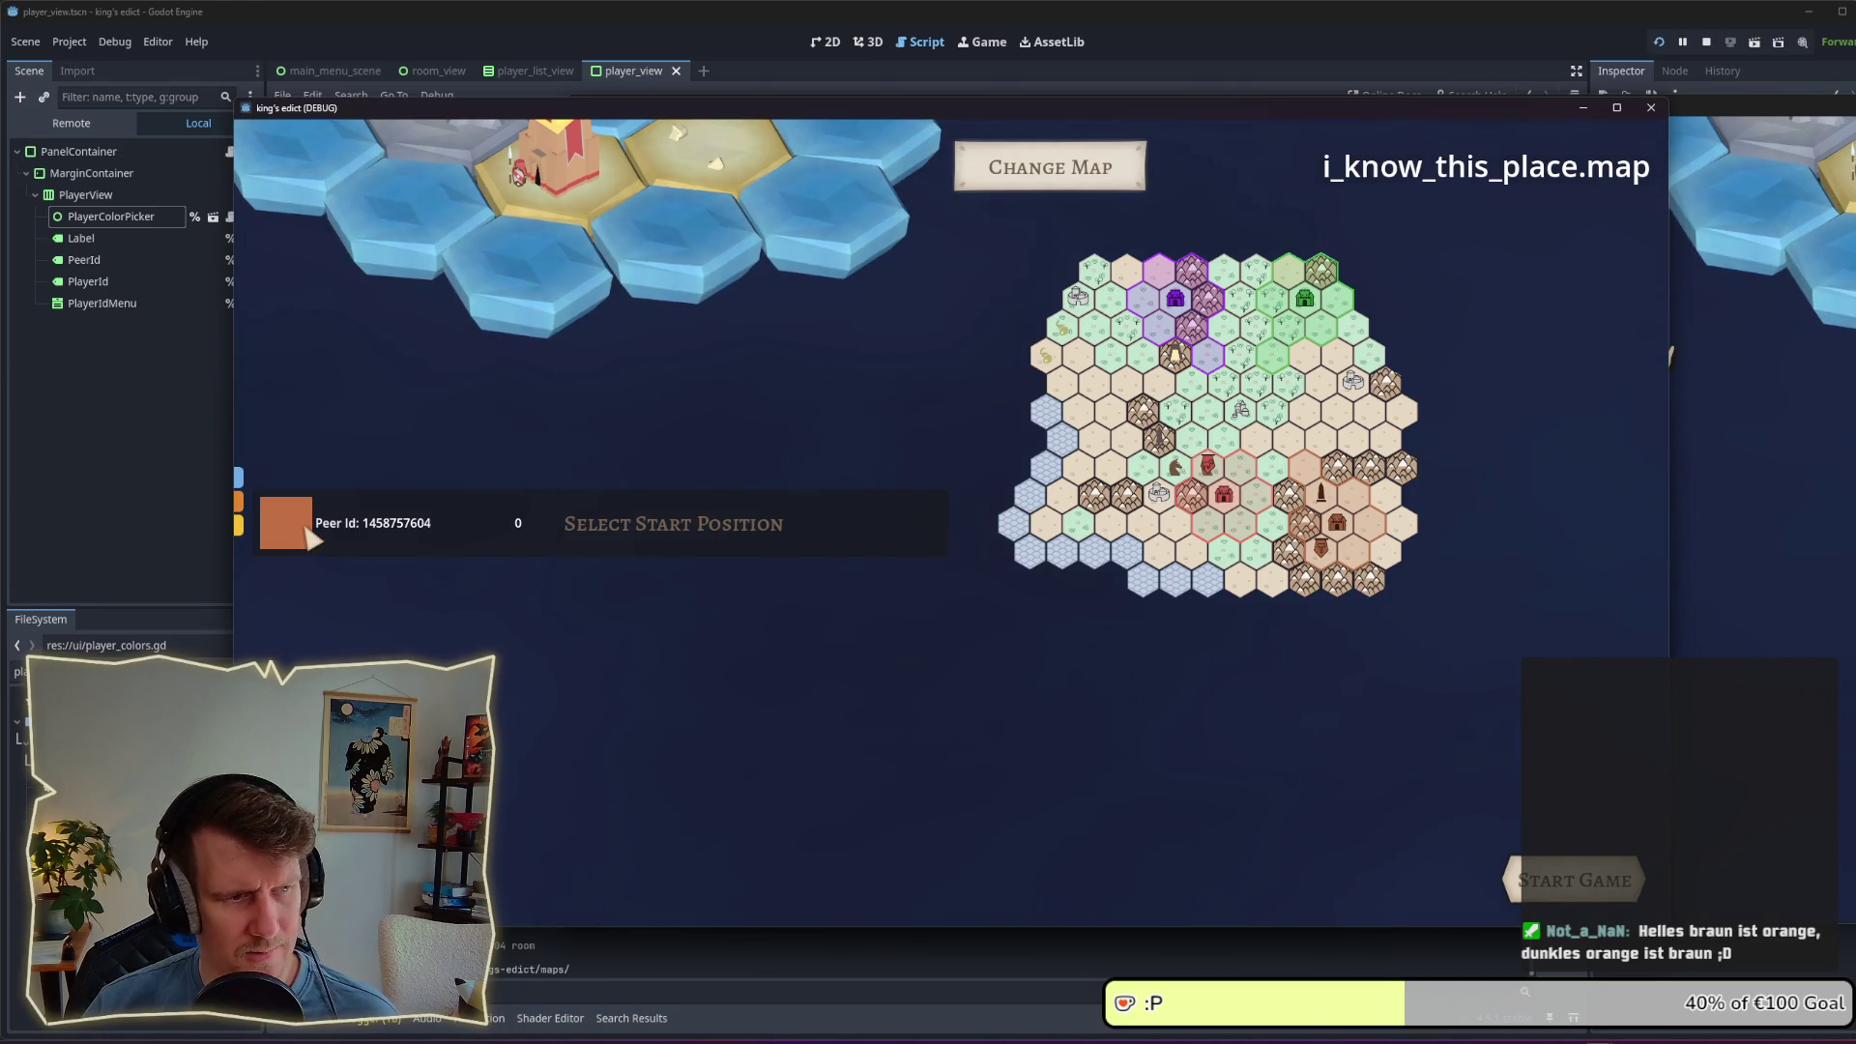
{"action": "left_click", "coordinate": [239, 479]}
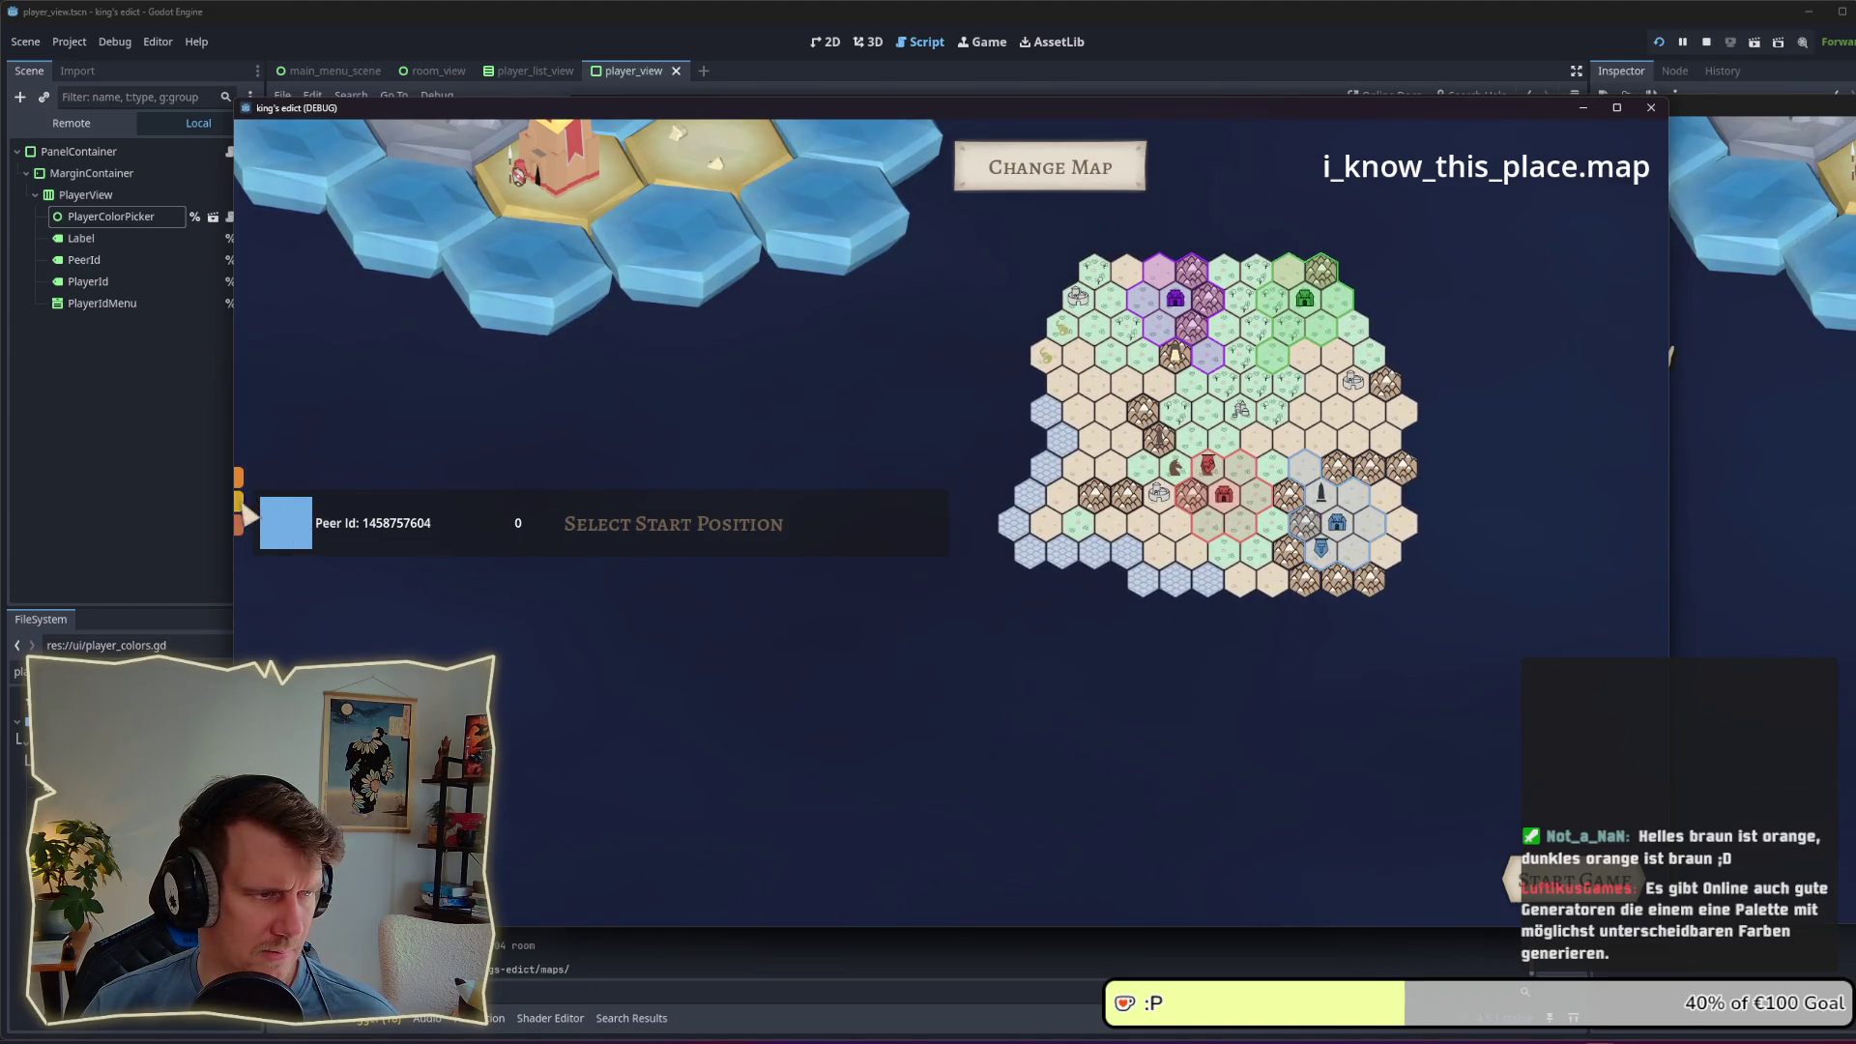
{"action": "left_click", "coordinate": [239, 502]}
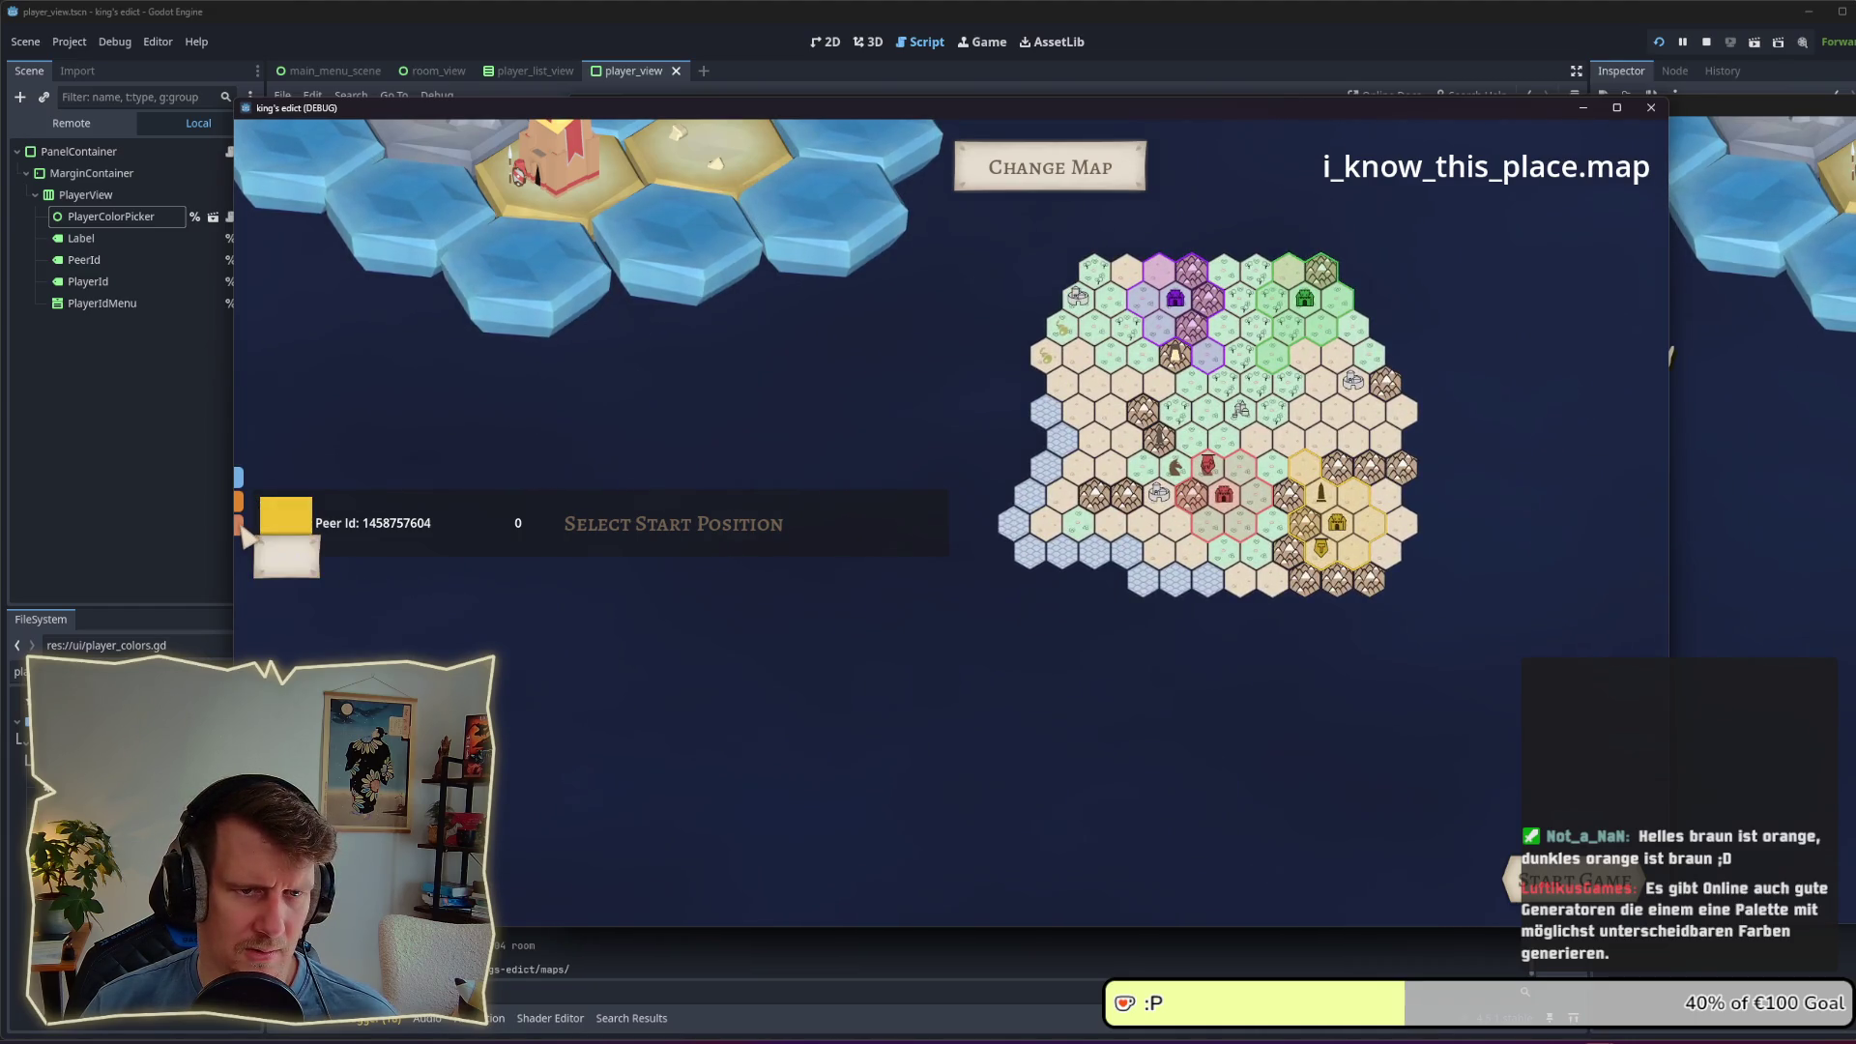
{"action": "left_click", "coordinate": [240, 525]}
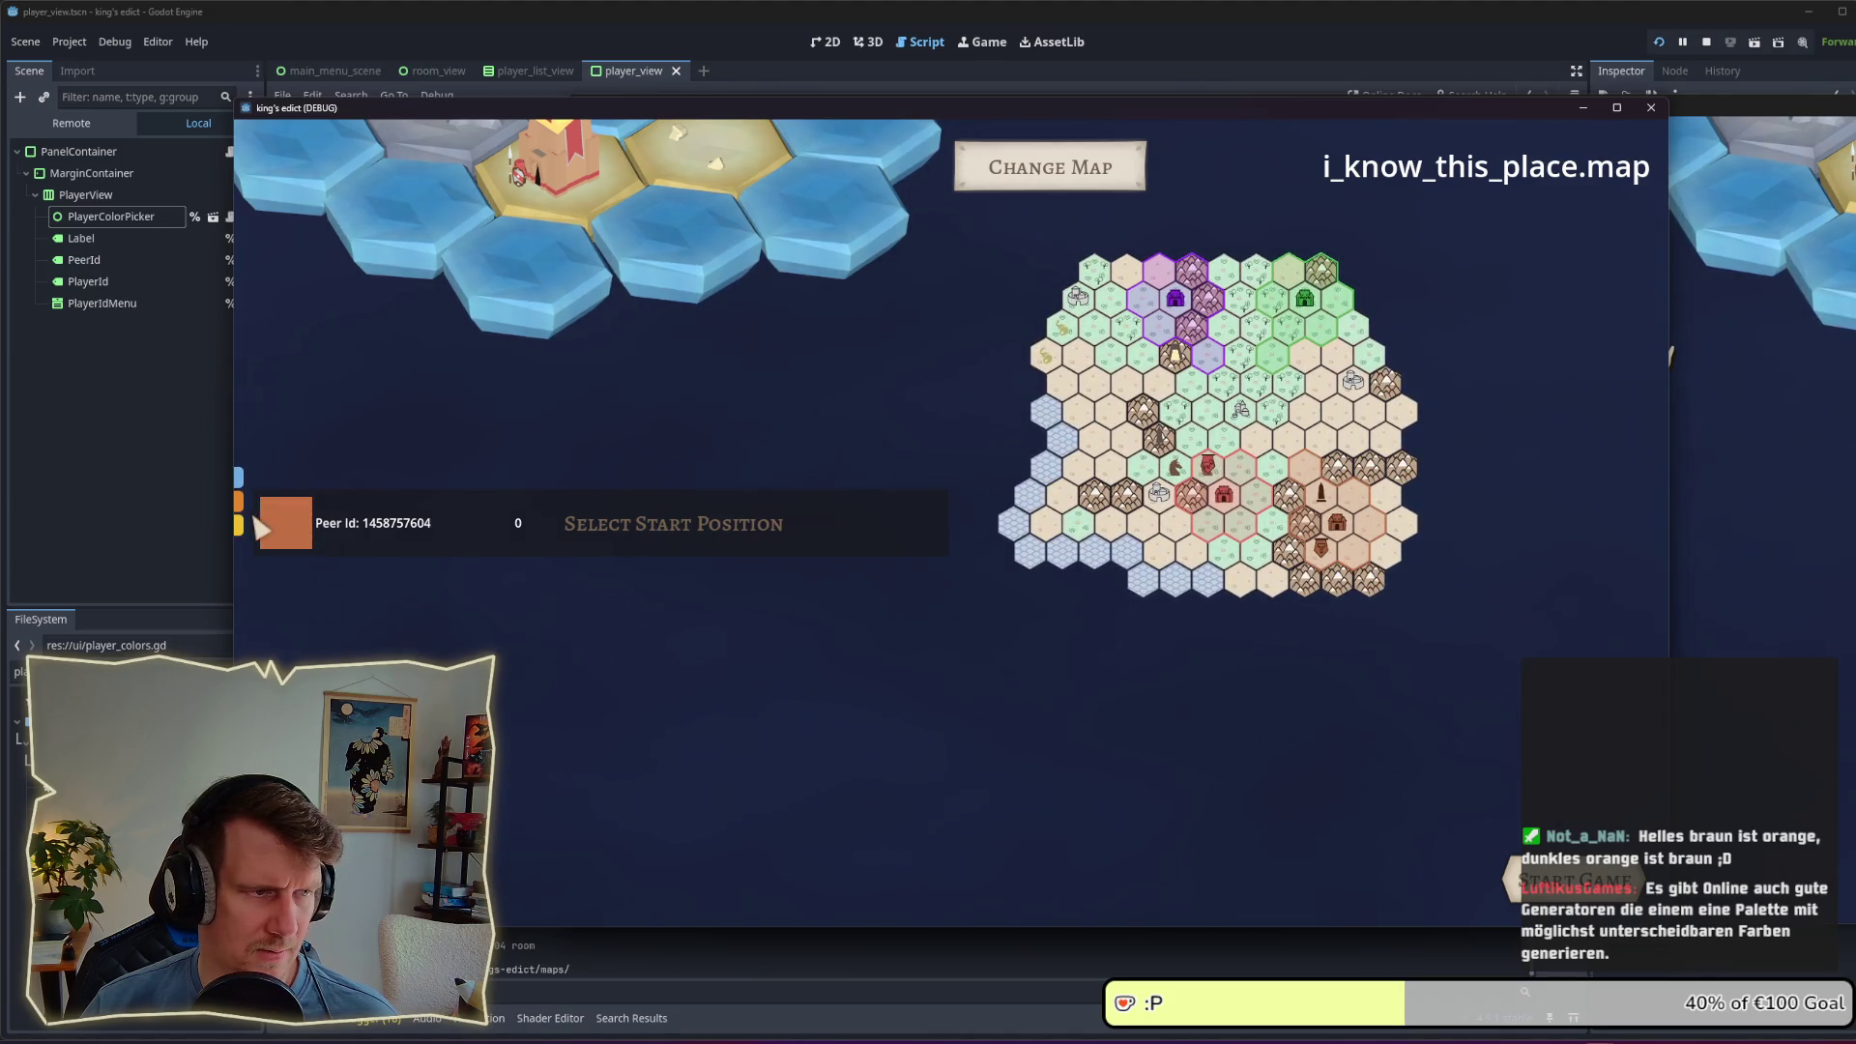
{"action": "left_click", "coordinate": [239, 478]}
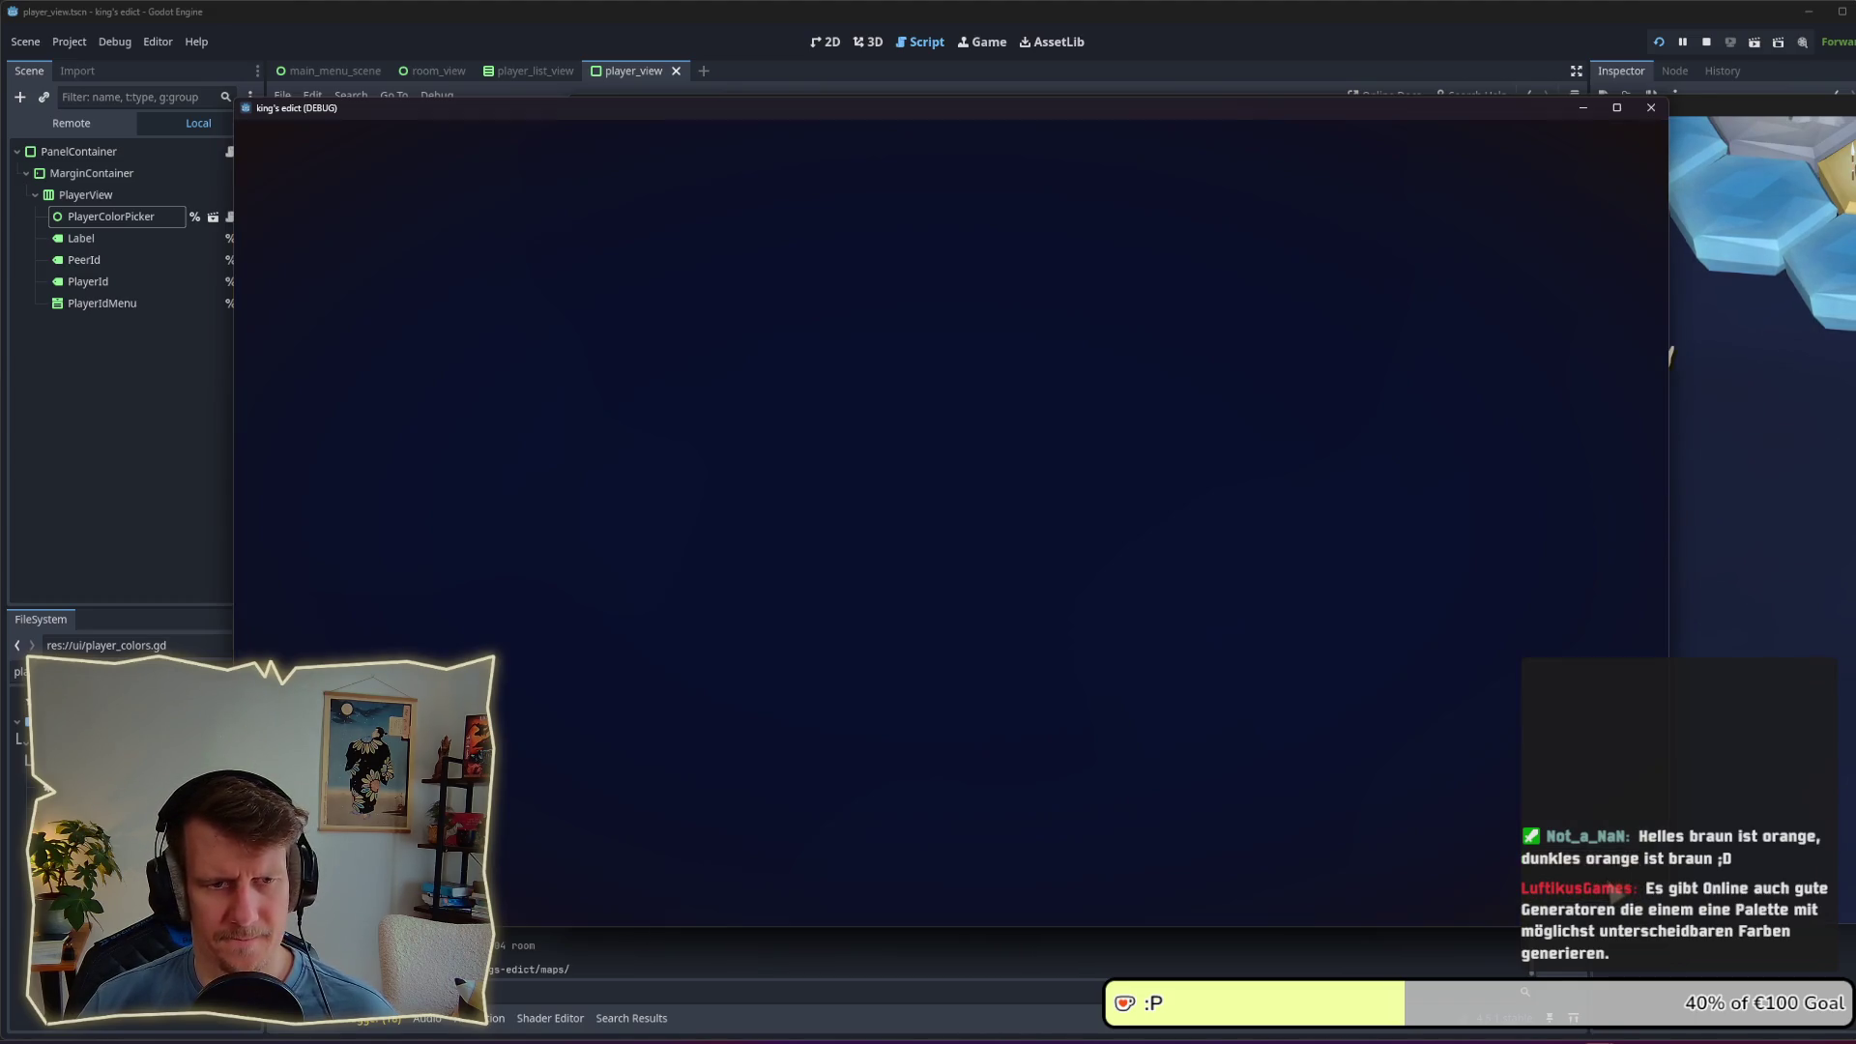
Step: Start the match with F5, zoom and pan the hex island to check territory colours, then stop the game
{"action": "key", "text": "F5"}
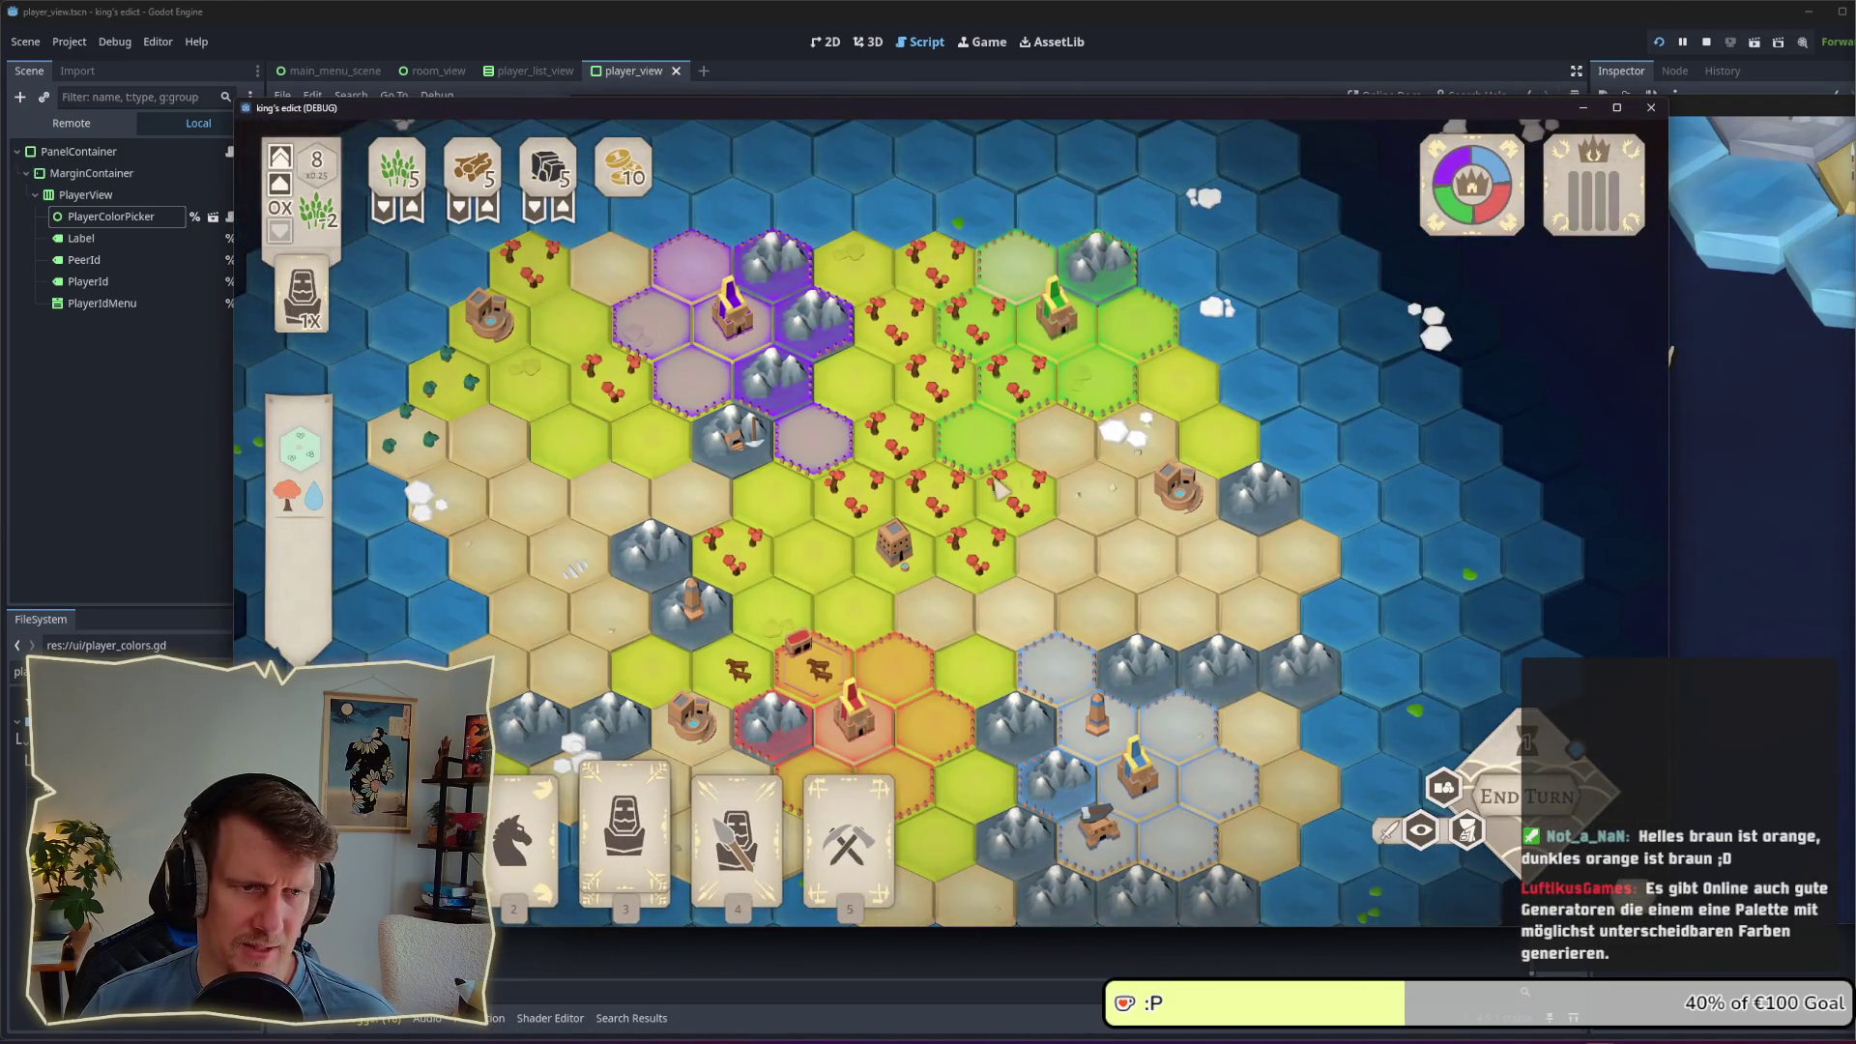
{"action": "scroll", "coordinate": [955, 539], "scroll_direction": "up", "scroll_amount": 3}
{"action": "scroll", "coordinate": [1023, 453], "scroll_direction": "down", "scroll_amount": 3}
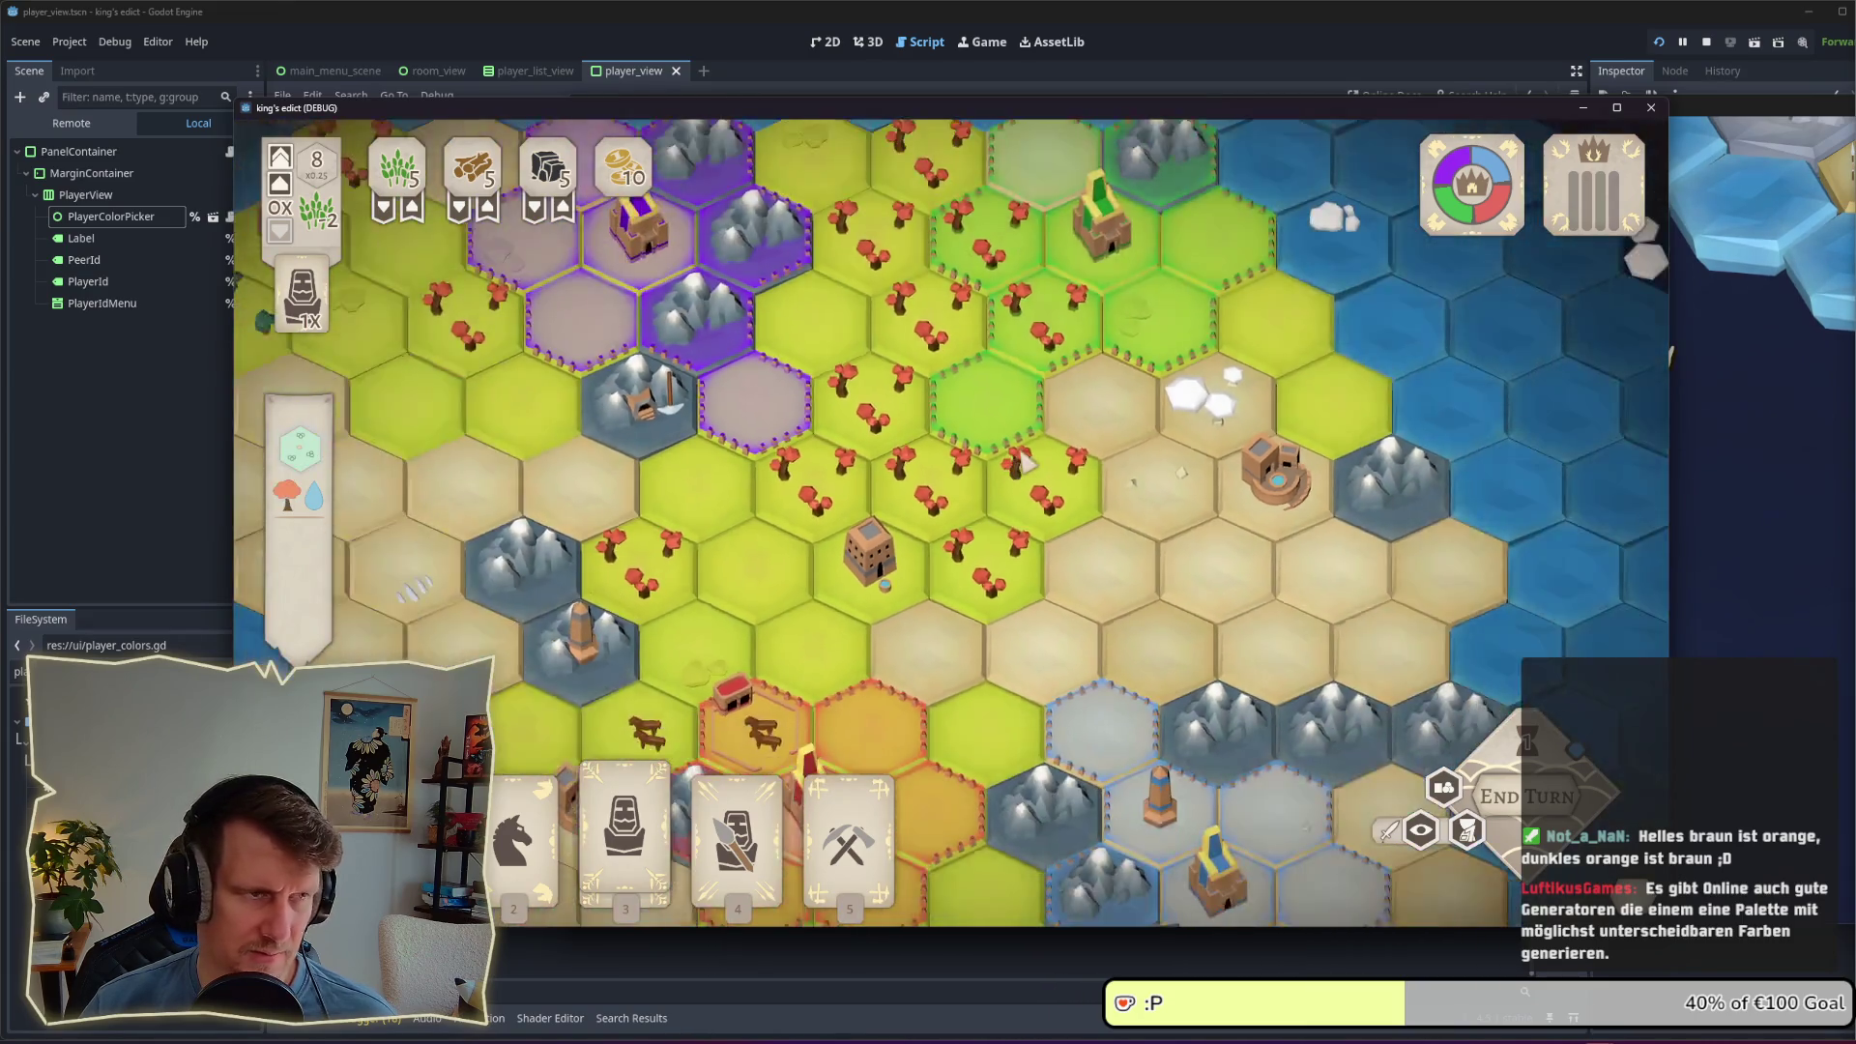
{"action": "scroll", "coordinate": [1023, 453], "scroll_direction": "down", "scroll_amount": 2}
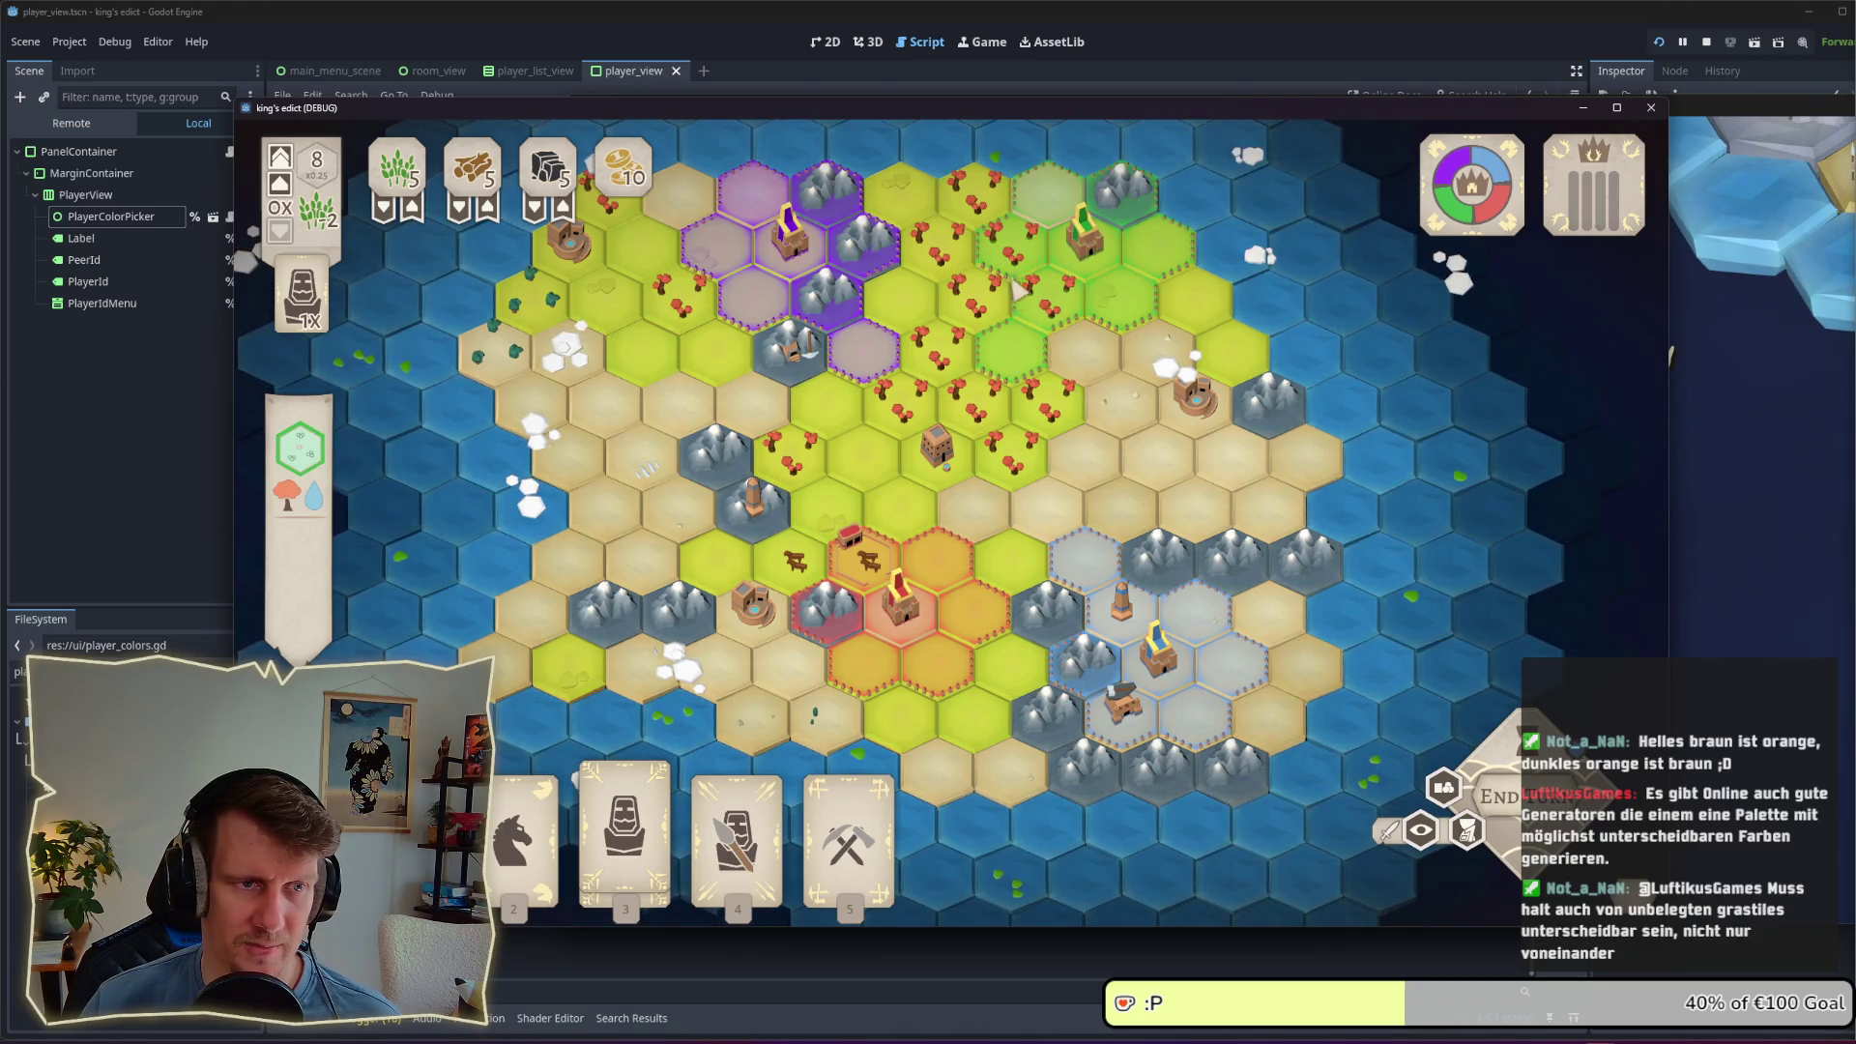
{"action": "key", "text": "Left"}
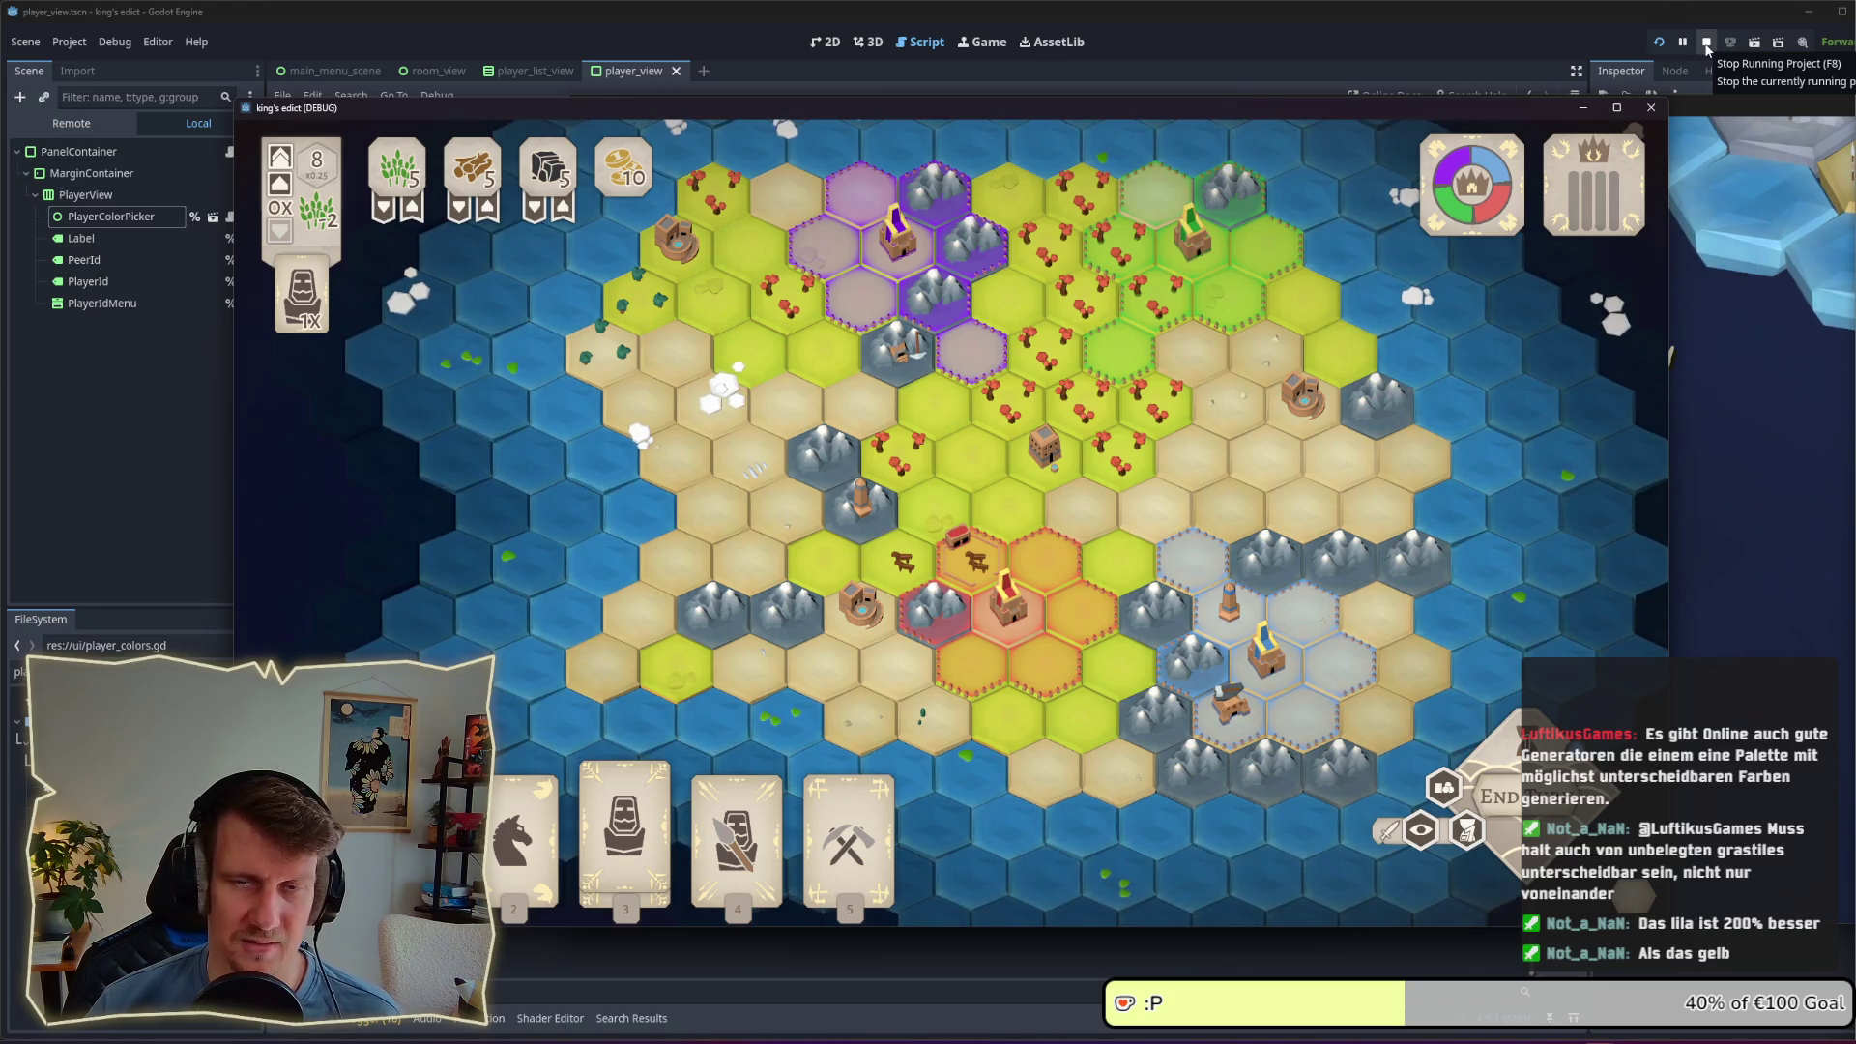
{"action": "left_click", "coordinate": [1707, 48]}
Step: Review the colour entries in player_colors.gd, then close it with Ctrl+W to reveal player_view.gd
{"action": "left_click", "coordinate": [880, 404]}
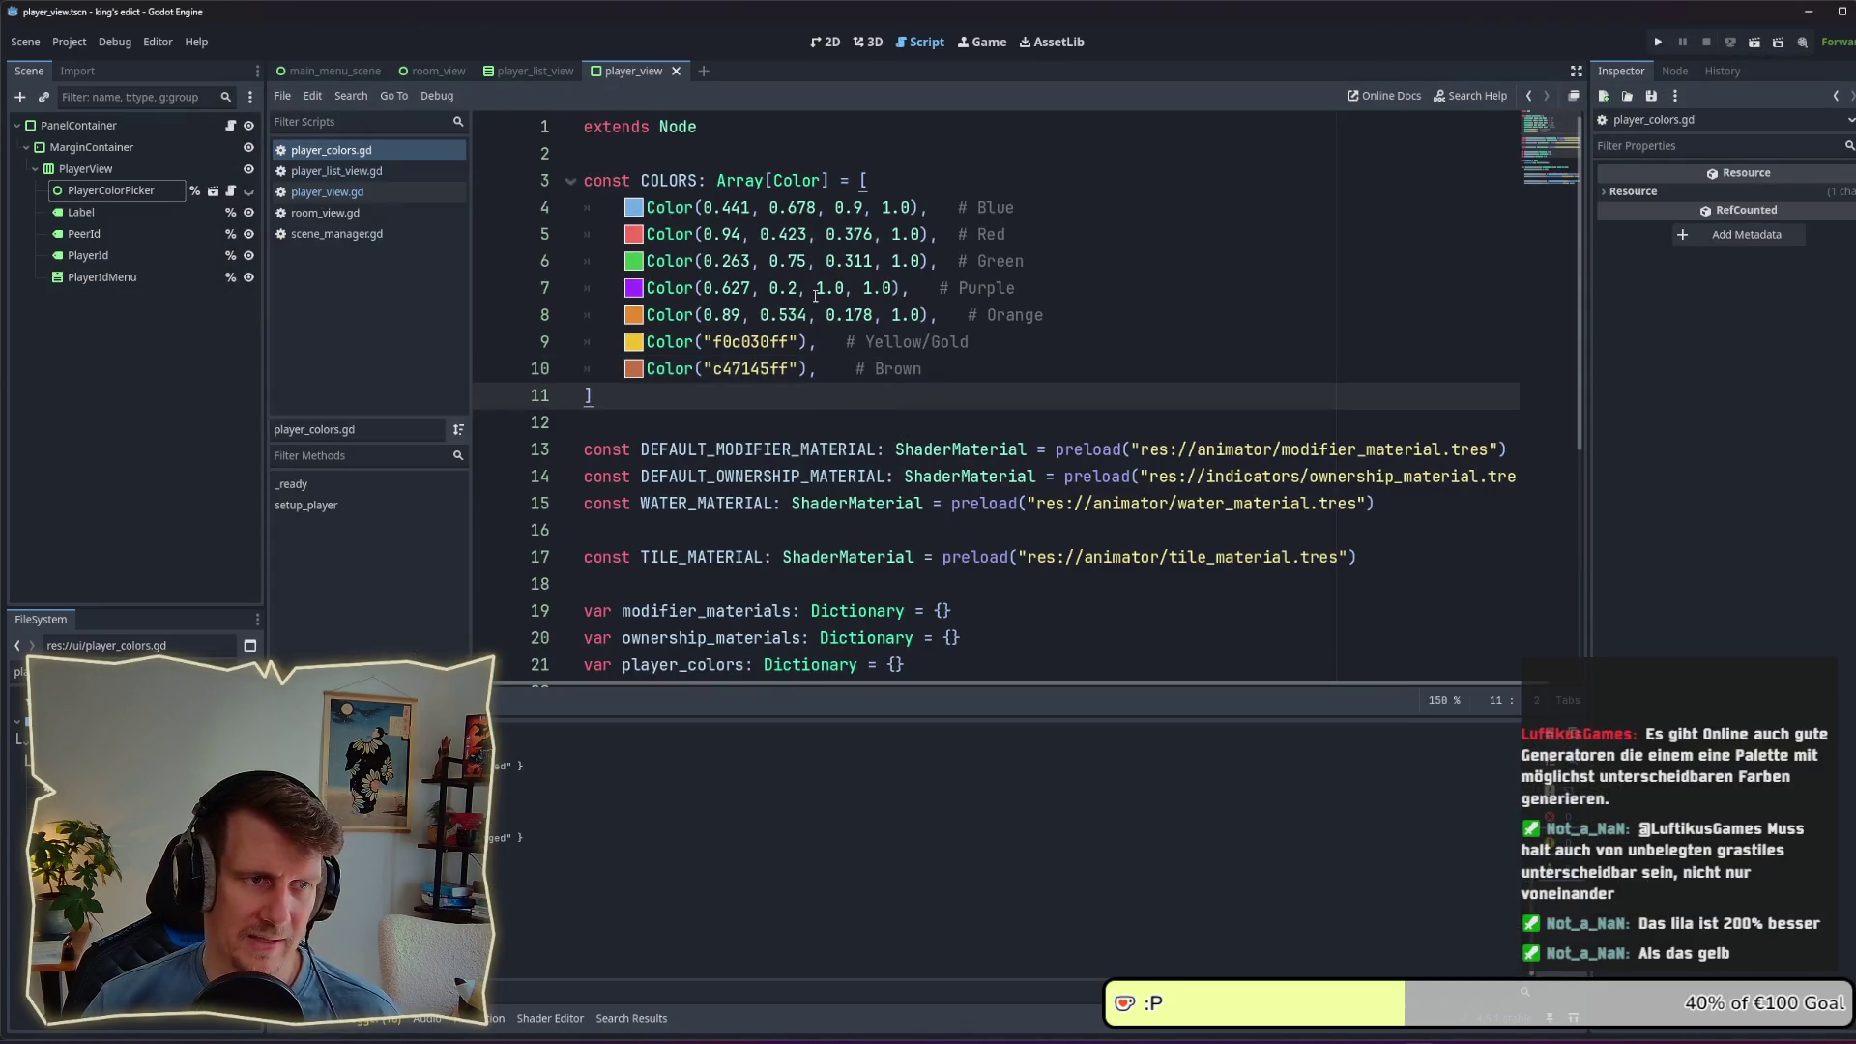
{"action": "left_click", "coordinate": [919, 207]}
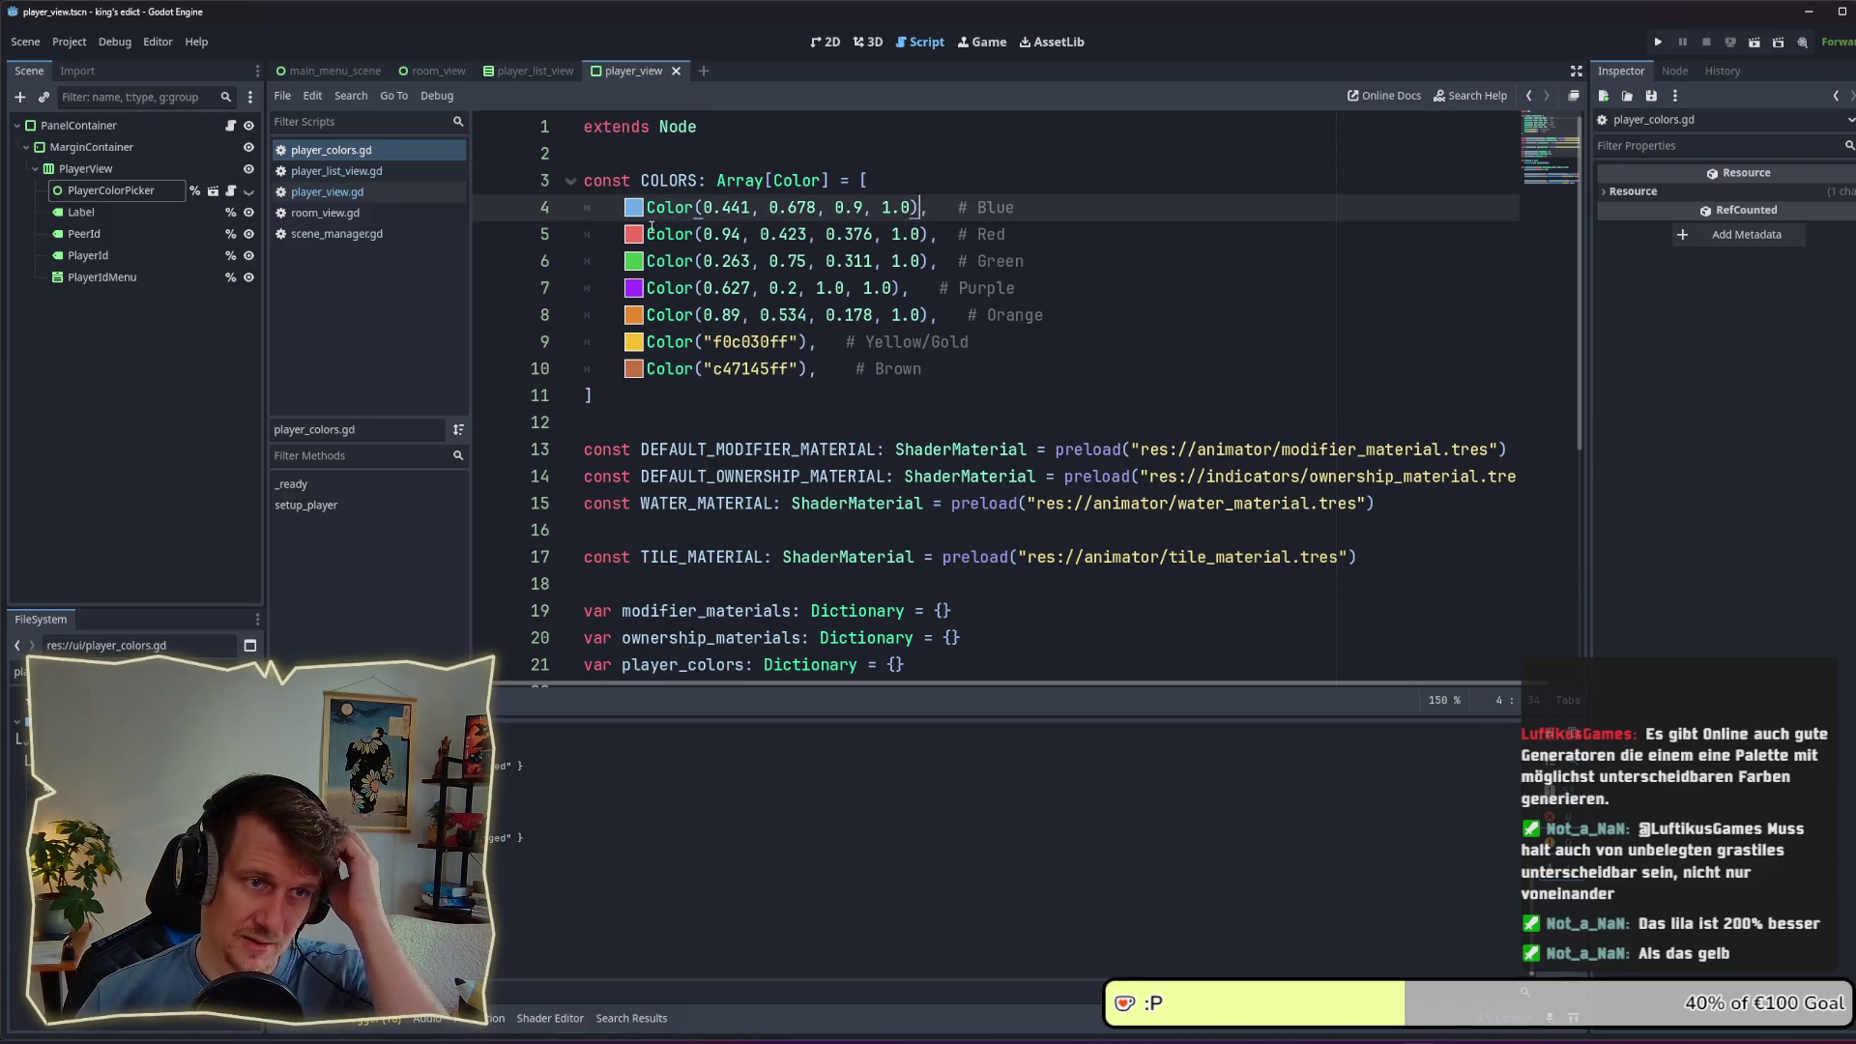
{"action": "key", "text": "Right"}
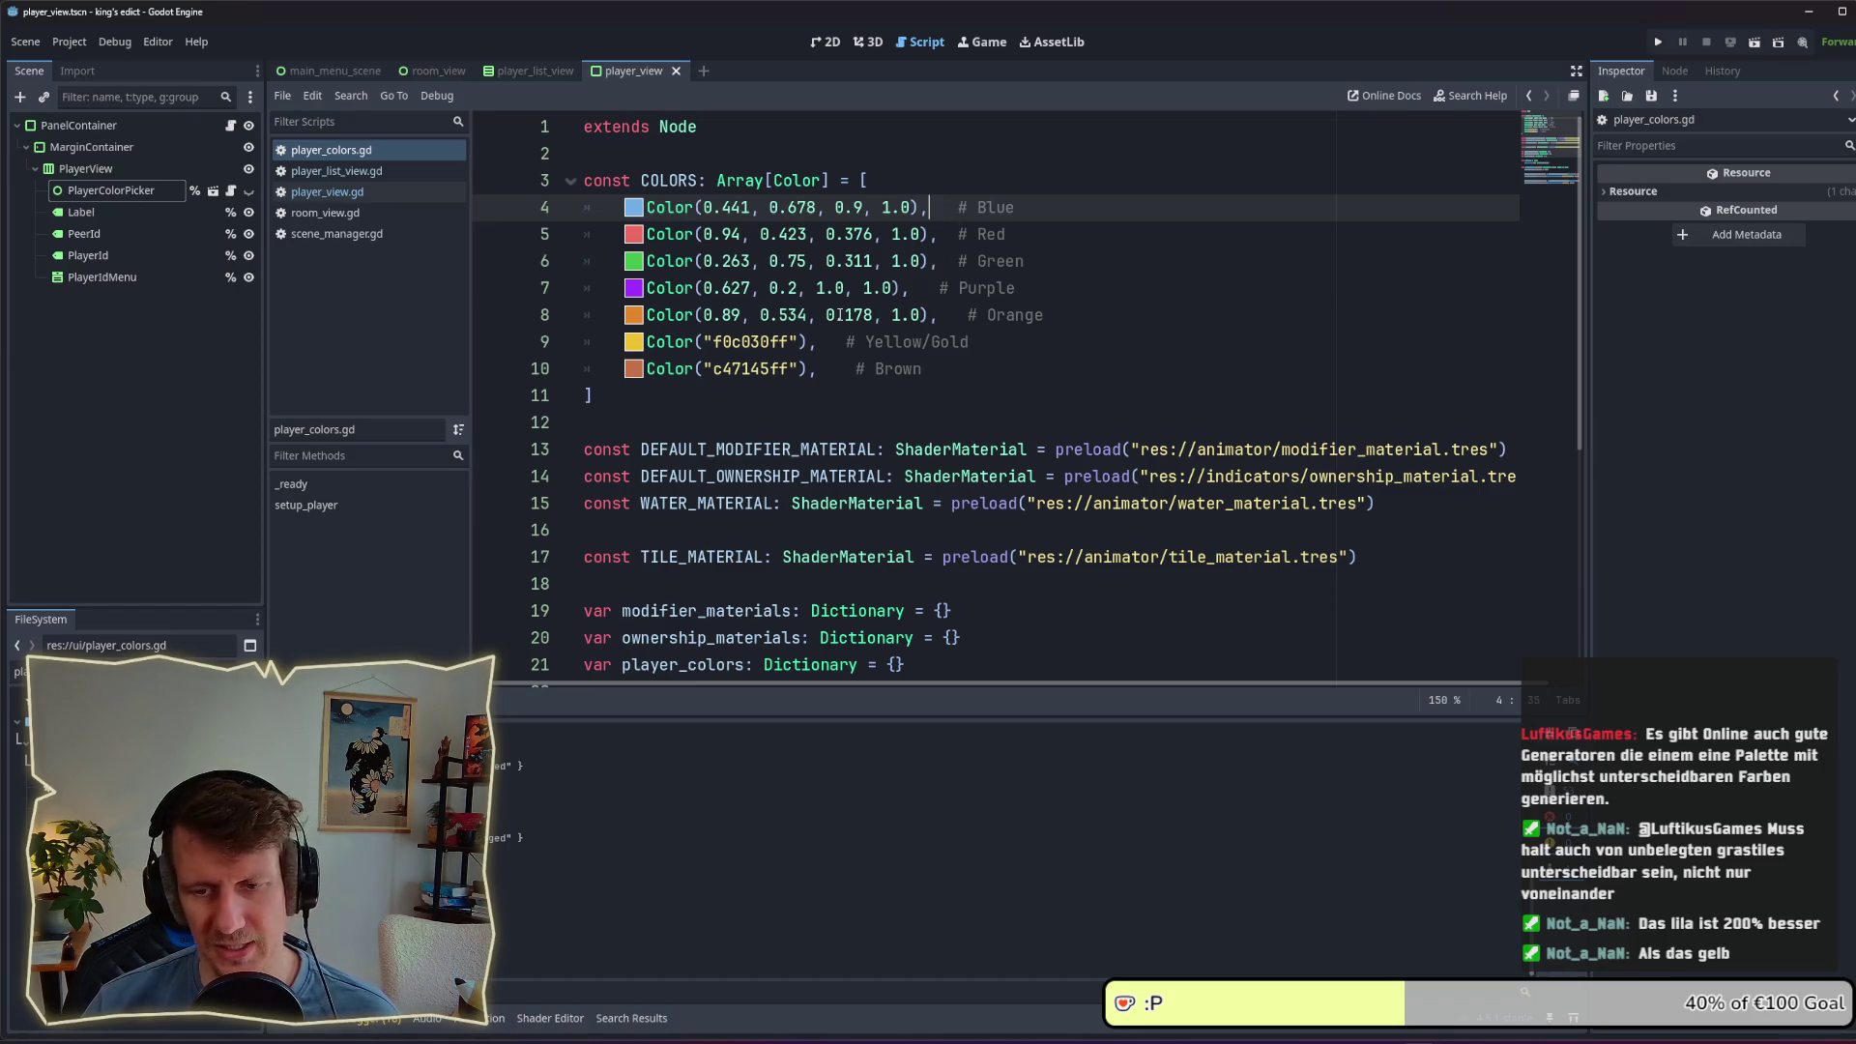
{"action": "left_click", "coordinate": [950, 368]}
{"action": "scroll", "coordinate": [951, 369], "scroll_direction": "down", "scroll_amount": 1}
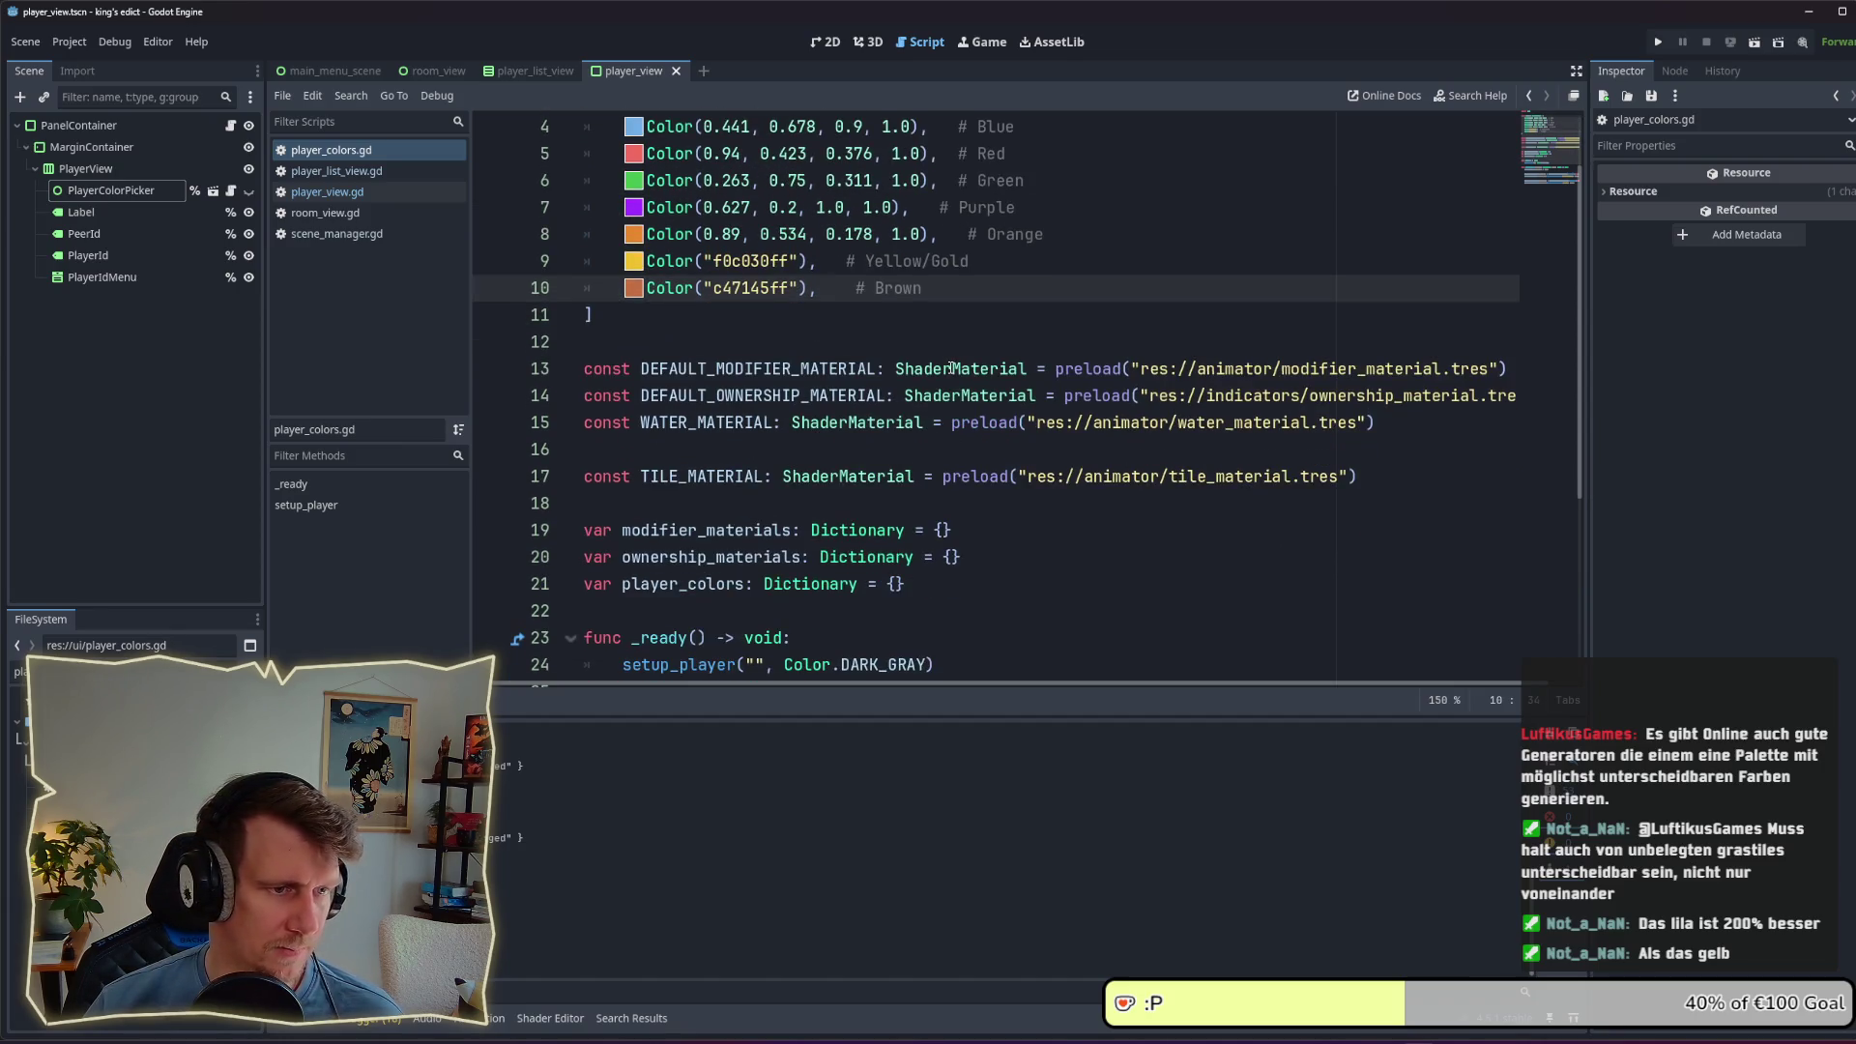
{"action": "left_click", "coordinate": [908, 255]}
{"action": "key", "text": "ctrl+w"}
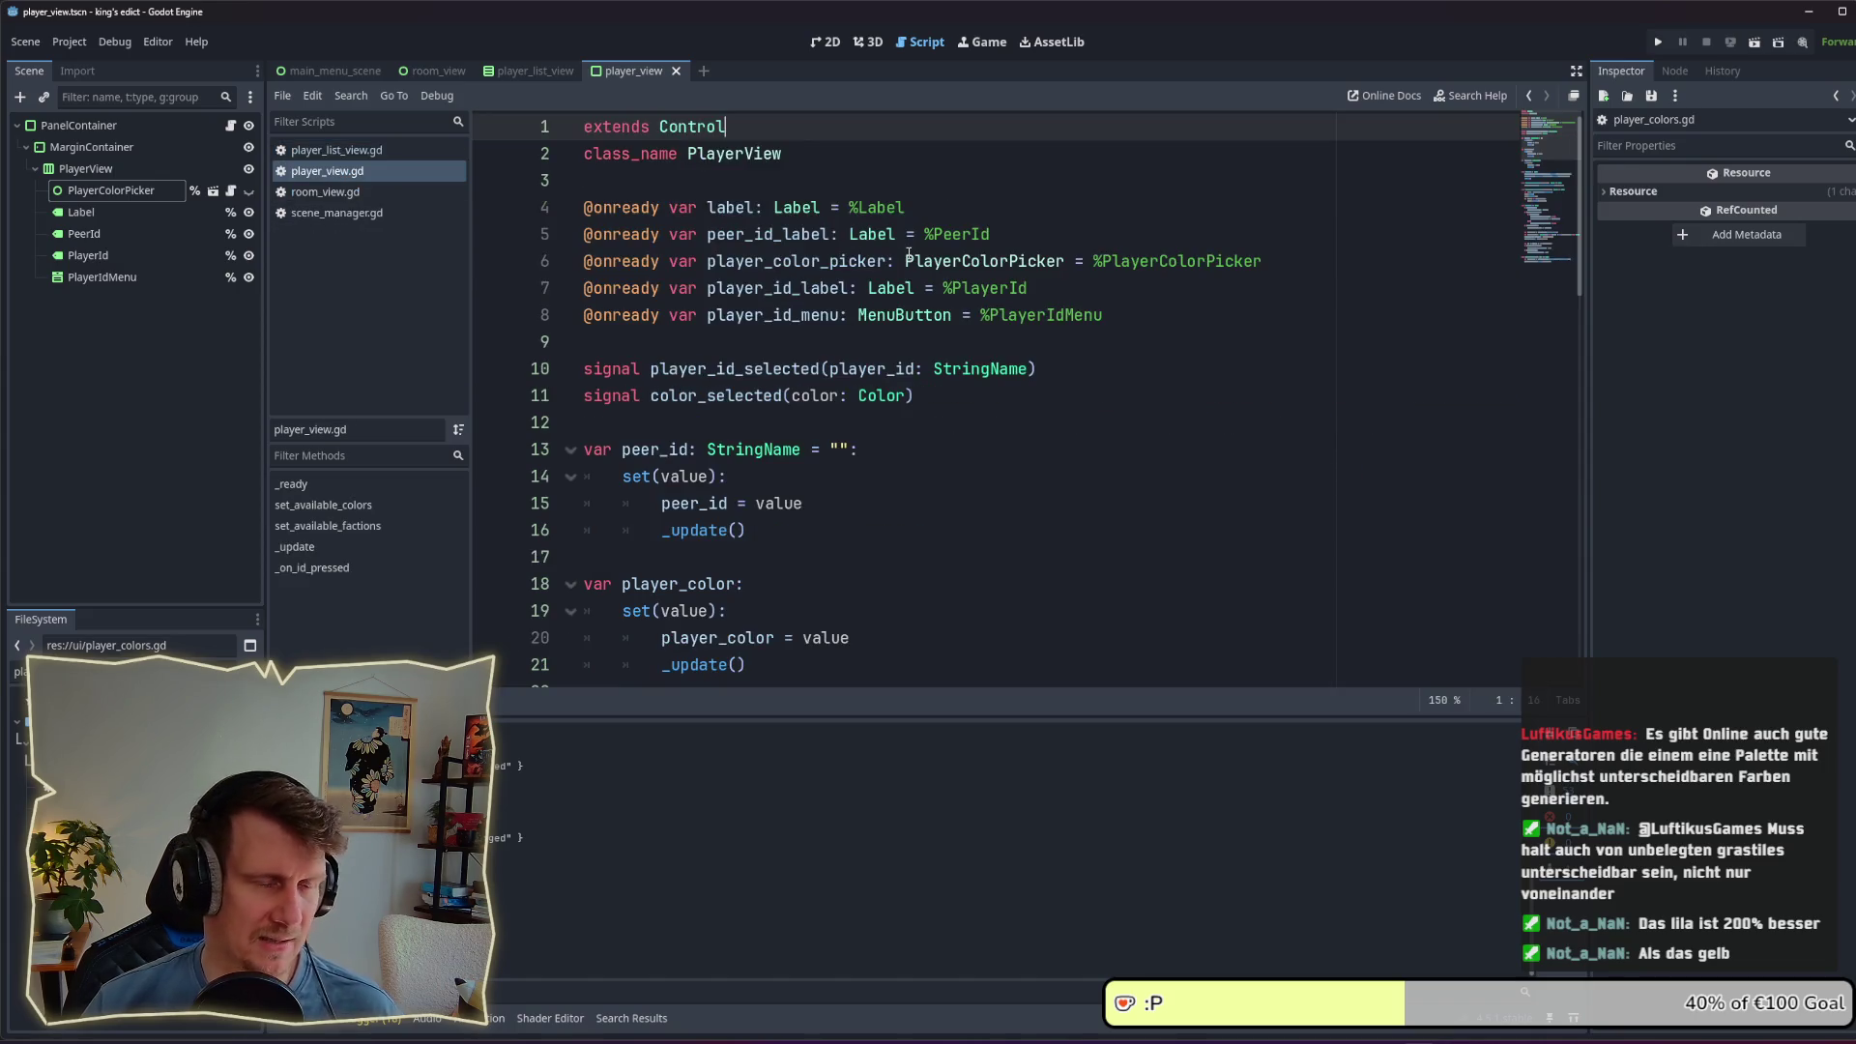
{"action": "left_click", "coordinate": [849, 373]}
{"action": "key", "text": "alt+Tab"}
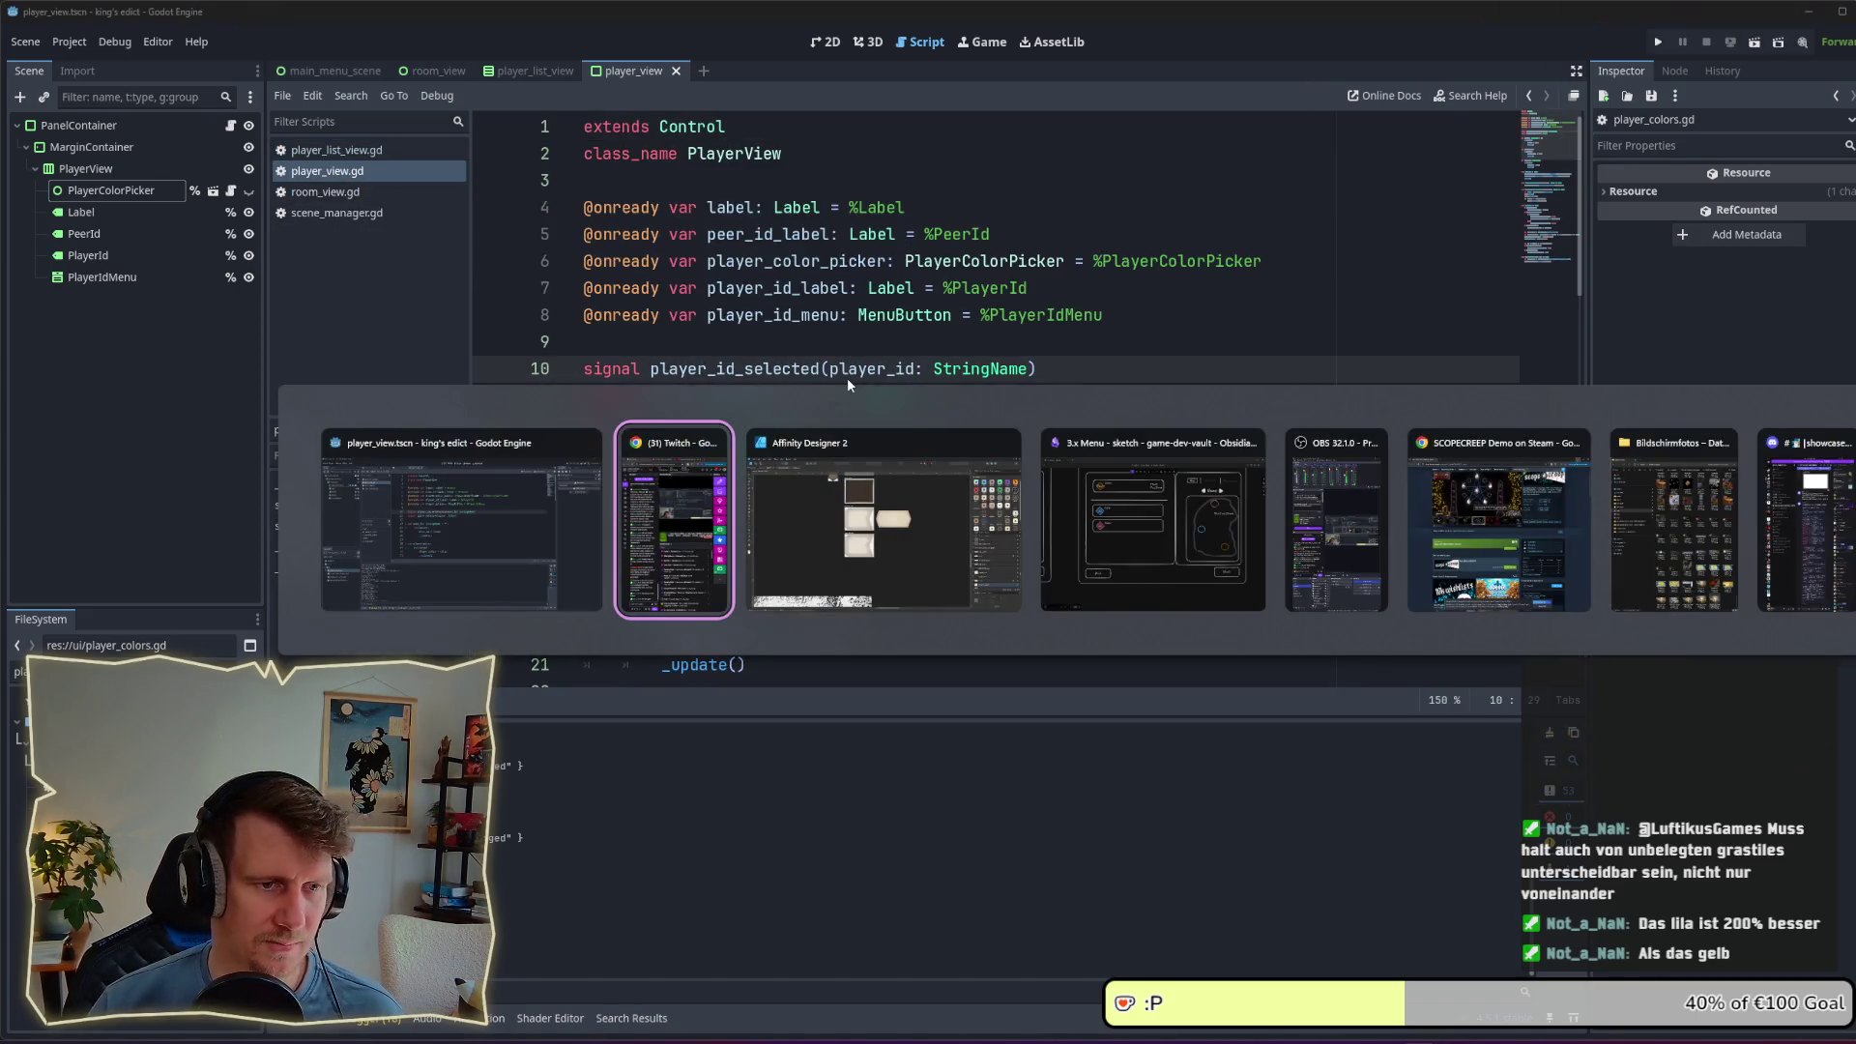
Step: Select the lower game_info_panel artboard and drag its right edge out to 281.6 px wide
{"action": "left_click", "coordinate": [868, 487]}
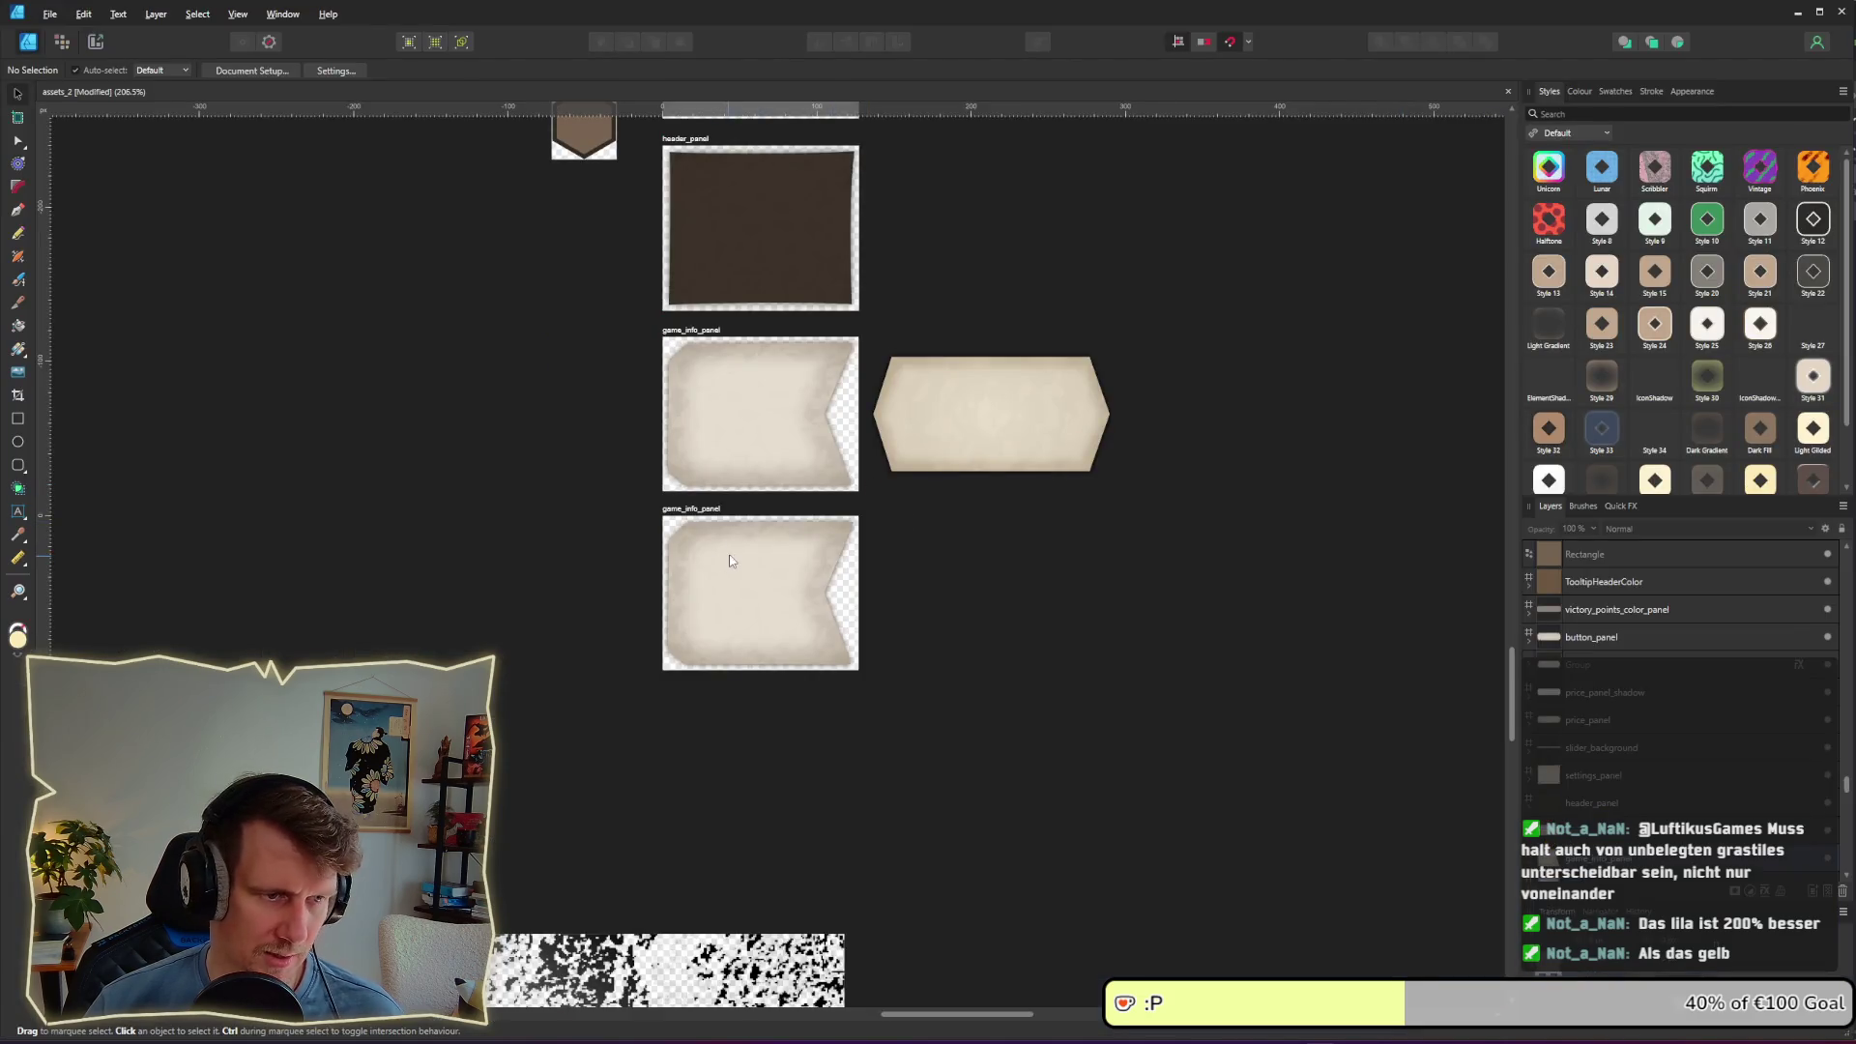
{"action": "scroll", "coordinate": [872, 573], "scroll_direction": "up", "scroll_amount": 2}
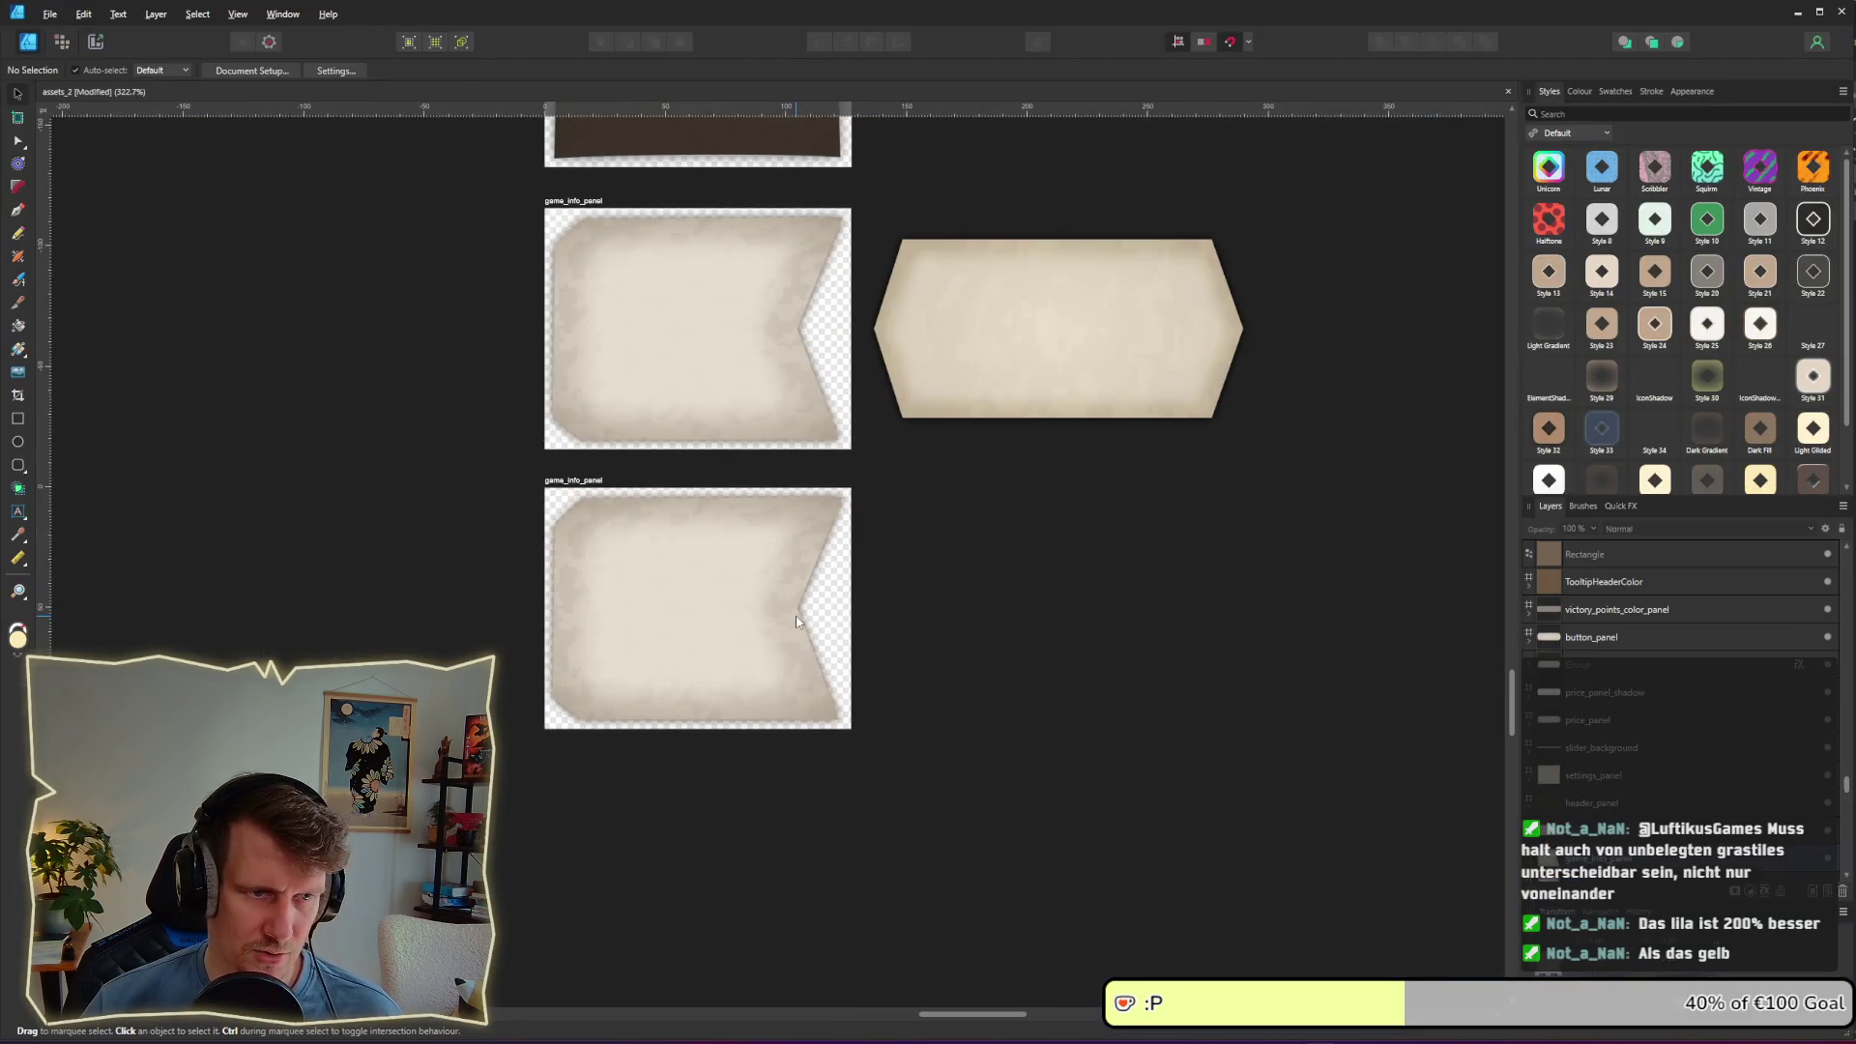
{"action": "left_click", "coordinate": [663, 539]}
{"action": "left_click", "coordinate": [578, 479]}
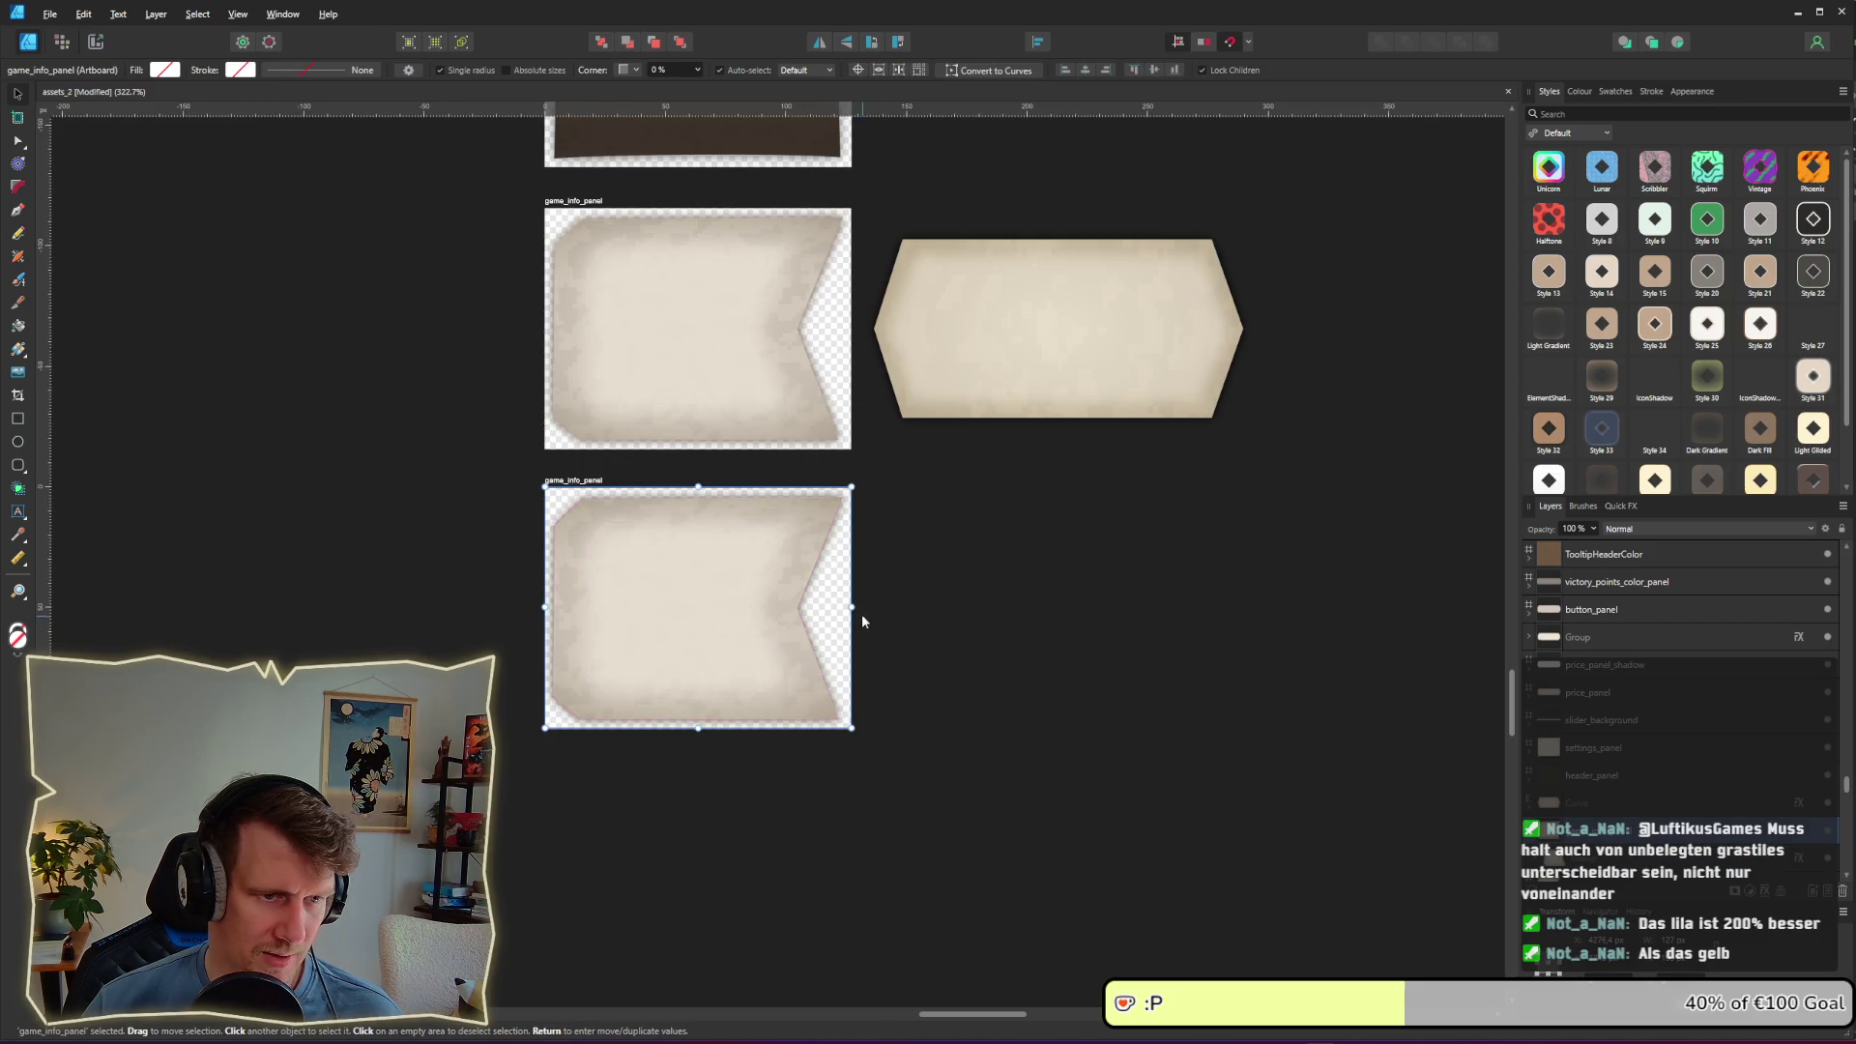
{"action": "left_click_drag", "start_coordinate": [861, 611], "coordinate": [1236, 609]}
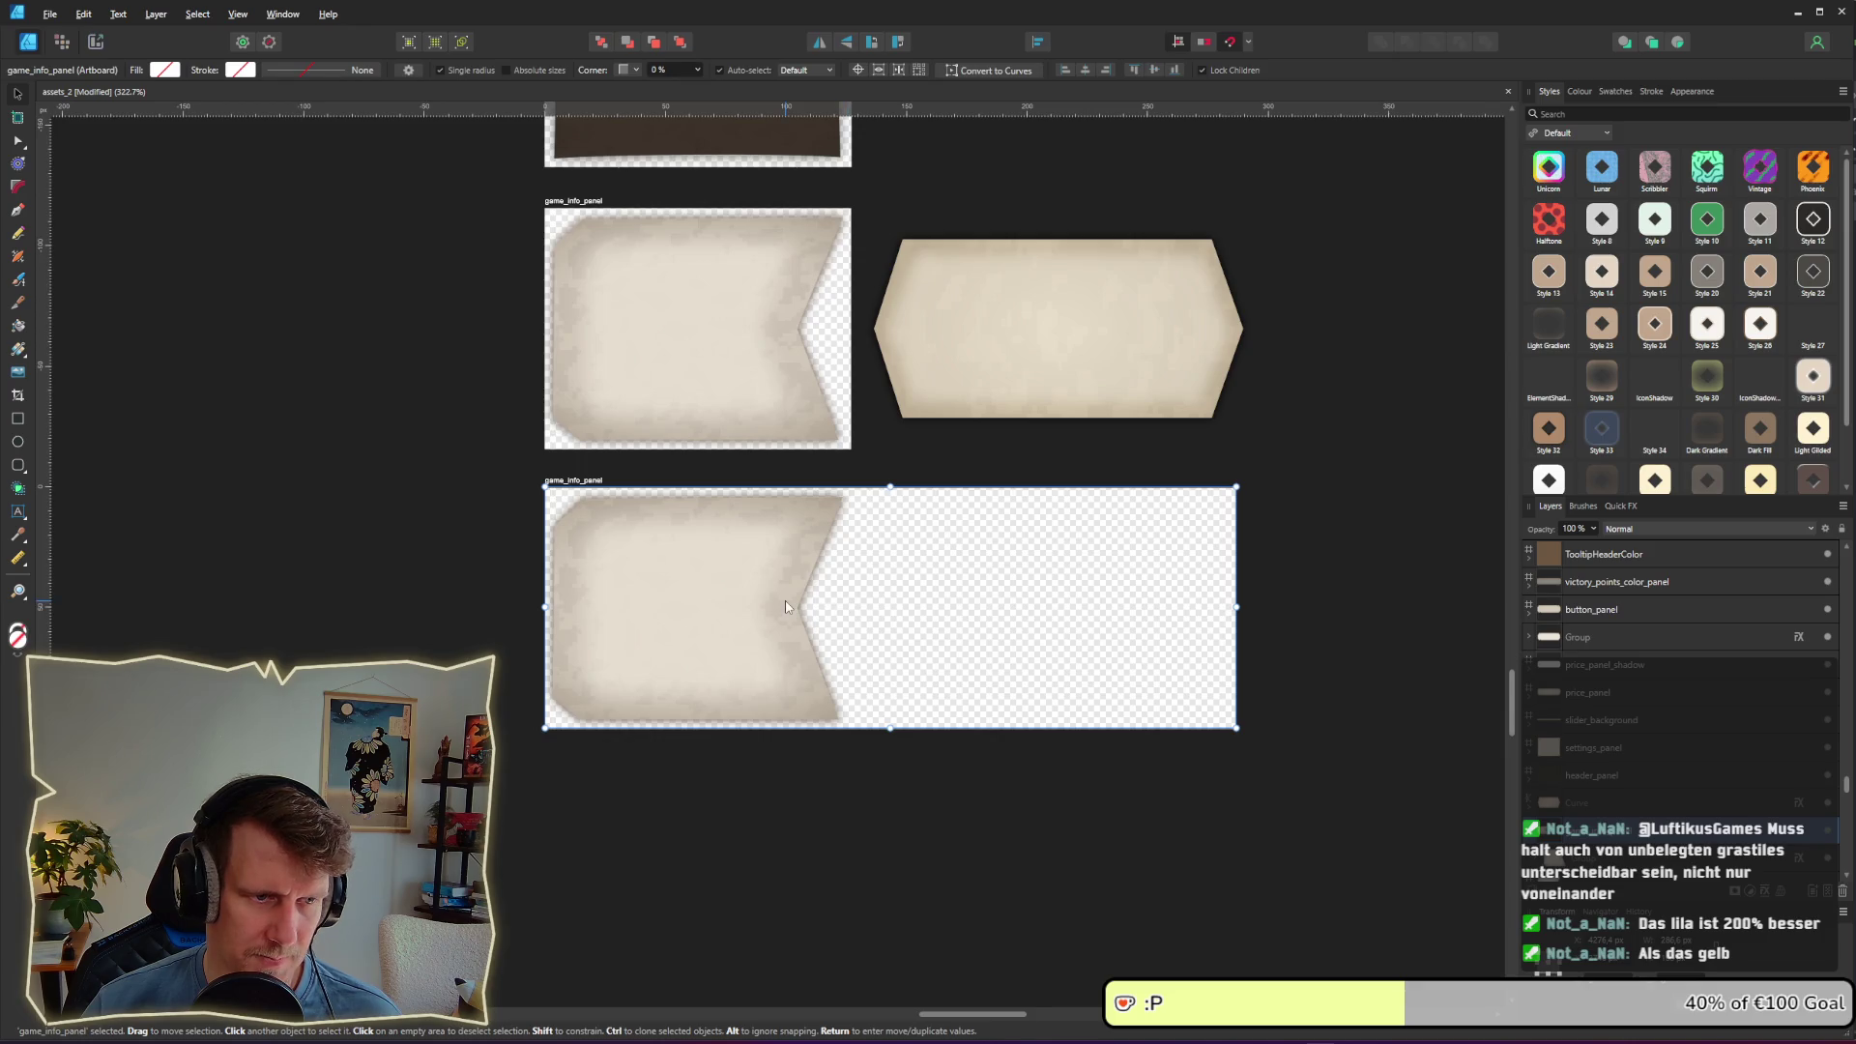
{"action": "scroll", "coordinate": [785, 600], "scroll_direction": "up", "scroll_amount": 1}
{"action": "left_click", "coordinate": [679, 600]}
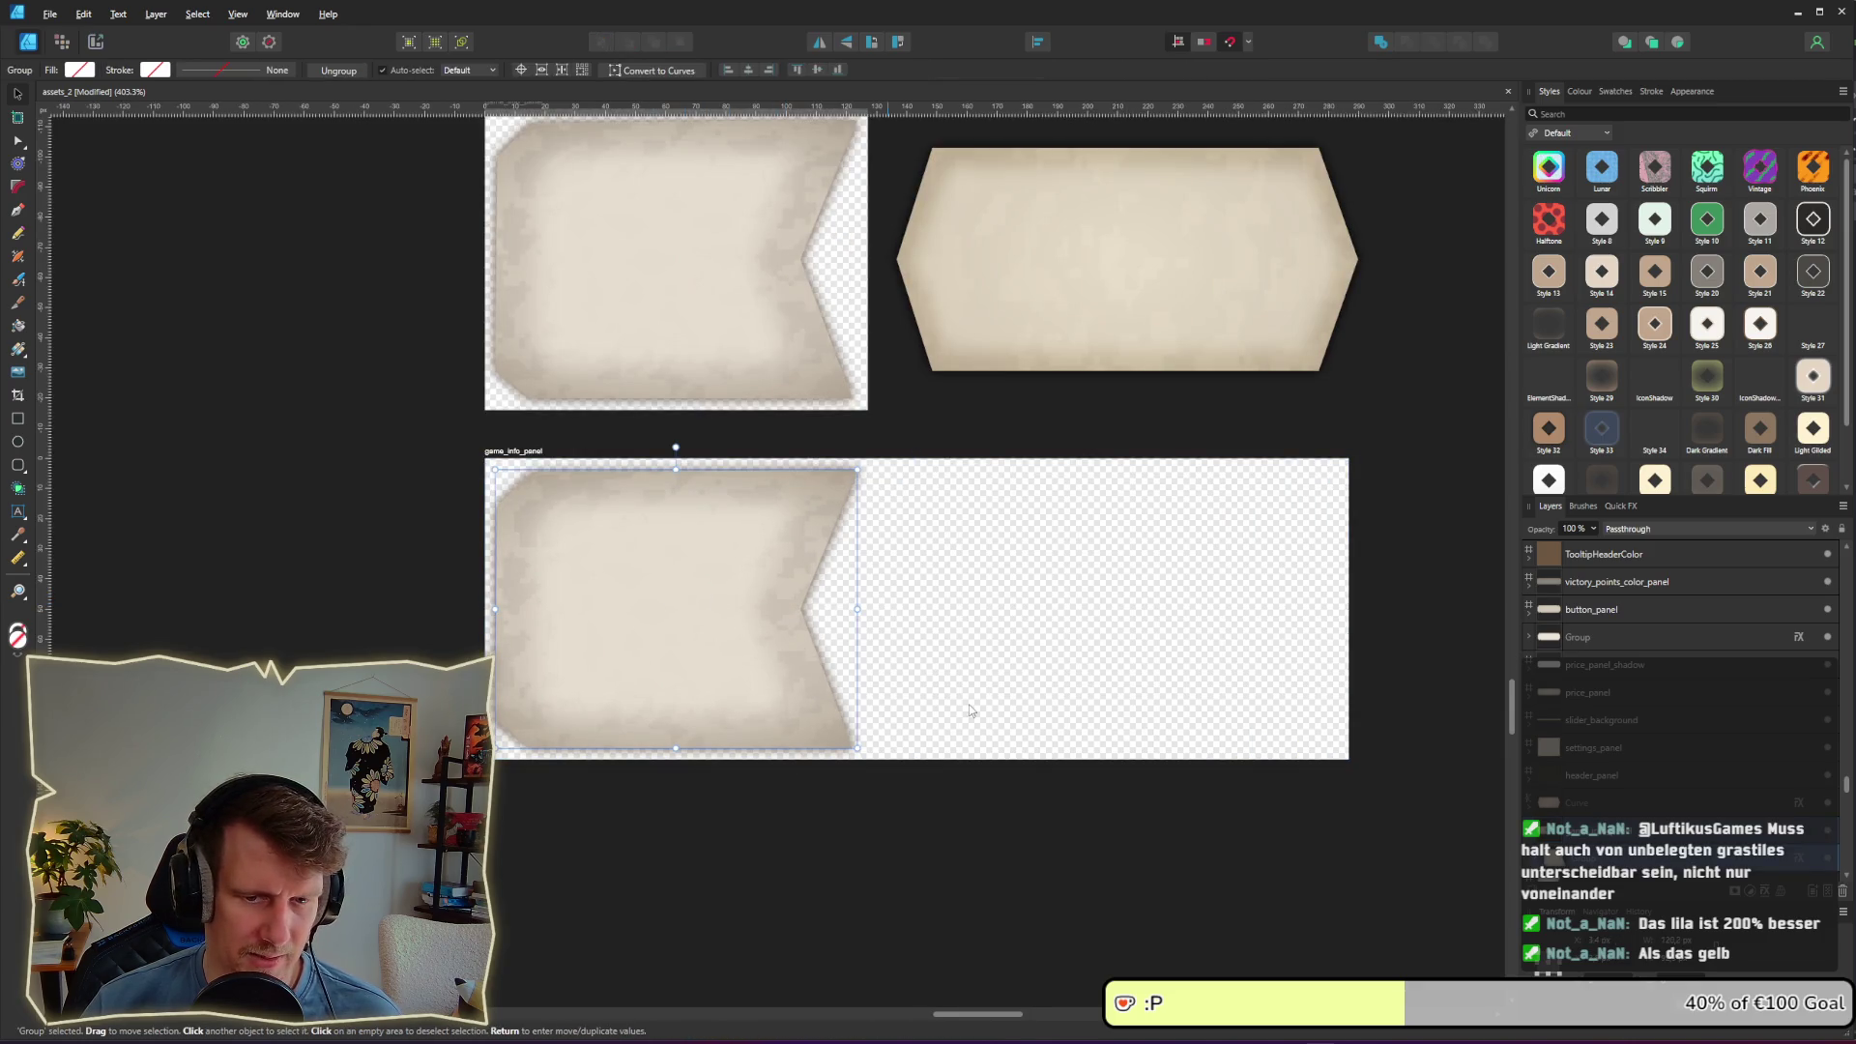
Step: Duplicate the inner curve shape and flip the copy horizontally
{"action": "scroll", "coordinate": [1605, 753], "scroll_direction": "down", "scroll_amount": 2}
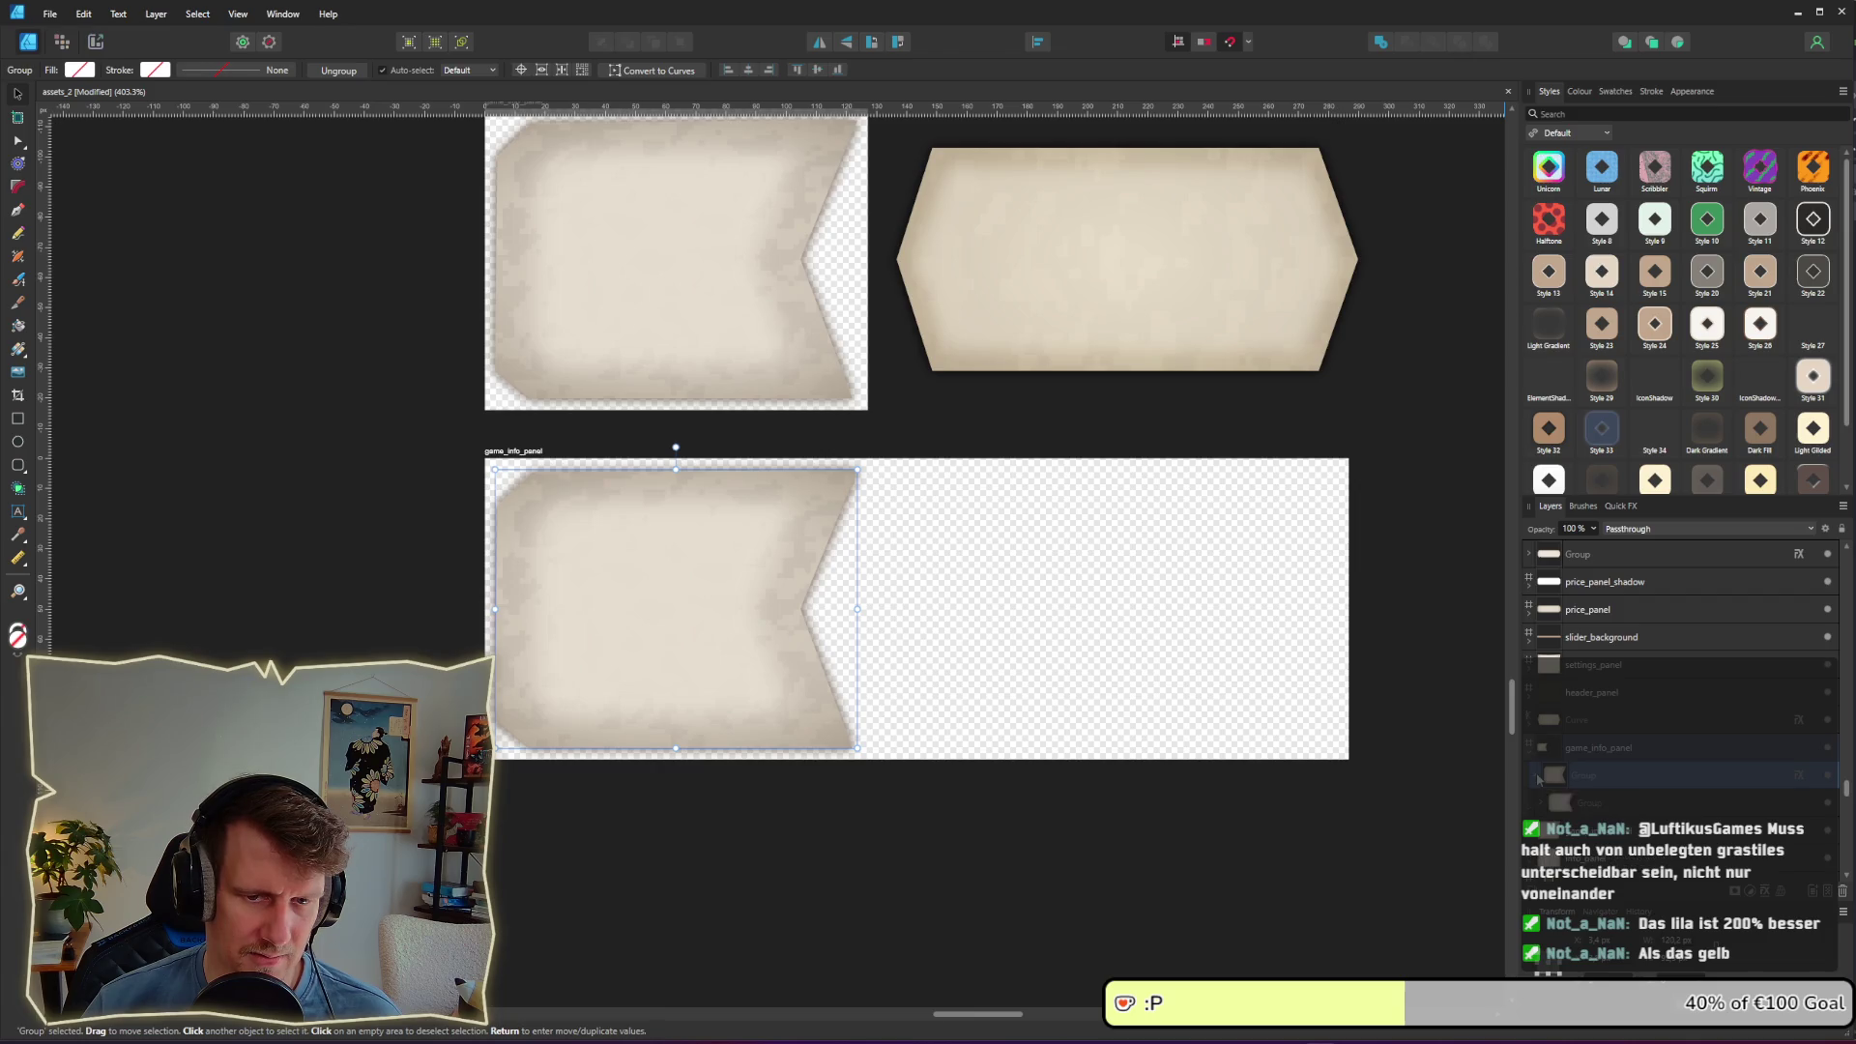
{"action": "scroll", "coordinate": [1537, 774], "scroll_direction": "down", "scroll_amount": 3}
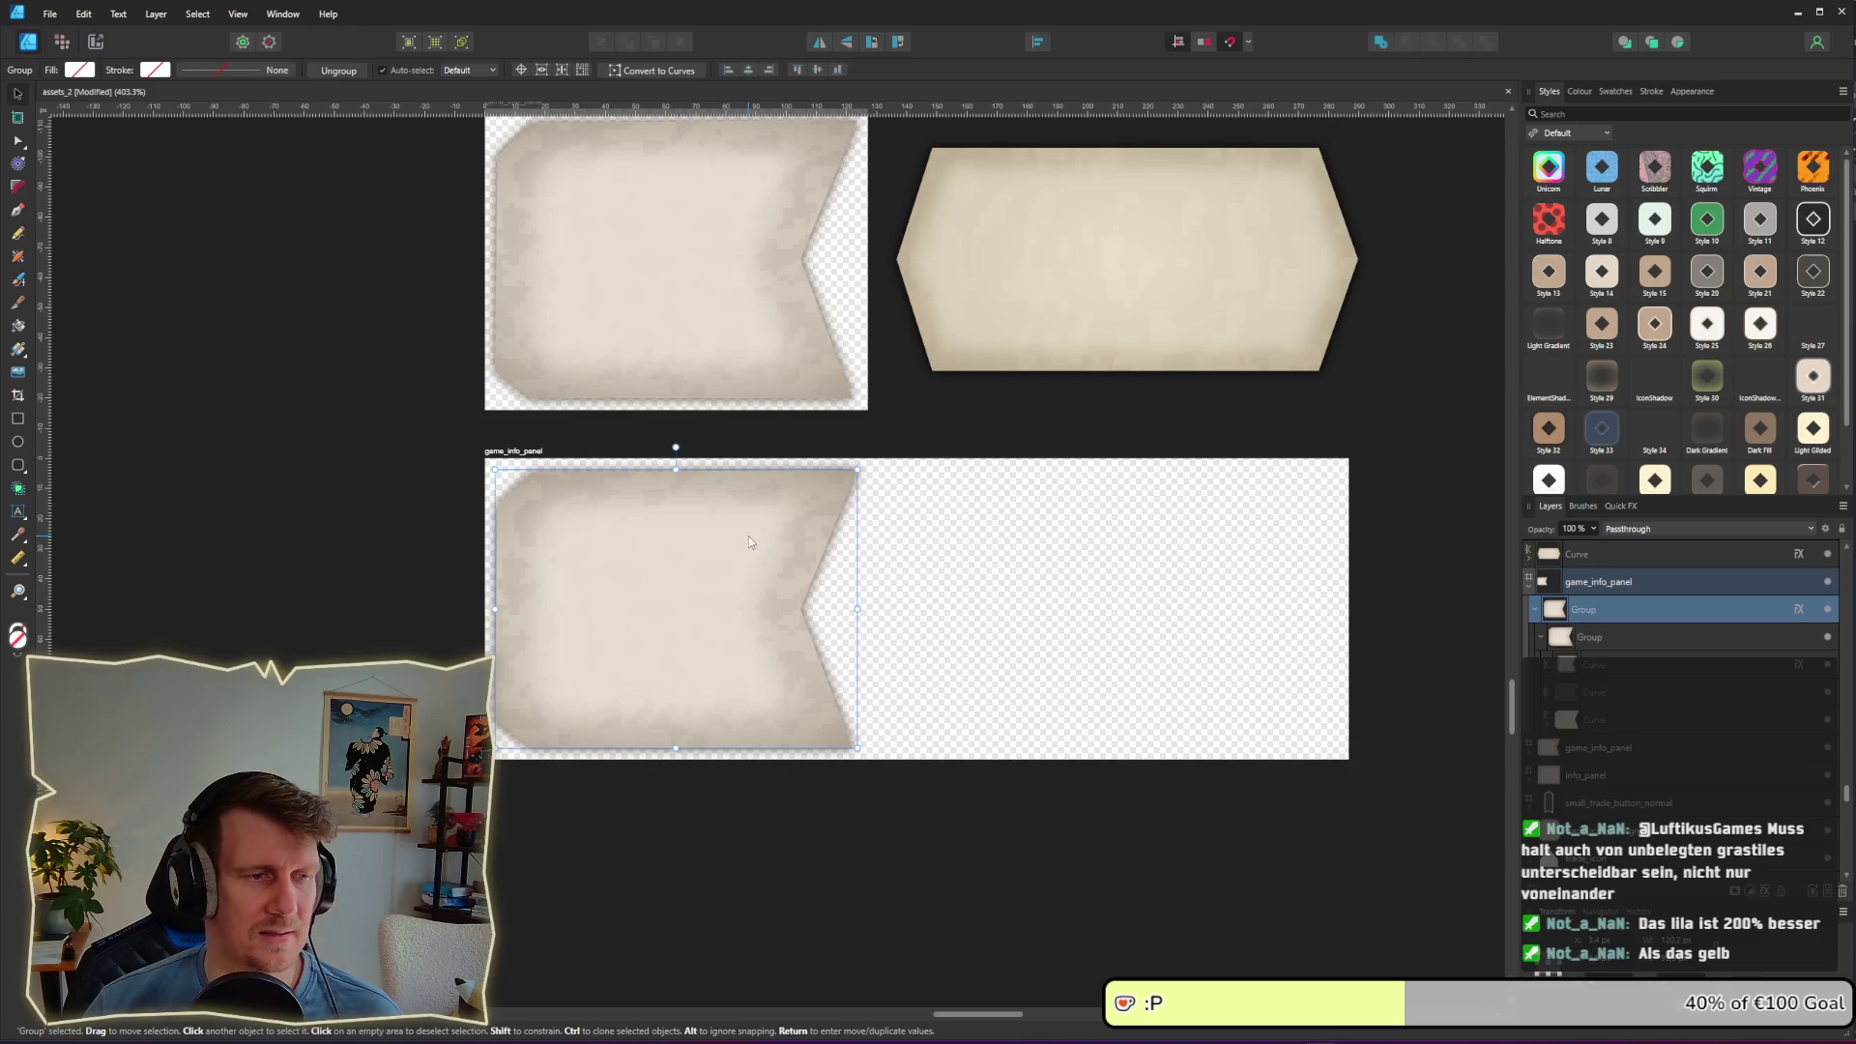
{"action": "left_click", "coordinate": [1595, 666]}
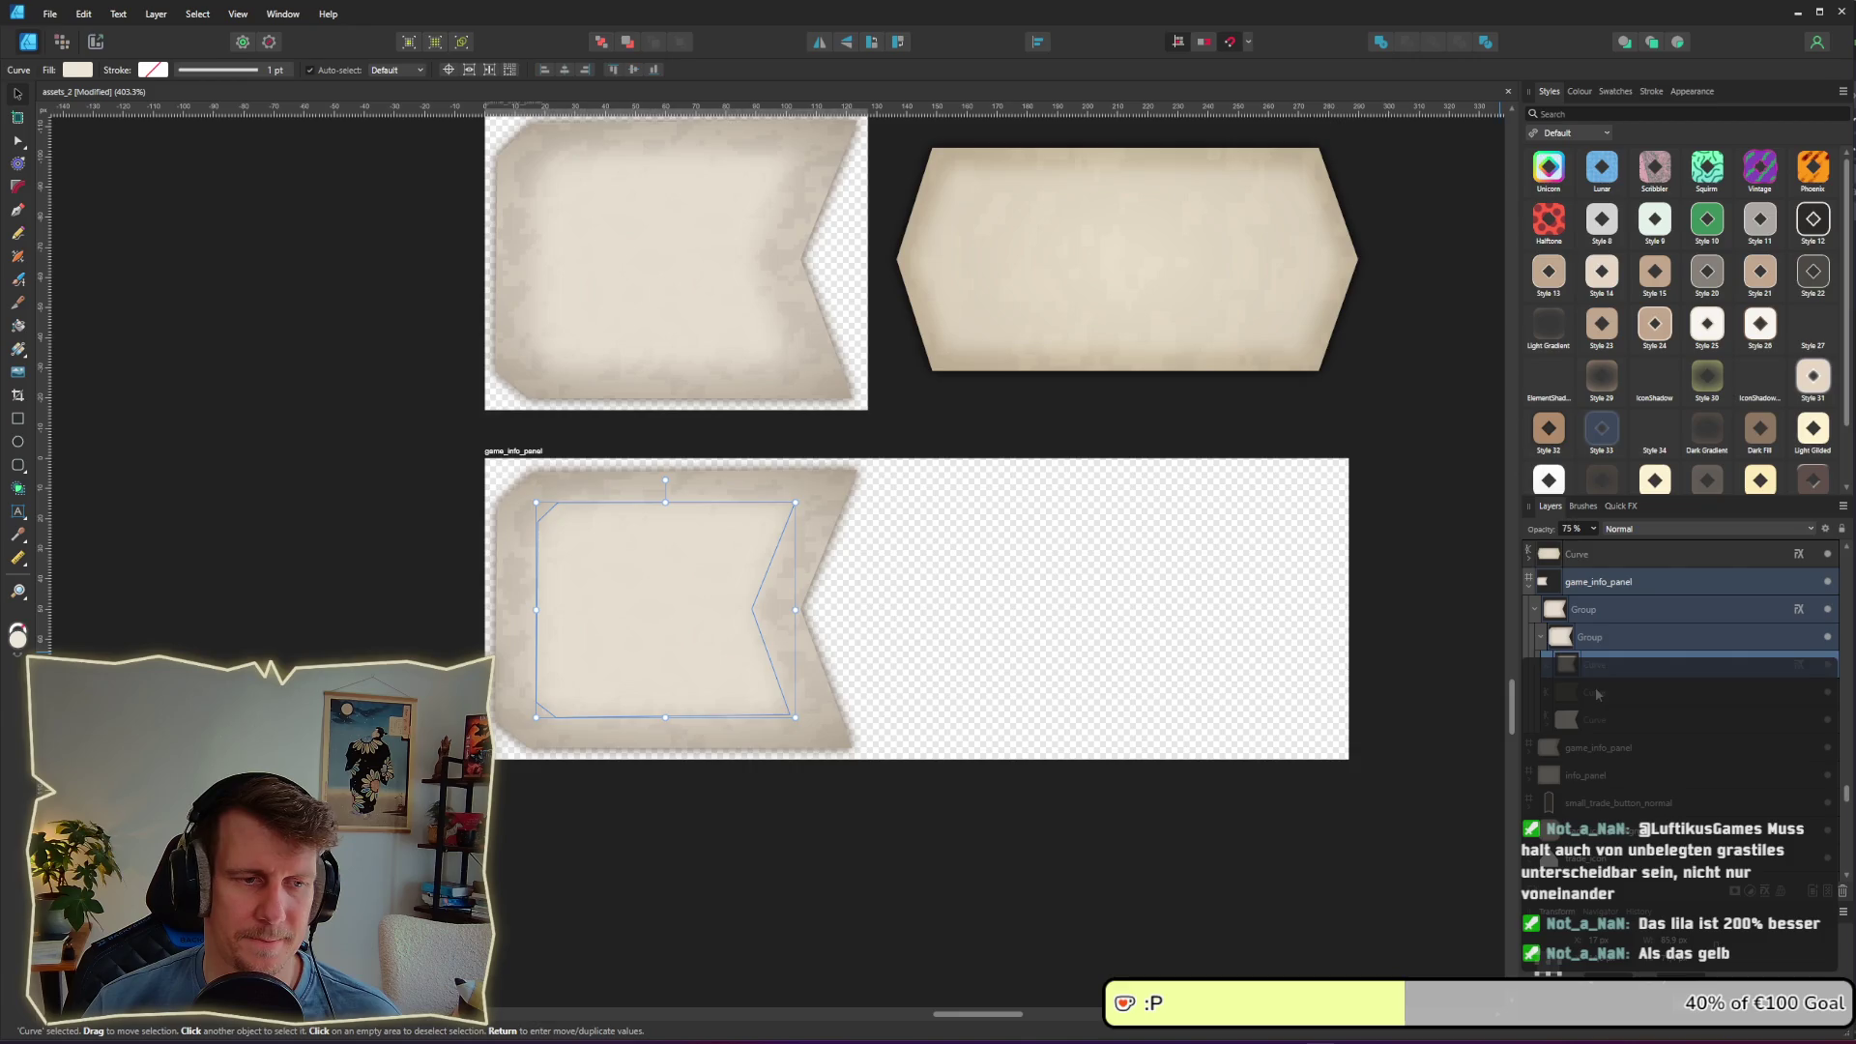
{"action": "left_click", "coordinate": [1597, 694]}
{"action": "left_click", "coordinate": [1602, 721]}
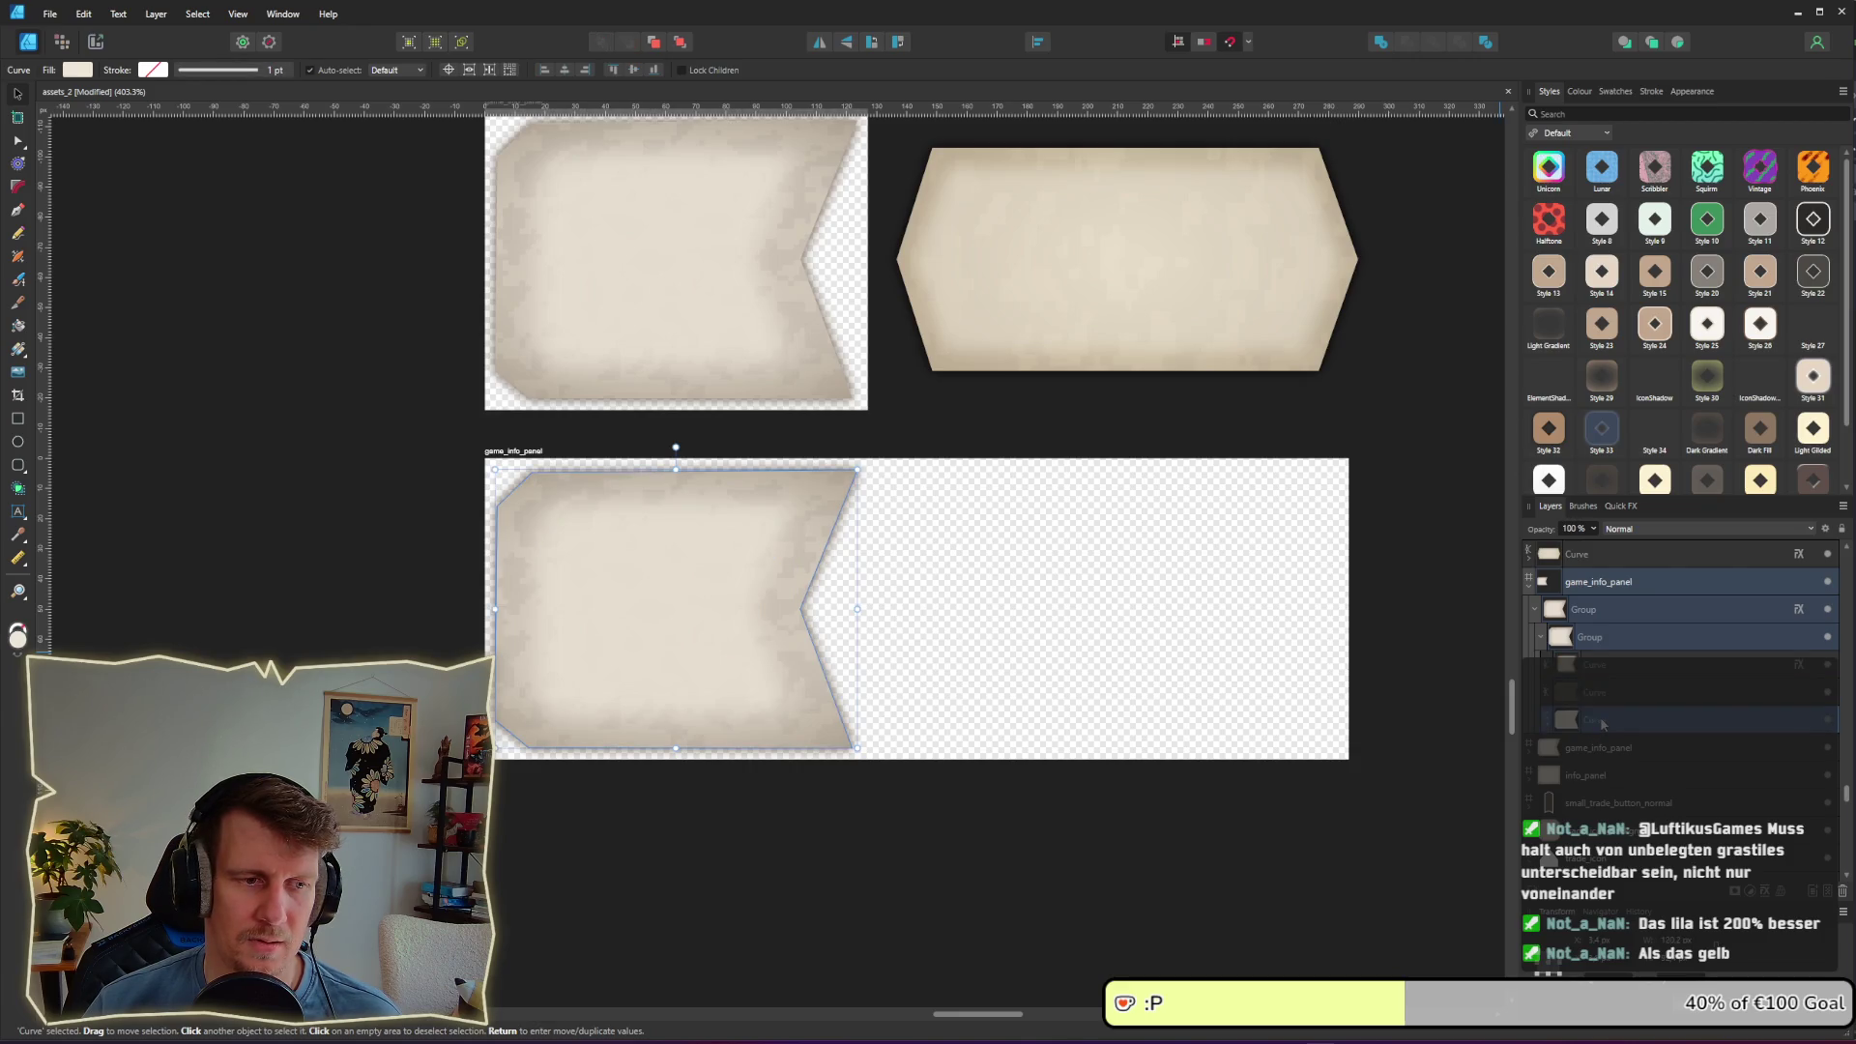
{"action": "left_click", "coordinate": [1596, 666]}
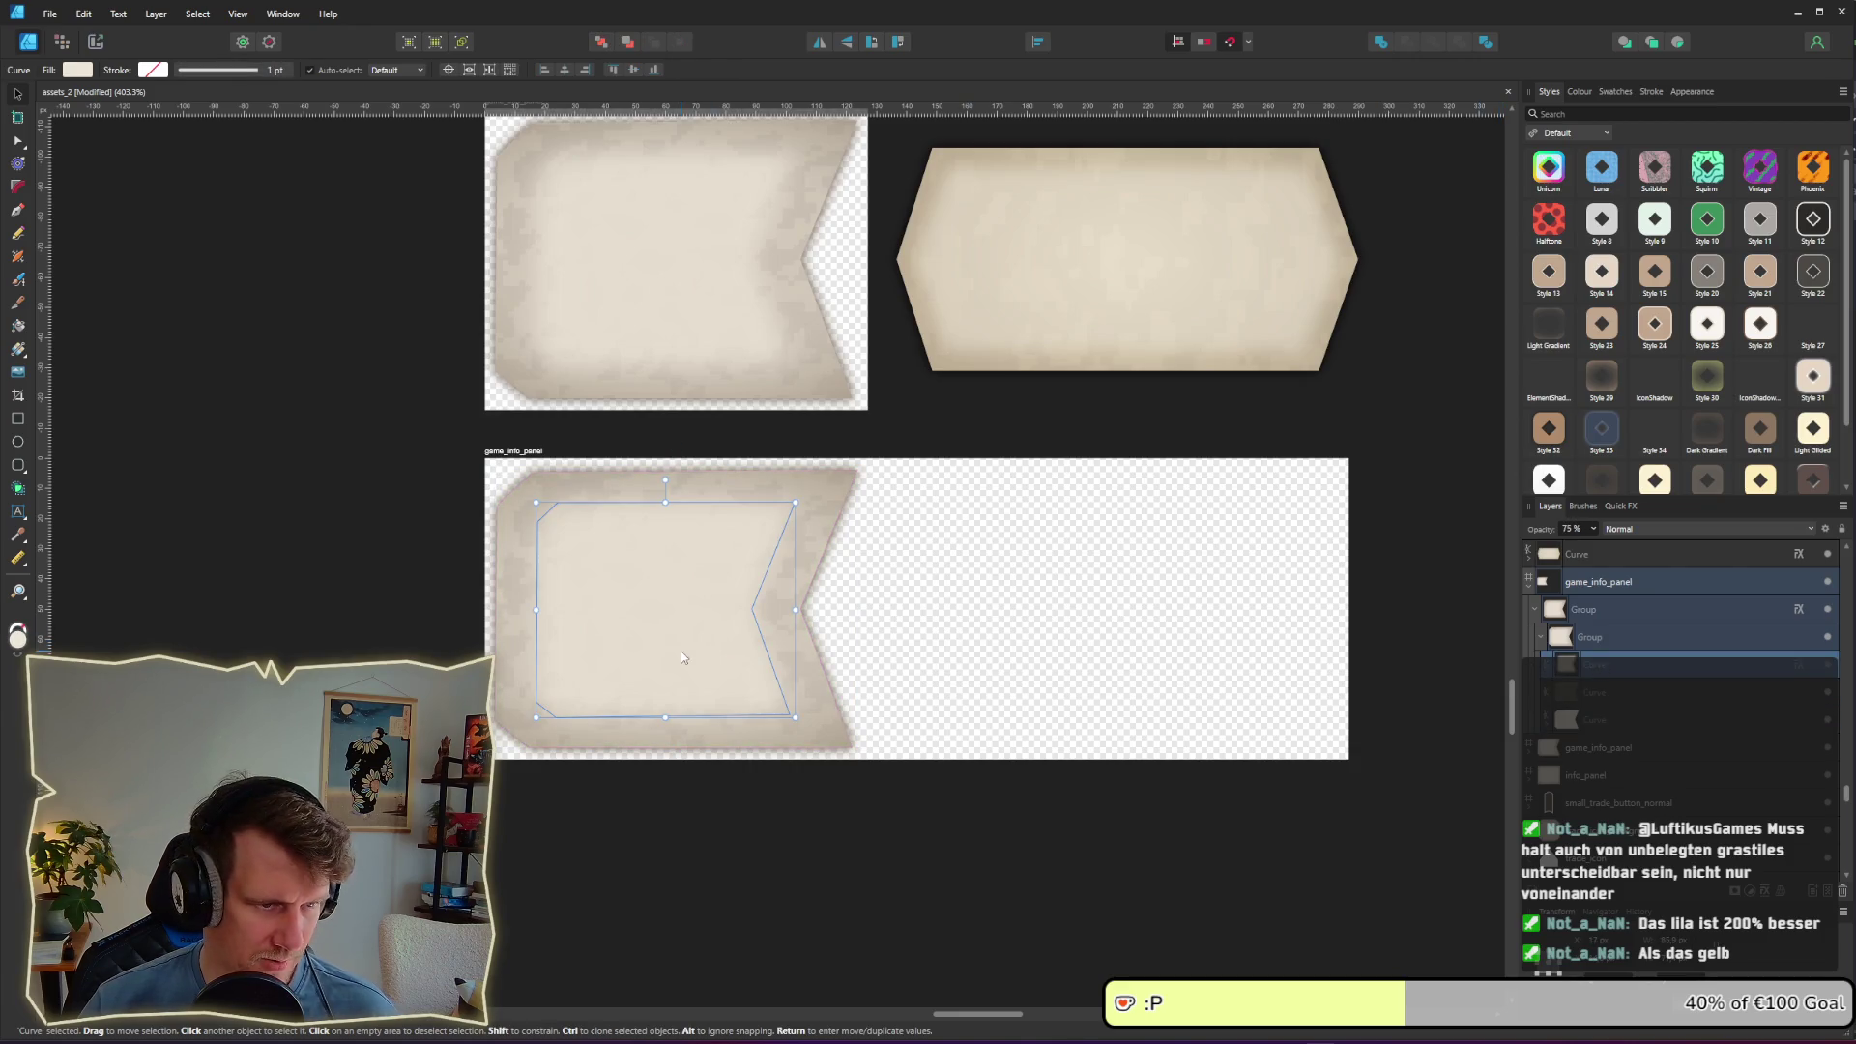
{"action": "left_click_drag", "start_coordinate": [692, 651], "coordinate": [659, 651]}
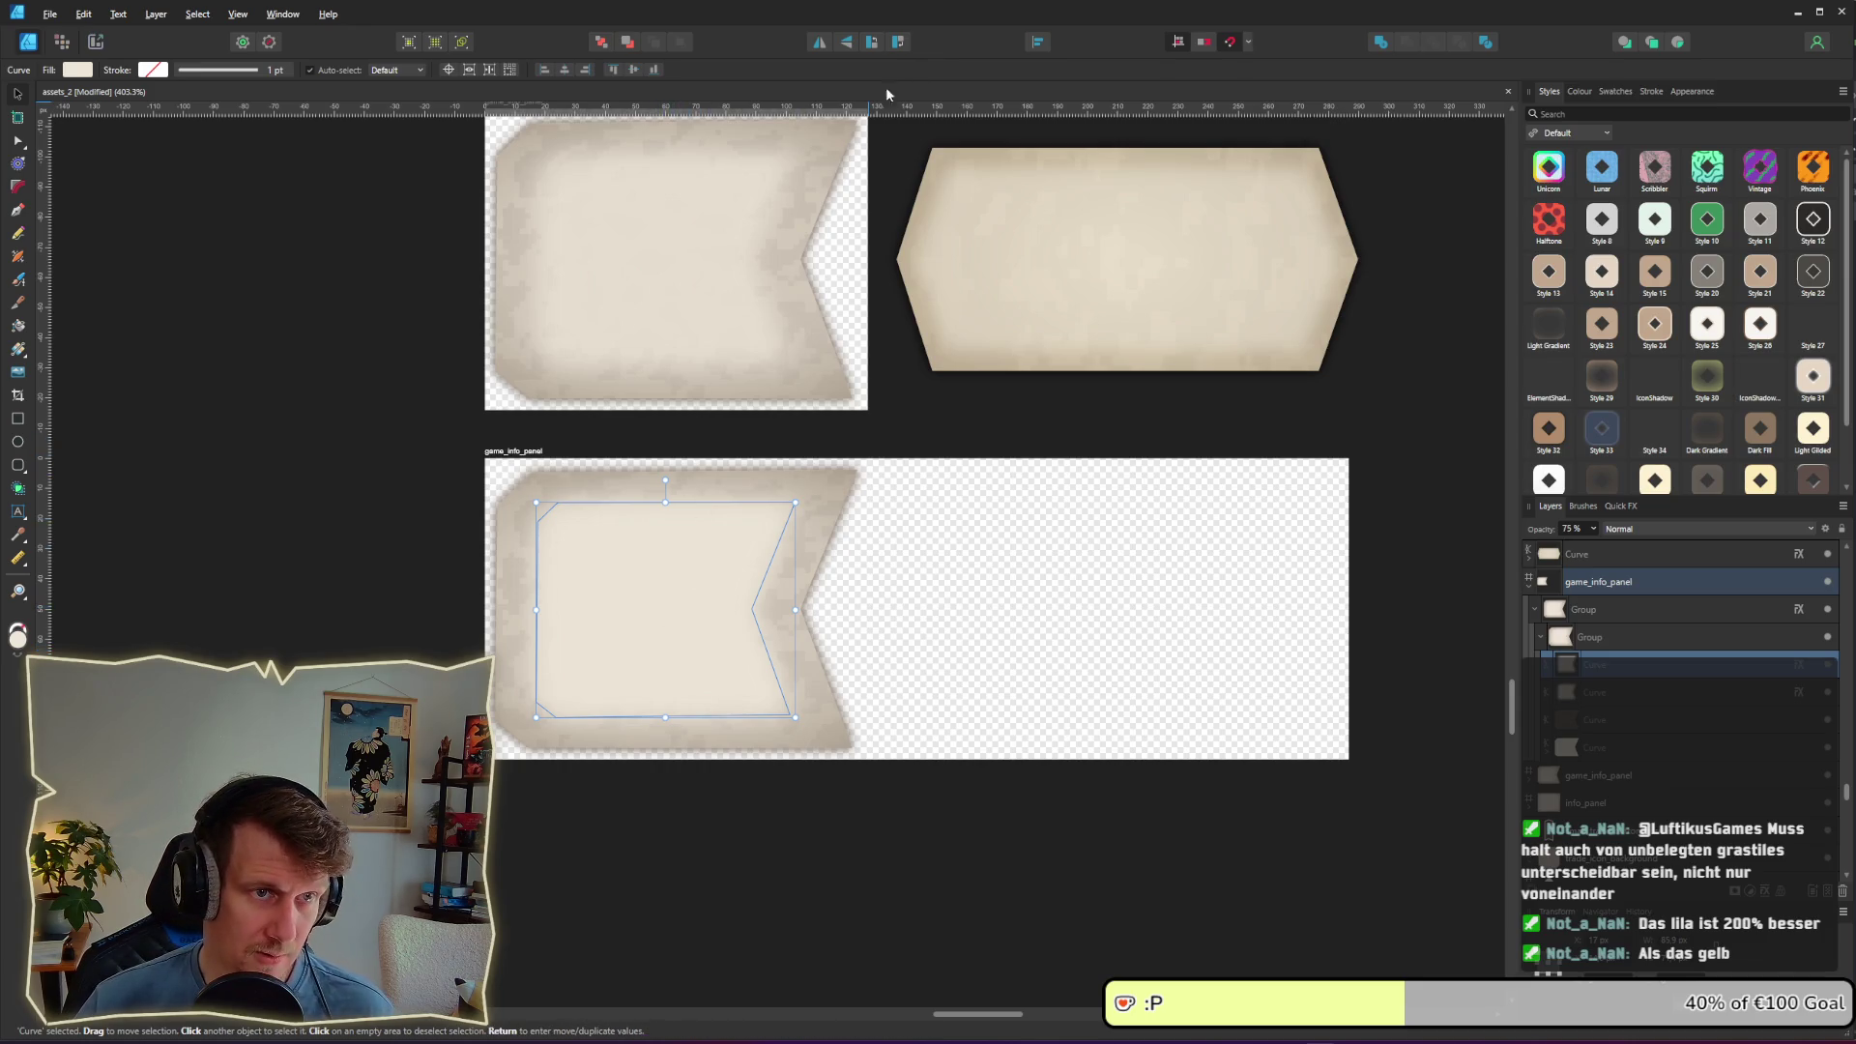
{"action": "left_click", "coordinate": [821, 44]}
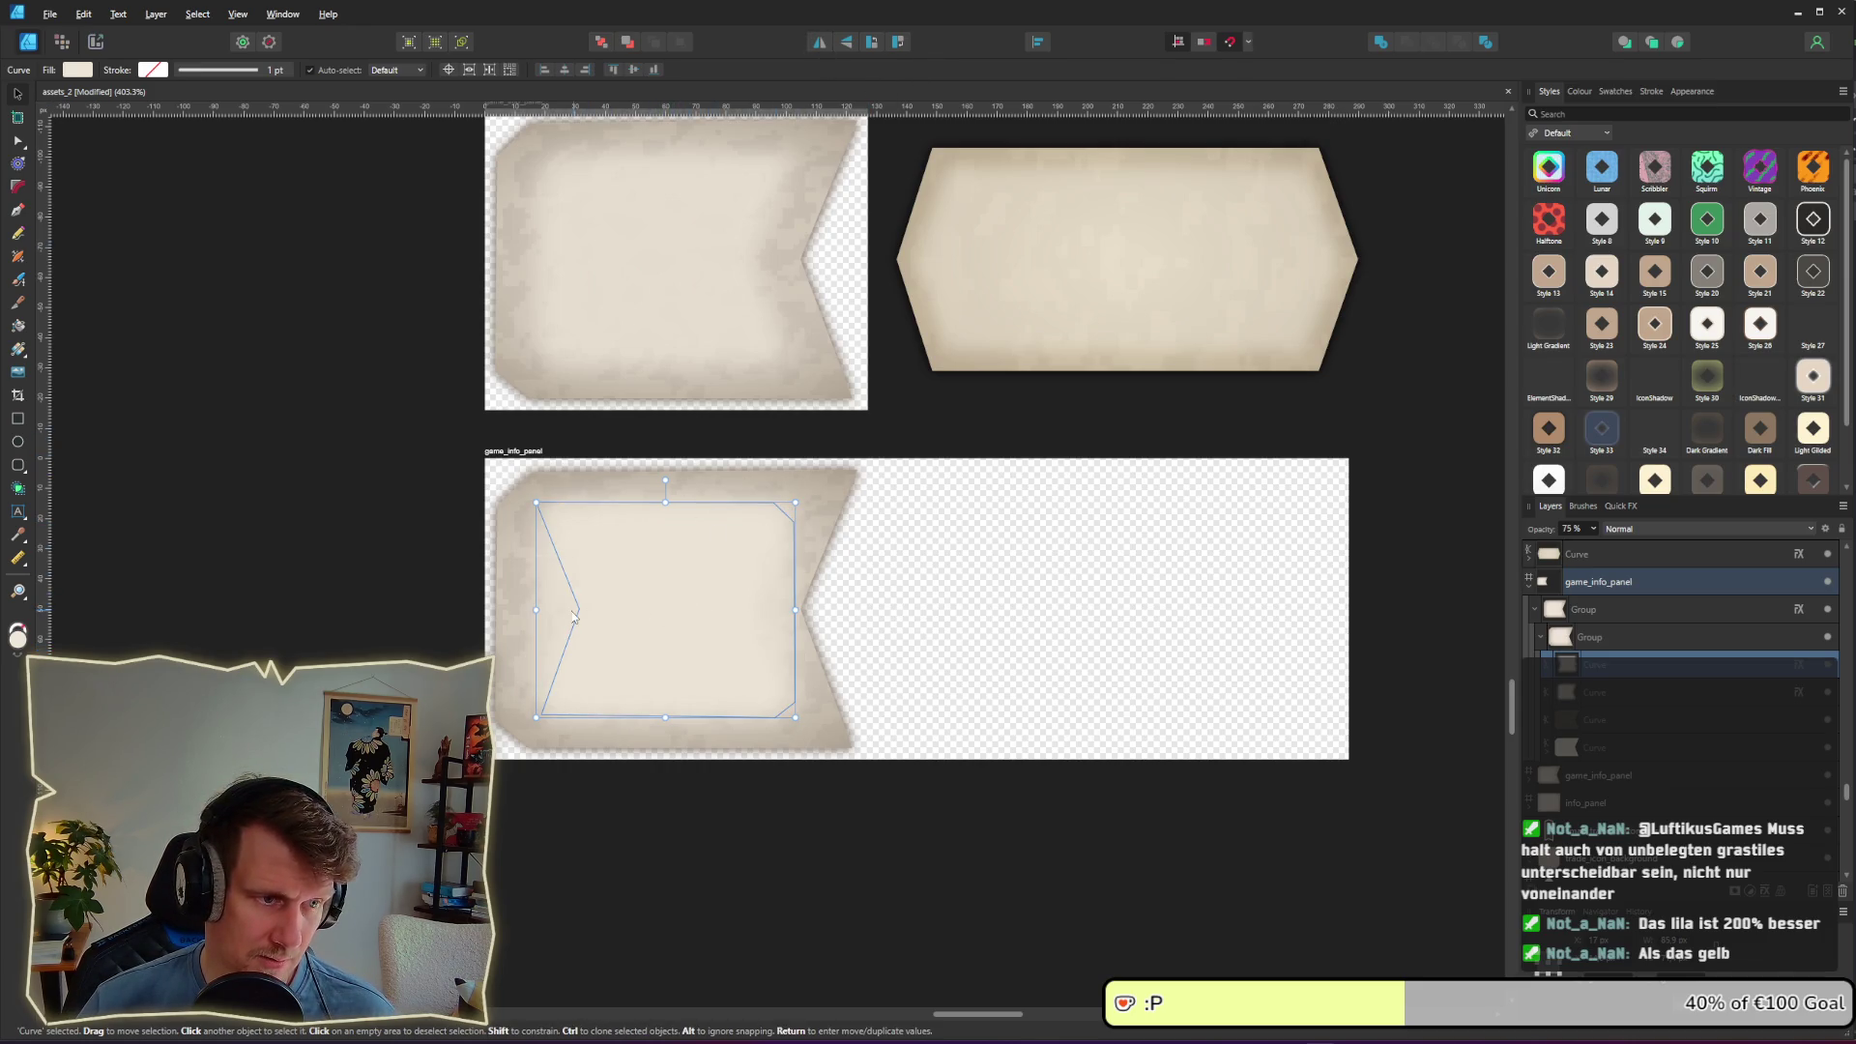
Step: Move the flipped inner curve copy about 91 px right and Add both inner curves together
{"action": "left_click", "coordinate": [1616, 691], "text": "shift"}
{"action": "scroll", "coordinate": [580, 568], "scroll_direction": "up", "scroll_amount": 5}
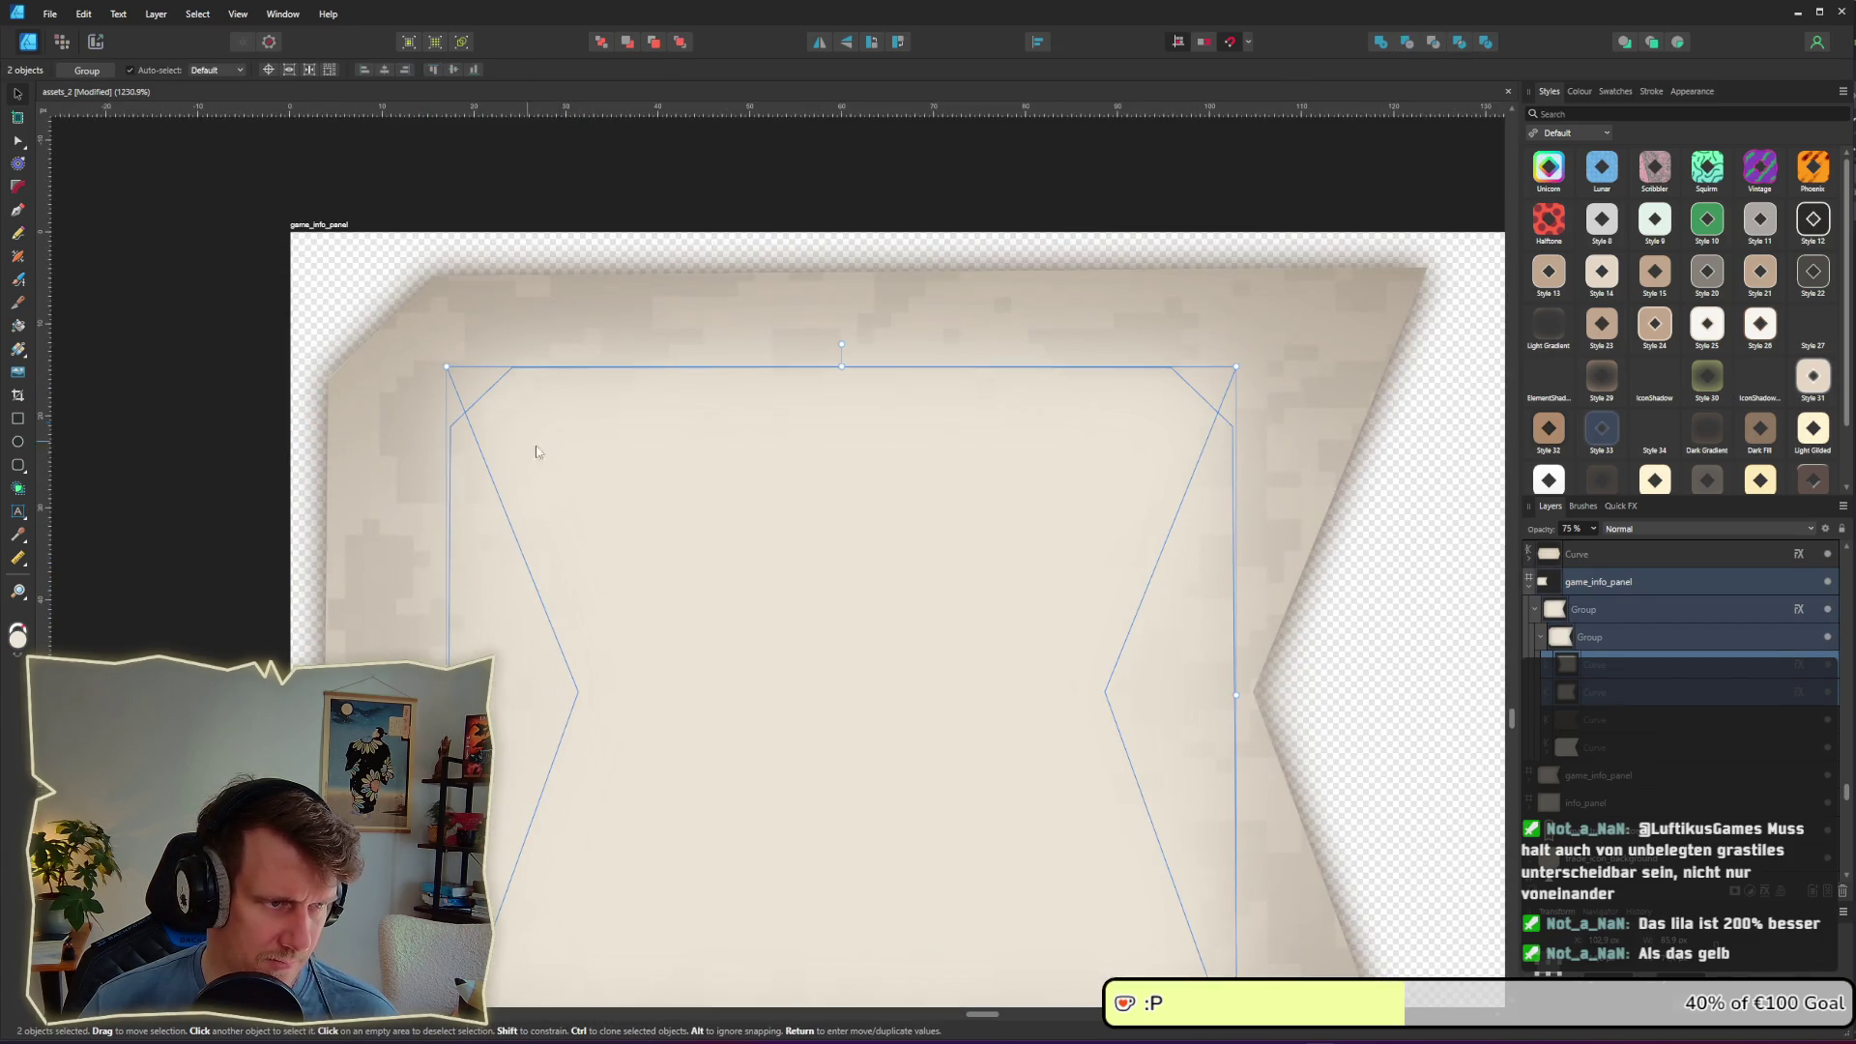
{"action": "left_click", "coordinate": [798, 643]}
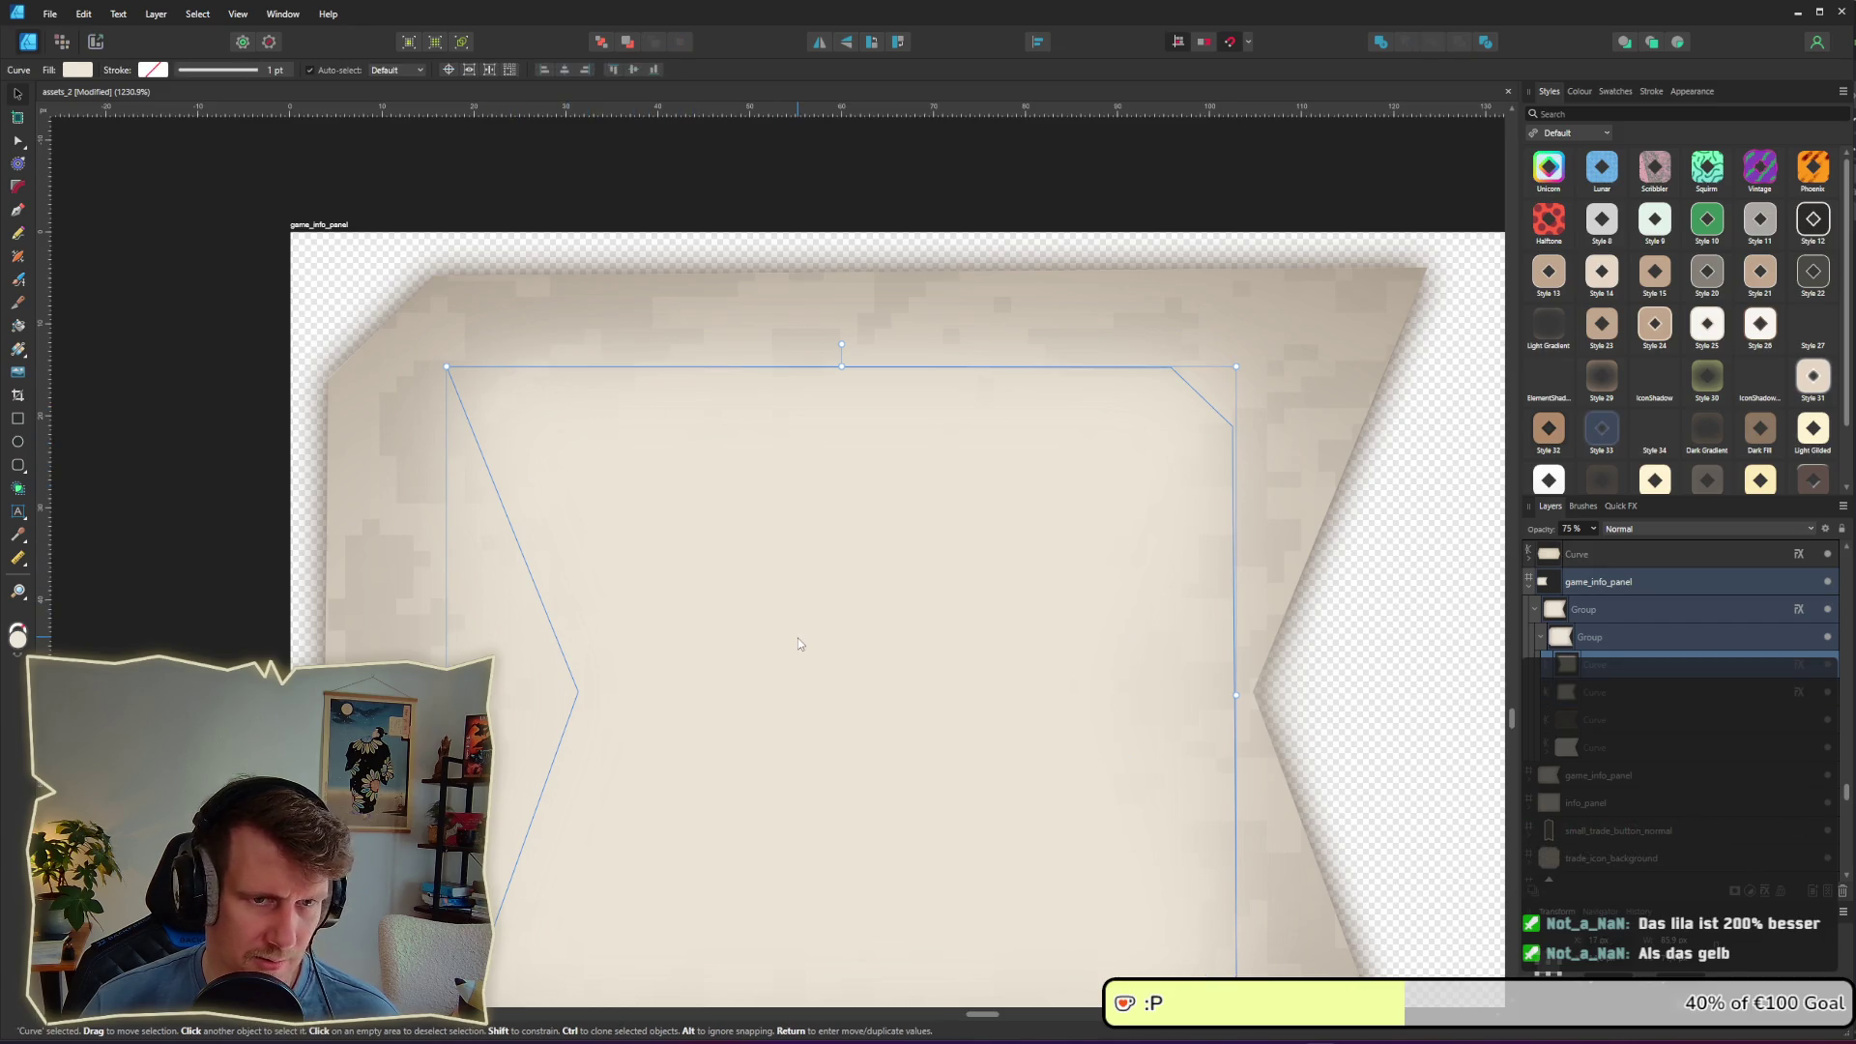
{"action": "left_click_drag", "start_coordinate": [704, 626], "coordinate": [822, 625]}
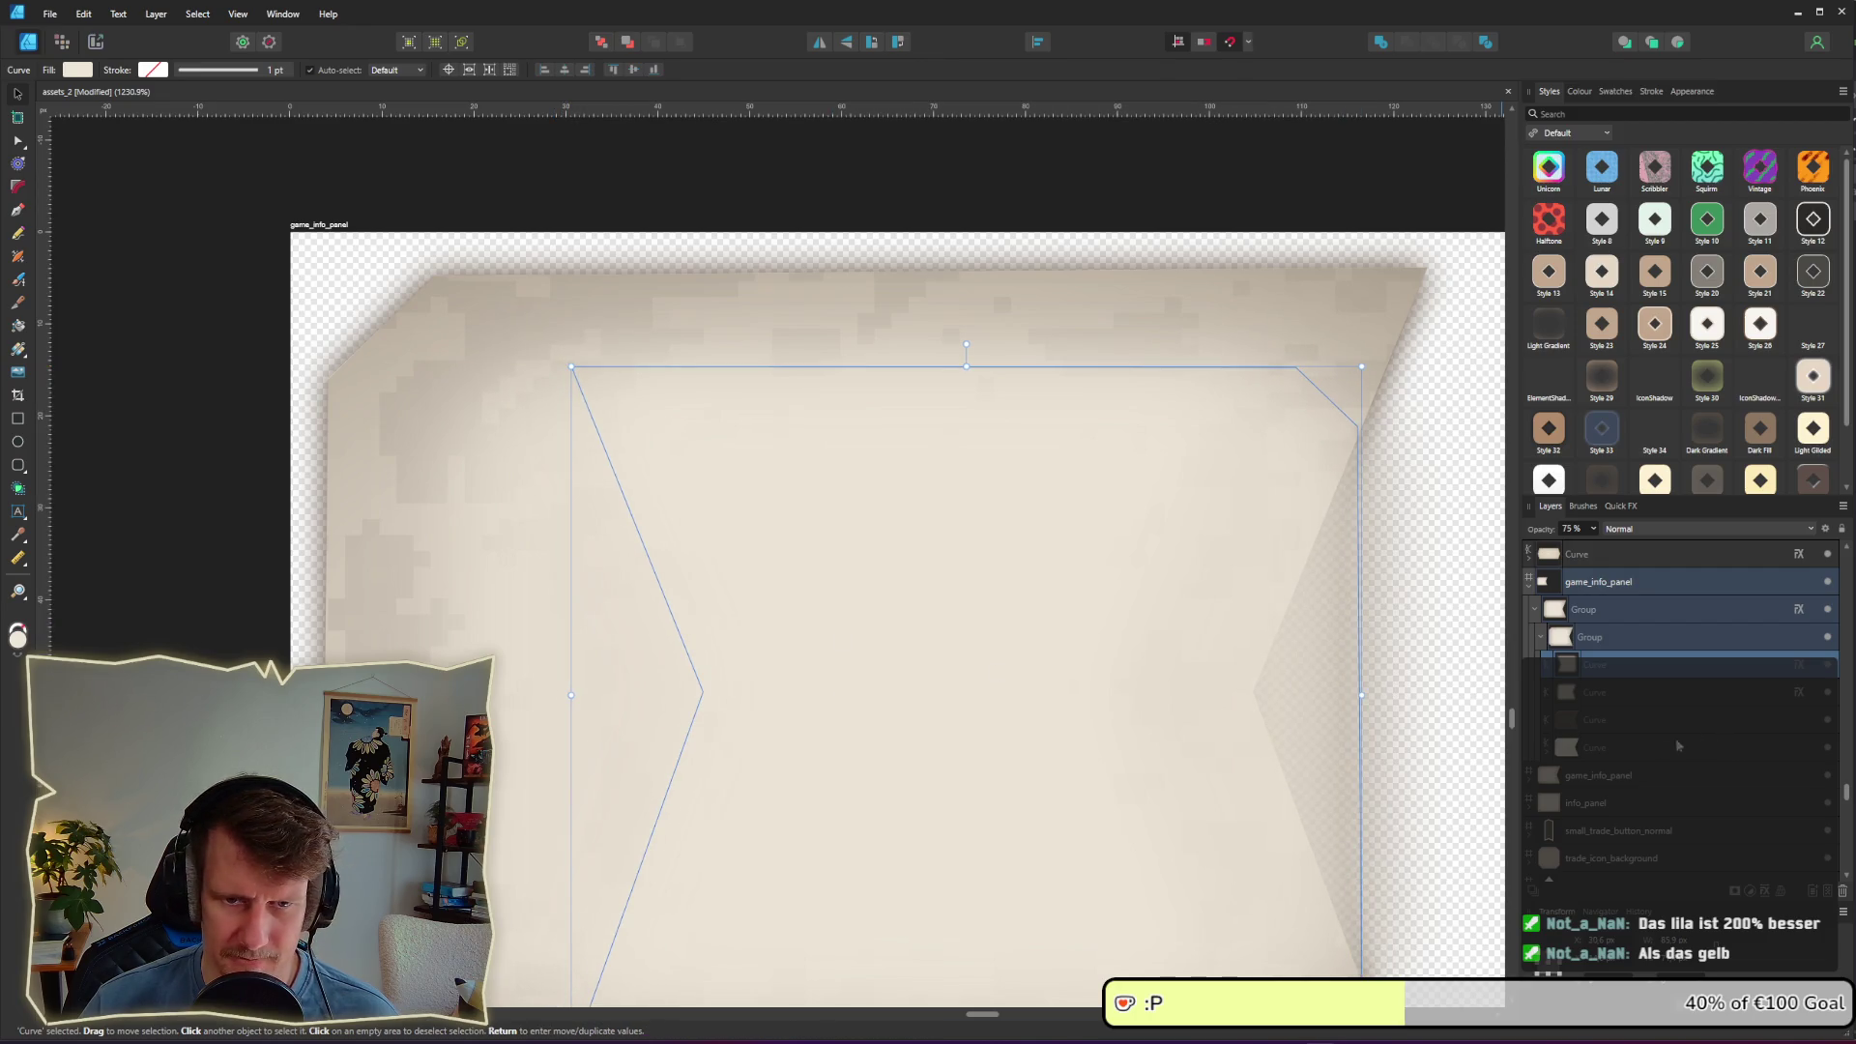
{"action": "left_click", "coordinate": [1634, 745]}
{"action": "left_click", "coordinate": [1607, 690]}
{"action": "left_click", "coordinate": [1606, 665], "text": "shift"}
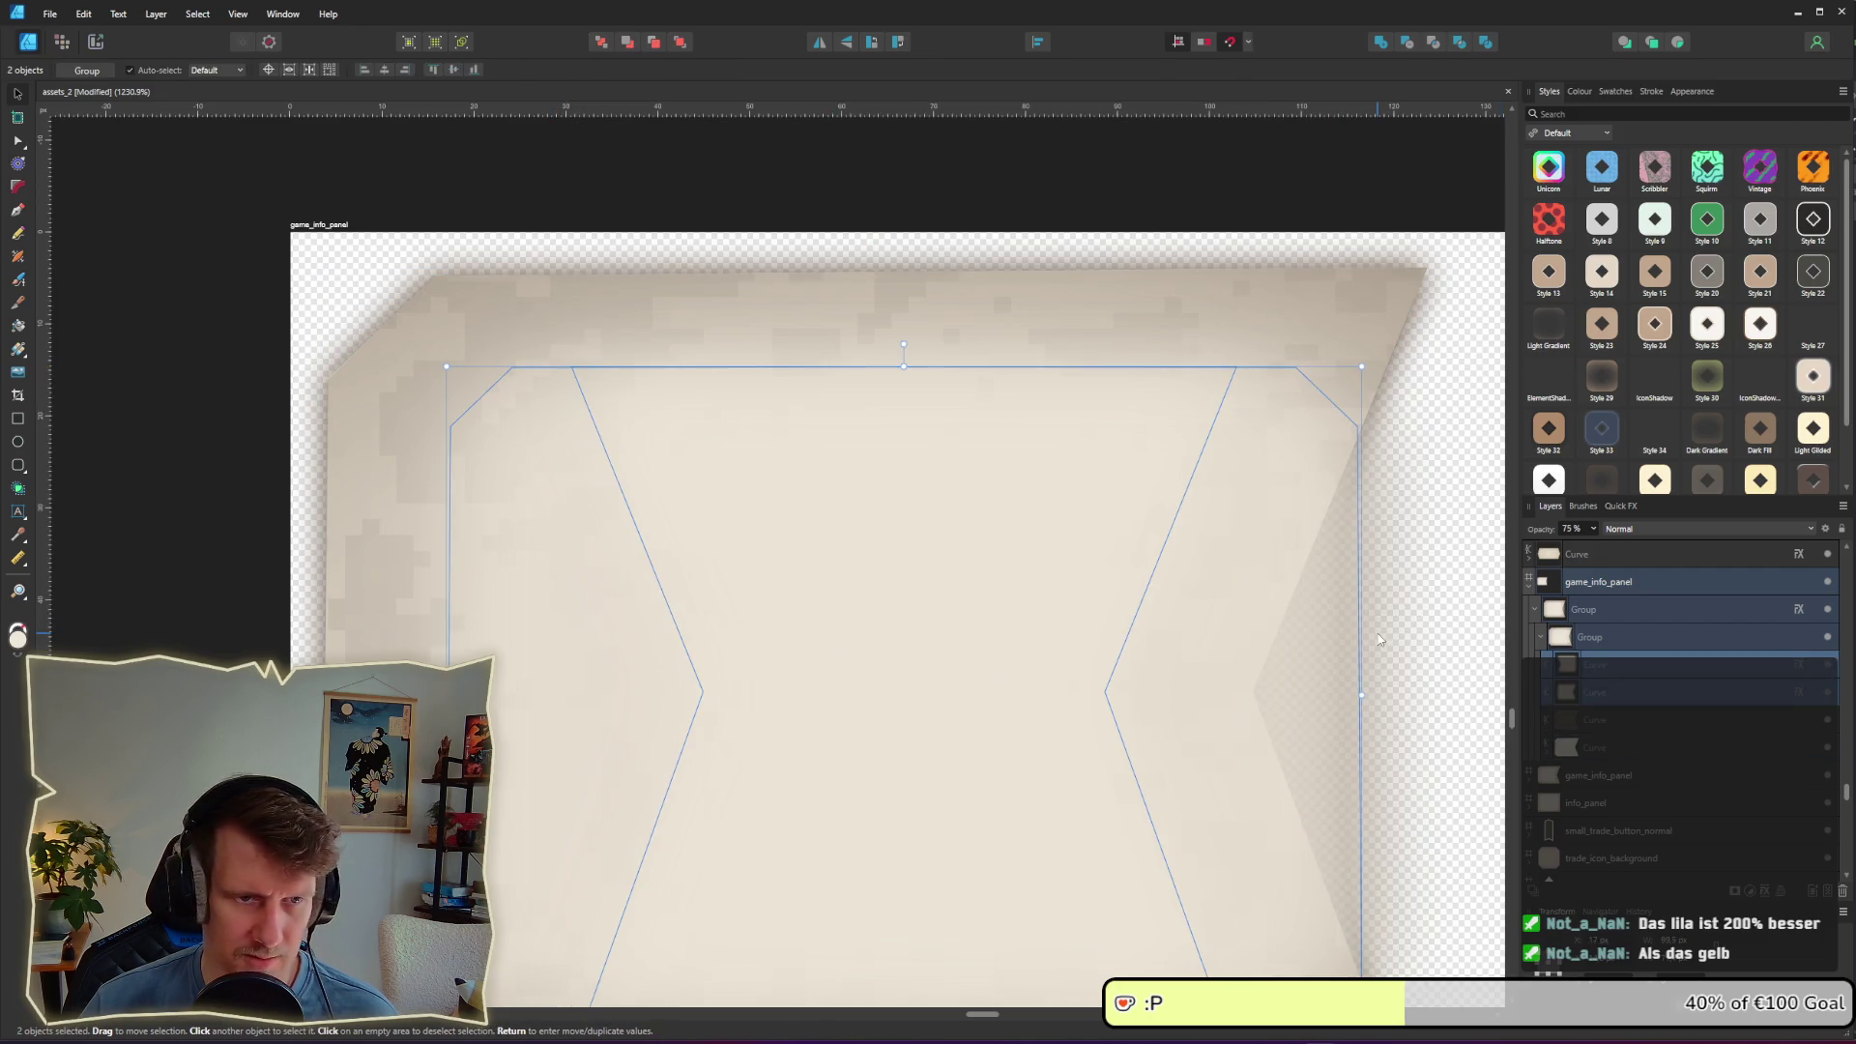
{"action": "left_click", "coordinate": [1380, 41]}
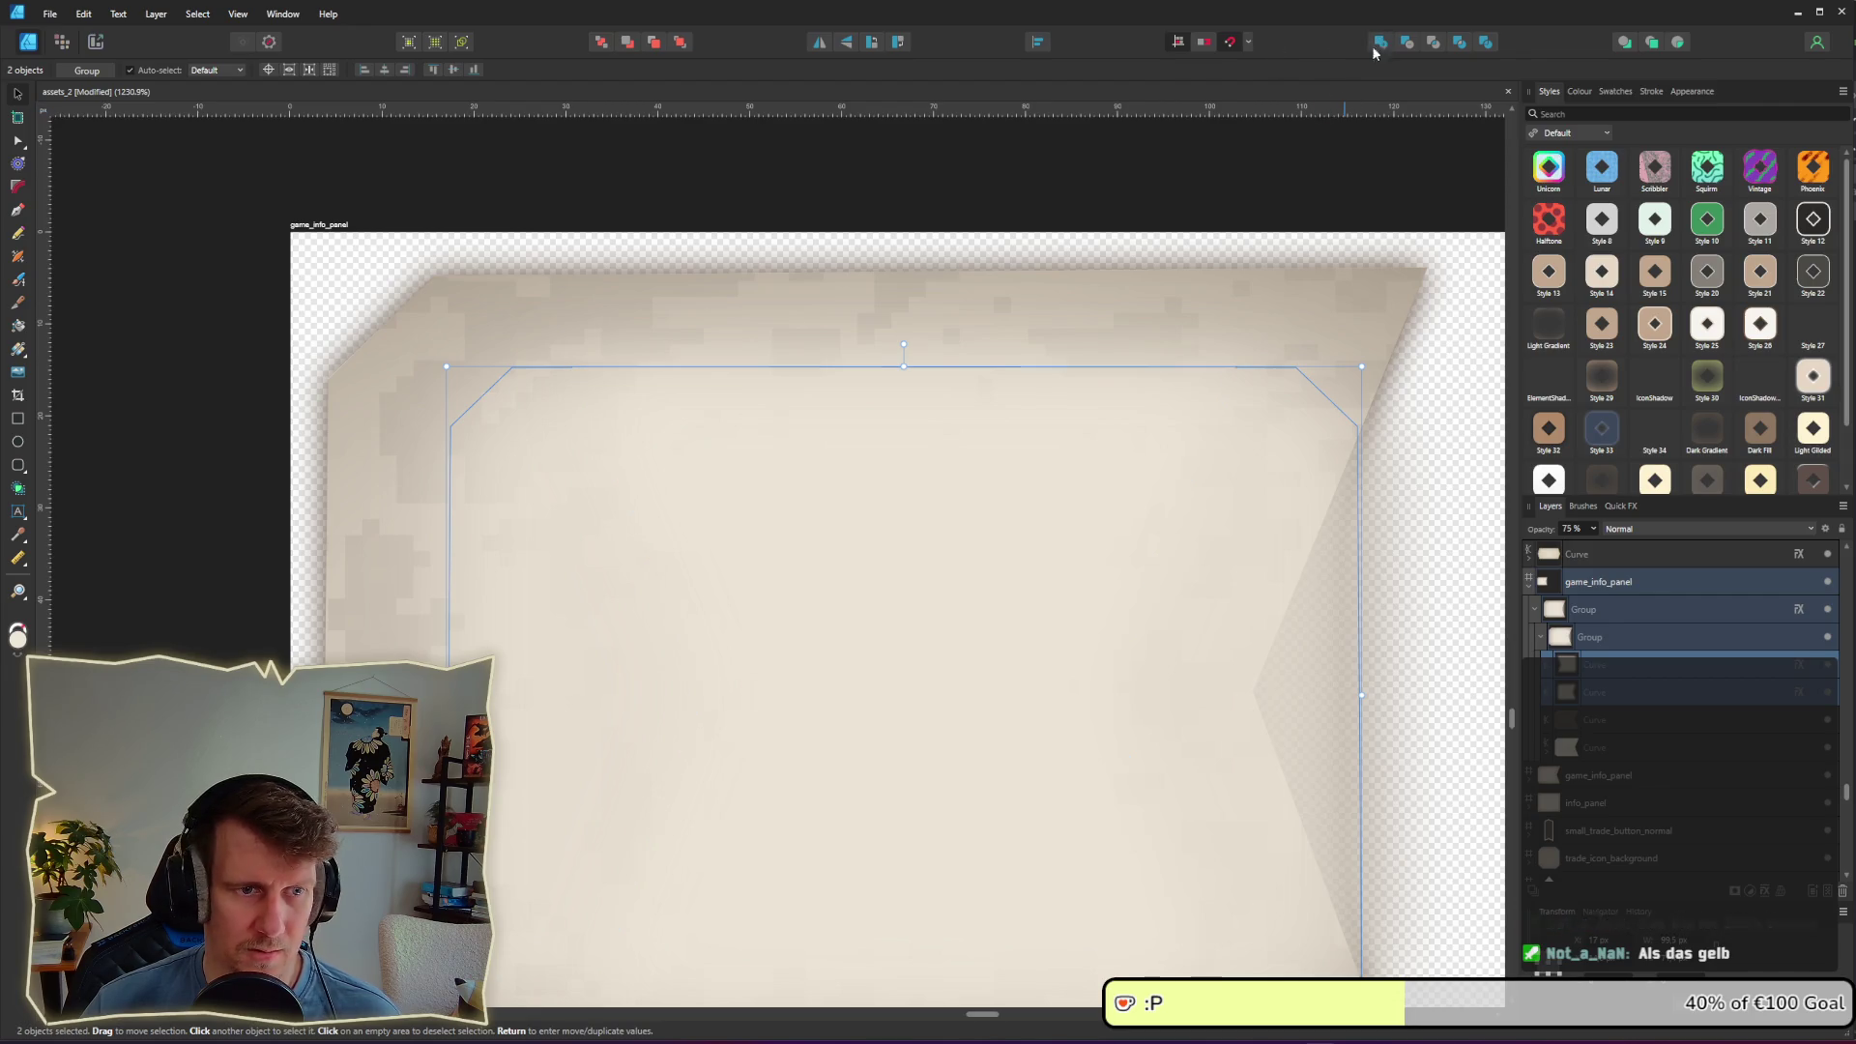
Step: Undo that merge, then mirror the outer panel curve, shift it about 115 px right, and combine the halves
{"action": "scroll", "coordinate": [955, 479], "scroll_direction": "down", "scroll_amount": 2}
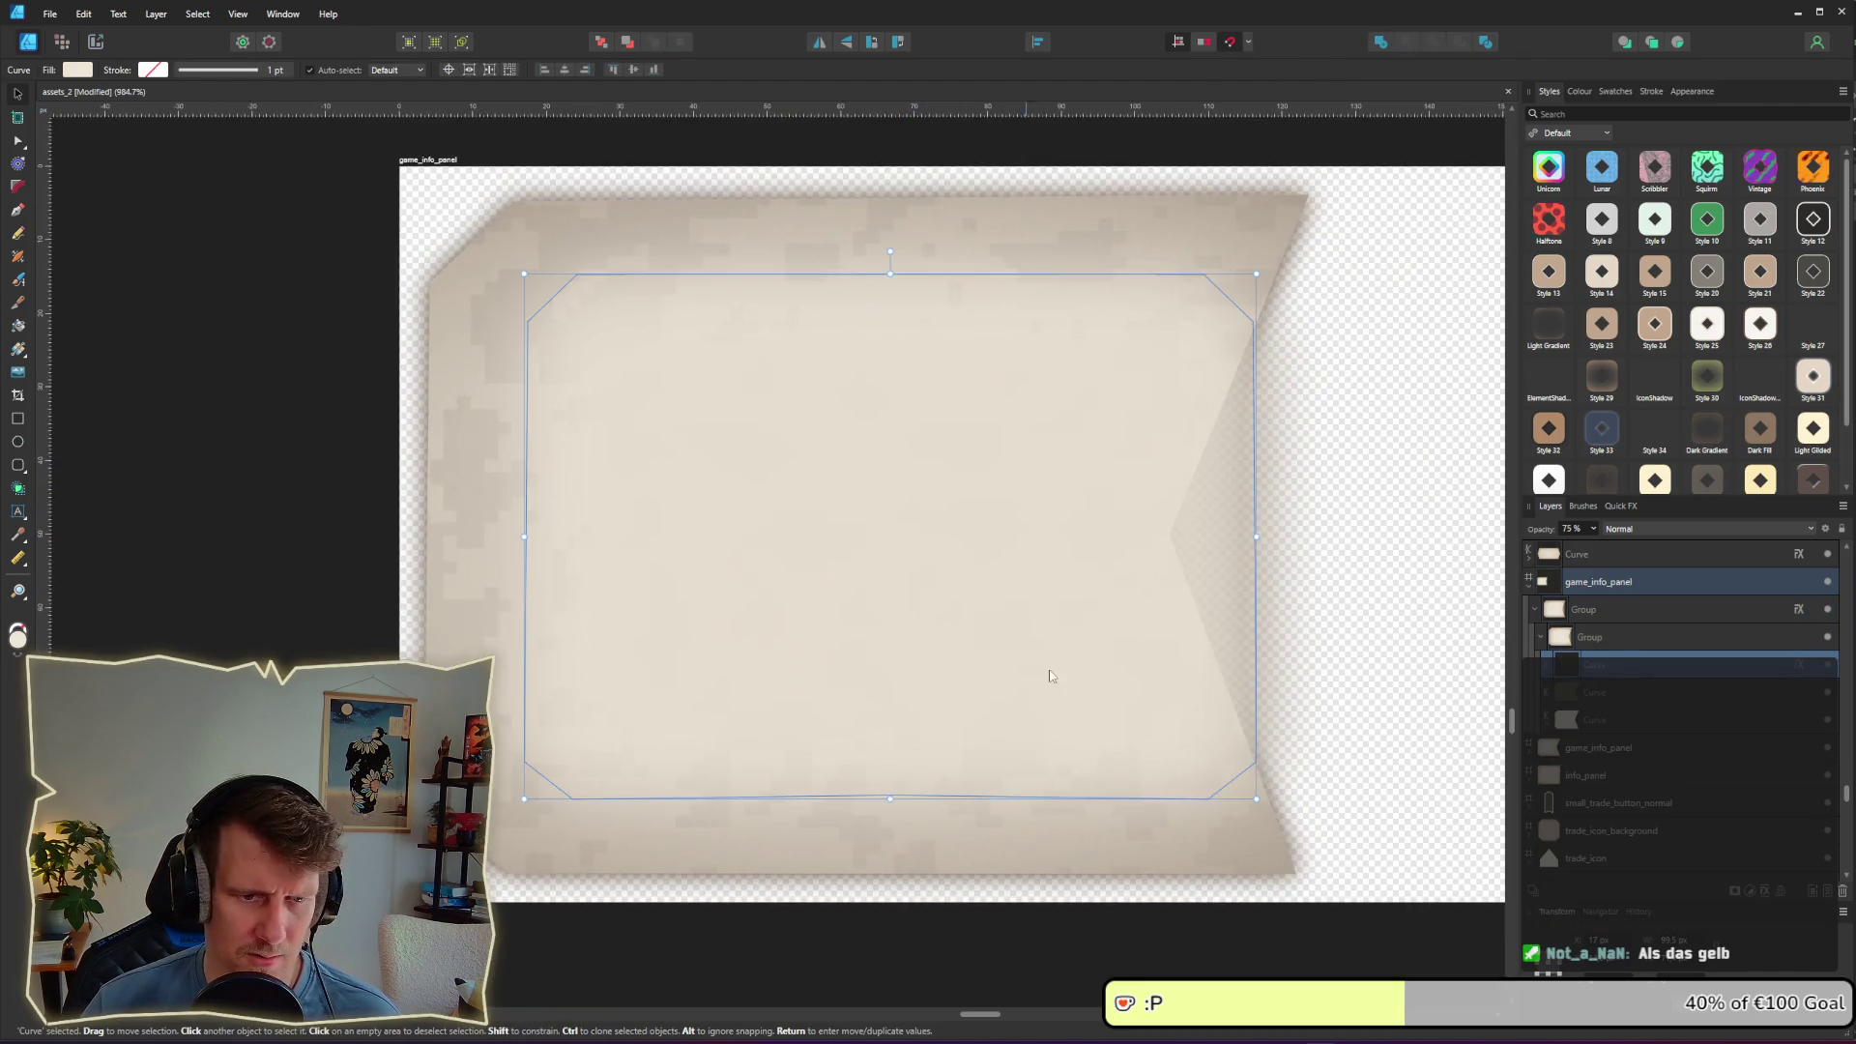
{"action": "left_click", "coordinate": [1646, 686]}
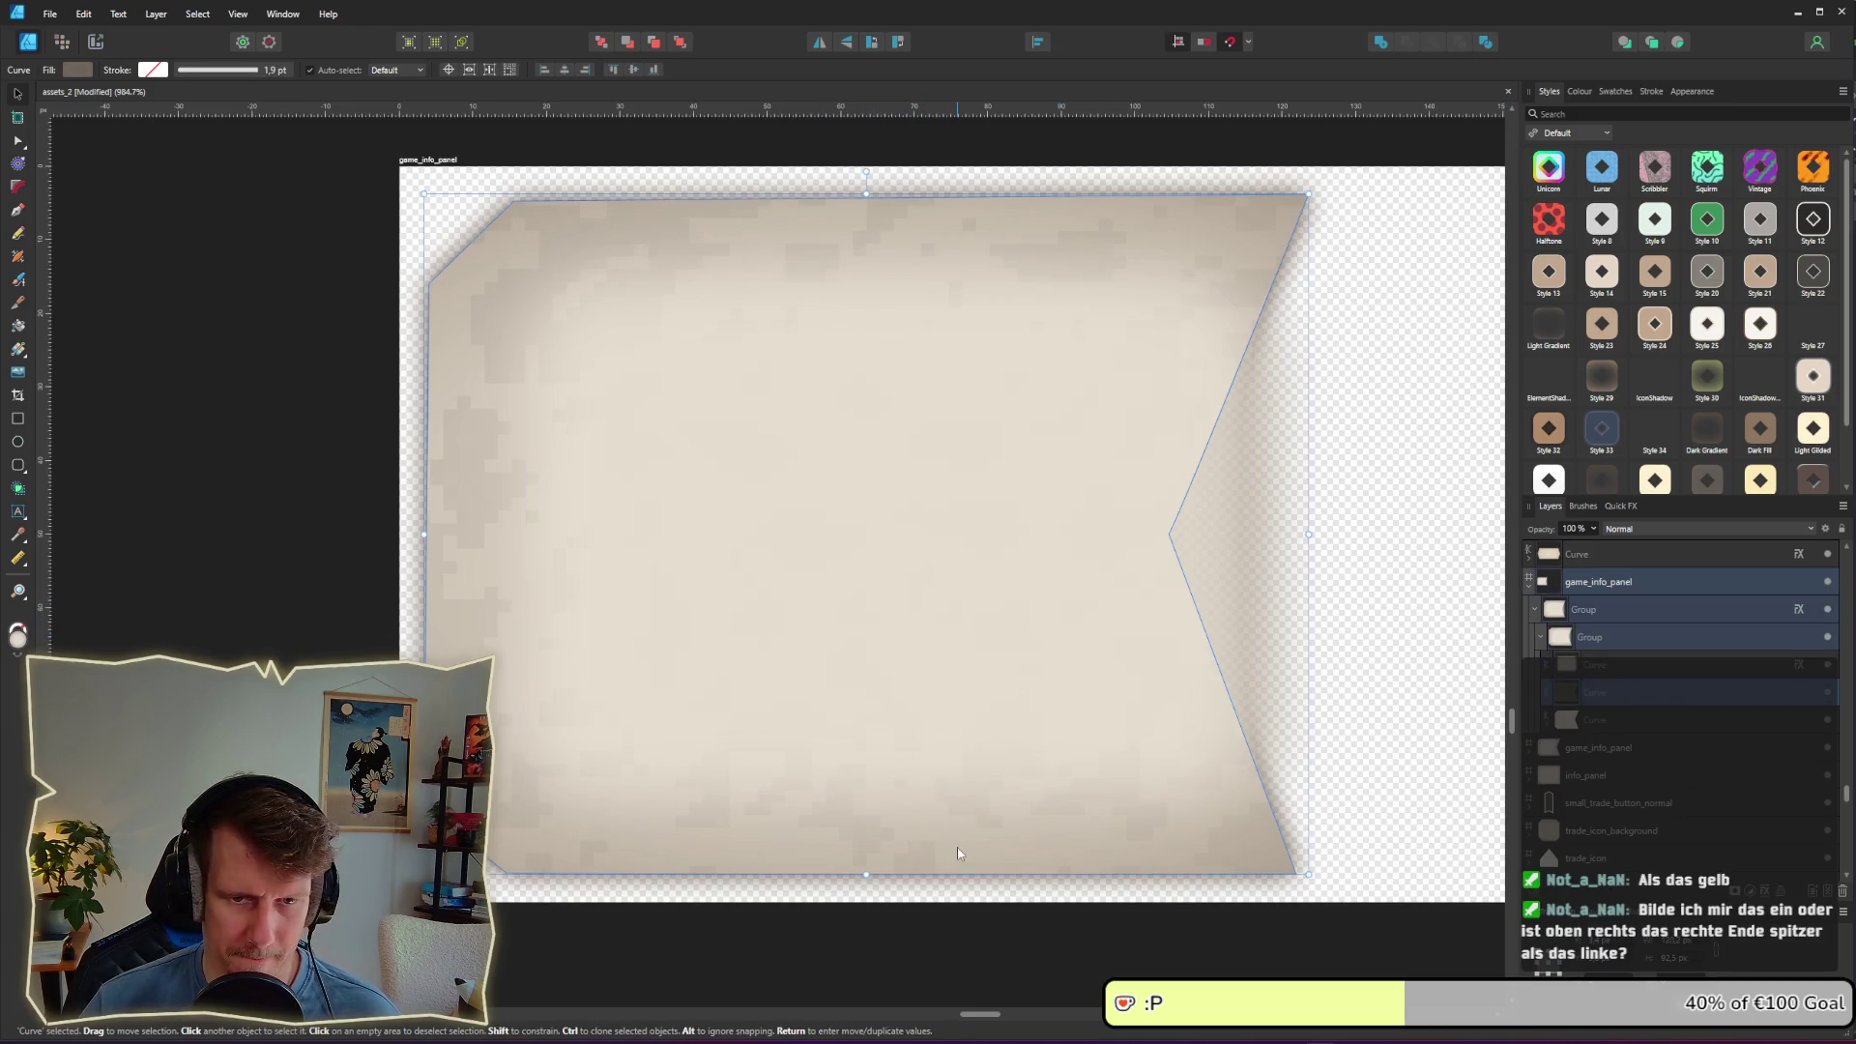
{"action": "key", "text": "ctrl+z"}
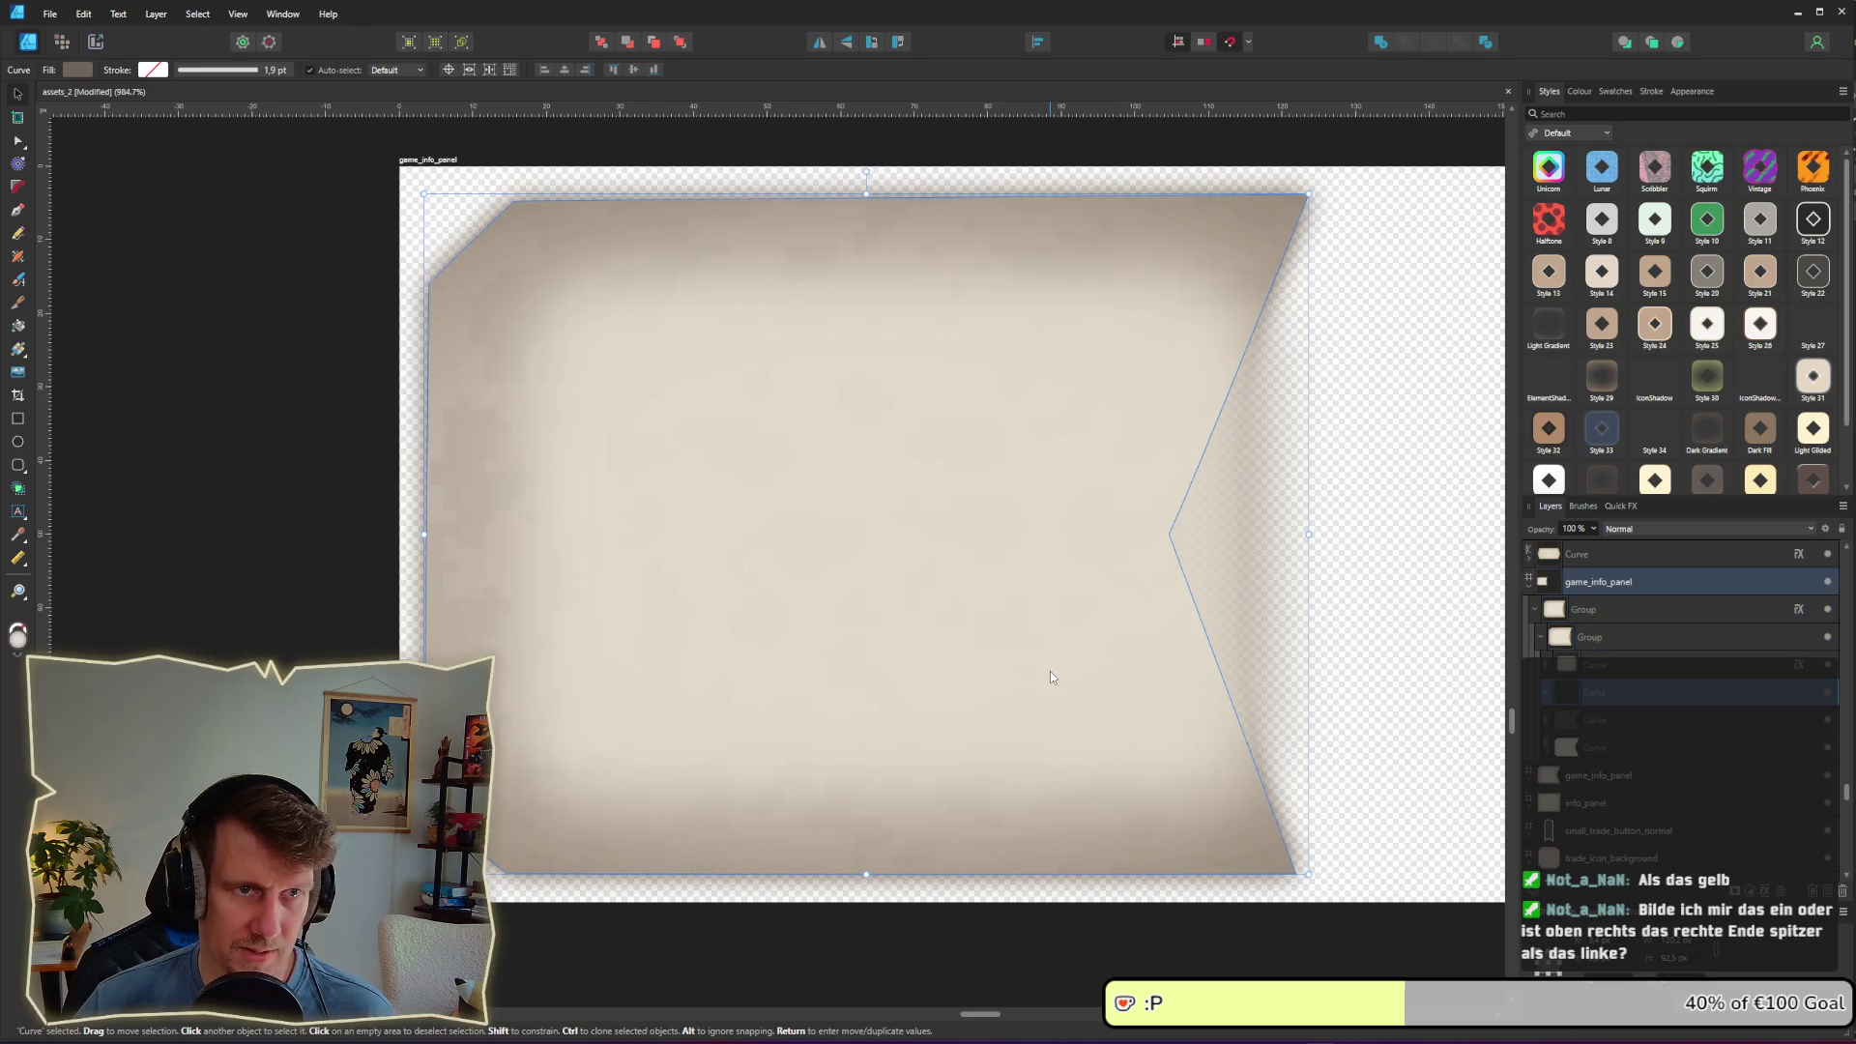
{"action": "left_click", "coordinate": [819, 42]}
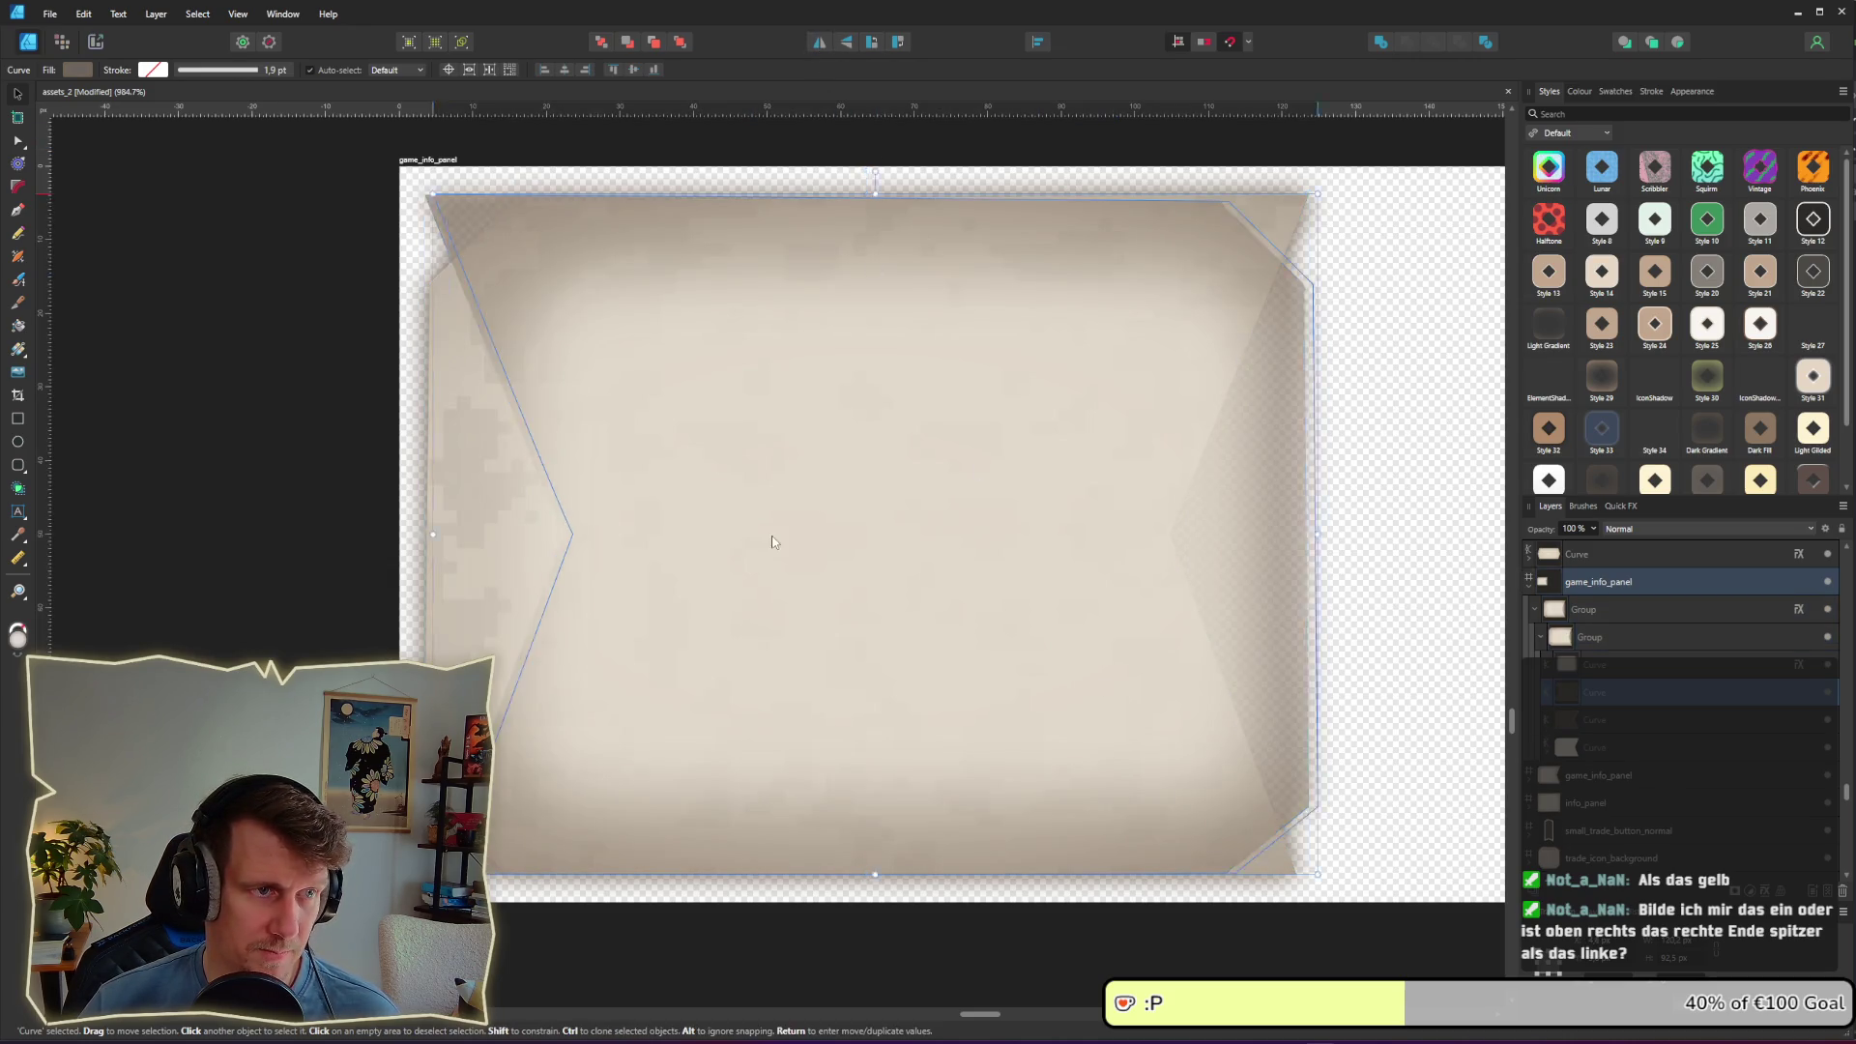
{"action": "mouse_move", "coordinate": [773, 543]}
{"action": "left_mouse_down"}
{"action": "mouse_move", "coordinate": [898, 529]}
{"action": "mouse_move", "coordinate": [852, 522]}
{"action": "left_mouse_up"}
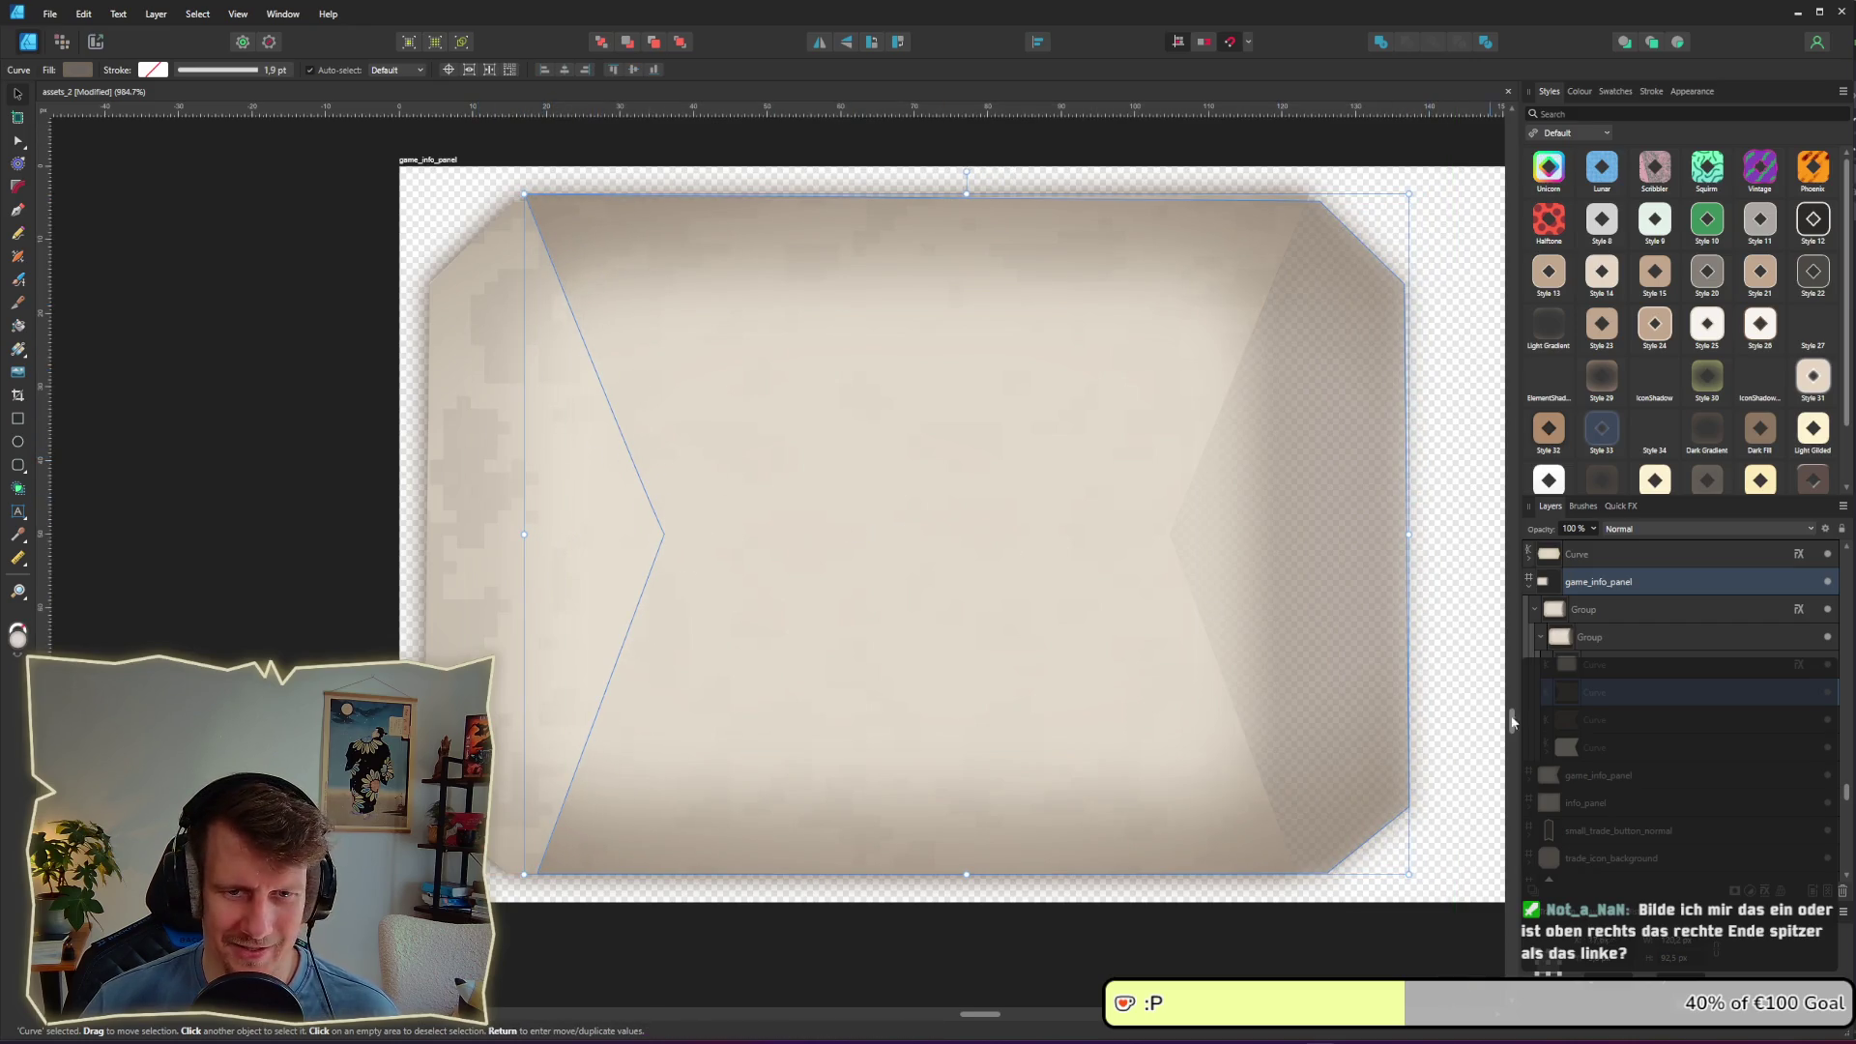
{"action": "left_click", "coordinate": [1617, 723], "text": "shift"}
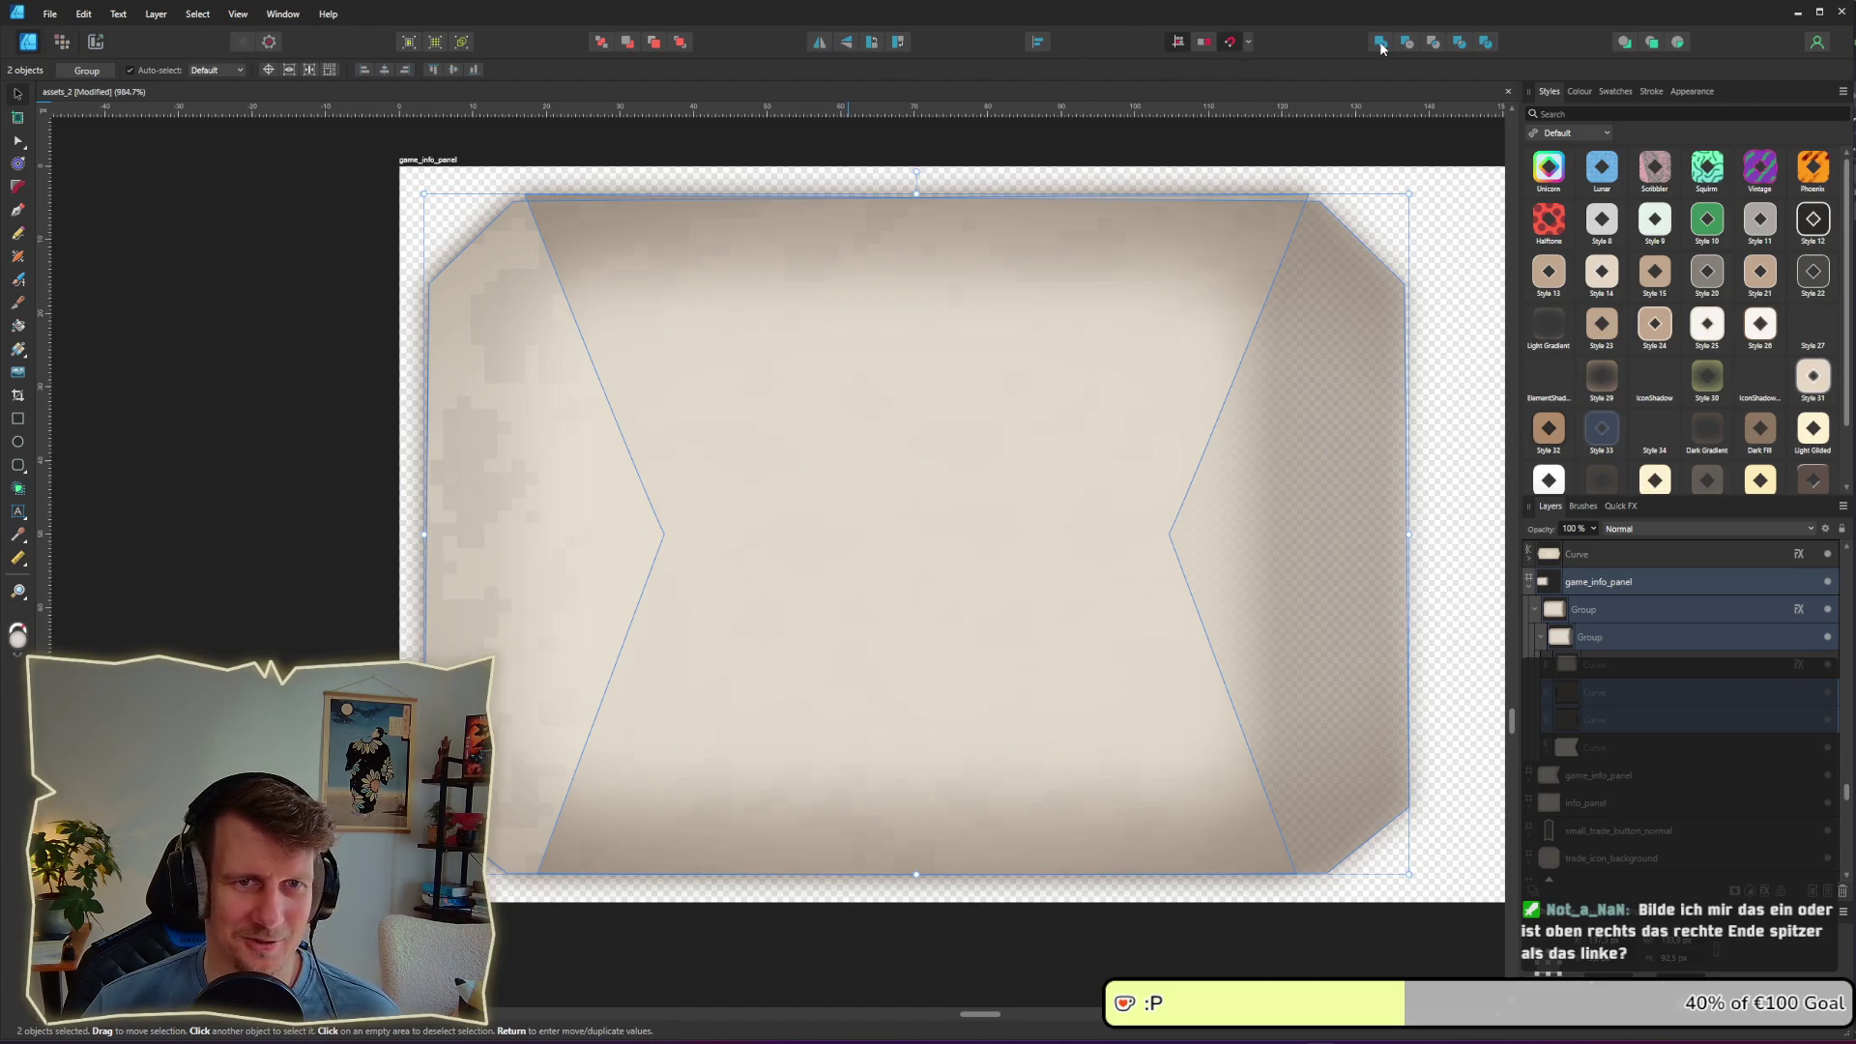
{"action": "key", "text": "ctrl+z"}
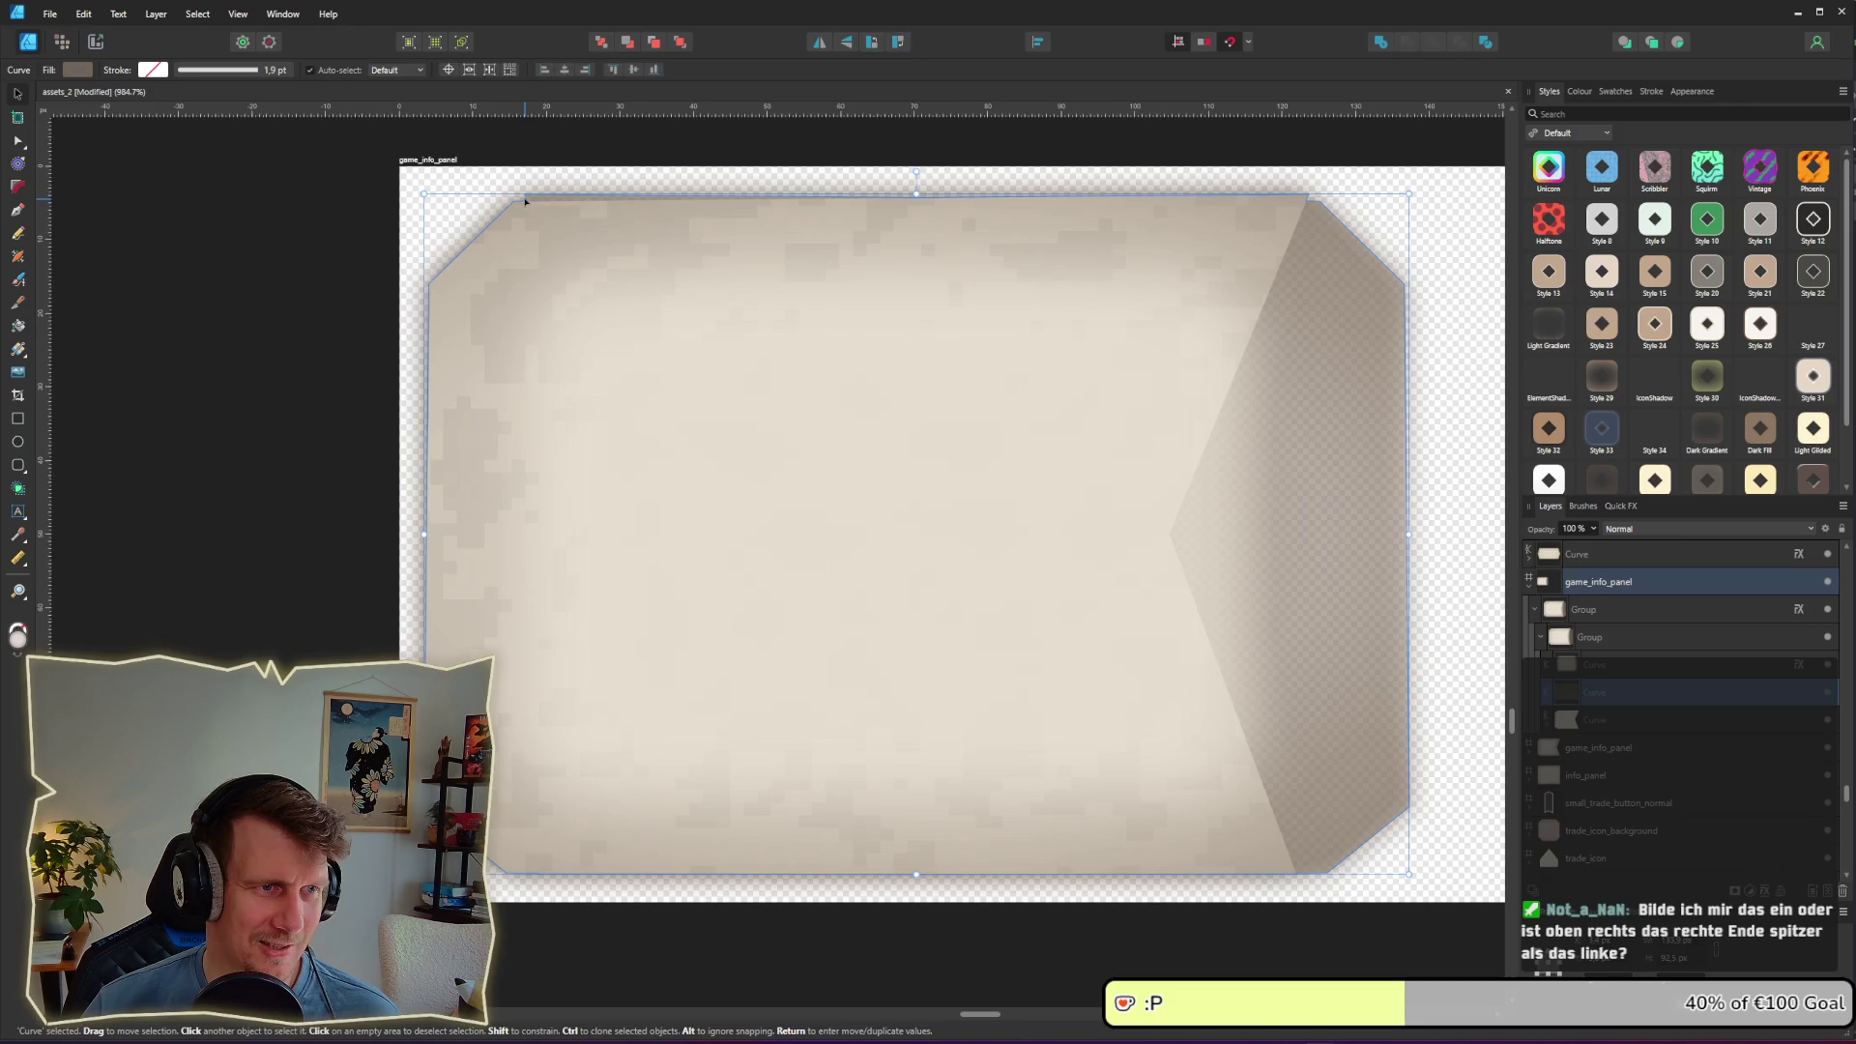
{"action": "key", "text": "a"}
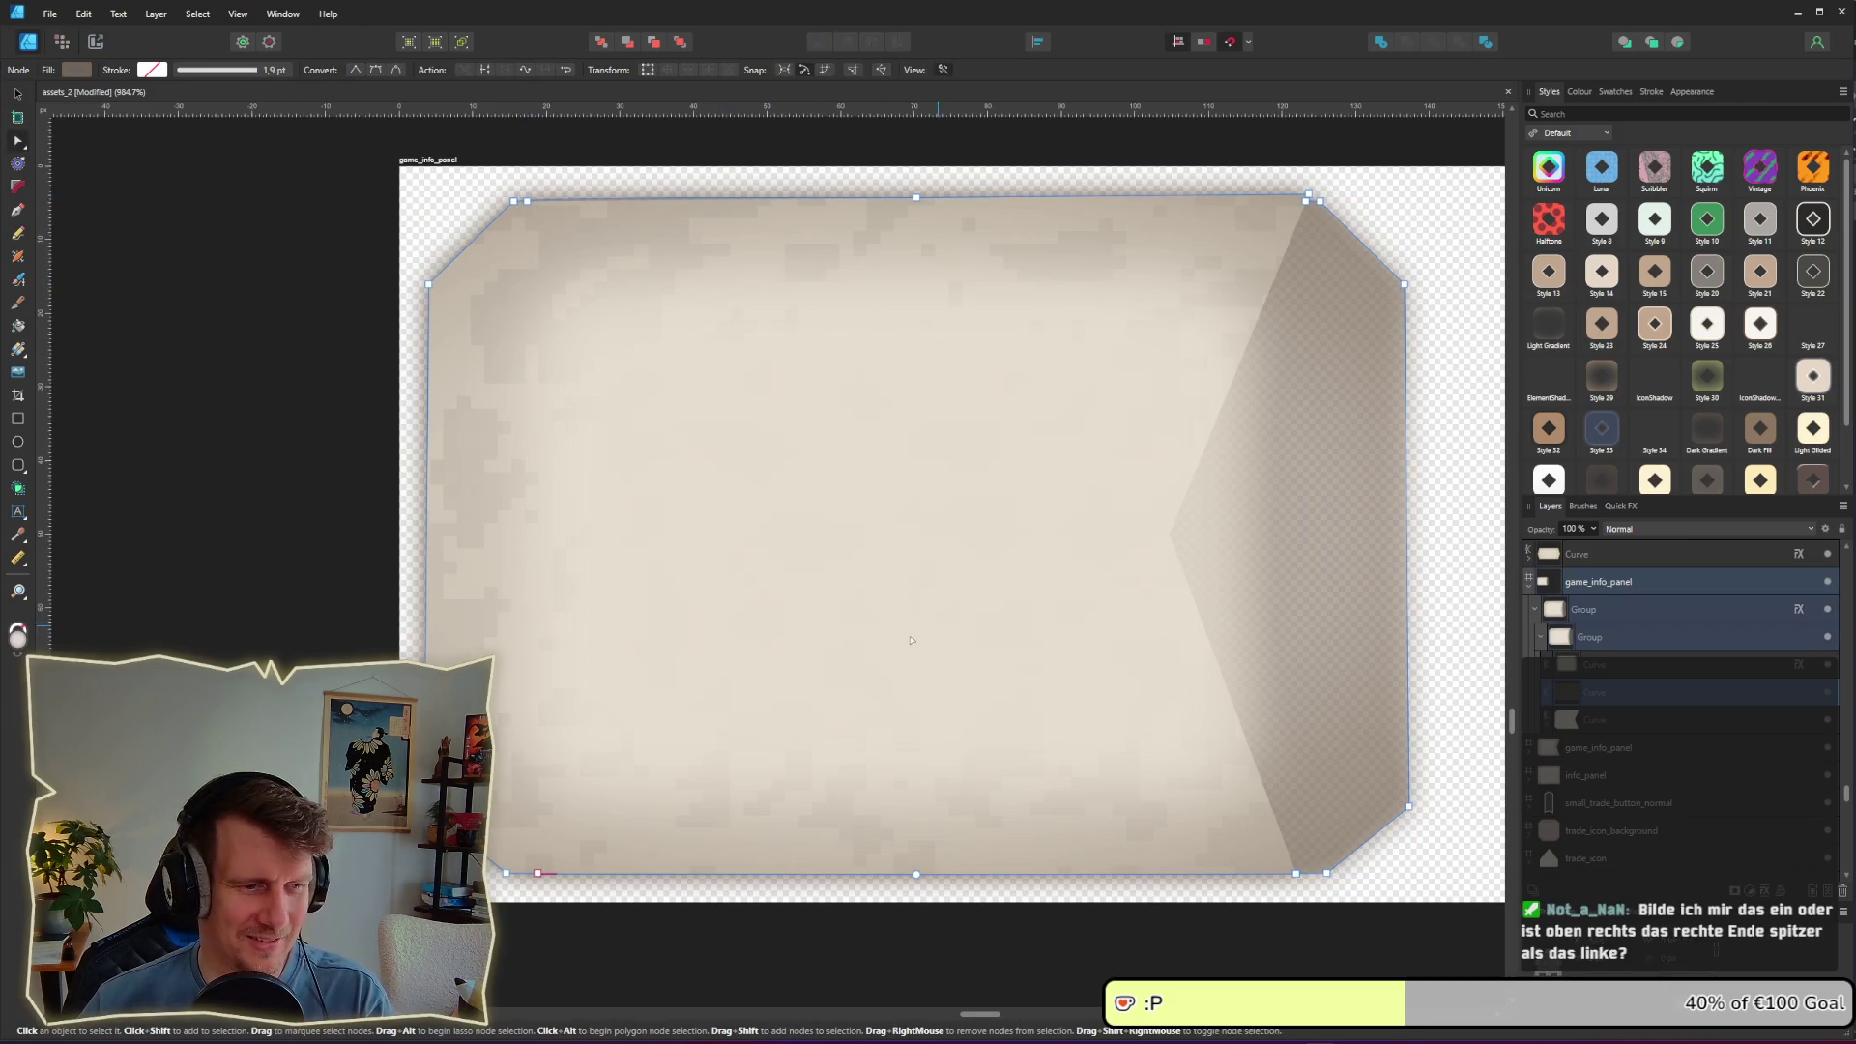
Step: Delete the bottom-left corner point and place a mirrored copy of the notch curve on the panel's left
{"action": "left_click", "coordinate": [538, 875]}
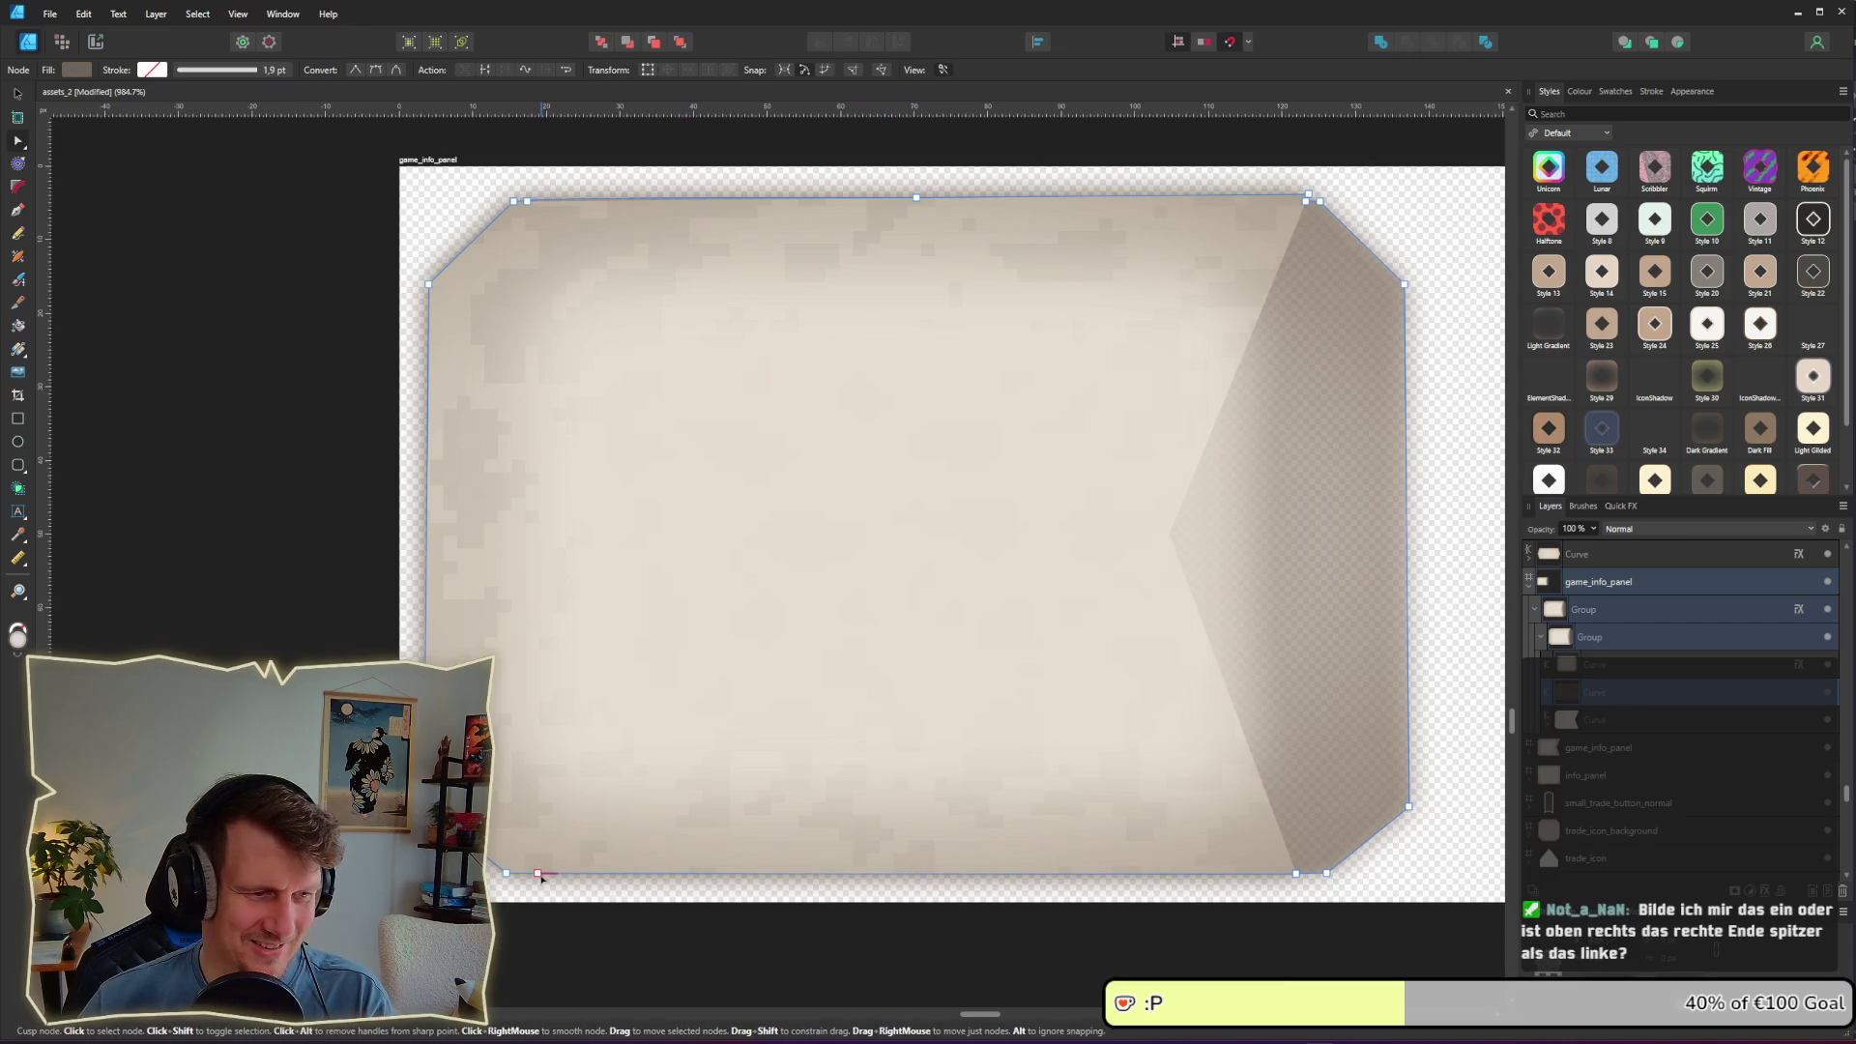
{"action": "key", "text": "Delete"}
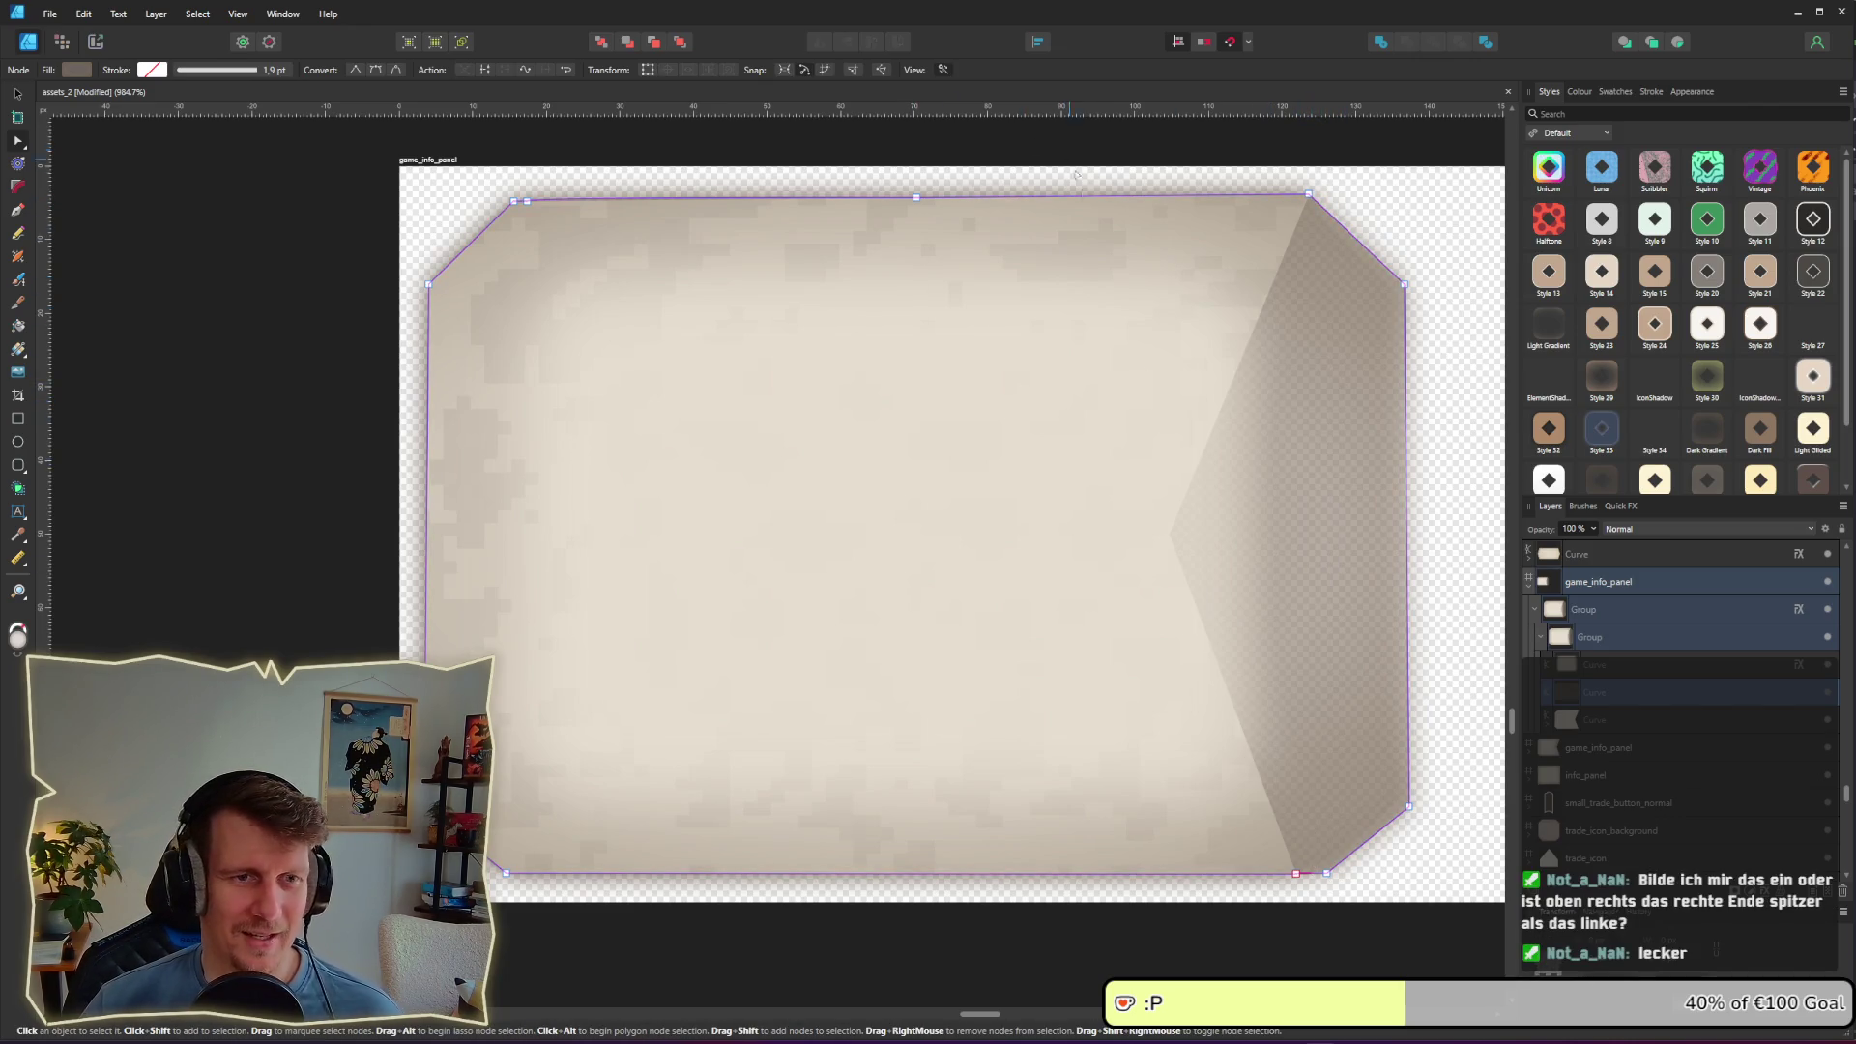
{"action": "left_click", "coordinate": [1613, 725]}
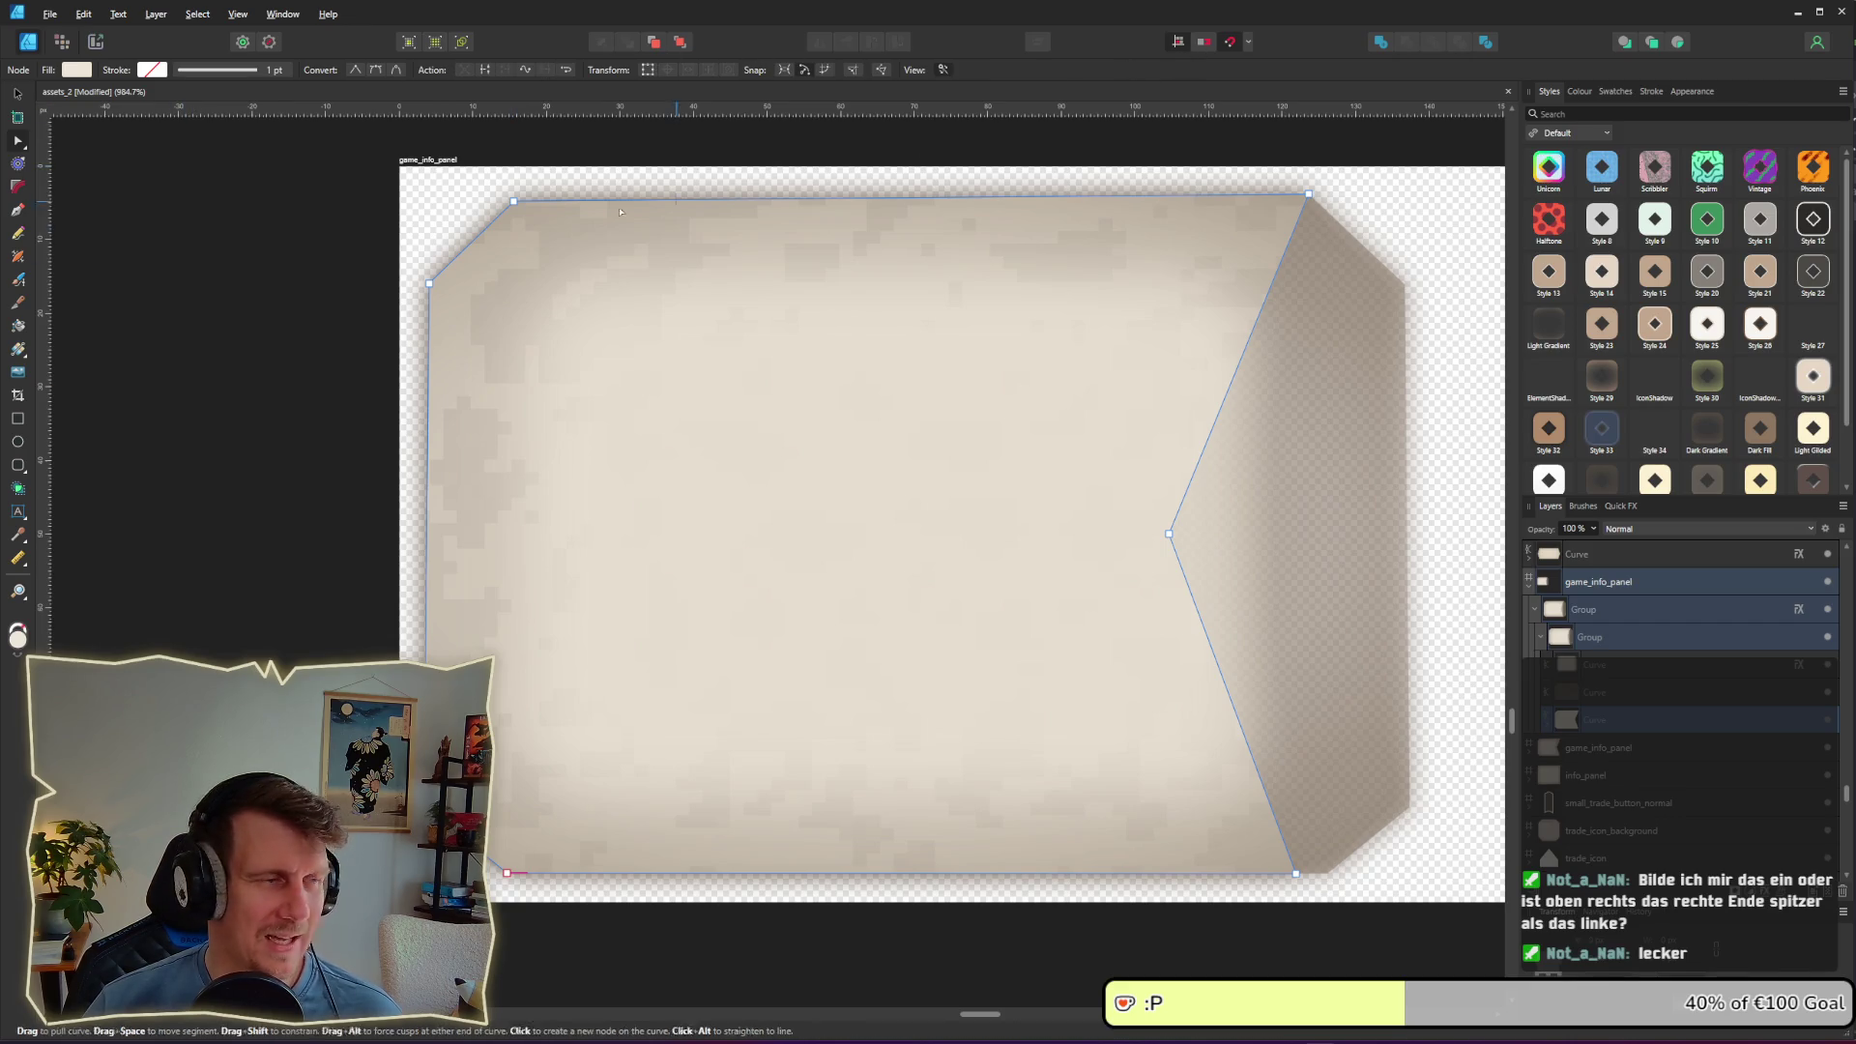
{"action": "left_click", "coordinate": [19, 94]}
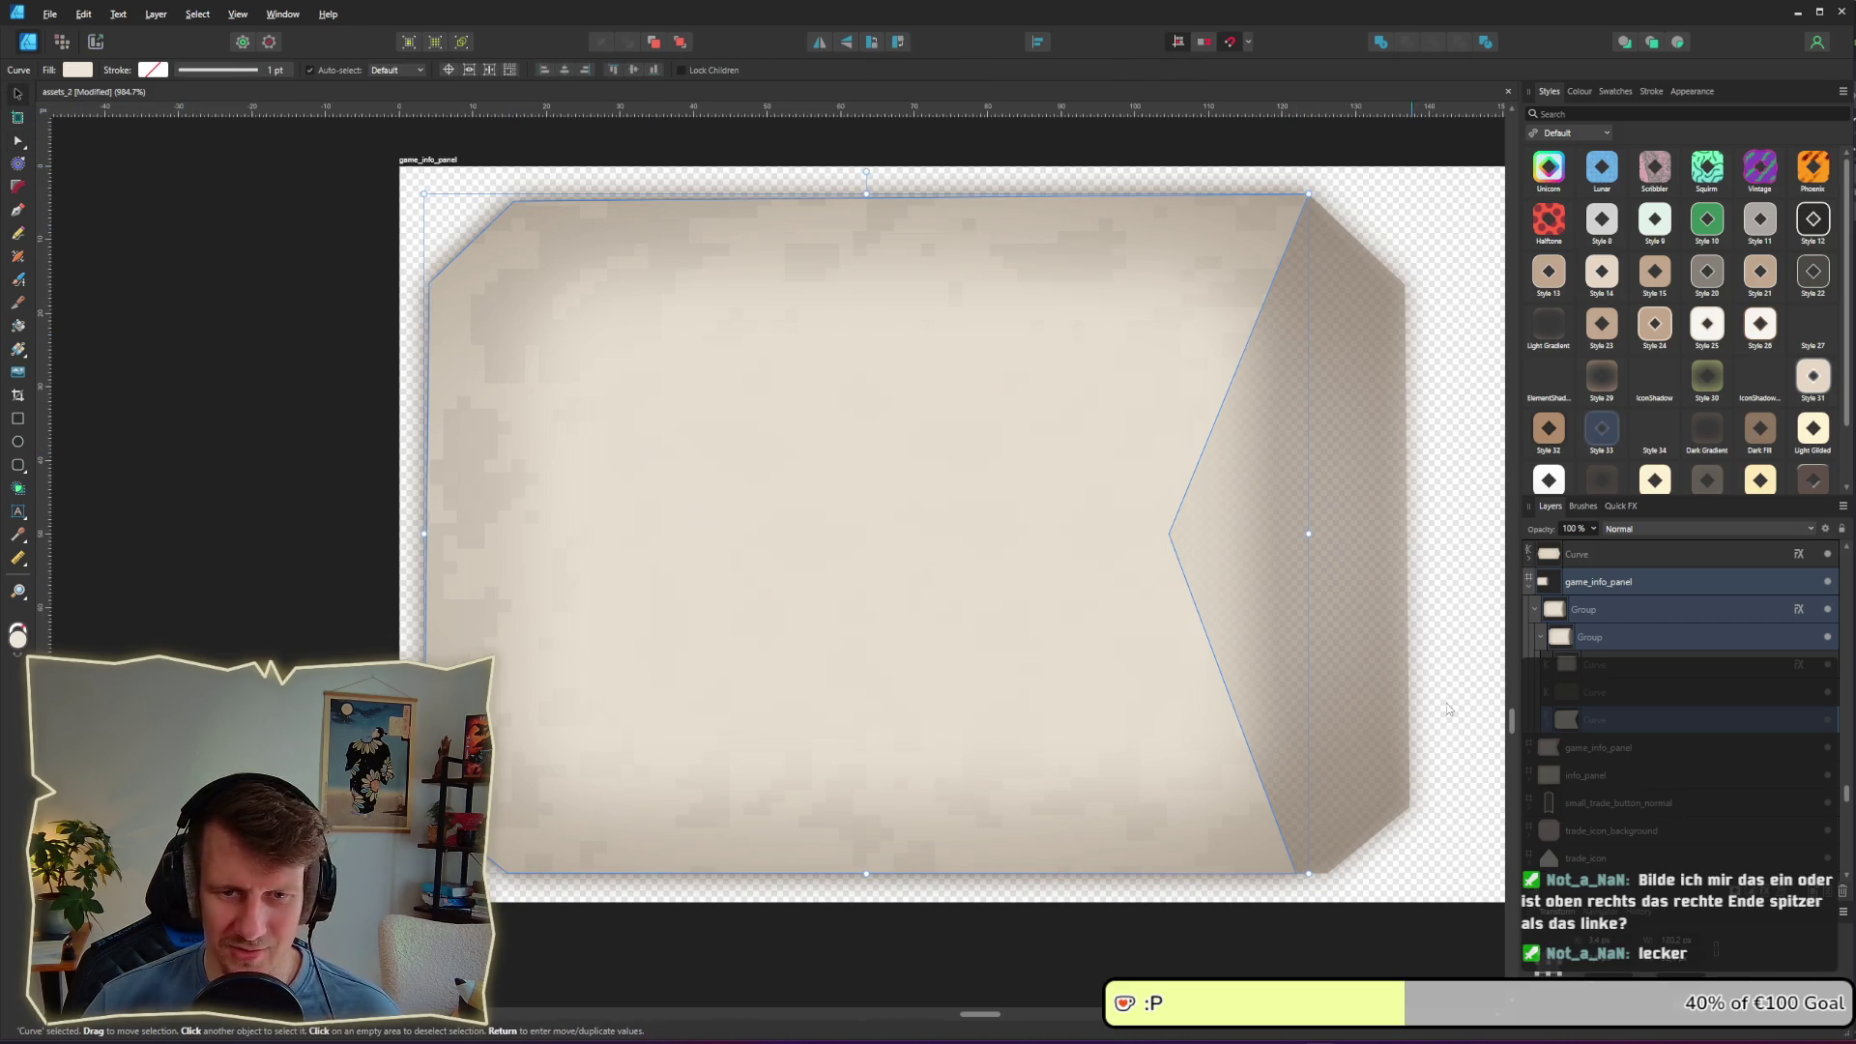
{"action": "key", "text": "ctrl+j"}
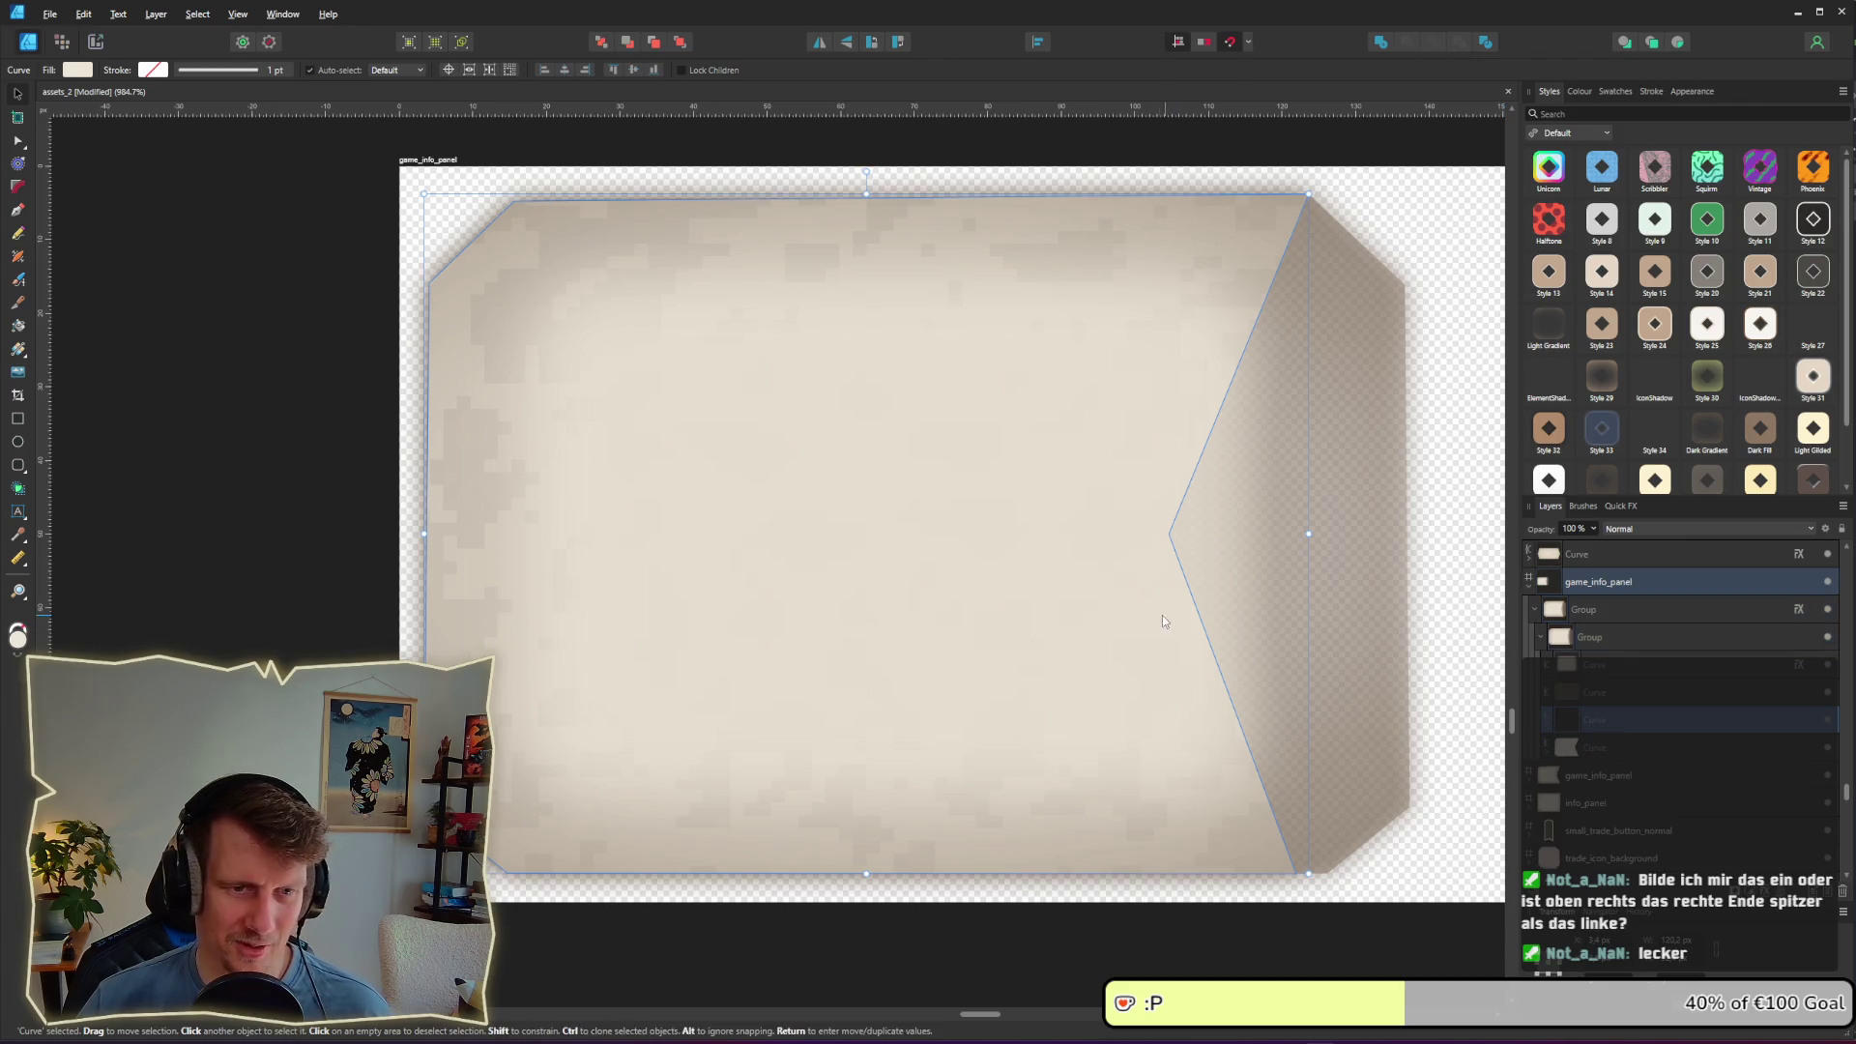
{"action": "left_click", "coordinate": [820, 41]}
{"action": "mouse_move", "coordinate": [706, 441]}
{"action": "left_mouse_down"}
{"action": "mouse_move", "coordinate": [886, 439]}
{"action": "mouse_move", "coordinate": [814, 442]}
{"action": "left_mouse_up"}
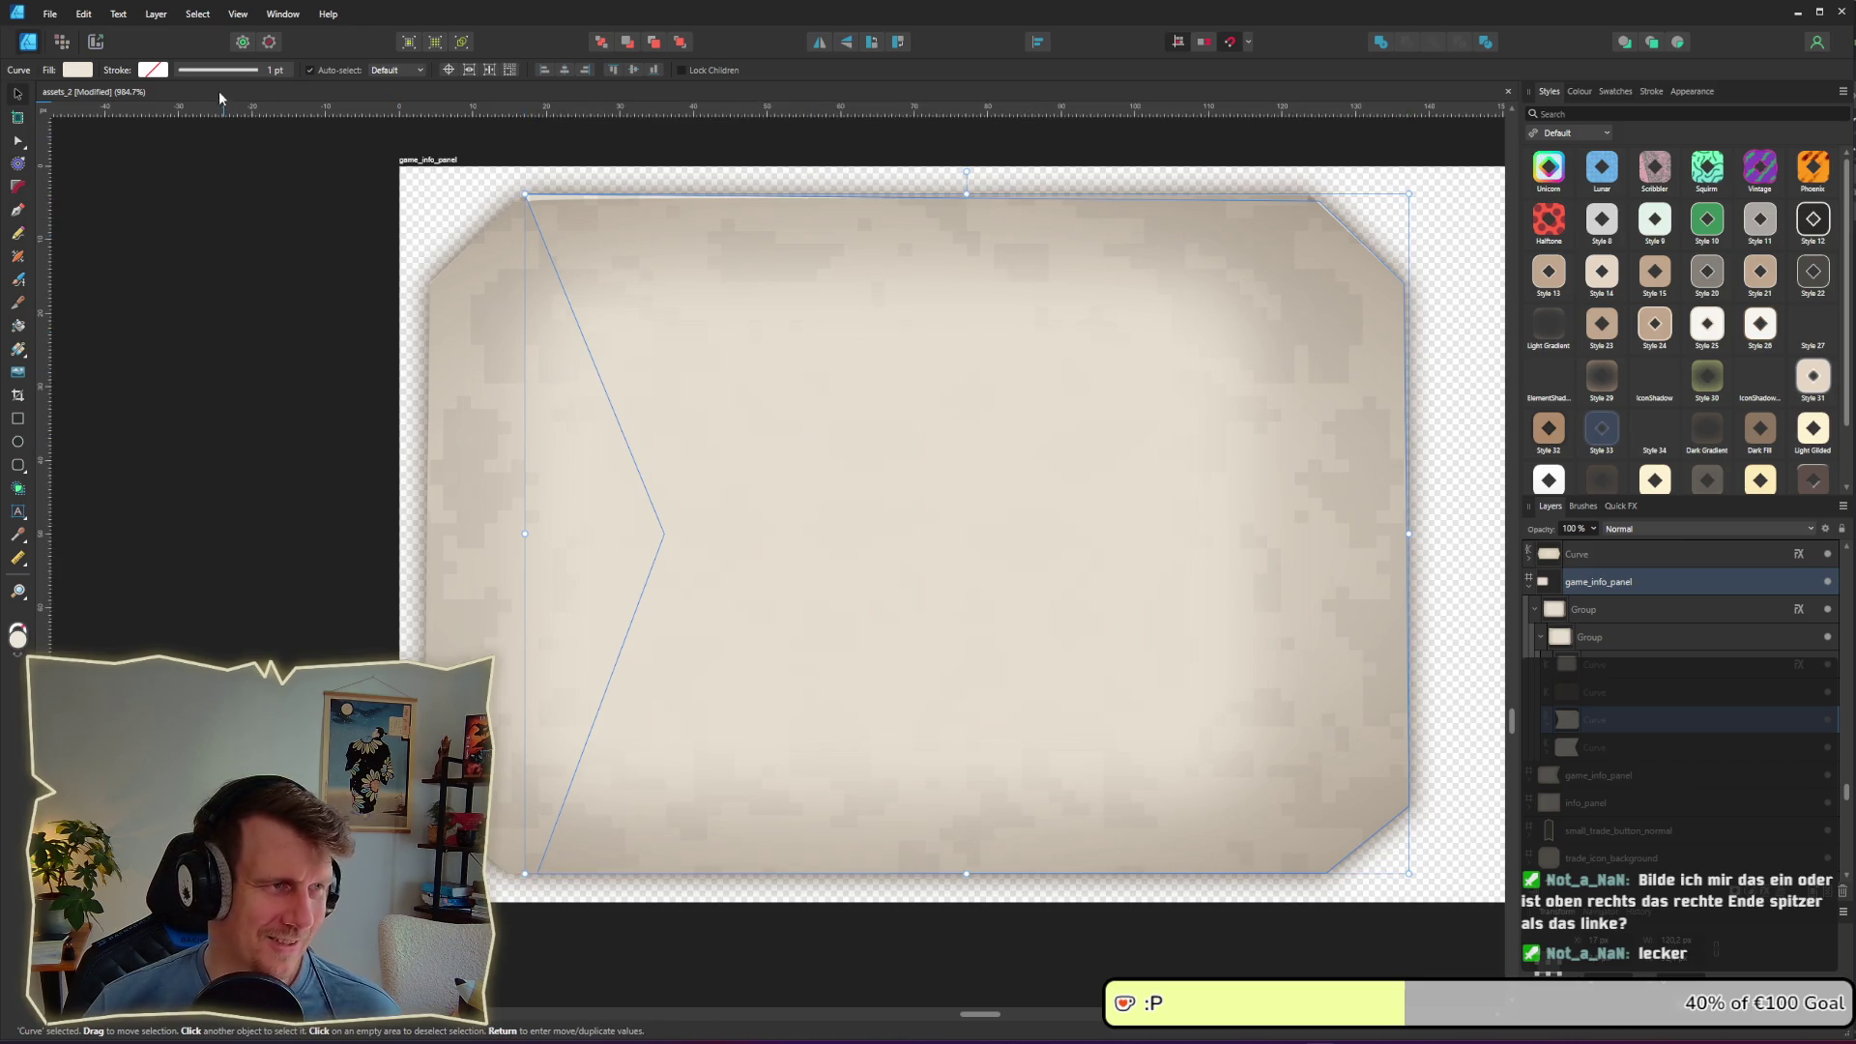
Step: Add the two notch curves into one shape and delete the stray top, bottom and top-right nodes
{"action": "left_click", "coordinate": [1600, 757], "text": "shift"}
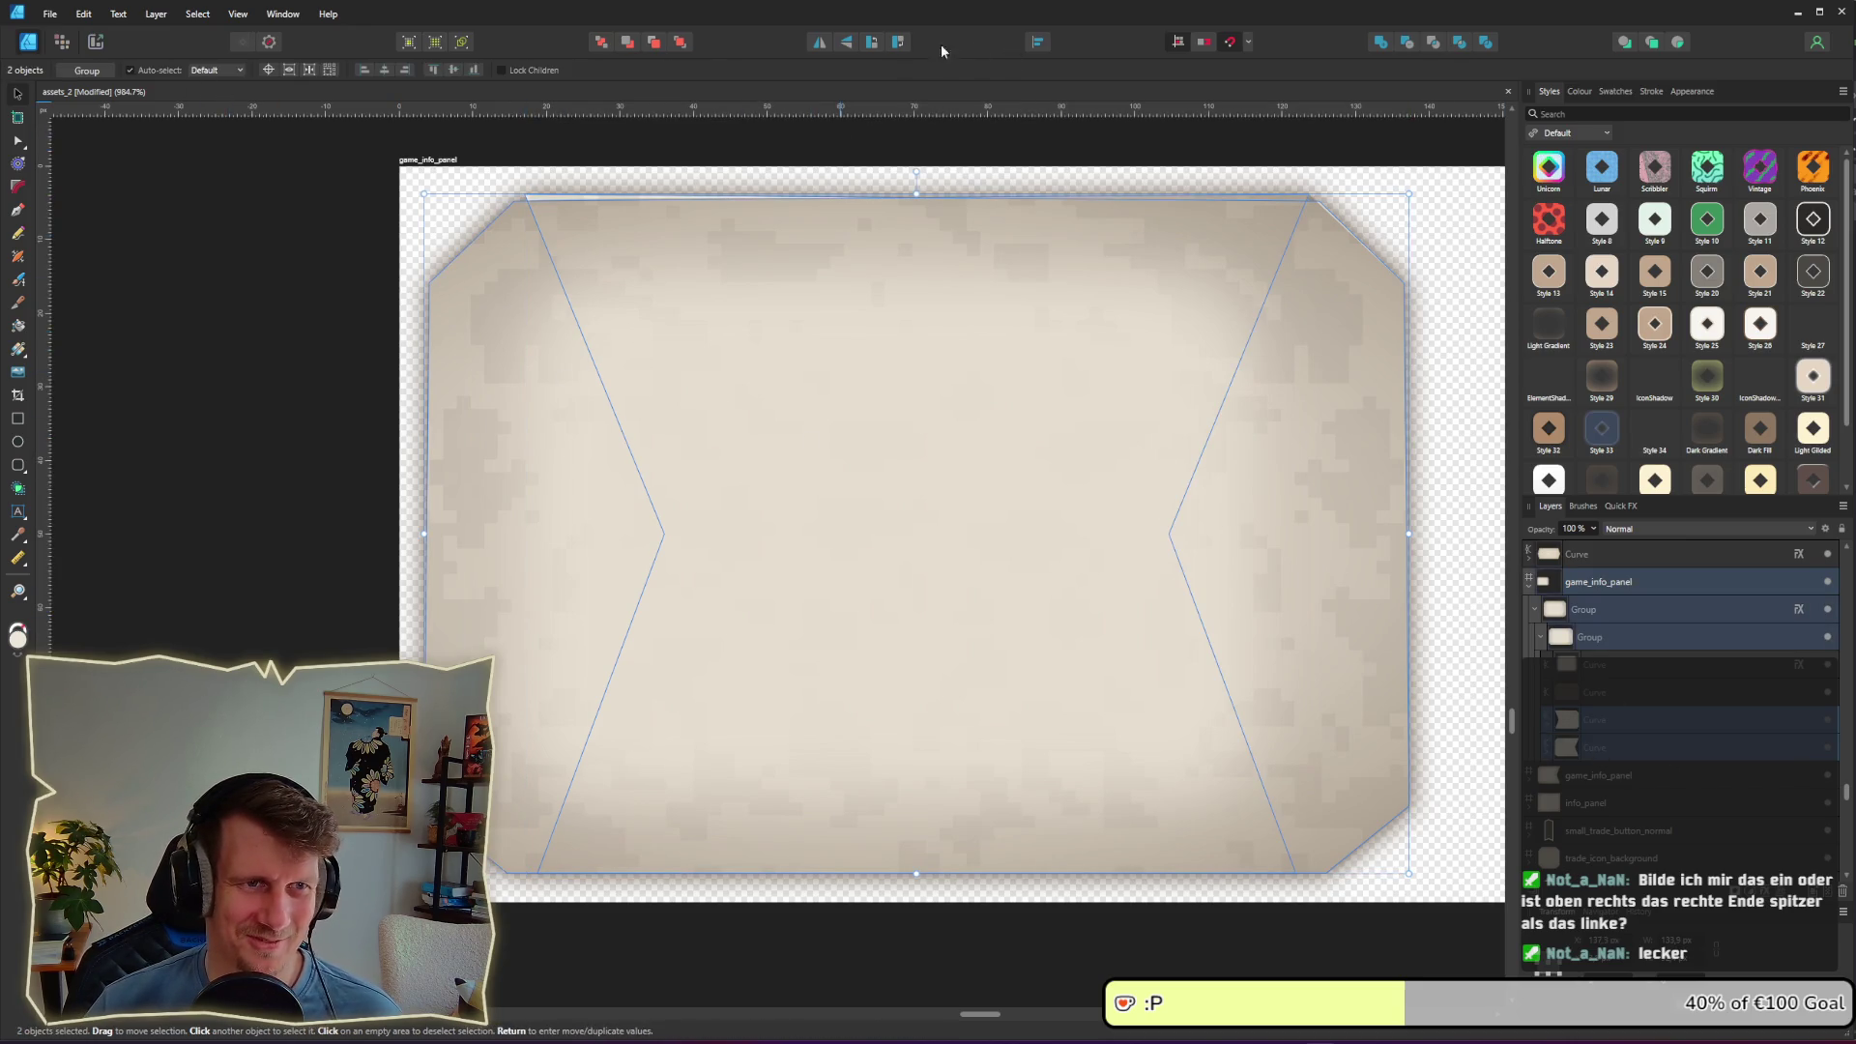
{"action": "left_click", "coordinate": [1380, 43]}
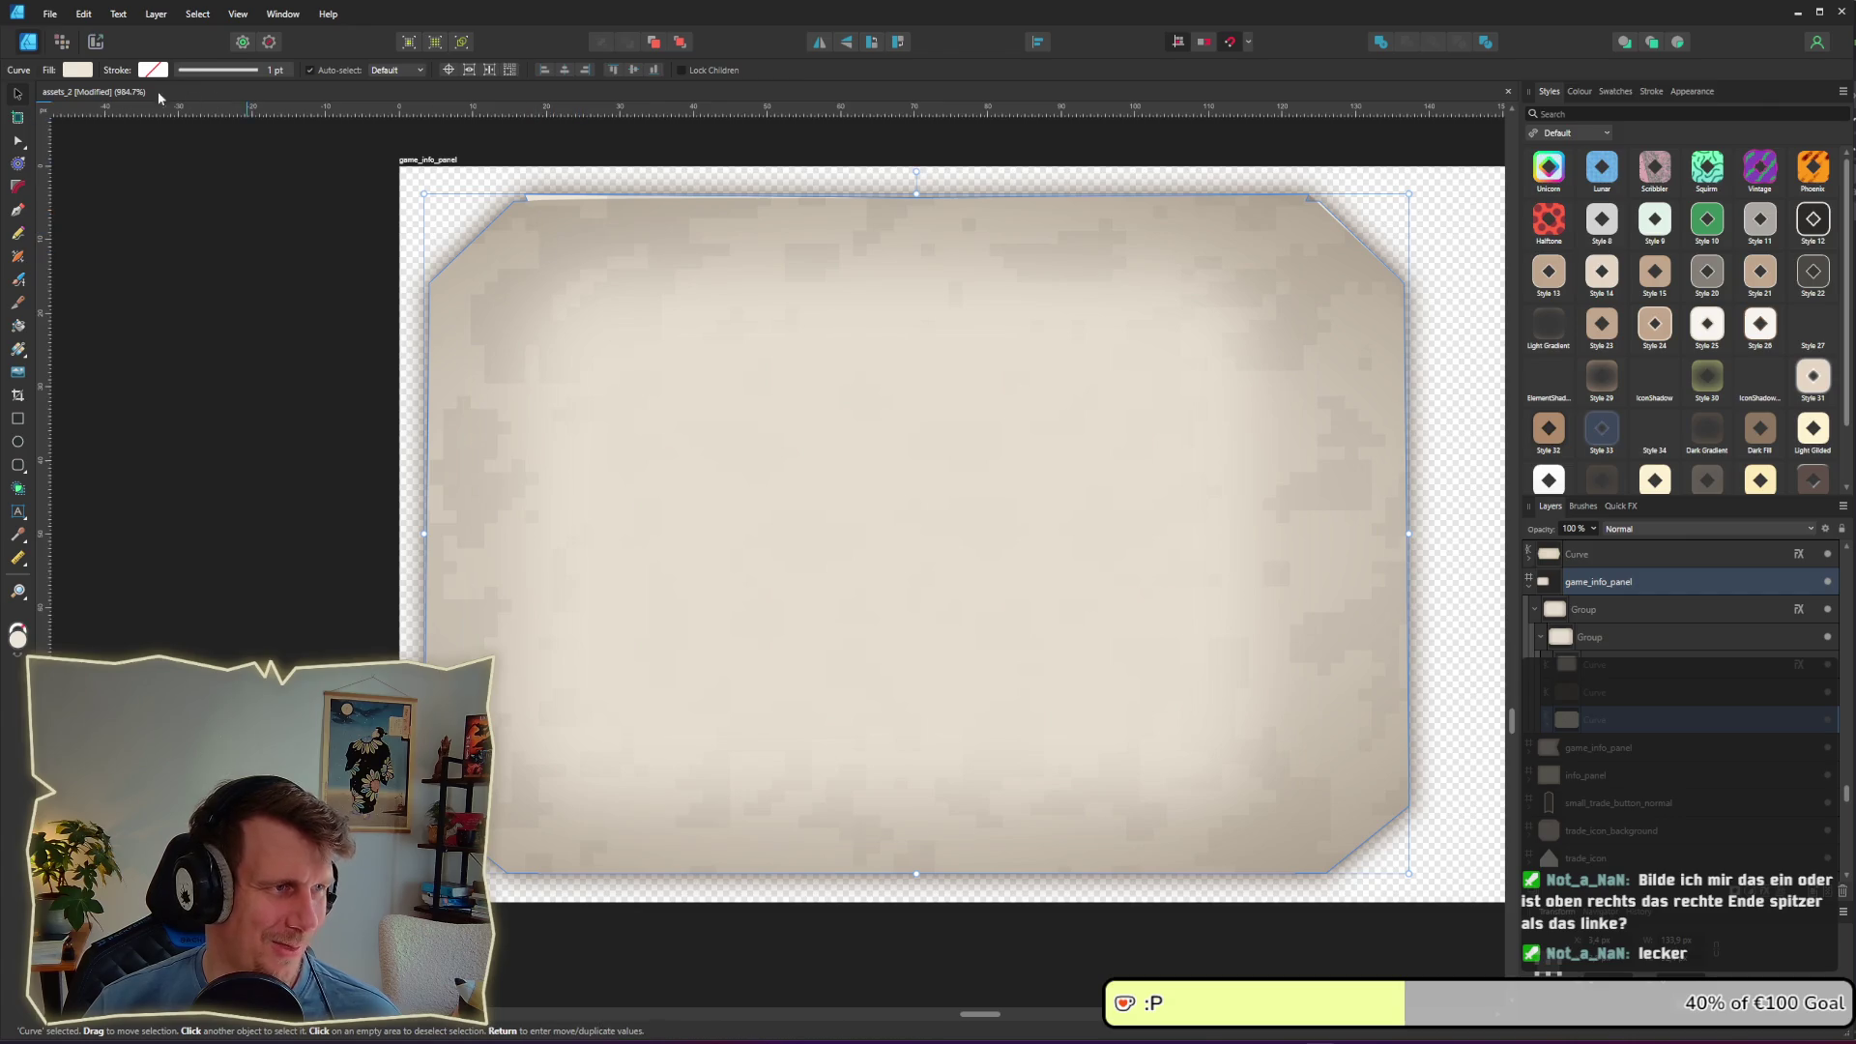
{"action": "left_click", "coordinate": [19, 143]}
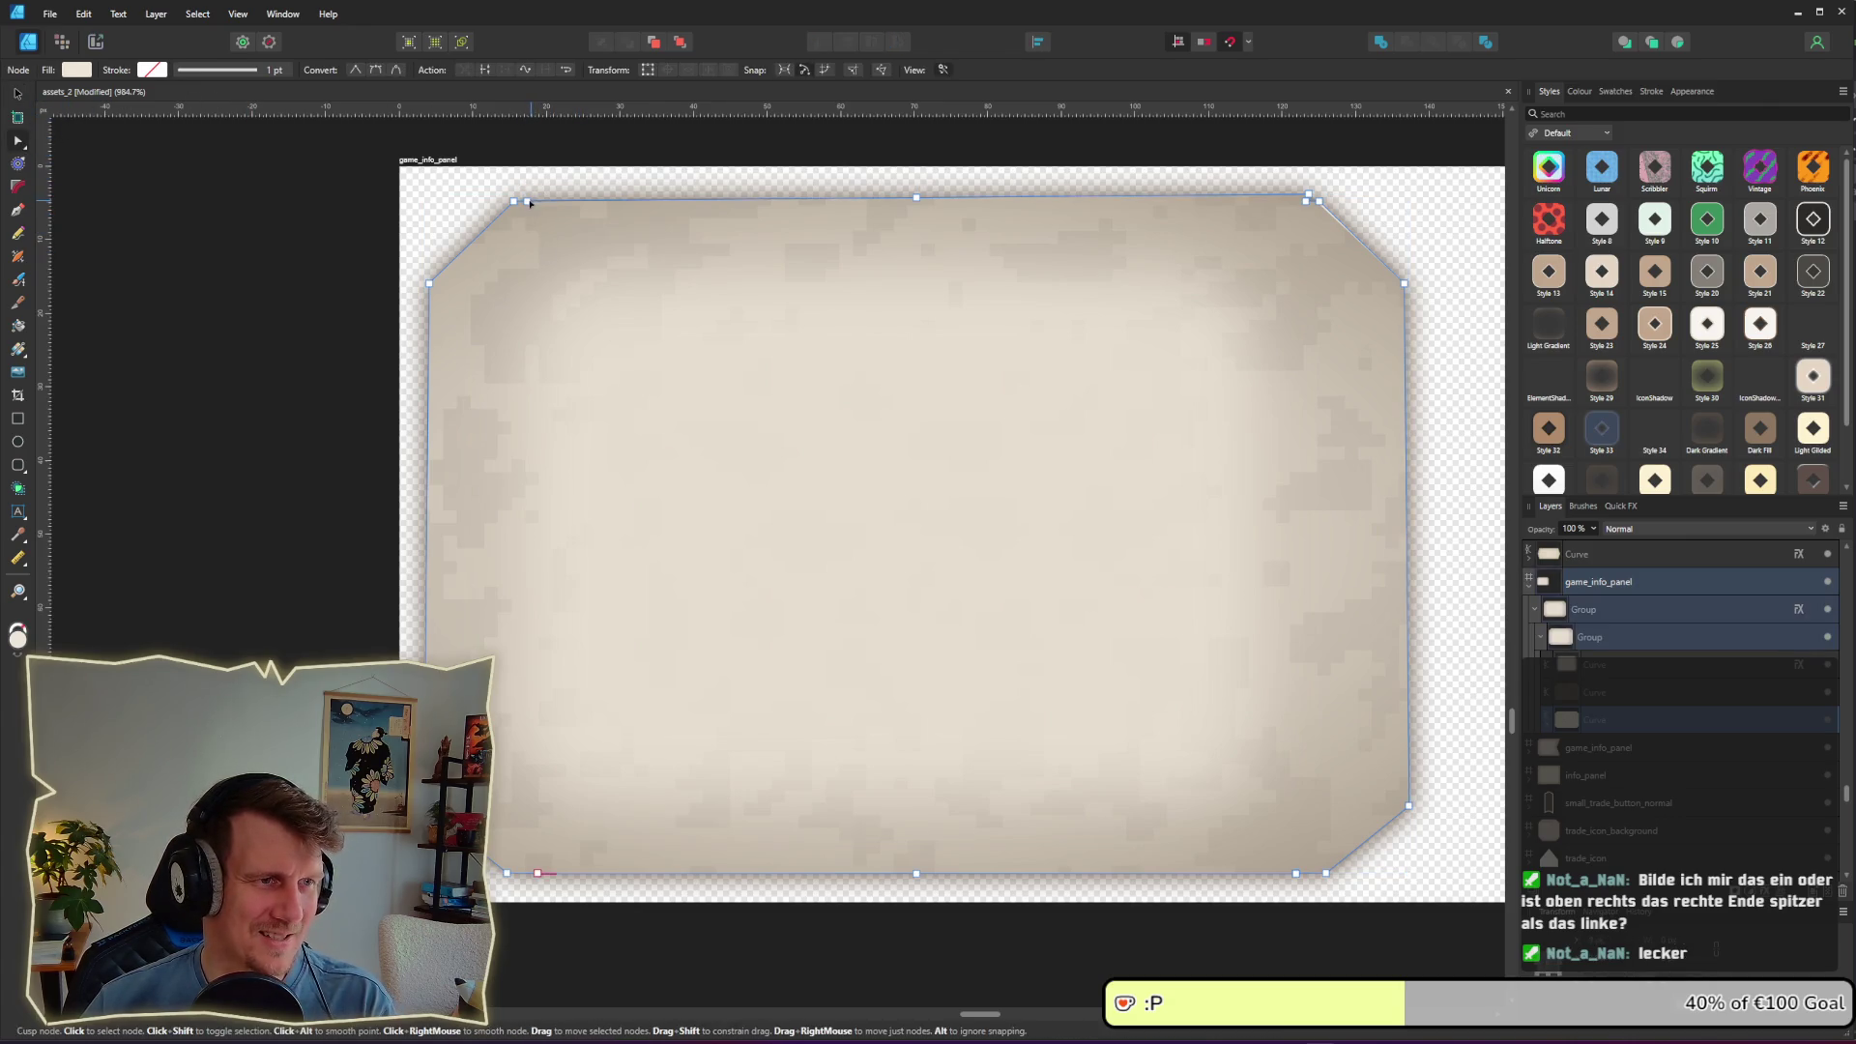
{"action": "key", "text": "Delete"}
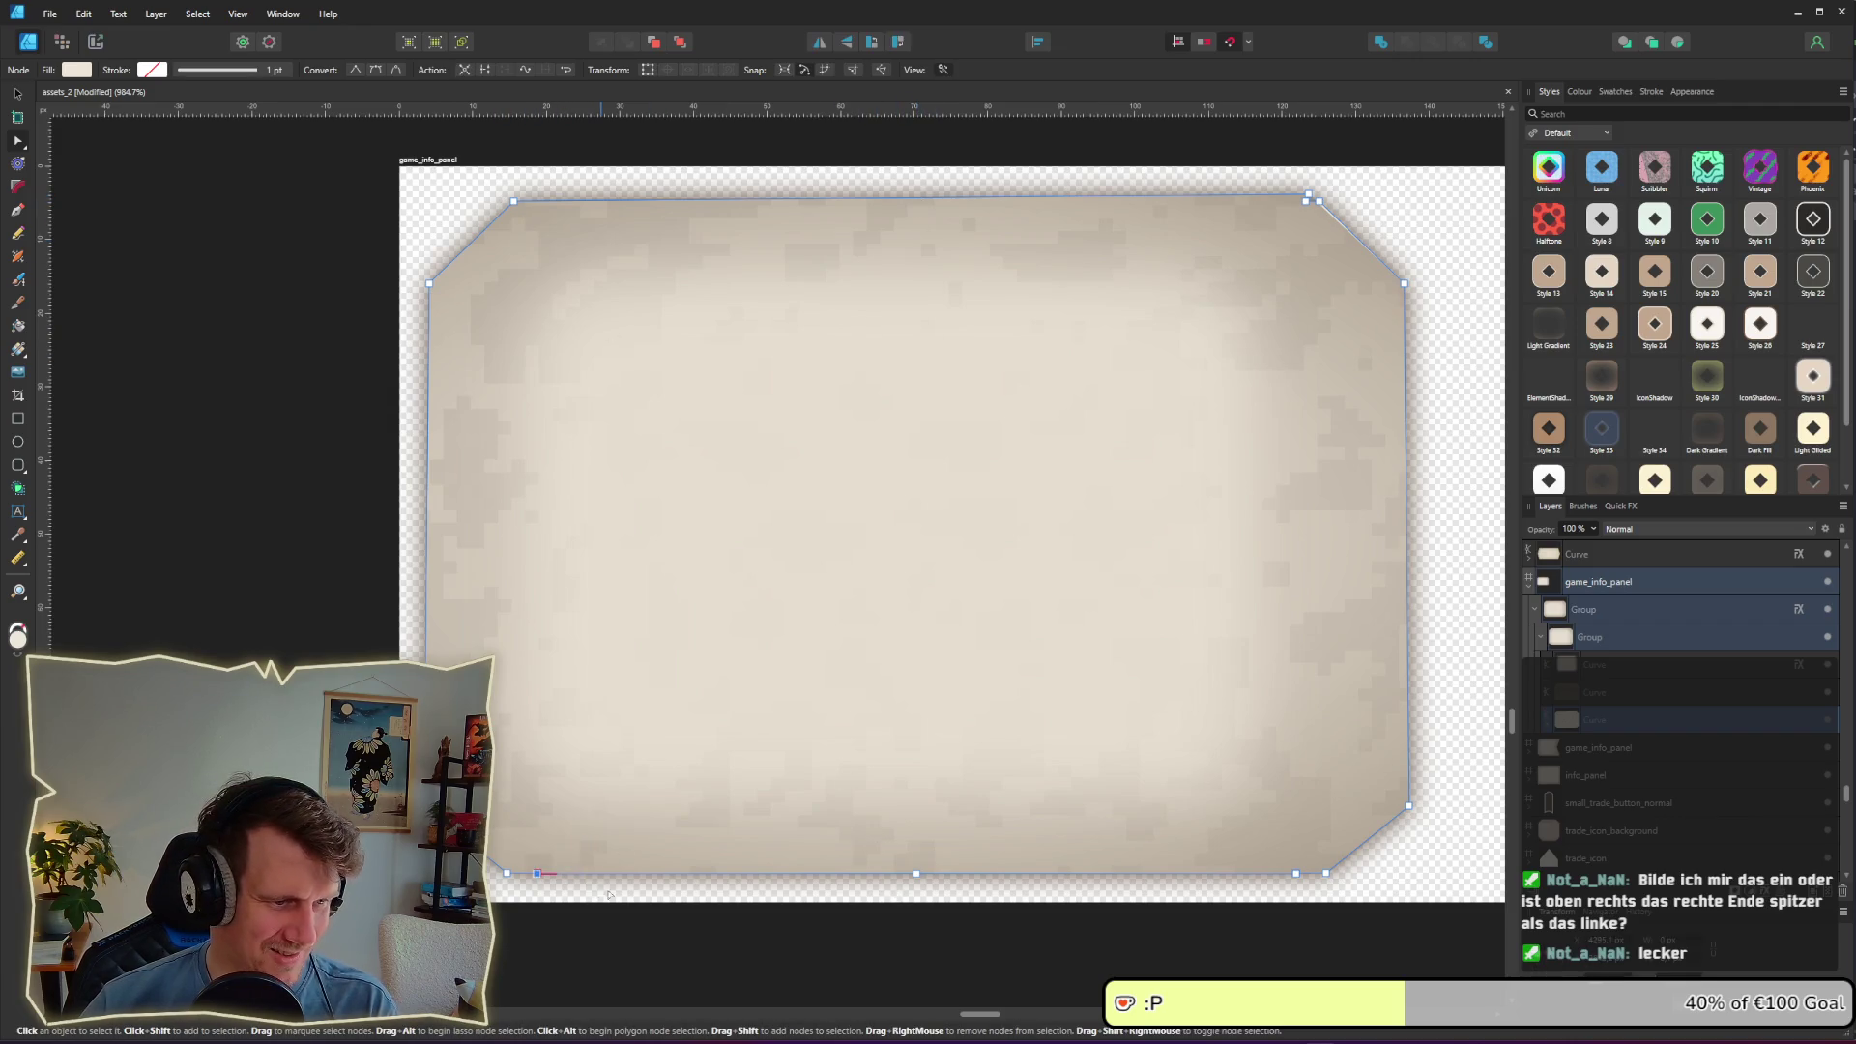
{"action": "left_click_drag", "start_coordinate": [1270, 825], "coordinate": [1315, 894]}
{"action": "key", "text": "Delete"}
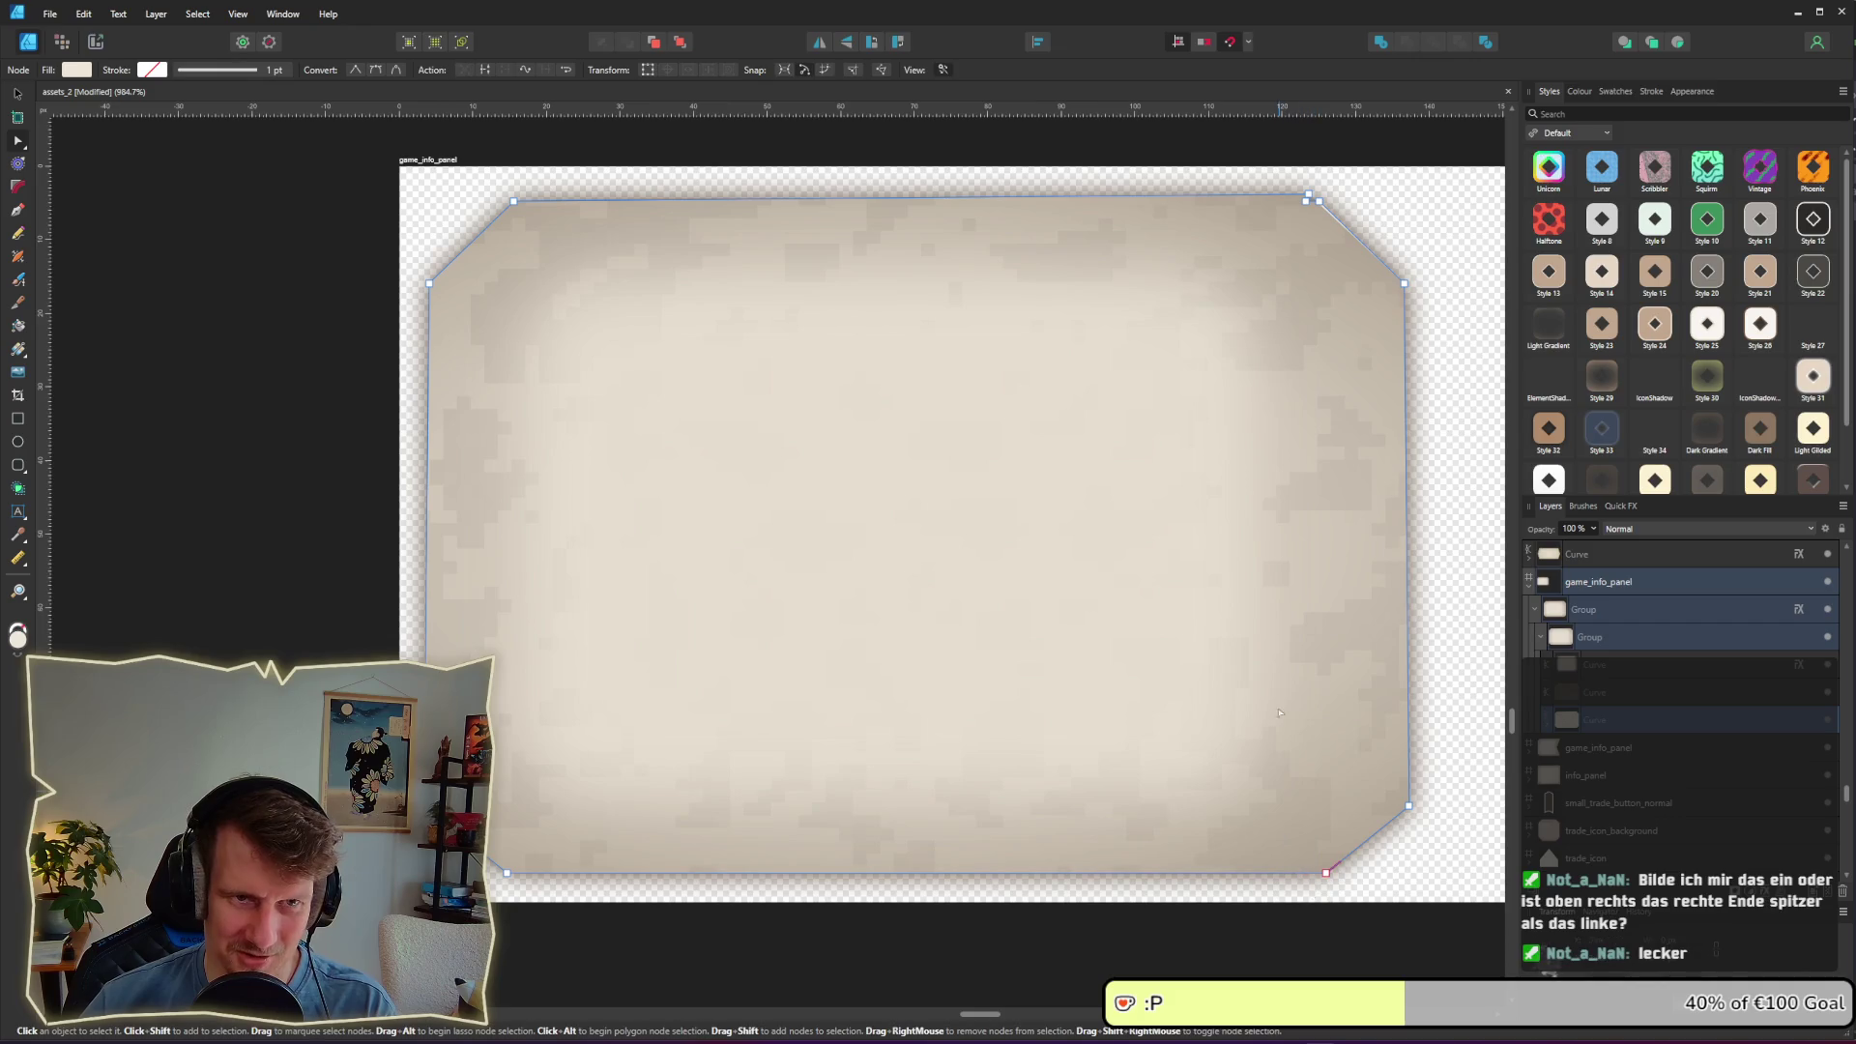
{"action": "left_click", "coordinate": [1319, 201]}
{"action": "key", "text": "Delete"}
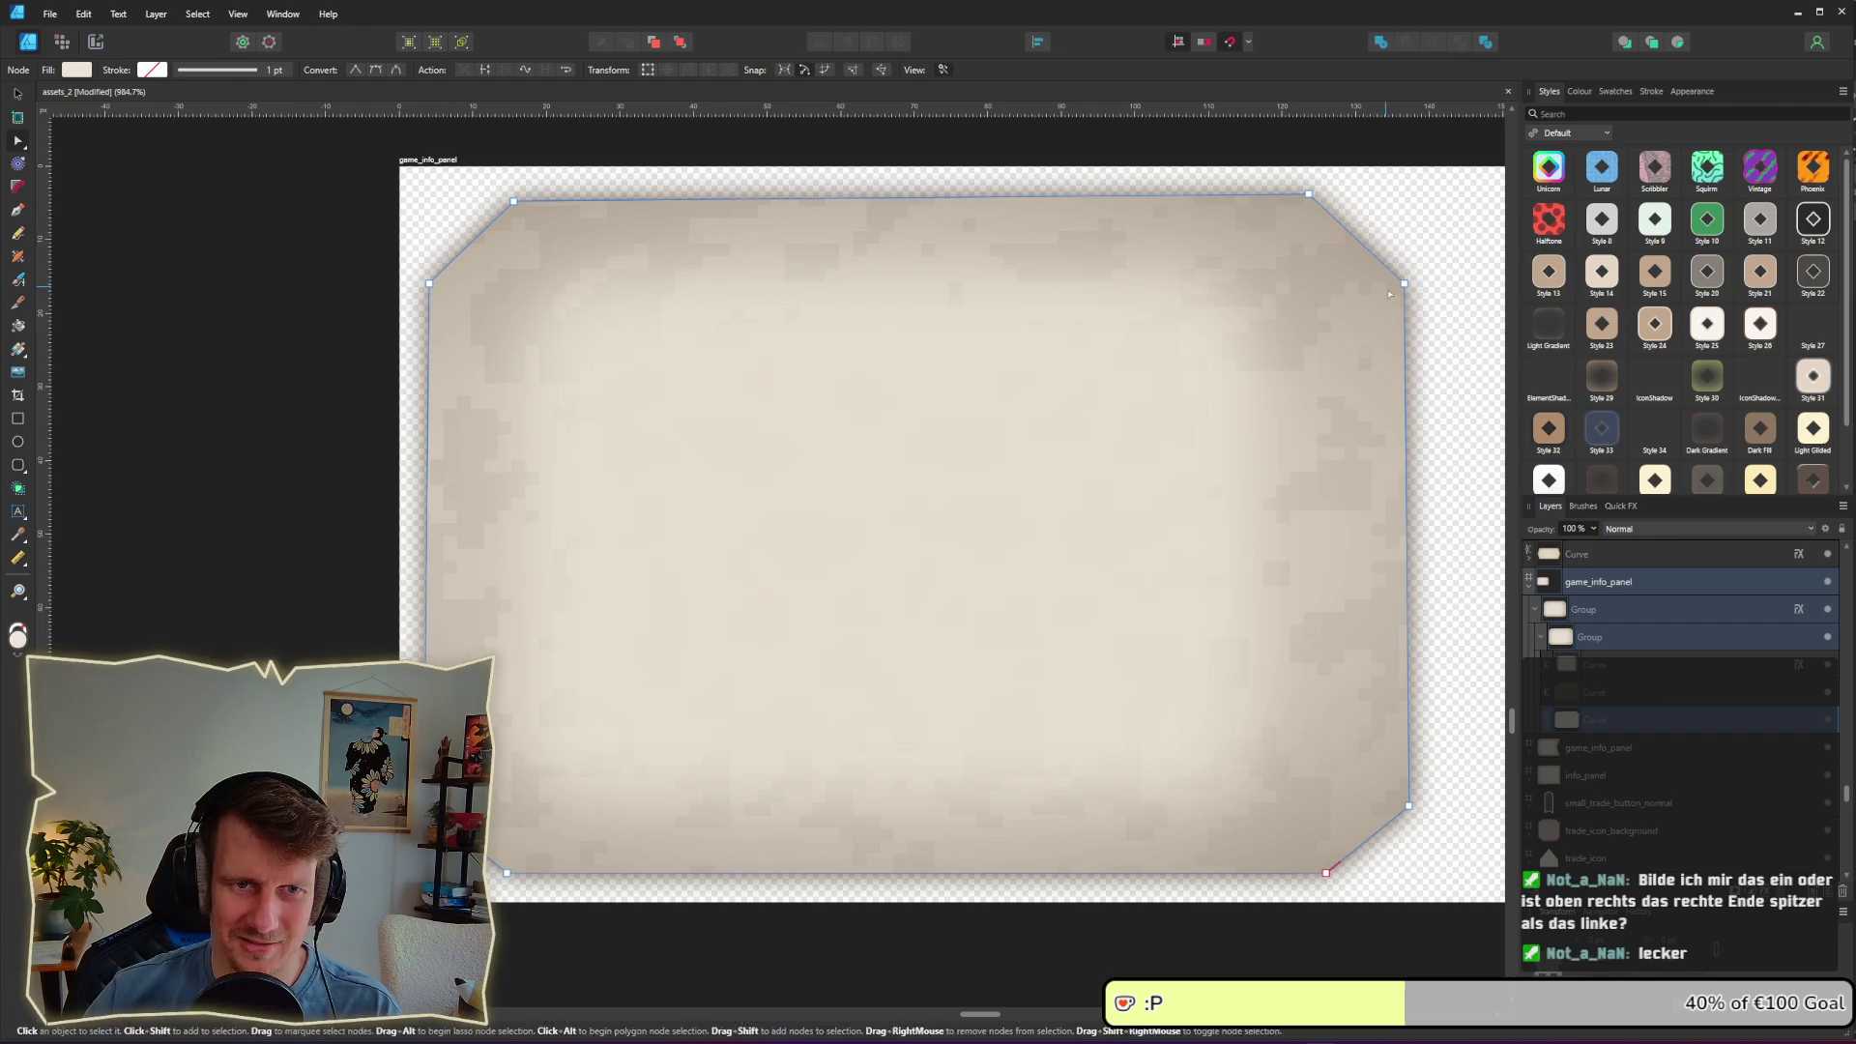
{"action": "scroll", "coordinate": [1134, 531], "scroll_direction": "down", "scroll_amount": 2}
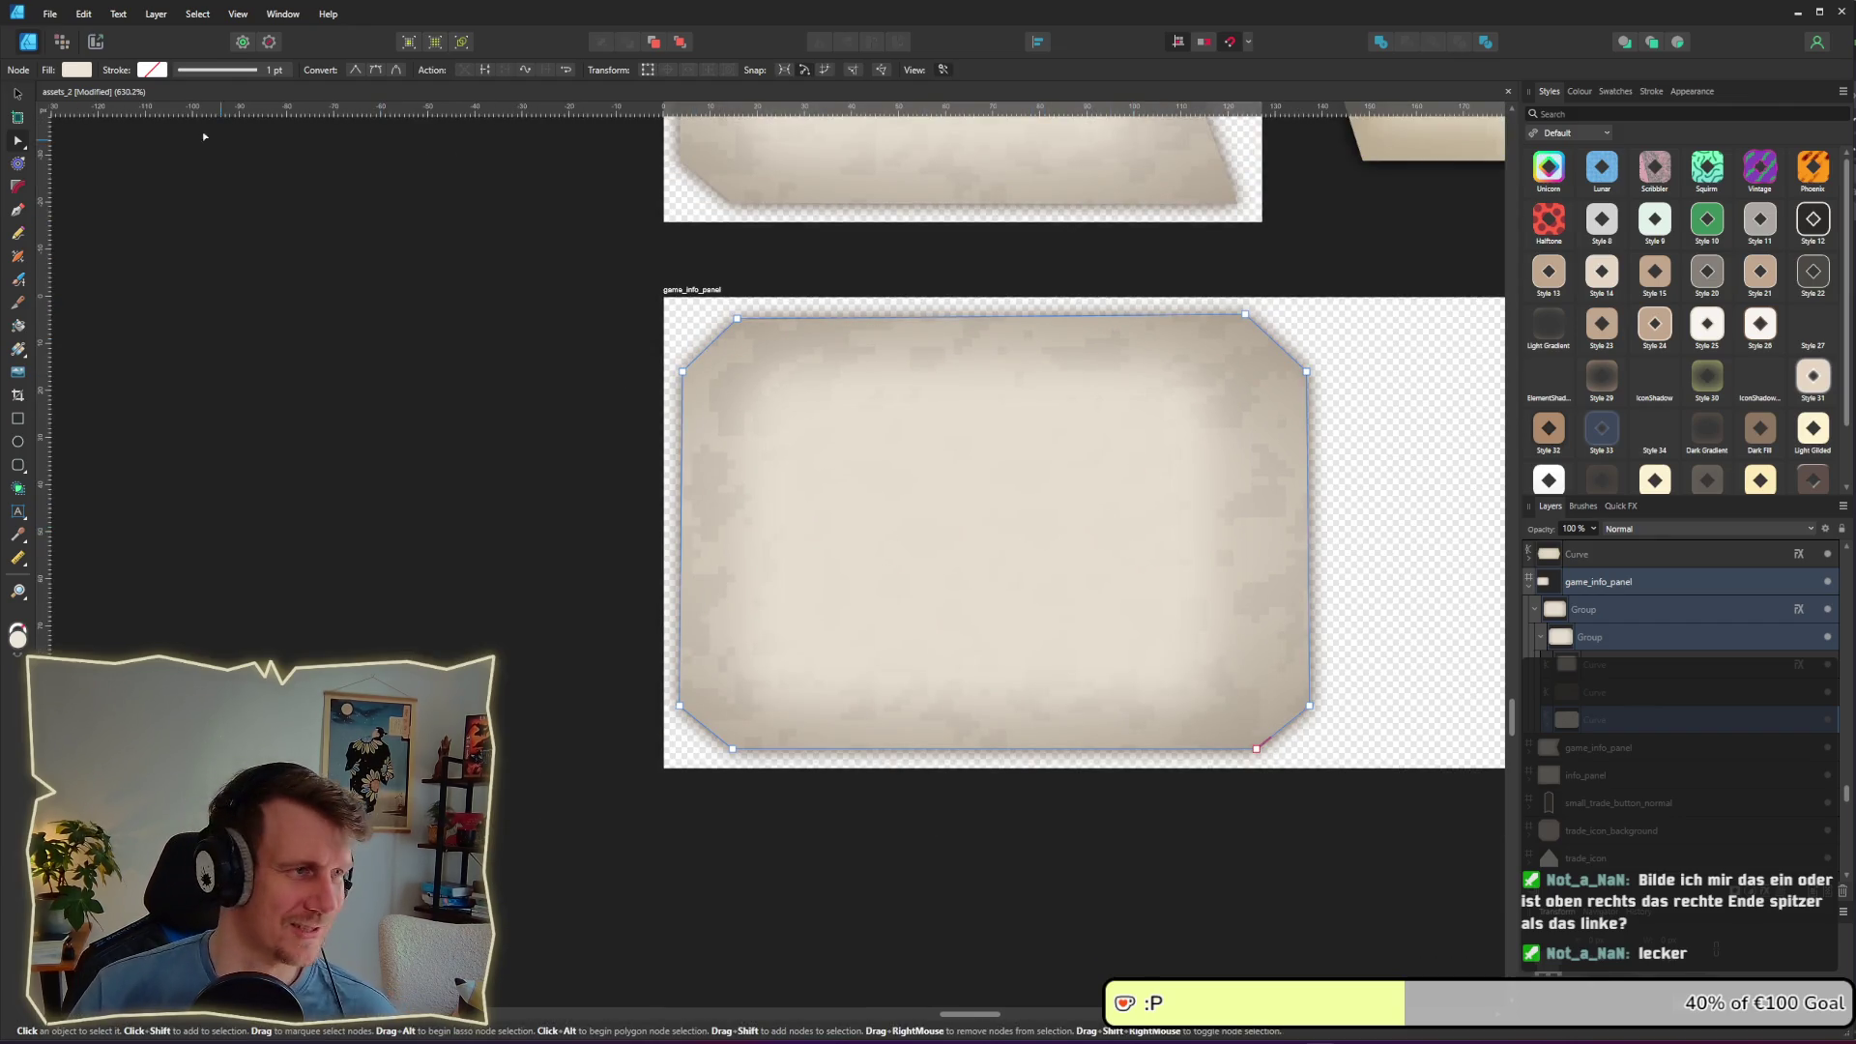
{"action": "left_click", "coordinate": [26, 94]}
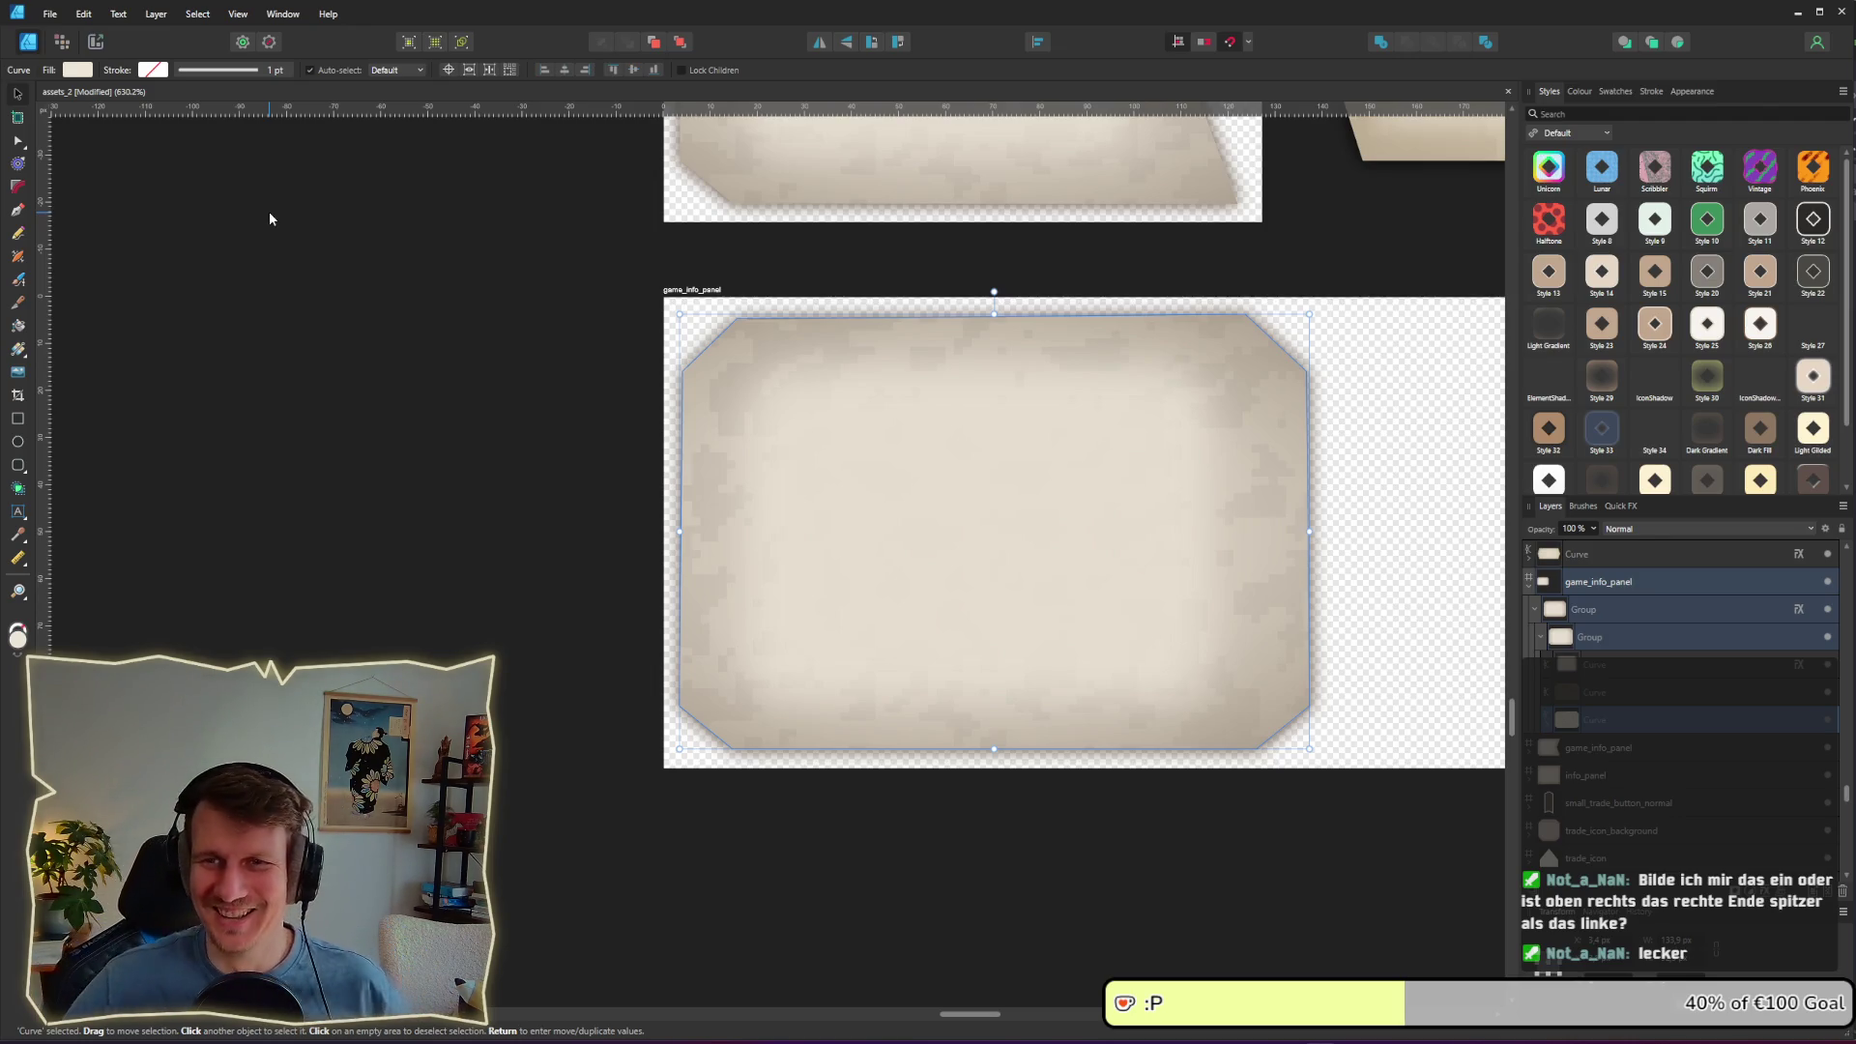
Step: Narrow the game_info_panel artboard to about 143 px wide around the panel
{"action": "left_click", "coordinate": [547, 352]}
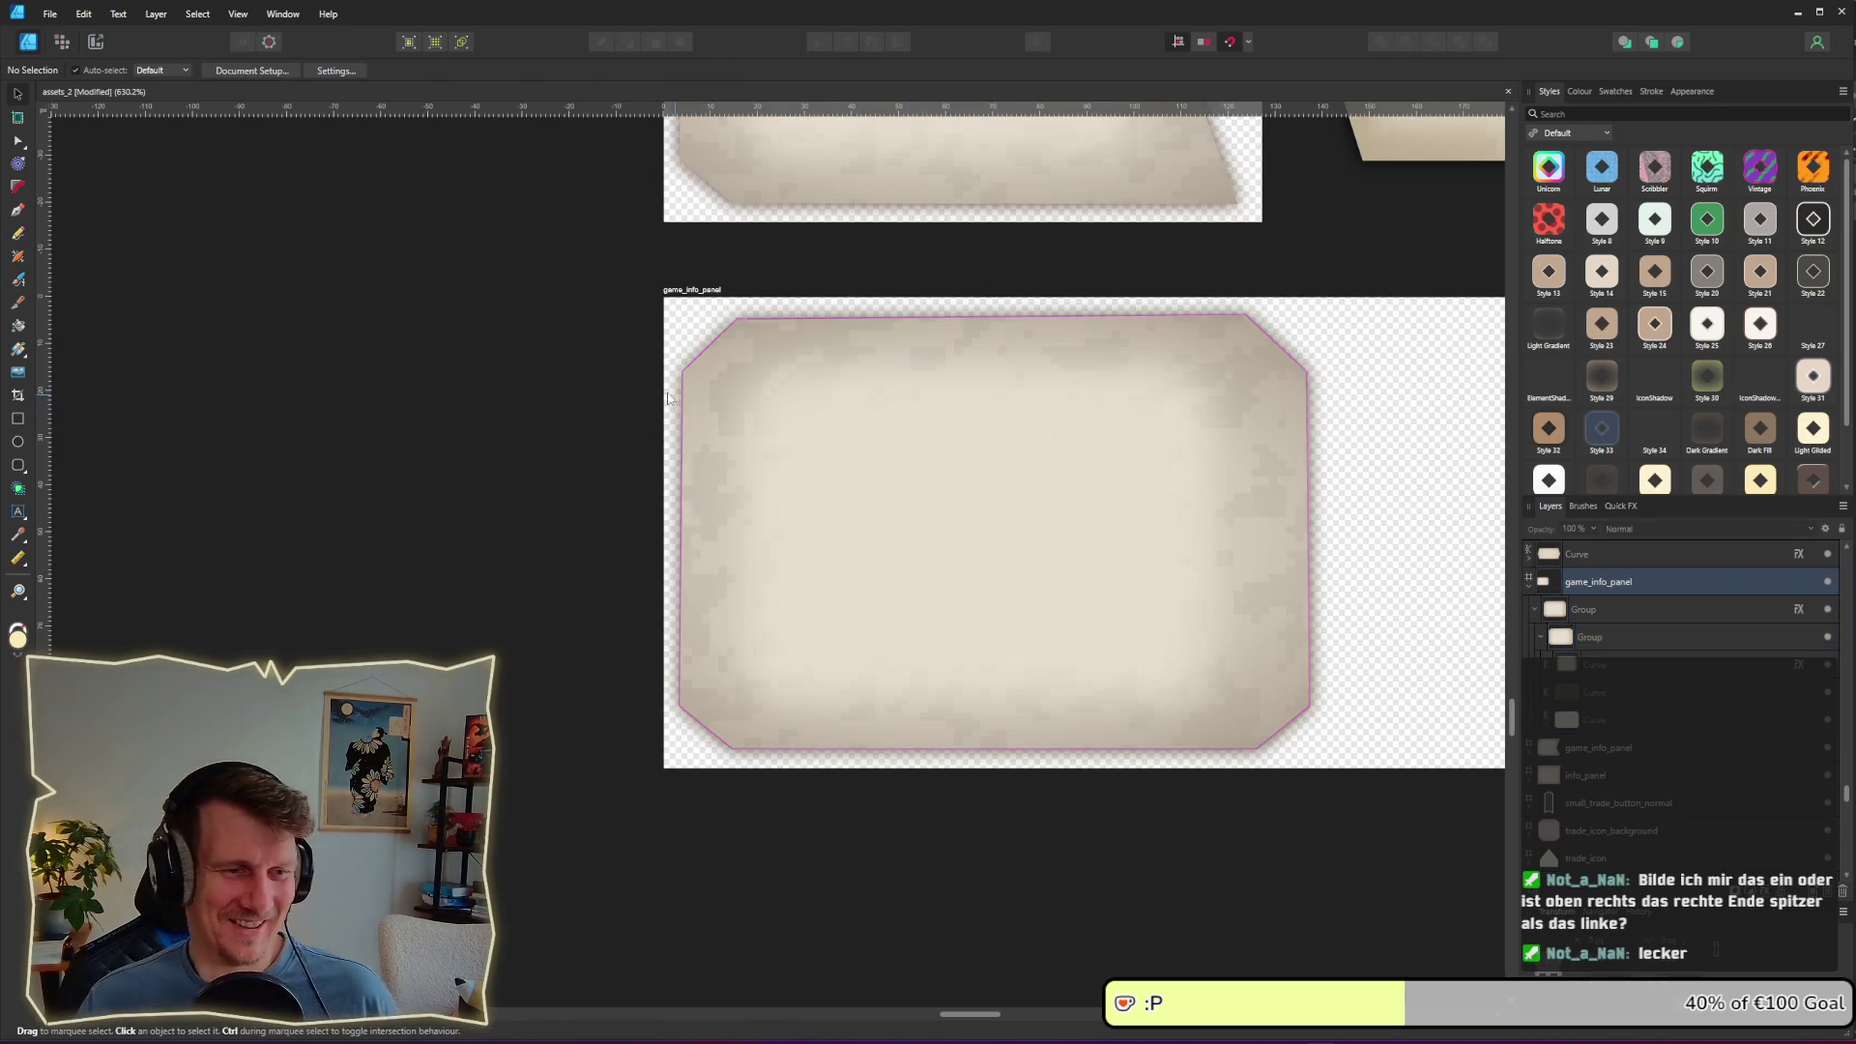
{"action": "scroll", "coordinate": [668, 432], "scroll_direction": "down", "scroll_amount": 1}
{"action": "scroll", "coordinate": [669, 432], "scroll_direction": "down", "scroll_amount": 1}
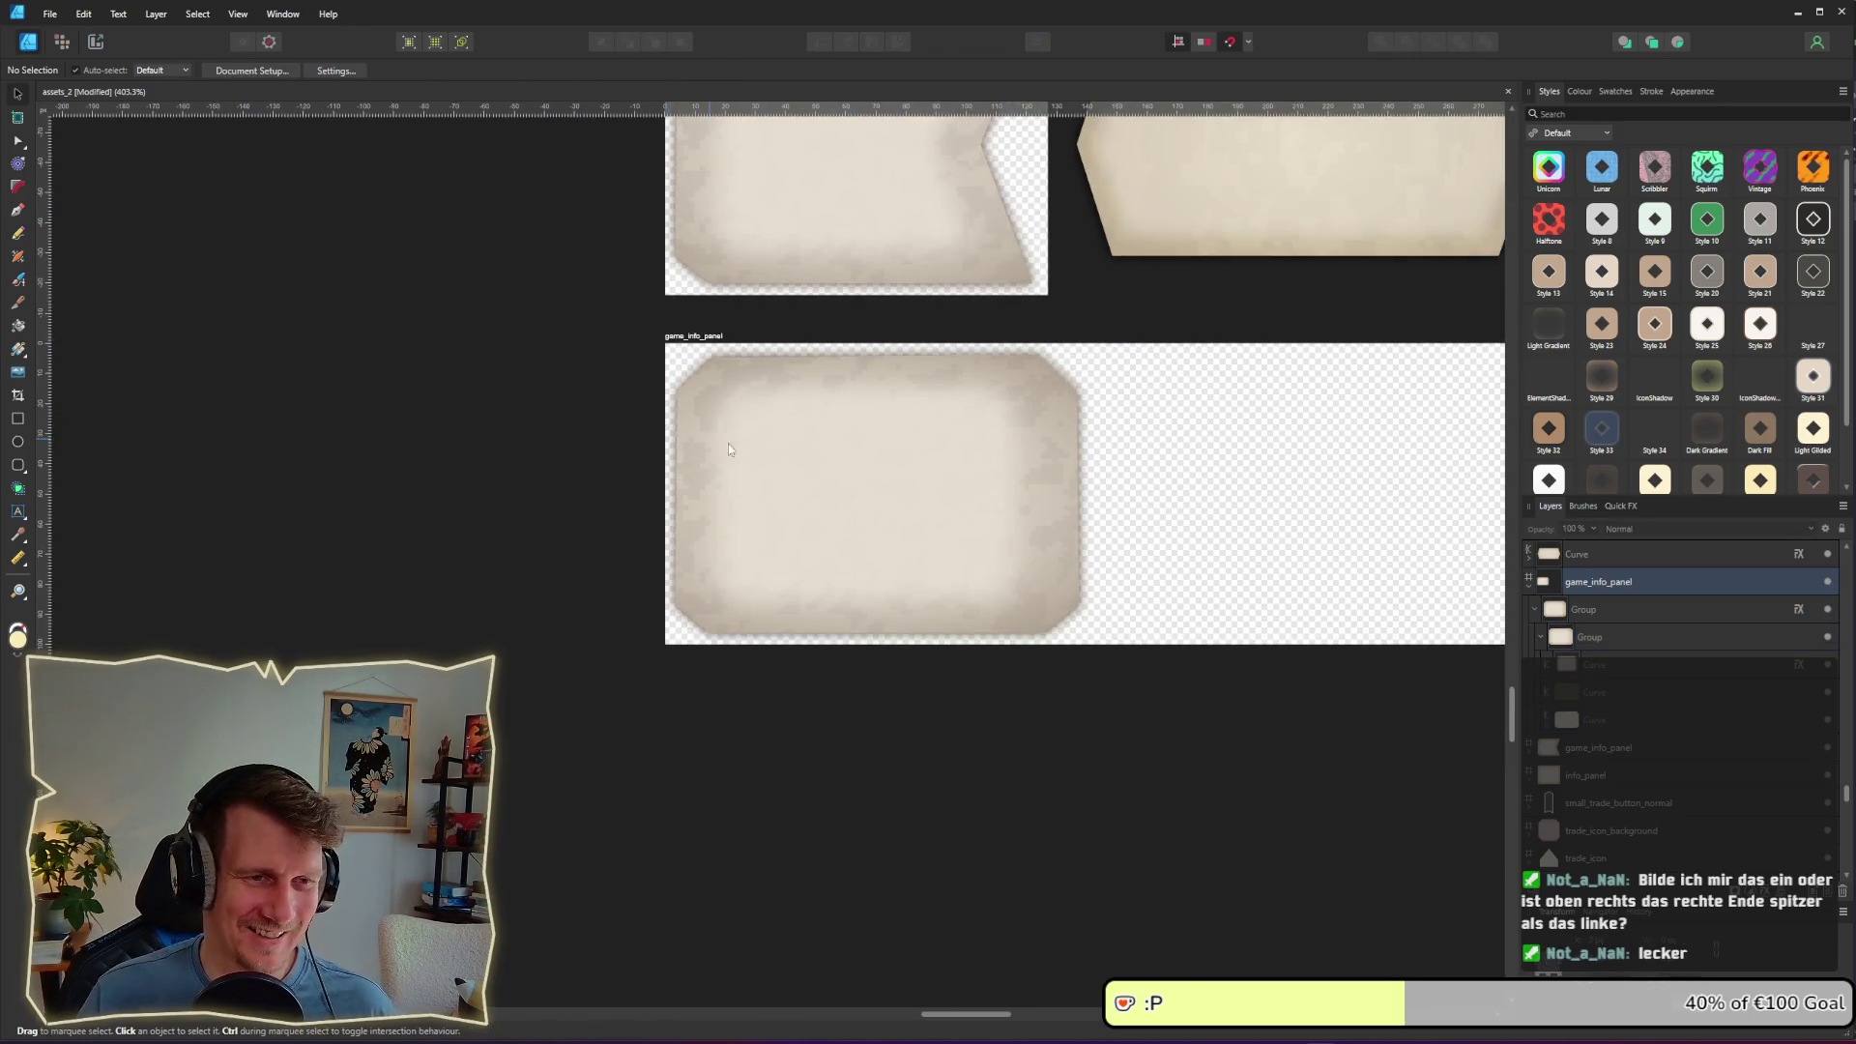
{"action": "left_click", "coordinate": [711, 342]}
{"action": "scroll", "coordinate": [711, 344], "scroll_direction": "right", "scroll_amount": 5}
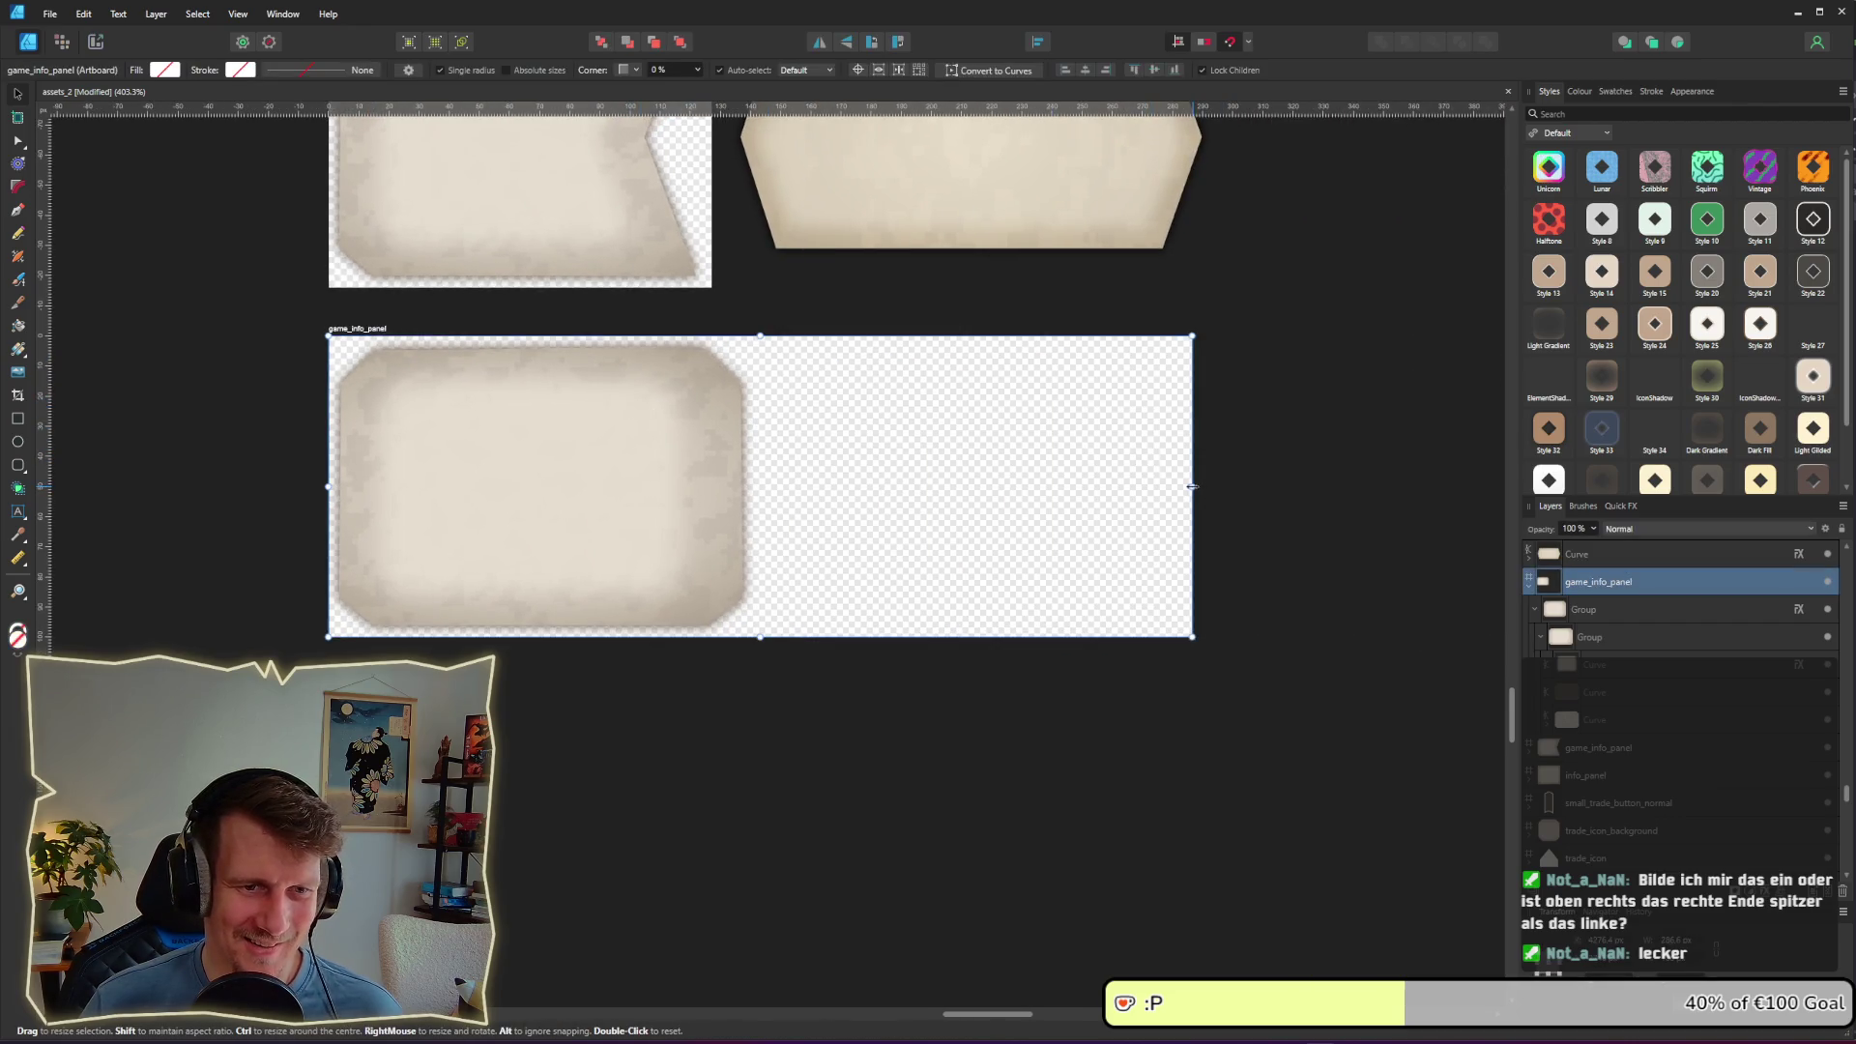
{"action": "left_click_drag", "start_coordinate": [1199, 484], "coordinate": [753, 480]}
{"action": "left_click", "coordinate": [836, 479]}
Step: Select the panel's nested group
{"action": "scroll", "coordinate": [572, 497], "scroll_direction": "up", "scroll_amount": 3}
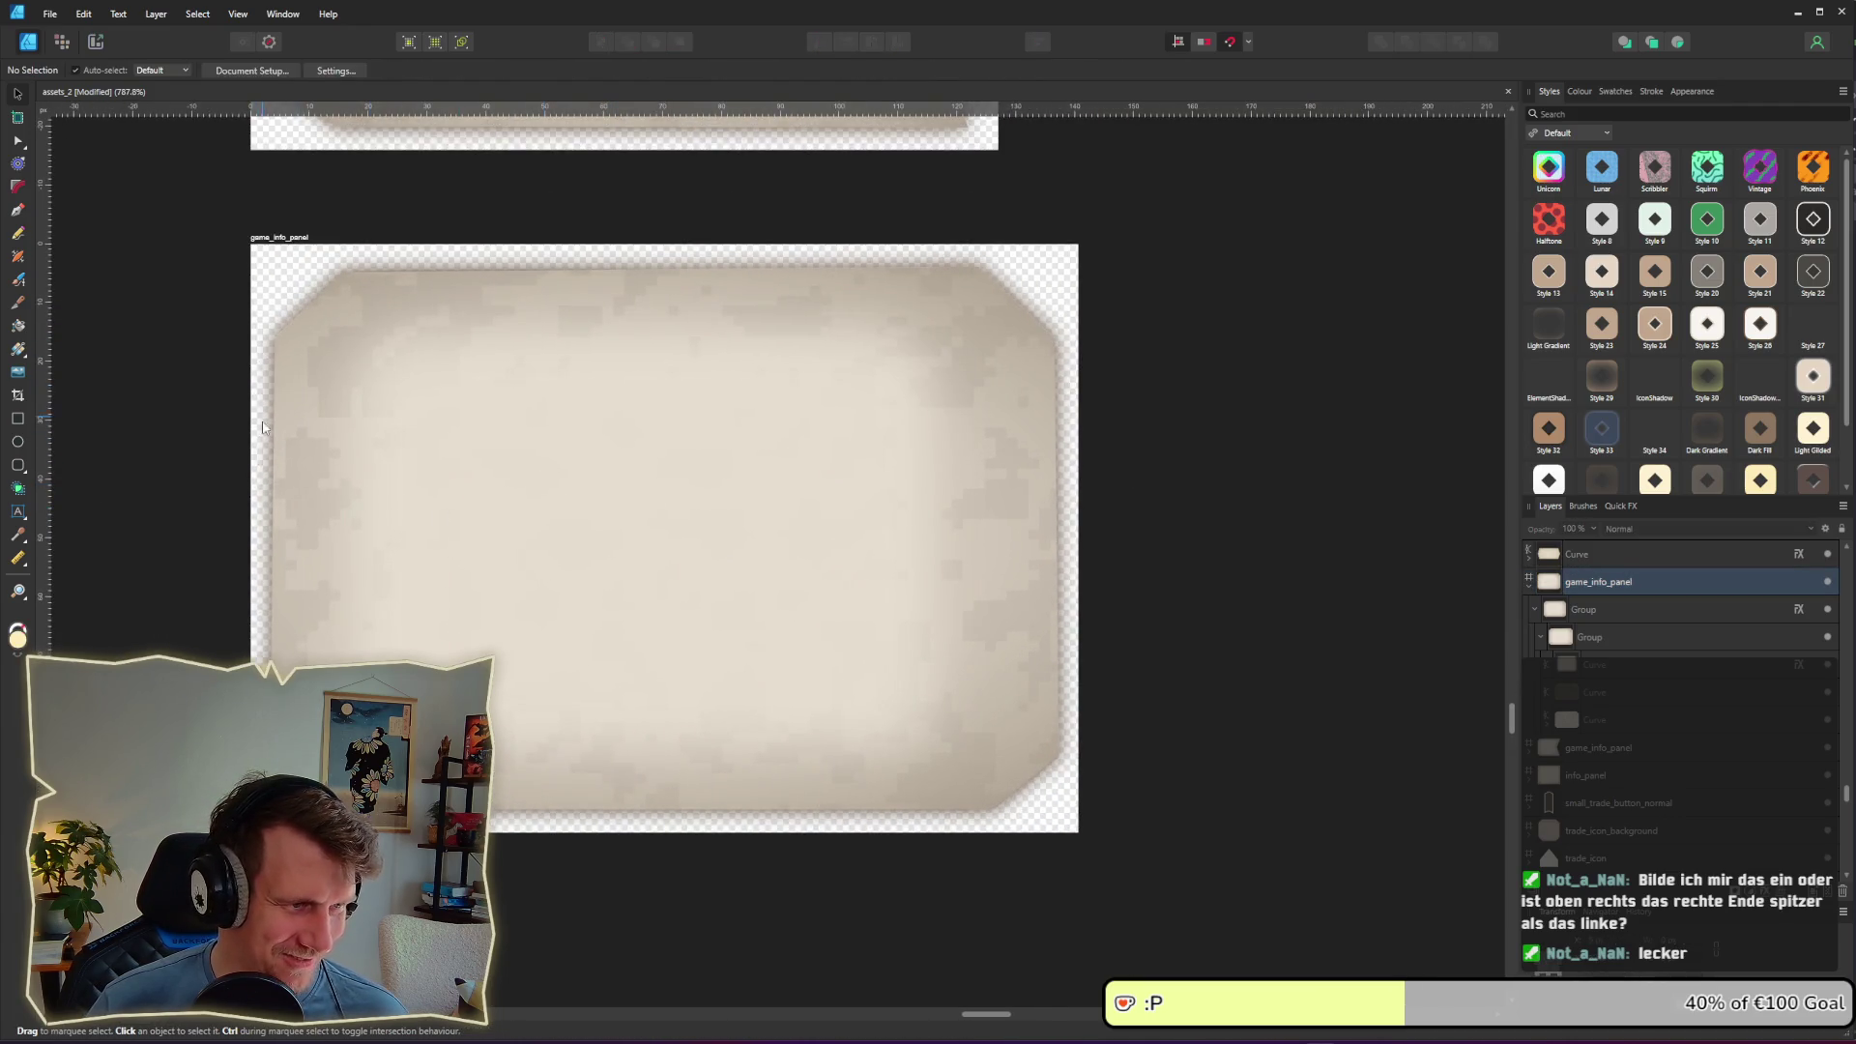
{"action": "scroll", "coordinate": [894, 411], "scroll_direction": "down", "scroll_amount": 5}
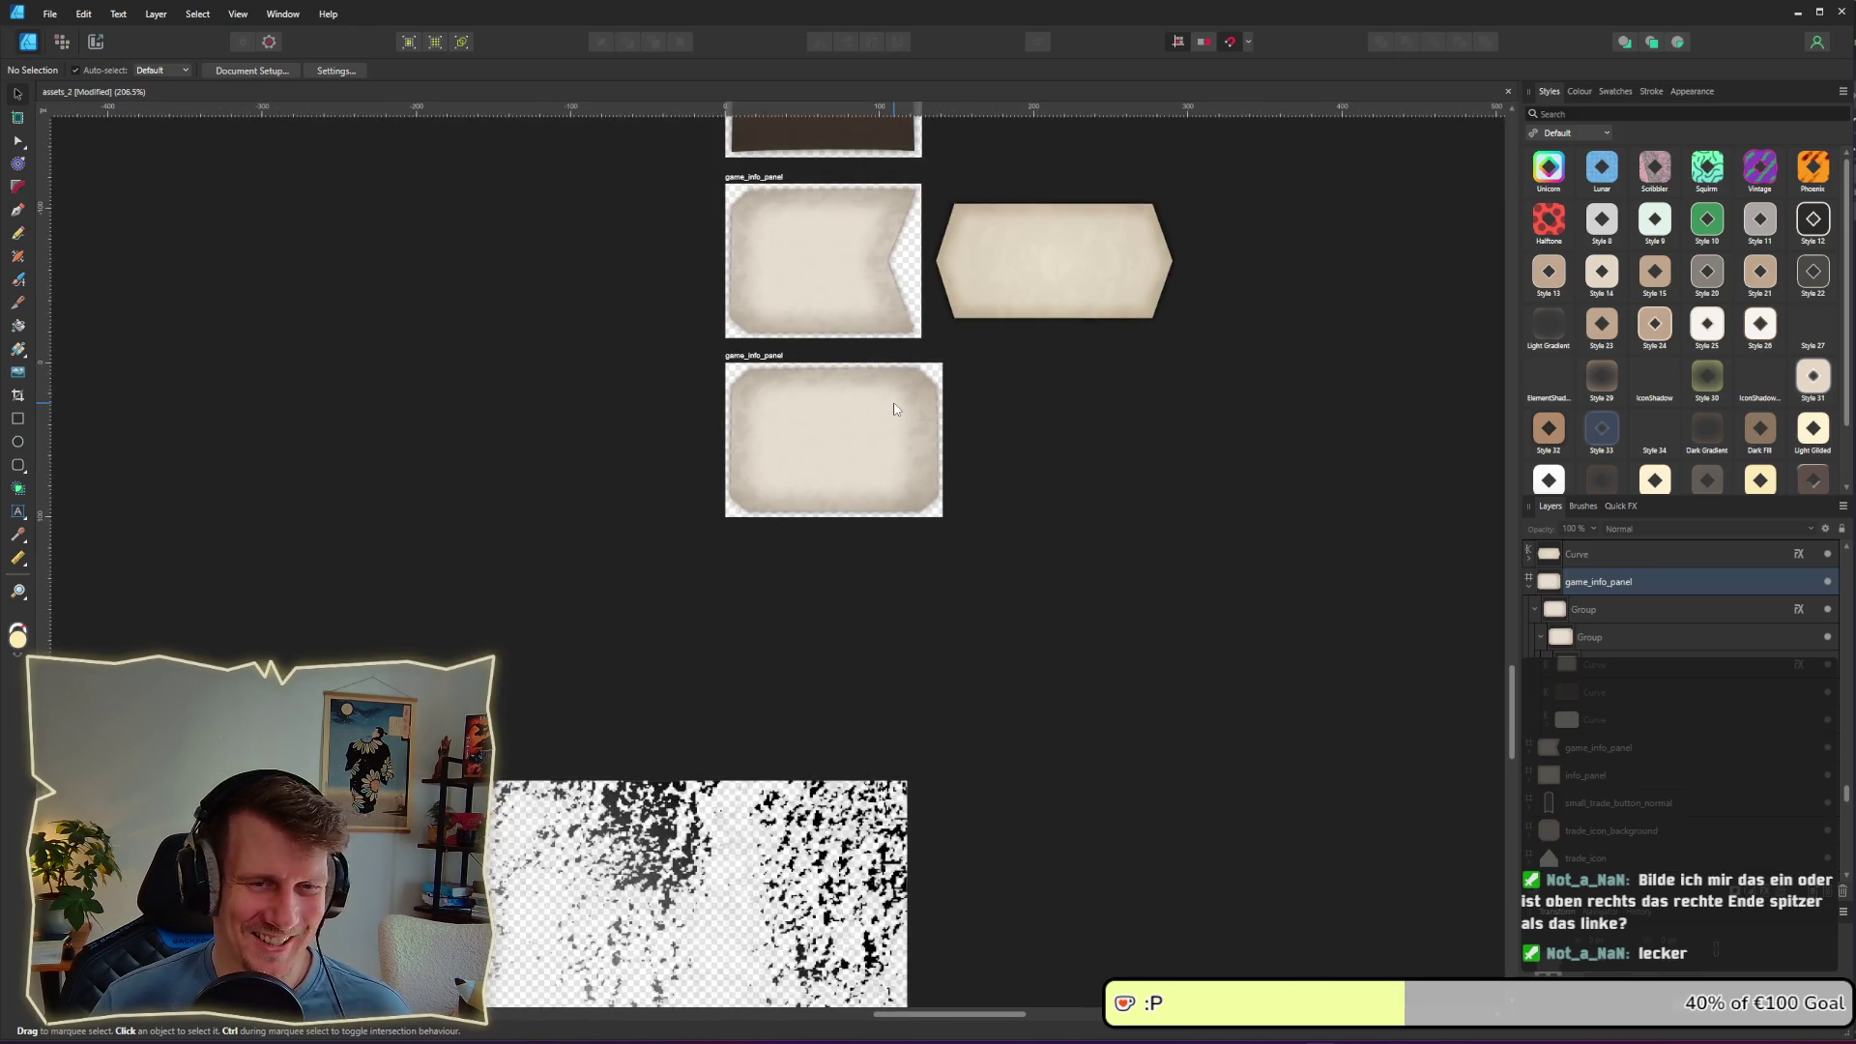
{"action": "scroll", "coordinate": [893, 409], "scroll_direction": "up", "scroll_amount": 5}
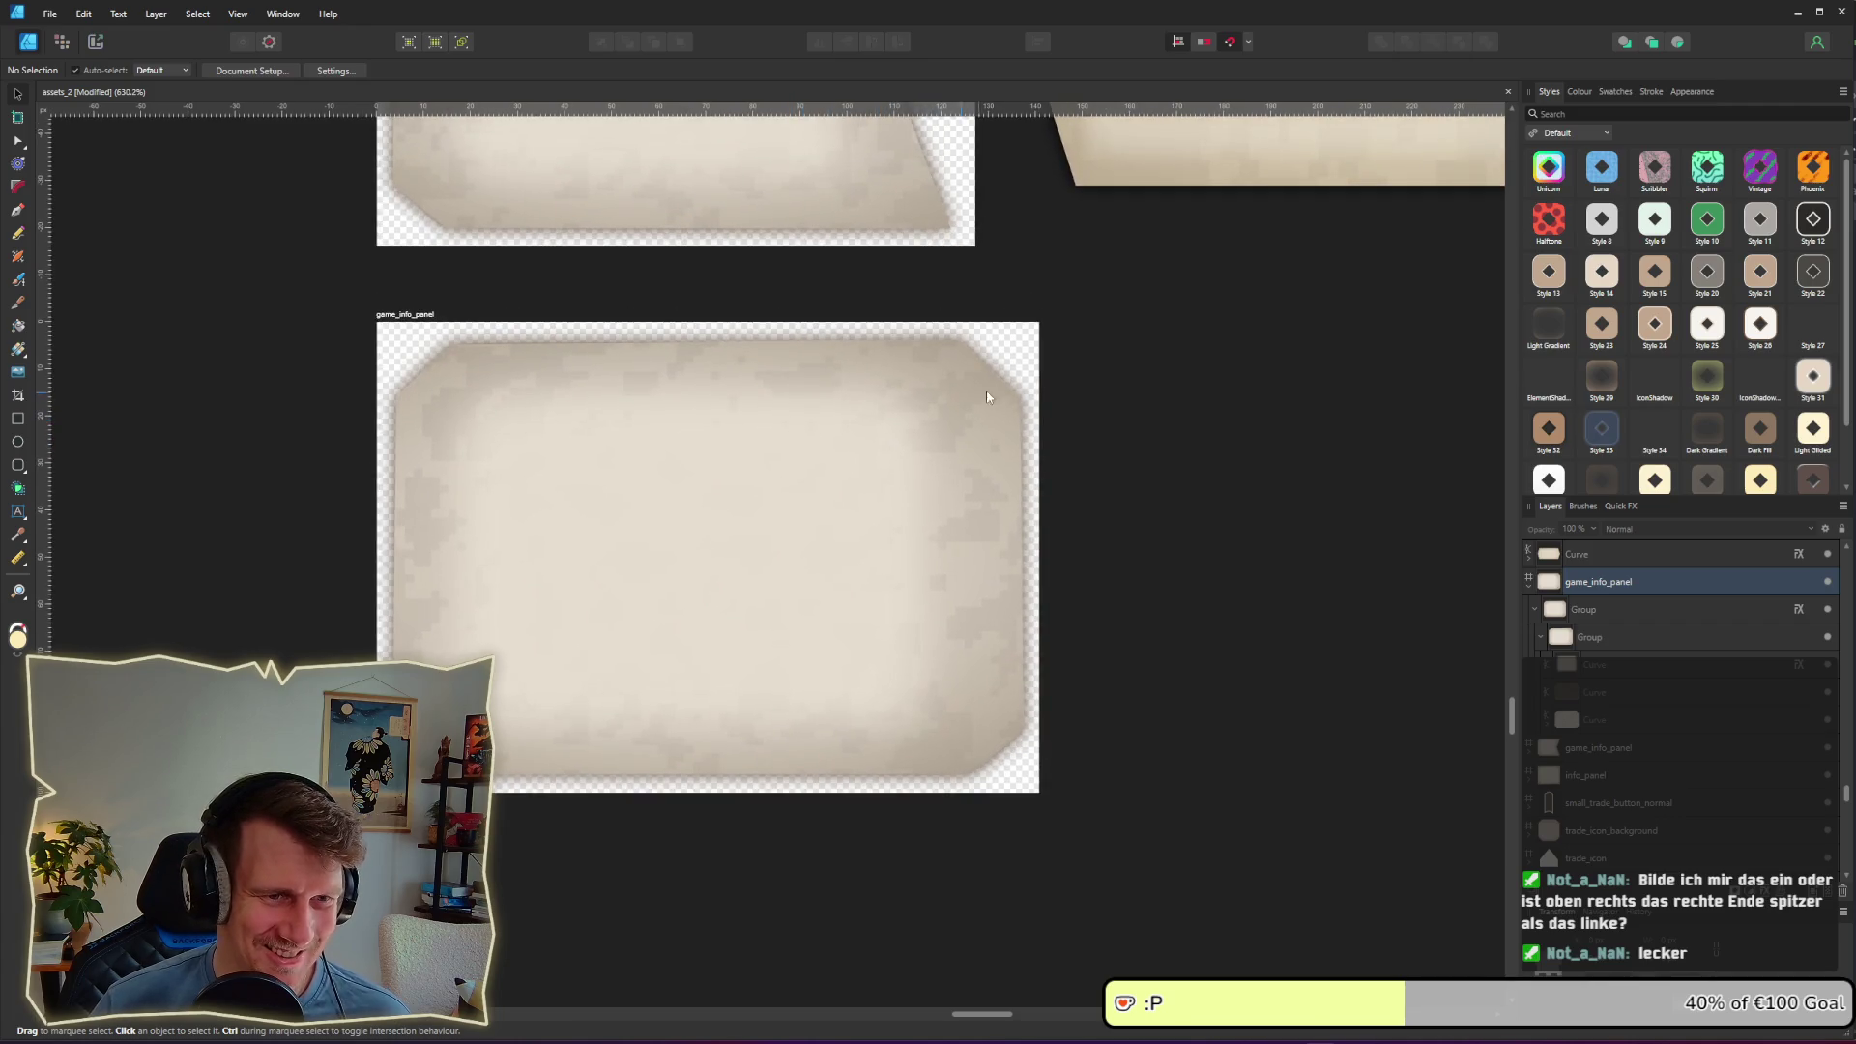
{"action": "scroll", "coordinate": [987, 397], "scroll_direction": "up", "scroll_amount": 3}
{"action": "left_click", "coordinate": [941, 410]}
{"action": "scroll", "coordinate": [867, 415], "scroll_direction": "up", "scroll_amount": 2}
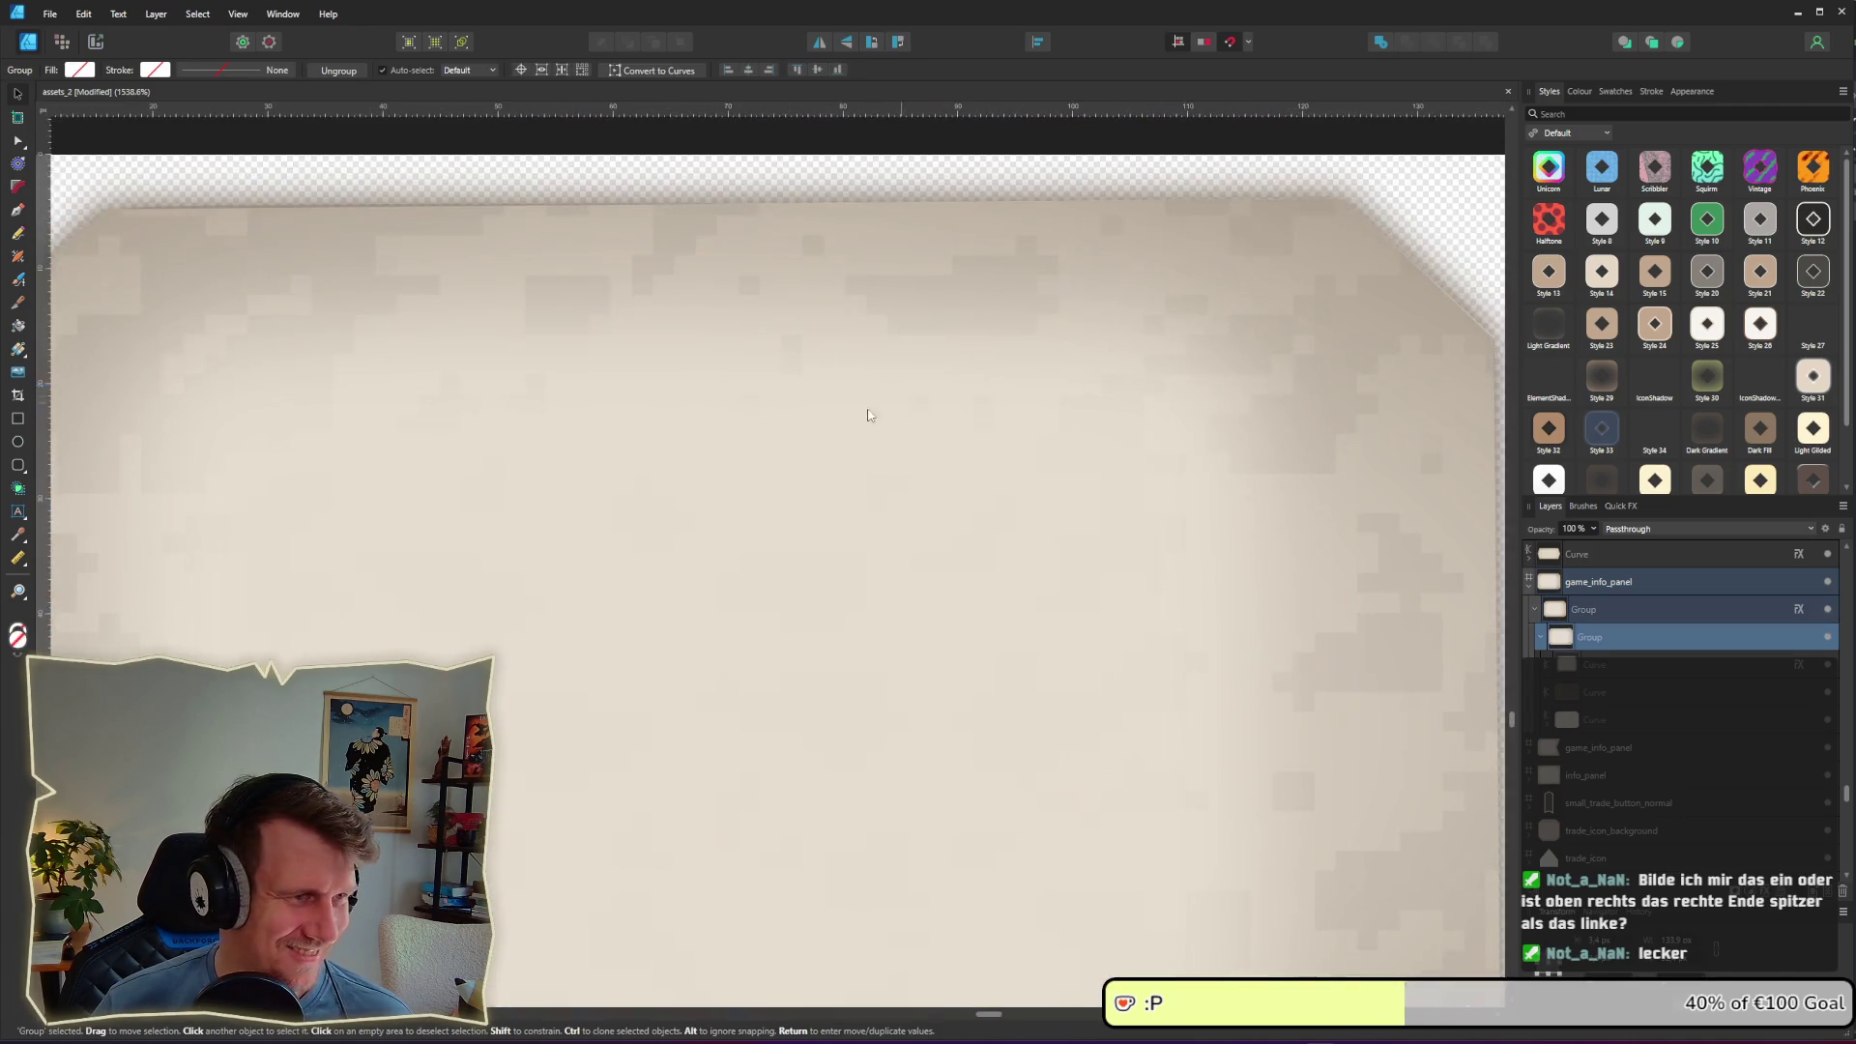
{"action": "scroll", "coordinate": [867, 416], "scroll_direction": "down", "scroll_amount": 3}
Step: Rename the game_info_panel artboard to player_info_panel
{"action": "double_click", "coordinate": [360, 278]}
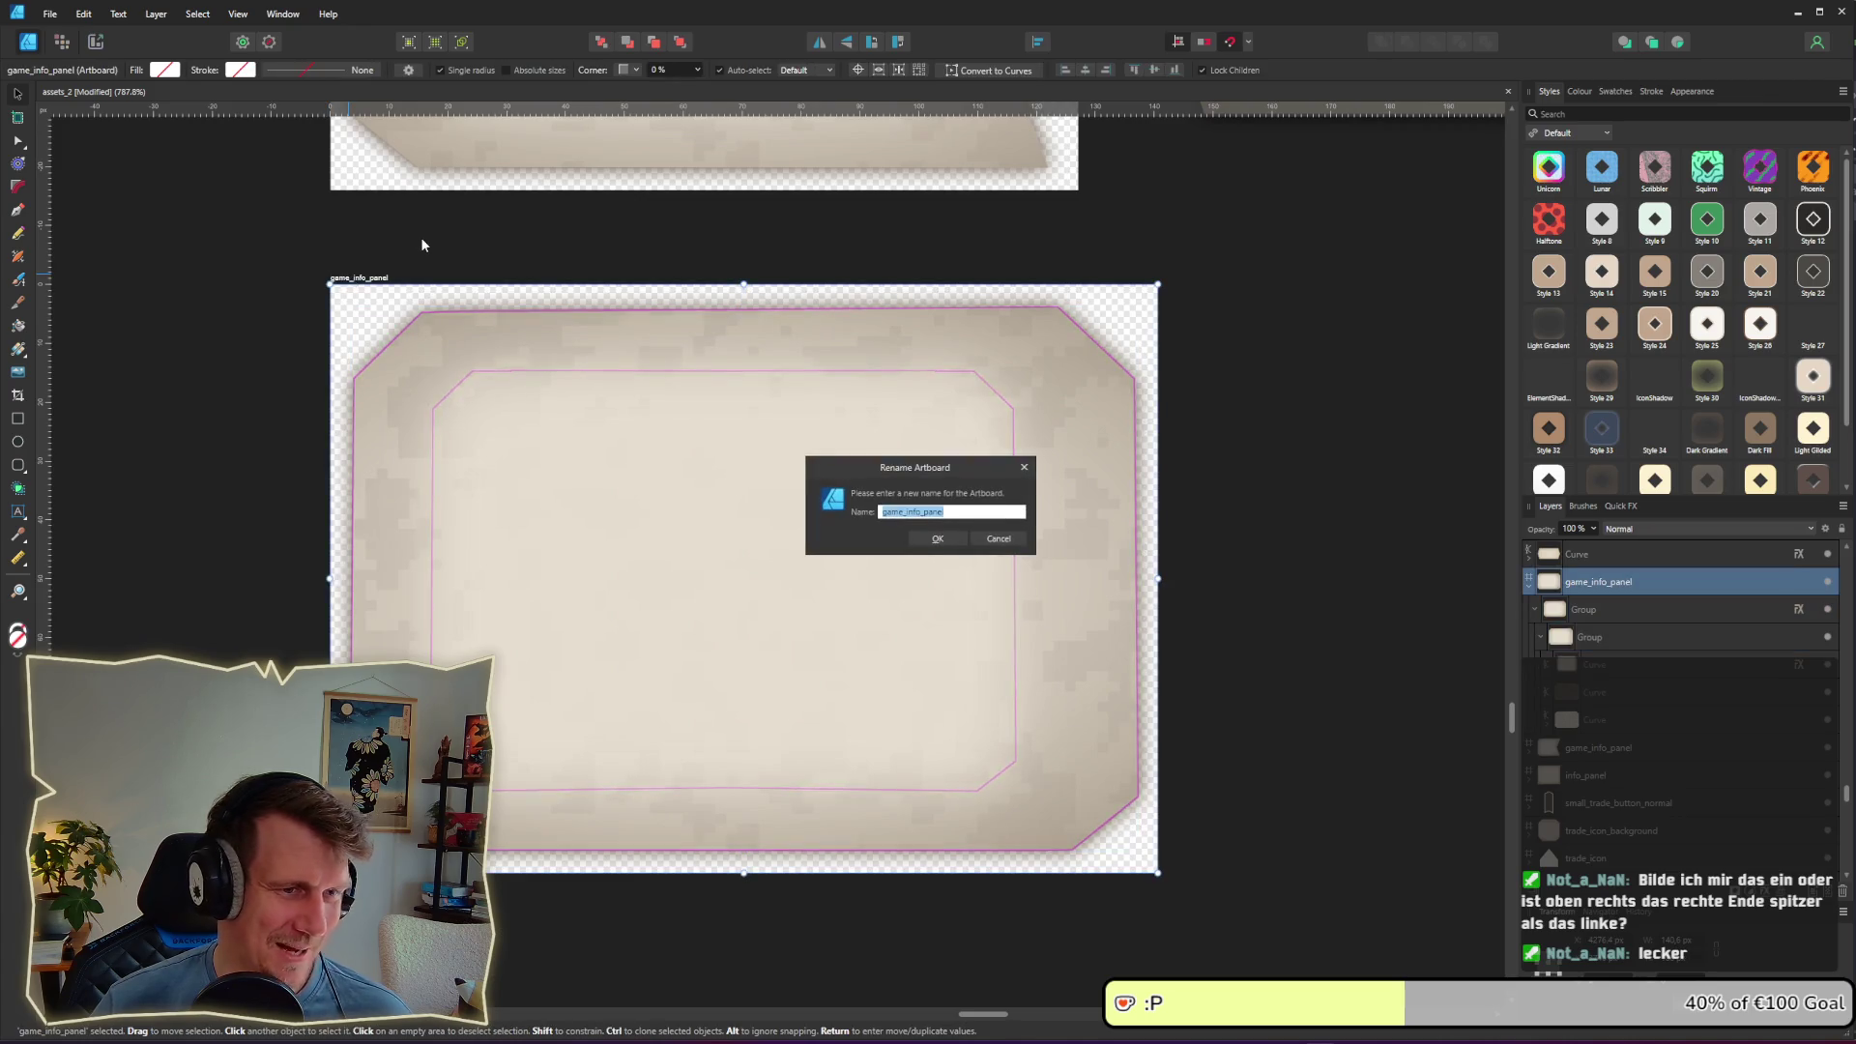
{"action": "key", "text": "Home"}
{"action": "key", "text": "Delete"}
{"action": "key", "text": "Delete"}
{"action": "key", "text": "Delete"}
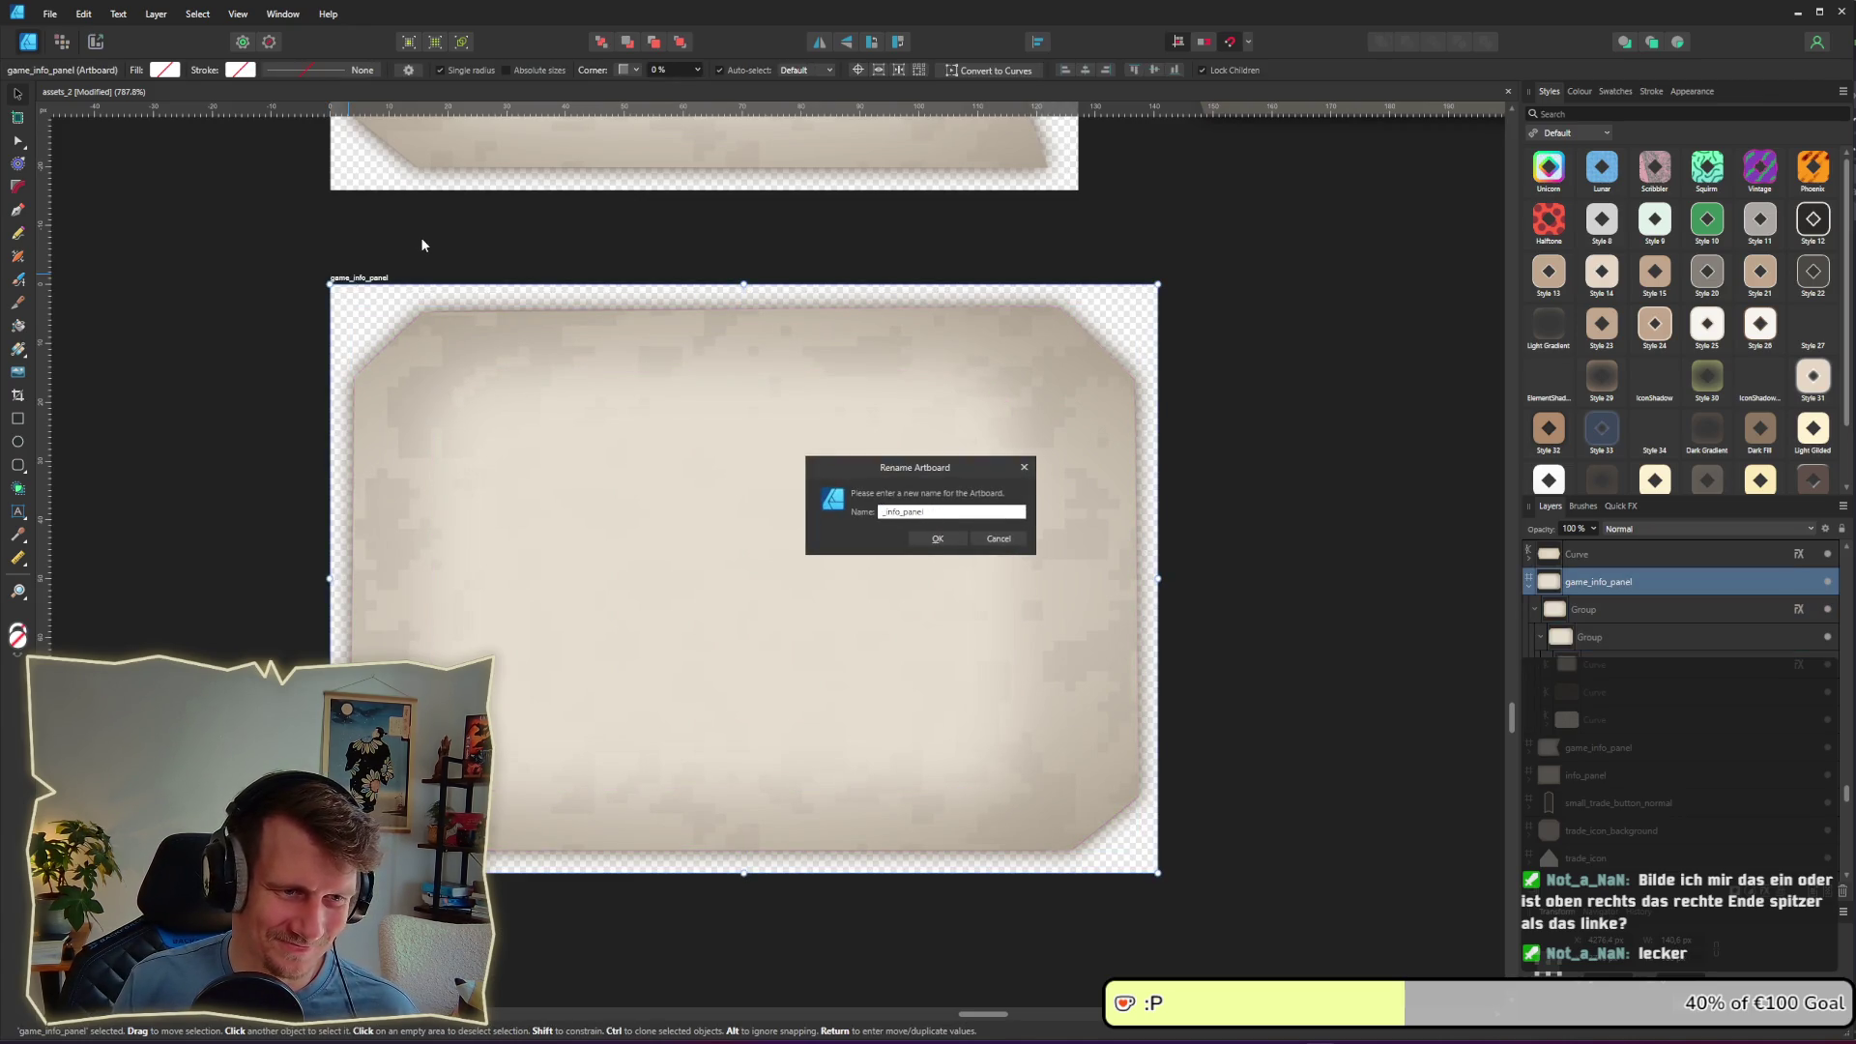
{"action": "type", "text": "player"}
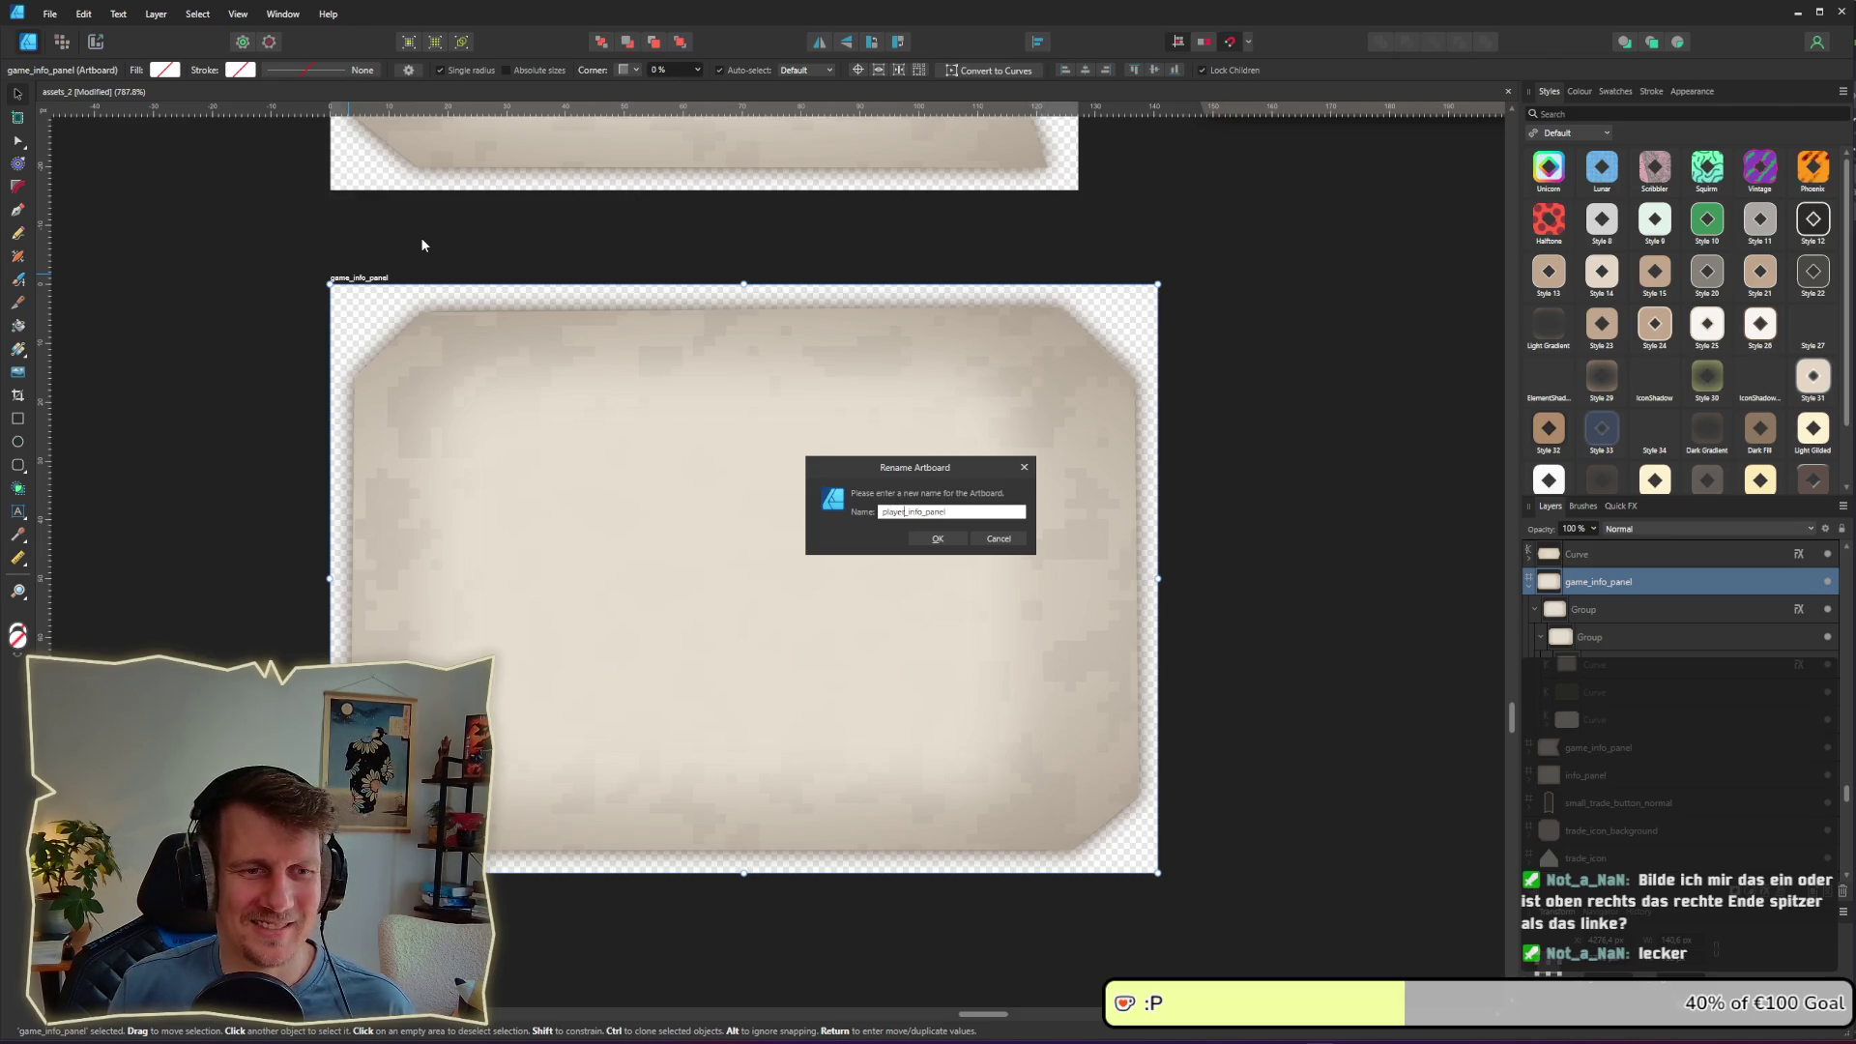
{"action": "key", "text": "Return"}
Step: Export the player_info_panel slice as player_info_panel.png from the Export persona
{"action": "left_click", "coordinate": [95, 42]}
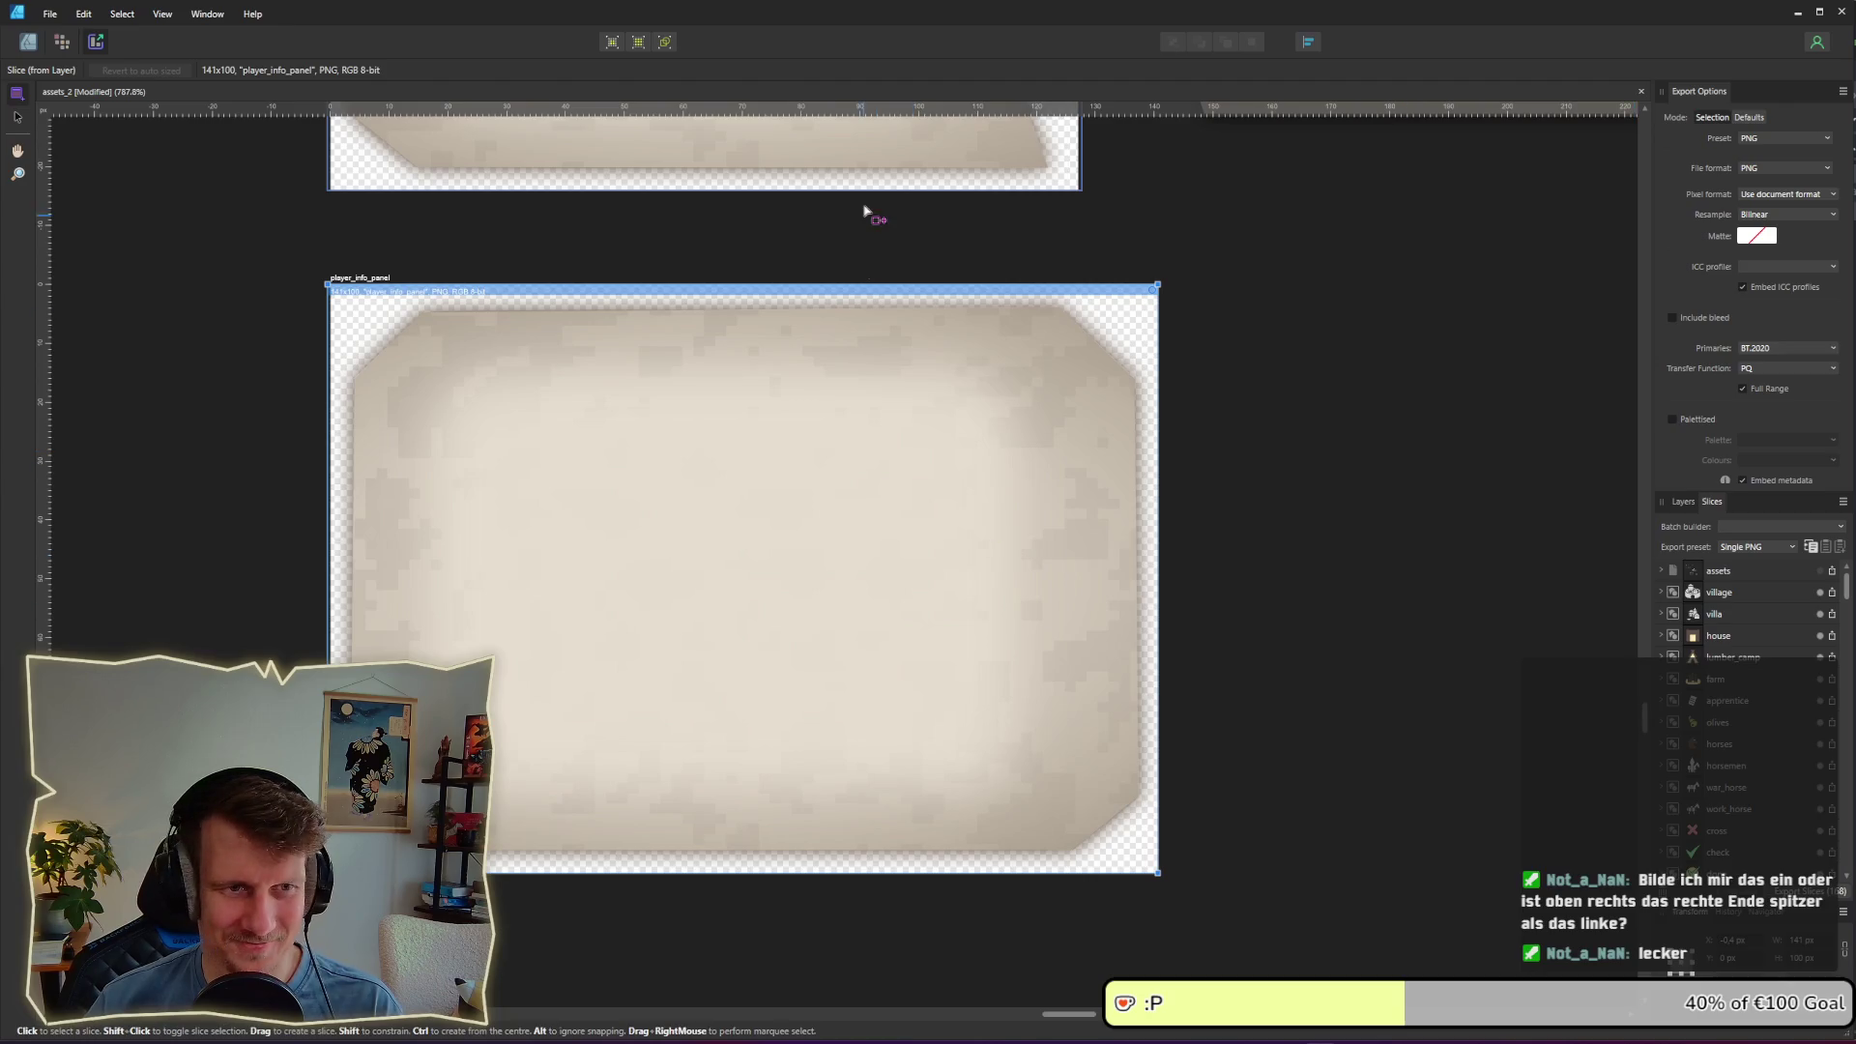
{"action": "left_click", "coordinate": [889, 178]}
{"action": "left_click", "coordinate": [911, 476]}
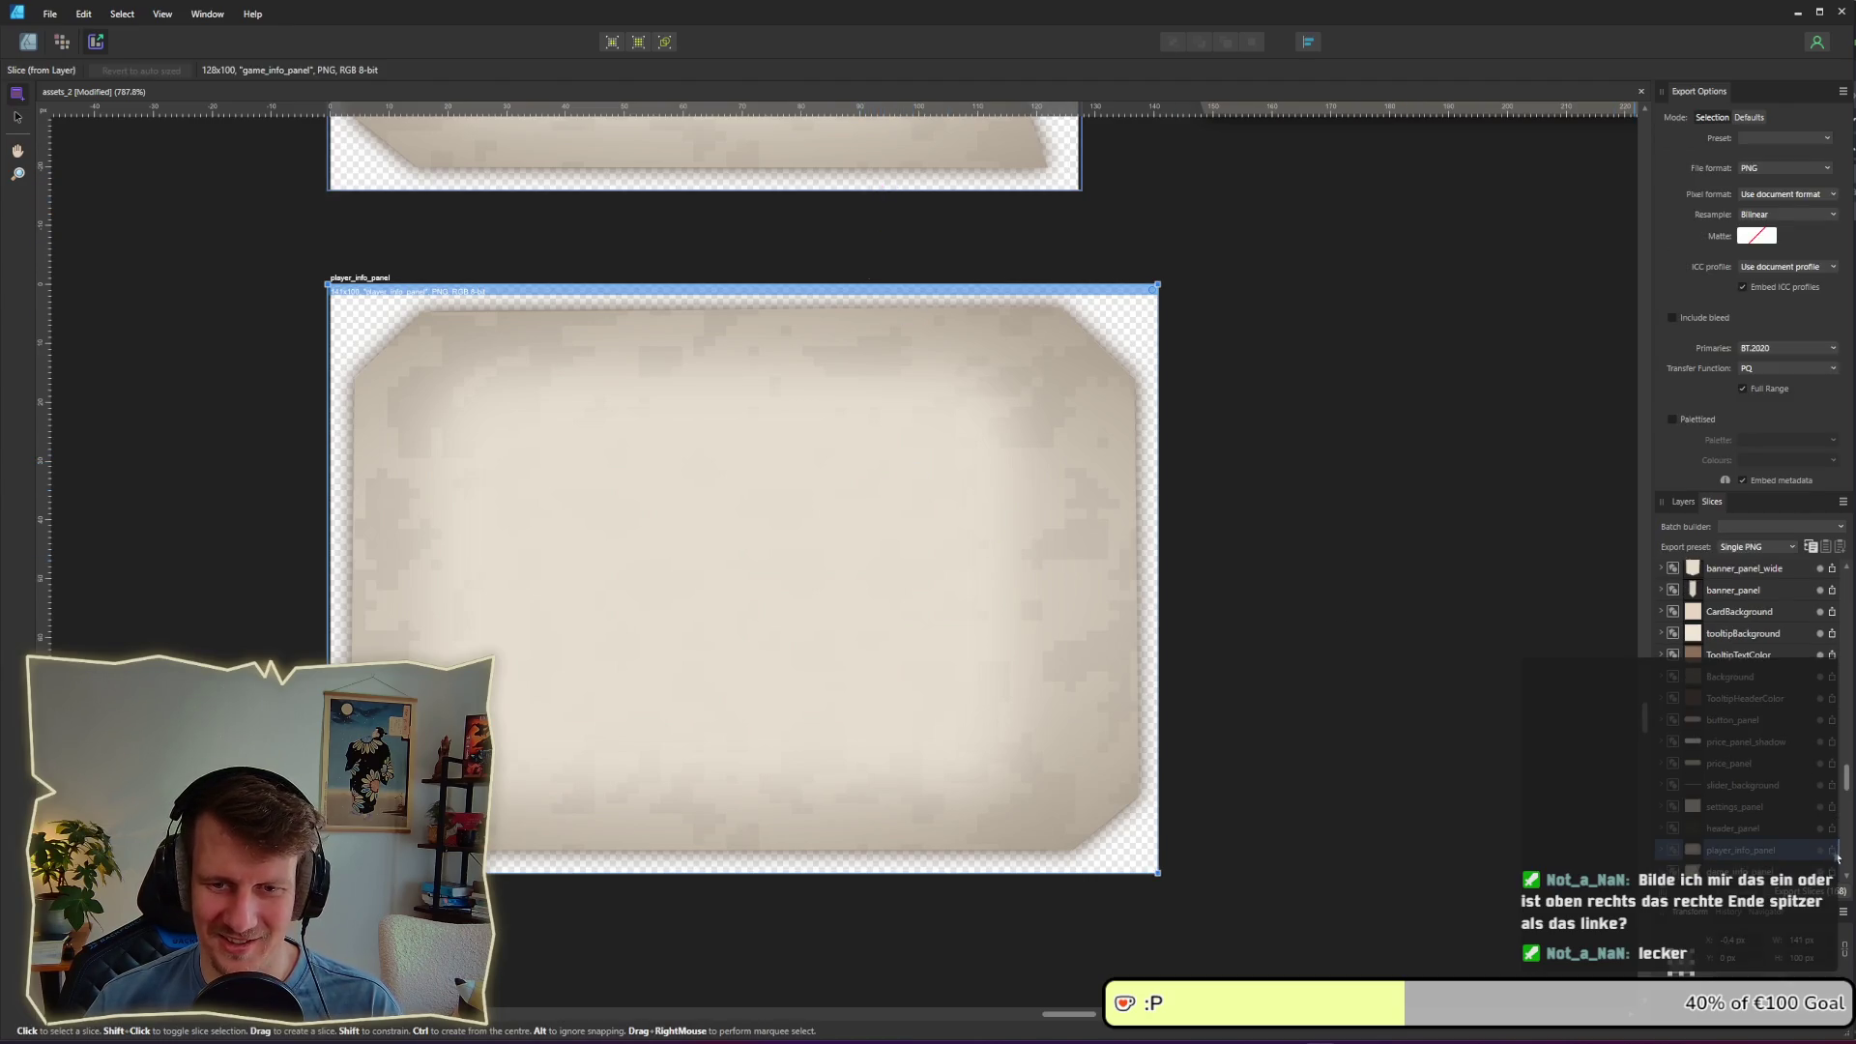
{"action": "key", "text": "ctrl+shift+alt+s"}
{"action": "key", "text": "Escape"}
{"action": "key", "text": "ctrl+shift+alt+s"}
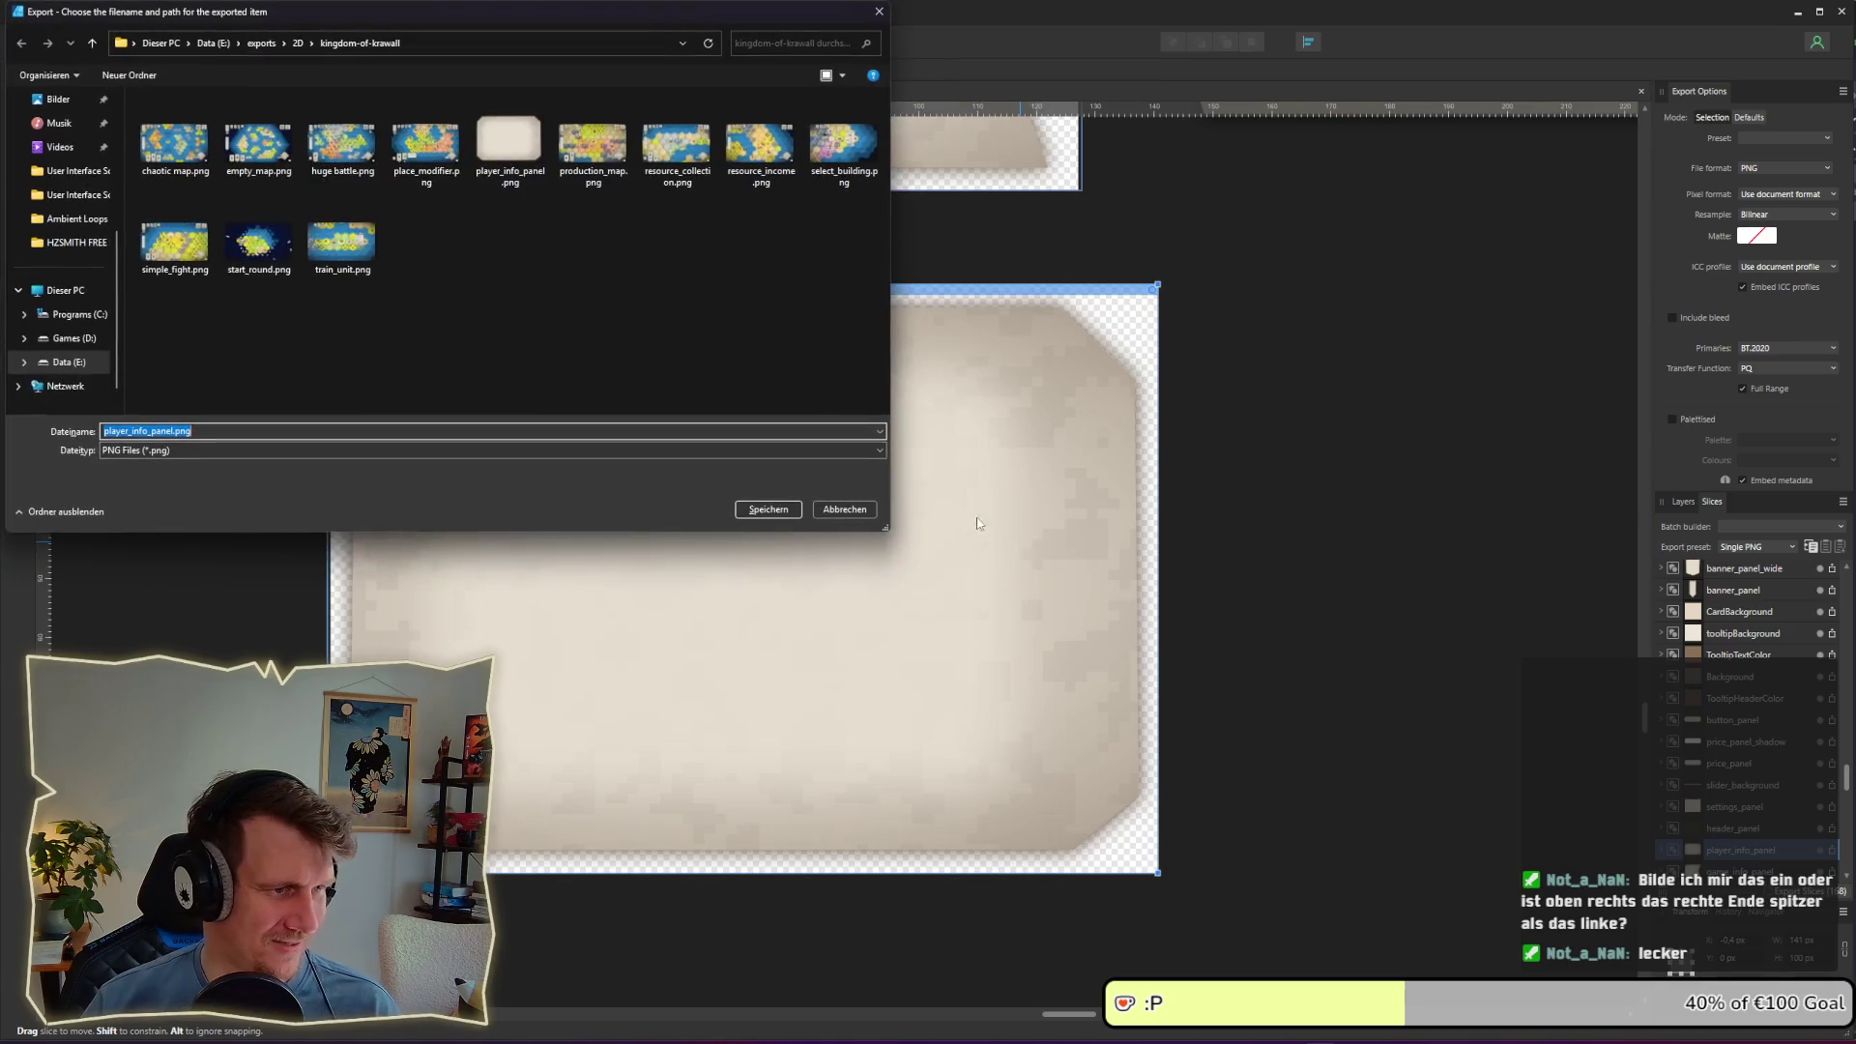
{"action": "type", "text": "1"}
{"action": "key", "text": "Escape"}
{"action": "key", "text": "alt+Tab"}
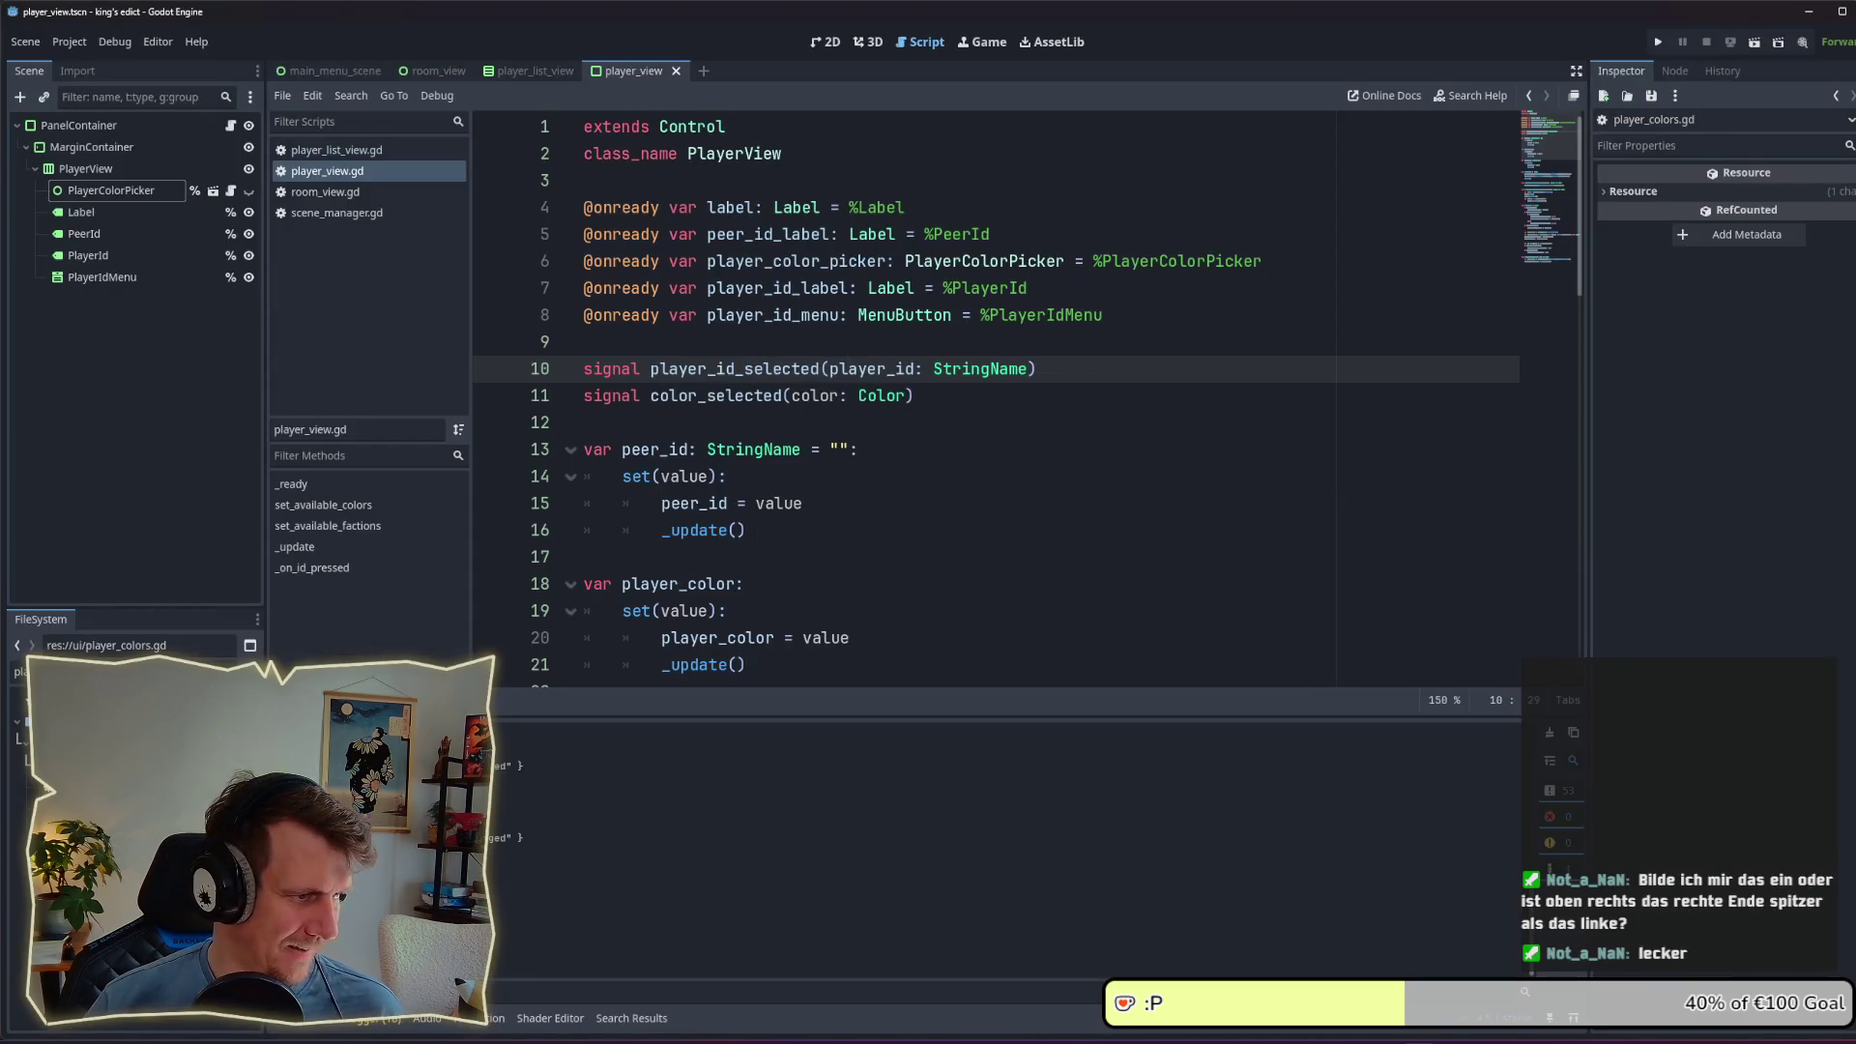
Step: Type 'o' then 'pa' in the FileSystem filter, then clear it to reach res://ui/themes/
{"action": "left_click", "coordinate": [19, 671]}
{"action": "type", "text": "o"}
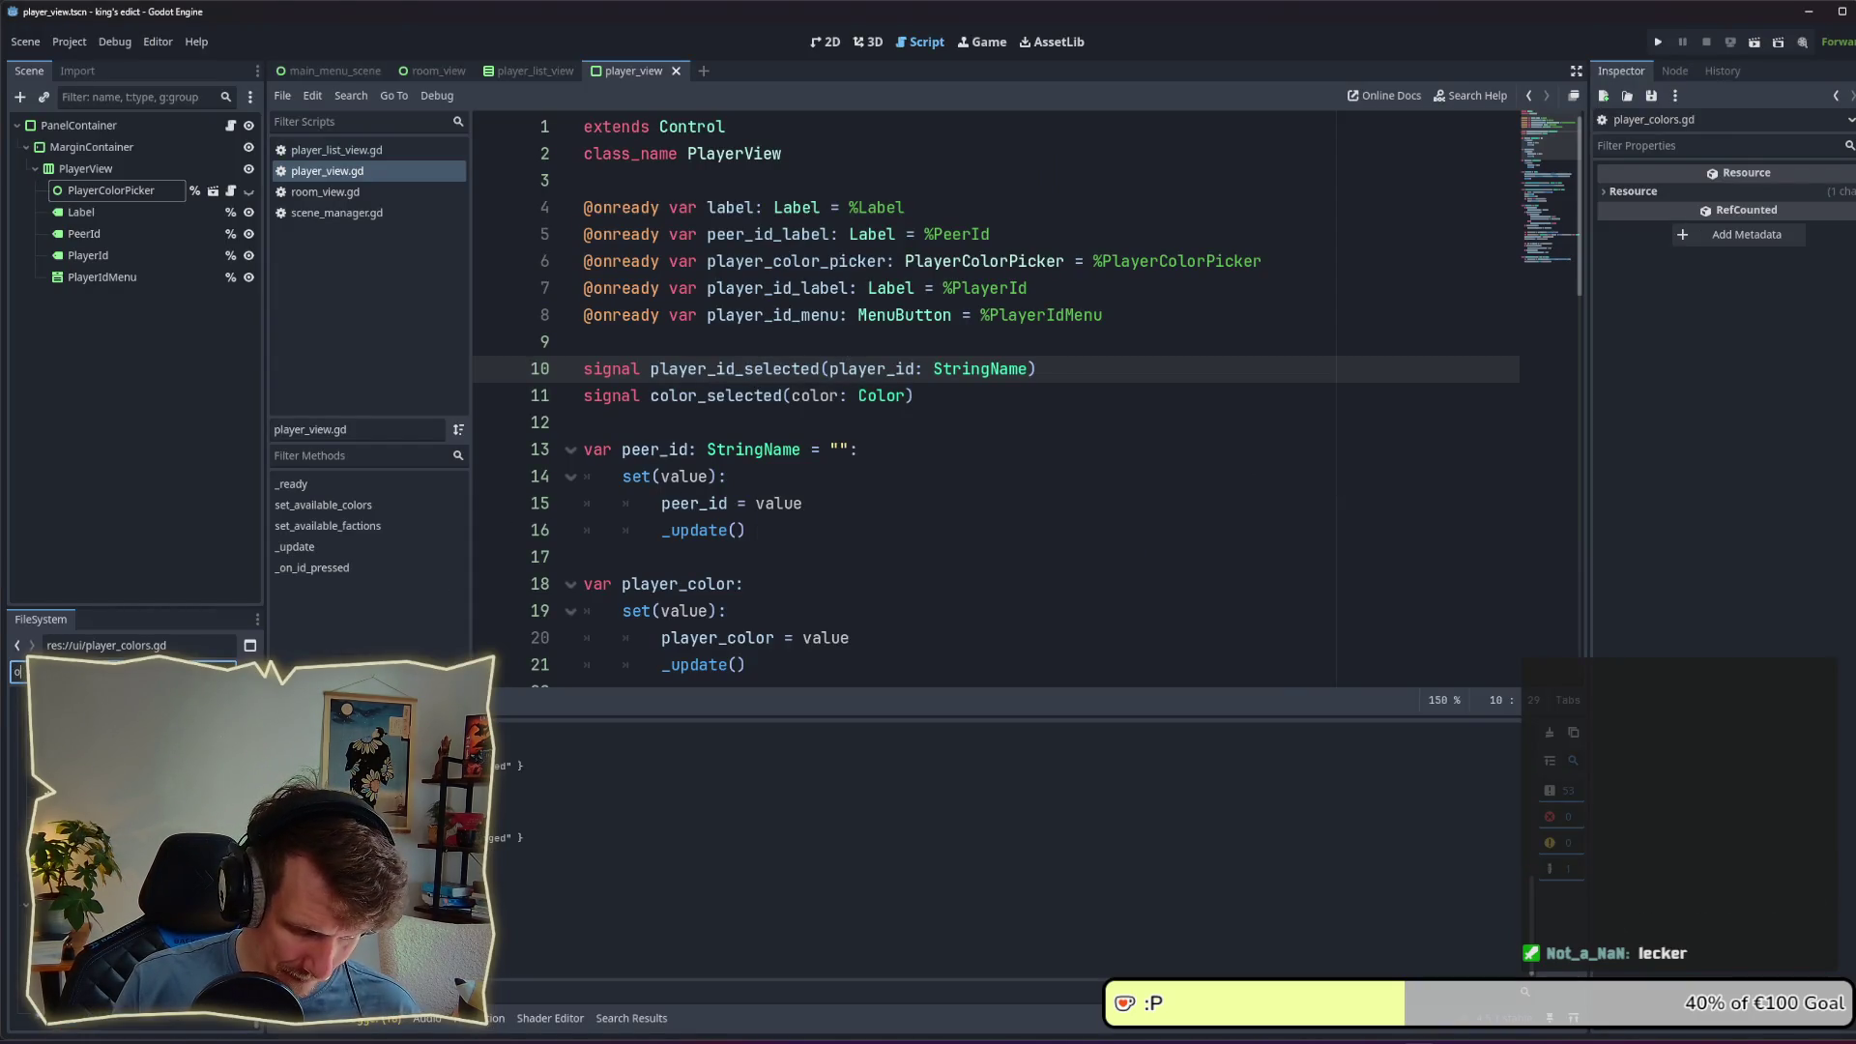
{"action": "key", "text": "BackSpace"}
{"action": "type", "text": "pa"}
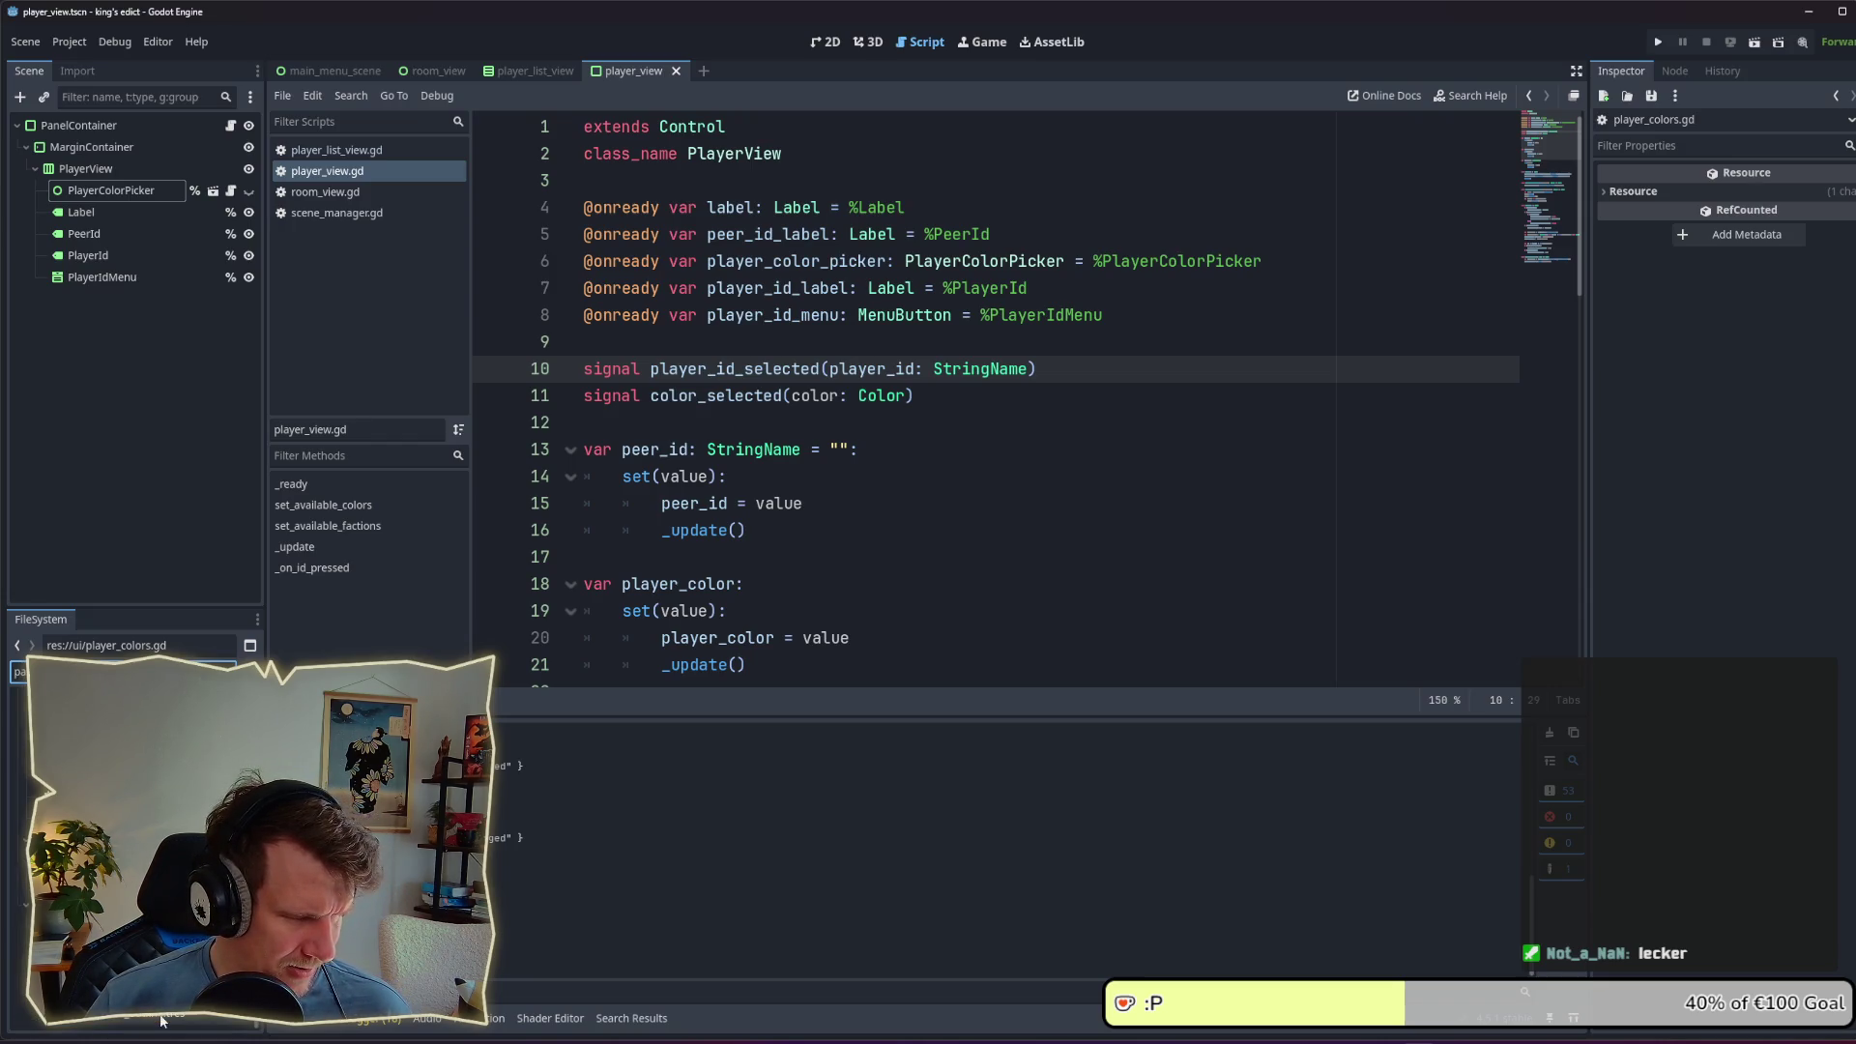
{"action": "key", "text": "BackSpace"}
{"action": "key", "text": "BackSpace"}
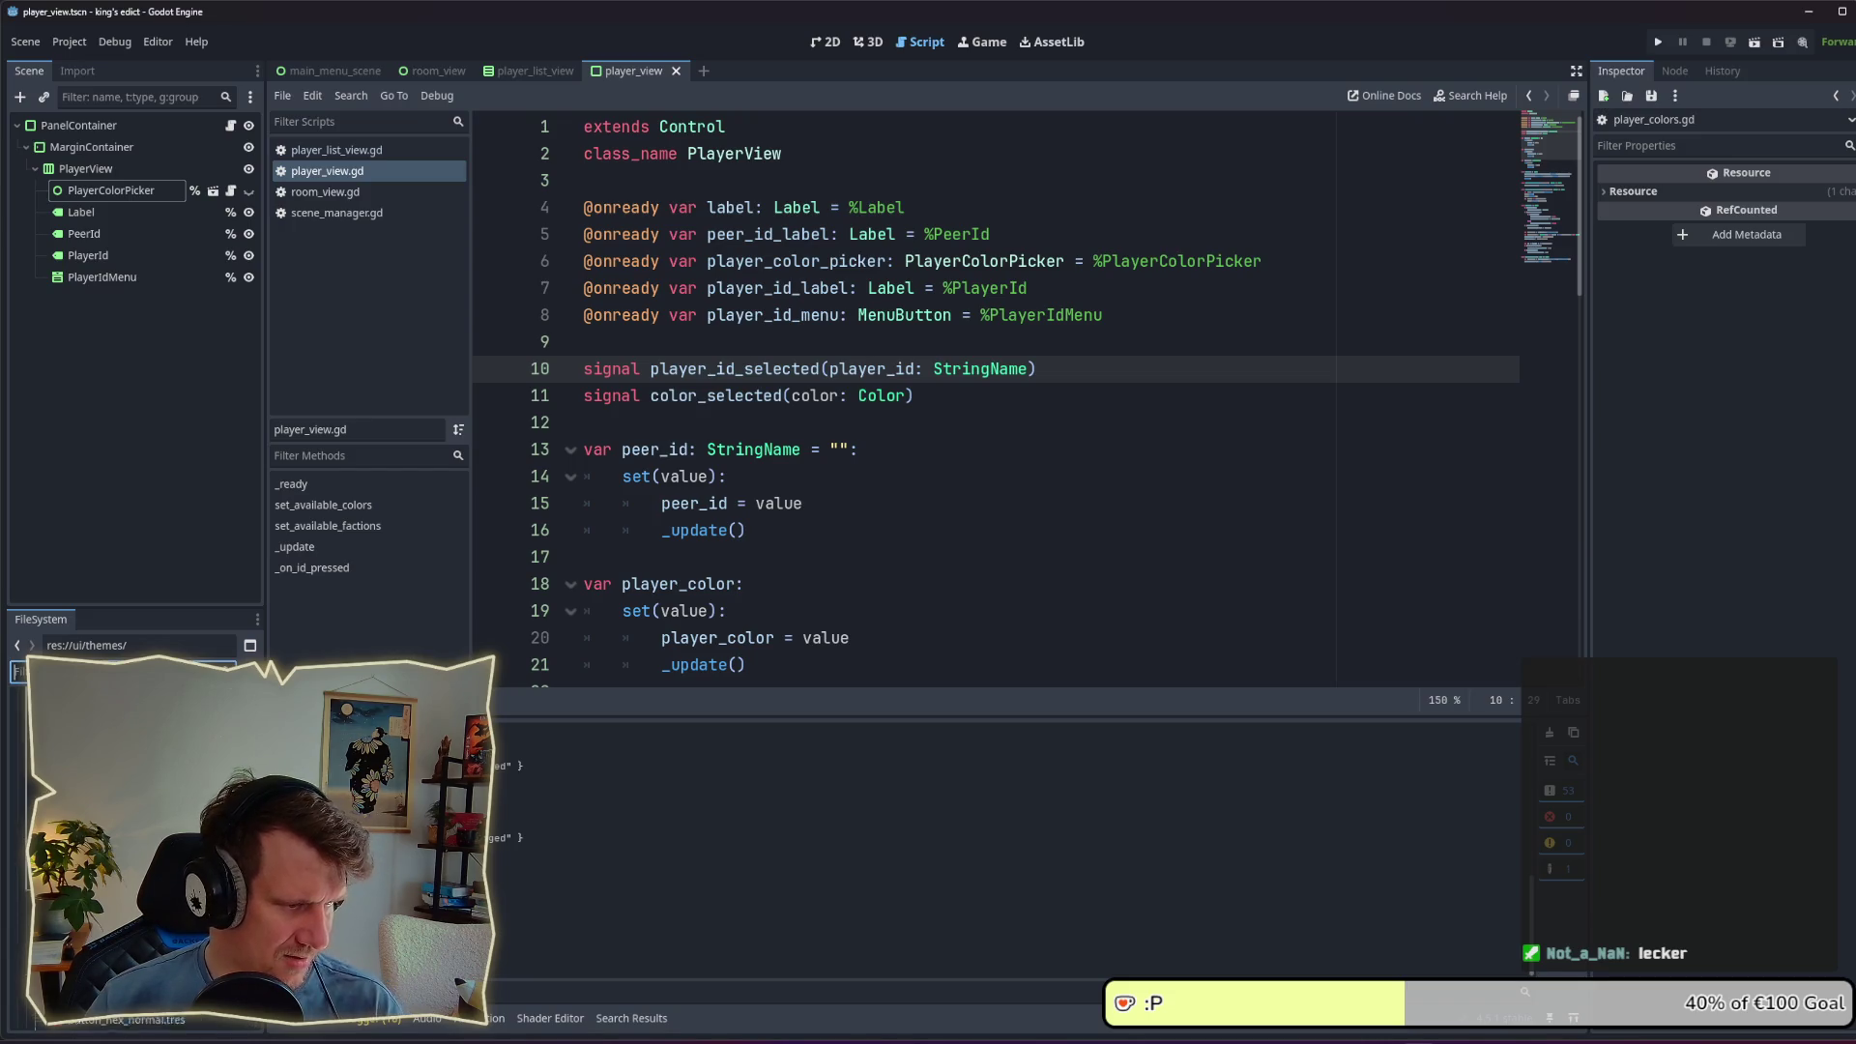
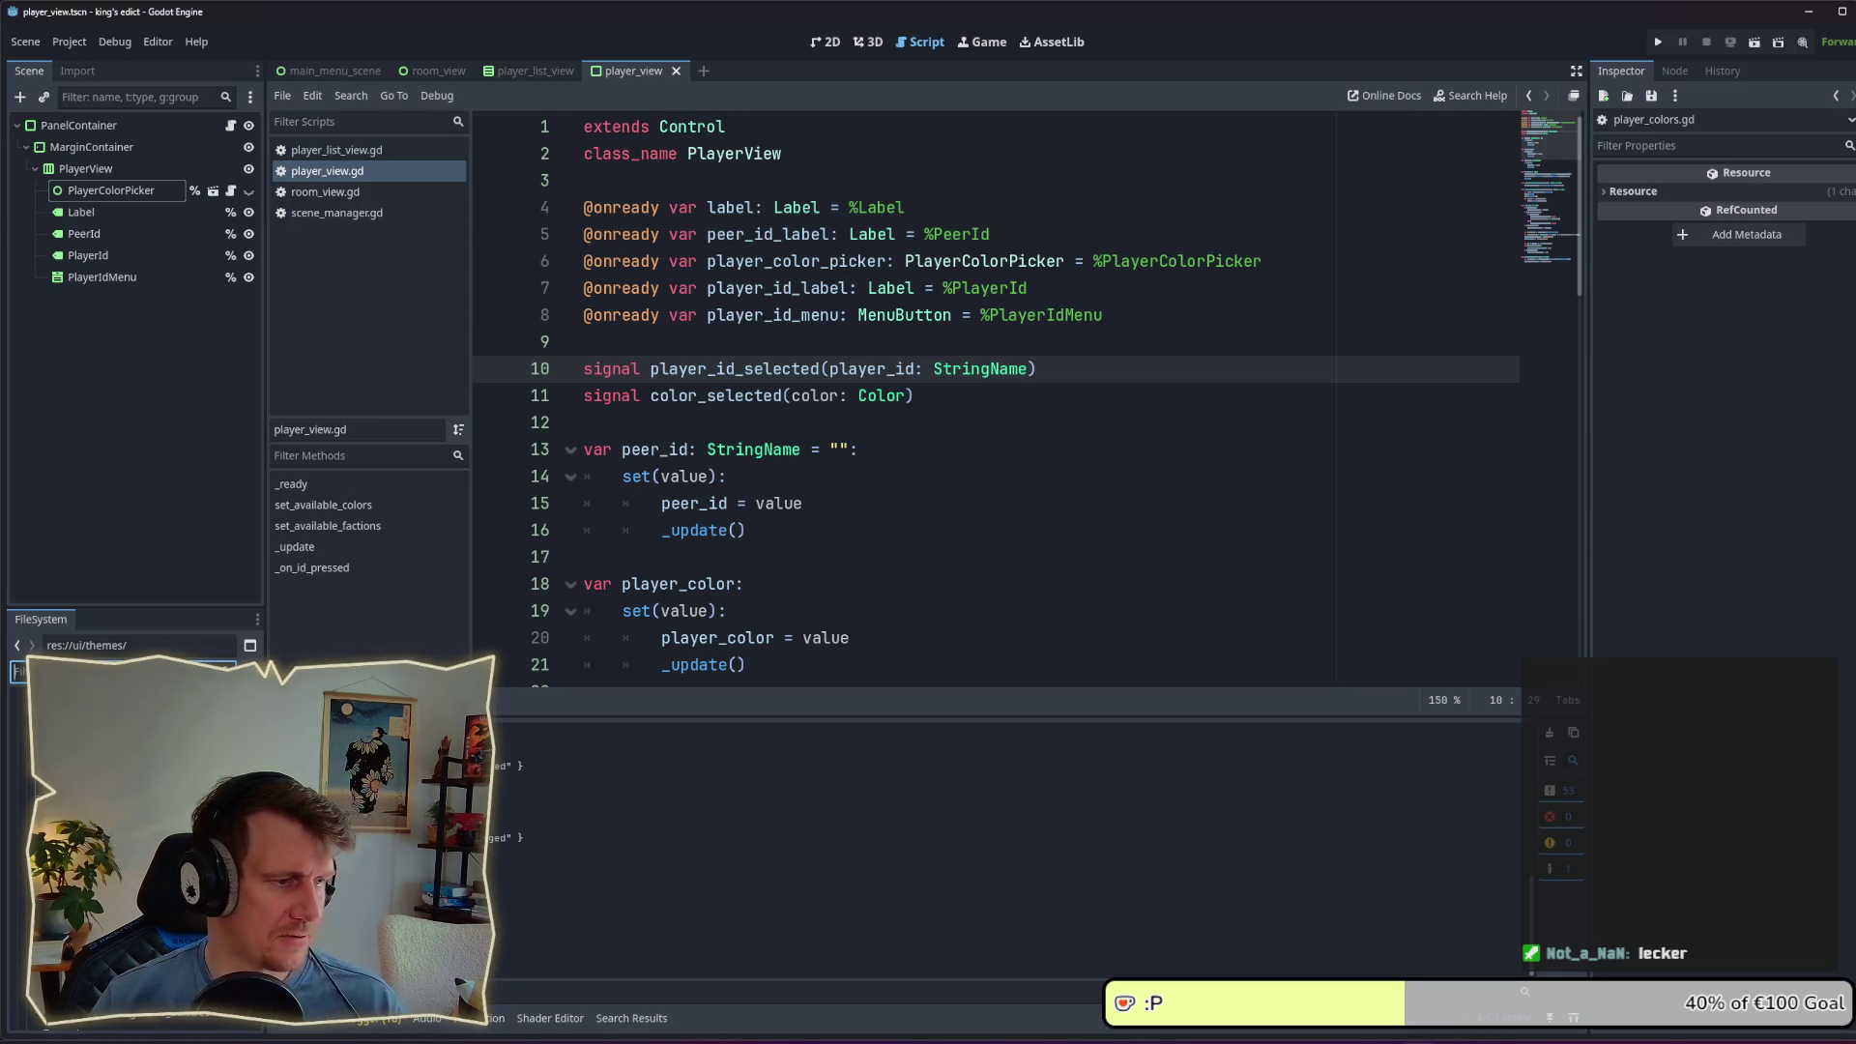
Step: Duplicate game_entry_style_box.tres and rename the copy to player_entry_style_box.tres
{"action": "left_click", "coordinate": [97, 716]}
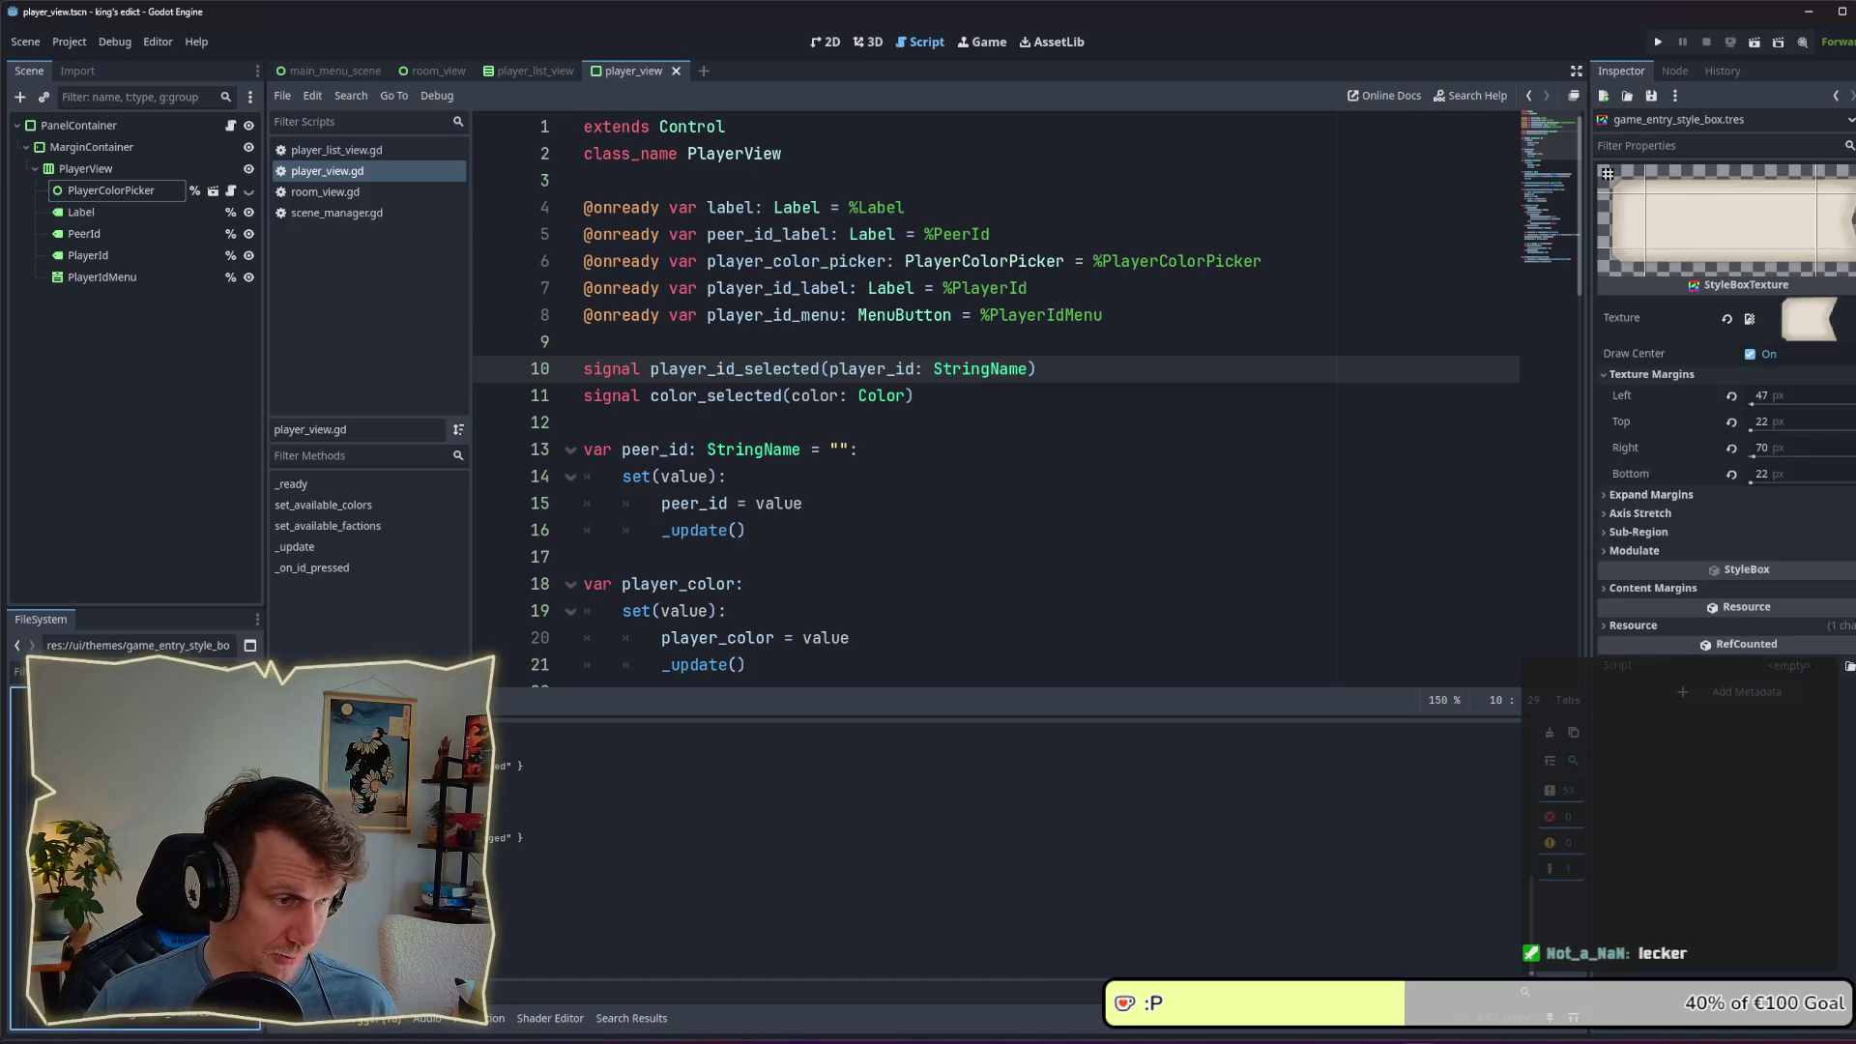
{"action": "key", "text": "ctrl+d"}
{"action": "key", "text": "Home"}
{"action": "key", "text": "Delete"}
{"action": "key", "text": "Delete"}
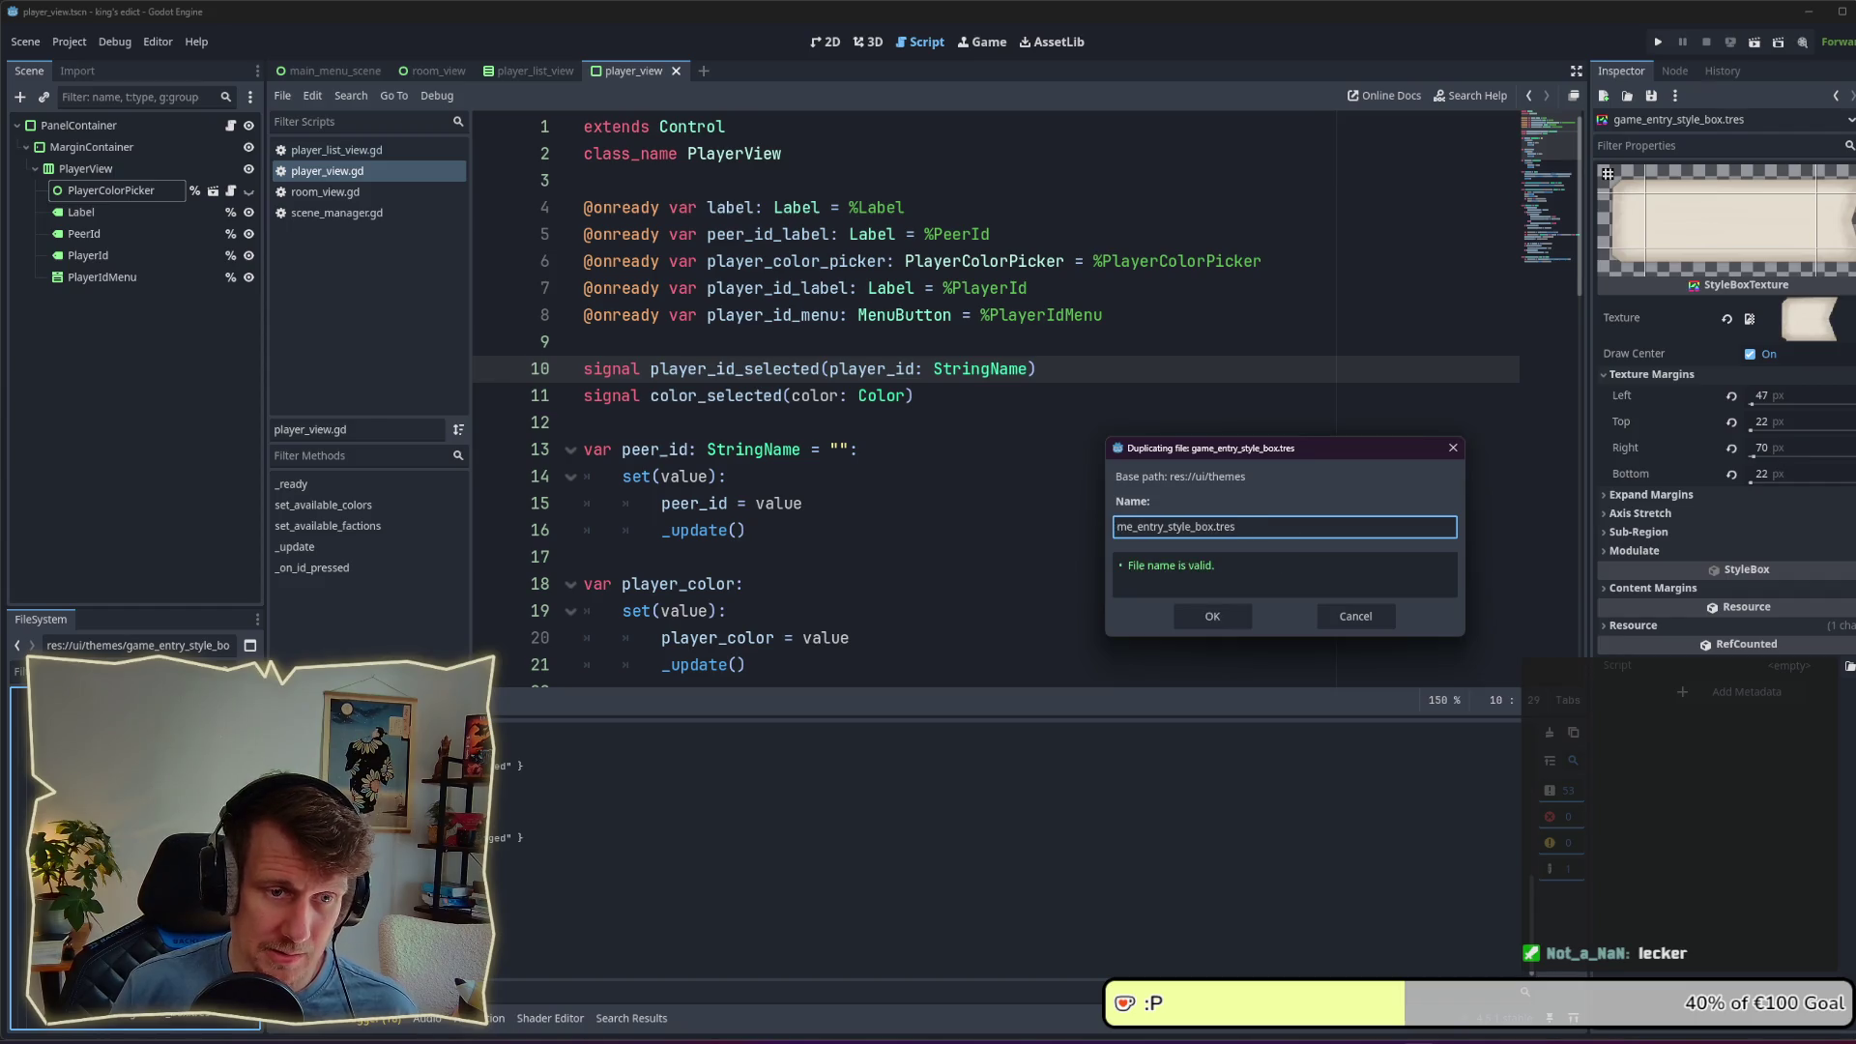
{"action": "key", "text": "Delete"}
{"action": "key", "text": "Delete"}
{"action": "key", "text": "Delete"}
{"action": "type", "text": "player_"}
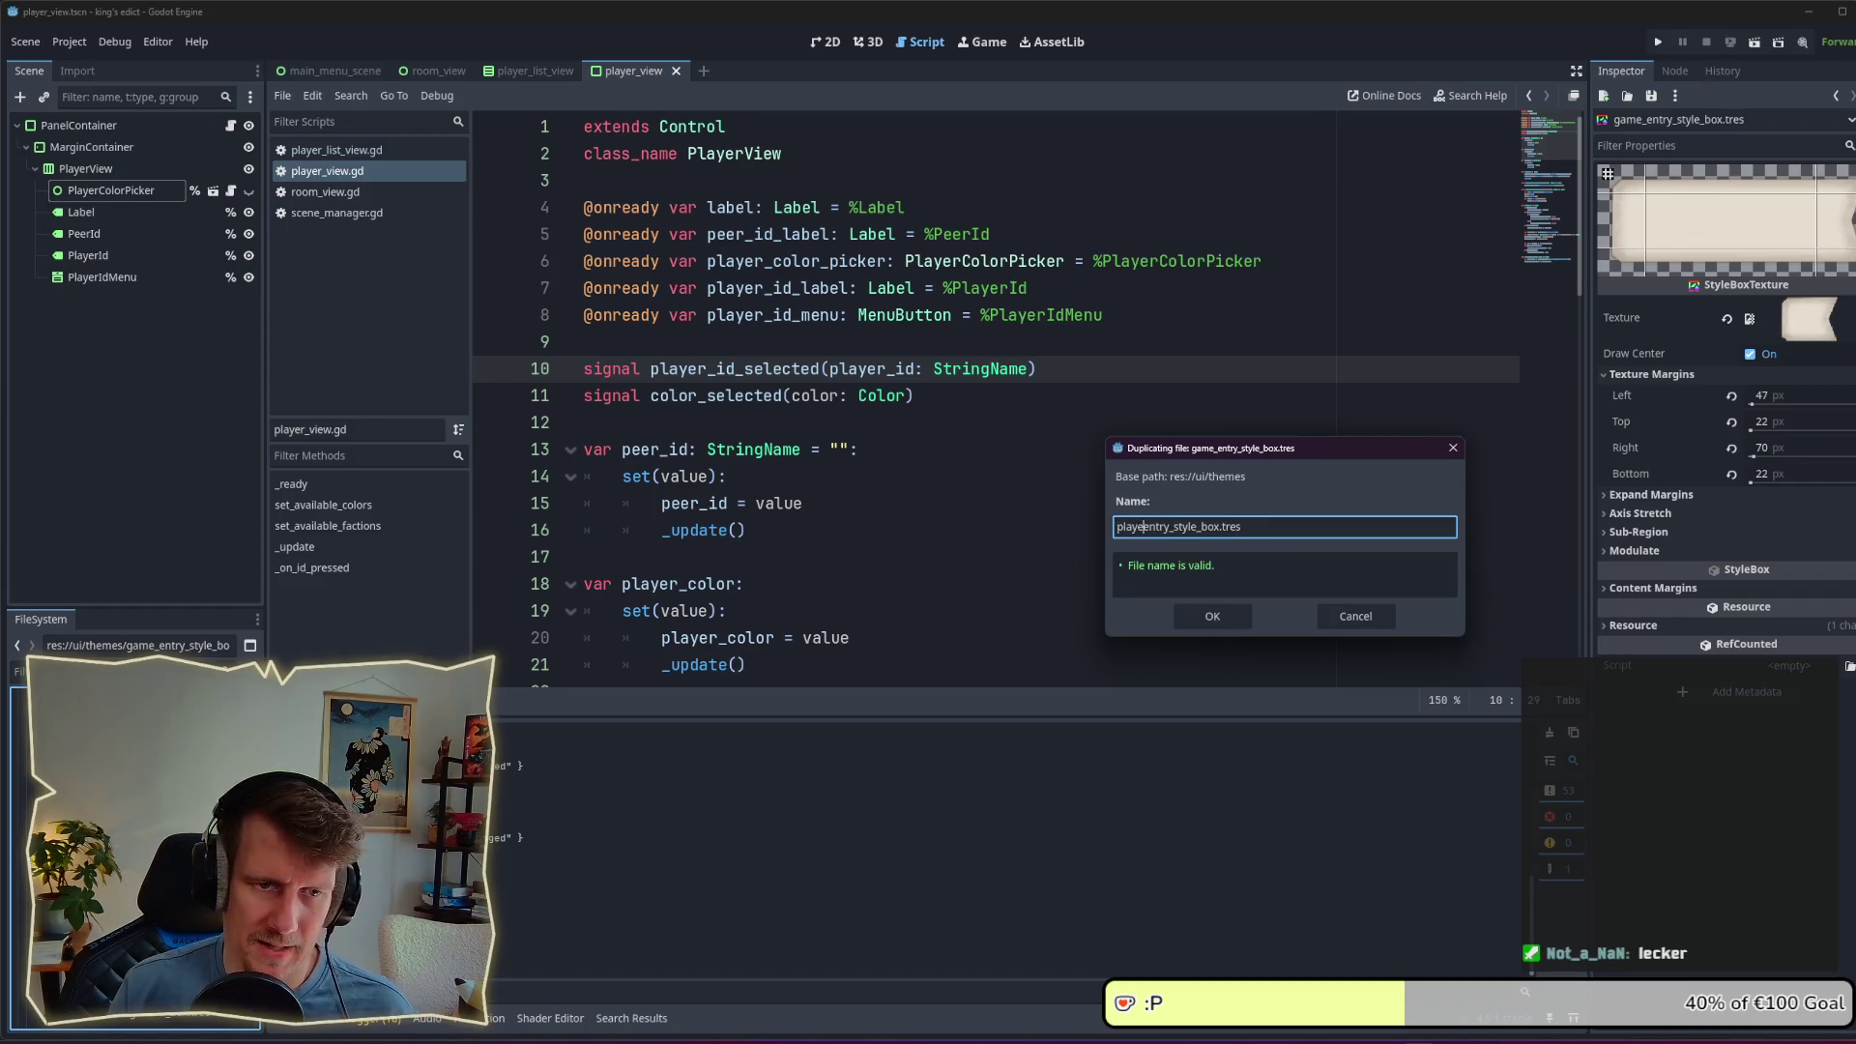
{"action": "key", "text": "Return"}
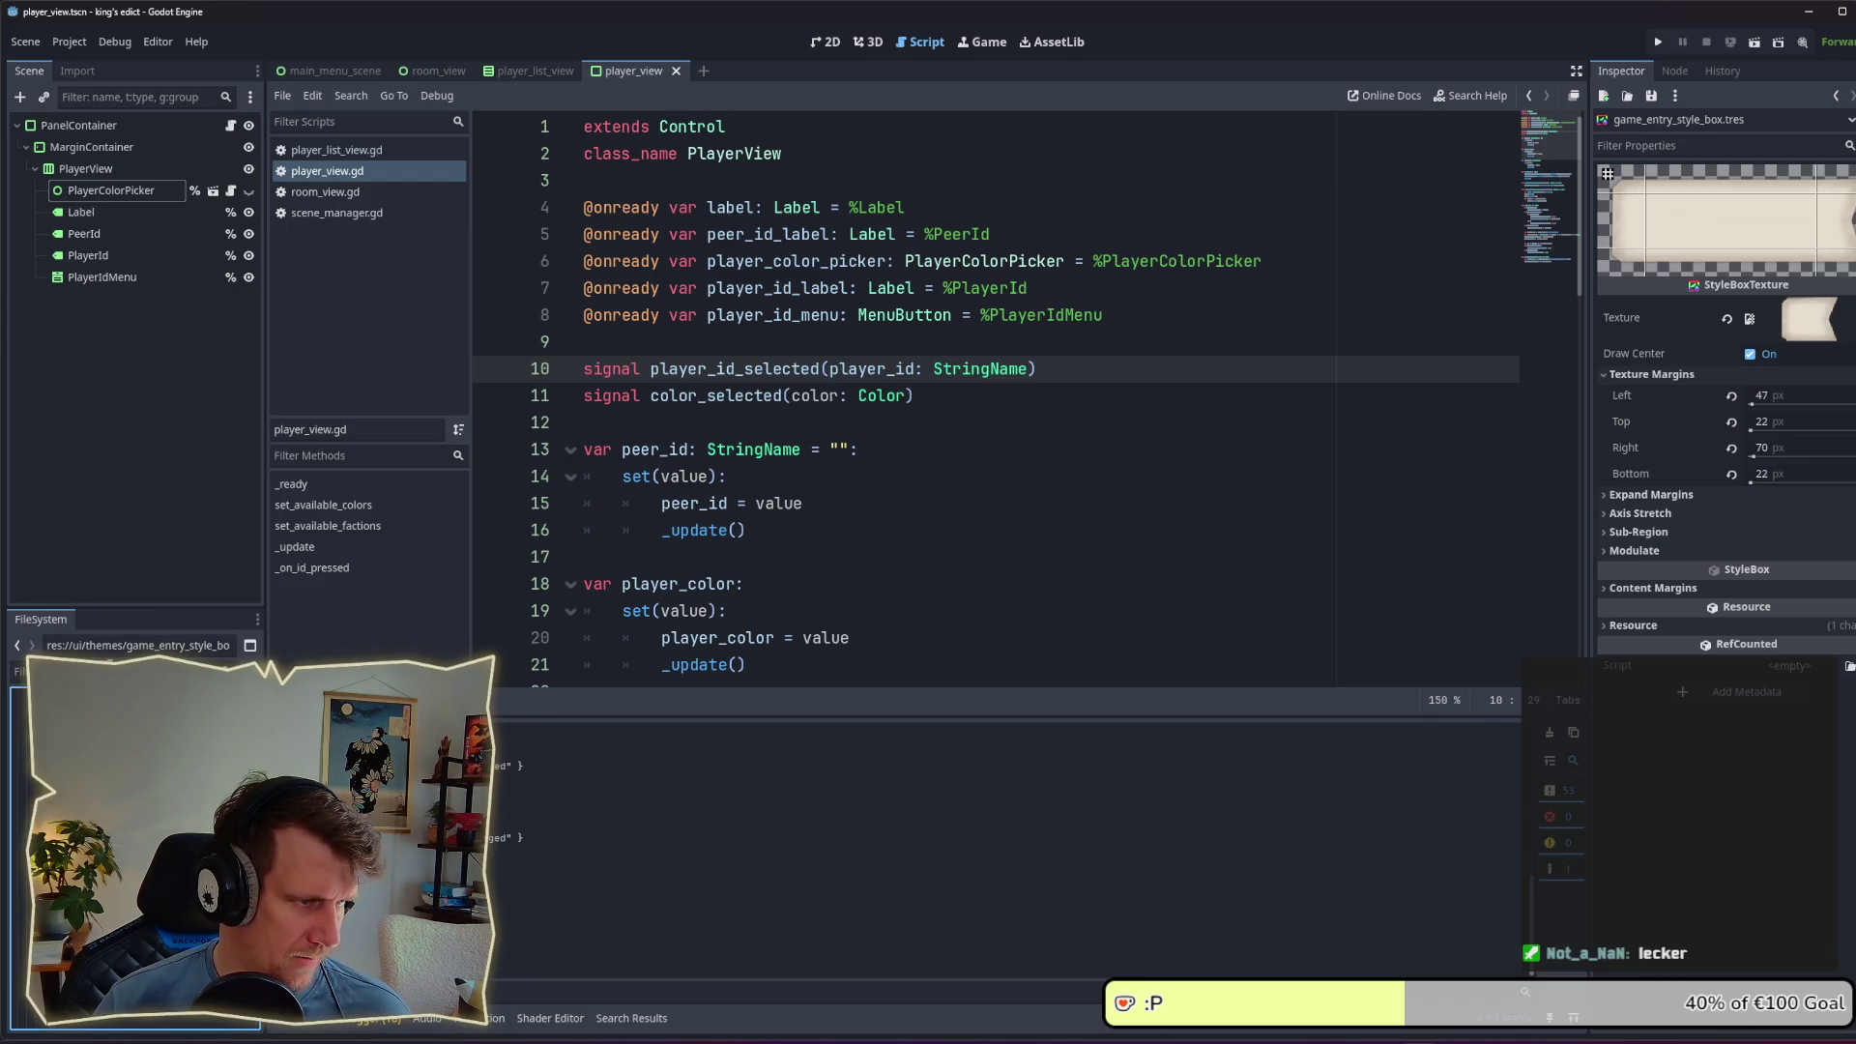
{"action": "left_click", "coordinate": [116, 671]}
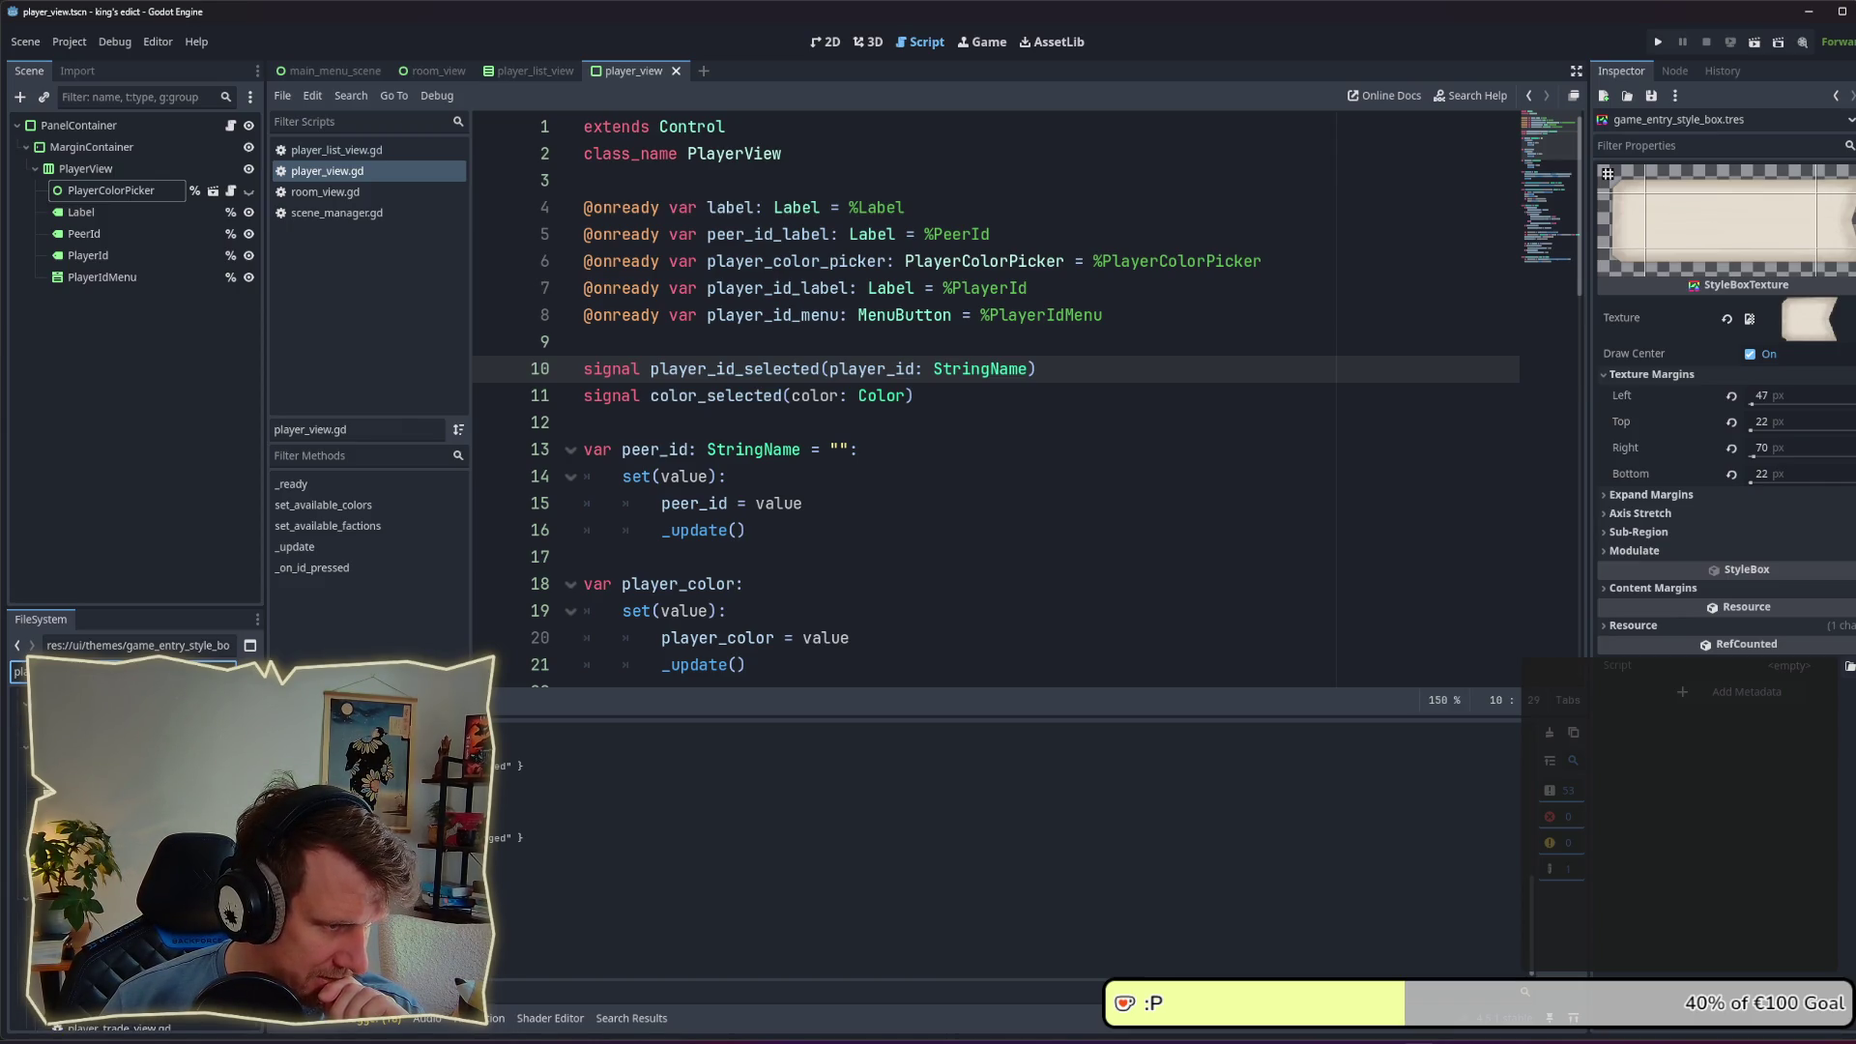
{"action": "key", "text": "alt+Tab"}
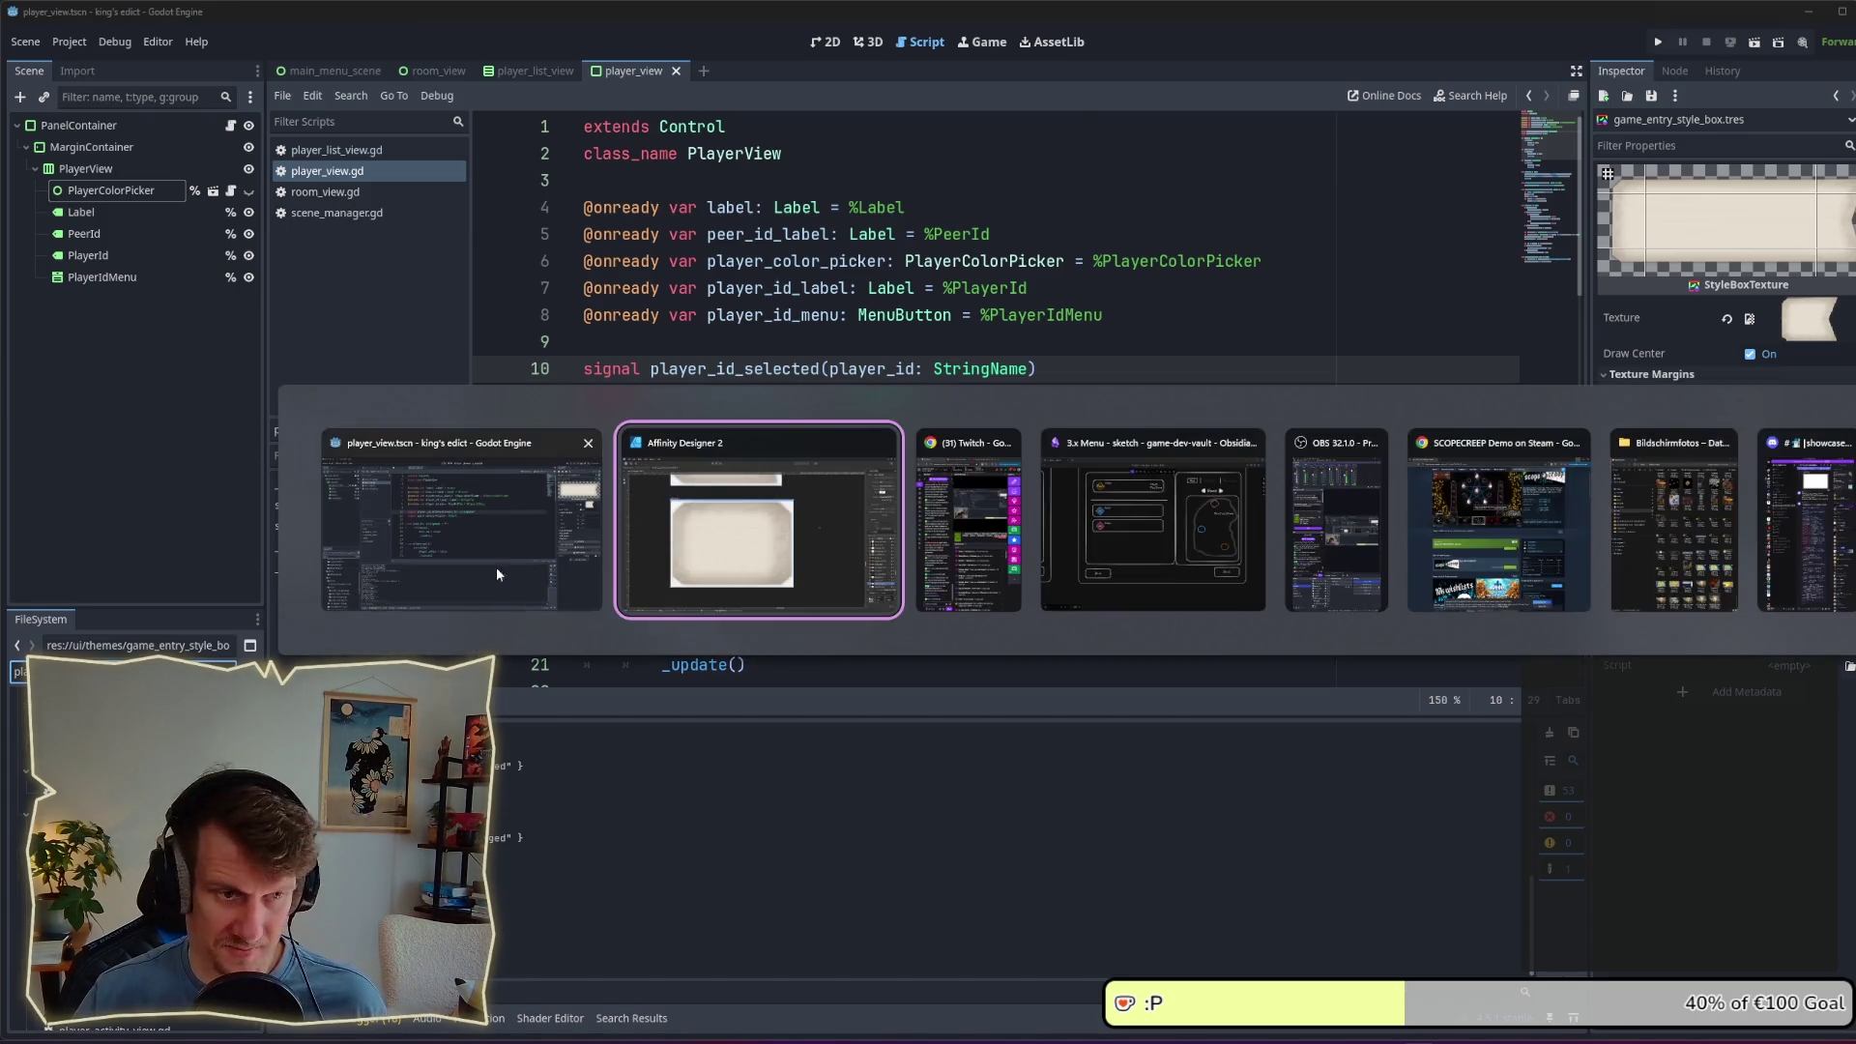
Step: Export the player_info_panel slice, deleting the old player_info_panel.png in the save dialog
{"action": "left_click", "coordinate": [589, 459]}
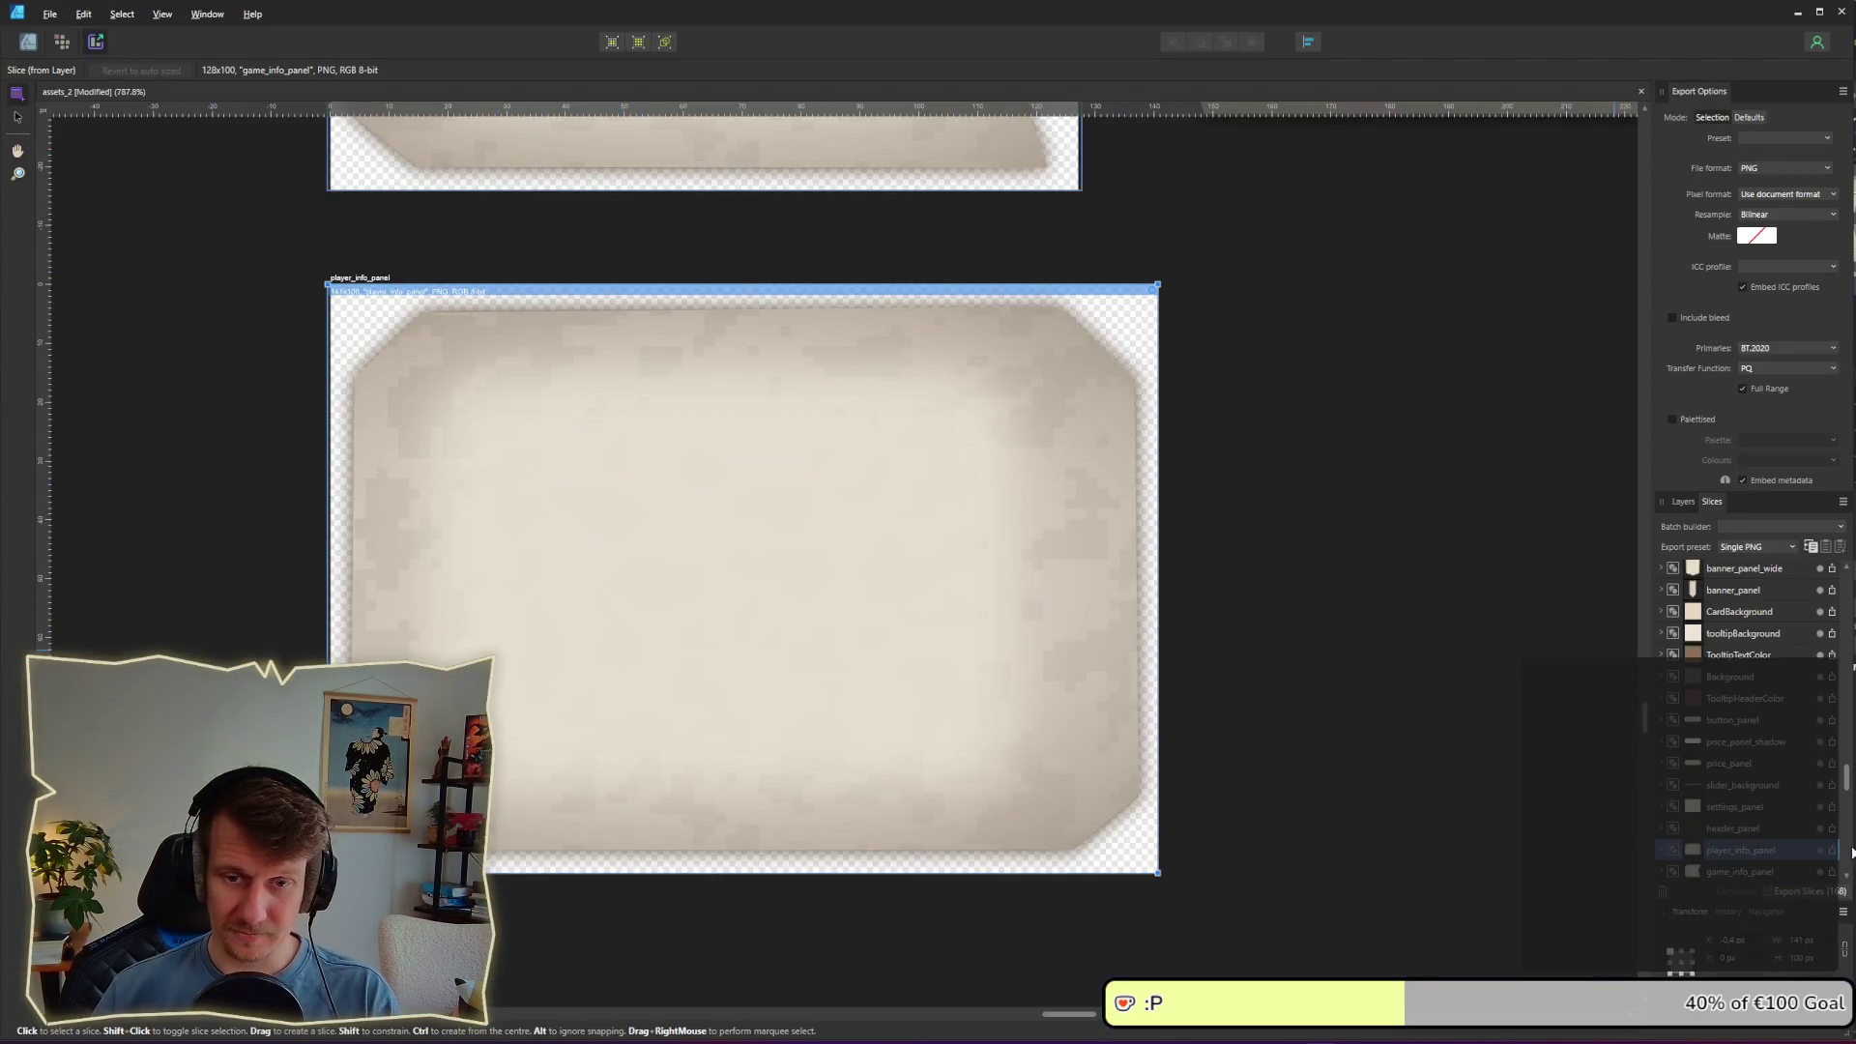
{"action": "left_click", "coordinate": [1672, 850]}
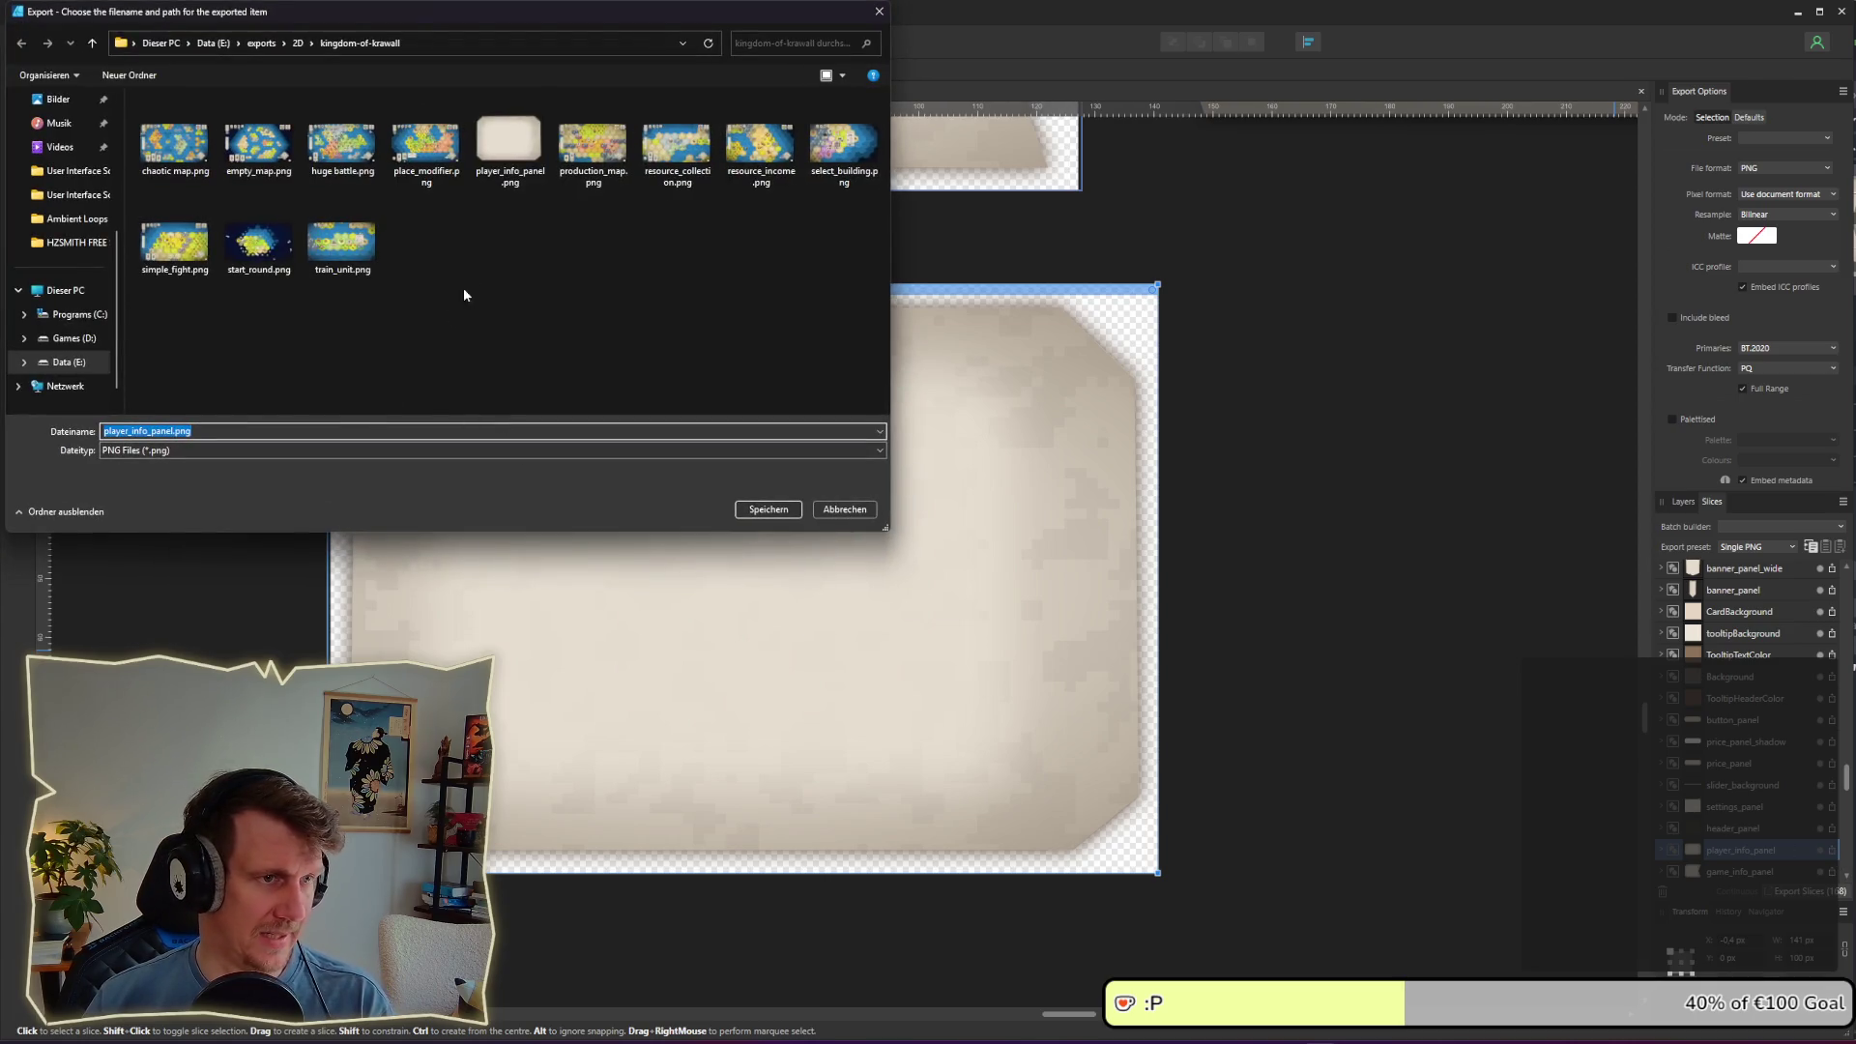
{"action": "left_click", "coordinate": [504, 145]}
{"action": "key", "text": "Delete"}
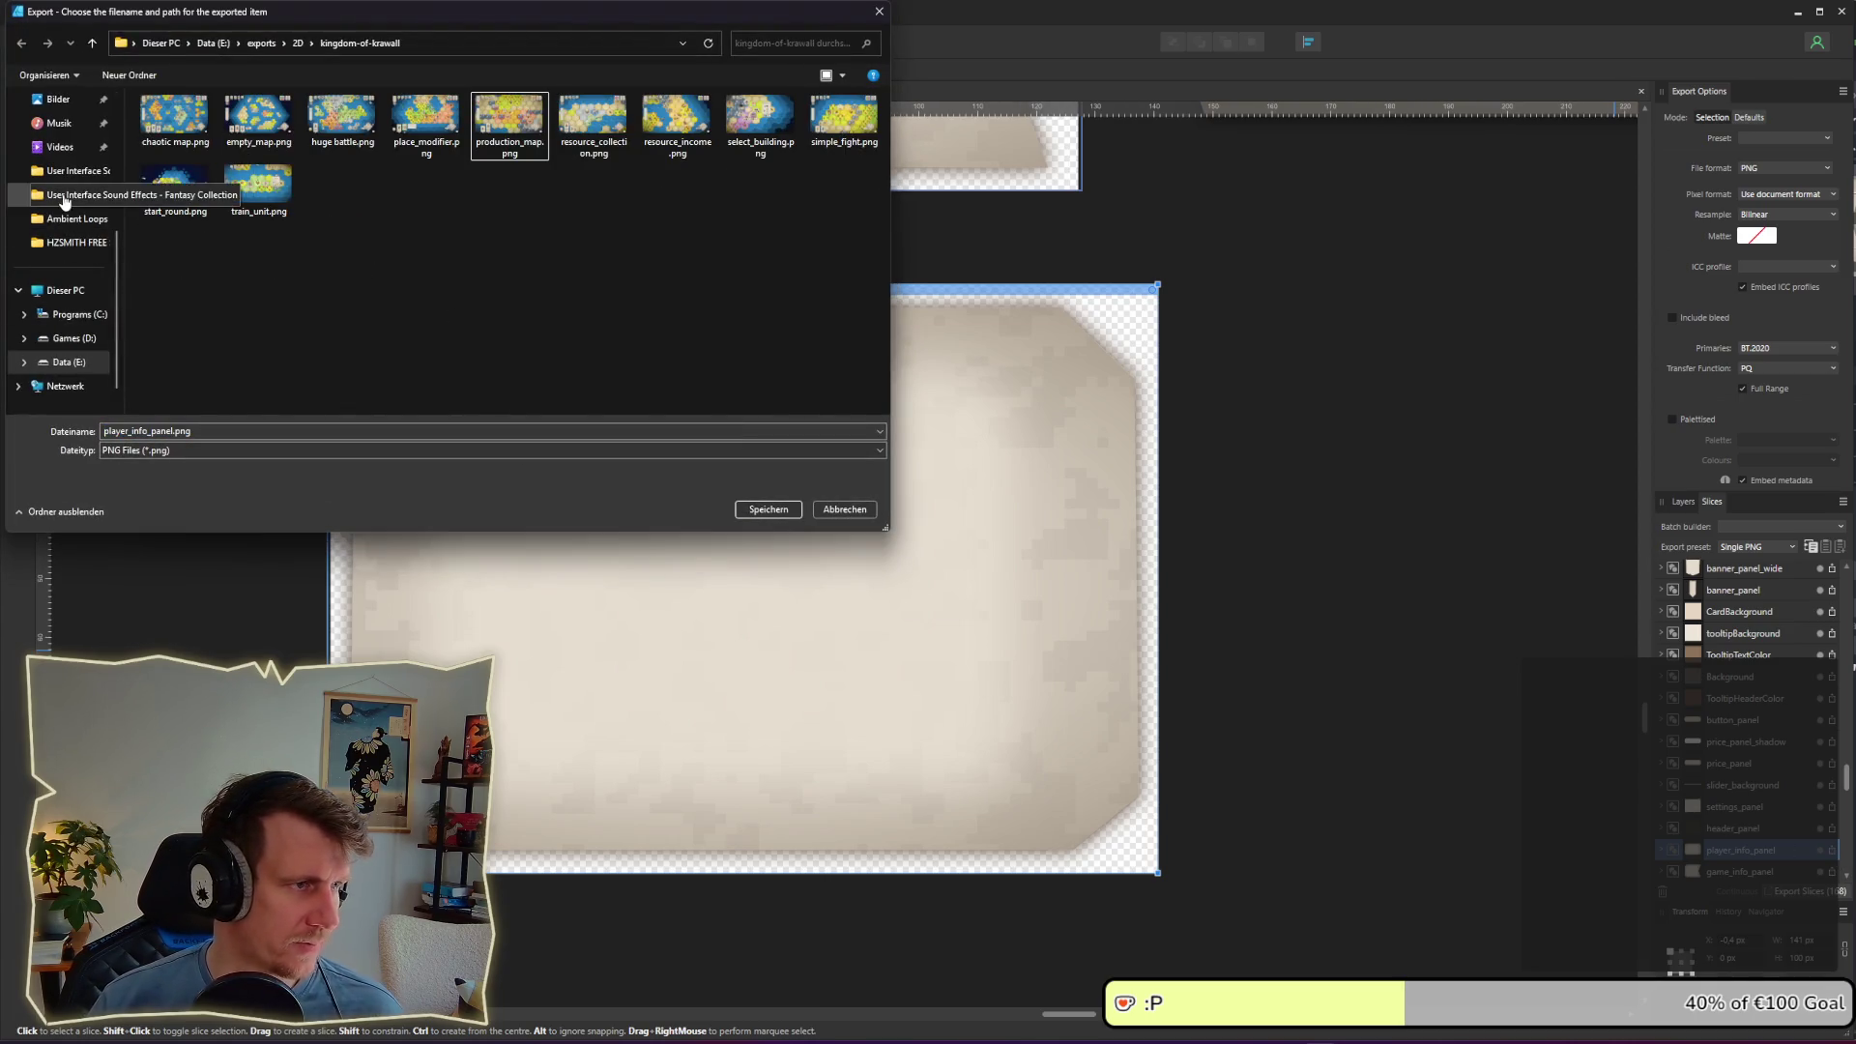
Step: Save player_info_panel.png into E:\projects\games\kings-edict\assets
{"action": "left_click", "coordinate": [212, 43]}
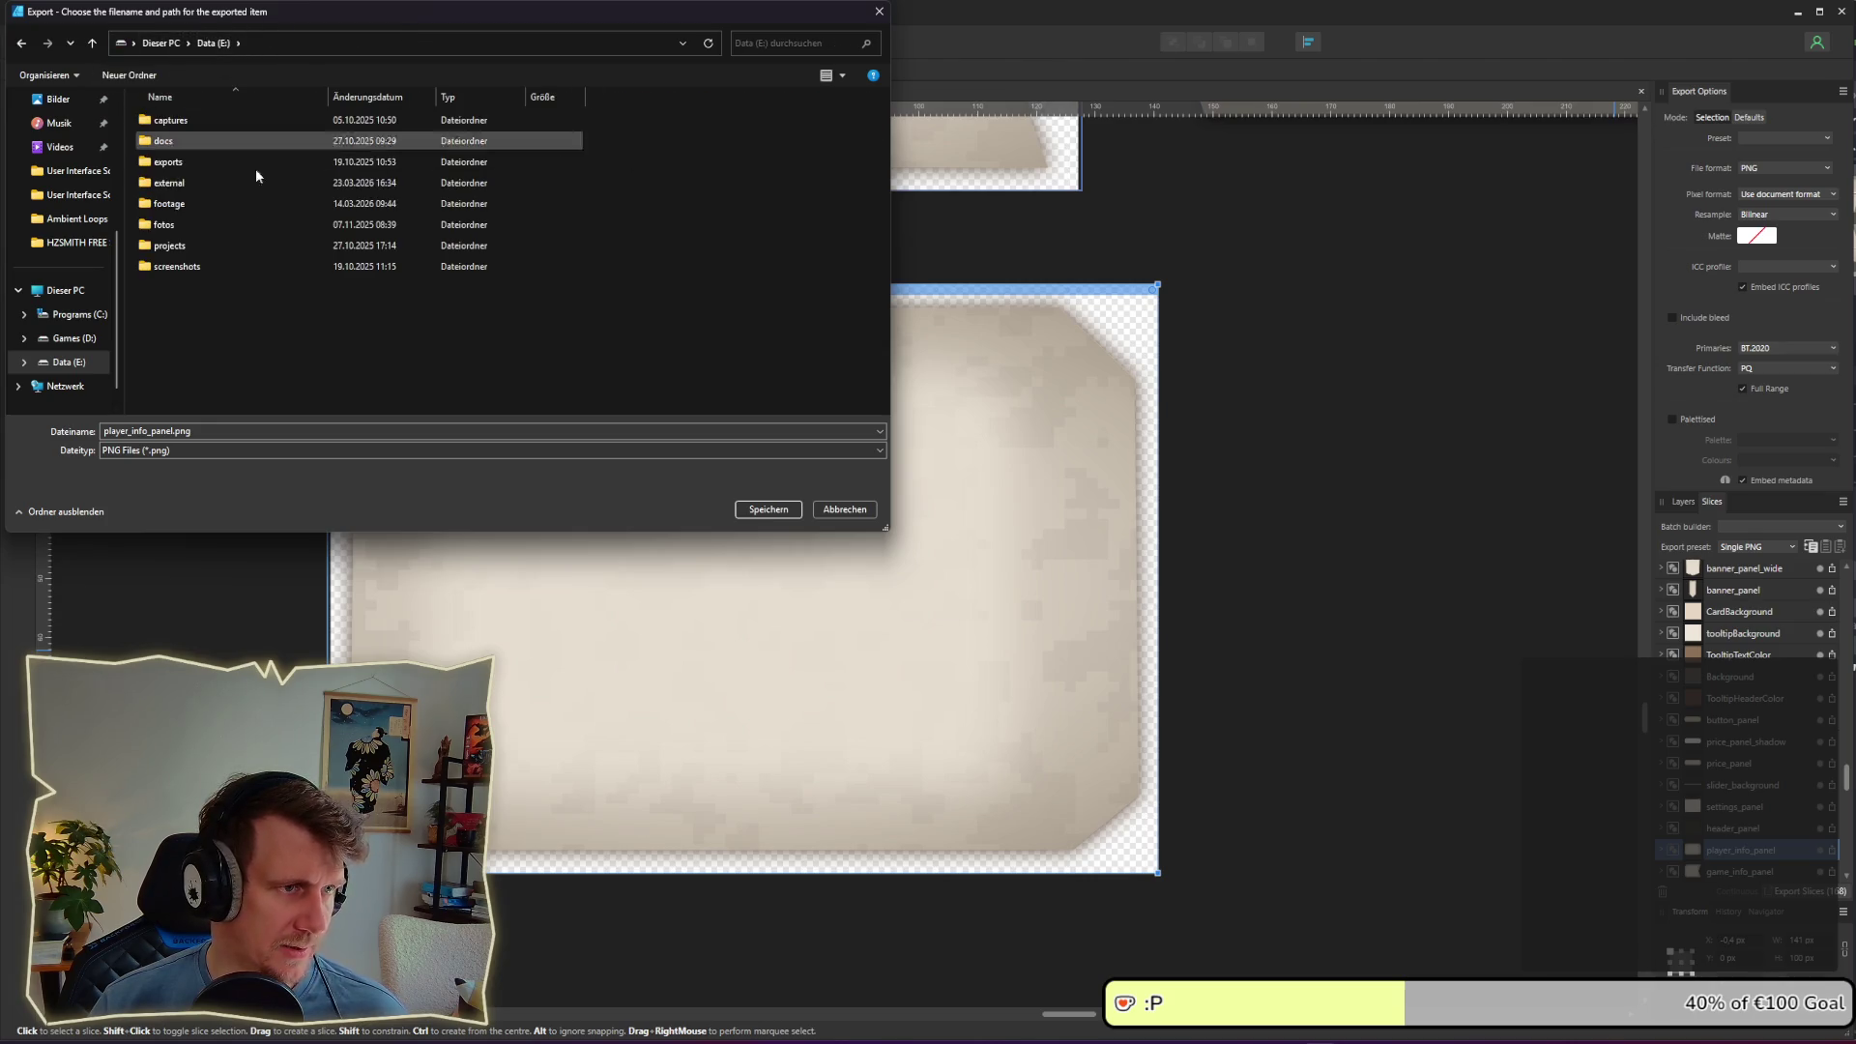
{"action": "left_click", "coordinate": [70, 315]}
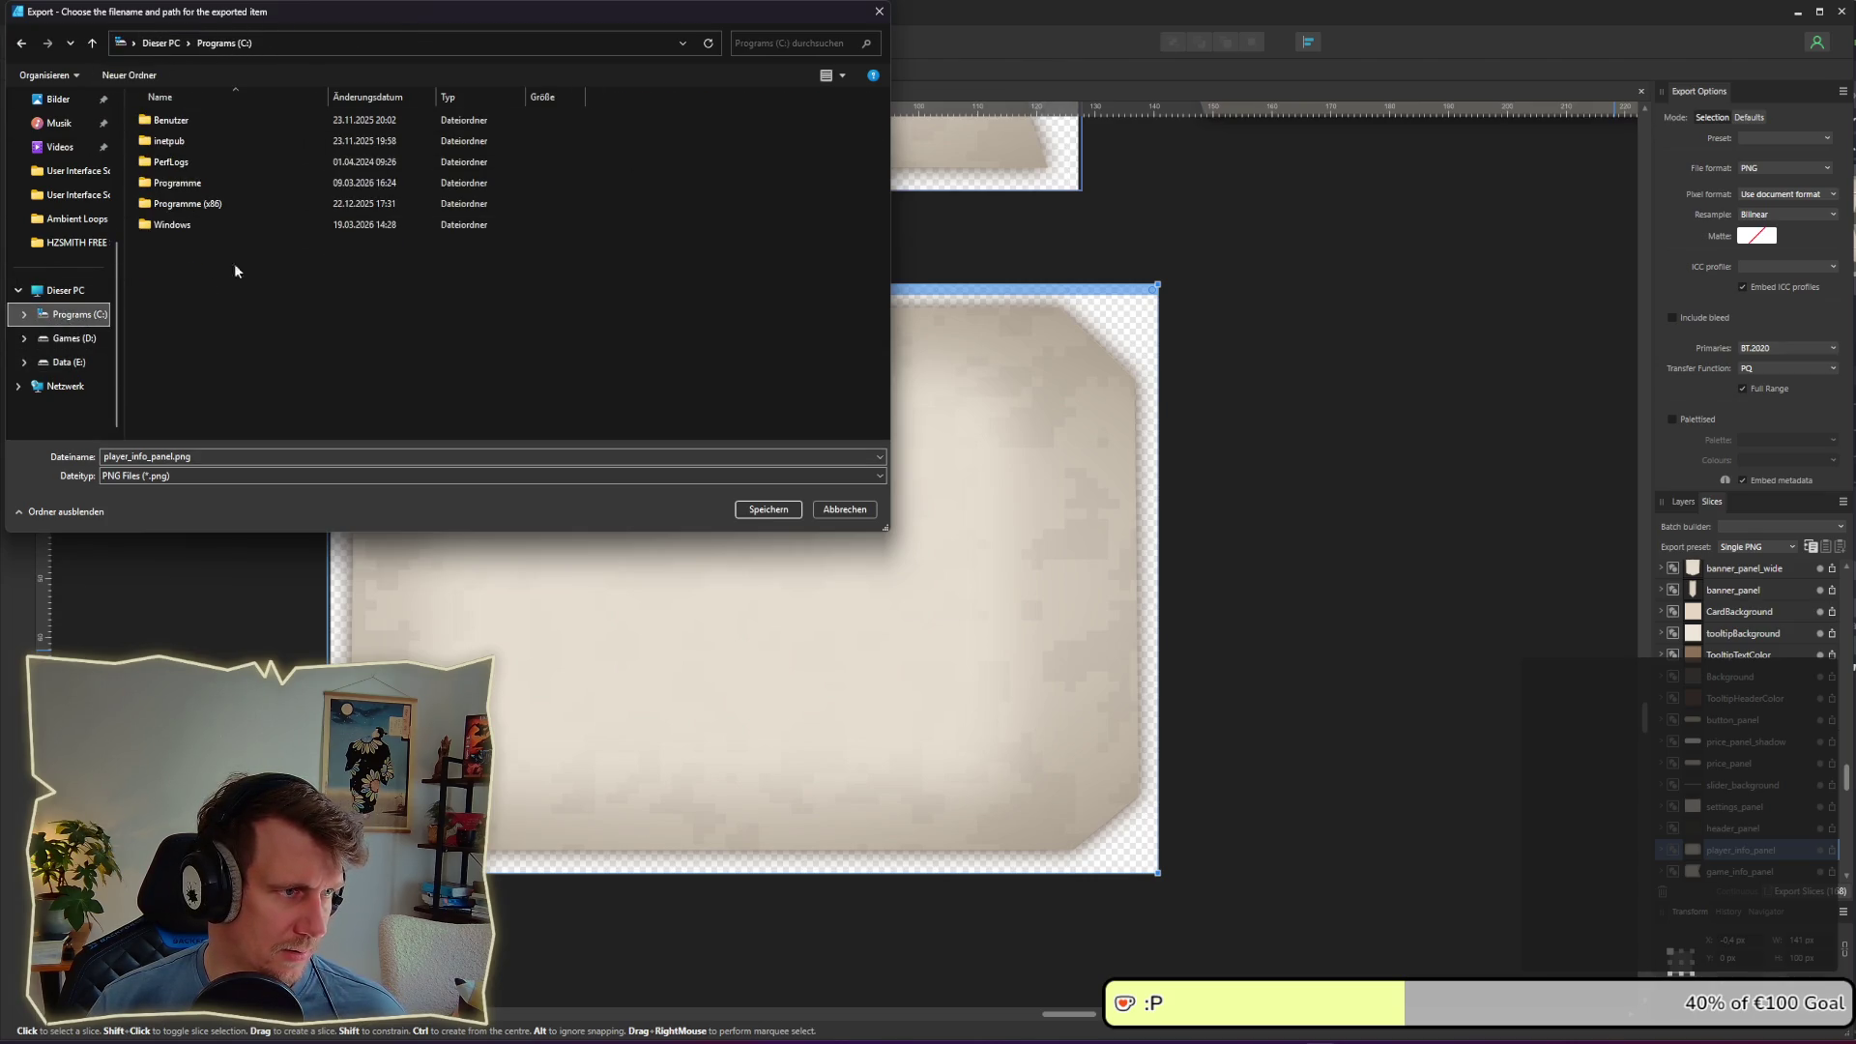
{"action": "left_click", "coordinate": [60, 344]}
{"action": "left_click", "coordinate": [92, 362]}
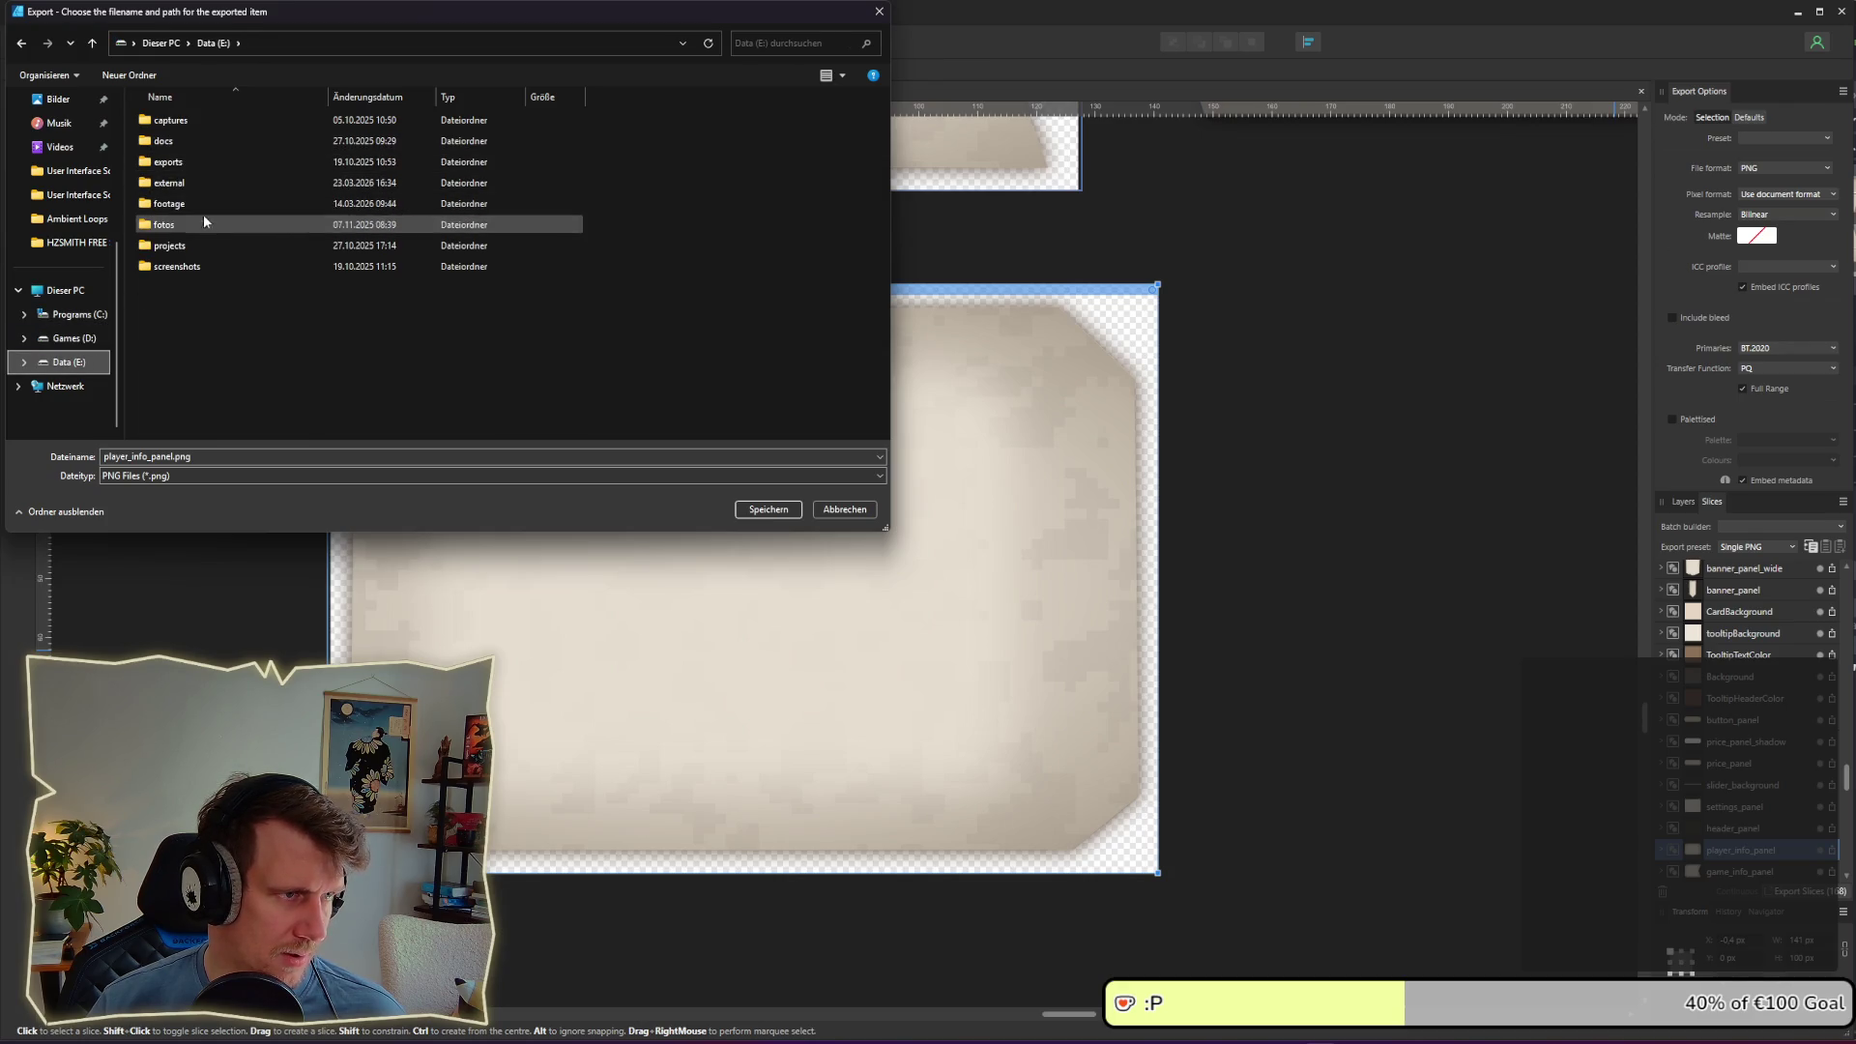
{"action": "double_click", "coordinate": [203, 220]}
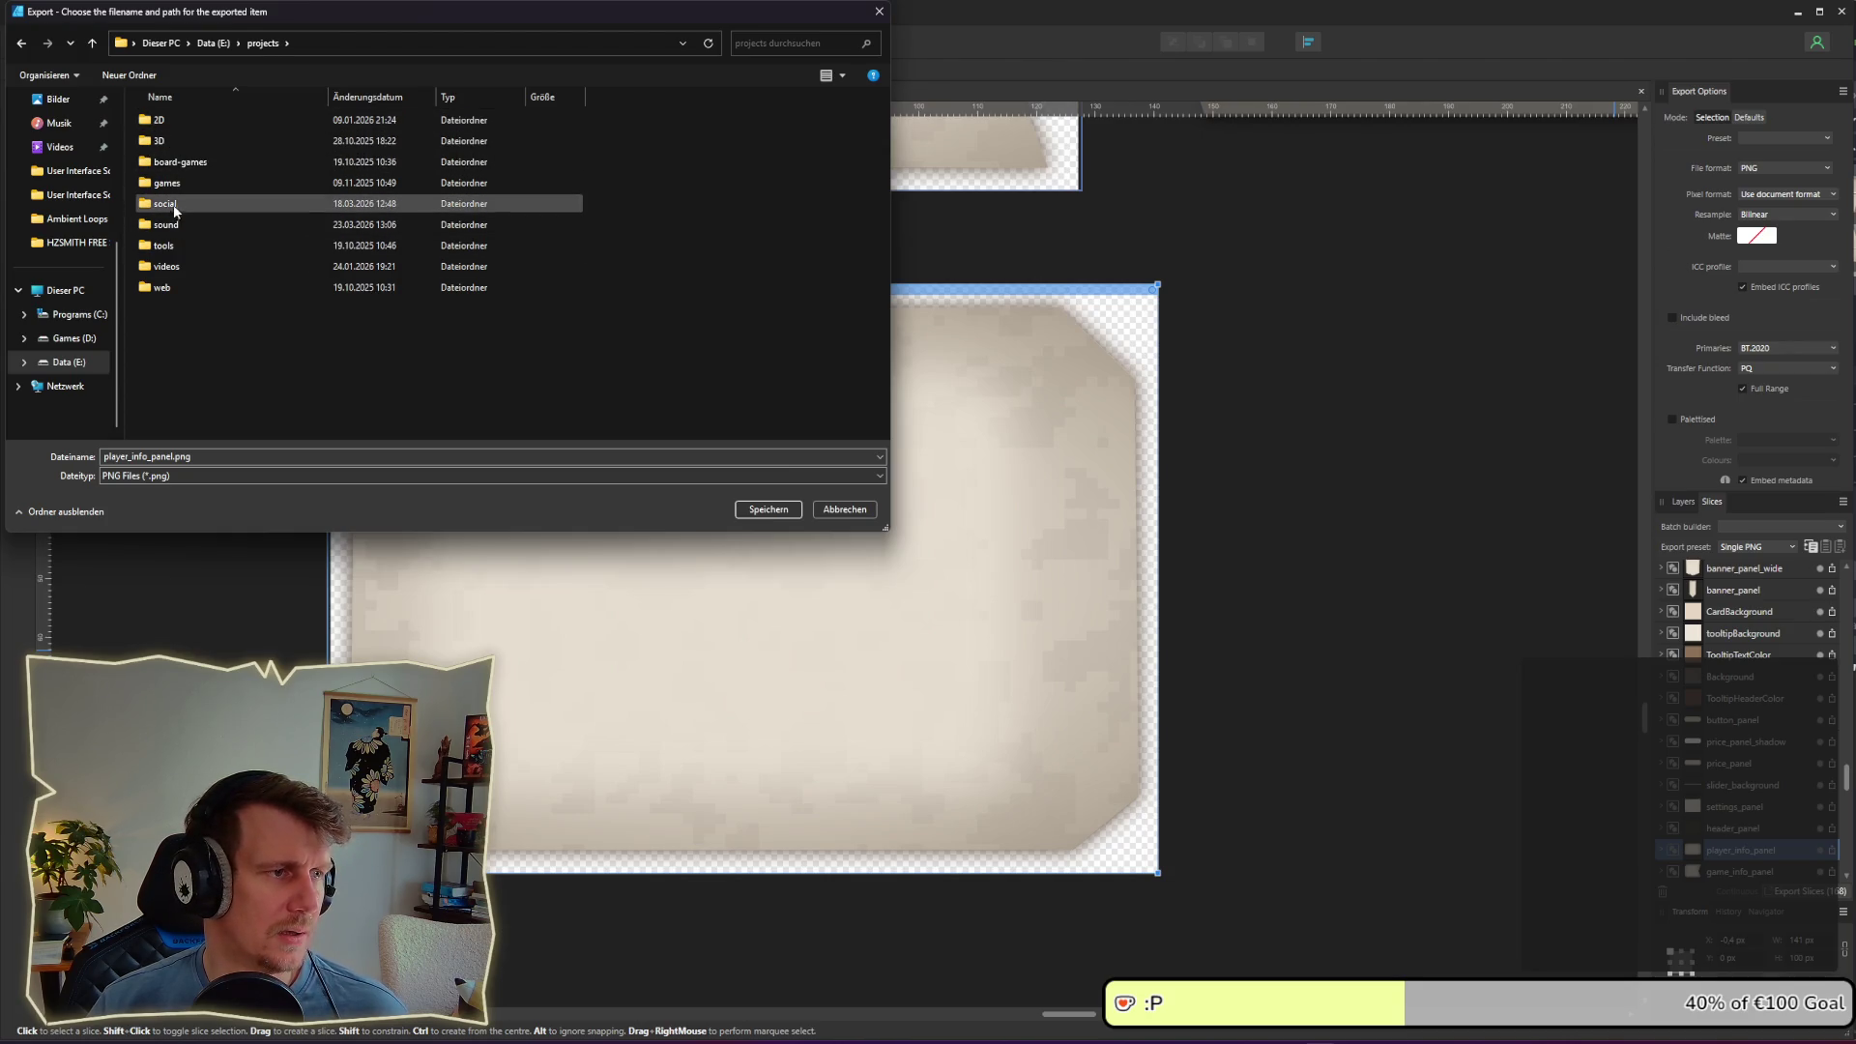
{"action": "double_click", "coordinate": [170, 183]}
{"action": "double_click", "coordinate": [178, 308]}
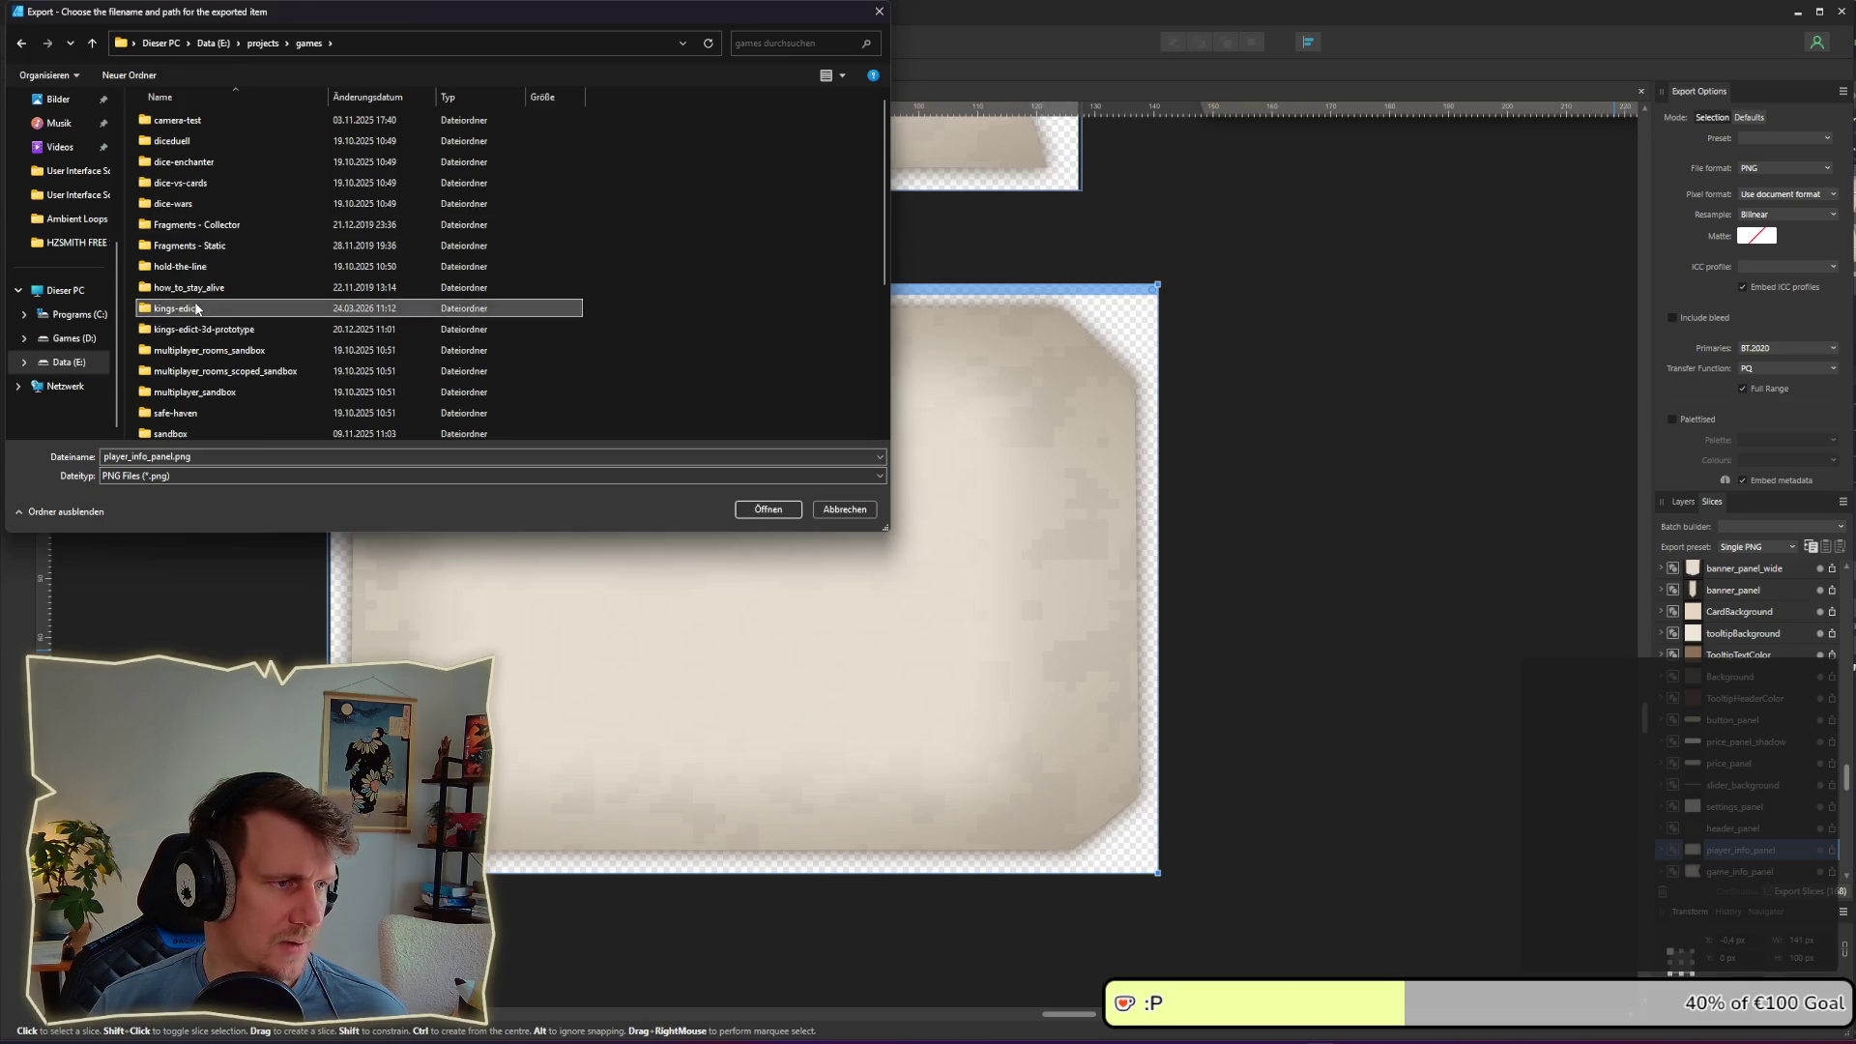
{"action": "double_click", "coordinate": [176, 182]}
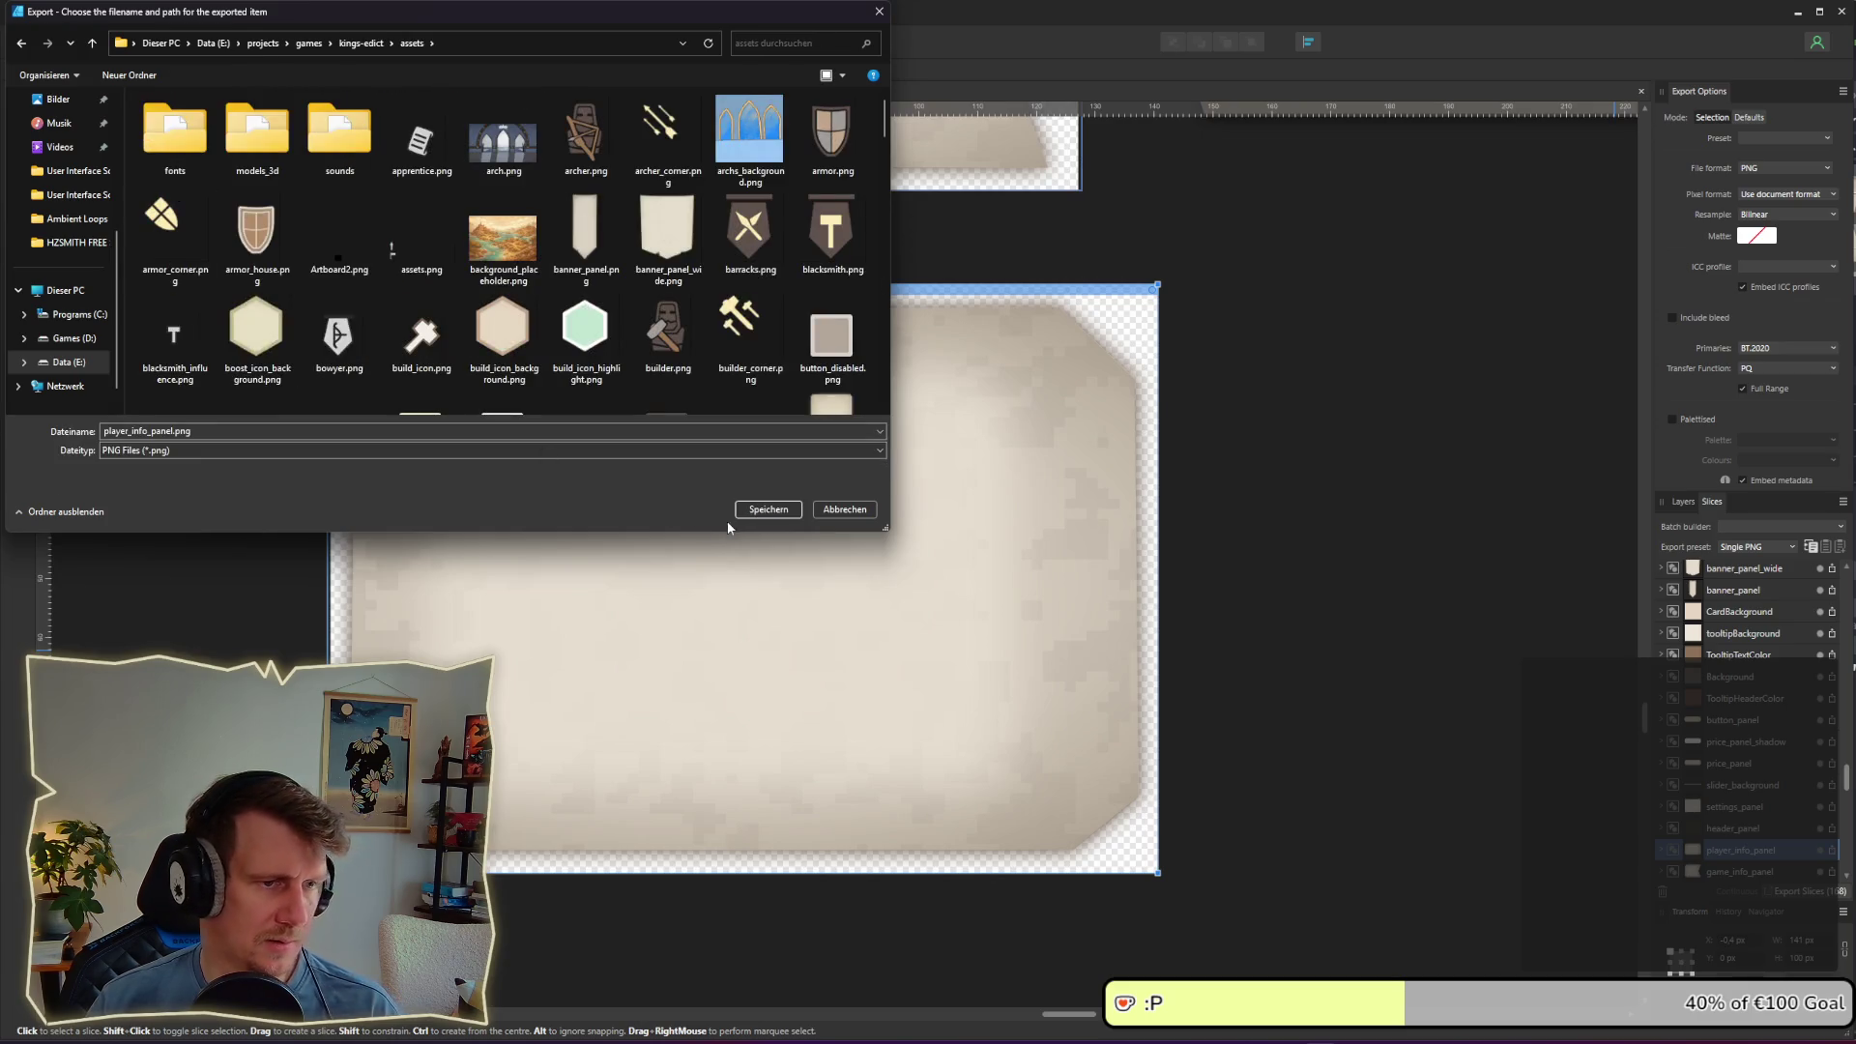
{"action": "left_click", "coordinate": [769, 509]}
{"action": "key", "text": "alt+Tab"}
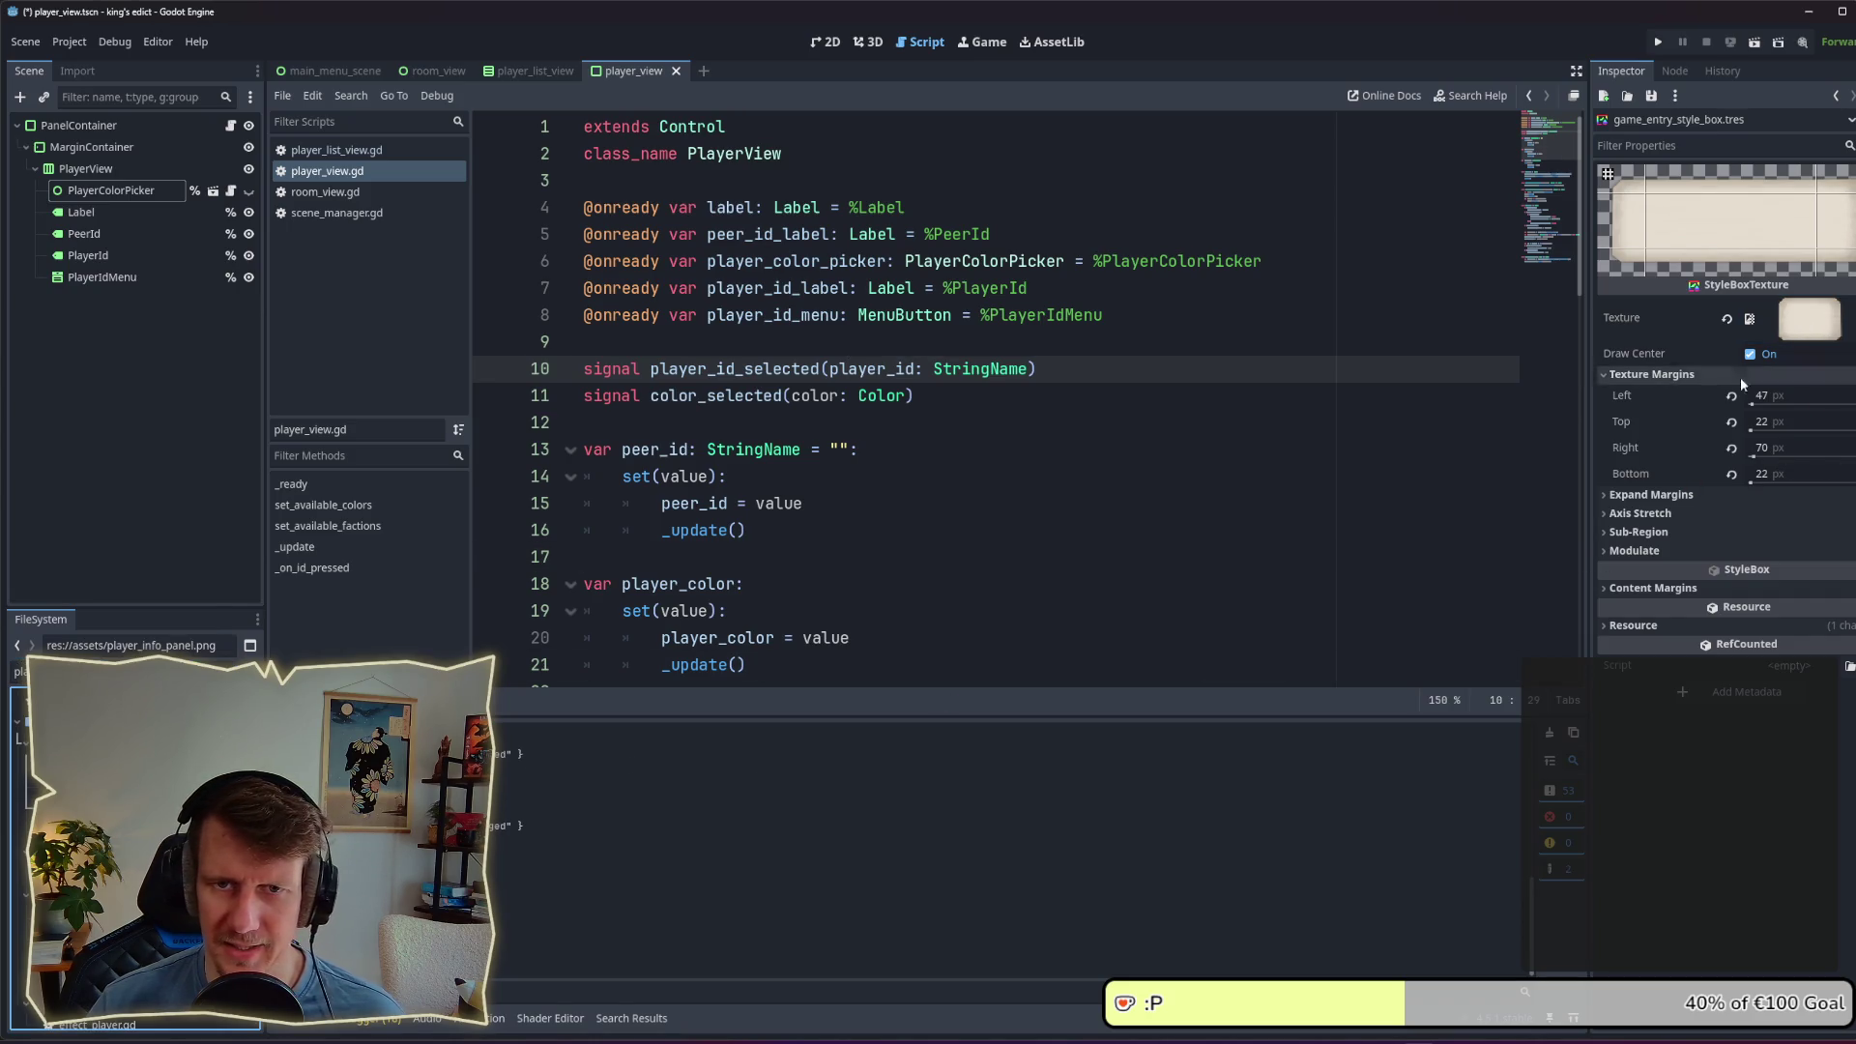
Step: Drag the style box's Right texture margin to 45 px and save the resource
{"action": "key", "text": "ctrl+s"}
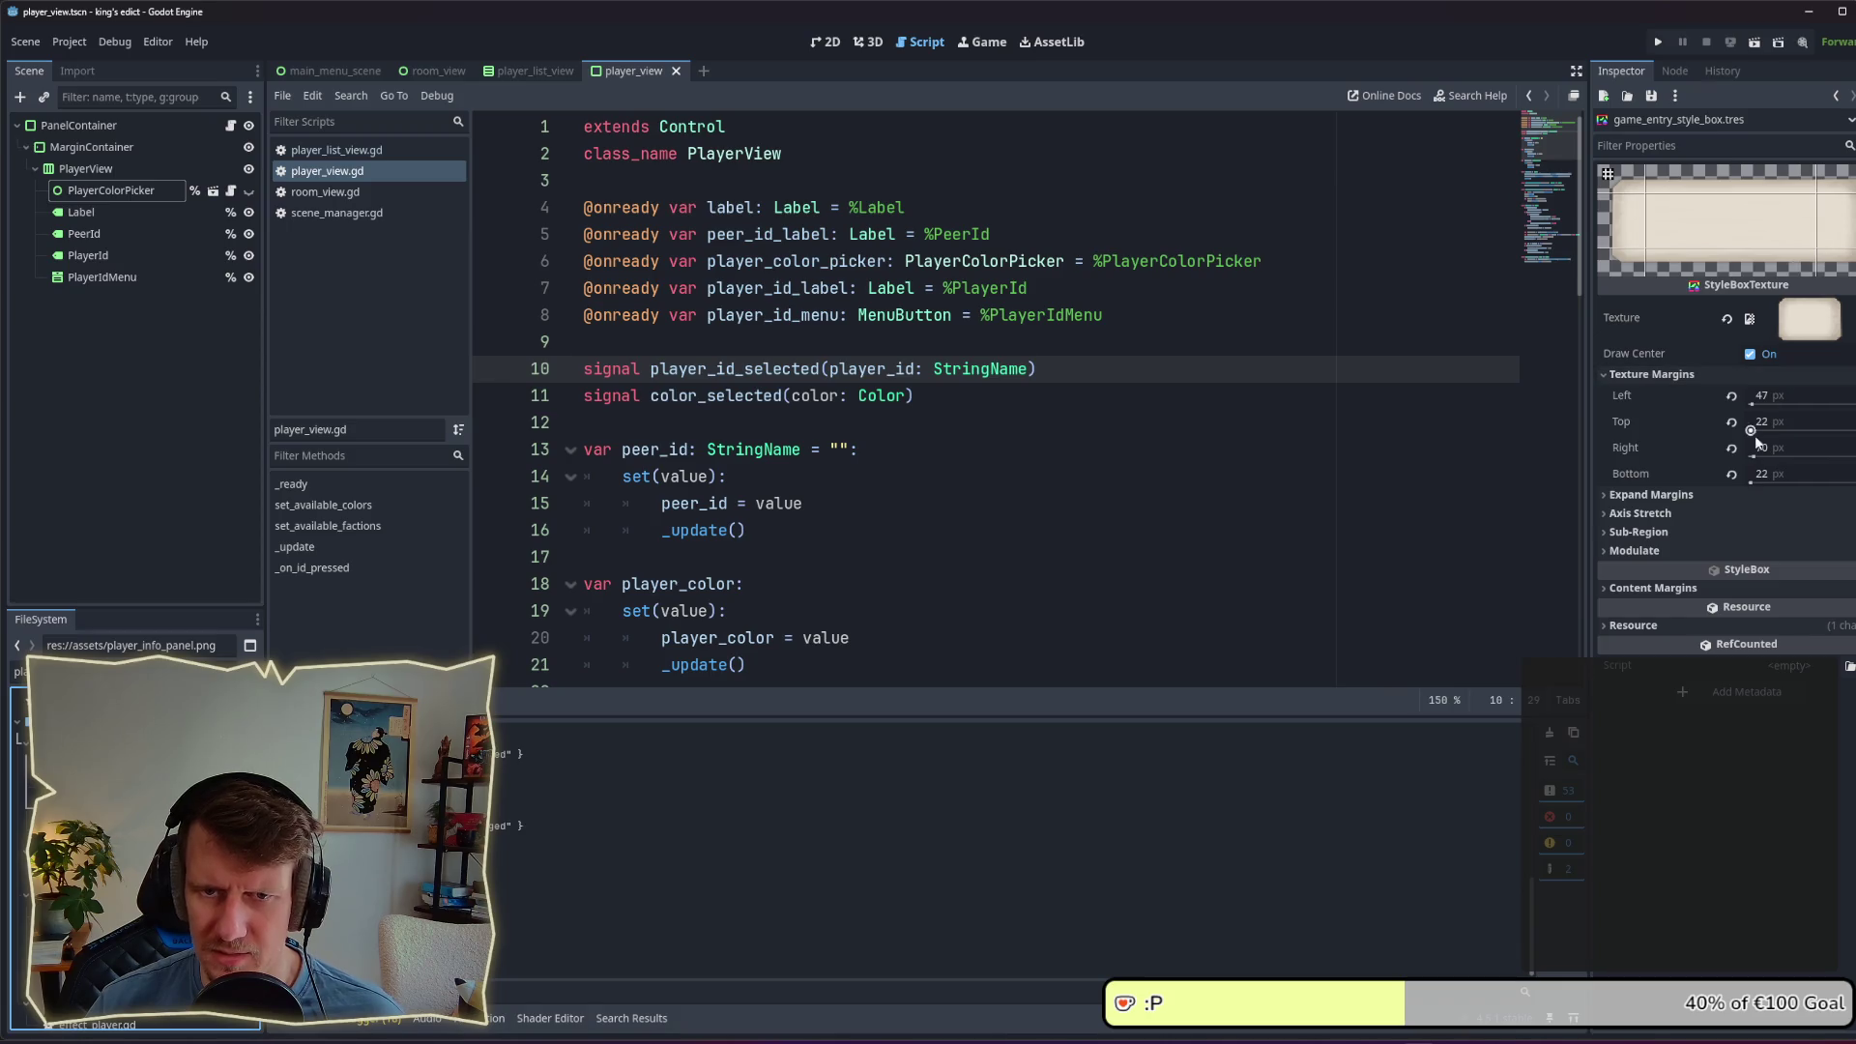
{"action": "left_click", "coordinate": [1752, 456]}
{"action": "left_click_drag", "start_coordinate": [1755, 454], "coordinate": [1756, 456]}
{"action": "type", "text": "45"}
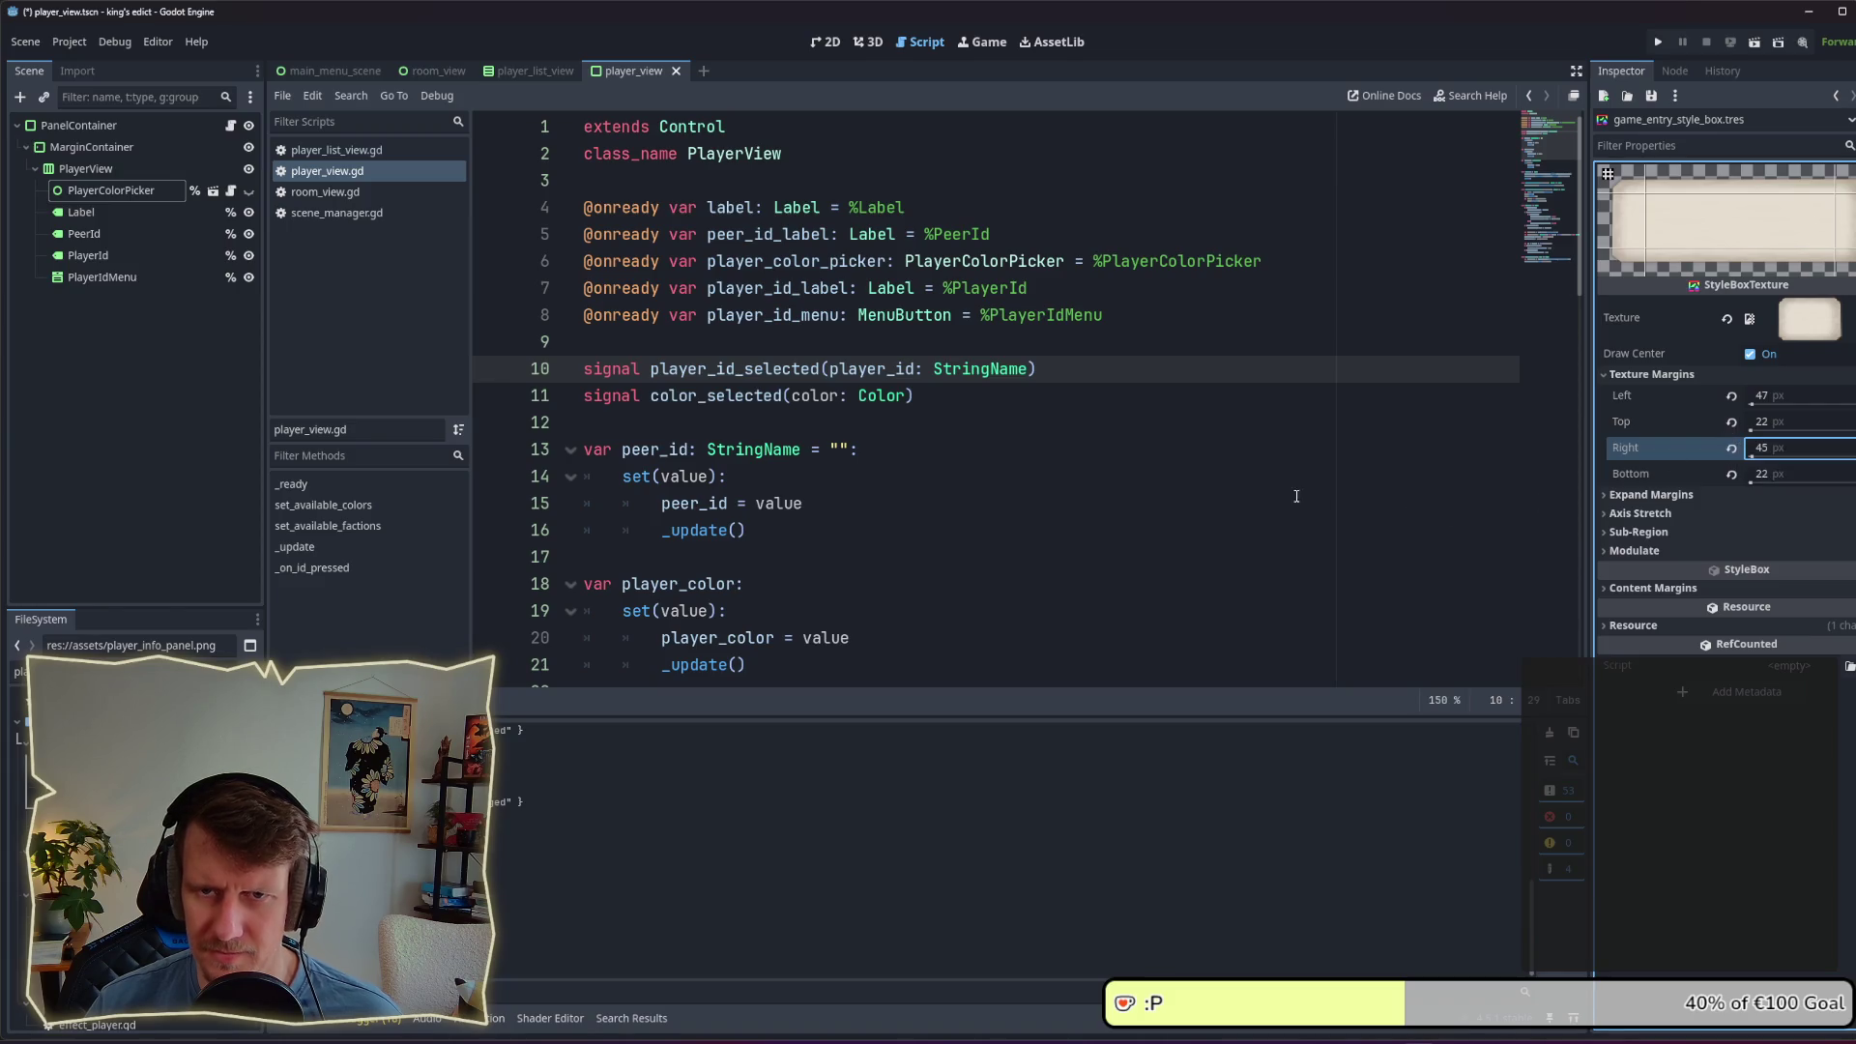
{"action": "key", "text": "ctrl+s"}
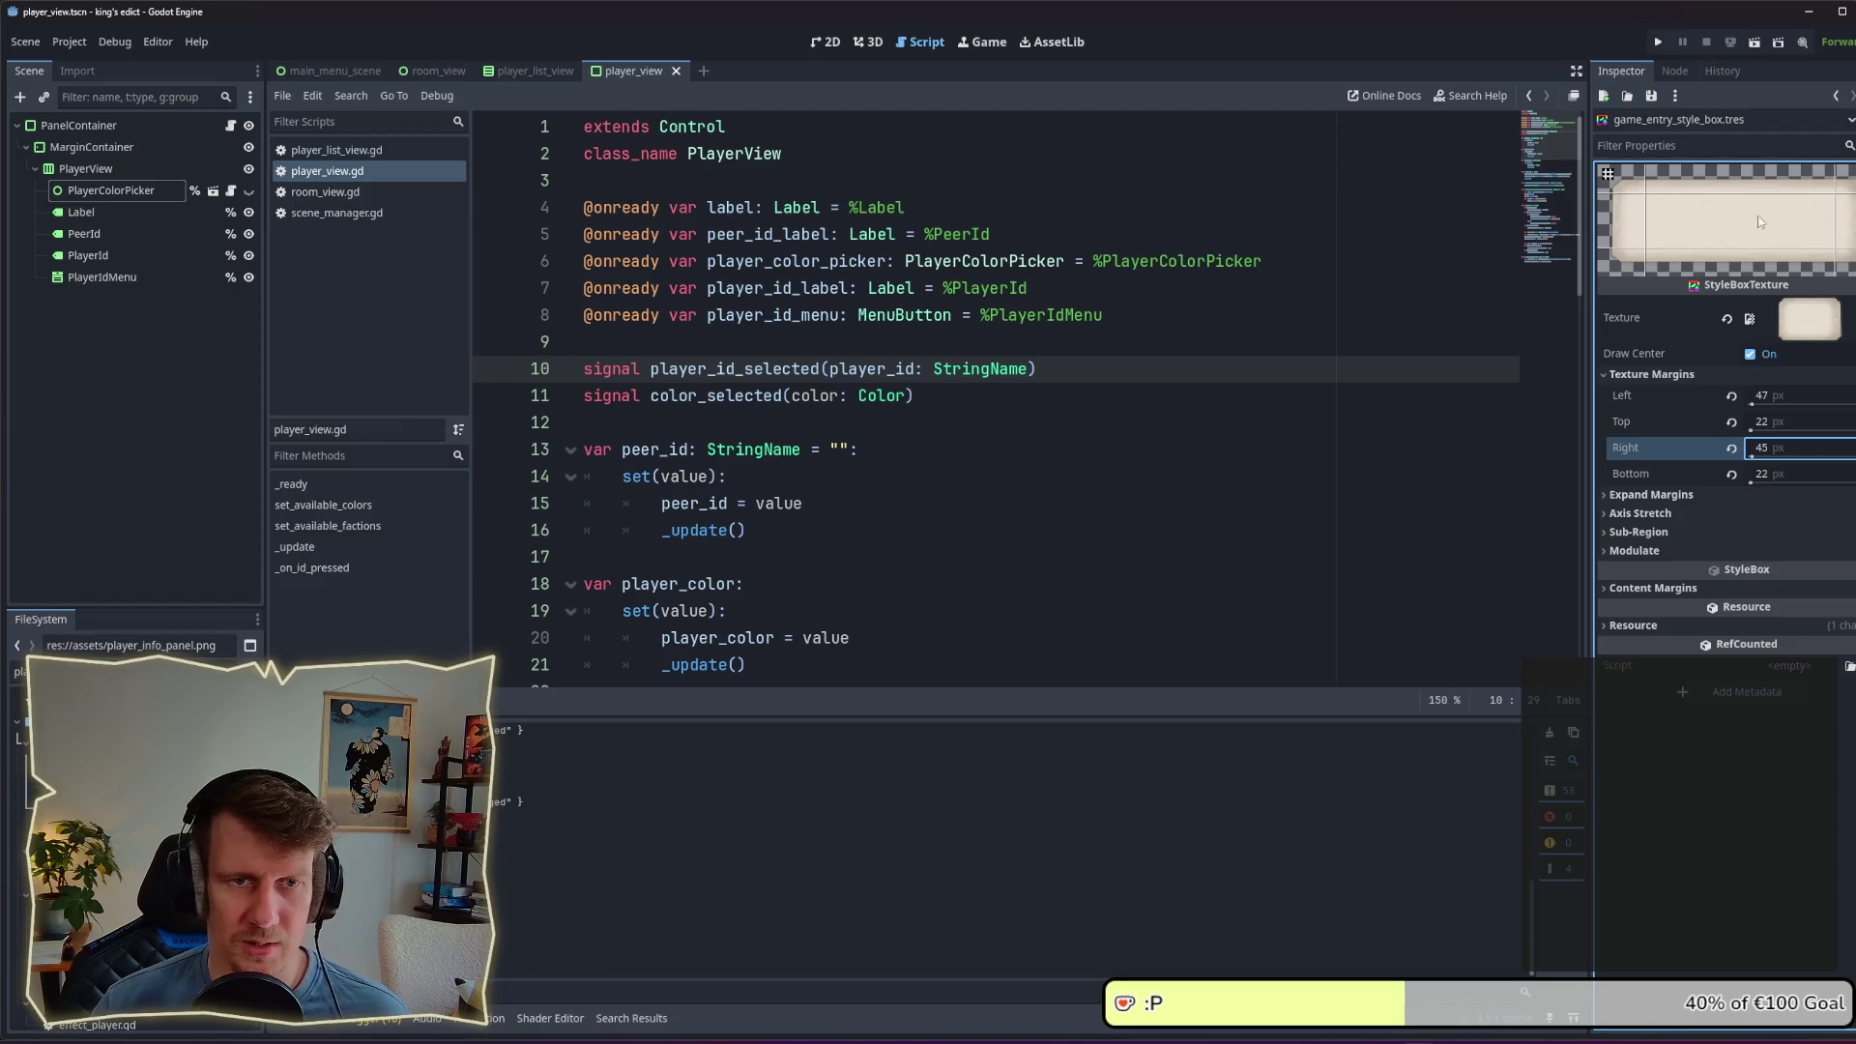
{"action": "left_click", "coordinate": [93, 206]}
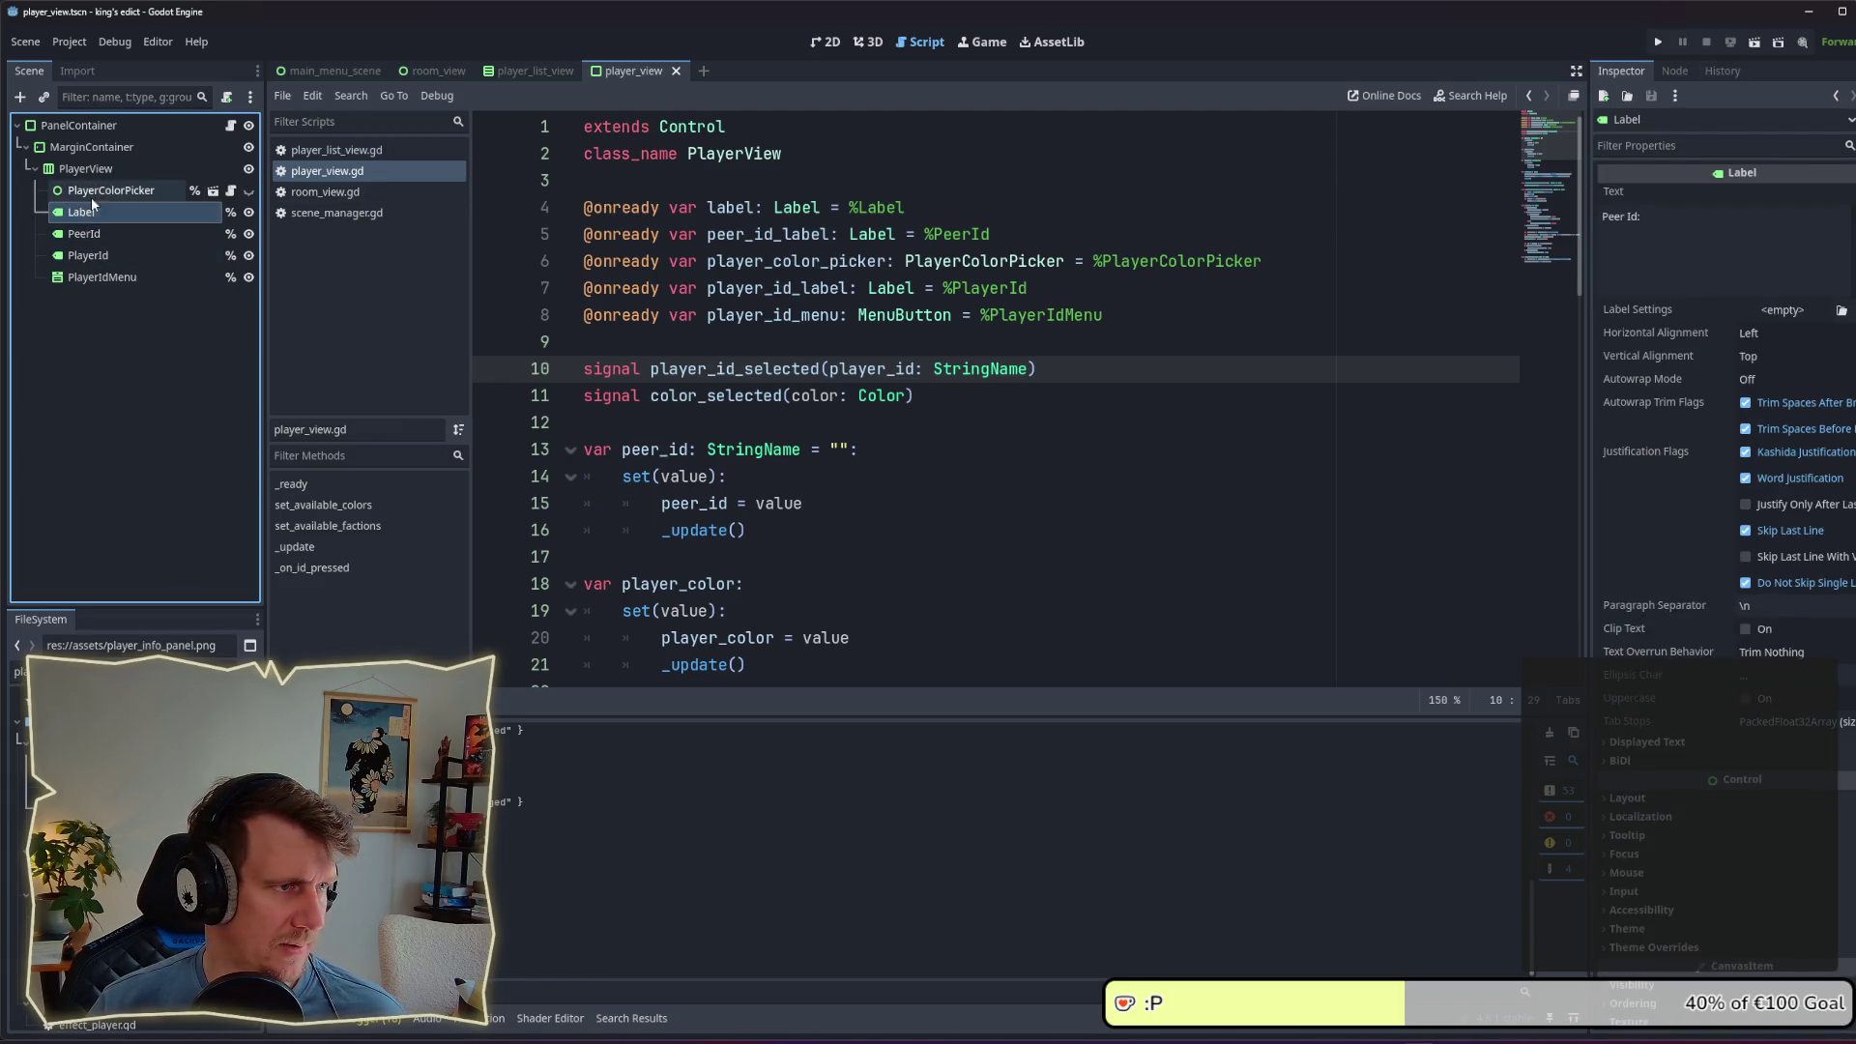
Step: Rename the root PanelContainer node to PlayerView and save the player_view scene
{"action": "left_click", "coordinate": [102, 190]}
{"action": "left_click", "coordinate": [107, 168]}
{"action": "left_click", "coordinate": [135, 147]}
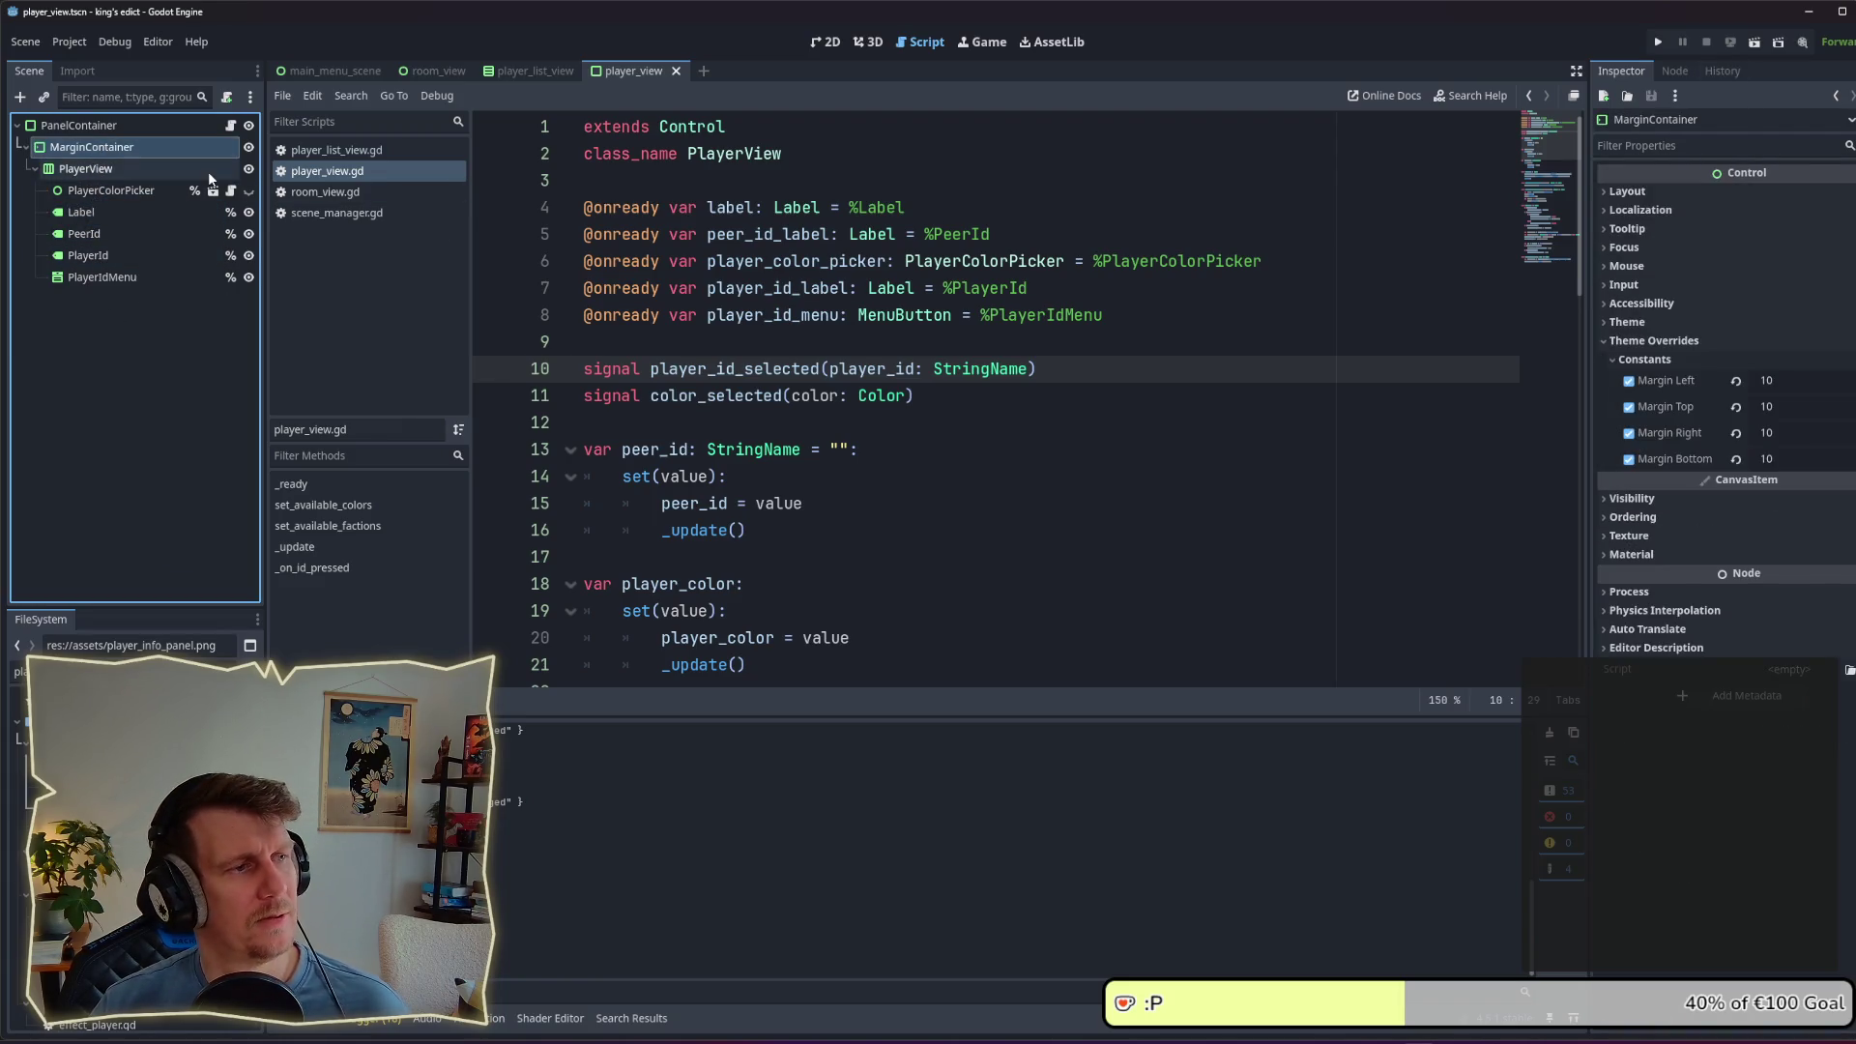
{"action": "left_click", "coordinate": [125, 127]}
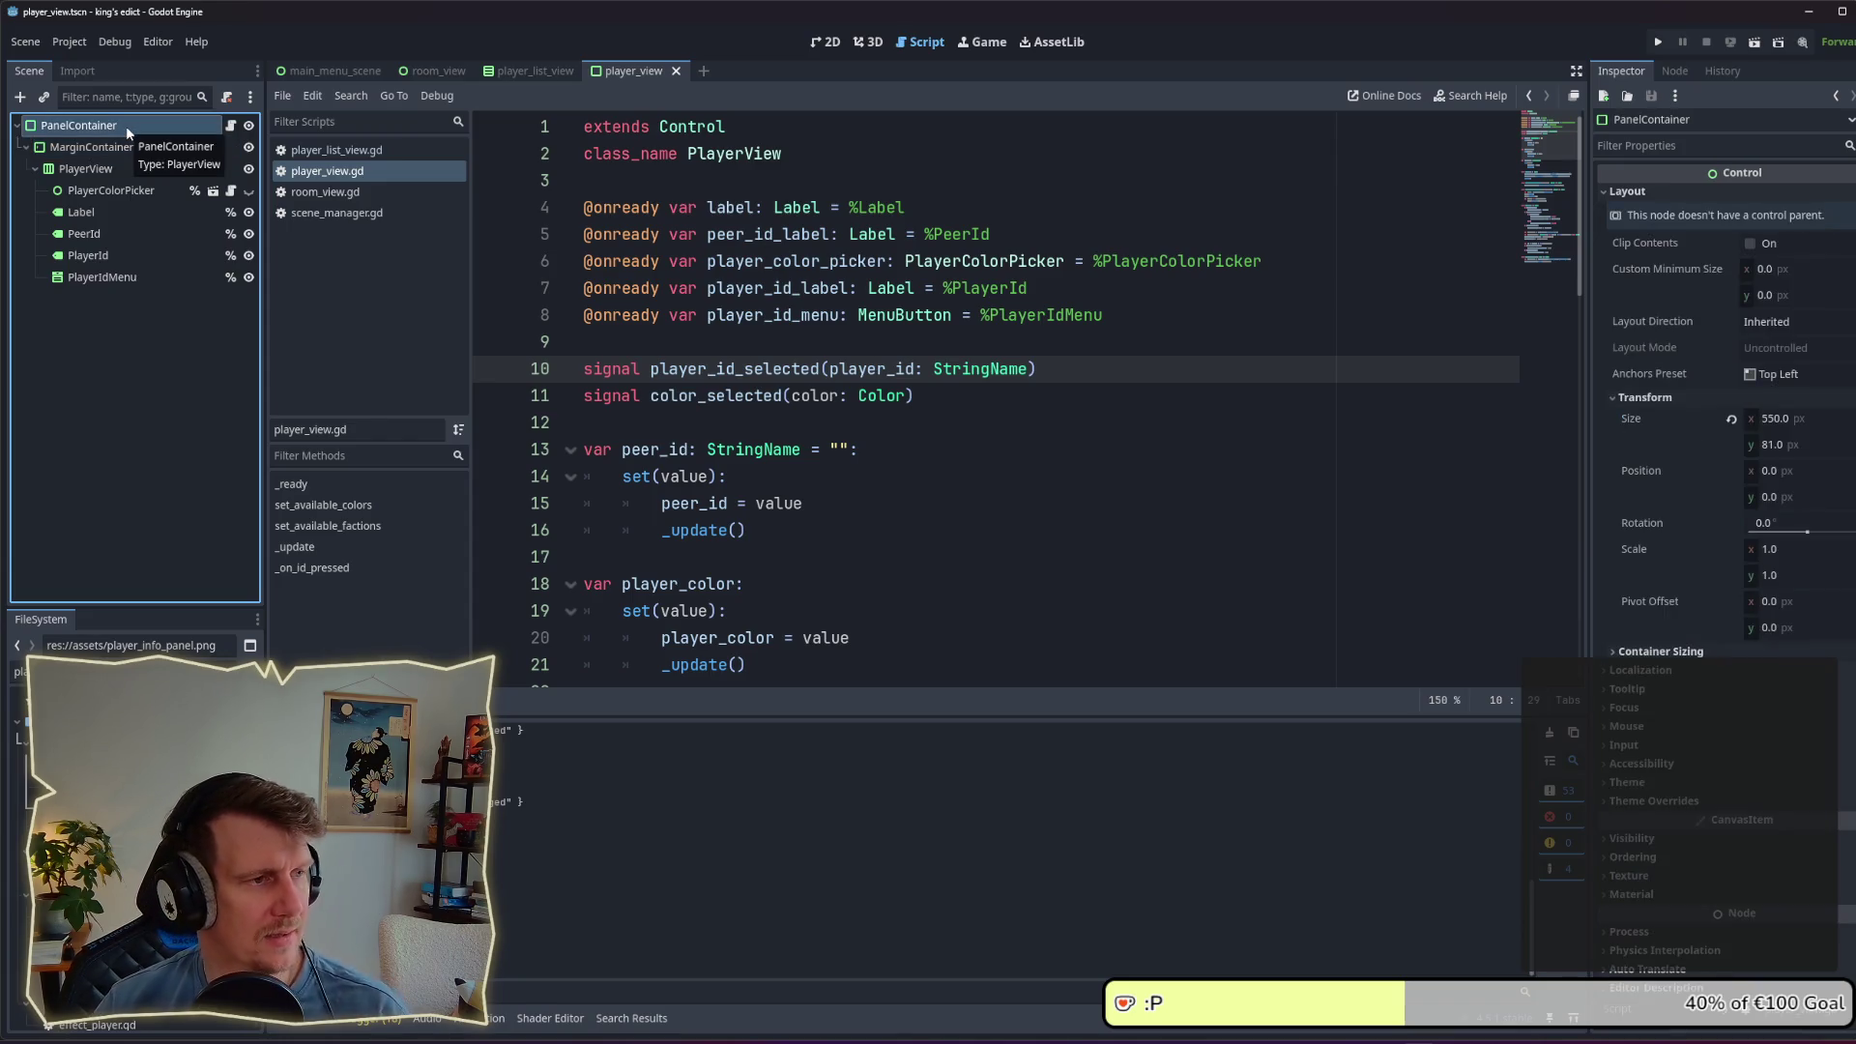
{"action": "left_click", "coordinate": [126, 125]}
{"action": "type", "text": "pl"}
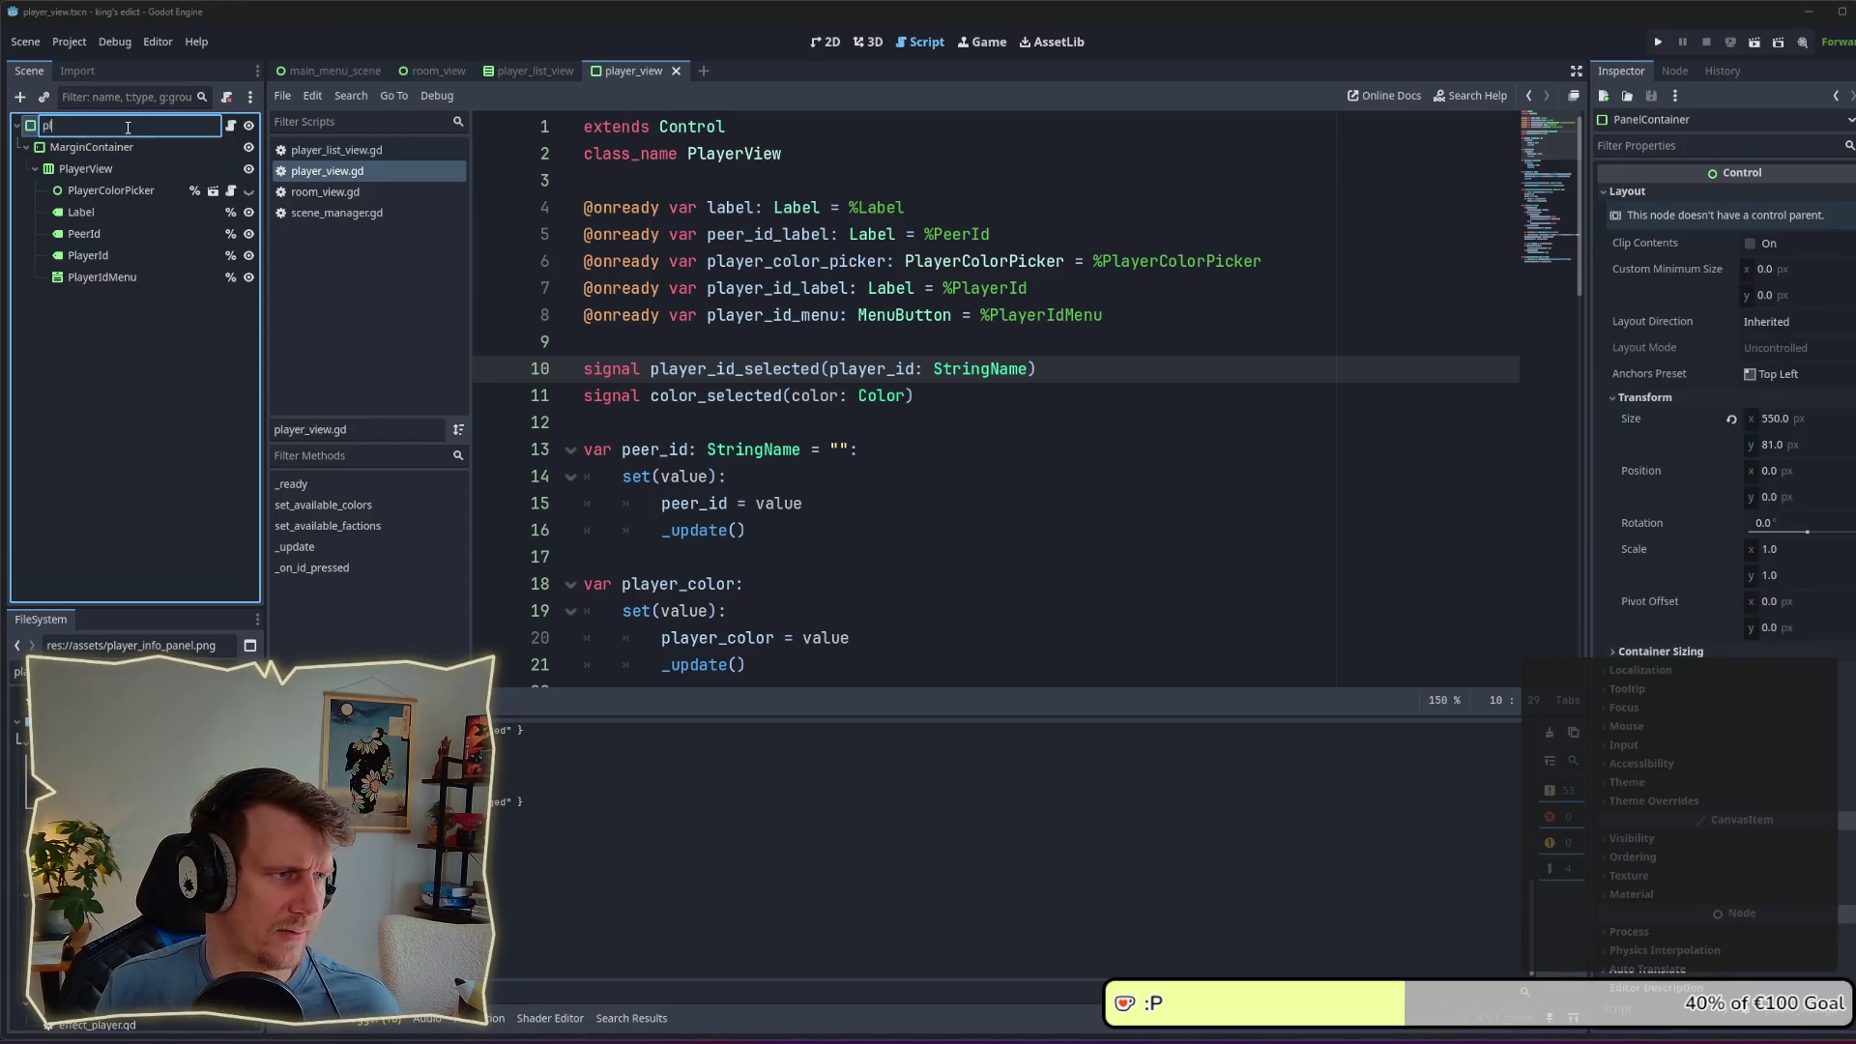
{"action": "type", "text": "layerVie"}
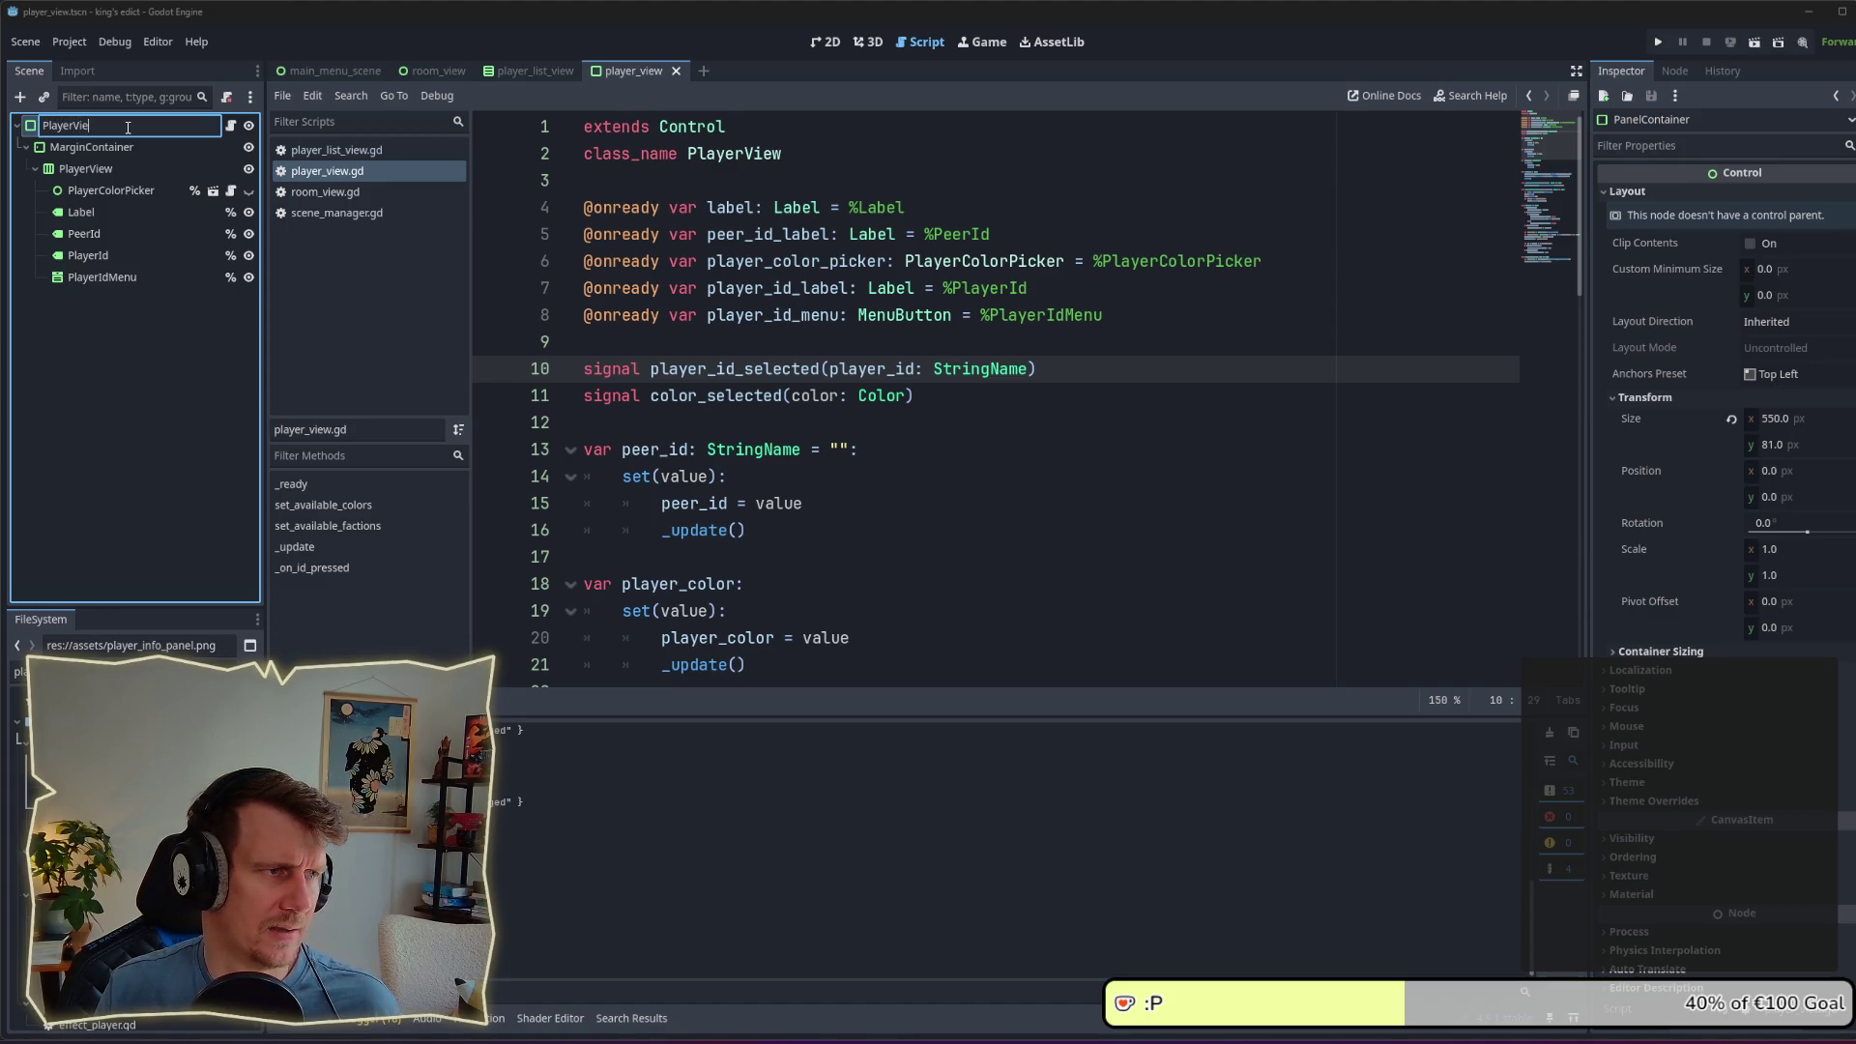
{"action": "type", "text": "w"}
{"action": "key", "text": "Return"}
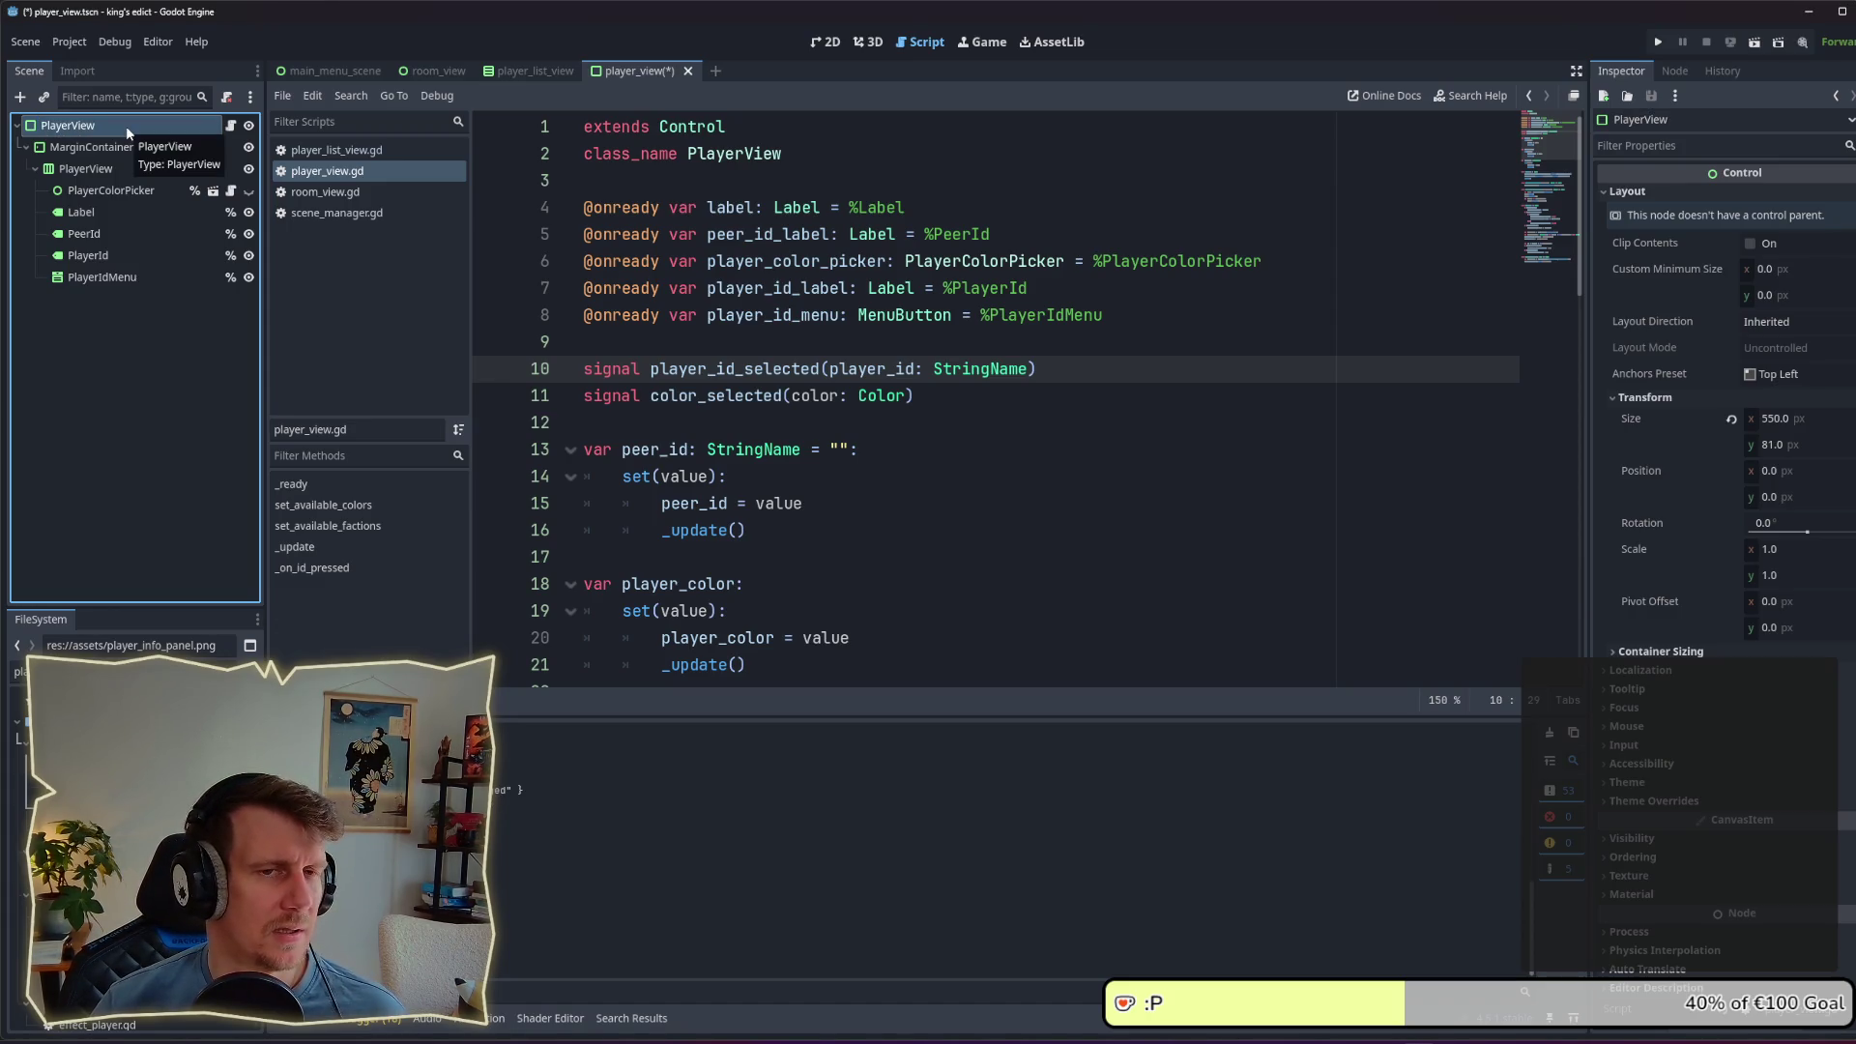
{"action": "key", "text": "ctrl+s"}
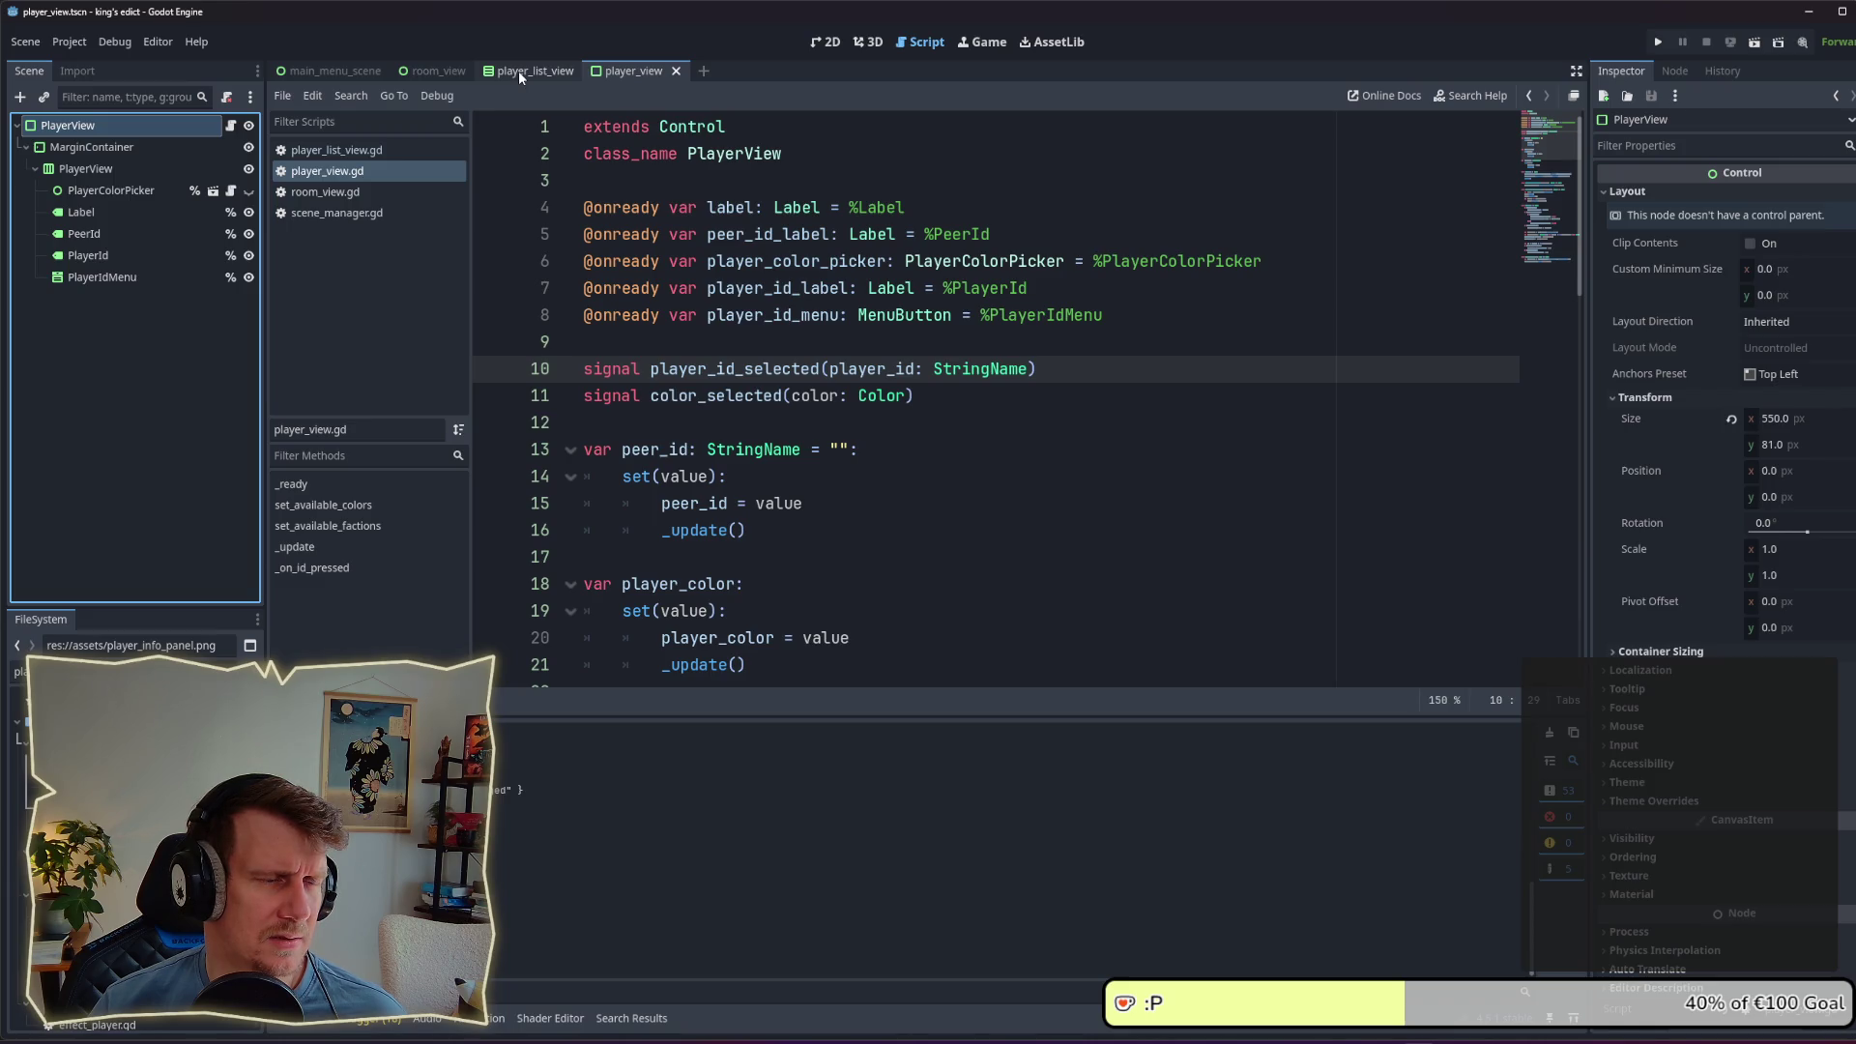
Step: Close the player_list_view scene tab, return to player_view, and filter files for 'de'
{"action": "left_click", "coordinate": [546, 71]}
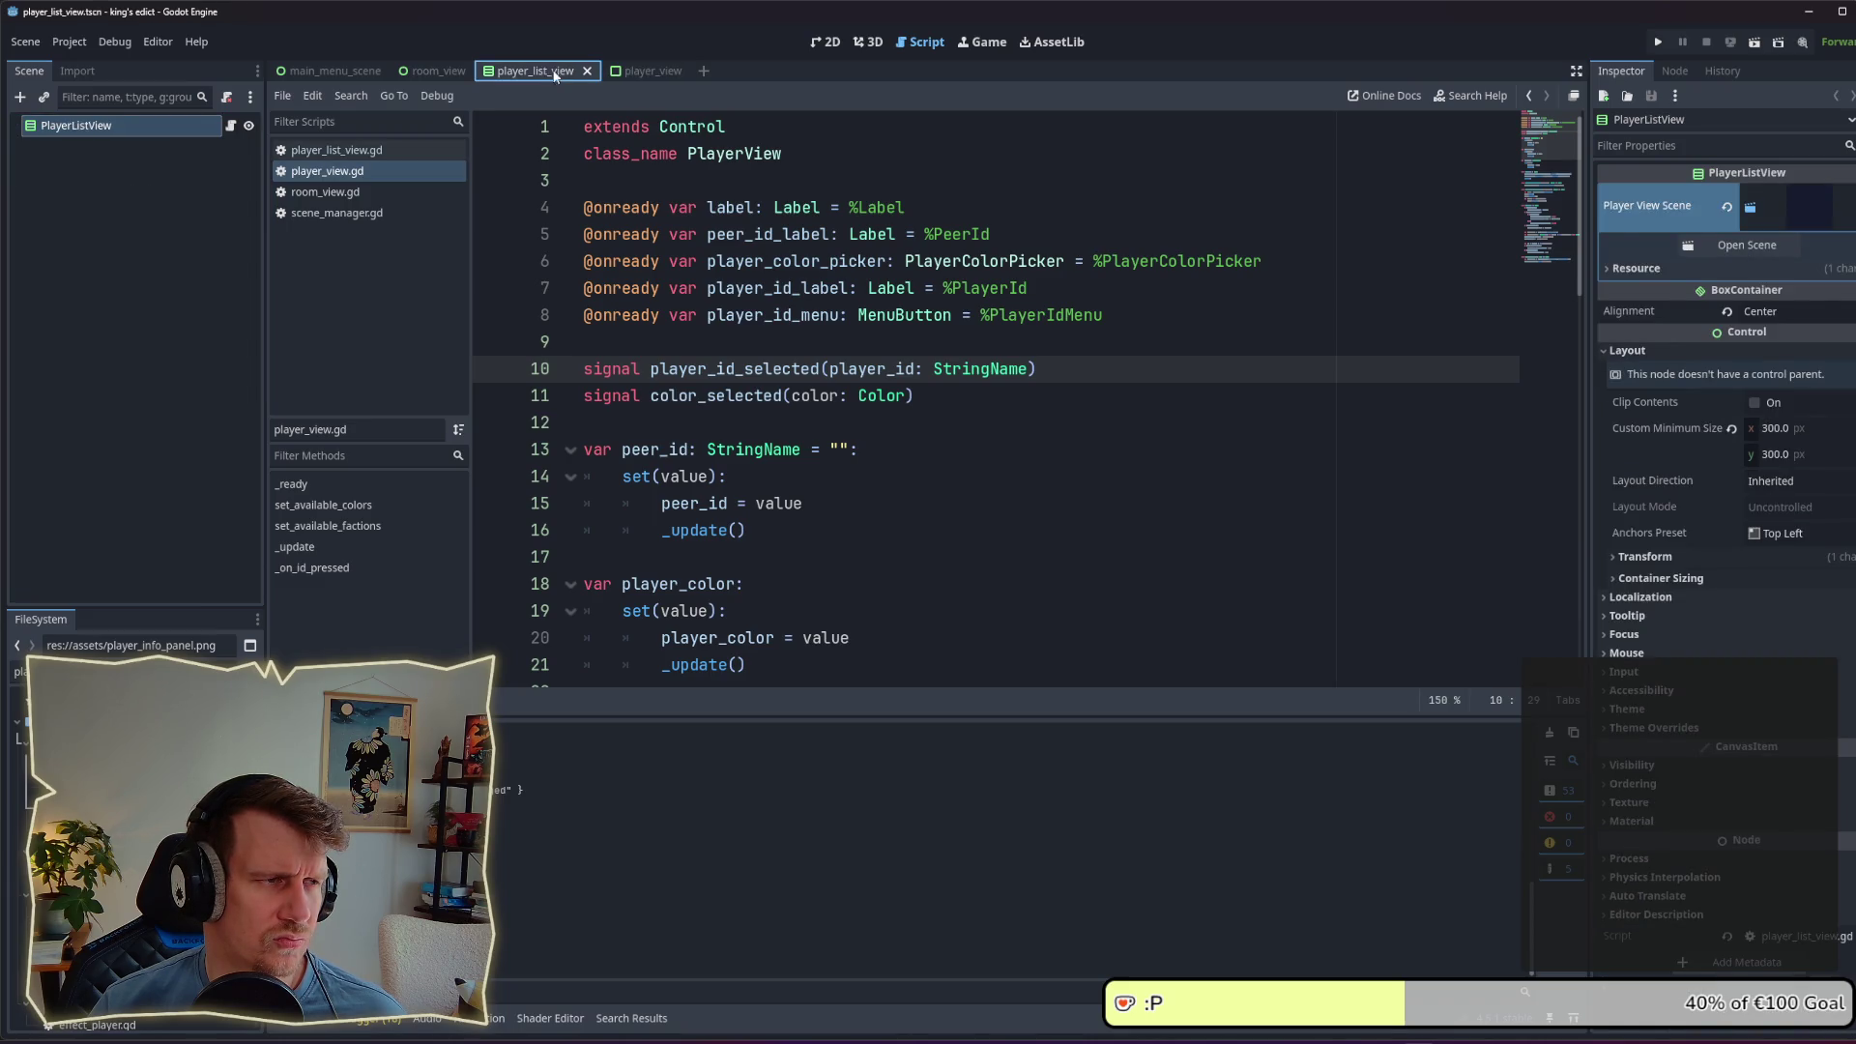
{"action": "left_click", "coordinate": [584, 70]}
{"action": "left_click", "coordinate": [523, 72]}
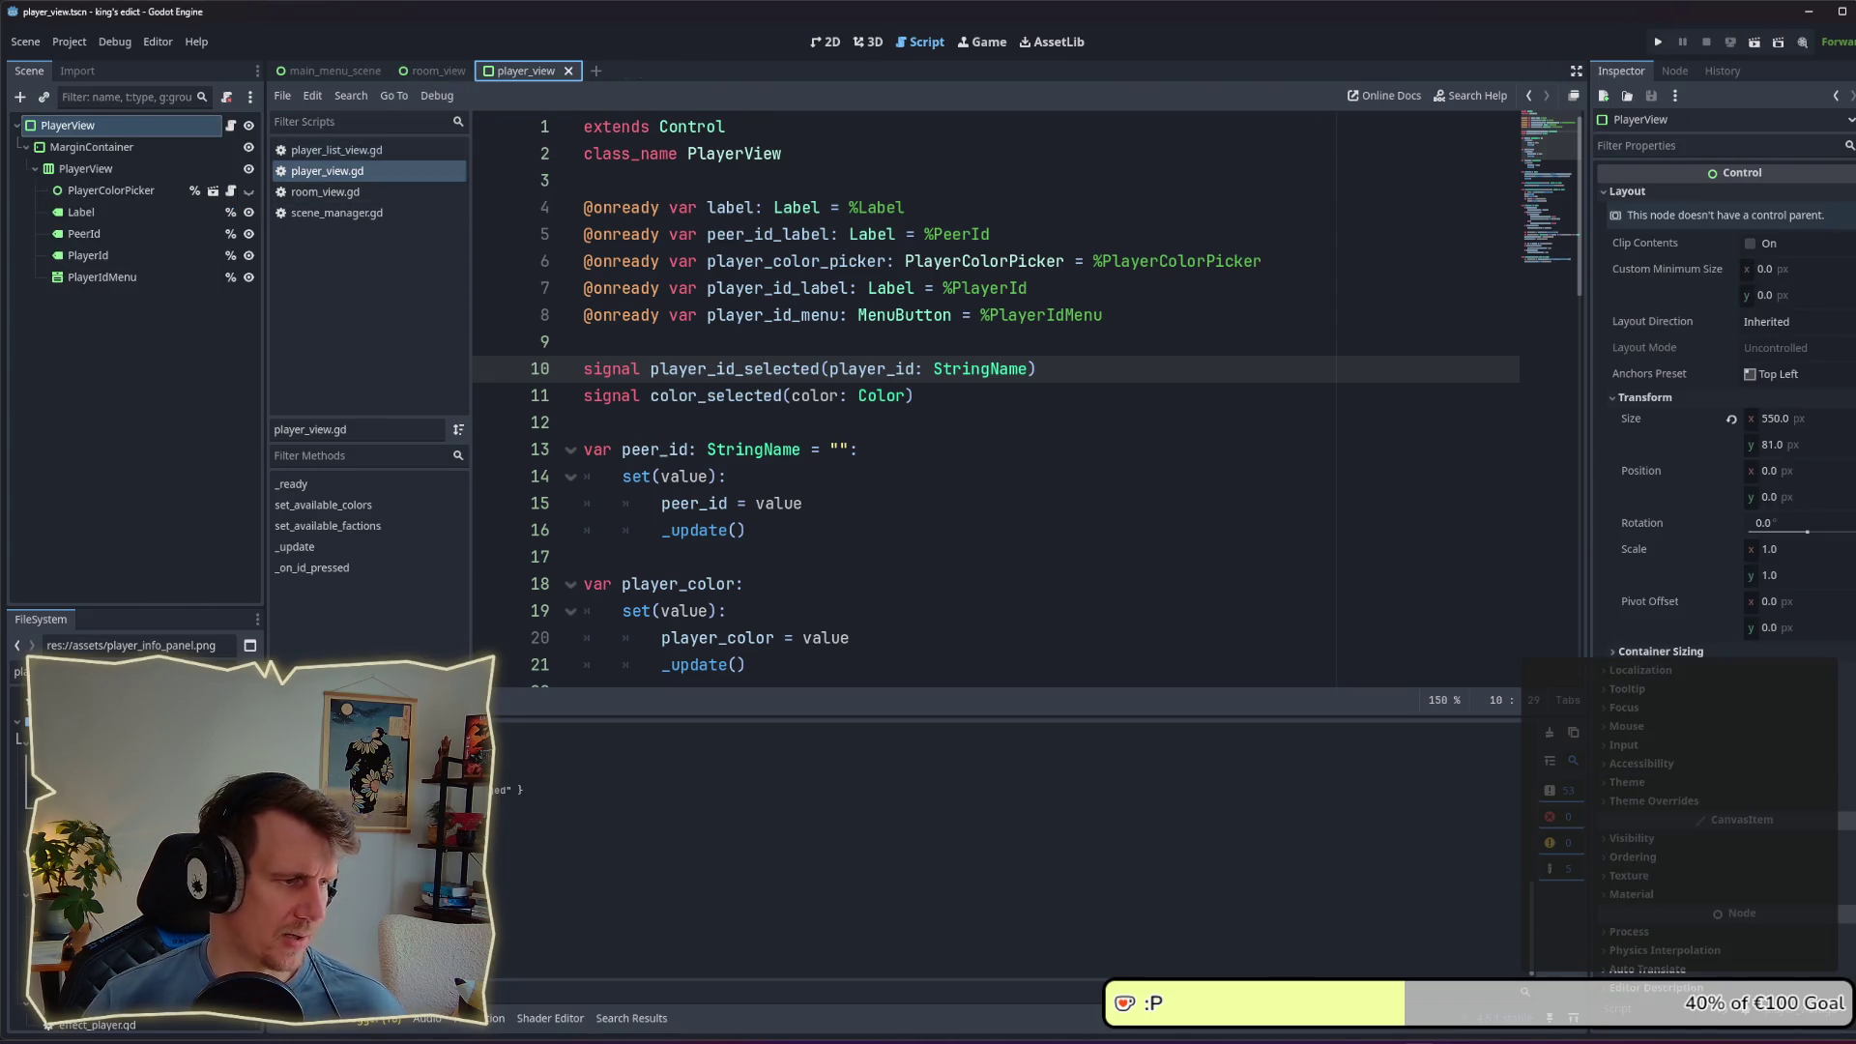
{"action": "type", "text": "de"}
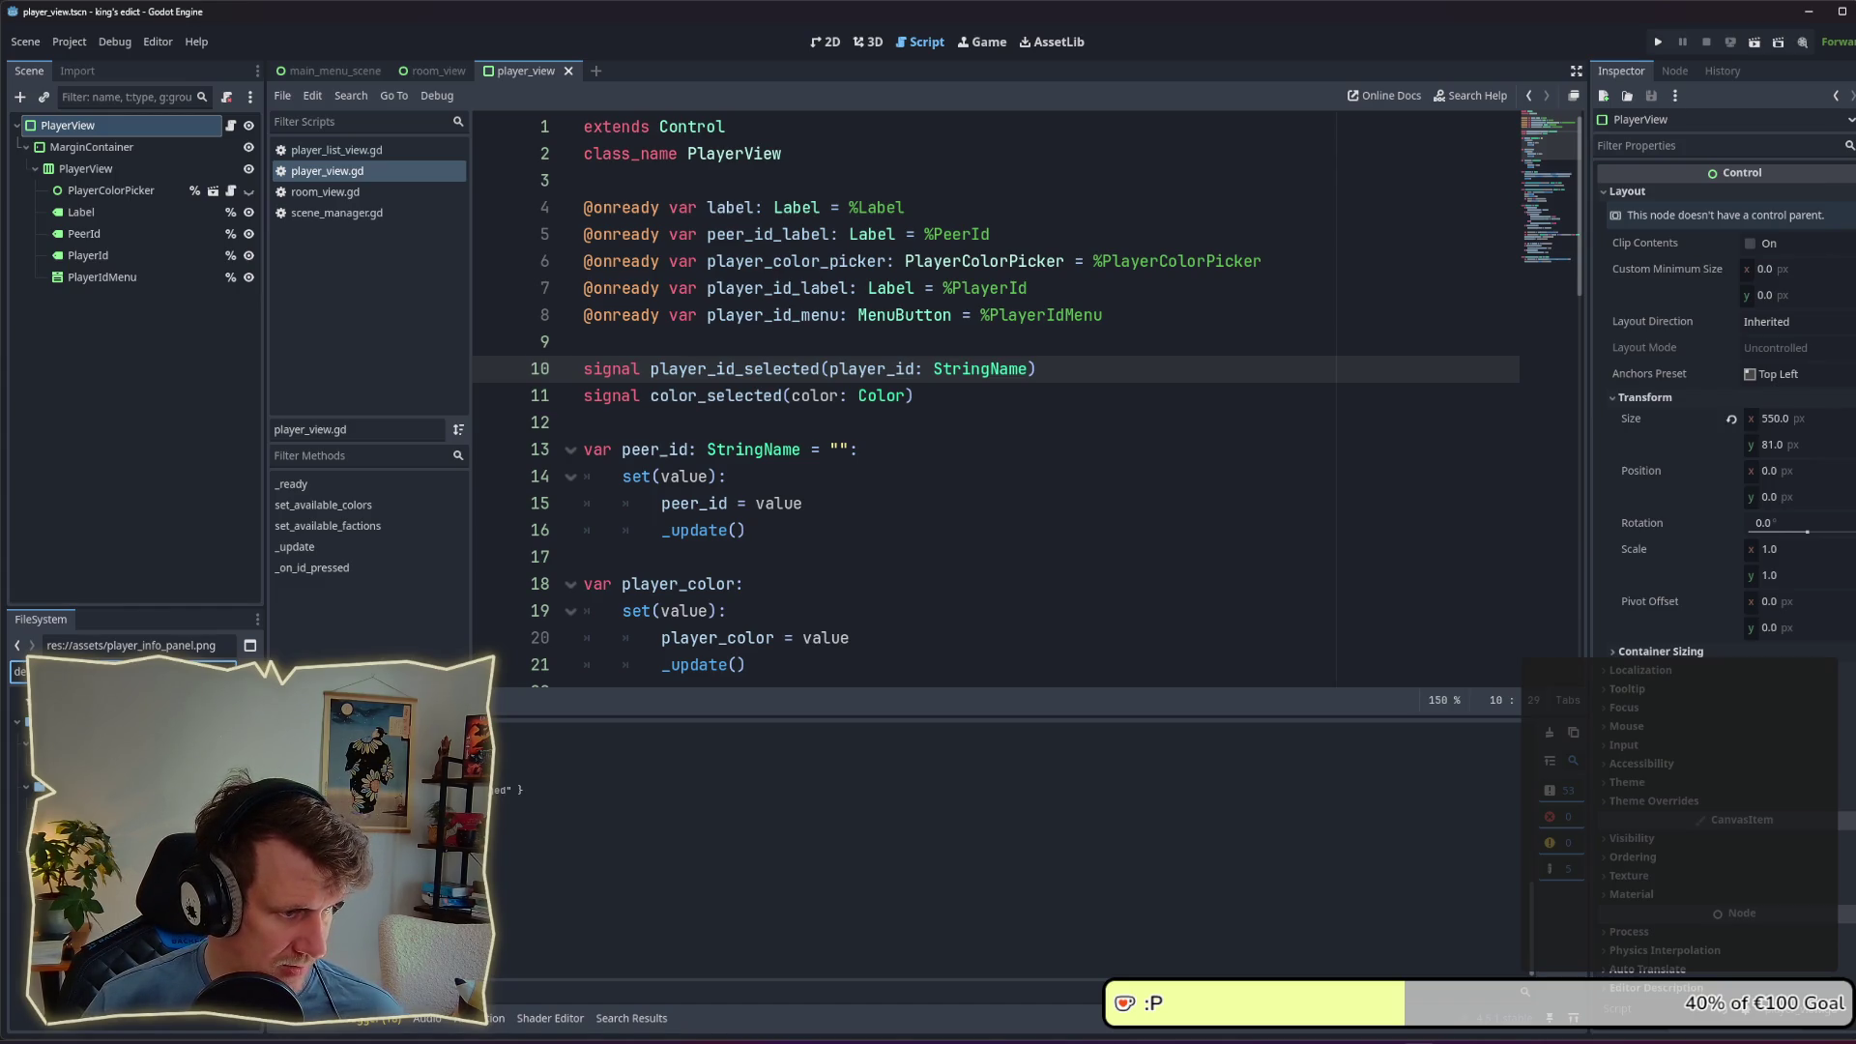
Step: Open the default.tres theme and add a PlayerEntryPanel theme type
{"action": "double_click", "coordinate": [97, 812]}
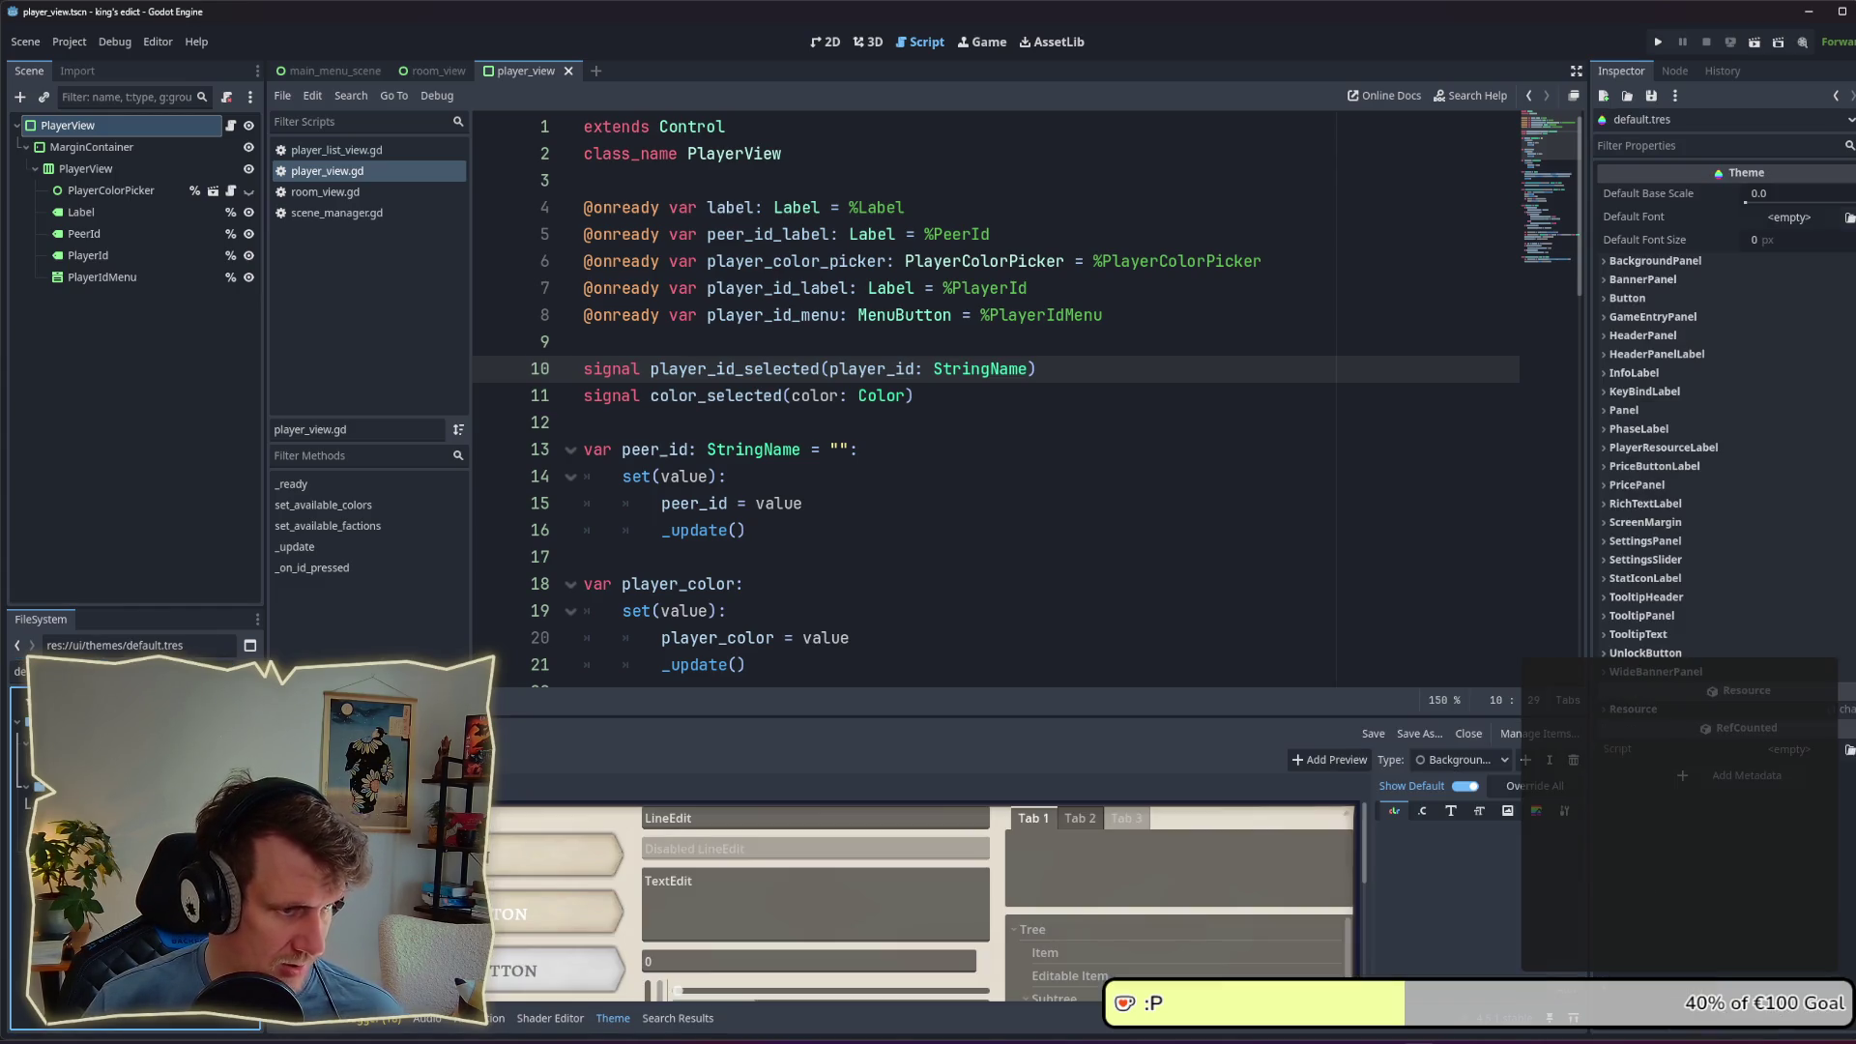
{"action": "left_click", "coordinate": [1476, 764]}
{"action": "left_click", "coordinate": [1523, 763]}
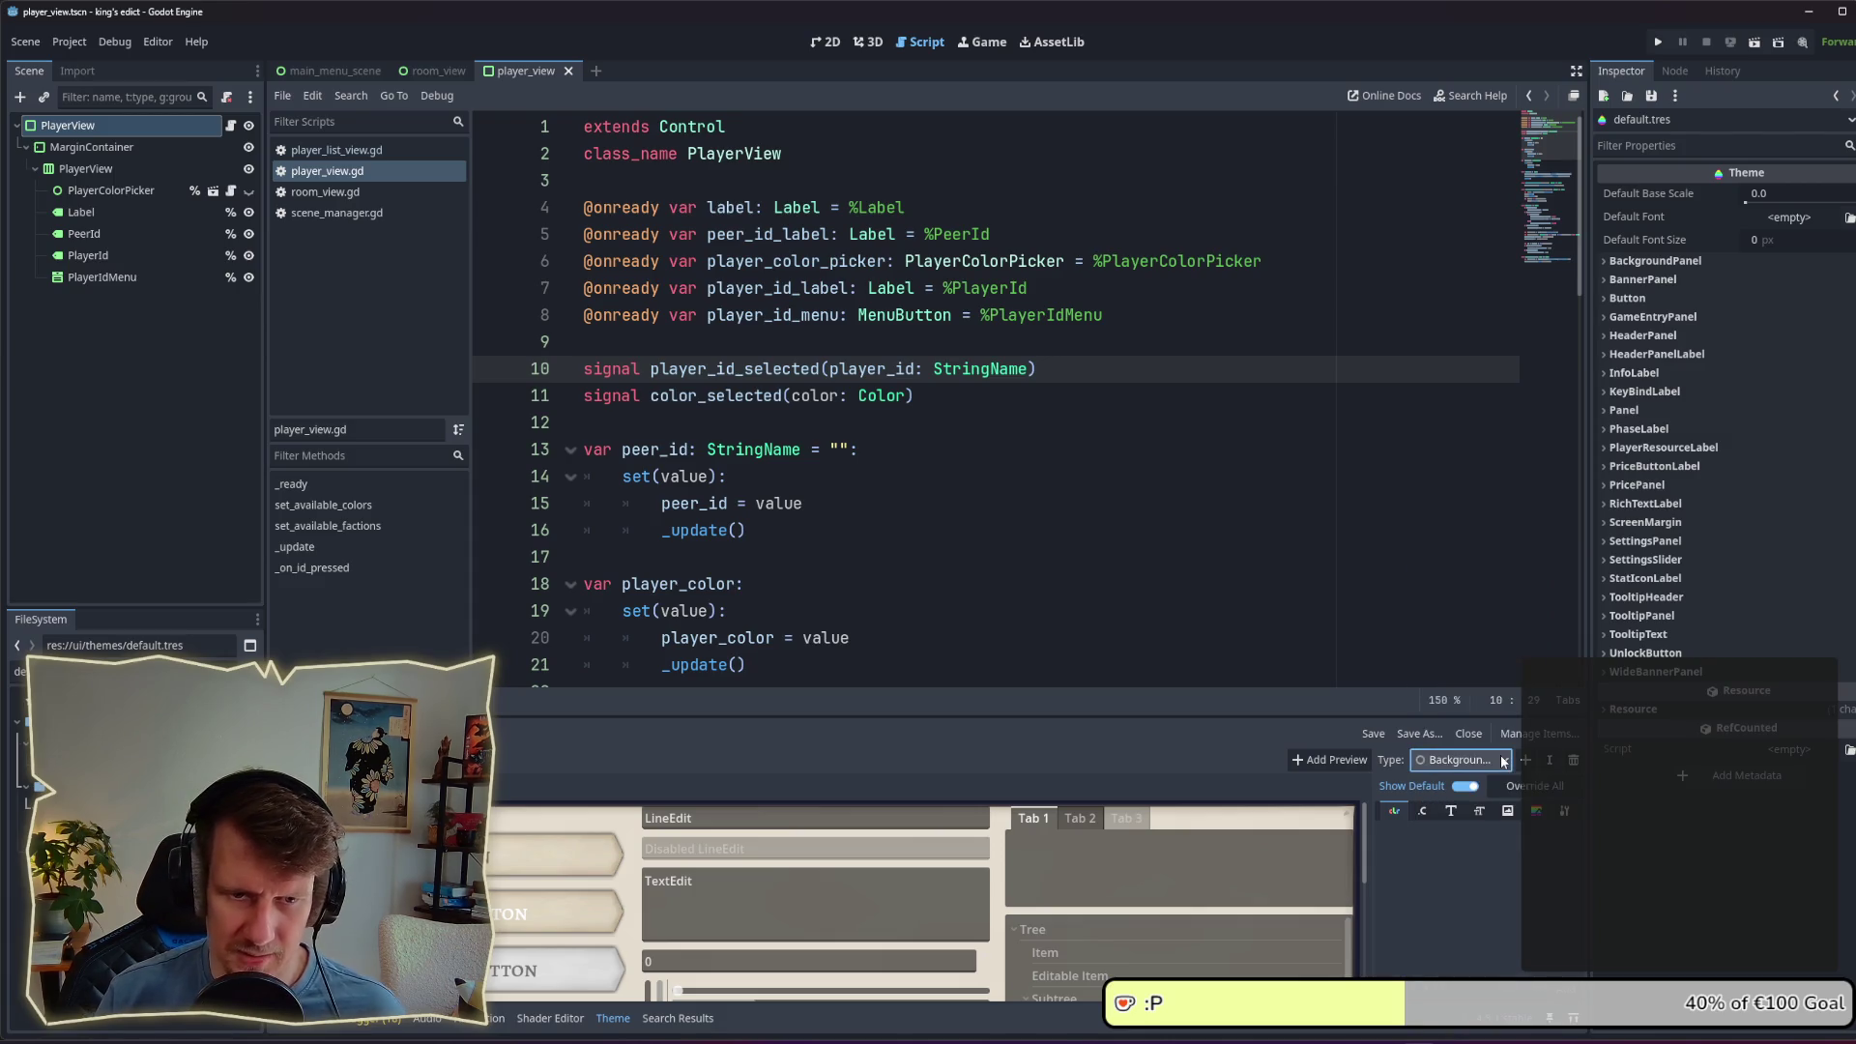
{"action": "left_click", "coordinate": [1525, 762]}
{"action": "type", "text": "Pl"}
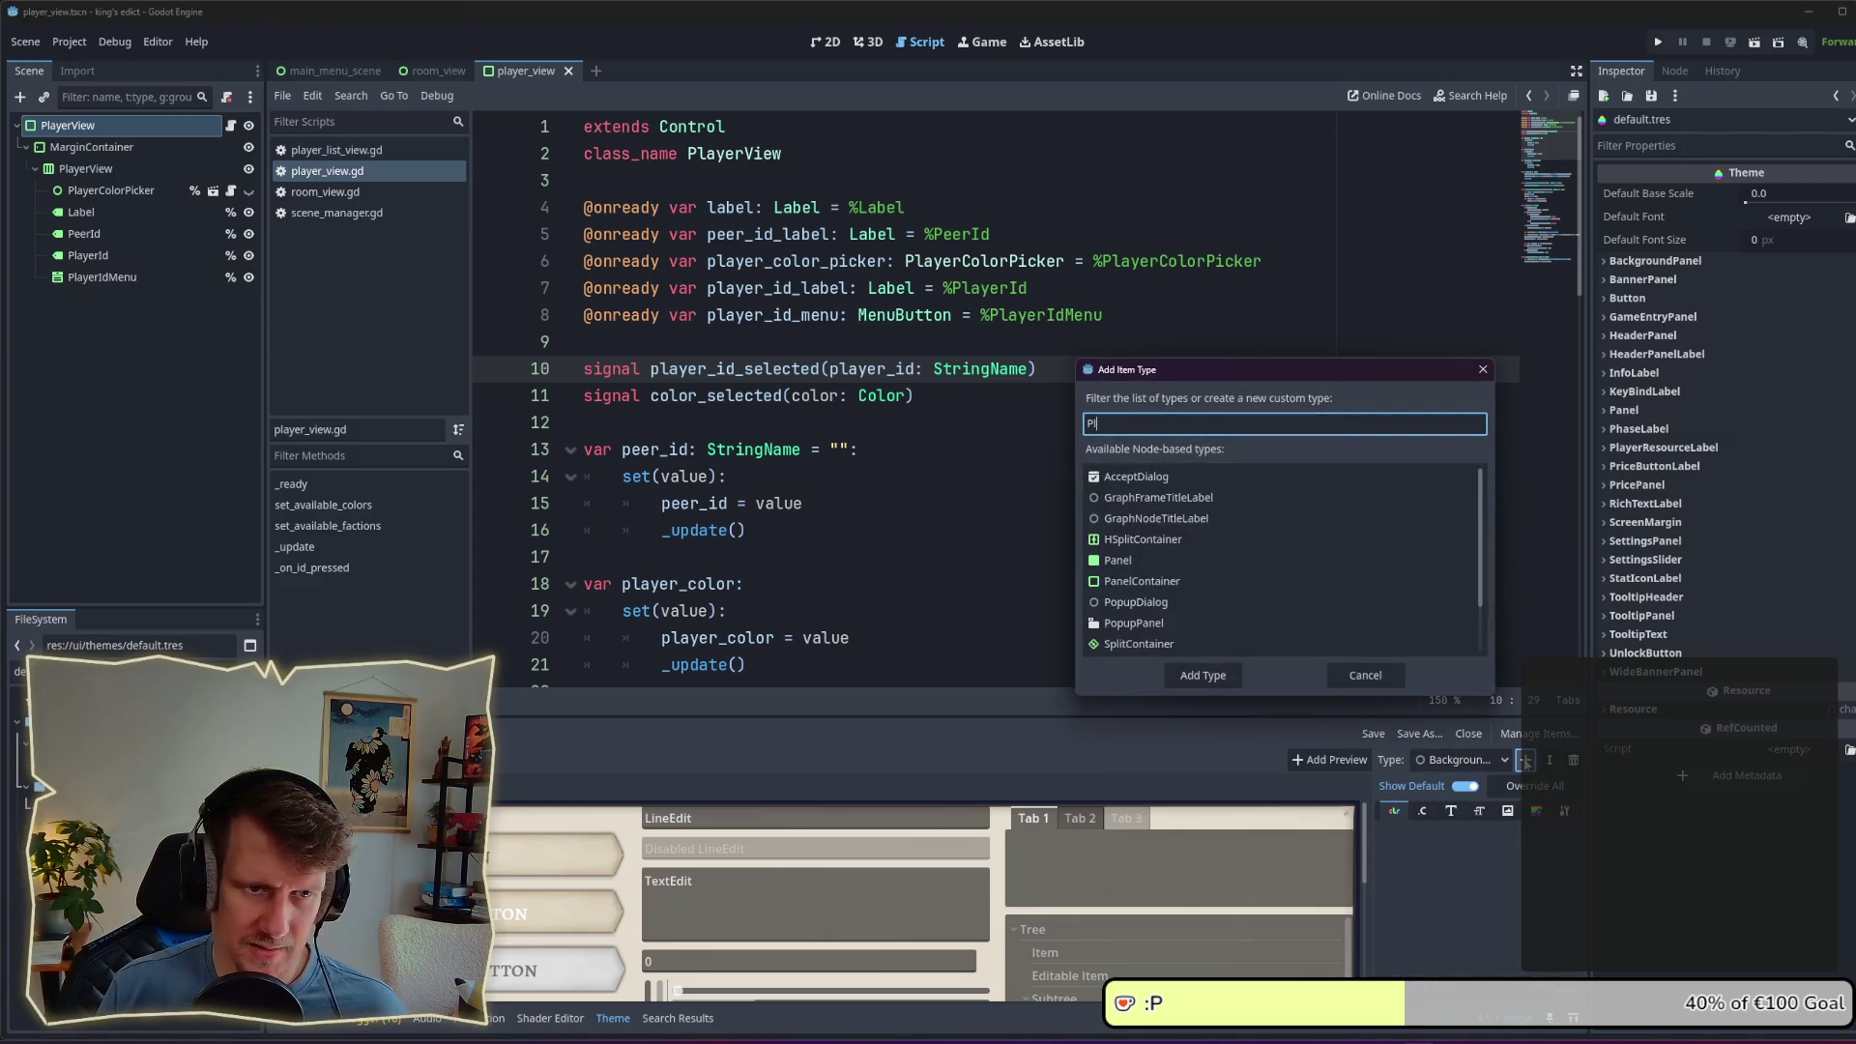
{"action": "type", "text": "ayer"}
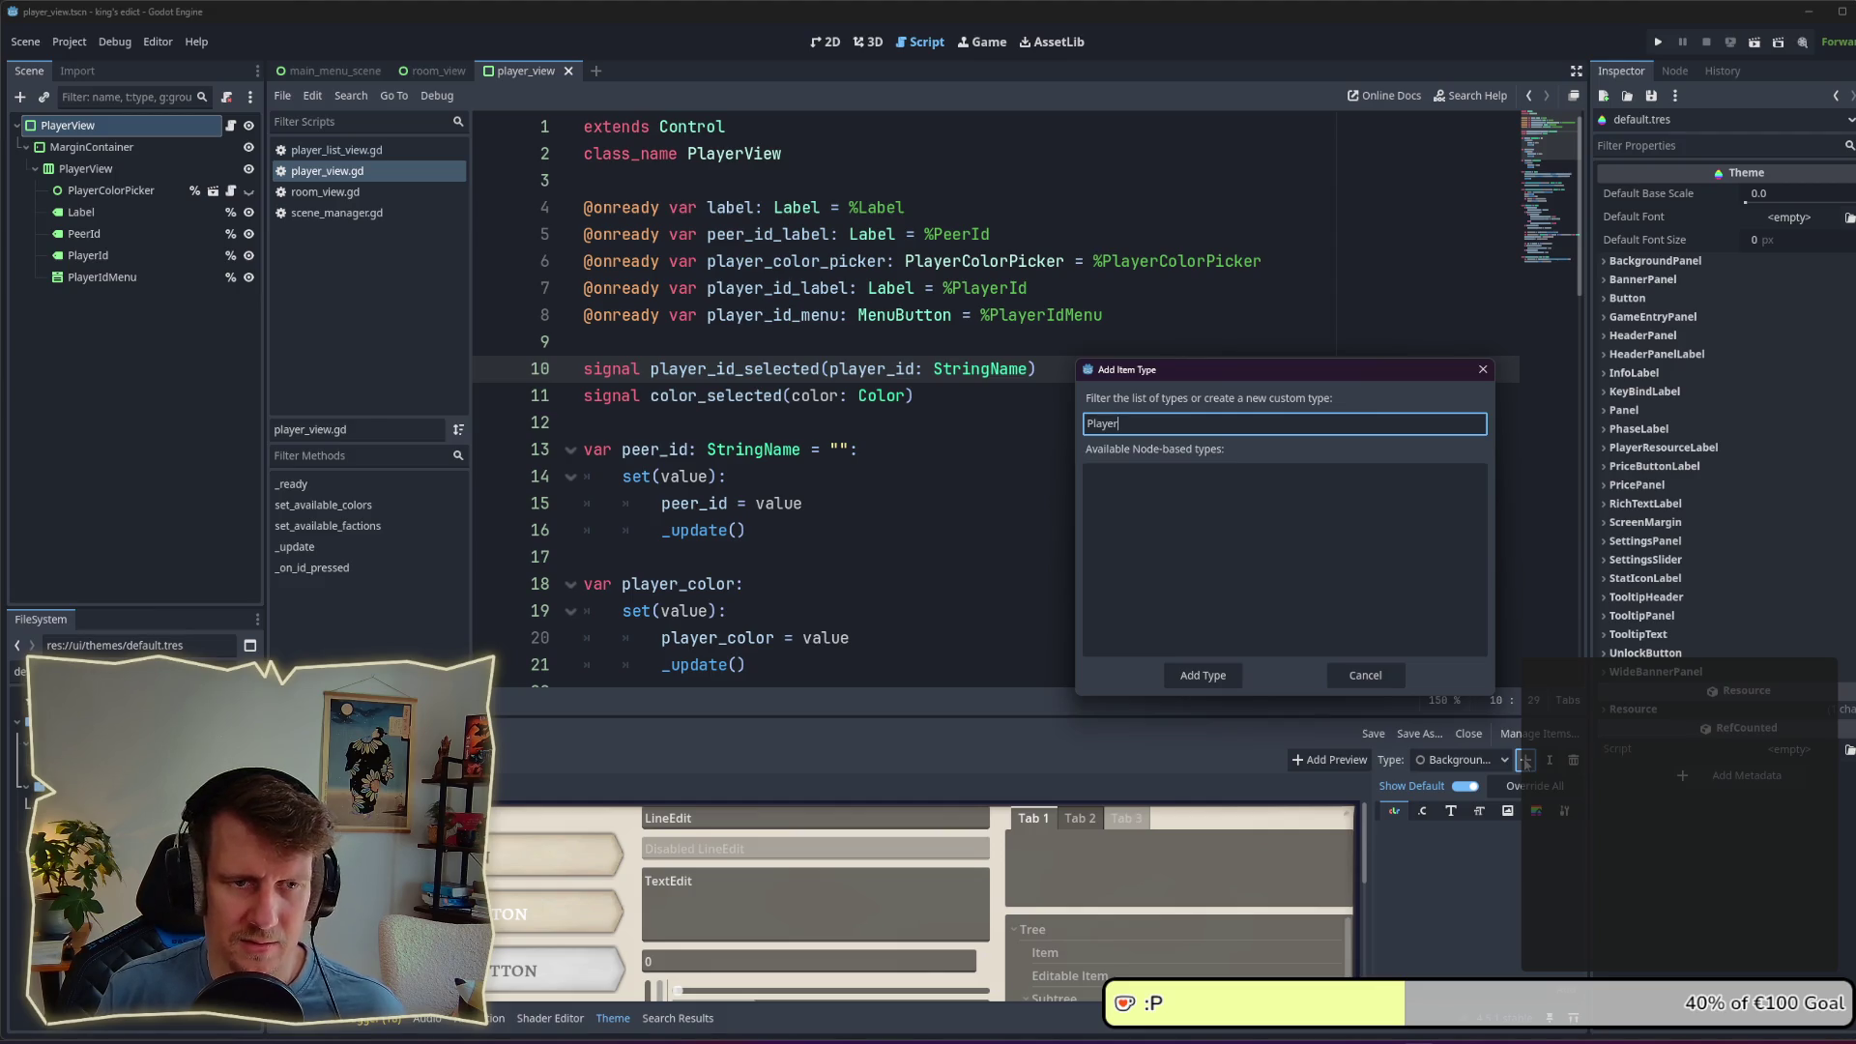
{"action": "type", "text": "PanelConta"}
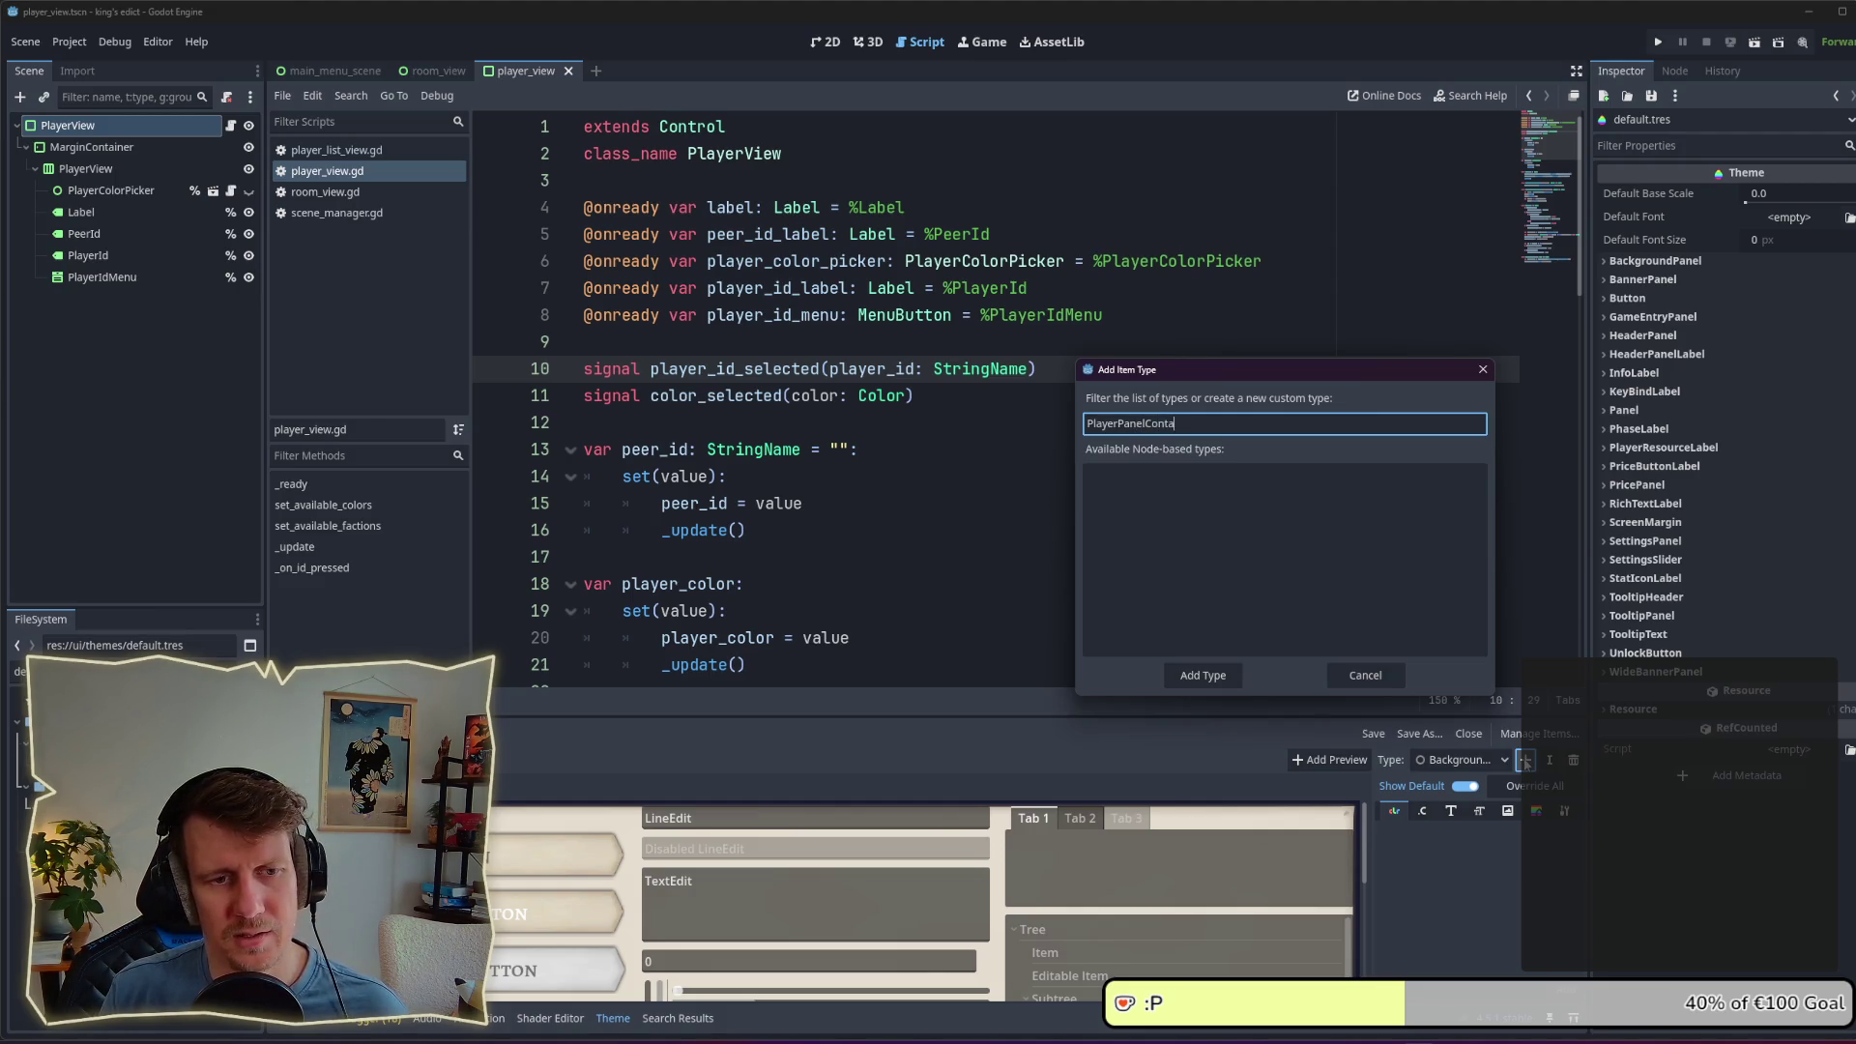
{"action": "type", "text": "iner"}
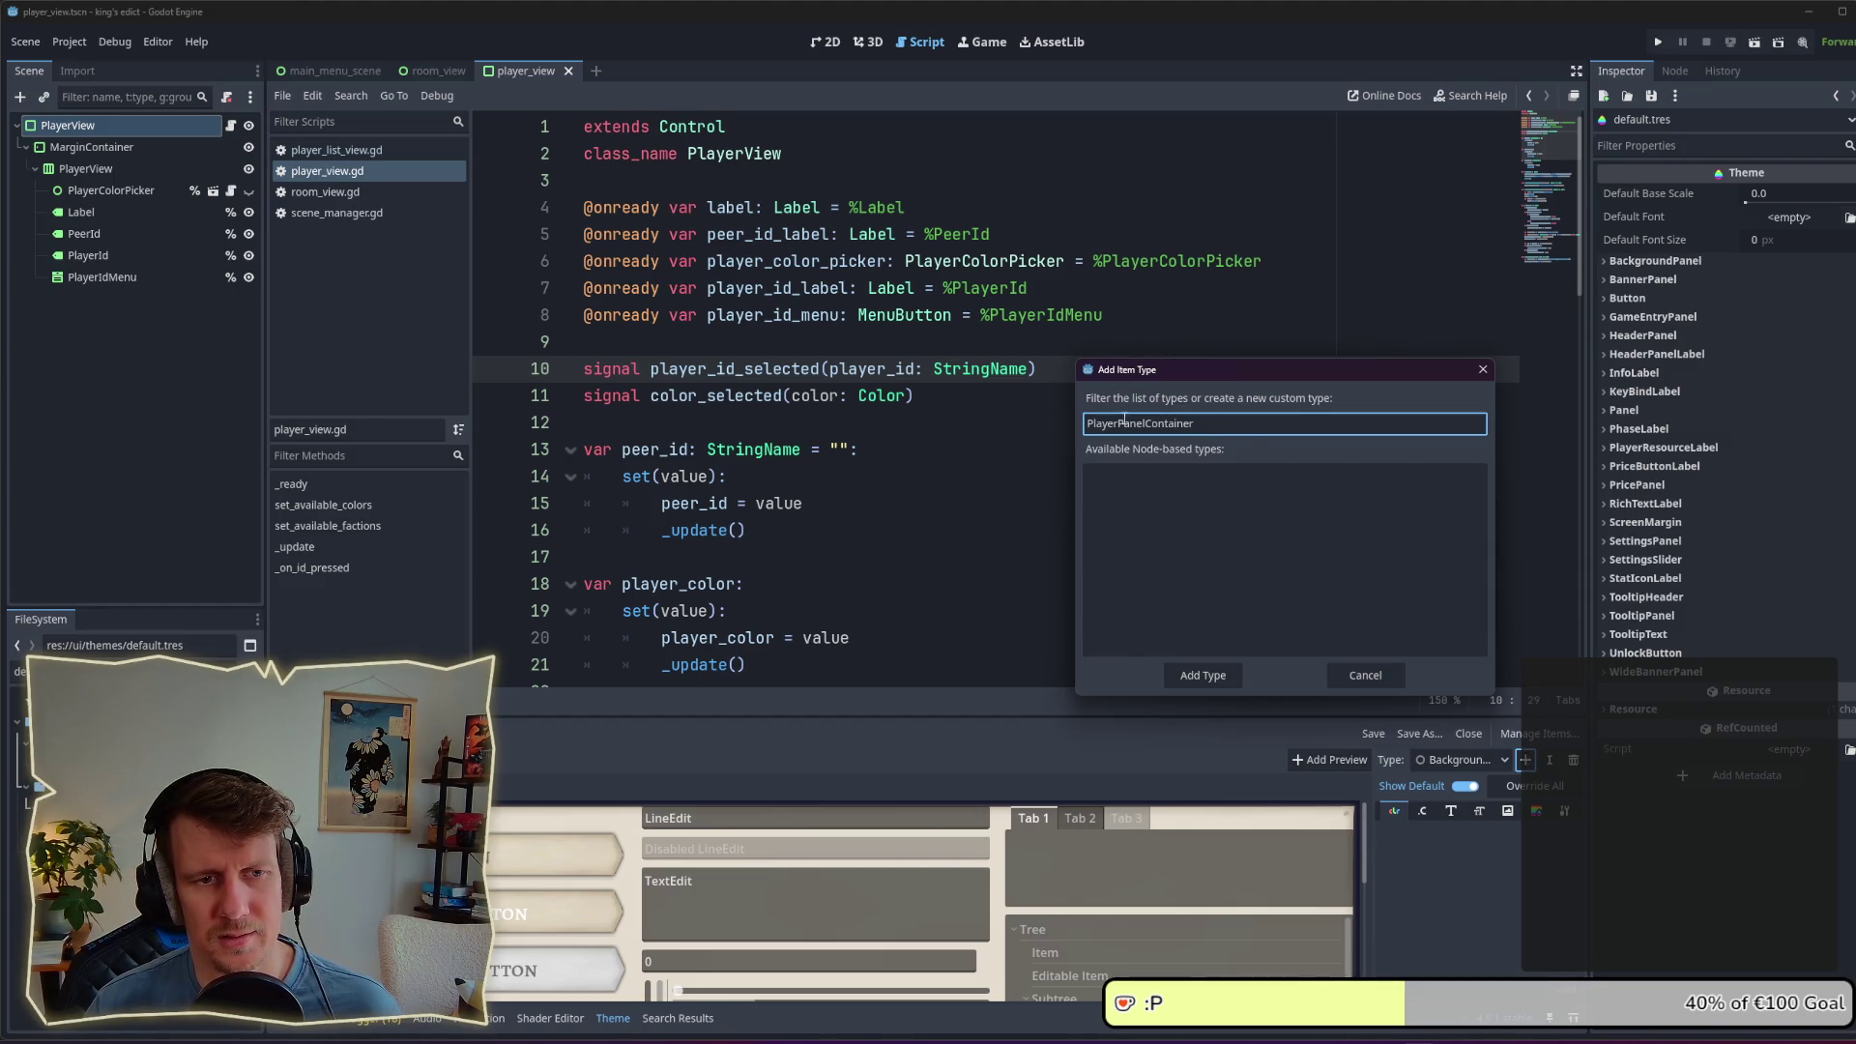
{"action": "left_click", "coordinate": [1484, 369]}
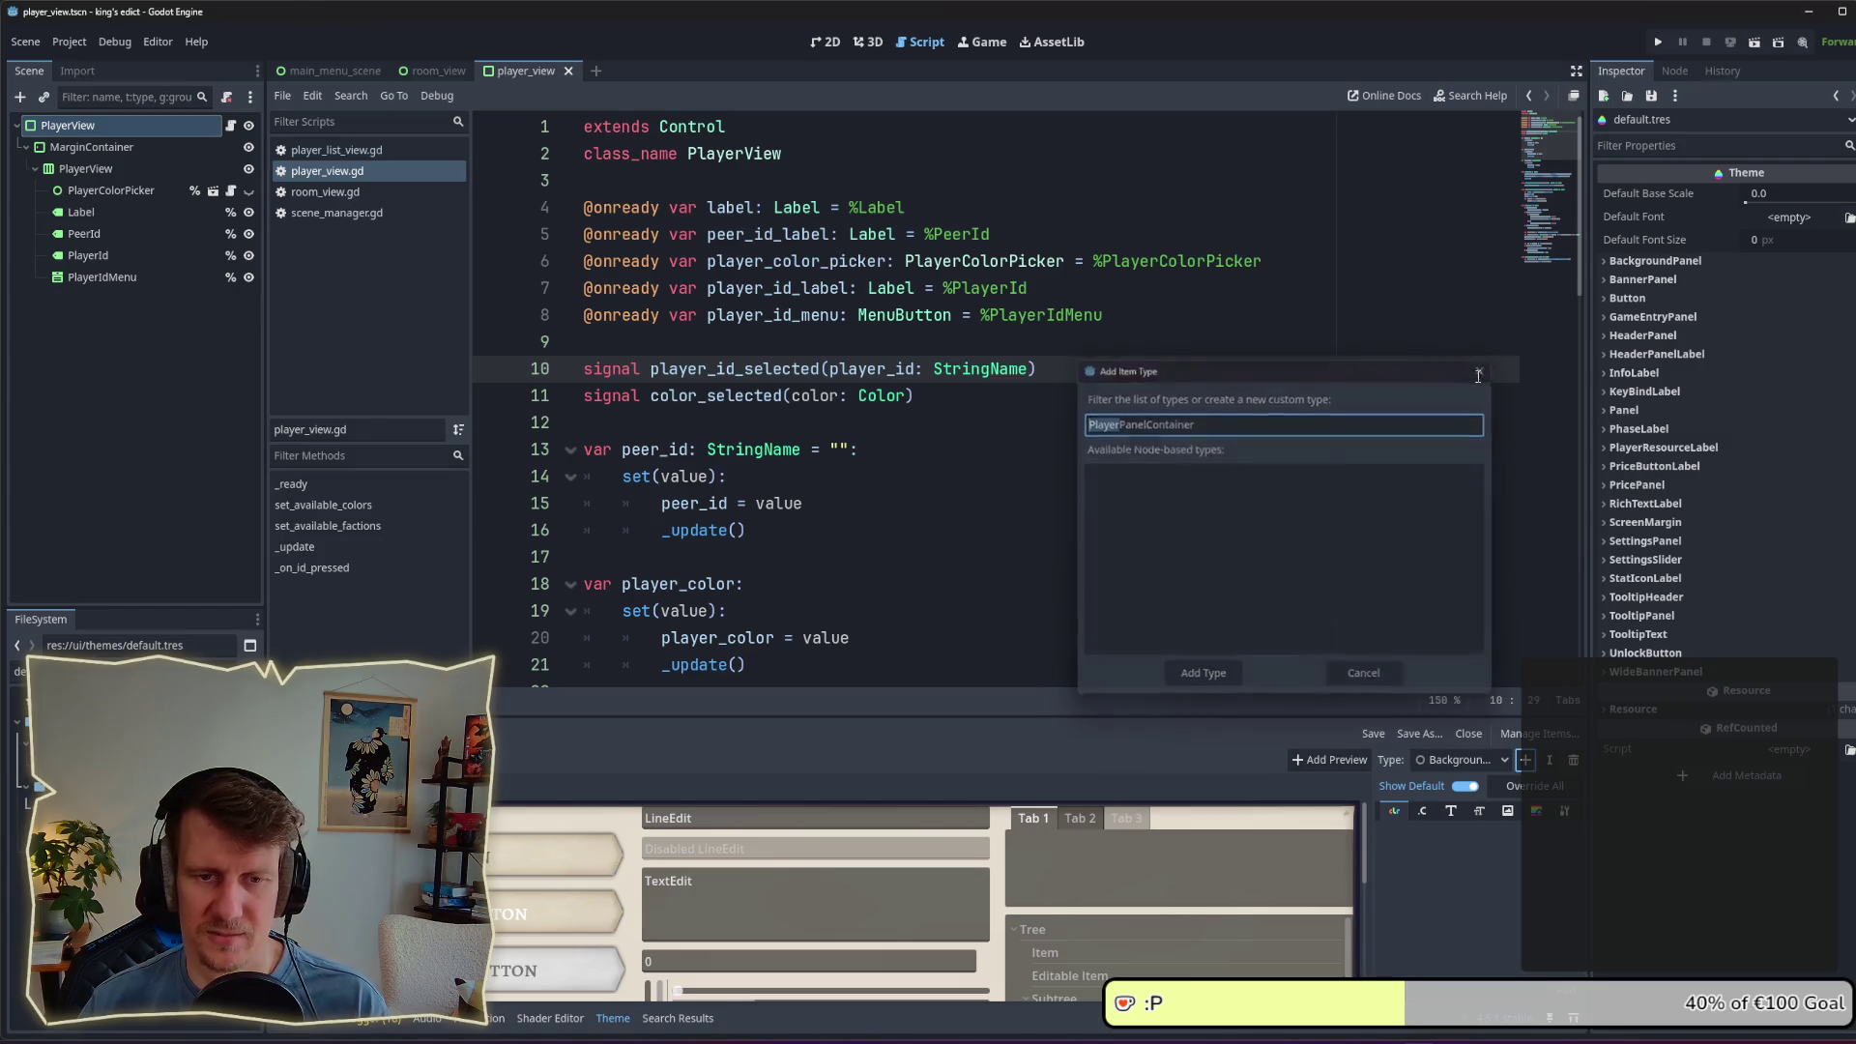
{"action": "left_click", "coordinate": [1510, 761]}
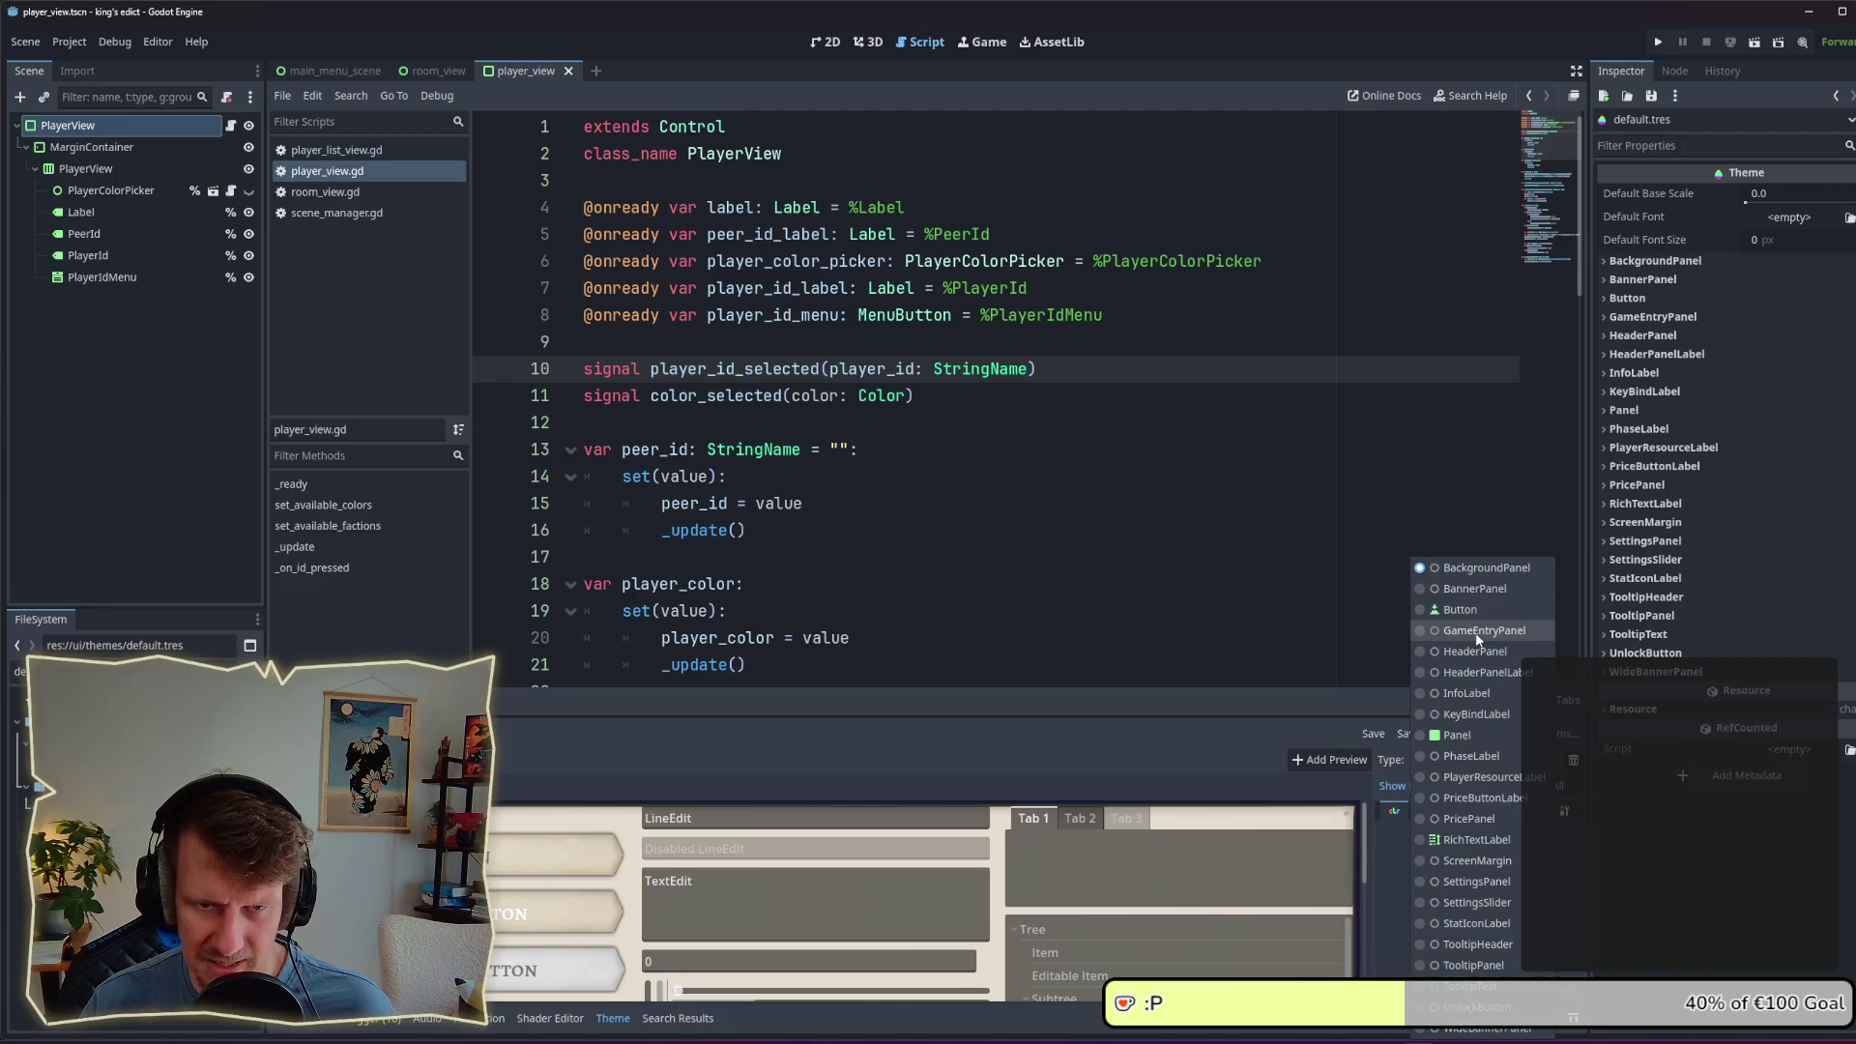
{"action": "key", "text": "Escape"}
{"action": "left_click", "coordinate": [1525, 760]}
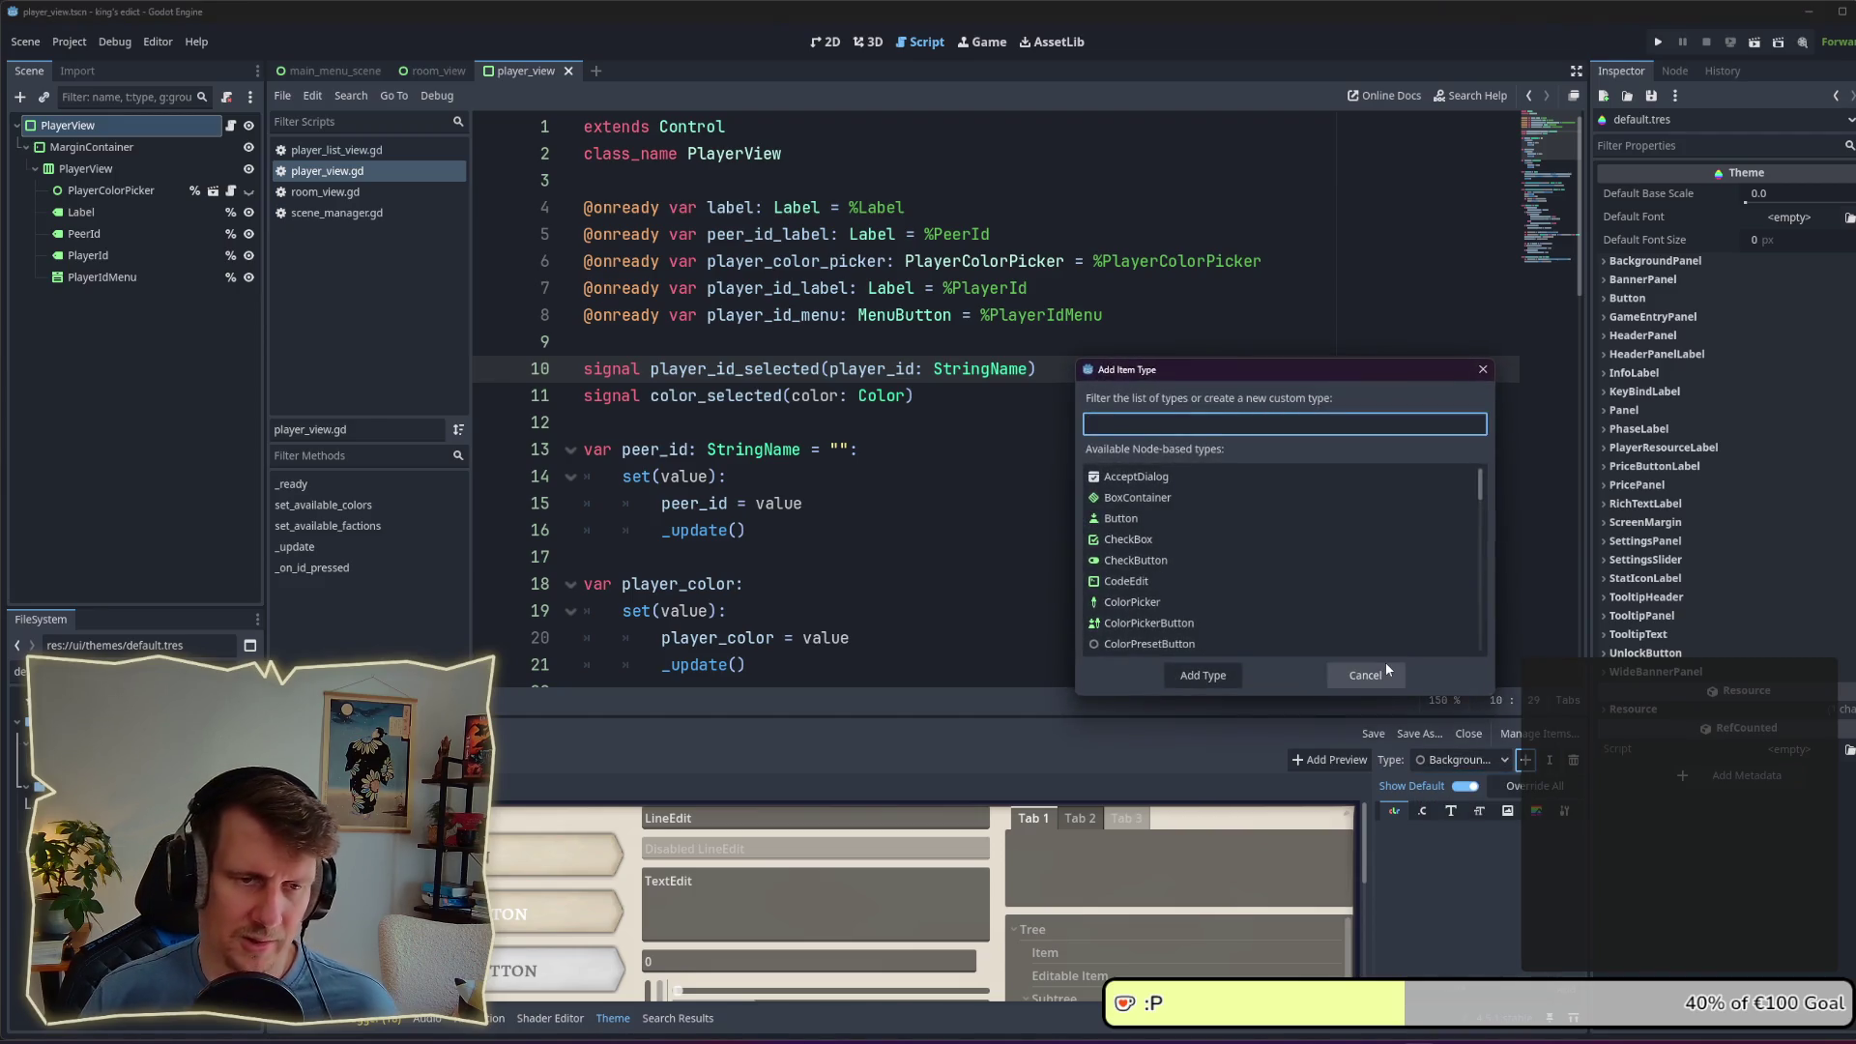
{"action": "type", "text": "PlayerEnt"}
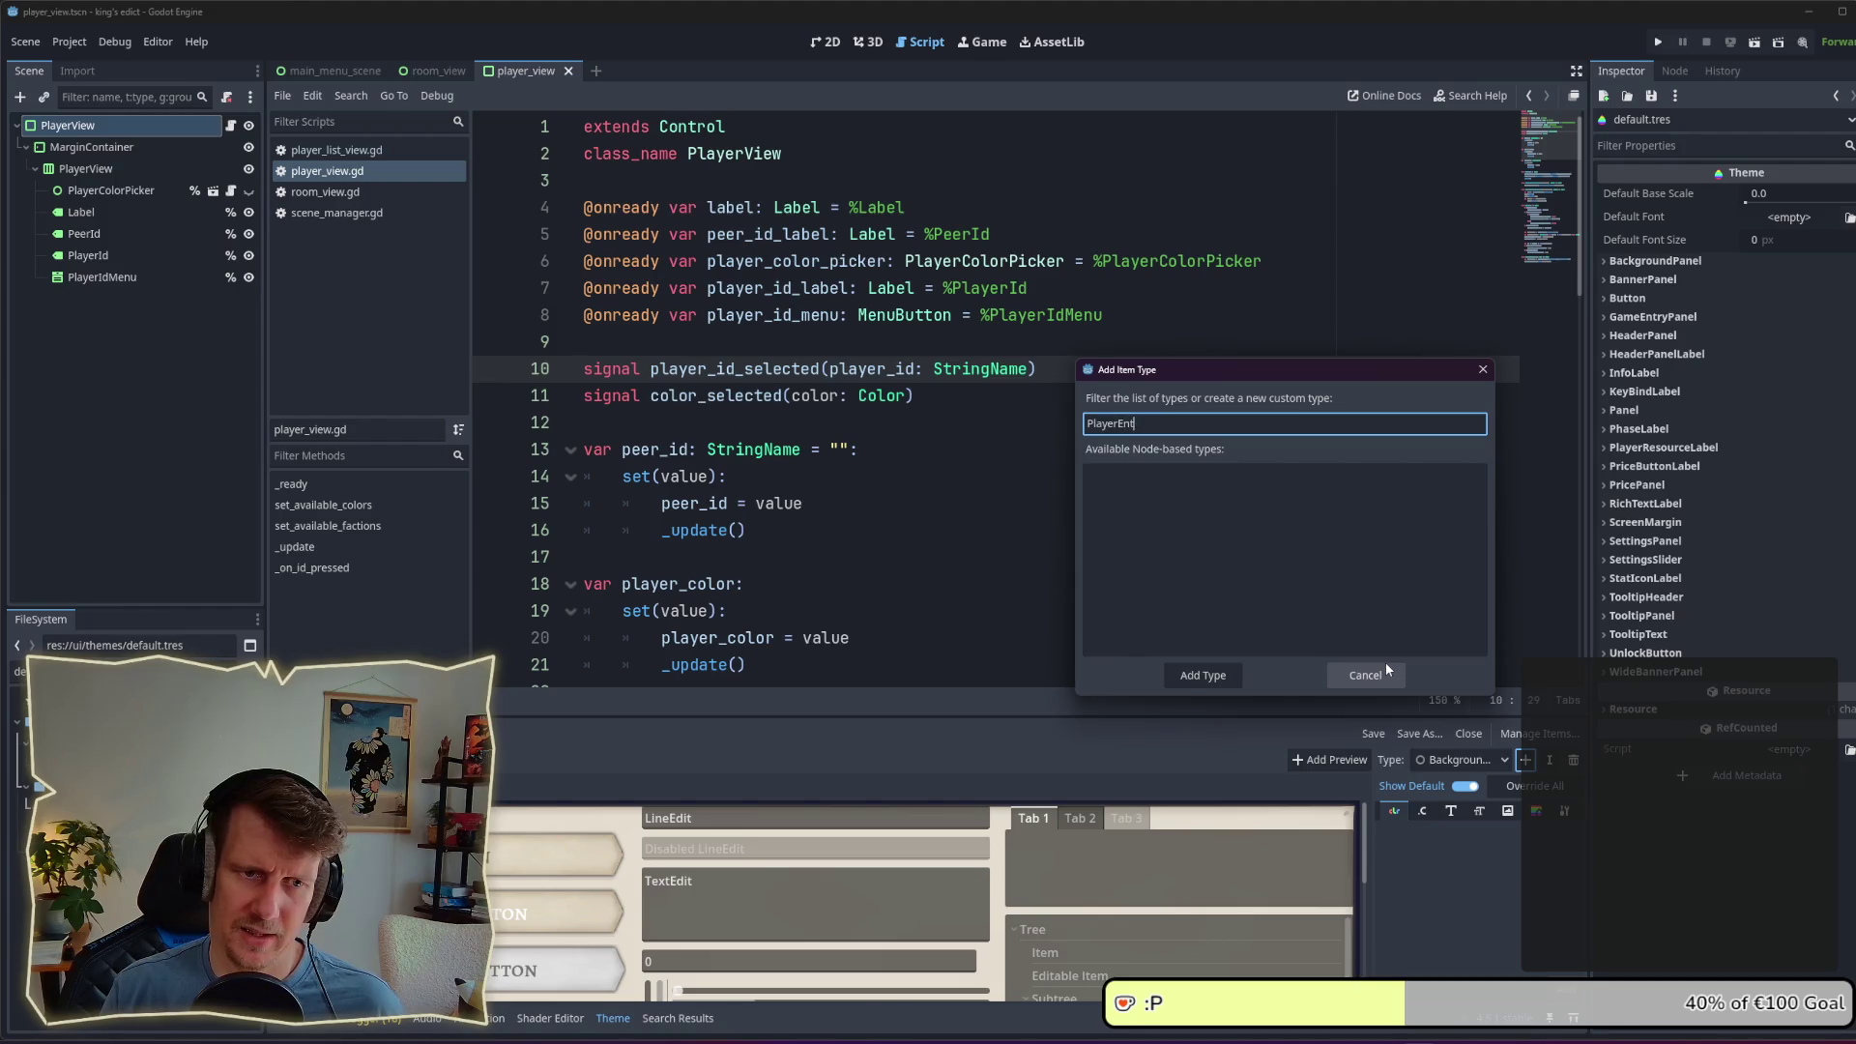
{"action": "type", "text": "ryPanel"}
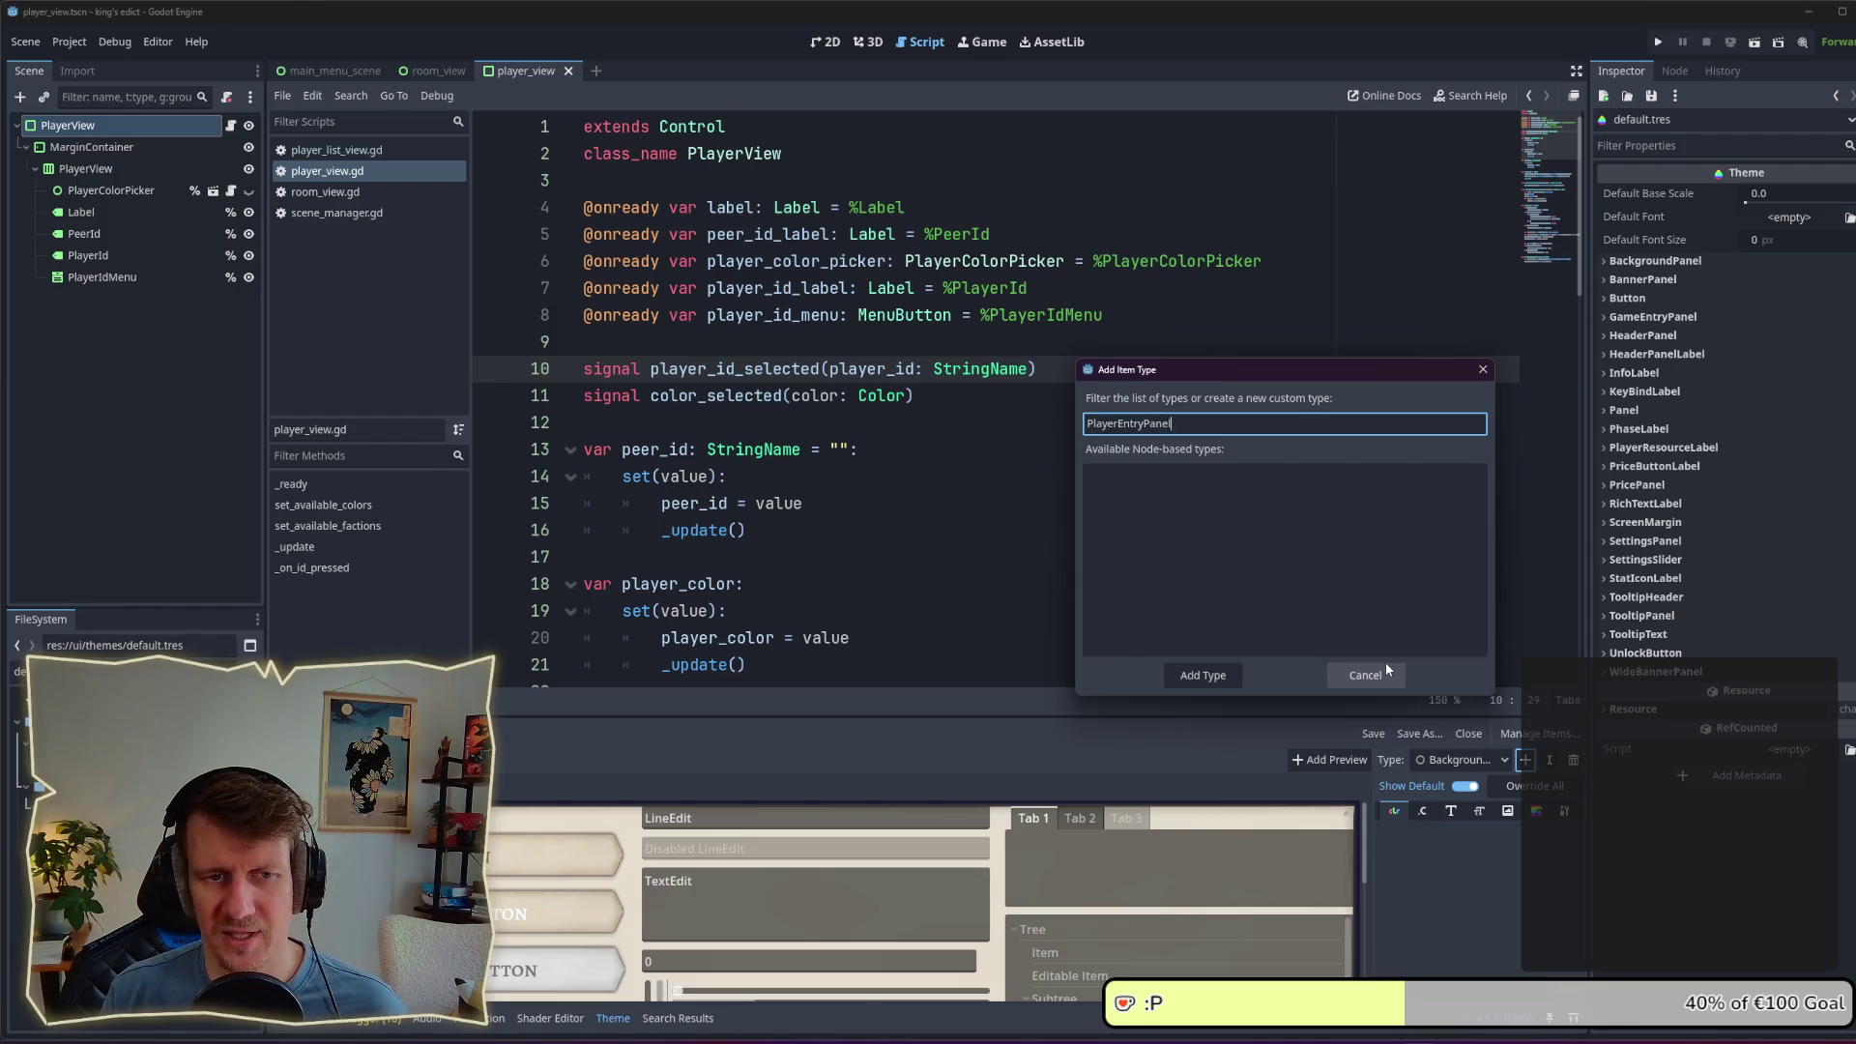
{"action": "left_click", "coordinate": [1237, 674]}
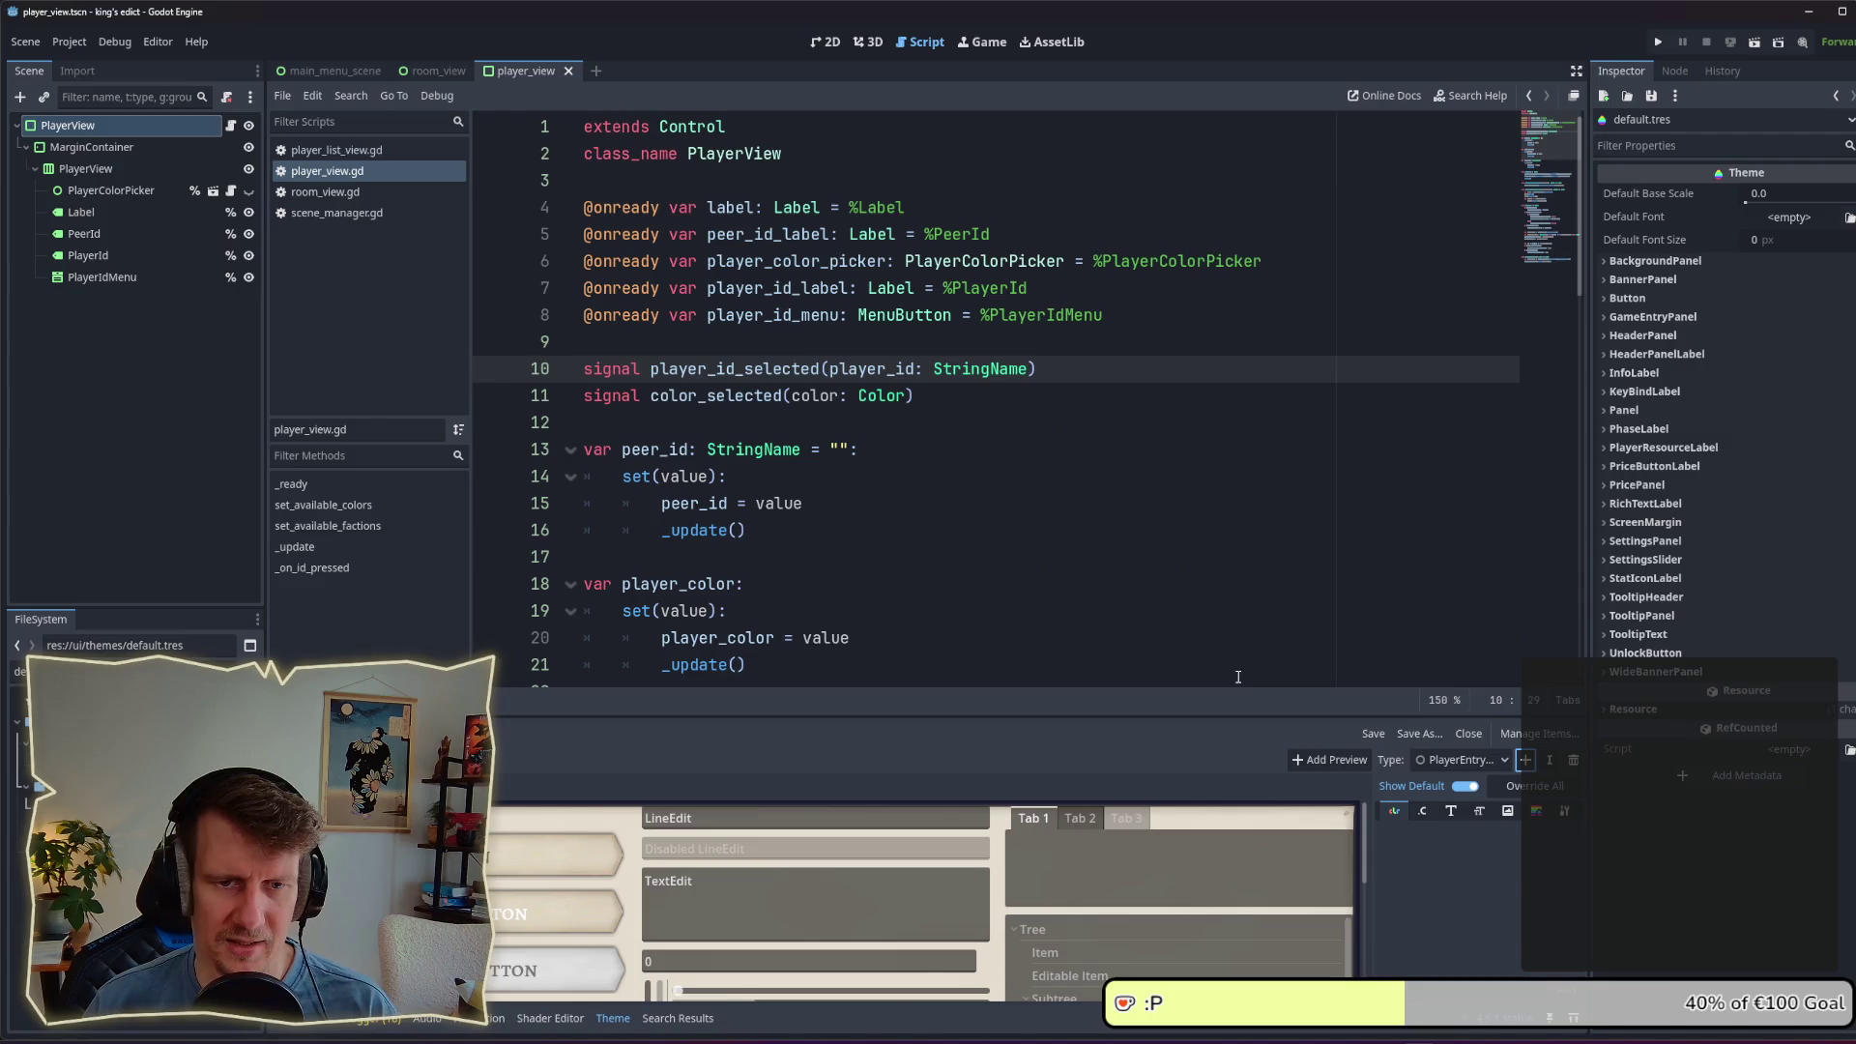
Step: Set PlayerEntryPanel's base type to PanelContainer
{"action": "left_click", "coordinate": [1566, 814]}
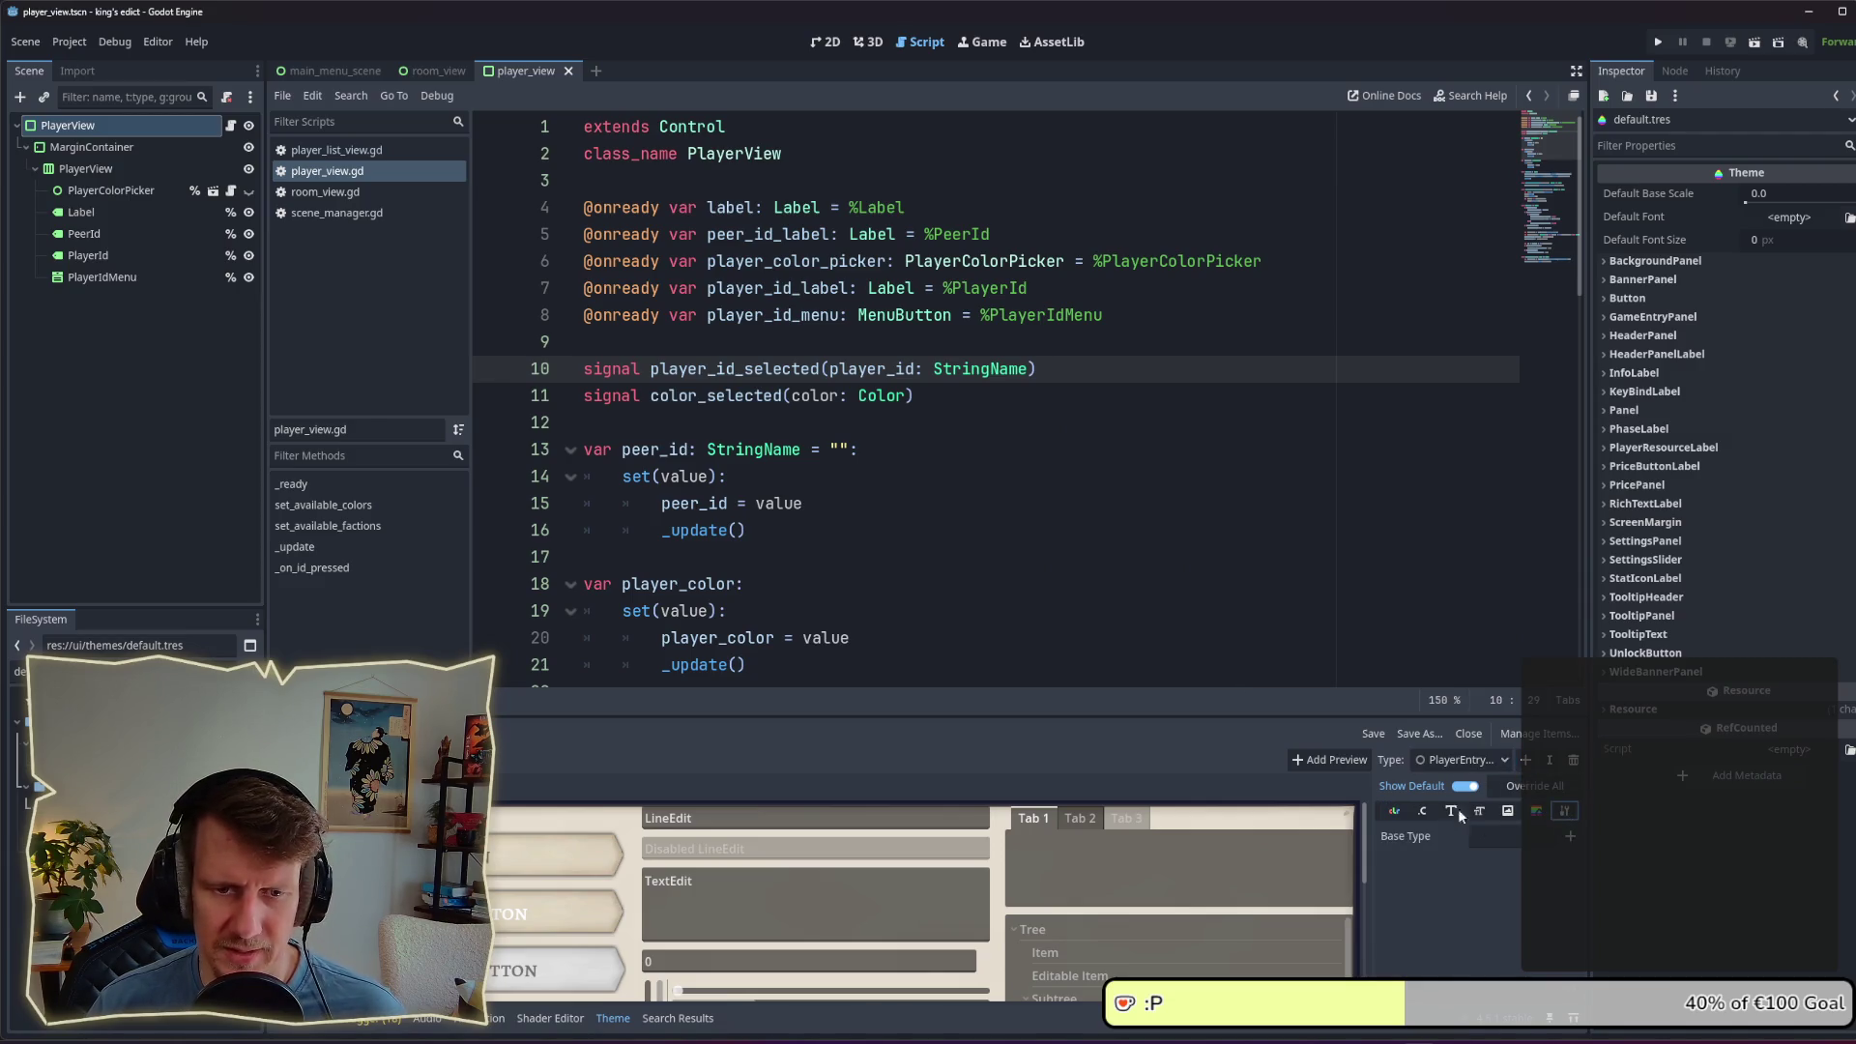
{"action": "left_click", "coordinate": [1572, 838]}
{"action": "type", "text": "Panel"}
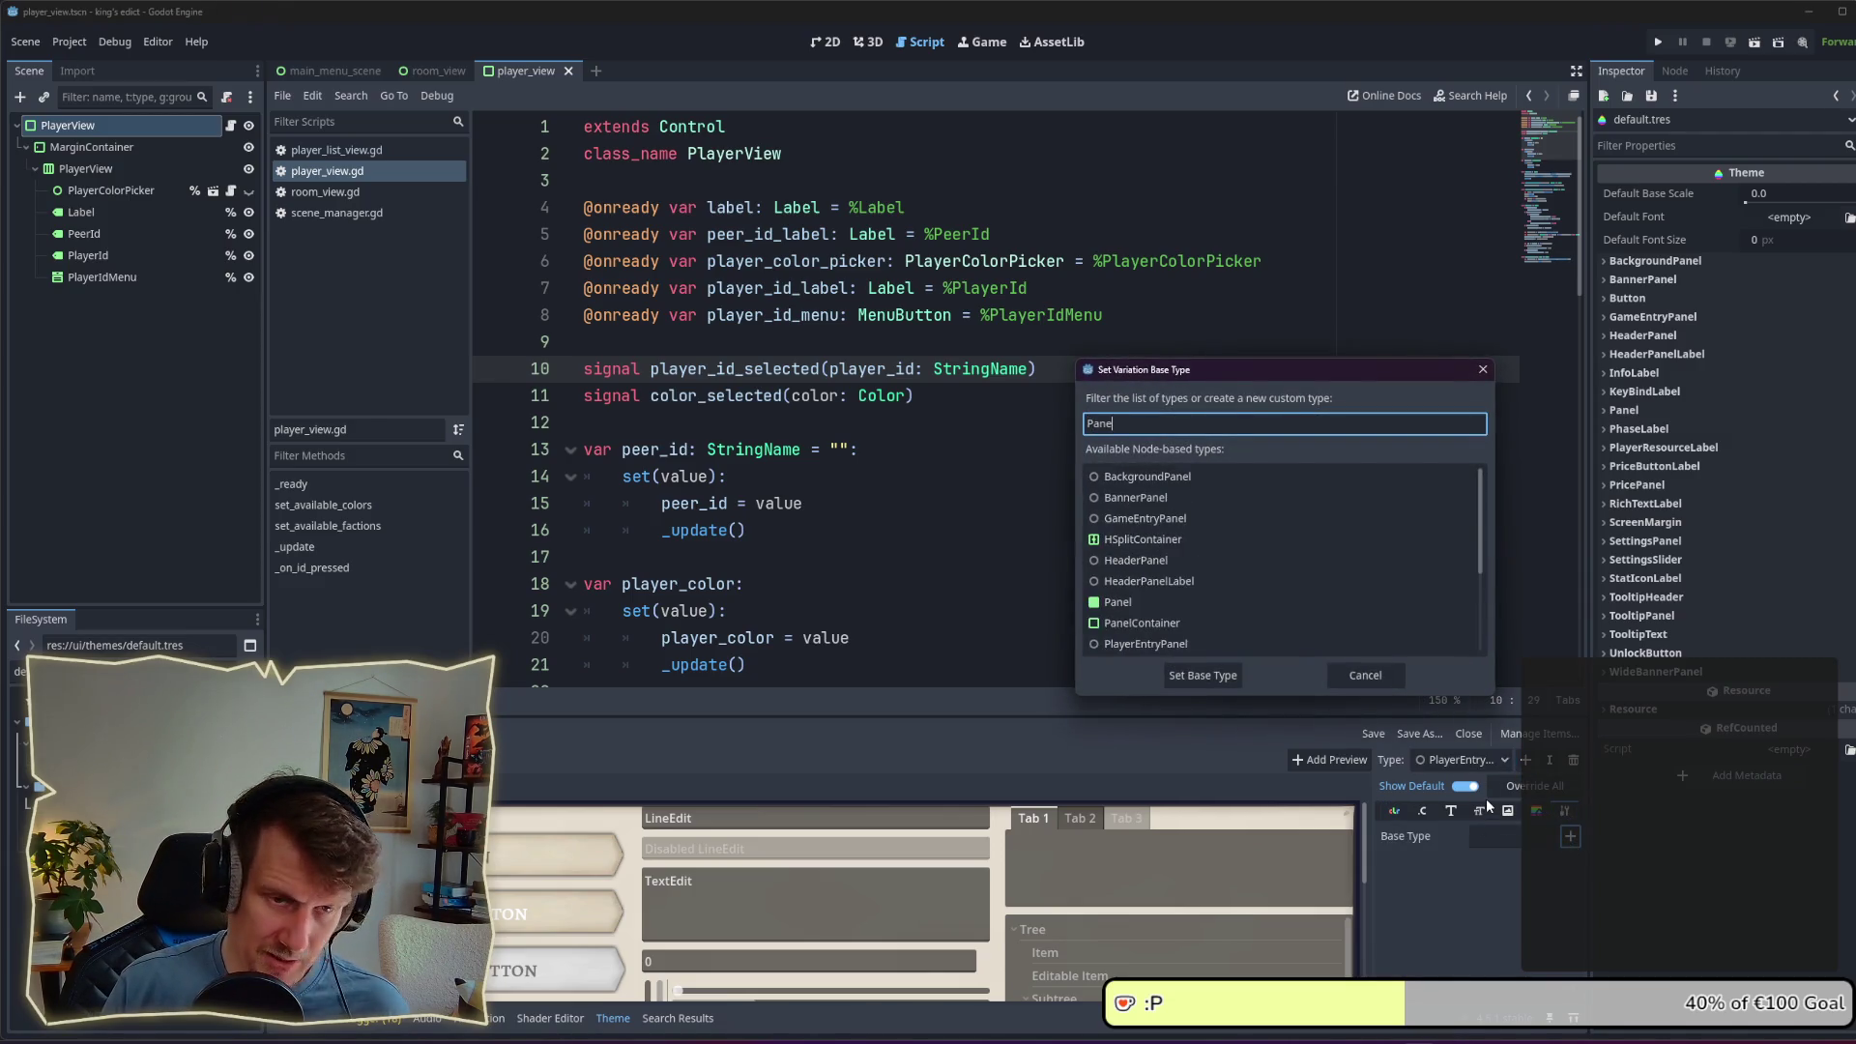
{"action": "left_click", "coordinate": [1185, 601]}
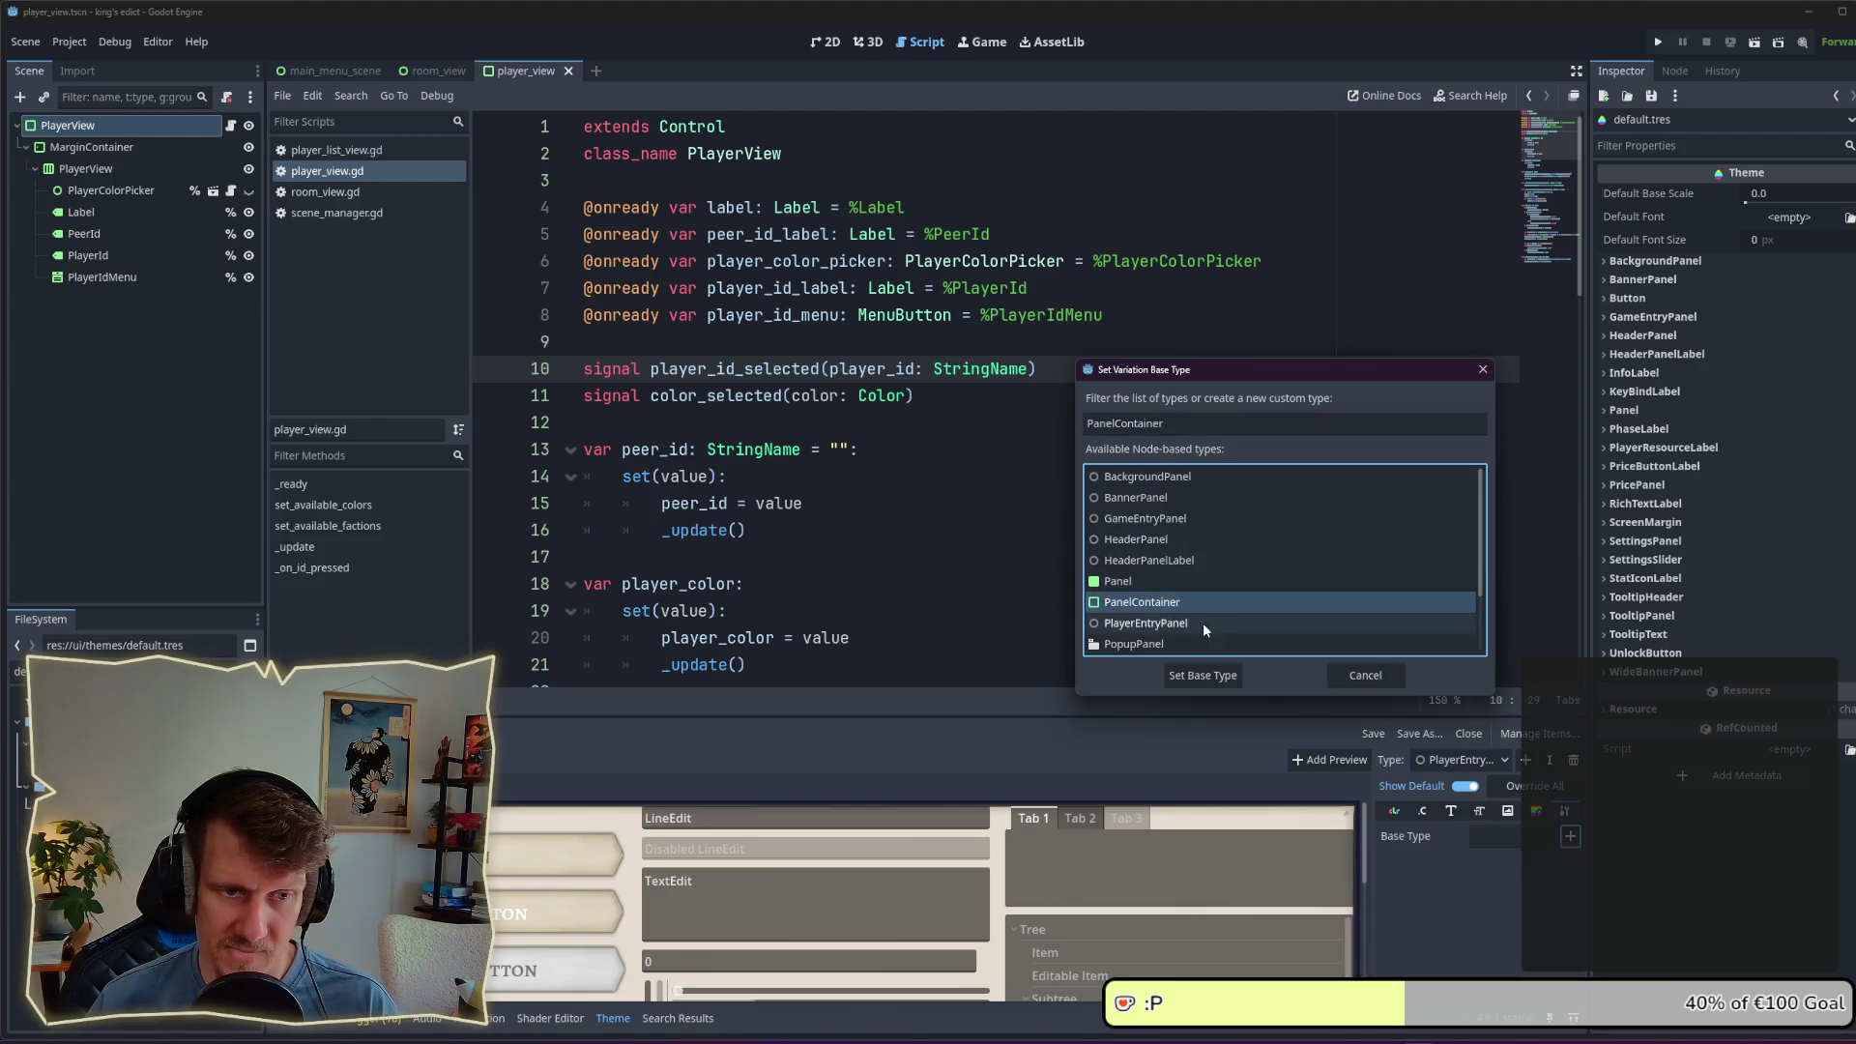
{"action": "left_click", "coordinate": [1202, 675]}
Step: Assign player_entry_style_box.tres as PlayerEntryPanel's panel style box and save the theme
{"action": "left_click", "coordinate": [1537, 812]}
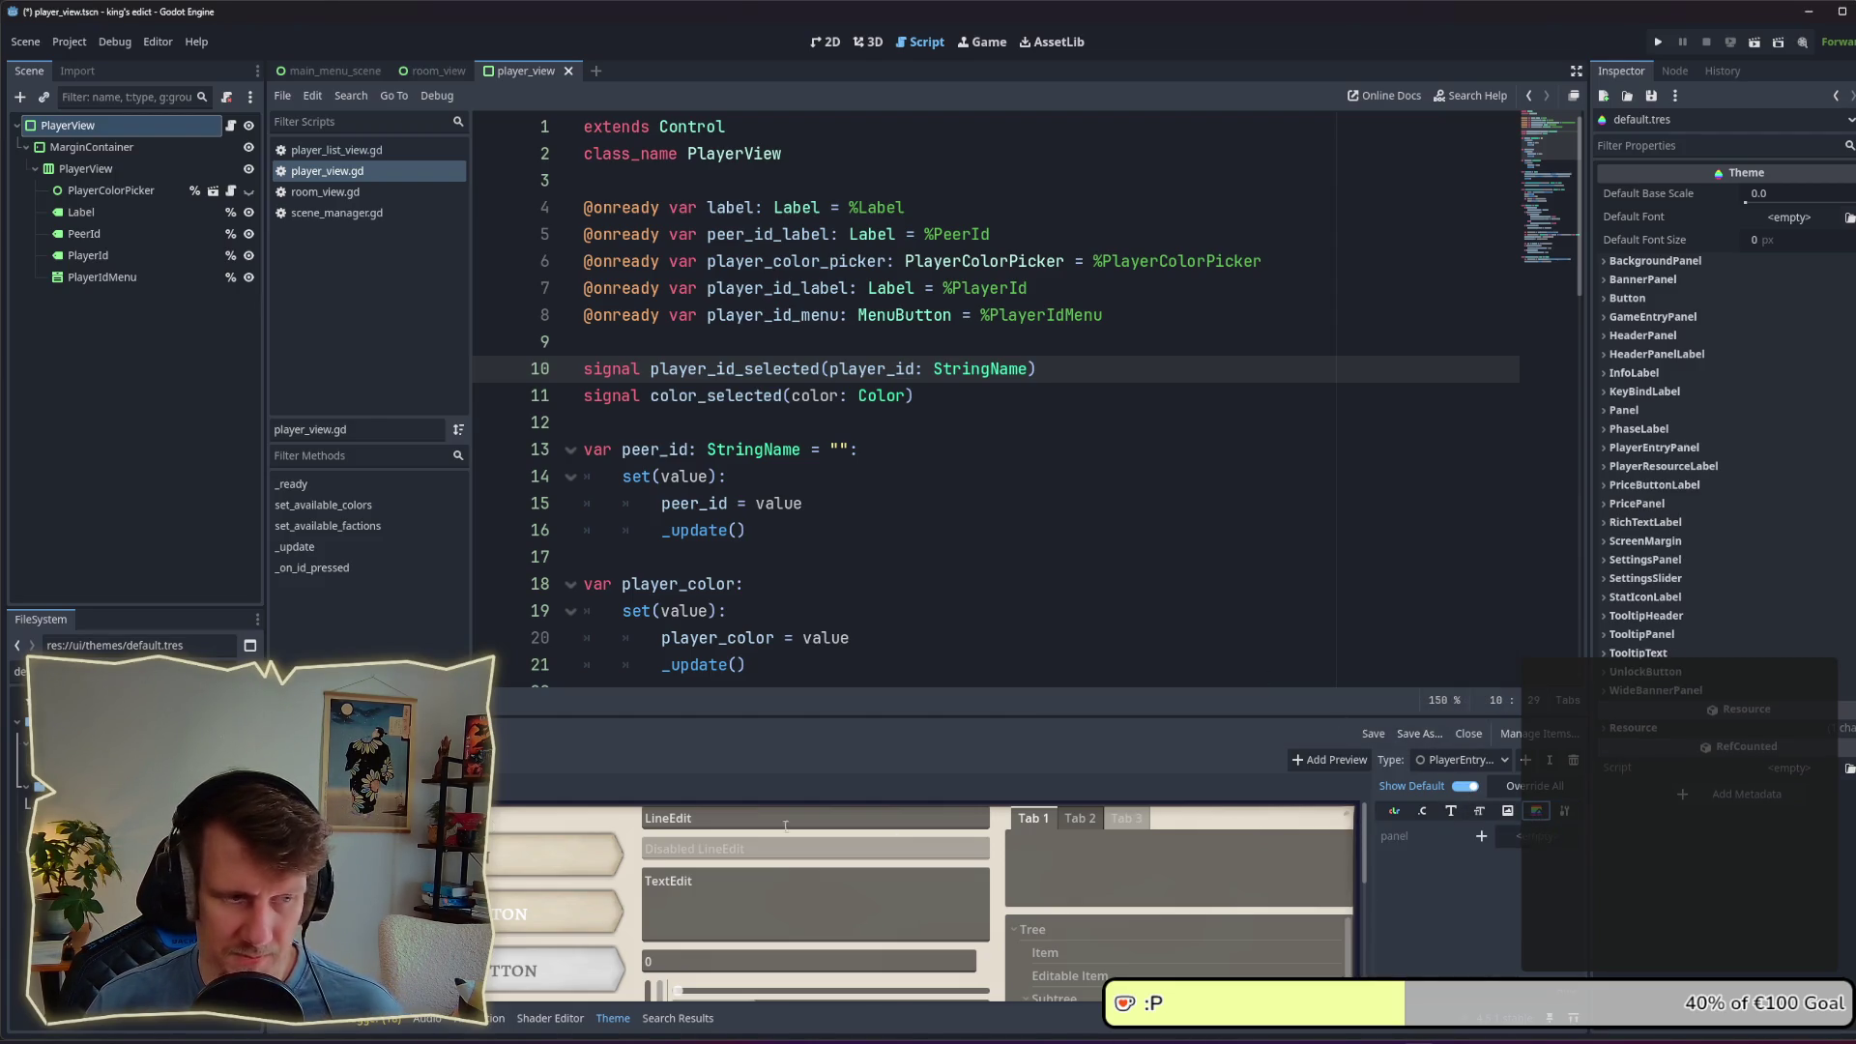
{"action": "type", "text": "player"}
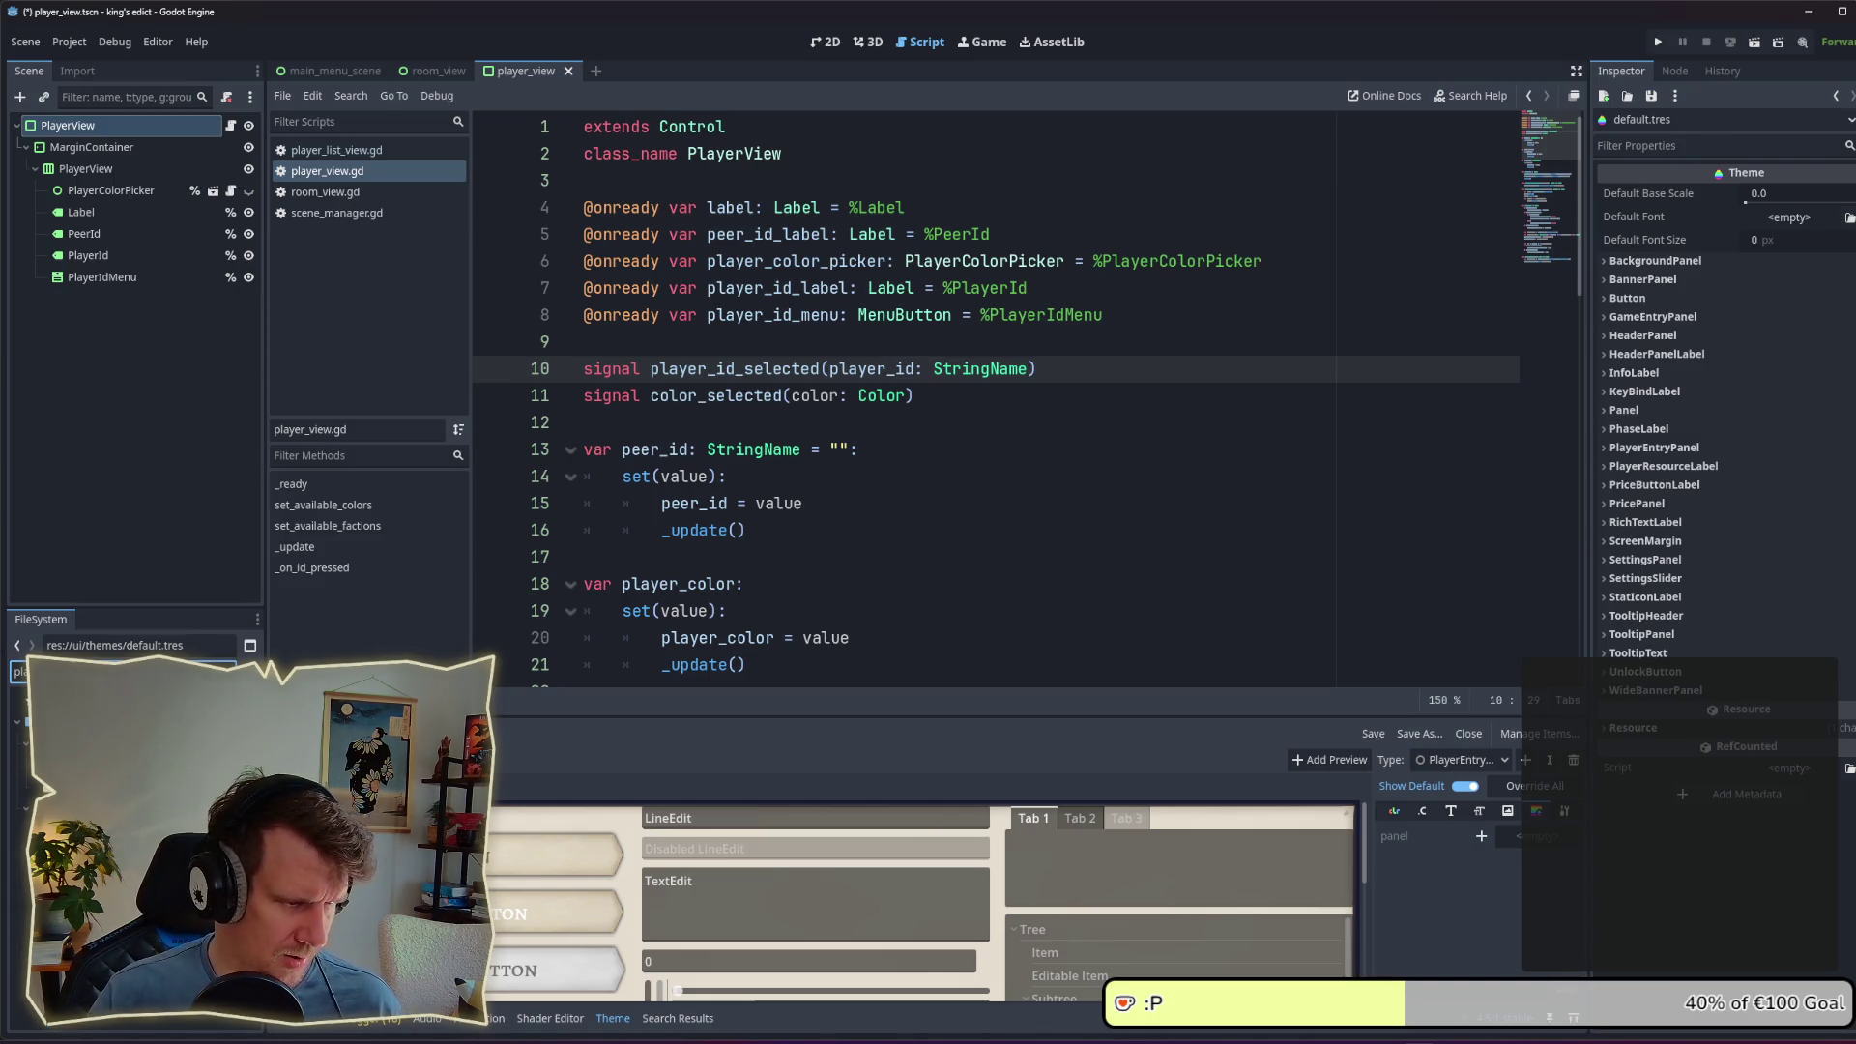
{"action": "mouse_move", "coordinate": [78, 735]}
{"action": "left_mouse_down"}
{"action": "mouse_move", "coordinate": [638, 885]}
{"action": "mouse_move", "coordinate": [1575, 860]}
{"action": "mouse_move", "coordinate": [1481, 837]}
{"action": "left_mouse_up"}
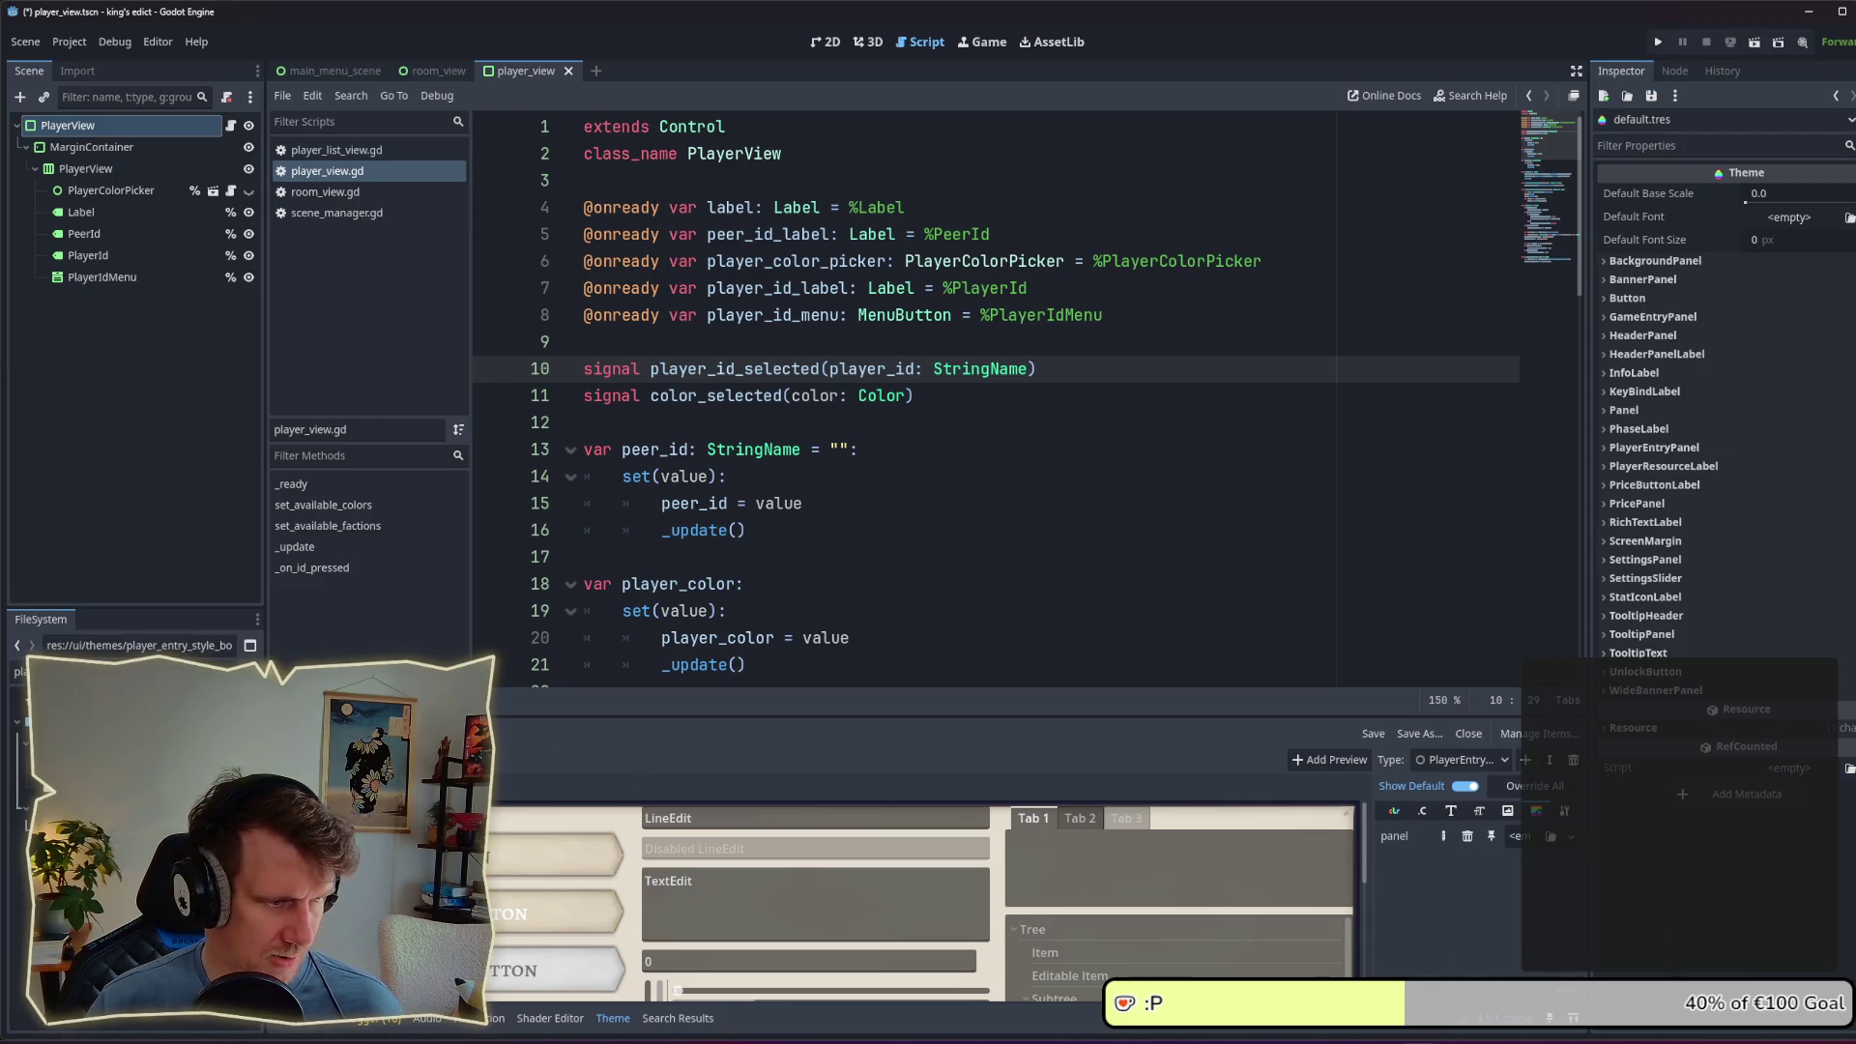
{"action": "key", "text": "ctrl+s"}
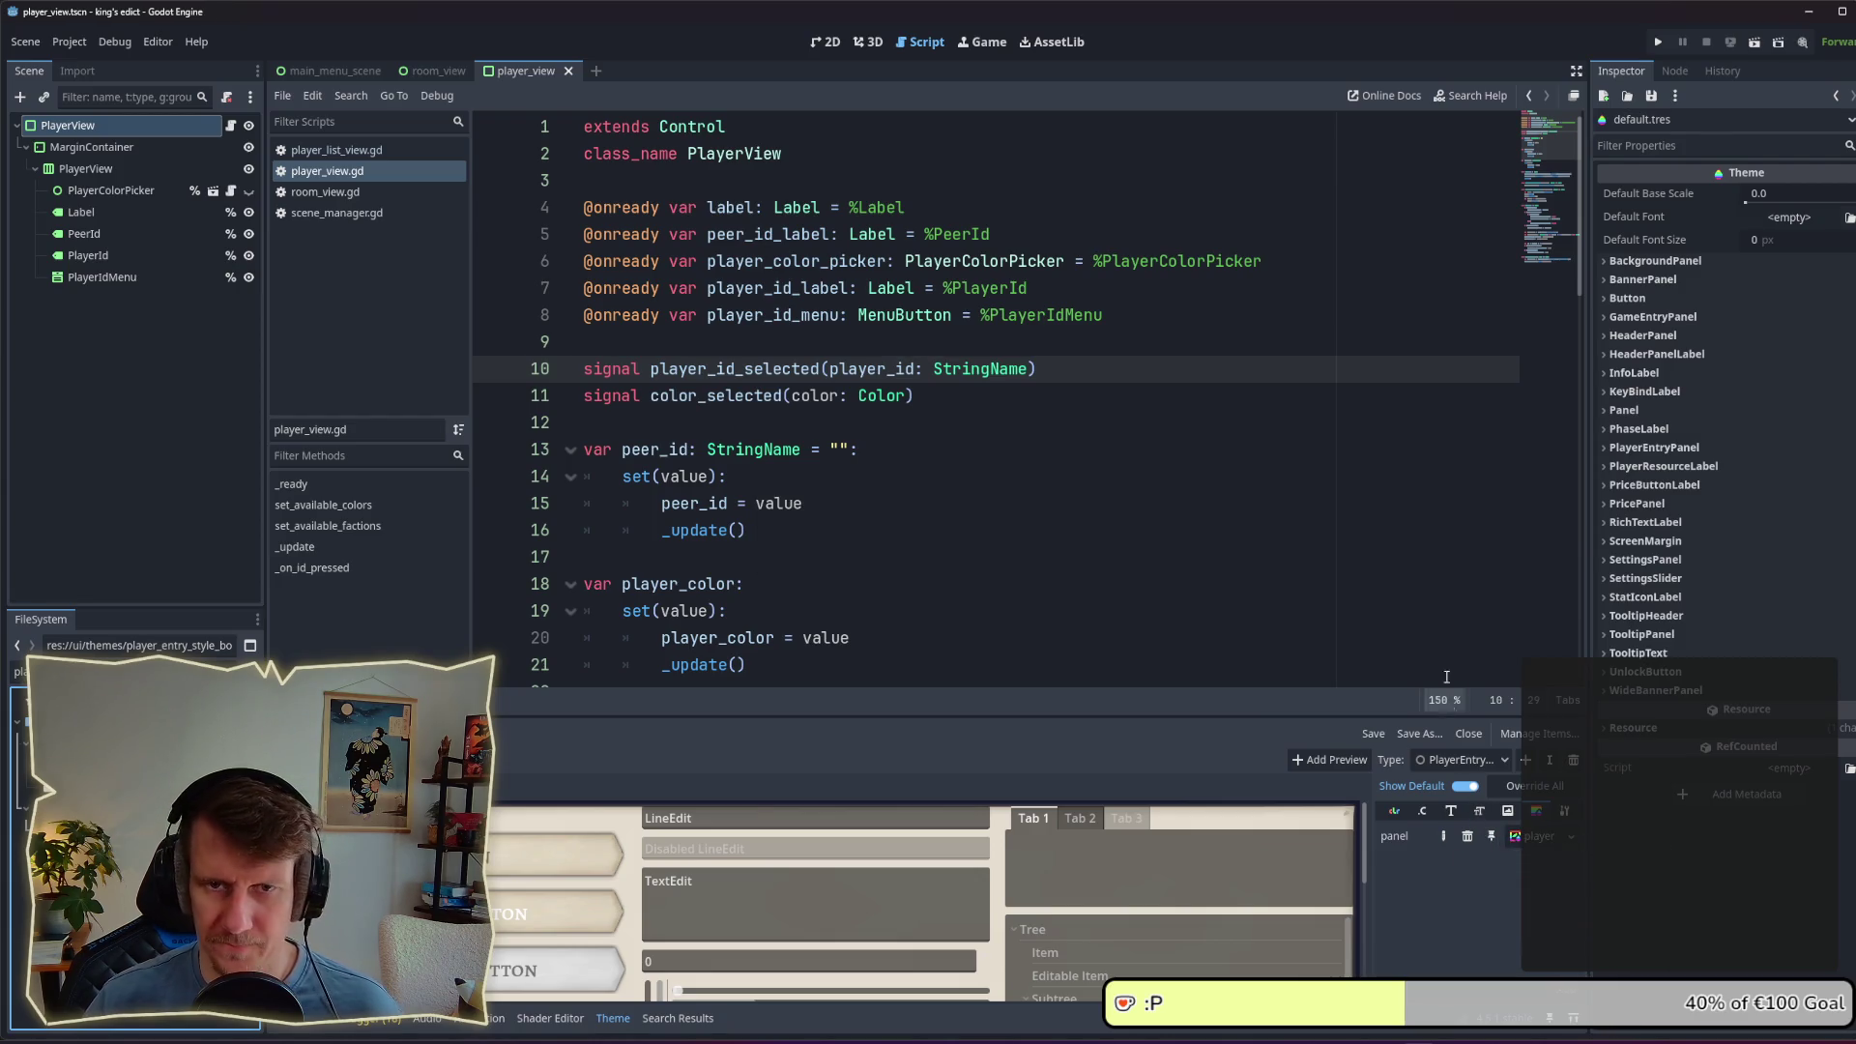
Step: Set the PlayerView node's theme type variation to PlayerEntryPanel
{"action": "left_click", "coordinate": [88, 146]}
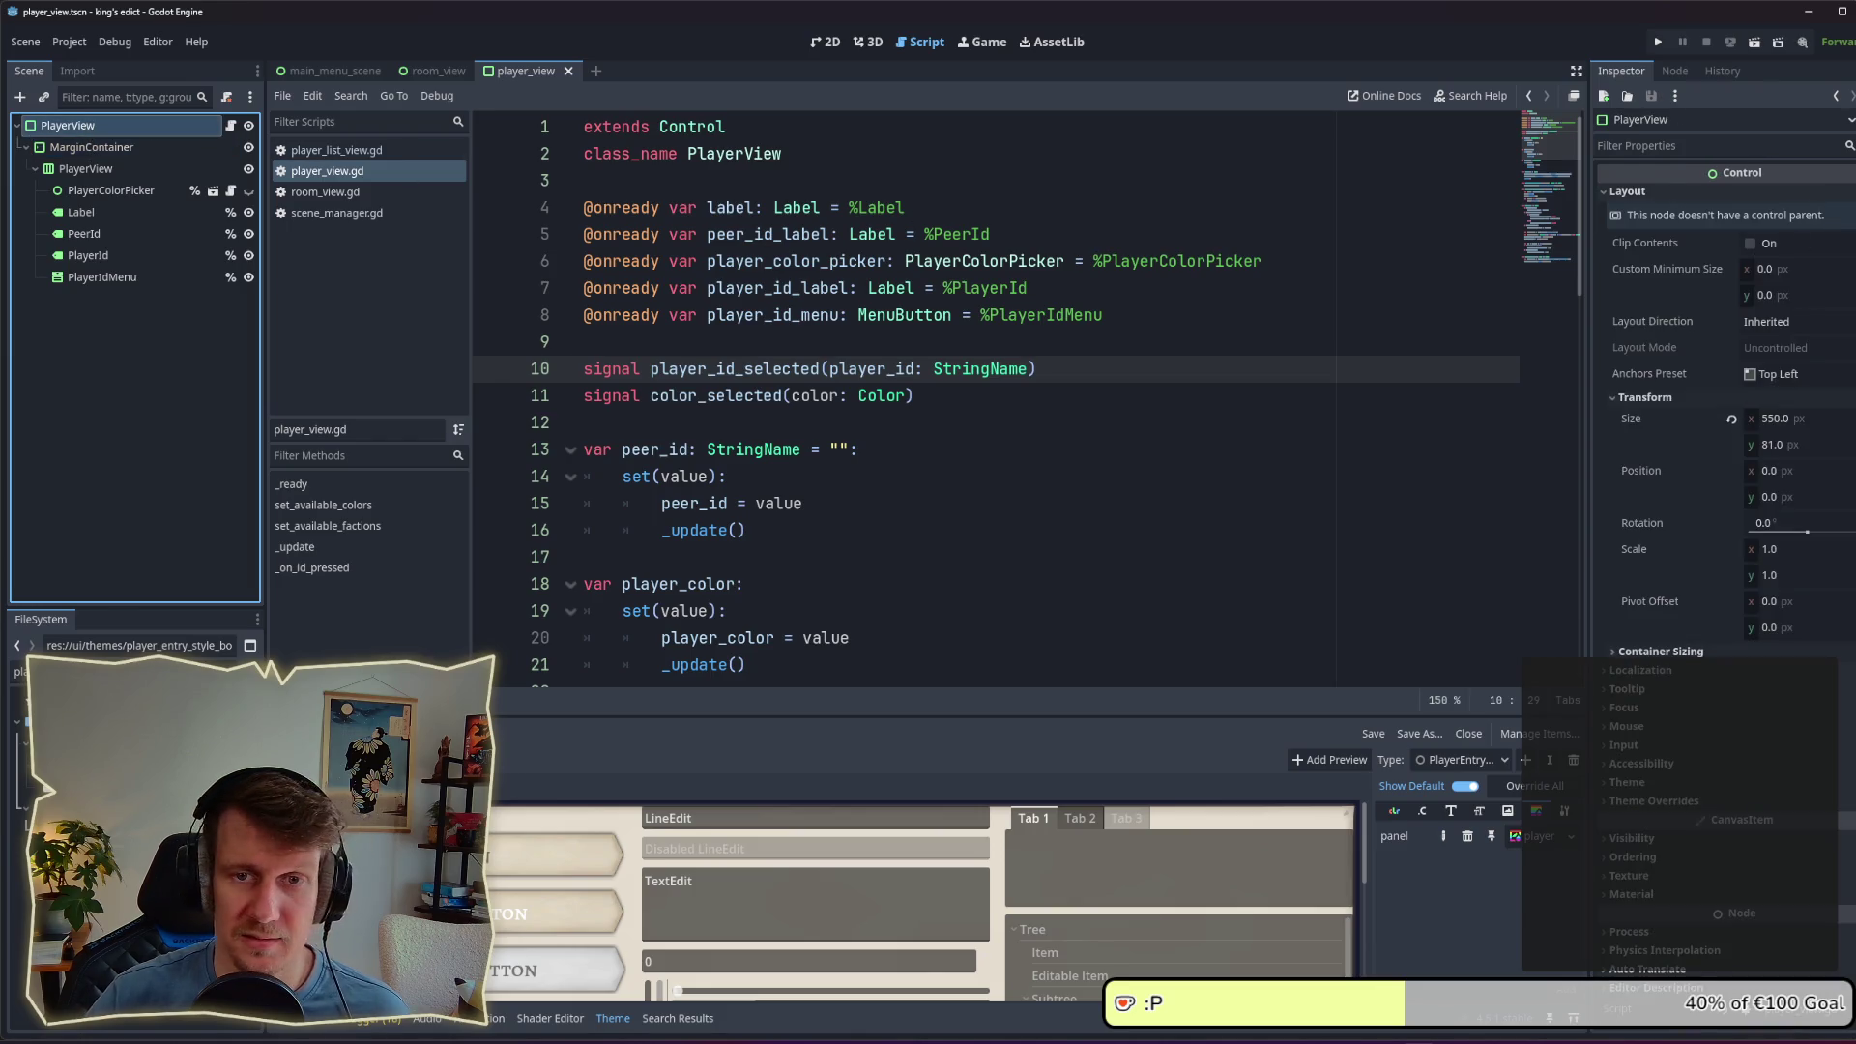
{"action": "left_click", "coordinate": [1694, 786]}
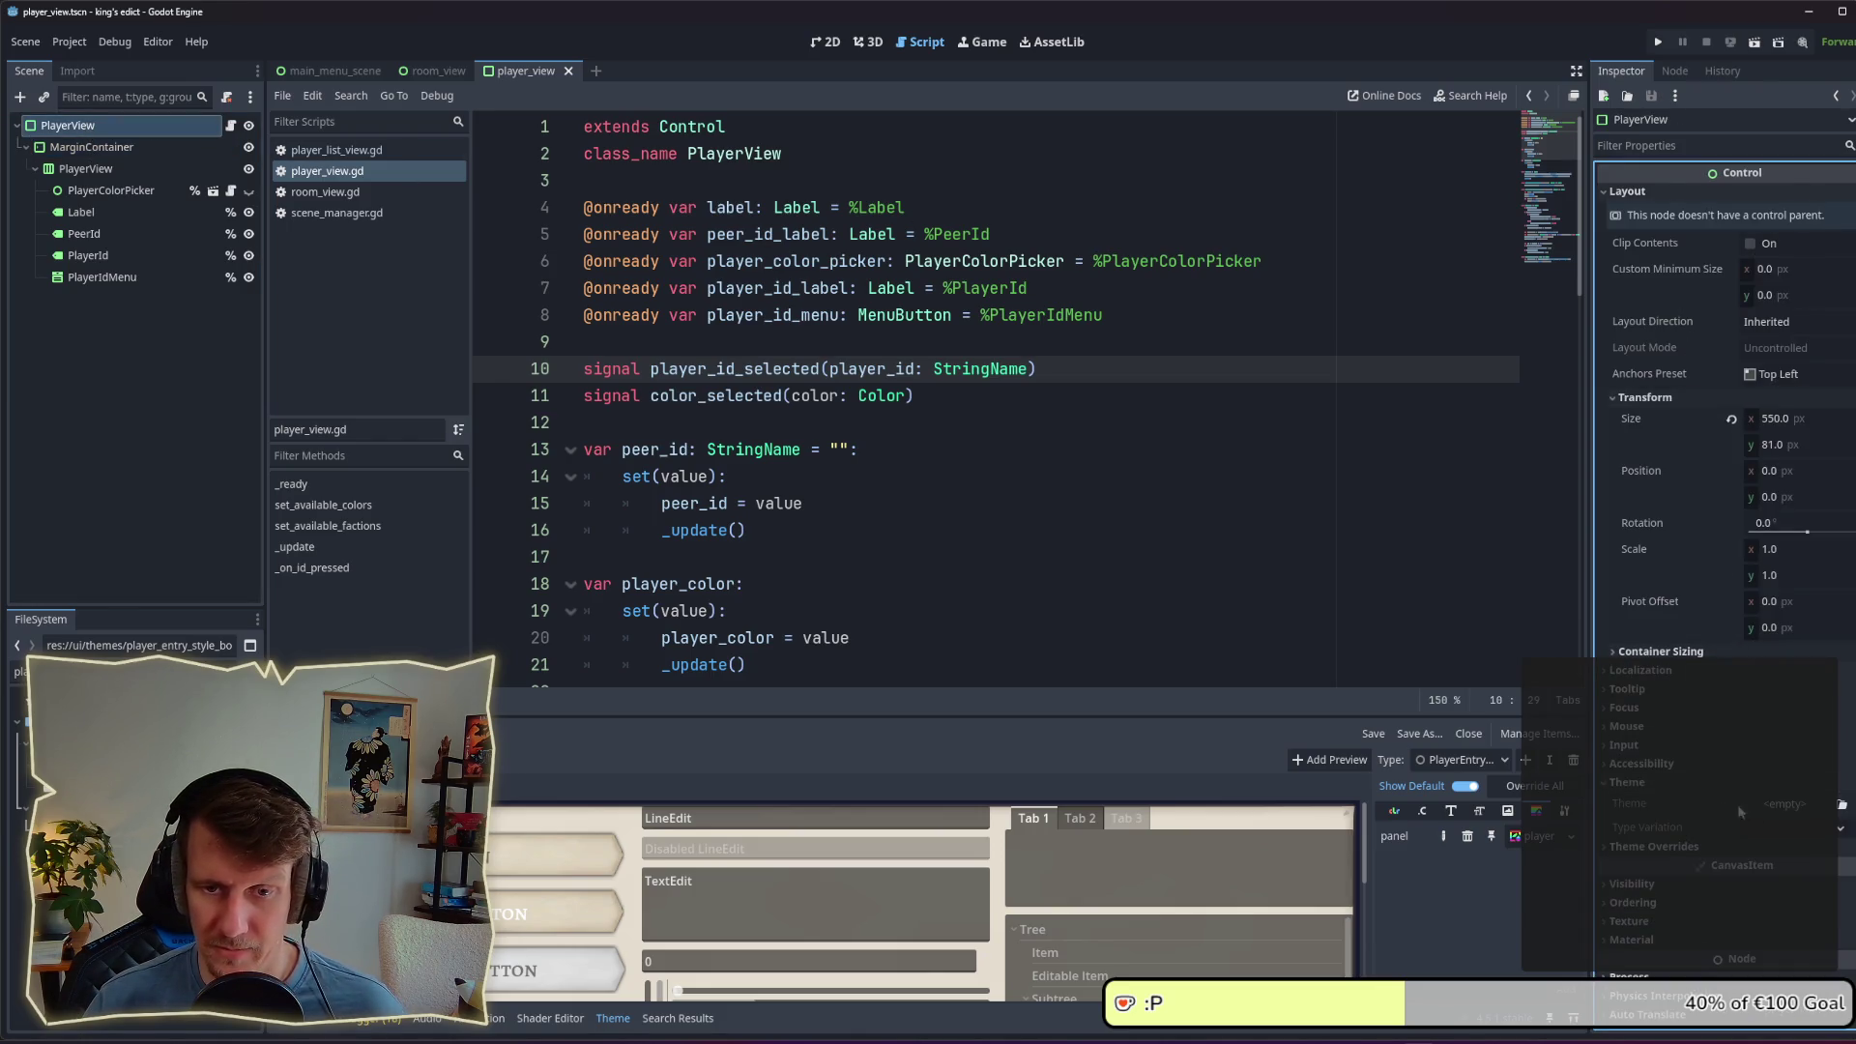
{"action": "left_click", "coordinate": [1811, 807]}
{"action": "left_click", "coordinate": [1811, 812]}
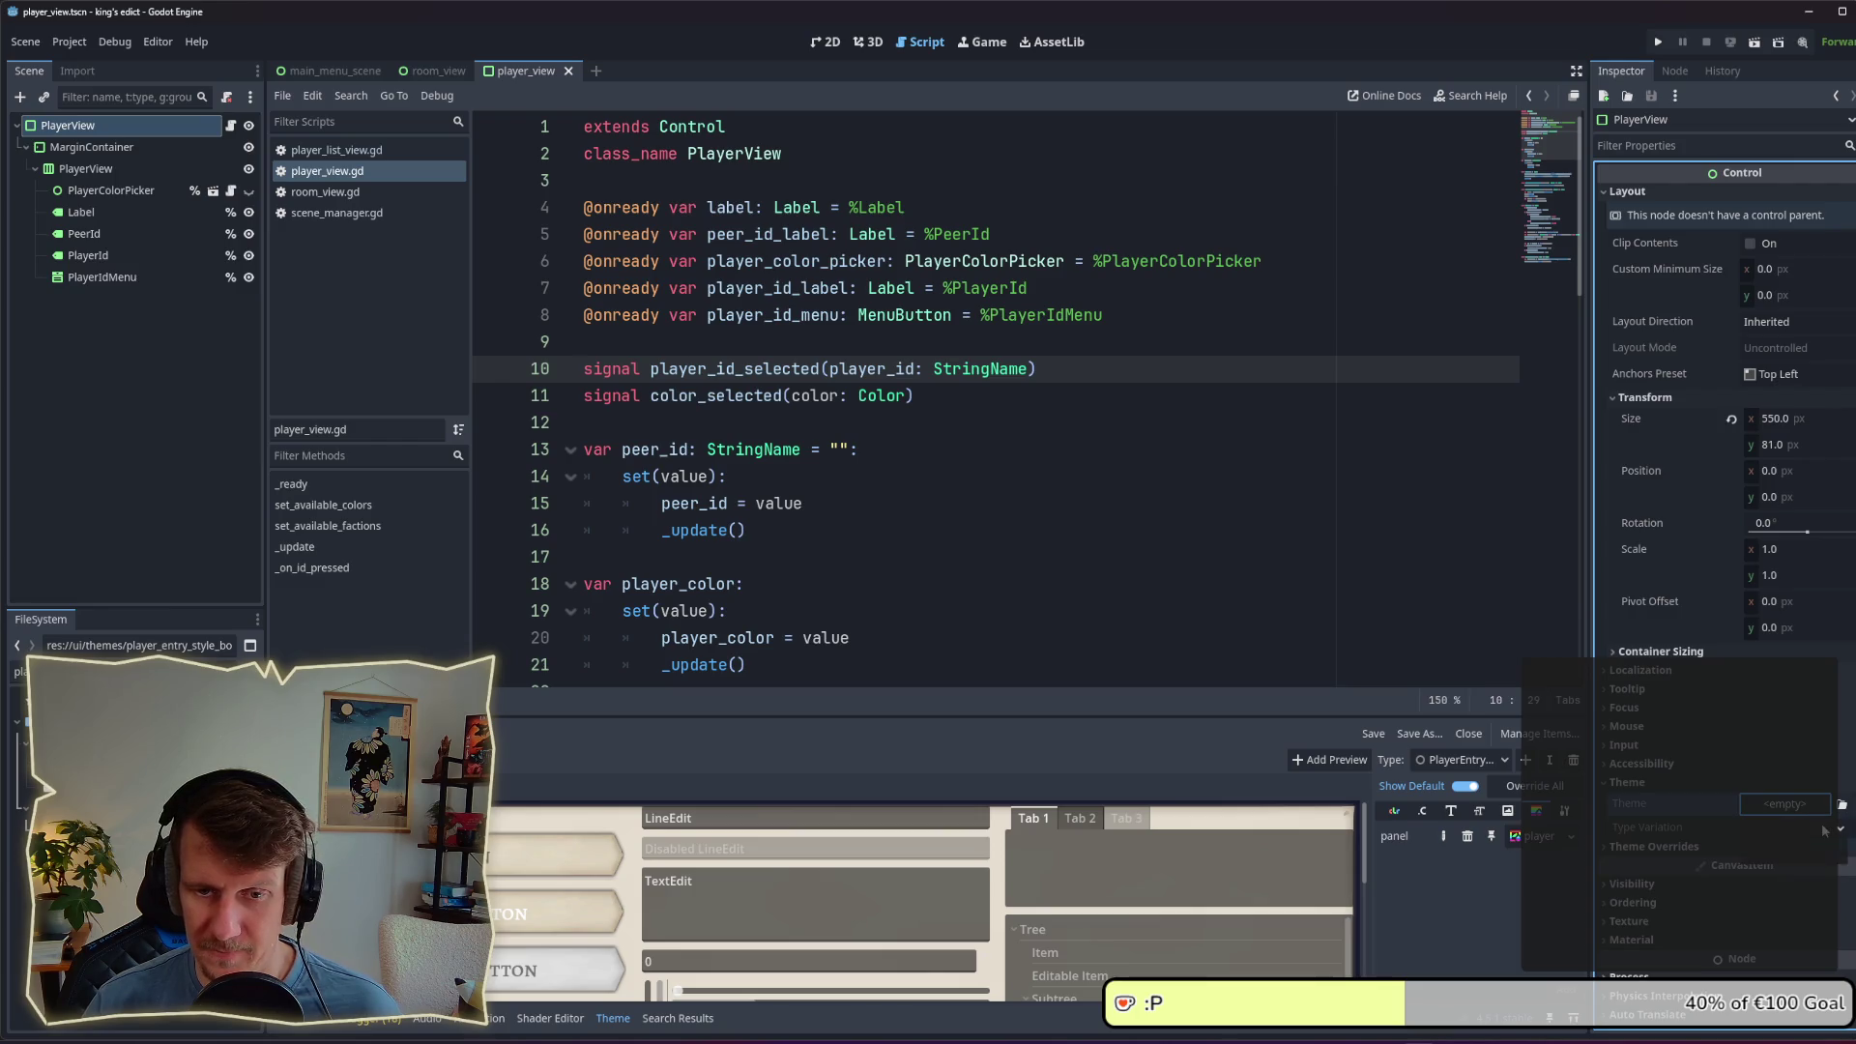
{"action": "left_click", "coordinate": [1823, 830]}
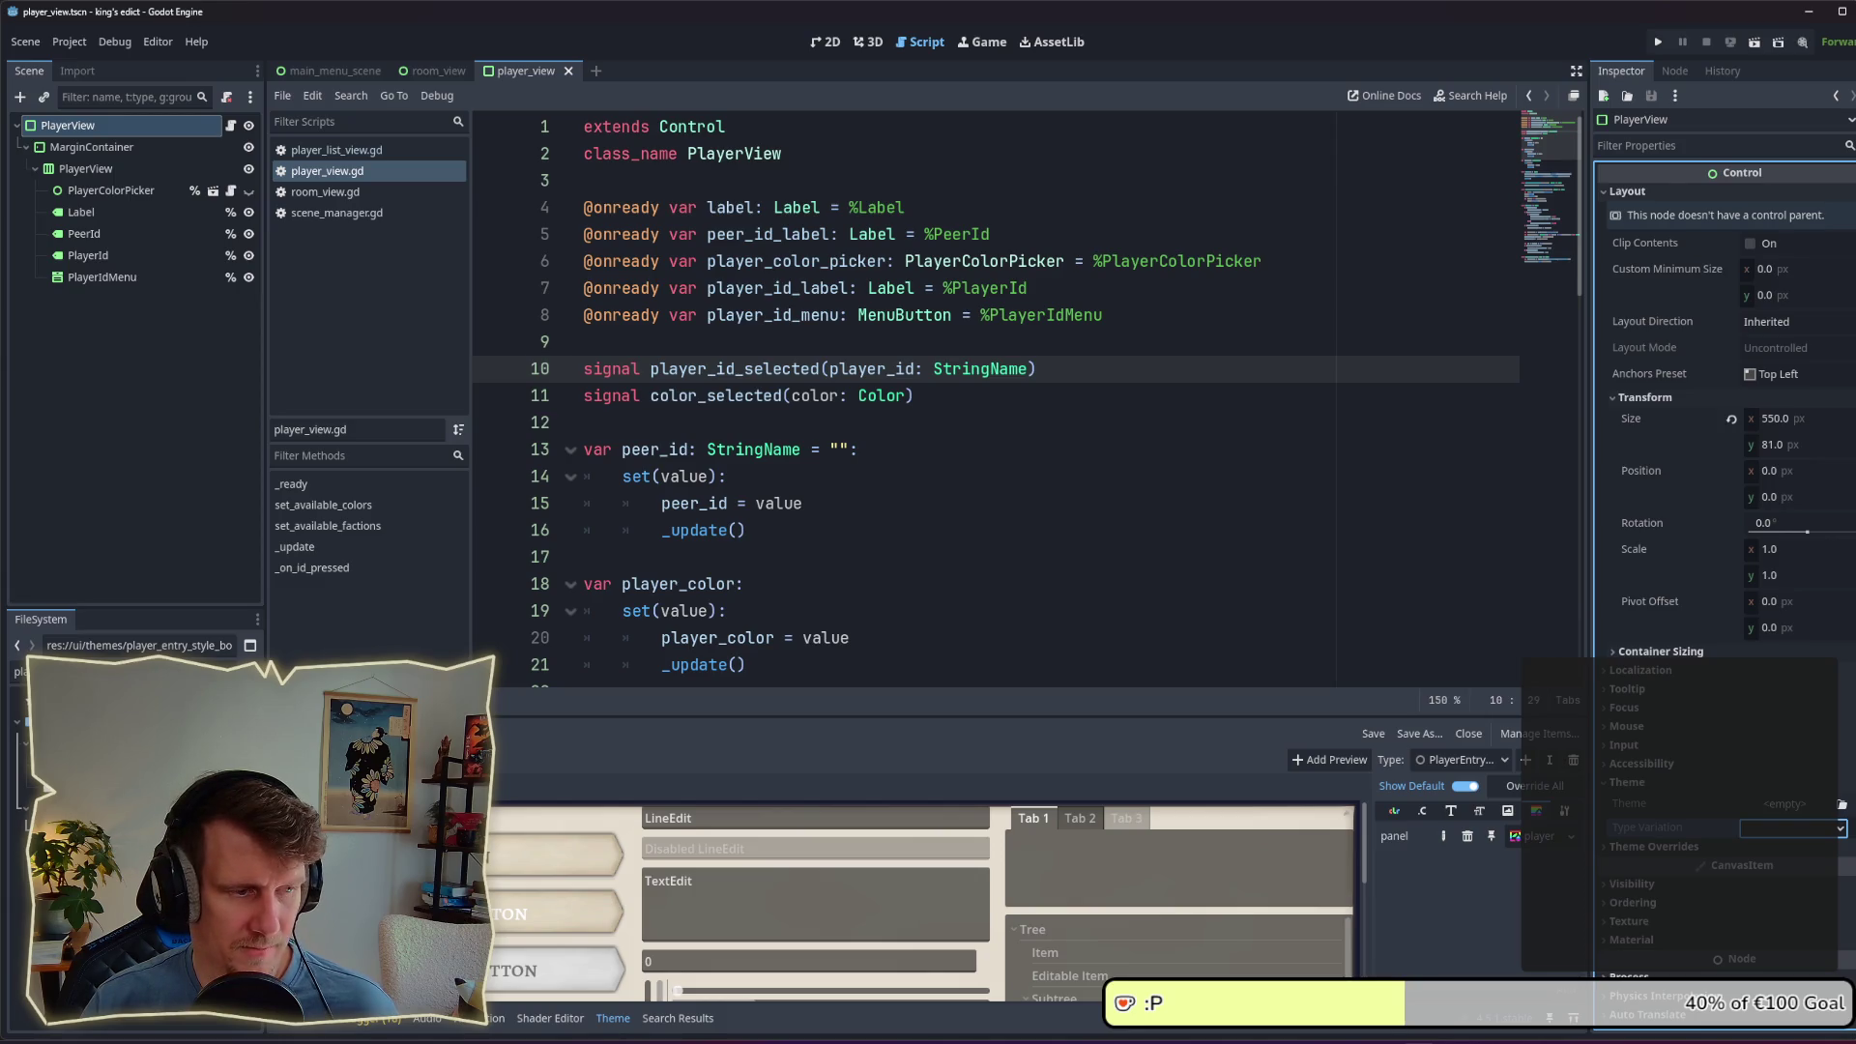
{"action": "left_click", "coordinate": [1779, 829]}
{"action": "type", "text": "PlayerEntry"}
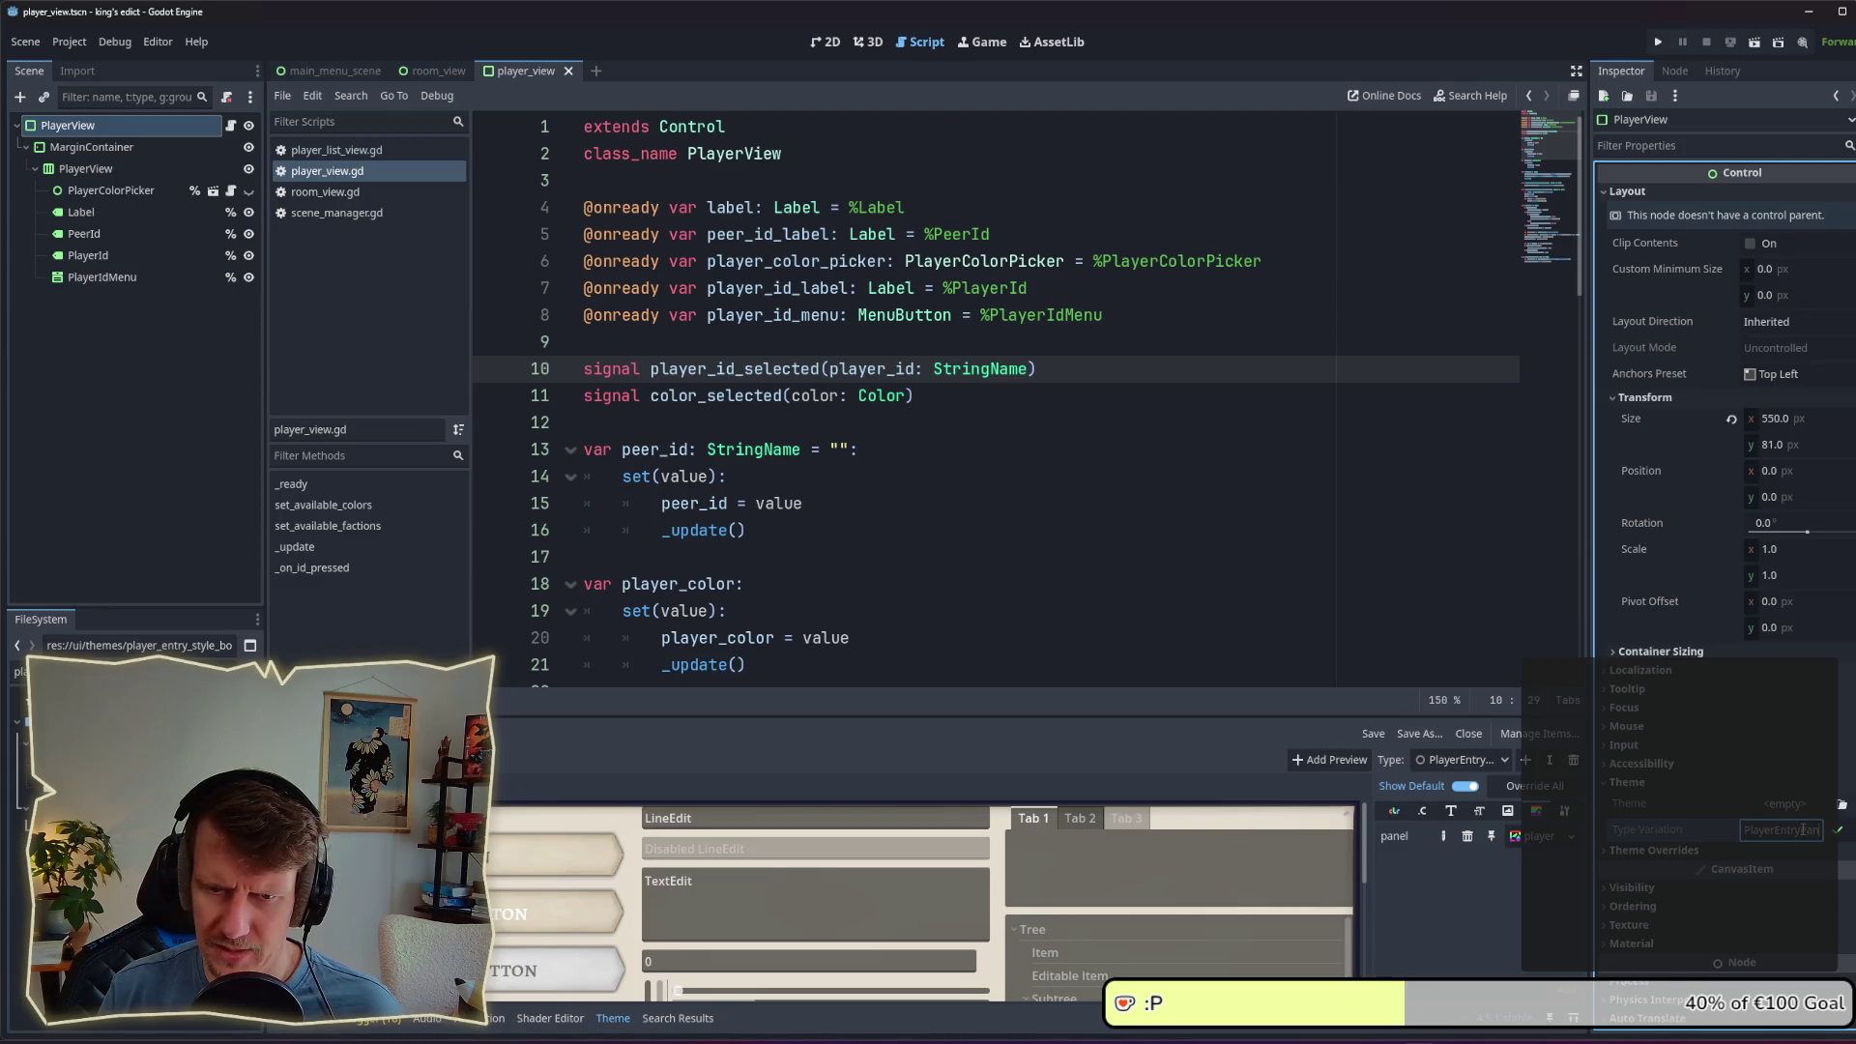
{"action": "type", "text": "el"}
{"action": "key", "text": "Return"}
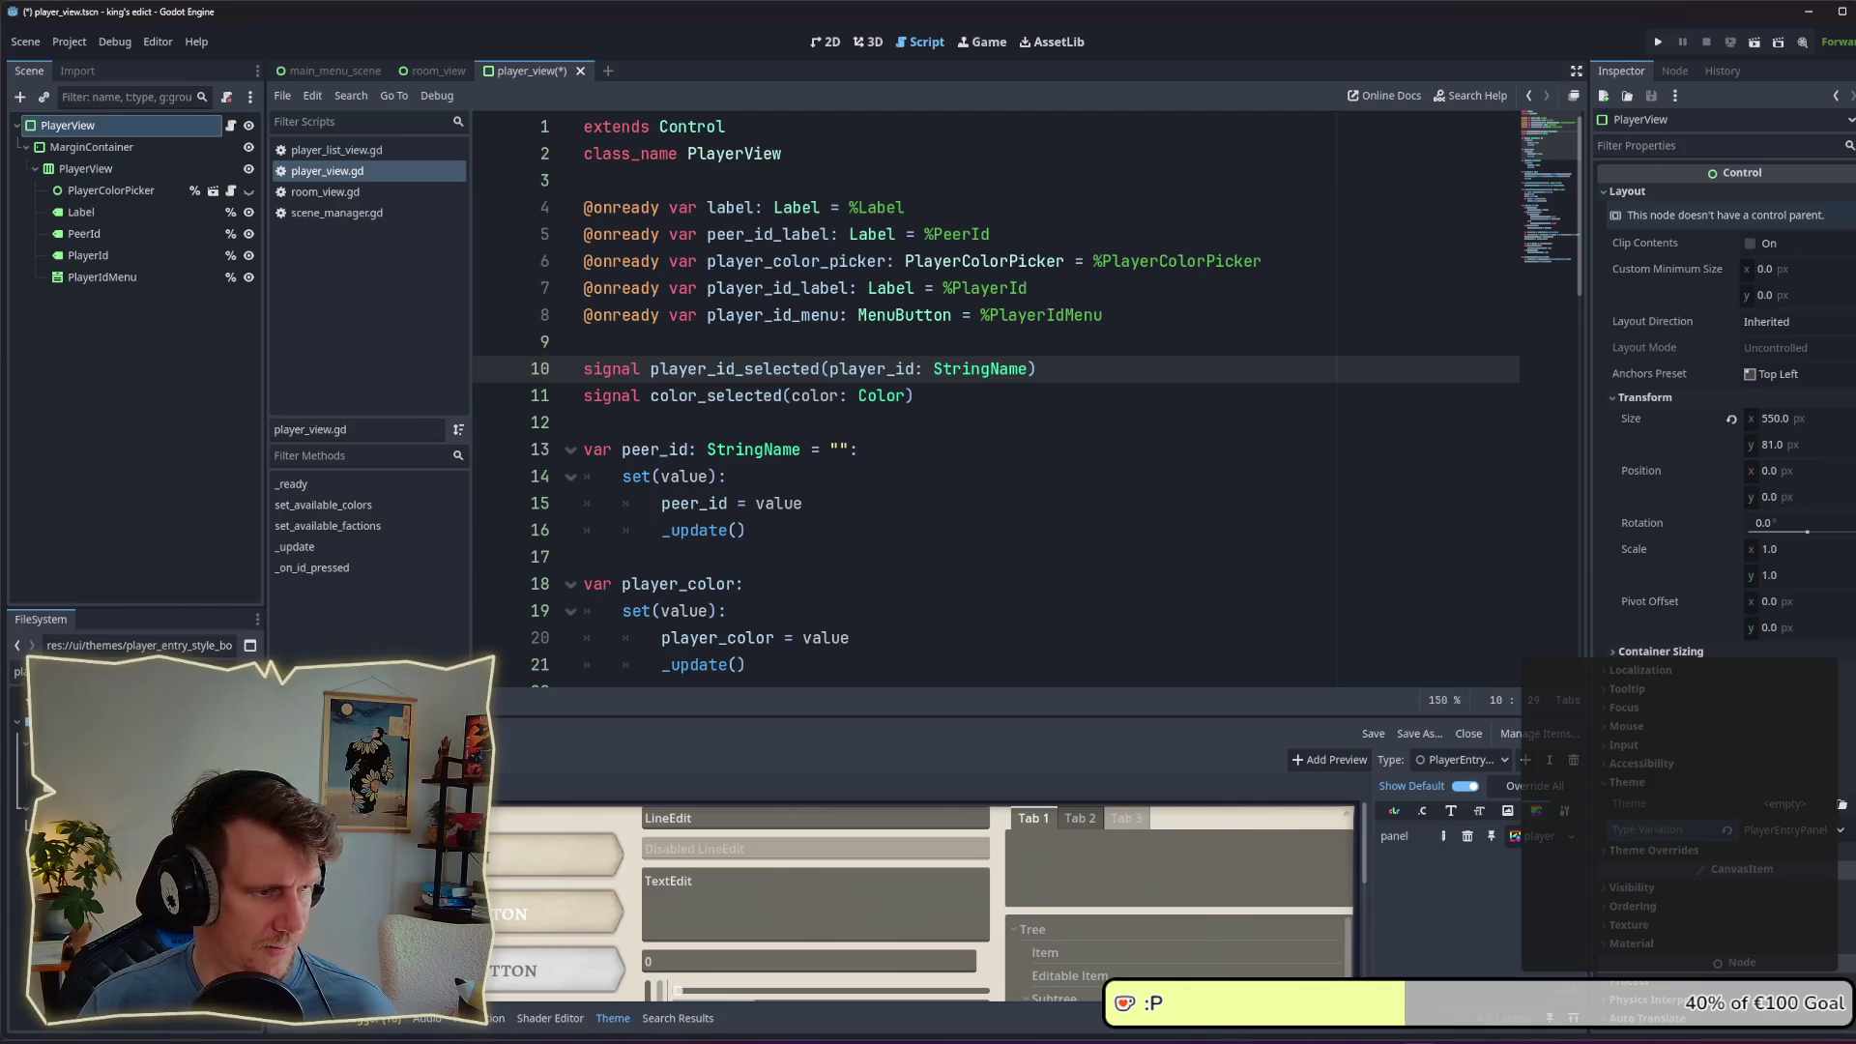
Step: Check PlayerEntryPanel's base type in default.tres, then reselect PlayerView
{"action": "left_click", "coordinate": [19, 671]}
{"action": "type", "text": "de"}
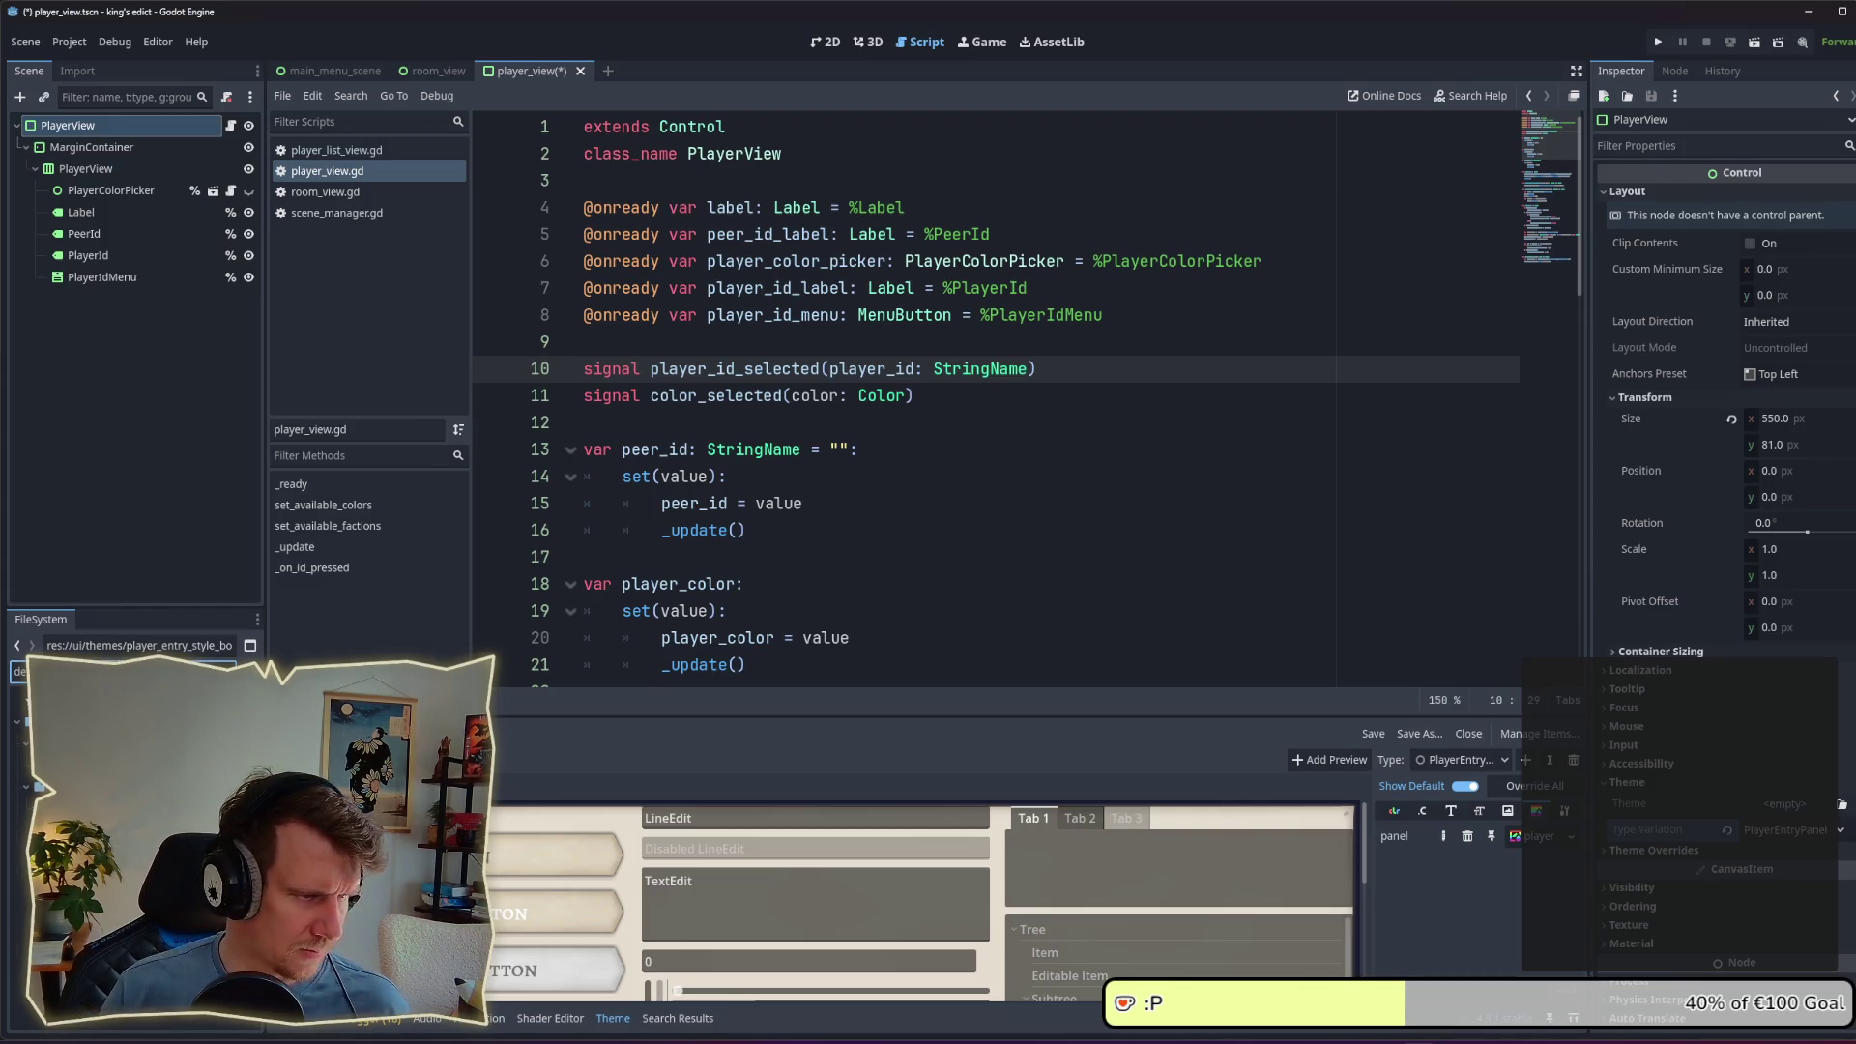
{"action": "left_click", "coordinate": [58, 786]}
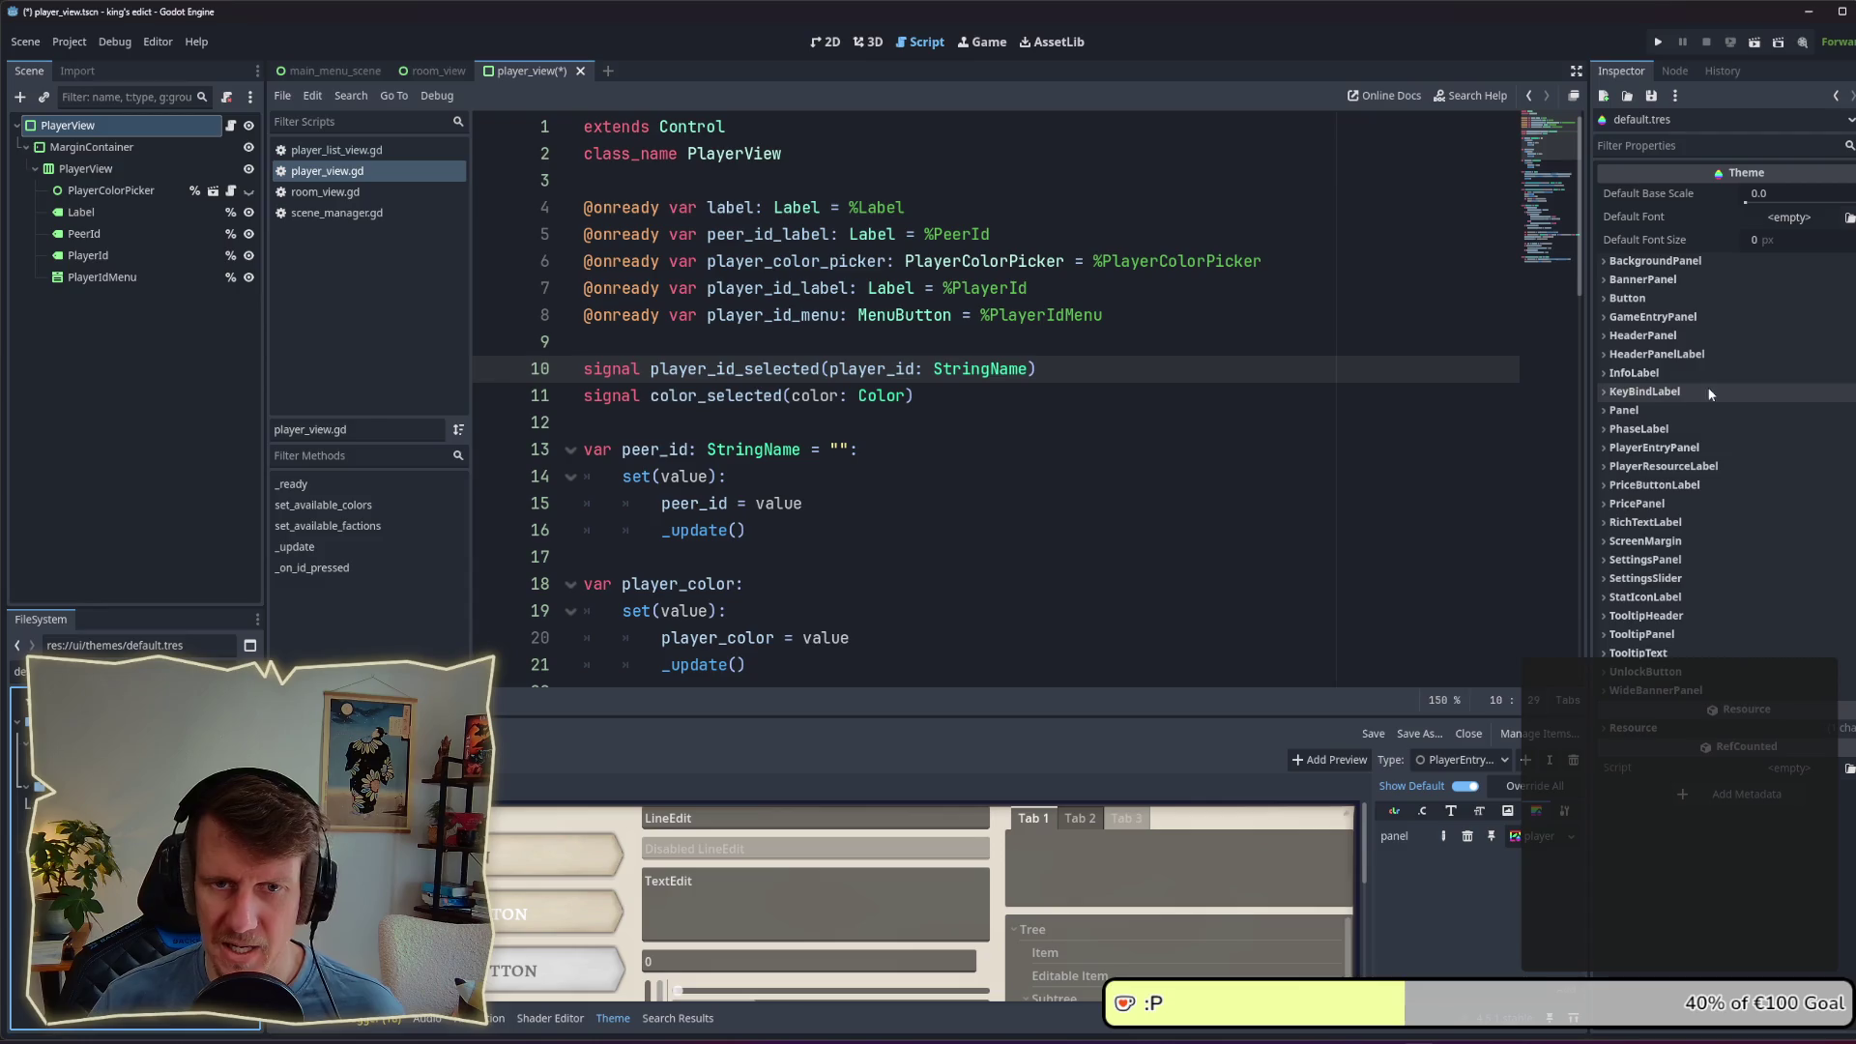
{"action": "left_click", "coordinate": [1672, 450]}
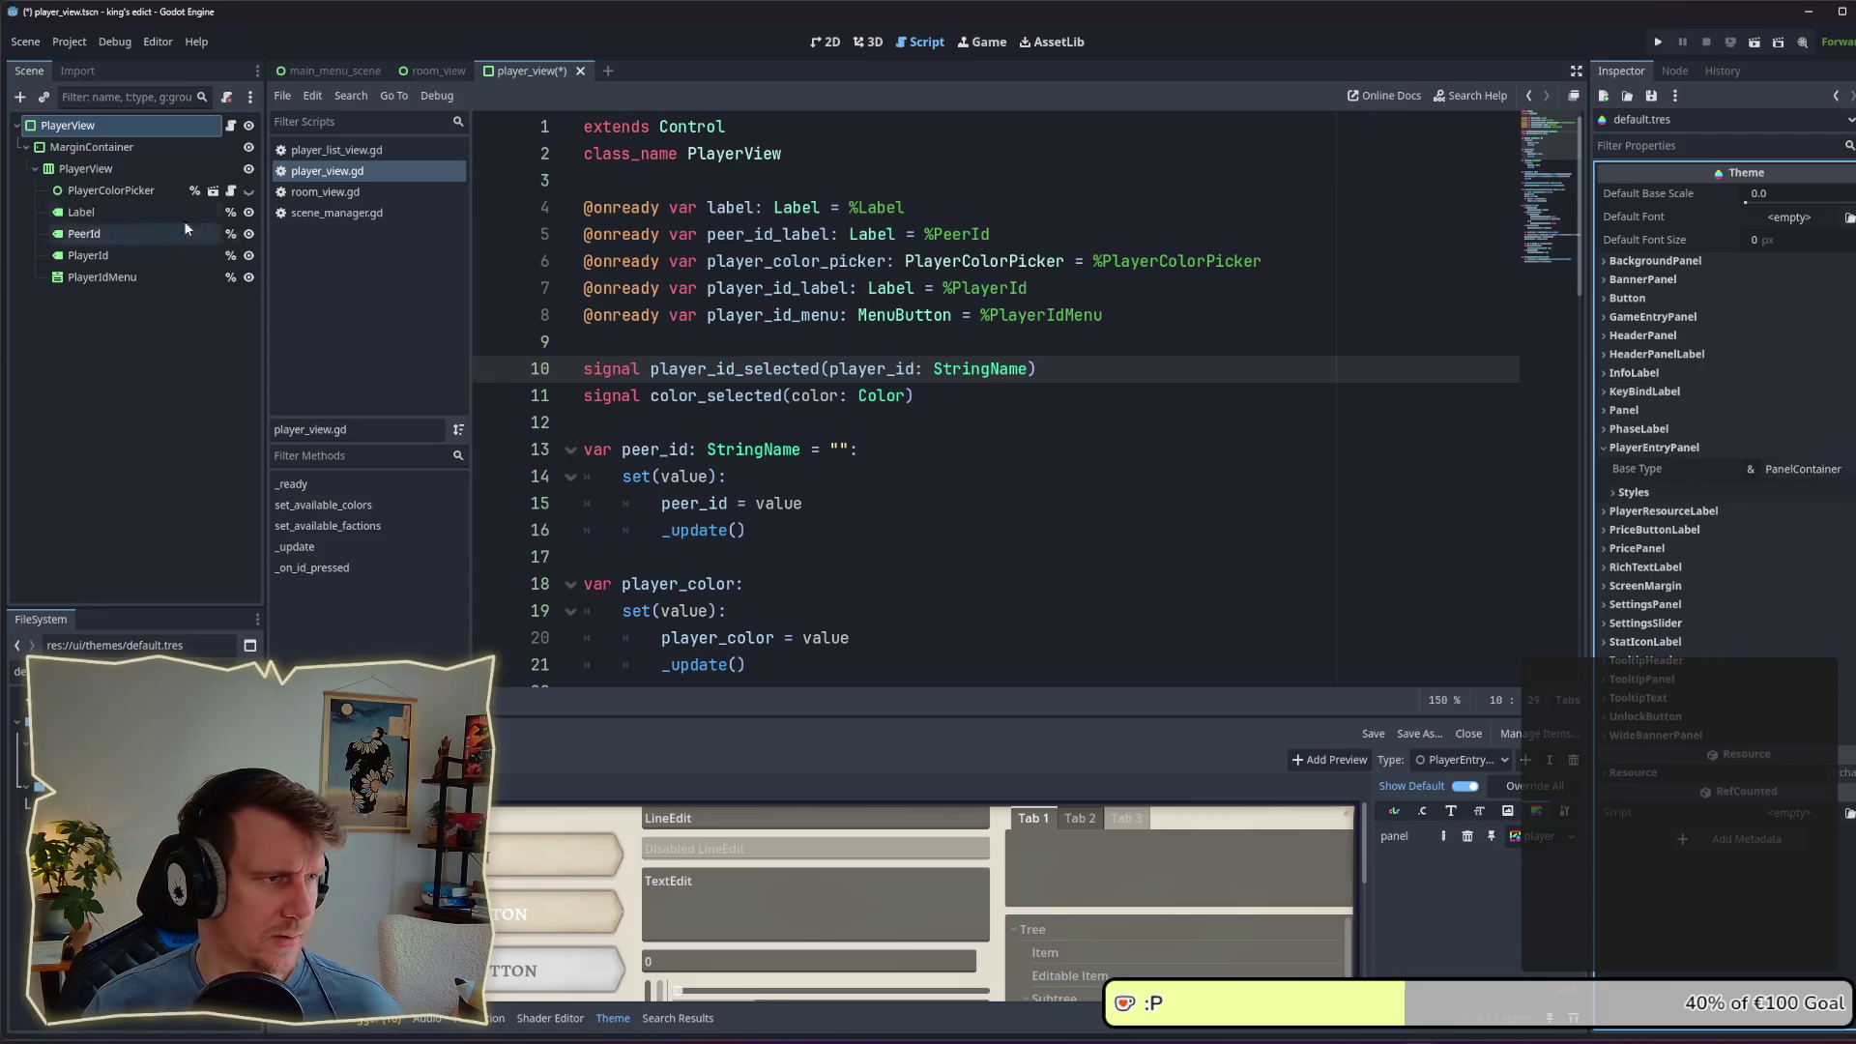
{"action": "left_click", "coordinate": [85, 128]}
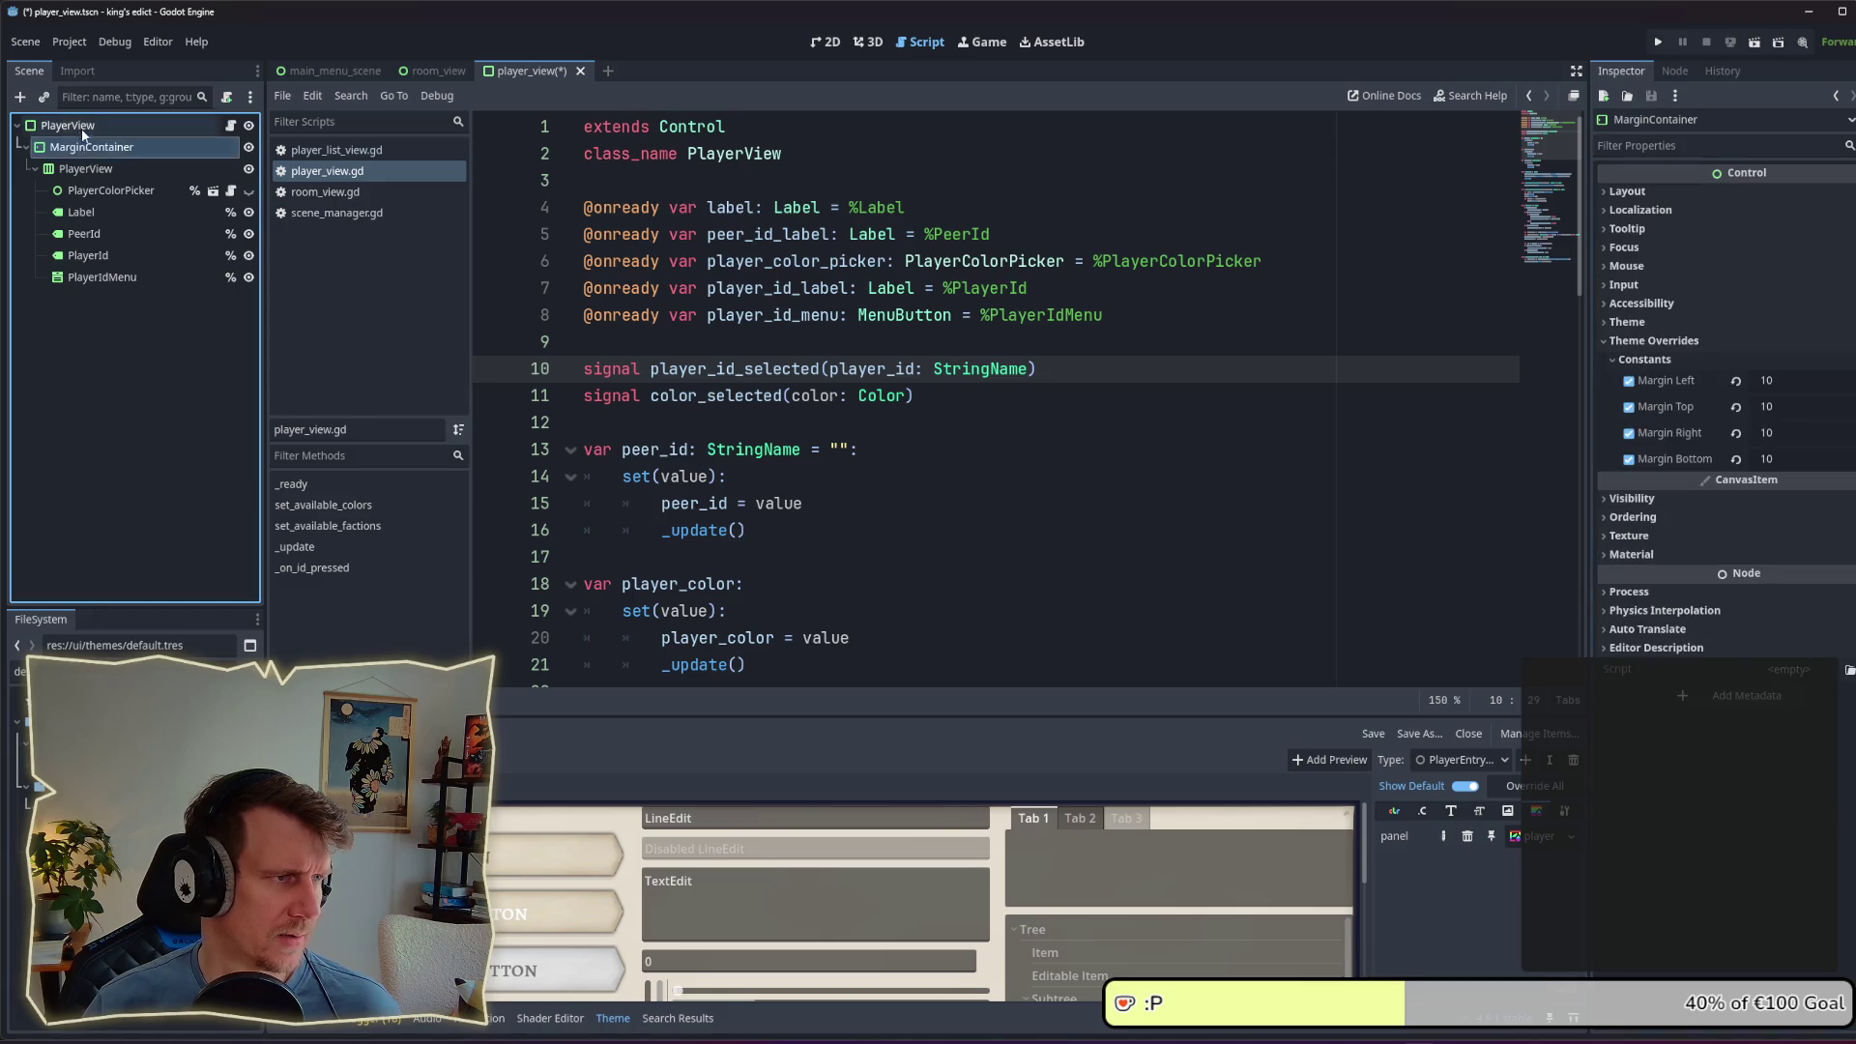
Step: Change player_view.gd to extend PanelContainer, save it, and run the project
{"action": "double_click", "coordinate": [698, 126]}
{"action": "type", "text": "PanelC"}
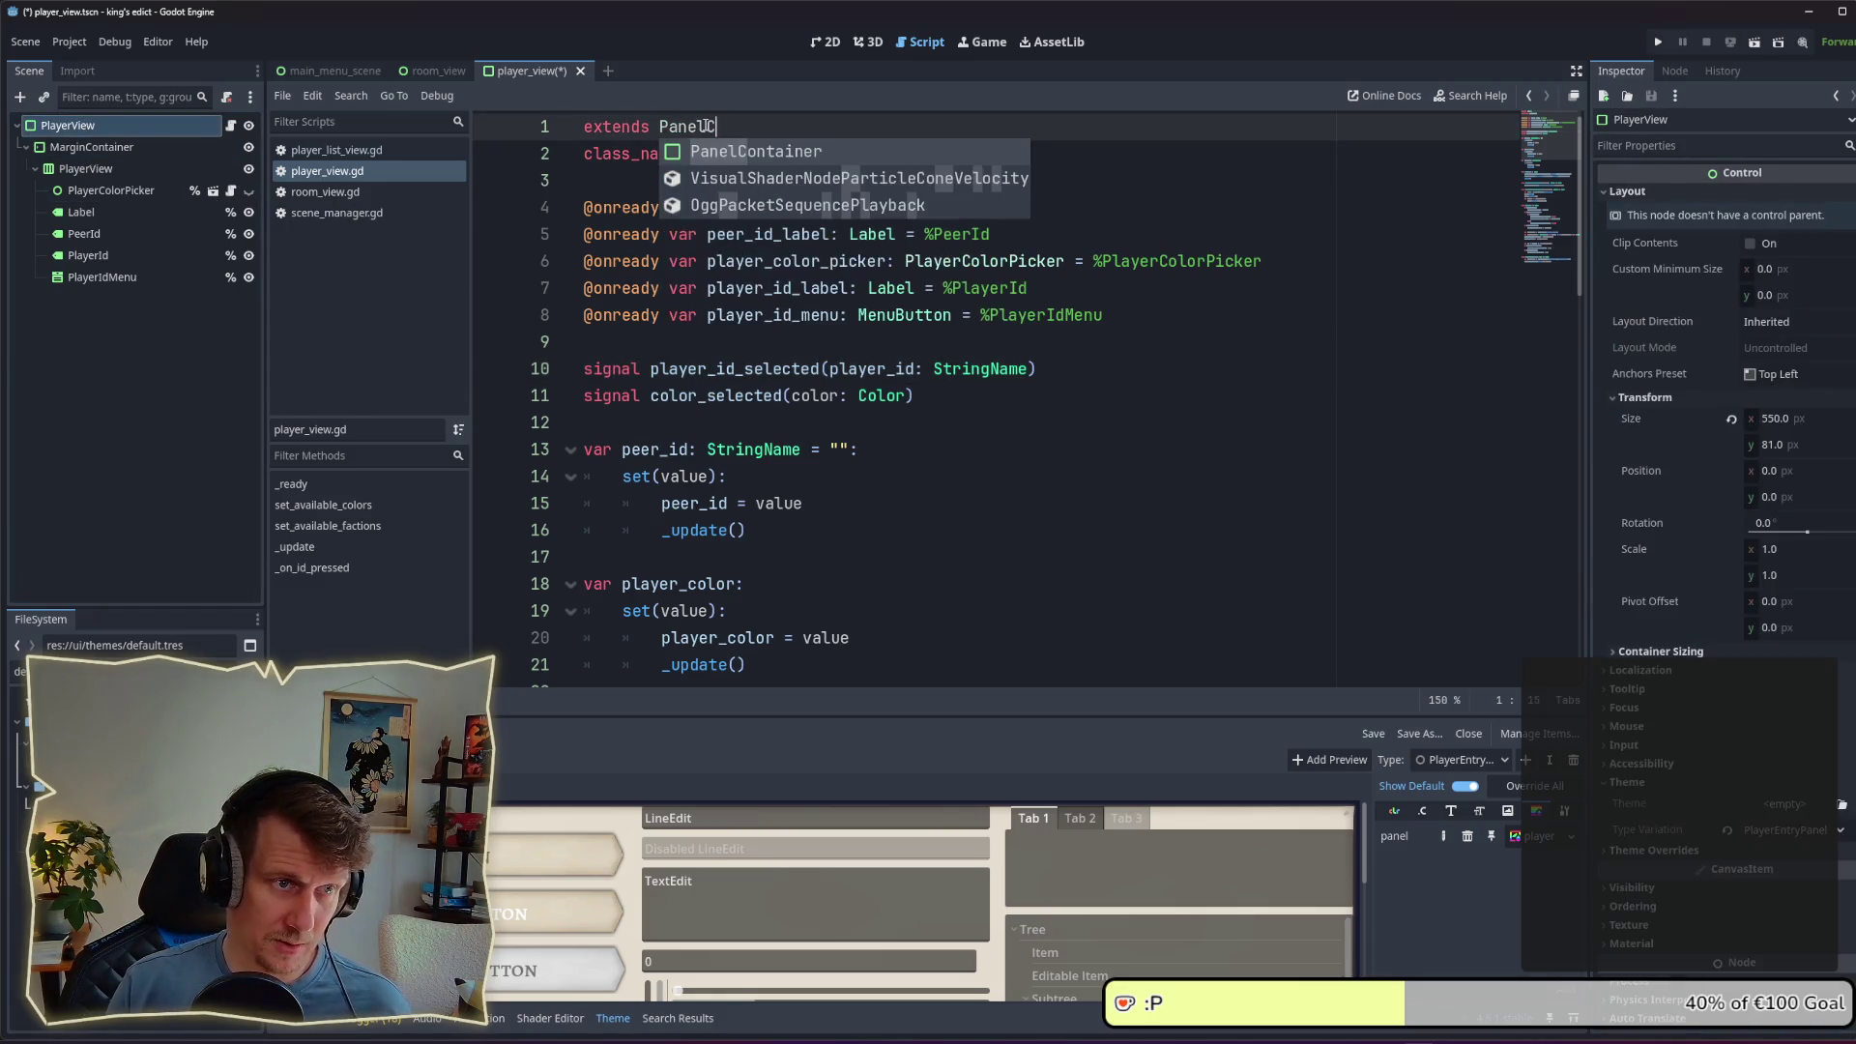
{"action": "key", "text": "Return"}
{"action": "key", "text": "ctrl+s"}
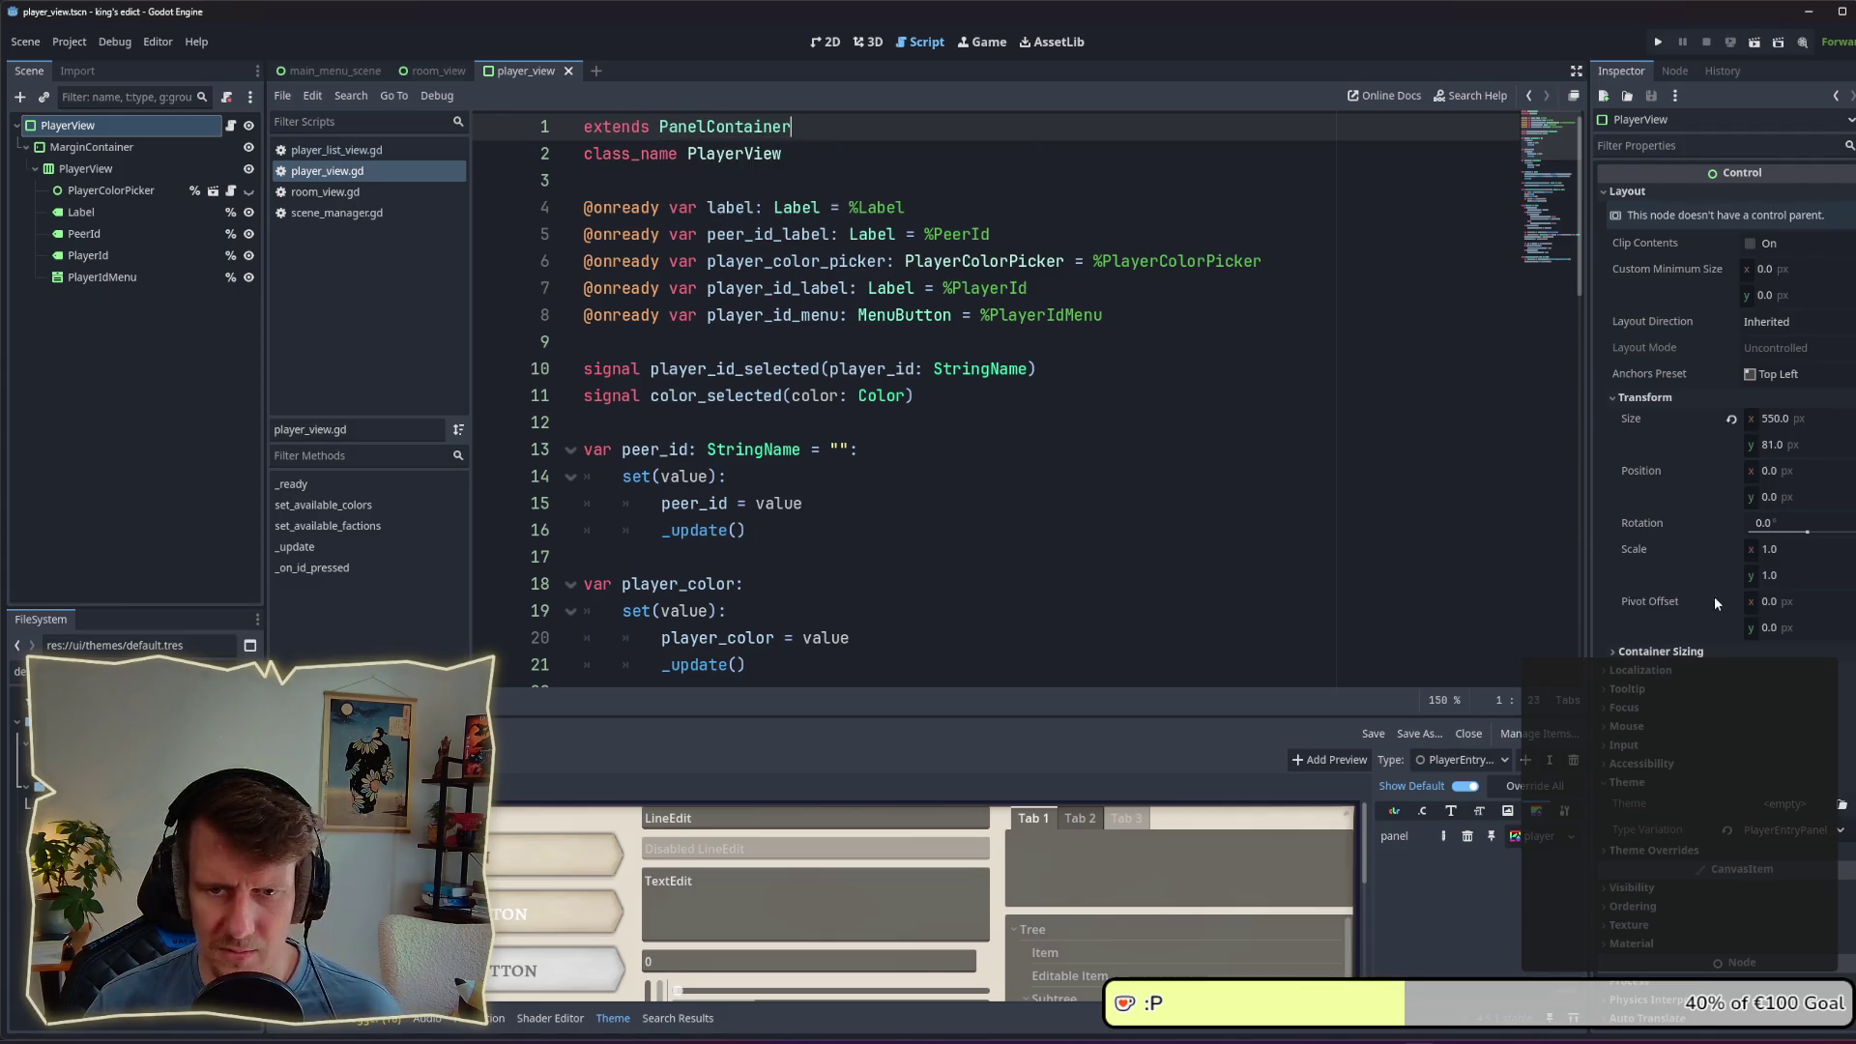
{"action": "left_click", "coordinate": [1838, 833]}
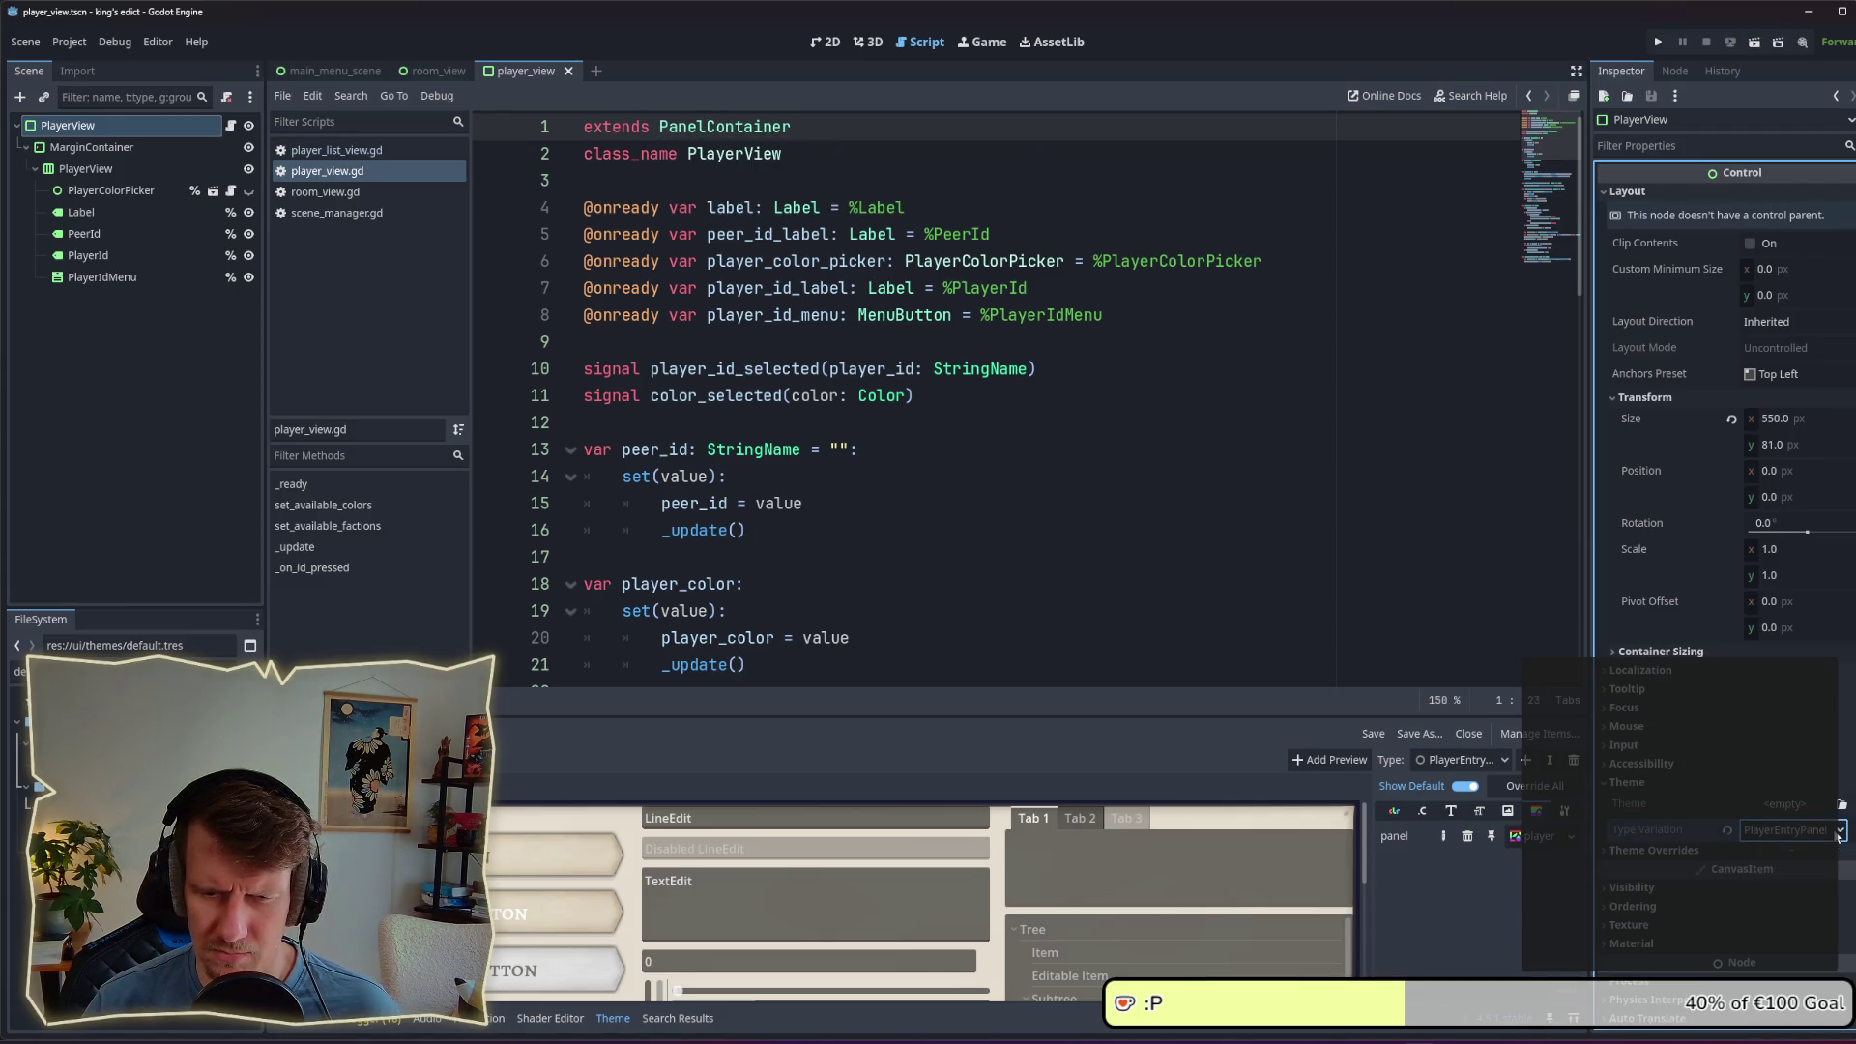
{"action": "left_click", "coordinate": [1652, 41]}
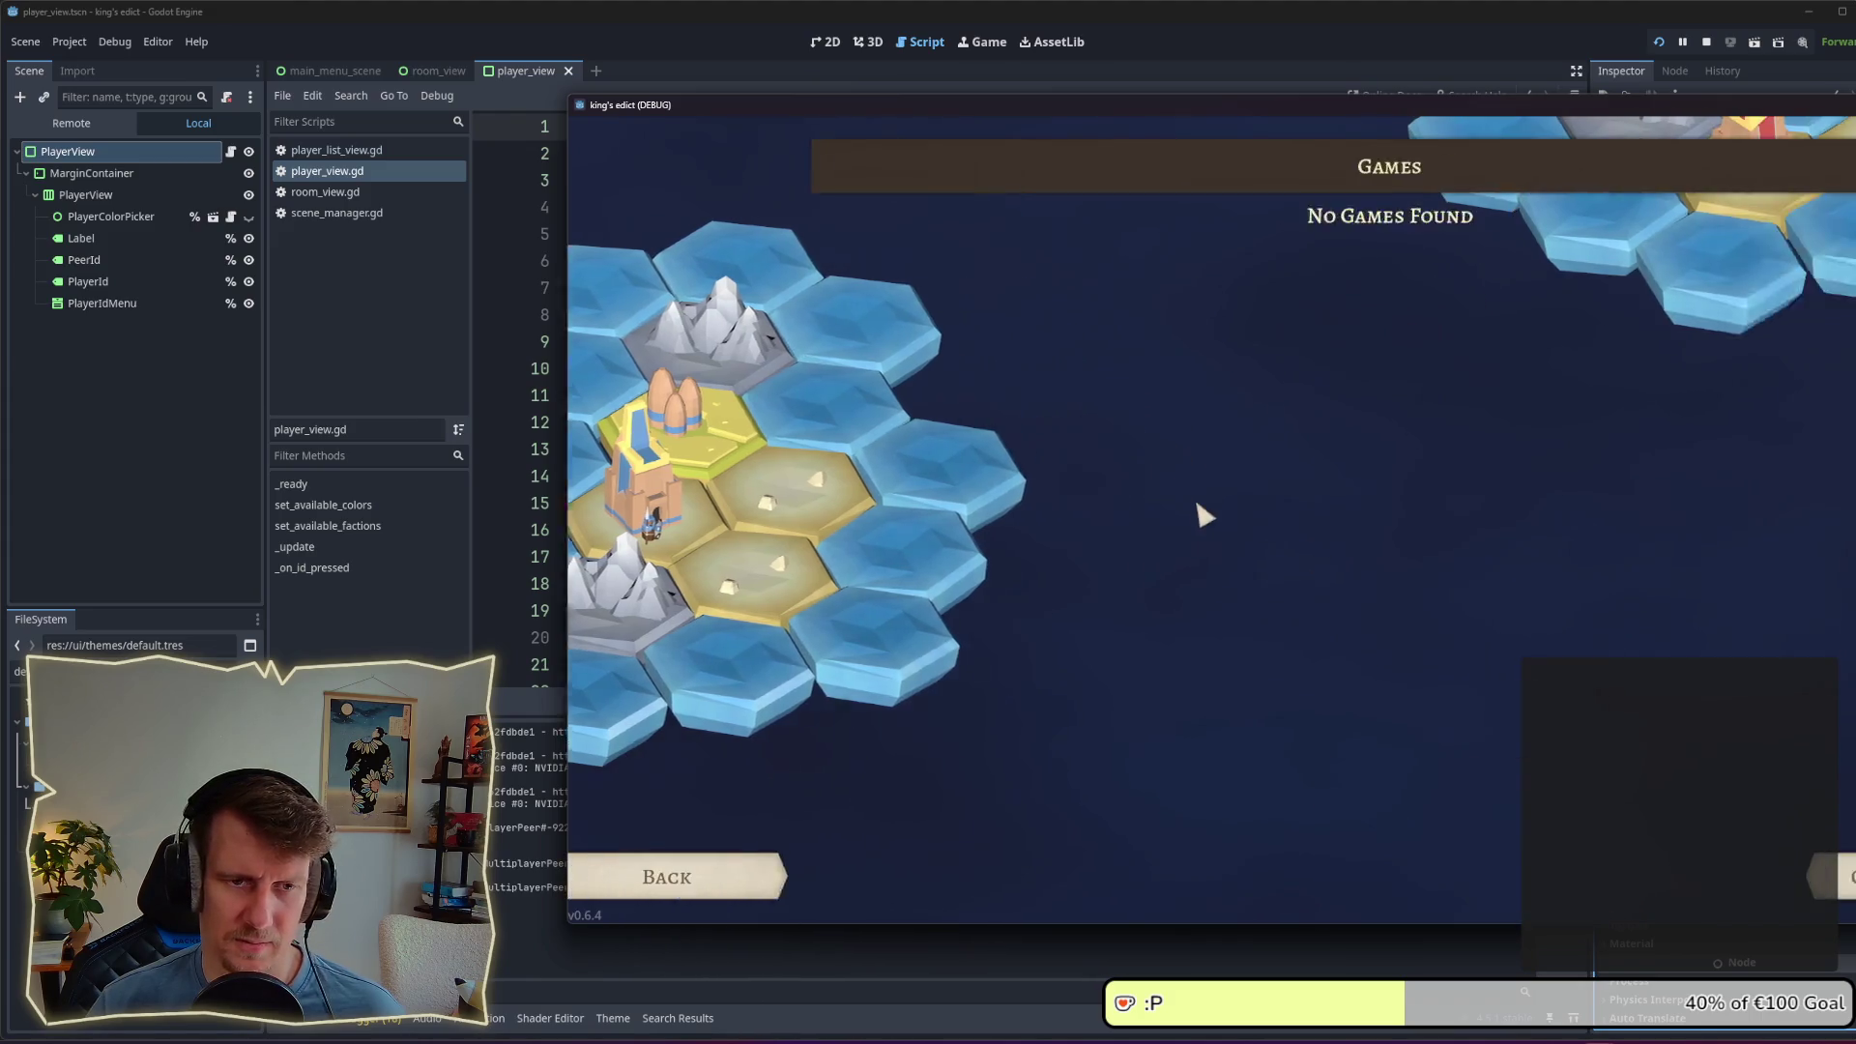
Step: Create a new game room in the running game using sacred_mountain.map
{"action": "left_click", "coordinate": [1808, 882]}
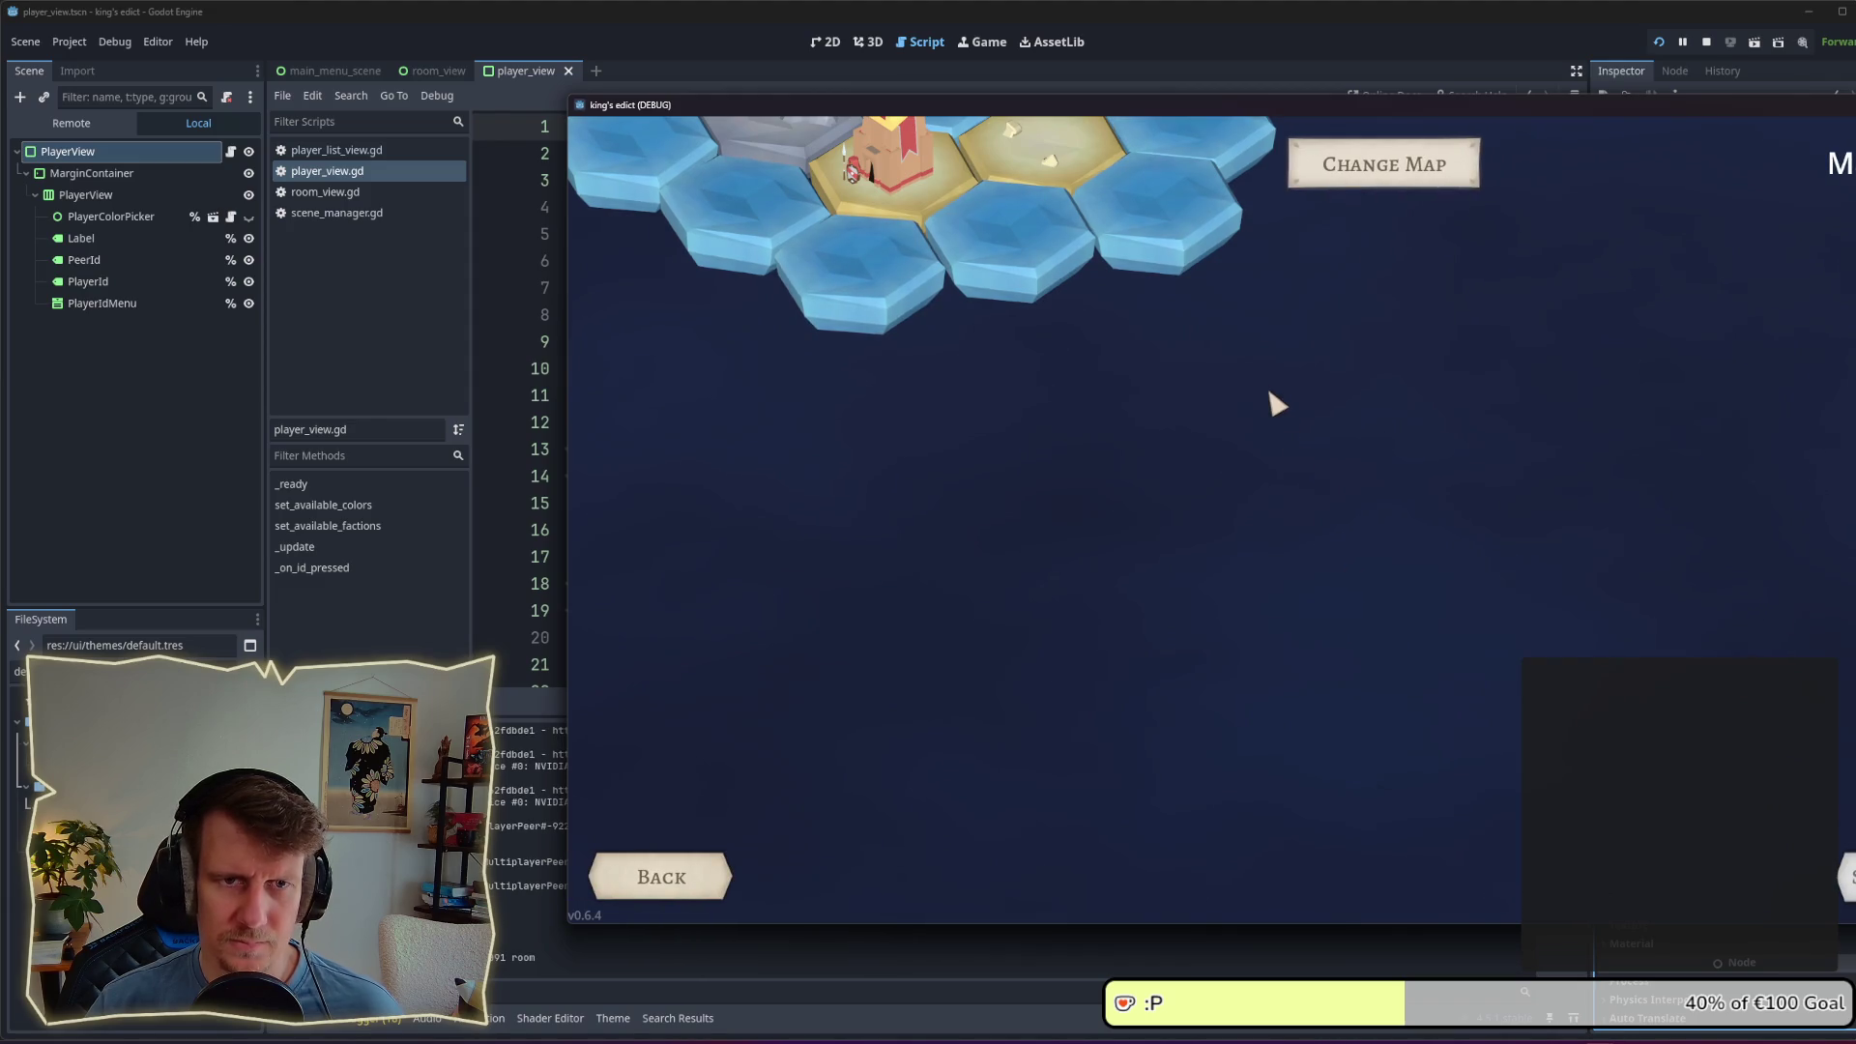
{"action": "left_click_drag", "start_coordinate": [1227, 104], "coordinate": [860, 95]}
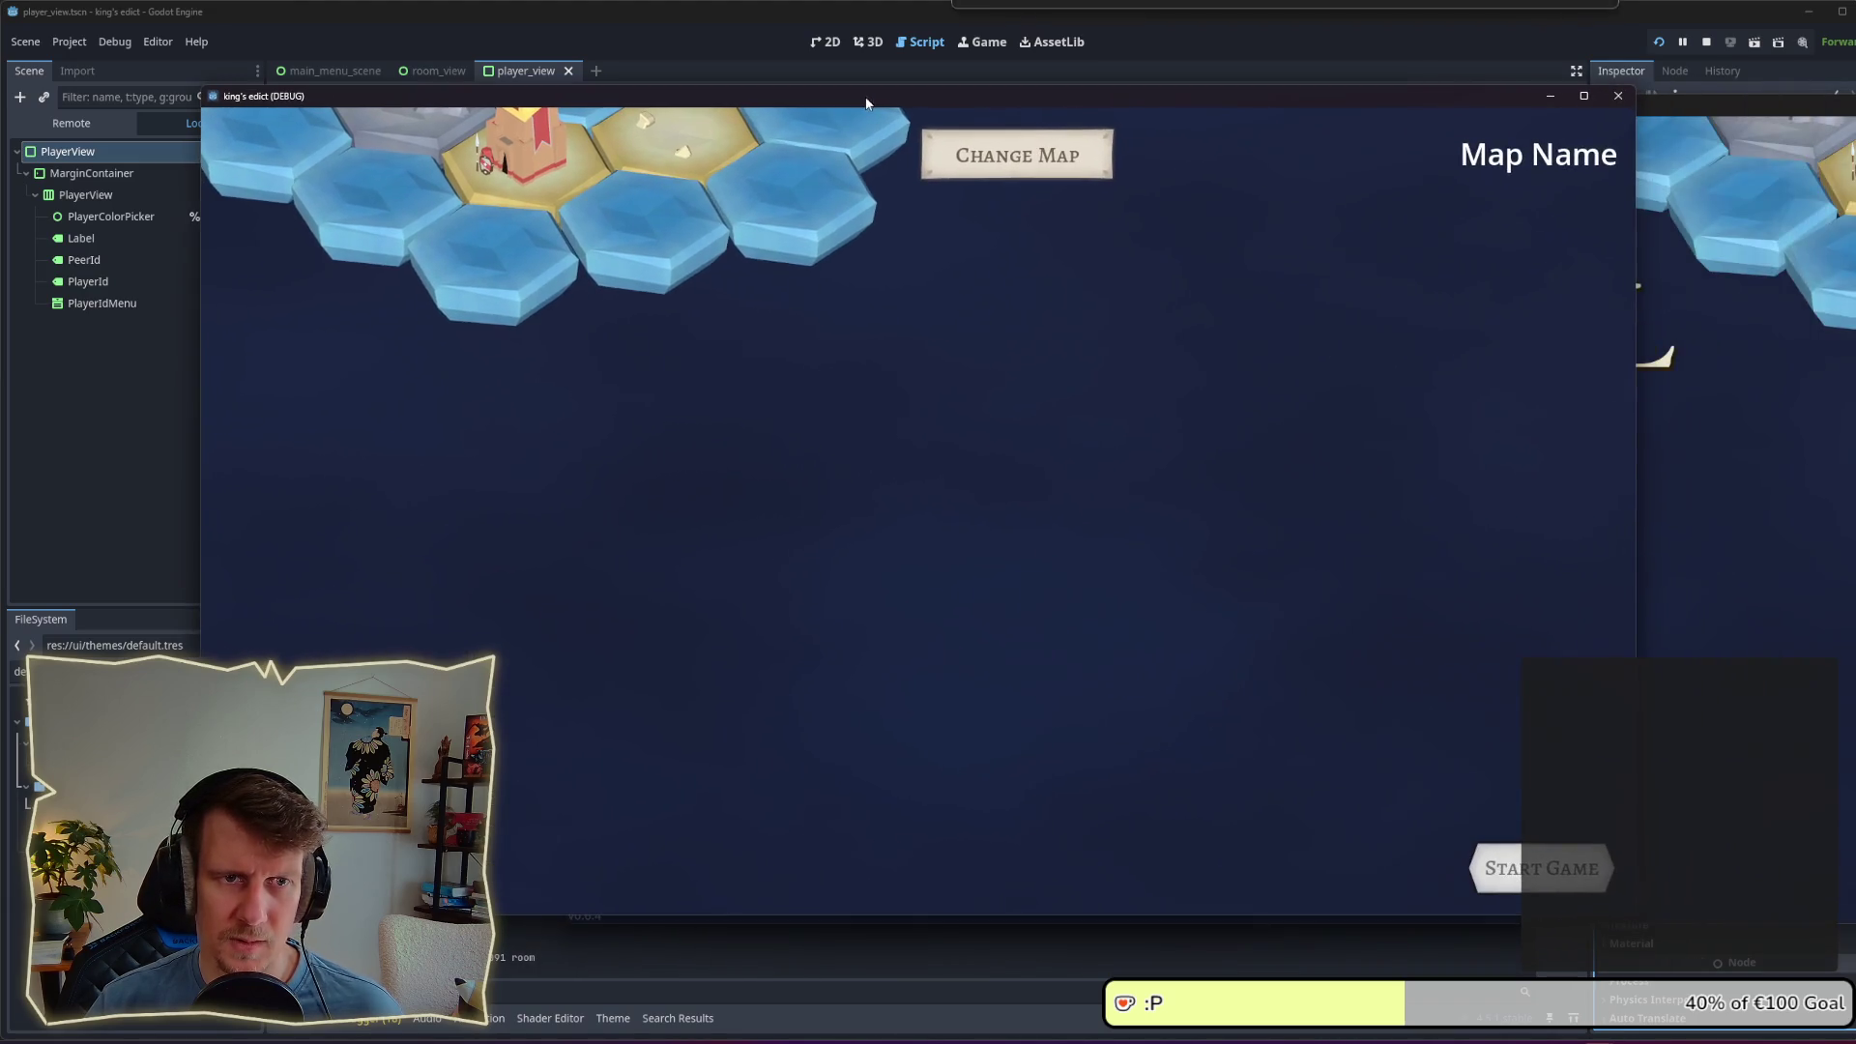
{"action": "left_click", "coordinate": [1046, 158]}
{"action": "left_click", "coordinate": [993, 290]}
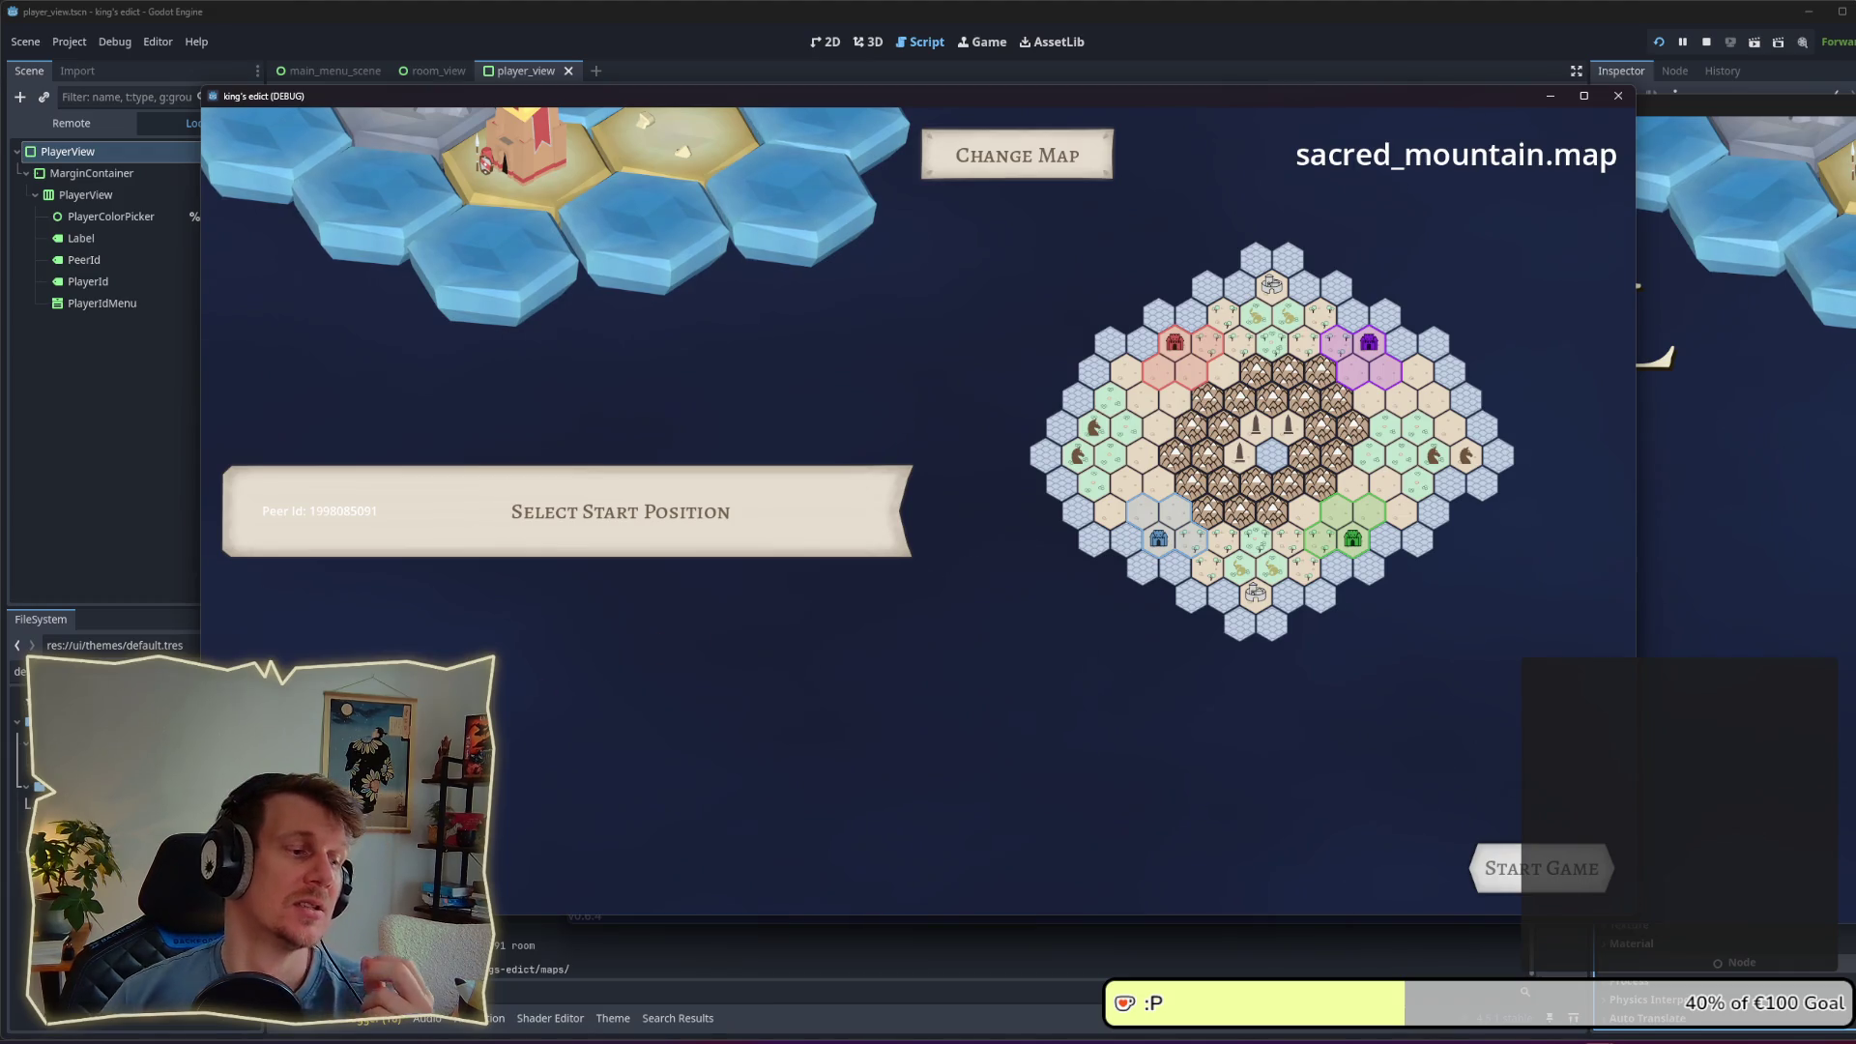
Step: Restart the game into the multiplayer lobby and open default.tres in the editor
{"action": "key", "text": "F8"}
{"action": "key", "text": "F5"}
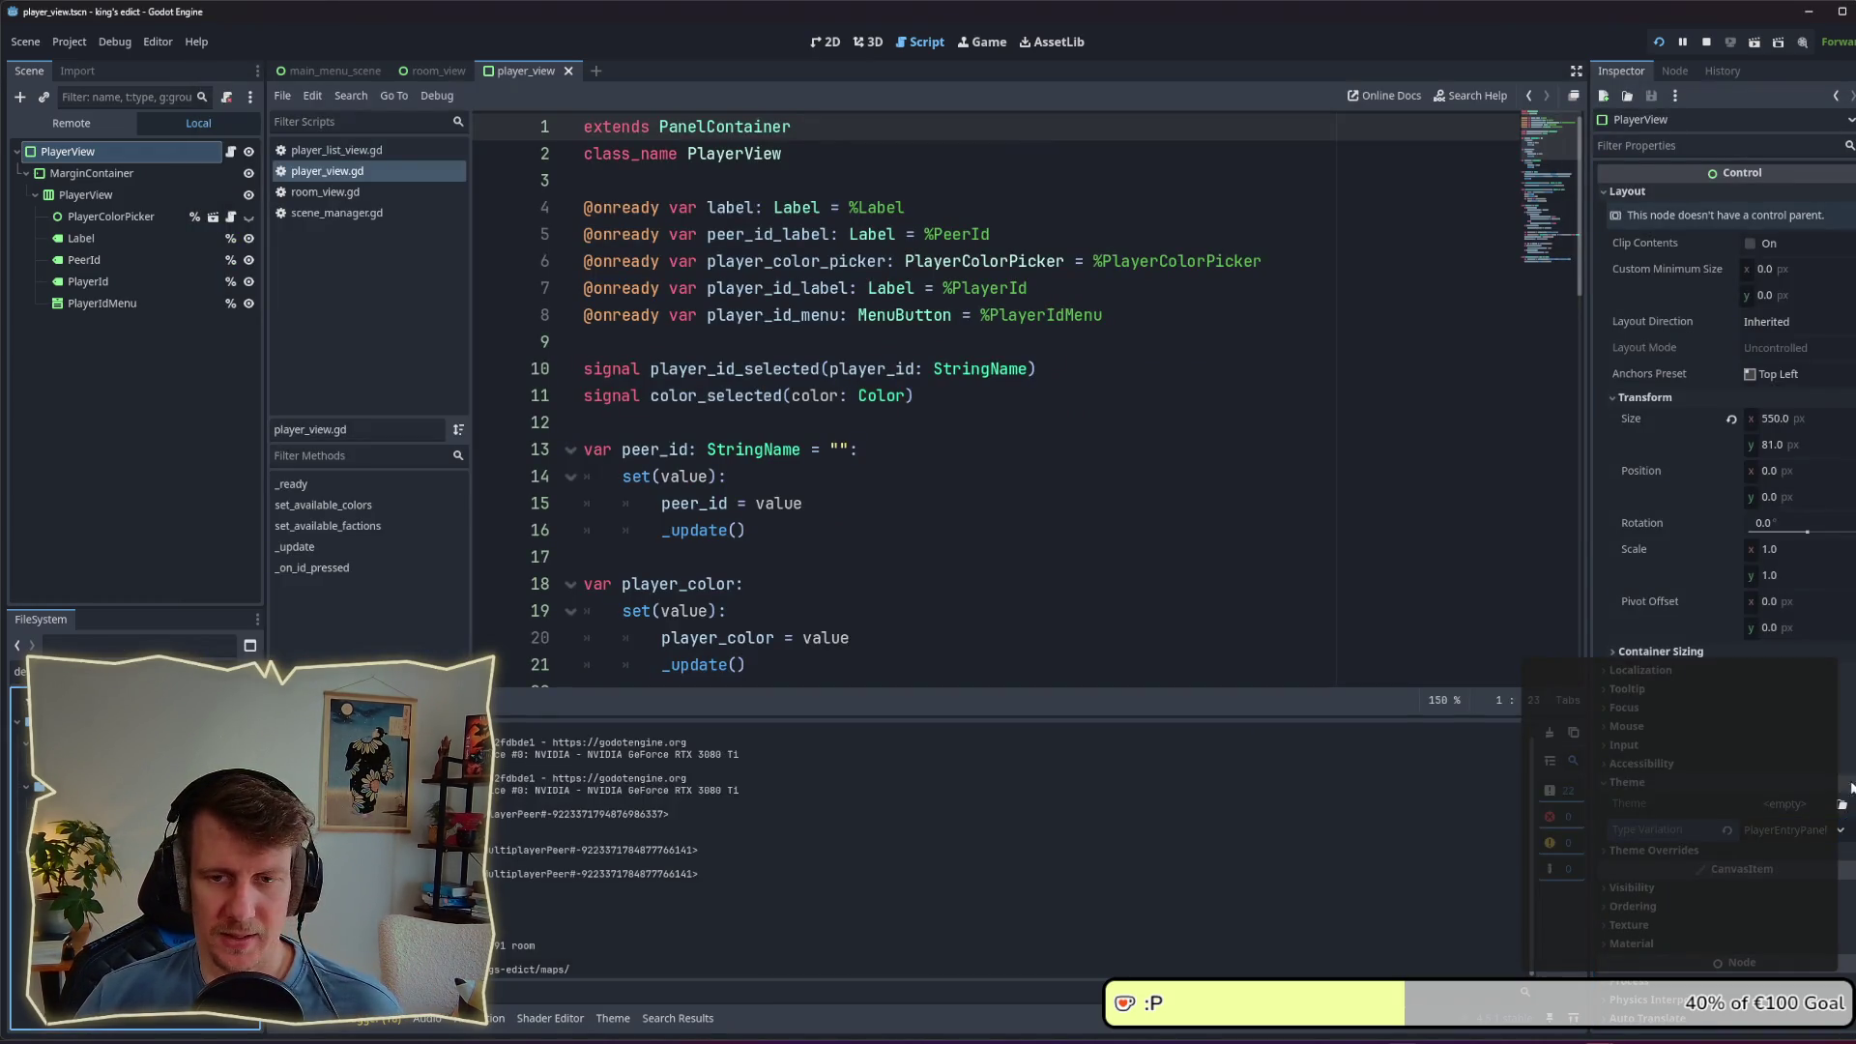
{"action": "left_click", "coordinate": [1516, 584]}
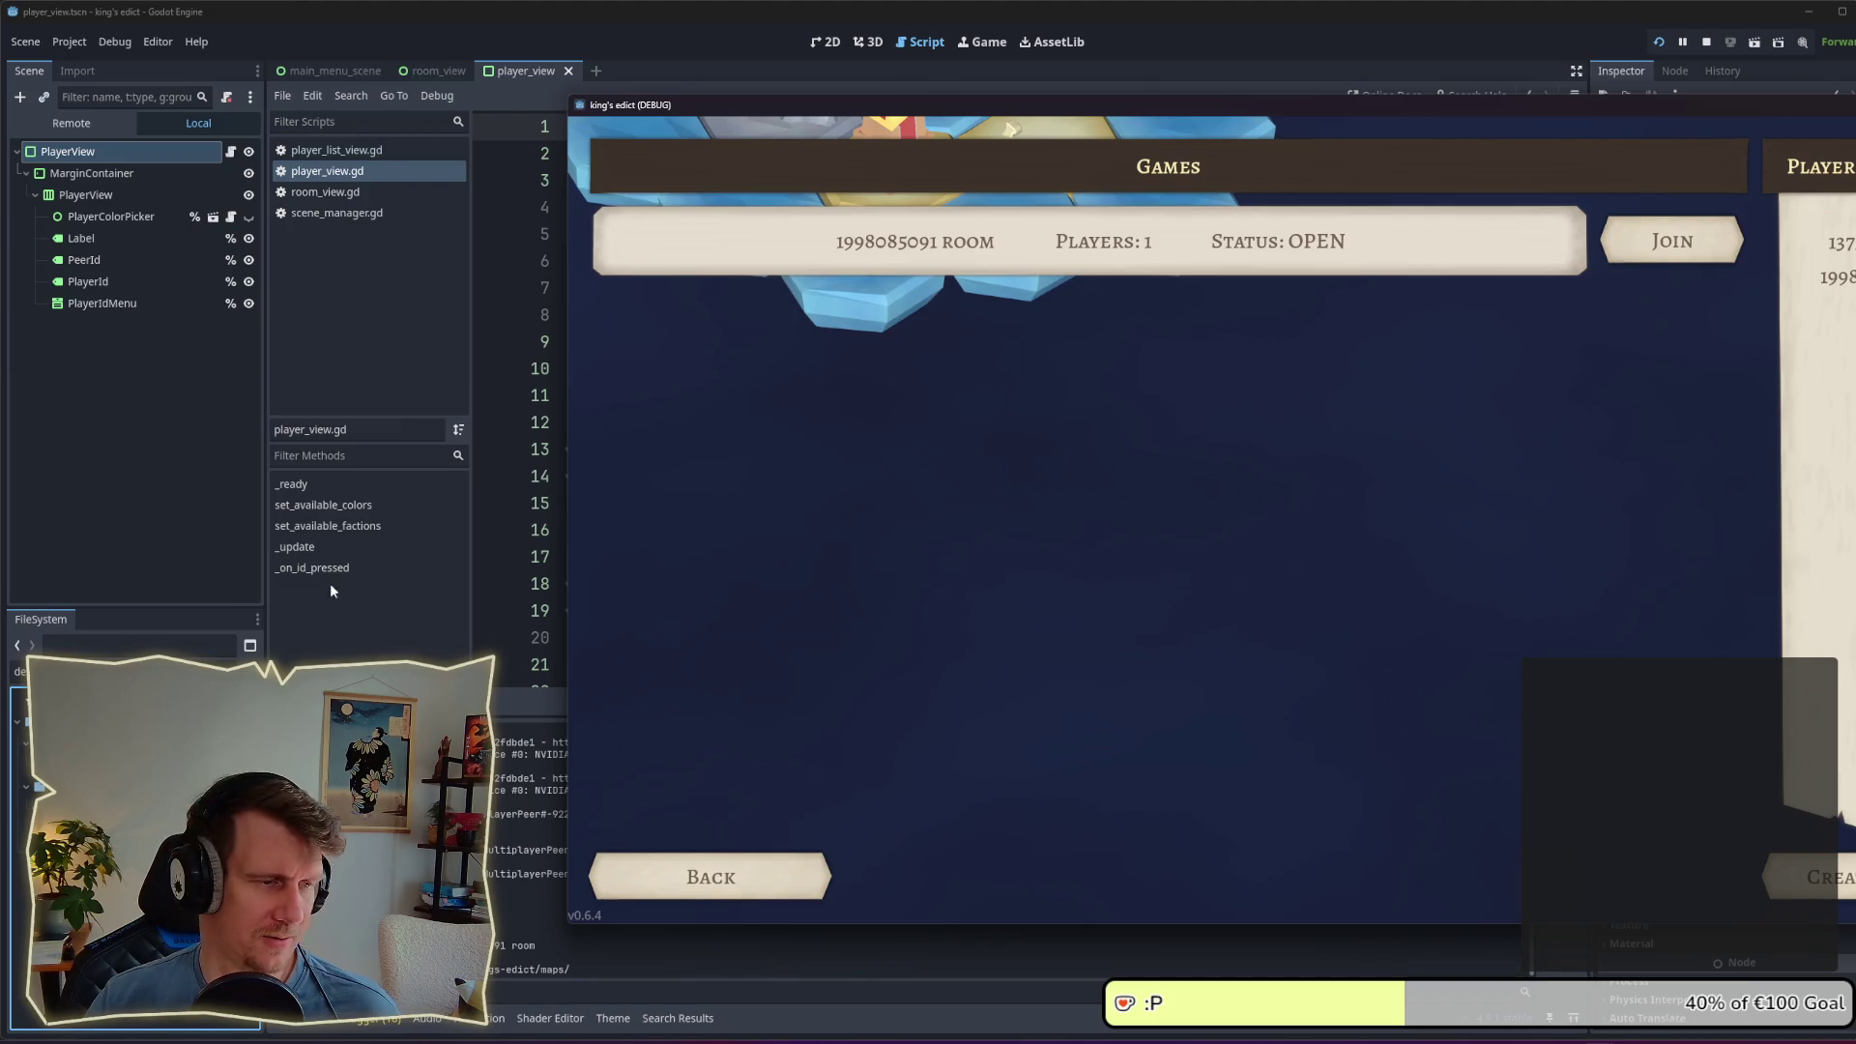
{"action": "key", "text": "alt+Tab"}
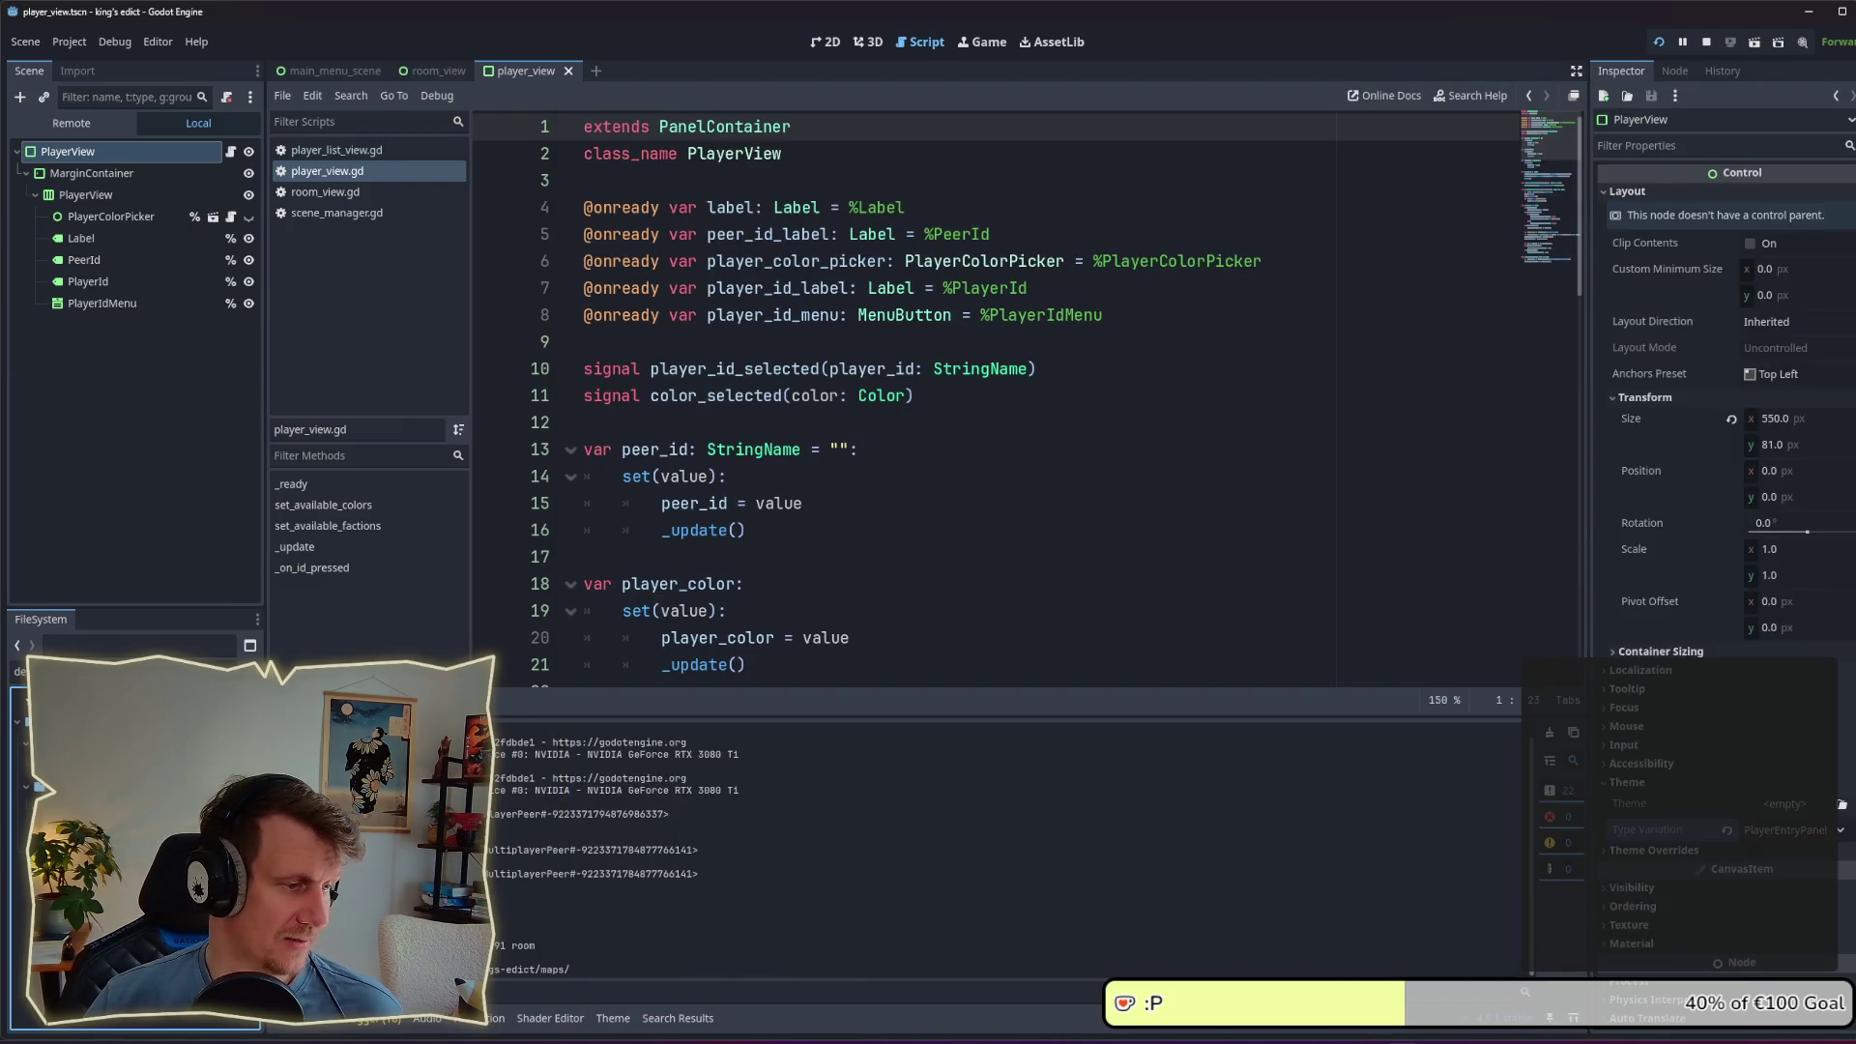
{"action": "double_click", "coordinate": [58, 671]}
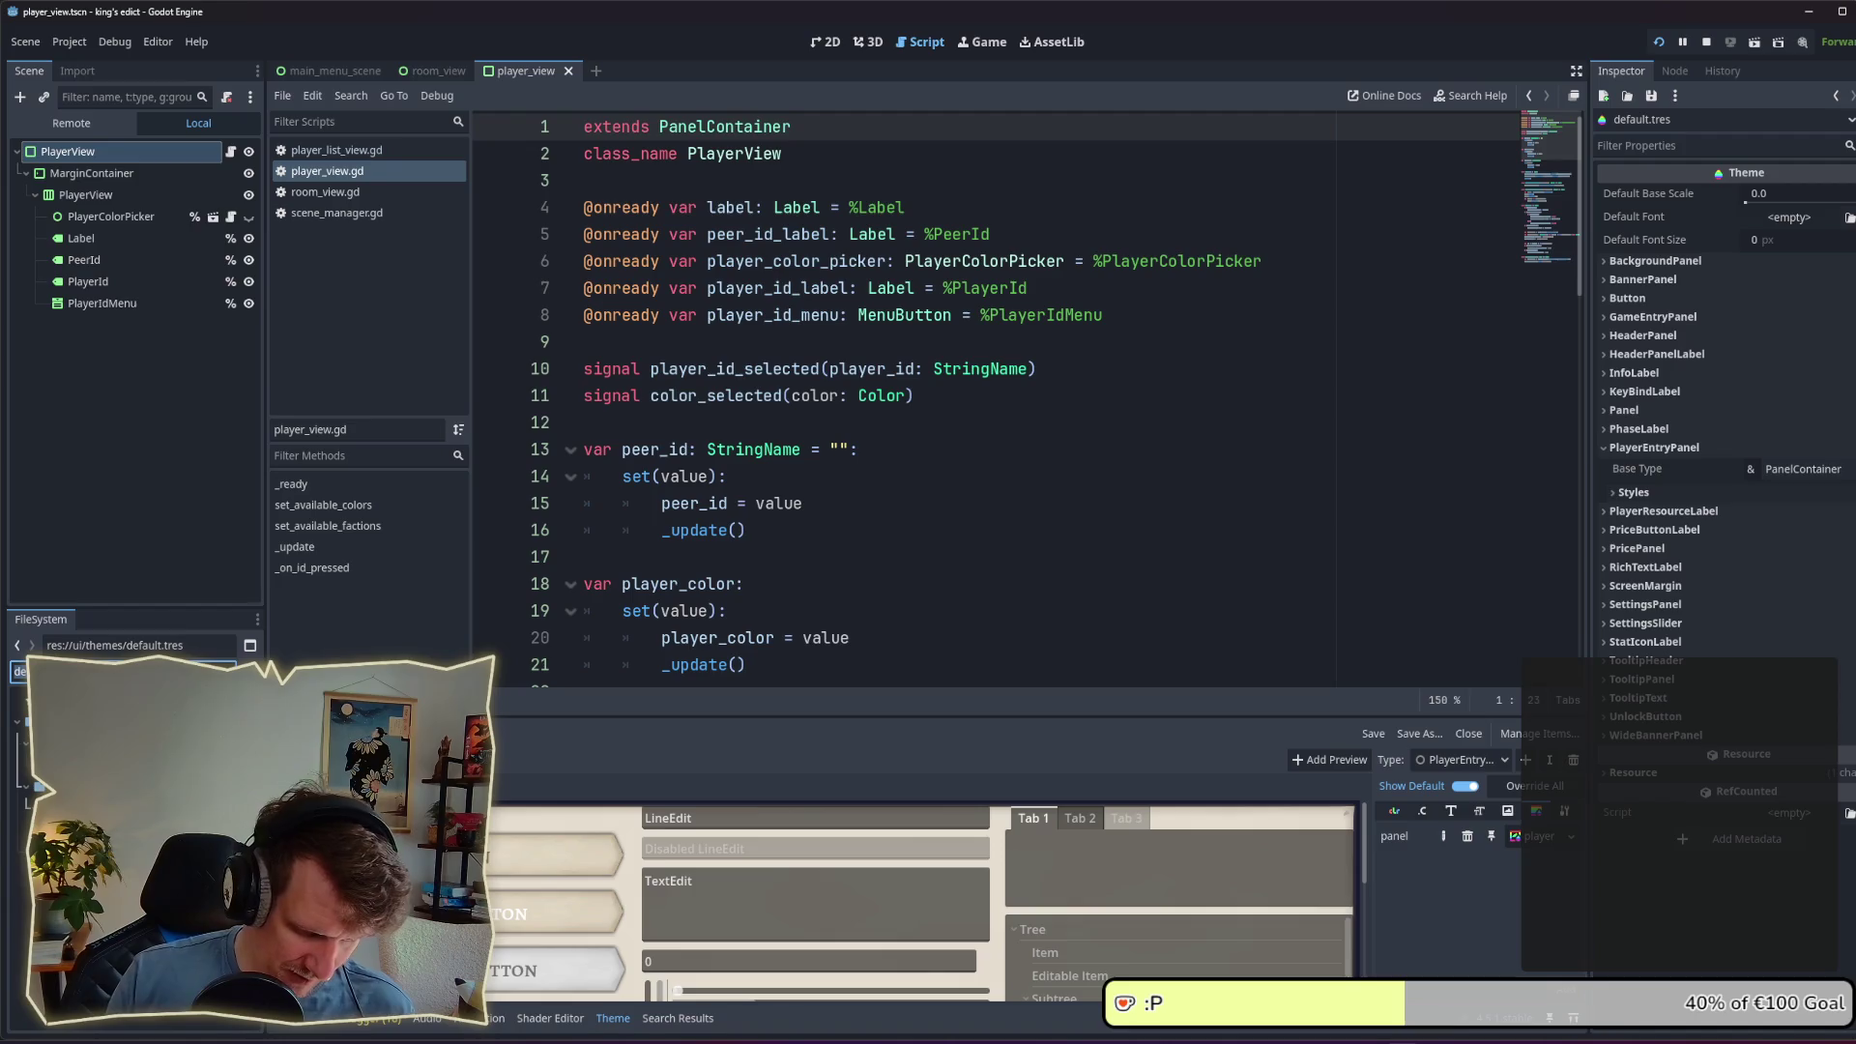
Step: Open player_entry_style_box.tres, assign a panel texture from the 'ga' search, and save
{"action": "type", "text": "sty"}
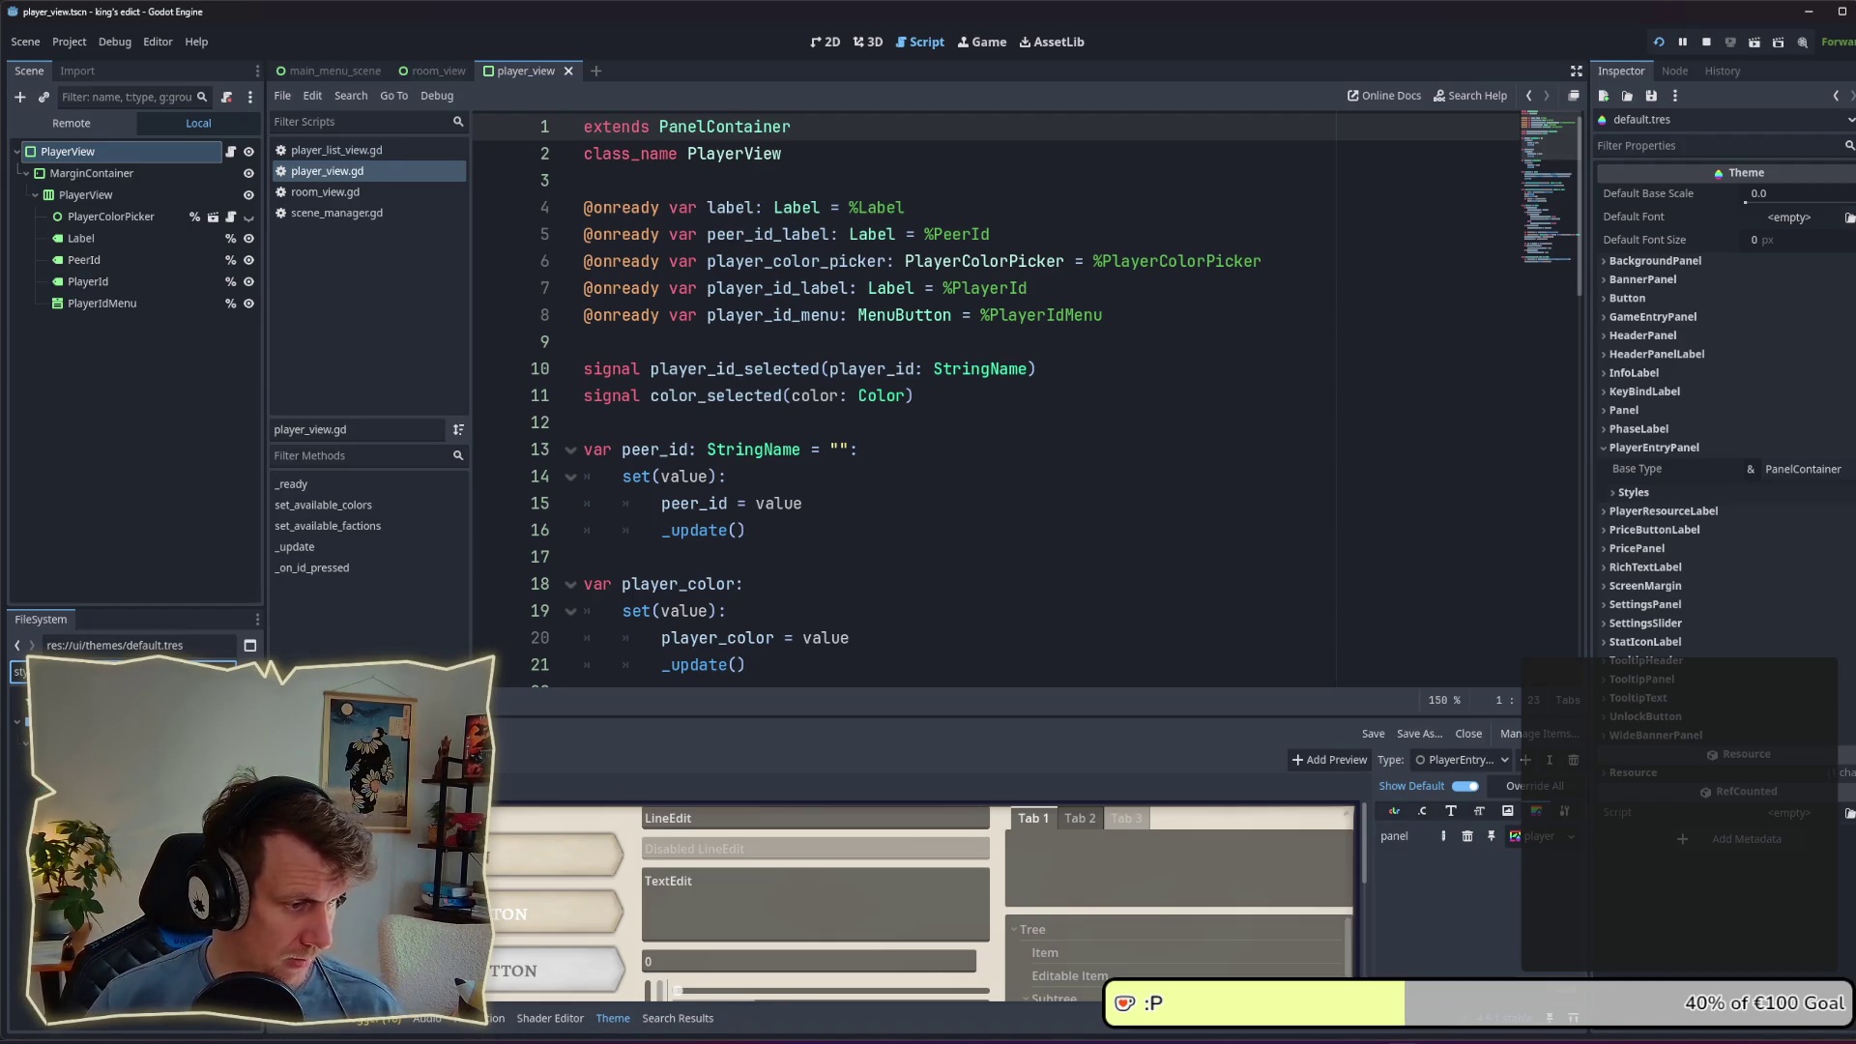
{"action": "left_click", "coordinate": [96, 759]}
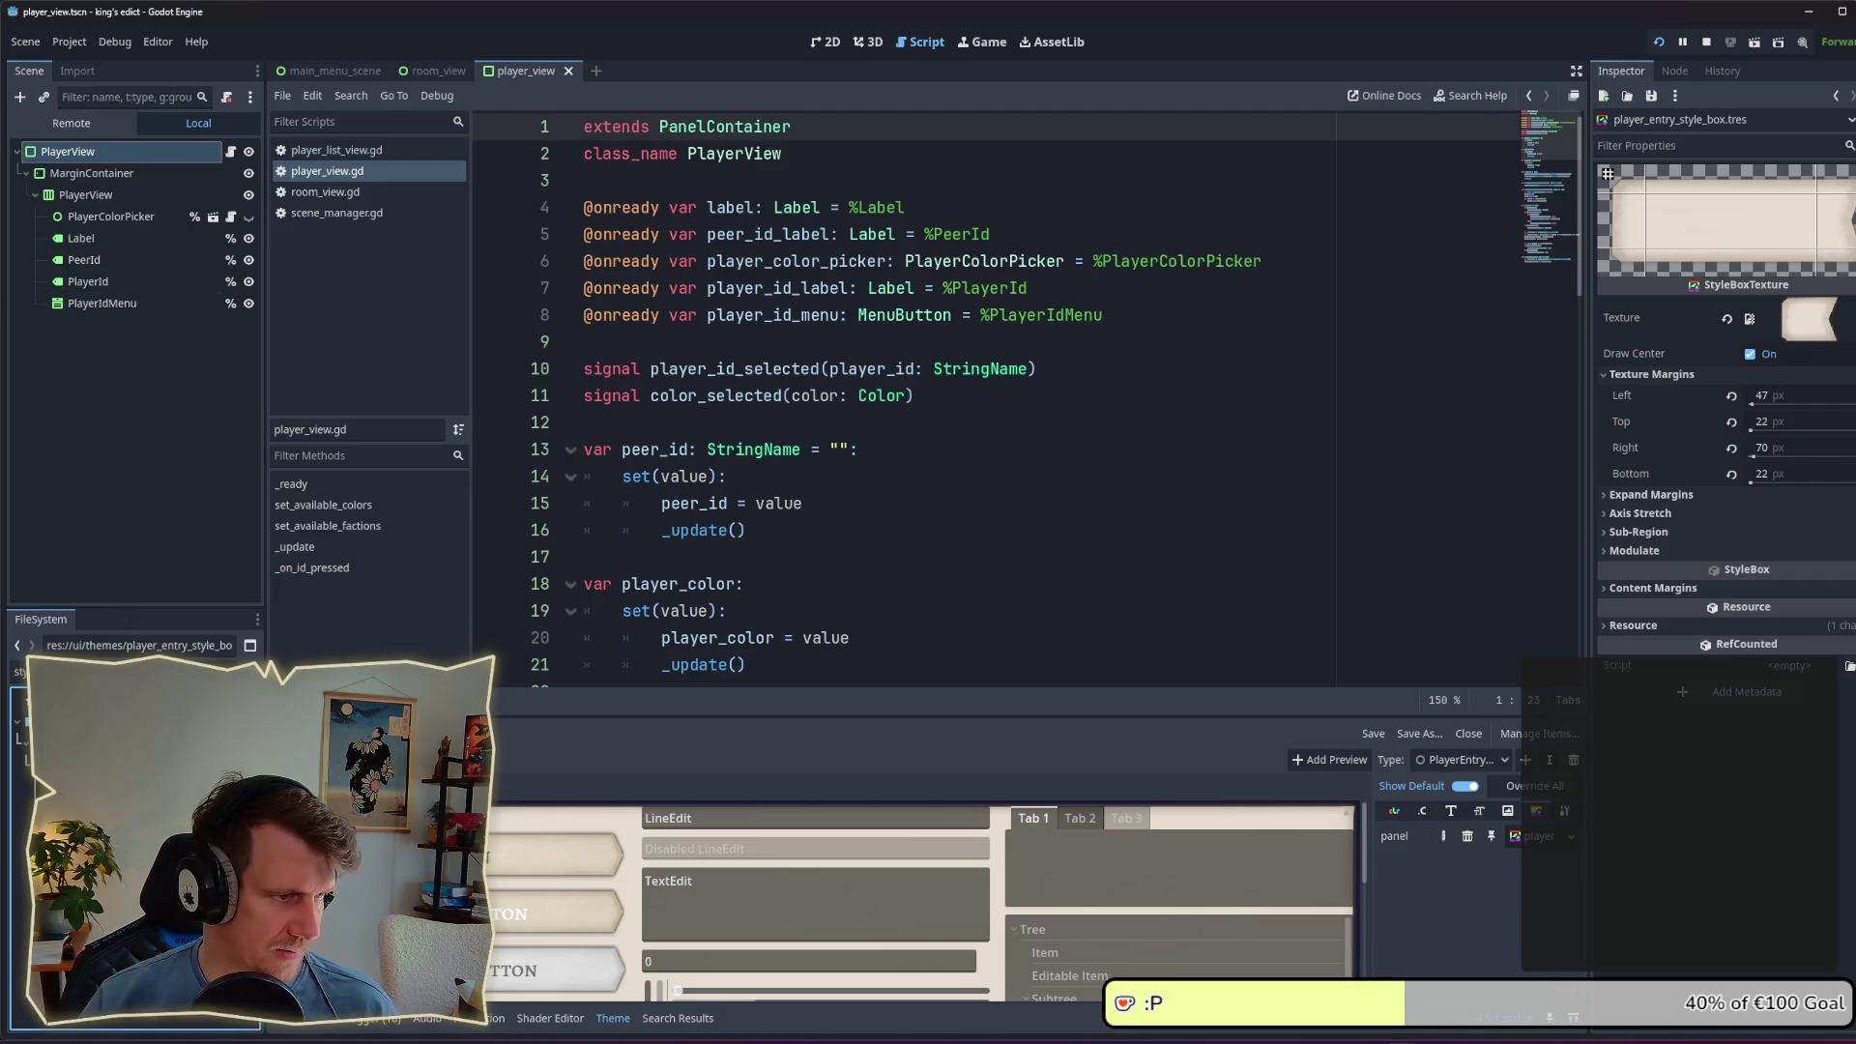
{"action": "left_click", "coordinate": [19, 671]}
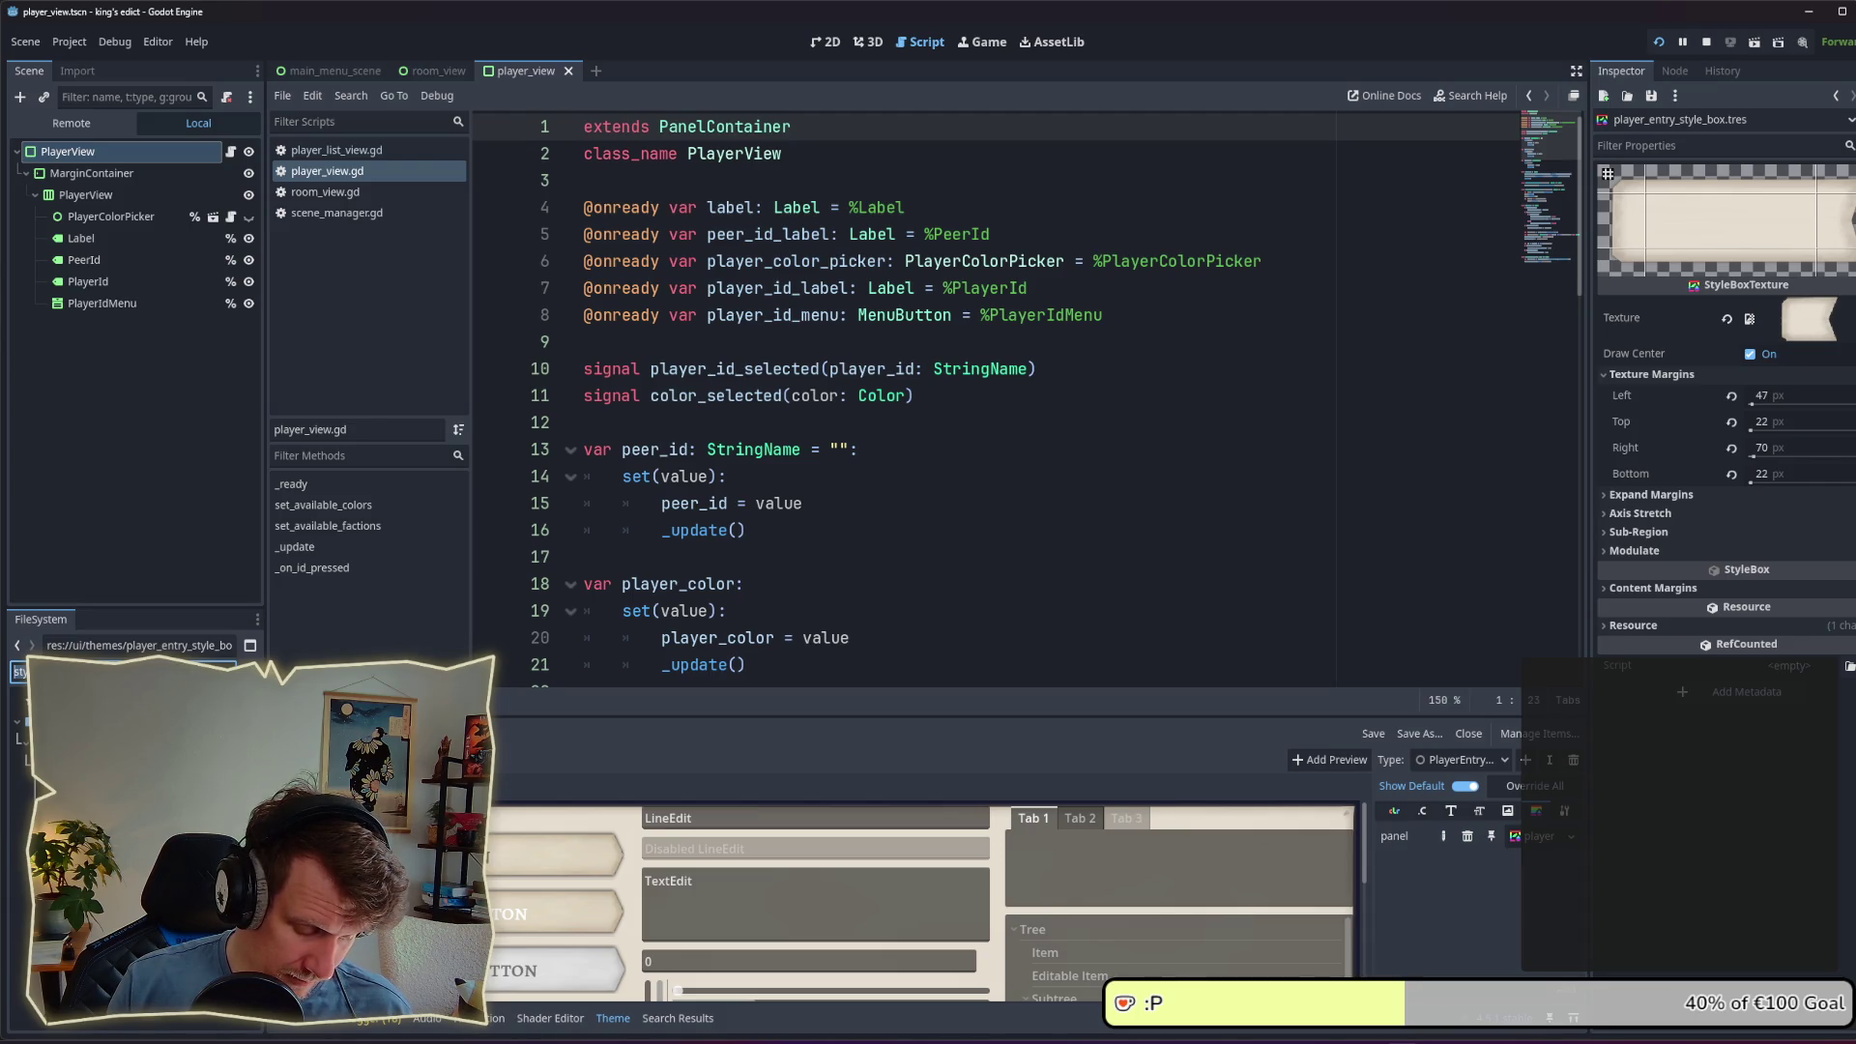
{"action": "type", "text": "ga"}
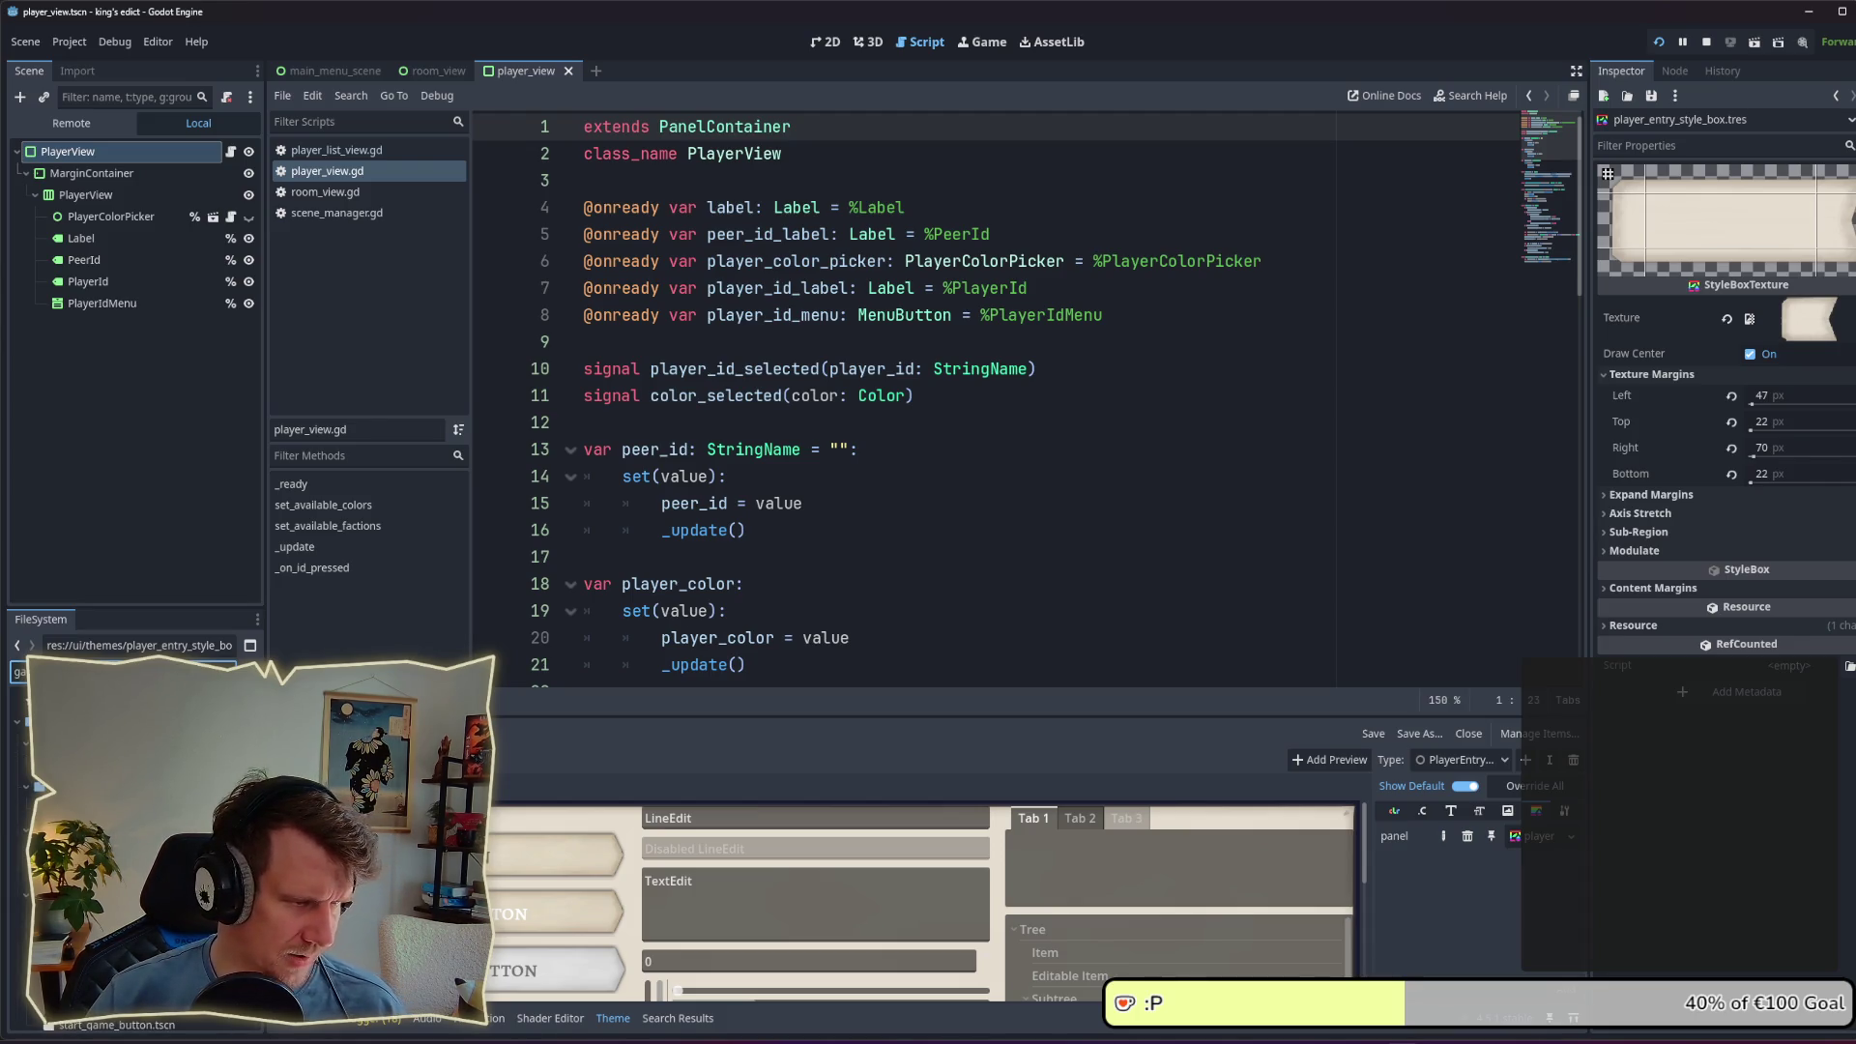
{"action": "mouse_move", "coordinate": [87, 764]}
{"action": "left_mouse_down"}
{"action": "mouse_move", "coordinate": [773, 715]}
{"action": "mouse_move", "coordinate": [1451, 531]}
{"action": "mouse_move", "coordinate": [1794, 315]}
{"action": "left_mouse_up"}
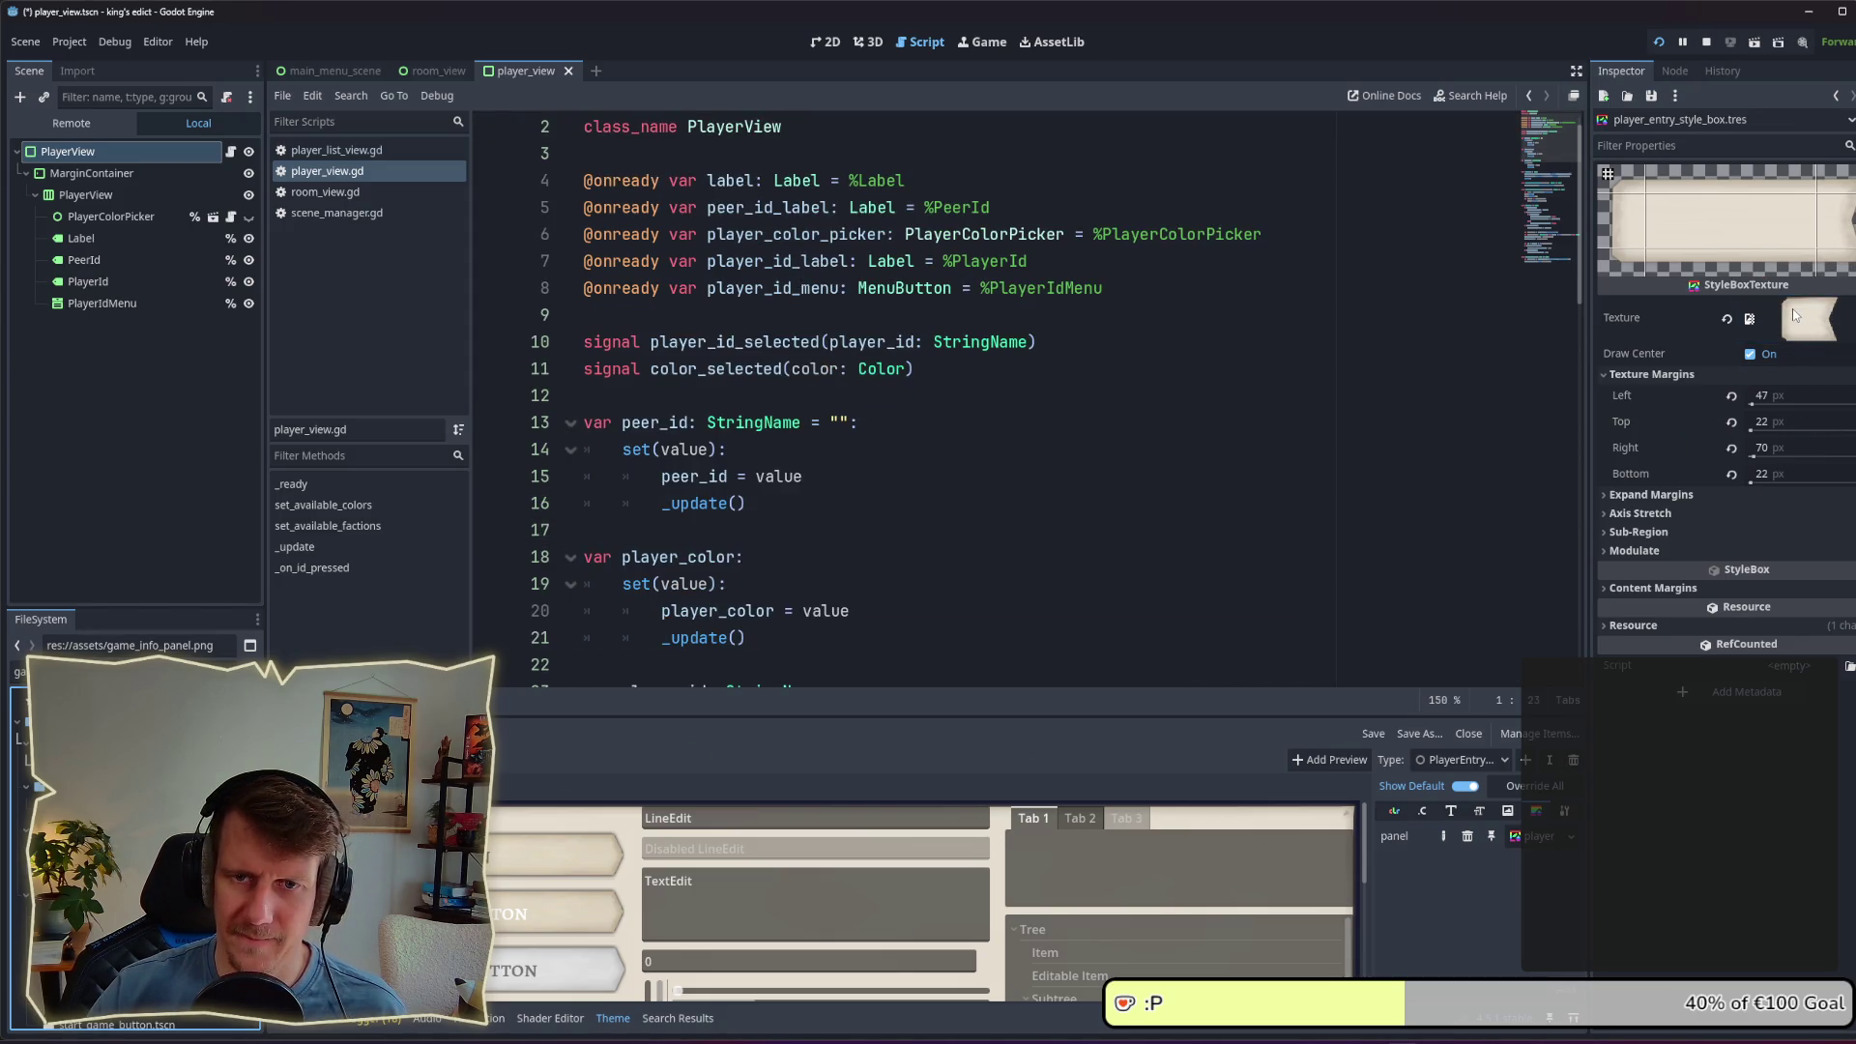
{"action": "key", "text": "ctrl+s"}
Step: Set the player entry style box's right texture margin from 70 to 45 and save
{"action": "left_click", "coordinate": [3, 670]}
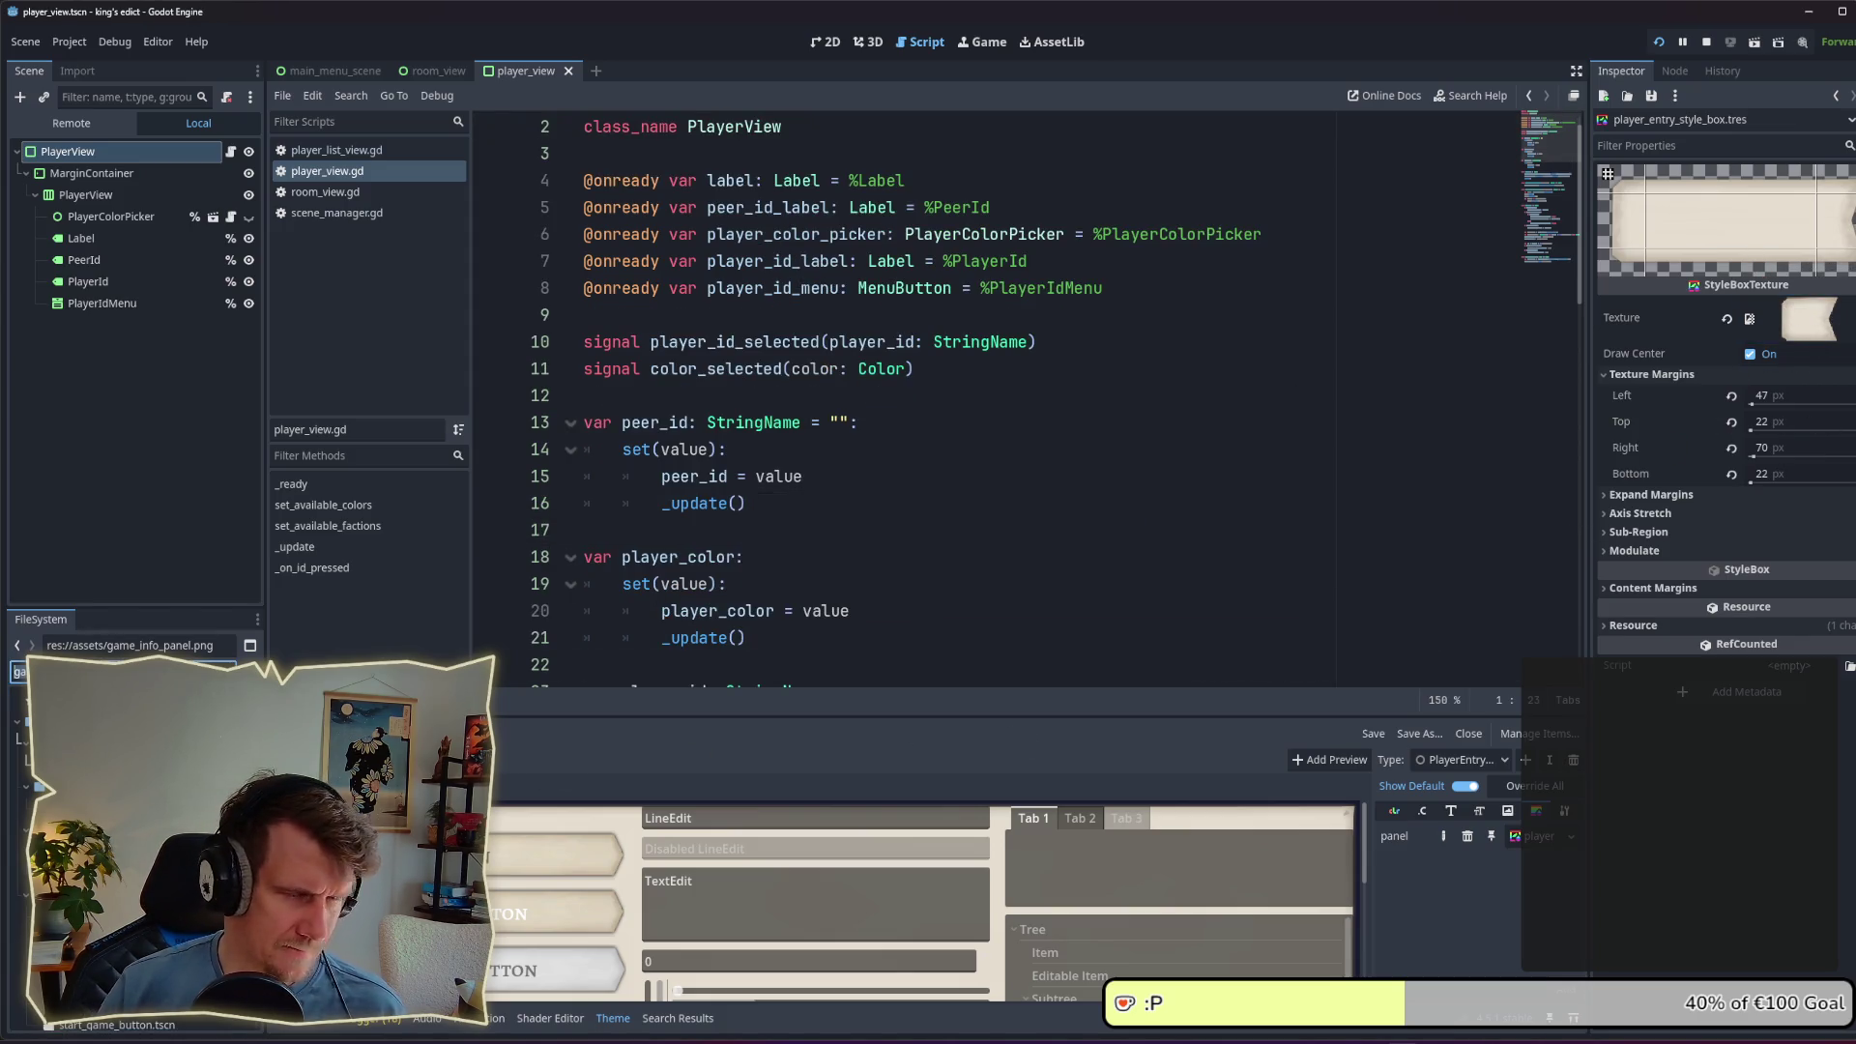
{"action": "key", "text": "BackSpace"}
{"action": "key", "text": "BackSpace"}
{"action": "type", "text": "pl"}
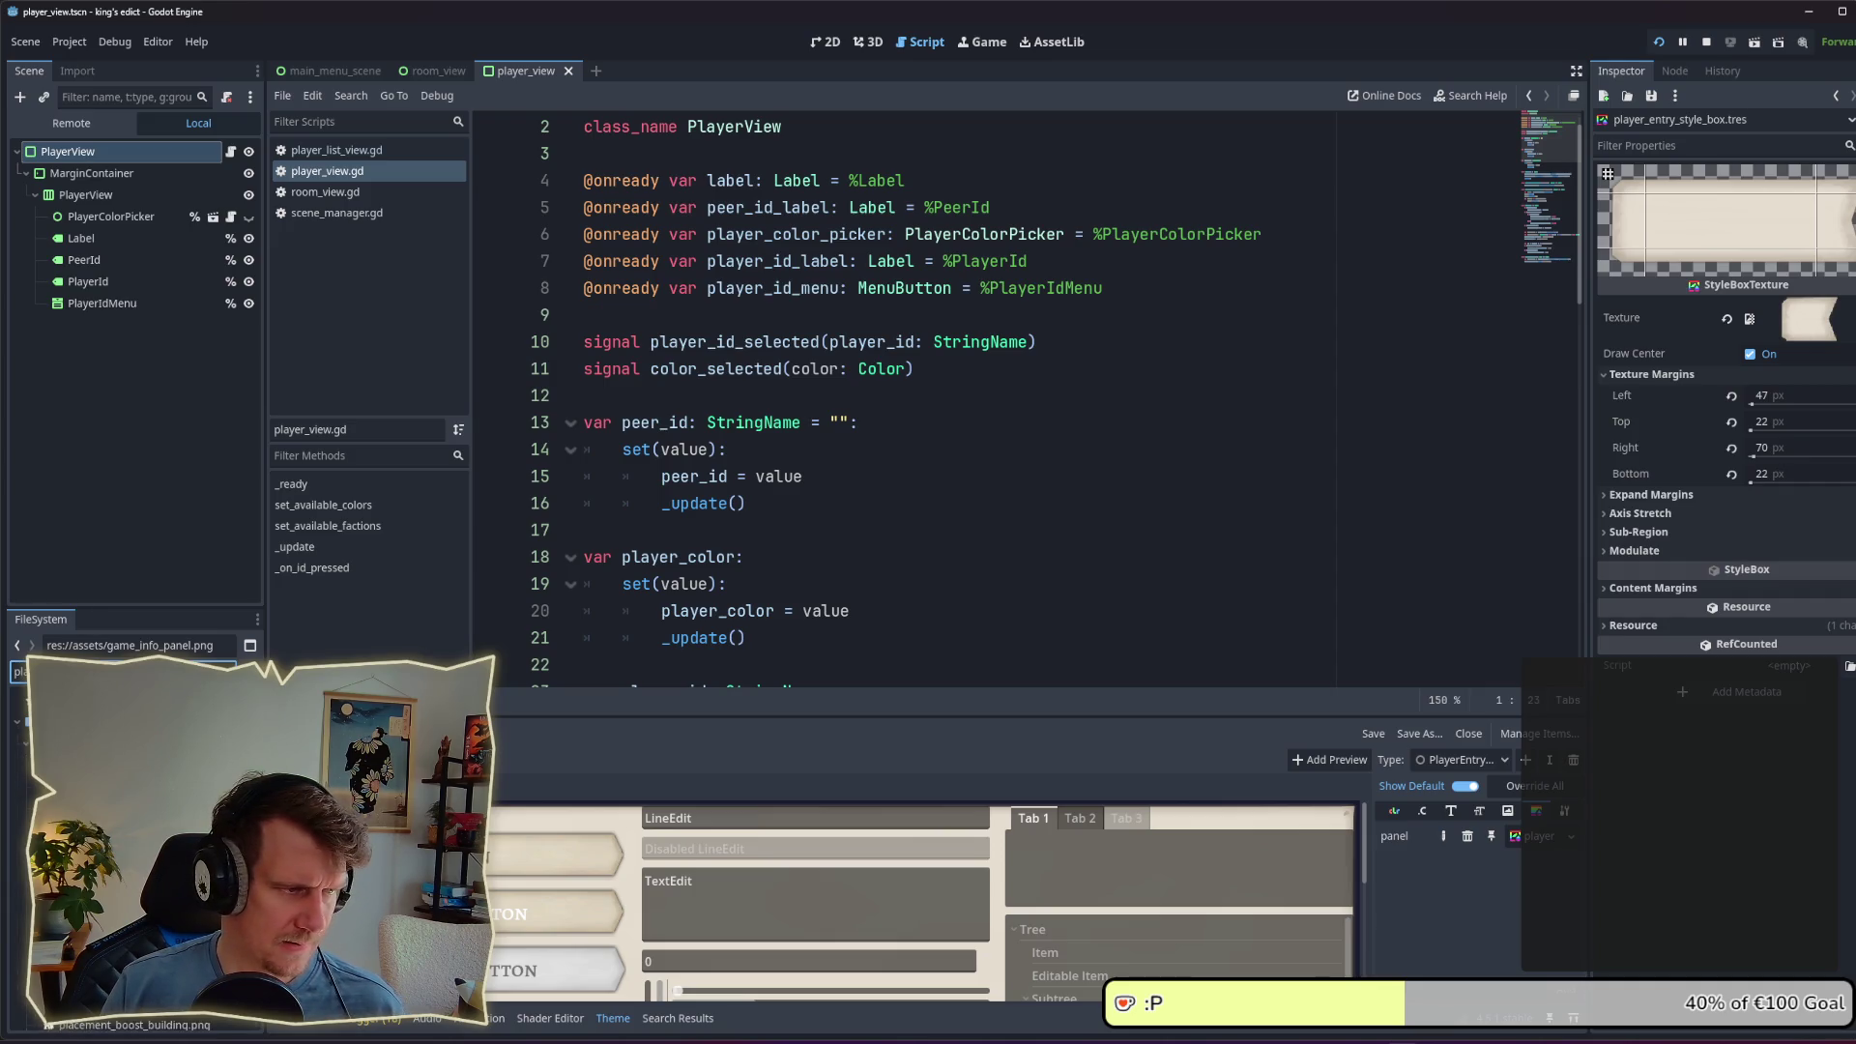
{"action": "type", "text": "y"}
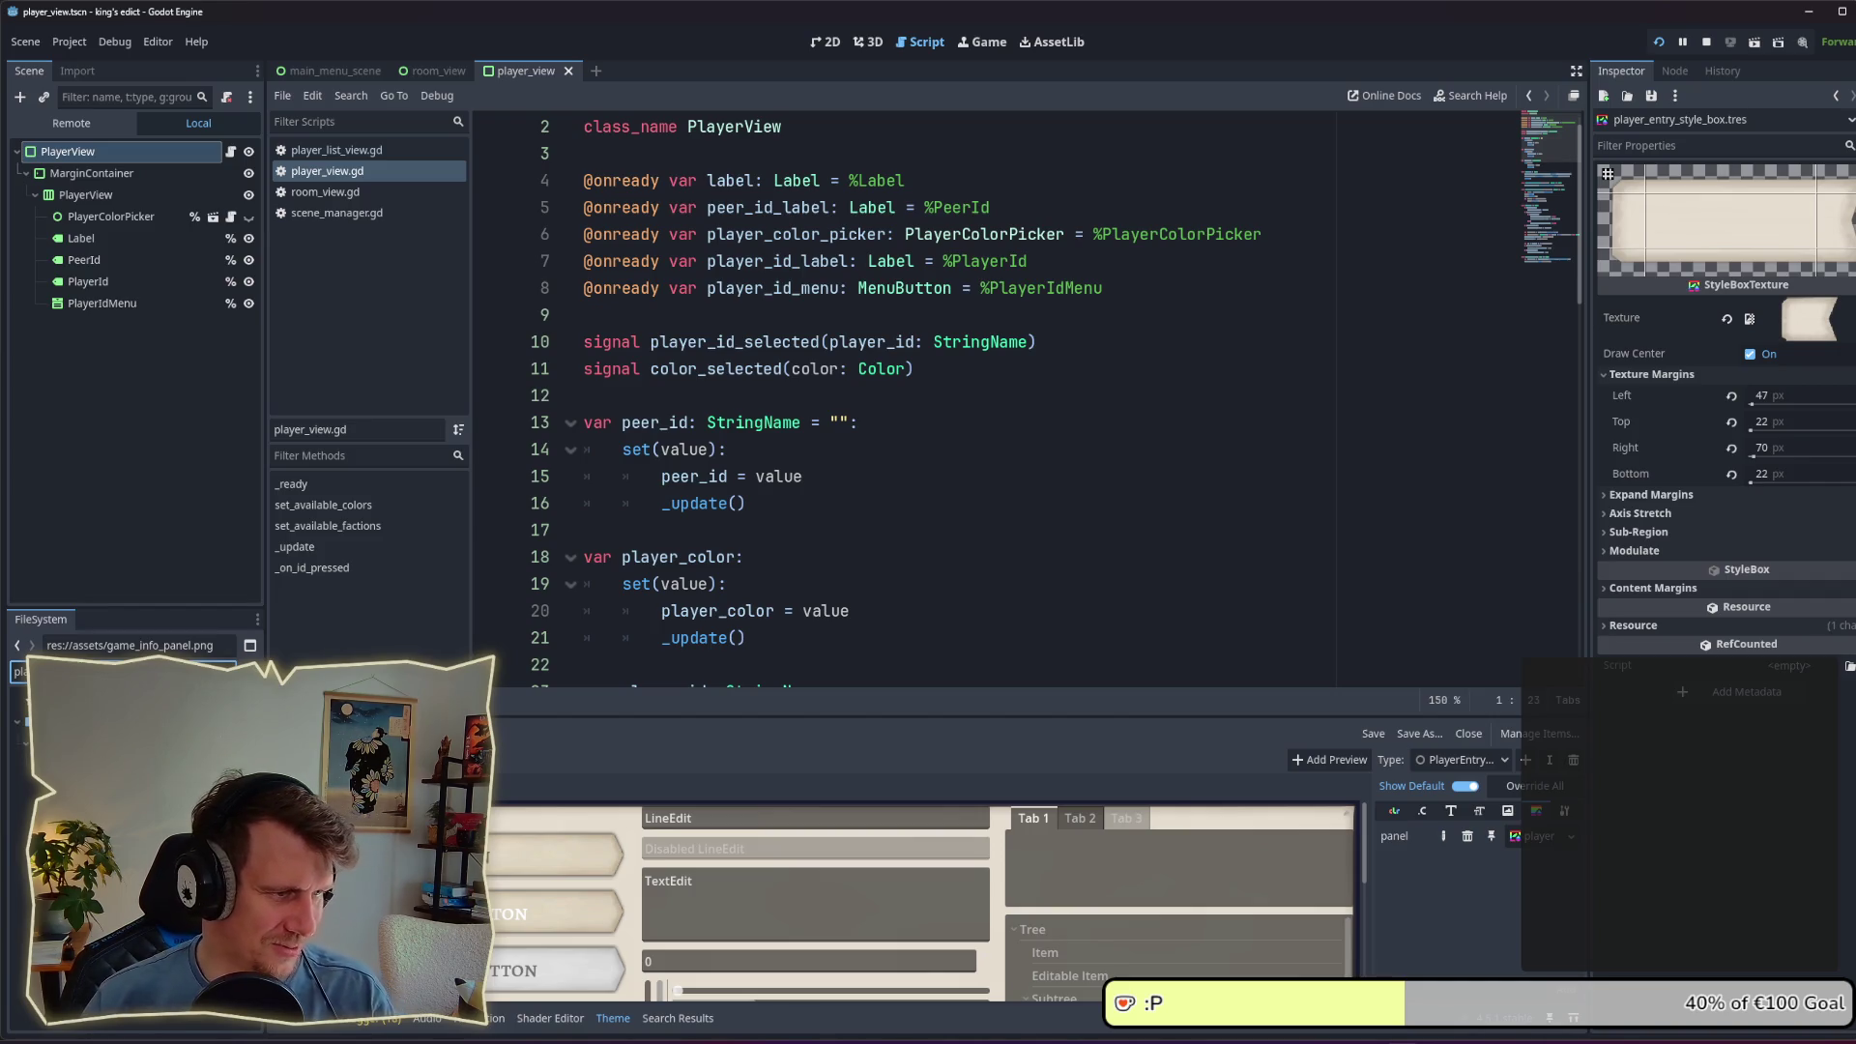
{"action": "scroll", "coordinate": [996, 406], "scroll_direction": "down", "scroll_amount": 1}
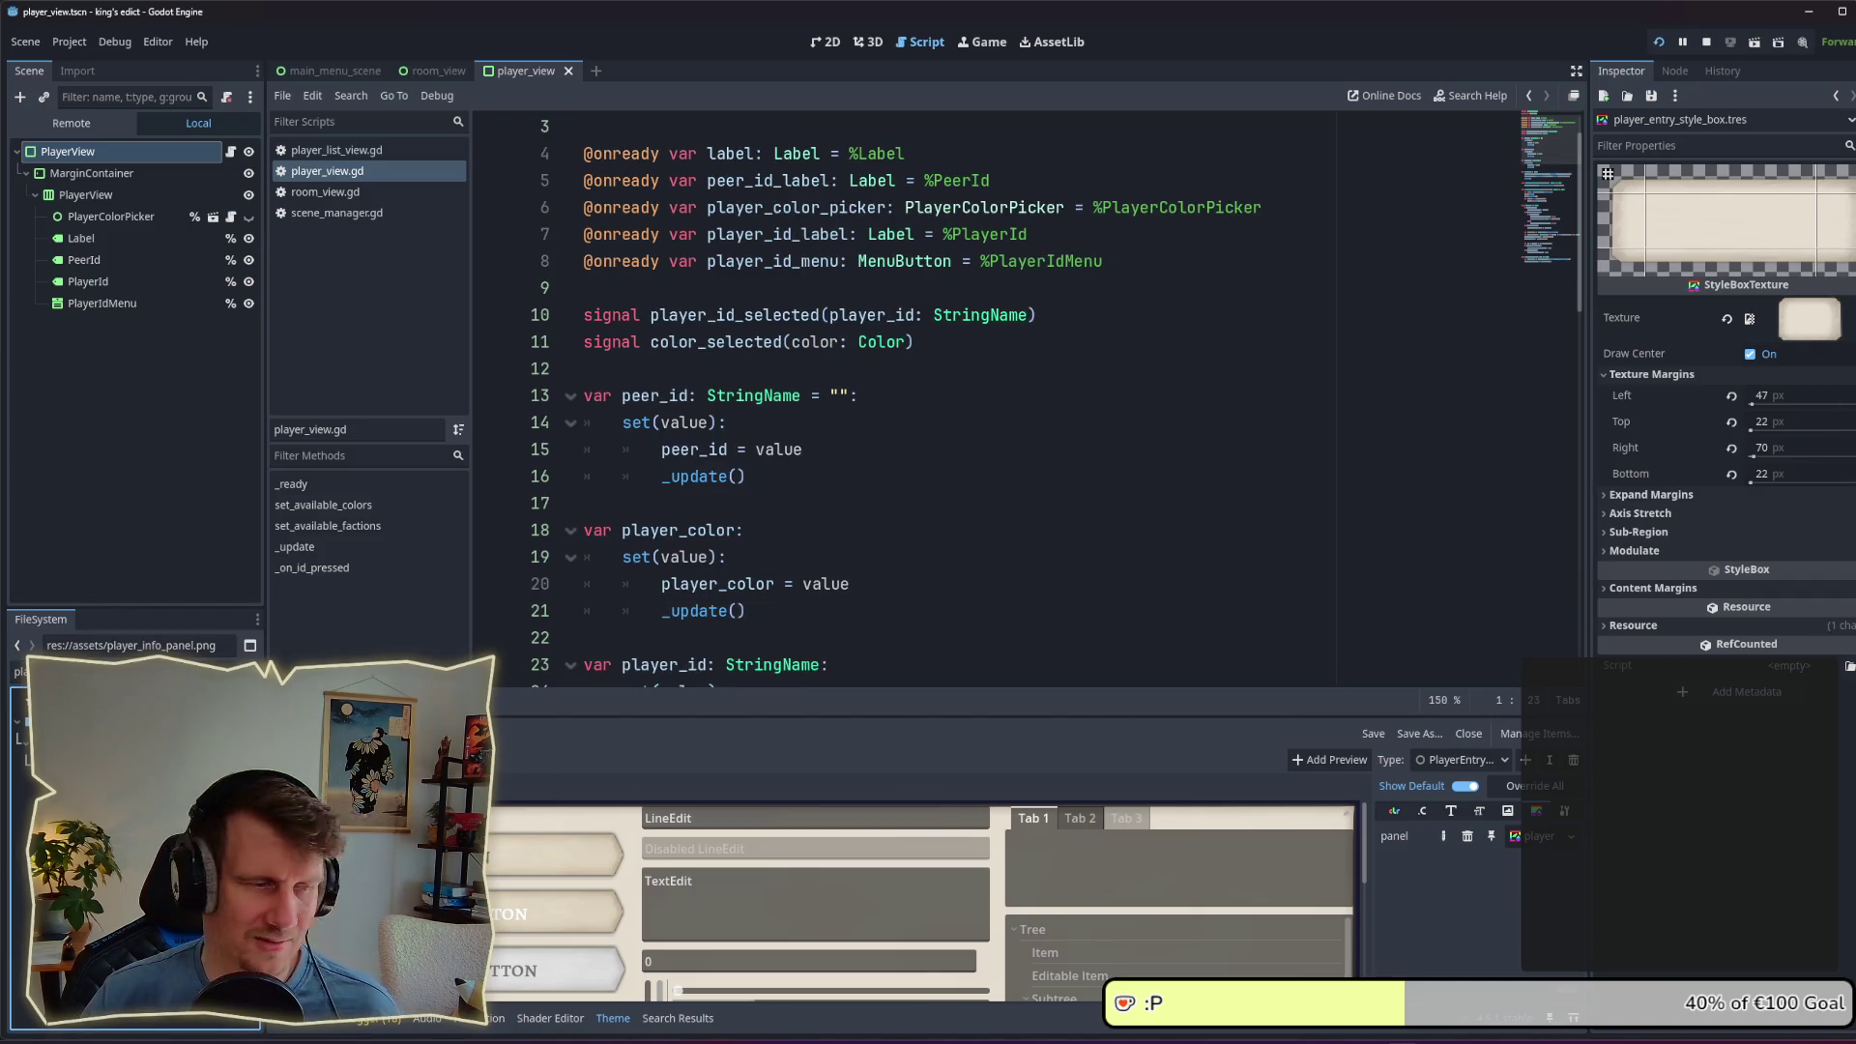
{"action": "left_click_drag", "start_coordinate": [1753, 454], "coordinate": [1753, 459]}
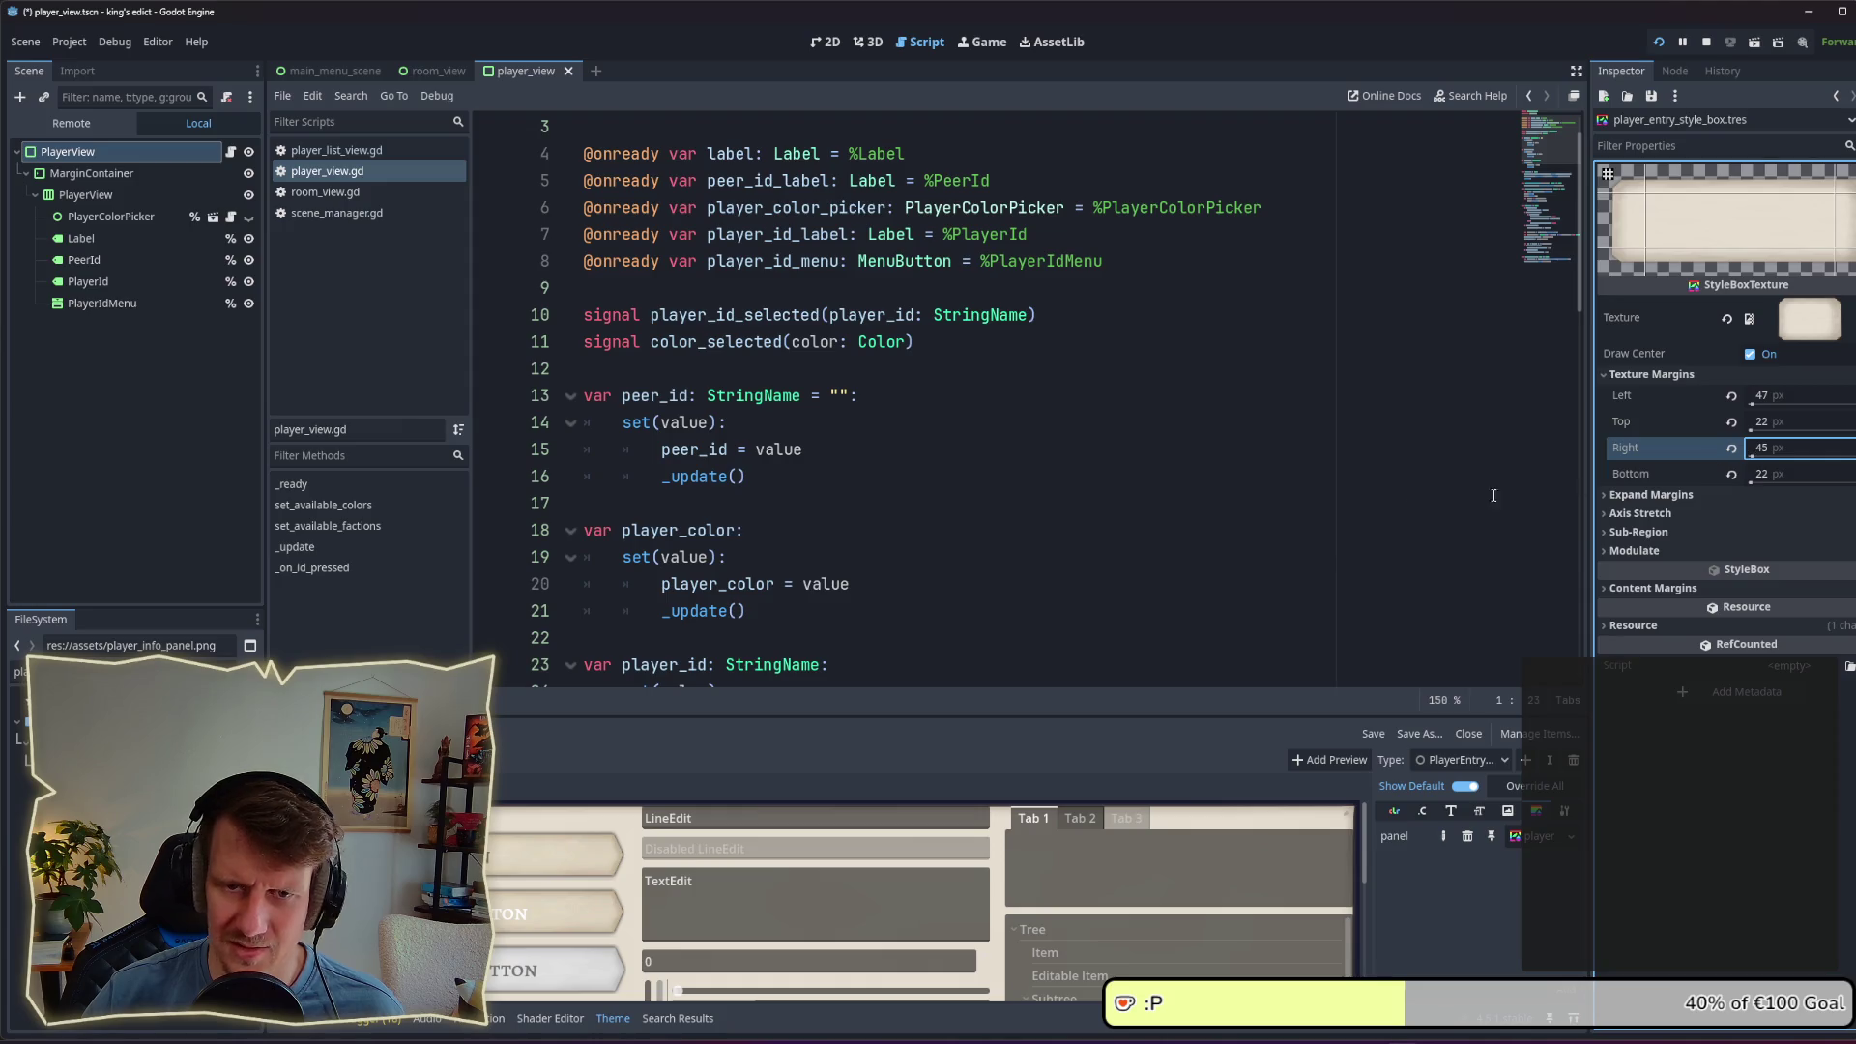
{"action": "key", "text": "ctrl+s"}
Step: Give game_entry_style_box.tres the game_info_panel.png texture
{"action": "left_click", "coordinate": [19, 671]}
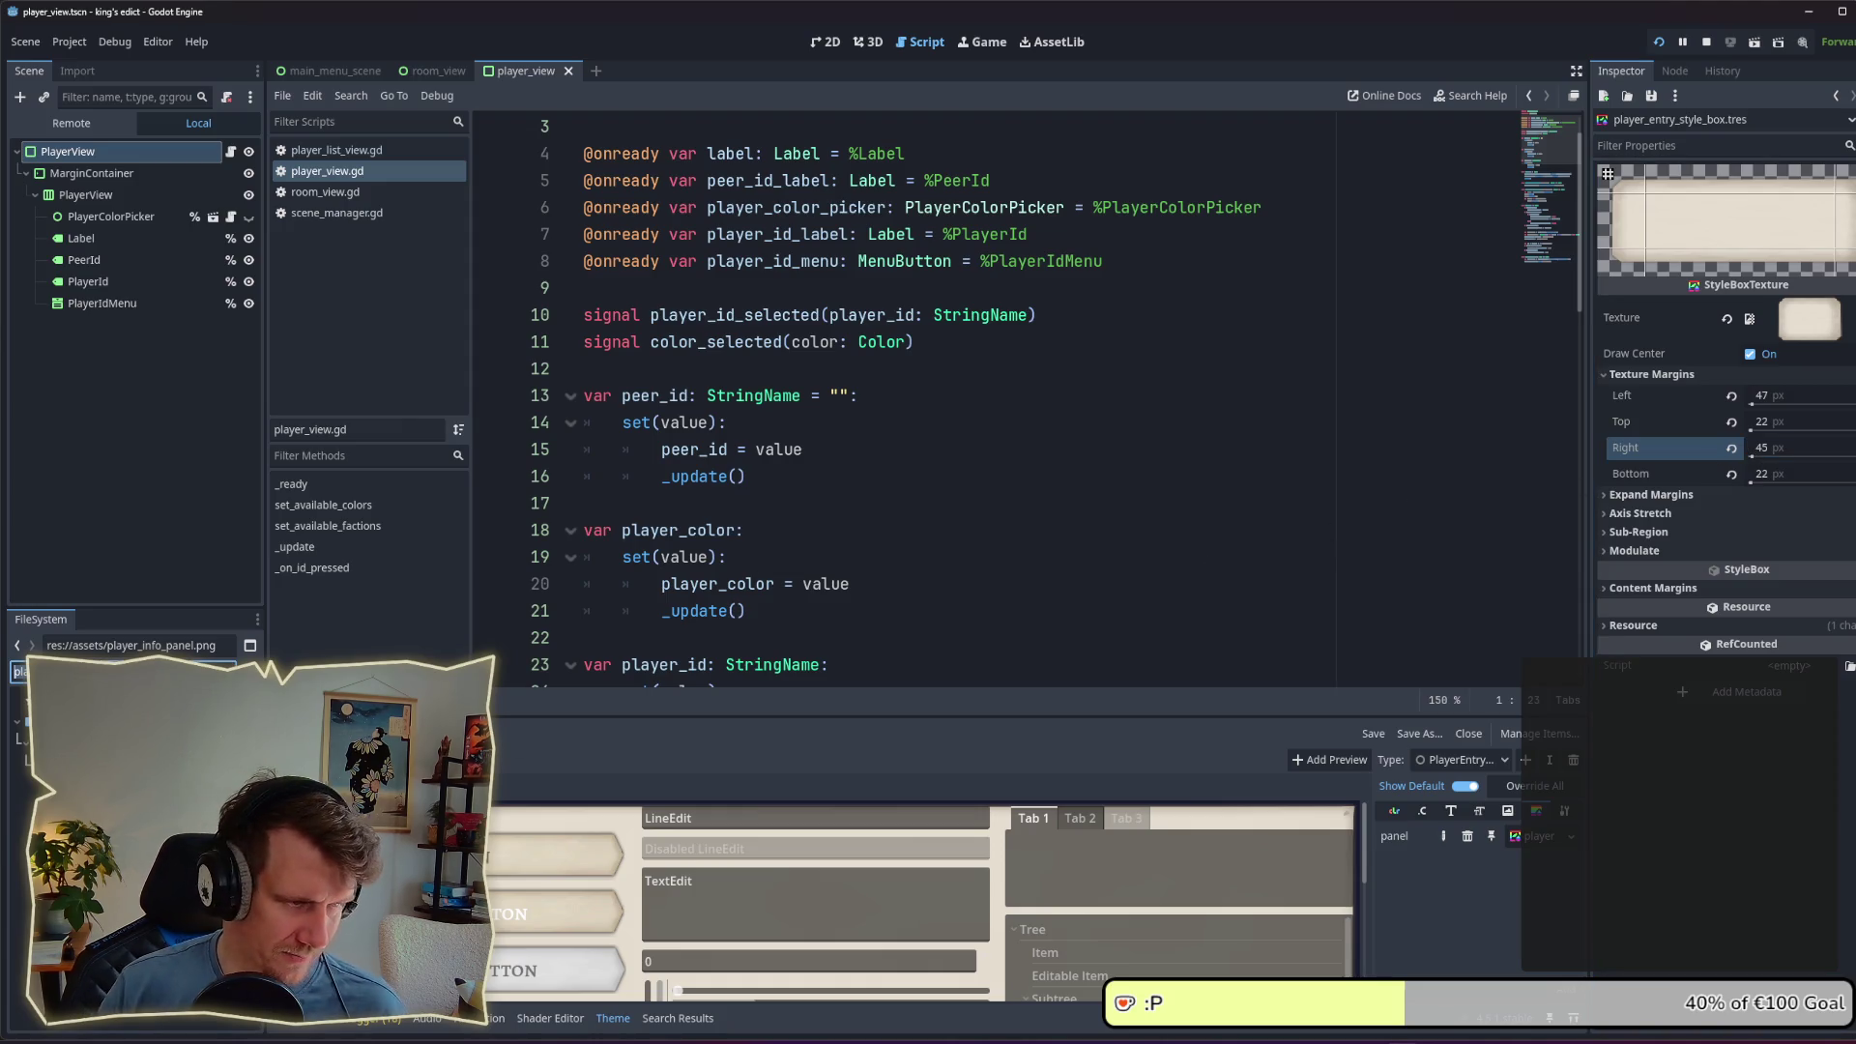
{"action": "key", "text": "BackSpace"}
{"action": "type", "text": "ga"}
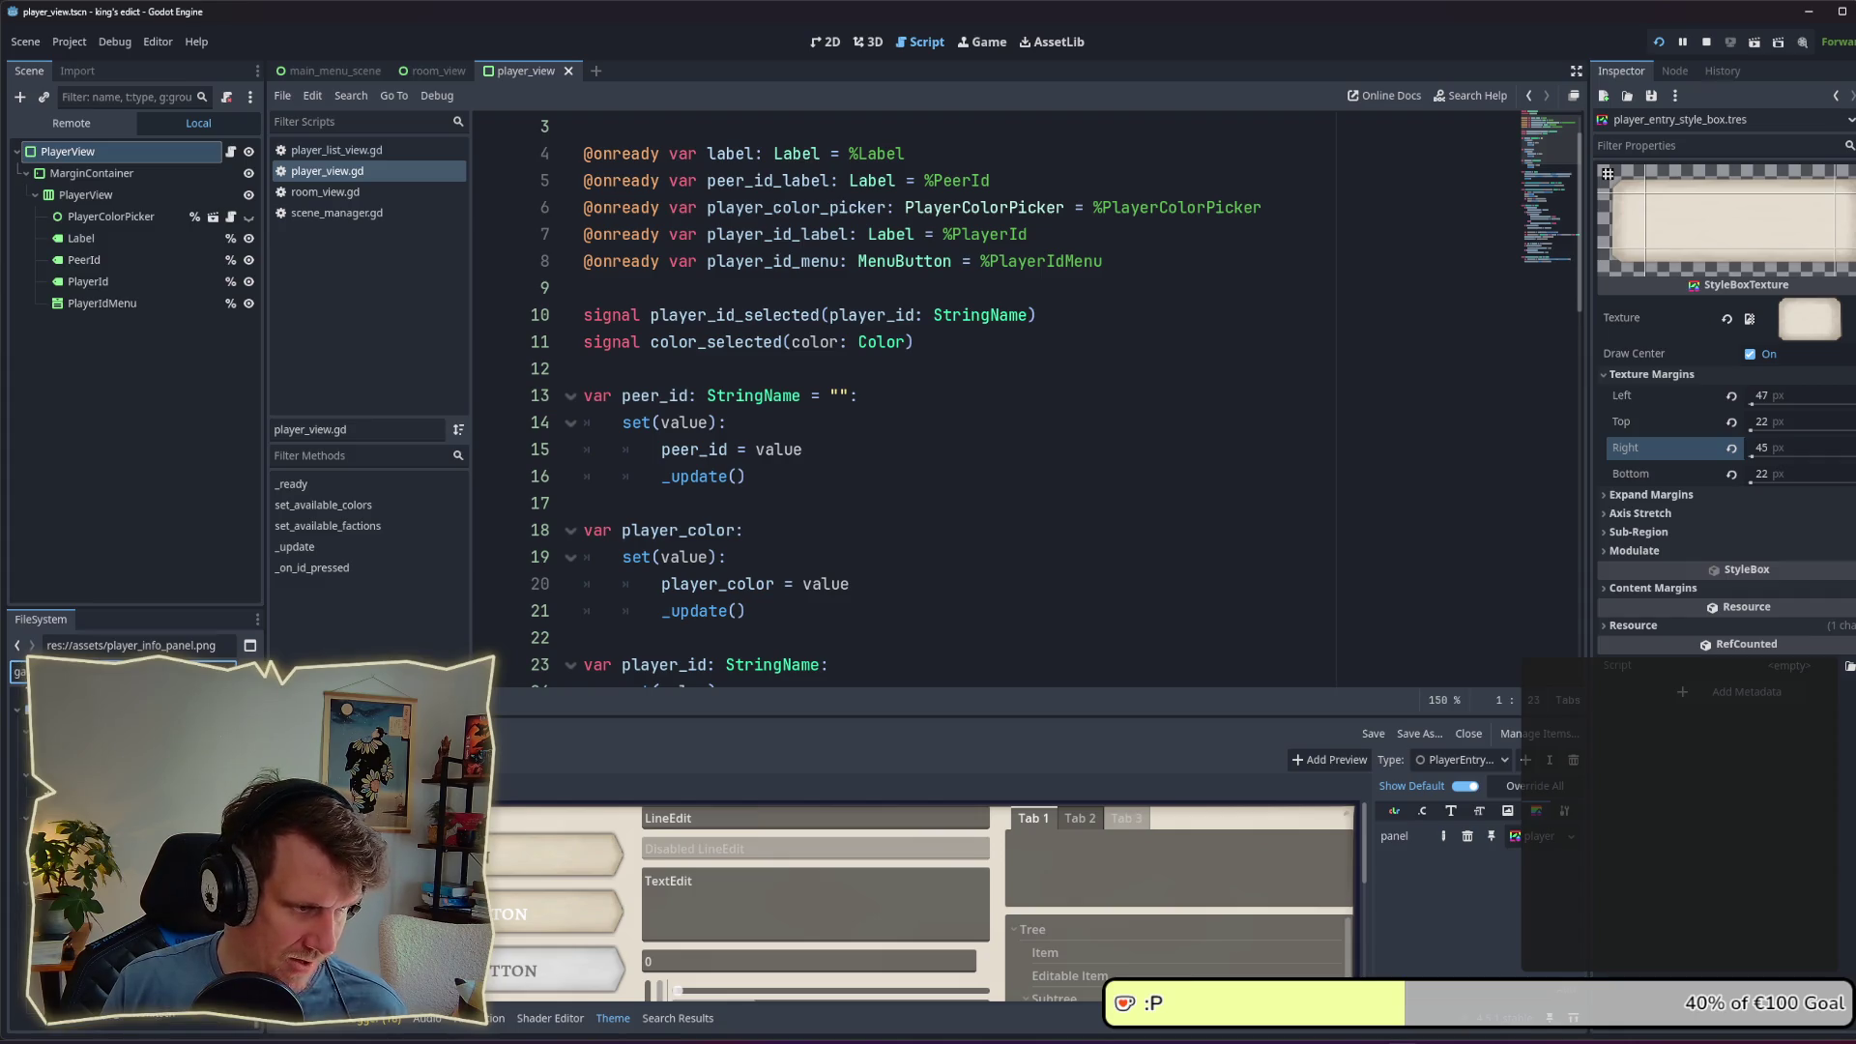
{"action": "left_click", "coordinate": [97, 711]}
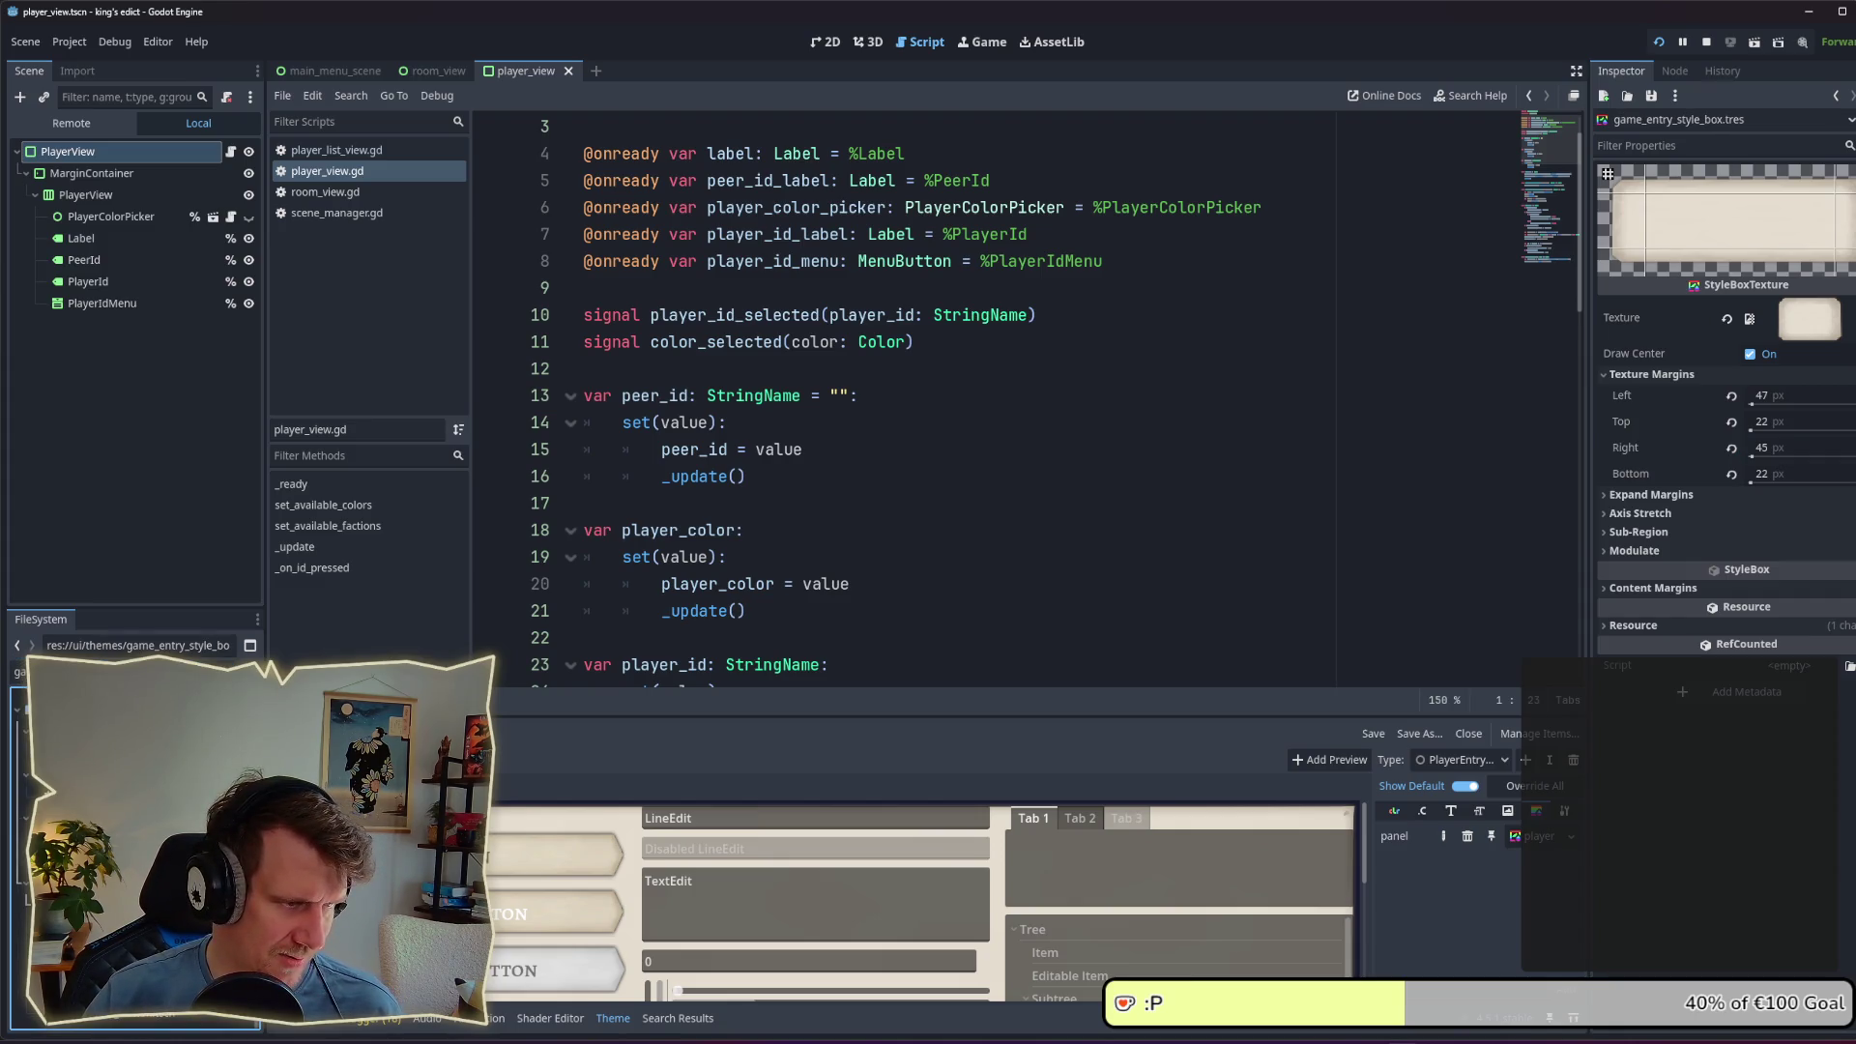
{"action": "mouse_move", "coordinate": [97, 735]}
{"action": "left_mouse_down"}
{"action": "mouse_move", "coordinate": [870, 503]}
{"action": "mouse_move", "coordinate": [967, 449]}
{"action": "mouse_move", "coordinate": [1808, 319]}
{"action": "left_mouse_up"}
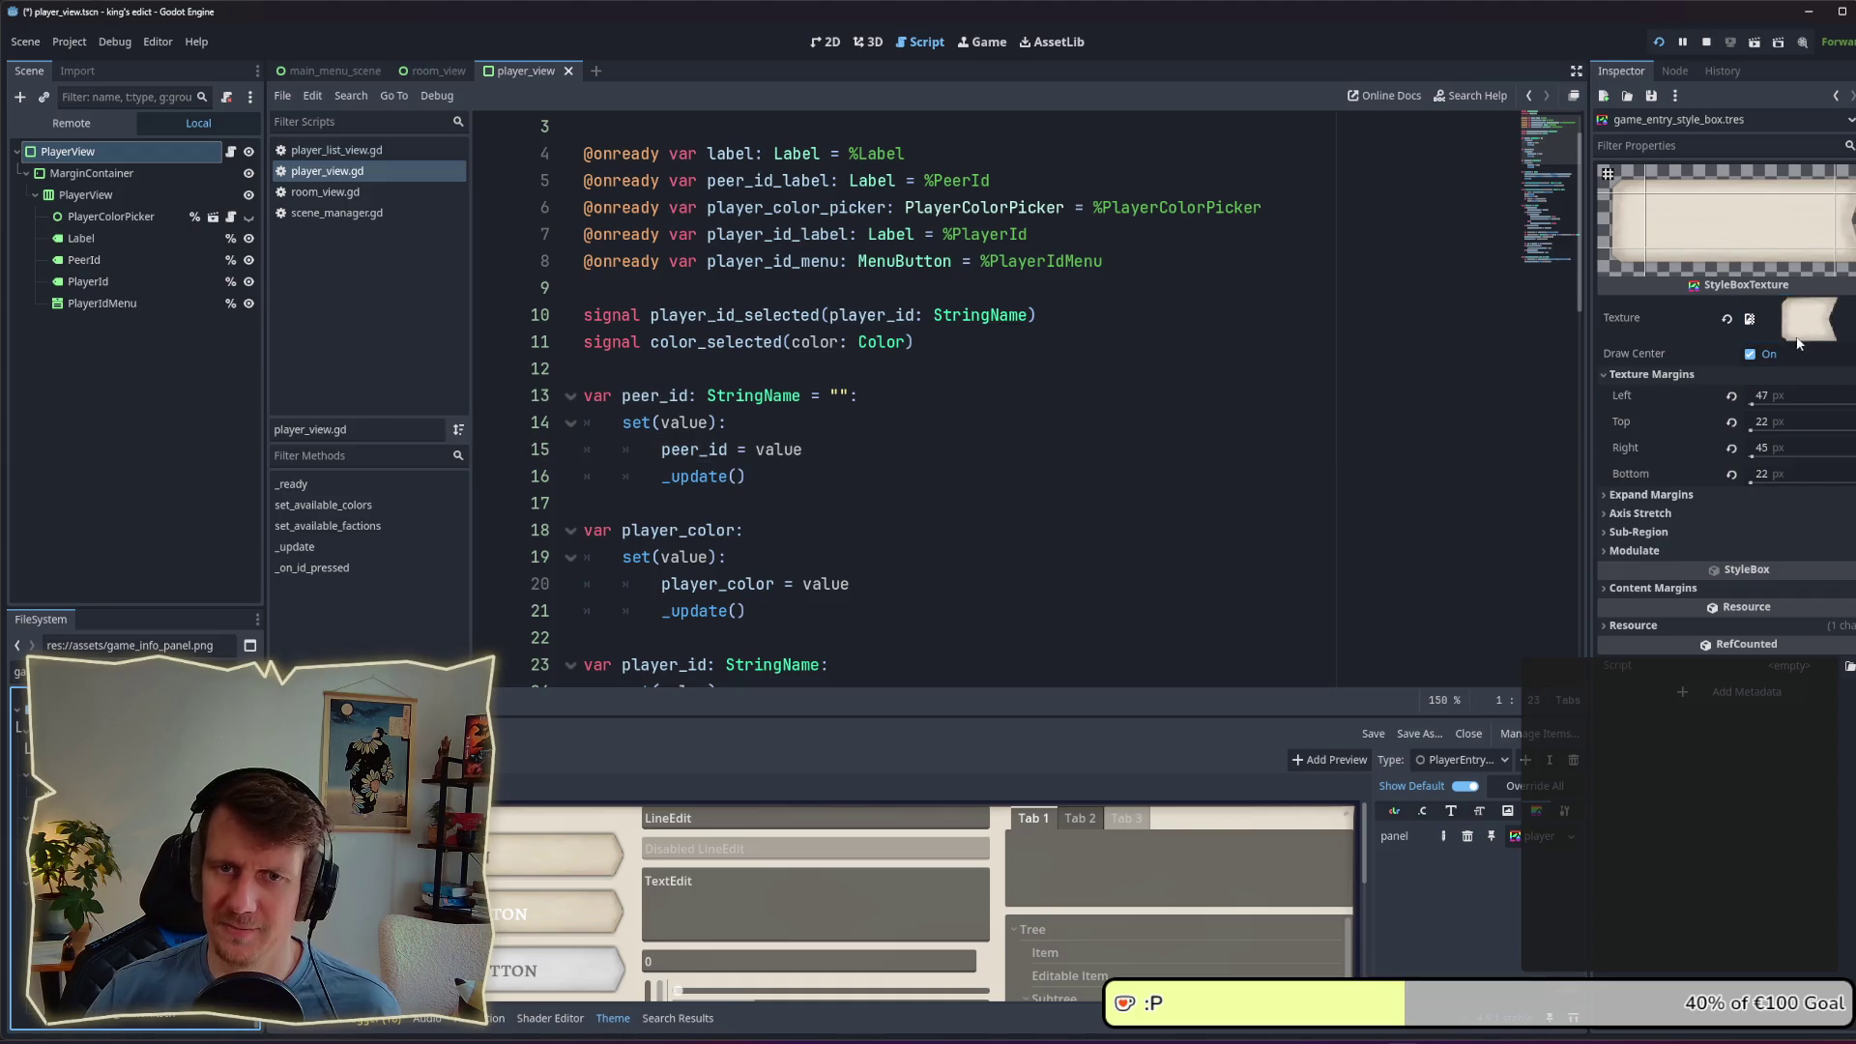
{"action": "key", "text": "alt+Tab"}
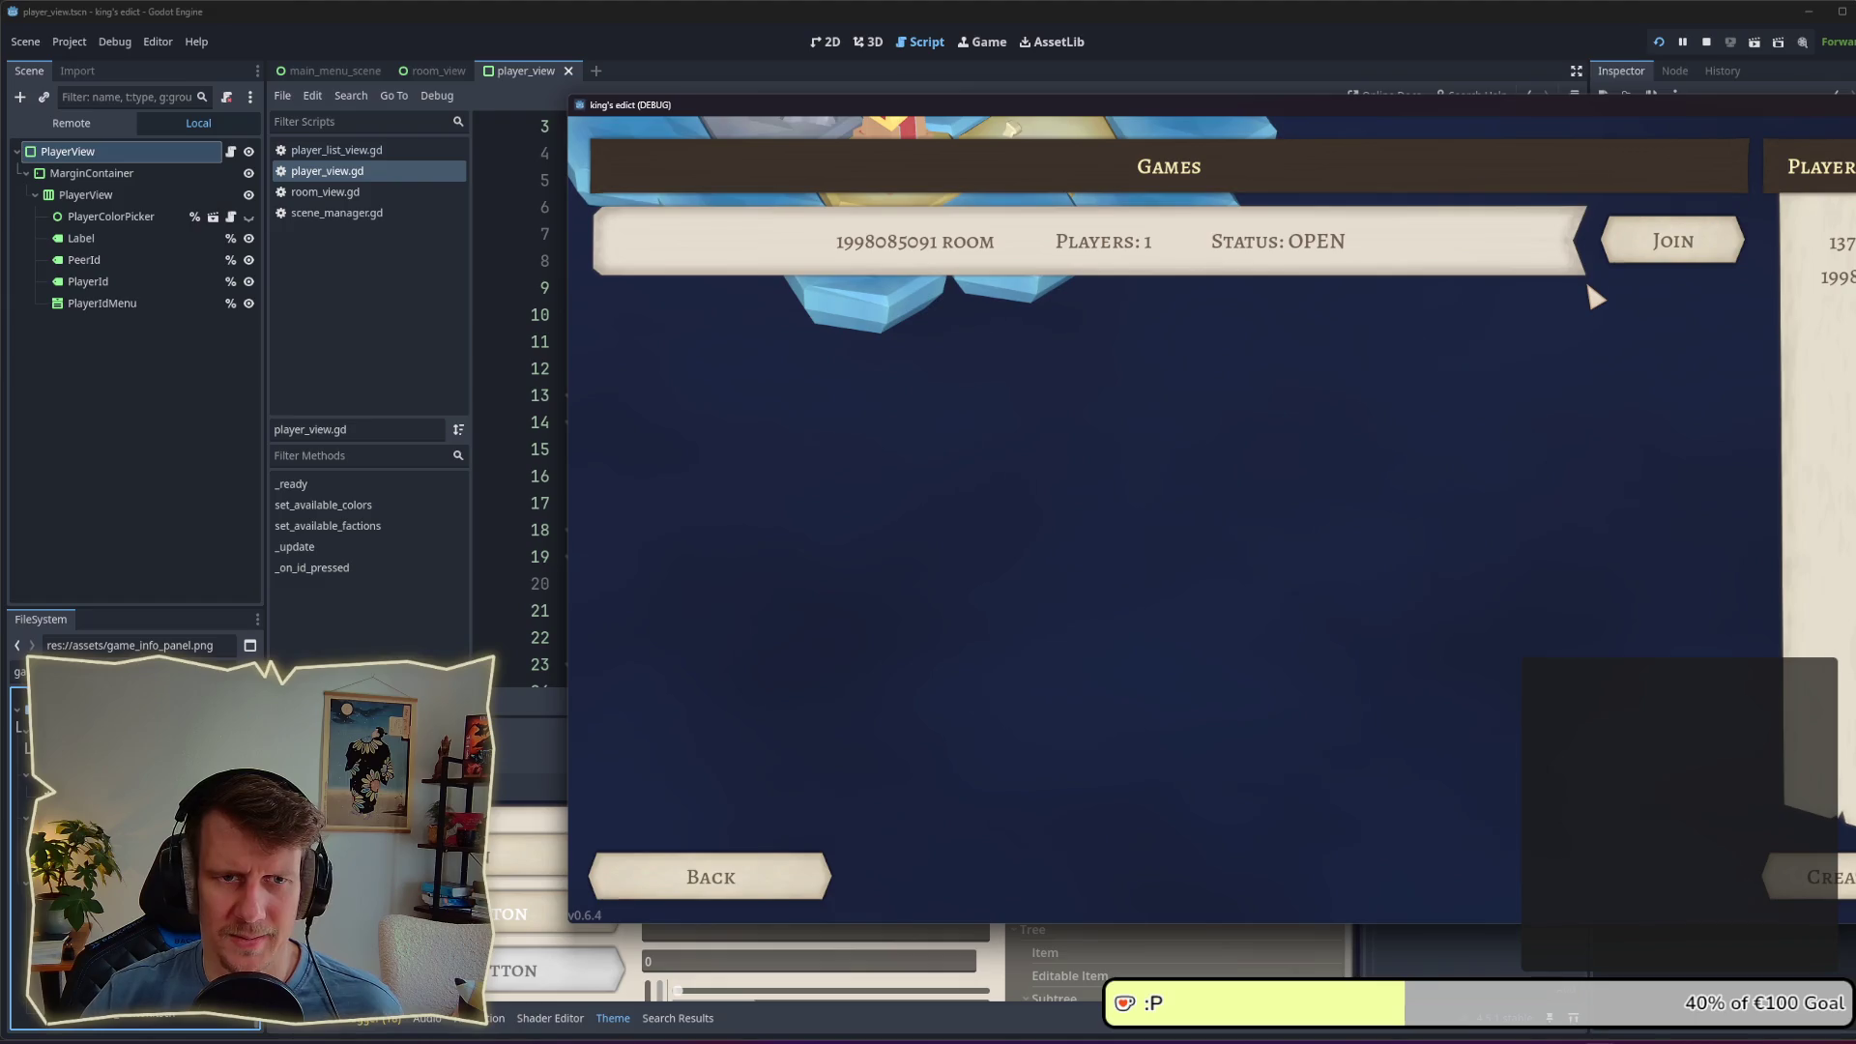
Step: Join the open game room from the first game instance, then move to the second instance
{"action": "left_click", "coordinate": [1671, 244]}
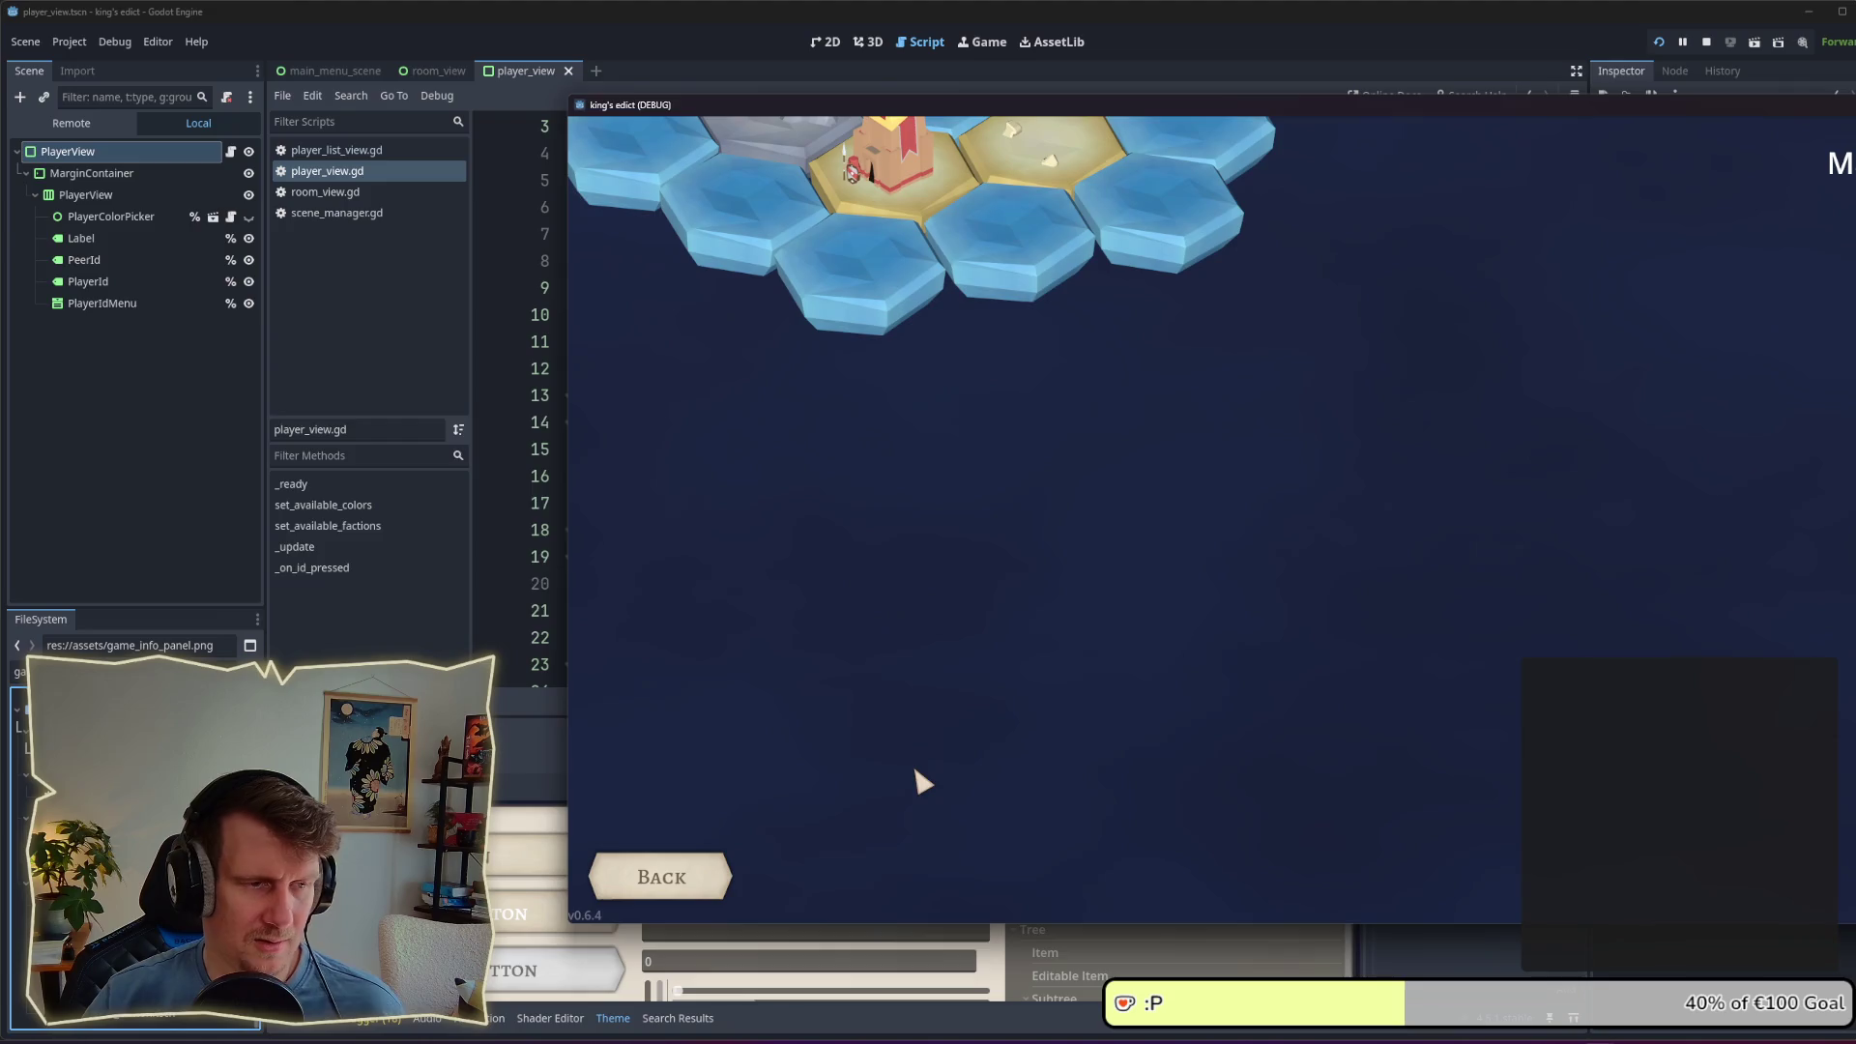
{"action": "key", "text": "alt+Tab"}
{"action": "key", "text": "alt+Tab"}
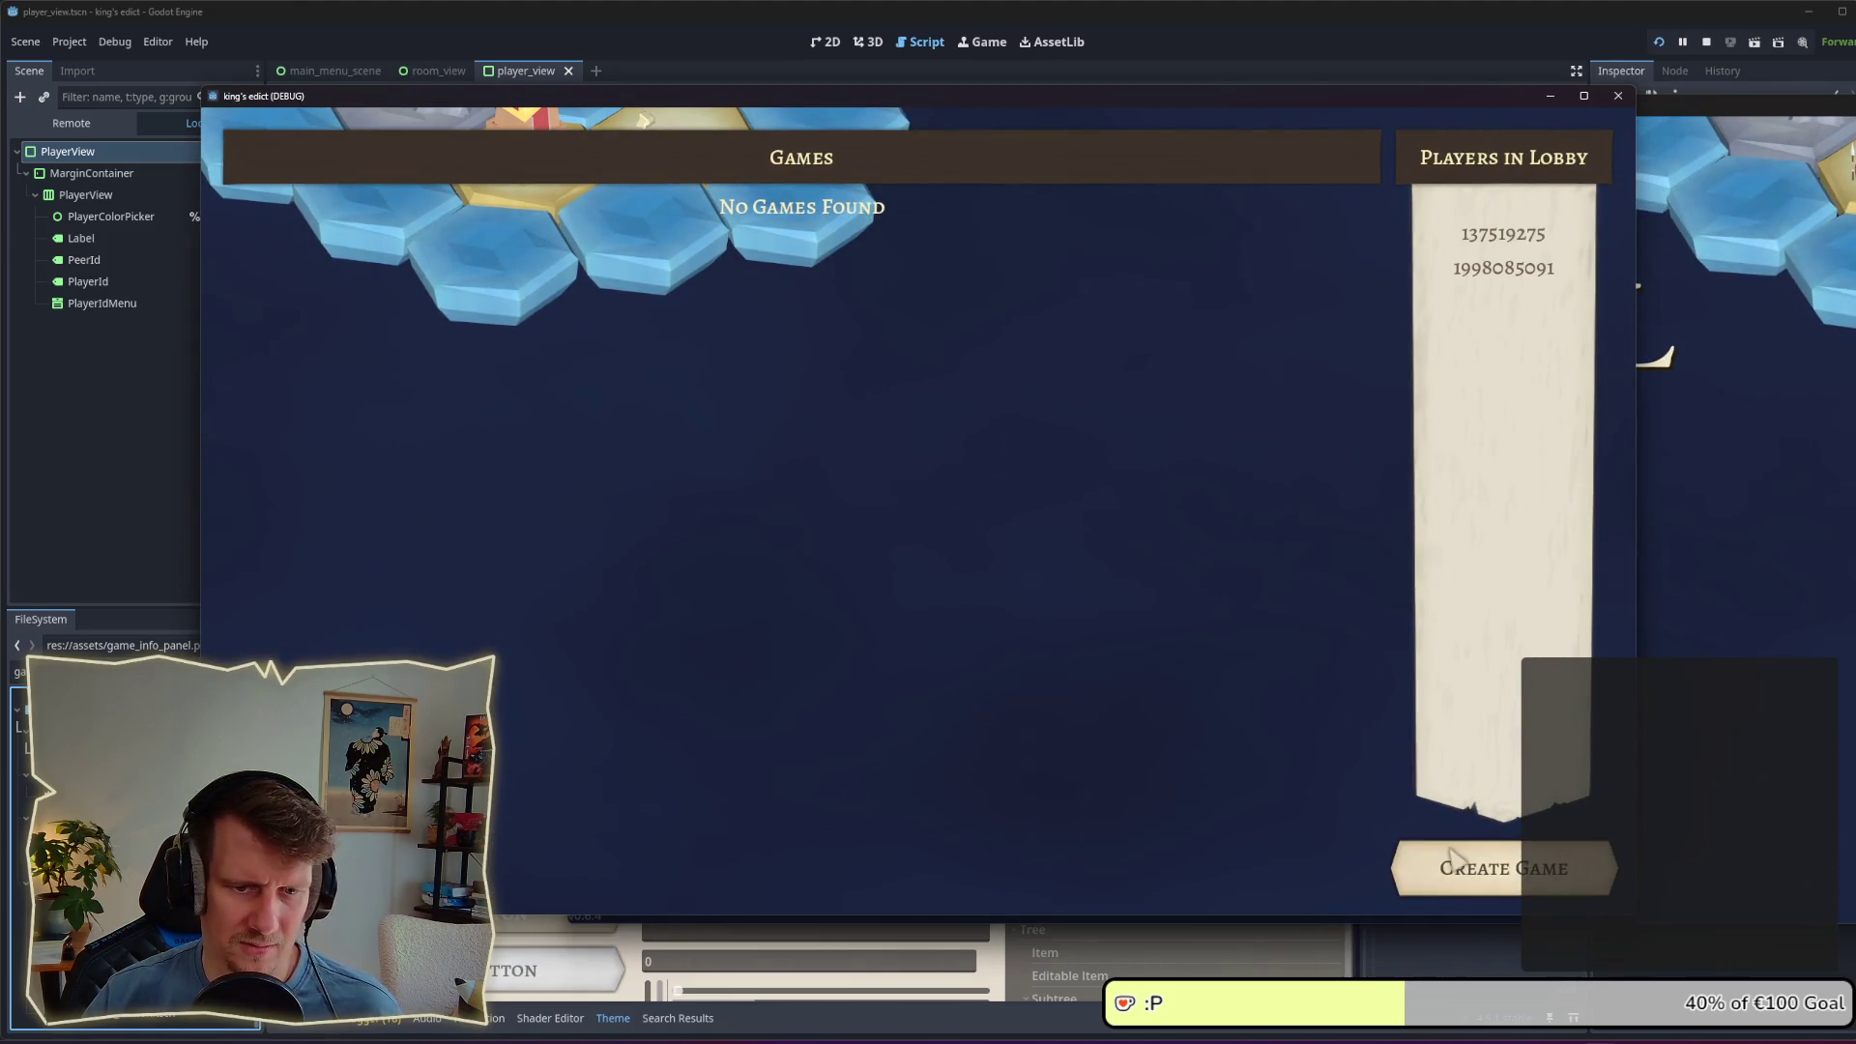
{"action": "left_click", "coordinate": [1723, 607]}
Step: In the second instance, open the multiplayer lobby and create a new game room
{"action": "left_click", "coordinate": [1470, 583]}
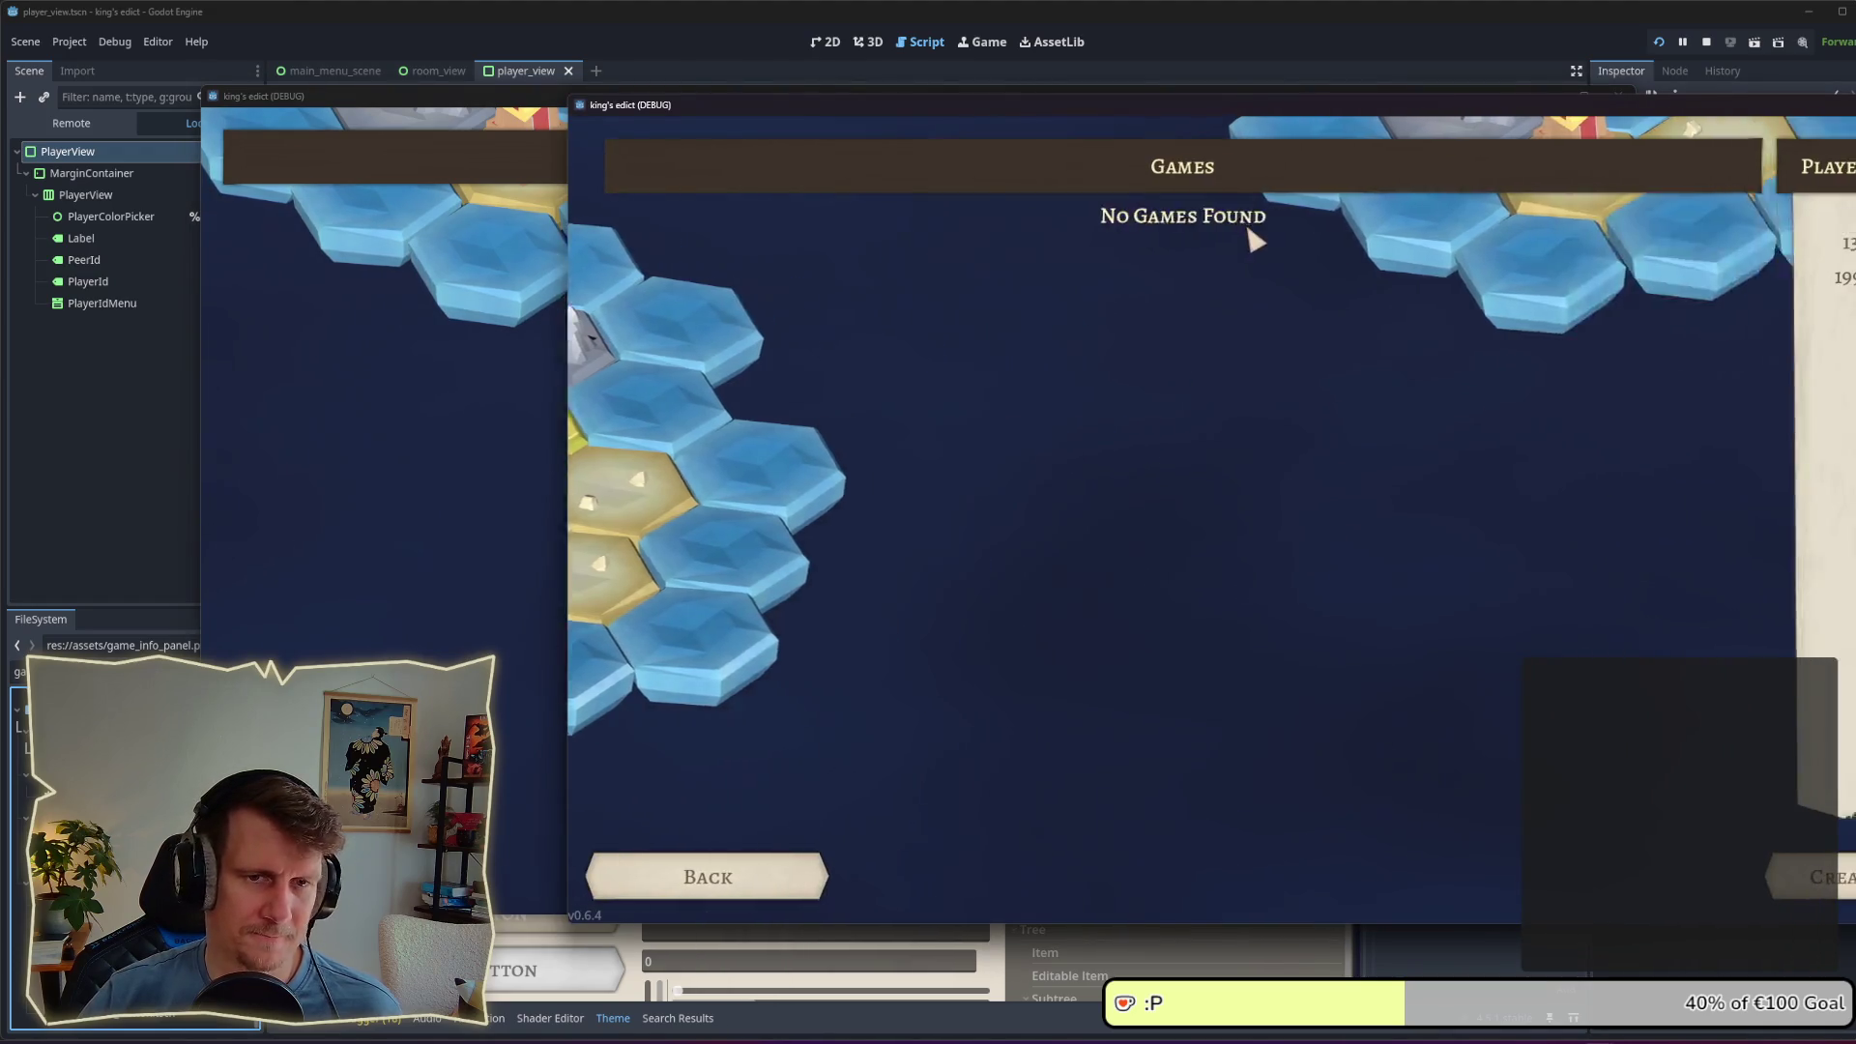
{"action": "left_click", "coordinate": [1818, 877]}
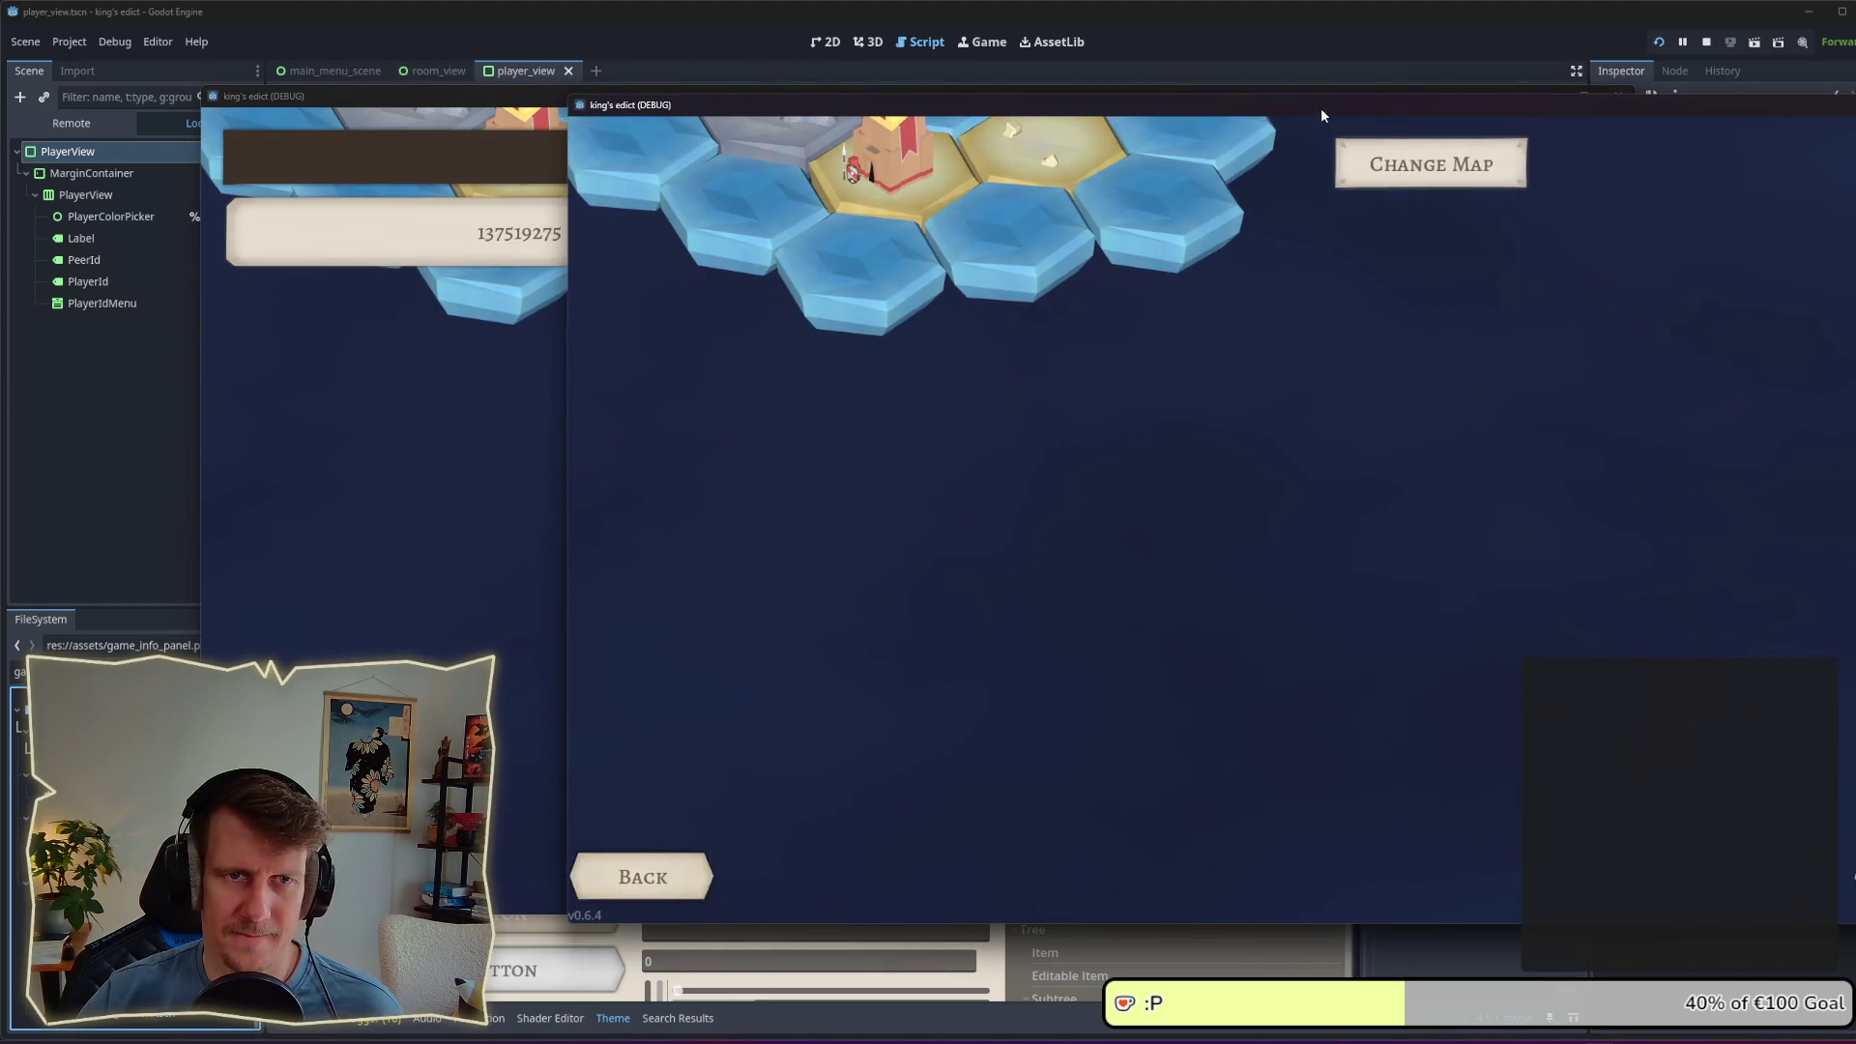
{"action": "left_click_drag", "start_coordinate": [1321, 108], "coordinate": [968, 103]}
{"action": "left_click", "coordinate": [1044, 152]}
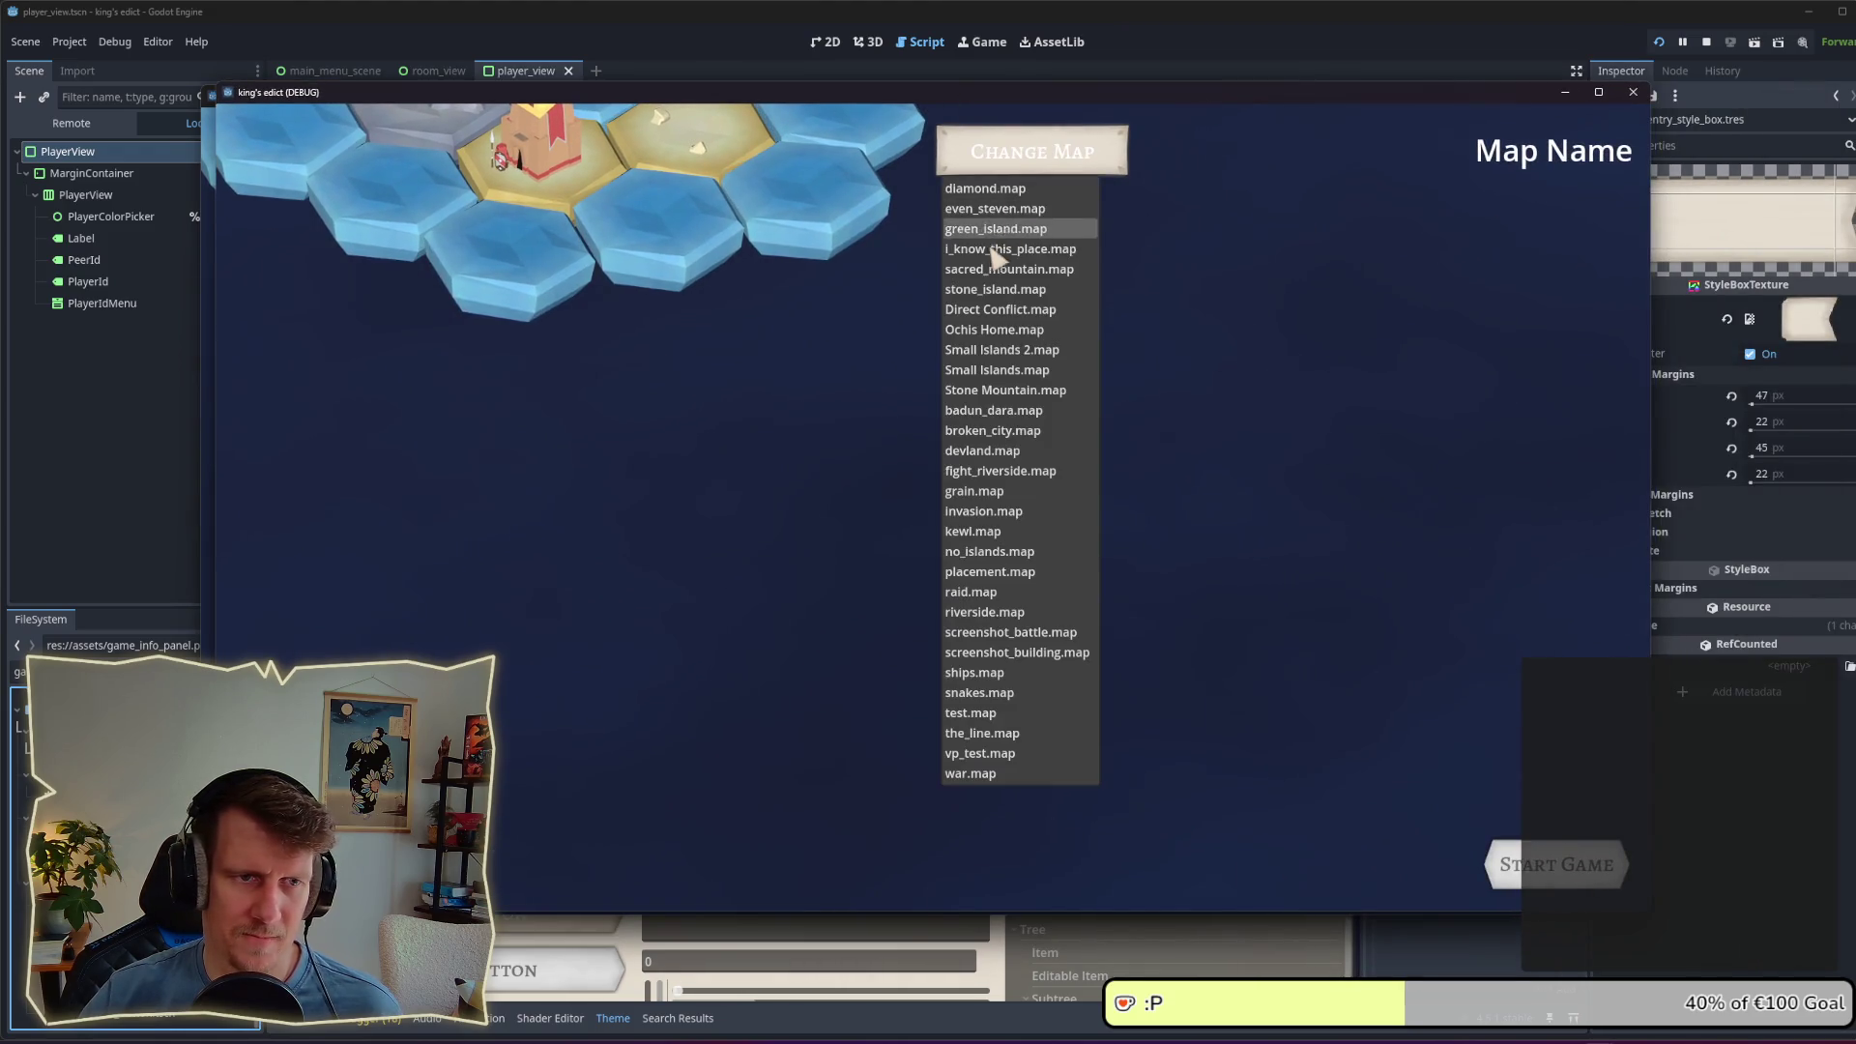
Step: Choose i_know_this_place.map and try player ids 0, 2, 1, then back to 0
{"action": "left_click", "coordinate": [993, 255]}
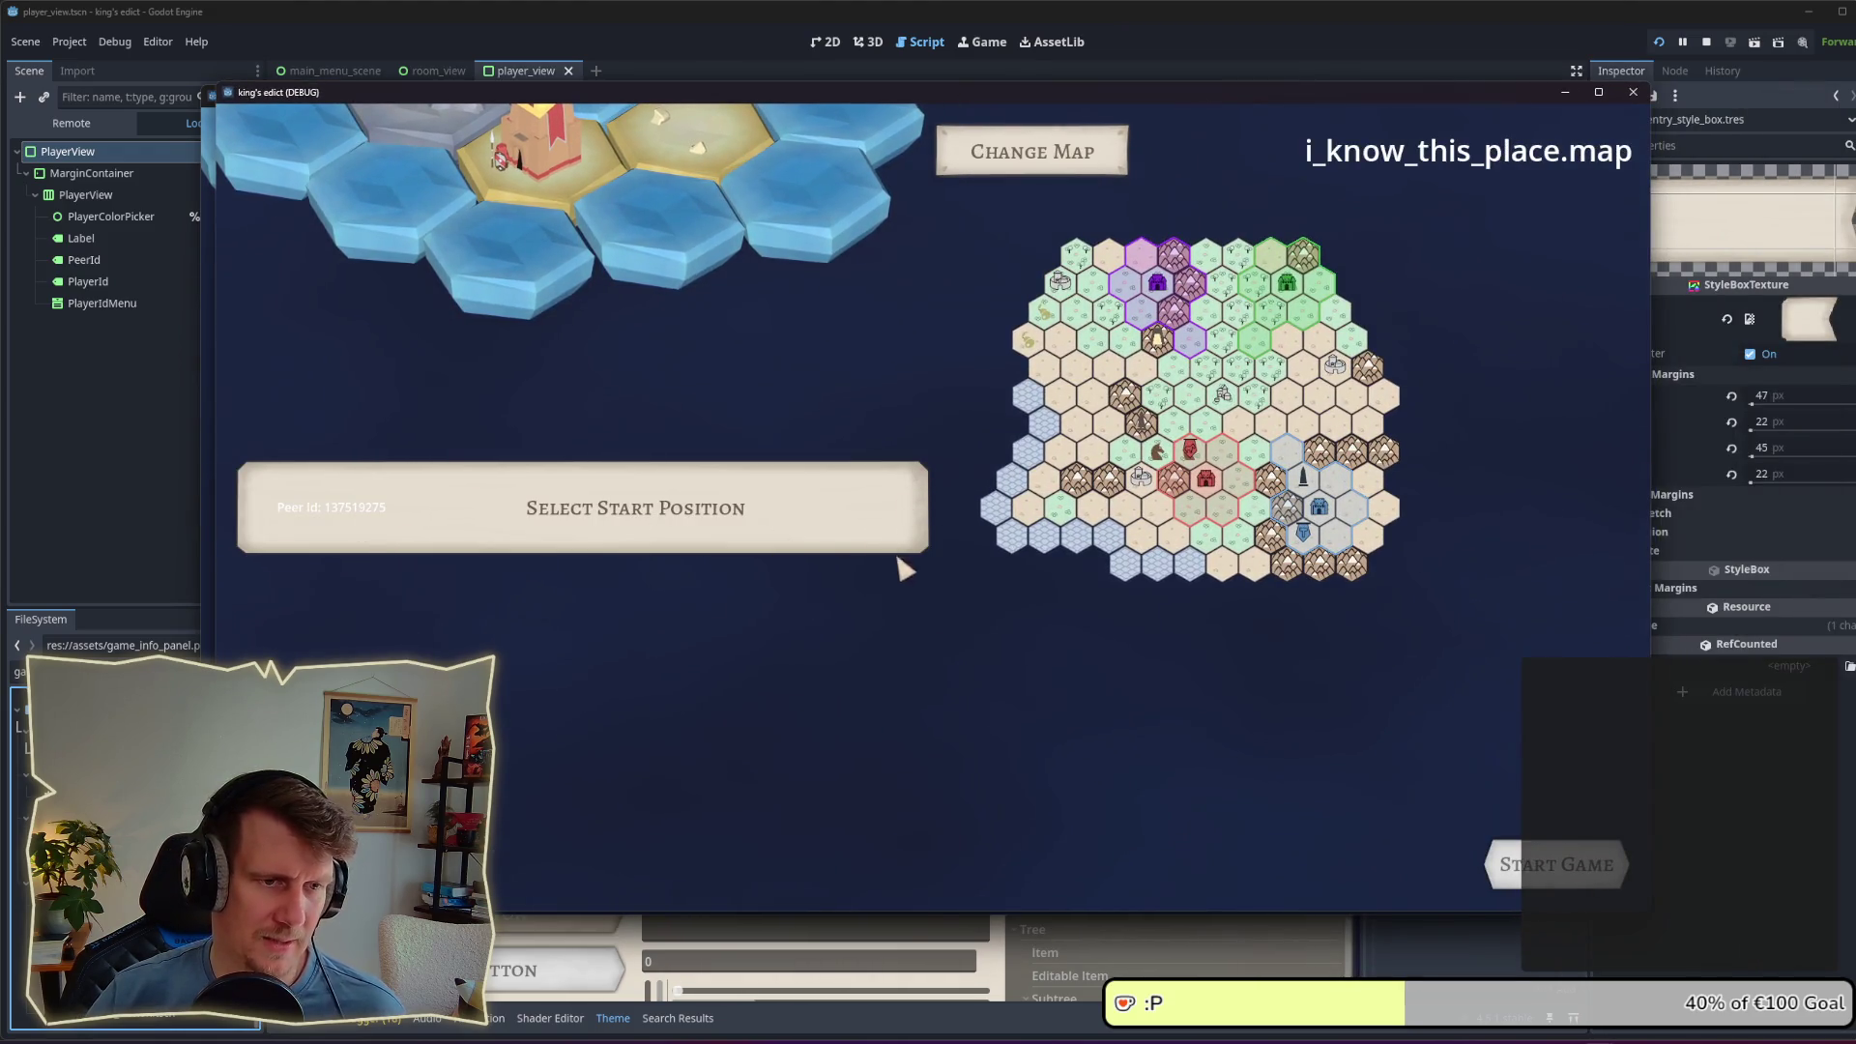
{"action": "left_click", "coordinate": [643, 530]}
{"action": "left_click", "coordinate": [531, 567]}
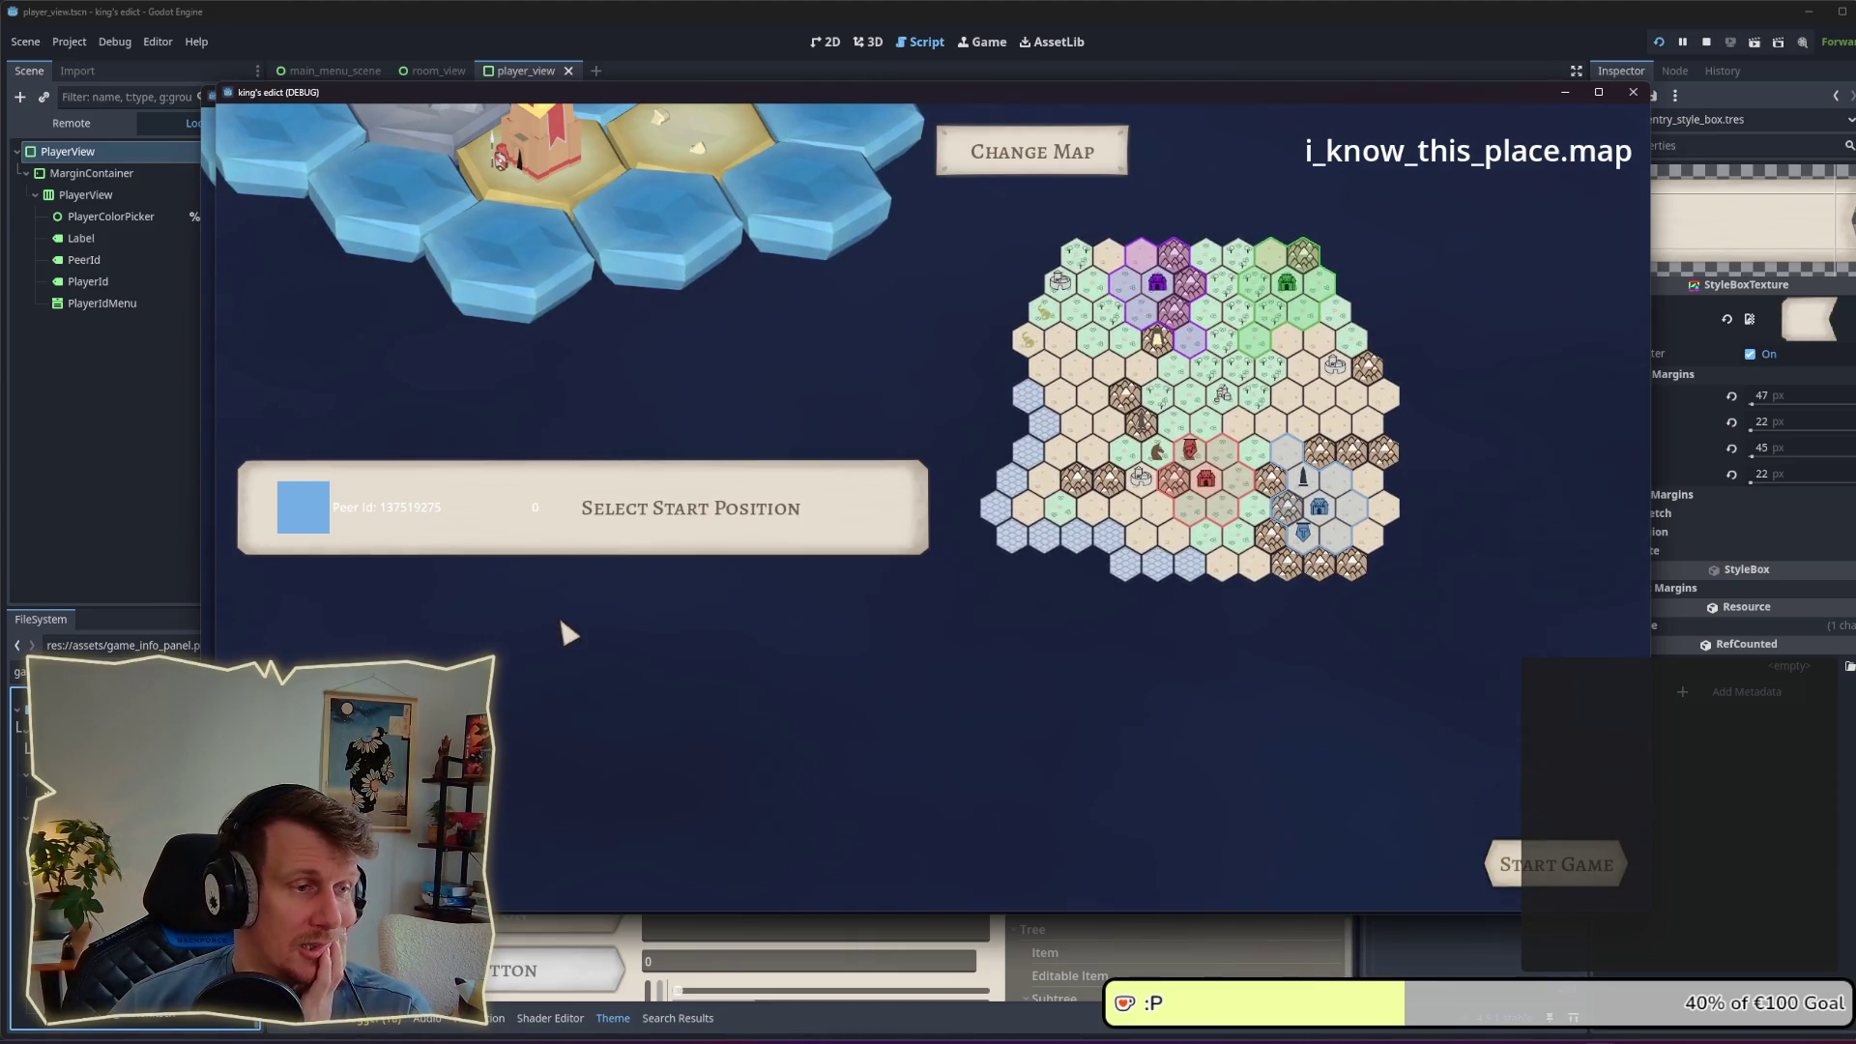
{"action": "left_click", "coordinate": [638, 525]}
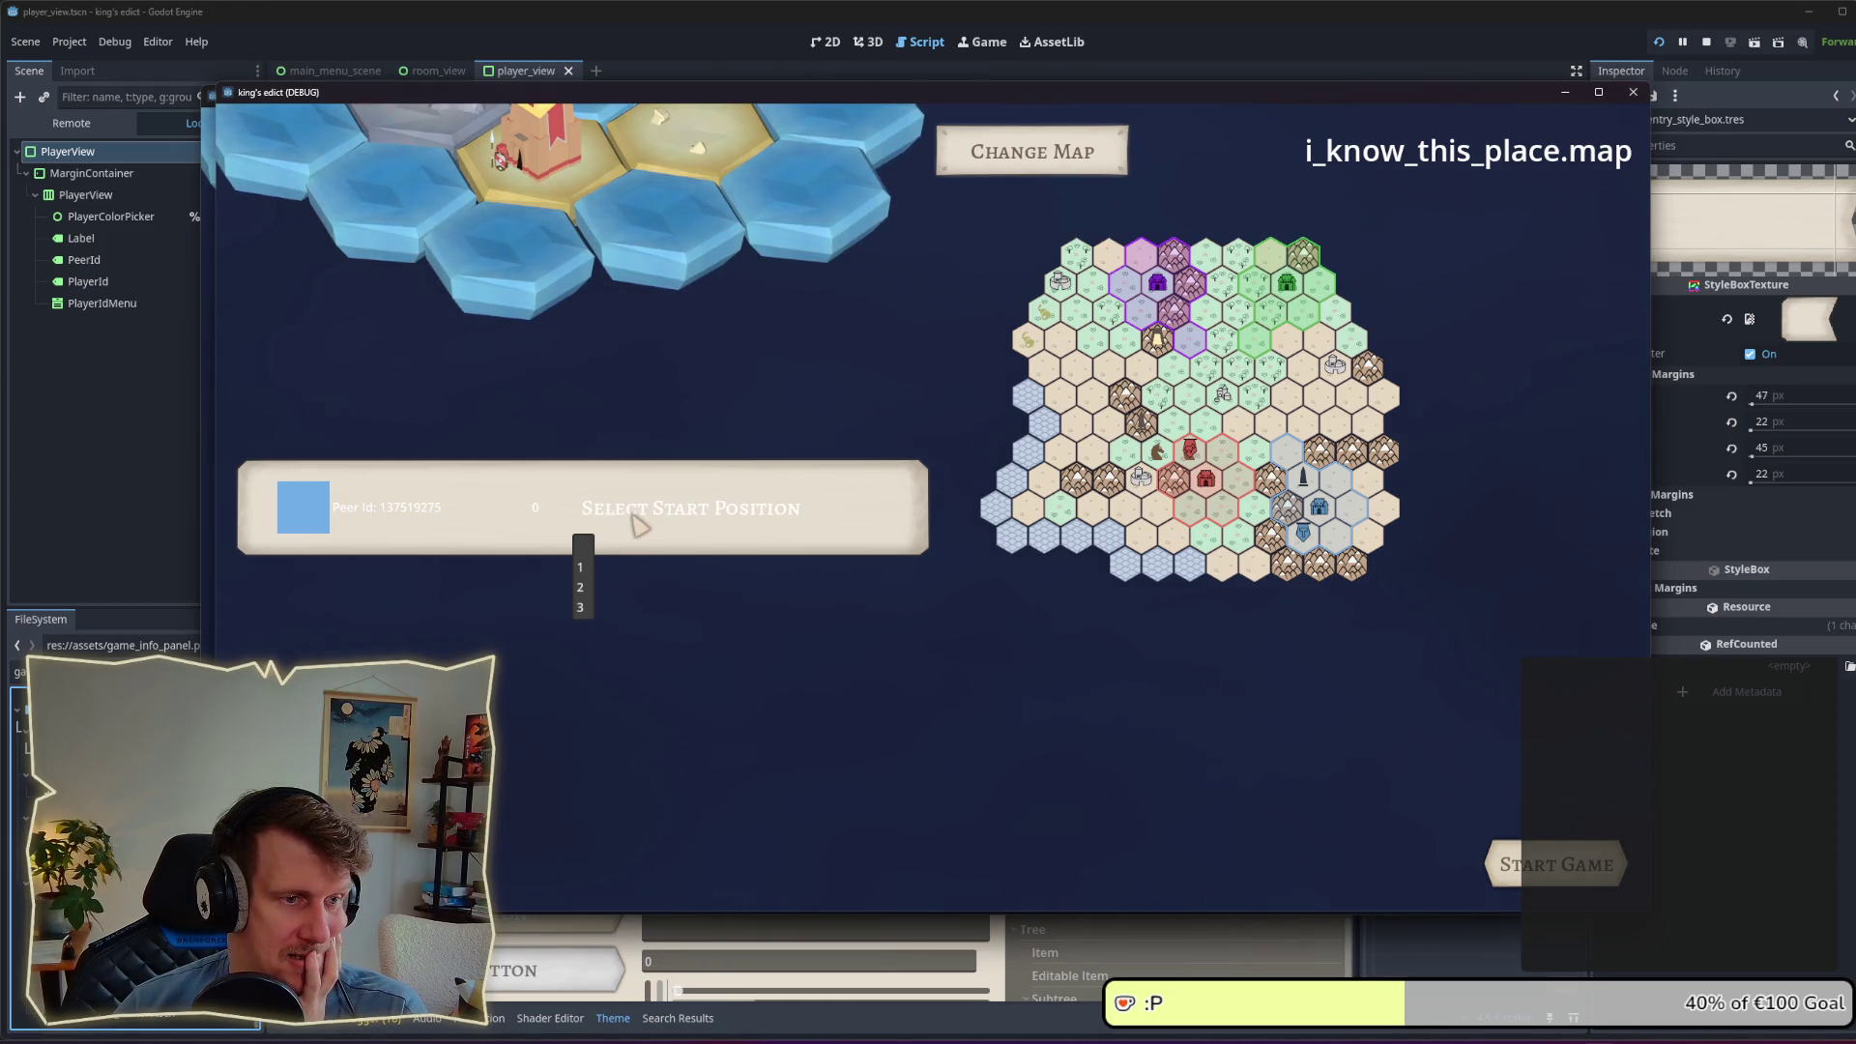
{"action": "left_click", "coordinate": [597, 590]}
{"action": "left_click", "coordinate": [636, 525]}
{"action": "left_click", "coordinate": [585, 576]}
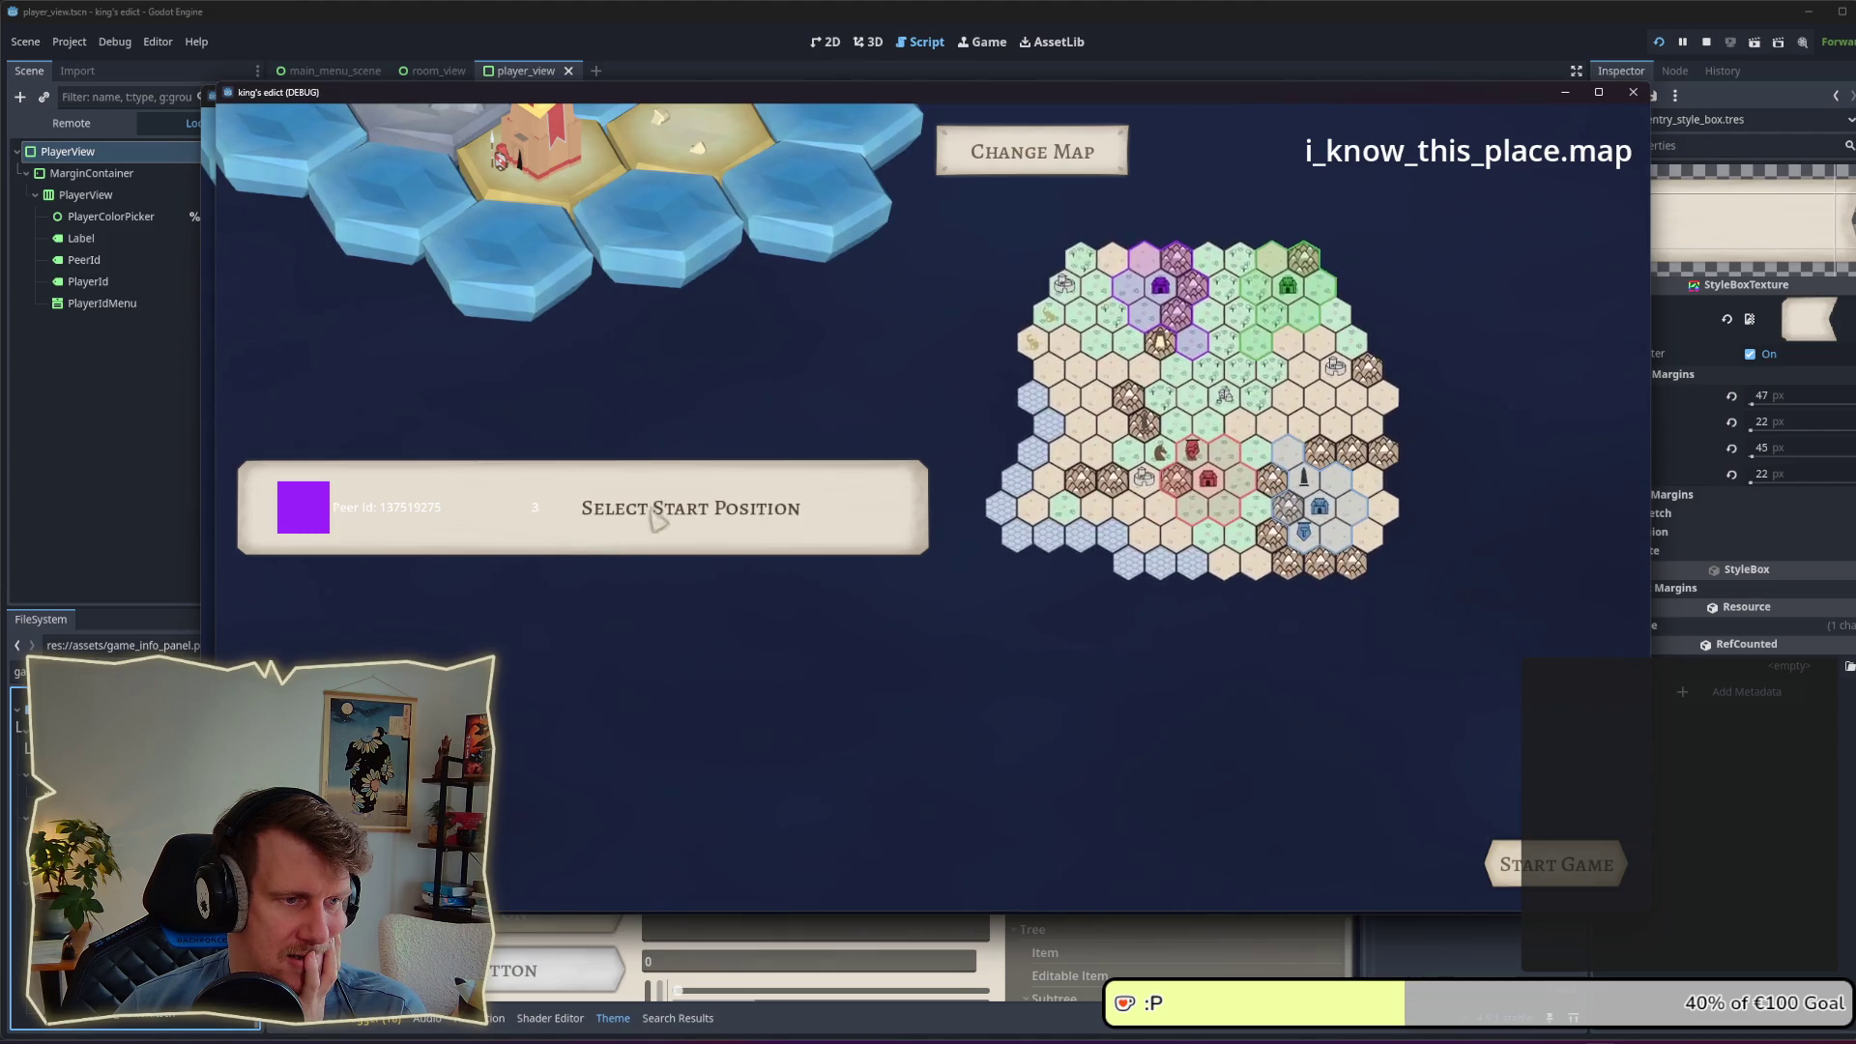
{"action": "left_click", "coordinate": [651, 505]}
{"action": "left_click", "coordinate": [598, 578]}
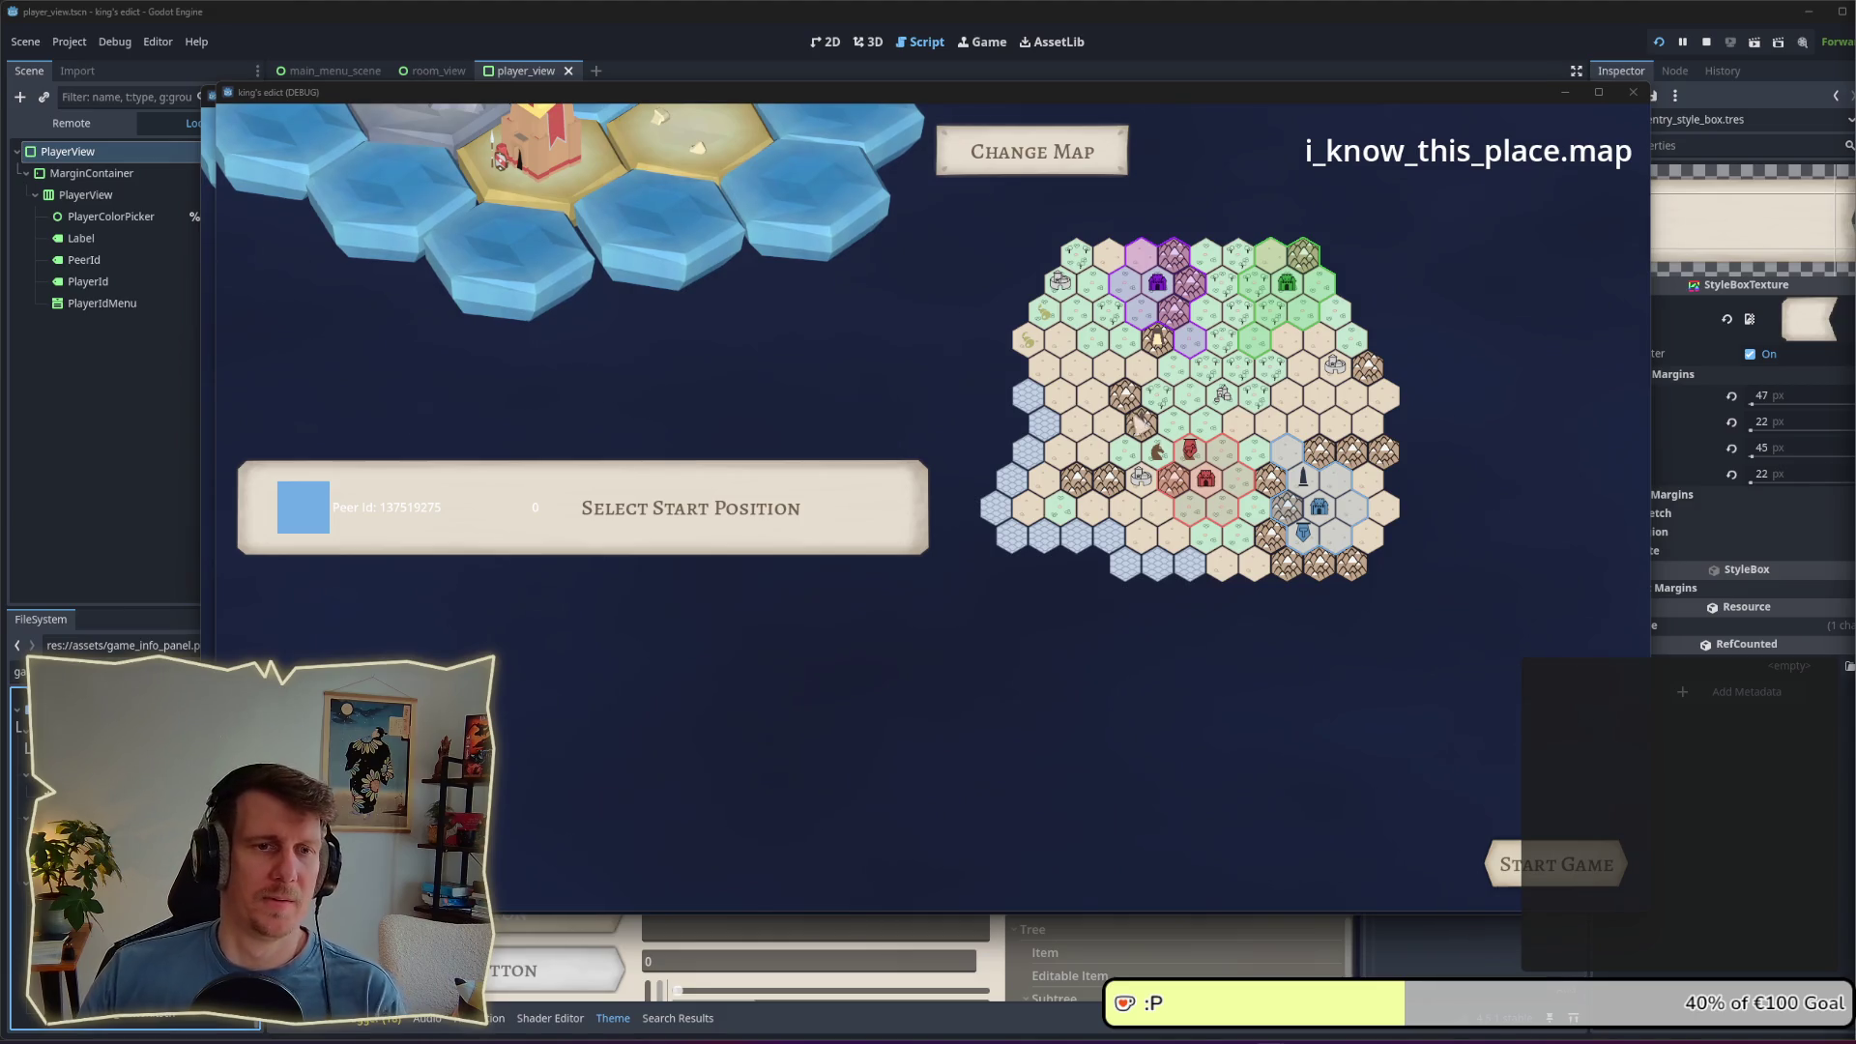
Step: Set the player colour to yellow, then make the player number 1, turning it red
{"action": "left_click", "coordinate": [328, 531]}
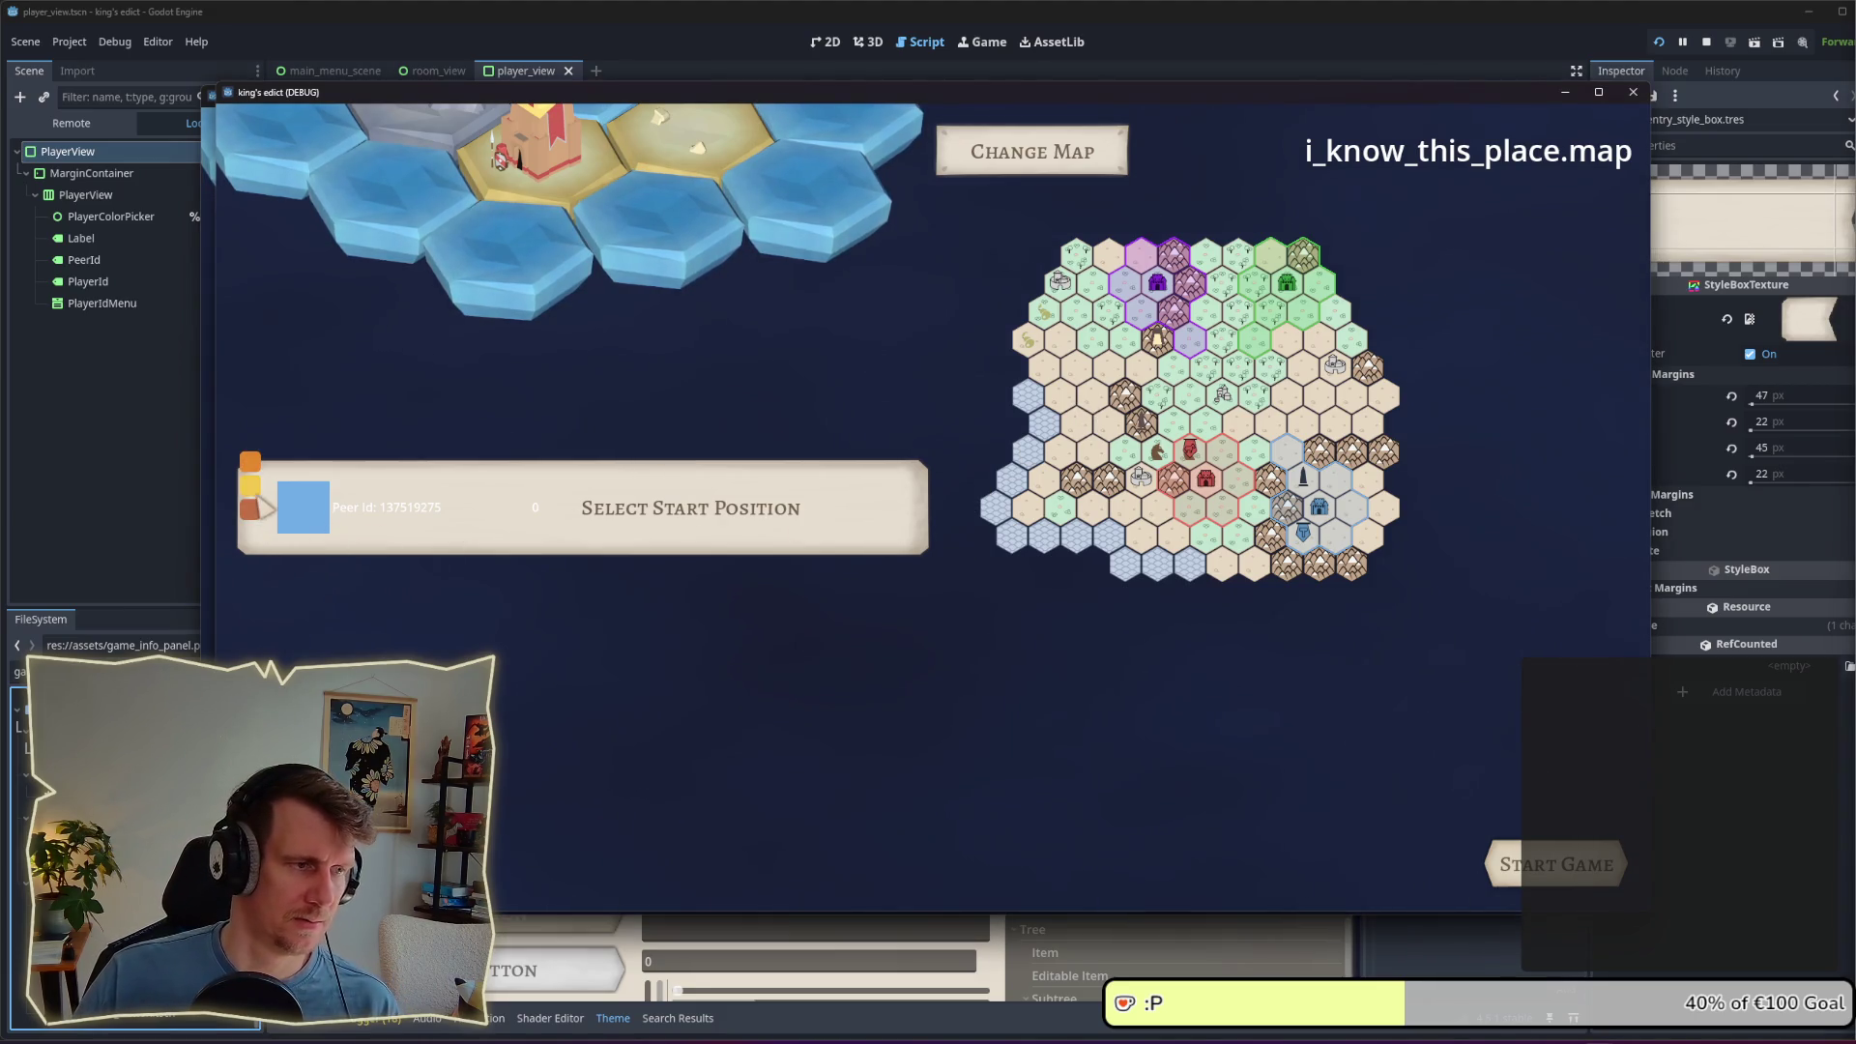
{"action": "left_click", "coordinate": [251, 487]}
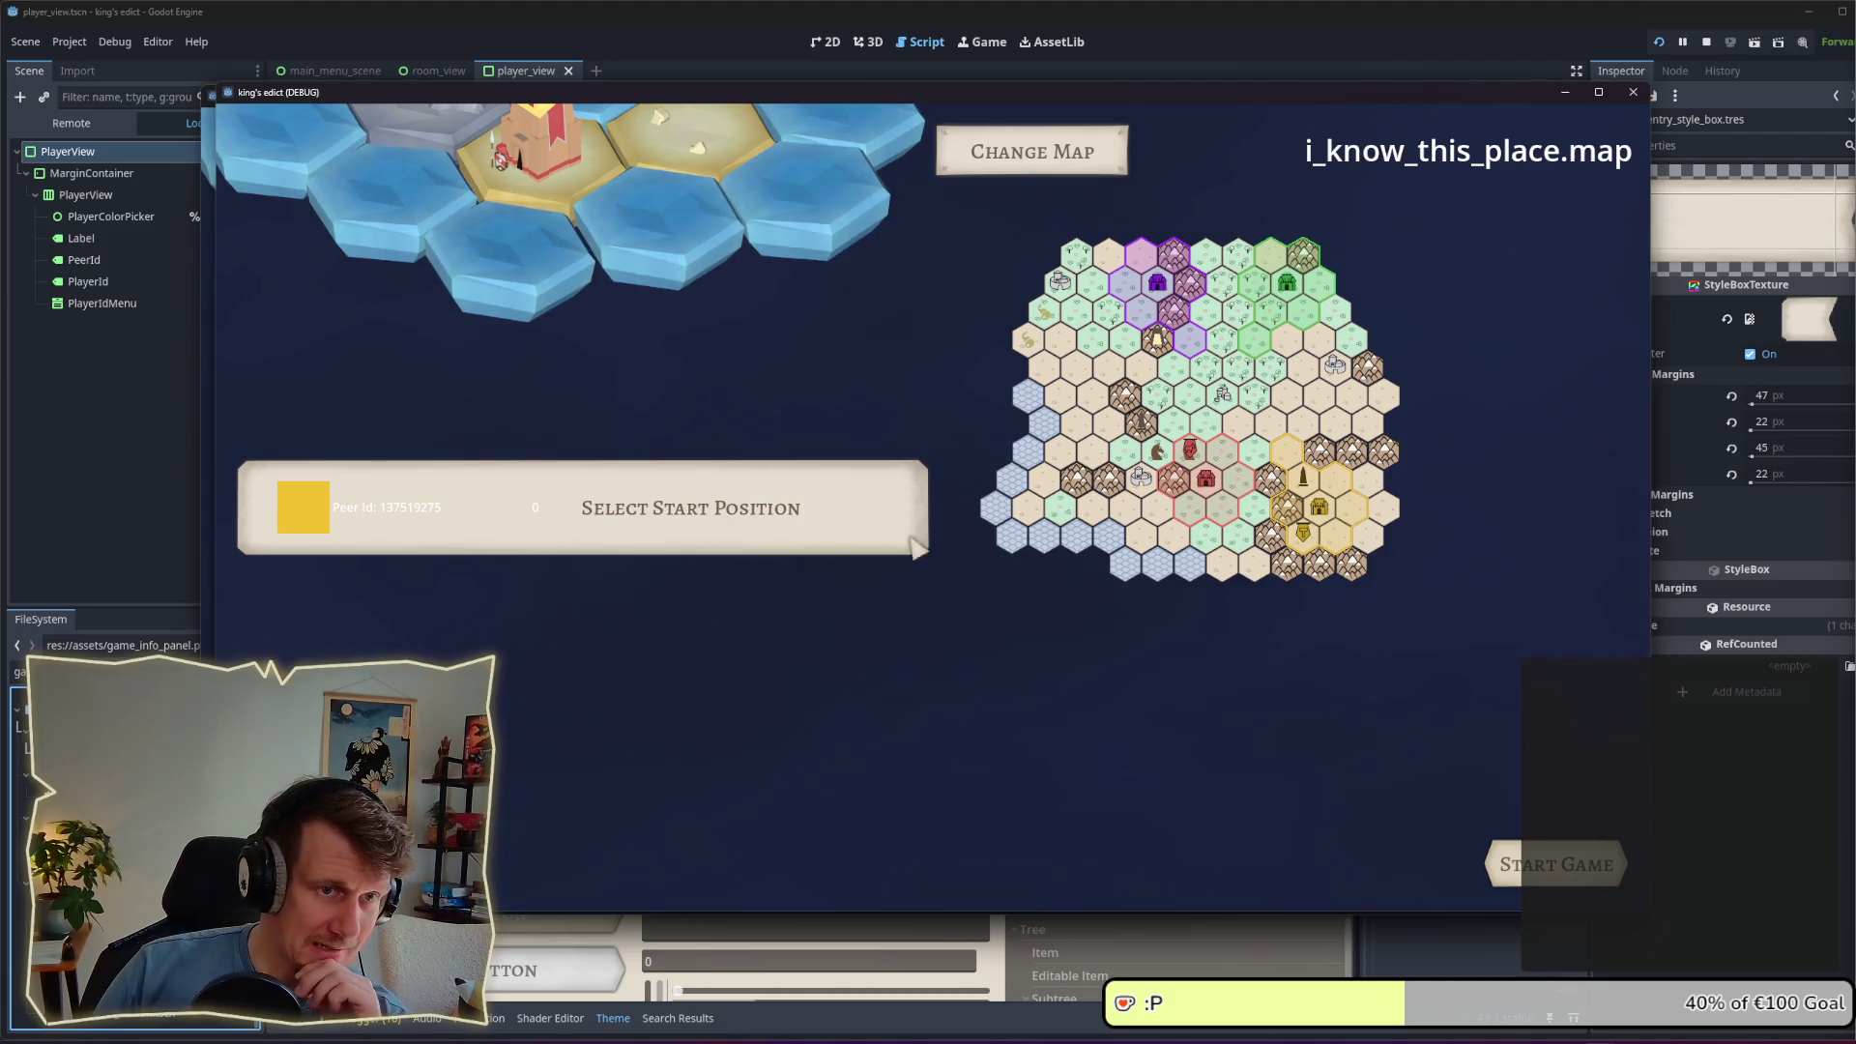
{"action": "left_click", "coordinate": [575, 537]}
{"action": "left_click", "coordinate": [585, 569]}
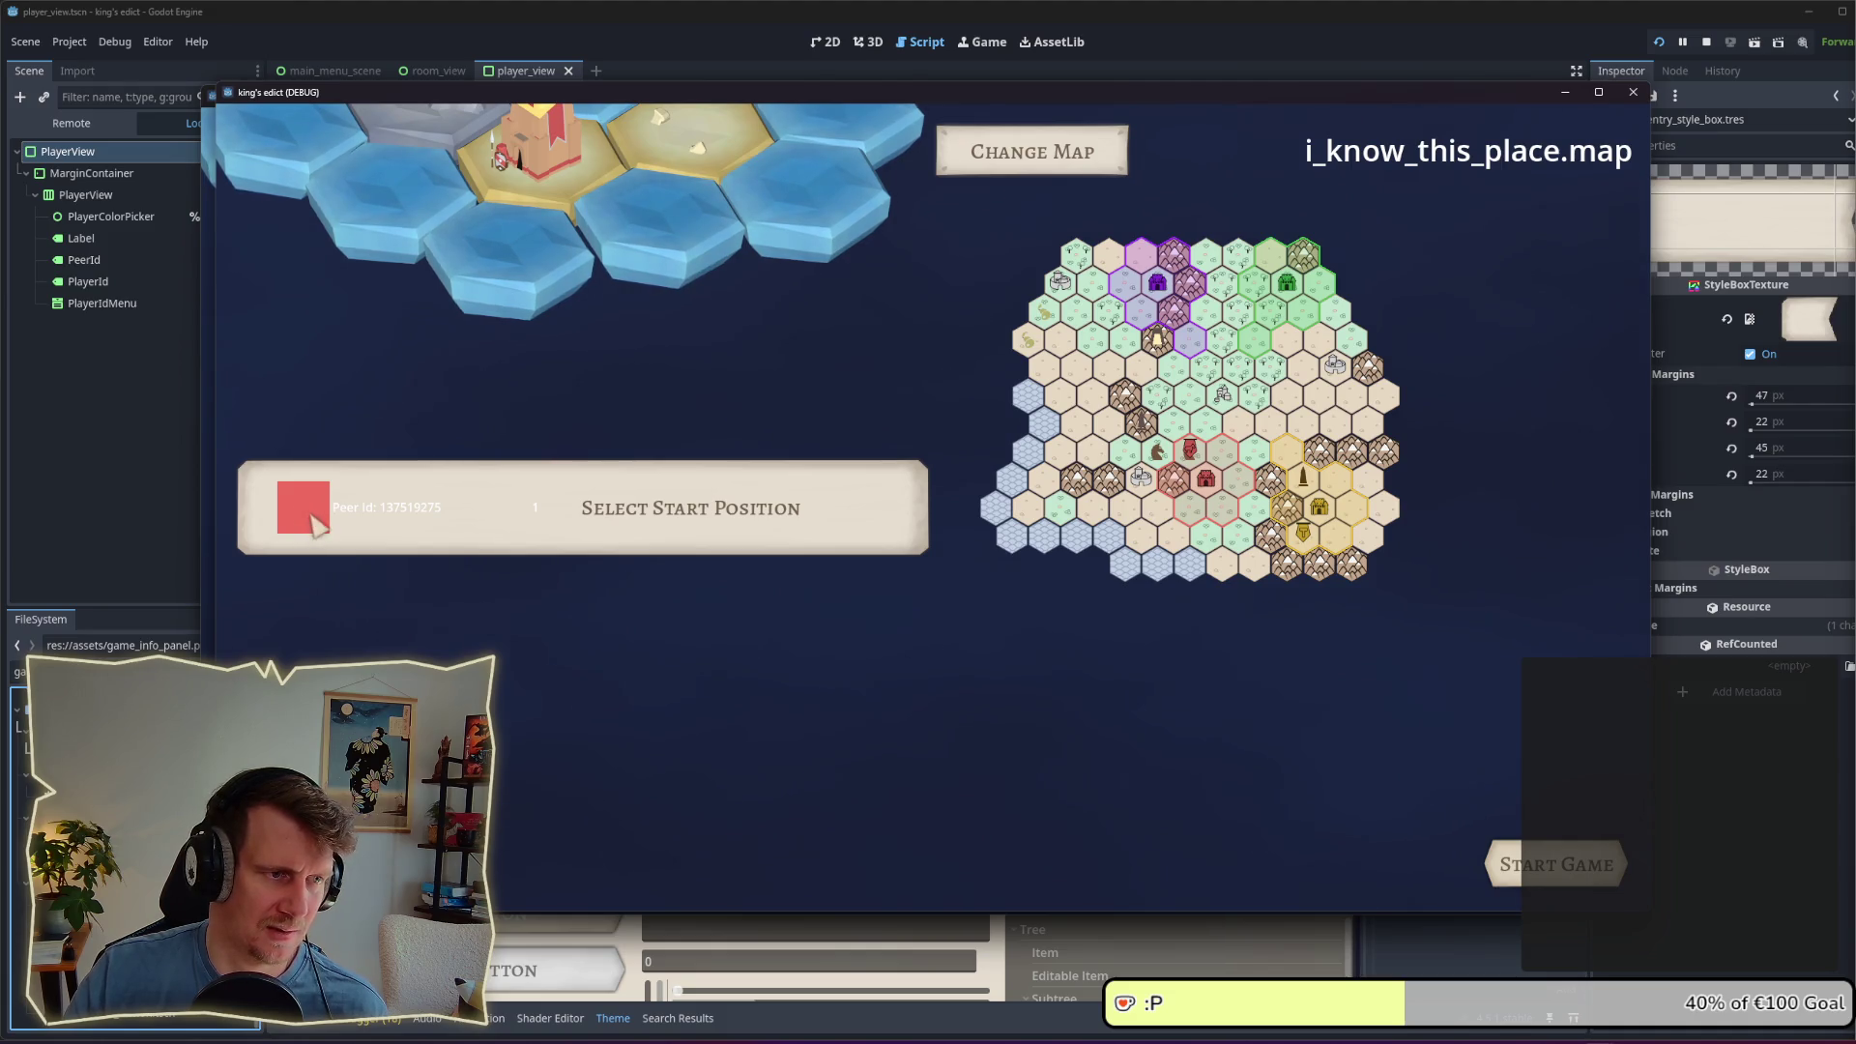
{"action": "key", "text": "alt+Tab"}
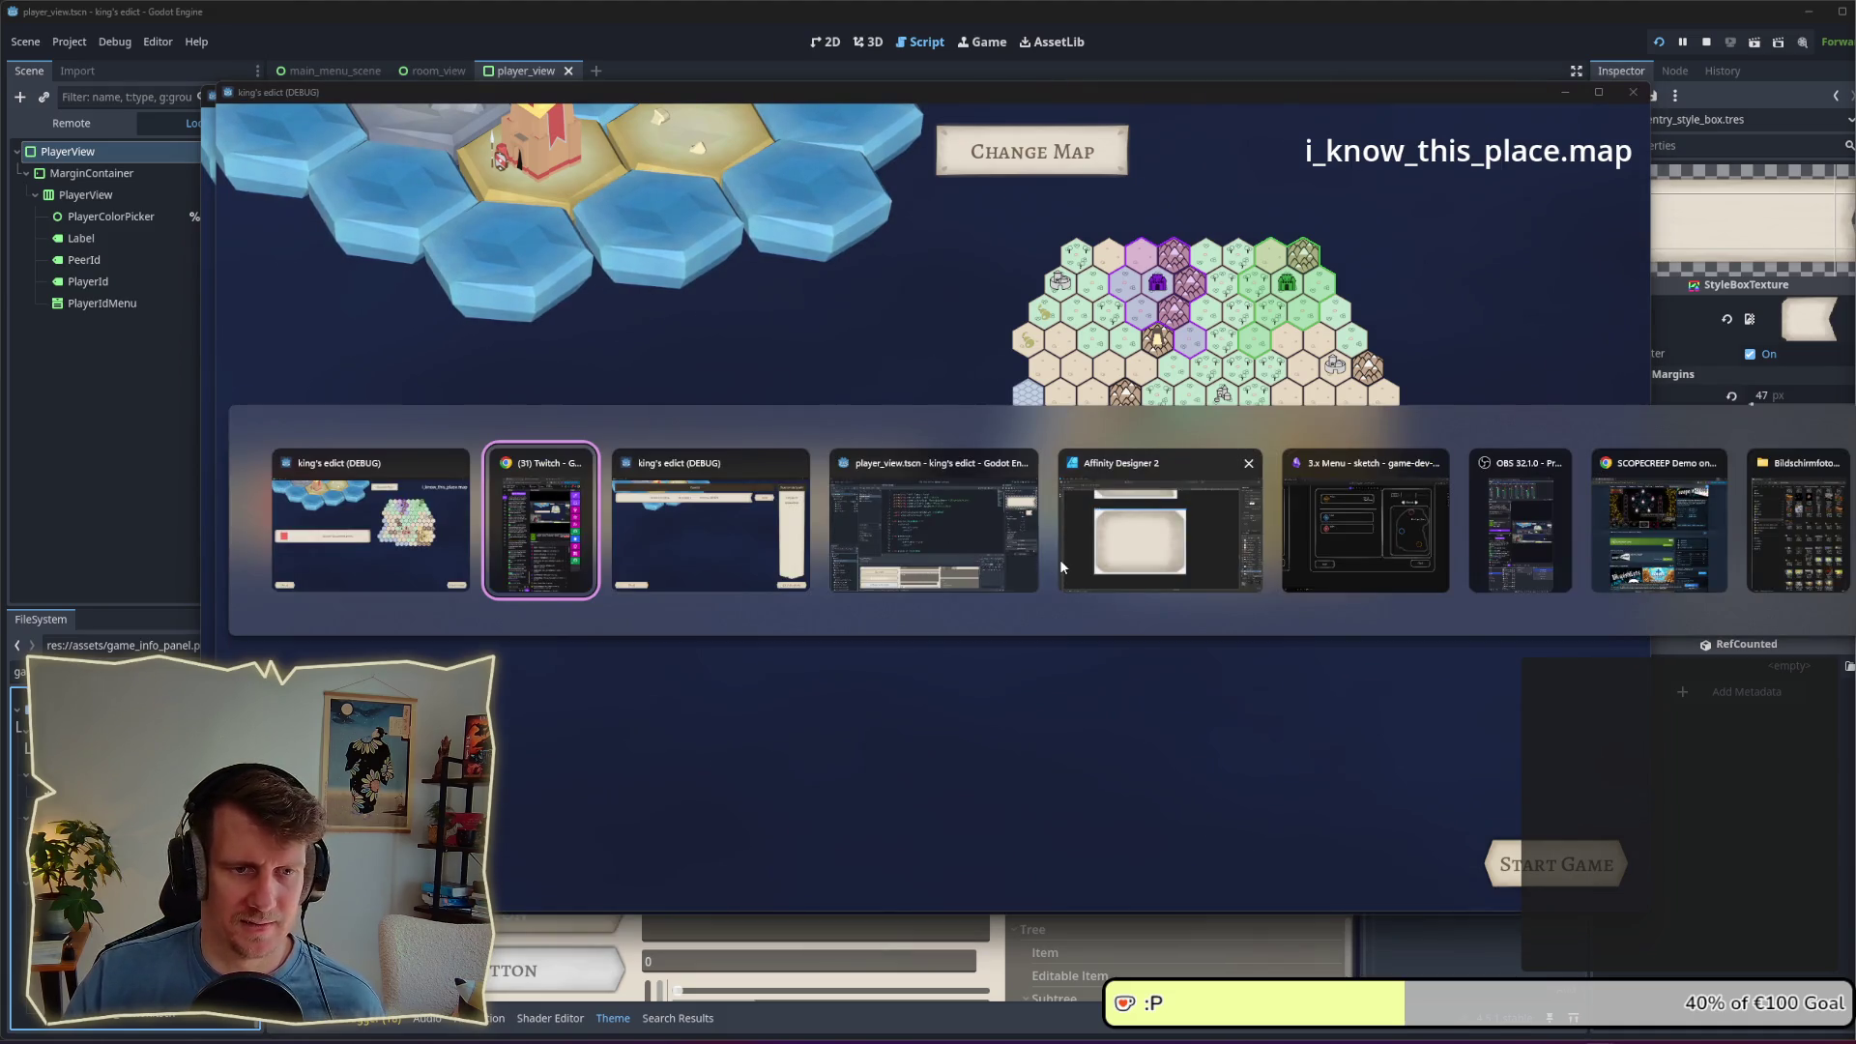
Step: Return to Affinity's Designer Persona with the slice deselected and select the placement_boost_unit icon
{"action": "key", "text": "Tab"}
{"action": "key", "text": "Tab"}
{"action": "key", "text": "Tab"}
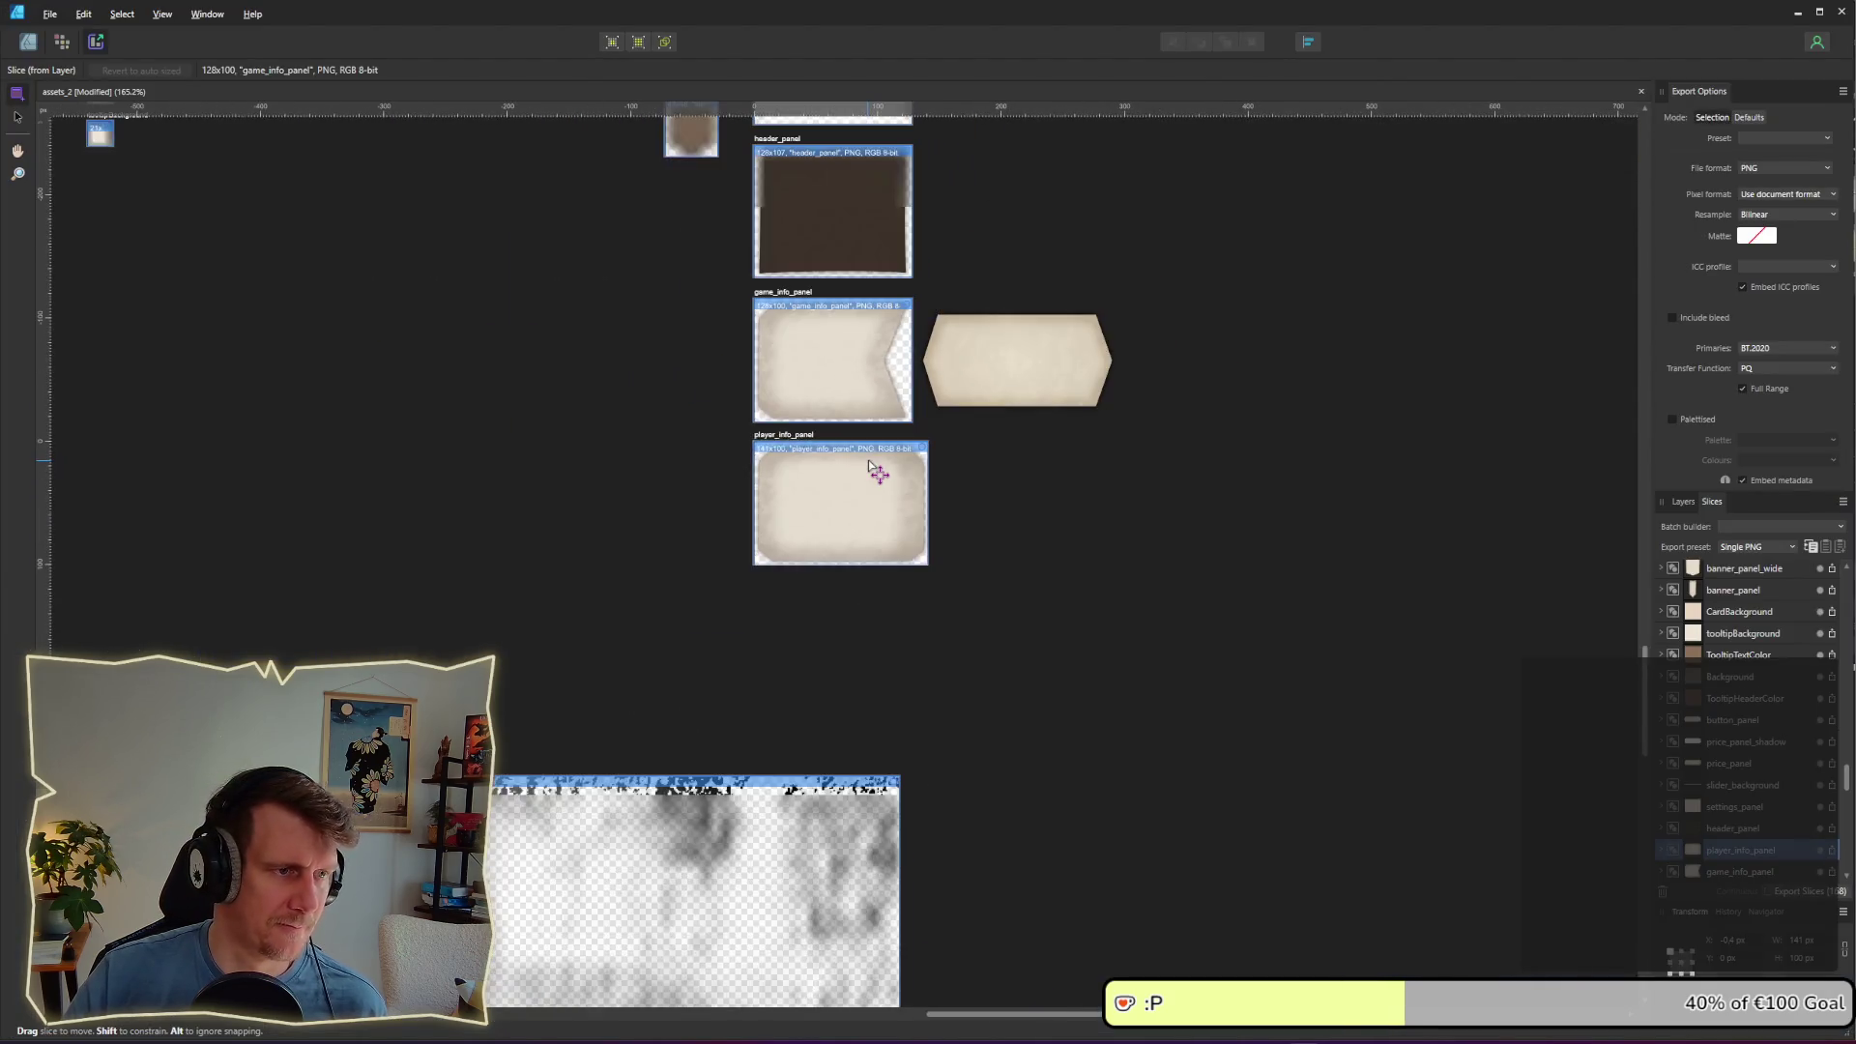
{"action": "left_click", "coordinate": [567, 432]}
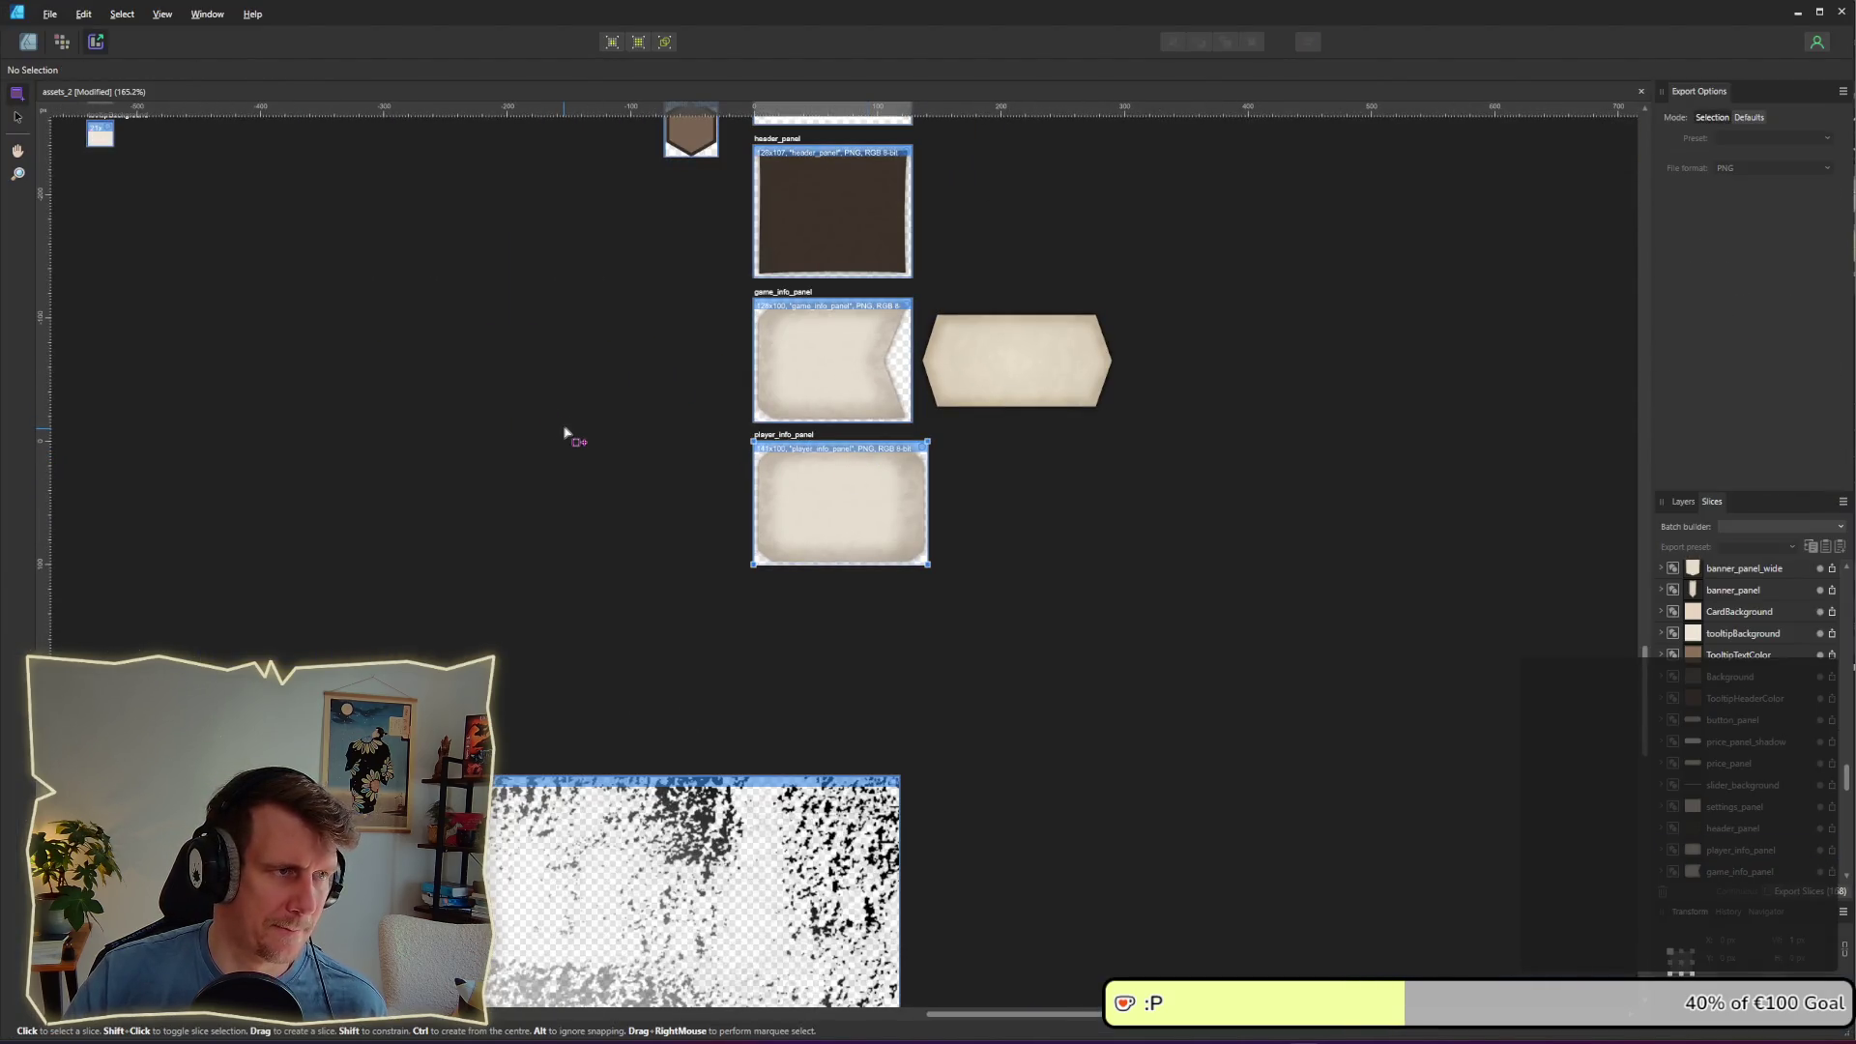
{"action": "left_click", "coordinate": [28, 45]}
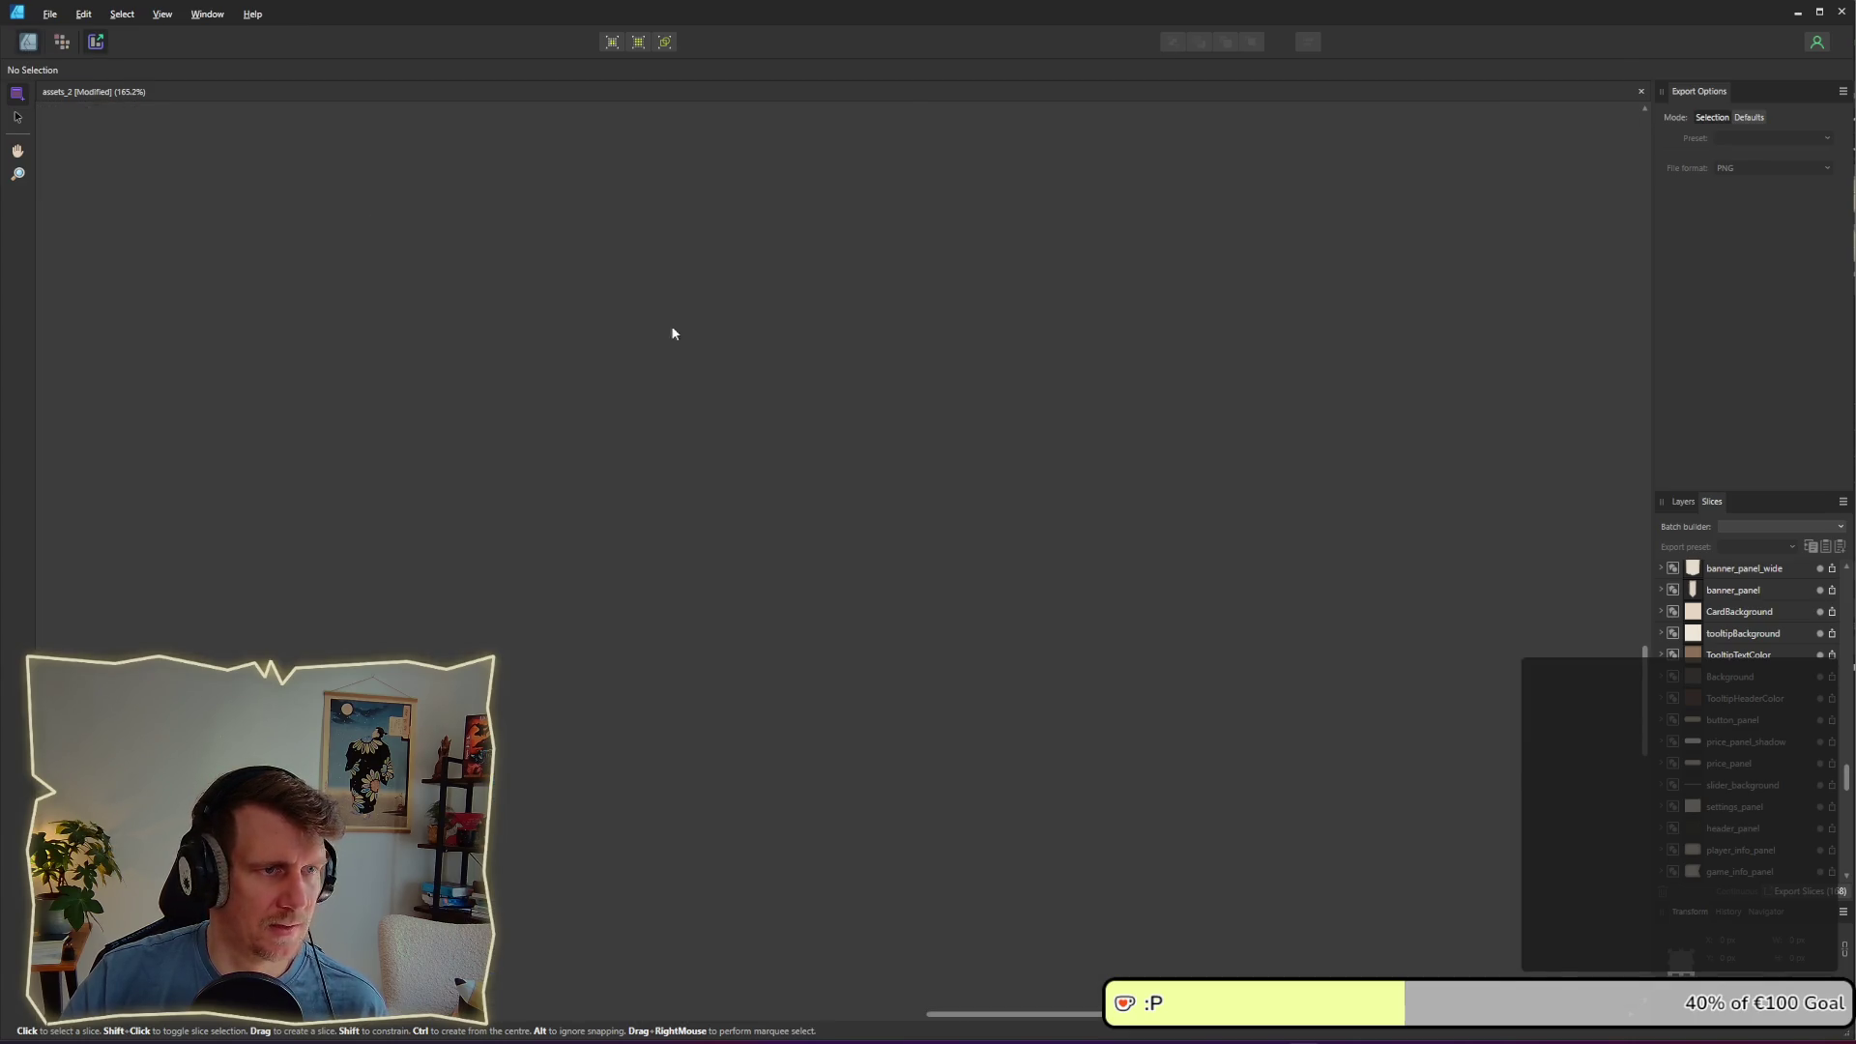
{"action": "scroll", "coordinate": [770, 473], "scroll_direction": "up", "scroll_amount": 5}
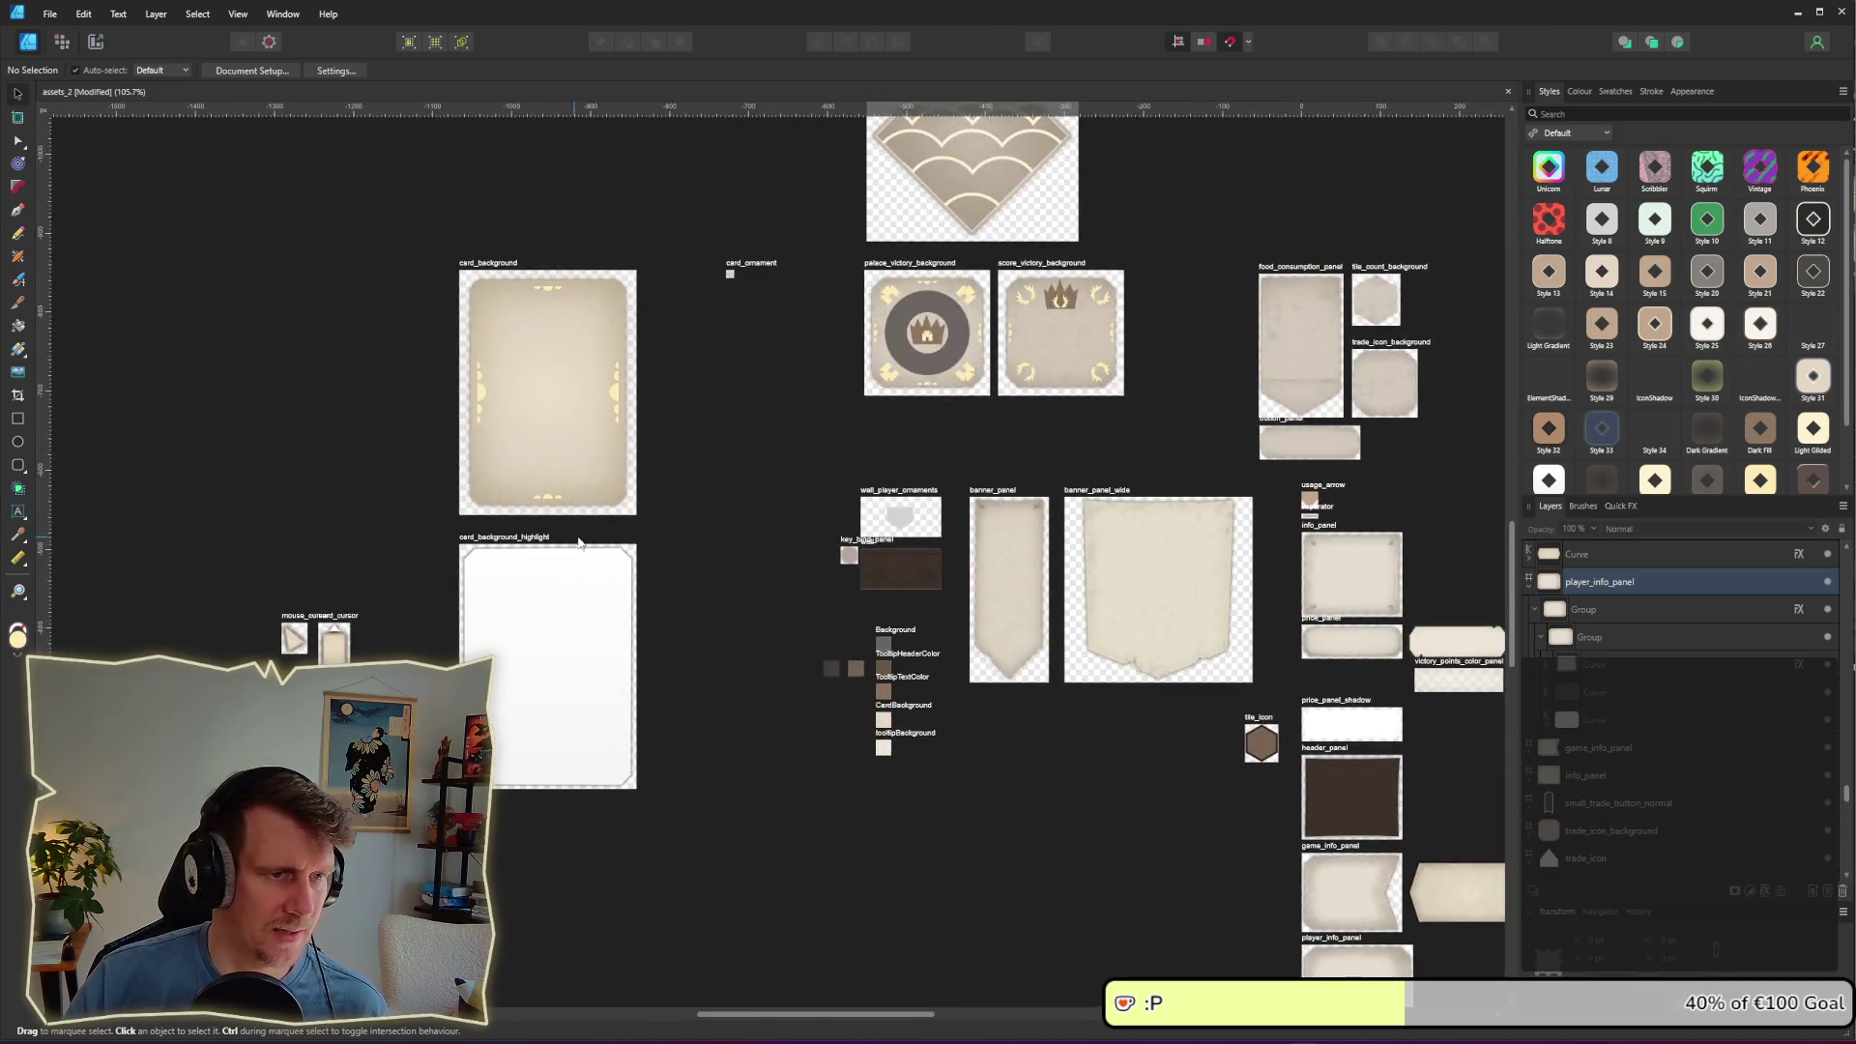
{"action": "scroll", "coordinate": [764, 577], "scroll_direction": "left", "scroll_amount": 3}
{"action": "scroll", "coordinate": [1042, 580], "scroll_direction": "down", "scroll_amount": 6, "text": "ctrl"}
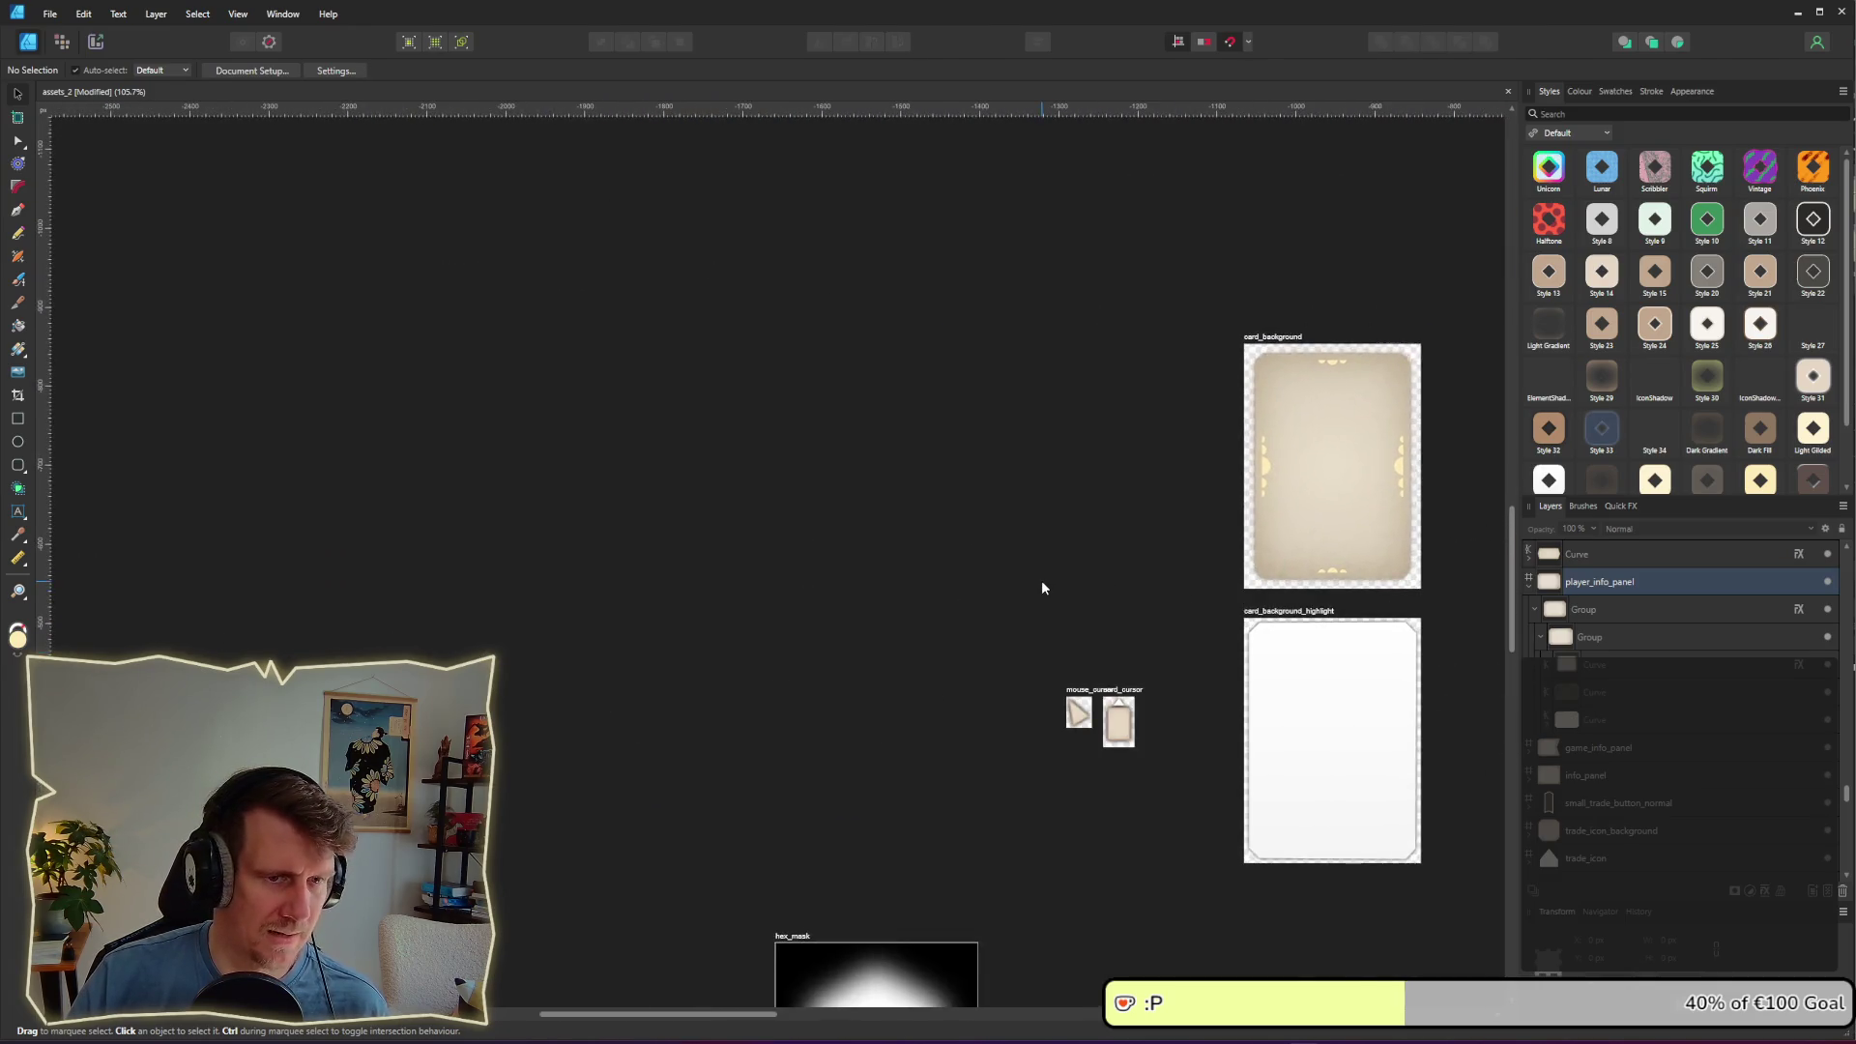
{"action": "scroll", "coordinate": [1011, 567], "scroll_direction": "up", "scroll_amount": 2}
{"action": "scroll", "coordinate": [966, 542], "scroll_direction": "left", "scroll_amount": 3}
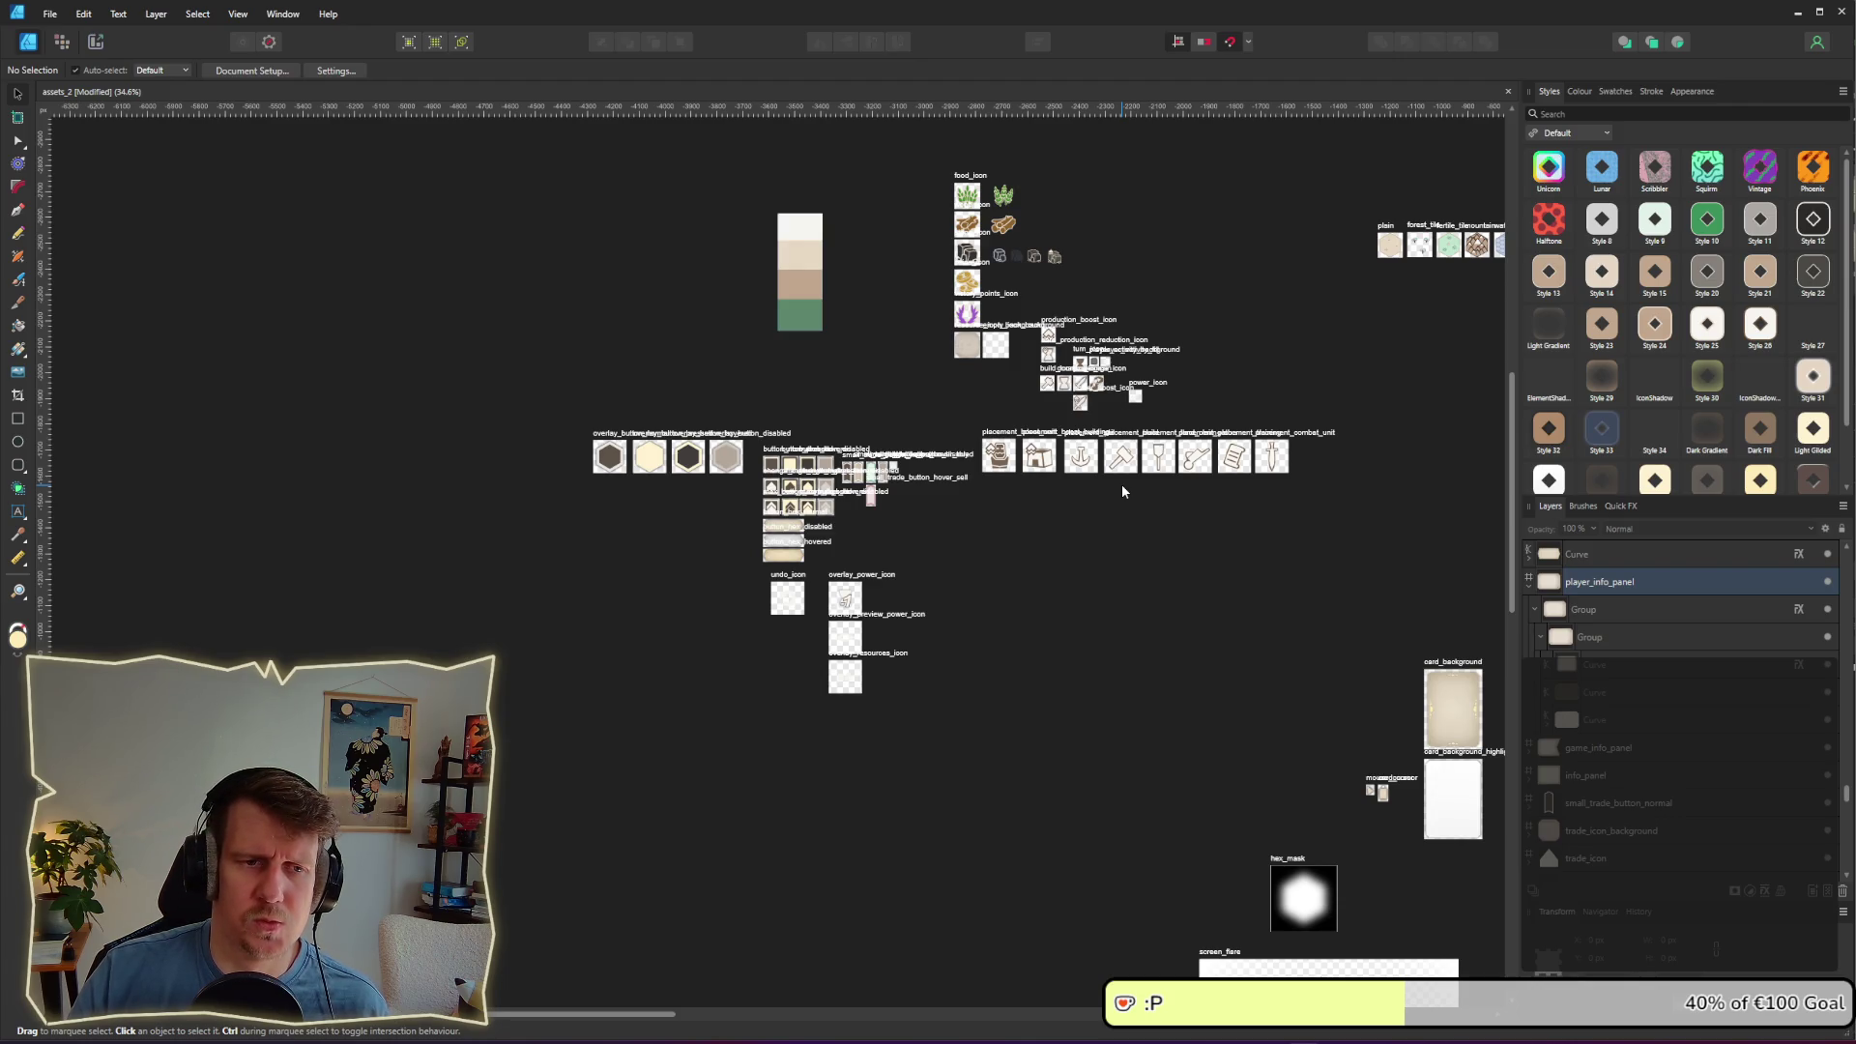
{"action": "scroll", "coordinate": [1121, 489], "scroll_direction": "up", "scroll_amount": 5, "text": "ctrl"}
{"action": "left_click", "coordinate": [703, 417]}
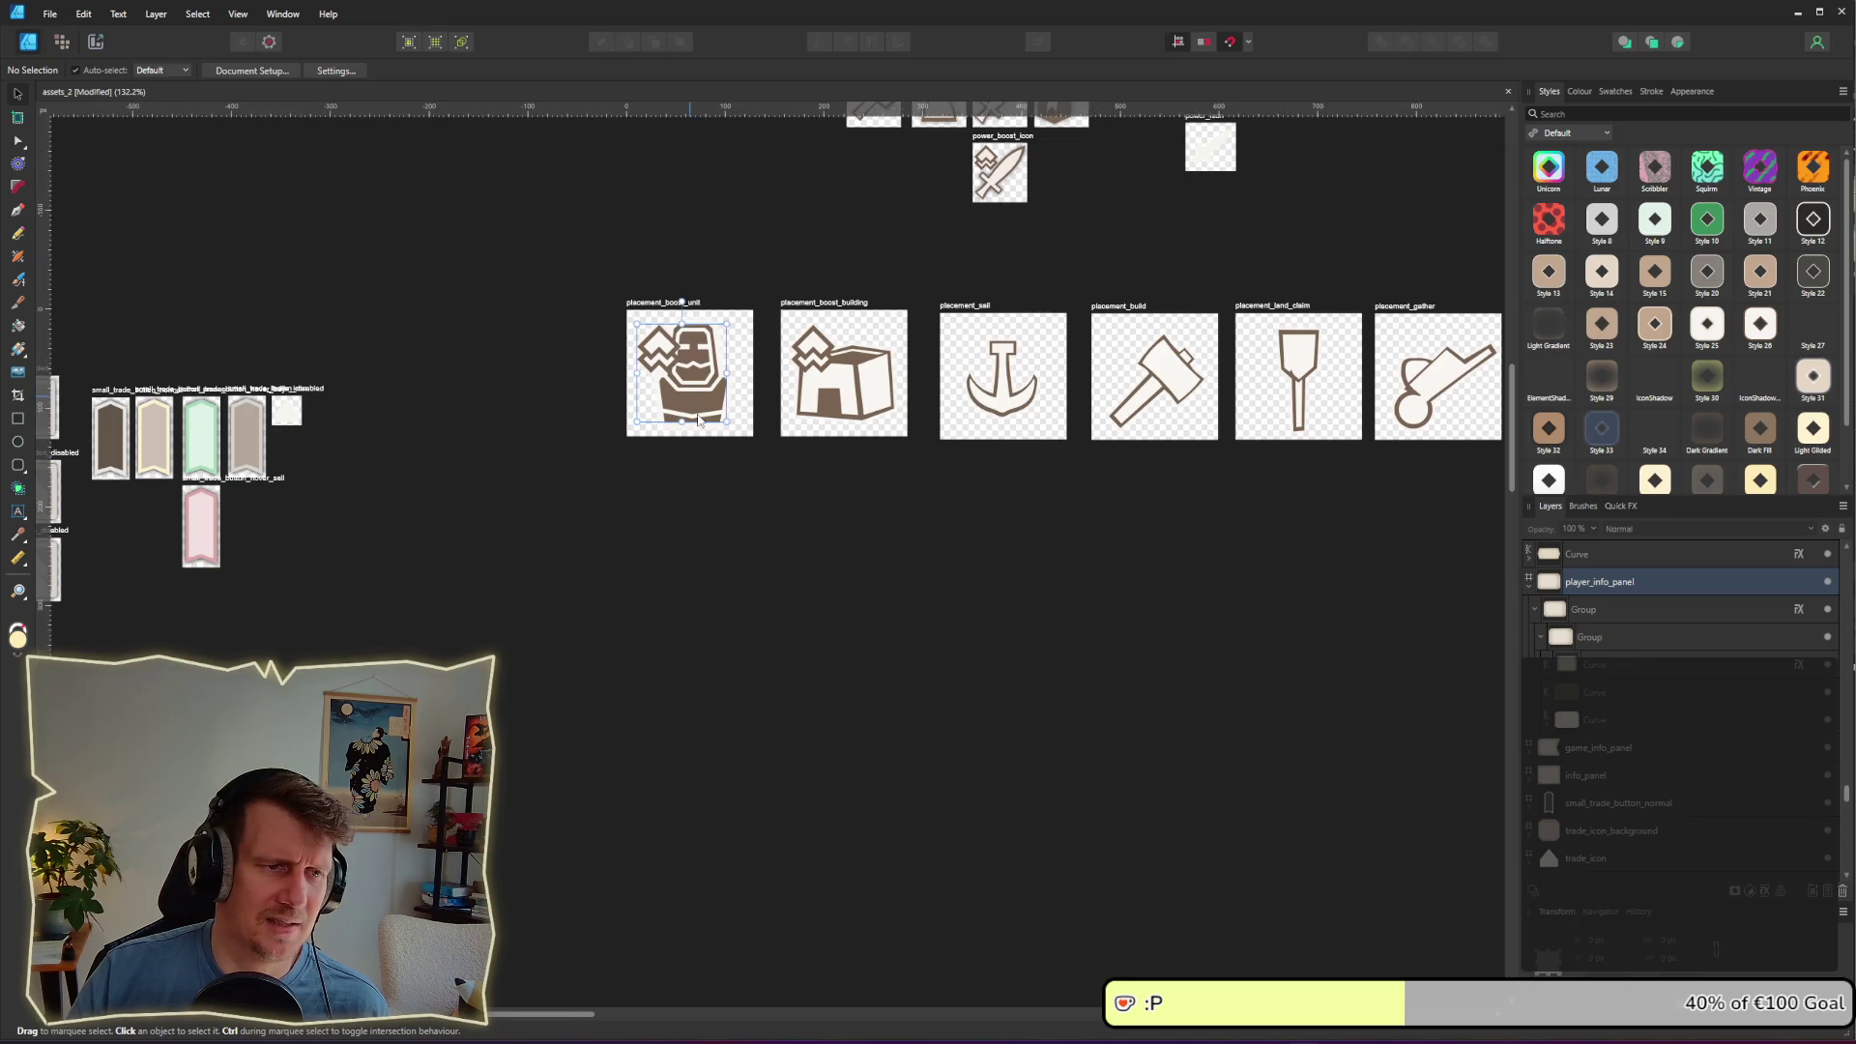
Step: Duplicate the placement_boost_unit artboard below, delete its diamond group and centre the figure
{"action": "left_click", "coordinate": [685, 322]}
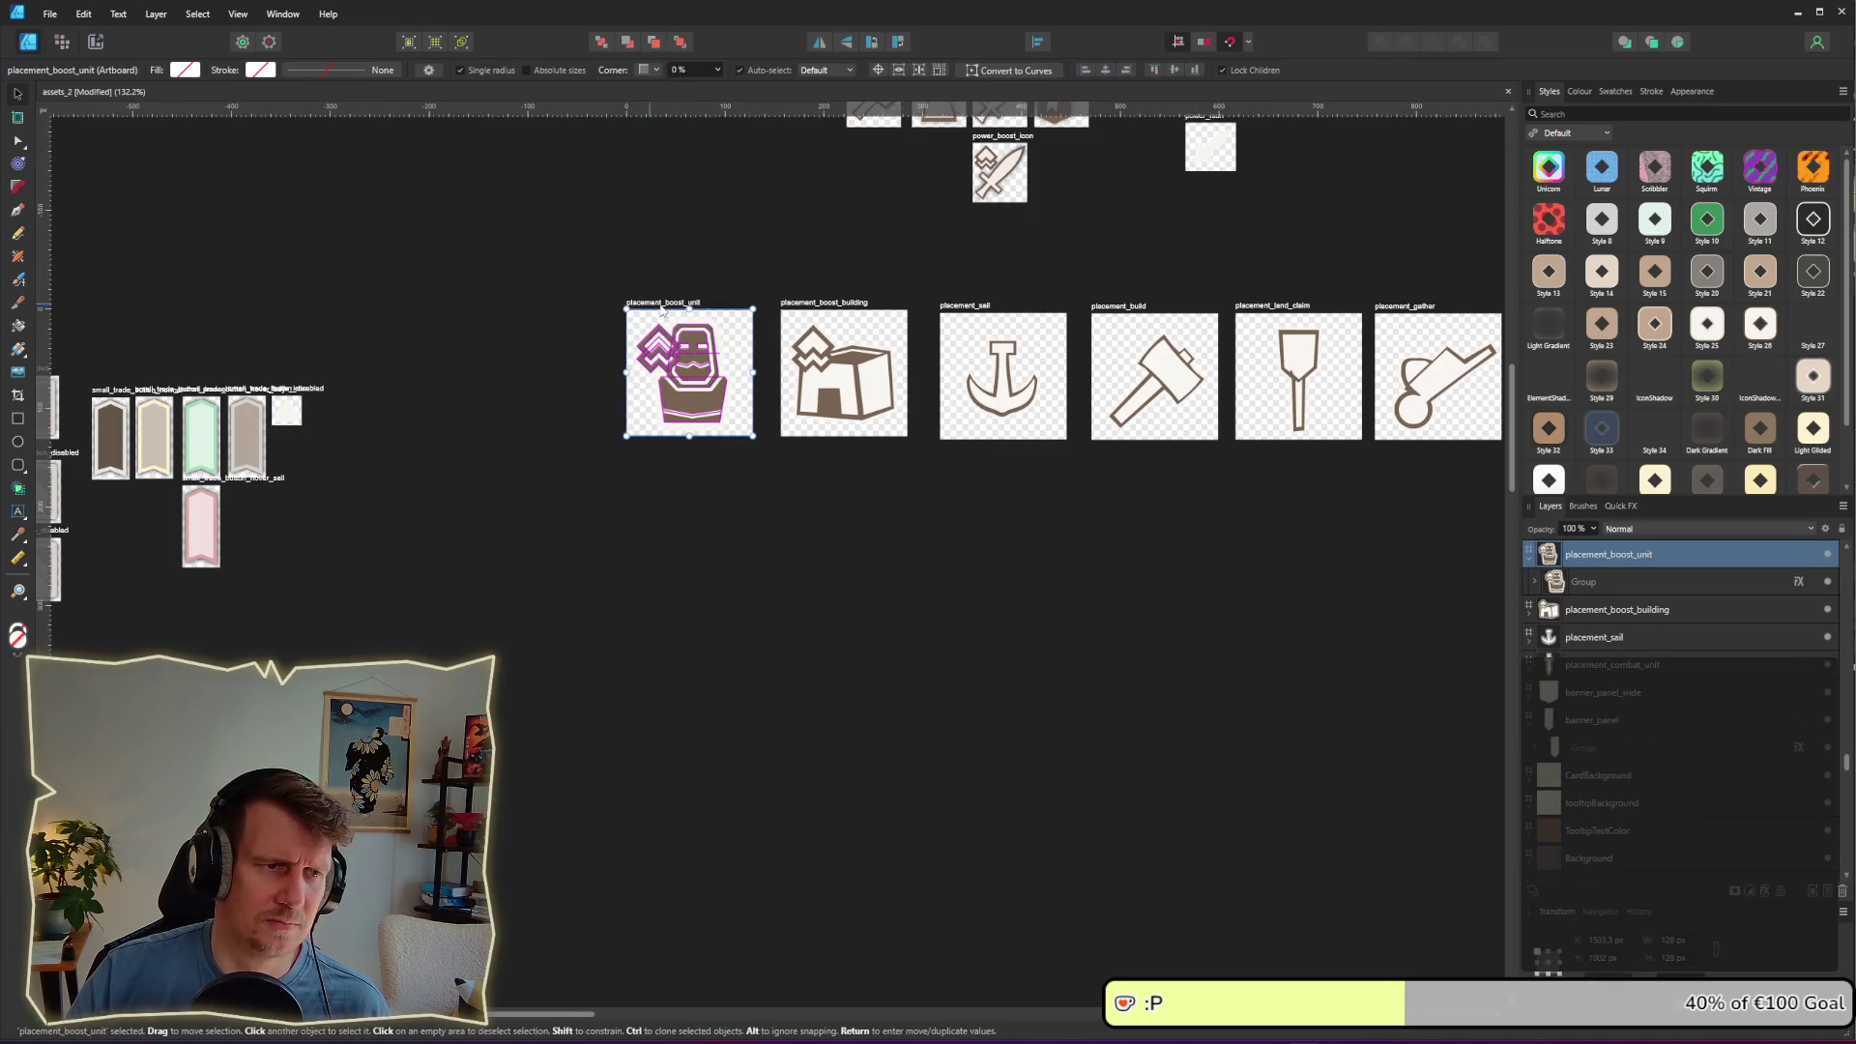
{"action": "mouse_move", "coordinate": [685, 321]}
{"action": "left_mouse_down", "text": "ctrl"}
{"action": "mouse_move", "coordinate": [685, 488]}
{"action": "mouse_move", "coordinate": [671, 473]}
{"action": "left_mouse_up", "text": "ctrl"}
{"action": "scroll", "coordinate": [671, 488], "scroll_direction": "up", "scroll_amount": 2, "text": "ctrl"}
{"action": "double_click", "coordinate": [651, 529]}
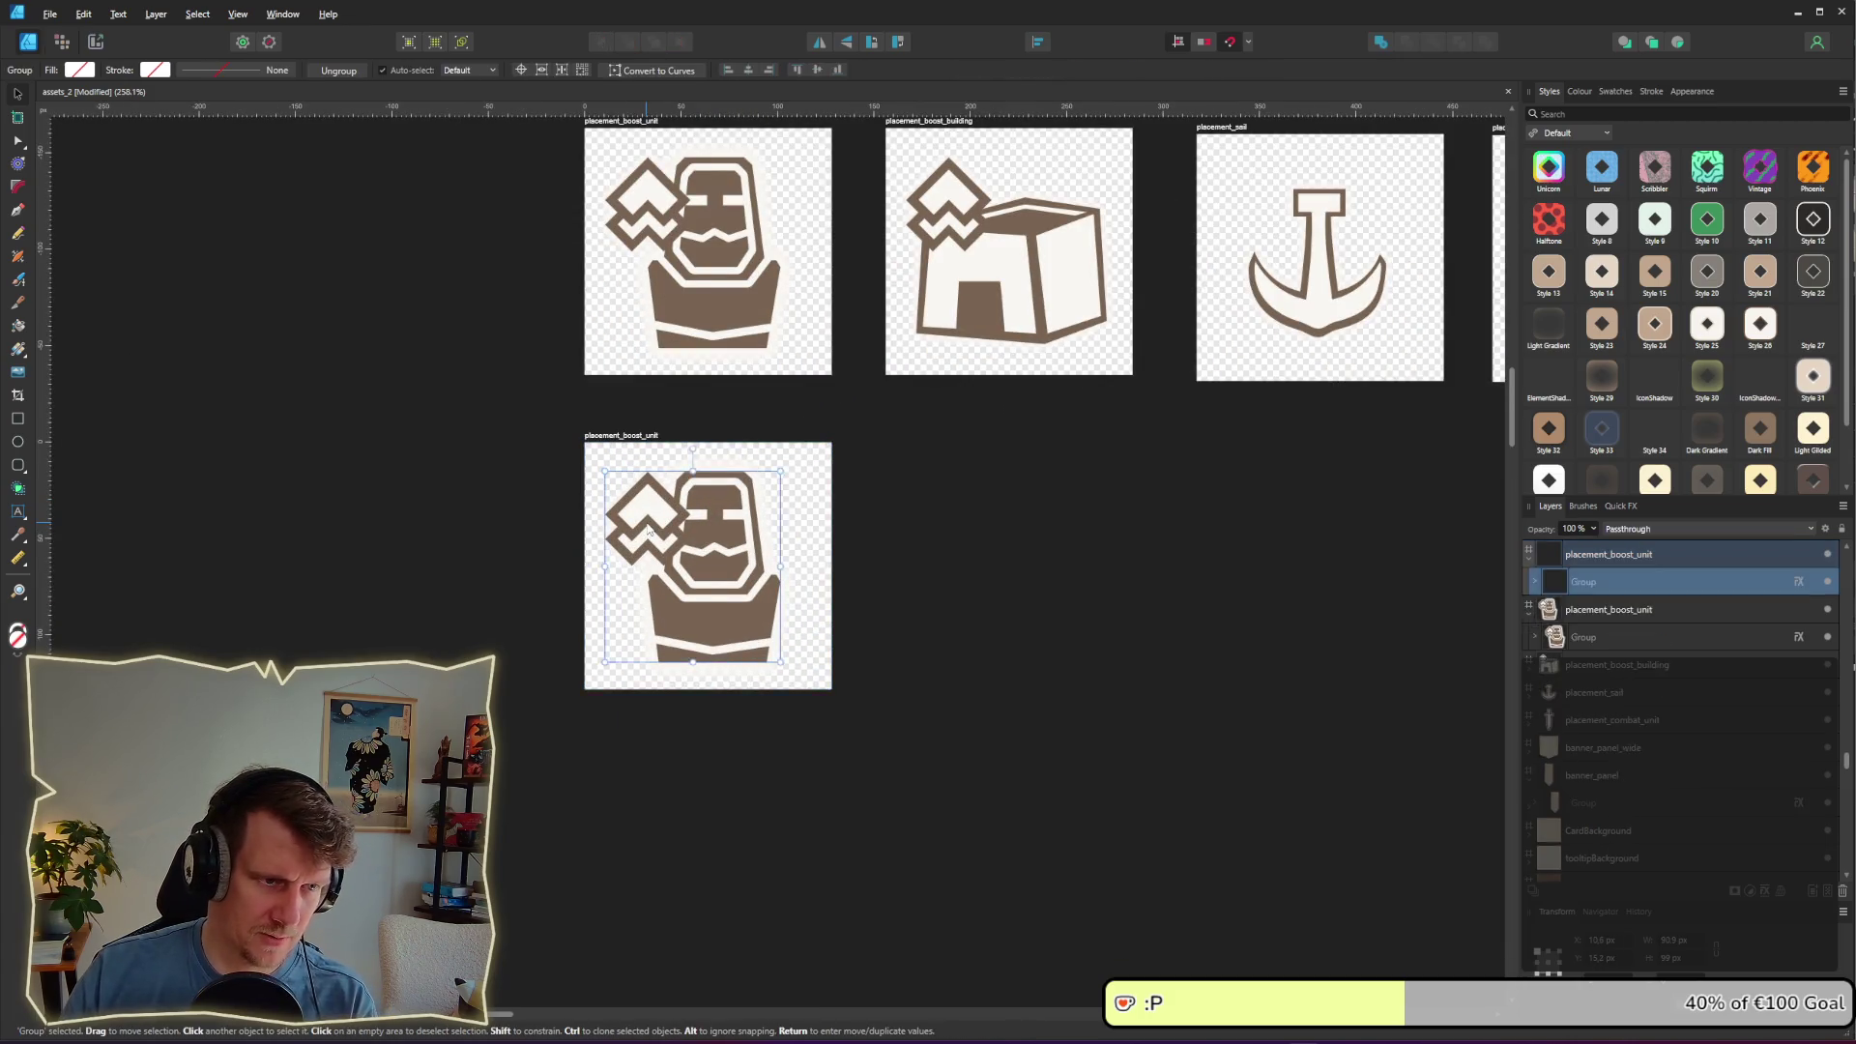
{"action": "key", "text": "Delete"}
{"action": "left_click_drag", "start_coordinate": [737, 626], "coordinate": [727, 623]}
{"action": "left_click", "coordinate": [865, 614]}
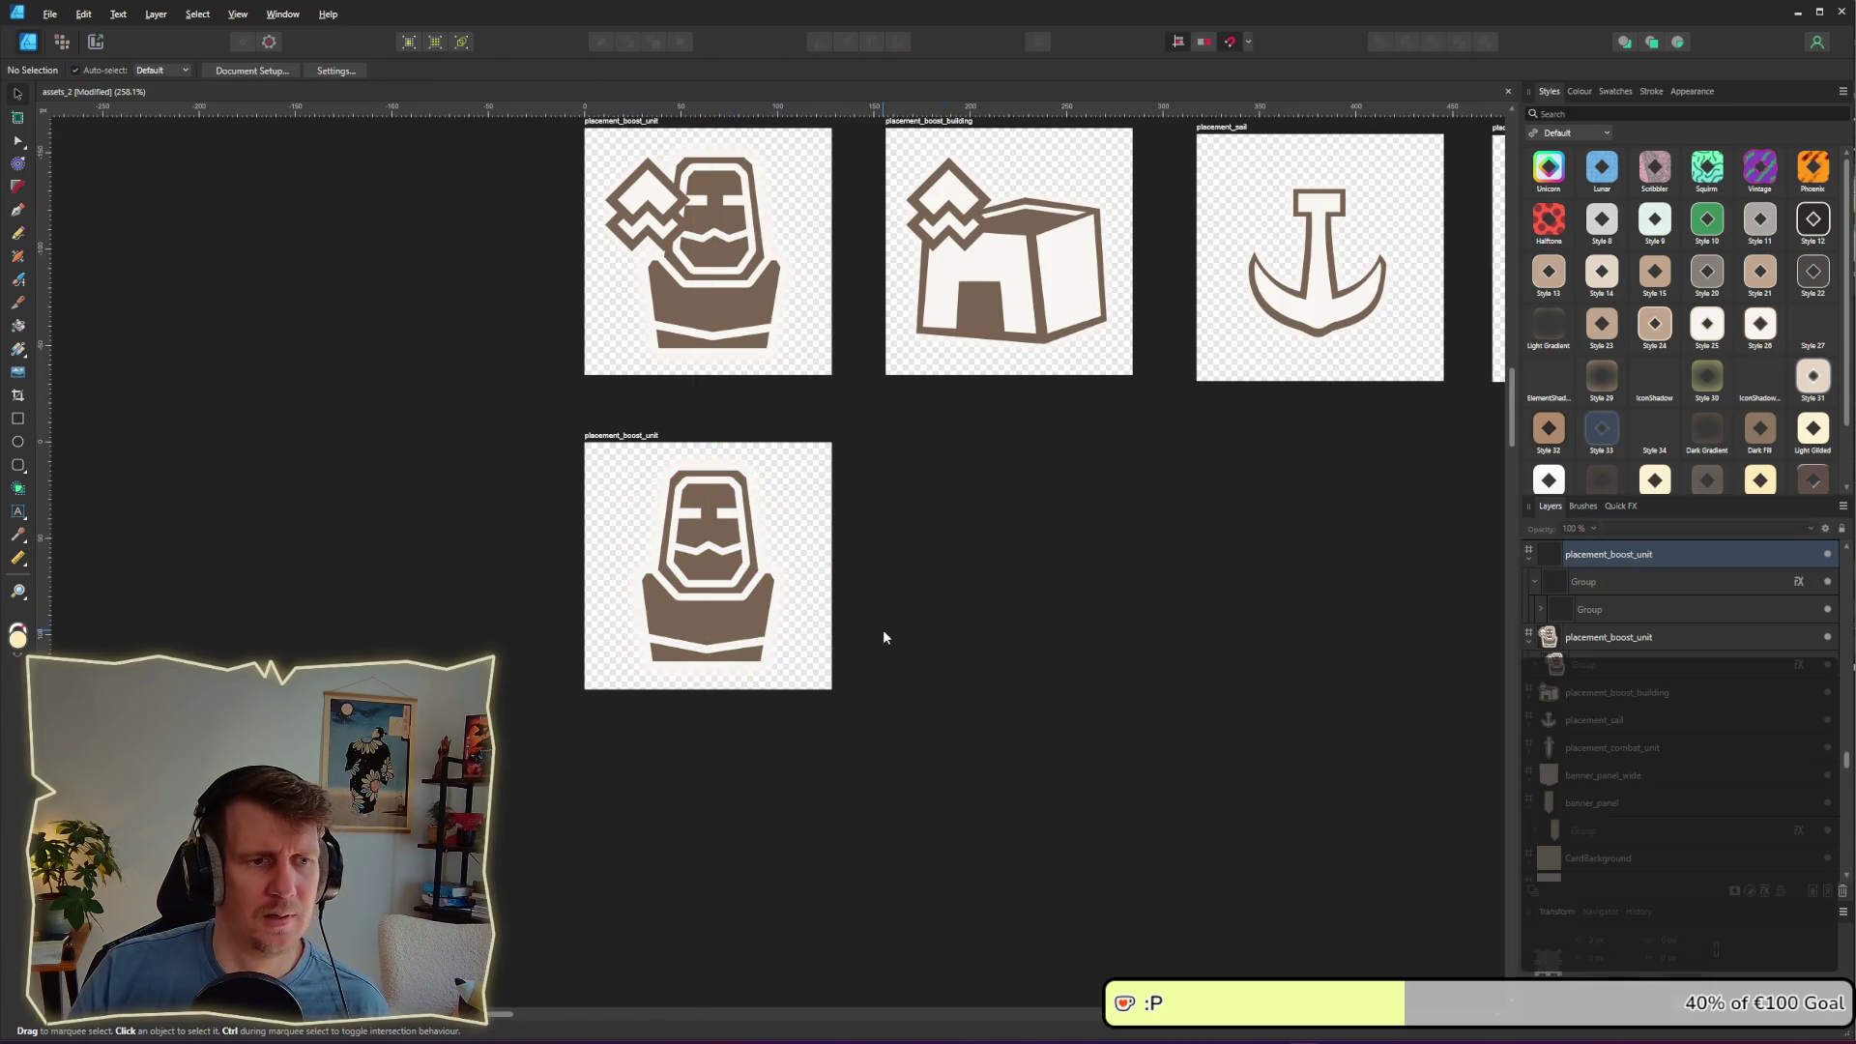
Step: Rename the copied artboard to player_icon and drag out a further copy below it
{"action": "double_click", "coordinate": [595, 436]}
{"action": "type", "text": "play"}
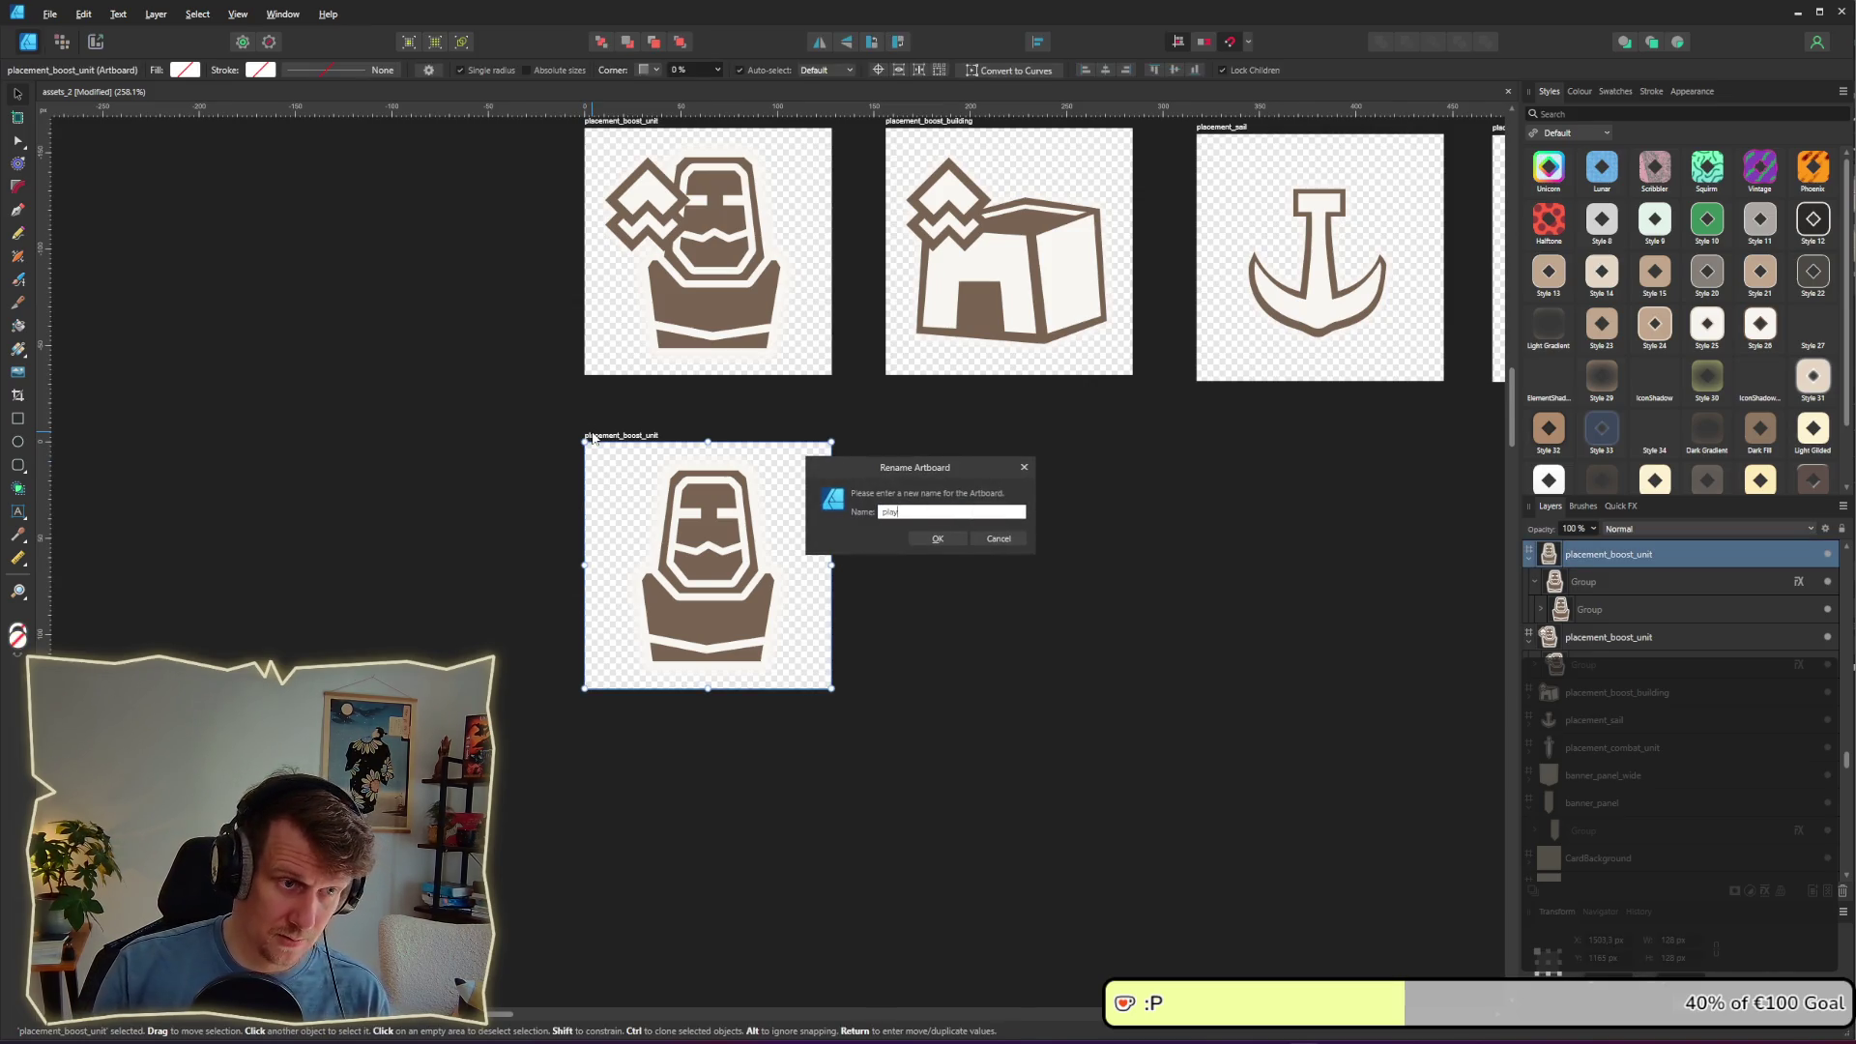
{"action": "type", "text": "er_icon"}
{"action": "key", "text": "Return"}
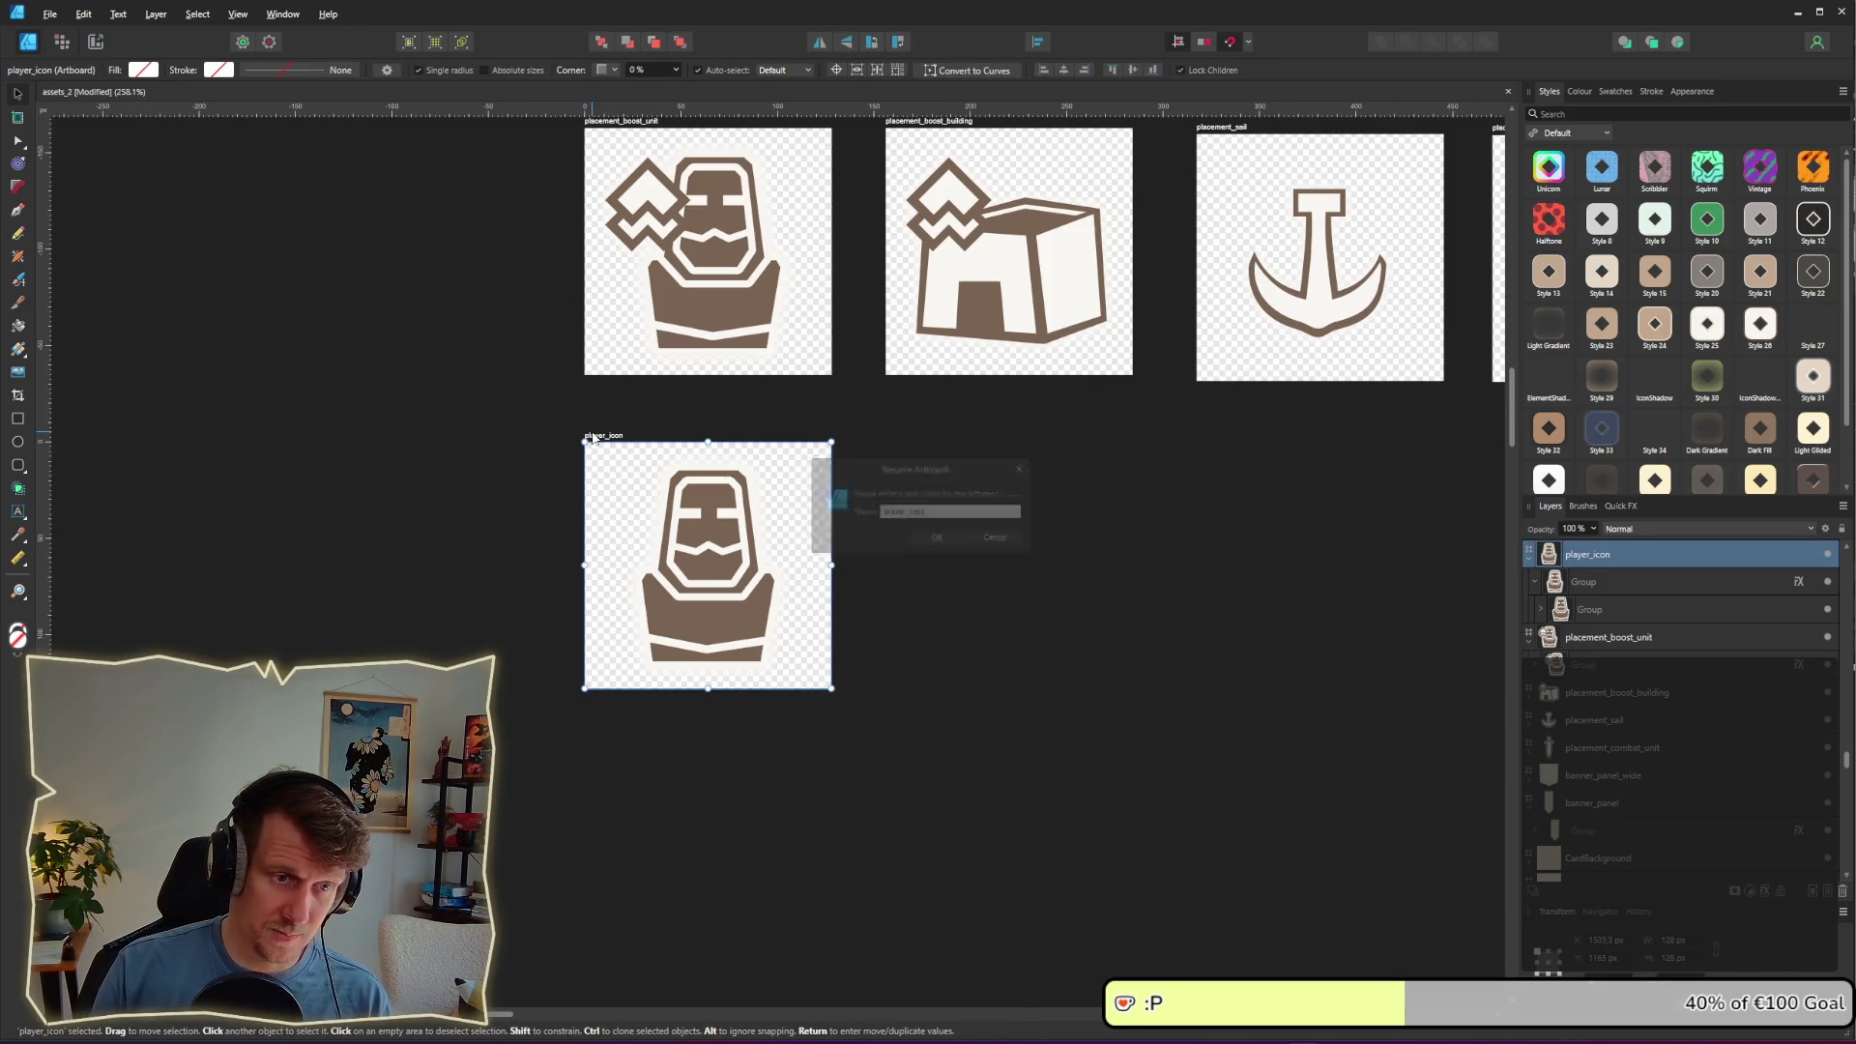
{"action": "left_click", "coordinate": [1040, 580]}
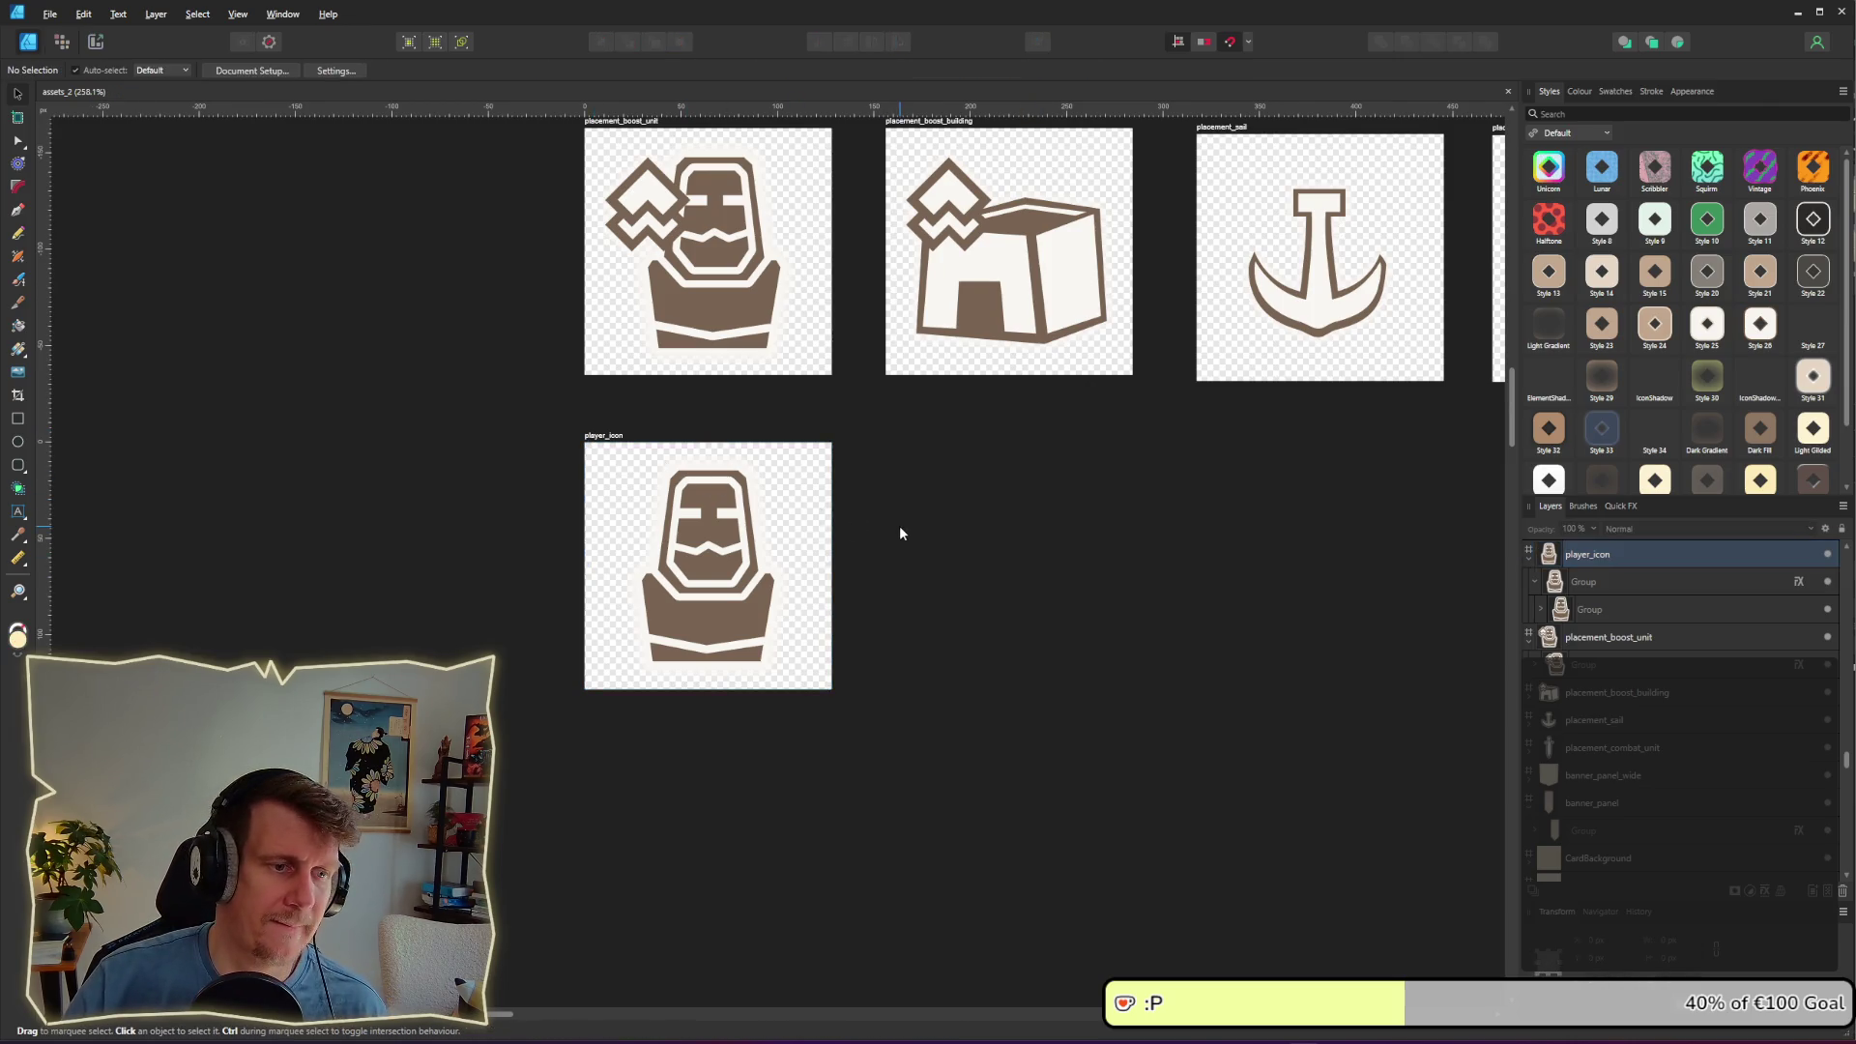
{"action": "left_click_drag", "start_coordinate": [586, 445], "coordinate": [585, 712]}
Step: Drill into the figure's inner group on the lower player_icon copy
{"action": "scroll", "coordinate": [897, 525], "scroll_direction": "down", "scroll_amount": 3}
{"action": "scroll", "coordinate": [719, 611], "scroll_direction": "up", "scroll_amount": 4}
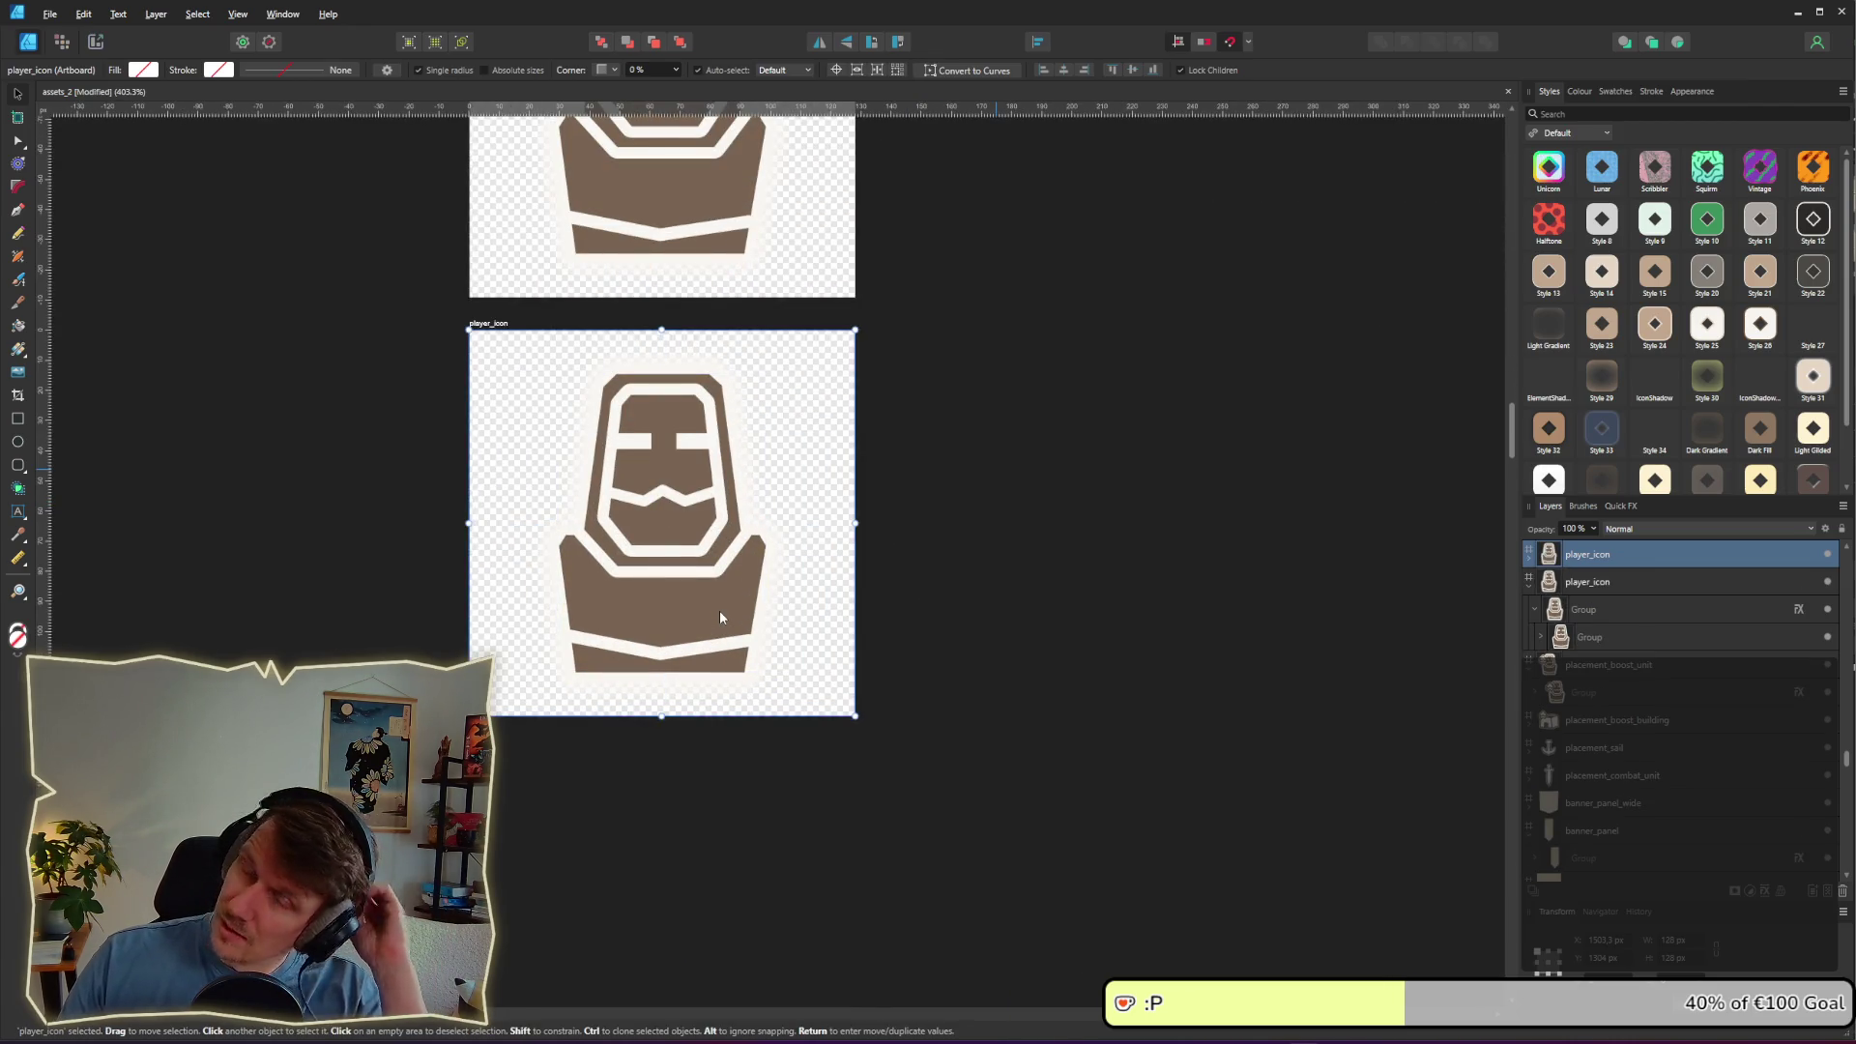
{"action": "left_click", "coordinate": [660, 606]}
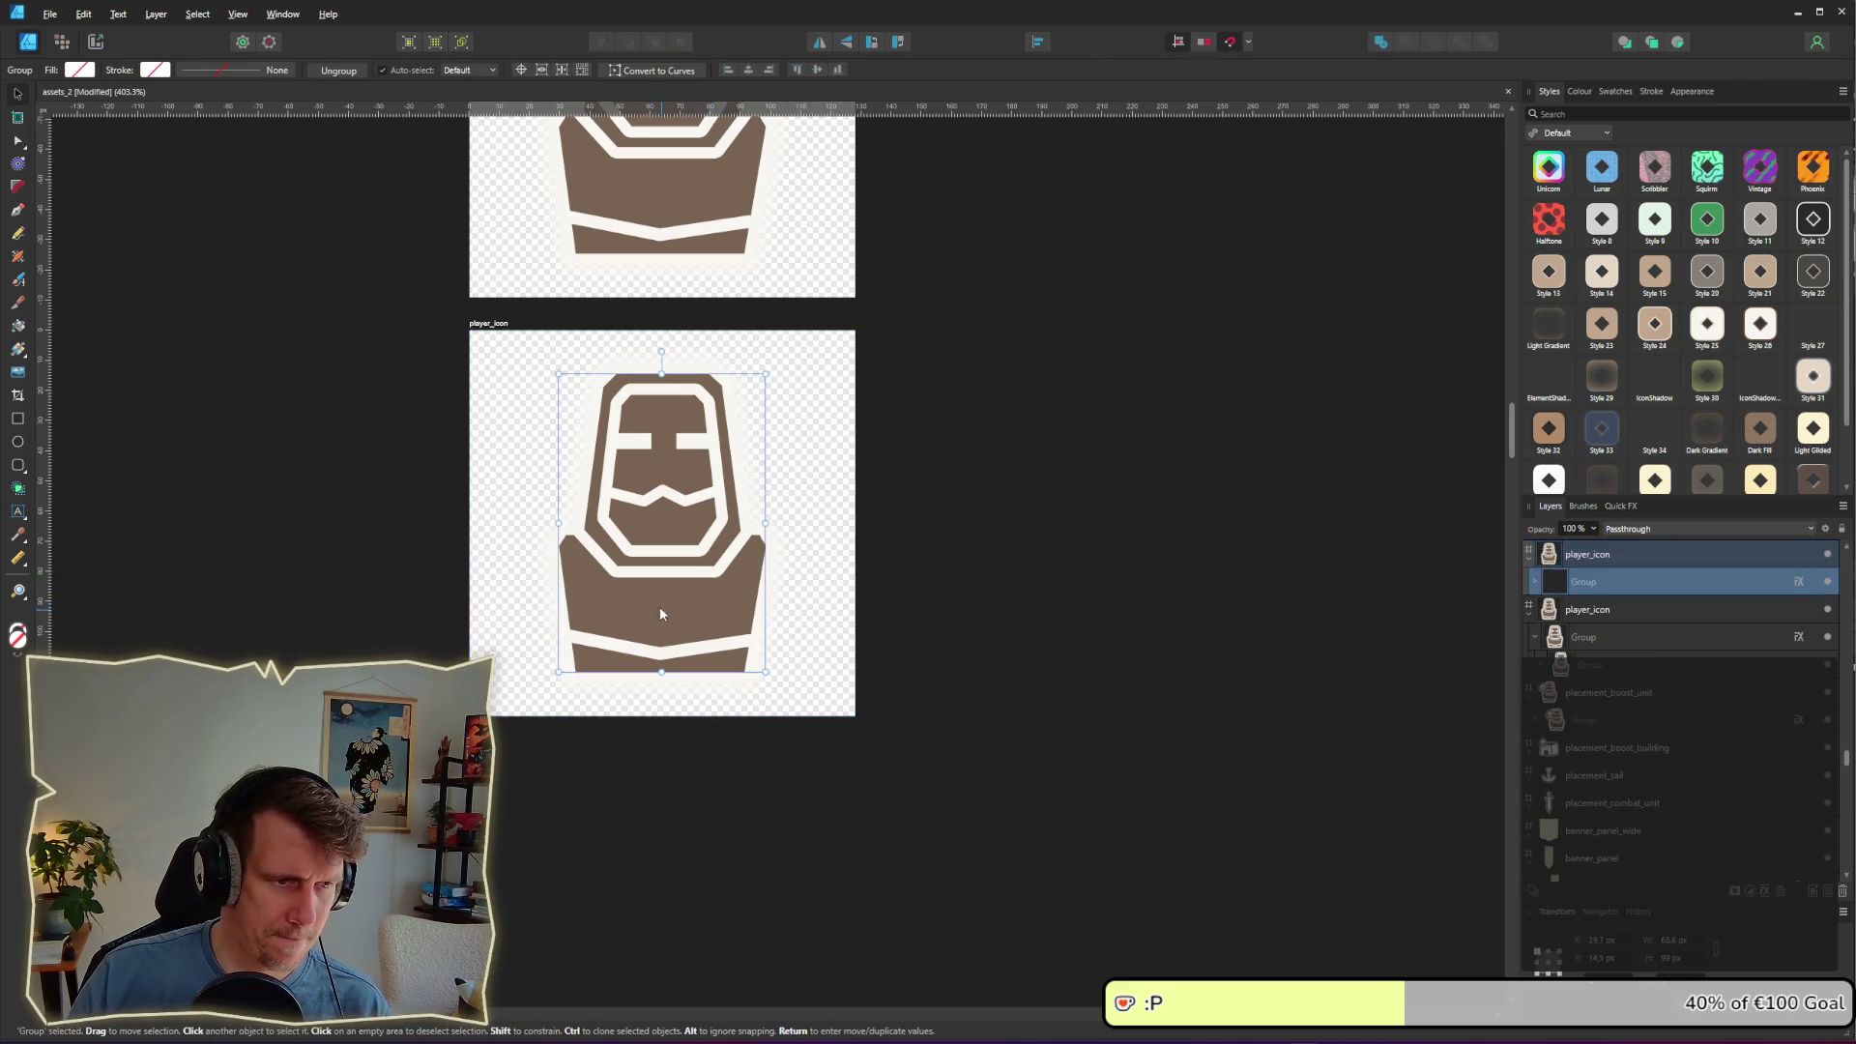
{"action": "scroll", "coordinate": [652, 598], "scroll_direction": "up", "scroll_amount": 1}
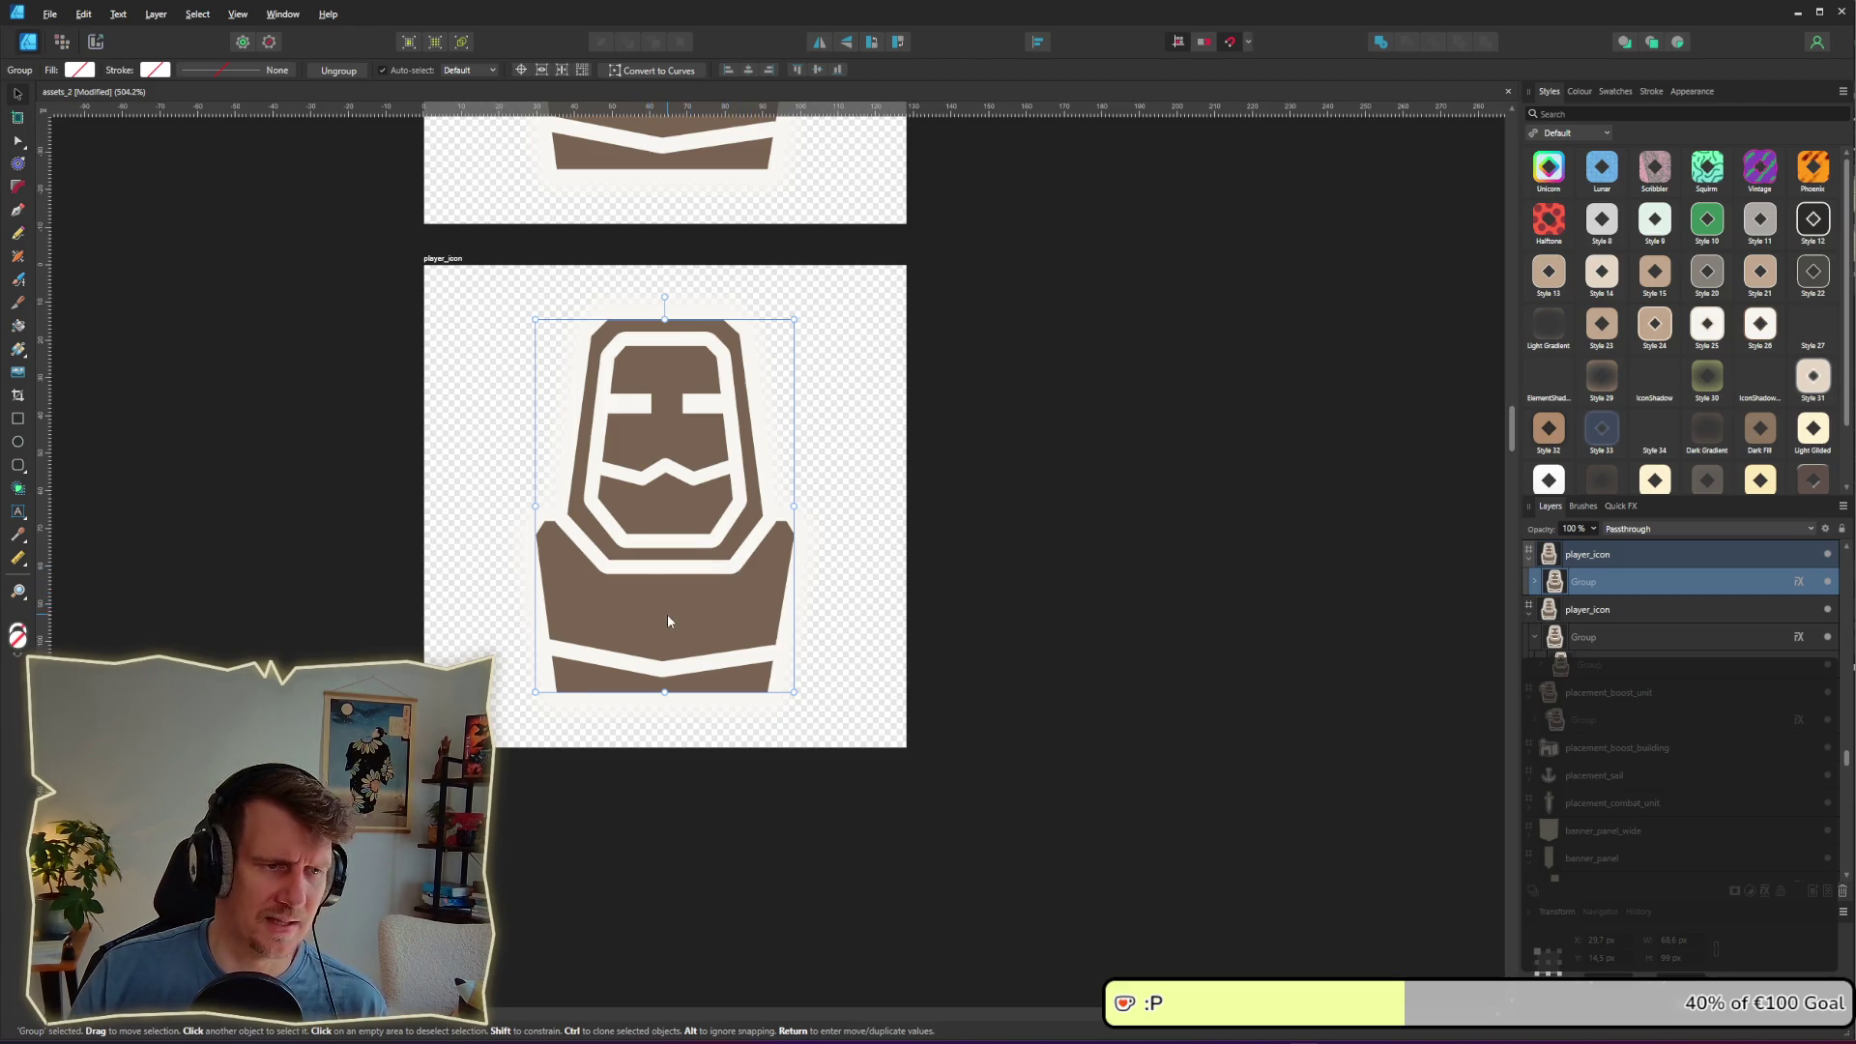
{"action": "left_click", "coordinate": [1009, 606]}
{"action": "left_click", "coordinate": [738, 642]}
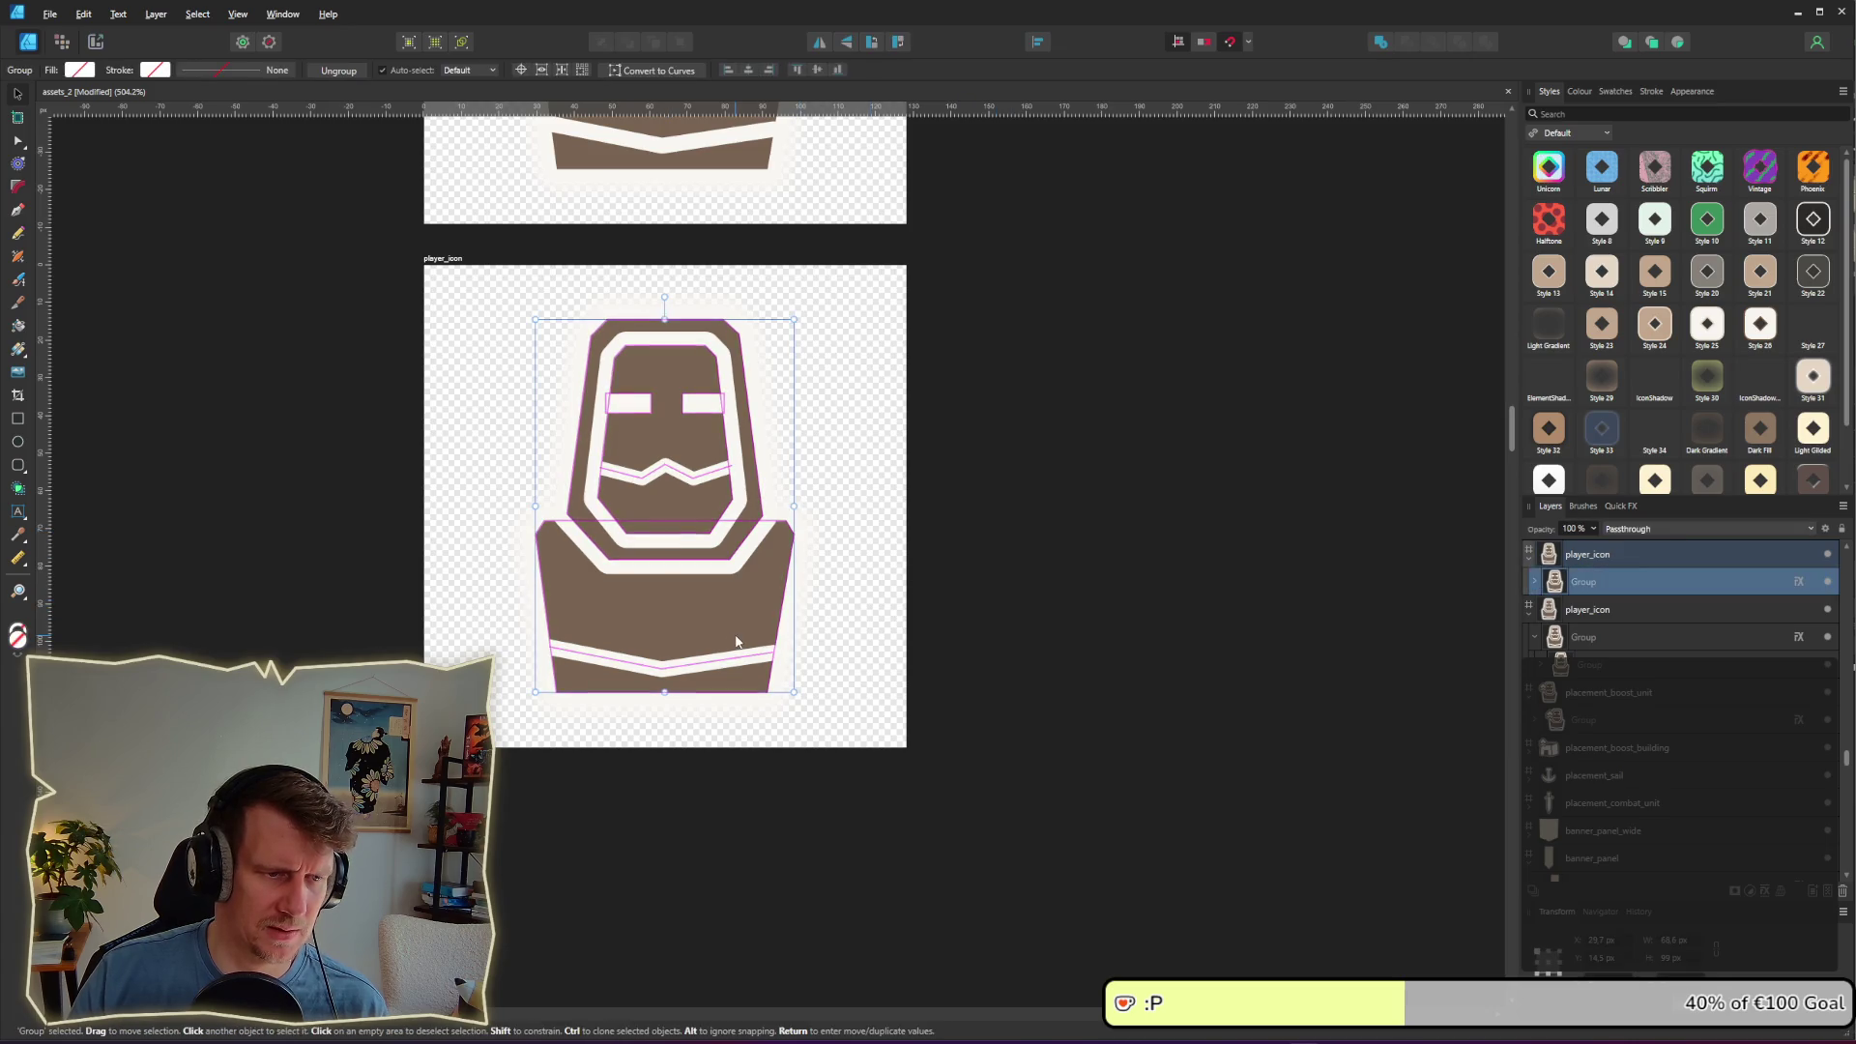
{"action": "double_click", "coordinate": [659, 624]}
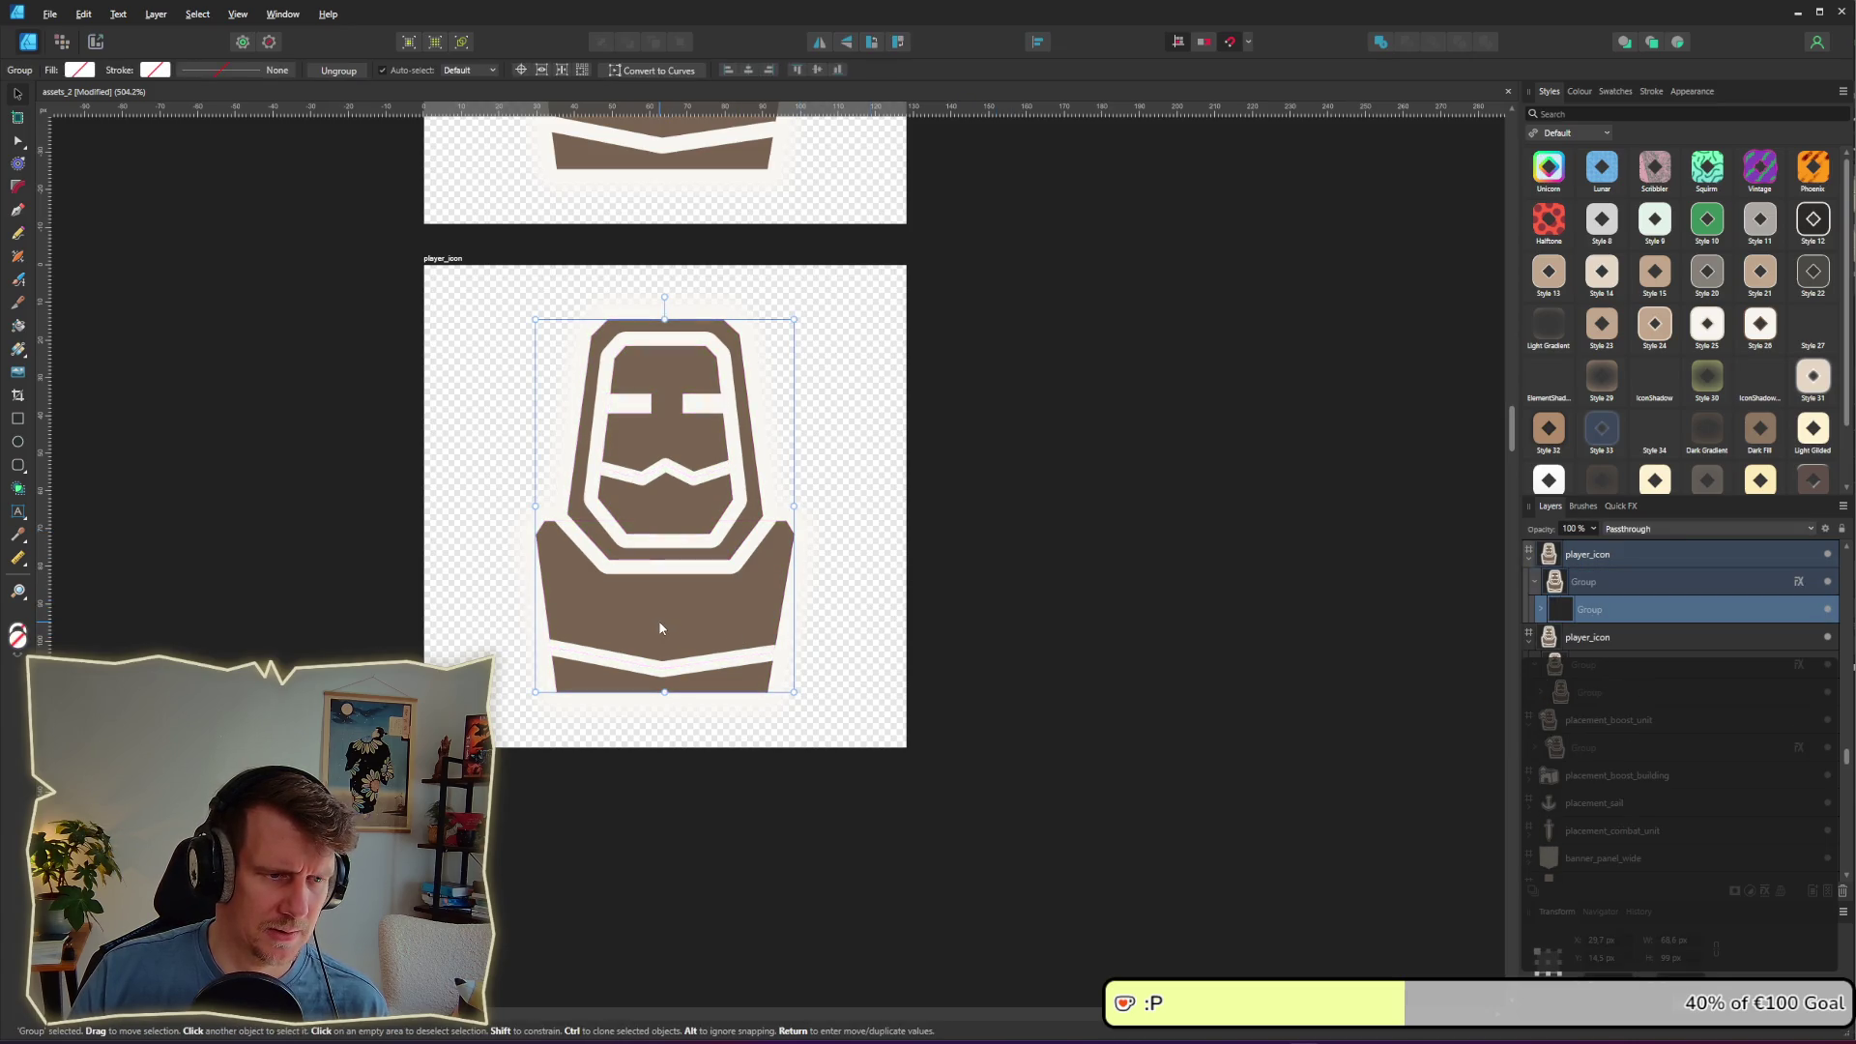
{"action": "double_click", "coordinate": [666, 490]}
Step: Delete the helmet, bottom stripe and eye glows, then move the remaining body shape higher
{"action": "left_click", "coordinate": [657, 479]}
{"action": "key", "text": "Delete"}
{"action": "key", "text": "Delete"}
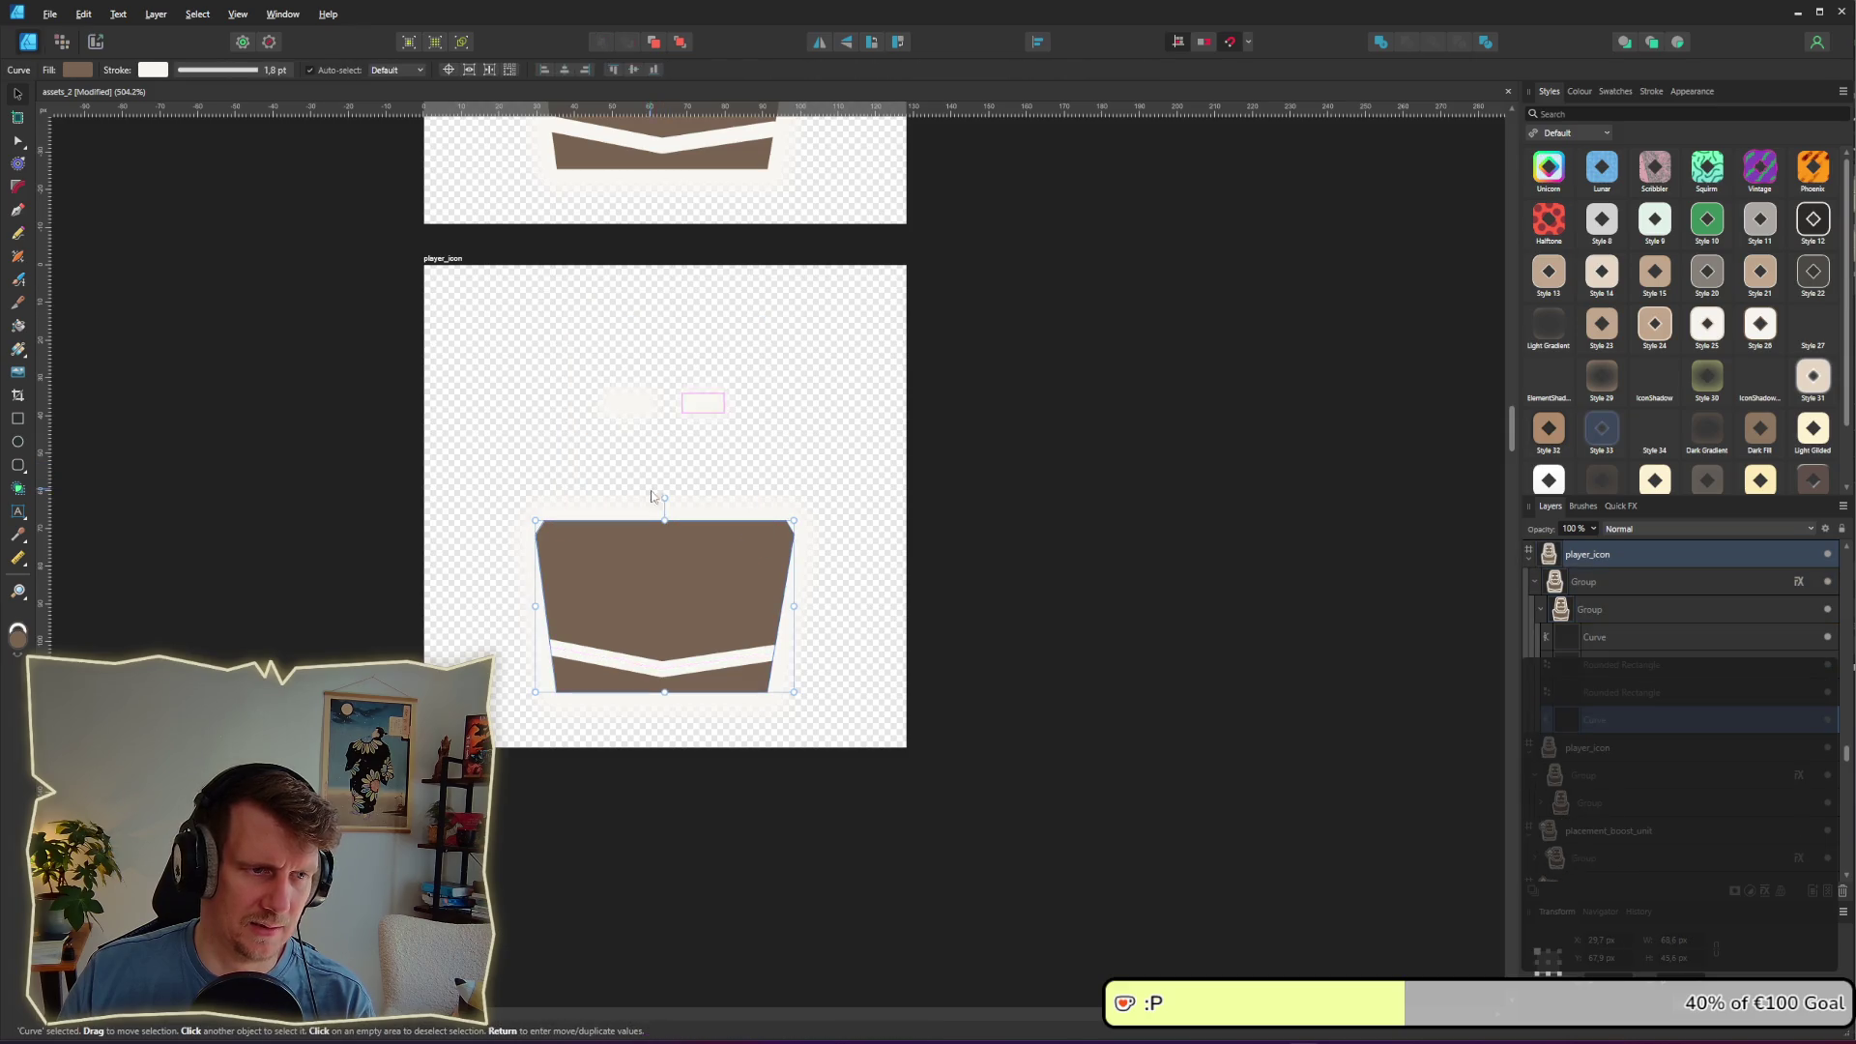
{"action": "left_click", "coordinate": [621, 667]}
{"action": "key", "text": "Delete"}
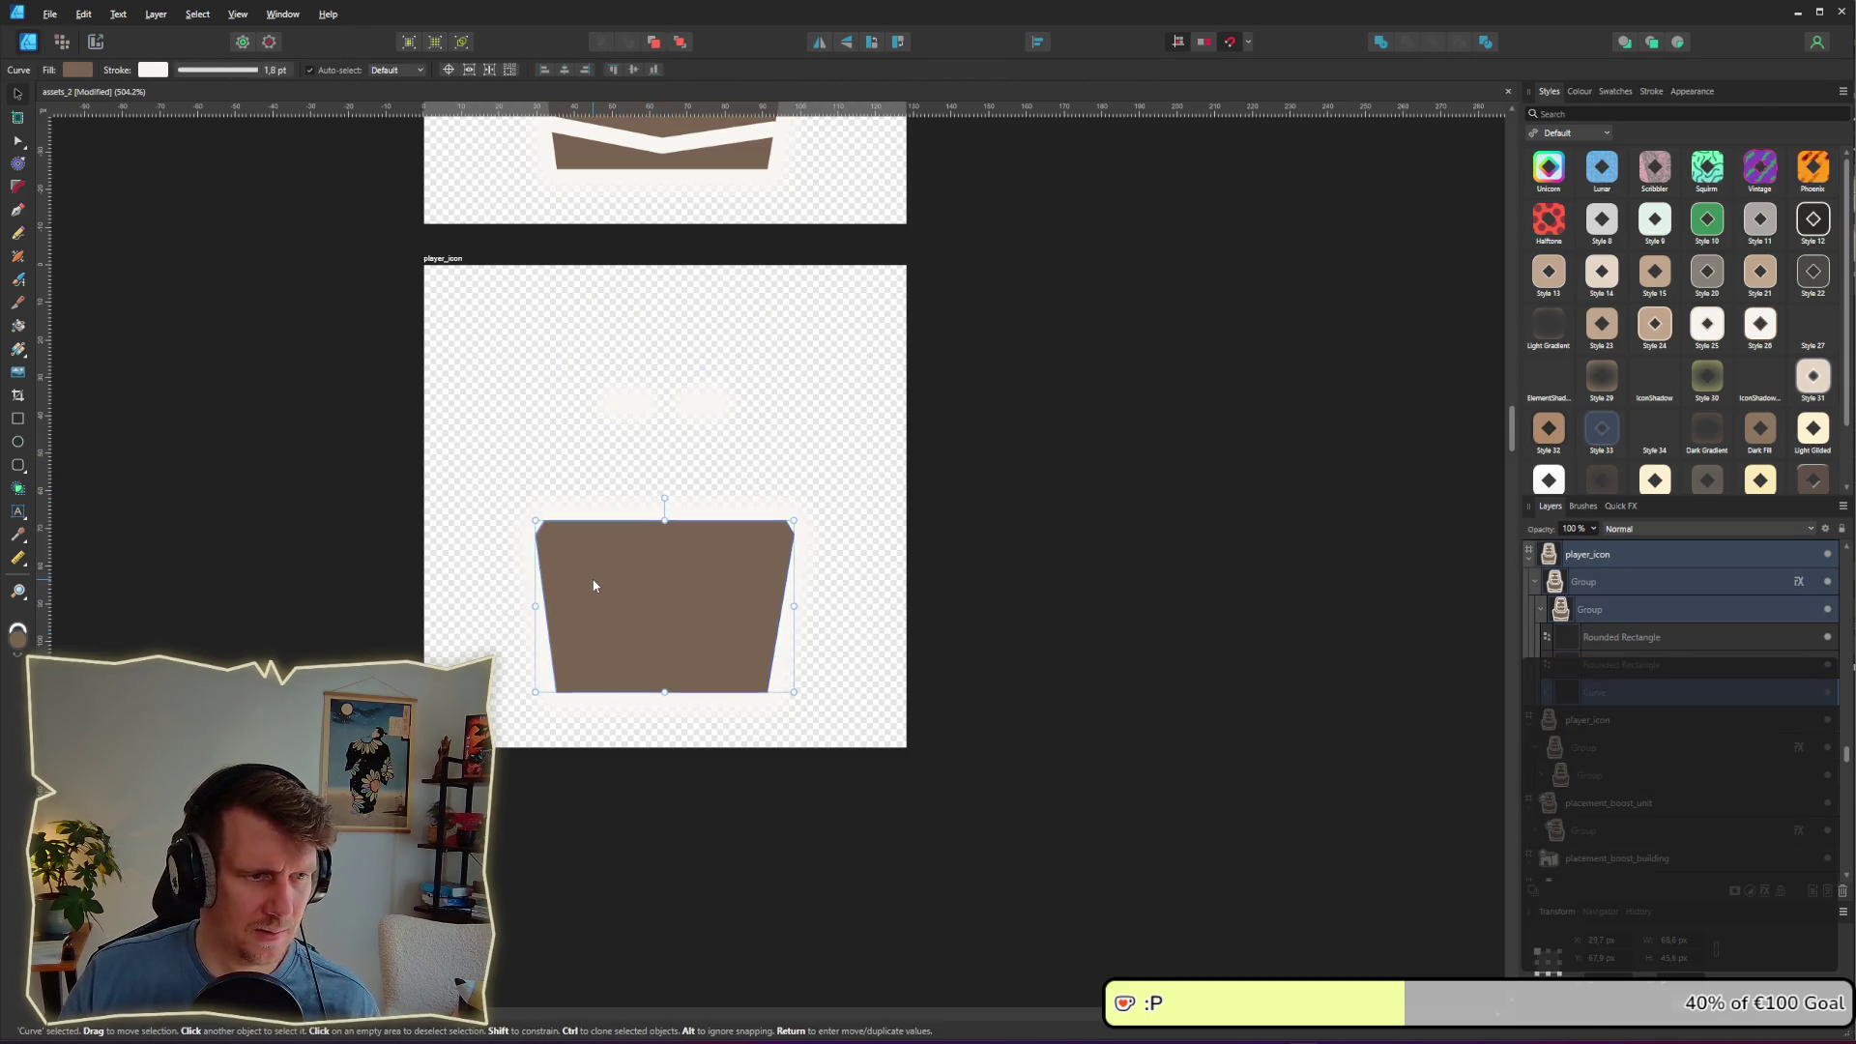
{"action": "left_click_drag", "start_coordinate": [566, 292], "coordinate": [786, 470]}
{"action": "key", "text": "Delete"}
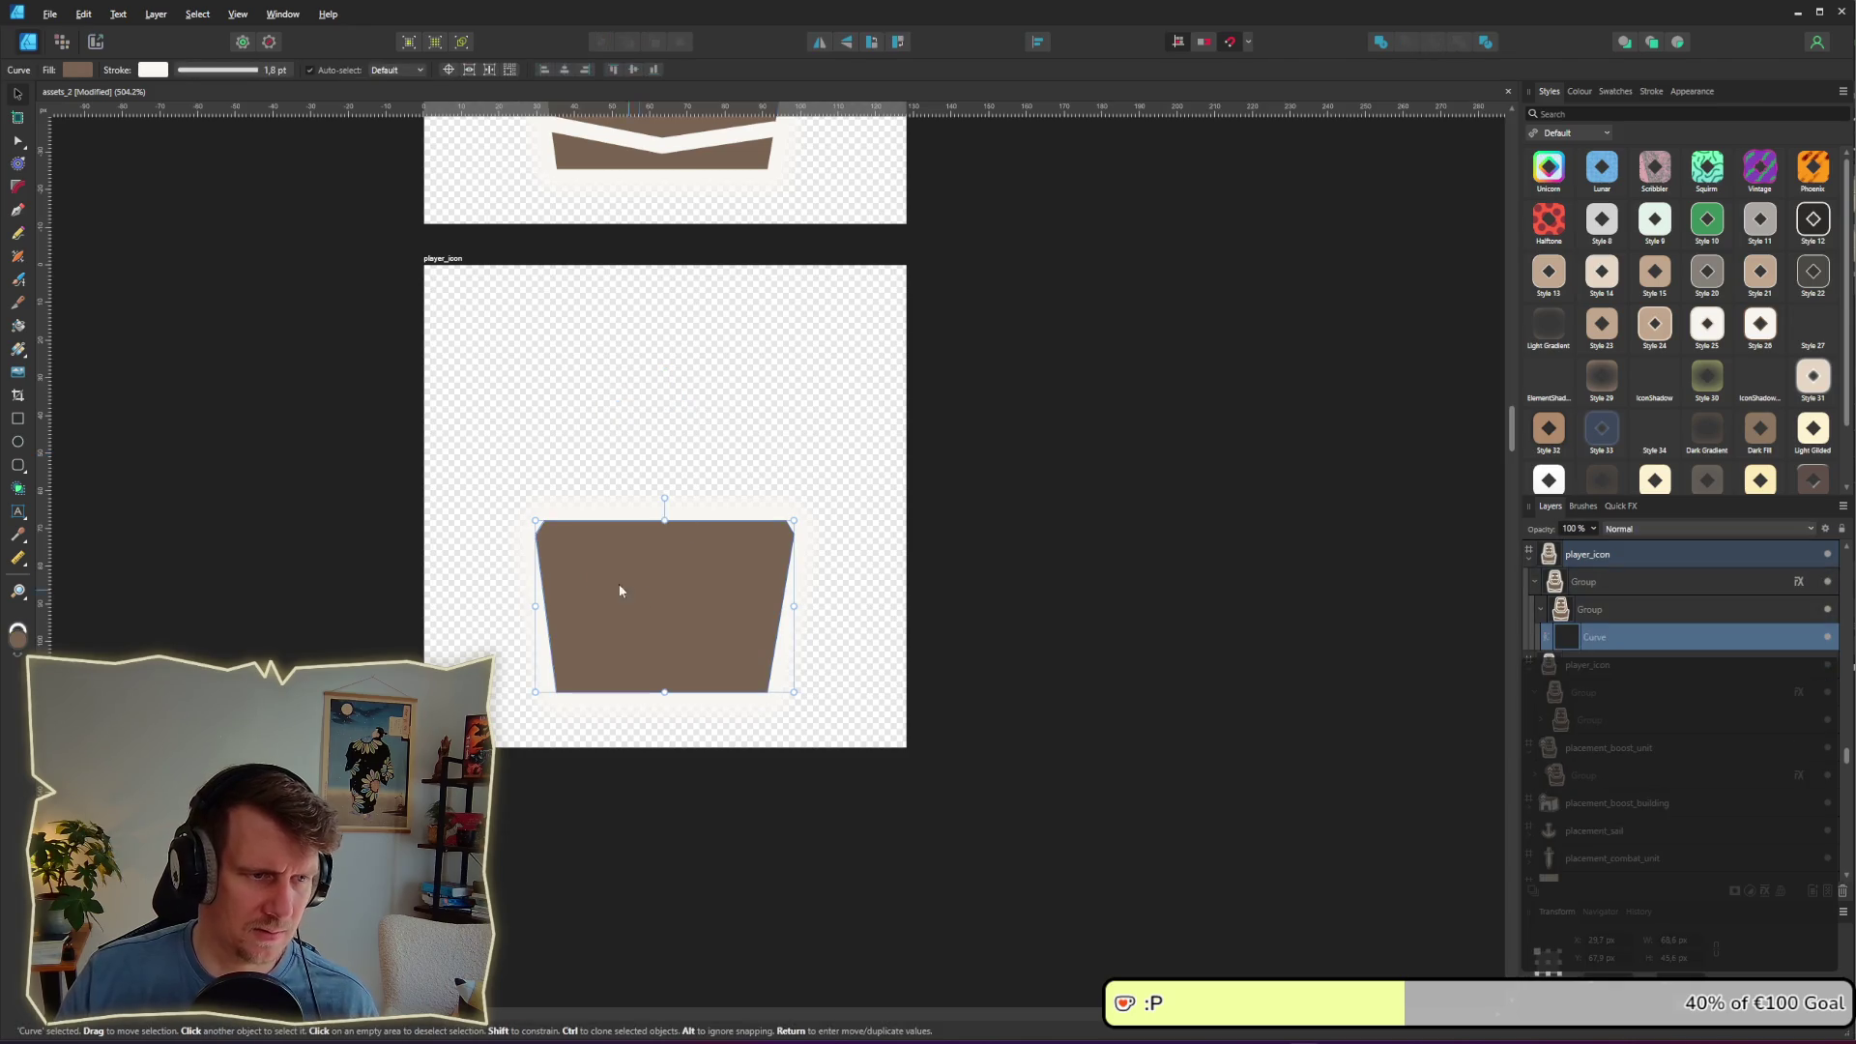
{"action": "left_click_drag", "start_coordinate": [288, 460], "coordinate": [857, 723]}
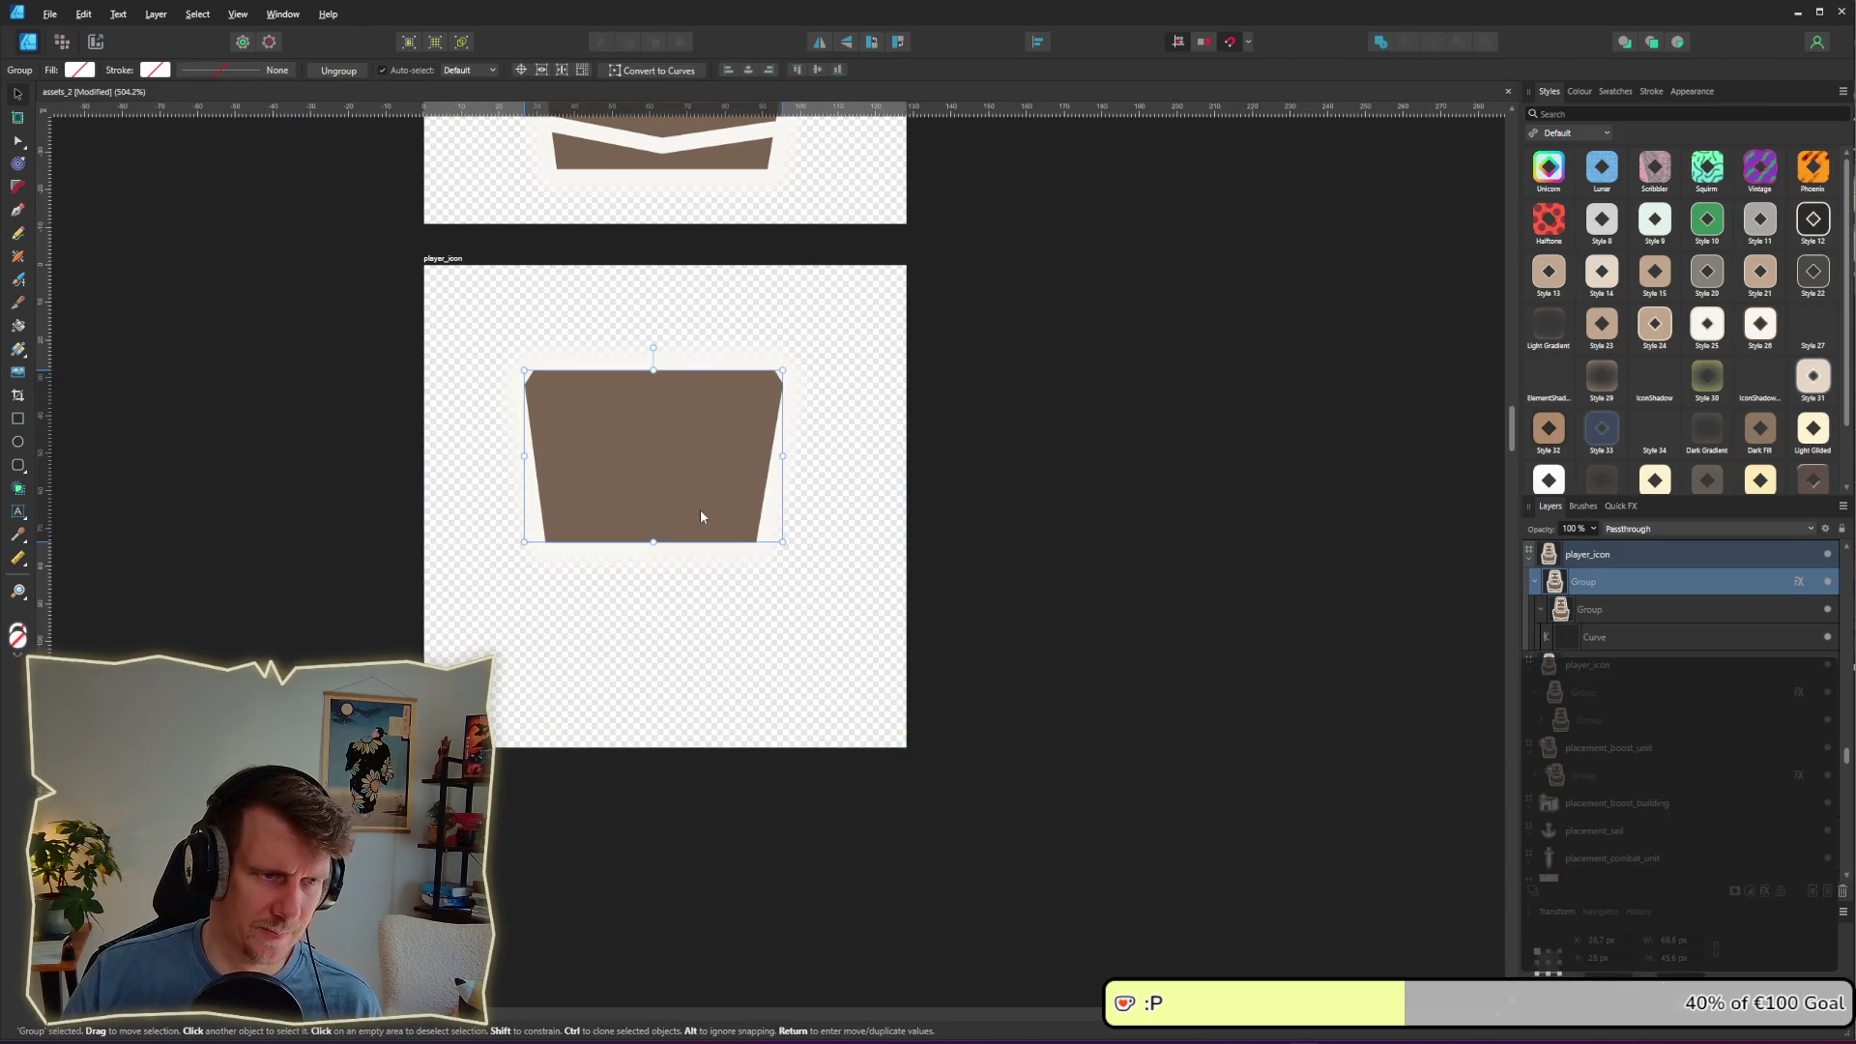
{"action": "left_click", "coordinate": [980, 609]}
{"action": "scroll", "coordinate": [650, 504], "scroll_direction": "up", "scroll_amount": 5}
Step: Reshape the brown body with the Node tool, extending the keyboard bar's corners left and right
{"action": "double_click", "coordinate": [646, 518]}
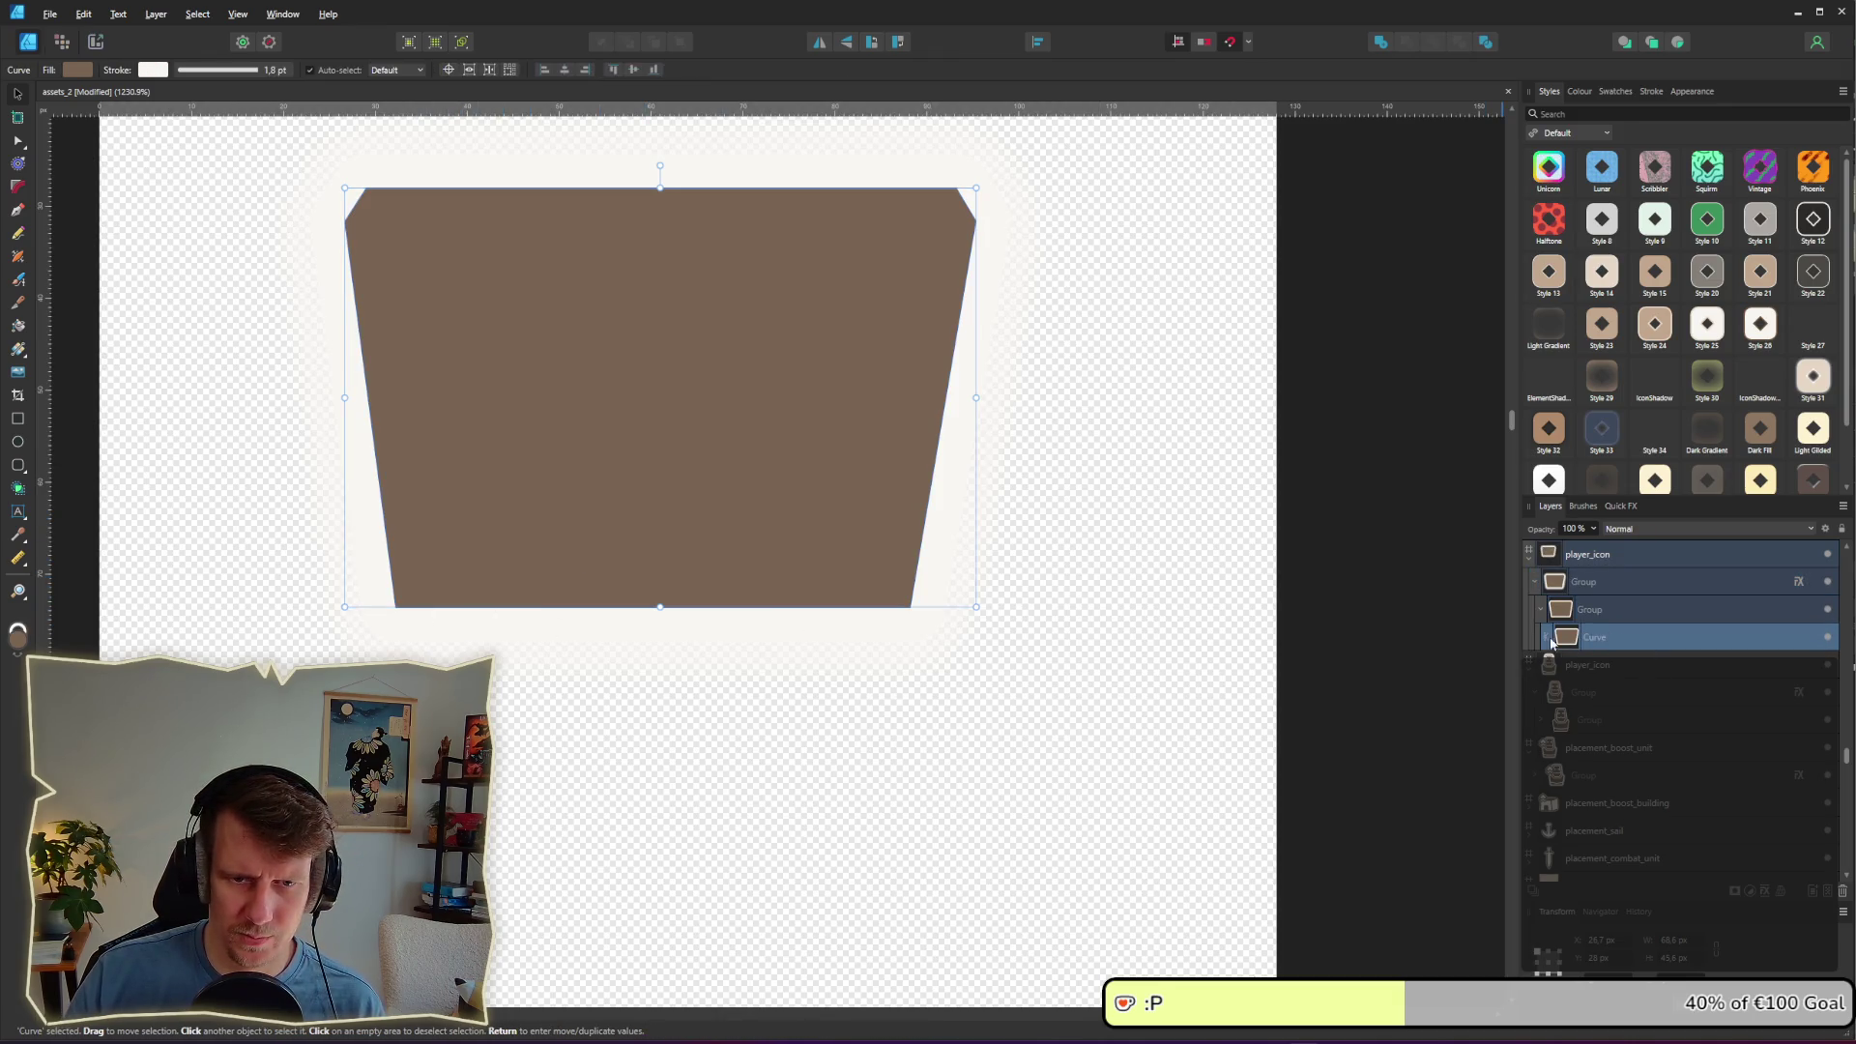
{"action": "left_click", "coordinate": [19, 142]}
{"action": "mouse_move", "coordinate": [400, 609]}
{"action": "left_mouse_down"}
{"action": "mouse_move", "coordinate": [291, 735]}
{"action": "mouse_move", "coordinate": [319, 763]}
{"action": "mouse_move", "coordinate": [363, 741]}
{"action": "left_mouse_up"}
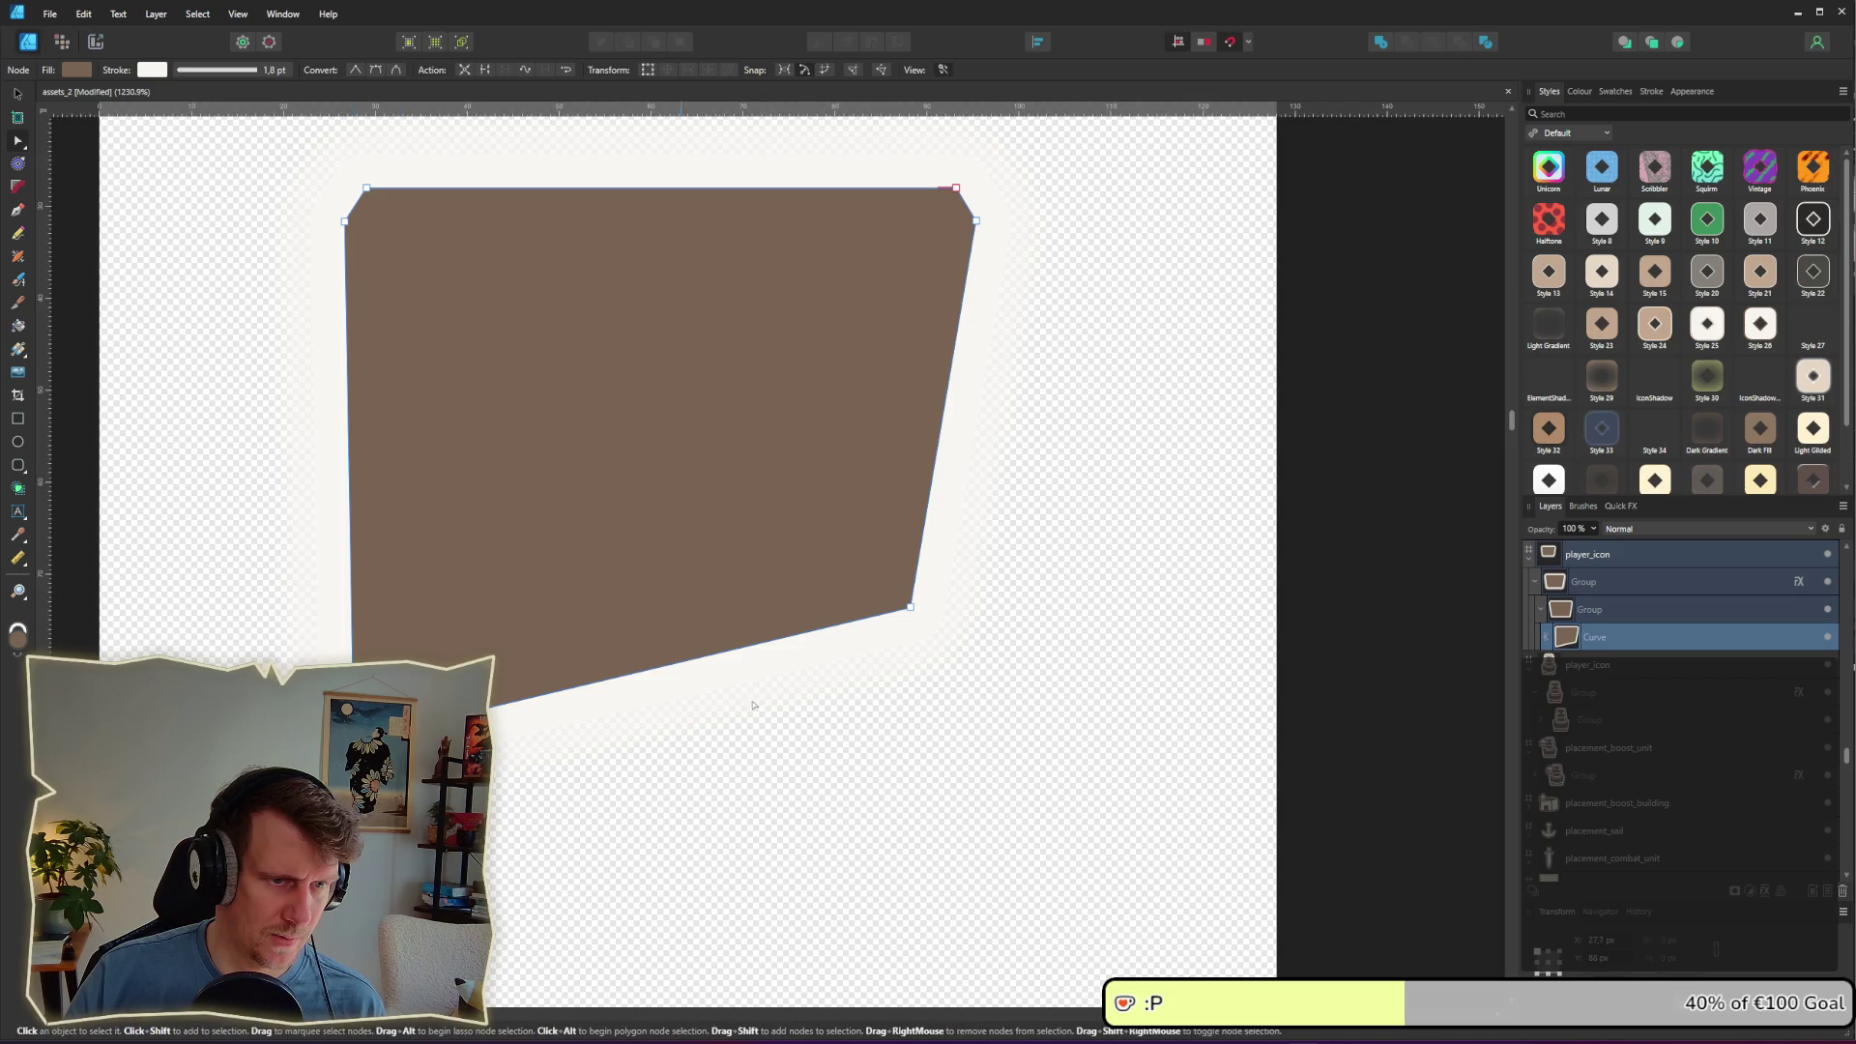
{"action": "mouse_move", "coordinate": [910, 608]}
{"action": "left_mouse_down"}
{"action": "mouse_move", "coordinate": [972, 718]}
{"action": "mouse_move", "coordinate": [965, 754]}
{"action": "mouse_move", "coordinate": [977, 735]}
{"action": "left_mouse_up"}
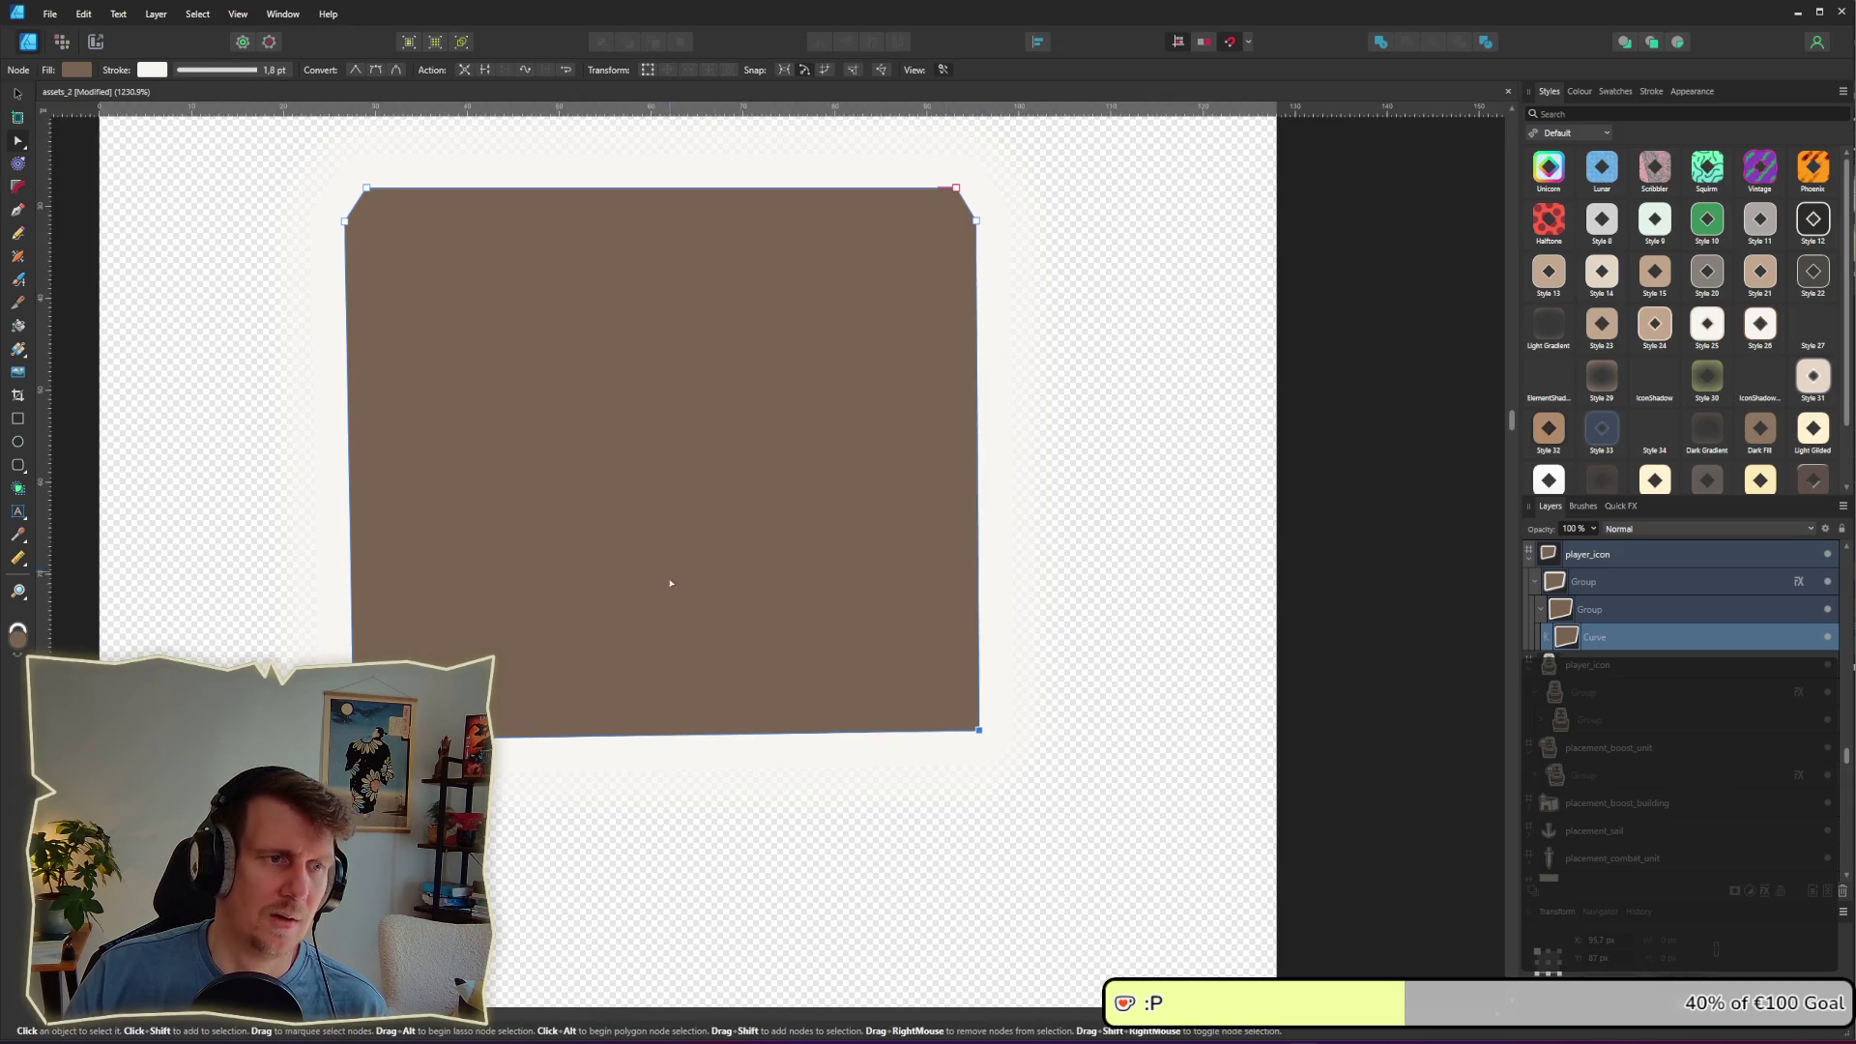
{"action": "key", "text": "Escape"}
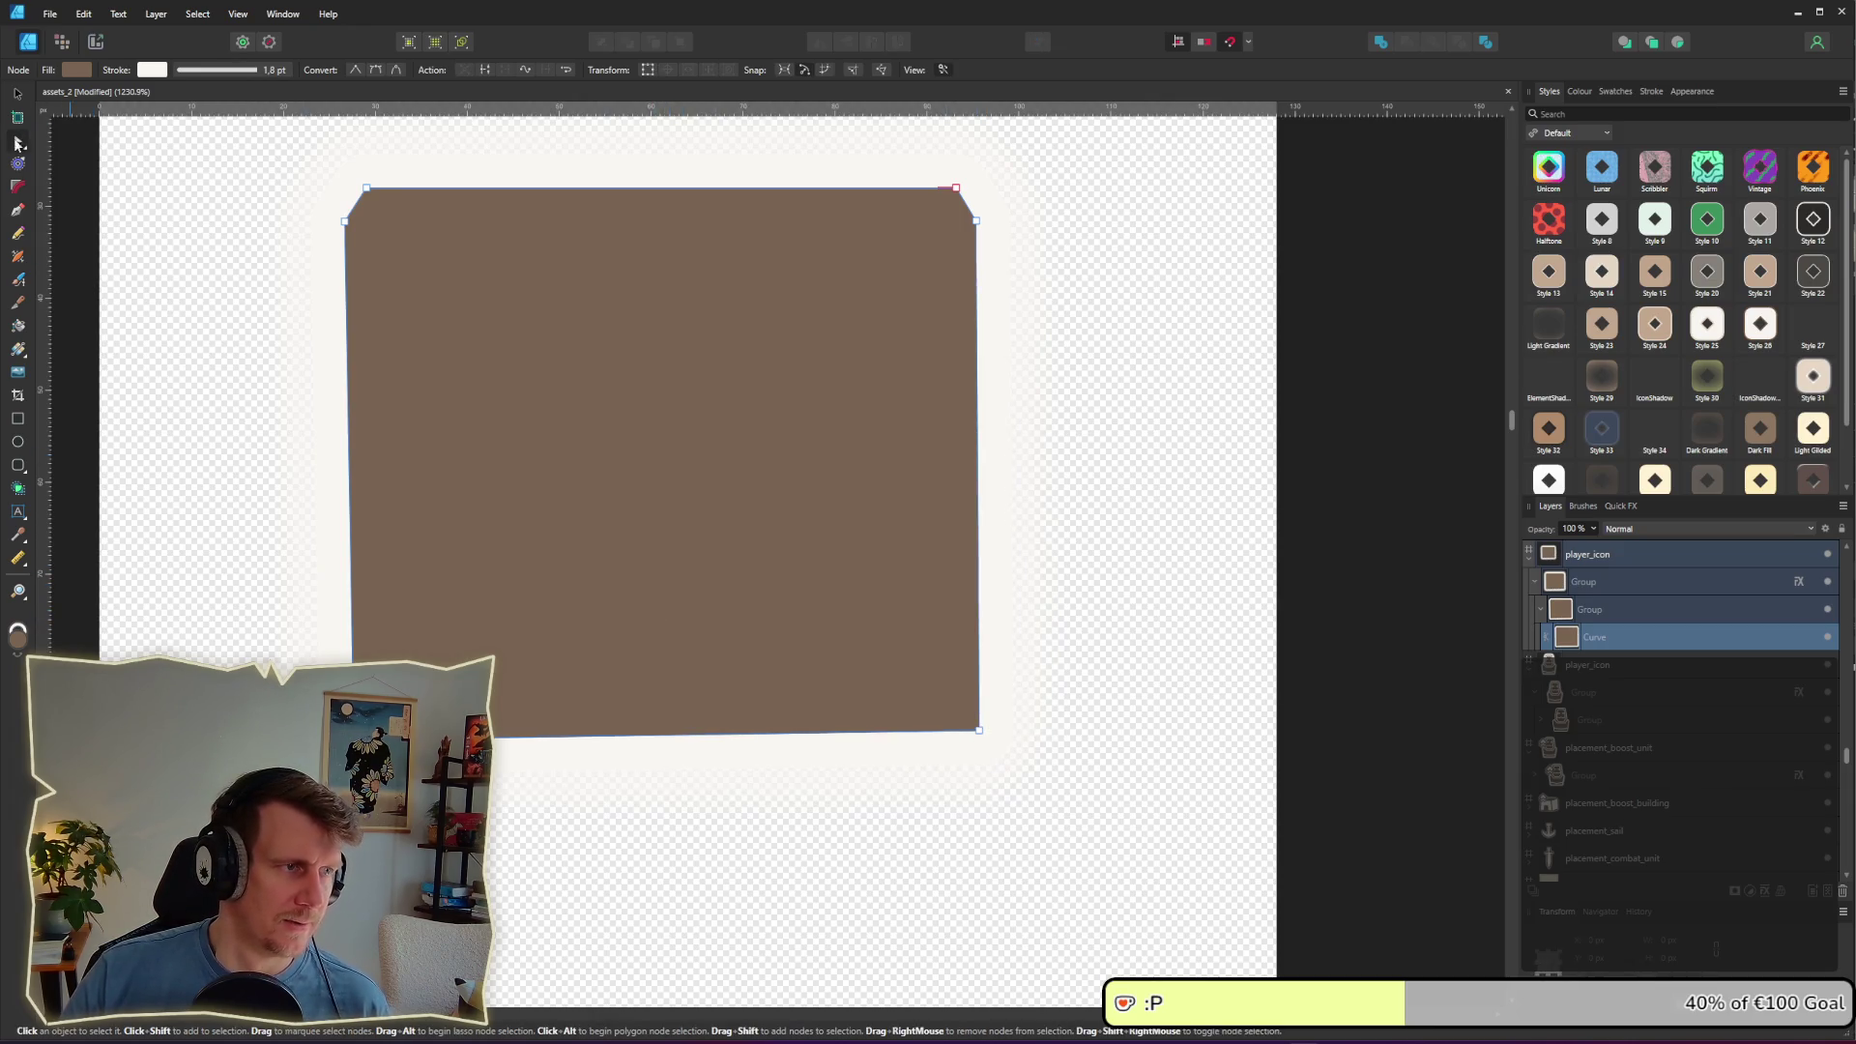
{"action": "key", "text": "v"}
{"action": "key", "text": "ctrl+z"}
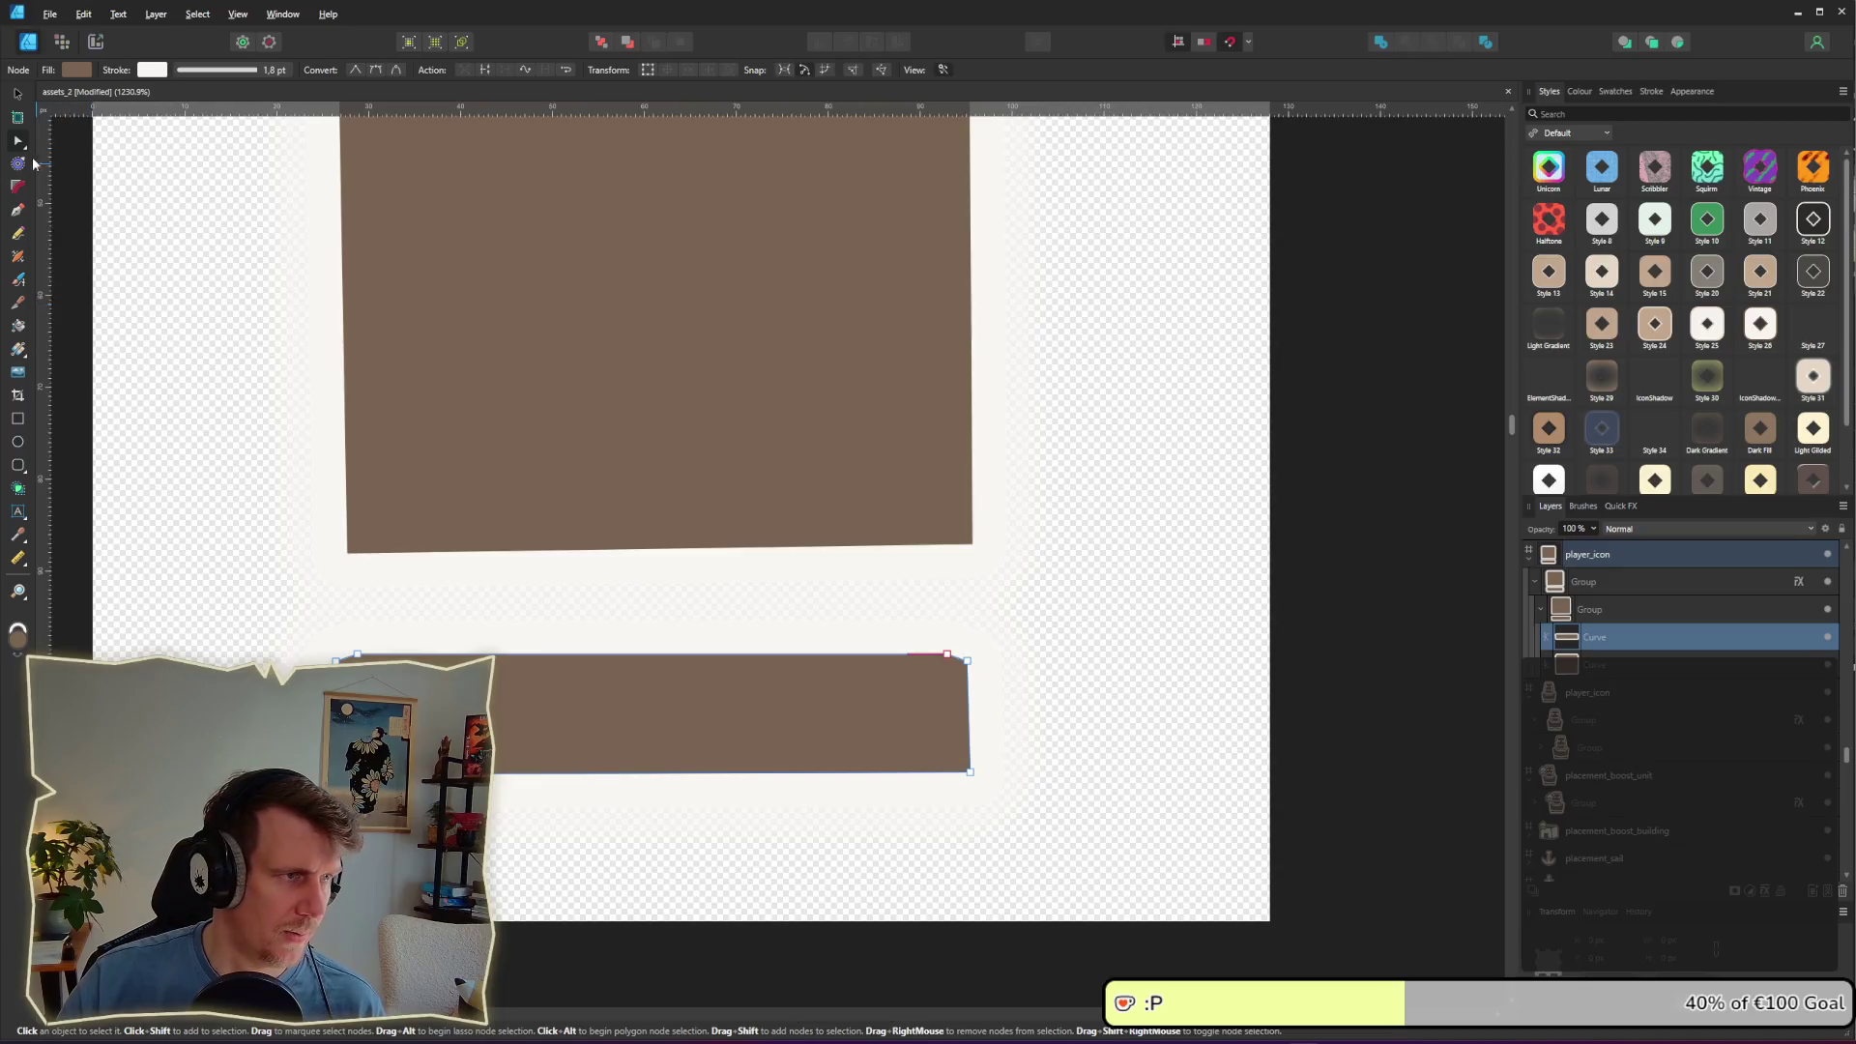
{"action": "key", "text": "a"}
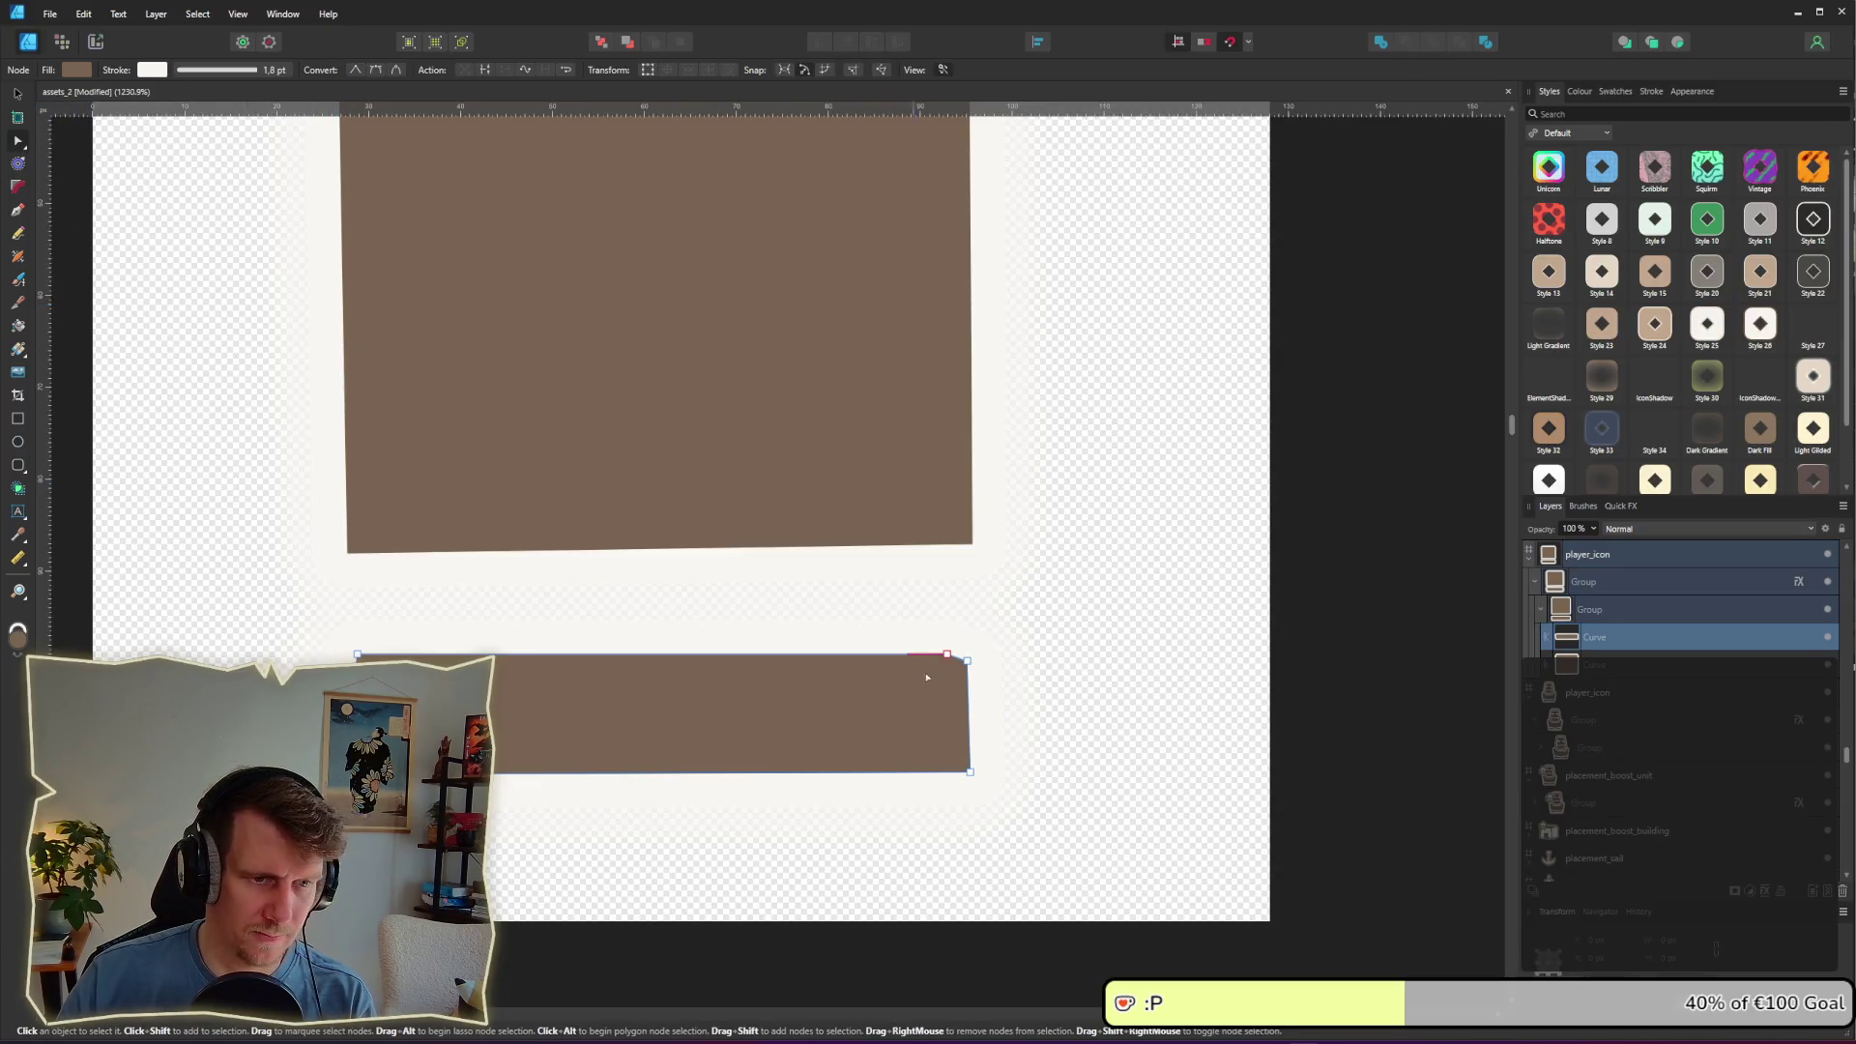
{"action": "left_click_drag", "start_coordinate": [967, 661], "coordinate": [947, 654]}
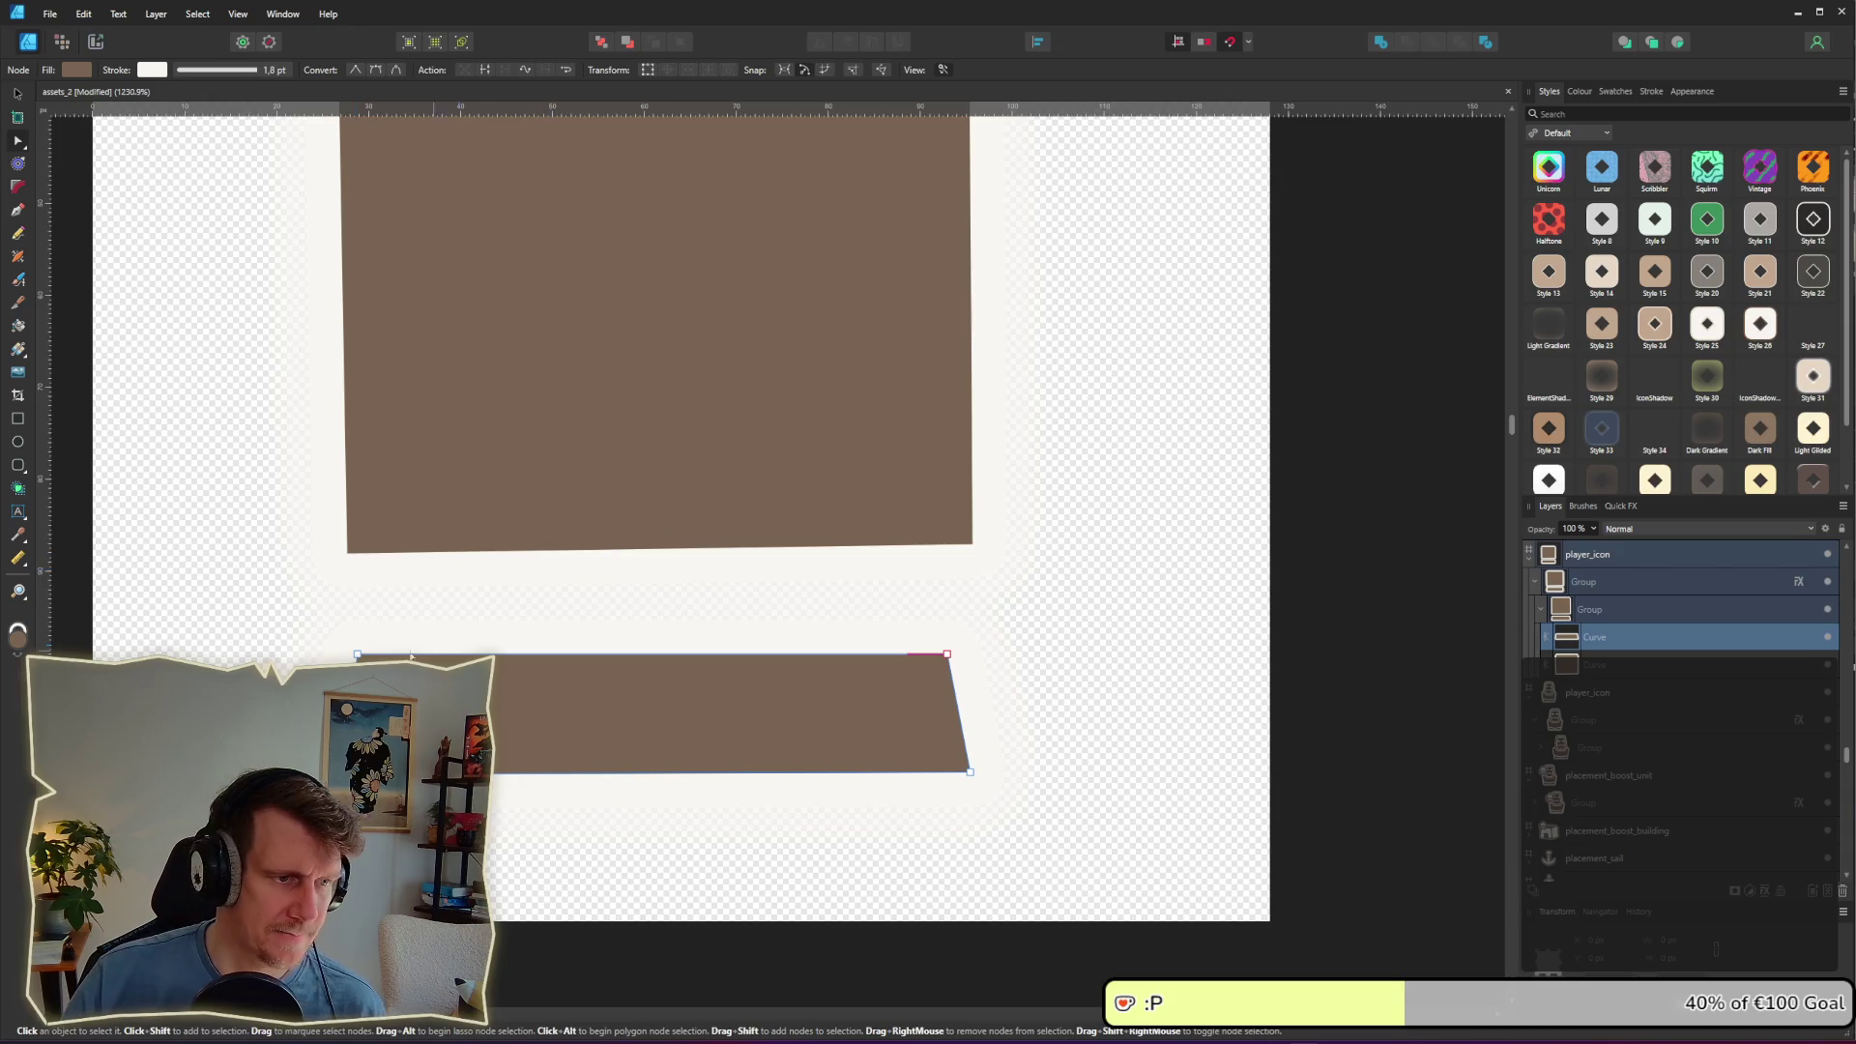
{"action": "left_click", "coordinate": [358, 655]}
{"action": "left_click_drag", "start_coordinate": [358, 655], "coordinate": [258, 655]}
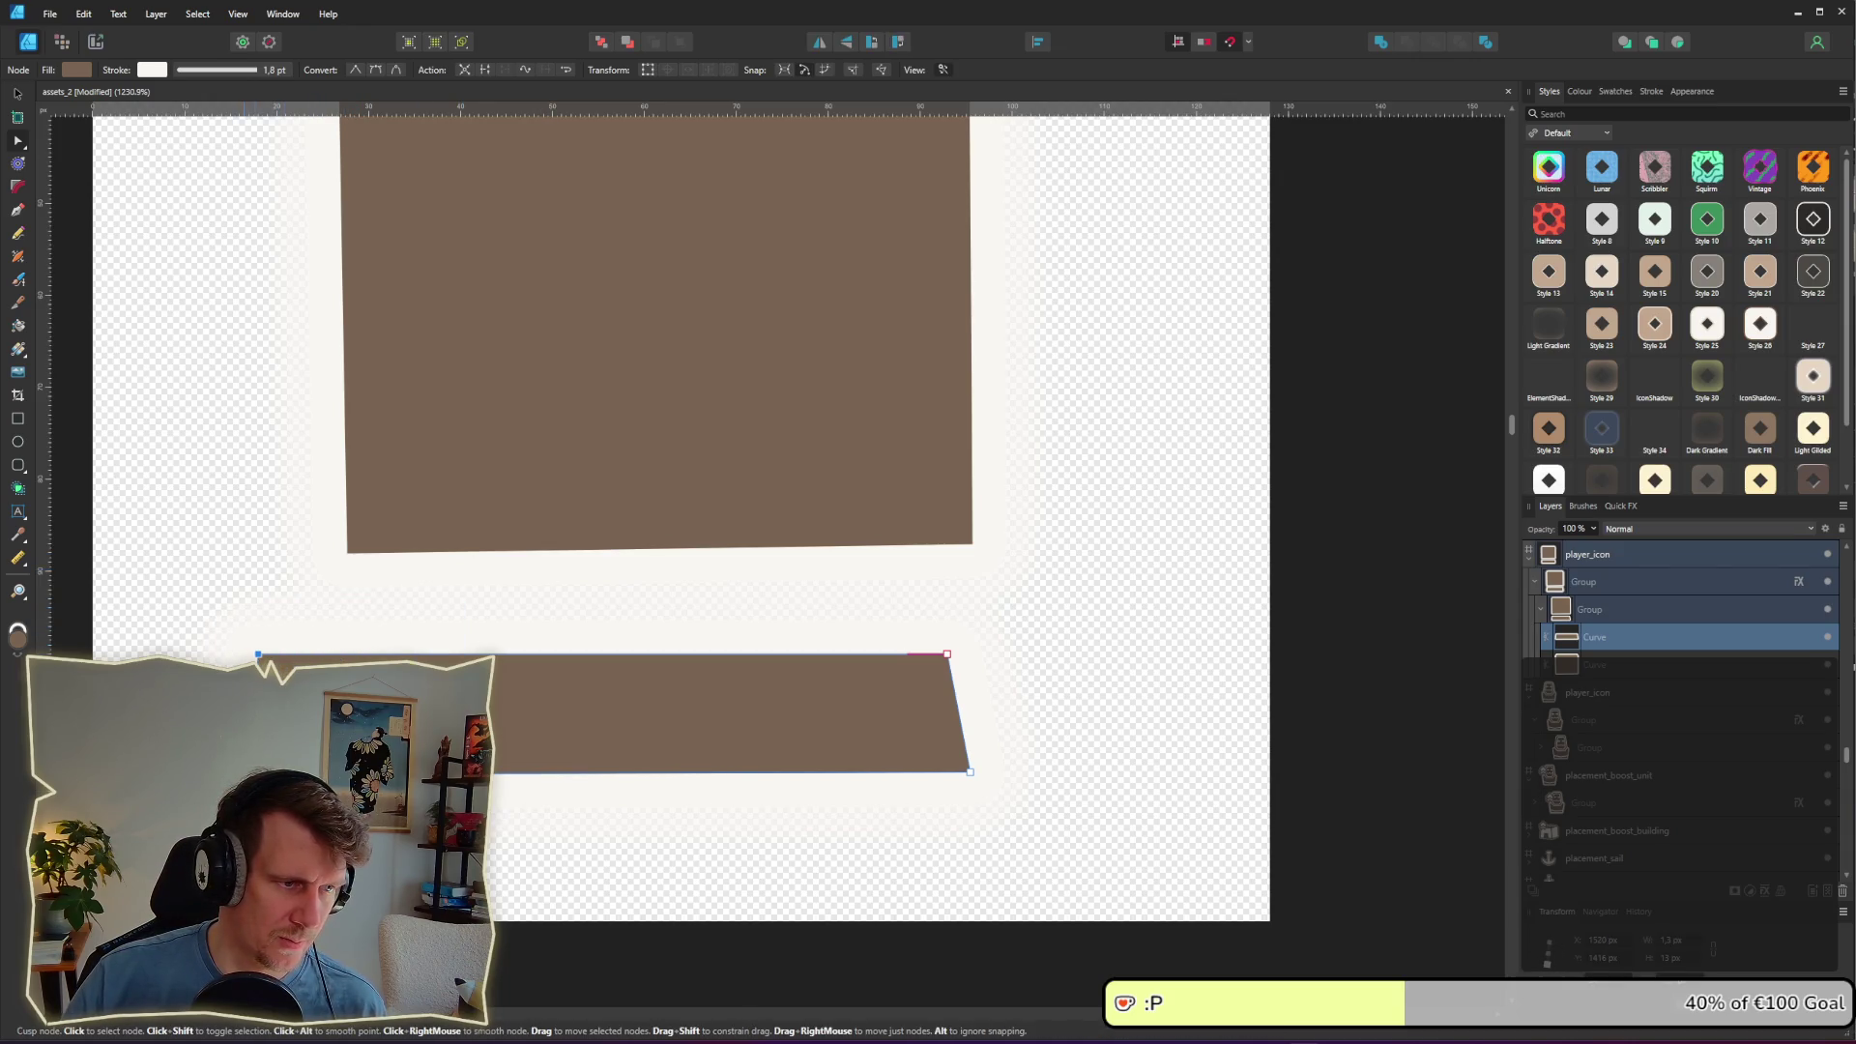
{"action": "left_click_drag", "start_coordinate": [972, 772], "coordinate": [1083, 771]}
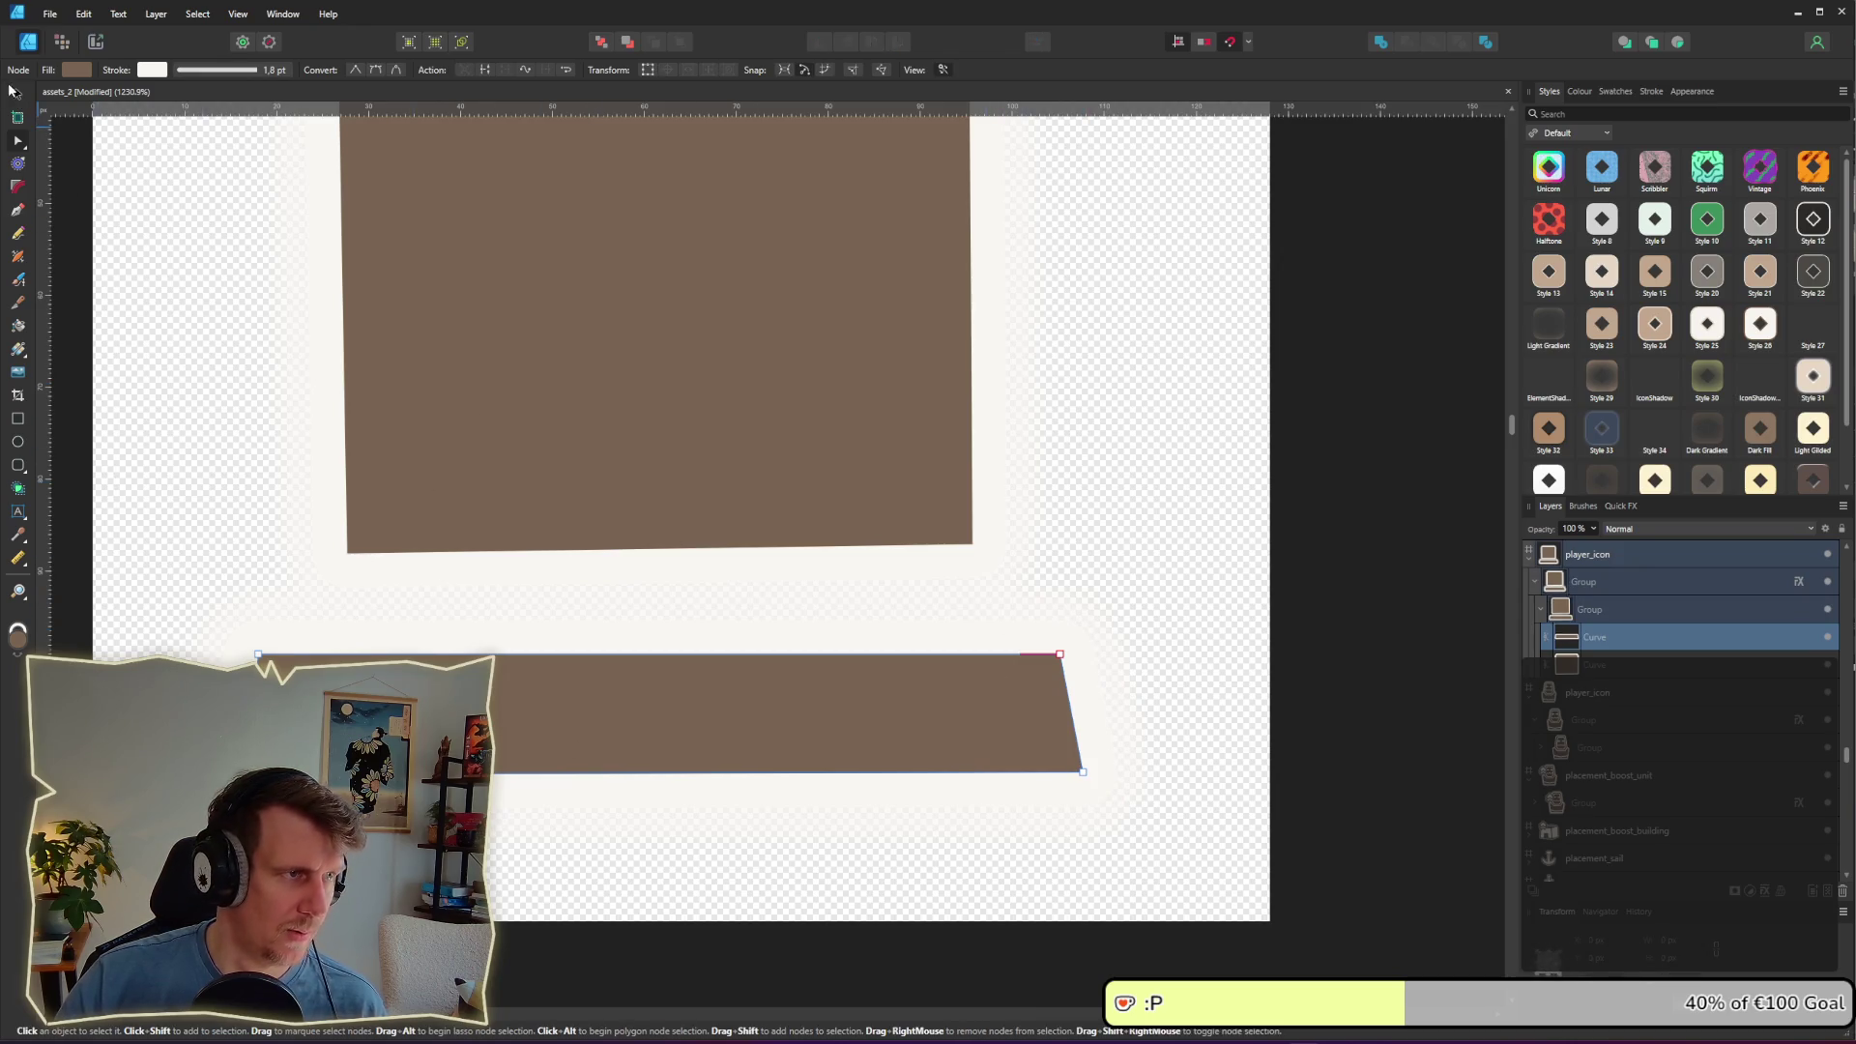
Step: Alt-drag a copy of the bar upward, shrink it into a small stand and reorder its layer
{"action": "key", "text": "v"}
{"action": "left_click_drag", "start_coordinate": [670, 720], "coordinate": [673, 600]}
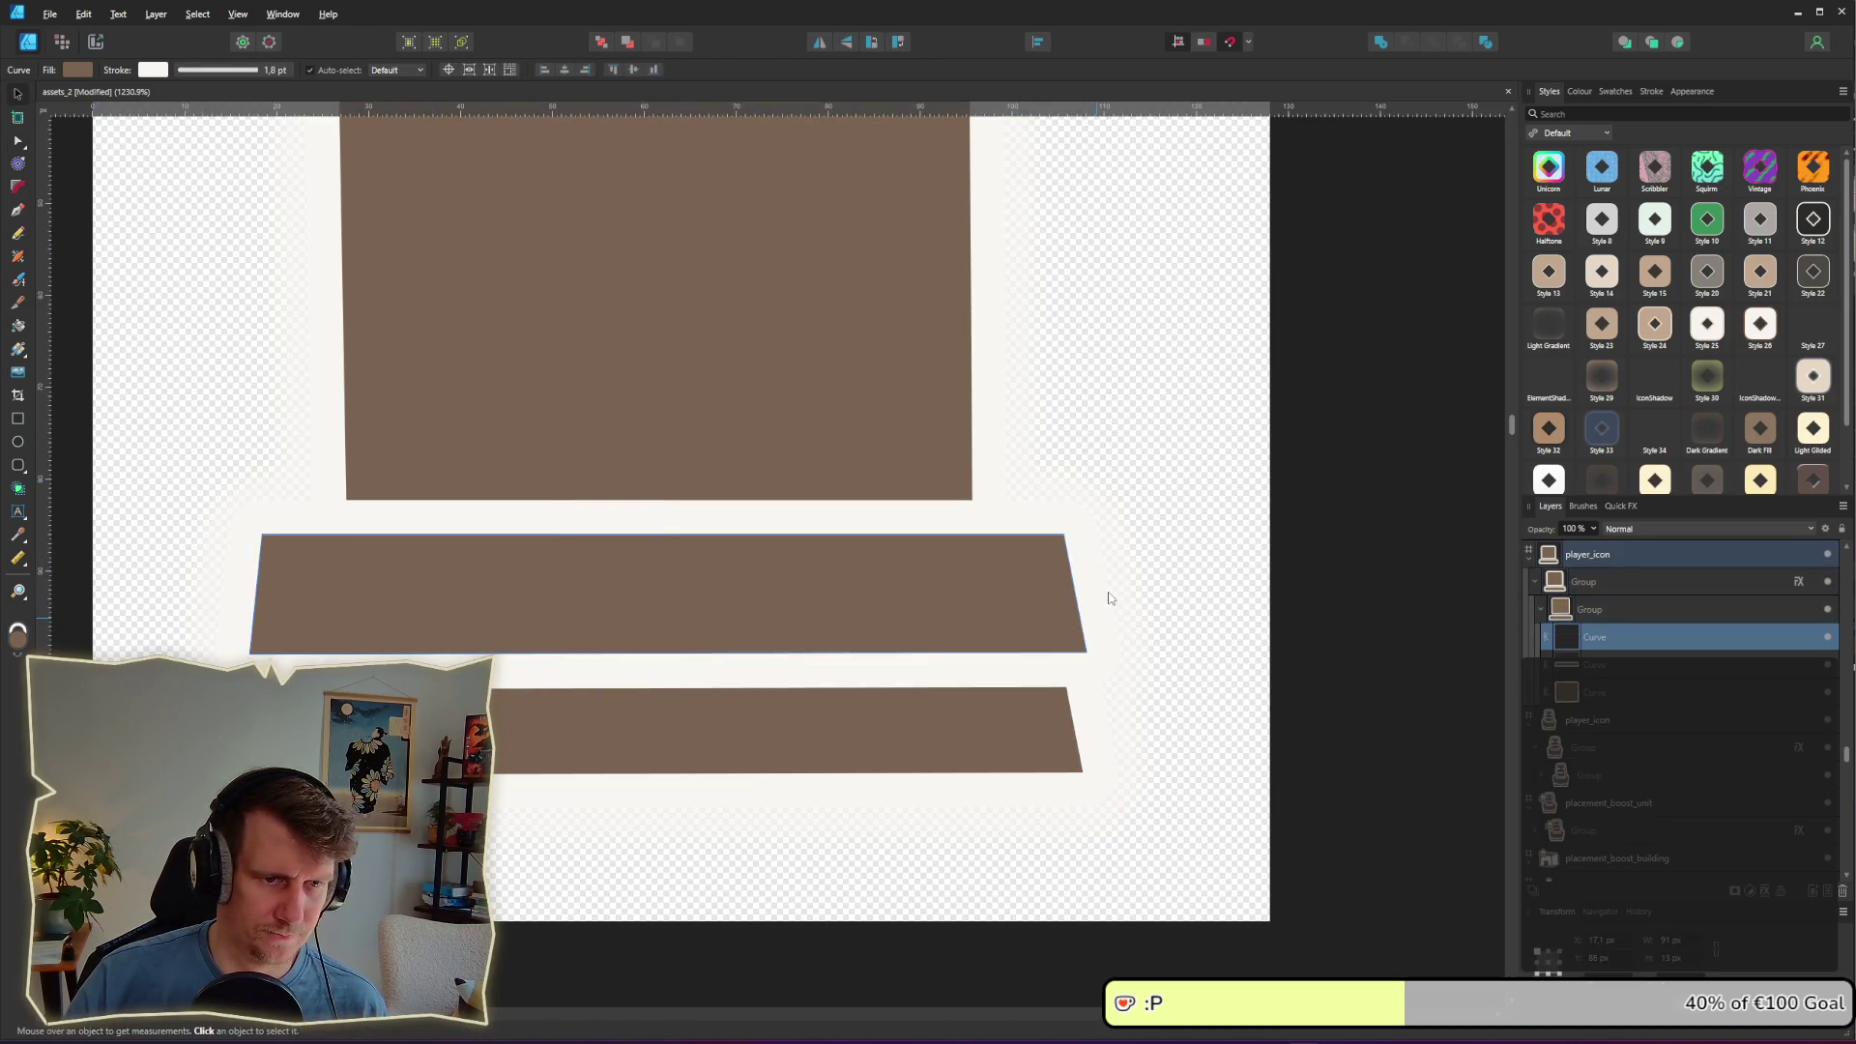
{"action": "left_click_drag", "start_coordinate": [1083, 593], "coordinate": [742, 583]}
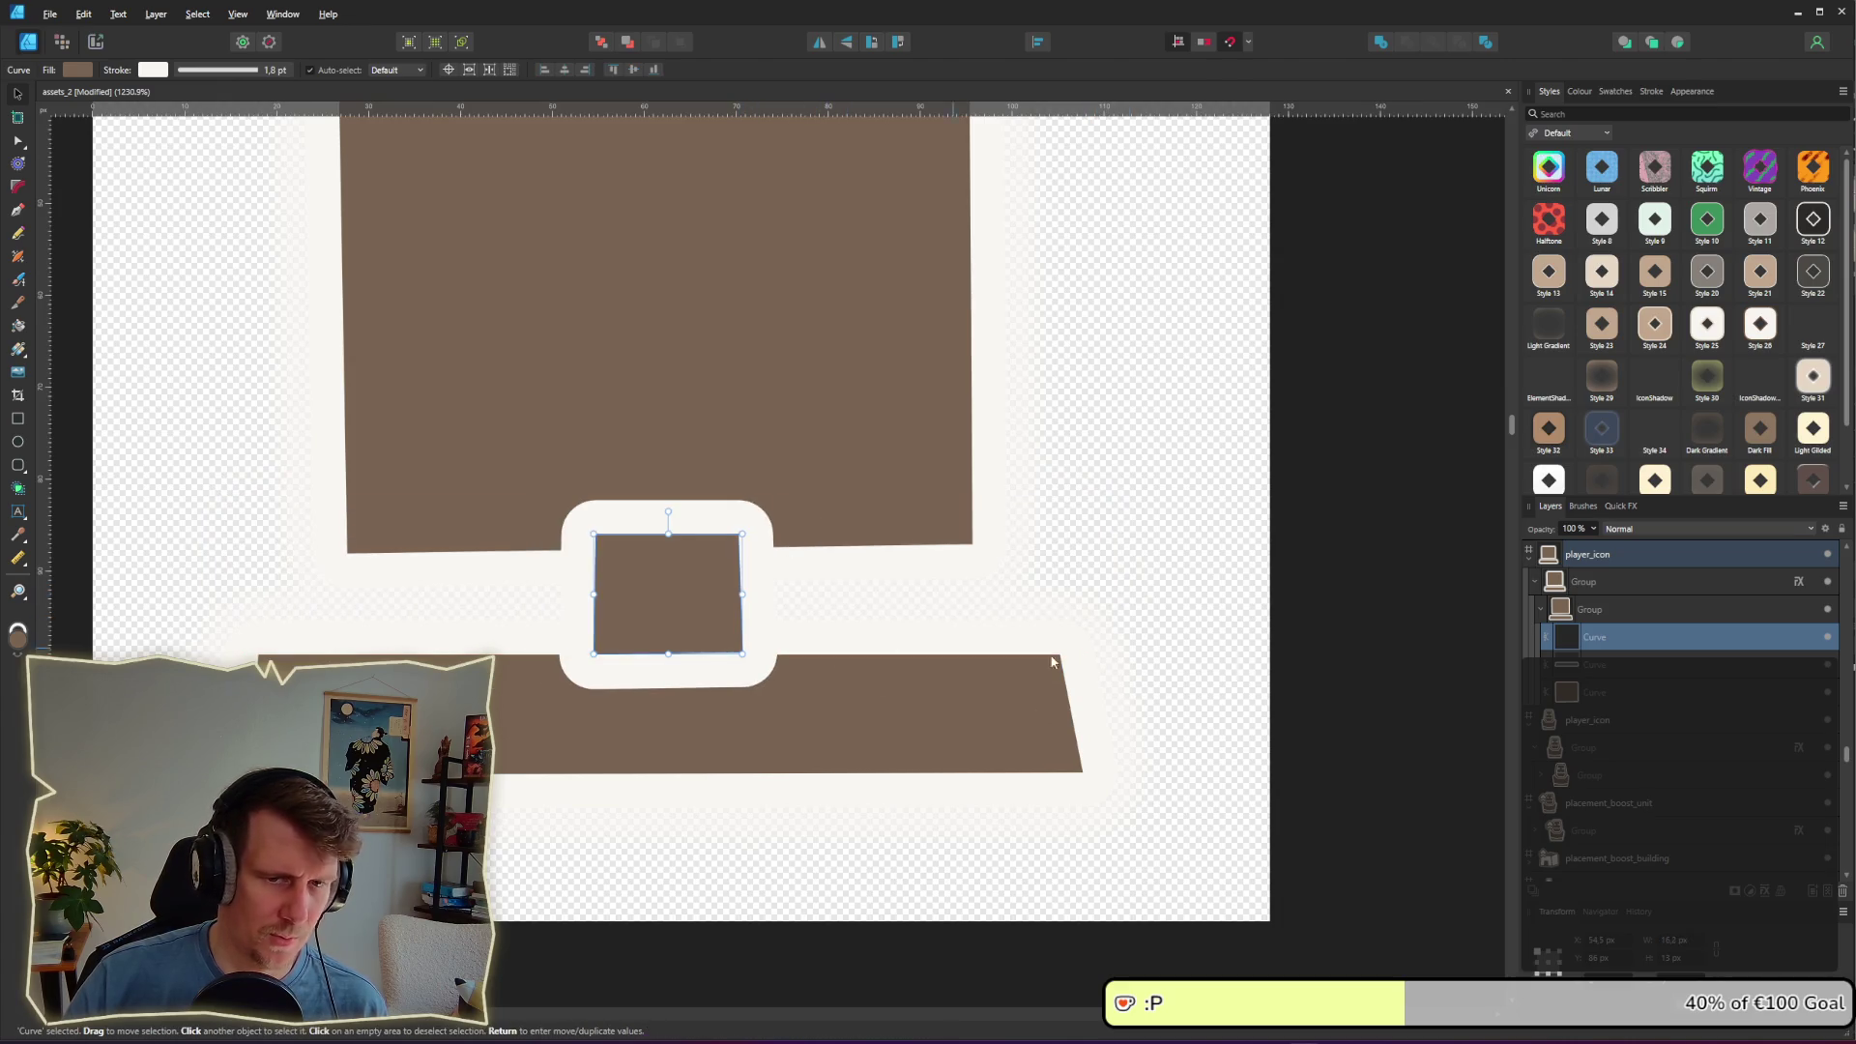
{"action": "right_click", "coordinate": [647, 599]}
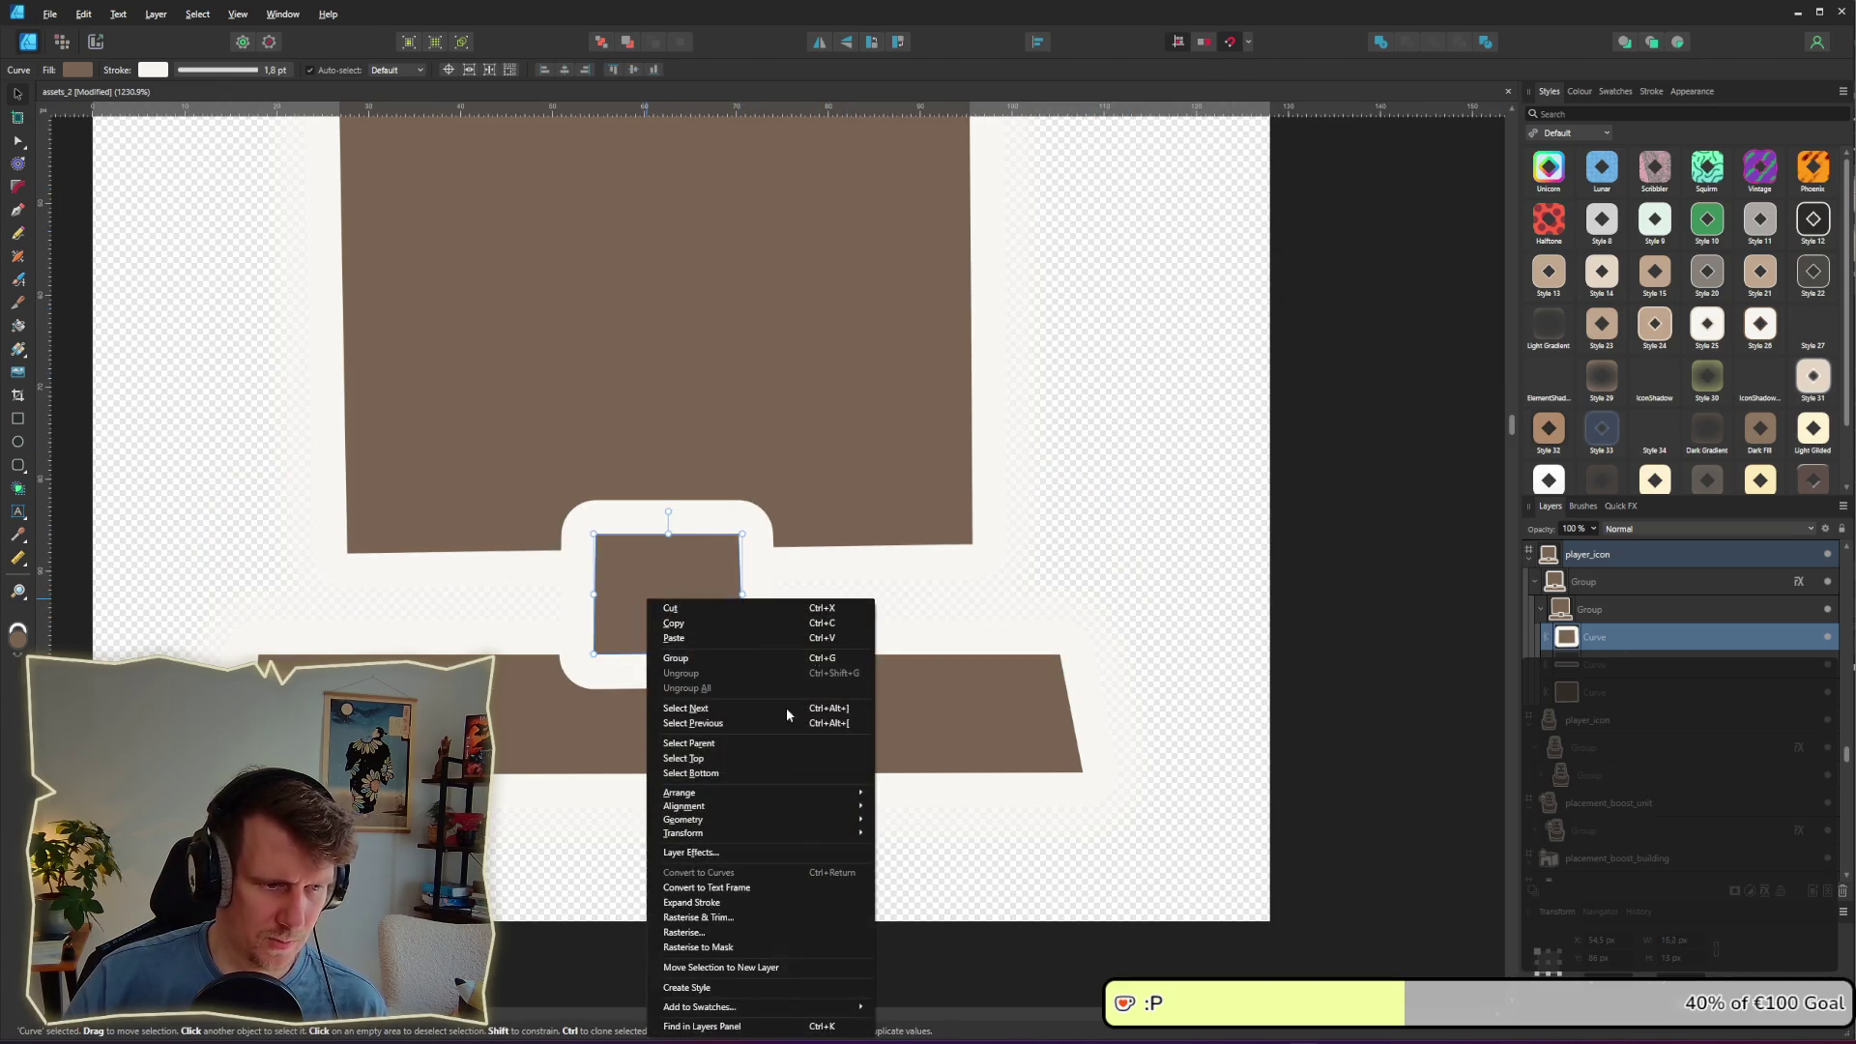
{"action": "double_click", "coordinate": [1595, 638]}
{"action": "left_click", "coordinate": [1582, 644]}
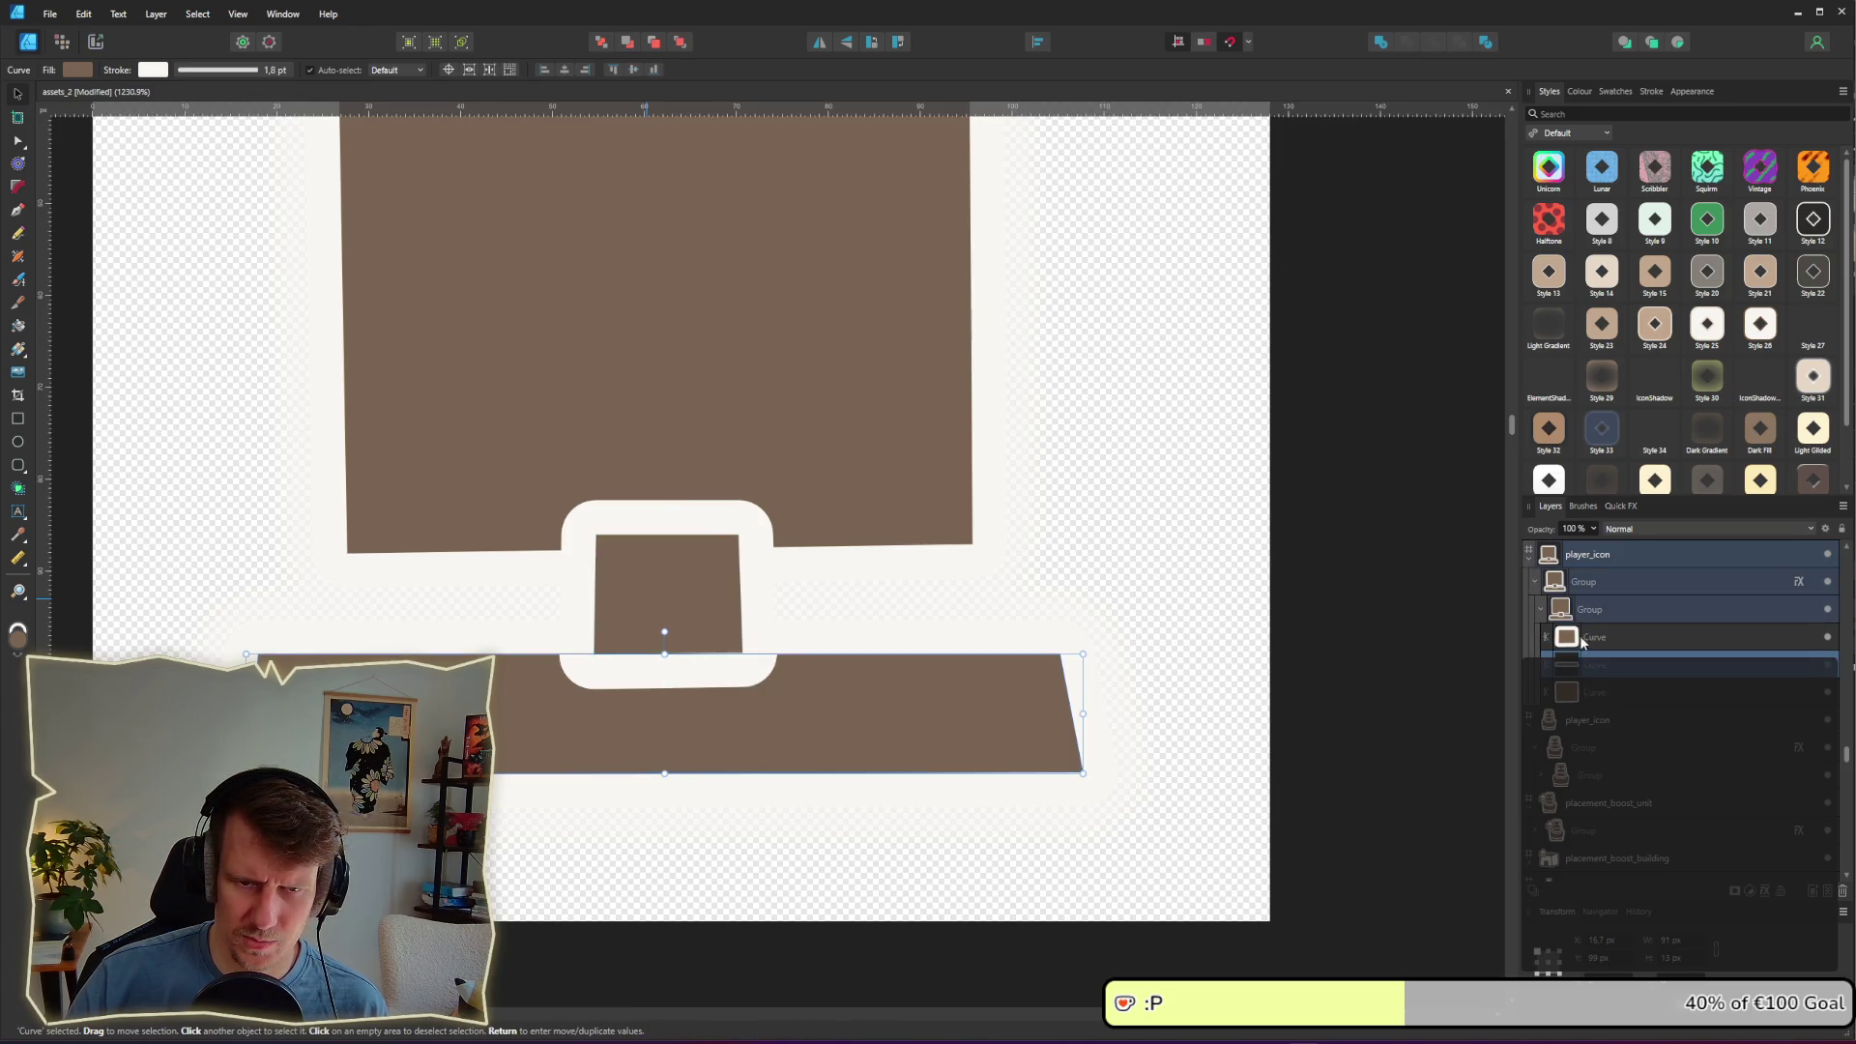
{"action": "left_click_drag", "start_coordinate": [1582, 690], "coordinate": [1583, 692]}
{"action": "scroll", "coordinate": [841, 603], "scroll_direction": "down", "scroll_amount": 8}
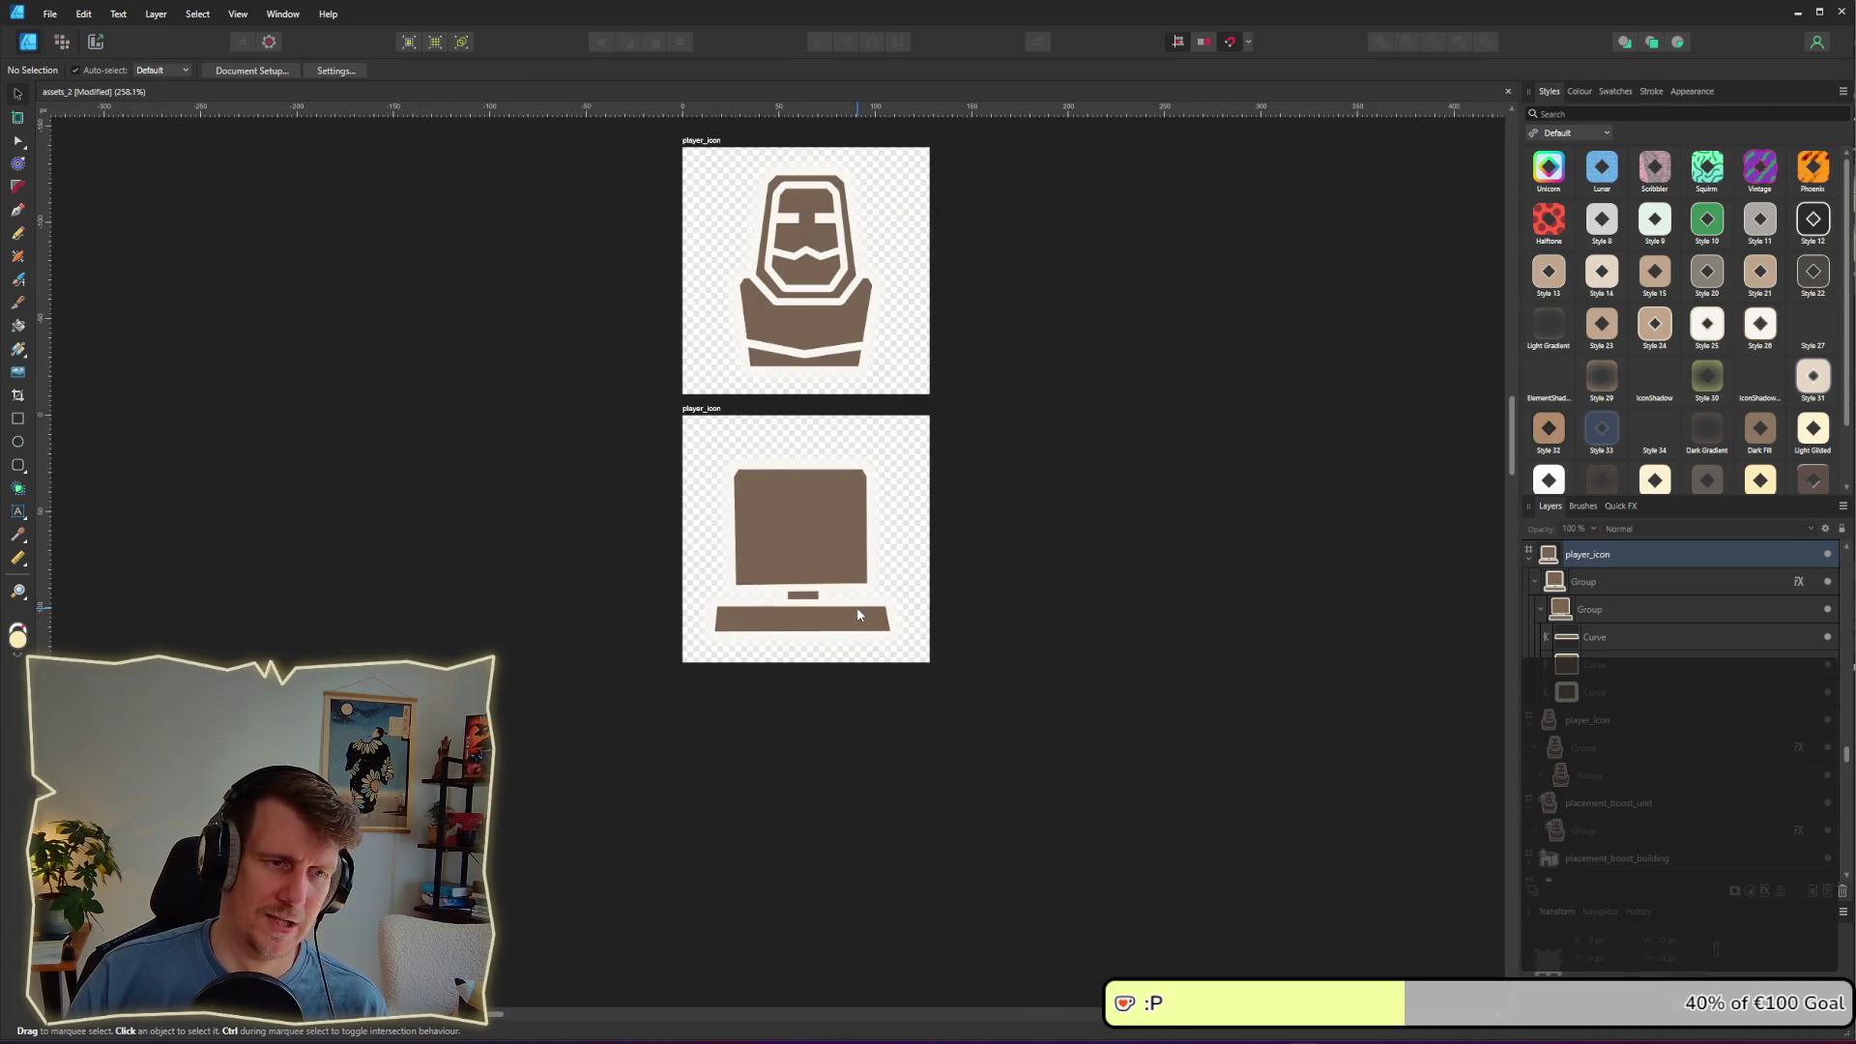
Step: Move the computer drawing up about 39 px and shrink it to about 77 px
{"action": "scroll", "coordinate": [857, 614], "scroll_direction": "down", "scroll_amount": 3}
{"action": "scroll", "coordinate": [857, 614], "scroll_direction": "up", "scroll_amount": 8}
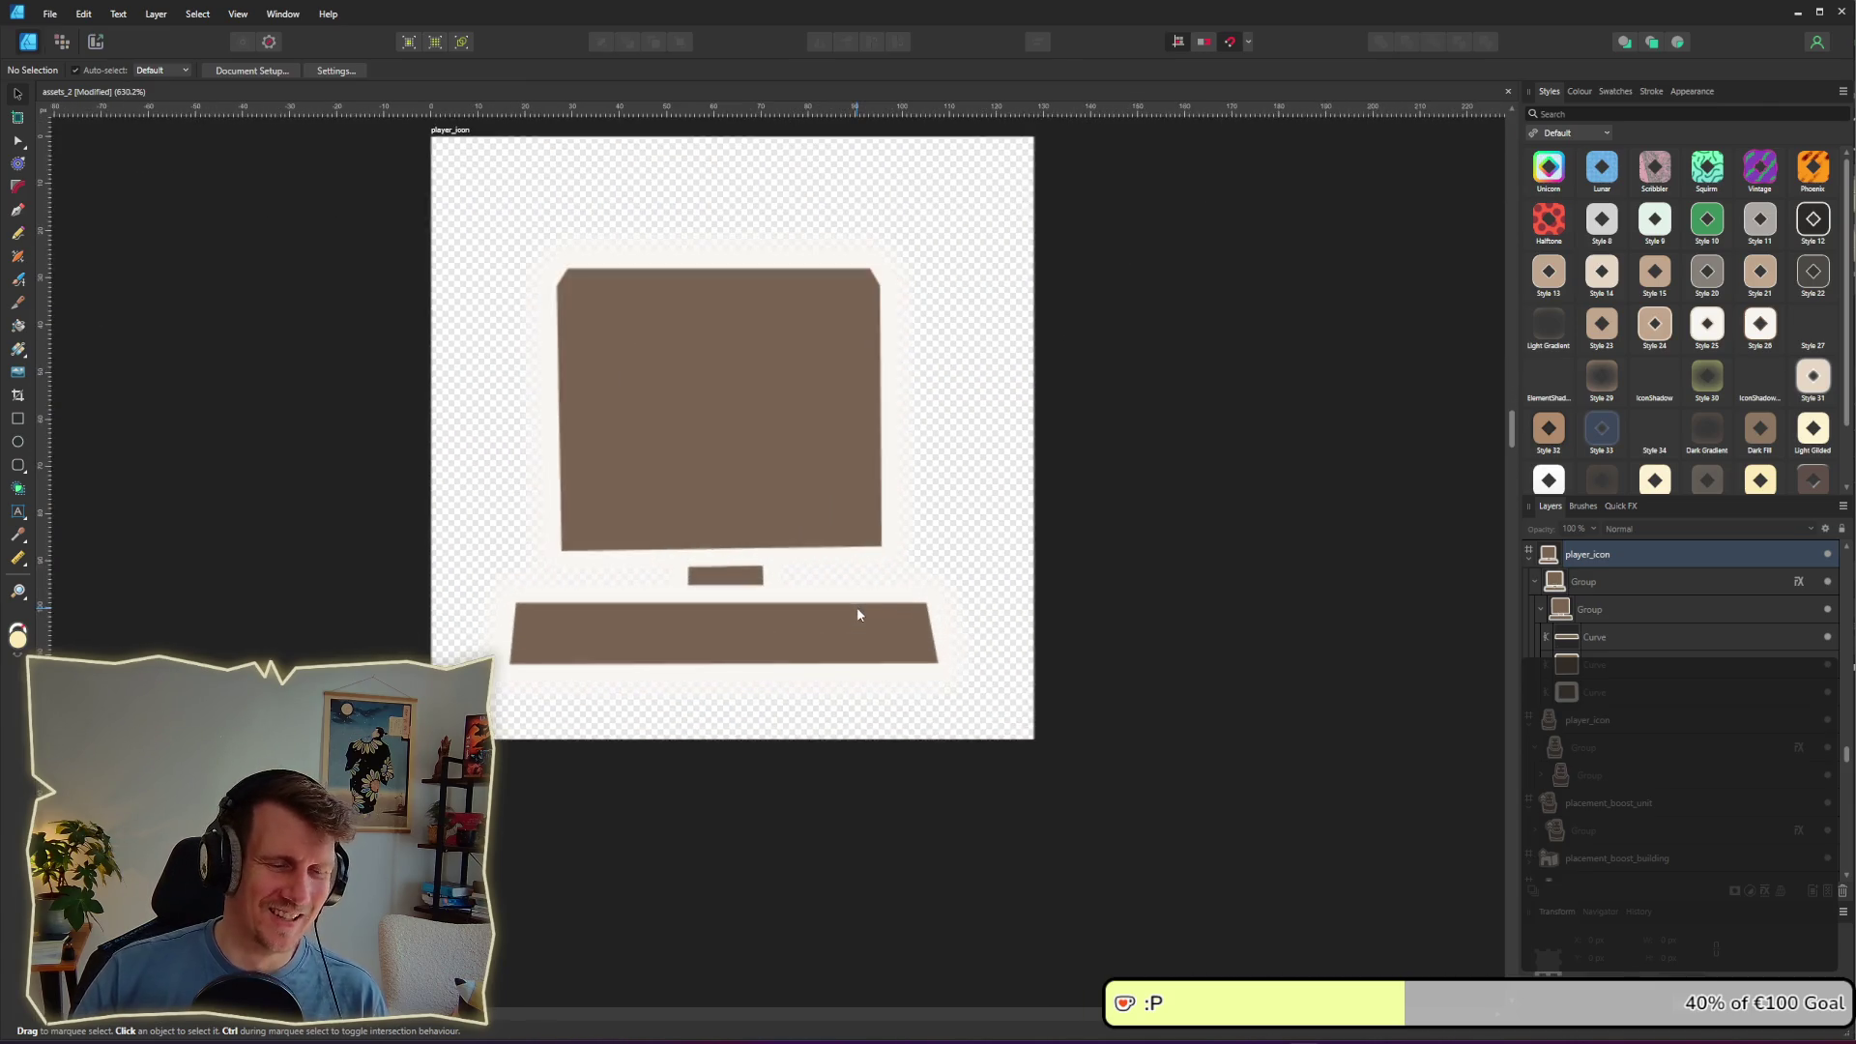
{"action": "left_click", "coordinate": [714, 497]}
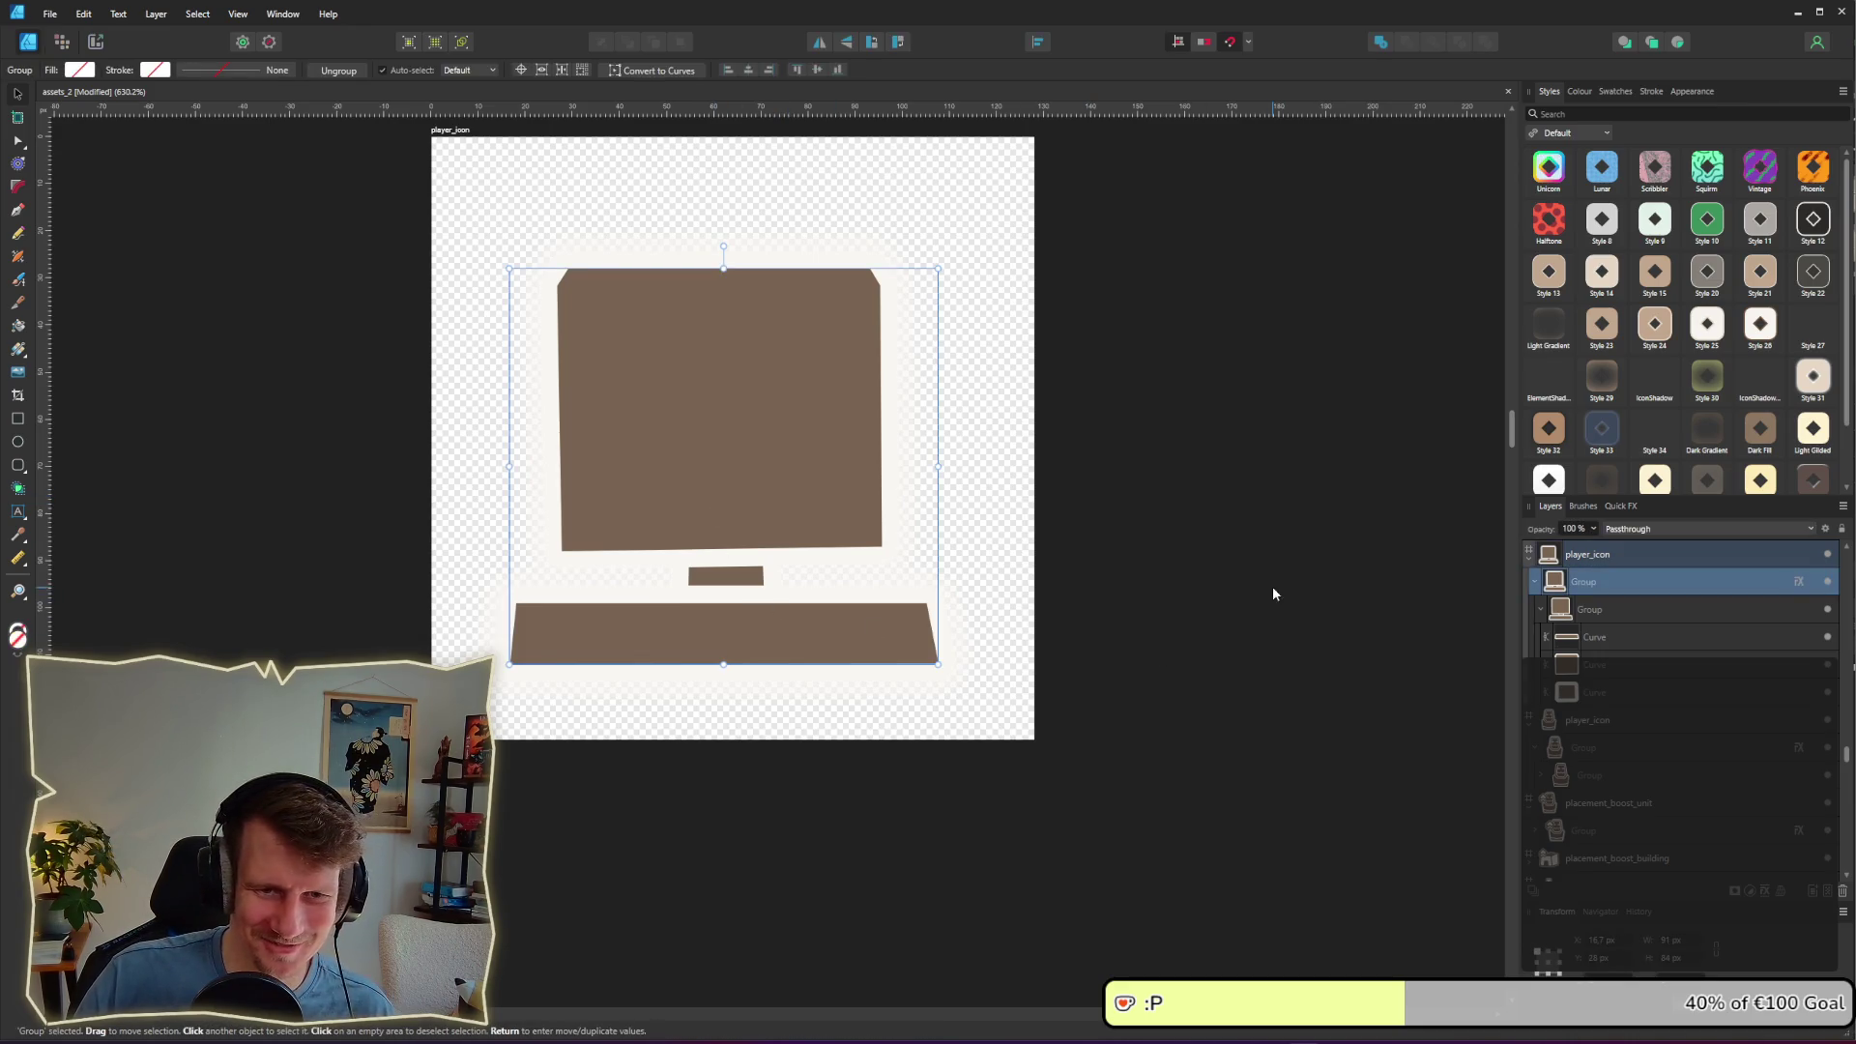
{"action": "left_click", "coordinate": [1740, 610]}
{"action": "left_click_drag", "start_coordinate": [779, 599], "coordinate": [788, 561]}
{"action": "left_click", "coordinate": [1193, 581]}
{"action": "scroll", "coordinate": [895, 522], "scroll_direction": "down", "scroll_amount": 6}
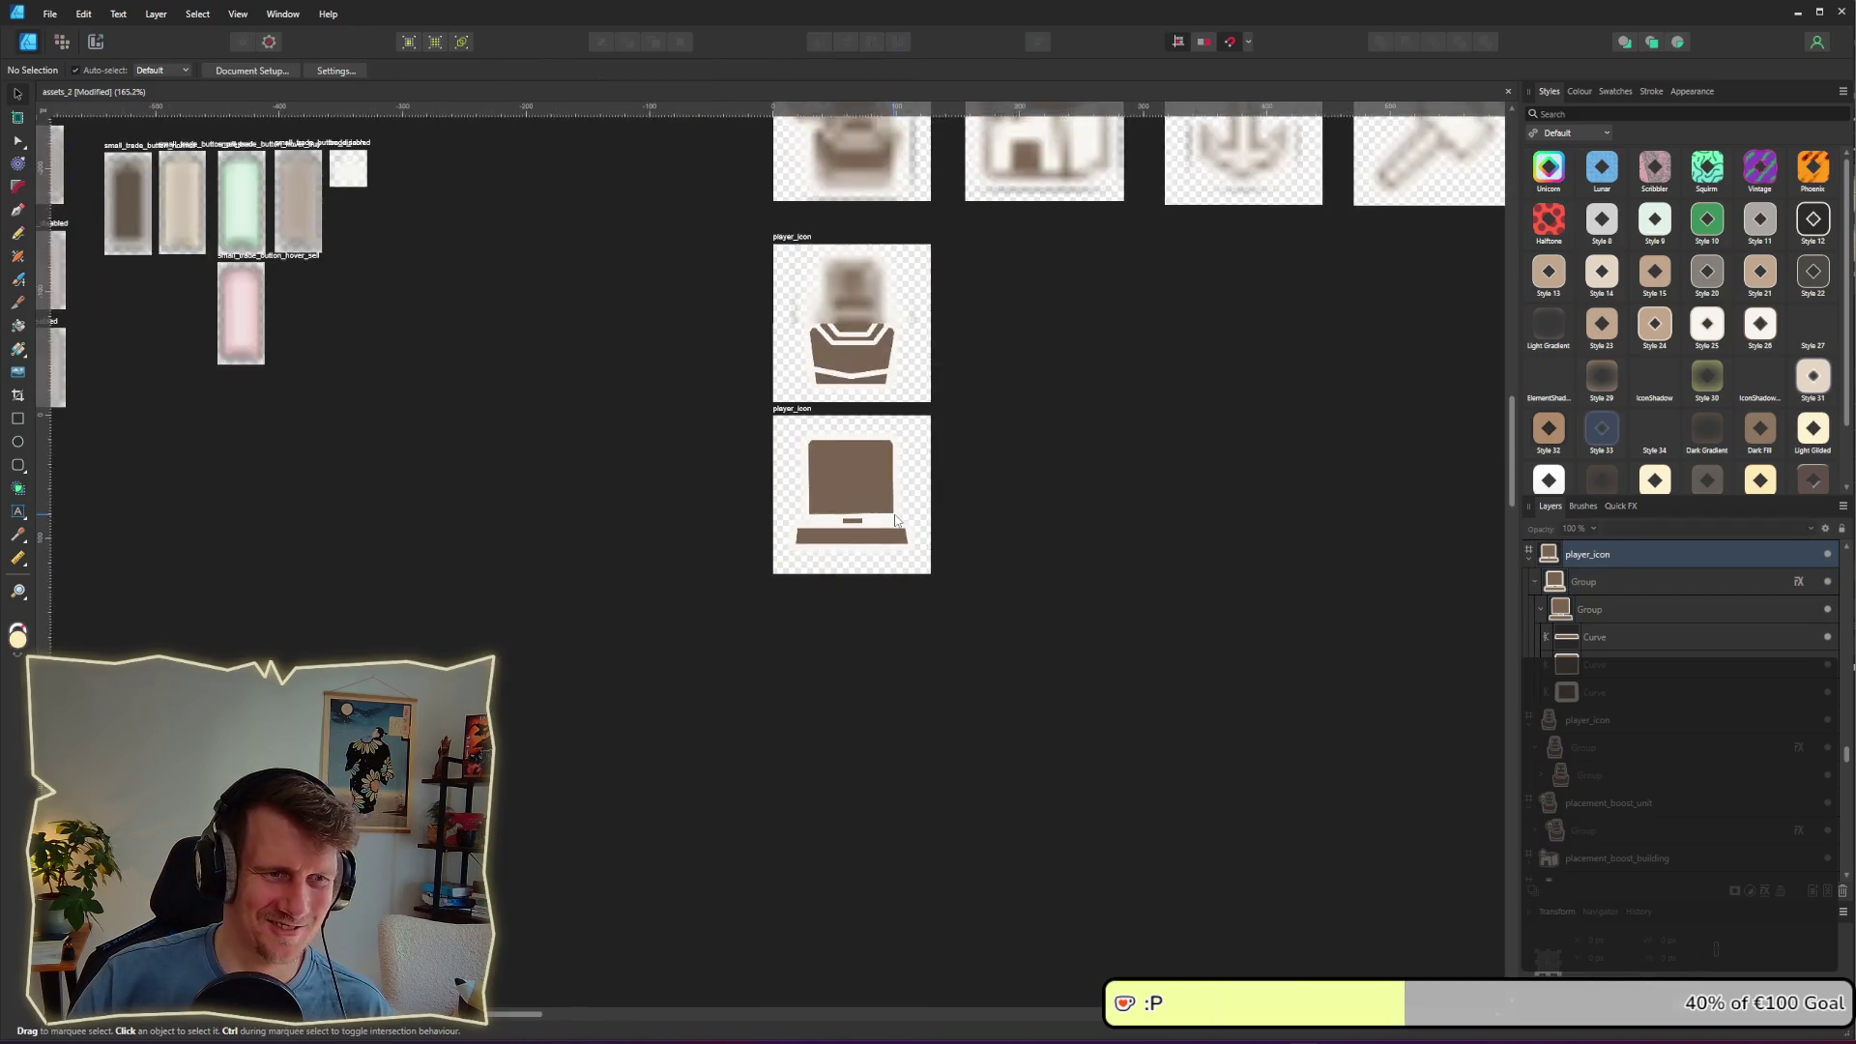
{"action": "scroll", "coordinate": [888, 495], "scroll_direction": "up", "scroll_amount": 7}
{"action": "left_click", "coordinate": [862, 524]}
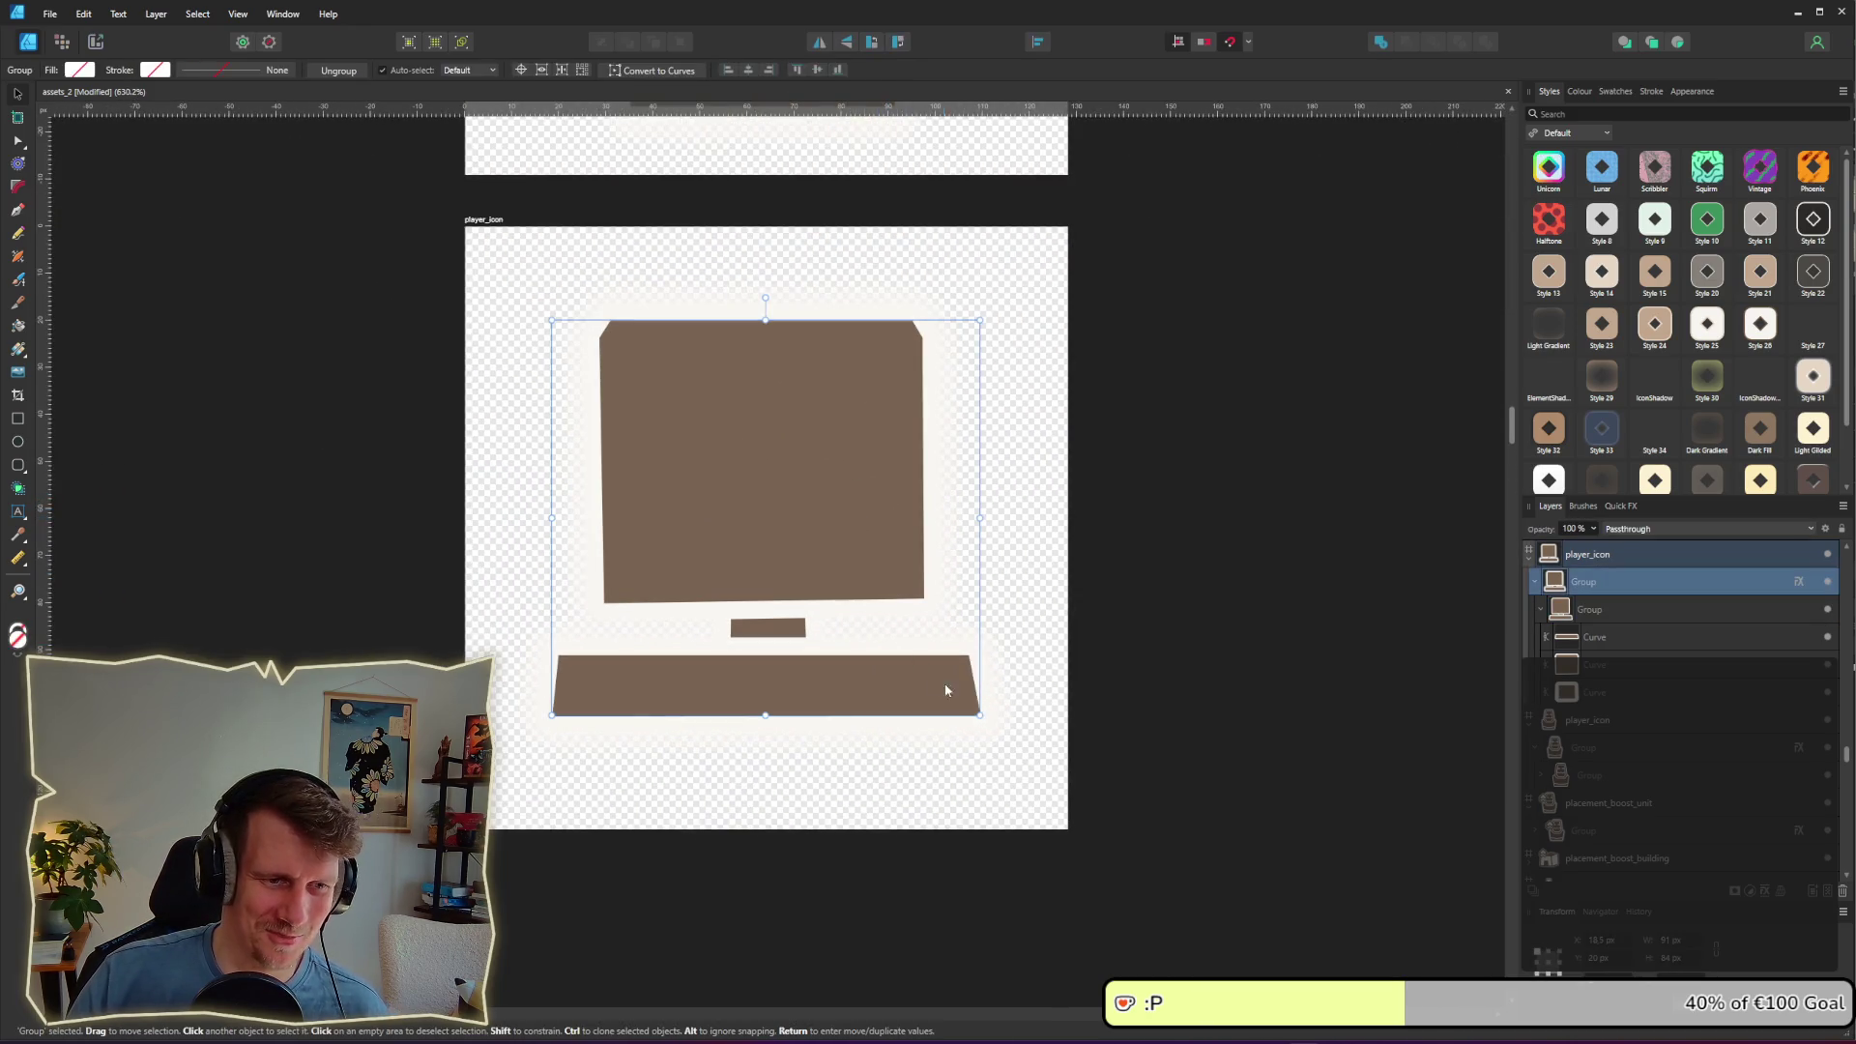
{"action": "left_click_drag", "start_coordinate": [979, 716], "coordinate": [958, 701]}
{"action": "left_click", "coordinate": [1261, 693]}
Step: Widen the monitor screen shape to about 93 px, then shrink it slightly around its centre
{"action": "left_click", "coordinate": [851, 571]}
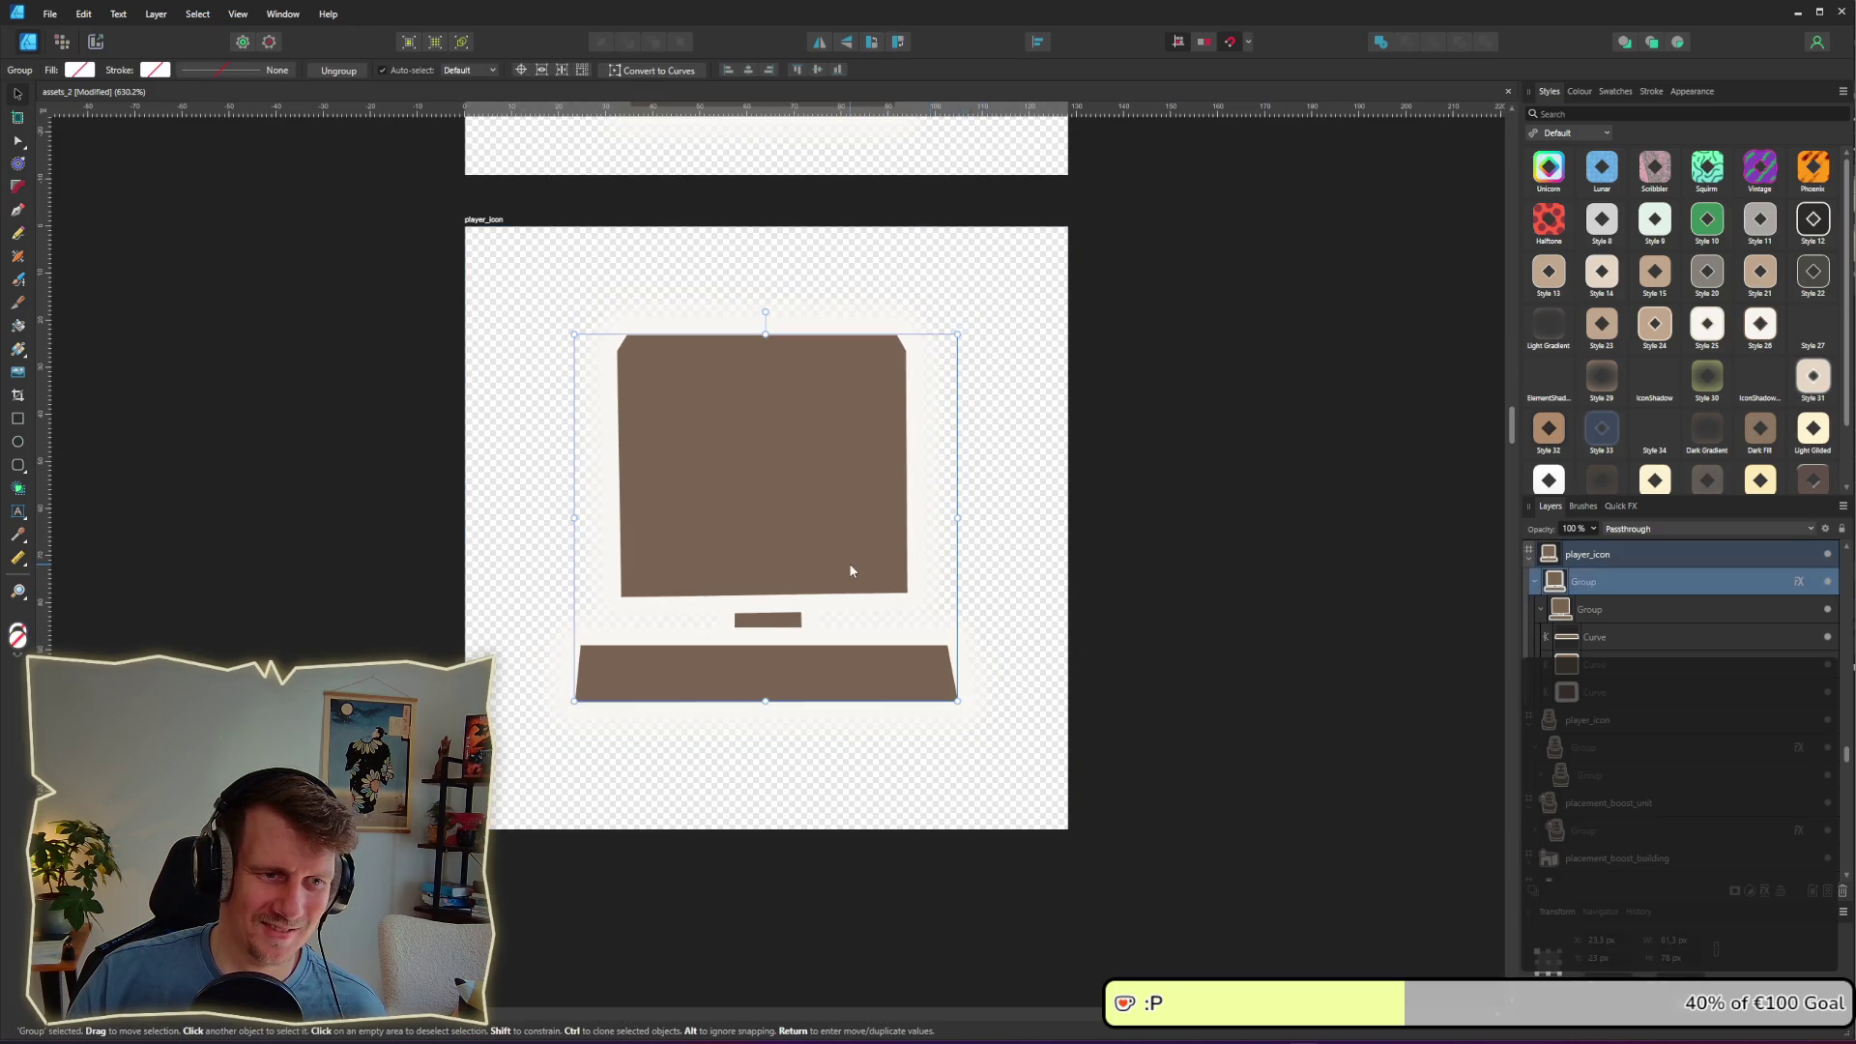
{"action": "double_click", "coordinate": [846, 561]}
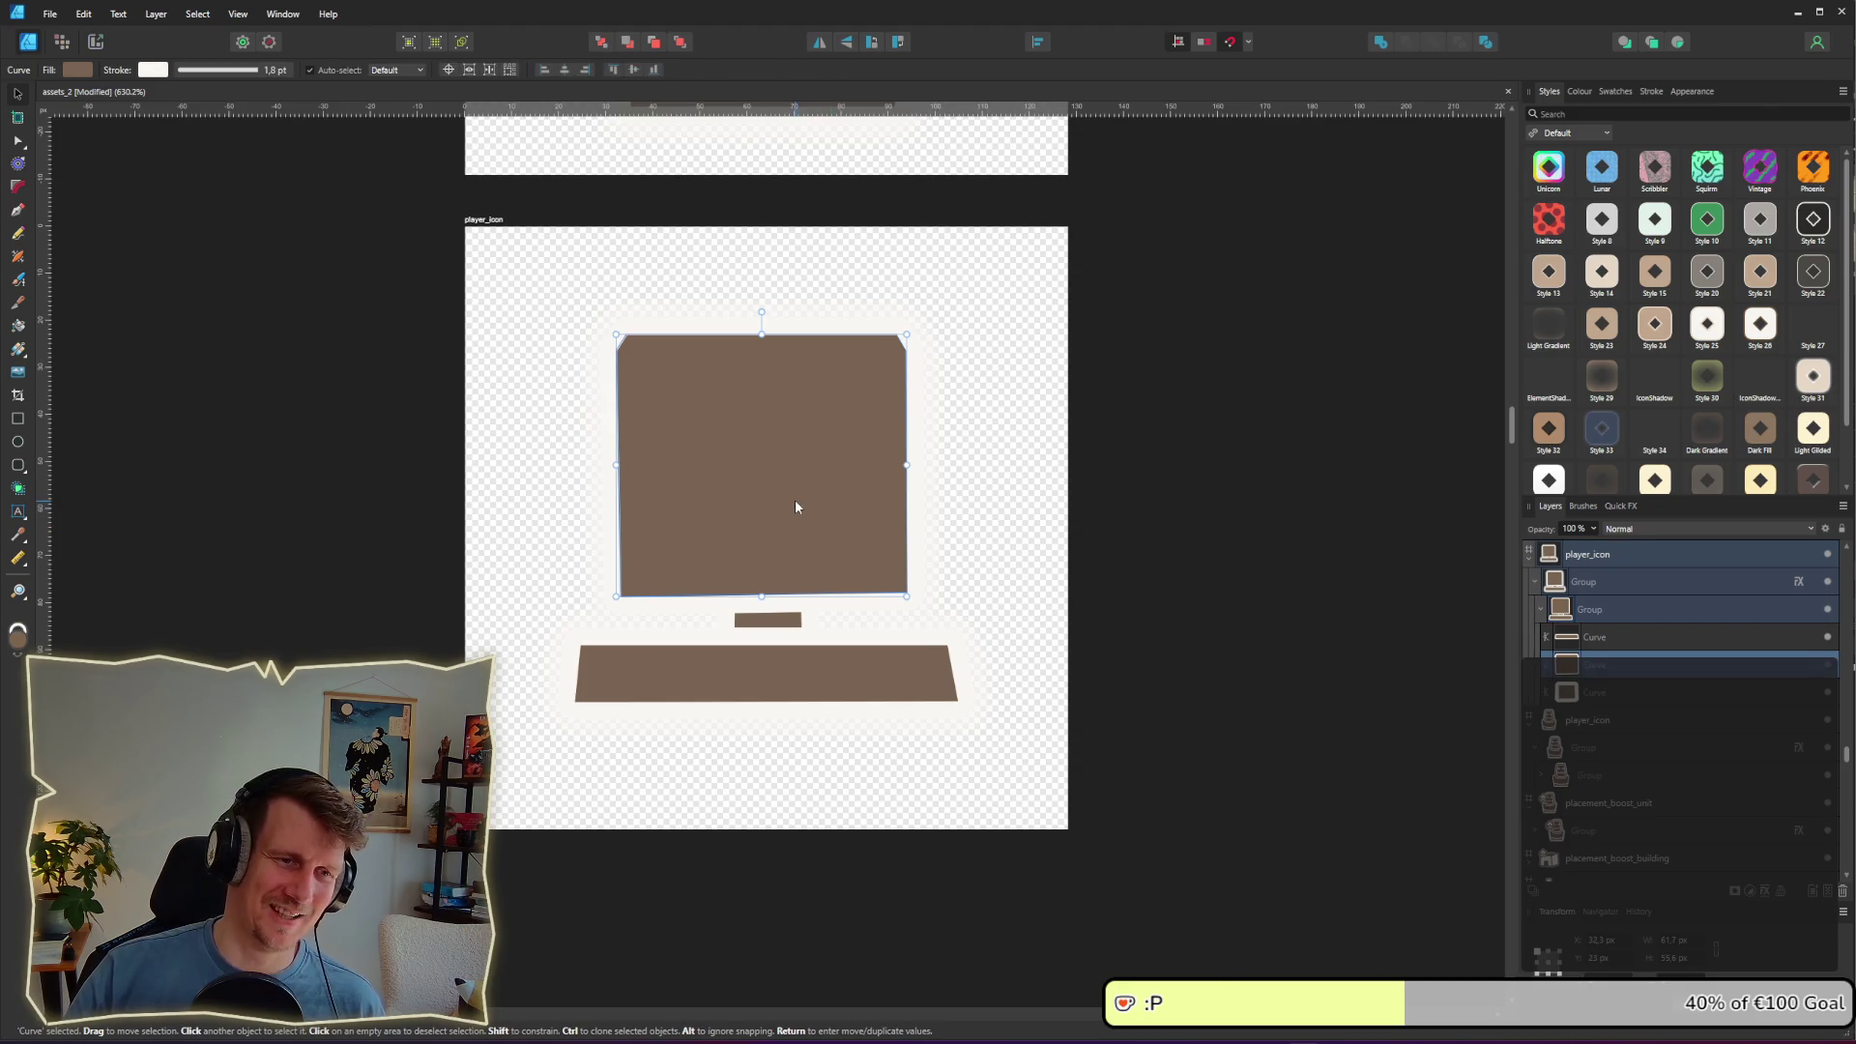
{"action": "scroll", "coordinate": [795, 506], "scroll_direction": "up", "scroll_amount": 2, "text": "ctrl"}
{"action": "scroll", "coordinate": [802, 474], "scroll_direction": "up", "scroll_amount": 2}
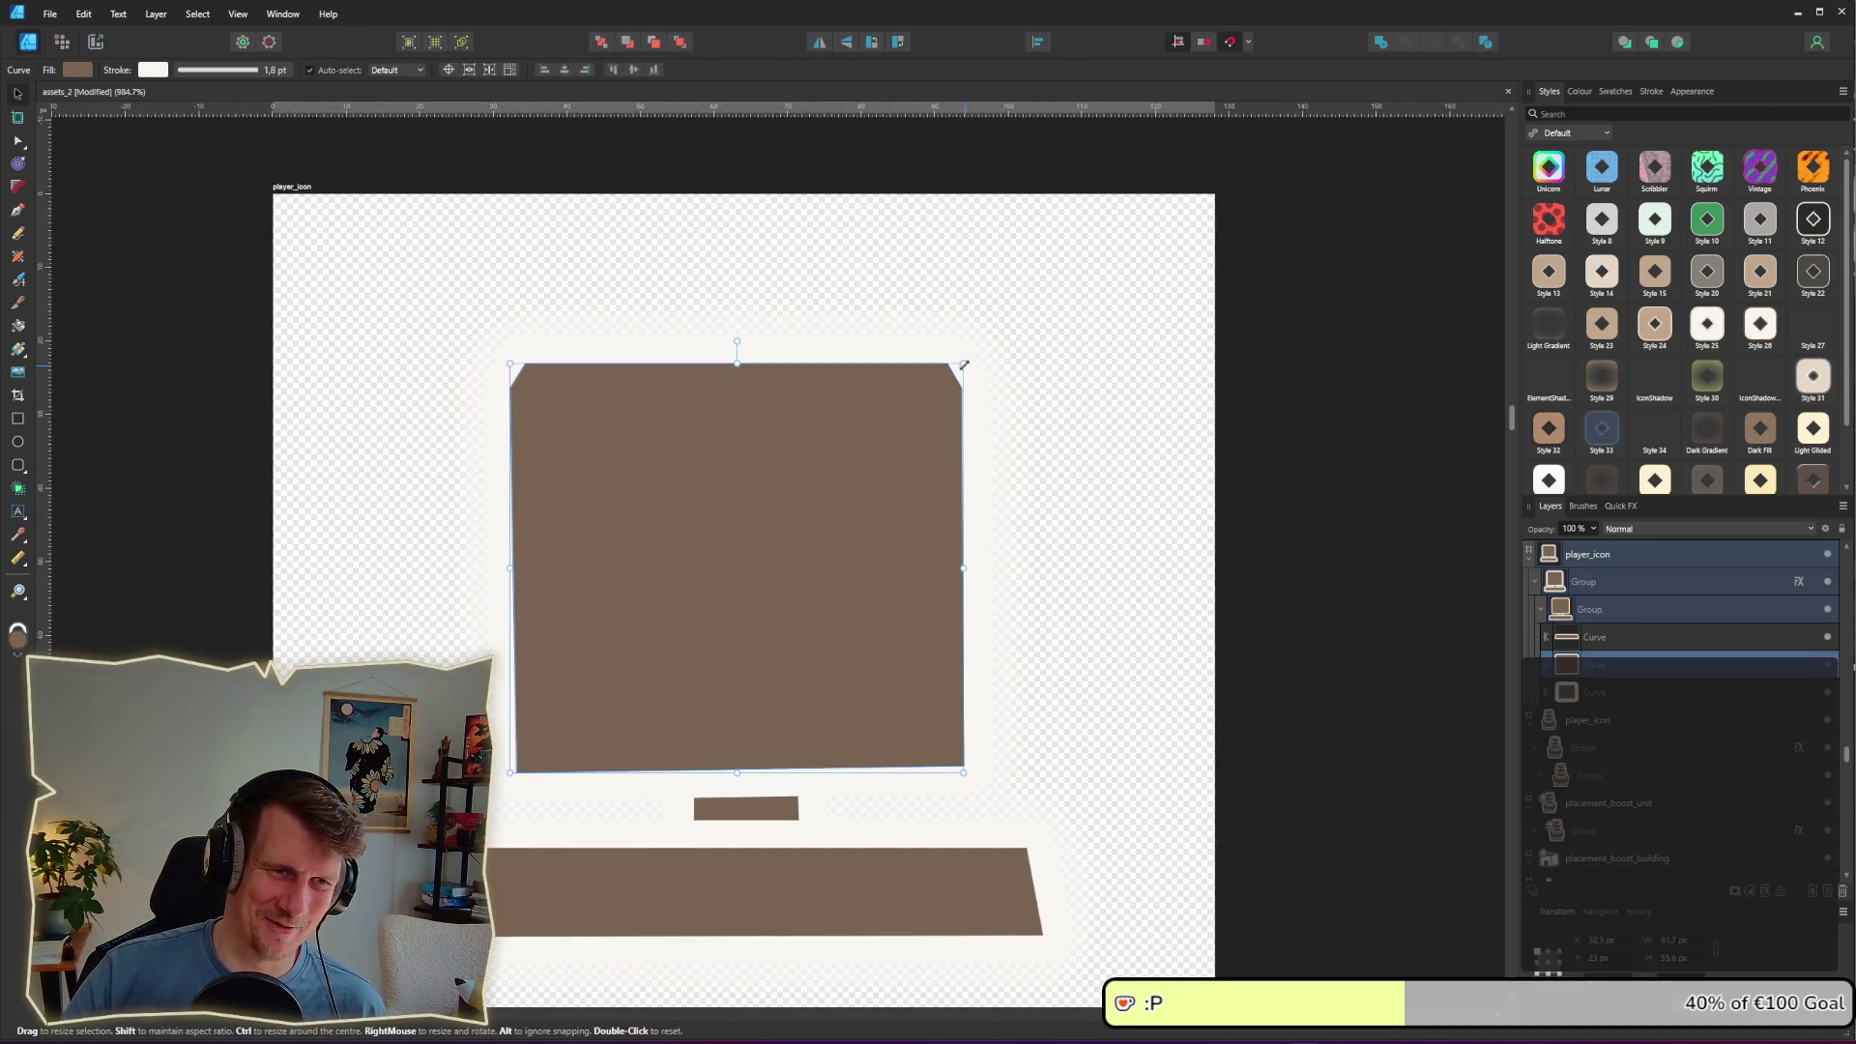
{"action": "left_click_drag", "start_coordinate": [964, 365], "coordinate": [1079, 365]}
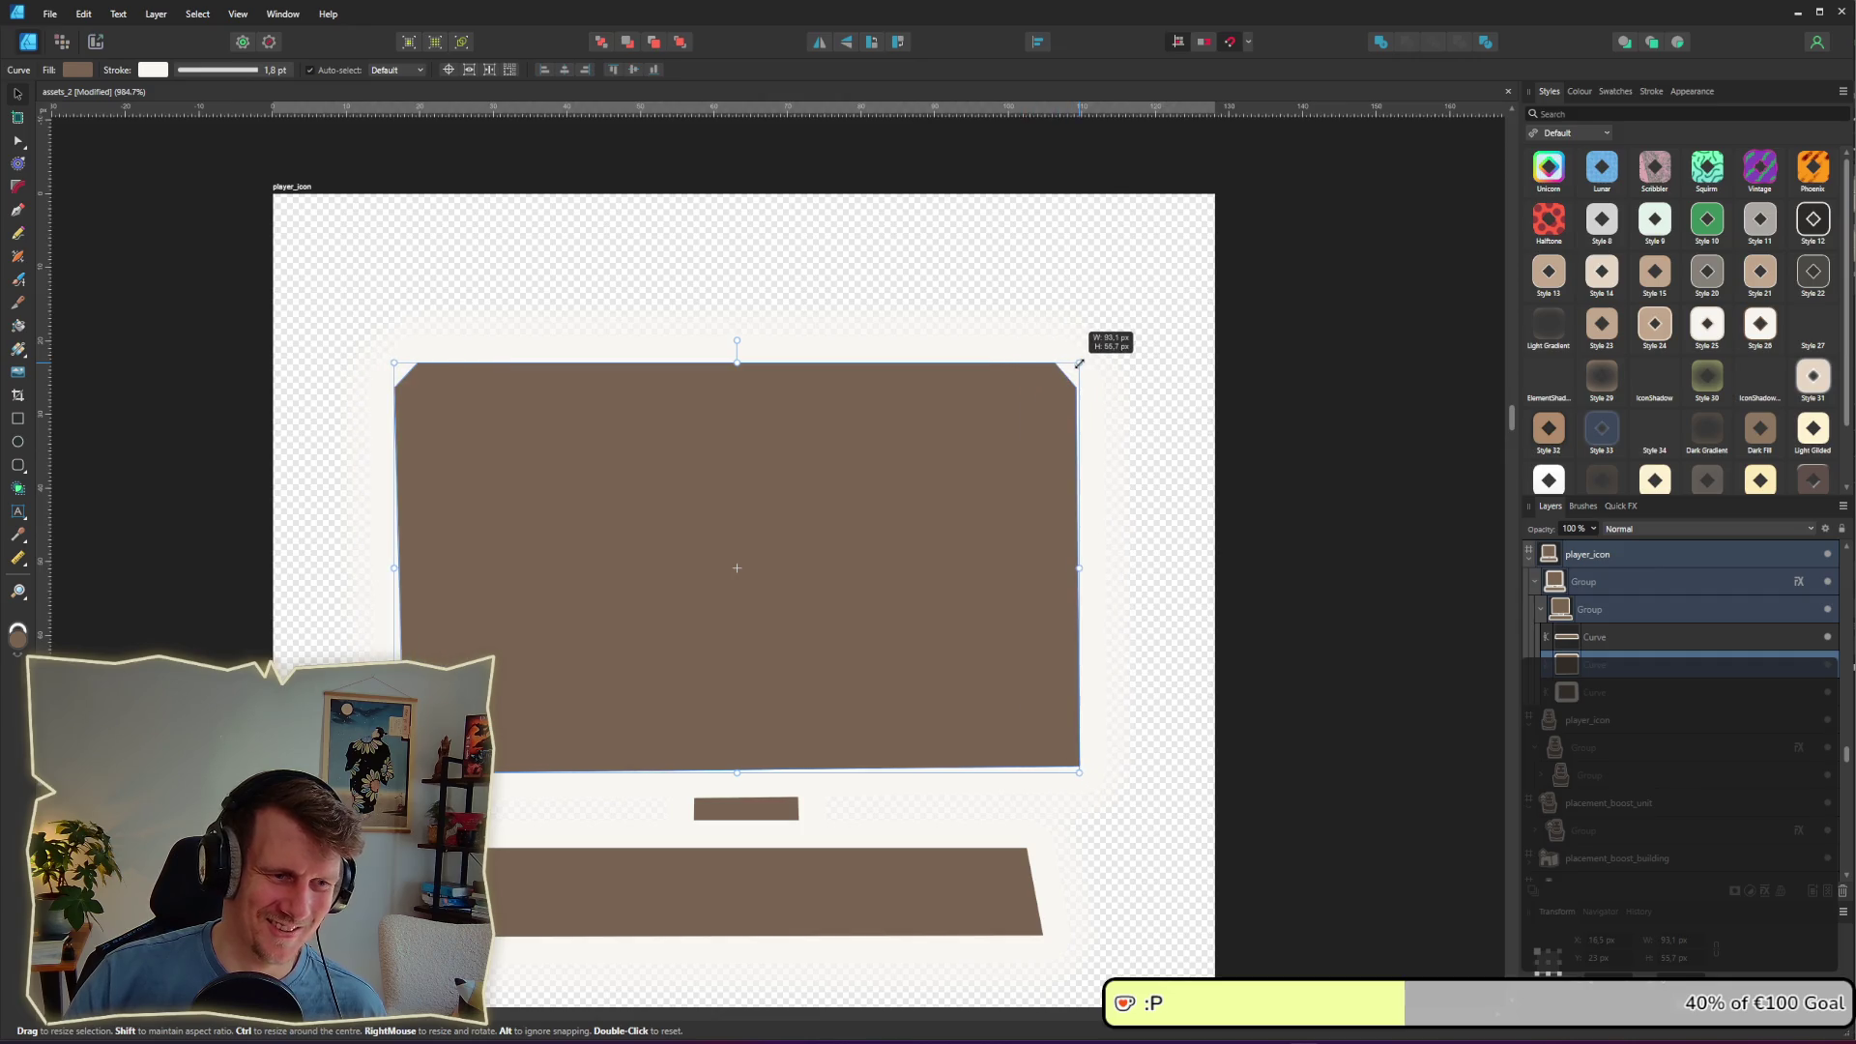
{"action": "left_click", "coordinate": [1355, 497]}
{"action": "scroll", "coordinate": [1264, 575], "scroll_direction": "down", "scroll_amount": 10, "text": "ctrl"}
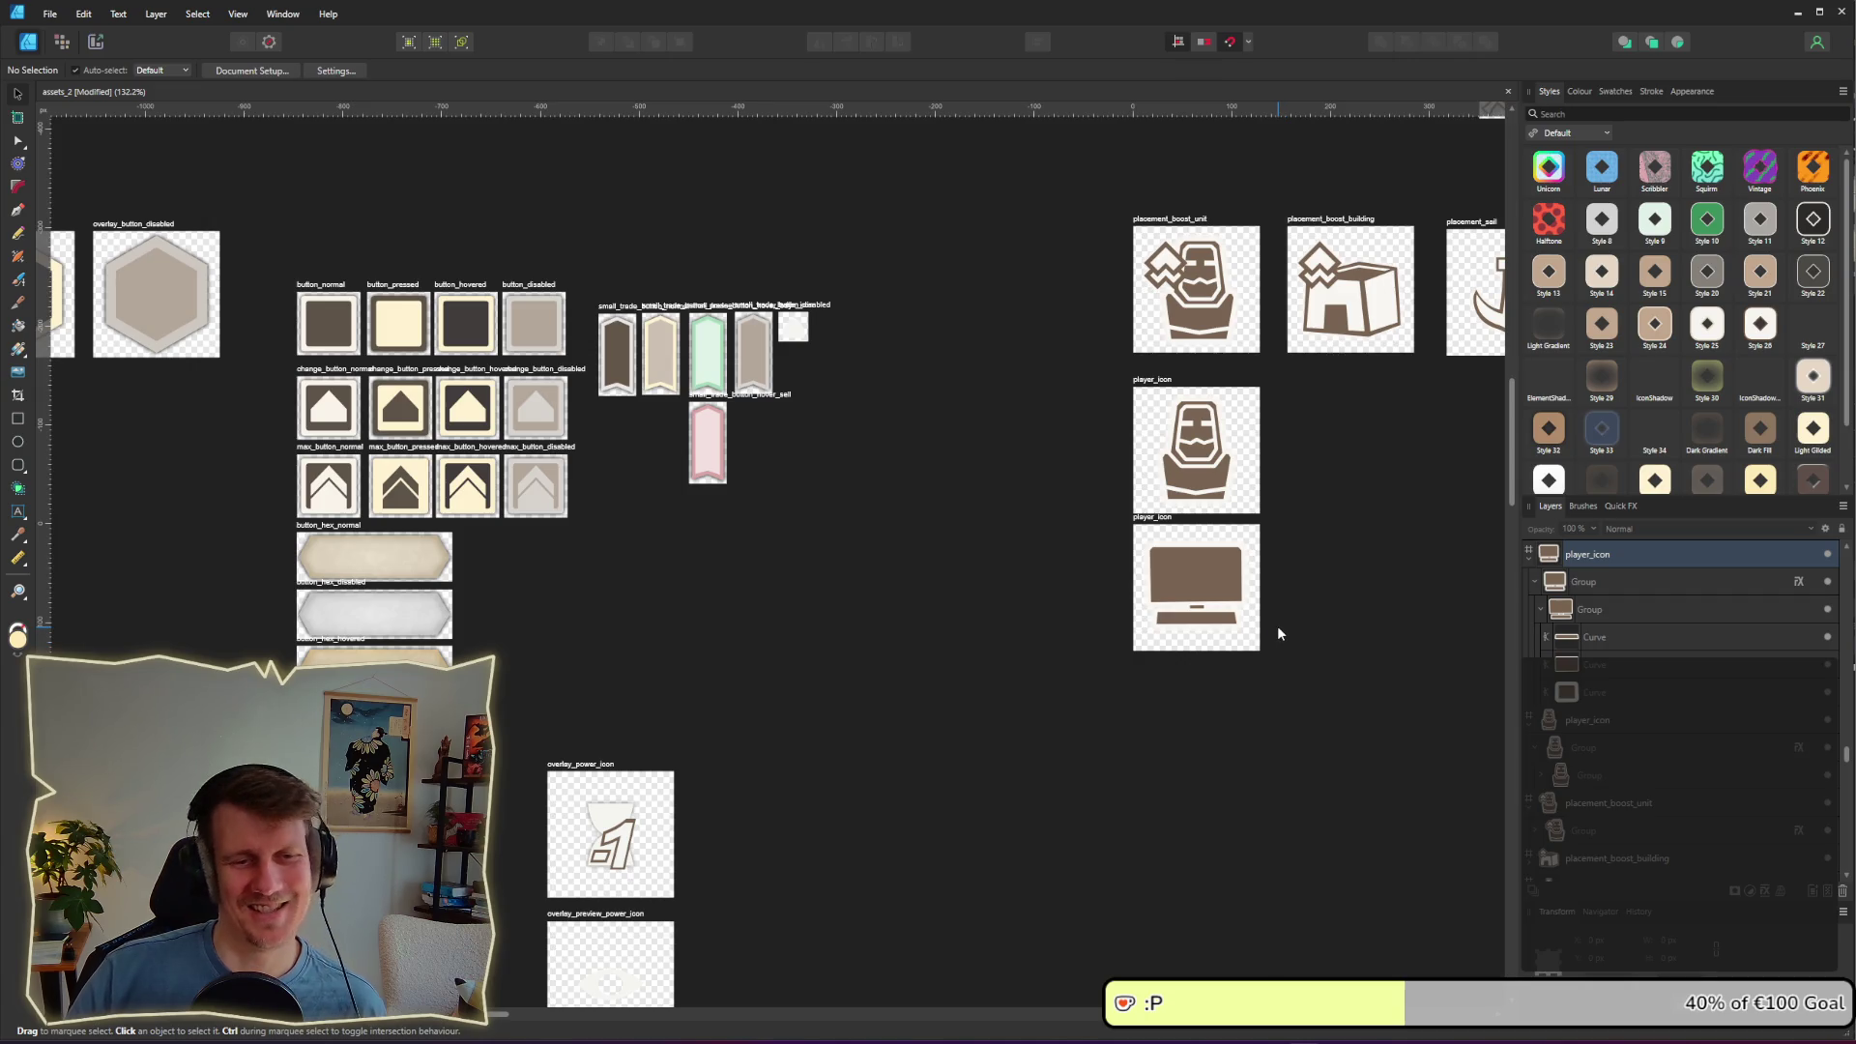
{"action": "scroll", "coordinate": [1275, 624], "scroll_direction": "up", "scroll_amount": 9, "text": "ctrl"}
{"action": "left_click", "coordinate": [986, 445]}
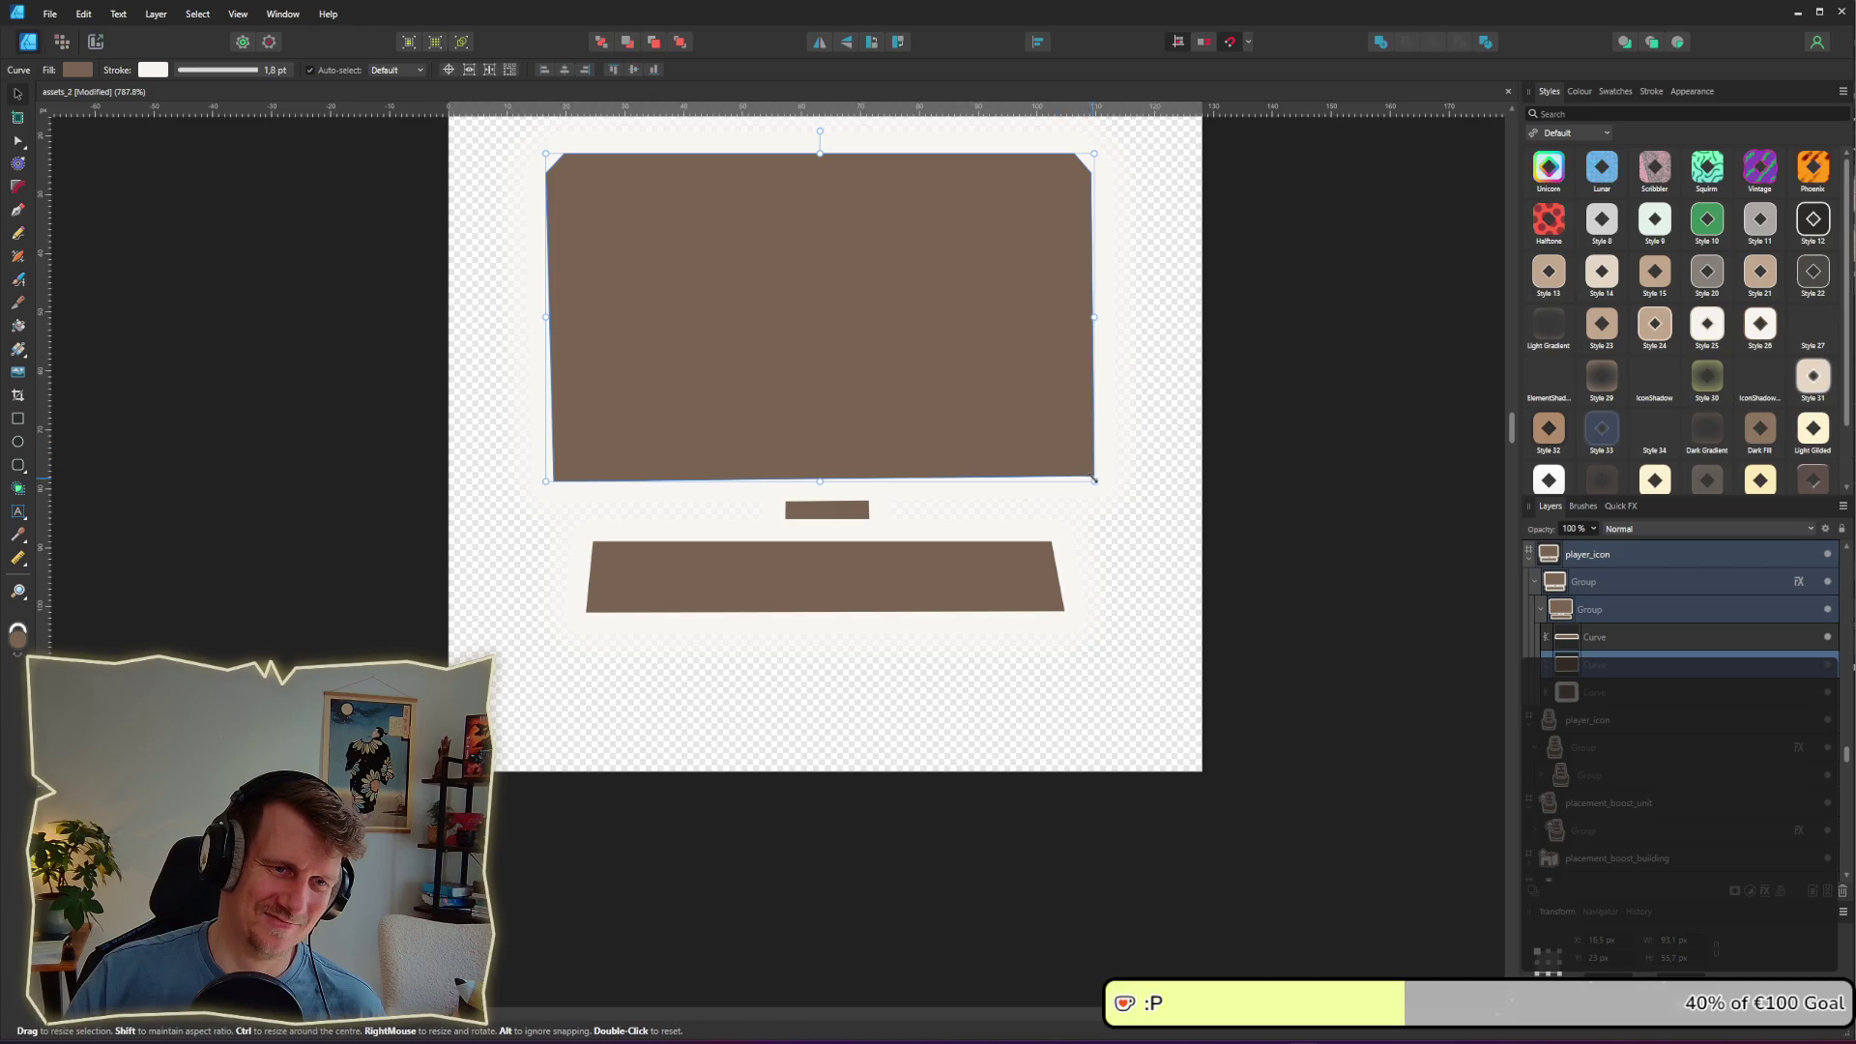
{"action": "left_click_drag", "start_coordinate": [1094, 480], "coordinate": [1050, 457]}
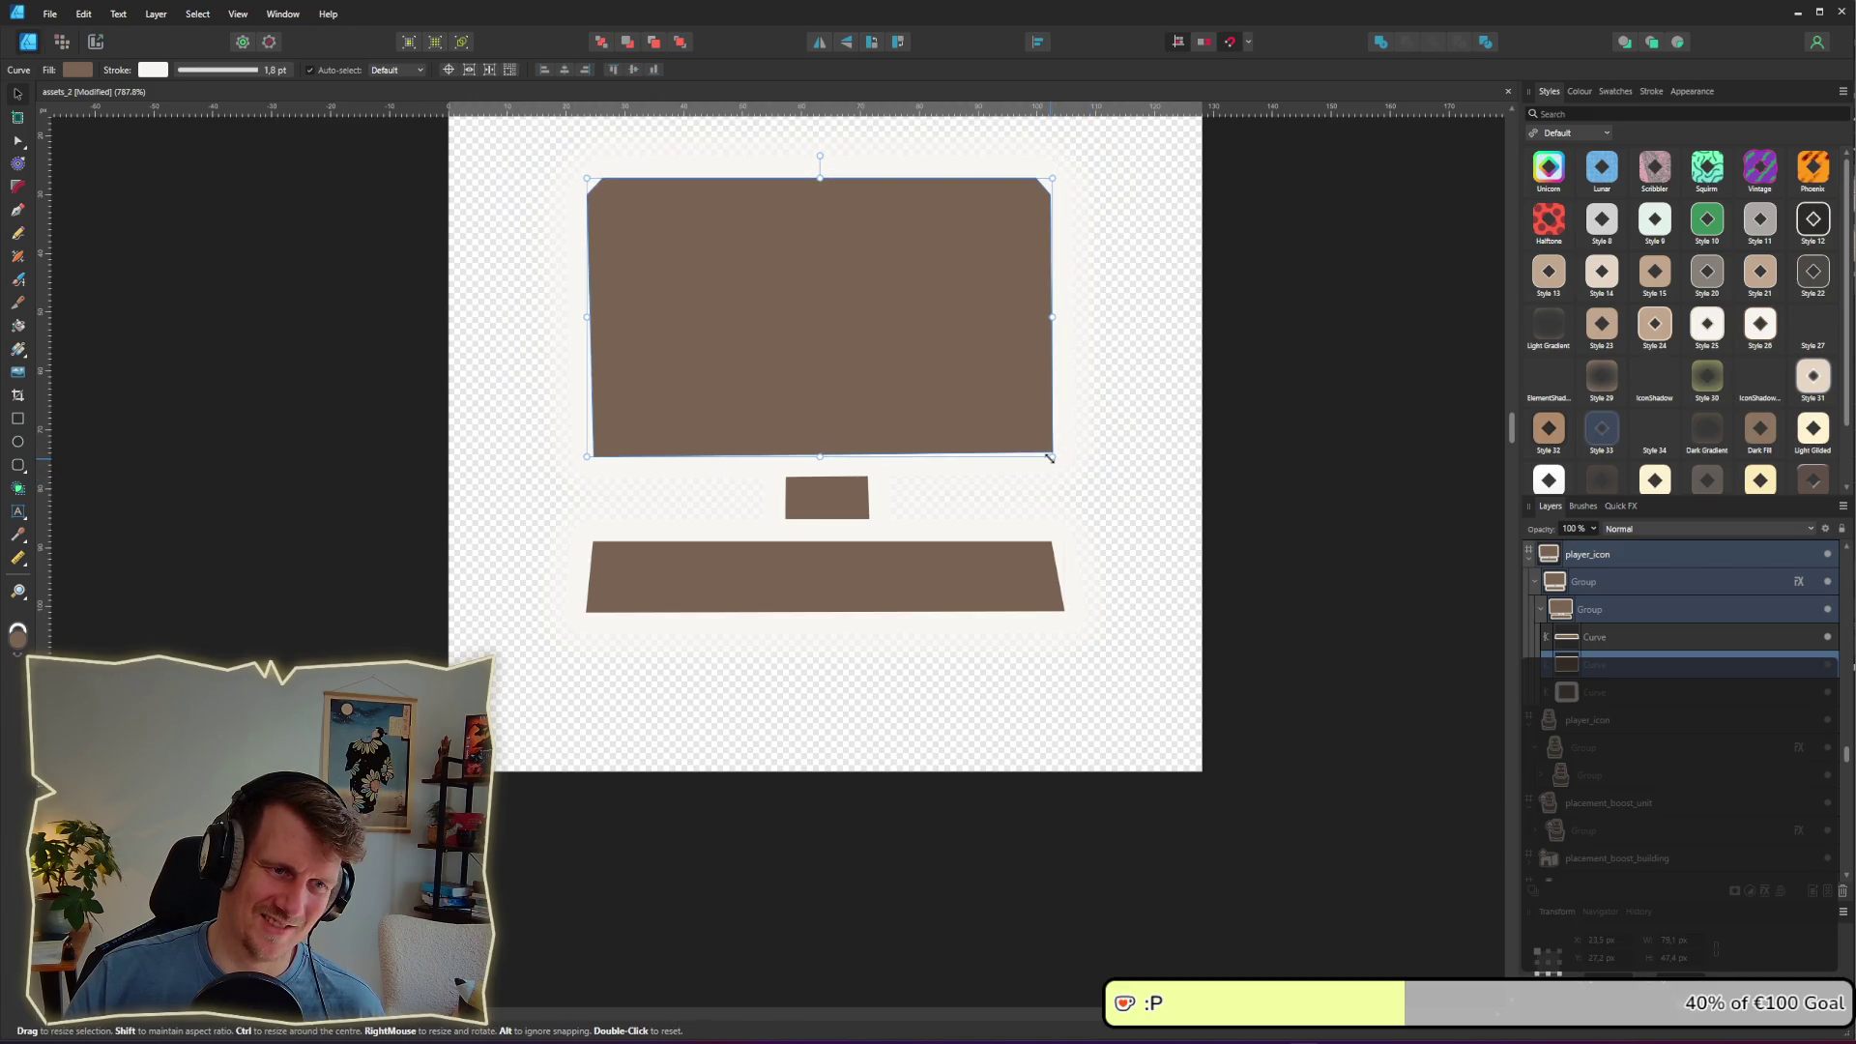
{"action": "left_click", "coordinate": [1213, 541]}
Step: Marquee-select the whole computer drawing and enlarge it within its artboard
{"action": "scroll", "coordinate": [1226, 585], "scroll_direction": "down", "scroll_amount": 10, "text": "ctrl"}
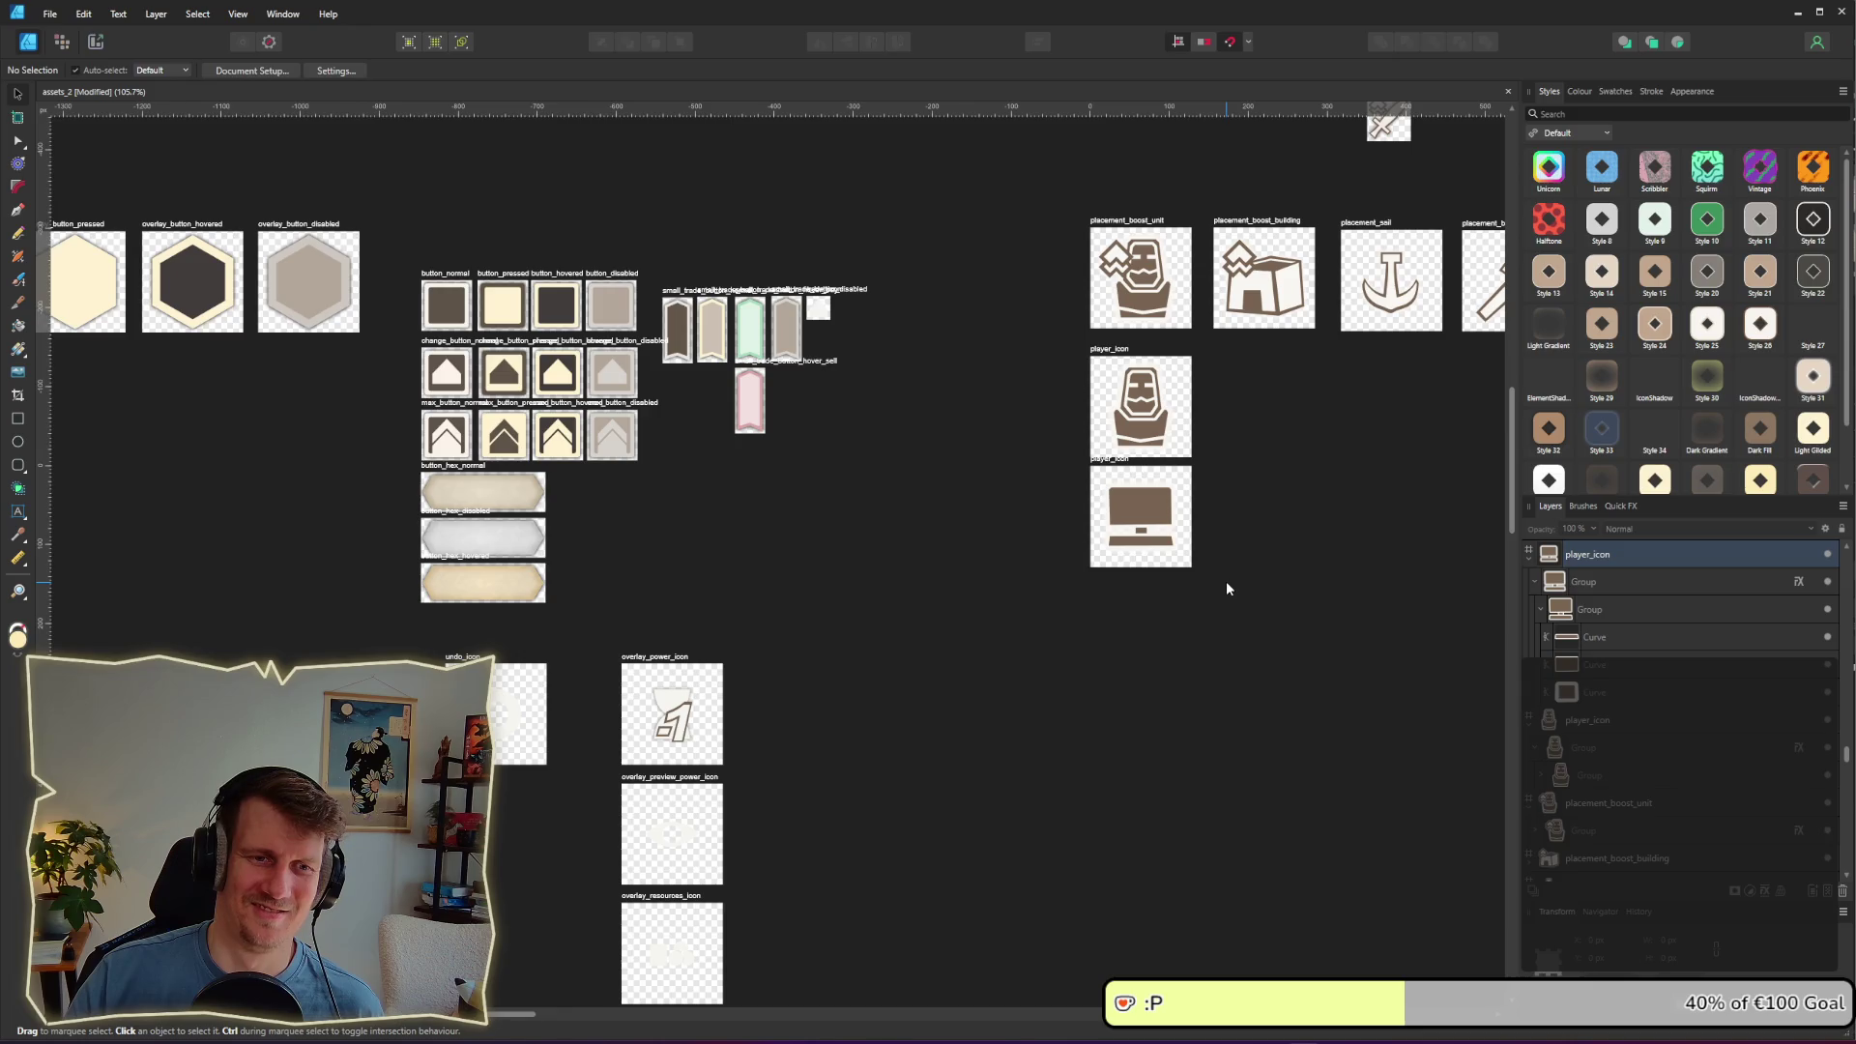
{"action": "scroll", "coordinate": [1226, 585], "scroll_direction": "up", "scroll_amount": 6, "text": "ctrl"}
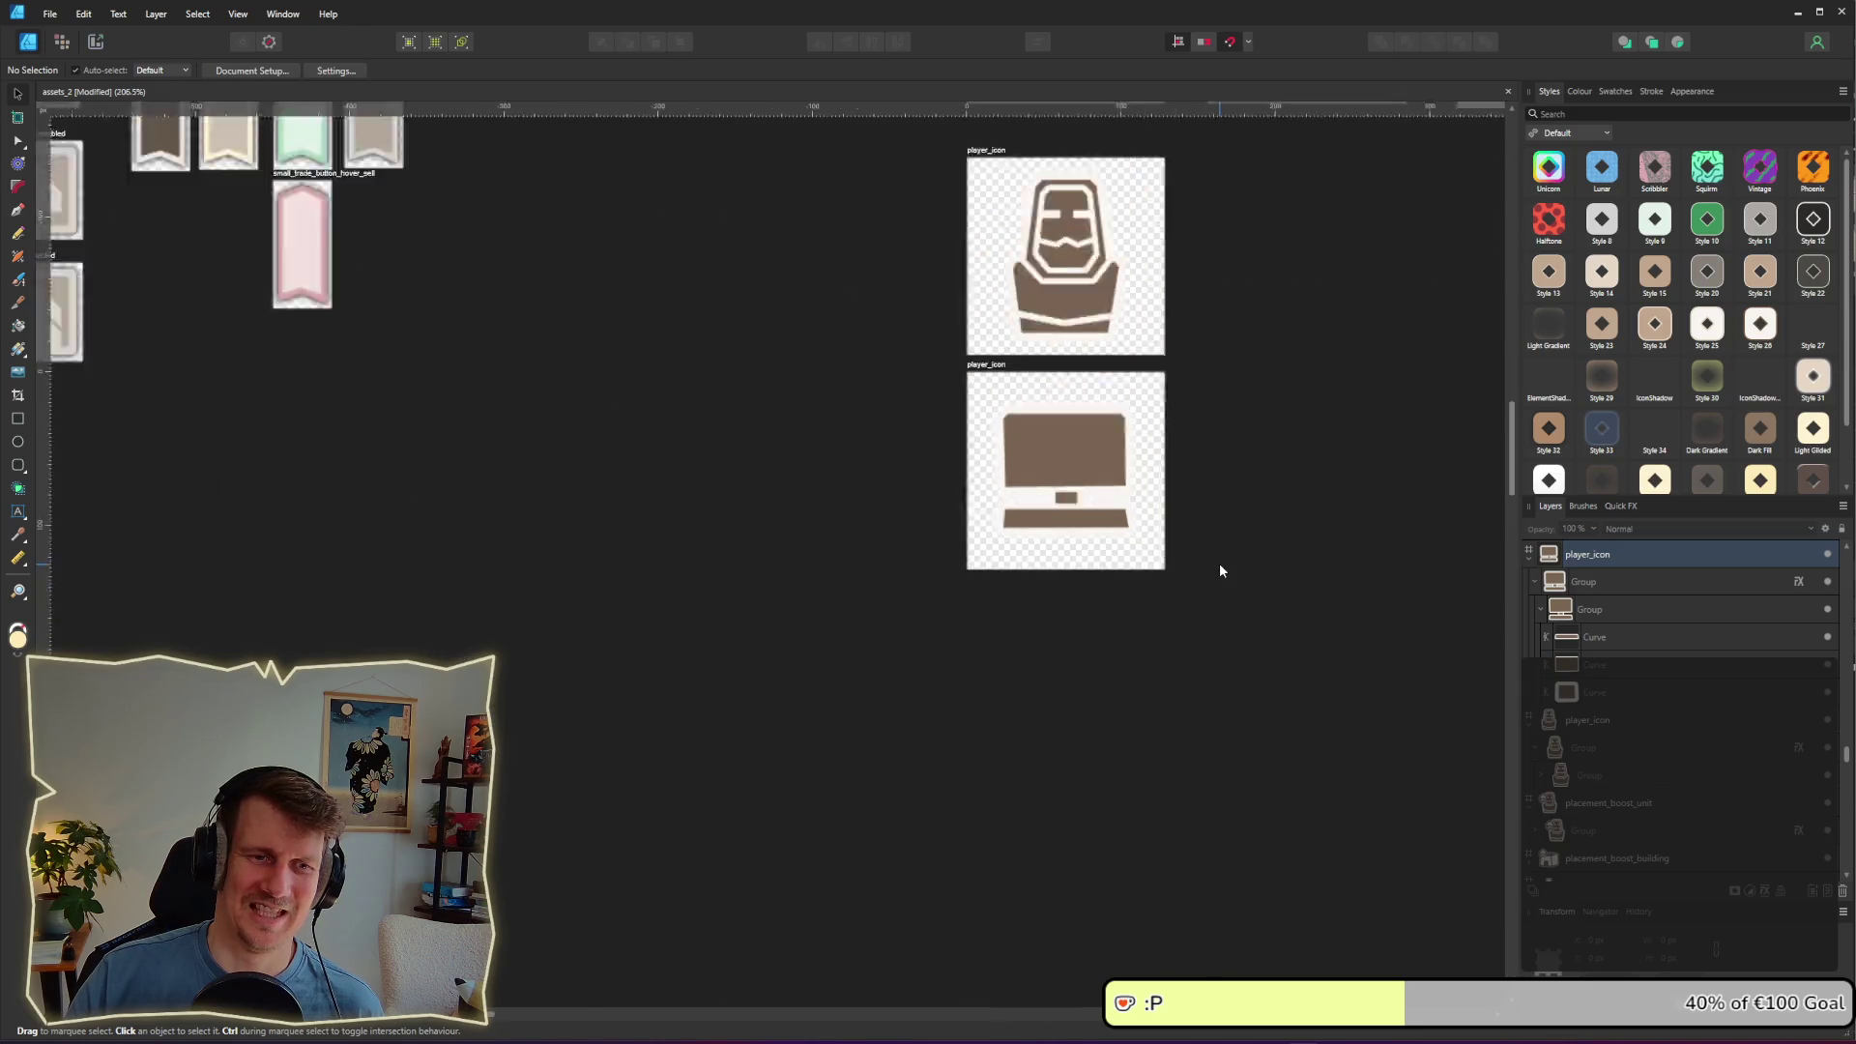
{"action": "left_click_drag", "start_coordinate": [1112, 659], "coordinate": [790, 383]}
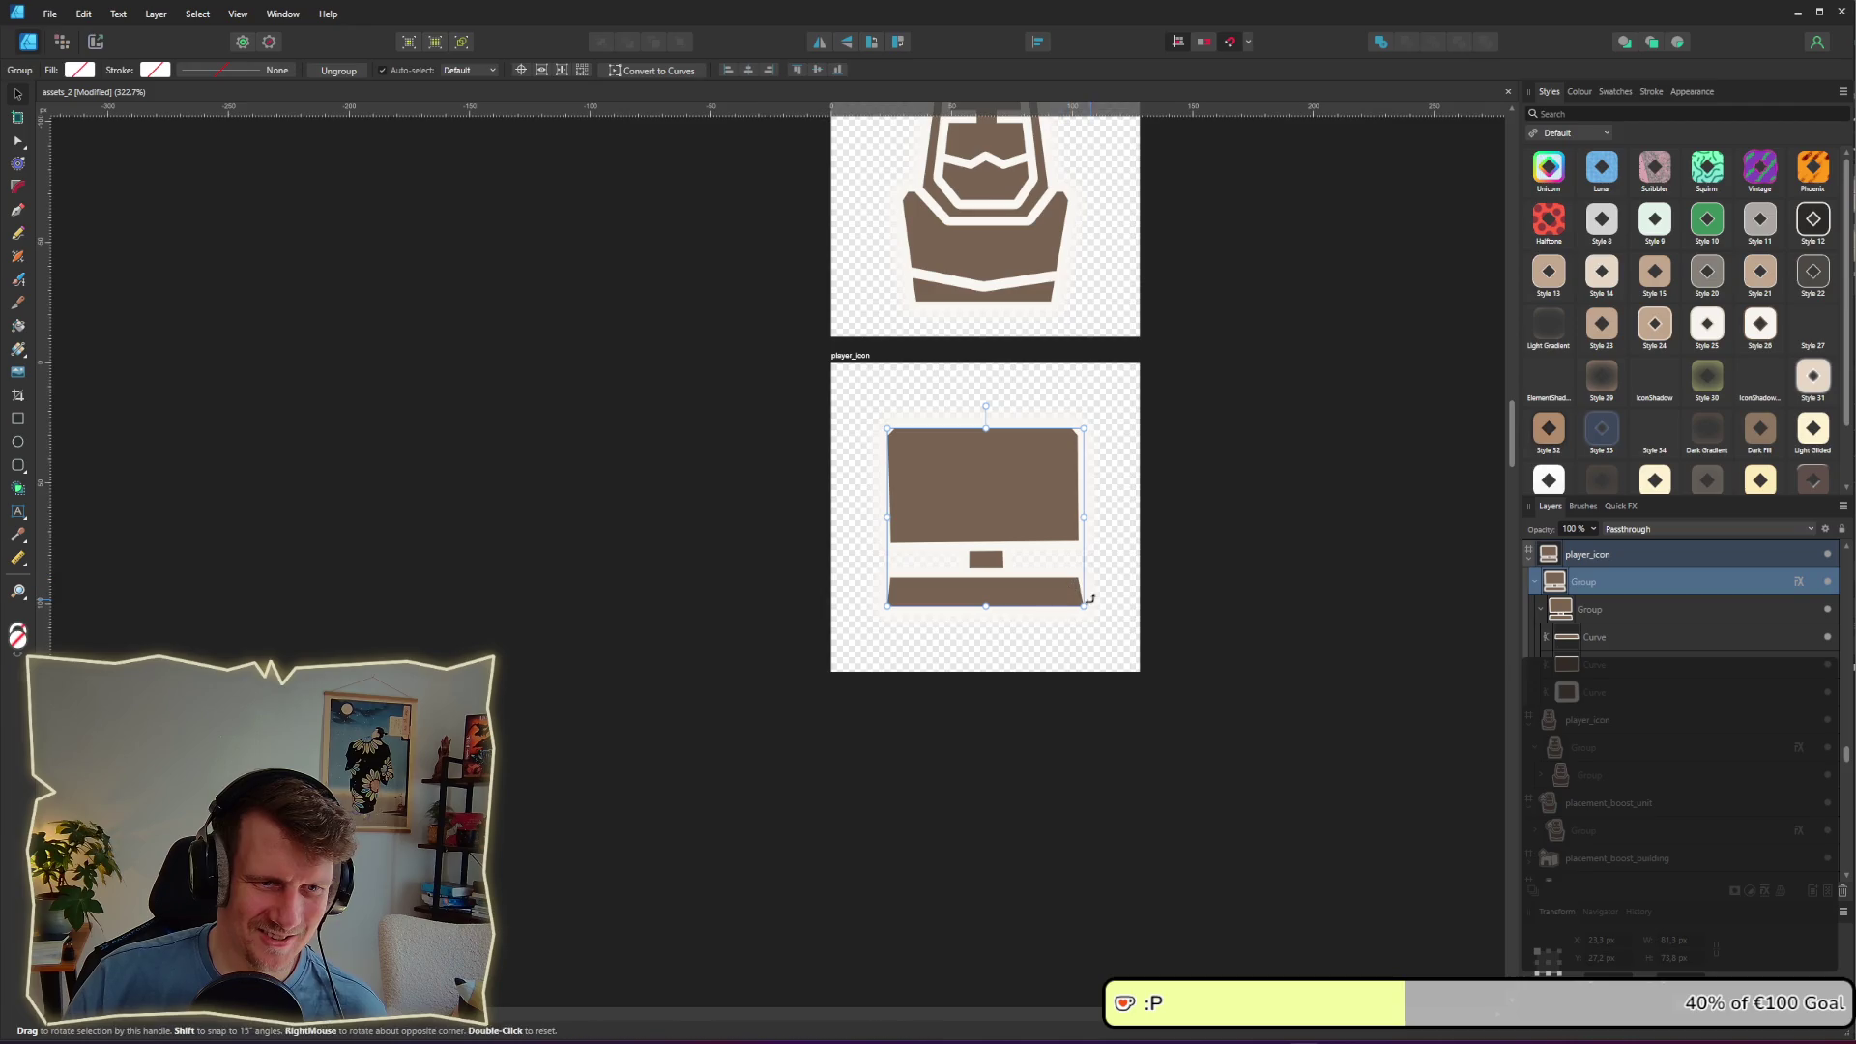
{"action": "left_click_drag", "start_coordinate": [1083, 607], "coordinate": [1098, 619]}
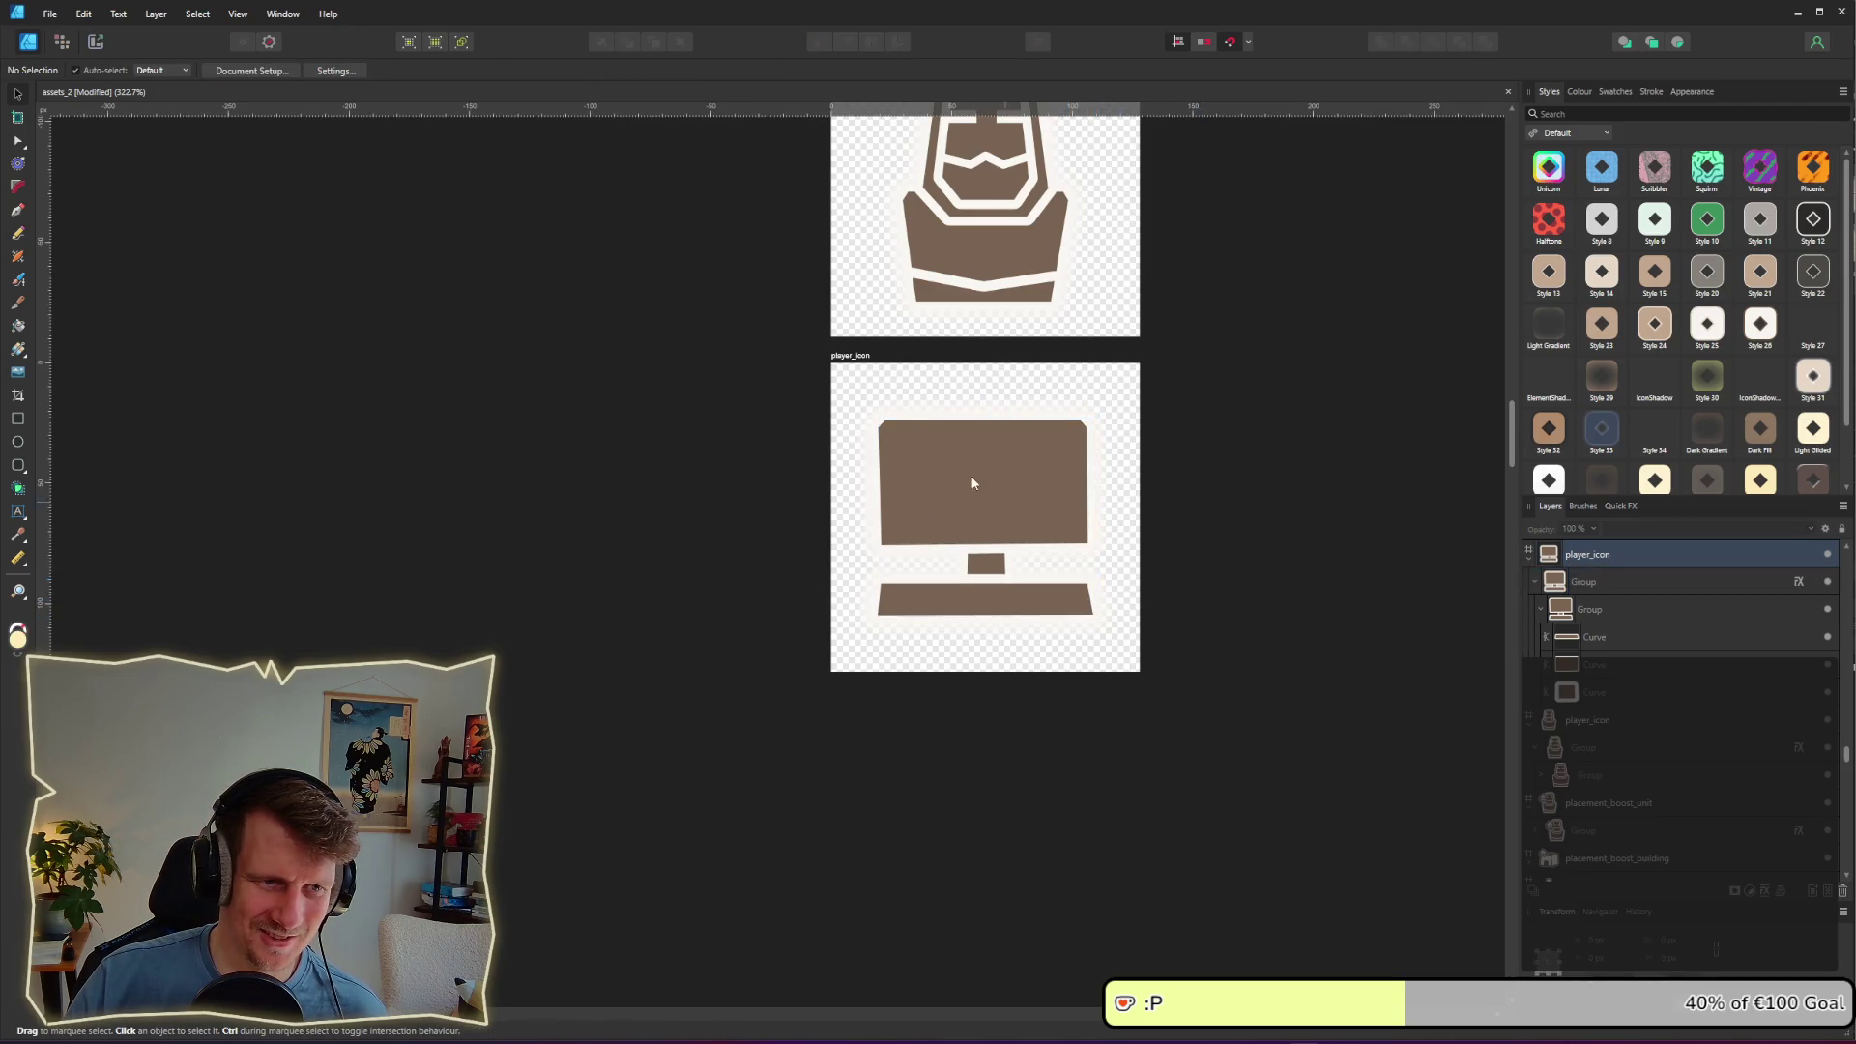
{"action": "double_click", "coordinate": [855, 357]}
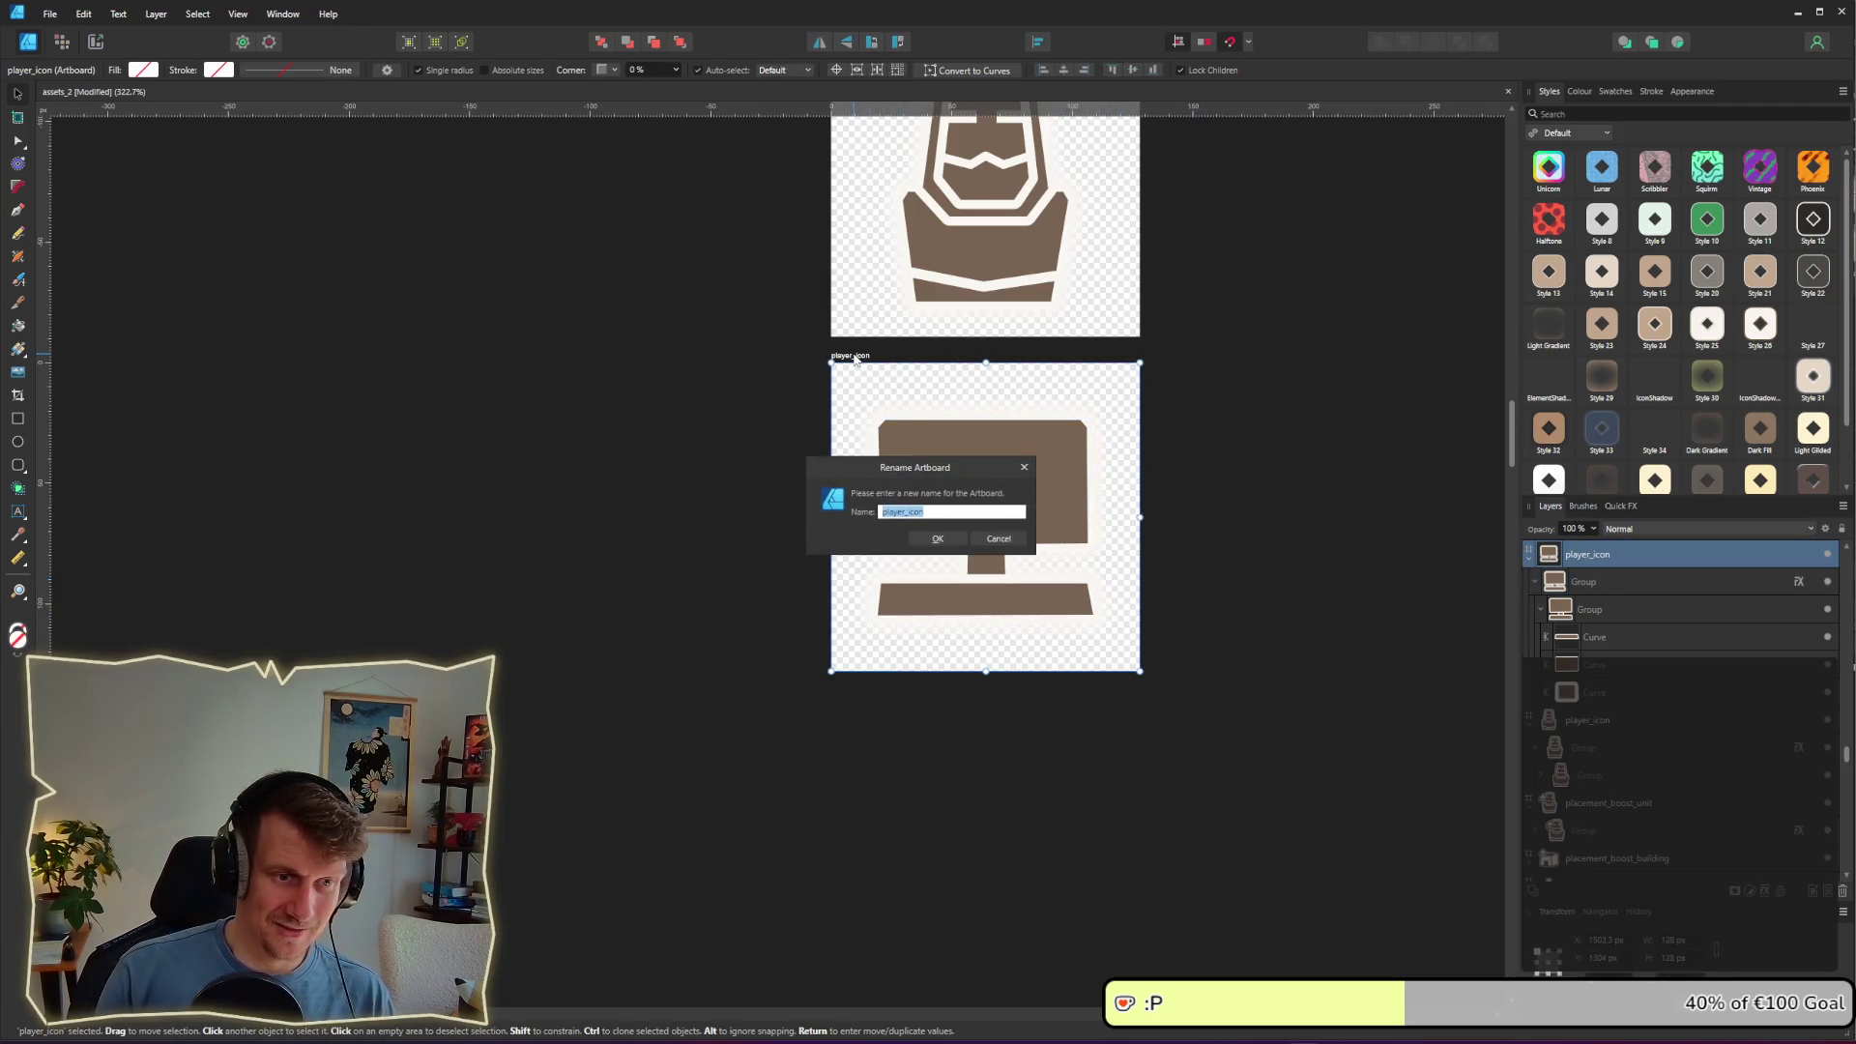
Step: Rename the computer artboard to ai_icon
{"action": "type", "text": "ai_"}
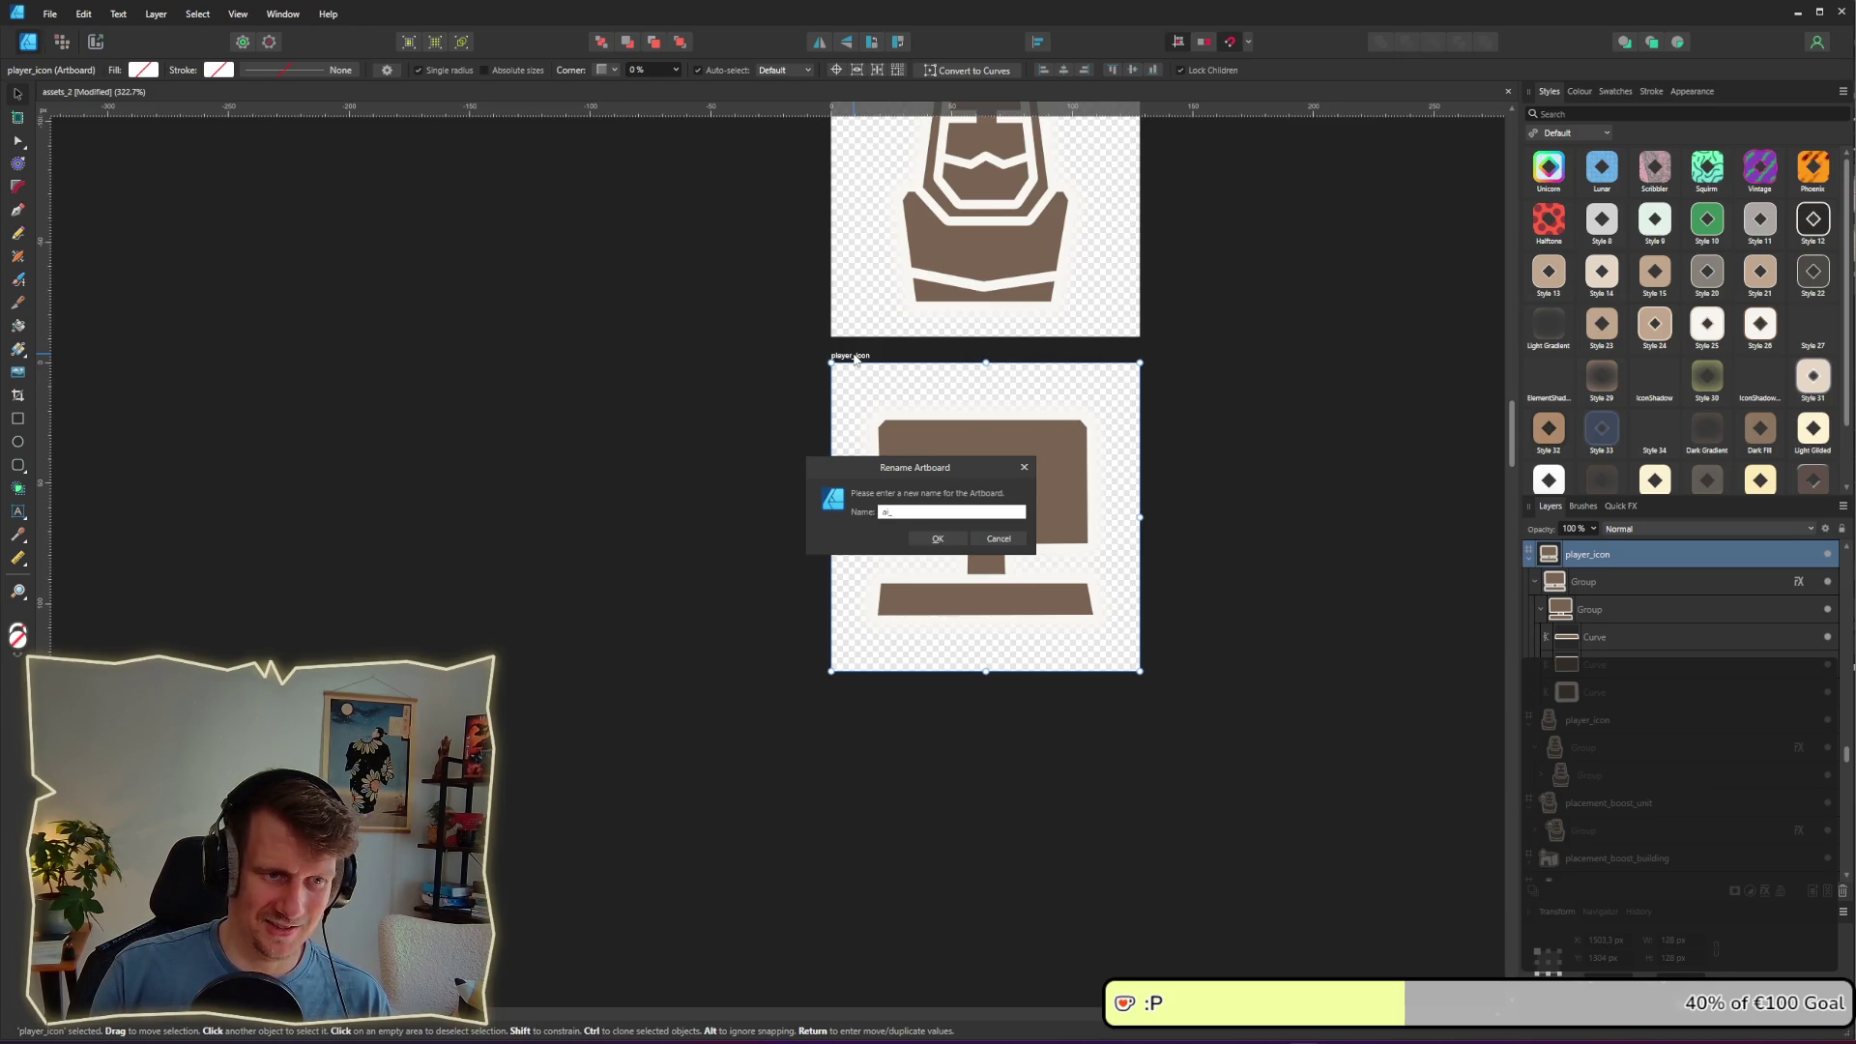
{"action": "type", "text": "icon"}
{"action": "key", "text": "Return"}
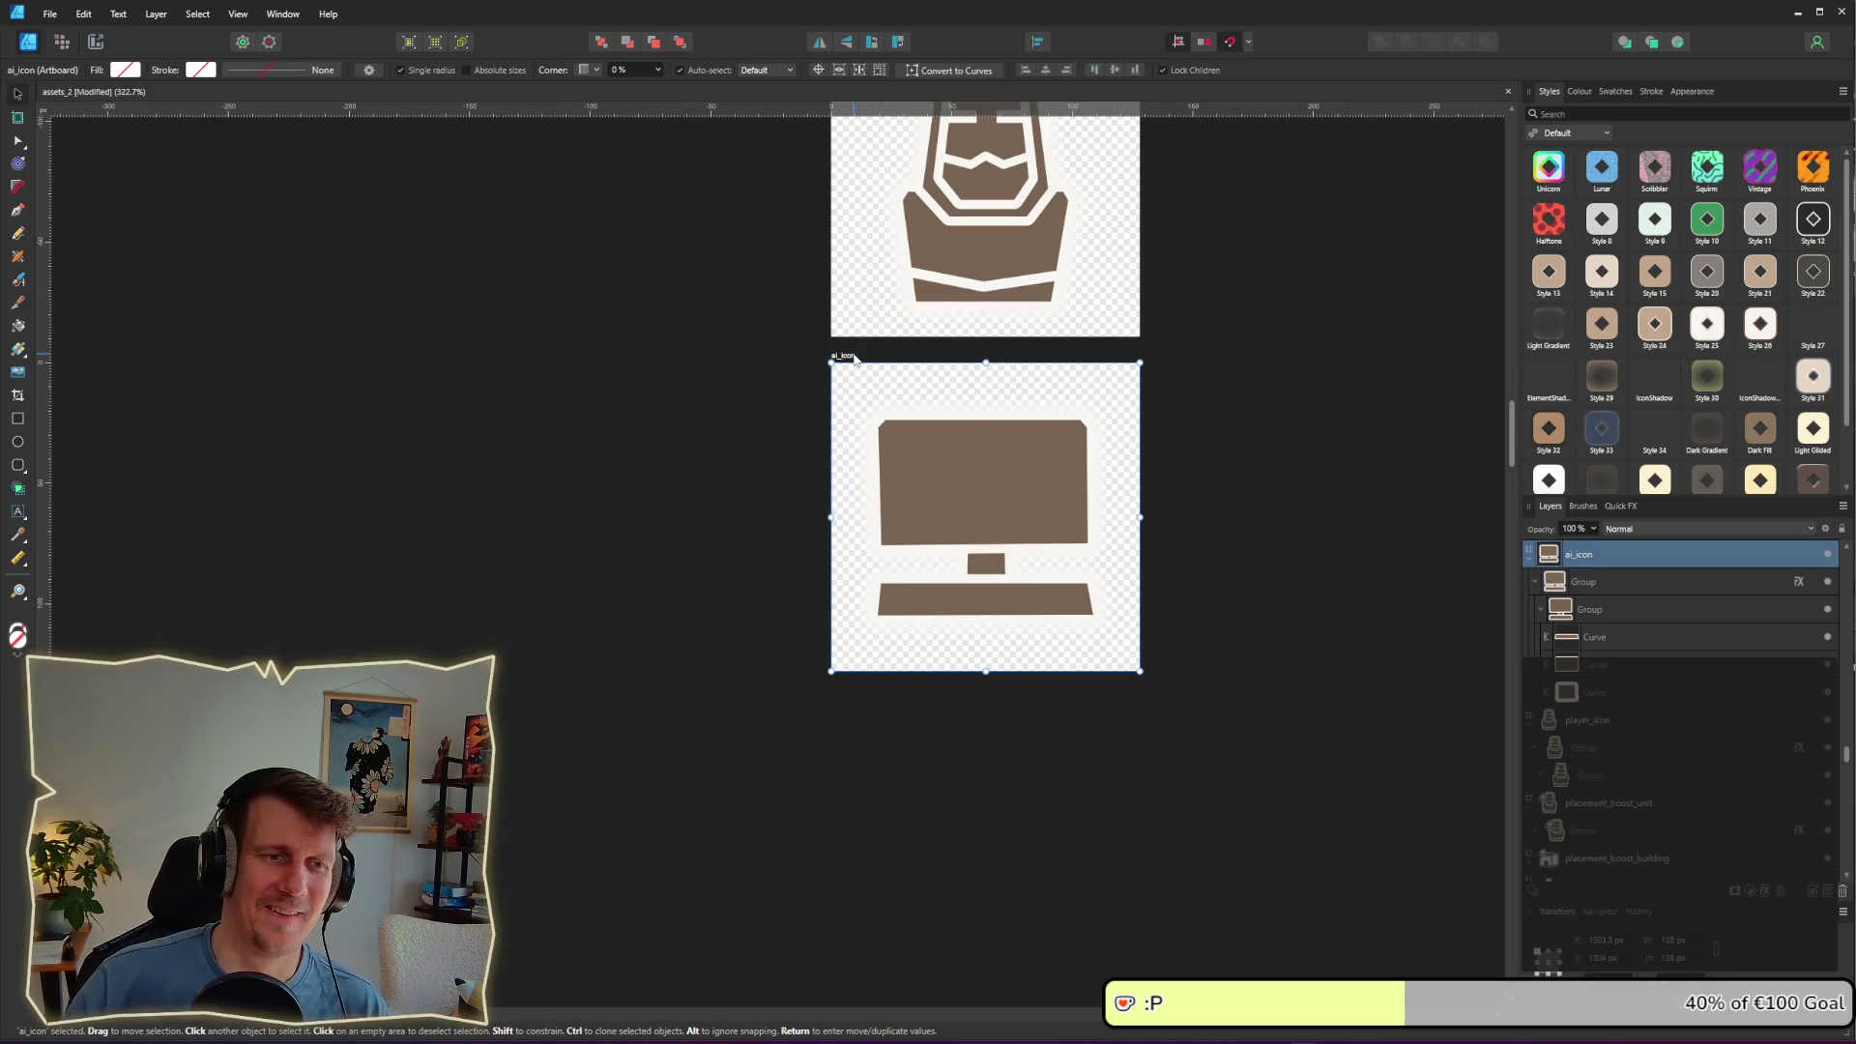
{"action": "scroll", "coordinate": [972, 385], "scroll_direction": "up", "scroll_amount": 3}
{"action": "left_click", "coordinate": [1185, 547]}
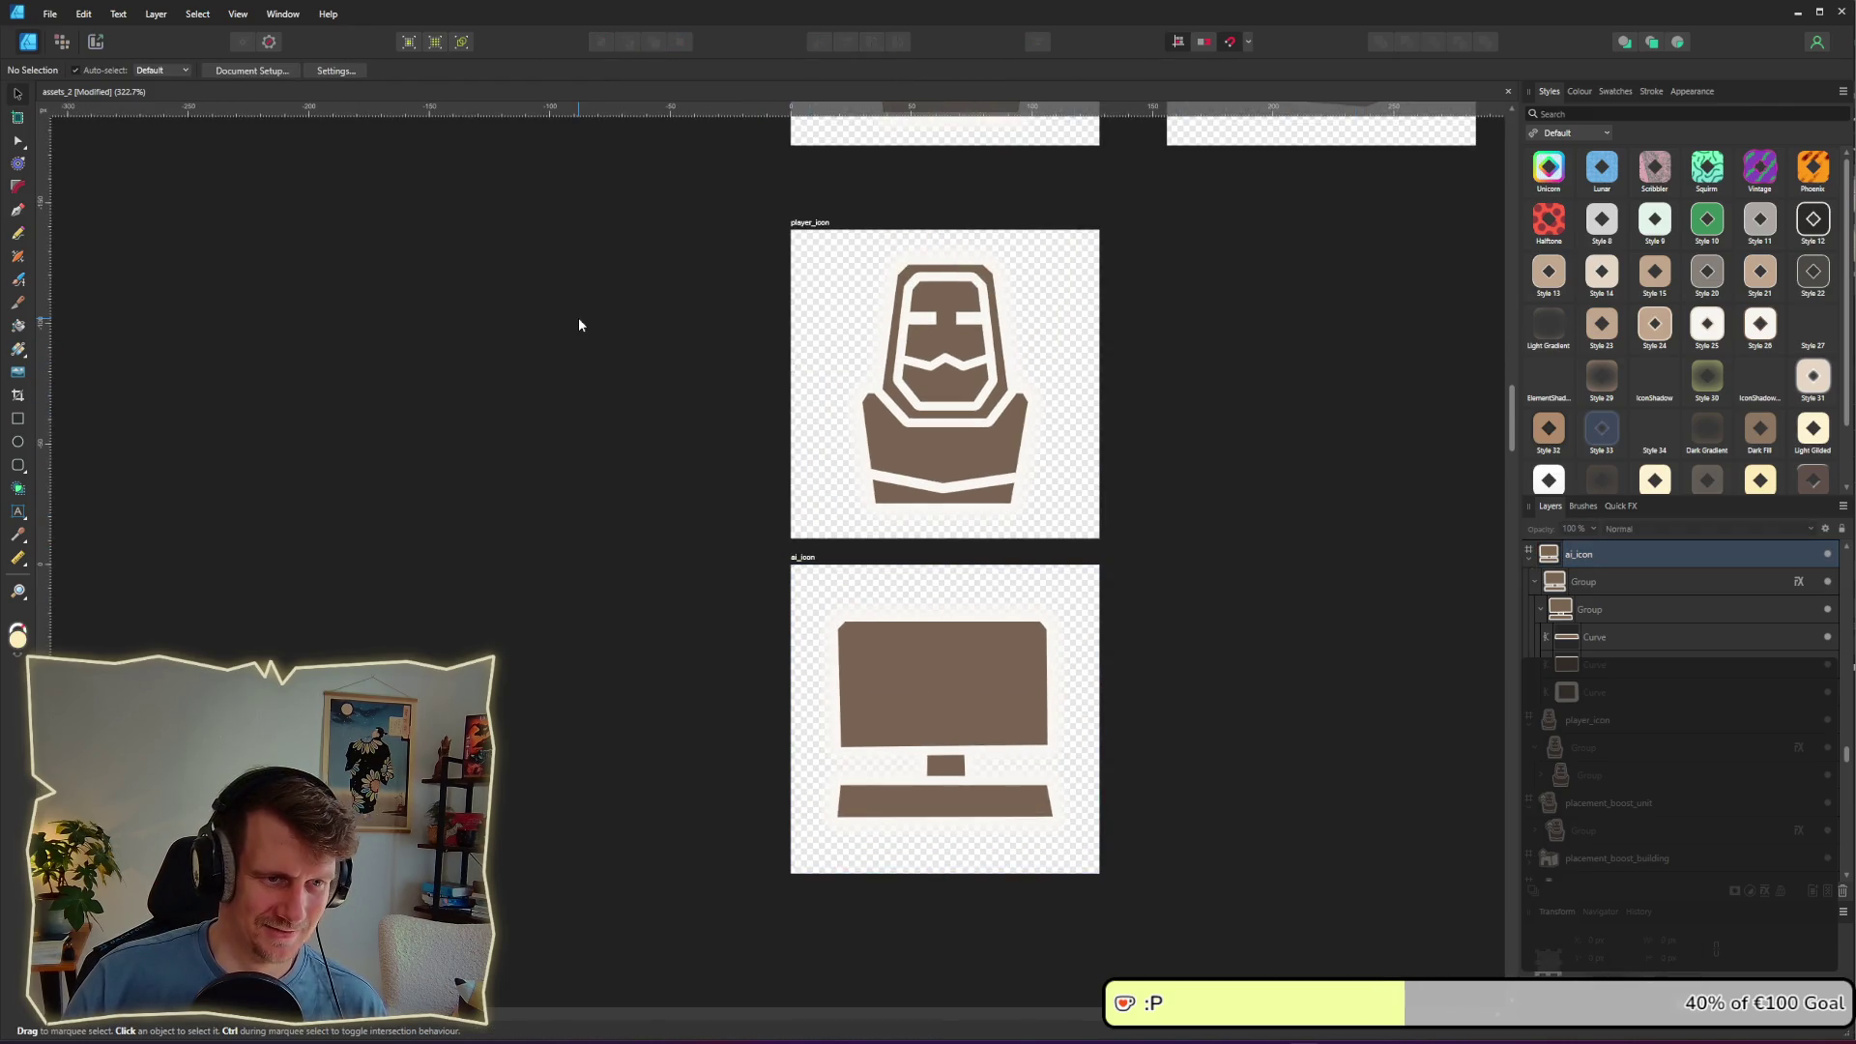
Step: Export the player_icon and ai_icon slices as PNGs from the Export persona, then return to Godot
{"action": "left_click", "coordinate": [96, 42]}
{"action": "left_click", "coordinate": [981, 370]}
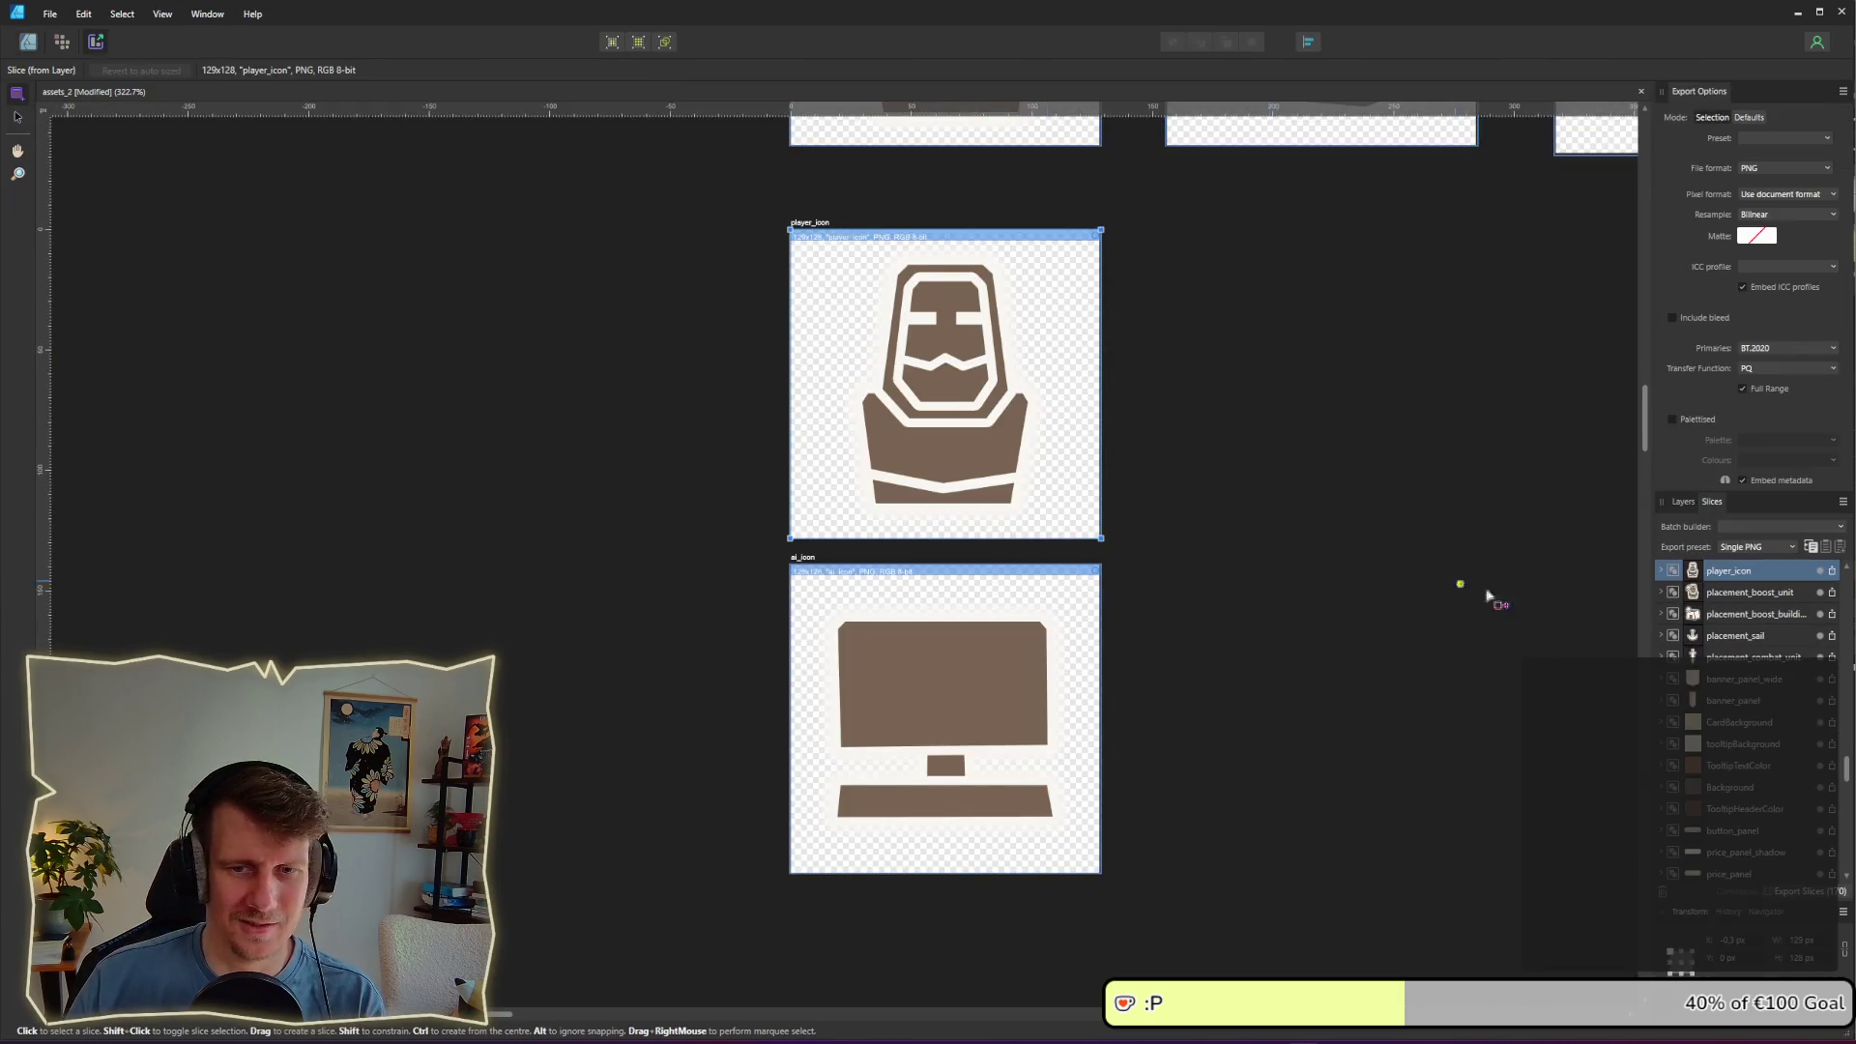
{"action": "left_click", "coordinate": [1832, 571]}
{"action": "key", "text": "Return"}
{"action": "left_click", "coordinate": [932, 671]}
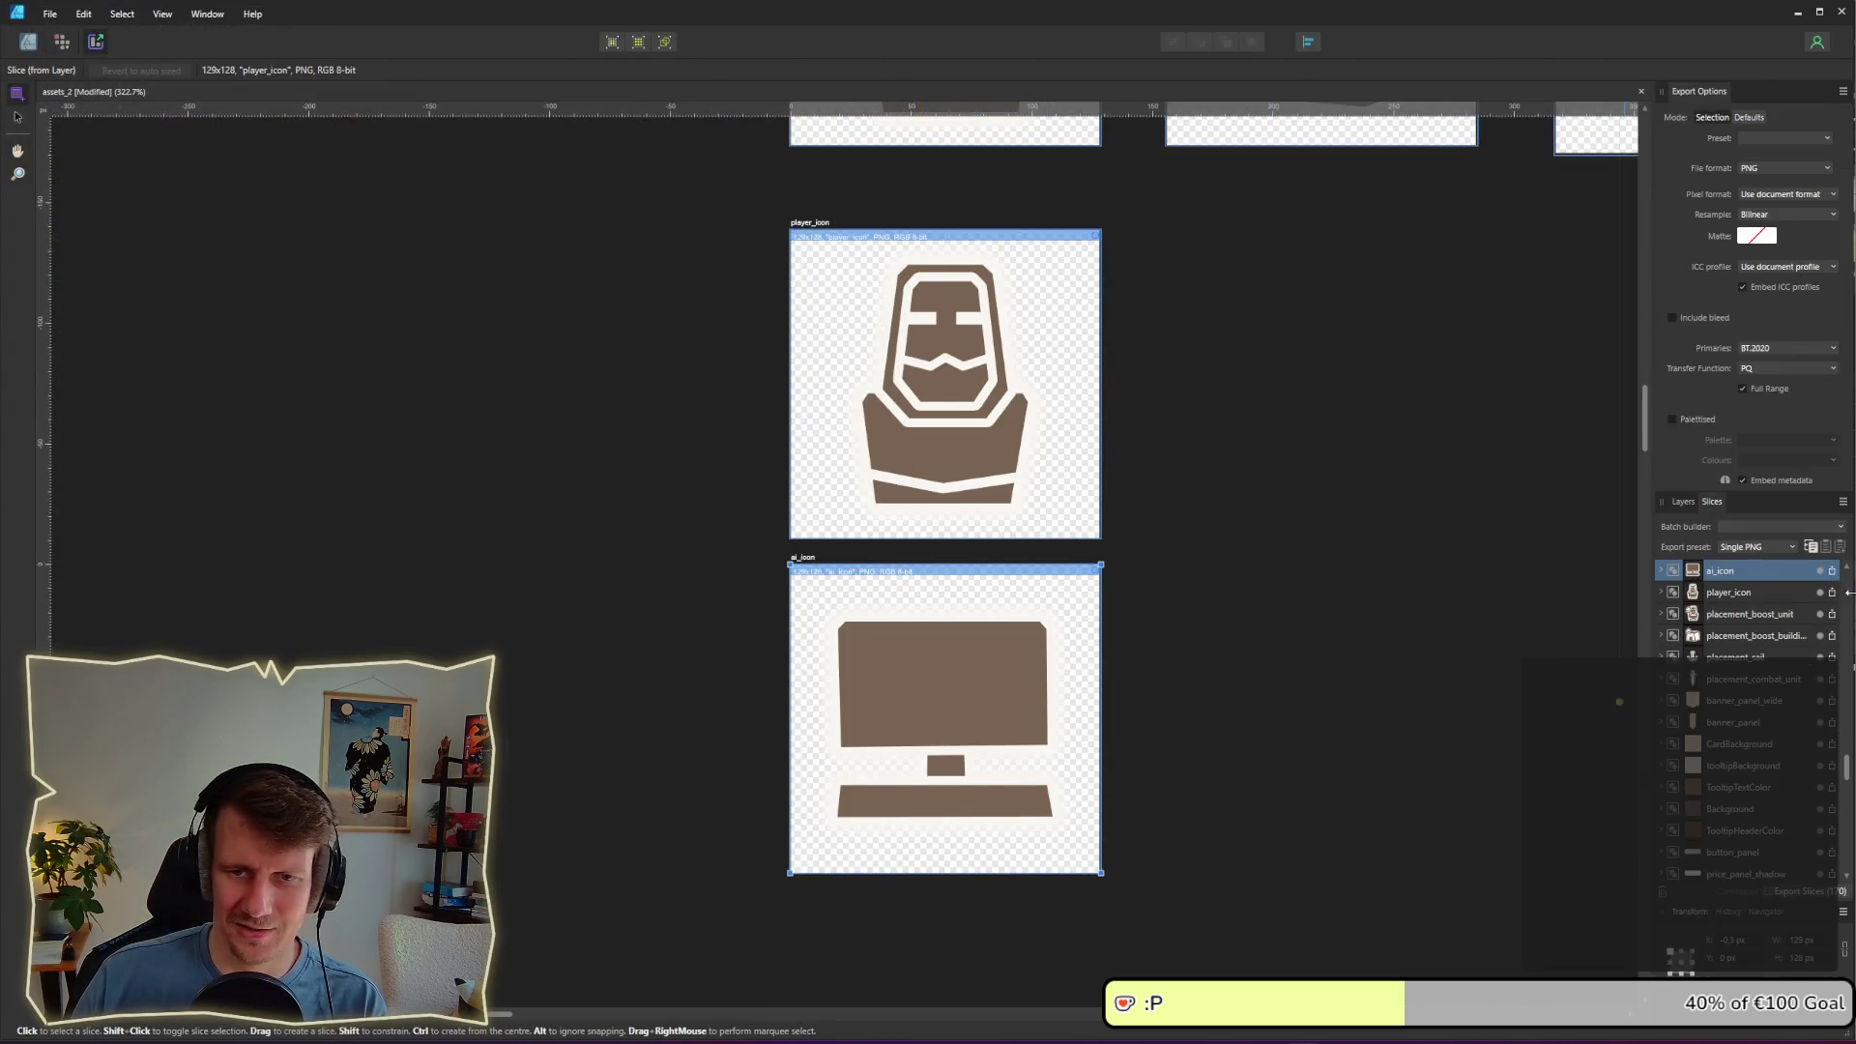
{"action": "left_click", "coordinate": [1832, 571]}
{"action": "key", "text": "Return"}
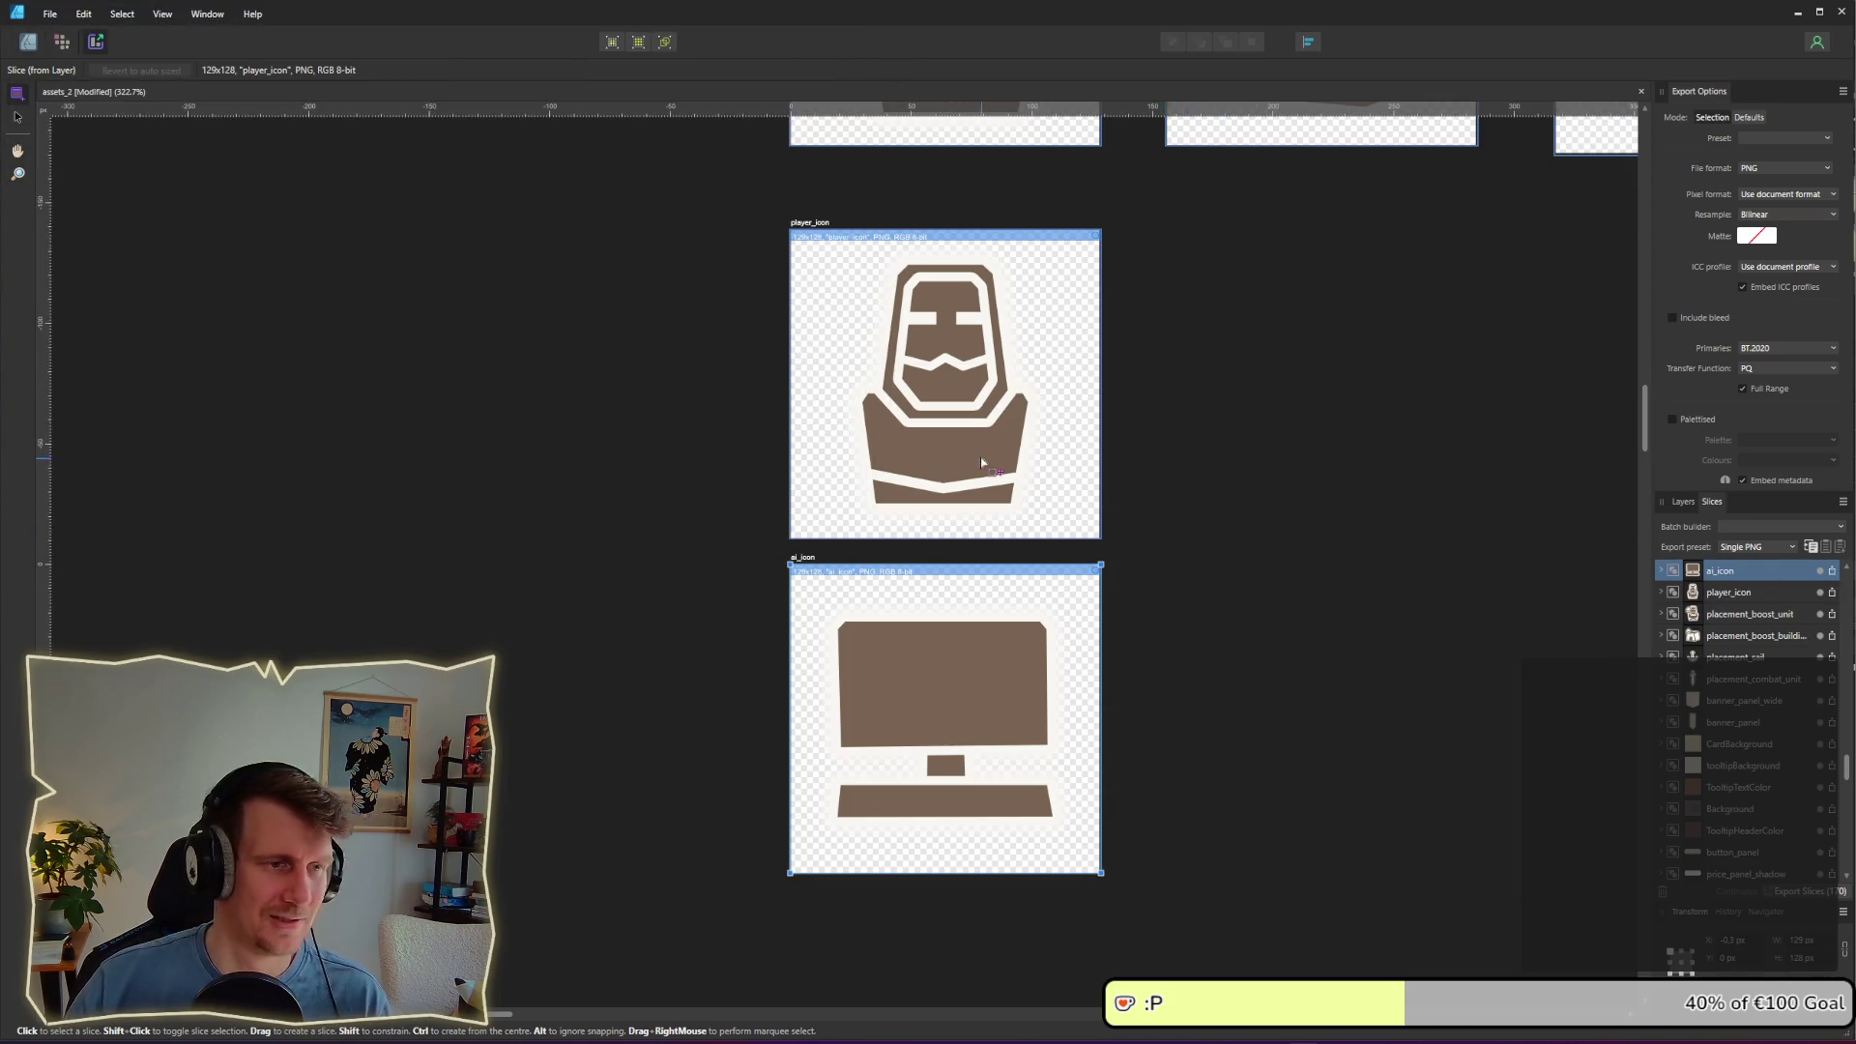
{"action": "key", "text": "alt+Tab"}
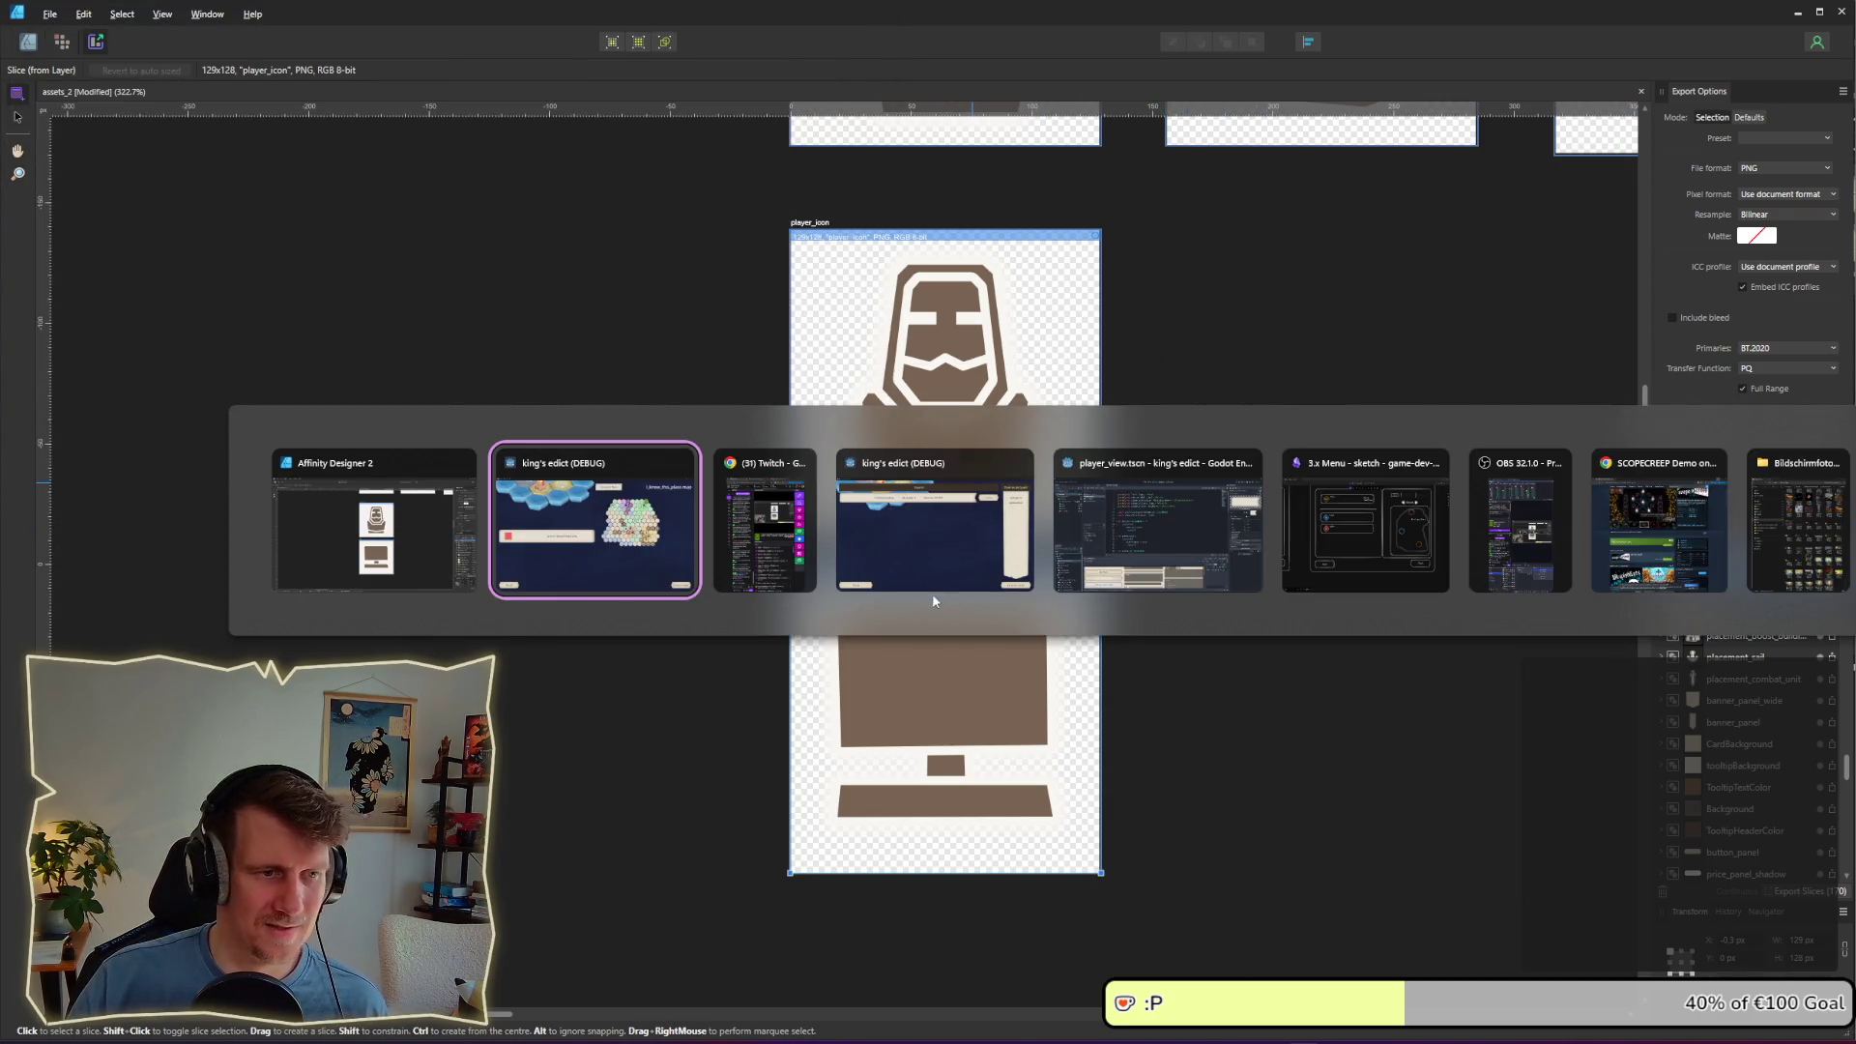
{"action": "left_click", "coordinate": [1201, 574]}
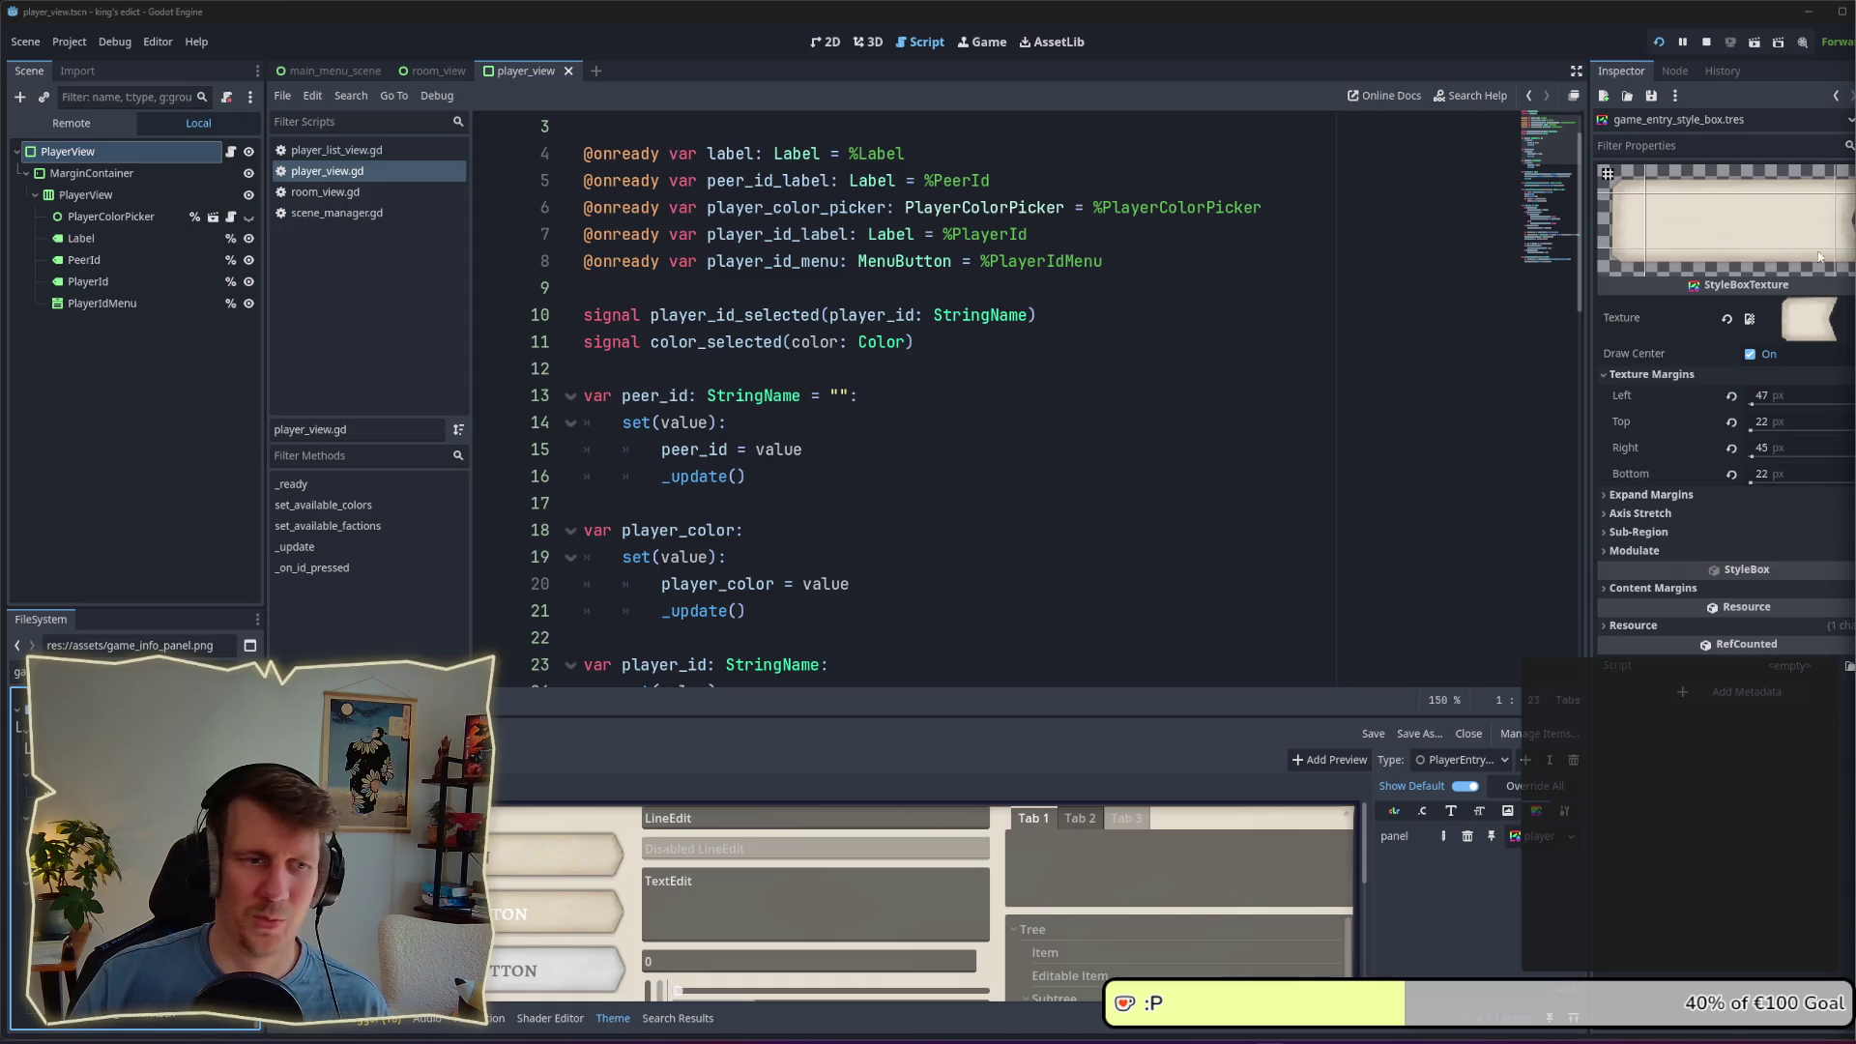
Step: Leave the player_view script for the 2D scene view and select the MarginContainer node
{"action": "left_click", "coordinate": [1064, 422]}
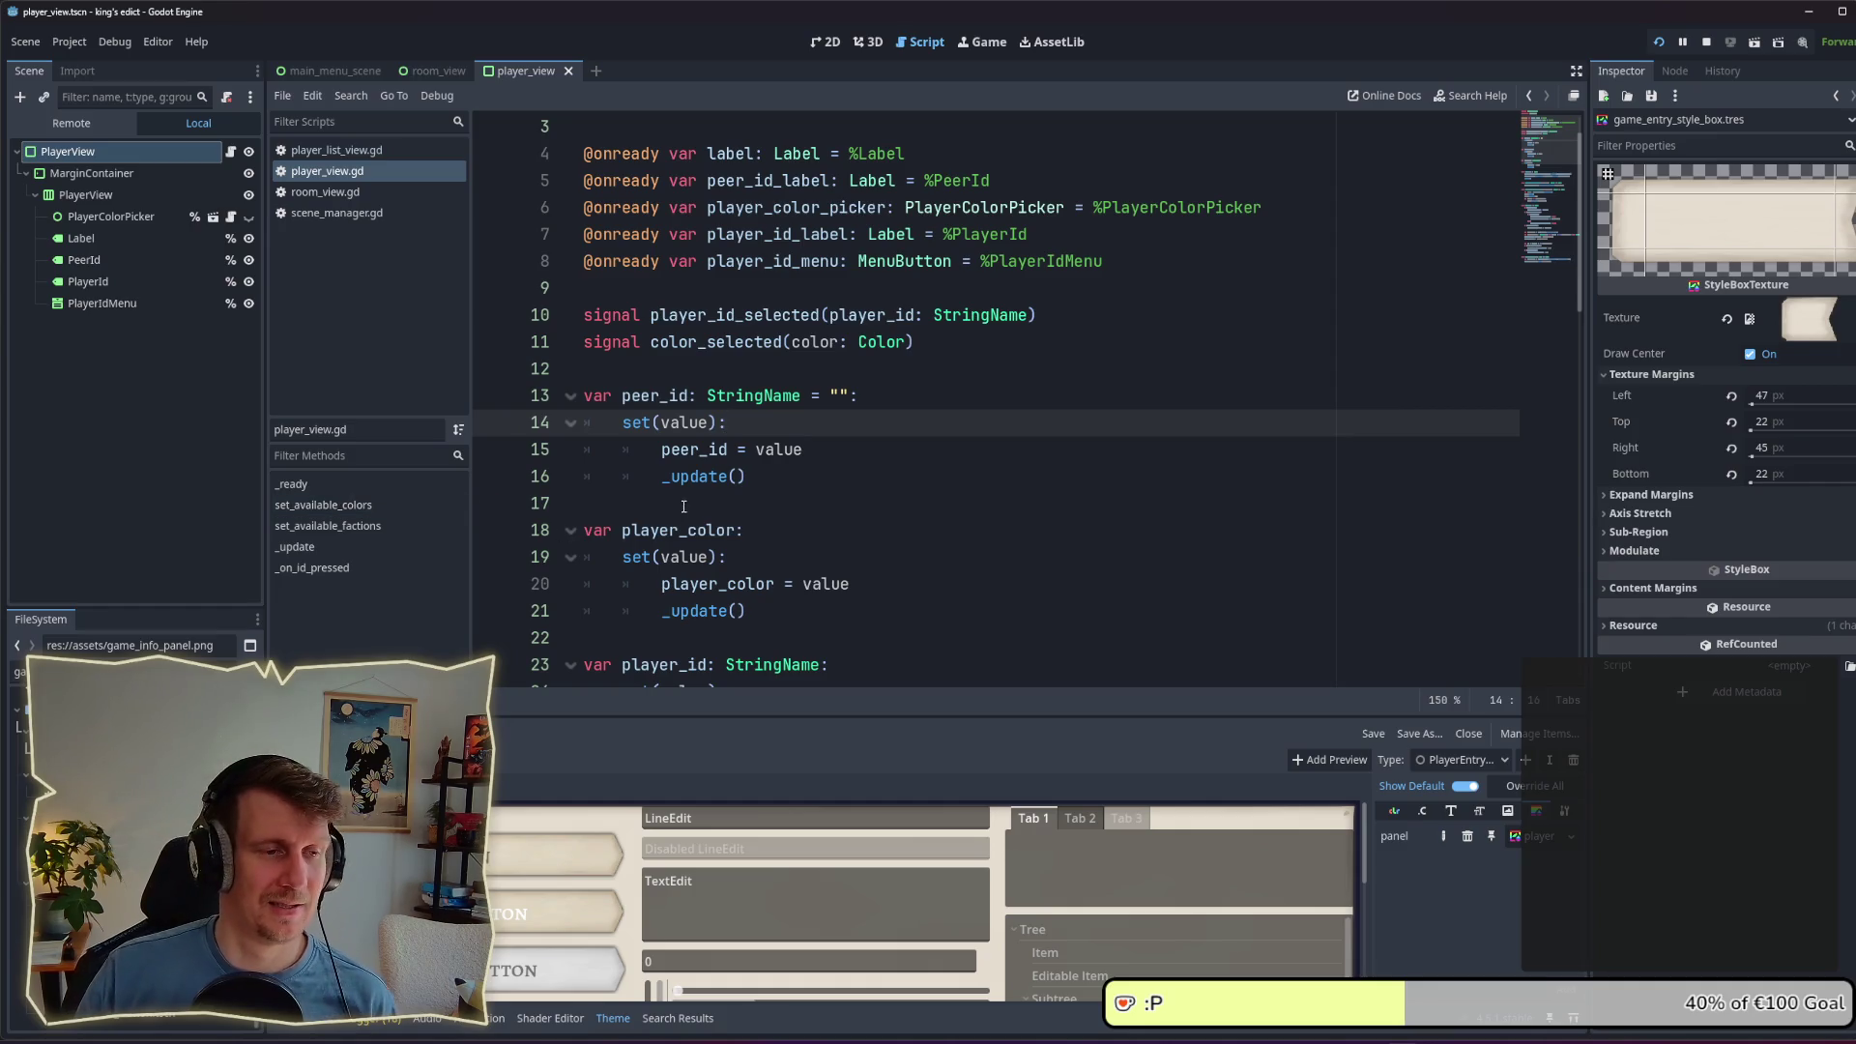
{"action": "left_click", "coordinate": [905, 404]}
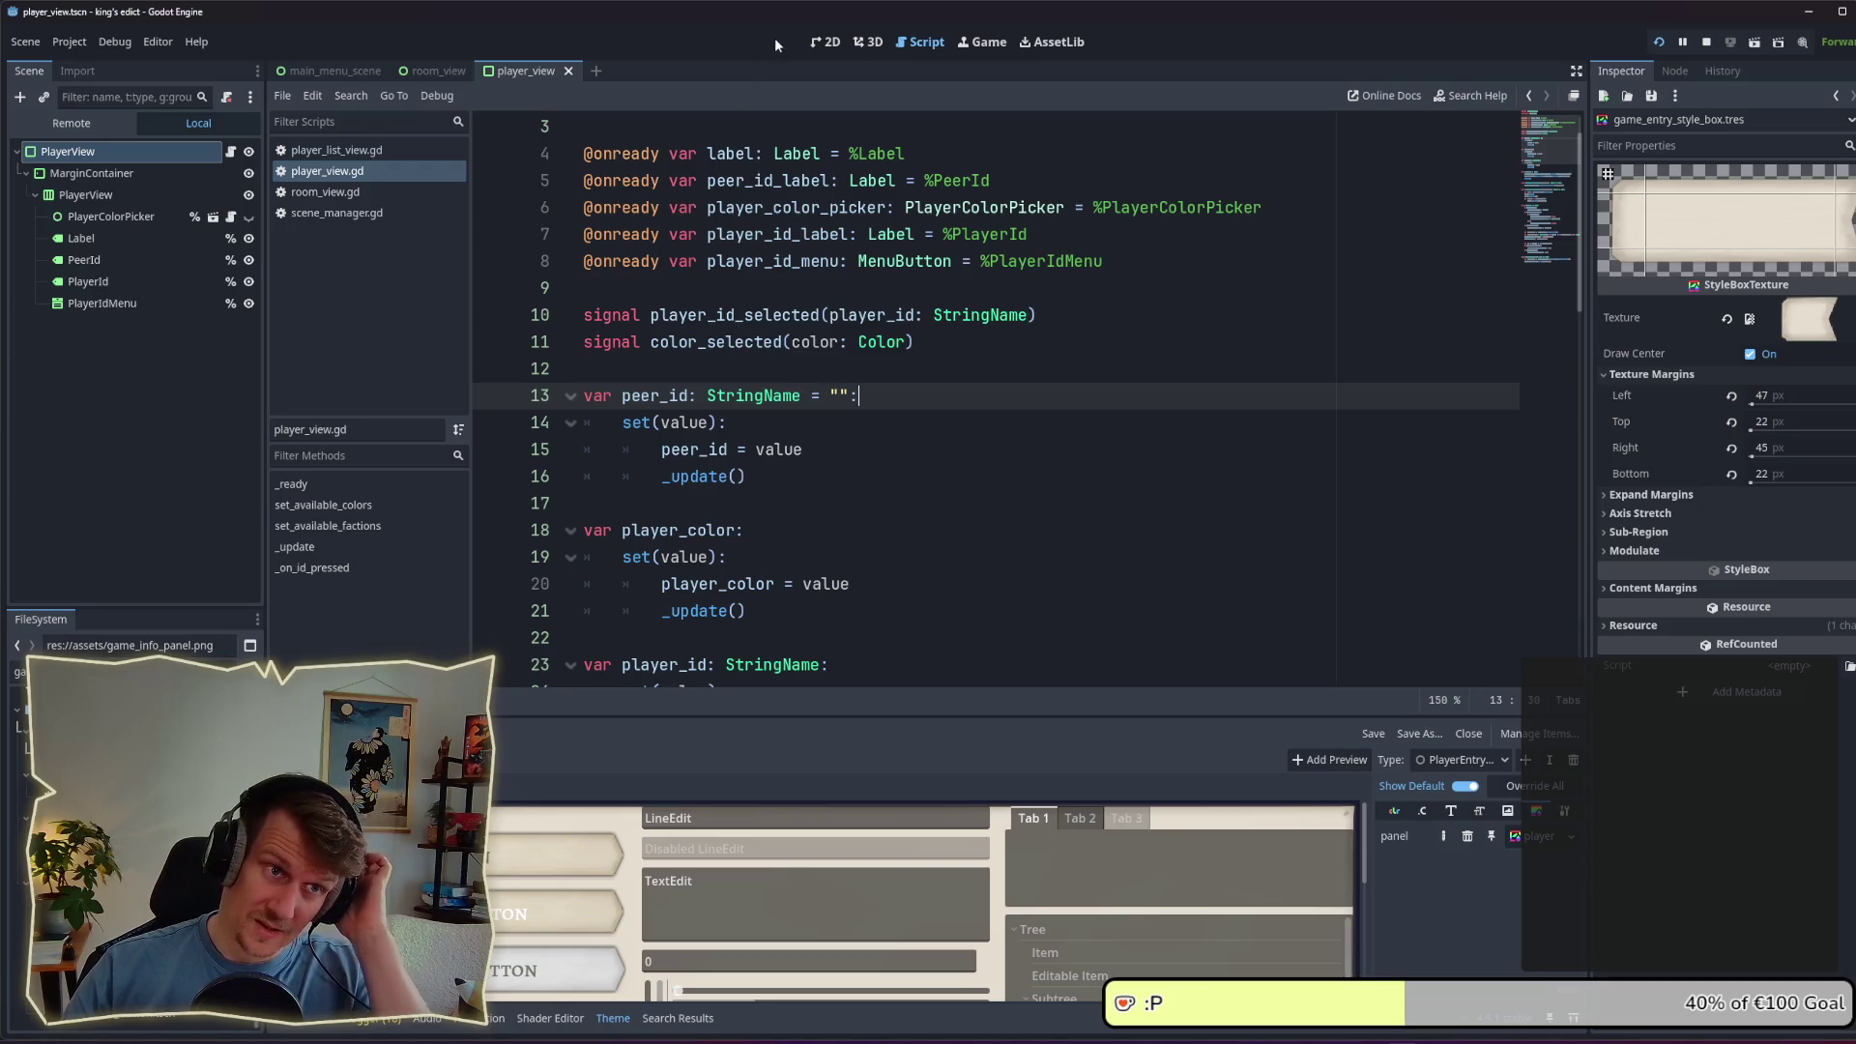
{"action": "left_click", "coordinate": [825, 42]}
{"action": "left_click", "coordinate": [127, 175]}
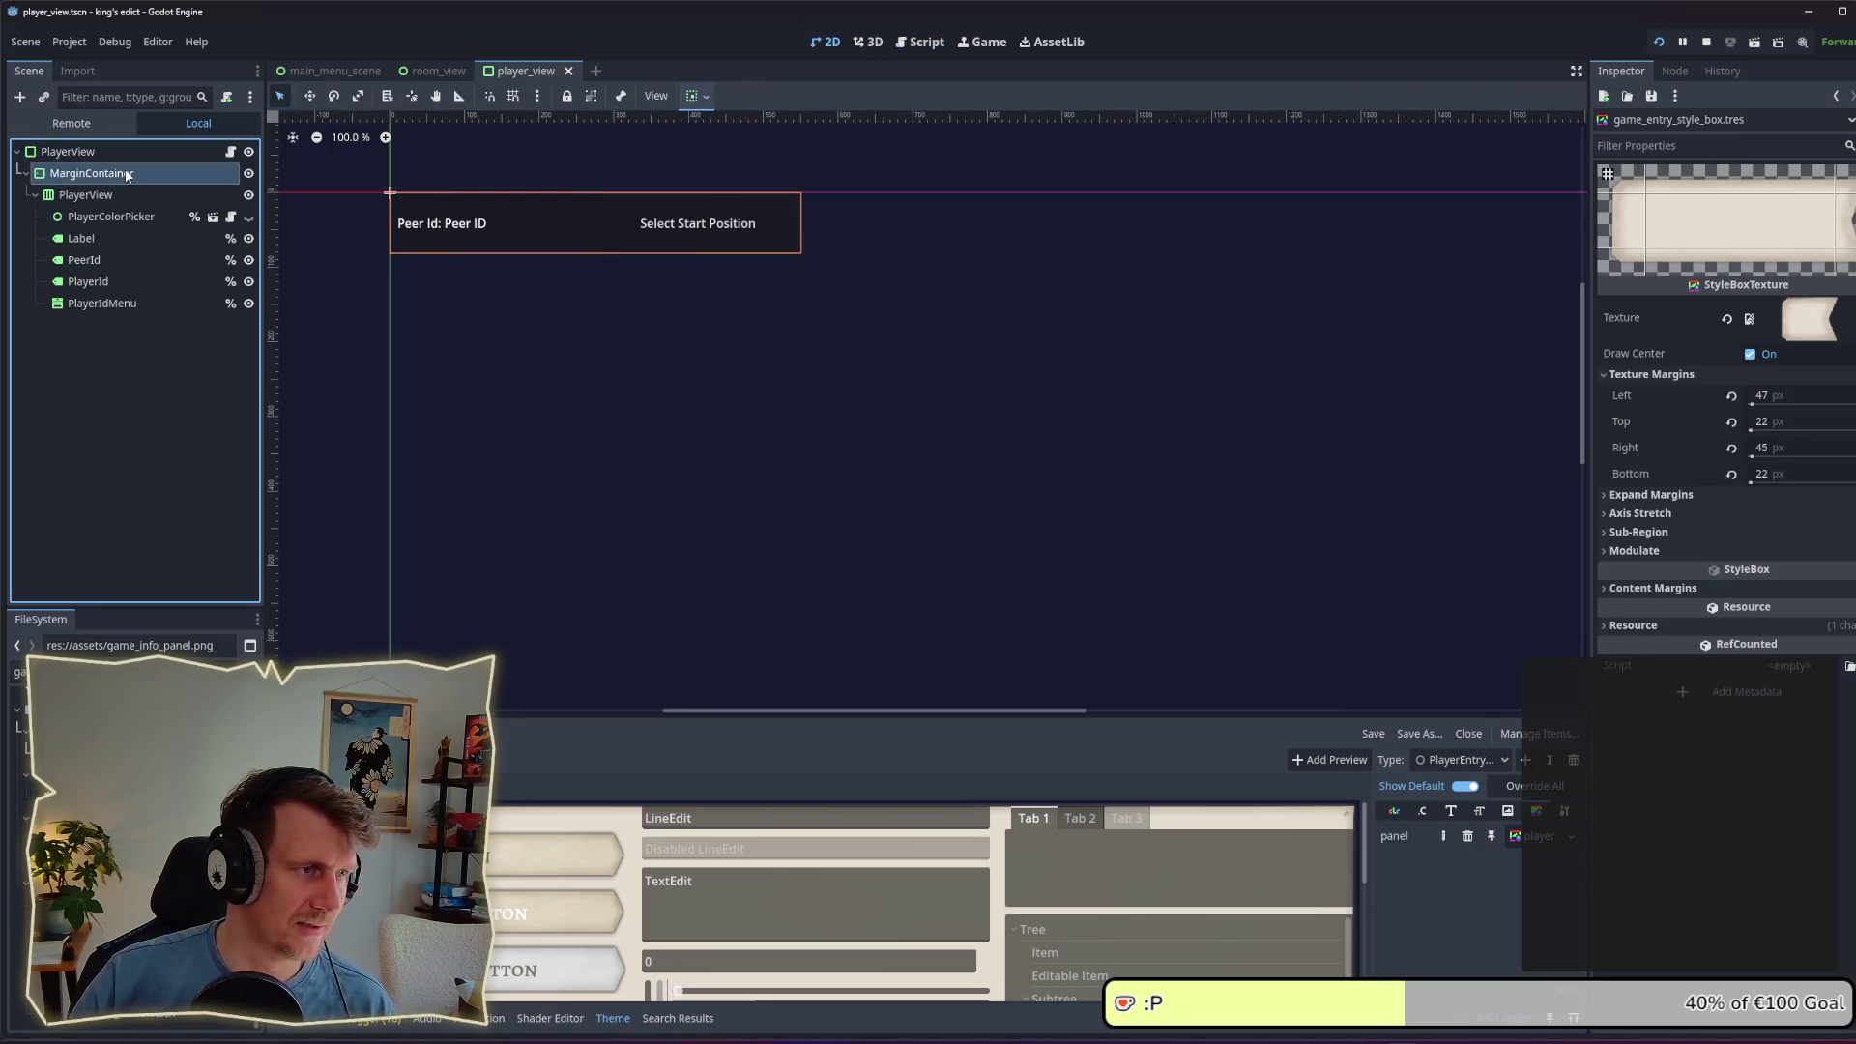
Step: Add a CenterContainer as a child of the PlayerColorPicker node
{"action": "left_click", "coordinate": [113, 239]}
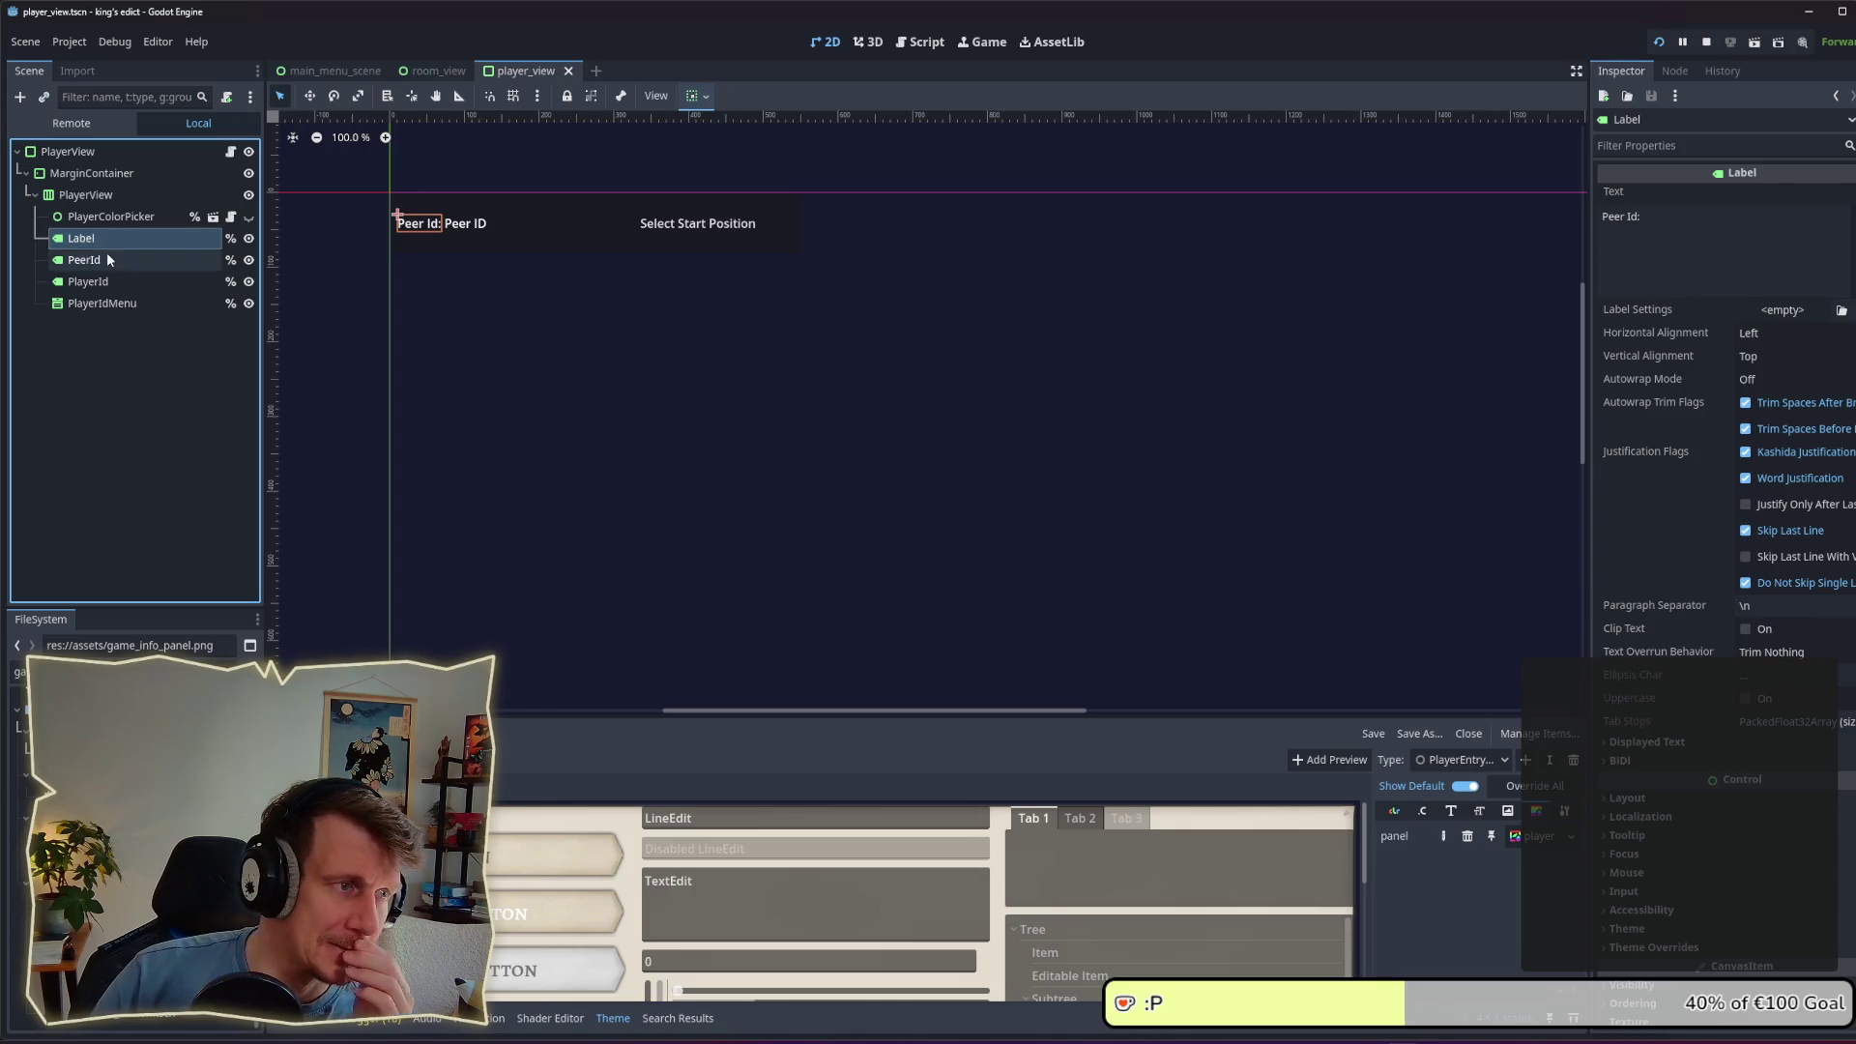
{"action": "left_click", "coordinate": [119, 219]}
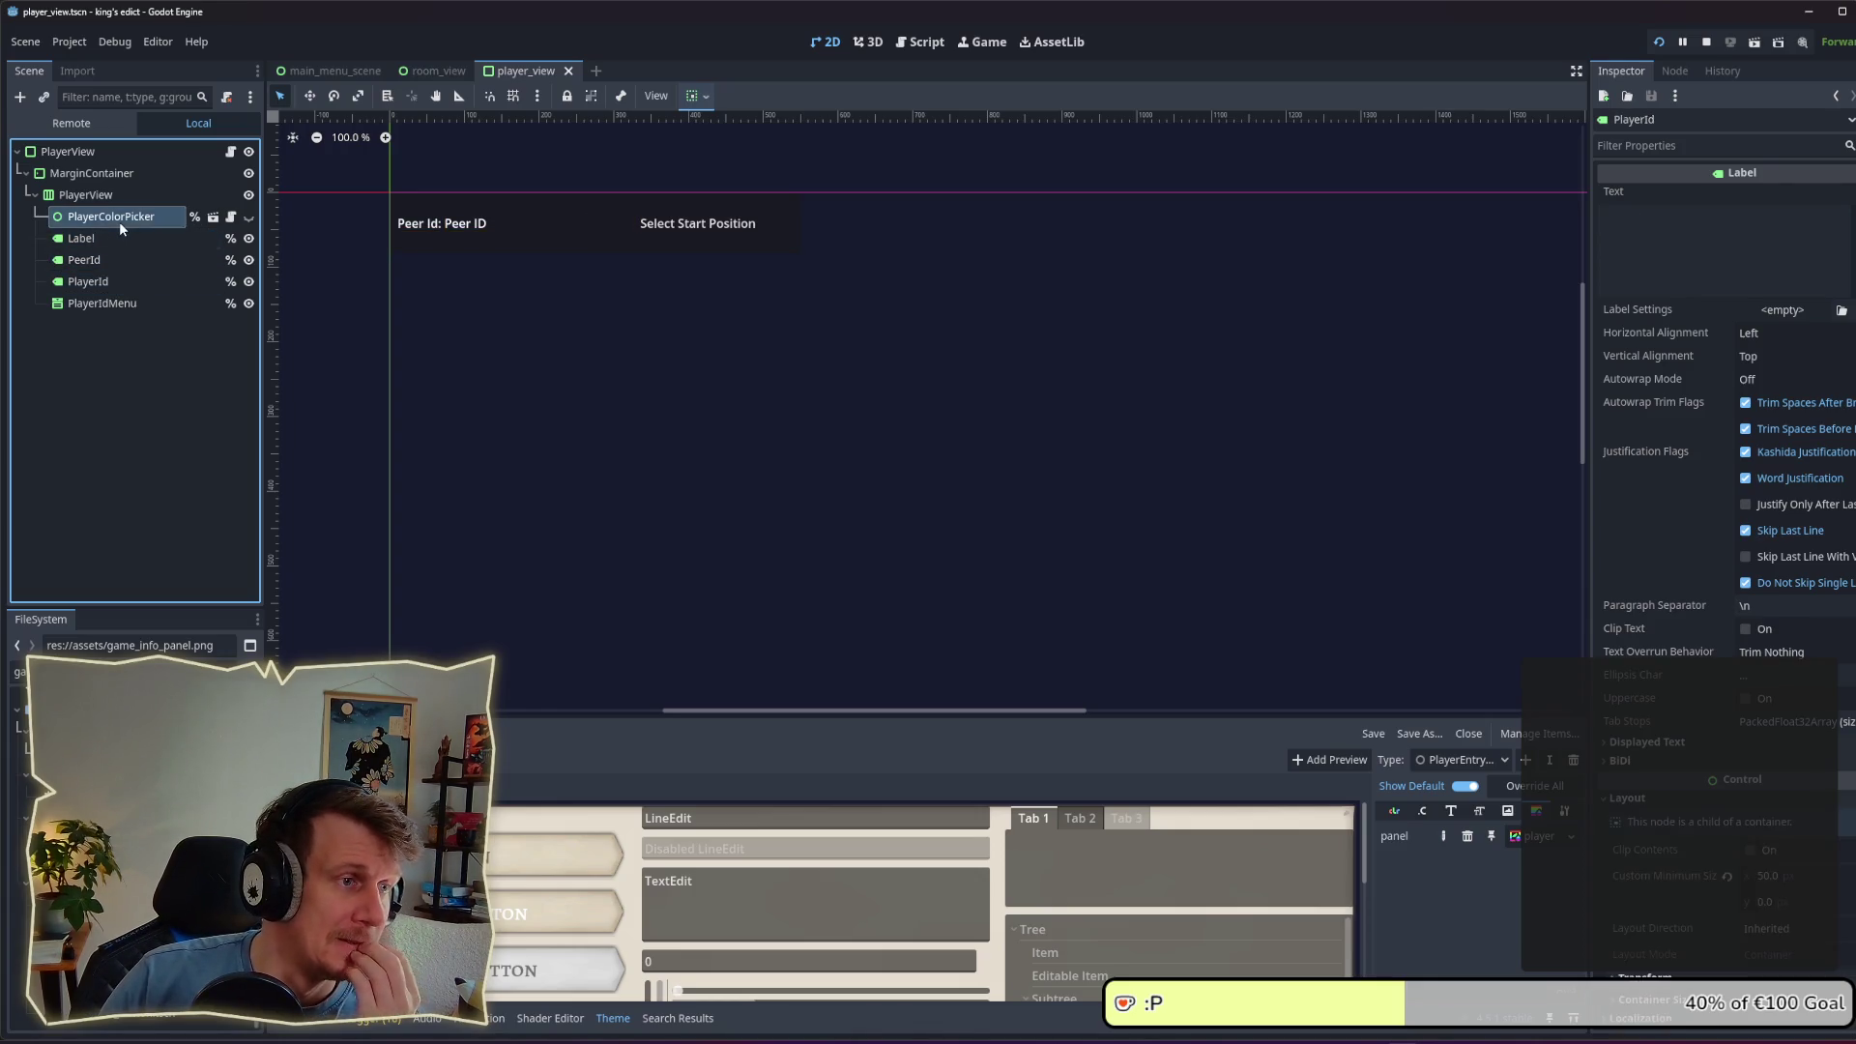
{"action": "left_click", "coordinate": [249, 216]}
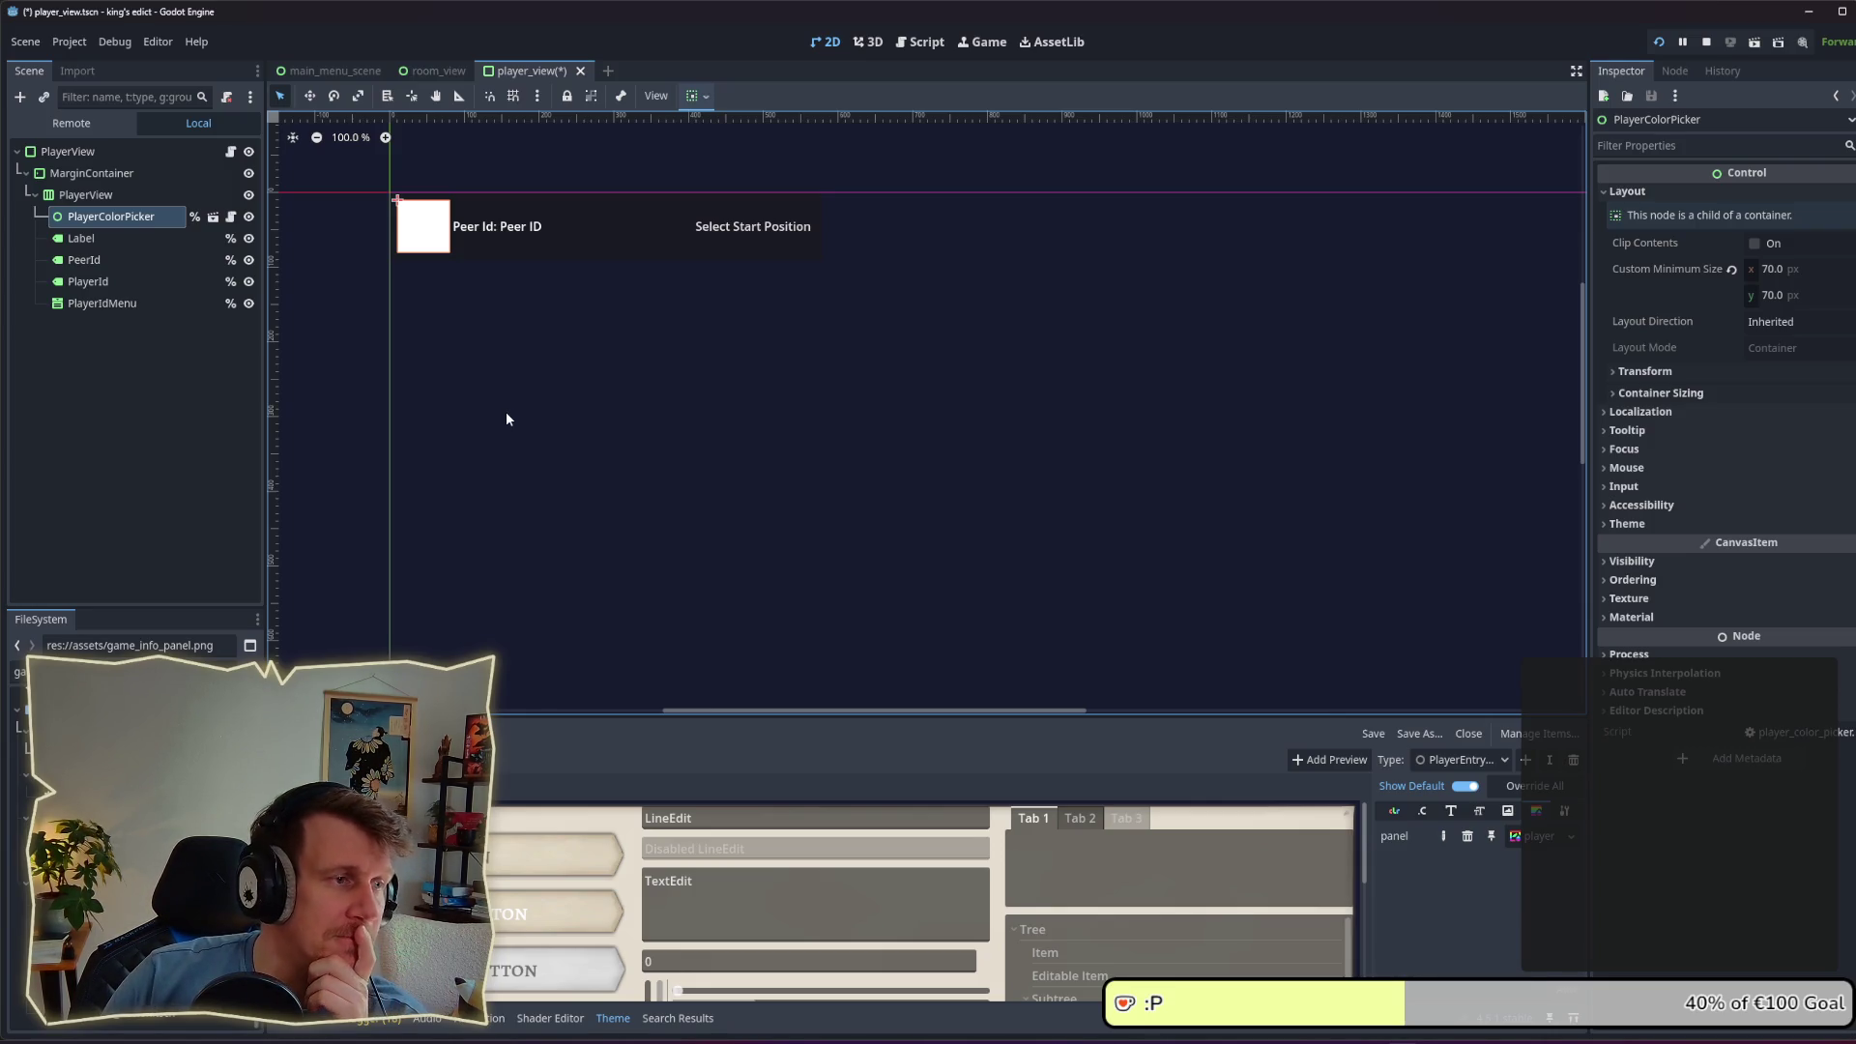
{"action": "right_click", "coordinate": [112, 216]}
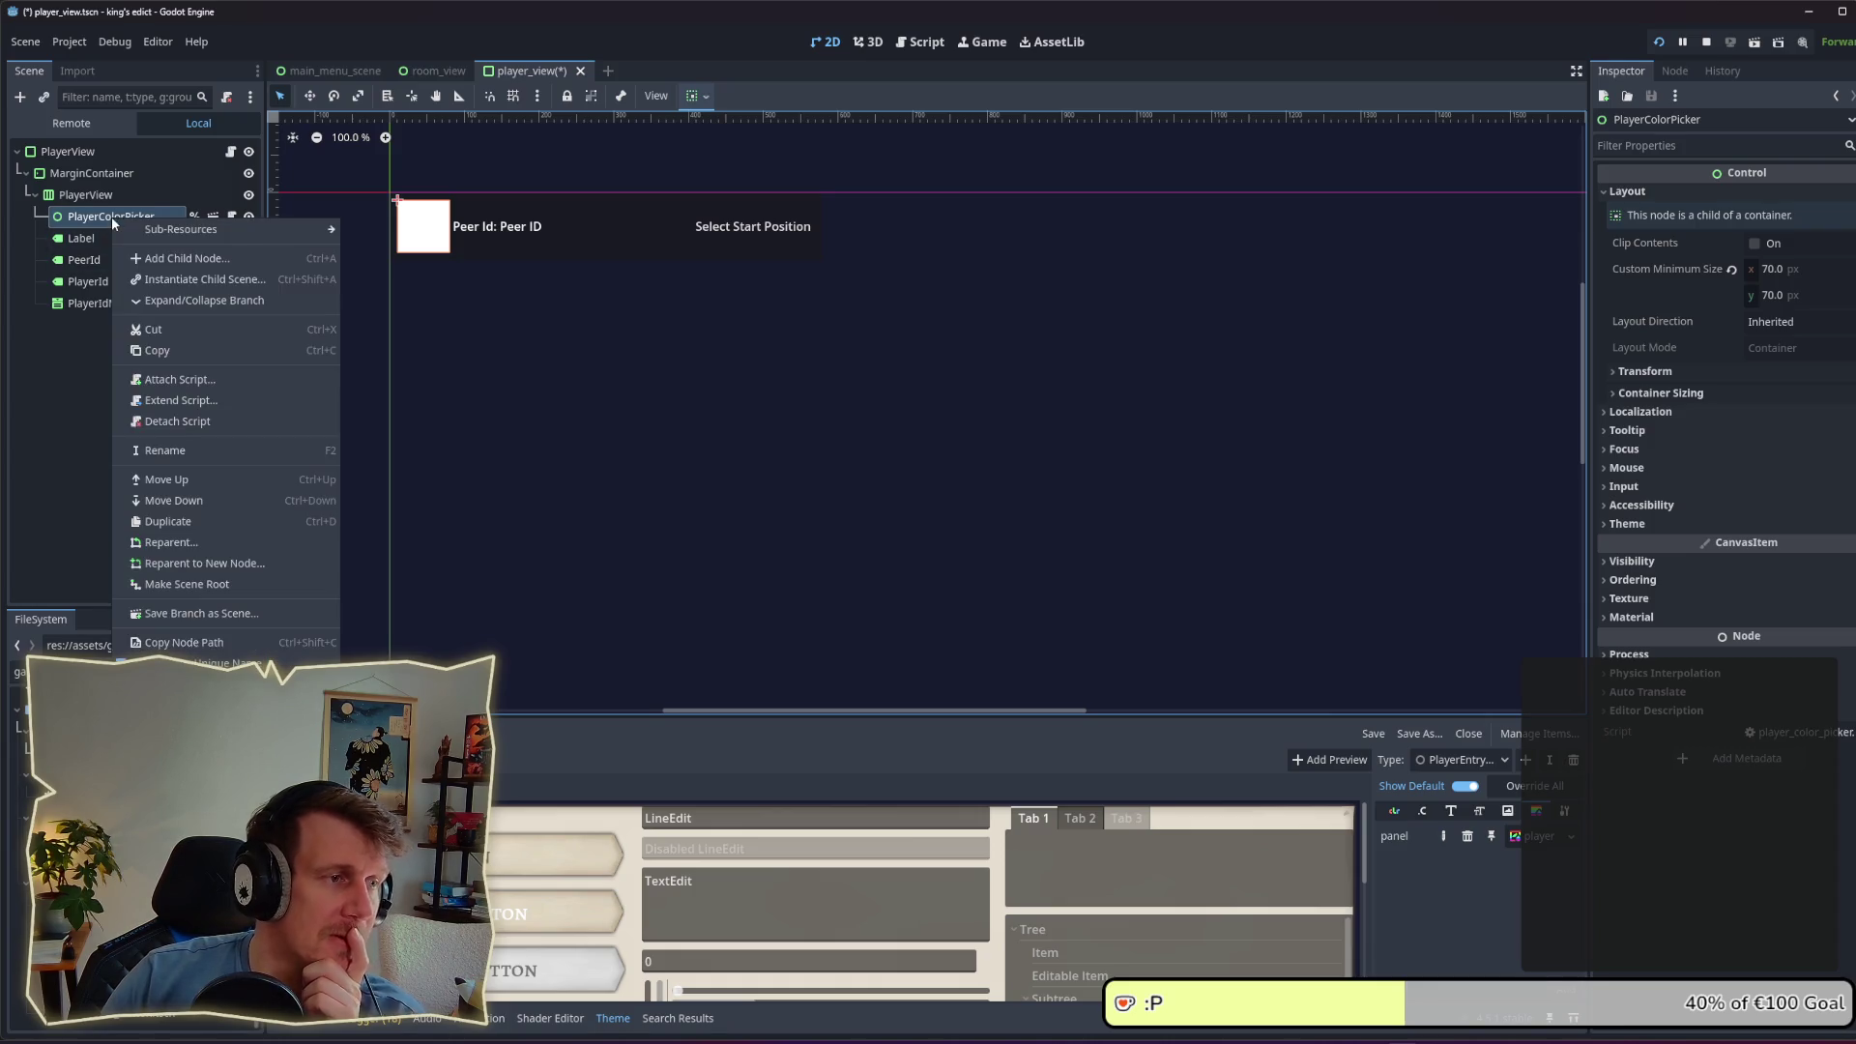
{"action": "left_click", "coordinate": [141, 257]}
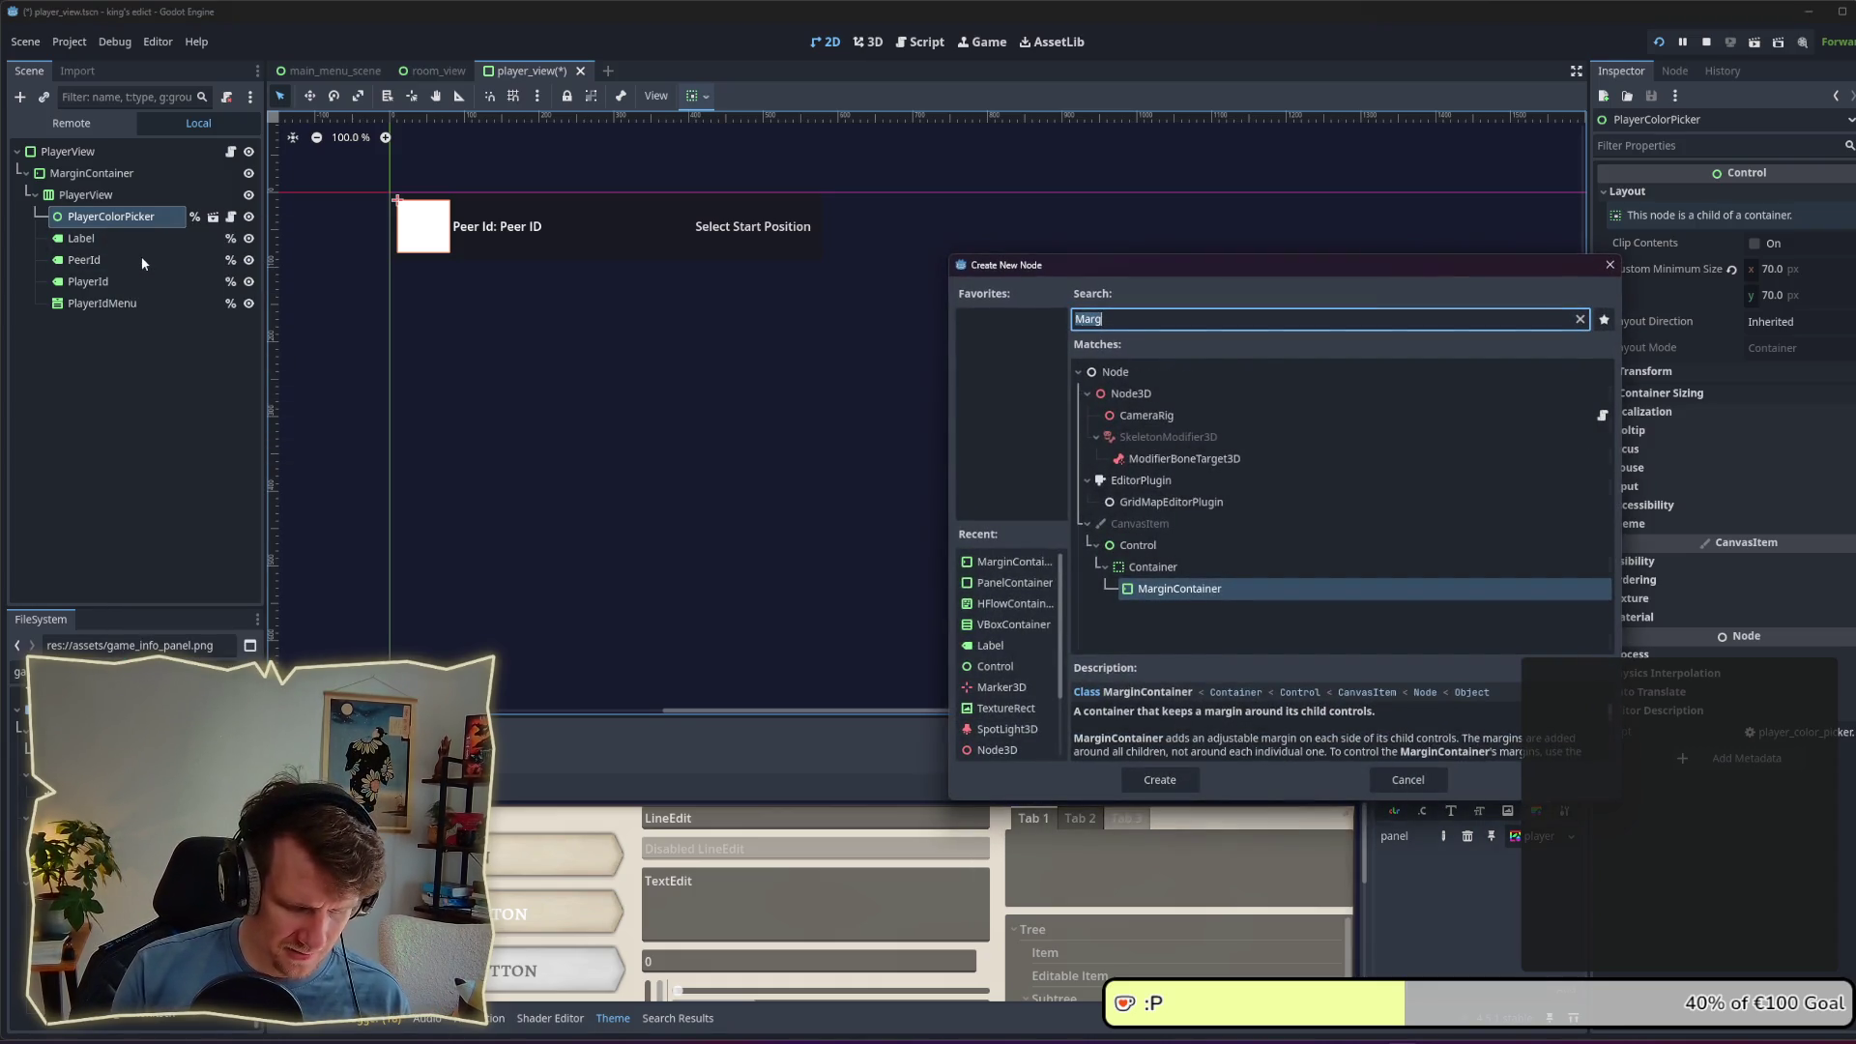
{"action": "type", "text": "center"}
{"action": "key", "text": "Return"}
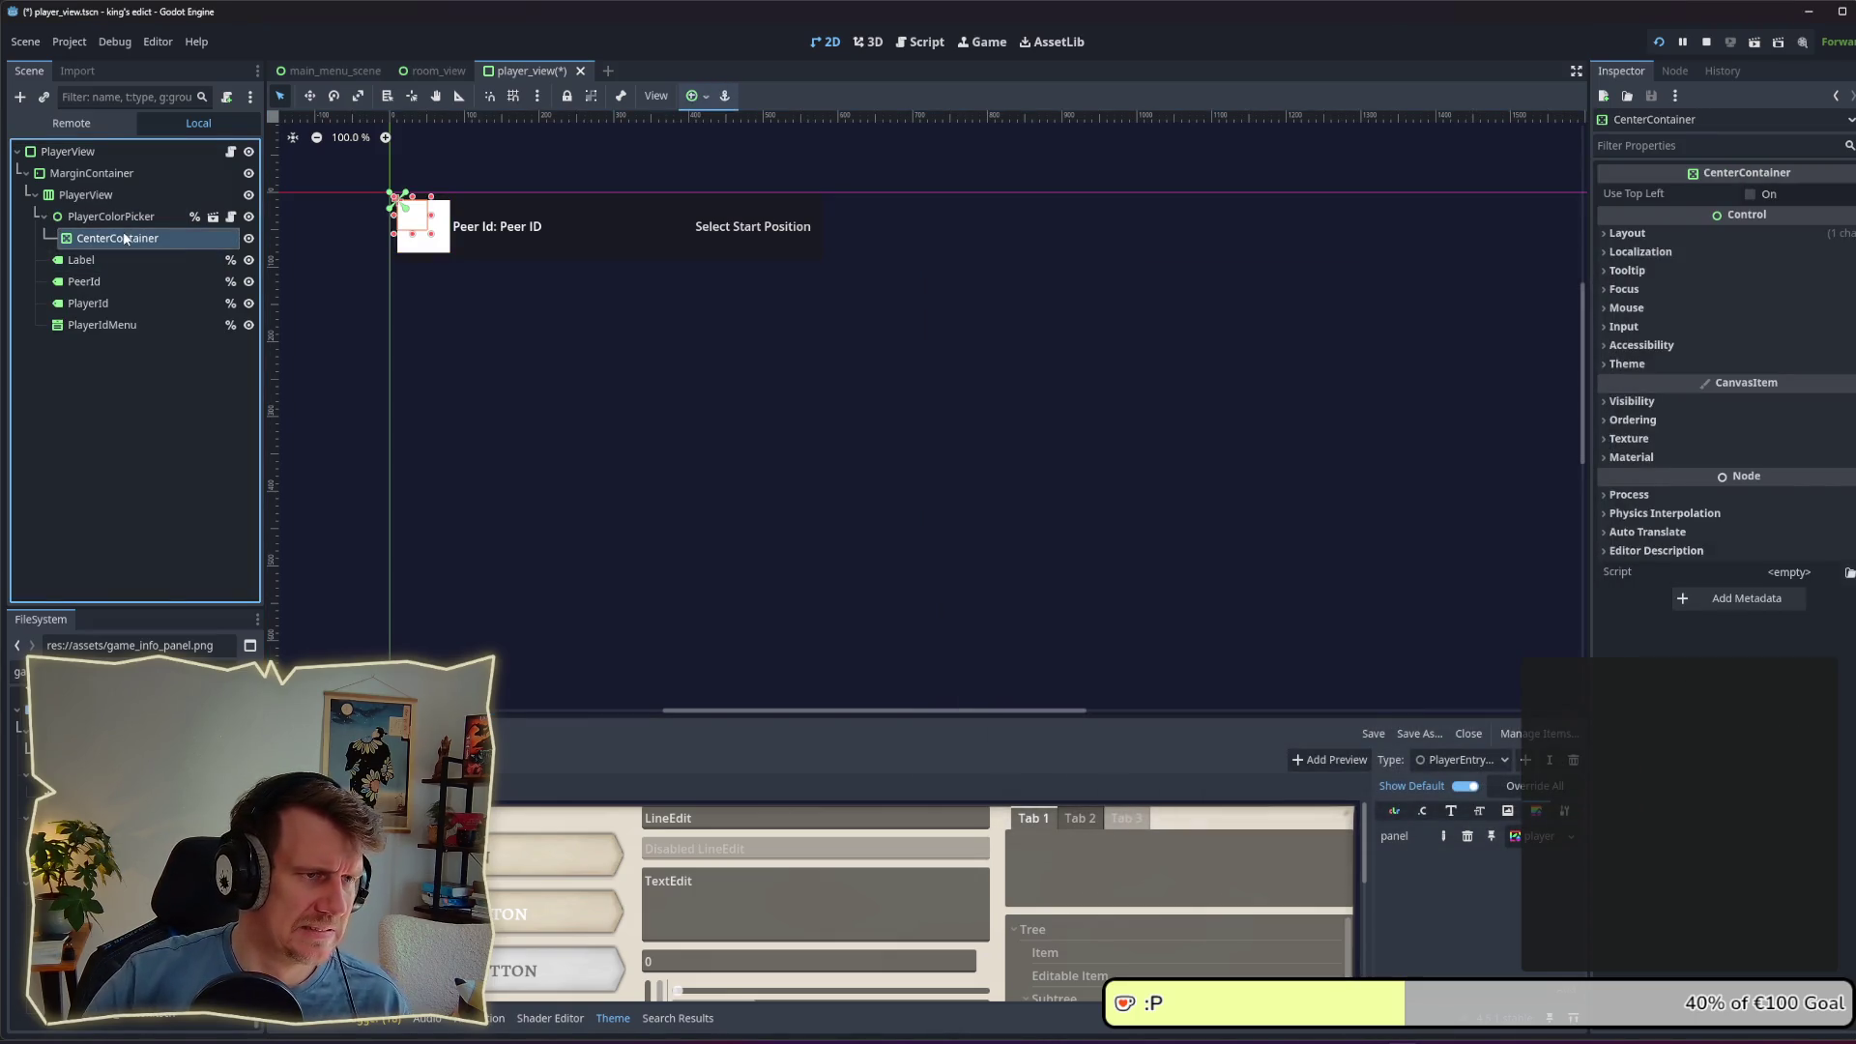
Step: Set the CenterContainer to Anchors layout with the Full Rect preset and save the scene
{"action": "left_click", "coordinate": [1785, 390]}
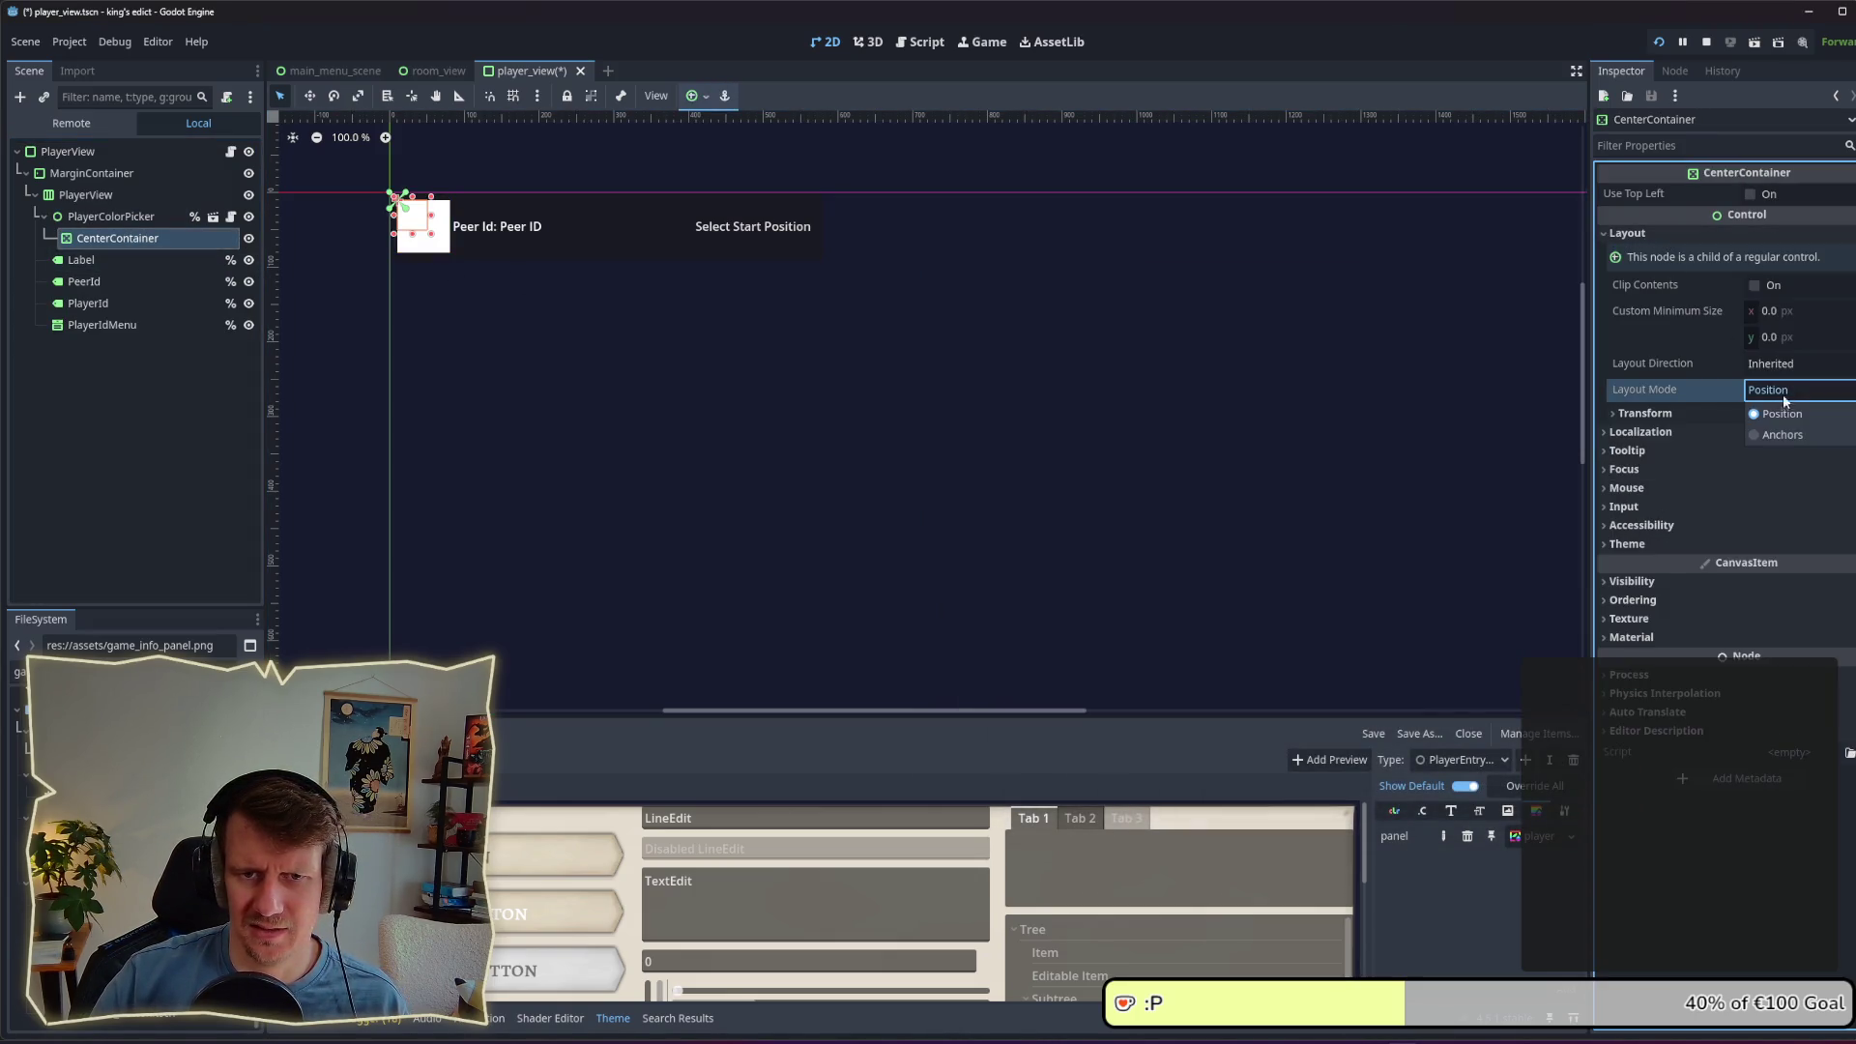
{"action": "left_click", "coordinate": [1790, 440]}
{"action": "left_click", "coordinate": [1776, 415]}
{"action": "left_click", "coordinate": [1777, 461]}
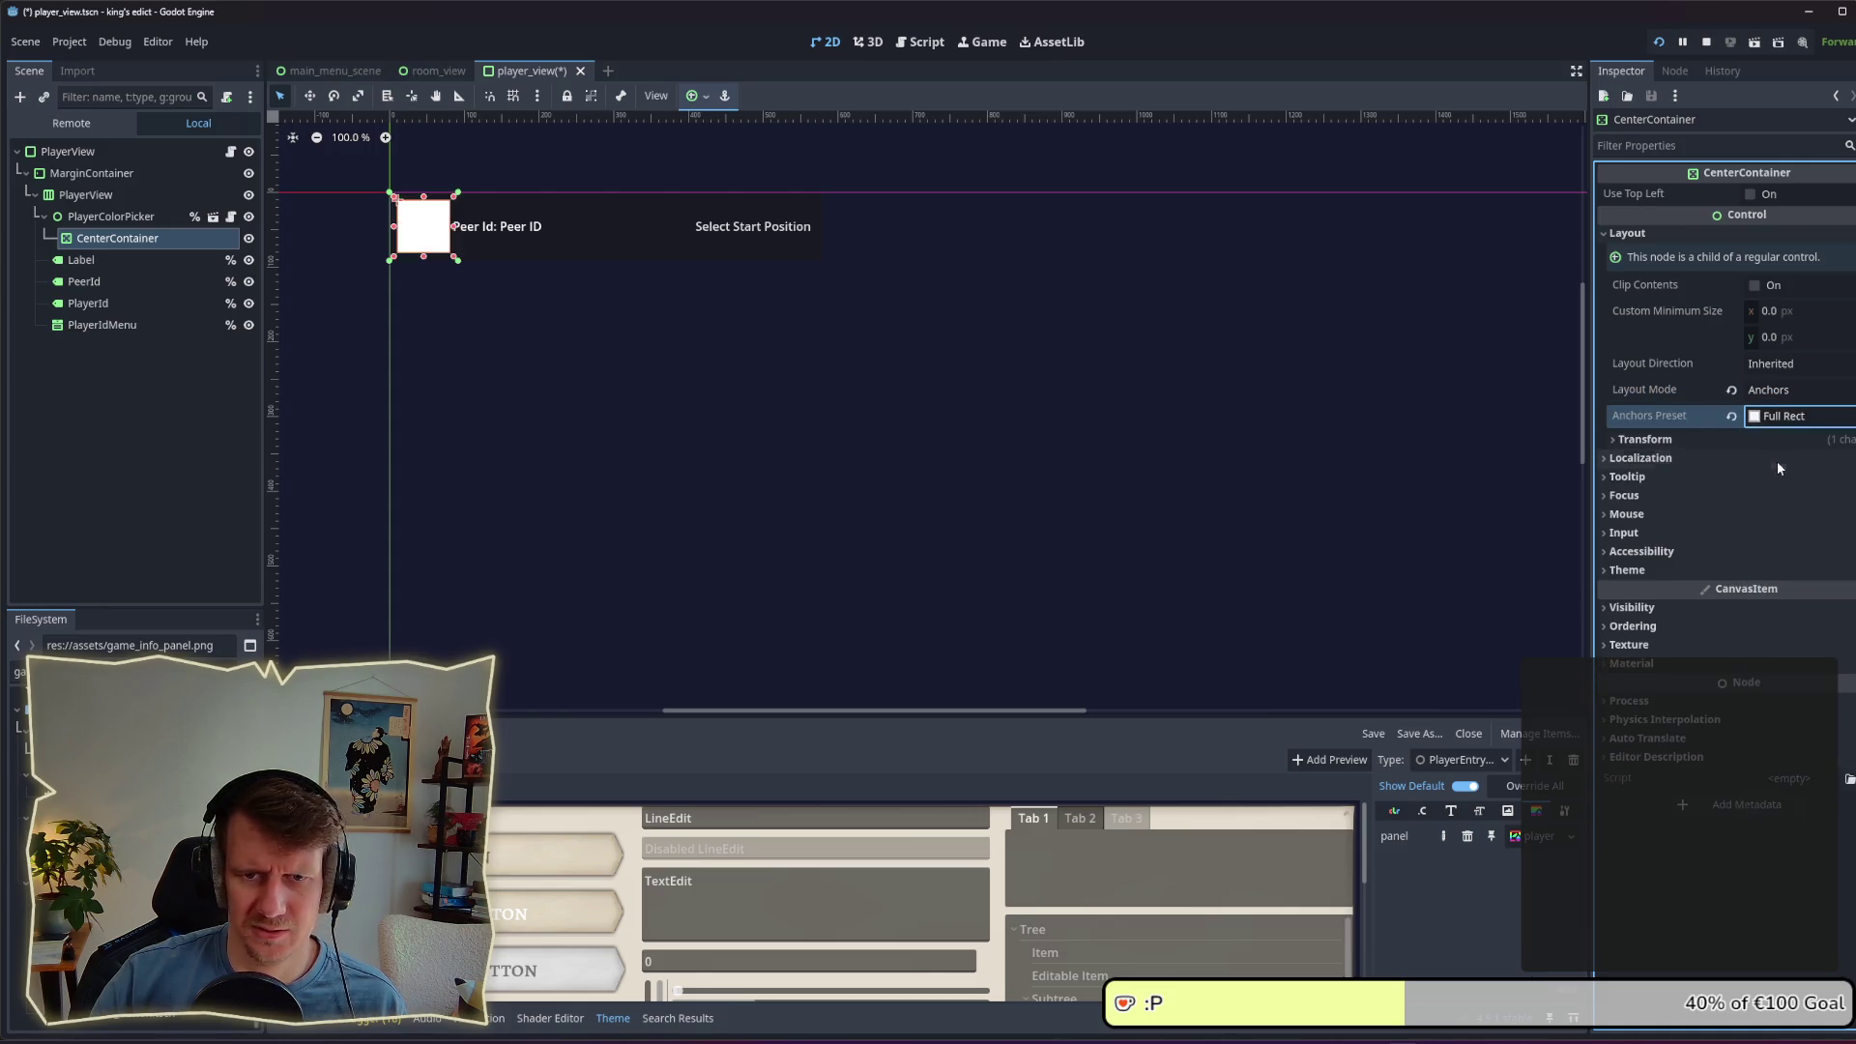
{"action": "key", "text": "ctrl+s"}
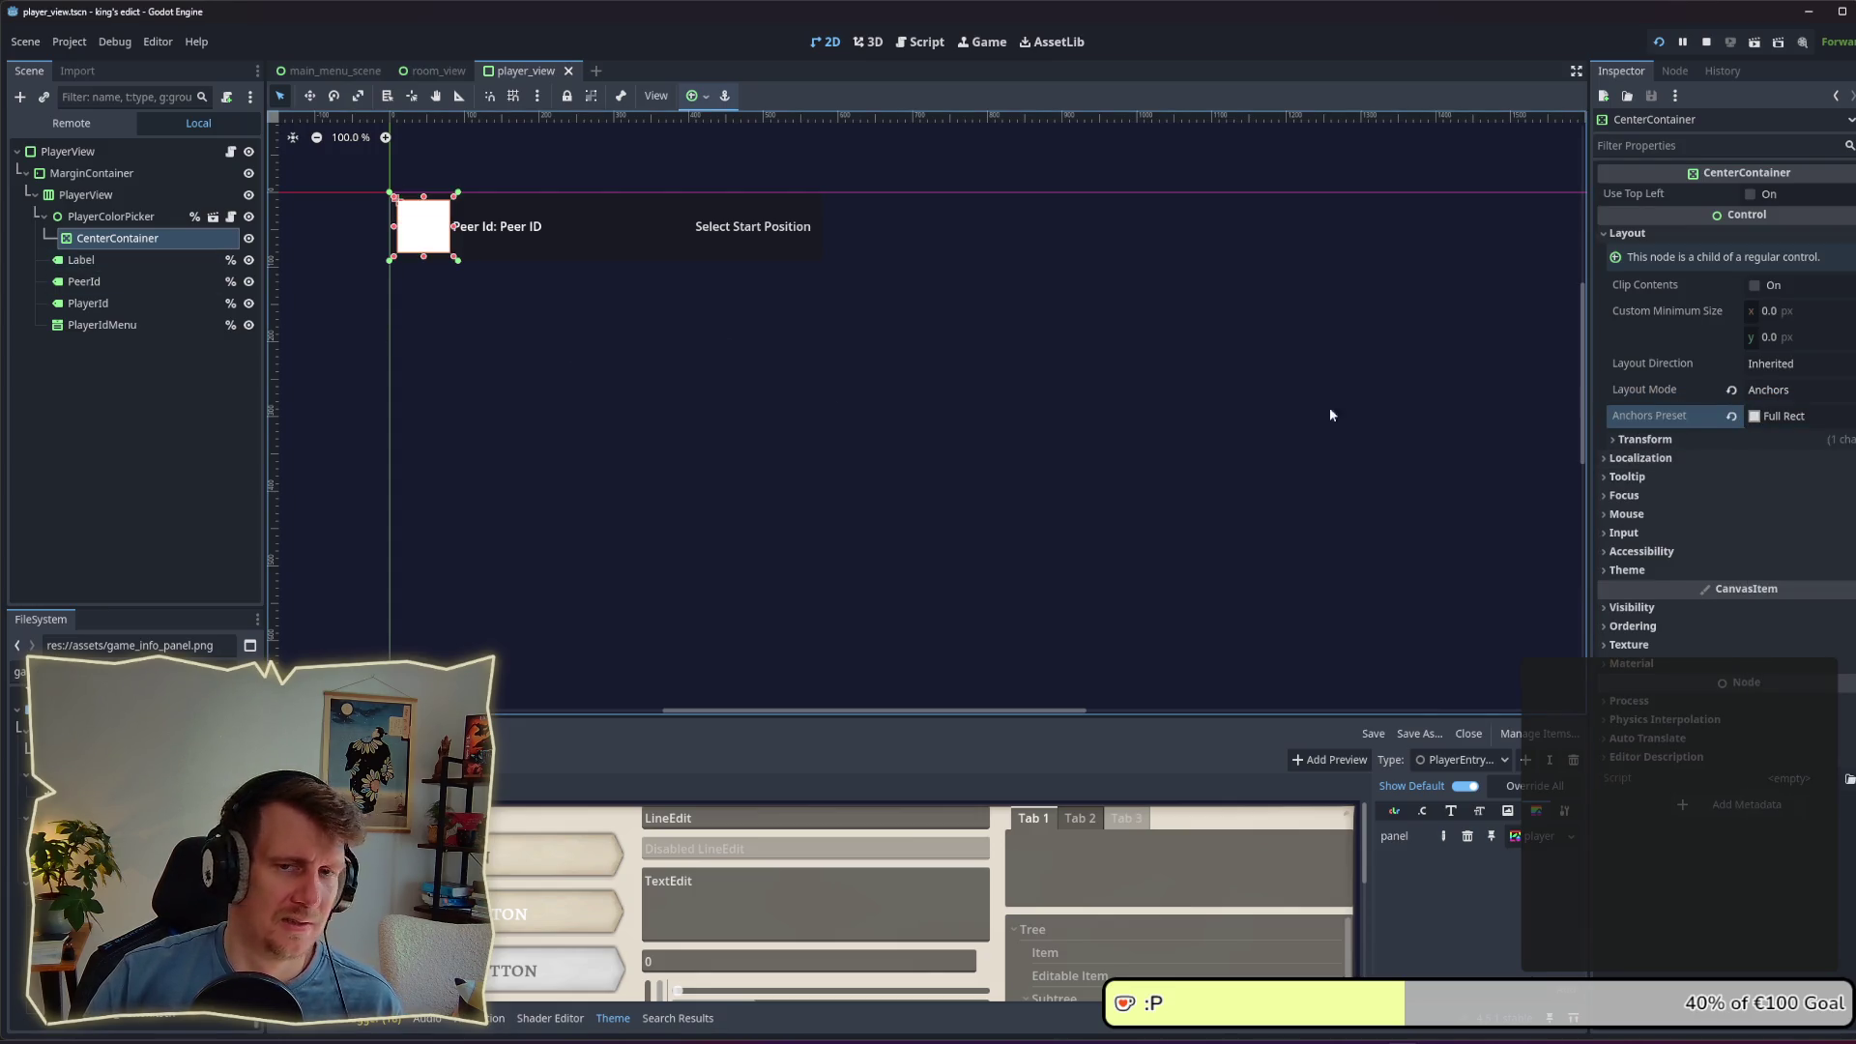
Step: Keep the CenterContainer's mouse filter at Pass (Propagate Up)
{"action": "left_click", "coordinate": [1673, 519]}
{"action": "left_click", "coordinate": [1790, 542]}
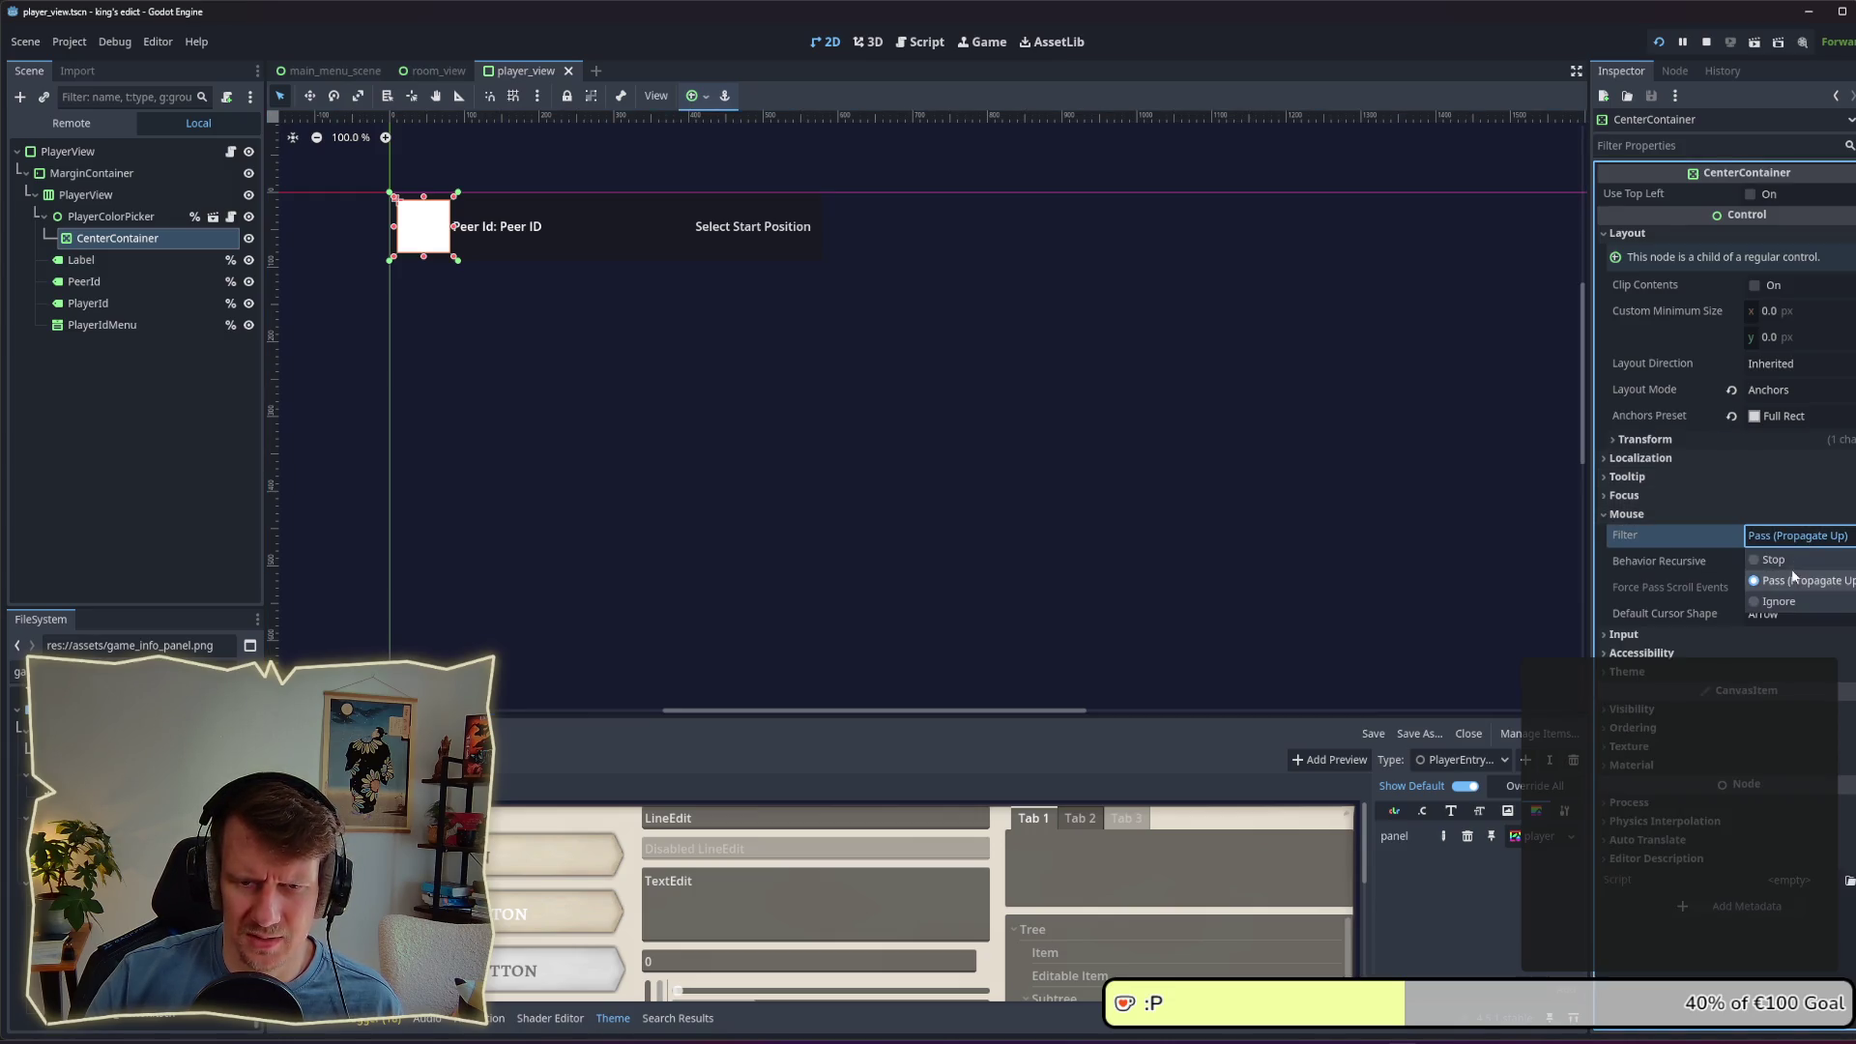
{"action": "left_click", "coordinate": [1794, 579]}
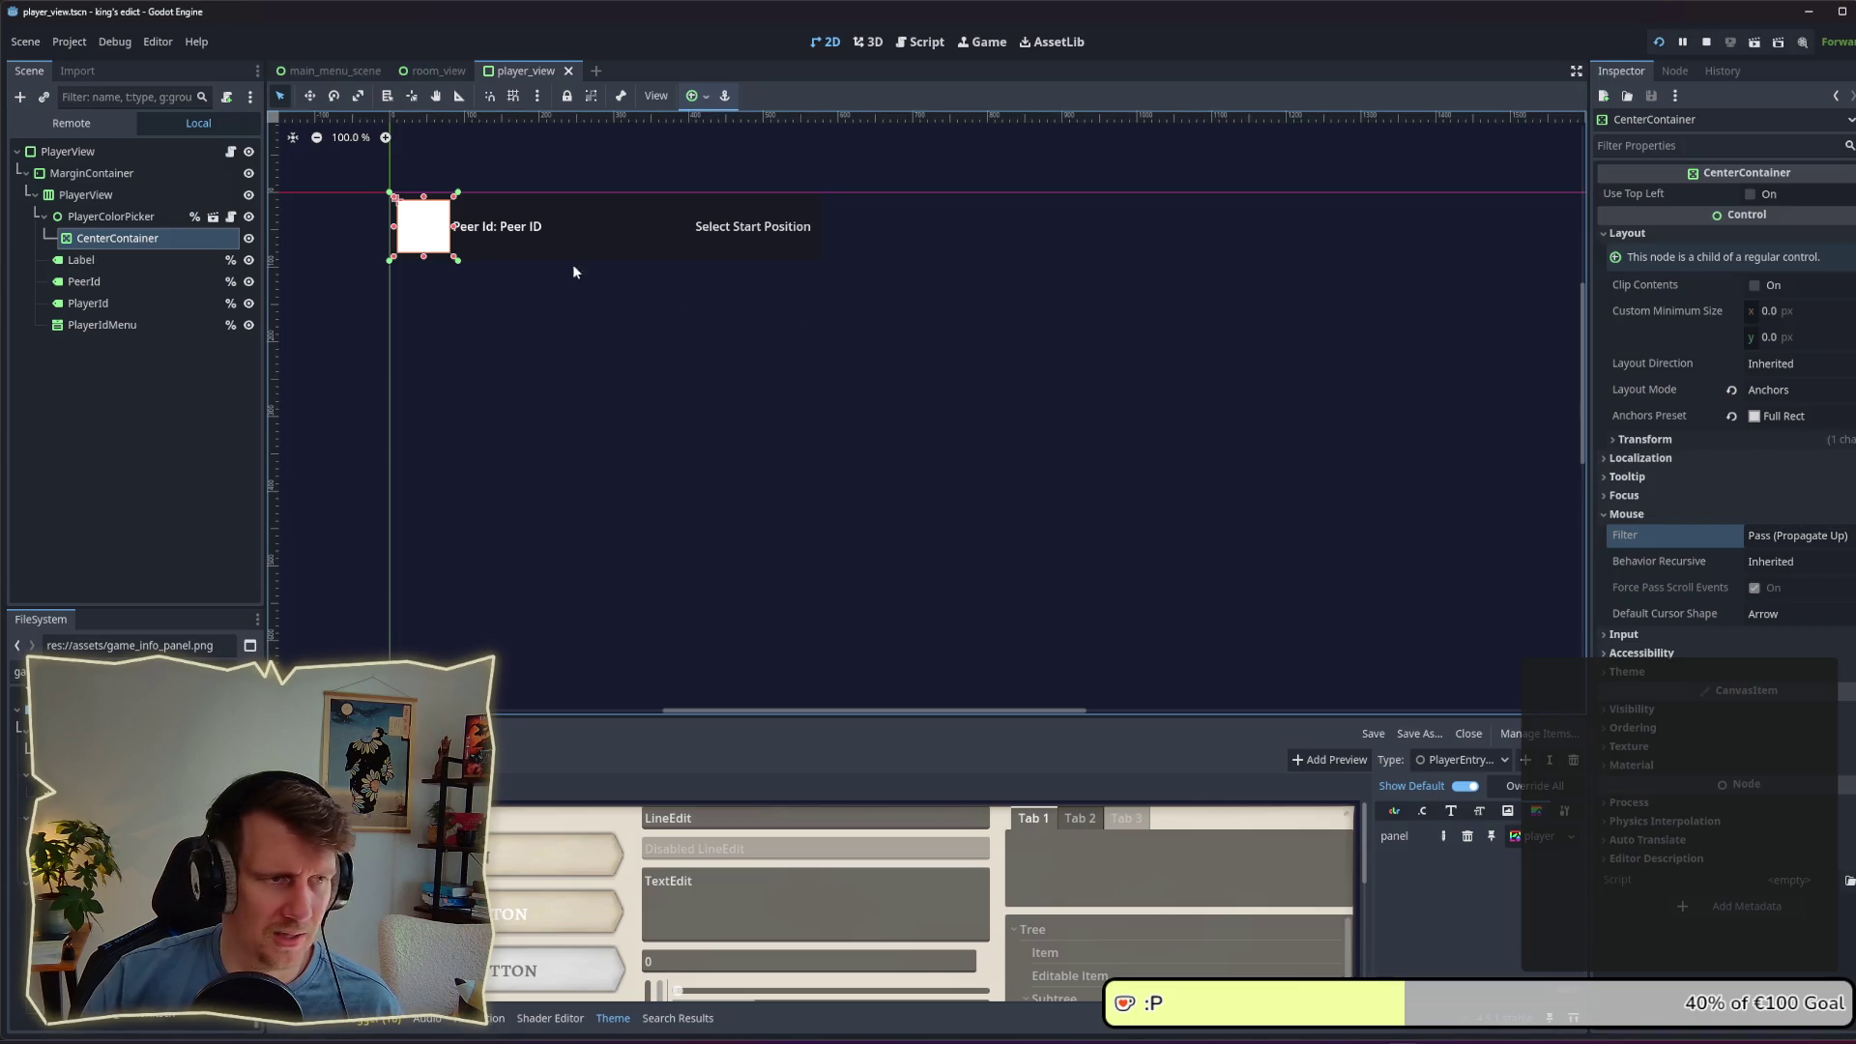
Step: Add a TextureRect as a child of the CenterContainer
{"action": "right_click", "coordinate": [106, 238]}
{"action": "left_click", "coordinate": [160, 248]}
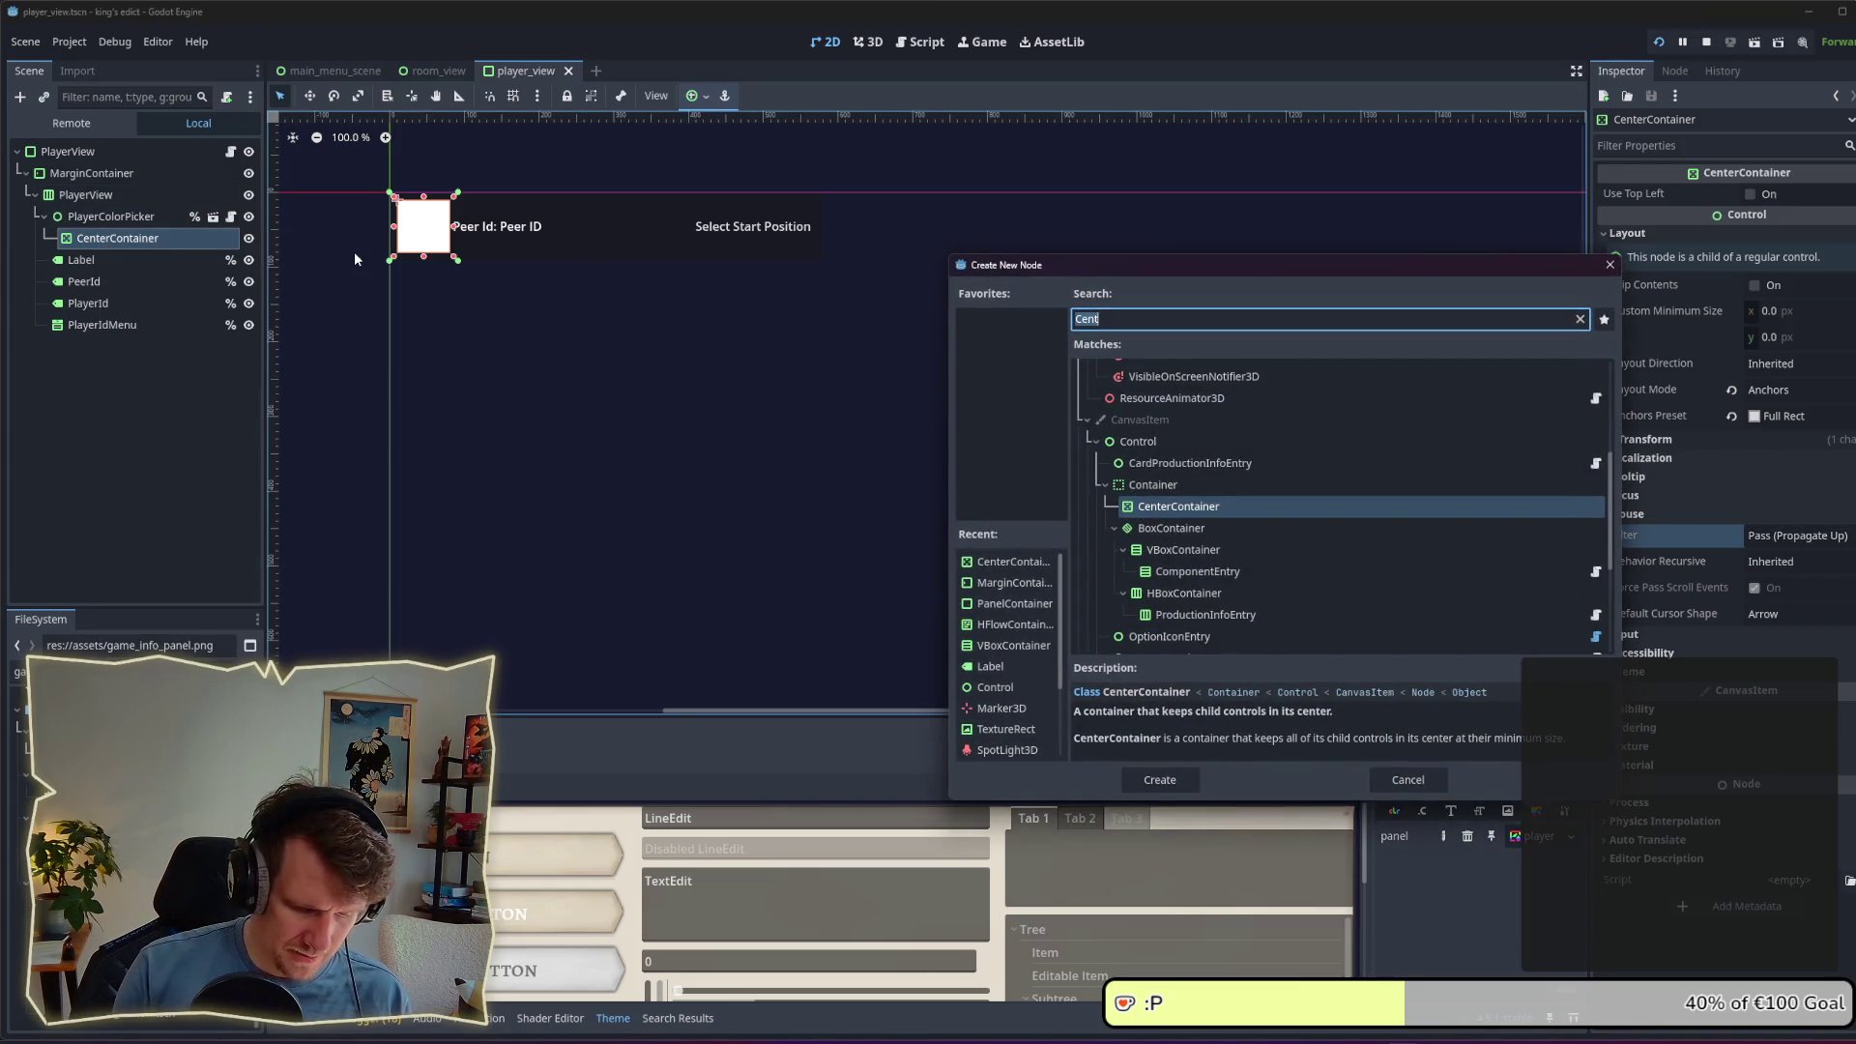
{"action": "type", "text": "TextureRect"}
{"action": "key", "text": "Return"}
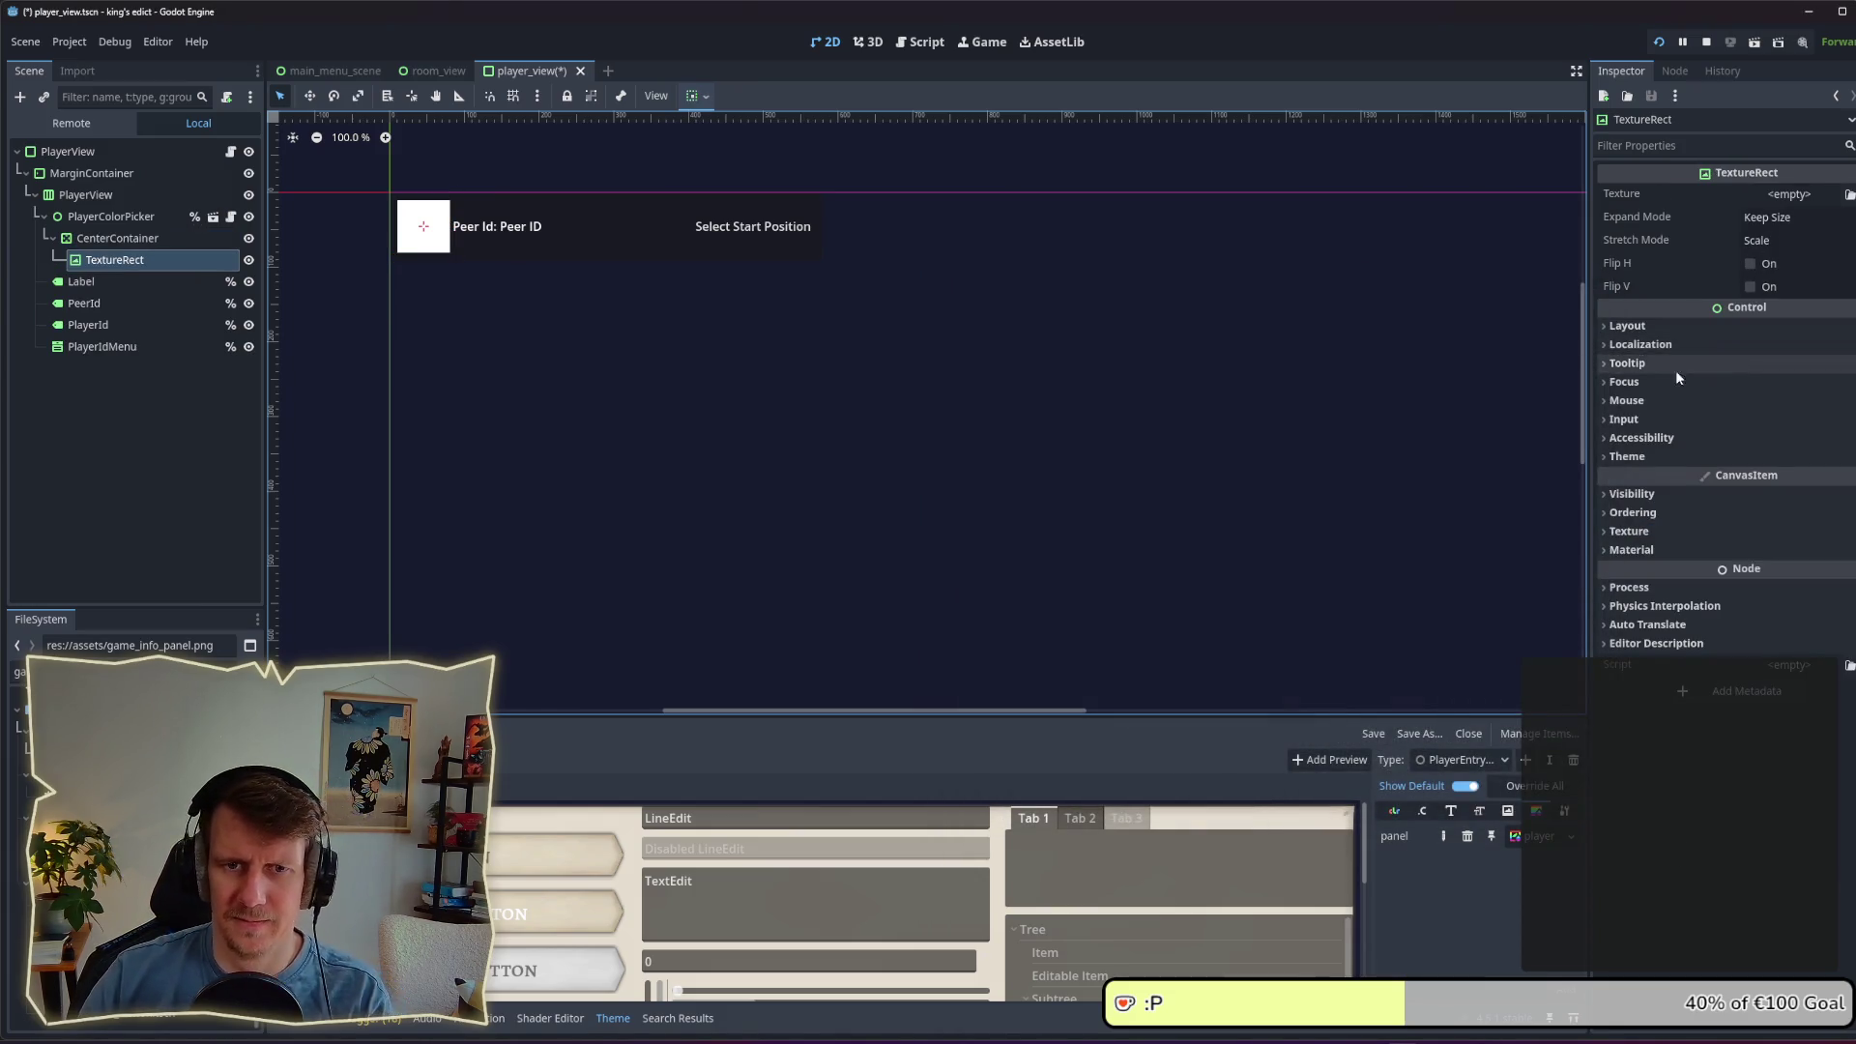
Step: Set the TextureRect's Custom Minimum Size to 40 × 40 px
{"action": "left_click", "coordinate": [1682, 327]}
{"action": "left_click", "coordinate": [1765, 406]}
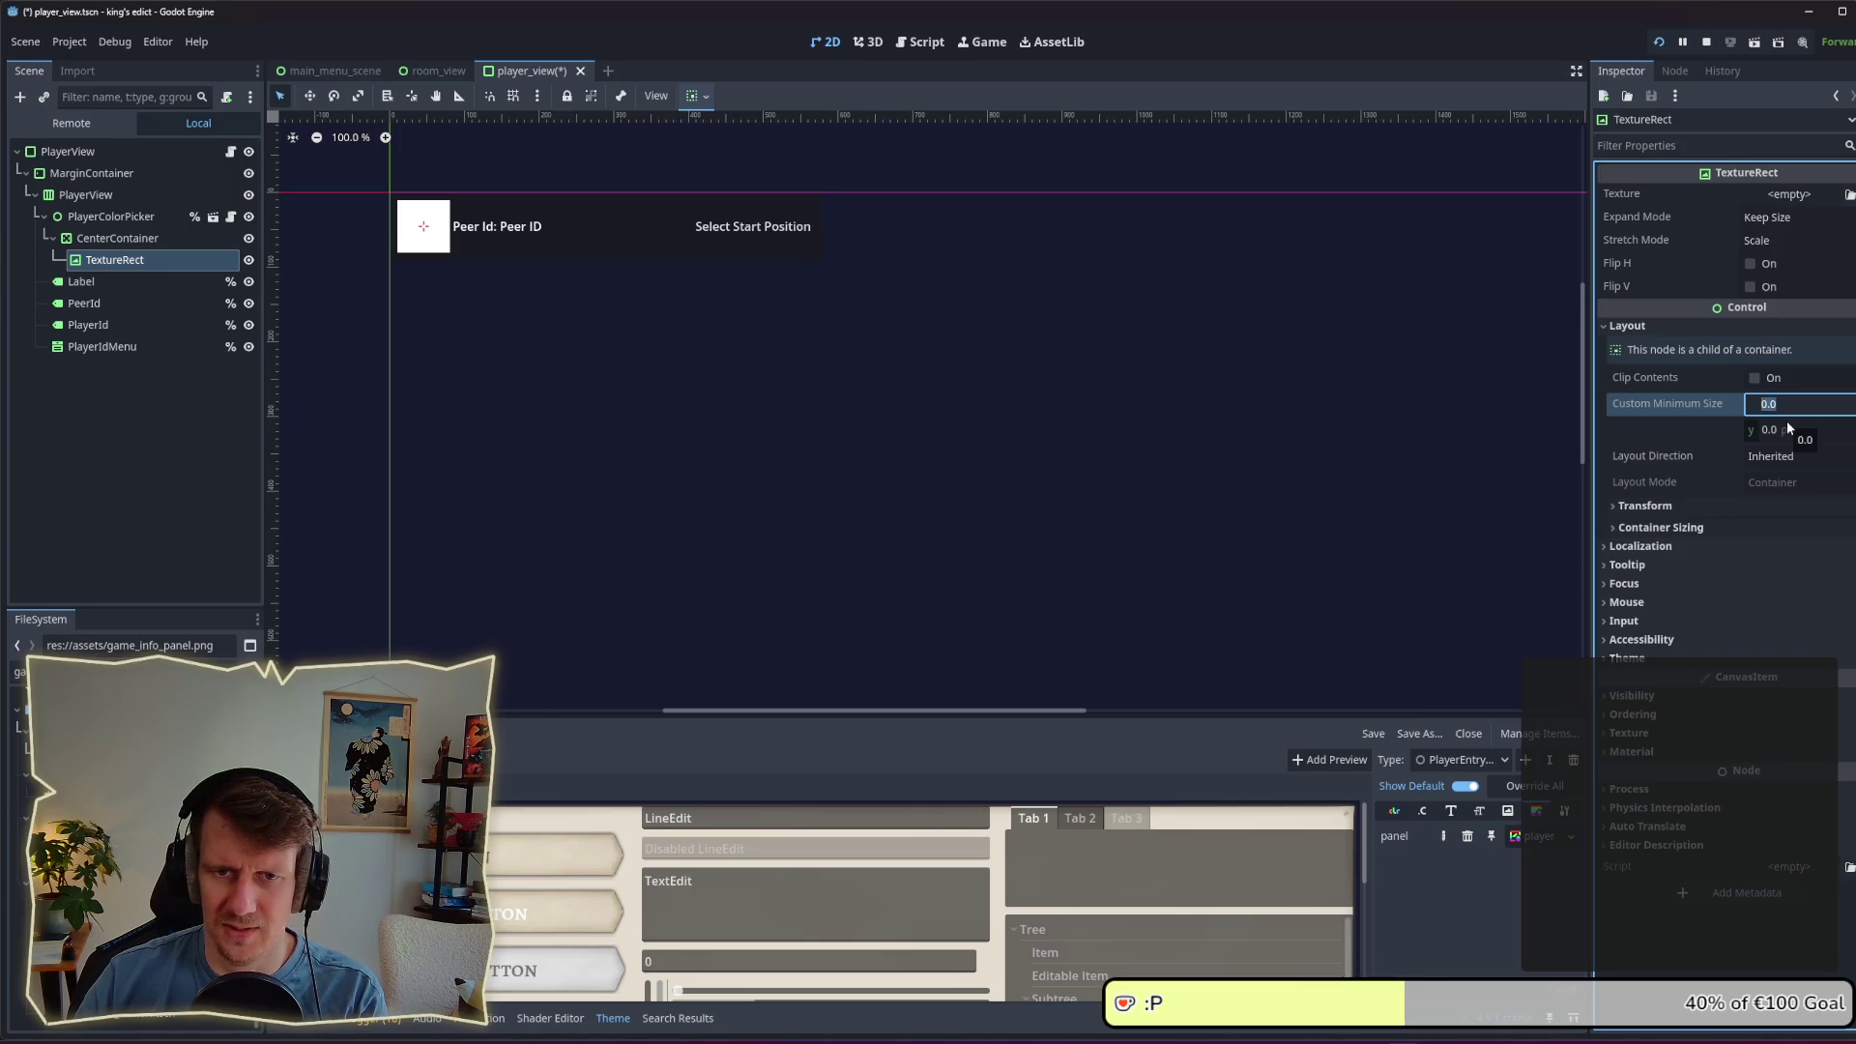
{"action": "type", "text": "0"}
{"action": "key", "text": "Tab"}
{"action": "type", "text": "40"}
{"action": "key", "text": "Return"}
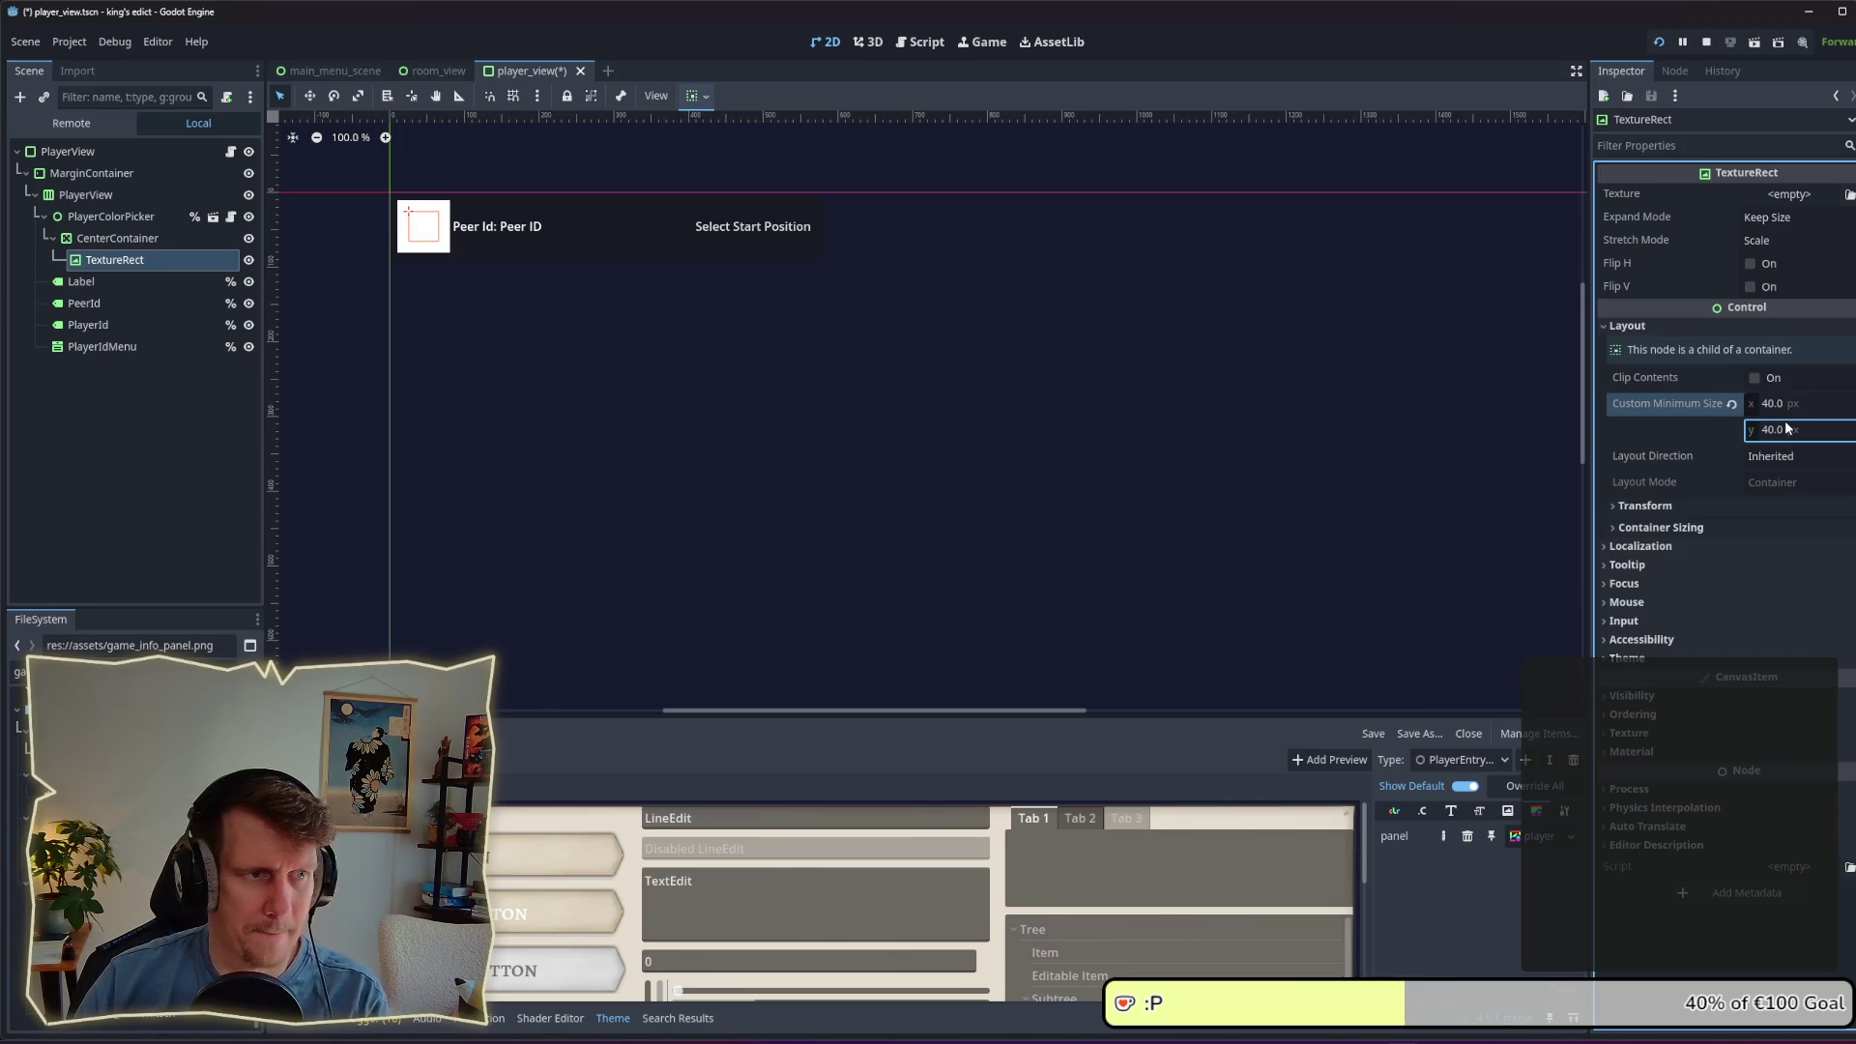
{"action": "left_click", "coordinate": [1685, 586]}
{"action": "left_click", "coordinate": [1685, 586]}
{"action": "left_click", "coordinate": [1692, 601]}
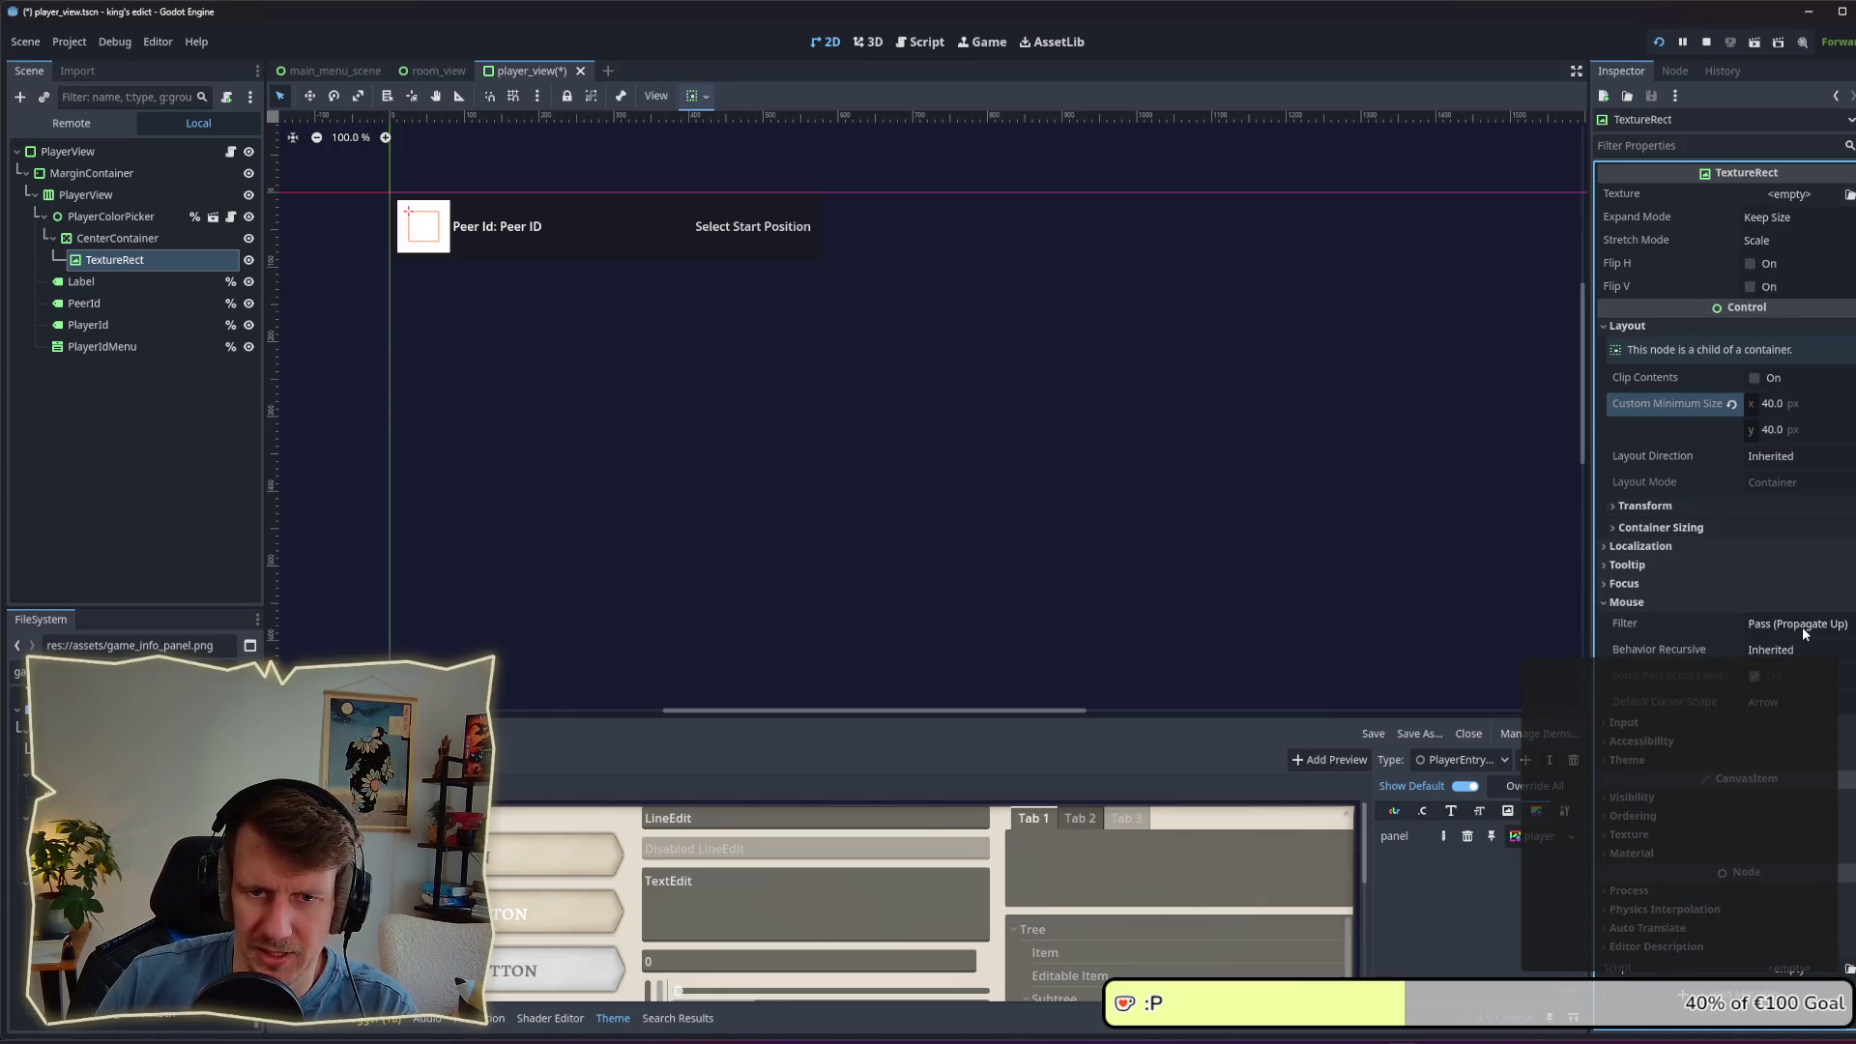
{"action": "left_click", "coordinate": [1680, 600]}
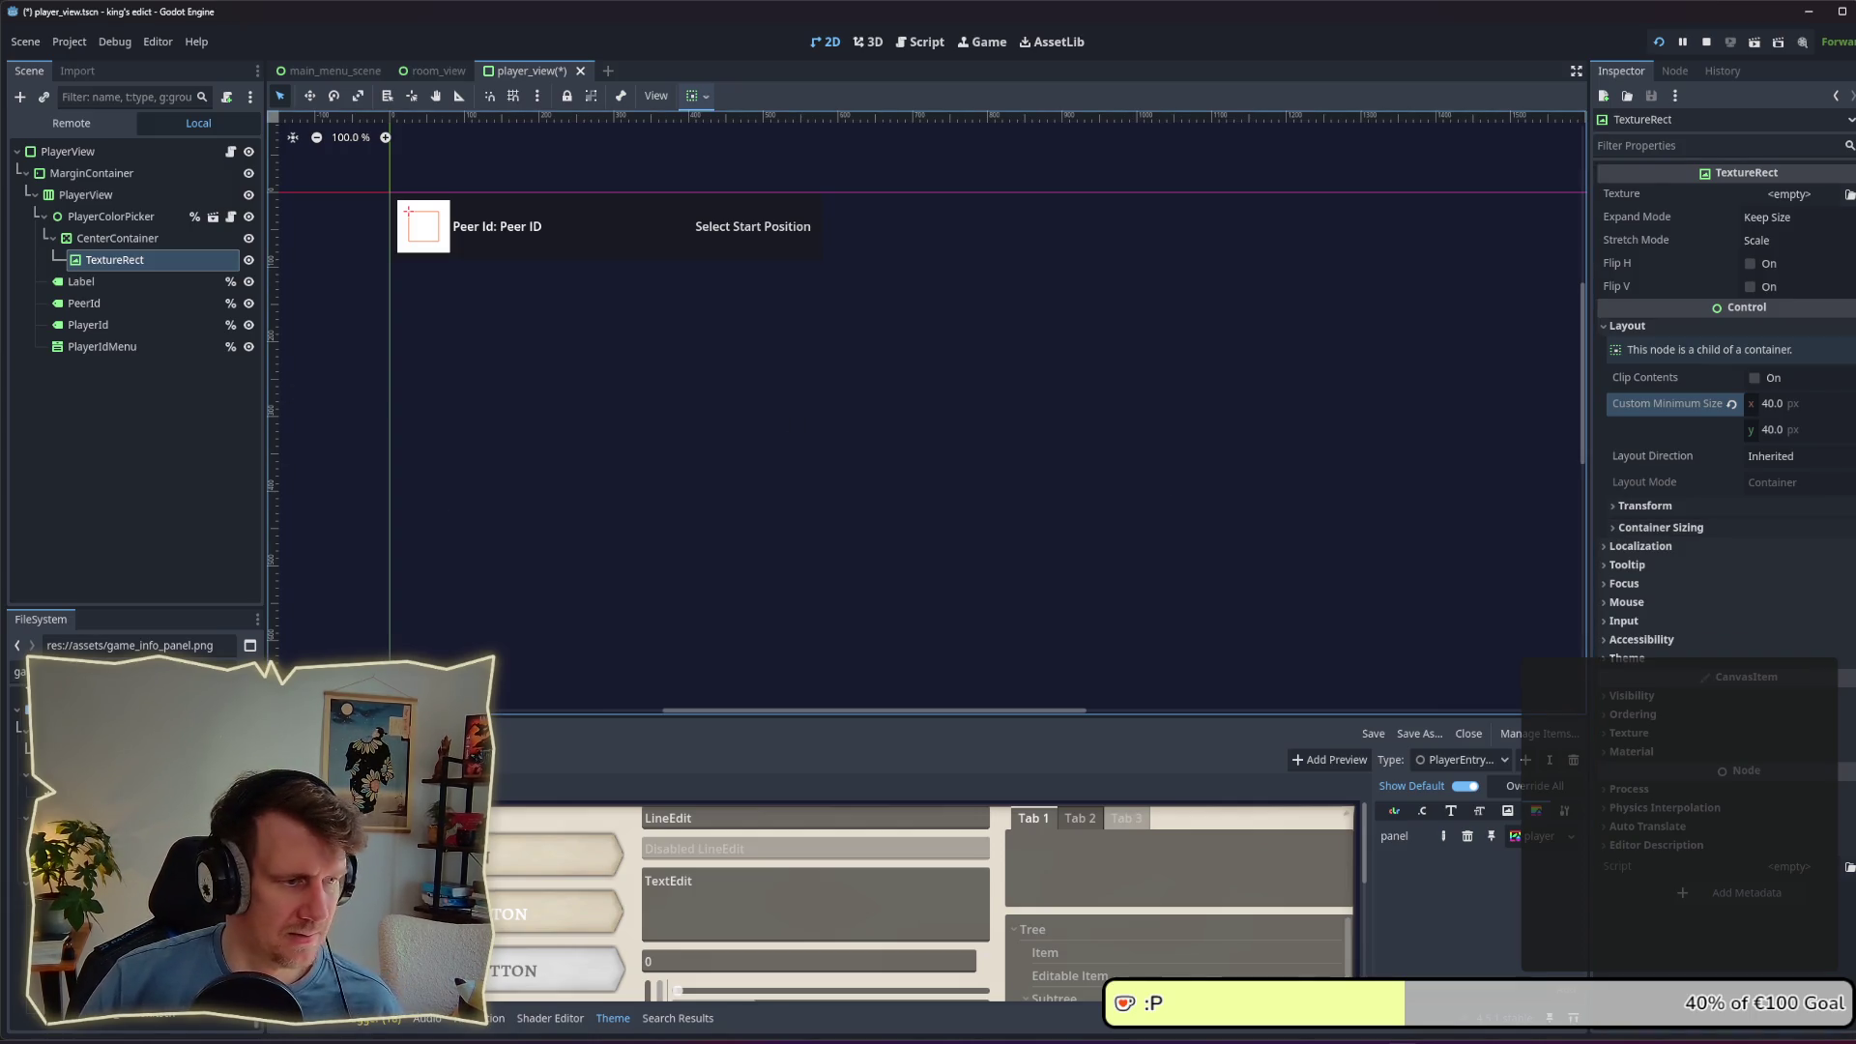
{"action": "left_click", "coordinate": [20, 672]}
Step: Give the TextureRect player_icon.png with Ignore Size expand and Keep Aspect Centered stretch, then save
{"action": "type", "text": "pl"}
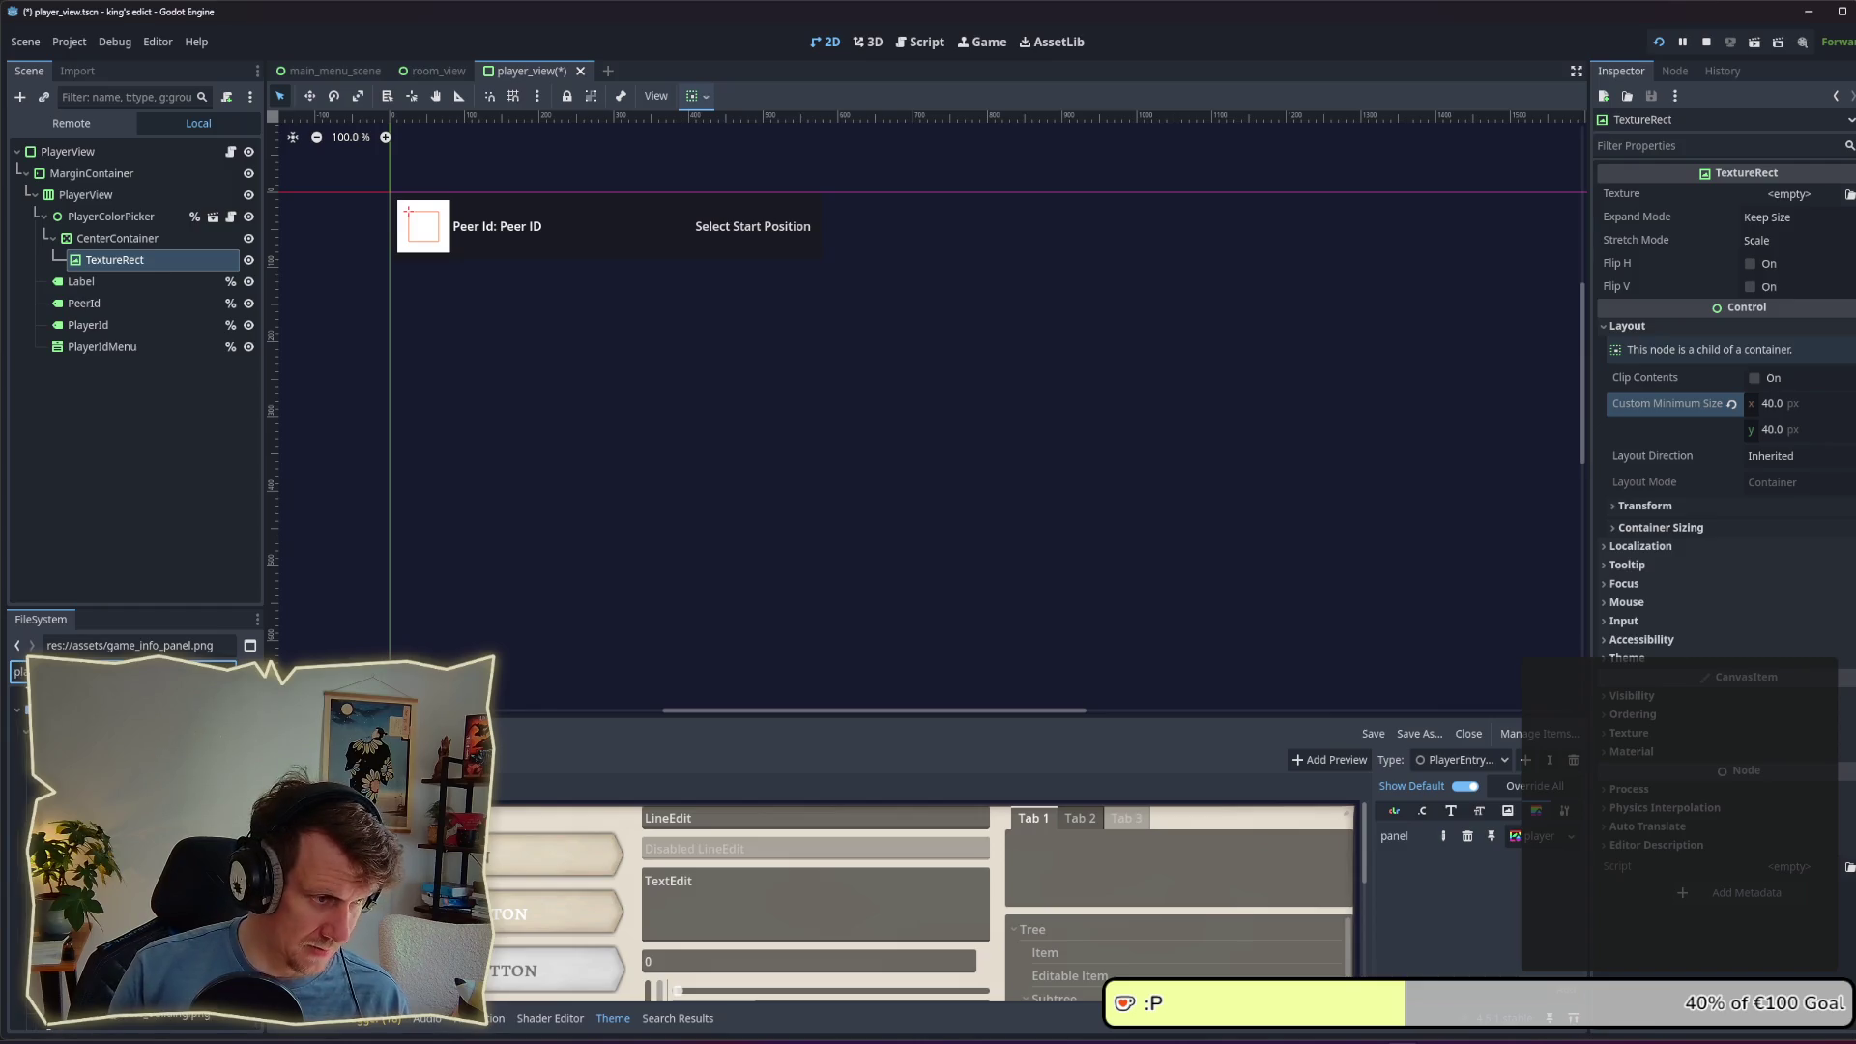
{"action": "mouse_move", "coordinate": [77, 730]}
{"action": "left_mouse_down"}
{"action": "mouse_move", "coordinate": [561, 667]}
{"action": "mouse_move", "coordinate": [542, 281]}
{"action": "mouse_move", "coordinate": [449, 263]}
{"action": "left_mouse_up"}
{"action": "left_click", "coordinate": [1818, 268]}
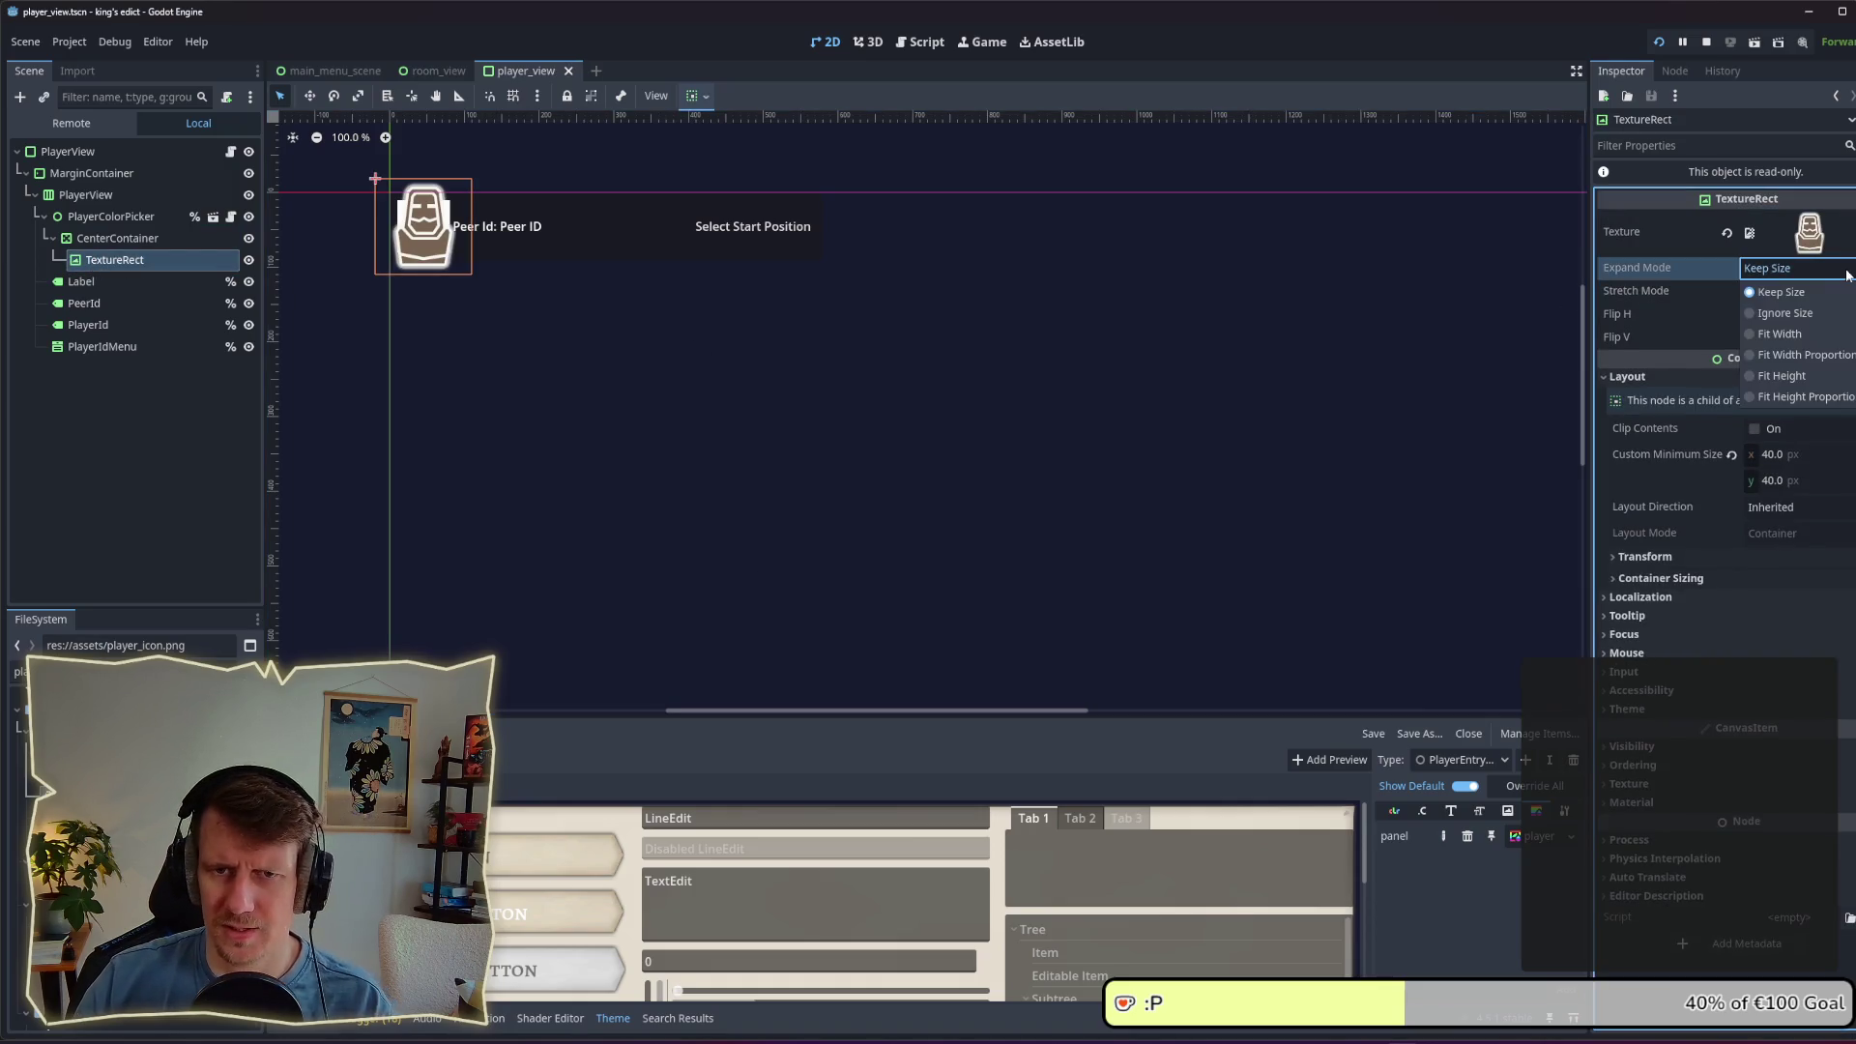
{"action": "left_click", "coordinate": [1835, 314]}
{"action": "left_click", "coordinate": [1808, 291]}
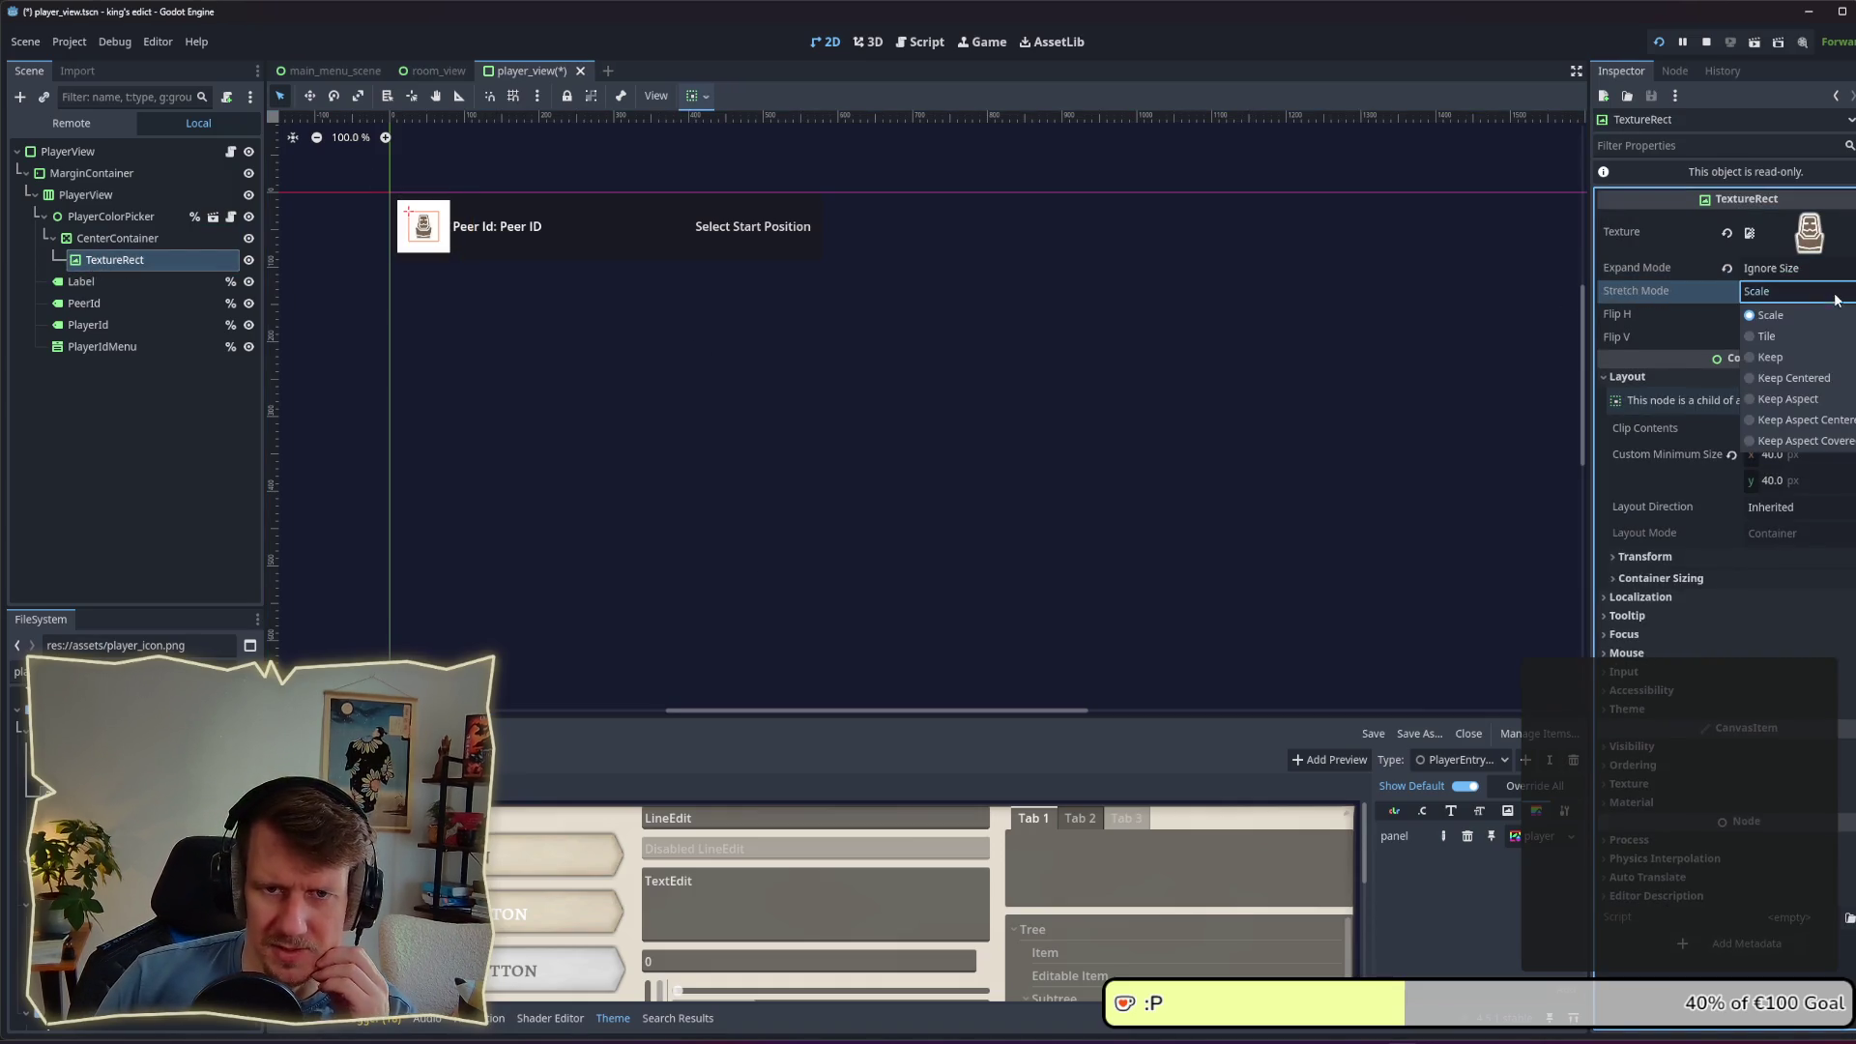
{"action": "left_click", "coordinate": [1794, 378]}
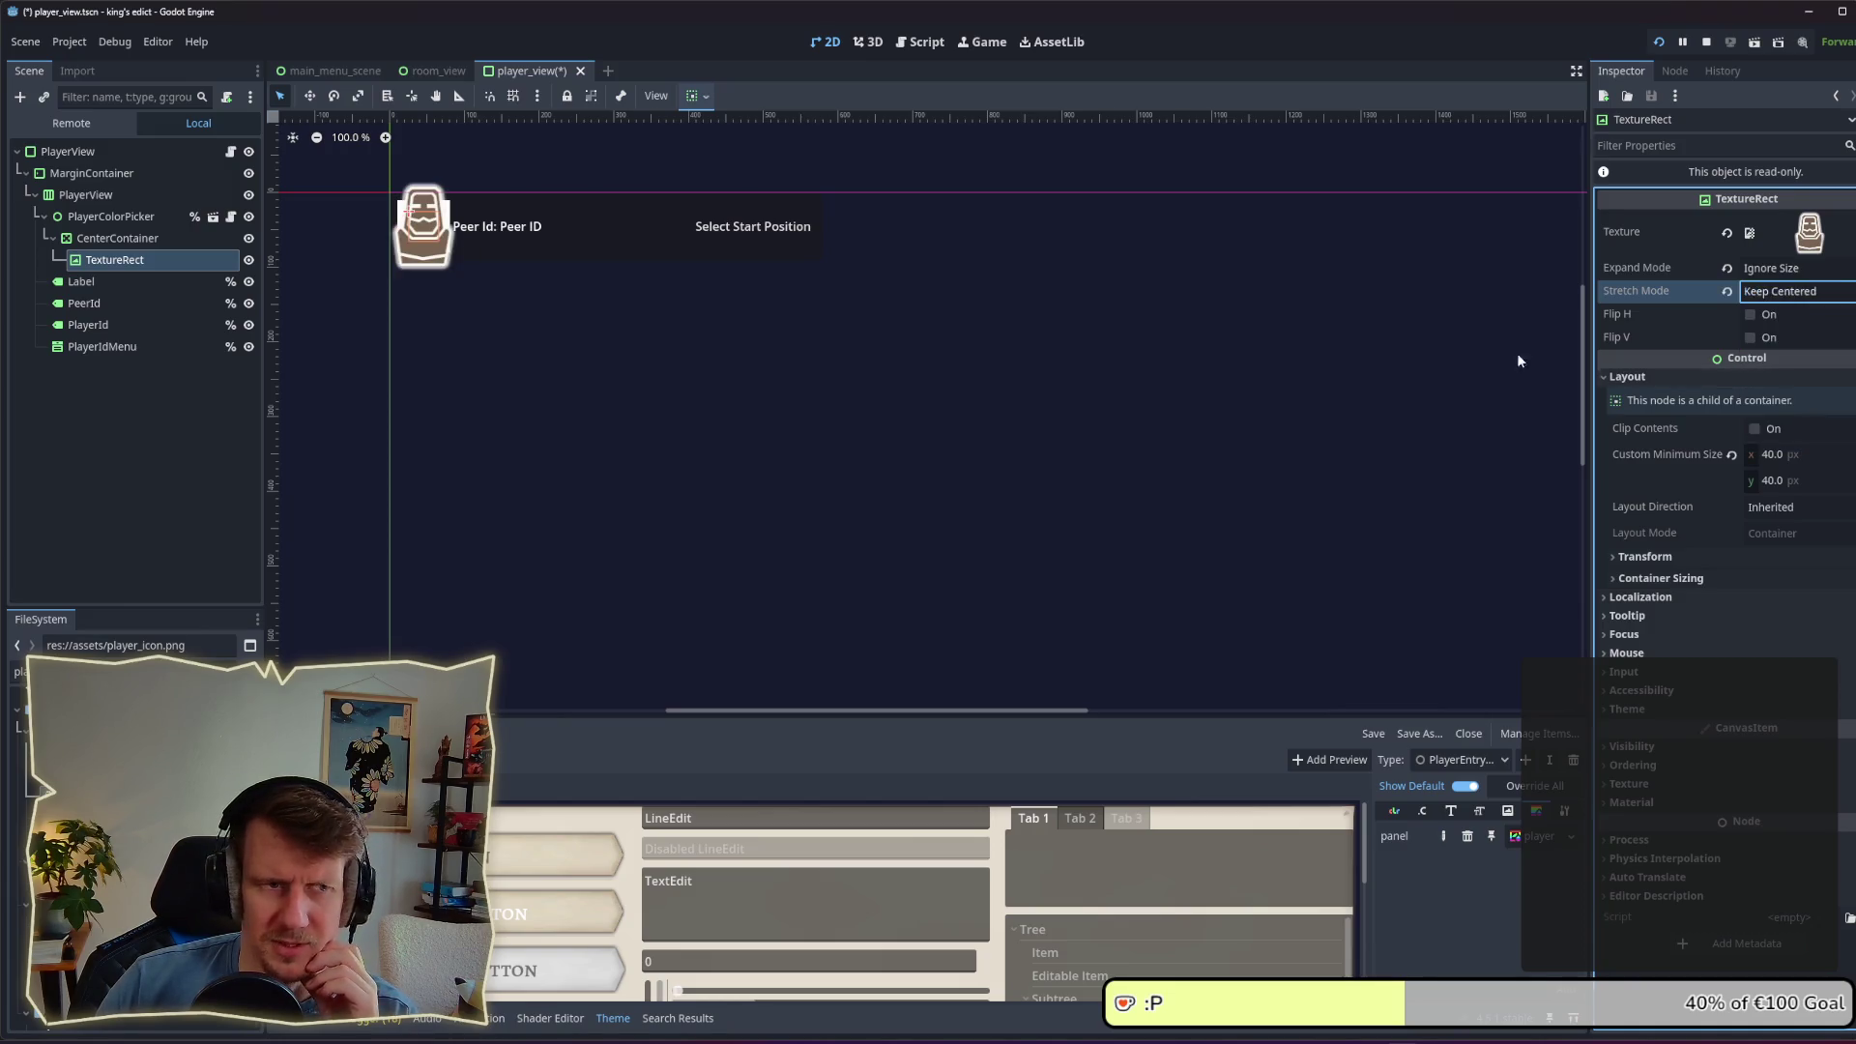
{"action": "left_click", "coordinate": [1808, 291]}
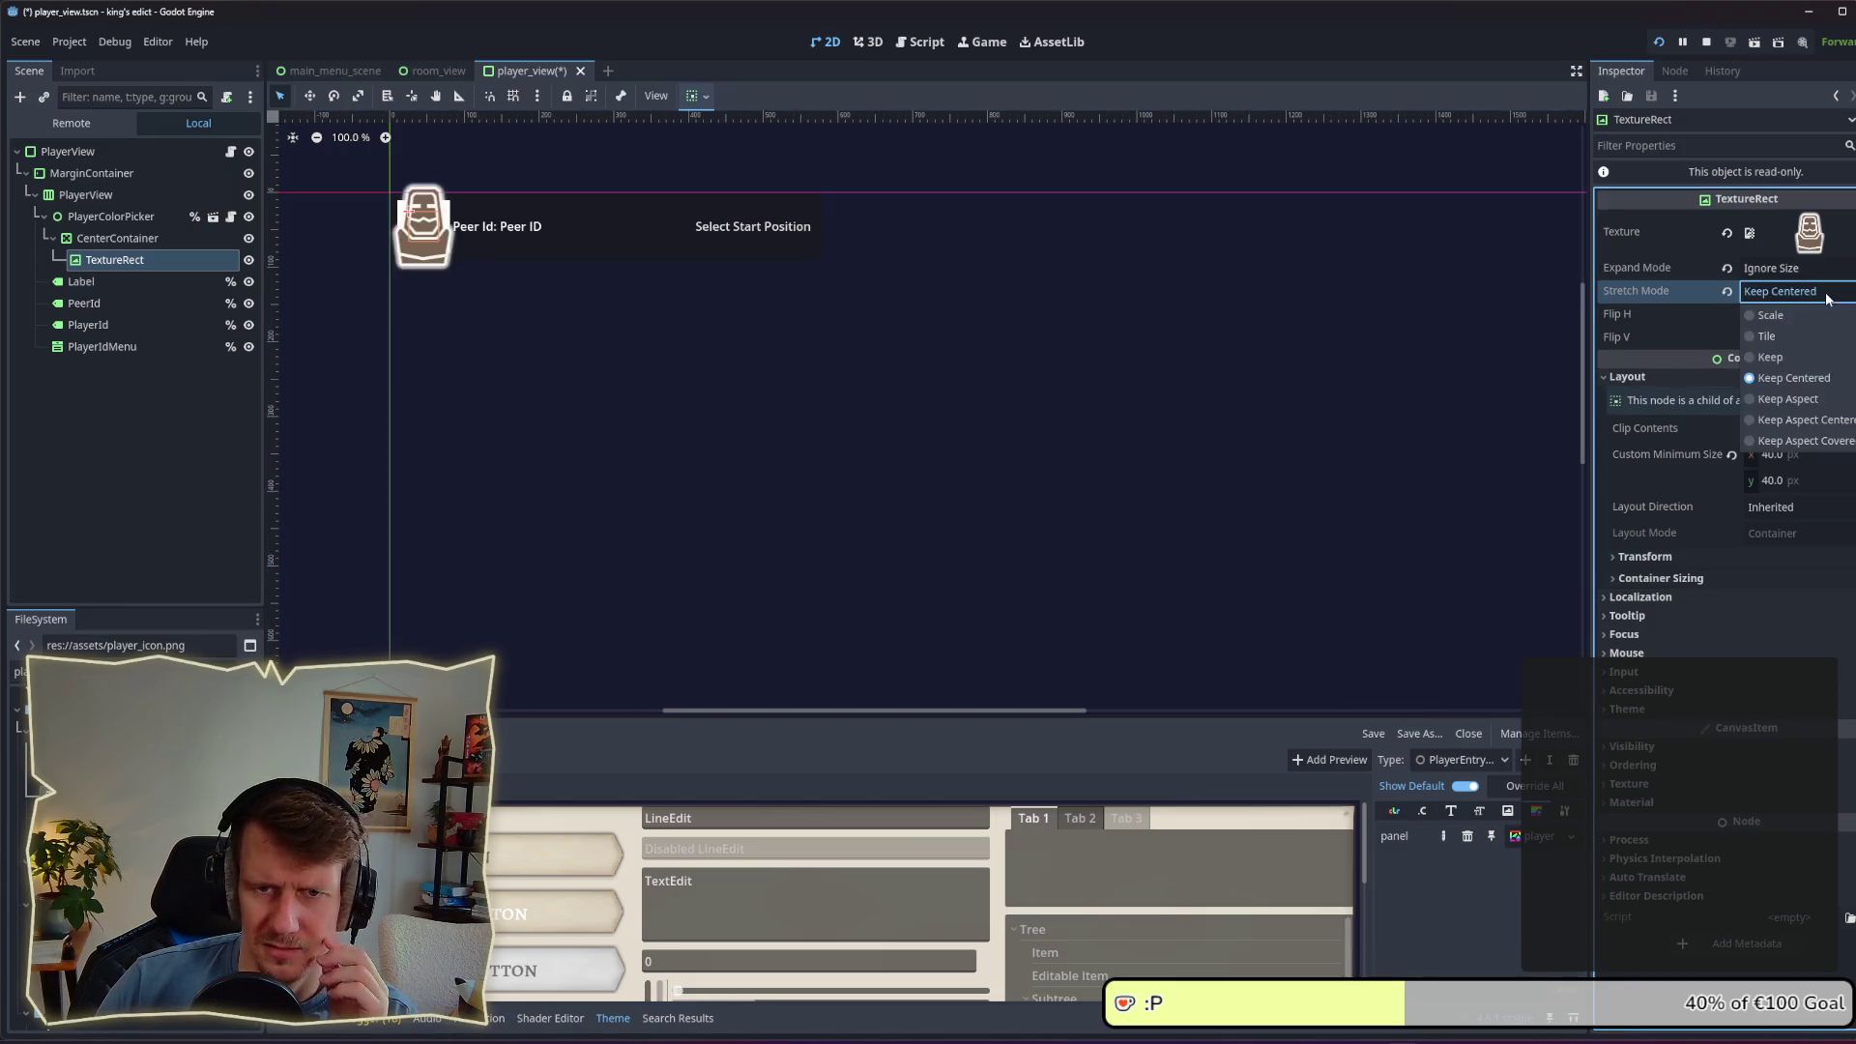
{"action": "left_click", "coordinate": [1808, 419]}
{"action": "left_click", "coordinate": [686, 386]}
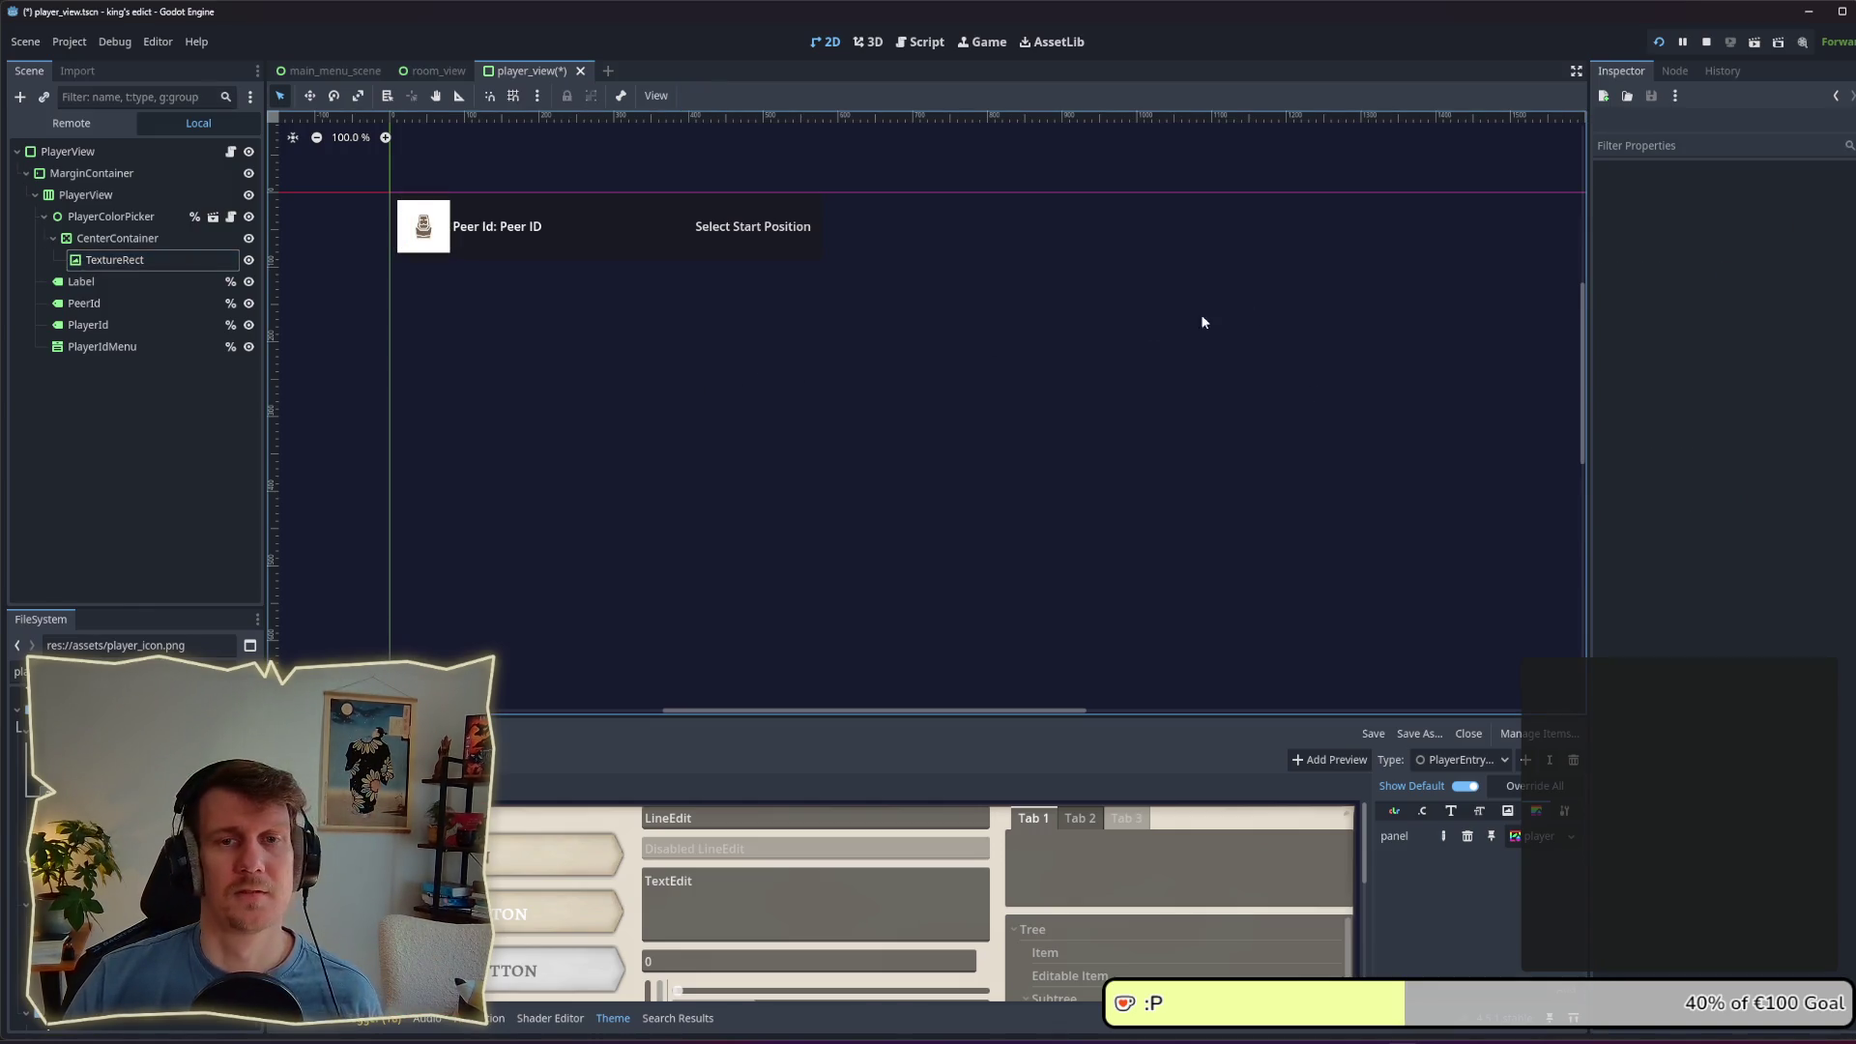
{"action": "key", "text": "ctrl+s"}
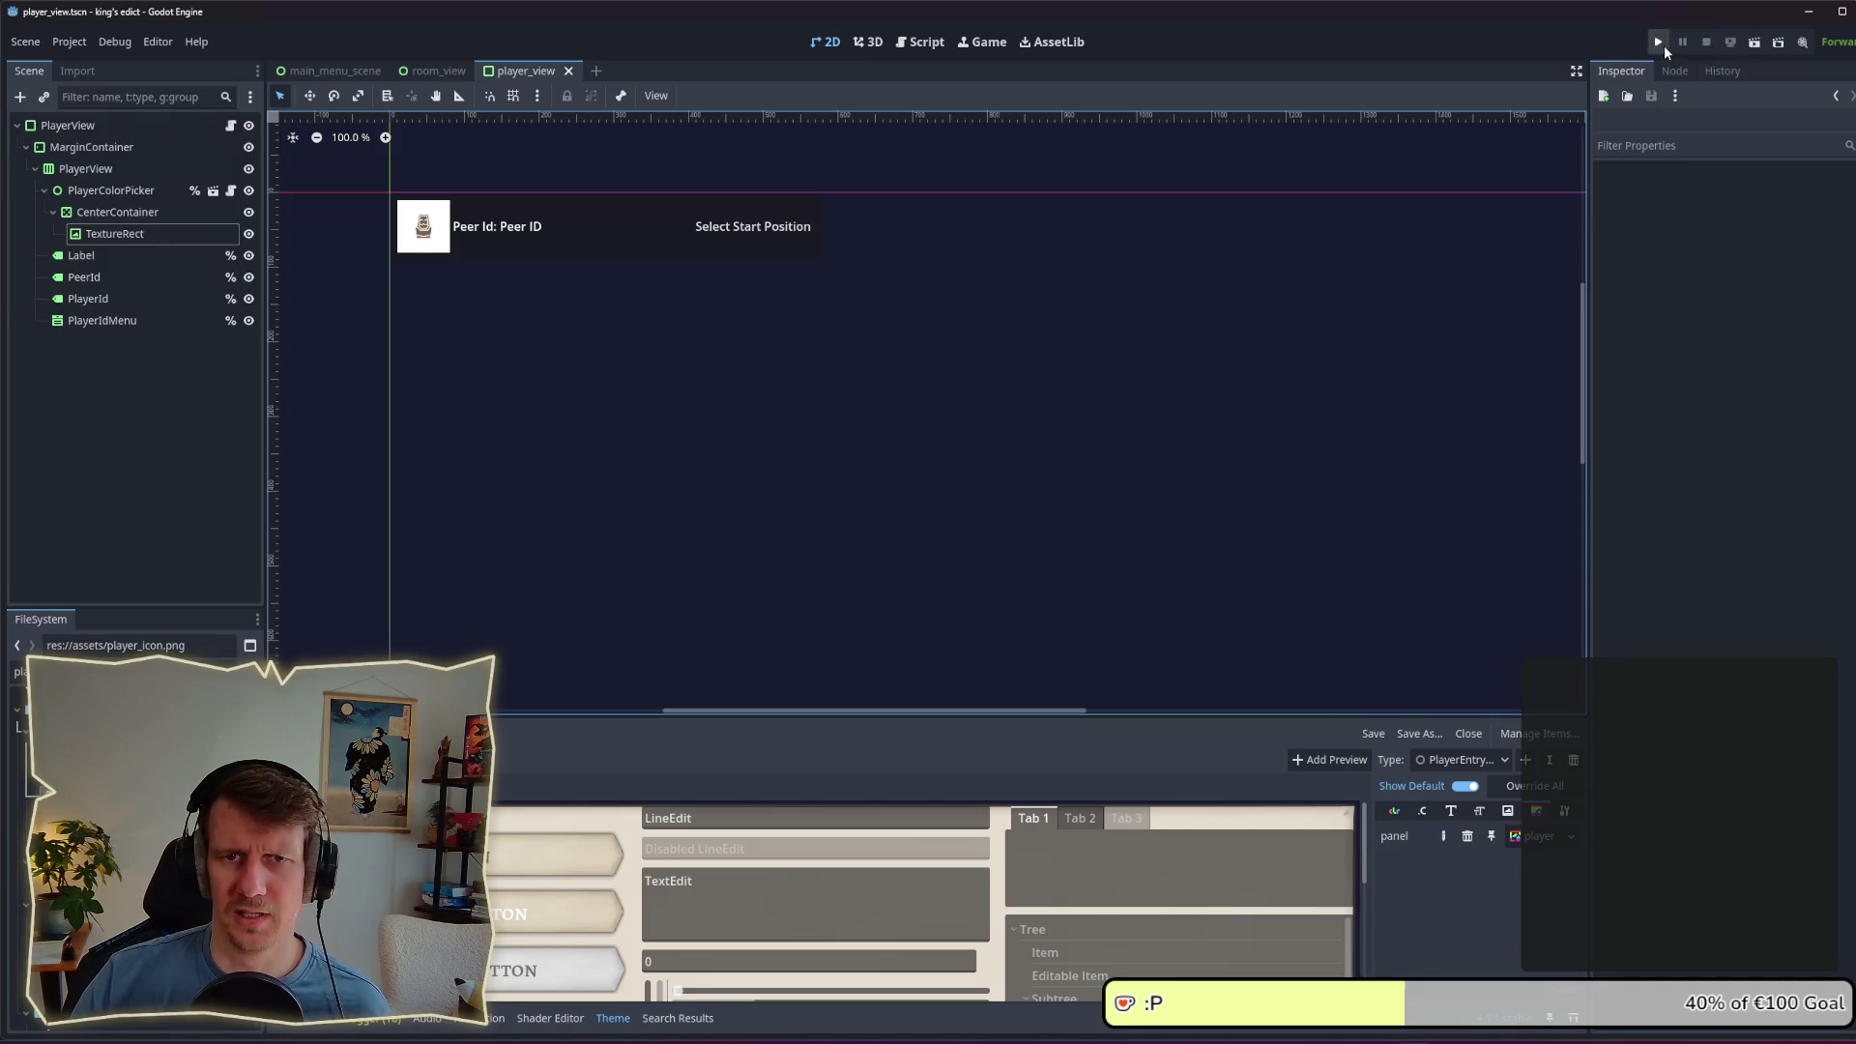
Step: Run the game, create a room on i_know_this_place at start position 0, then stop it with F8
{"action": "left_click", "coordinate": [1662, 43]}
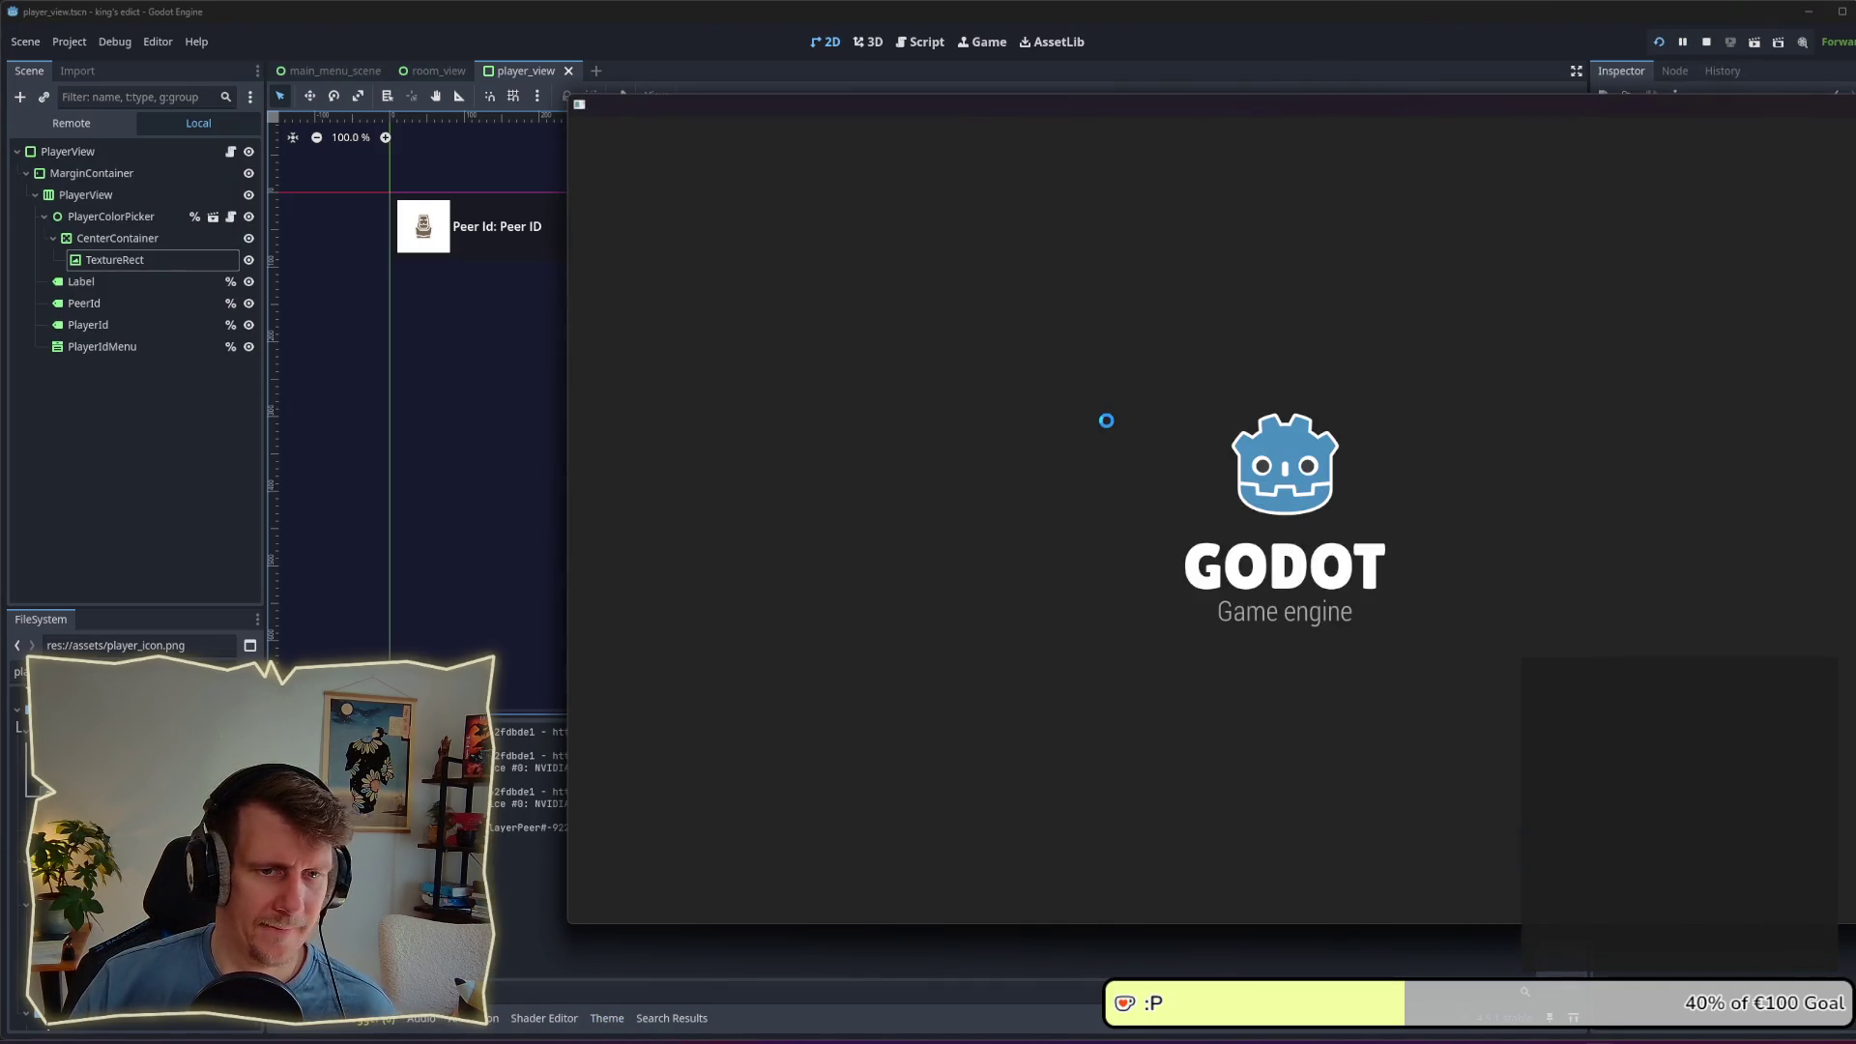
{"action": "left_click", "coordinate": [1458, 578]}
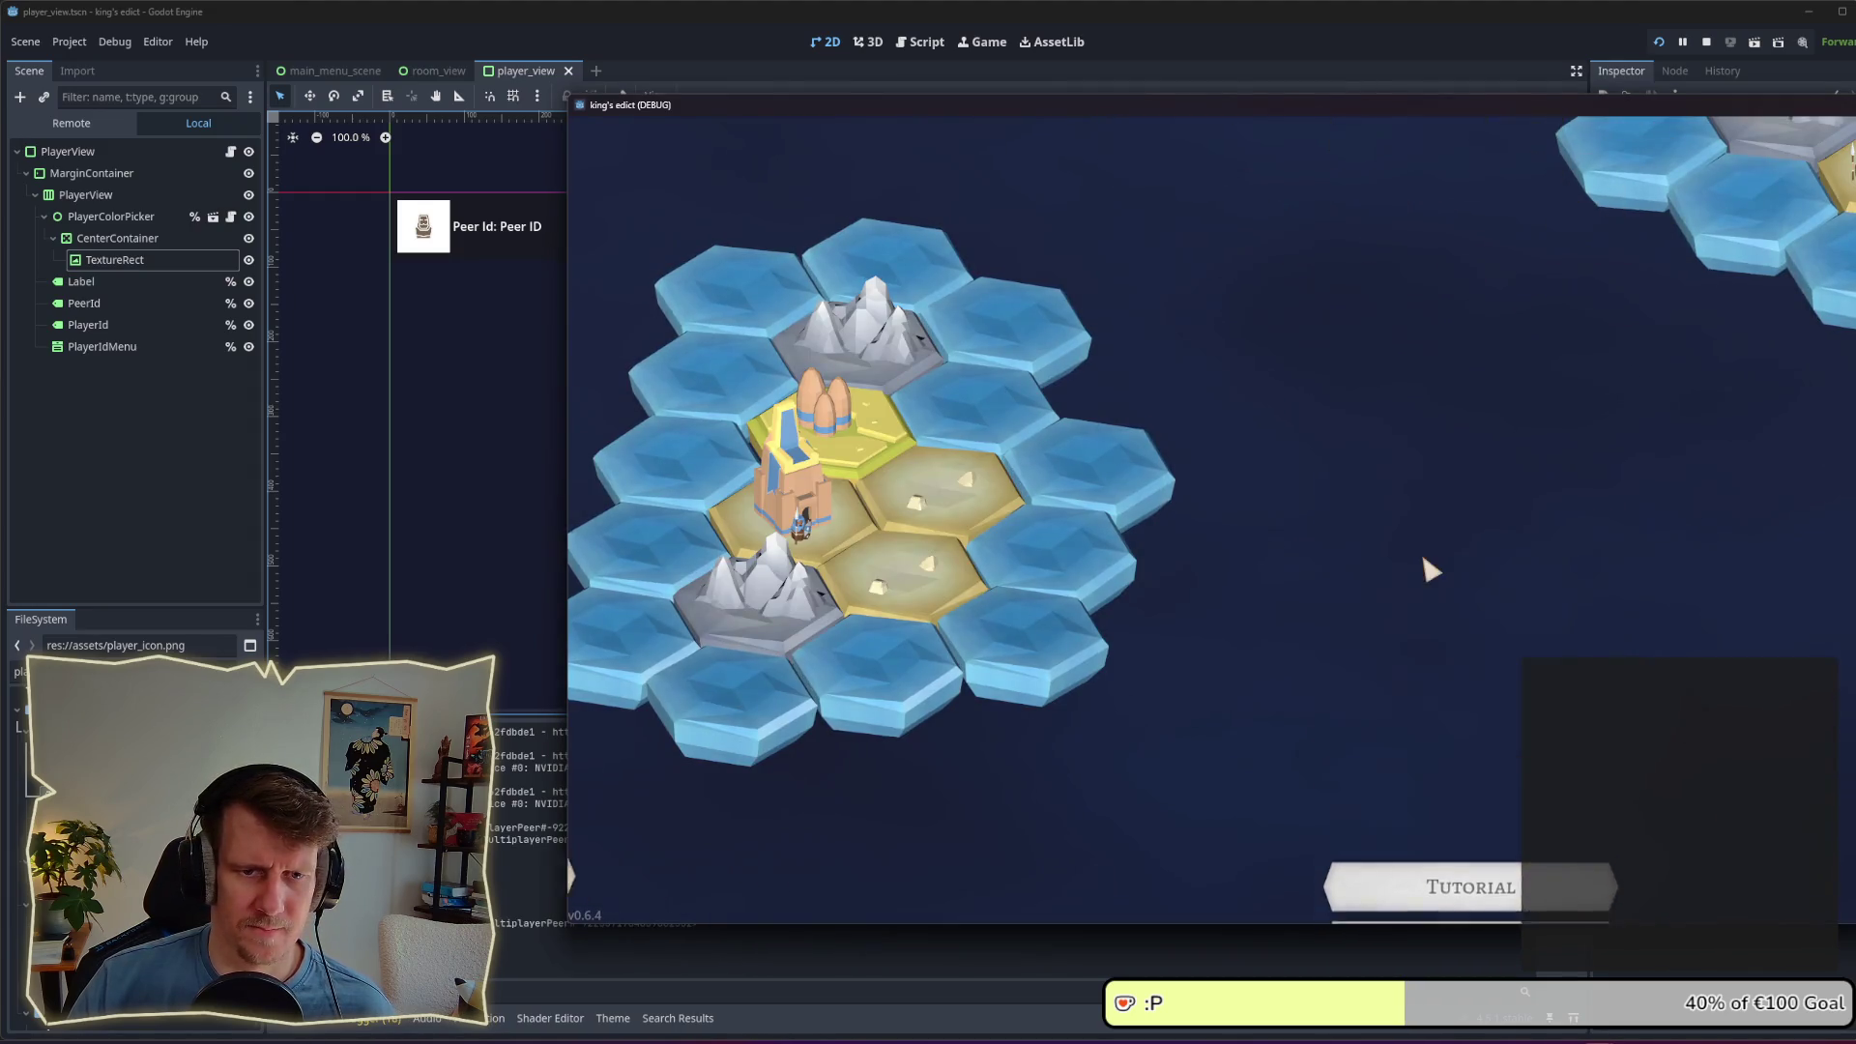
{"action": "left_click", "coordinate": [1847, 875]}
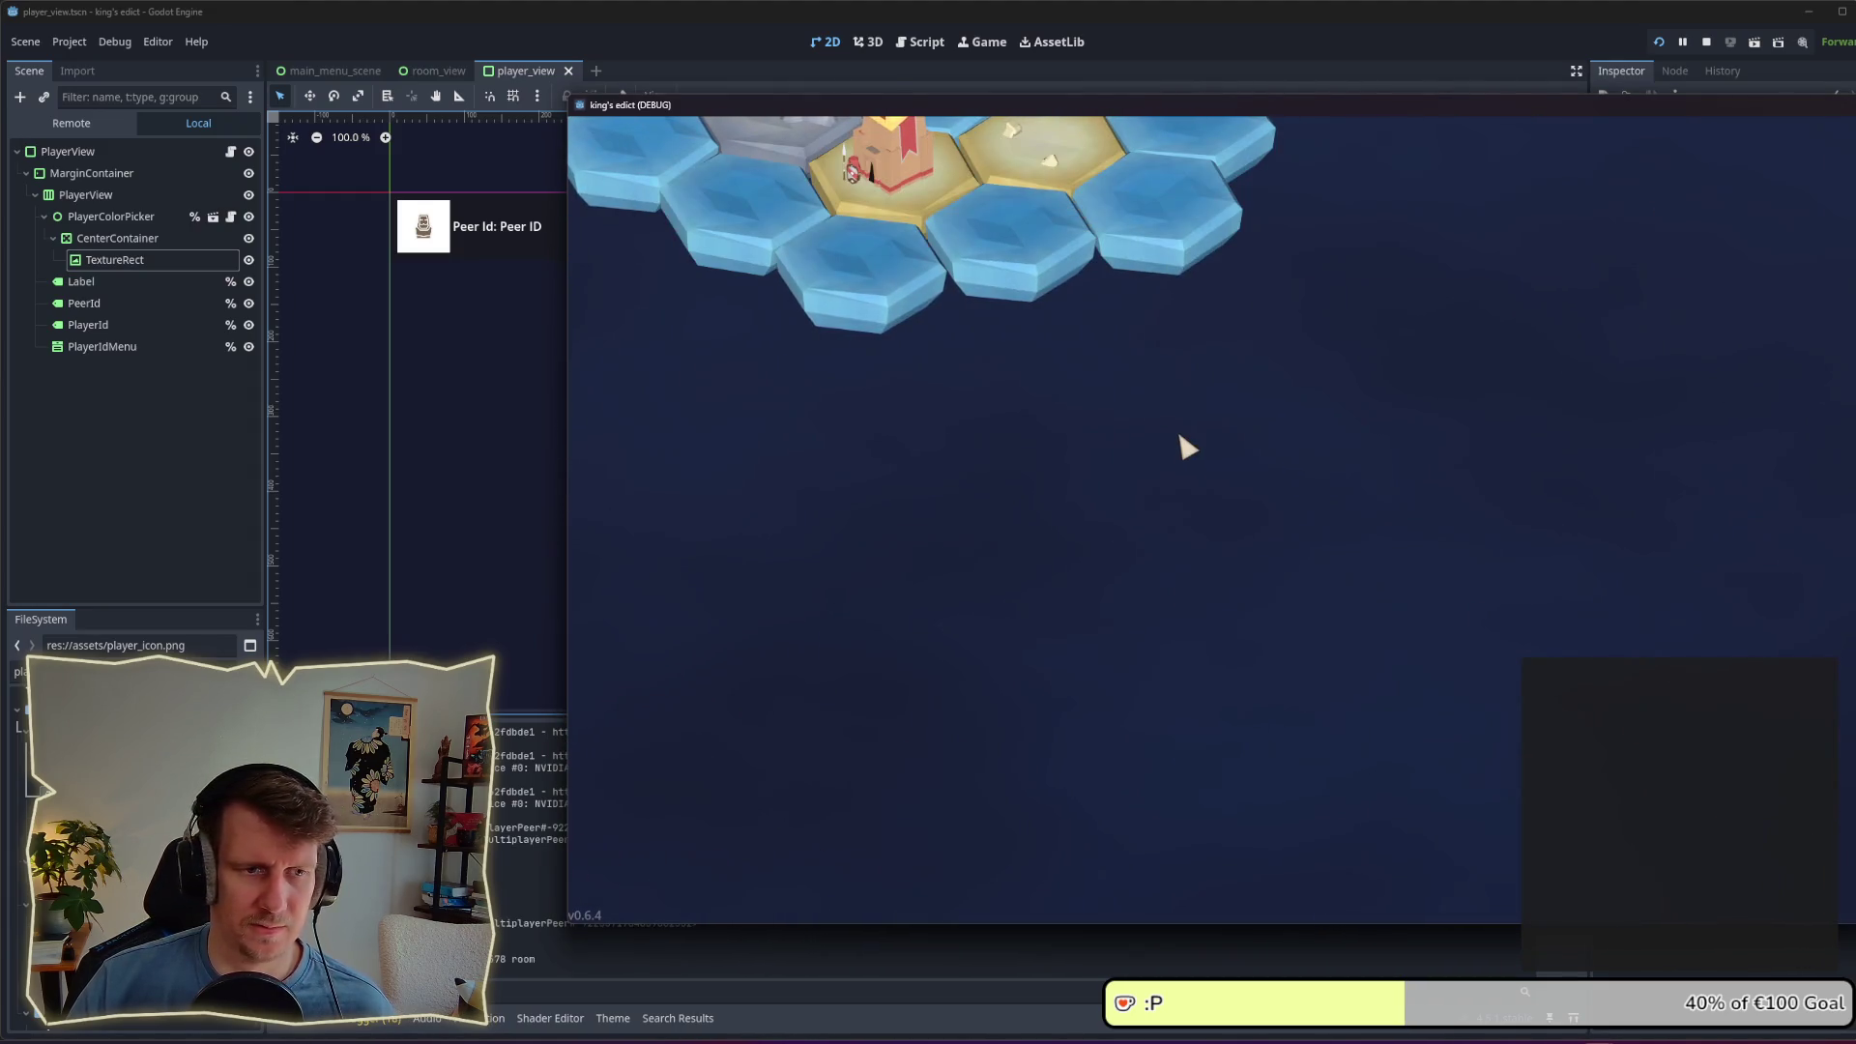
{"action": "left_click", "coordinate": [1366, 184]}
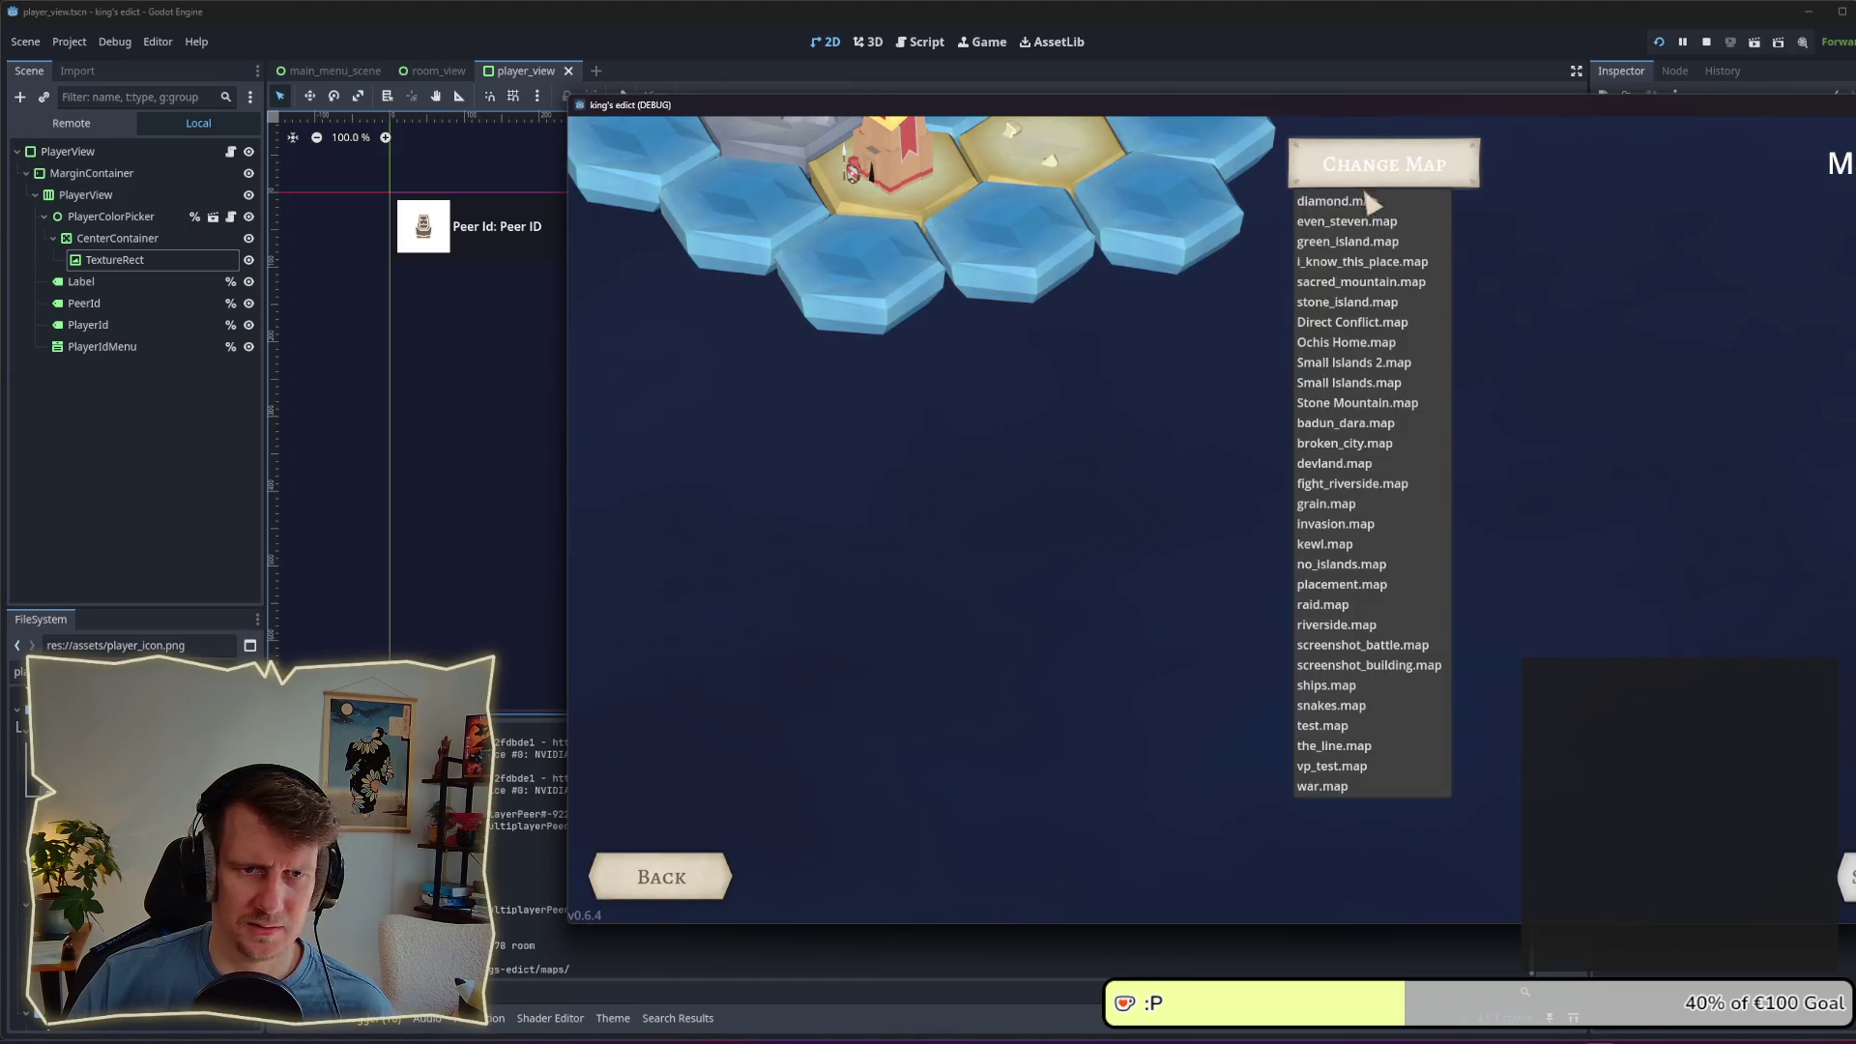
{"action": "left_click", "coordinate": [1369, 275]}
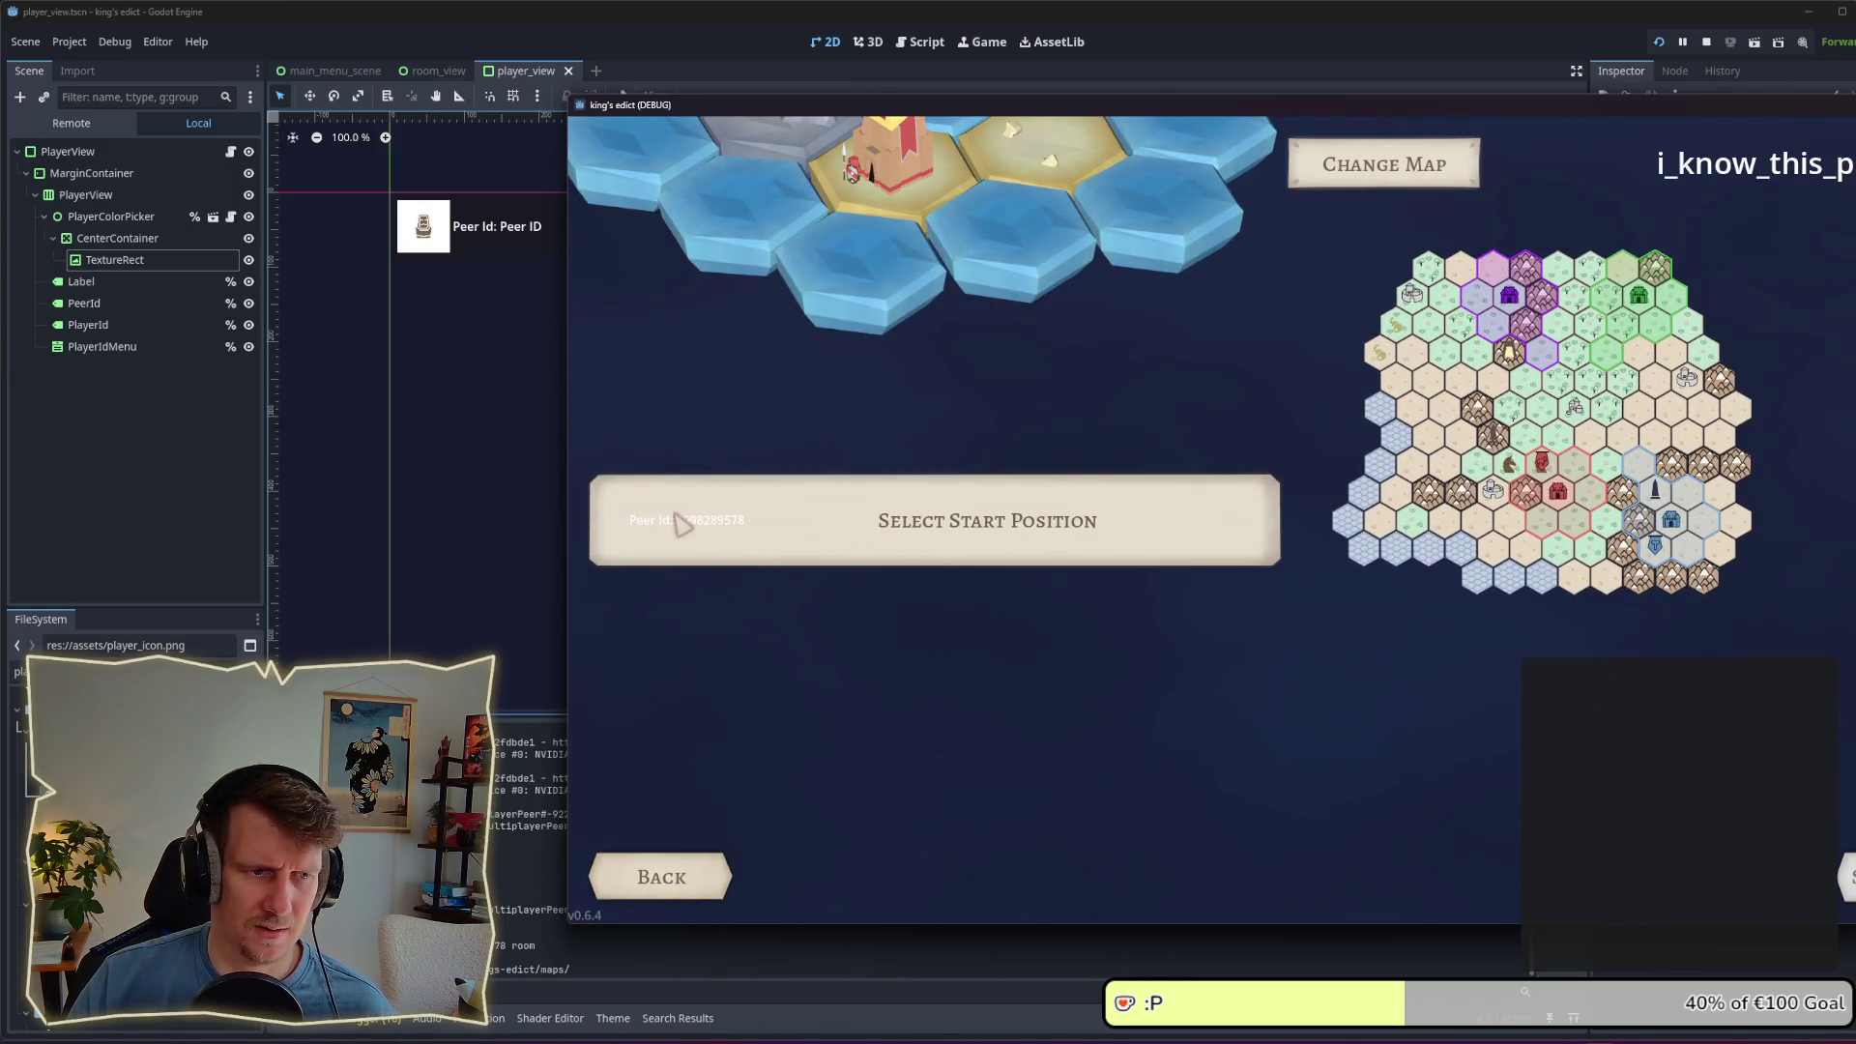
{"action": "left_click", "coordinate": [946, 530]}
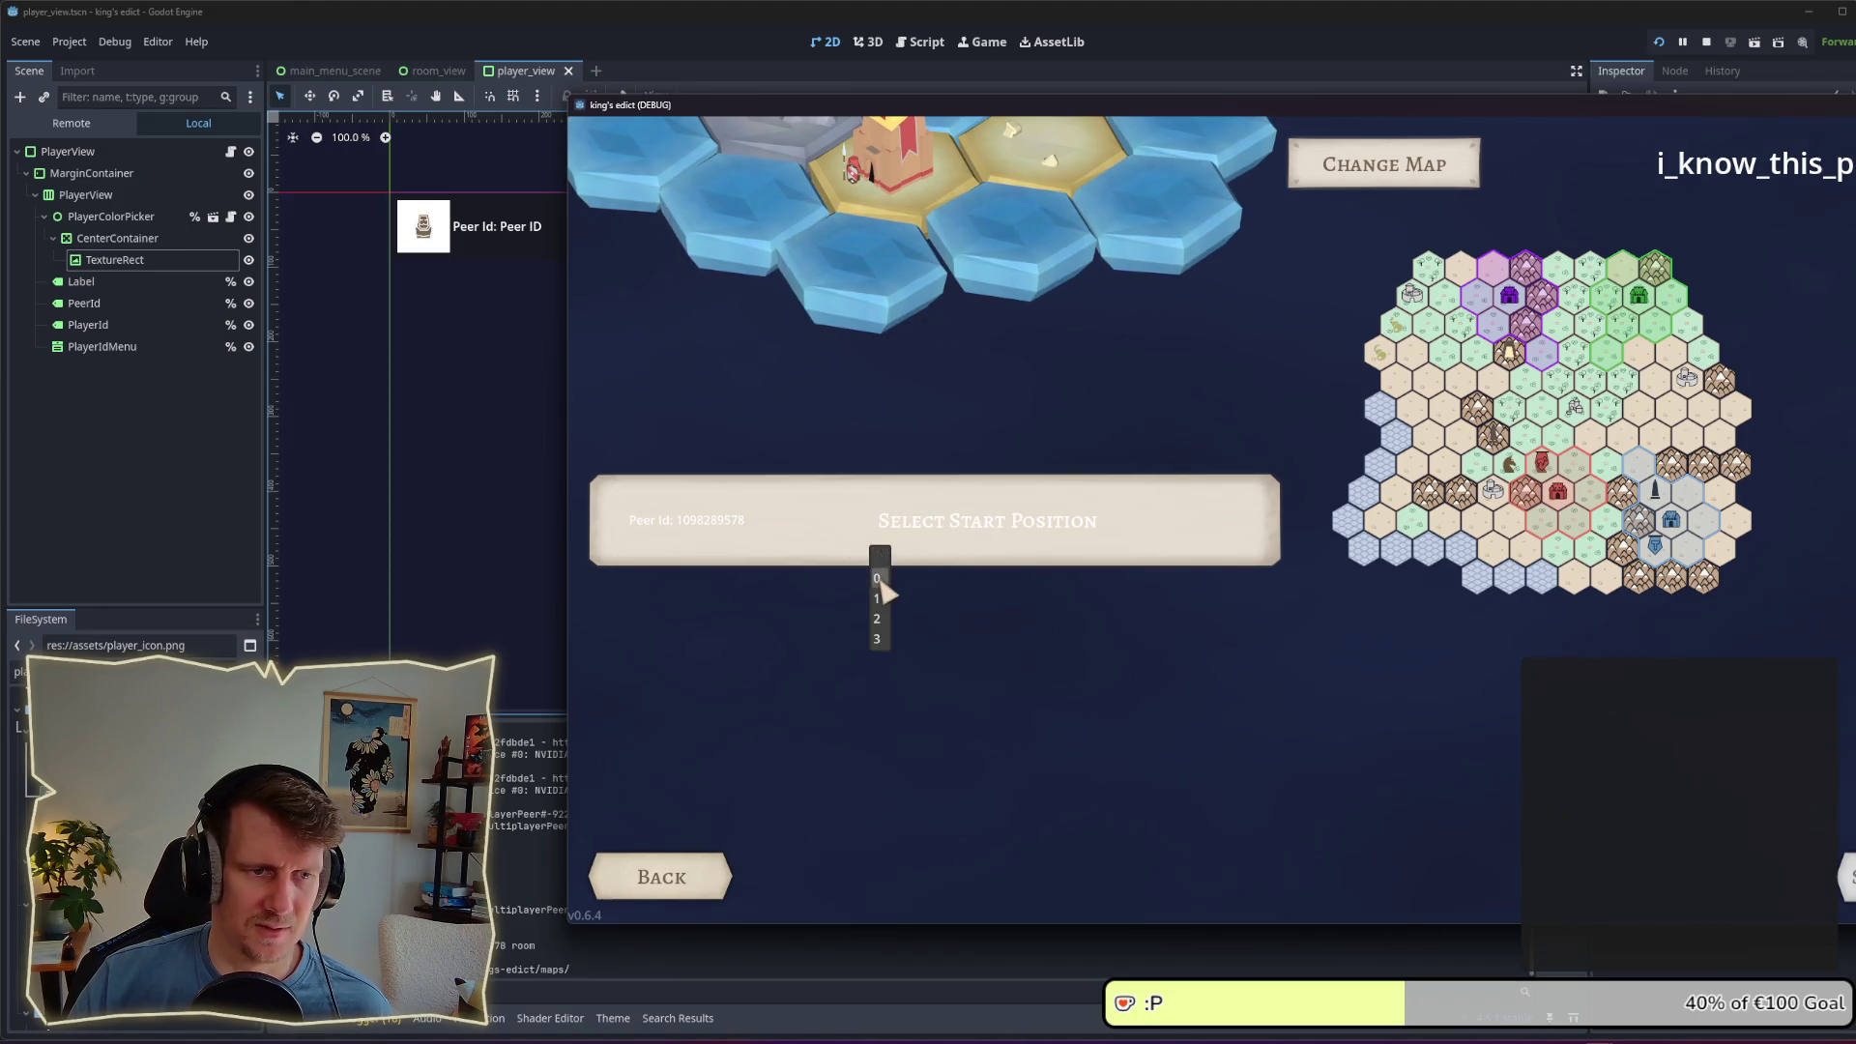
{"action": "left_click", "coordinate": [880, 581]}
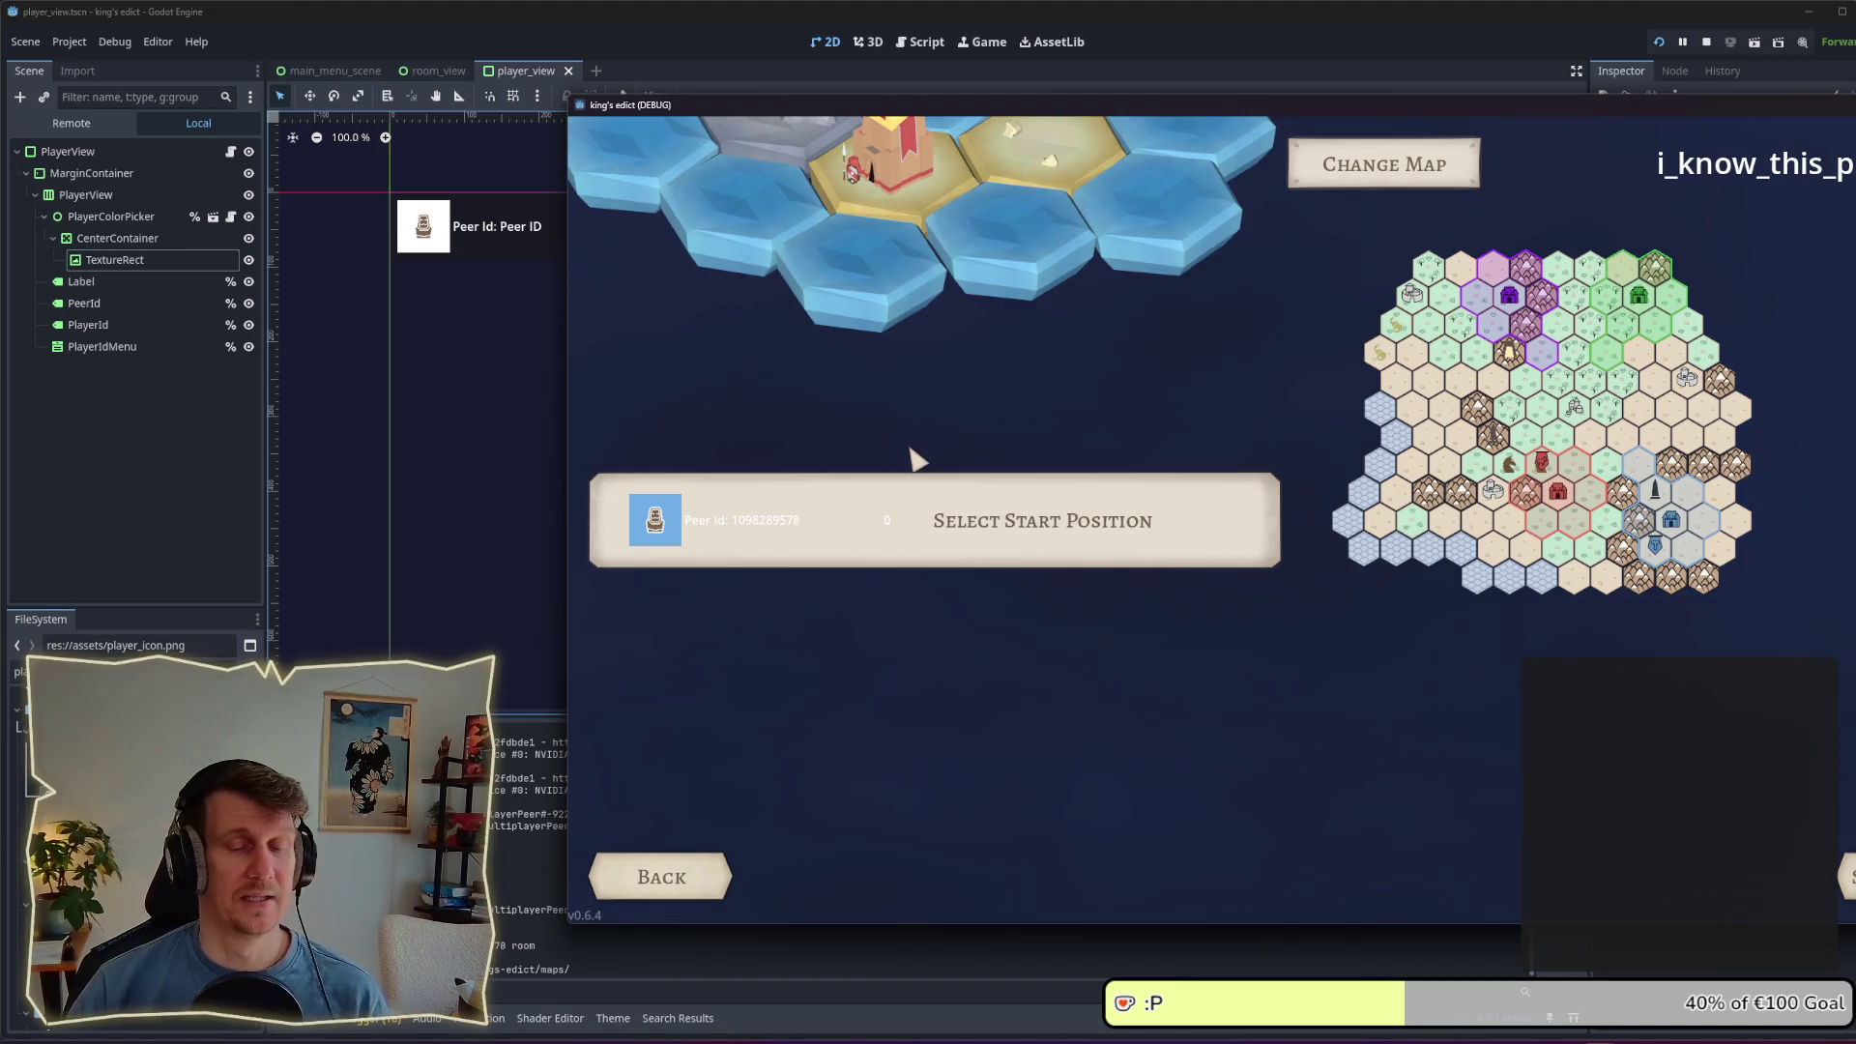
{"action": "key", "text": "F8"}
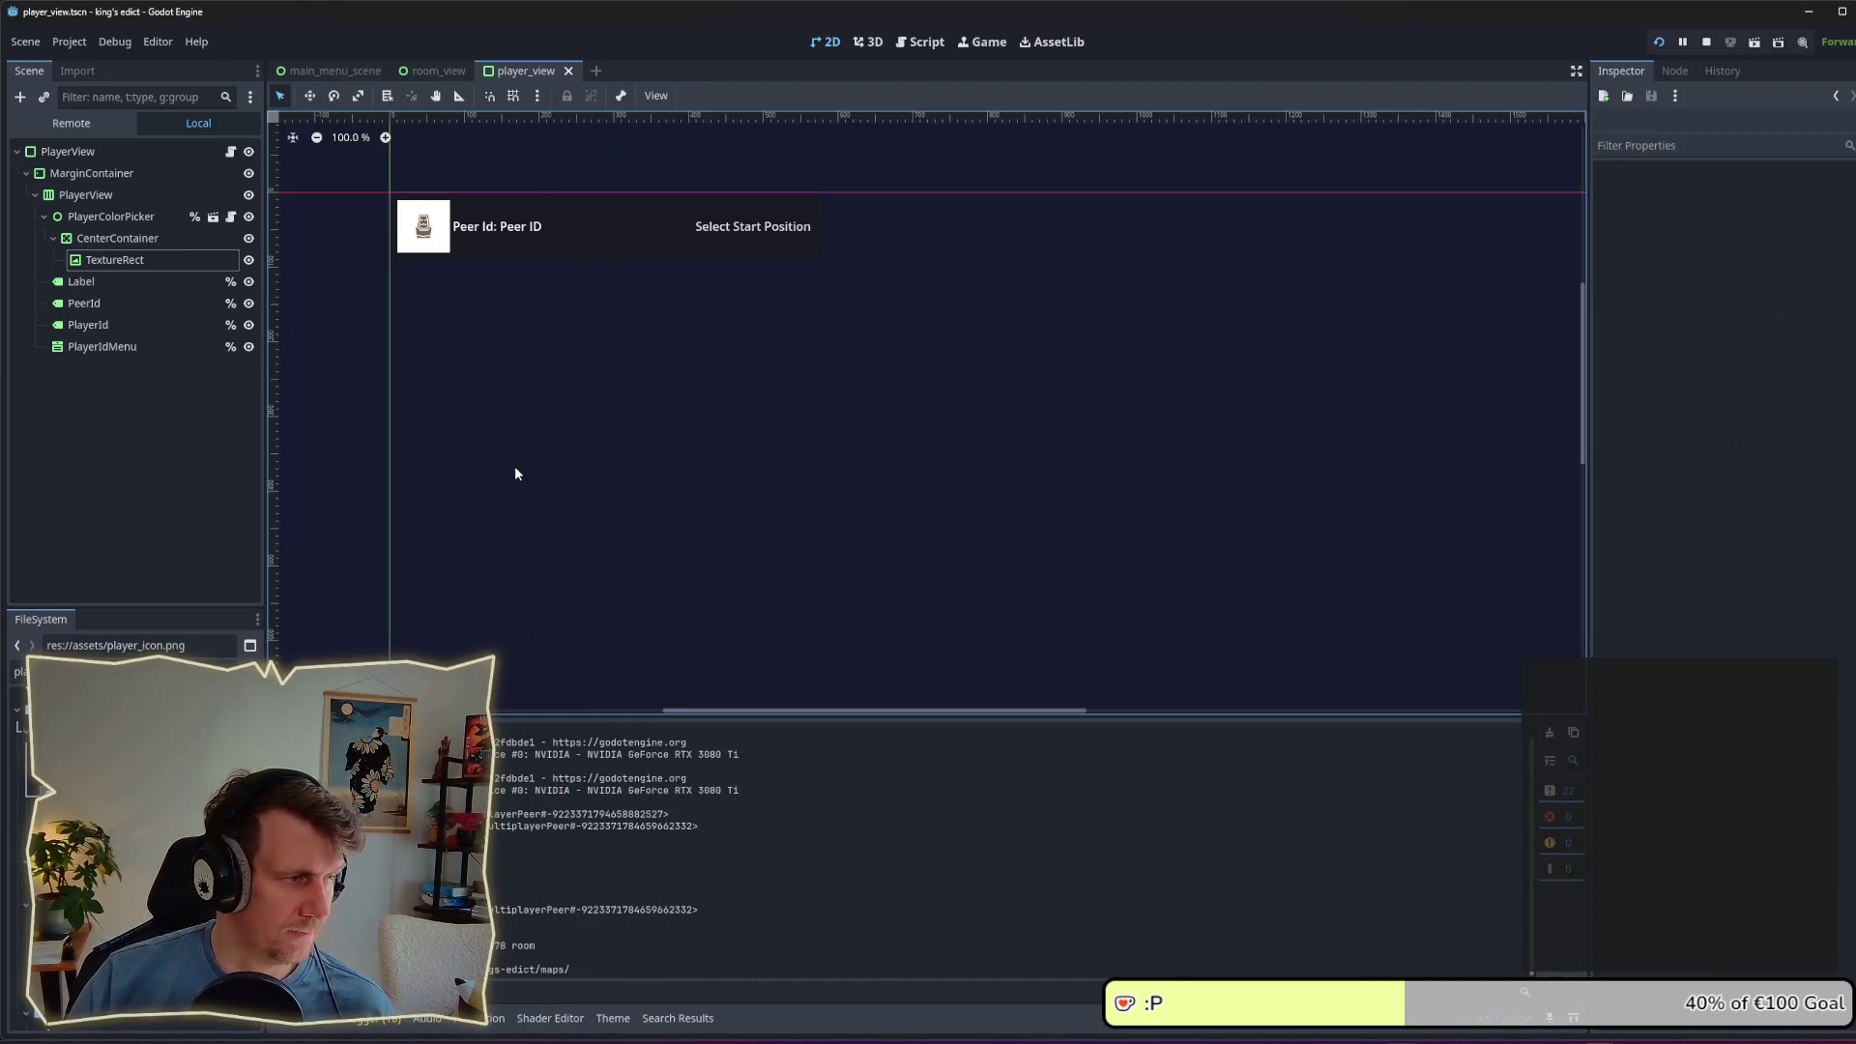
Step: Move the TextureRect to the end of PlayerView and delete the empty CenterContainer
{"action": "left_click", "coordinate": [145, 261]}
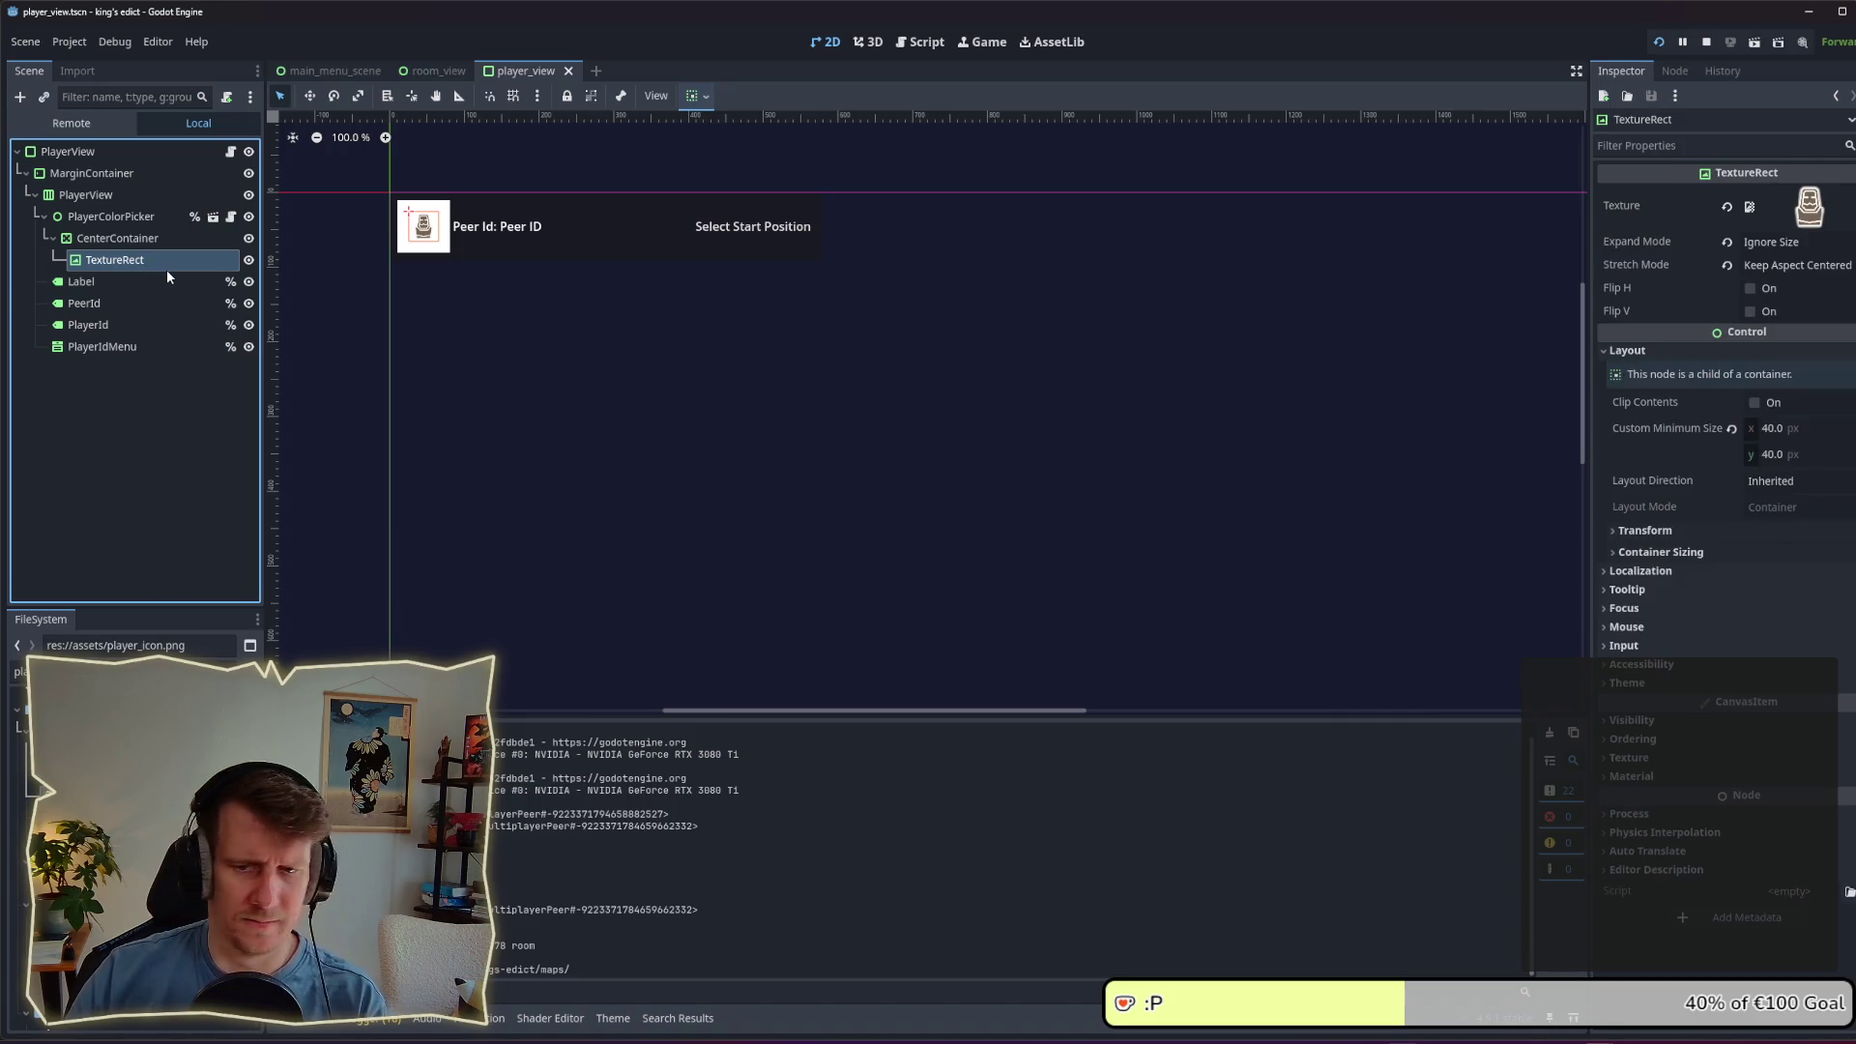
{"action": "mouse_move", "coordinate": [167, 270]}
{"action": "left_mouse_down"}
{"action": "mouse_move", "coordinate": [121, 280]}
{"action": "mouse_move", "coordinate": [114, 352]}
{"action": "left_mouse_up"}
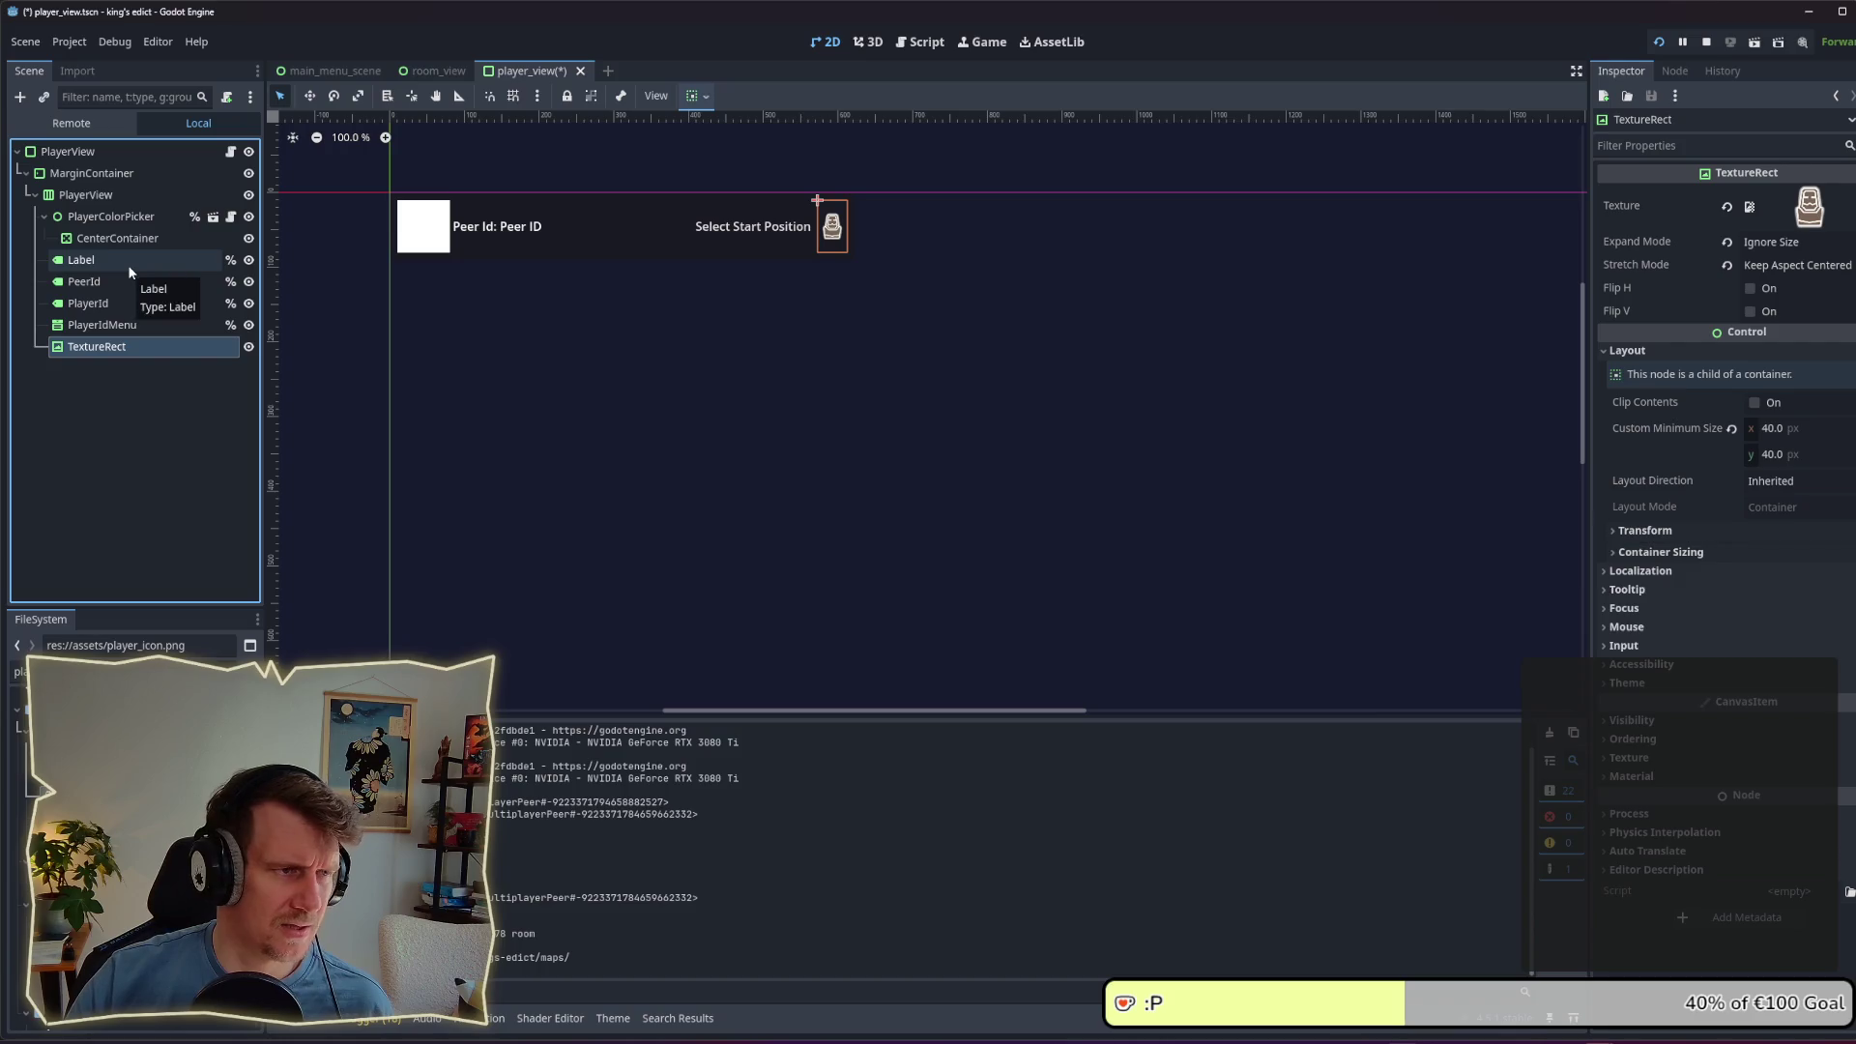
{"action": "left_click", "coordinate": [90, 244]}
{"action": "key", "text": "Delete"}
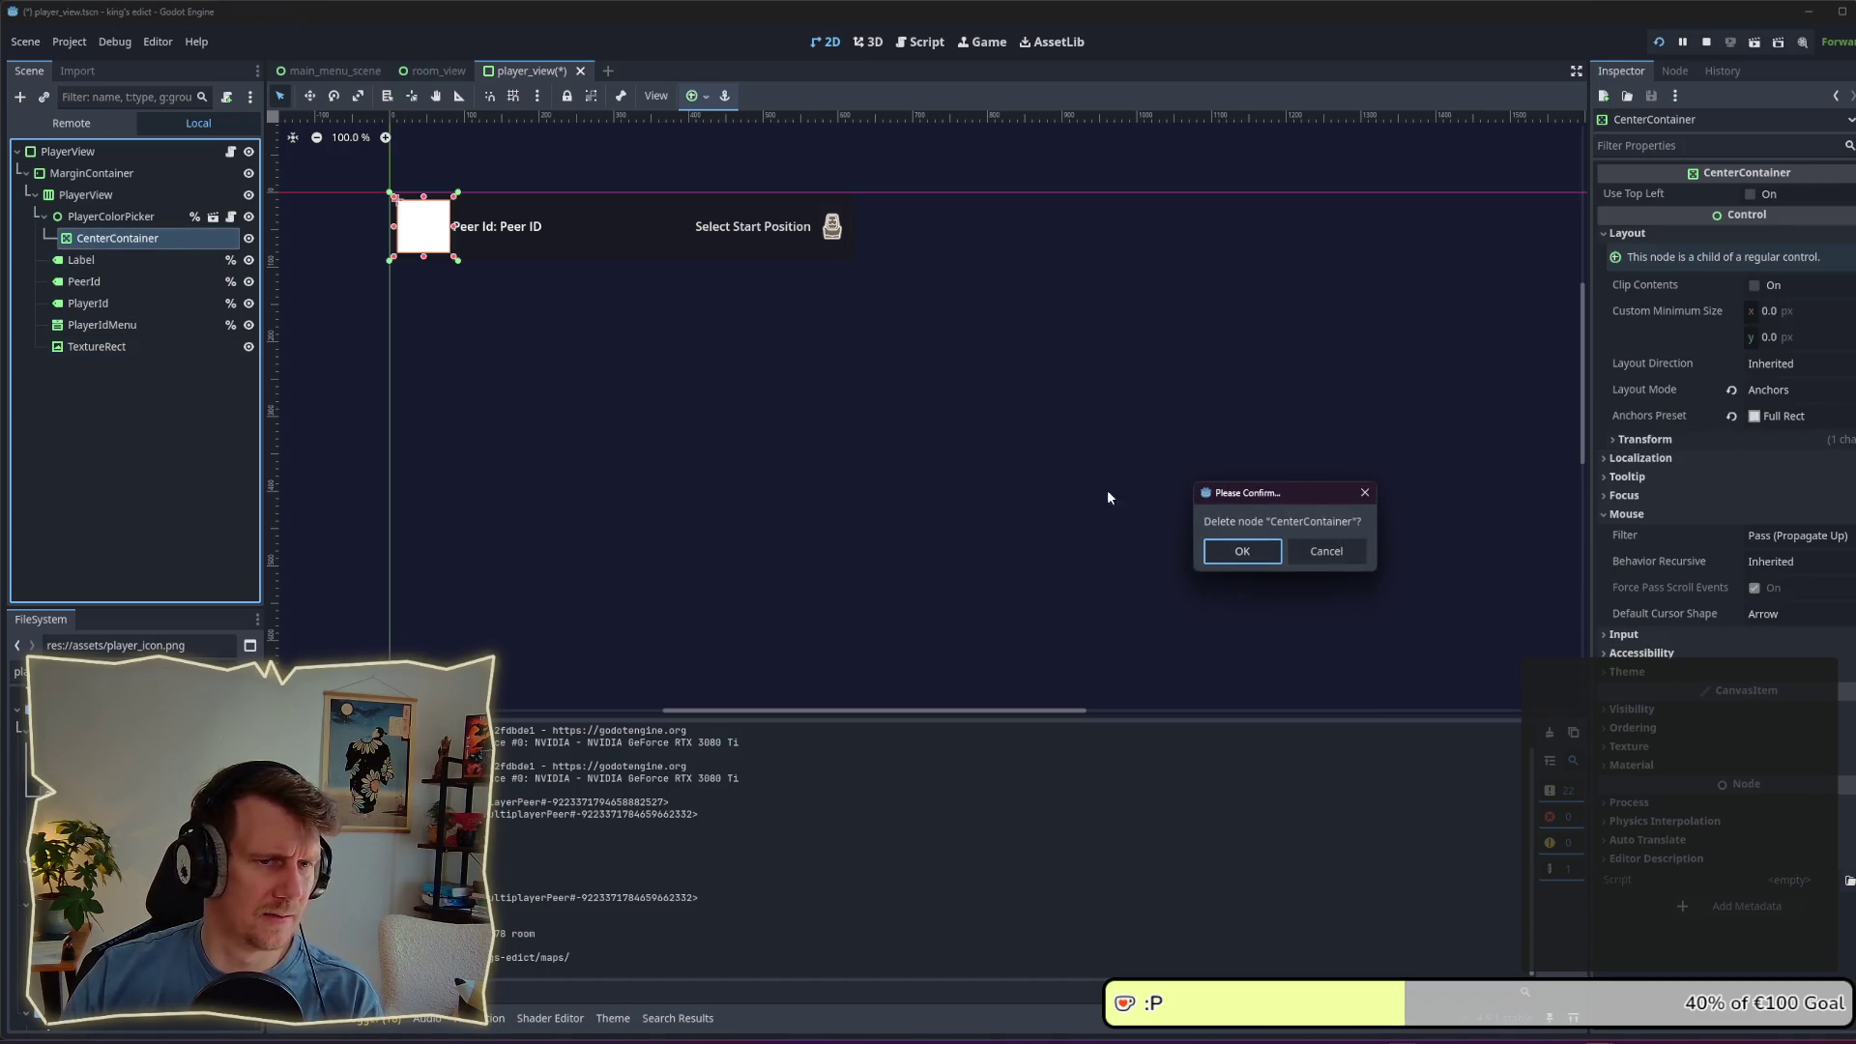
{"action": "left_click", "coordinate": [1246, 557]}
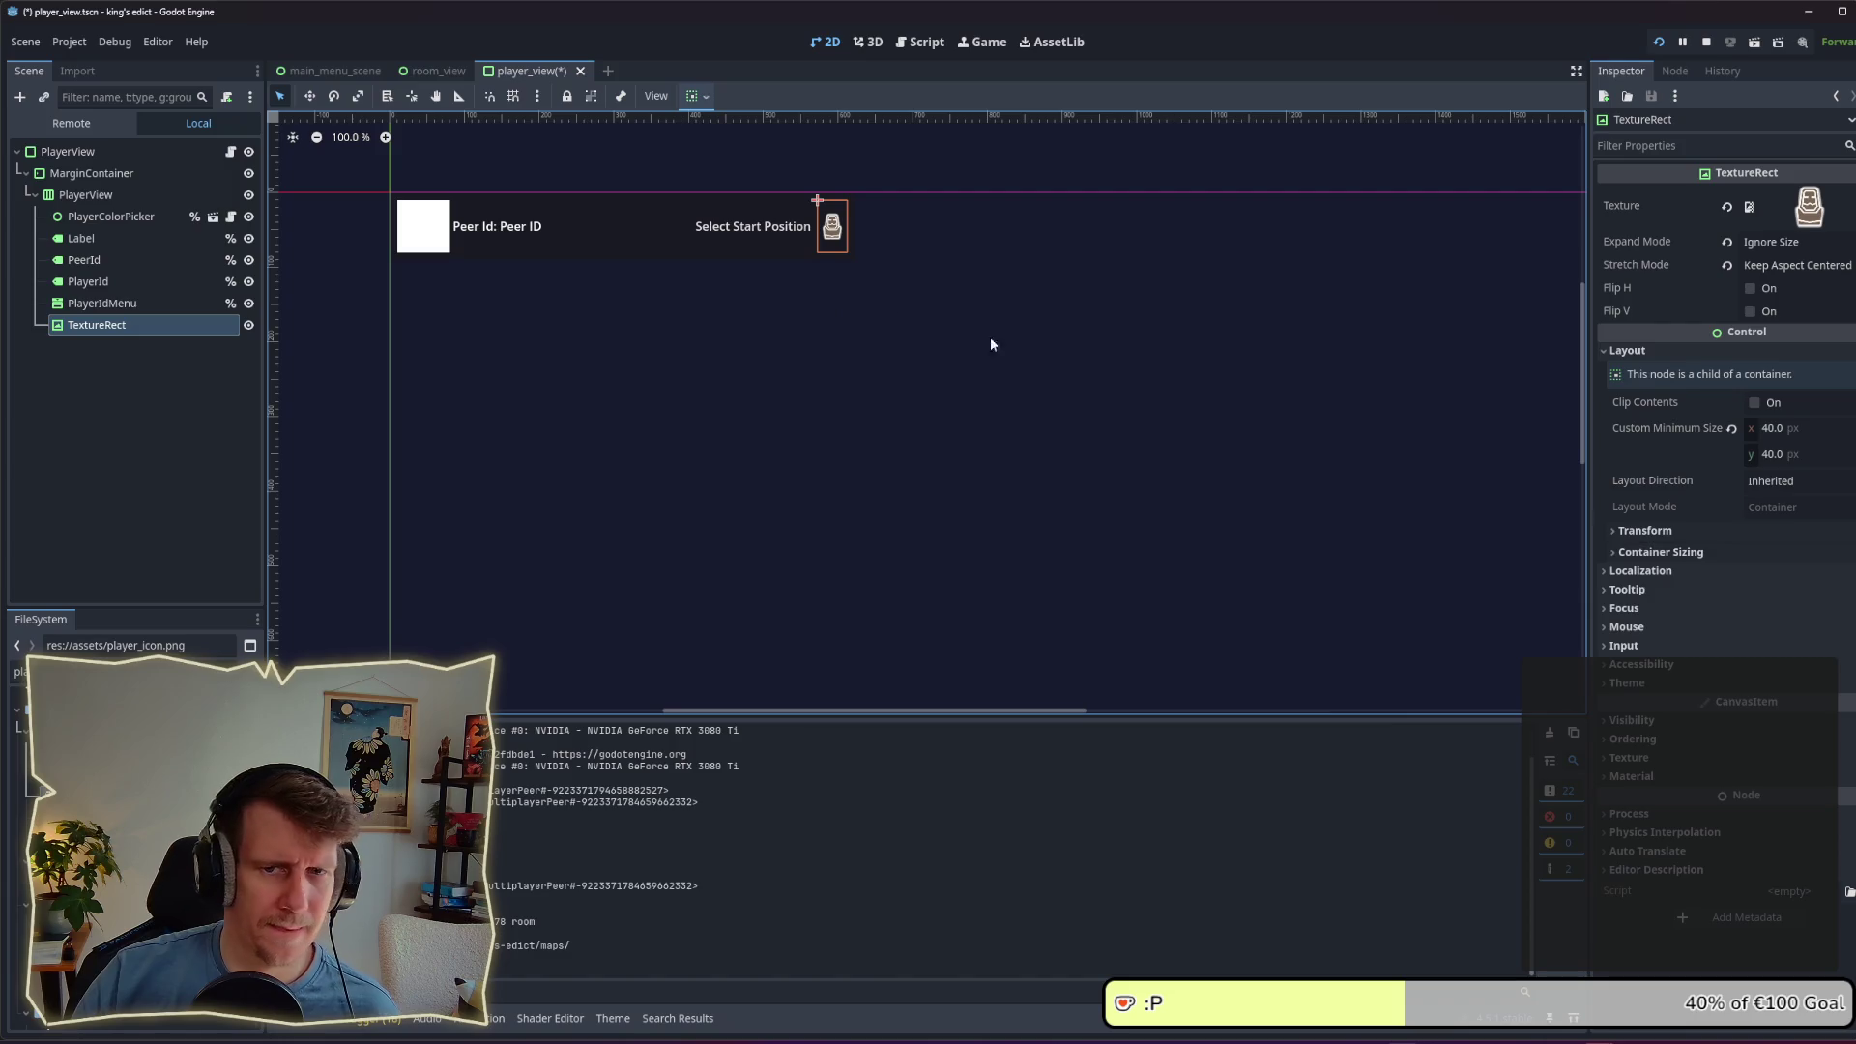
Step: Set the icon's Custom Minimum Size to 70 × 70 and save the player_view scene
{"action": "left_click", "coordinate": [1789, 437]}
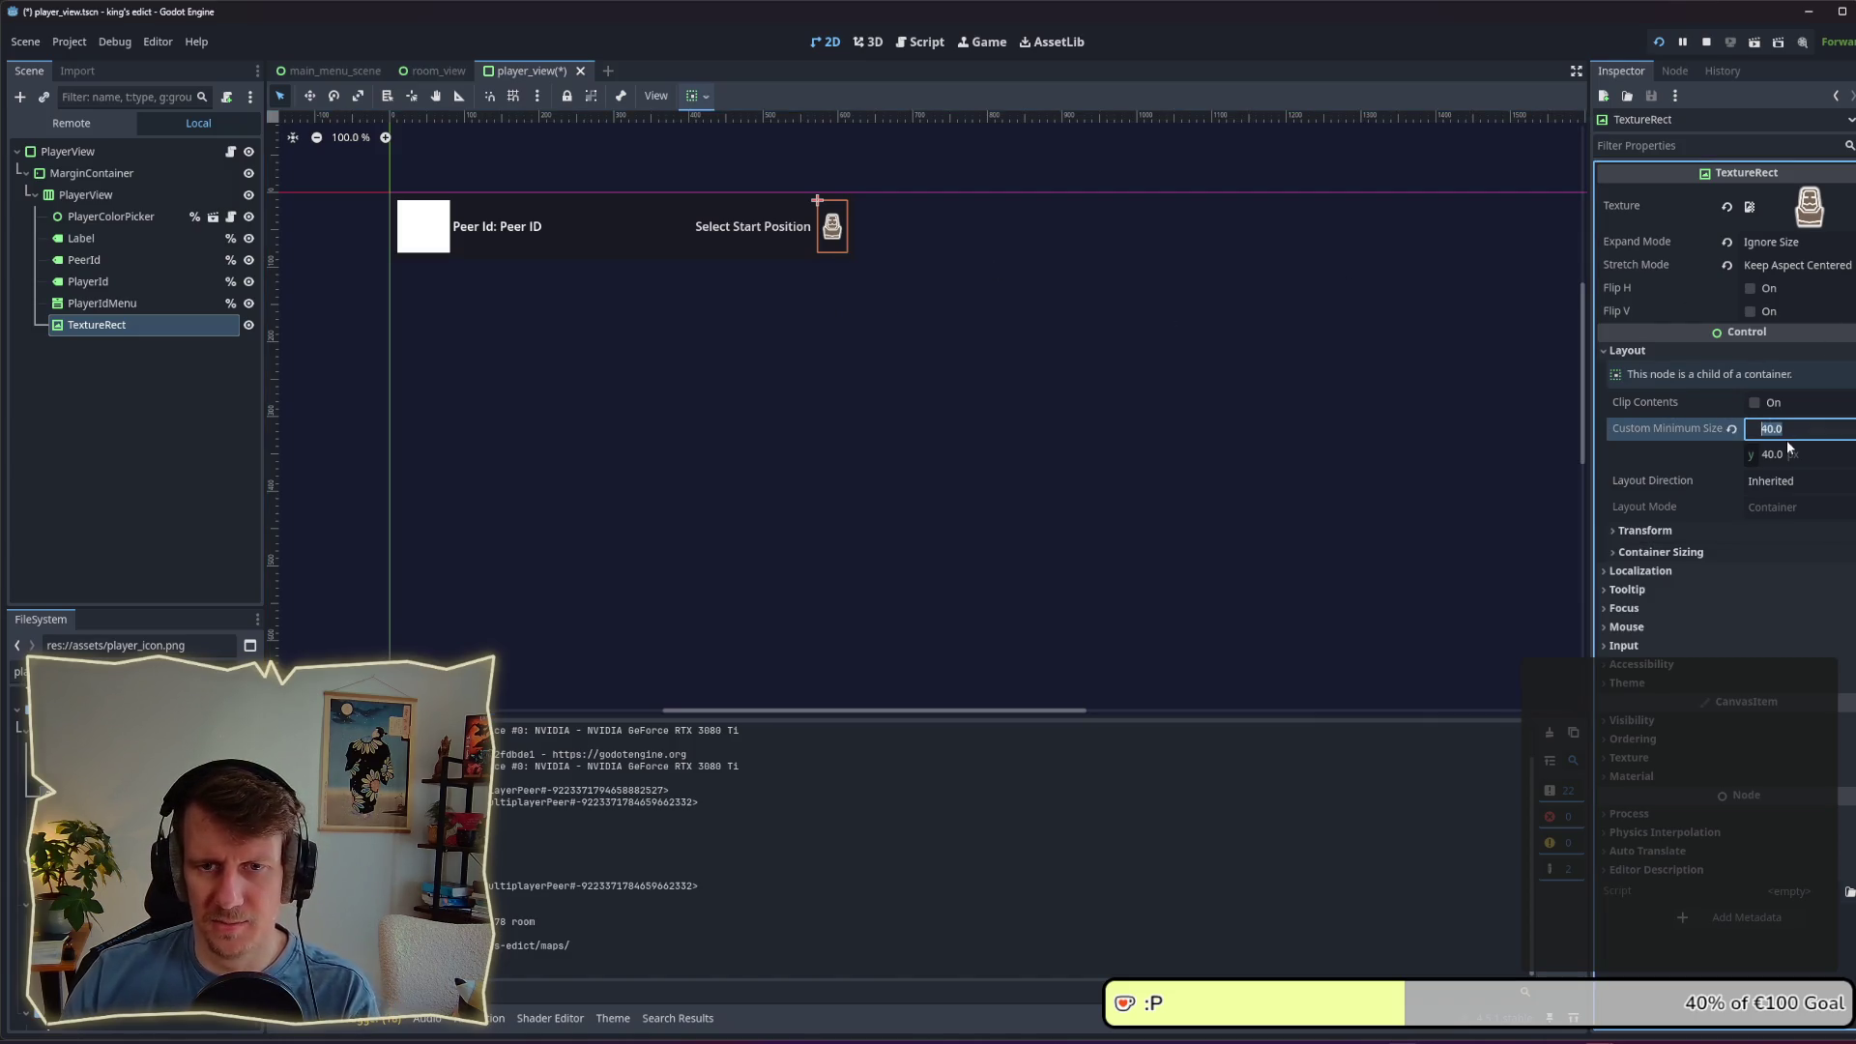
{"action": "type", "text": "70"}
{"action": "key", "text": "Tab"}
{"action": "type", "text": "7"}
{"action": "key", "text": "Return"}
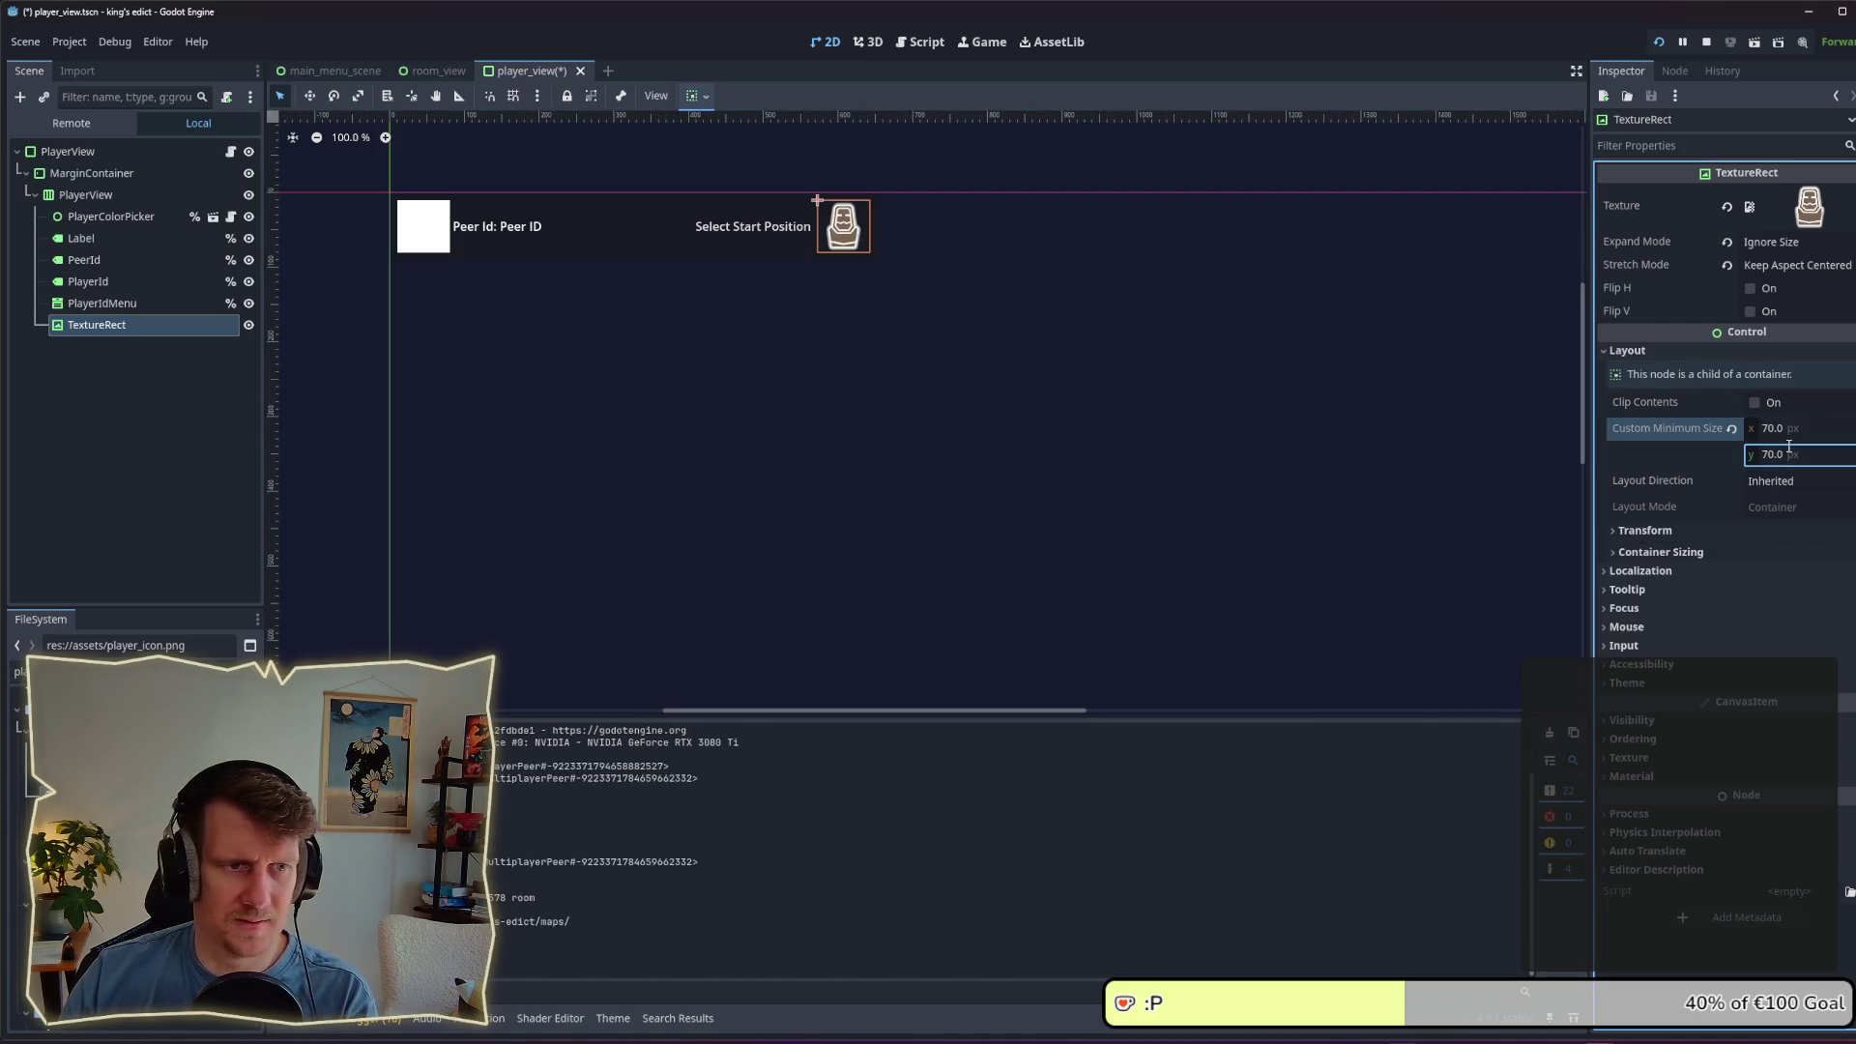
{"action": "left_click", "coordinate": [892, 397]}
{"action": "key", "text": "ctrl+s"}
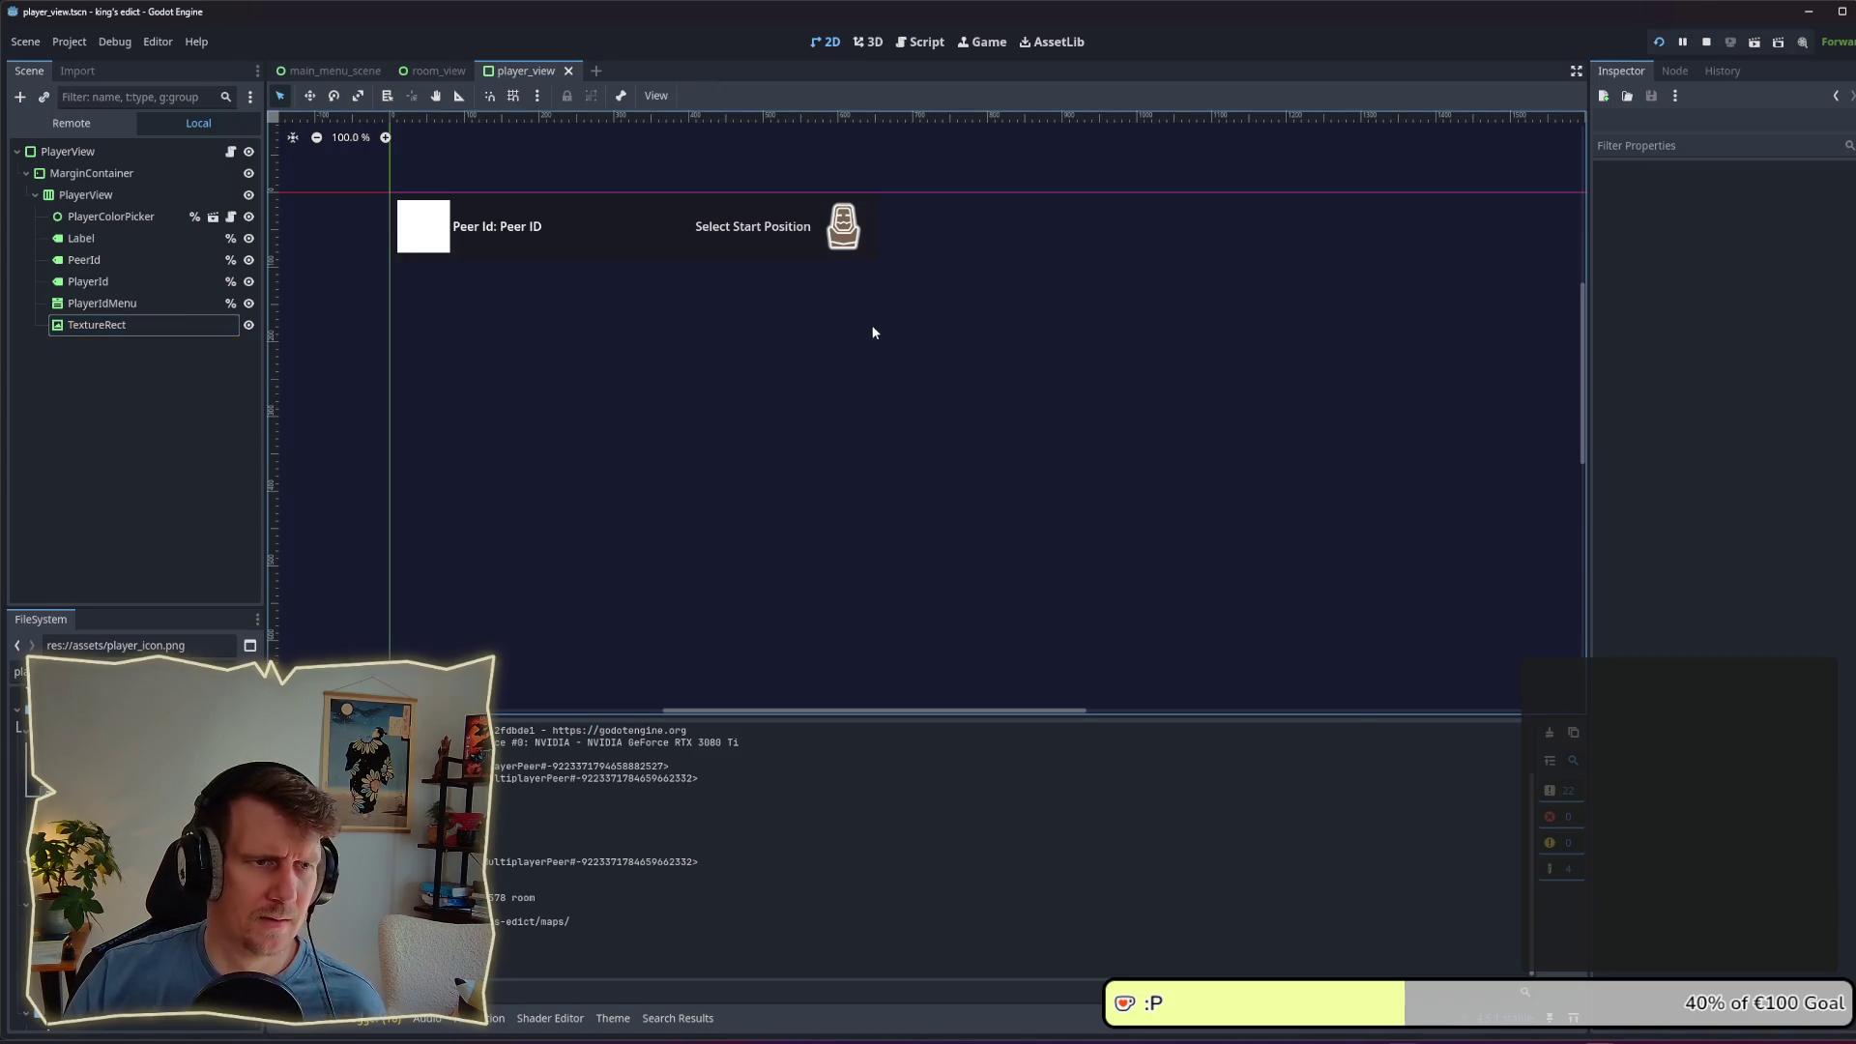
Step: Step through the PlayerView row's child nodes and reselect the TextureRect
{"action": "left_click", "coordinate": [158, 304]}
{"action": "left_click", "coordinate": [149, 282]}
{"action": "left_click", "coordinate": [136, 253]}
{"action": "left_click", "coordinate": [136, 237]}
{"action": "left_click", "coordinate": [135, 220]}
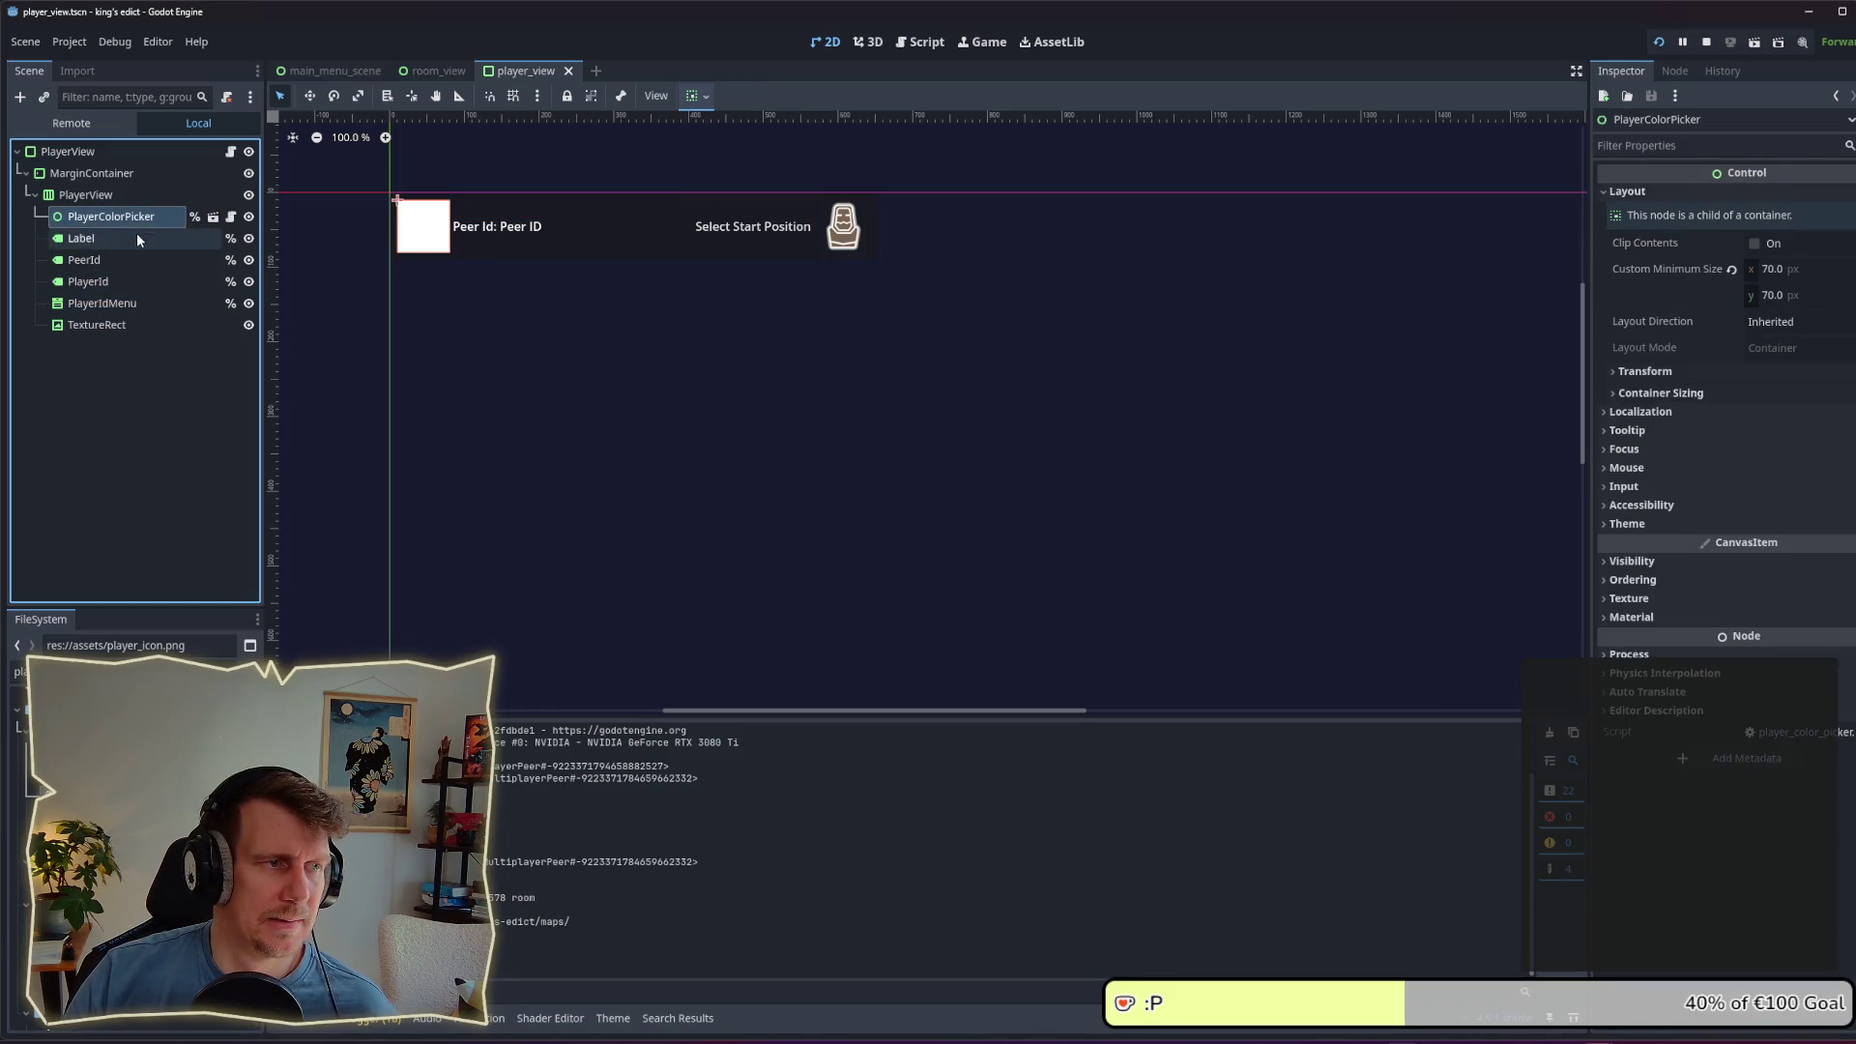
{"action": "left_click", "coordinate": [113, 195]}
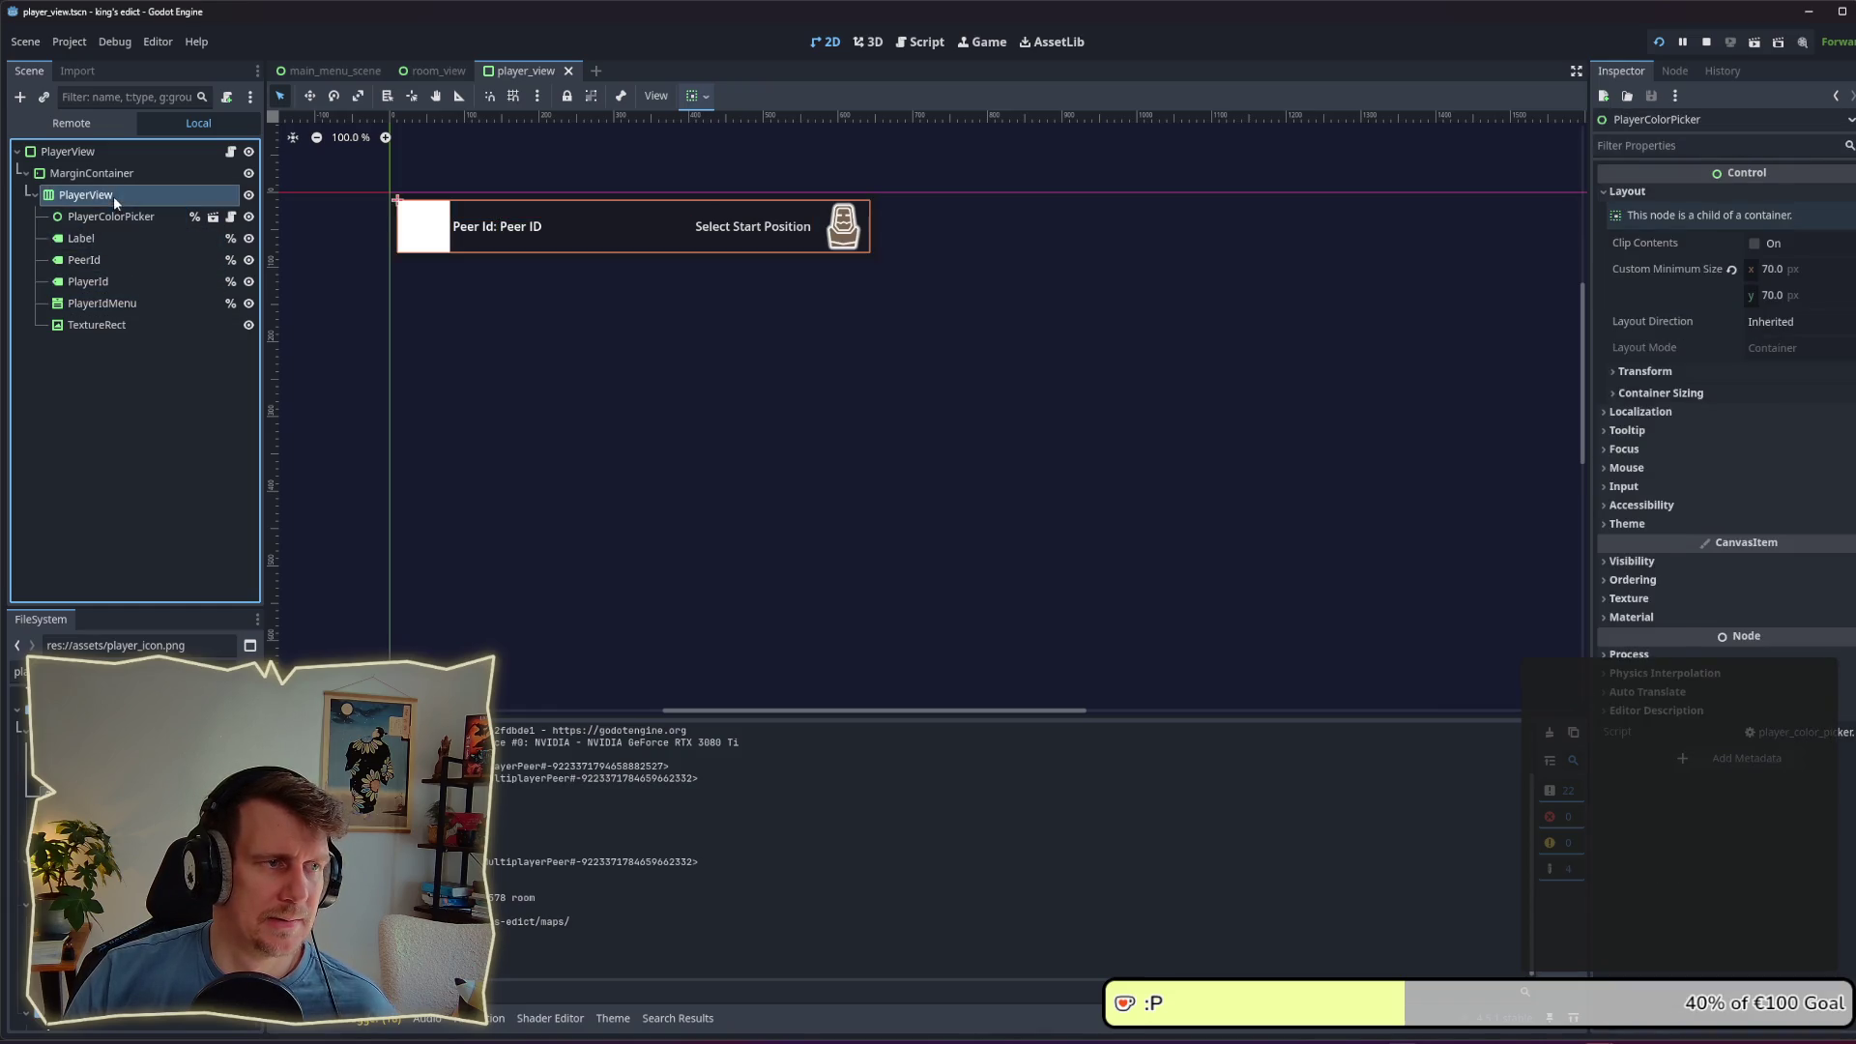
{"action": "left_click", "coordinate": [114, 319]}
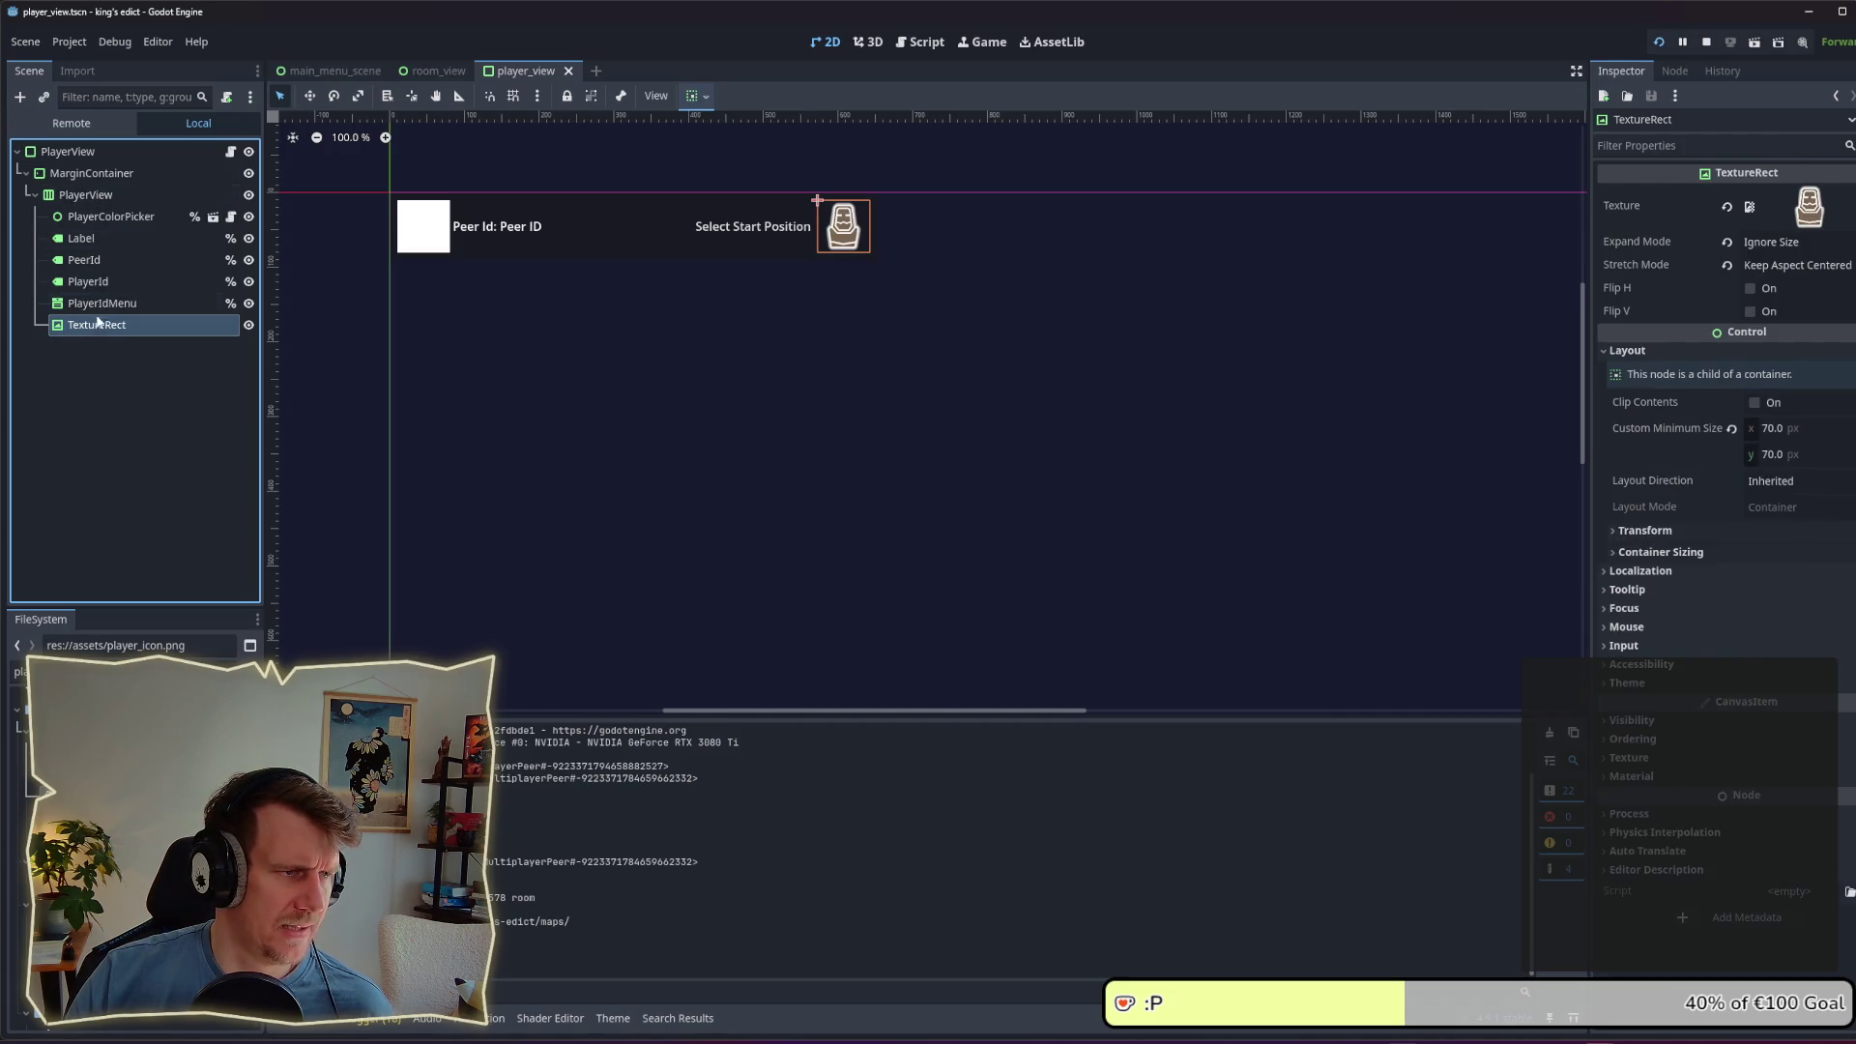
{"action": "left_click", "coordinate": [97, 302]}
{"action": "left_click", "coordinate": [97, 325]}
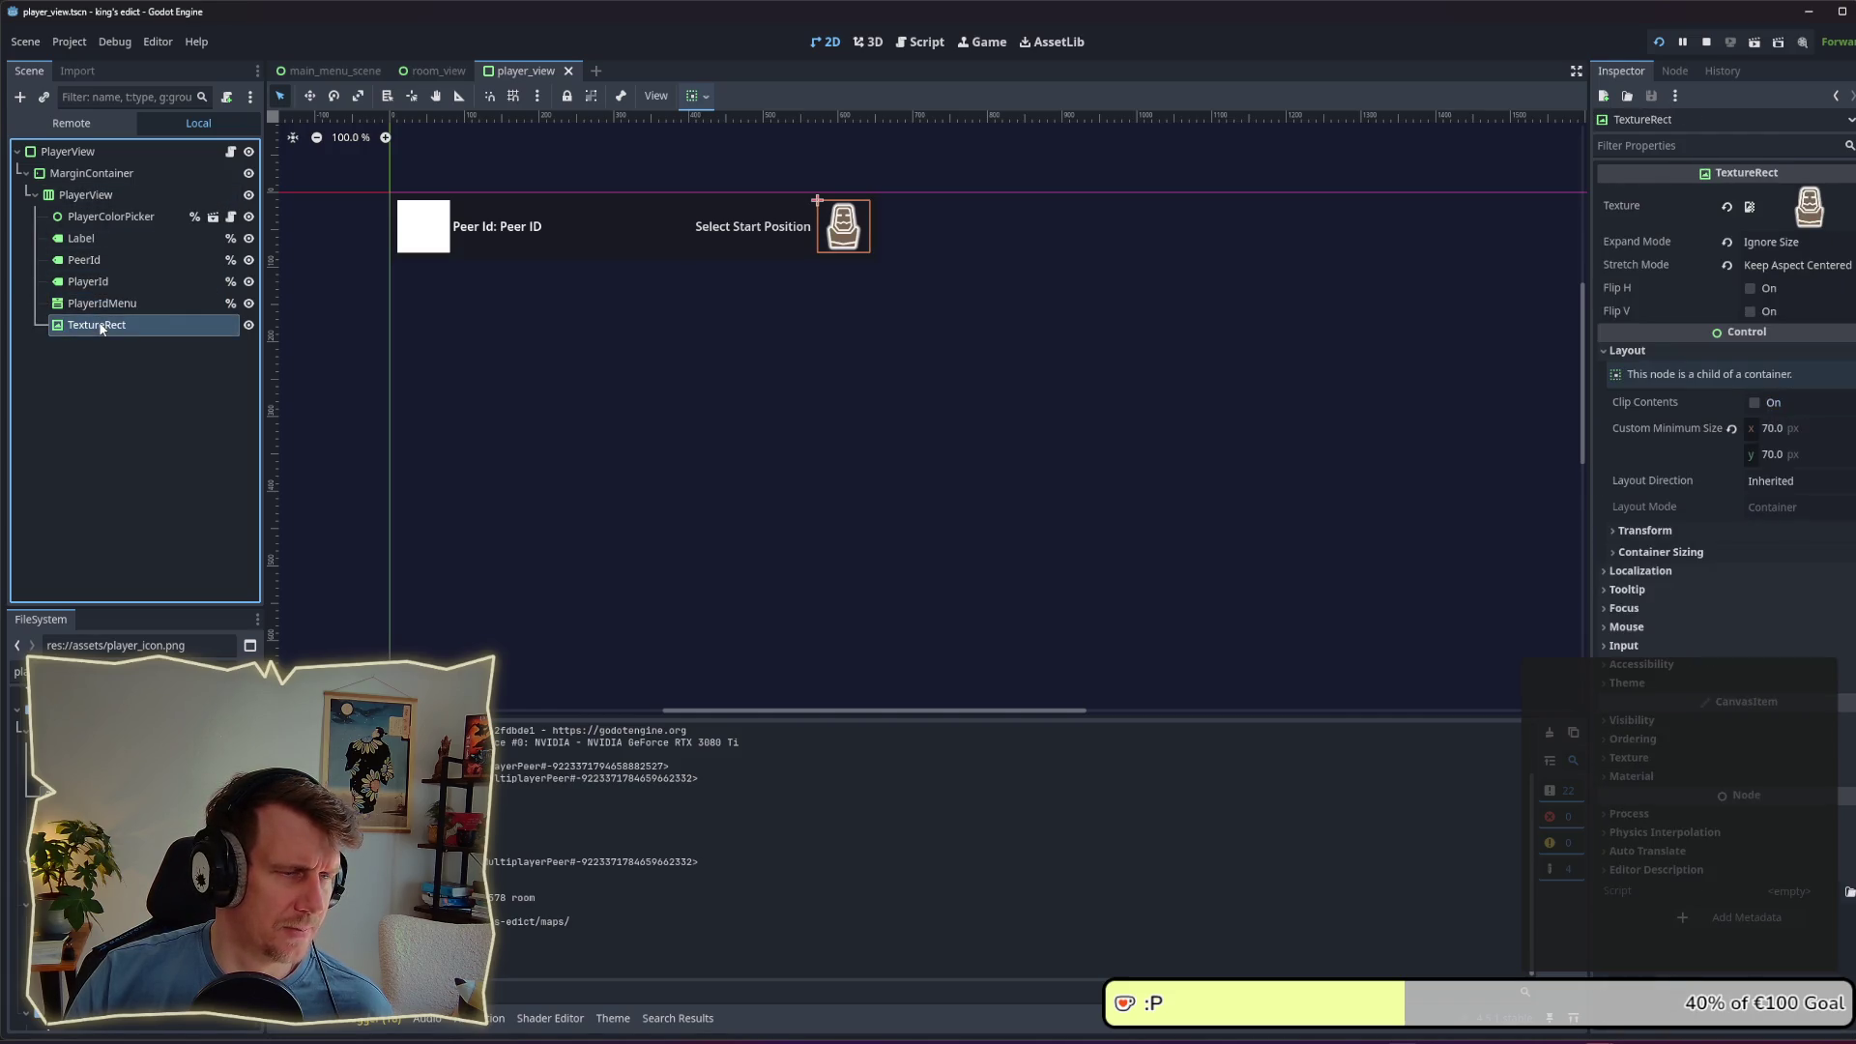
Step: Move the TextureRect directly under MarginContainer, above the PlayerView row
{"action": "left_click_drag", "start_coordinate": [96, 325], "coordinate": [87, 185]}
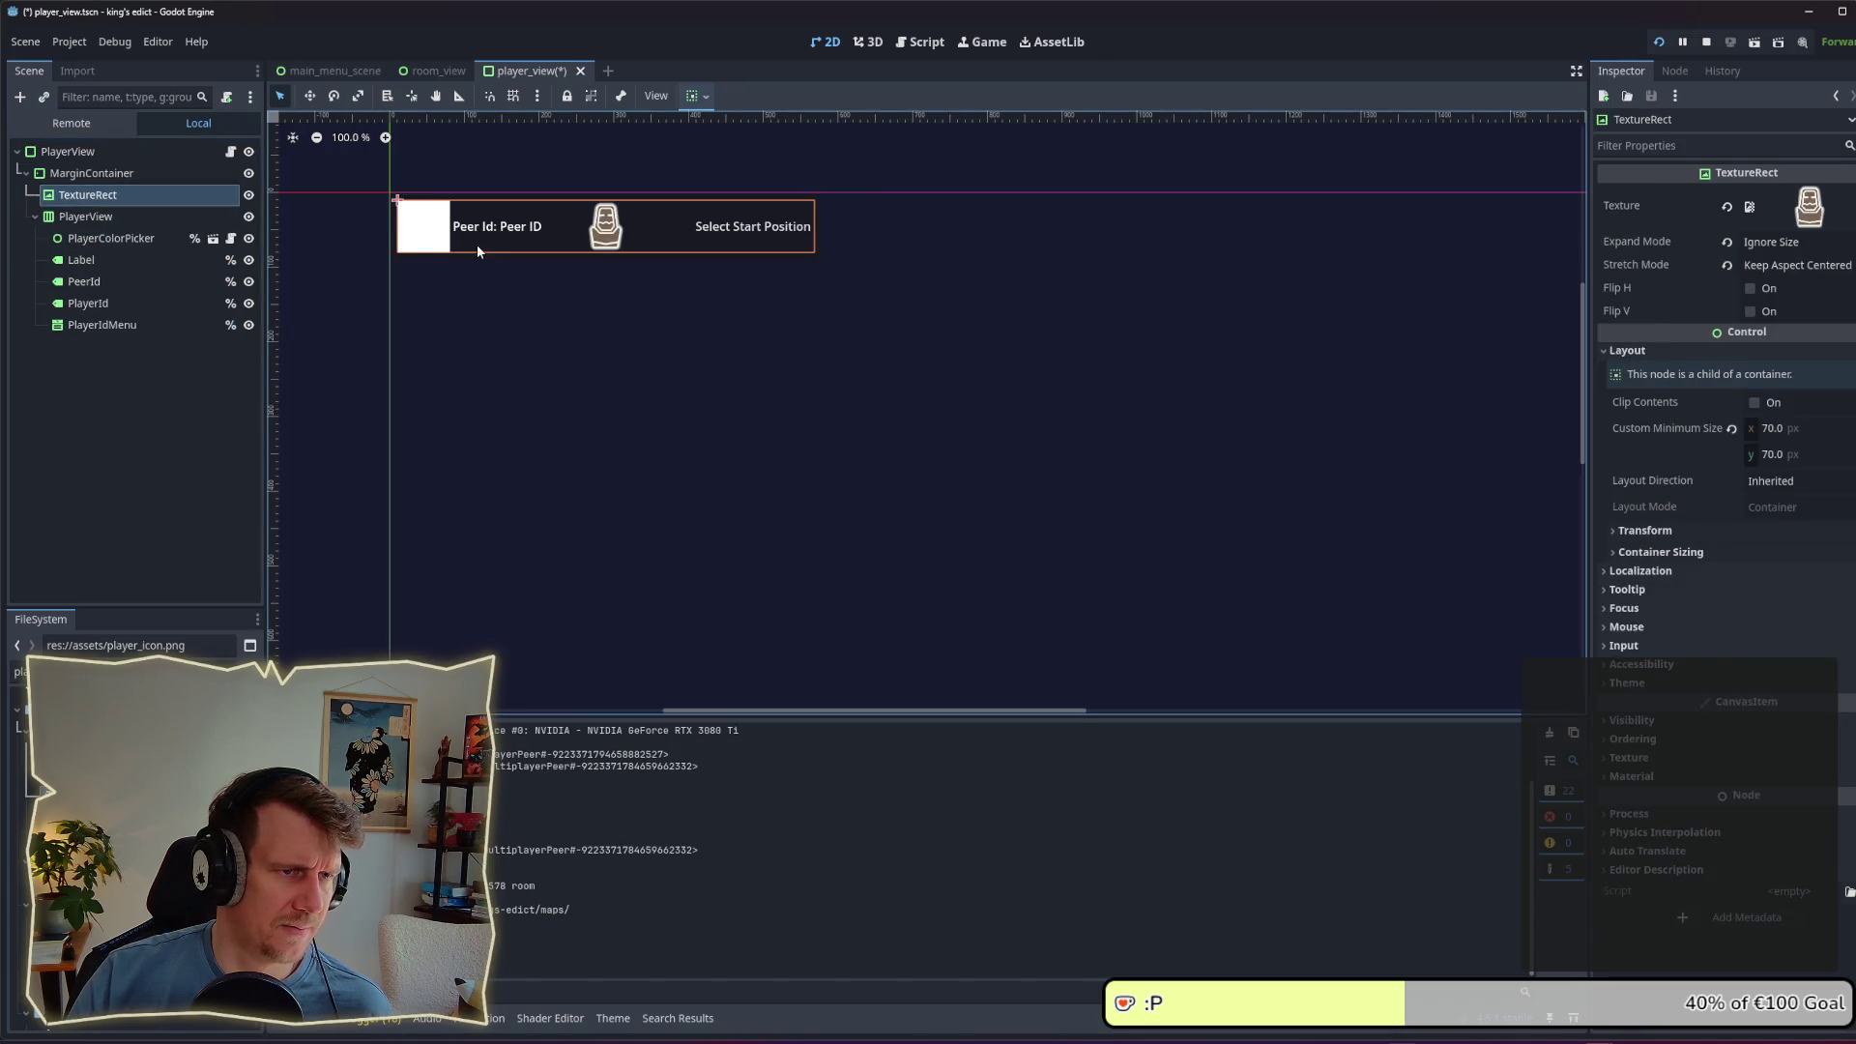
{"action": "left_click", "coordinate": [84, 173]}
{"action": "left_click", "coordinate": [84, 195]}
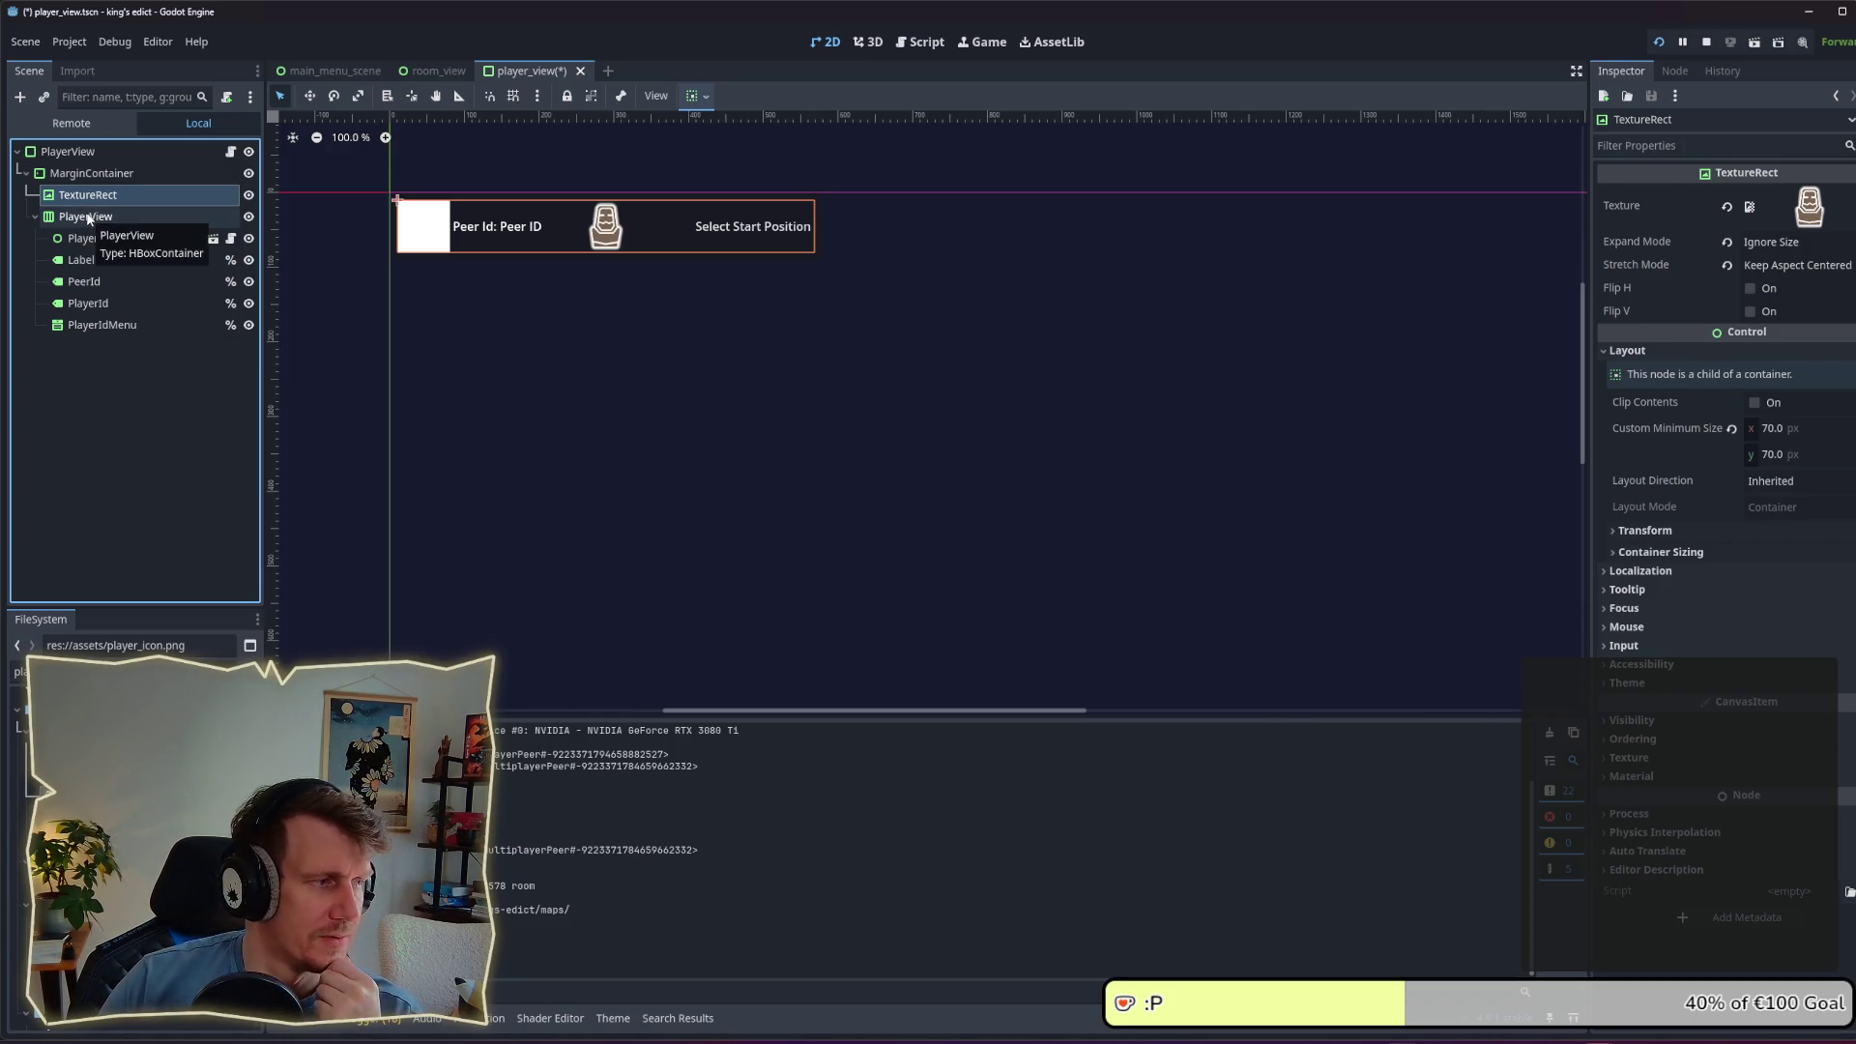
{"action": "left_click", "coordinate": [86, 217]}
{"action": "left_click", "coordinate": [87, 194]}
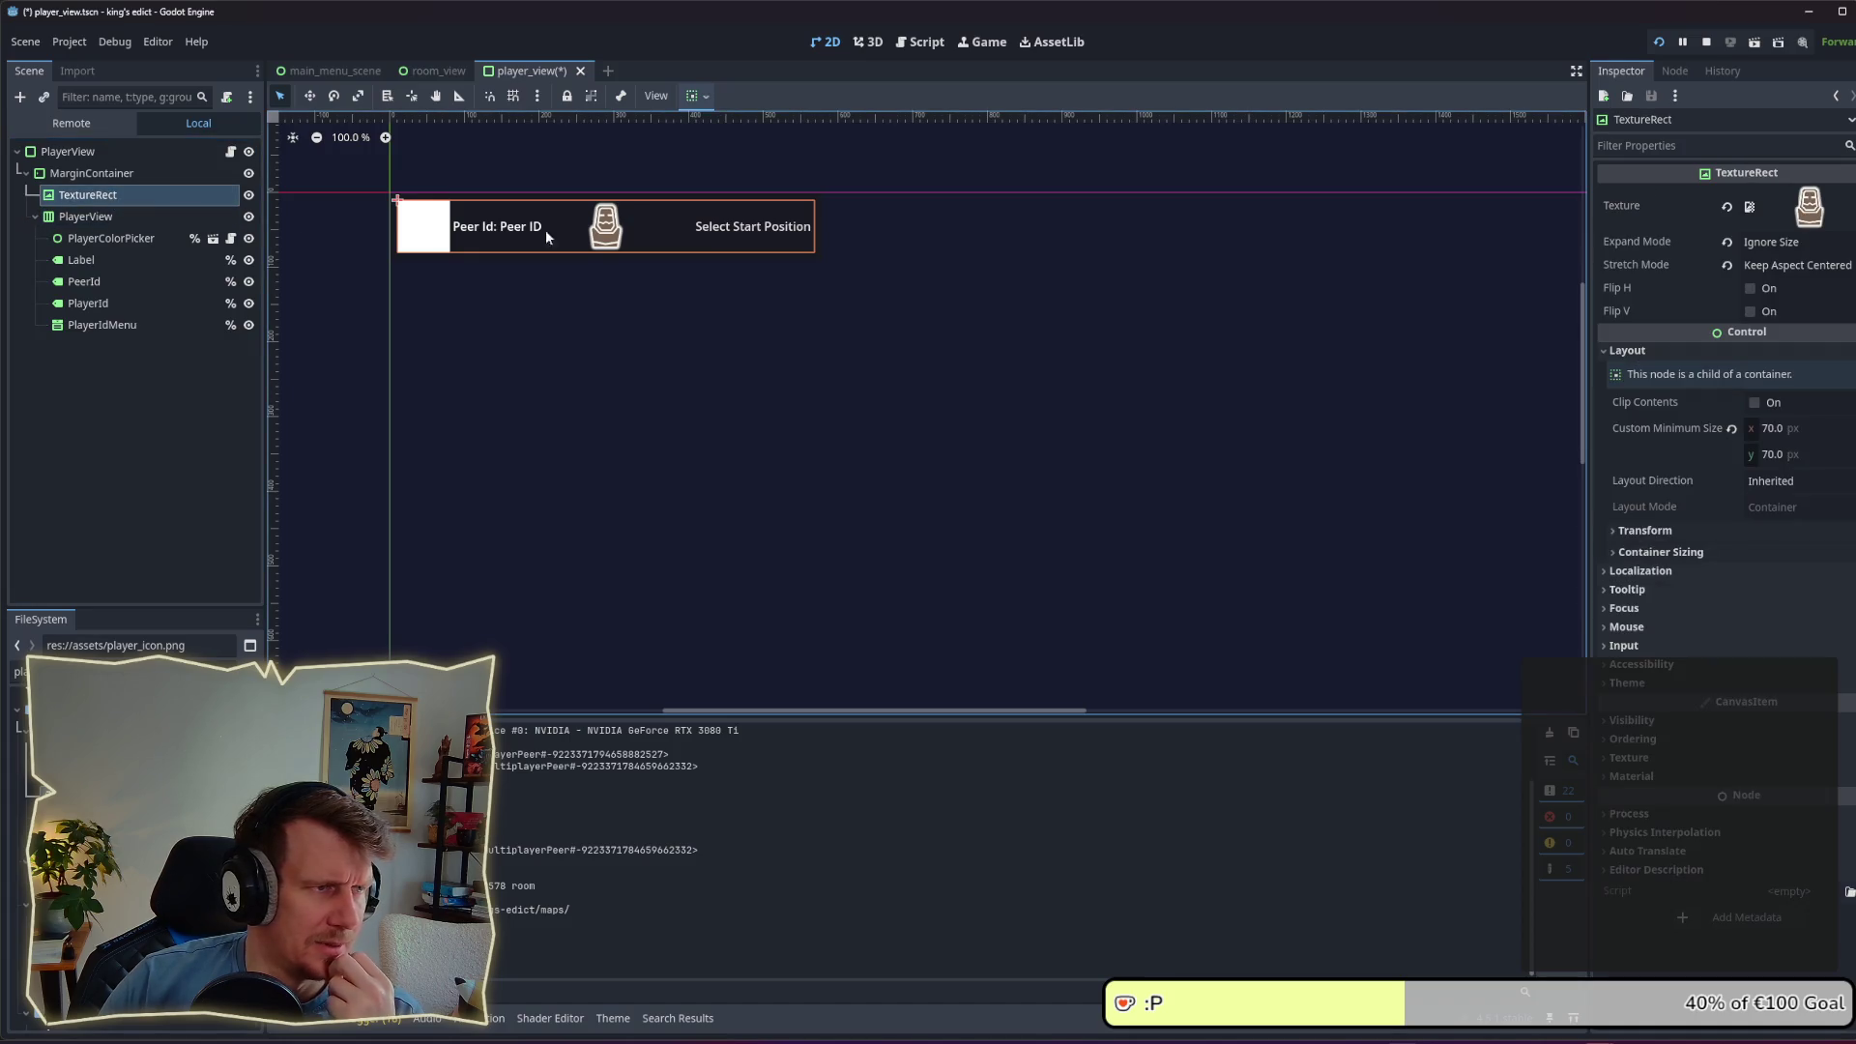
Step: Review the icon's layout direction, leaving it Inherited, and its container sizing settings
{"action": "left_click", "coordinate": [1776, 482]}
{"action": "left_click", "coordinate": [1776, 506]}
{"action": "left_click", "coordinate": [1746, 551]}
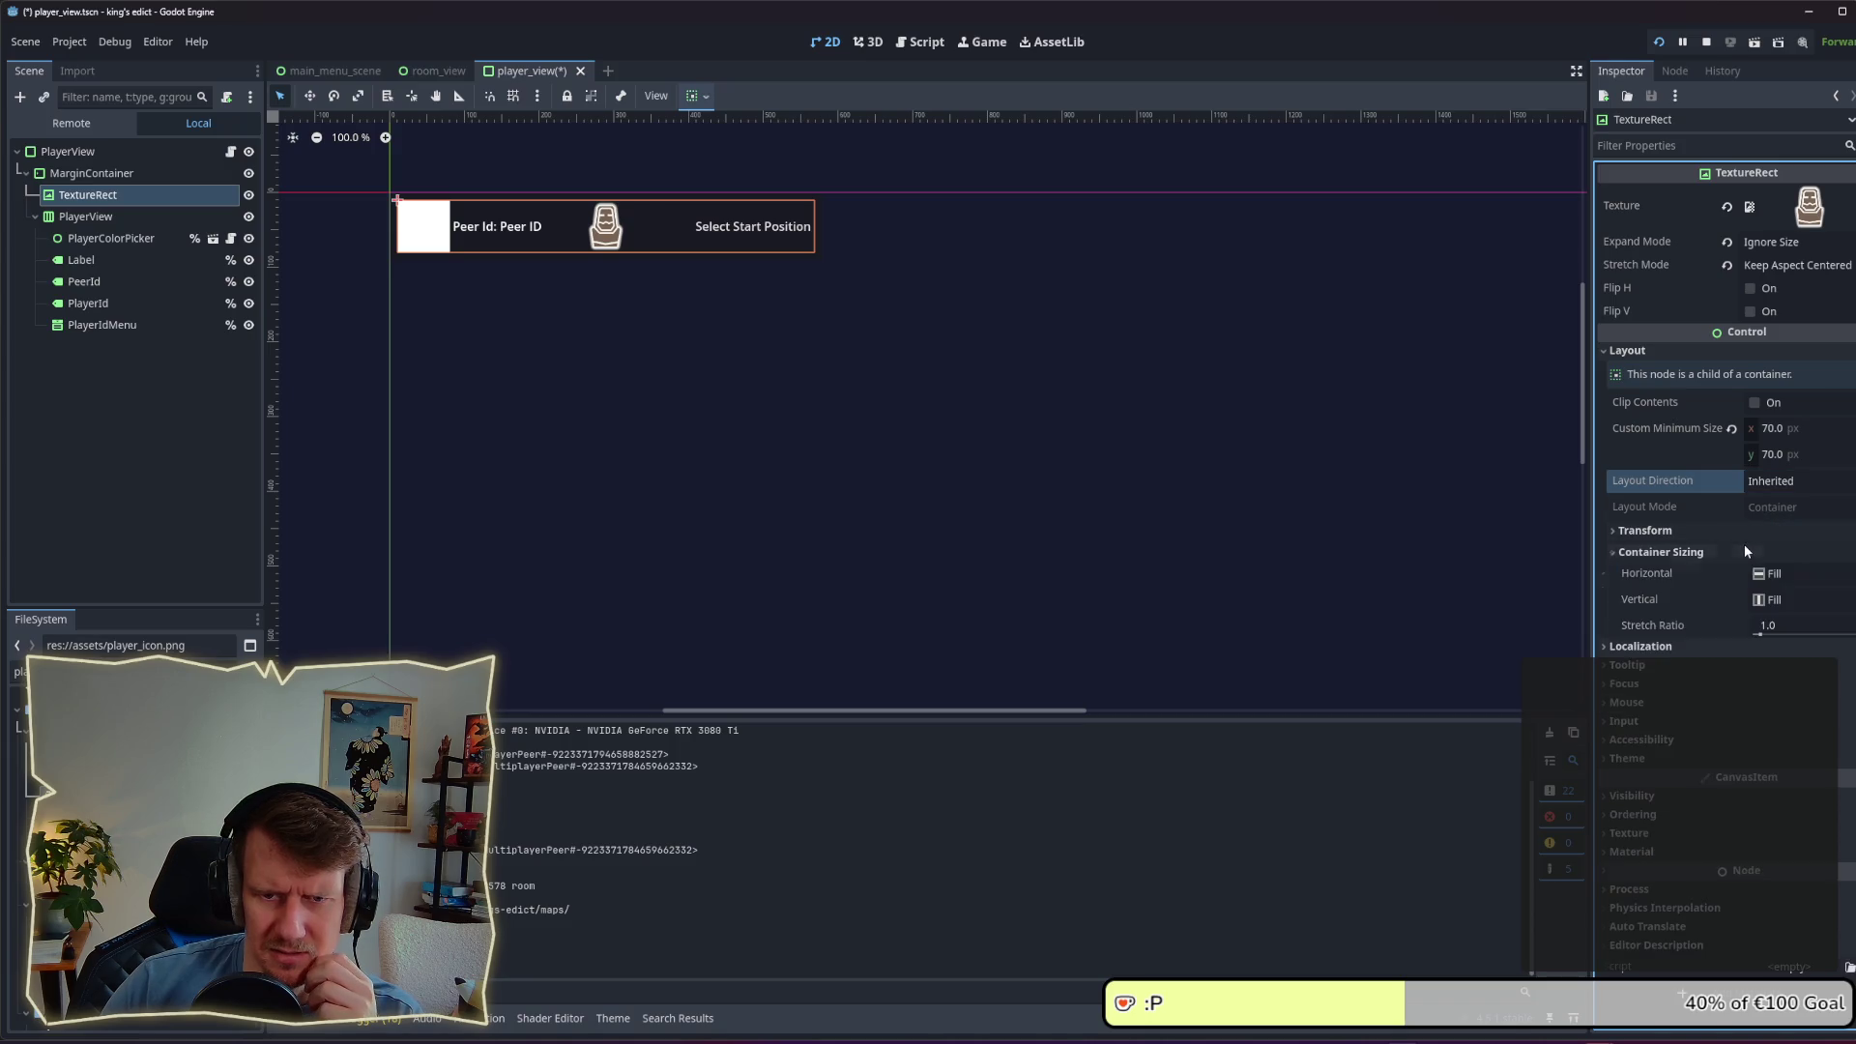
{"action": "left_click", "coordinate": [82, 173]}
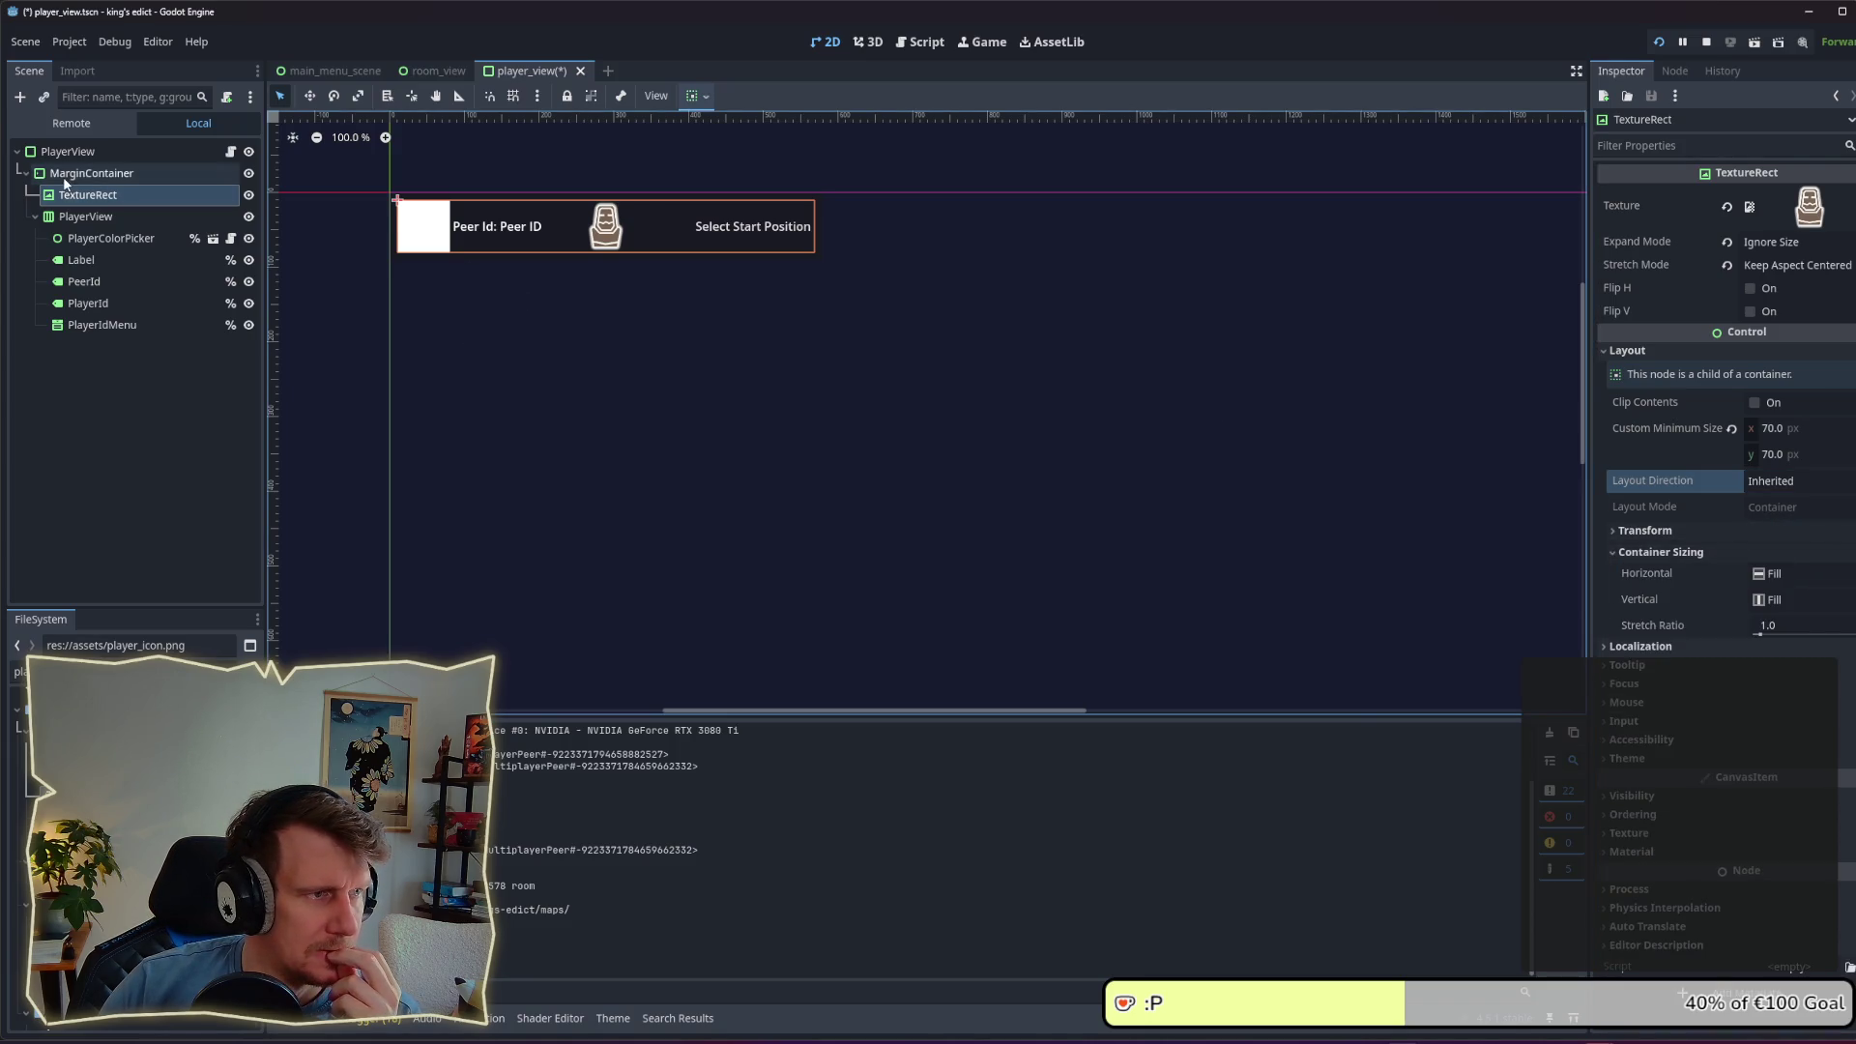
{"action": "left_click", "coordinate": [75, 195]}
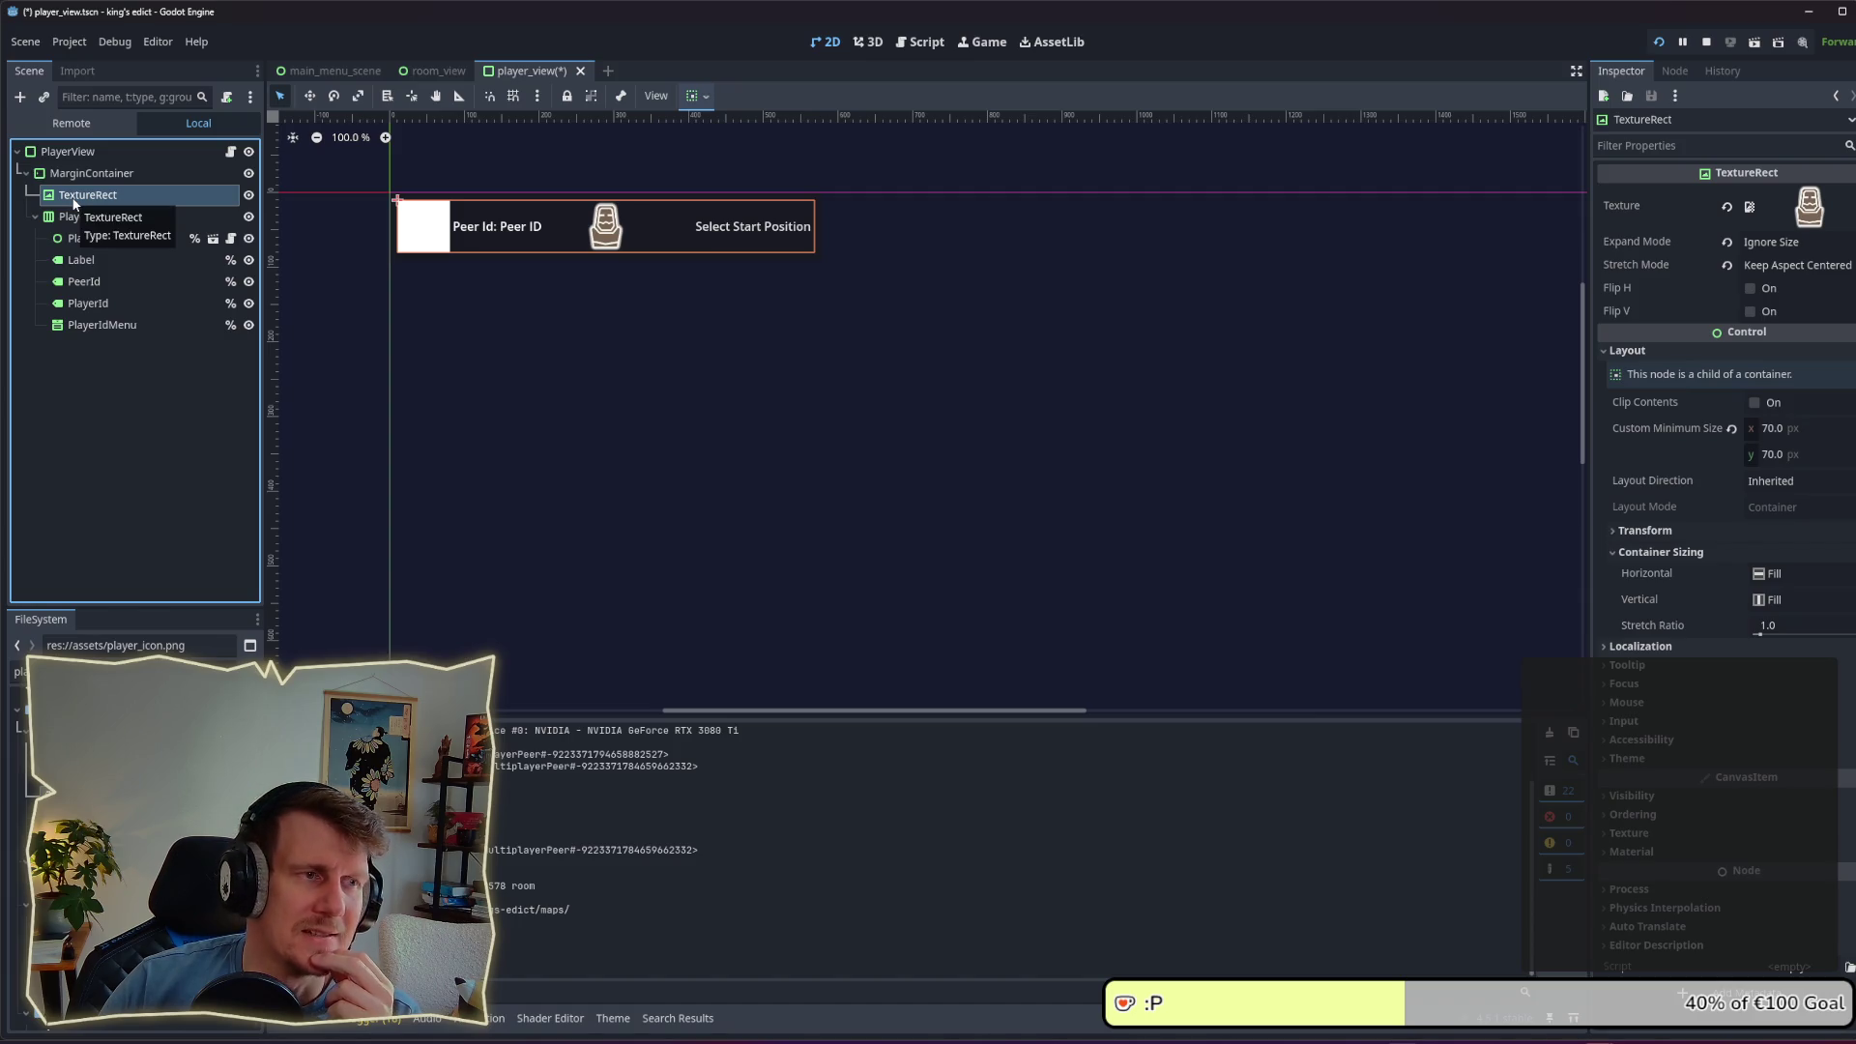
Step: Add a new Control child node under MarginContainer
{"action": "right_click", "coordinate": [80, 178]}
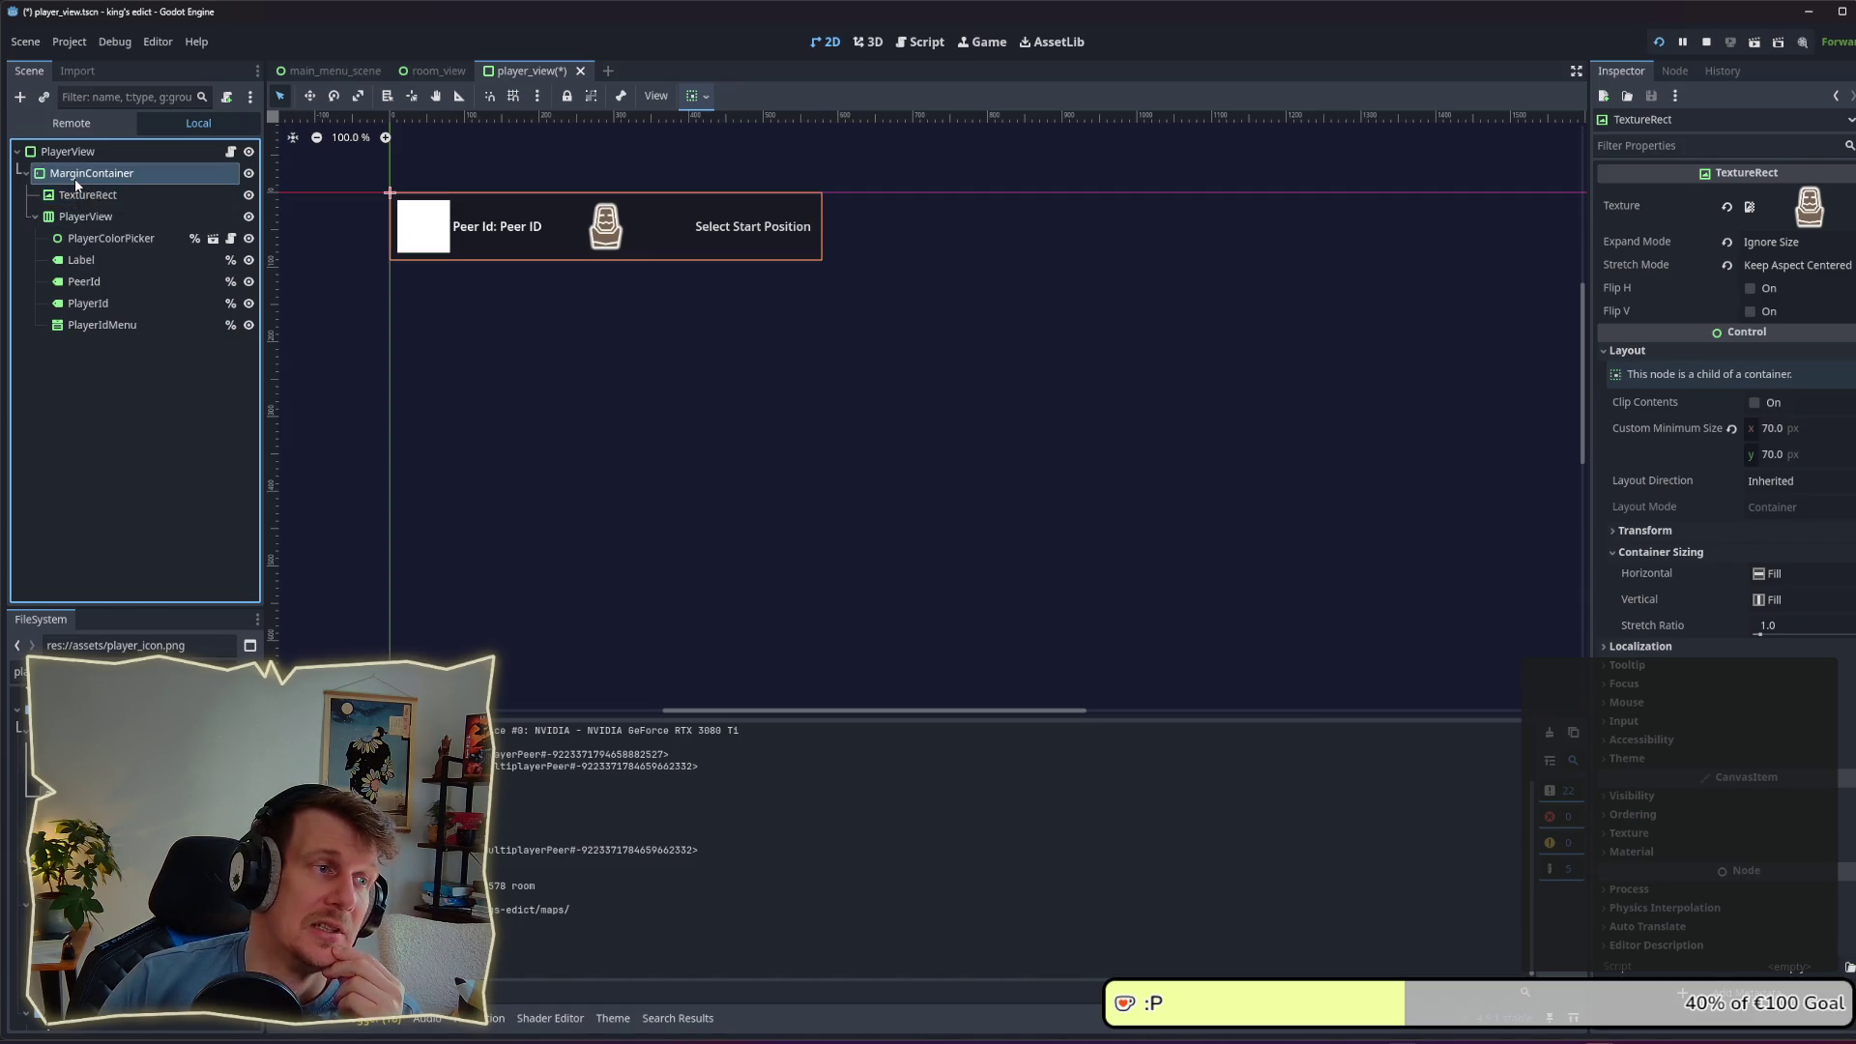
{"action": "left_click", "coordinate": [150, 190]}
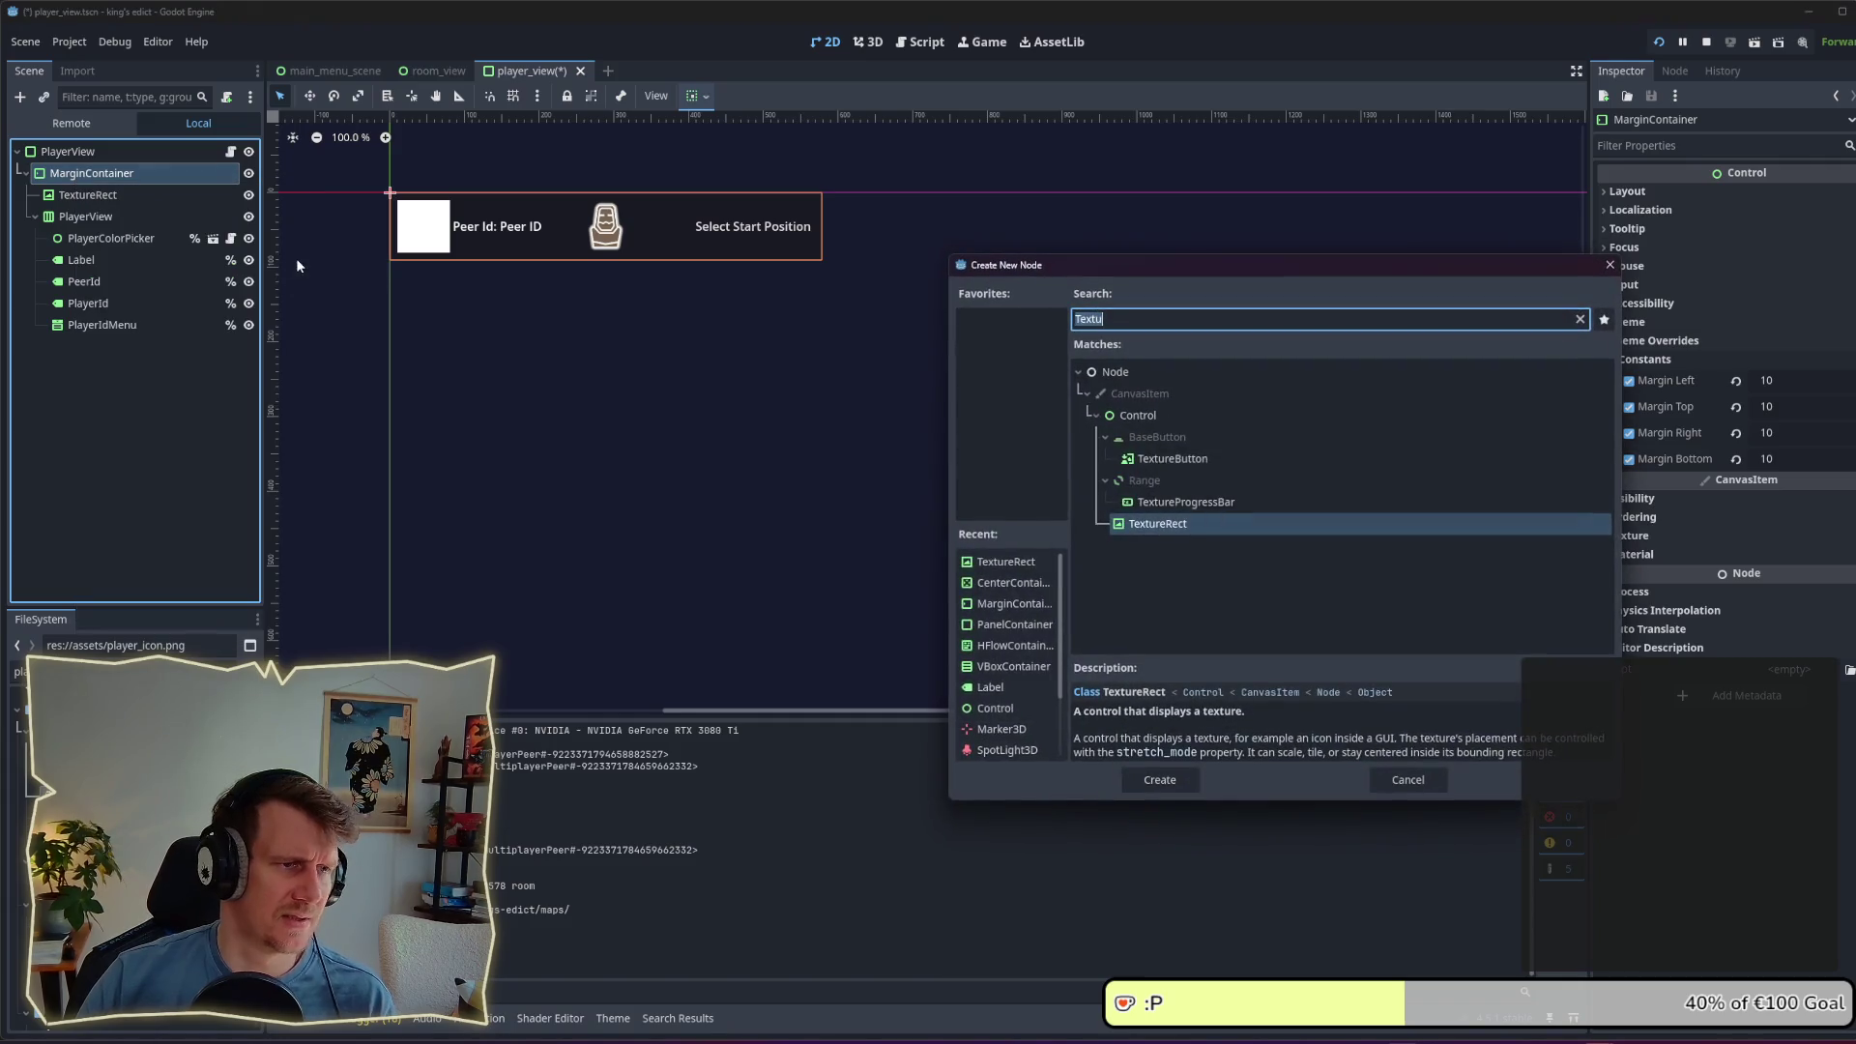
{"action": "type", "text": "Contr"}
{"action": "key", "text": "Return"}
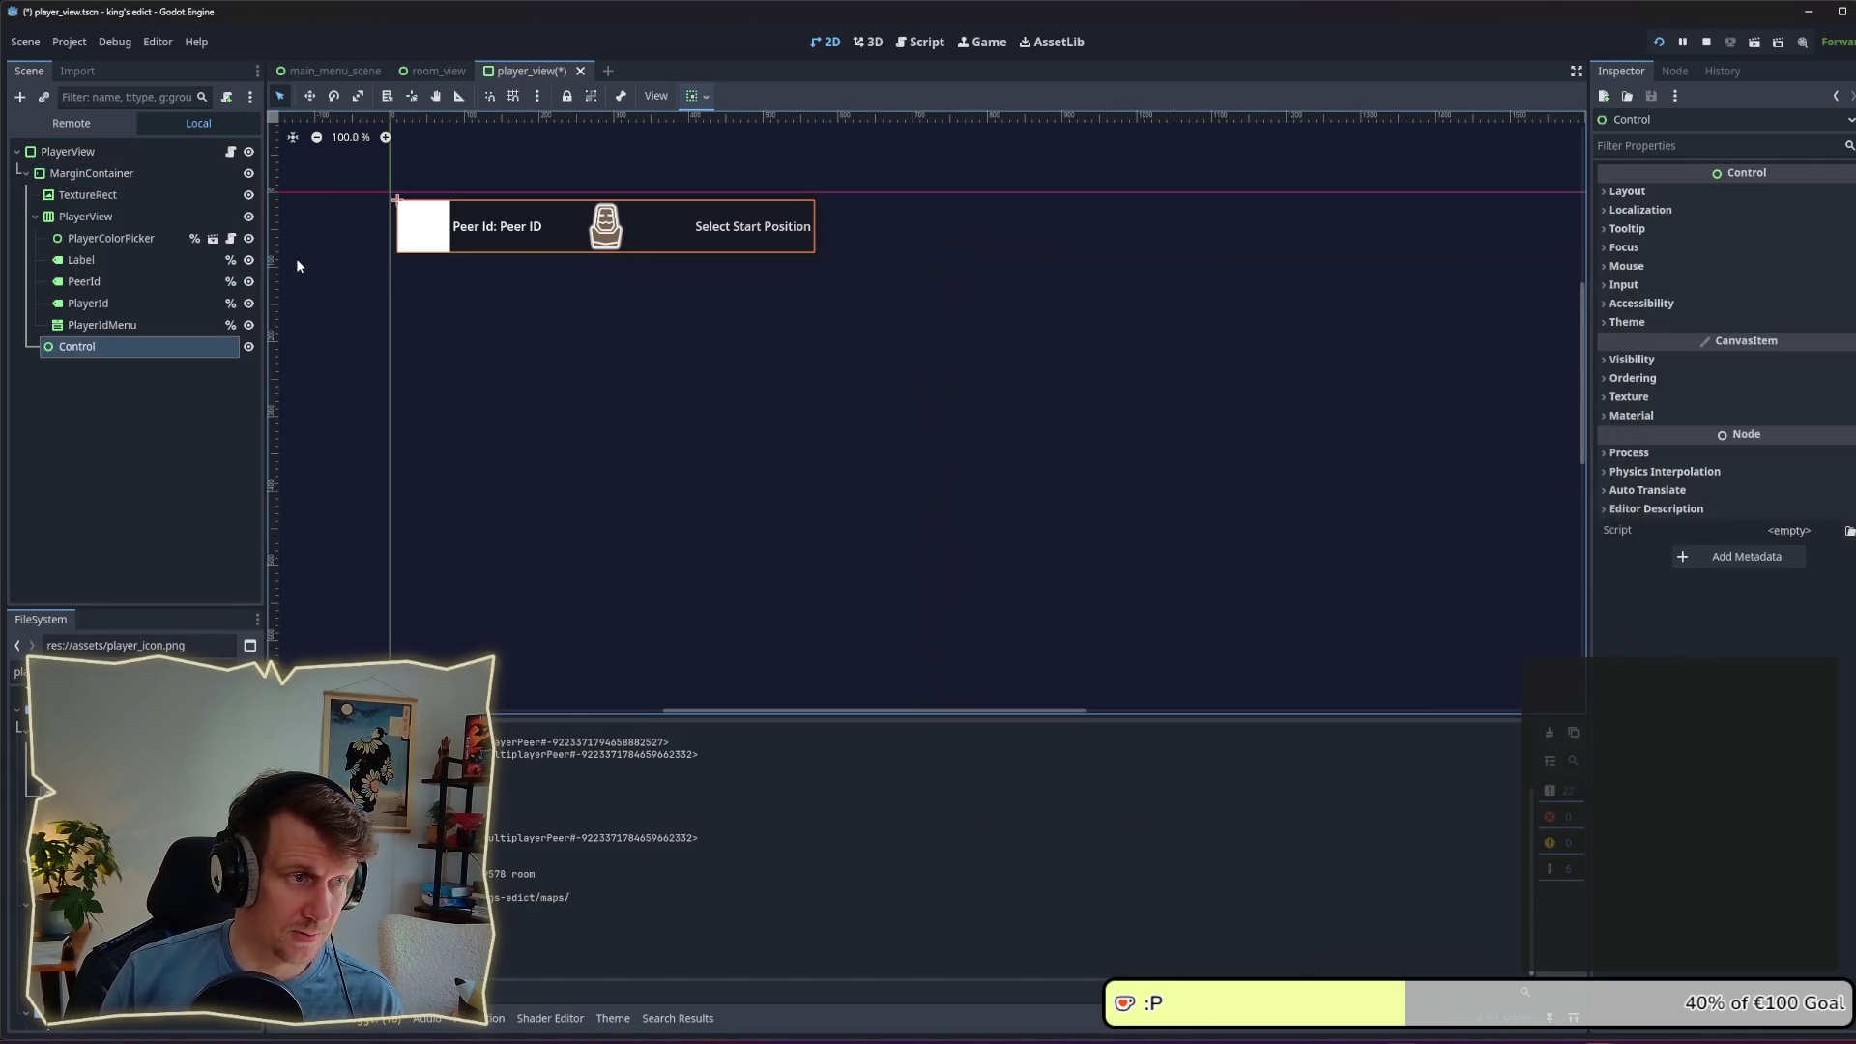
Step: Move both TextureRect and PlayerView inside the new Control node
{"action": "left_click", "coordinate": [82, 216]}
{"action": "left_click", "coordinate": [83, 195], "text": "shift"}
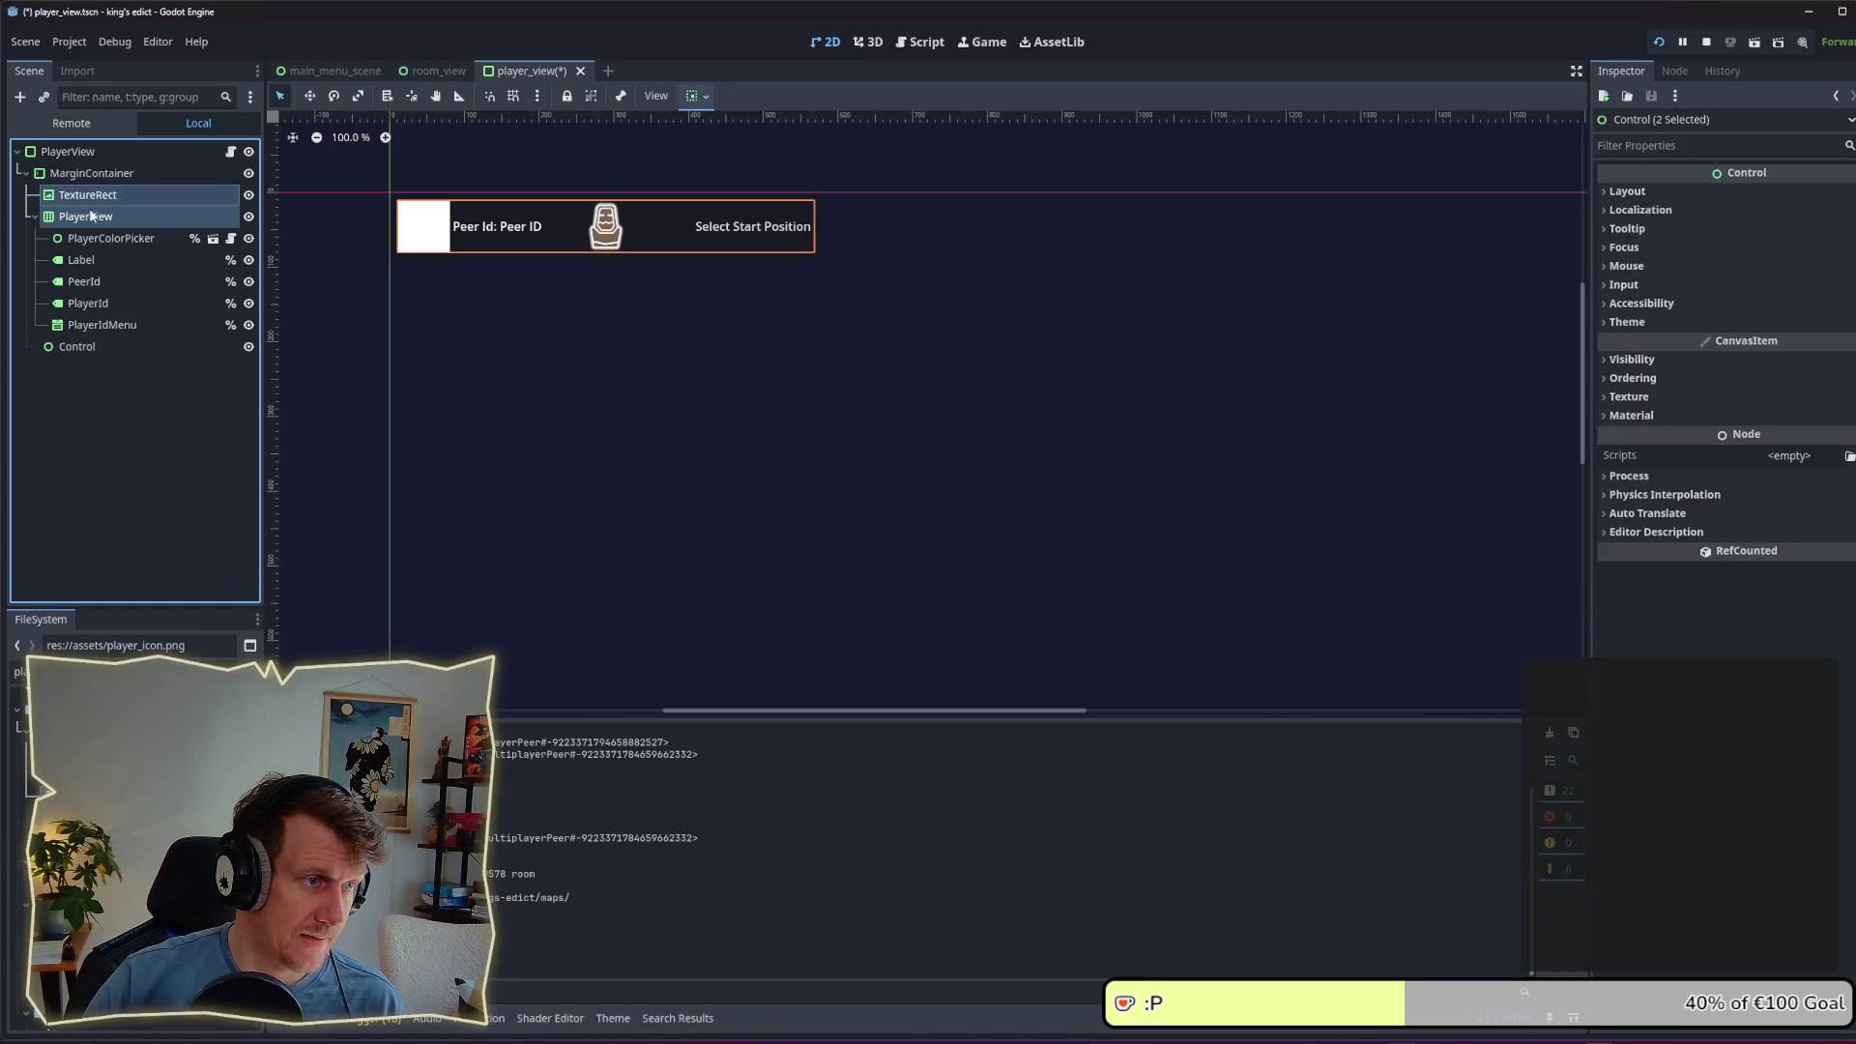
{"action": "left_click_drag", "start_coordinate": [87, 218], "coordinate": [80, 353]}
Step: Review the Control's layout direction, leaving it unchanged
{"action": "left_click", "coordinate": [95, 198]}
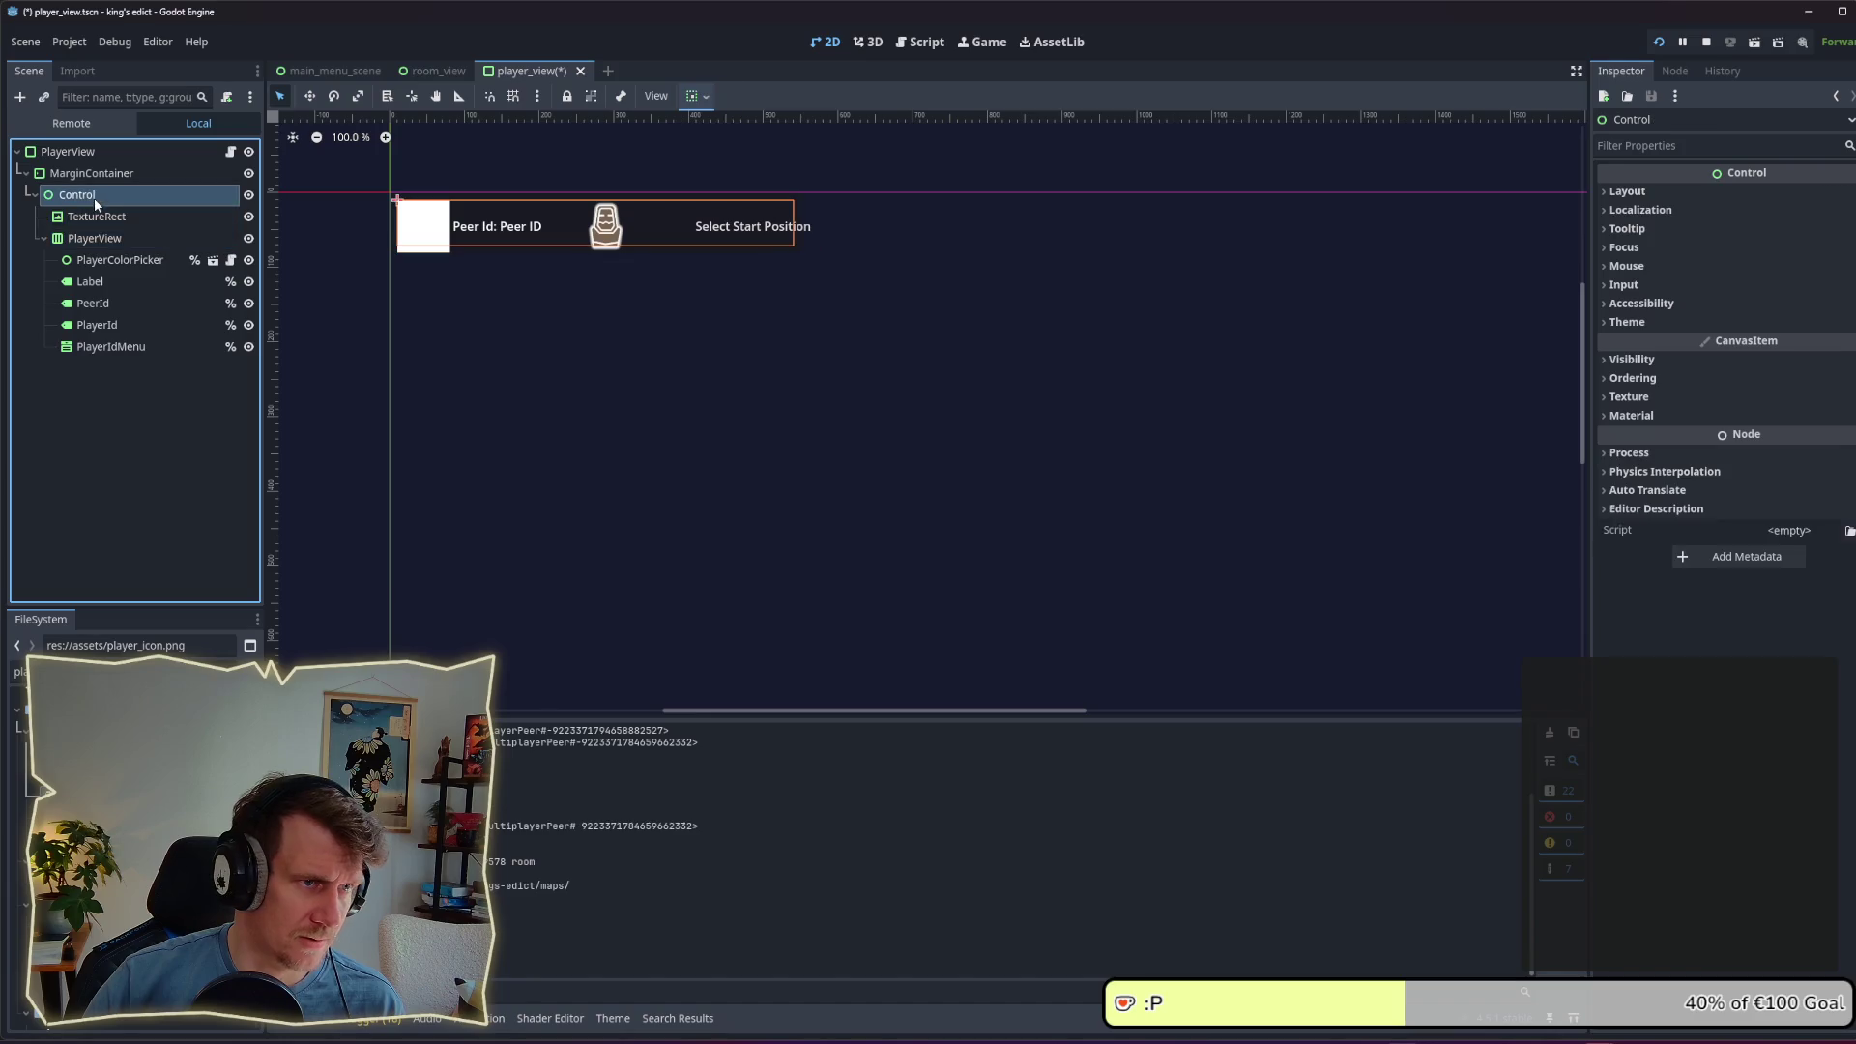
{"action": "left_click", "coordinate": [1682, 192]}
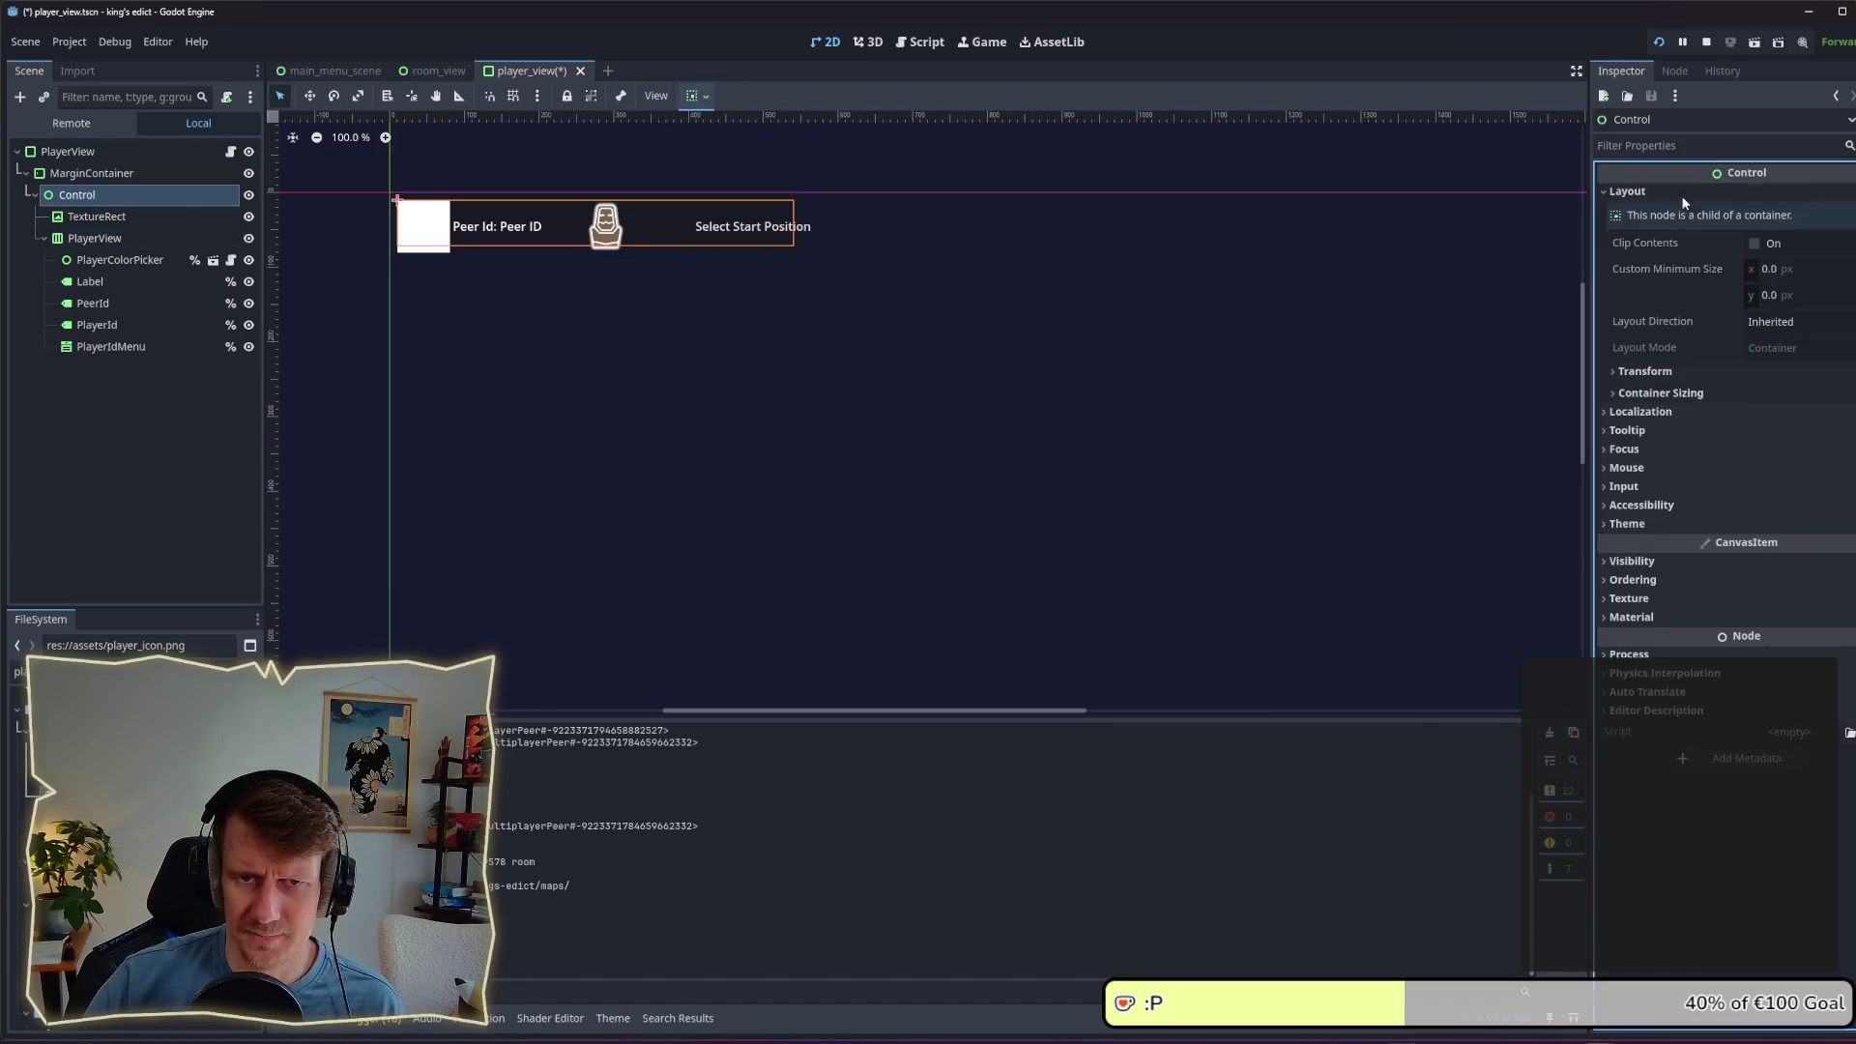
{"action": "left_click", "coordinate": [1777, 323]}
{"action": "left_click", "coordinate": [1777, 323]}
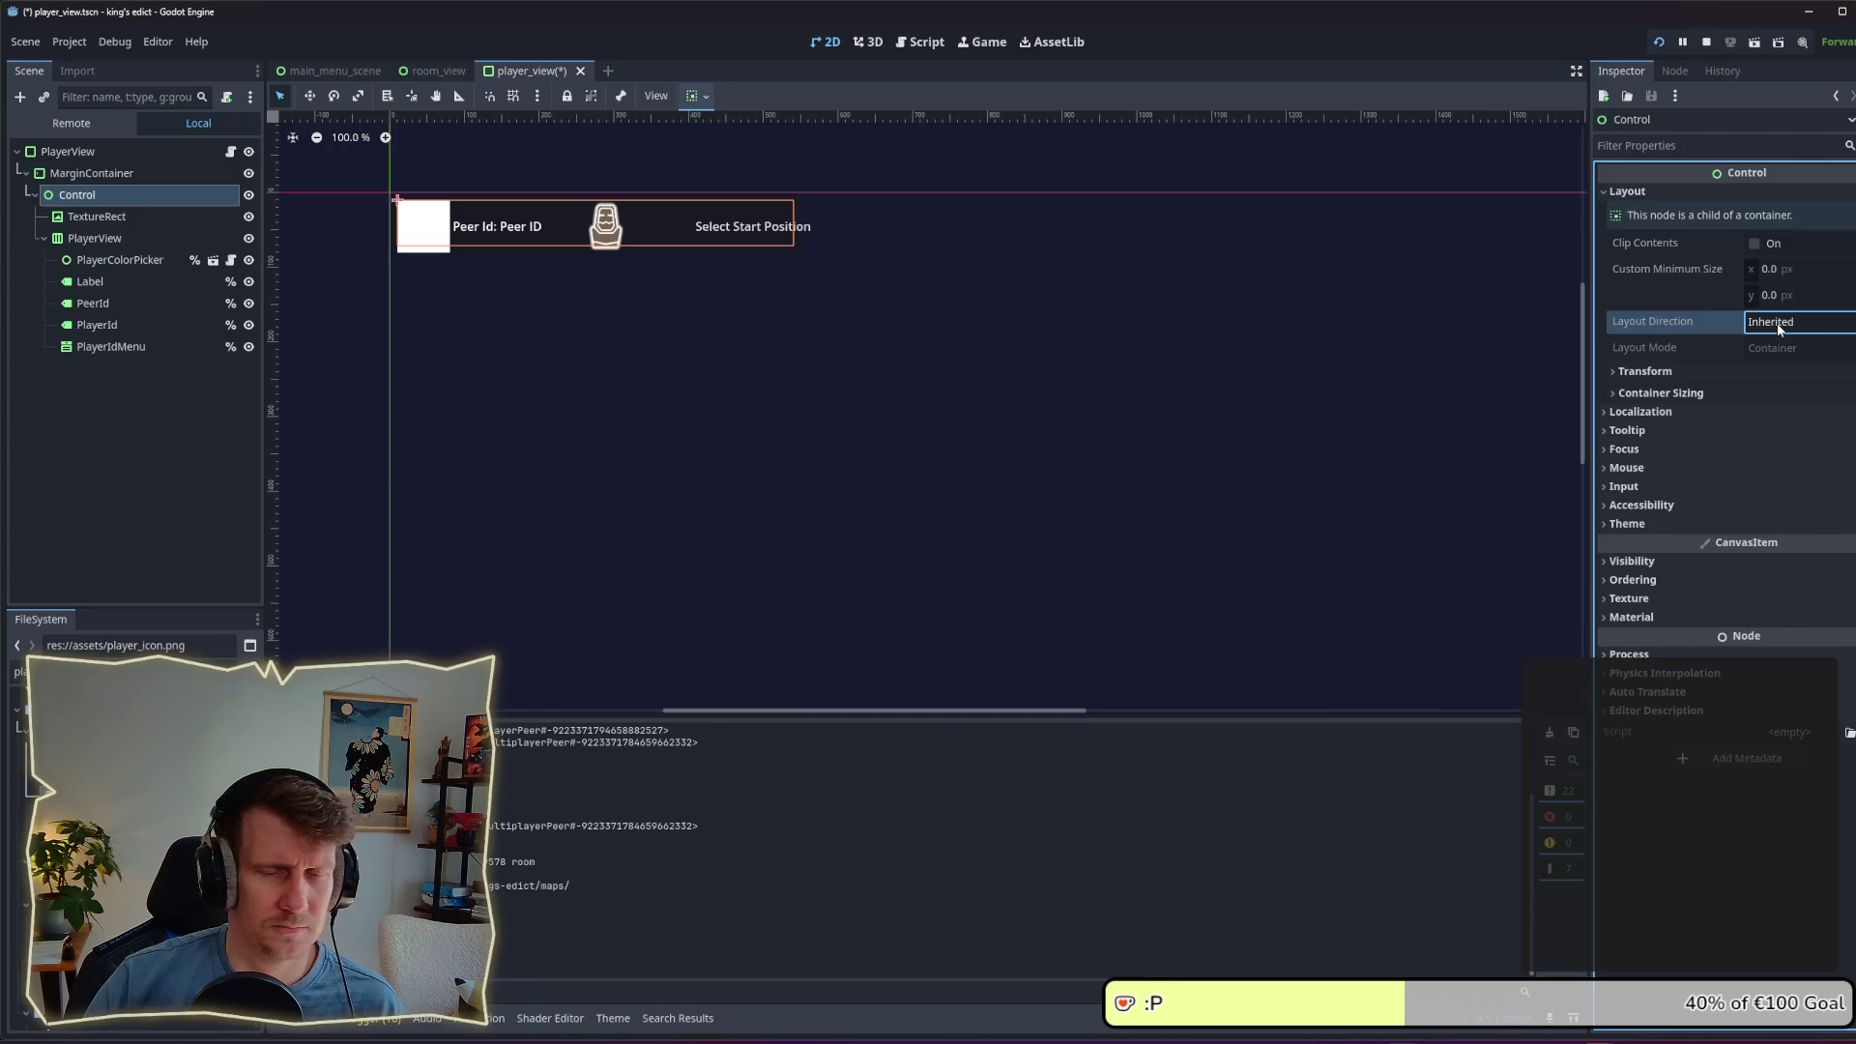
{"action": "left_click", "coordinate": [97, 217]}
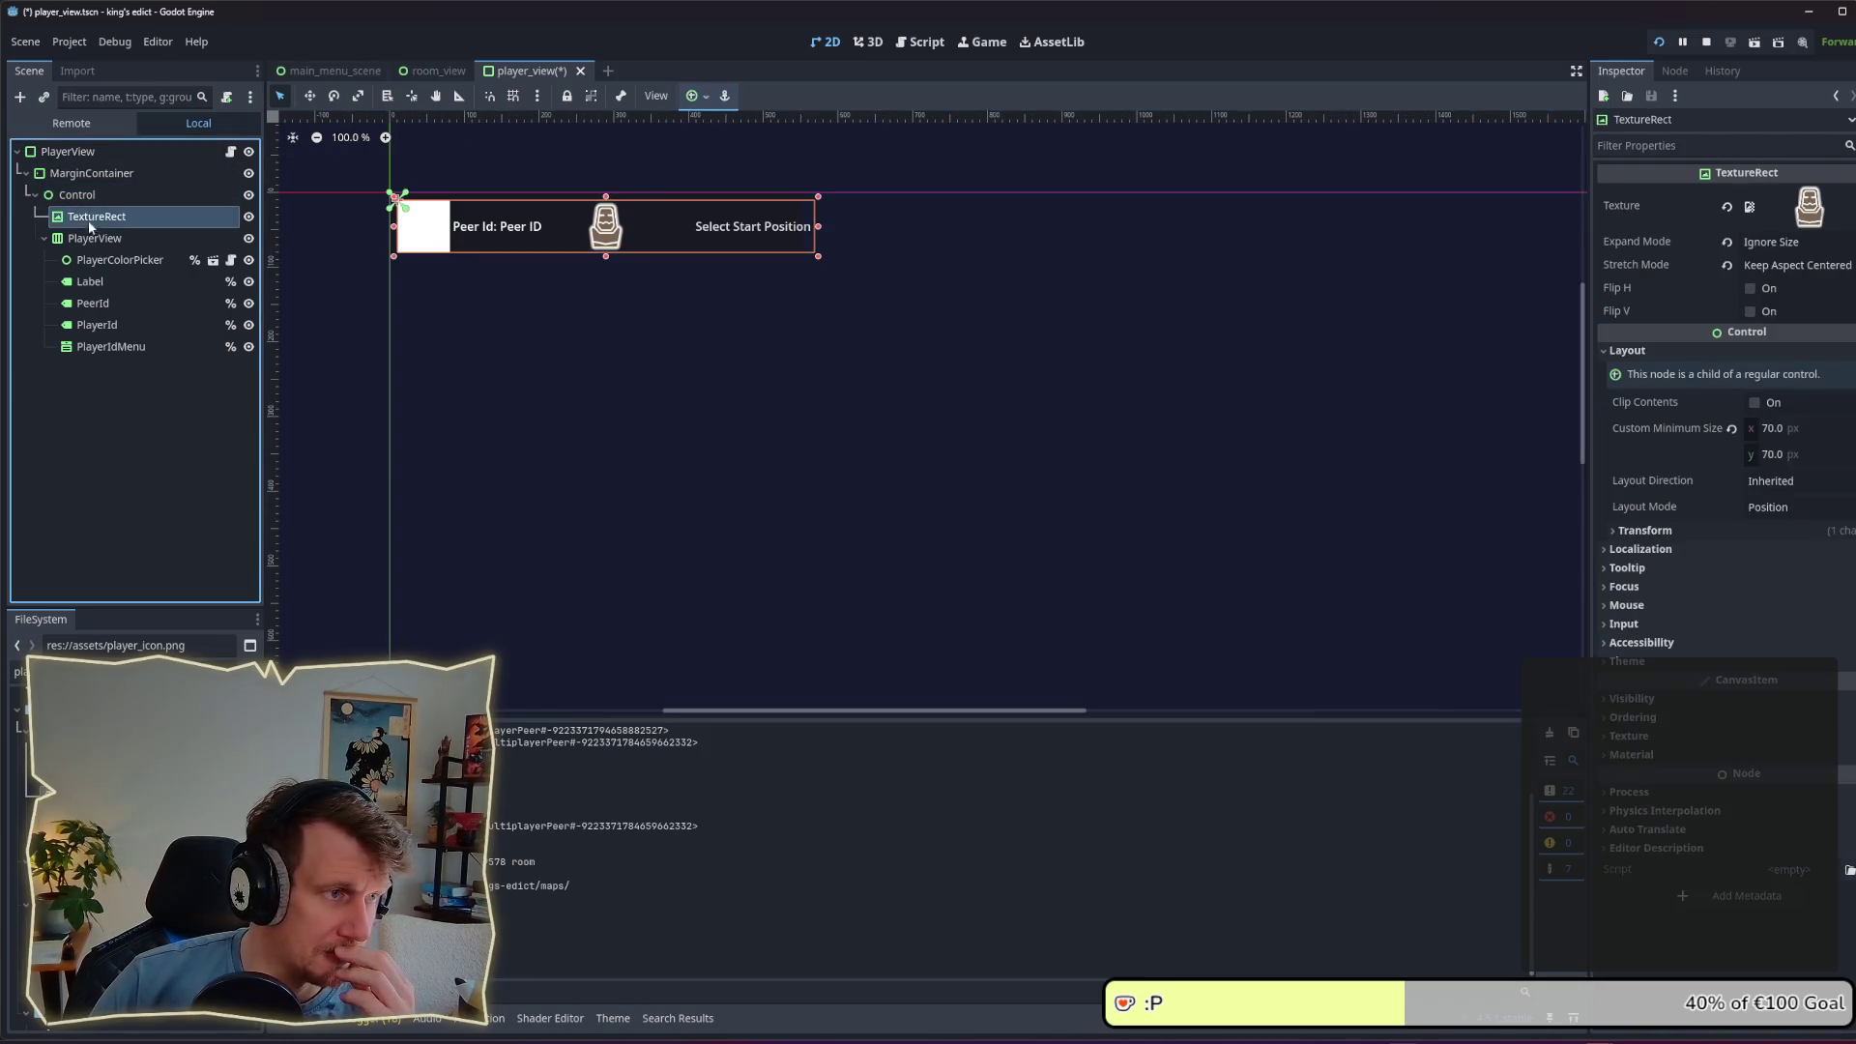
Step: Set the TextureRect's layout mode to Anchors with the Right Wide preset and save the scene
{"action": "left_click", "coordinate": [94, 238]}
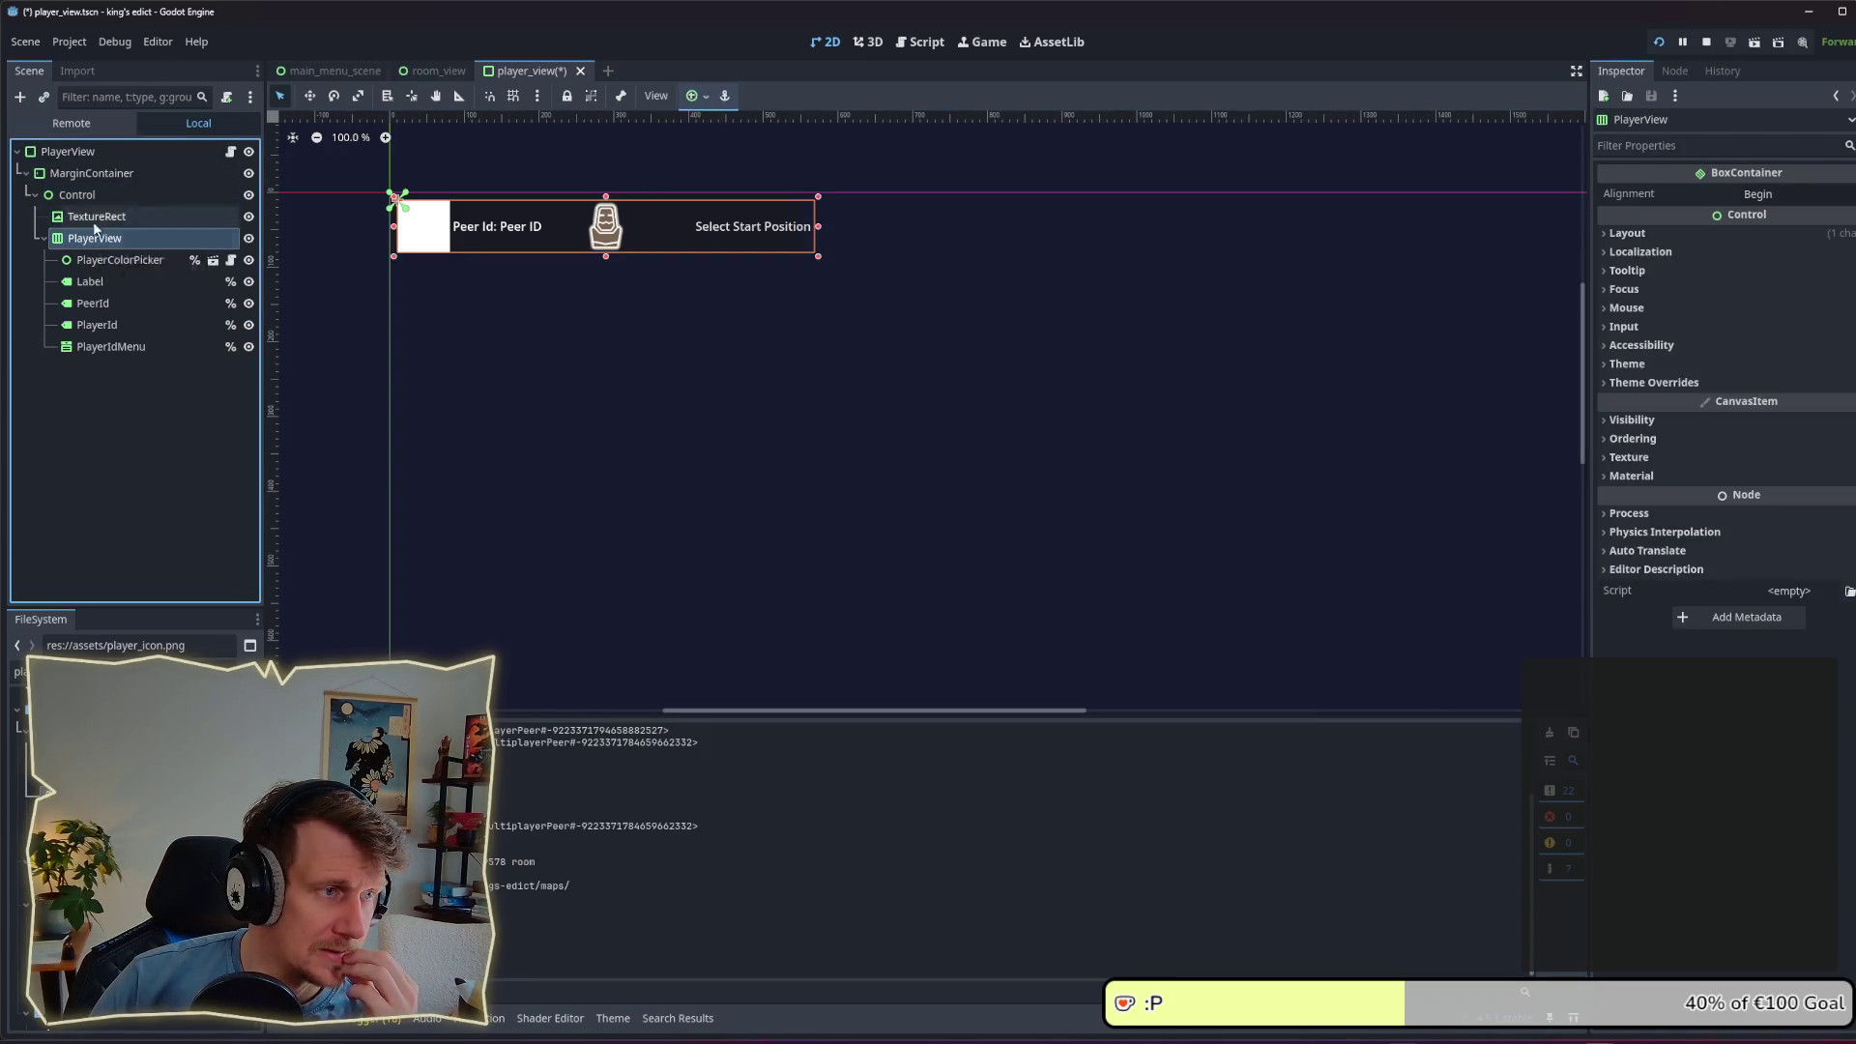
{"action": "left_click", "coordinate": [96, 216]}
{"action": "left_click", "coordinate": [1800, 513]}
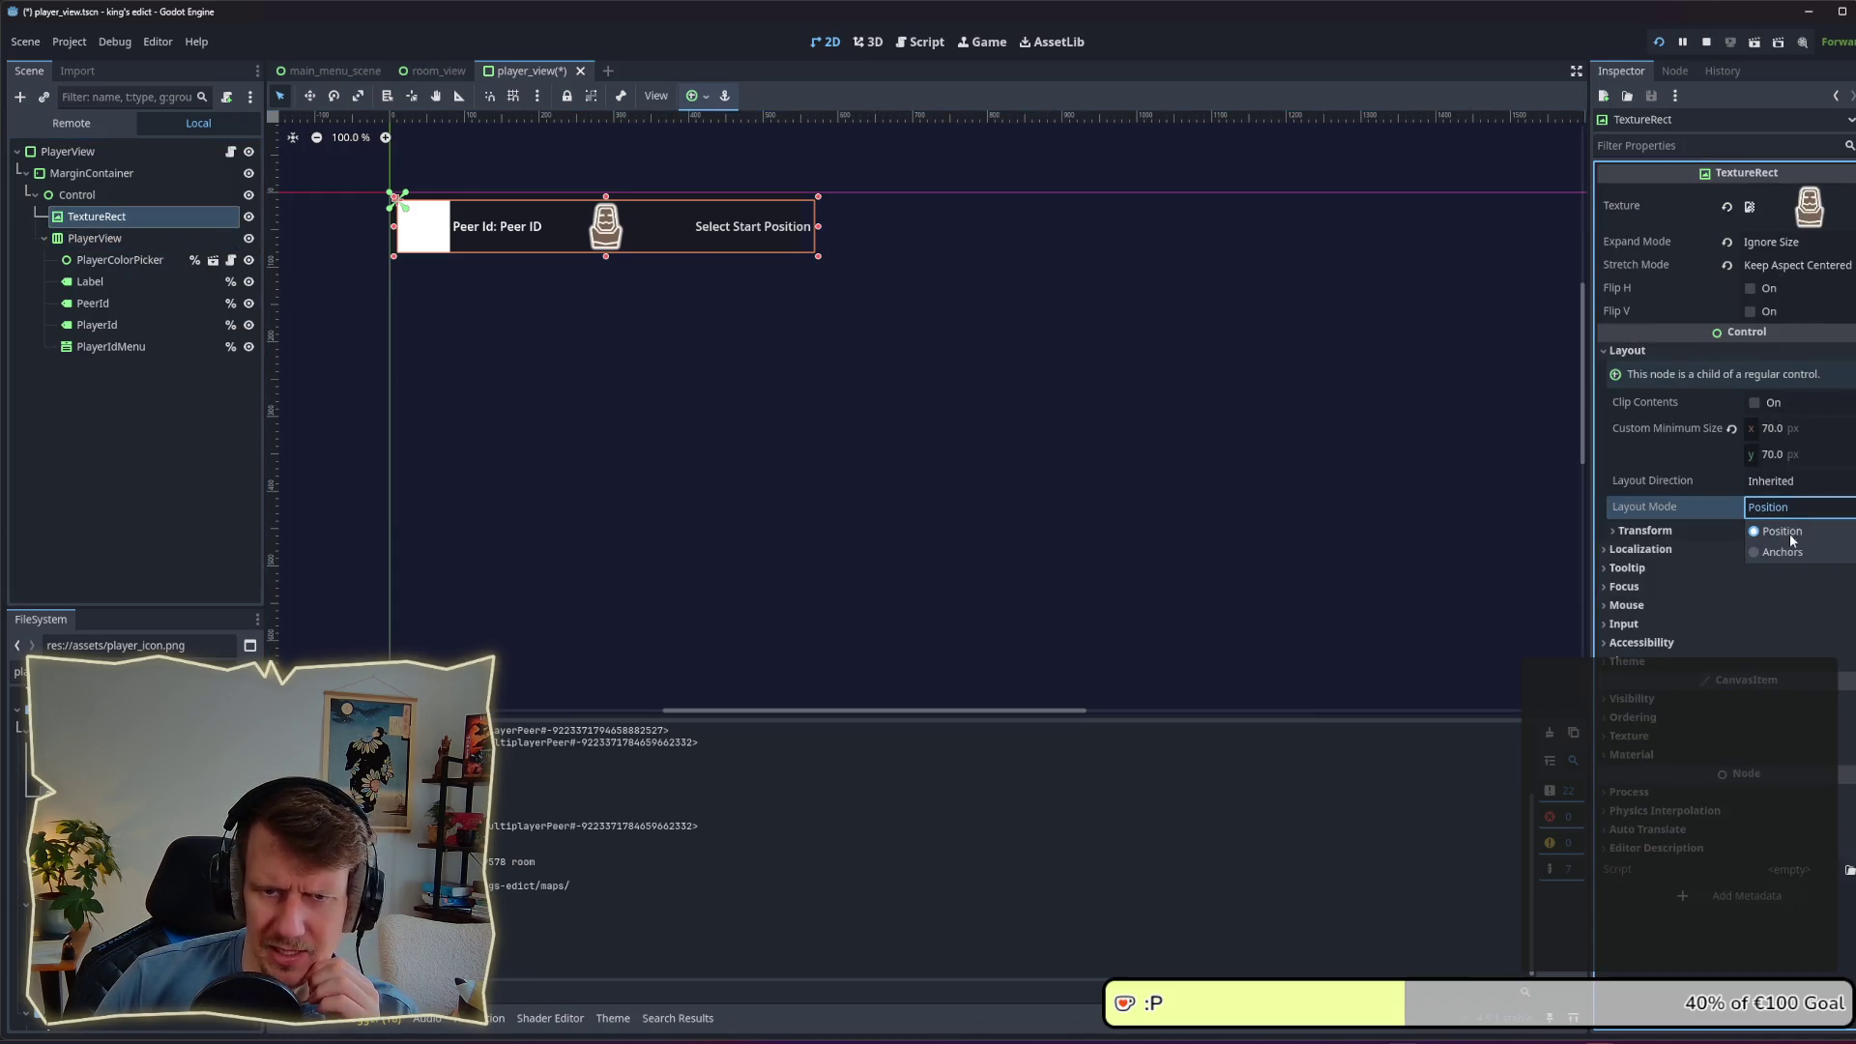
{"action": "left_click", "coordinate": [1790, 536]}
{"action": "left_click", "coordinate": [1799, 533]}
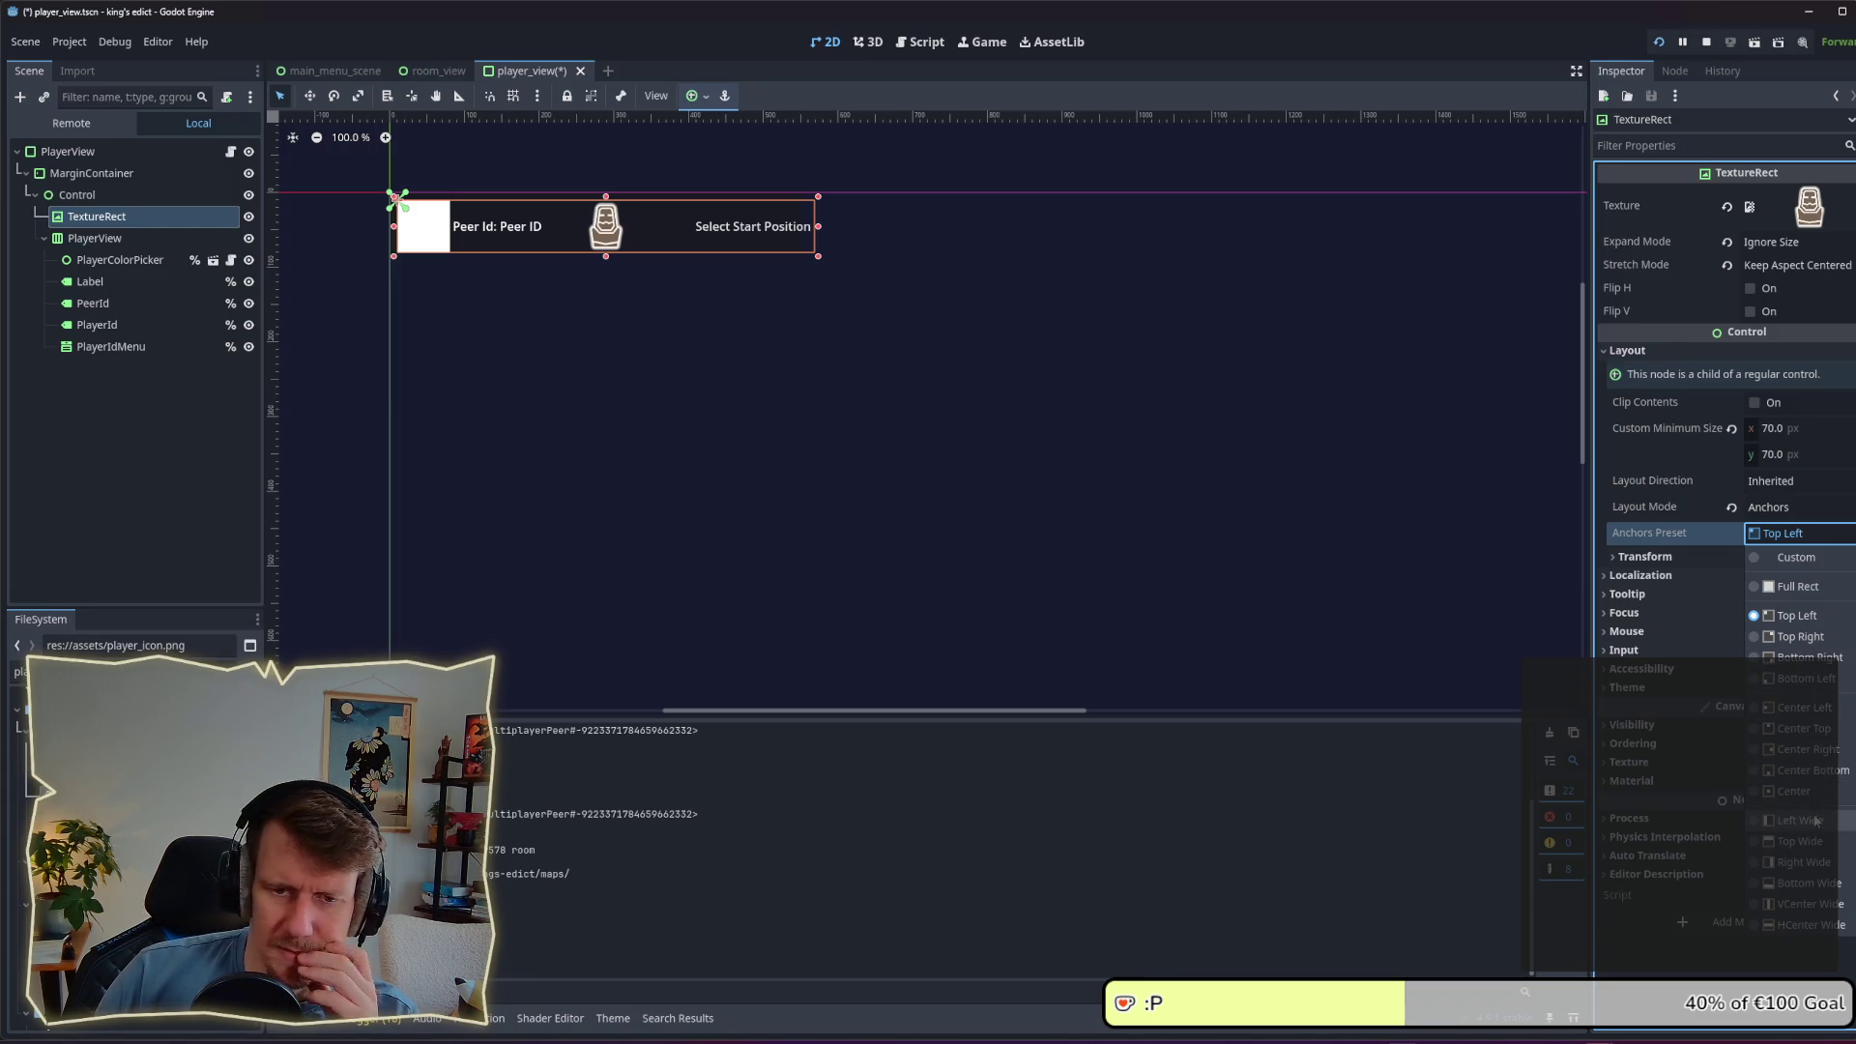
{"action": "left_click", "coordinate": [1815, 861]}
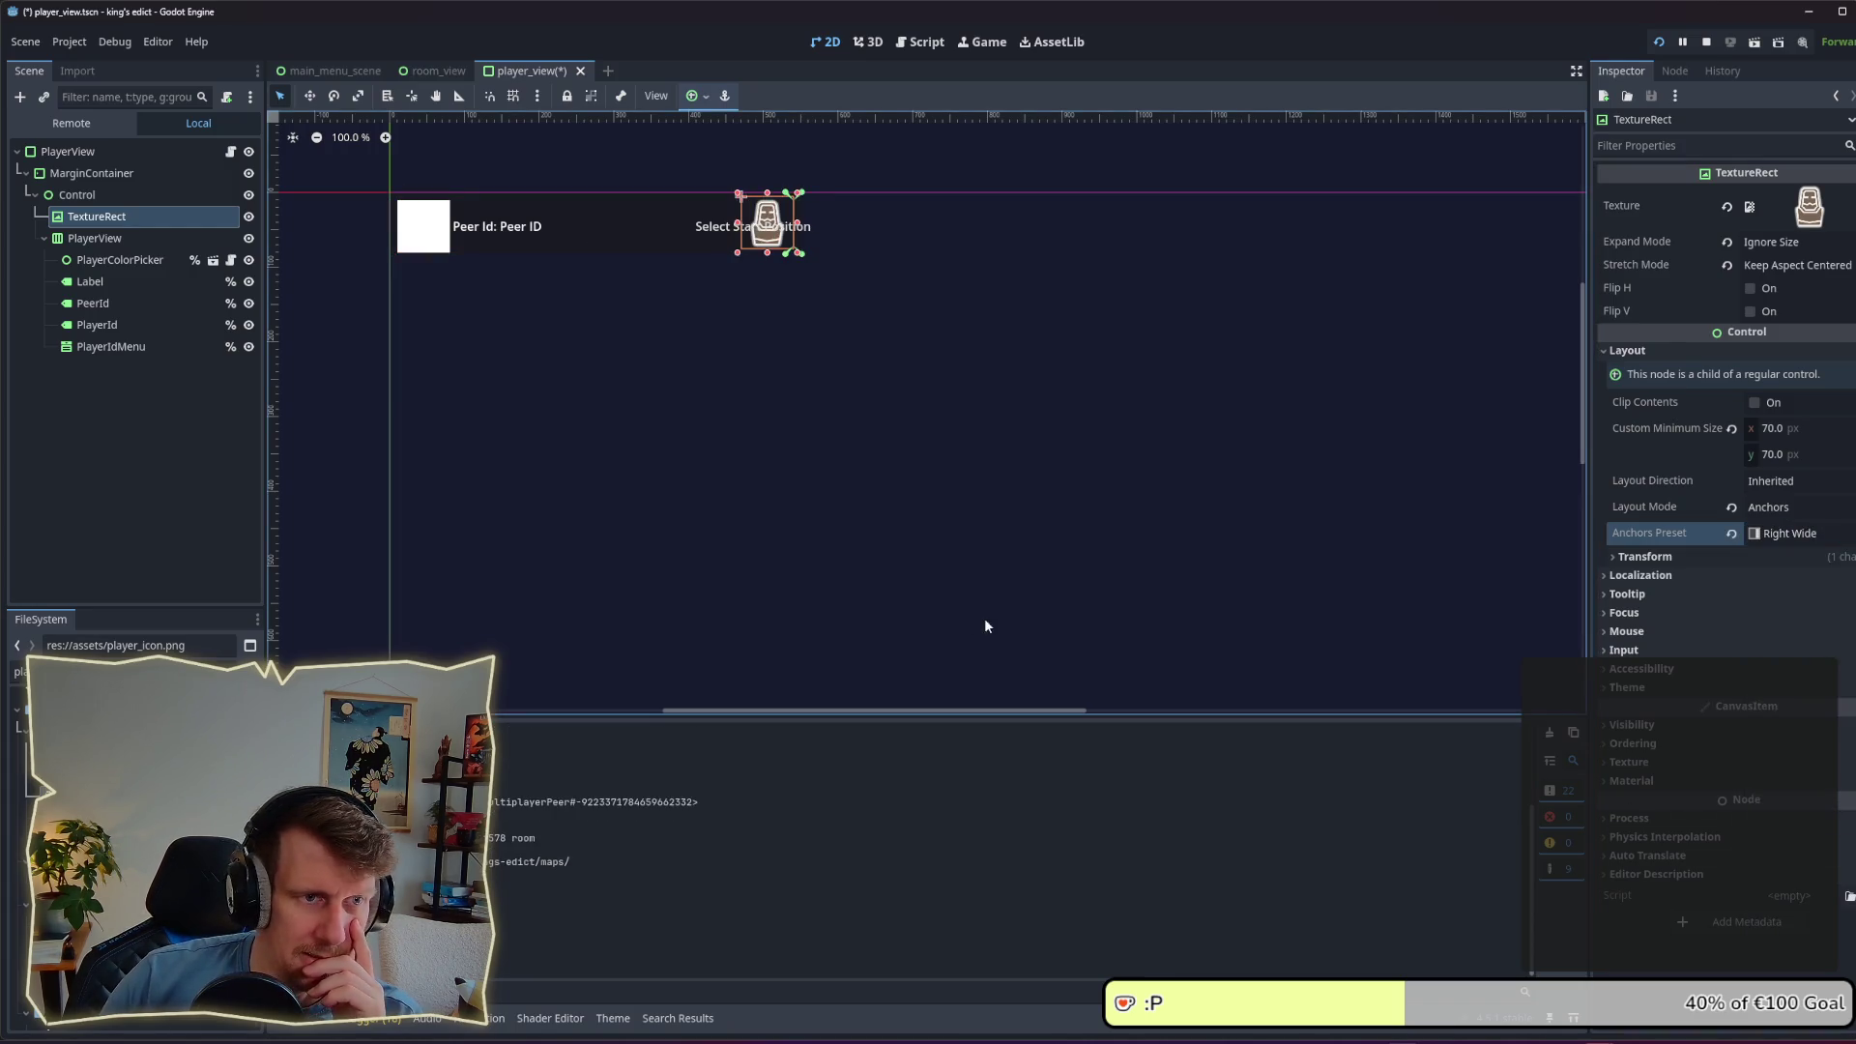
{"action": "left_click", "coordinate": [853, 287]}
{"action": "key", "text": "ctrl+s"}
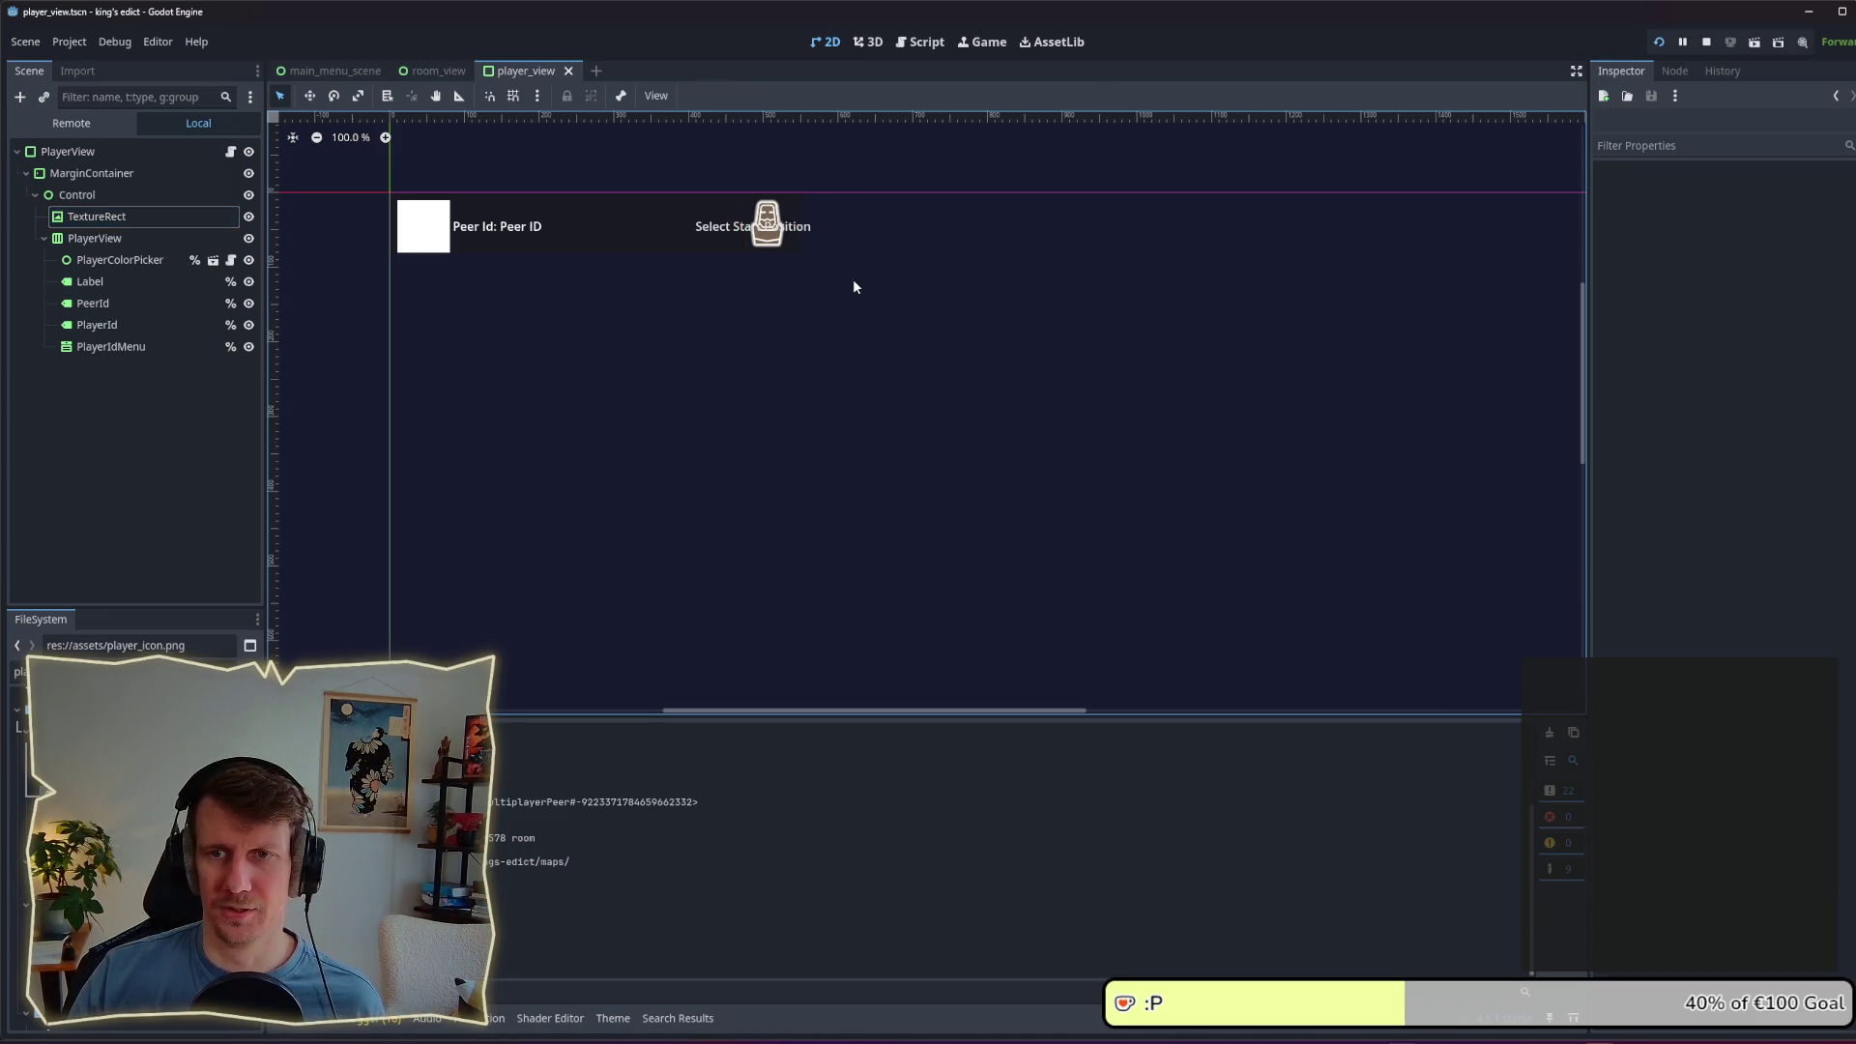
Step: In the running game, leave the room and load the sacred_mountain map
{"action": "key", "text": "alt+Tab"}
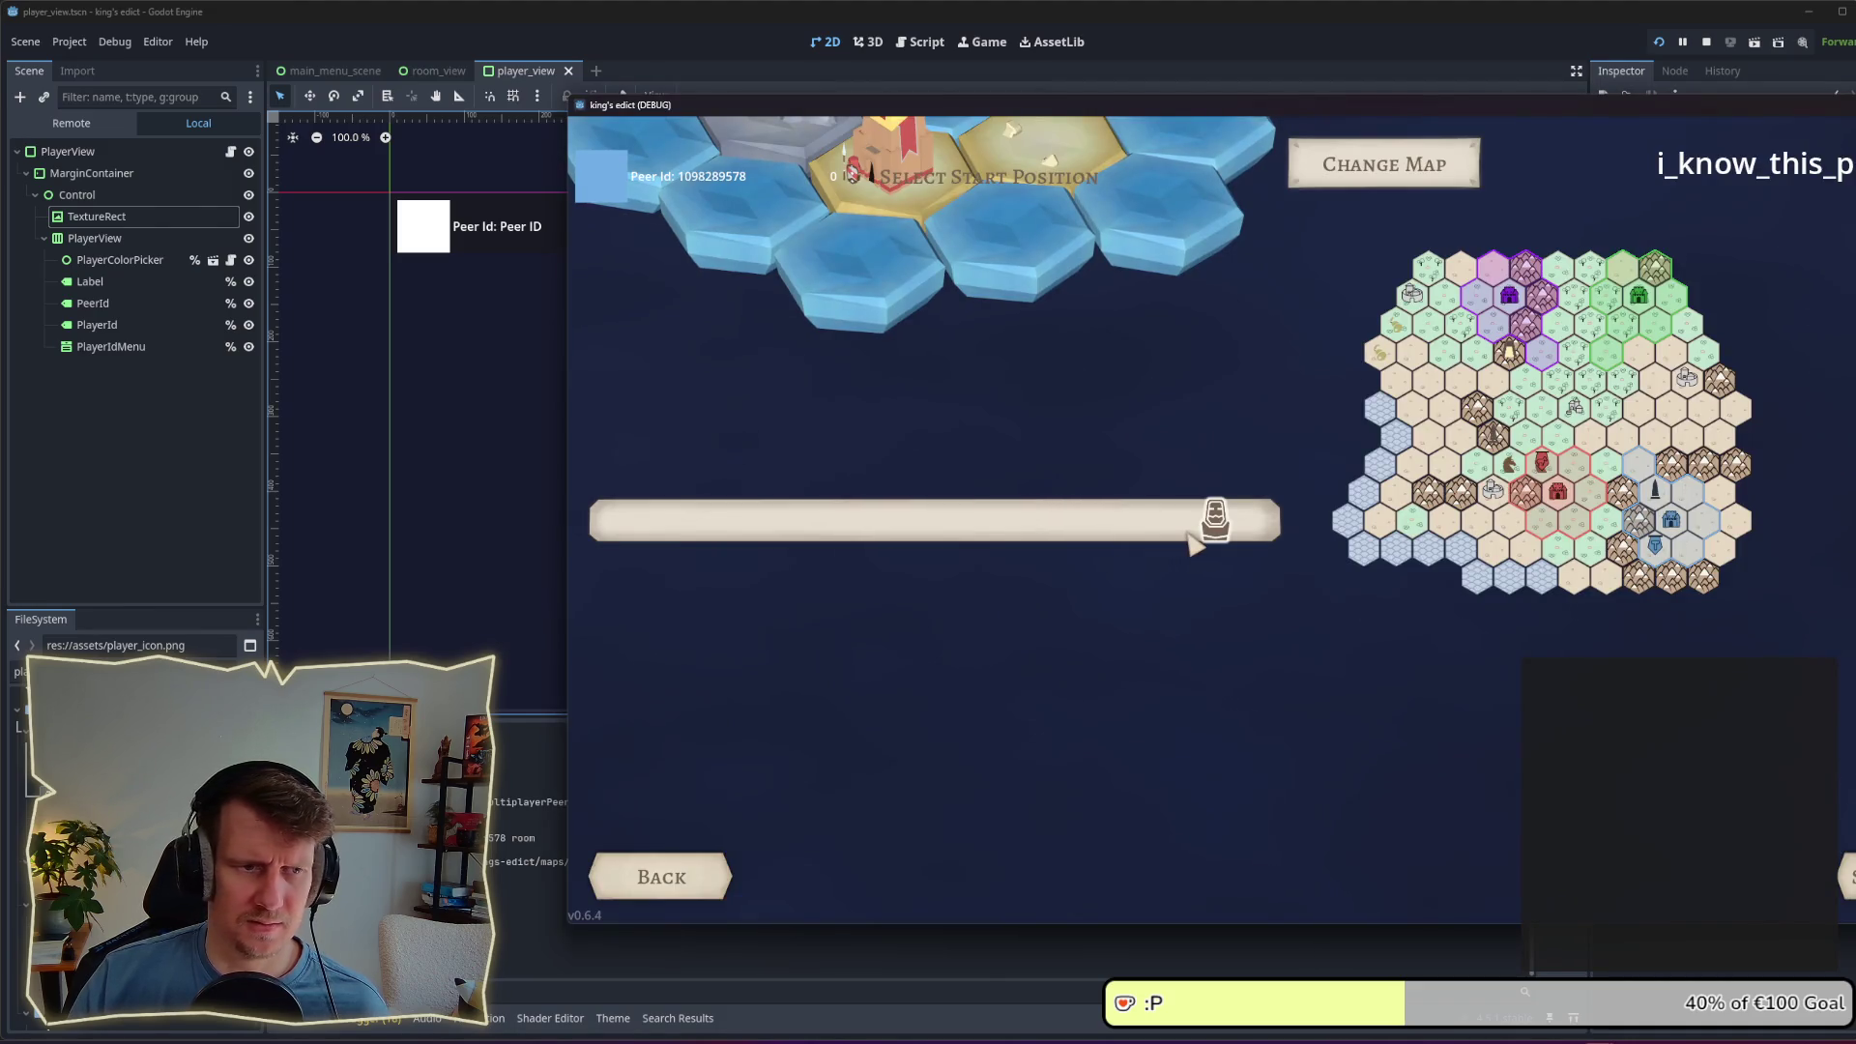
{"action": "left_click", "coordinate": [737, 876]}
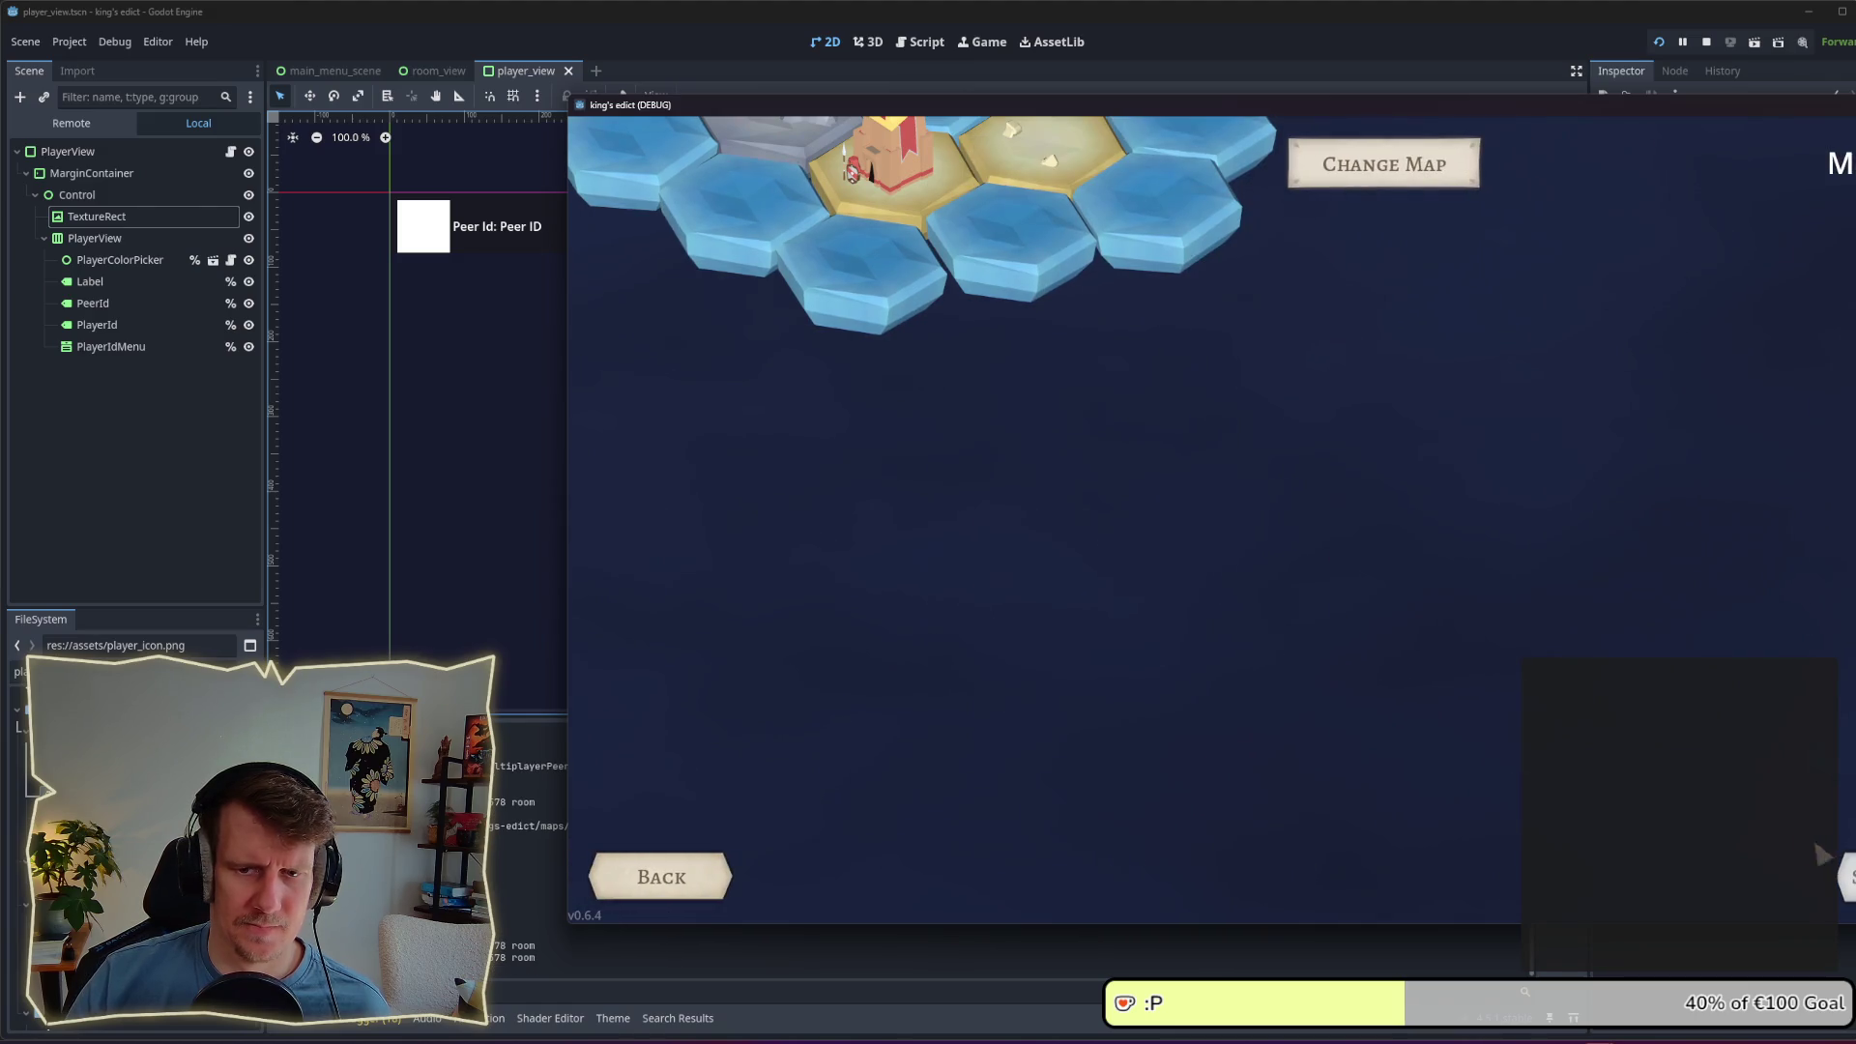
{"action": "left_click", "coordinate": [1429, 182]}
{"action": "left_click", "coordinate": [1363, 282]}
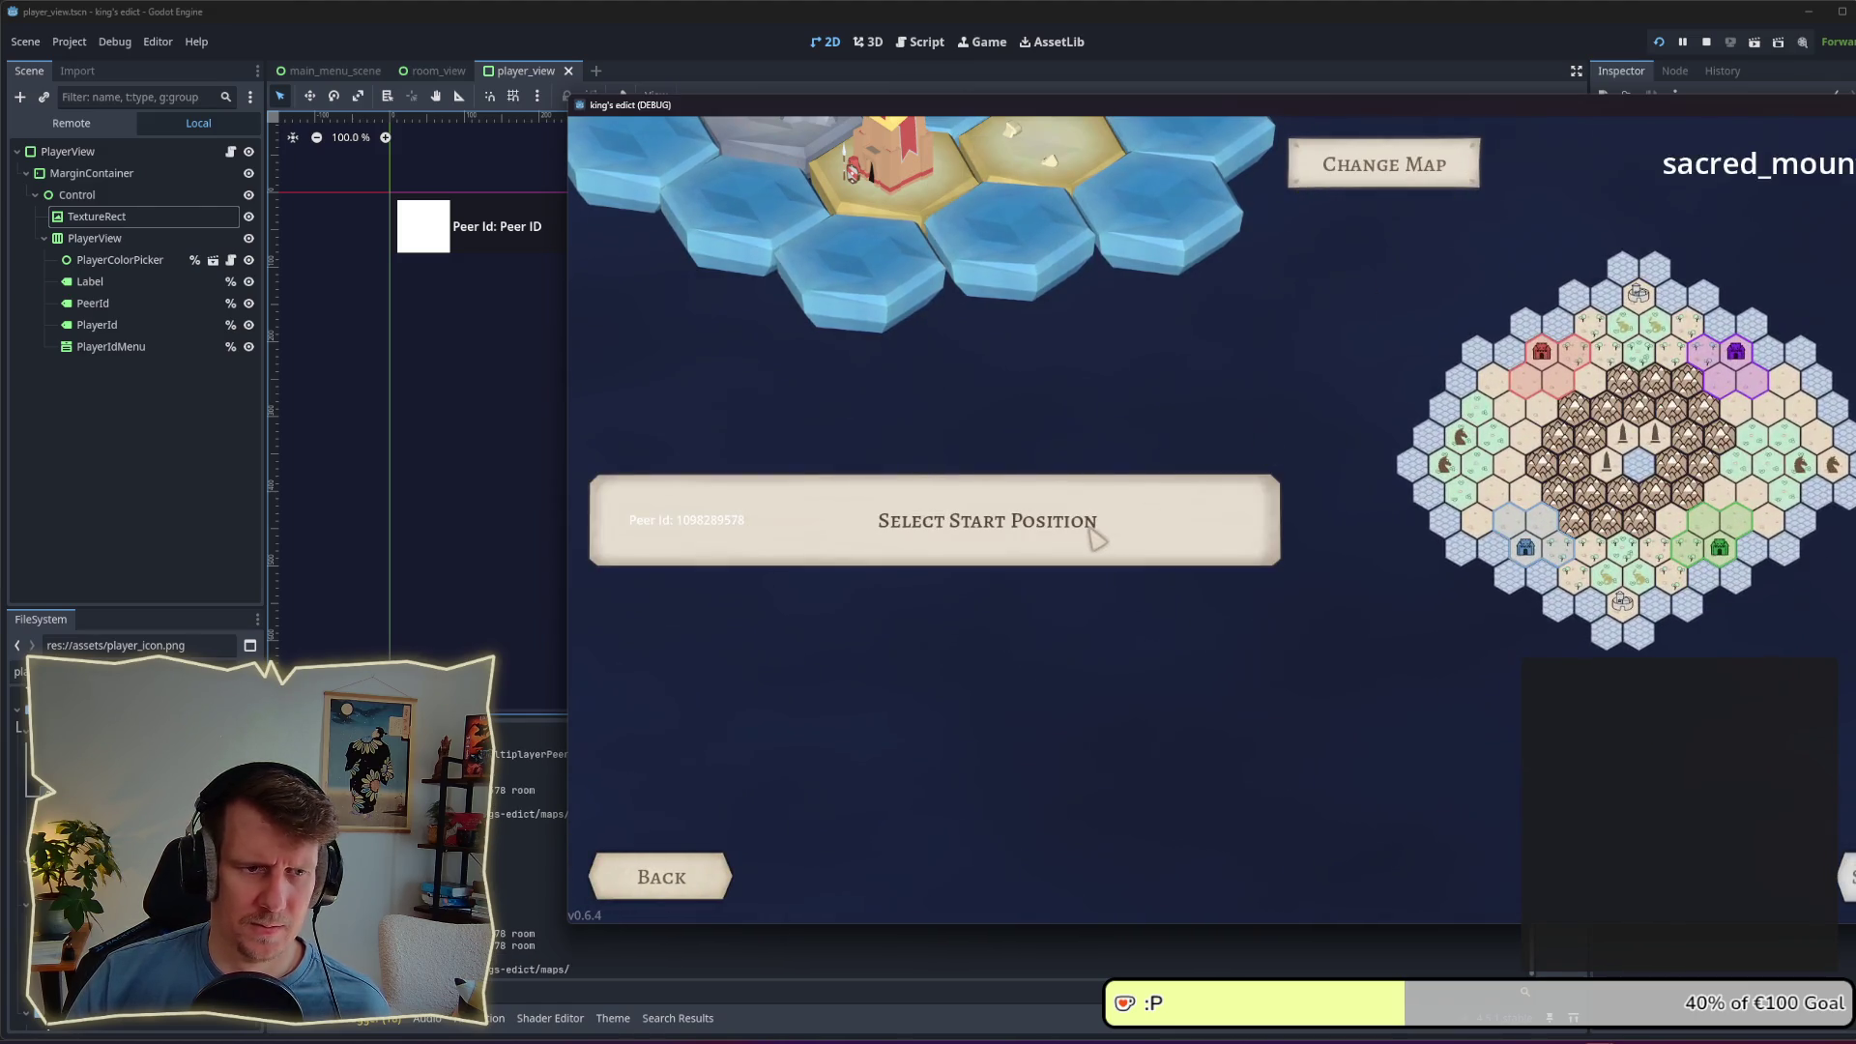
Step: Restart the game, create a room on i_know_this_place, then return to the editor's PlayerView node
{"action": "left_click", "coordinate": [1707, 42]}
{"action": "left_click", "coordinate": [1652, 43]}
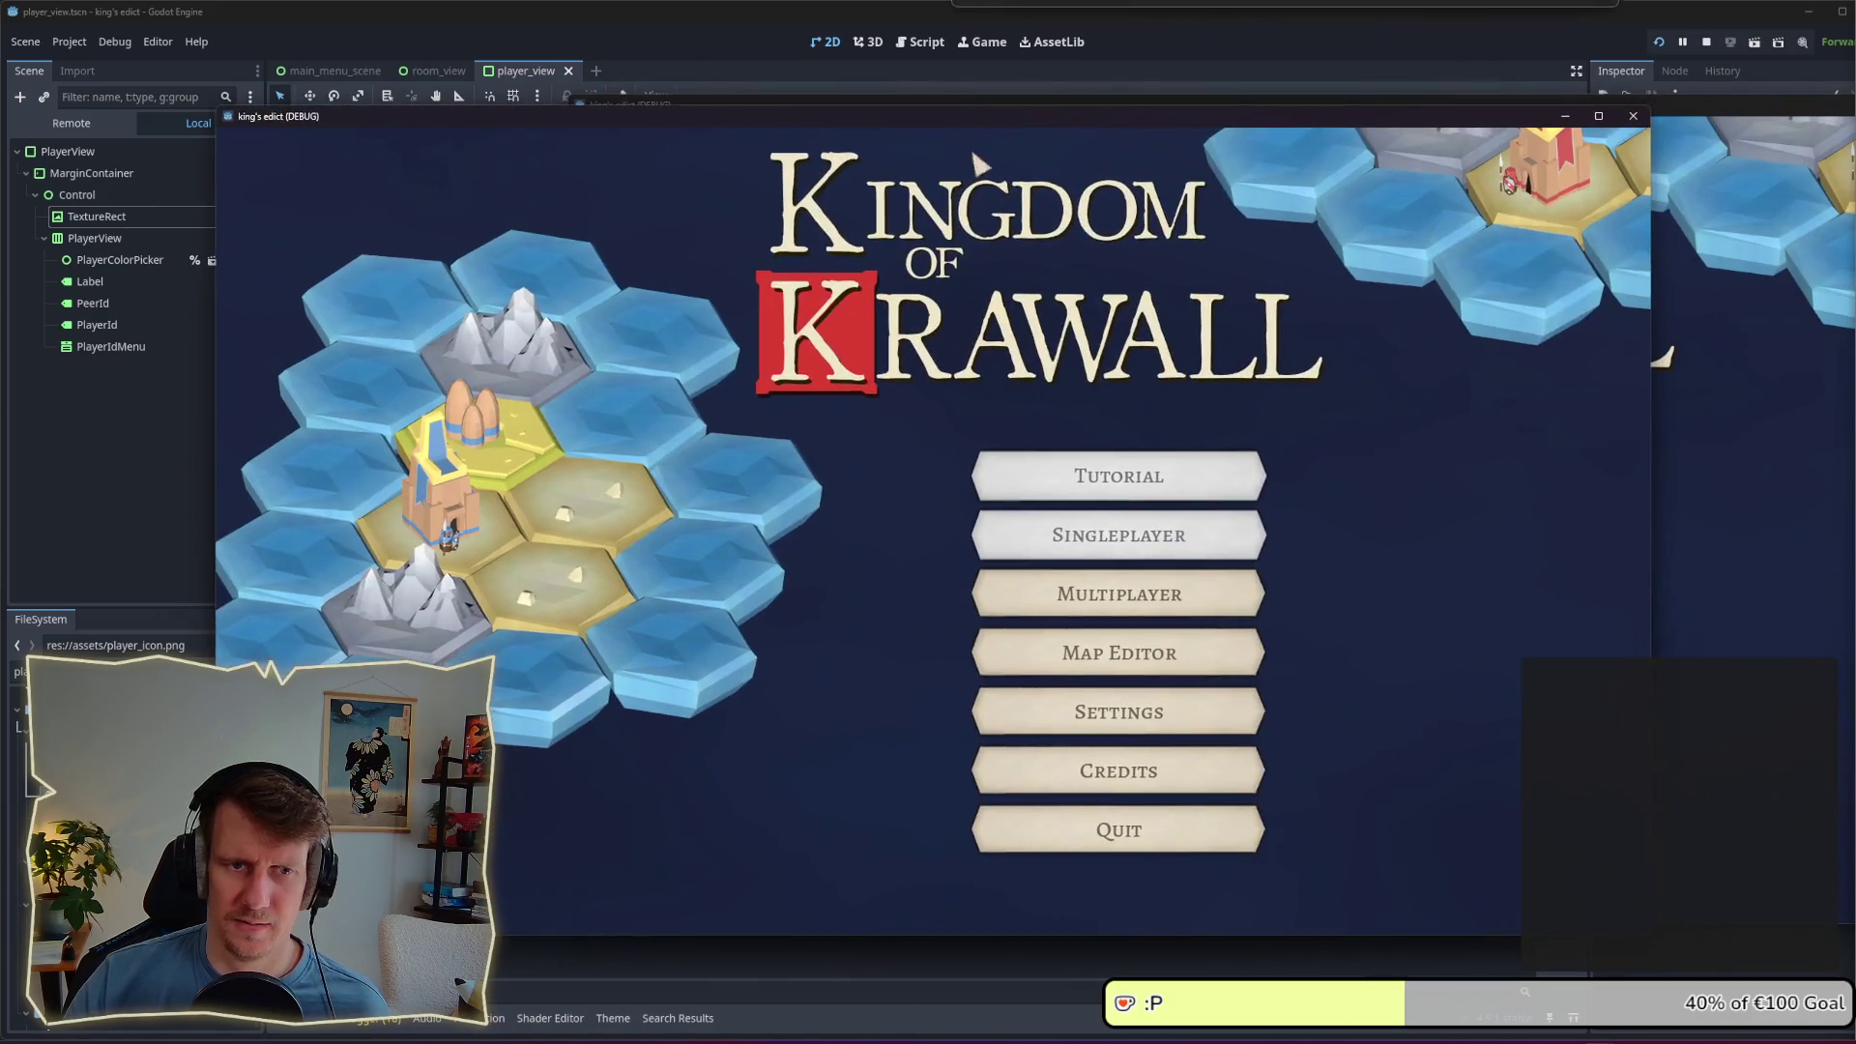
{"action": "left_click", "coordinate": [1119, 593]}
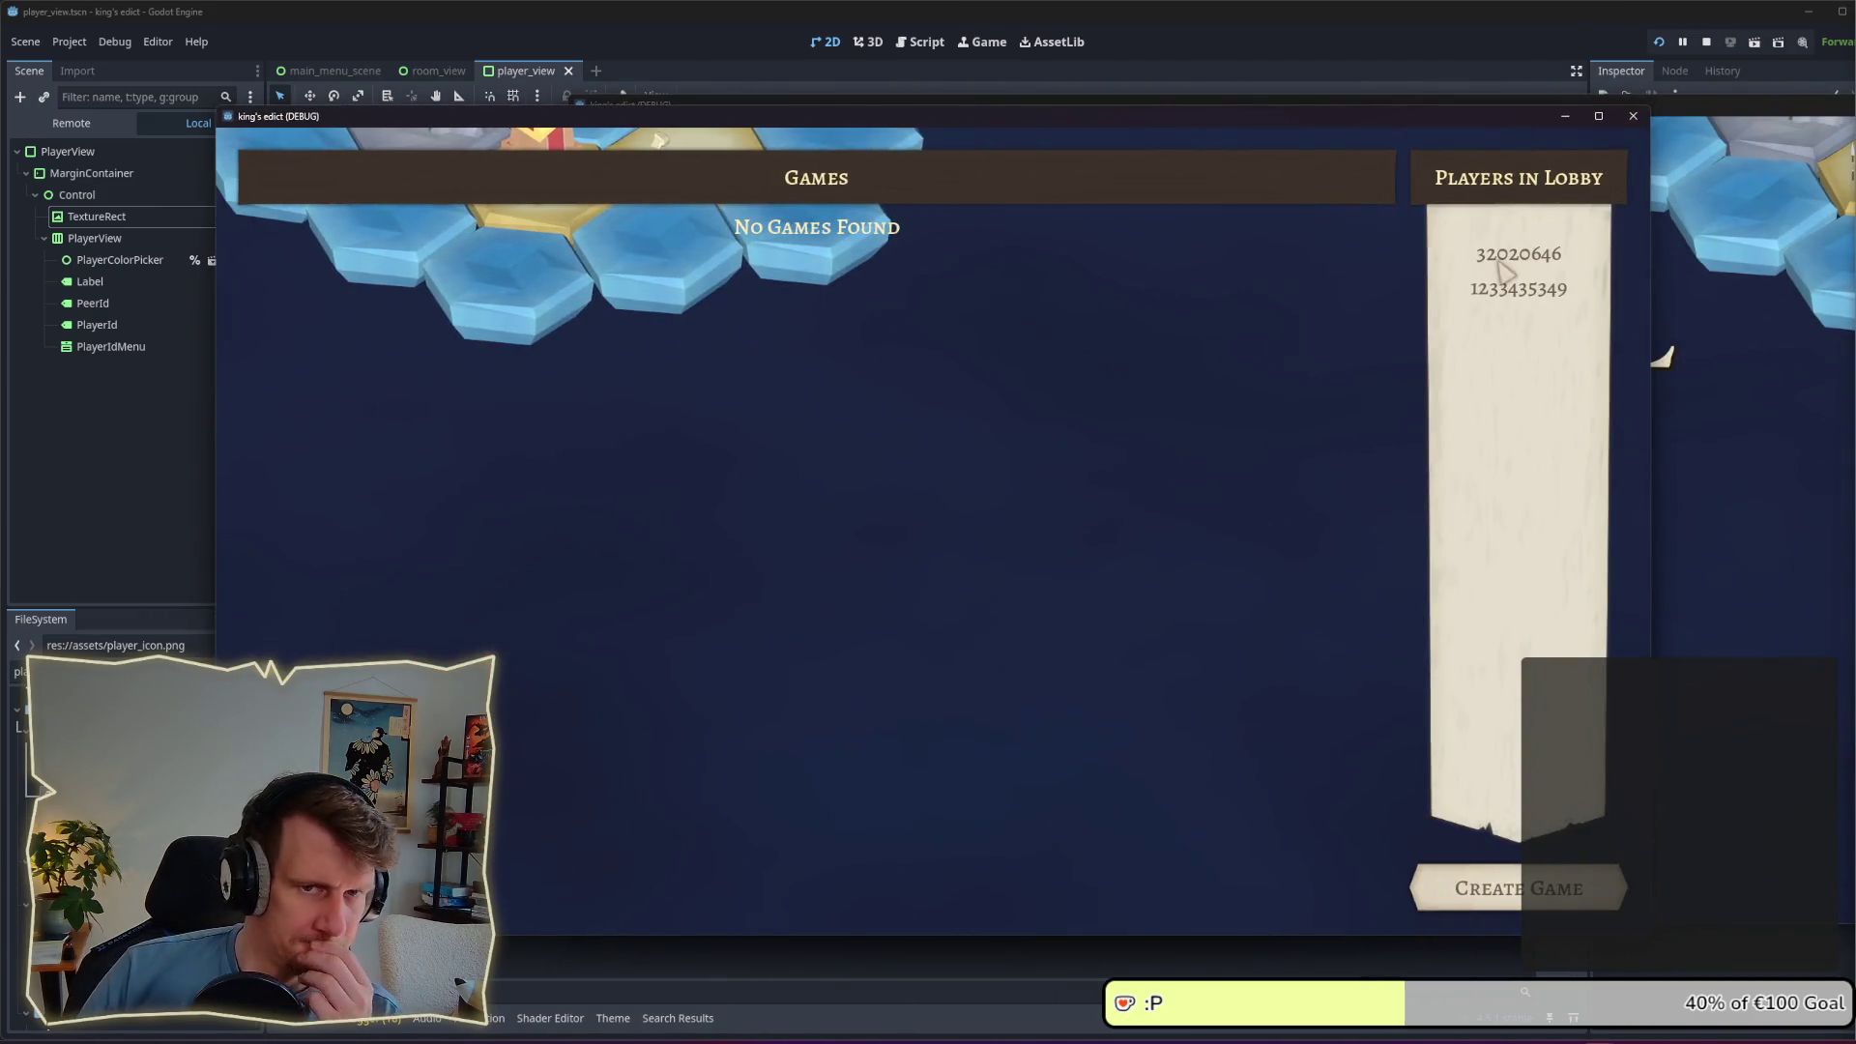
{"action": "left_click", "coordinate": [1519, 887]}
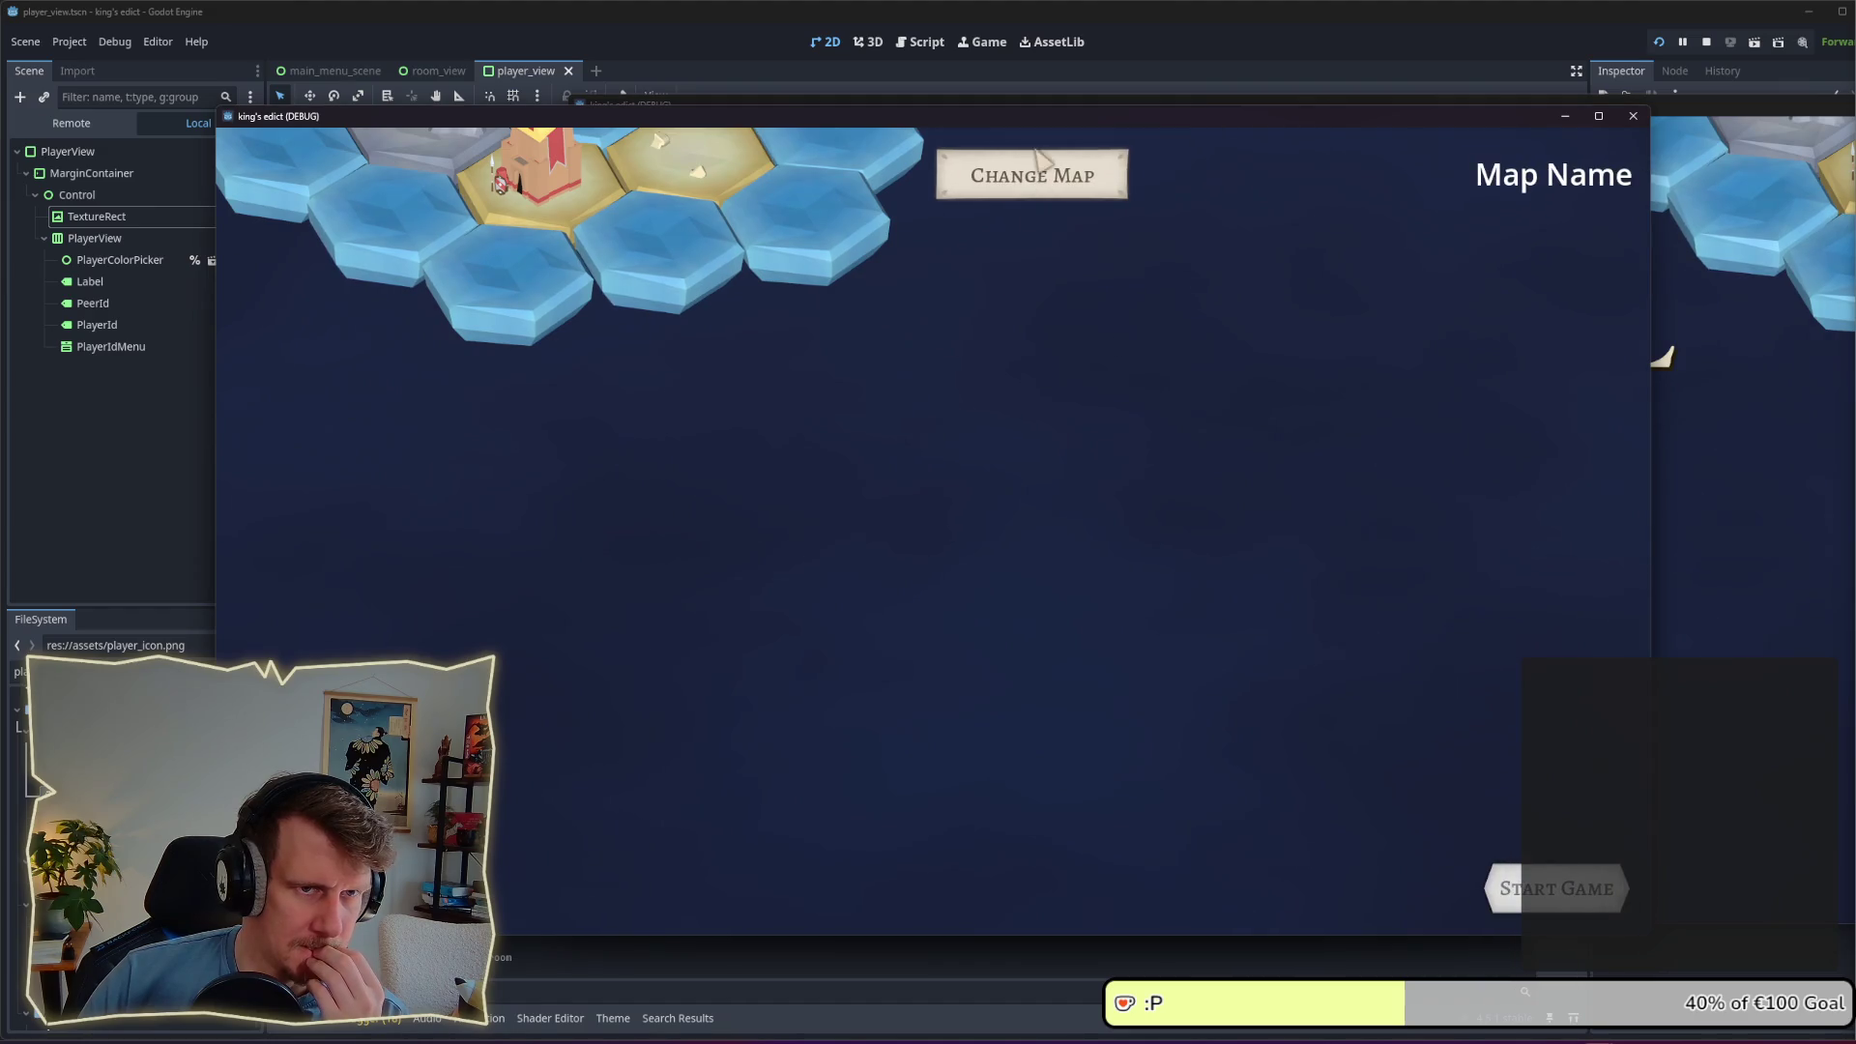
{"action": "left_click", "coordinate": [1033, 175]}
{"action": "left_click", "coordinate": [1010, 274]}
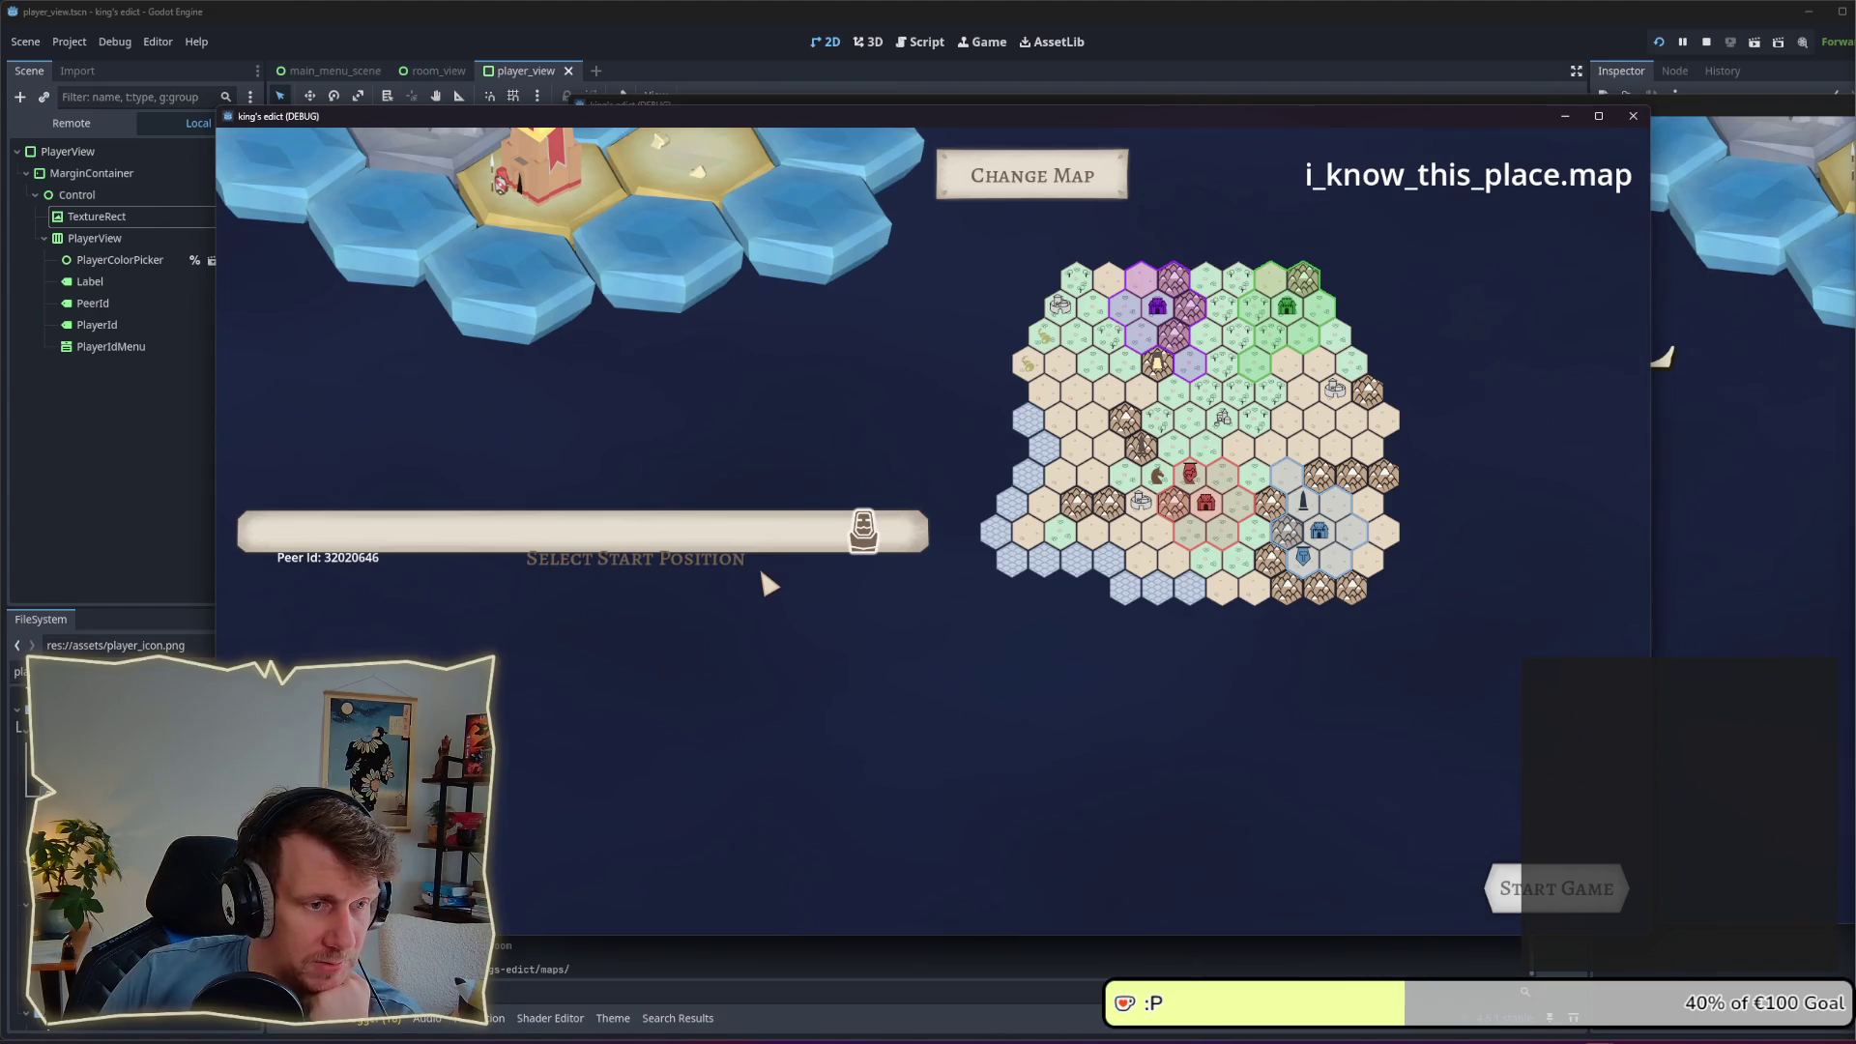
{"action": "left_click", "coordinate": [139, 517]}
{"action": "left_click", "coordinate": [80, 237]}
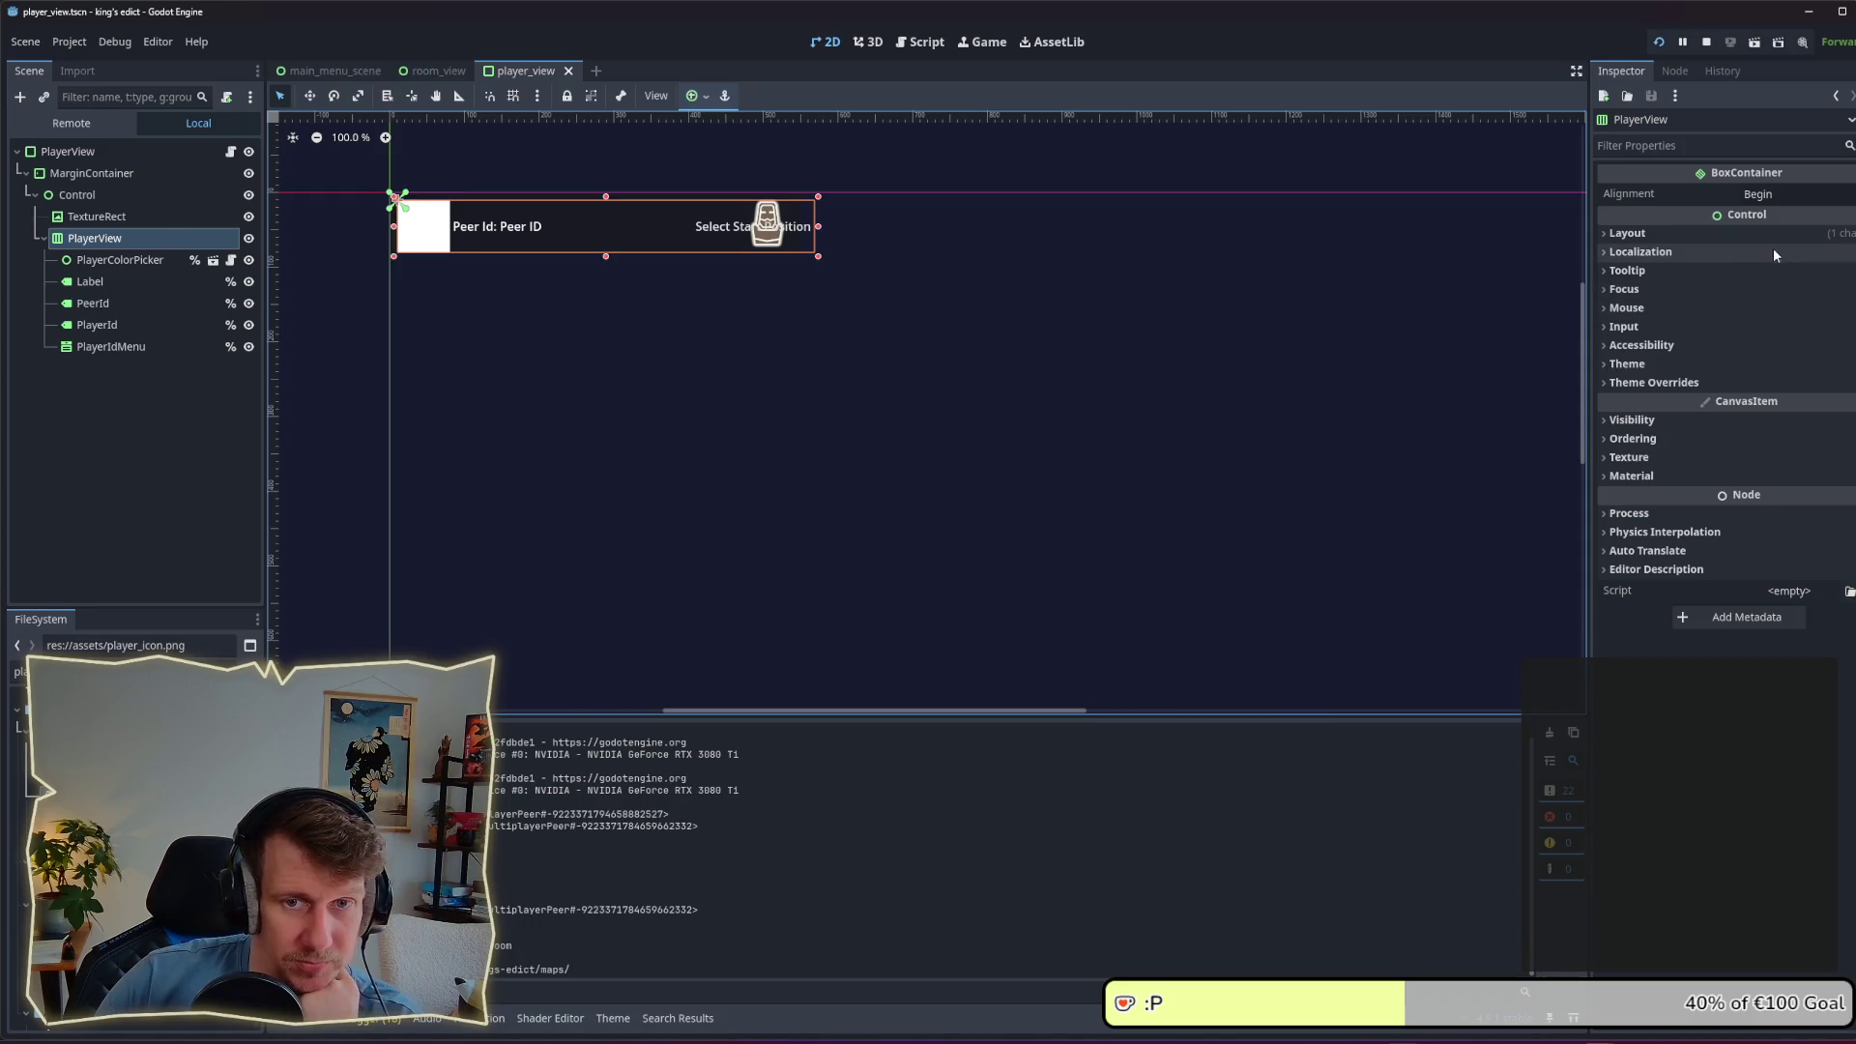
Step: Set PlayerView's layout mode to Anchors with the Full Rect preset
{"action": "left_click", "coordinate": [1709, 230]}
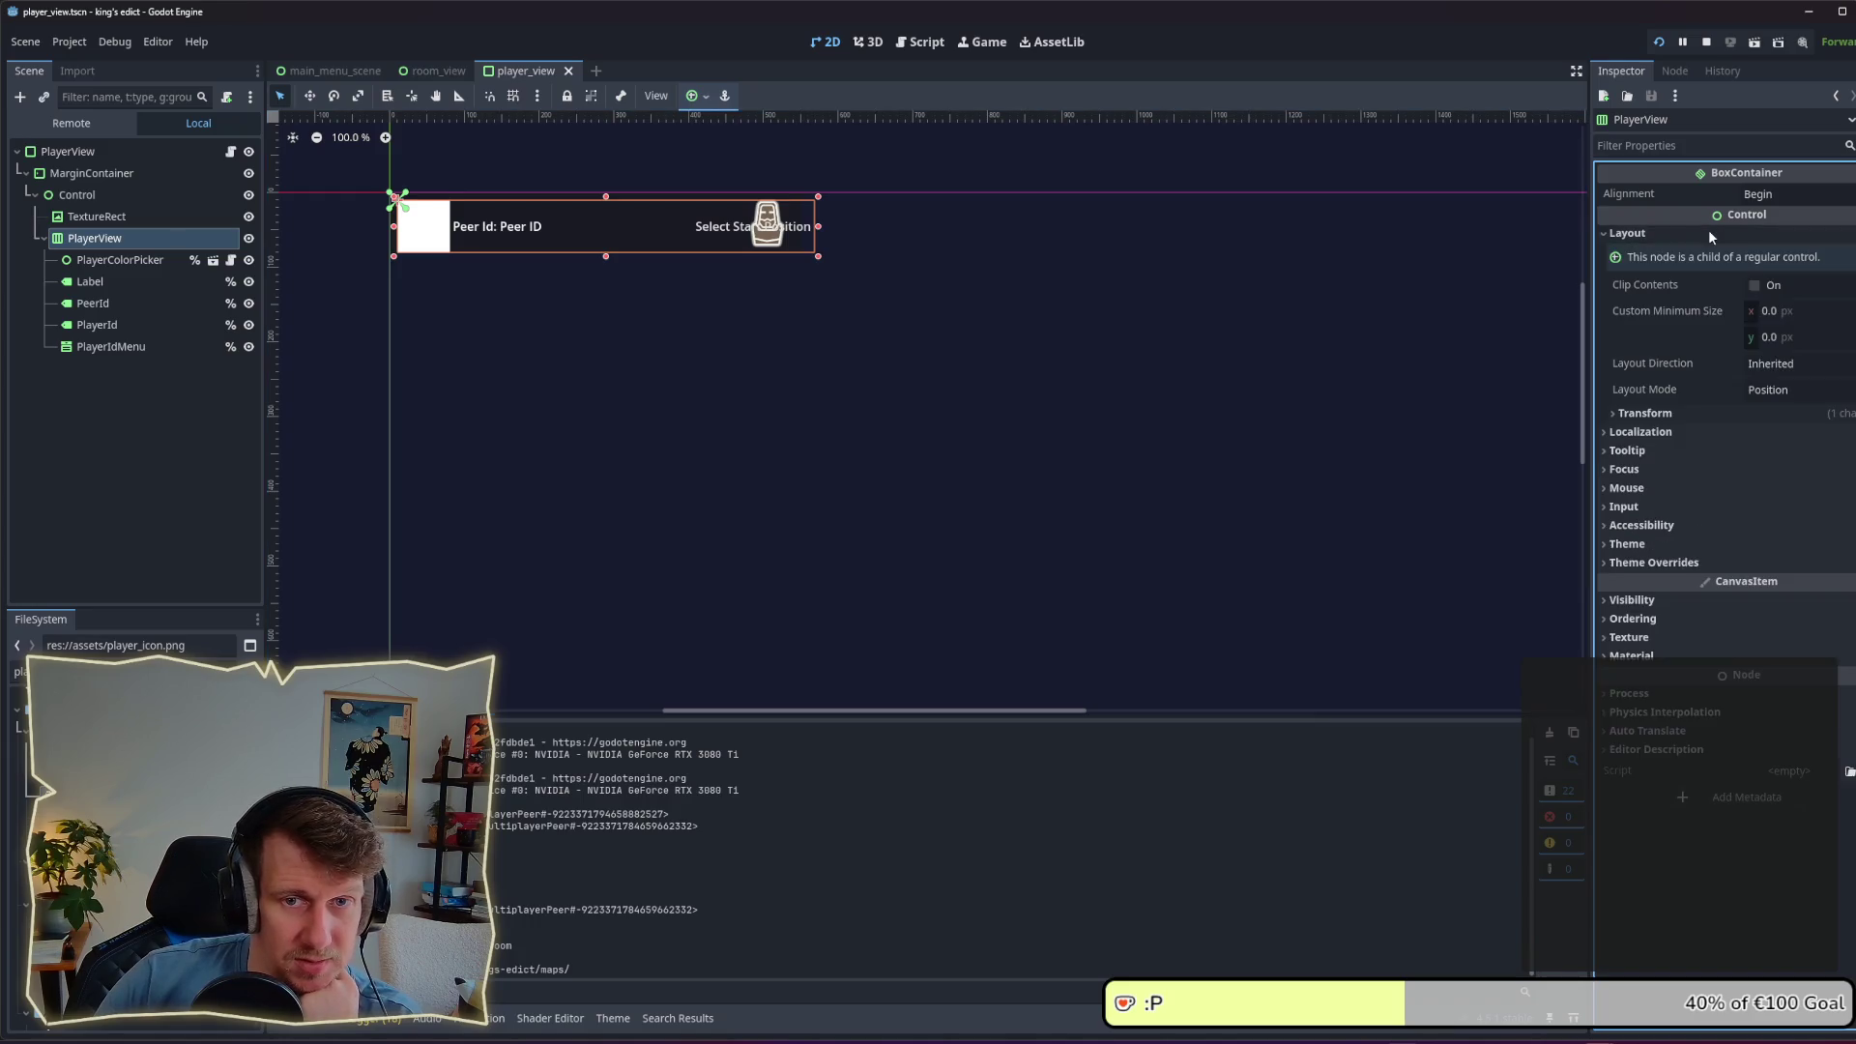
{"action": "left_click", "coordinate": [1802, 390]}
{"action": "left_click", "coordinate": [1789, 437]}
{"action": "left_click", "coordinate": [1789, 416]}
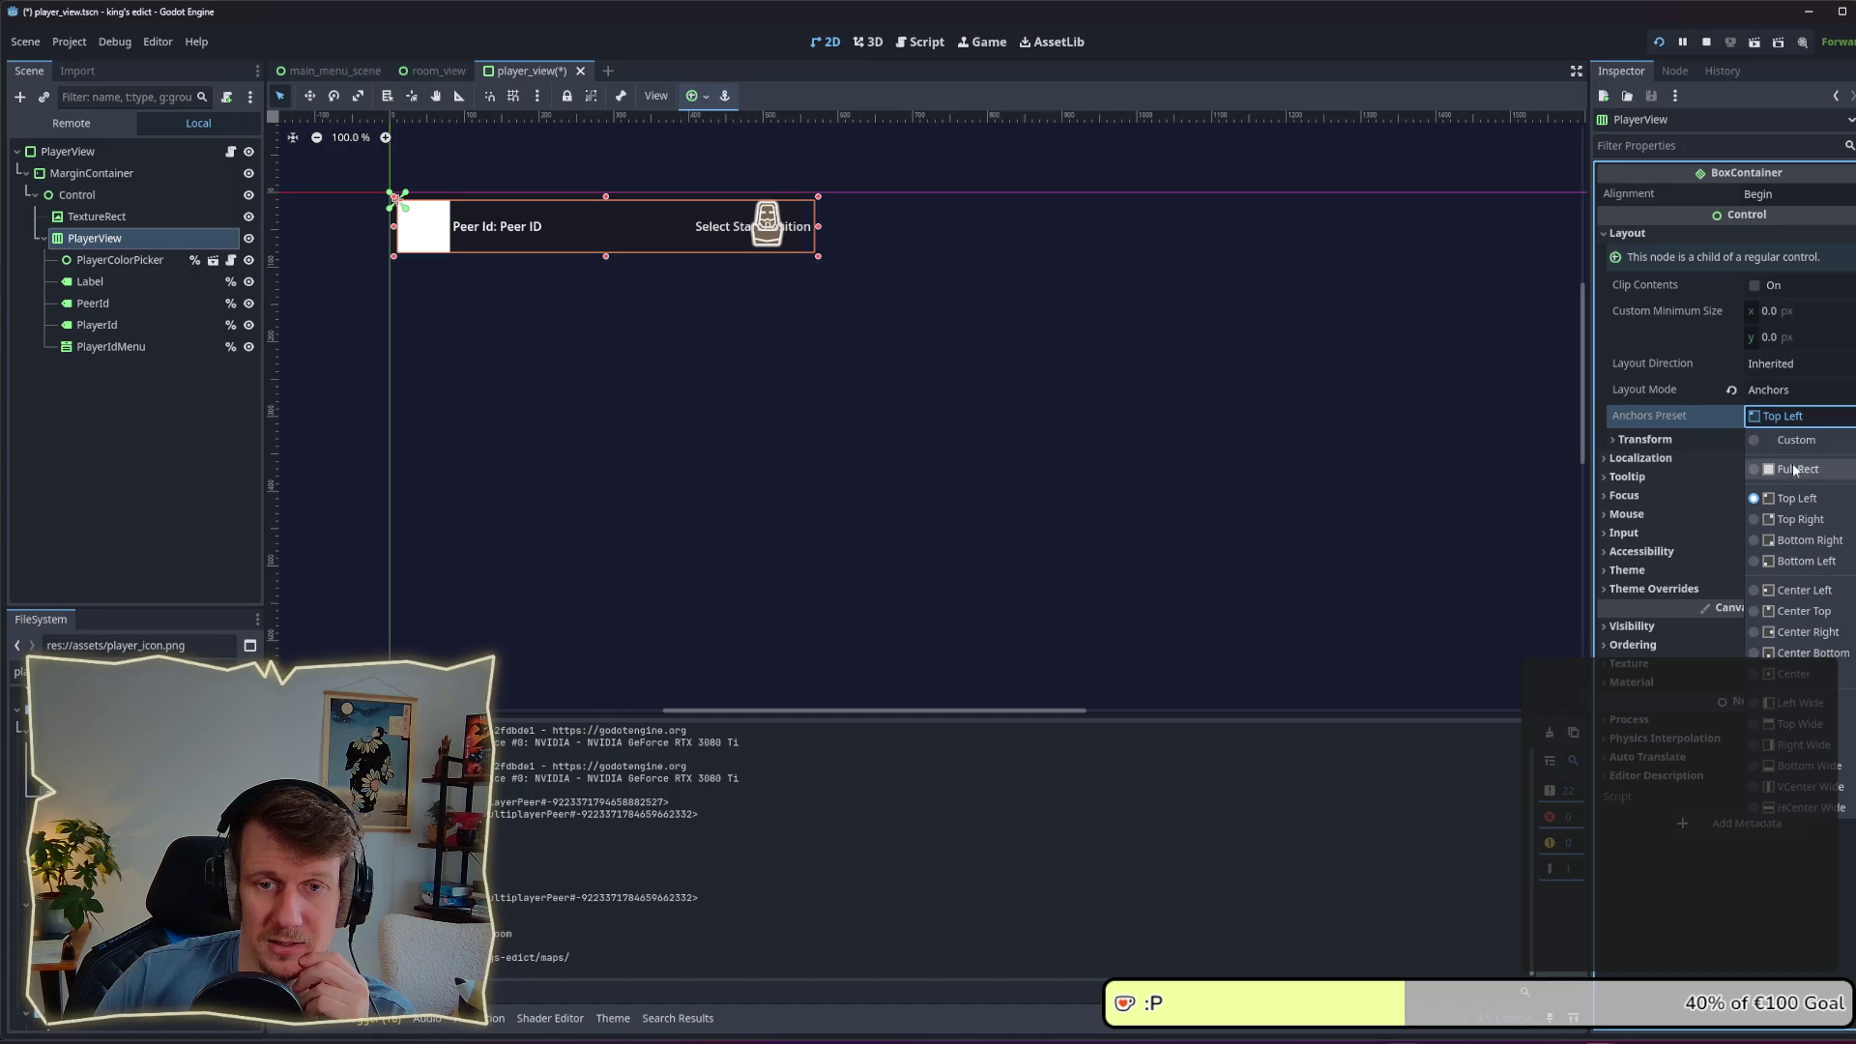
{"action": "left_click", "coordinate": [1795, 468]}
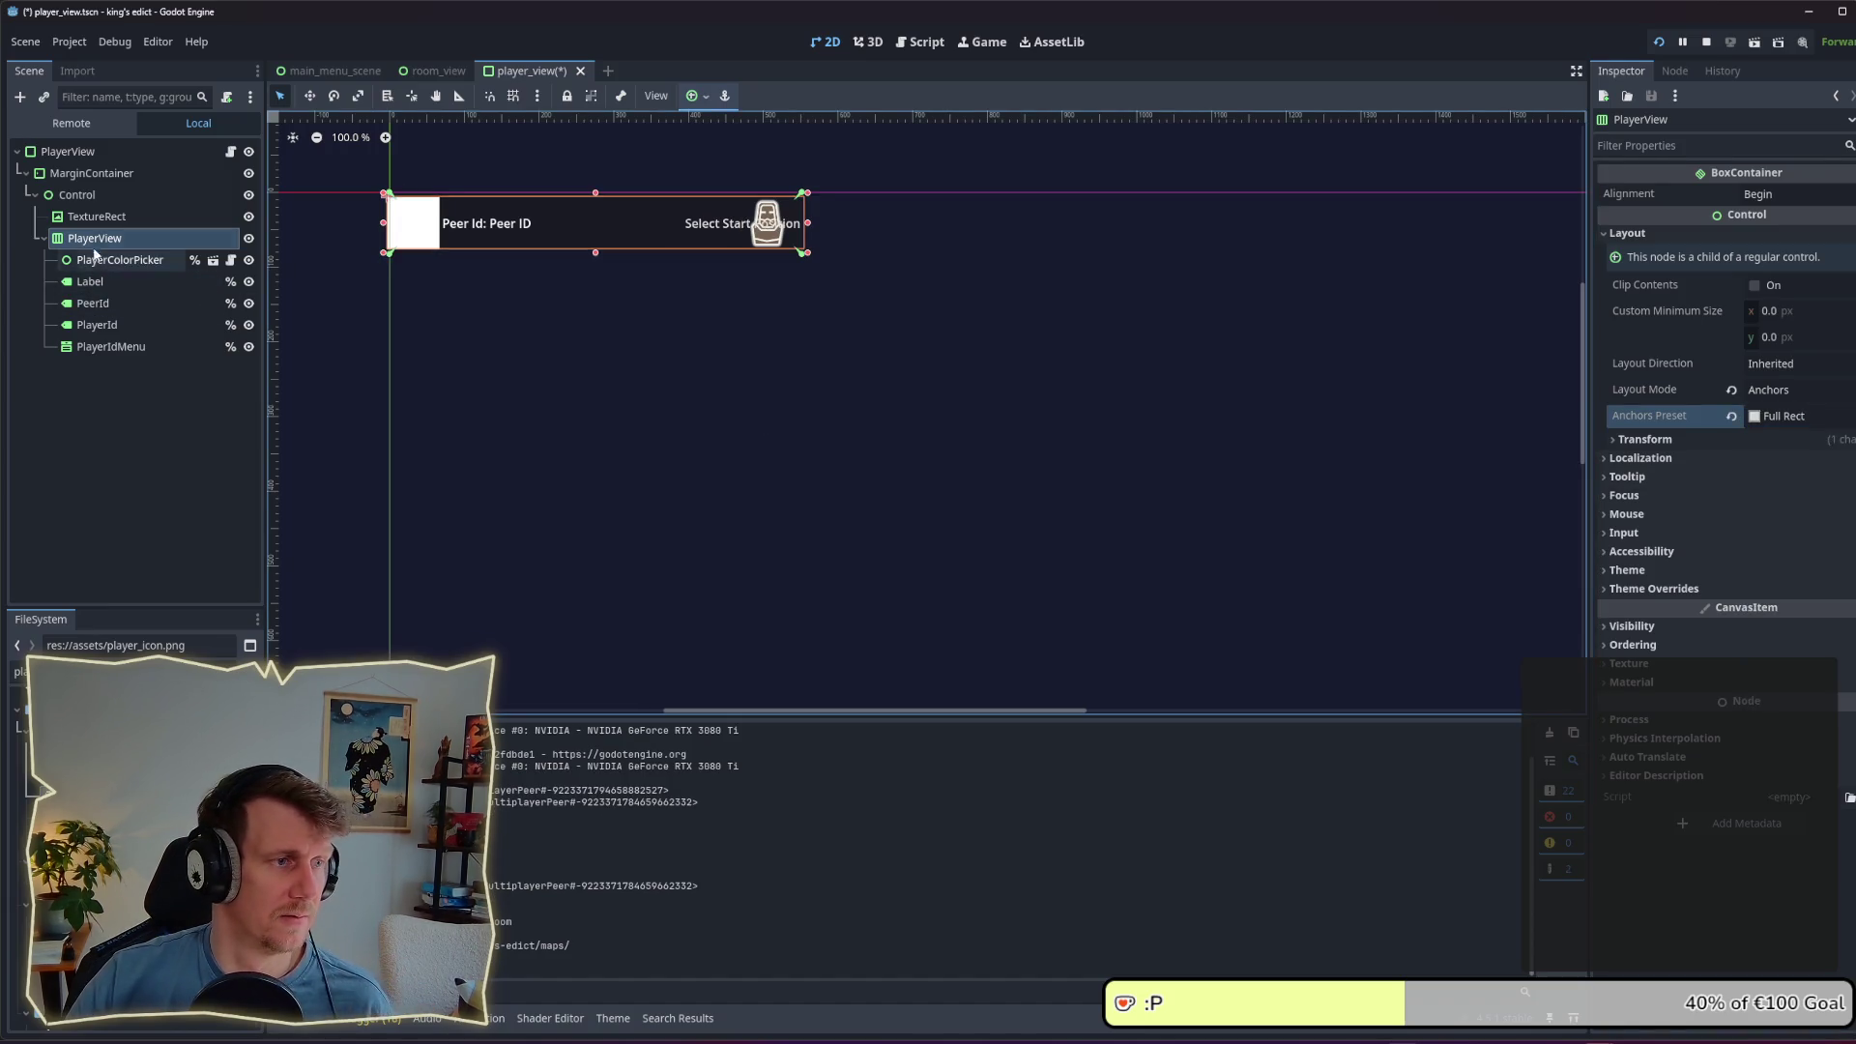
Step: Reset PlayerView's position to 0, 0 and save the player_view scene
{"action": "left_click", "coordinate": [1690, 448]}
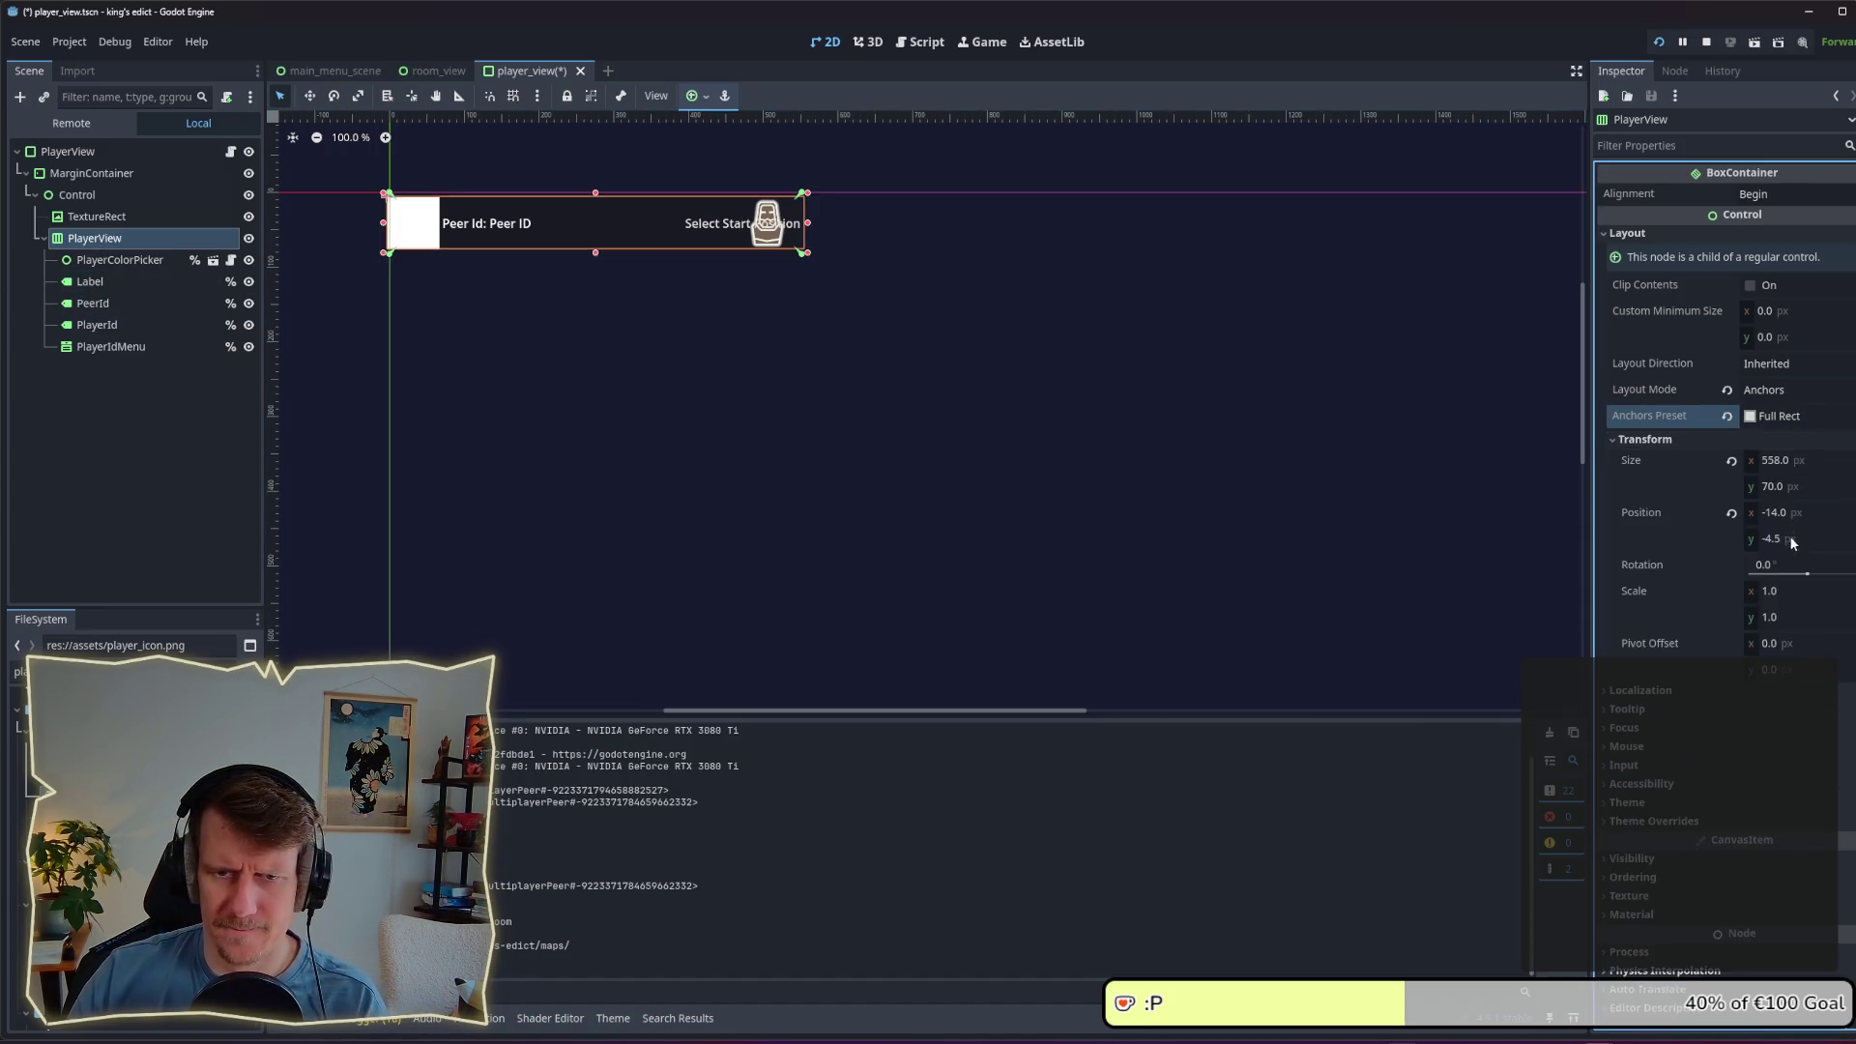
{"action": "left_click", "coordinate": [1788, 539]}
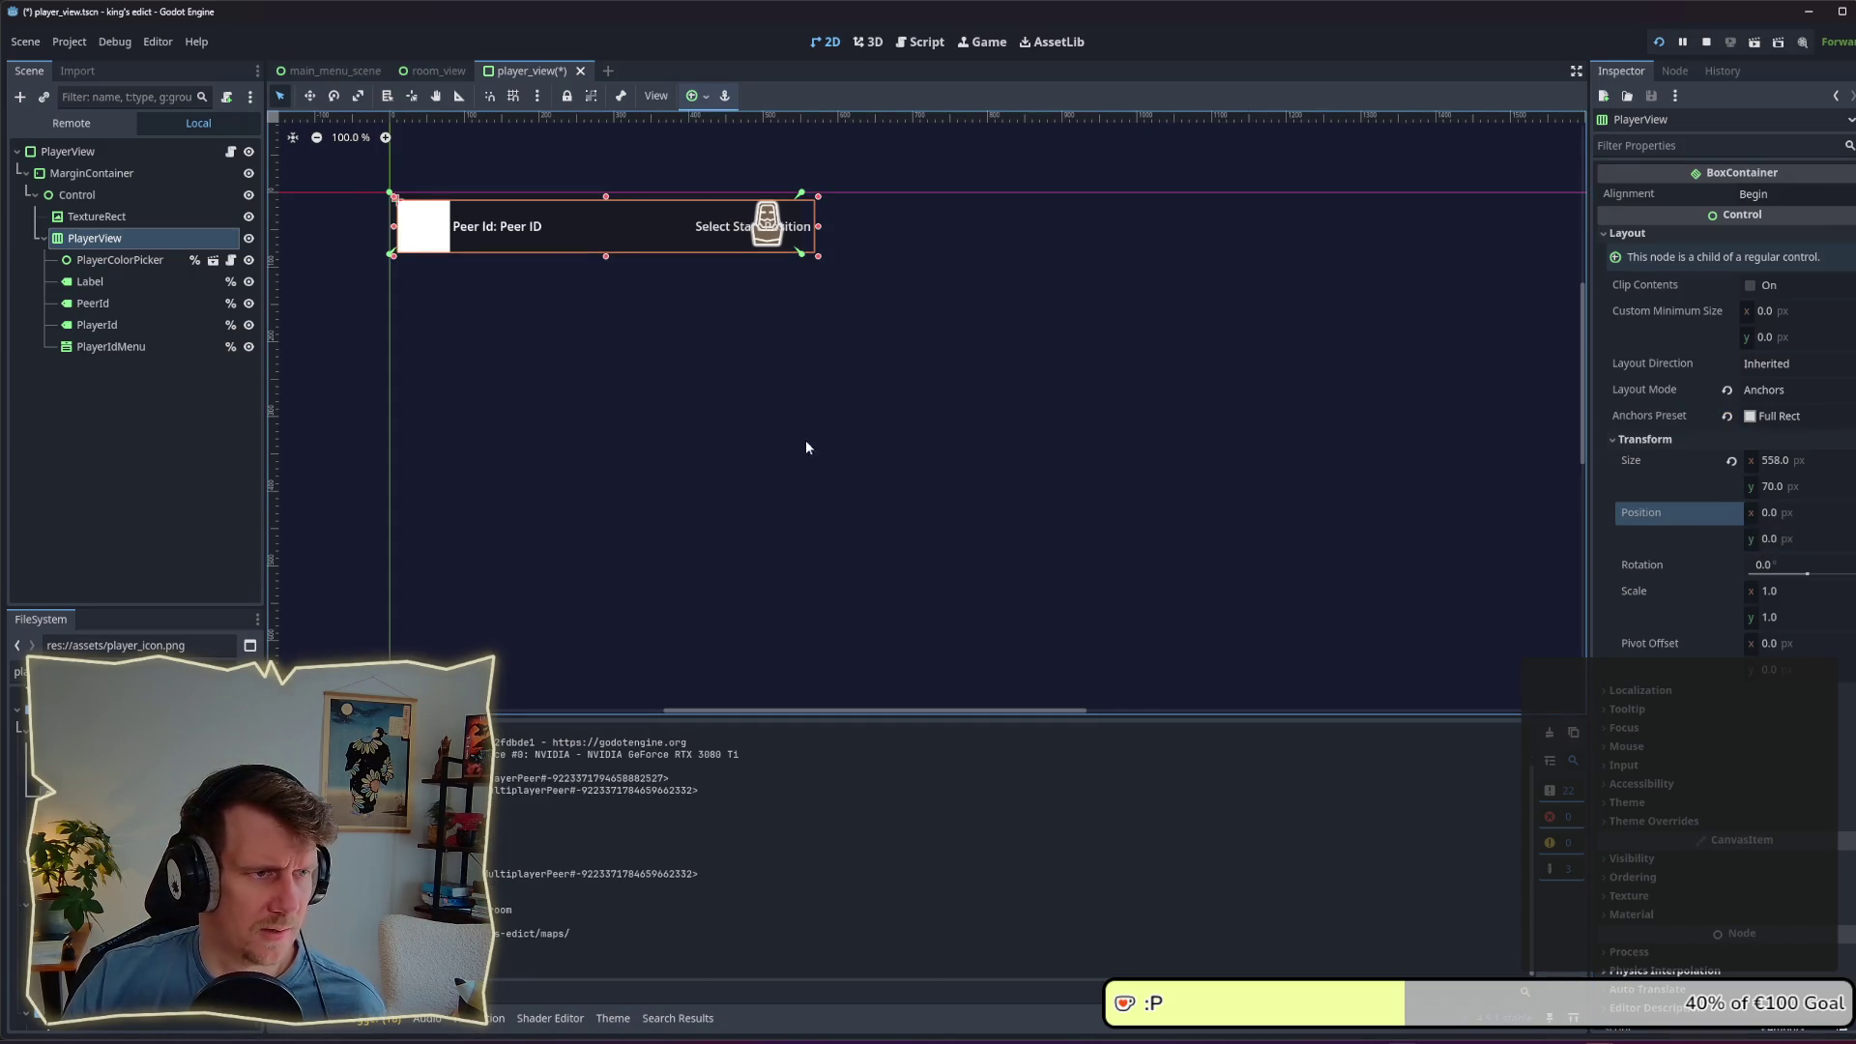
{"action": "key", "text": "ctrl+s"}
{"action": "left_click", "coordinate": [118, 218]}
{"action": "left_click", "coordinate": [104, 195]}
{"action": "left_click", "coordinate": [105, 177]}
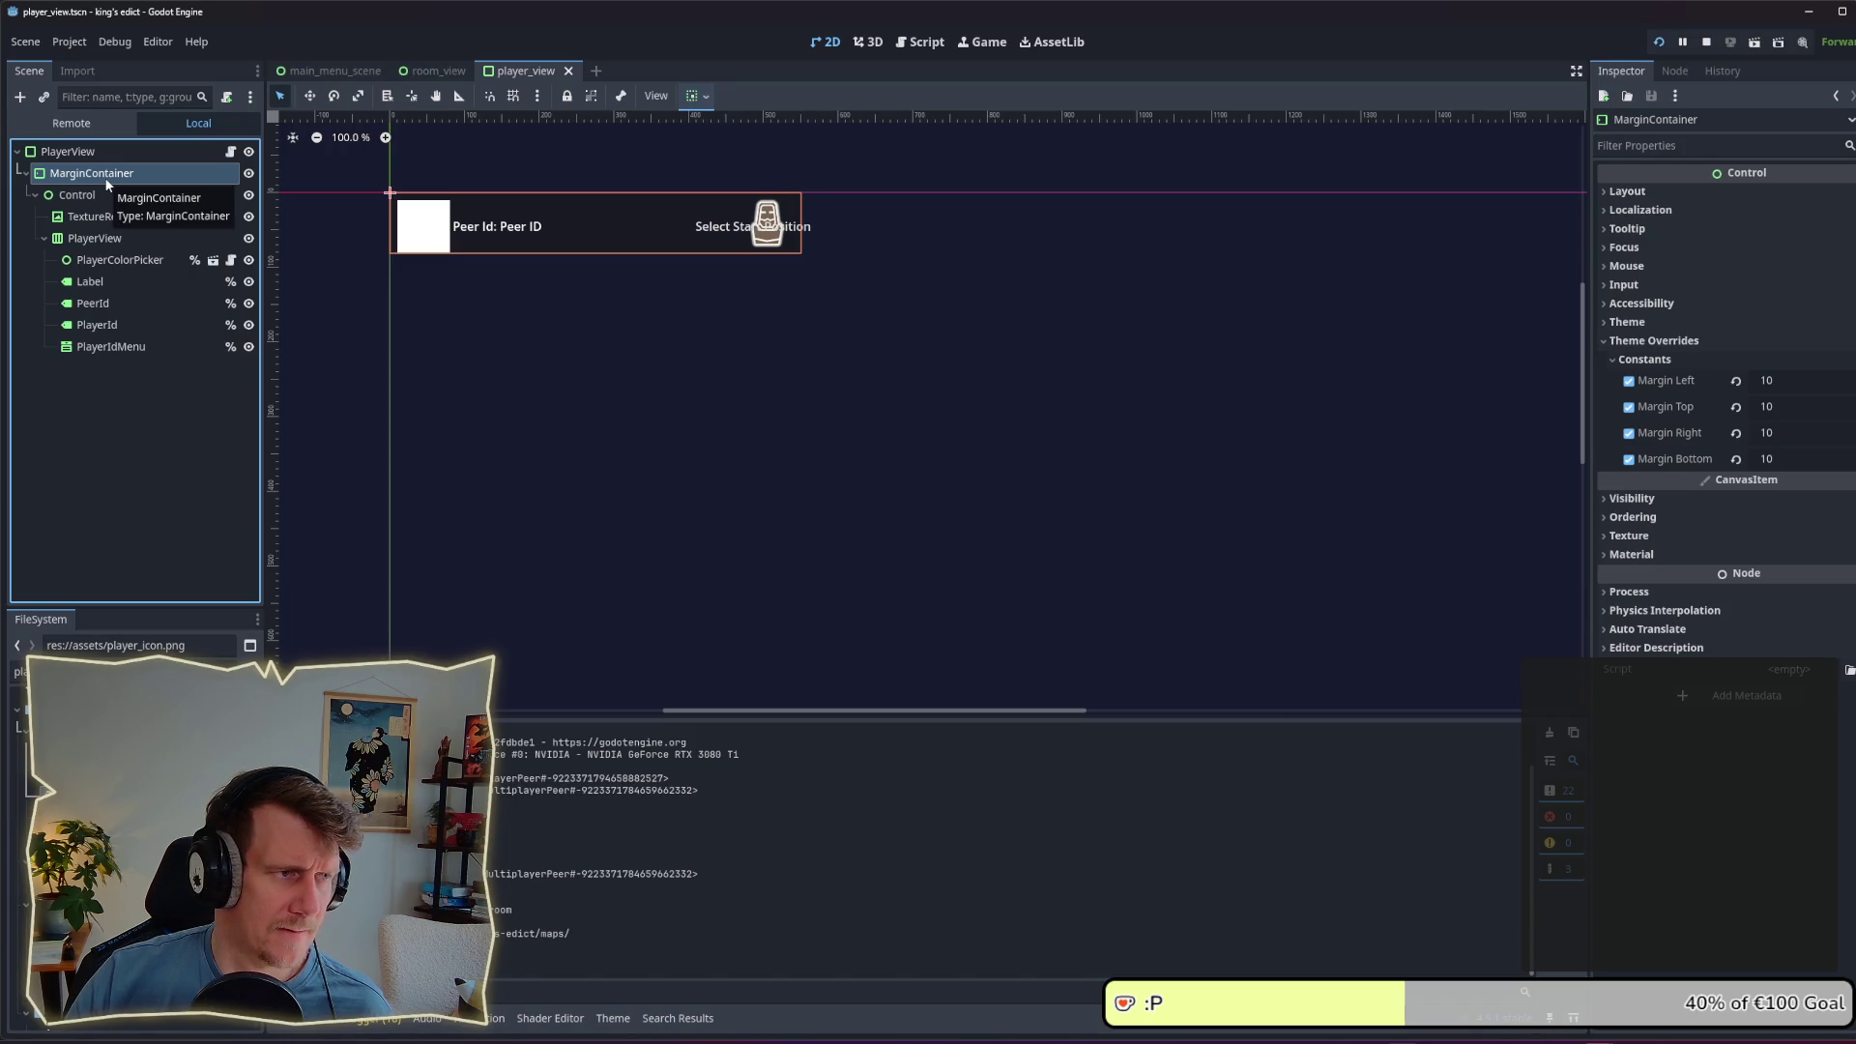
Step: Set the Control's minimum height to 70 and check the child nodes' sizes
{"action": "left_click", "coordinate": [103, 195]}
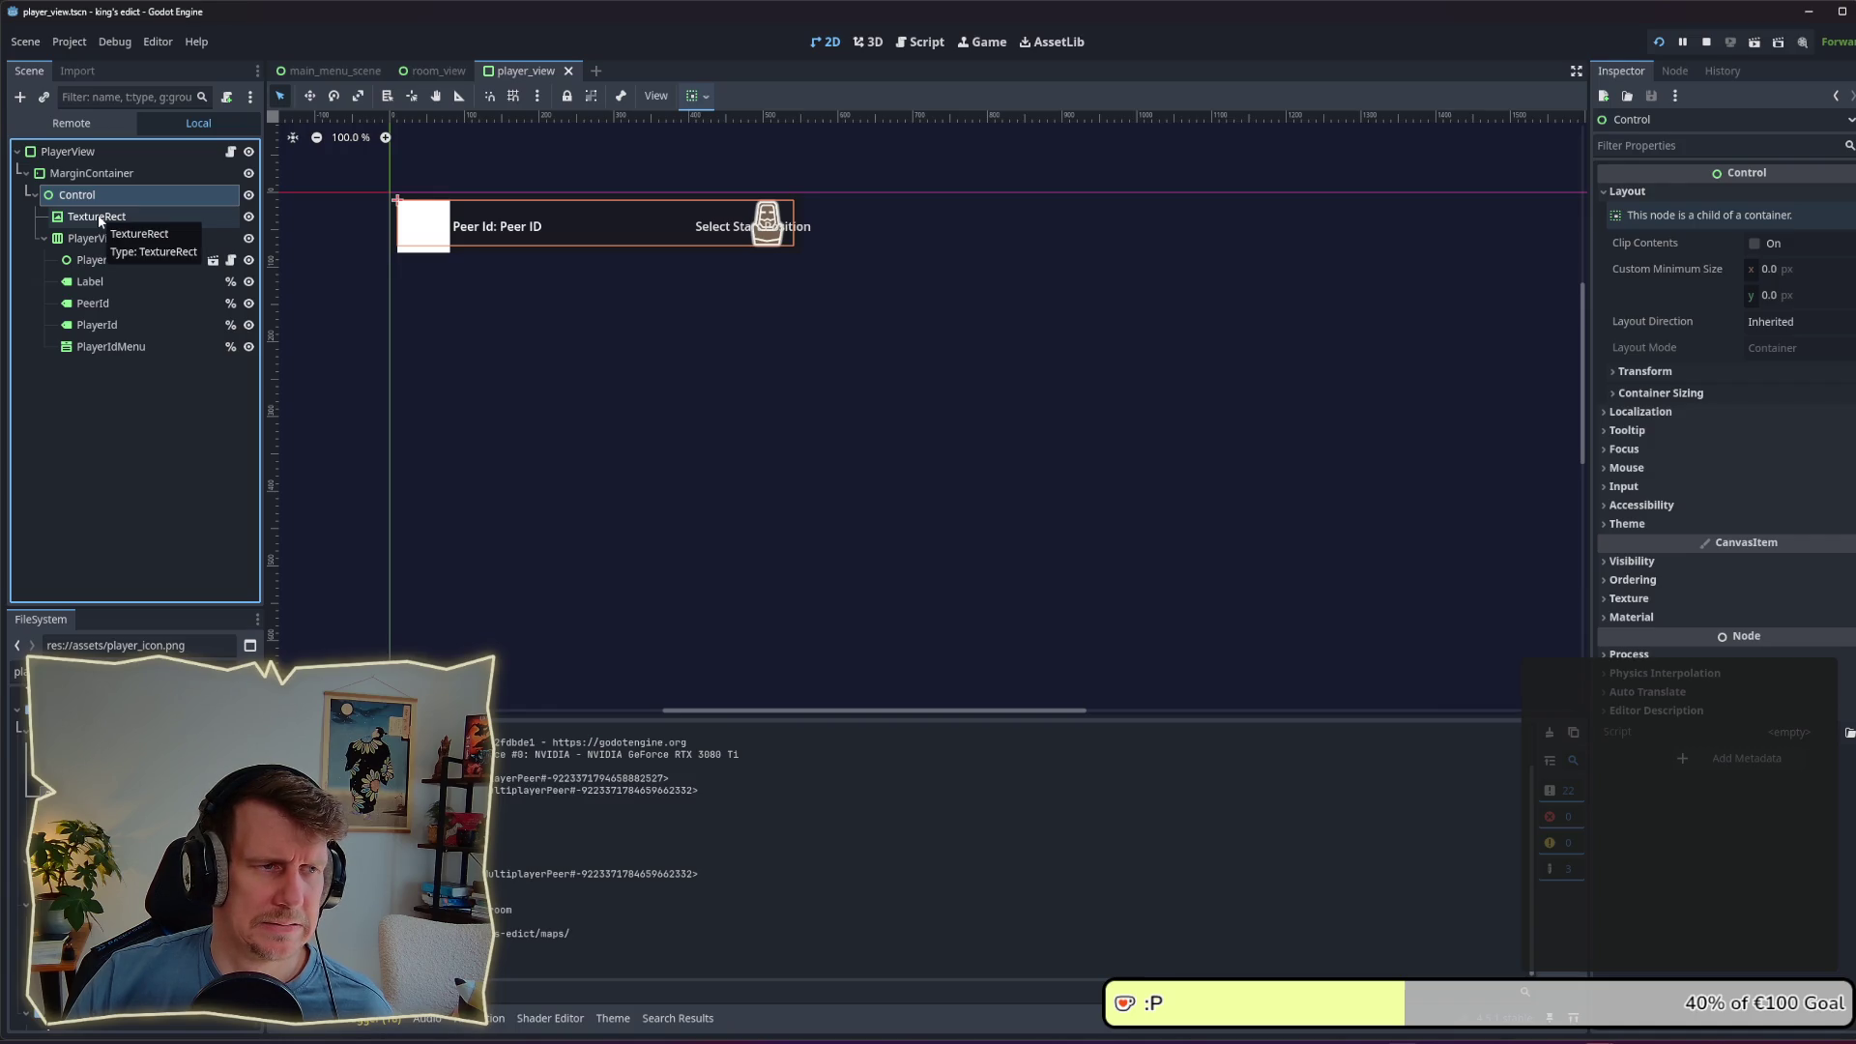
{"action": "left_click", "coordinate": [1789, 296]}
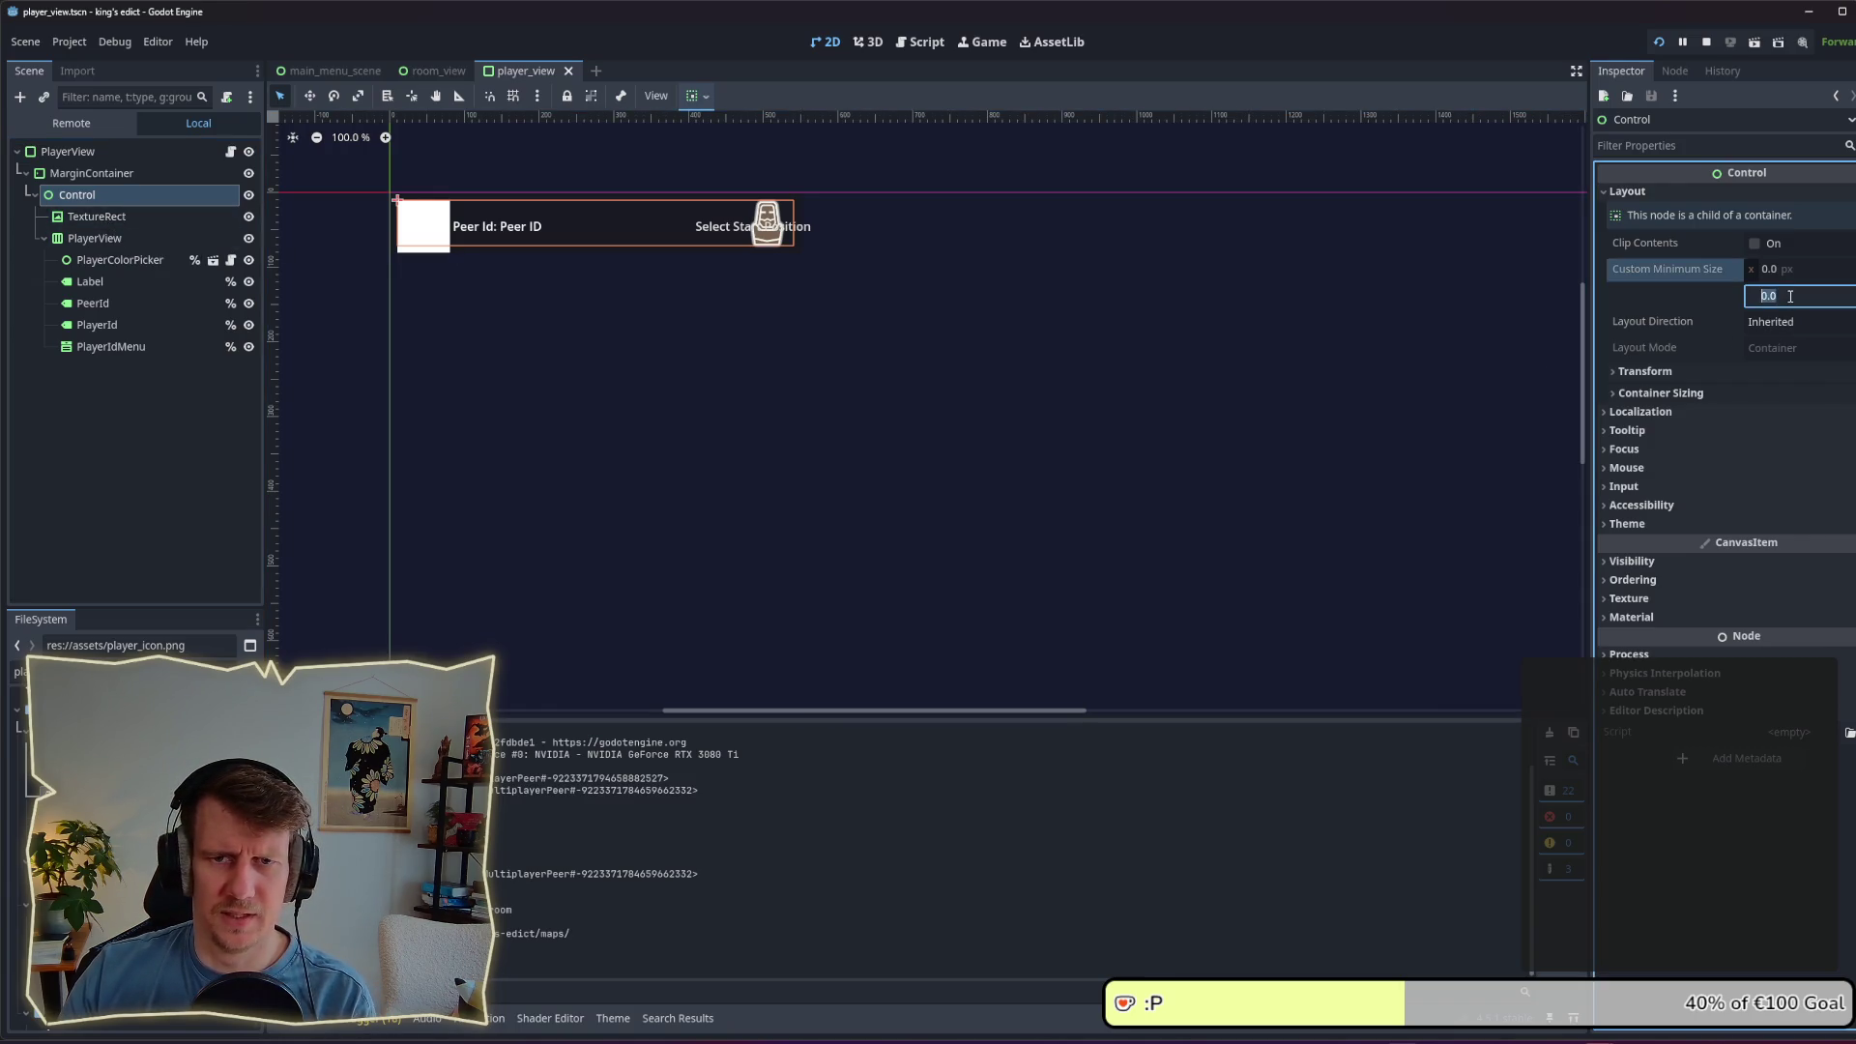
{"action": "type", "text": "70"}
{"action": "key", "text": "Return"}
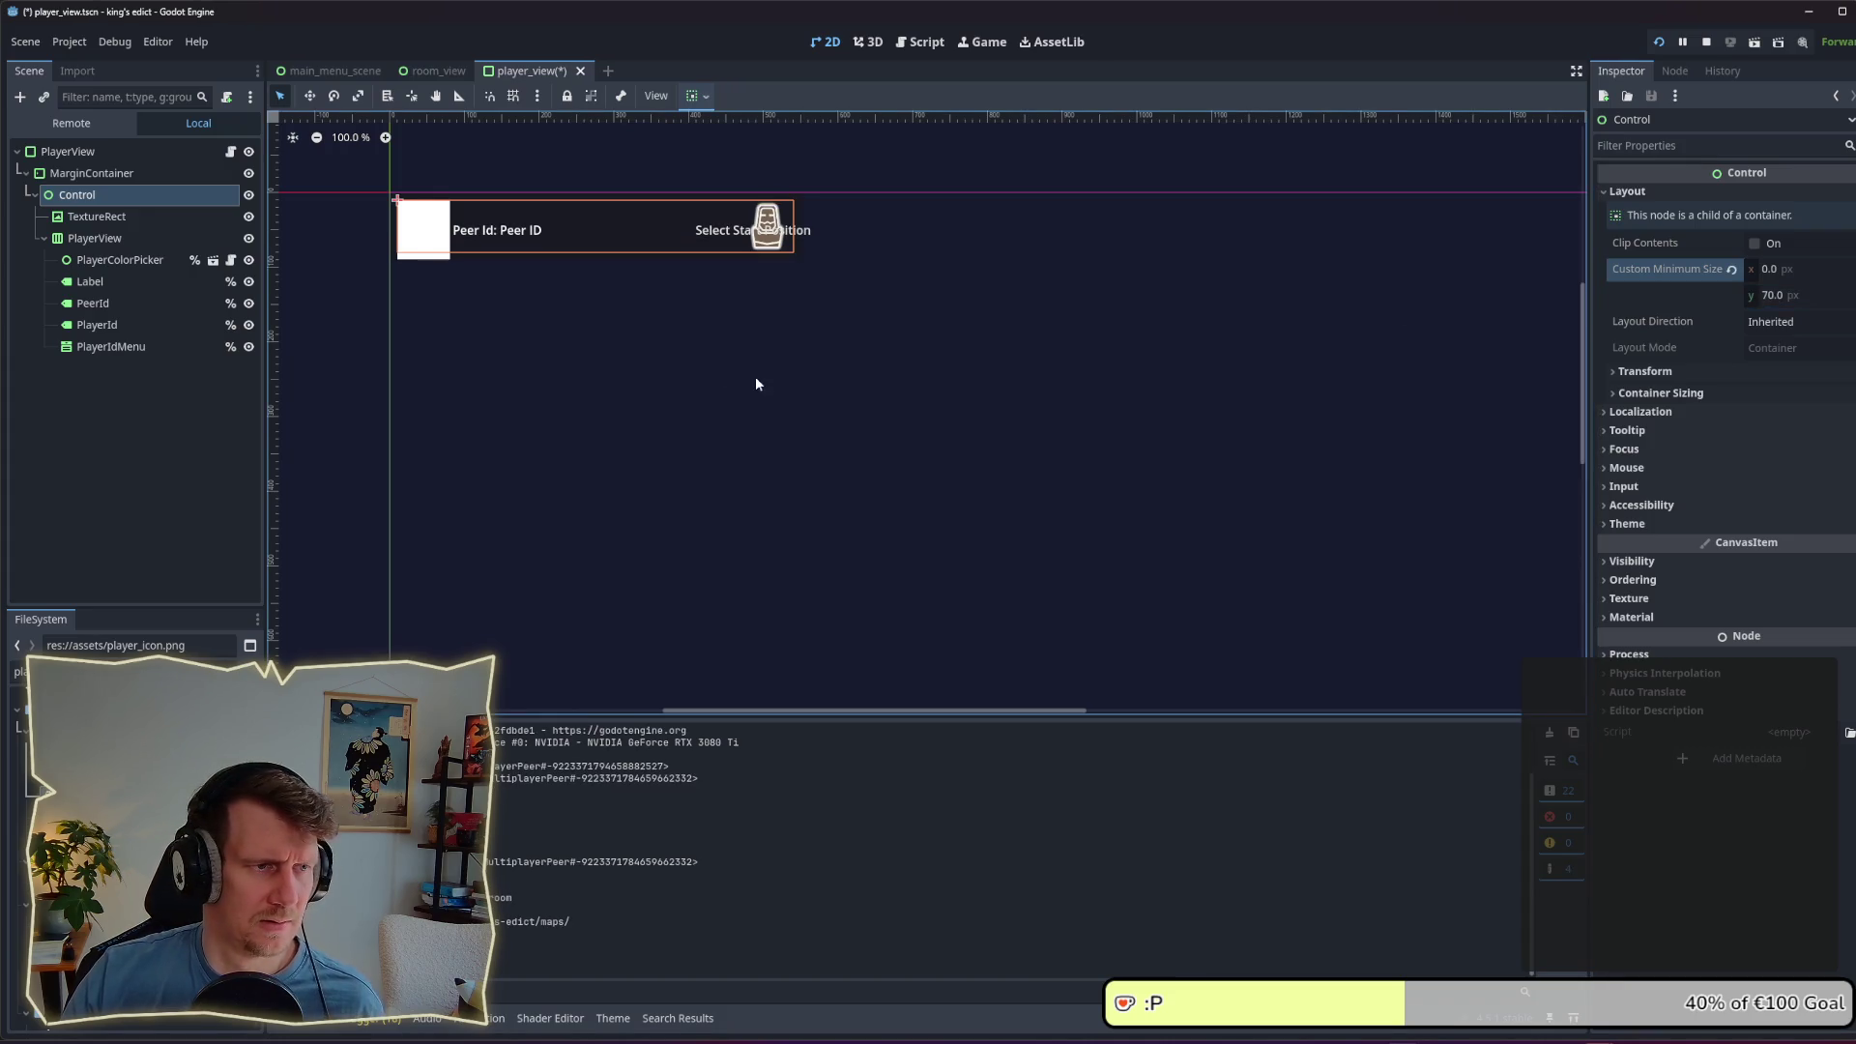
{"action": "left_click", "coordinate": [109, 219]}
{"action": "left_click", "coordinate": [111, 238]}
{"action": "left_click", "coordinate": [111, 260]}
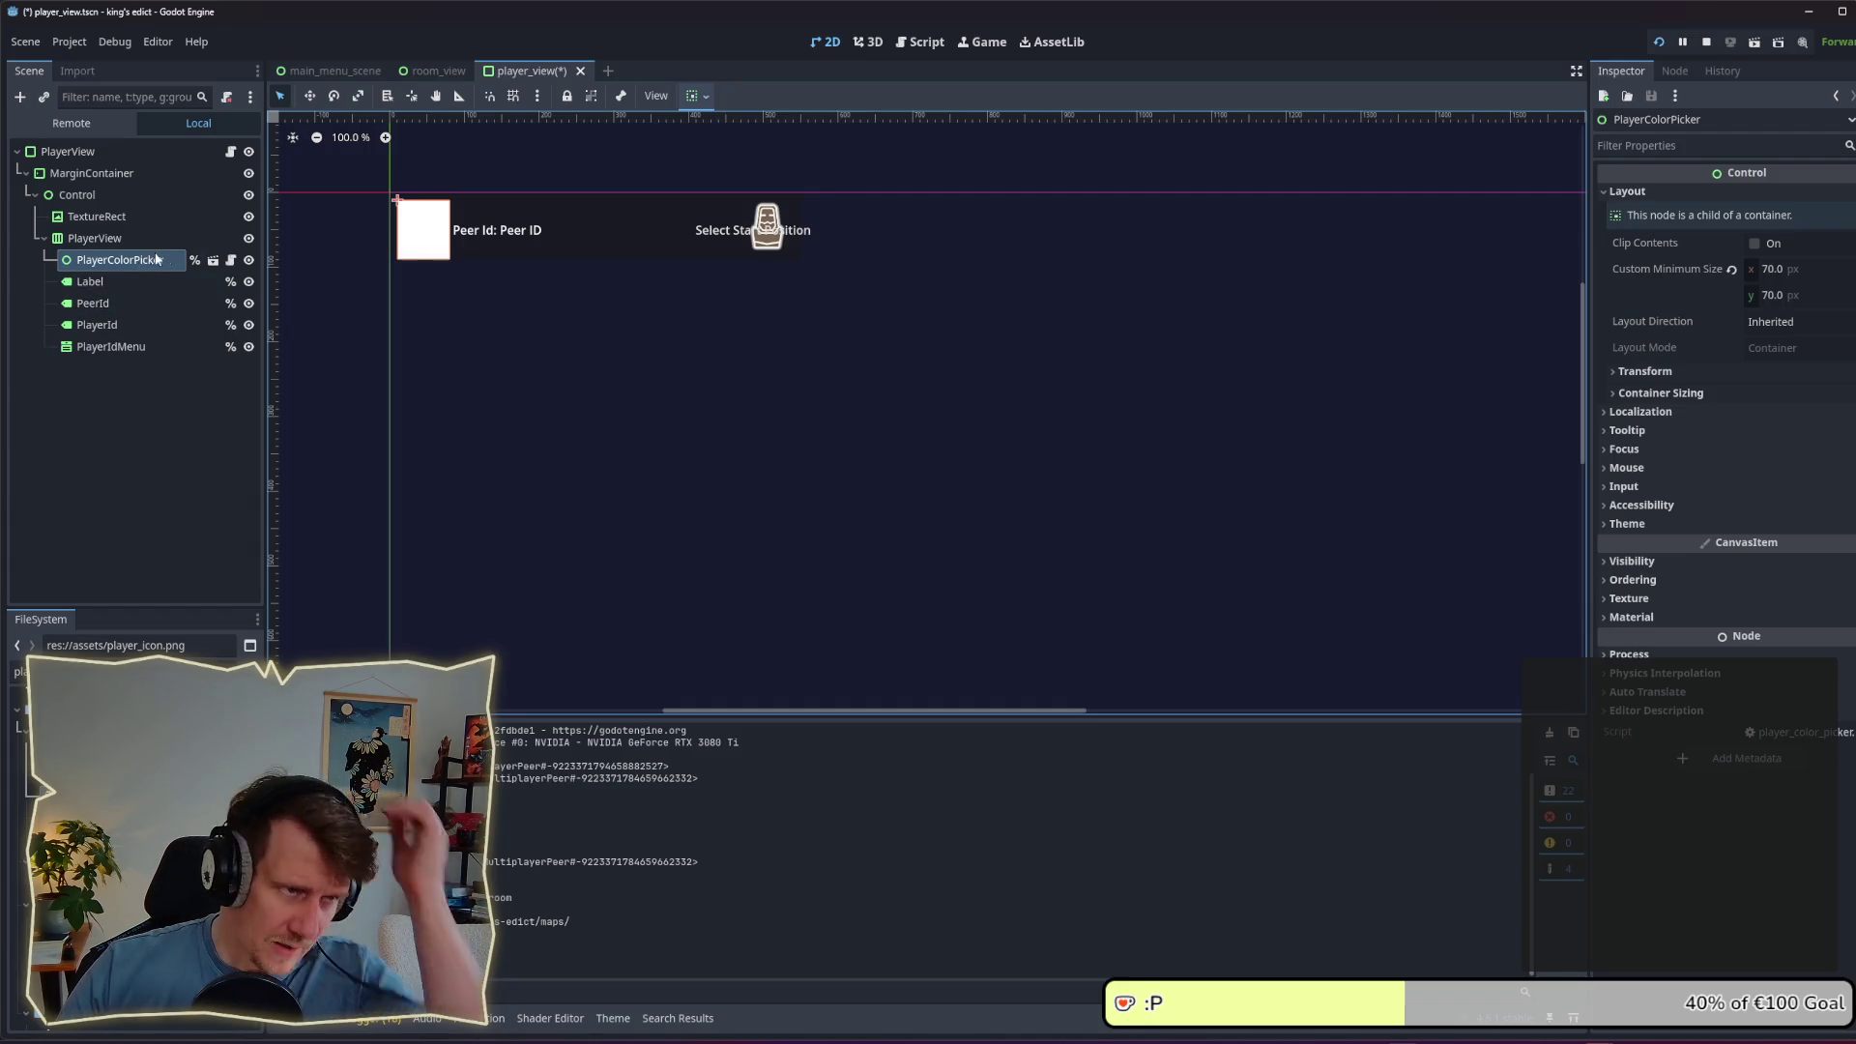
{"action": "left_click", "coordinate": [1659, 372]}
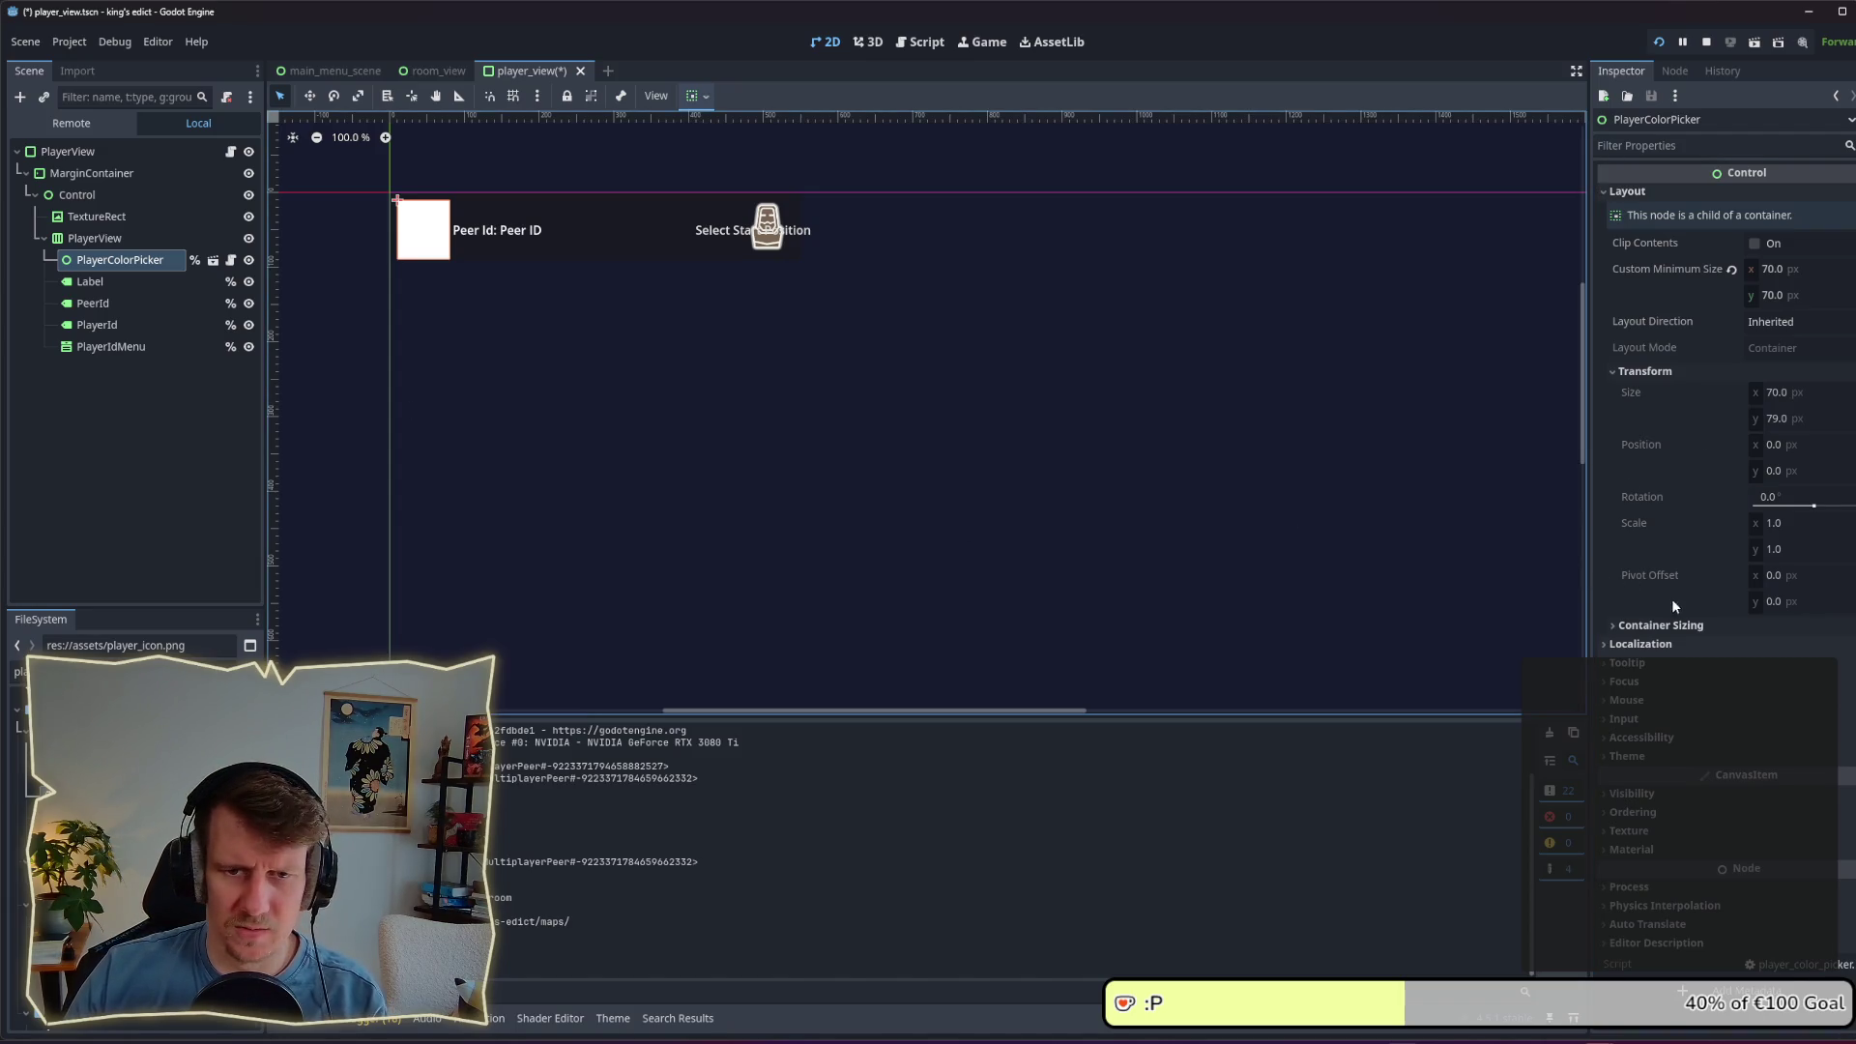
{"action": "left_click", "coordinate": [130, 282]}
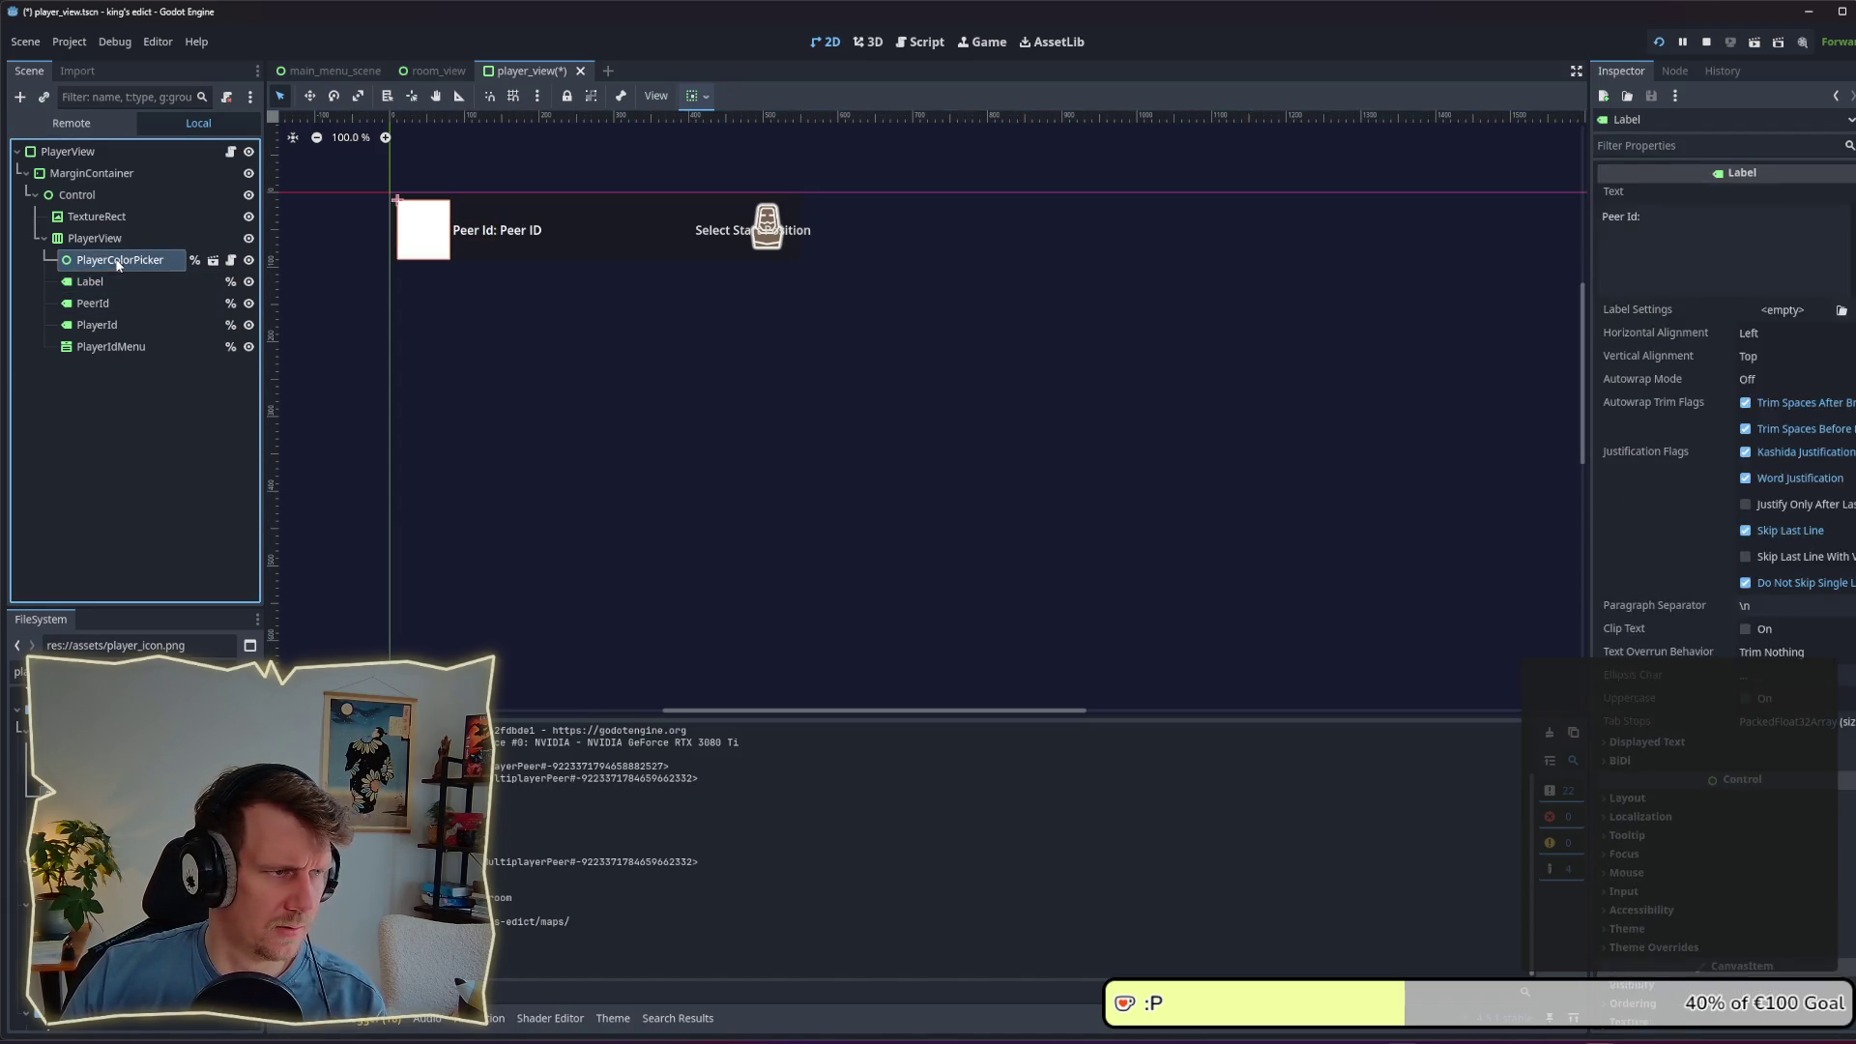
Step: Set PlayerView's height to 70 and run the game to view the result
{"action": "left_click", "coordinate": [94, 238]}
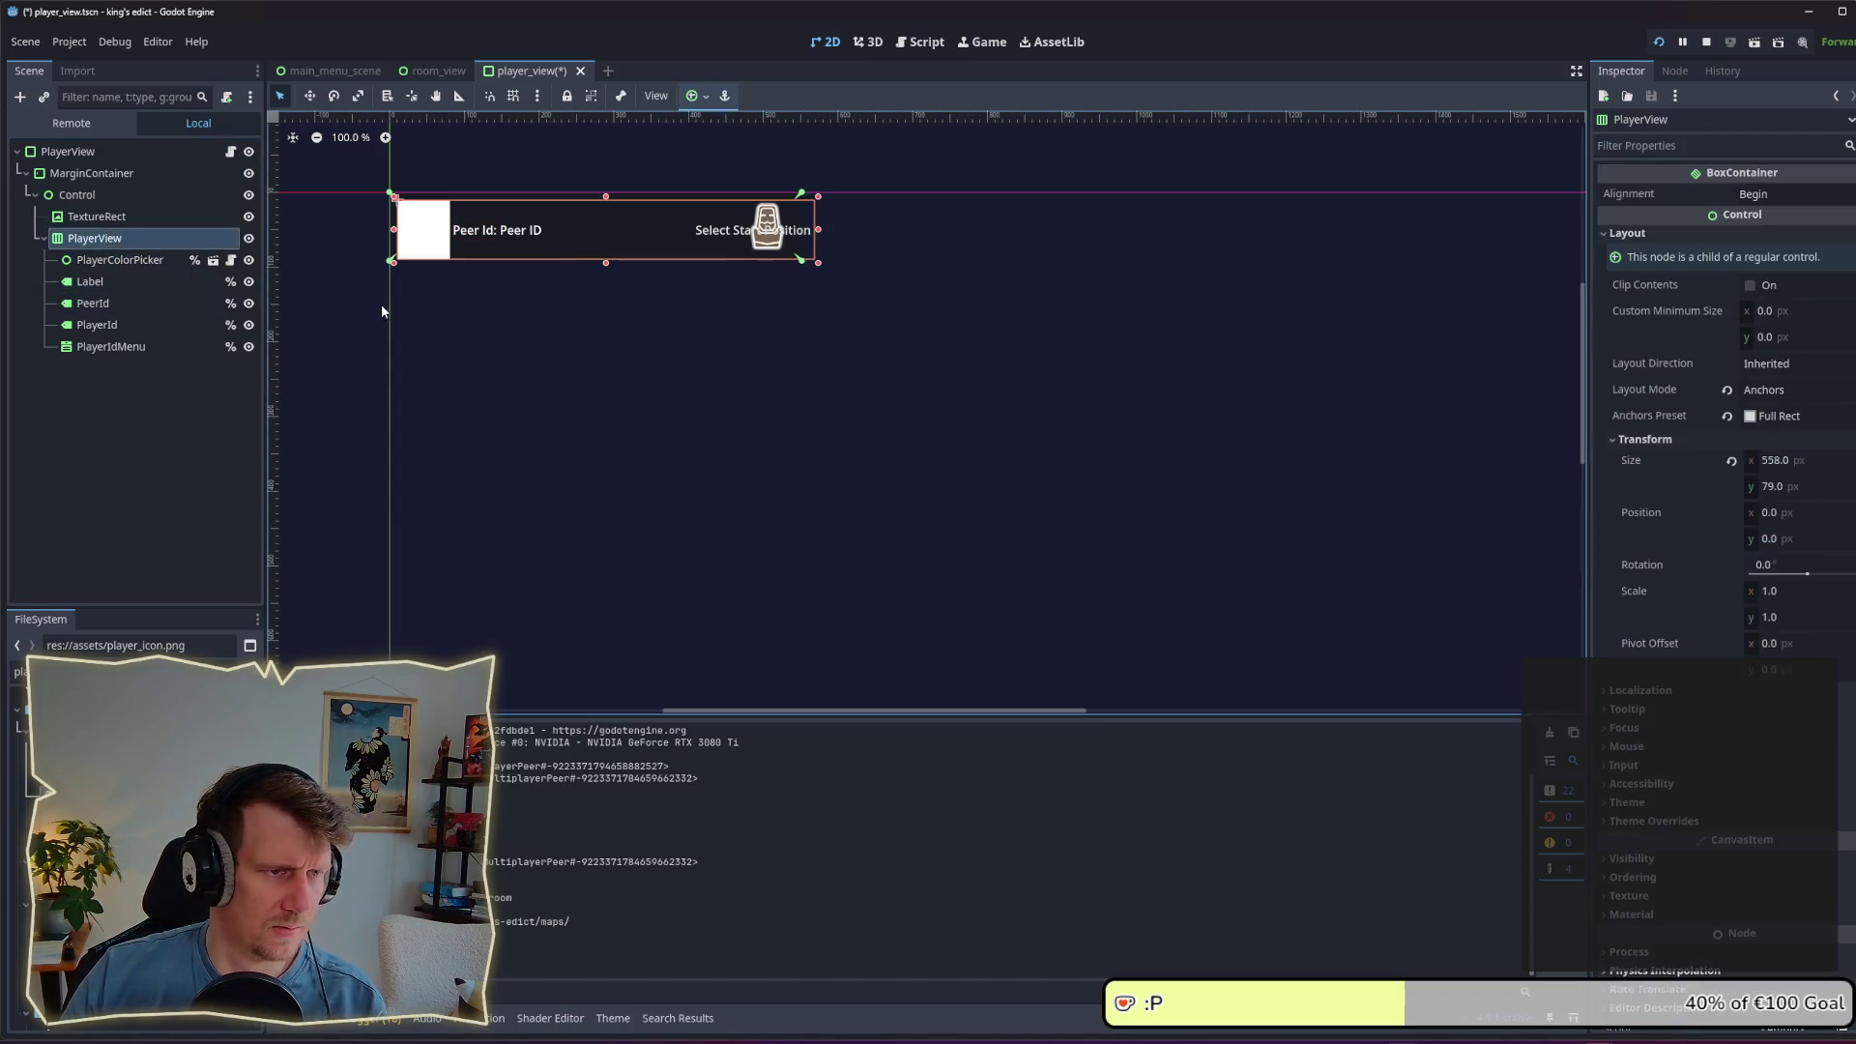
{"action": "left_click", "coordinate": [1790, 485]}
{"action": "type", "text": "70"}
{"action": "key", "text": "Return"}
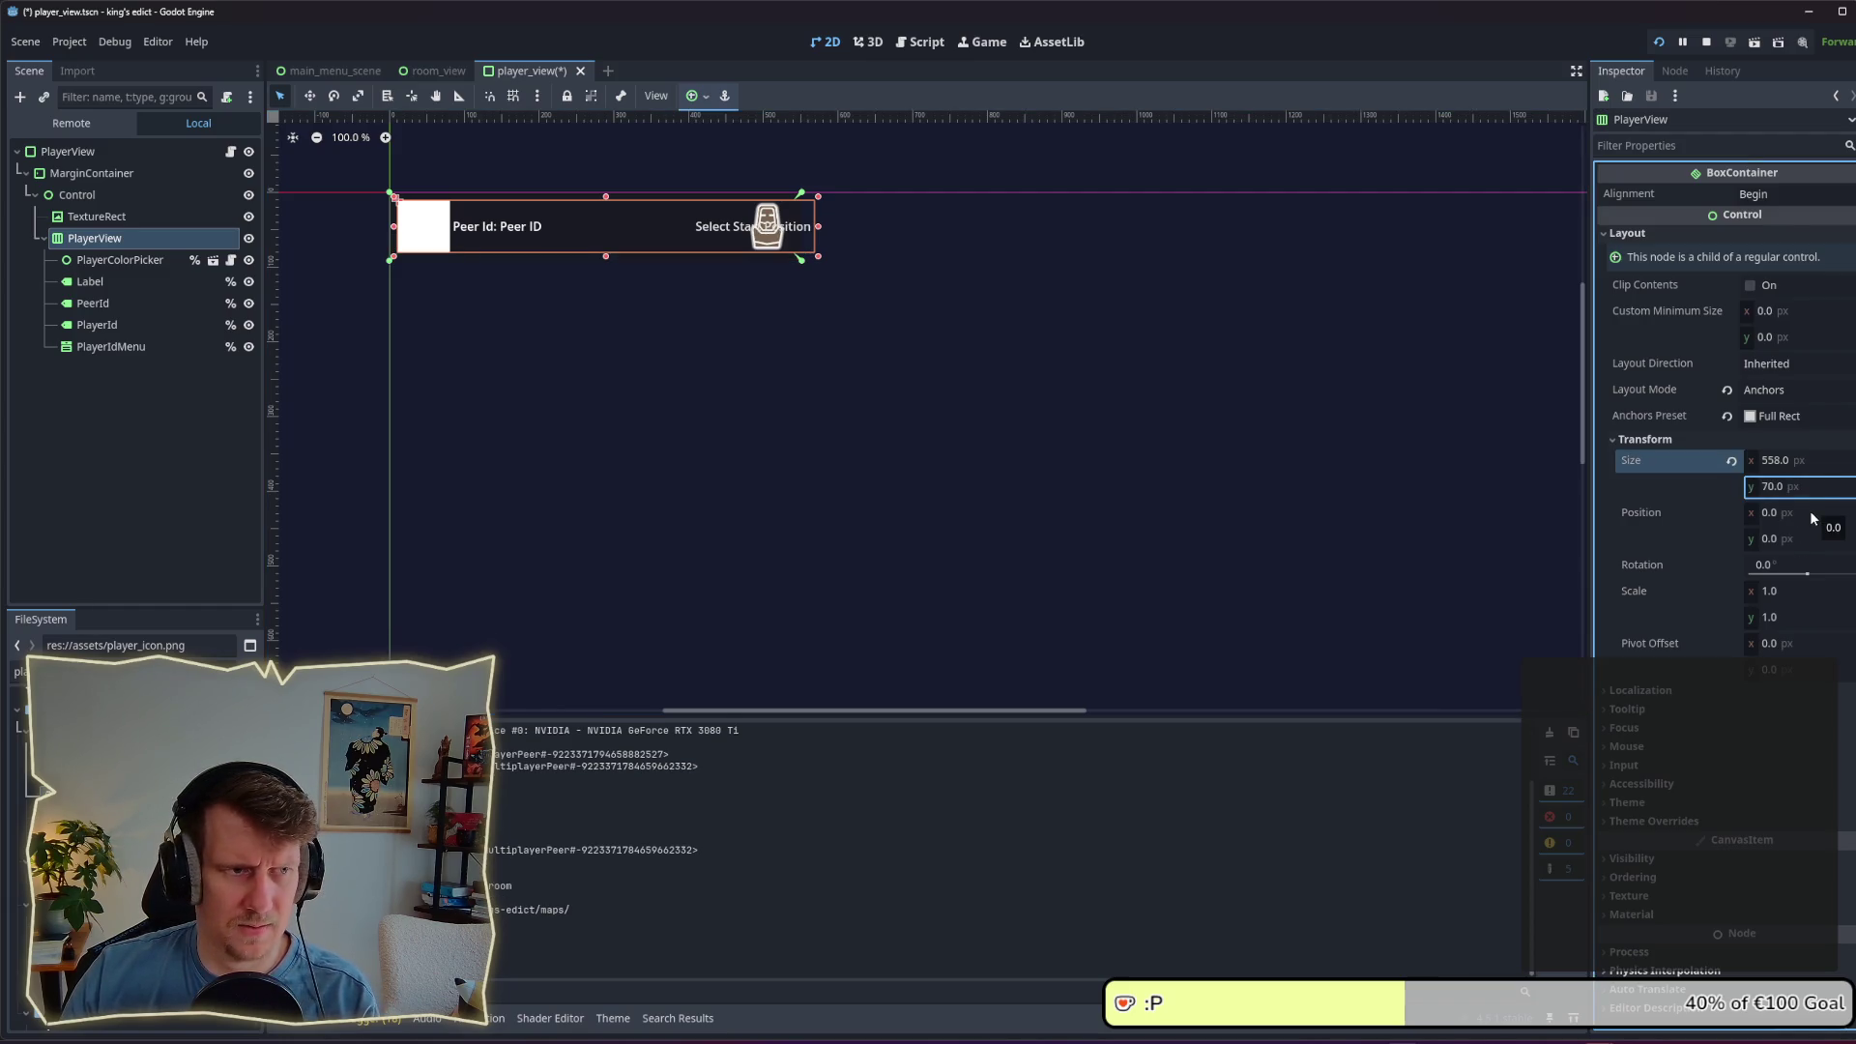
{"action": "left_click", "coordinate": [1791, 462]}
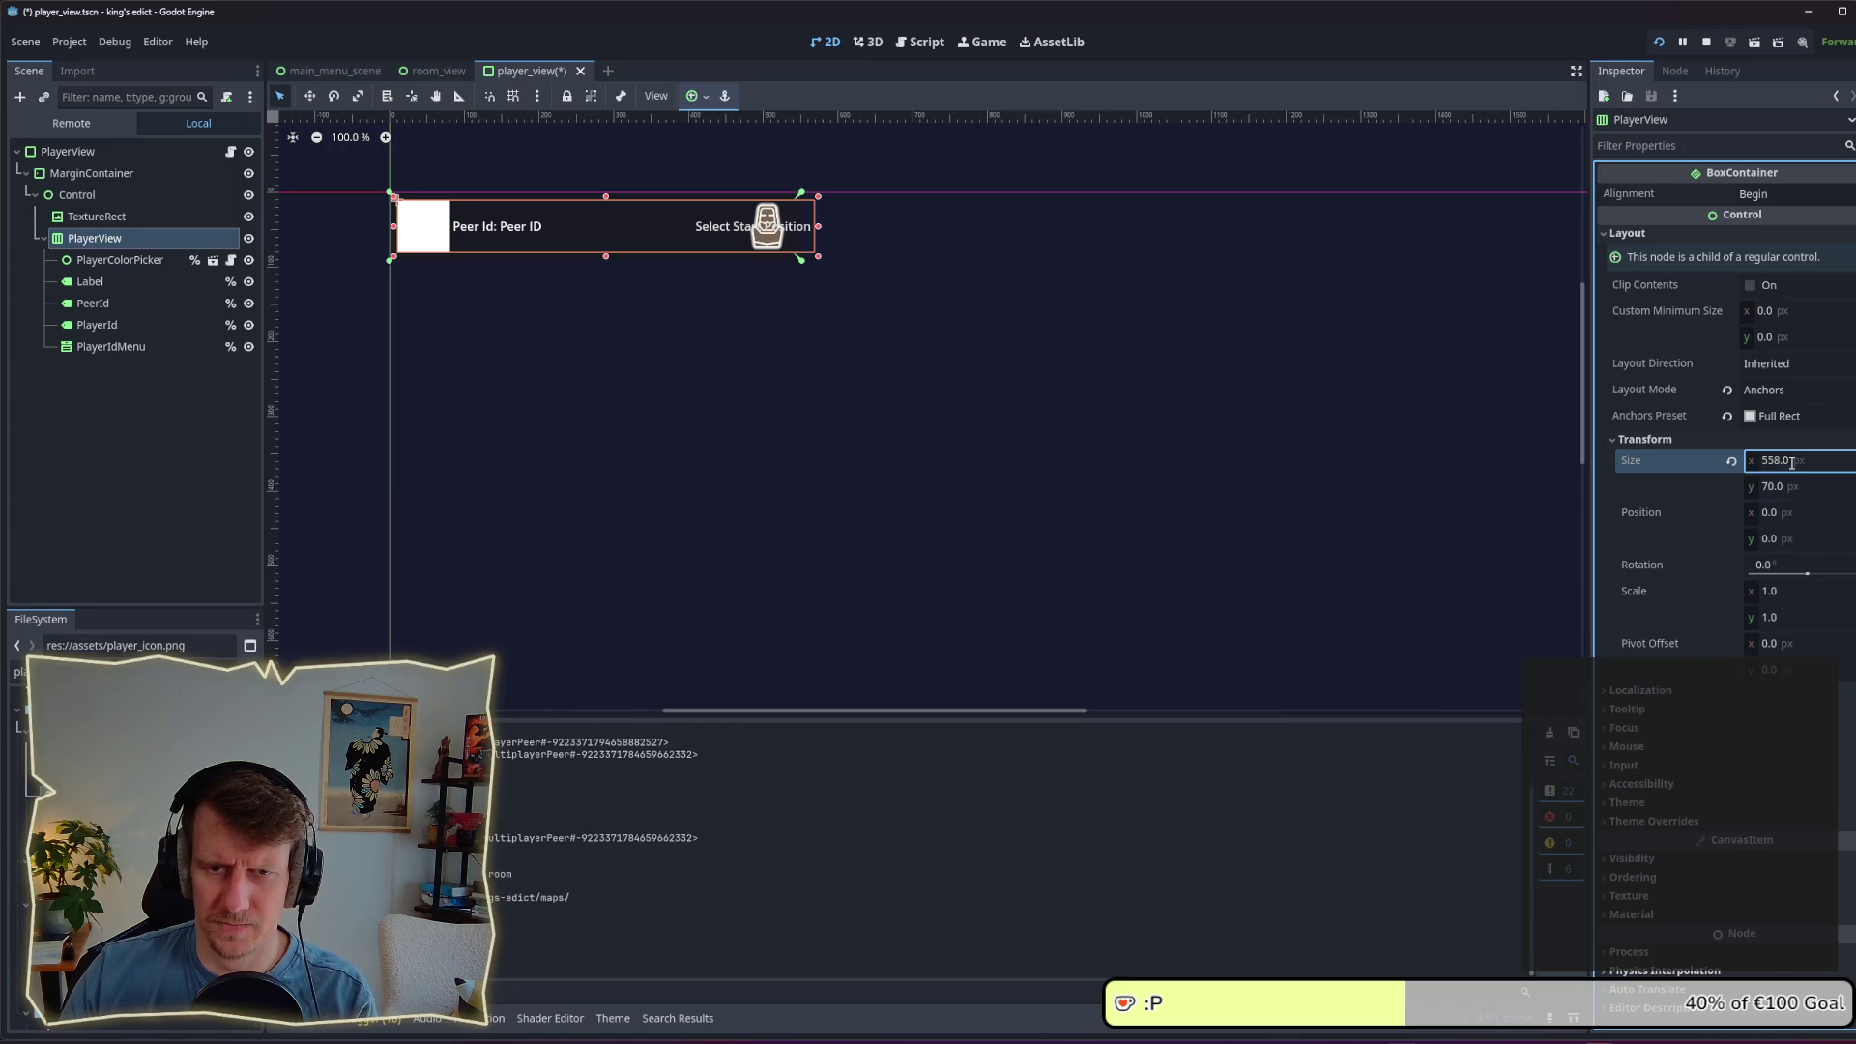
{"action": "key", "text": "F5"}
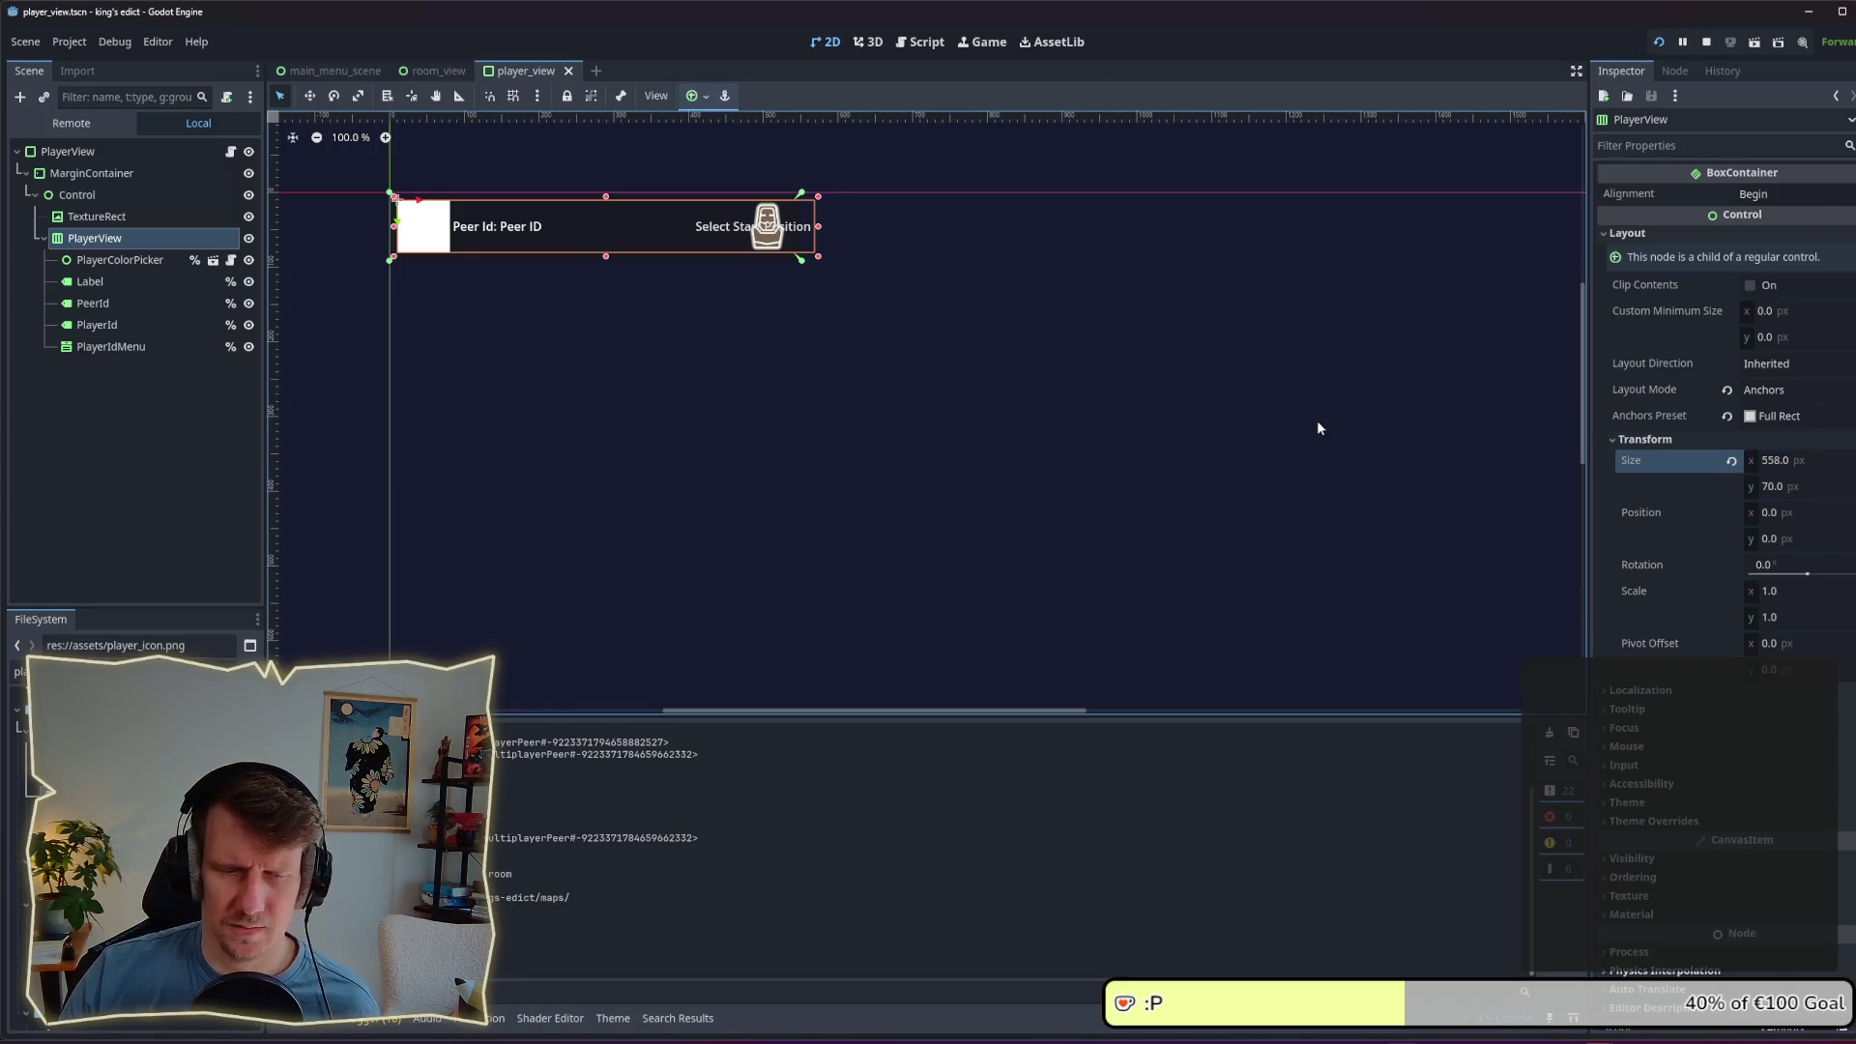
{"action": "key", "text": "alt+Tab"}
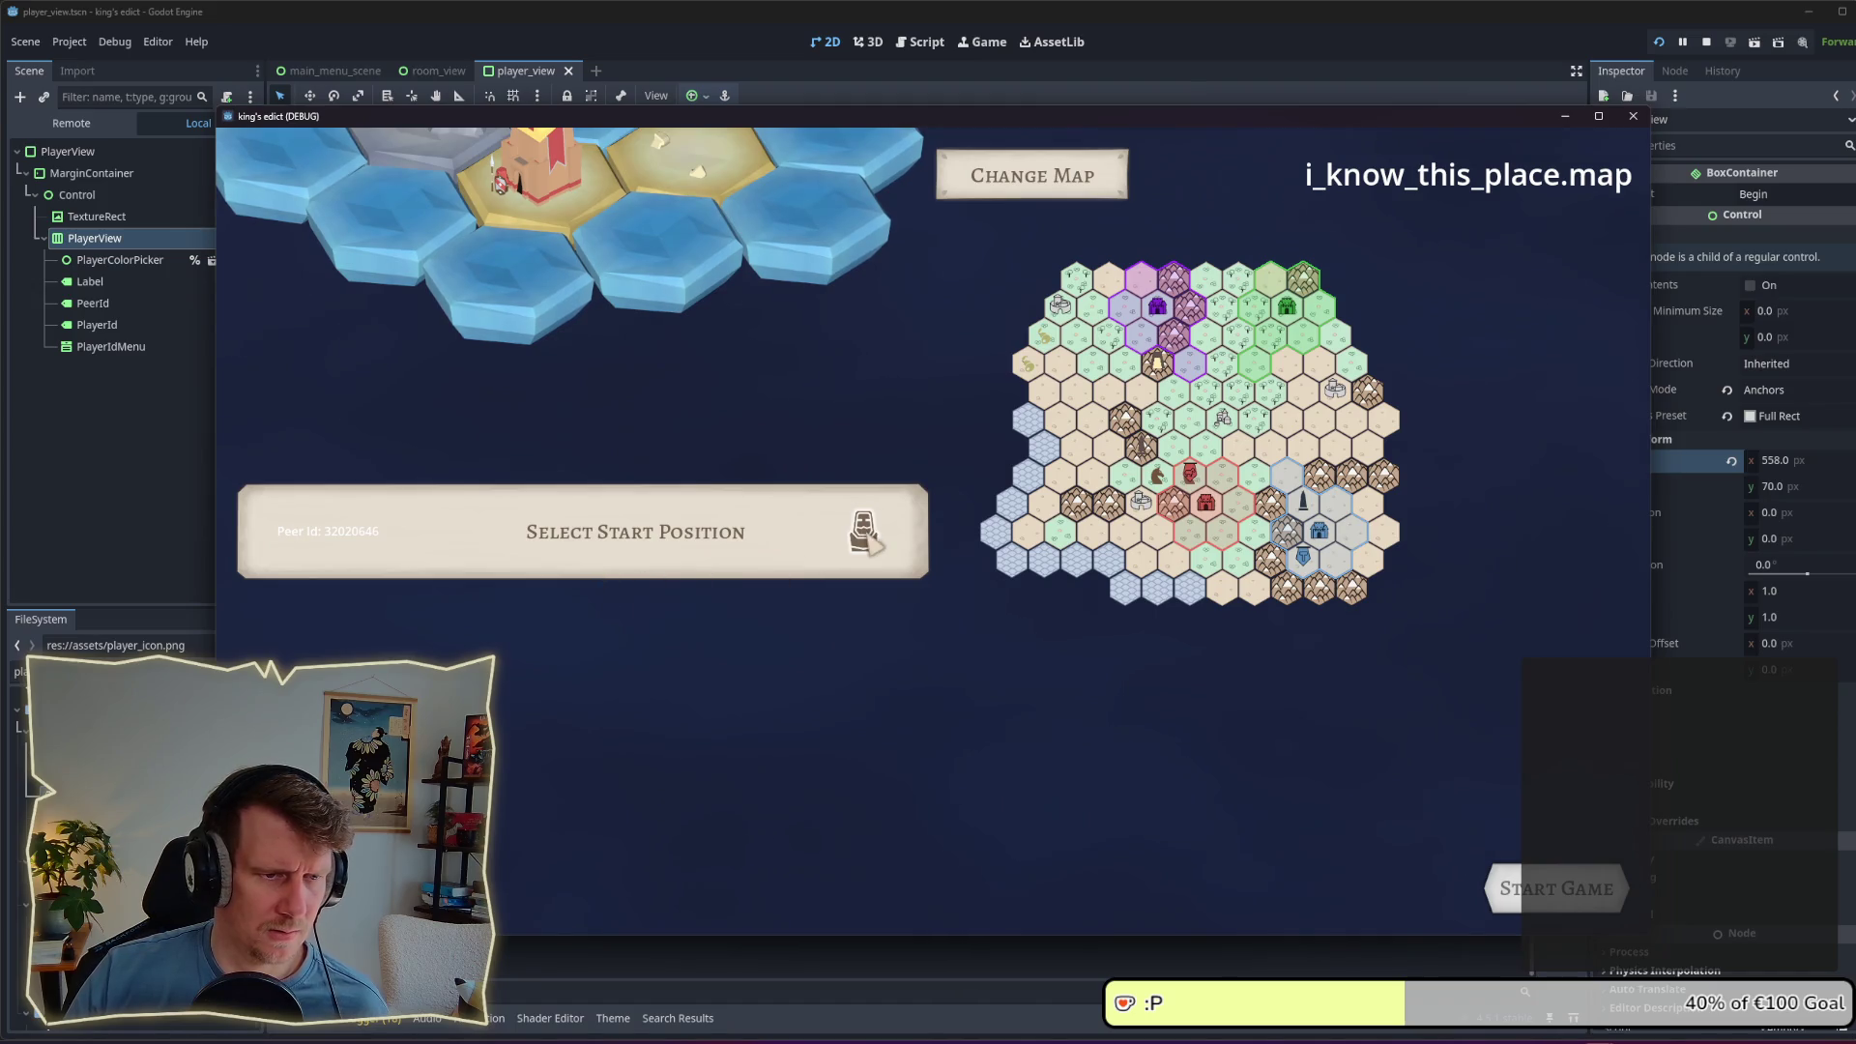
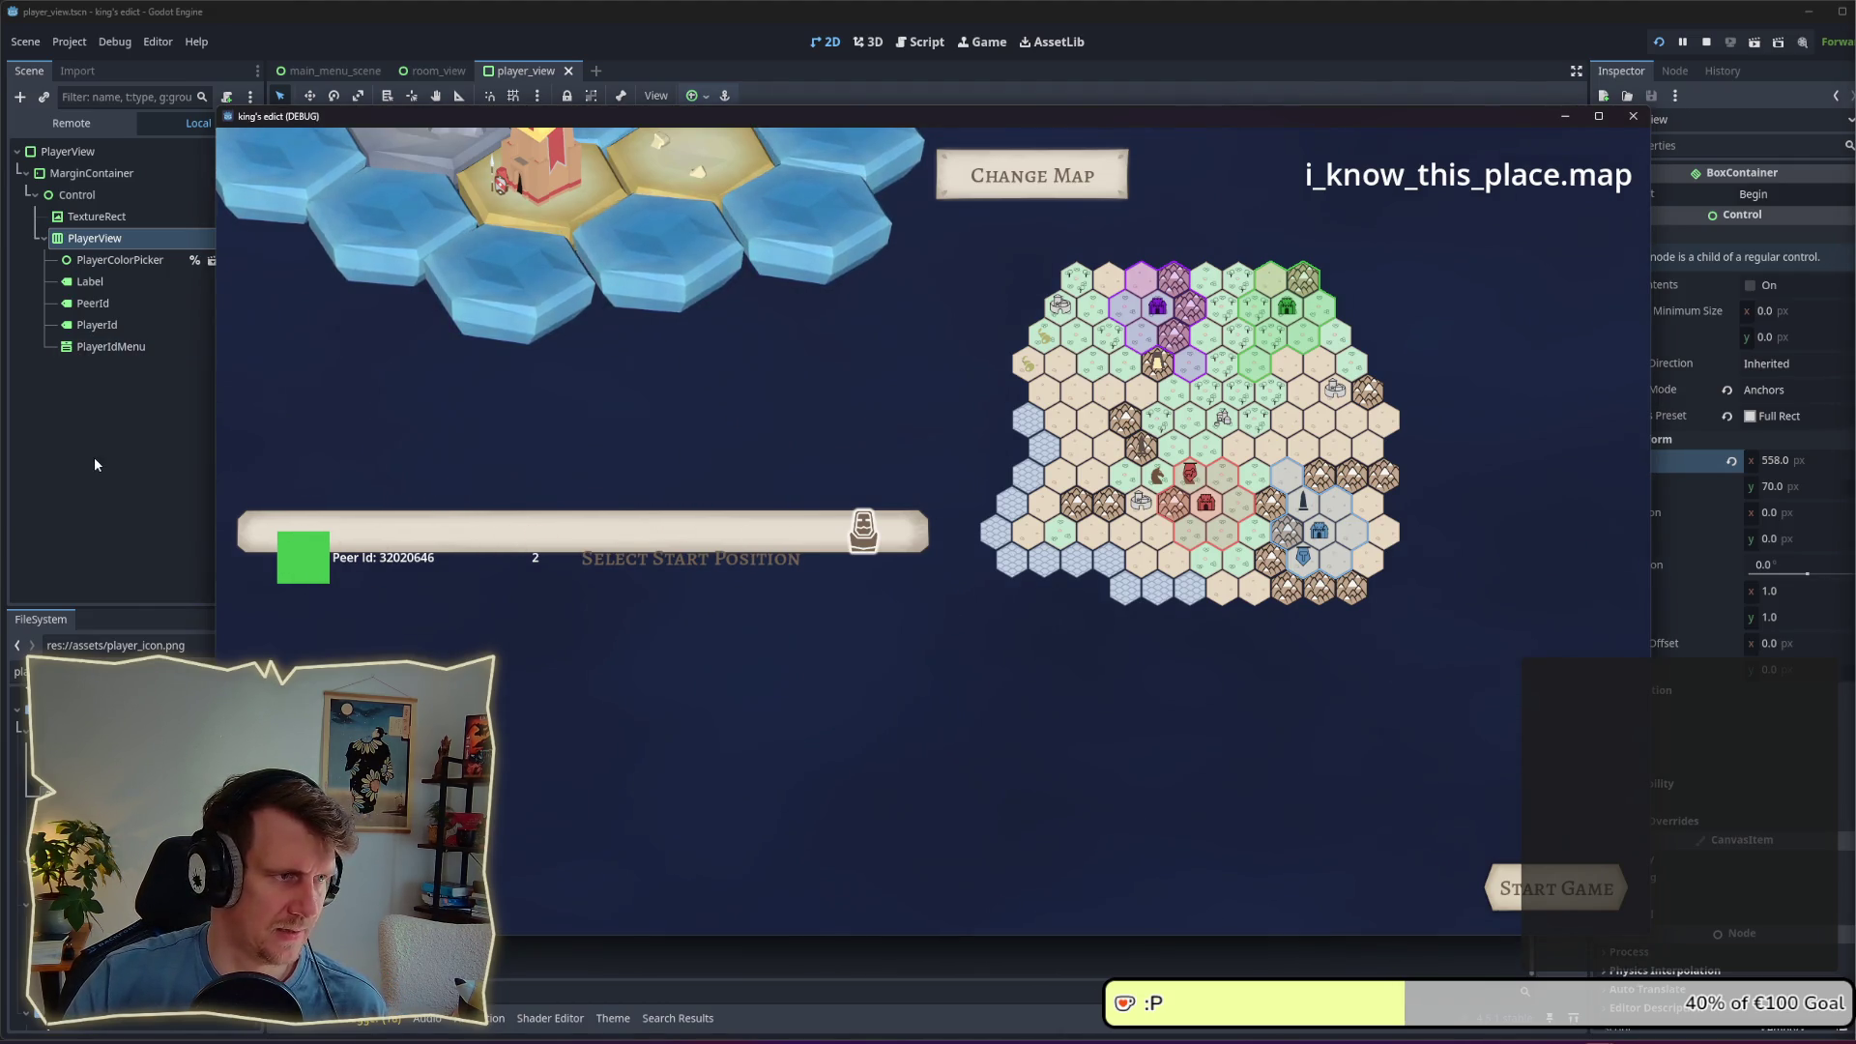
Step: Stop the running game and move PlayerColorPicker to the end of the PlayerView row
{"action": "key", "text": "F8"}
{"action": "left_click_drag", "start_coordinate": [120, 259], "coordinate": [123, 358]}
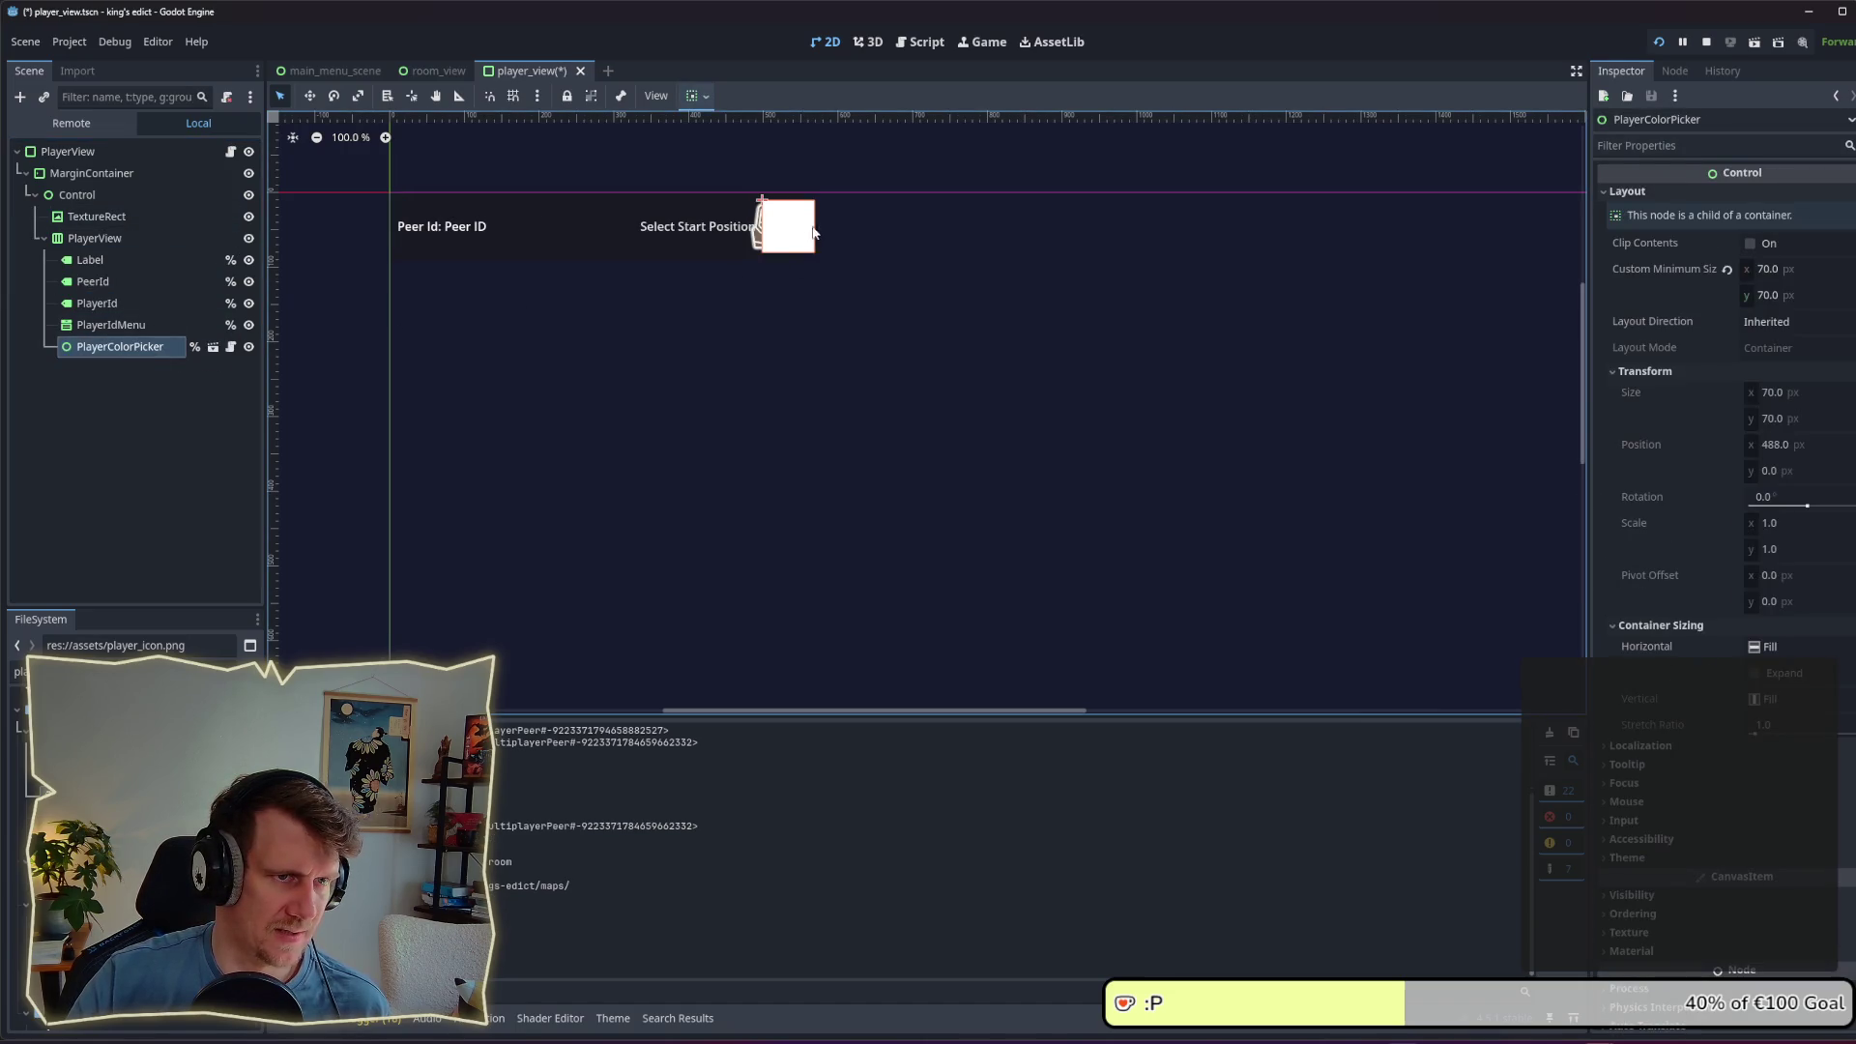
{"action": "left_click", "coordinate": [97, 259]}
{"action": "left_click", "coordinate": [97, 238]}
Step: Make the TextureRect icon the first child of PlayerView
{"action": "left_click", "coordinate": [97, 219]}
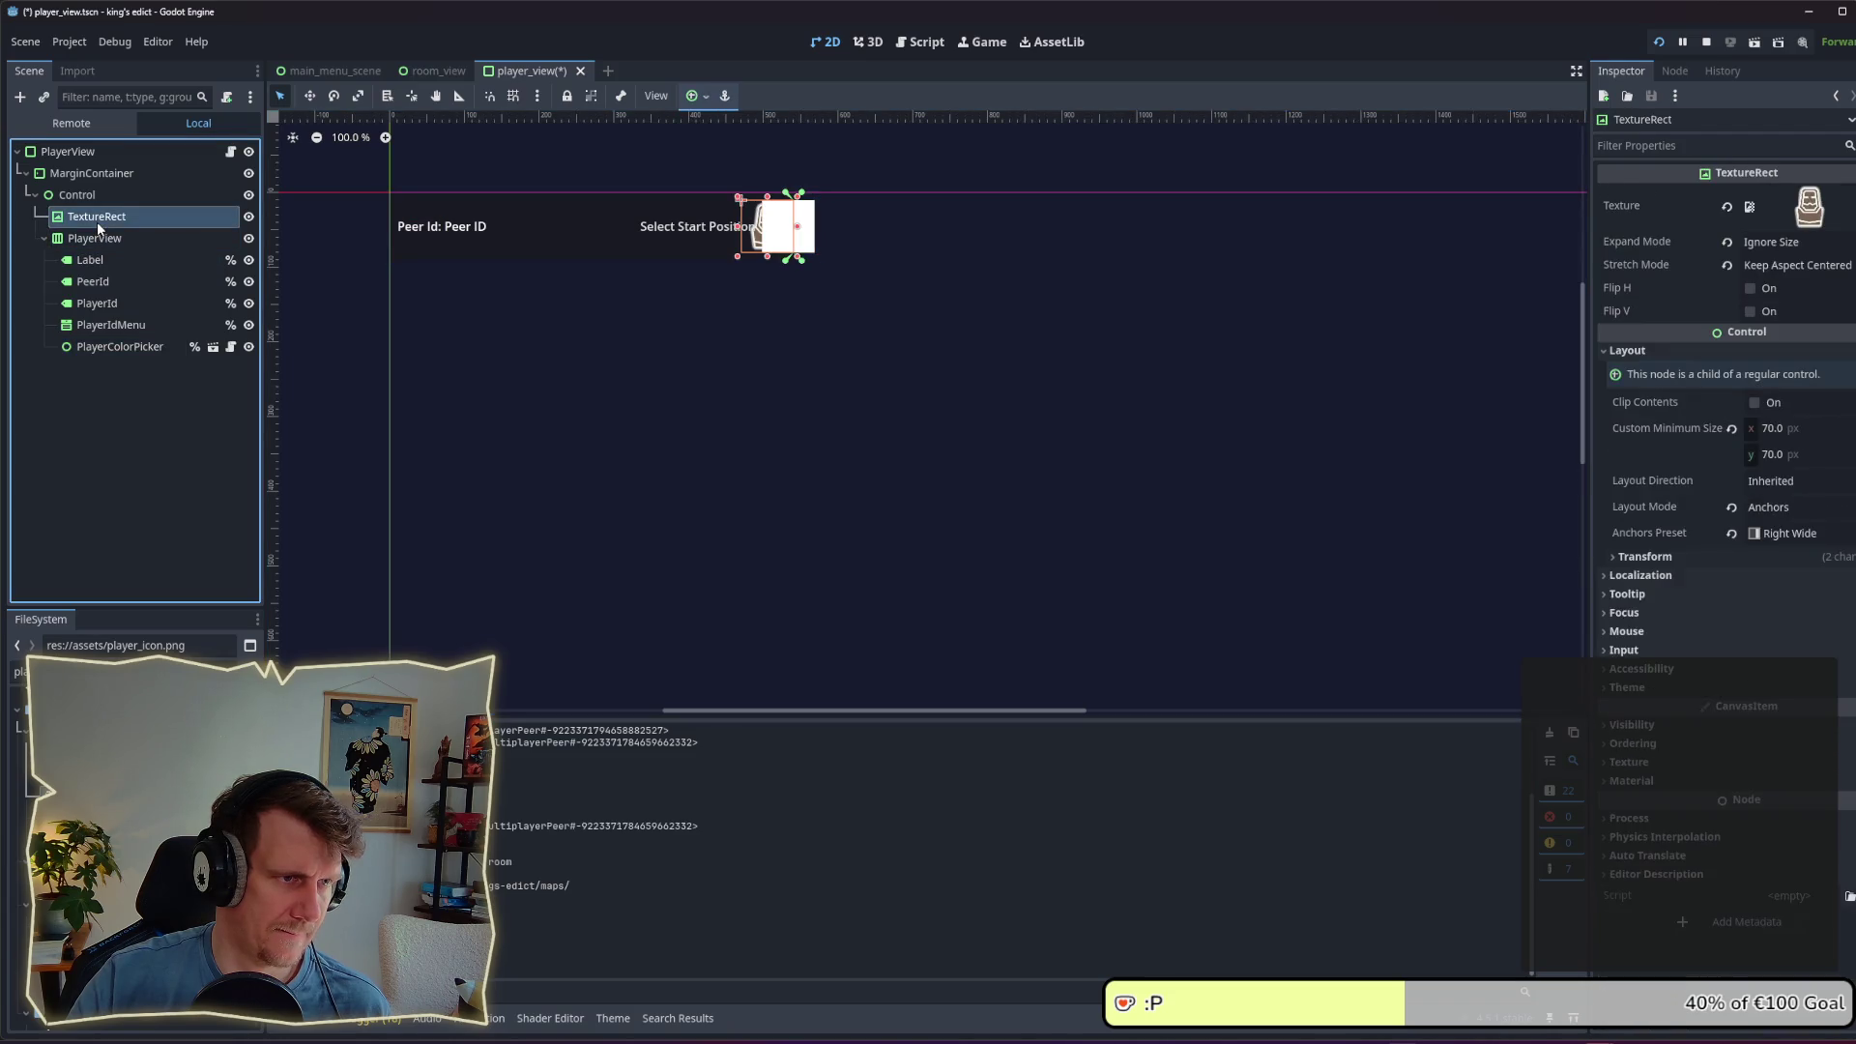
{"action": "left_click", "coordinate": [99, 237]}
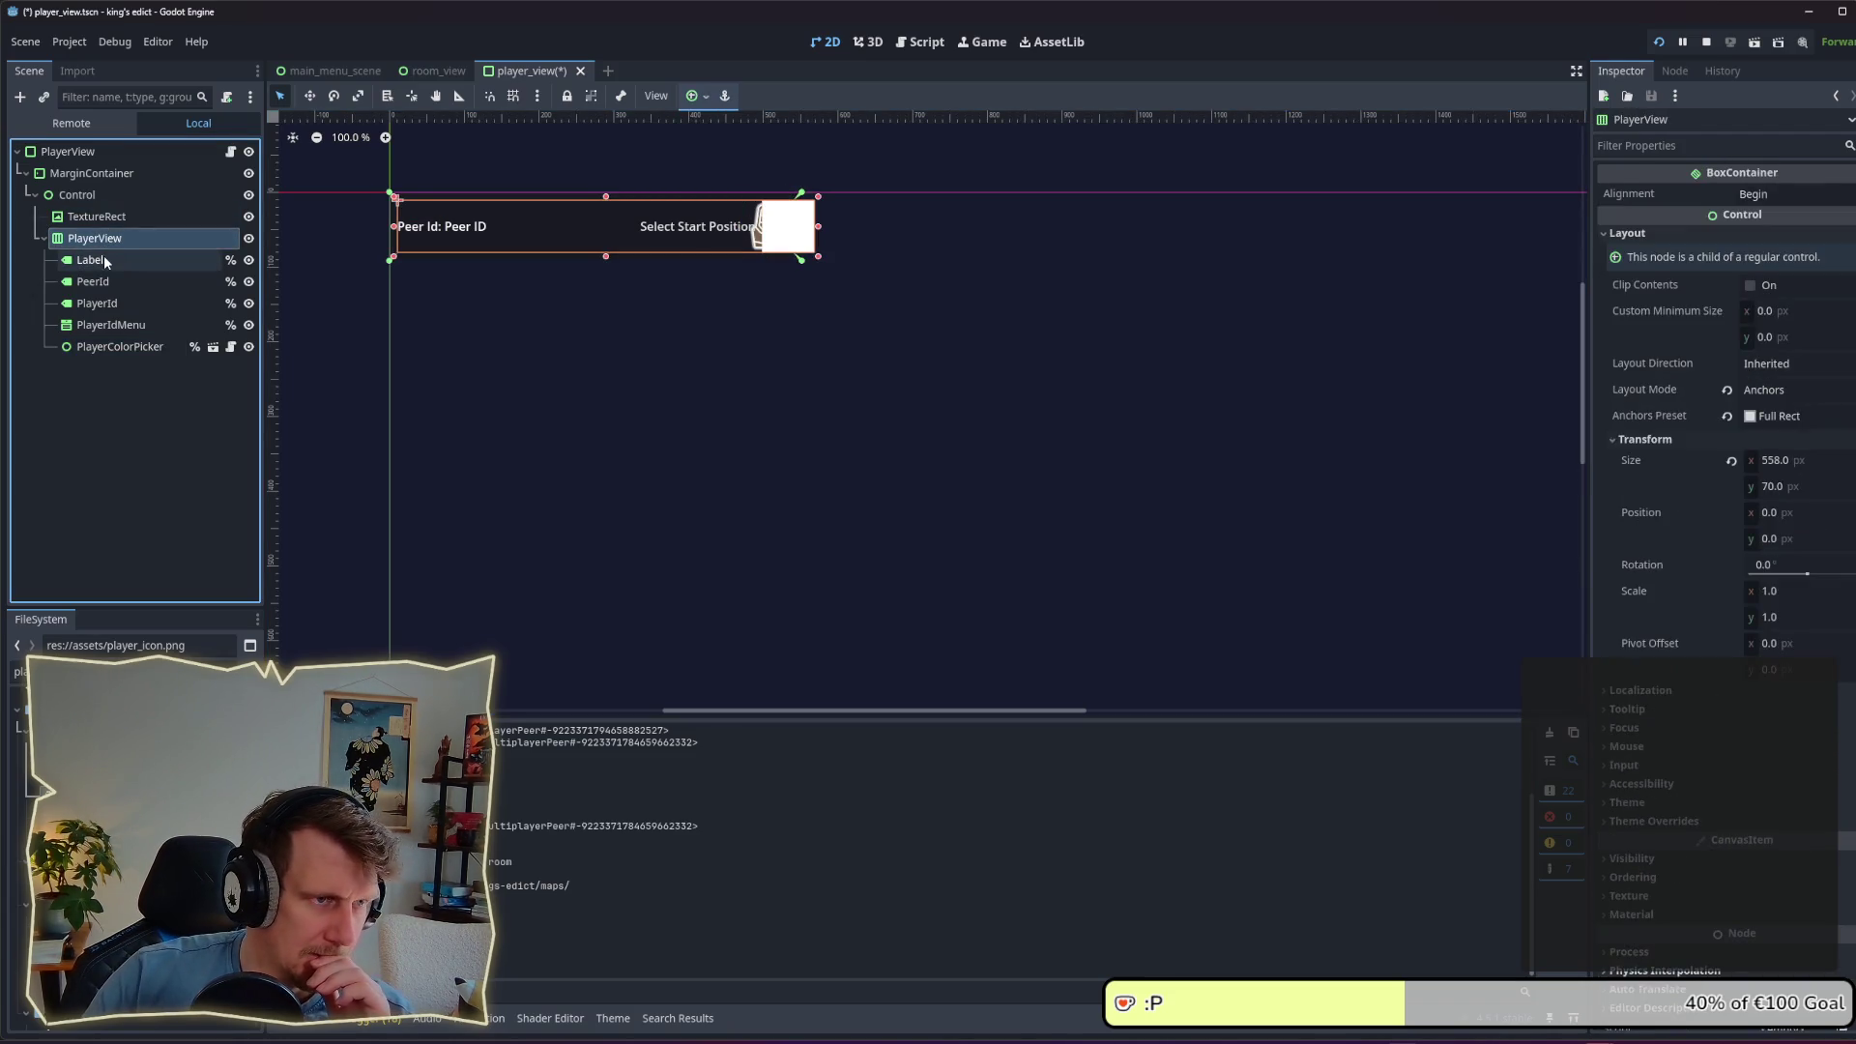
{"action": "left_click", "coordinate": [97, 259]}
{"action": "left_click", "coordinate": [107, 218]}
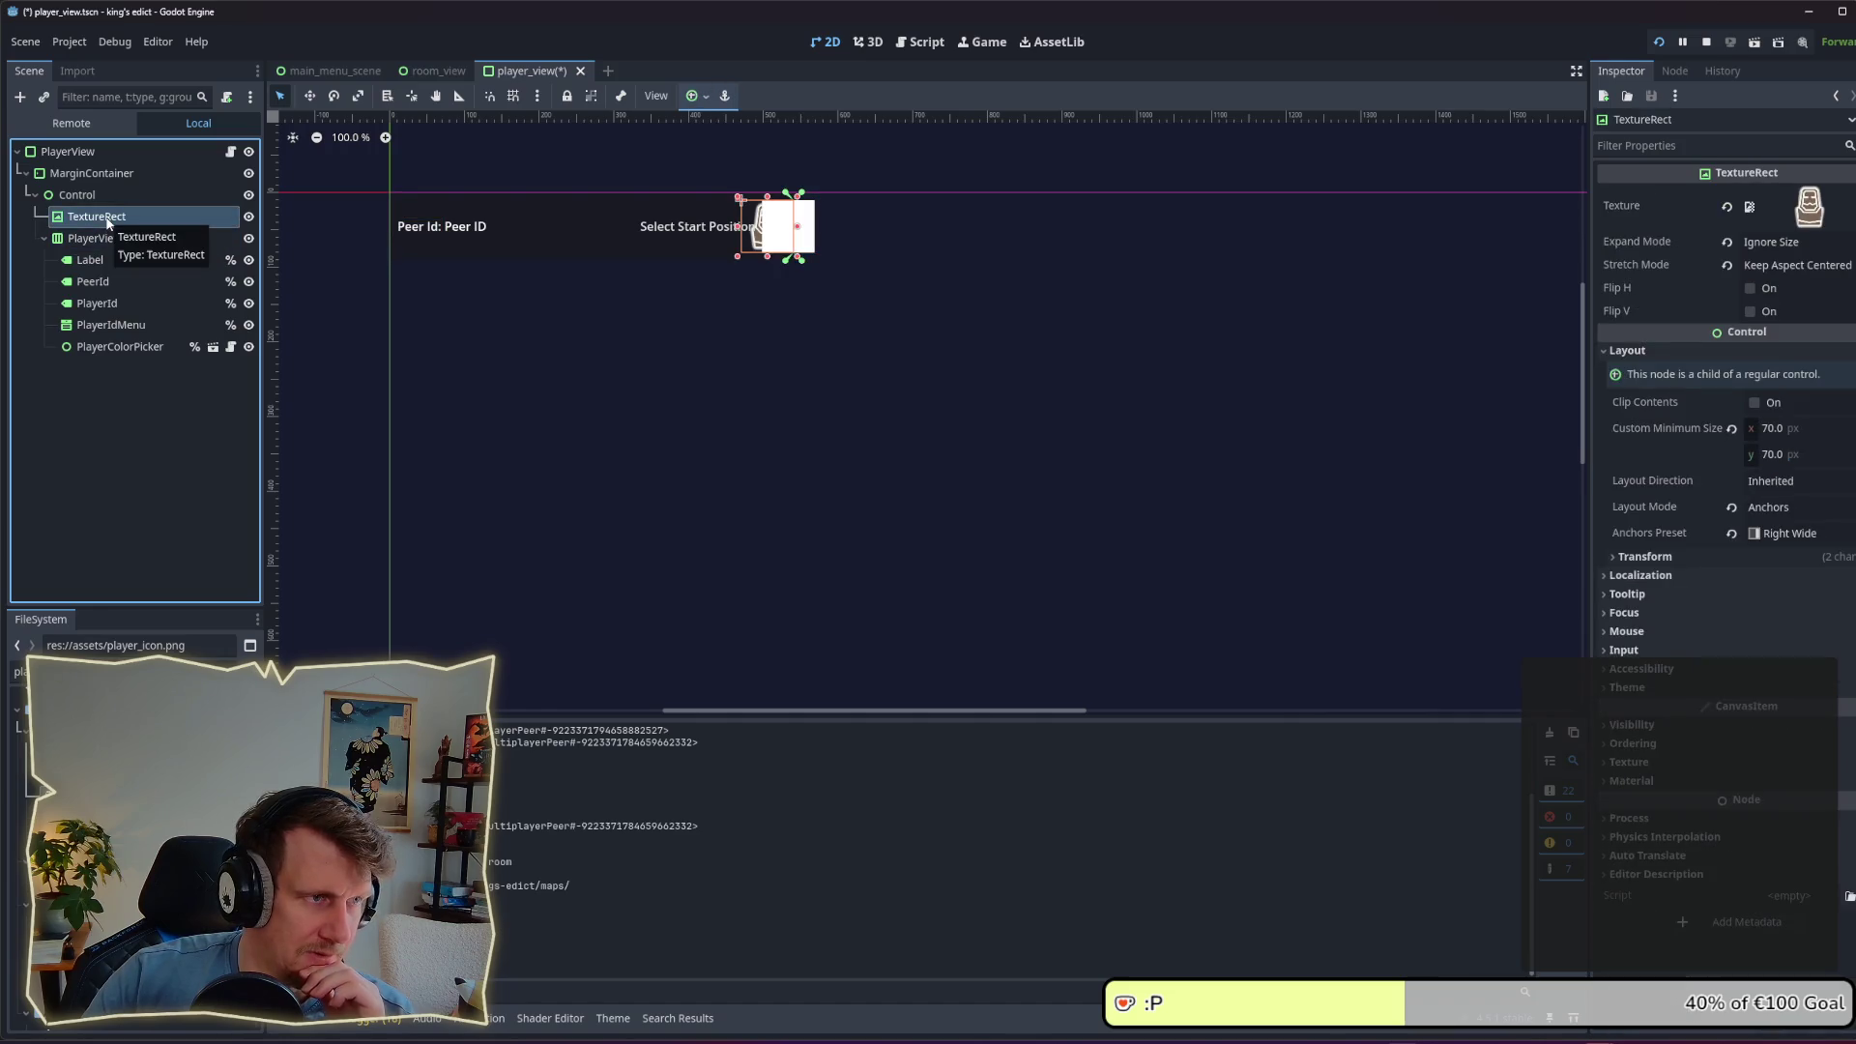
{"action": "left_click_drag", "start_coordinate": [109, 220], "coordinate": [125, 251]}
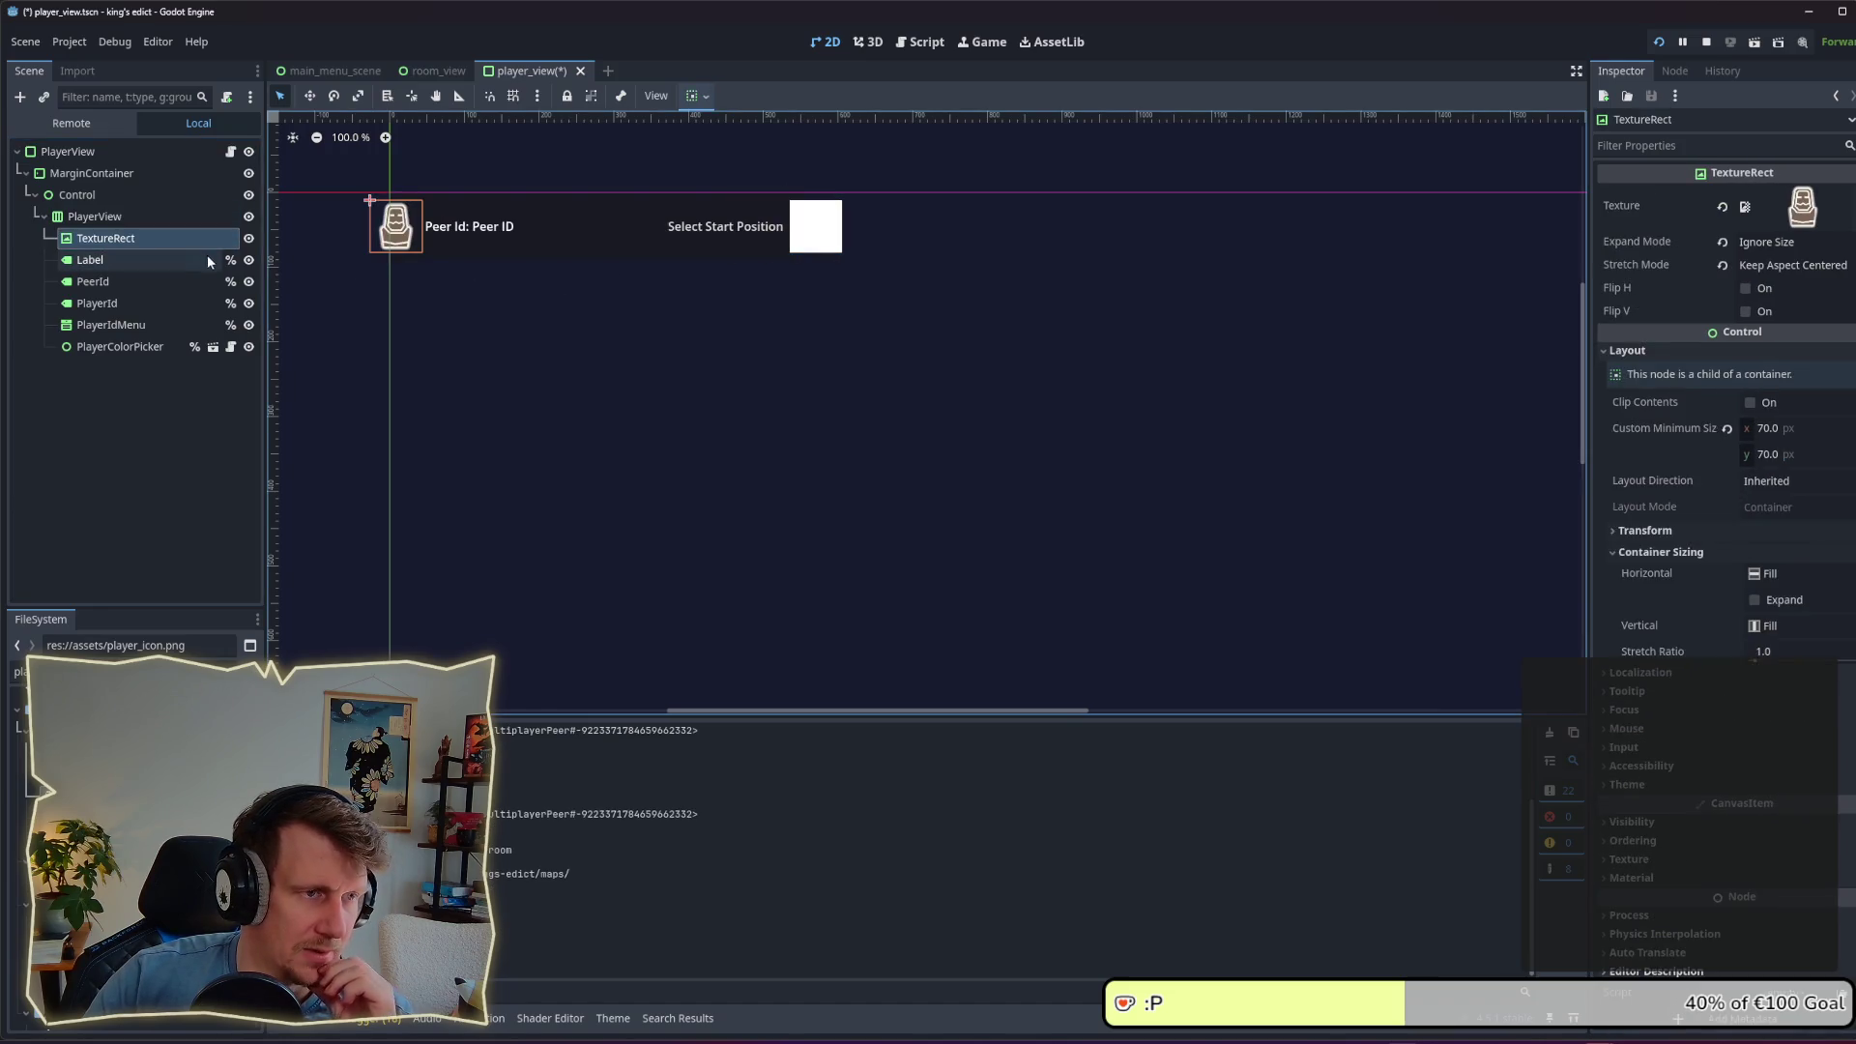
Step: Inspect the row's labels and the PlayerIdMenu button's layout and container sizing options
{"action": "left_click", "coordinate": [136, 261]}
{"action": "left_click", "coordinate": [132, 282]}
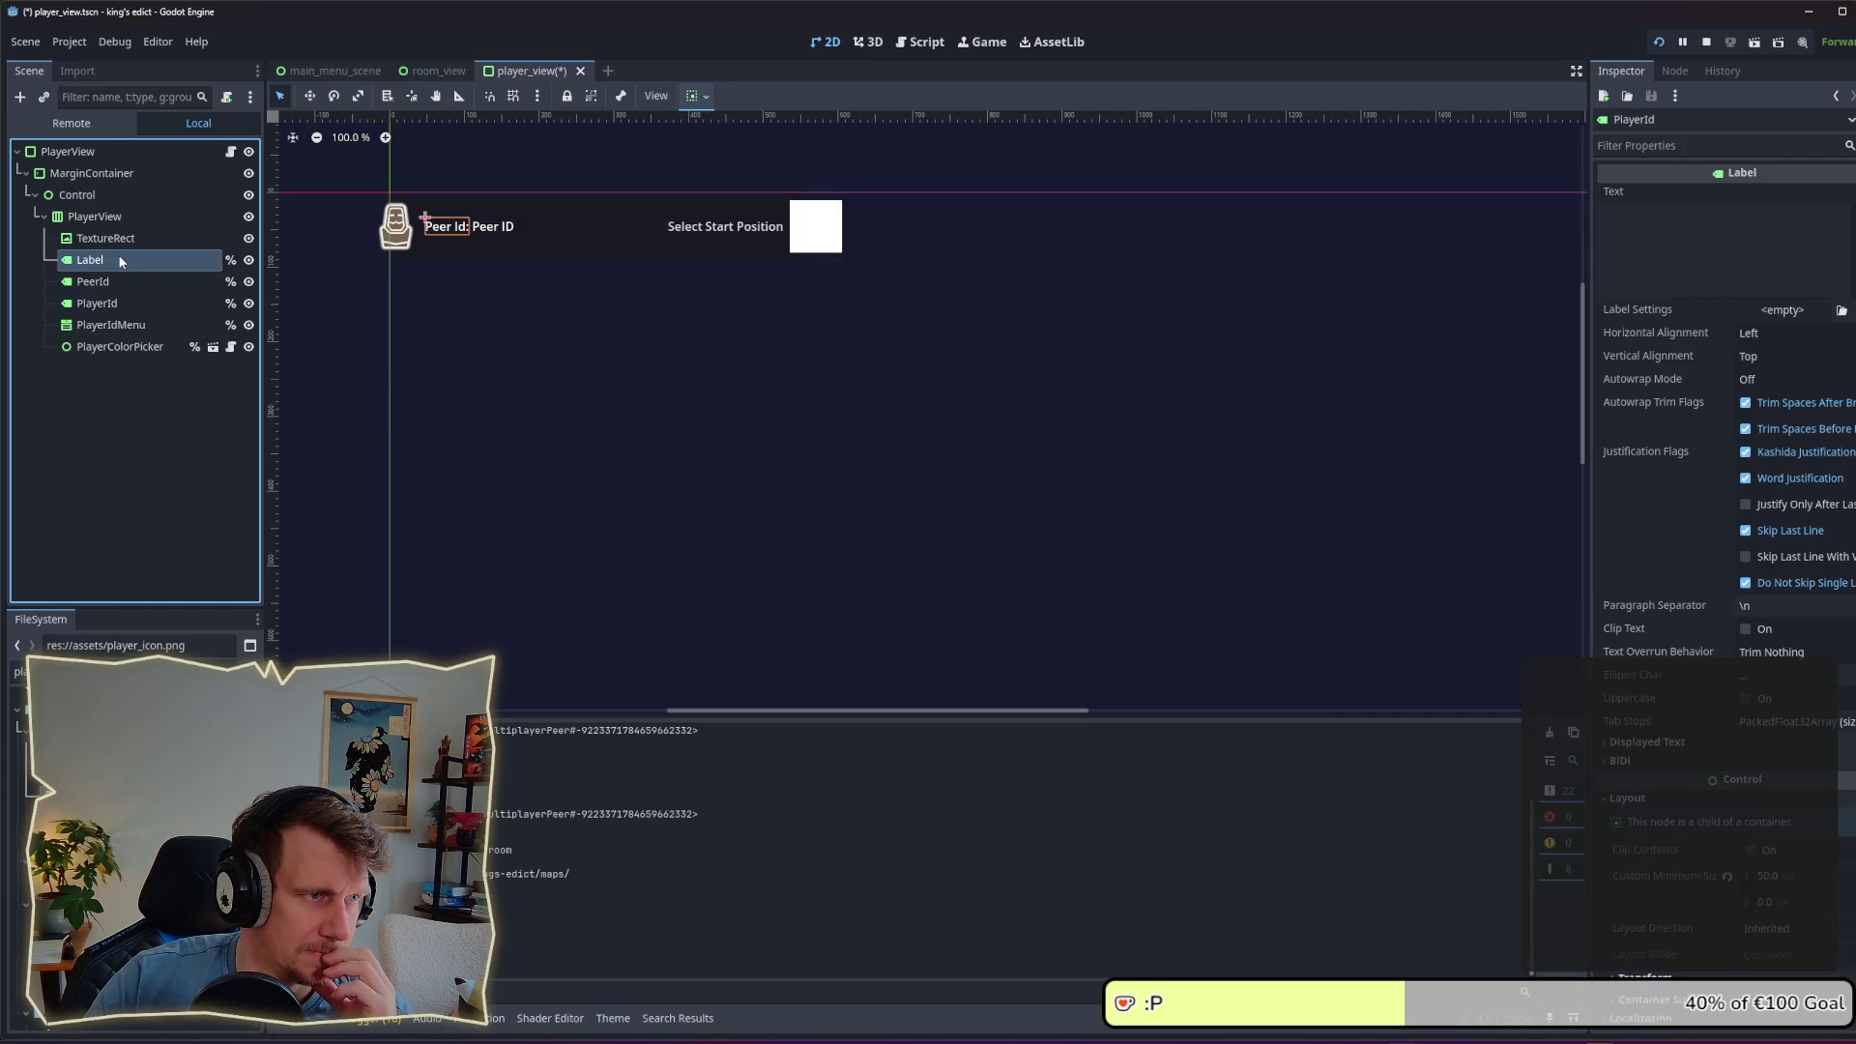
{"action": "left_click", "coordinate": [118, 238]}
{"action": "left_click", "coordinate": [117, 220]}
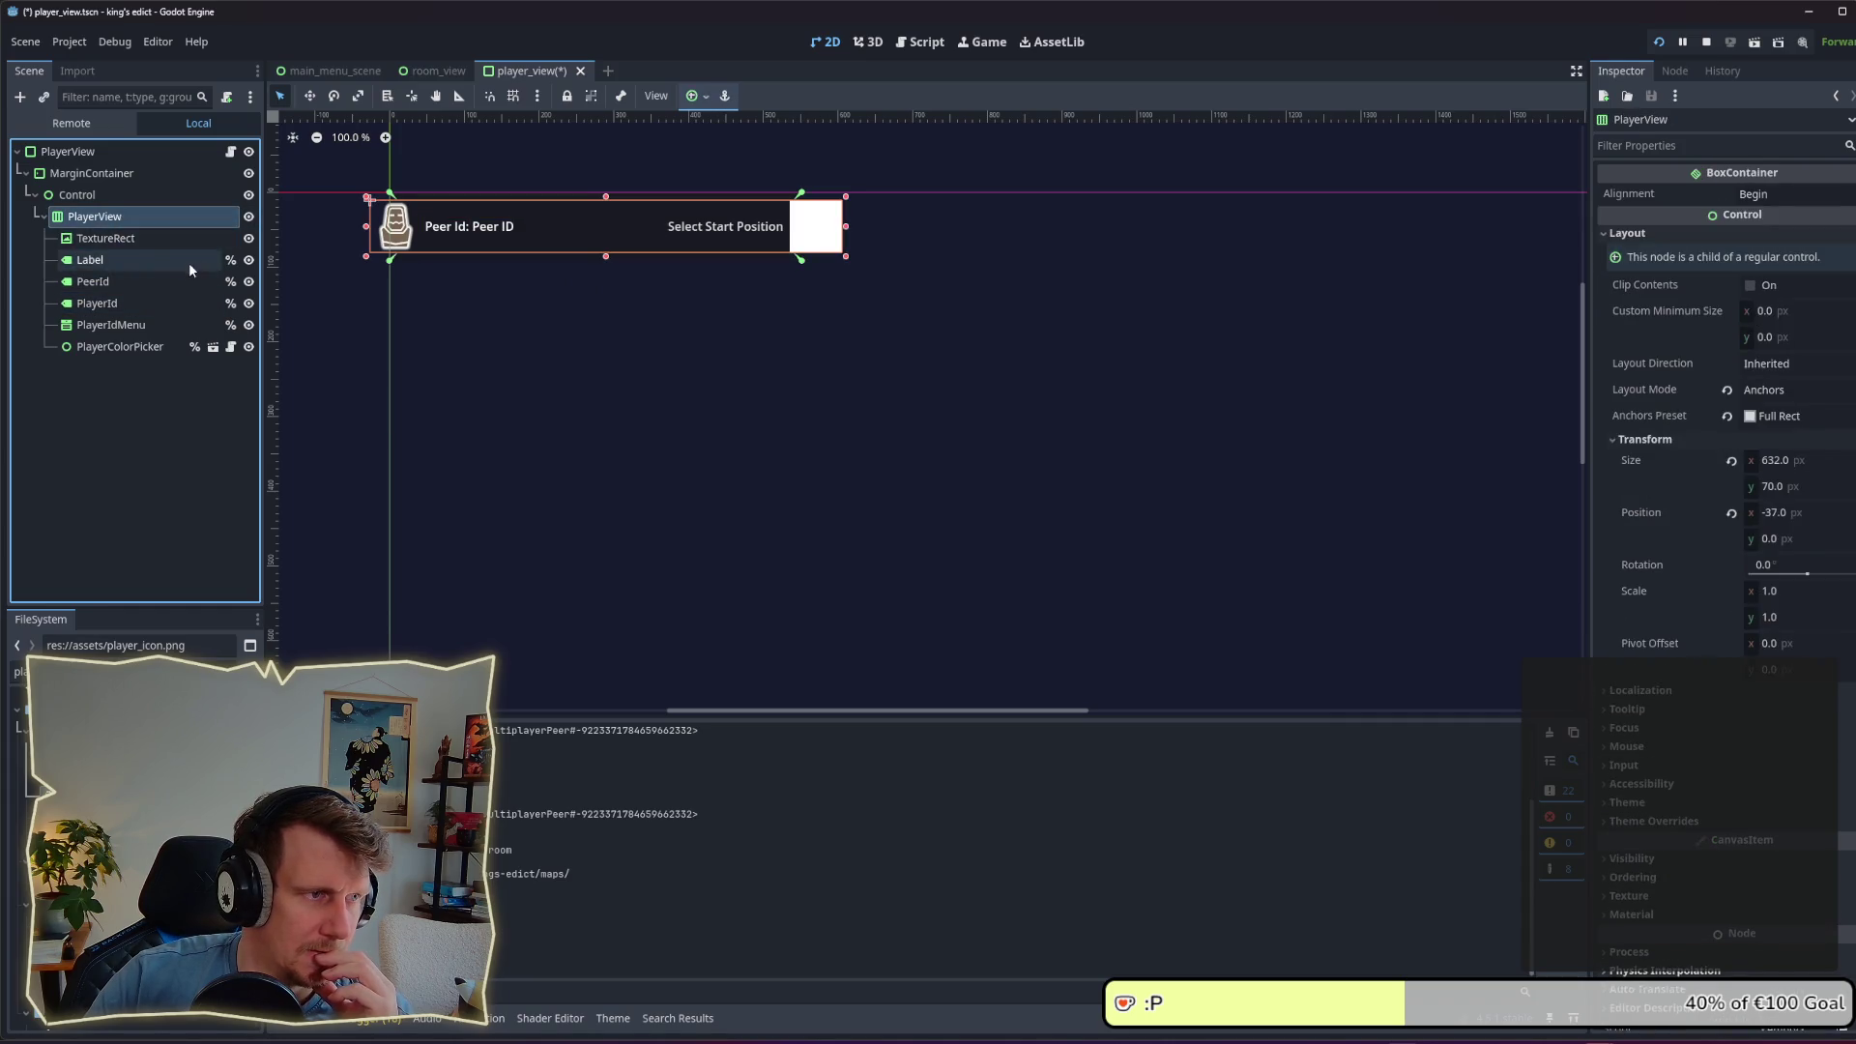
{"action": "left_click", "coordinate": [143, 325]}
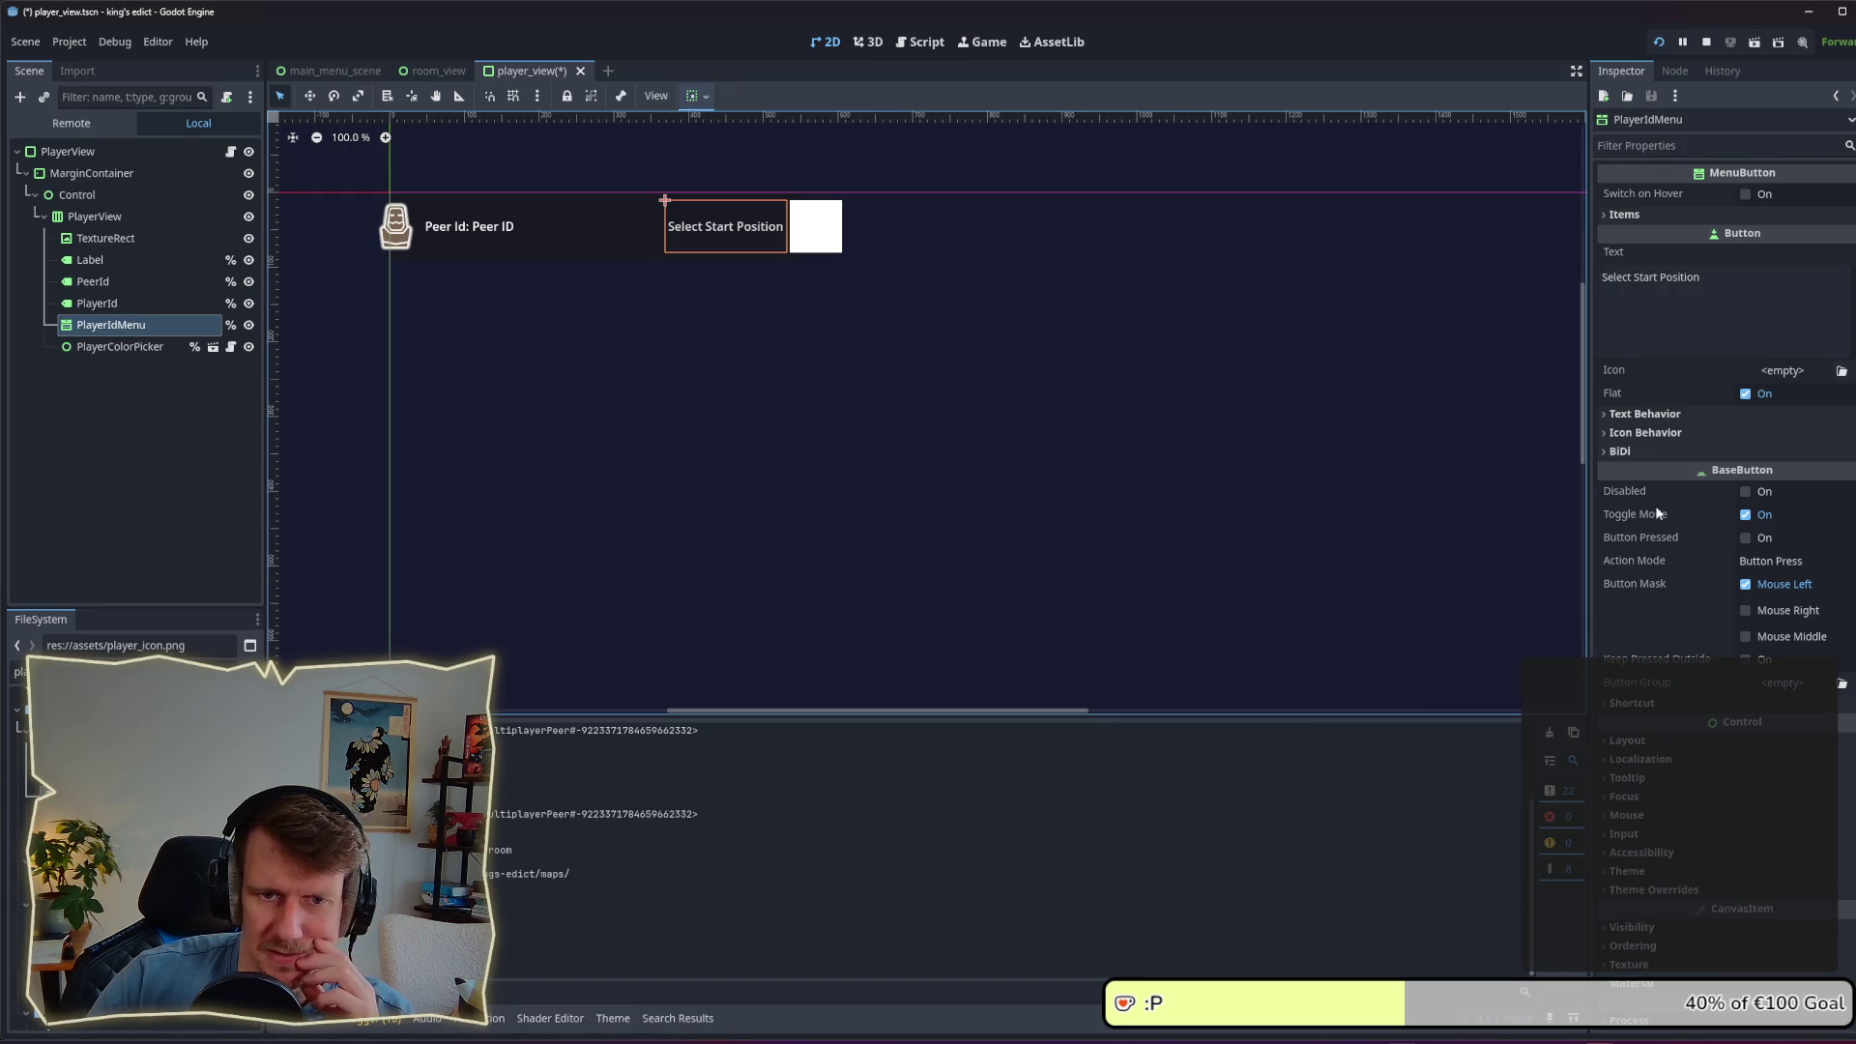
{"action": "left_click", "coordinate": [1649, 742]}
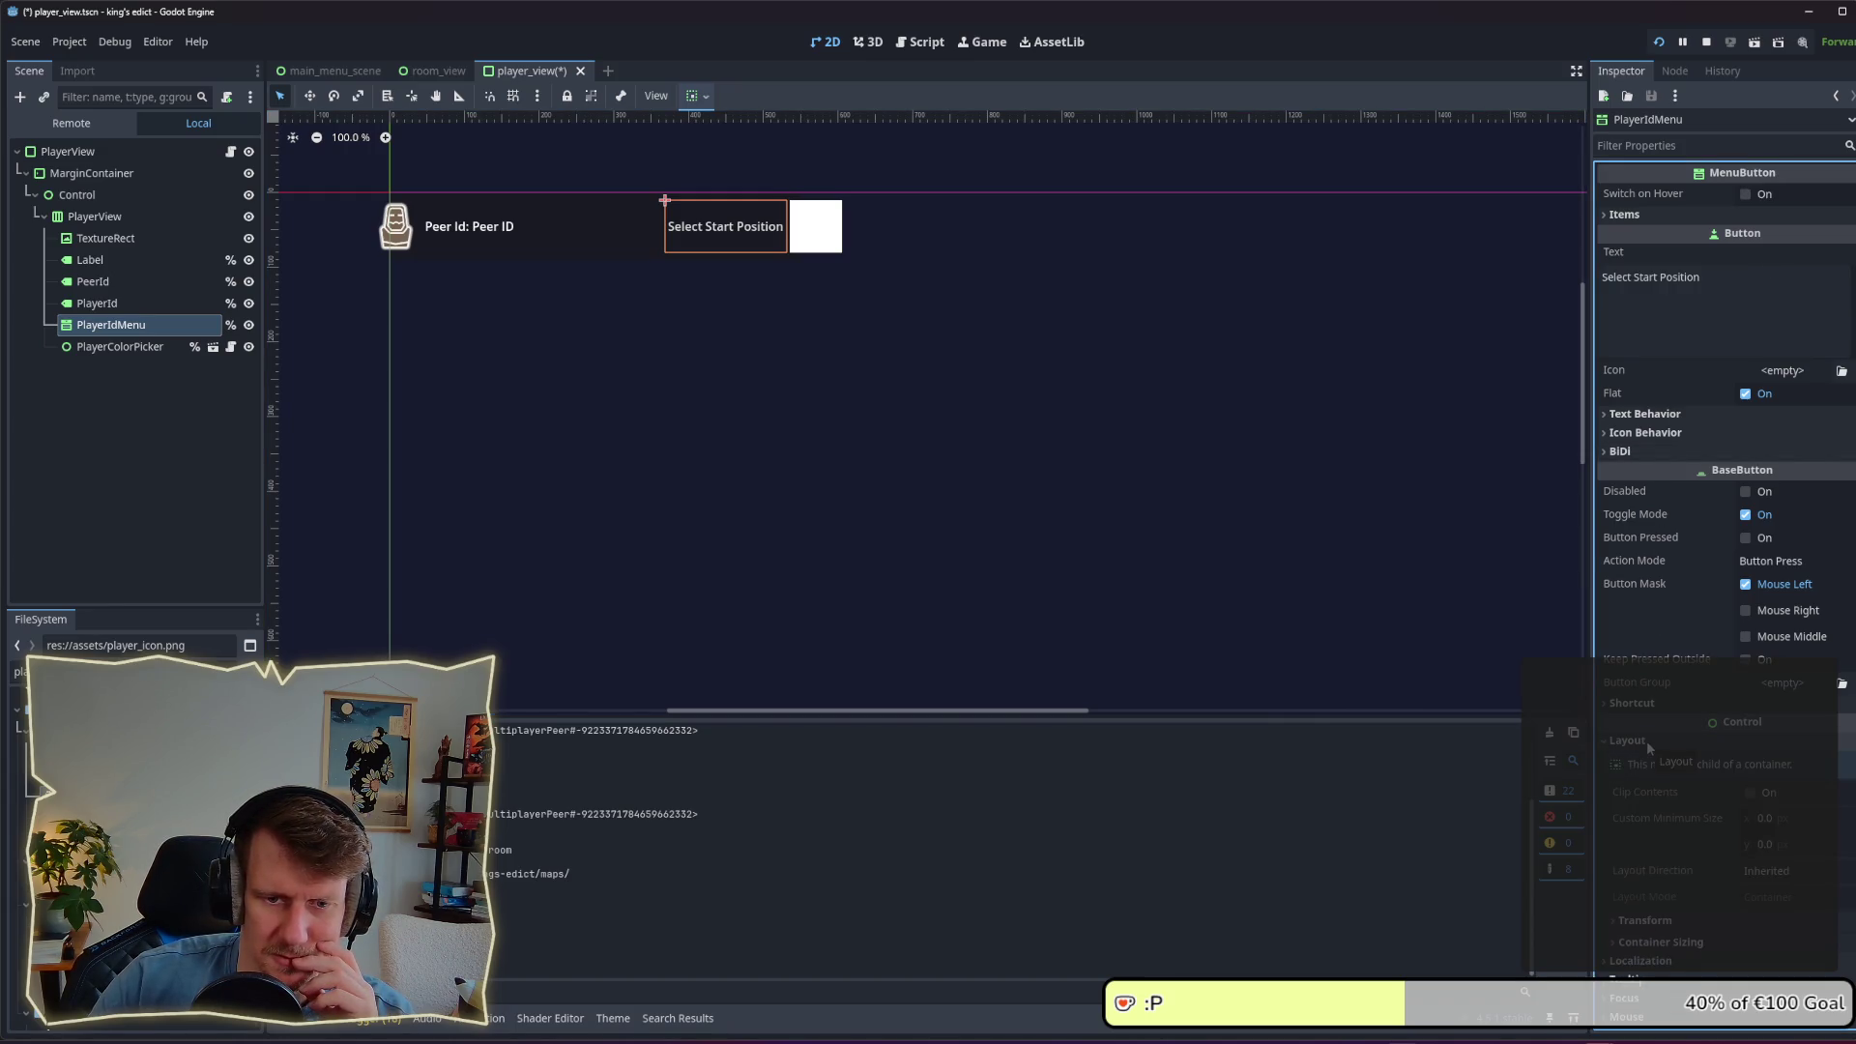
{"action": "left_click", "coordinate": [1680, 942]}
{"action": "scroll", "coordinate": [1668, 899], "scroll_direction": "down", "scroll_amount": 3}
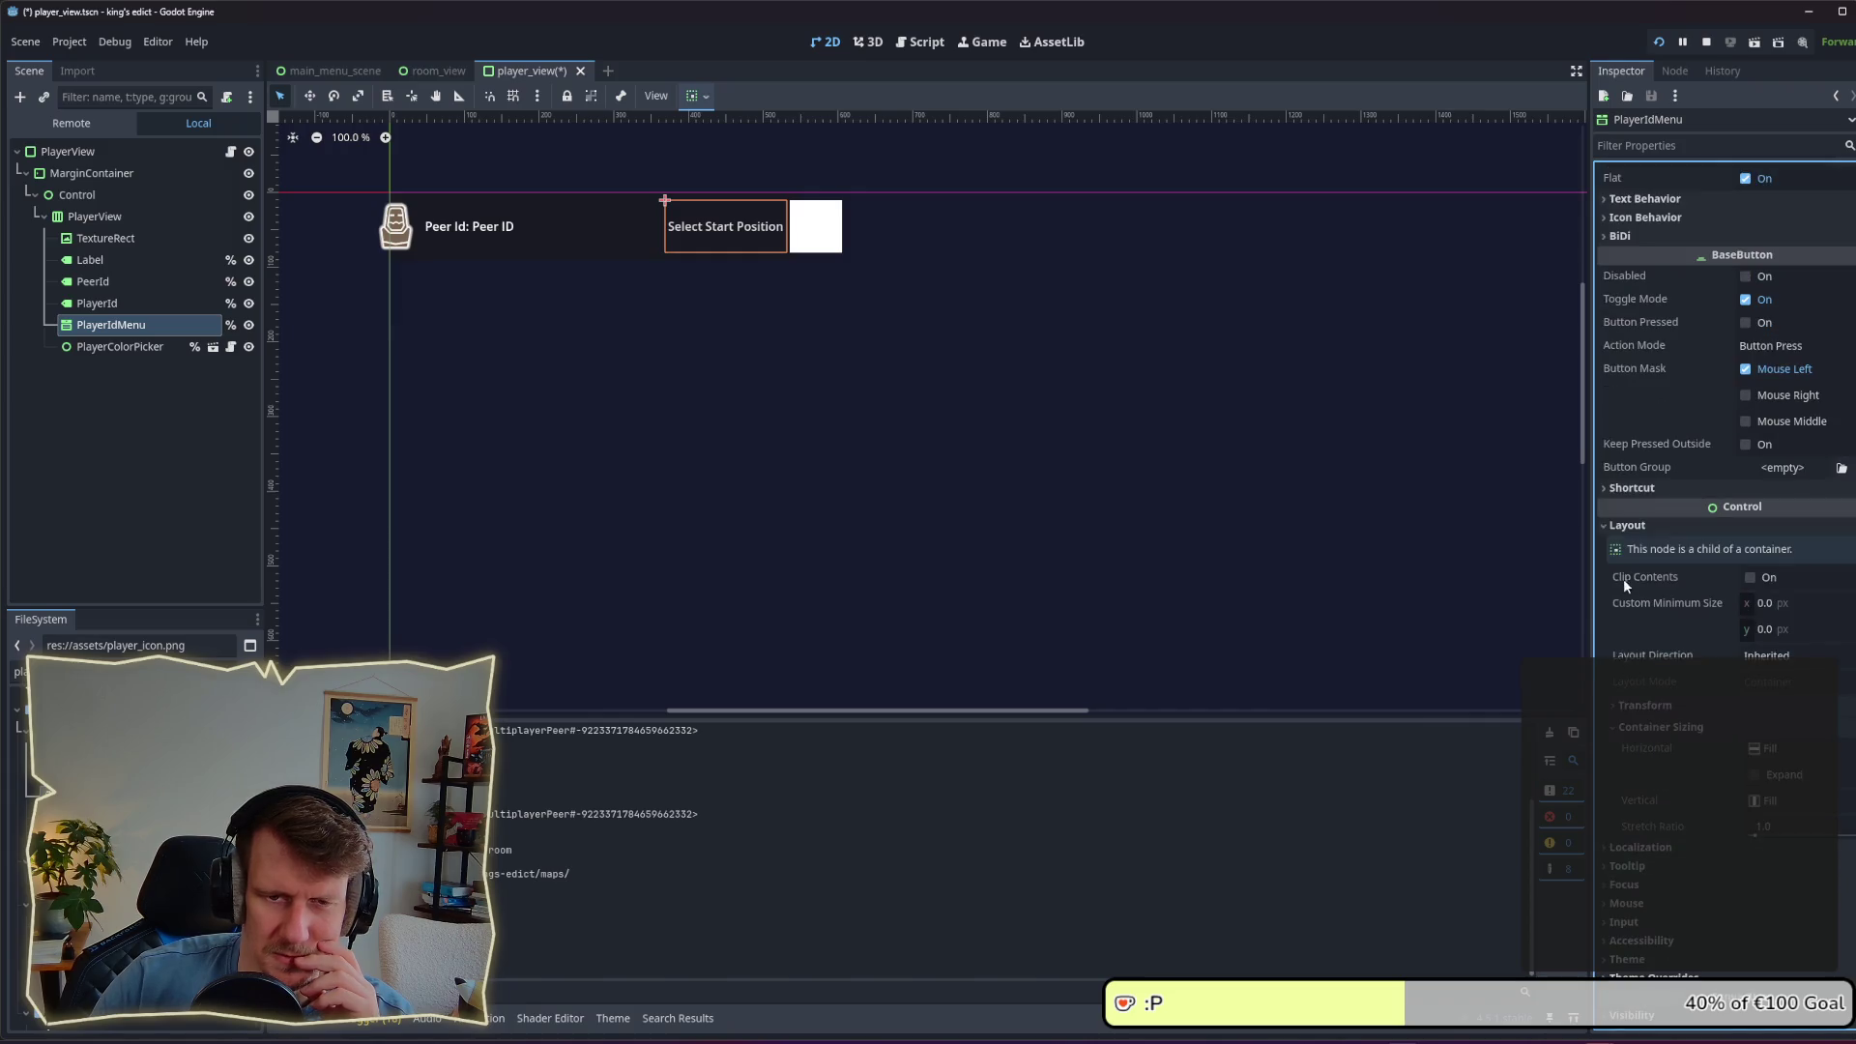
{"action": "left_click", "coordinate": [558, 229]}
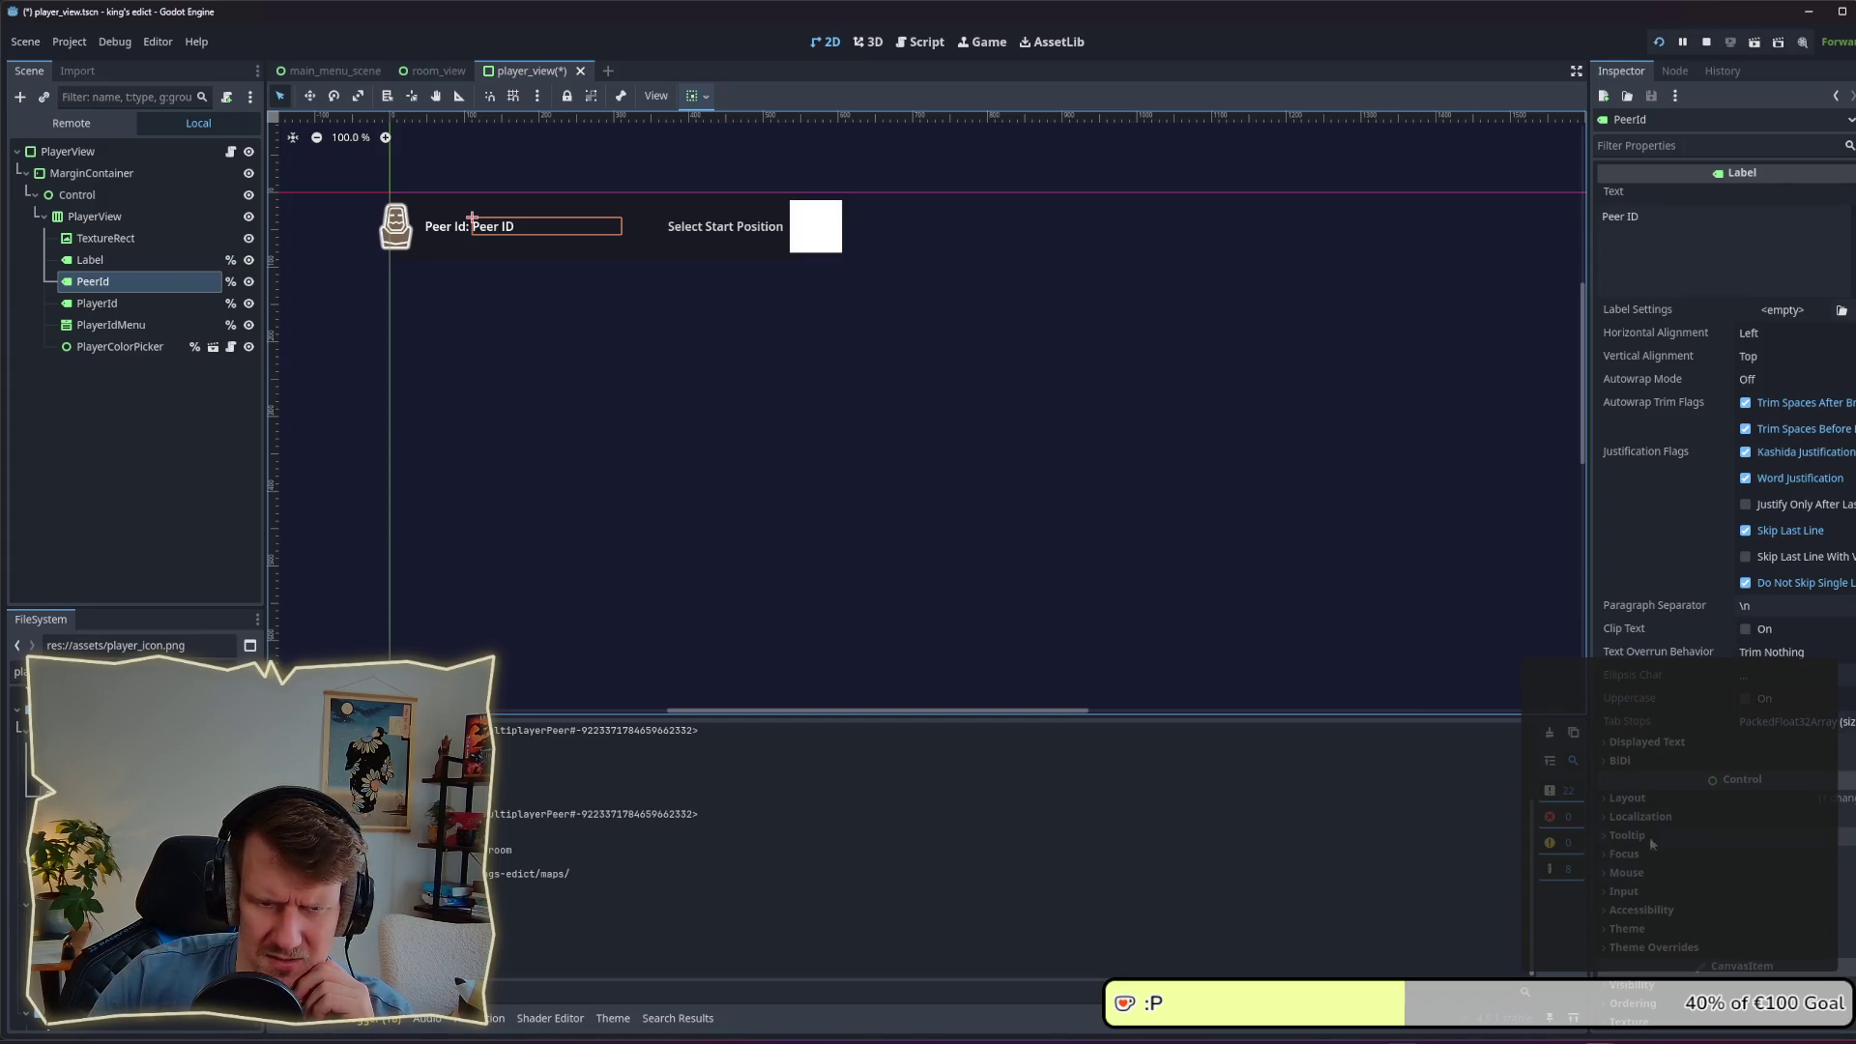
Step: Set the PeerId label's custom minimum width to 0 and save the scene
{"action": "left_click", "coordinate": [1642, 800]}
{"action": "left_click", "coordinate": [1766, 876]}
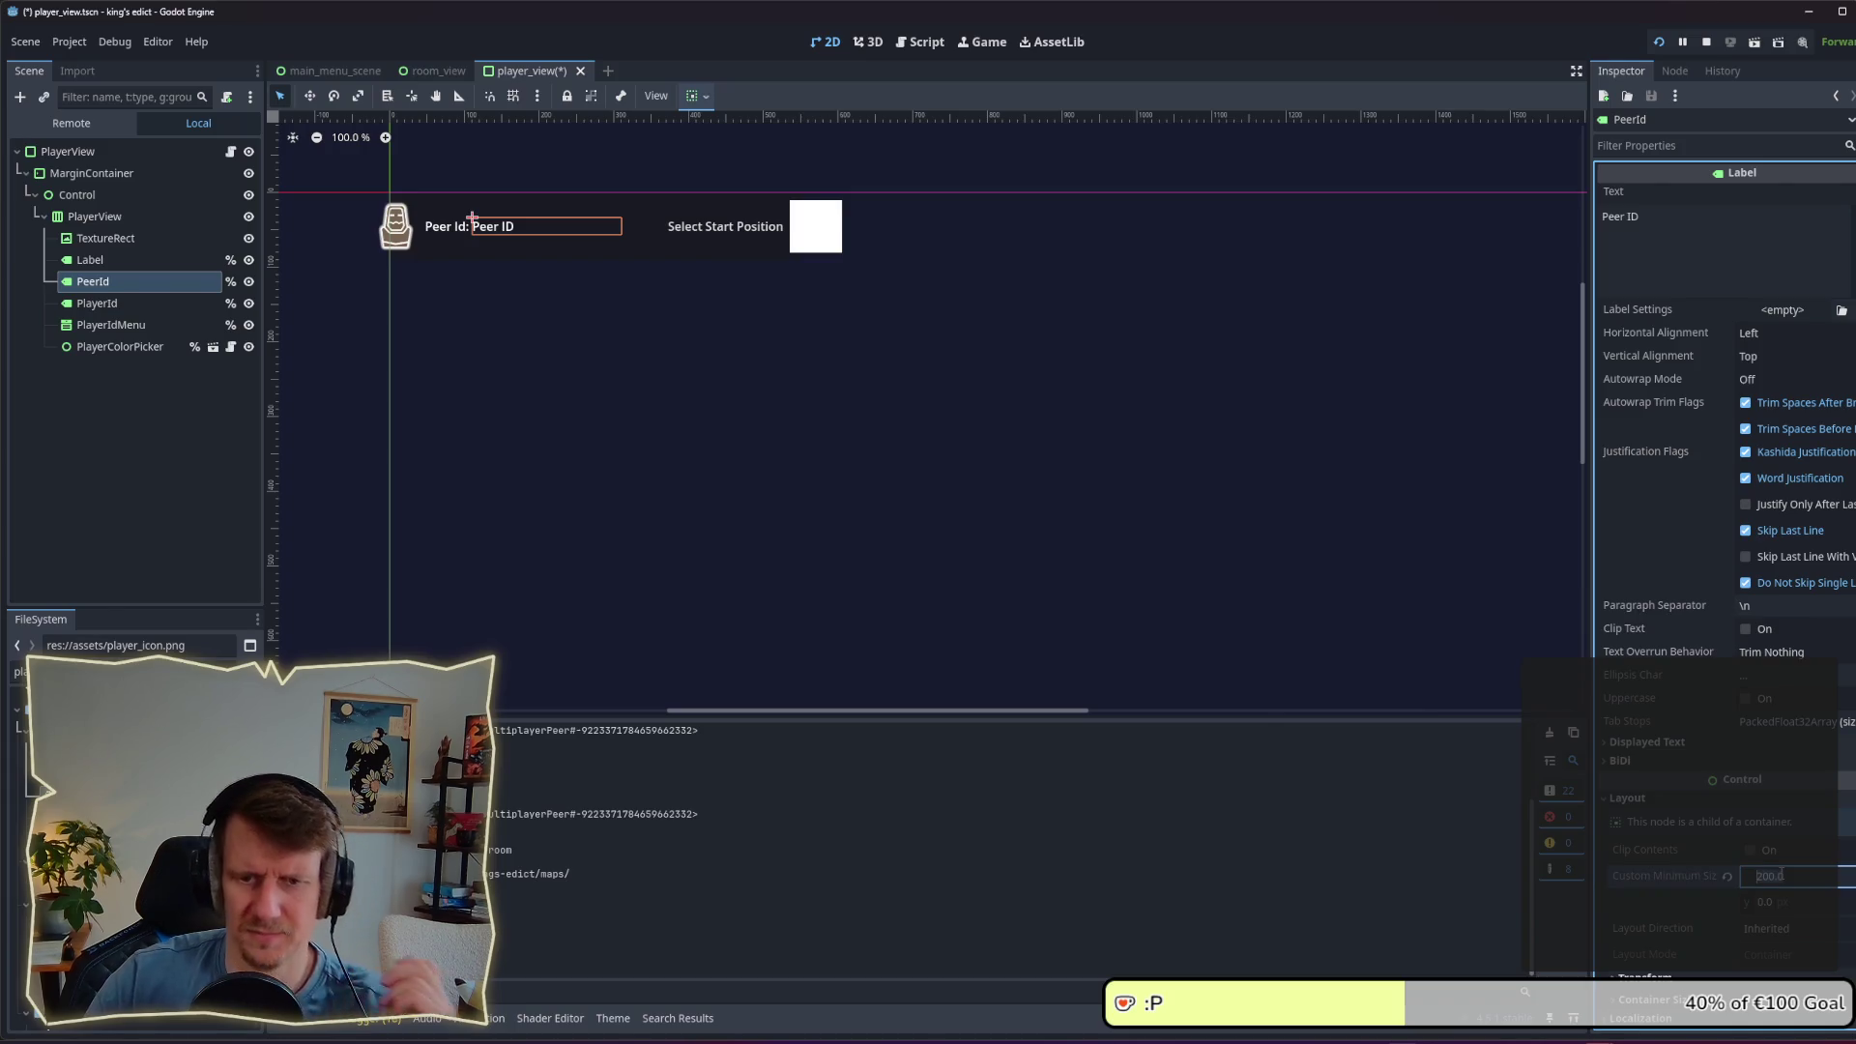
{"action": "type", "text": "0"}
{"action": "key", "text": "Return"}
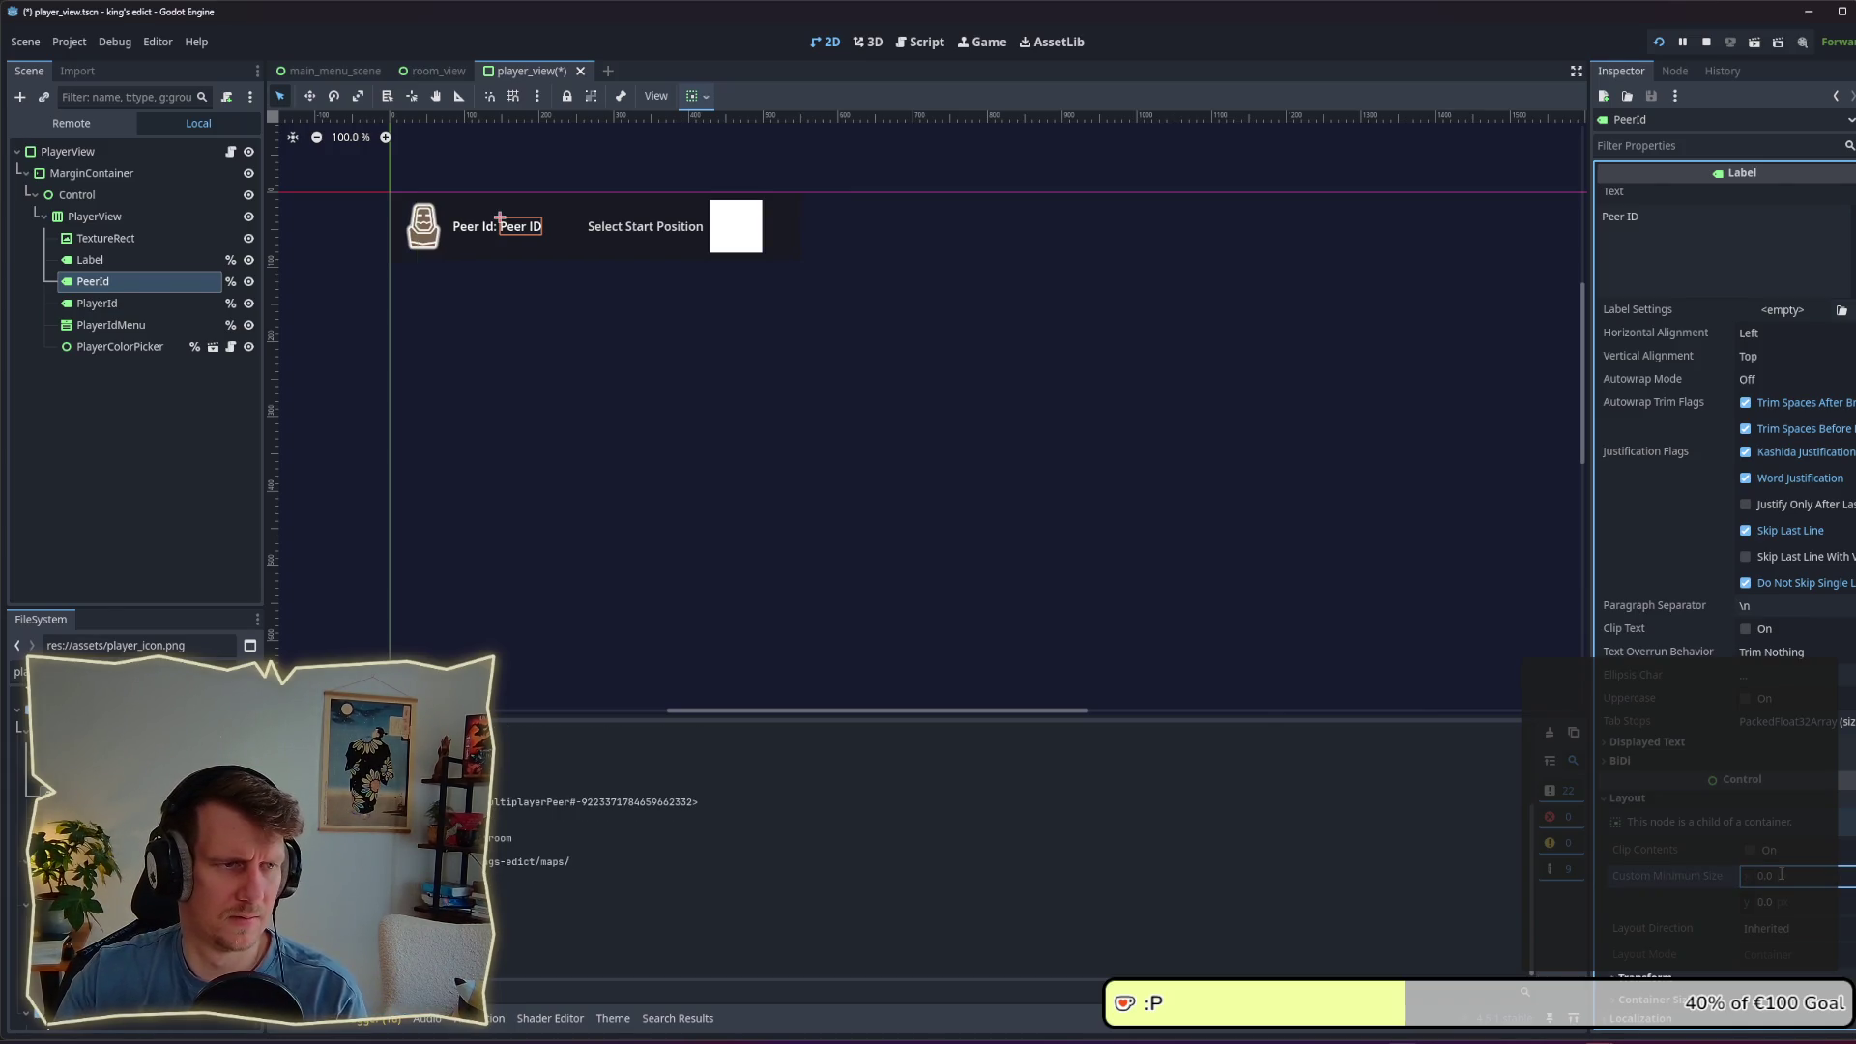
{"action": "key", "text": "ctrl+s"}
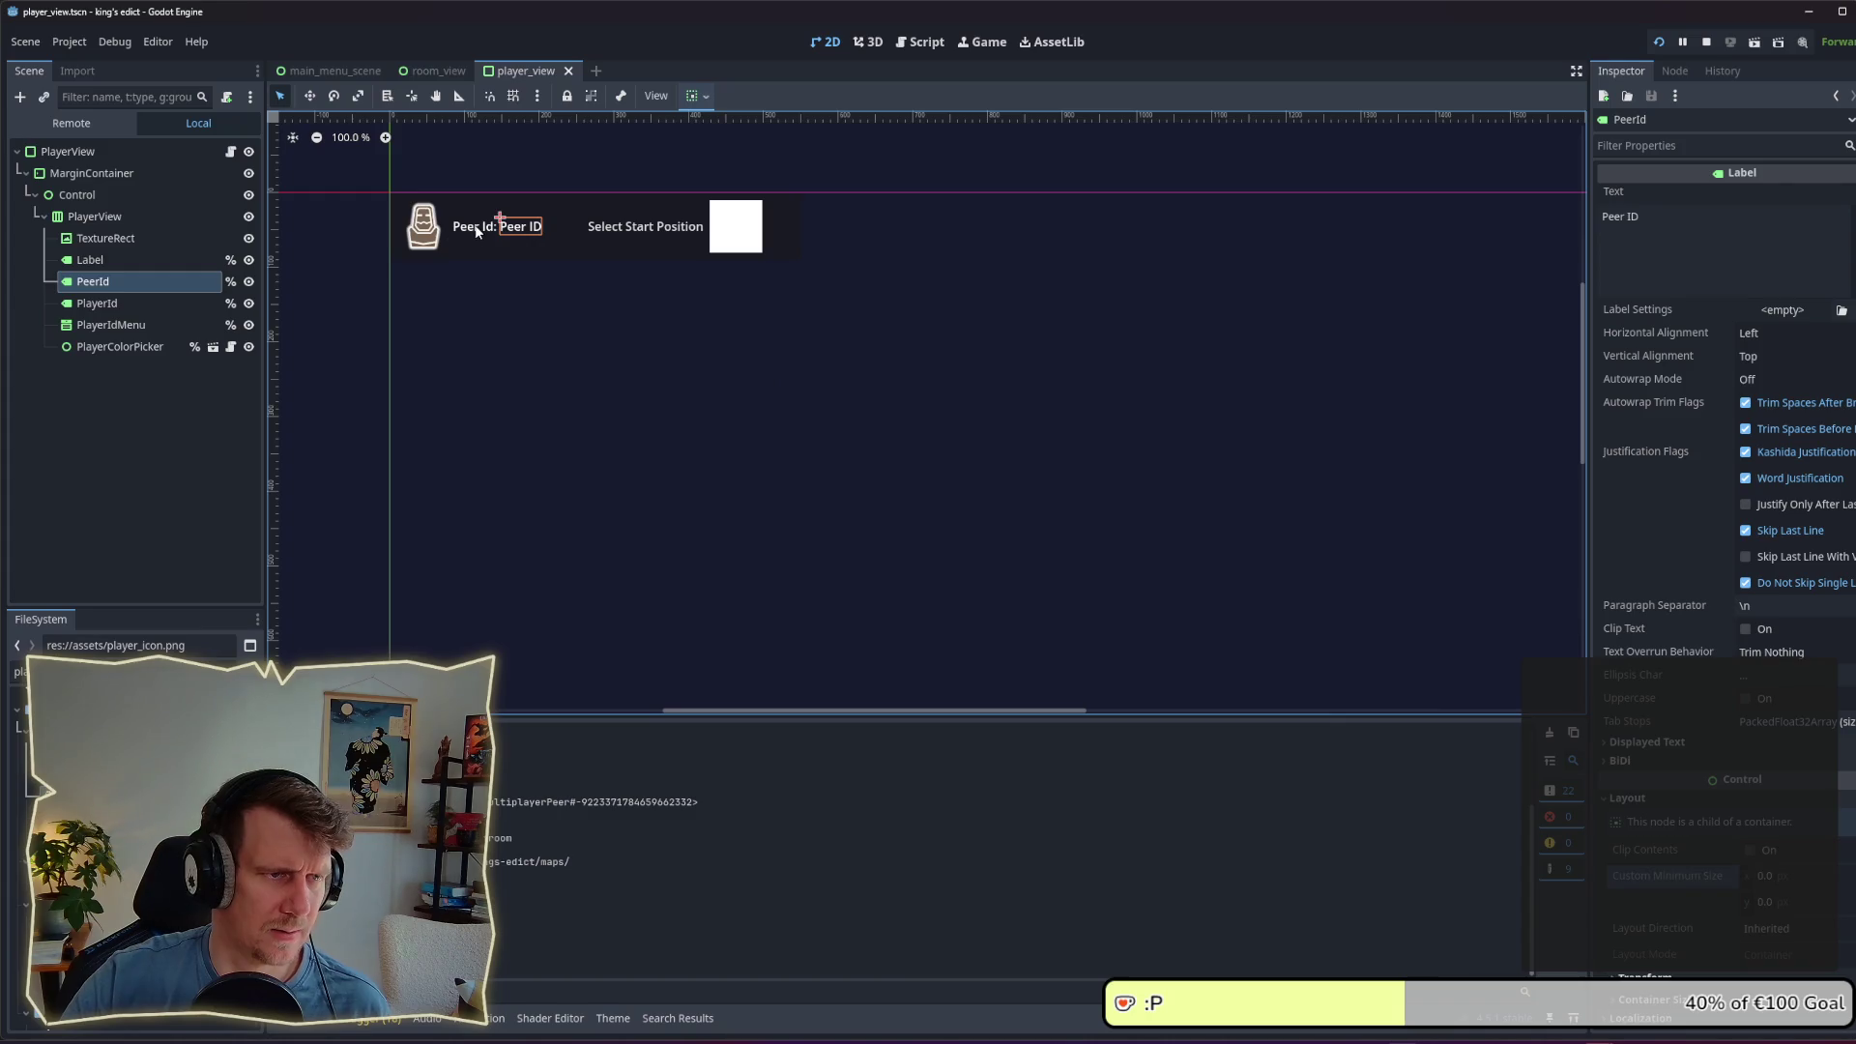
Step: Turn on Horizontal Expand for the TextureRect icon and save
{"action": "left_click", "coordinate": [476, 231]}
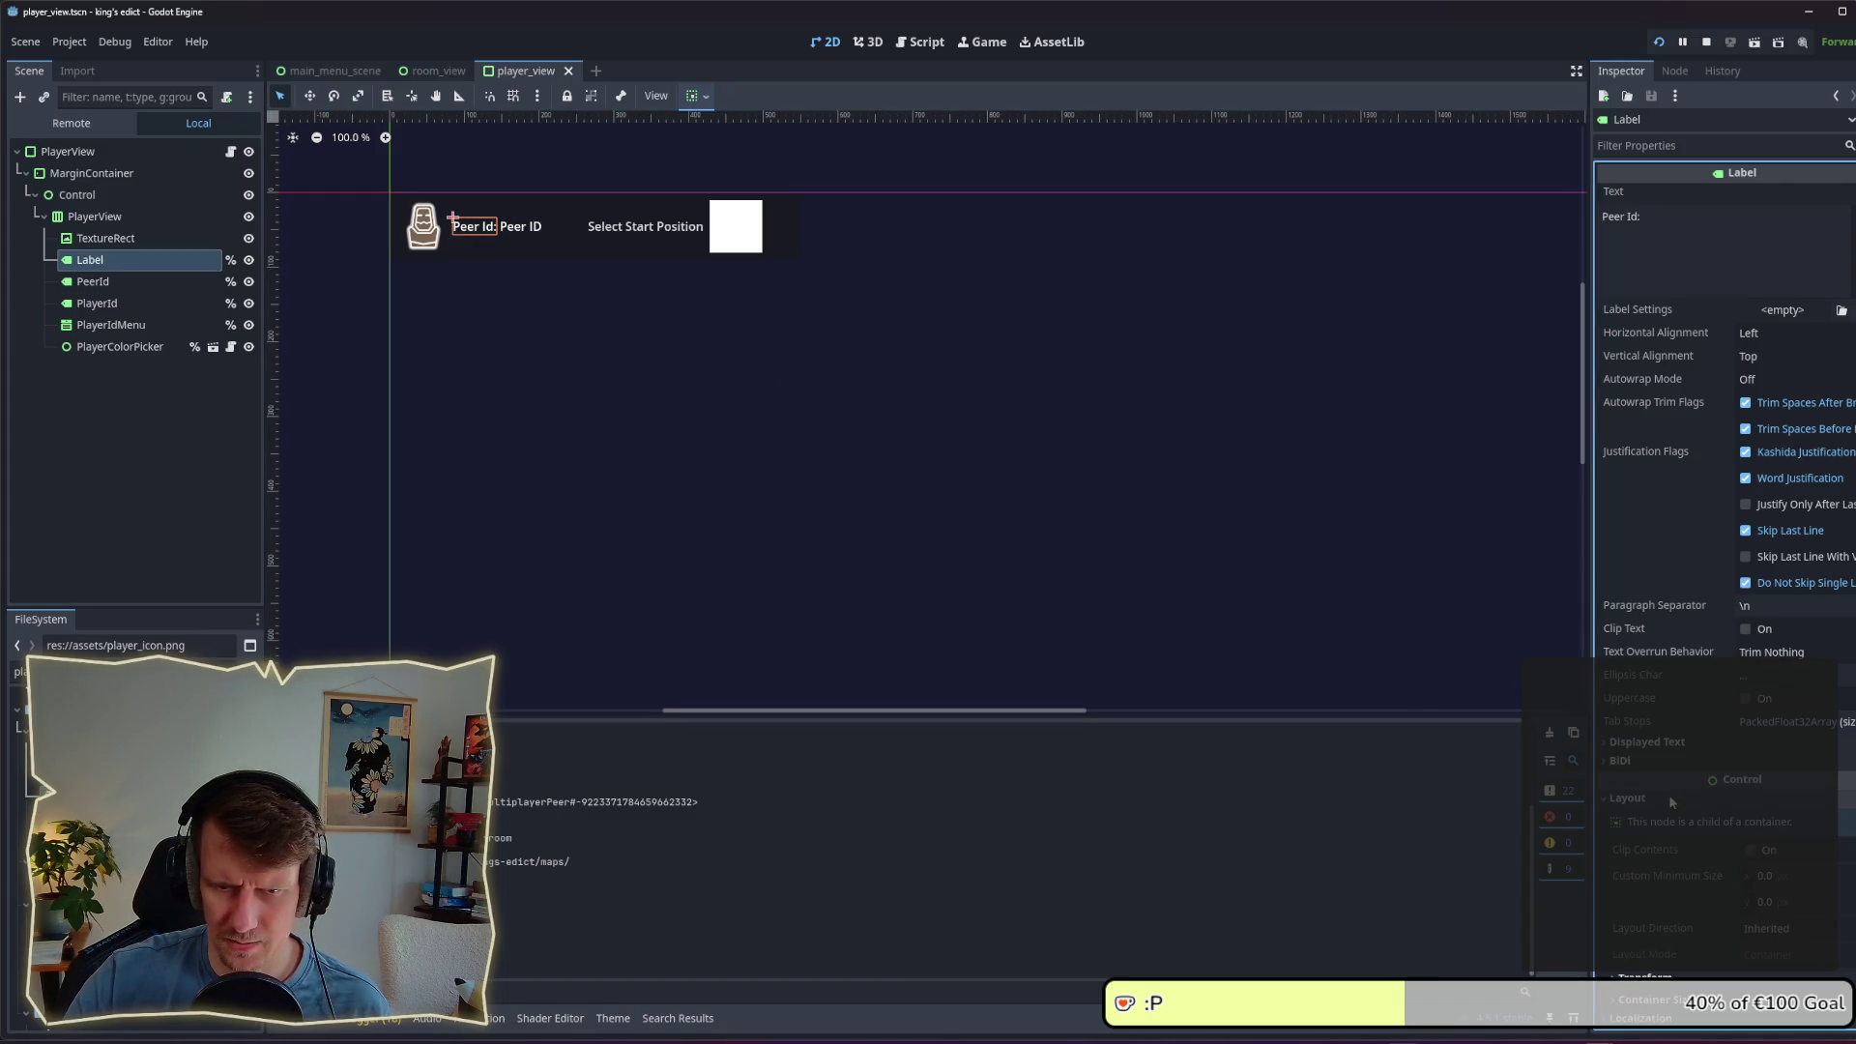
{"action": "left_click", "coordinate": [113, 239]}
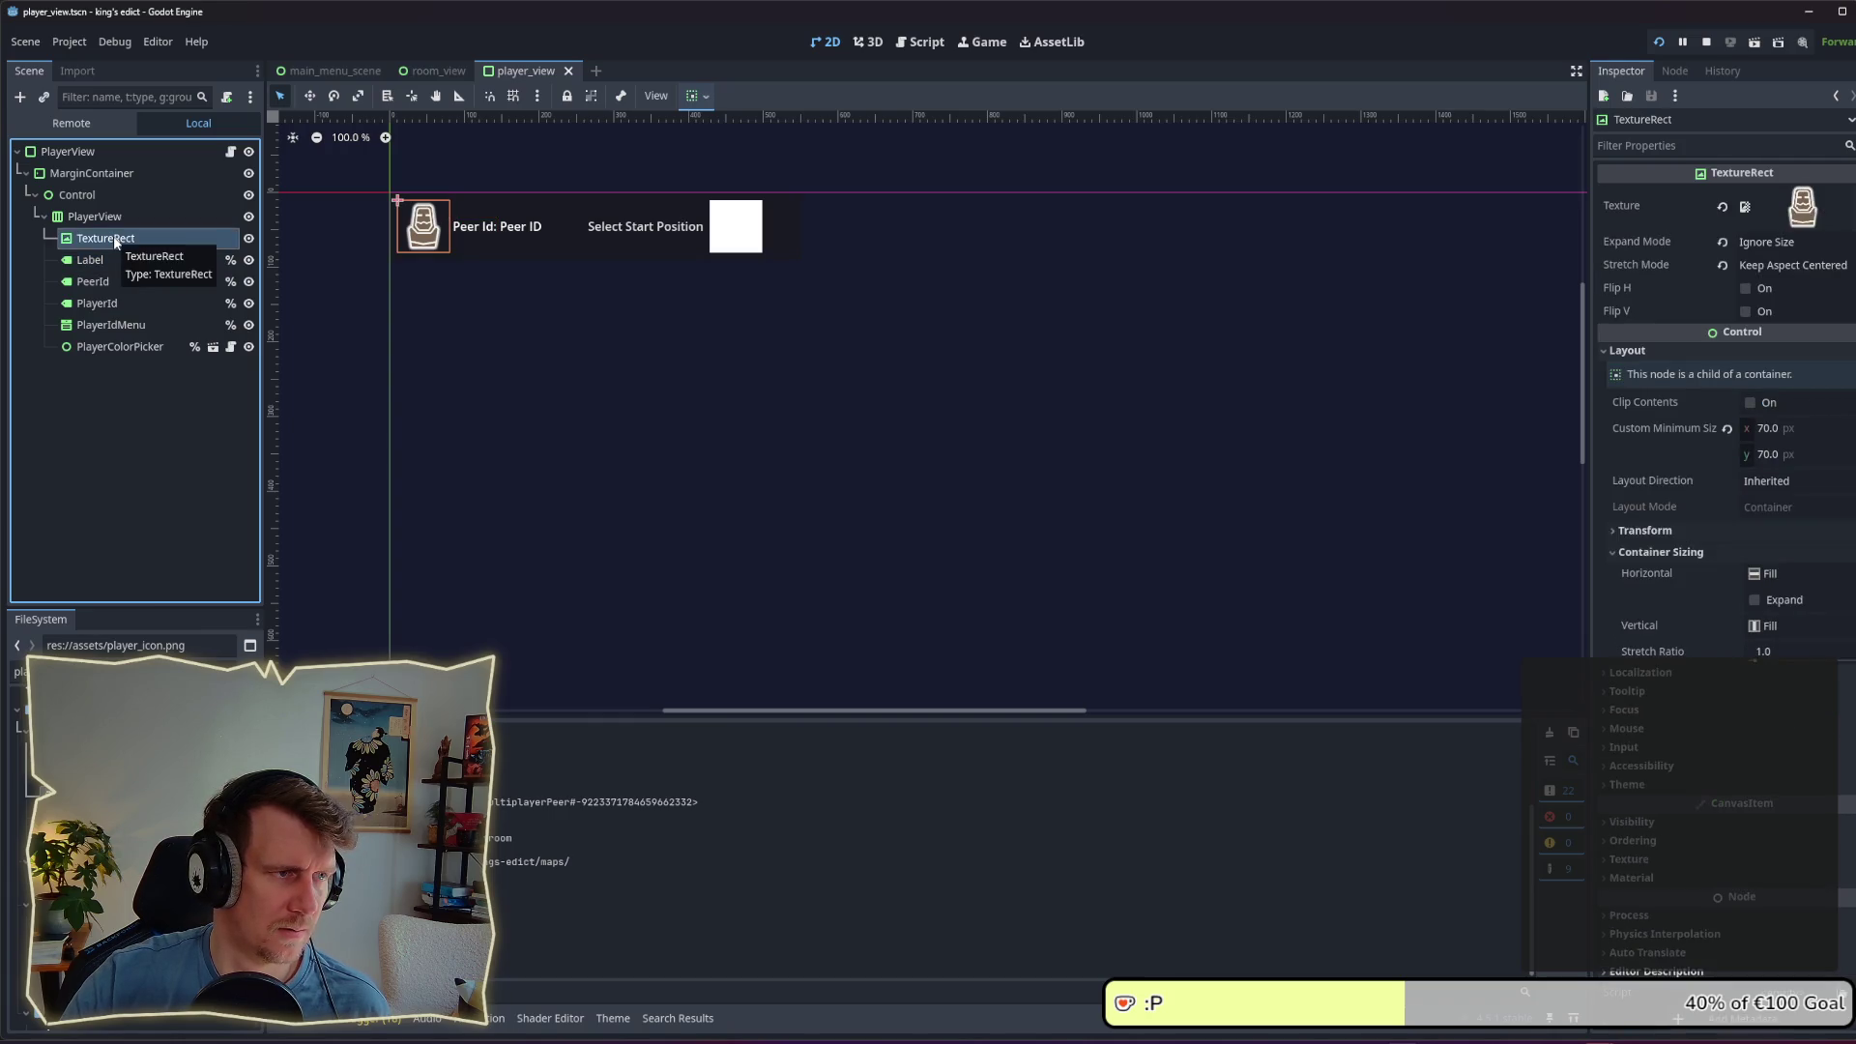
{"action": "left_click", "coordinate": [431, 235]}
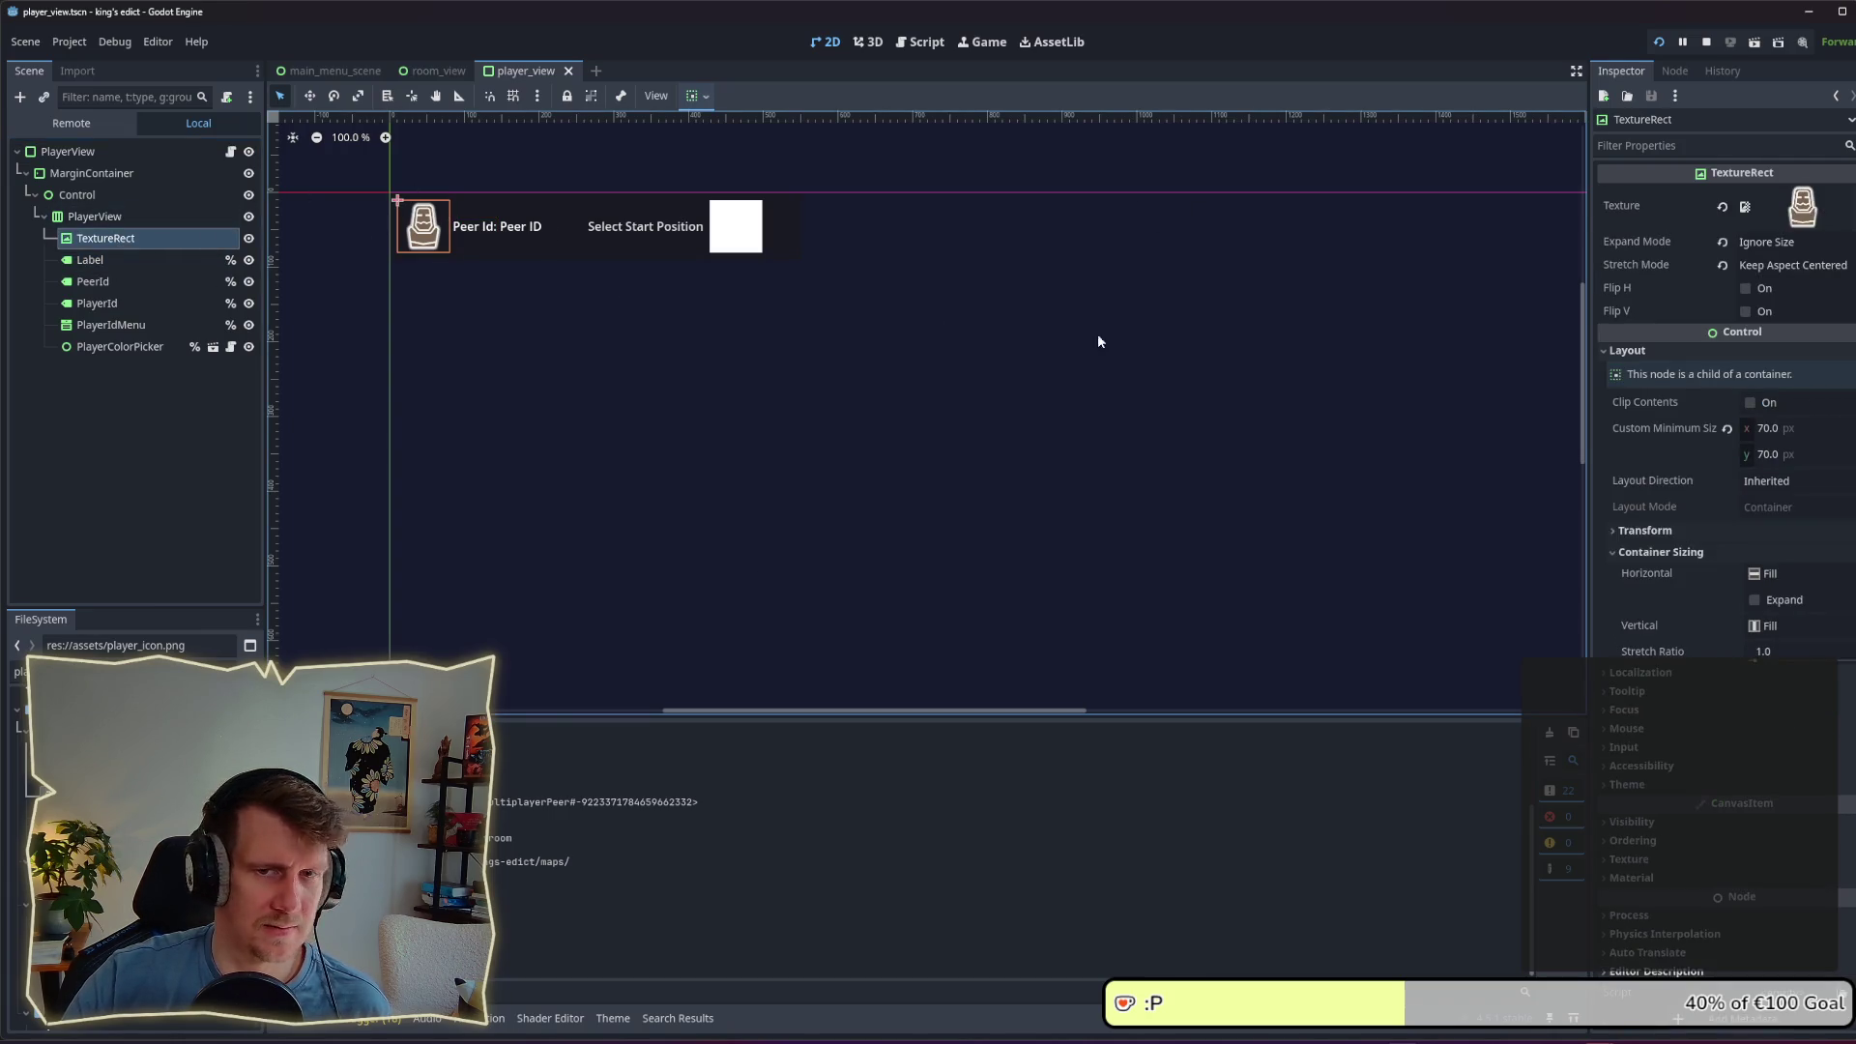
{"action": "left_click", "coordinate": [1756, 602]}
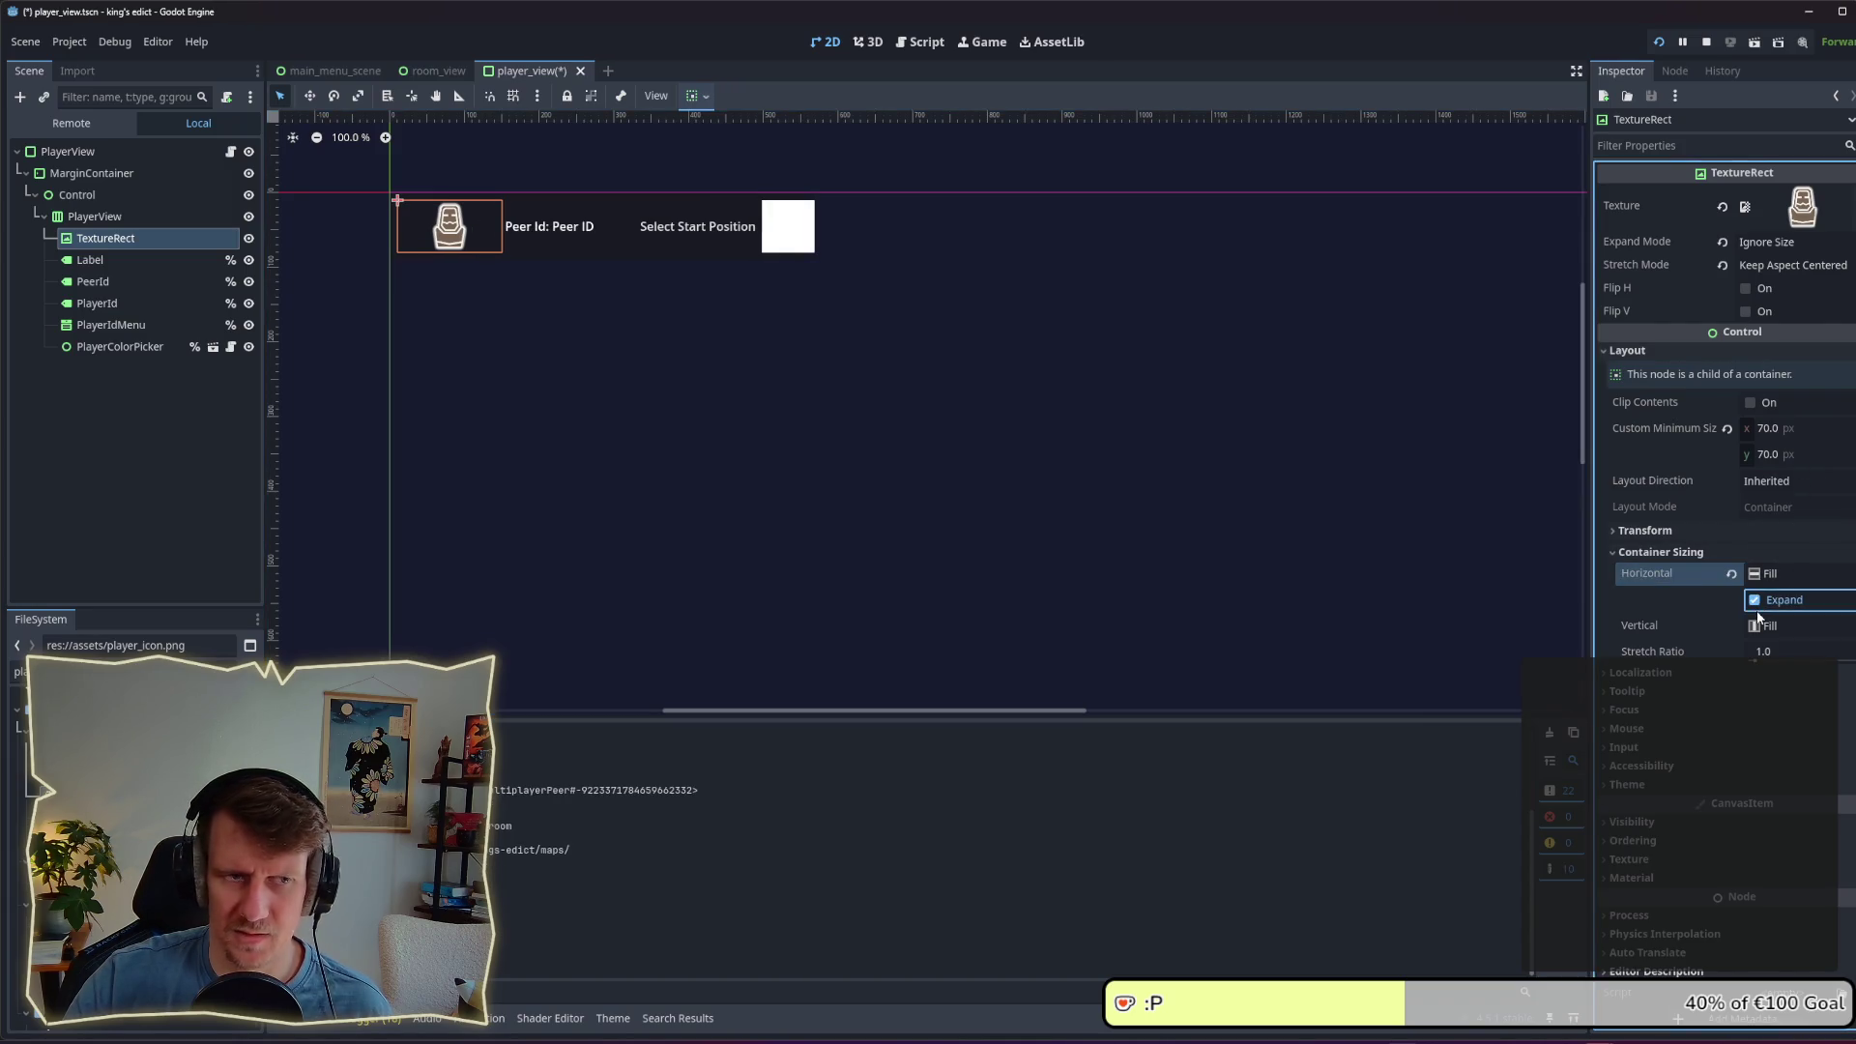
{"action": "key", "text": "ctrl+s"}
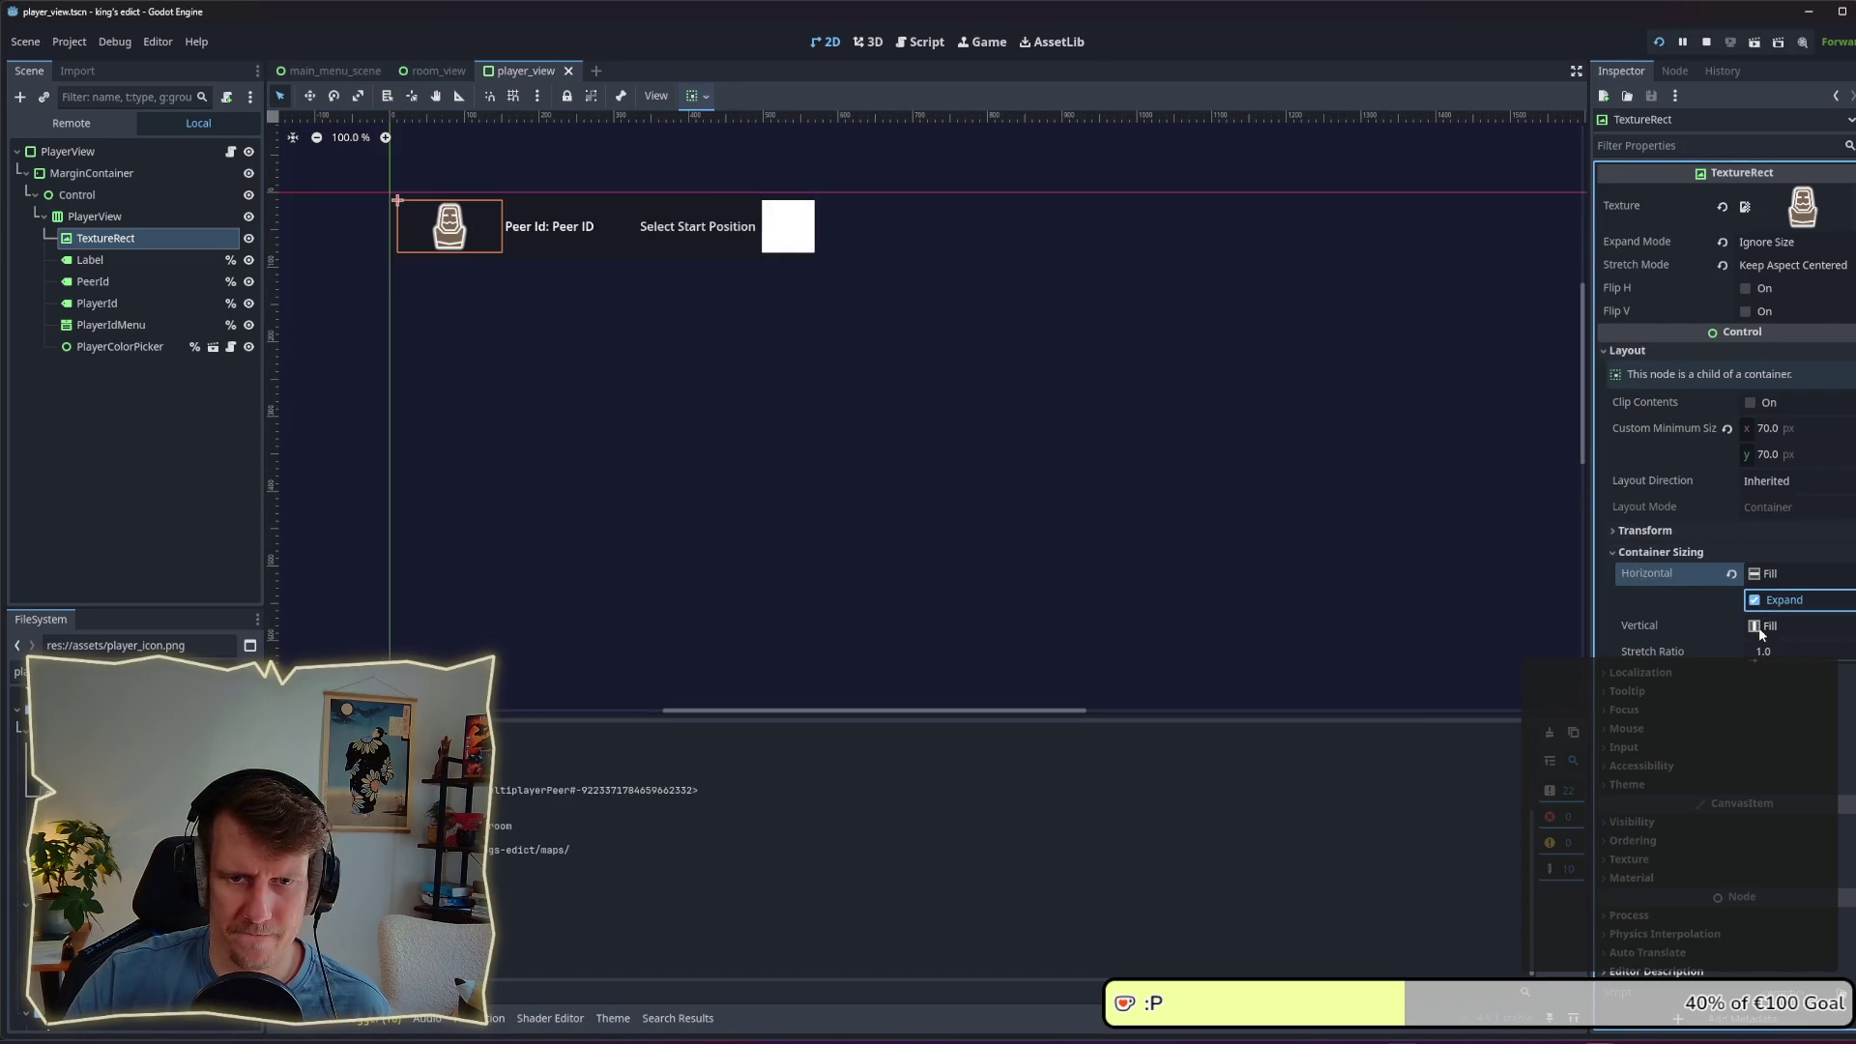
Step: Review the icon's sizing options without changes, save, and run the project
{"action": "left_click", "coordinate": [1762, 630]}
{"action": "left_click", "coordinate": [1761, 633]}
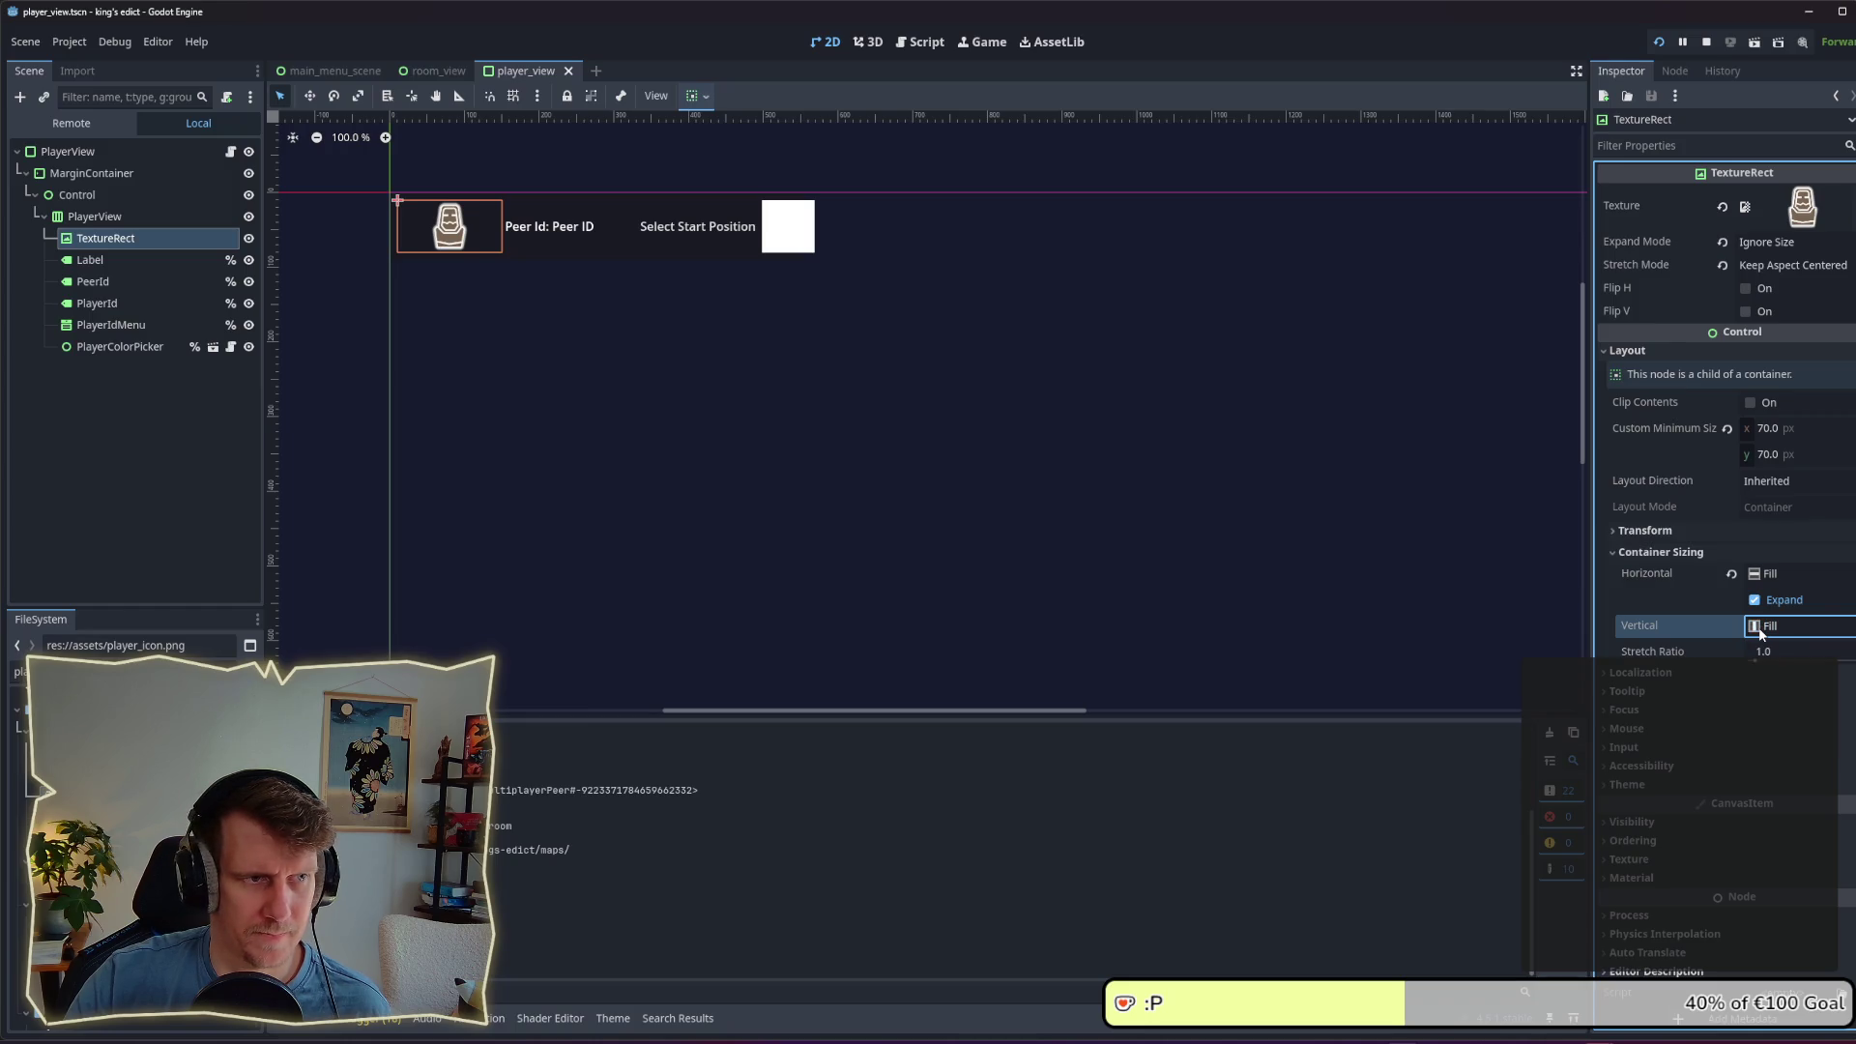
{"action": "left_click", "coordinate": [1775, 580]}
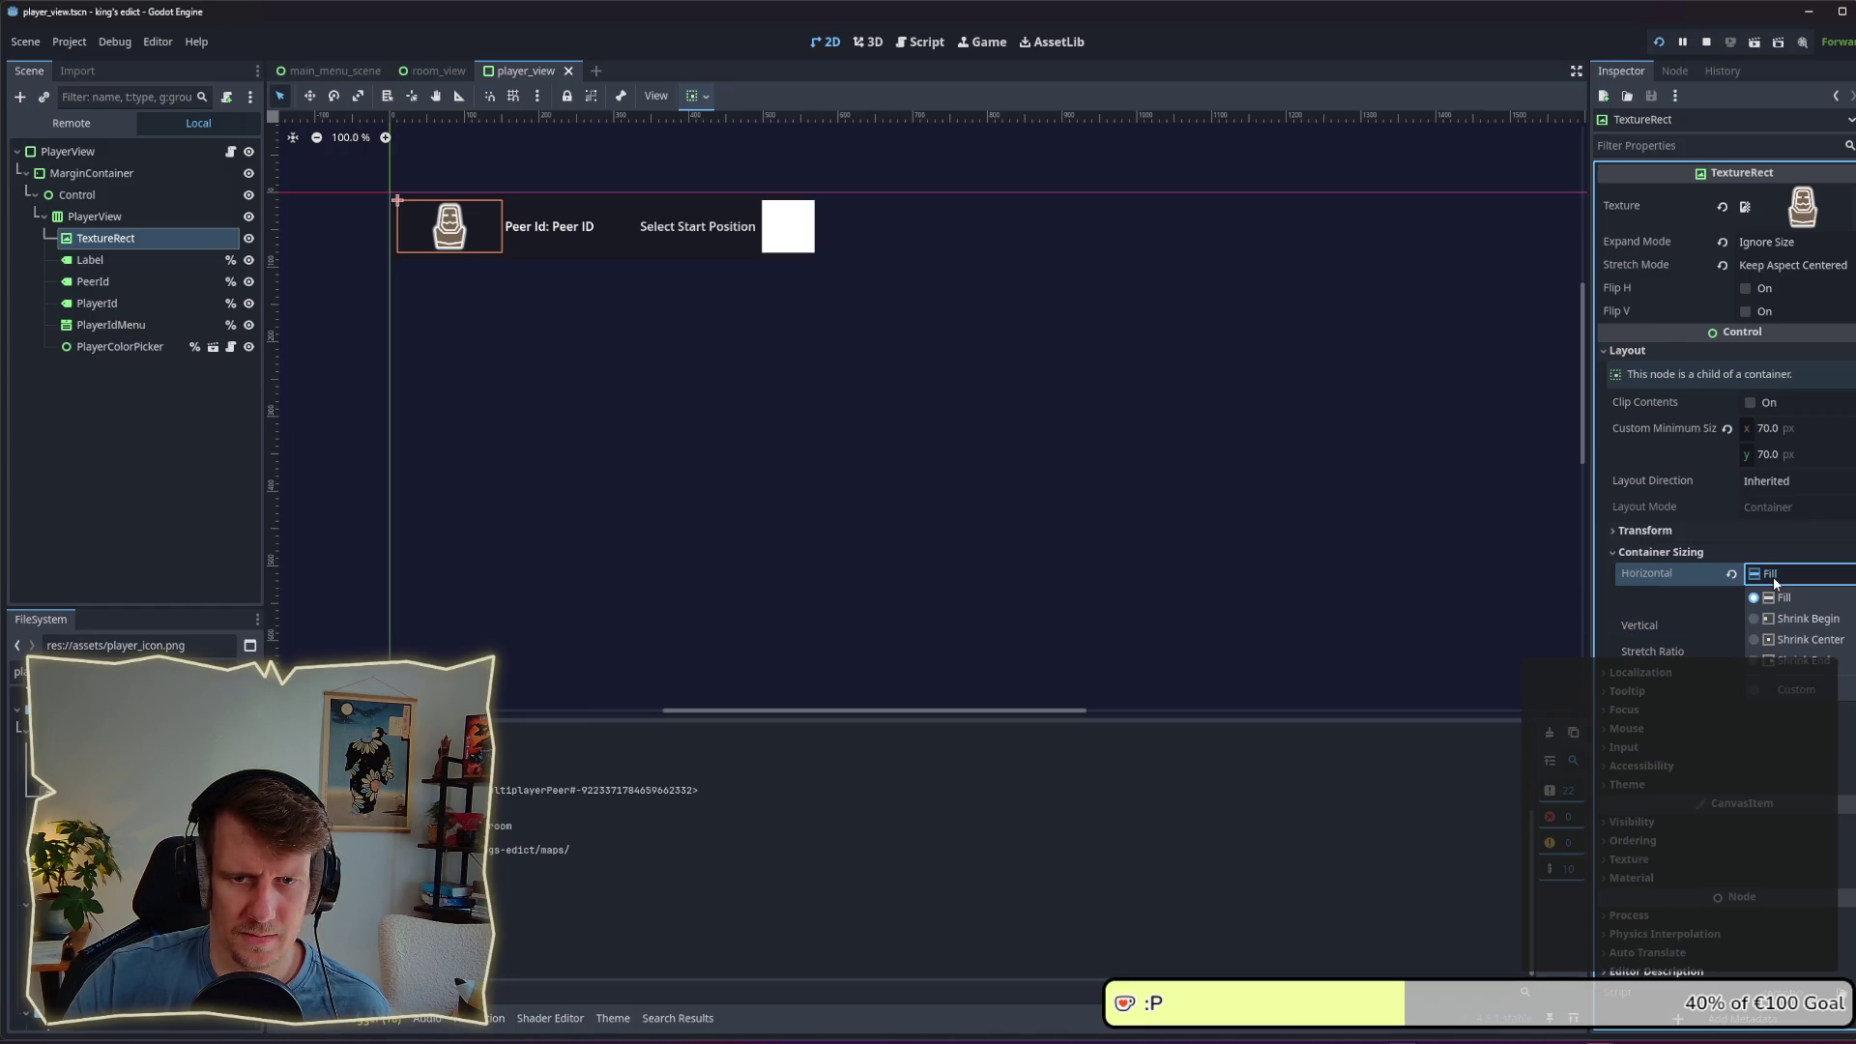
{"action": "key", "text": "Escape"}
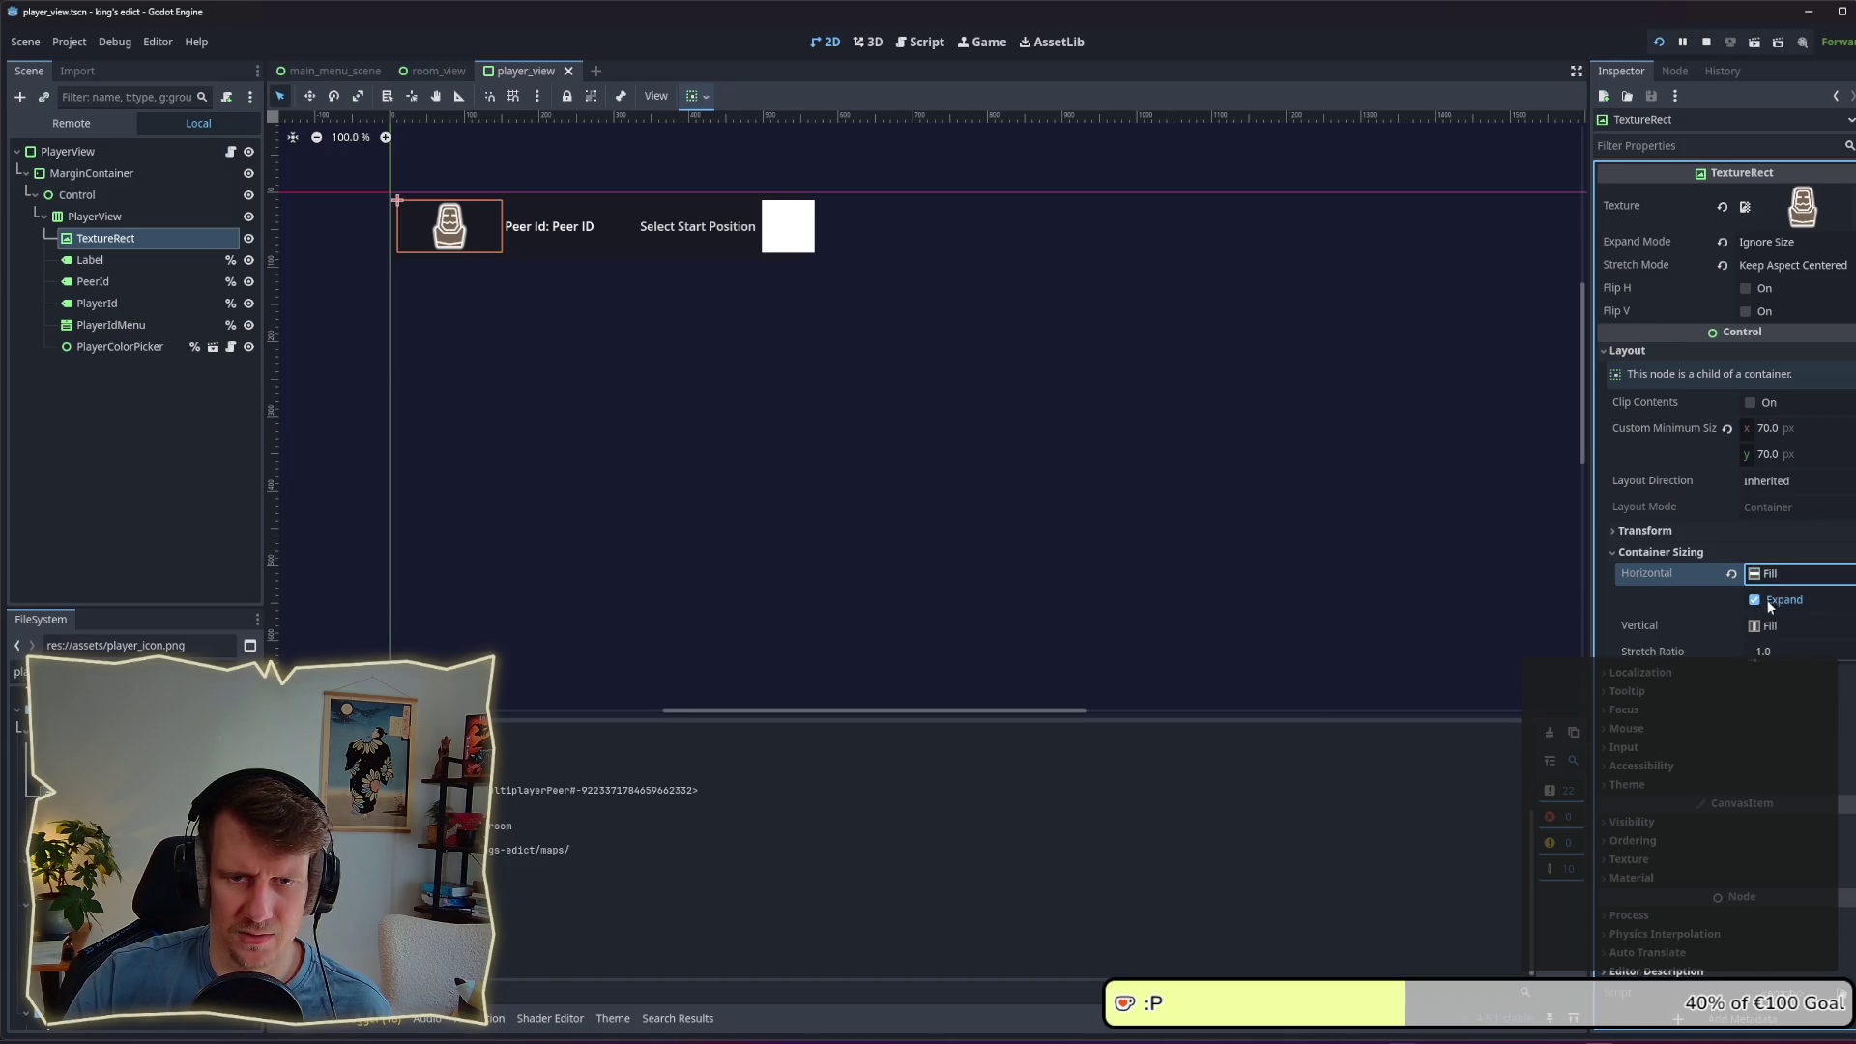
{"action": "left_click", "coordinate": [1760, 627]}
{"action": "key", "text": "Escape"}
{"action": "key", "text": "ctrl+s"}
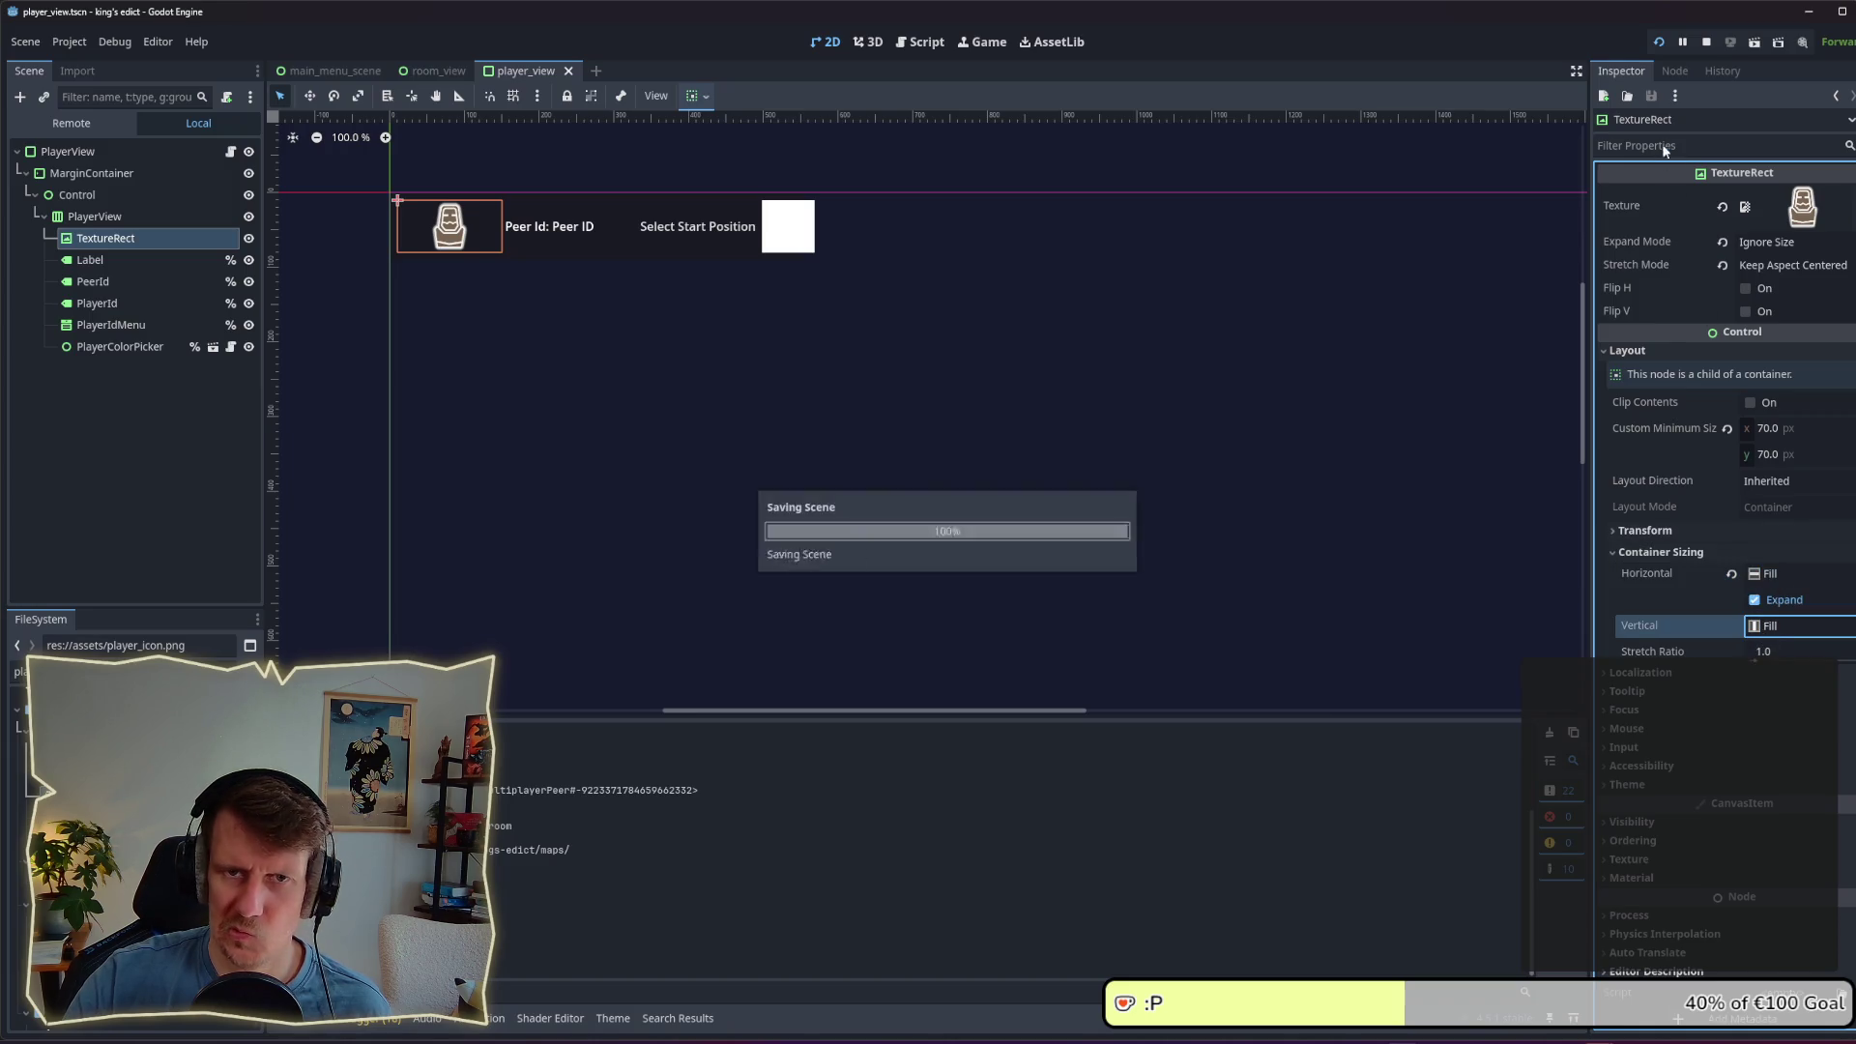
{"action": "left_click", "coordinate": [1687, 42]}
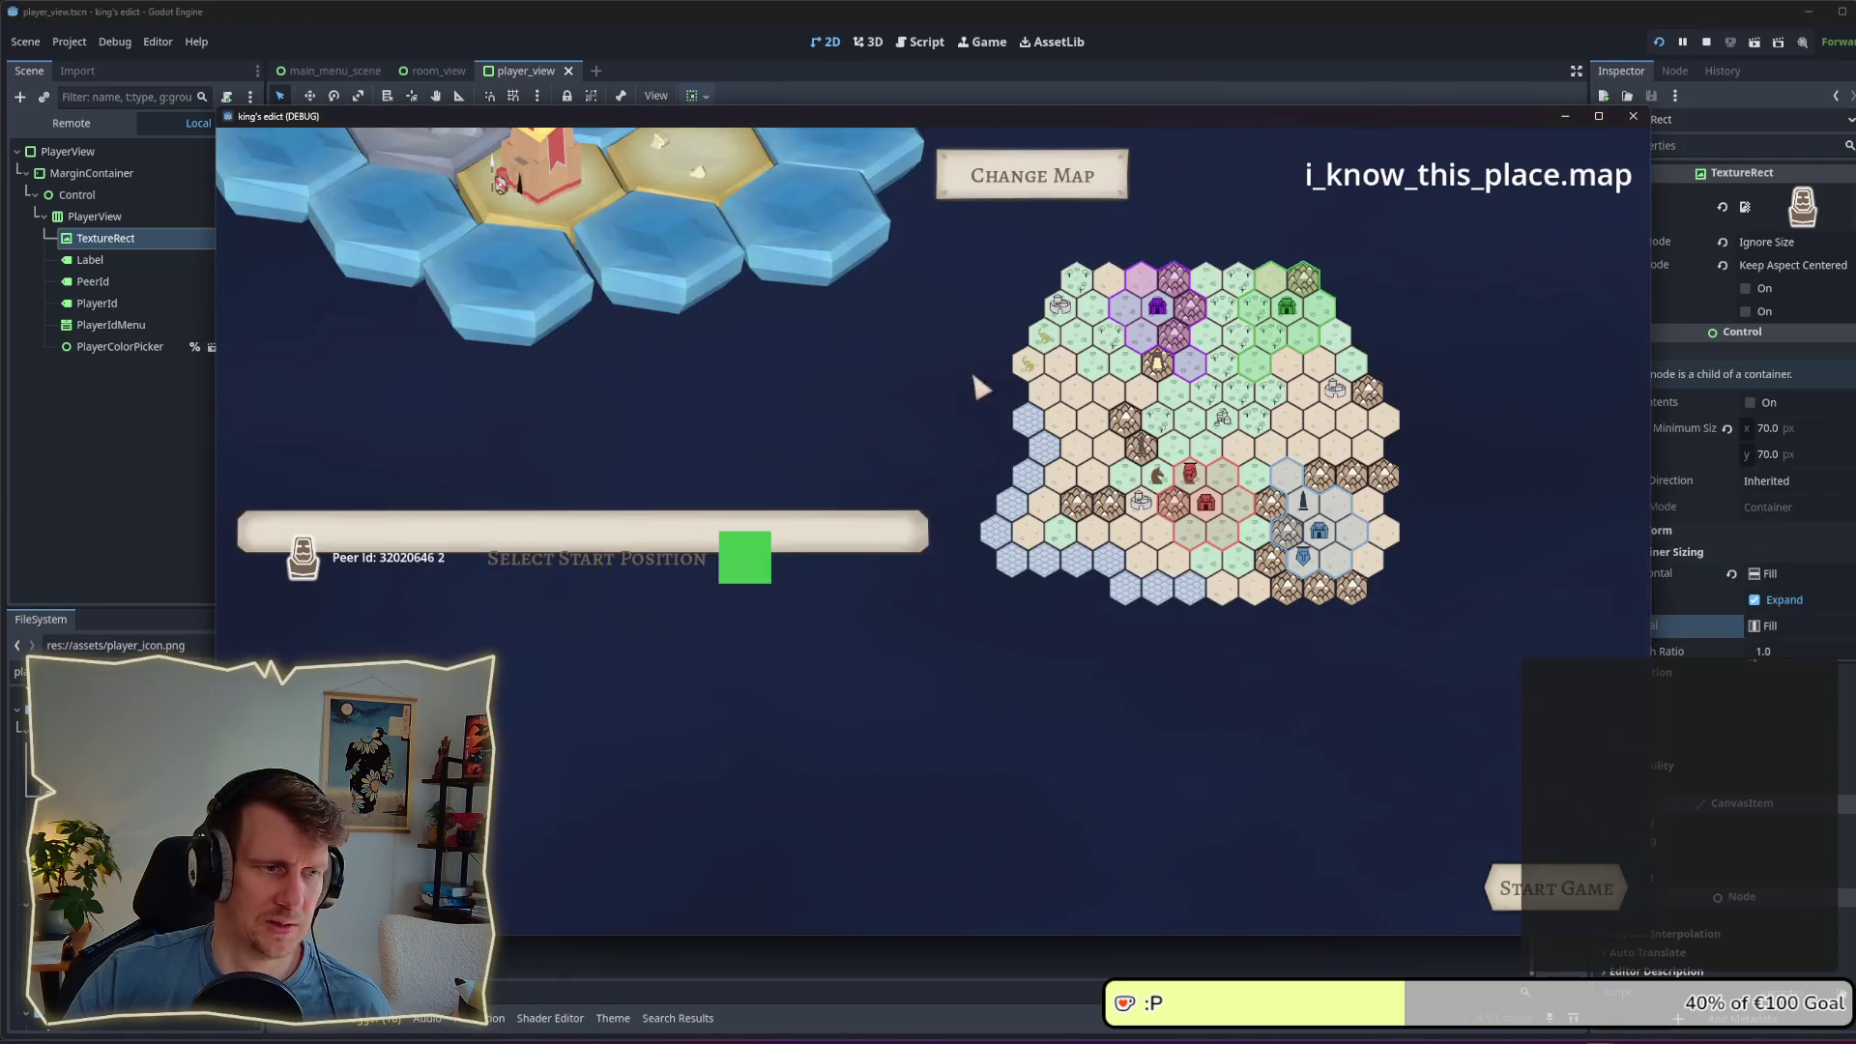
Step: Restart the game, enter the multiplayer lobby with the i_know_this_place map and start position 0
{"action": "left_click", "coordinate": [1706, 44]}
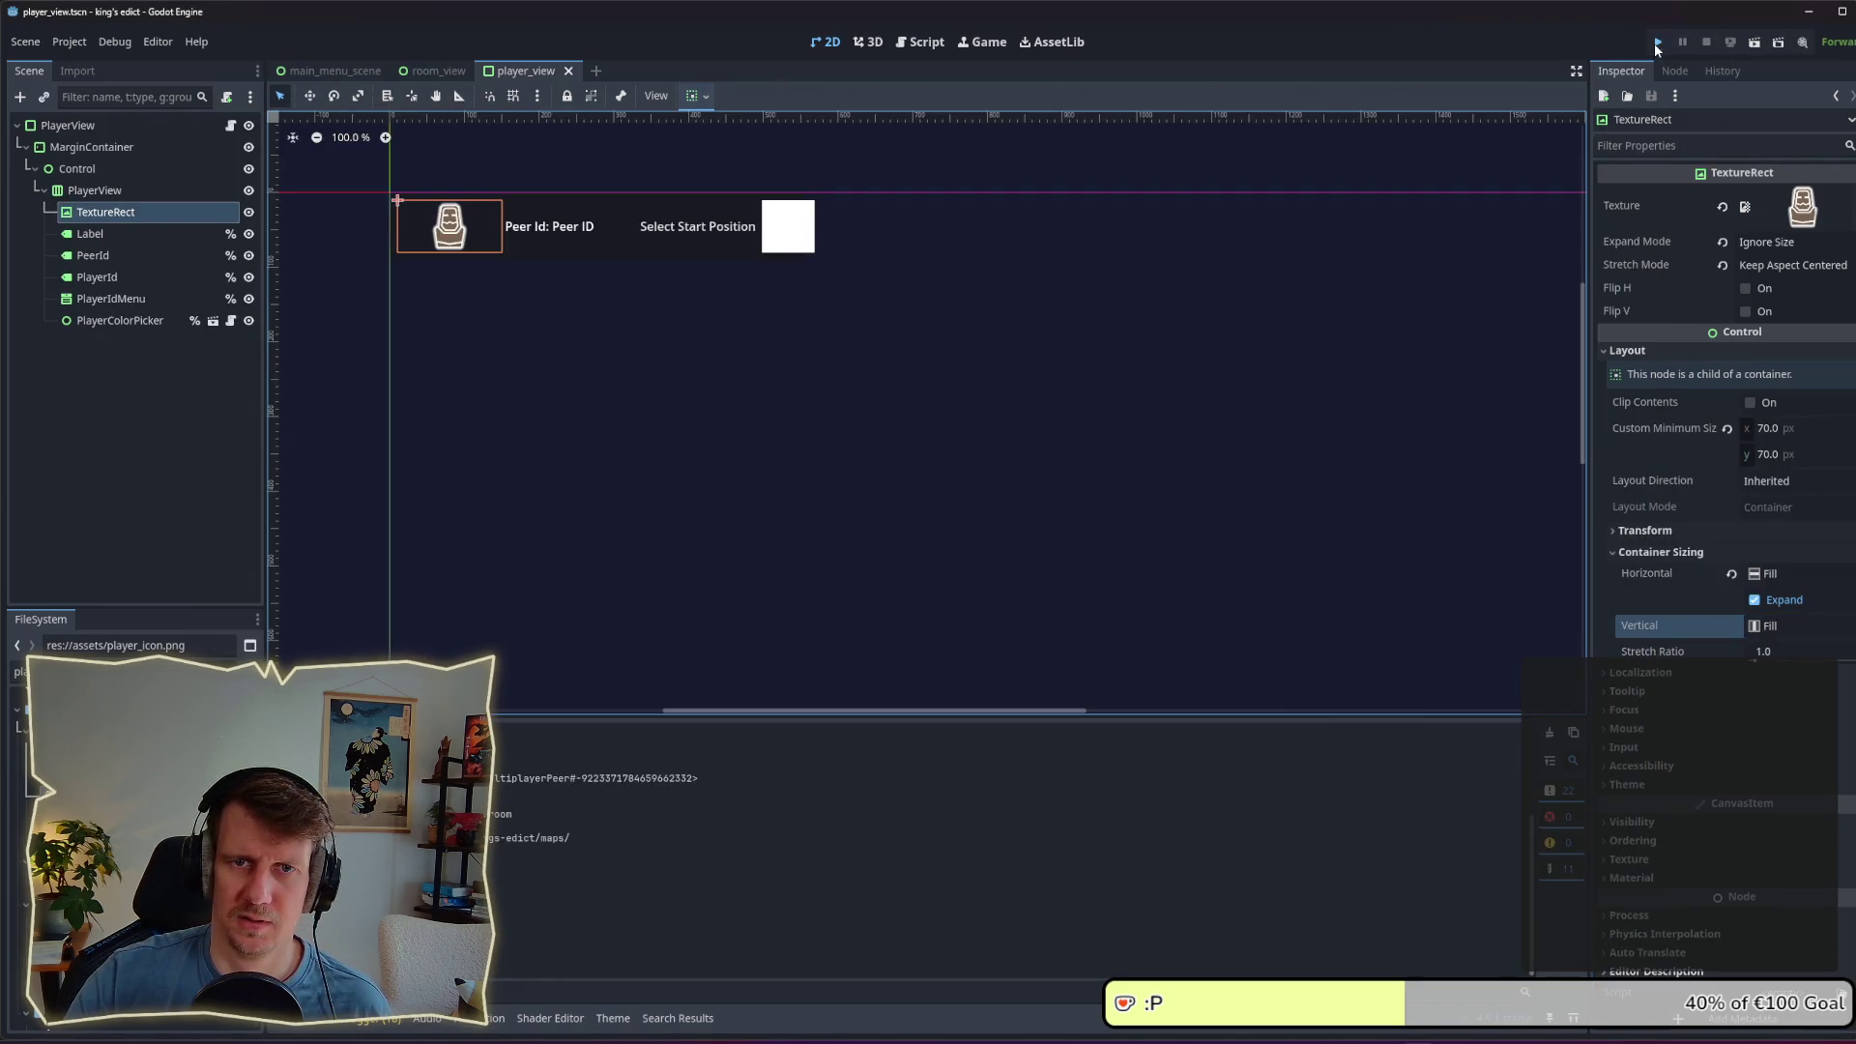
{"action": "left_click", "coordinate": [1657, 43]}
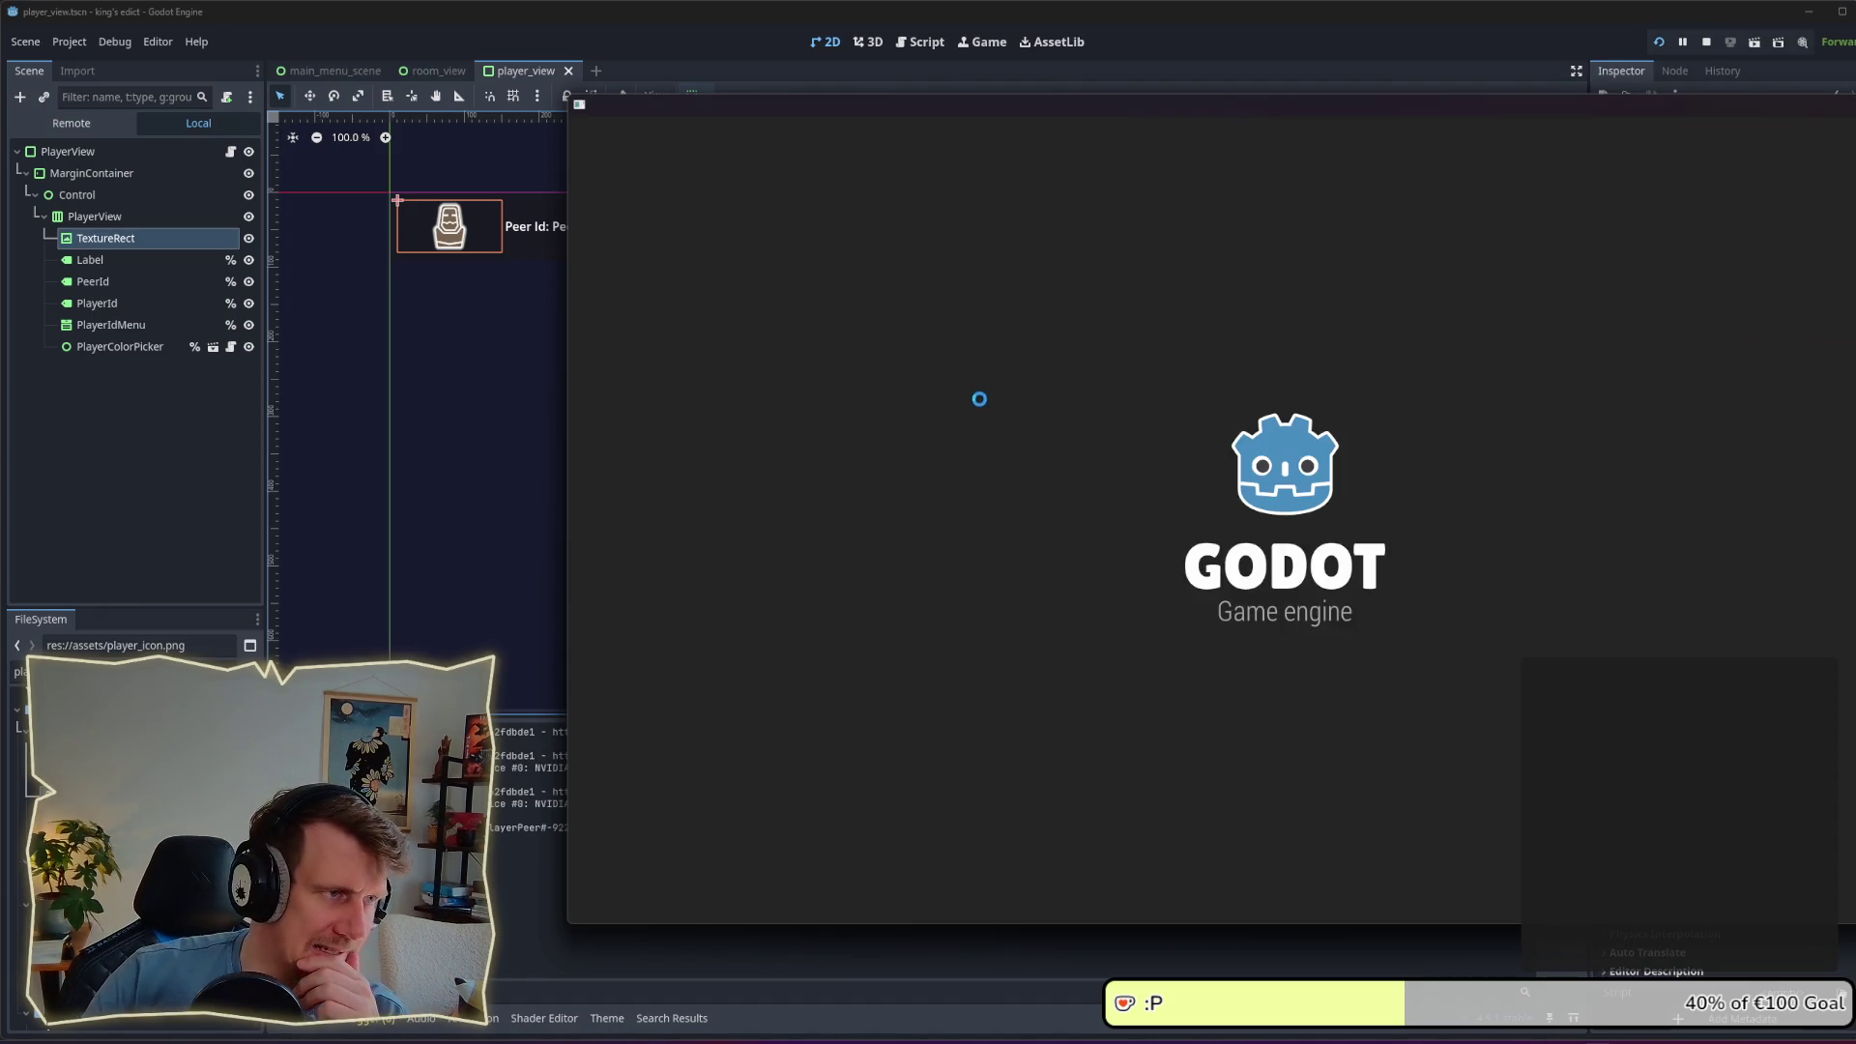
{"action": "left_click", "coordinate": [1469, 588]}
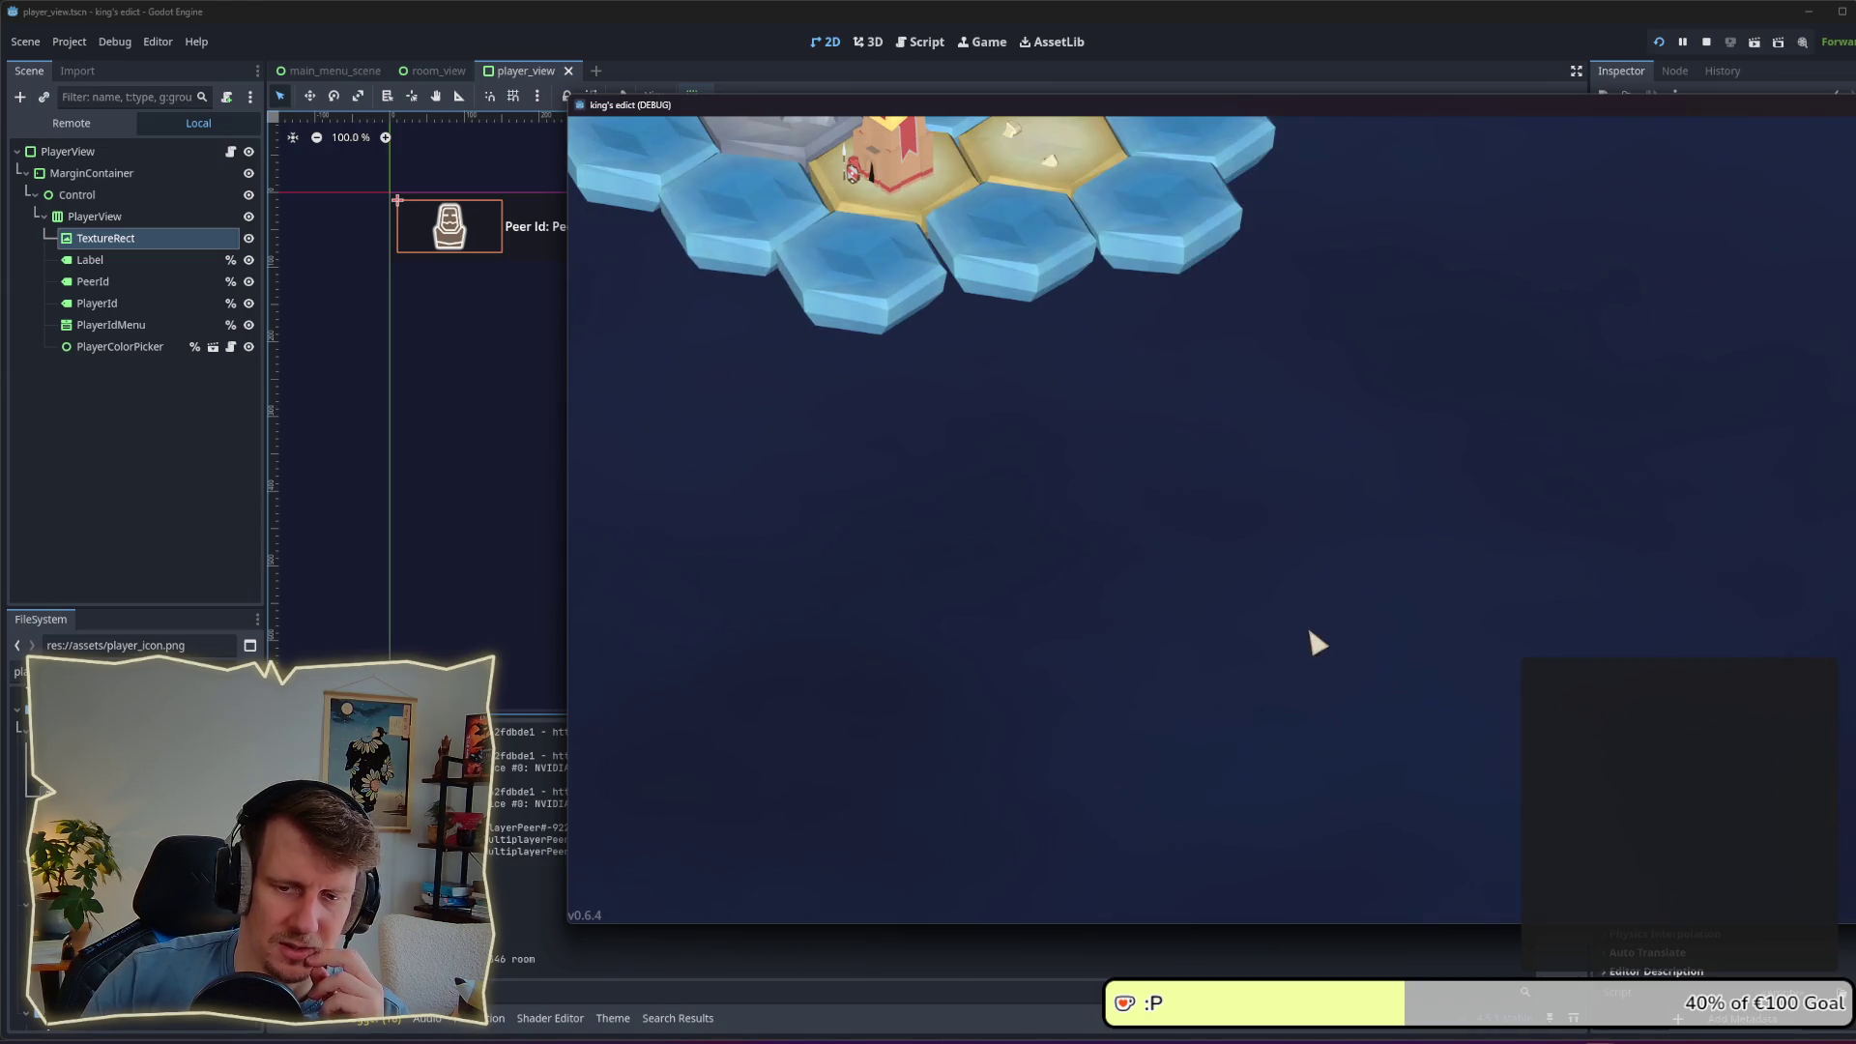
{"action": "left_click", "coordinate": [1399, 184]}
{"action": "left_click", "coordinate": [1363, 276]}
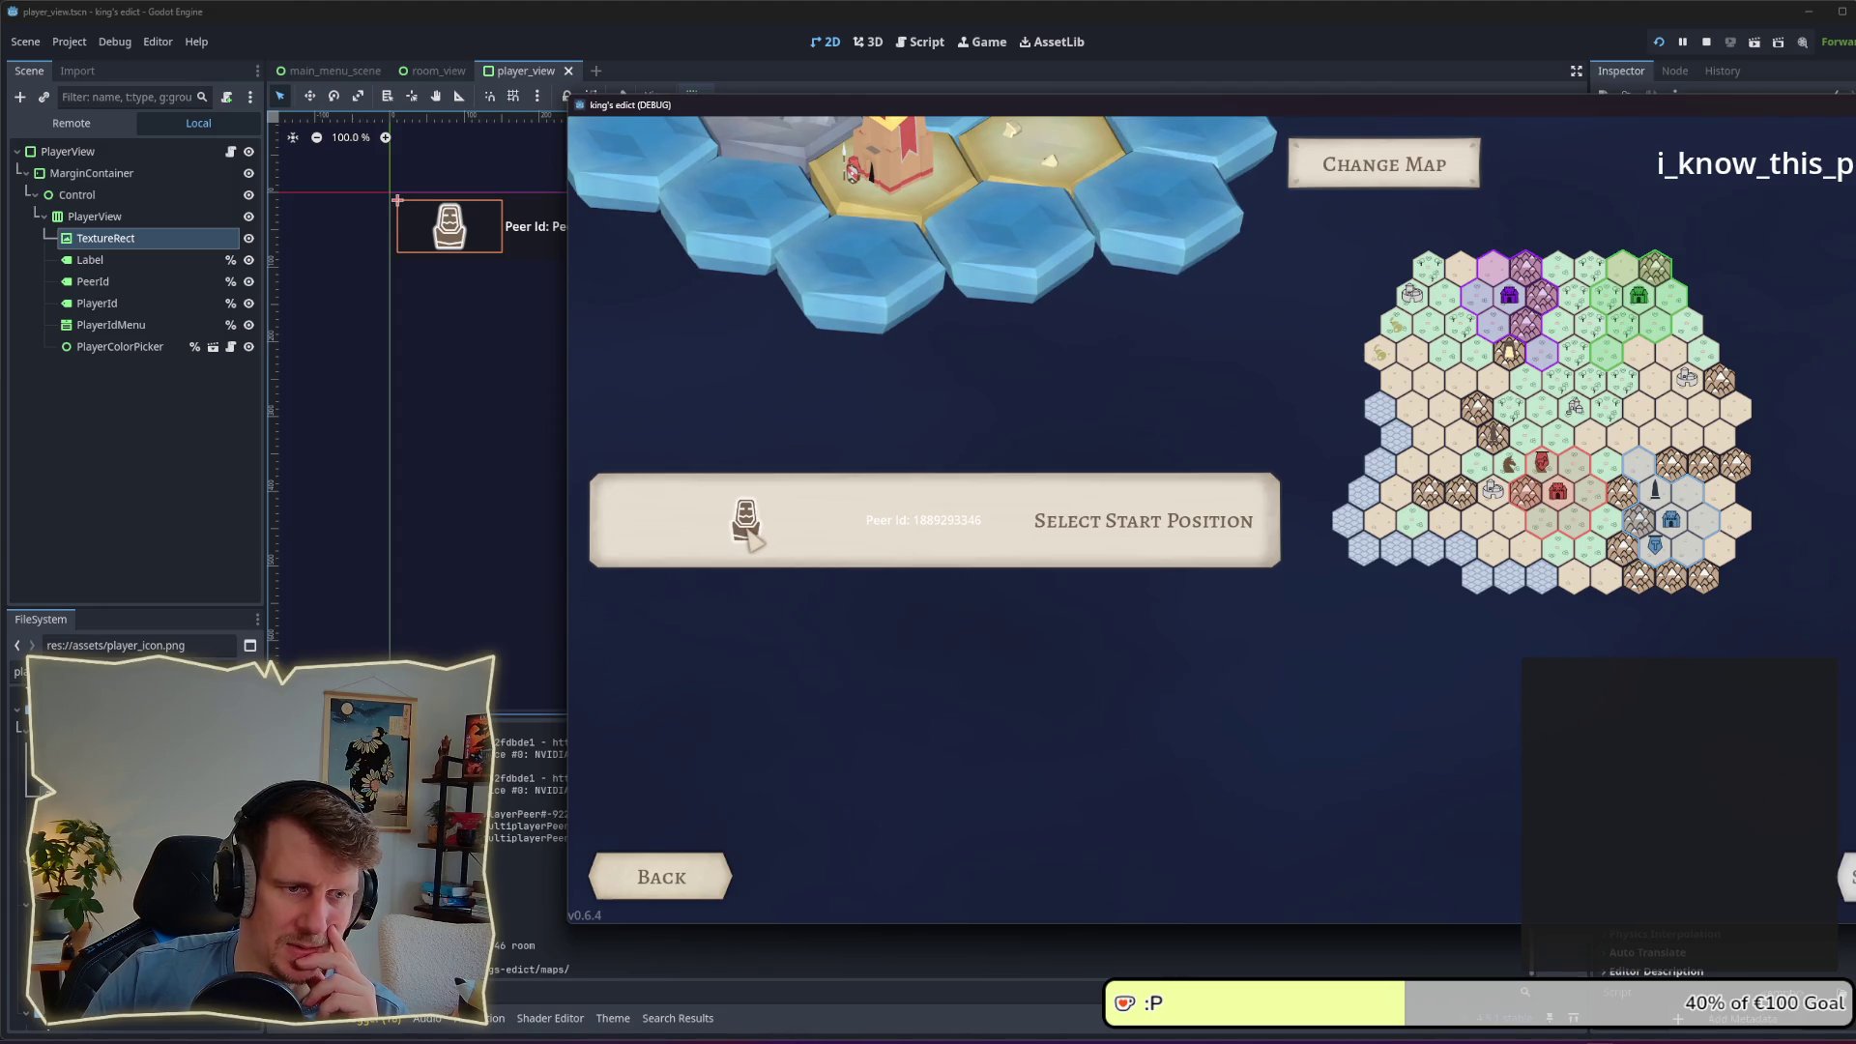
{"action": "left_click", "coordinate": [1099, 545]}
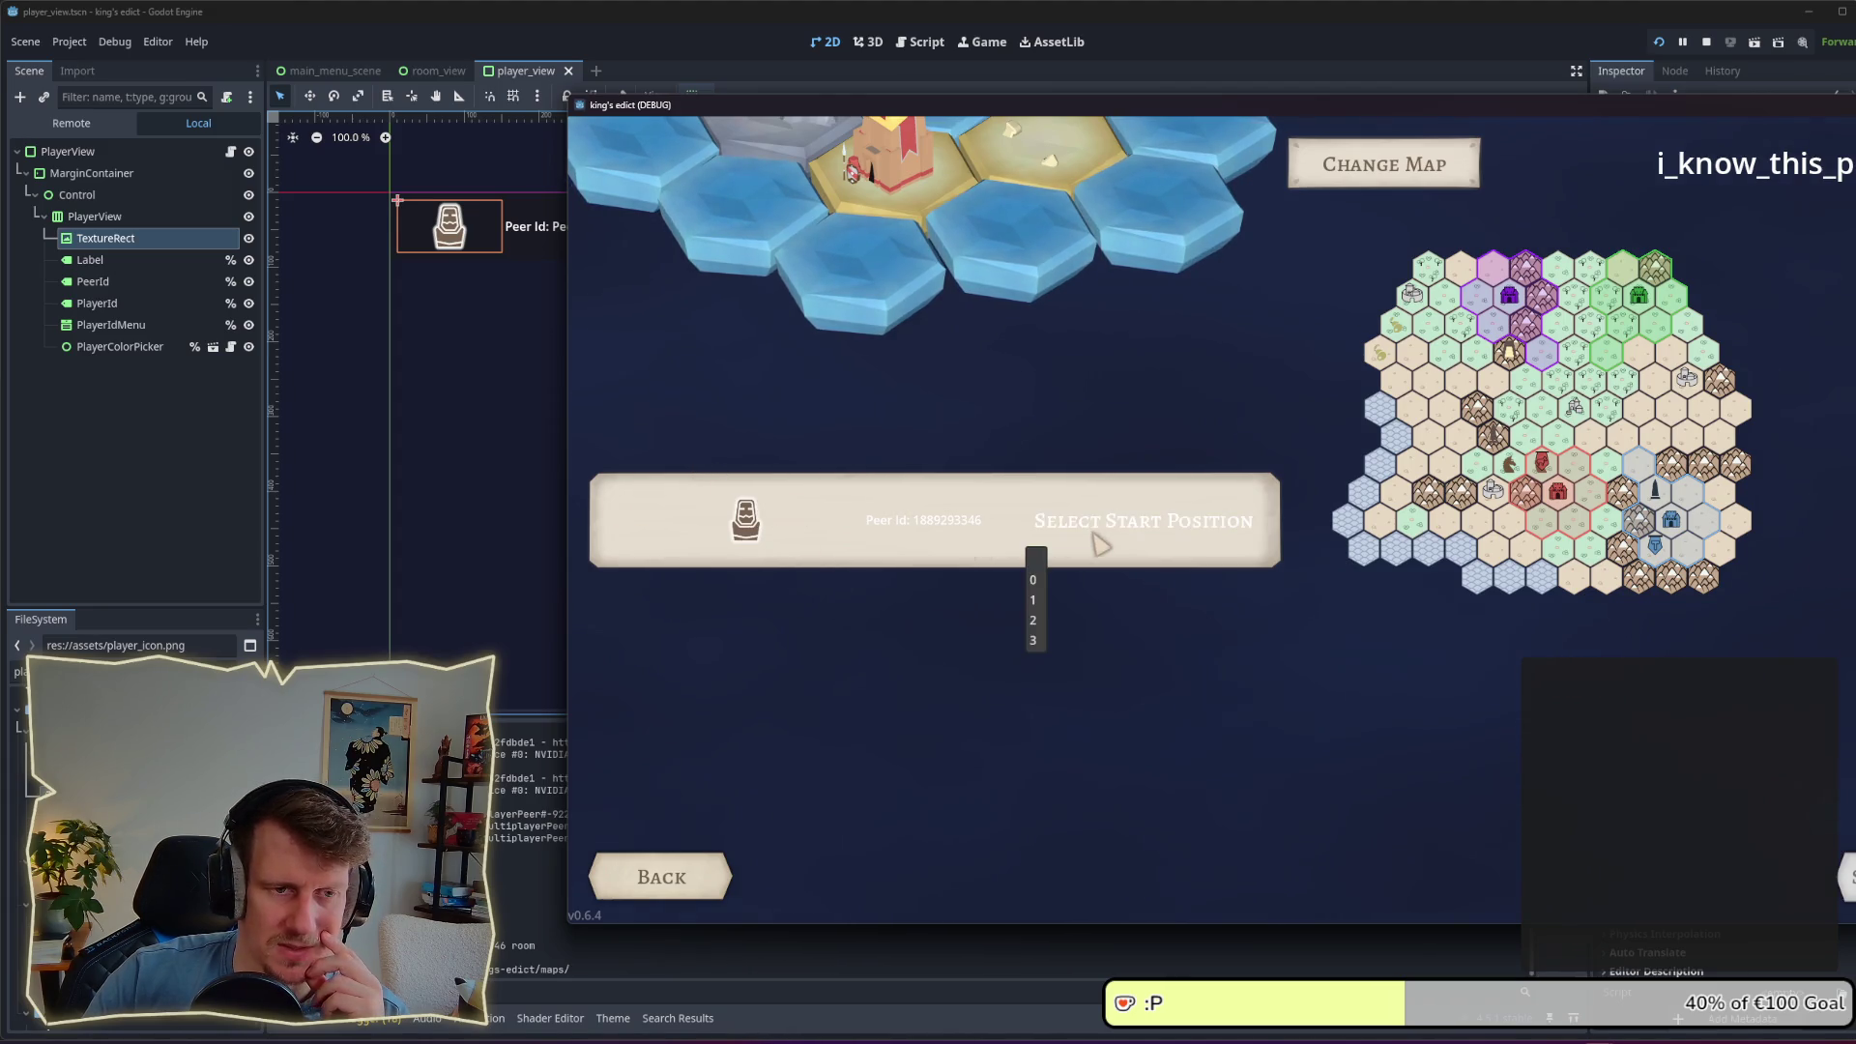
{"action": "left_click", "coordinate": [1034, 581]}
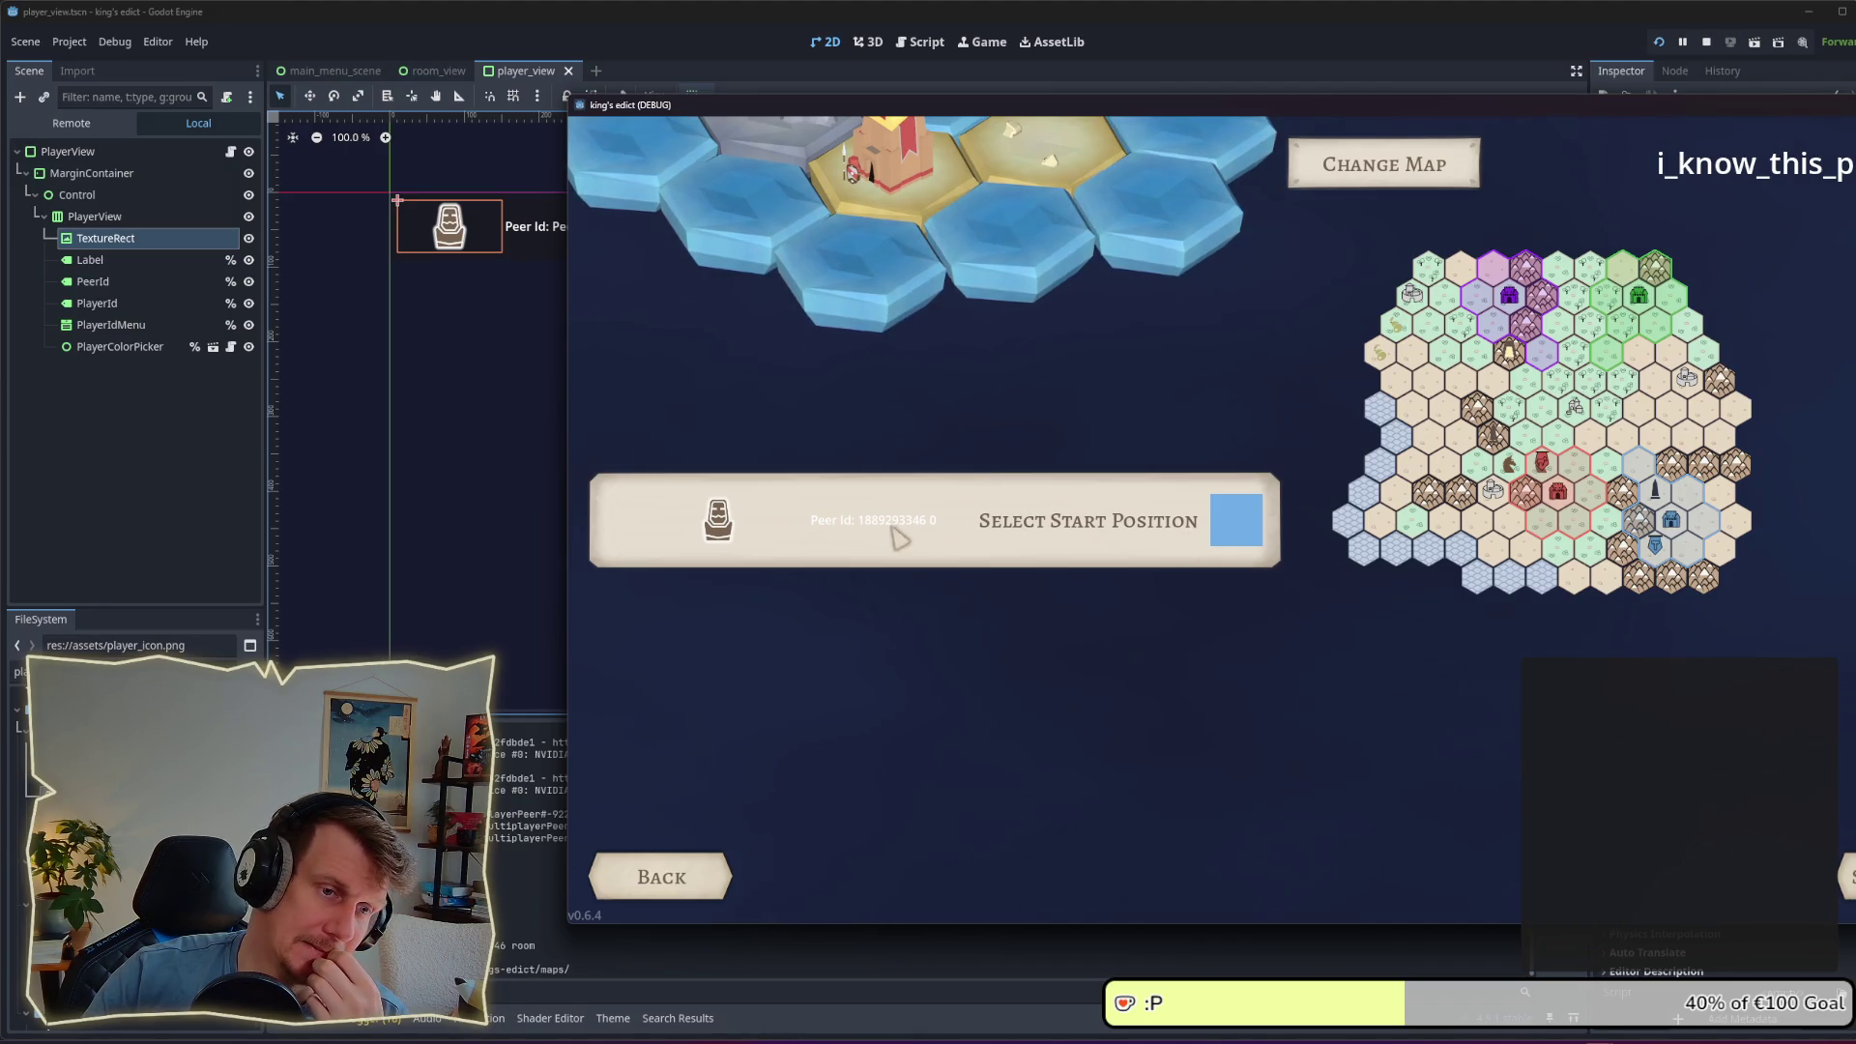
Step: Cycle the row's peer id through 3, 2 and back to 0, then stop the game
{"action": "left_click", "coordinate": [975, 537]}
{"action": "left_click", "coordinate": [978, 580]}
{"action": "left_click", "coordinate": [978, 561]}
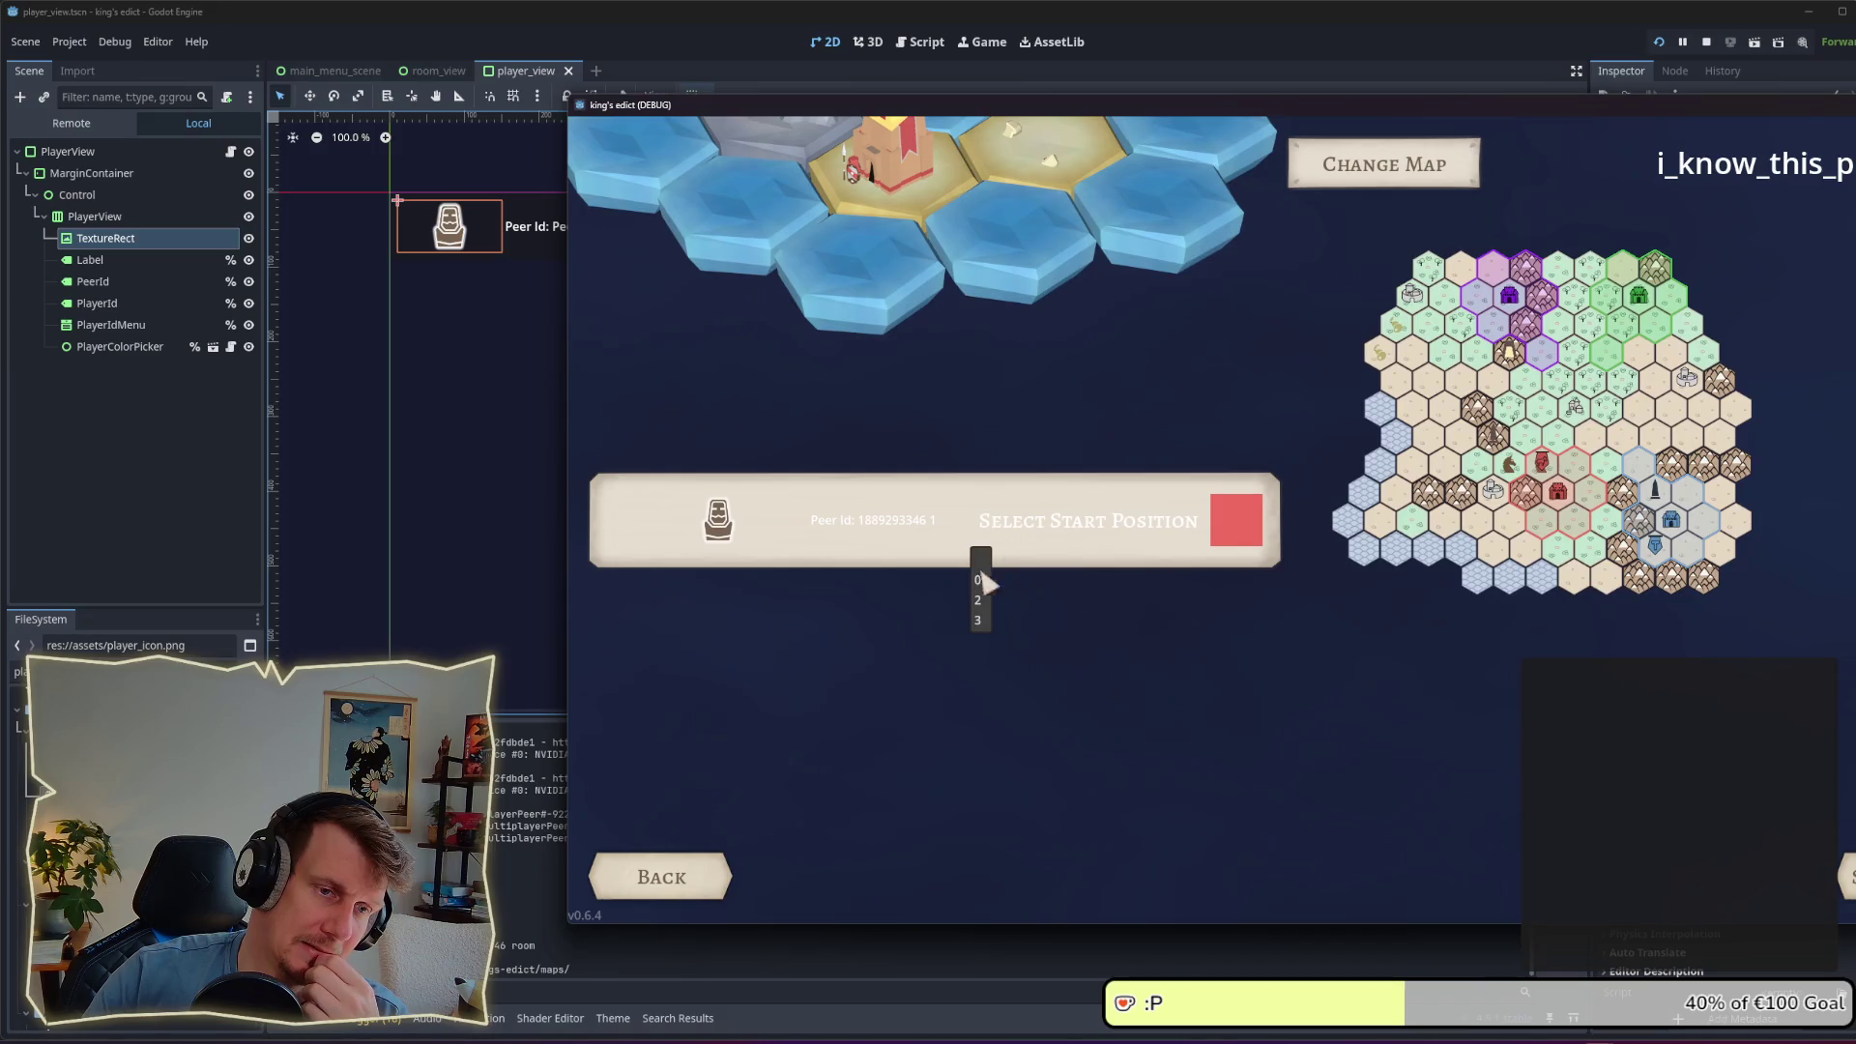
{"action": "left_click", "coordinate": [977, 599]}
{"action": "left_click", "coordinate": [981, 622]}
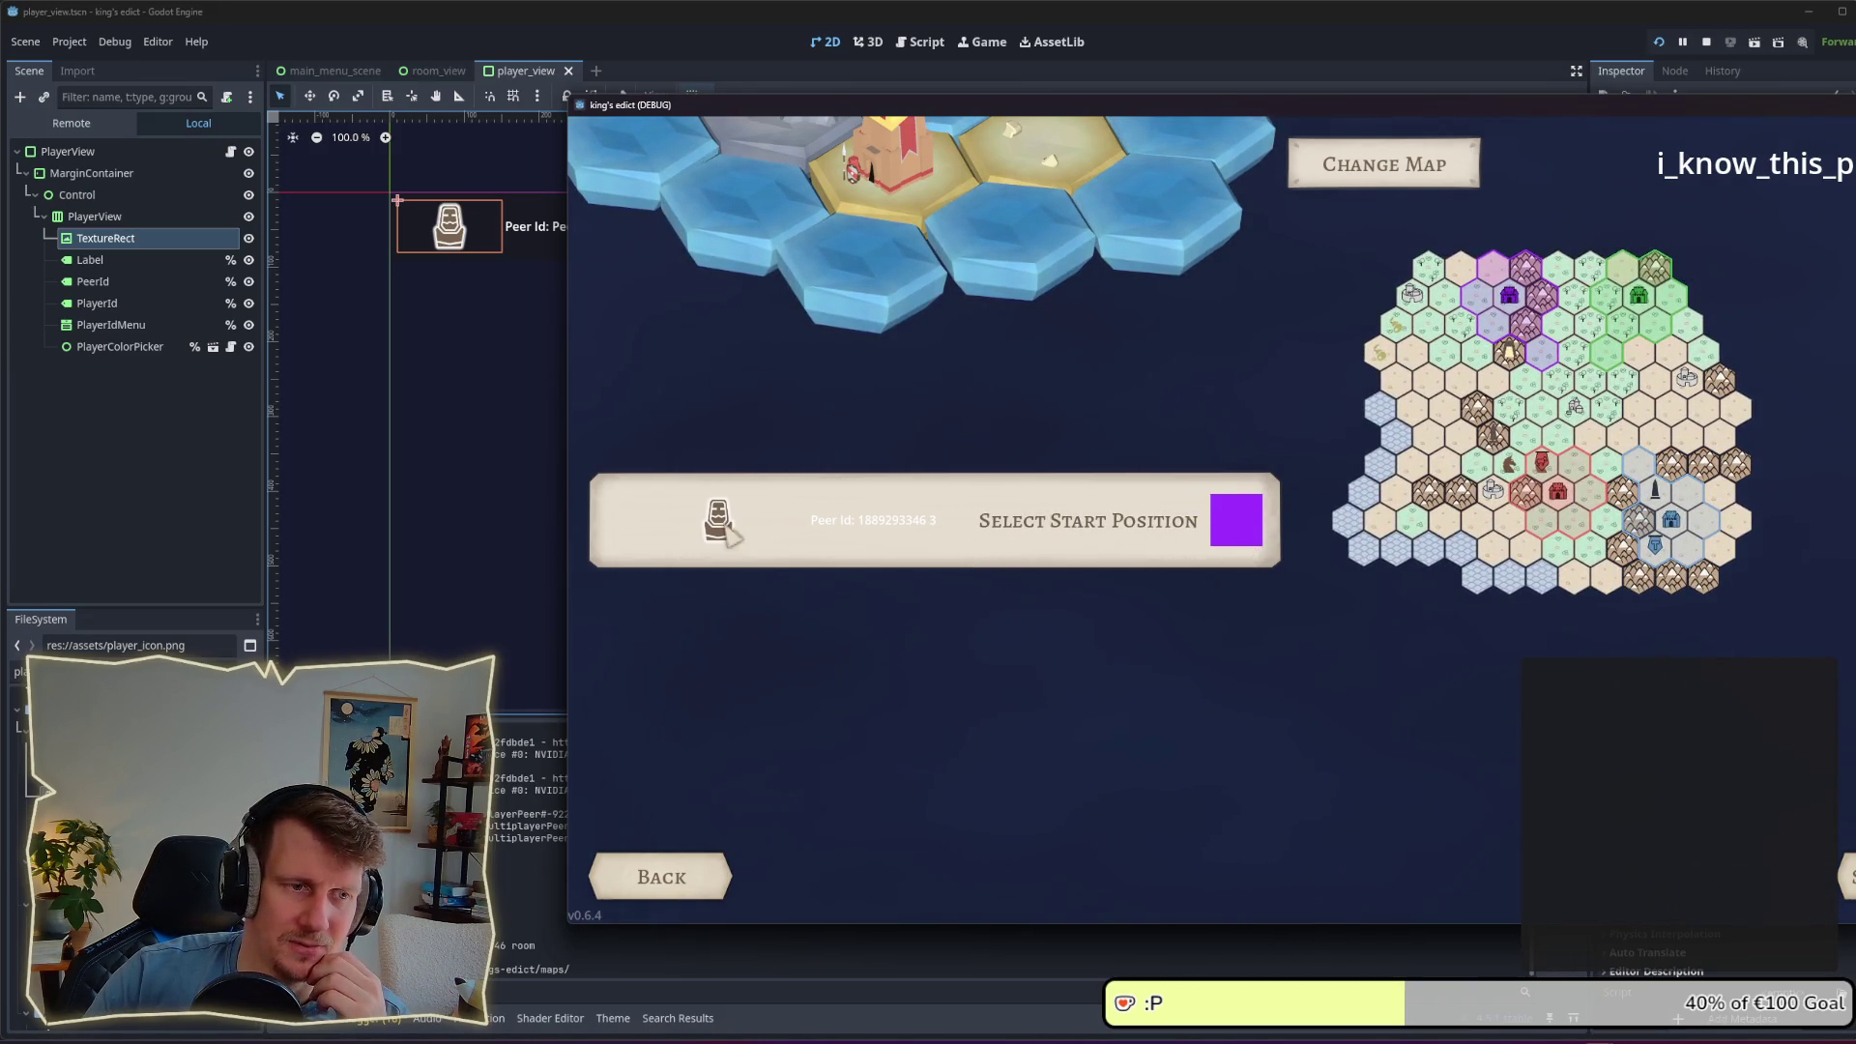
{"action": "left_click", "coordinate": [988, 538]}
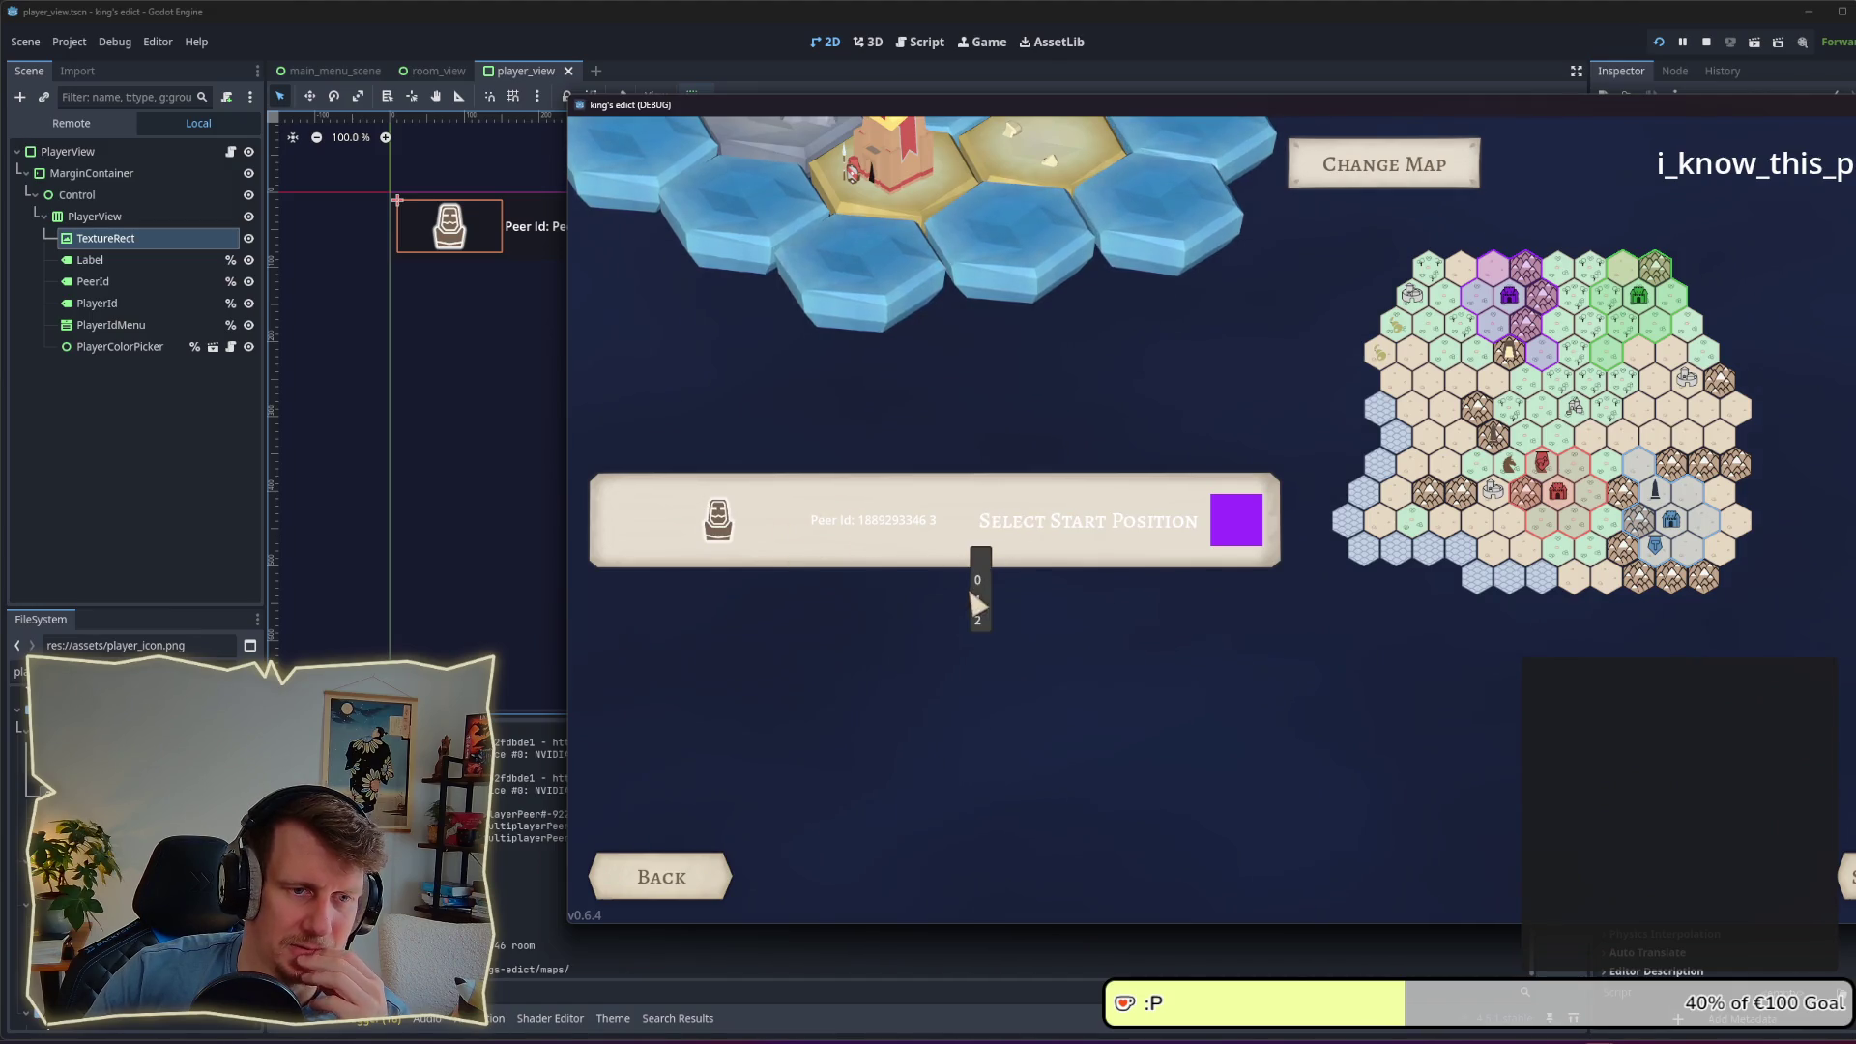
{"action": "left_click", "coordinate": [981, 617]}
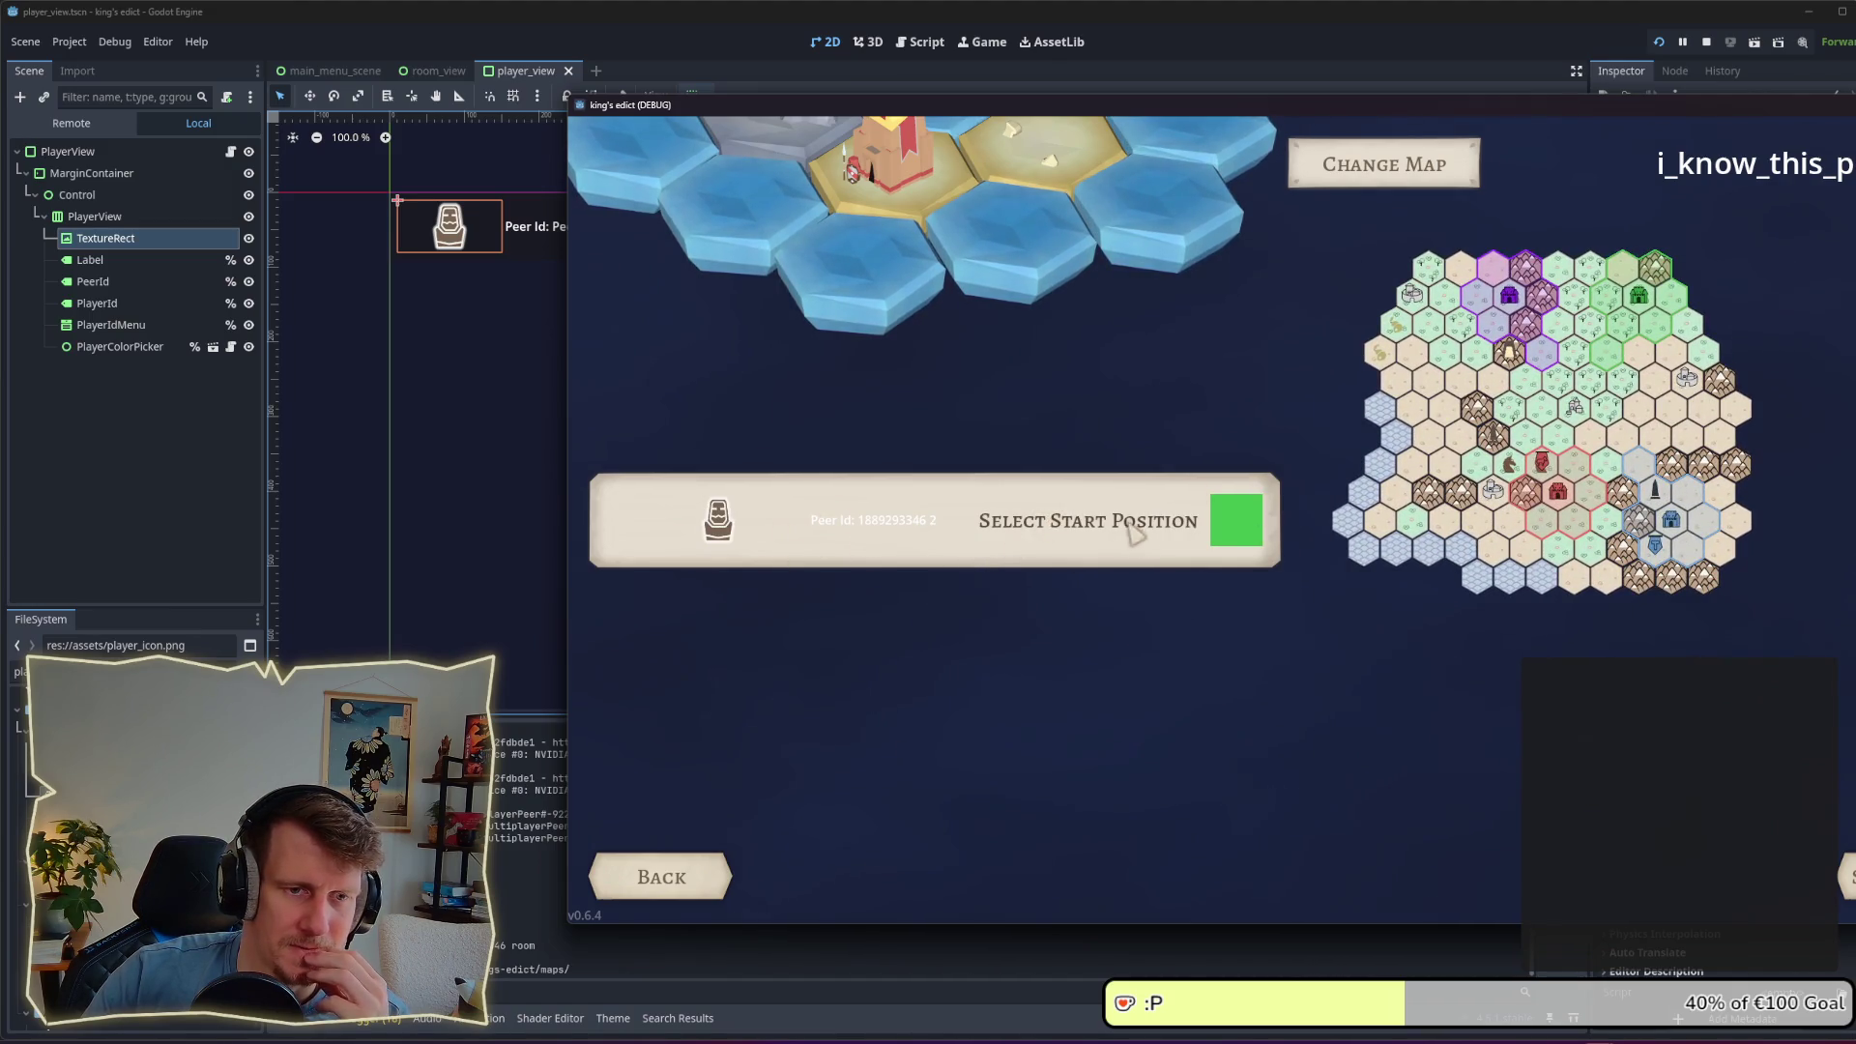
{"action": "left_click", "coordinate": [991, 537]}
{"action": "left_click", "coordinate": [977, 592]}
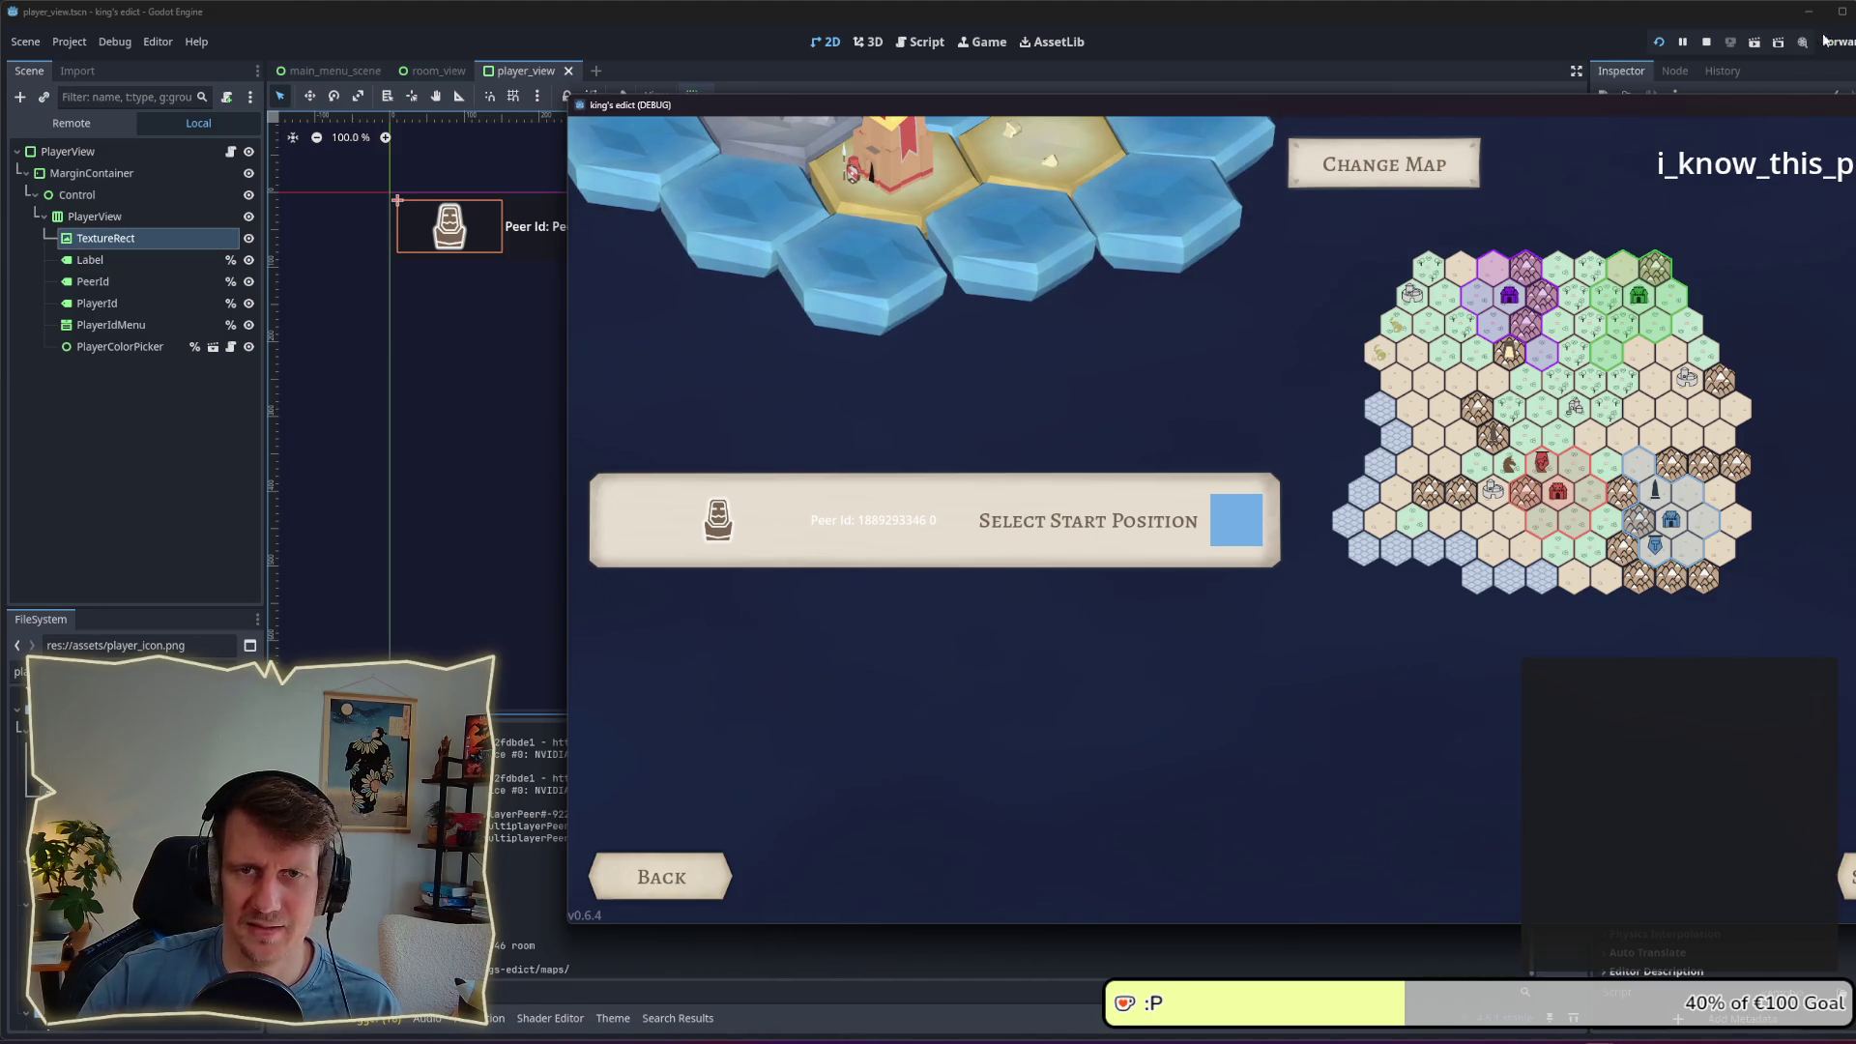
{"action": "left_click", "coordinate": [1708, 43]}
{"action": "left_click", "coordinate": [108, 190]}
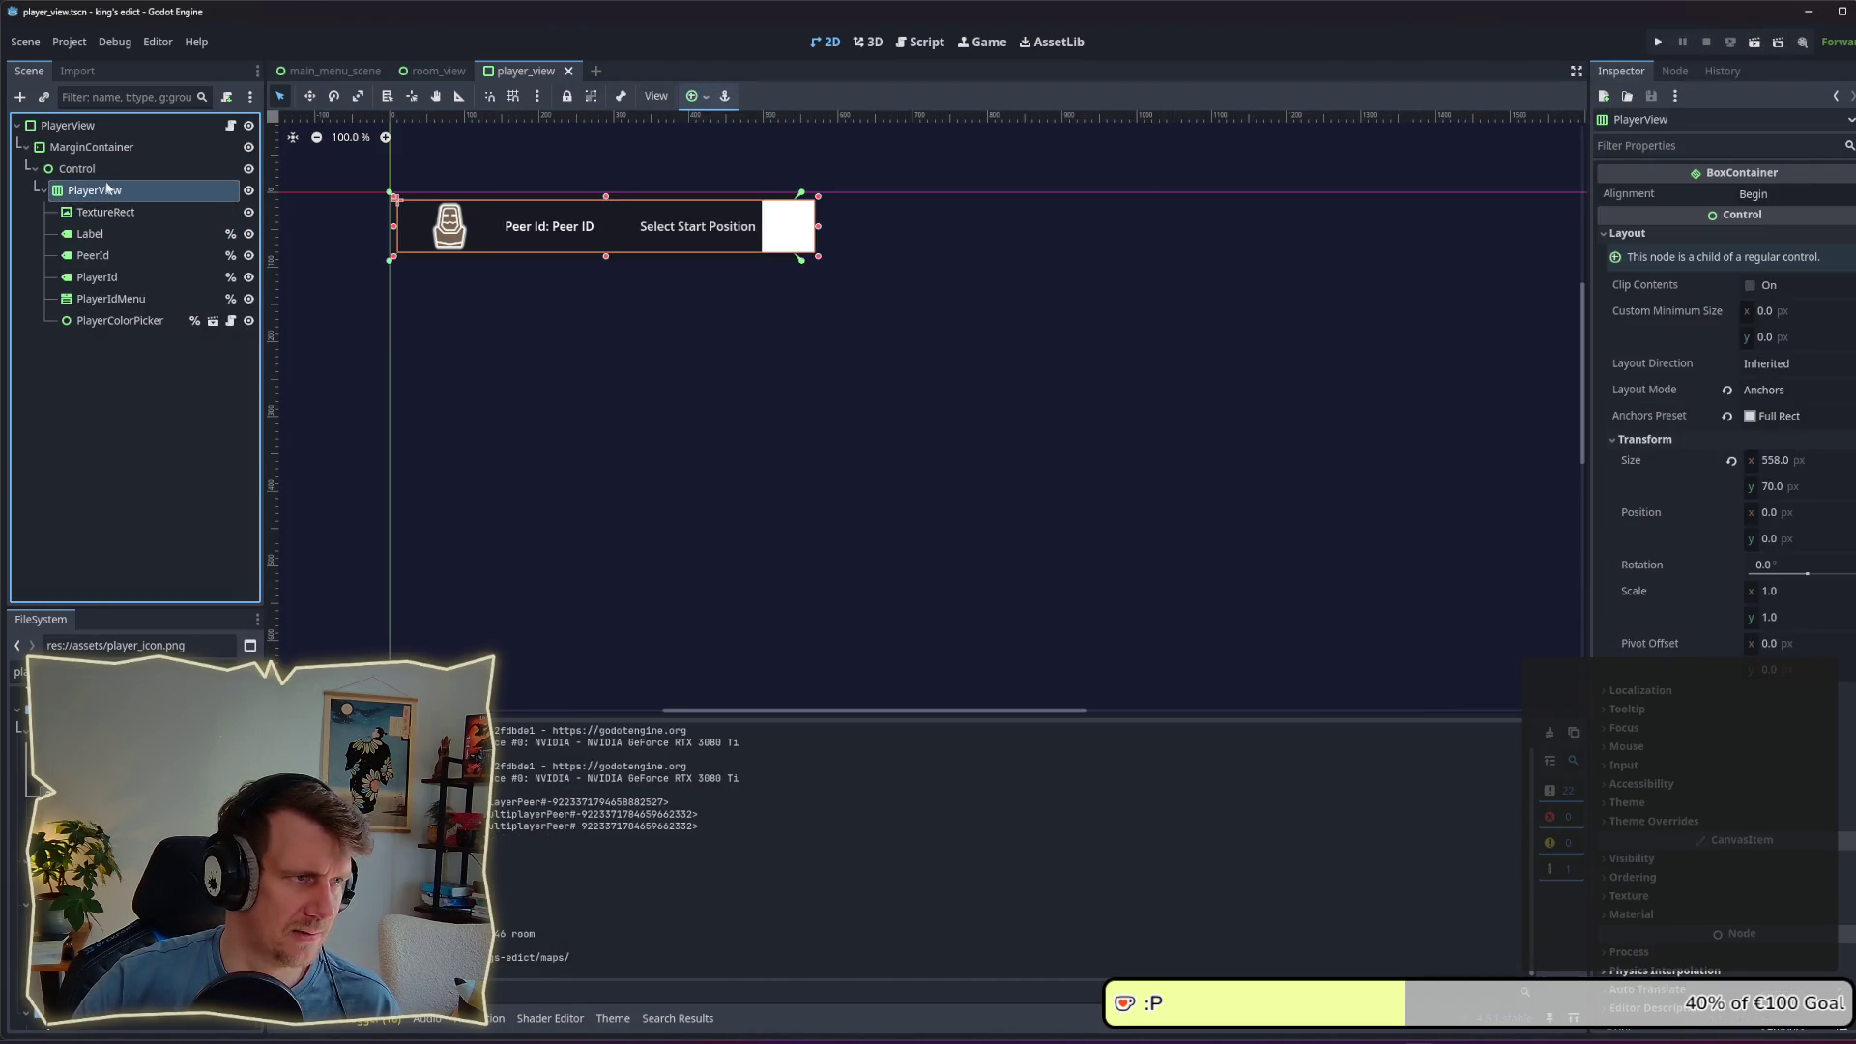
Step: Add an HSplitContainer child under Control, placed above PlayerView
{"action": "left_click", "coordinate": [87, 170]}
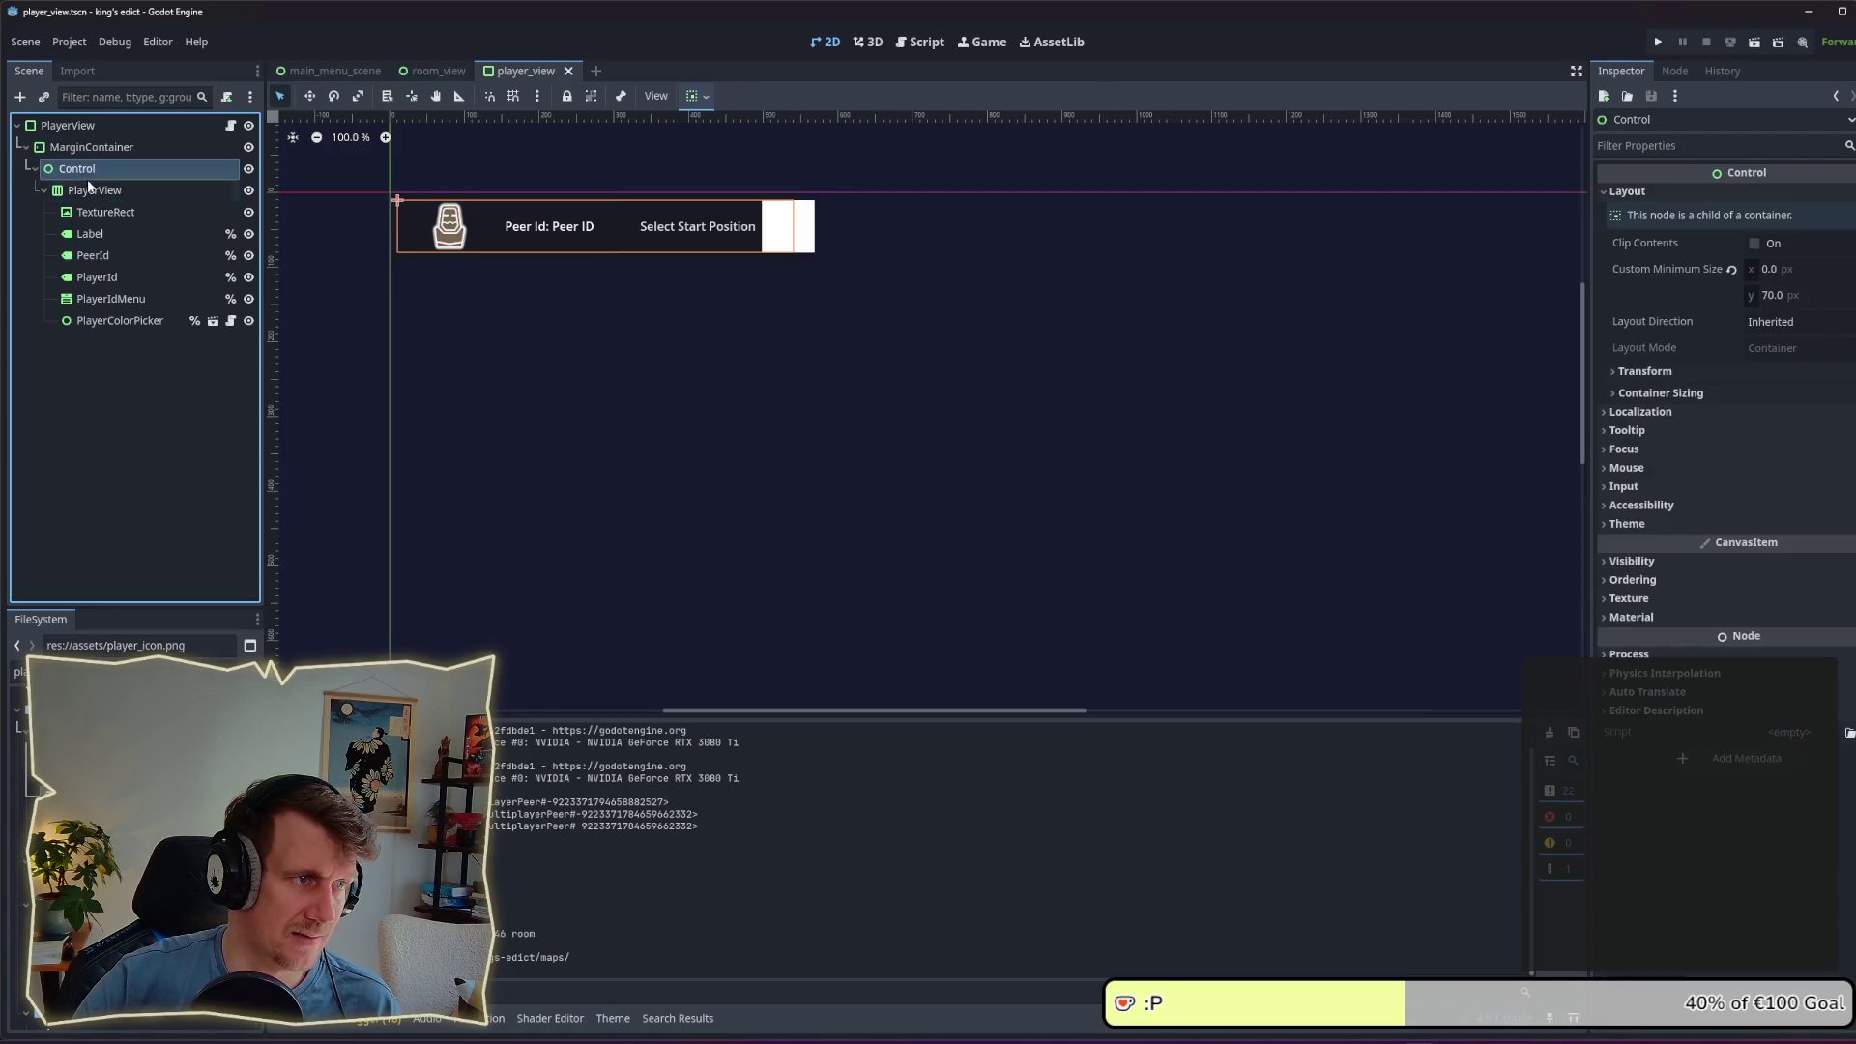
{"action": "right_click", "coordinate": [87, 170]}
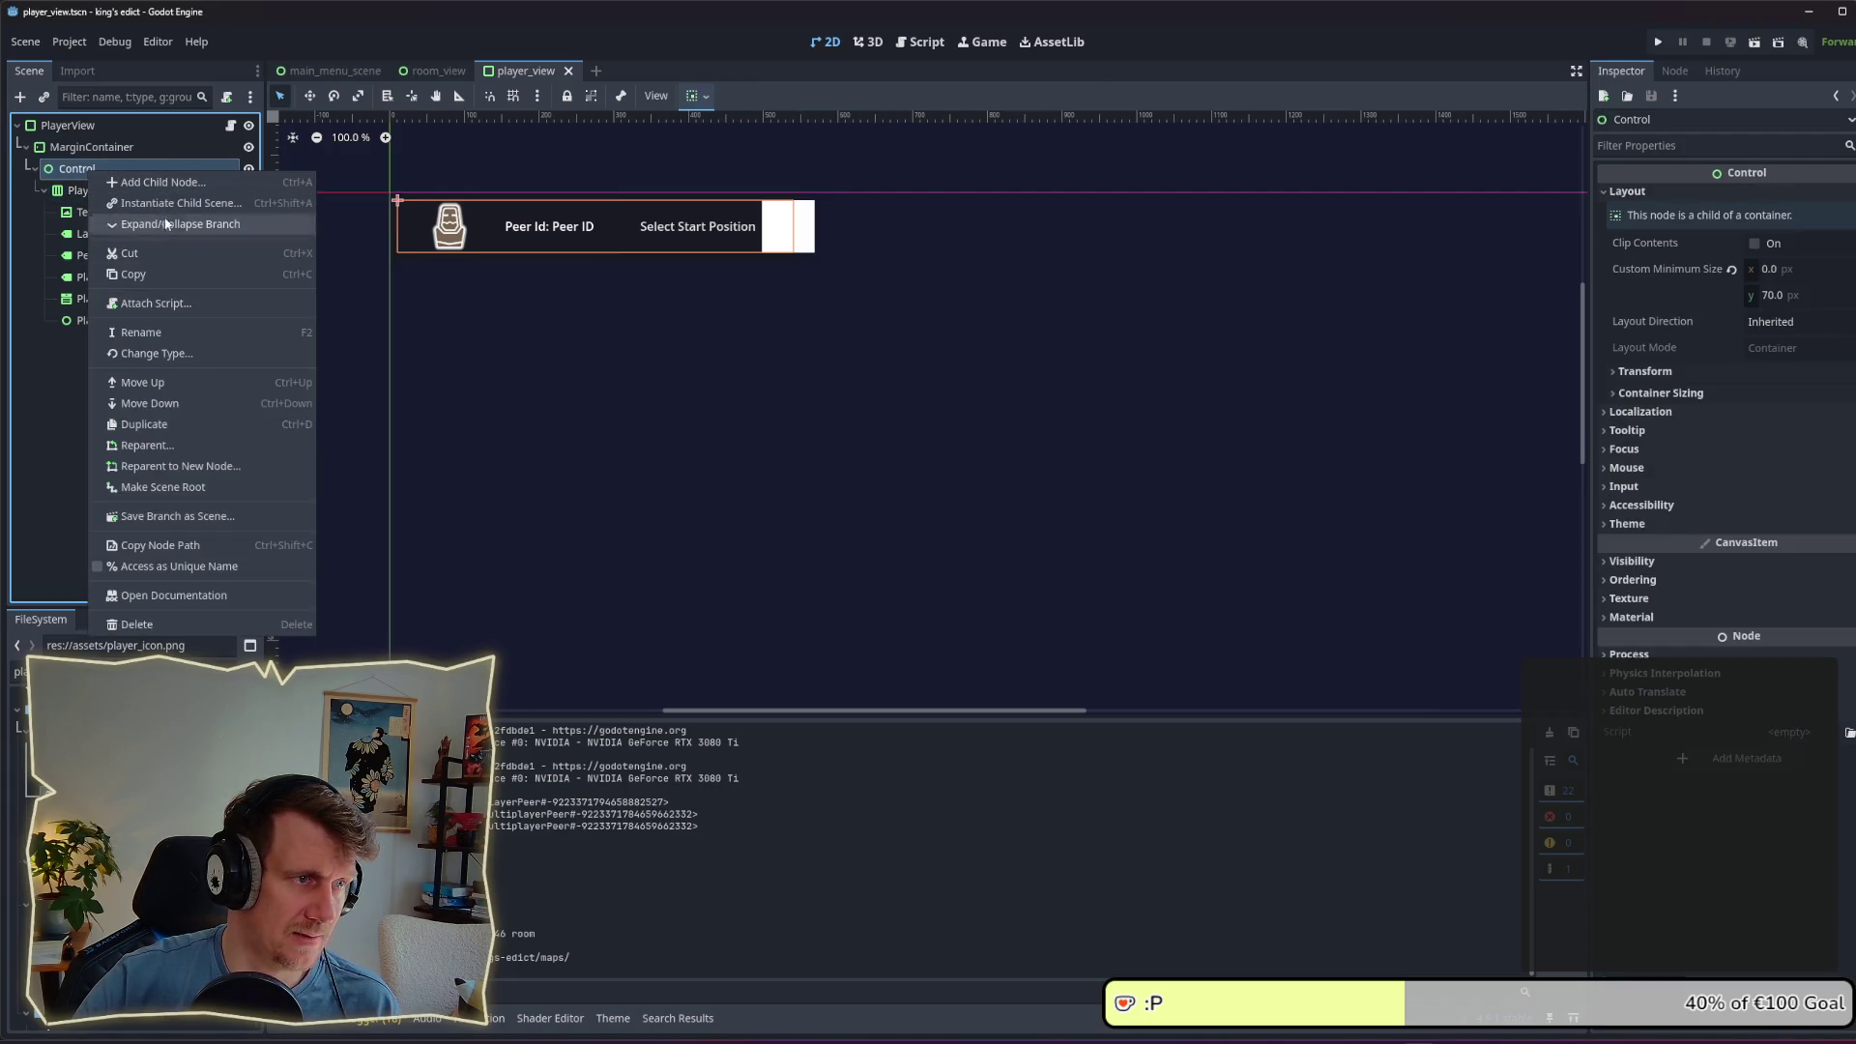
{"action": "left_click", "coordinate": [174, 178]}
{"action": "type", "text": "Splu"}
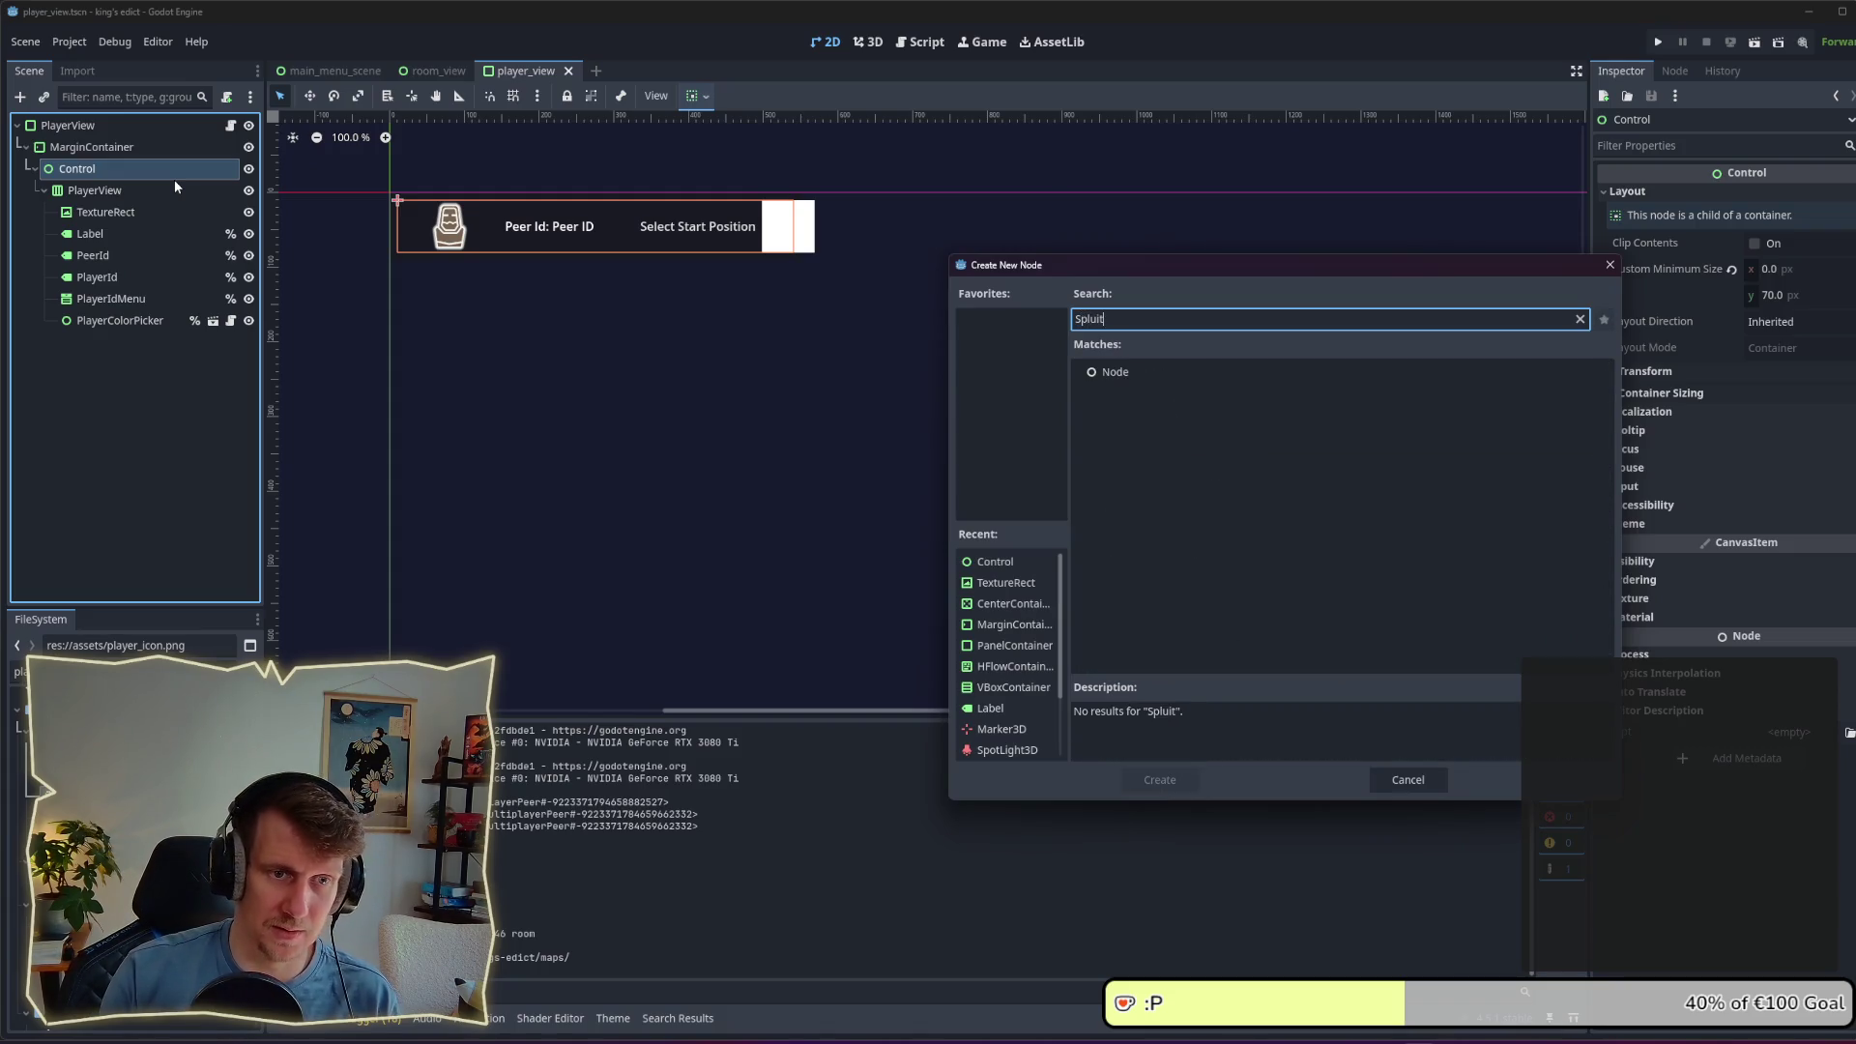
{"action": "key", "text": "BackSpace"}
{"action": "type", "text": "it"}
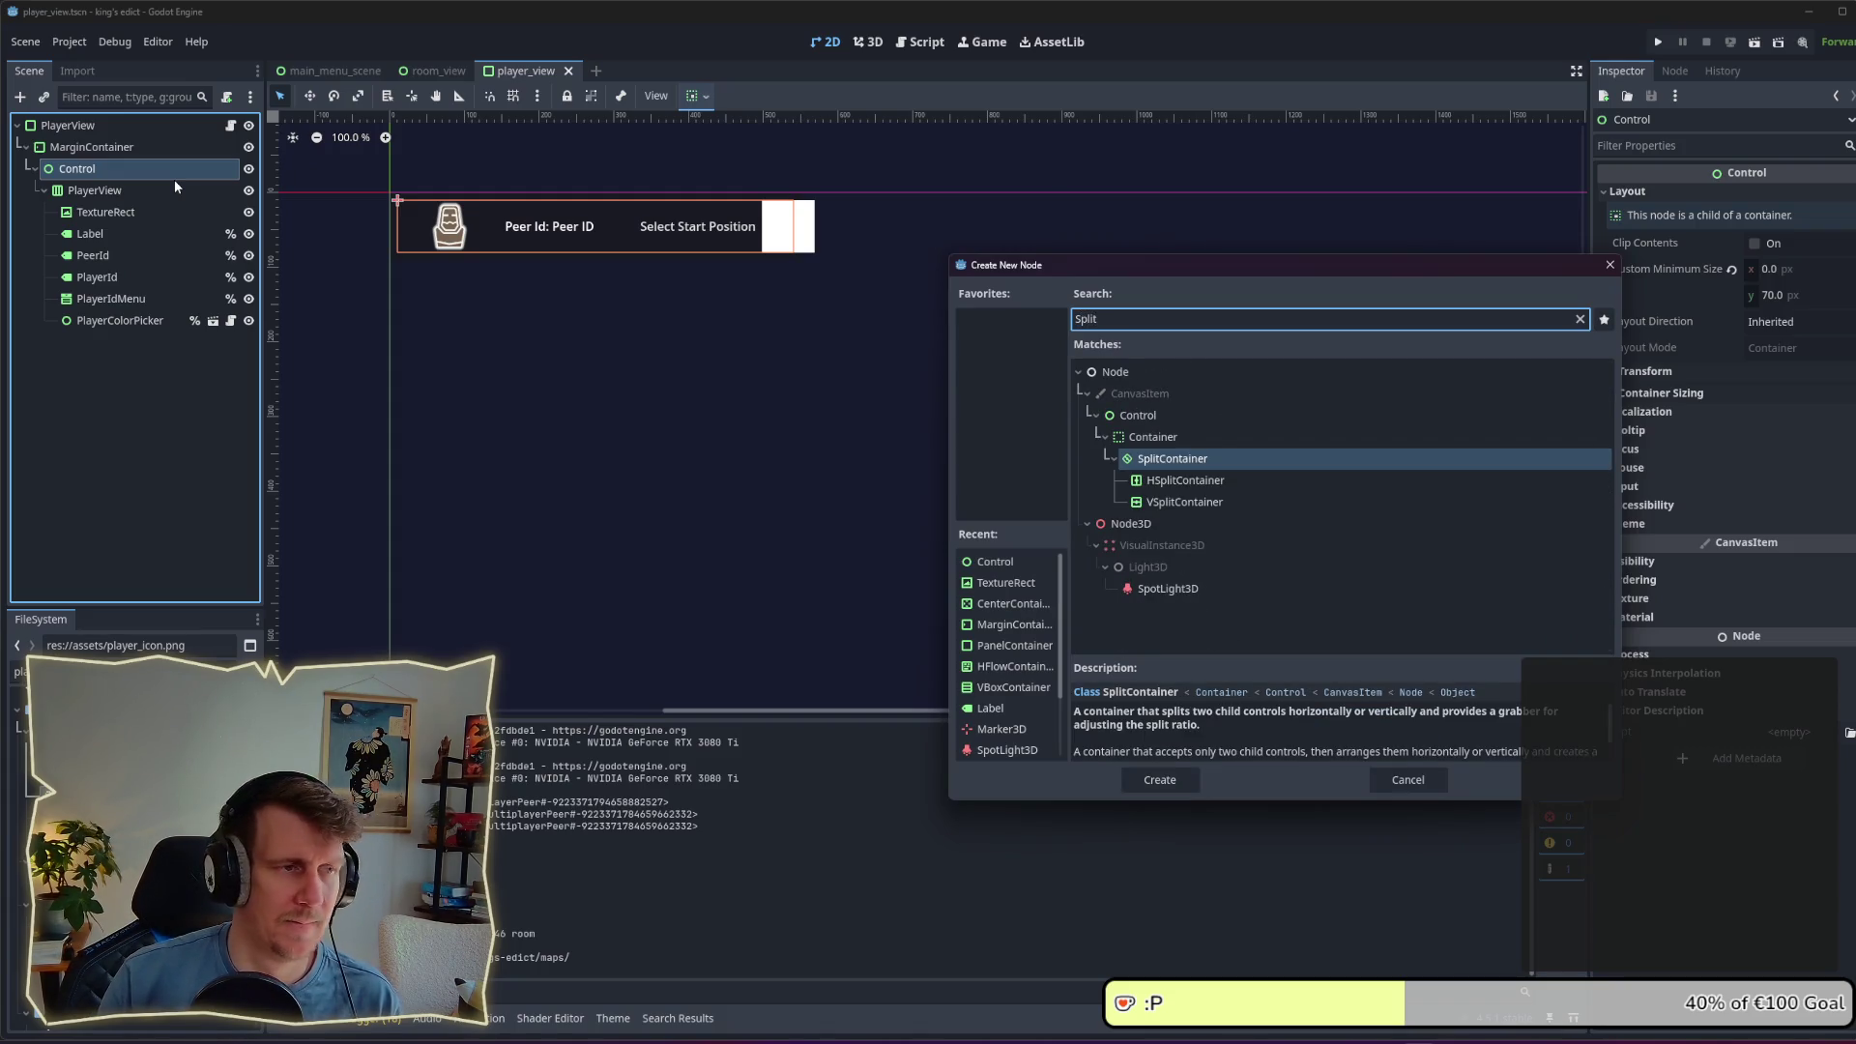
{"action": "key", "text": "Down"}
{"action": "key", "text": "Return"}
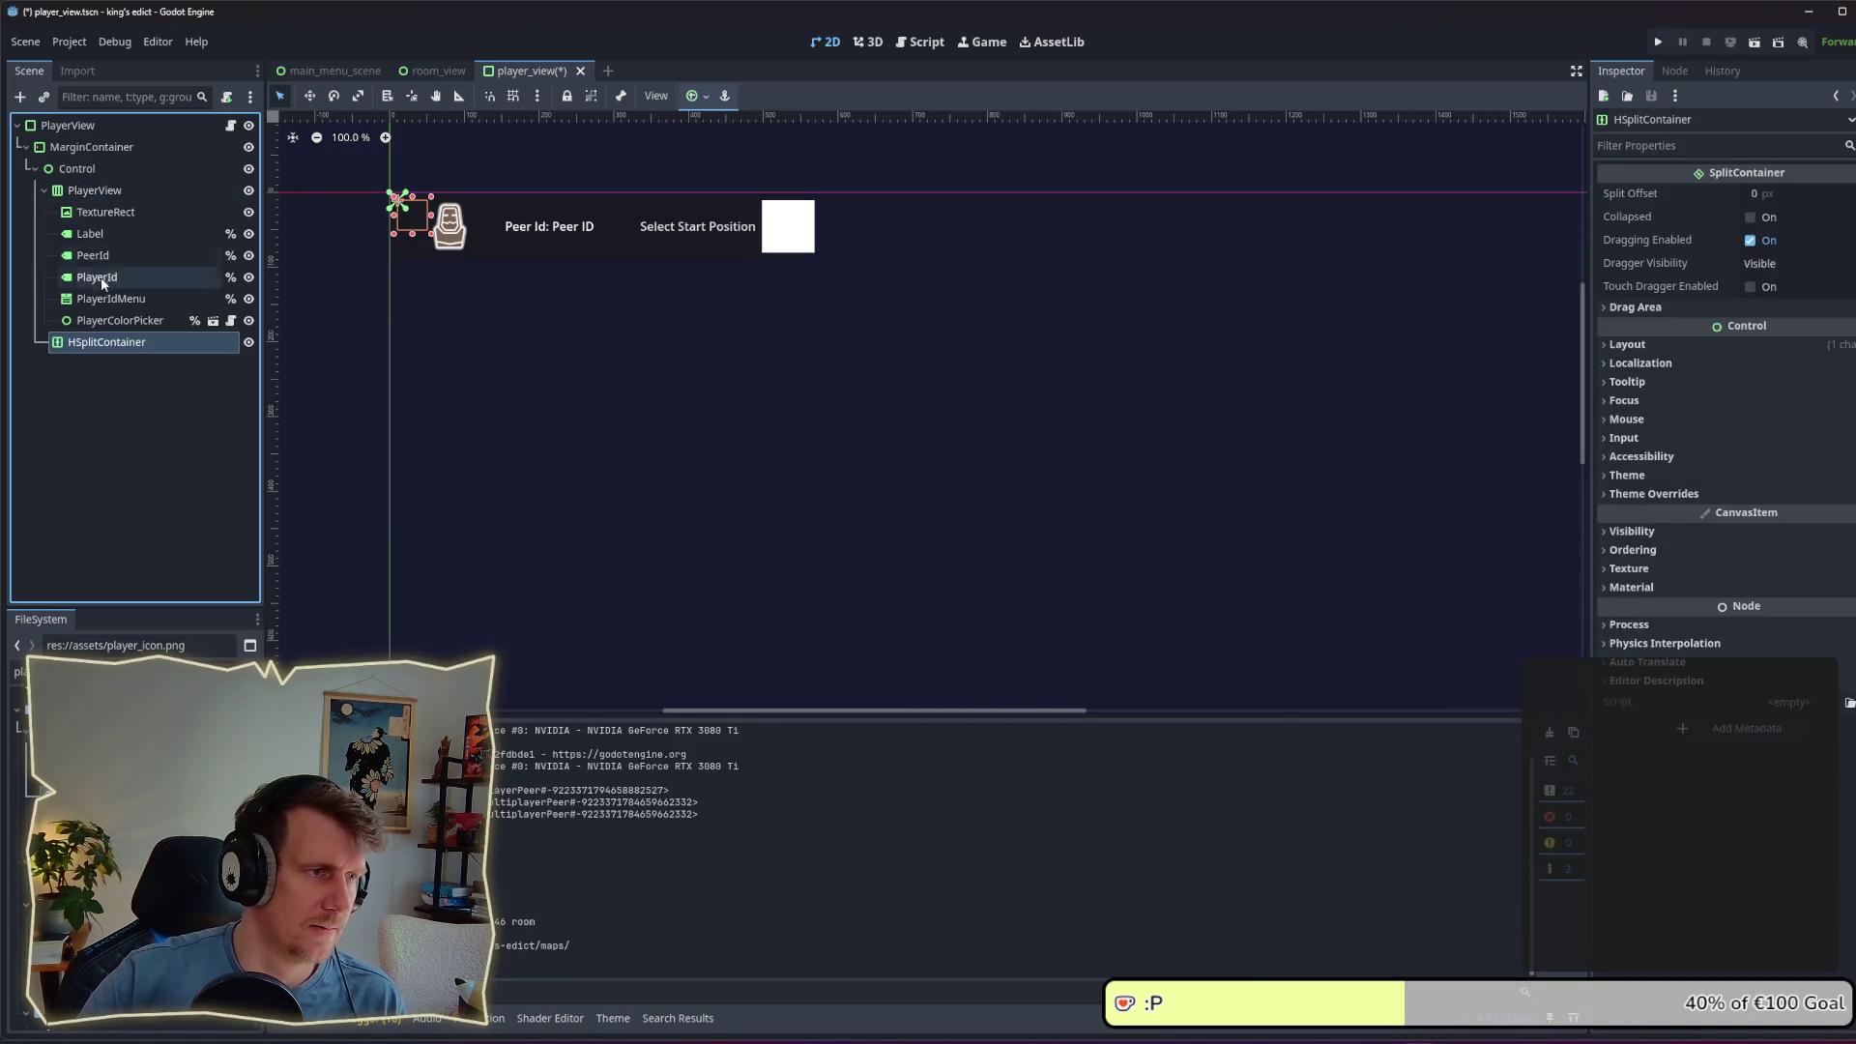
{"action": "left_click_drag", "start_coordinate": [86, 343], "coordinate": [90, 188]}
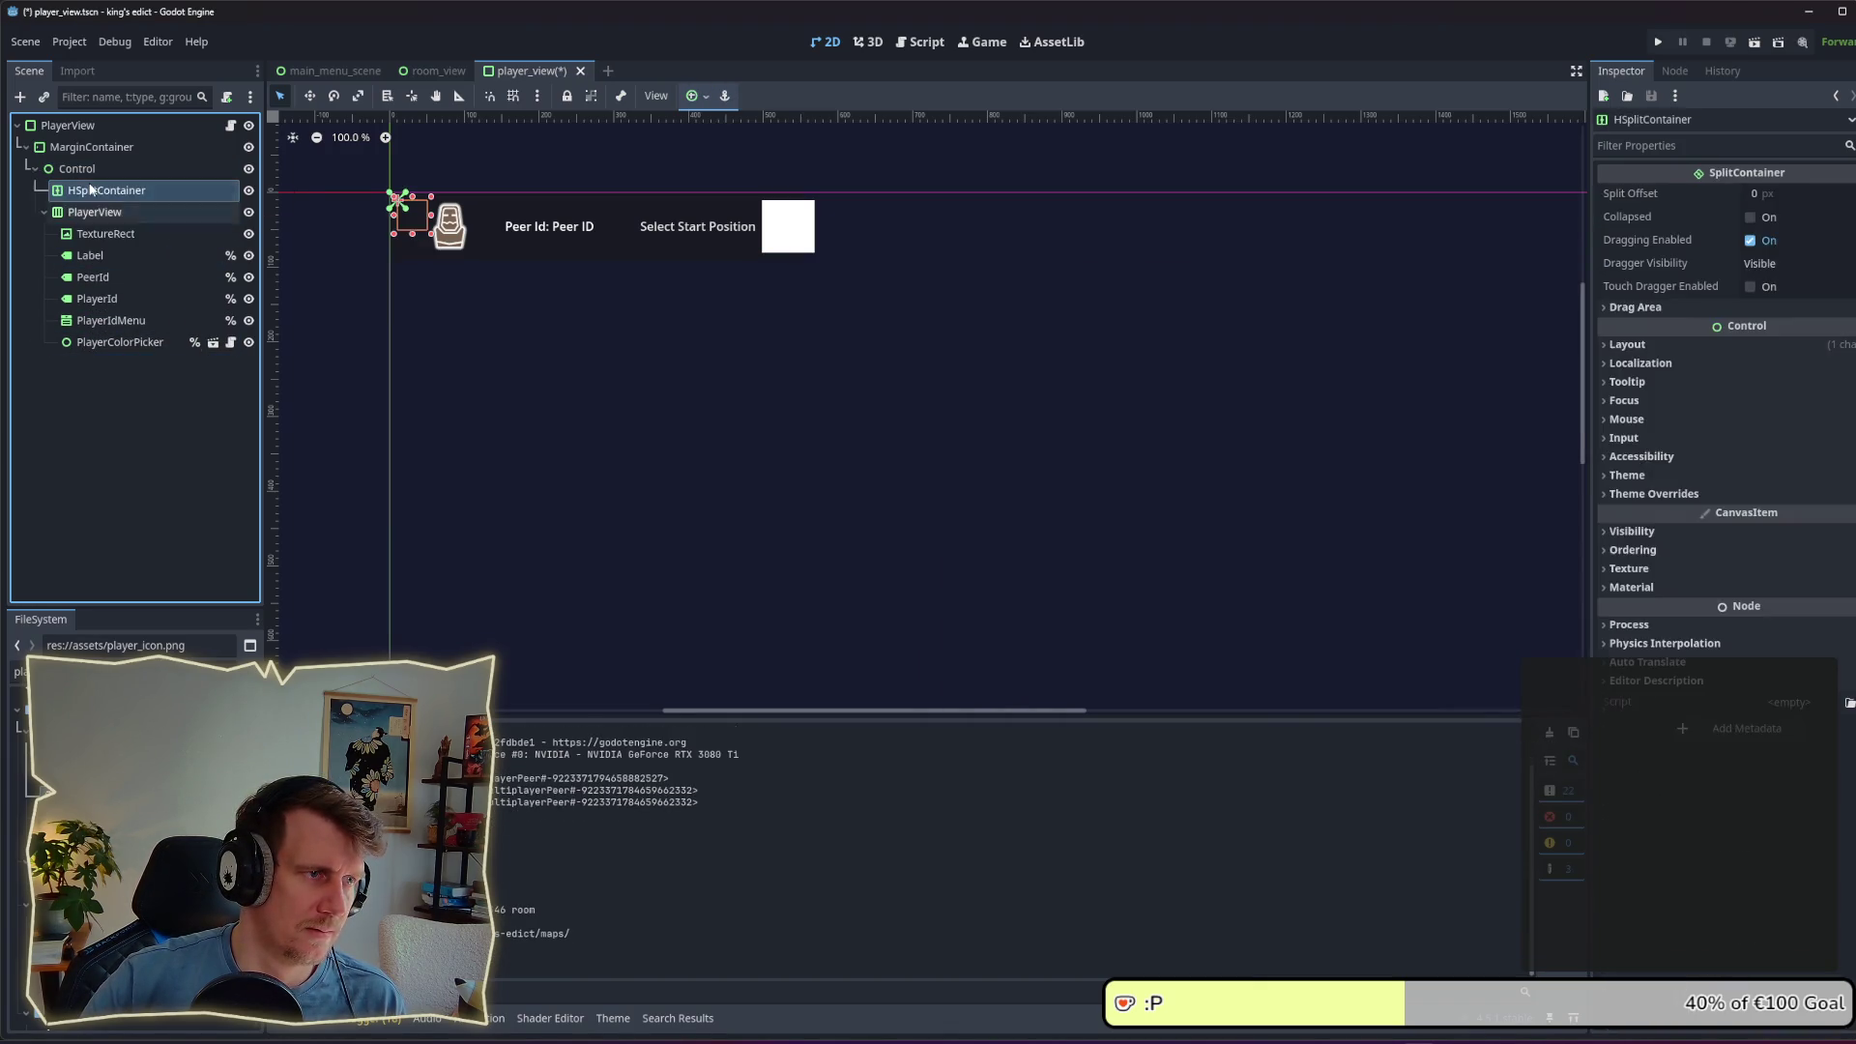
Step: Disable dragging on the HSplitContainer and set its dragger to Hidden and Collapsed
{"action": "double_click", "coordinate": [1701, 306]}
{"action": "left_click", "coordinate": [1750, 241]}
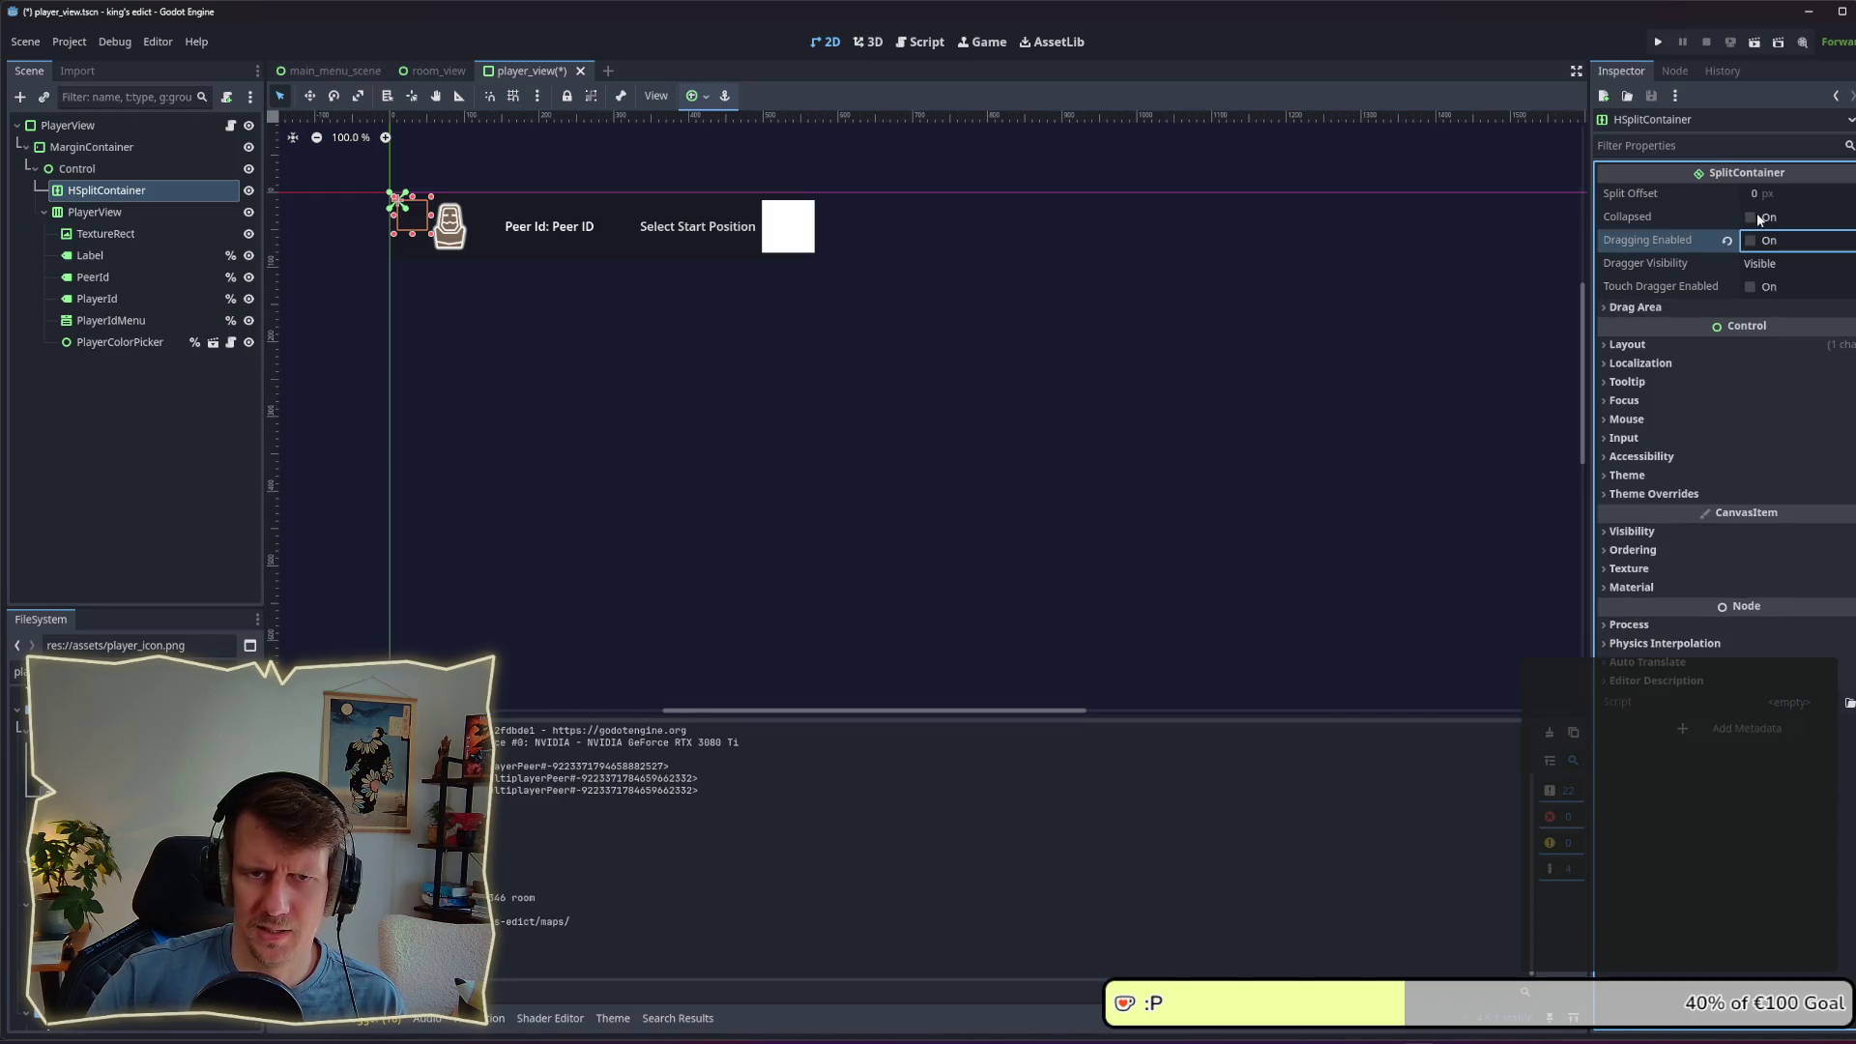
{"action": "left_click", "coordinate": [1750, 218]}
{"action": "left_click", "coordinate": [1750, 287]}
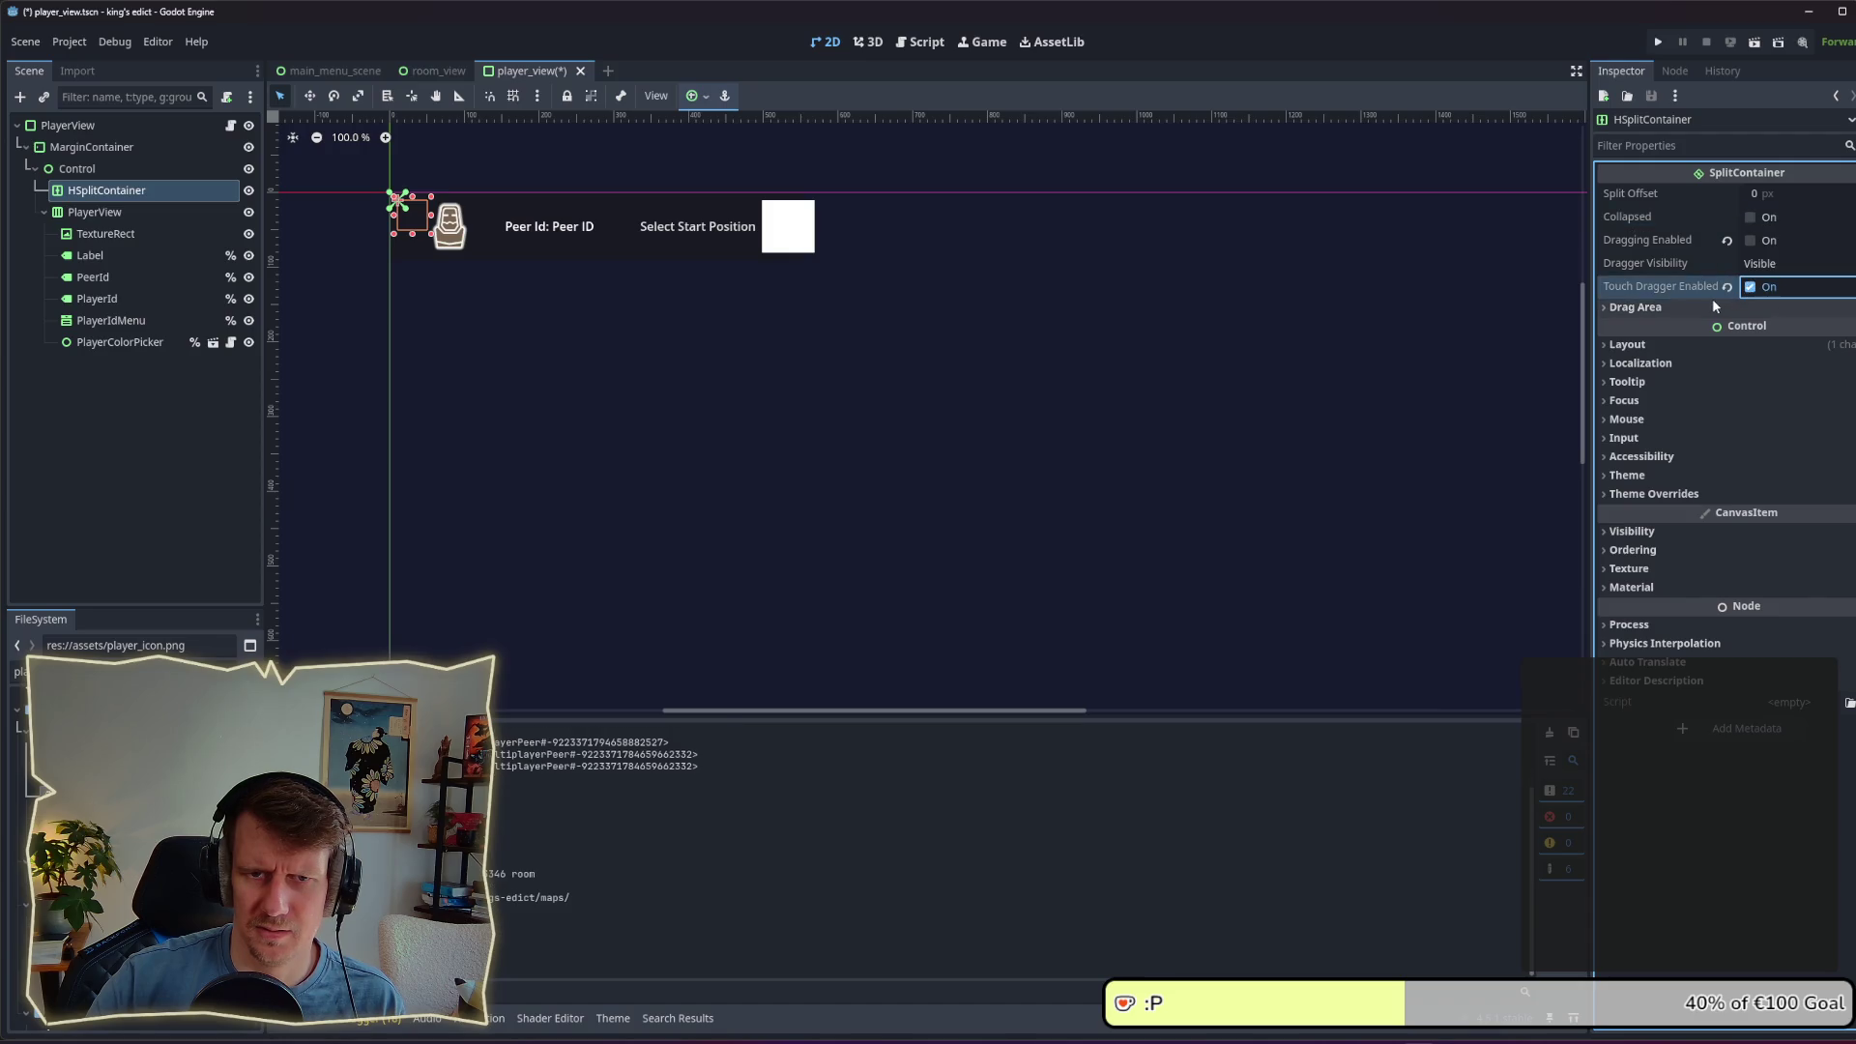
{"action": "left_click", "coordinate": [1761, 263]}
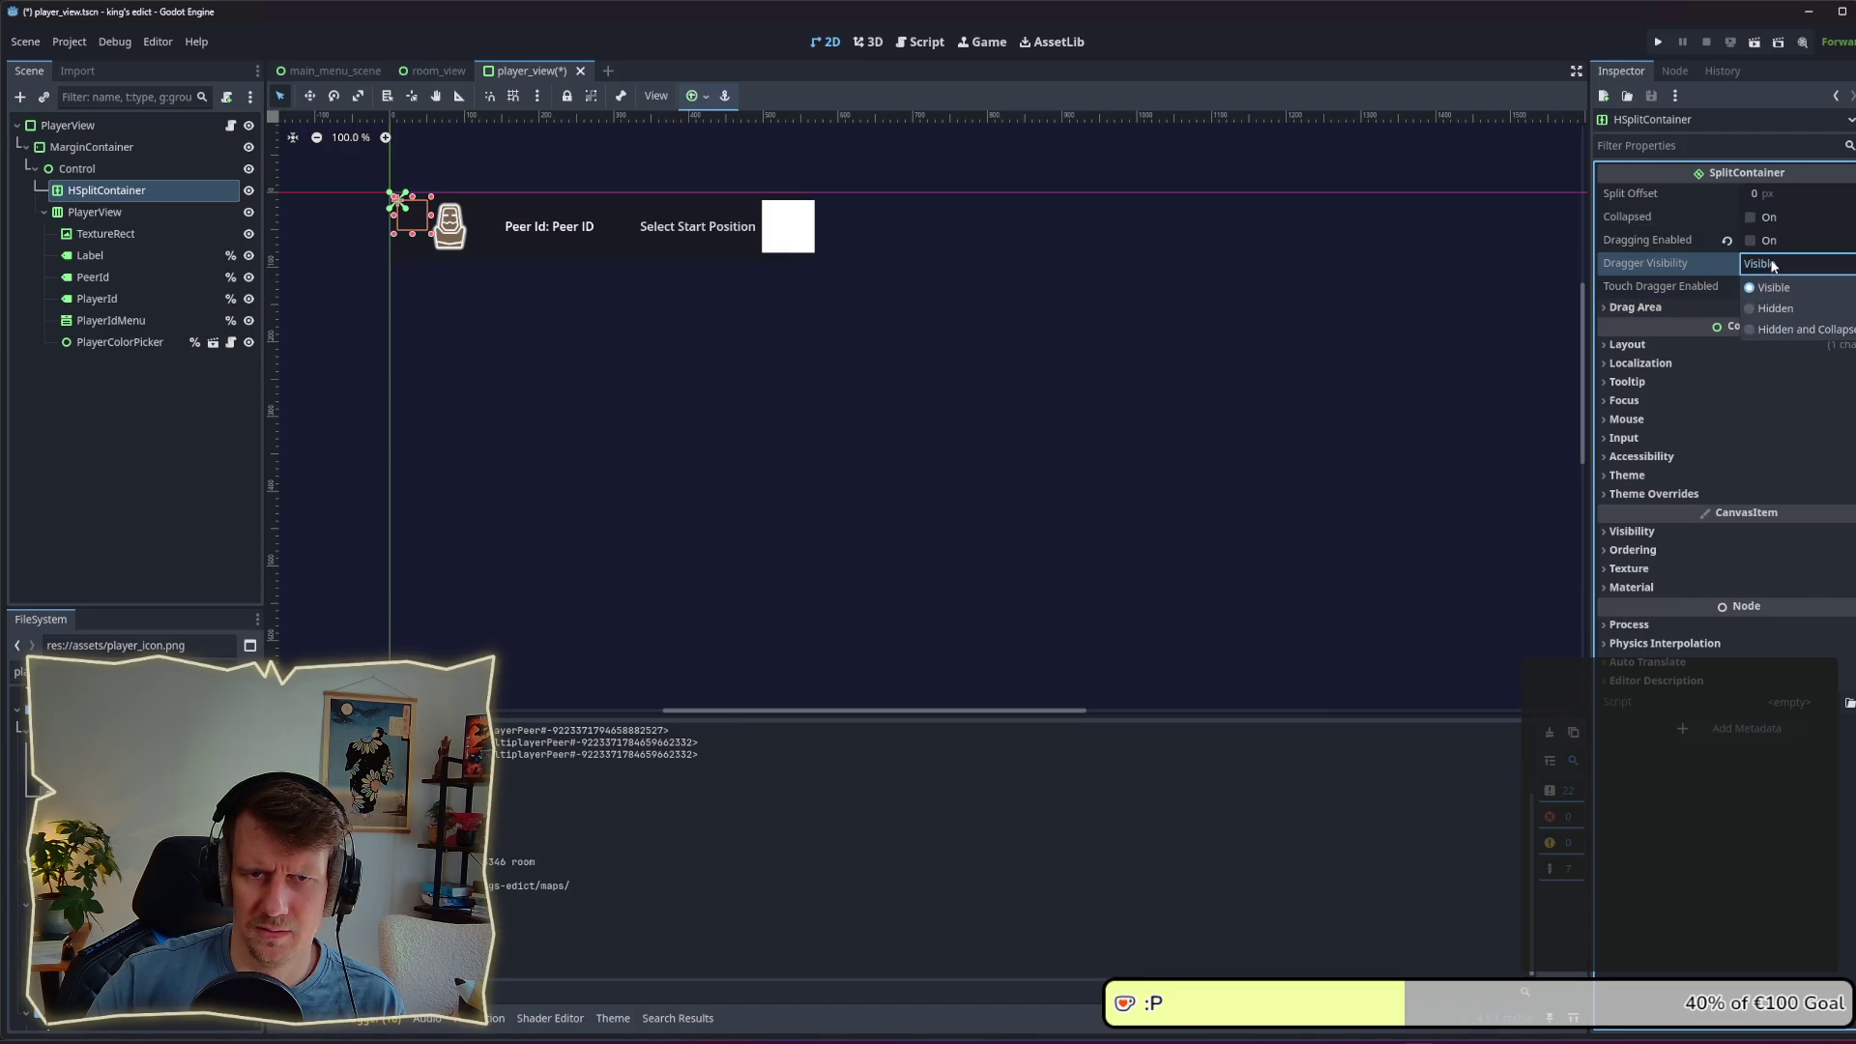
{"action": "left_click", "coordinate": [1779, 329]}
{"action": "left_click", "coordinate": [1686, 307]}
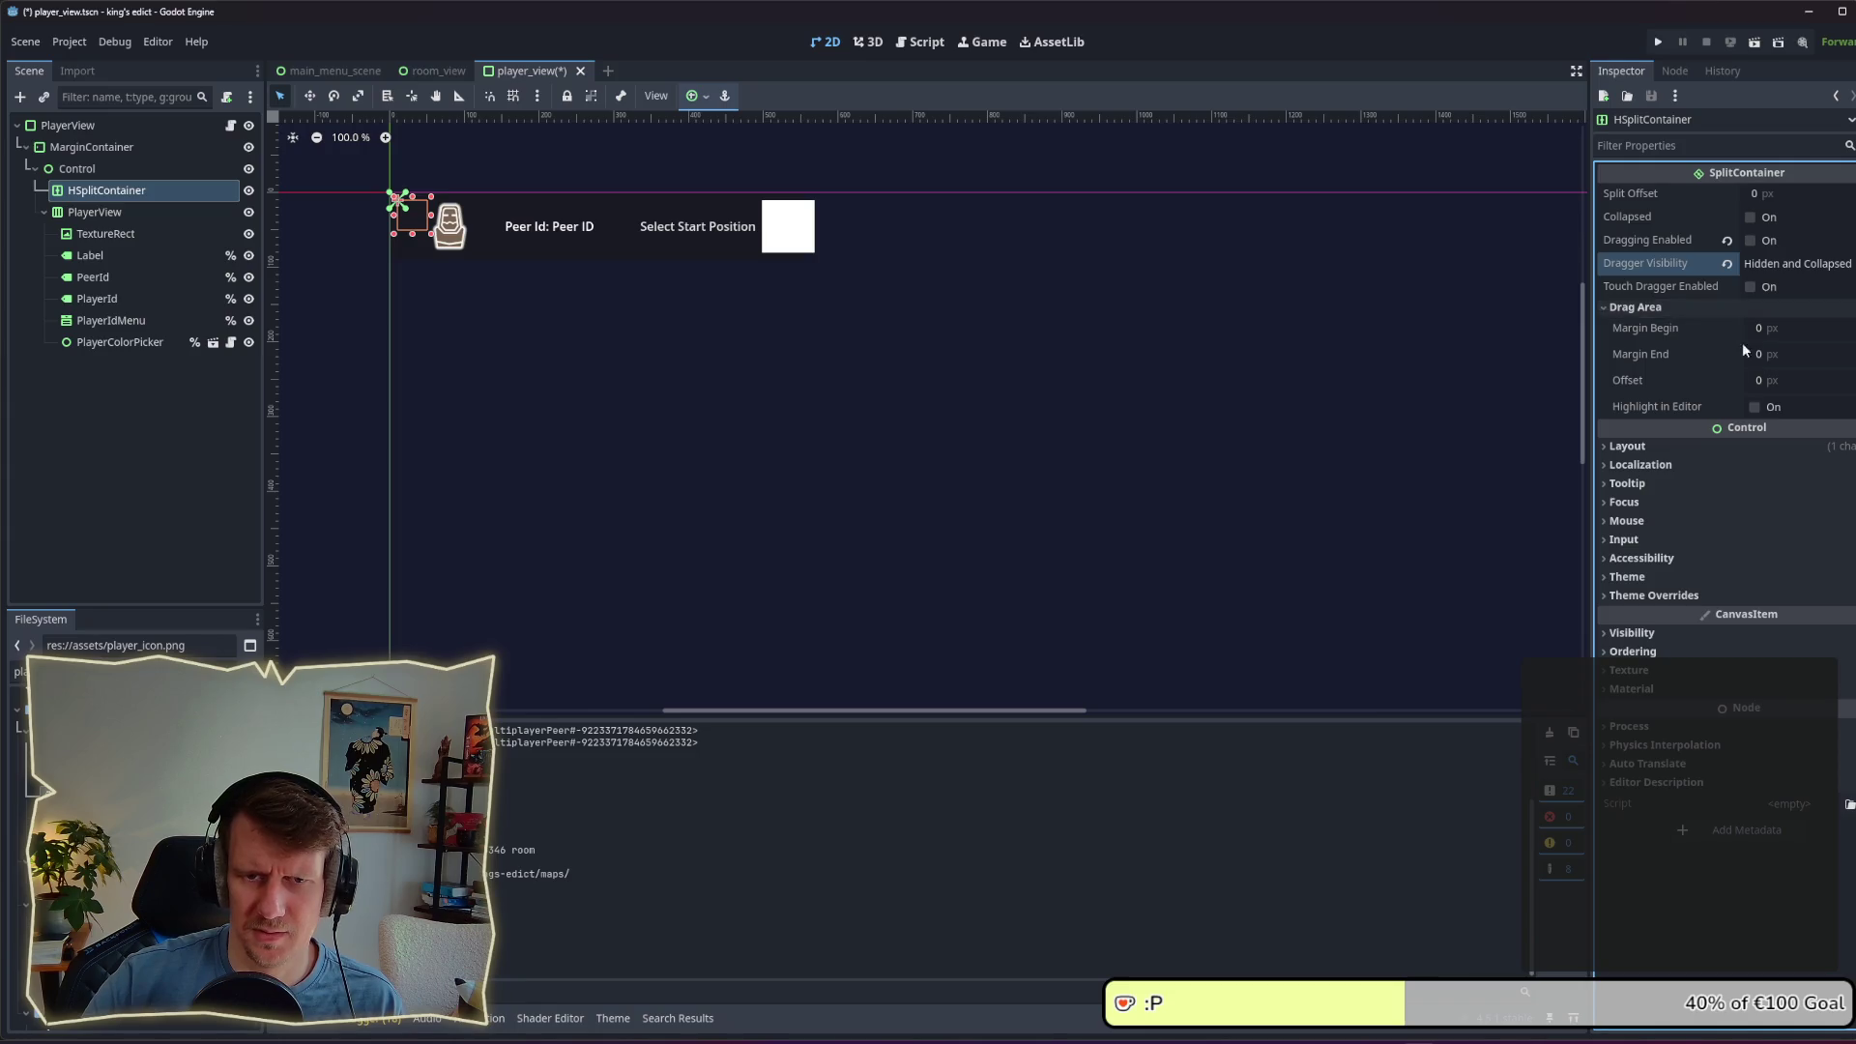
Step: Switch the split container to anchor layout with the Full Rect preset and save
{"action": "left_click", "coordinate": [1668, 445]}
{"action": "left_click", "coordinate": [1774, 603]}
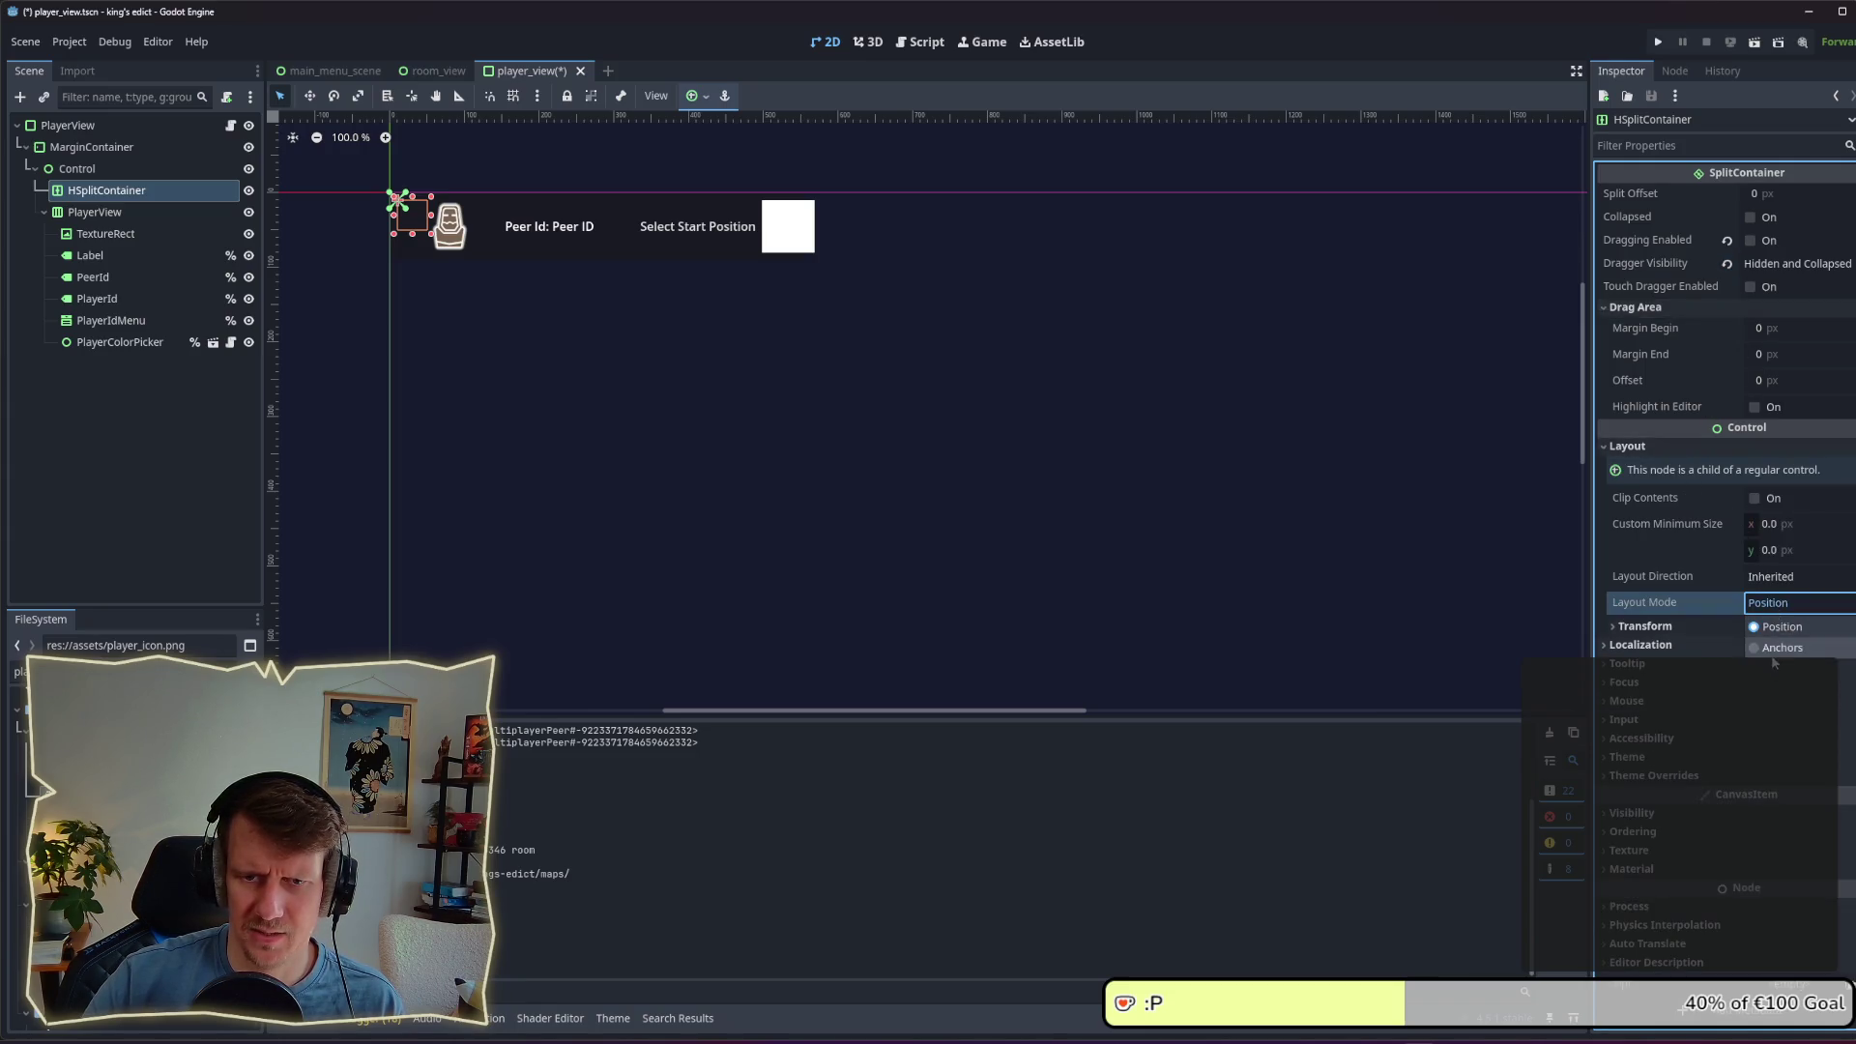
{"action": "left_click", "coordinate": [1779, 646]}
{"action": "left_click", "coordinate": [1800, 630]}
{"action": "left_click", "coordinate": [1794, 682]}
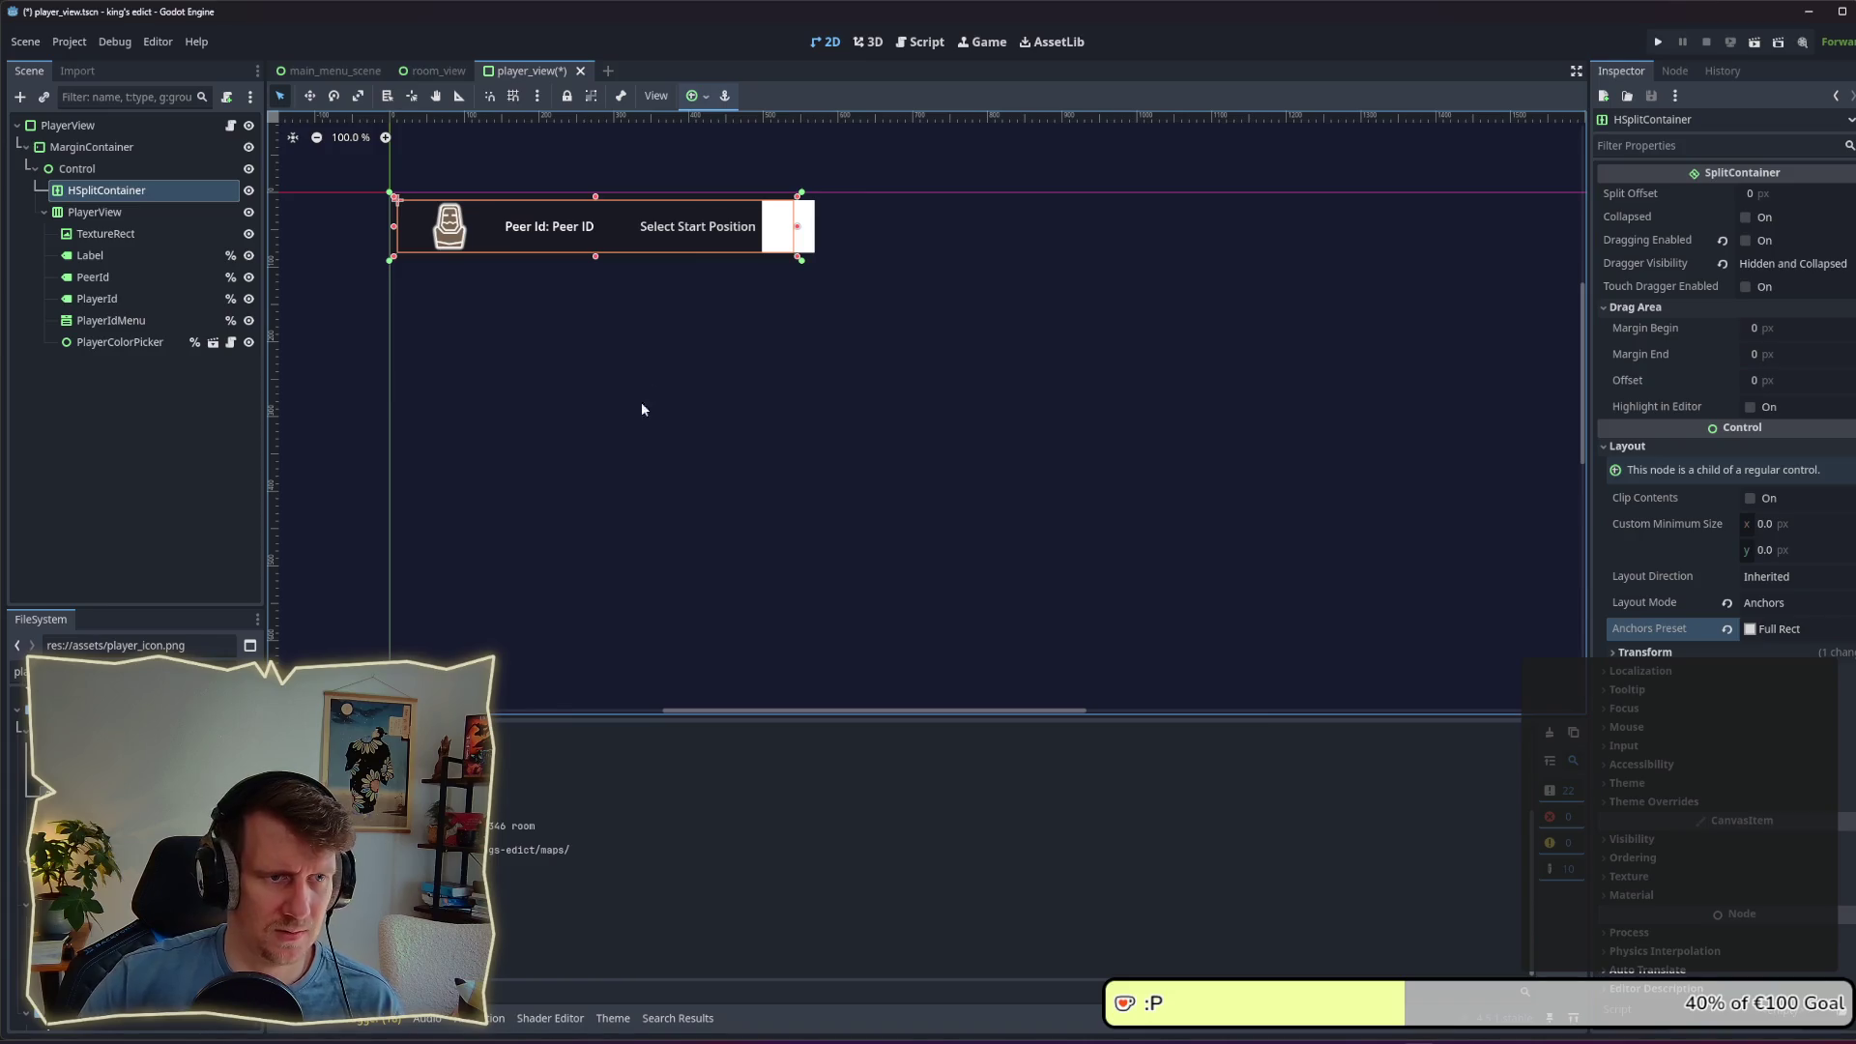
{"action": "key", "text": "ctrl+s"}
Step: Move TextureRect into the HSplitContainer above PlayerView
{"action": "left_click", "coordinate": [68, 170]}
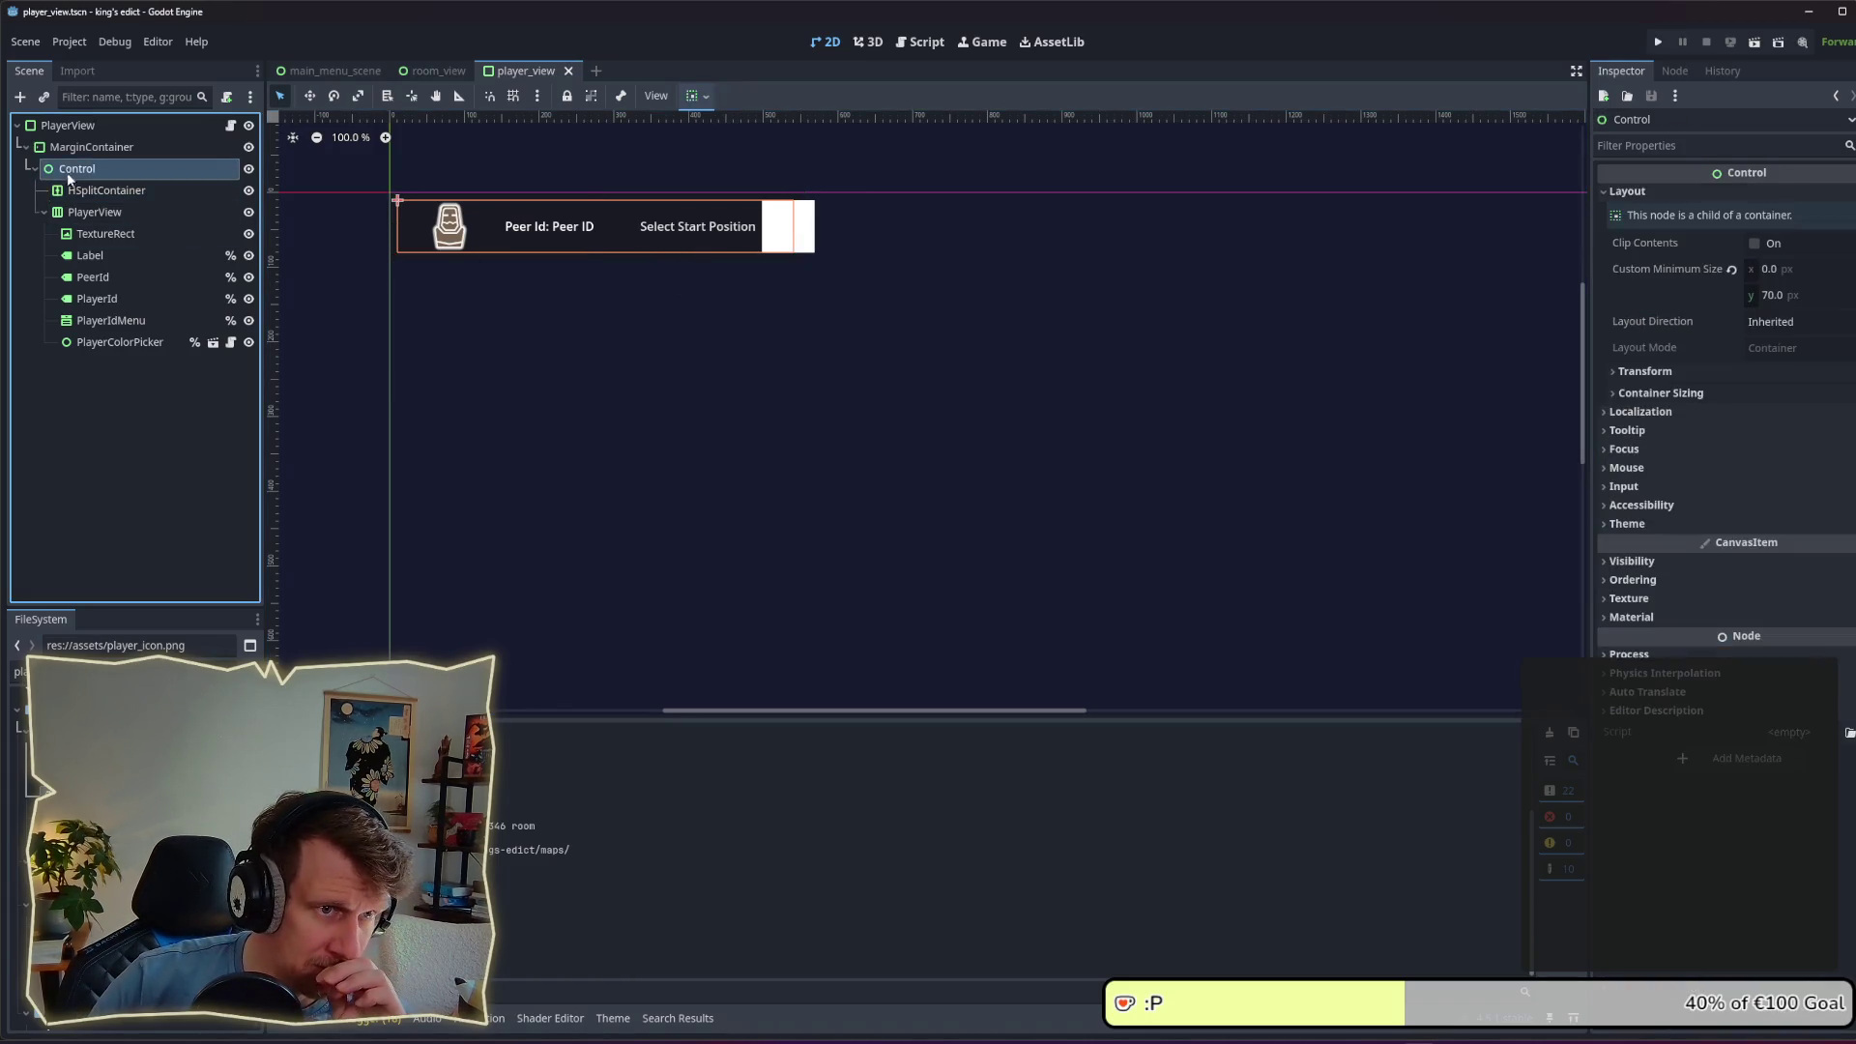
{"action": "left_click", "coordinate": [91, 190]}
{"action": "left_click", "coordinate": [80, 215]}
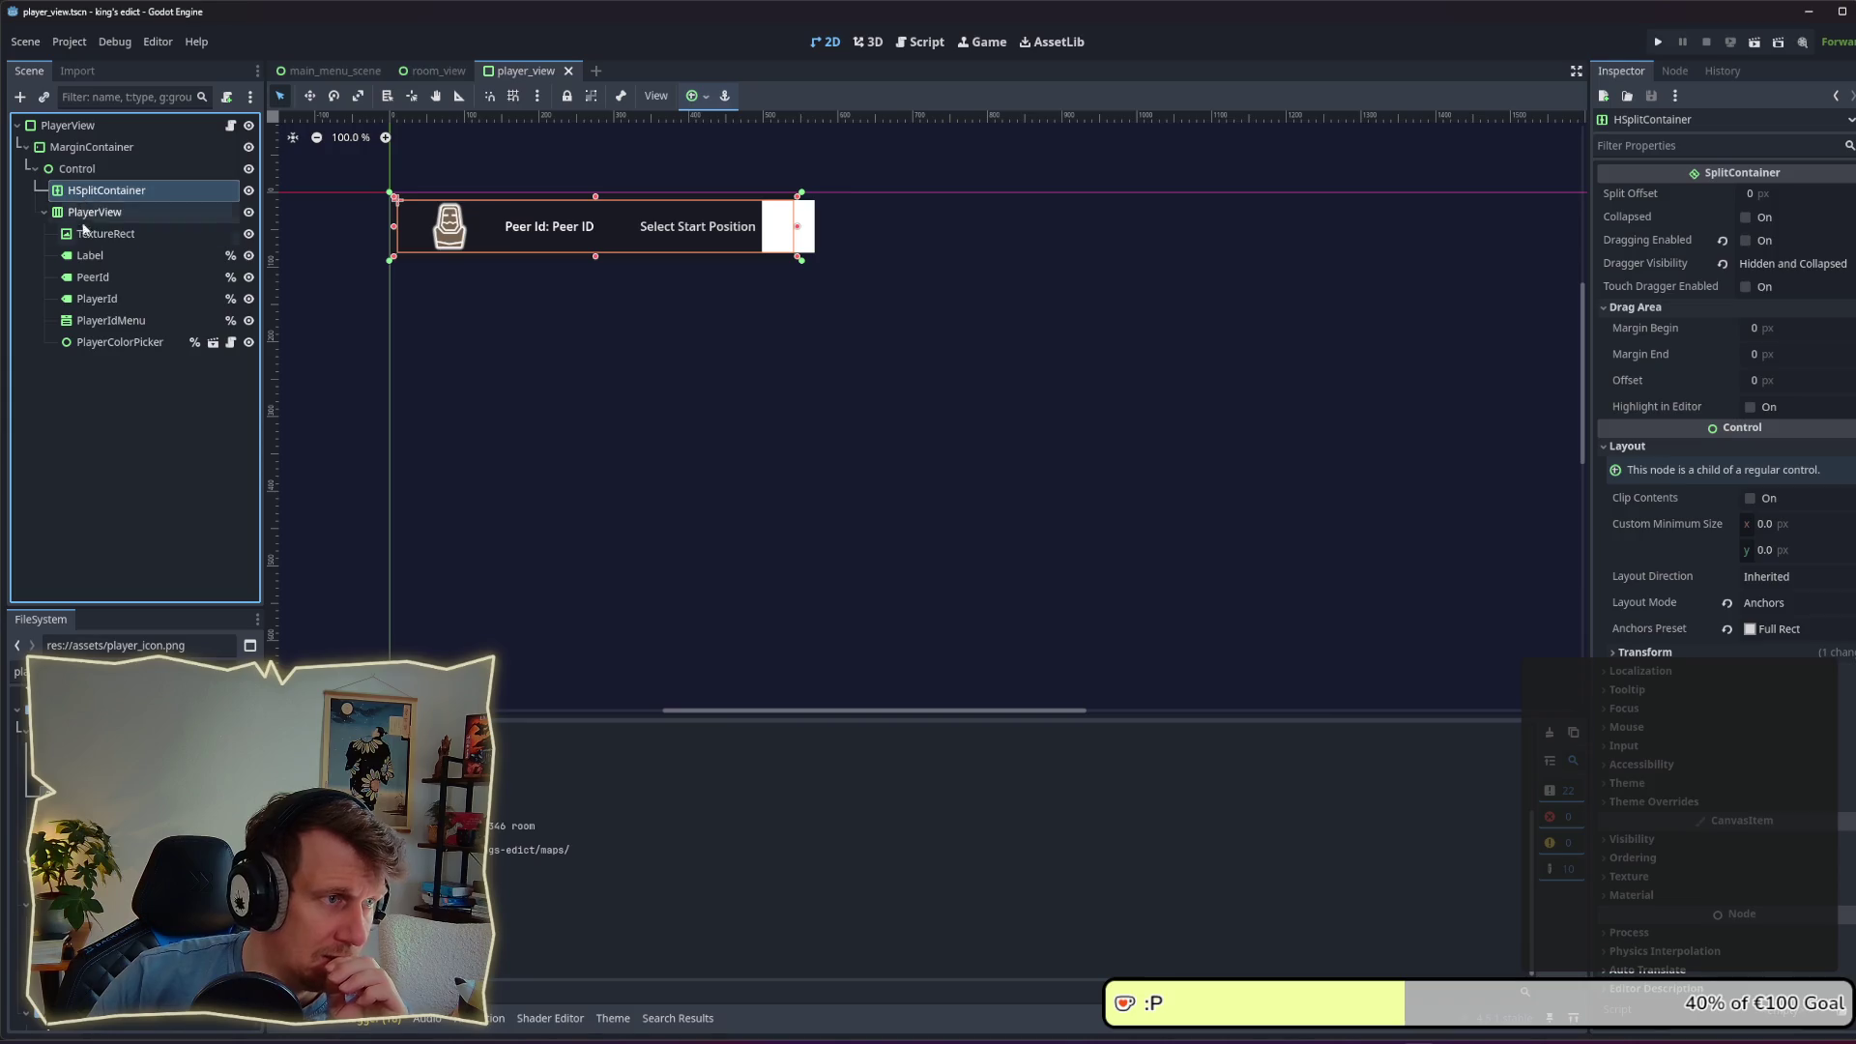
{"action": "mouse_move", "coordinate": [81, 217]}
{"action": "left_mouse_down"}
{"action": "mouse_move", "coordinate": [104, 200]}
{"action": "mouse_move", "coordinate": [97, 228]}
{"action": "mouse_move", "coordinate": [108, 204]}
{"action": "left_mouse_up"}
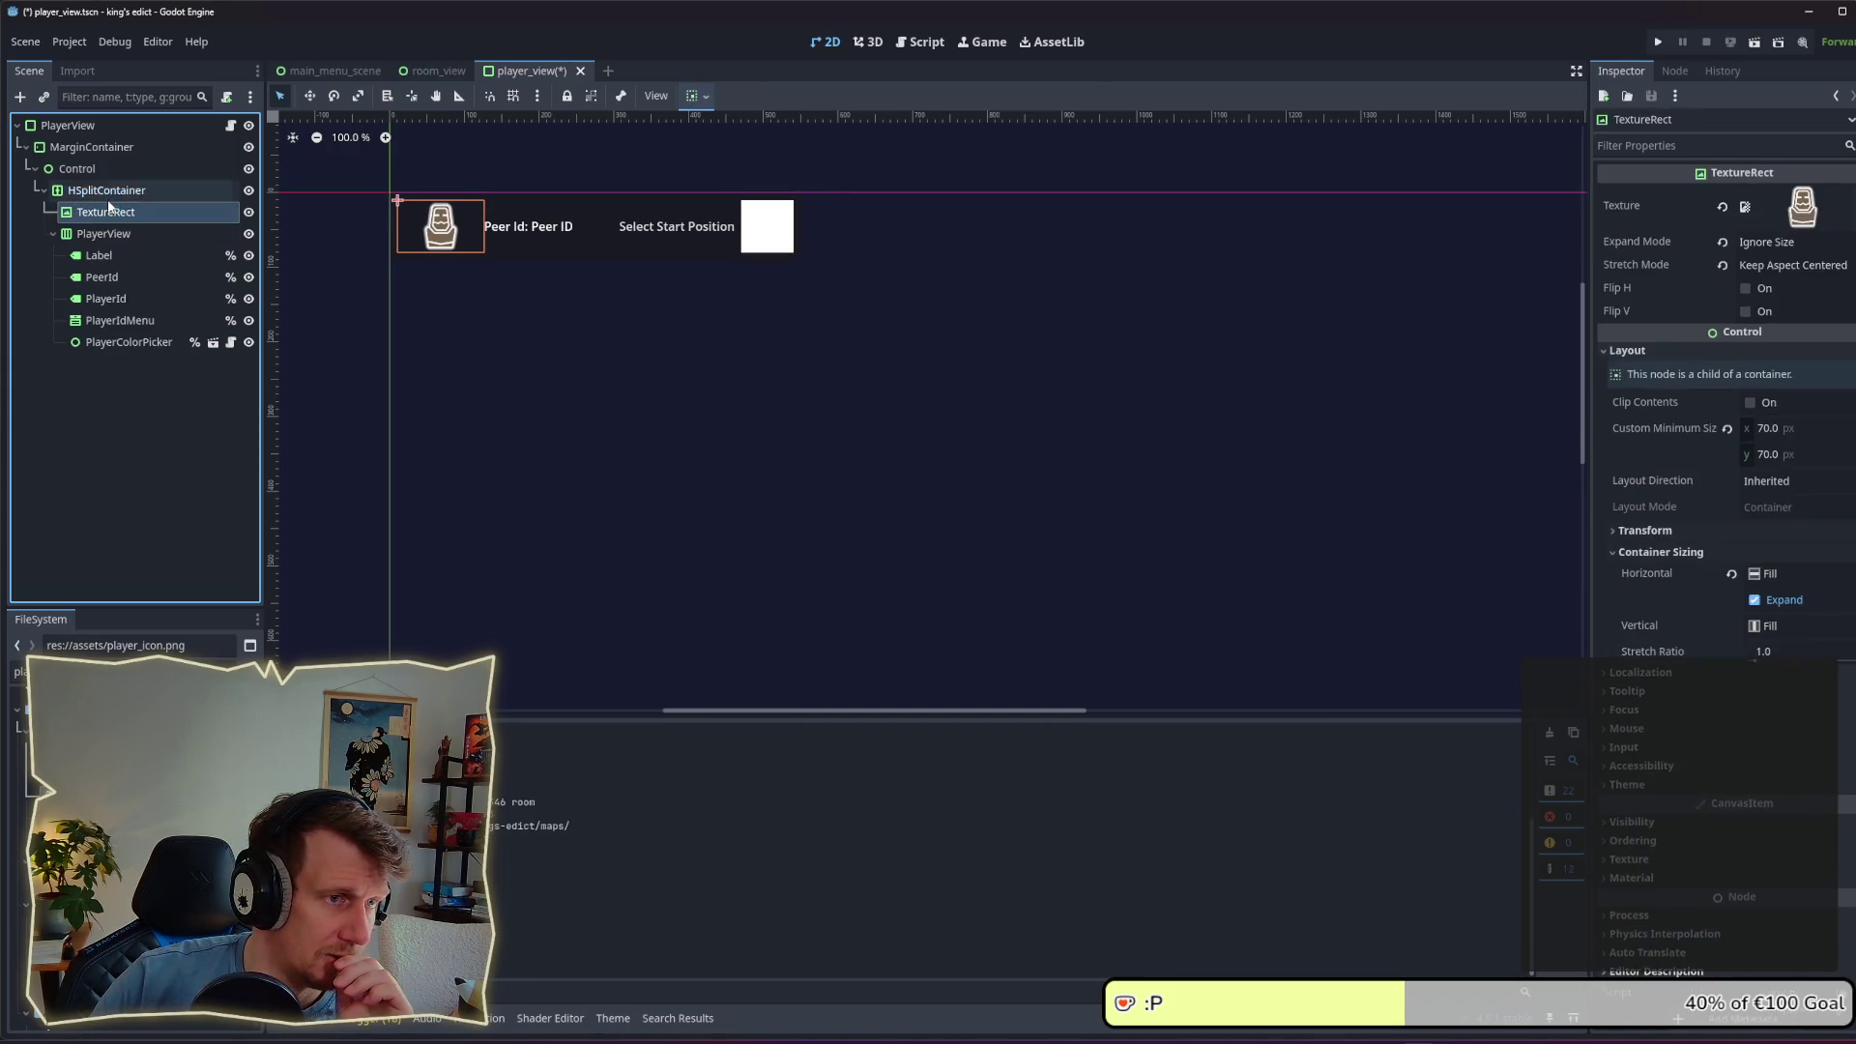
Step: Inspect the split container's children and widen the root PlayerView to test stretching
{"action": "left_click", "coordinate": [109, 191]}
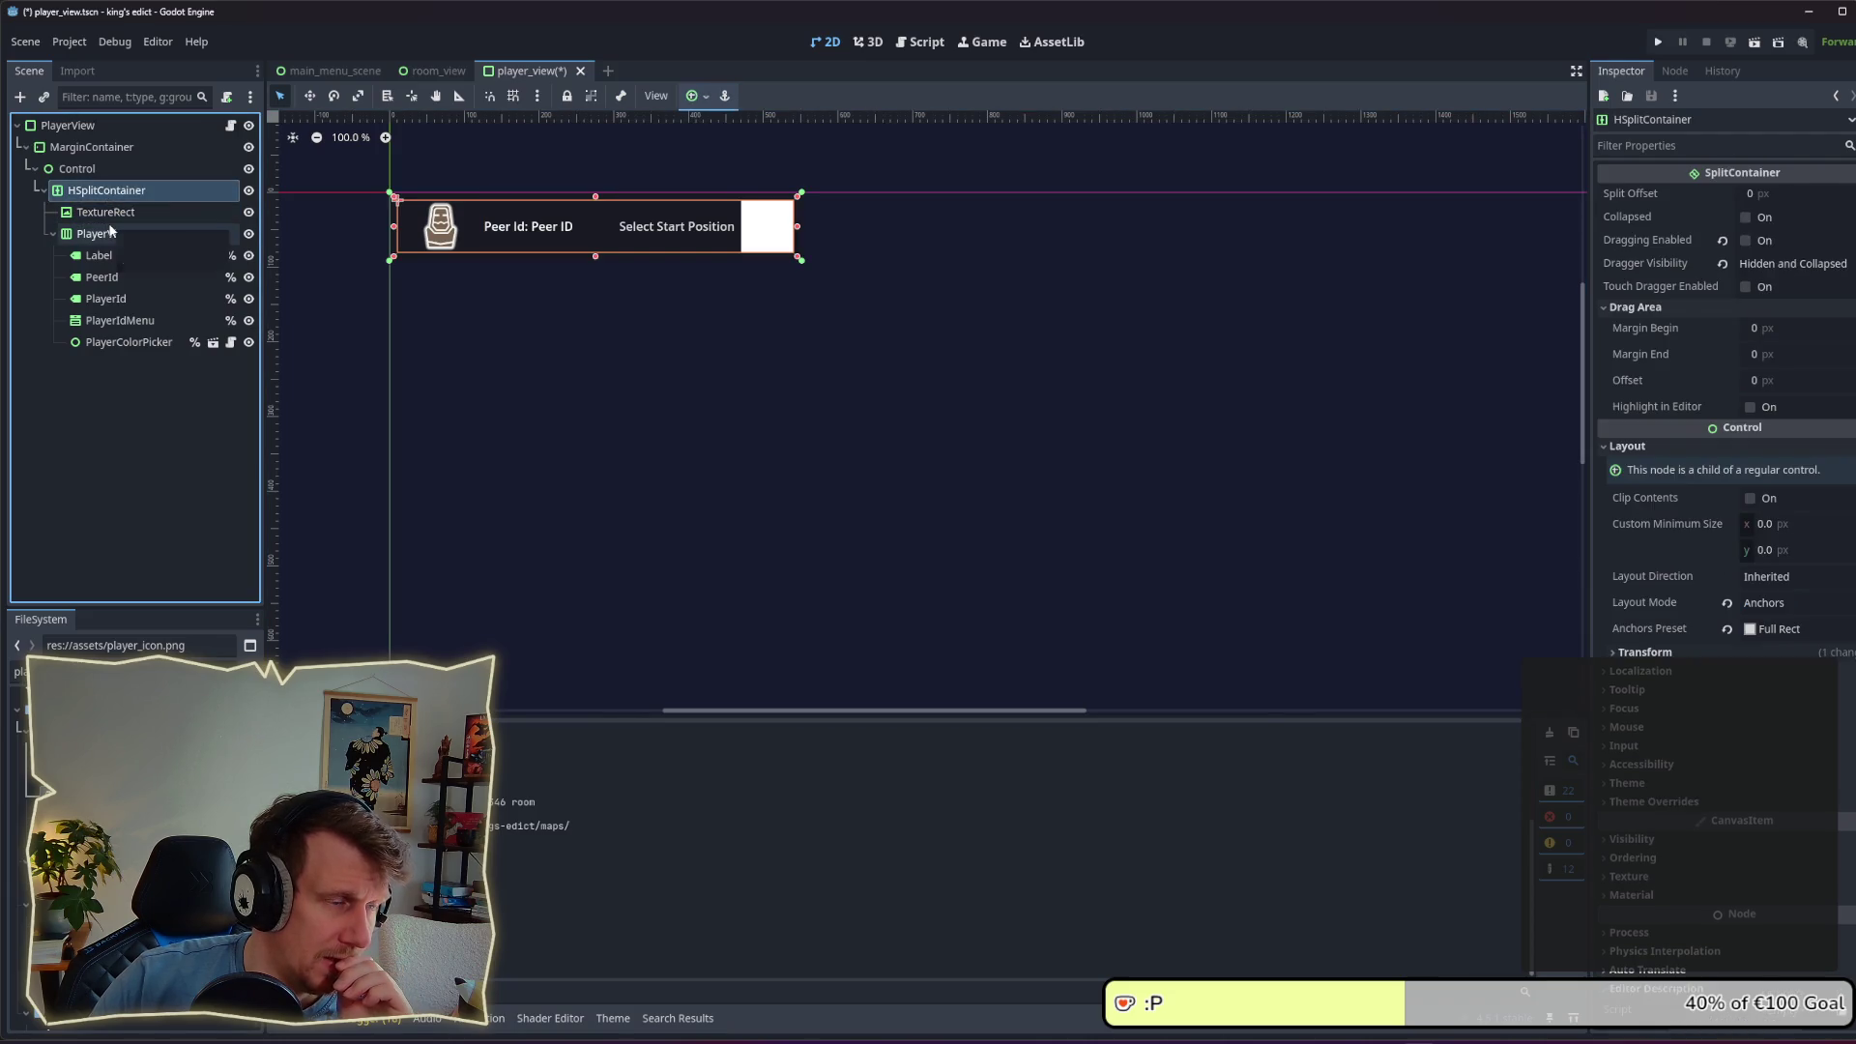
{"action": "left_click", "coordinate": [110, 214]}
{"action": "left_click", "coordinate": [109, 233]}
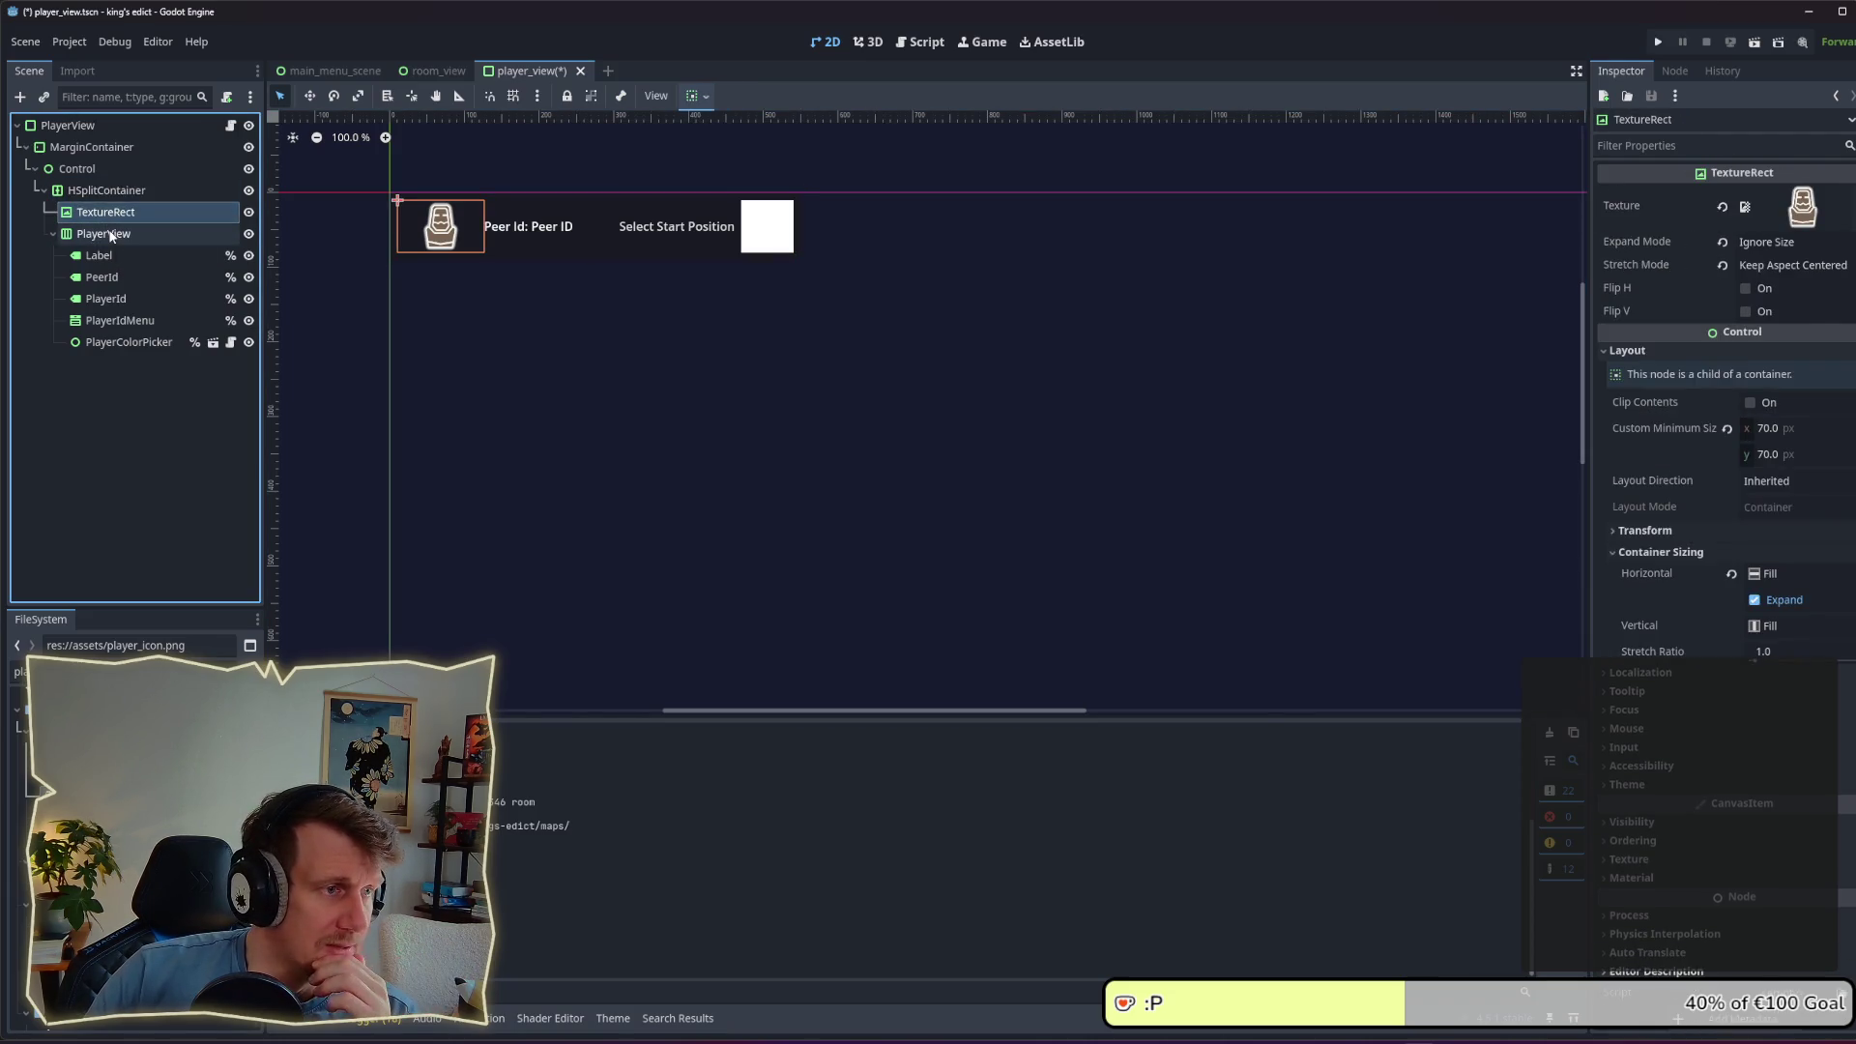
{"action": "left_click", "coordinate": [107, 211]}
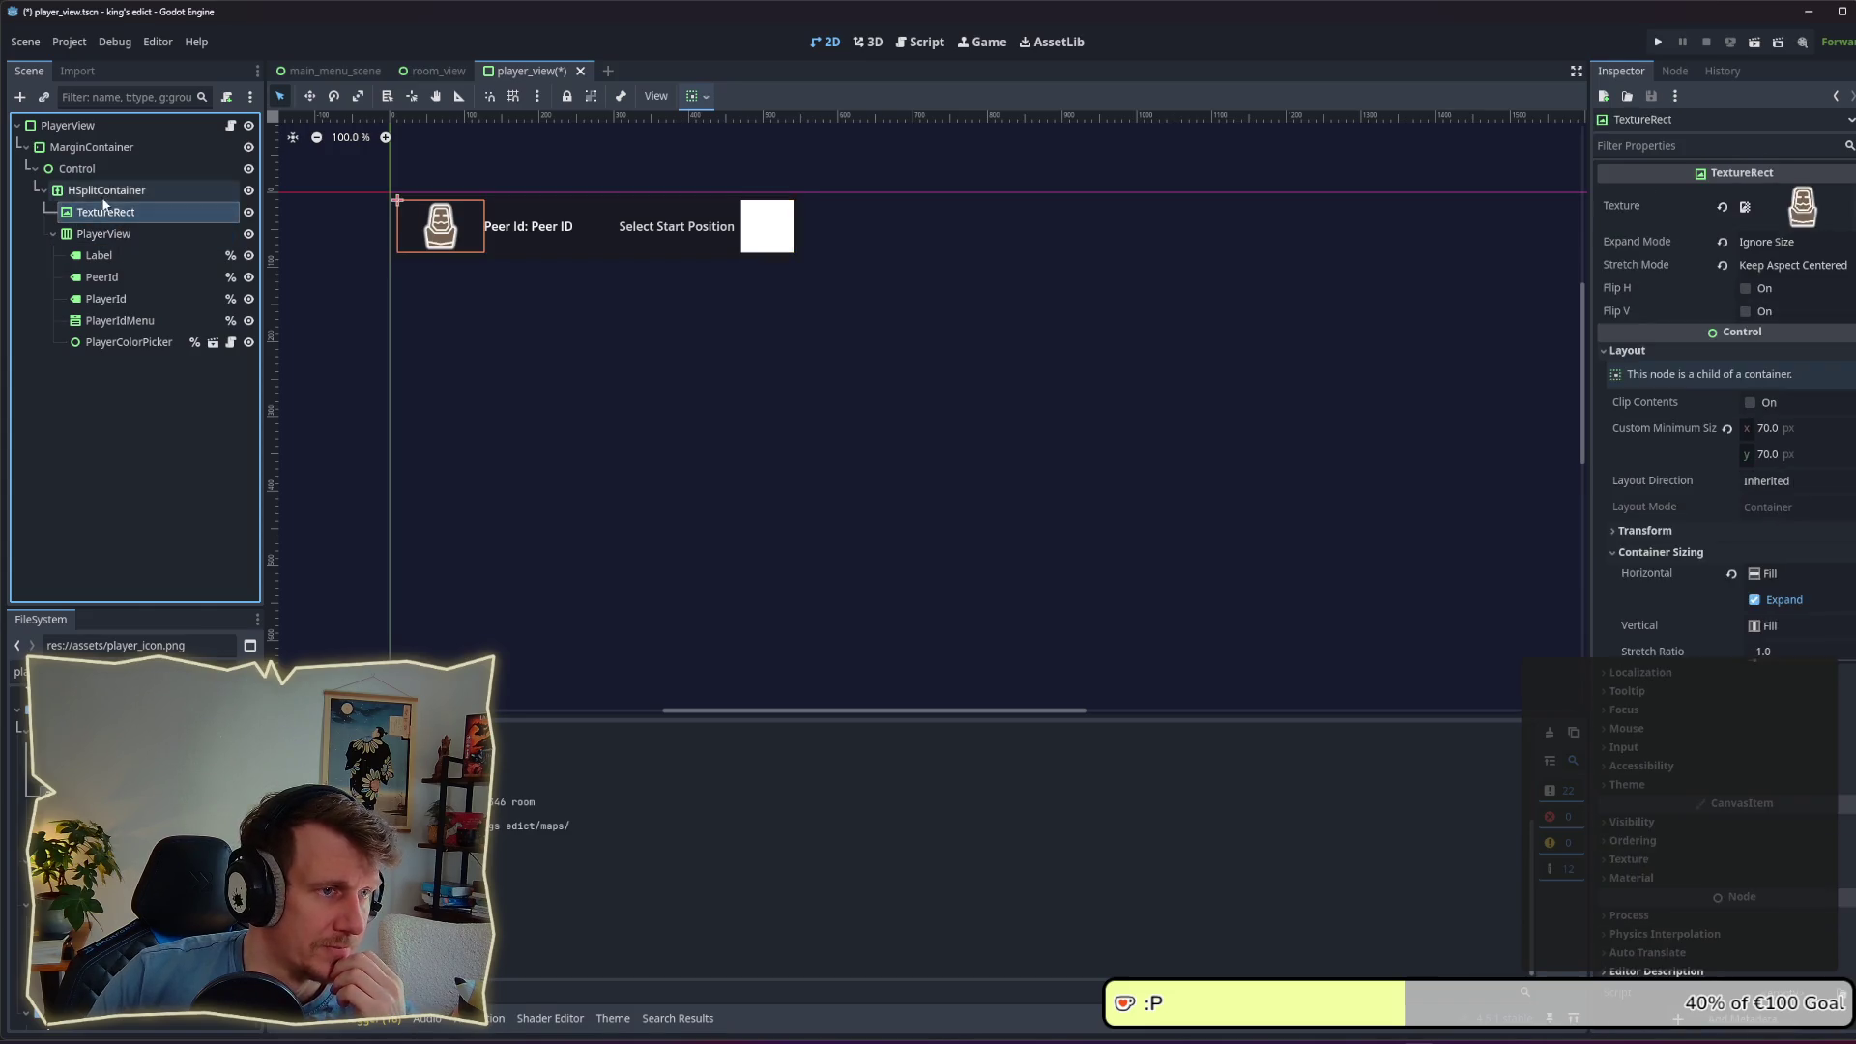
{"action": "left_click", "coordinate": [101, 191]}
{"action": "left_click", "coordinate": [102, 212]}
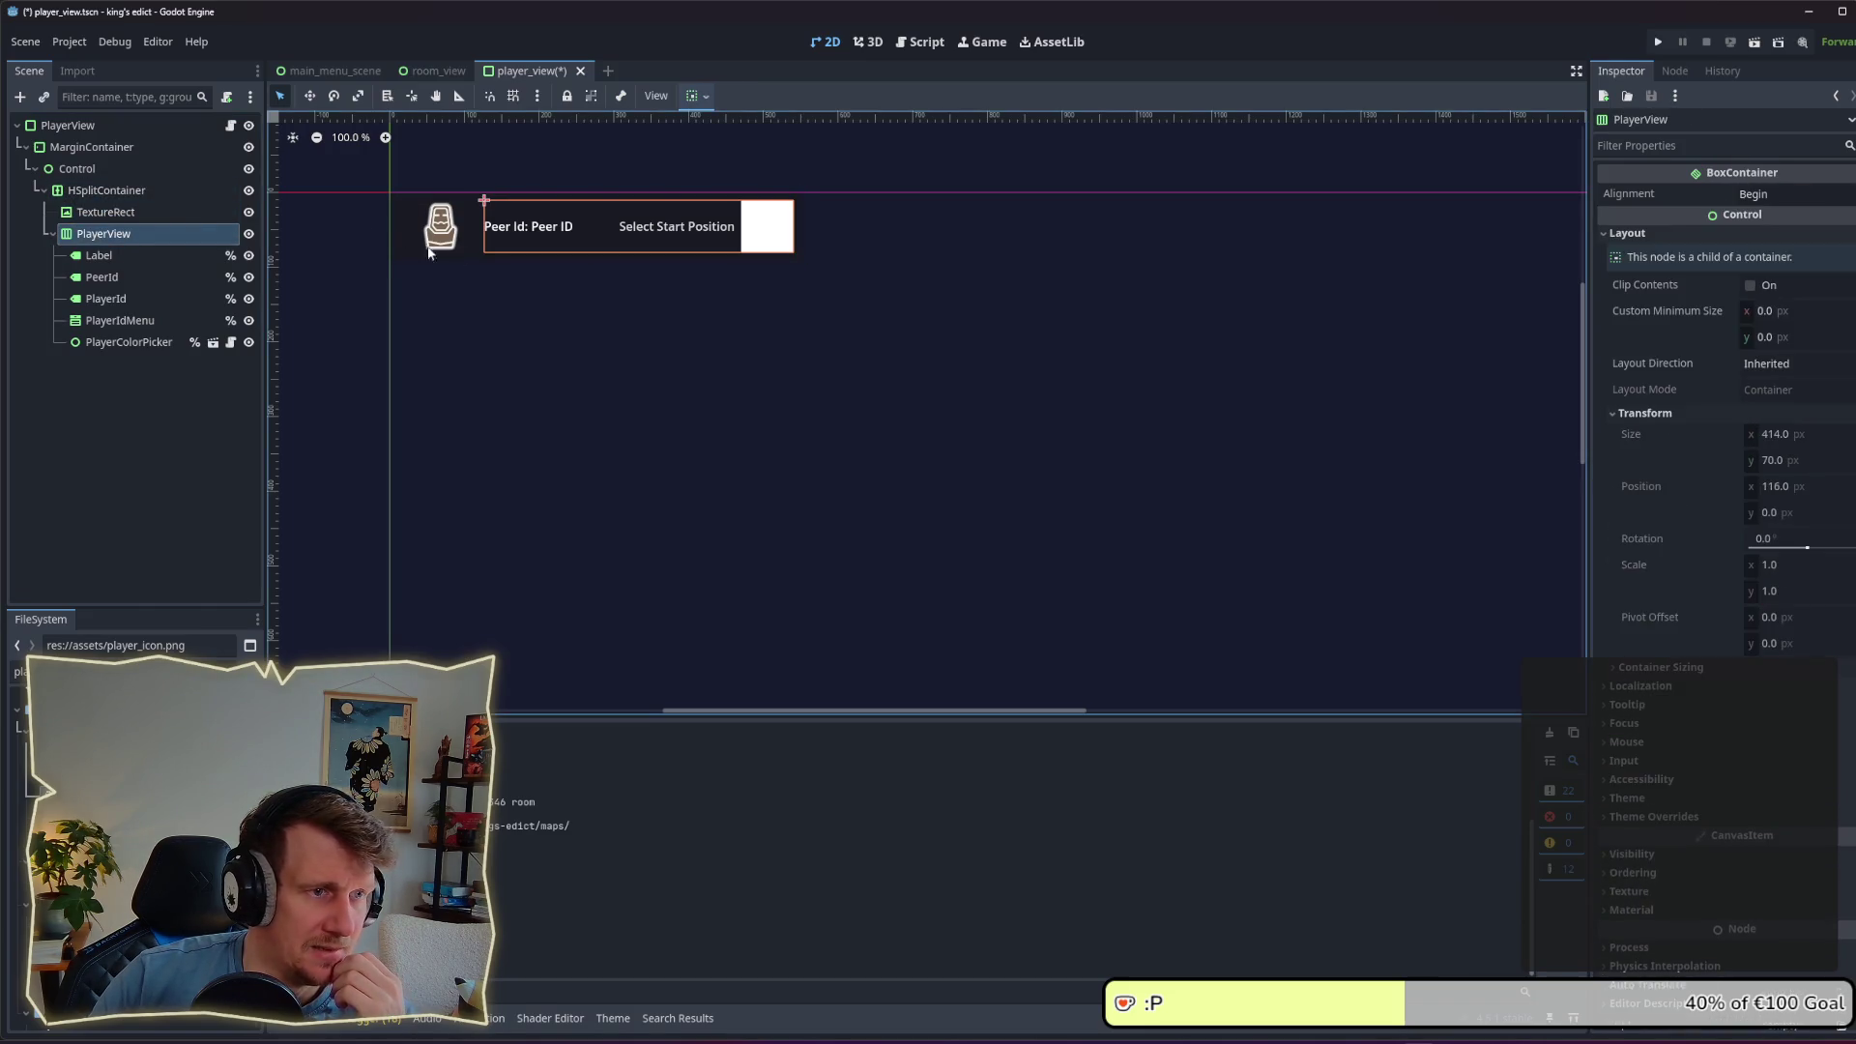
{"action": "left_click", "coordinate": [81, 133]}
{"action": "mouse_move", "coordinate": [808, 263]}
{"action": "left_mouse_down"}
{"action": "mouse_move", "coordinate": [1216, 269]}
{"action": "mouse_move", "coordinate": [830, 257]}
{"action": "left_mouse_up"}
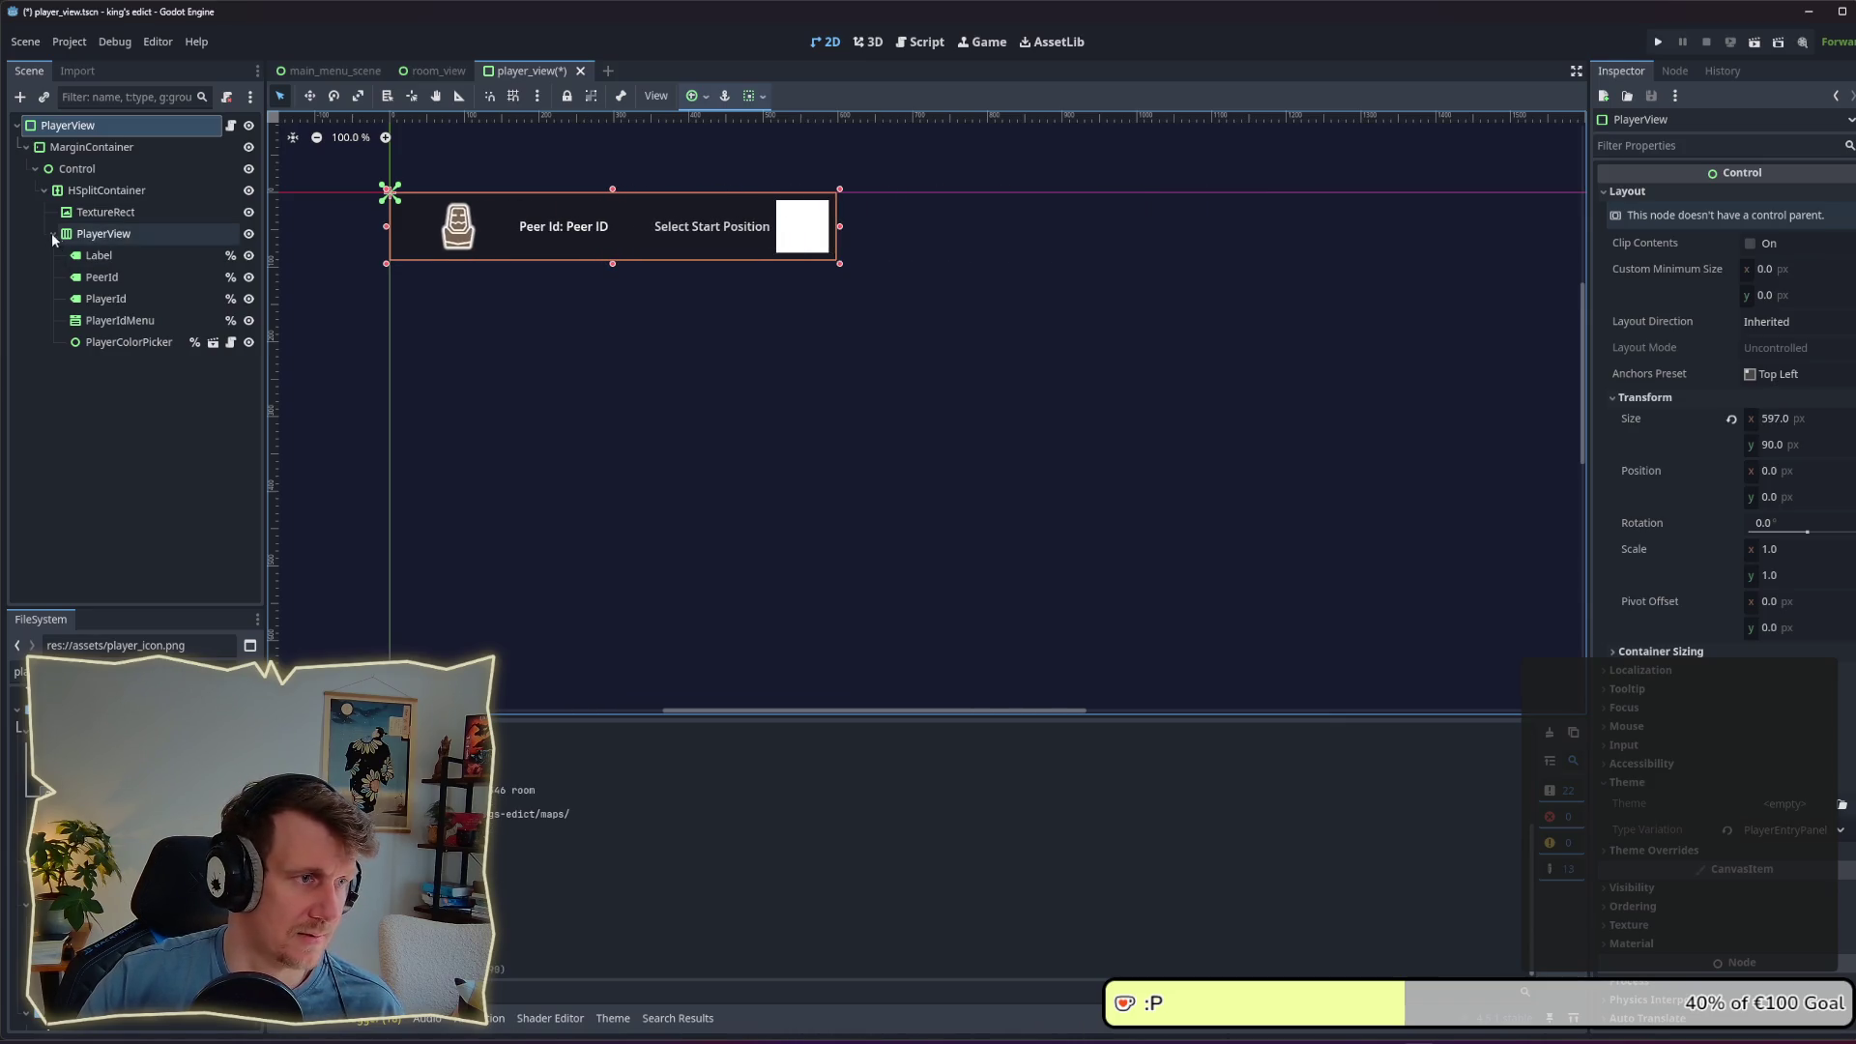
Step: Disable the icon's horizontal expand and shrink the root PlayerView to 566×90
{"action": "left_click", "coordinate": [106, 214]}
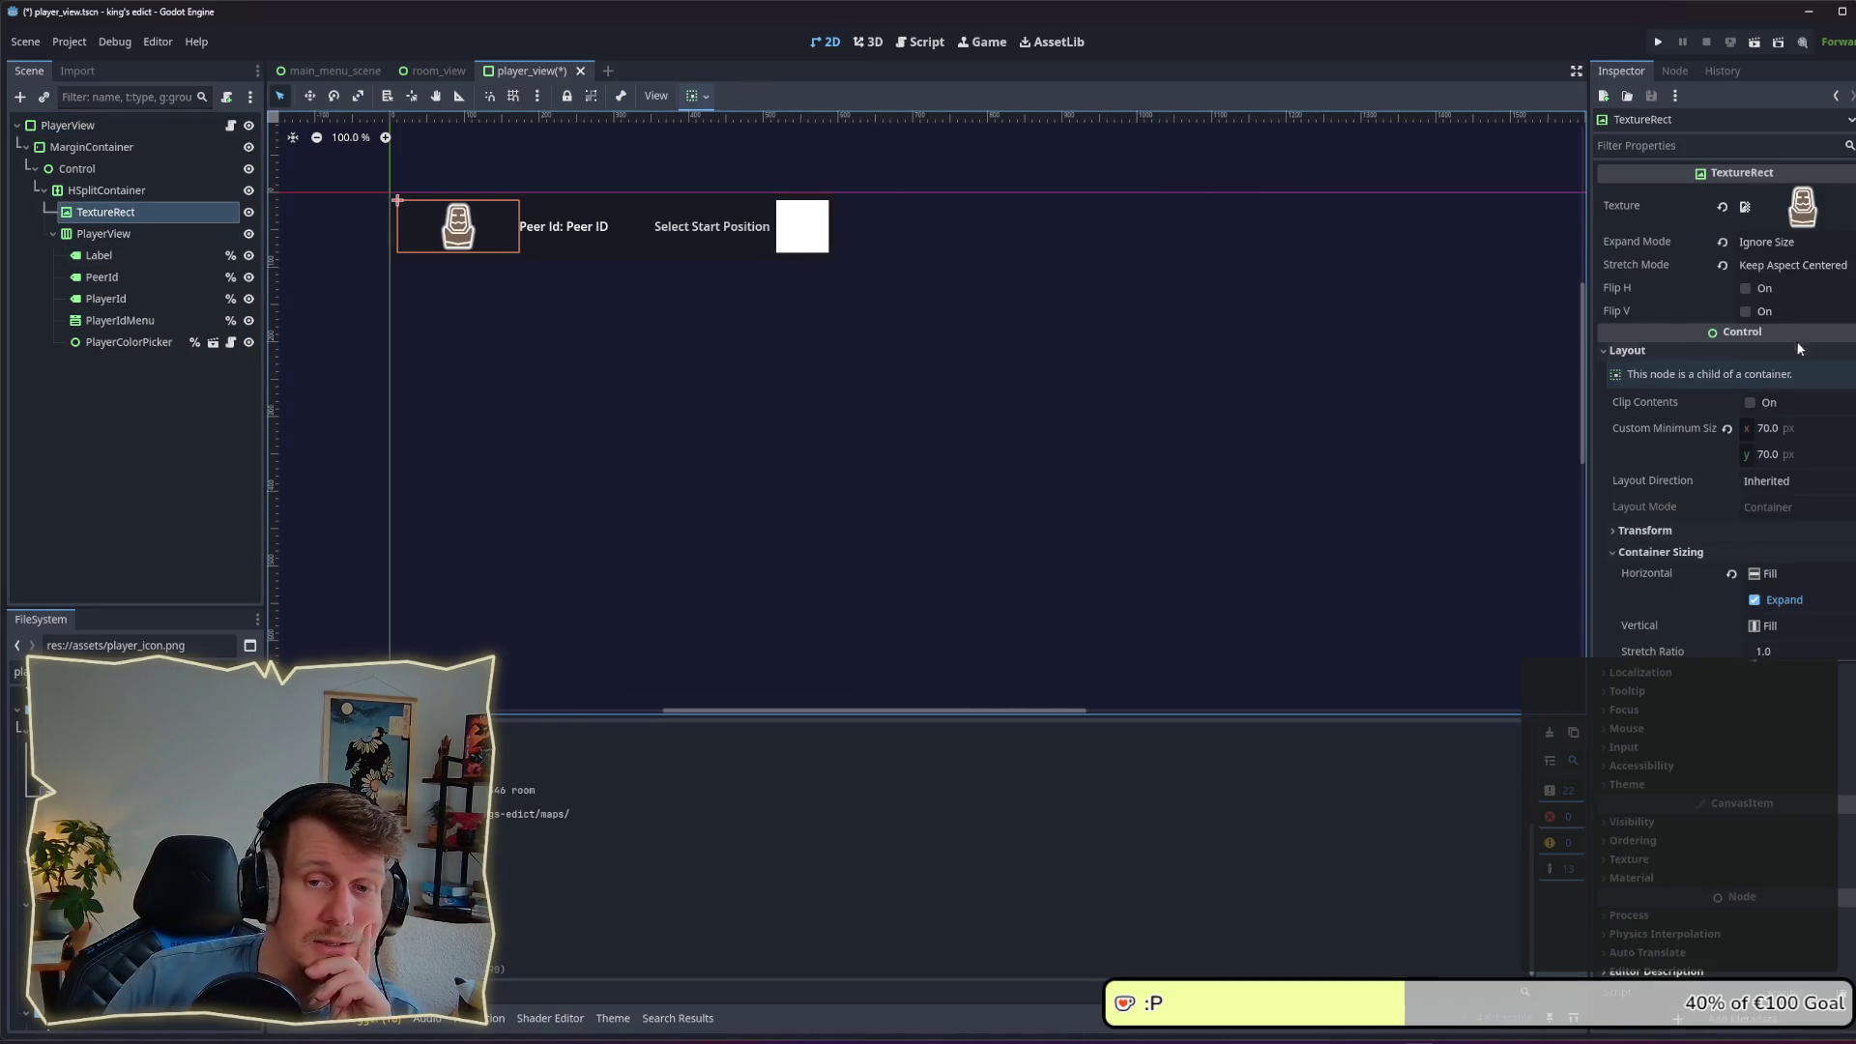
{"action": "left_click", "coordinate": [1755, 601]}
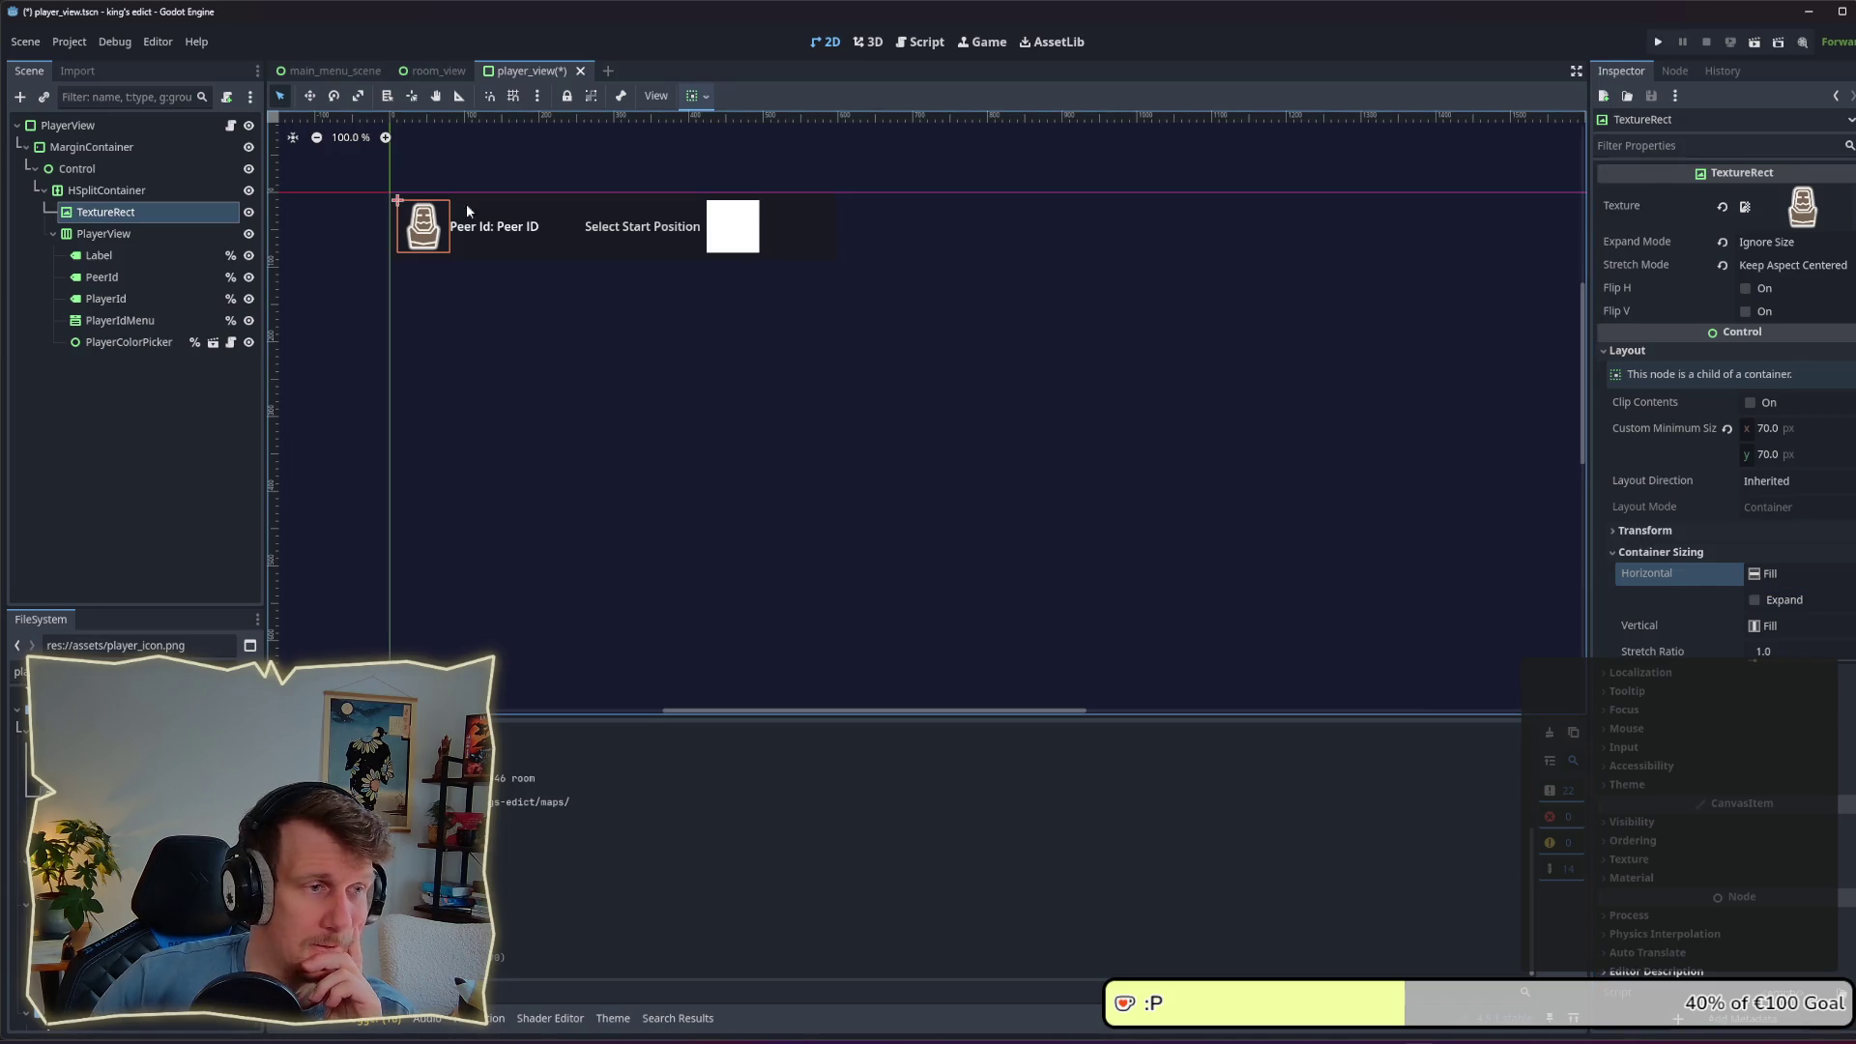
{"action": "left_click", "coordinate": [106, 191]}
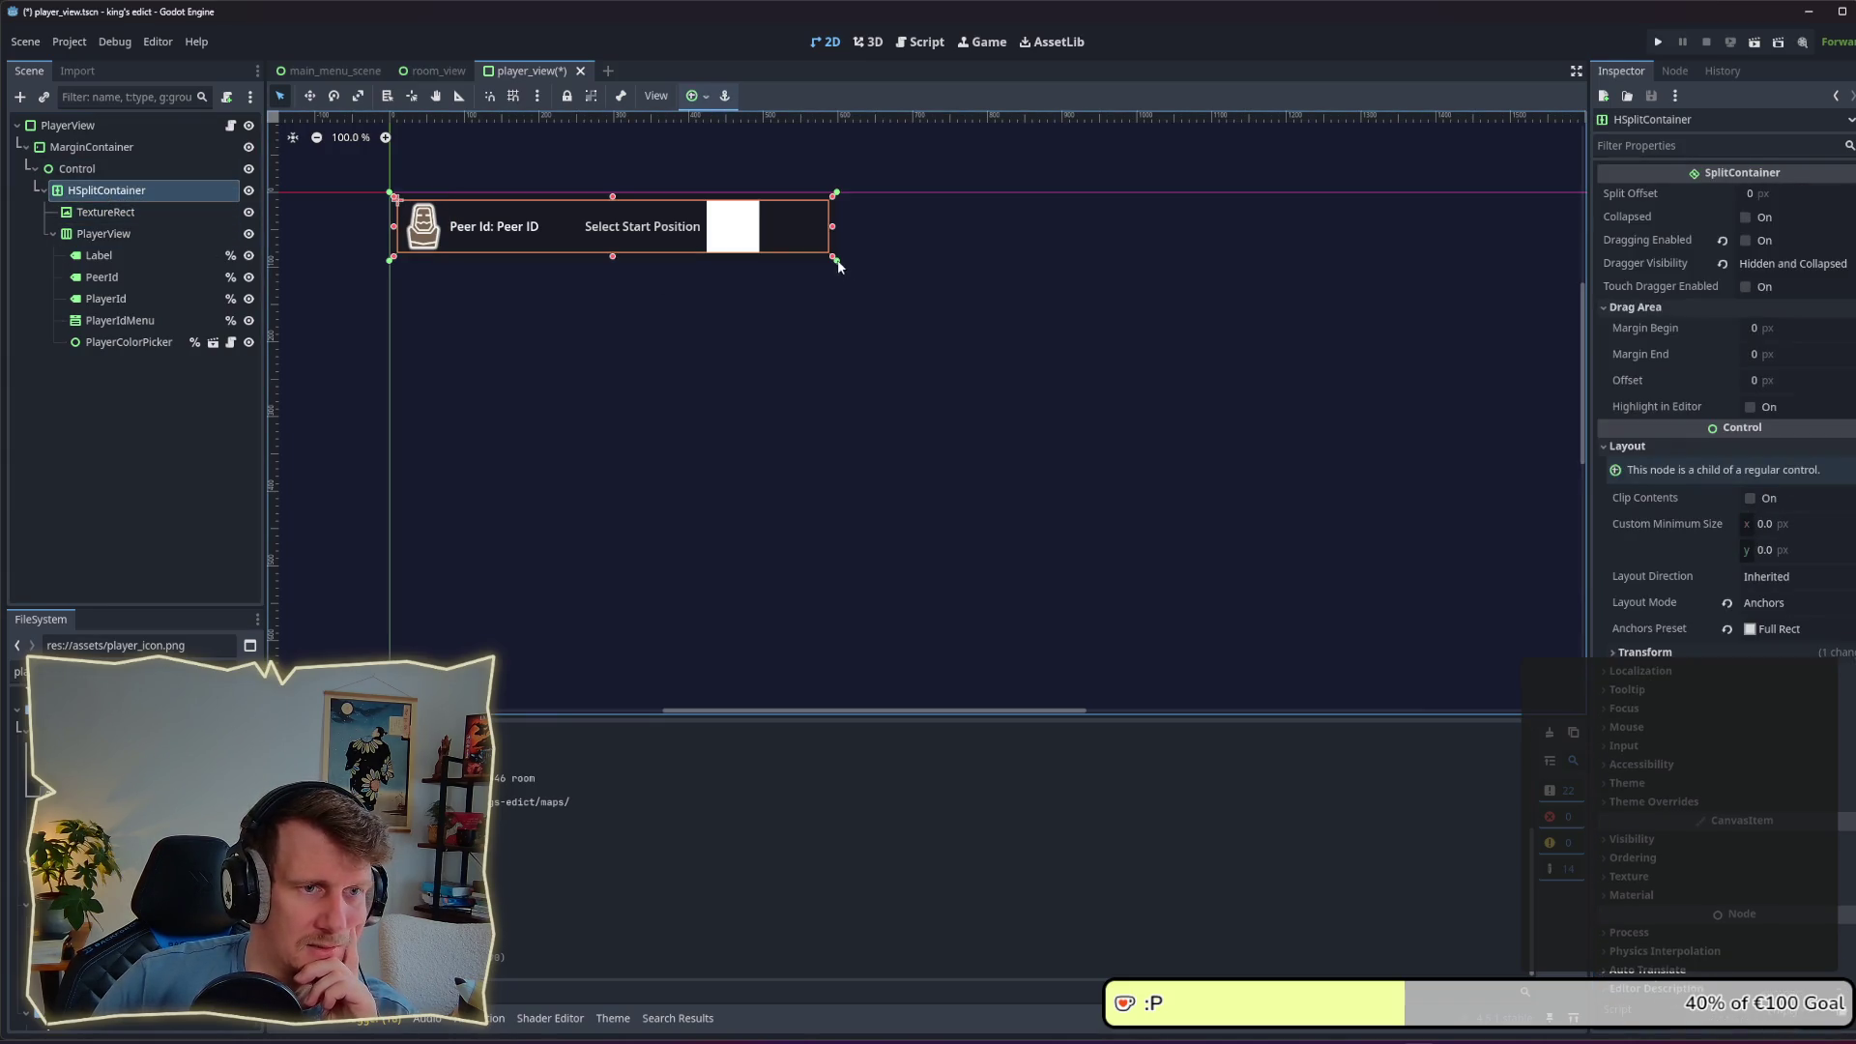
{"action": "mouse_move", "coordinate": [836, 260]}
{"action": "left_mouse_down"}
{"action": "mouse_move", "coordinate": [983, 263]}
{"action": "mouse_move", "coordinate": [950, 266]}
{"action": "left_mouse_up"}
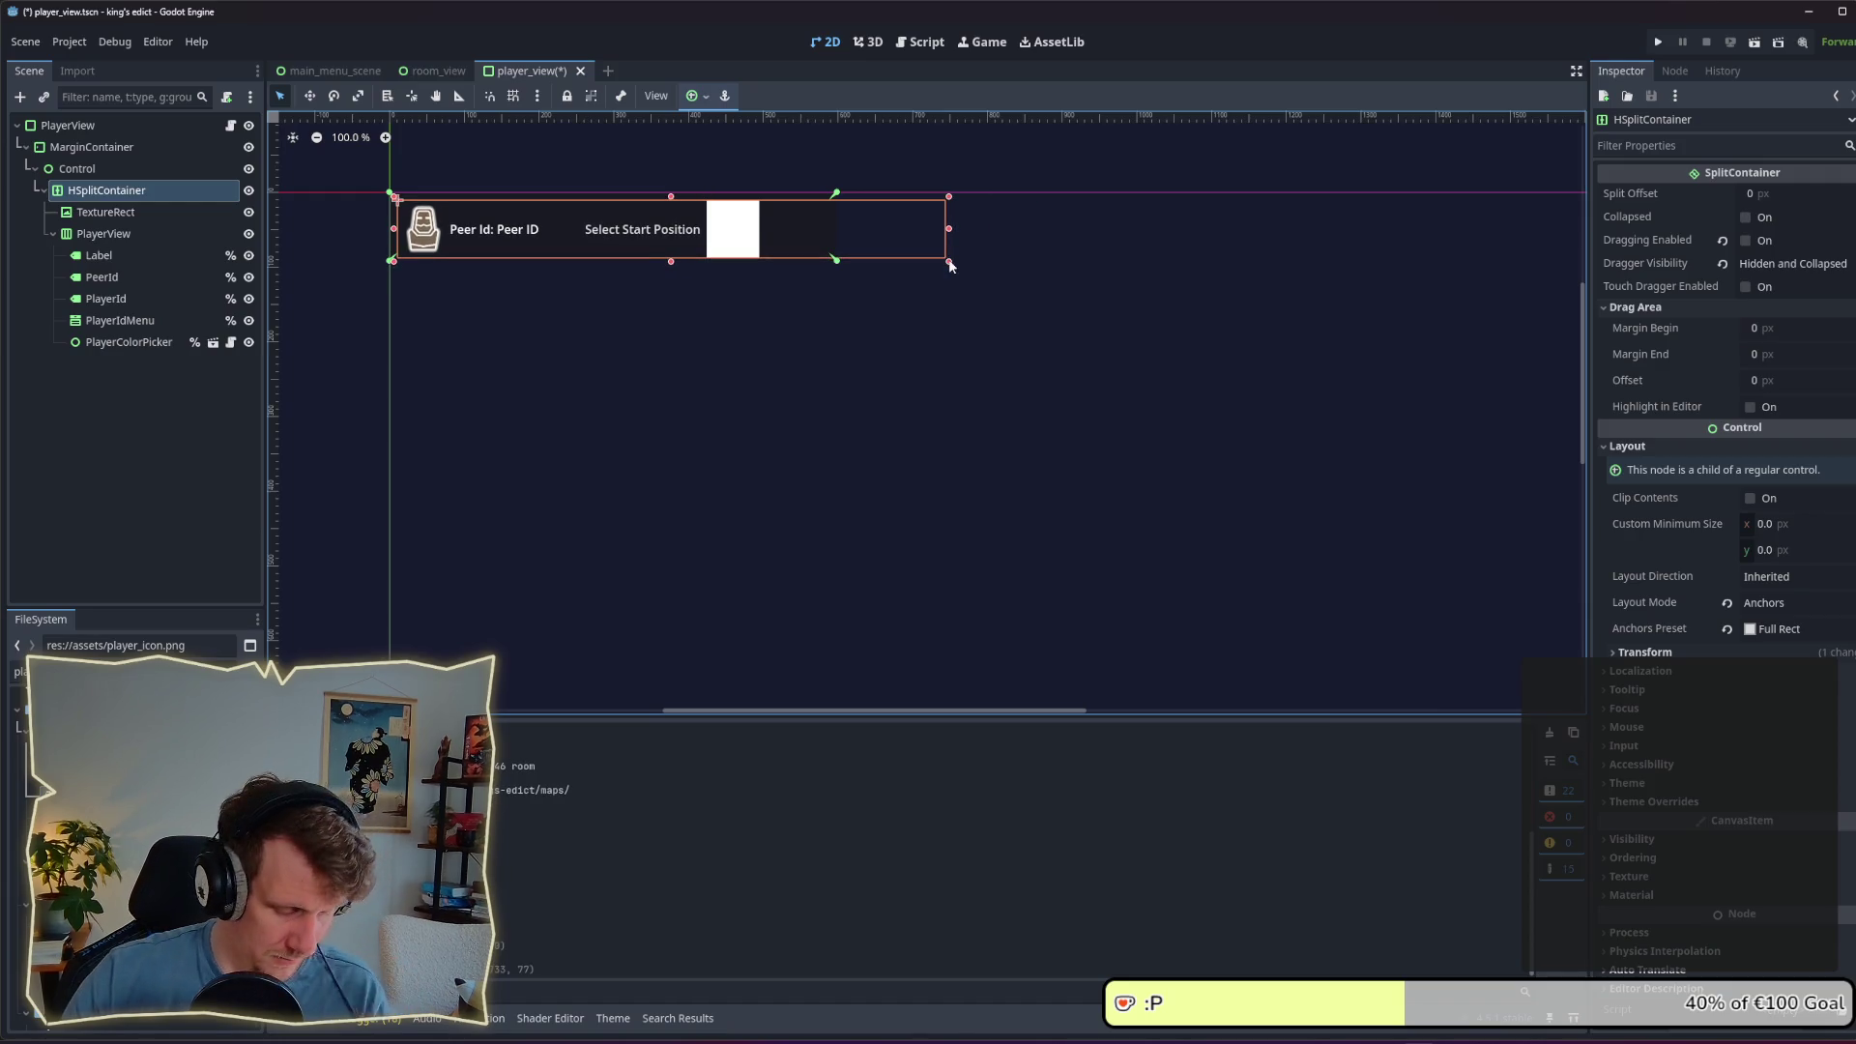
{"action": "key", "text": "ctrl+z"}
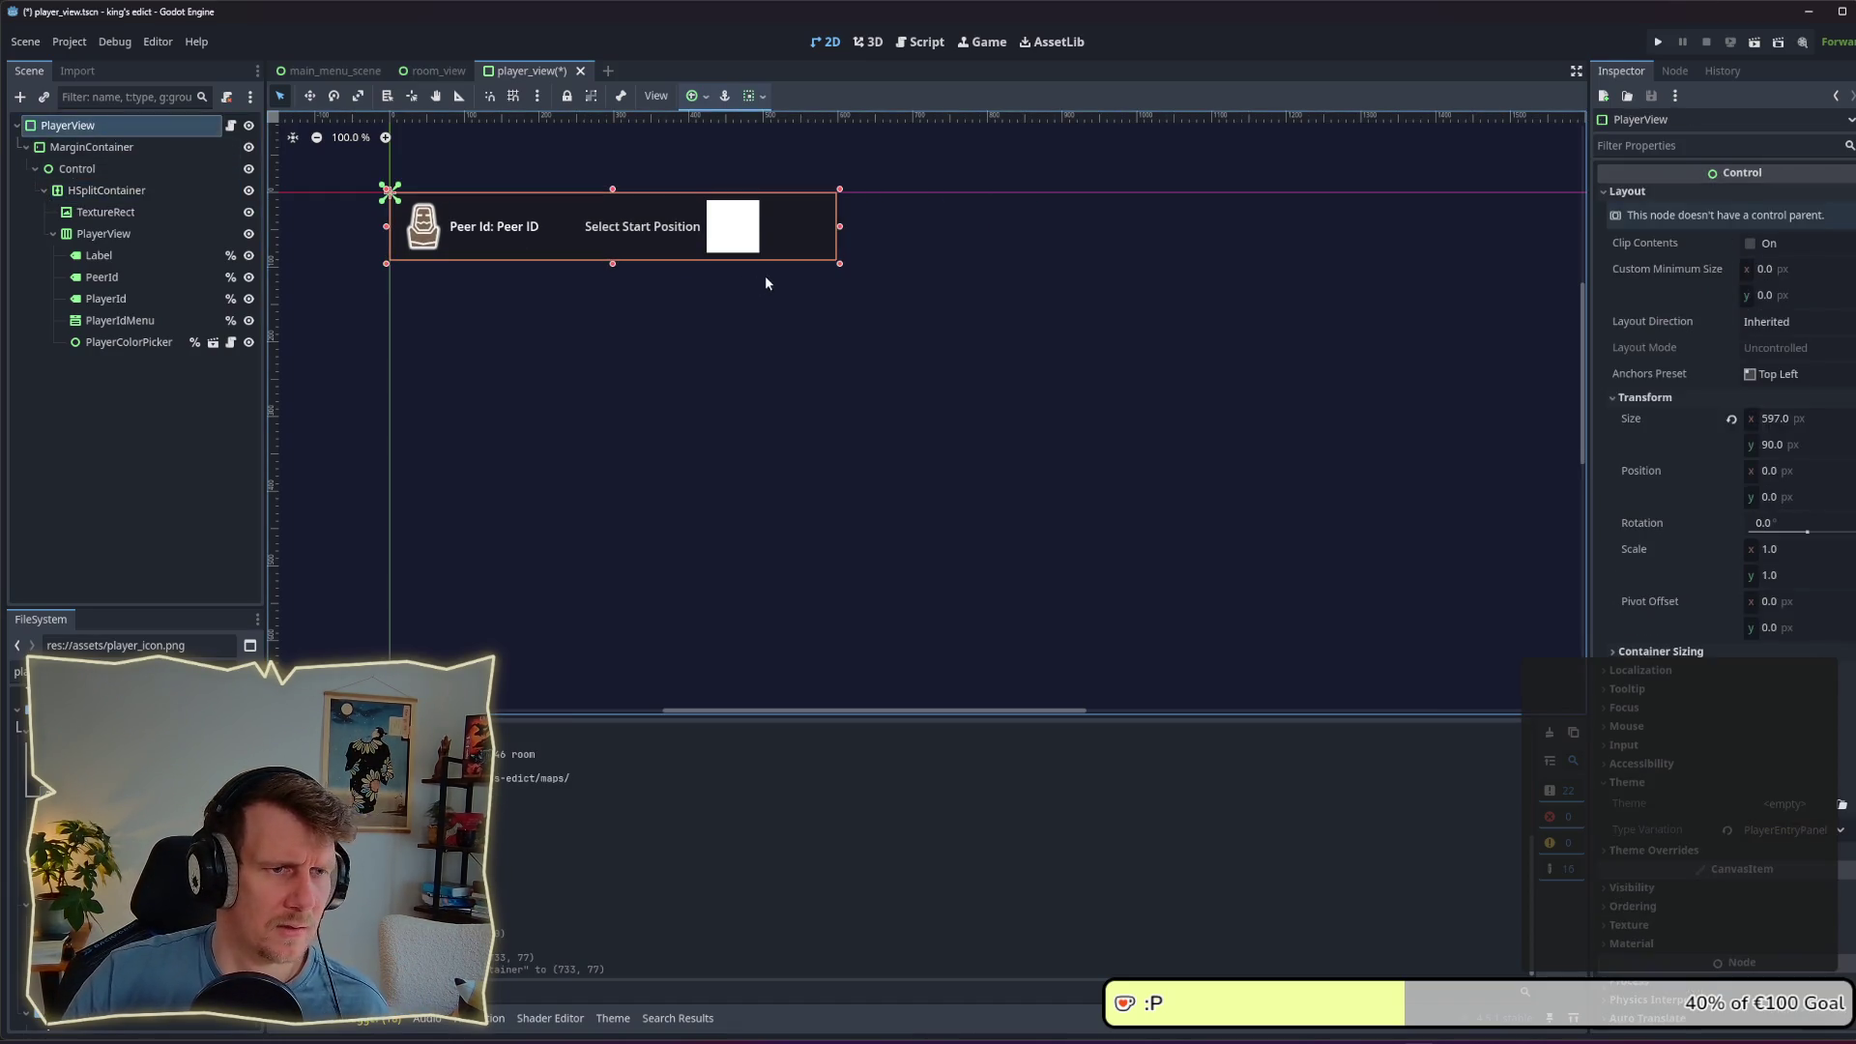
{"action": "mouse_move", "coordinate": [842, 269]}
{"action": "left_mouse_down"}
{"action": "mouse_move", "coordinate": [1045, 282]}
{"action": "mouse_move", "coordinate": [1338, 348]}
{"action": "mouse_move", "coordinate": [1239, 306]}
{"action": "mouse_move", "coordinate": [928, 305]}
{"action": "mouse_move", "coordinate": [1309, 502]}
{"action": "mouse_move", "coordinate": [1228, 339]}
{"action": "mouse_move", "coordinate": [1042, 225]}
{"action": "mouse_move", "coordinate": [696, 228]}
{"action": "mouse_move", "coordinate": [775, 232]}
{"action": "mouse_move", "coordinate": [761, 246]}
{"action": "left_mouse_up"}
Step: Set the inner PlayerView box alignment to Center, save, and widen the row to check
{"action": "left_click", "coordinate": [107, 190]}
{"action": "left_click", "coordinate": [104, 234]}
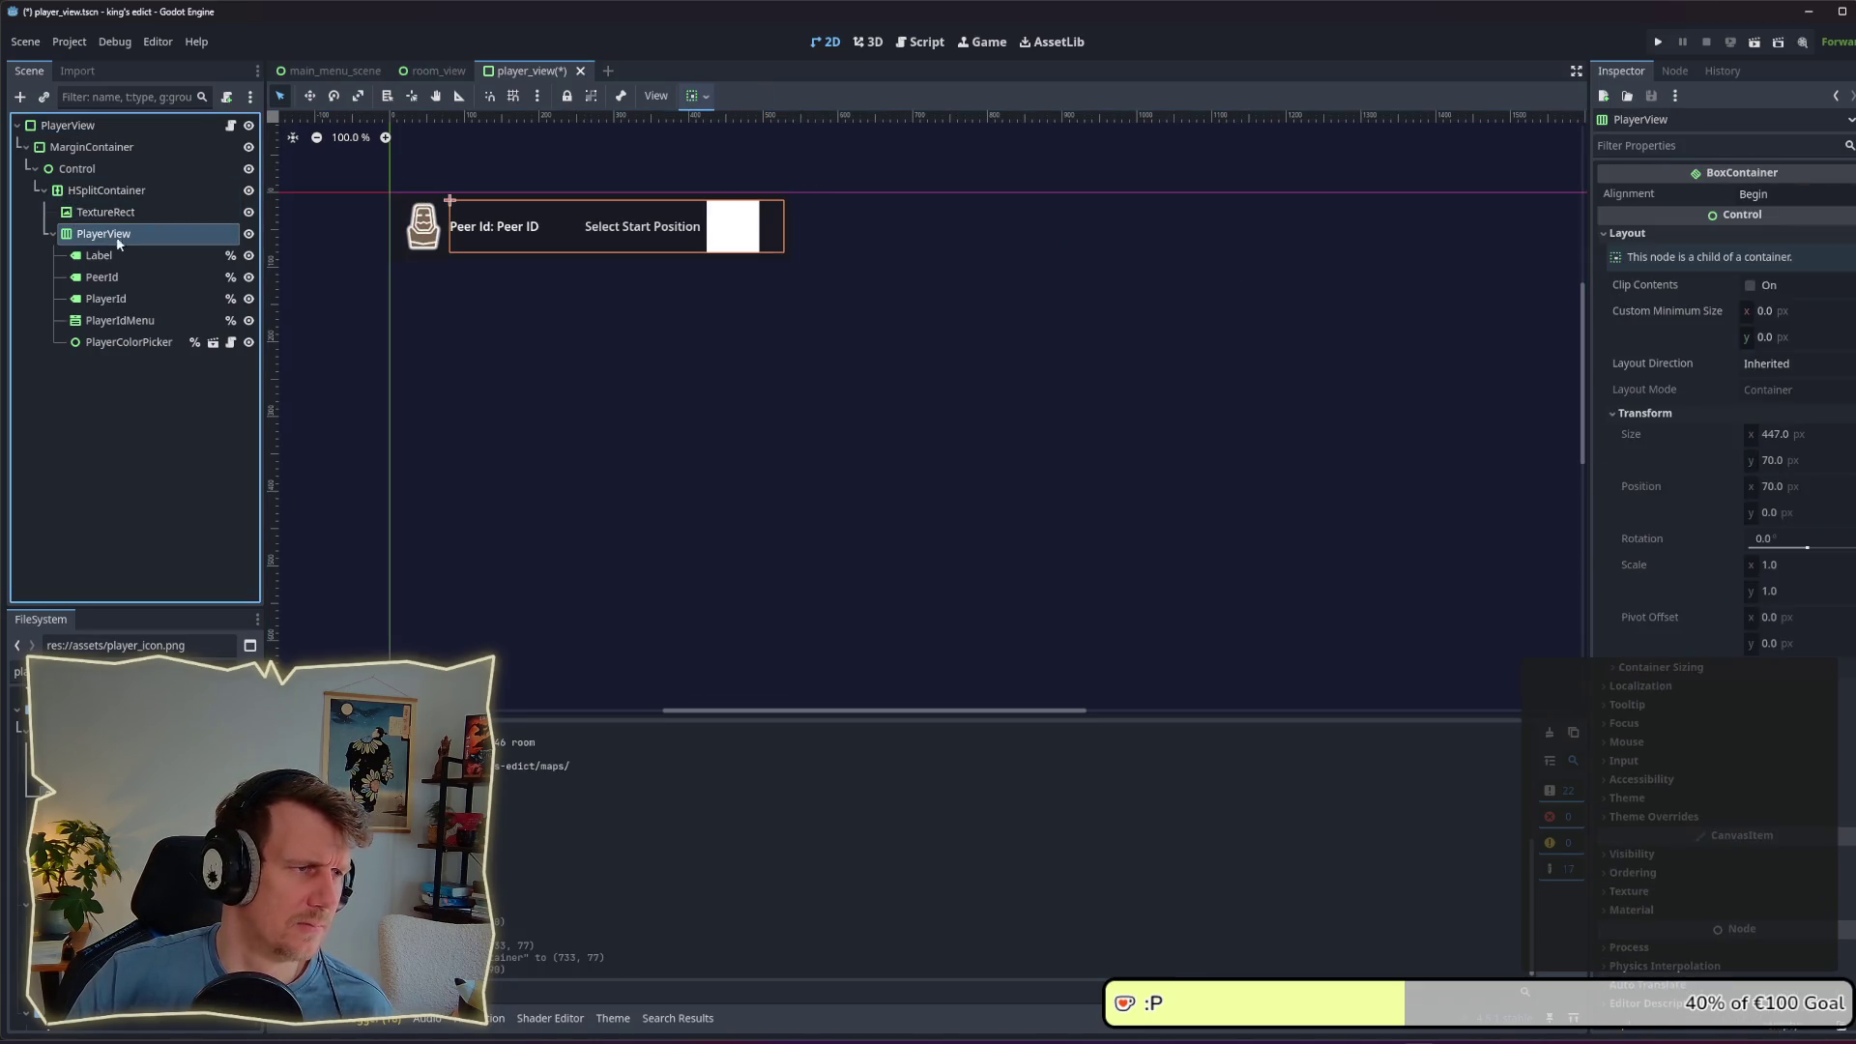
{"action": "left_click", "coordinate": [1767, 194]}
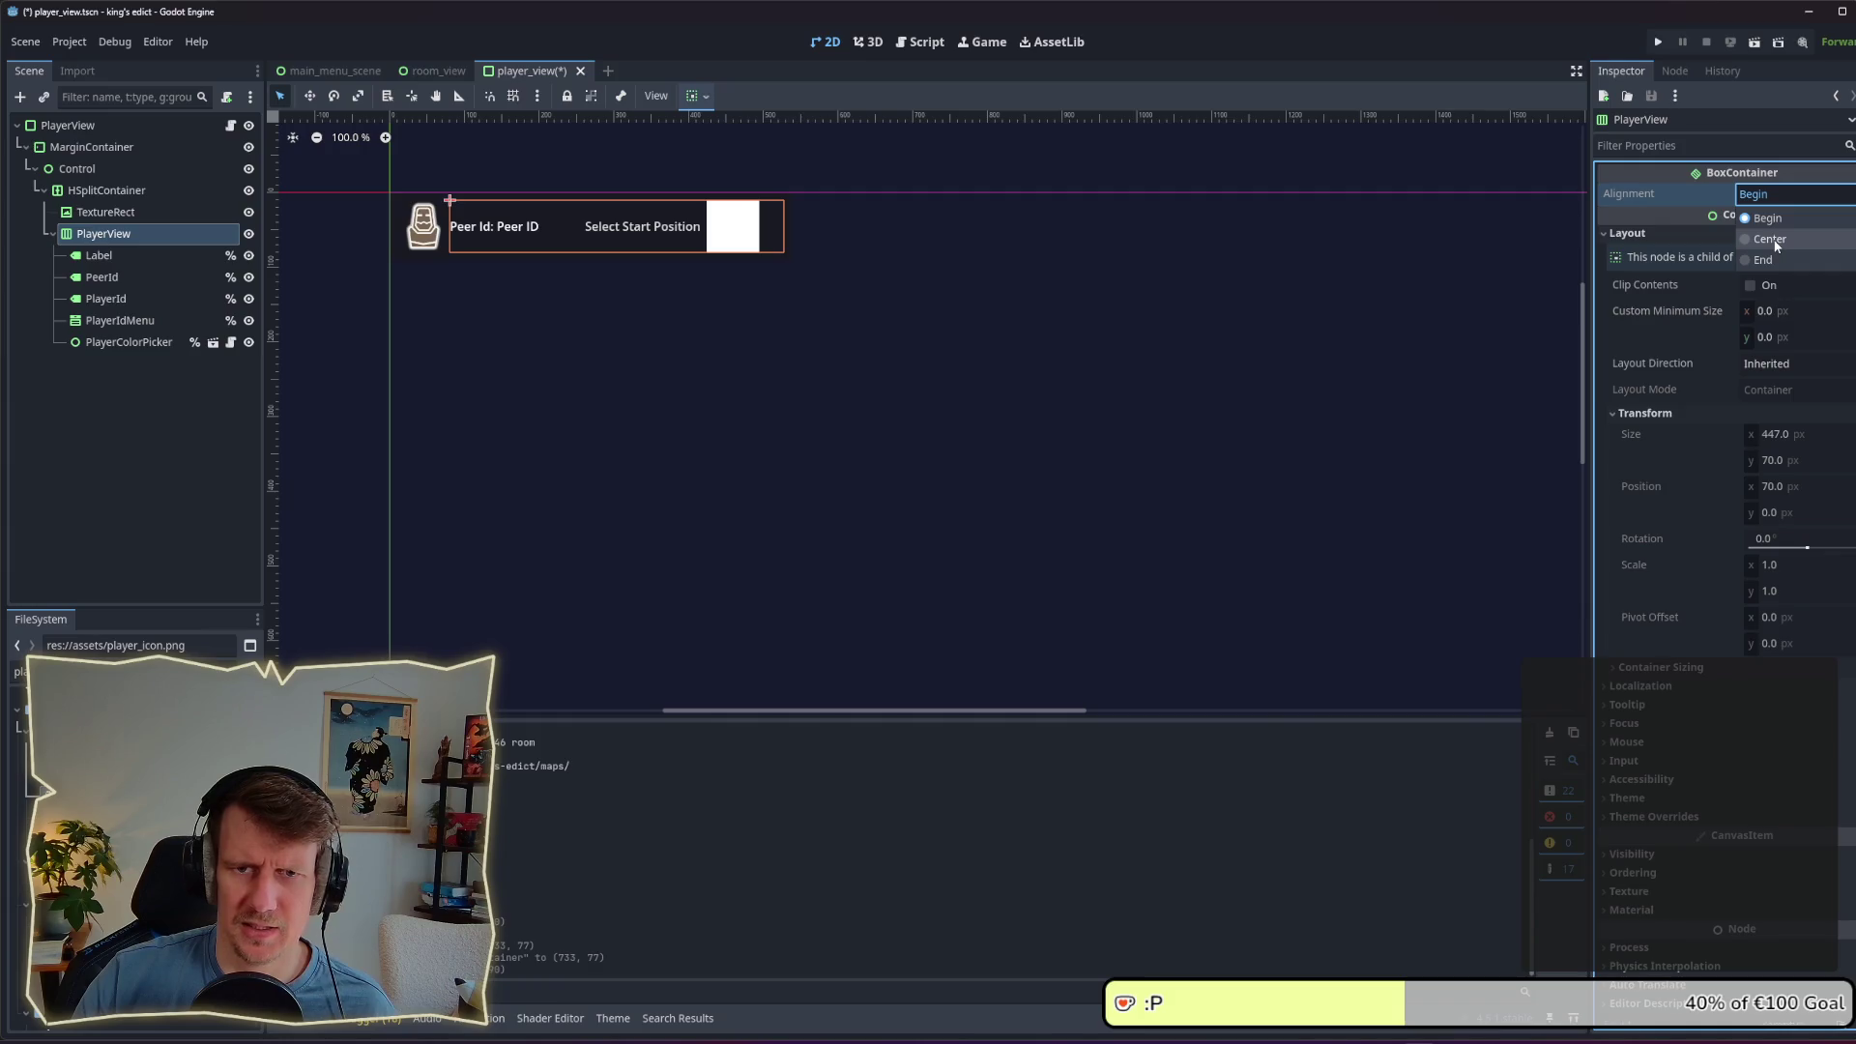
{"action": "left_click", "coordinate": [1775, 242]}
{"action": "key", "text": "ctrl+s"}
{"action": "left_click", "coordinate": [68, 126]}
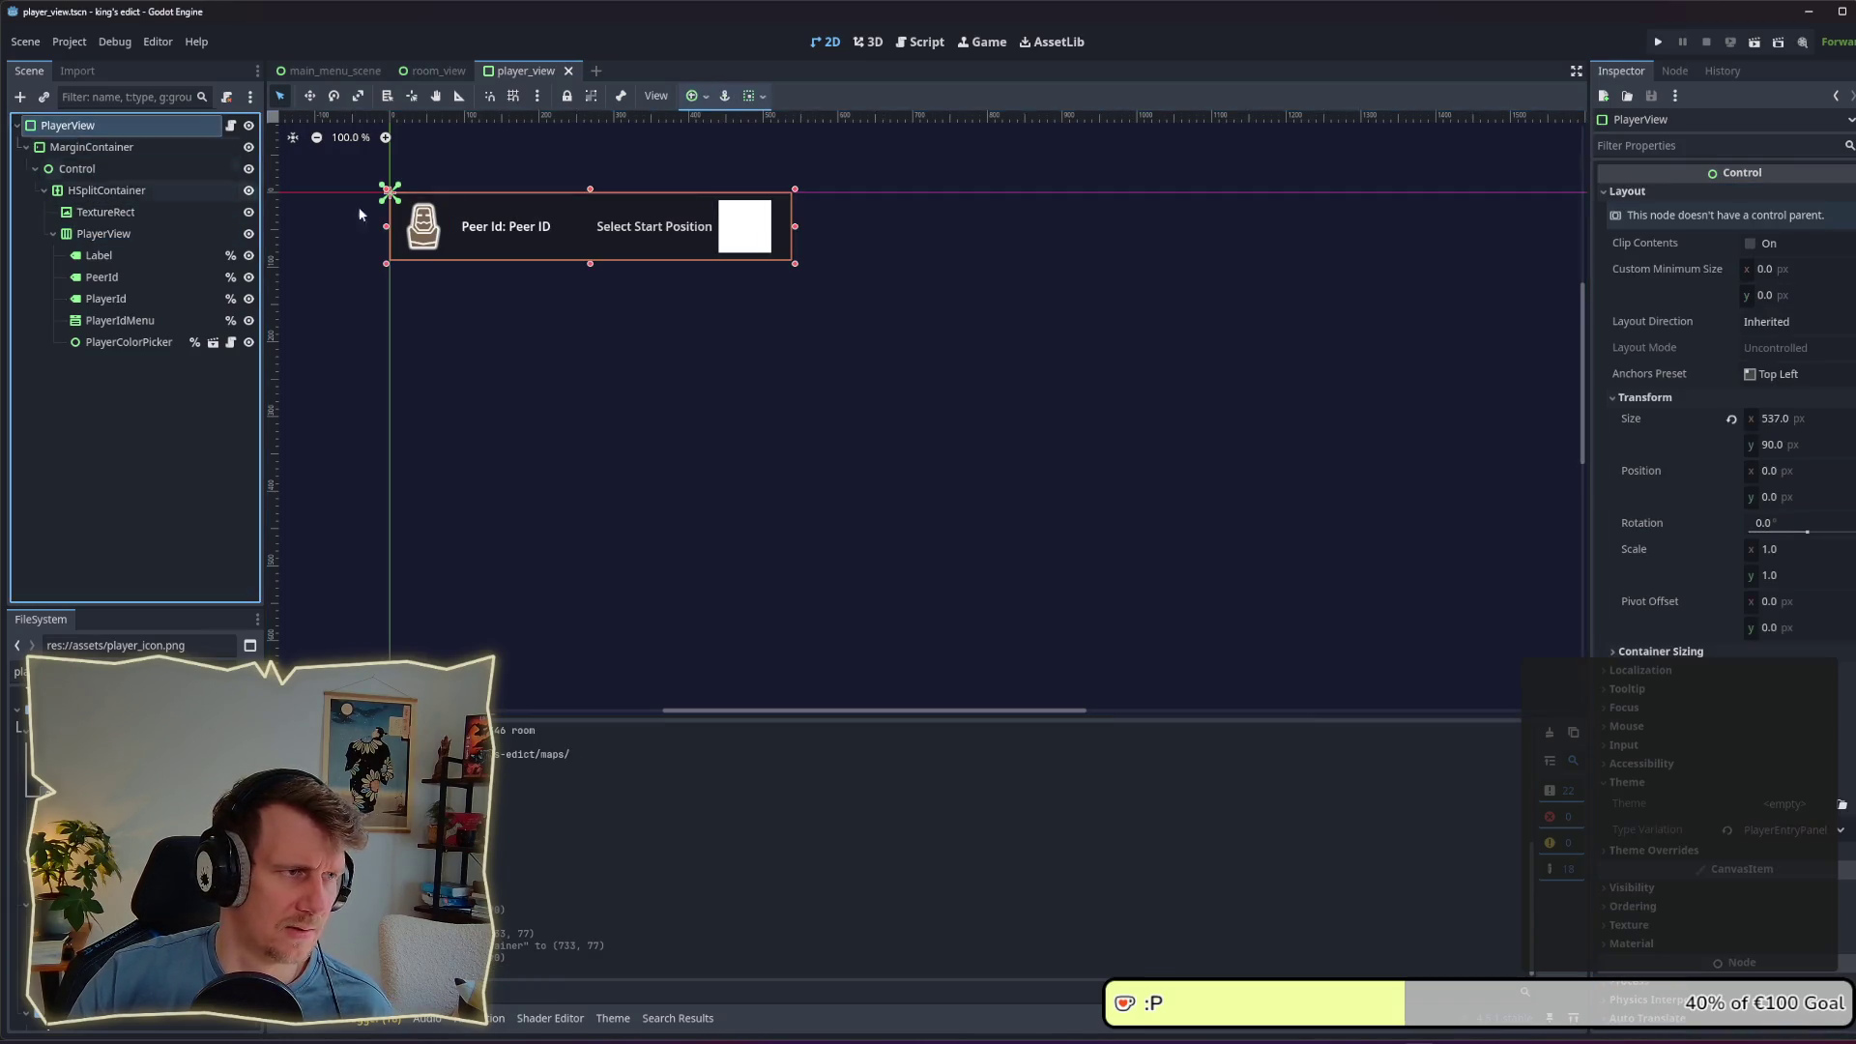
{"action": "mouse_move", "coordinate": [794, 263]}
{"action": "left_mouse_down"}
{"action": "mouse_move", "coordinate": [1426, 266]}
{"action": "mouse_move", "coordinate": [1500, 238]}
{"action": "mouse_move", "coordinate": [532, 236]}
{"action": "mouse_move", "coordinate": [1190, 244]}
{"action": "left_mouse_up"}
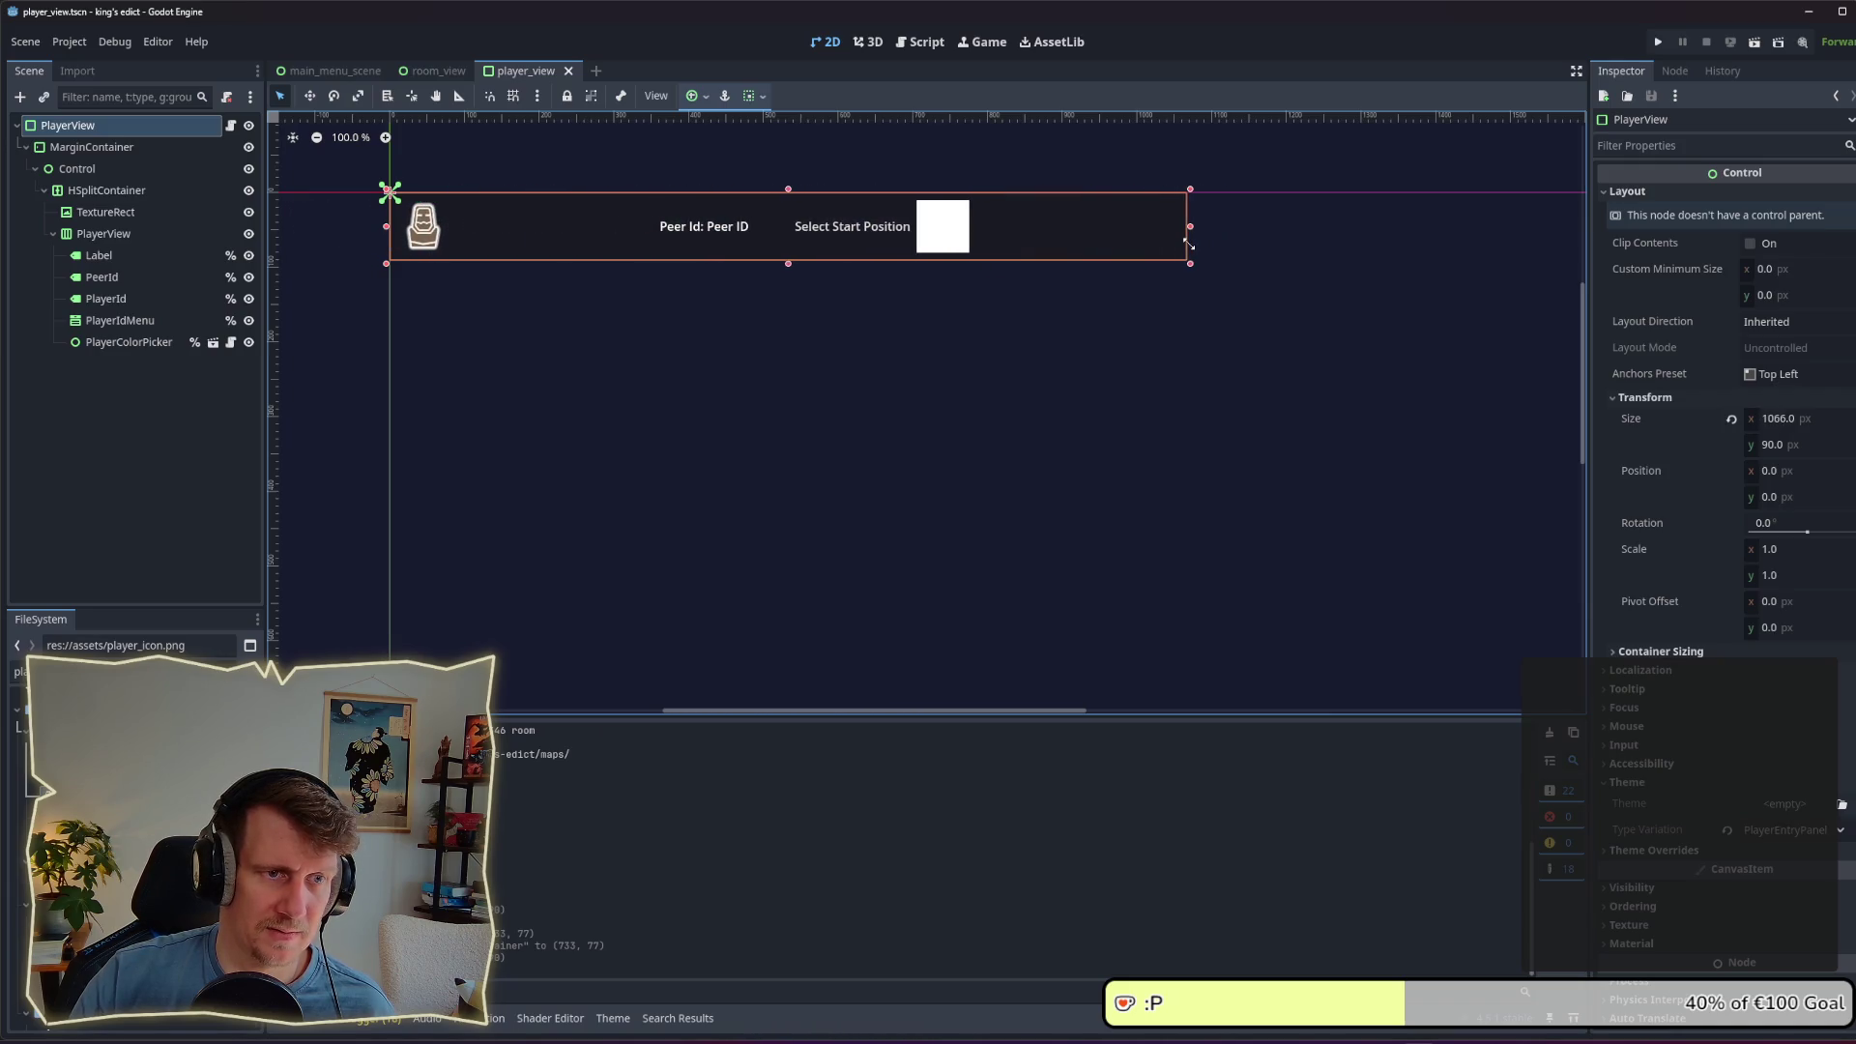
Step: Give PlayerColorPicker Shrink Center sizing vertically and horizontally, then save
{"action": "left_click", "coordinate": [131, 211]}
{"action": "left_click", "coordinate": [129, 233]}
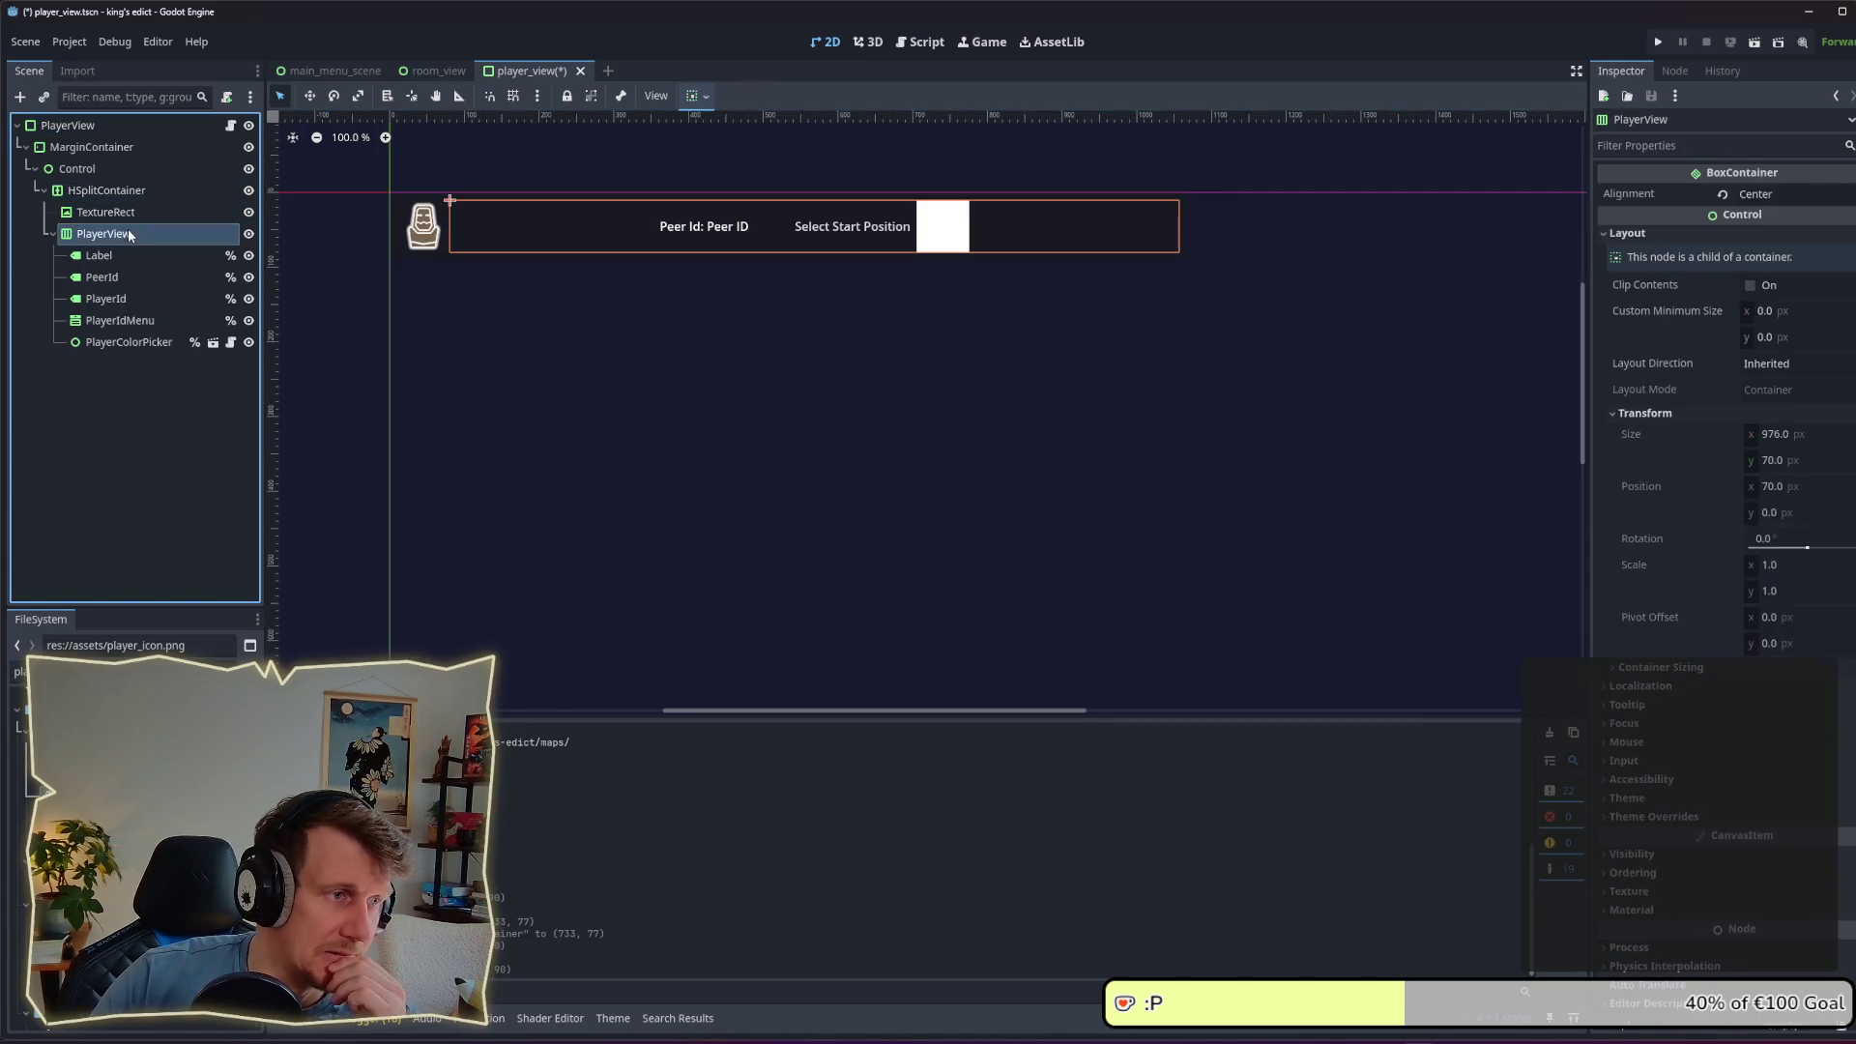
{"action": "left_click", "coordinate": [126, 255]}
{"action": "left_click", "coordinate": [125, 277]}
{"action": "left_click", "coordinate": [126, 299]}
{"action": "left_click", "coordinate": [127, 320]}
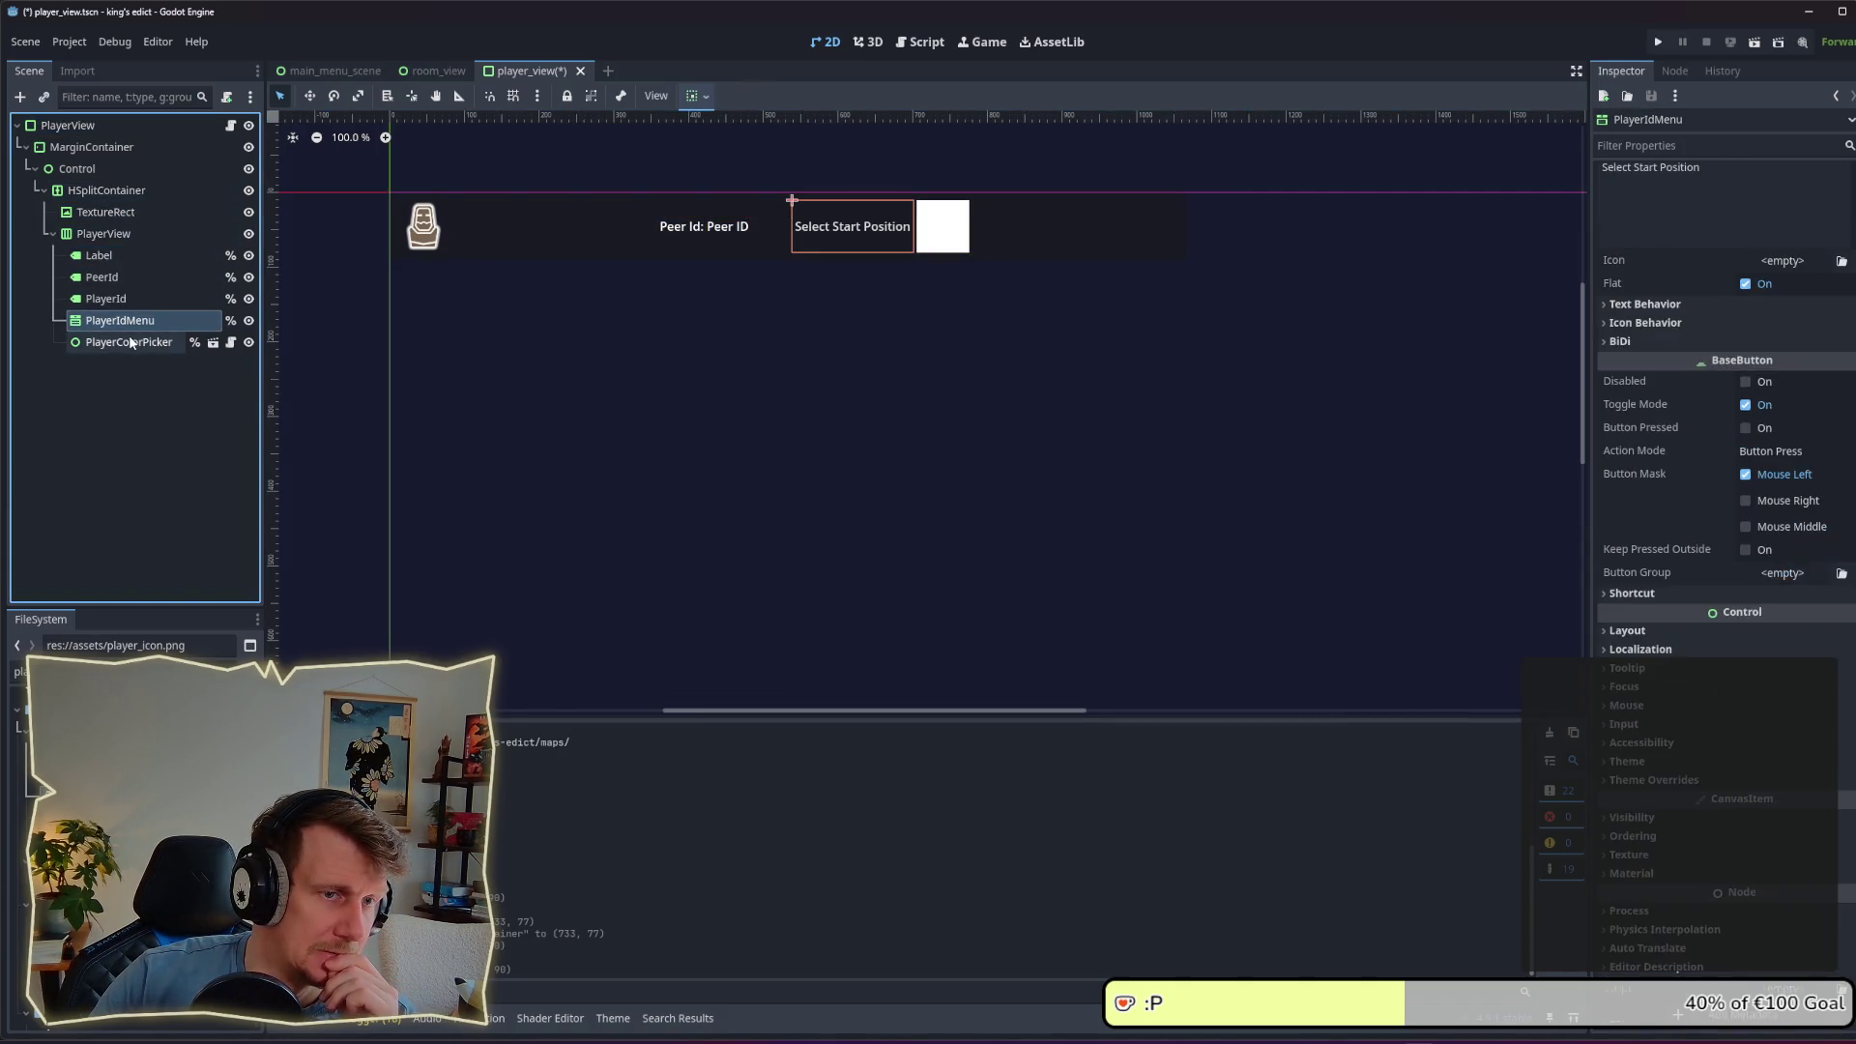
{"action": "left_click", "coordinate": [131, 342]}
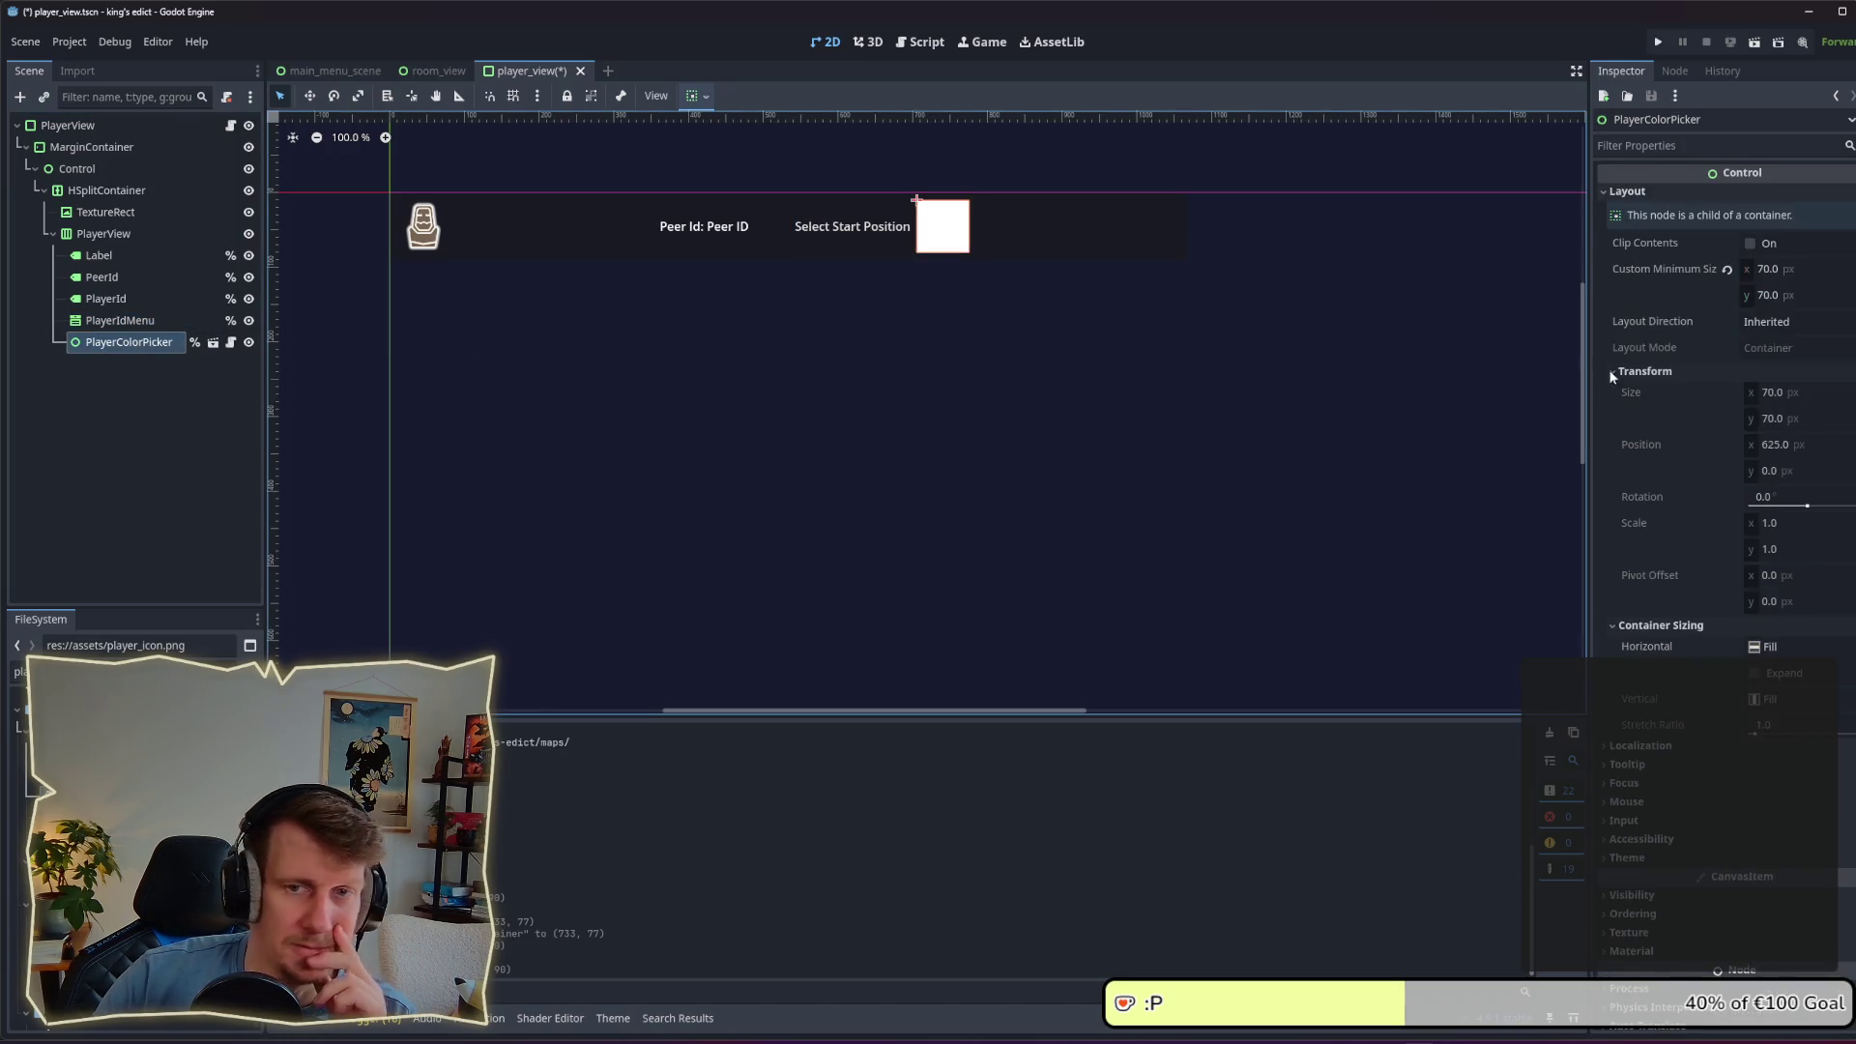
{"action": "left_click", "coordinate": [1773, 702]}
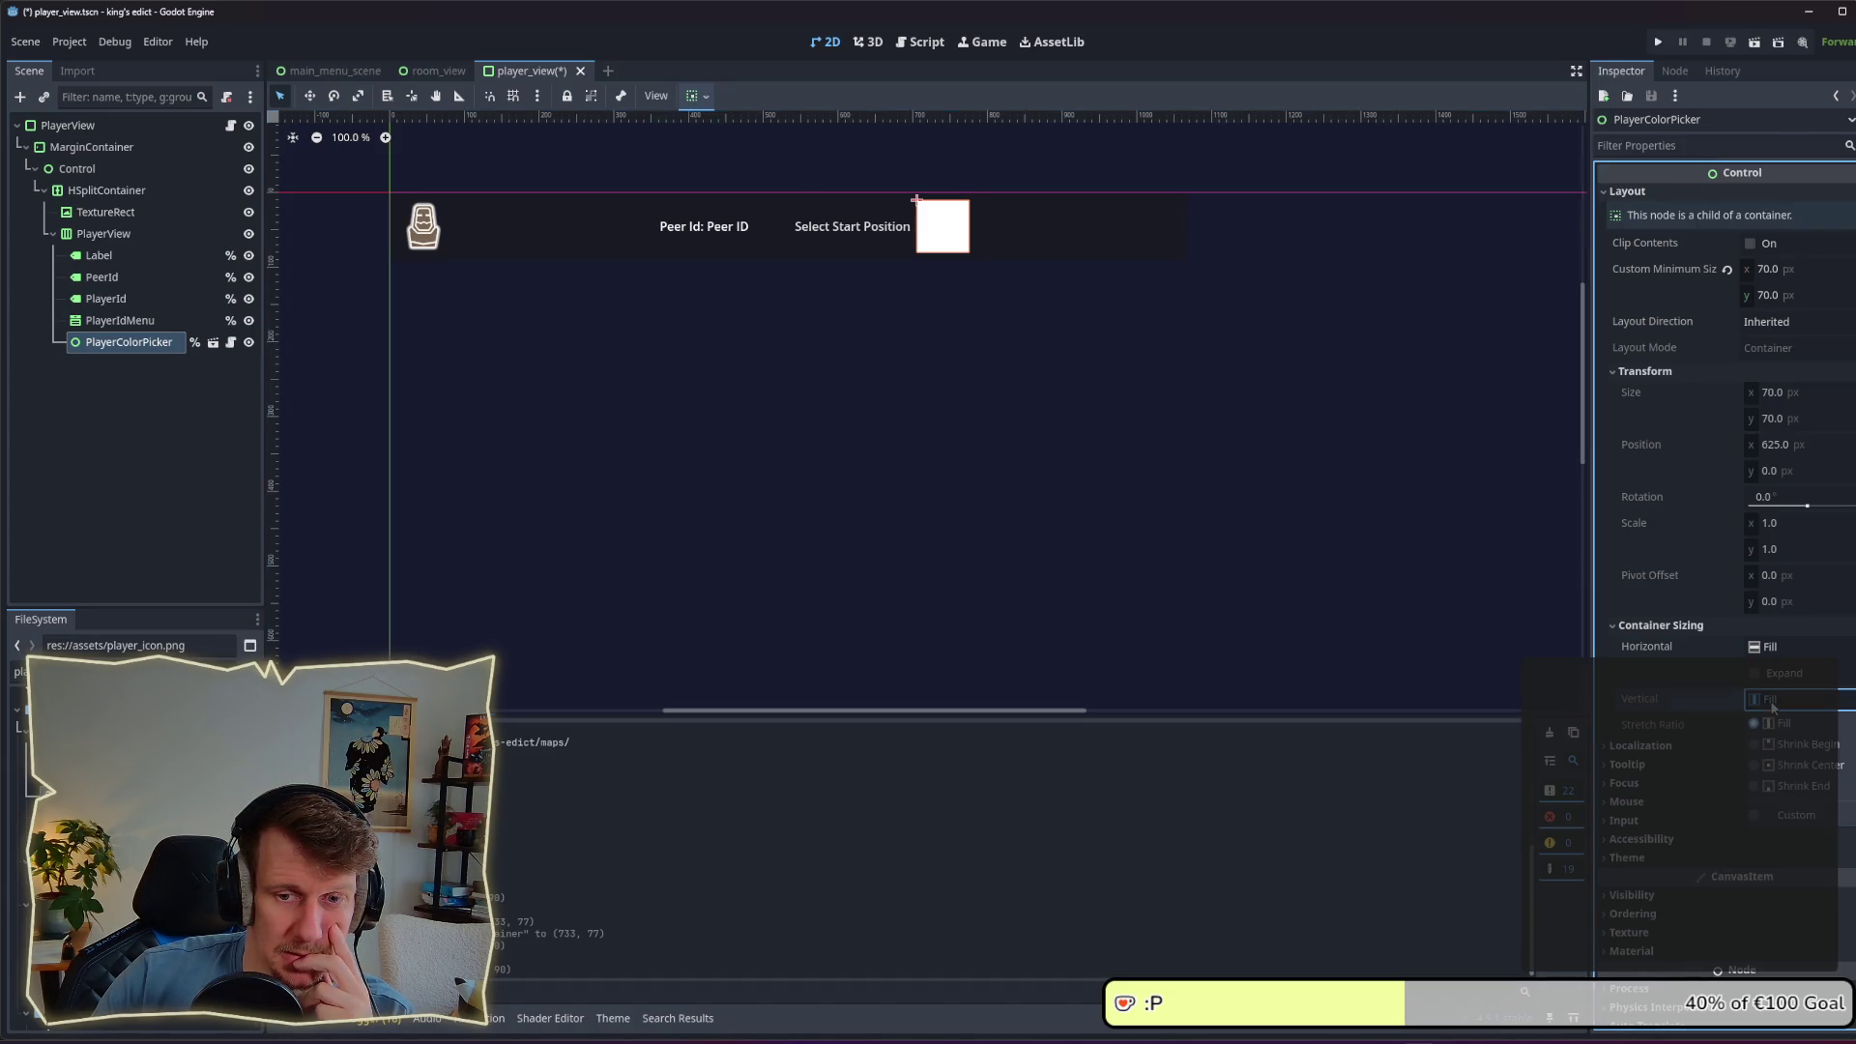
{"action": "left_click", "coordinate": [1779, 766]}
{"action": "left_click", "coordinate": [1771, 646]}
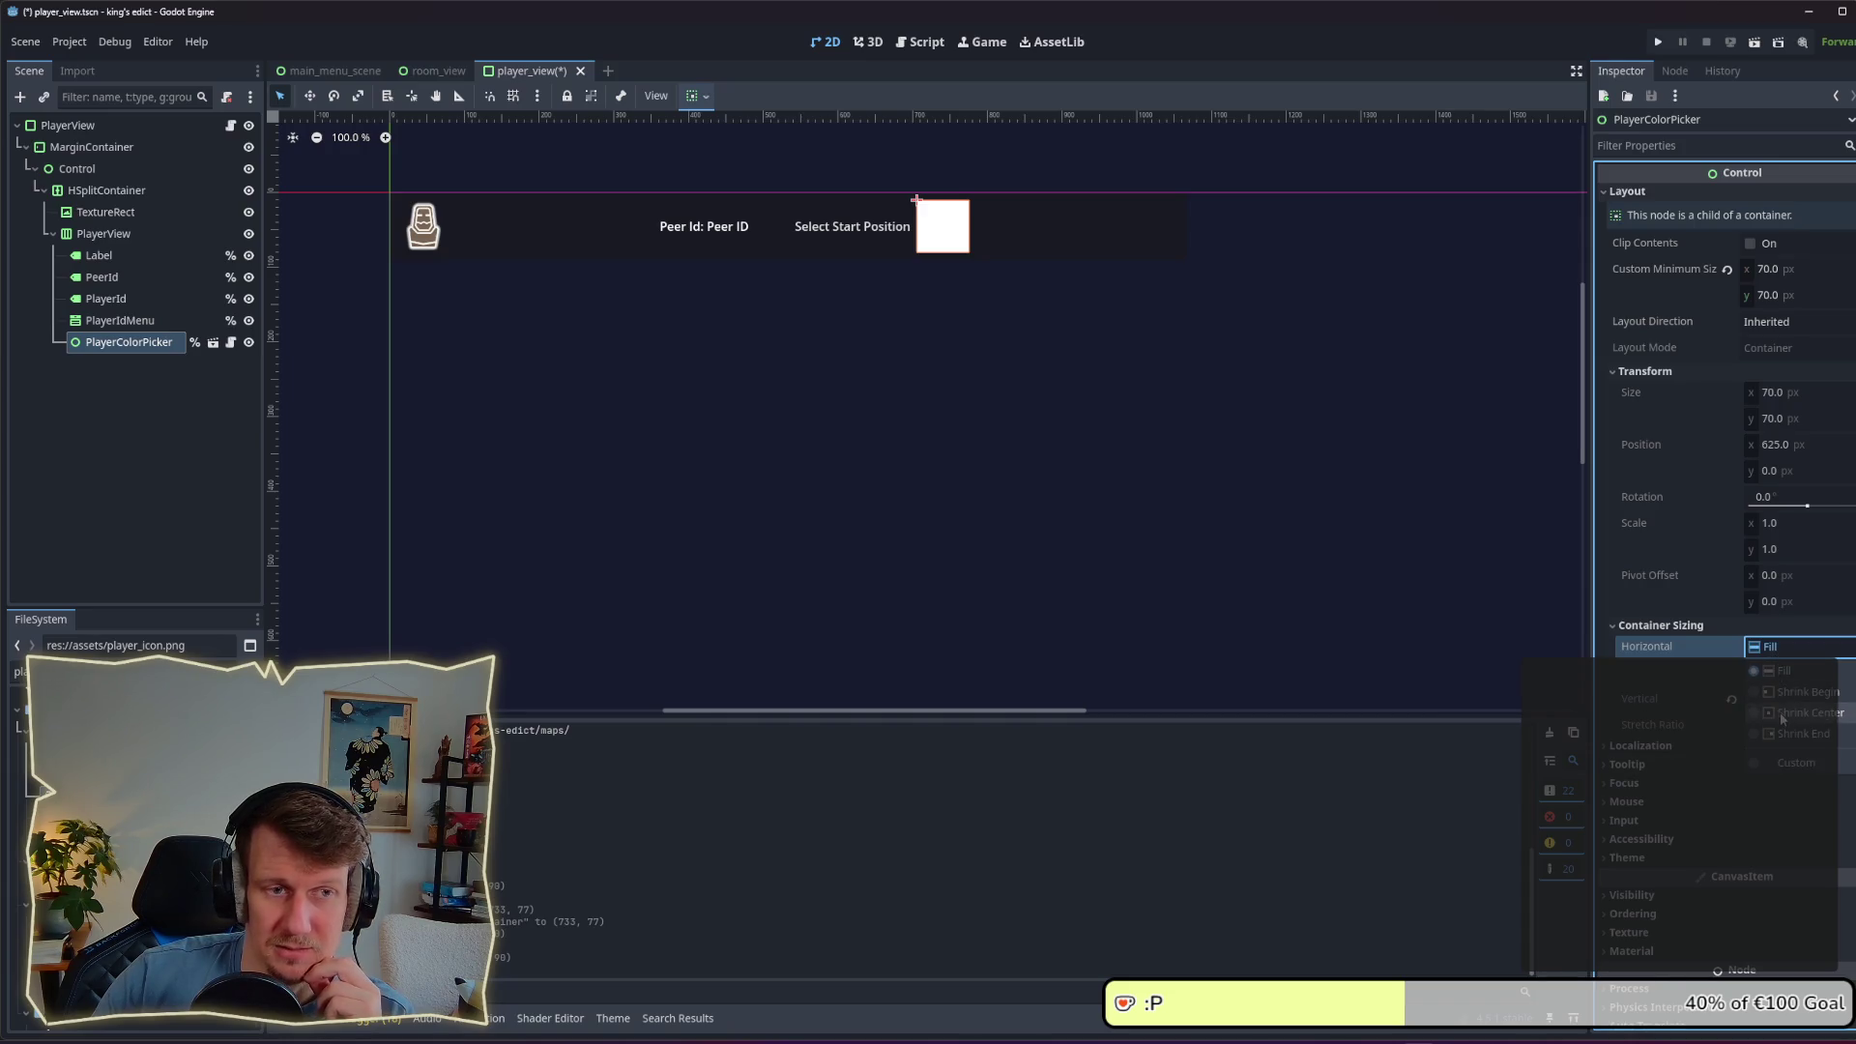
{"action": "left_click", "coordinate": [1784, 716]}
{"action": "key", "text": "ctrl+s"}
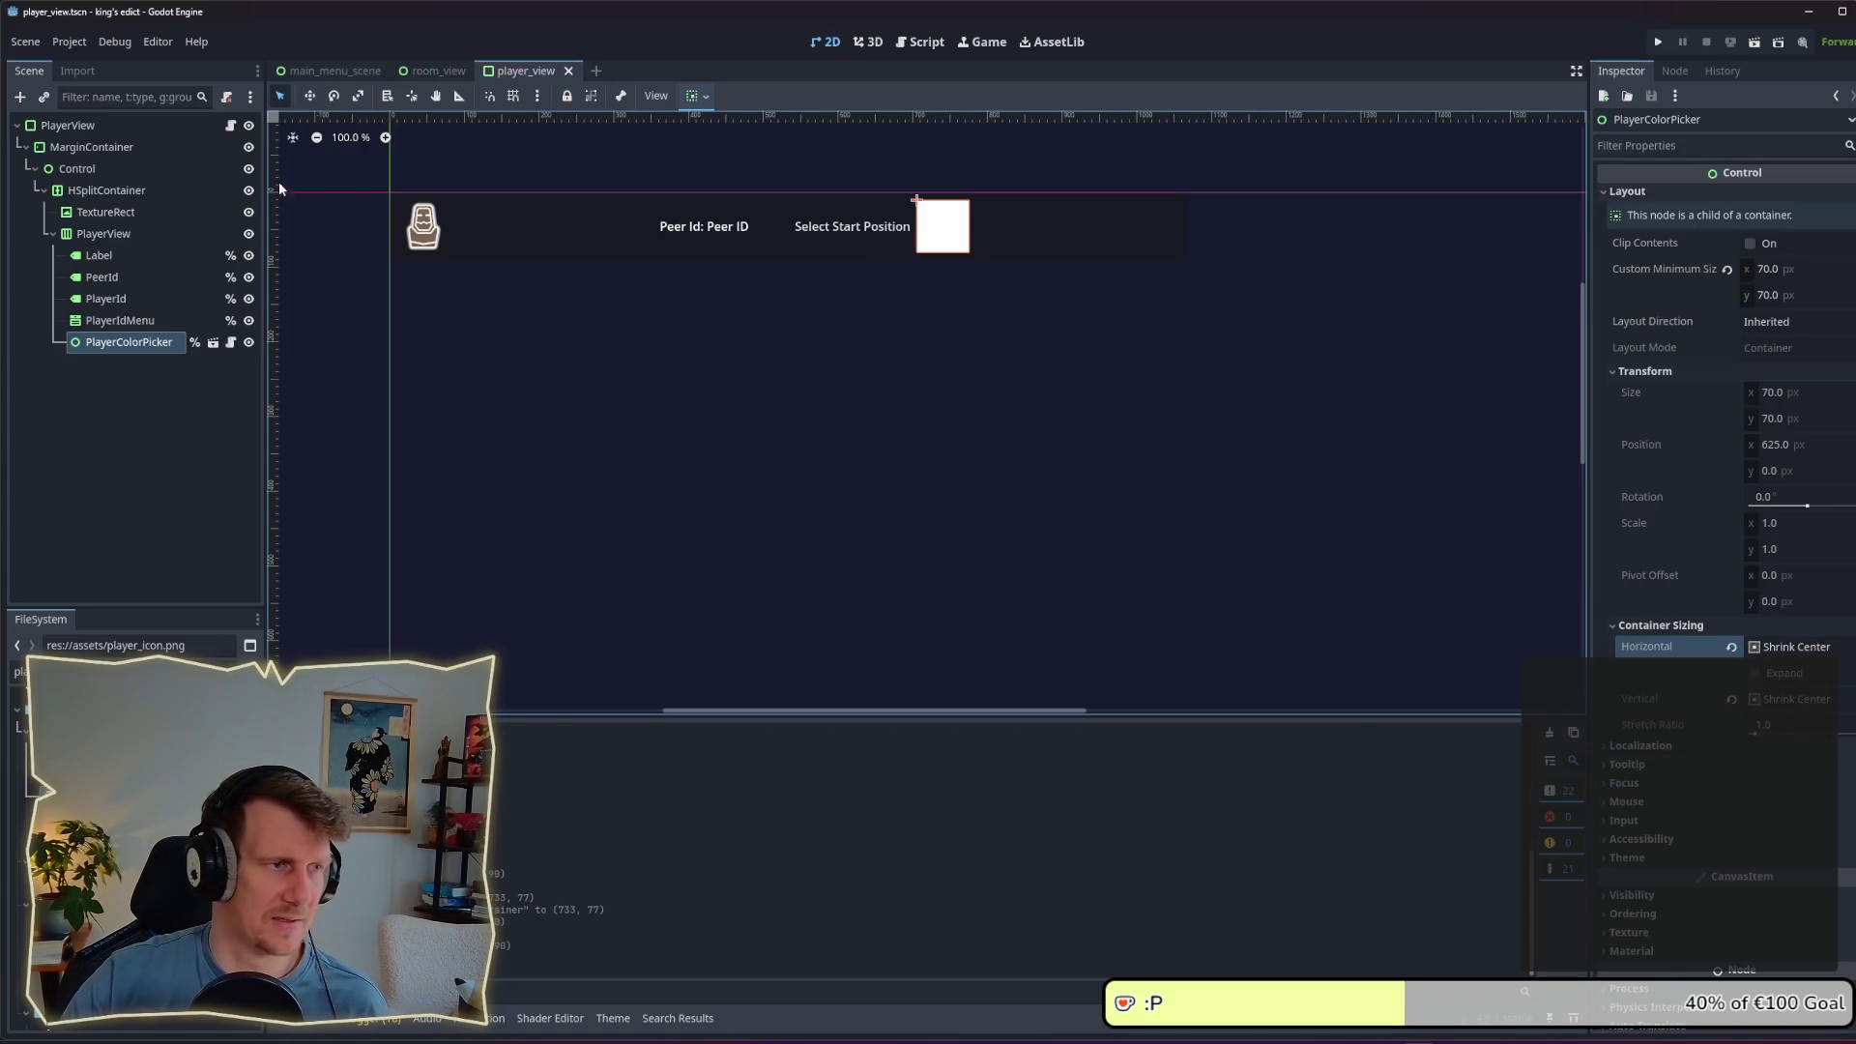
Step: Shrink the root row to 561×90 pixels and save
{"action": "left_click", "coordinate": [101, 191]}
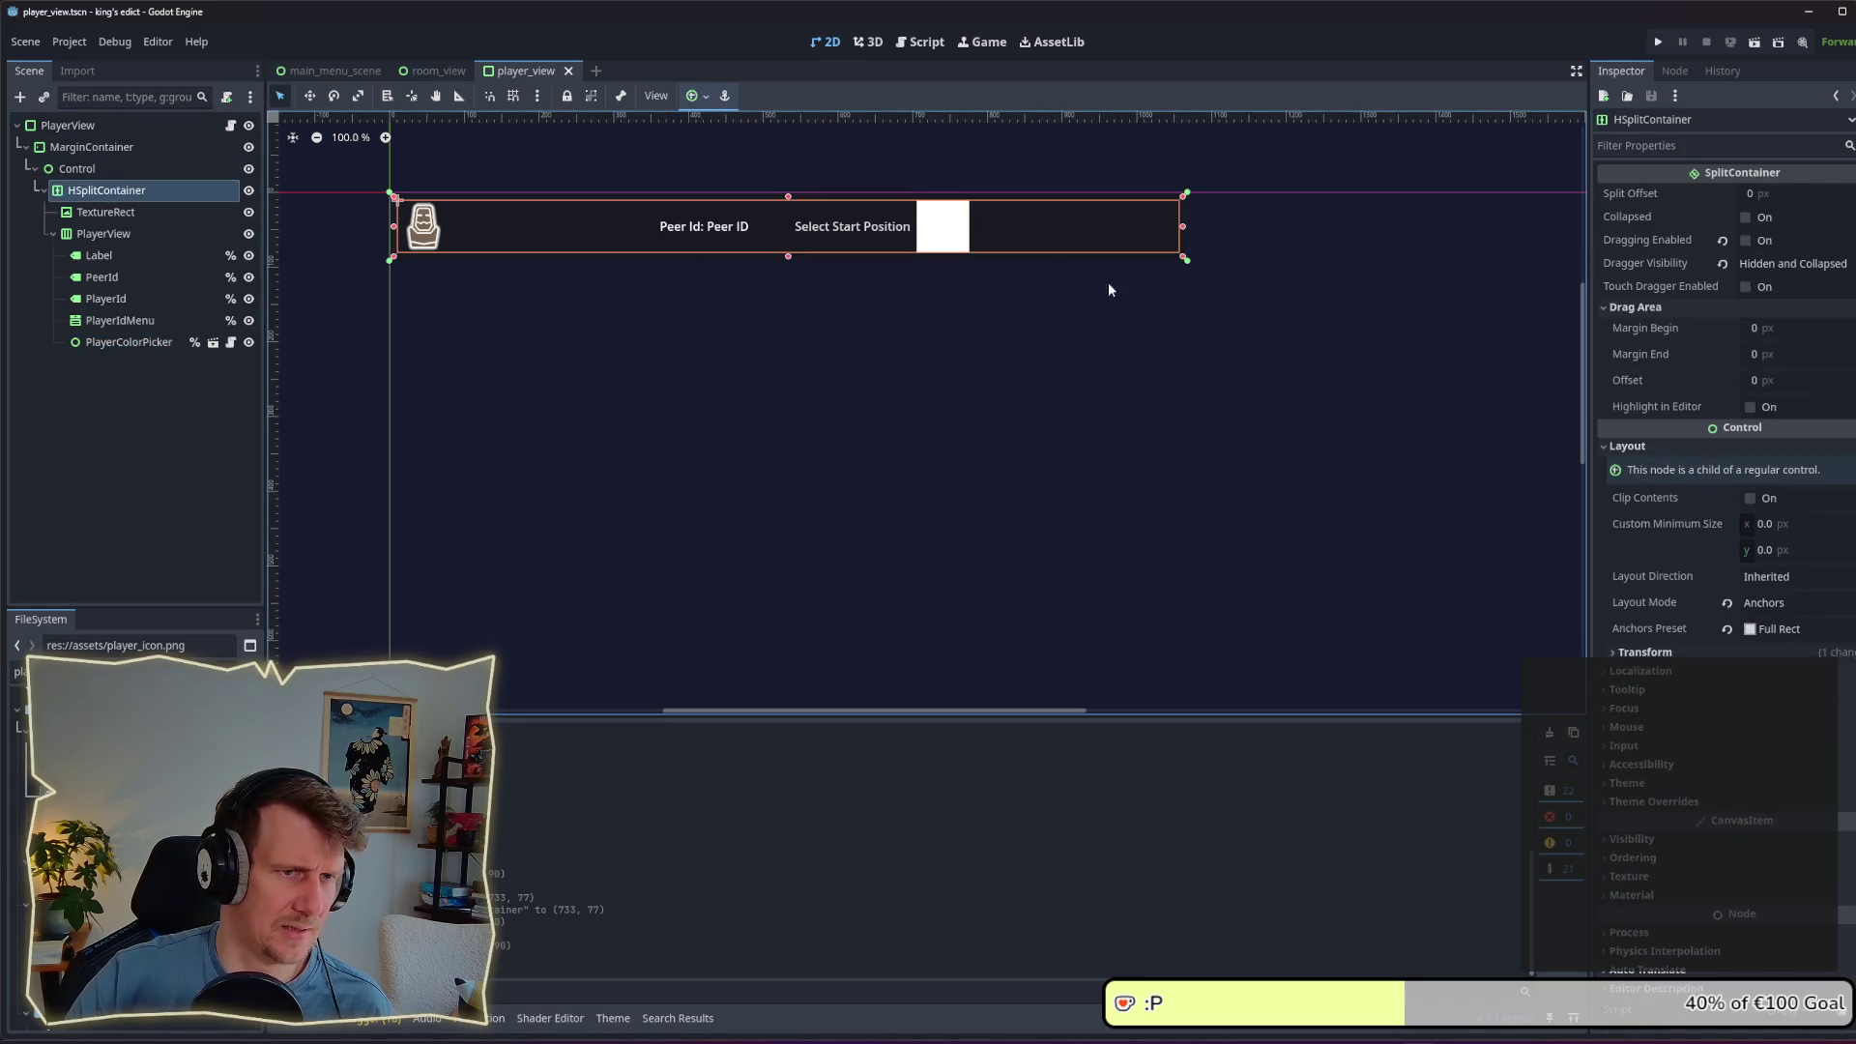
{"action": "mouse_move", "coordinate": [1181, 259]}
{"action": "left_mouse_down"}
{"action": "mouse_move", "coordinate": [1344, 397]}
{"action": "mouse_move", "coordinate": [1267, 281]}
{"action": "mouse_move", "coordinate": [1226, 274]}
{"action": "left_mouse_up"}
{"action": "key", "text": "ctrl+z"}
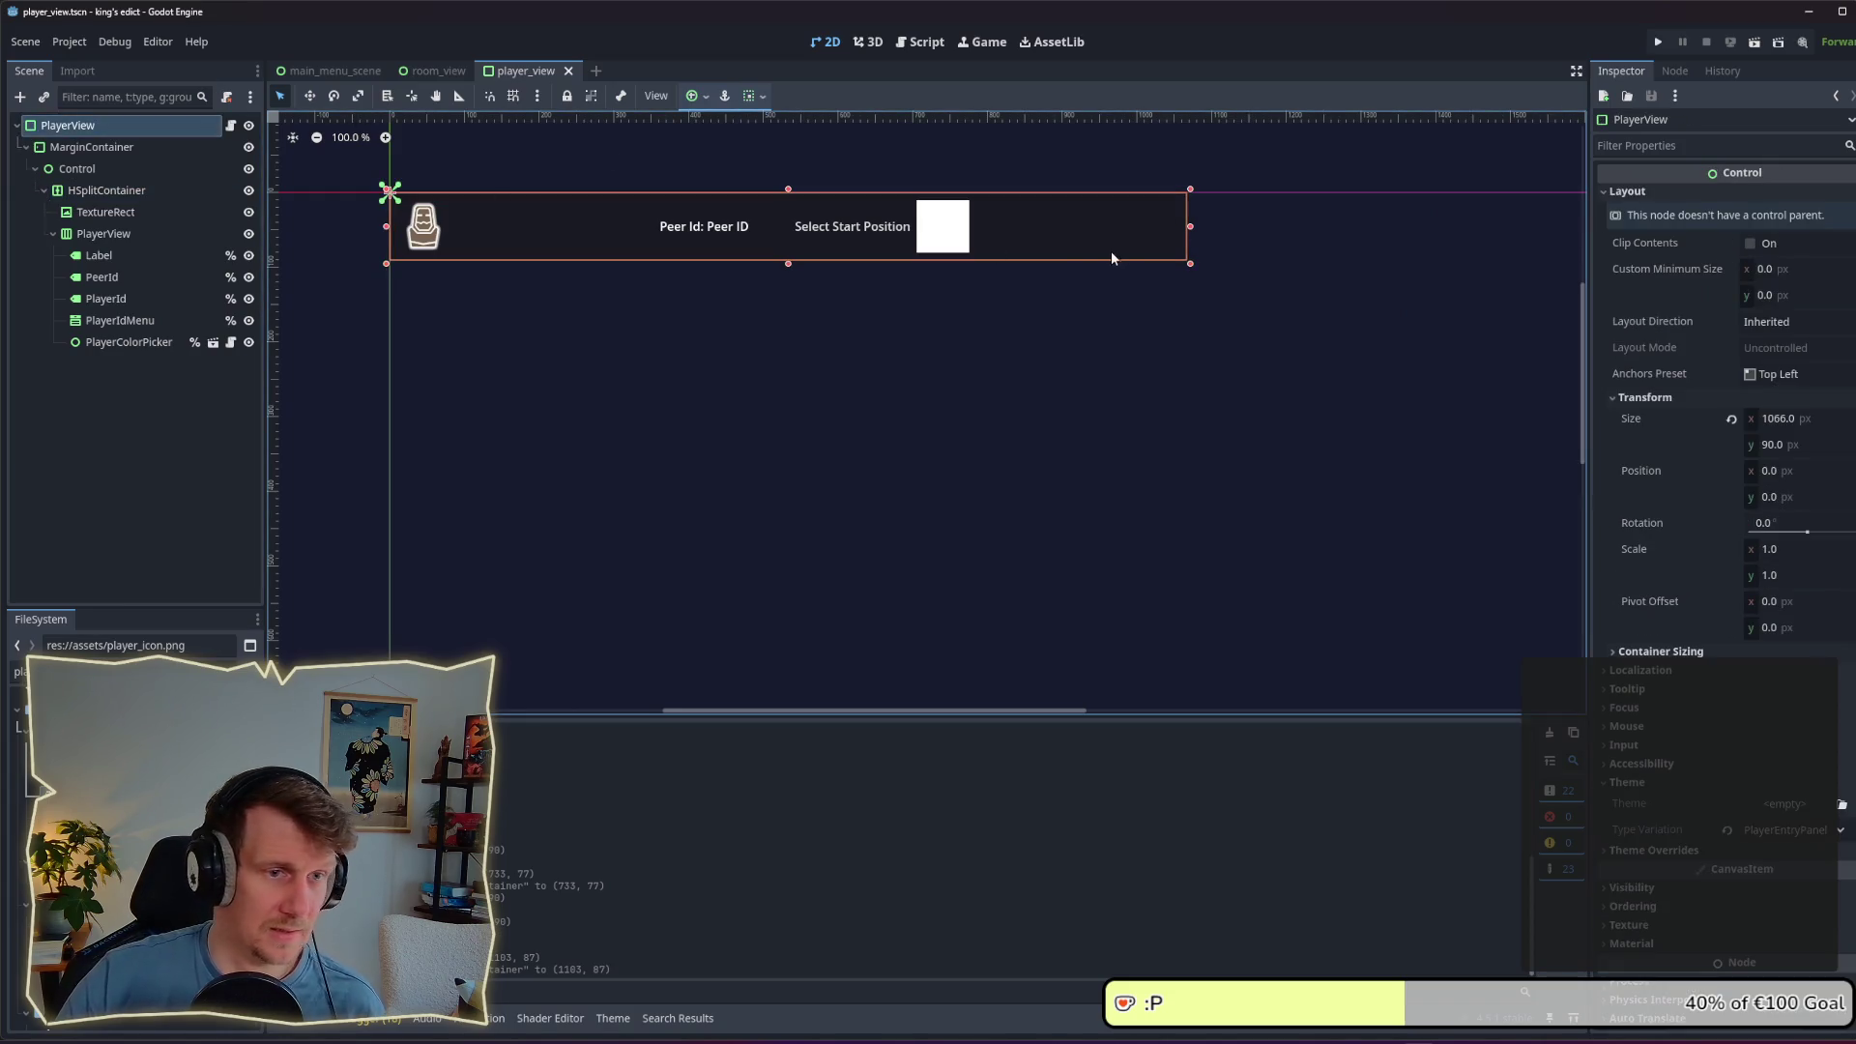
{"action": "mouse_move", "coordinate": [1192, 270]}
{"action": "left_mouse_down"}
{"action": "mouse_move", "coordinate": [1423, 425]}
{"action": "mouse_move", "coordinate": [1108, 507]}
{"action": "mouse_move", "coordinate": [764, 350]}
{"action": "mouse_move", "coordinate": [765, 248]}
{"action": "mouse_move", "coordinate": [895, 281]}
{"action": "mouse_move", "coordinate": [1111, 290]}
{"action": "mouse_move", "coordinate": [1133, 337]}
{"action": "mouse_move", "coordinate": [764, 259]}
{"action": "mouse_move", "coordinate": [950, 276]}
{"action": "mouse_move", "coordinate": [813, 263]}
{"action": "left_mouse_up"}
{"action": "key", "text": "ctrl+s"}
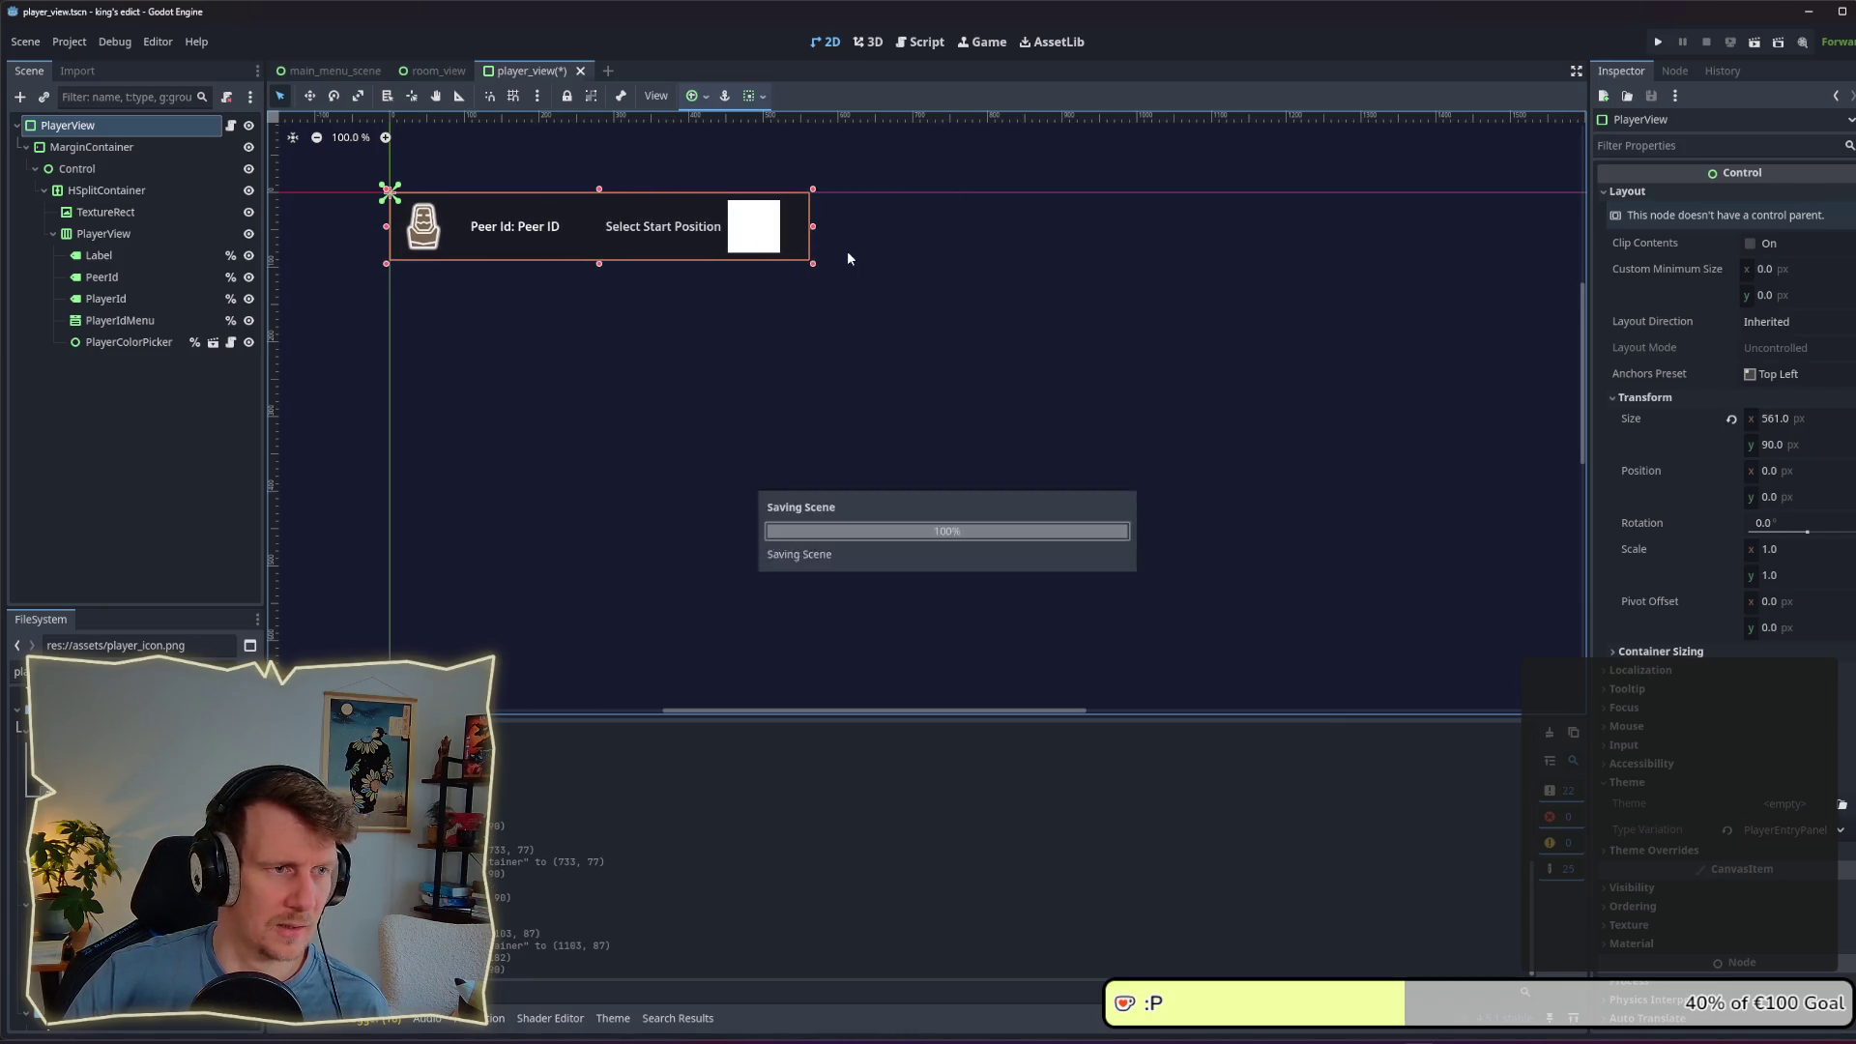
Step: Run the scene with F6 and enter multiplayer with the i_know_this_place.map map
{"action": "key", "text": "F6"}
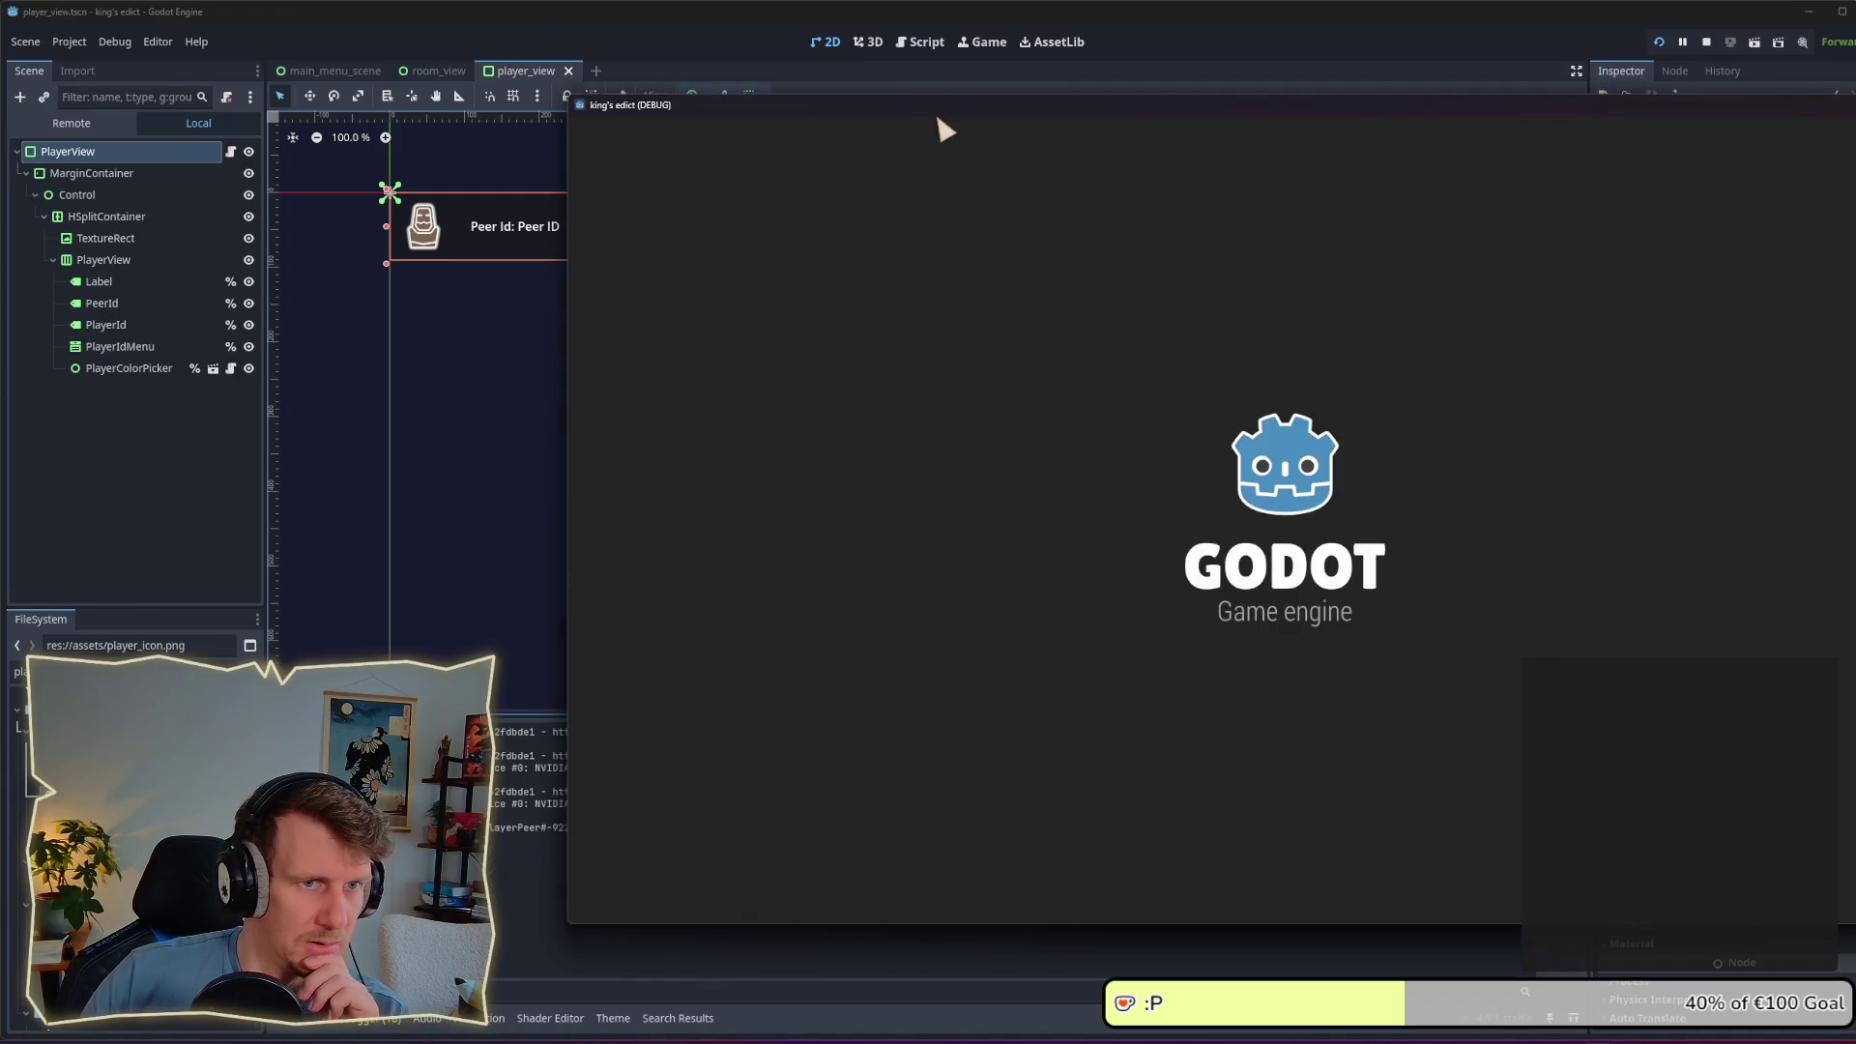
{"action": "left_click", "coordinate": [1197, 576]}
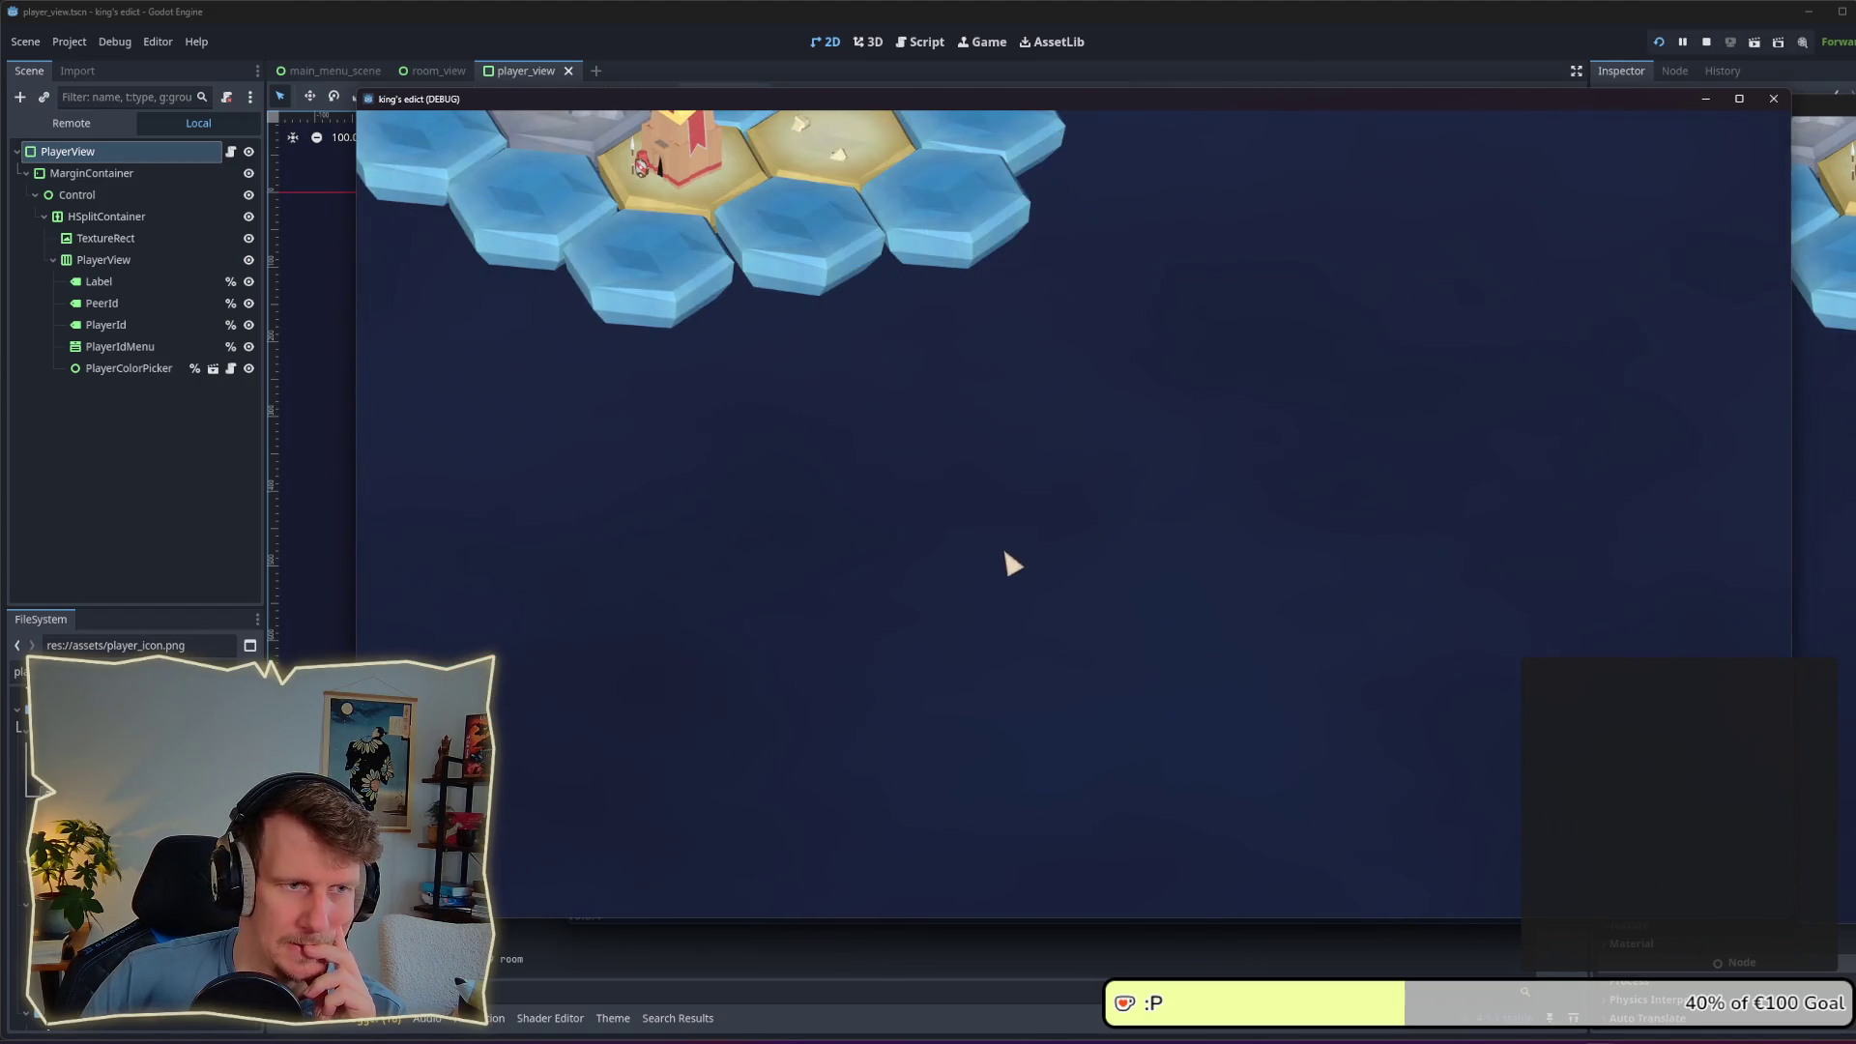
{"action": "left_click", "coordinate": [1172, 157]}
{"action": "left_click", "coordinate": [1160, 243]}
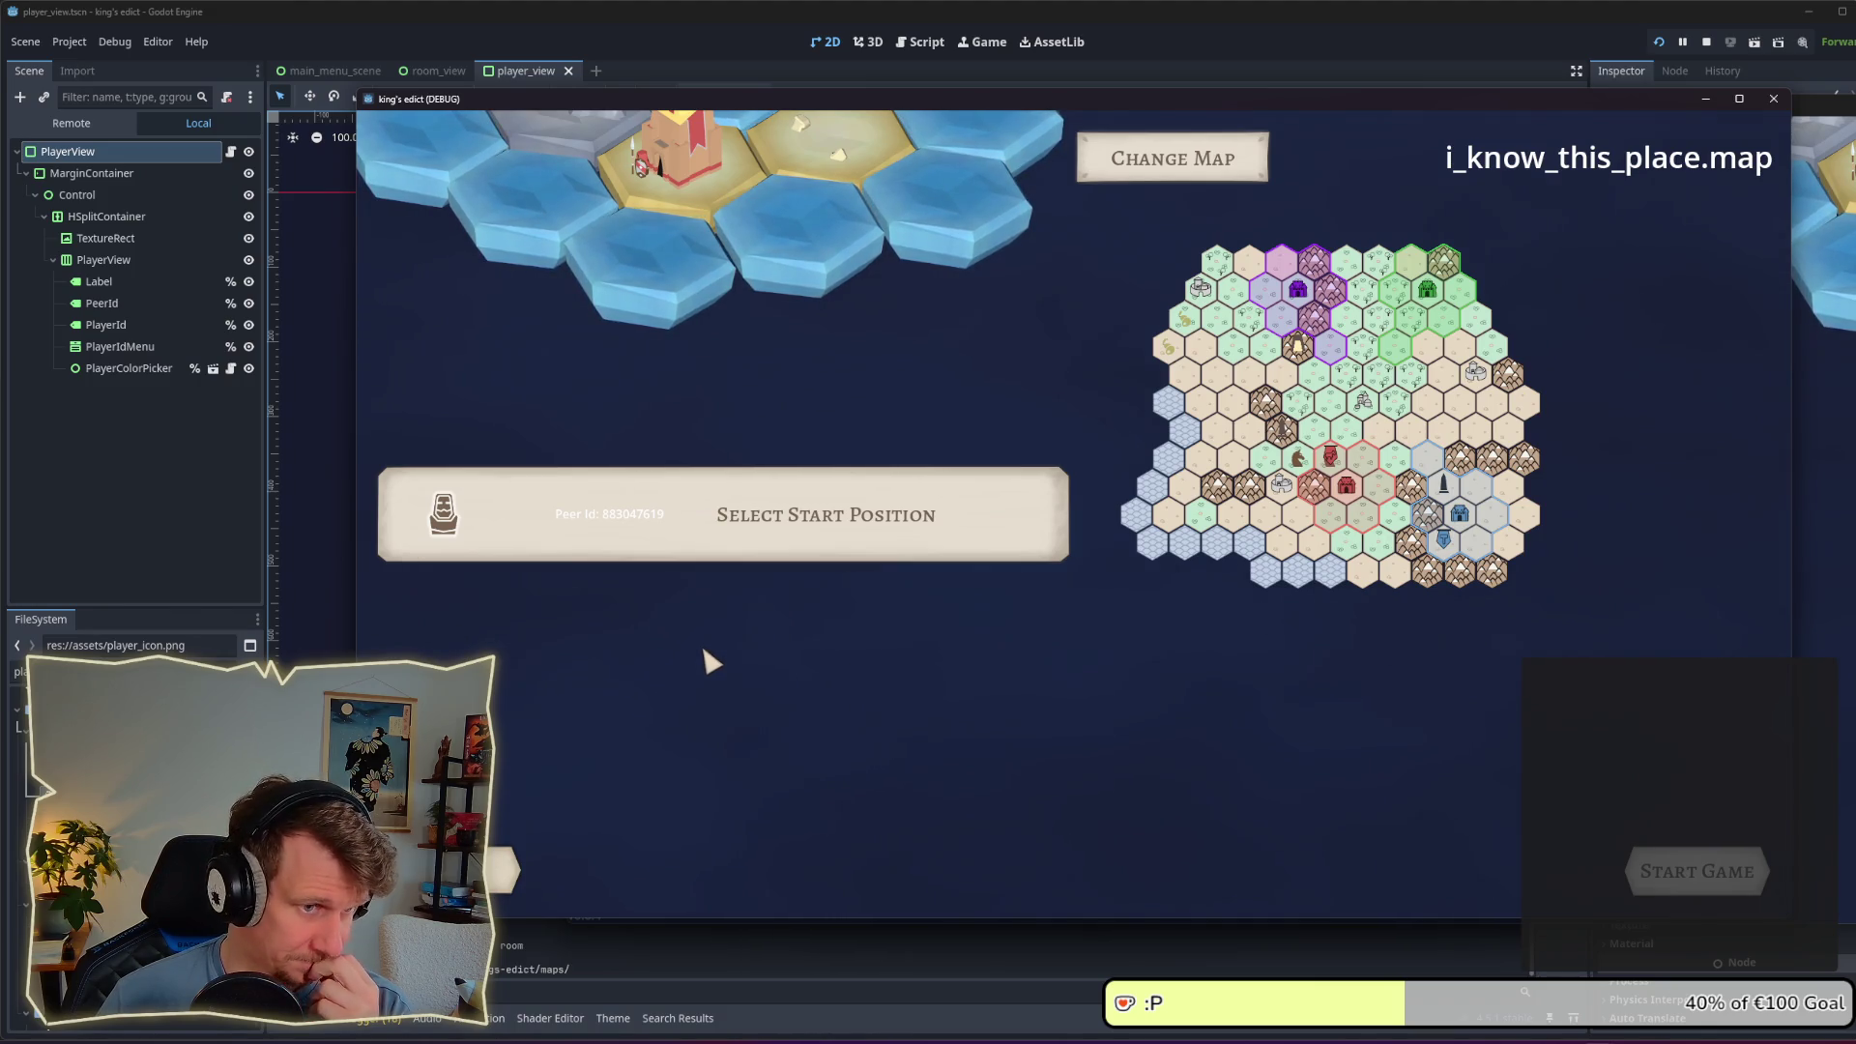
Step: Assign player id 0 to the row, then leave the room for the games list
{"action": "left_click", "coordinate": [759, 533]}
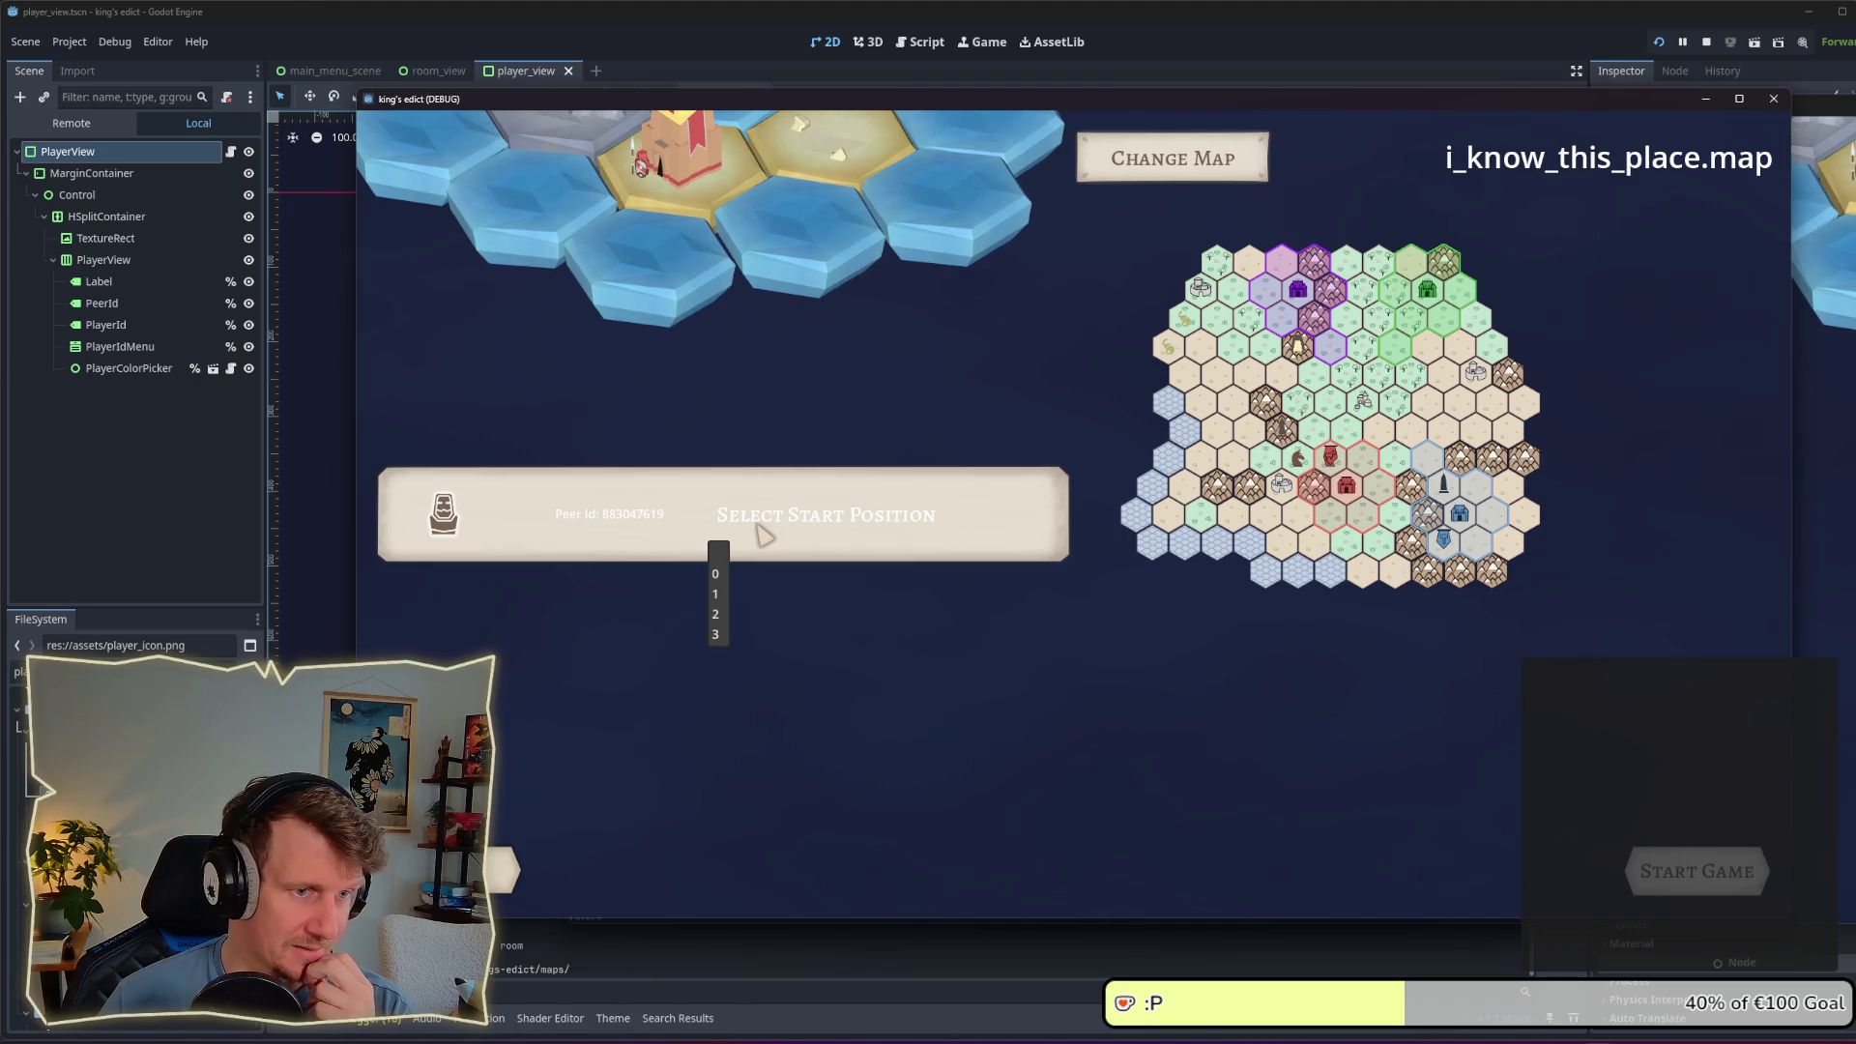
{"action": "left_click", "coordinate": [715, 574]}
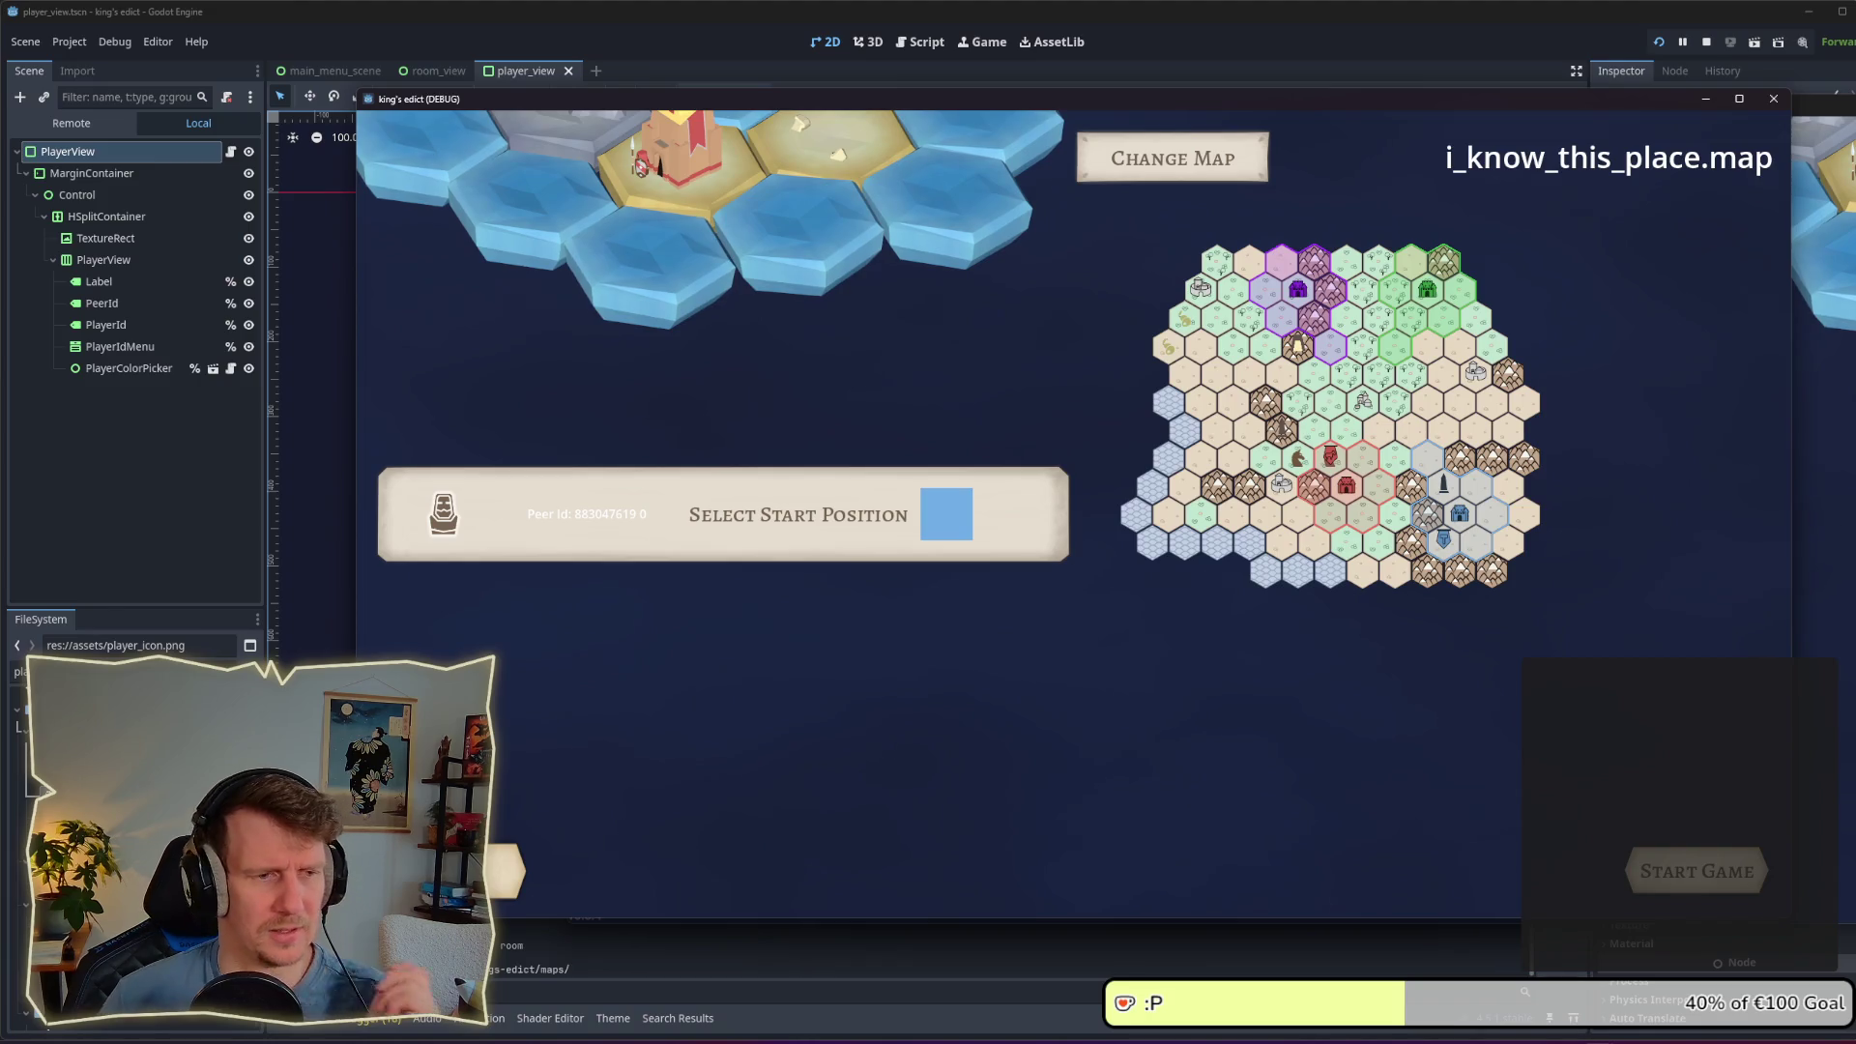
{"action": "left_click", "coordinate": [469, 870]}
{"action": "key", "text": "alt+Tab"}
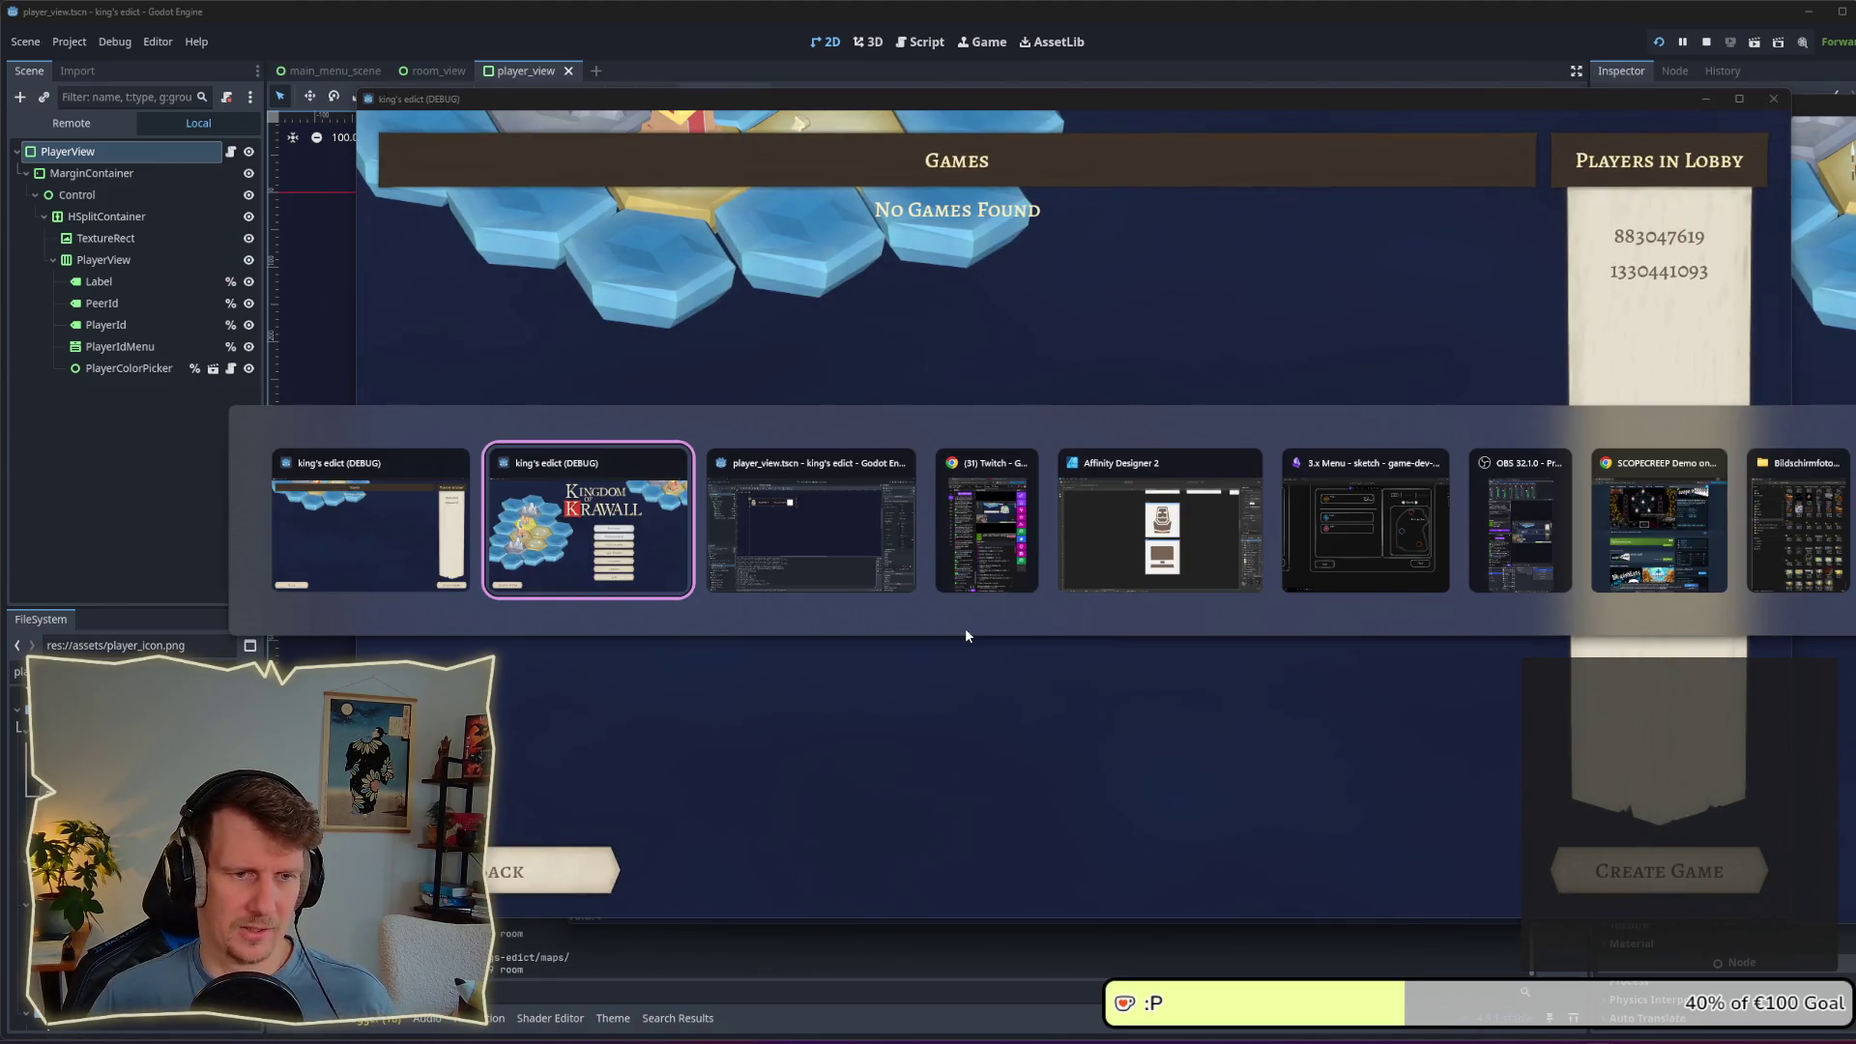
Step: In Affinity Designer's drawing mode, duplicate the player_info_panel artboard to the right
{"action": "key", "text": "alt+Tab"}
{"action": "key", "text": "alt+Tab"}
{"action": "key", "text": "alt+Tab"}
{"action": "key", "text": "alt+Tab"}
{"action": "key", "text": "shift+alt+Tab"}
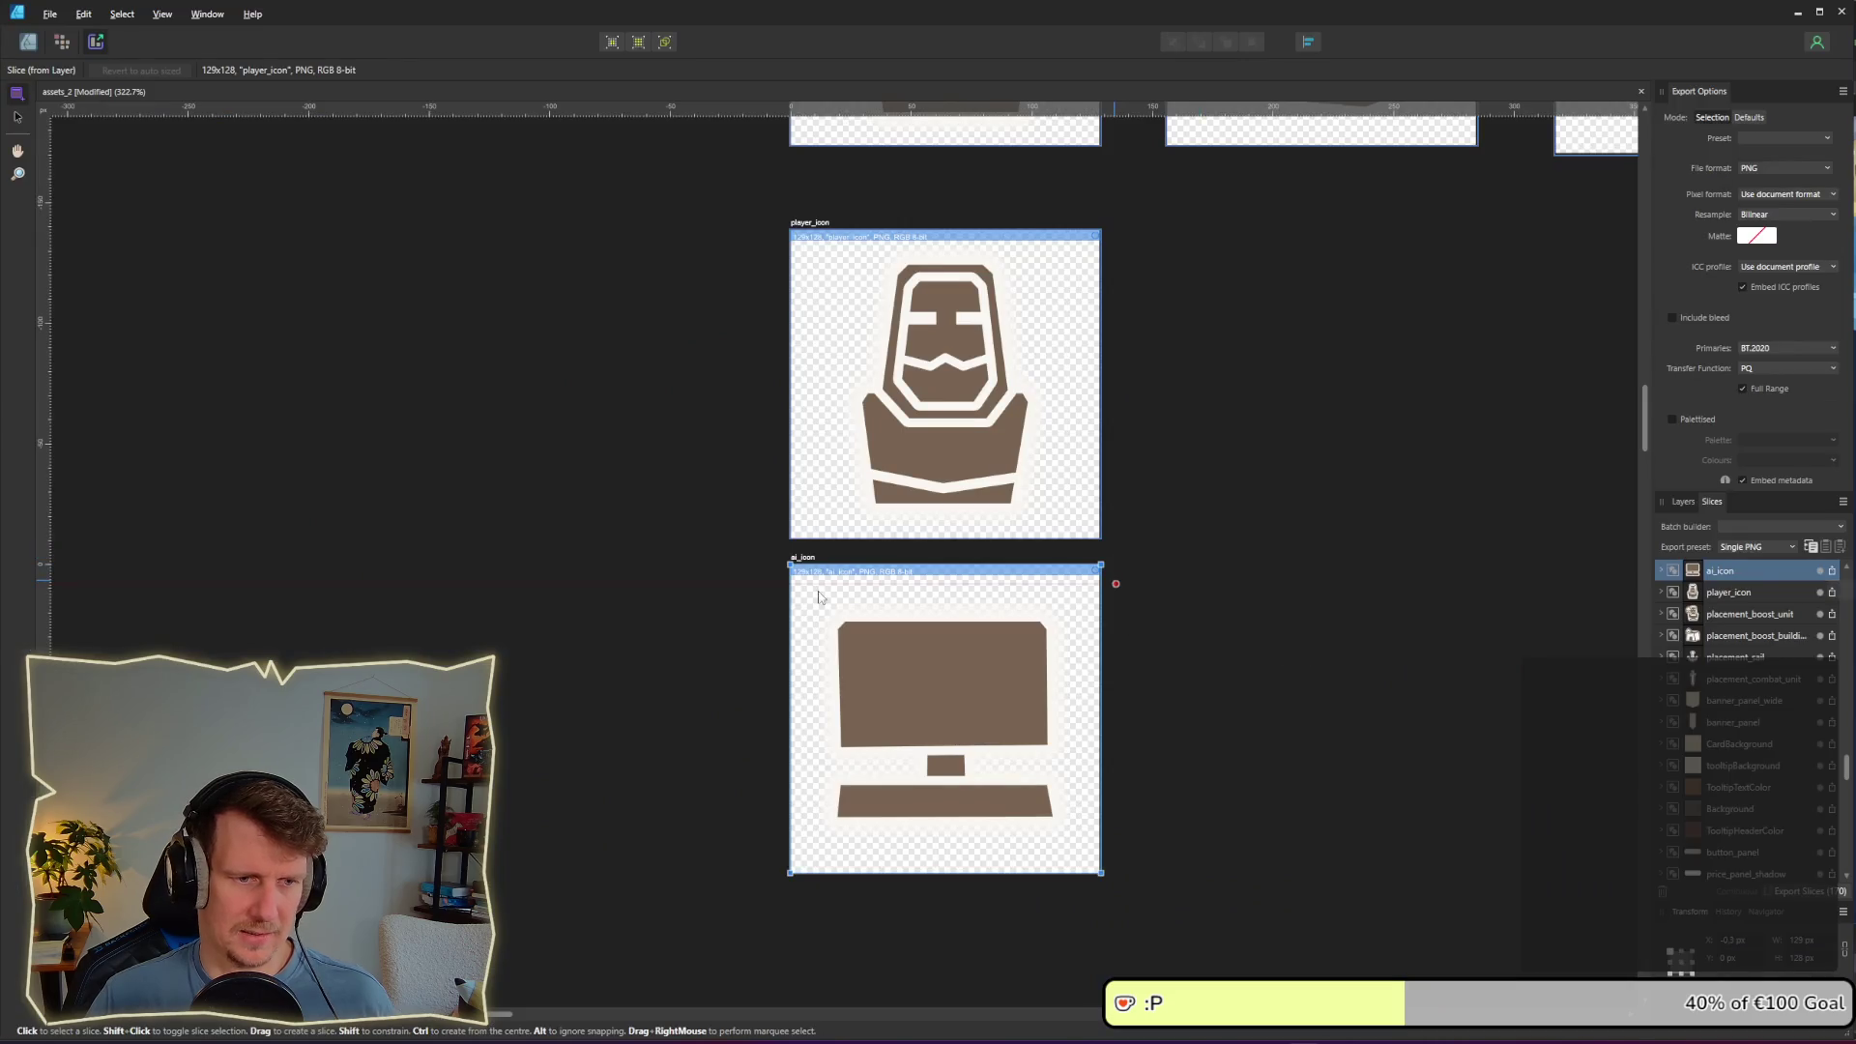
{"action": "left_click", "coordinate": [1274, 580]}
{"action": "scroll", "coordinate": [1274, 580], "scroll_direction": "down", "scroll_amount": 10}
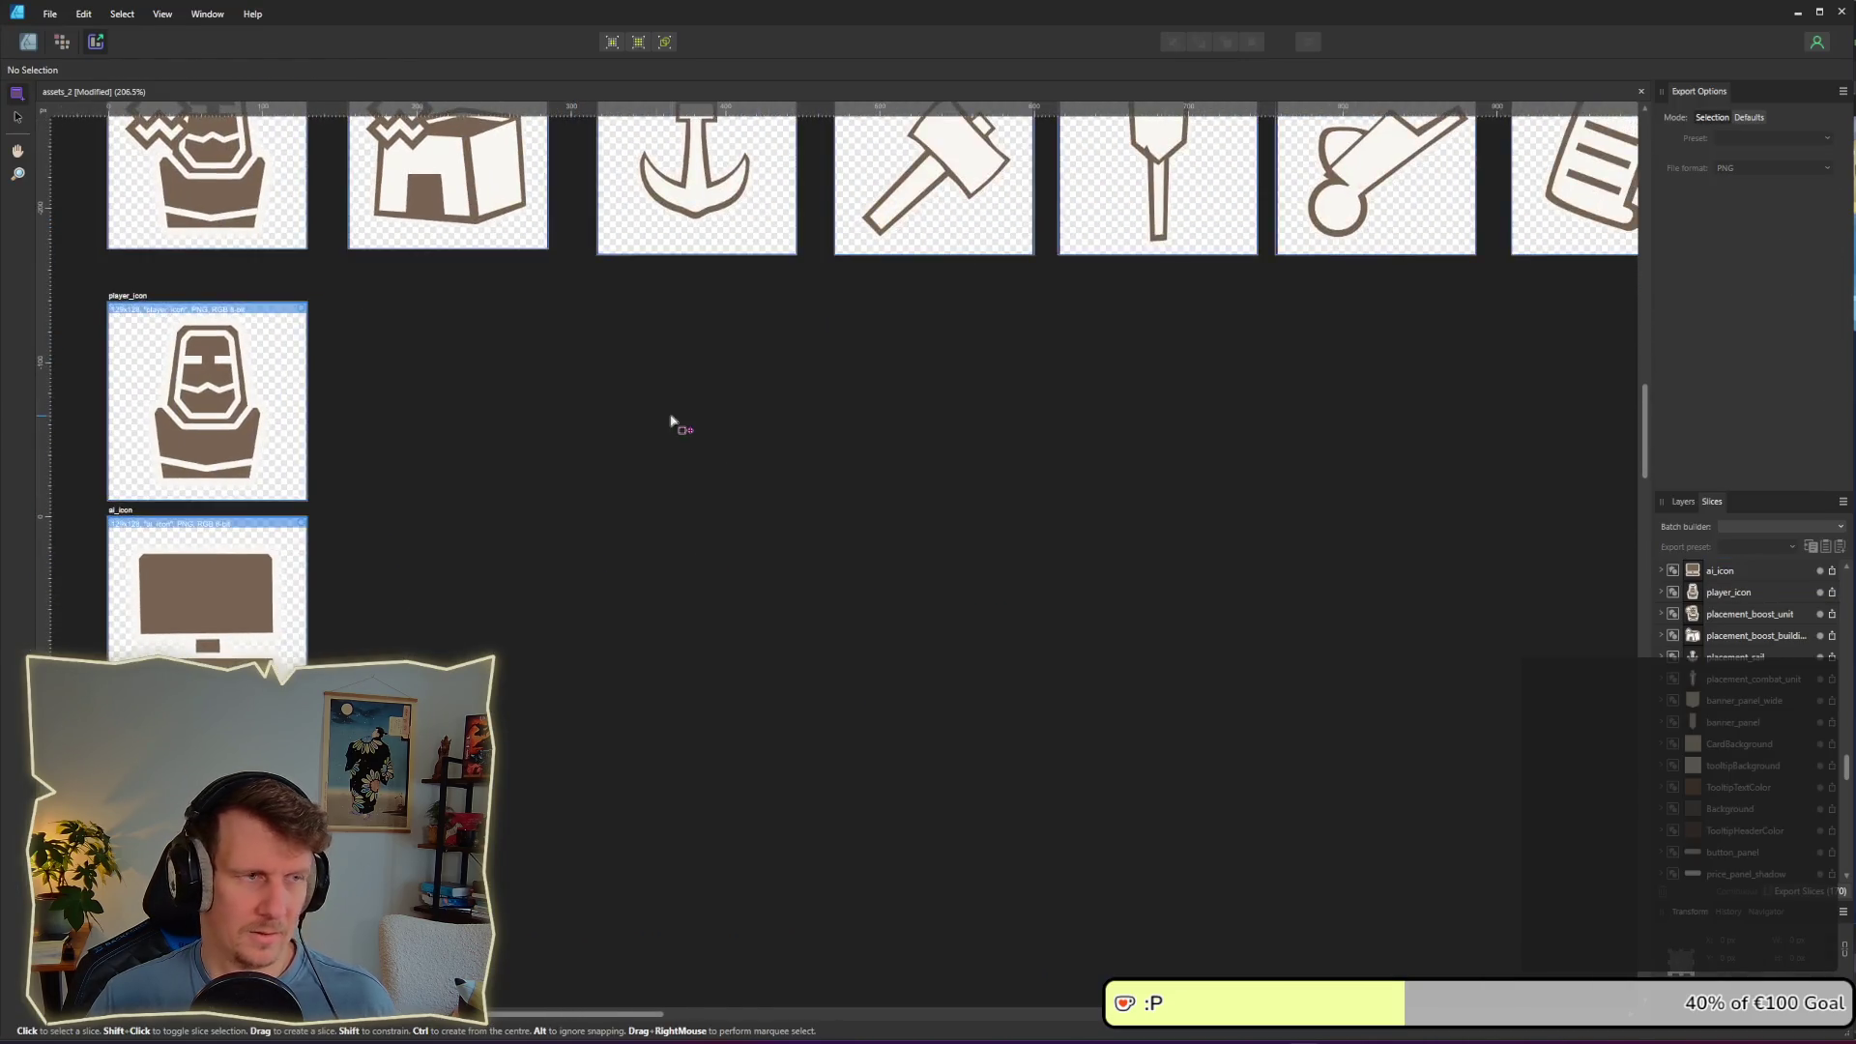
{"action": "scroll", "coordinate": [711, 546], "scroll_direction": "down", "scroll_amount": 2}
{"action": "key", "text": "ctrl+1"}
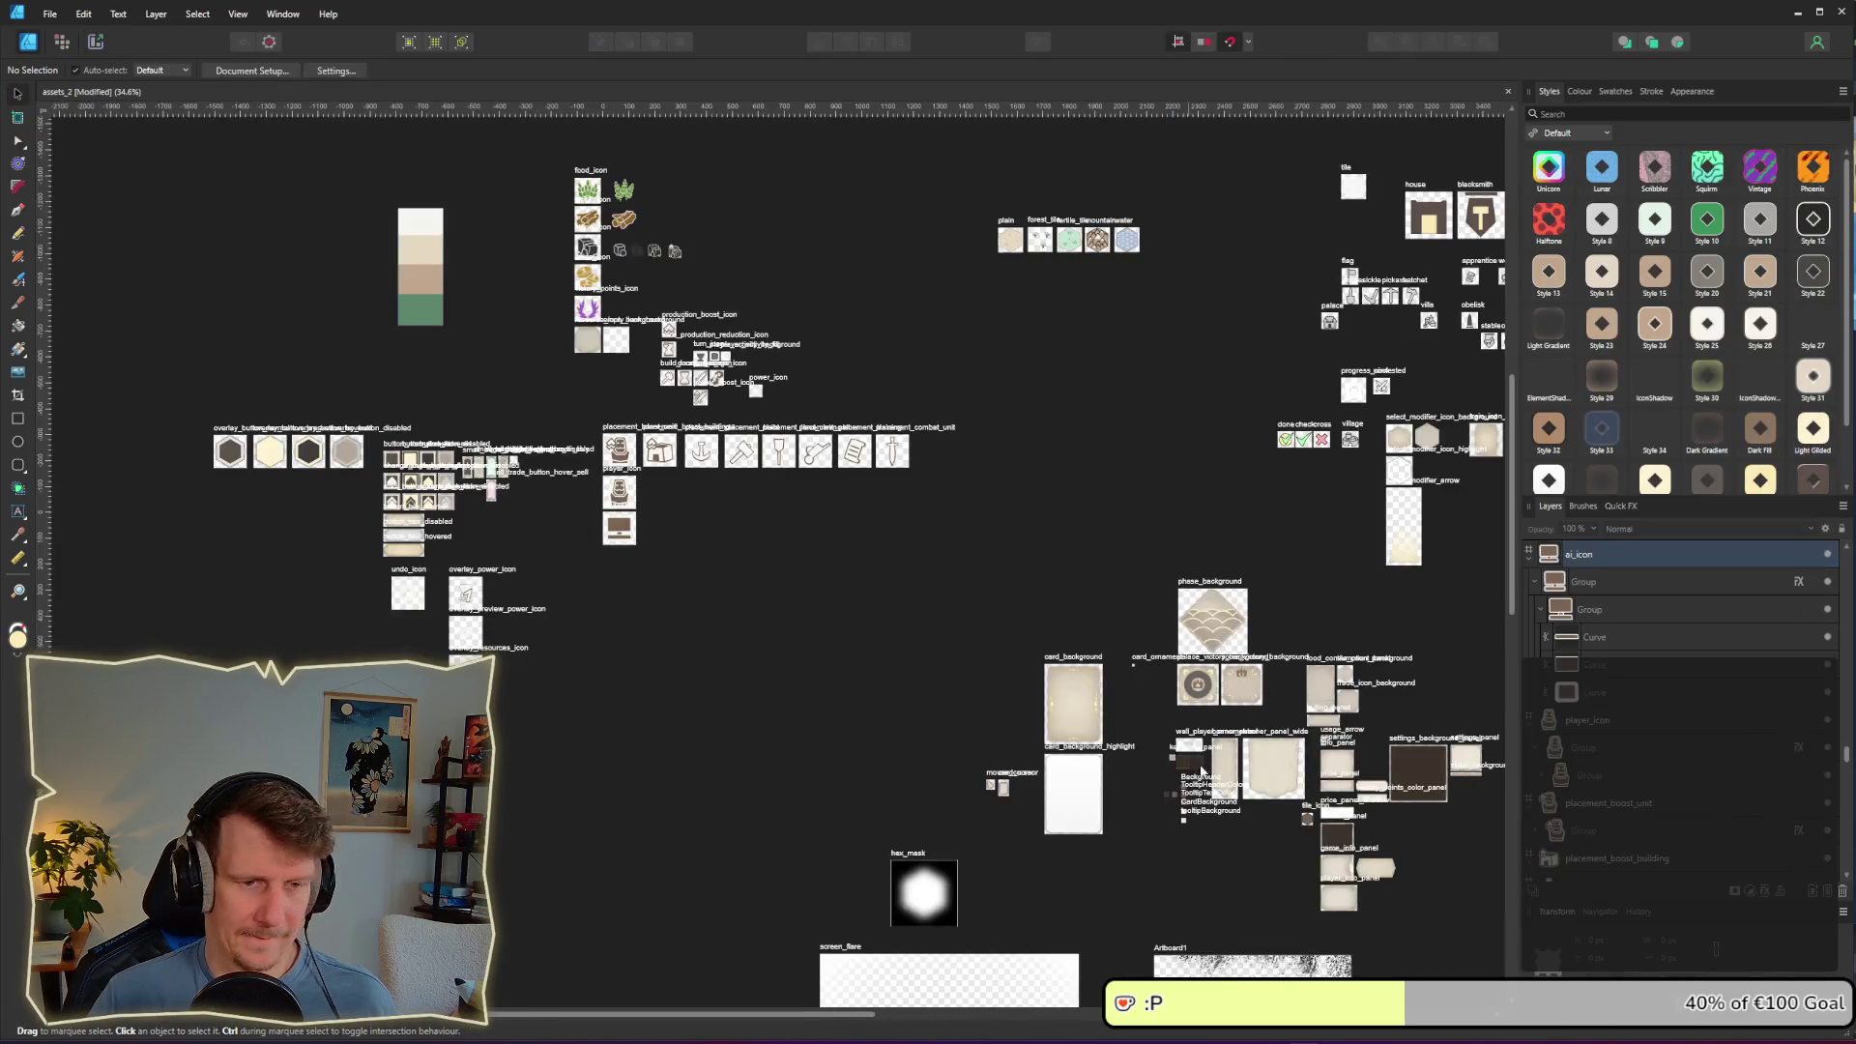
{"action": "left_click_drag", "start_coordinate": [1339, 822], "coordinate": [643, 572]}
{"action": "scroll", "coordinate": [643, 573], "scroll_direction": "up", "scroll_amount": 12}
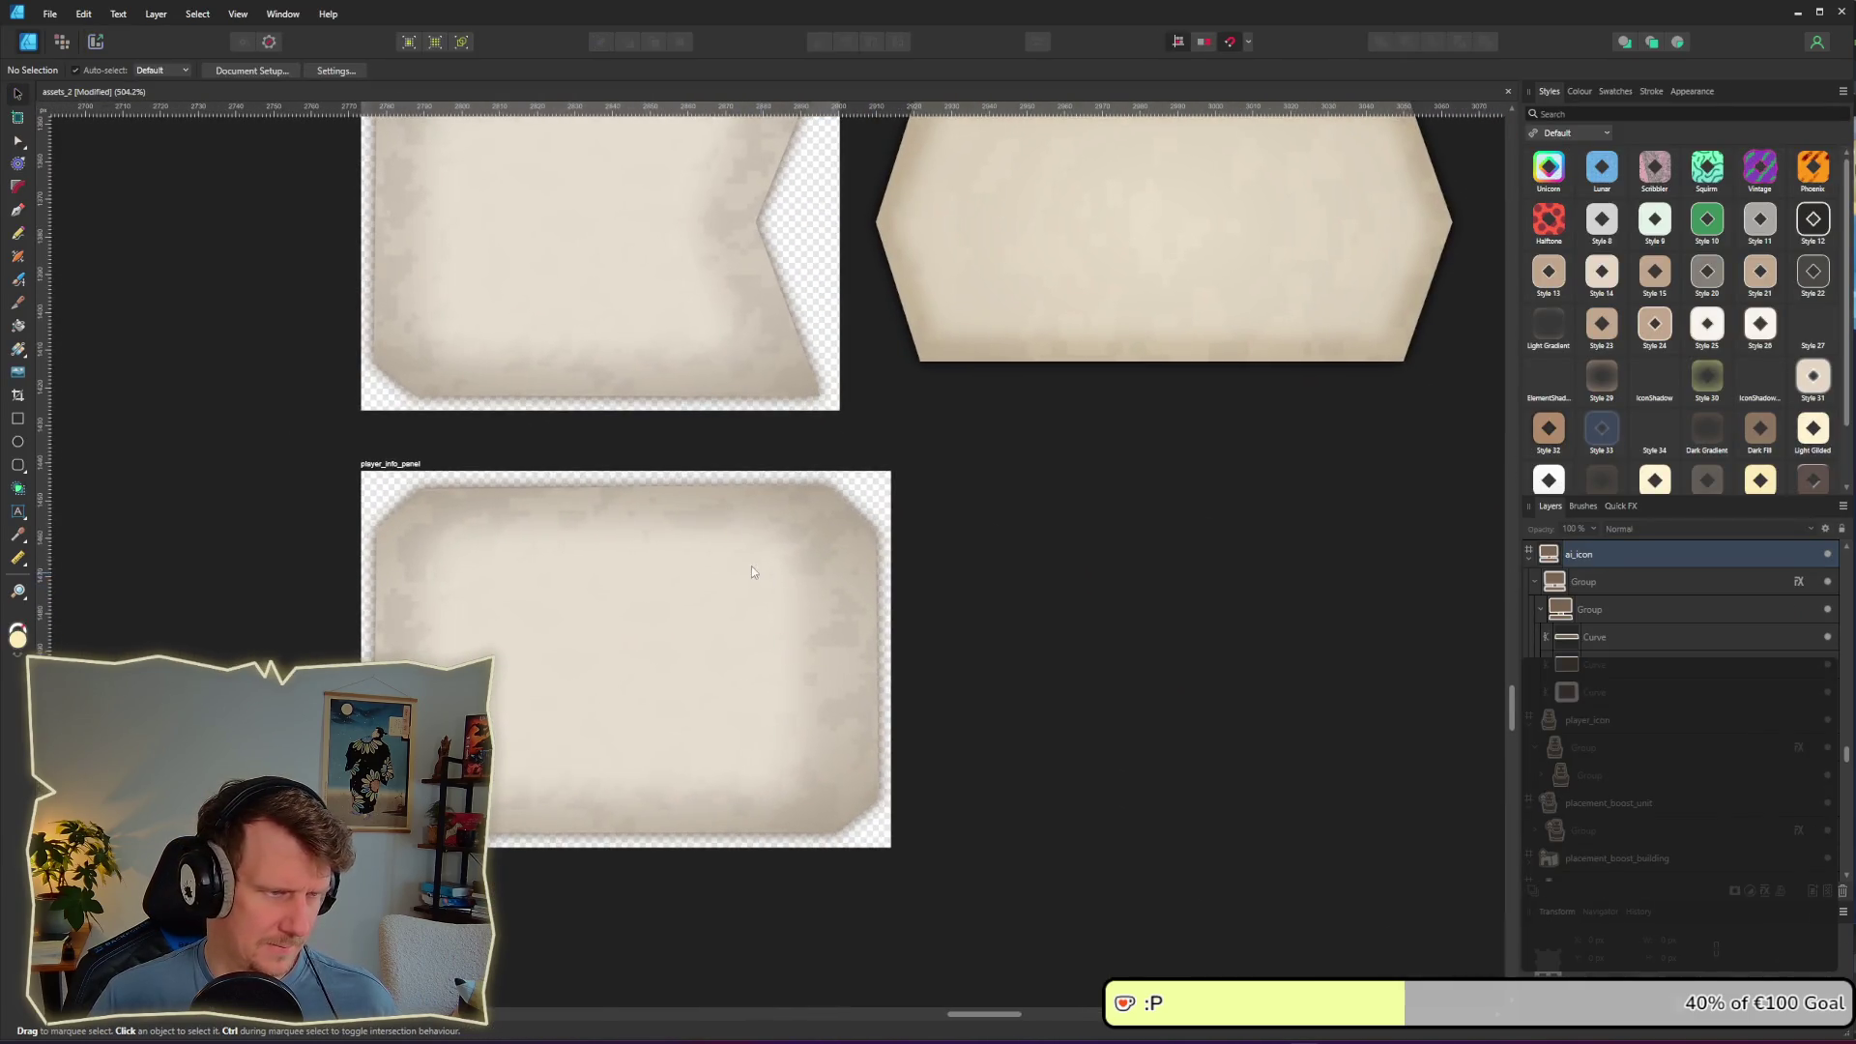
{"action": "mouse_move", "coordinate": [404, 461]}
{"action": "left_mouse_down"}
{"action": "mouse_move", "coordinate": [1114, 439]}
{"action": "mouse_move", "coordinate": [973, 471]}
{"action": "left_mouse_up"}
{"action": "scroll", "coordinate": [802, 553], "scroll_direction": "down", "scroll_amount": 2}
{"action": "scroll", "coordinate": [803, 553], "scroll_direction": "right", "scroll_amount": 4}
{"action": "left_click", "coordinate": [866, 537]}
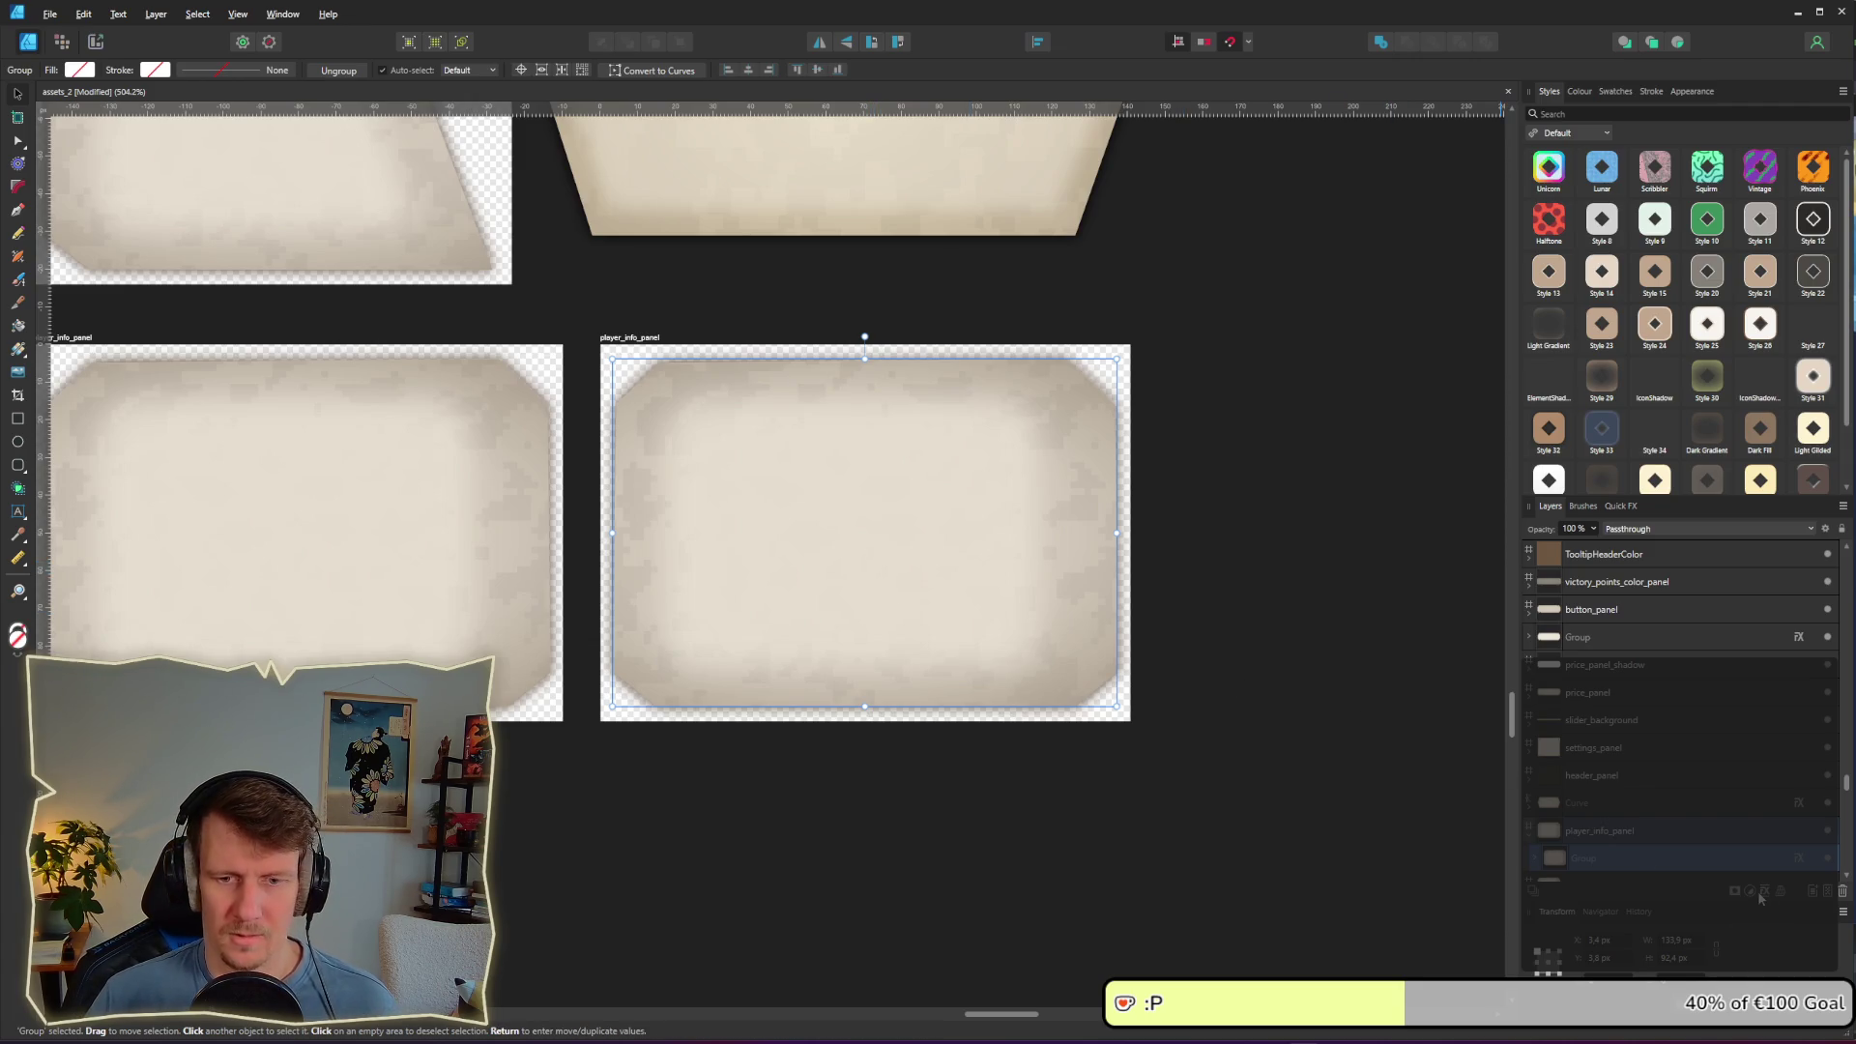
Step: Inspect button_hex_disabled's layer effects and the Curve layer's Black & White adjustment
{"action": "scroll", "coordinate": [788, 472], "scroll_direction": "down", "scroll_amount": 8}
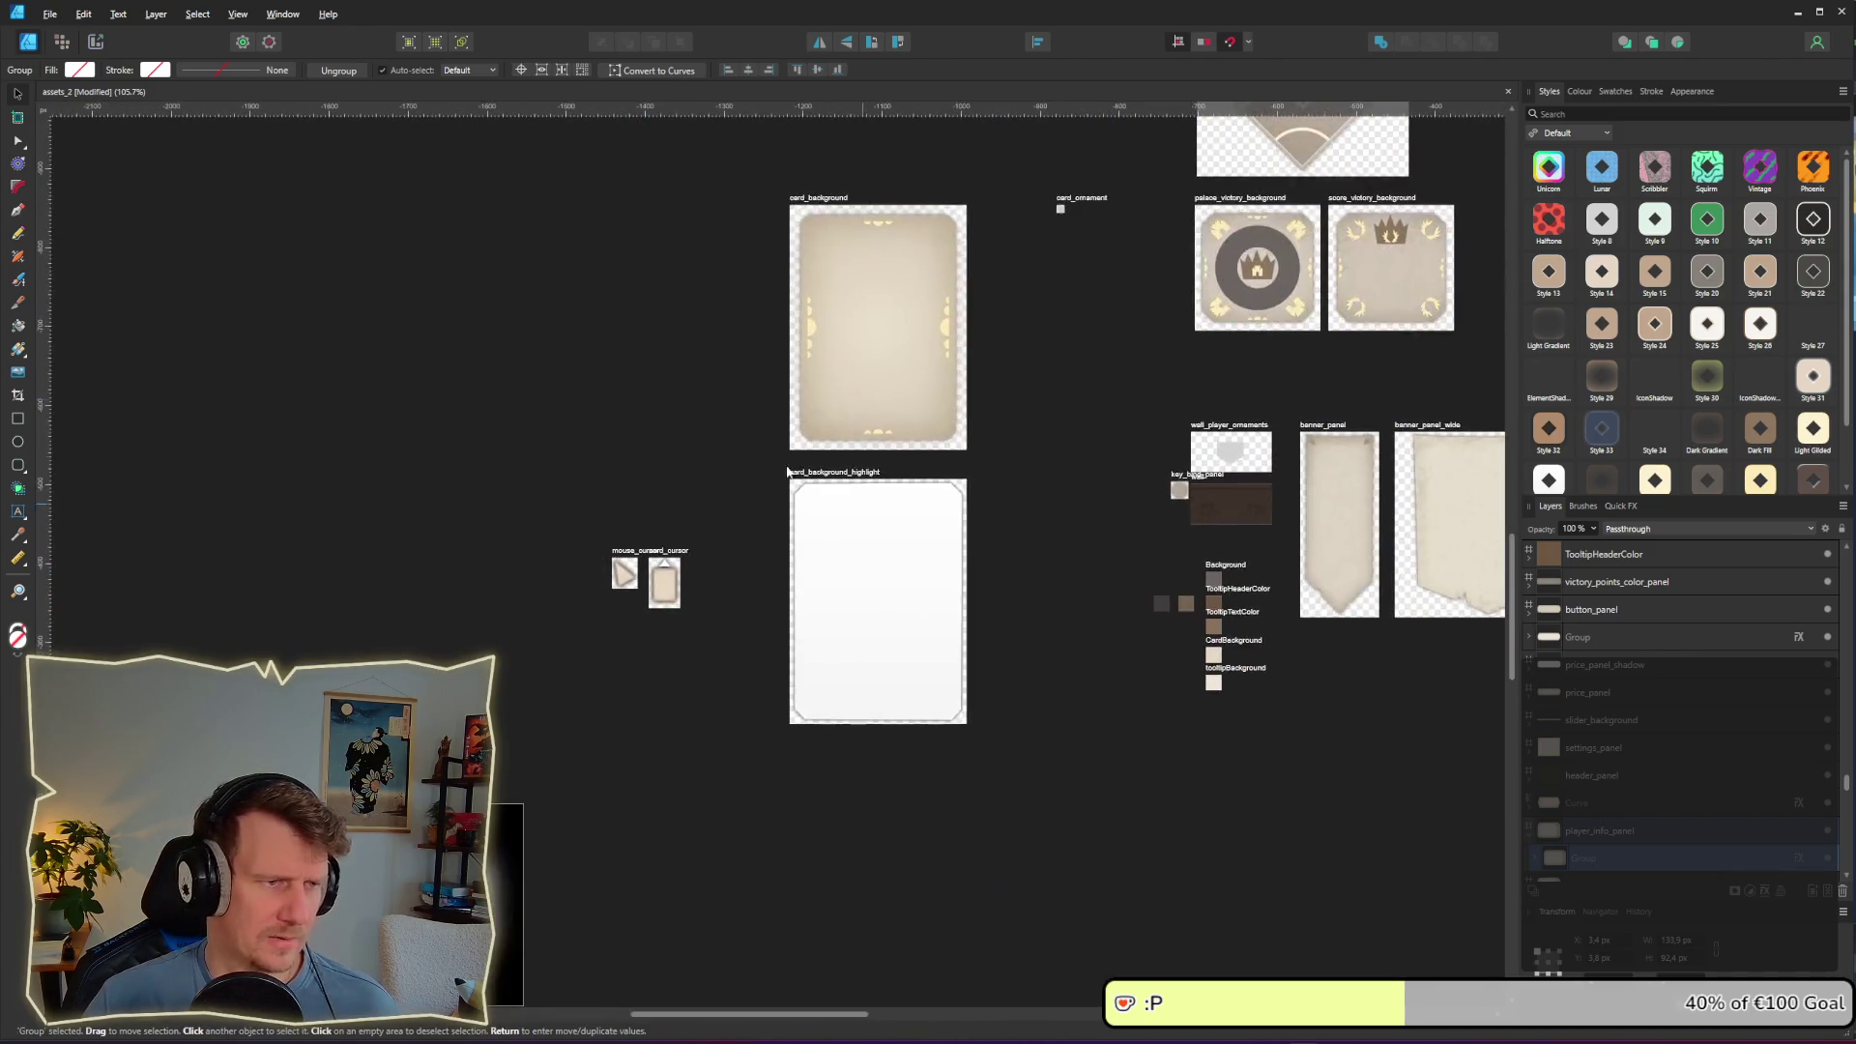
{"action": "scroll", "coordinate": [1064, 512], "scroll_direction": "up", "scroll_amount": 3}
{"action": "scroll", "coordinate": [1108, 665], "scroll_direction": "left", "scroll_amount": 5}
{"action": "scroll", "coordinate": [489, 432], "scroll_direction": "down", "scroll_amount": 3}
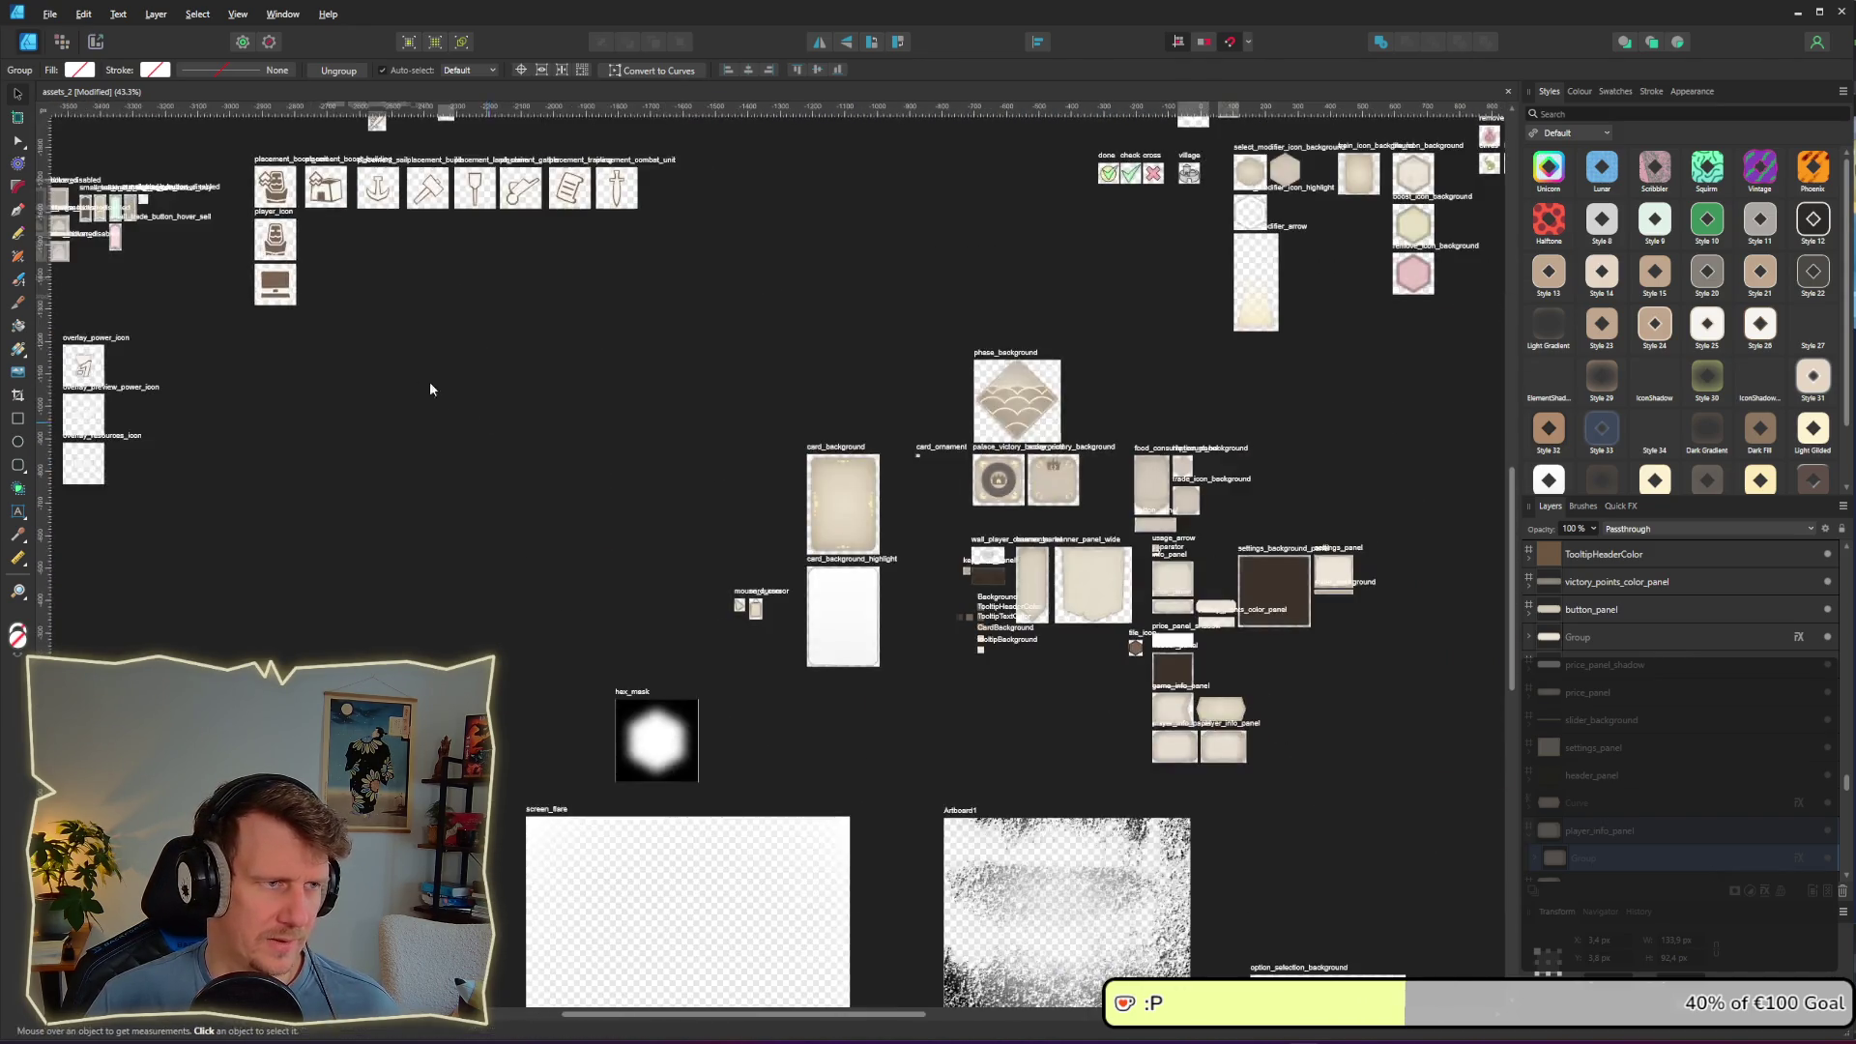
{"action": "scroll", "coordinate": [981, 597], "scroll_direction": "up", "scroll_amount": 5}
{"action": "scroll", "coordinate": [735, 459], "scroll_direction": "up", "scroll_amount": 5}
{"action": "scroll", "coordinate": [735, 458], "scroll_direction": "down", "scroll_amount": 3}
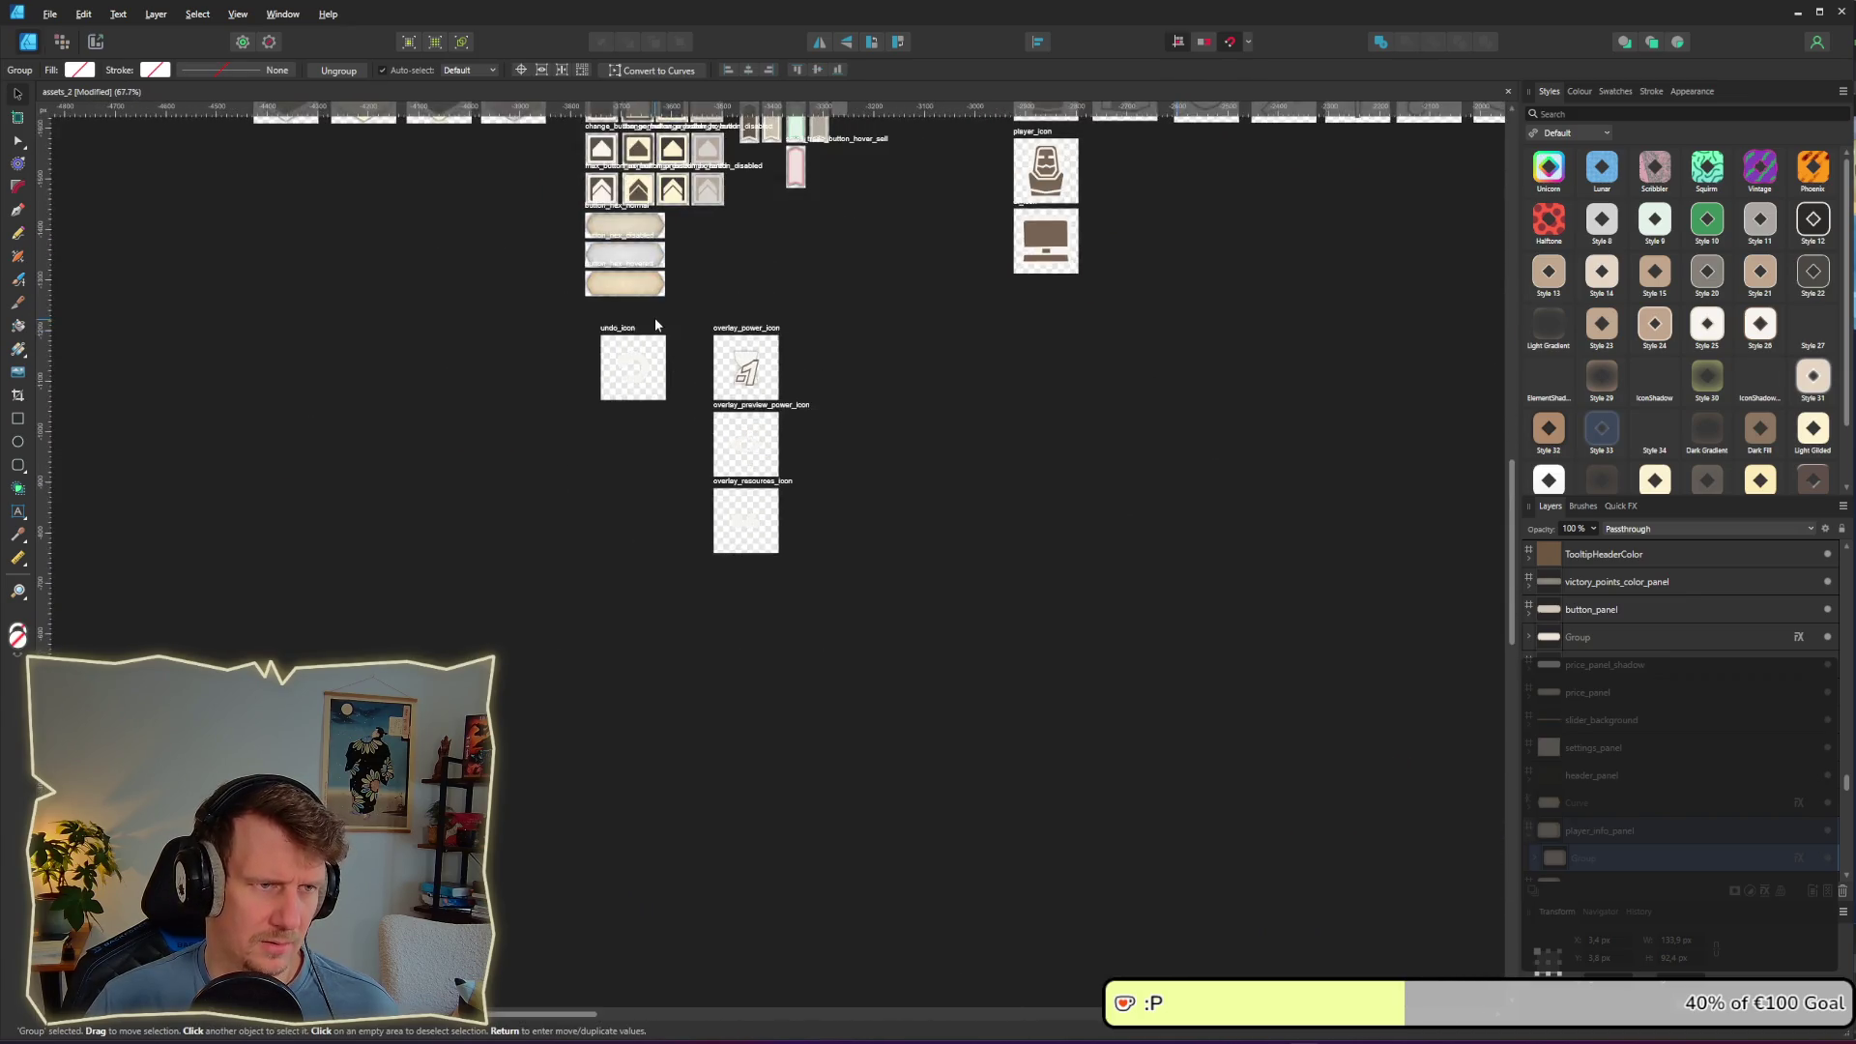
{"action": "scroll", "coordinate": [683, 526], "scroll_direction": "up", "scroll_amount": 6}
{"action": "left_click", "coordinate": [790, 583]}
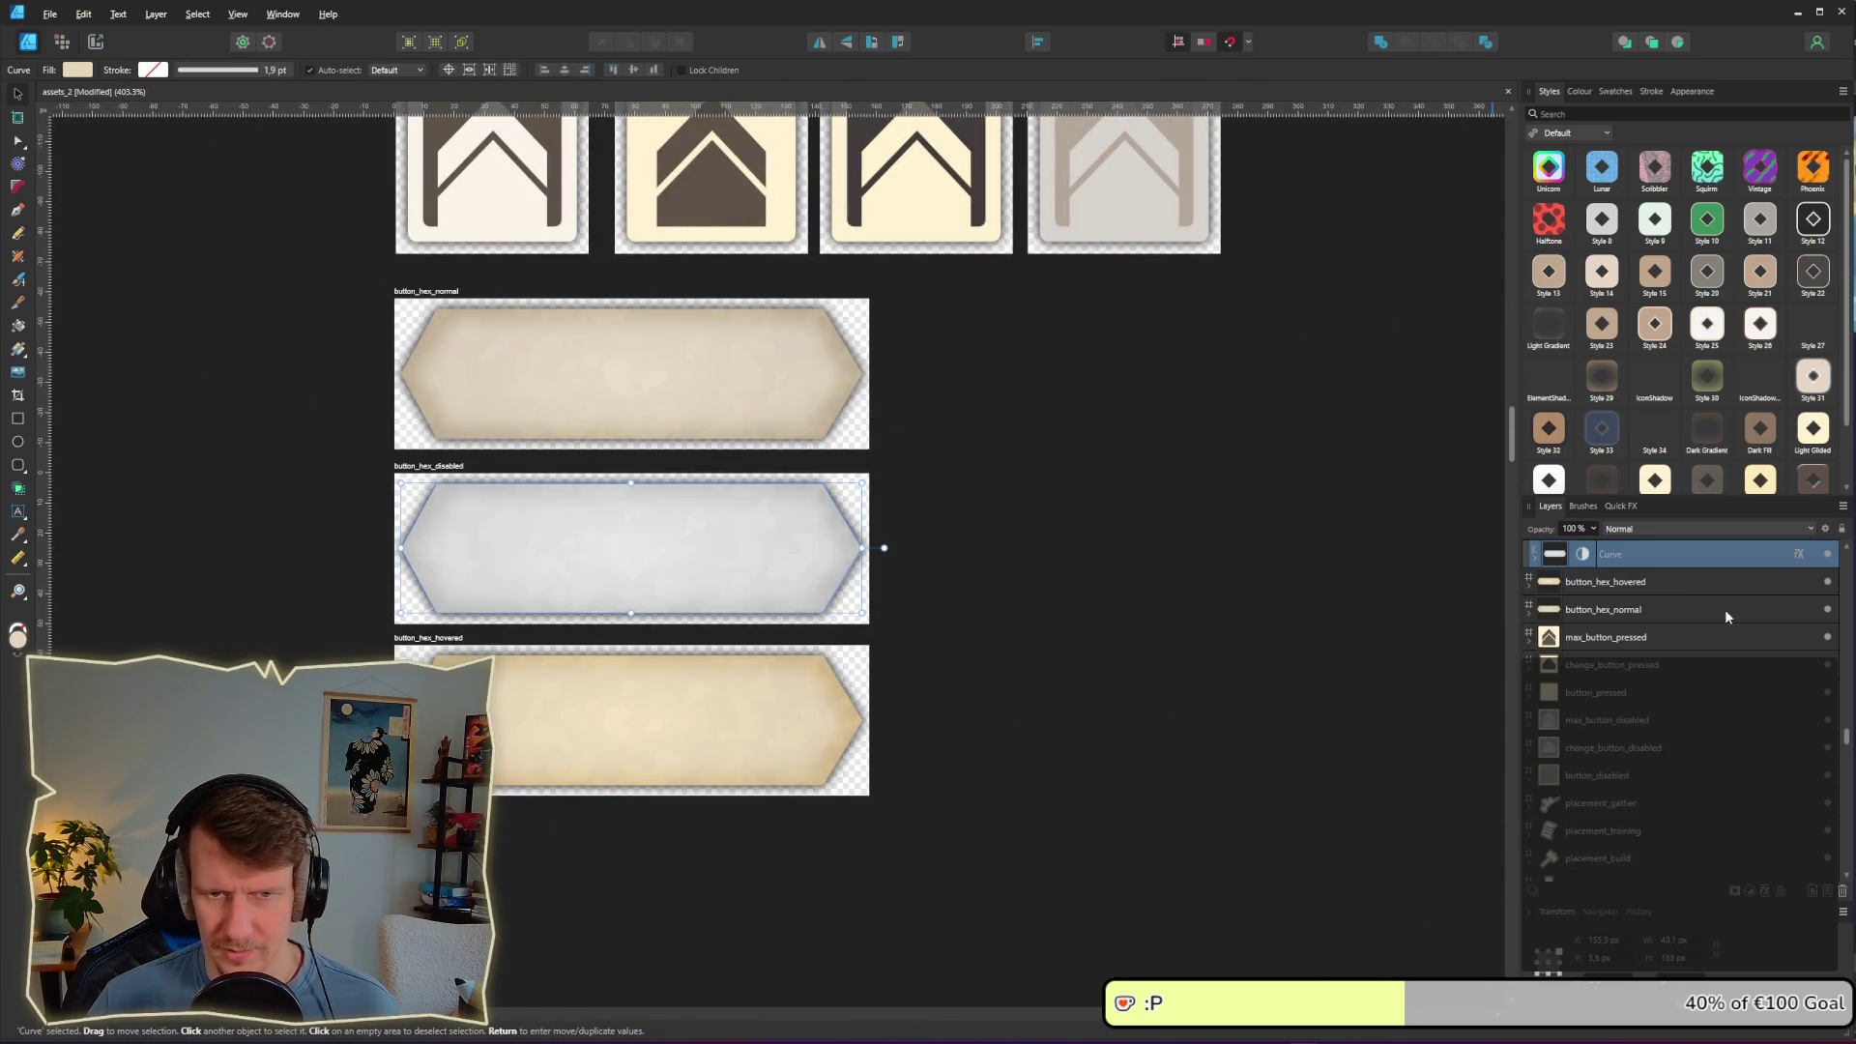
{"action": "left_click", "coordinate": [1799, 557]}
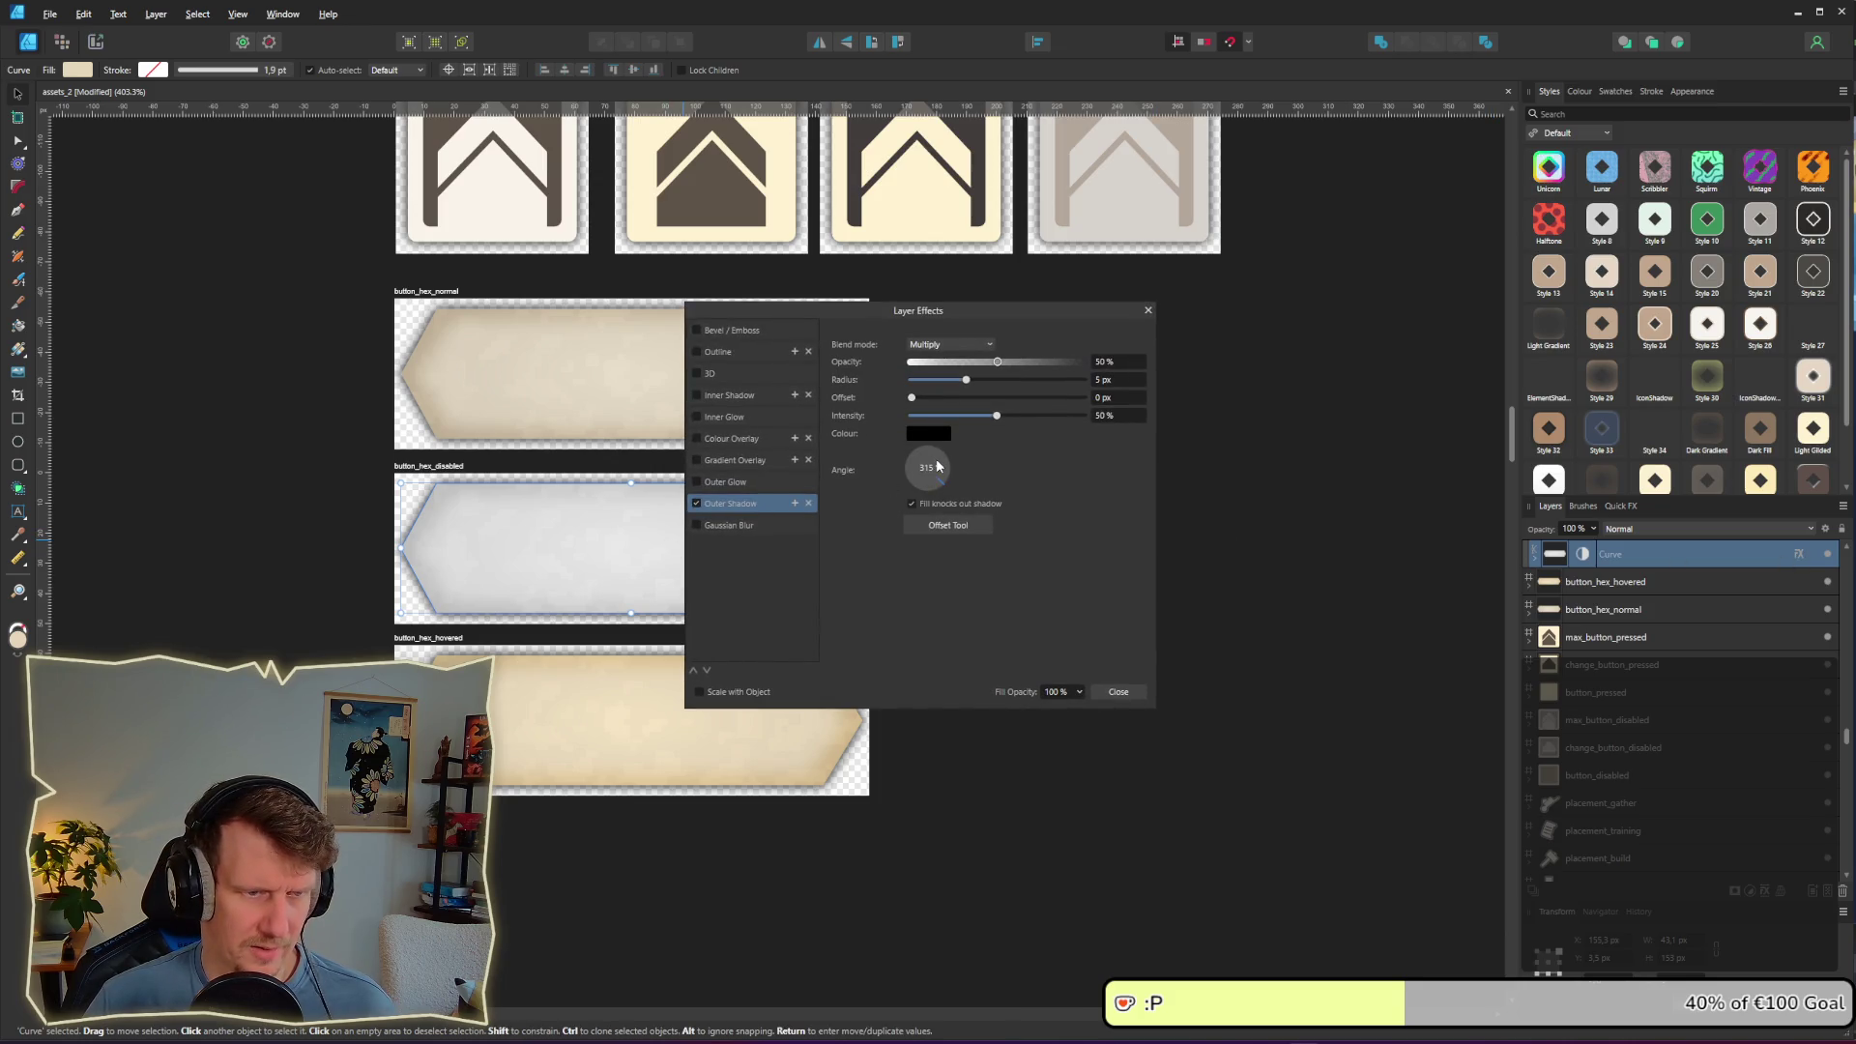
{"action": "left_click", "coordinate": [1148, 310]}
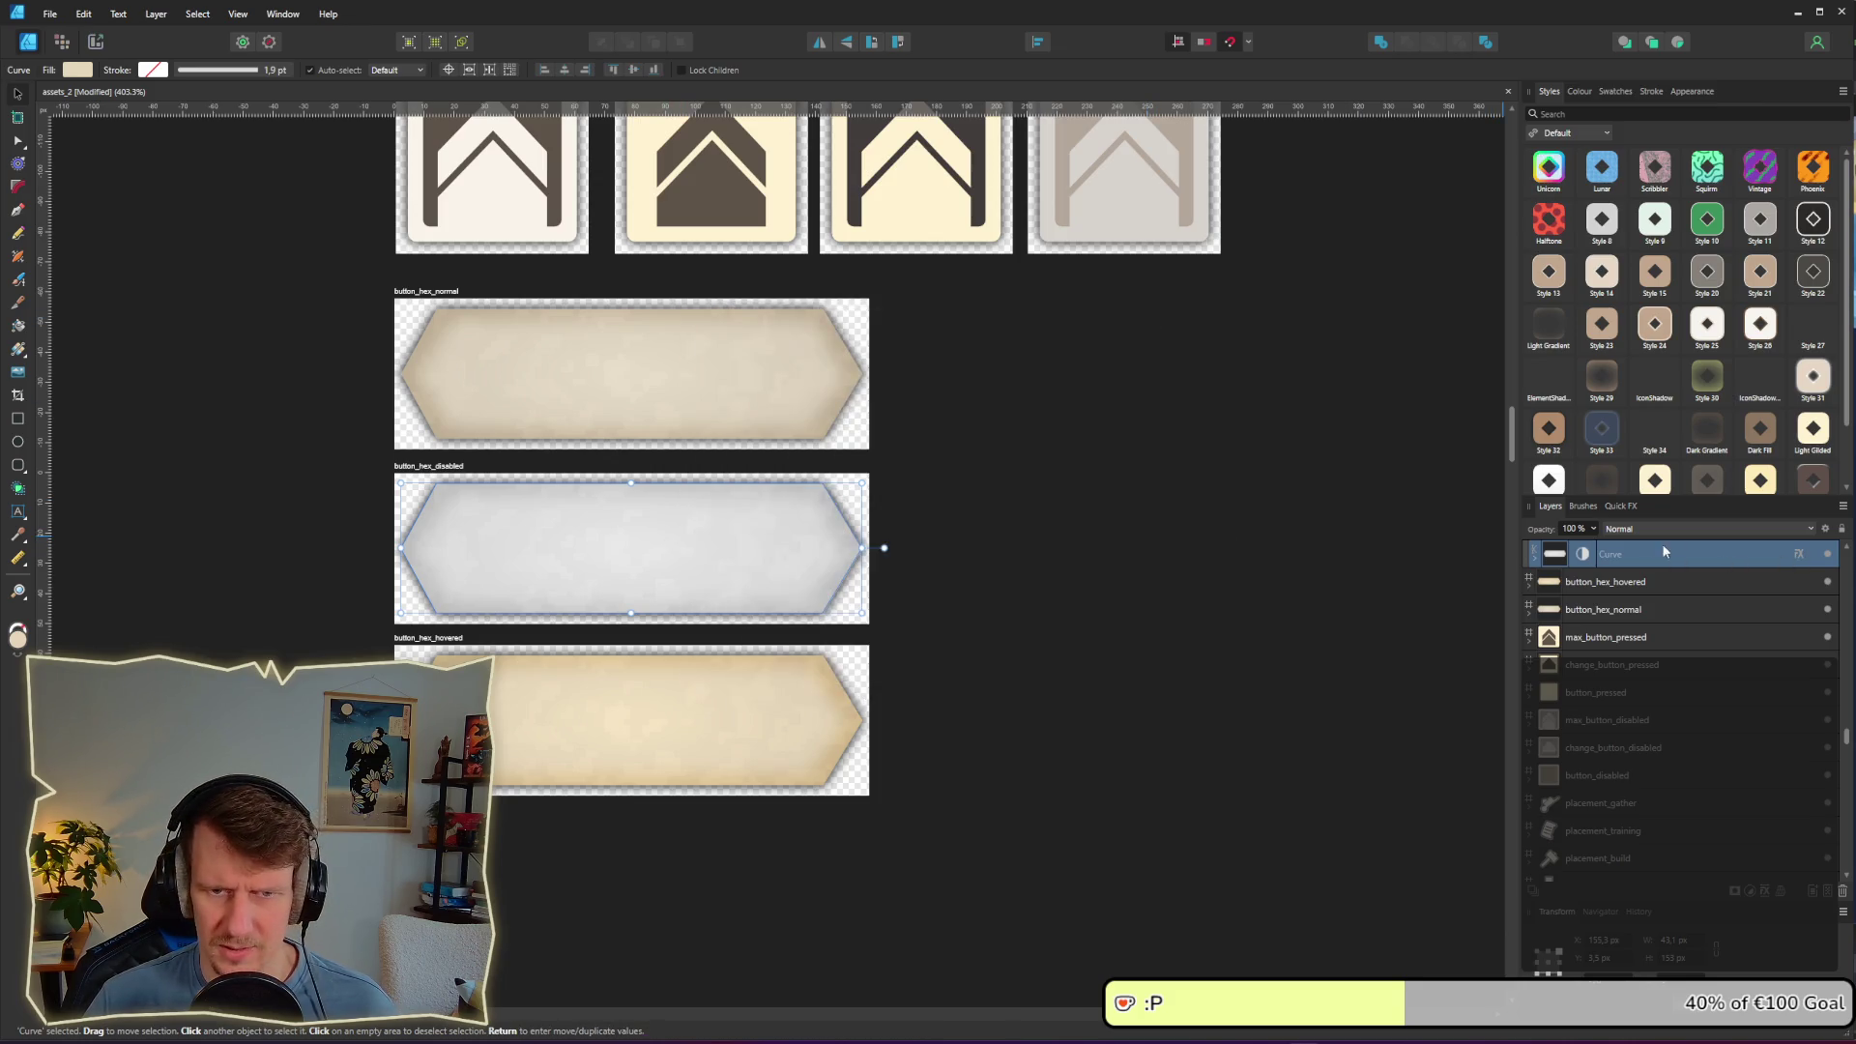
{"action": "left_click", "coordinate": [1586, 558]}
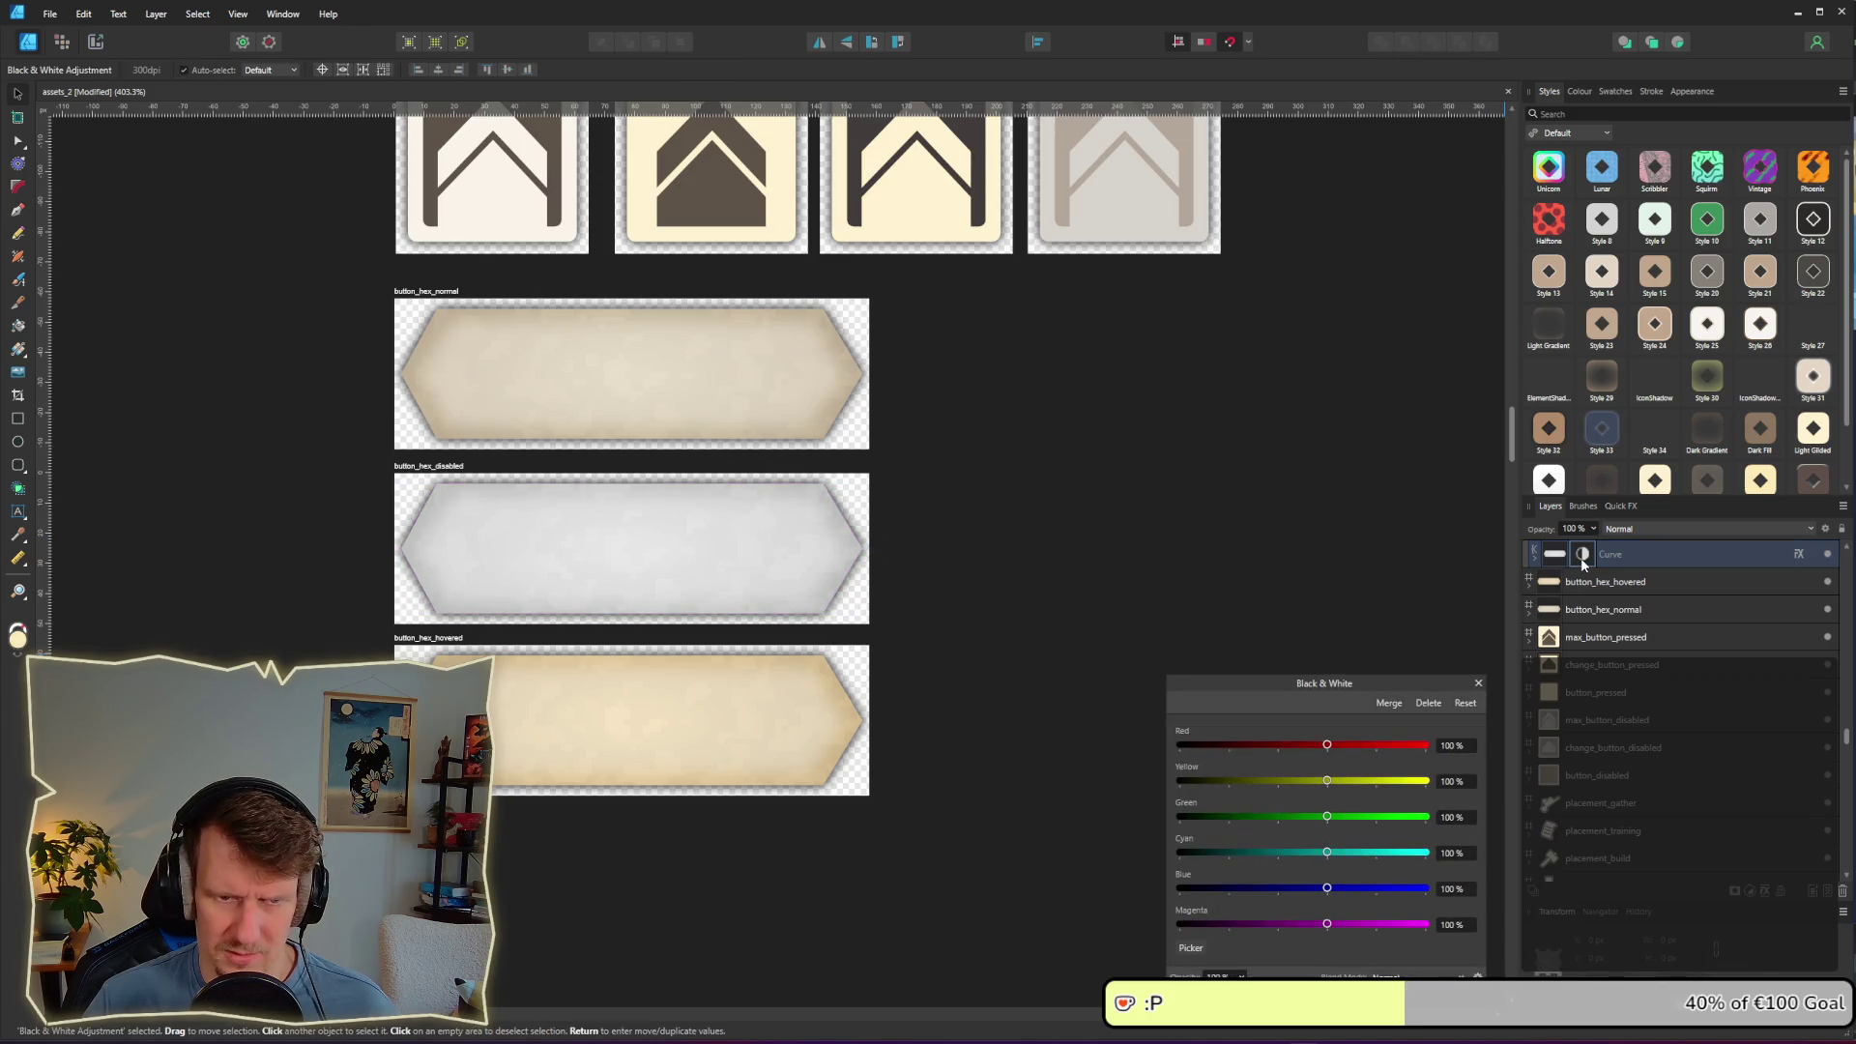
{"action": "left_click", "coordinate": [1478, 683]}
Step: Scroll back and select the player_info_panel artwork
{"action": "scroll", "coordinate": [1216, 657], "scroll_direction": "down", "scroll_amount": 5}
{"action": "scroll", "coordinate": [1048, 663], "scroll_direction": "down", "scroll_amount": 5}
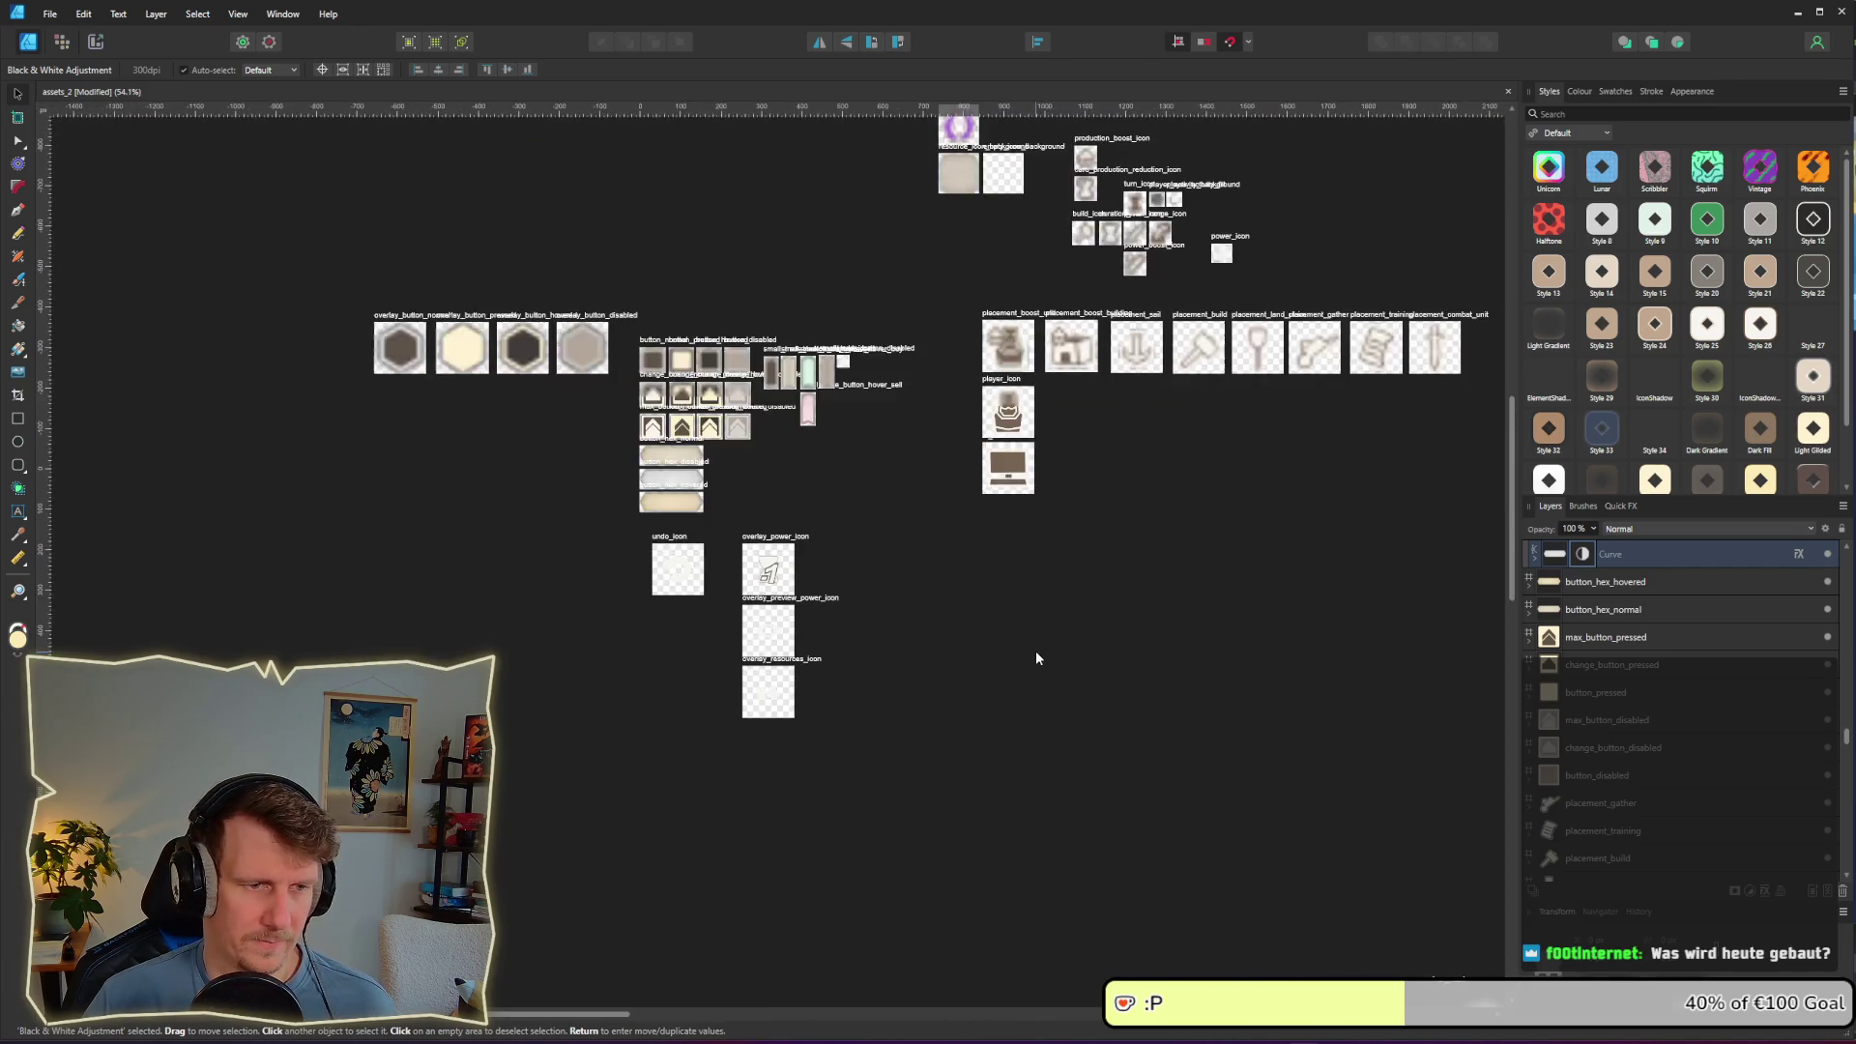
{"action": "scroll", "coordinate": [1075, 633], "scroll_direction": "up", "scroll_amount": 8}
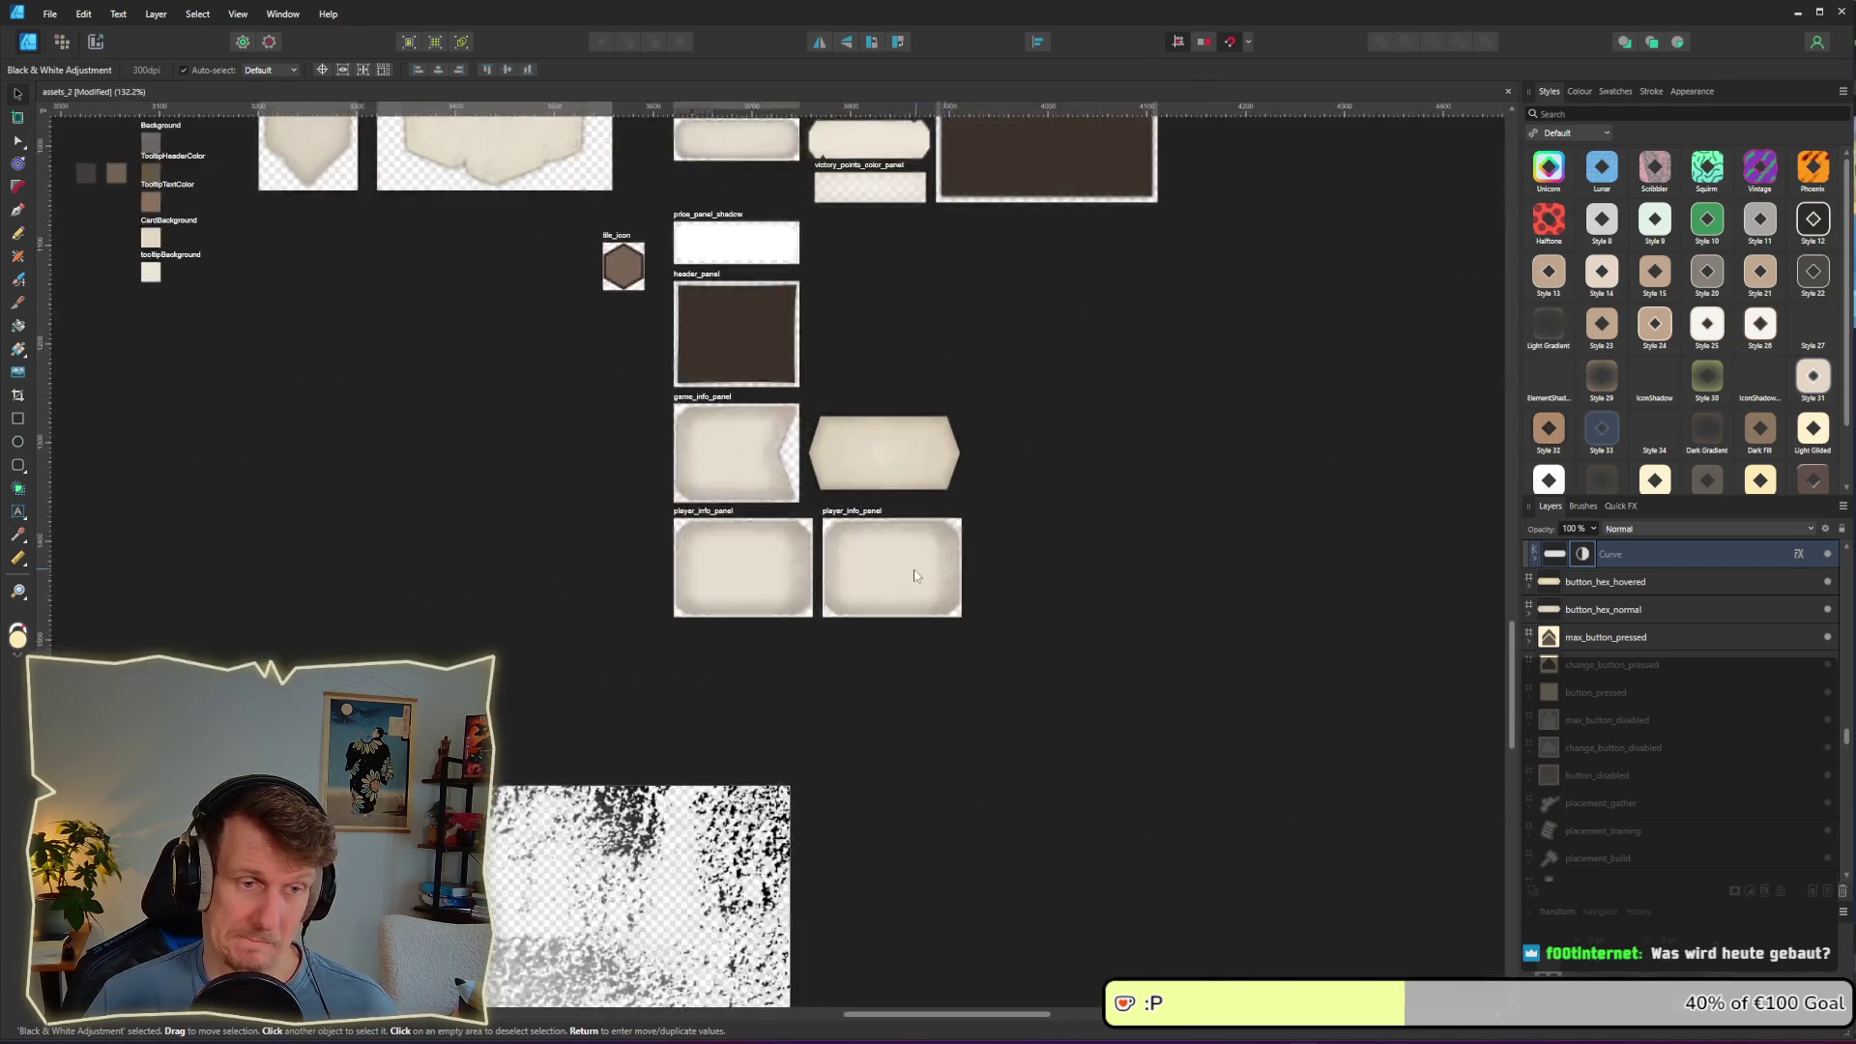
{"action": "left_click", "coordinate": [866, 595]}
Step: Add a Black & White adjustment to the second player_info_panel artboard
{"action": "left_click", "coordinate": [722, 440]}
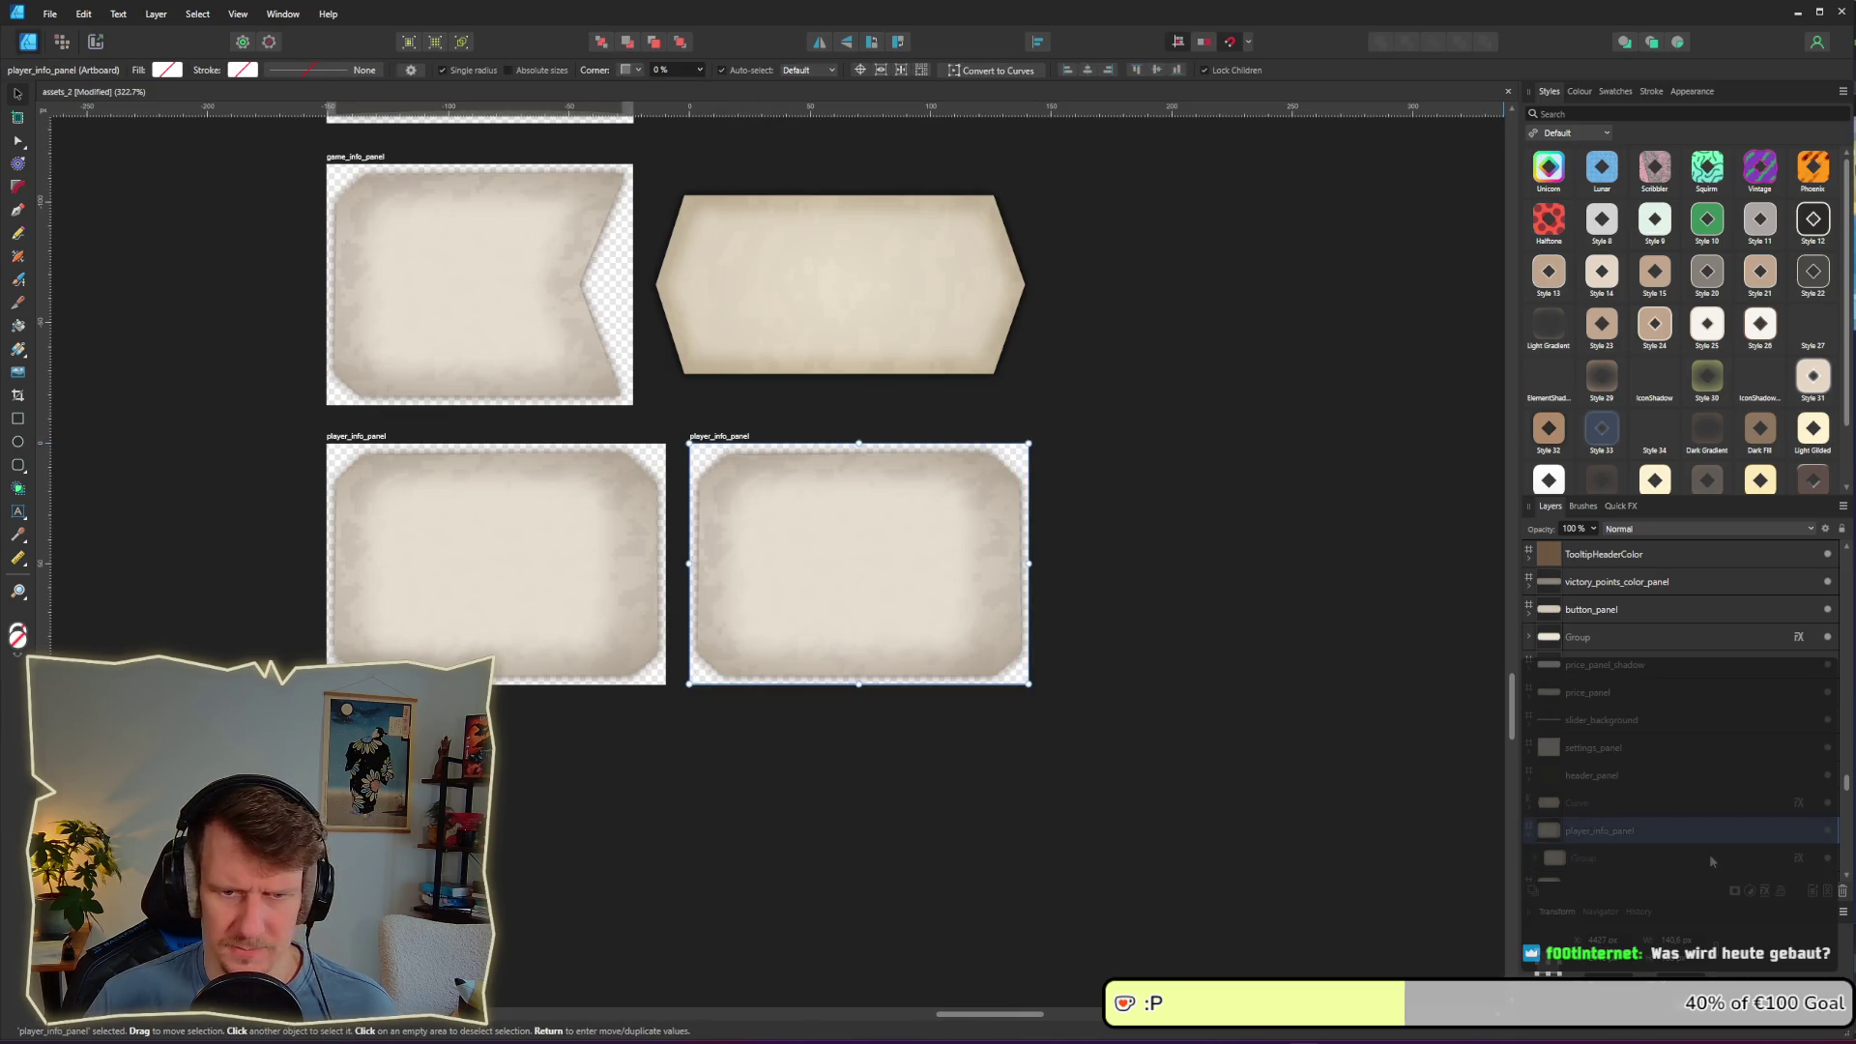
{"action": "left_click", "coordinate": [1751, 892]}
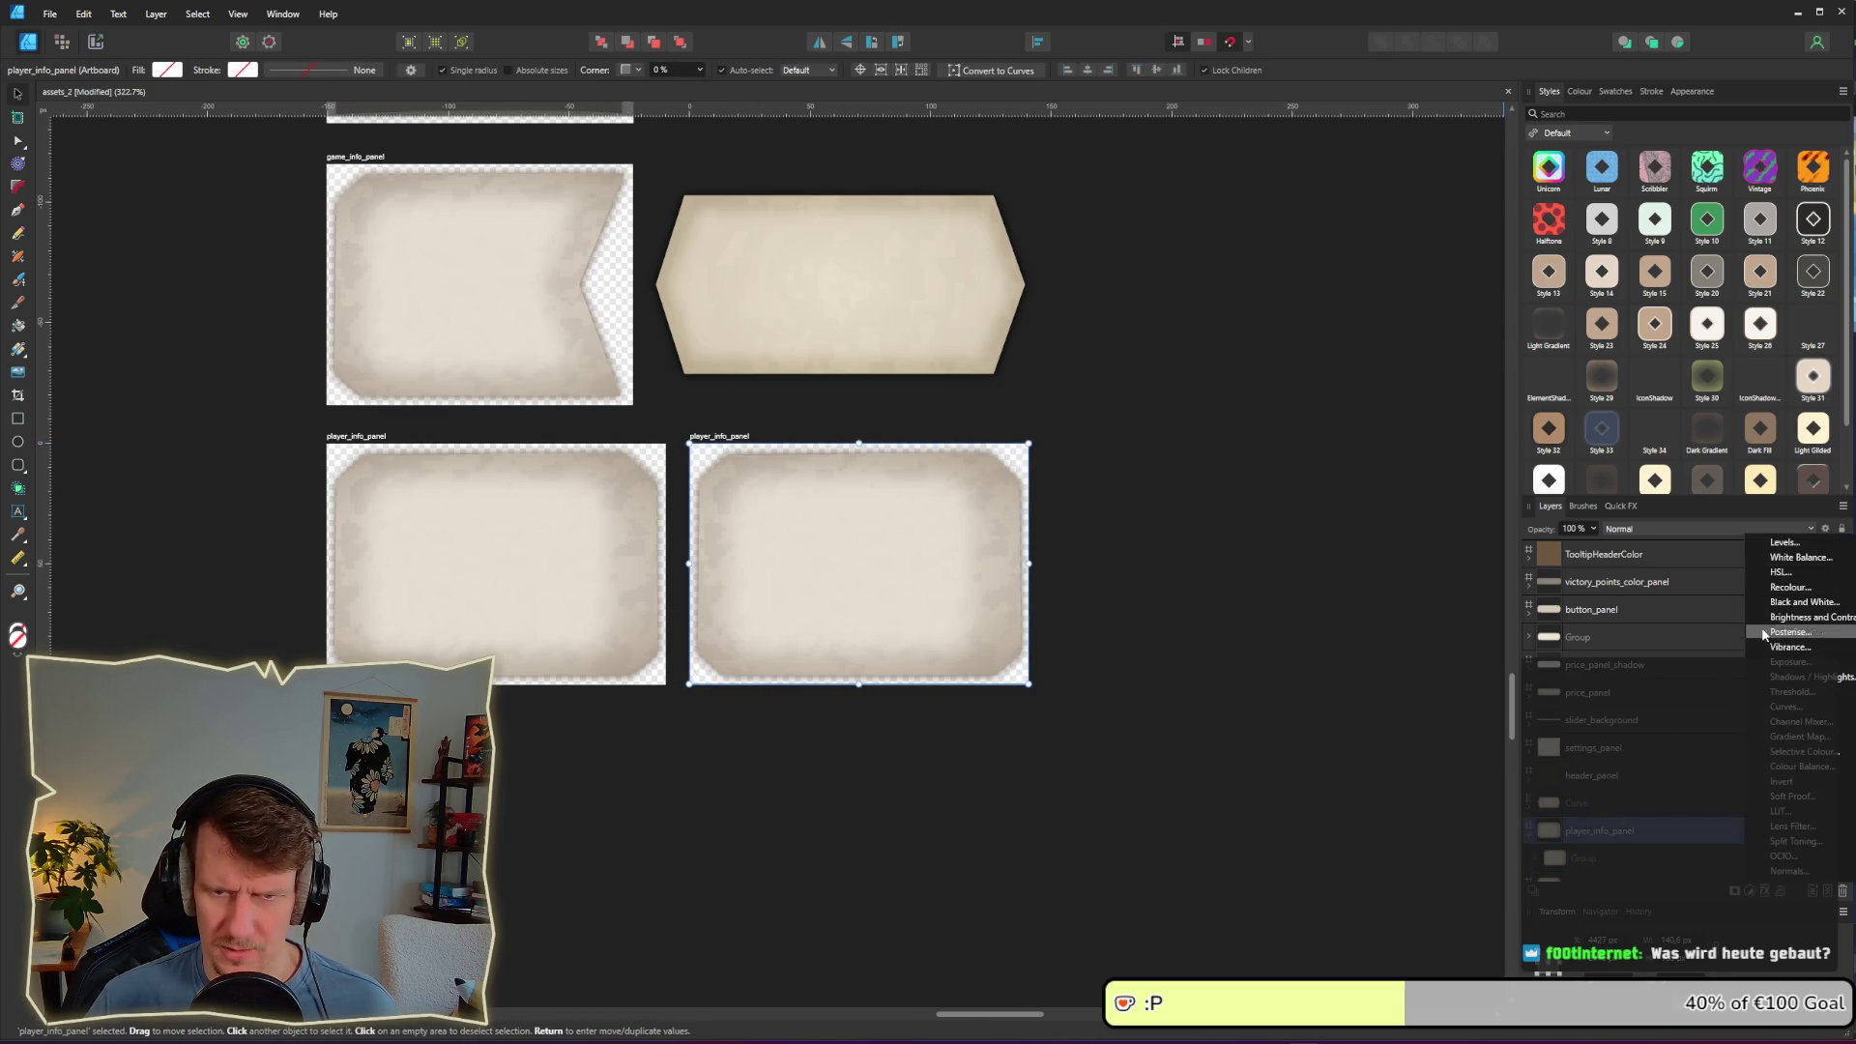
{"action": "left_click", "coordinate": [1777, 609]}
{"action": "left_click", "coordinate": [1194, 599]}
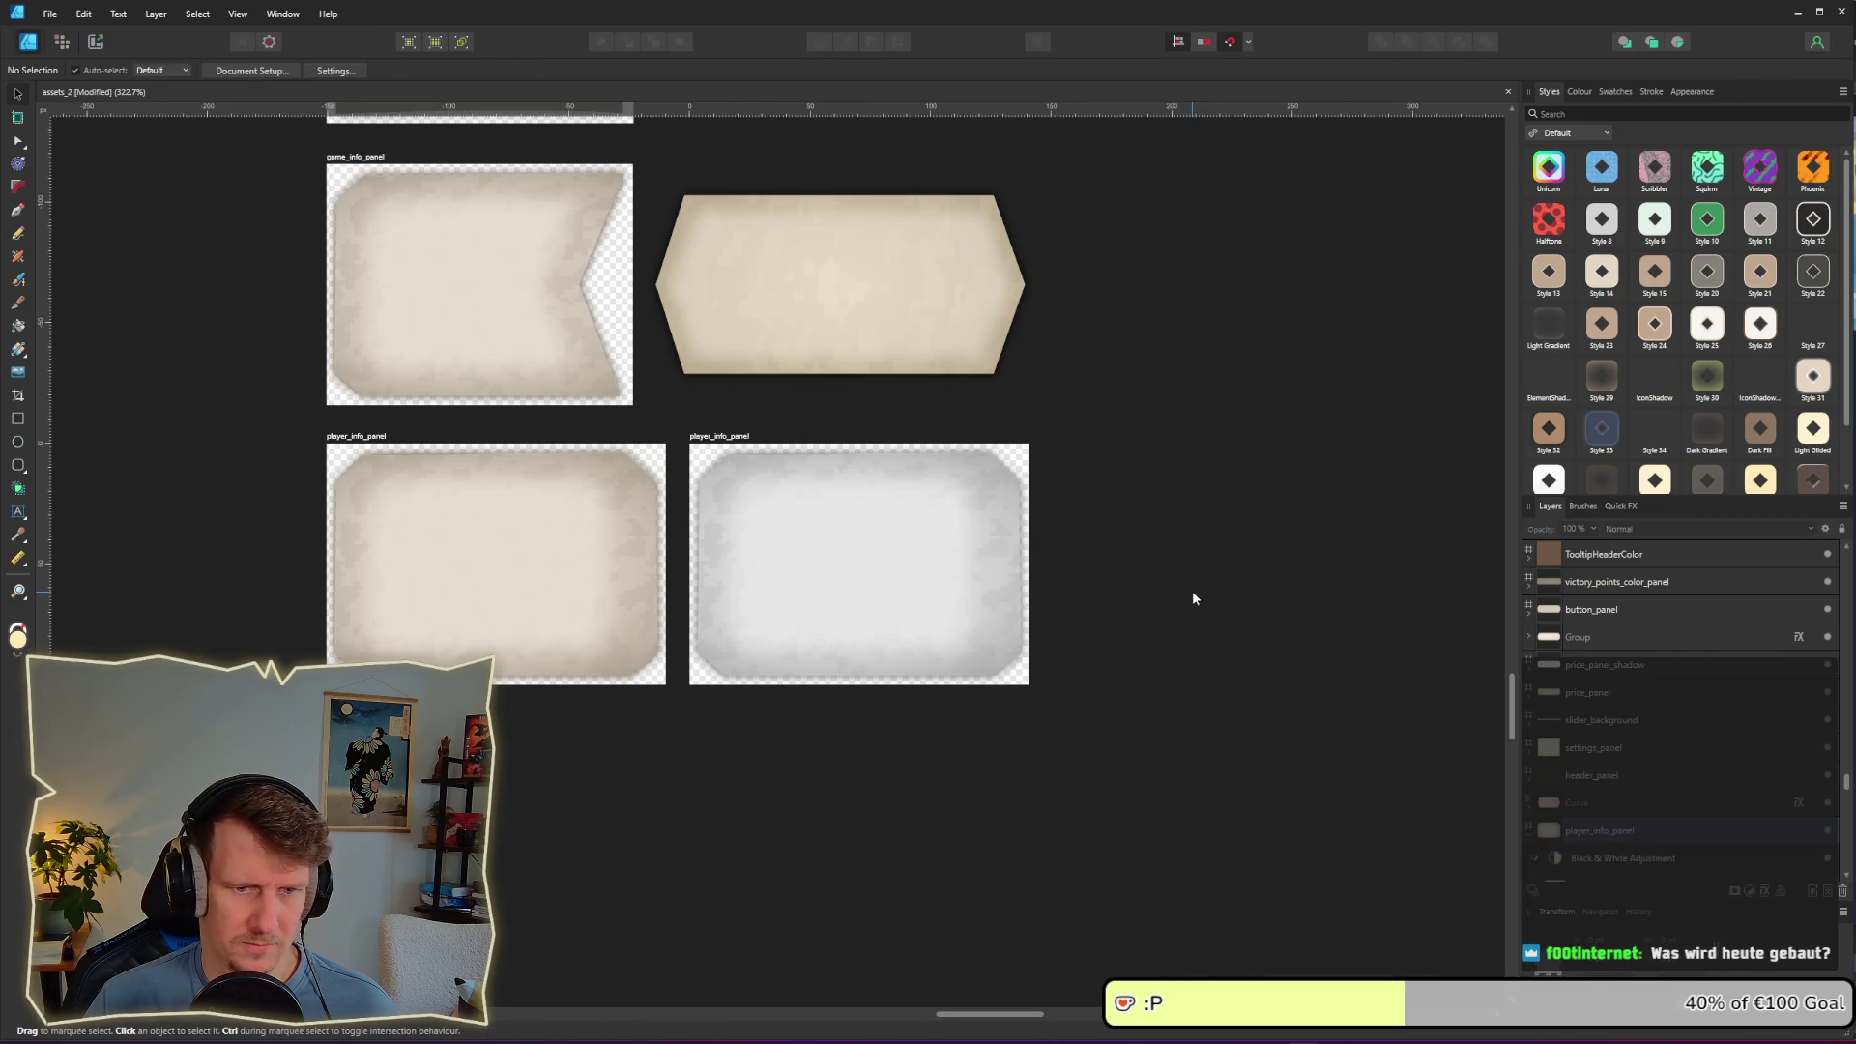
Step: Rename the greyed artboard to other_player_info_panel and save the document
{"action": "left_click", "coordinate": [715, 437]}
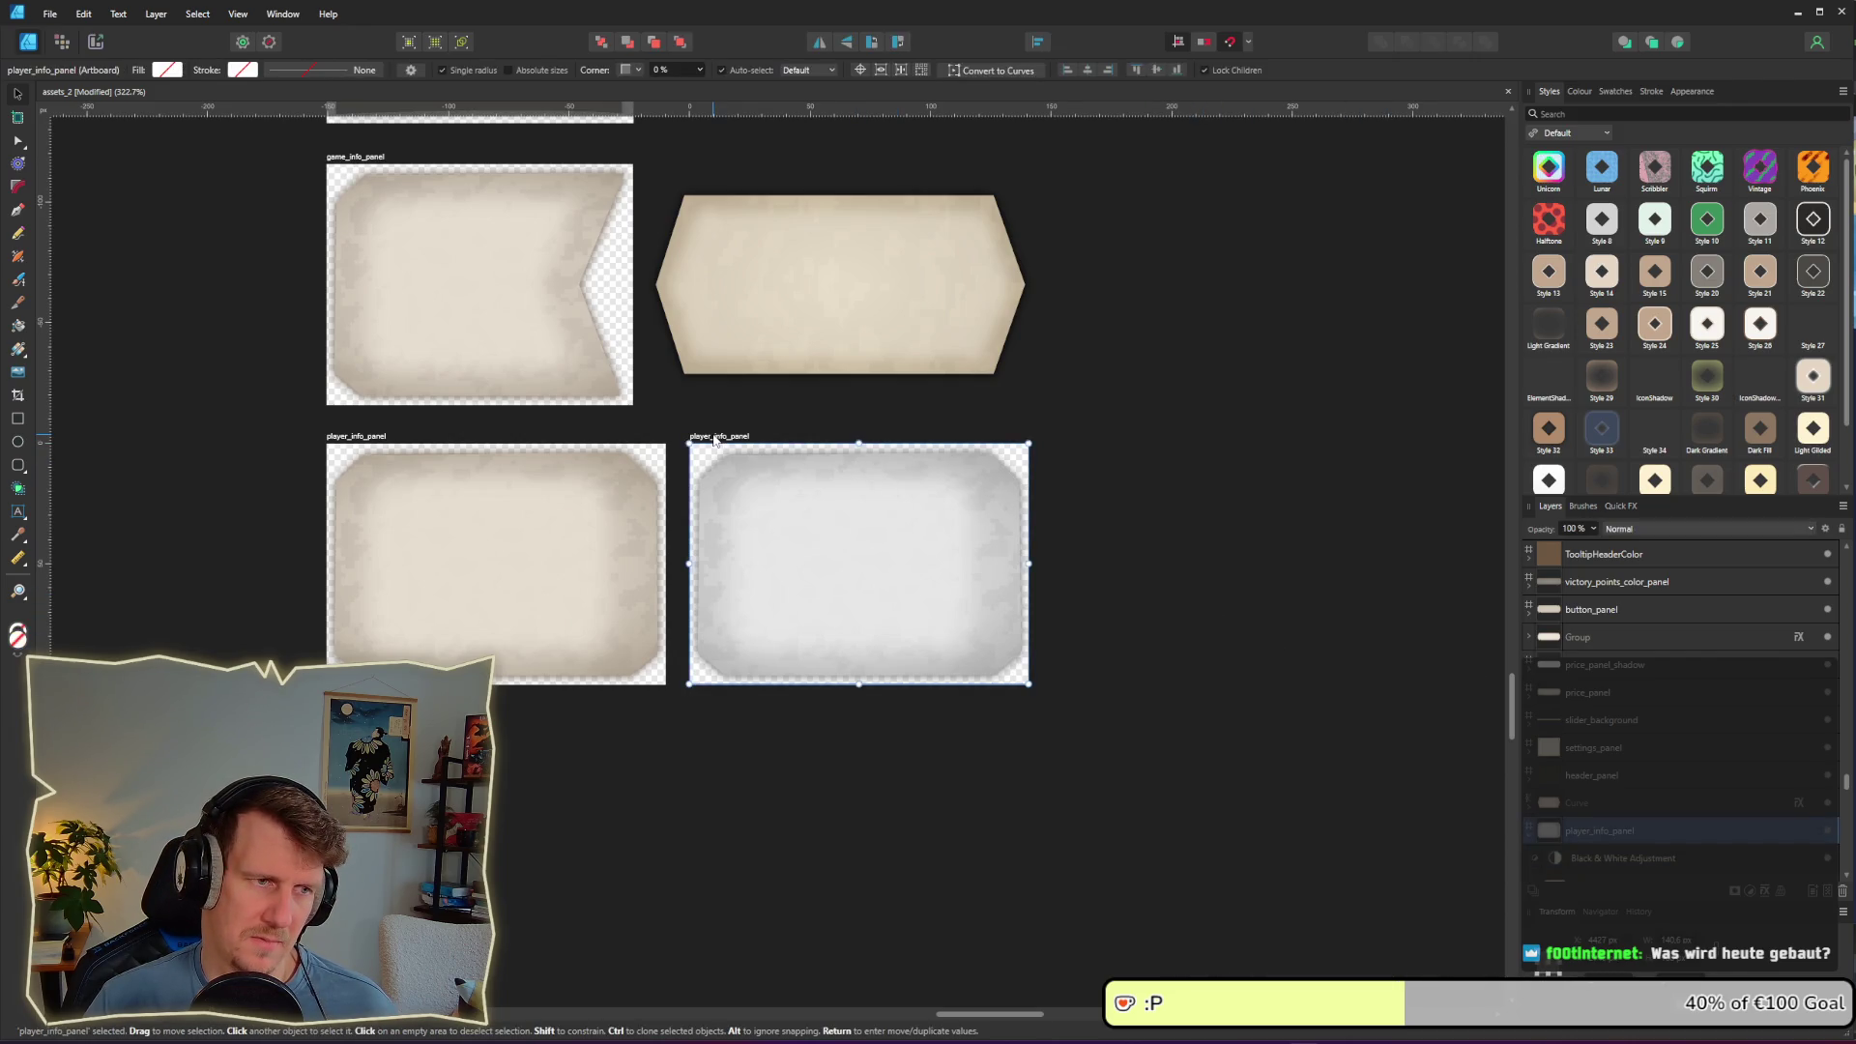
{"action": "double_click", "coordinate": [715, 438]}
{"action": "key", "text": "Home"}
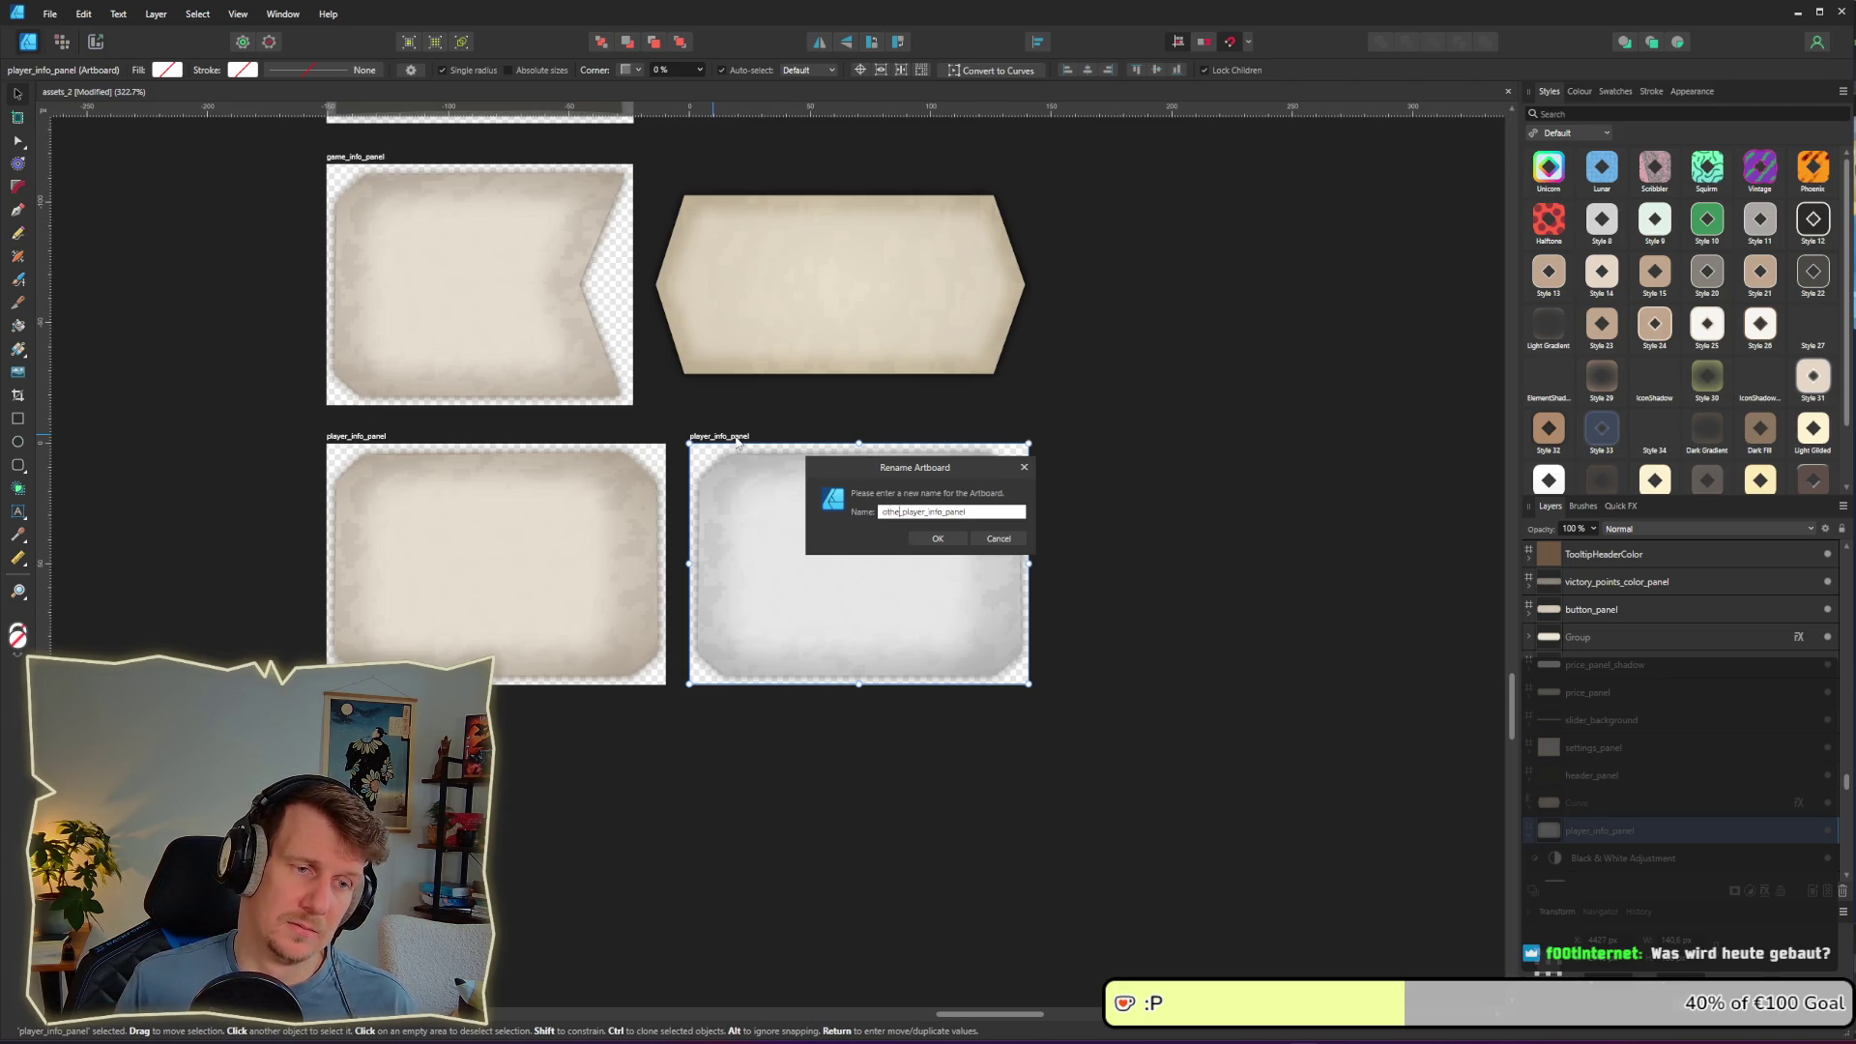
{"action": "type", "text": "r_"}
{"action": "key", "text": "Return"}
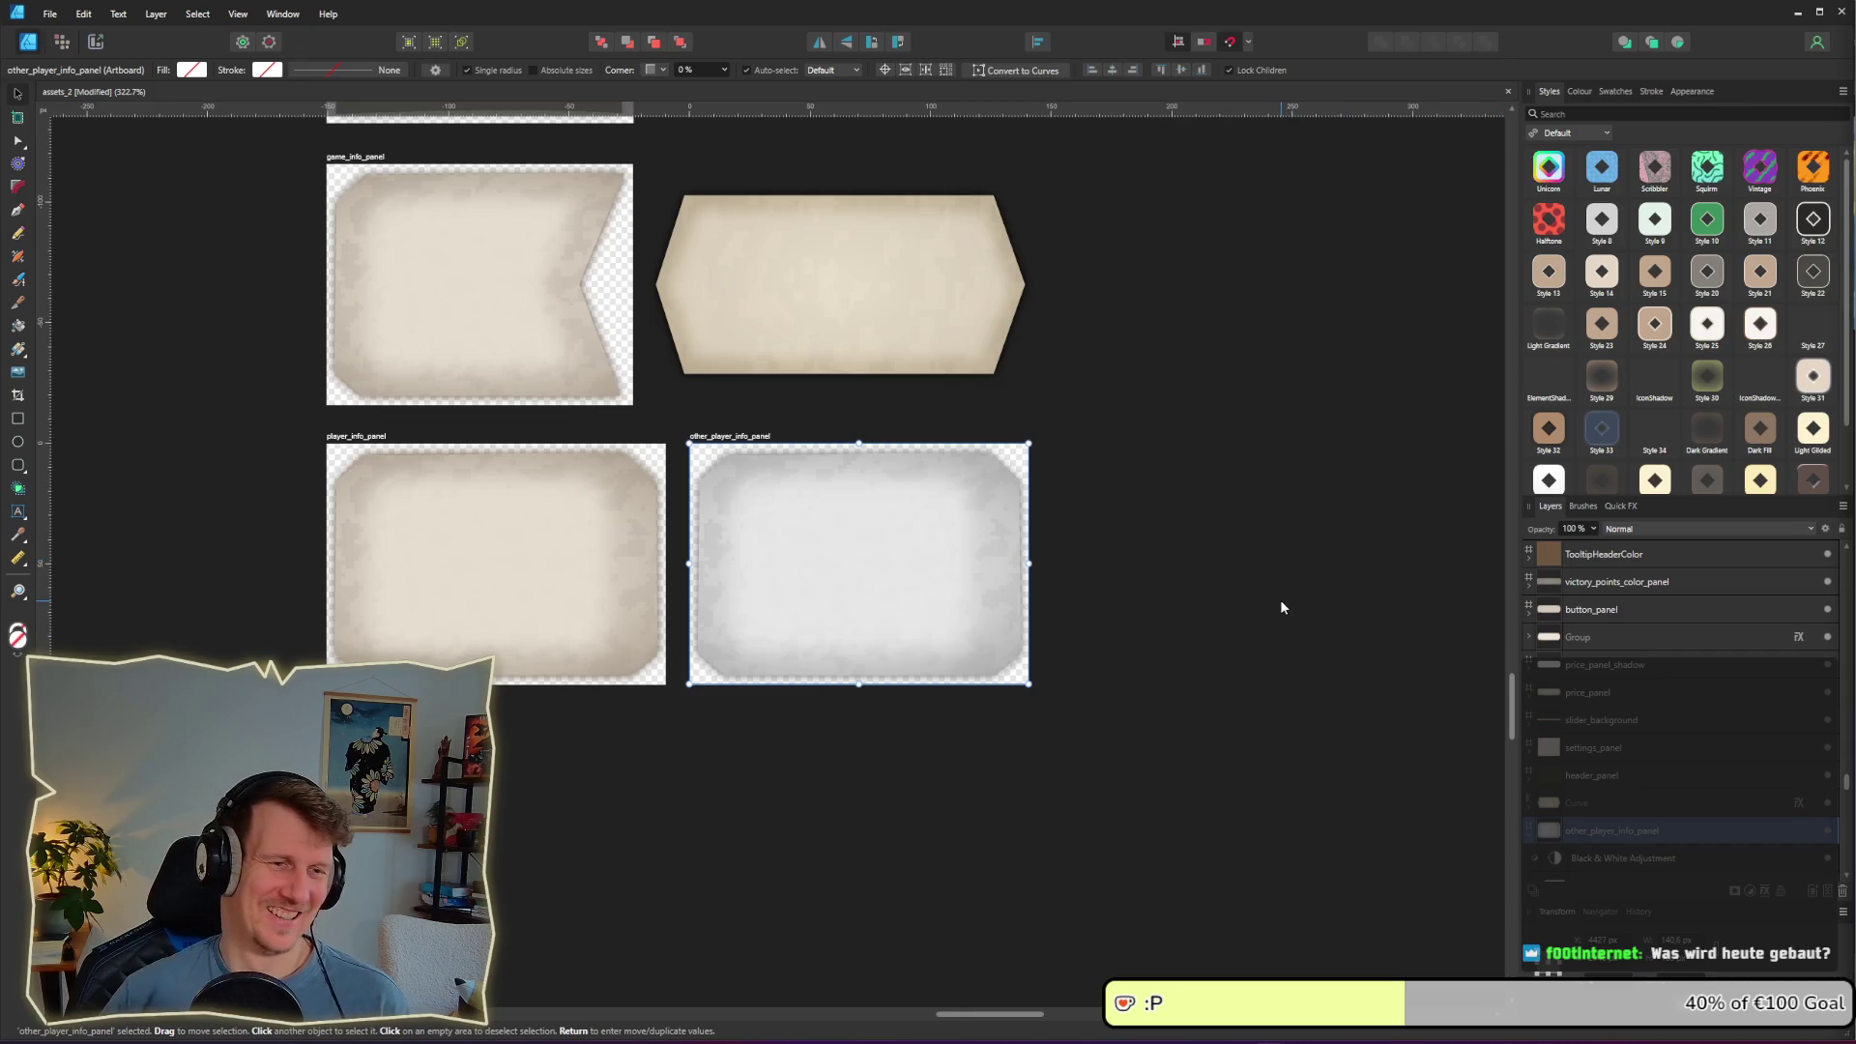
{"action": "left_click", "coordinate": [1239, 641]}
{"action": "key", "text": "ctrl+s"}
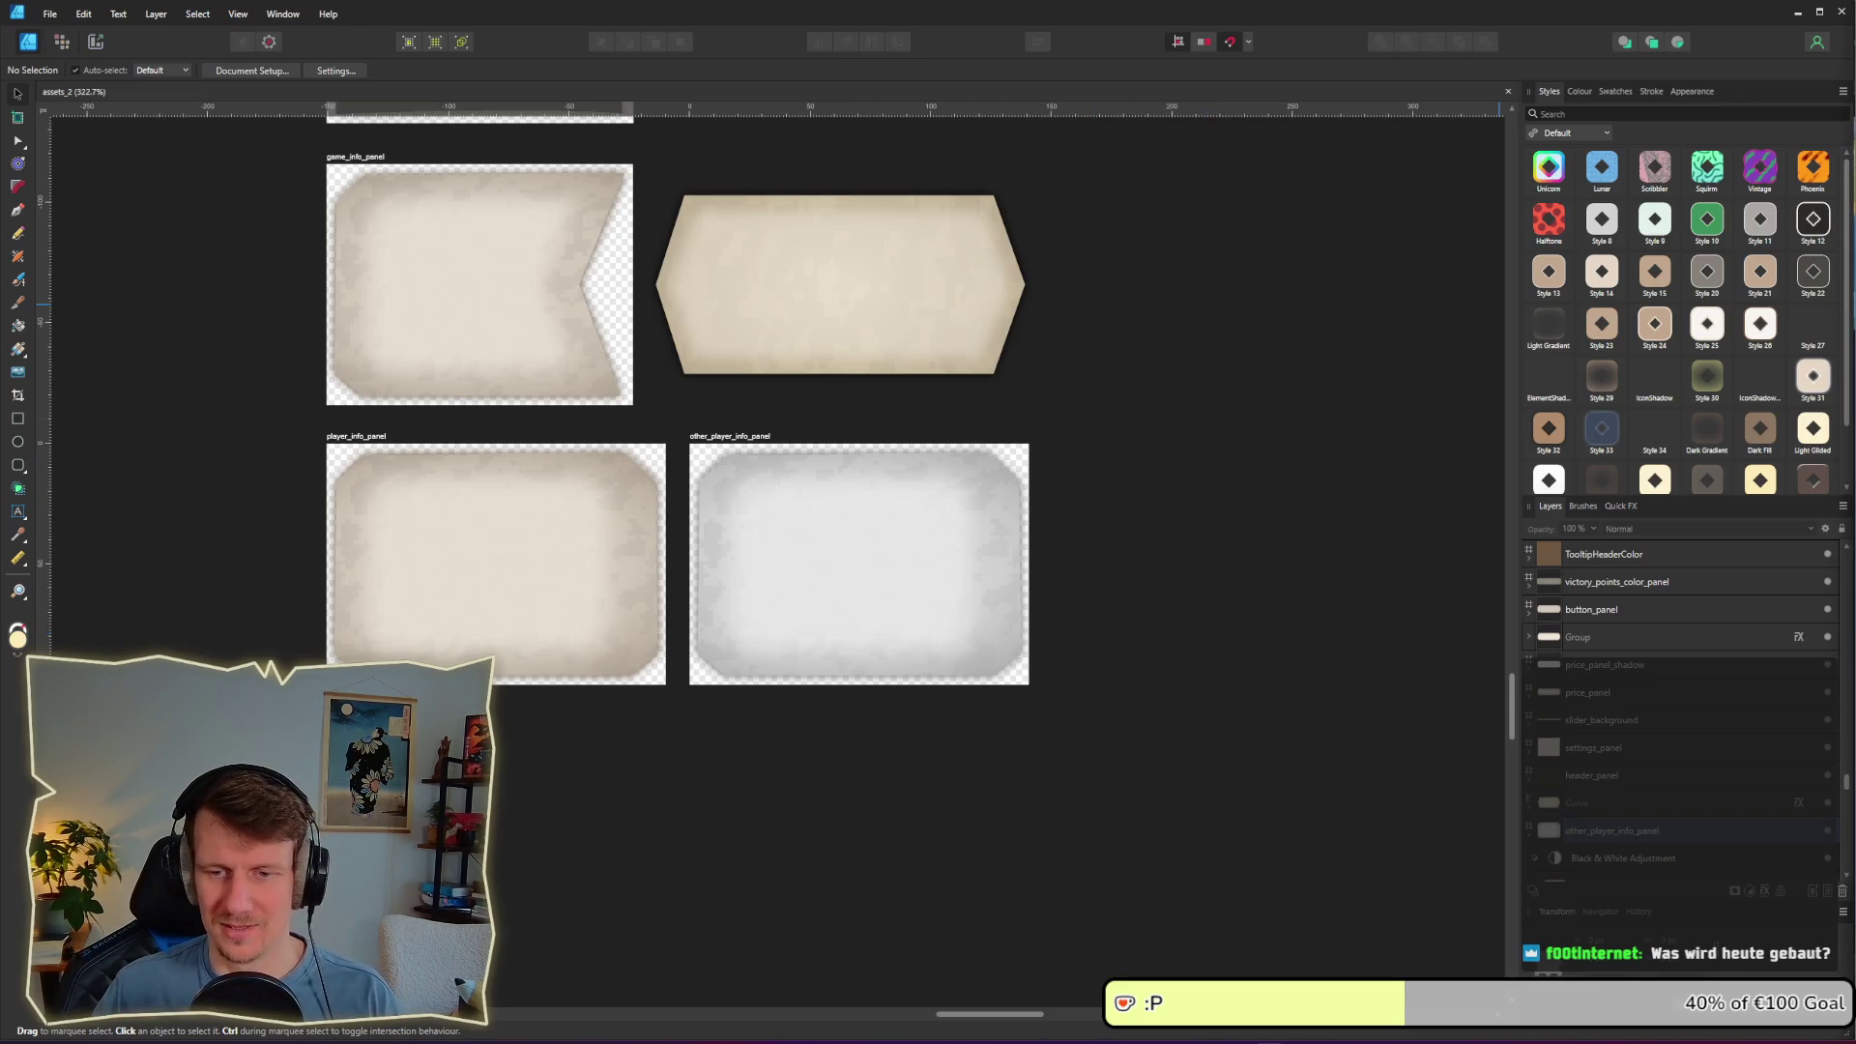
{"action": "right_click", "coordinate": [1153, 468]}
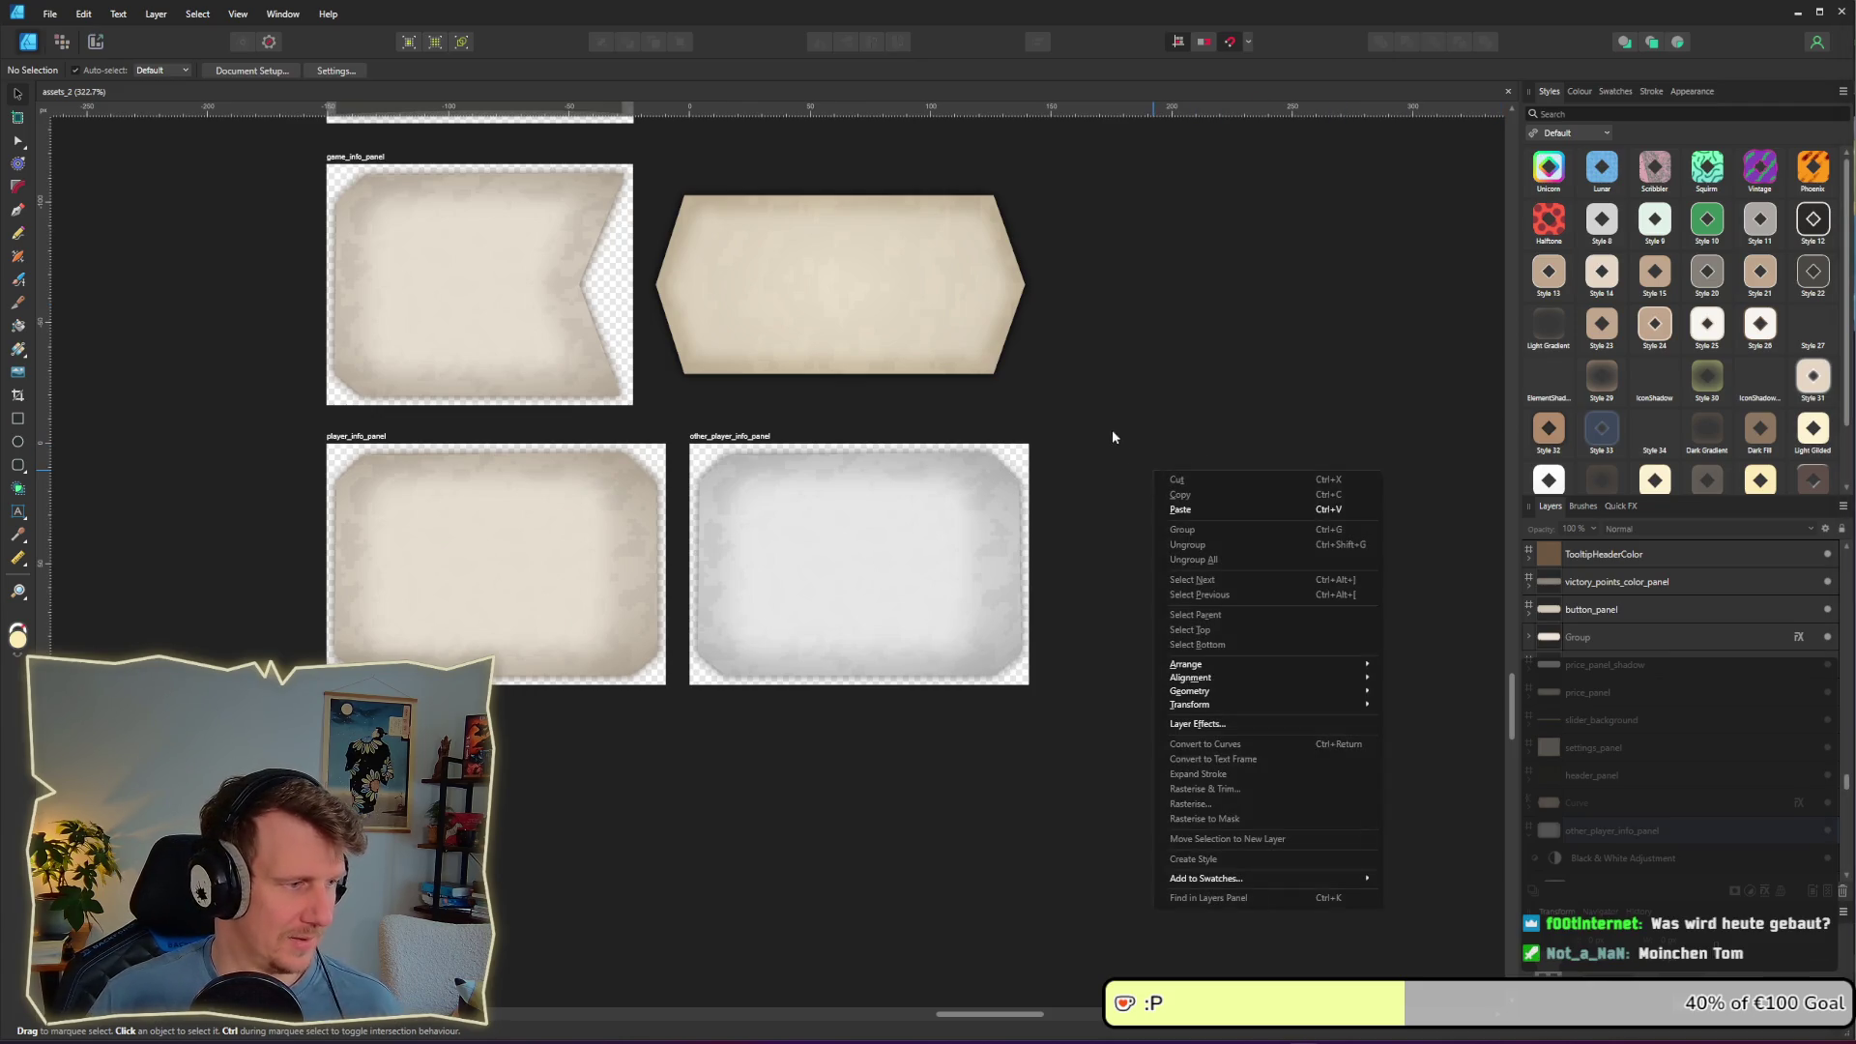
{"action": "key", "text": "alt+Tab"}
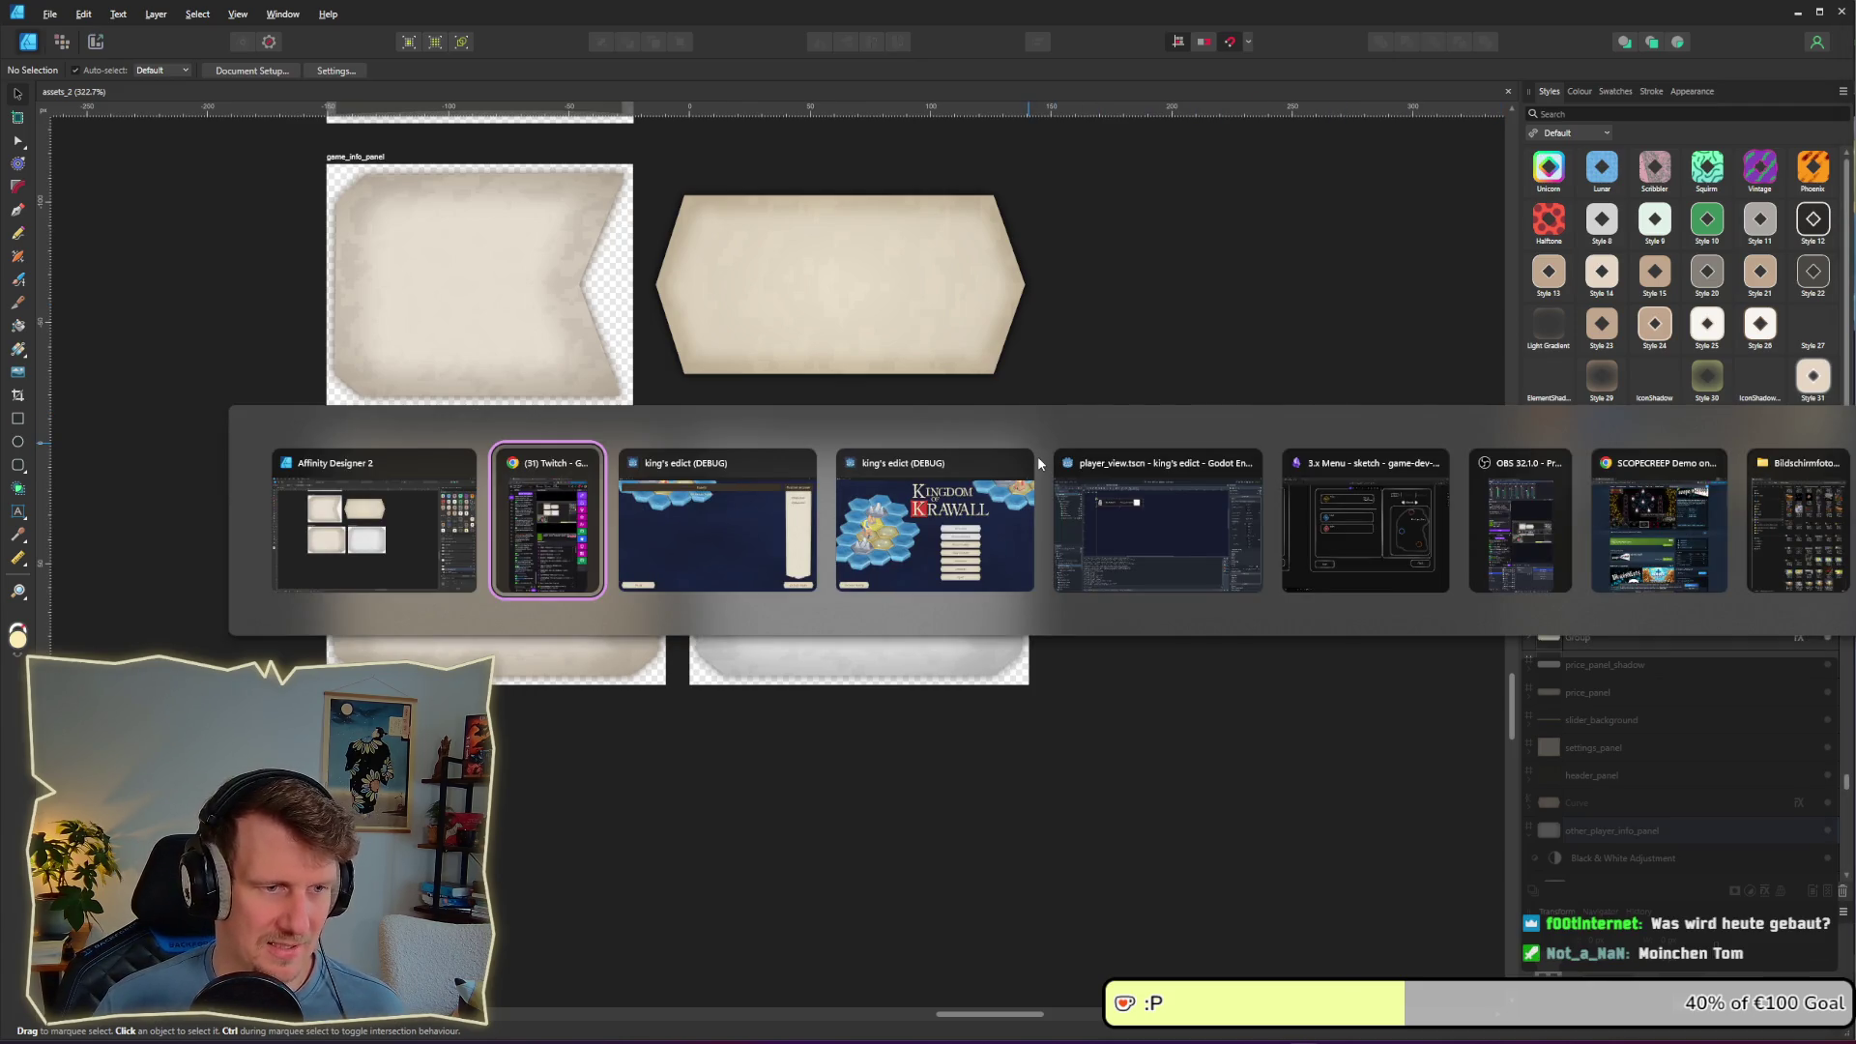
Step: In the King's Edict window, create a new game and open its setup screen
{"action": "key", "text": "alt+Tab"}
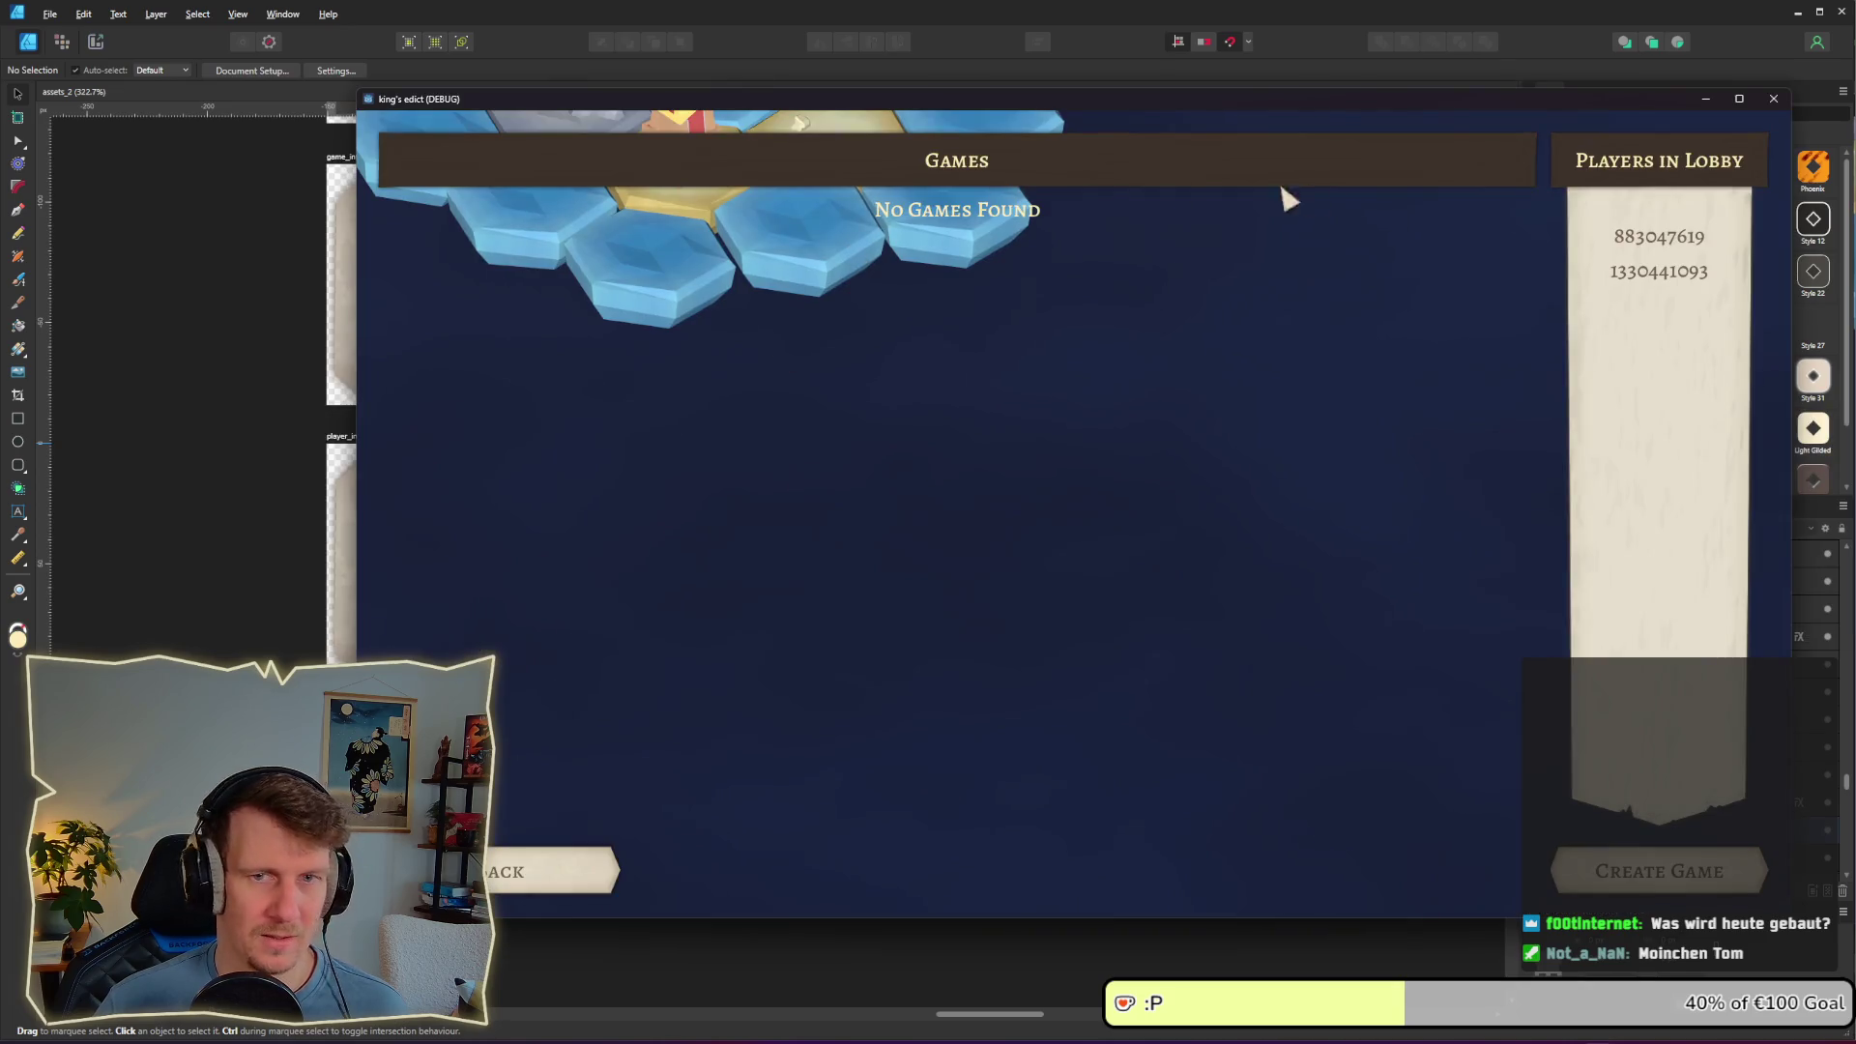
{"action": "left_click_drag", "start_coordinate": [1211, 103], "coordinate": [1060, 64]}
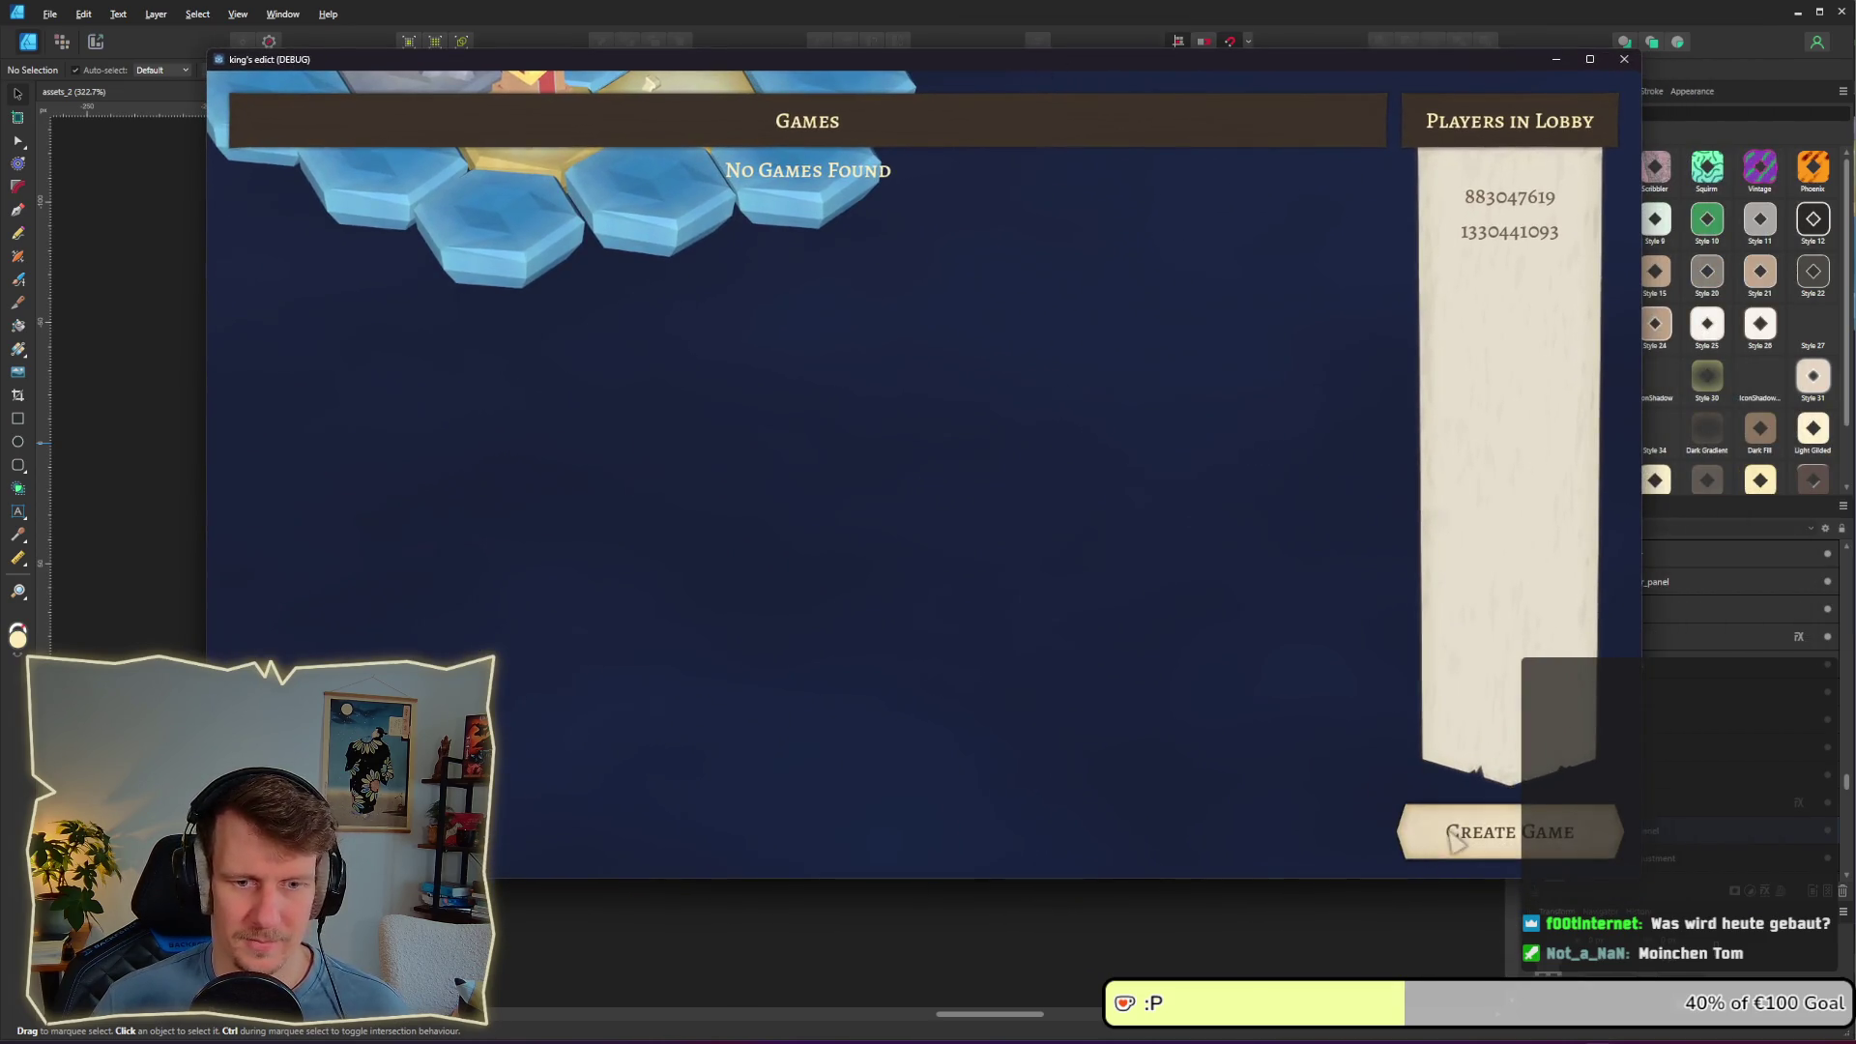
{"action": "left_click", "coordinate": [1508, 831]}
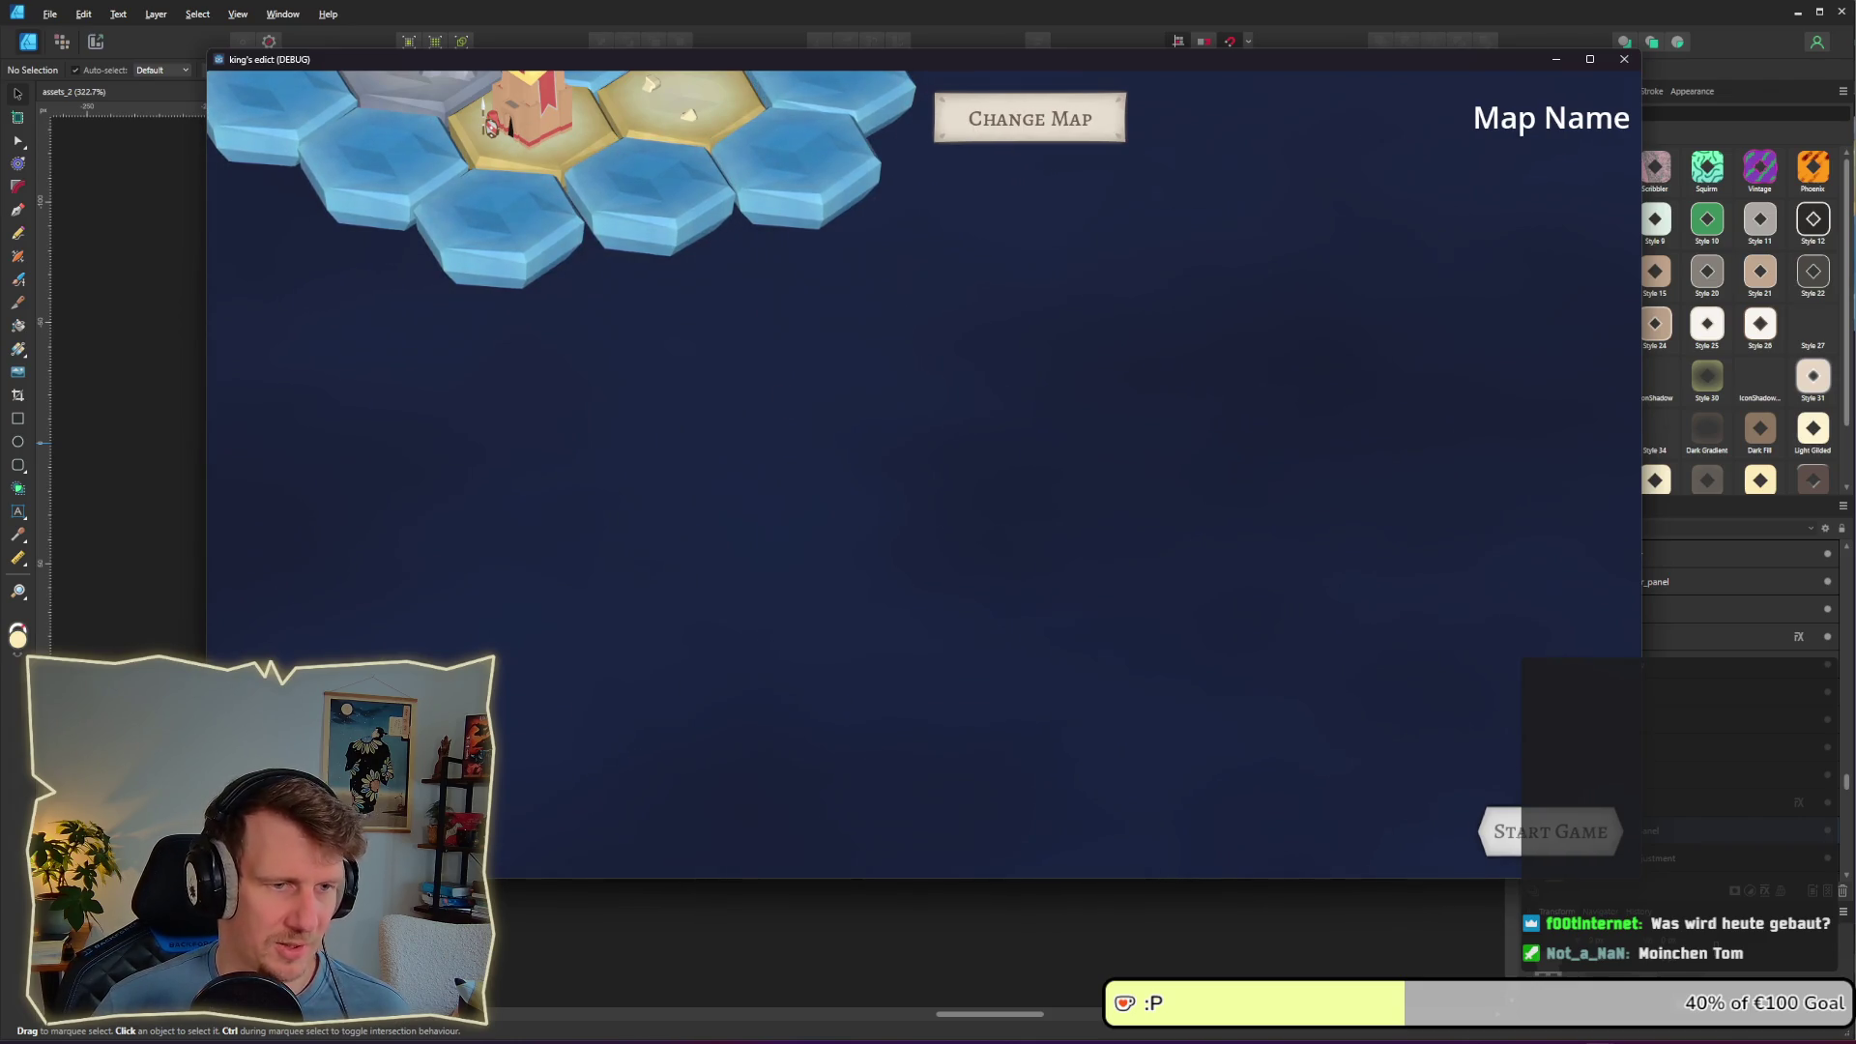
{"action": "left_click", "coordinate": [1448, 822]}
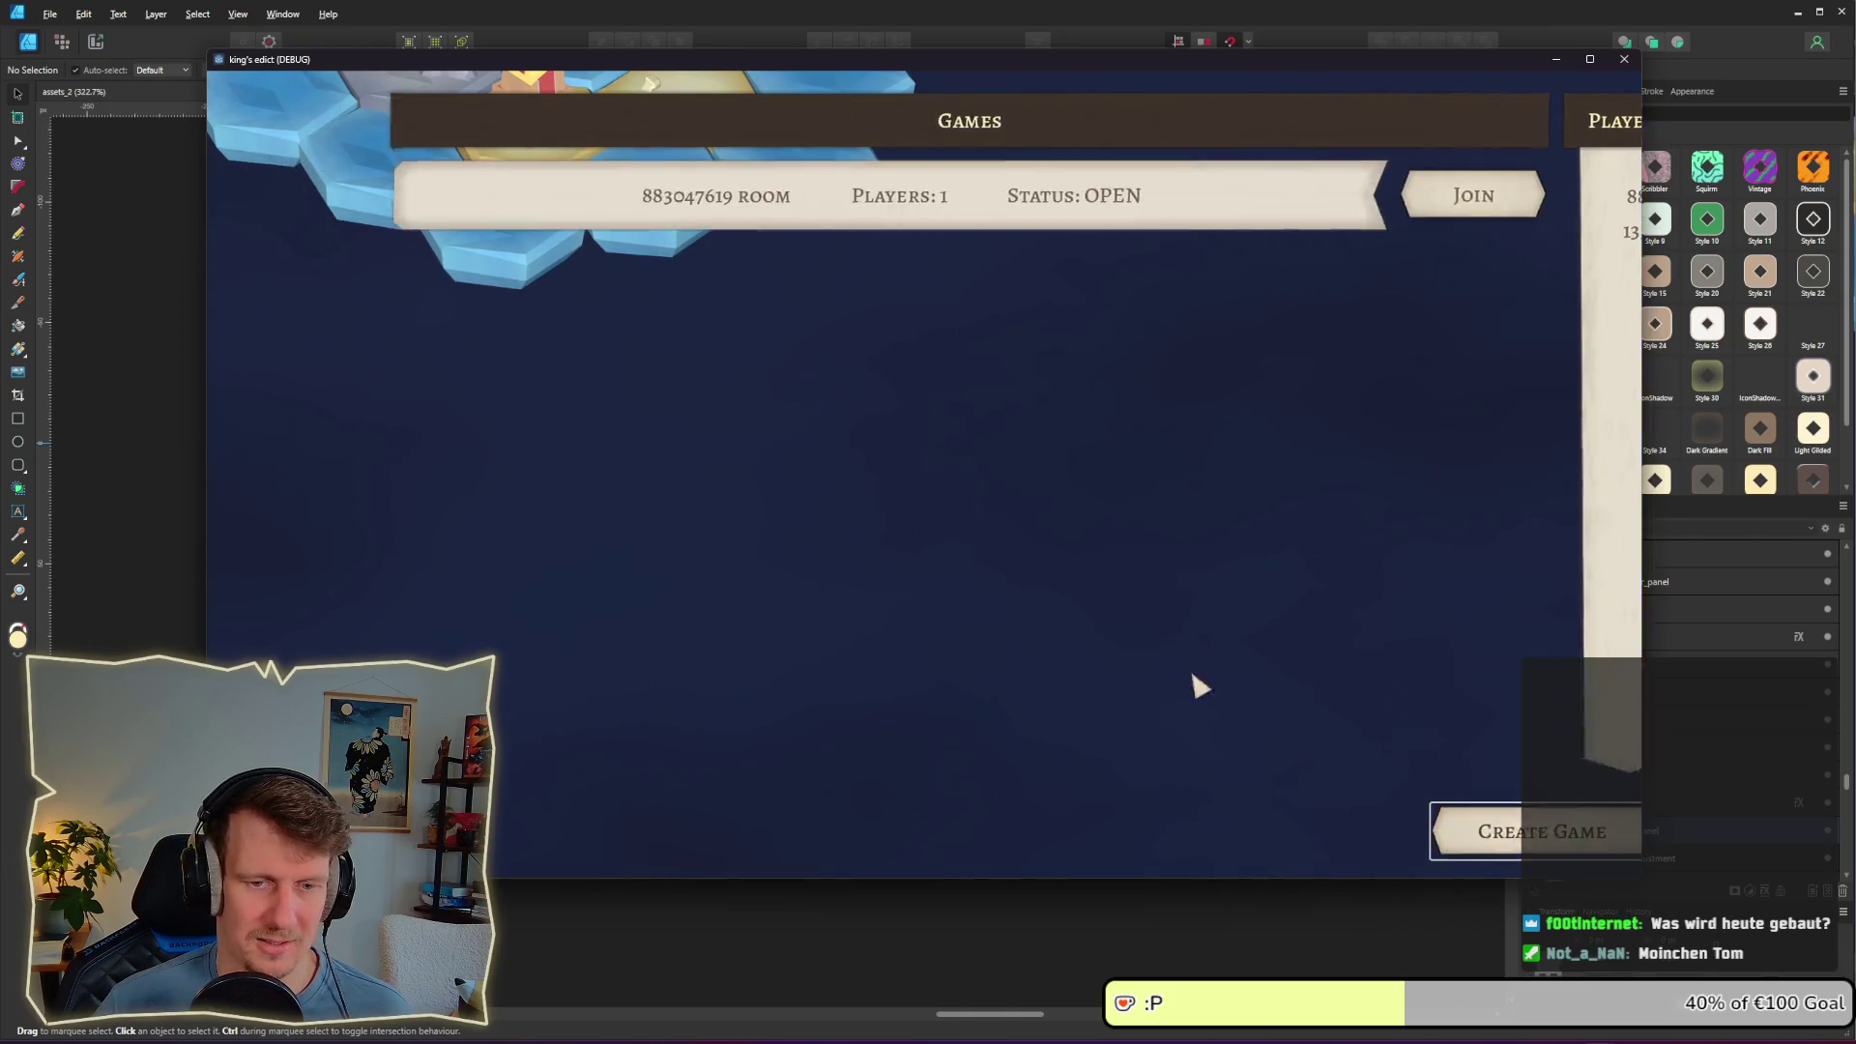
Step: Choose the i_know_this_place.map map and take start position 0
{"action": "left_click", "coordinate": [1077, 135]}
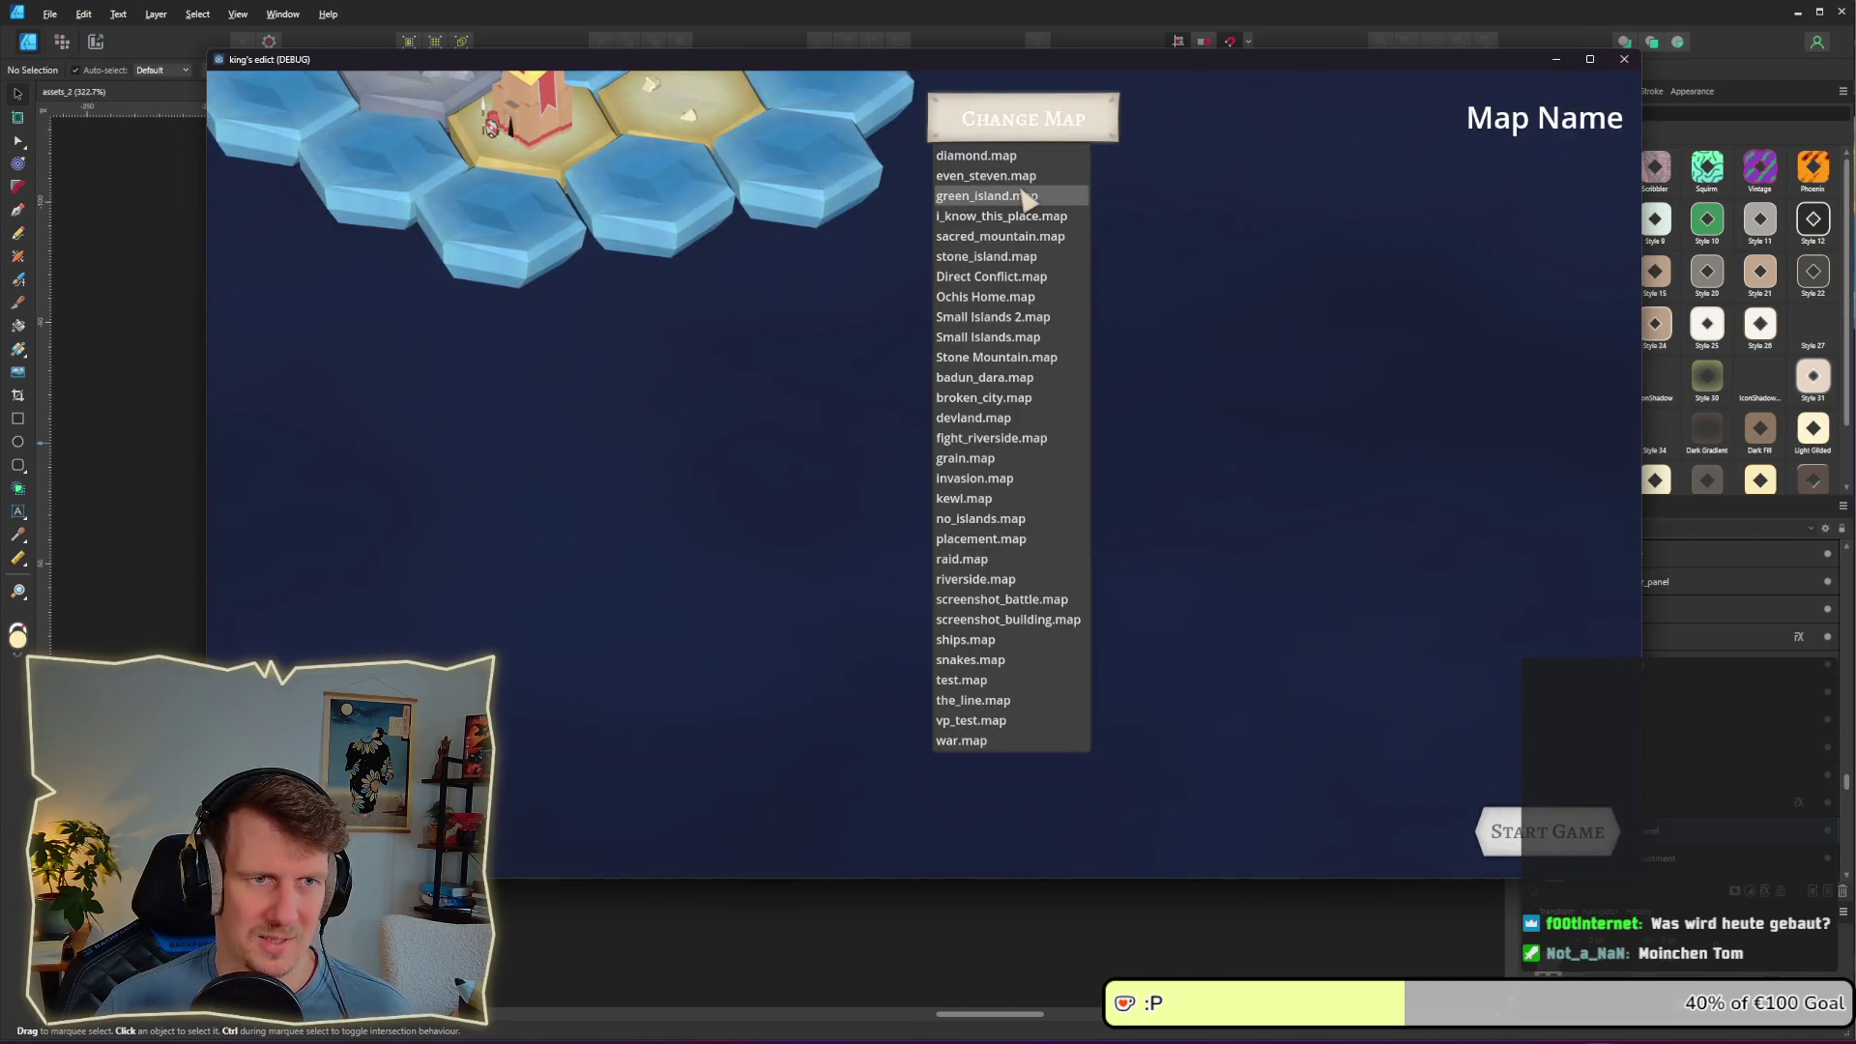
{"action": "left_click", "coordinate": [1019, 216]}
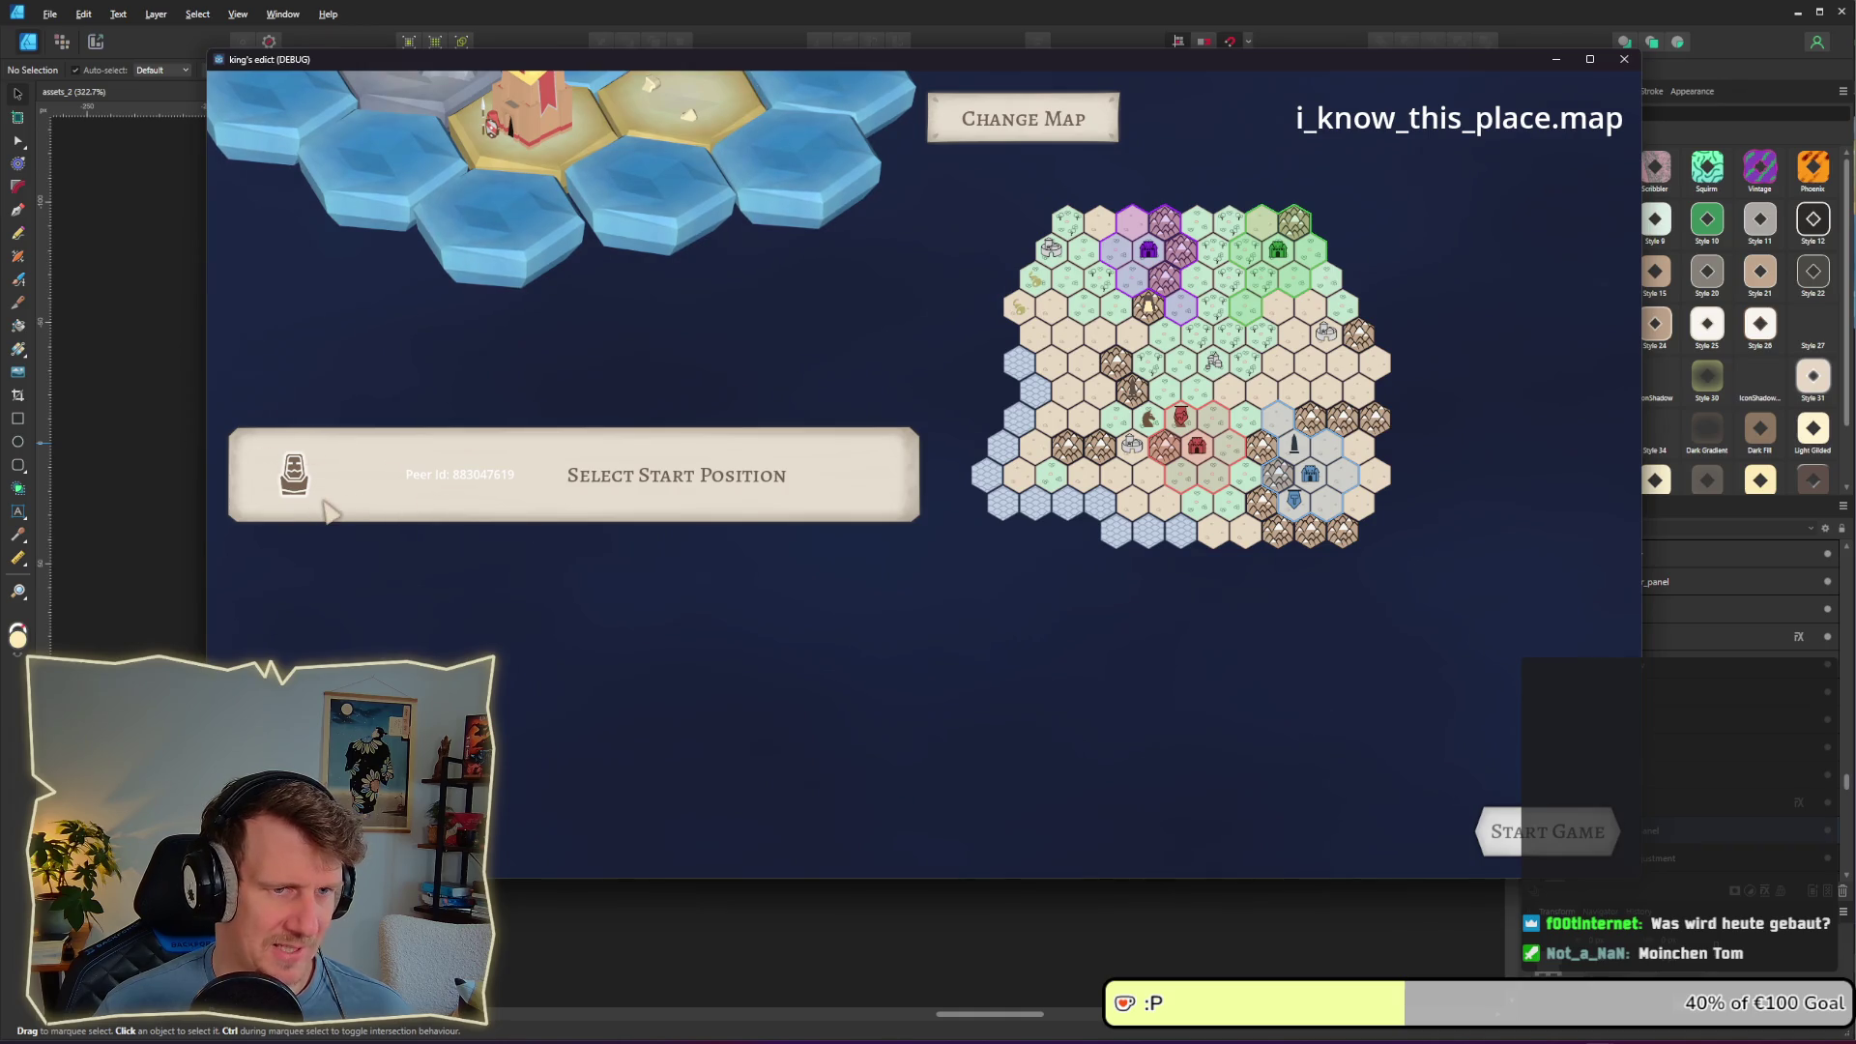
{"action": "left_click", "coordinate": [740, 491]}
{"action": "left_click", "coordinate": [567, 537]}
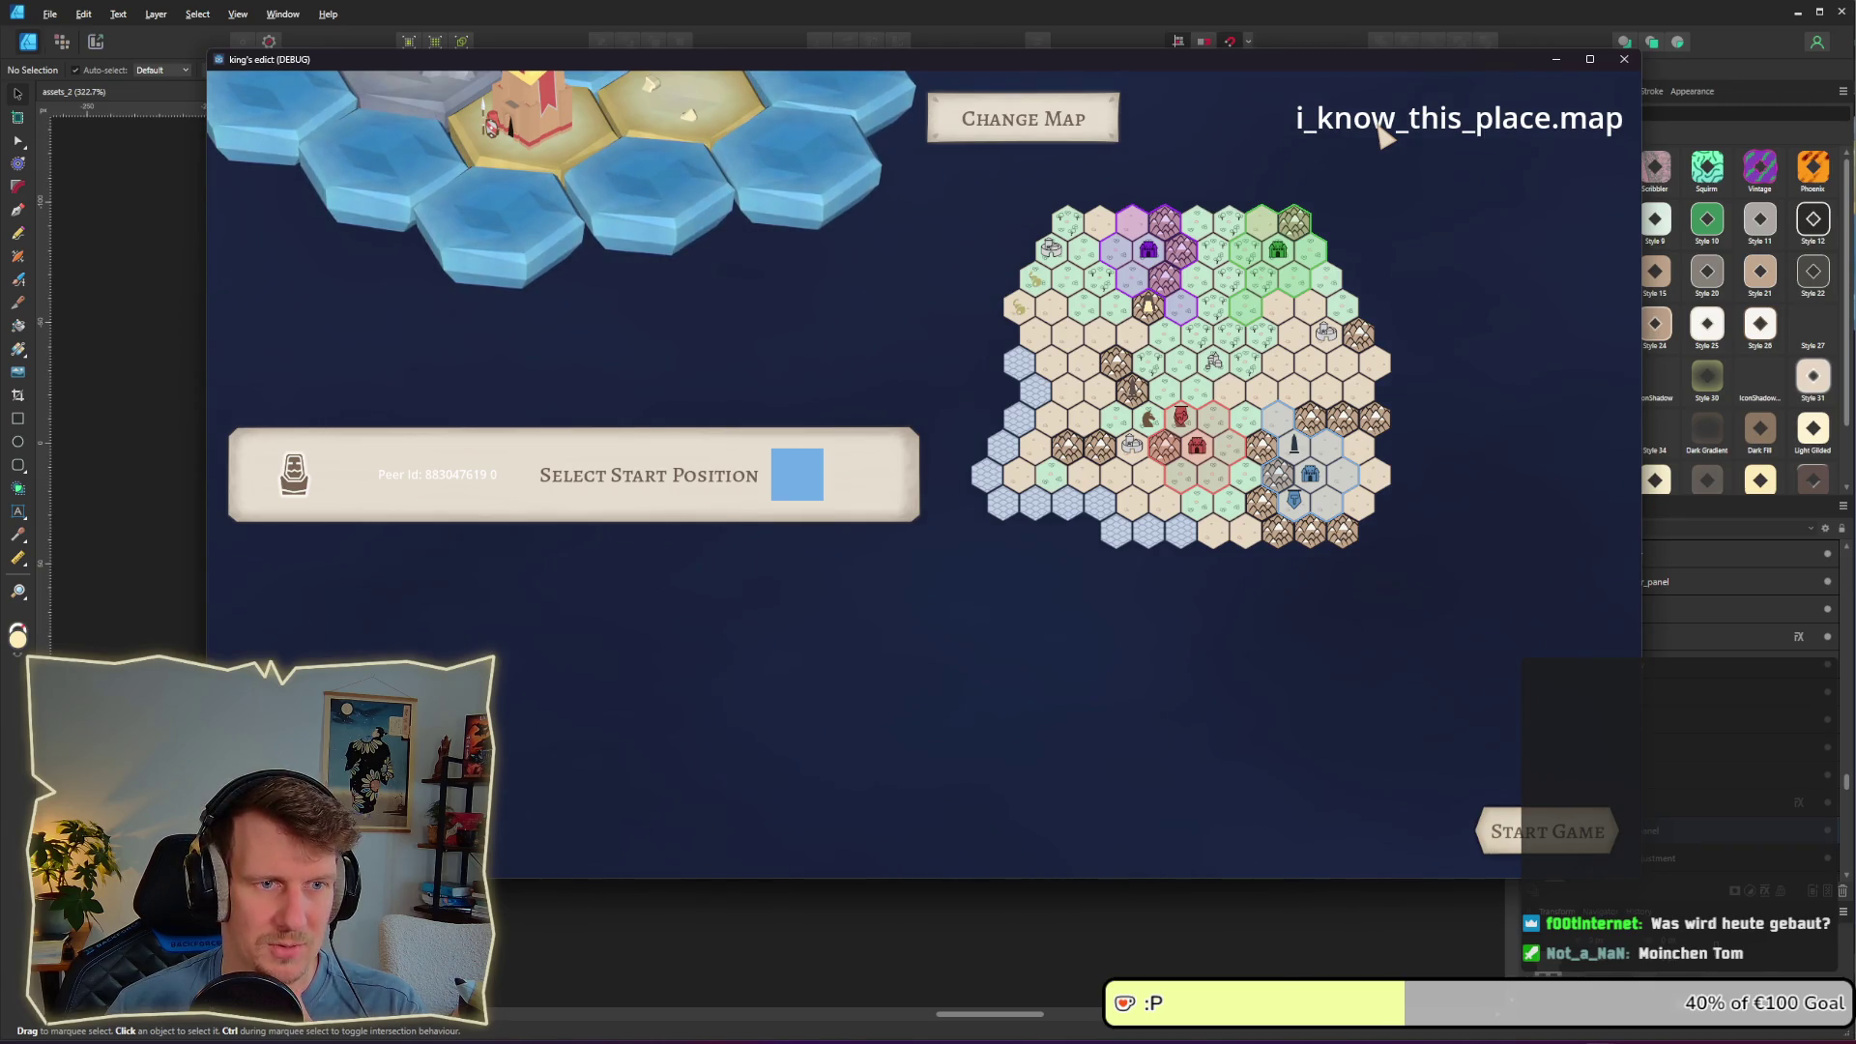
{"action": "key", "text": "alt+Tab"}
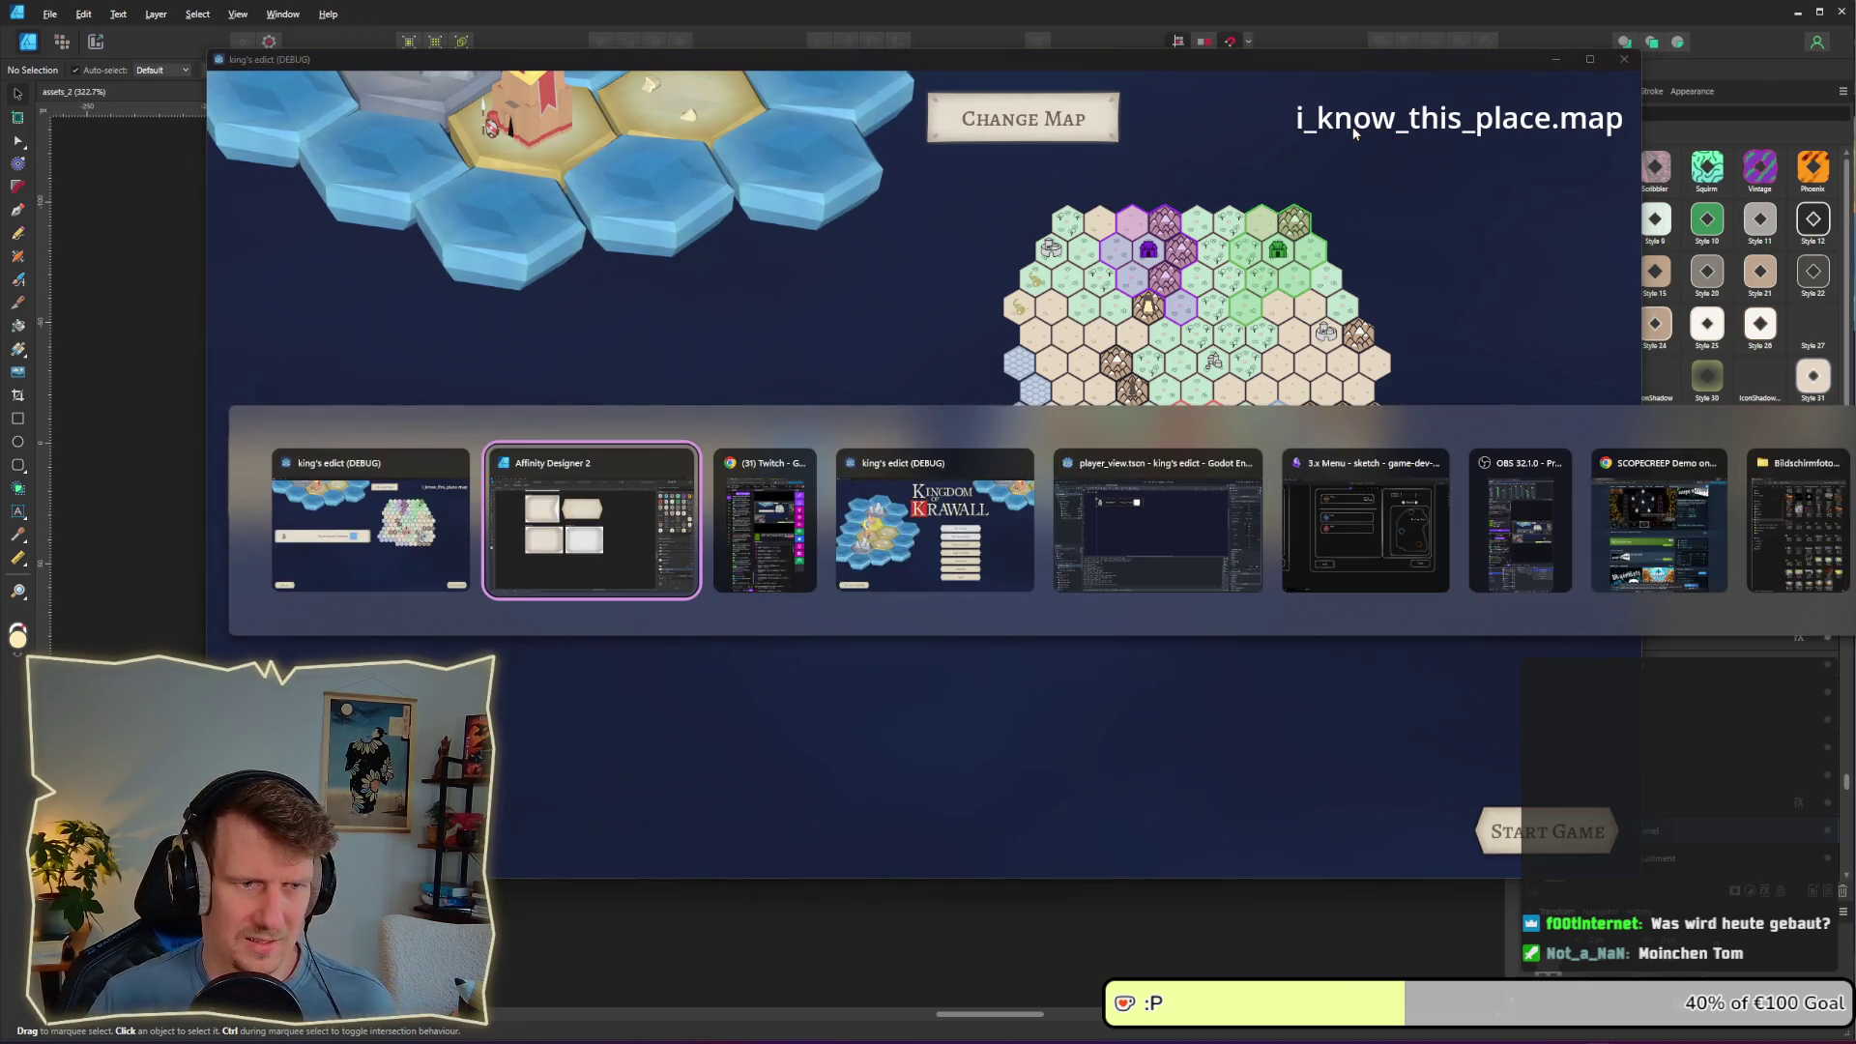
Step: Pan the Excalidraw 3.x Menu sketch fully into view, then bring the game window back
{"action": "left_click", "coordinate": [1353, 543]}
{"action": "left_click_drag", "start_coordinate": [1187, 246], "coordinate": [1123, 358]}
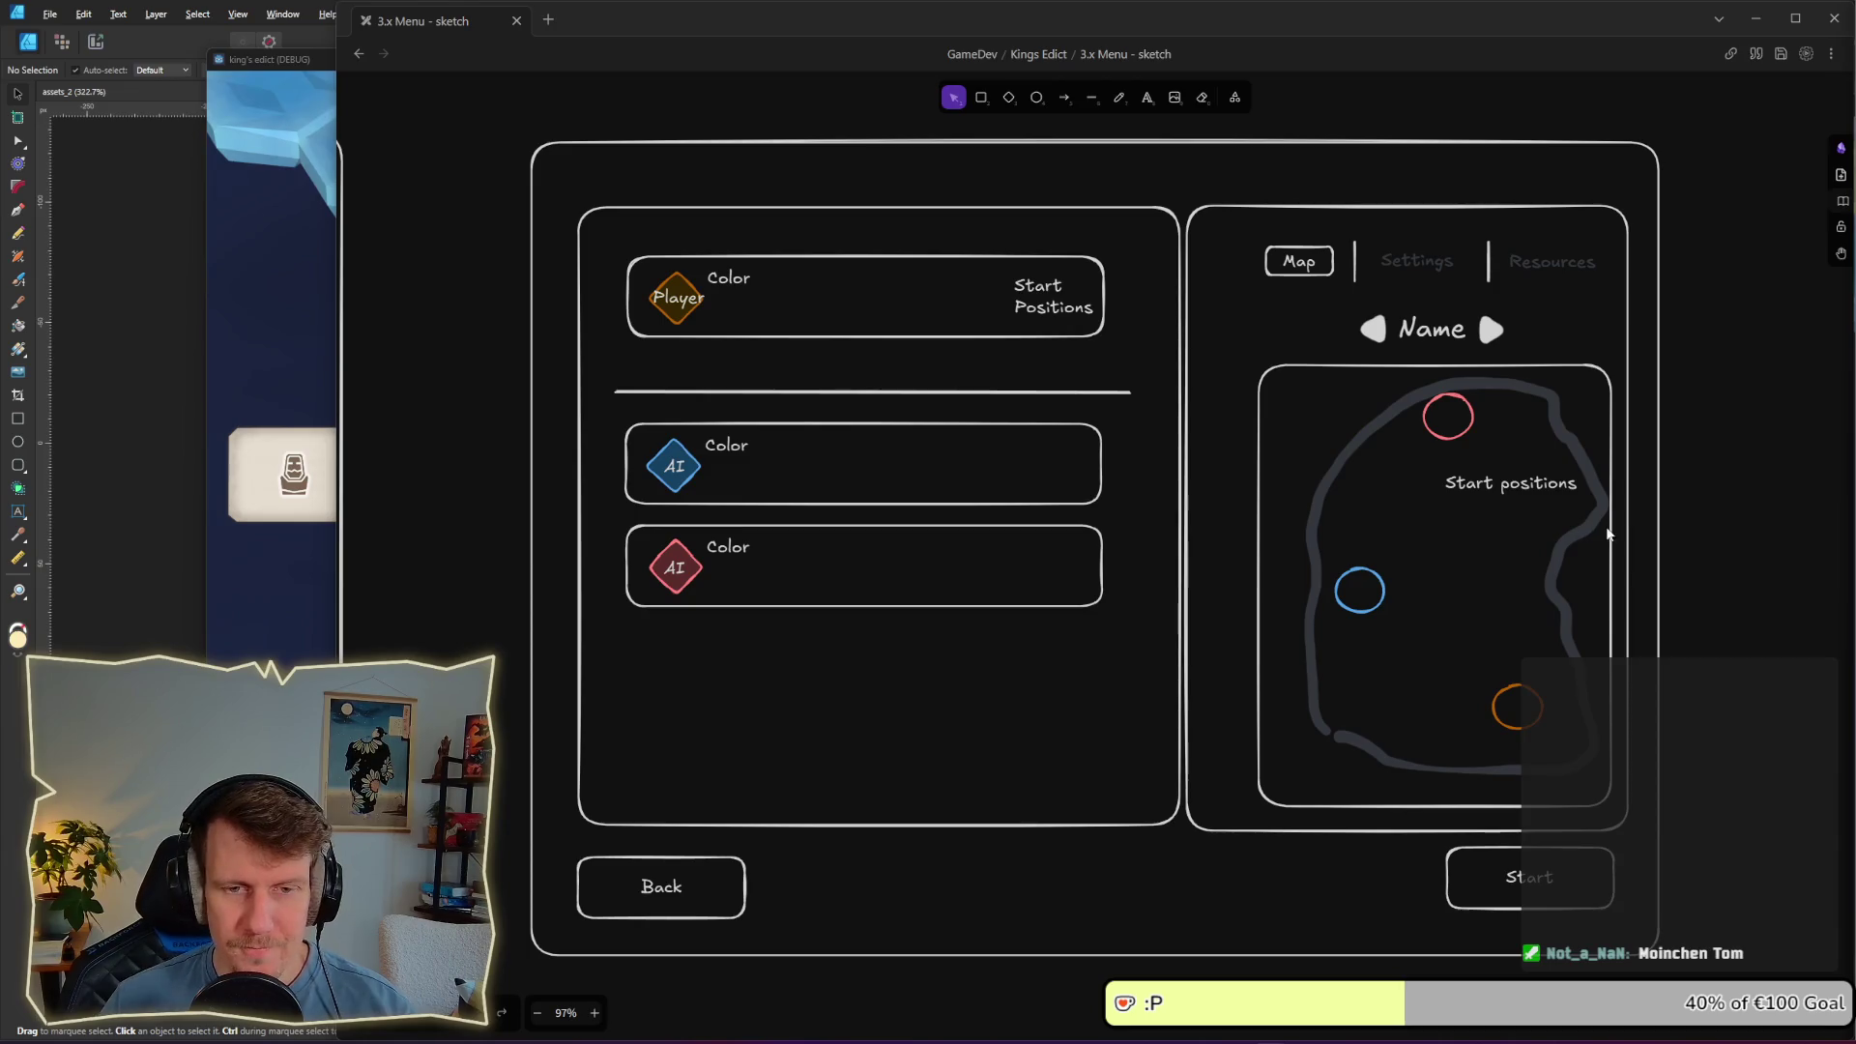
{"action": "left_click", "coordinate": [309, 643]}
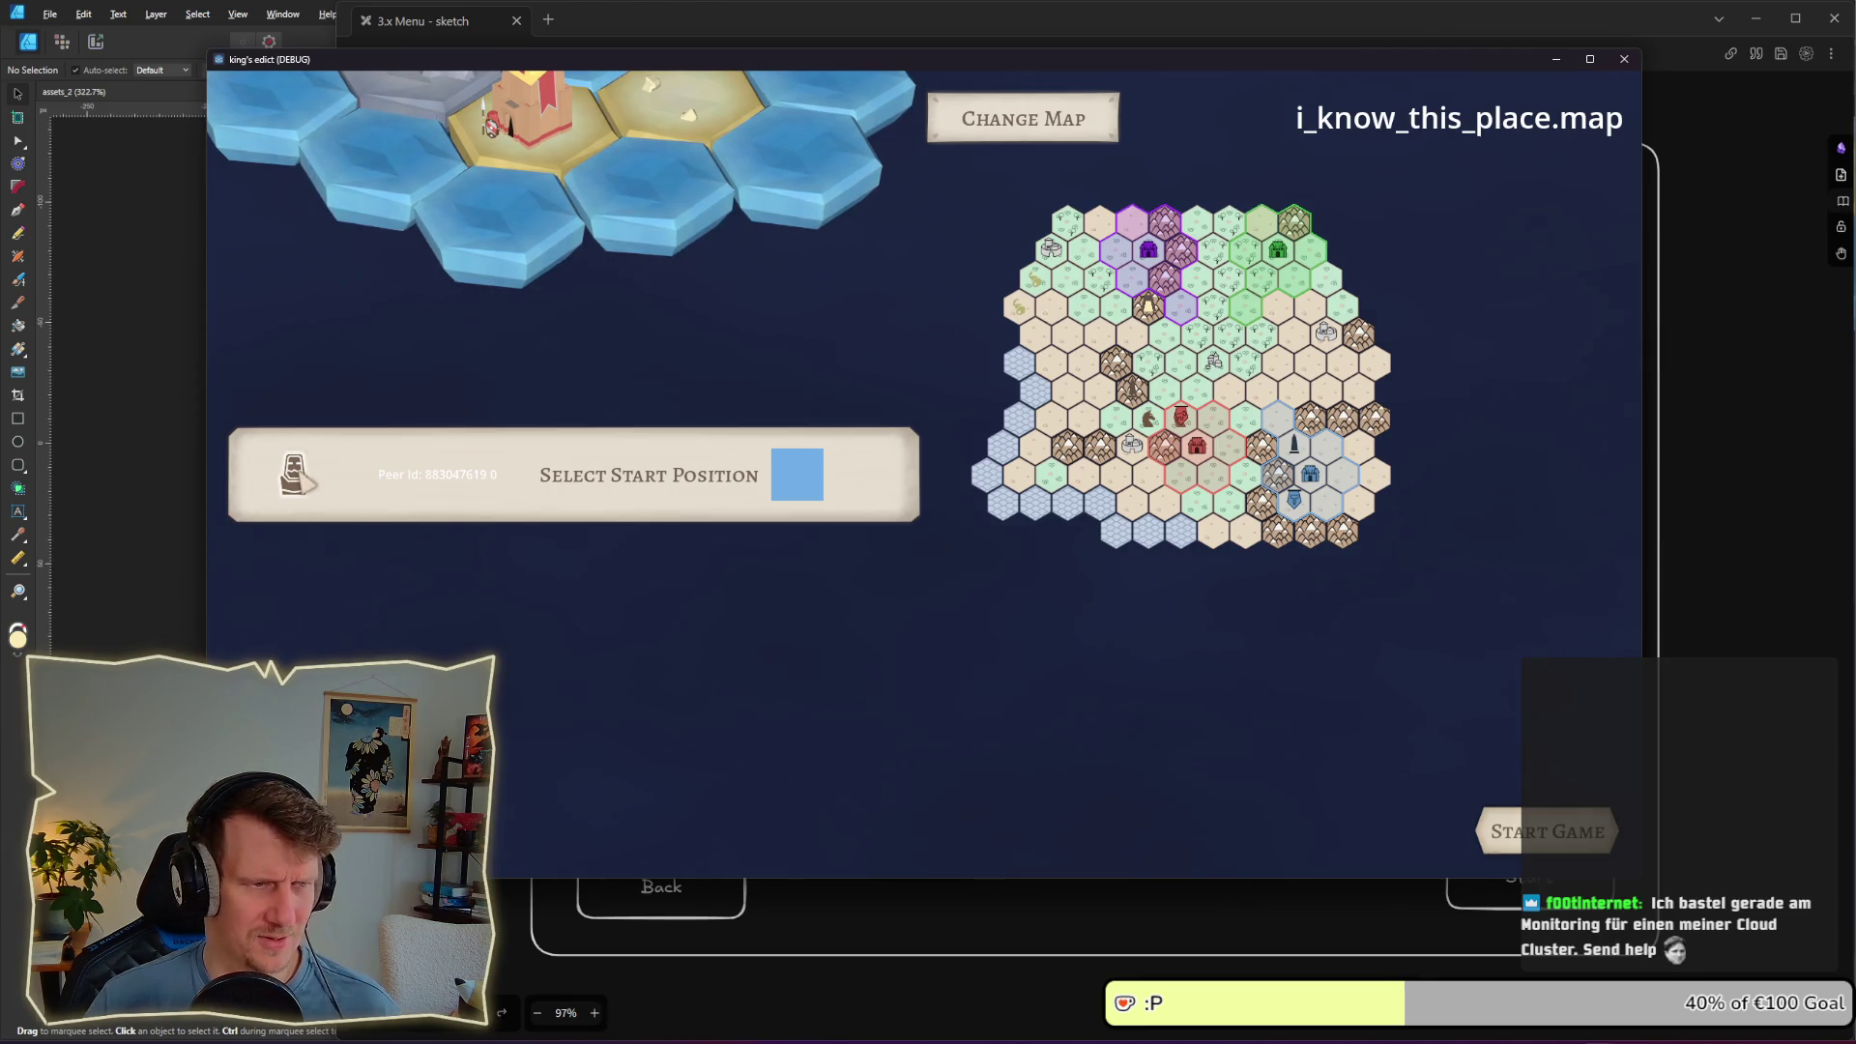
Step: Turn off the outer shadow on the player_icon artwork group
{"action": "key", "text": "alt+Tab"}
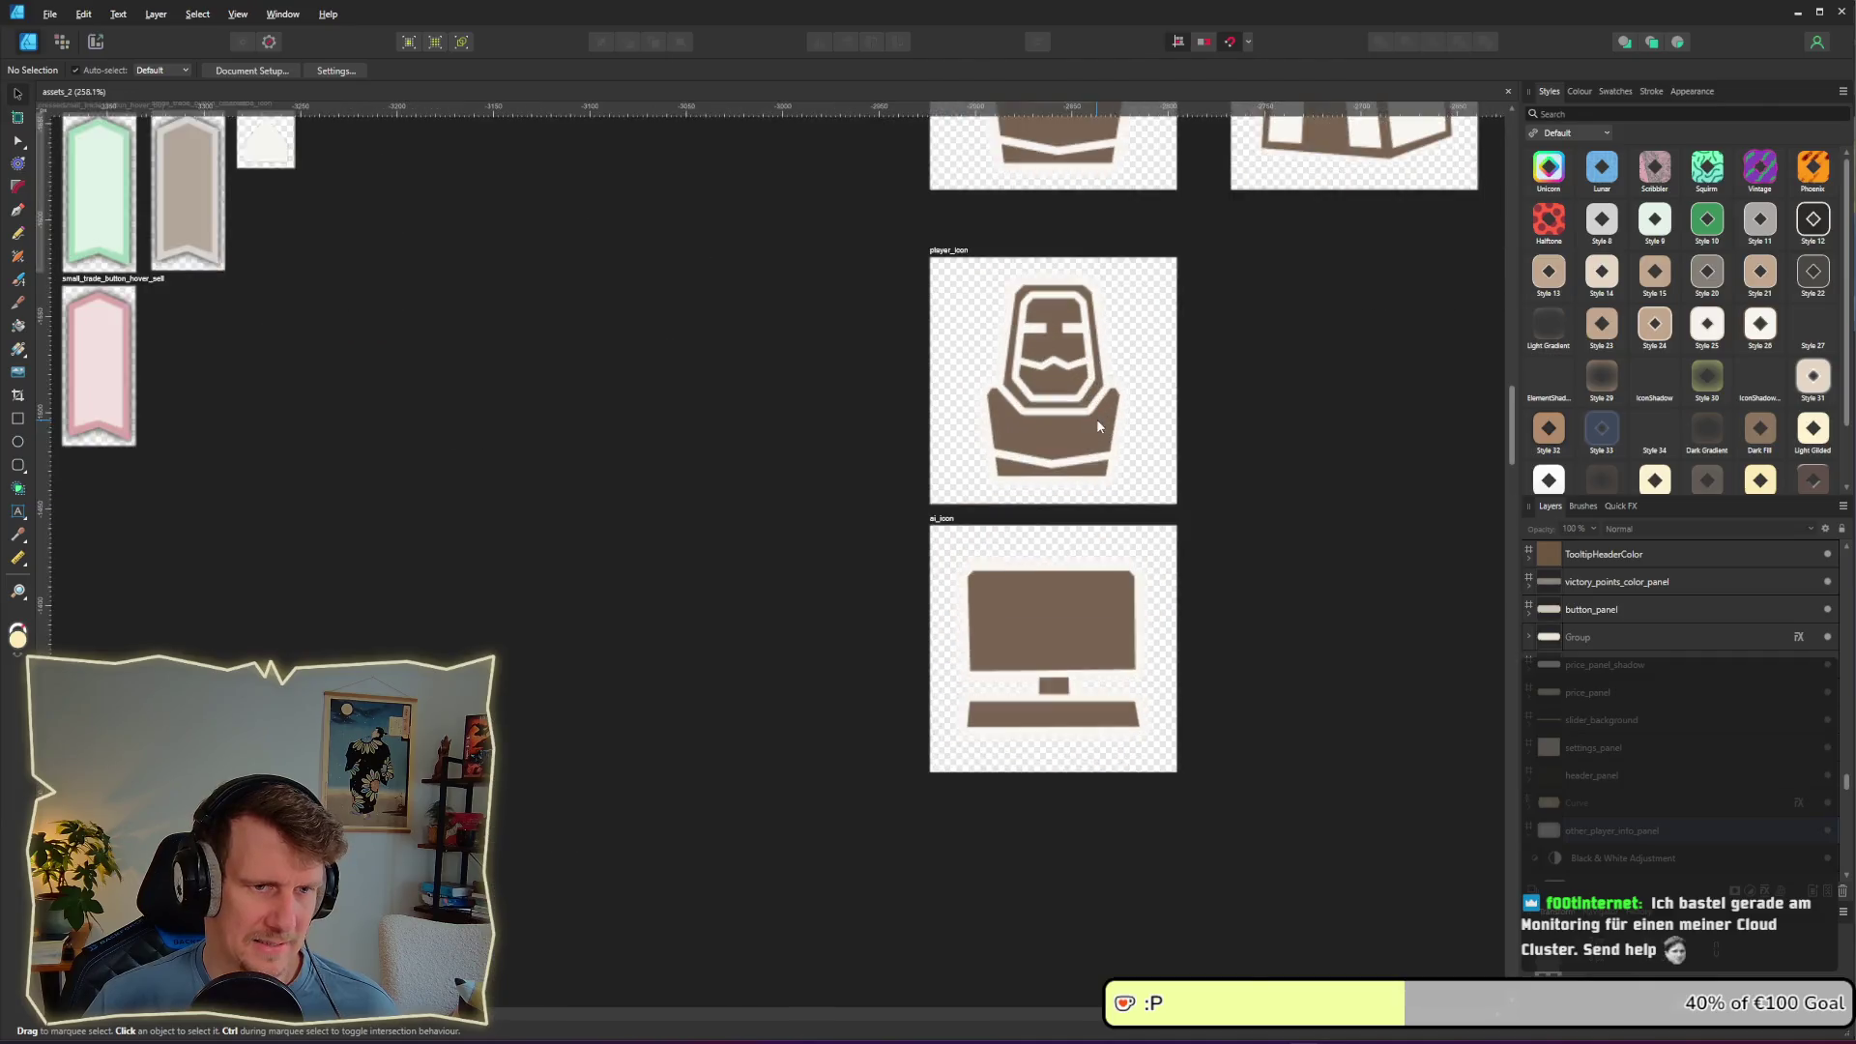
{"action": "scroll", "coordinate": [1096, 425], "scroll_direction": "up", "scroll_amount": 3}
{"action": "left_click", "coordinate": [858, 588]}
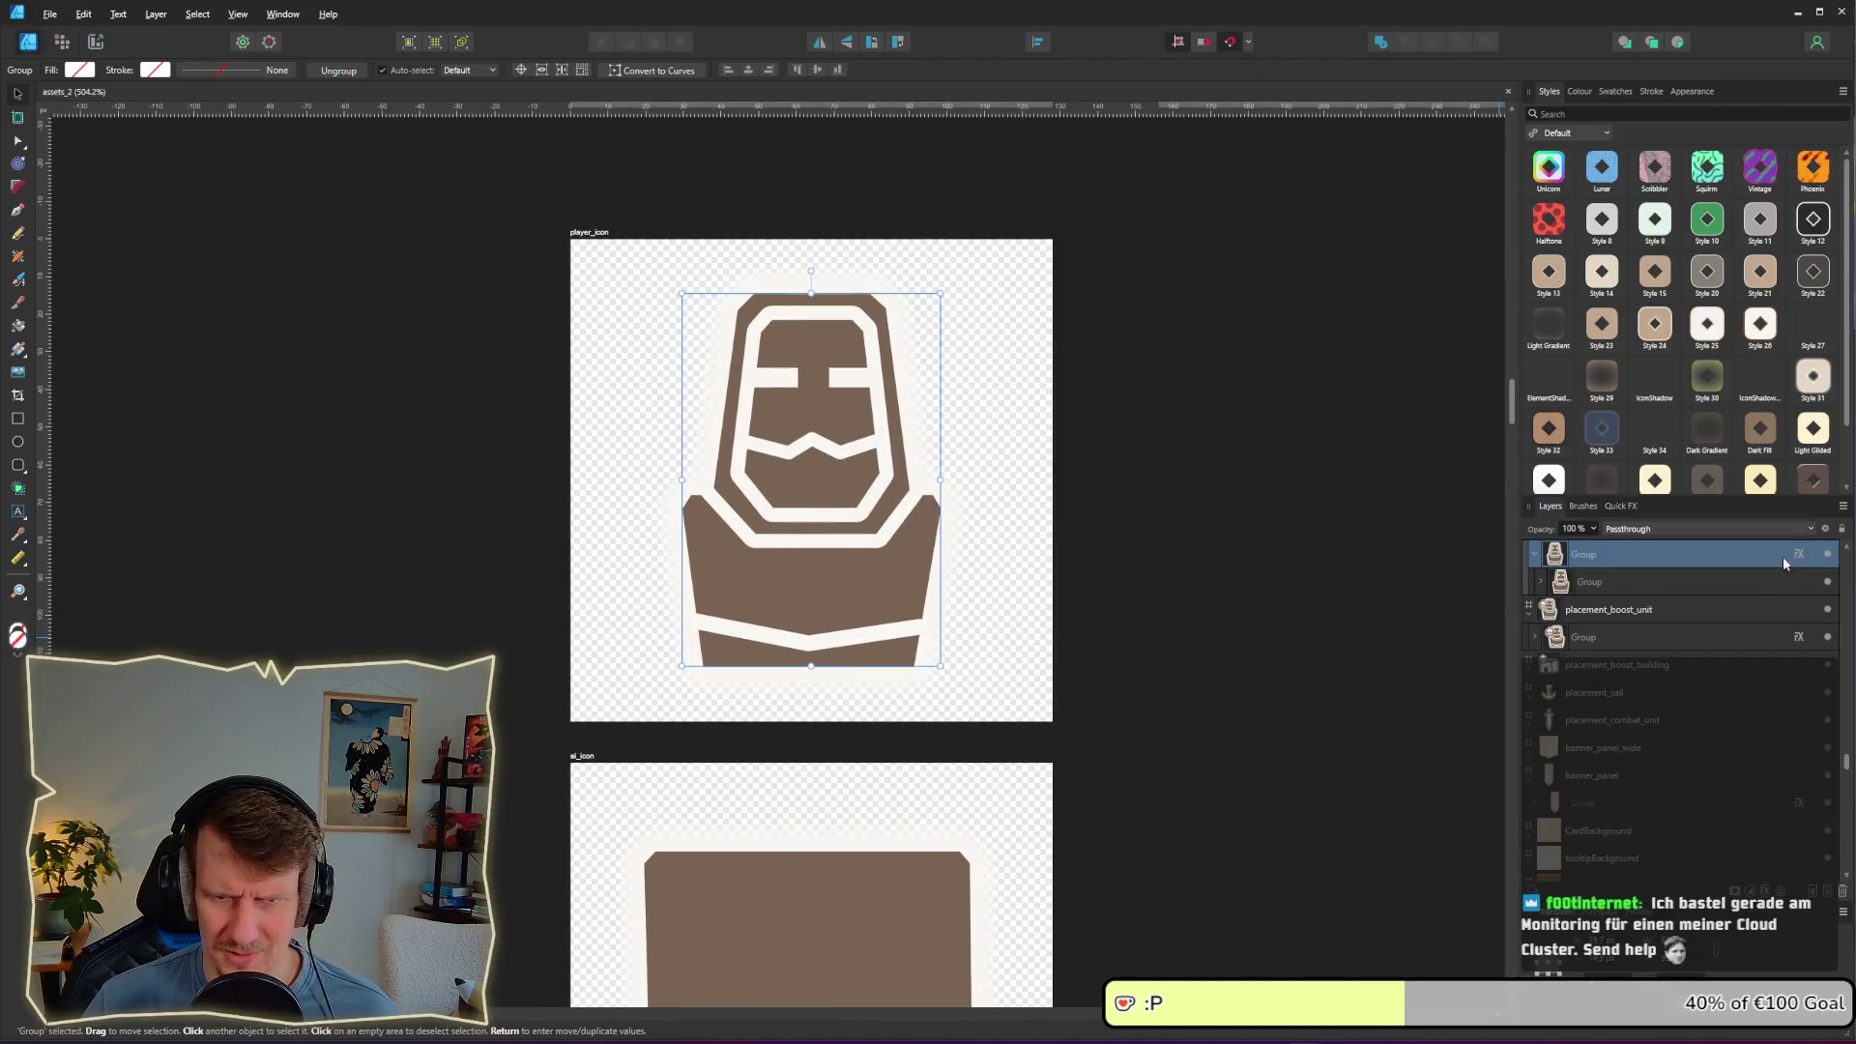
{"action": "left_click", "coordinate": [1799, 555]}
{"action": "left_click", "coordinate": [696, 503]}
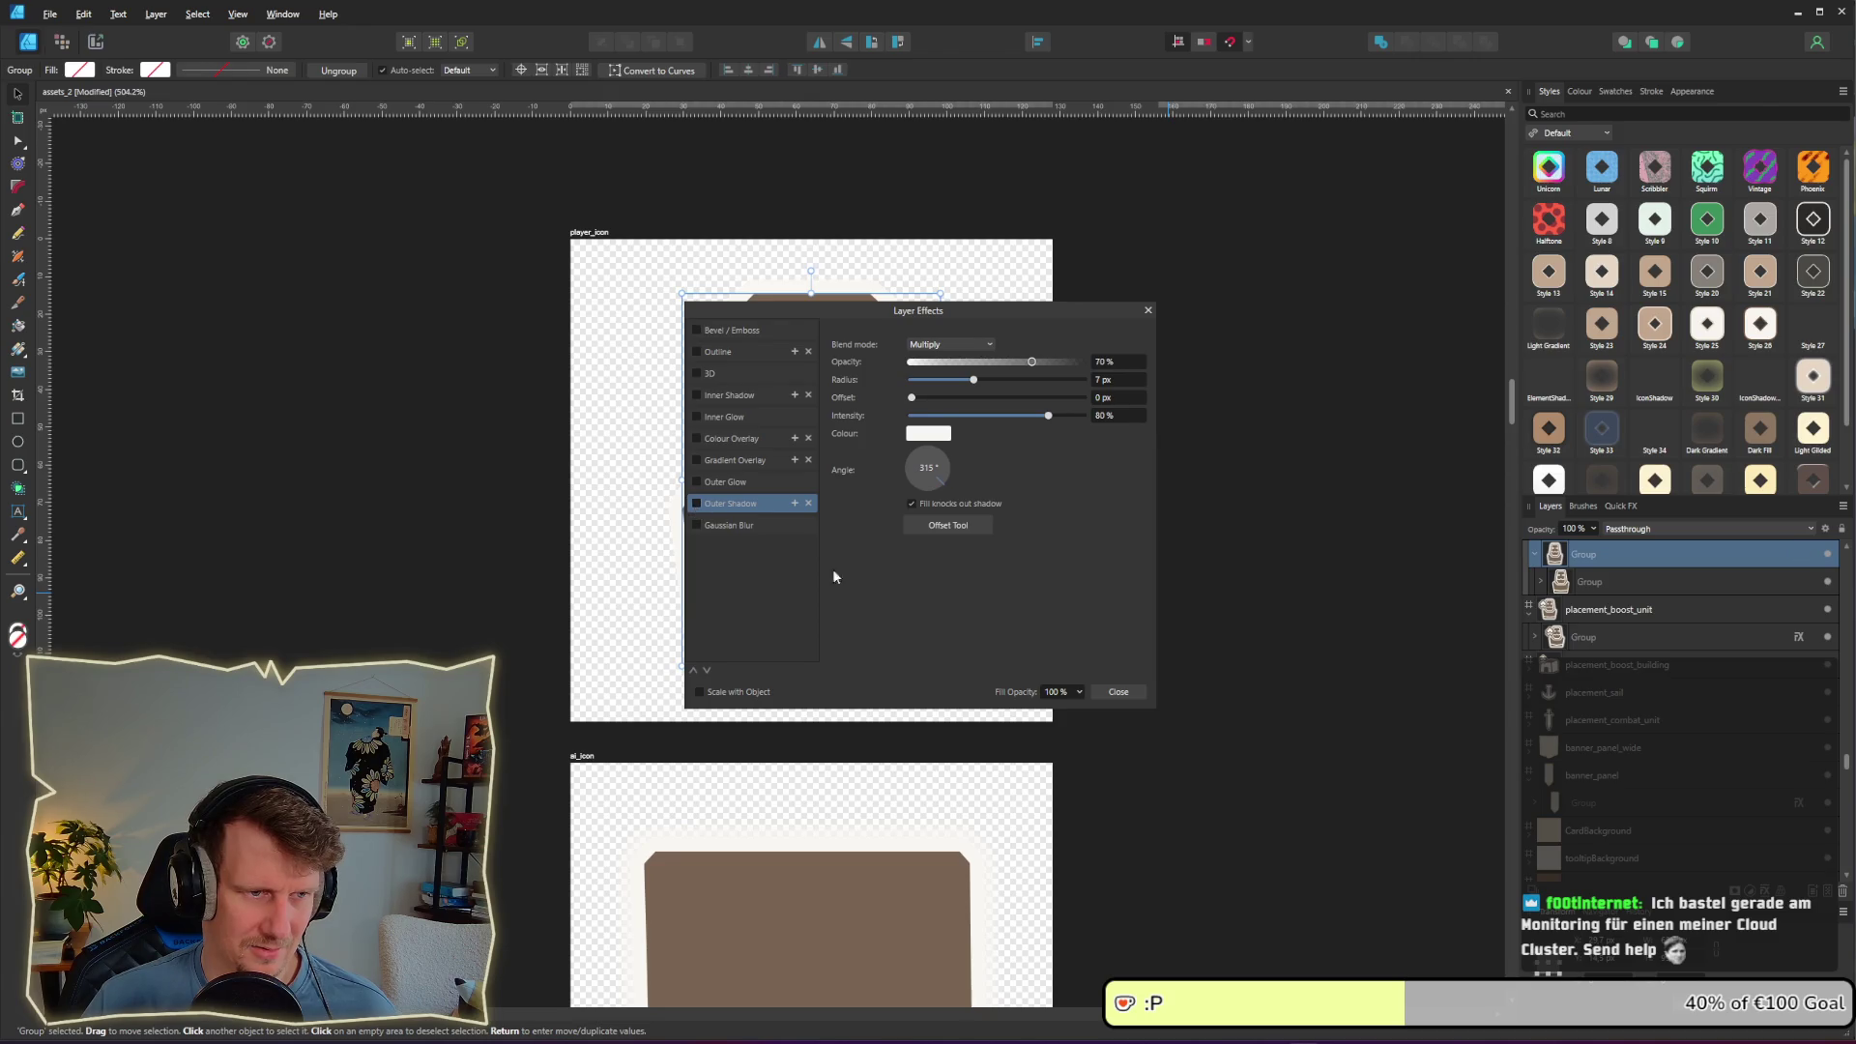
{"action": "left_click", "coordinate": [1117, 691]}
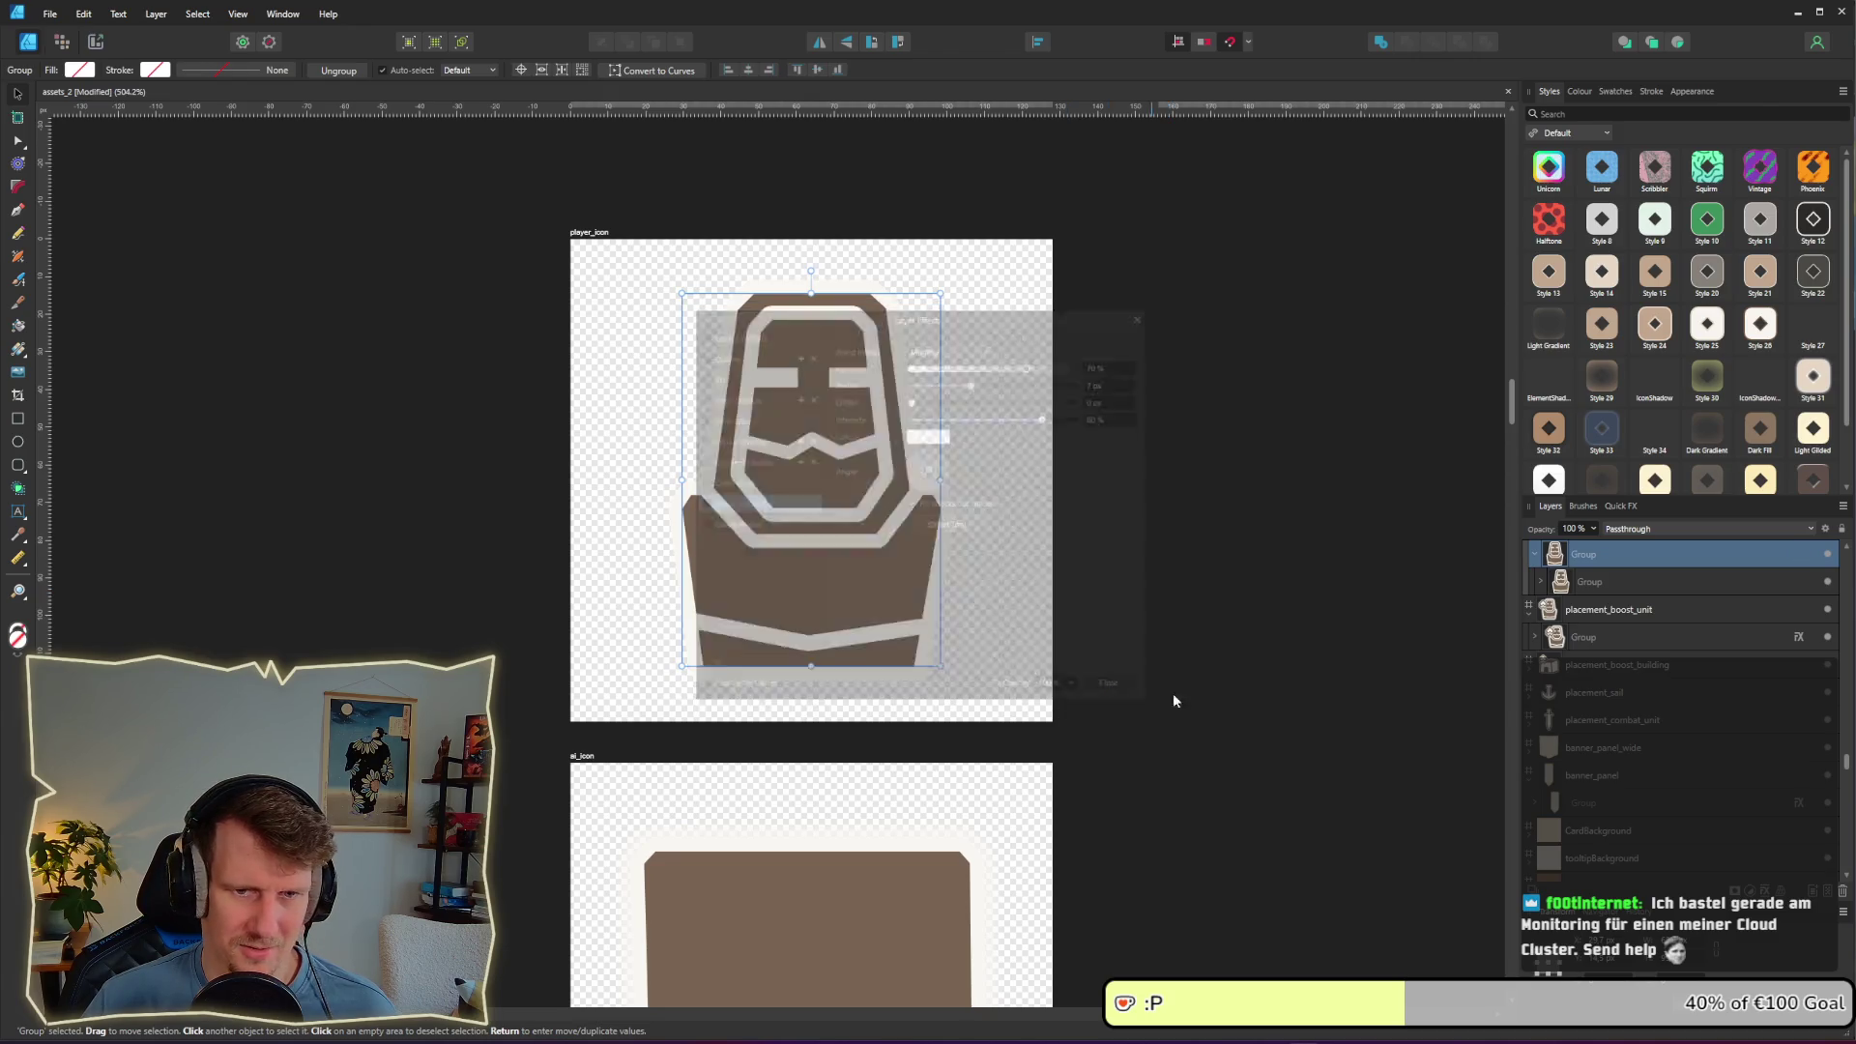
Step: Expand the player_icon's inner group and select its eye shape
{"action": "left_click", "coordinate": [1541, 581]}
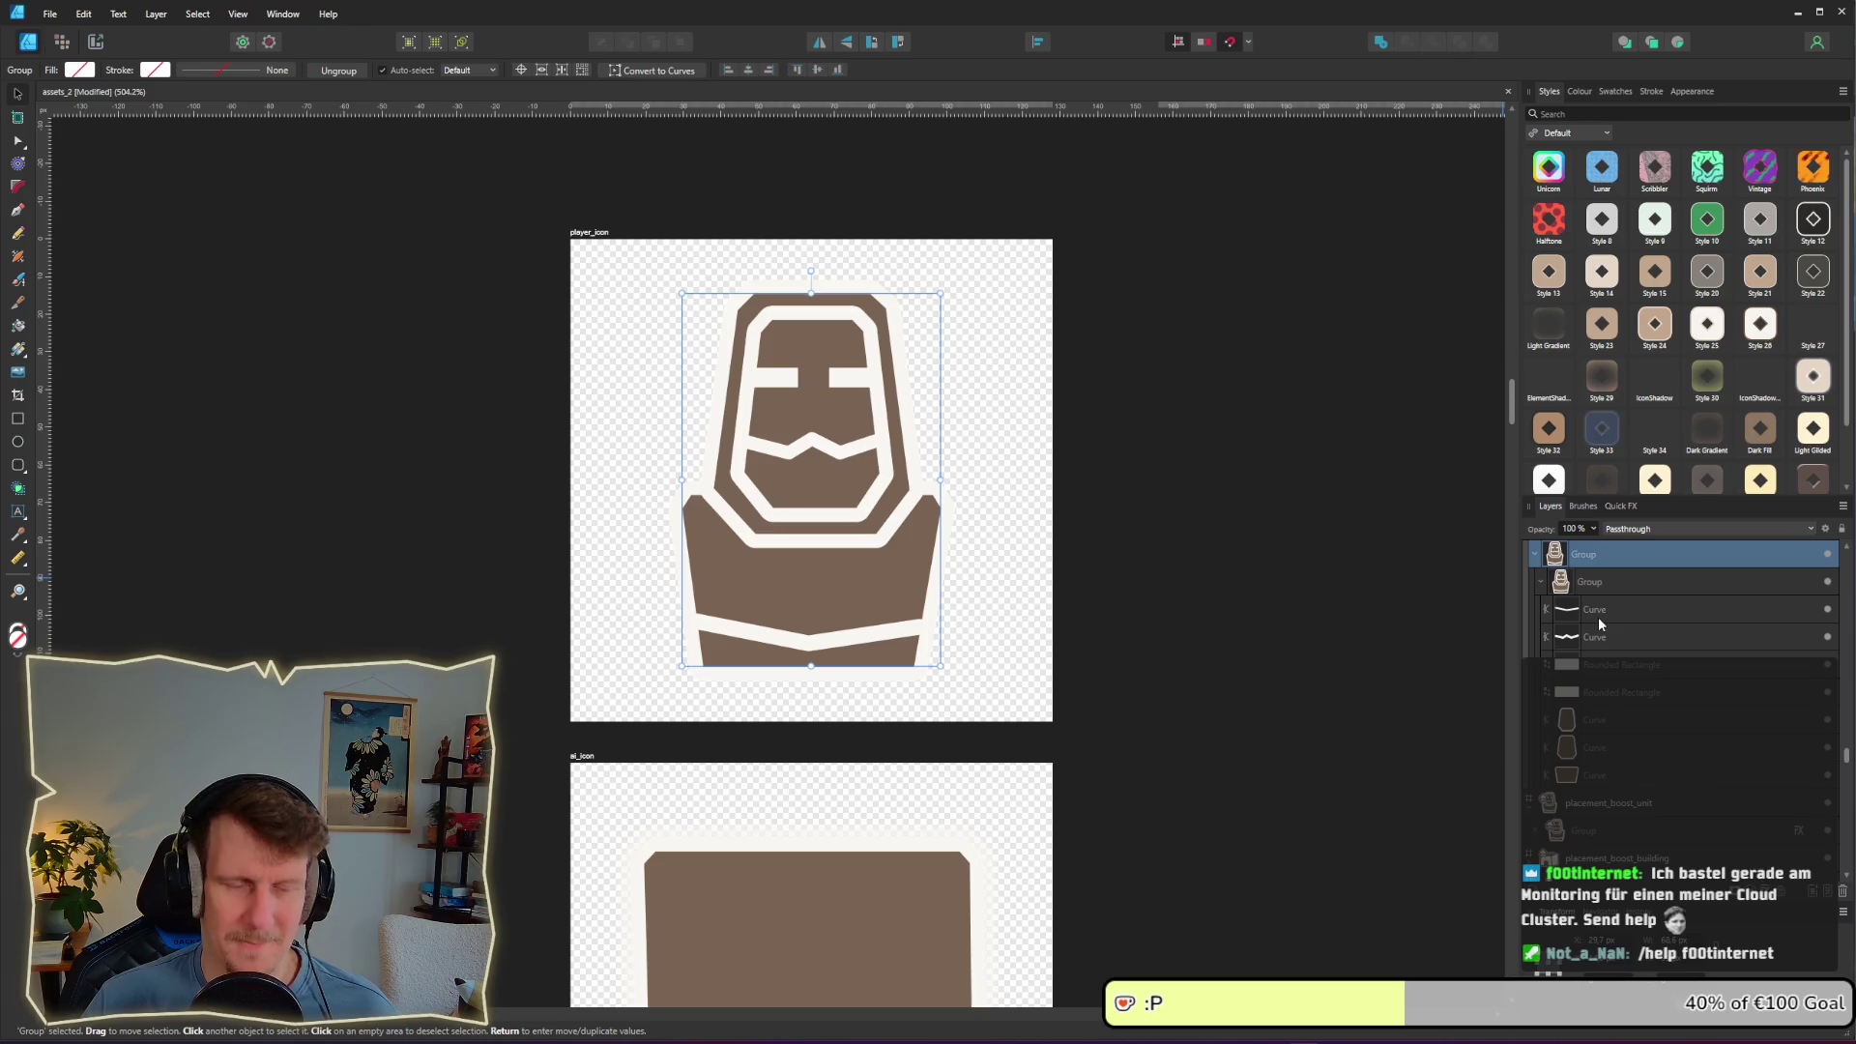
{"action": "left_click", "coordinate": [1601, 669]}
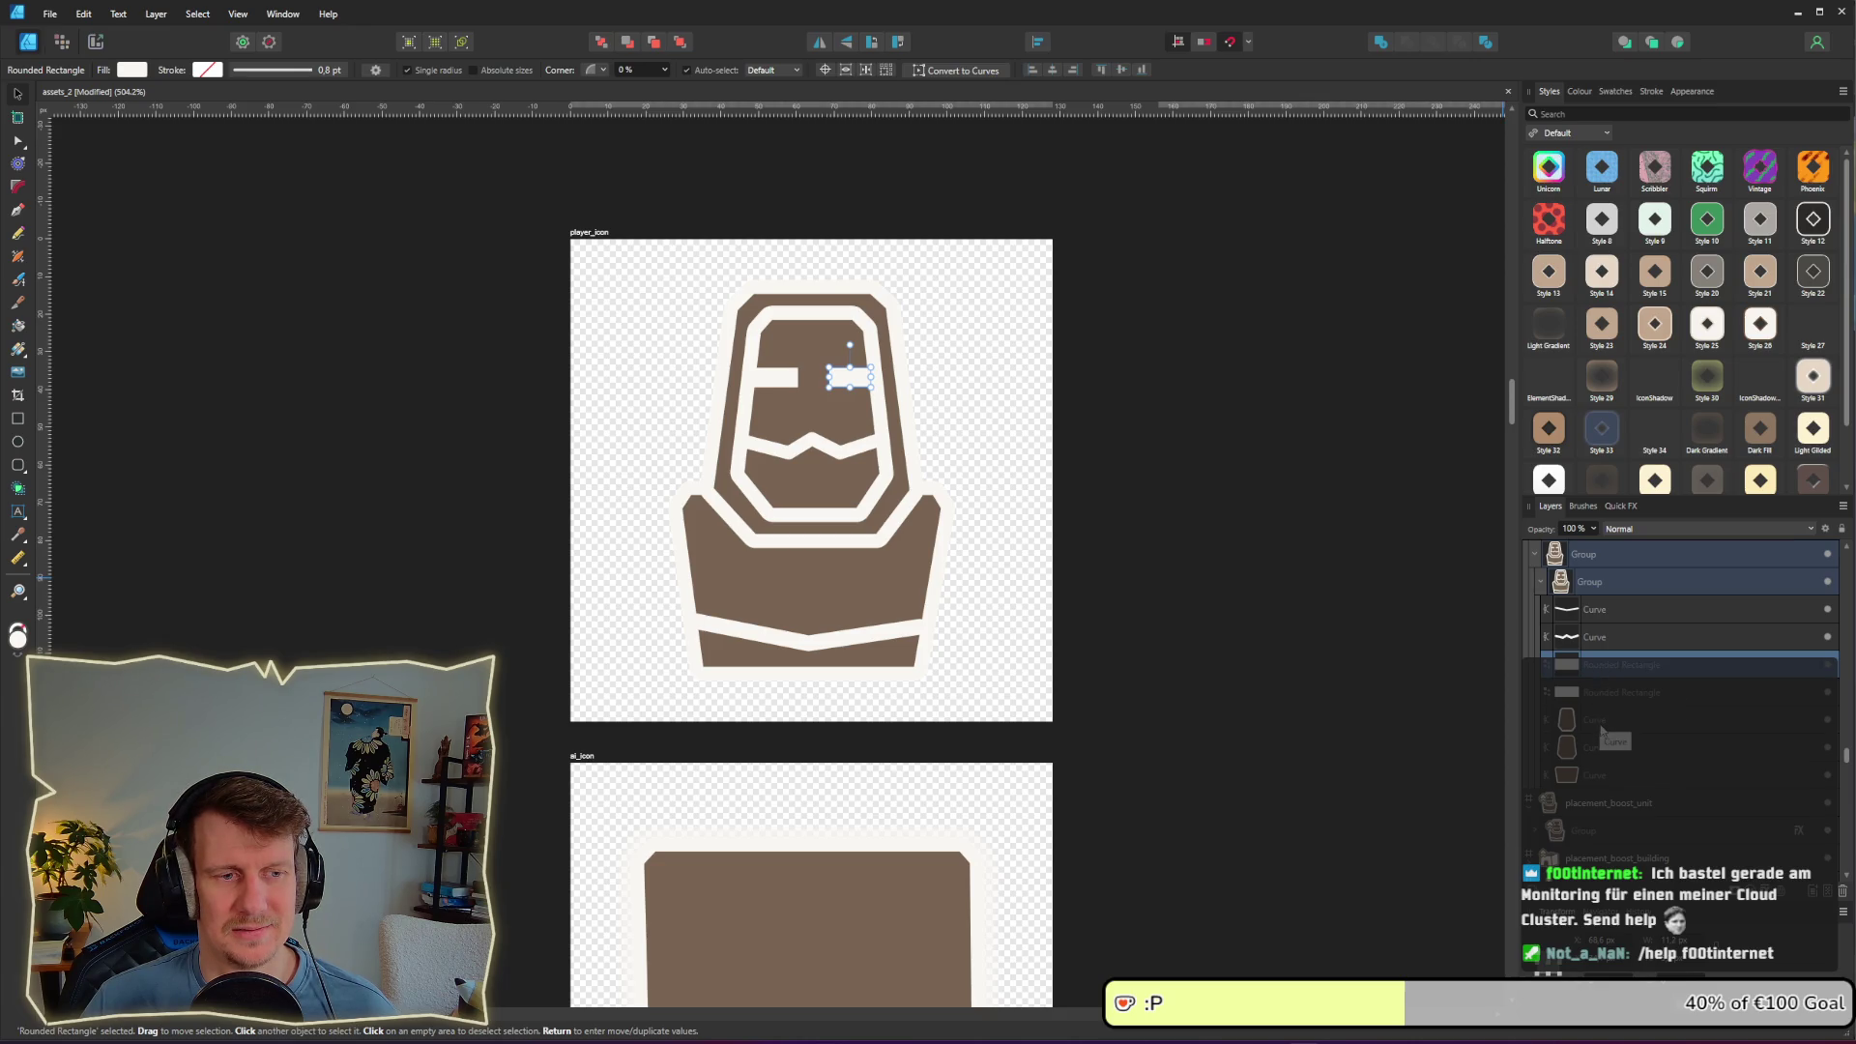
{"action": "key", "text": "alt+Tab"}
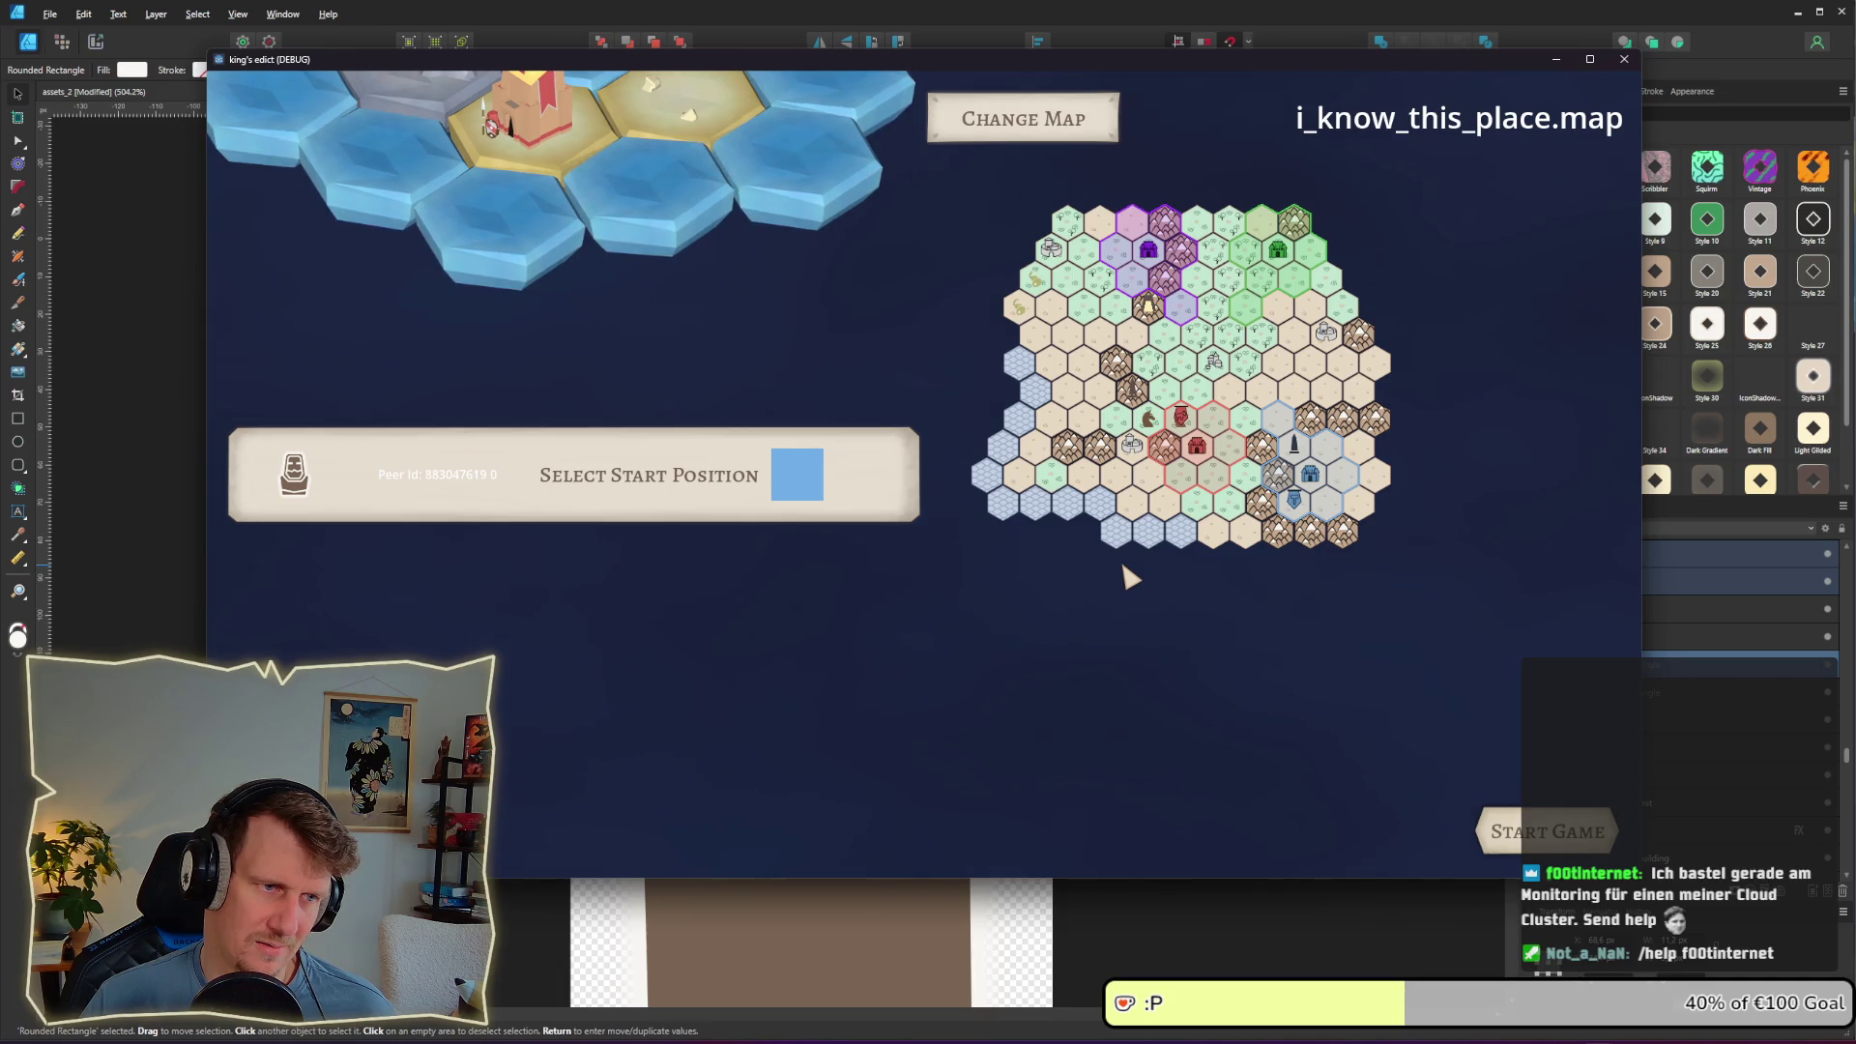
{"action": "key", "text": "alt+Tab"}
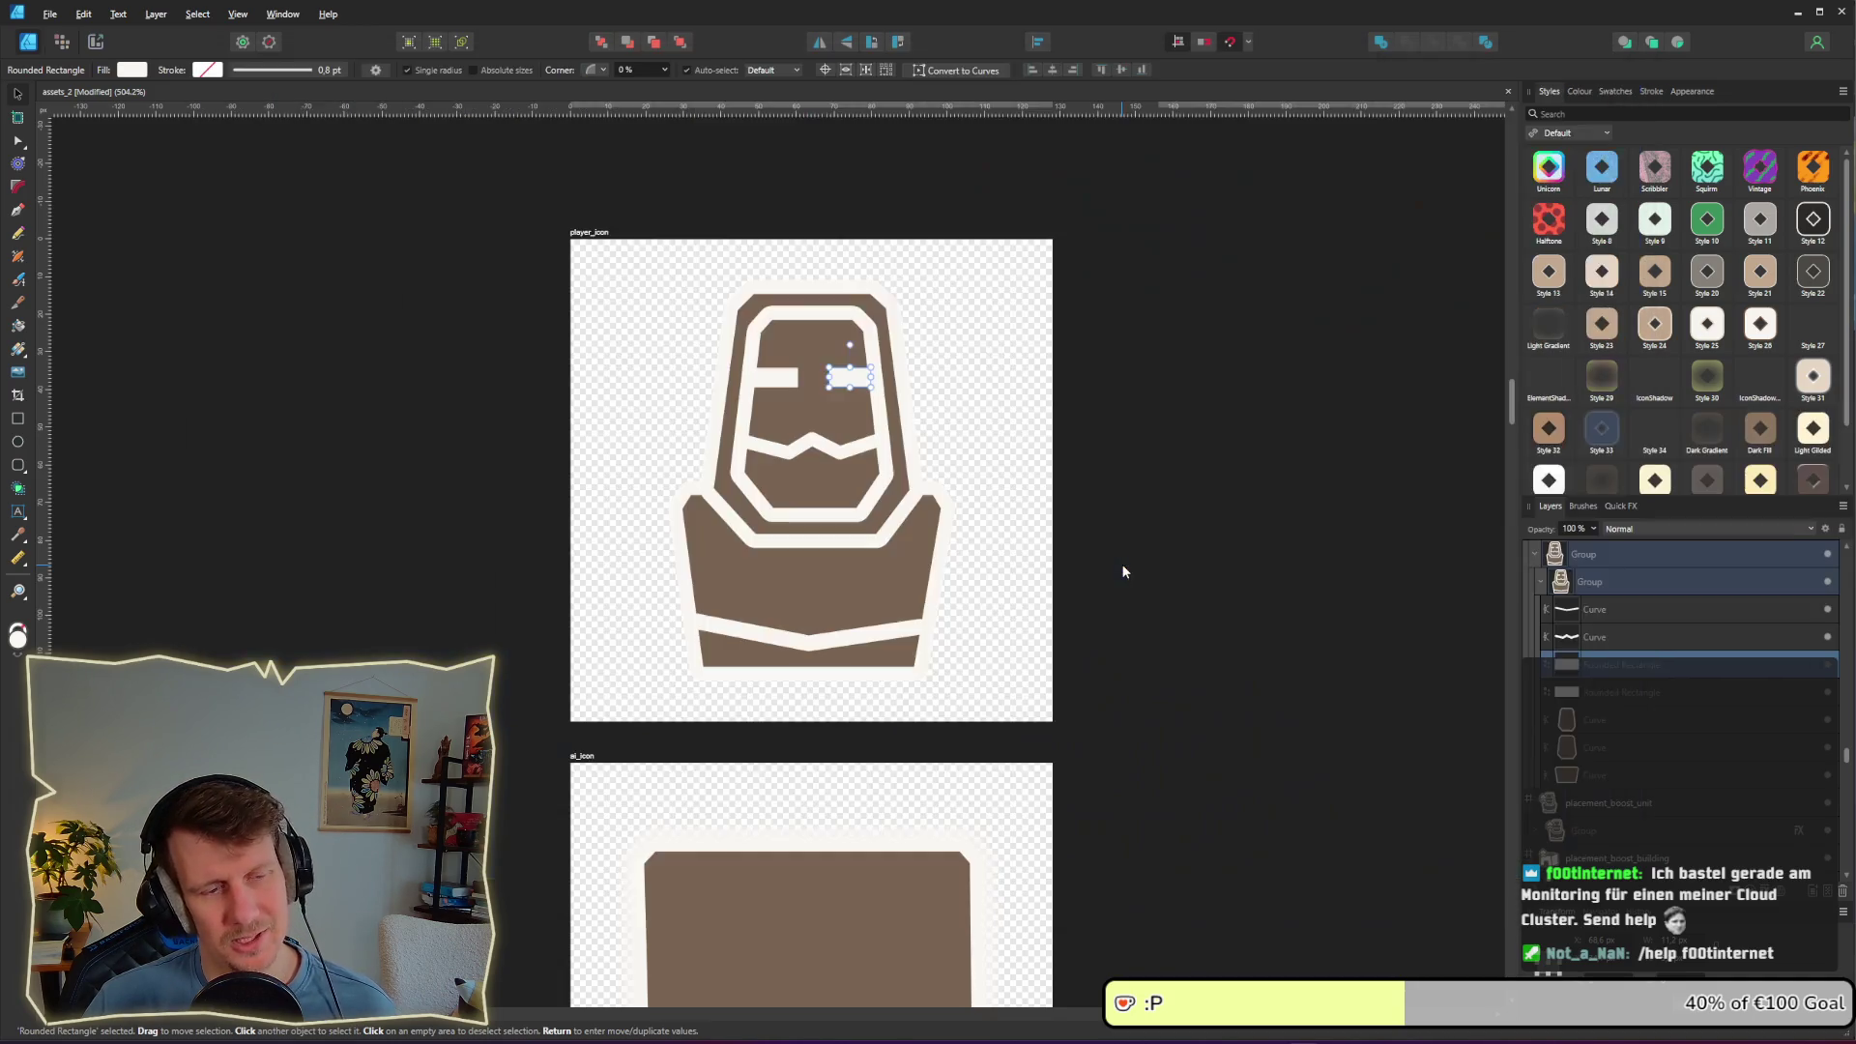
{"action": "scroll", "coordinate": [856, 478], "scroll_direction": "up", "scroll_amount": 3, "text": "ctrl"}
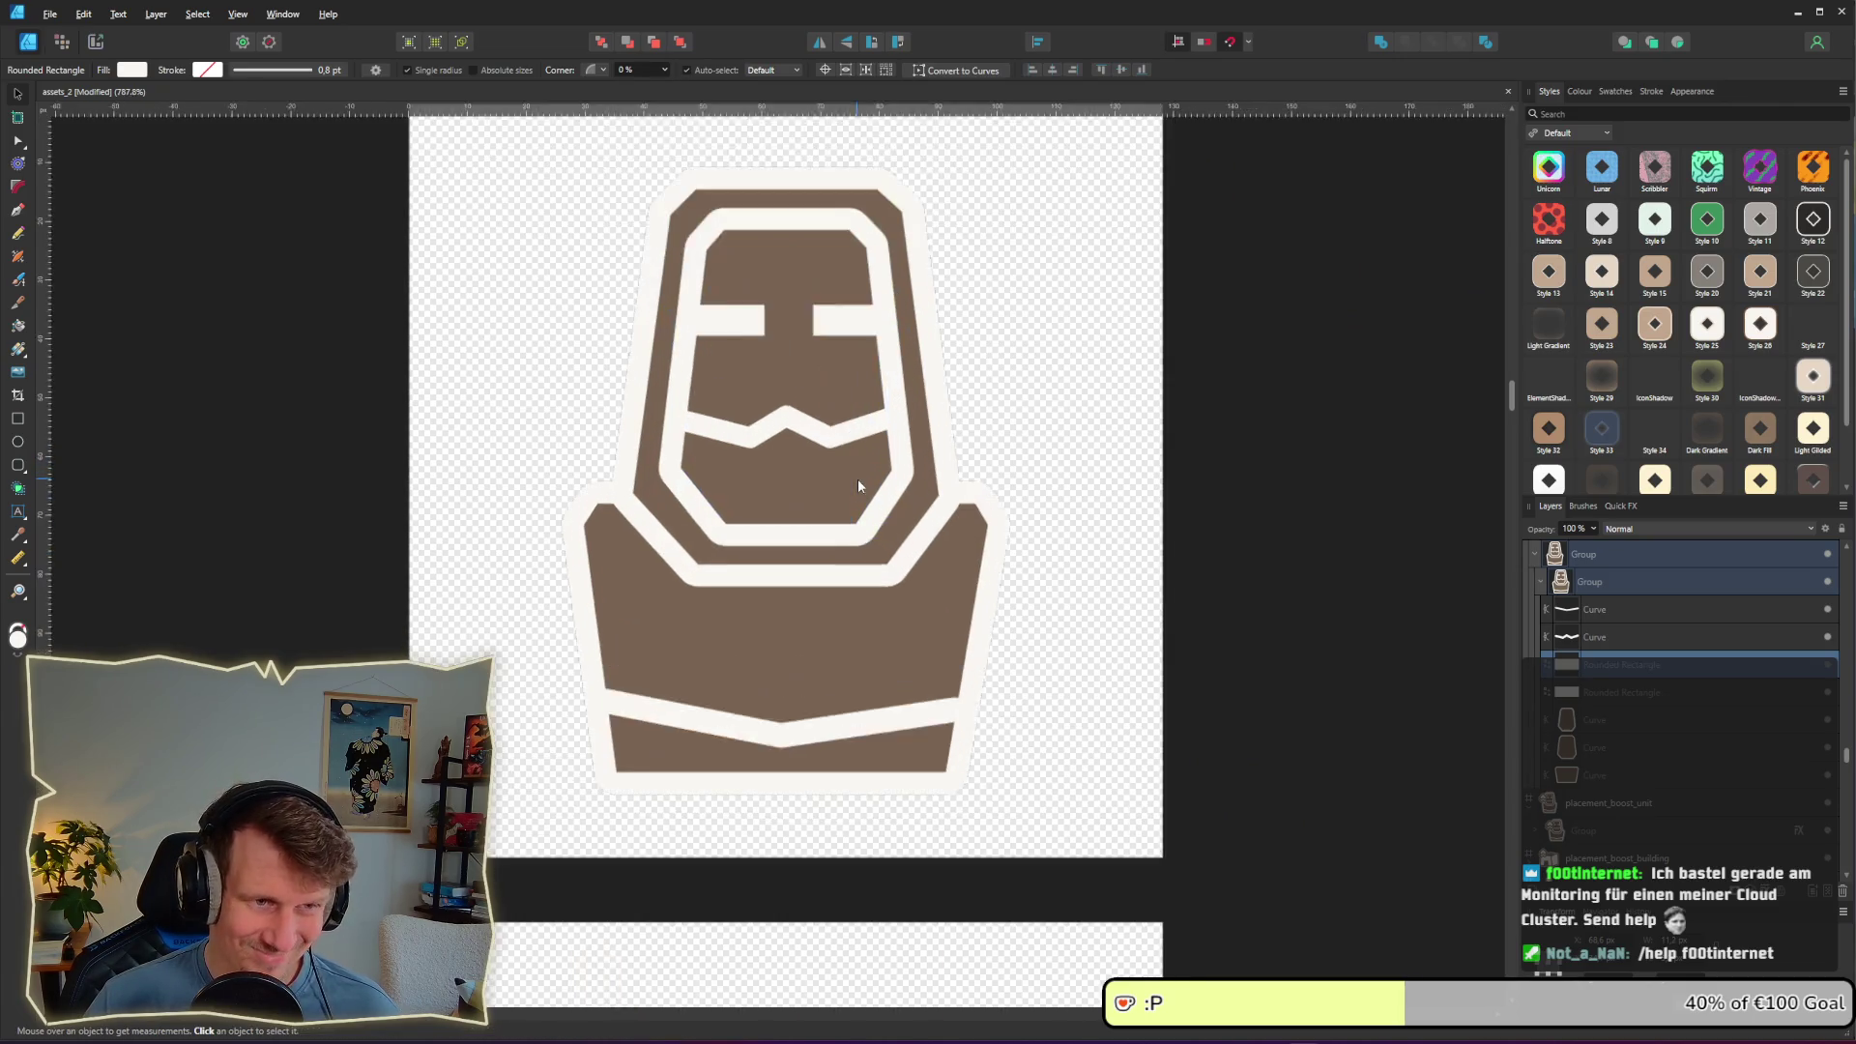
Step: Trial-expand the inner face outline's stroke, then delete the resulting shape
{"action": "left_click", "coordinate": [699, 296], "text": "shift"}
{"action": "left_click", "coordinate": [760, 343], "text": "shift"}
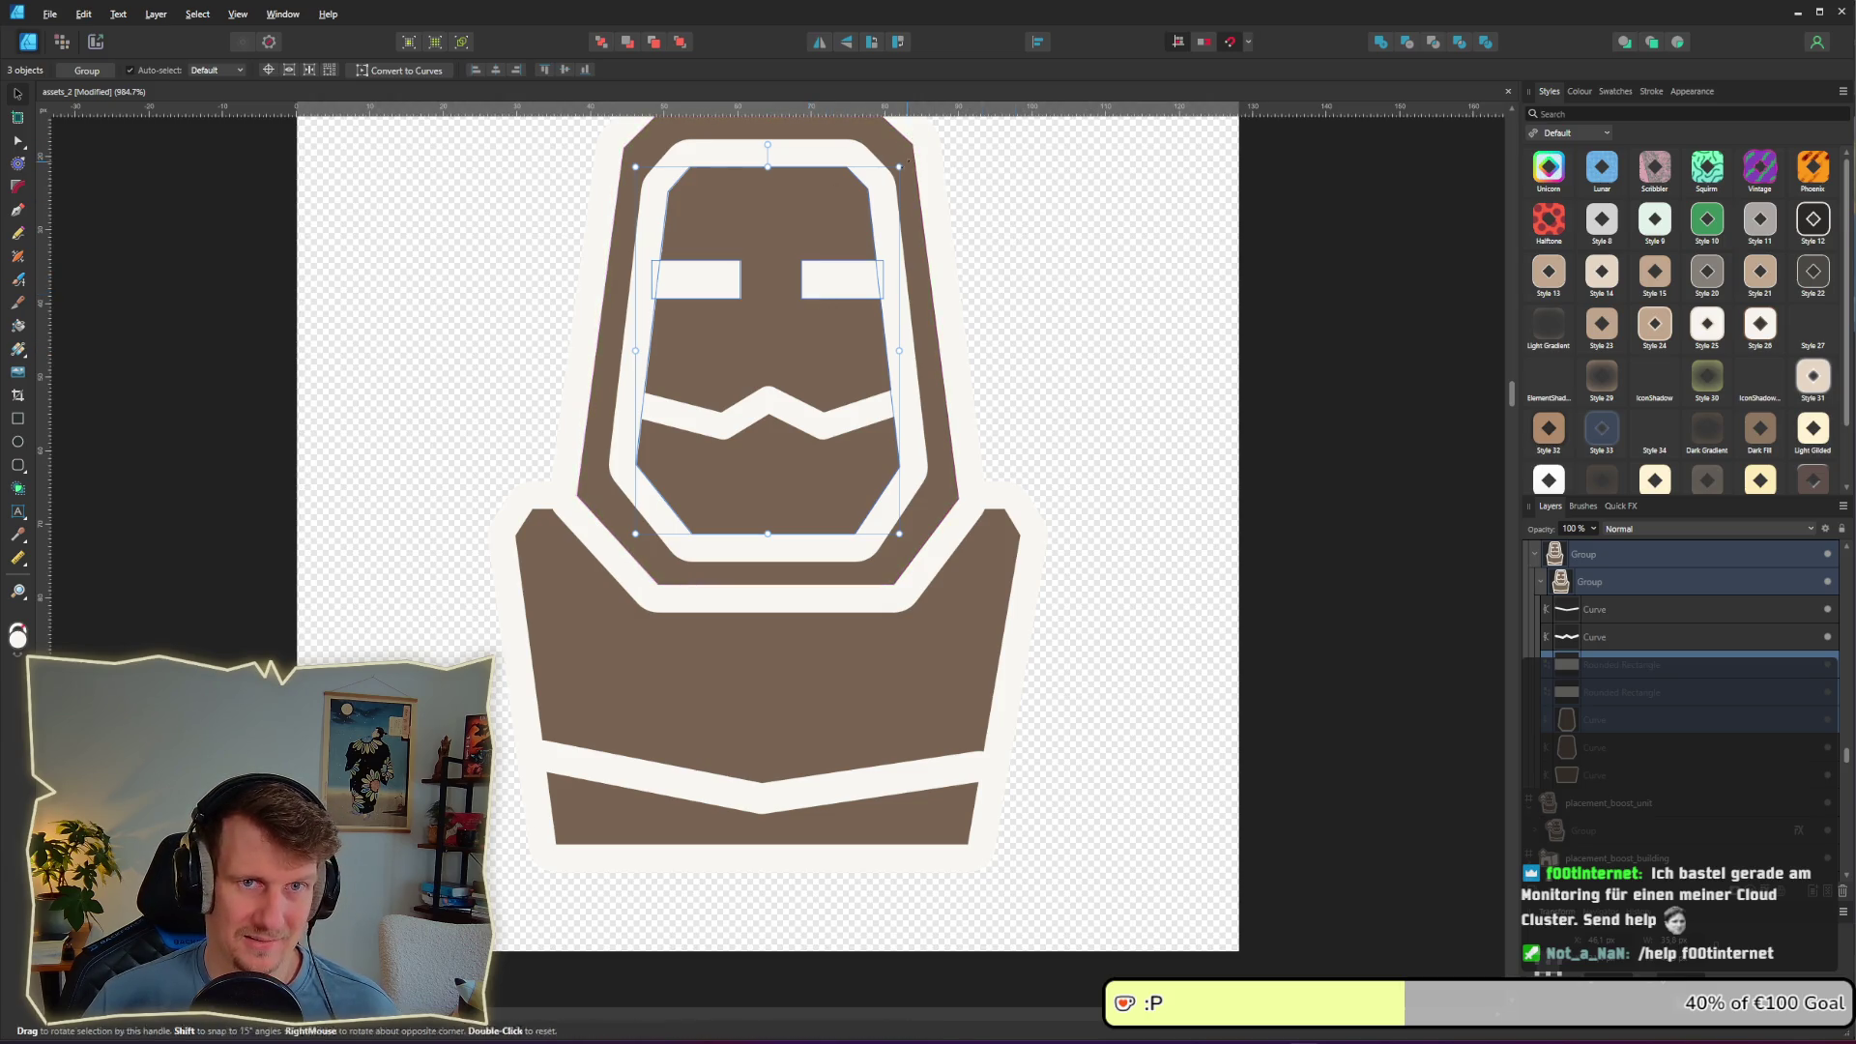
{"action": "left_click", "coordinate": [846, 302], "text": "shift"}
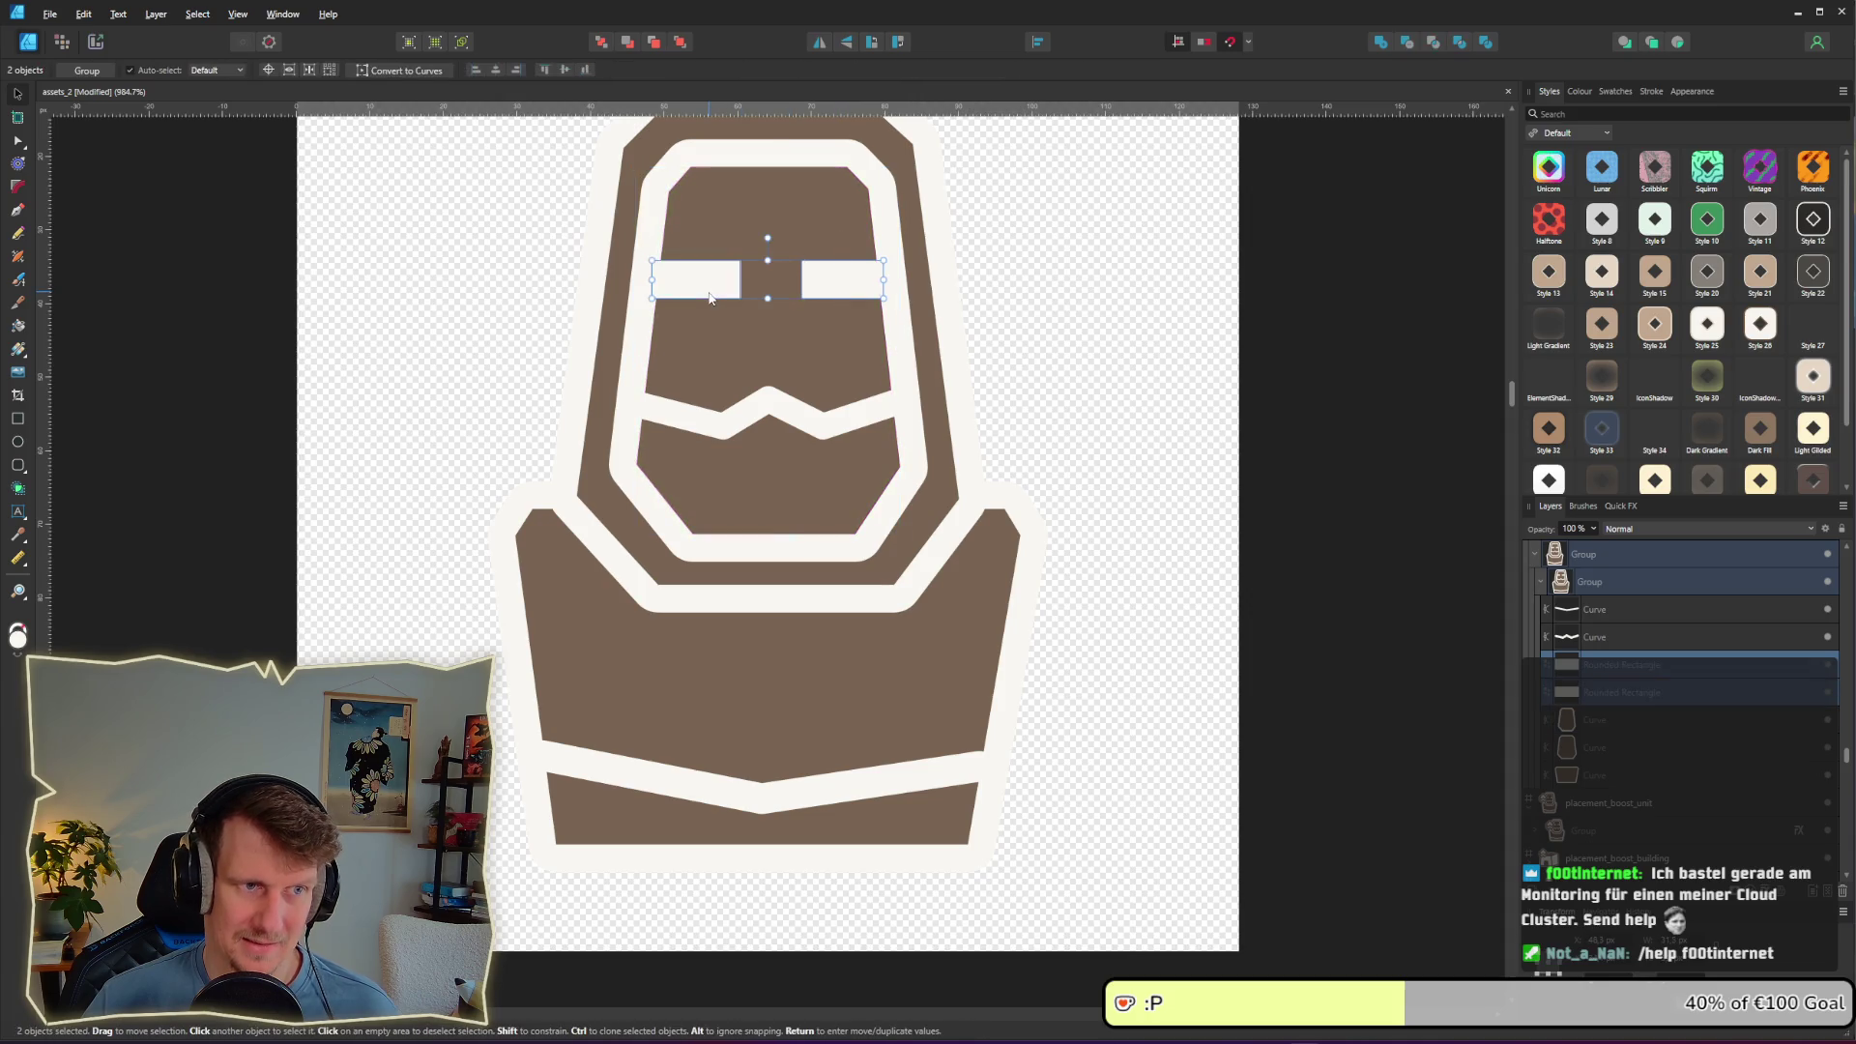
{"action": "left_click", "coordinate": [648, 362]}
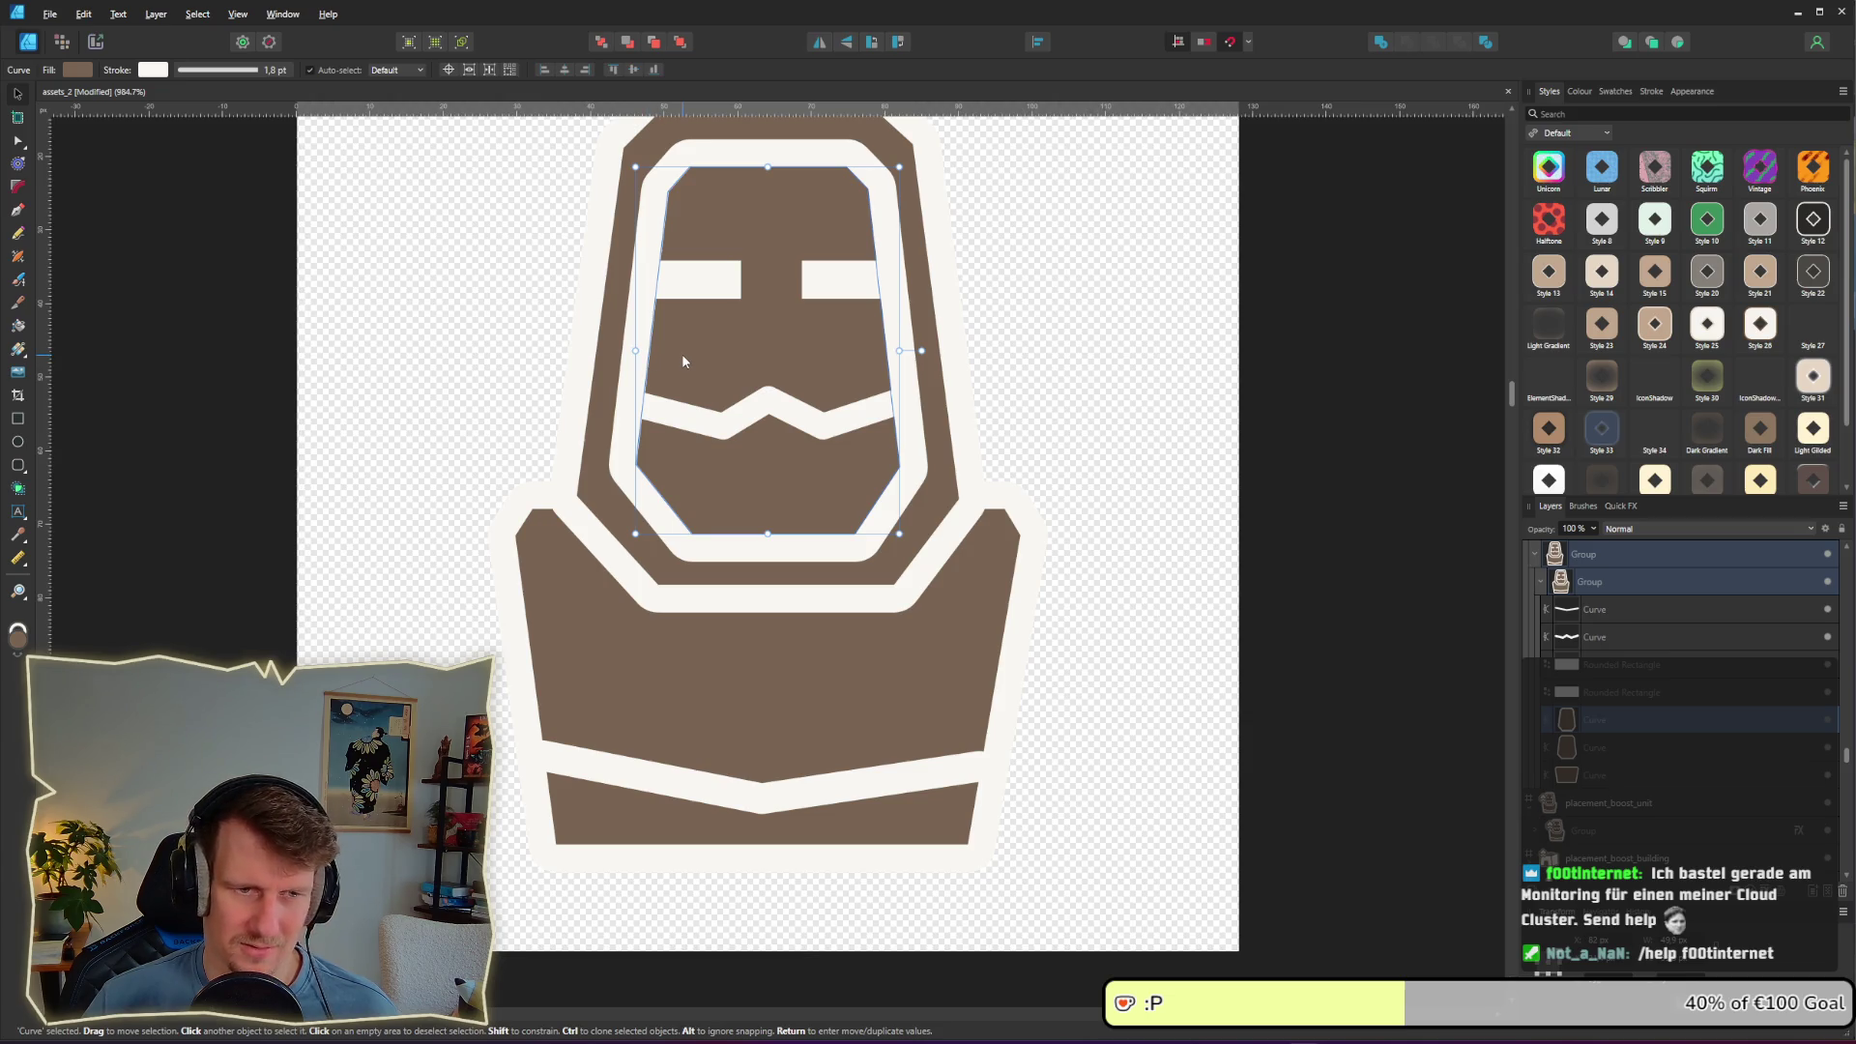
{"action": "right_click", "coordinate": [683, 358]}
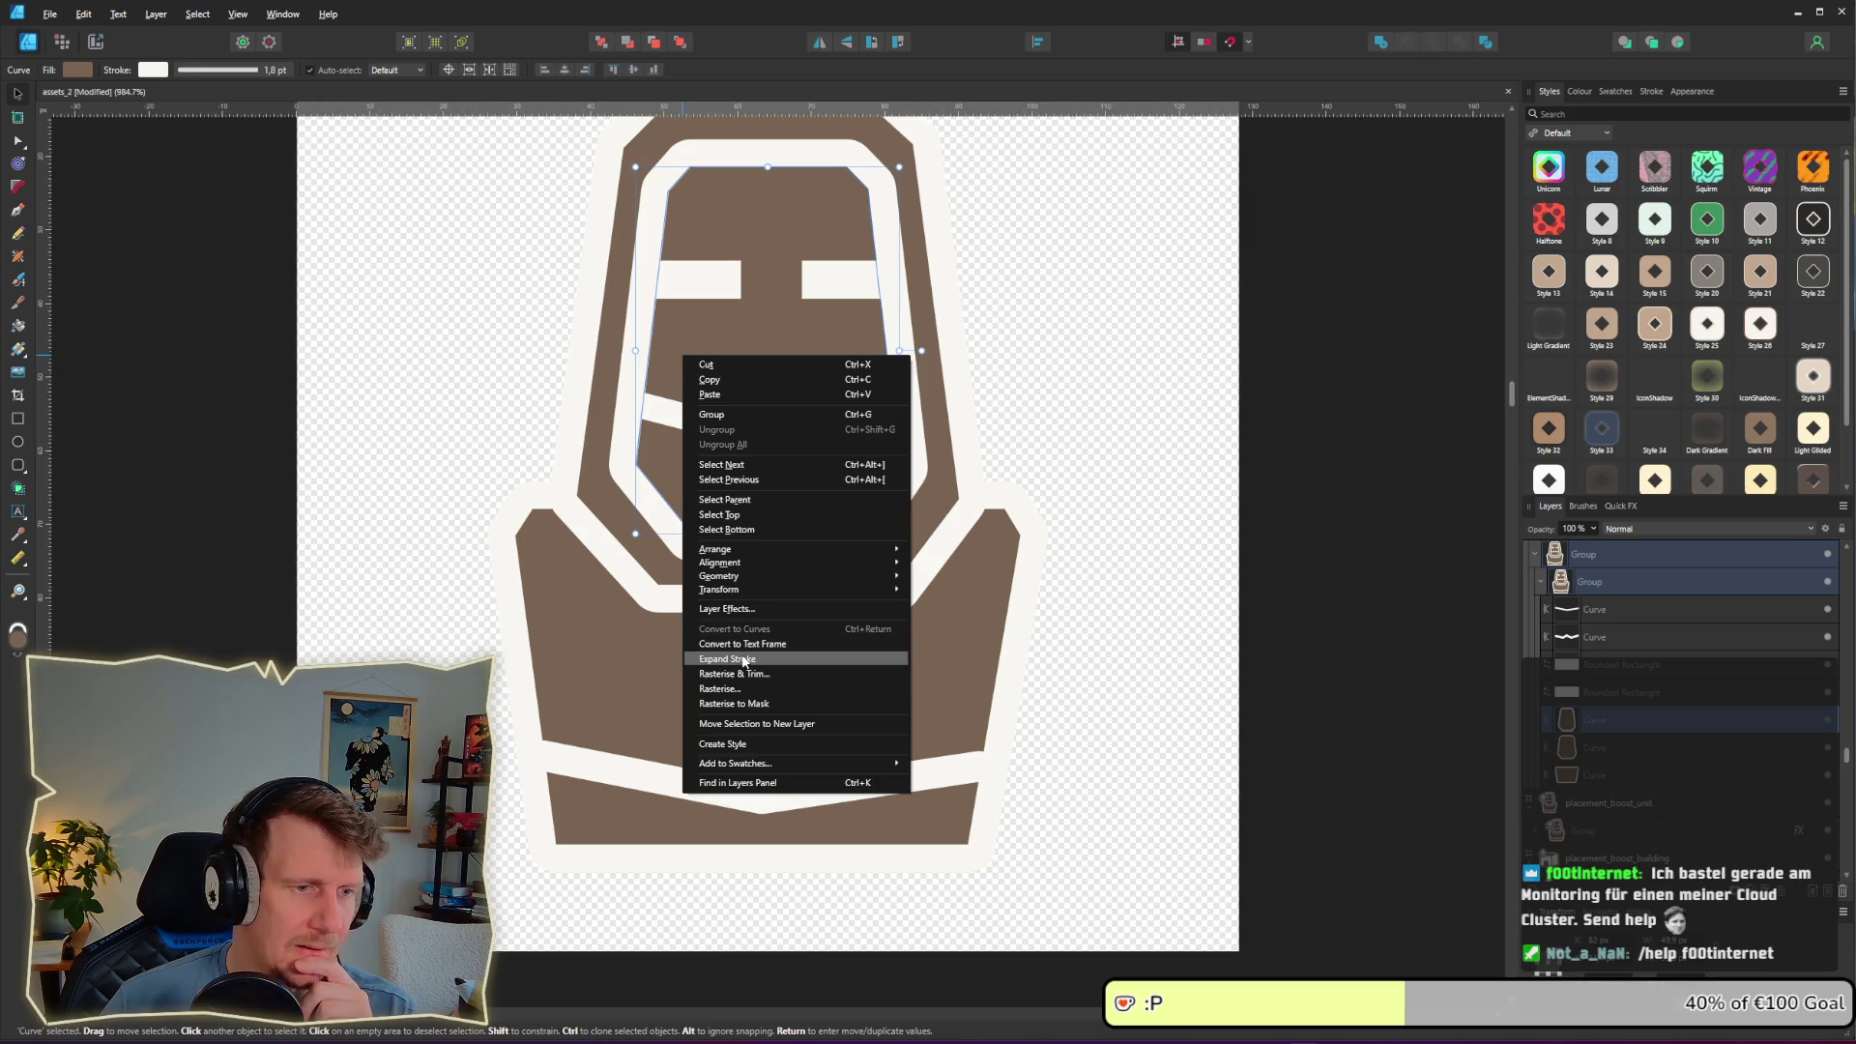
{"action": "left_click", "coordinate": [744, 661]}
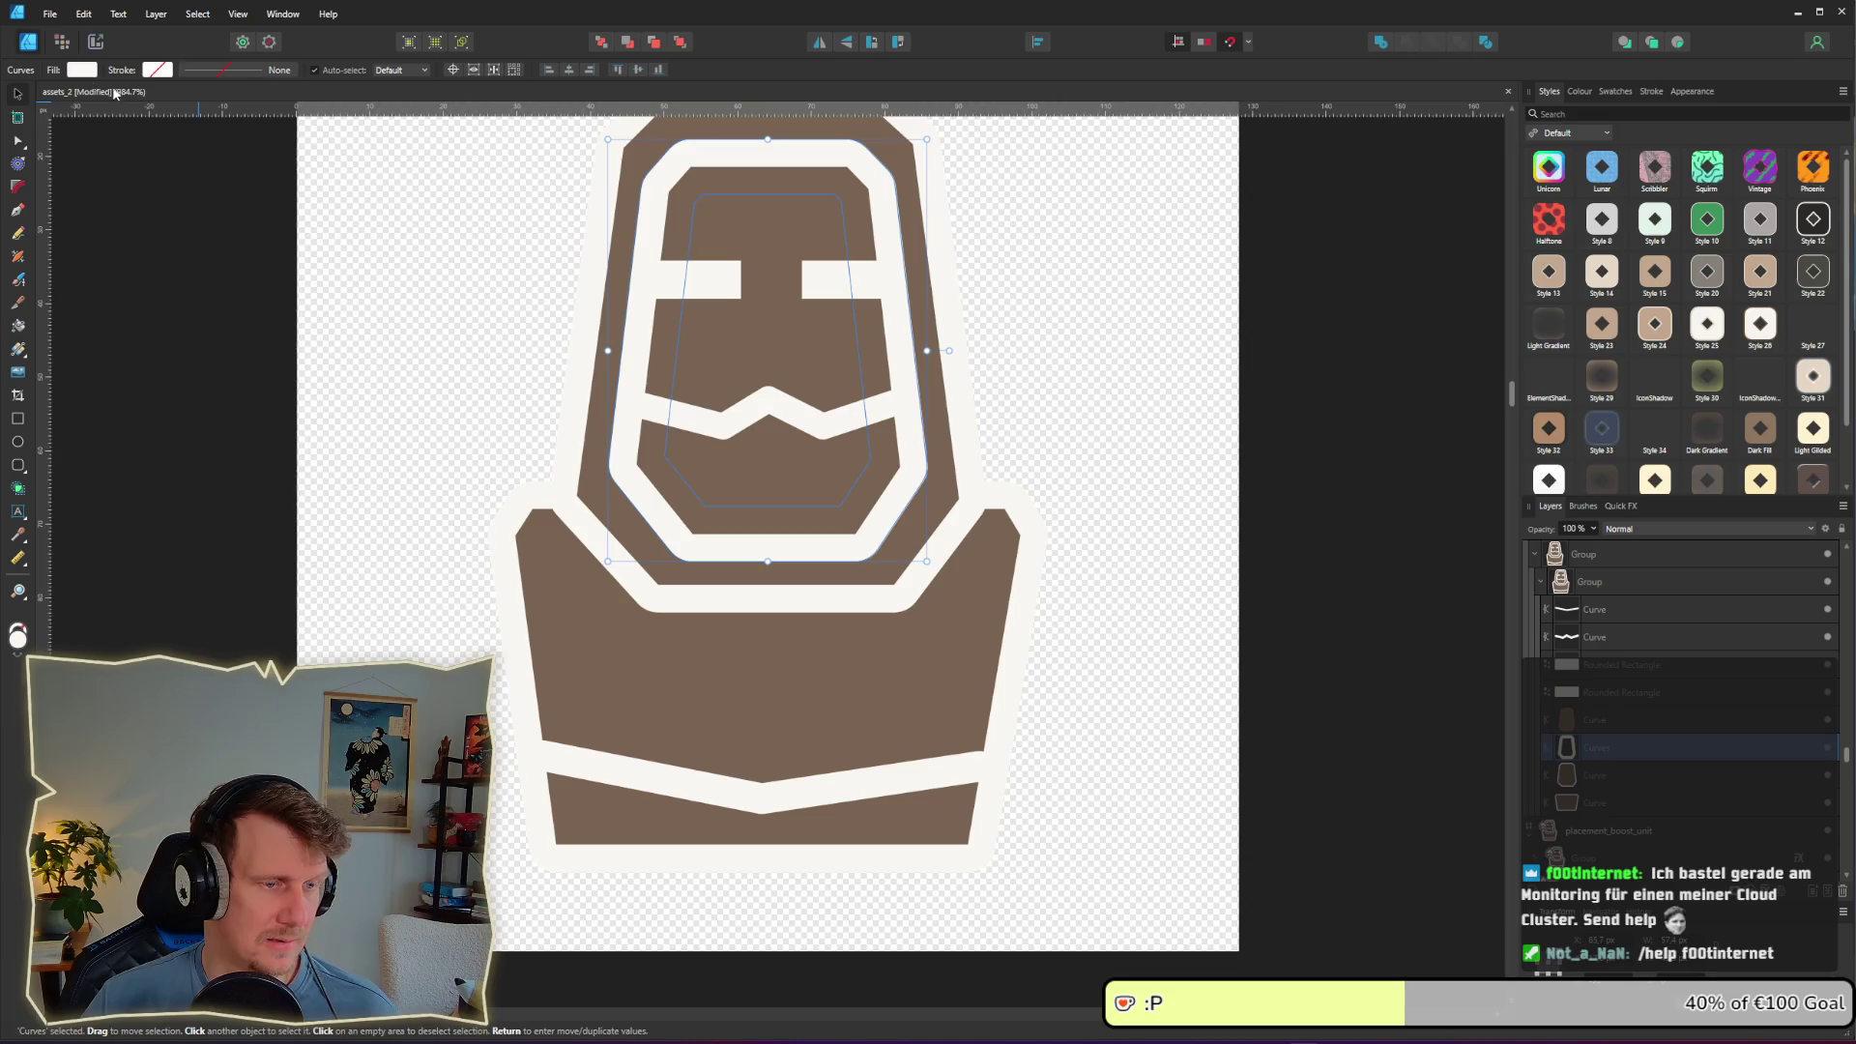
{"action": "key", "text": "Delete"}
Step: Give the face outline a 0.9 pt outside stroke, expand it, and delete the original
{"action": "left_click", "coordinate": [856, 444]}
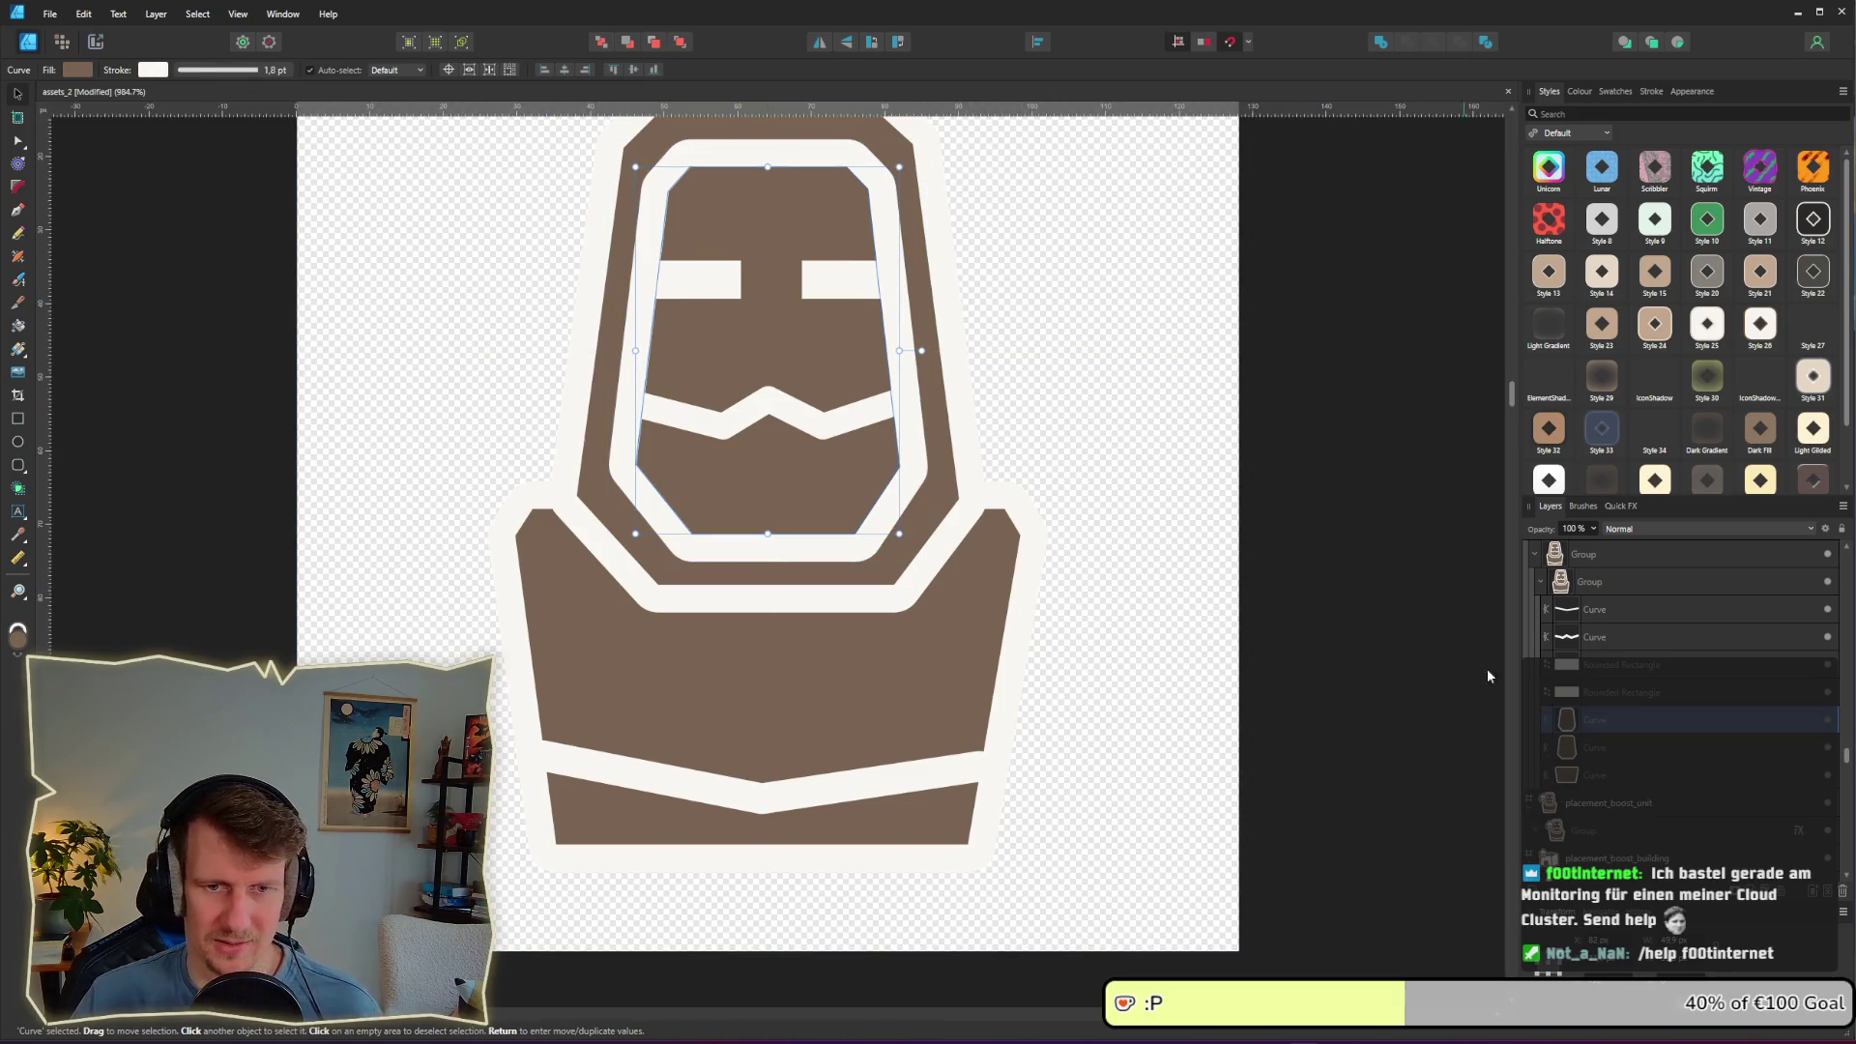
{"action": "left_click", "coordinate": [237, 72]}
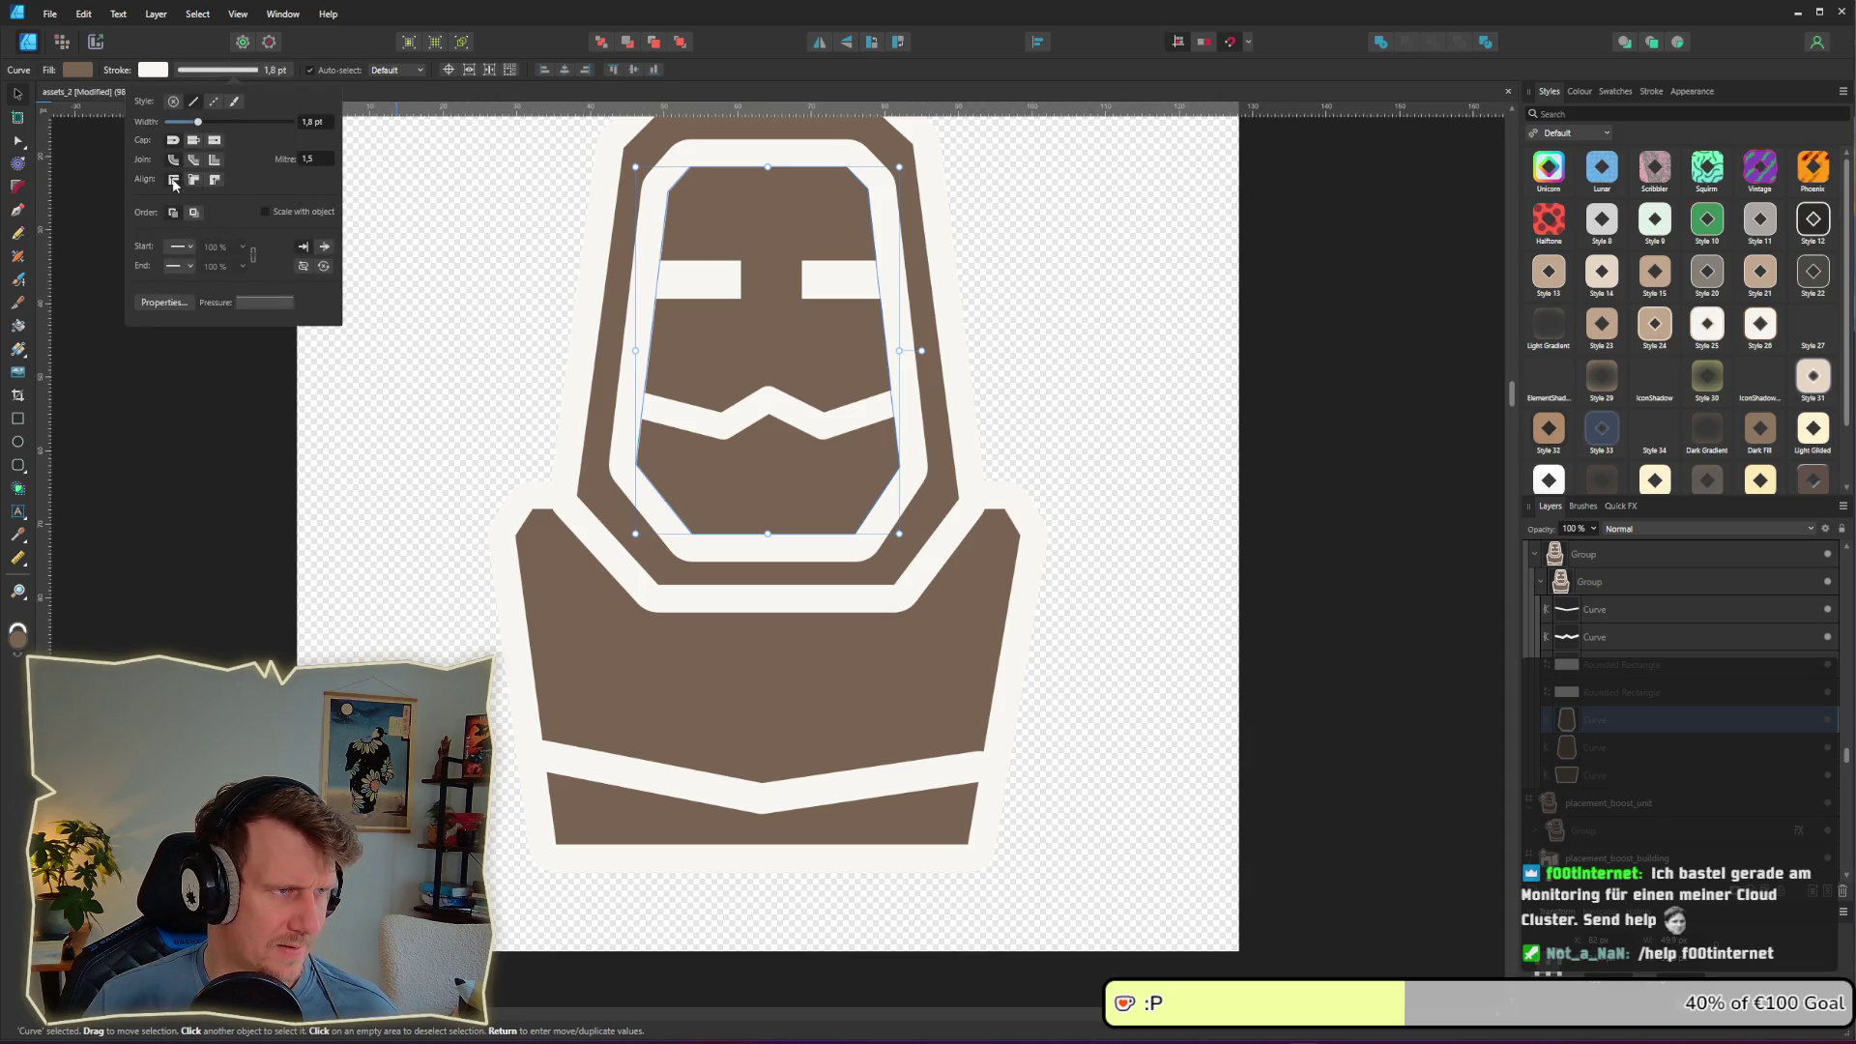
{"action": "left_click", "coordinate": [216, 182]}
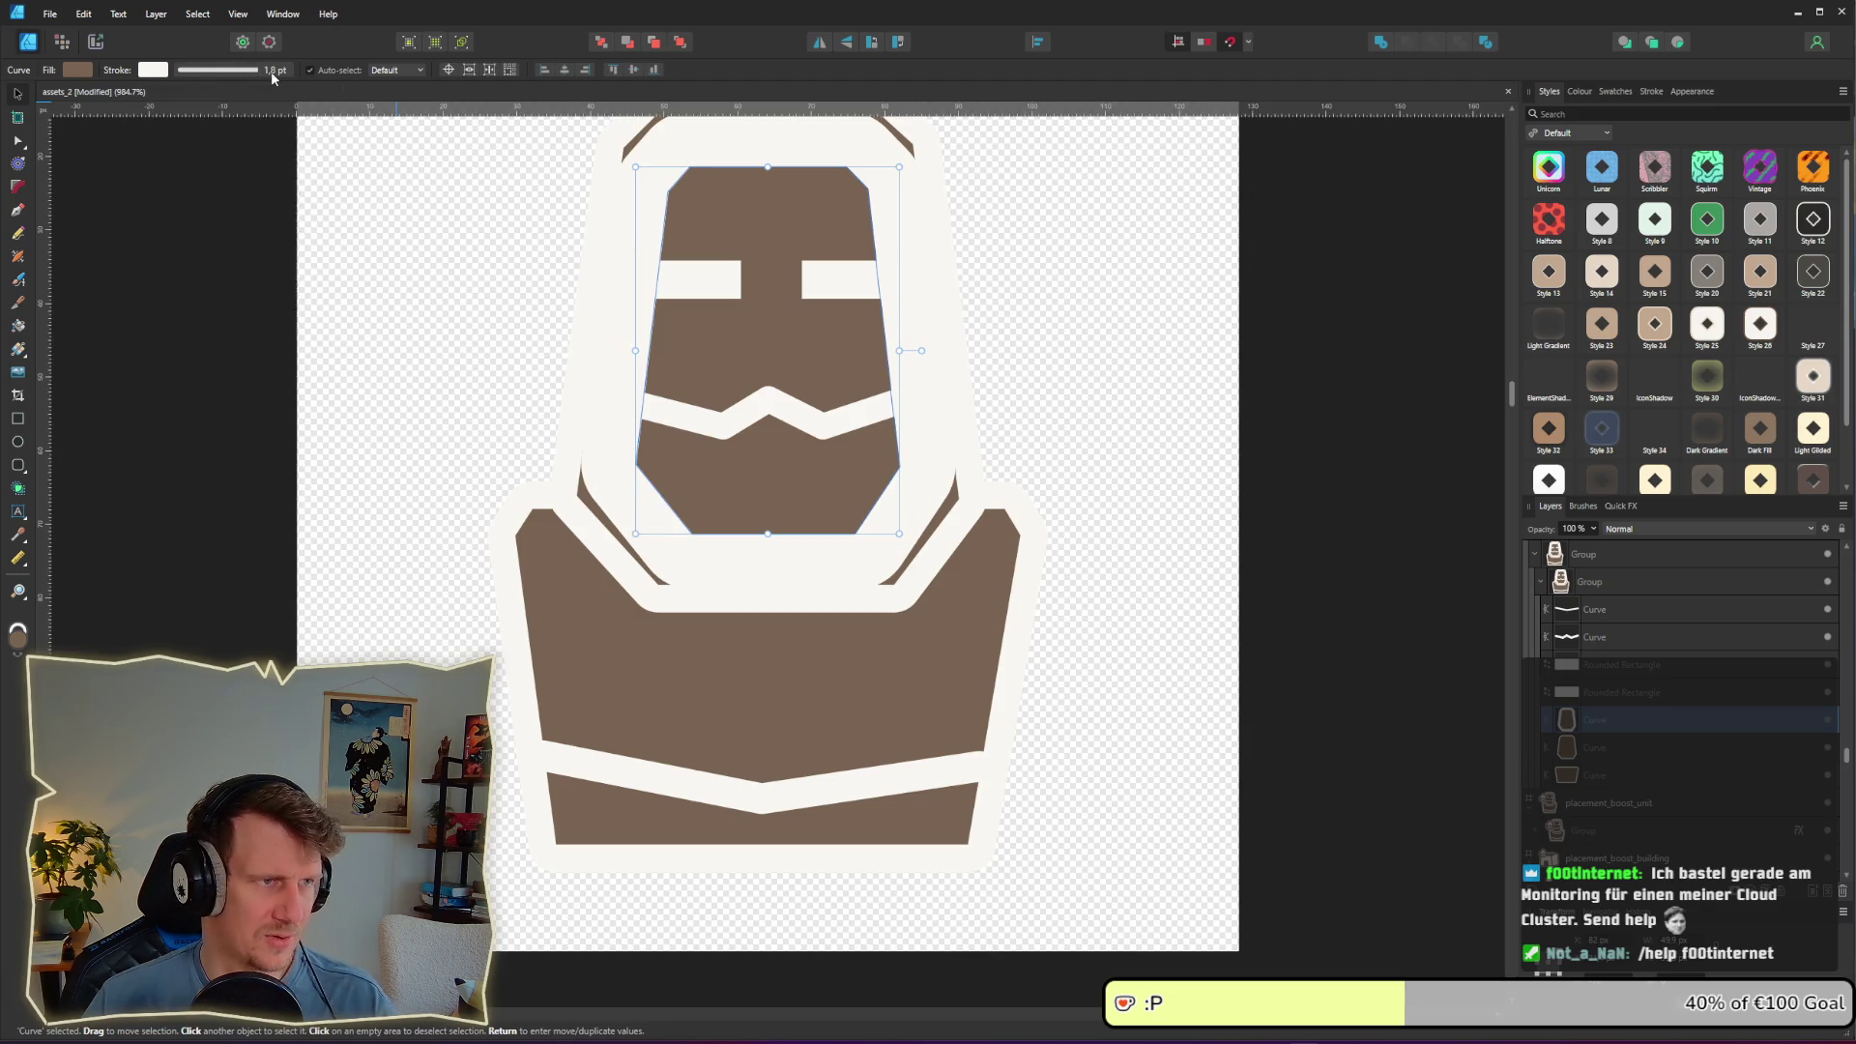
{"action": "left_click", "coordinate": [323, 124]}
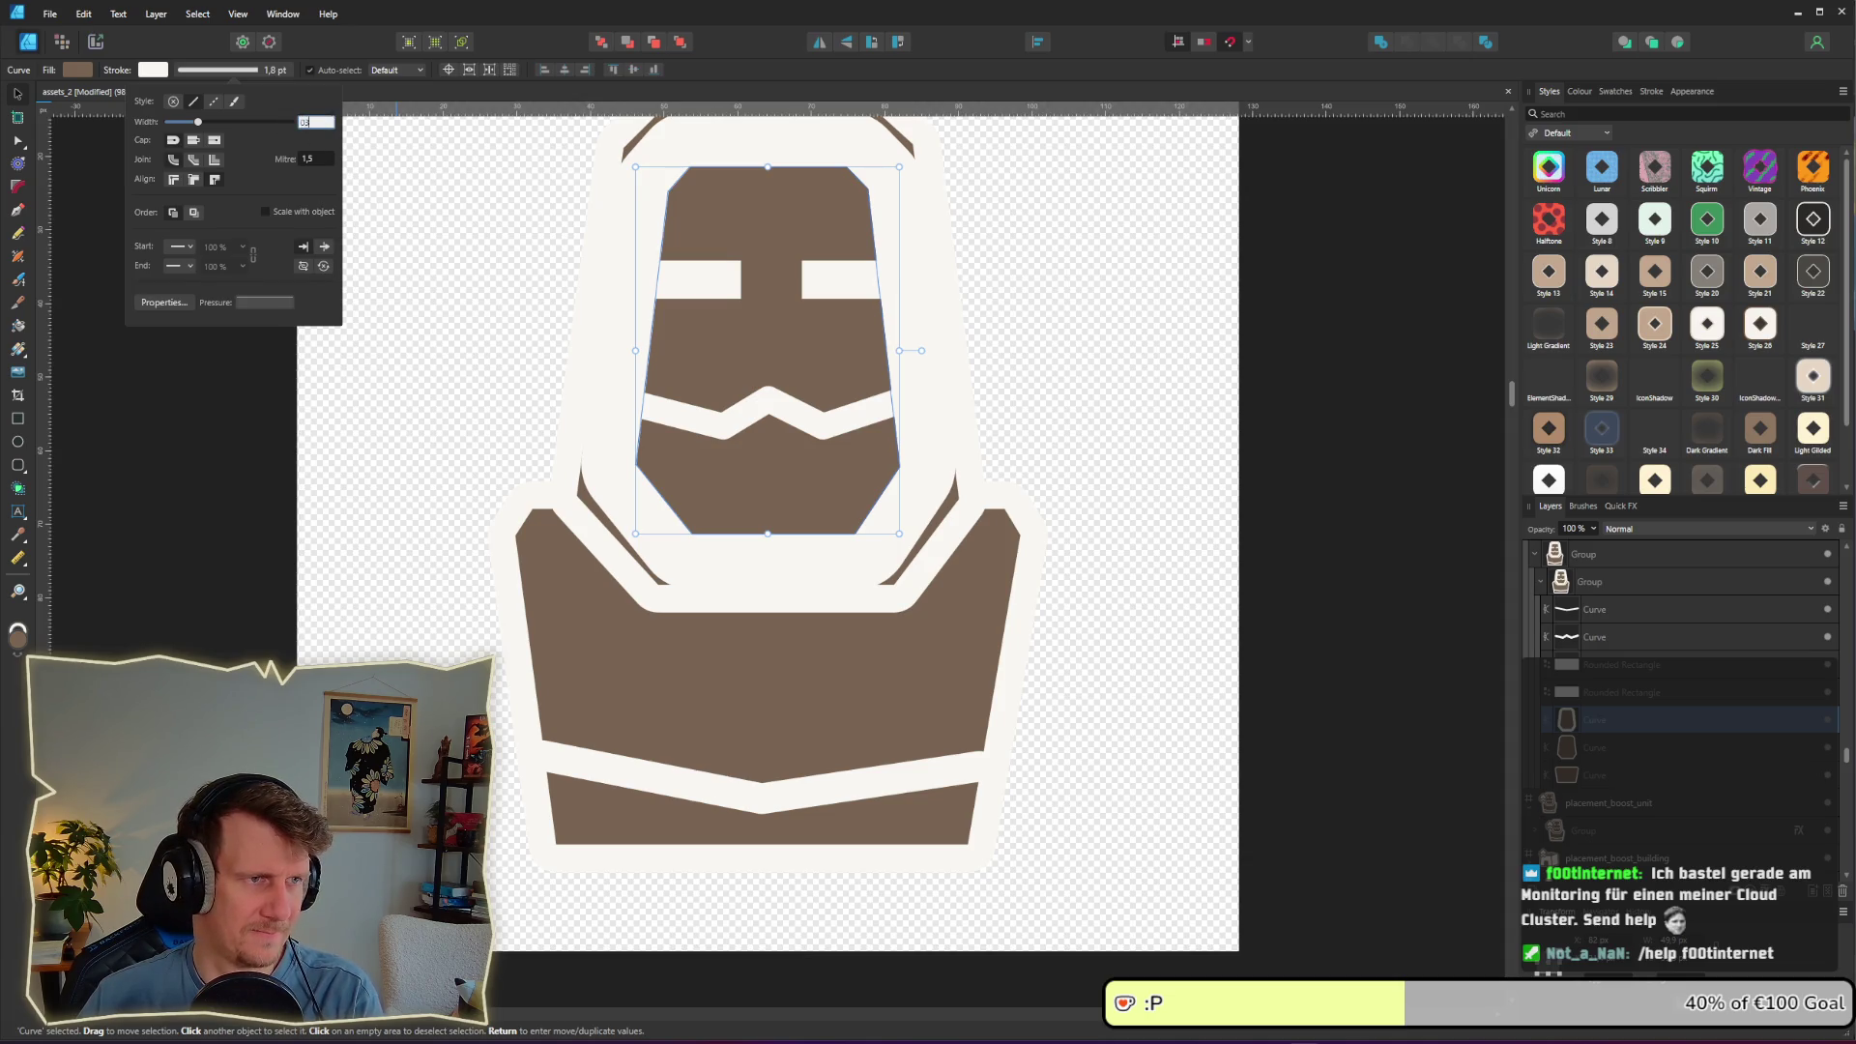
{"action": "type", "text": "0,9"}
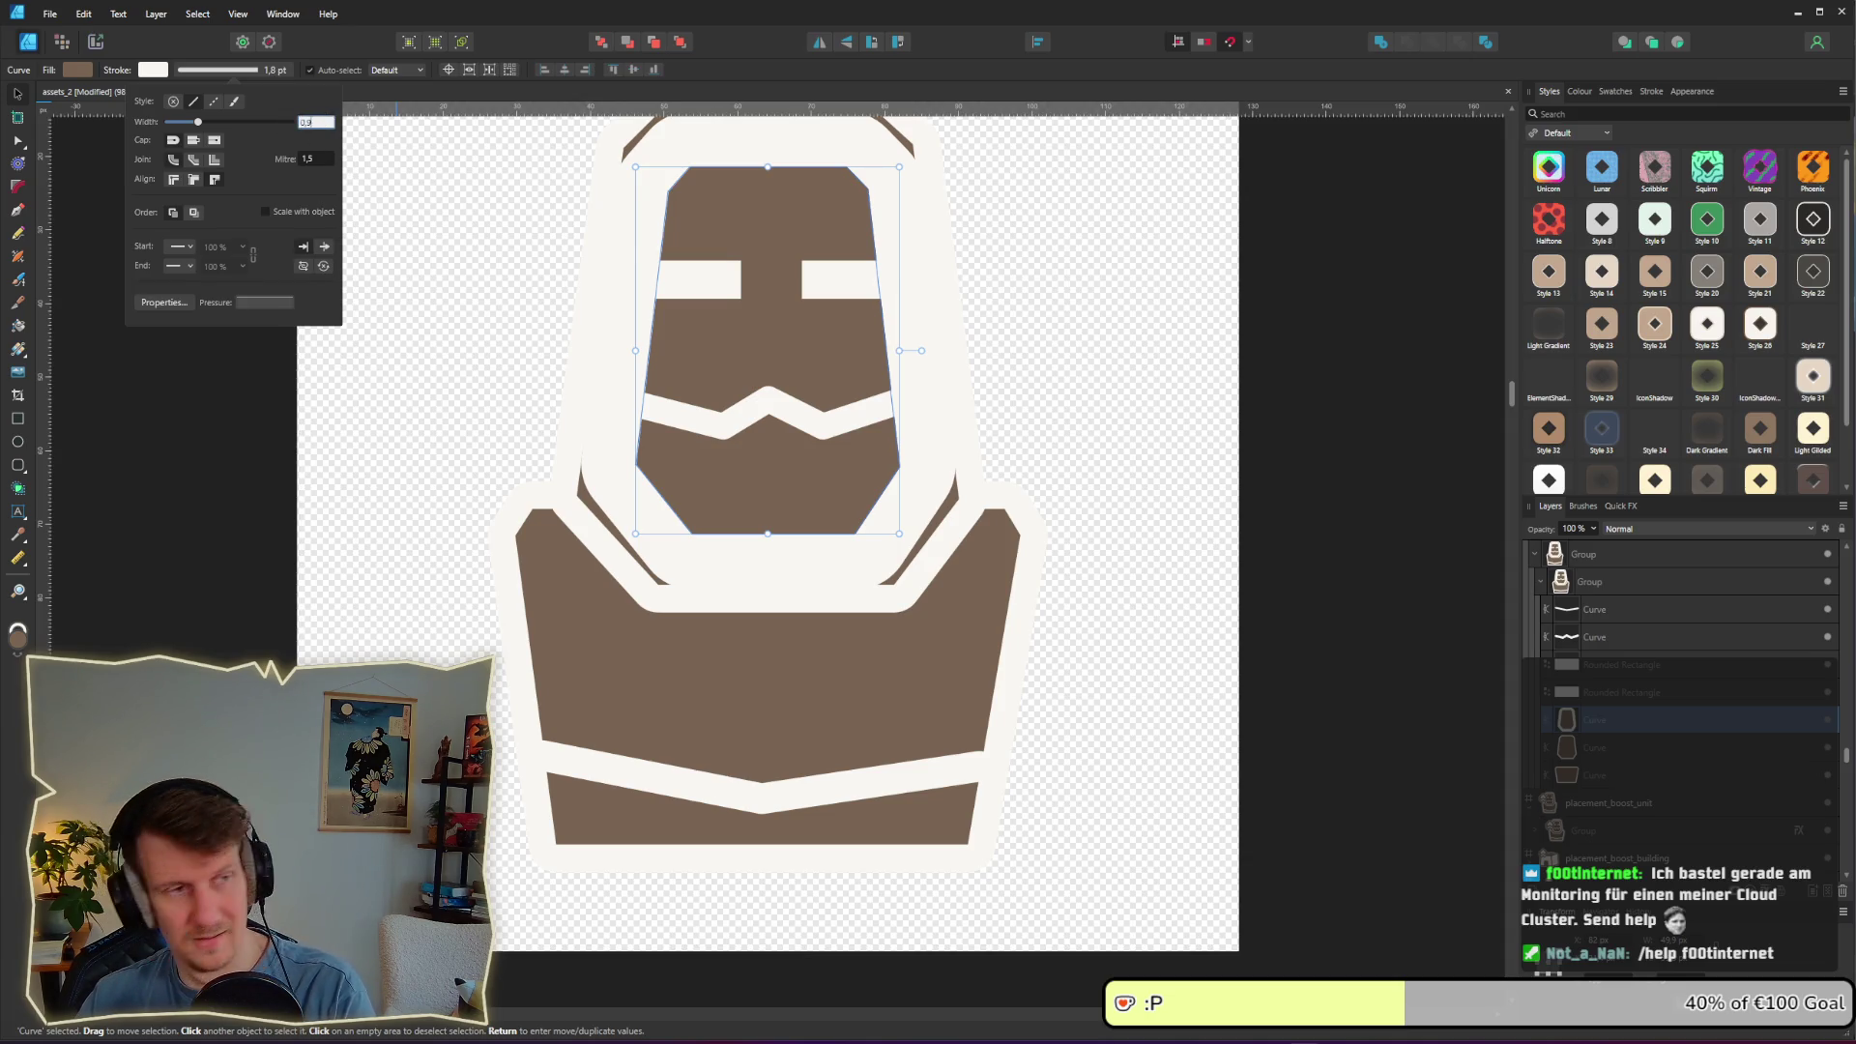
{"action": "key", "text": "Return"}
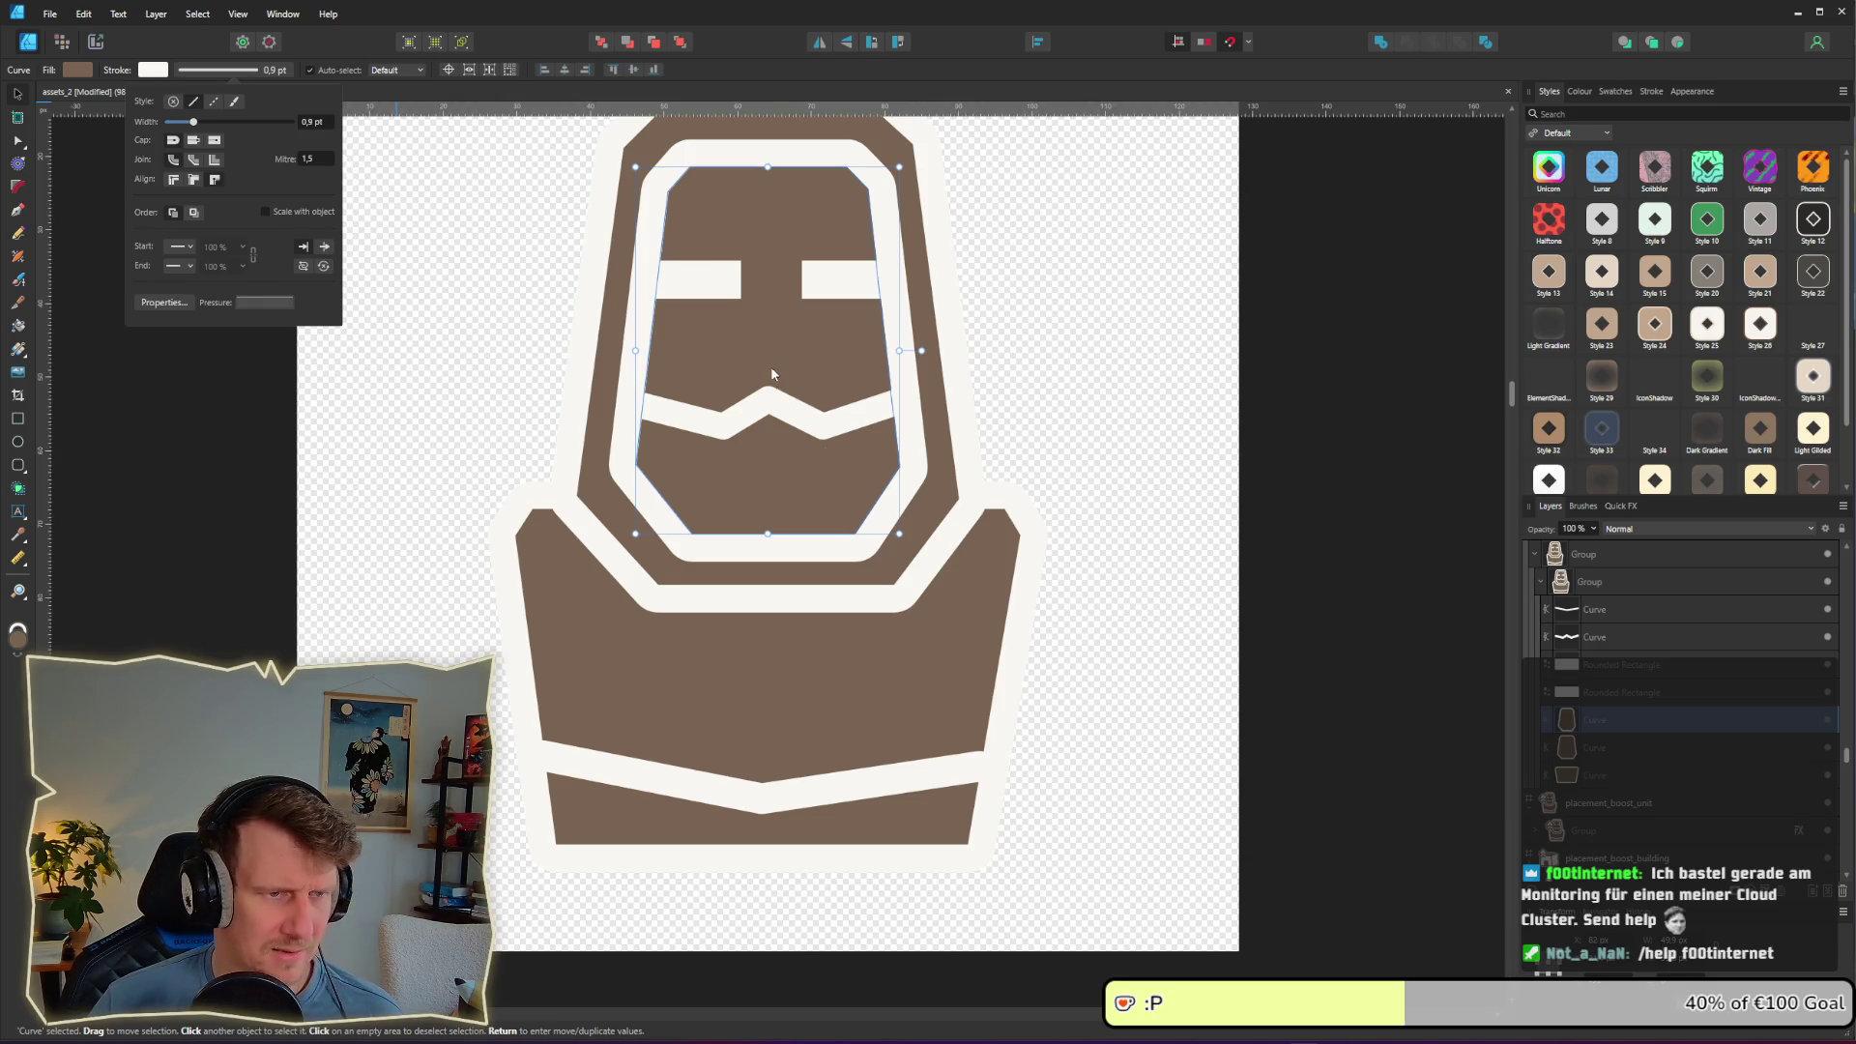
{"action": "right_click", "coordinate": [772, 360]}
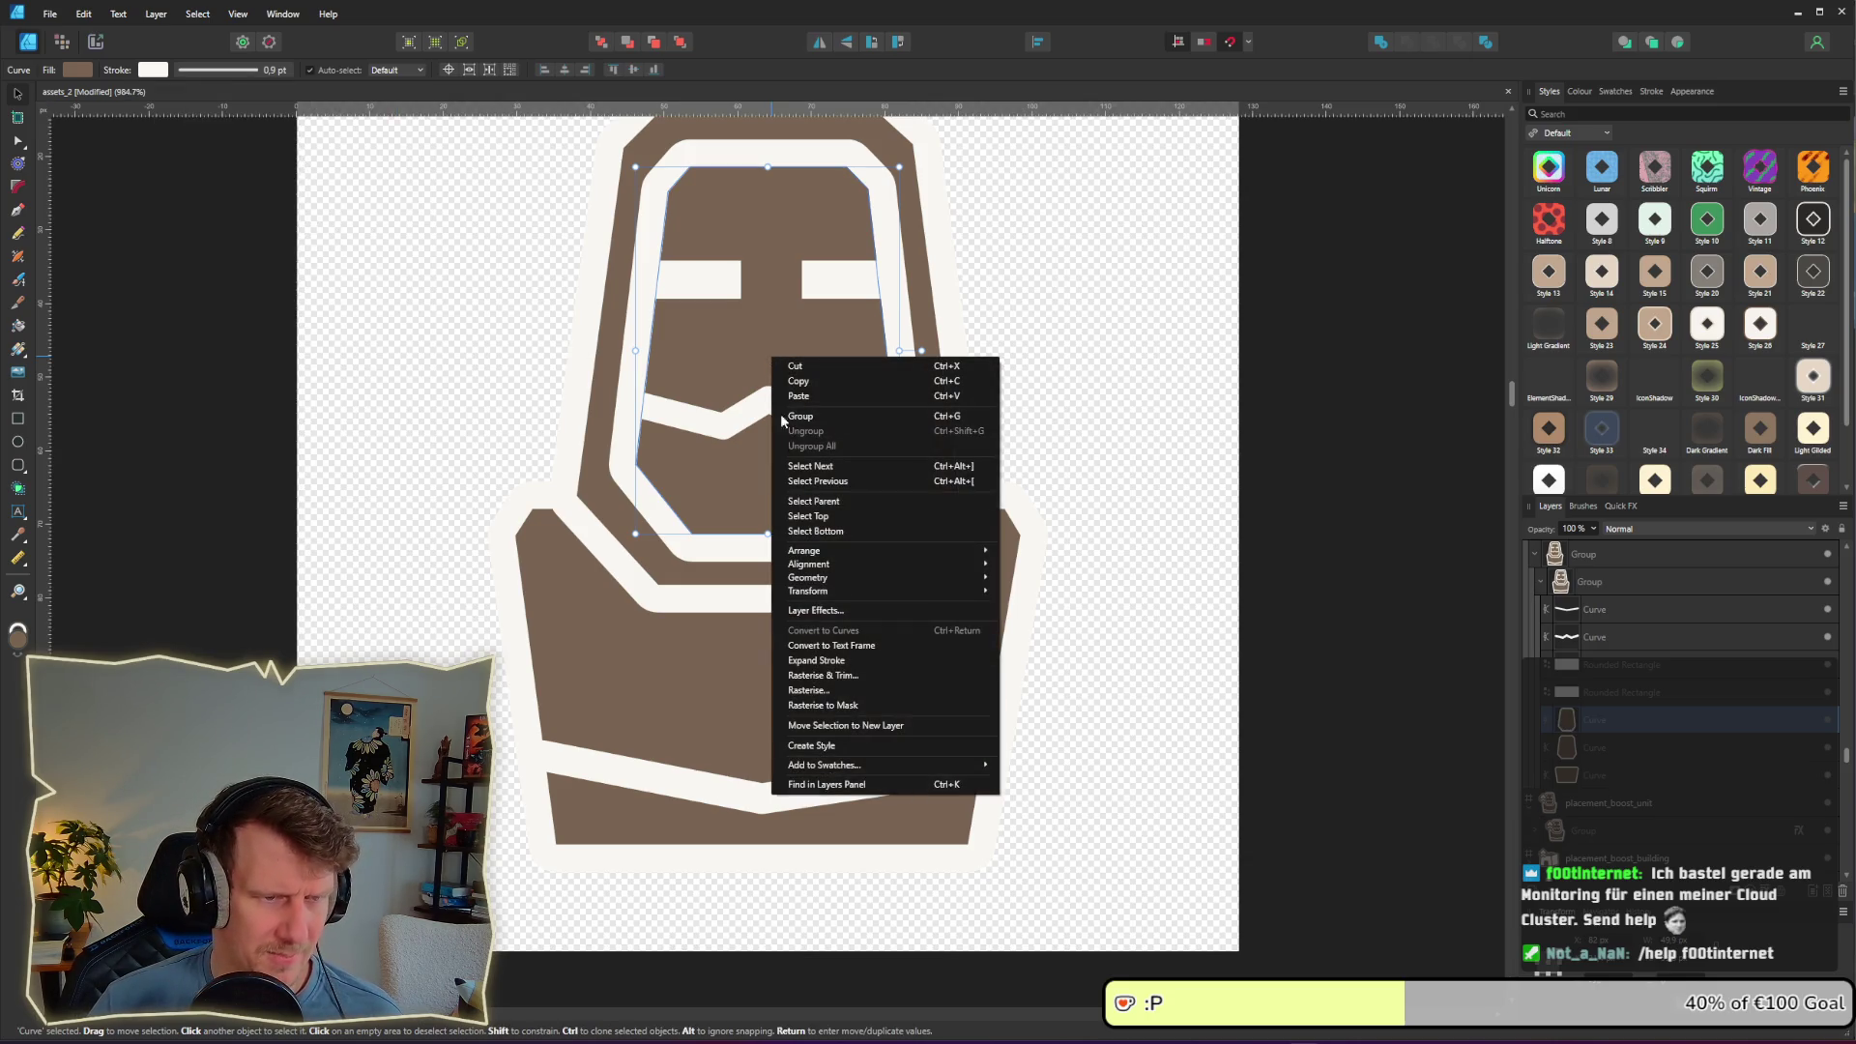
{"action": "left_click", "coordinate": [835, 660]}
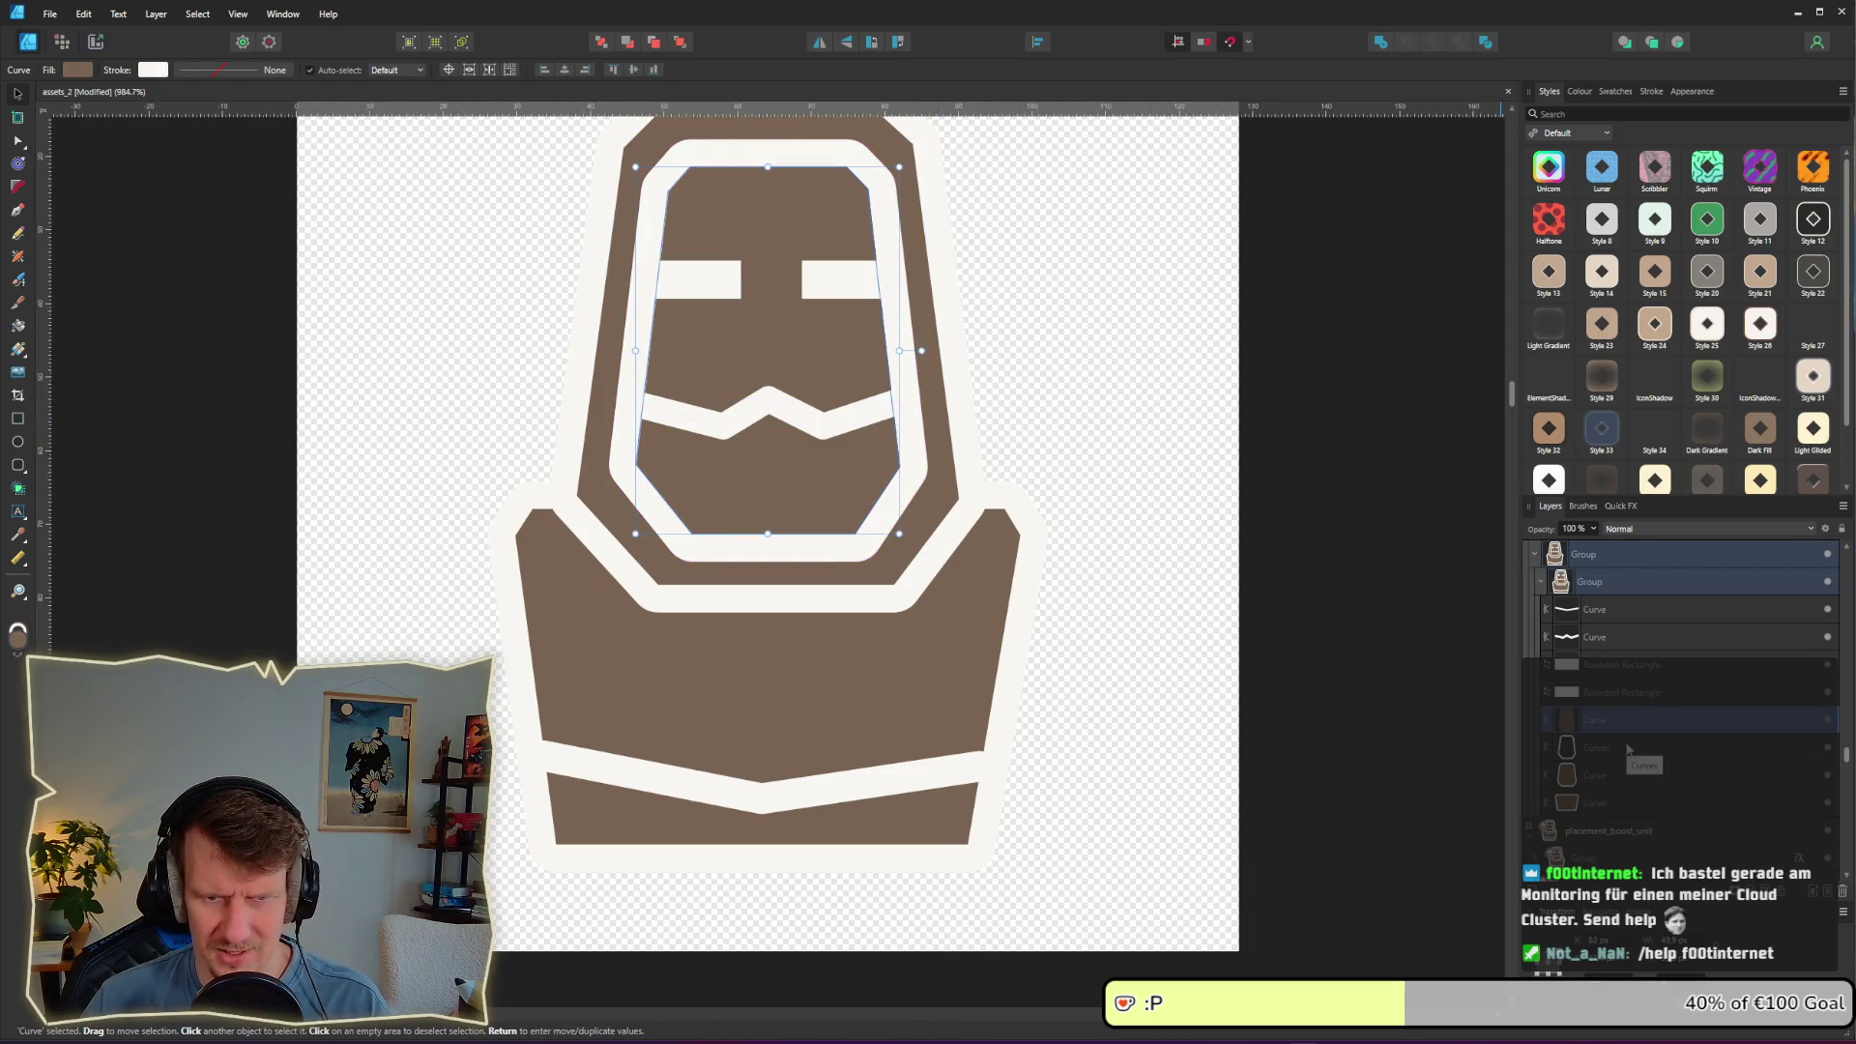
{"action": "key", "text": "Delete"}
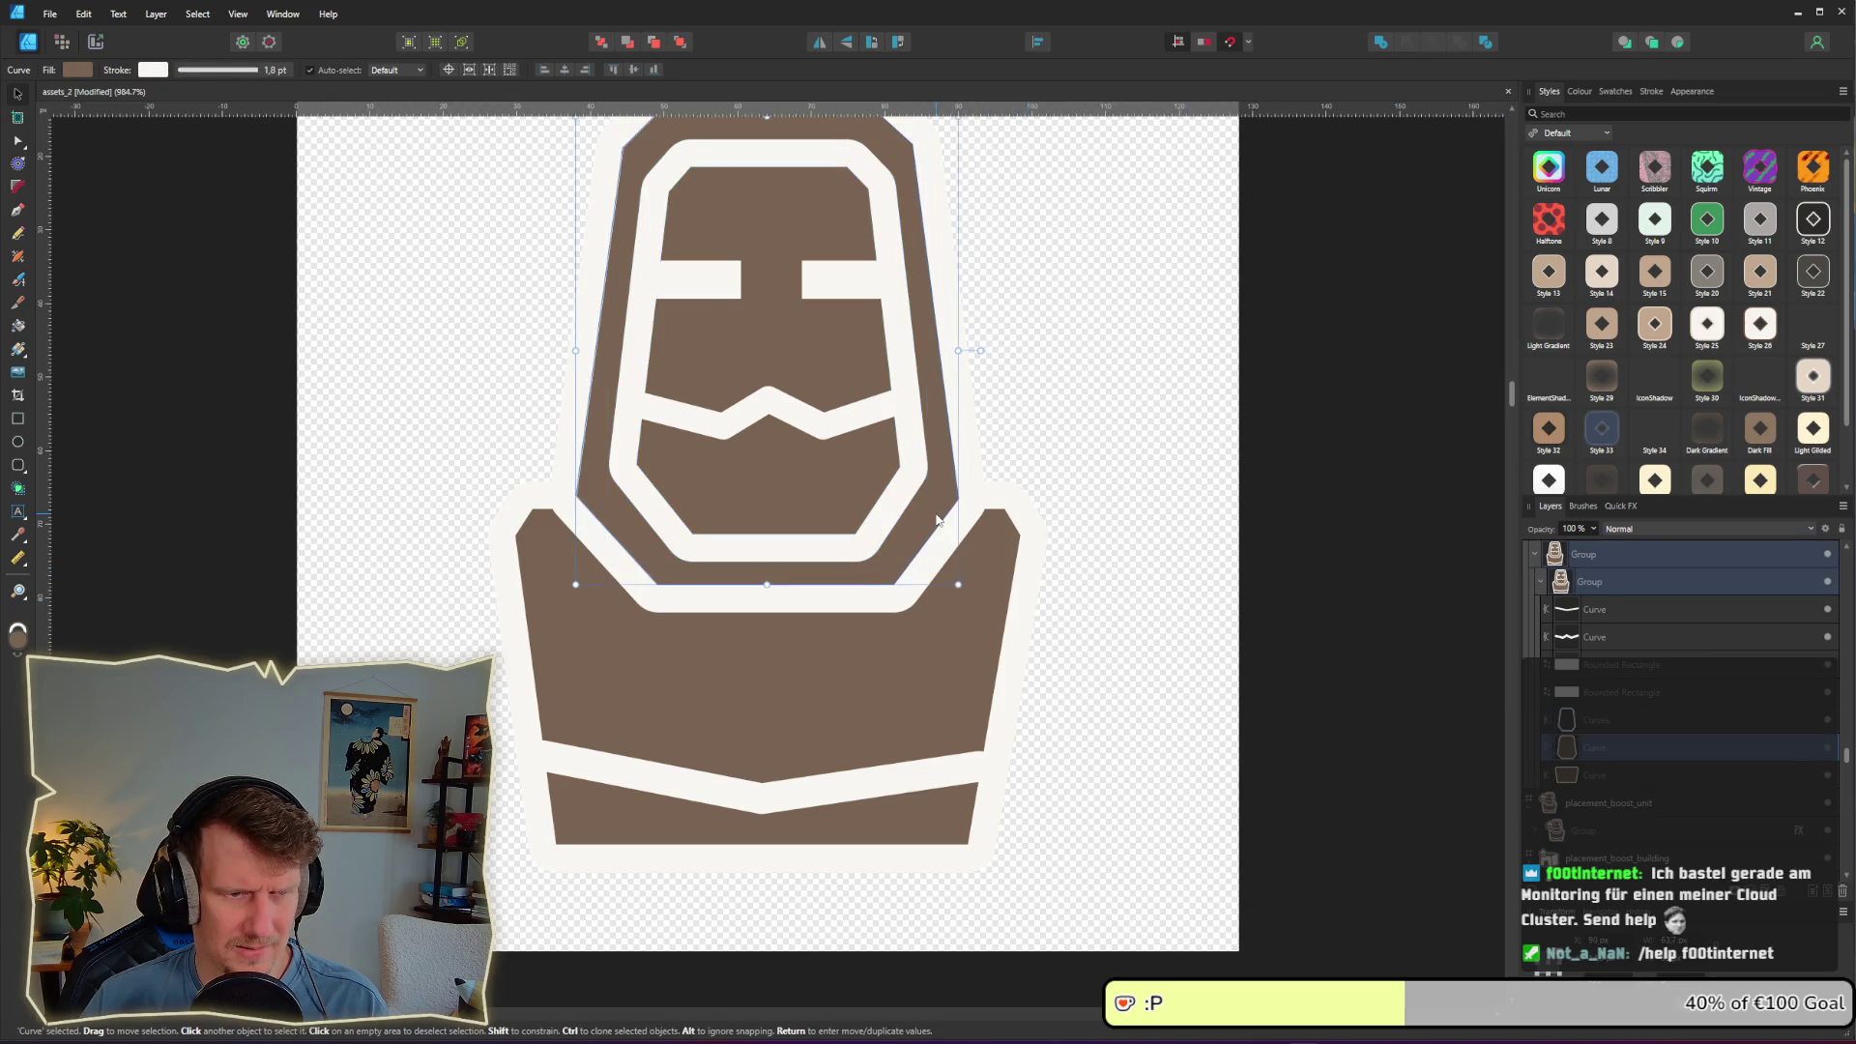
Step: Give the hood outline a 0.9 pt outside stroke and expand it into a filled shape
{"action": "left_click", "coordinate": [256, 76]}
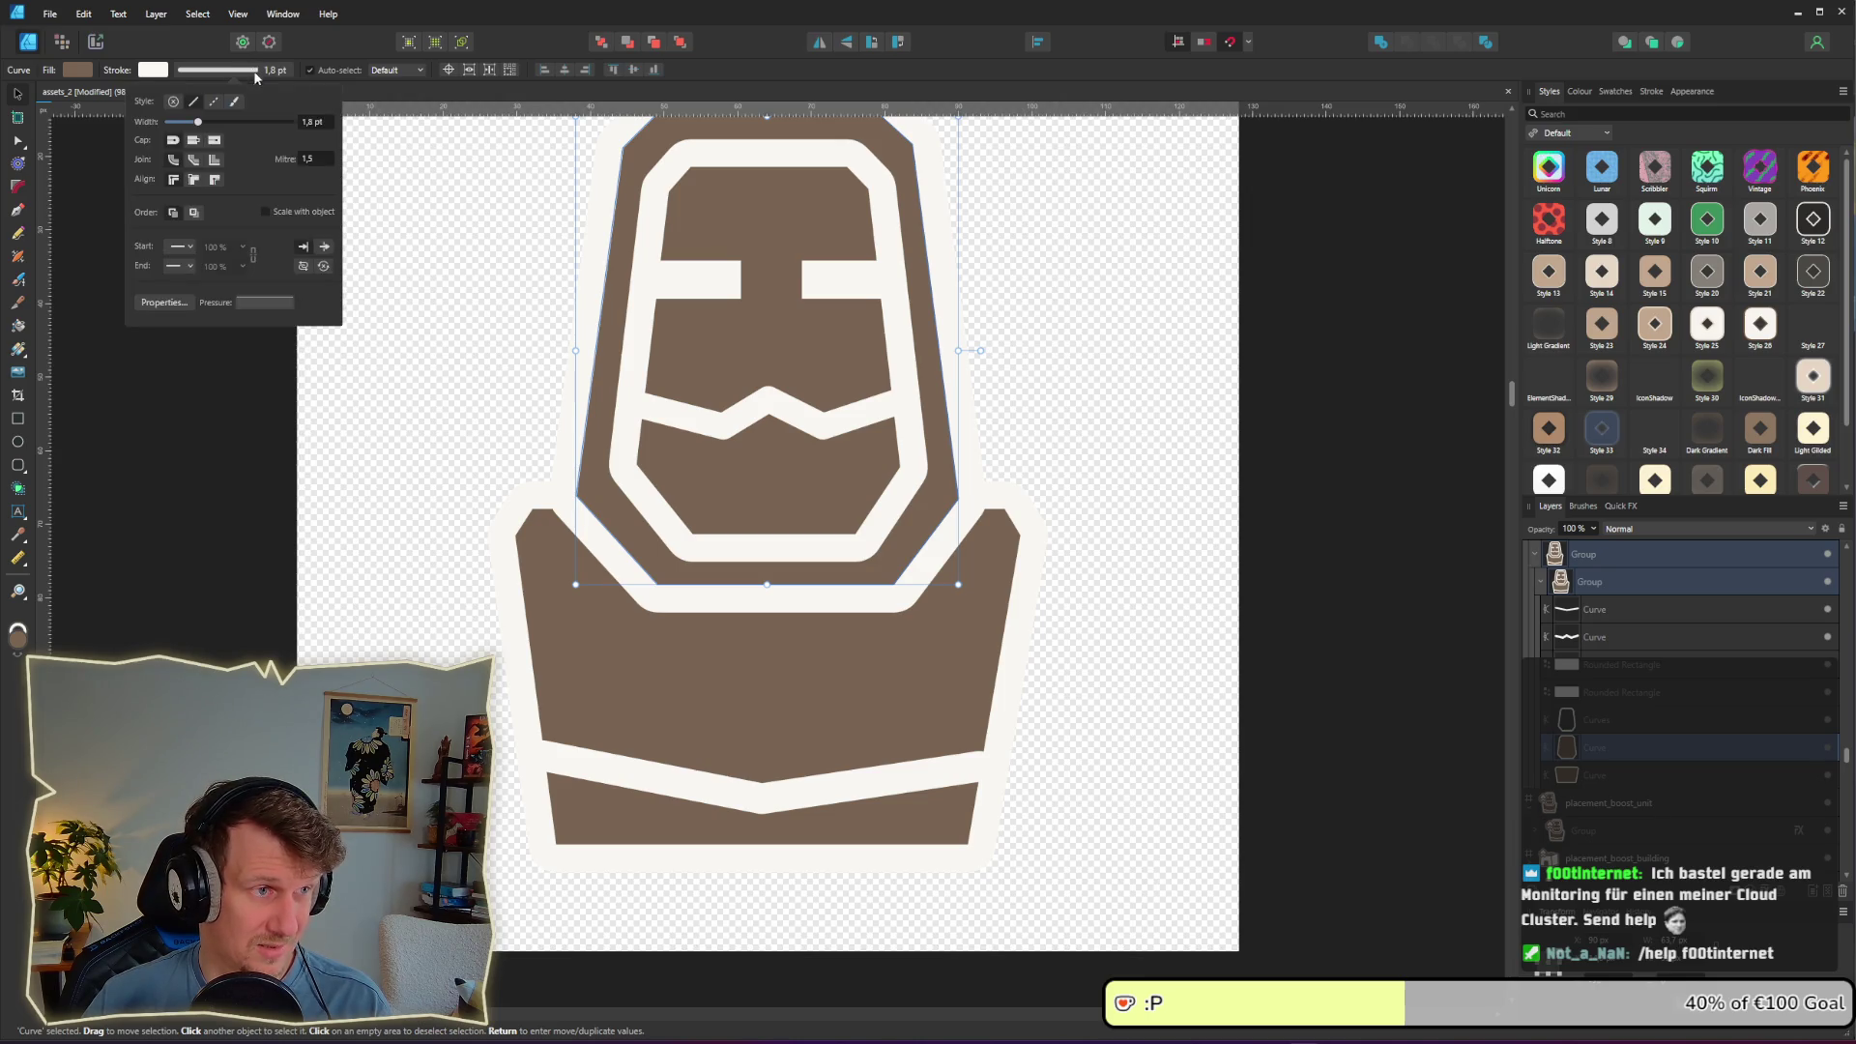
{"action": "left_click", "coordinate": [178, 179]}
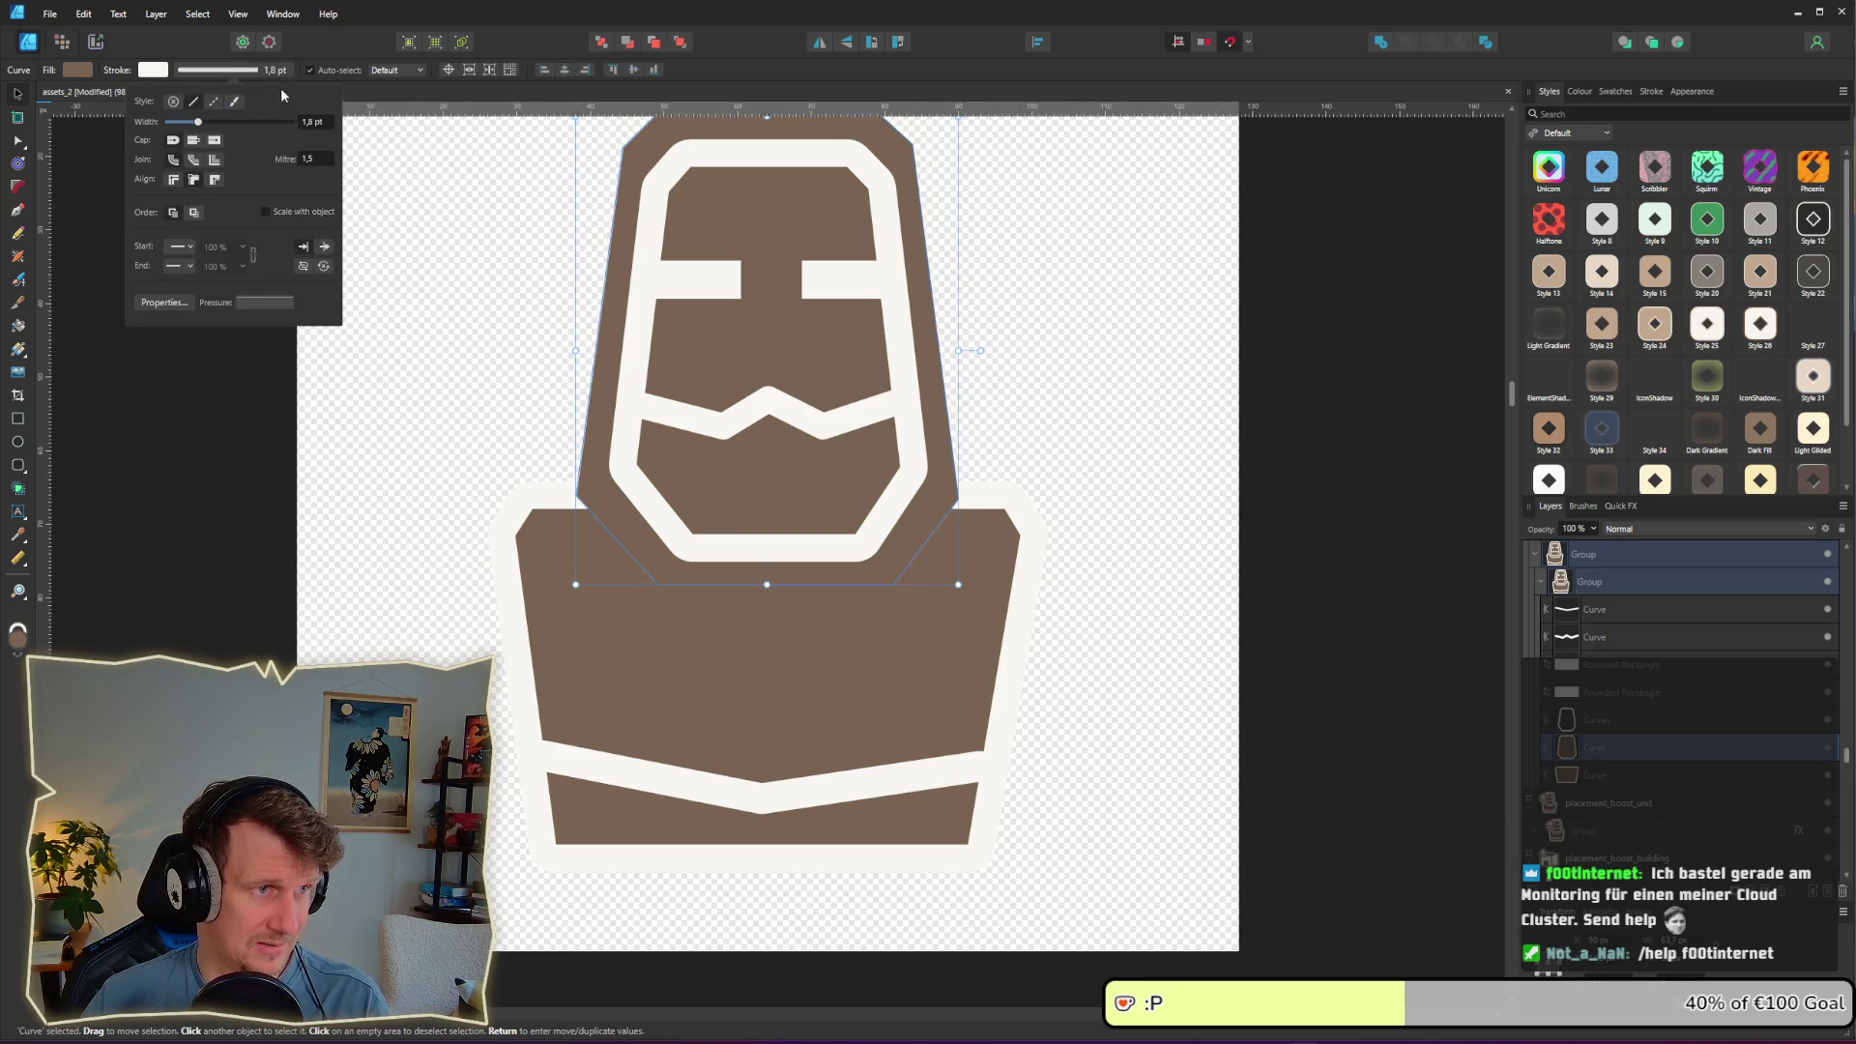
{"action": "left_click", "coordinate": [314, 121]}
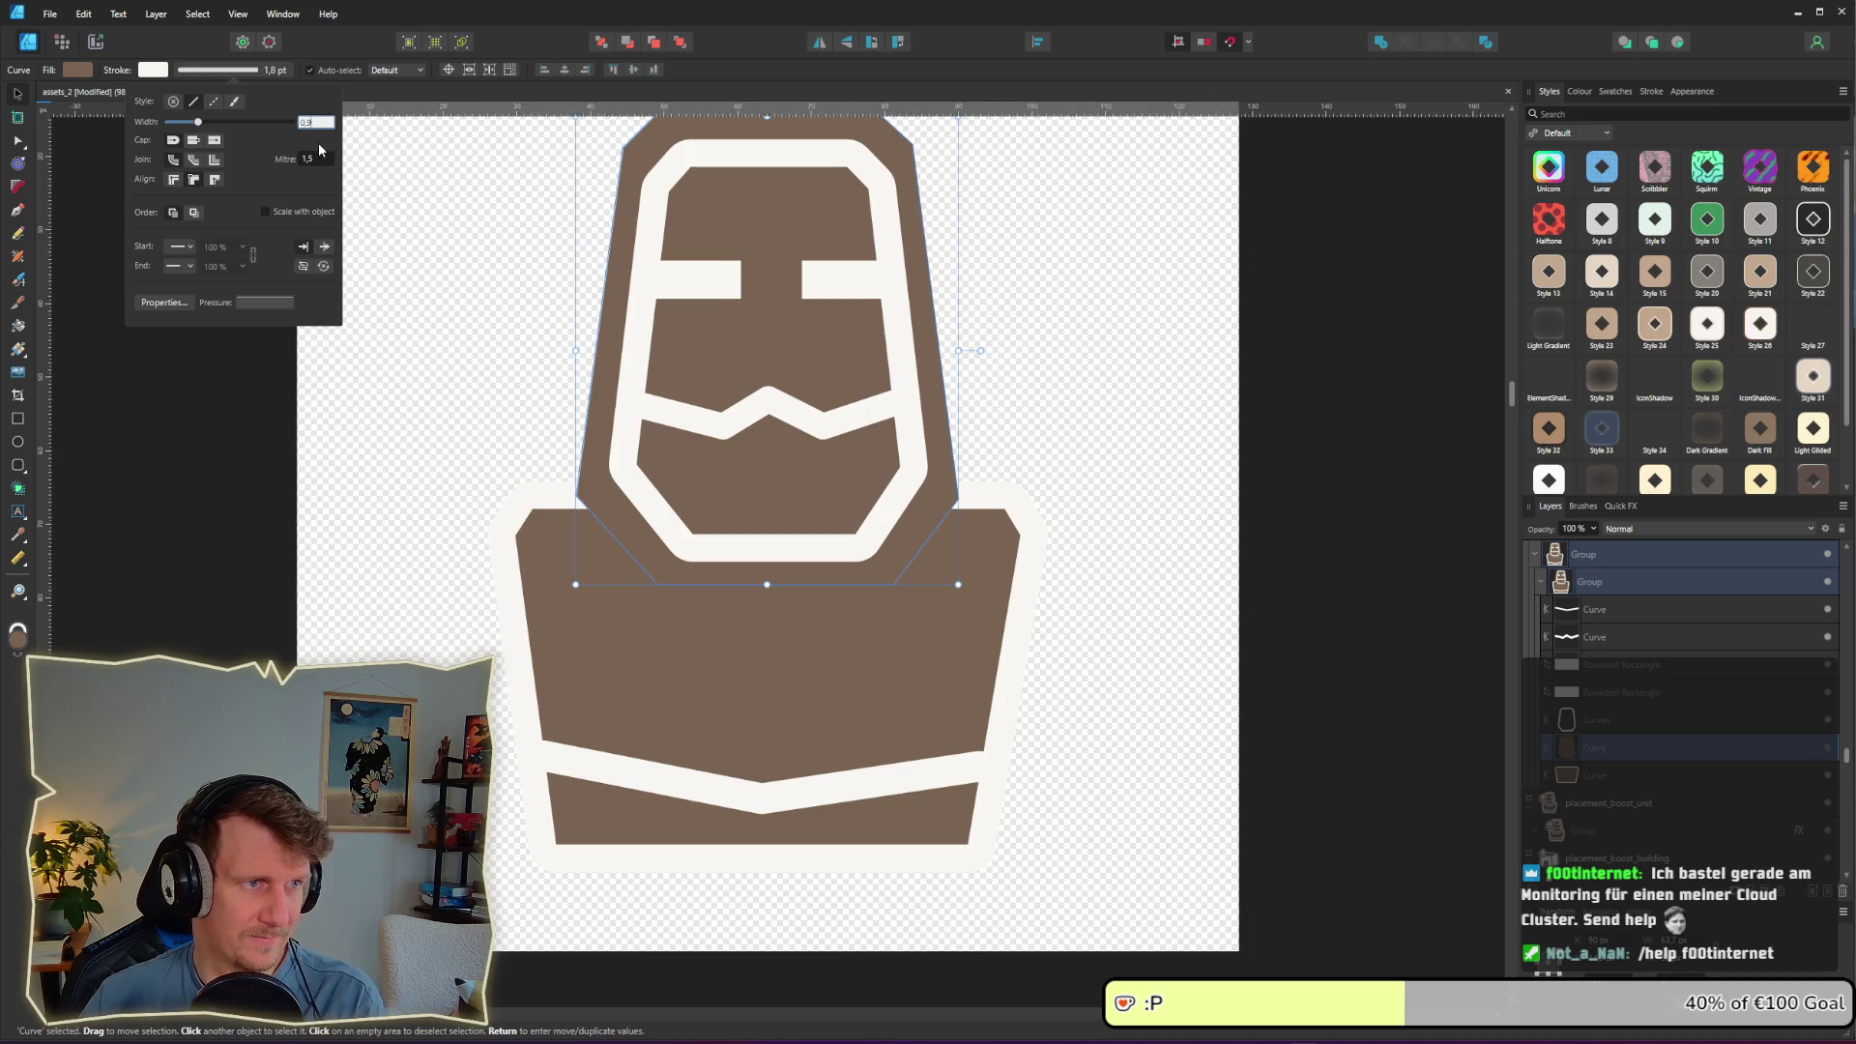
{"action": "key", "text": "Return"}
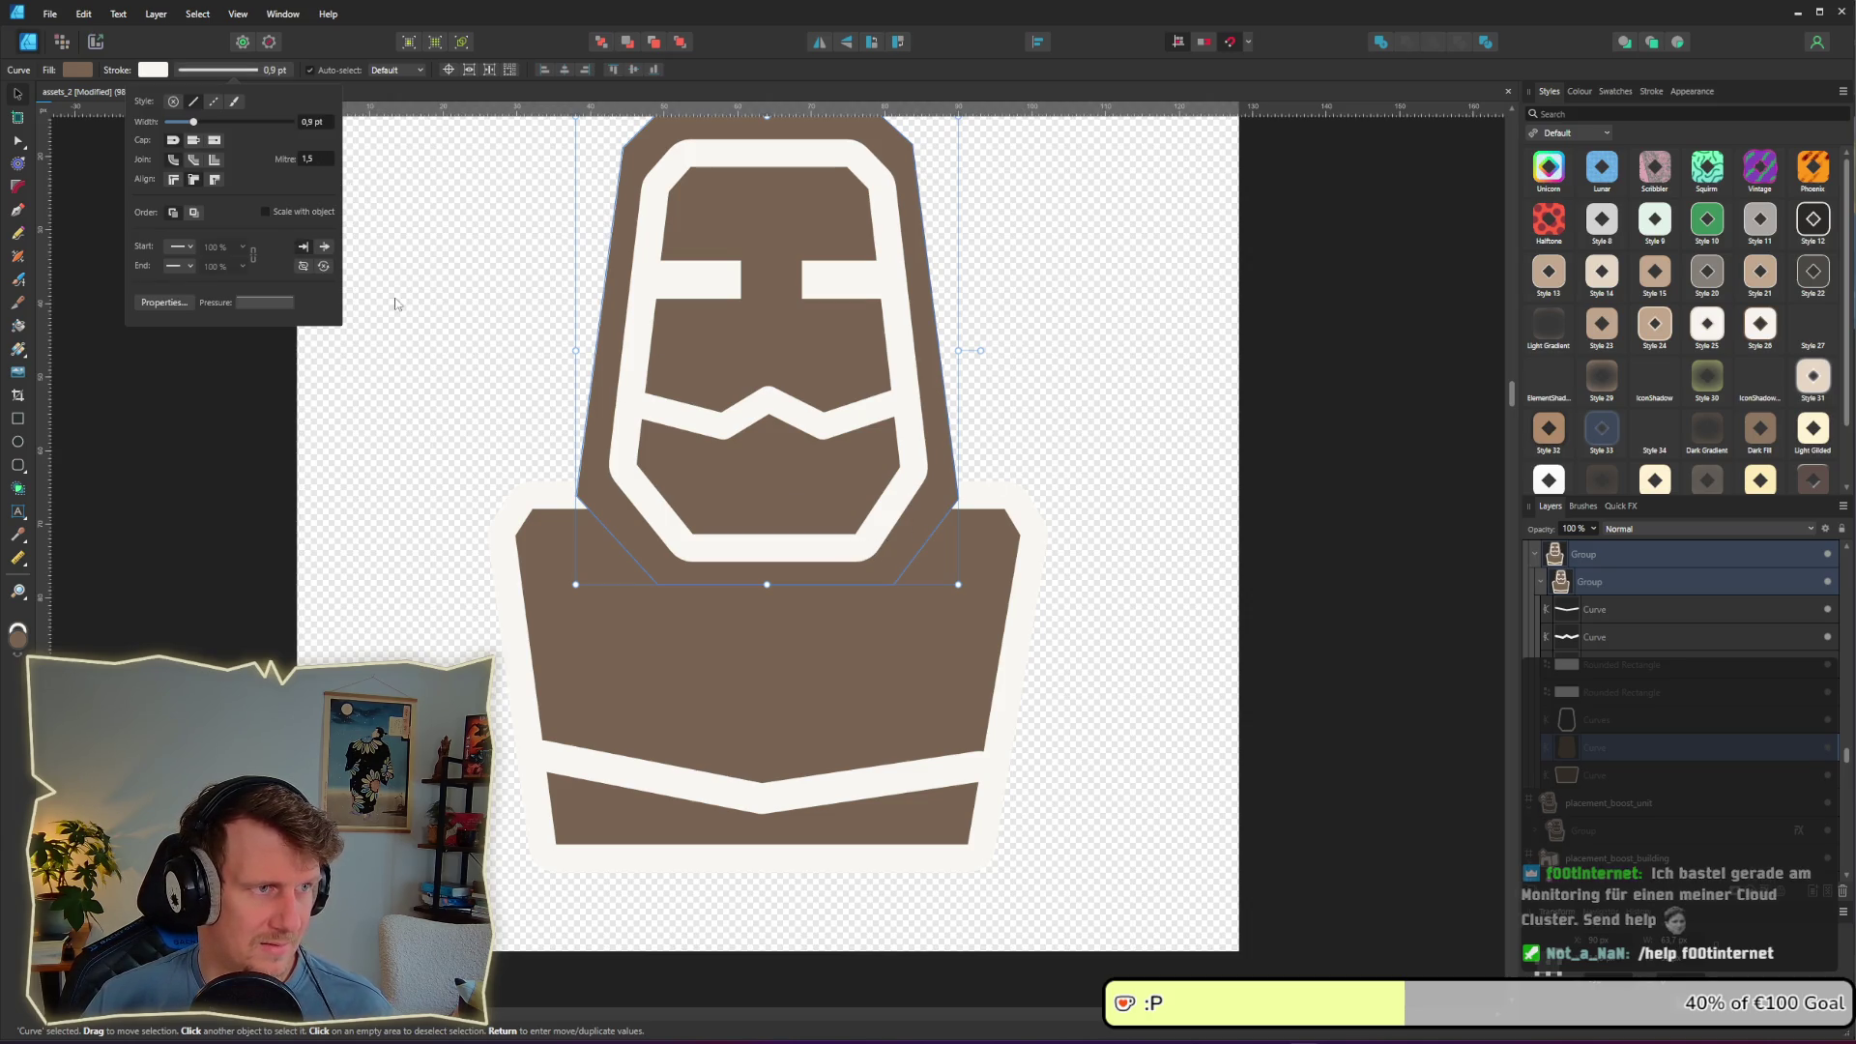
{"action": "left_click", "coordinate": [214, 180]}
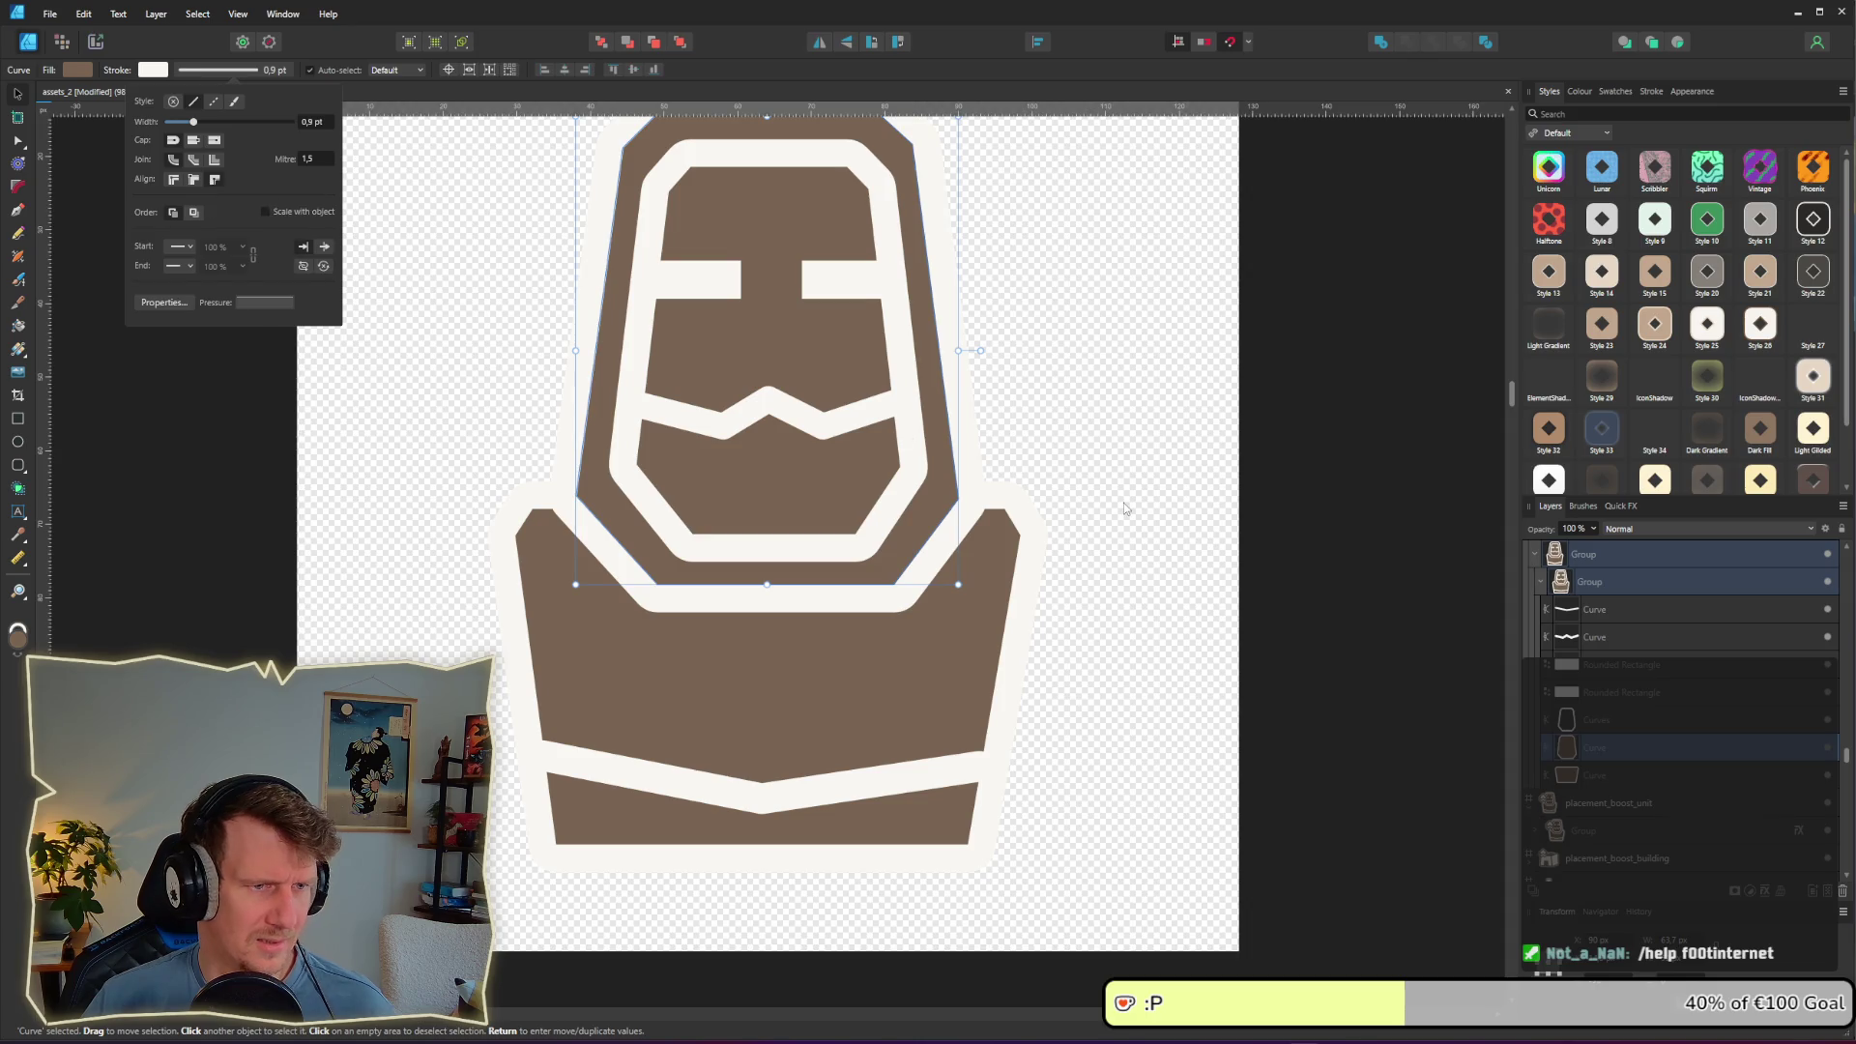
{"action": "right_click", "coordinate": [865, 575]}
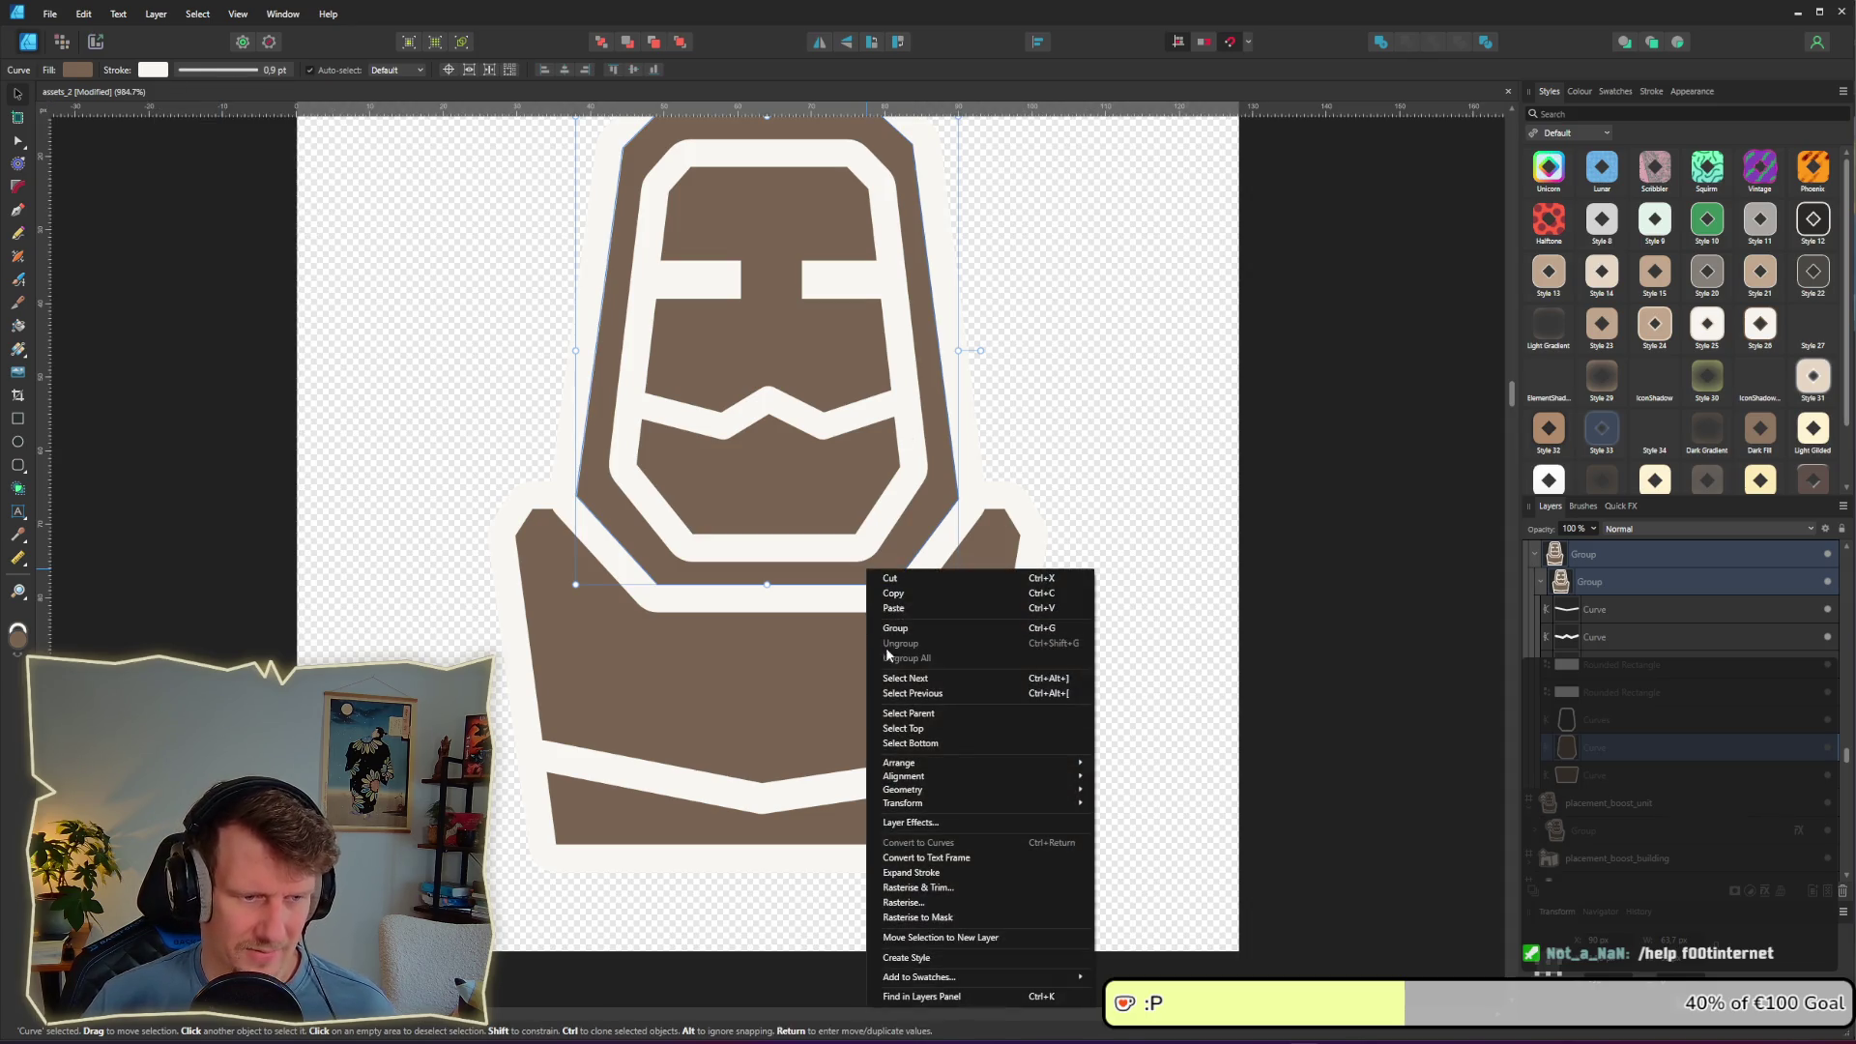
{"action": "left_click", "coordinate": [931, 874]}
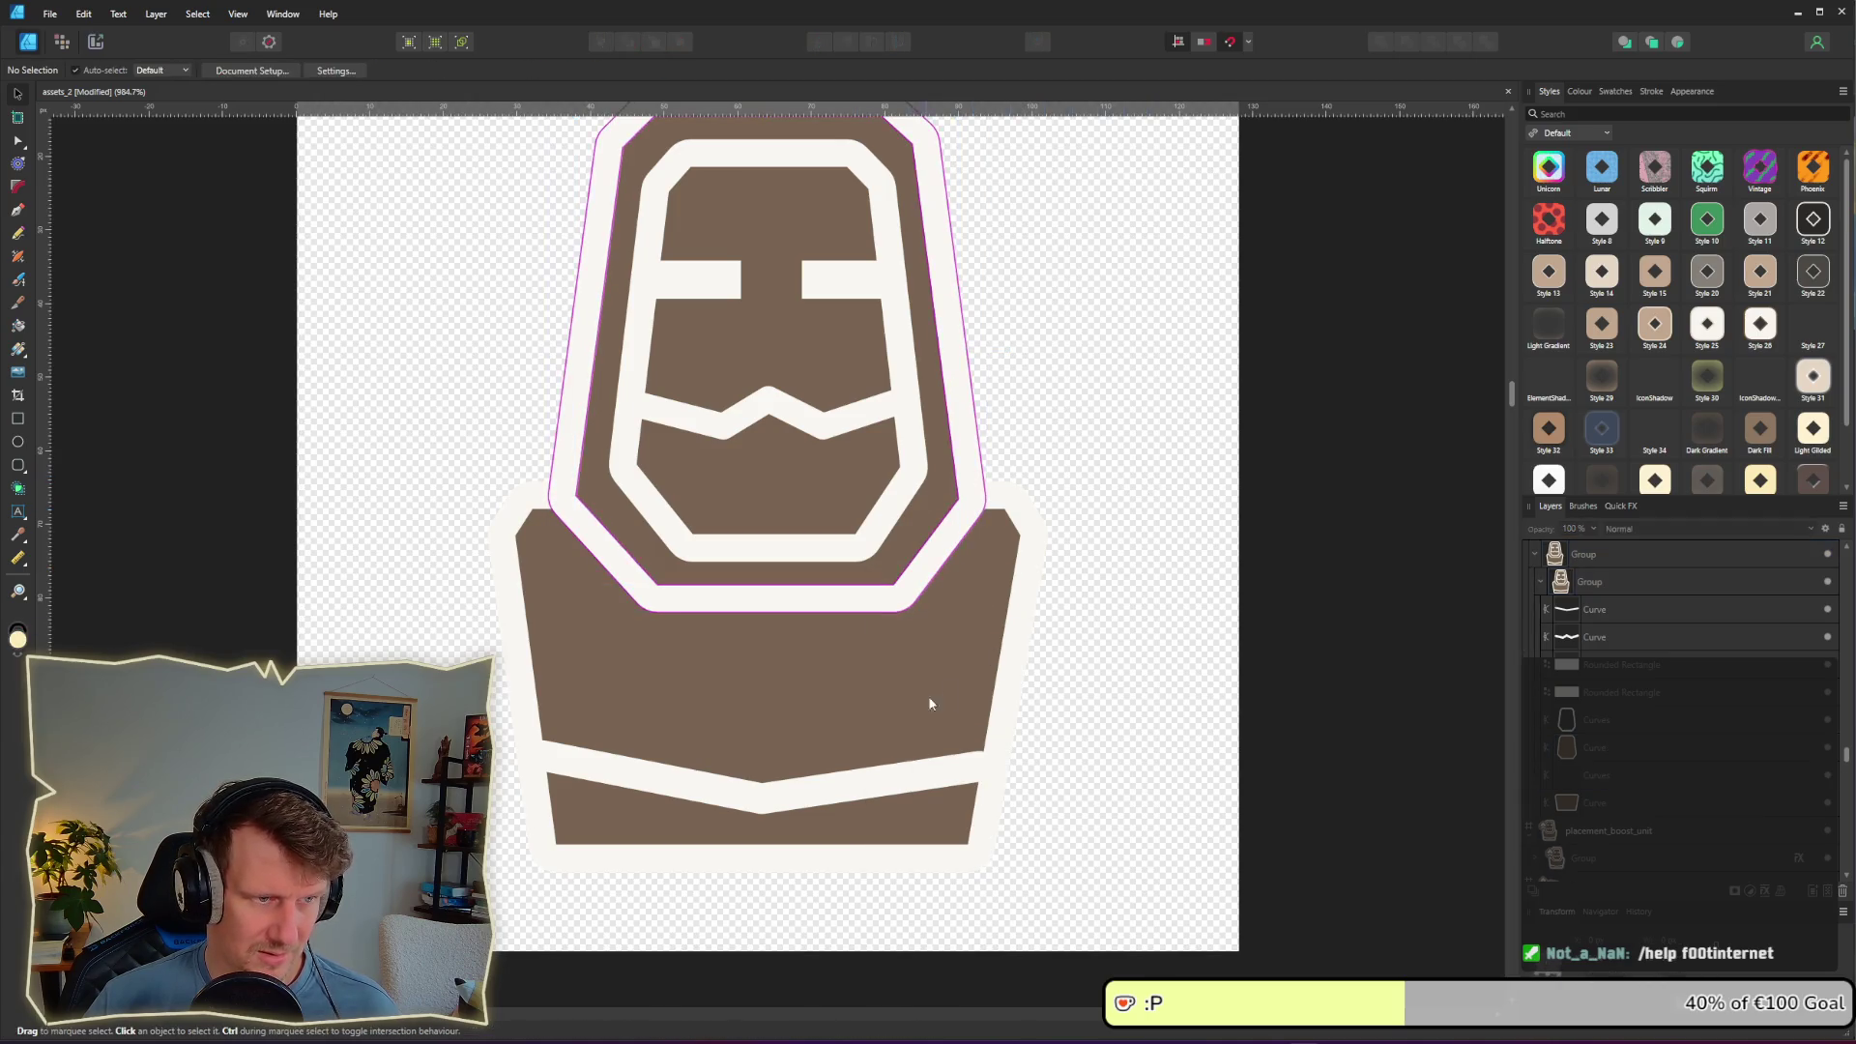
{"action": "left_click", "coordinate": [884, 697]}
Step: Give the lower body shape a 0.9 pt outside stroke and expand it
{"action": "double_click", "coordinate": [884, 699]}
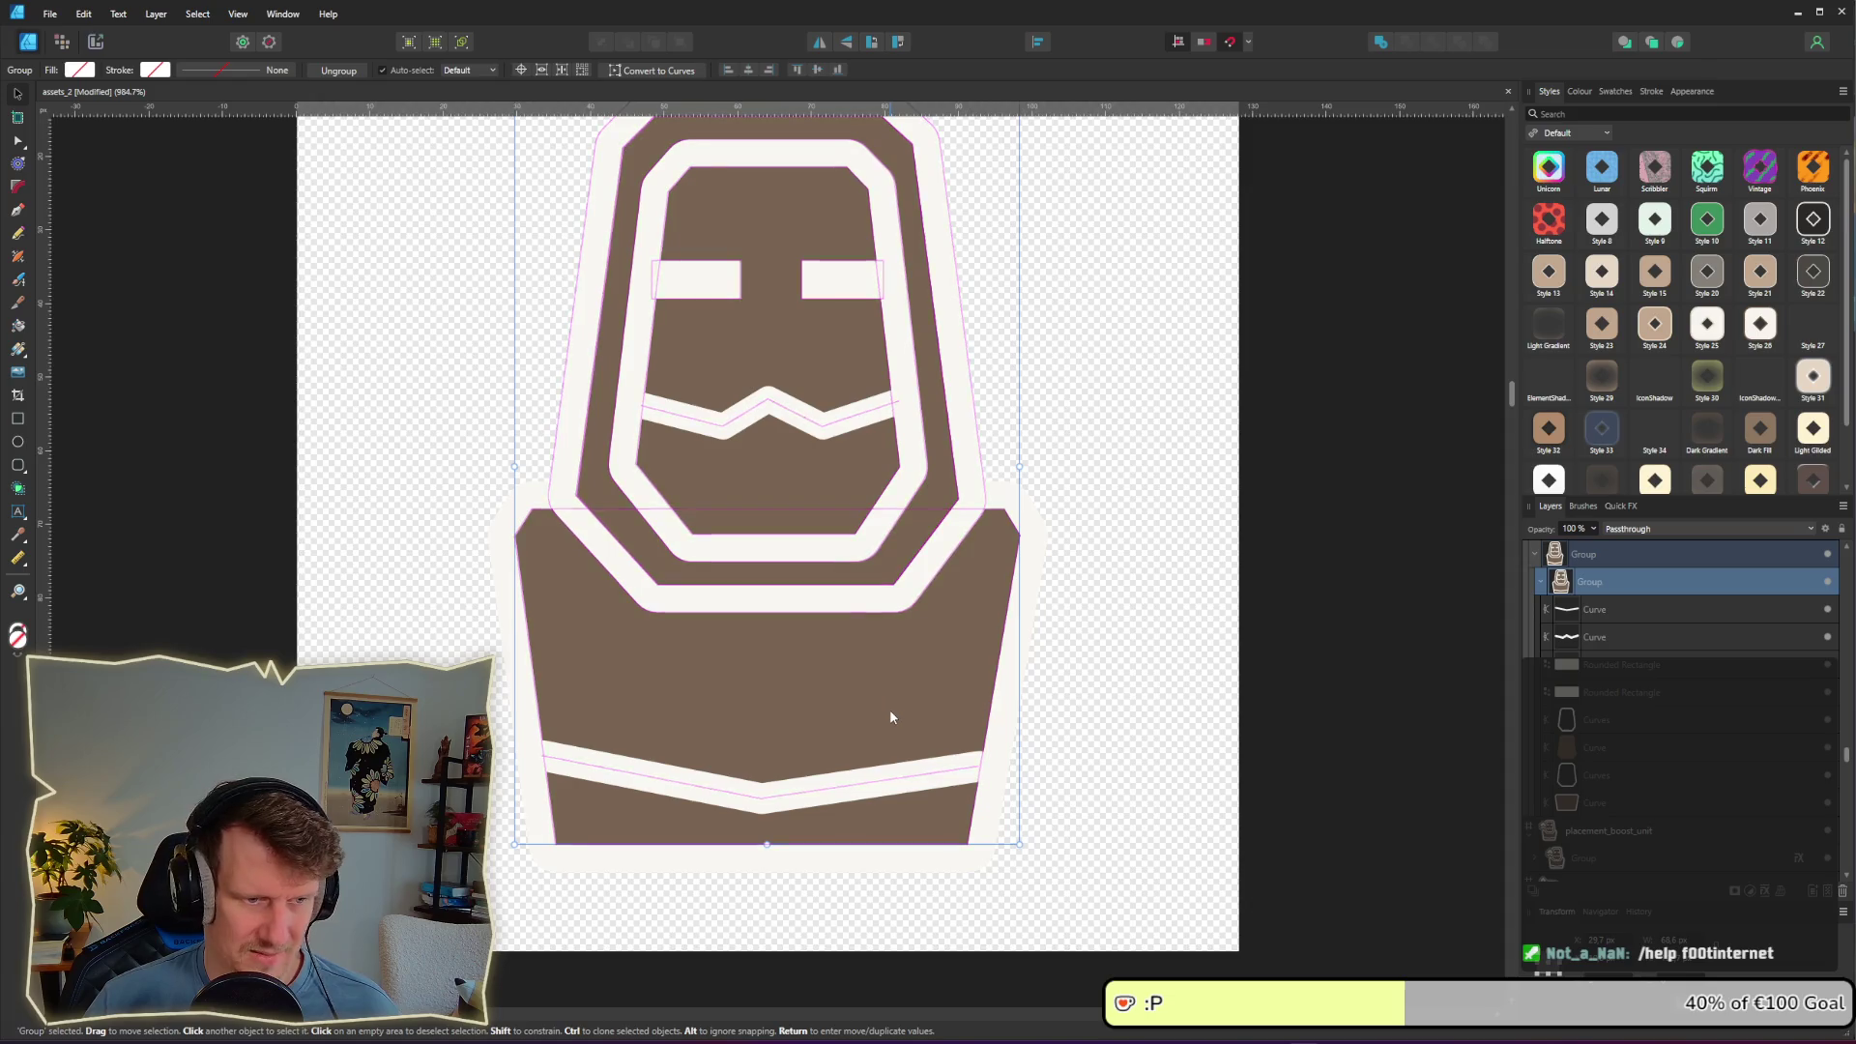
{"action": "left_click", "coordinate": [1592, 805]}
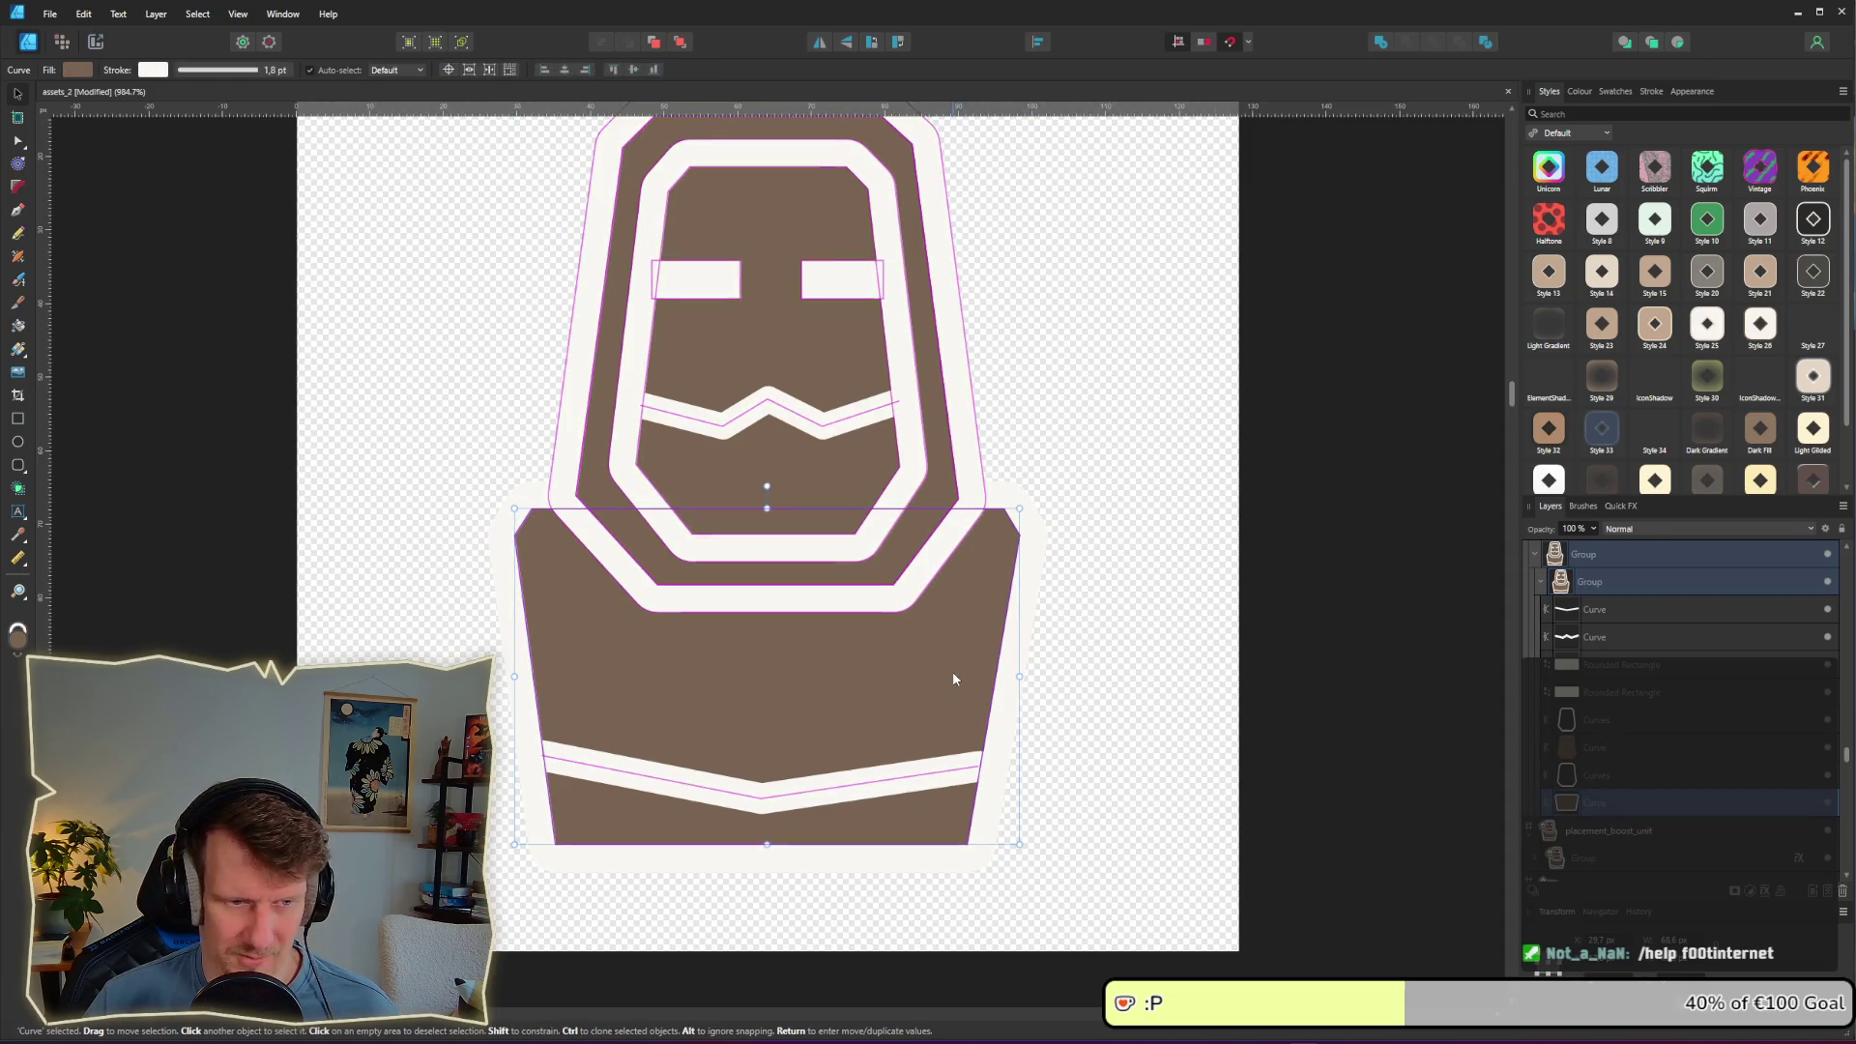
{"action": "left_click", "coordinate": [206, 69]}
{"action": "left_click", "coordinate": [307, 122]}
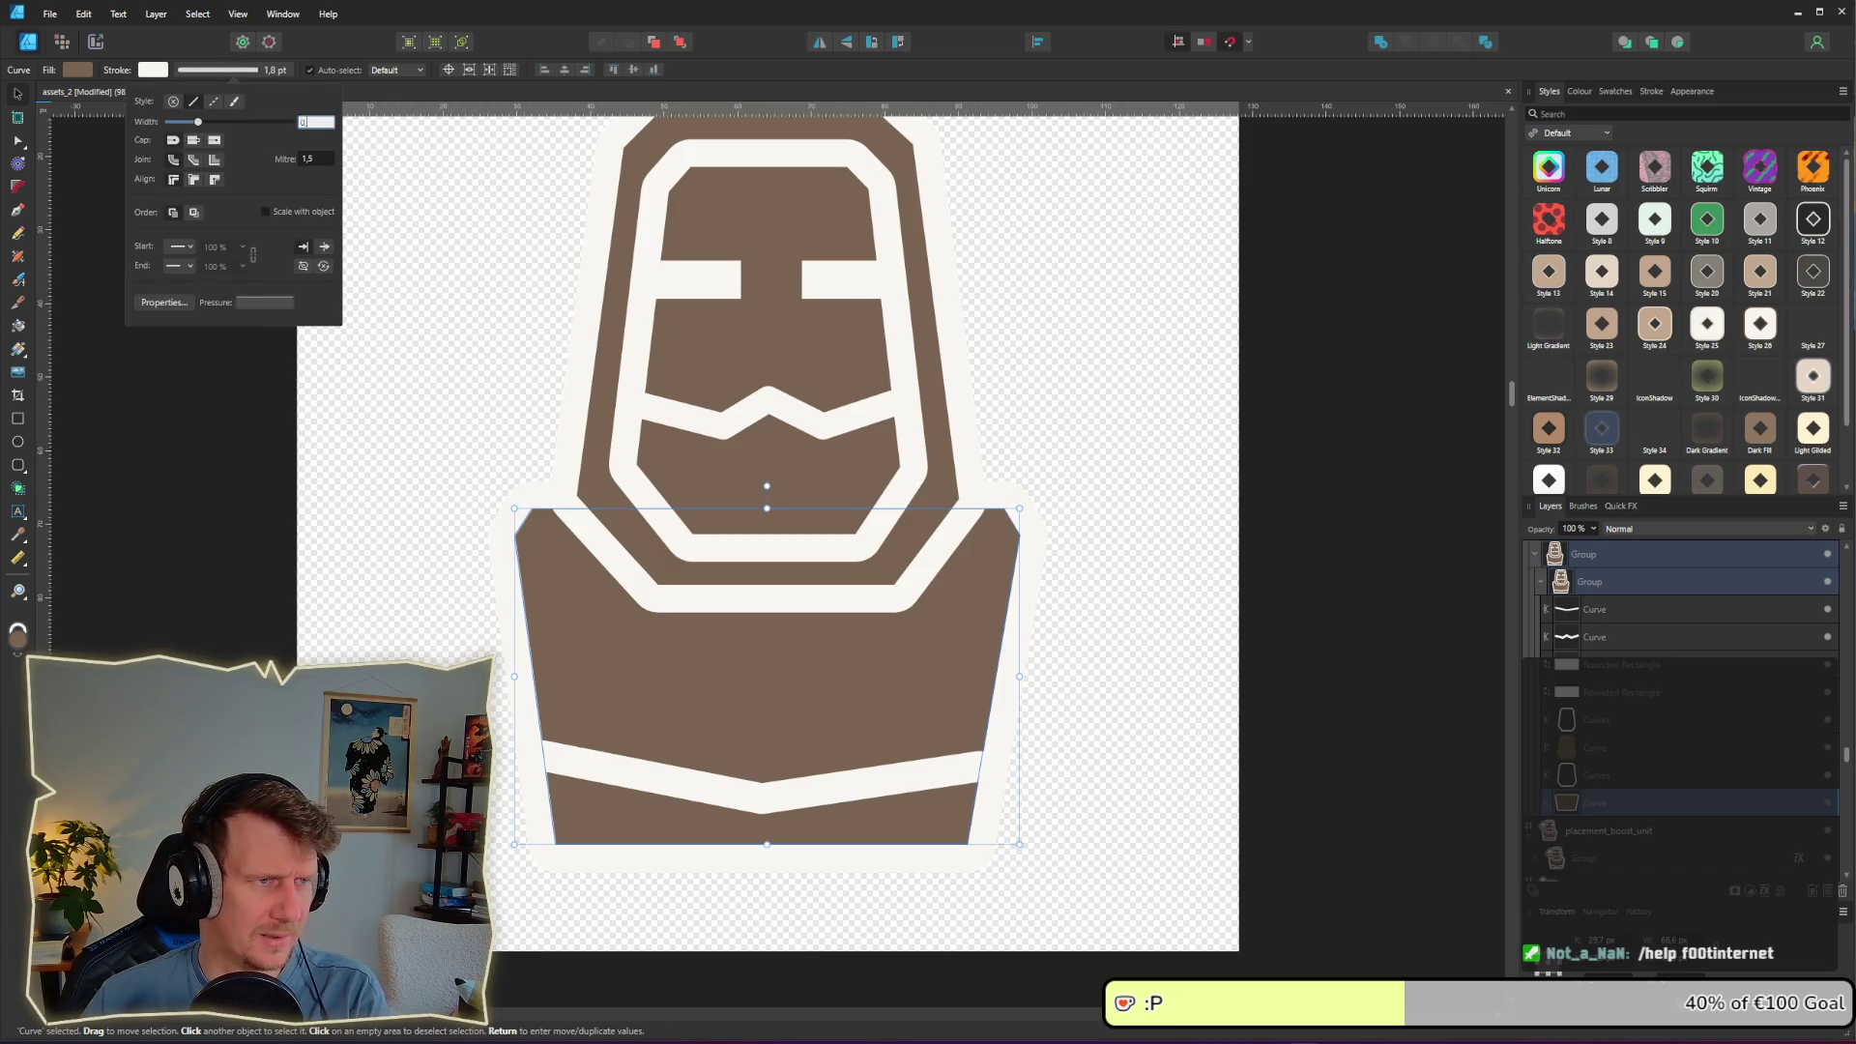
{"action": "type", "text": ",9"}
{"action": "key", "text": "Return"}
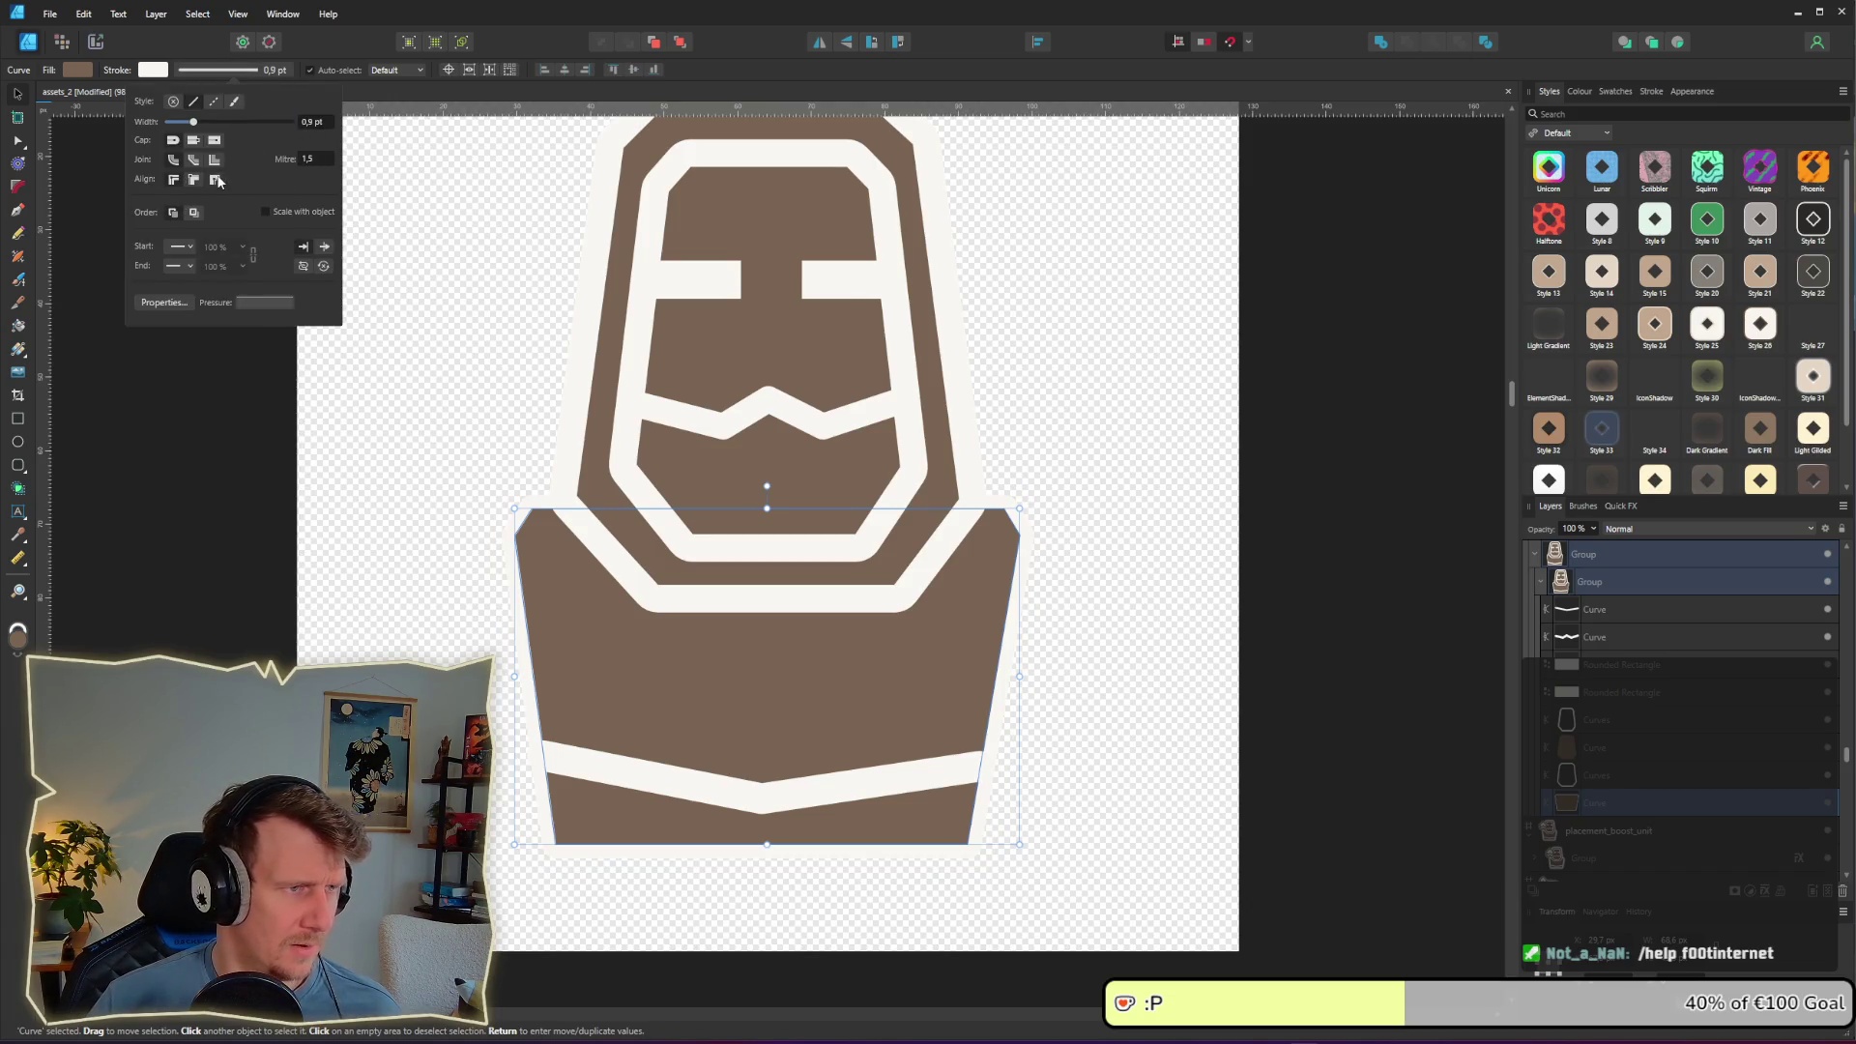
{"action": "left_click", "coordinate": [216, 180]}
{"action": "right_click", "coordinate": [886, 682]}
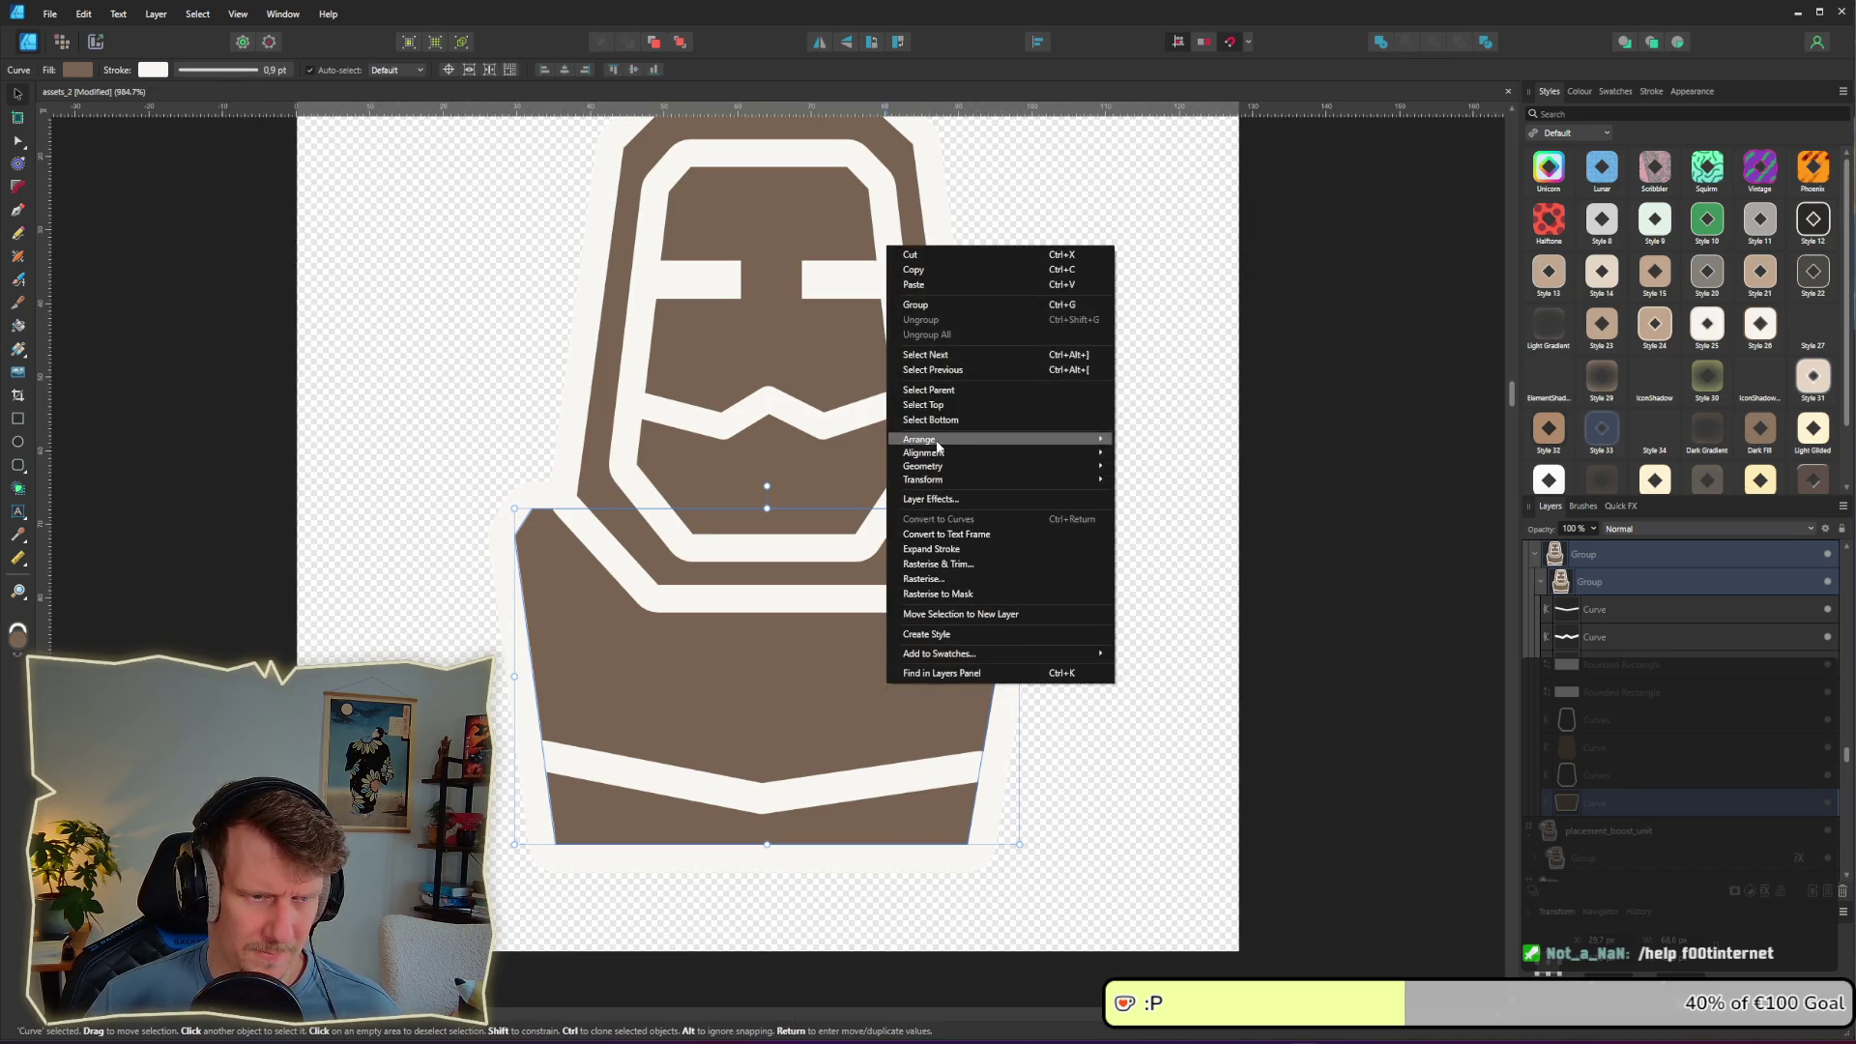
{"action": "left_click", "coordinate": [942, 549]}
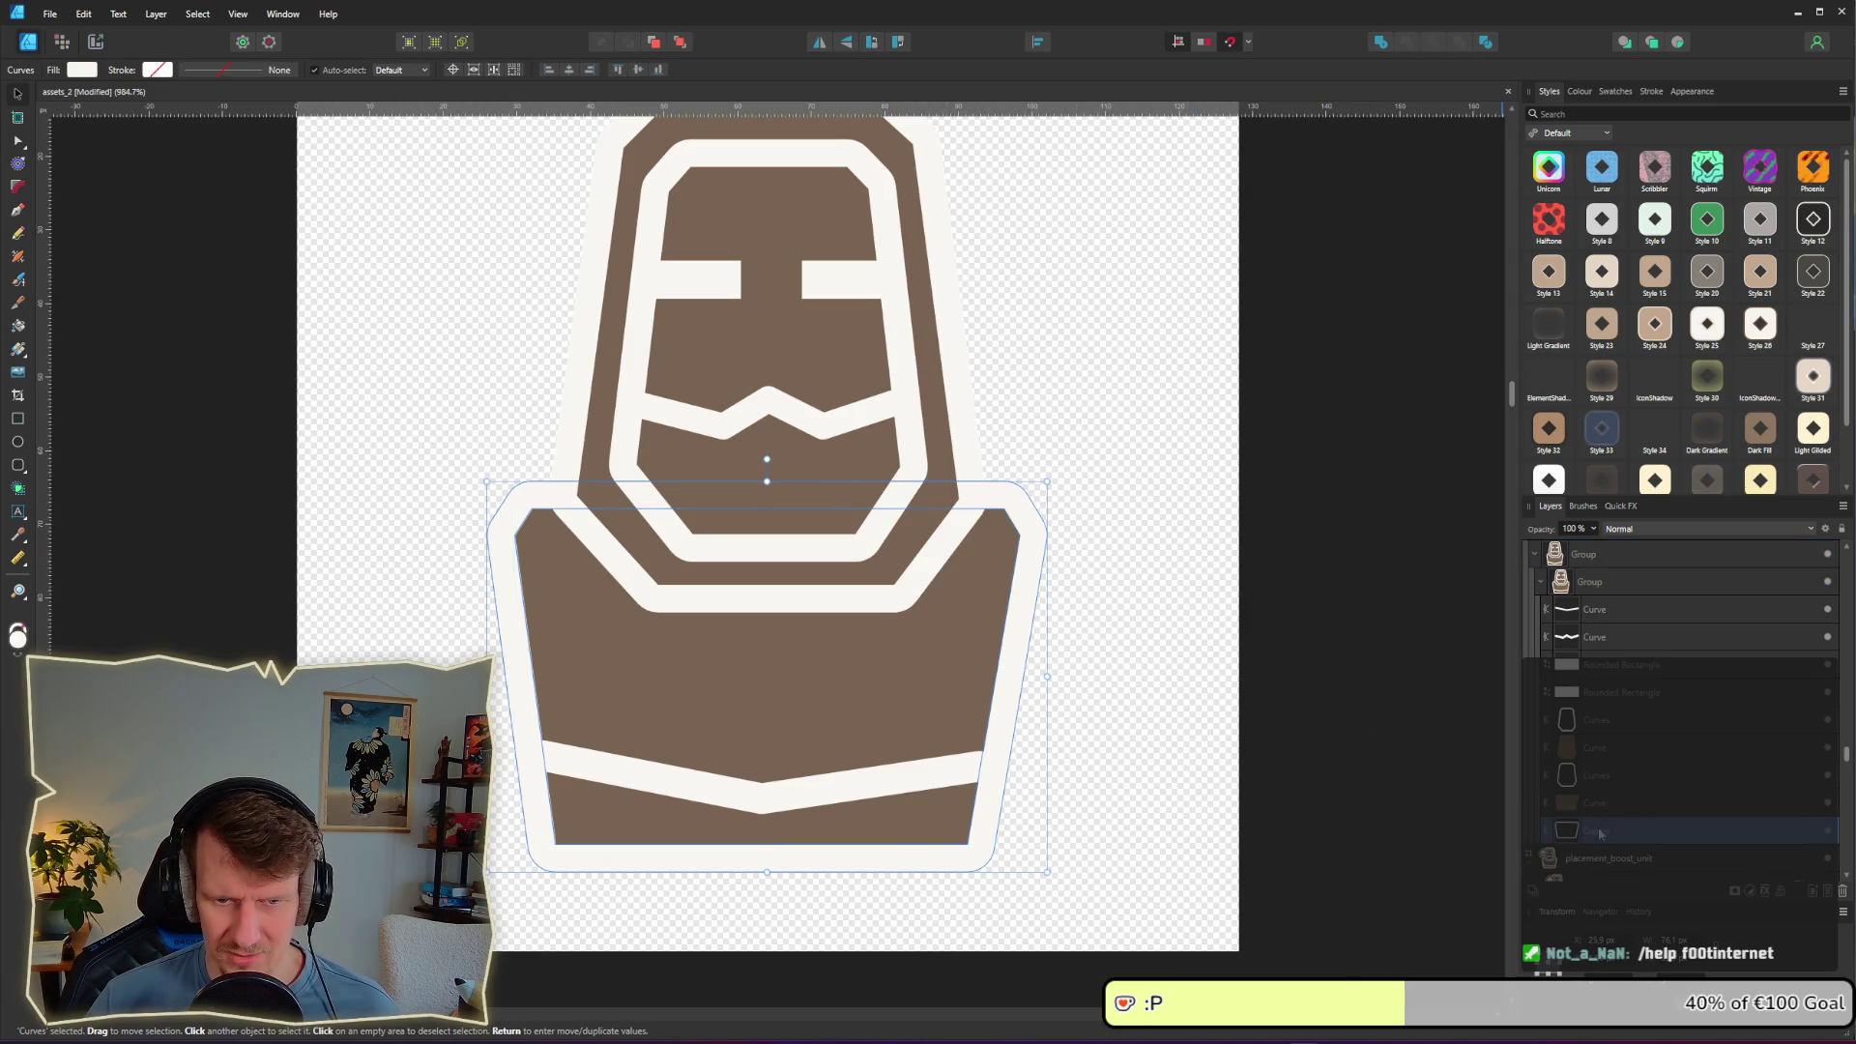
Step: Place the expanded body outline above the body shape and move both down one layer
{"action": "left_click_drag", "start_coordinate": [1602, 800], "coordinate": [1624, 737]}
{"action": "left_click", "coordinate": [1603, 773], "text": "shift"}
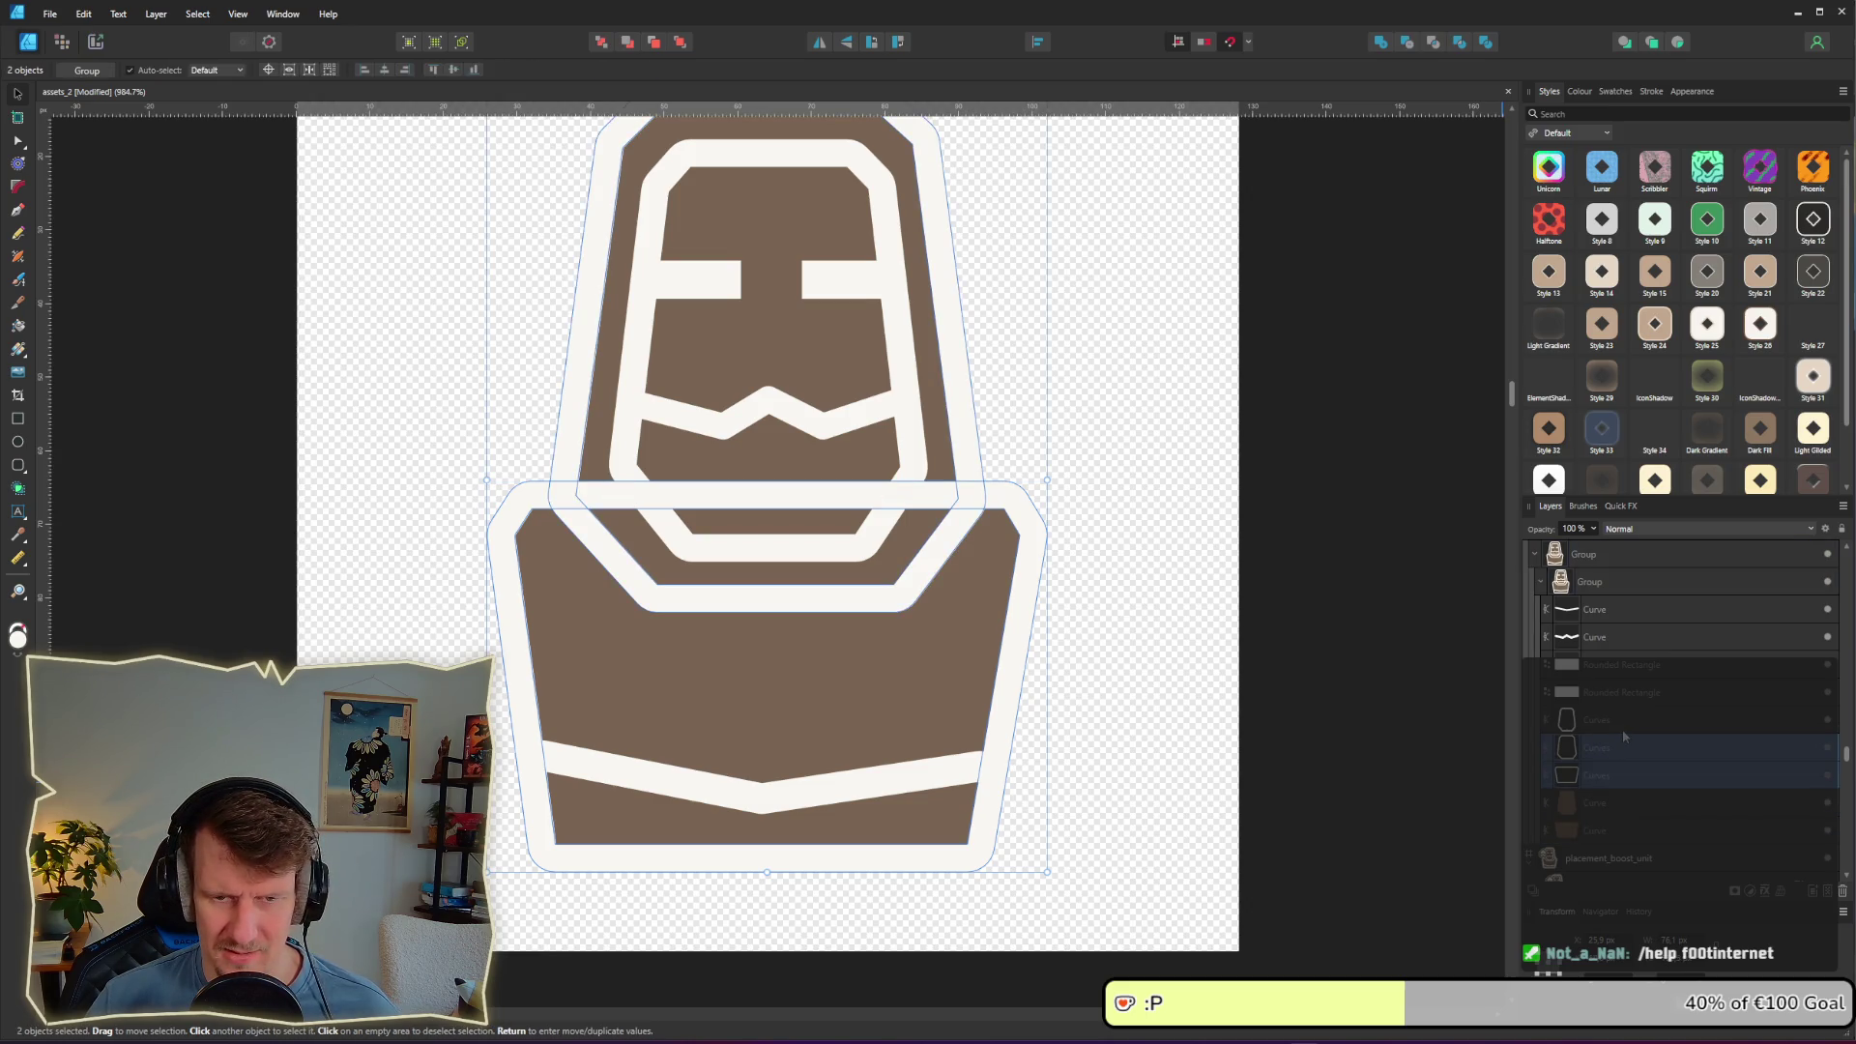
{"action": "key", "text": "ctrl+bracketleft"}
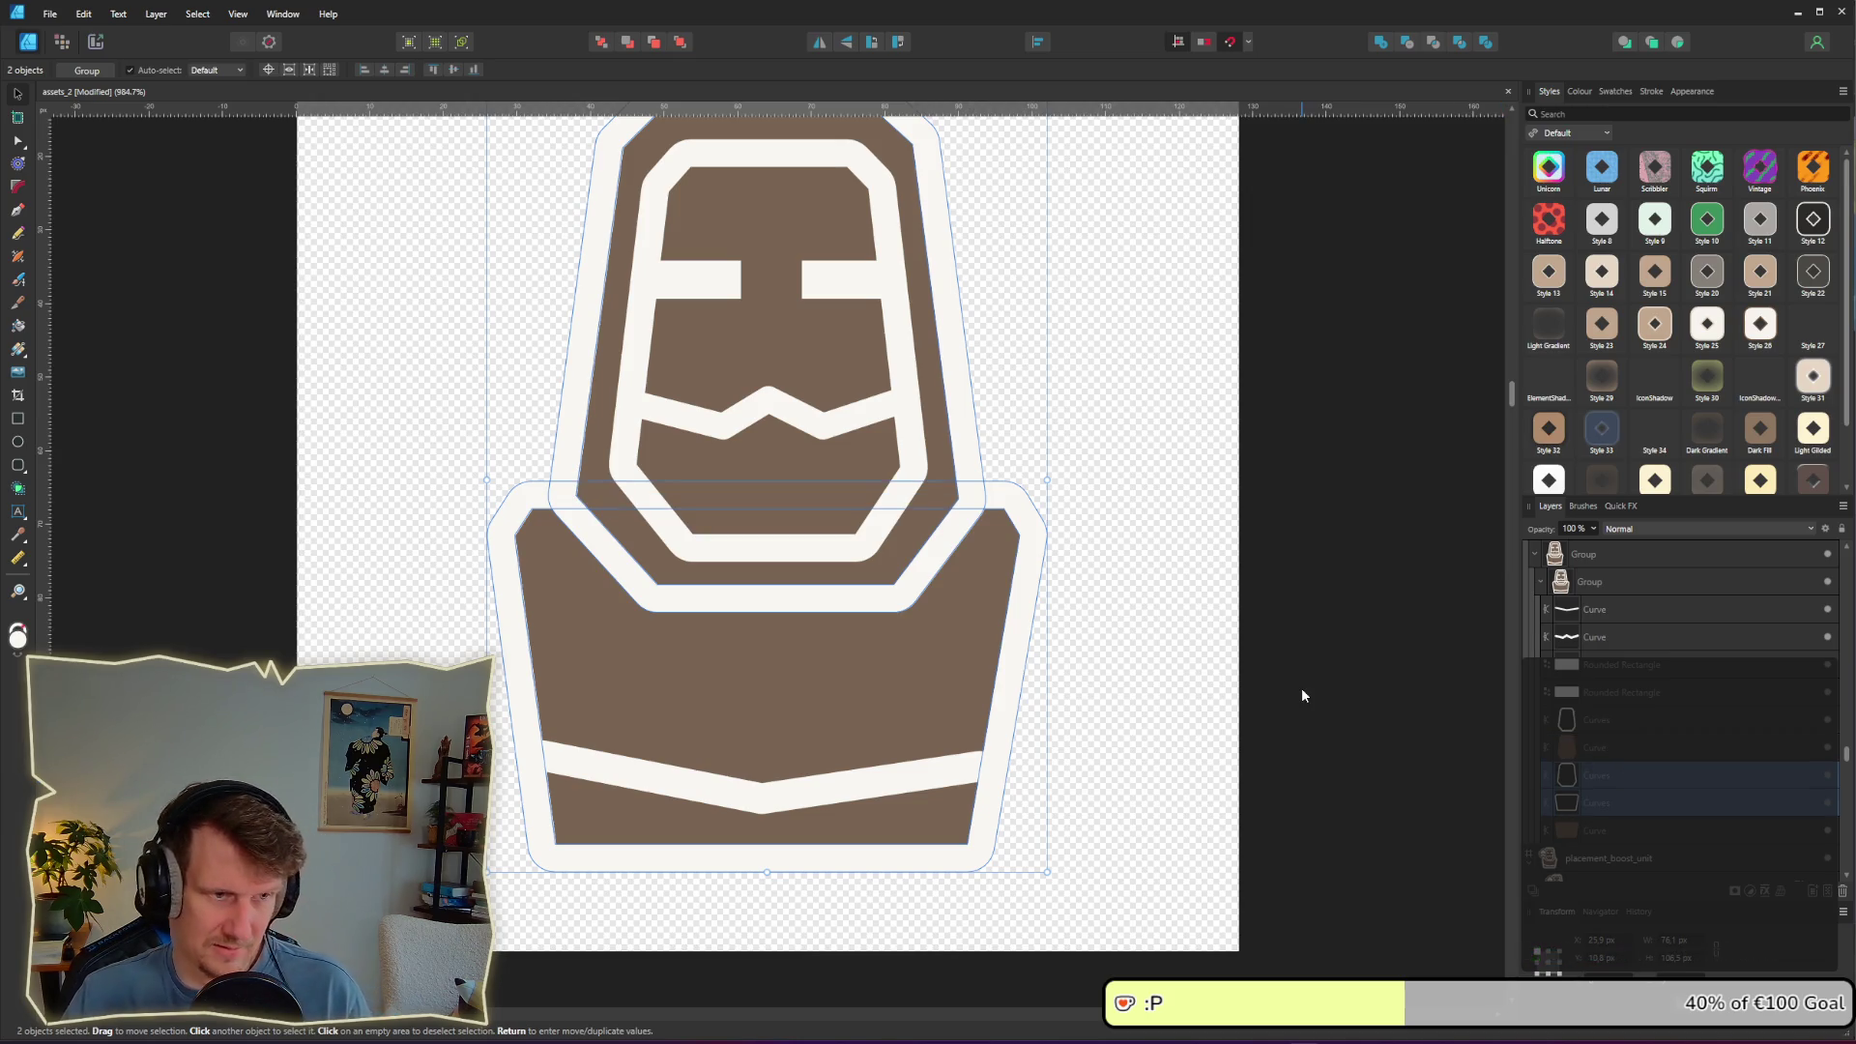
{"action": "left_click", "coordinate": [1153, 697]}
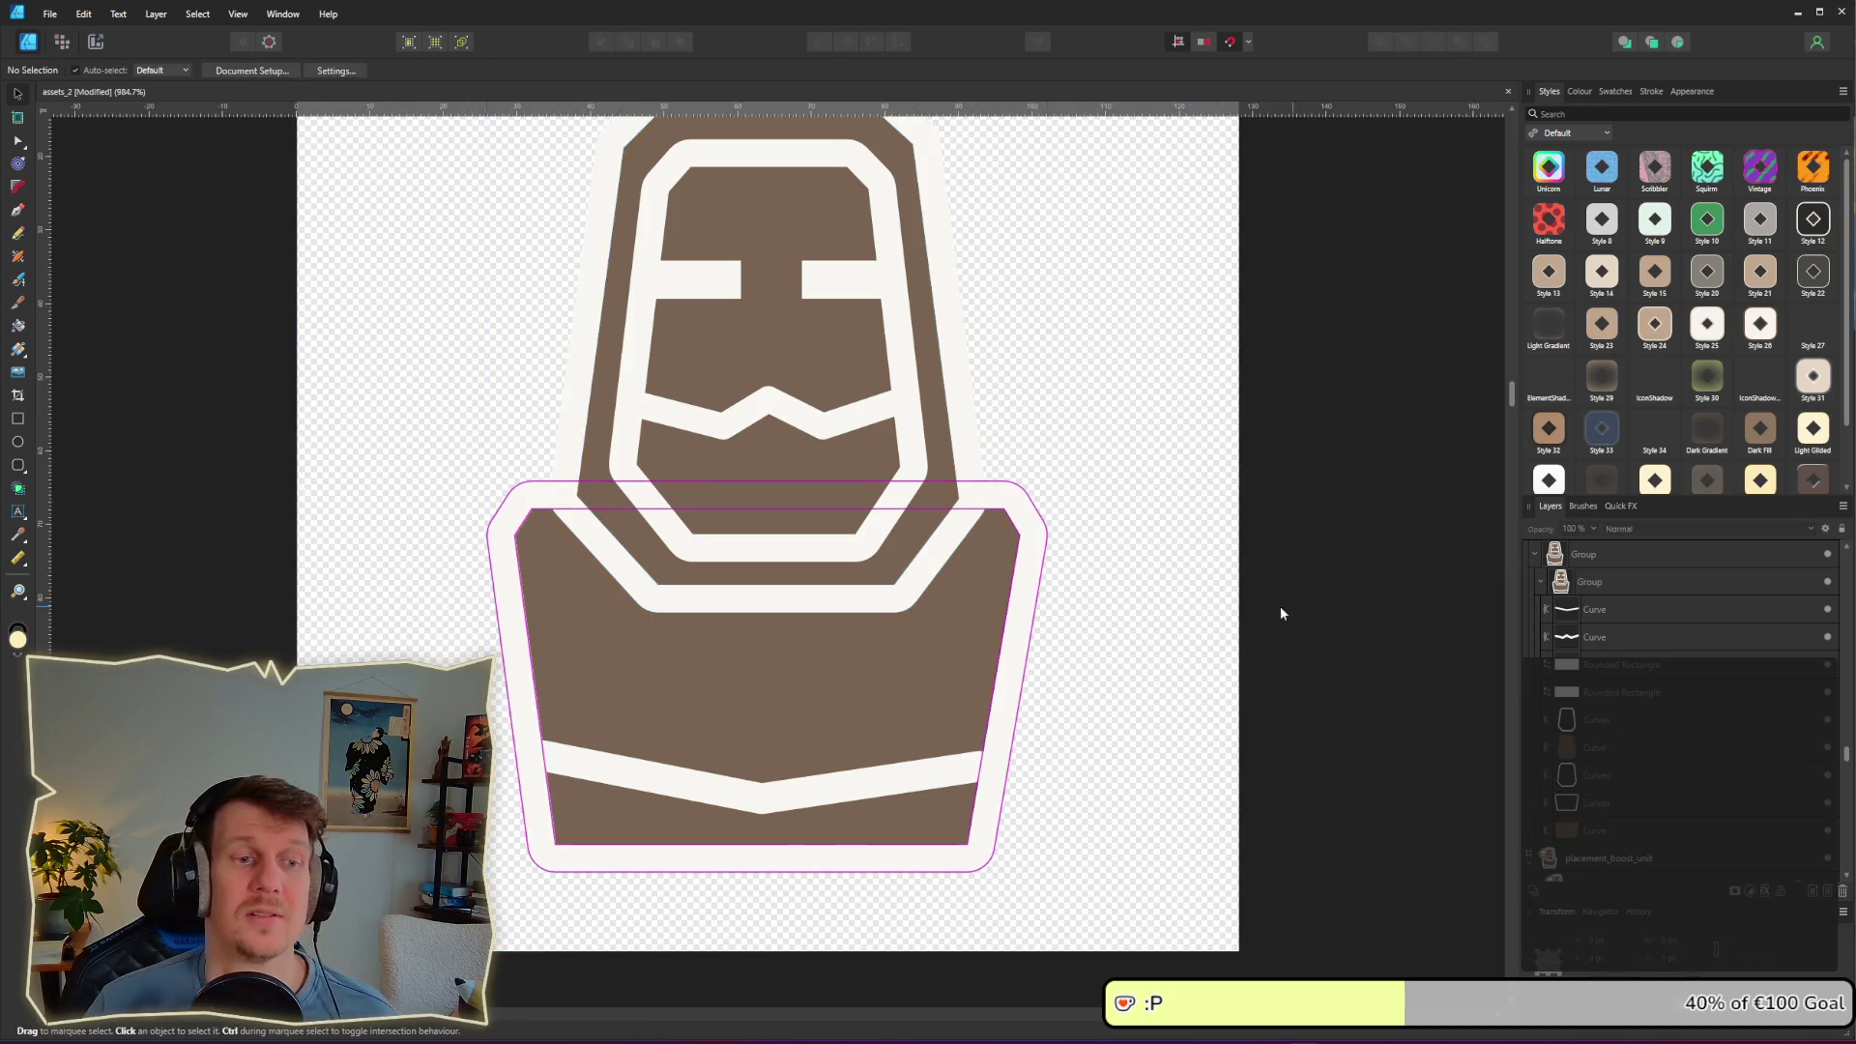
Step: Set the five white face-detail layers to Erase blend mode
{"action": "left_click", "coordinate": [1605, 666]}
{"action": "left_click", "coordinate": [1591, 615]}
{"action": "left_click", "coordinate": [1600, 719], "text": "shift"}
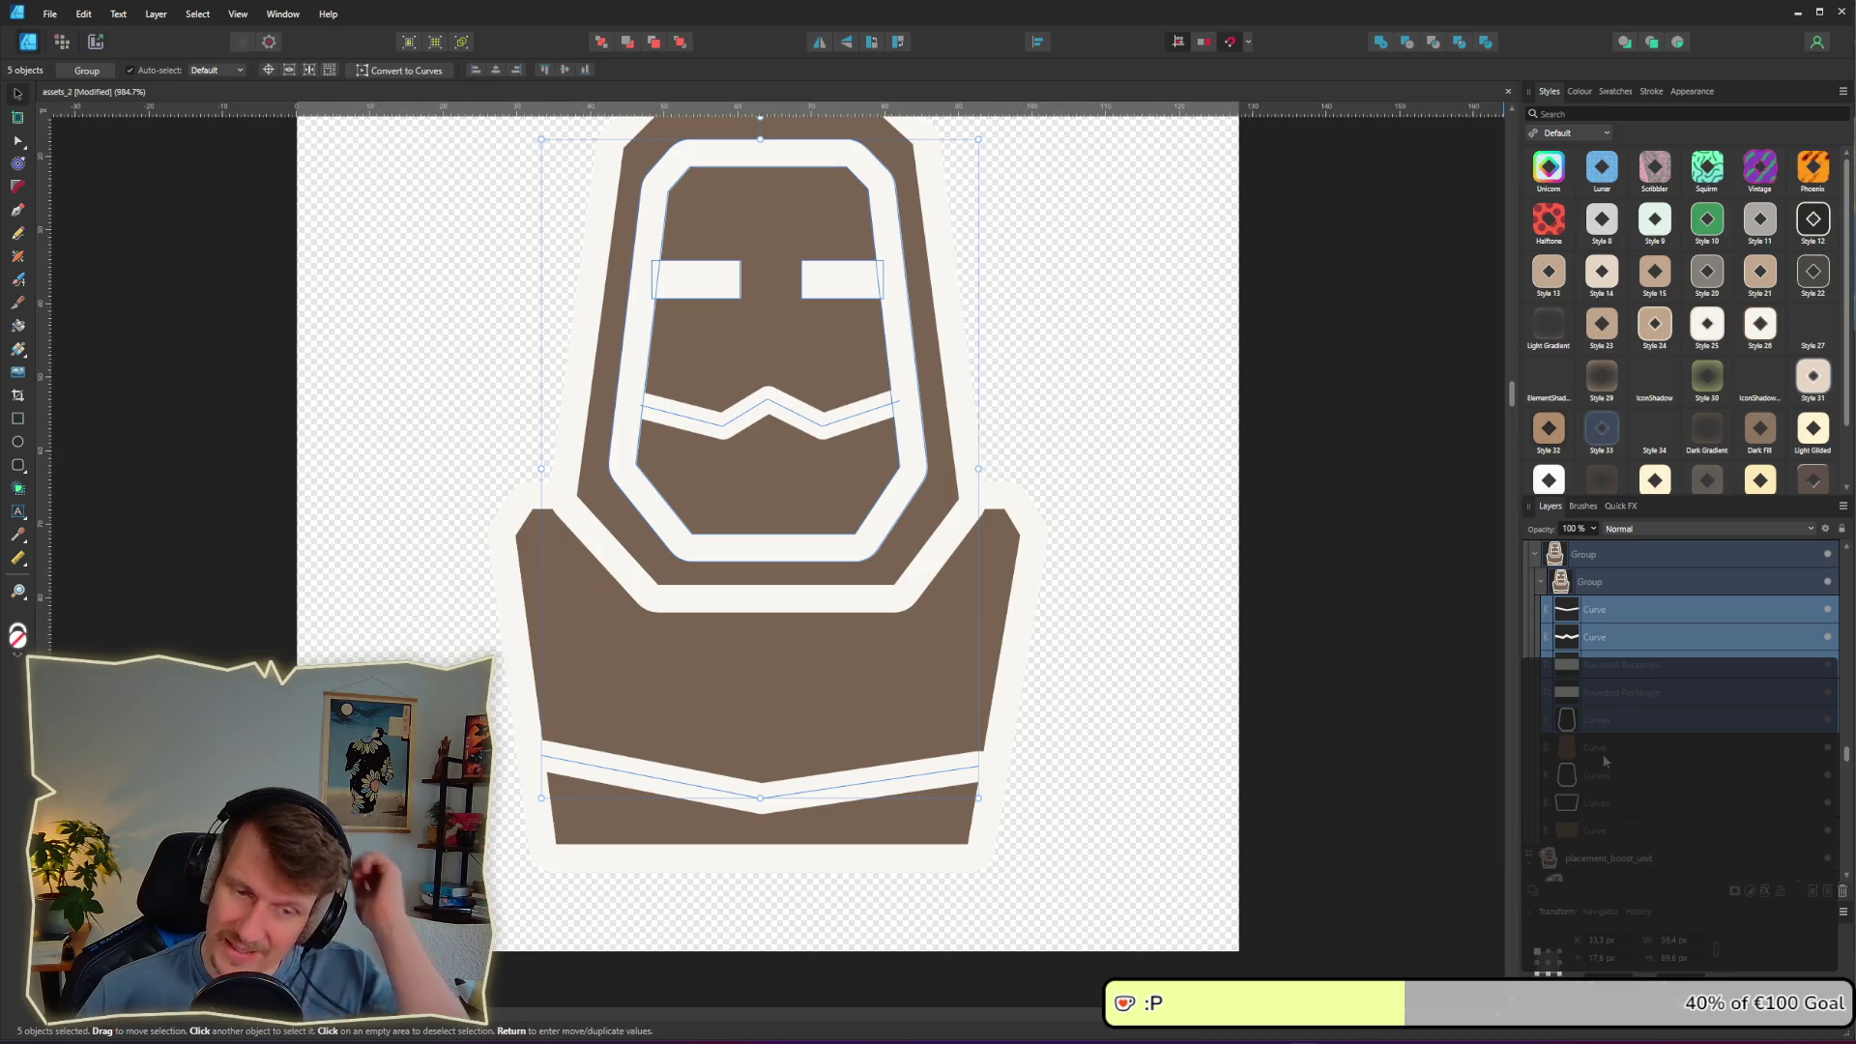
{"action": "left_click", "coordinate": [1644, 532]}
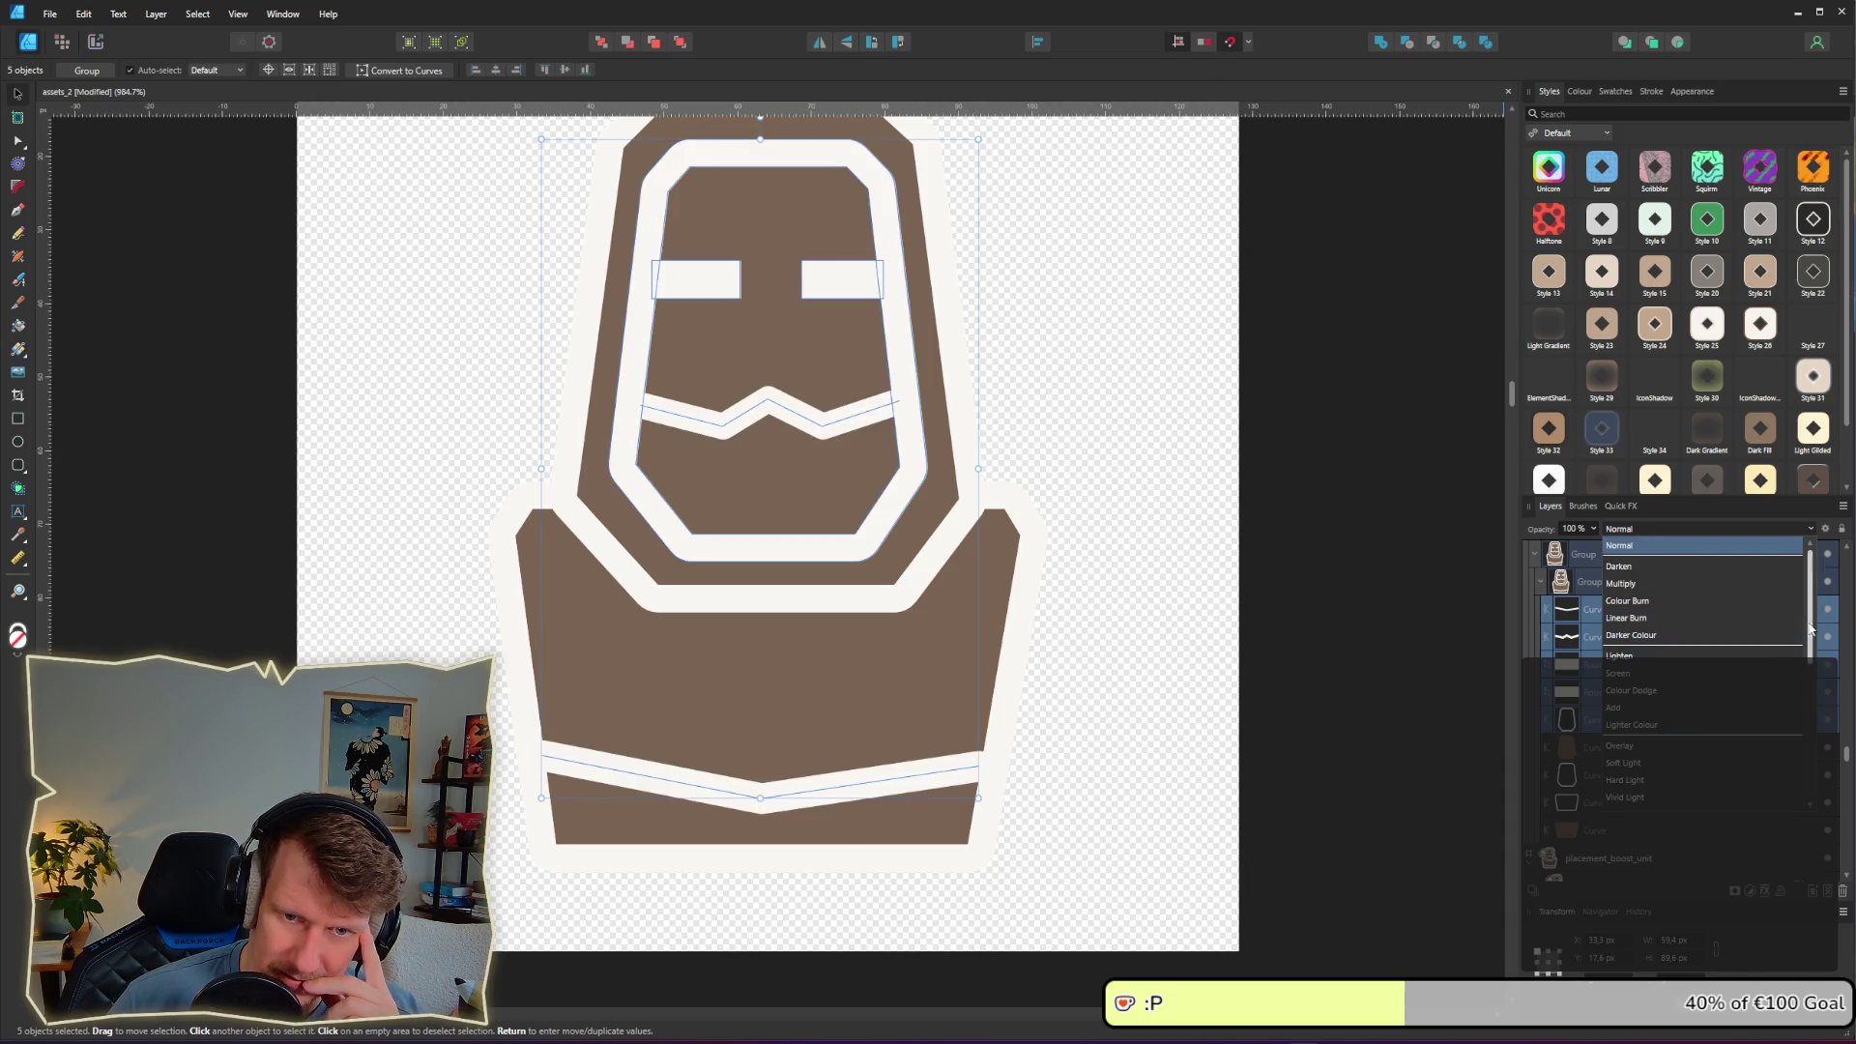
{"action": "left_click_drag", "start_coordinate": [1809, 628], "coordinate": [1808, 764]}
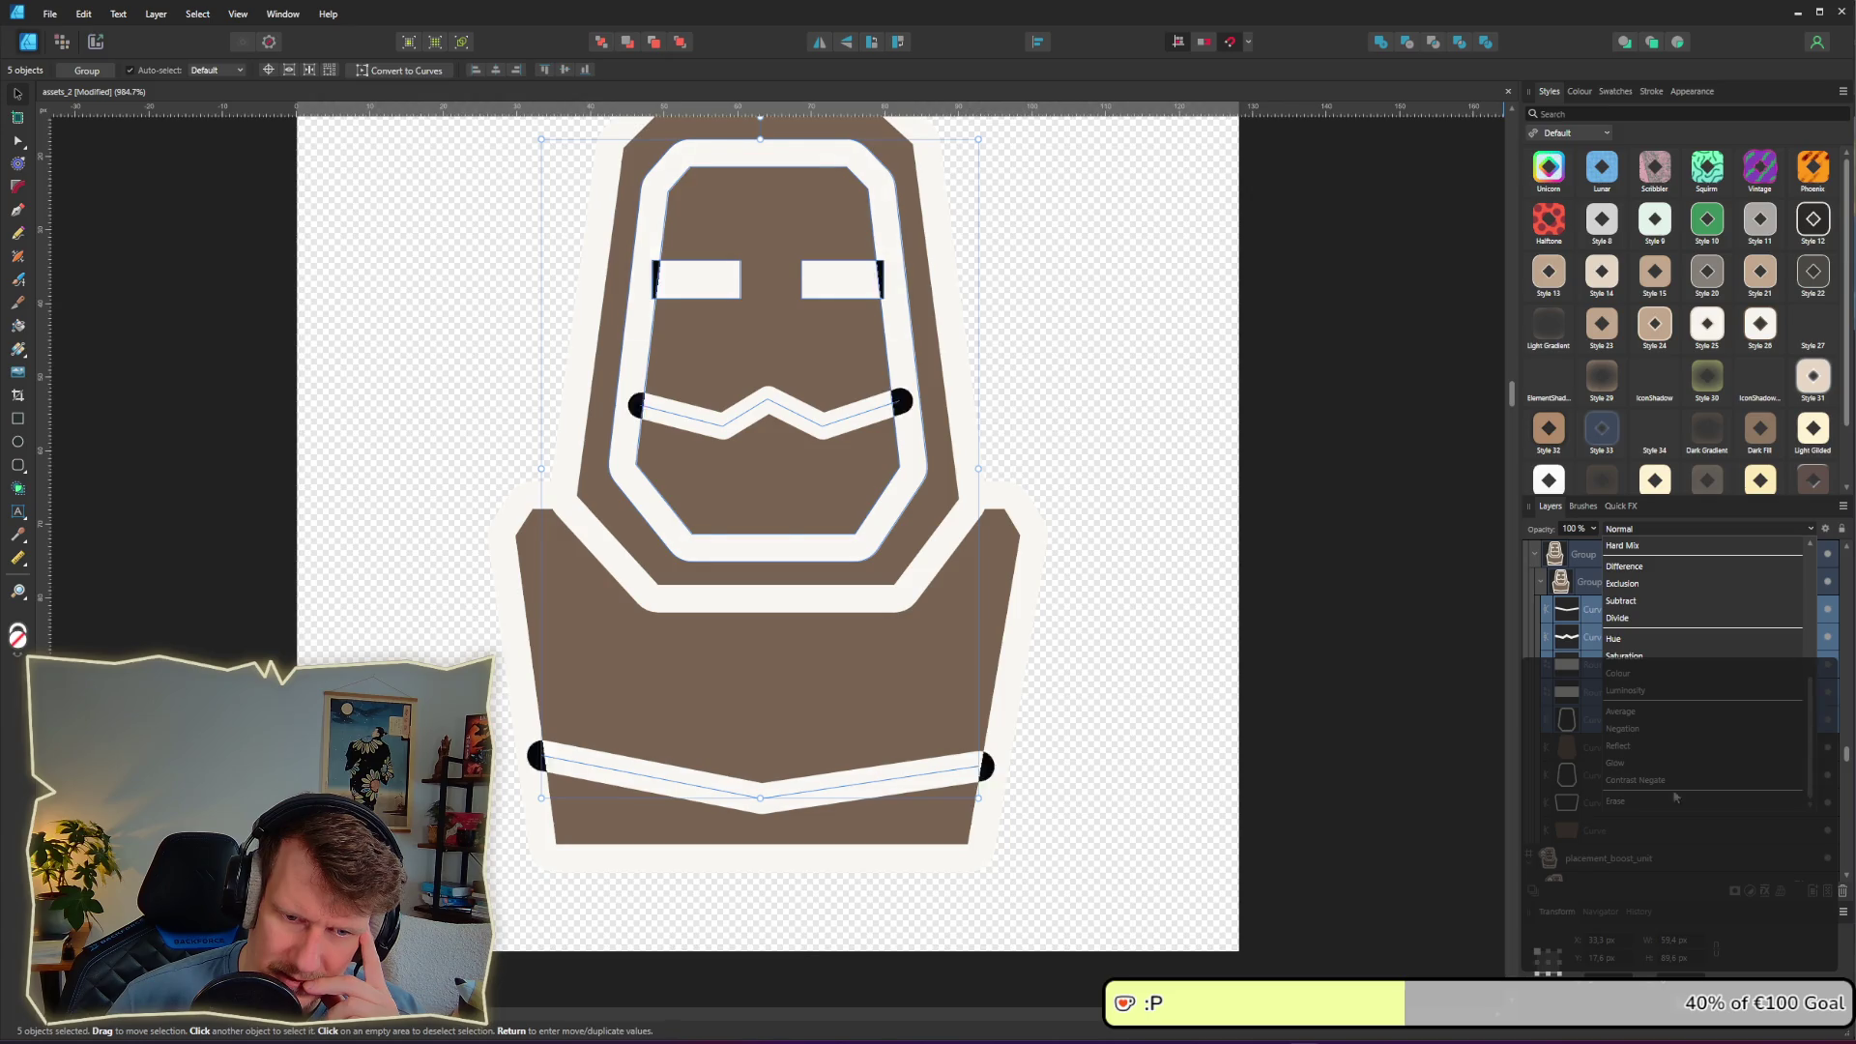
{"action": "left_click", "coordinate": [1634, 800]}
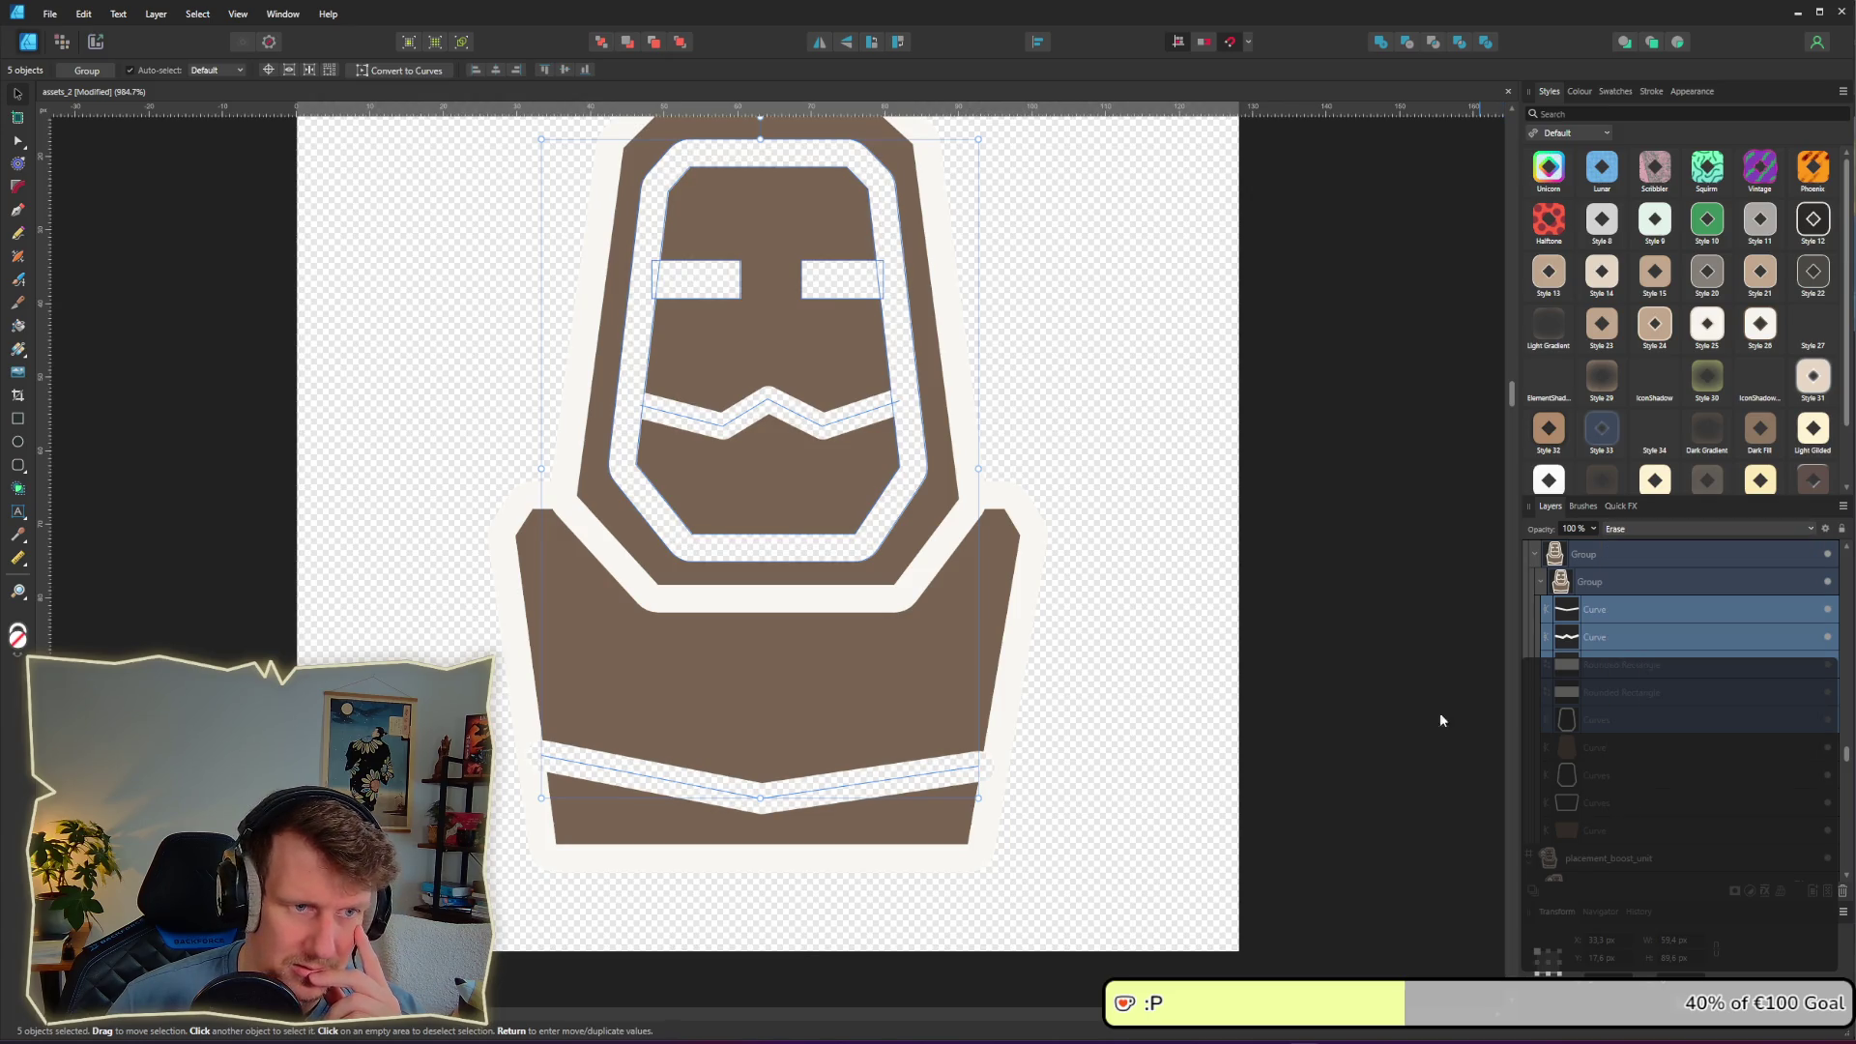
{"action": "left_click", "coordinate": [1108, 491]}
Step: Set the icon's two outline shapes to Erase blend mode
{"action": "left_click", "coordinate": [1590, 781]}
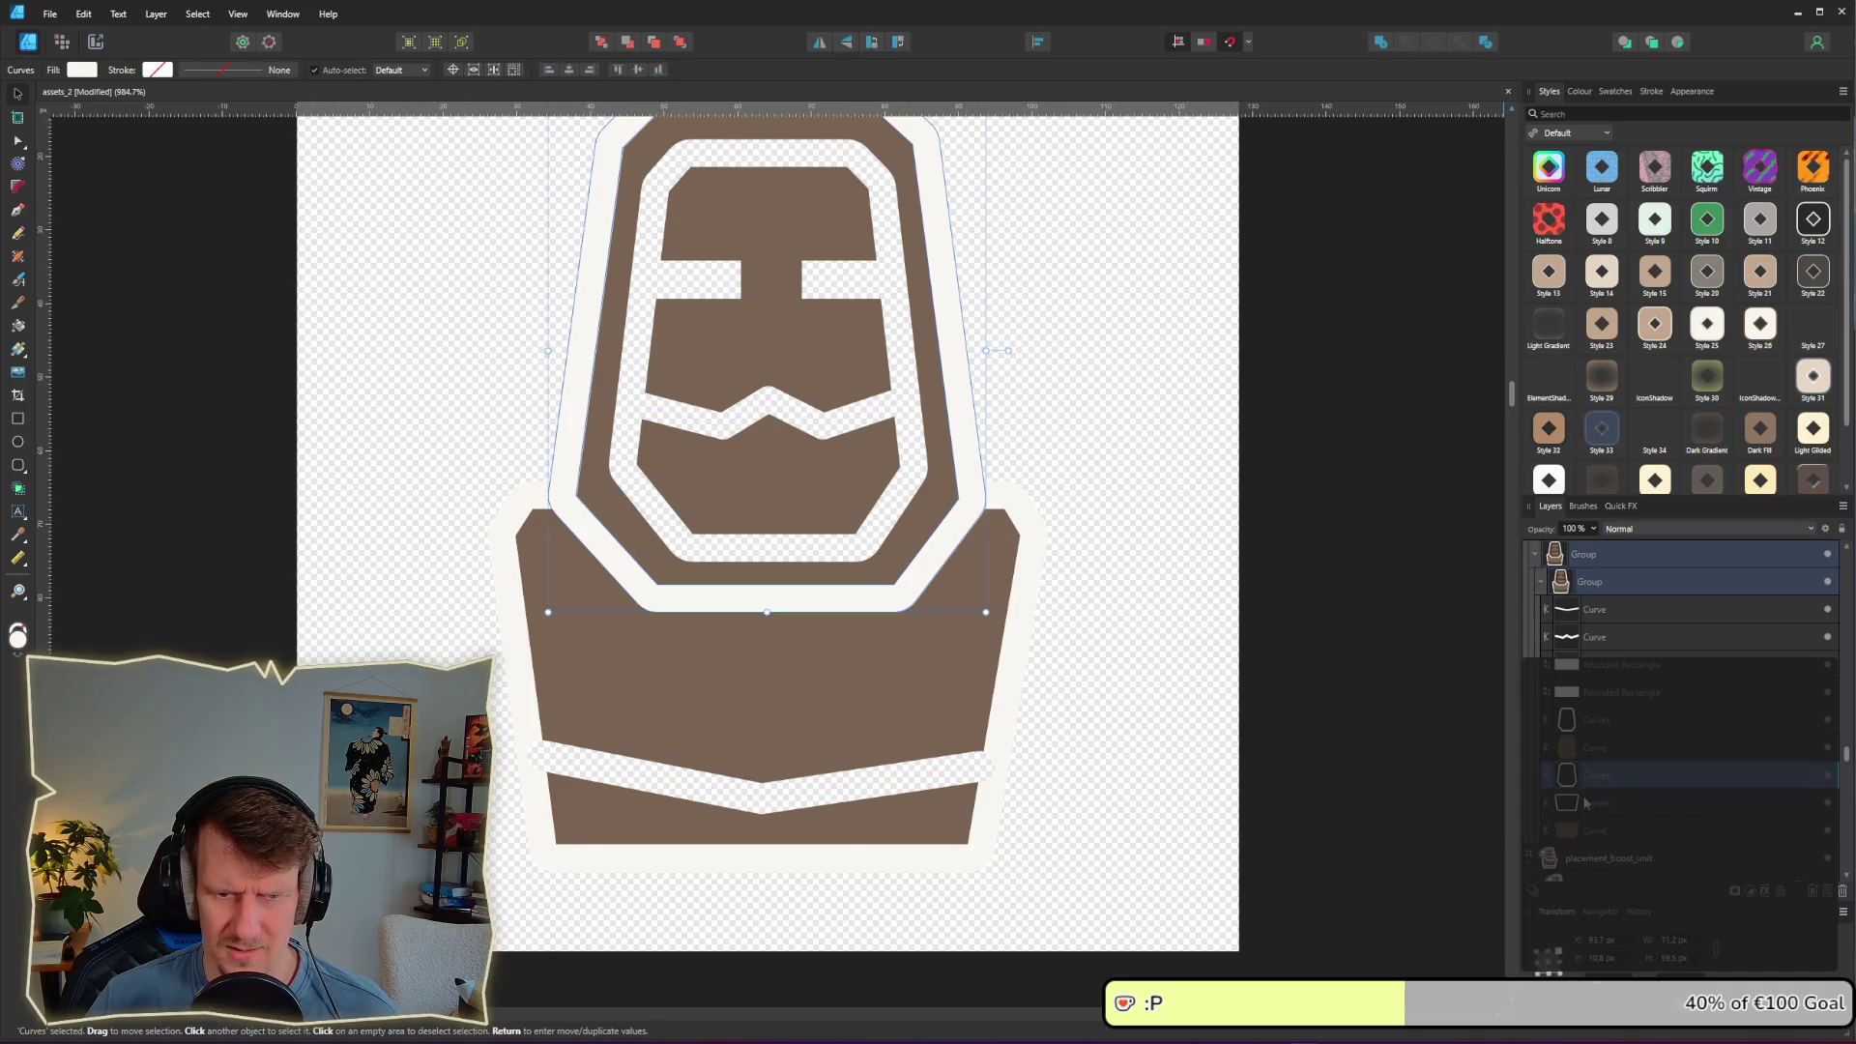
{"action": "left_click", "coordinate": [1590, 809], "text": "shift"}
{"action": "left_click", "coordinate": [1636, 529]}
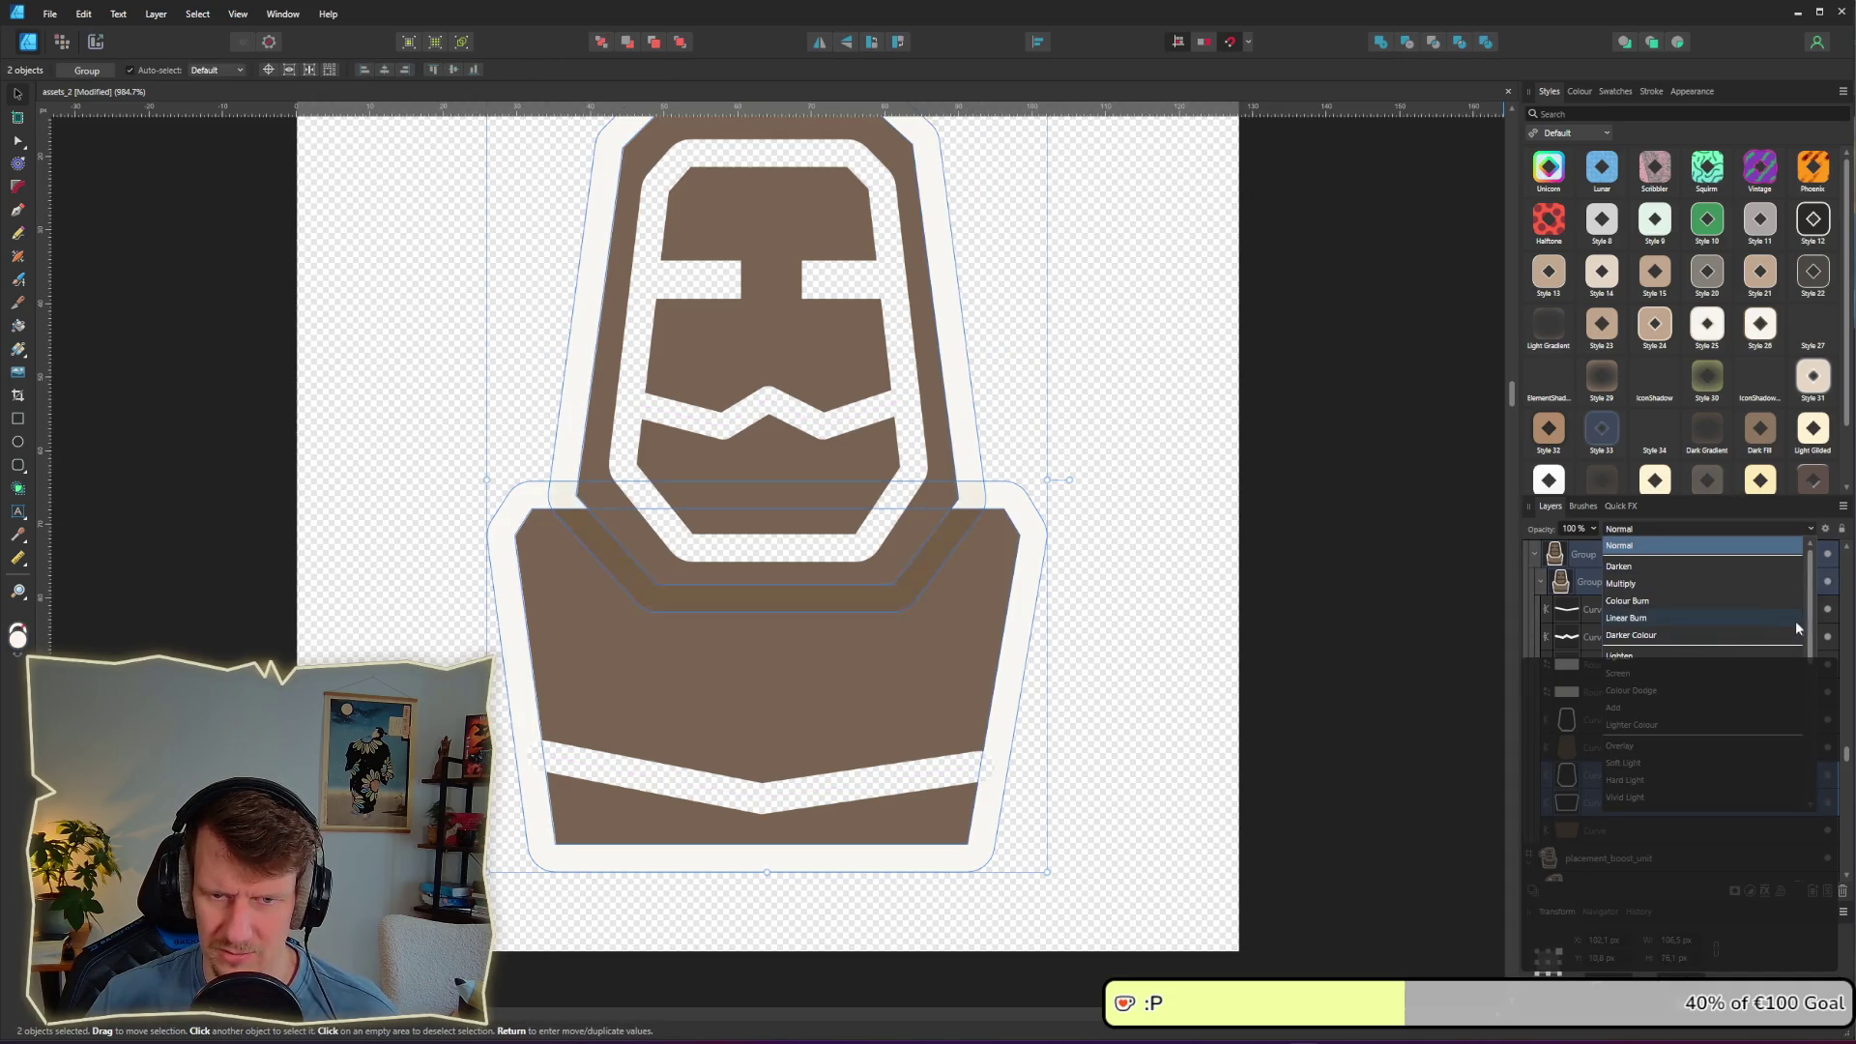
{"action": "scroll", "coordinate": [1701, 696], "scroll_direction": "down", "scroll_amount": 3}
{"action": "left_click", "coordinate": [1683, 799]}
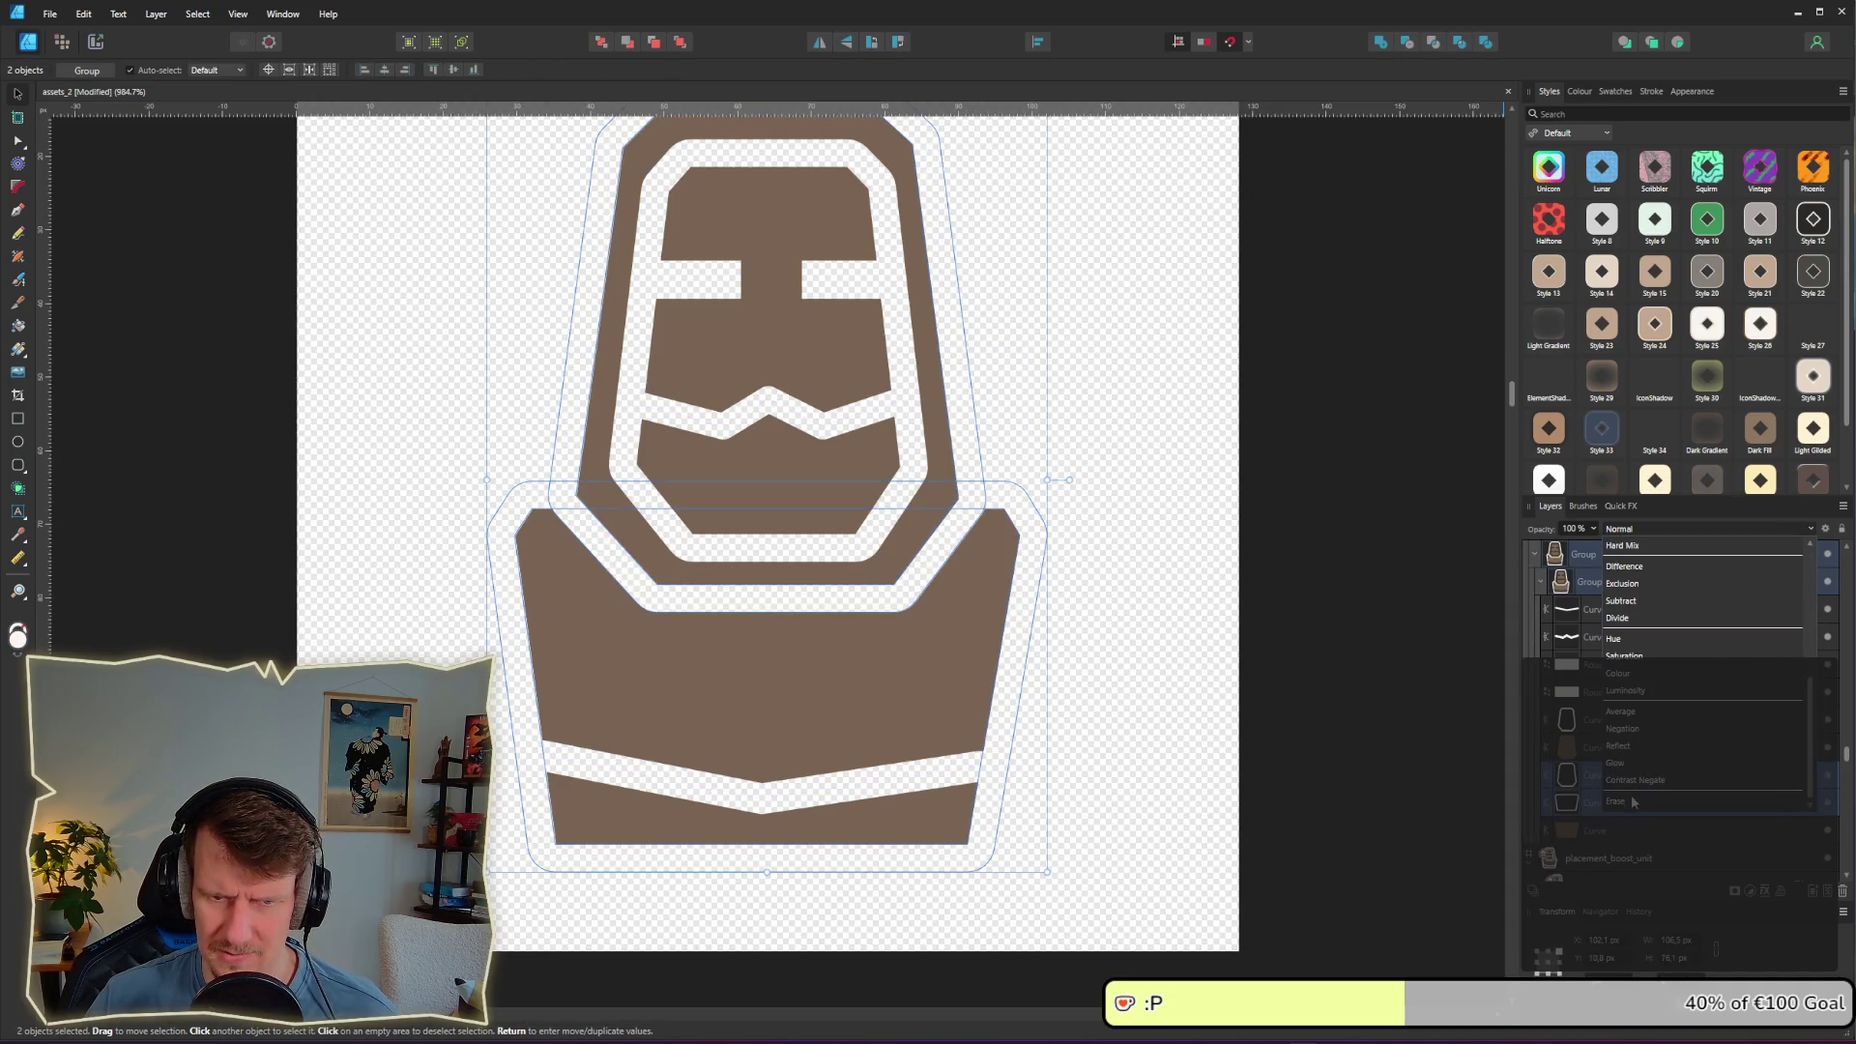
{"action": "left_click", "coordinate": [1233, 551]}
{"action": "scroll", "coordinate": [1142, 527], "scroll_direction": "down", "scroll_amount": 4}
{"action": "scroll", "coordinate": [1142, 527], "scroll_direction": "down", "scroll_amount": 1}
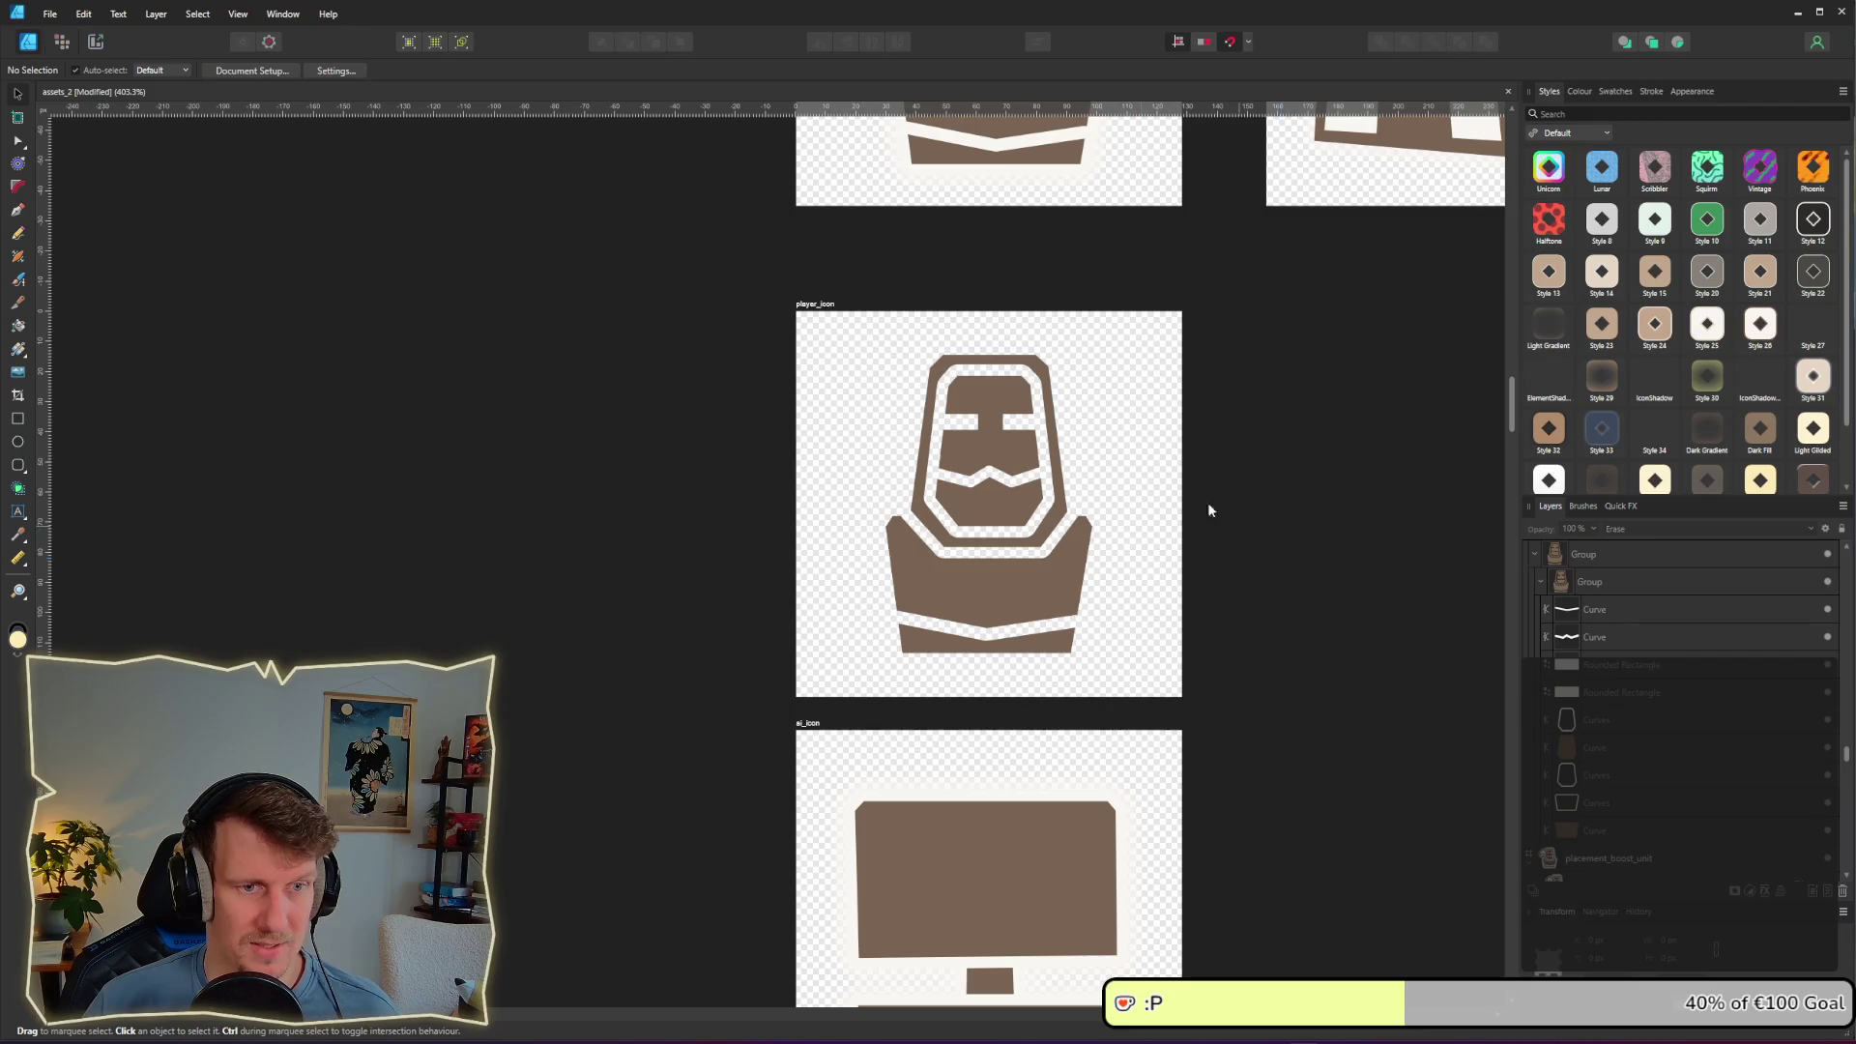
Step: Export the player_icon slice, replacing the existing file
{"action": "left_click", "coordinate": [101, 43]}
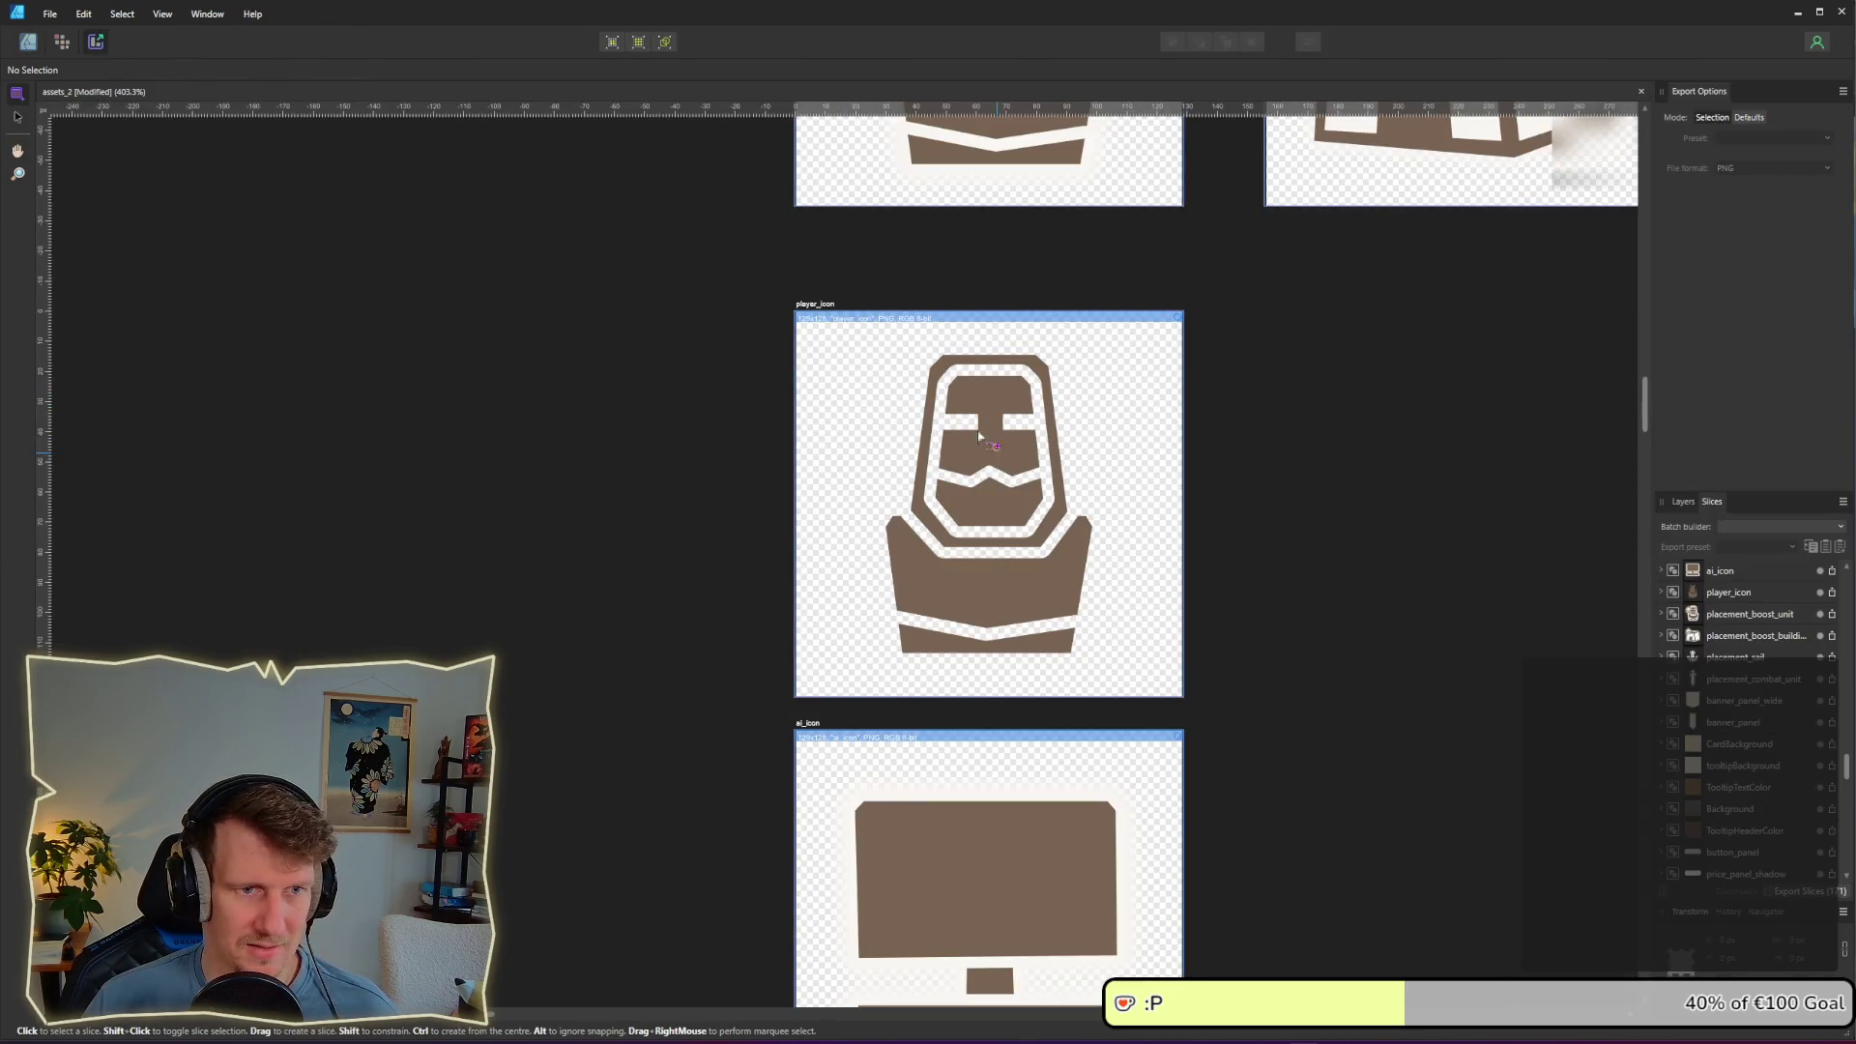
{"action": "left_click", "coordinate": [876, 385]}
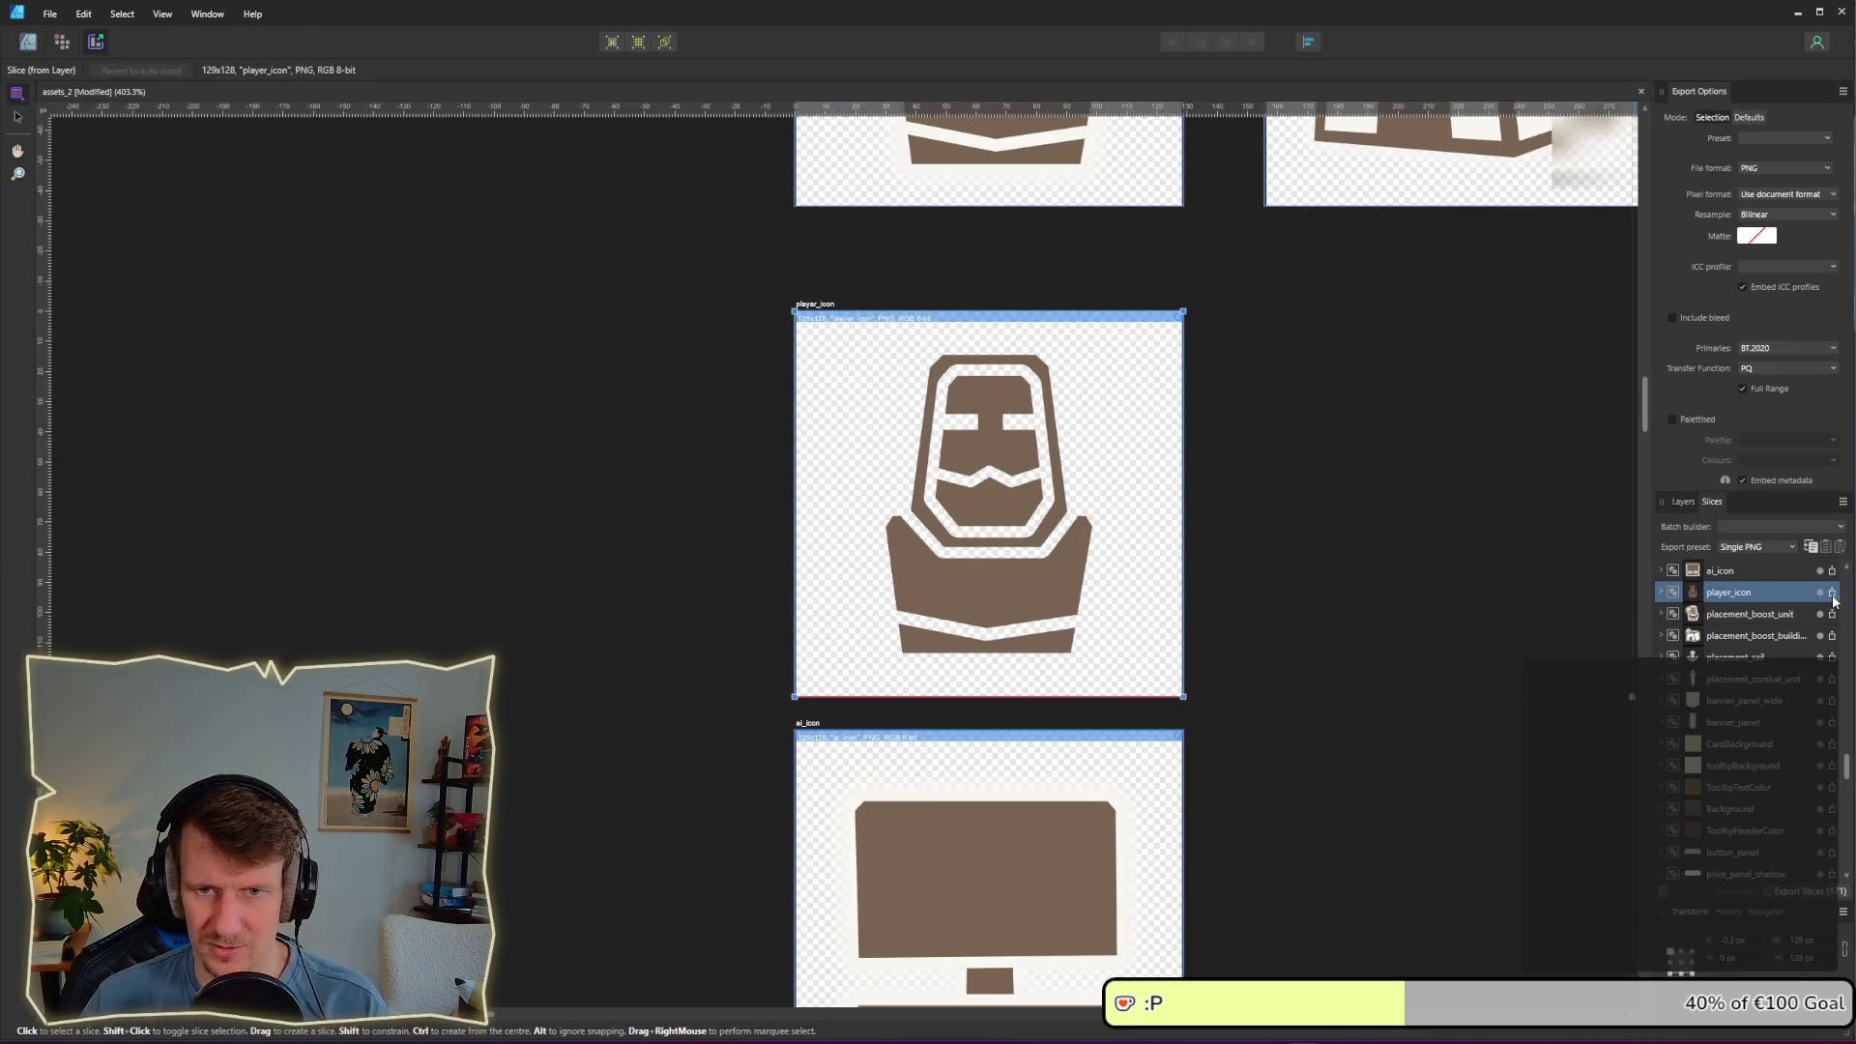
{"action": "left_click", "coordinate": [1833, 591]}
{"action": "key", "text": "Return"}
{"action": "key", "text": "Return"}
{"action": "key", "text": "alt+Tab"}
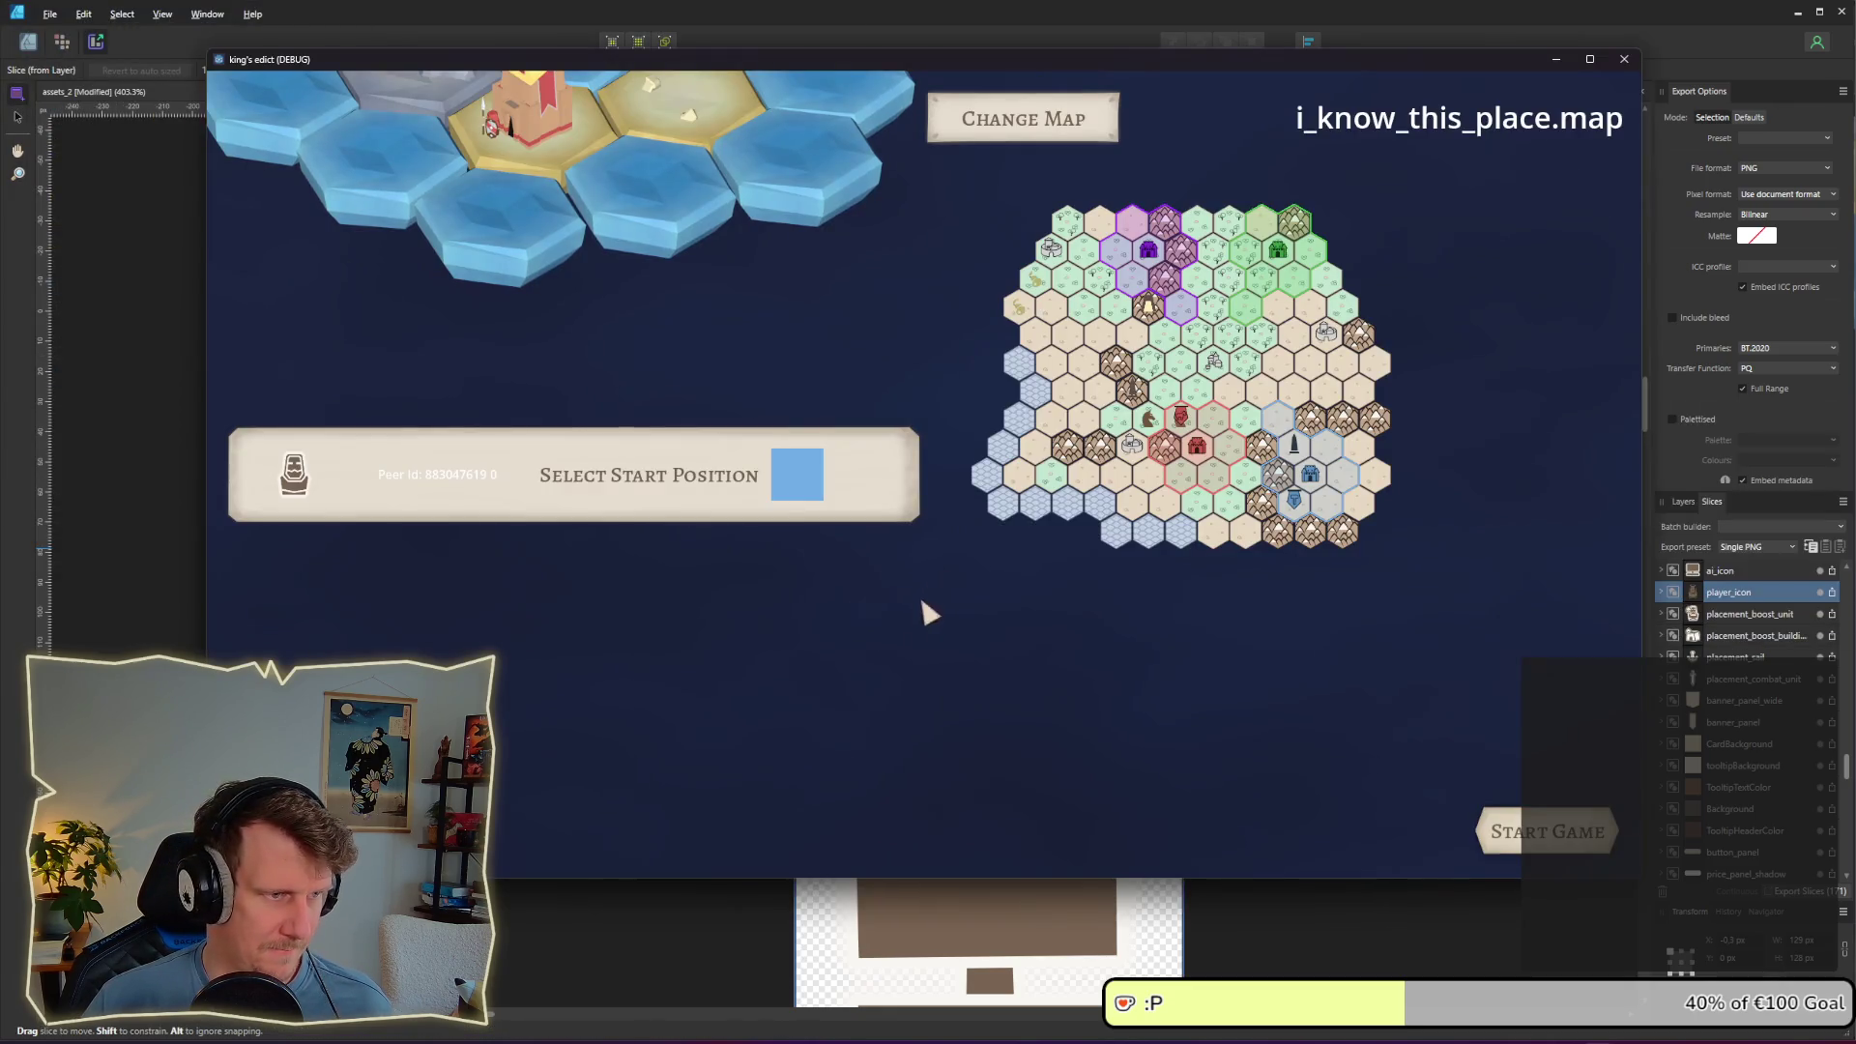
Step: Give the TextureRect icon a 100 × 100 custom minimum size and preview it in the running game
{"action": "key", "text": "alt+Tab"}
{"action": "key", "text": "alt+Tab"}
{"action": "key", "text": "alt+Tab"}
{"action": "key", "text": "alt+Tab"}
{"action": "key", "text": "alt+Tab"}
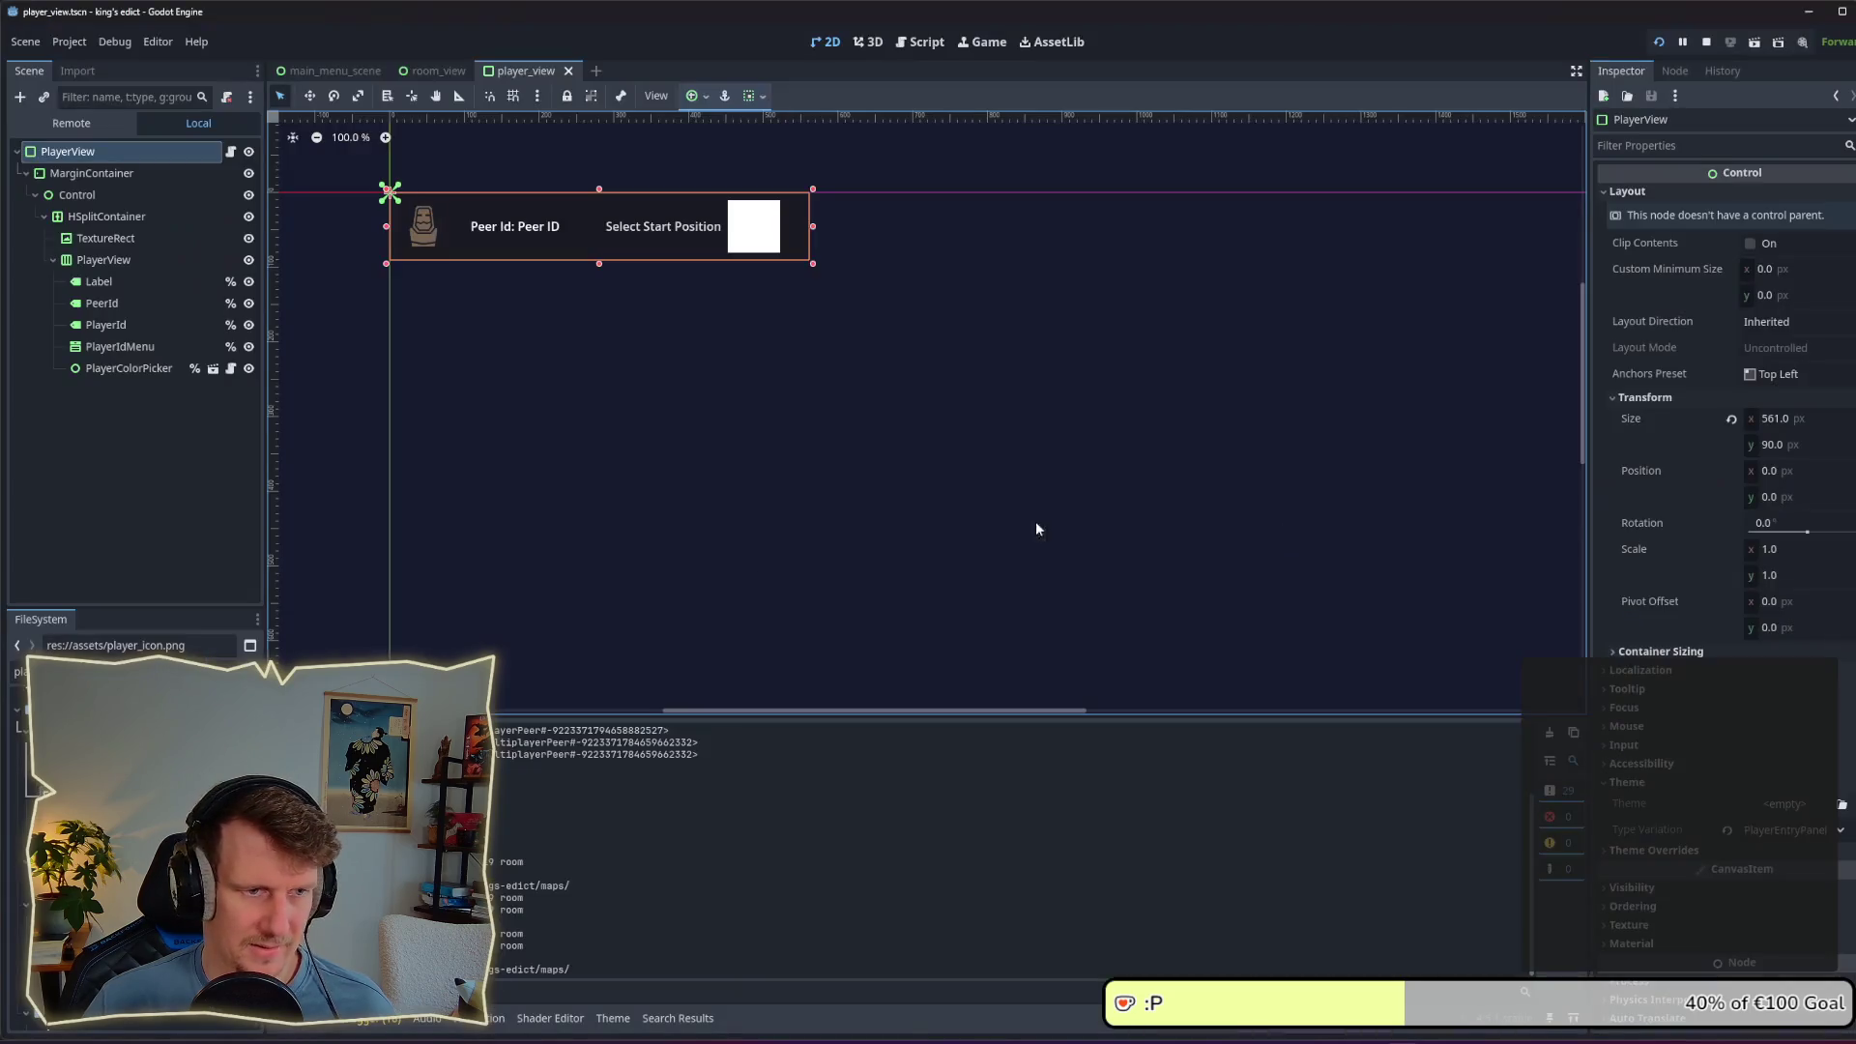
{"action": "key", "text": "alt+Tab"}
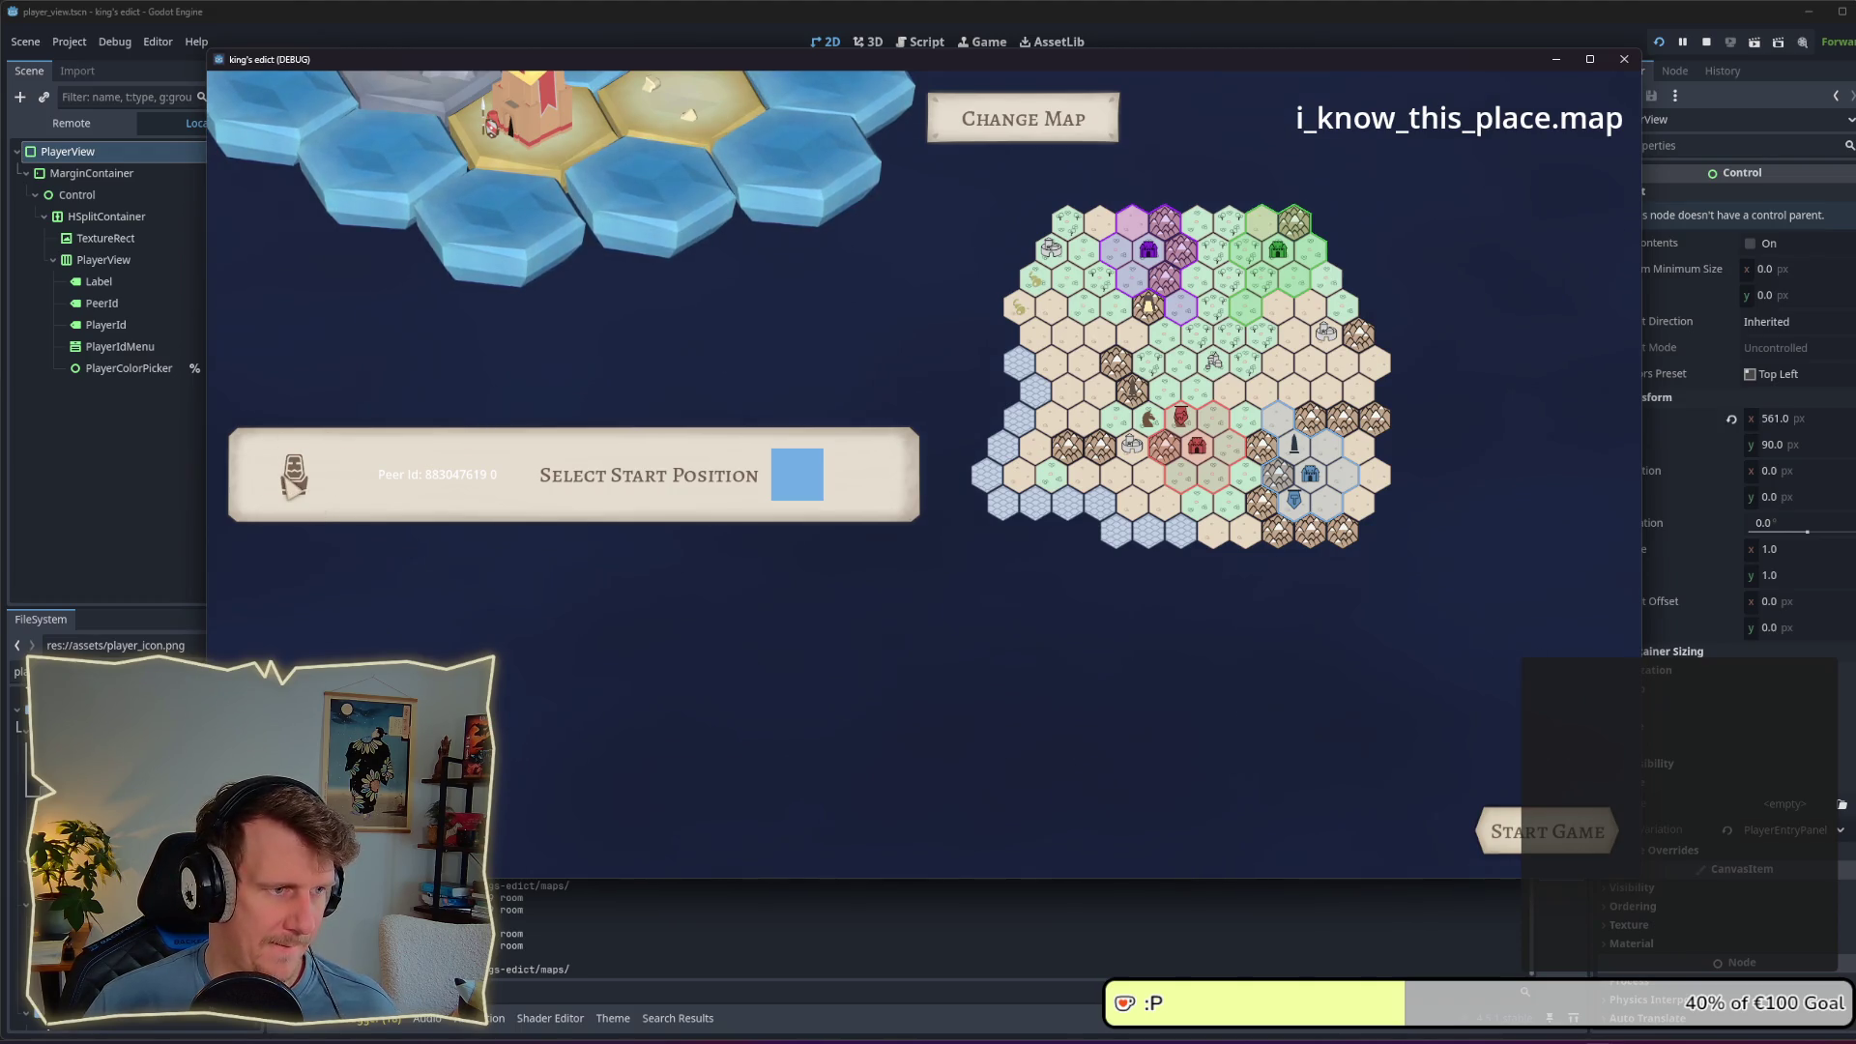
{"action": "left_click", "coordinate": [294, 478]}
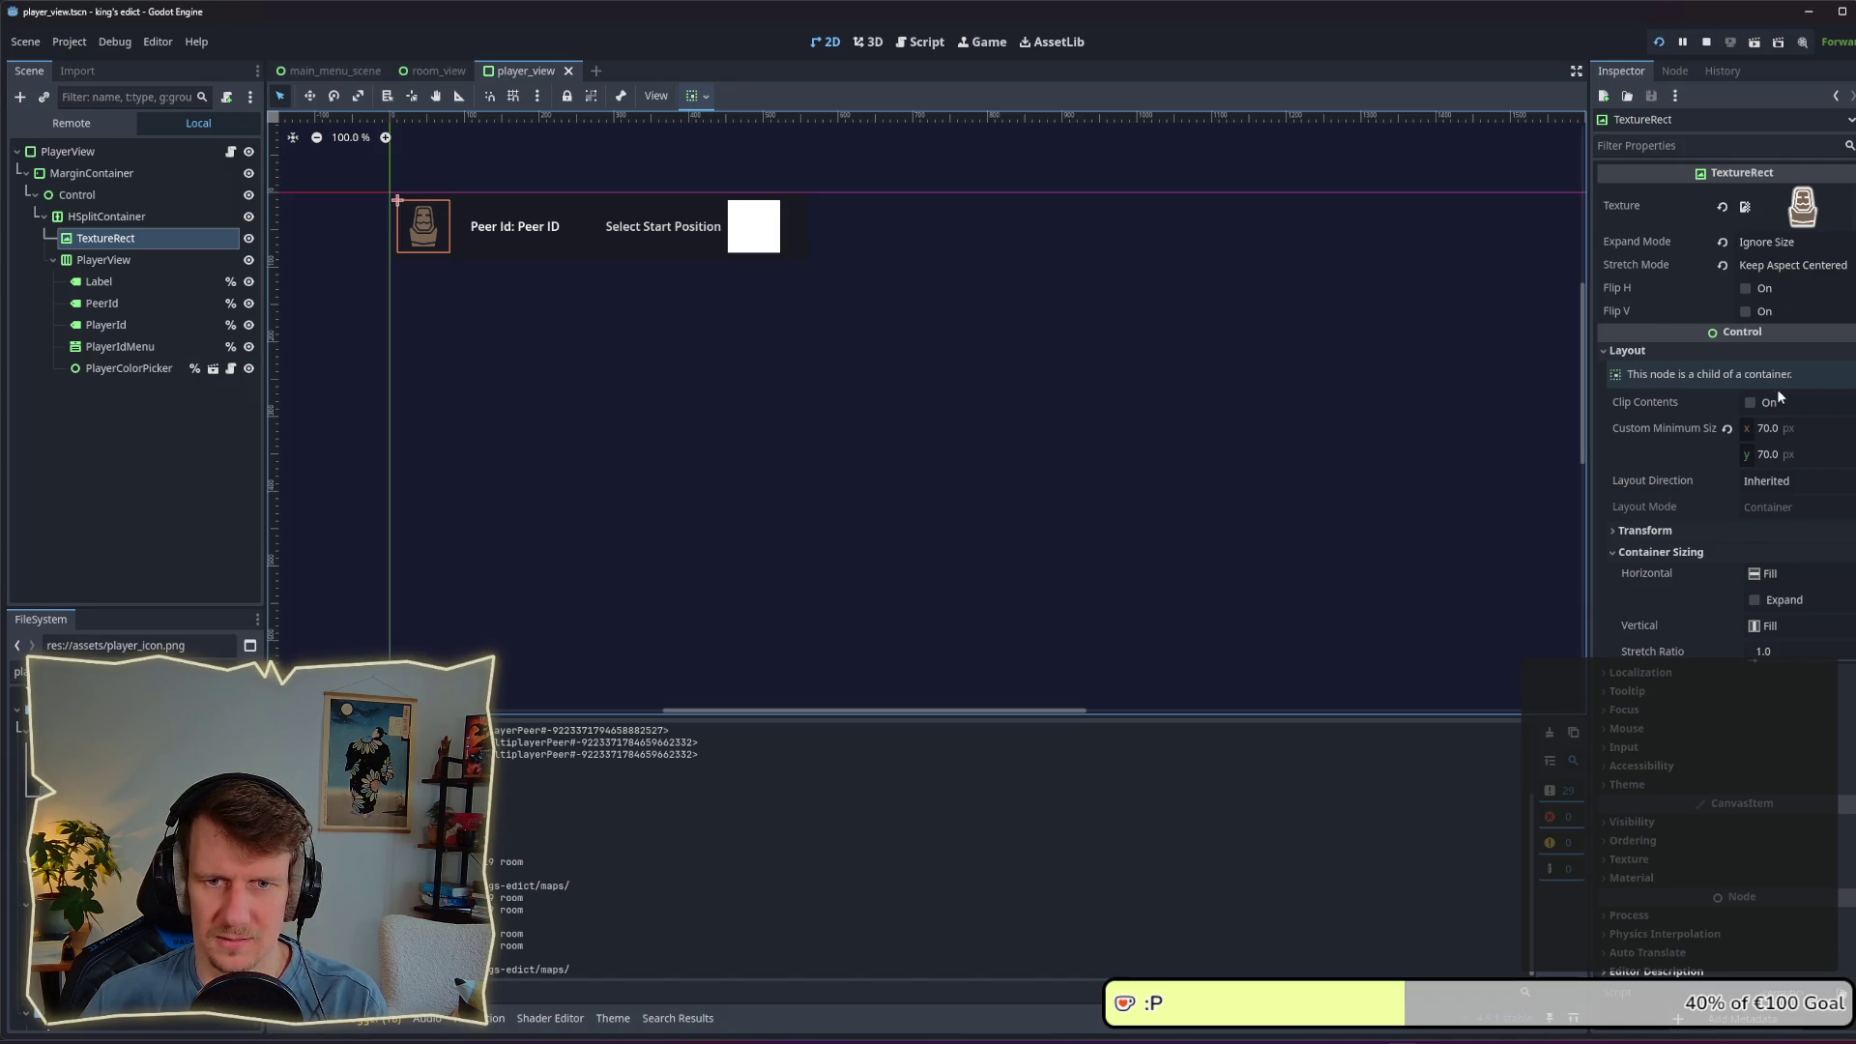
{"action": "left_click", "coordinate": [1777, 429]}
{"action": "type", "text": "1"}
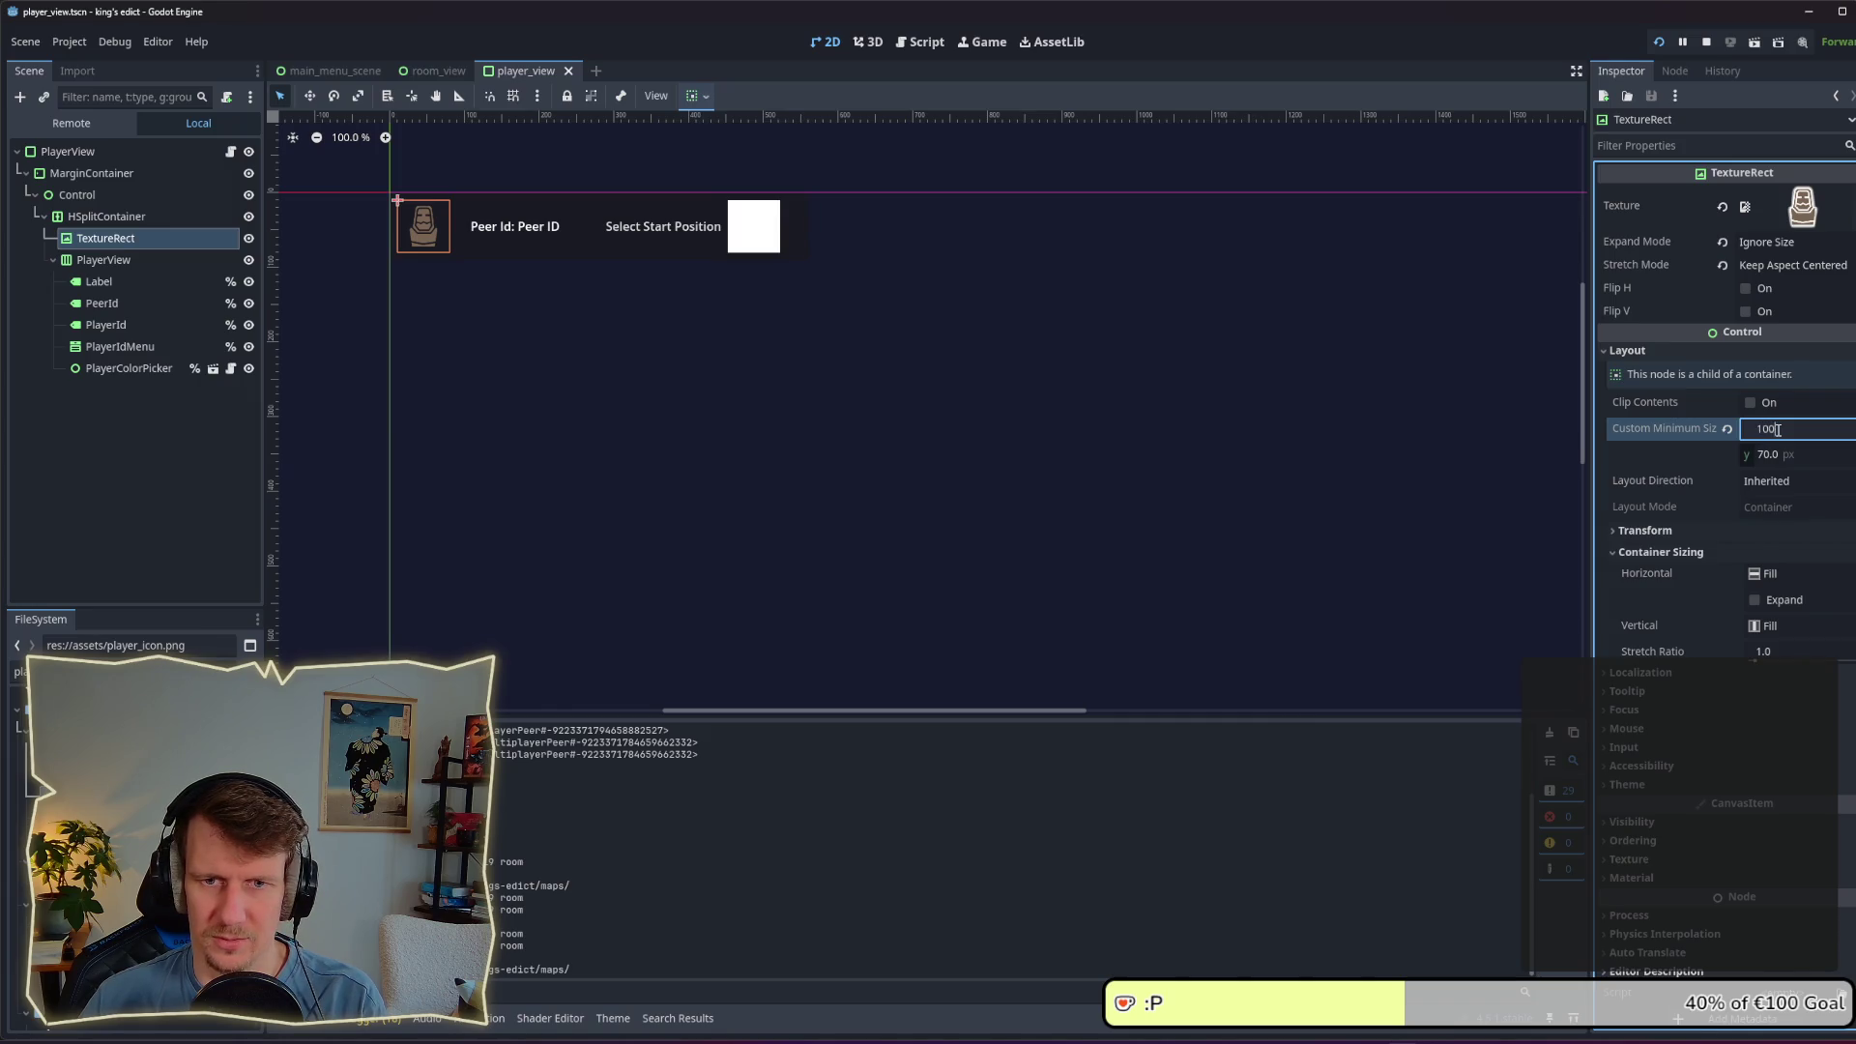
{"action": "key", "text": "Tab"}
{"action": "type", "text": "100"}
{"action": "key", "text": "Return"}
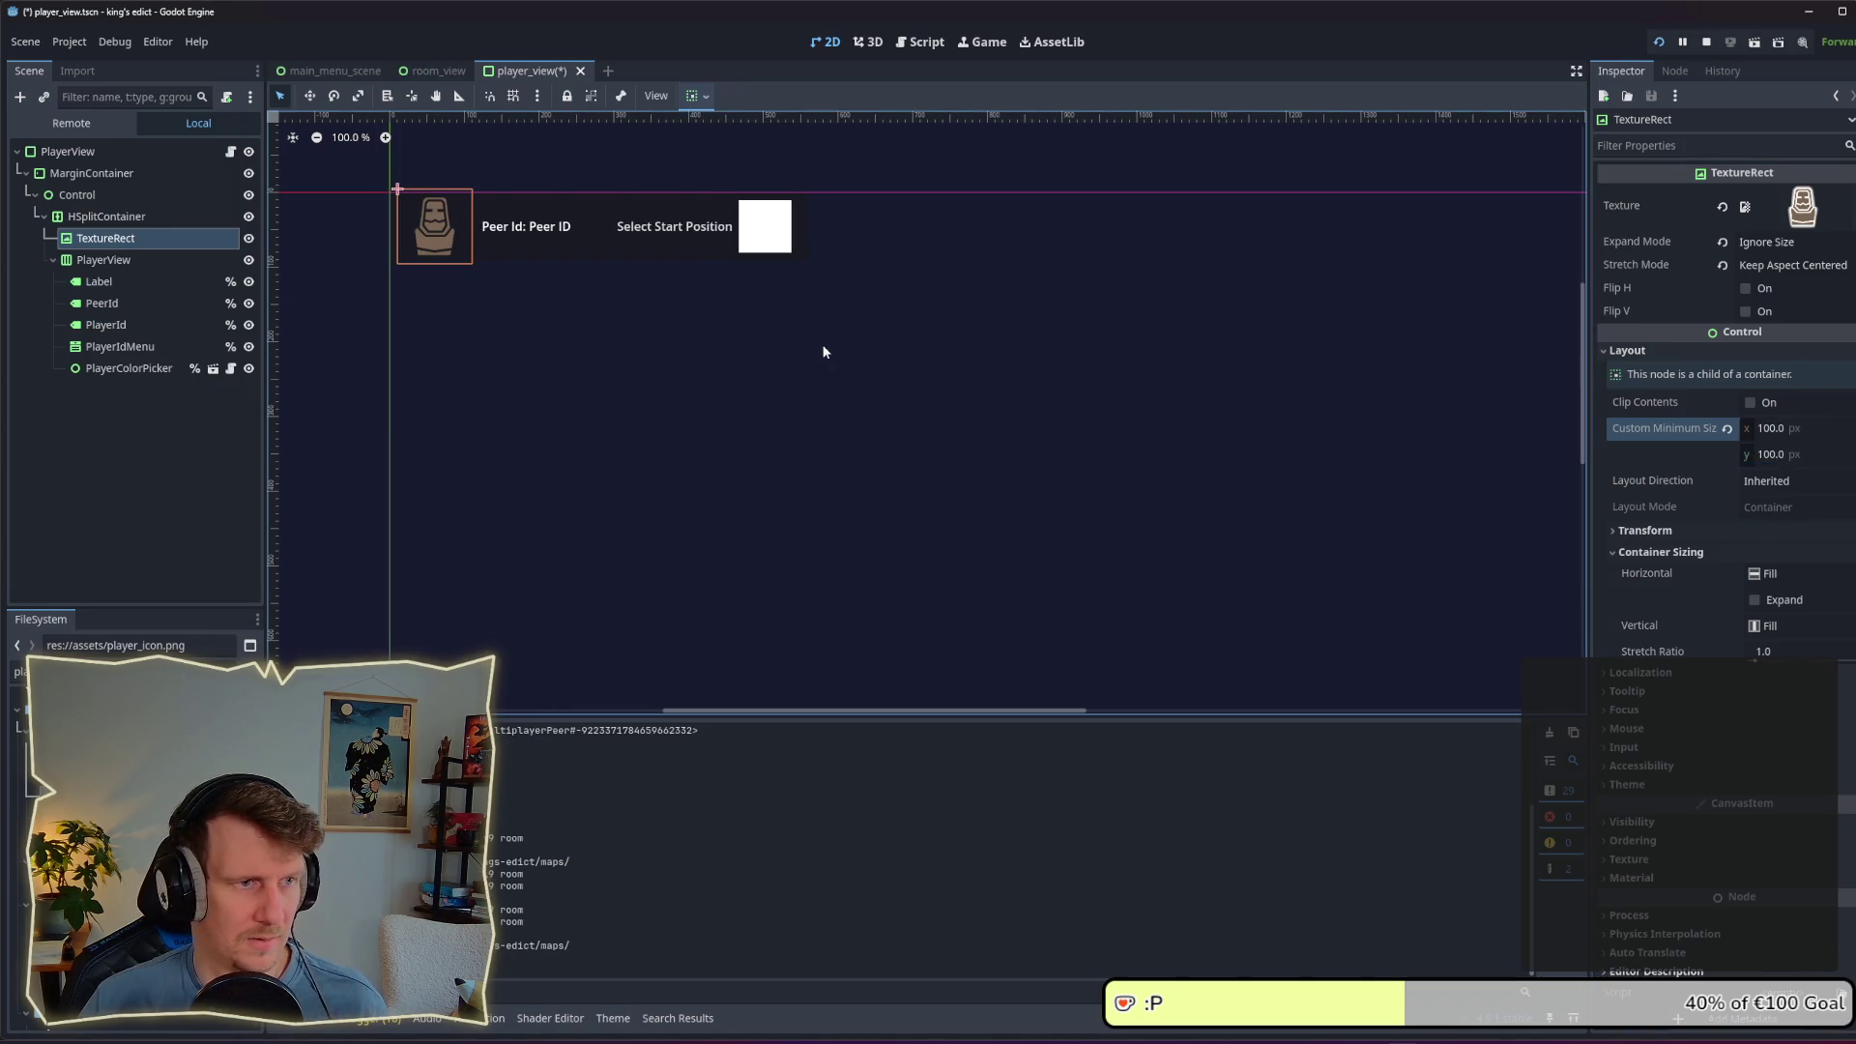
{"action": "key", "text": "F5"}
{"action": "key", "text": "alt+Tab"}
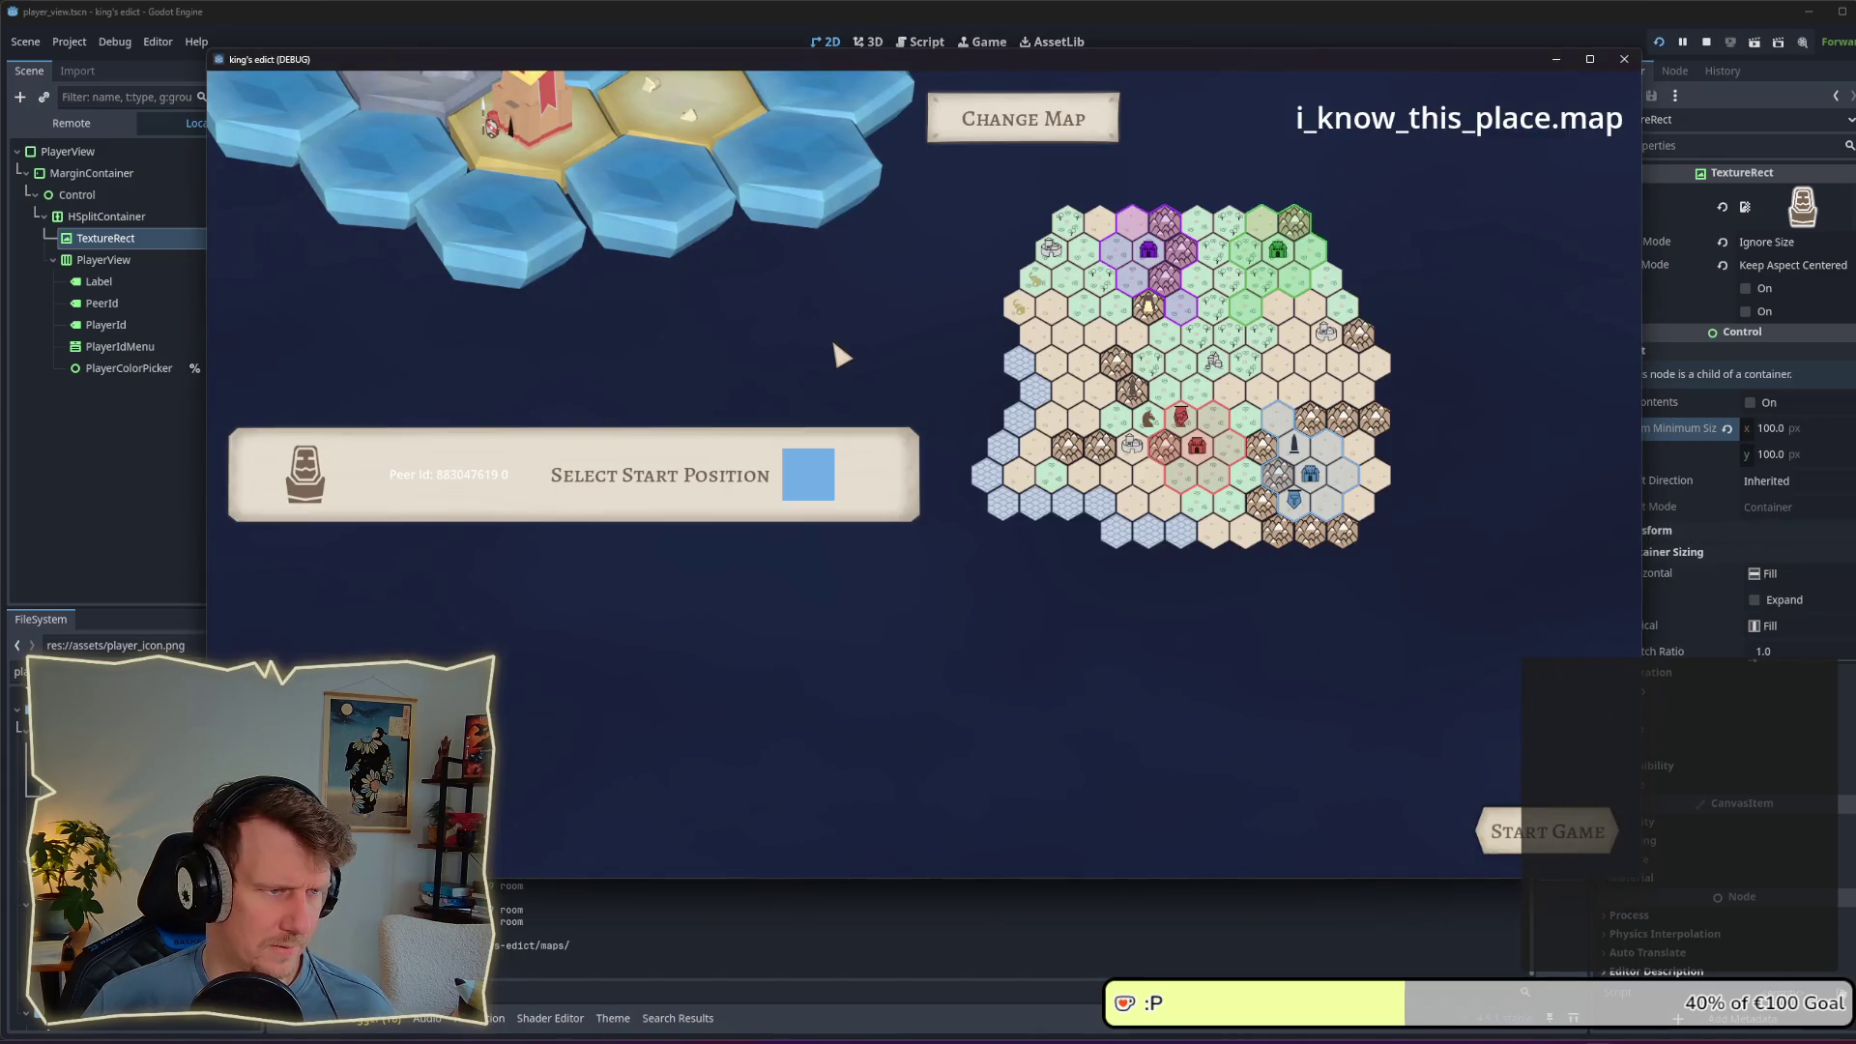
{"action": "key", "text": "alt+F4"}
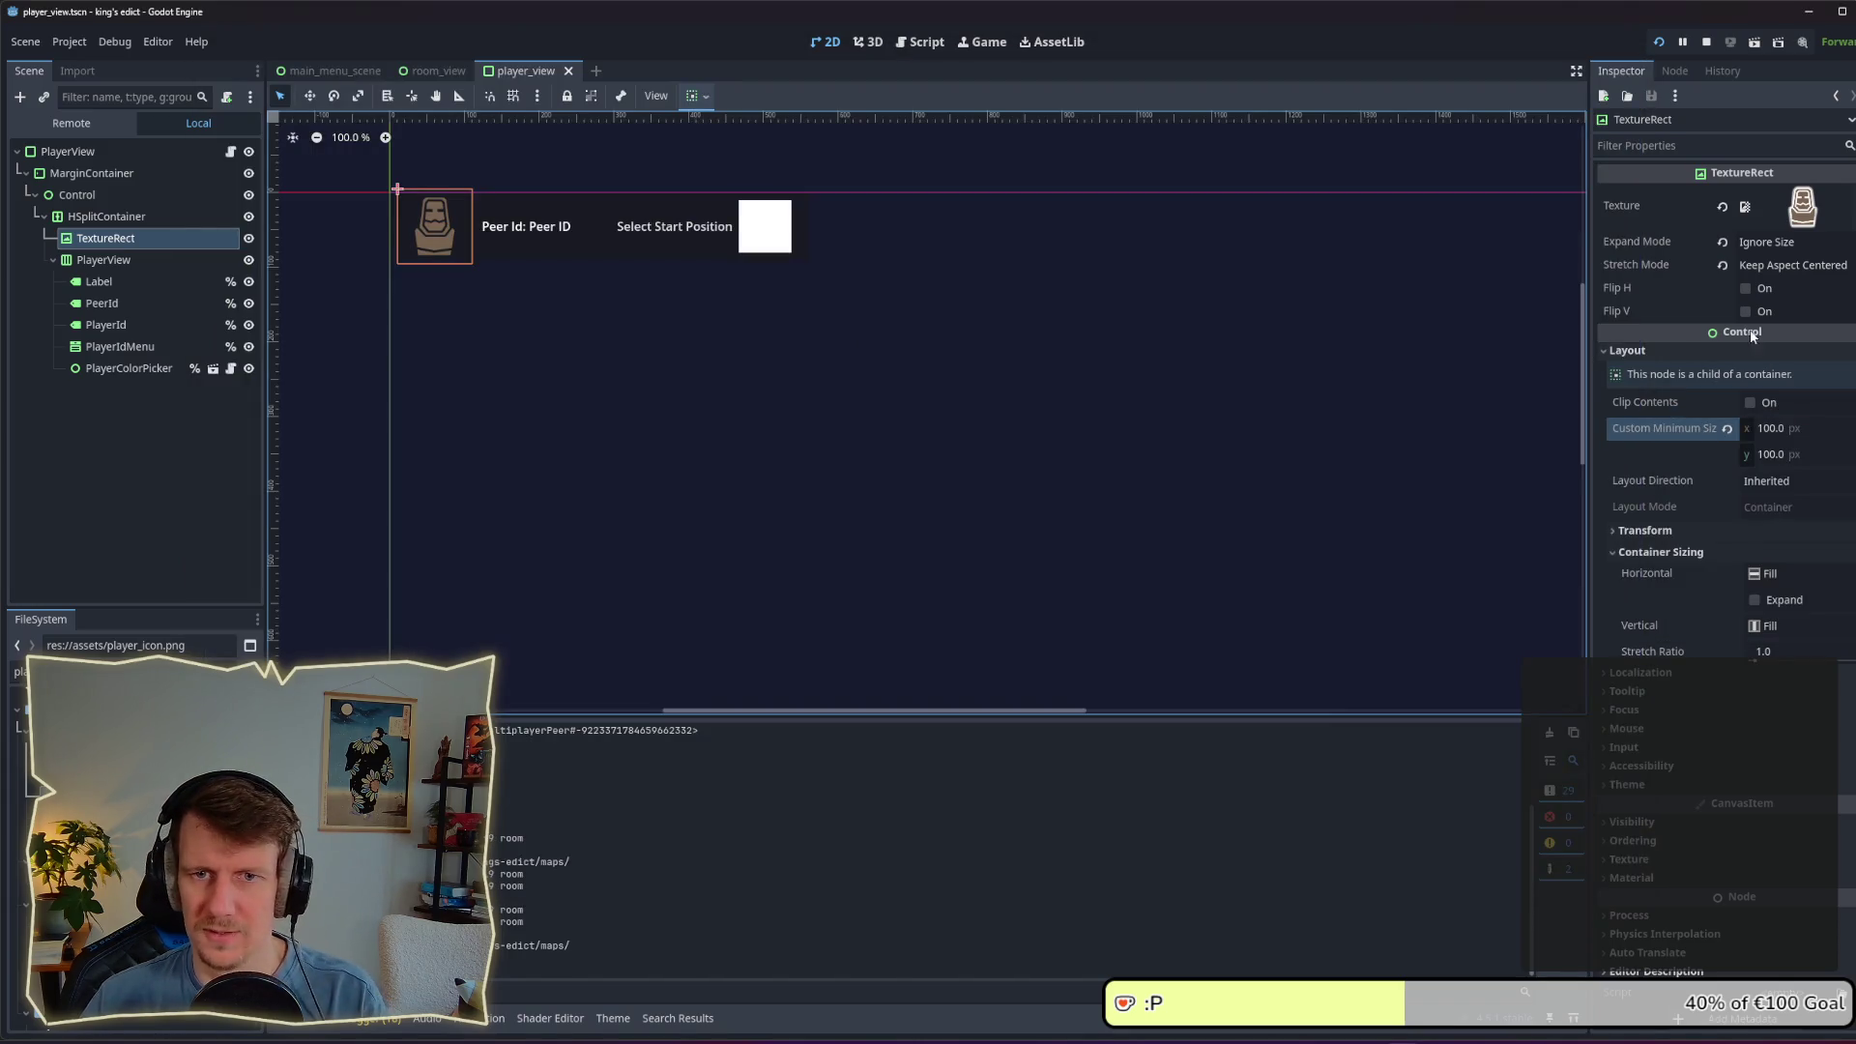
Step: Raise the icon's minimum size to 110 × 110, then save and rerun the game to check it
{"action": "left_click", "coordinate": [1792, 426]}
{"action": "type", "text": "110"}
{"action": "key", "text": "Return"}
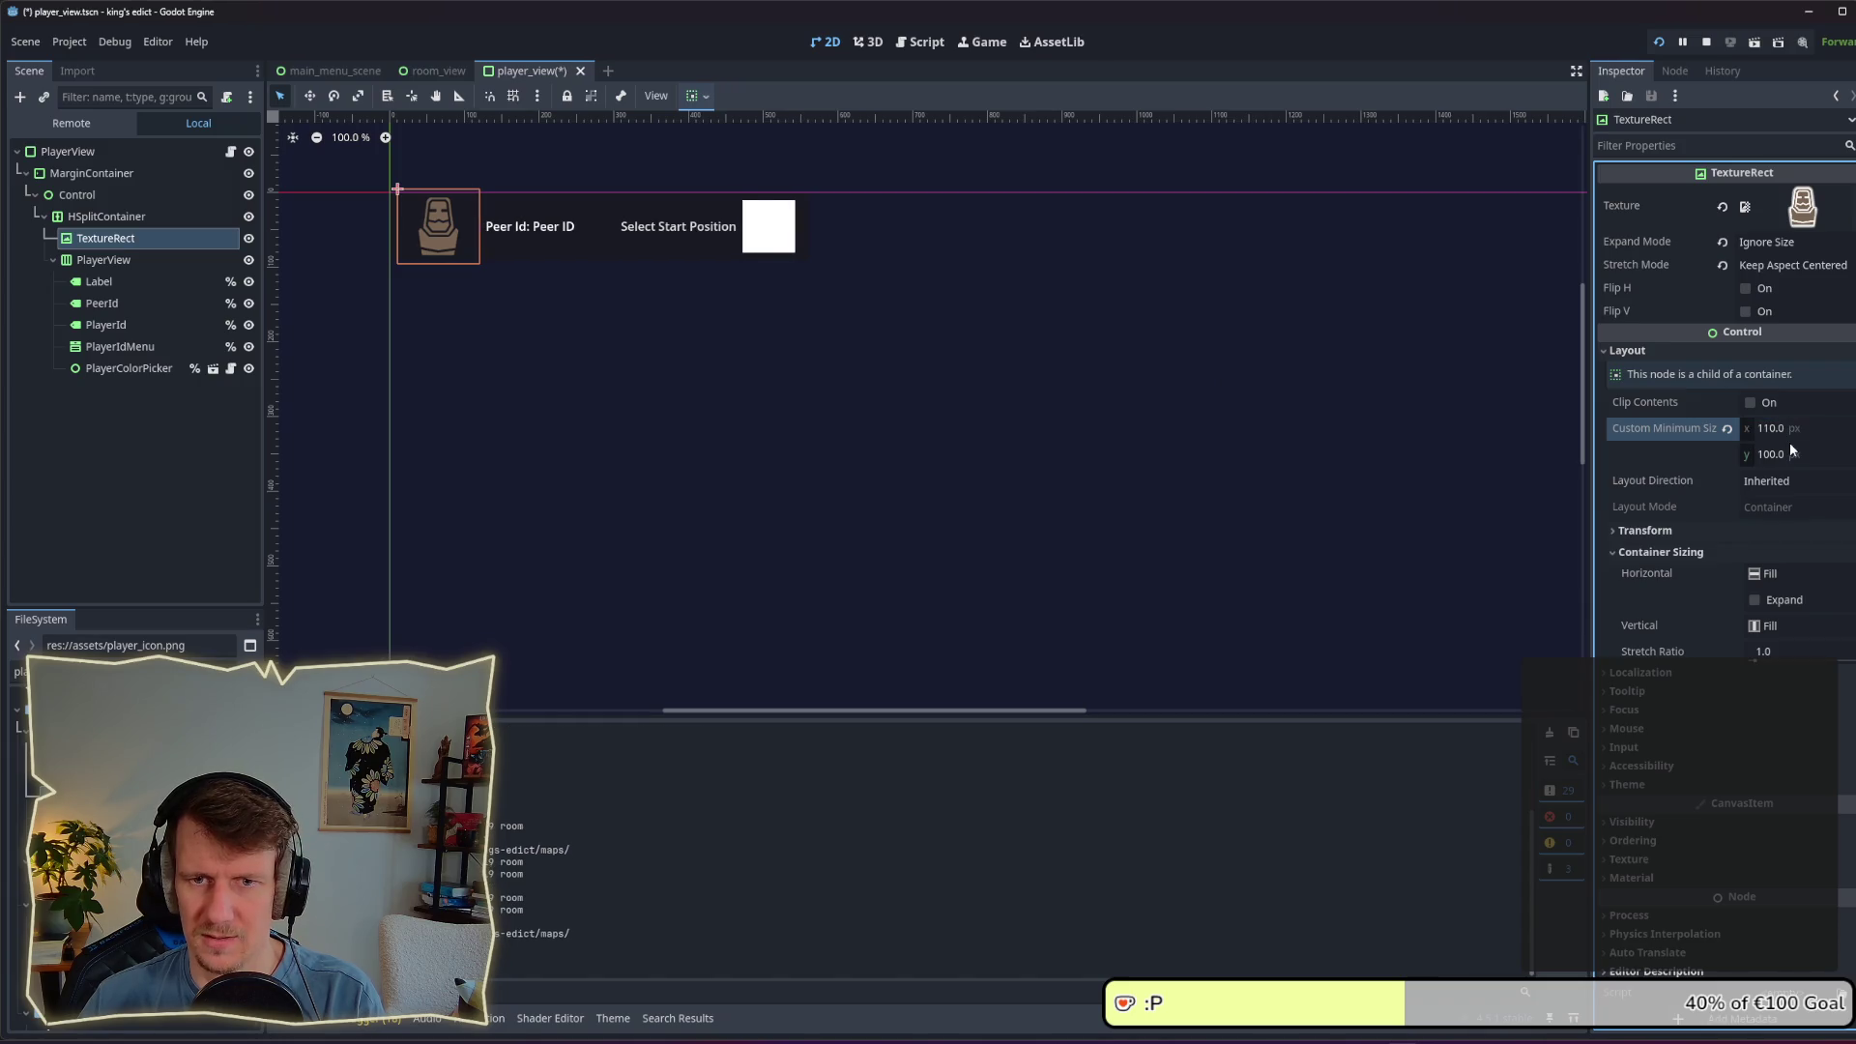
{"action": "left_click", "coordinate": [1750, 456]}
{"action": "type", "text": "110"}
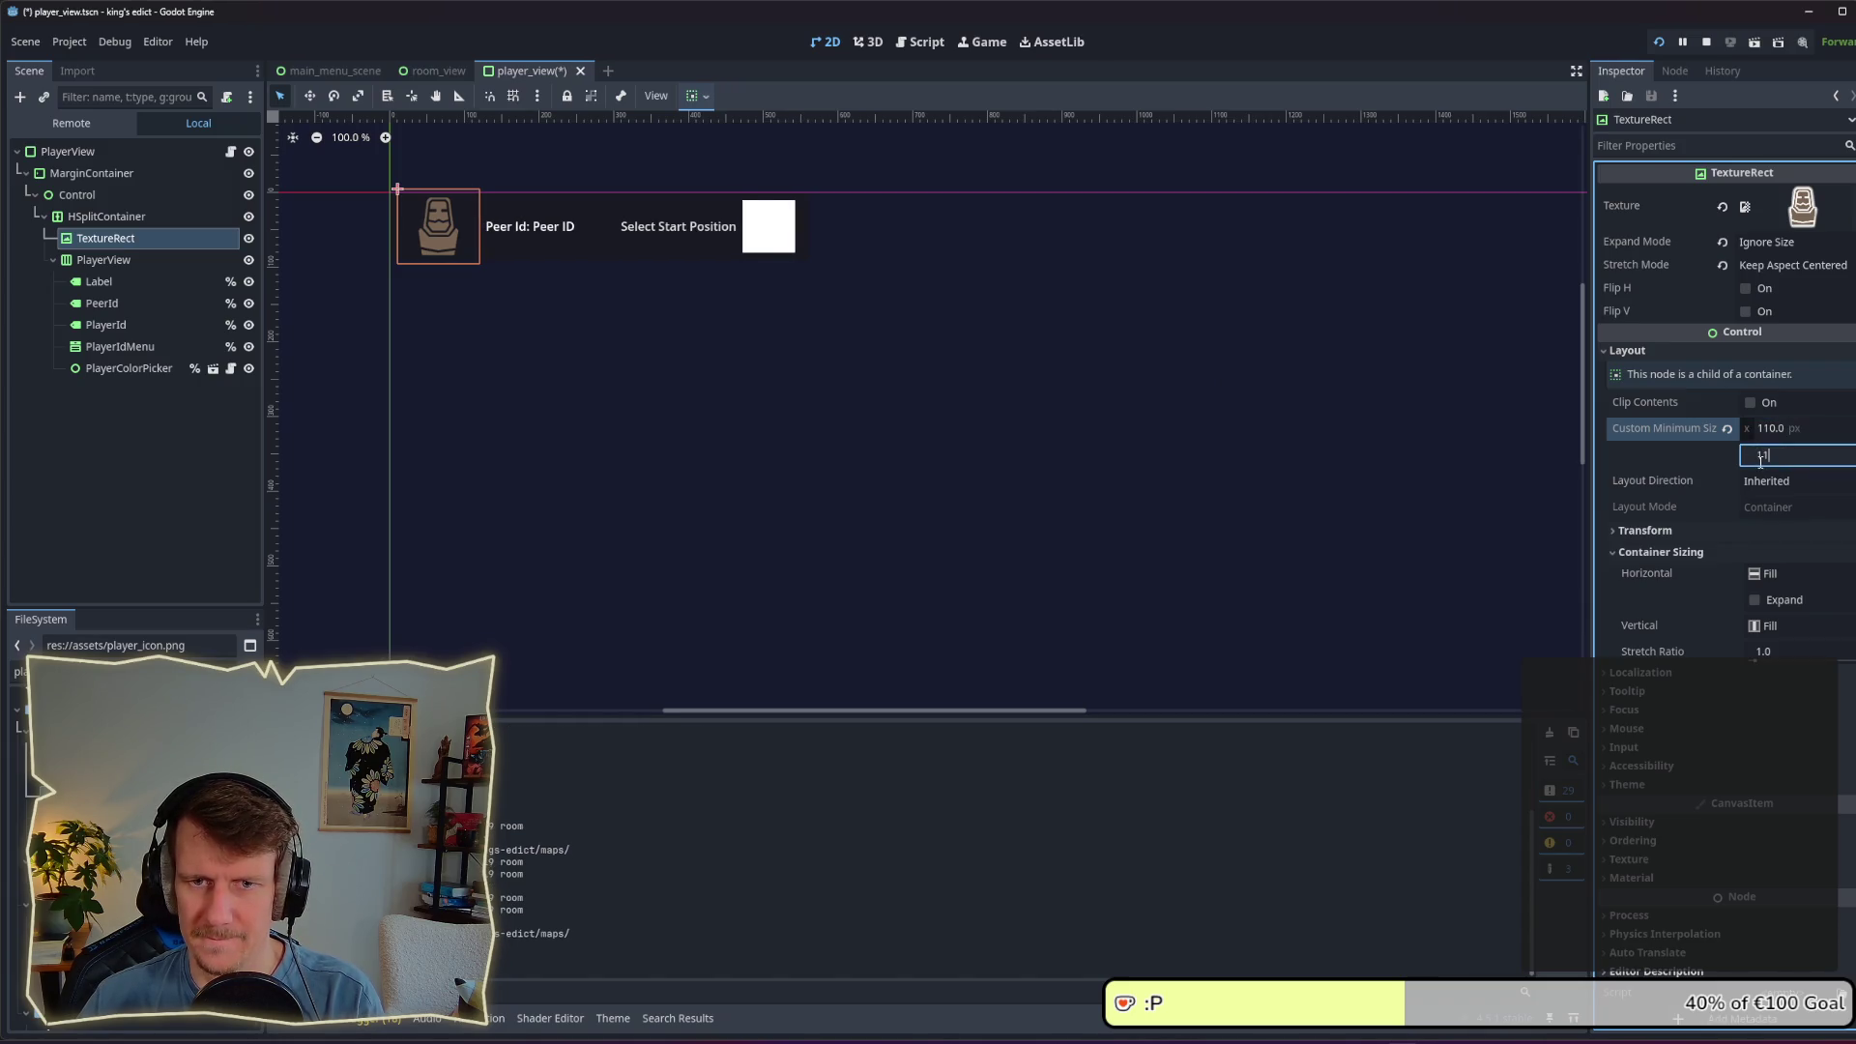
{"action": "key", "text": "Return"}
{"action": "key", "text": "F5"}
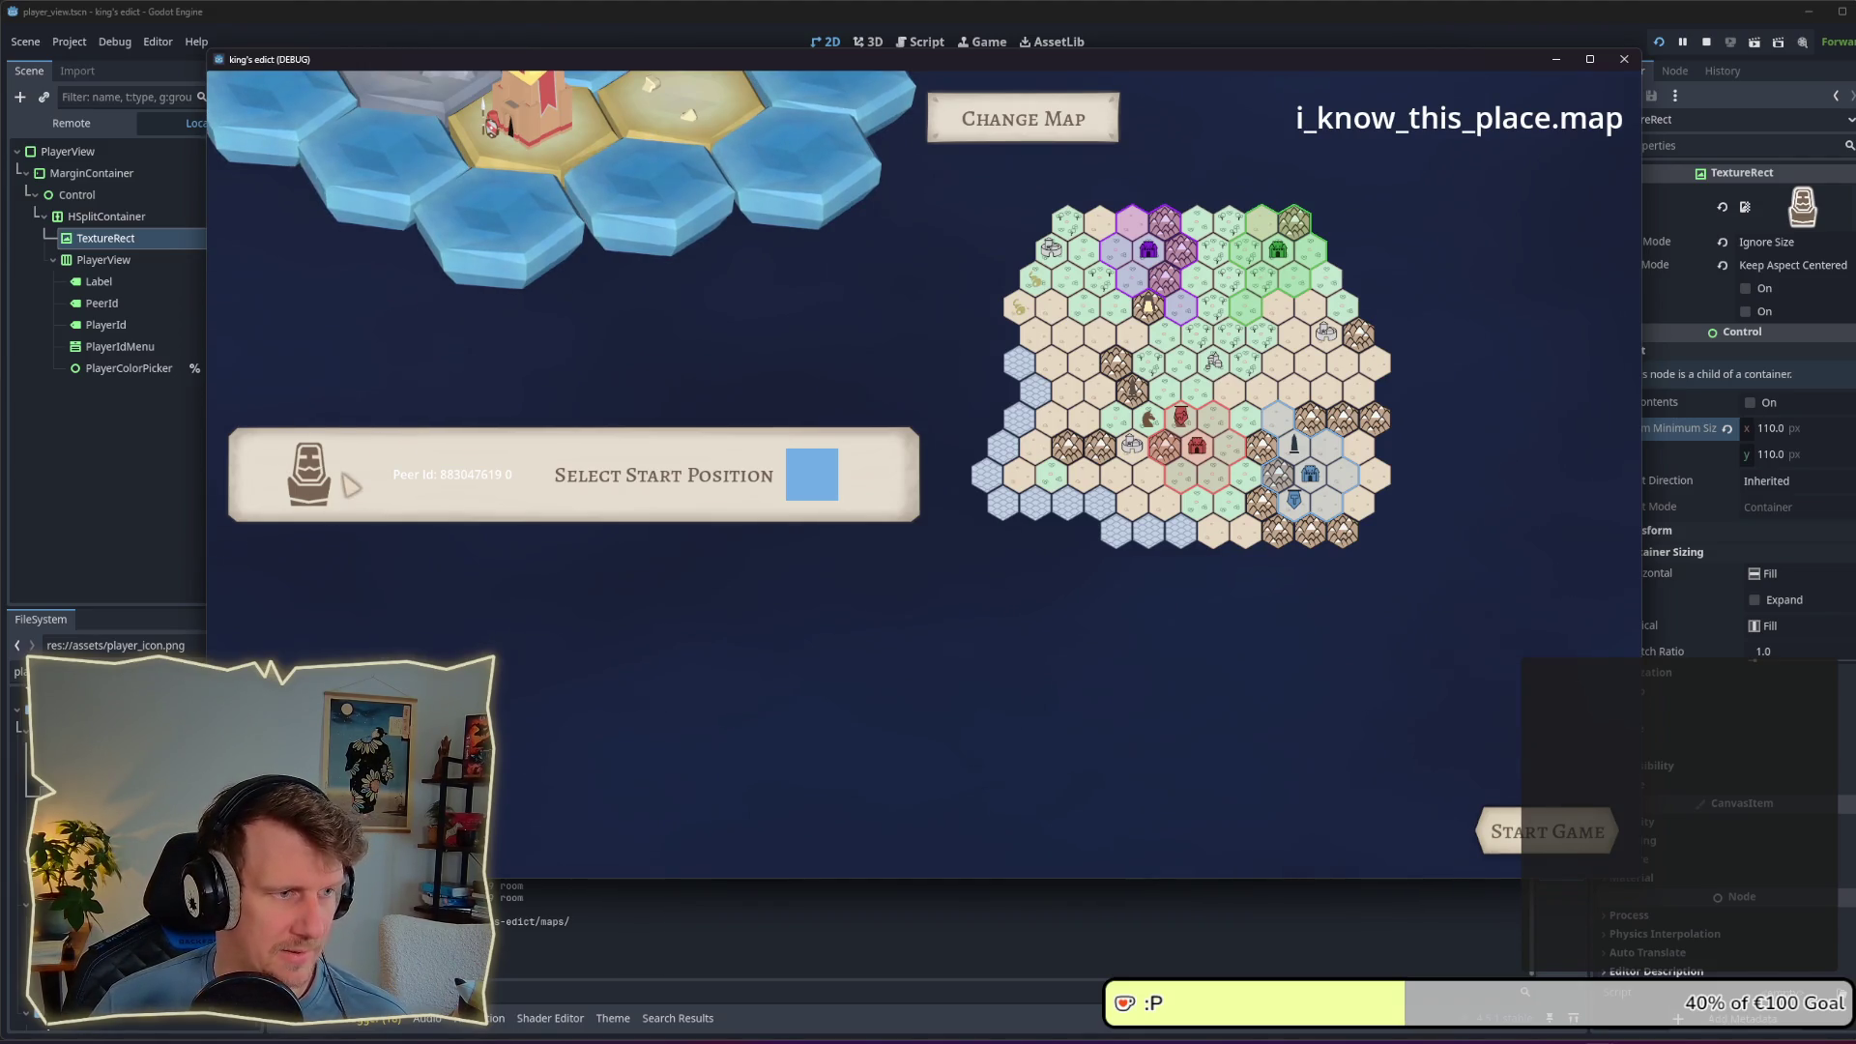
{"action": "key", "text": "alt+Tab"}
{"action": "key", "text": "alt+Tab"}
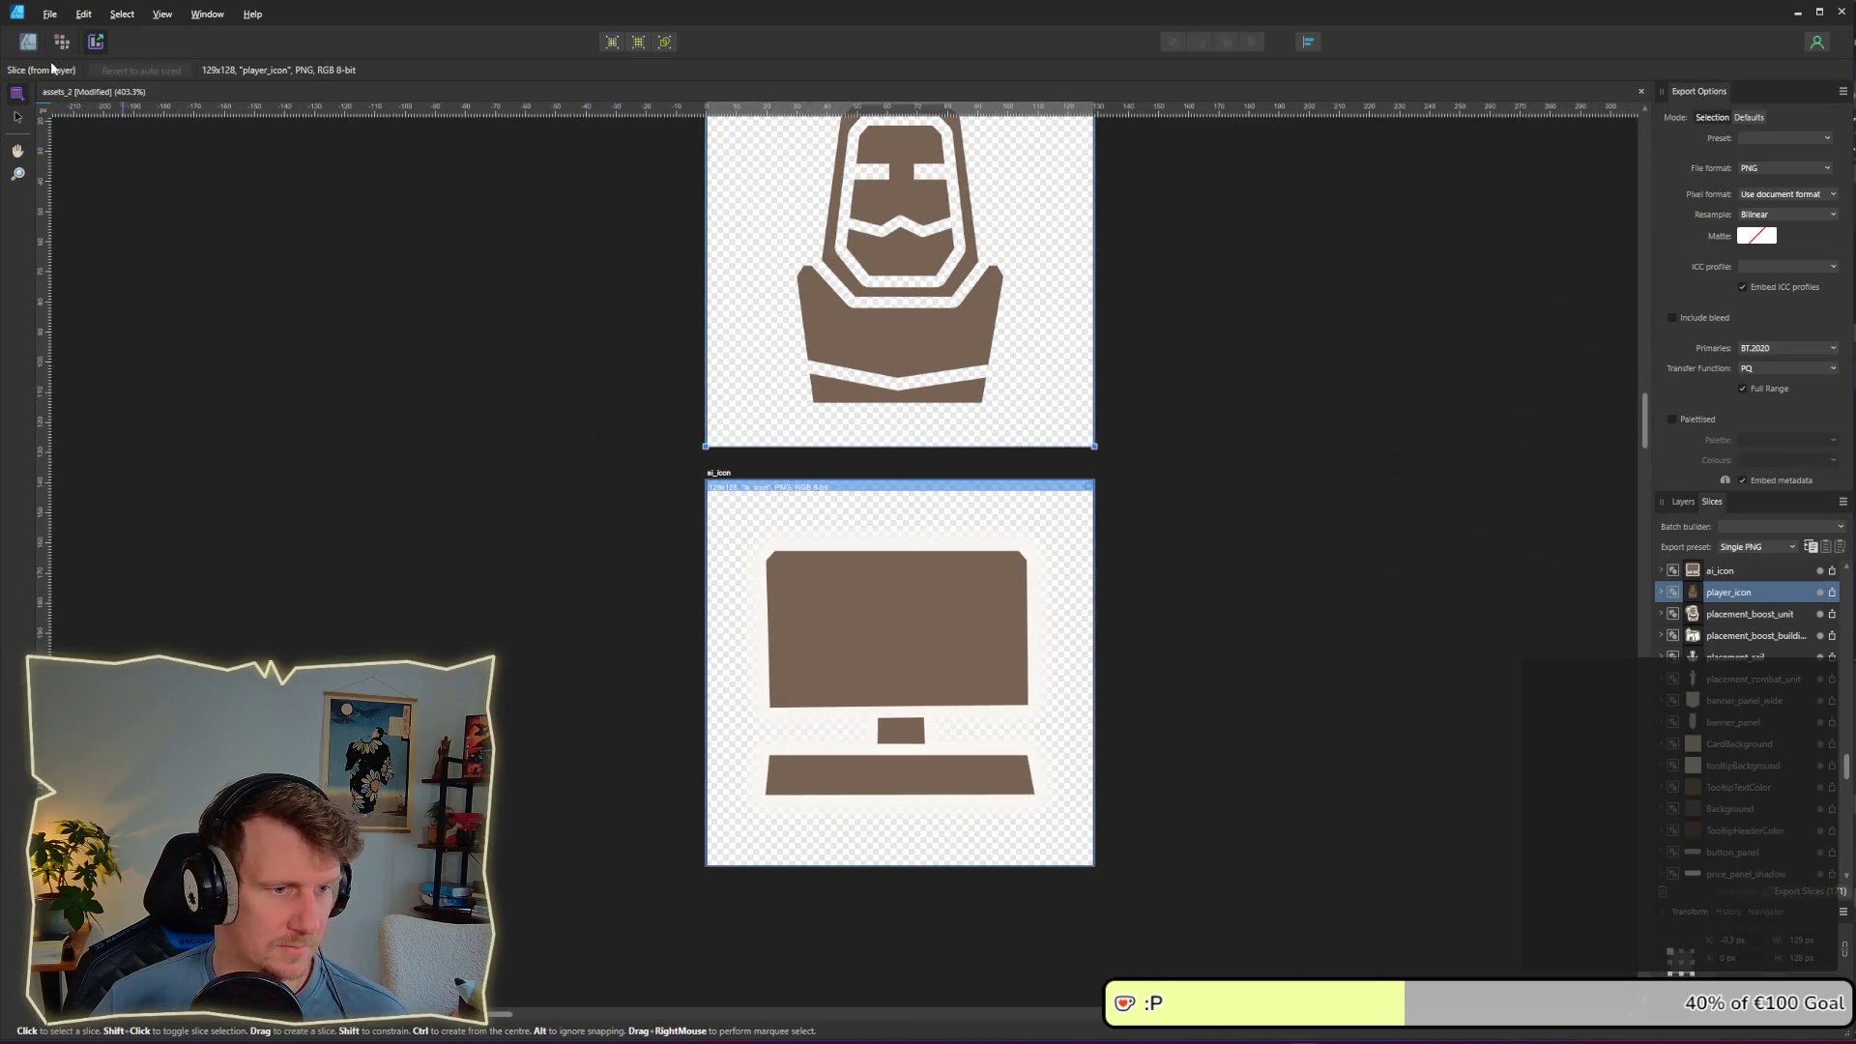
Step: Inspect the ai_icon monitor group's layer effects and its screen shape
{"action": "left_click", "coordinate": [28, 42]}
{"action": "scroll", "coordinate": [896, 574], "scroll_direction": "up", "scroll_amount": 3}
{"action": "scroll", "coordinate": [896, 580], "scroll_direction": "down", "scroll_amount": 4}
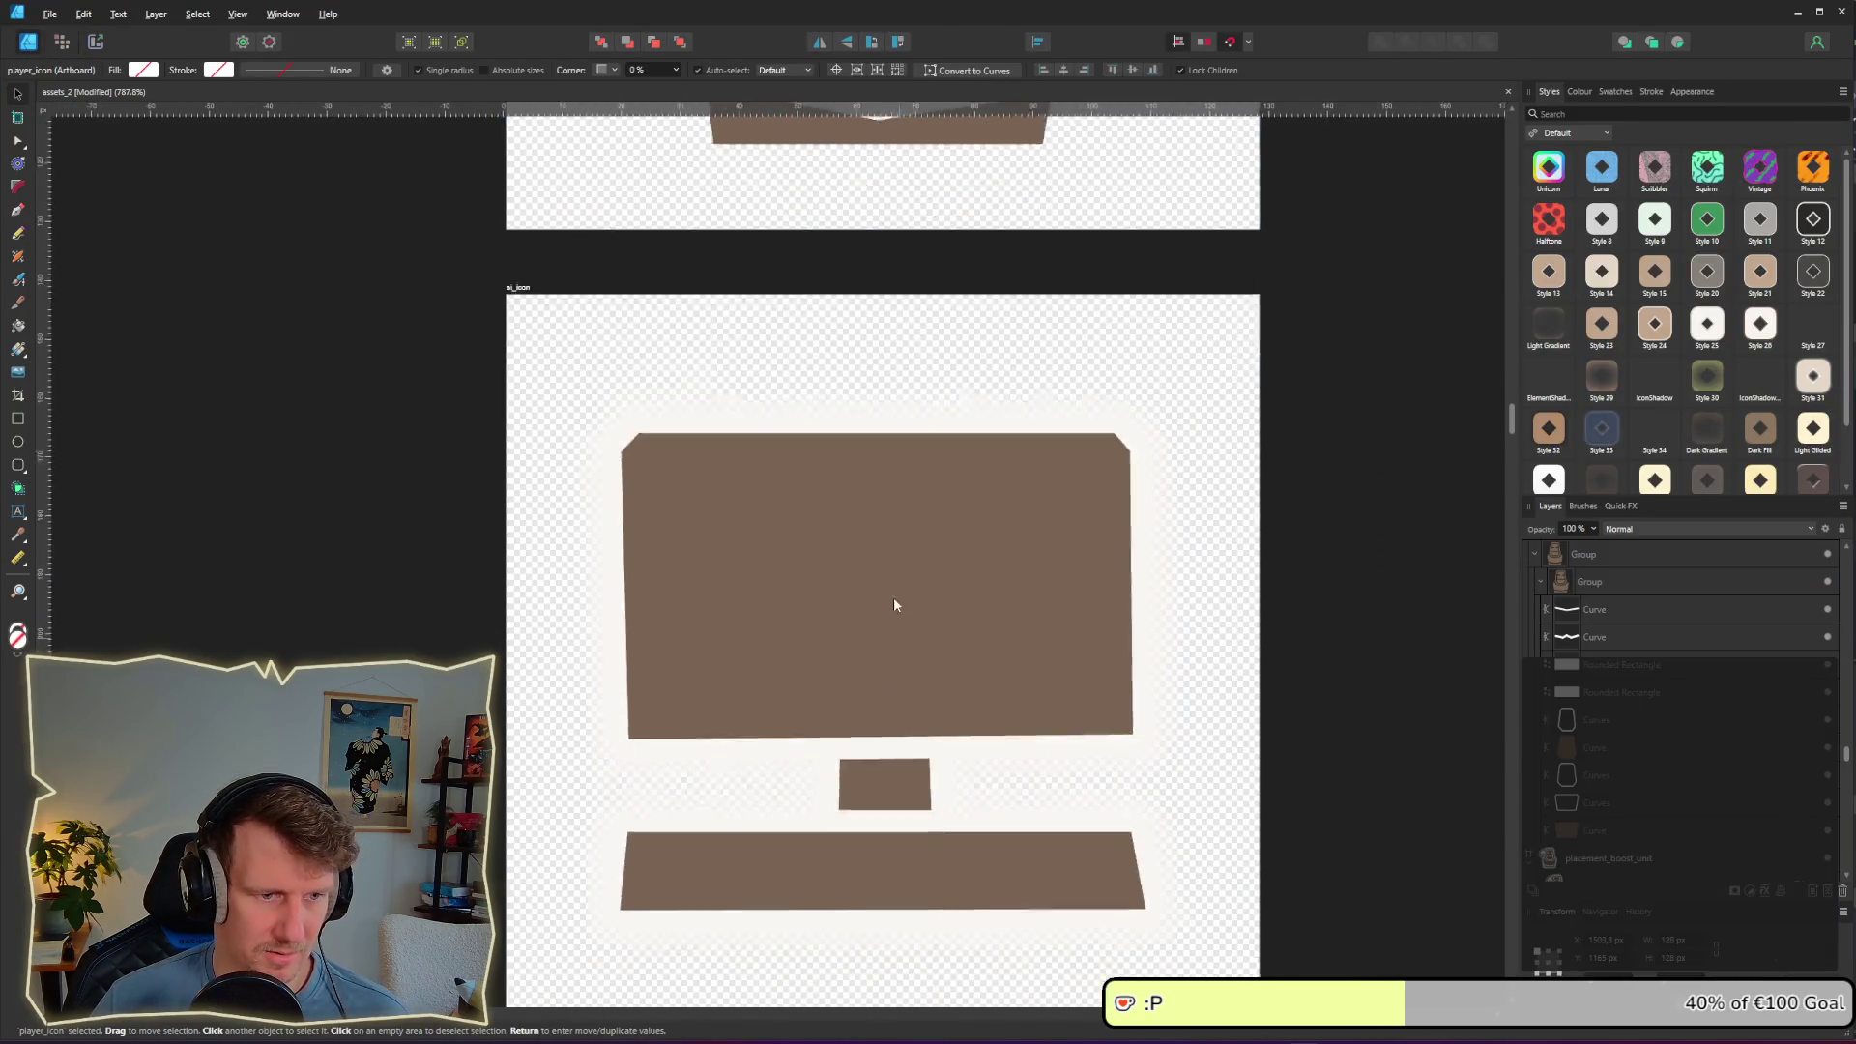
{"action": "scroll", "coordinate": [867, 435], "scroll_direction": "down", "scroll_amount": 2}
{"action": "left_click", "coordinate": [856, 387]}
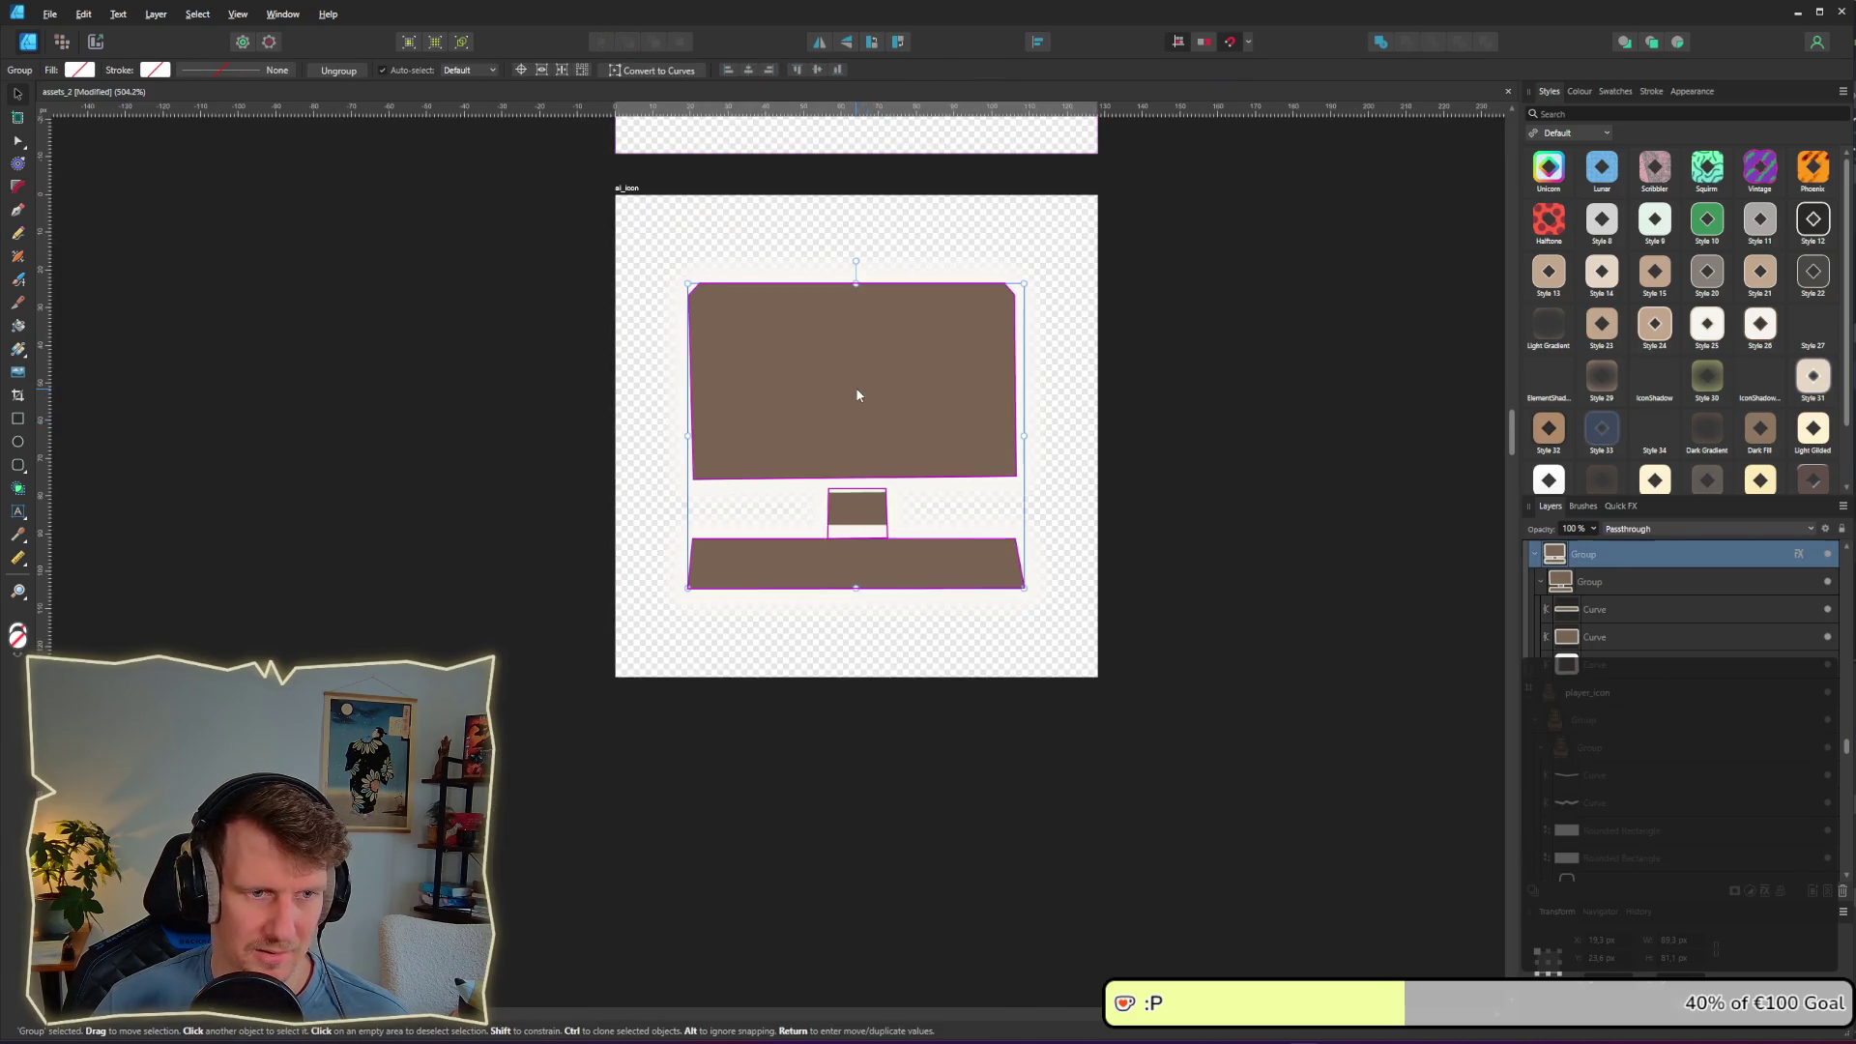
{"action": "left_click", "coordinate": [1799, 554]}
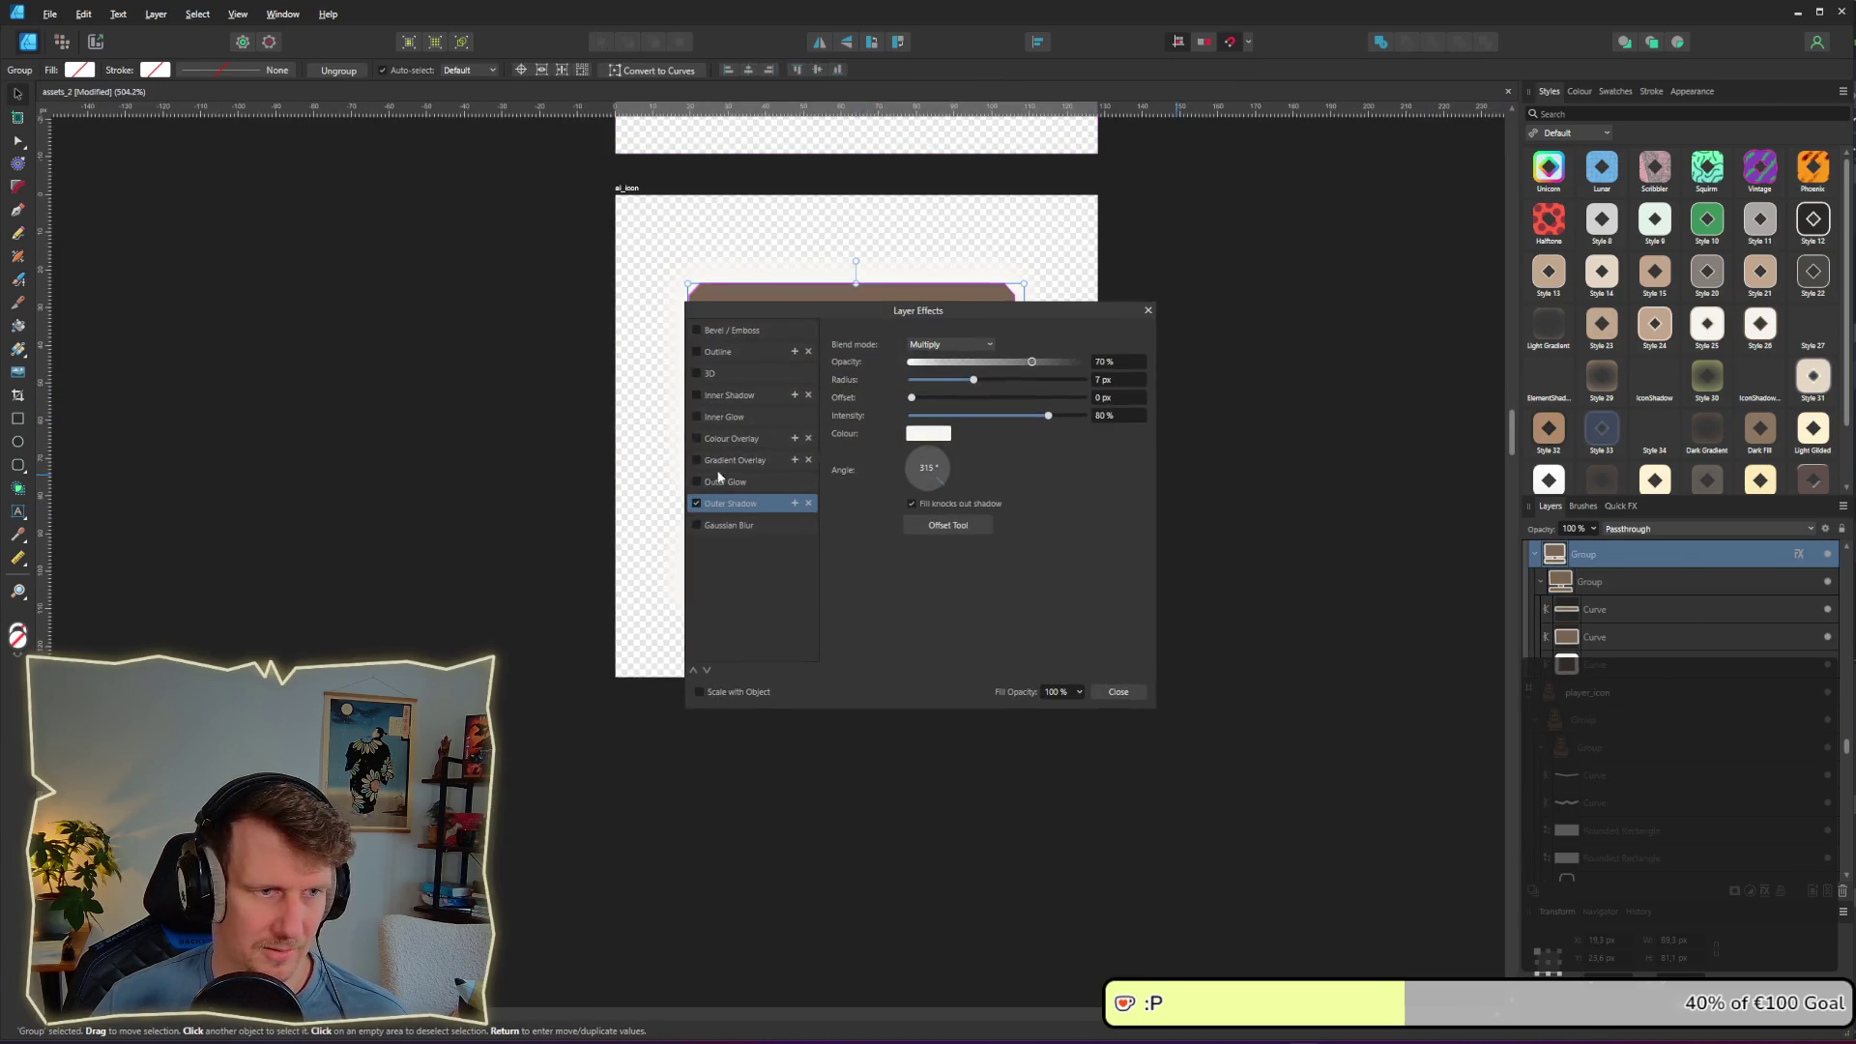
{"action": "left_click", "coordinate": [1296, 539]}
{"action": "left_click", "coordinate": [1147, 310]}
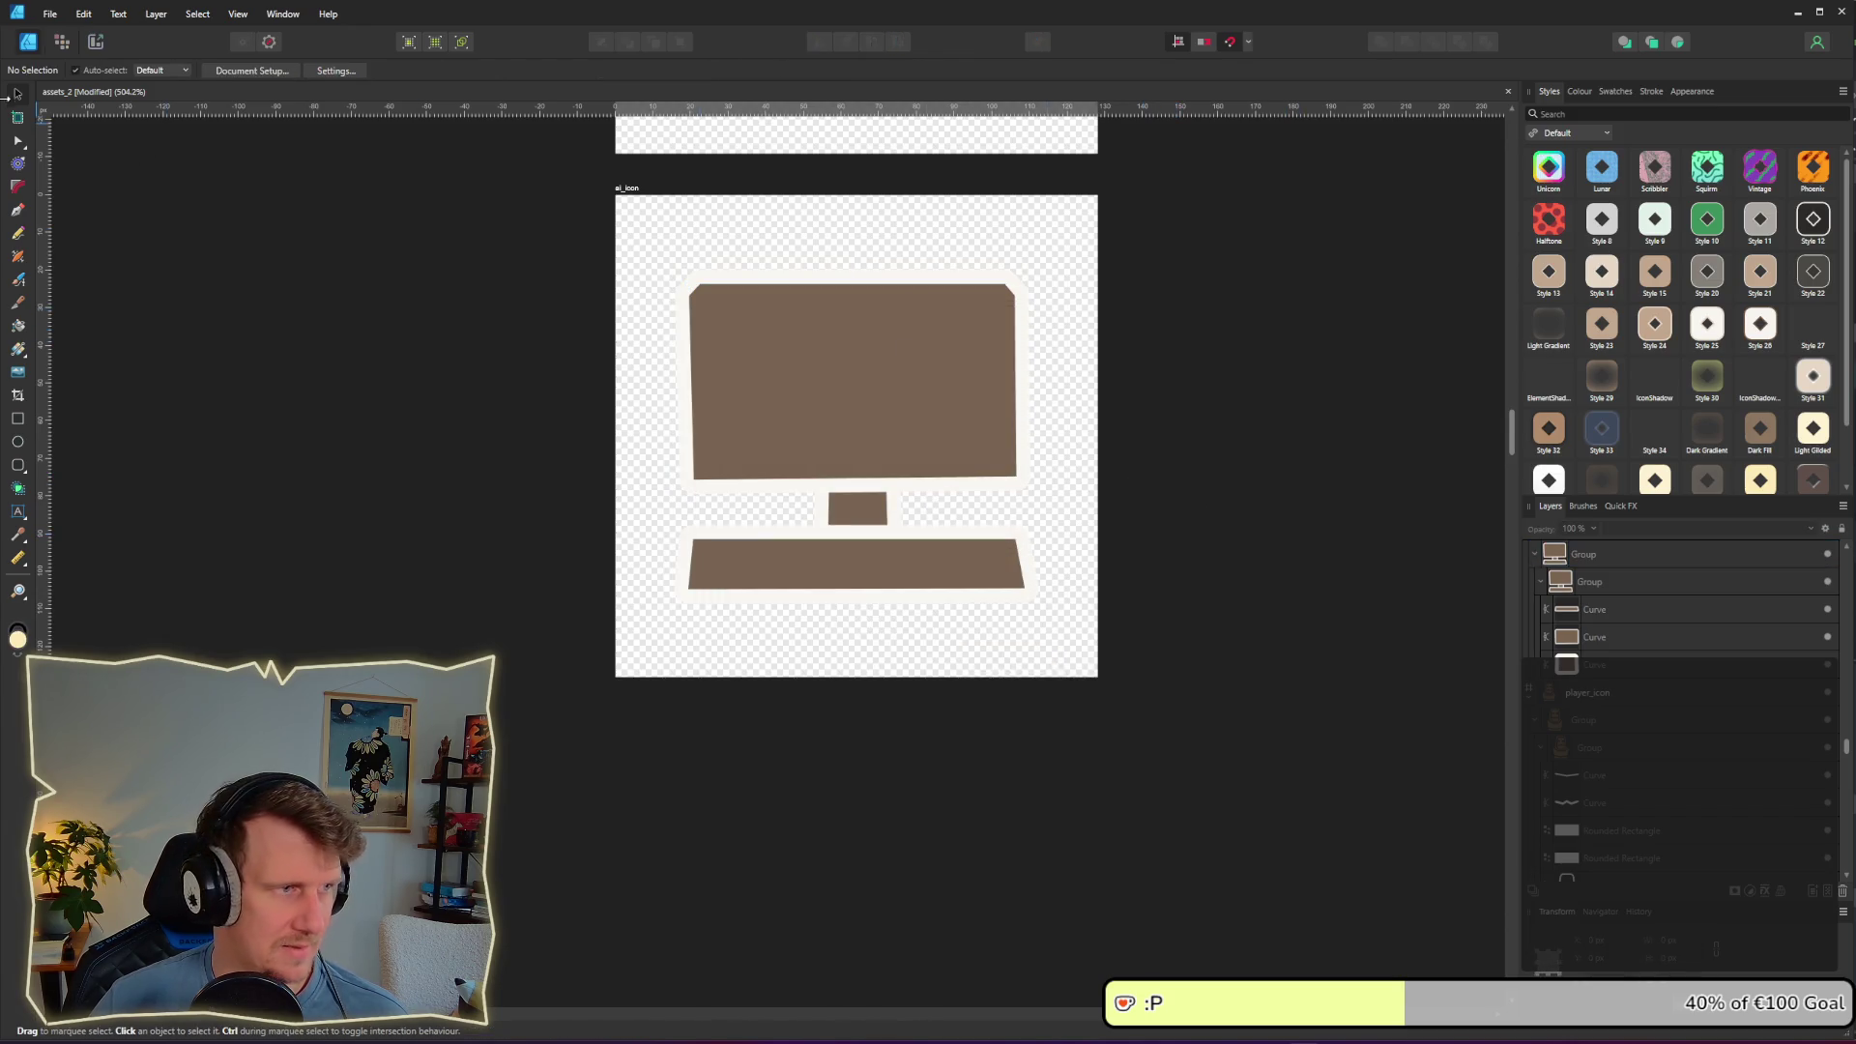
{"action": "left_click", "coordinate": [19, 141]}
{"action": "left_click", "coordinate": [800, 420]}
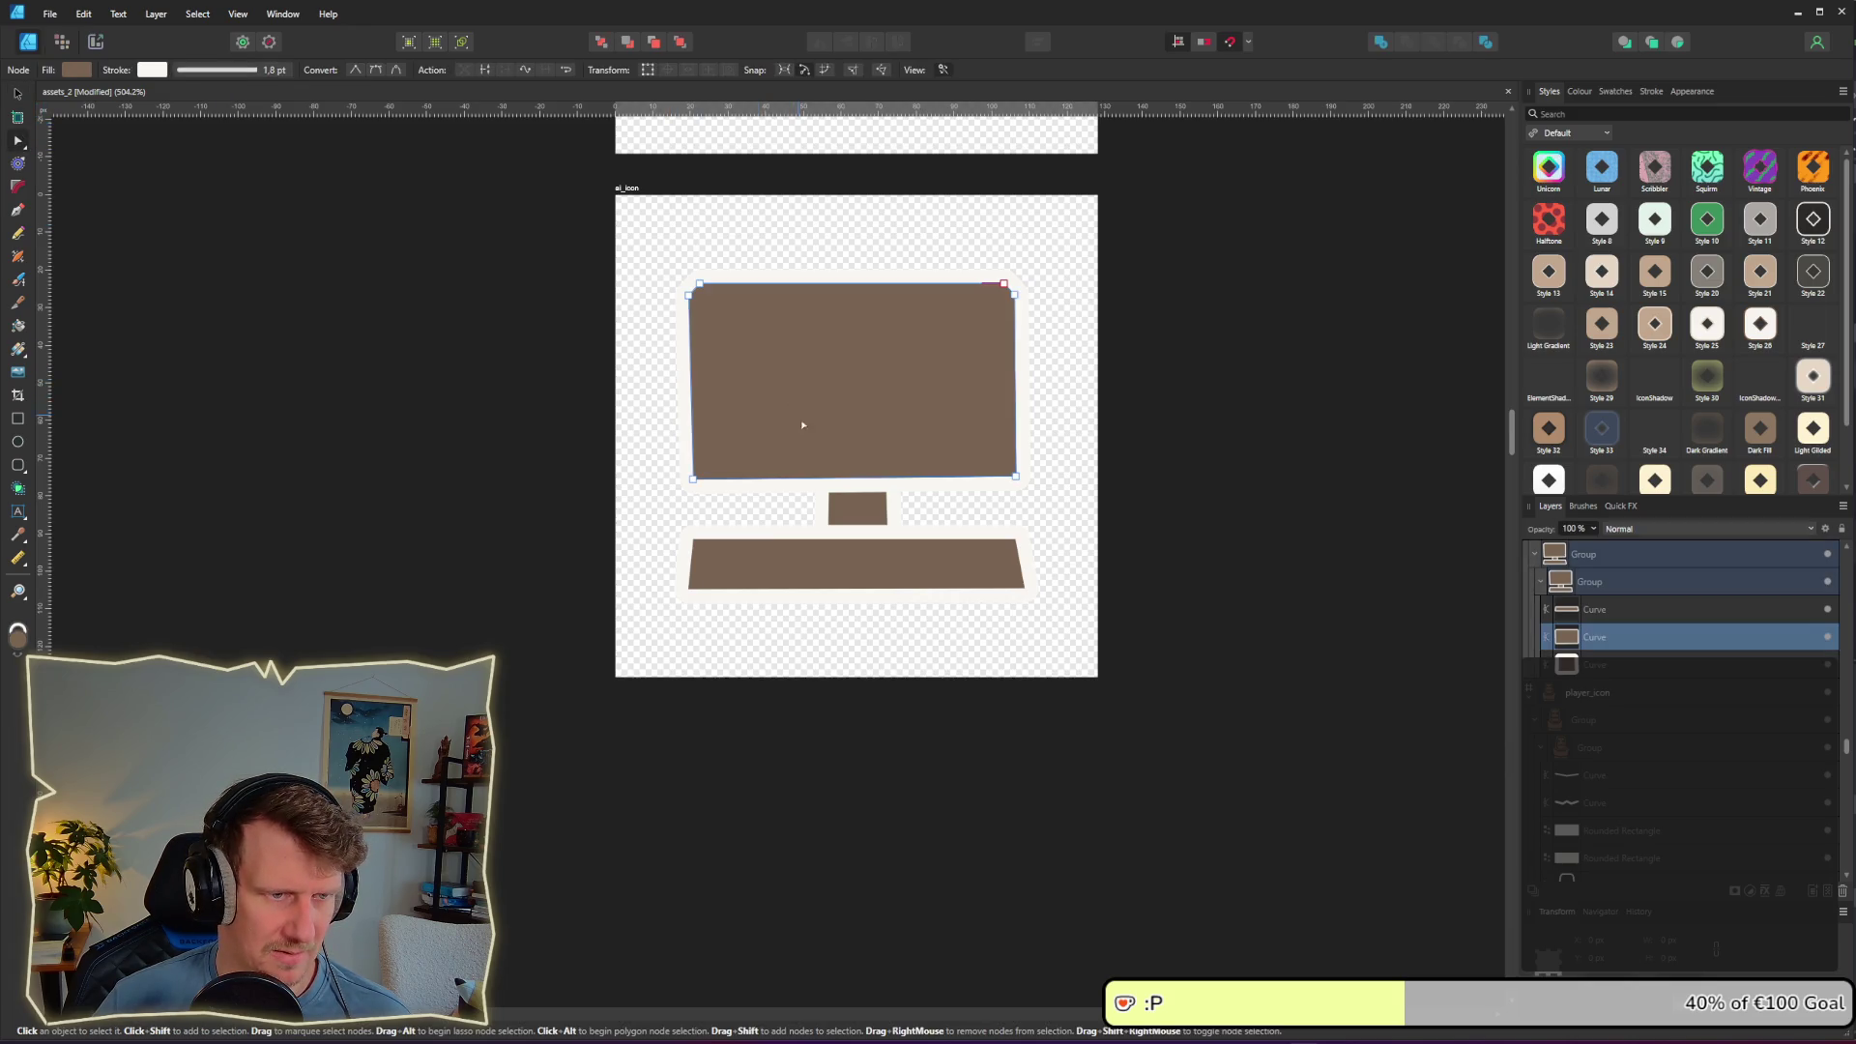
{"action": "left_click", "coordinate": [857, 523]}
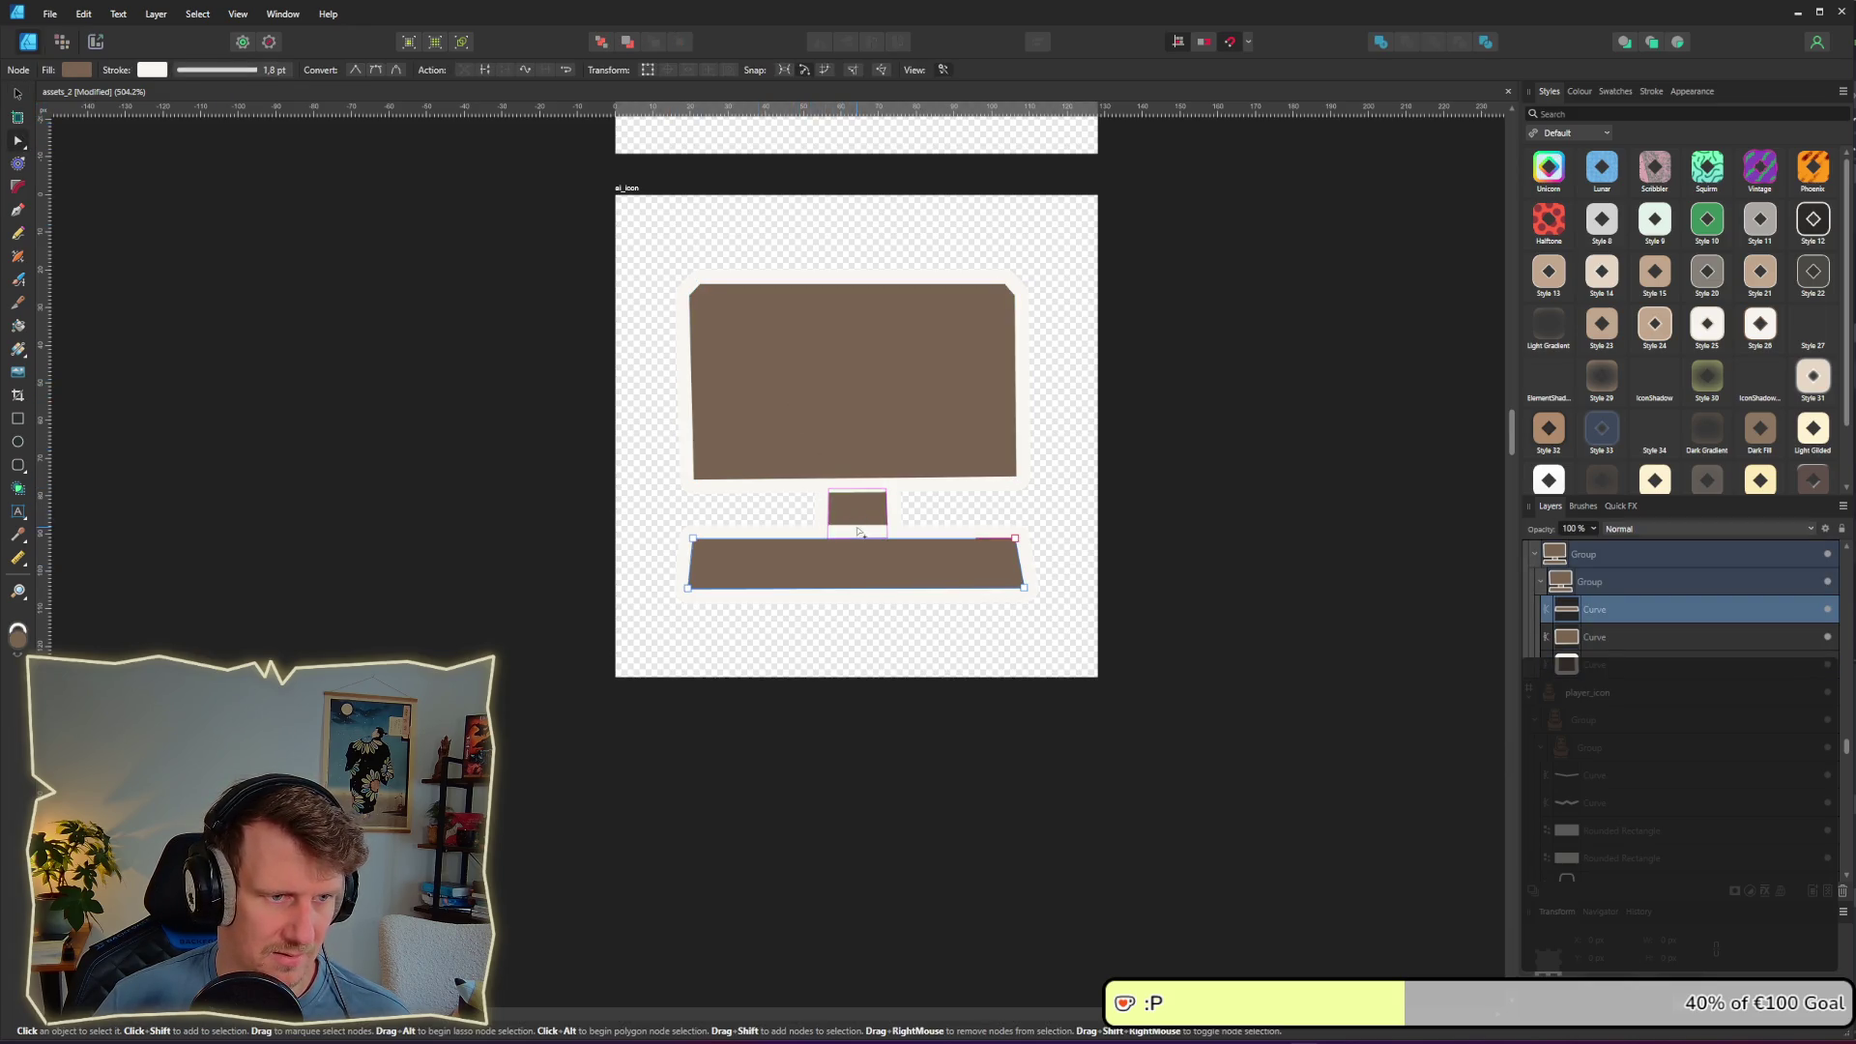
{"action": "left_click", "coordinate": [854, 478]}
Step: Give the screen, stand and keyboard shapes an outside-aligned 0.9 pt stroke and save
{"action": "key", "text": "ctrl+a"}
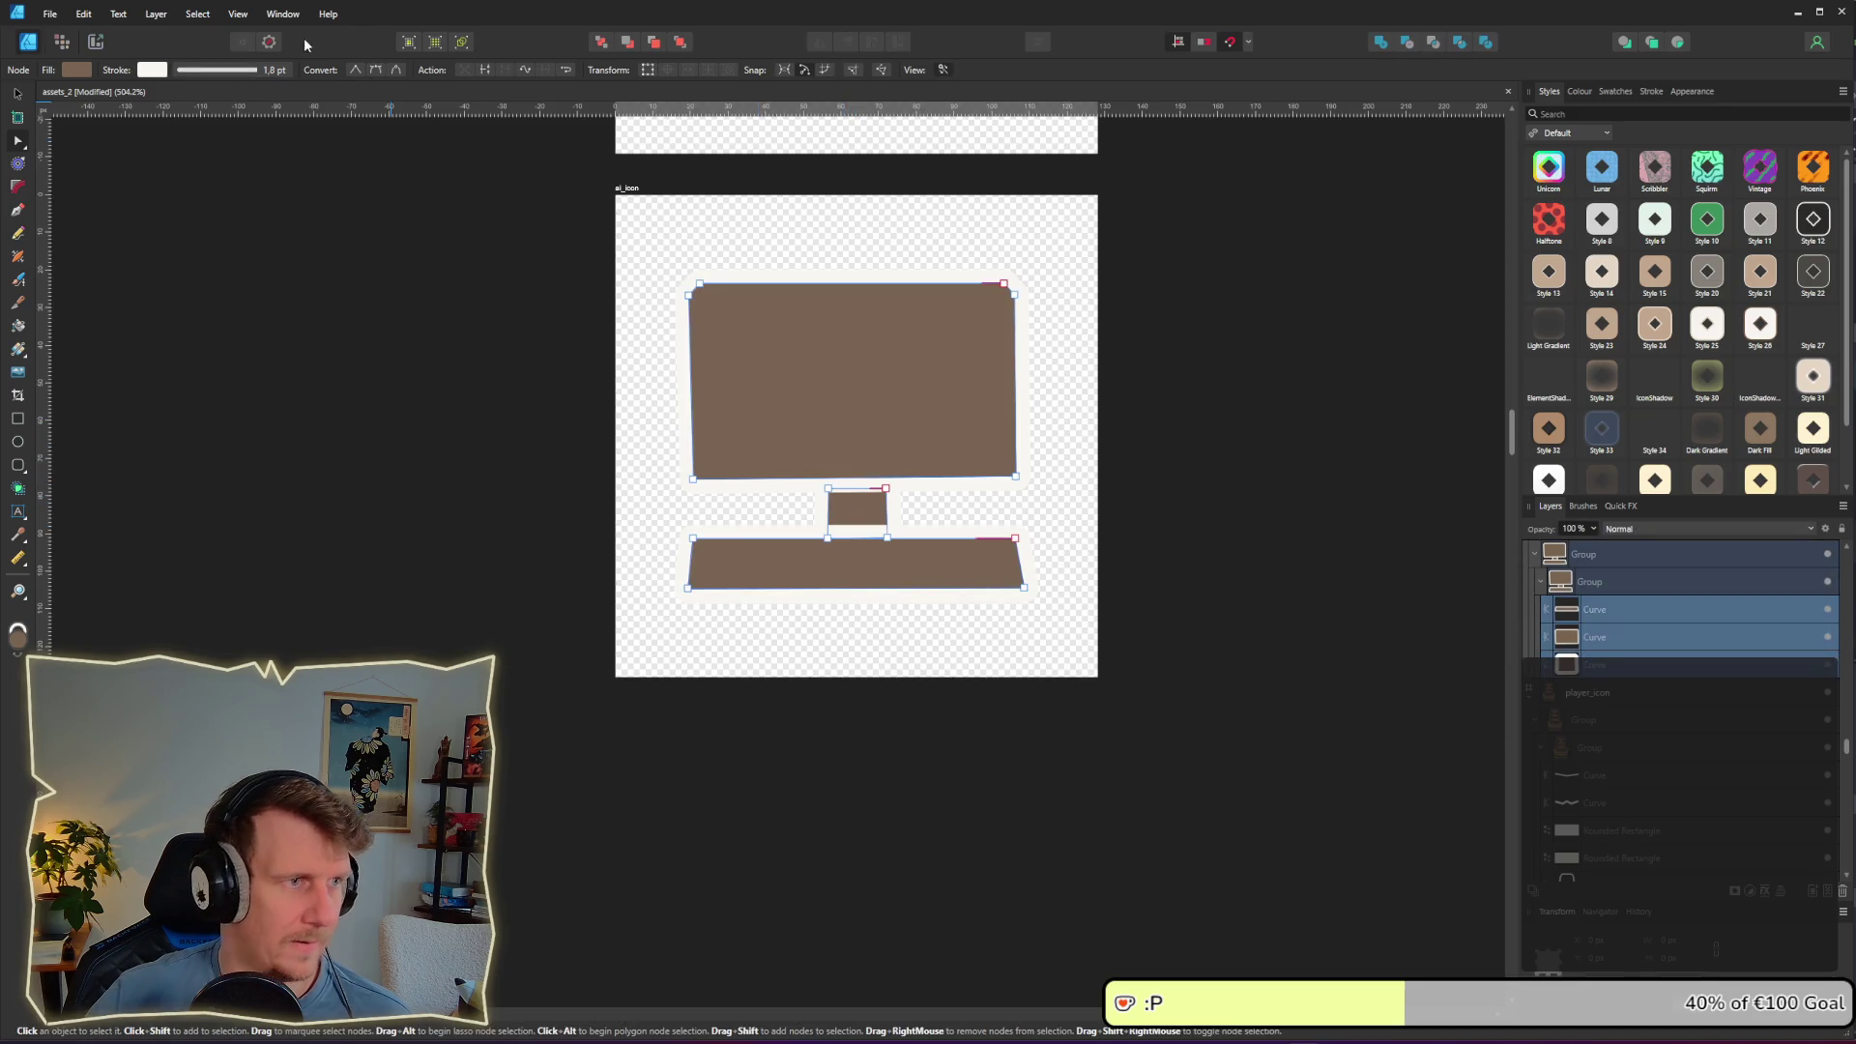
{"action": "left_click", "coordinate": [257, 71]}
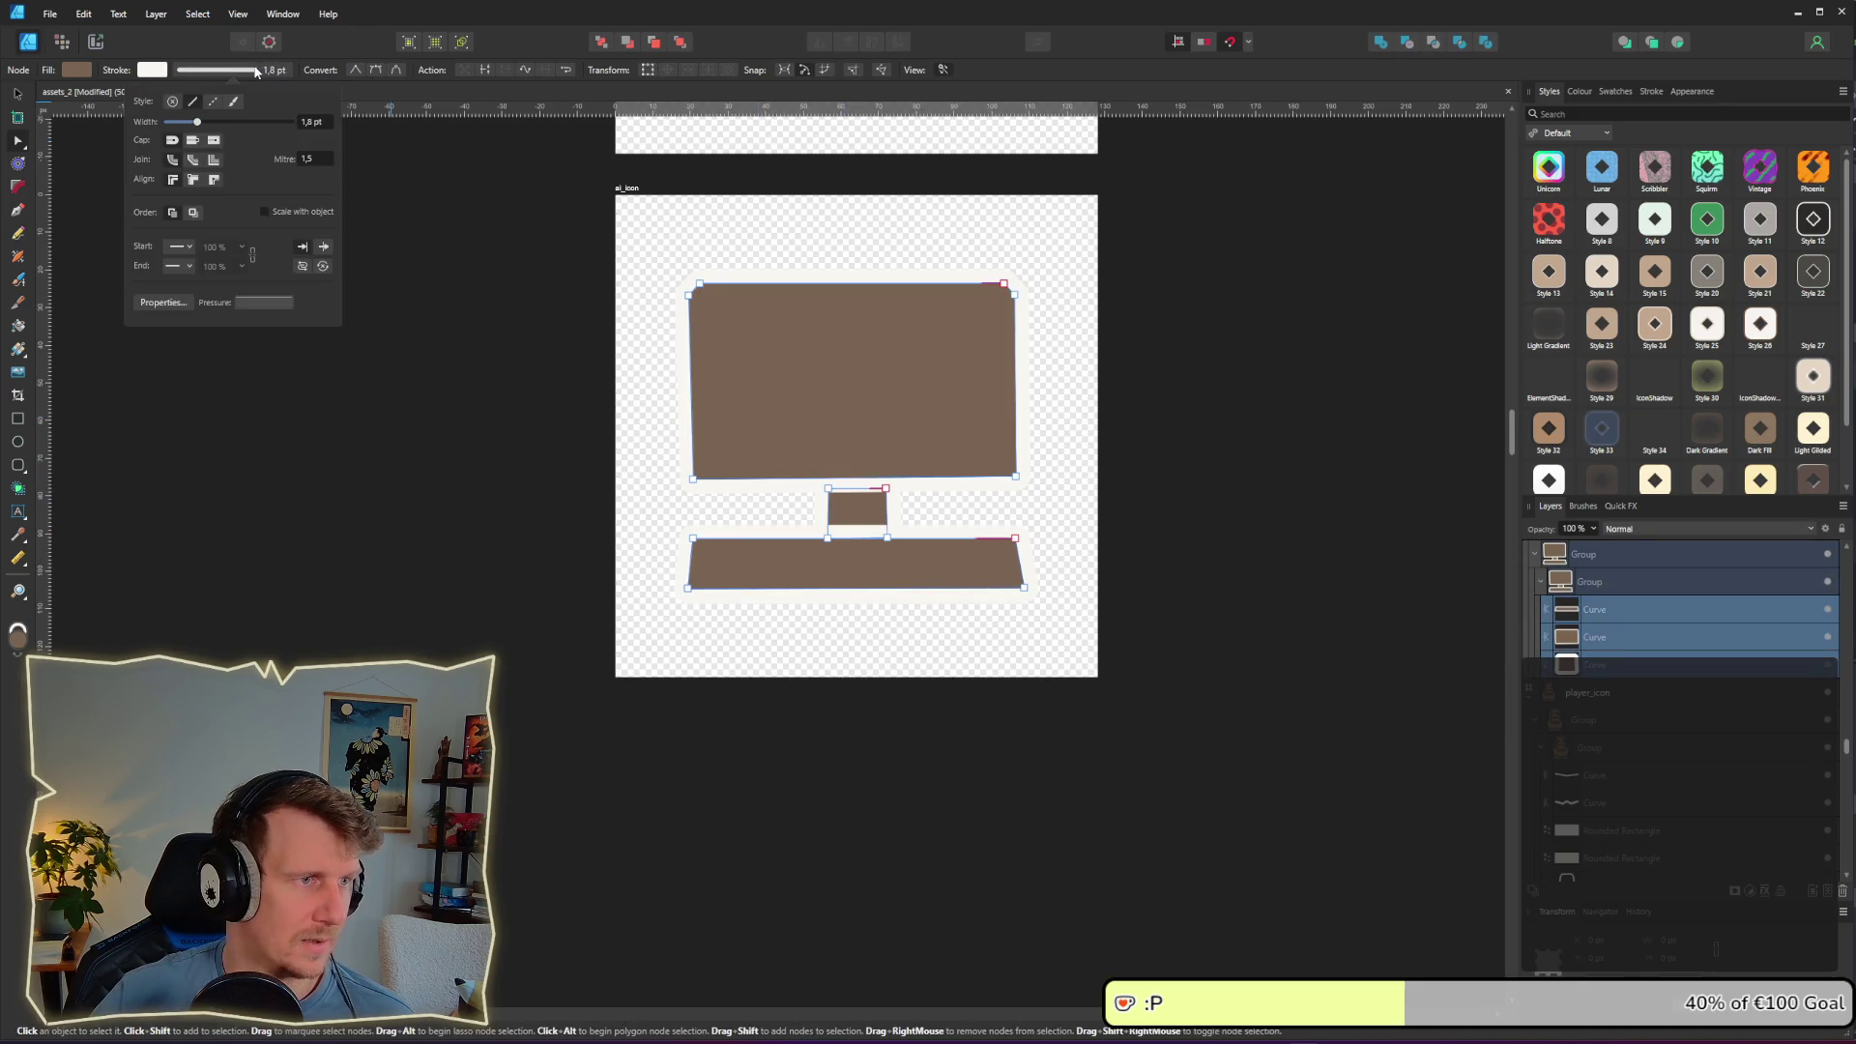
{"action": "left_click", "coordinate": [213, 179]}
{"action": "left_click", "coordinate": [314, 122]}
{"action": "type", "text": "0,9"}
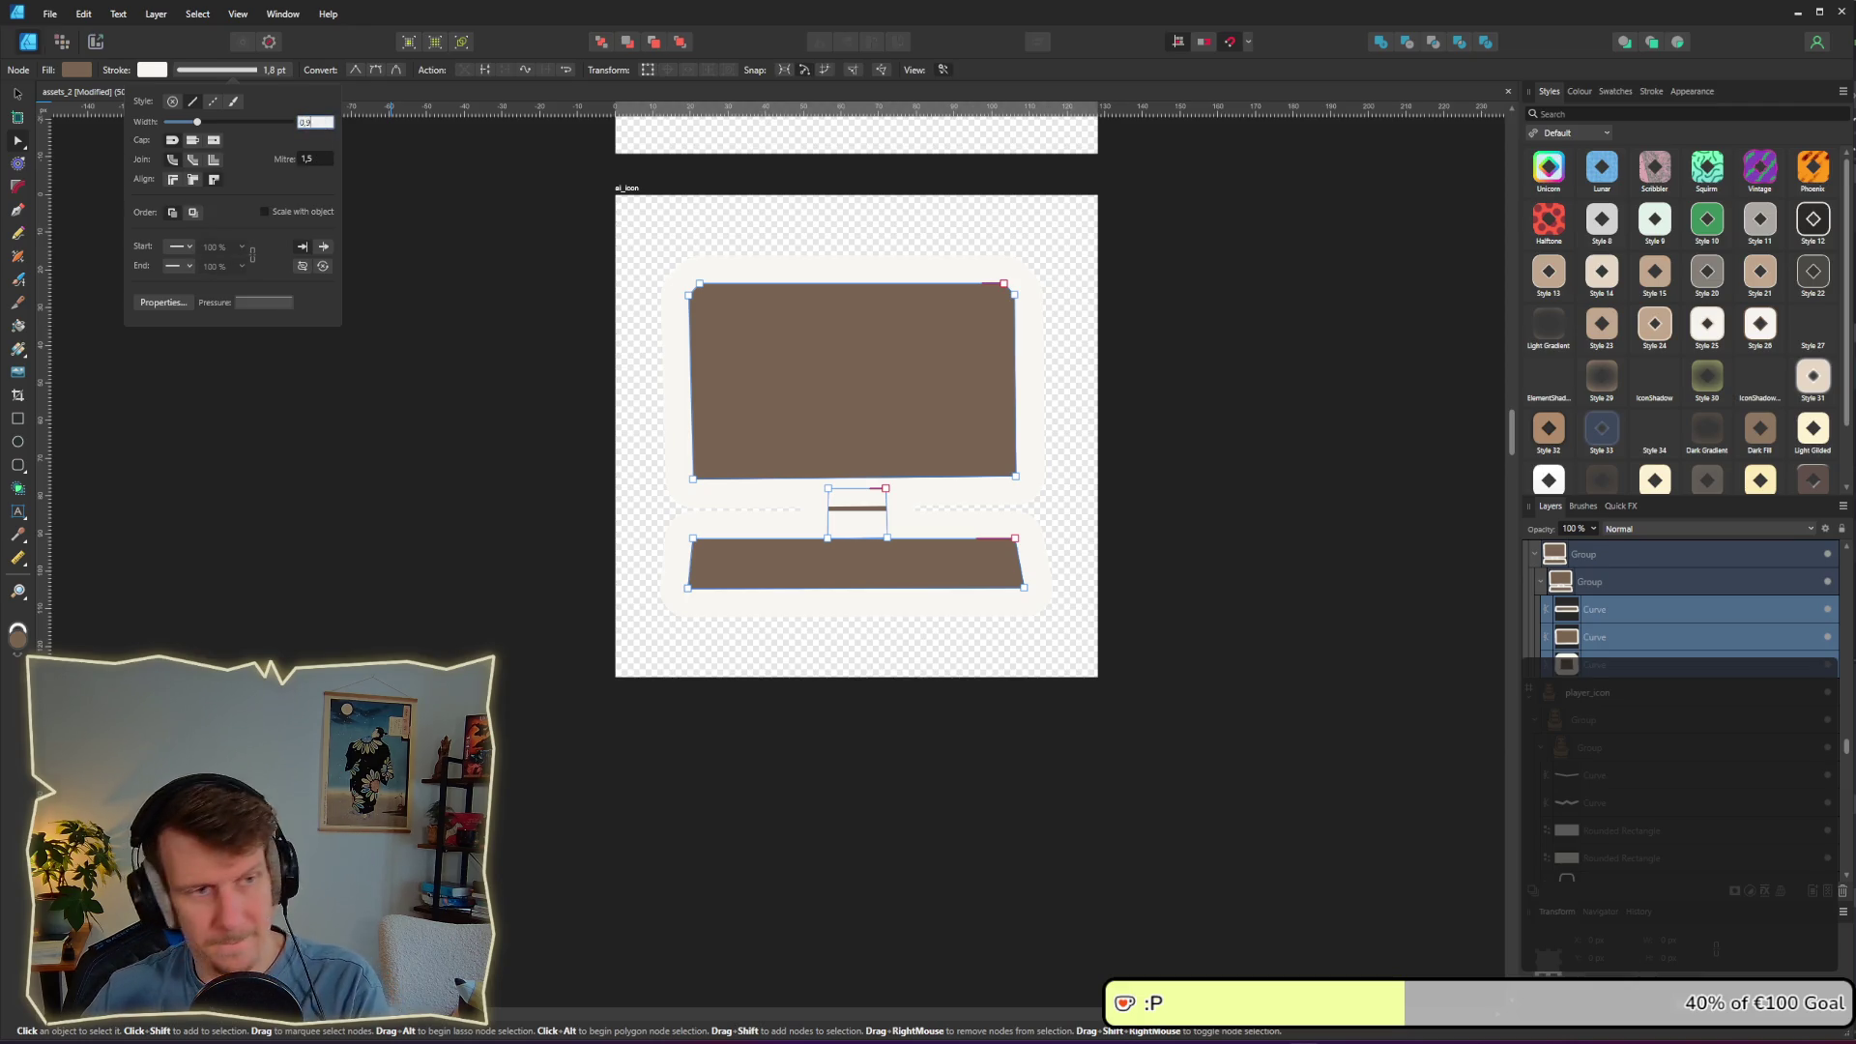
{"action": "key", "text": "Return"}
{"action": "key", "text": "ctrl+s"}
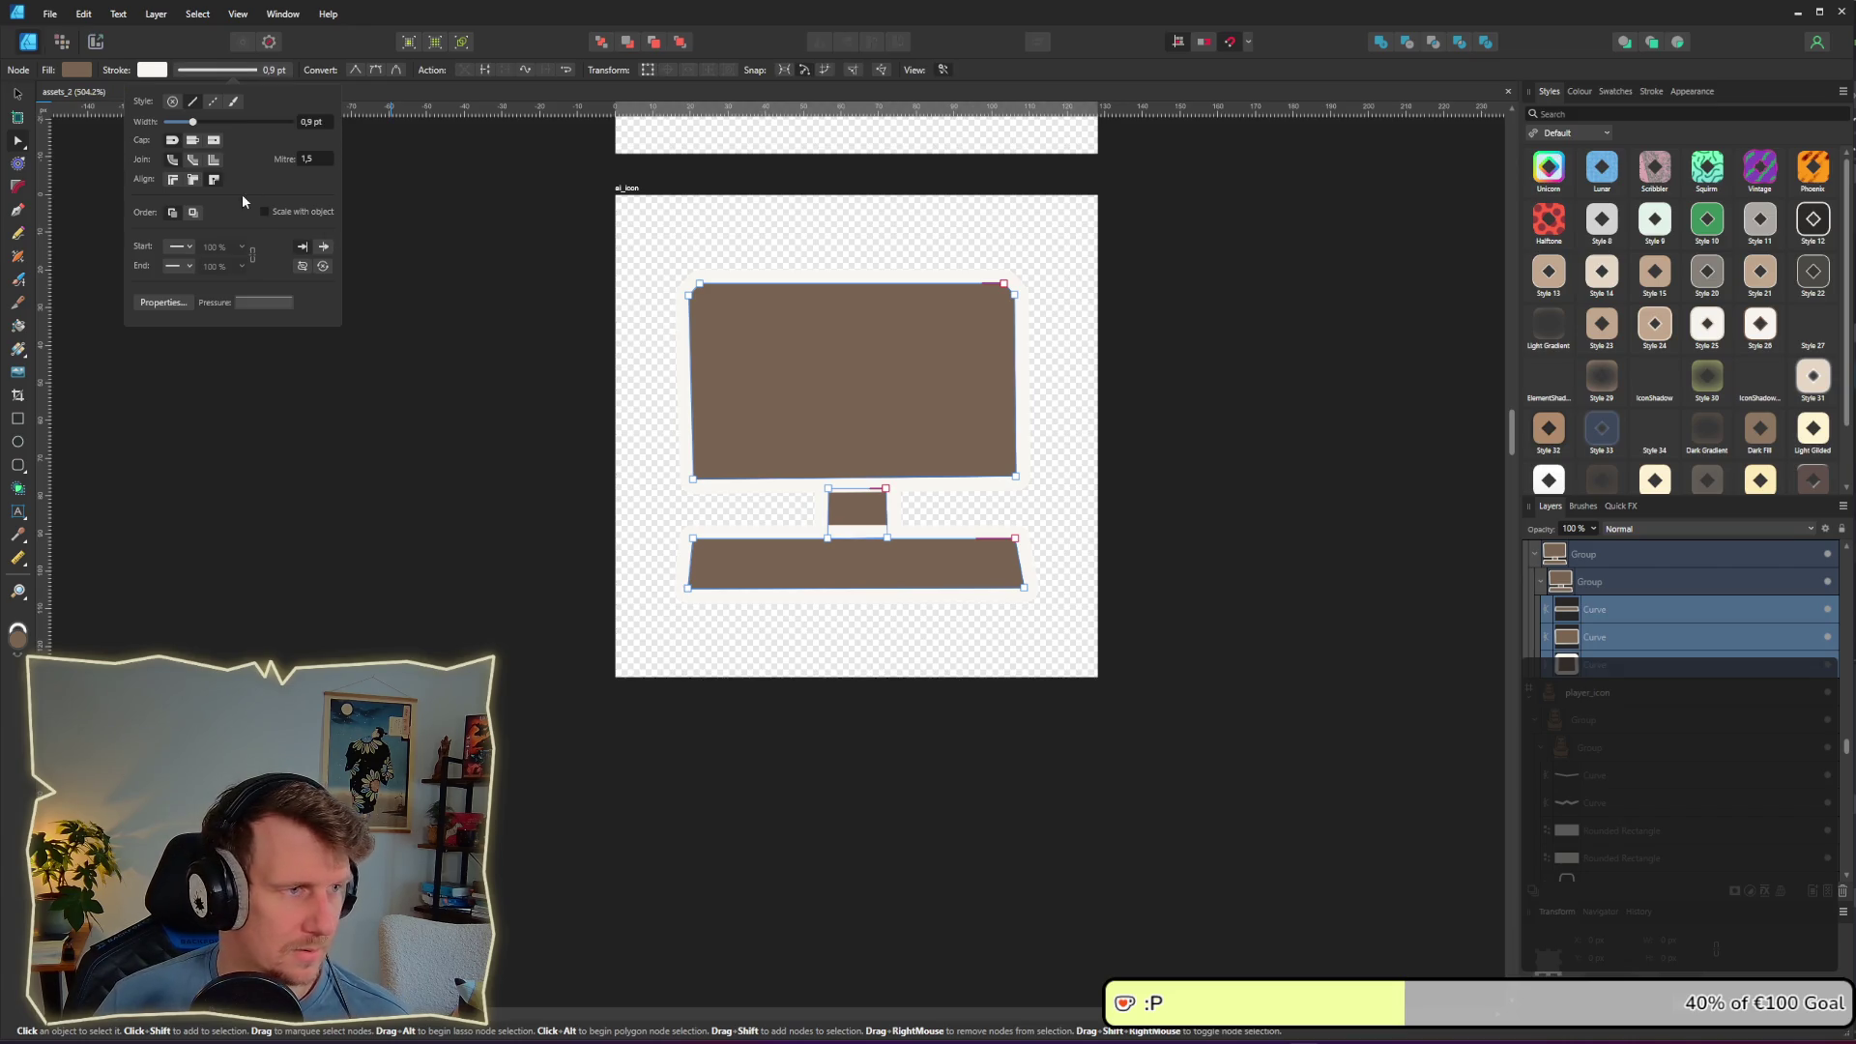
Step: Expand the strokes into outline shapes and set them to the Erase blend mode
{"action": "right_click", "coordinate": [854, 397]}
{"action": "left_click", "coordinate": [899, 697]}
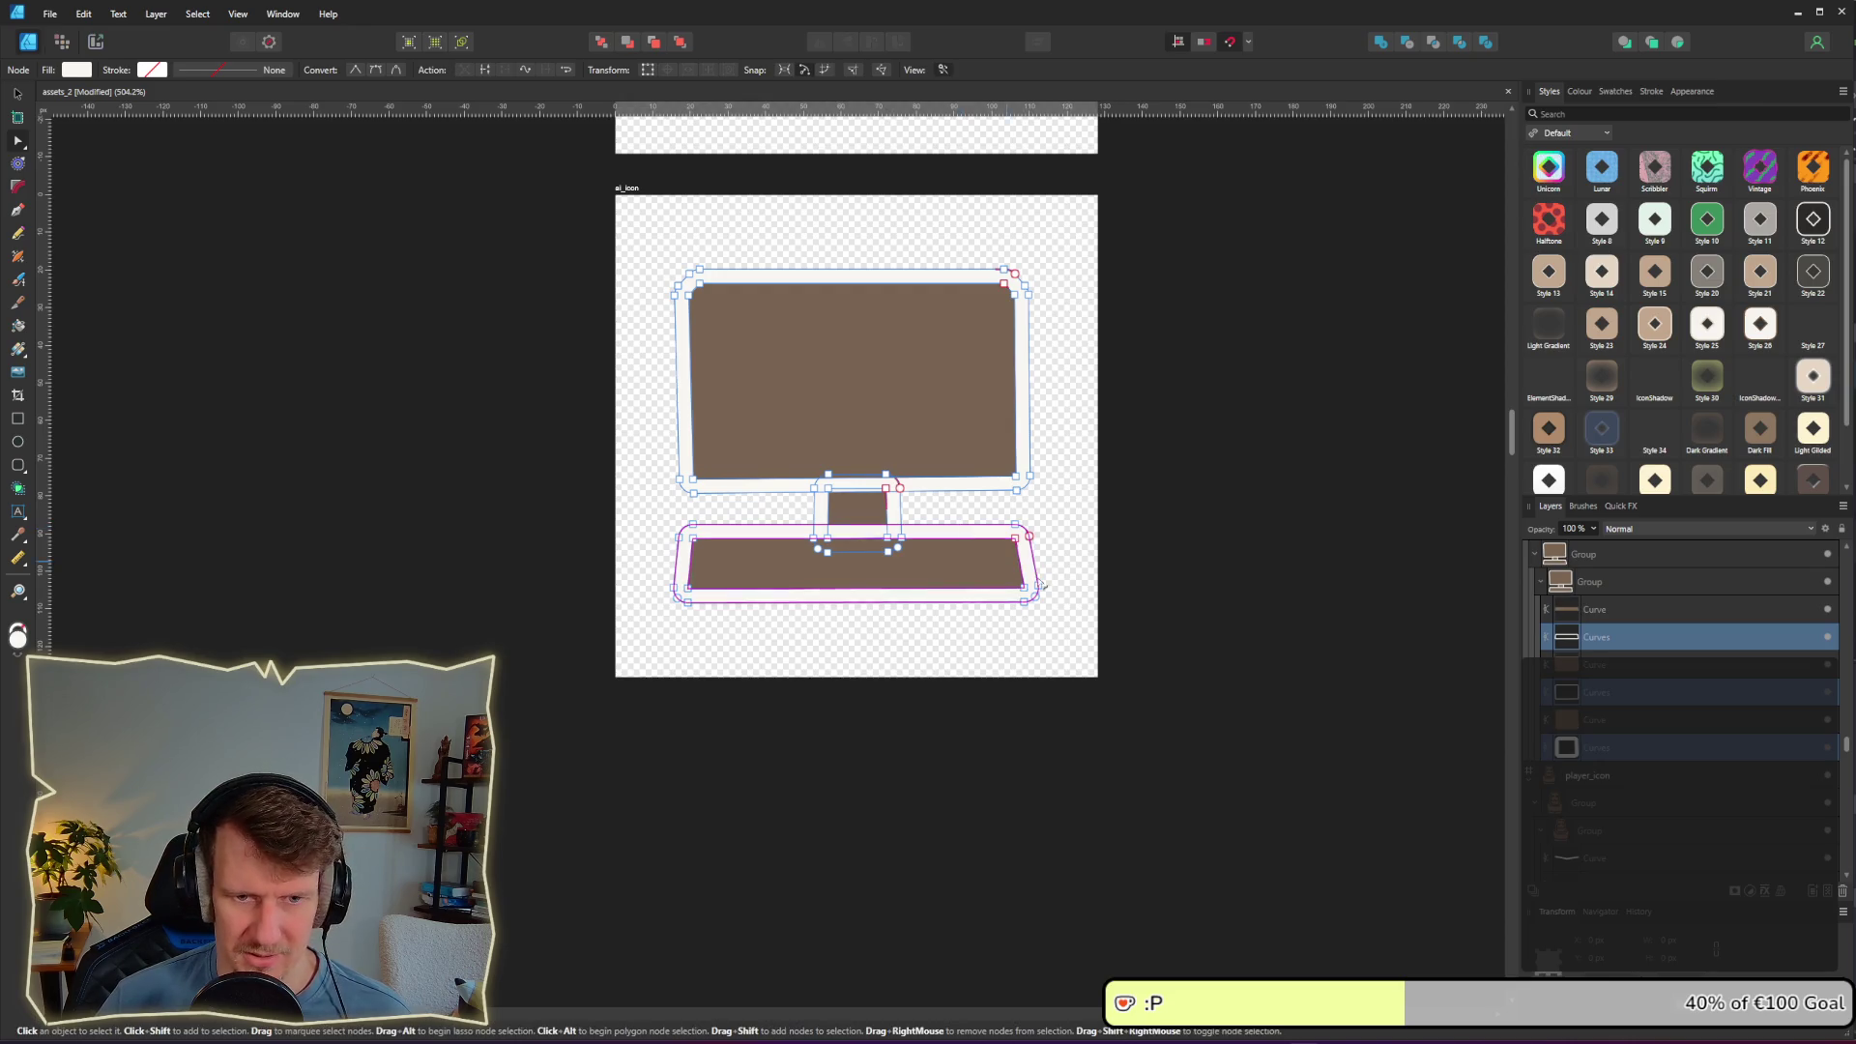
{"action": "left_click", "coordinate": [1634, 528]}
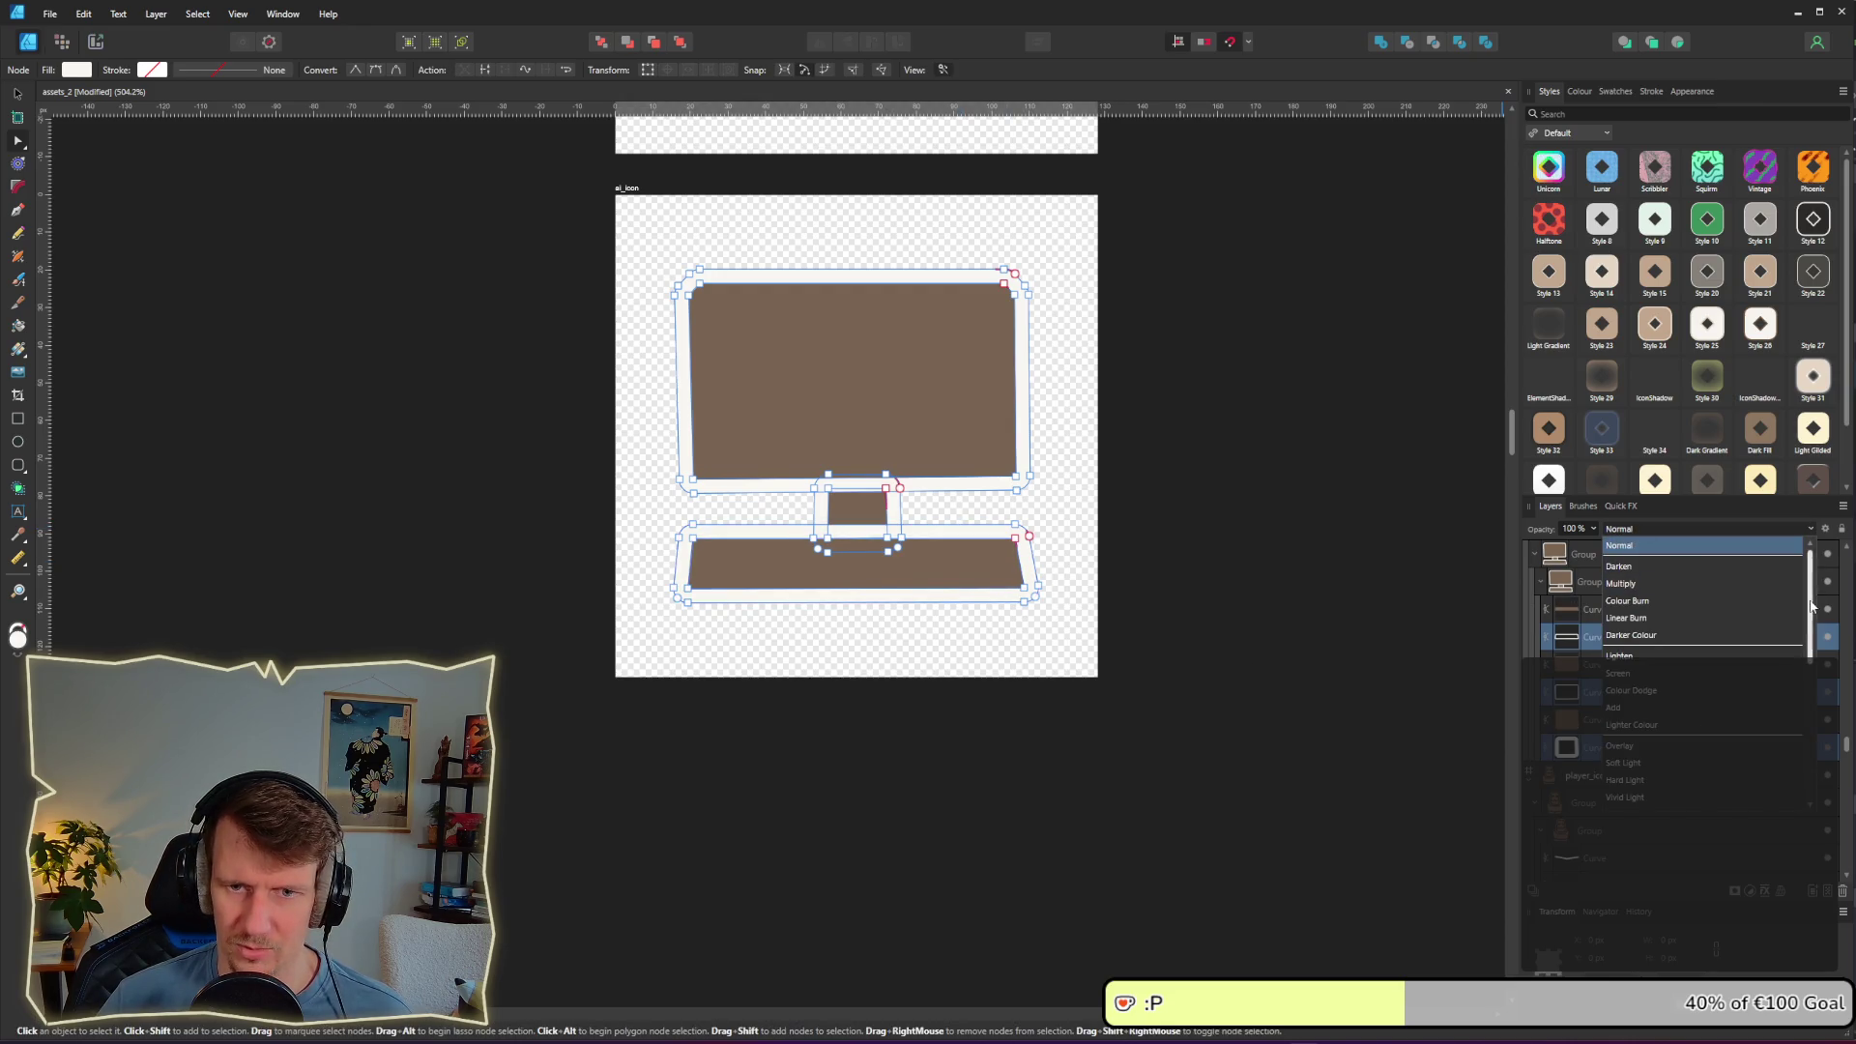
{"action": "left_click", "coordinate": [1624, 801]}
{"action": "left_click", "coordinate": [1206, 591]}
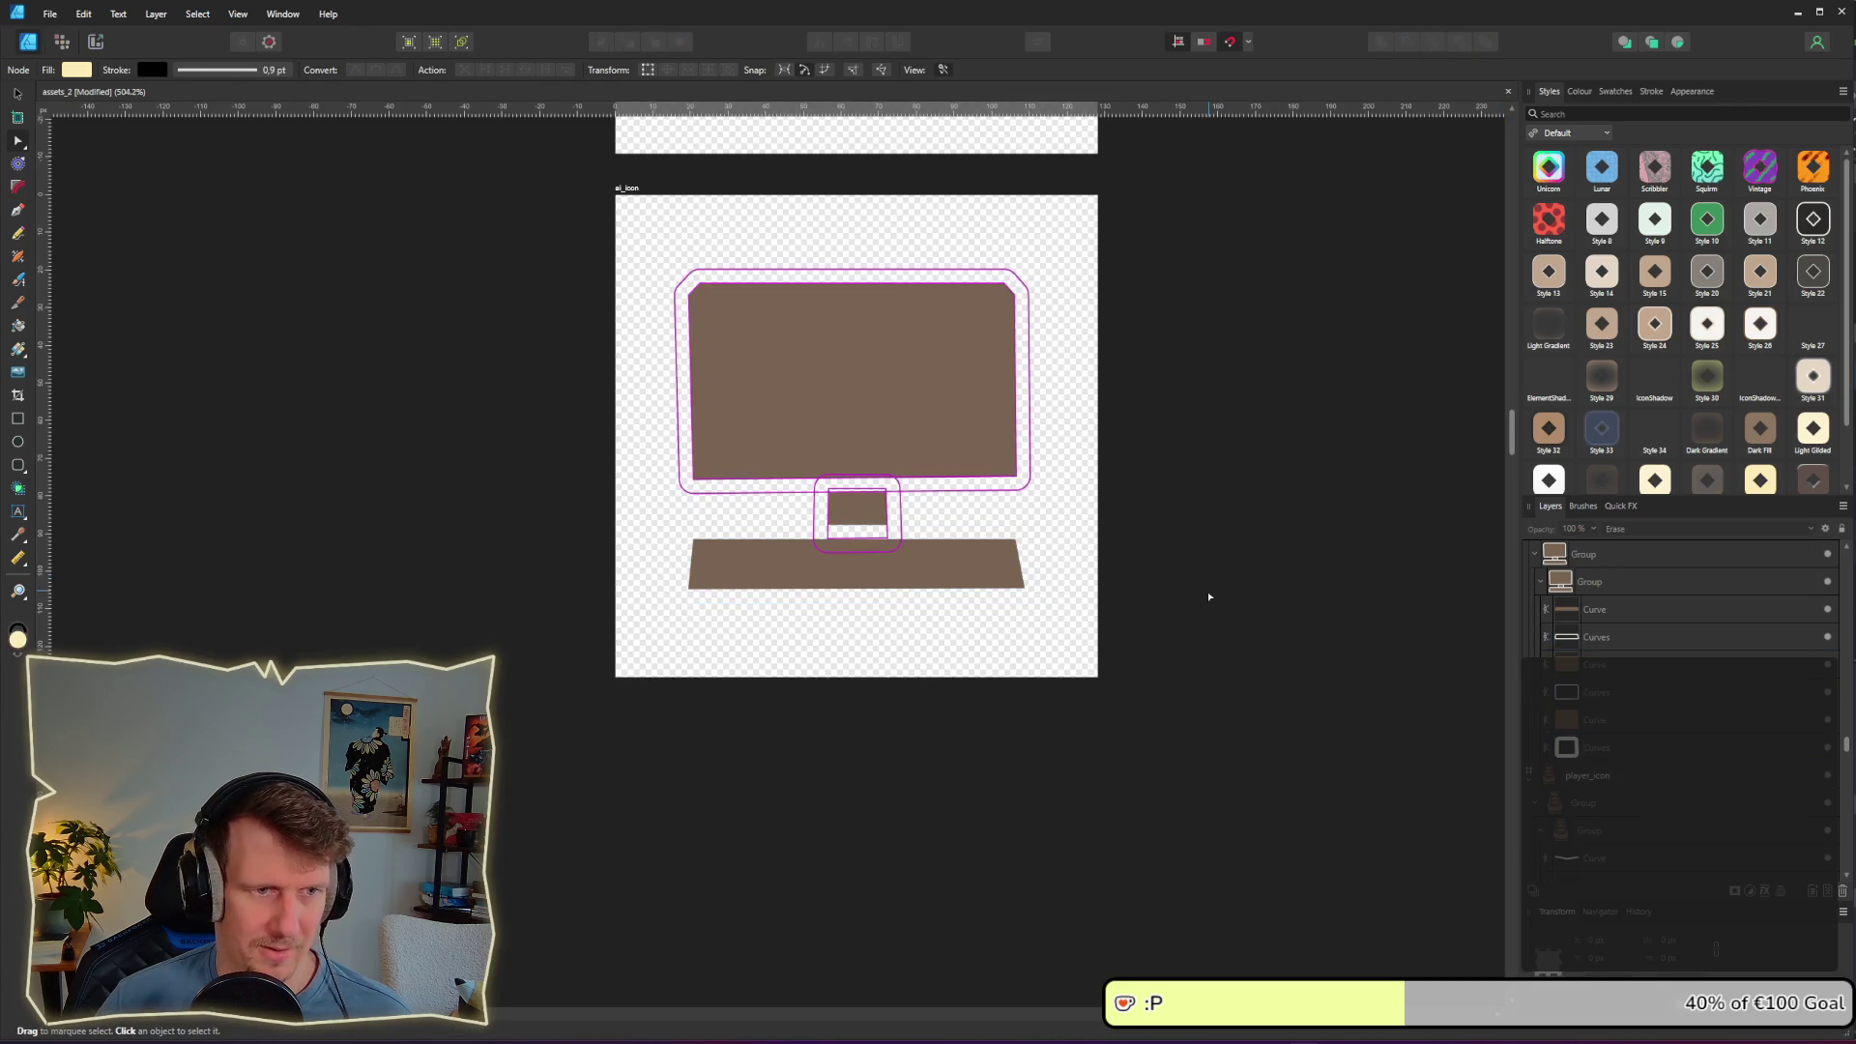
{"action": "scroll", "coordinate": [1207, 573], "scroll_direction": "down", "scroll_amount": 5}
{"action": "scroll", "coordinate": [1199, 573], "scroll_direction": "up", "scroll_amount": 5}
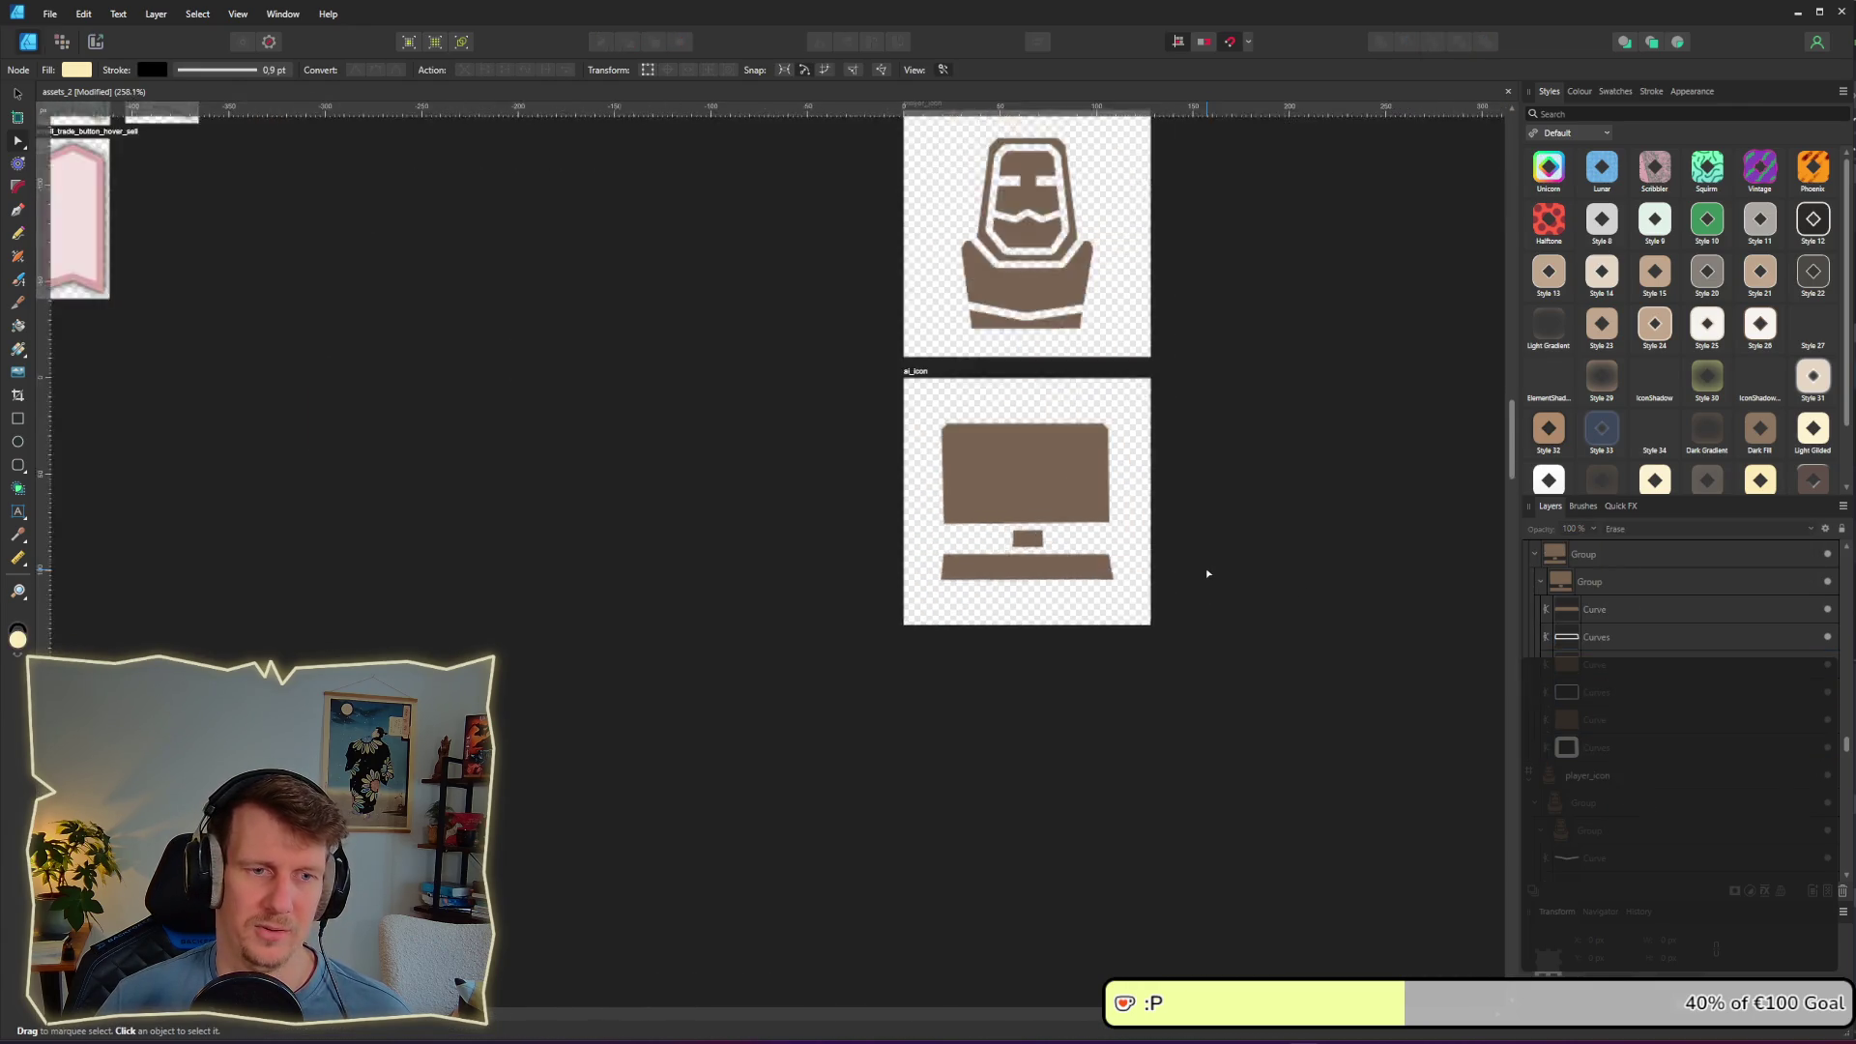
{"action": "left_click", "coordinate": [97, 41]}
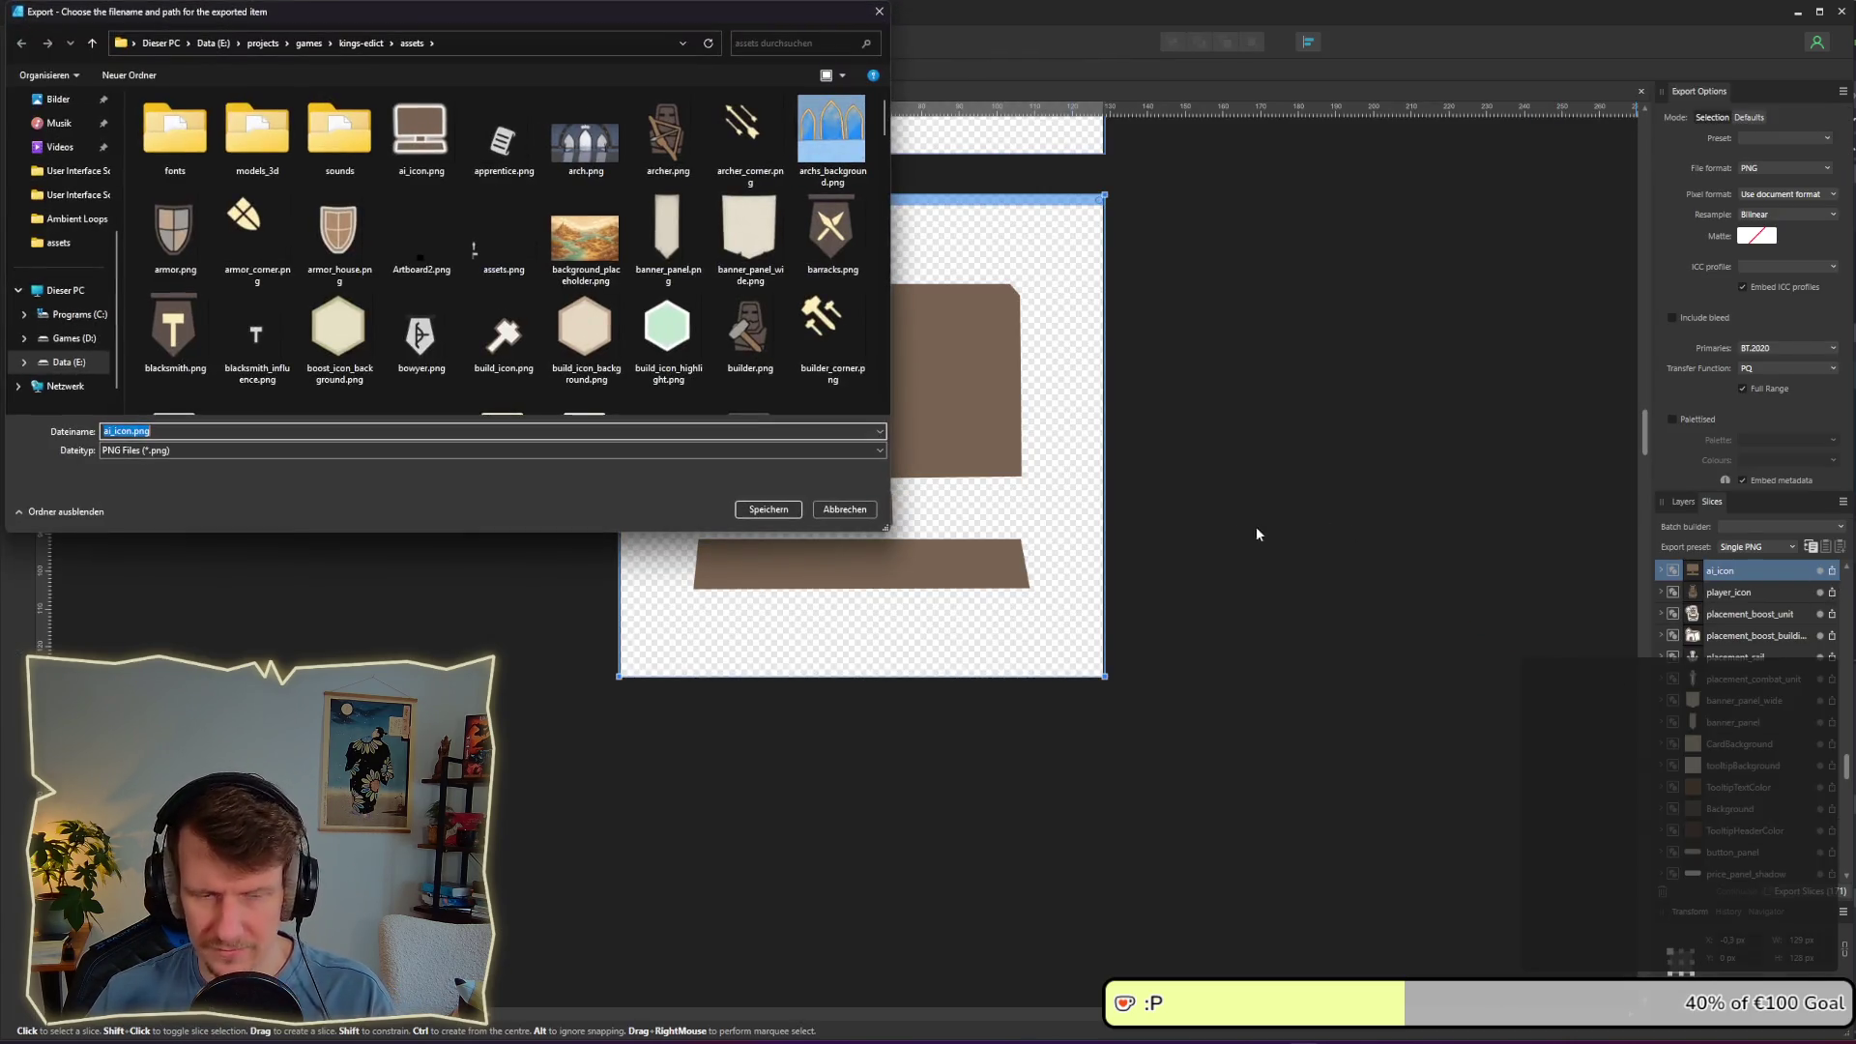
Step: Export ai_icon.png over the existing file and check the result in the running game
{"action": "key", "text": "Return"}
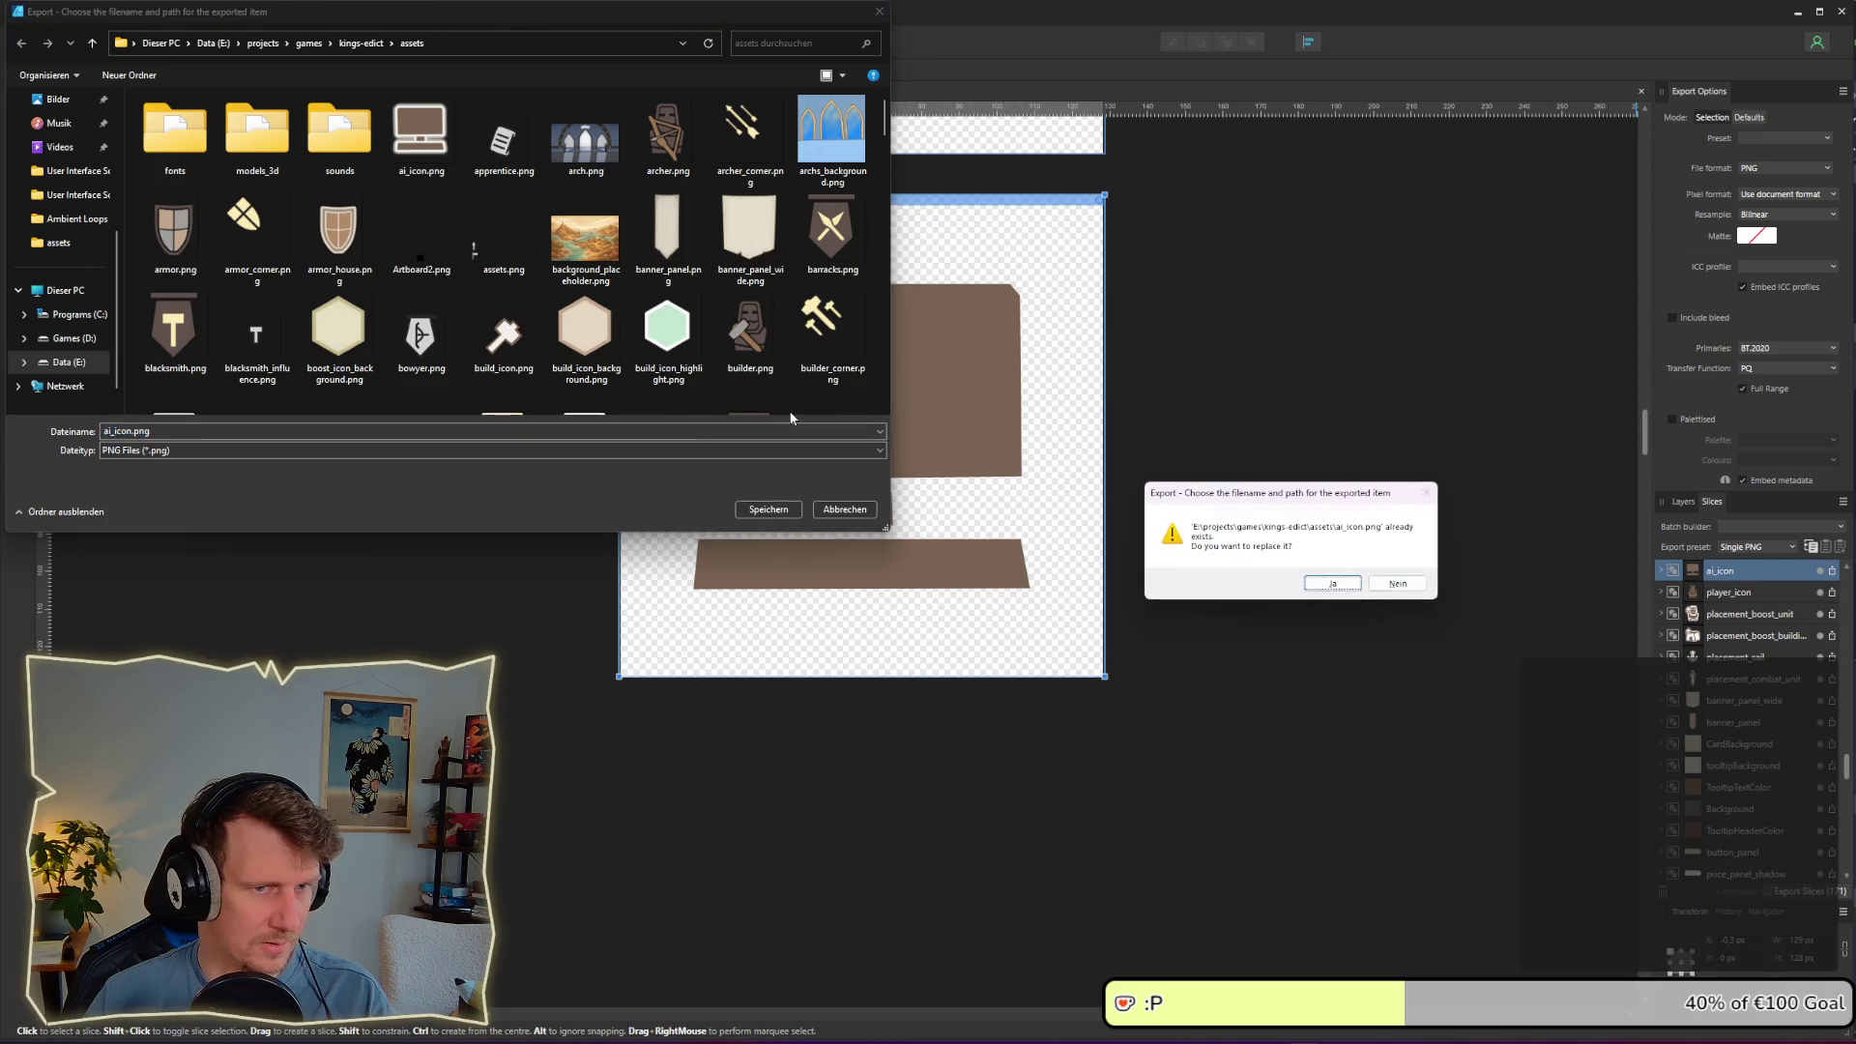
{"action": "key", "text": "Return"}
{"action": "key", "text": "alt+Tab"}
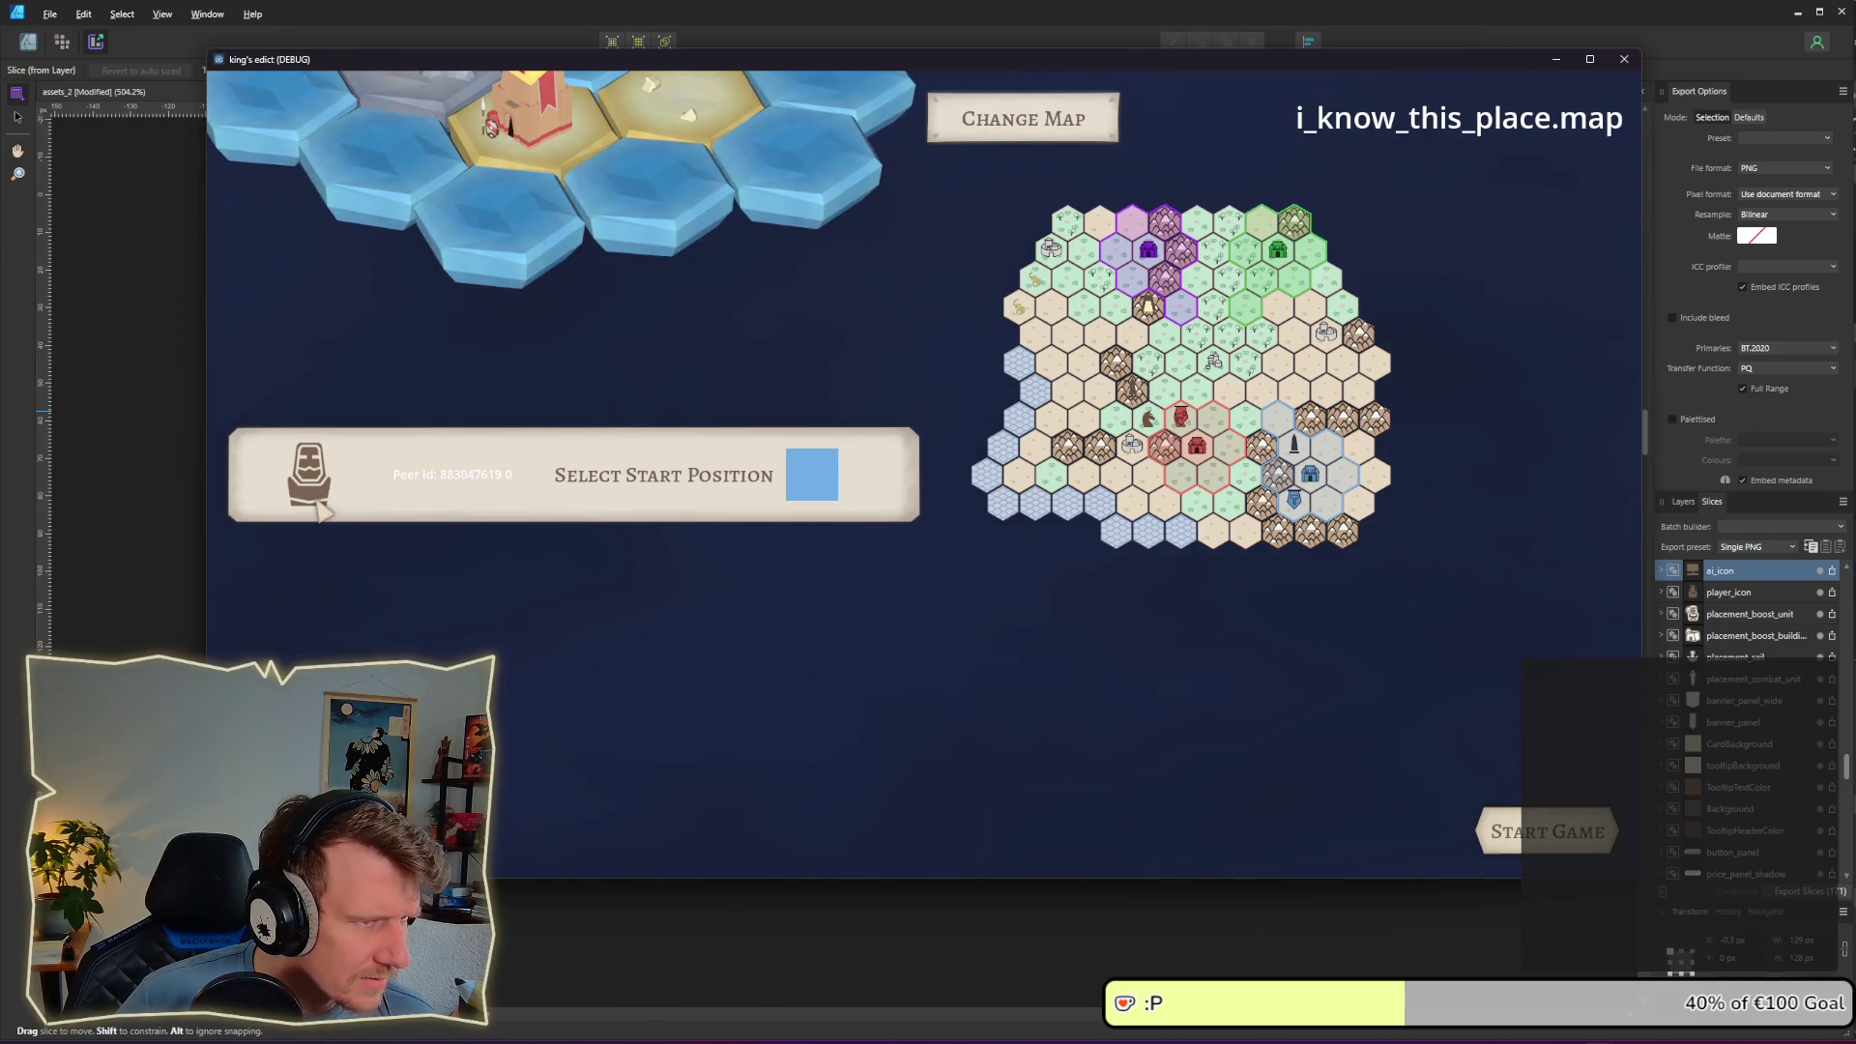
{"action": "key", "text": "alt+Tab"}
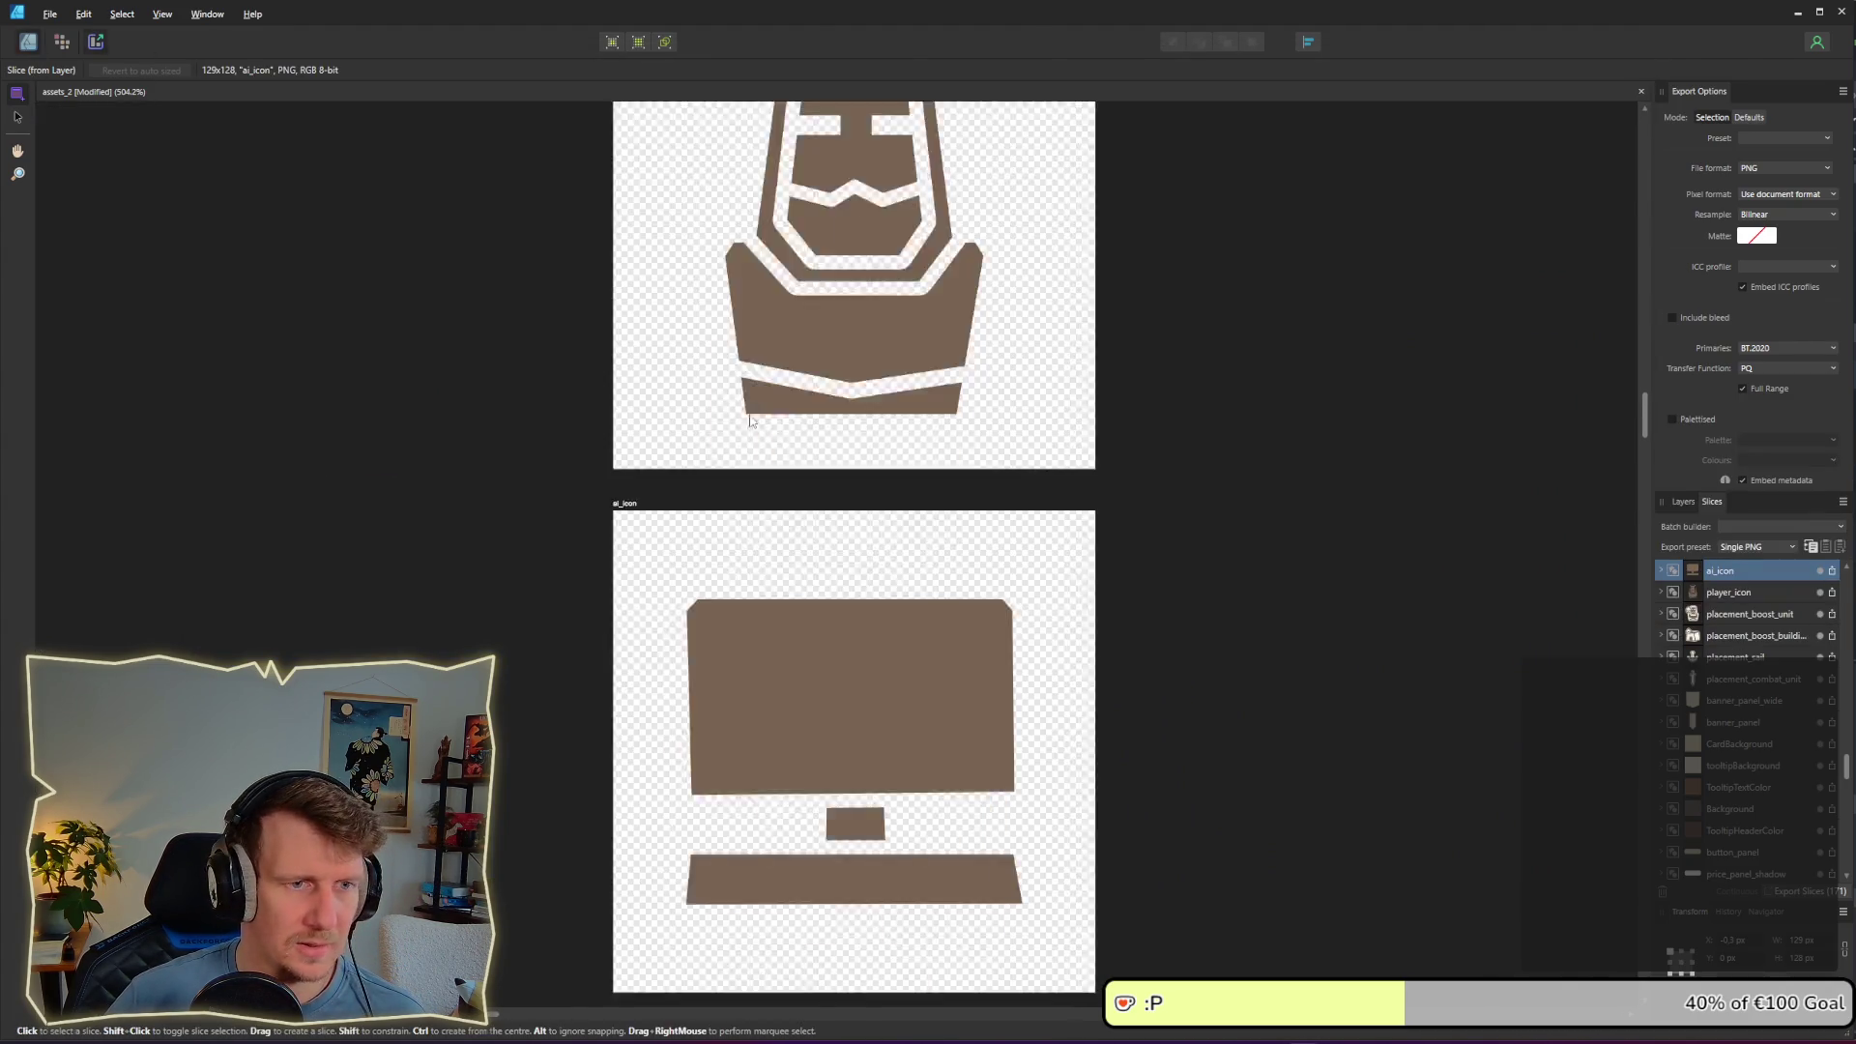
Step: Enlarge the hooded figure and the computer icon to fill more of their artboards
{"action": "key", "text": "ctrl+1"}
{"action": "left_click", "coordinate": [797, 373]}
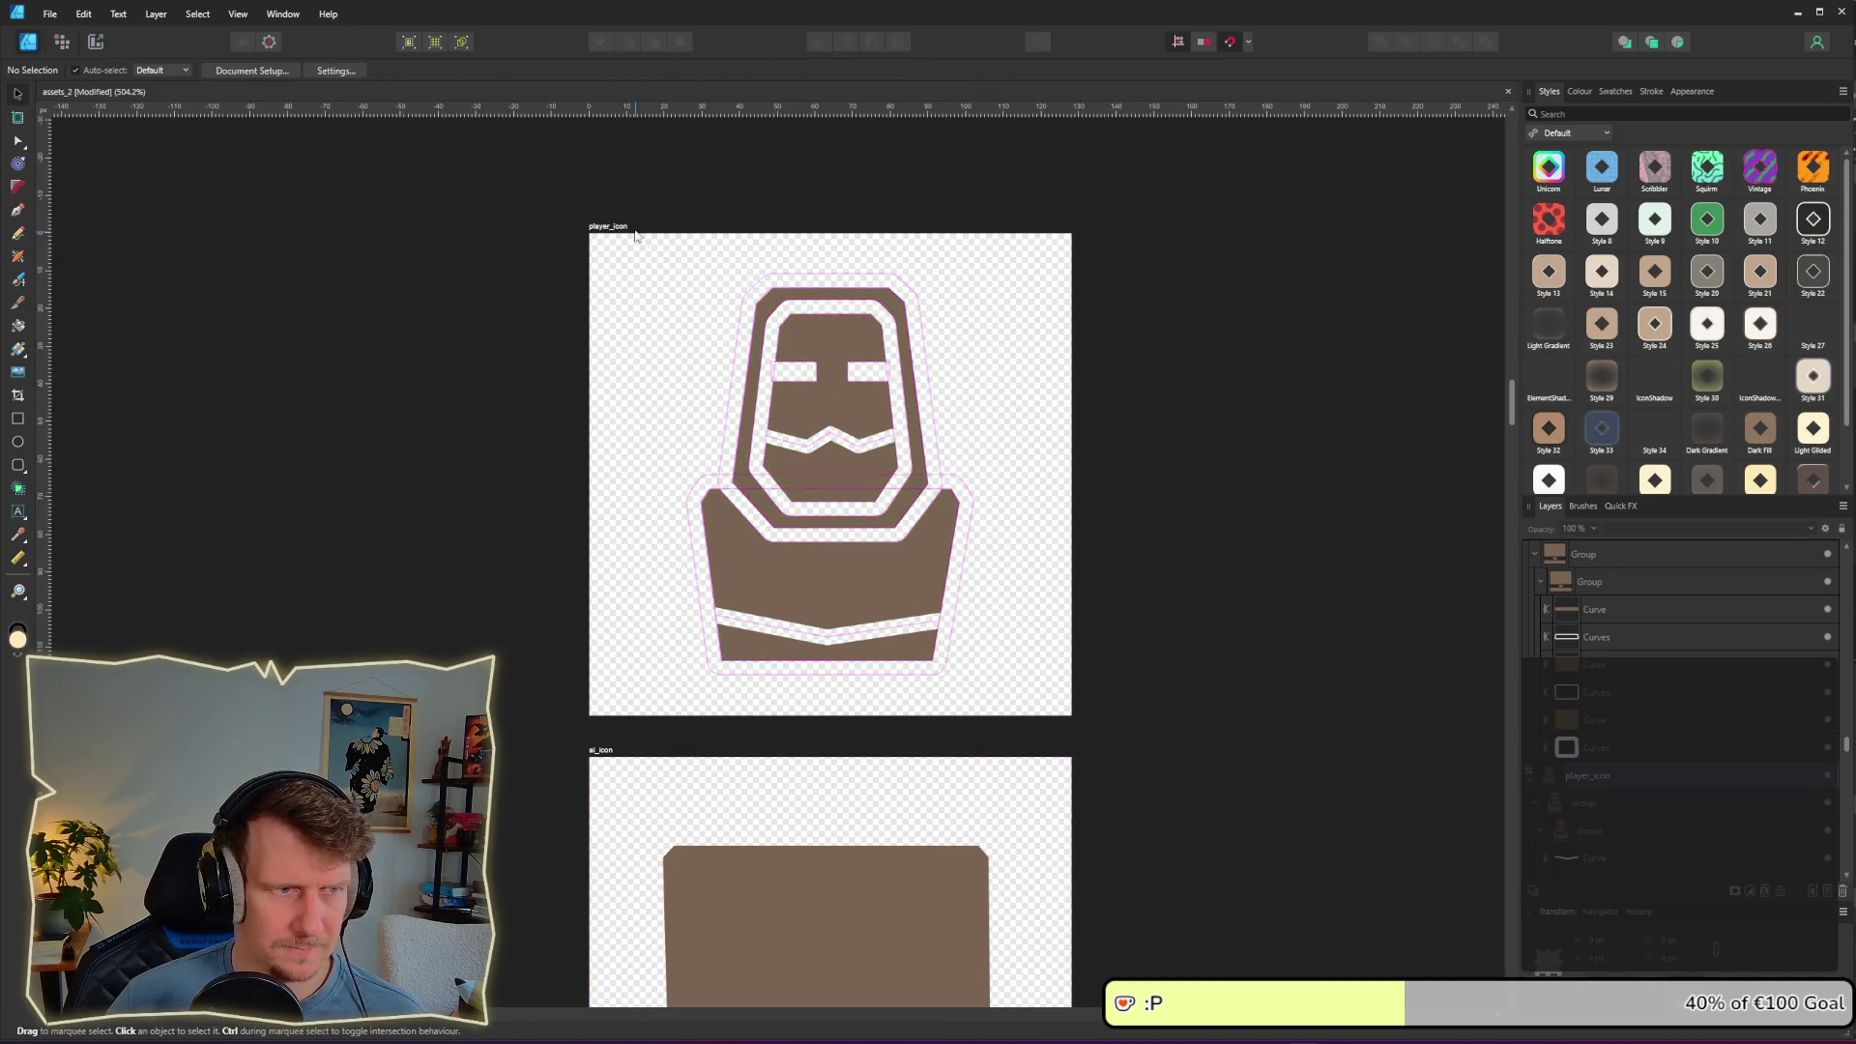
{"action": "left_click", "coordinate": [627, 229]}
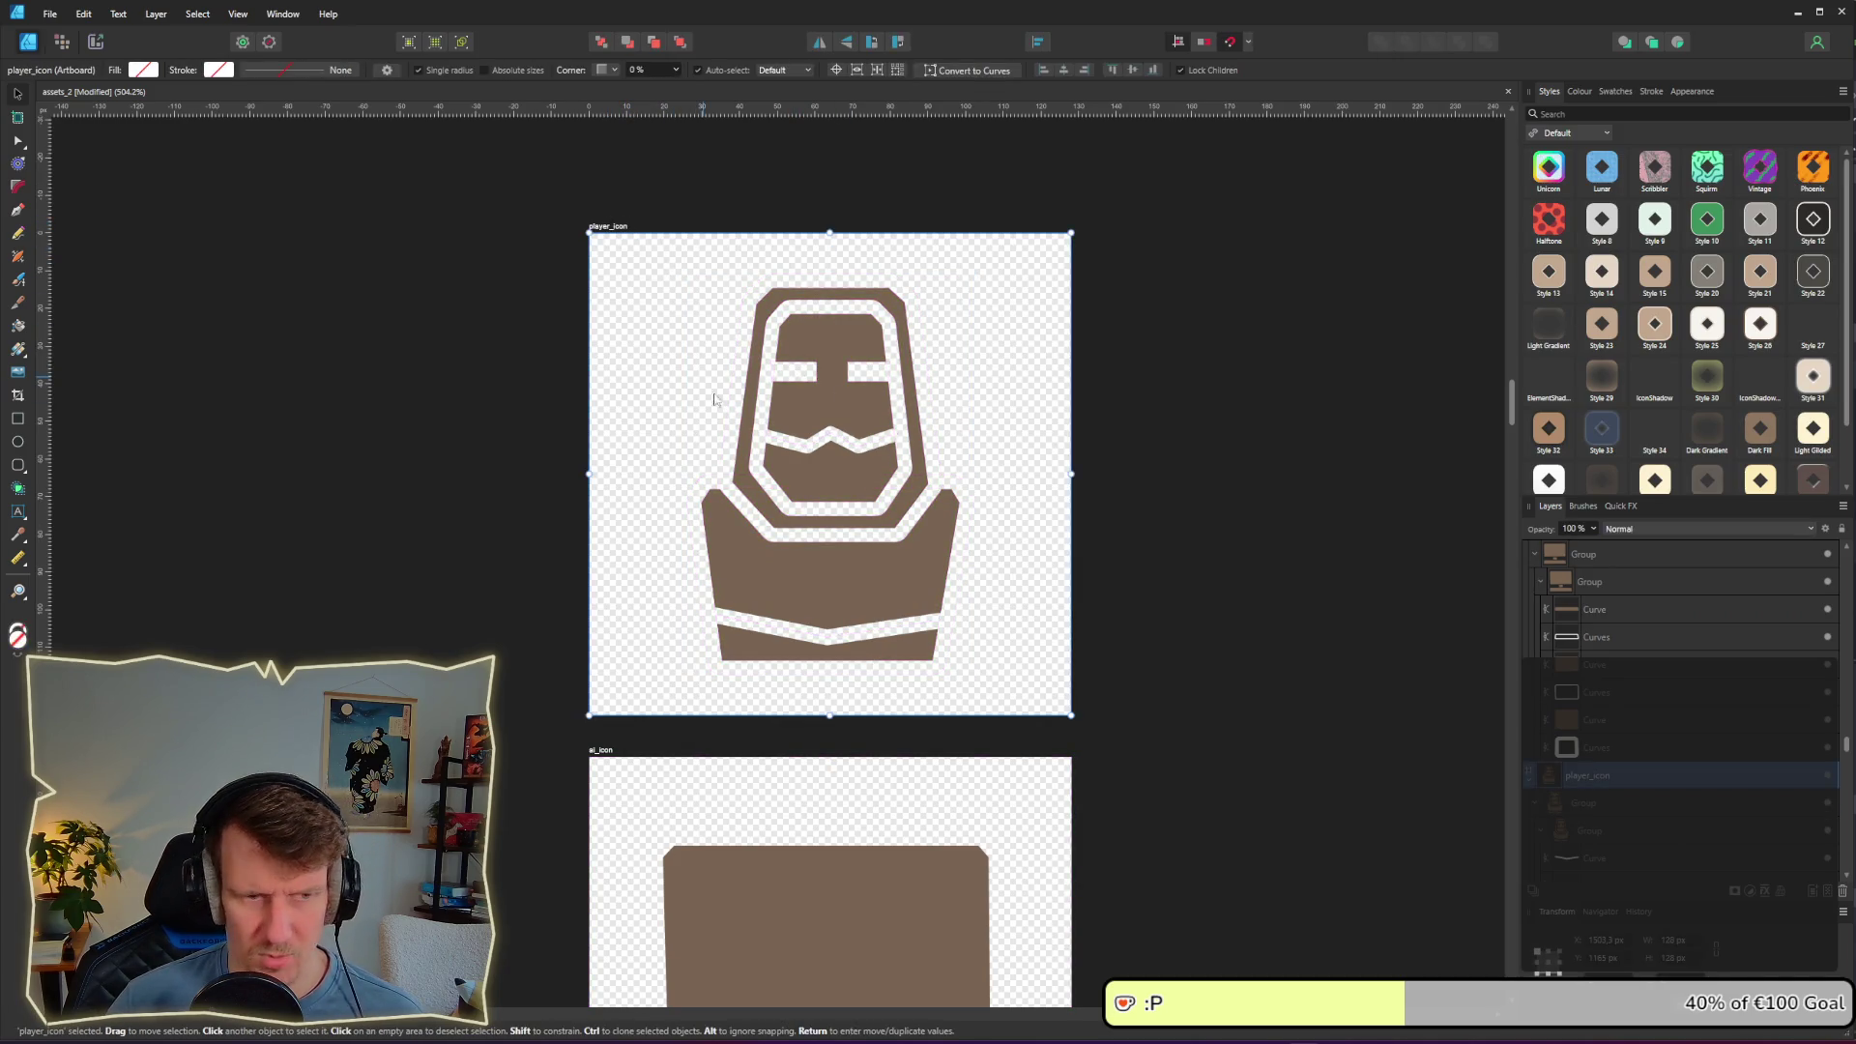
{"action": "left_click", "coordinate": [828, 478]}
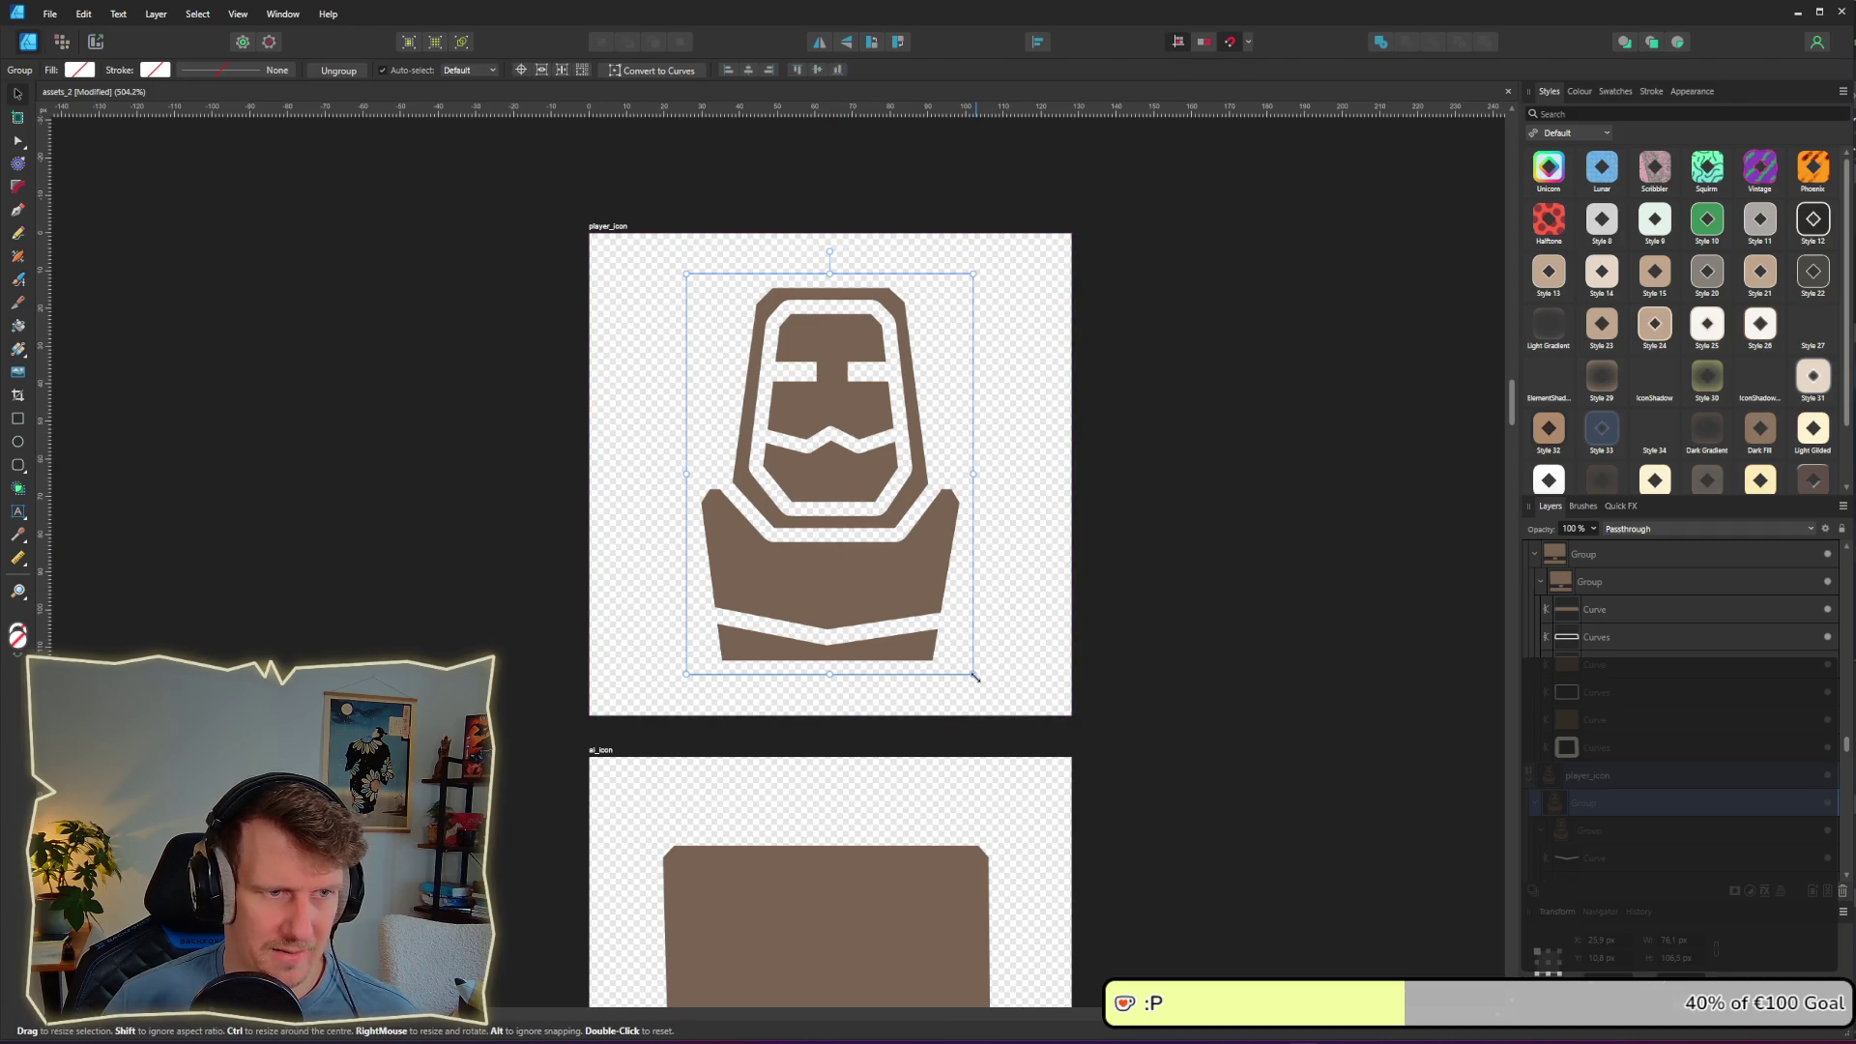
{"action": "left_click_drag", "start_coordinate": [975, 675], "coordinate": [1005, 715]}
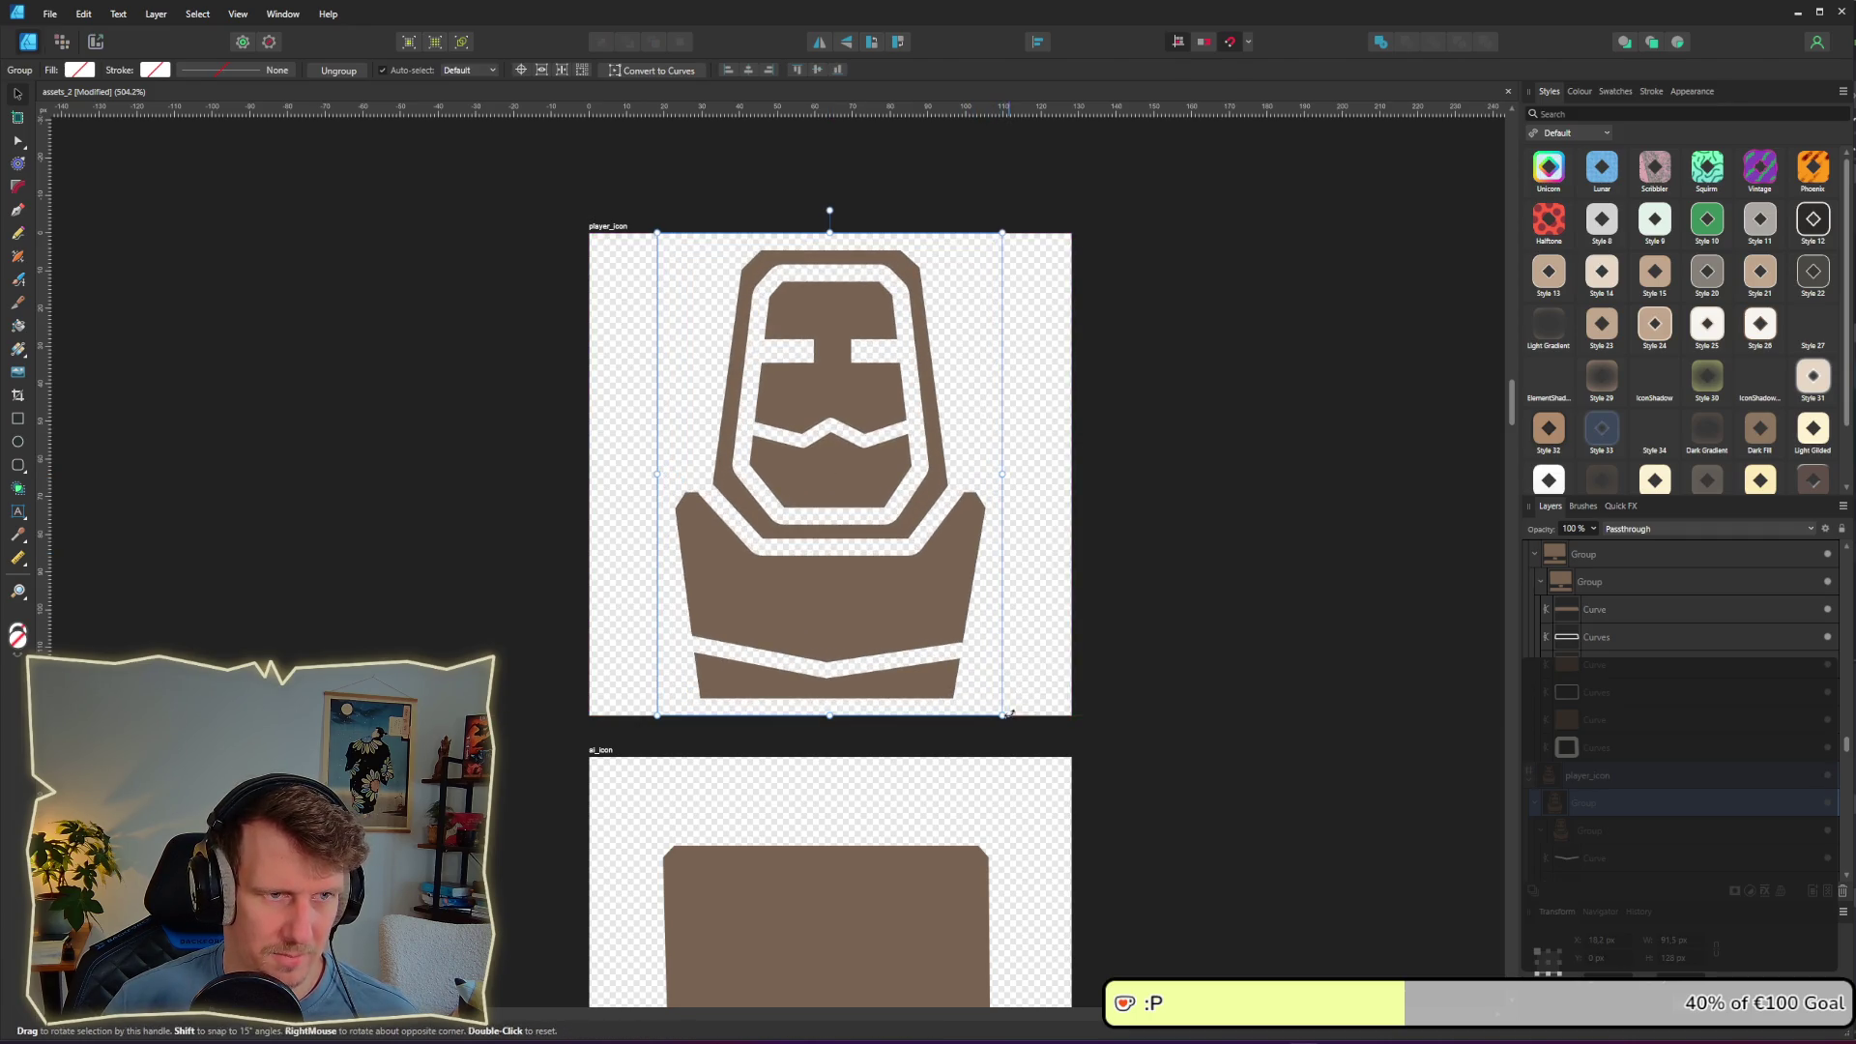
{"action": "left_click", "coordinate": [1151, 660]}
{"action": "left_click_drag", "start_coordinate": [1170, 796], "coordinate": [1079, 411]}
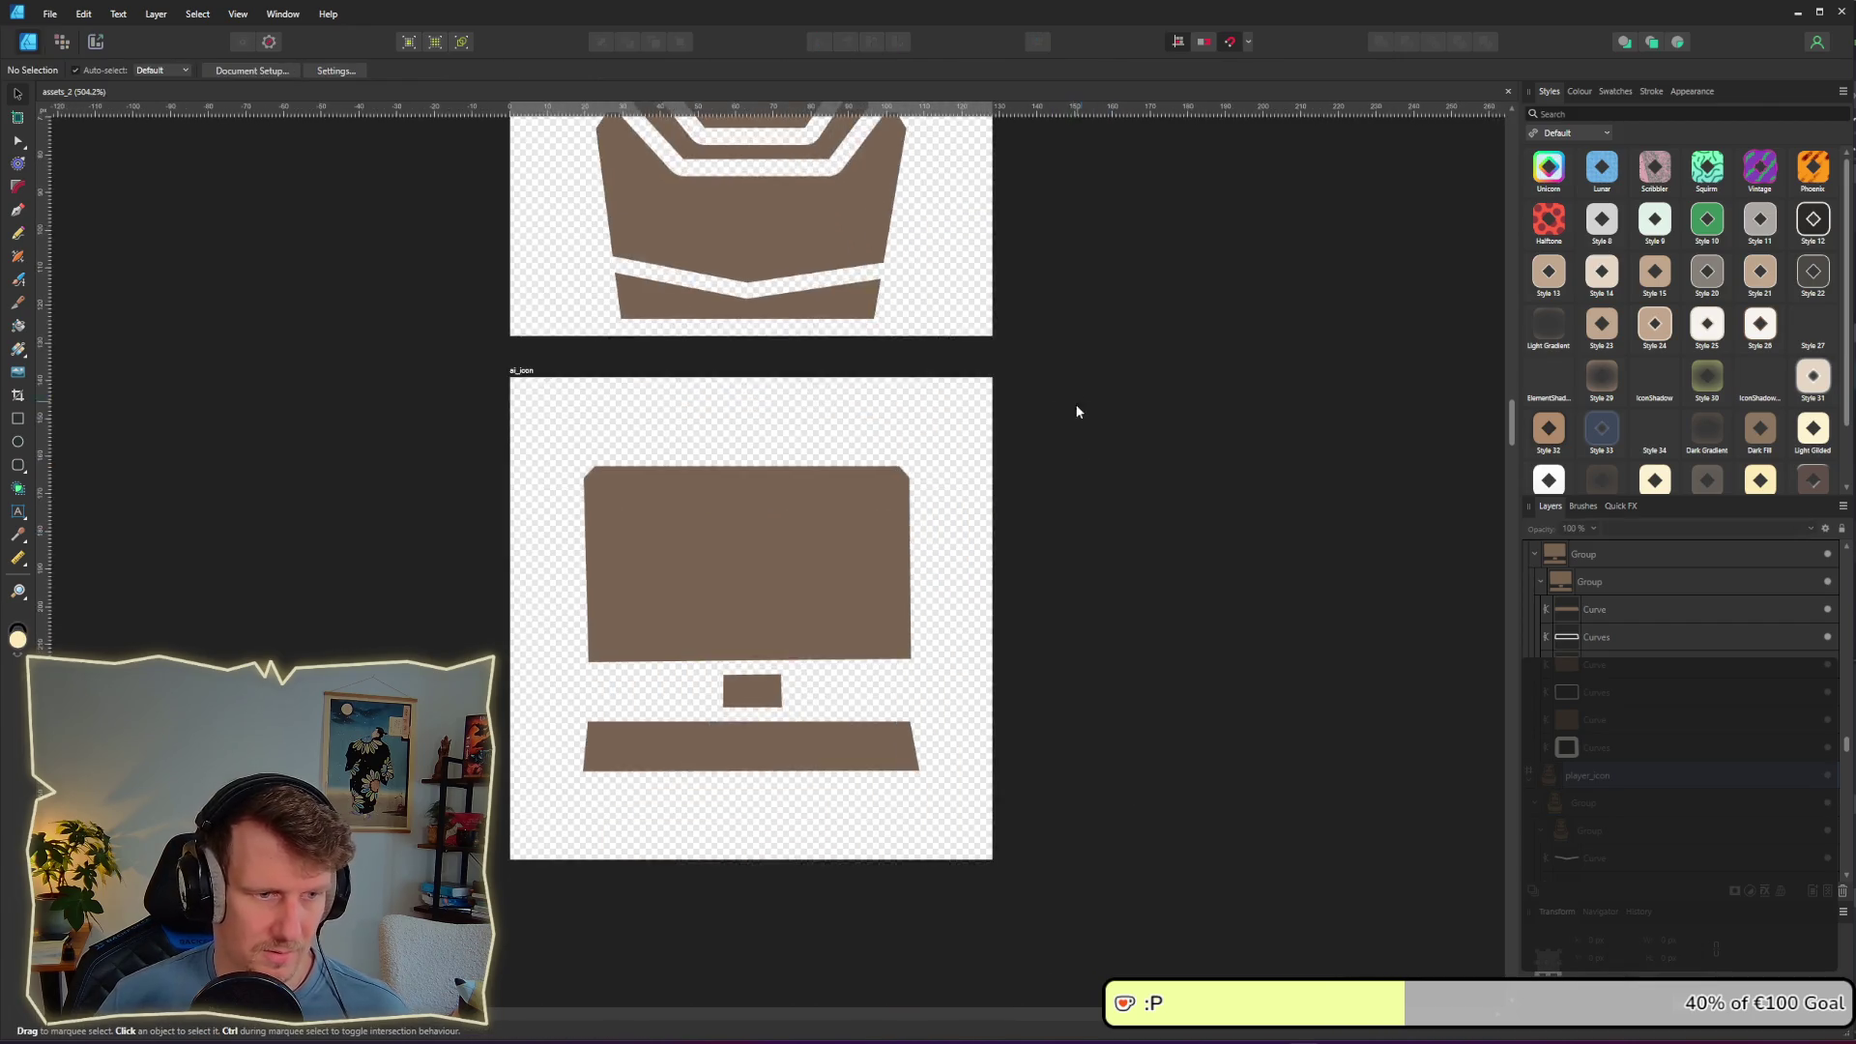
{"action": "scroll", "coordinate": [1078, 411], "scroll_direction": "down", "scroll_amount": 2}
{"action": "left_click", "coordinate": [818, 572]}
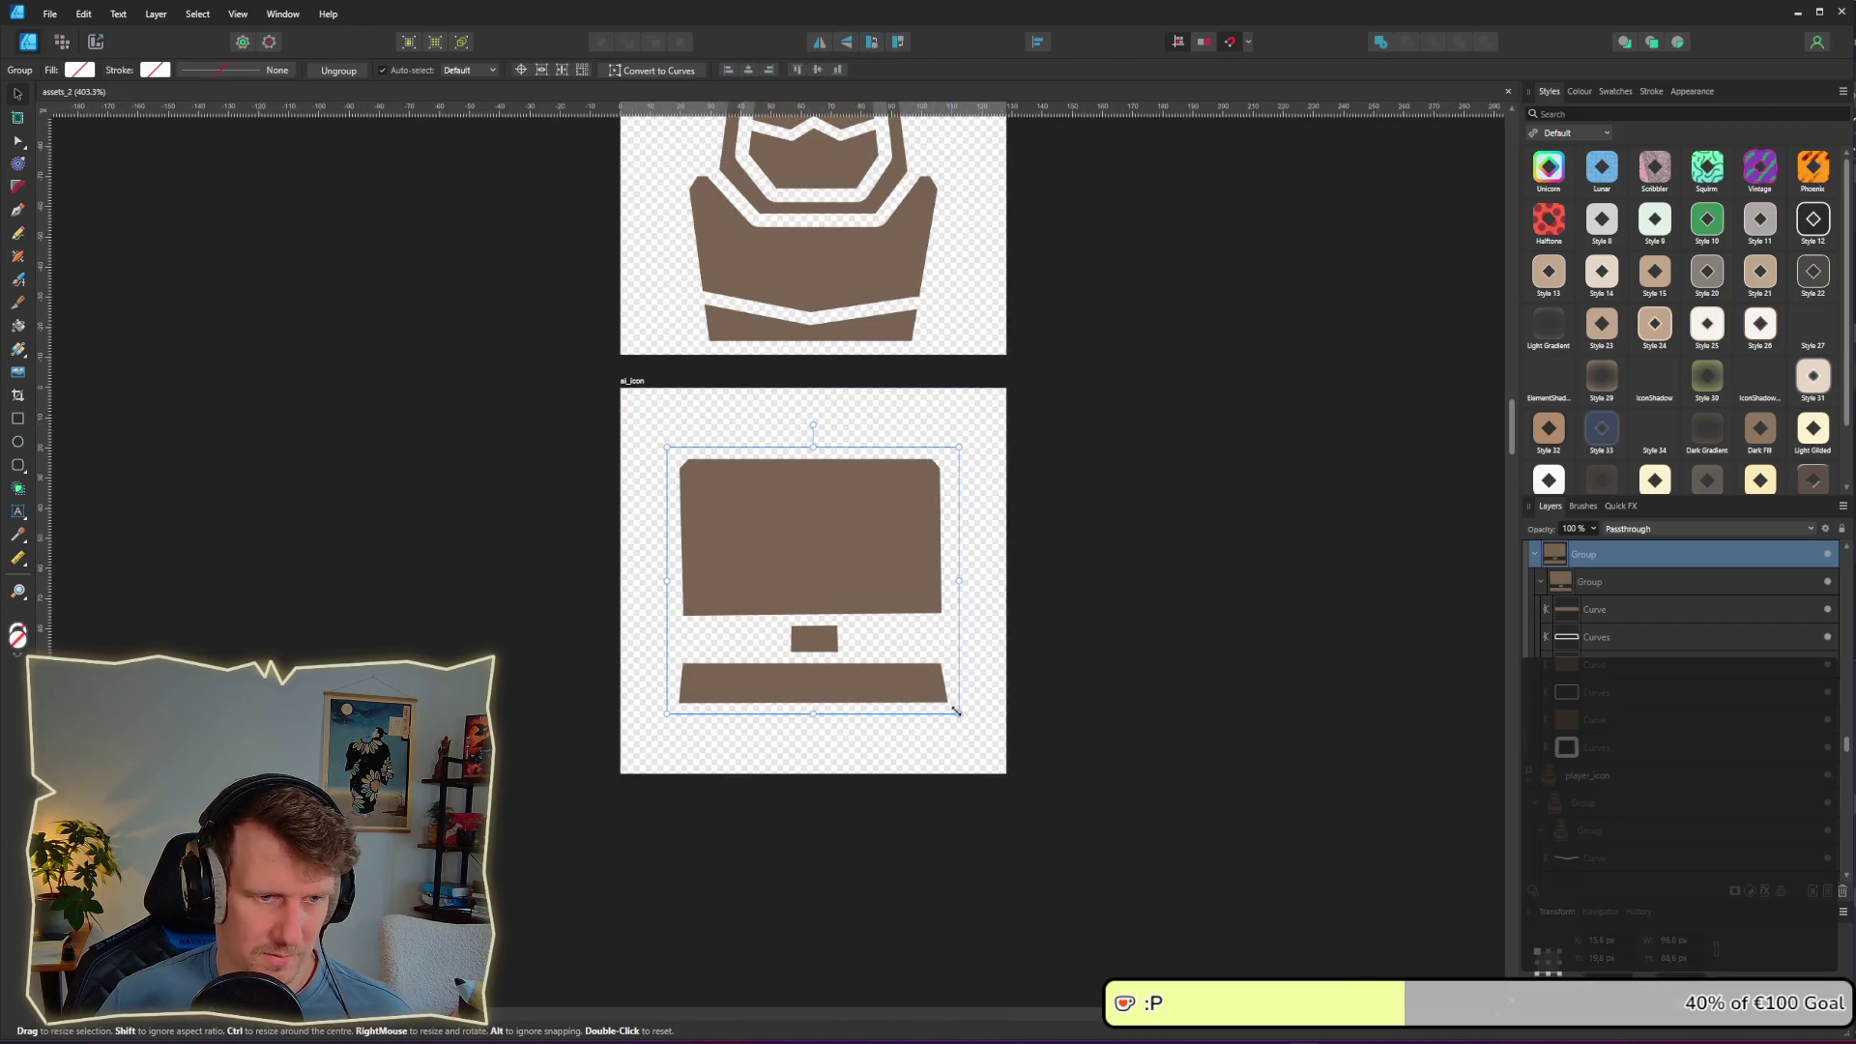
{"action": "left_click_drag", "start_coordinate": [956, 712], "coordinate": [976, 730]}
{"action": "left_click", "coordinate": [1114, 684]}
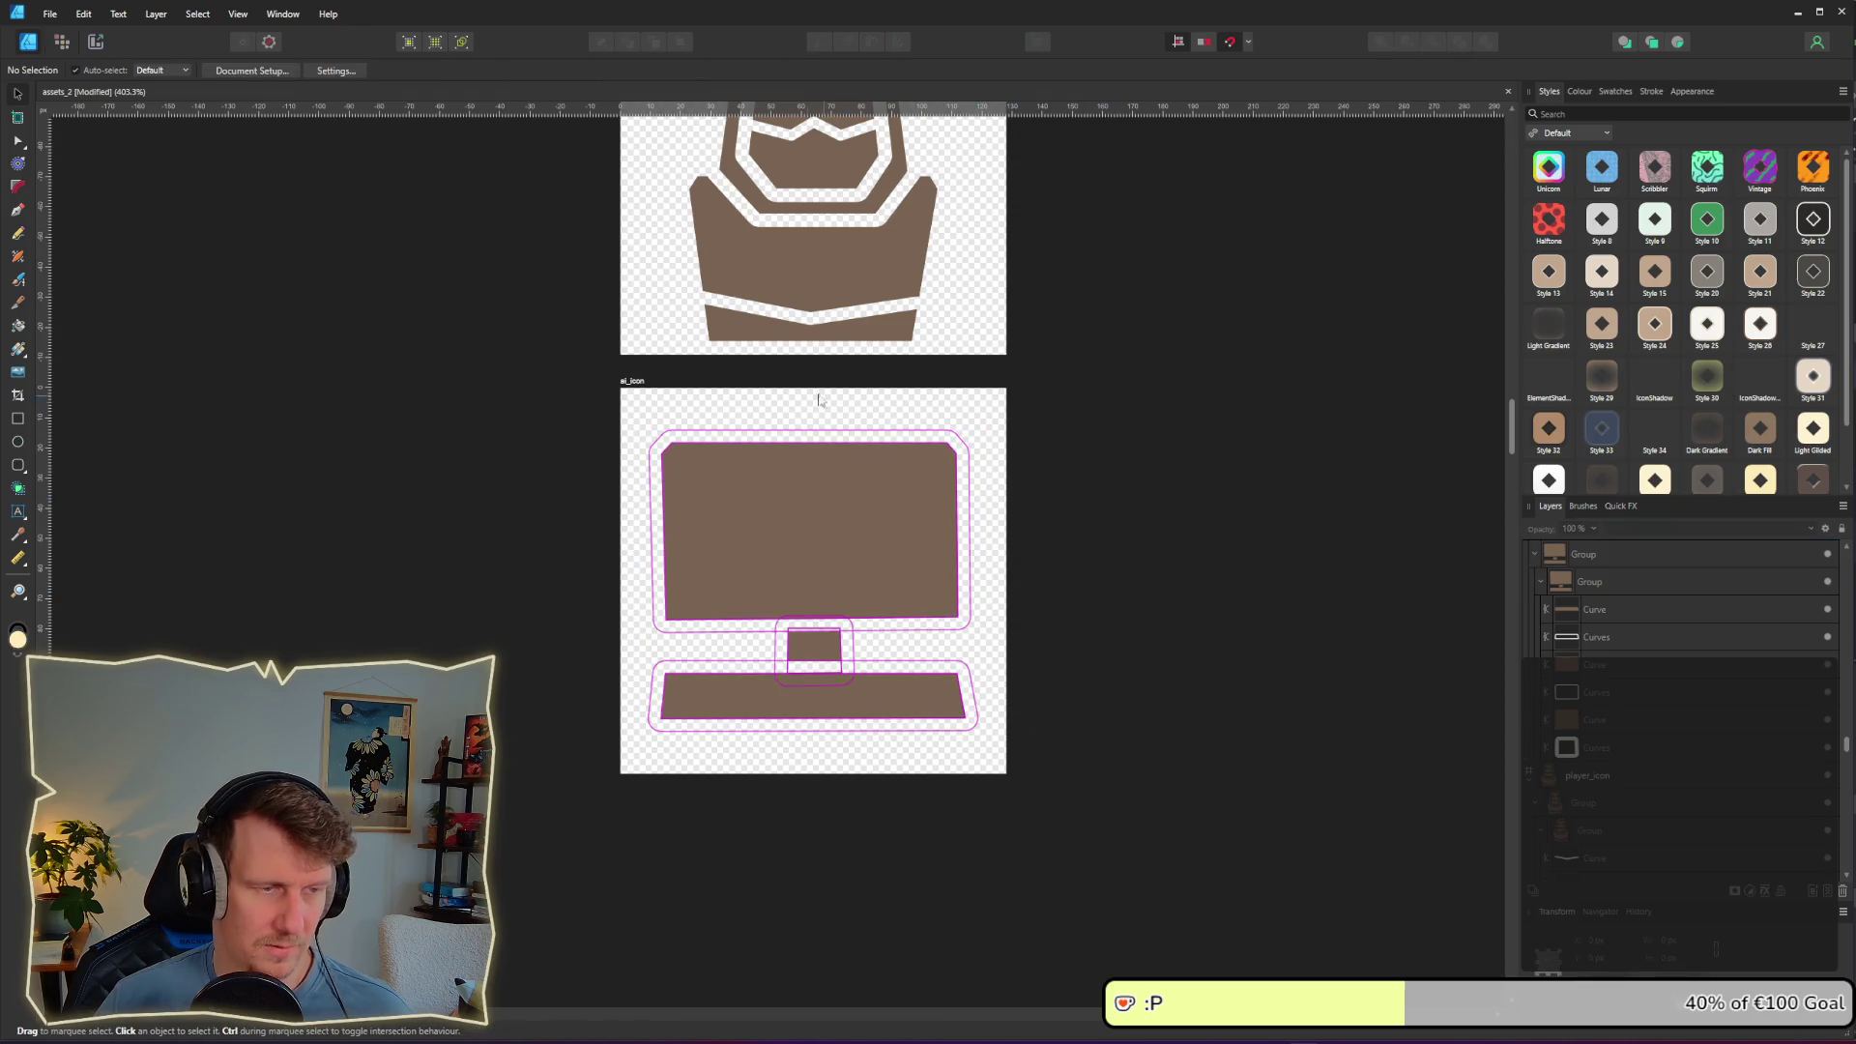
Step: Re-export player_icon.png and ai_icon.png, overwriting the old files
{"action": "left_click", "coordinate": [95, 42]}
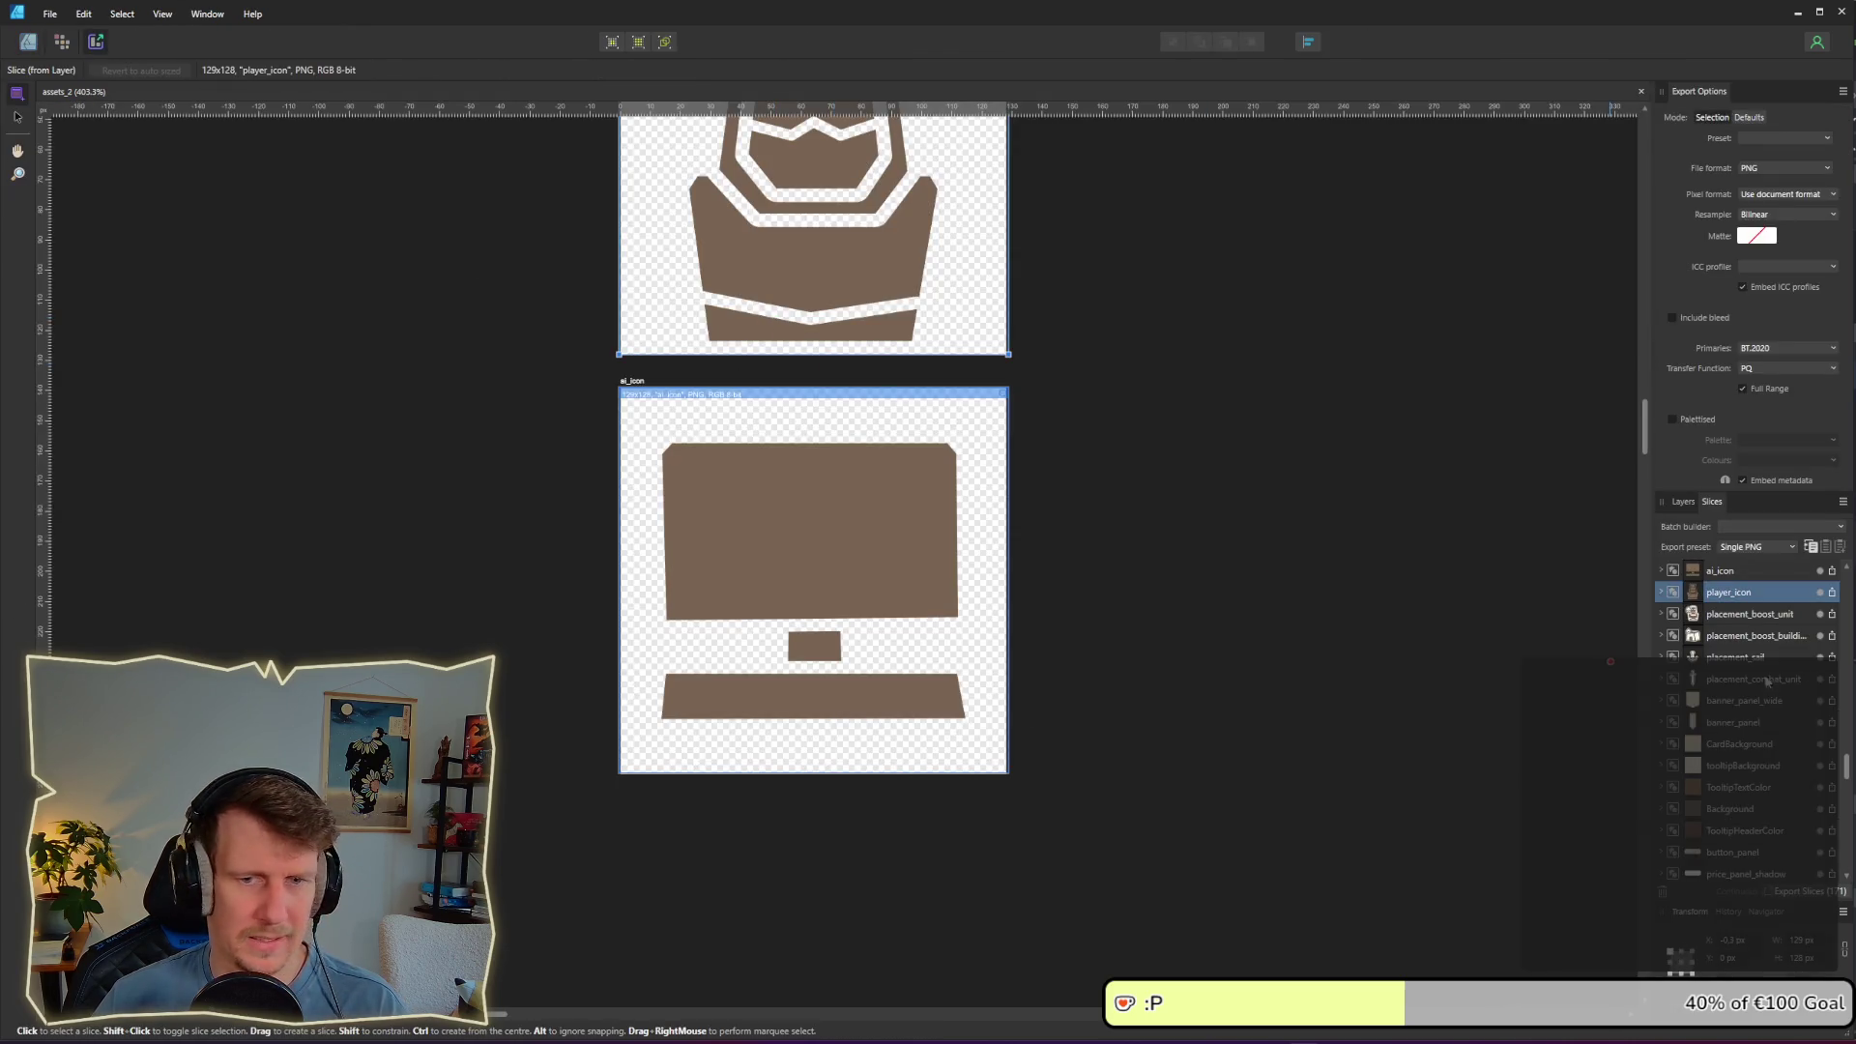
{"action": "key", "text": "Return"}
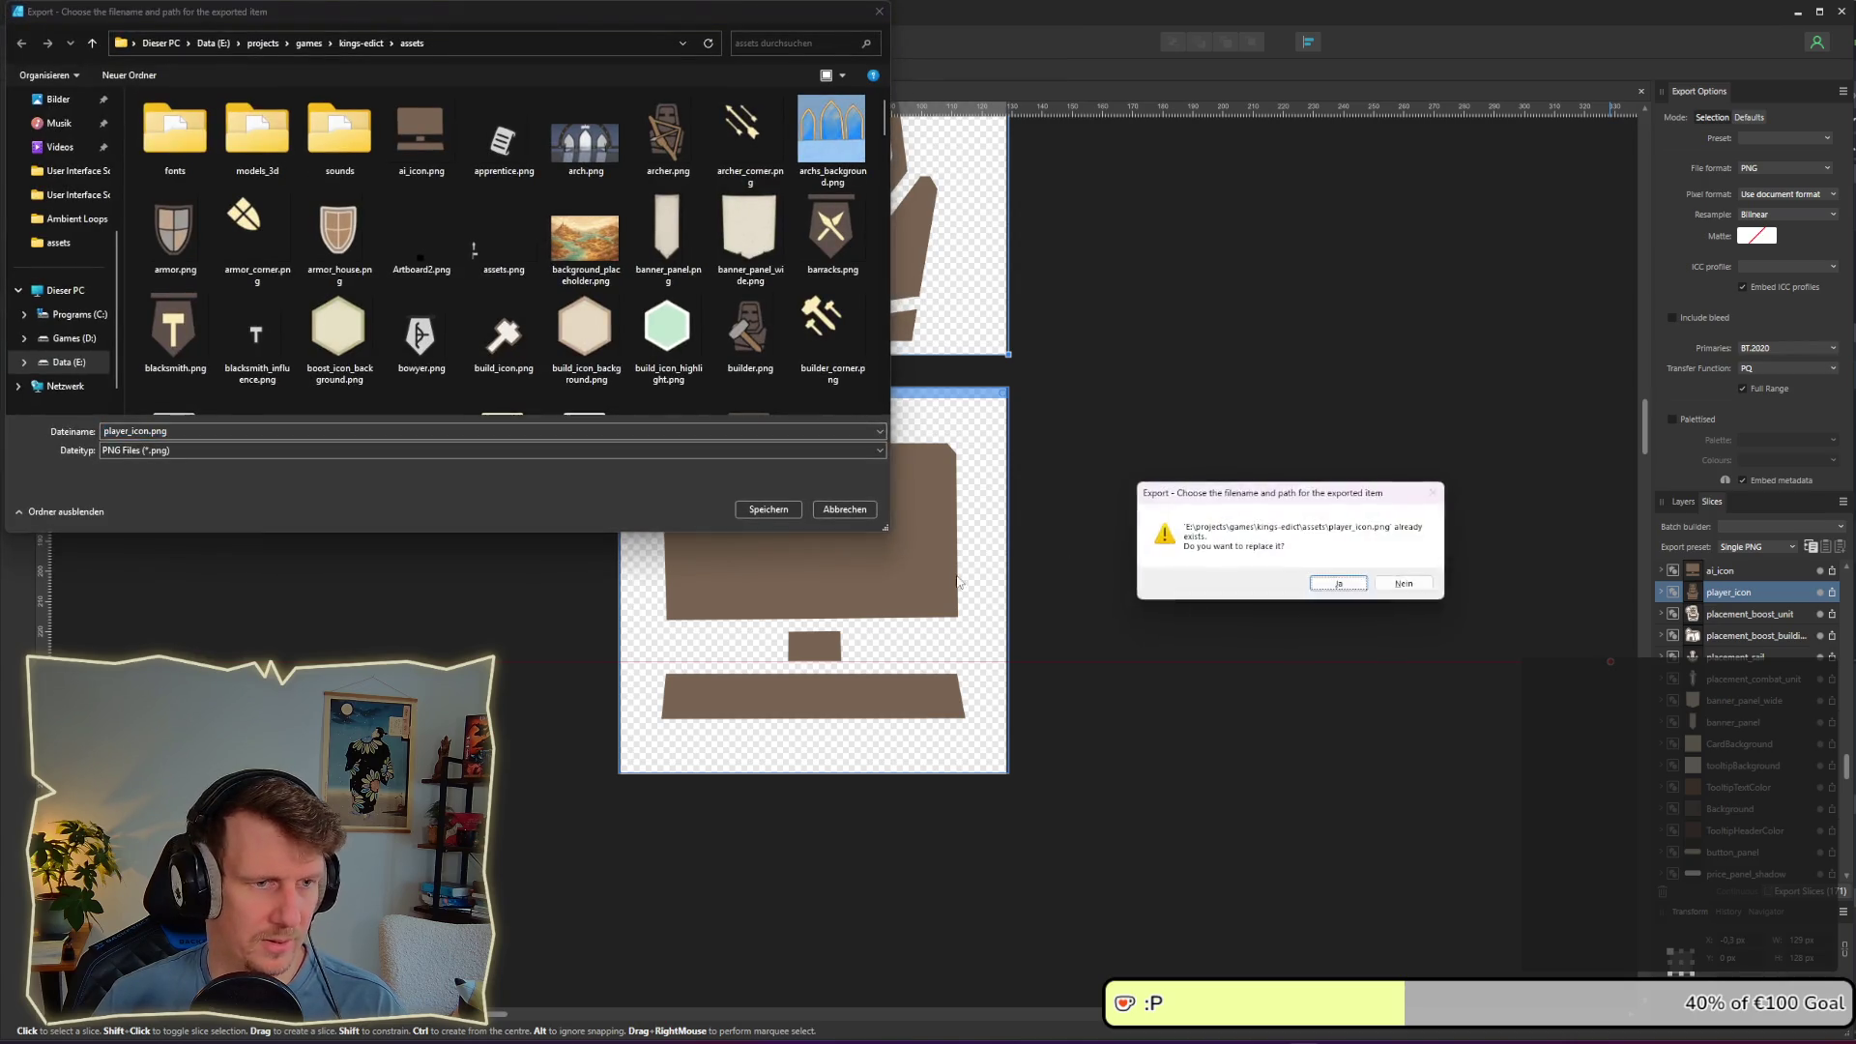
{"action": "left_click", "coordinate": [1325, 580]}
{"action": "left_click", "coordinate": [1811, 568]}
{"action": "left_click", "coordinate": [1833, 571]}
{"action": "key", "text": "Return"}
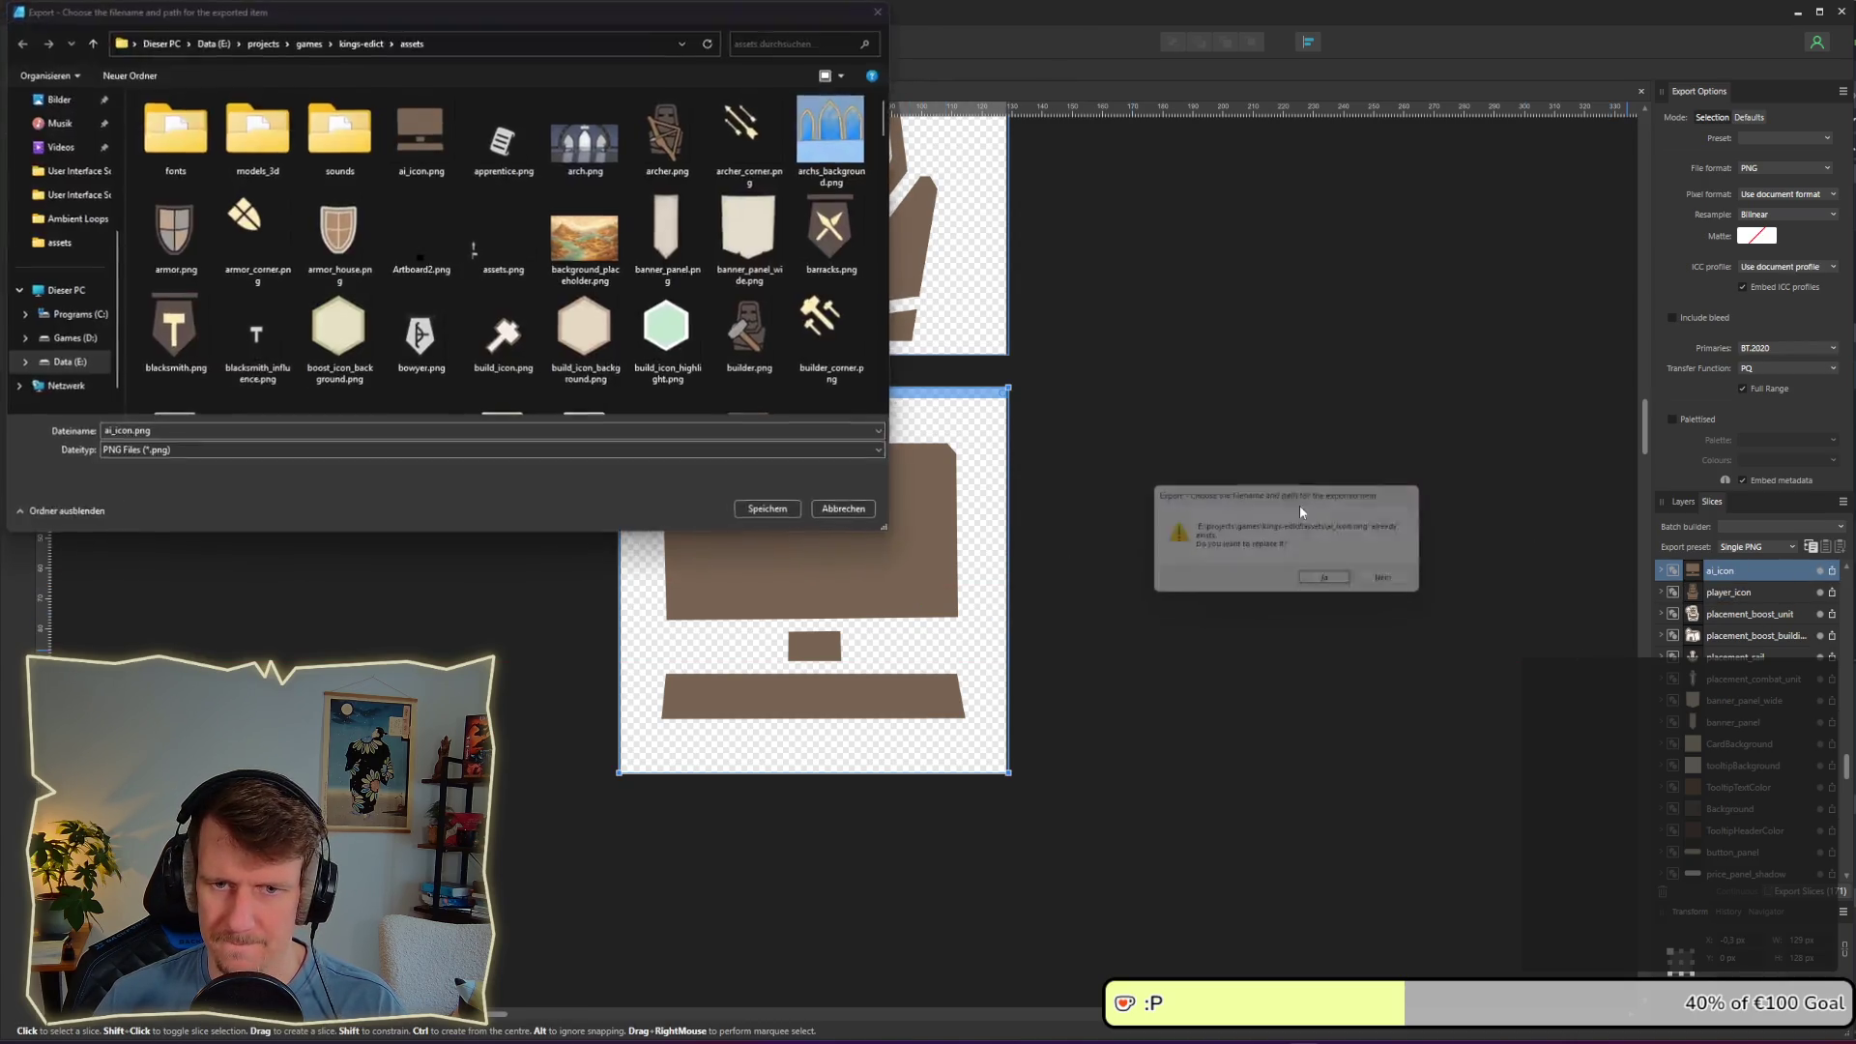
{"action": "left_click", "coordinate": [1325, 580]}
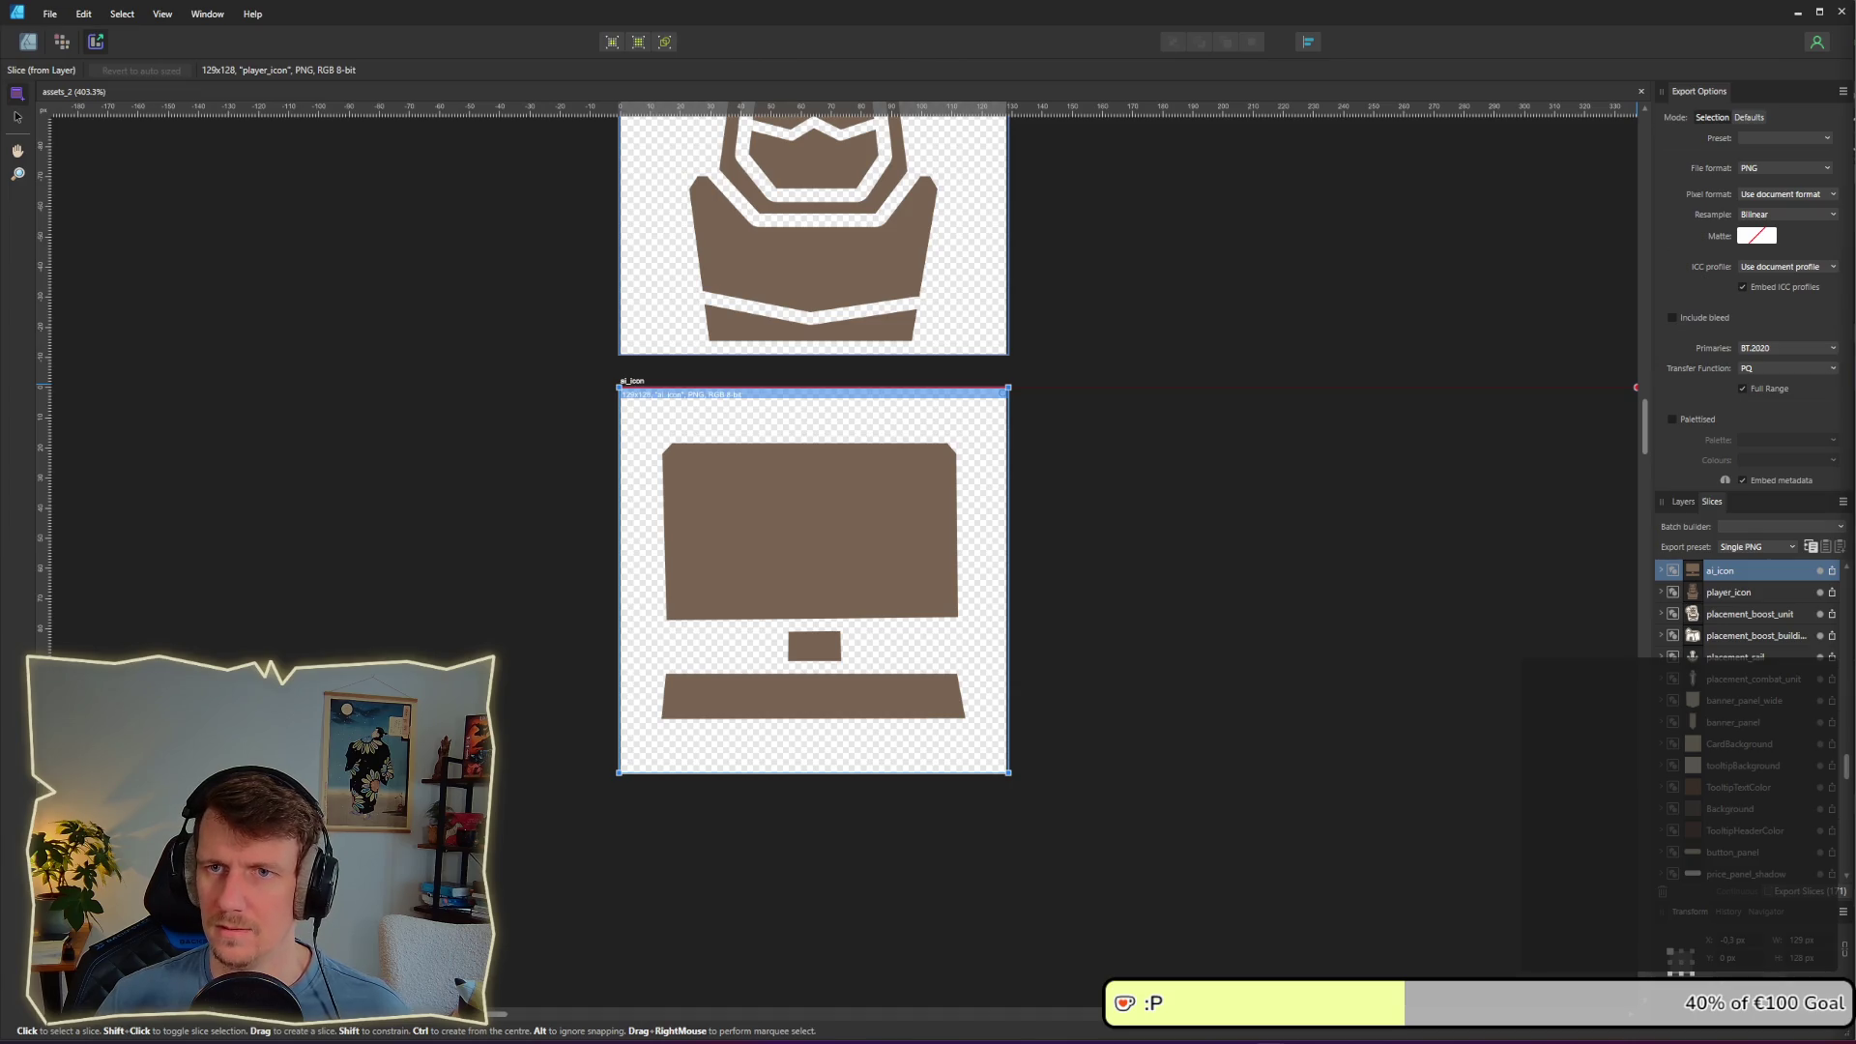
{"action": "left_click", "coordinate": [1429, 279]}
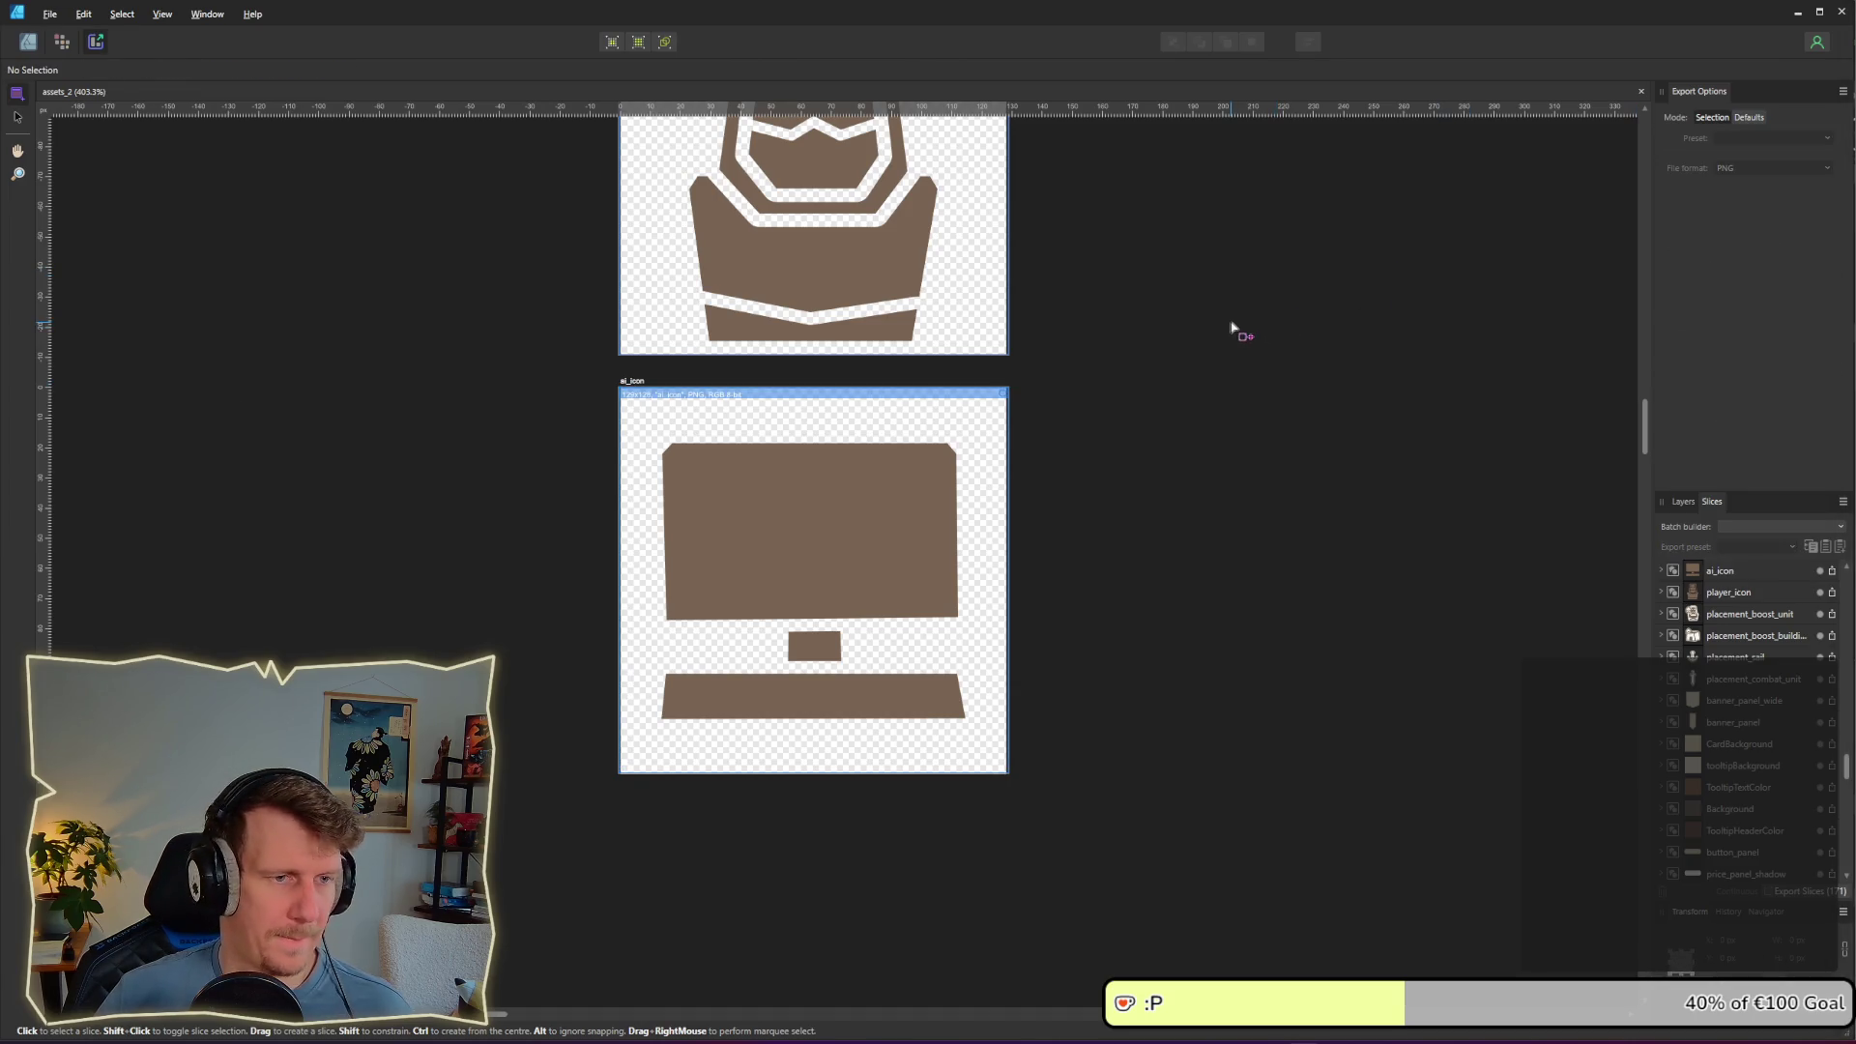
{"action": "key", "text": "alt+Tab"}
{"action": "key", "text": "alt+Tab"}
{"action": "key", "text": "alt+Tab"}
{"action": "key", "text": "alt+Tab"}
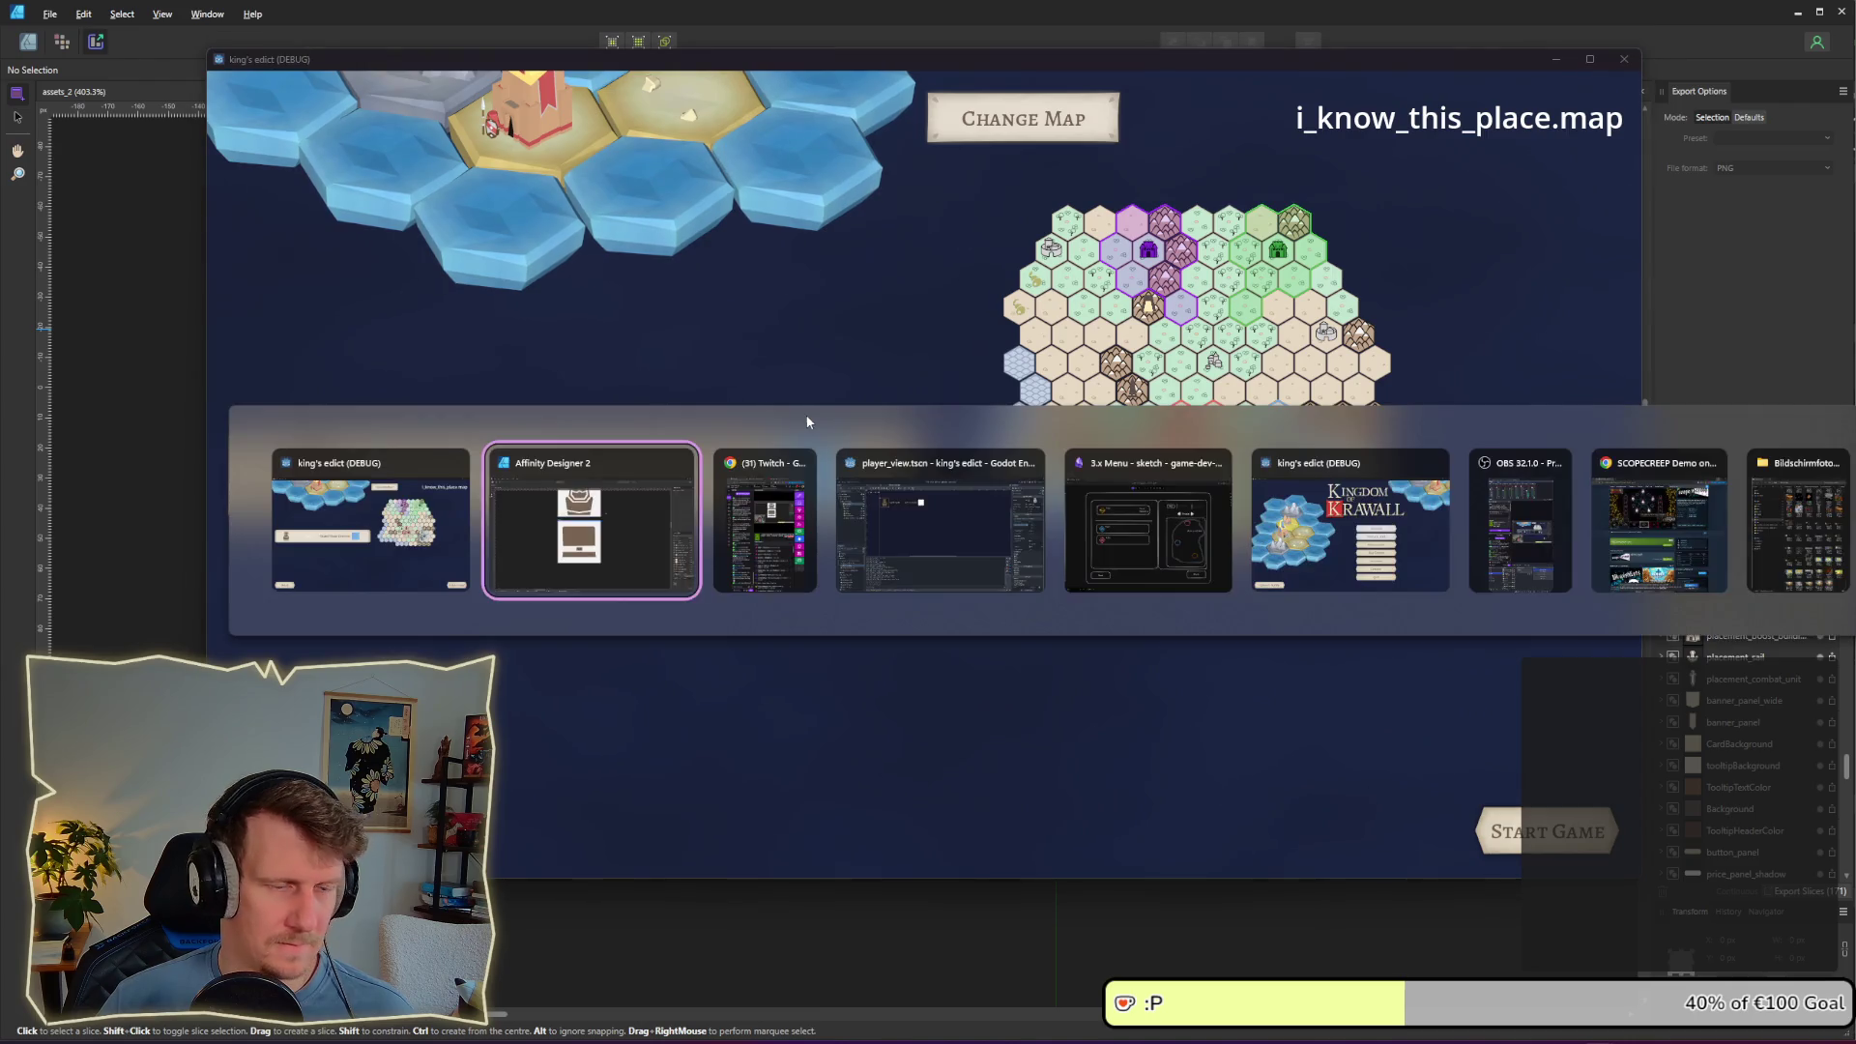
{"action": "key", "text": "alt+Tab"}
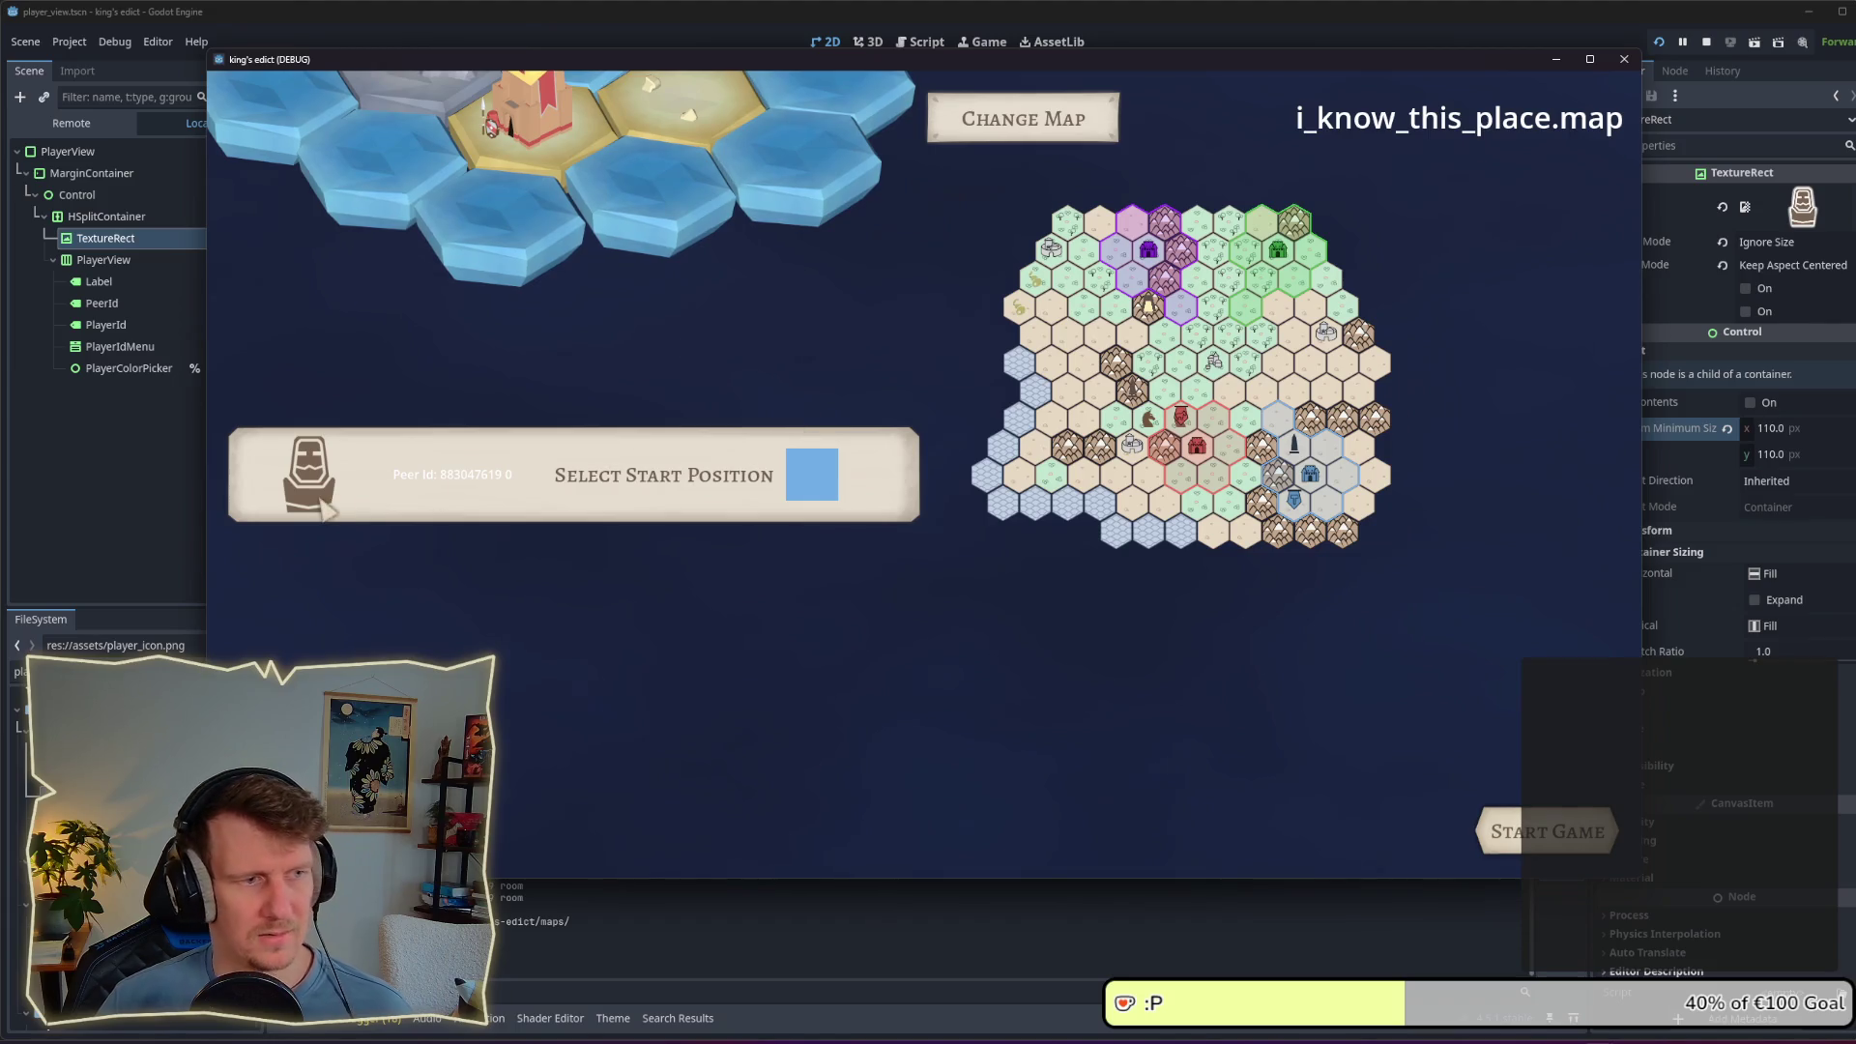
Step: Set the TextureRect's custom minimum width and height to 100 px, then return to the game
{"action": "left_click", "coordinate": [1775, 430]}
{"action": "type", "text": "100"}
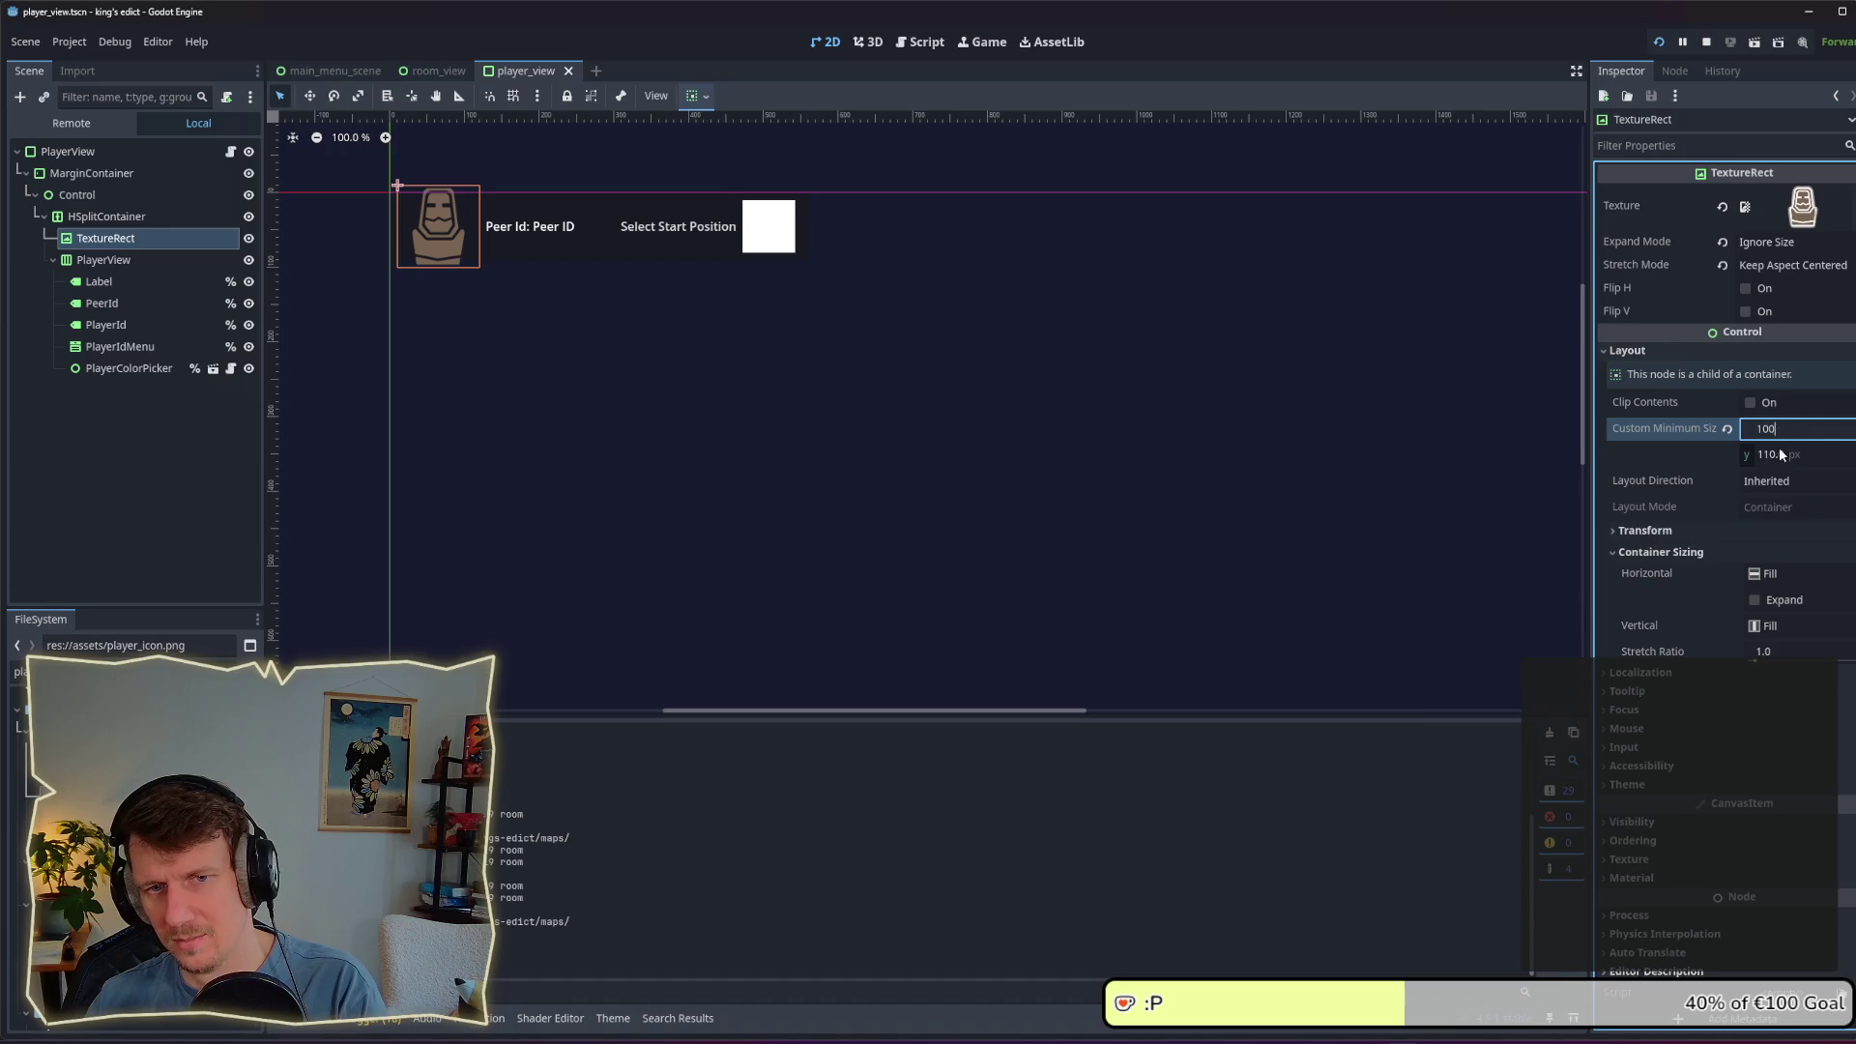
{"action": "left_click", "coordinate": [1782, 455]}
{"action": "type", "text": "10"}
{"action": "key", "text": "Return"}
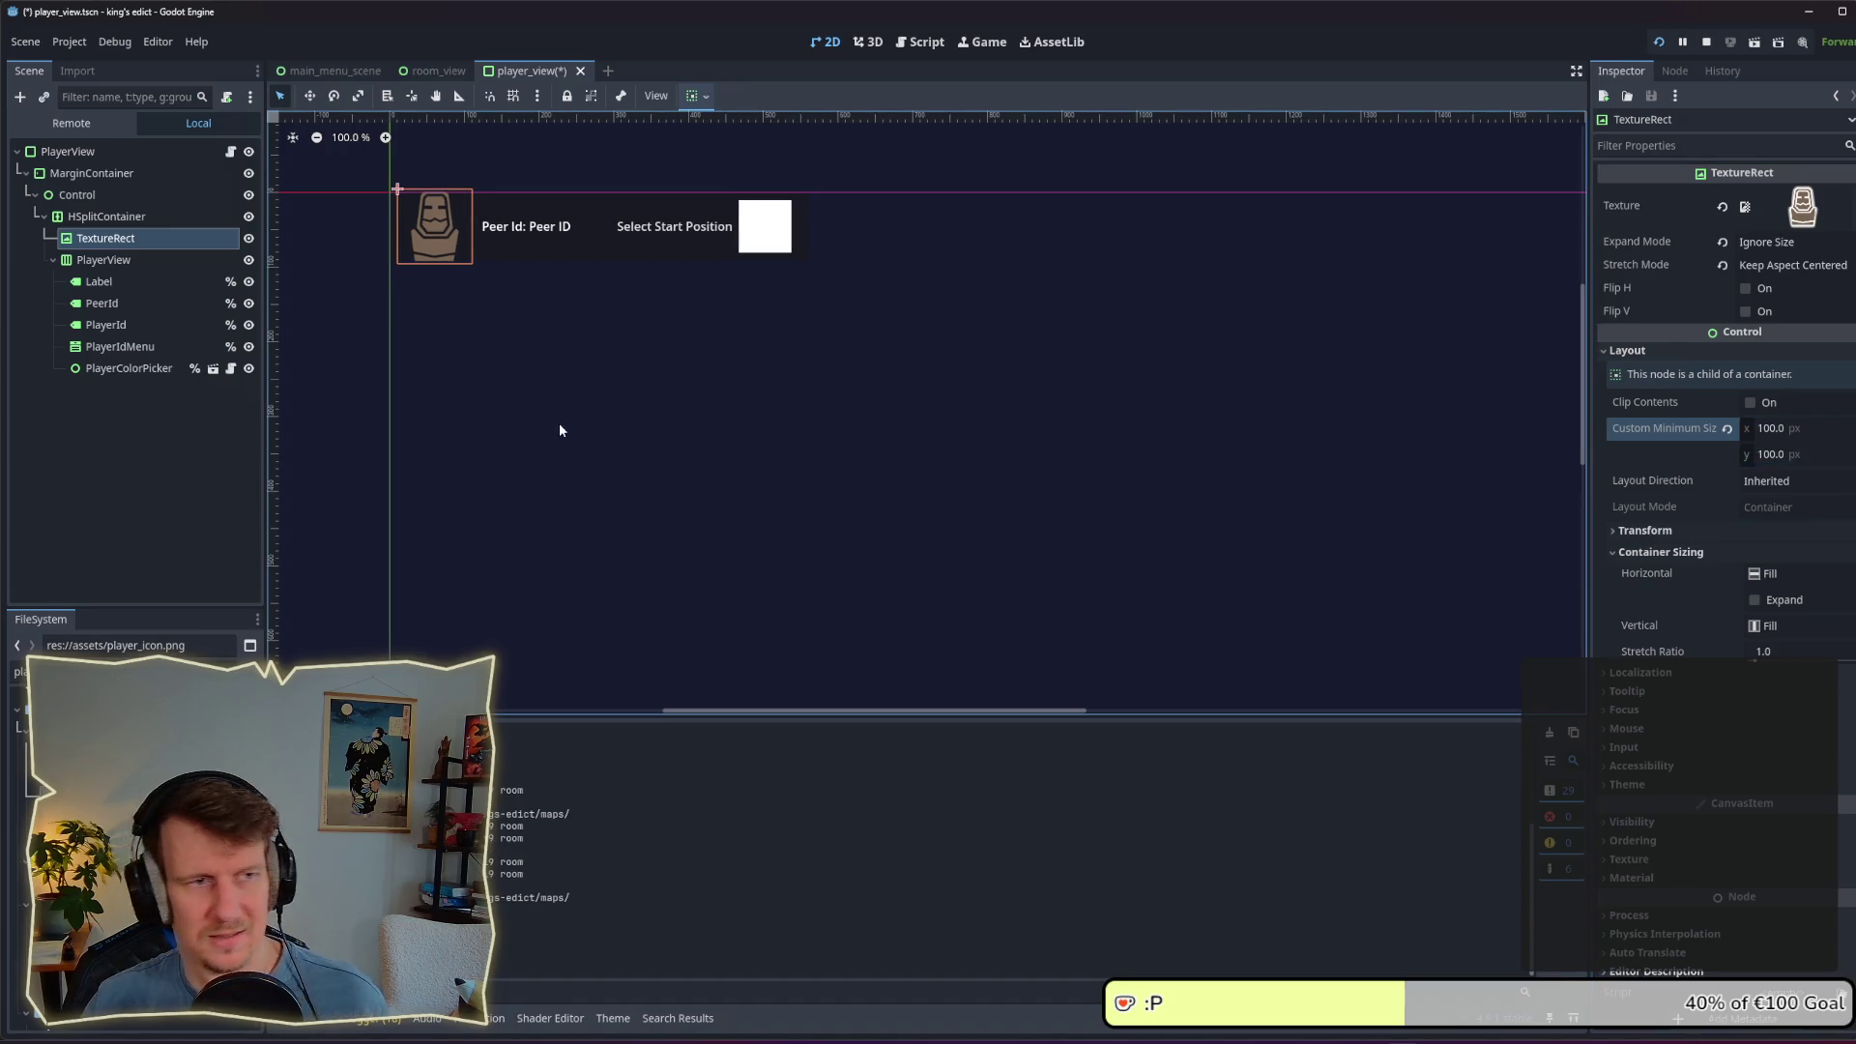
{"action": "key", "text": "alt+Tab"}
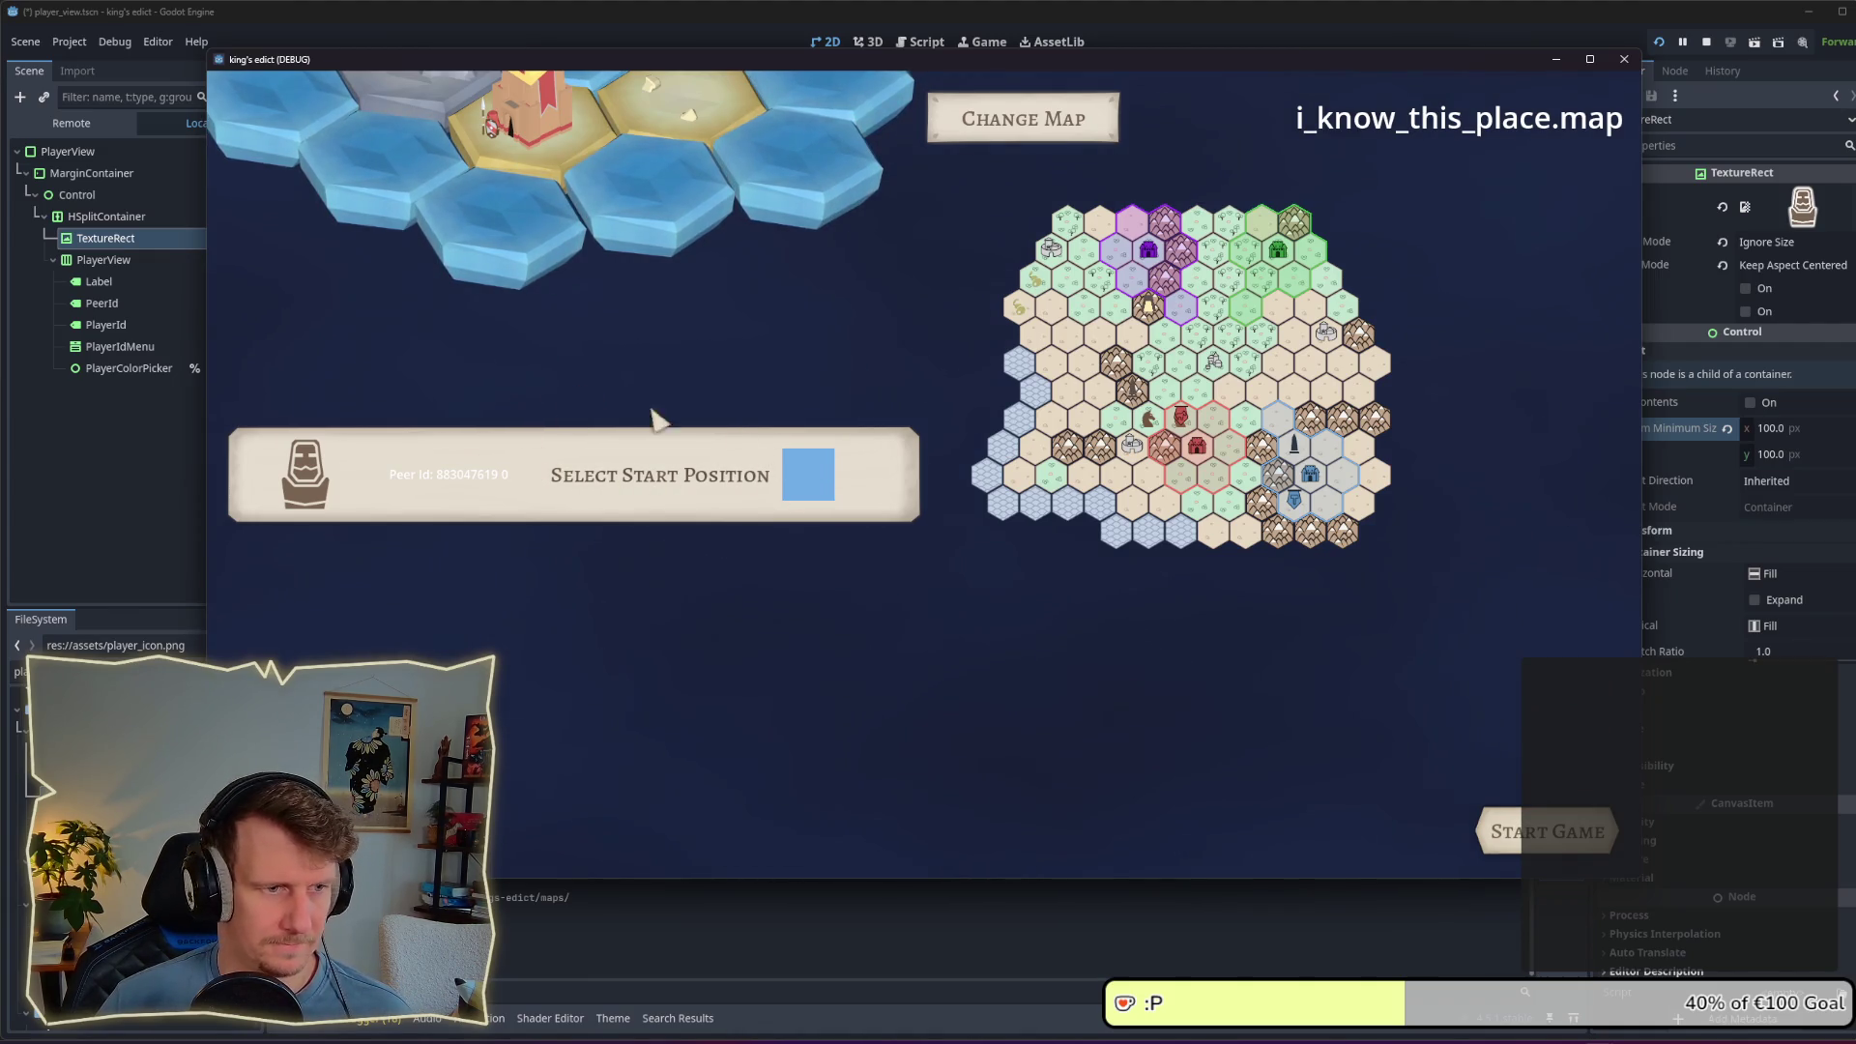
Step: Join the open room from the second game client via the multiplayer games list
{"action": "mouse_move", "coordinate": [1412, 67]}
{"action": "left_mouse_down"}
{"action": "mouse_move", "coordinate": [1378, 240]}
{"action": "mouse_move", "coordinate": [1311, 105]}
{"action": "left_mouse_up"}
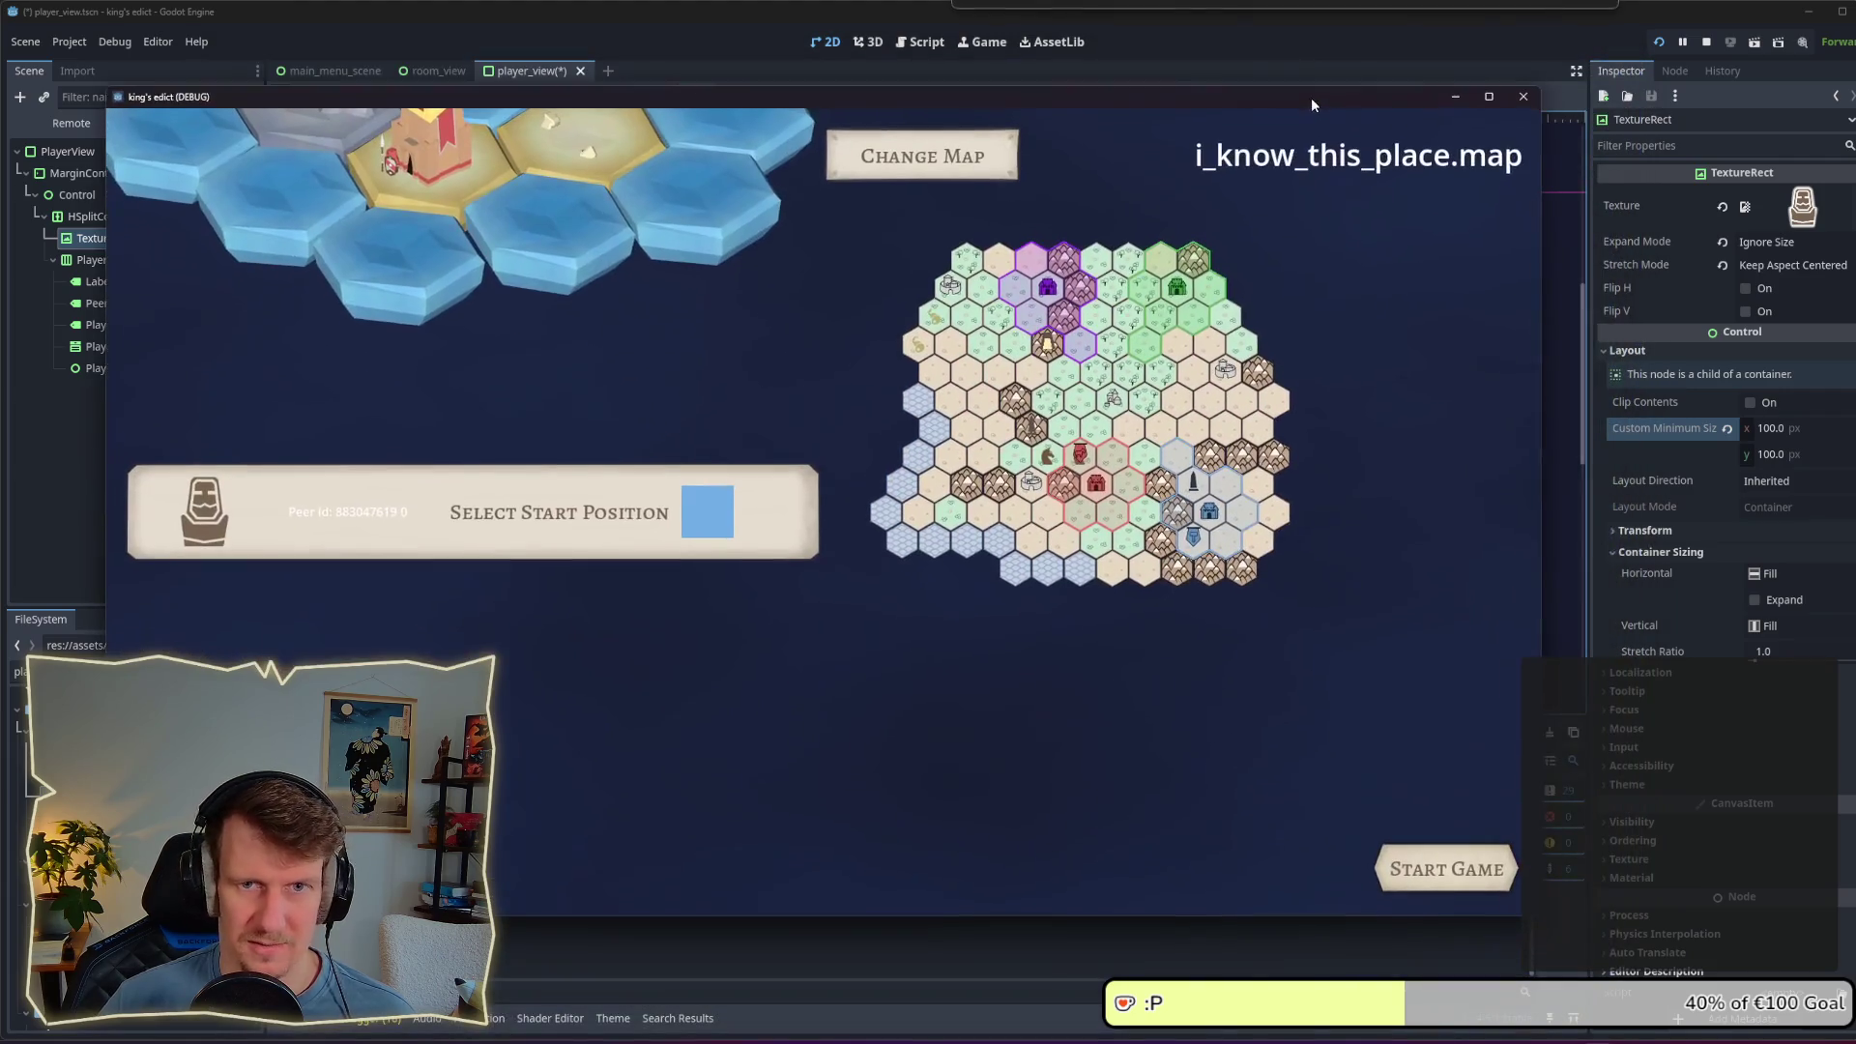
{"action": "key", "text": "alt+Tab"}
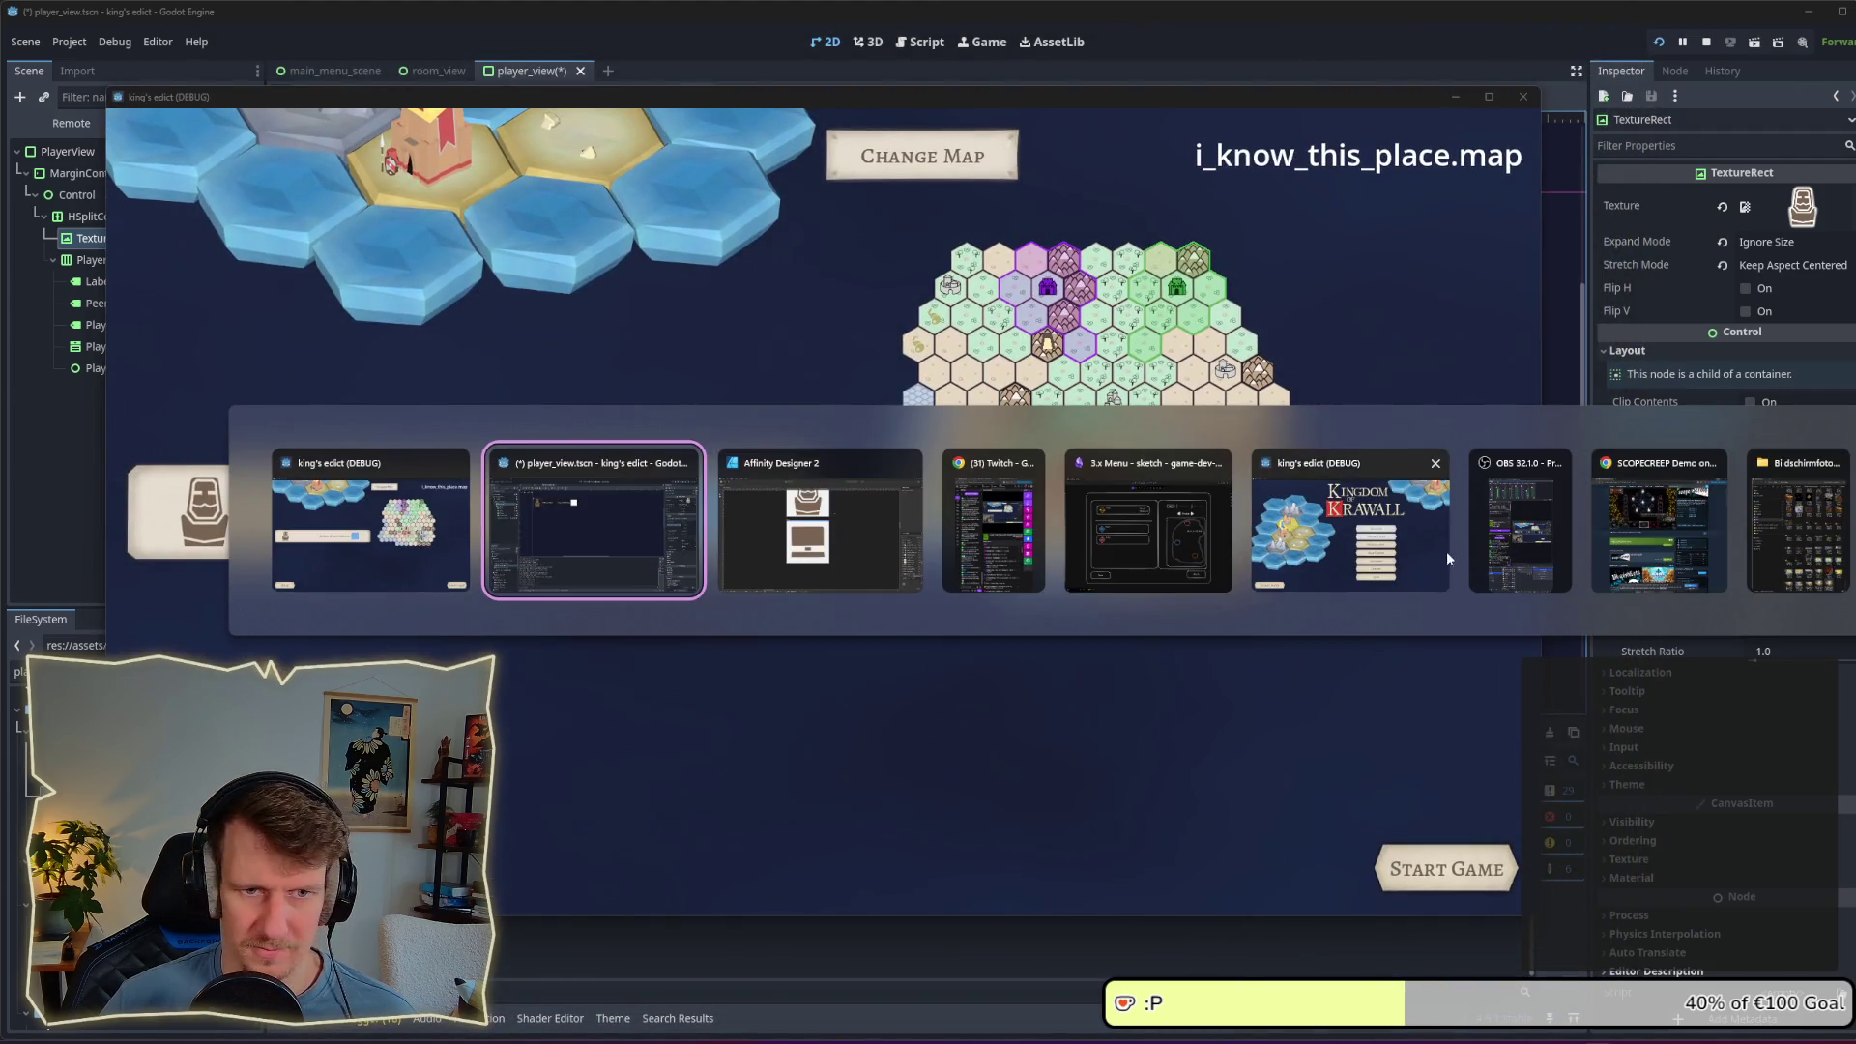
{"action": "left_click", "coordinate": [1449, 558]}
{"action": "left_click", "coordinate": [1470, 622]}
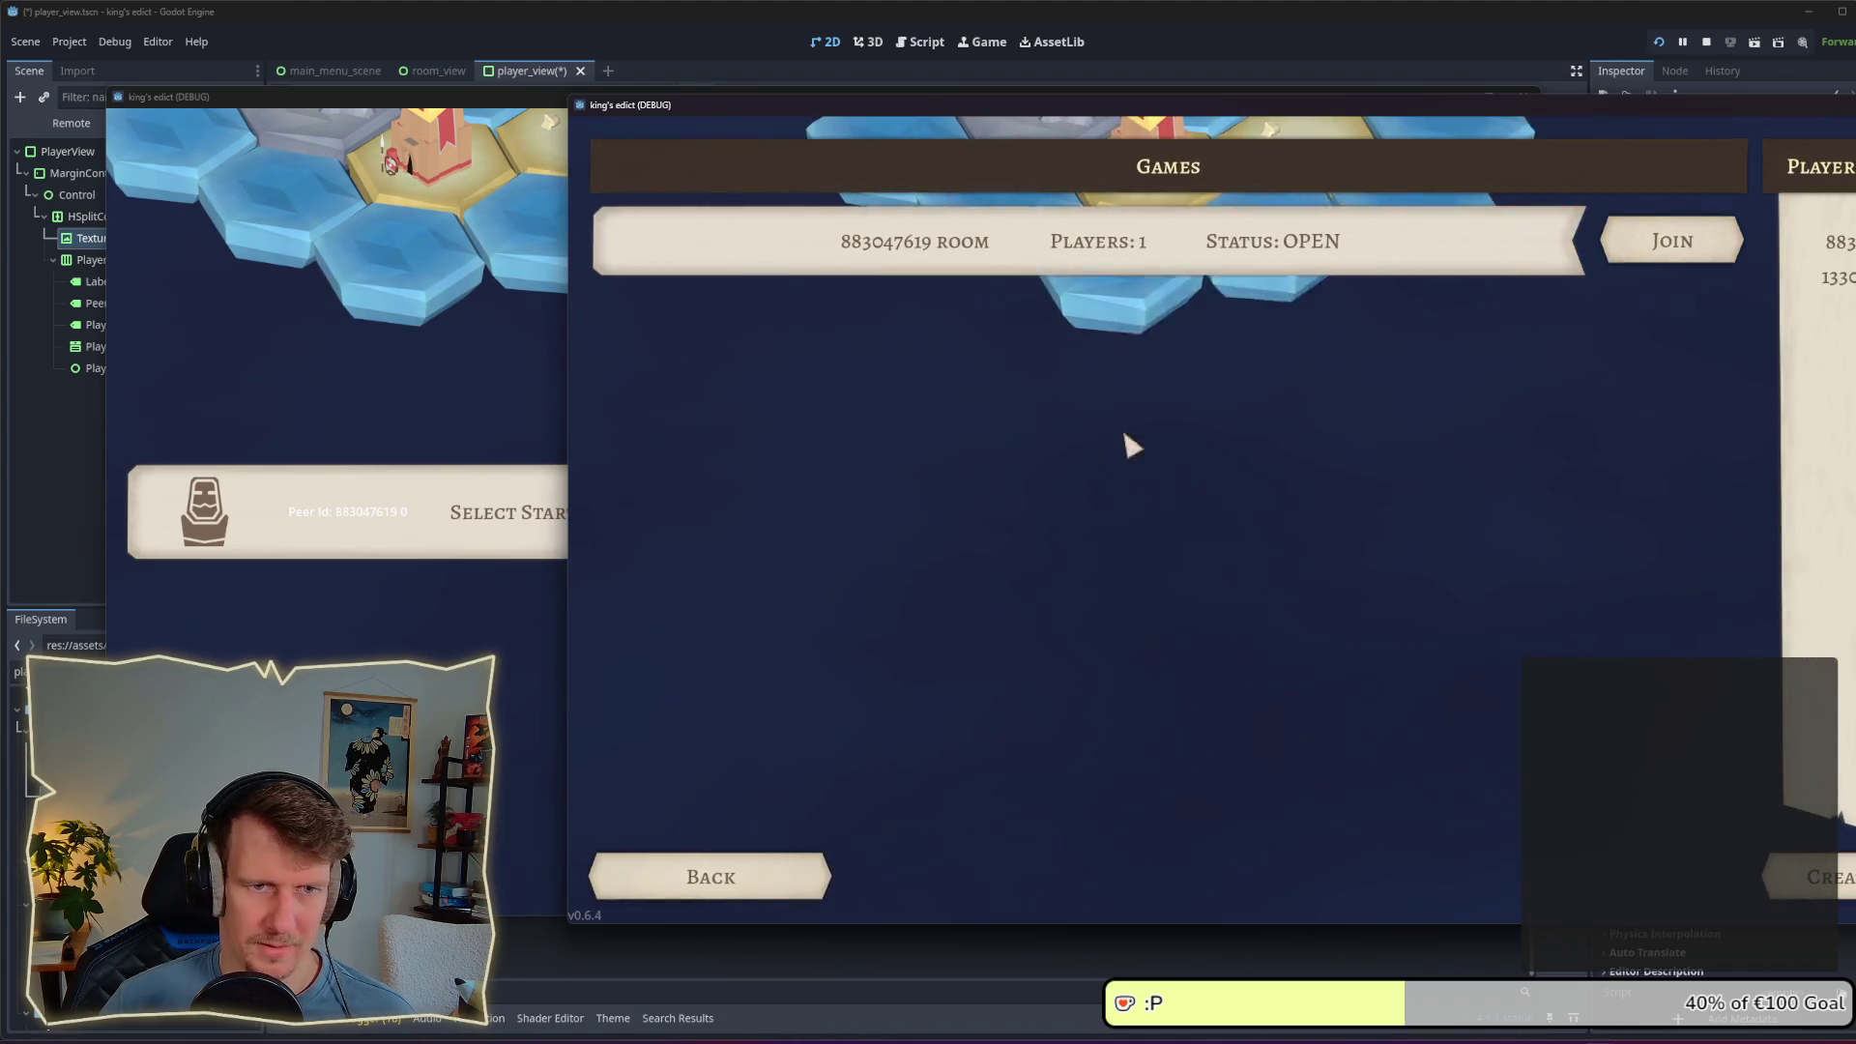
{"action": "left_click", "coordinate": [1617, 238]}
Step: Choose start positions for both players, compare the two game windows, and return to the editor
{"action": "left_click", "coordinate": [377, 348]}
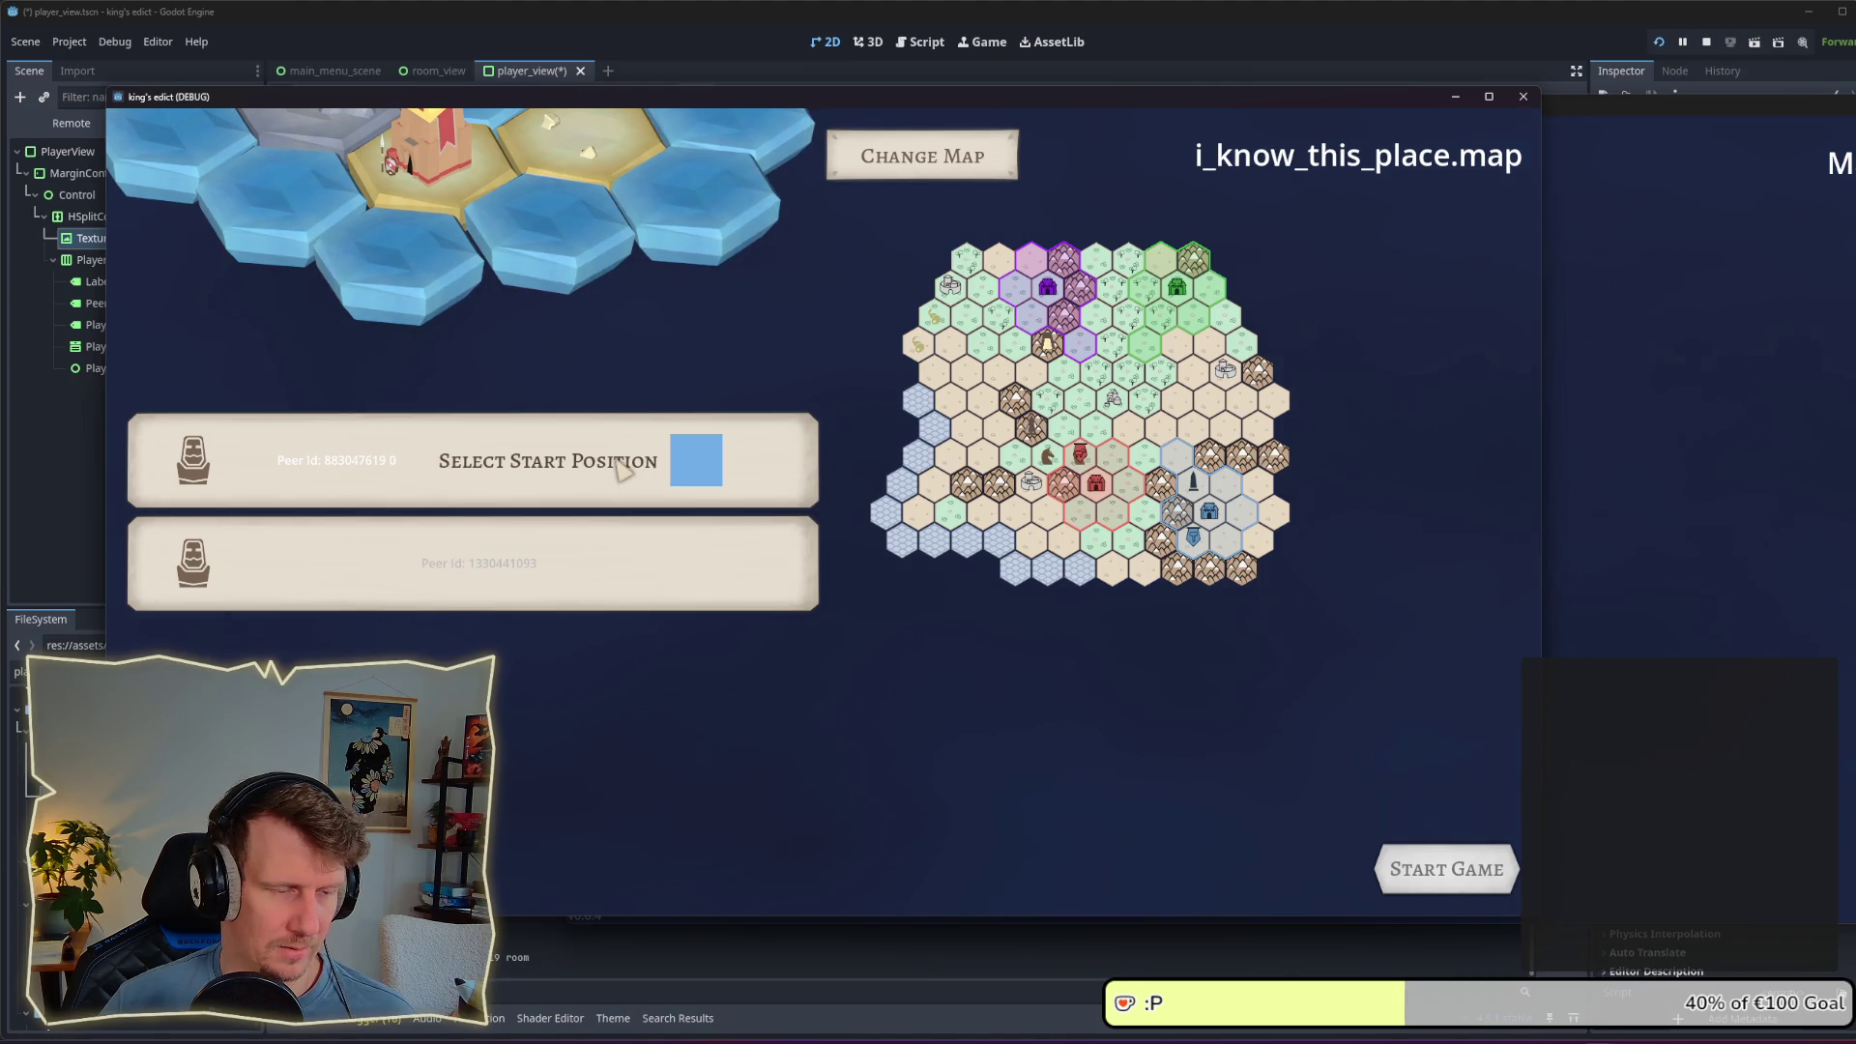
{"action": "left_click", "coordinate": [615, 466]}
{"action": "left_click", "coordinate": [457, 537]}
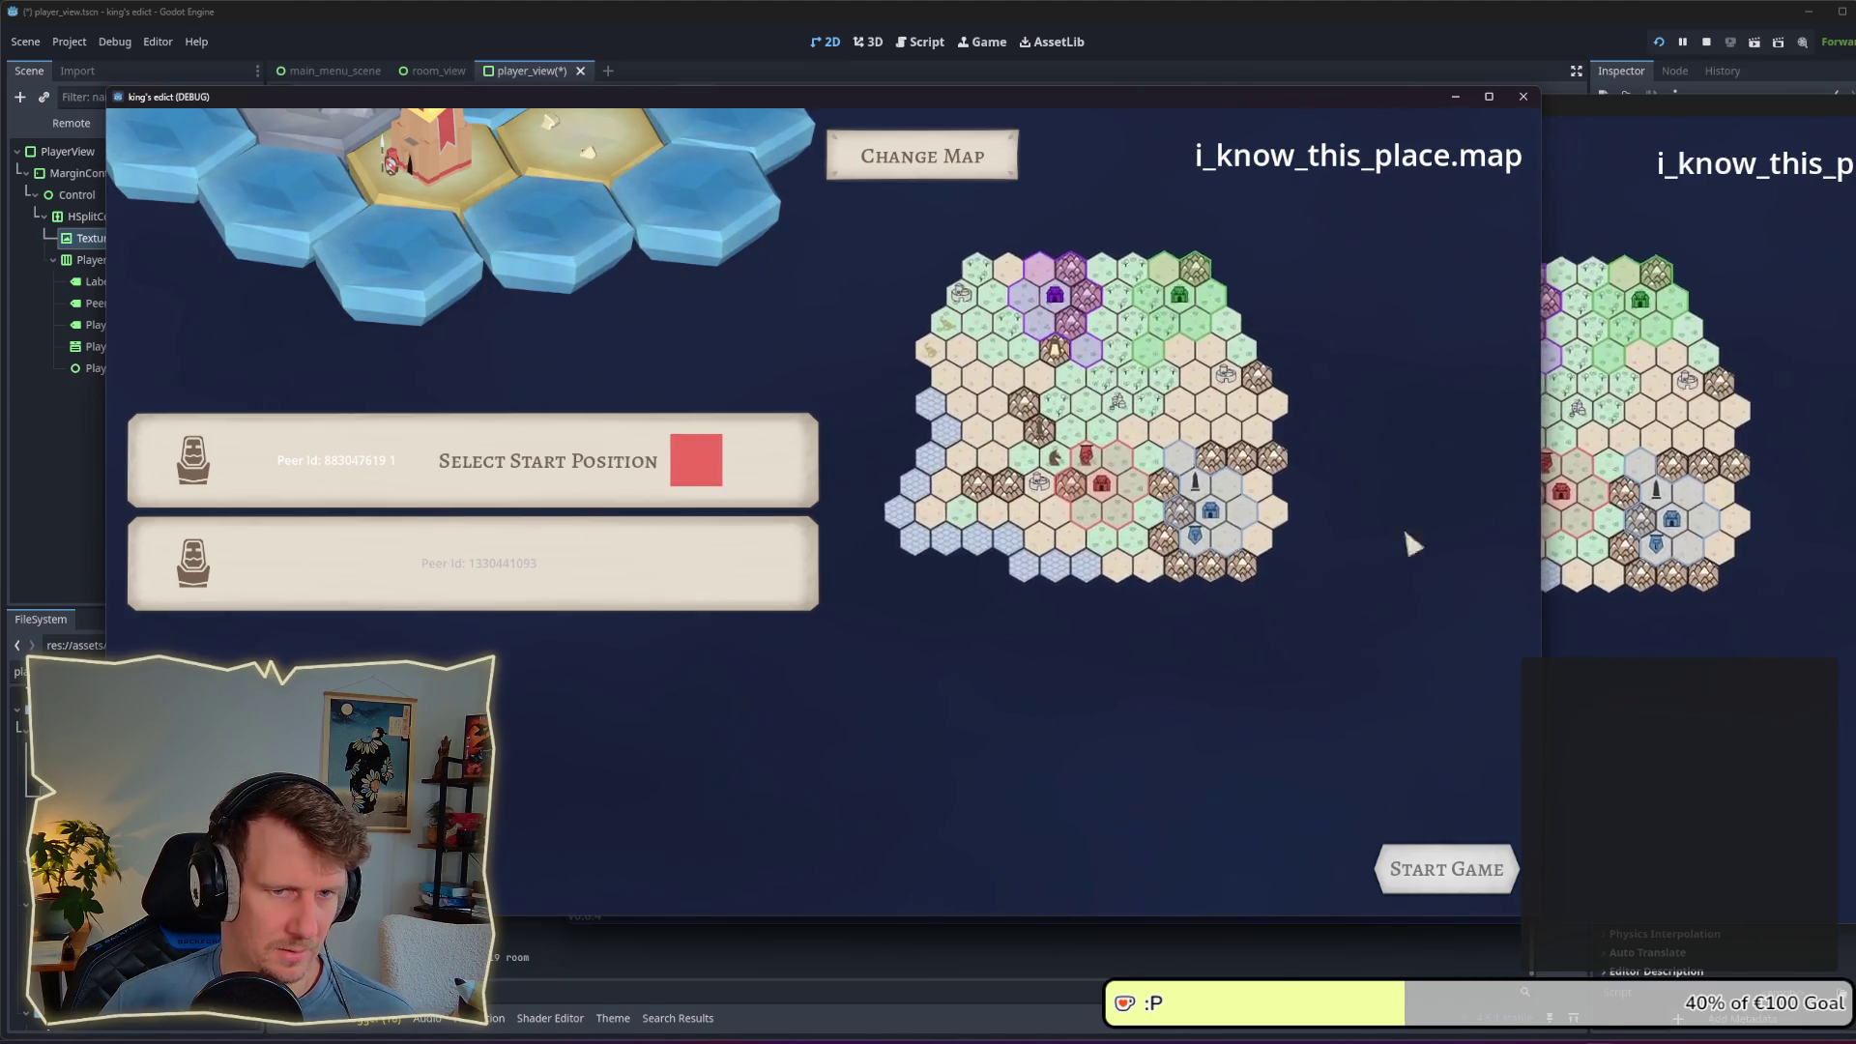
{"action": "left_click", "coordinate": [1802, 641]}
{"action": "left_click", "coordinate": [1102, 578]}
{"action": "left_click", "coordinate": [932, 645]}
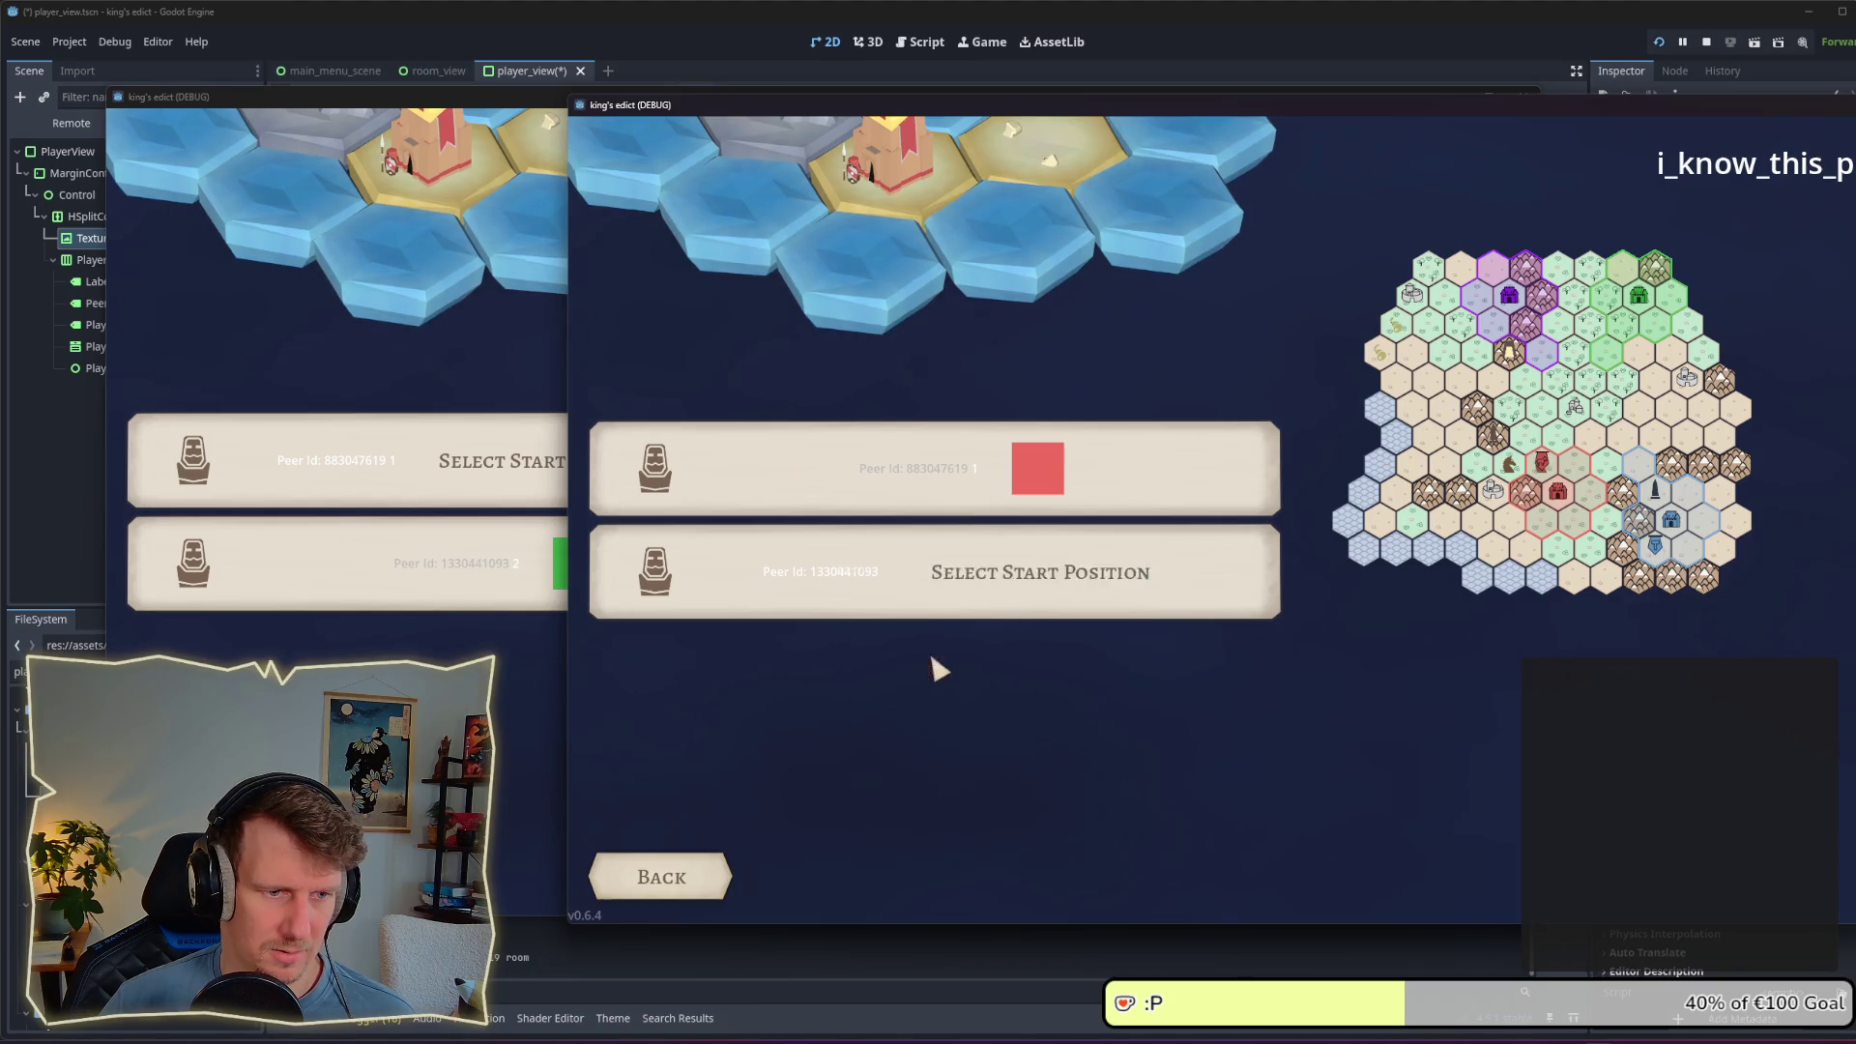
{"action": "key", "text": "alt+Tab"}
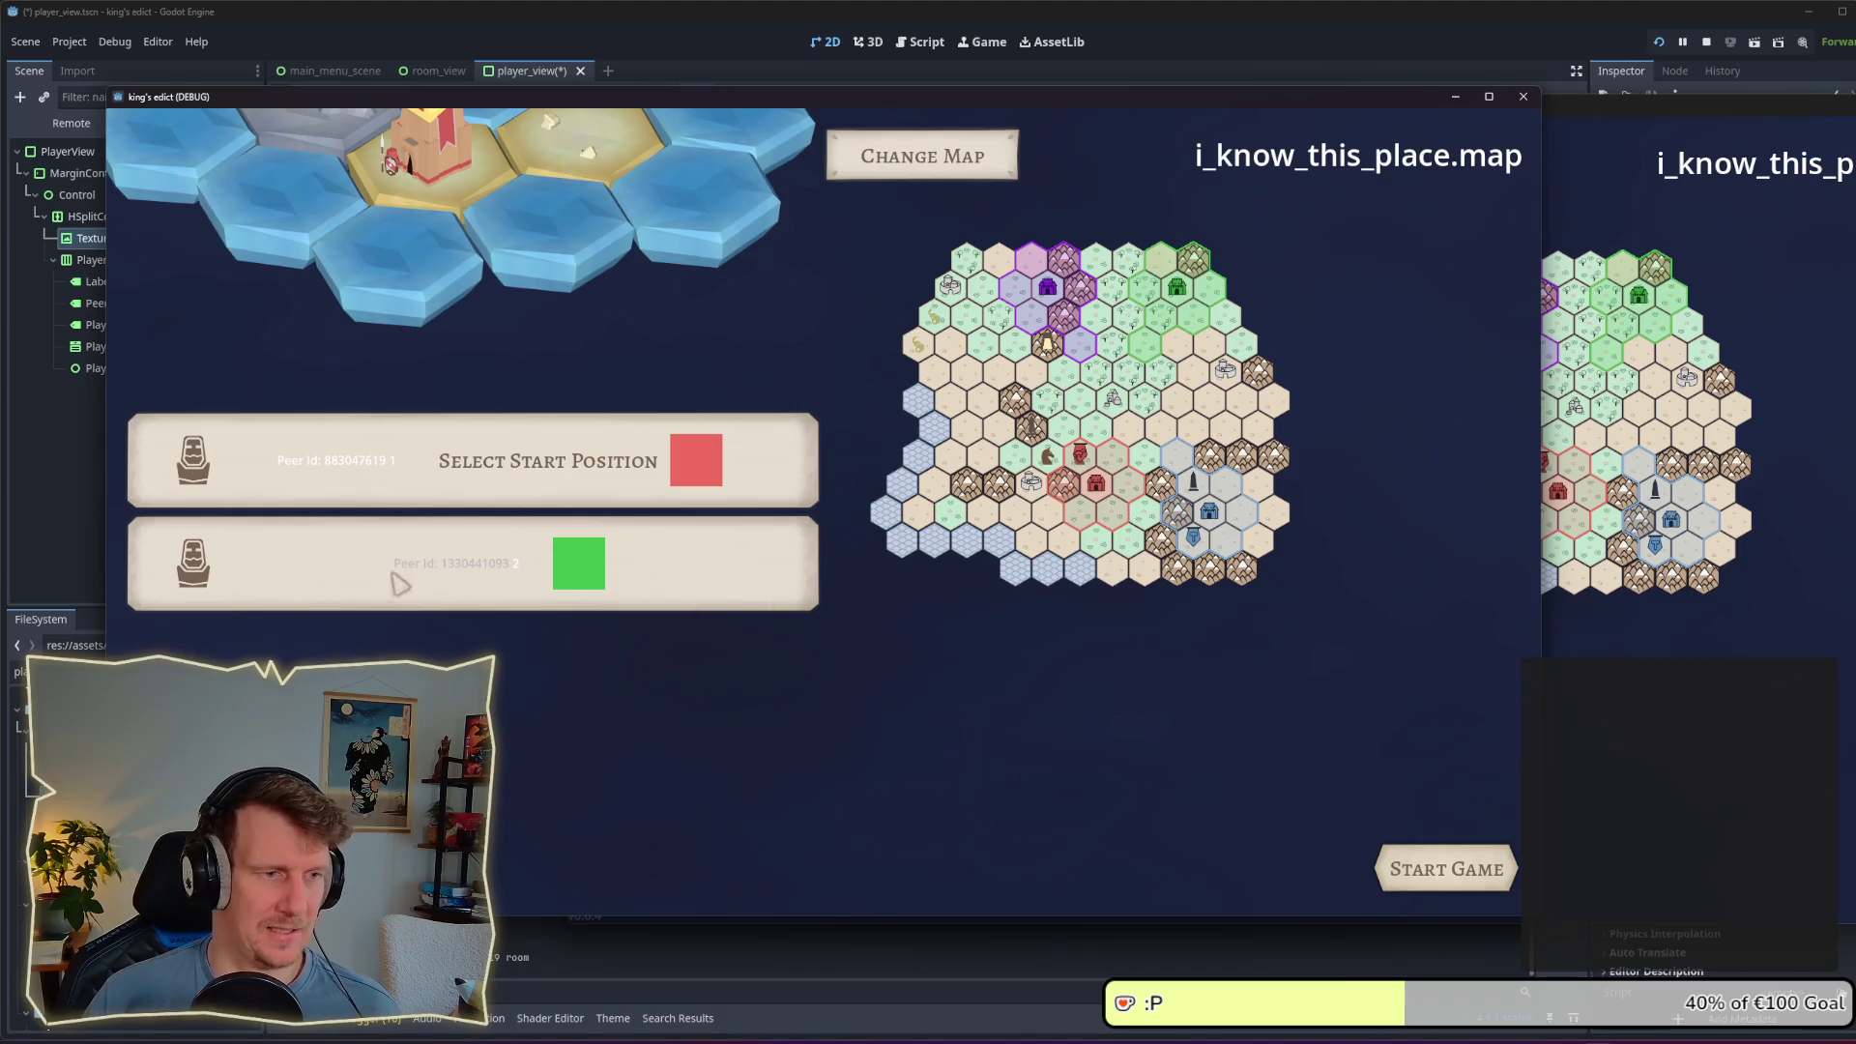
{"action": "left_click", "coordinate": [1655, 757]}
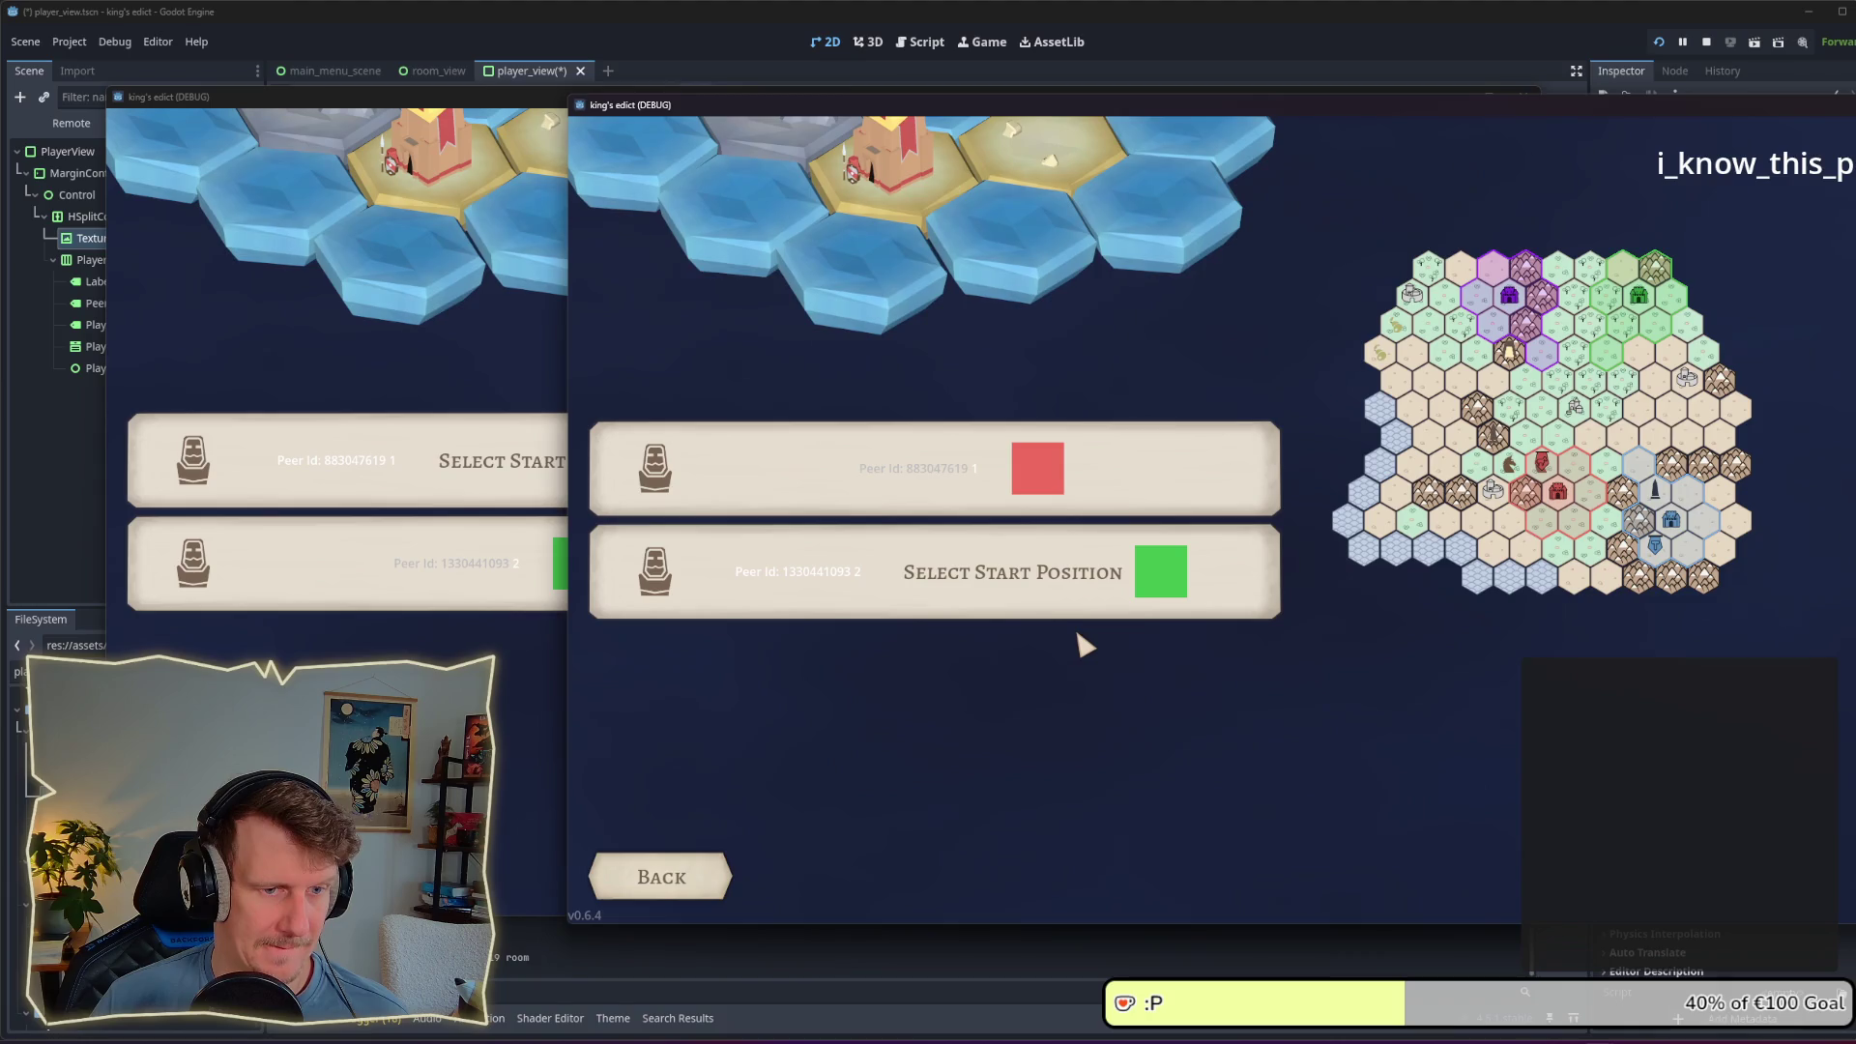
{"action": "key", "text": "alt+Tab"}
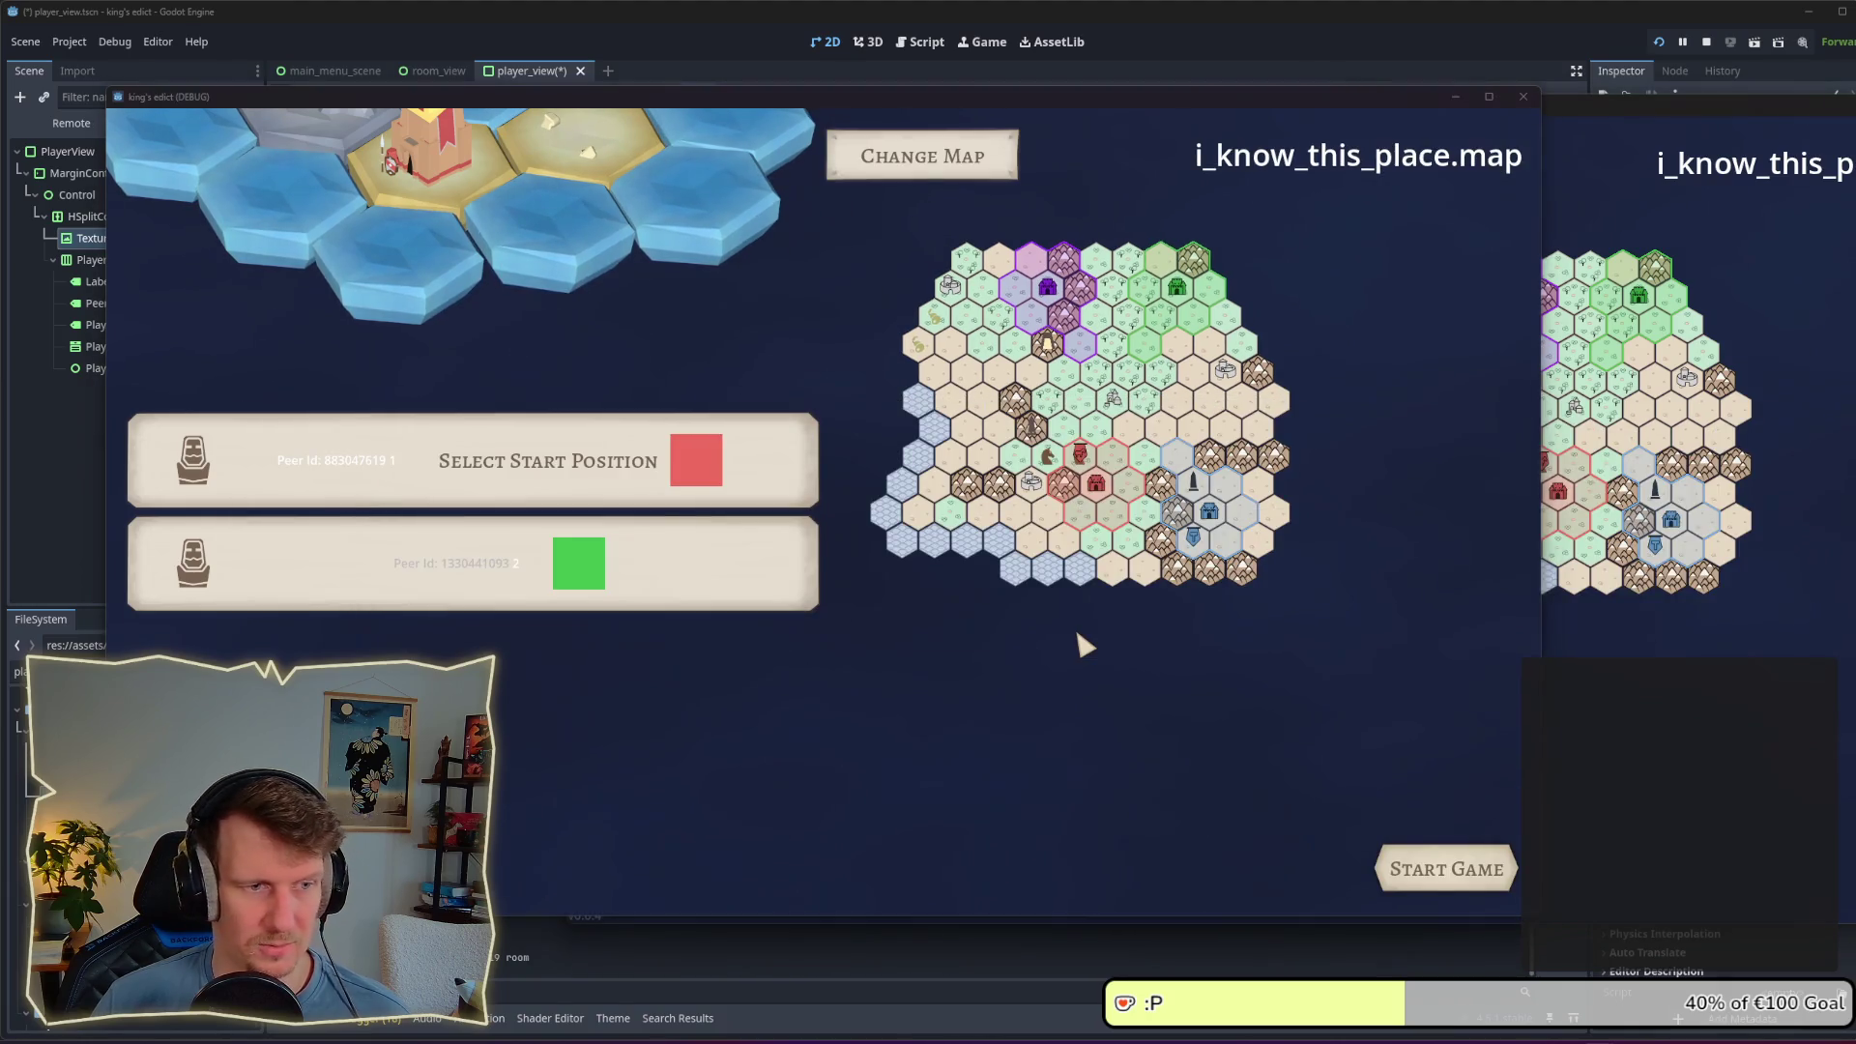
{"action": "key", "text": "alt+Tab"}
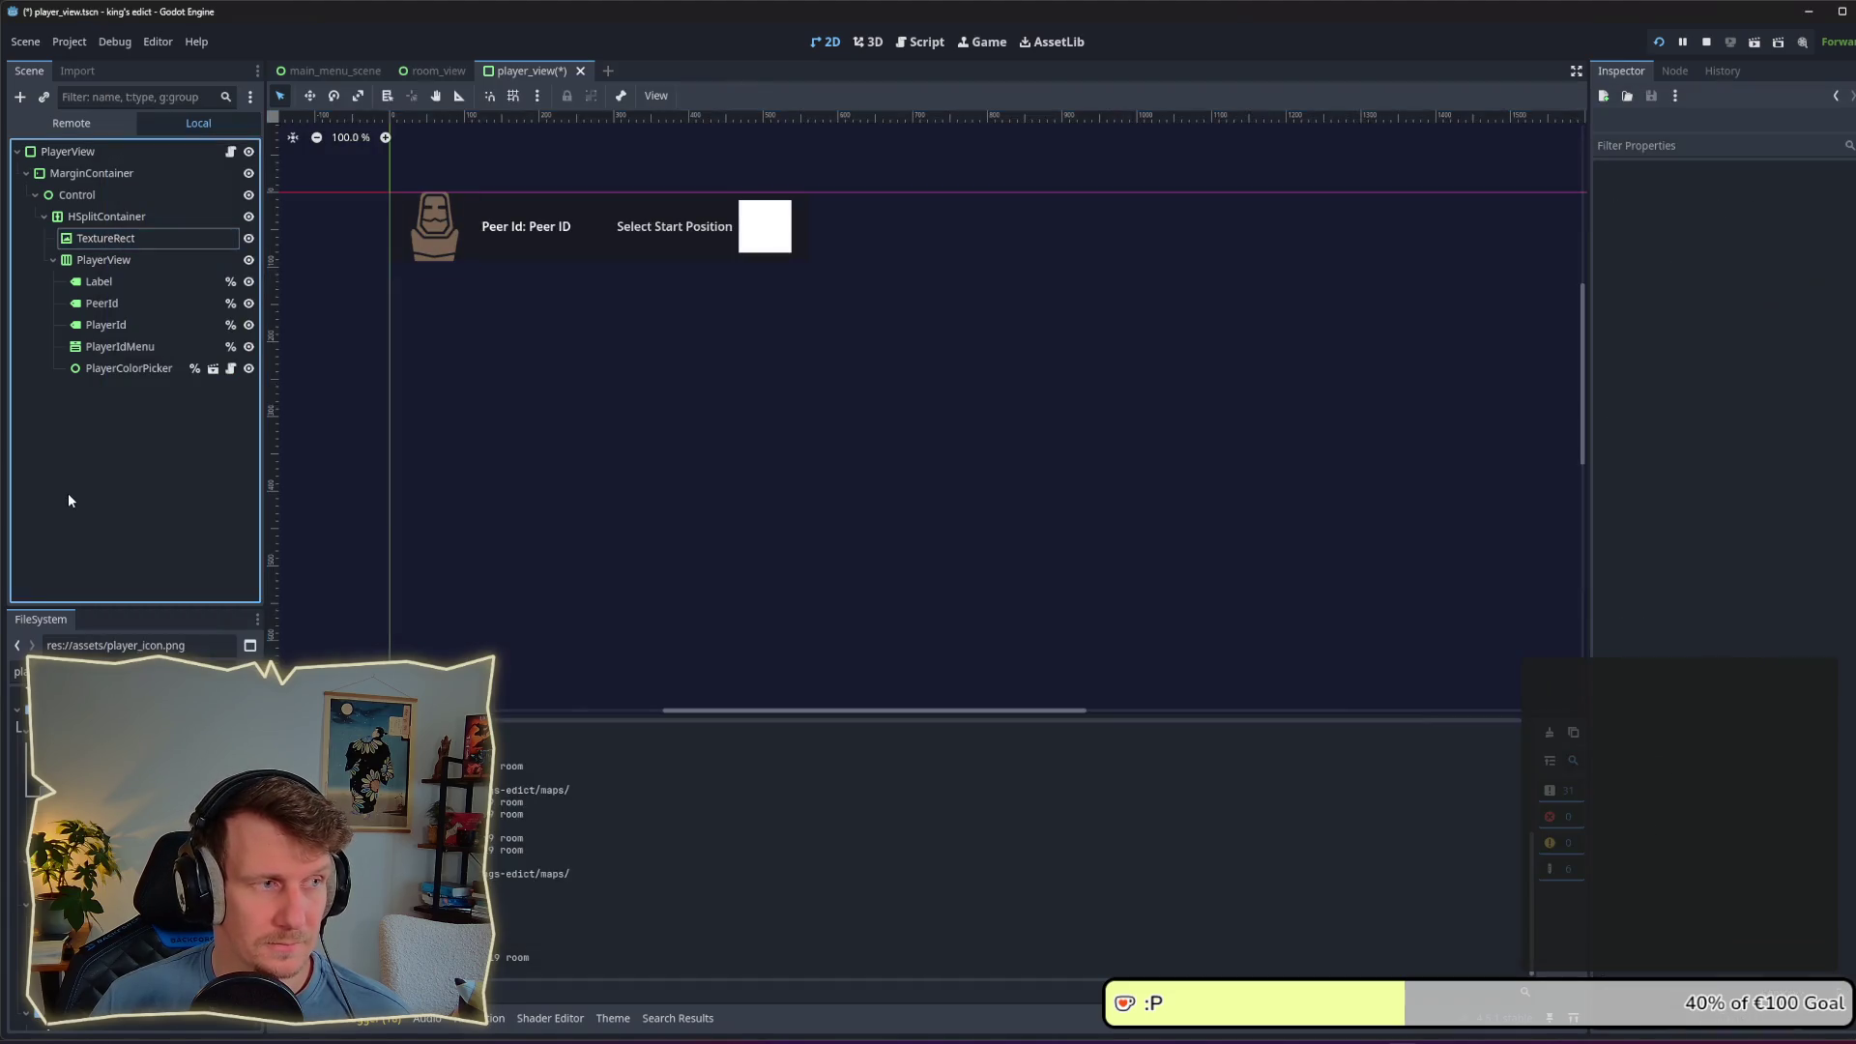
{"action": "left_click", "coordinate": [68, 495]}
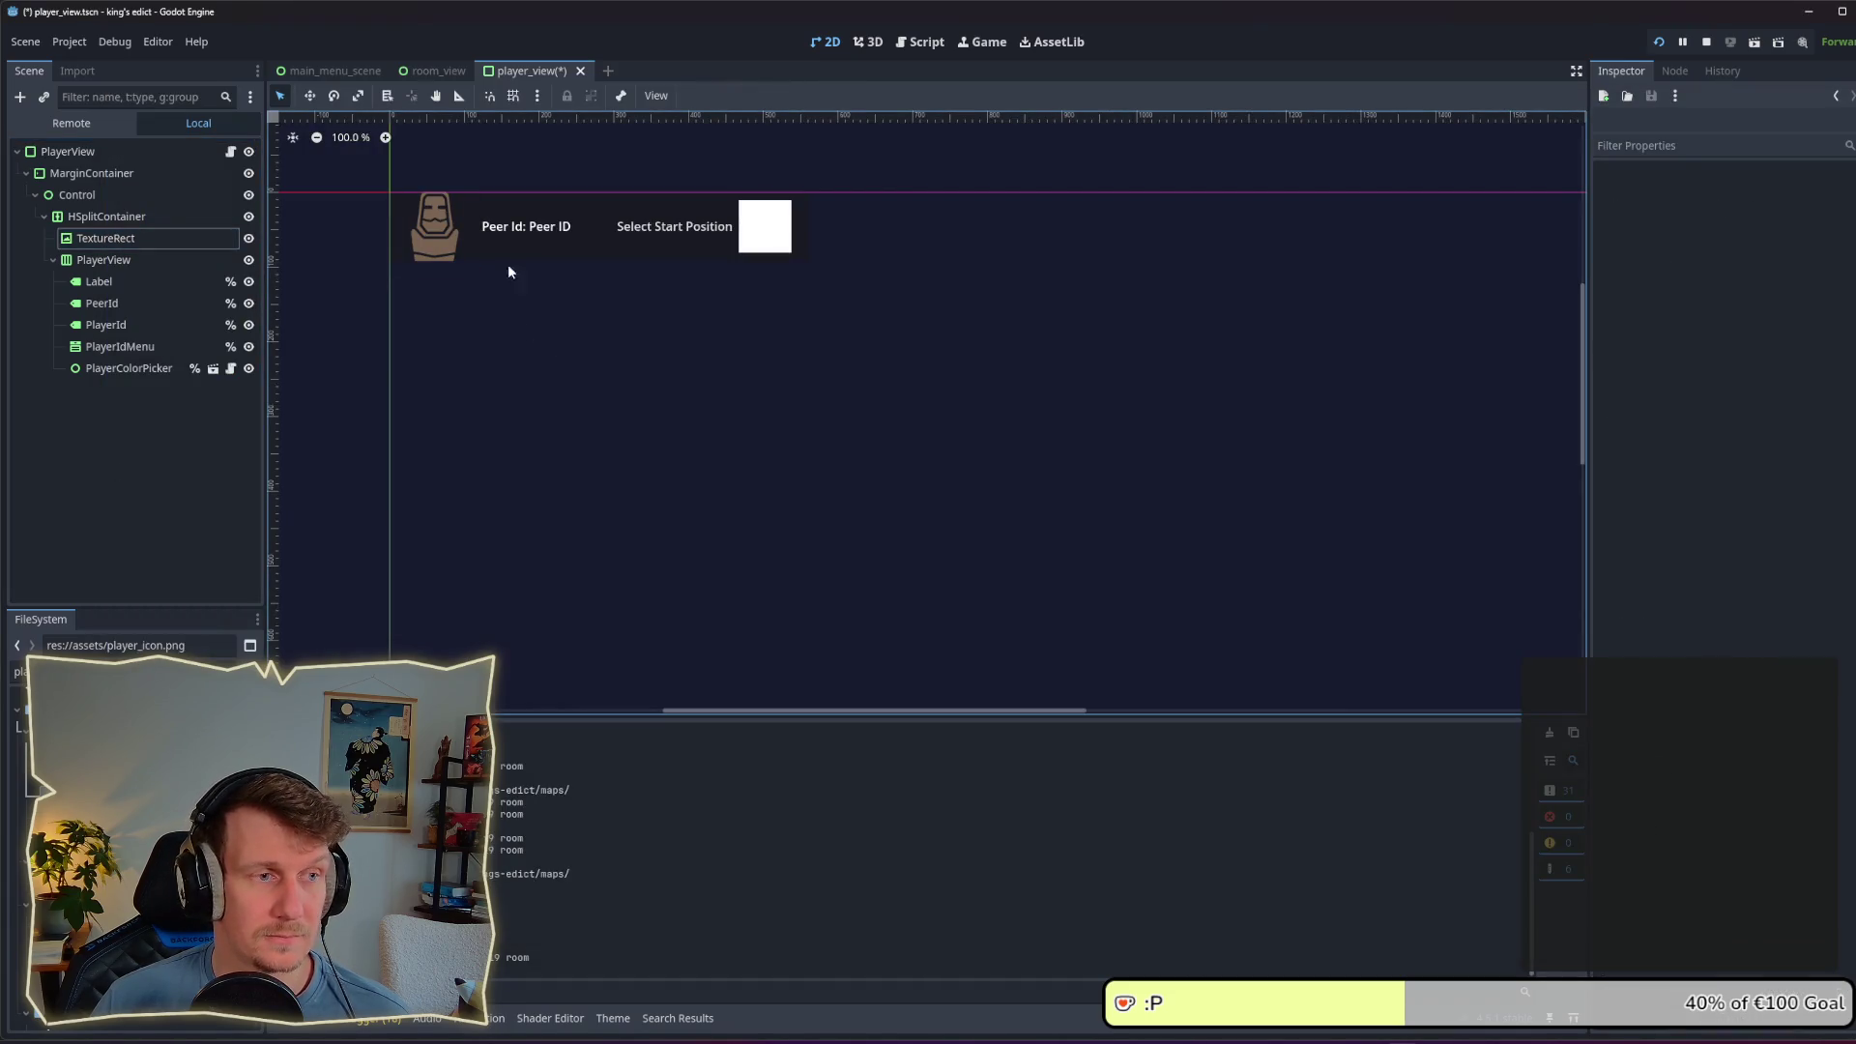
Step: Open player_view.gd and locate the _update function
{"action": "left_click", "coordinate": [231, 153]}
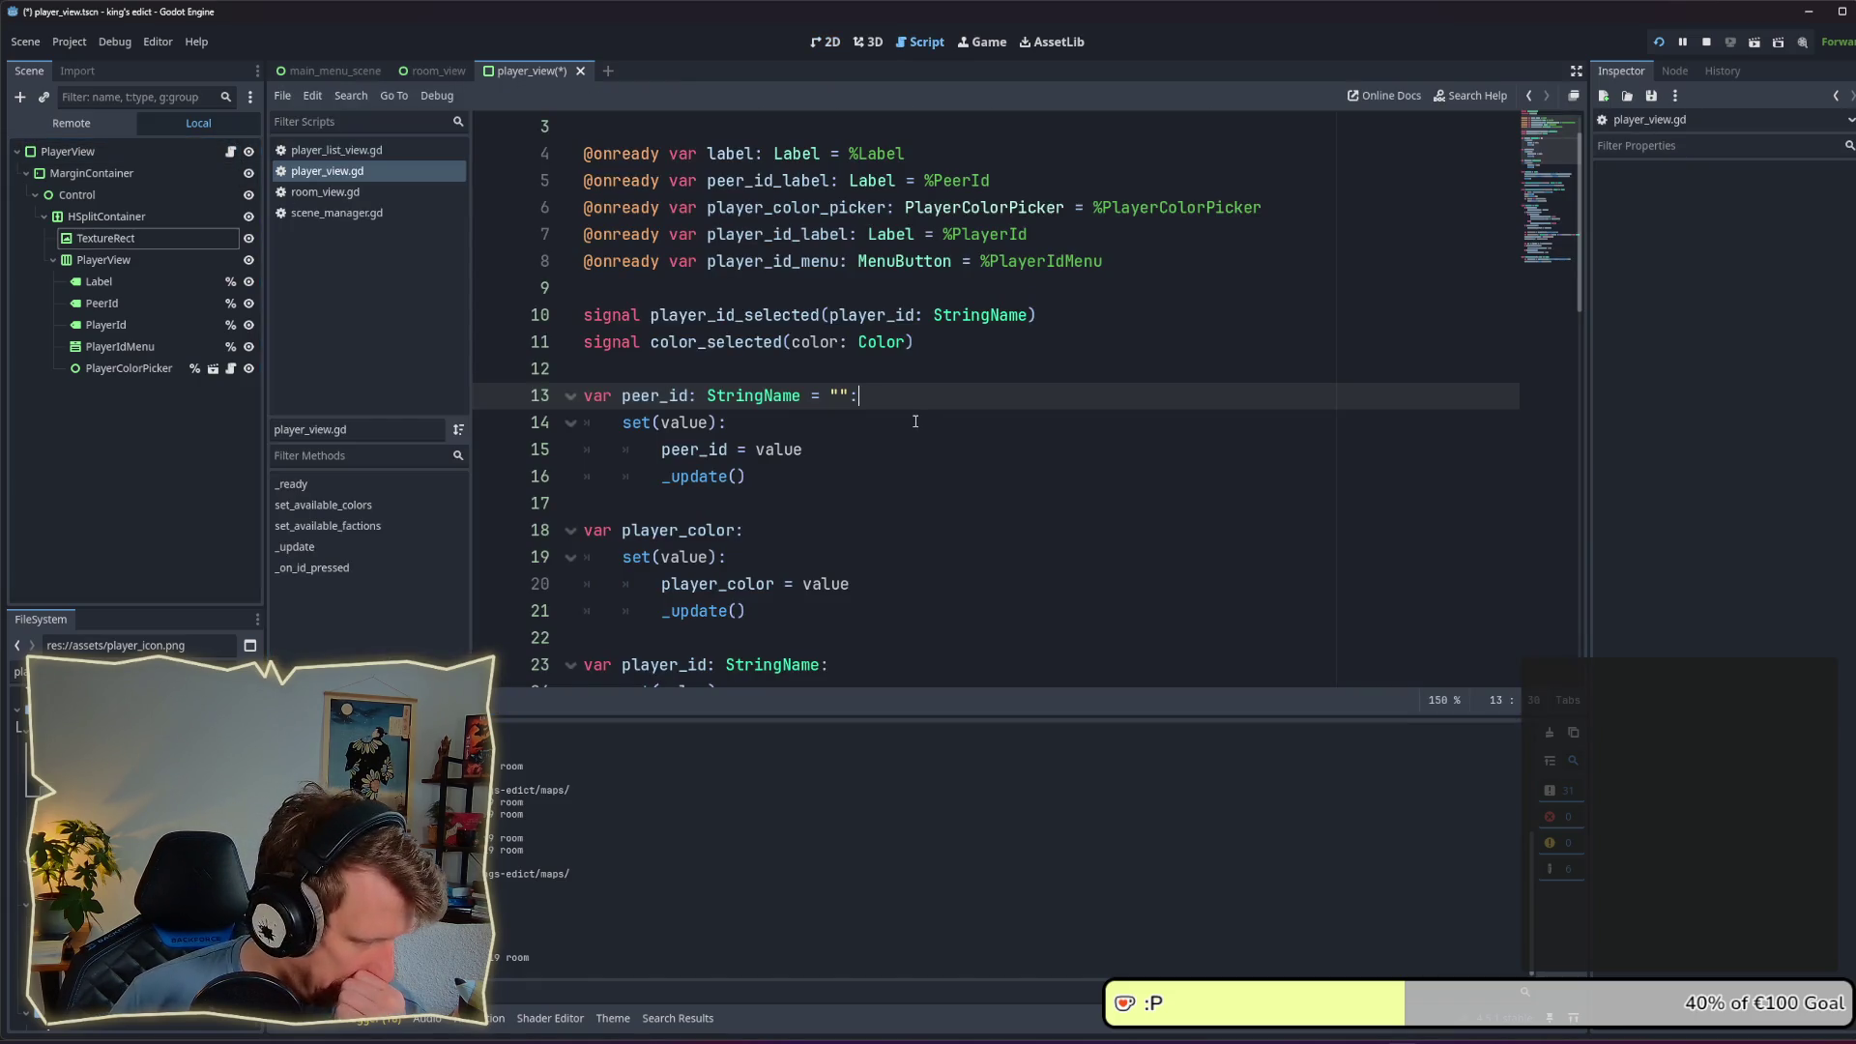
{"action": "scroll", "coordinate": [915, 422], "scroll_direction": "down", "scroll_amount": 7}
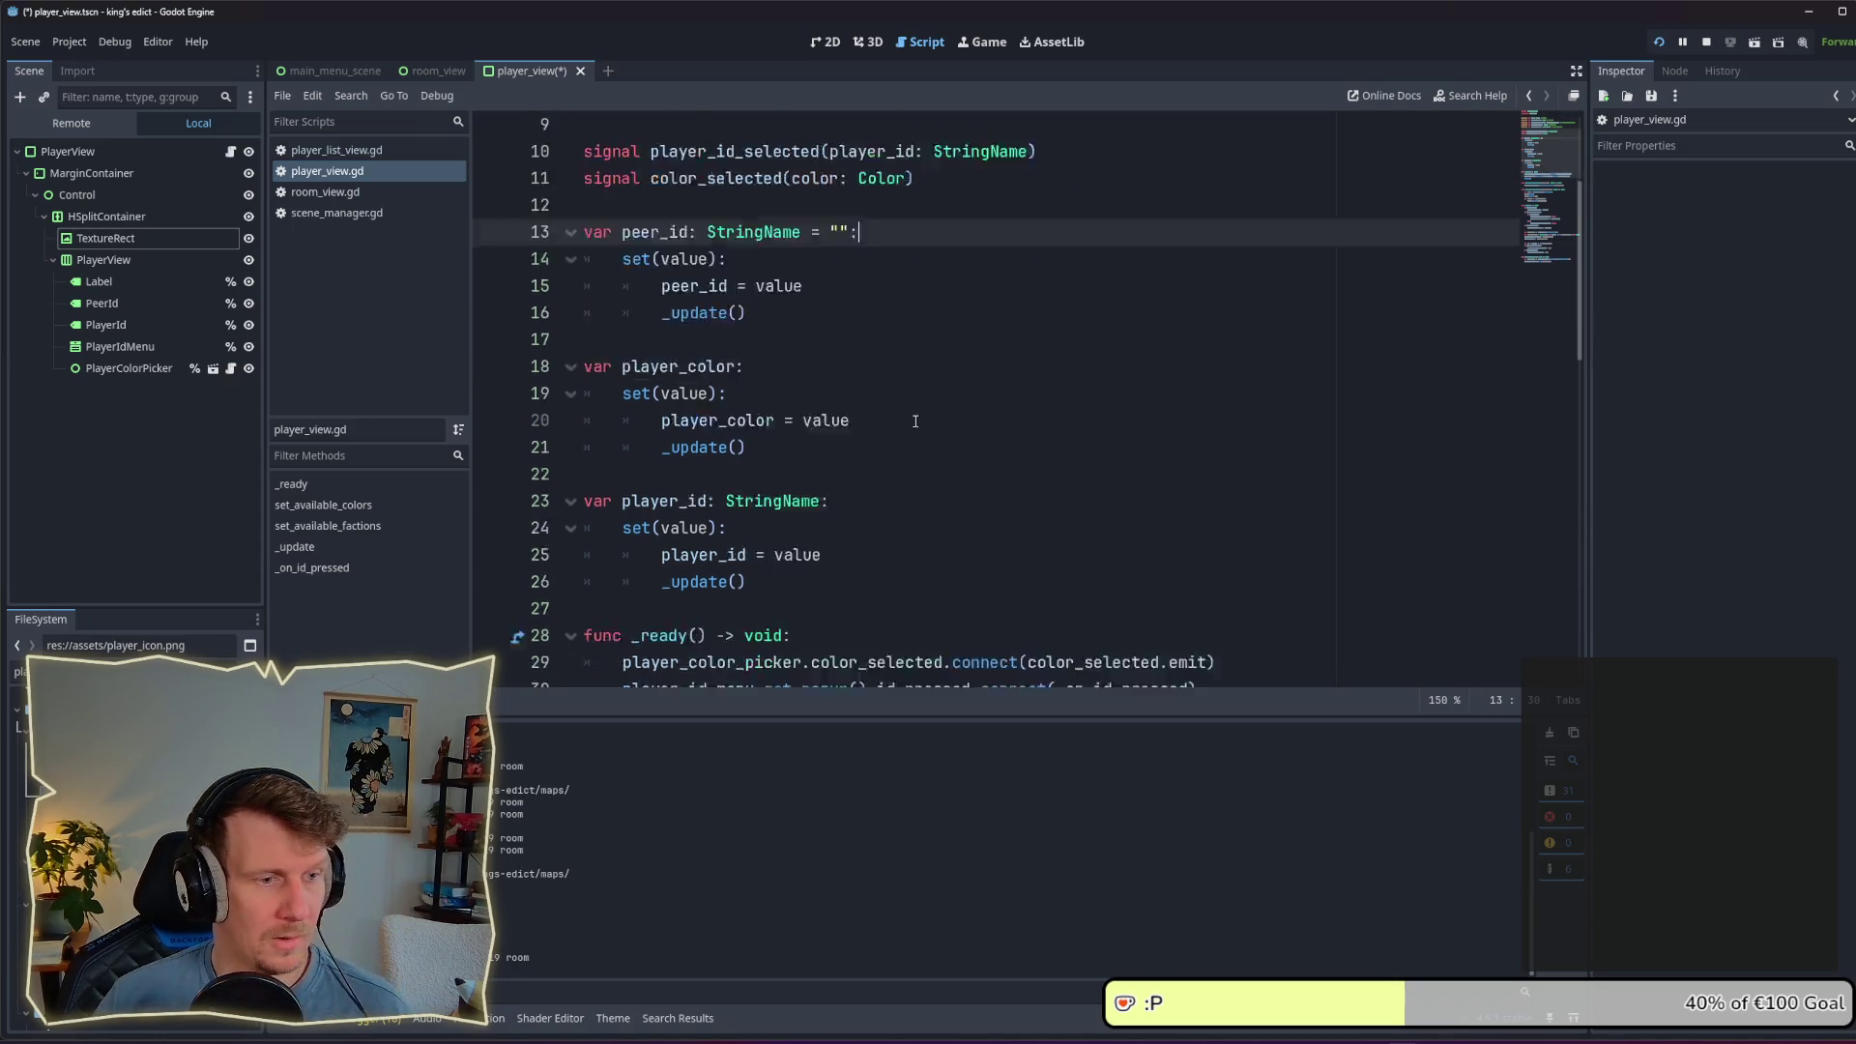
{"action": "left_click", "coordinate": [1019, 322]}
{"action": "scroll", "coordinate": [1019, 323], "scroll_direction": "down", "scroll_amount": 8}
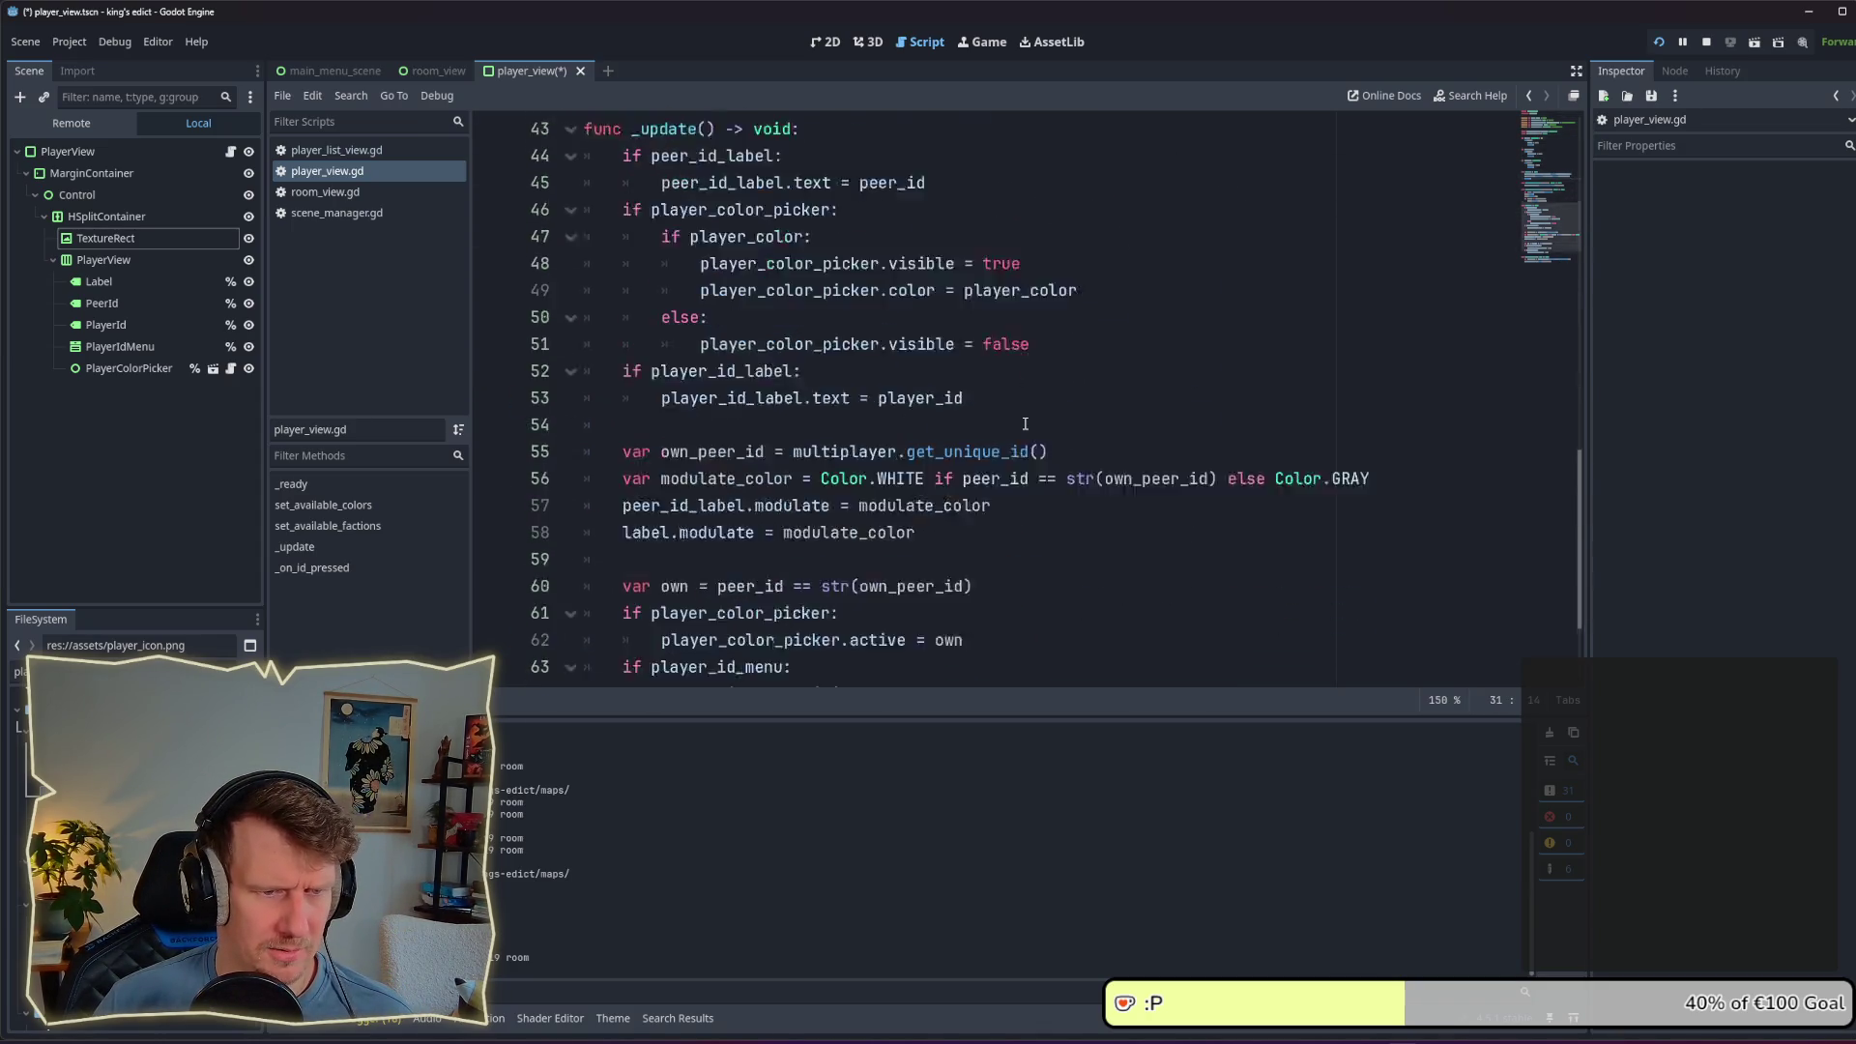
{"action": "scroll", "coordinate": [1130, 305], "scroll_direction": "up", "scroll_amount": 2}
{"action": "scroll", "coordinate": [1129, 306], "scroll_direction": "up", "scroll_amount": 1}
{"action": "mouse_move", "coordinate": [1081, 315]}
{"action": "left_mouse_down"}
{"action": "mouse_move", "coordinate": [882, 315]}
{"action": "mouse_move", "coordinate": [951, 315]}
{"action": "left_mouse_up"}
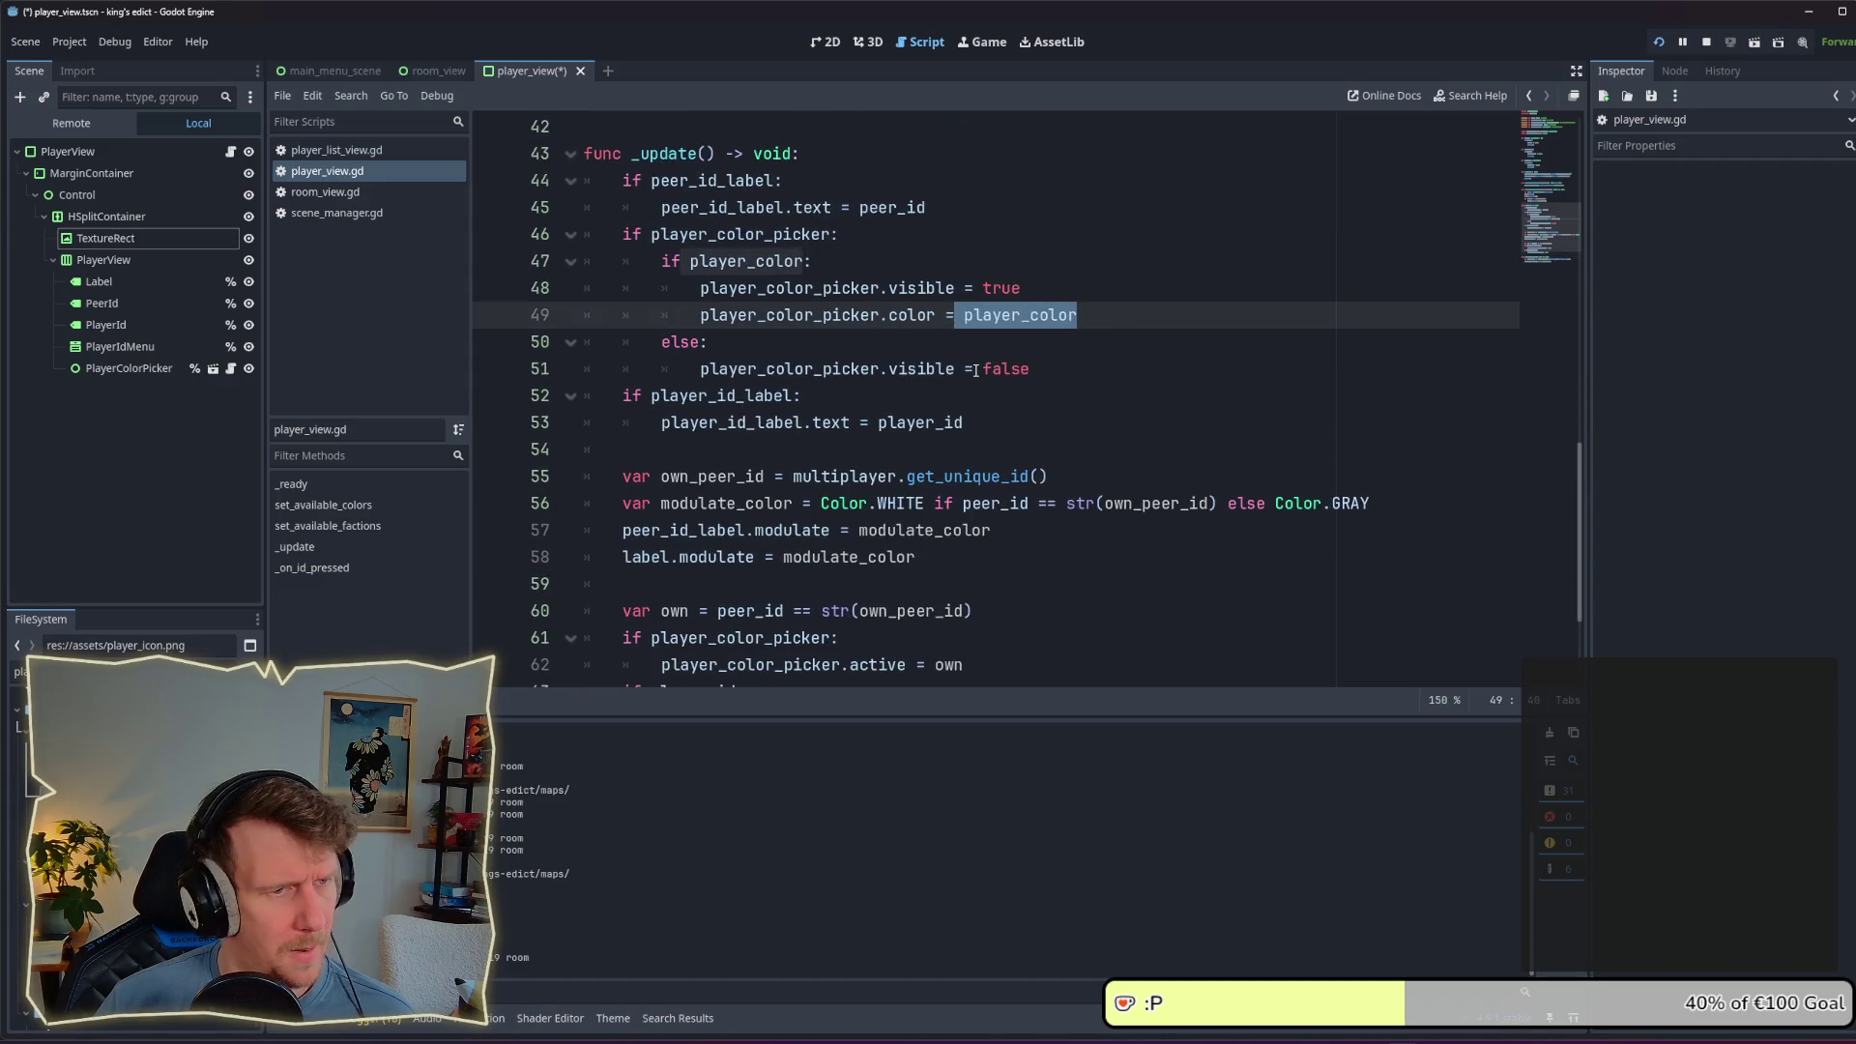
{"action": "scroll", "coordinate": [976, 370], "scroll_direction": "up", "scroll_amount": 1}
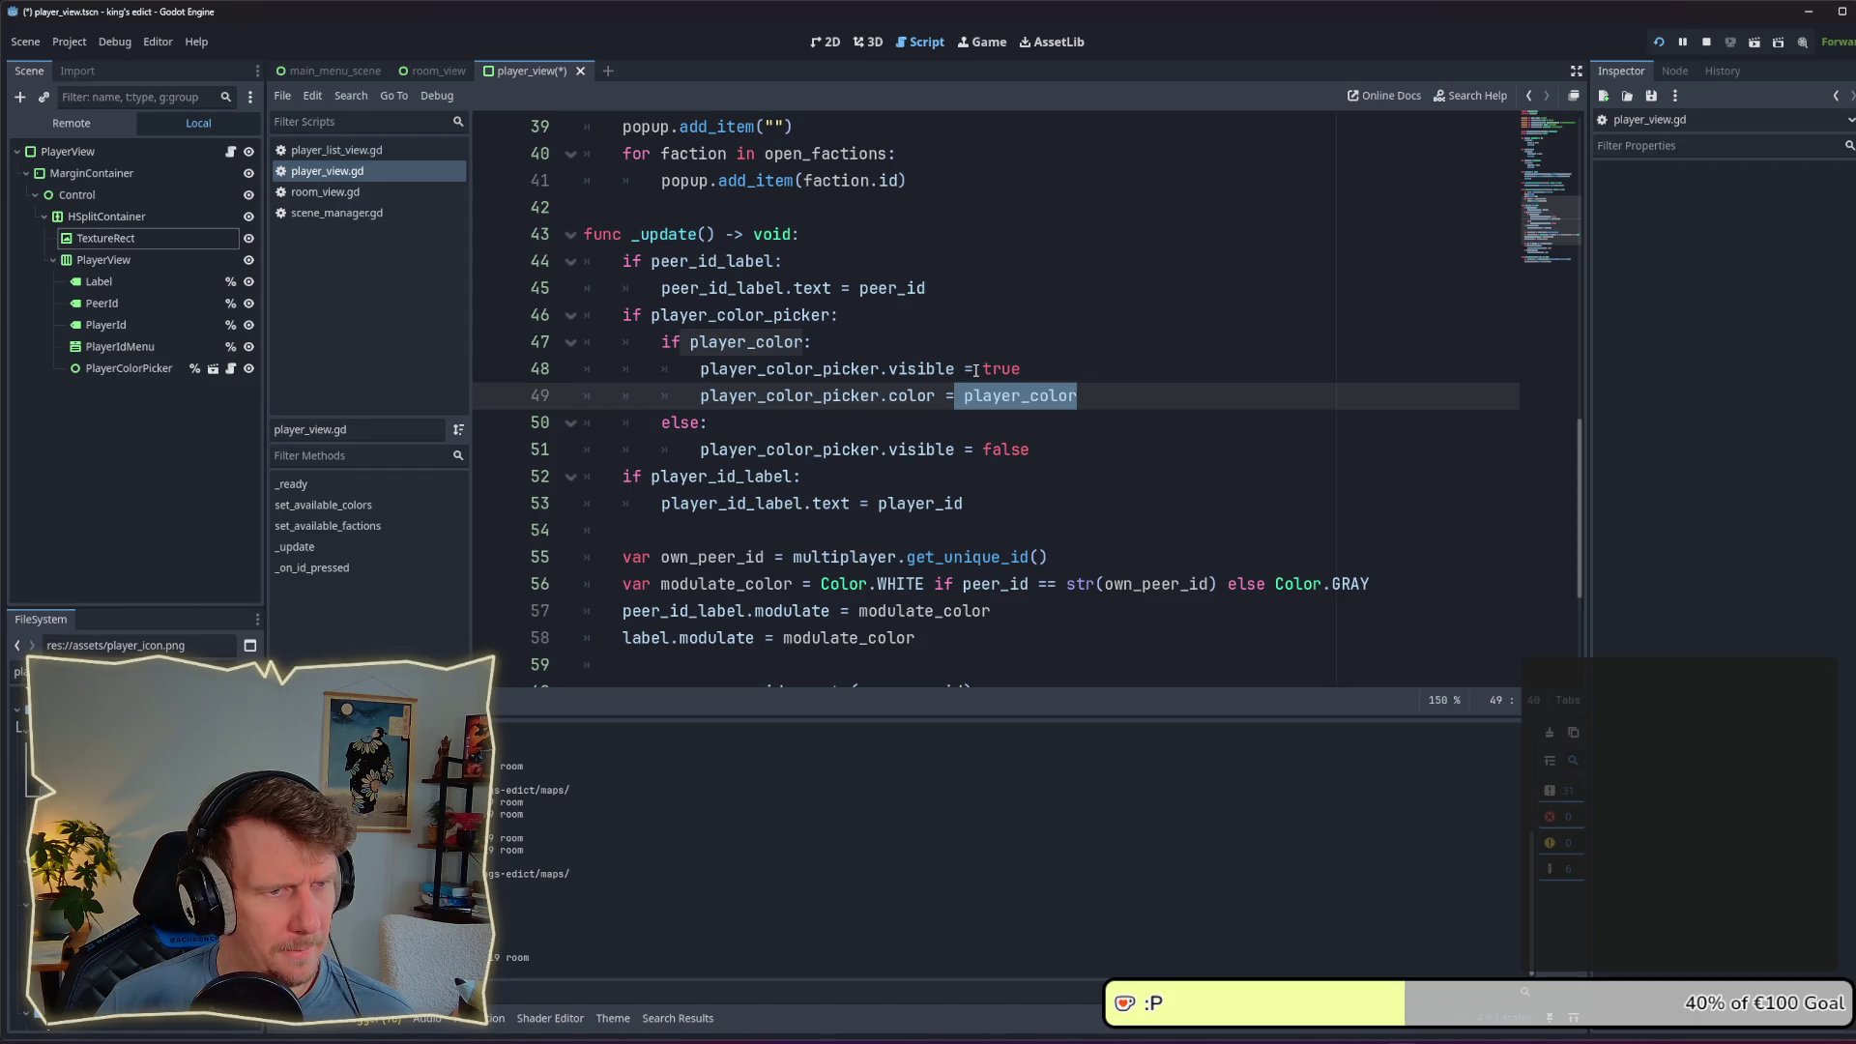
{"action": "double_click", "coordinate": [681, 234]}
{"action": "scroll", "coordinate": [758, 405], "scroll_direction": "up", "scroll_amount": 6}
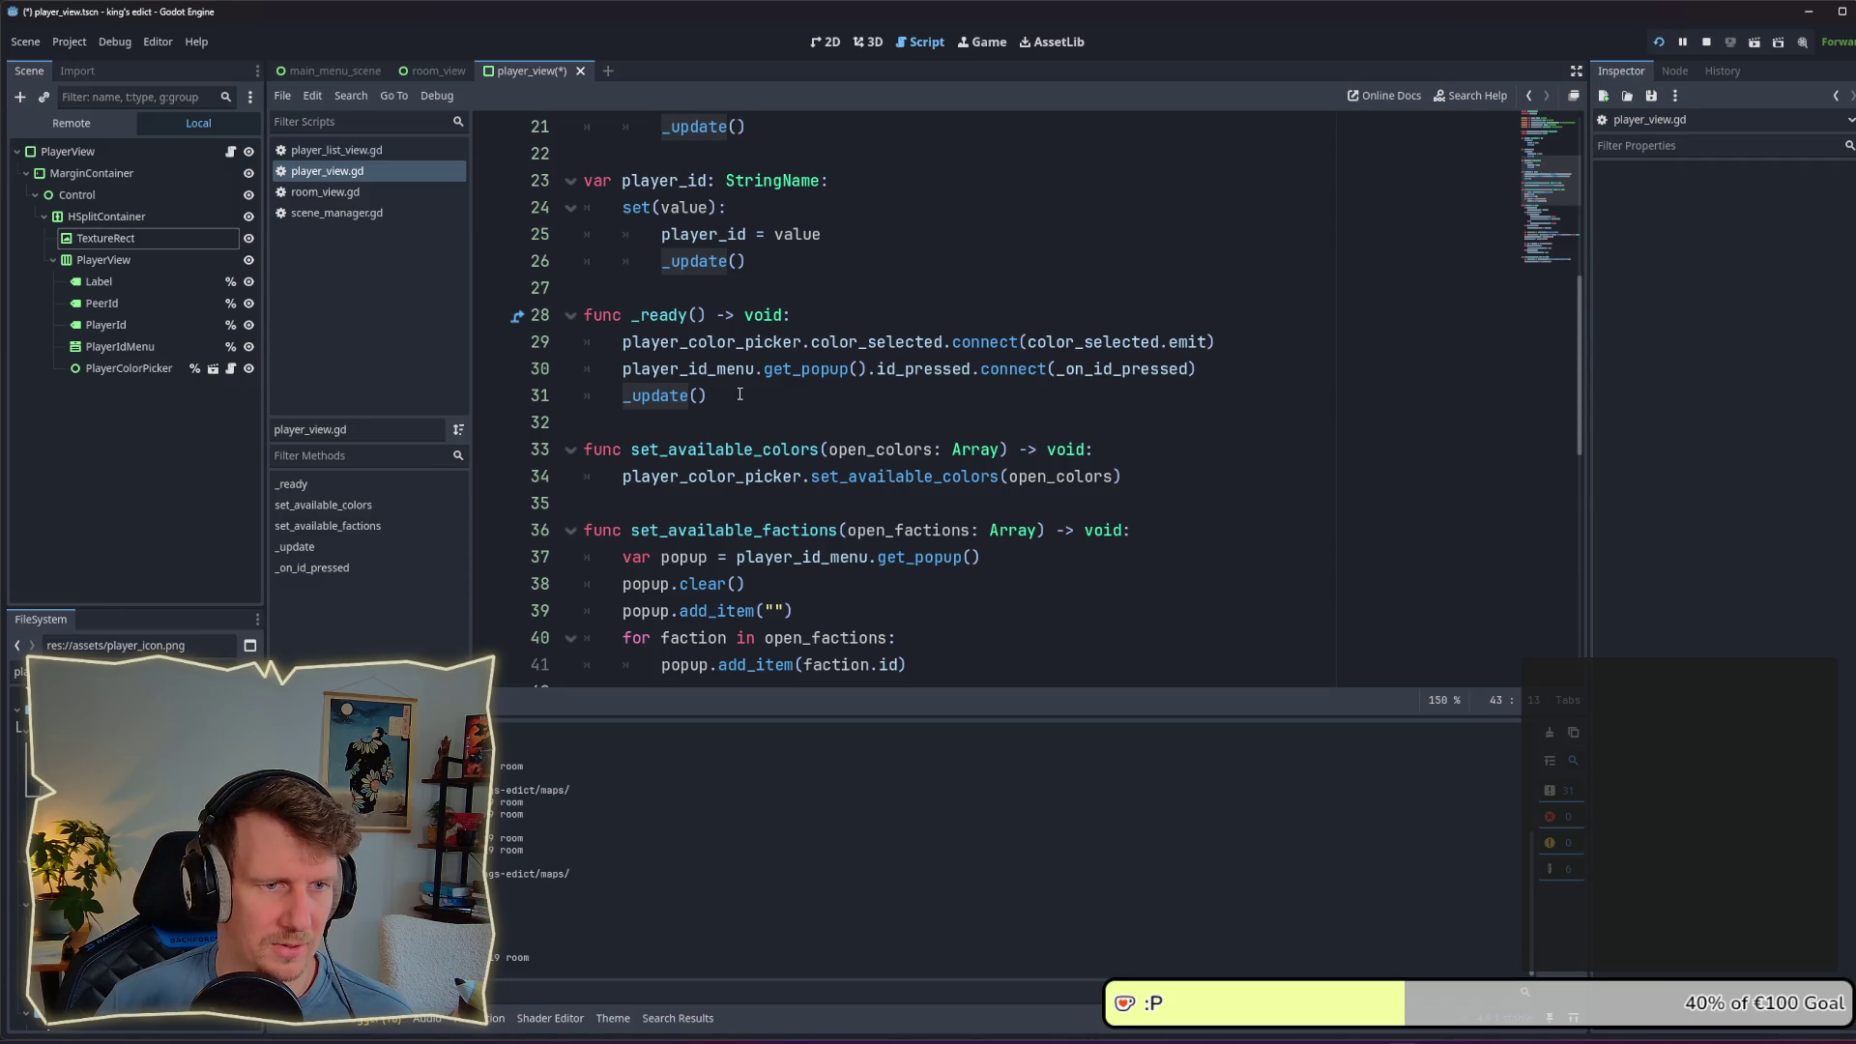
{"action": "scroll", "coordinate": [740, 394], "scroll_direction": "down", "scroll_amount": 9}
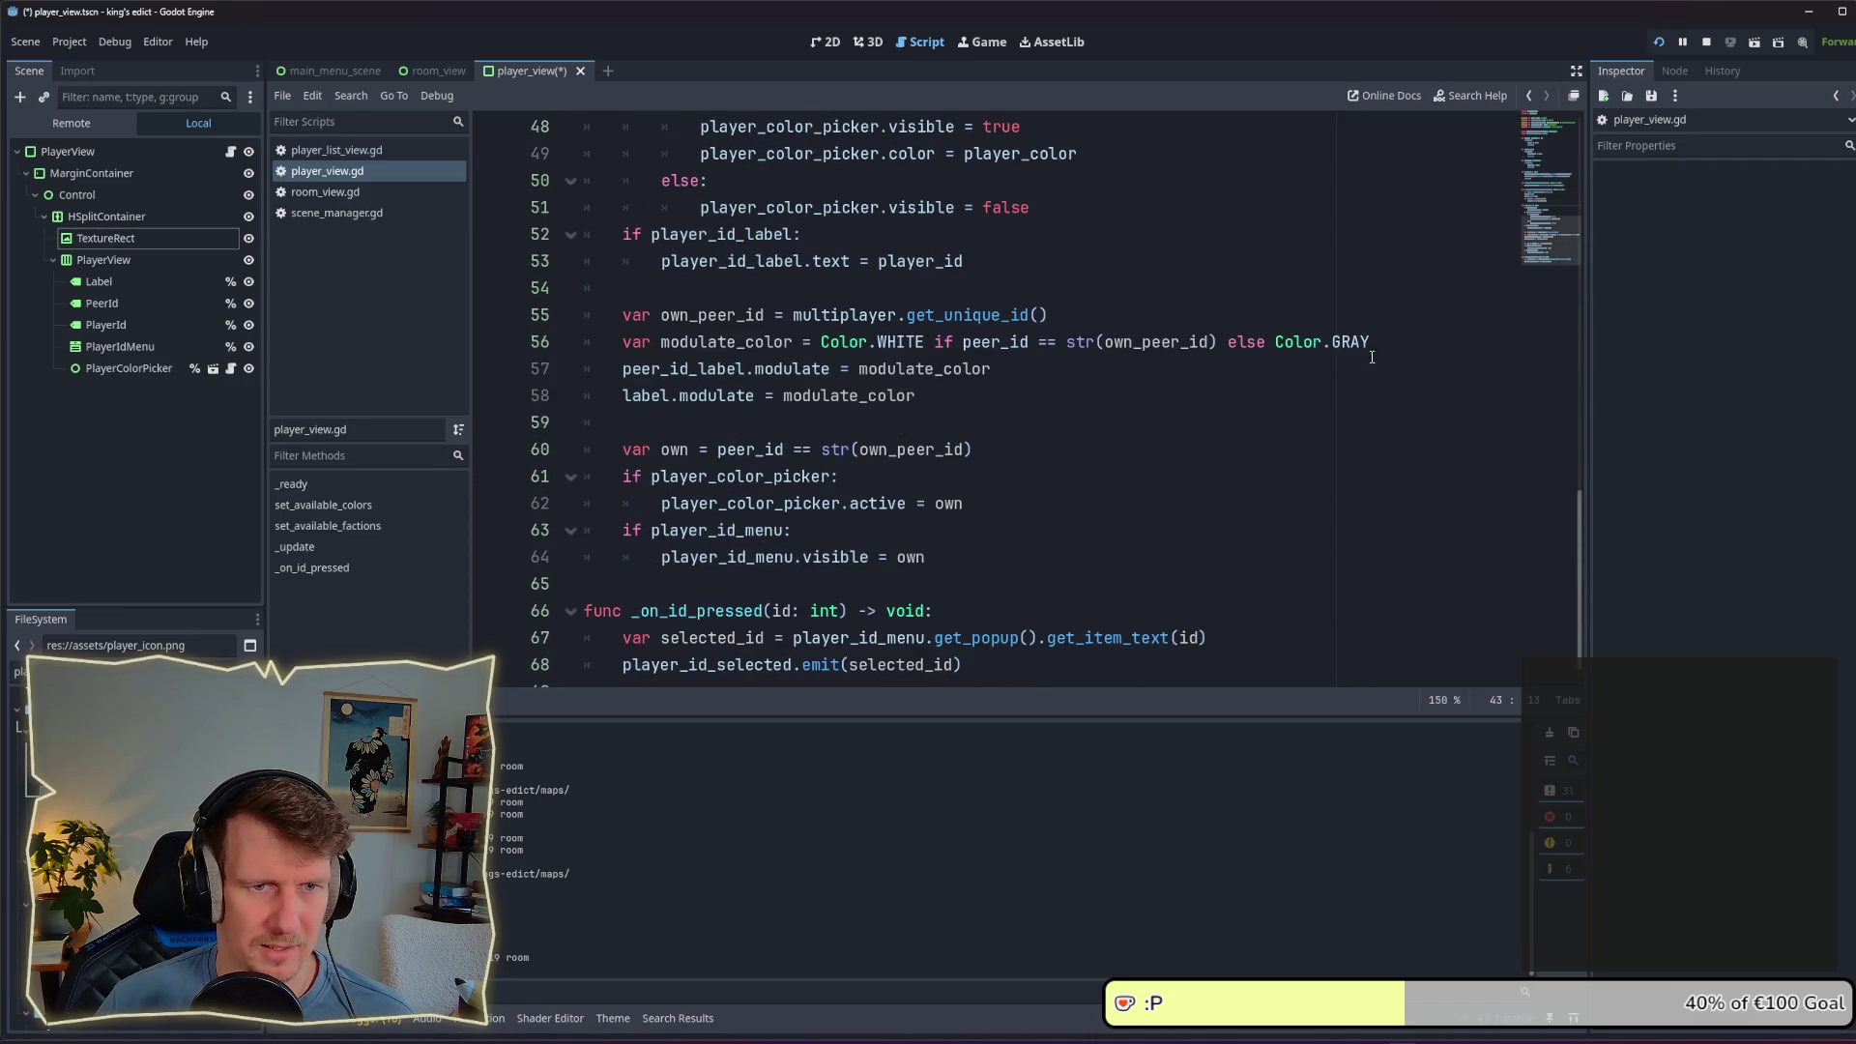
Step: Review the modulate_color lines for peer_id_label and label, and start a new line after line 58
{"action": "left_click", "coordinate": [1378, 348]}
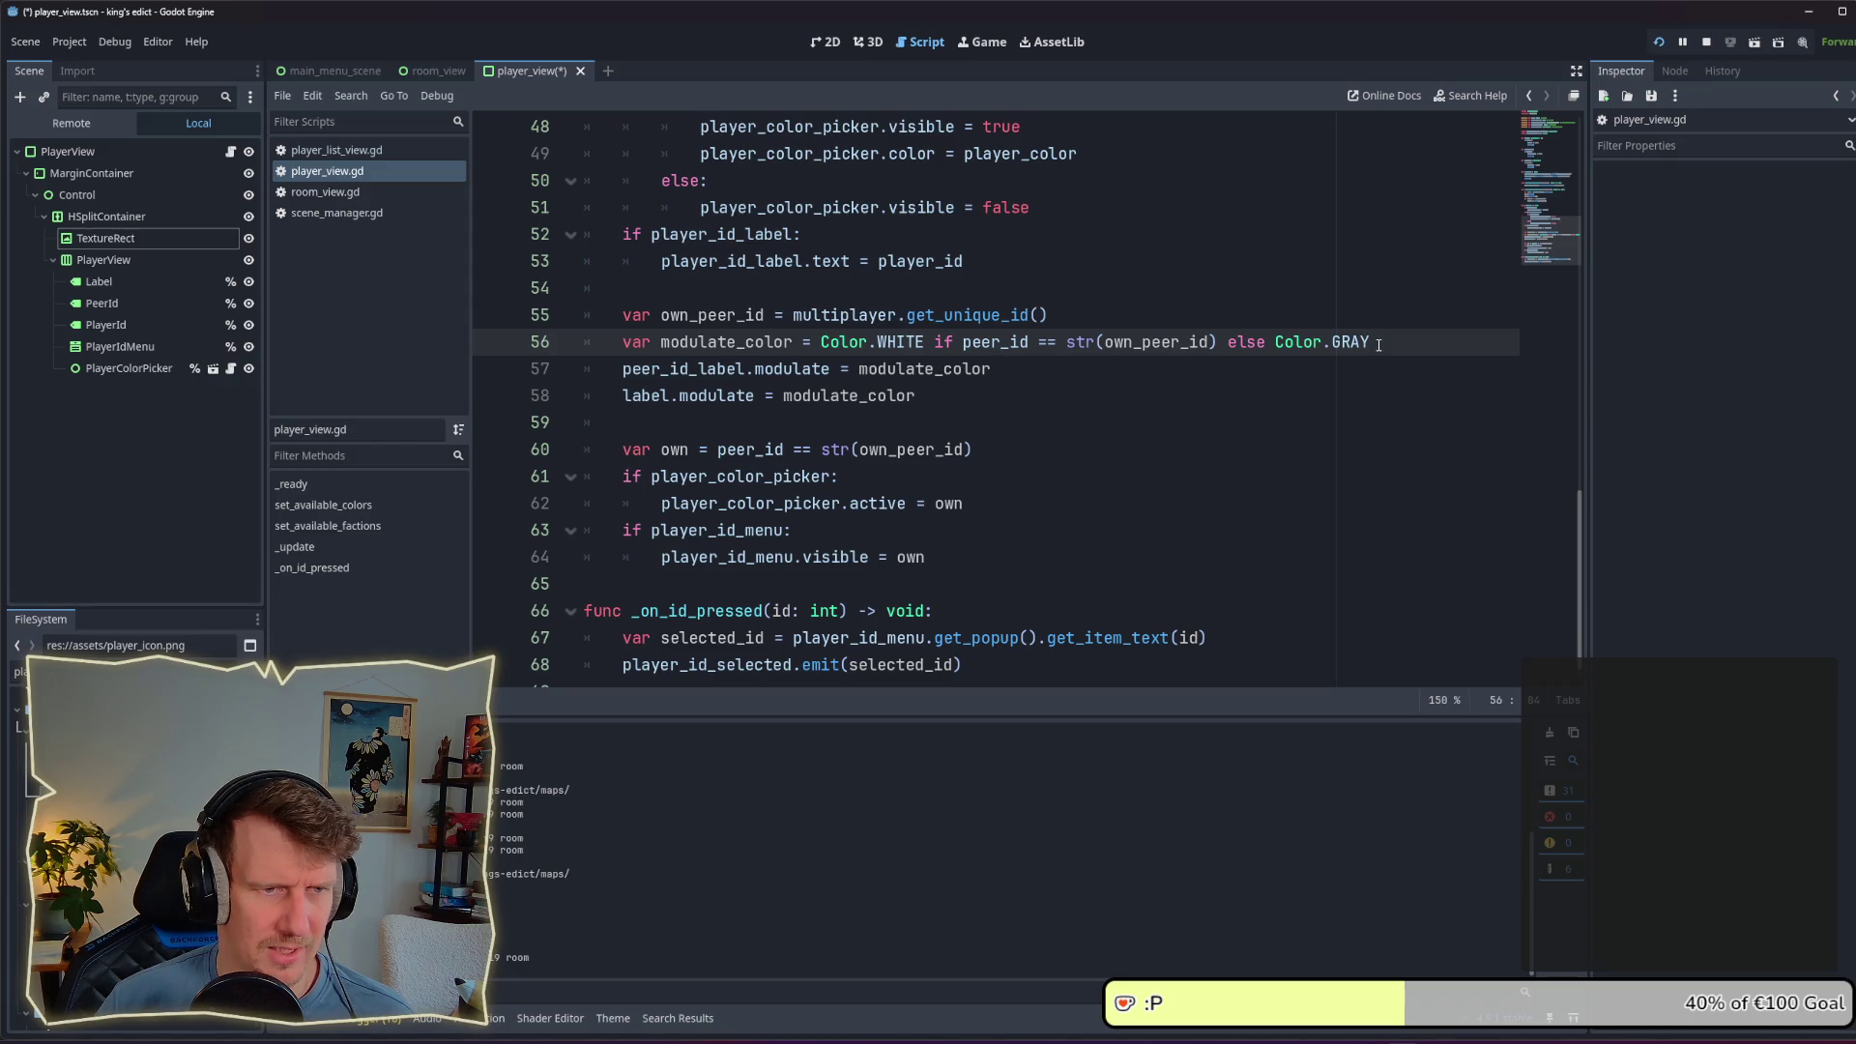
{"action": "double_click", "coordinate": [788, 346]}
{"action": "scroll", "coordinate": [808, 386], "scroll_direction": "up", "scroll_amount": 4}
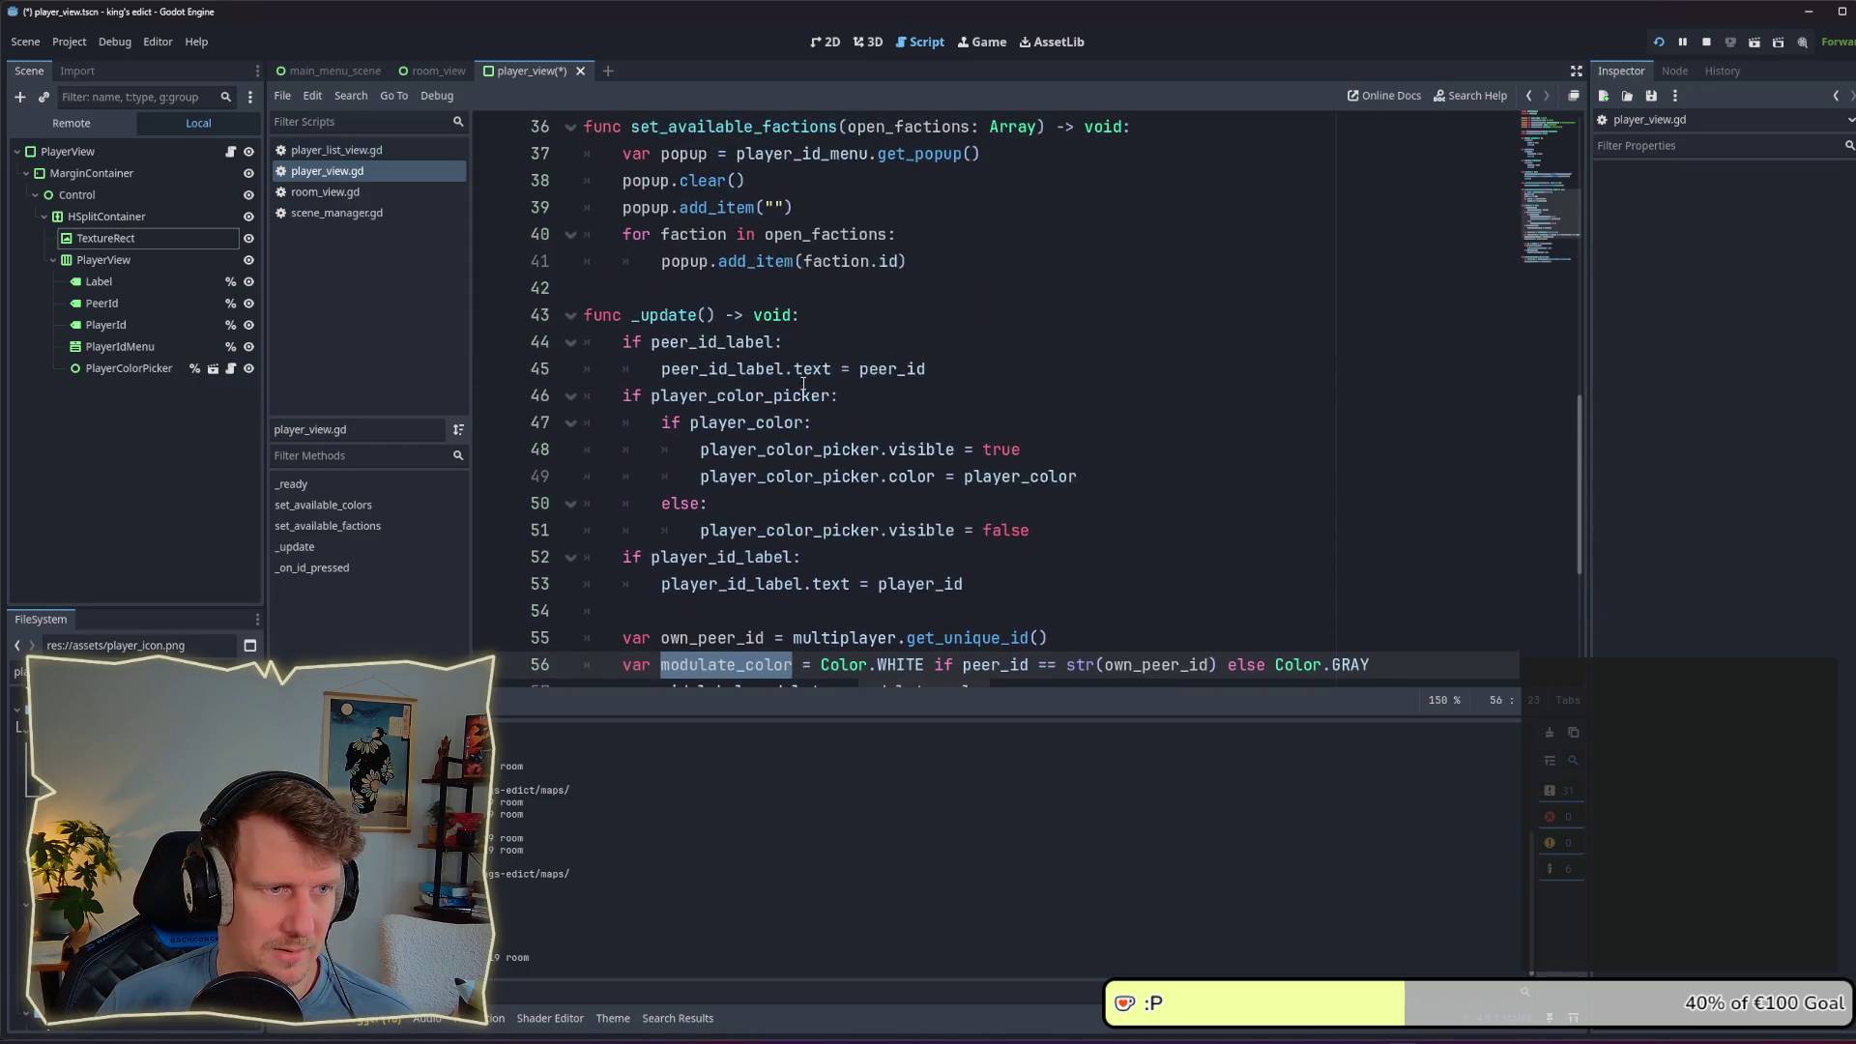
{"action": "scroll", "coordinate": [810, 406], "scroll_direction": "down", "scroll_amount": 3}
{"action": "double_click", "coordinate": [644, 475]}
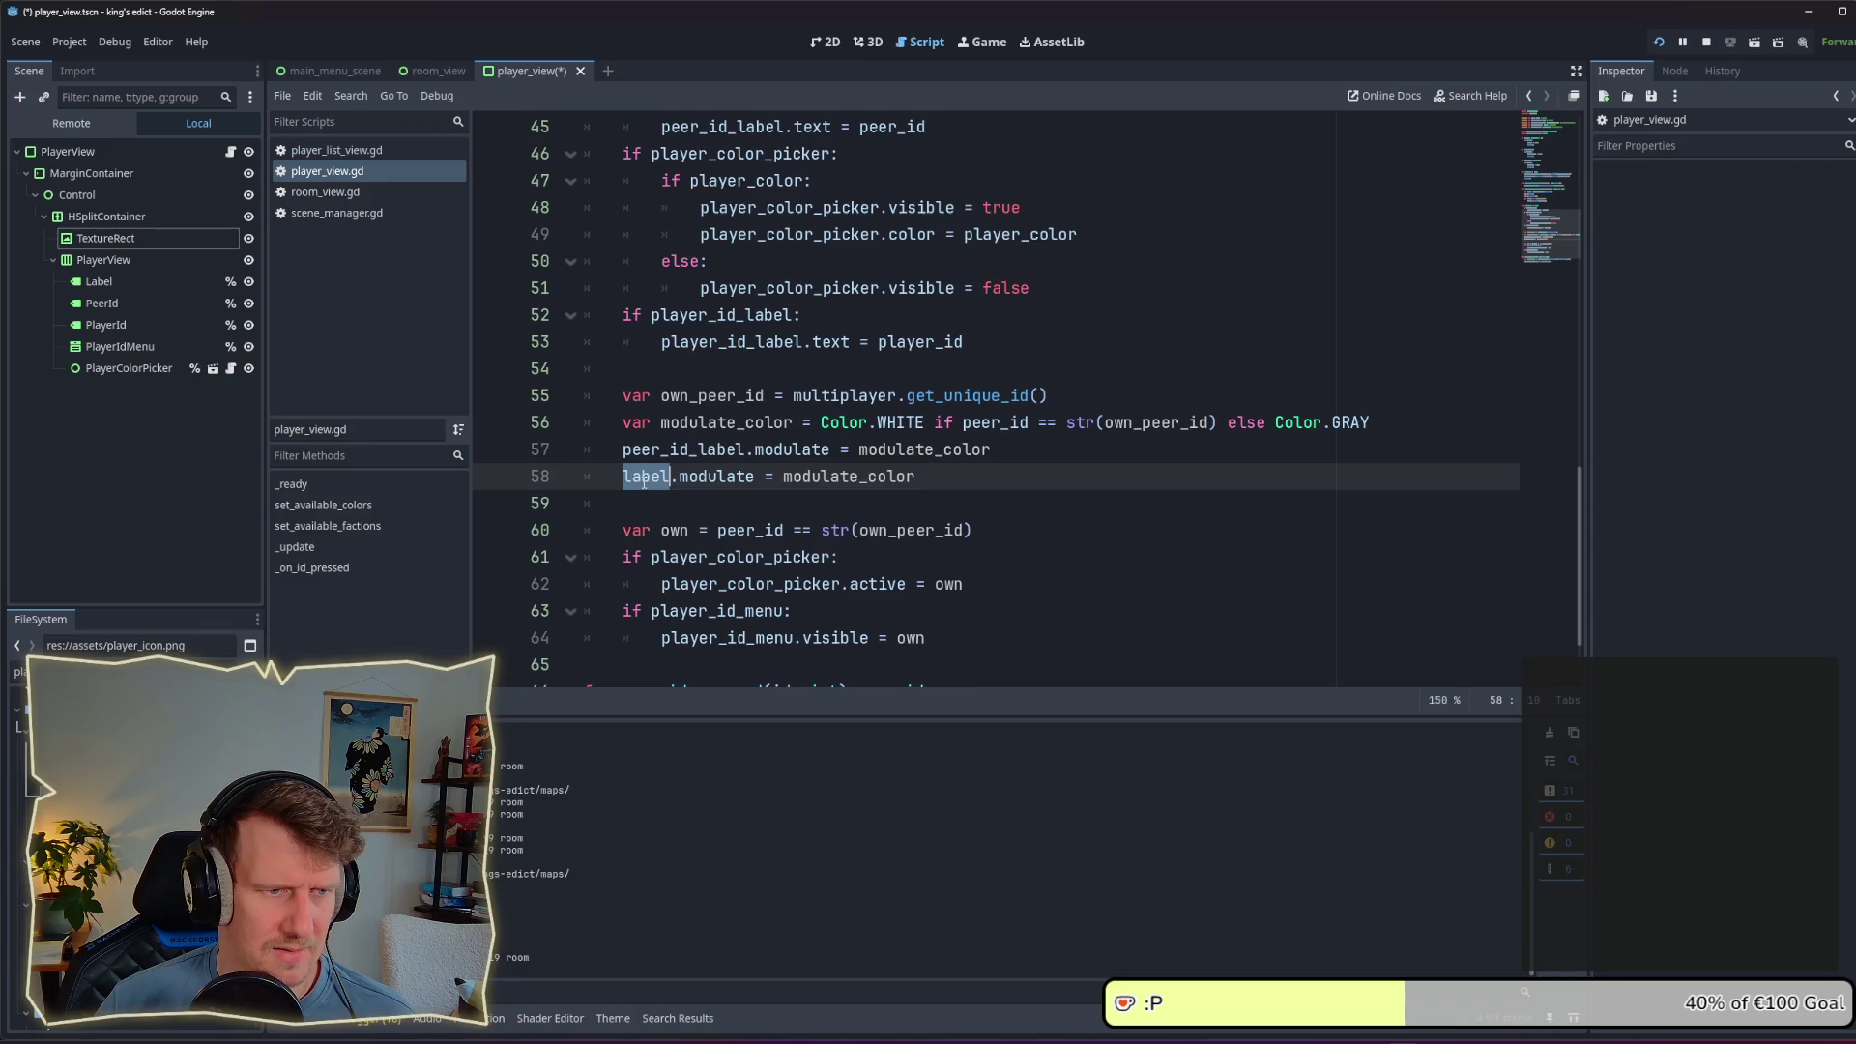
{"action": "double_click", "coordinate": [849, 476]}
{"action": "double_click", "coordinate": [695, 451]}
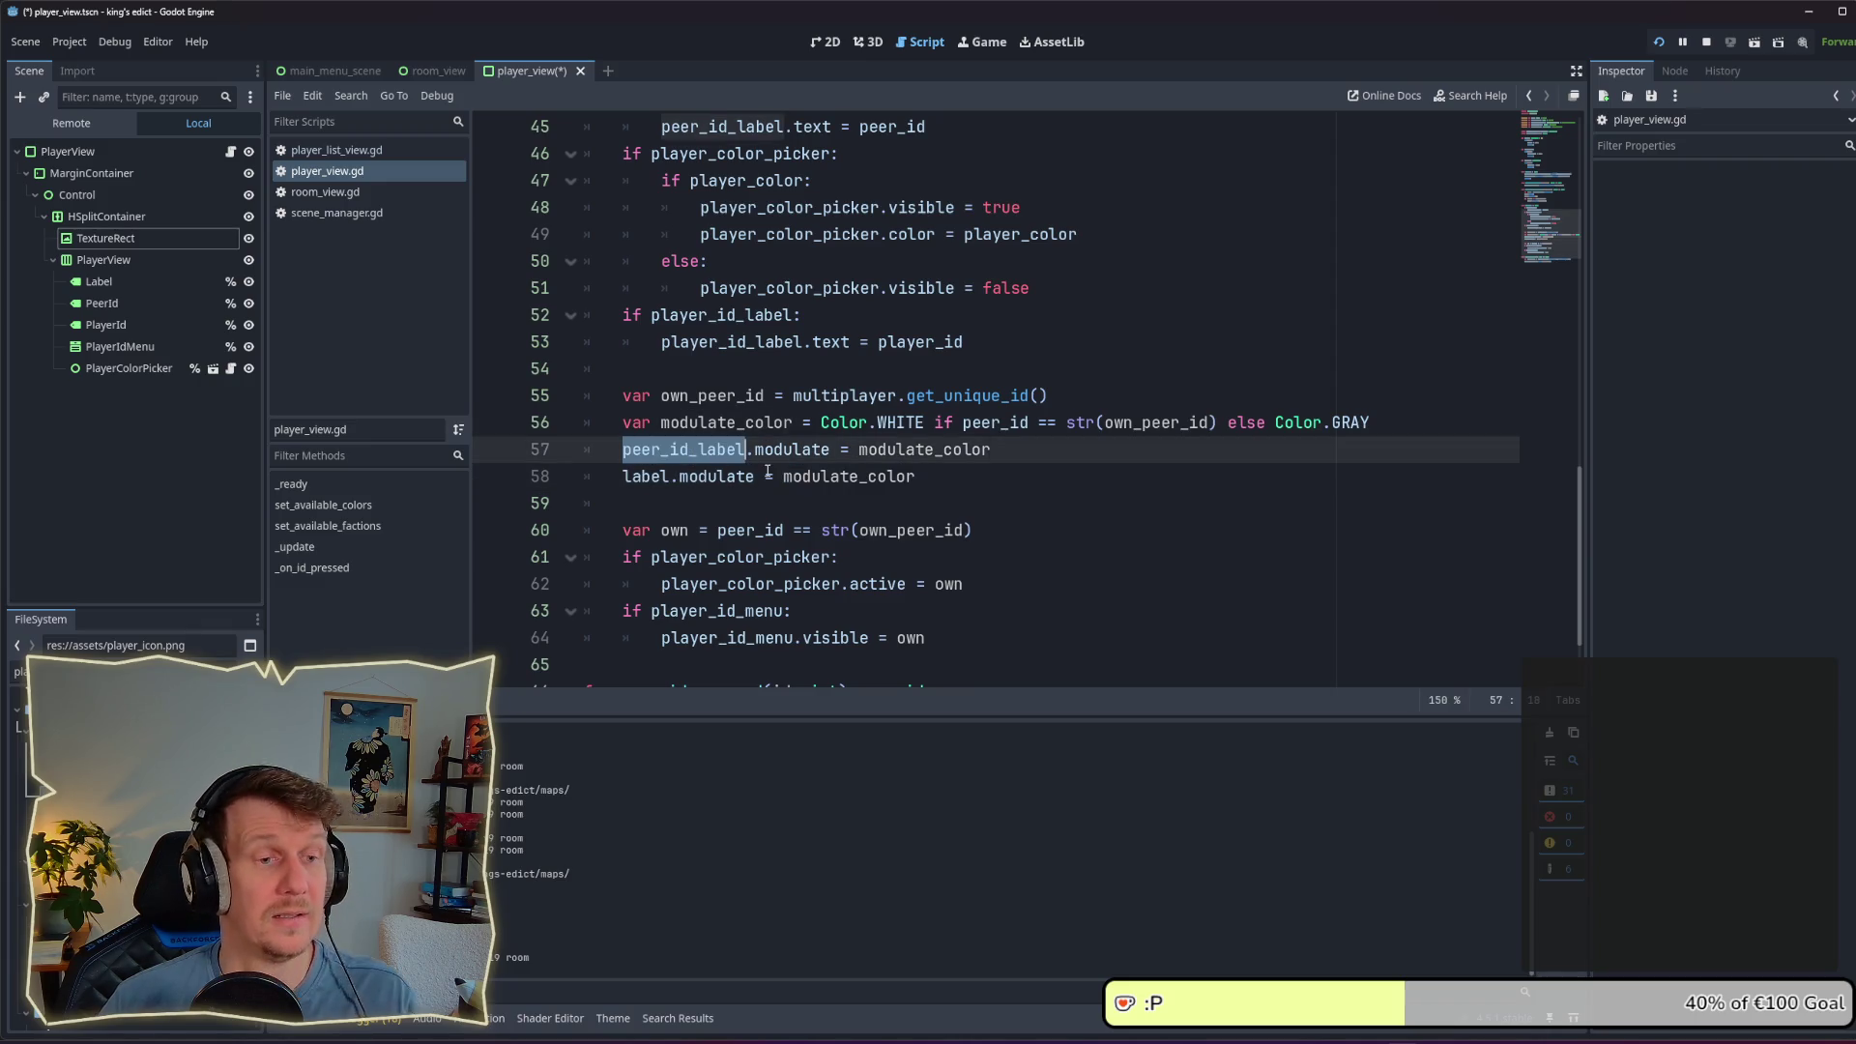
{"action": "left_click", "coordinate": [946, 478]}
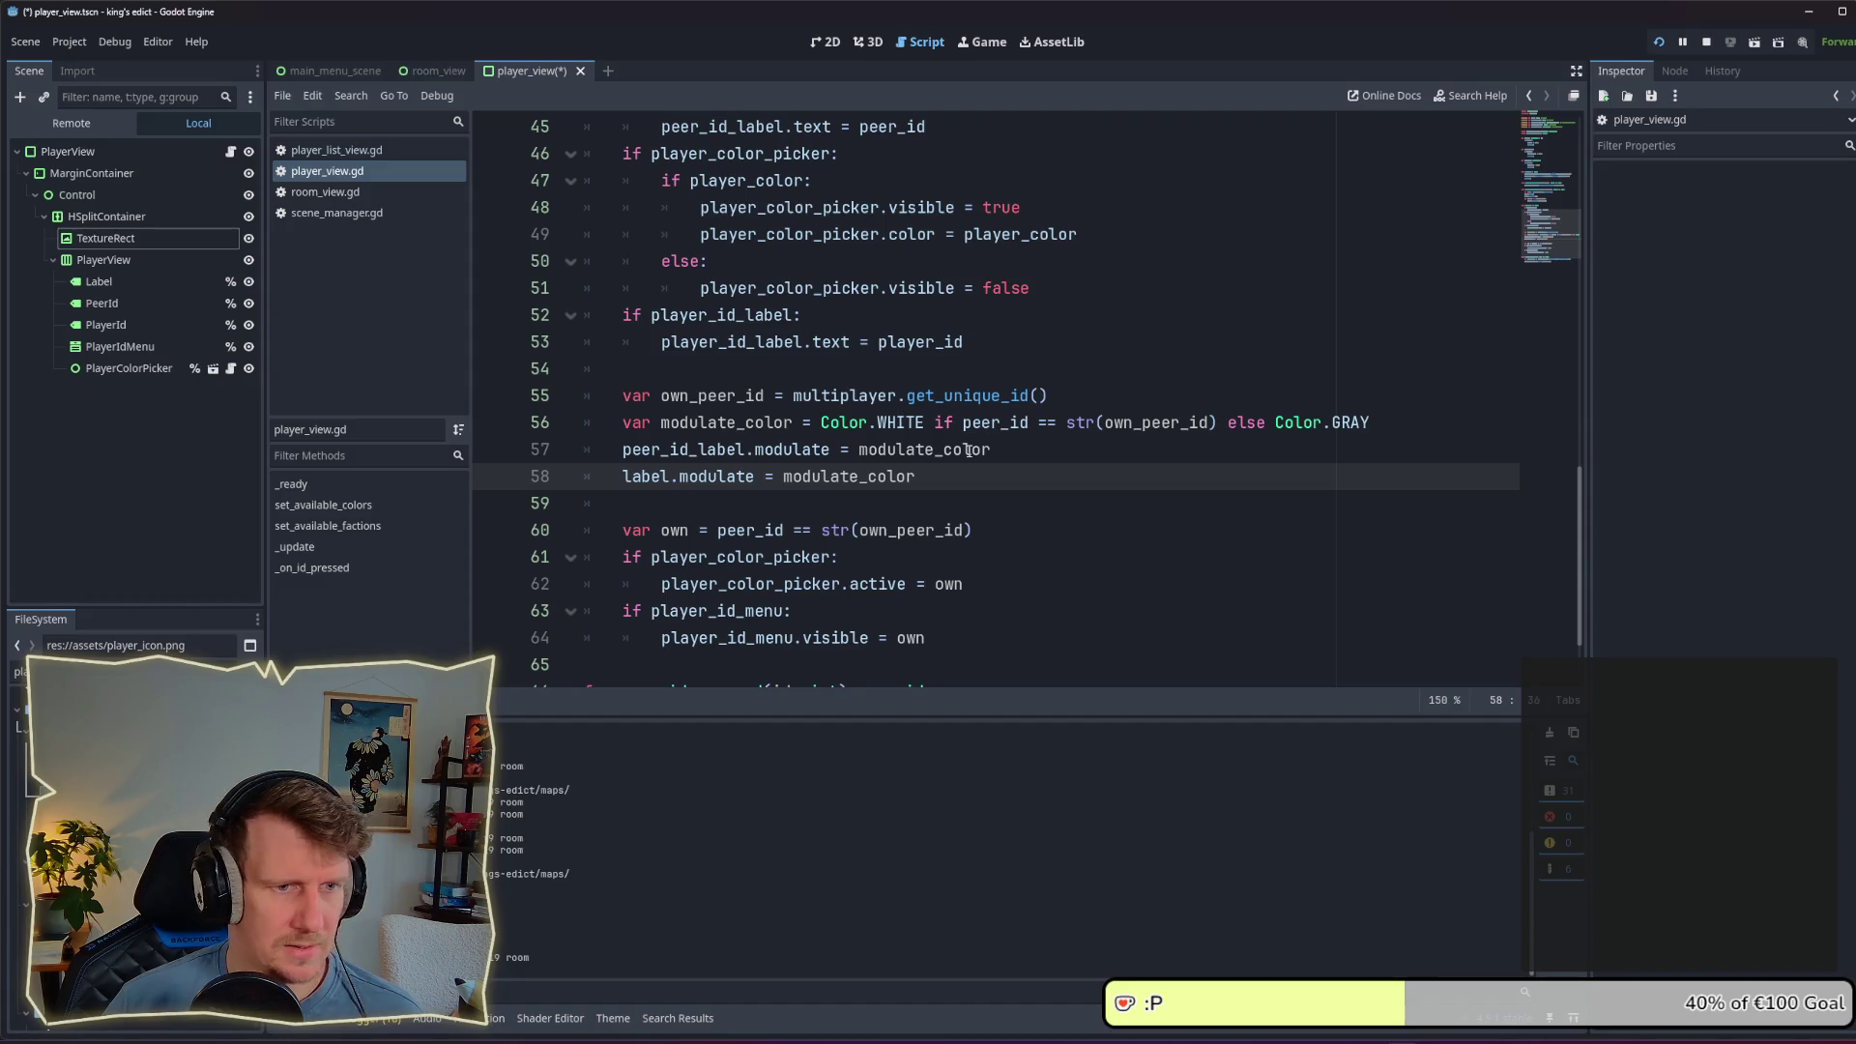
{"action": "key", "text": "Return"}
{"action": "type", "text": "s"}
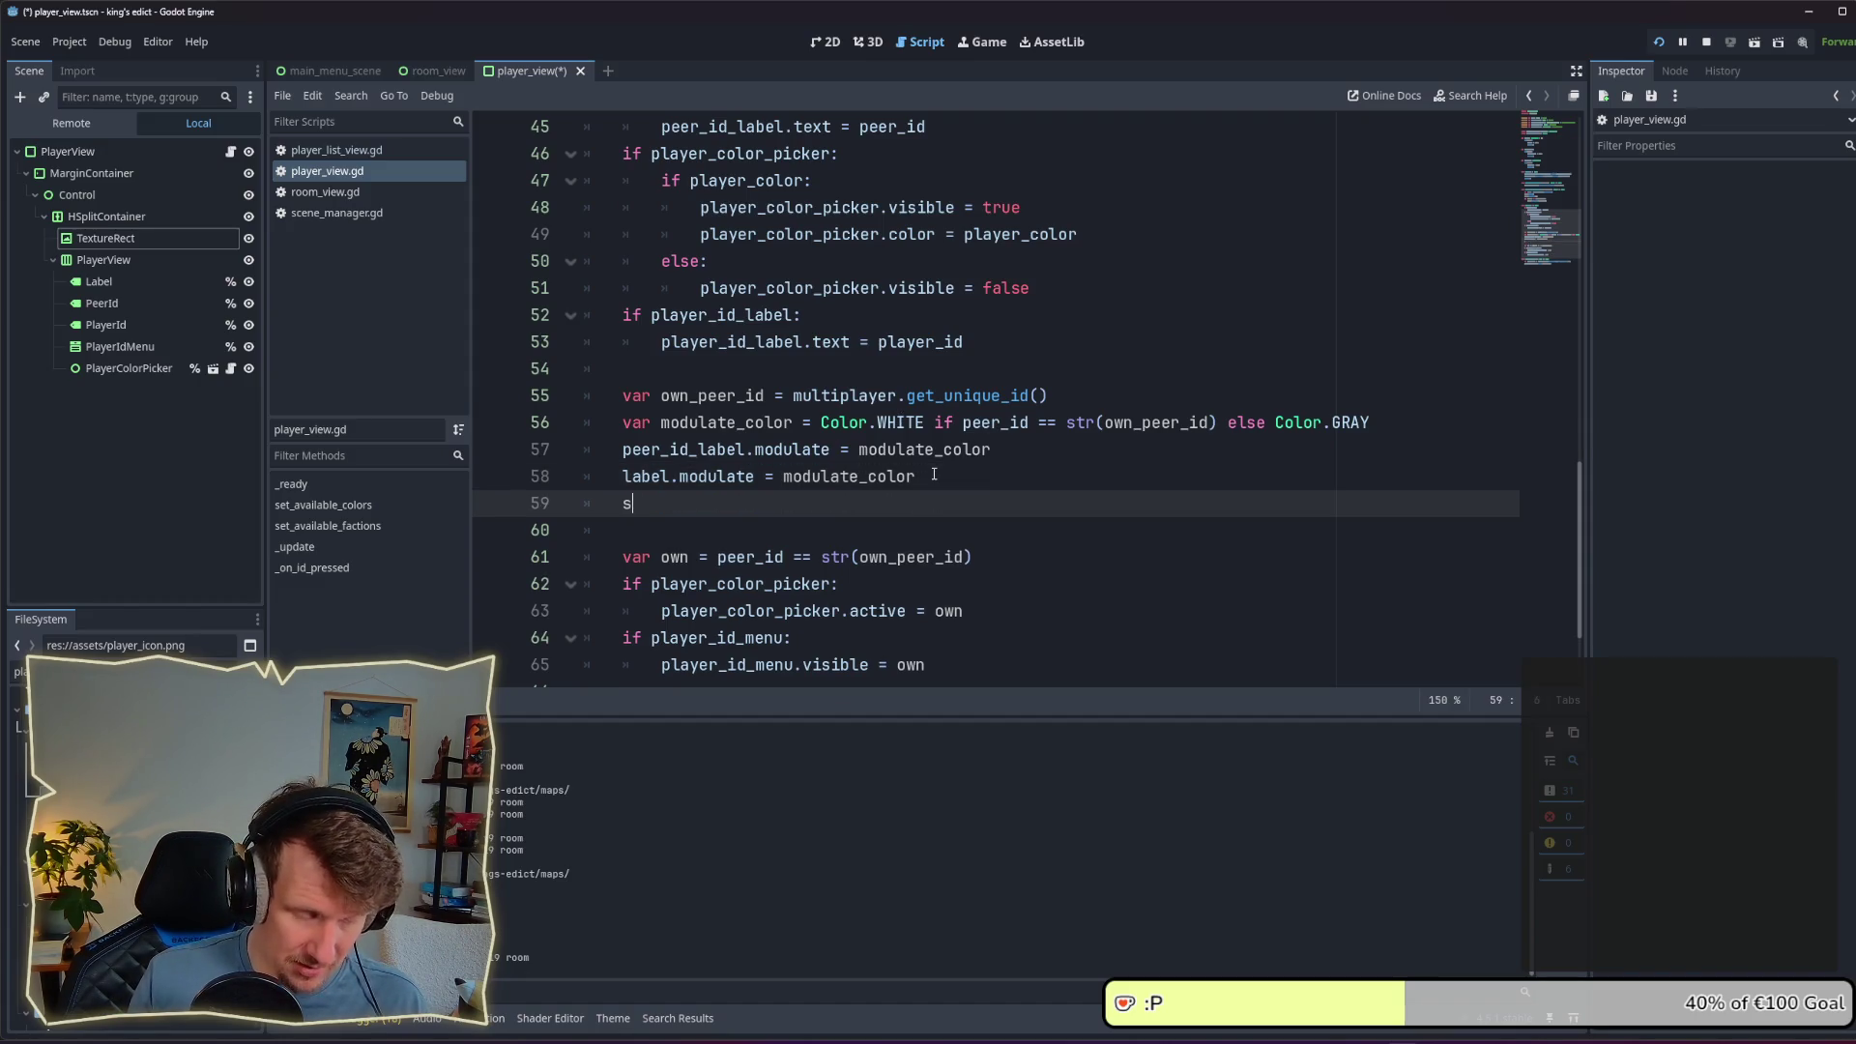
Step: Add 'self_modulate = modulate_color' after line 58, save player_view.gd, and relaunch the game
{"action": "type", "text": "elf_"}
{"action": "key", "text": "Return"}
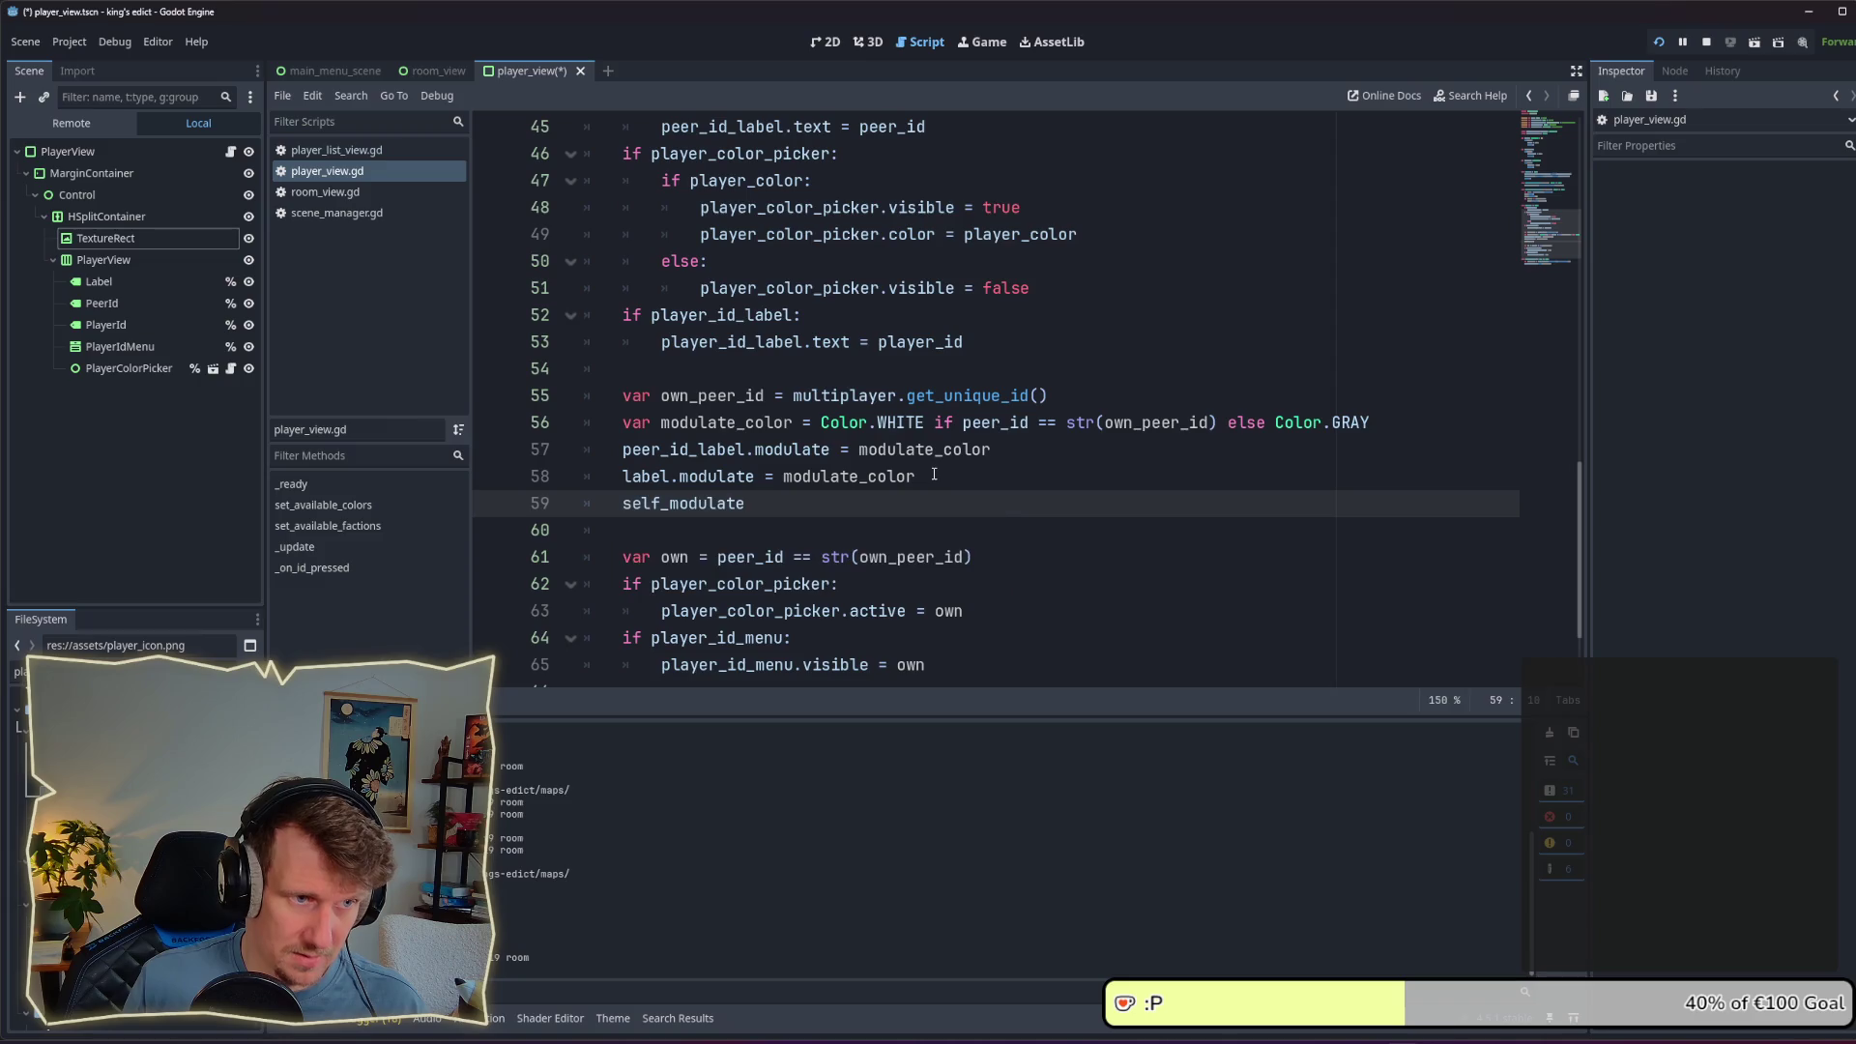
{"action": "type", "text": " = modulate"}
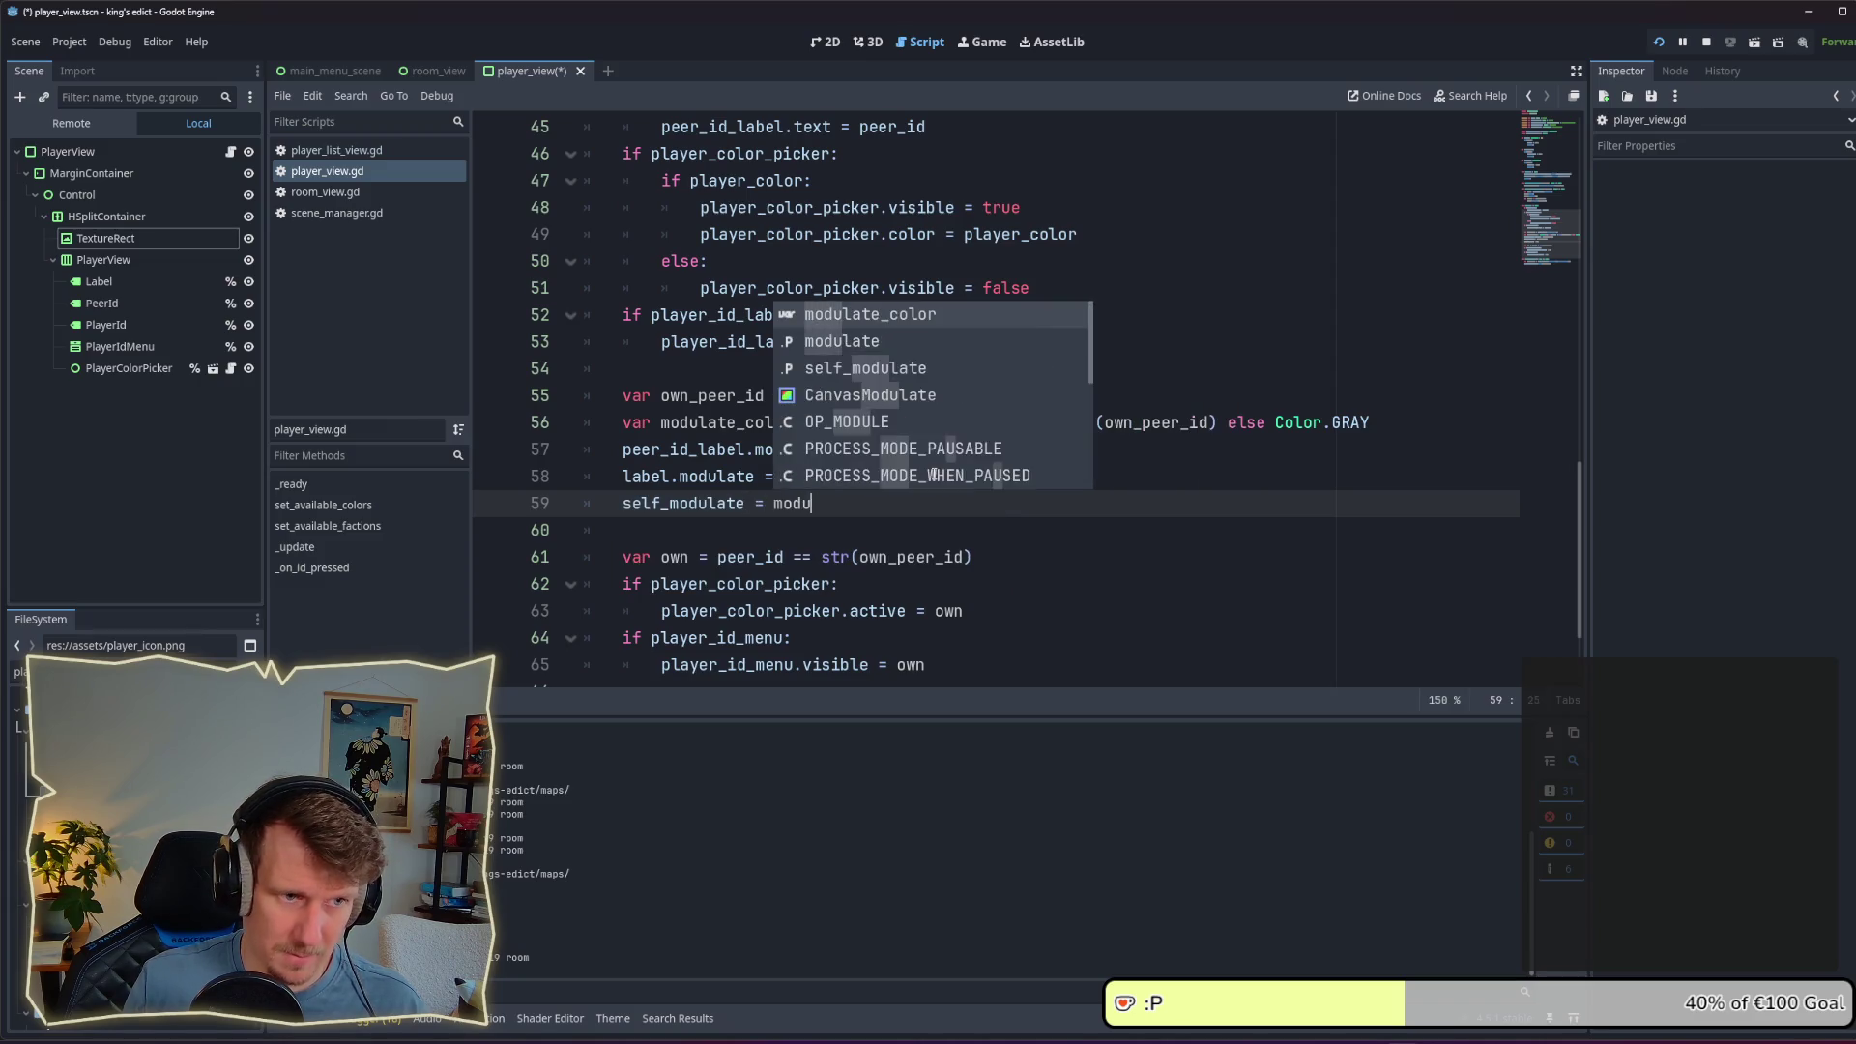
{"action": "type", "text": "_color"}
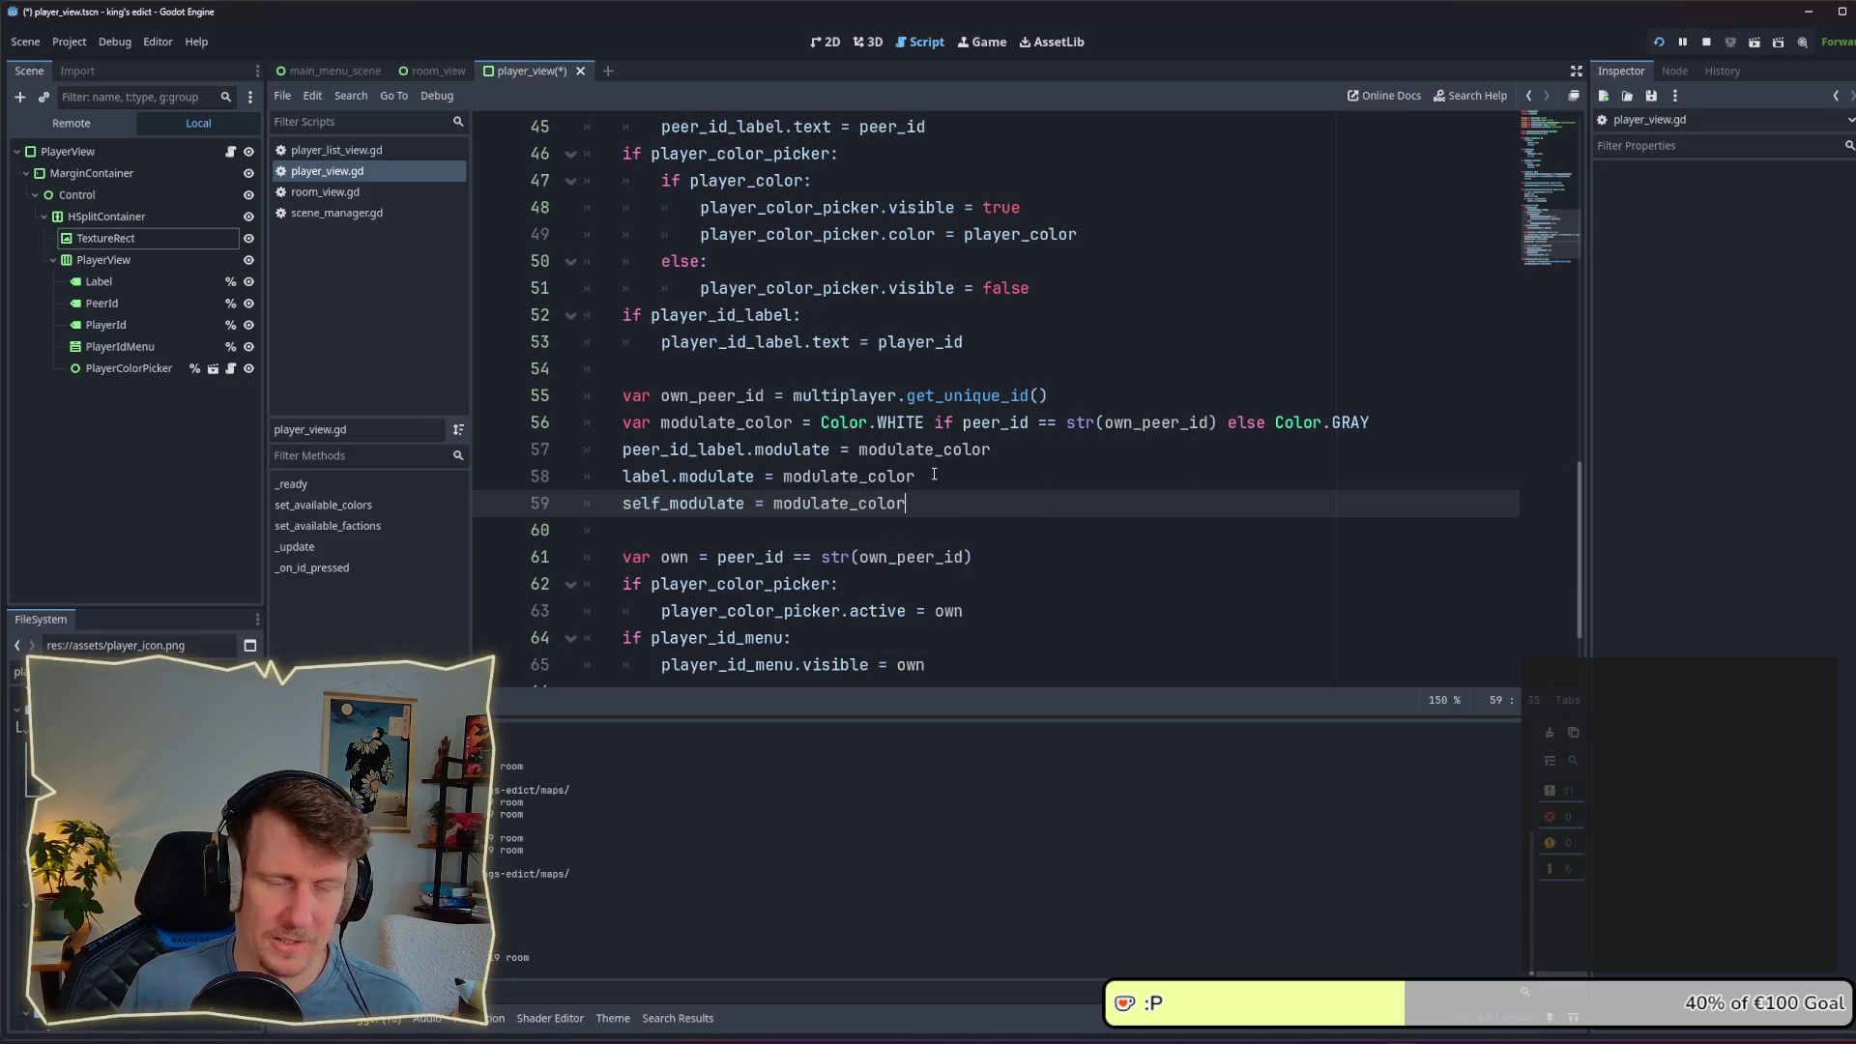
{"action": "key", "text": "ctrl+s"}
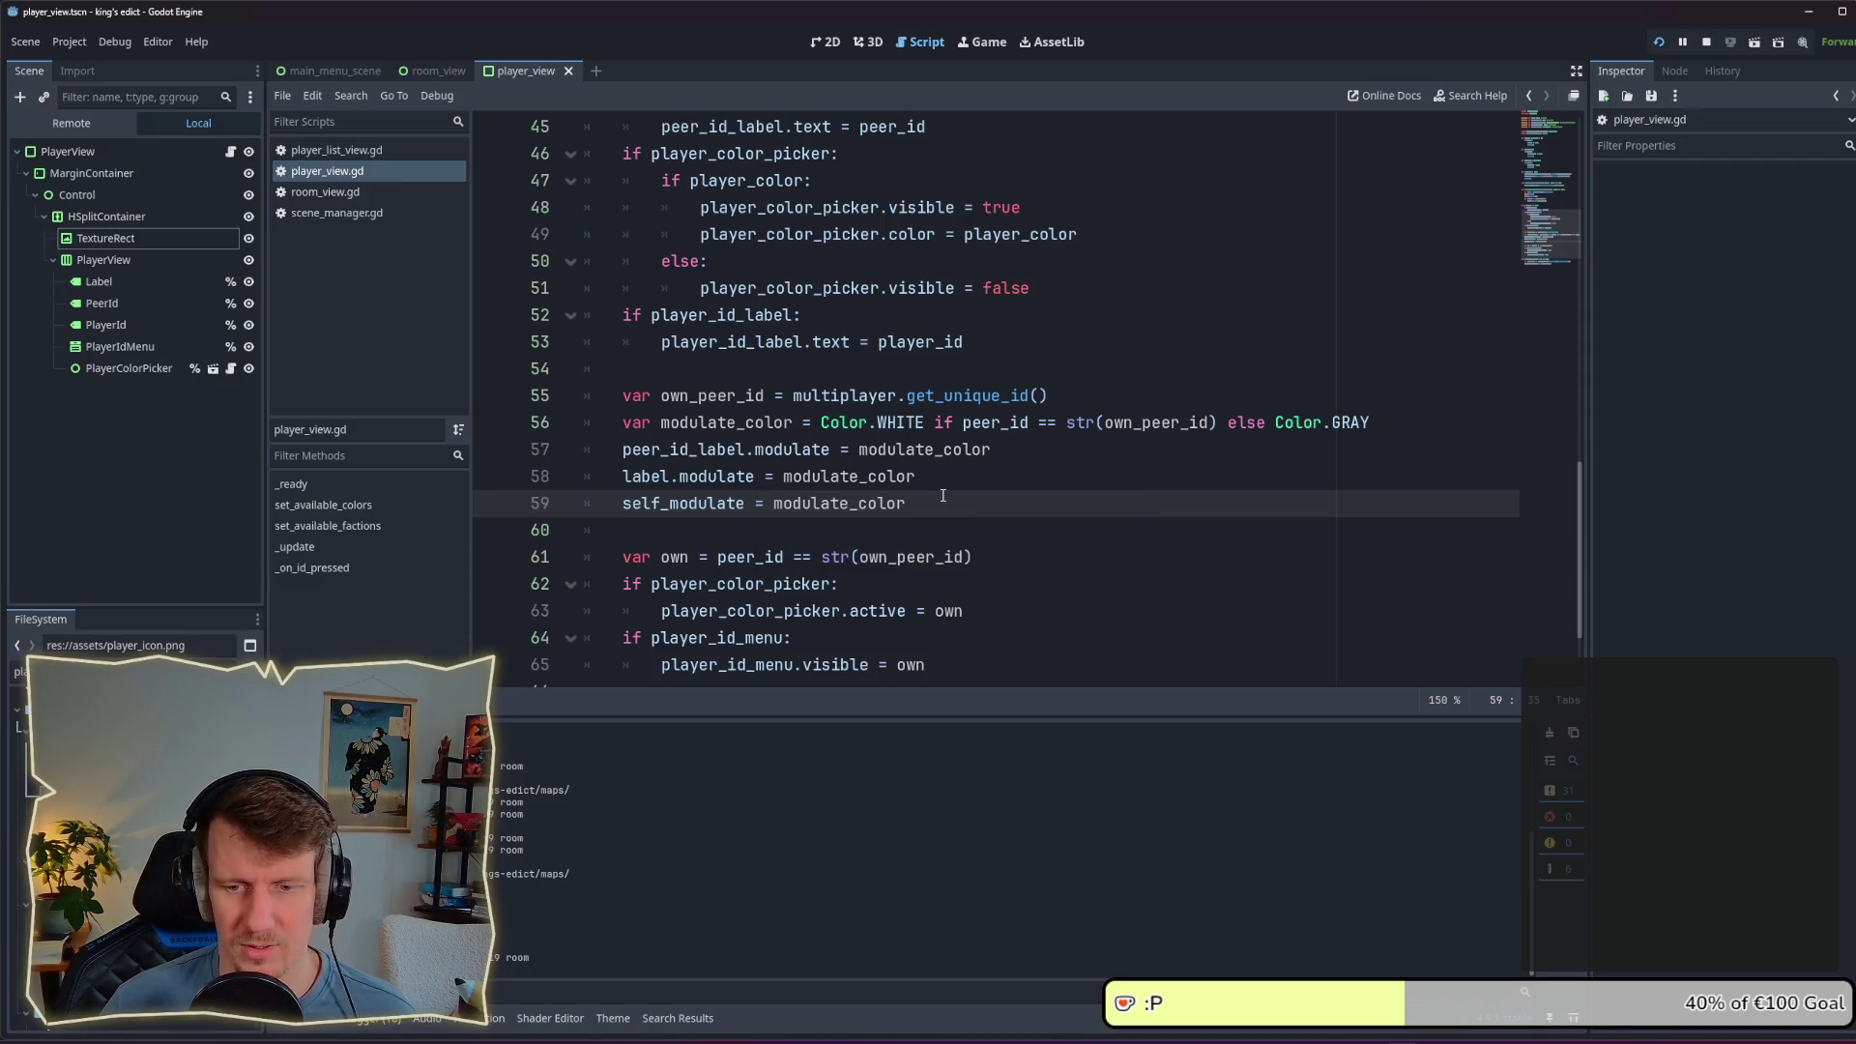
{"action": "left_click", "coordinate": [1707, 43]}
{"action": "key", "text": "F5"}
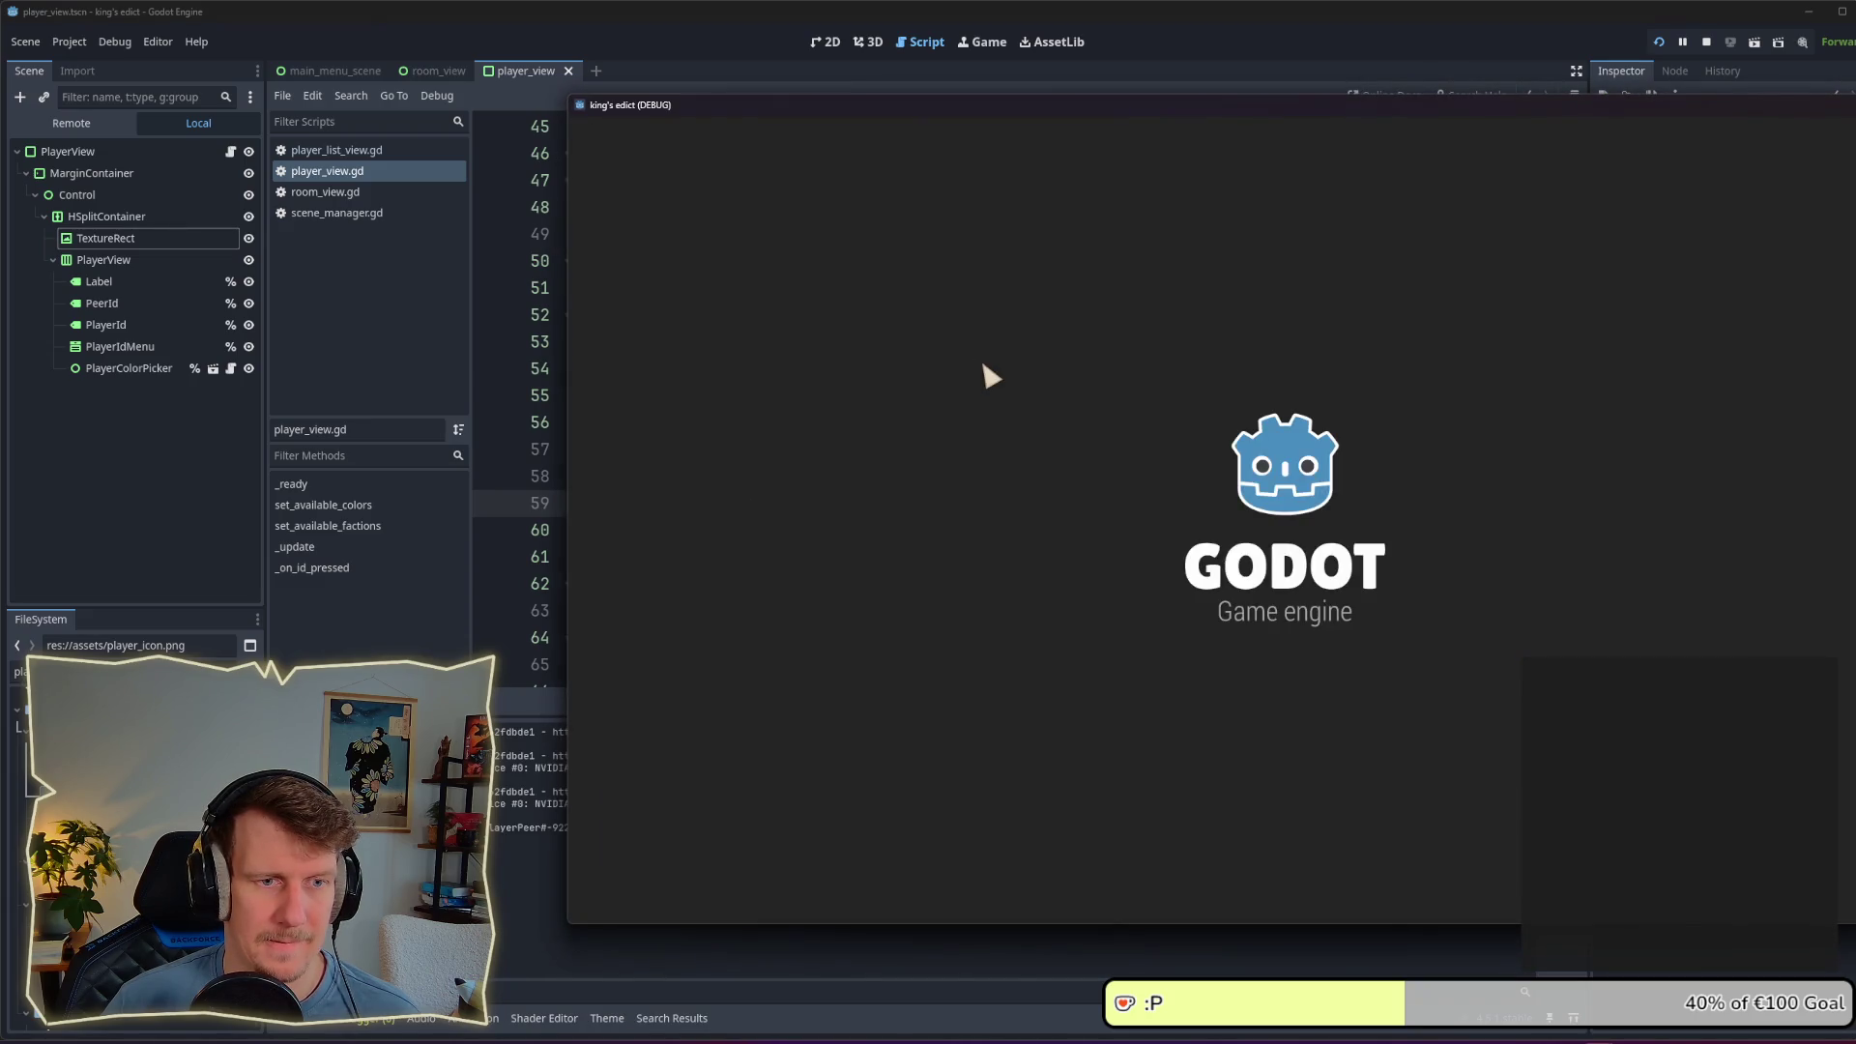
Step: Create a new game room using sacred_mountain.map
{"action": "left_click", "coordinate": [1499, 575]}
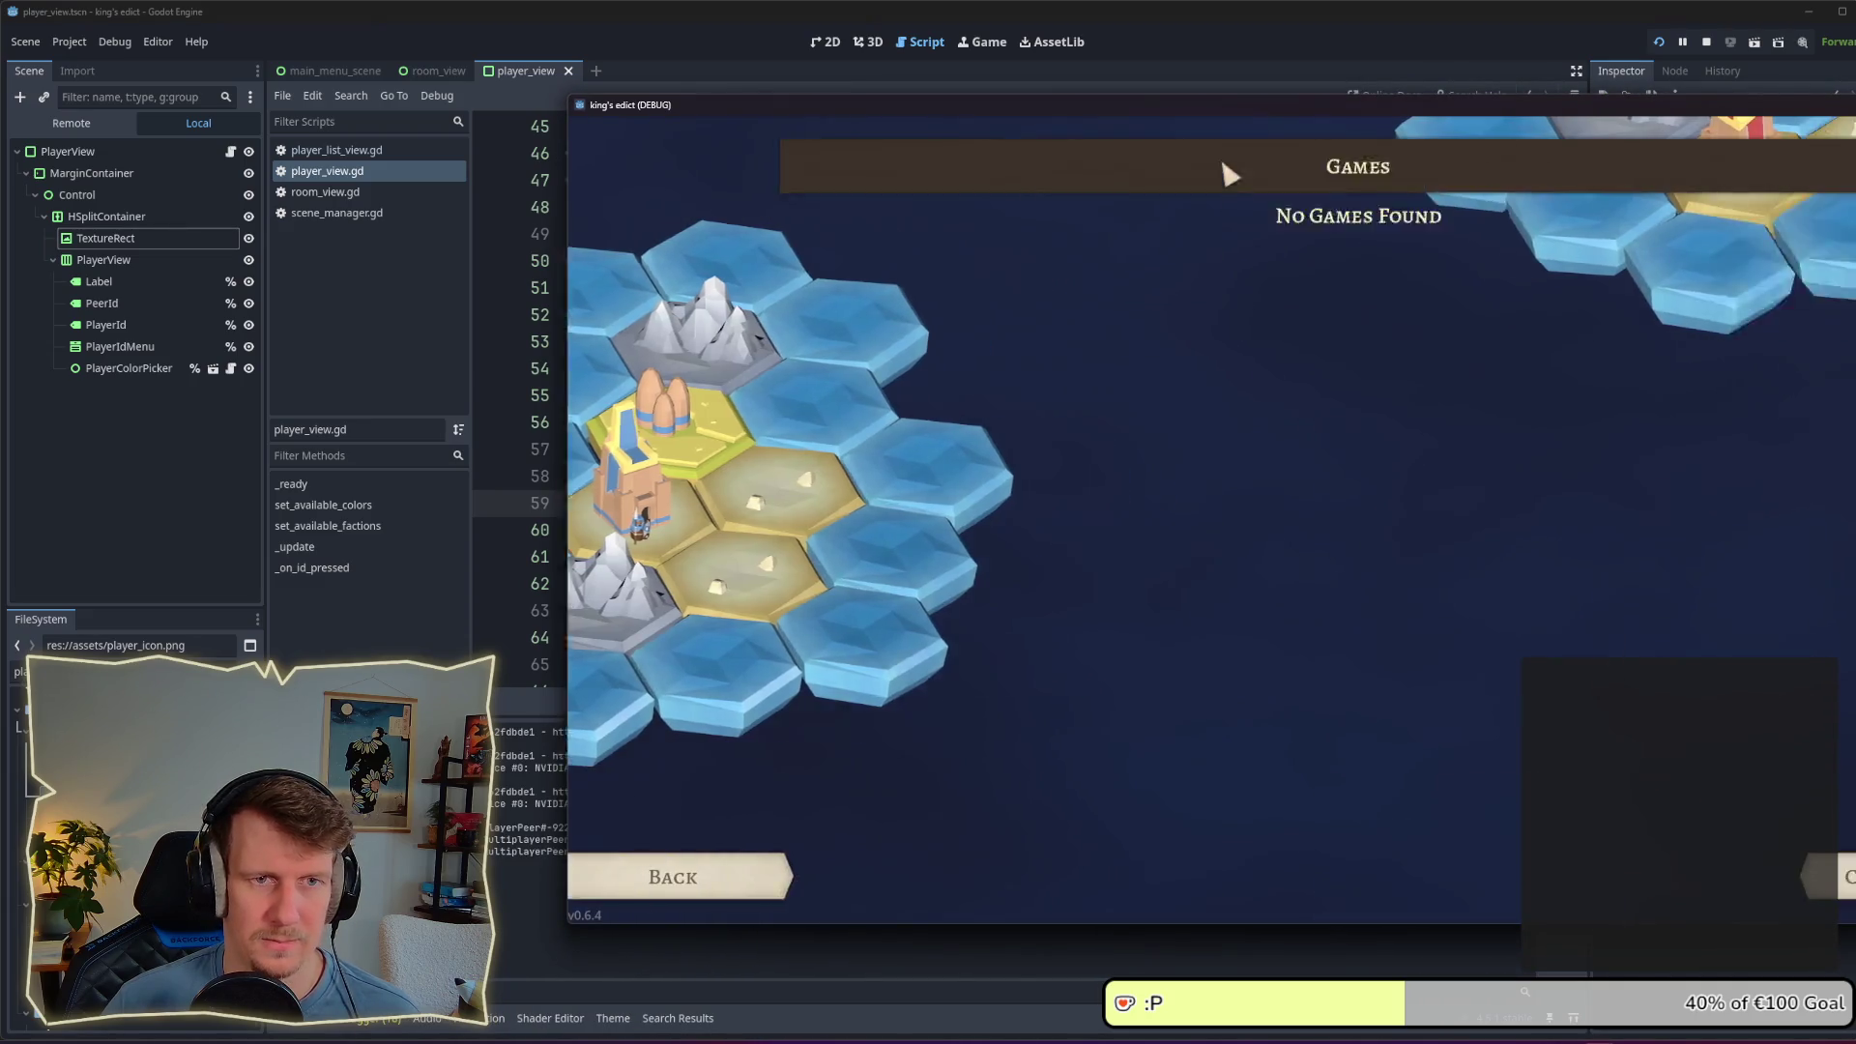
{"action": "left_click", "coordinate": [1605, 885]}
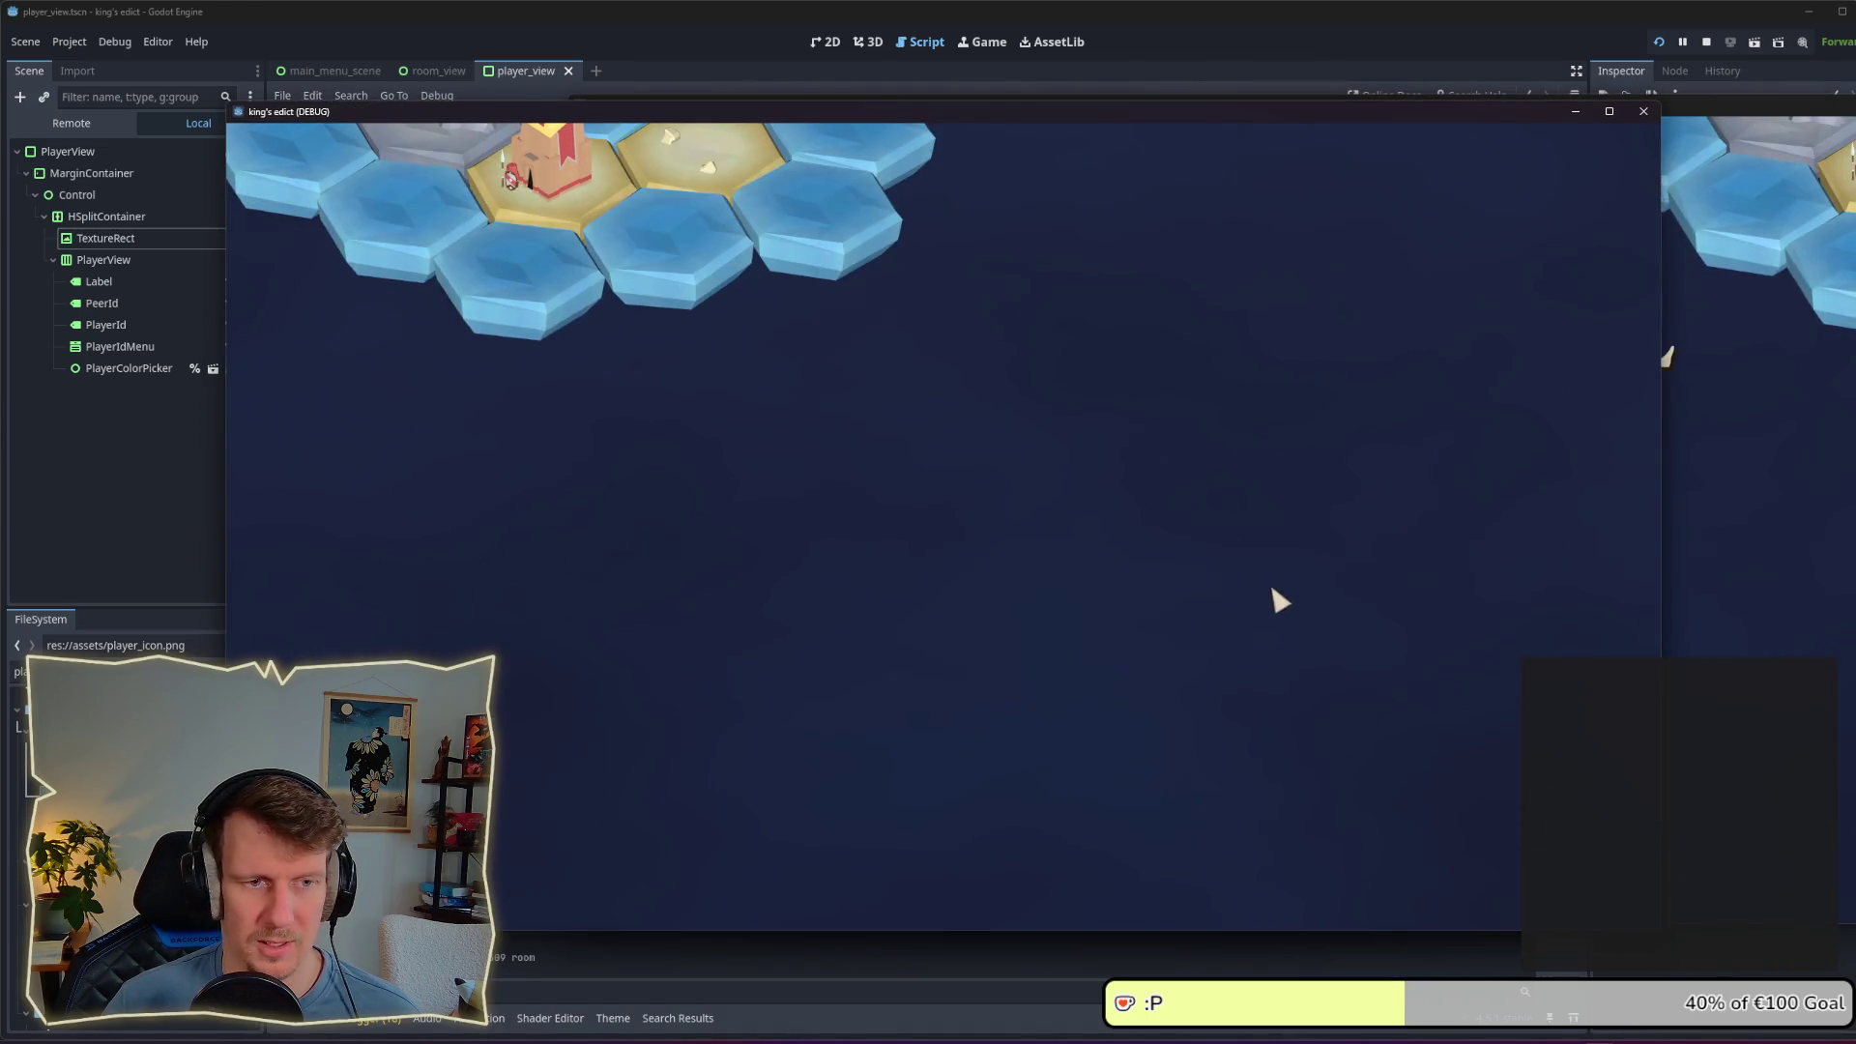
{"action": "left_click", "coordinate": [1043, 170]}
{"action": "left_click", "coordinate": [1036, 267]}
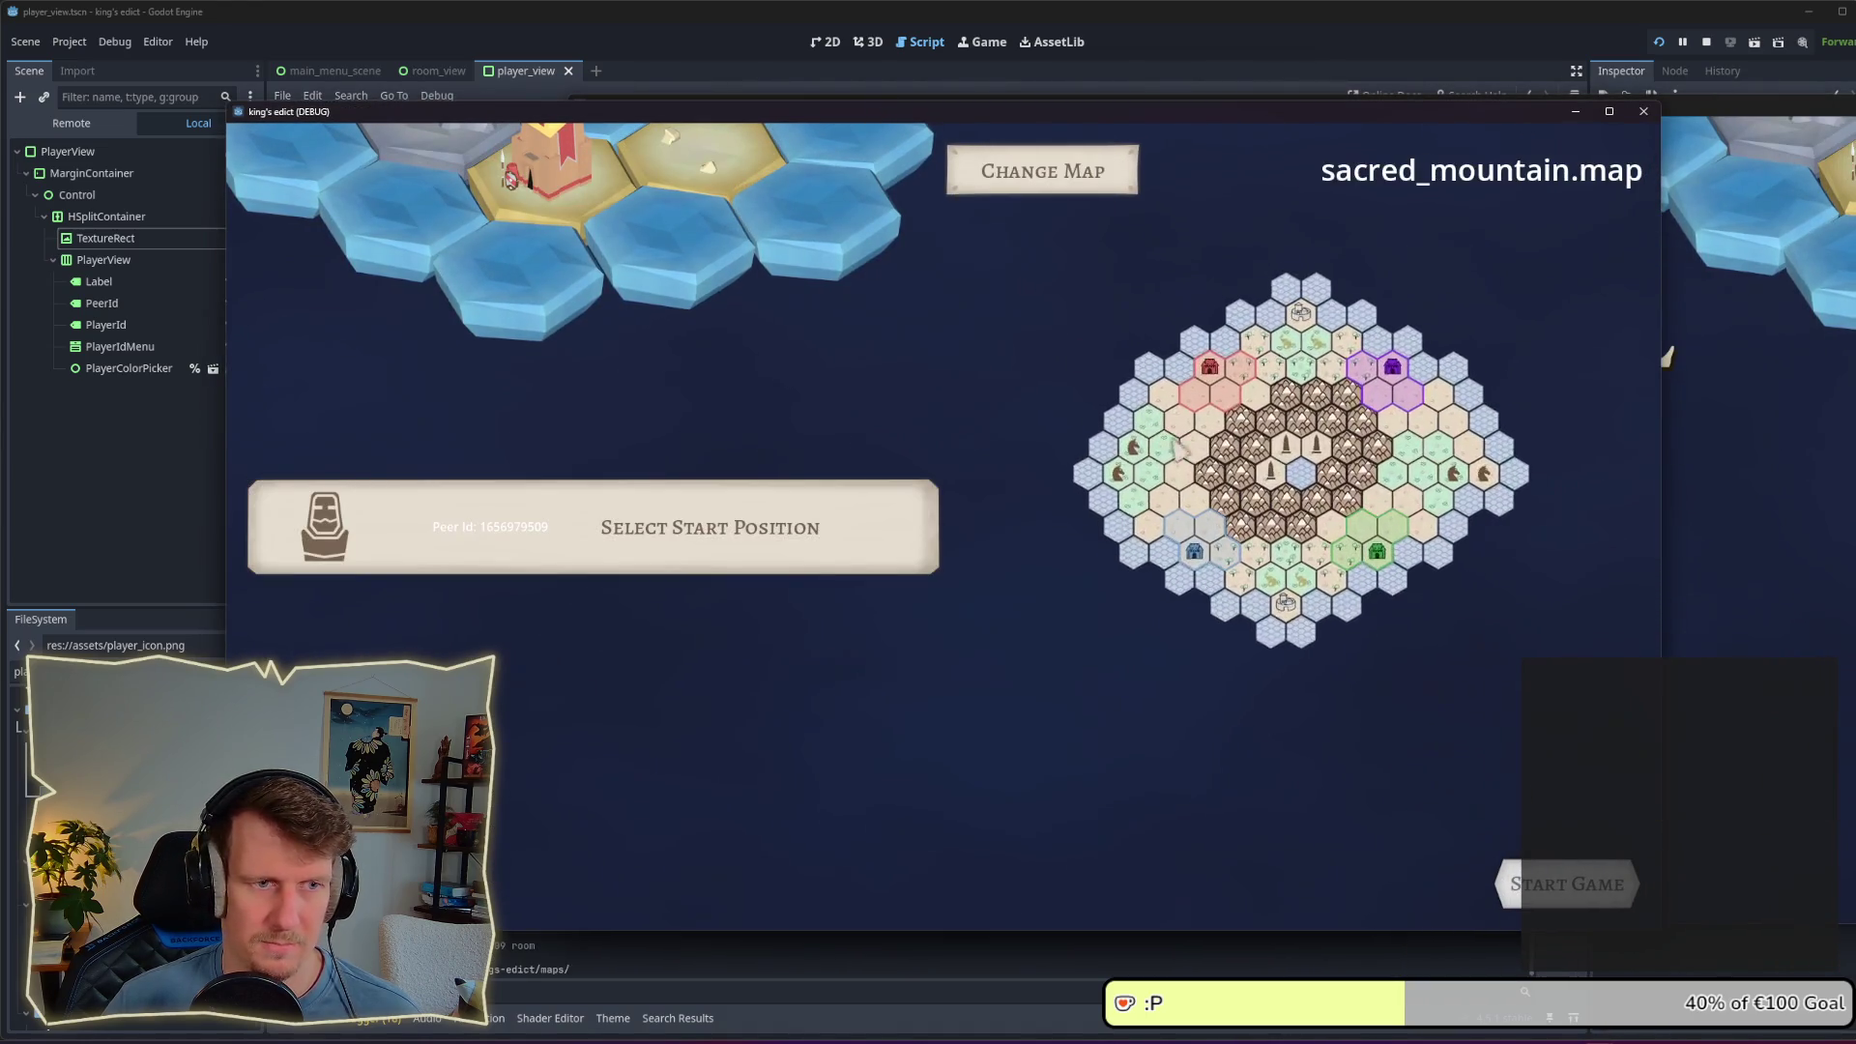
Step: Join the room from the second game window and claim start position 0 for the host
{"action": "left_click", "coordinate": [1757, 633]}
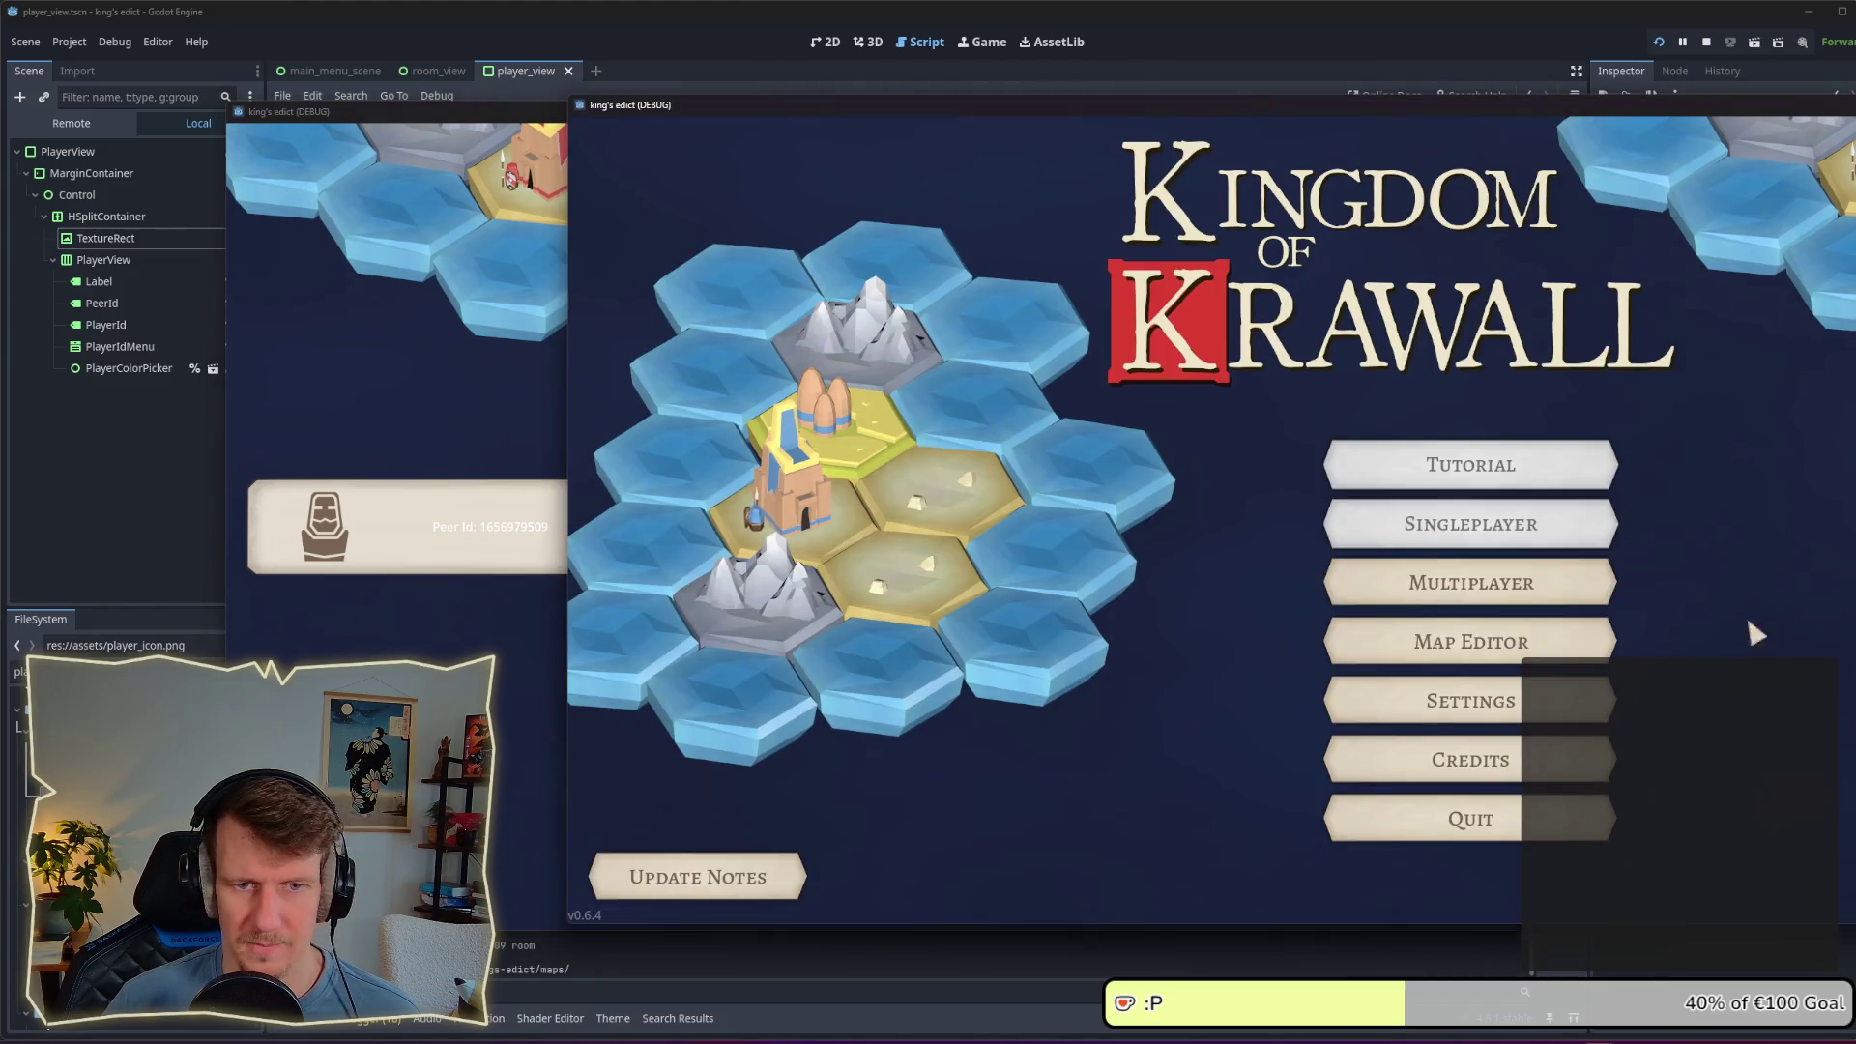
{"action": "left_click", "coordinate": [1477, 587]}
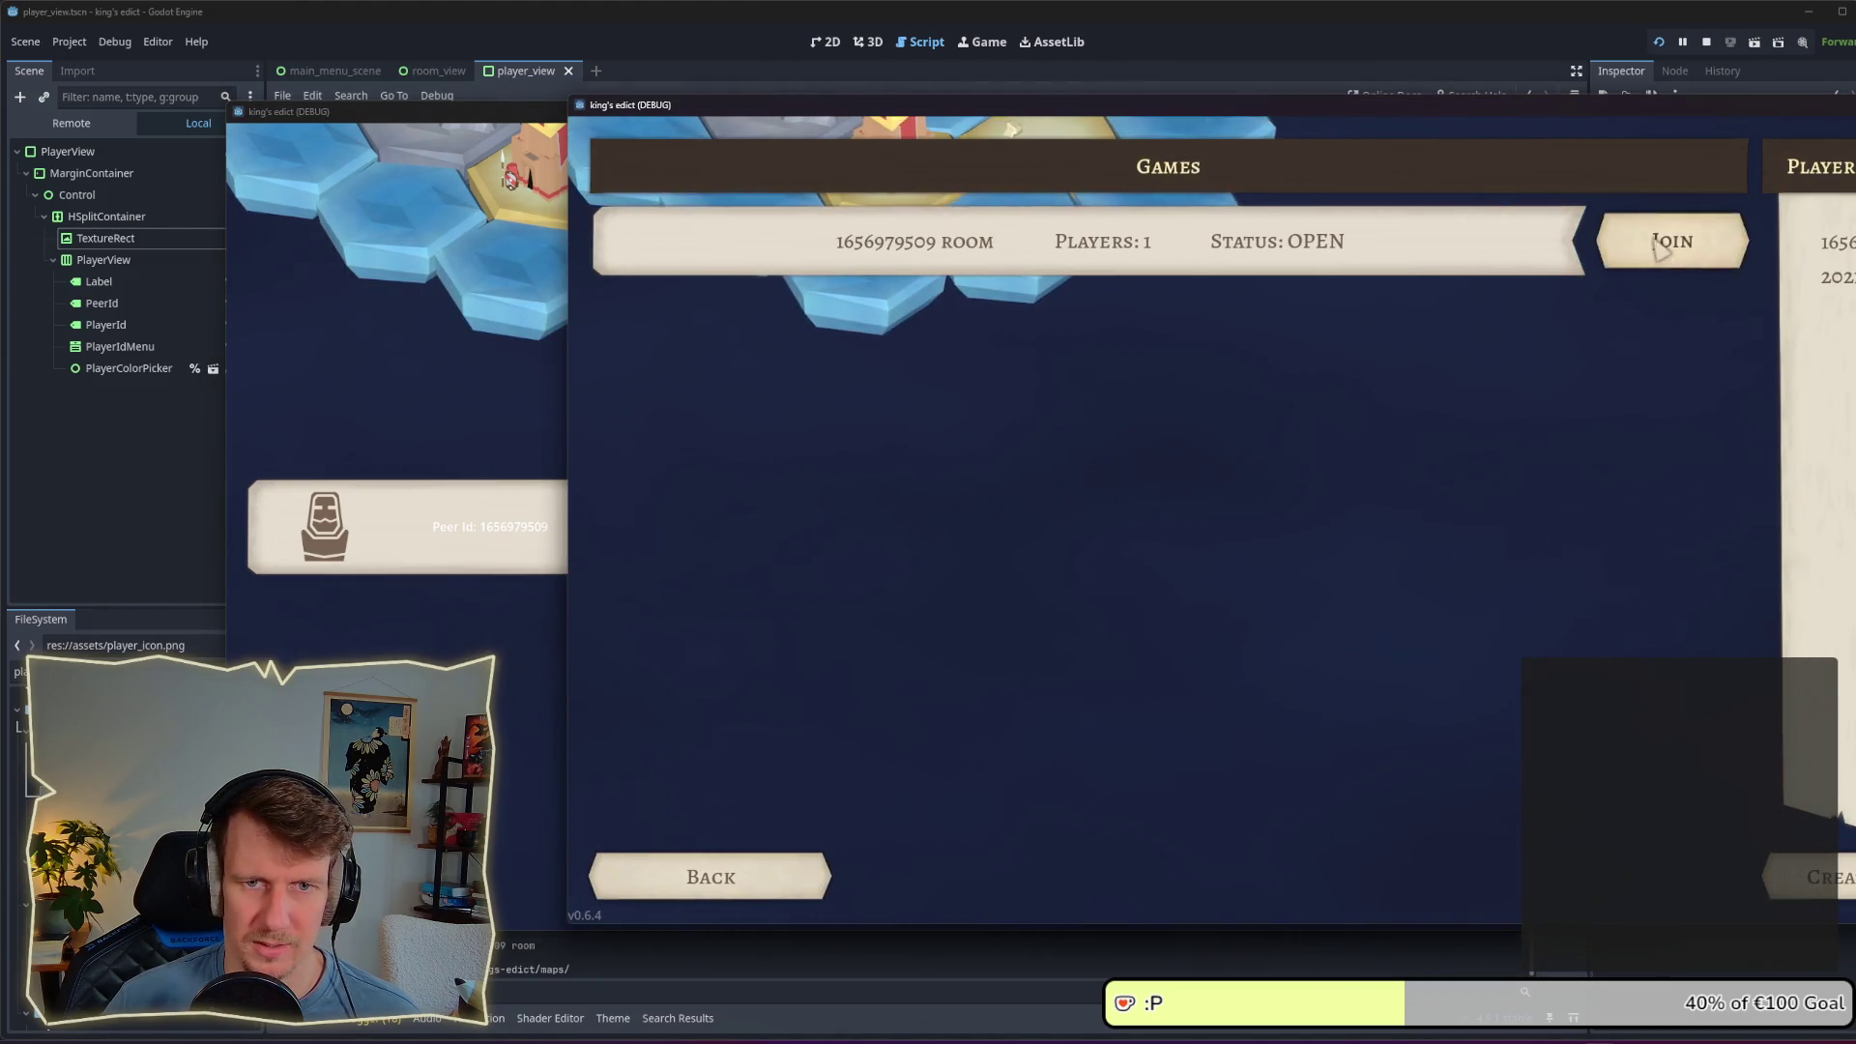
{"action": "left_click", "coordinate": [1674, 241]}
{"action": "left_click", "coordinate": [510, 705]}
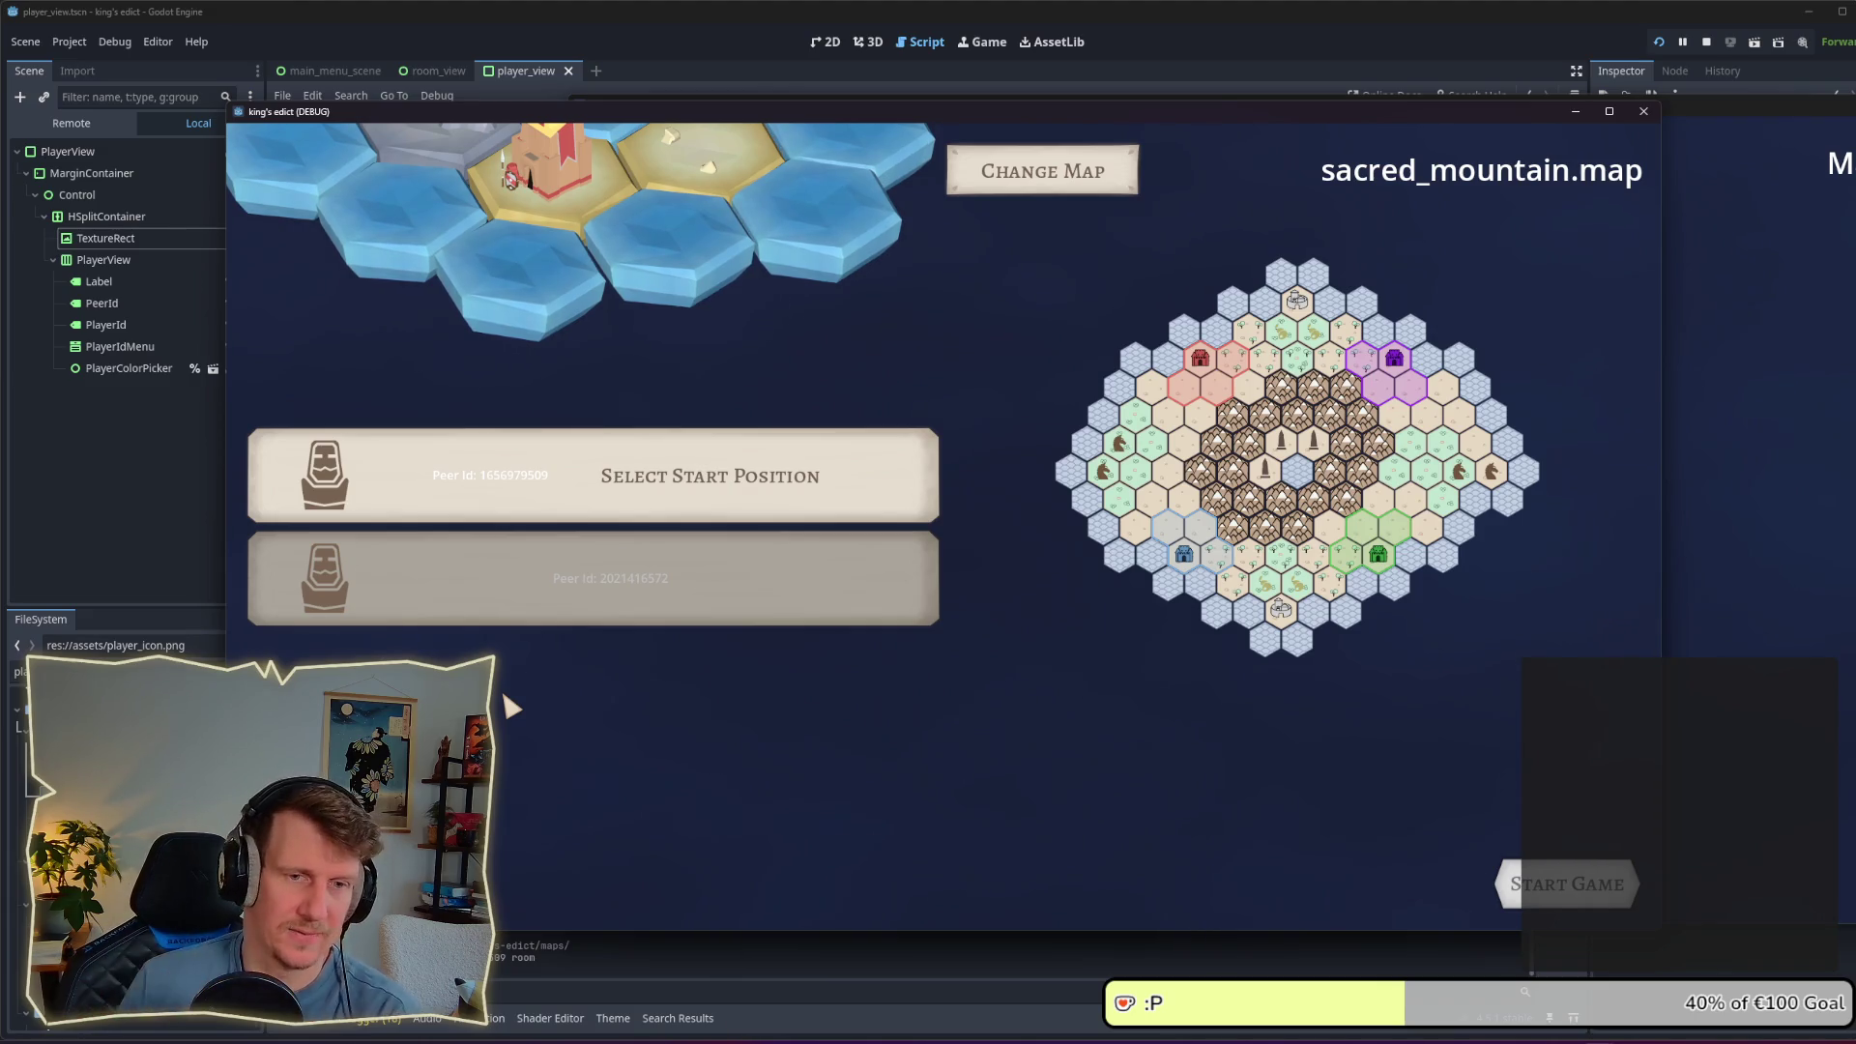
{"action": "left_click", "coordinate": [752, 499]}
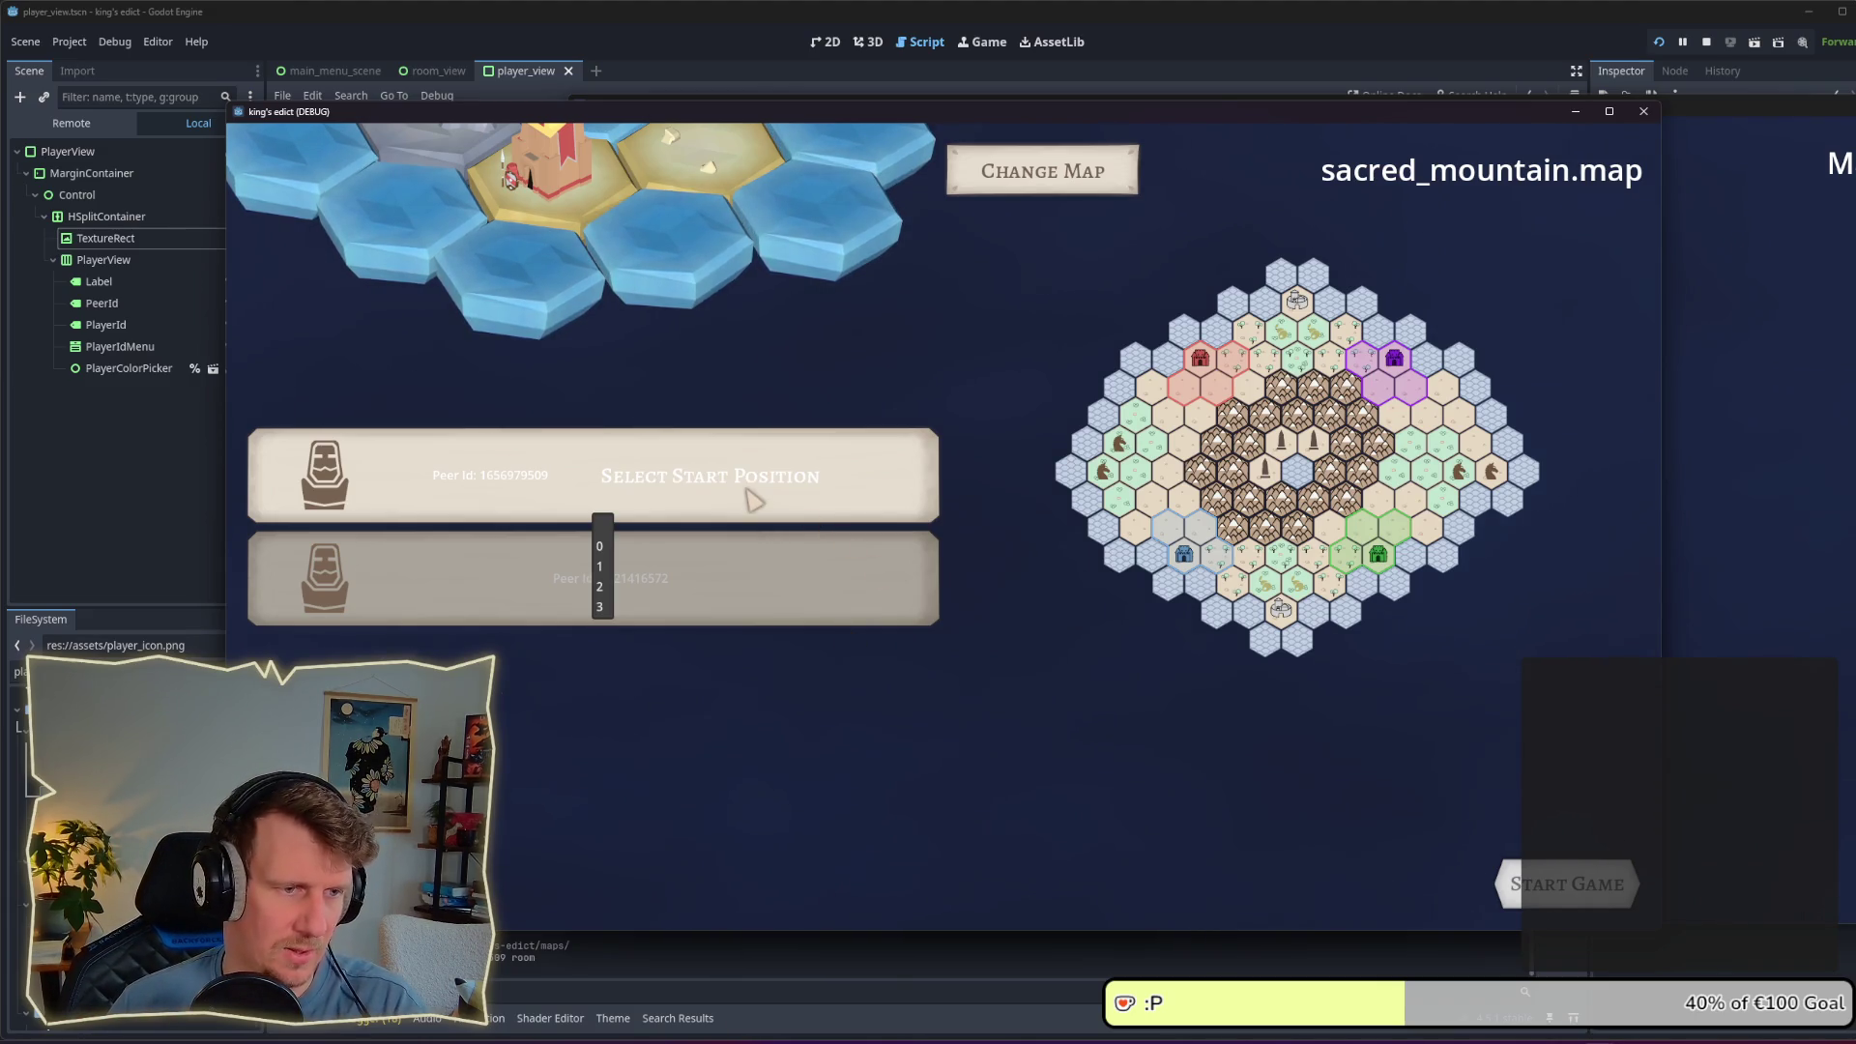
{"action": "left_click", "coordinate": [601, 546]}
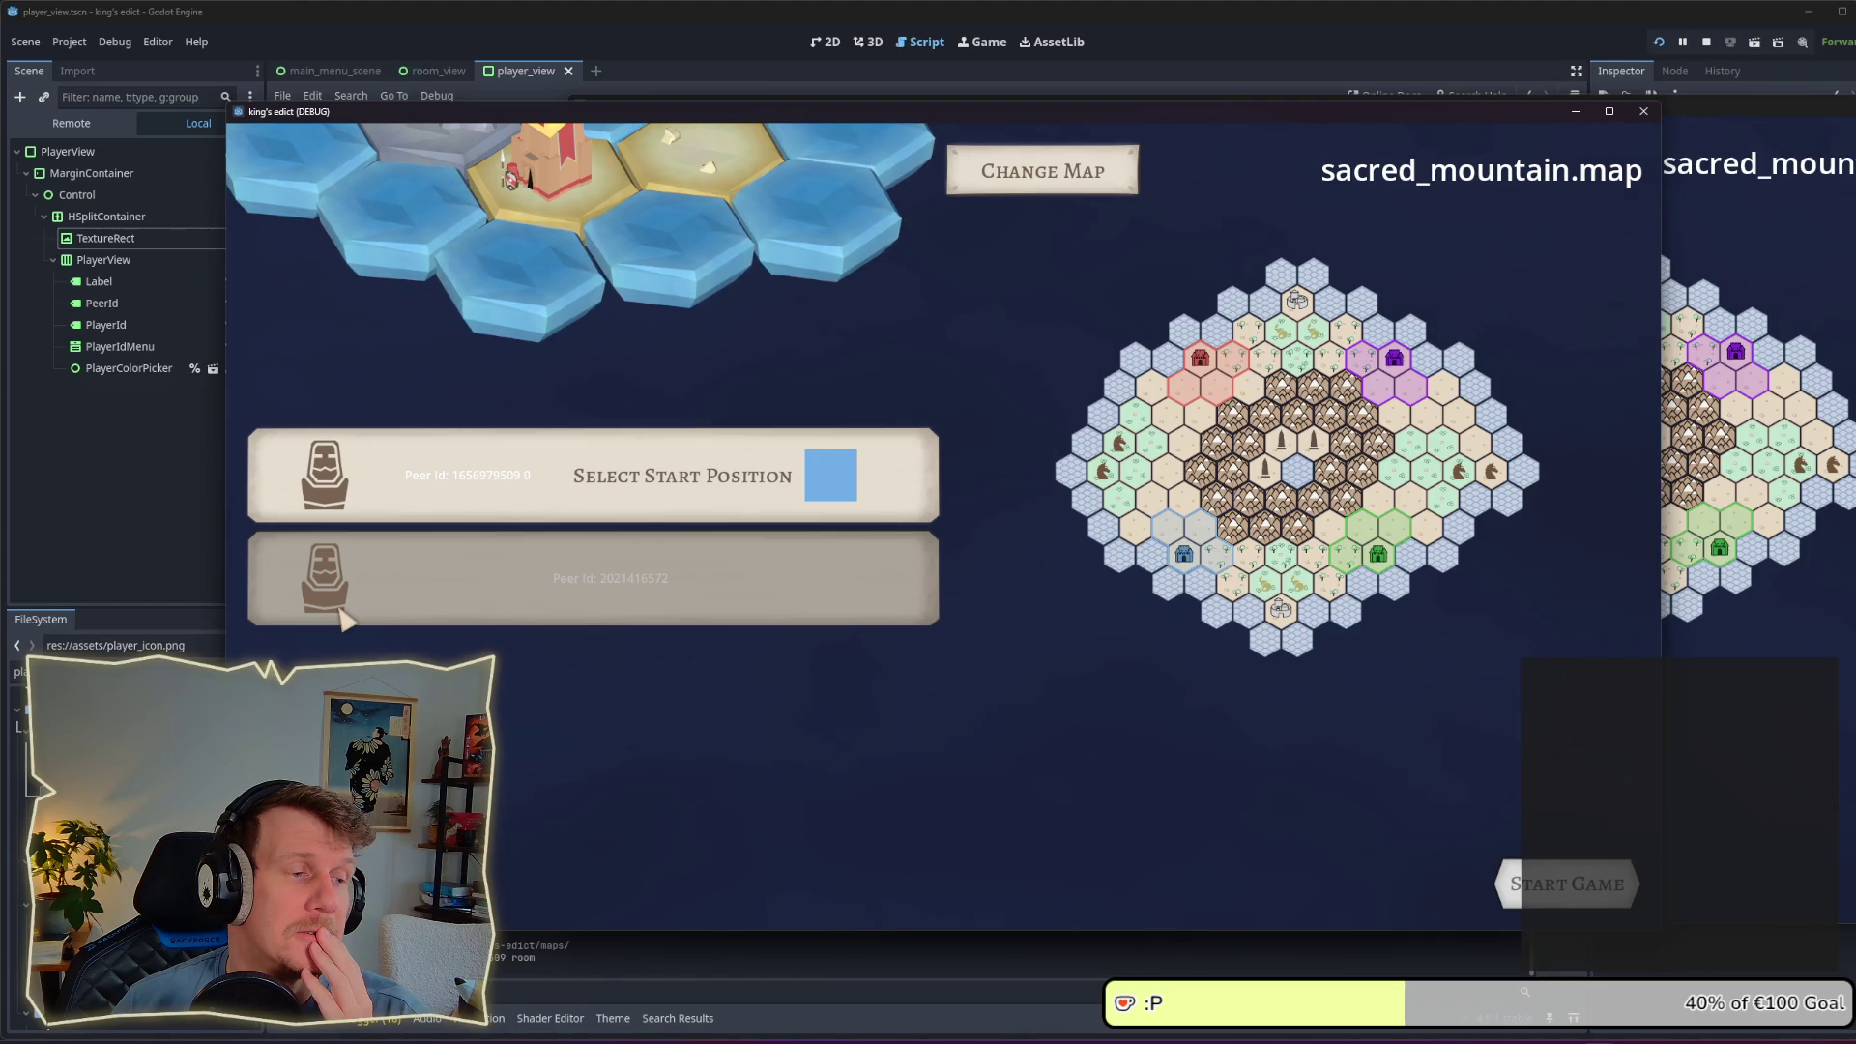
{"action": "left_click", "coordinate": [120, 518]}
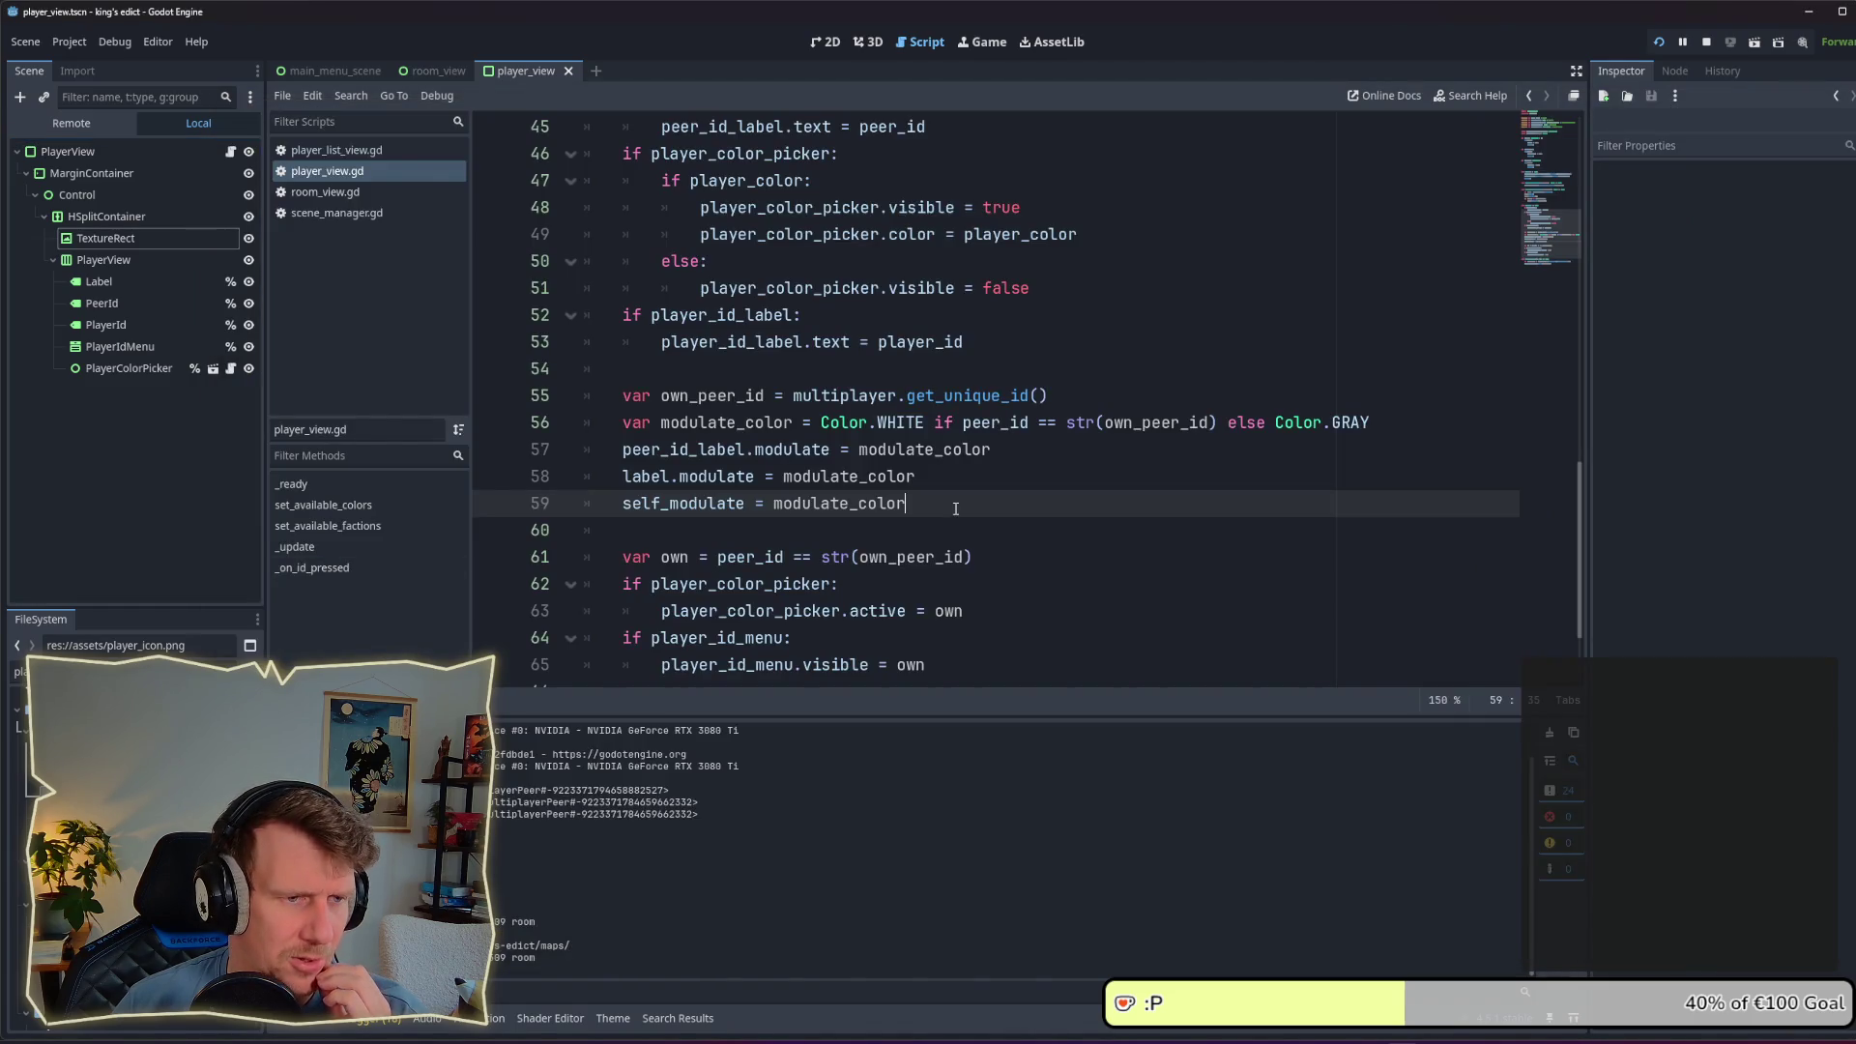
Step: Snip a screenshot of the host's row and the greyed second player's row in the game window
{"action": "mouse_move", "coordinate": [713, 510]}
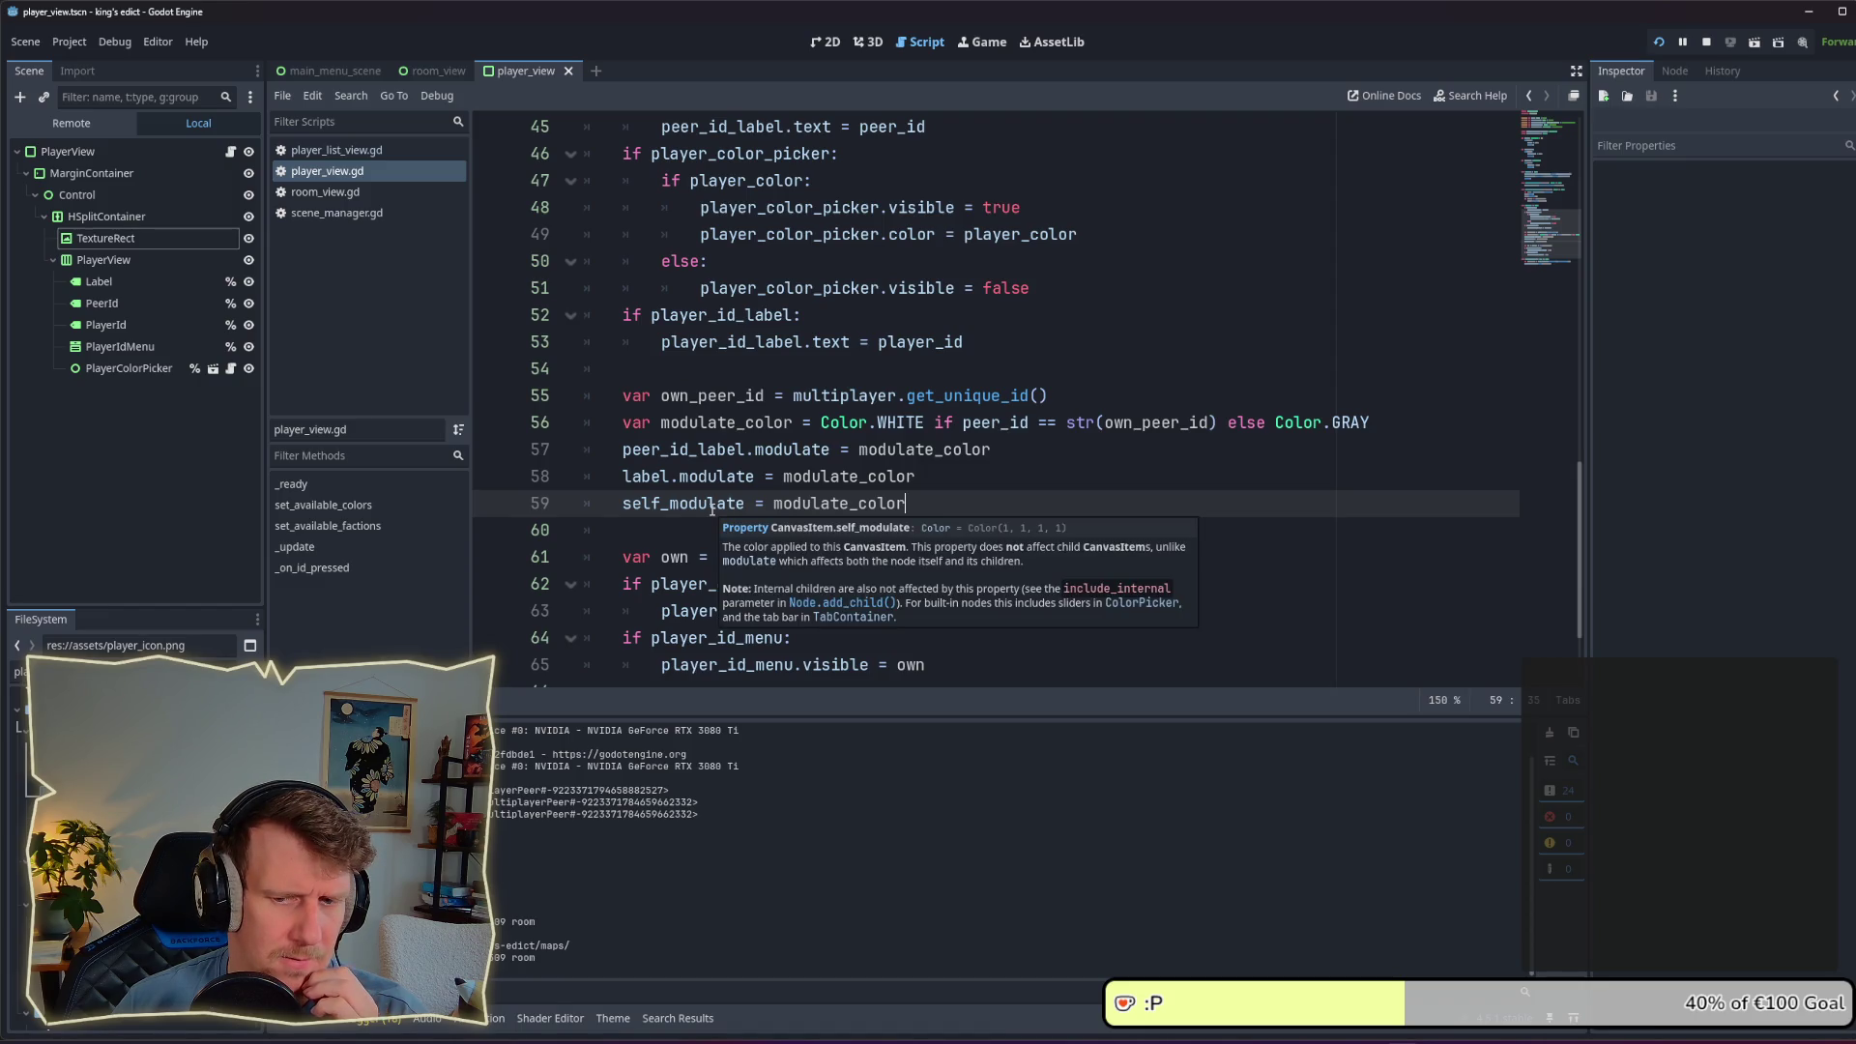
{"action": "key", "text": "alt+Tab"}
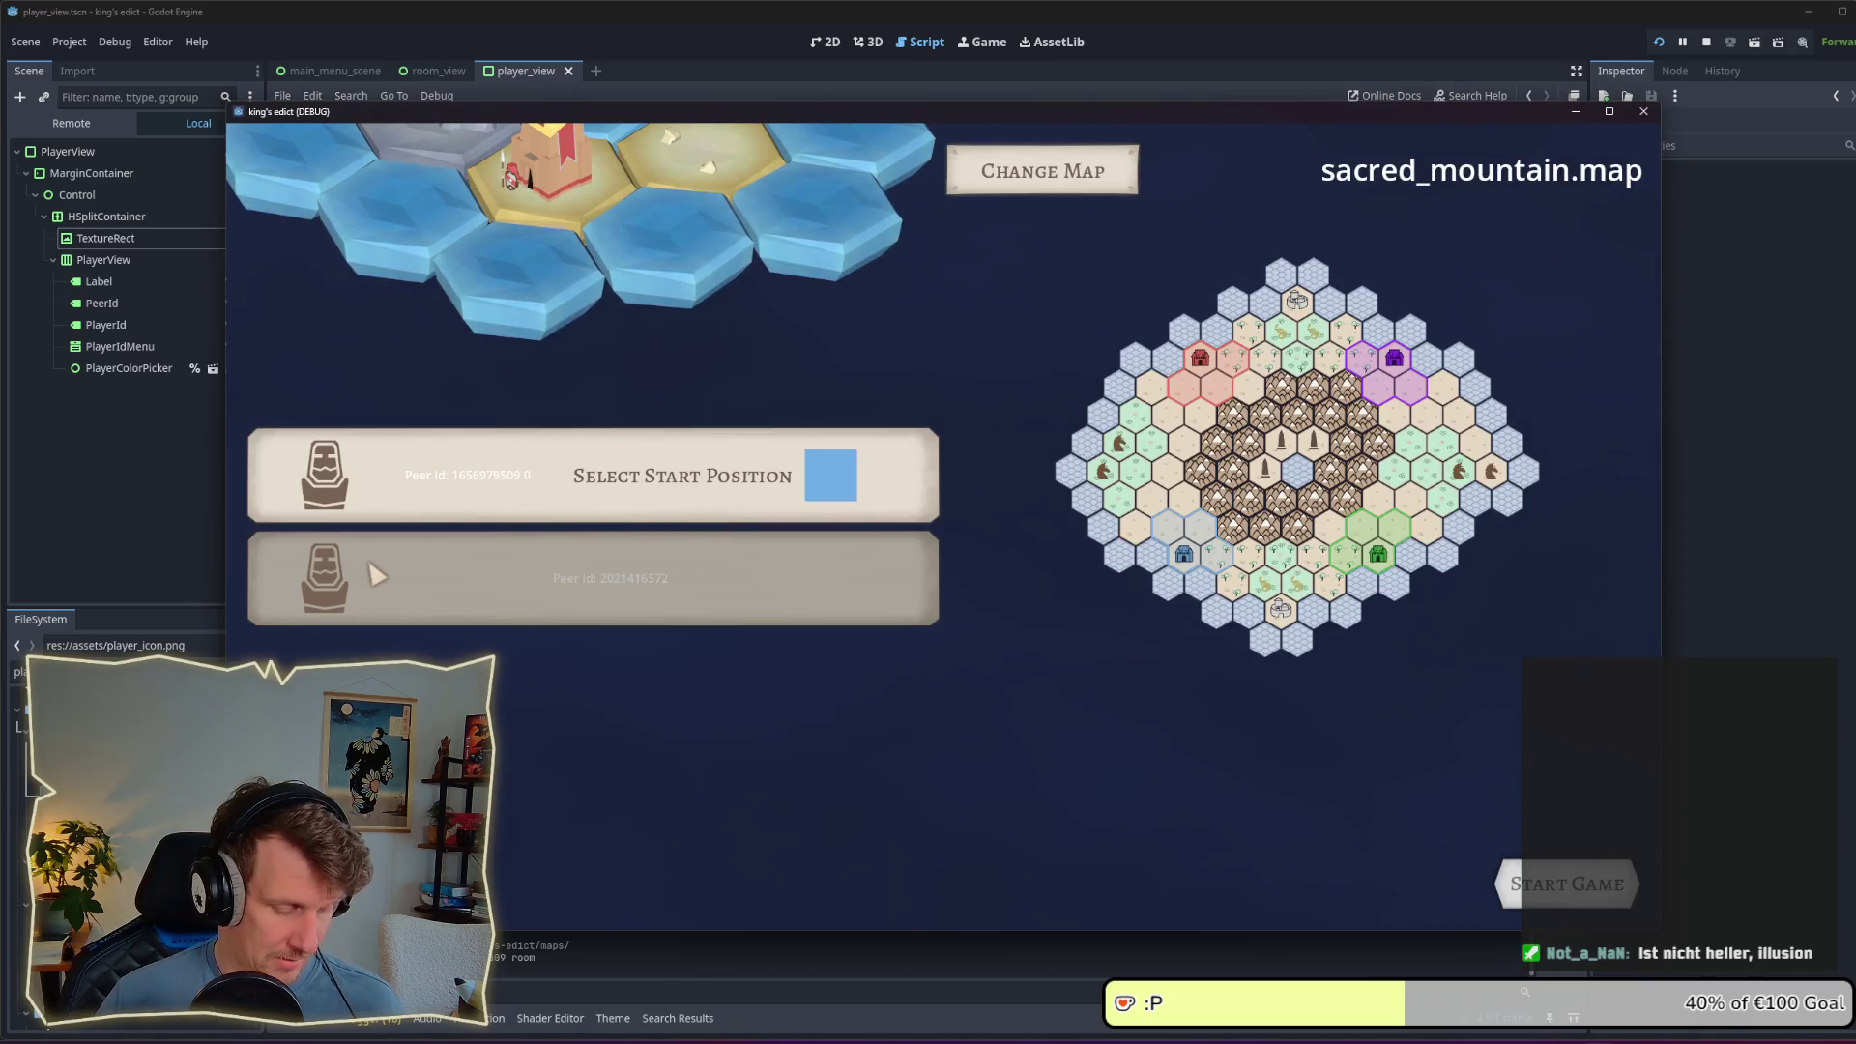
{"action": "key", "text": "super+shift+s"}
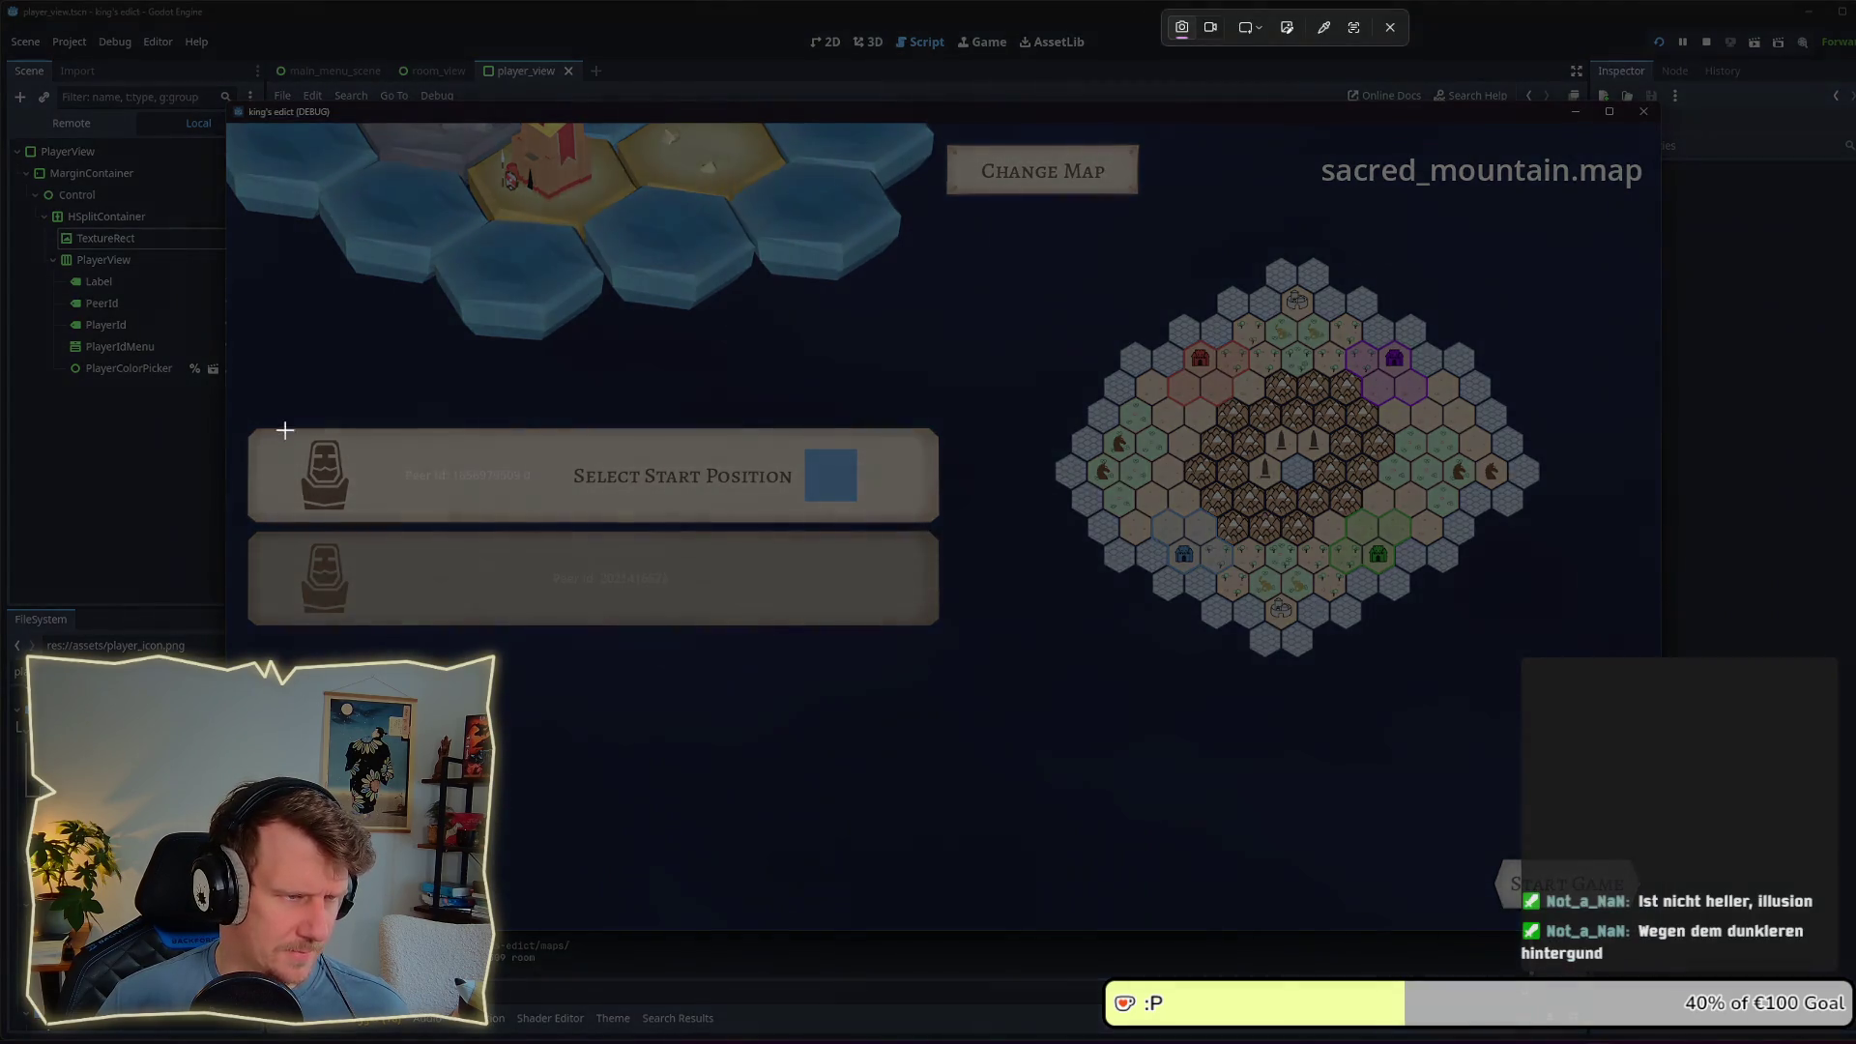
{"action": "left_click_drag", "start_coordinate": [279, 418], "coordinate": [363, 627]}
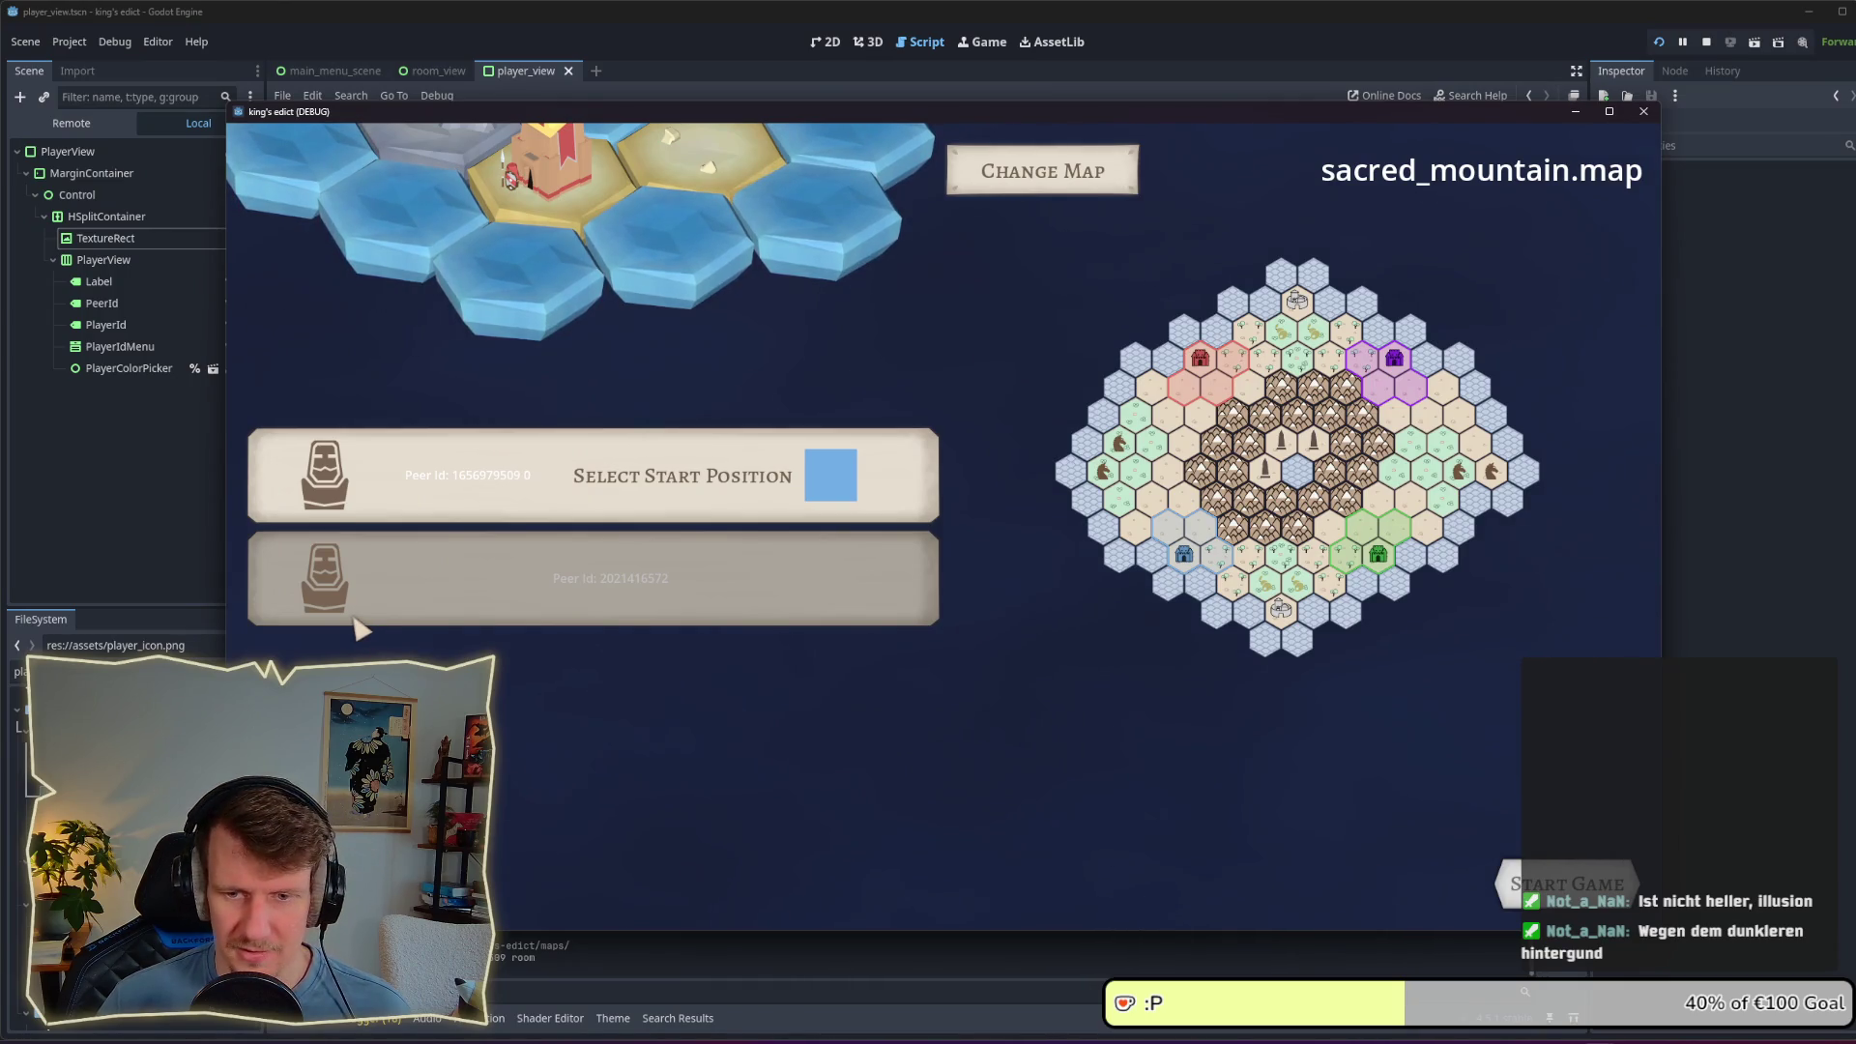
{"action": "key", "text": "alt+Tab"}
{"action": "key", "text": "Tab"}
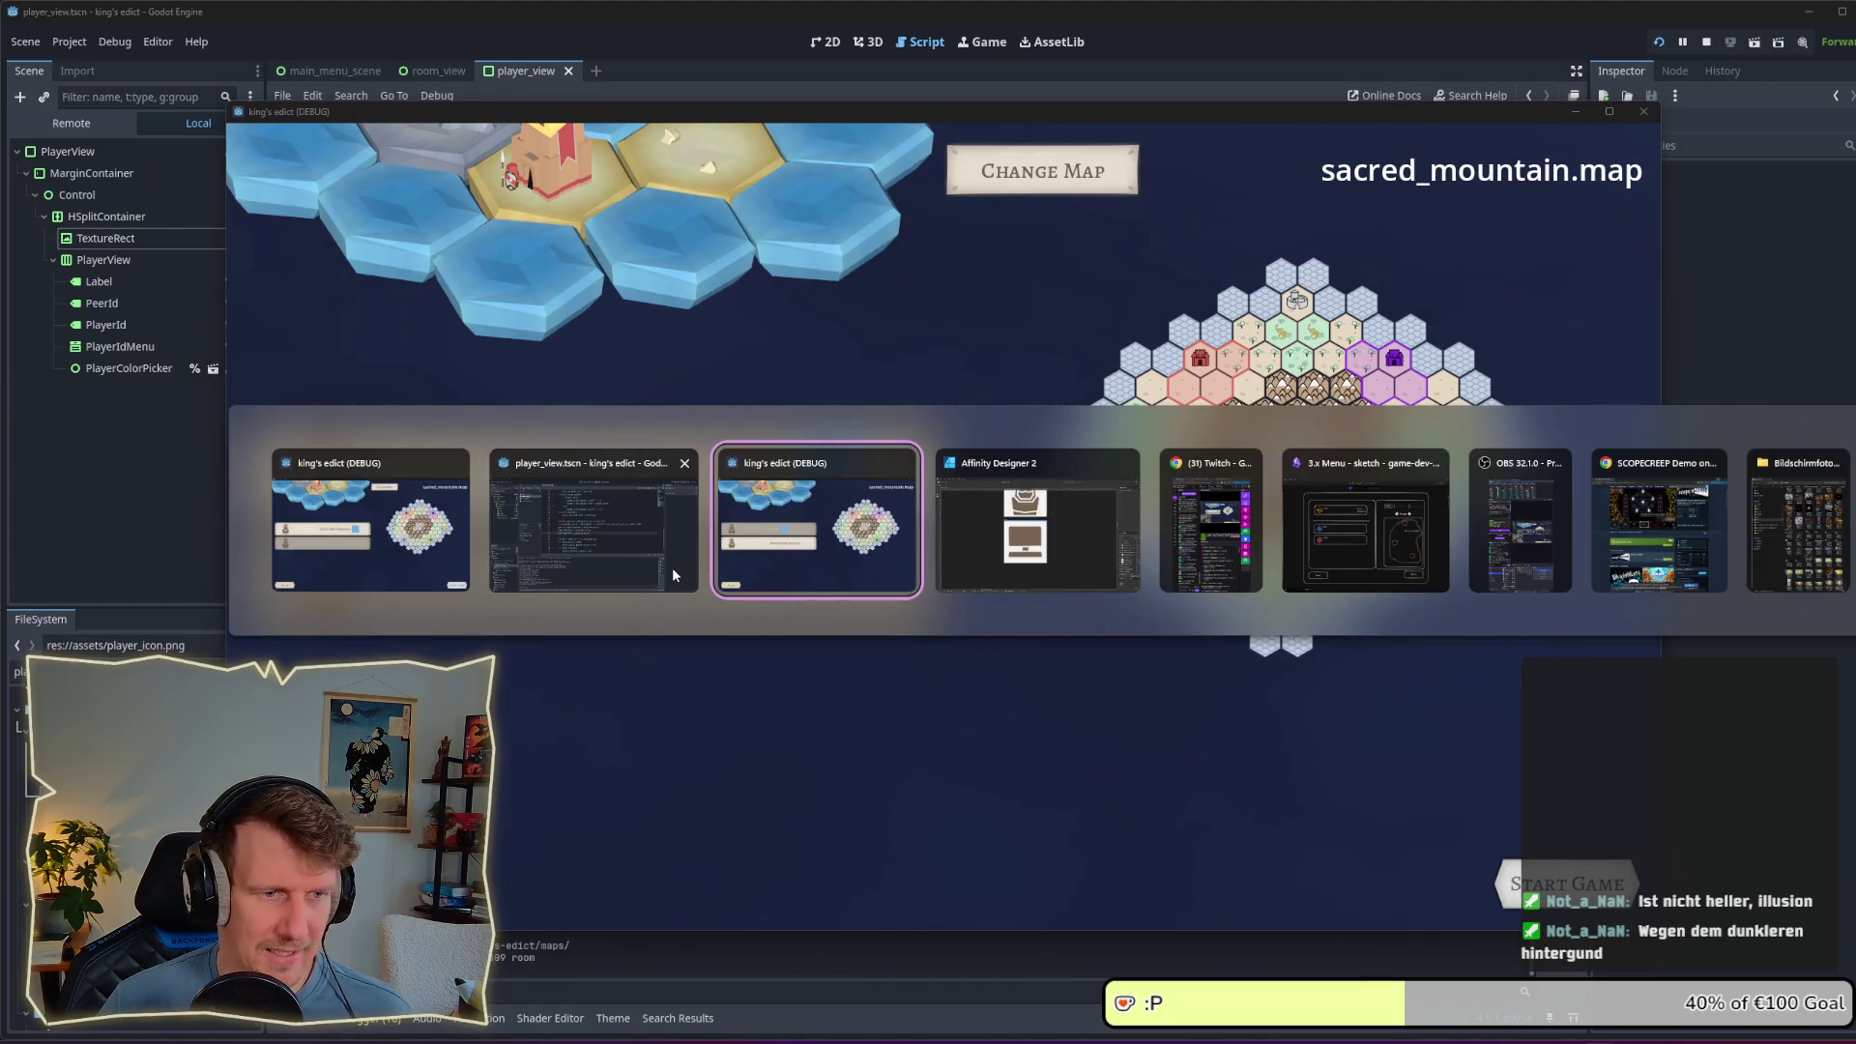
Step: In the Designer persona, paste the lobby screenshot onto the canvas and nudge it right
{"action": "key", "text": "alt+Tab"}
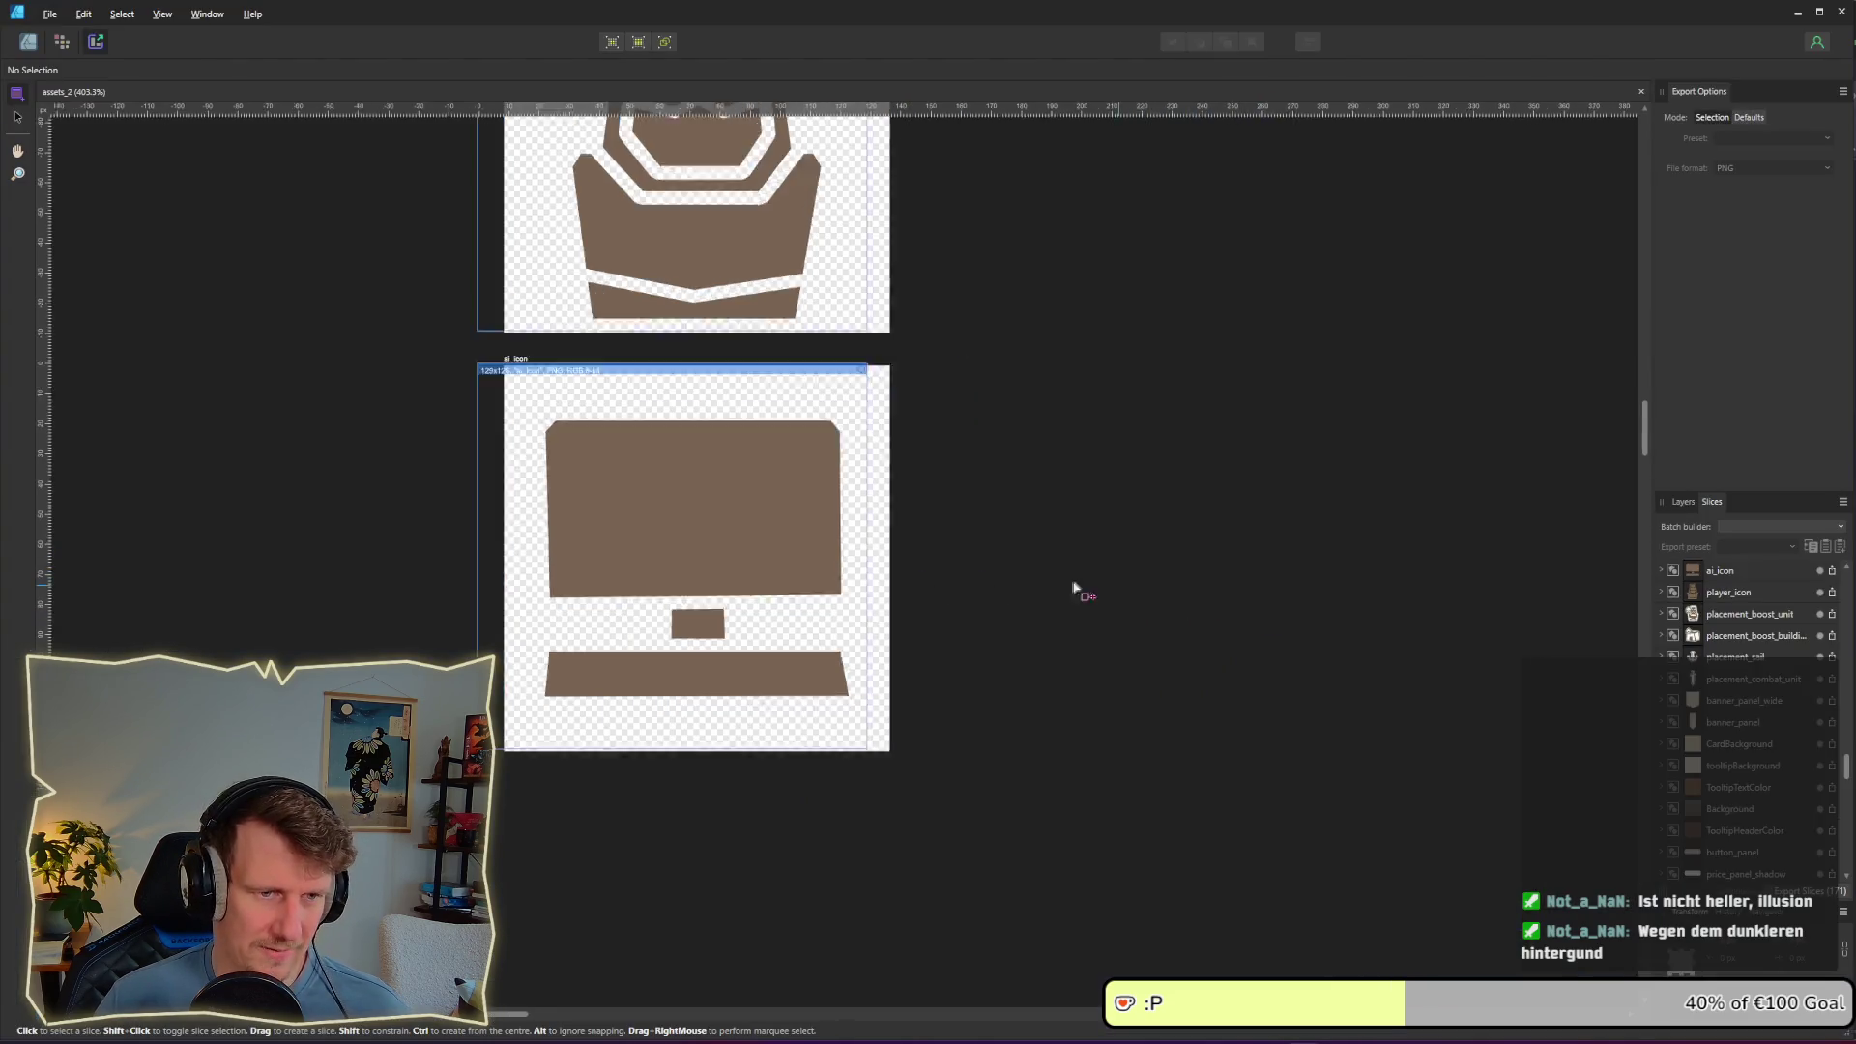
{"action": "key", "text": "ctrl+1"}
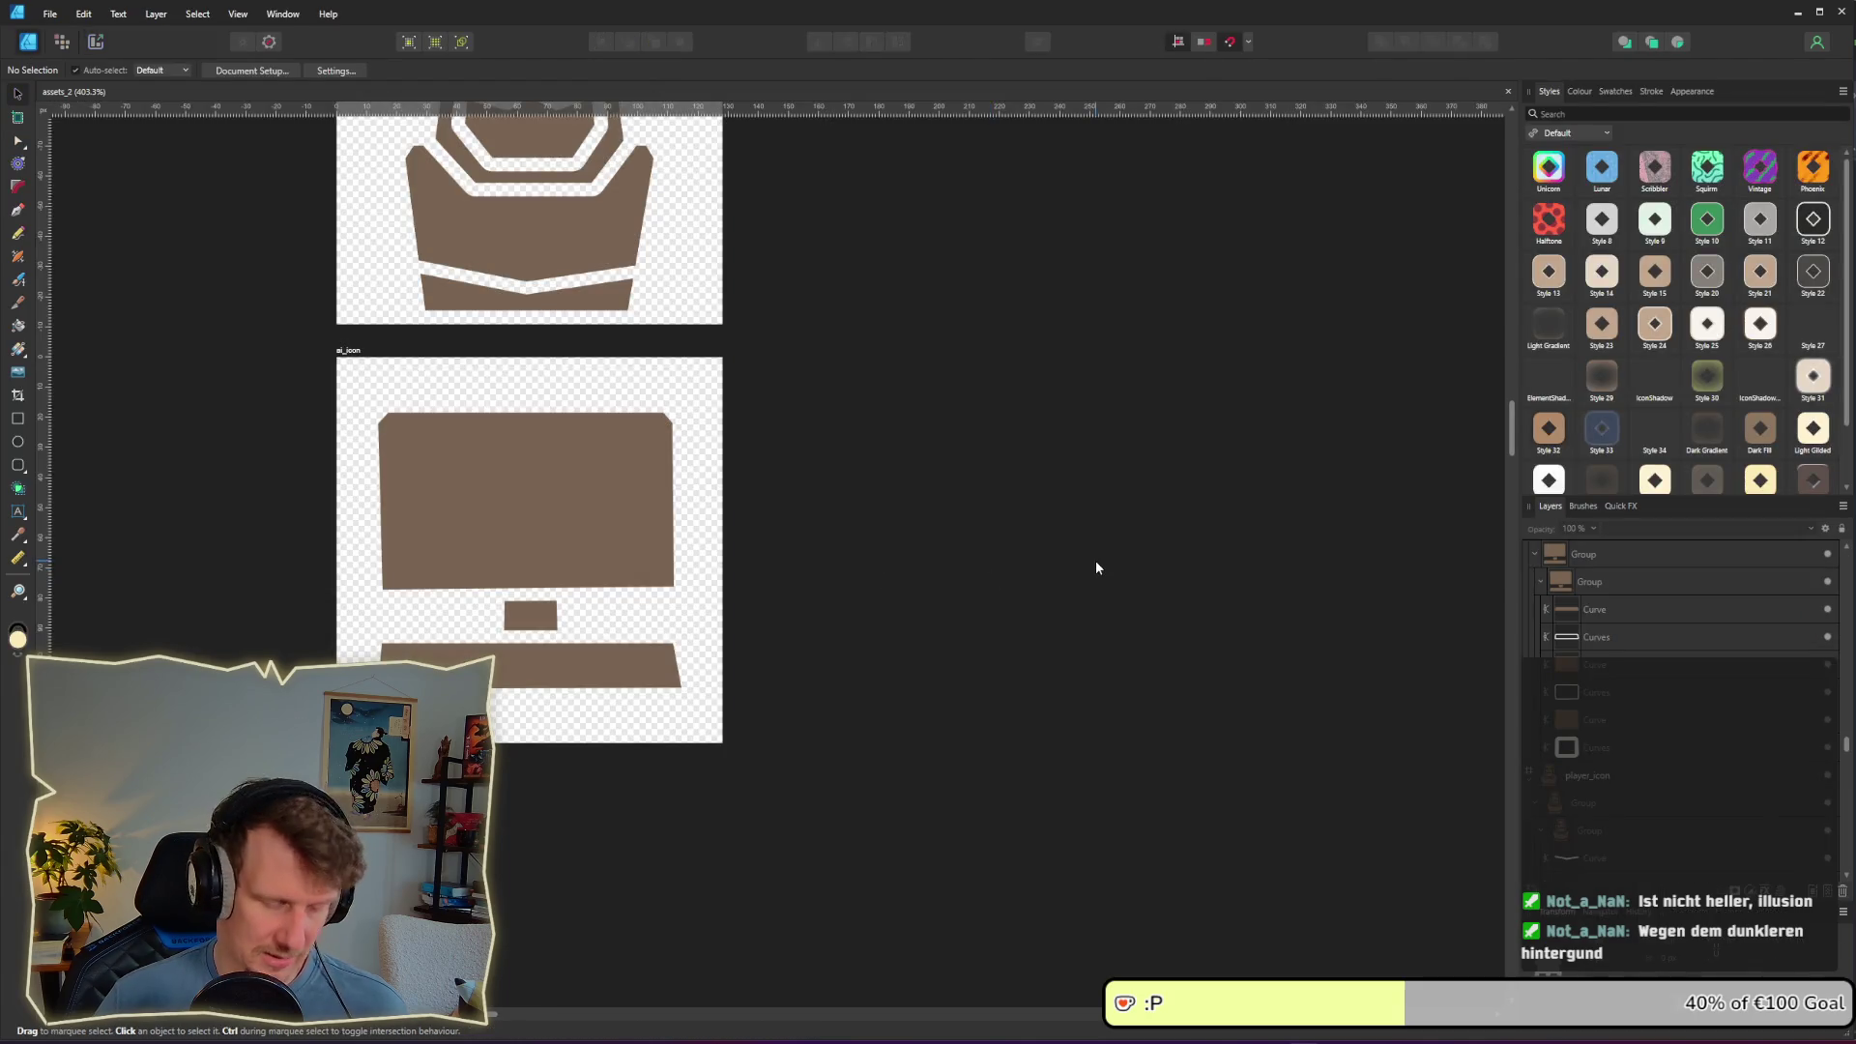
{"action": "key", "text": "ctrl+v"}
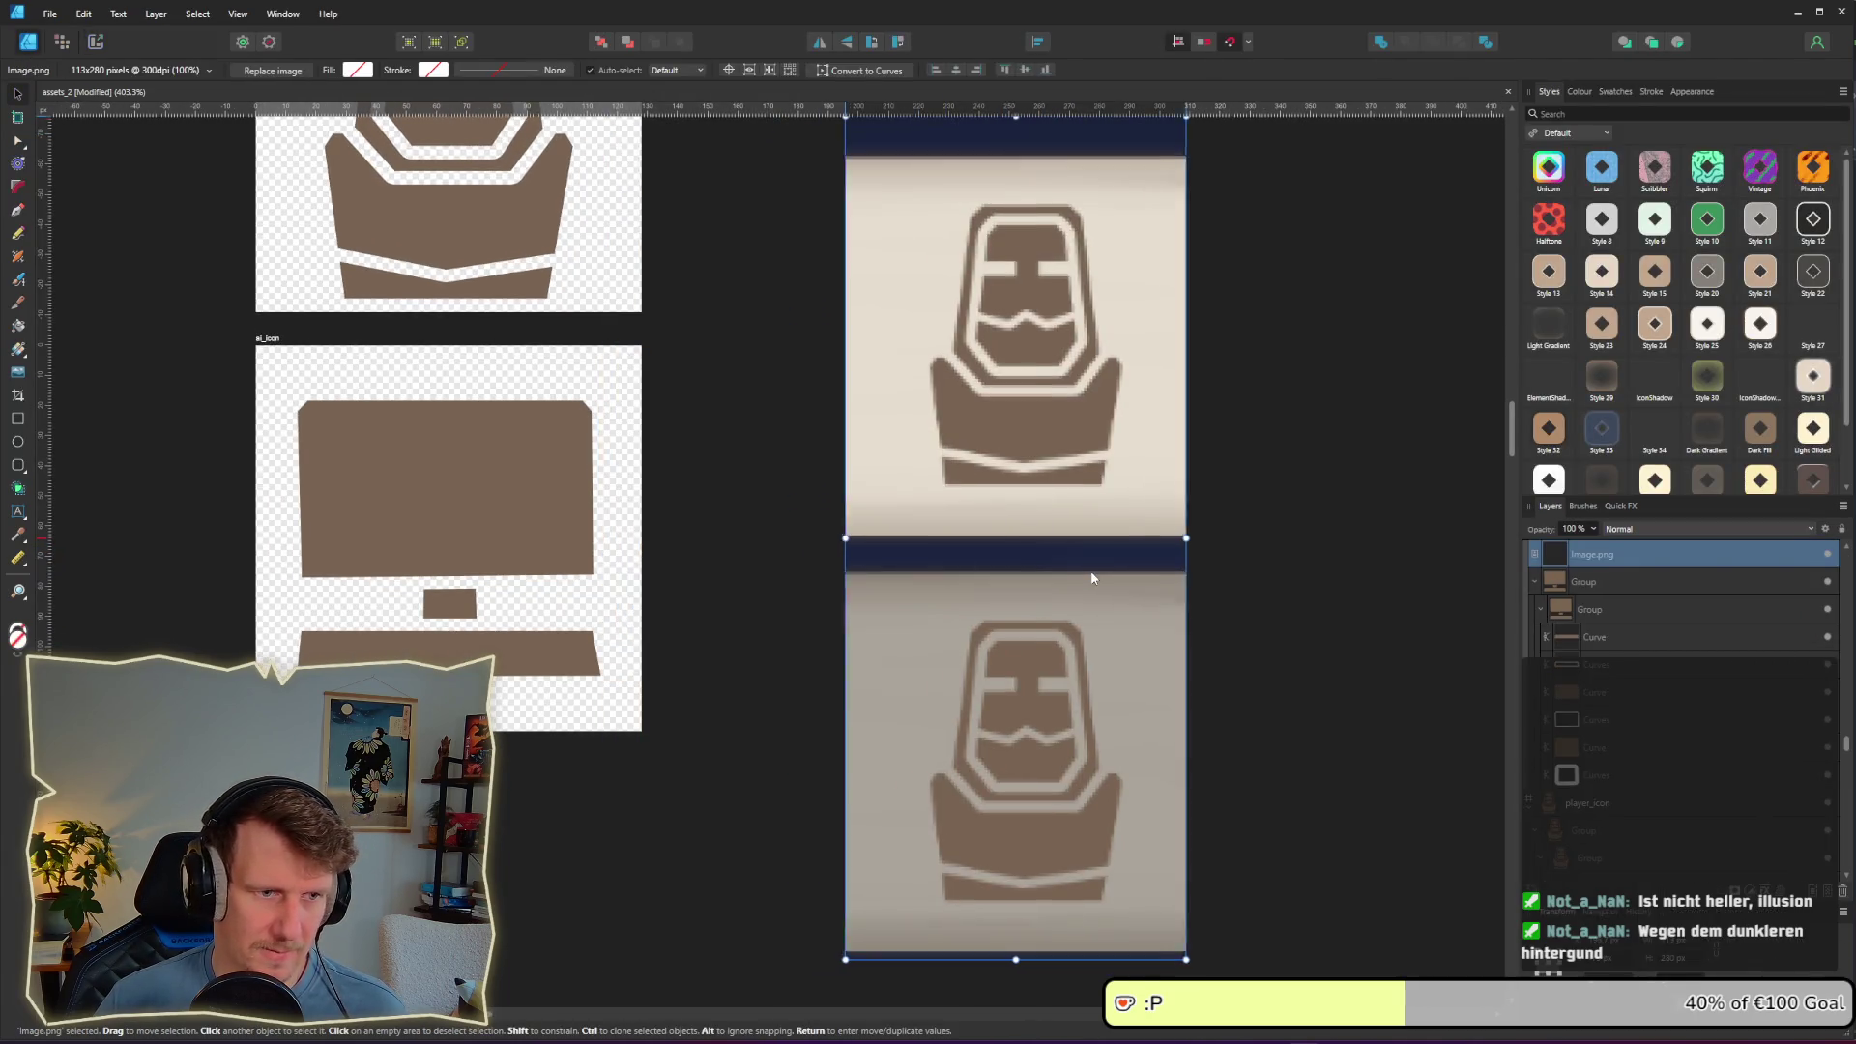
{"action": "key", "text": "Right"}
{"action": "left_click", "coordinate": [1203, 631]}
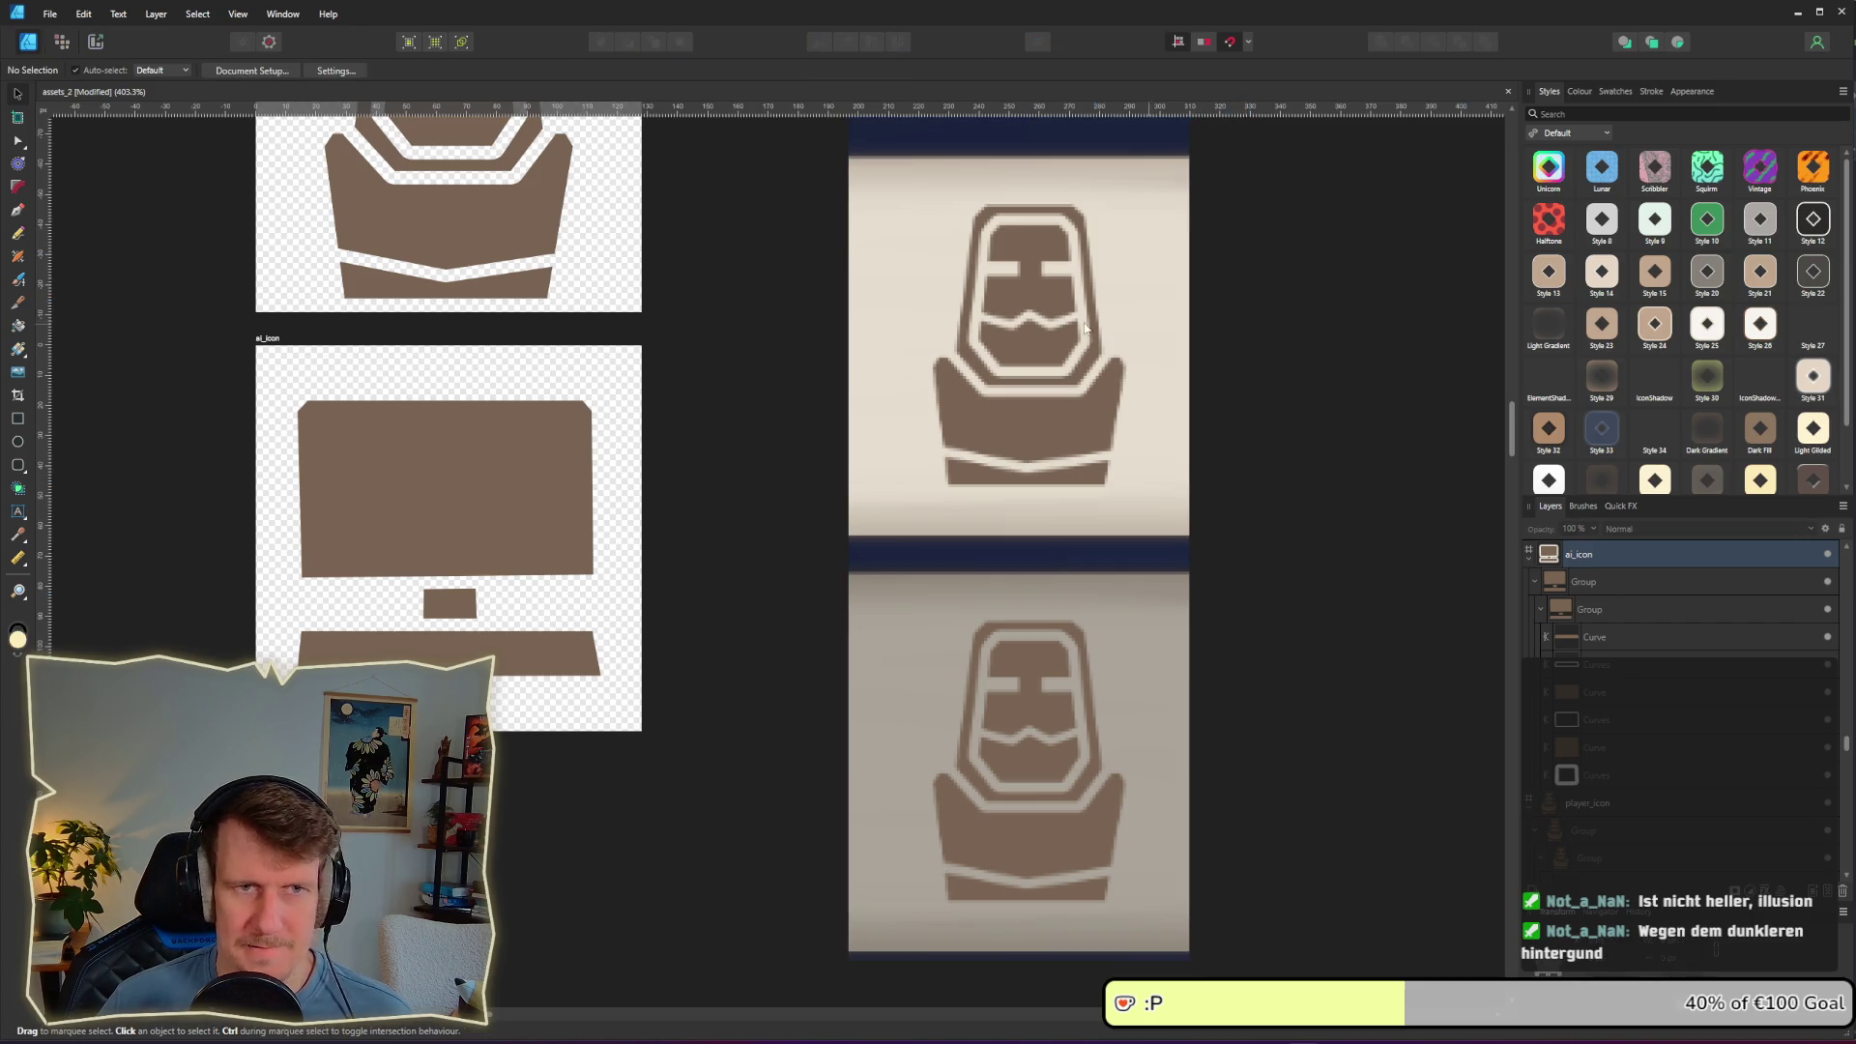
Step: Sample the host icon's brown (7A6552), then the greyed row's background and icon colours
{"action": "left_click", "coordinate": [17, 534]}
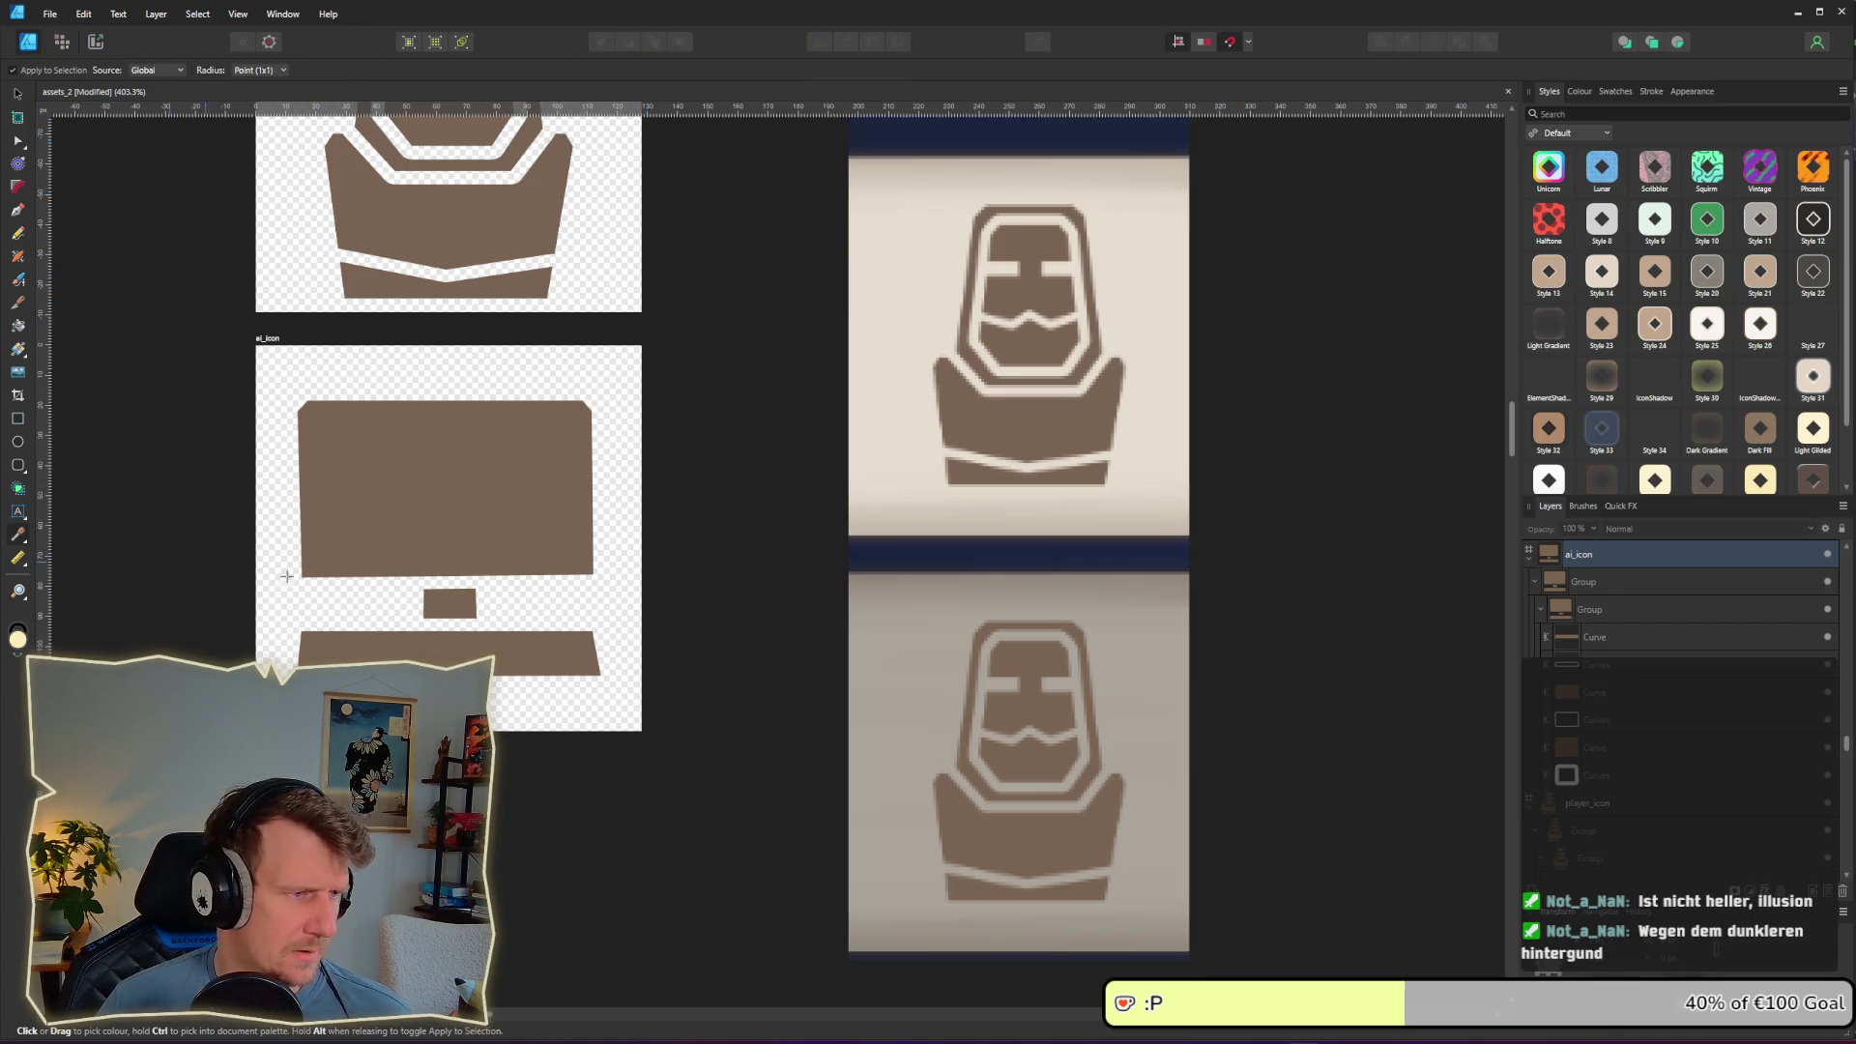
{"action": "left_click", "coordinate": [1031, 697]}
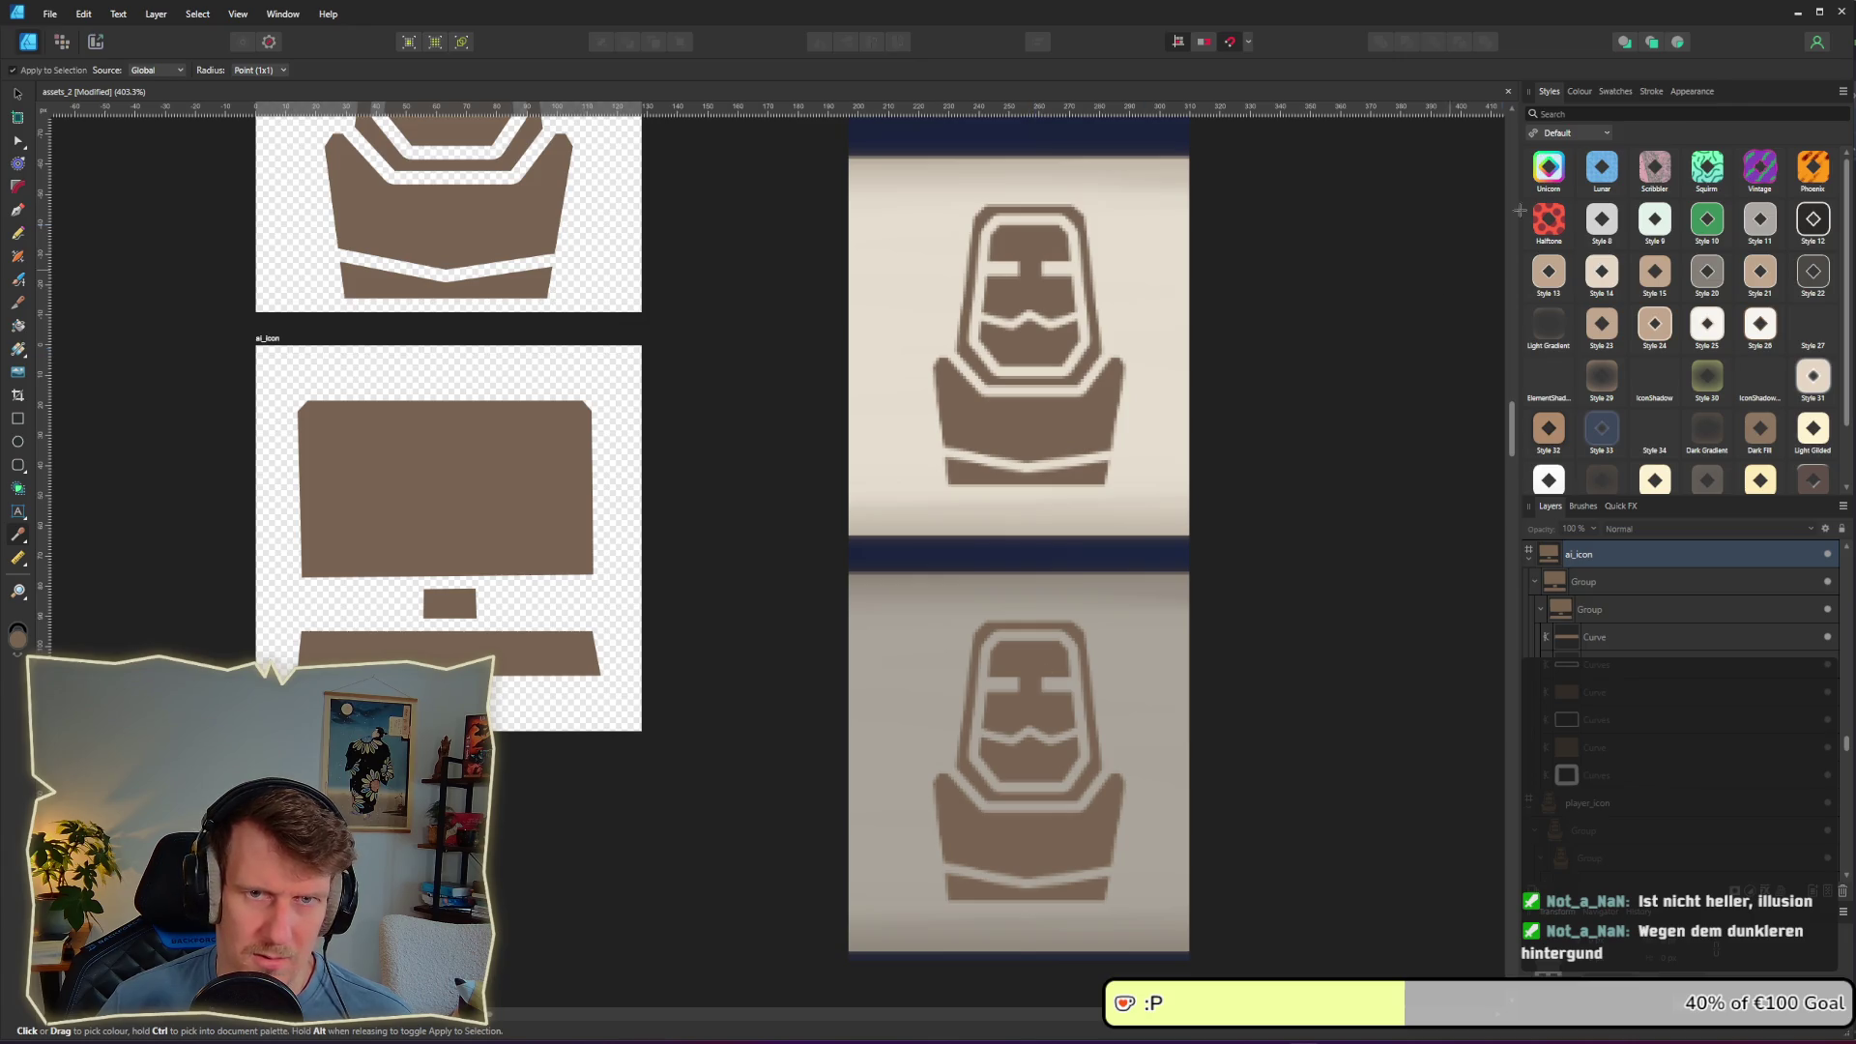
{"action": "left_click", "coordinate": [1580, 92]}
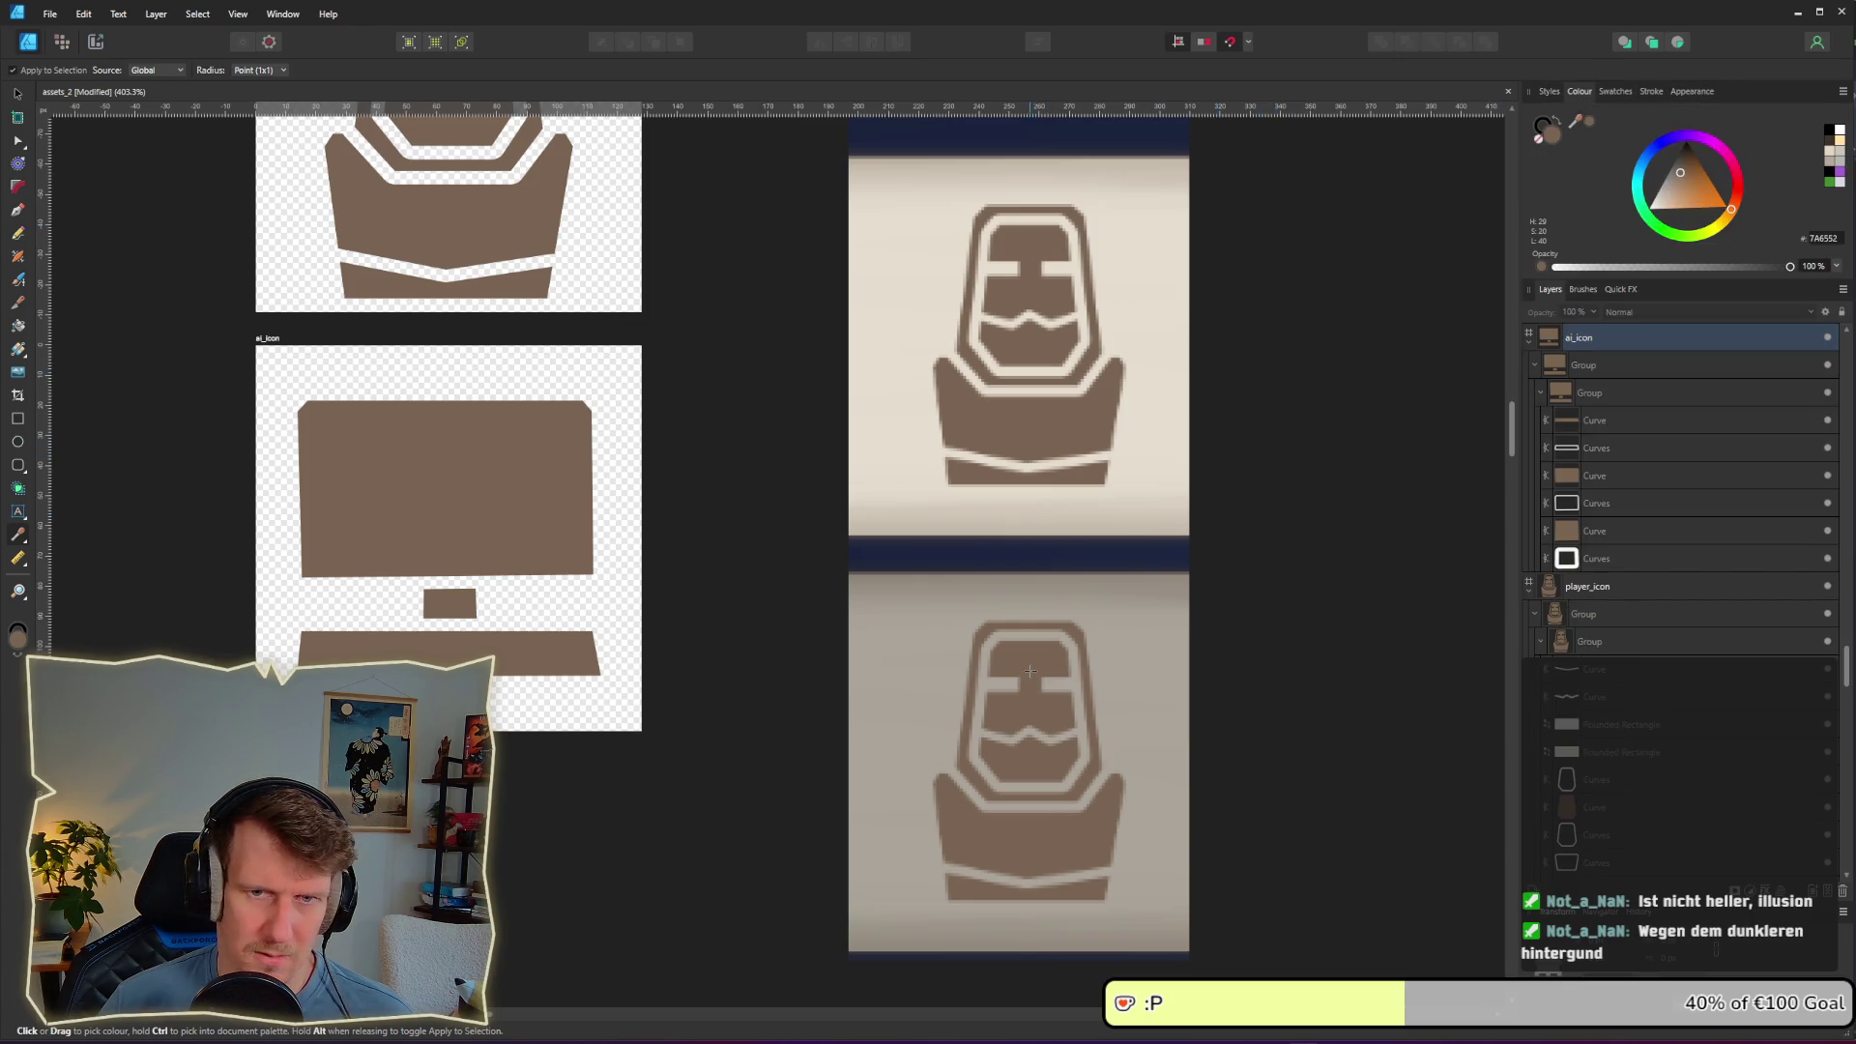
{"action": "left_click", "coordinate": [1169, 637]}
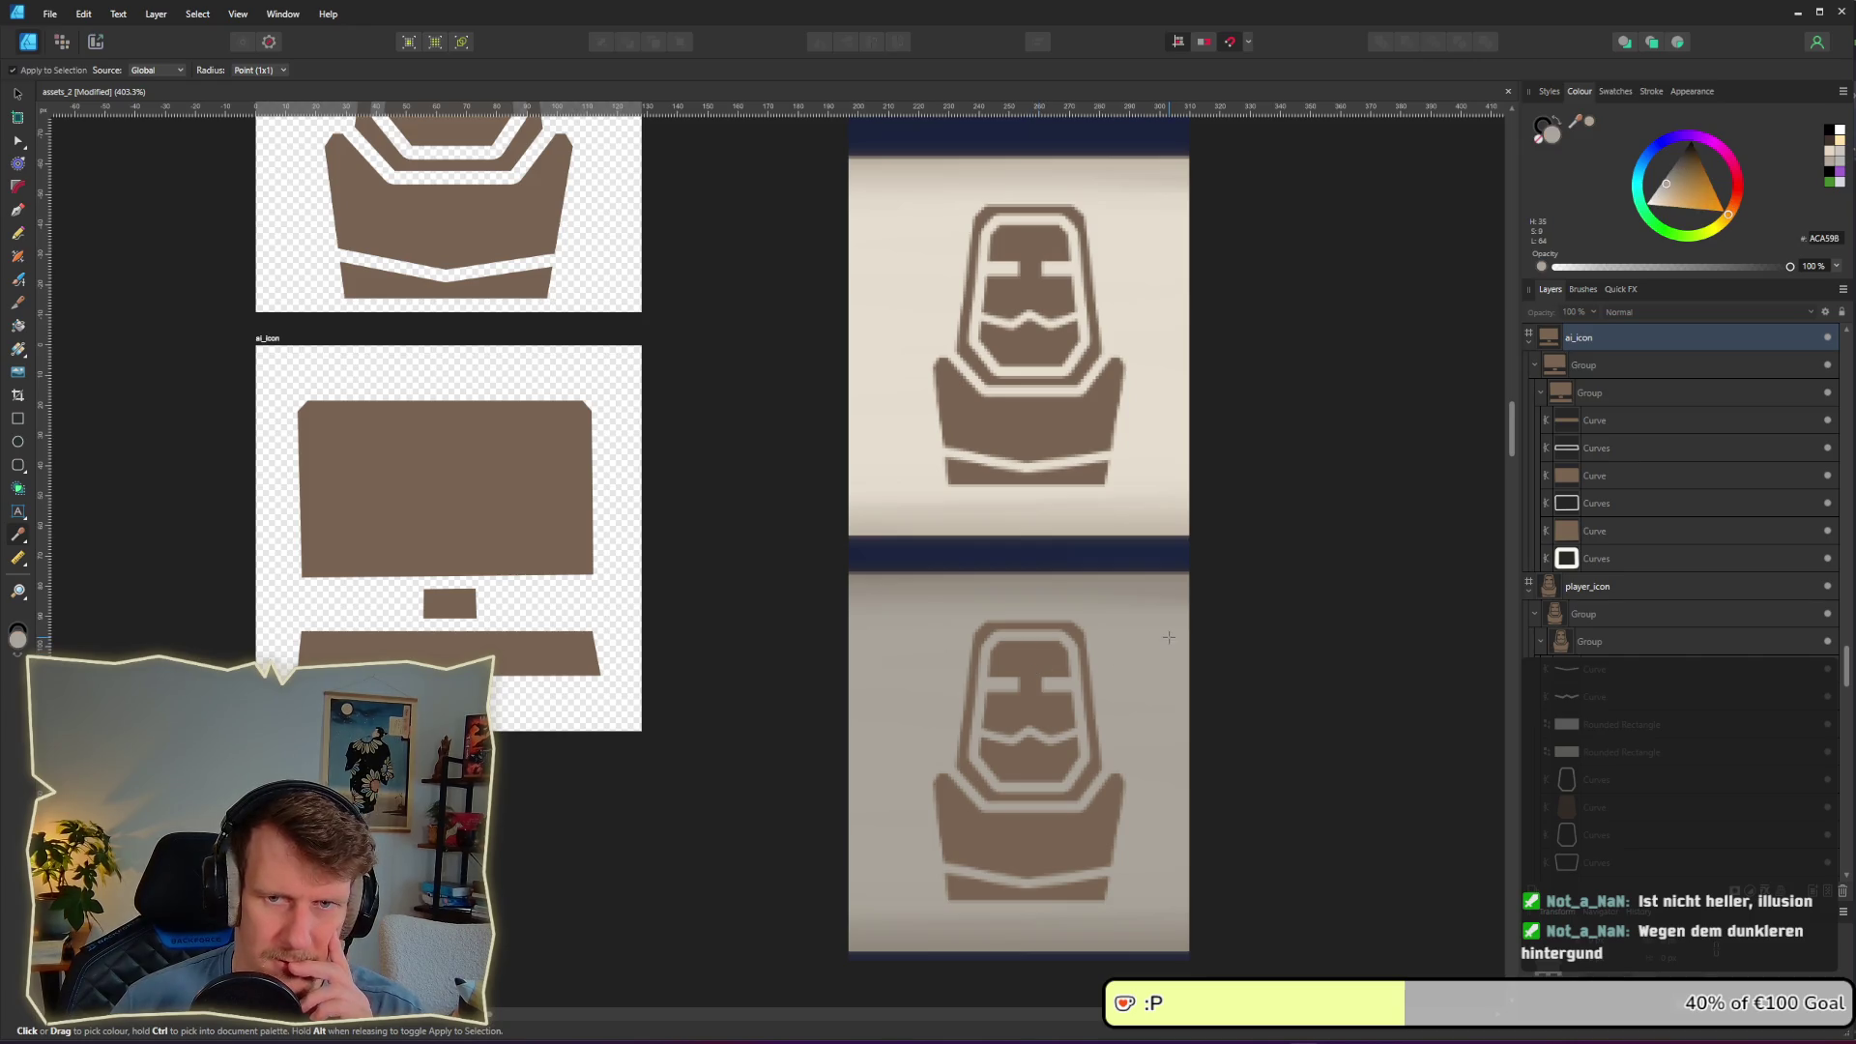
{"action": "left_click", "coordinate": [1033, 712]}
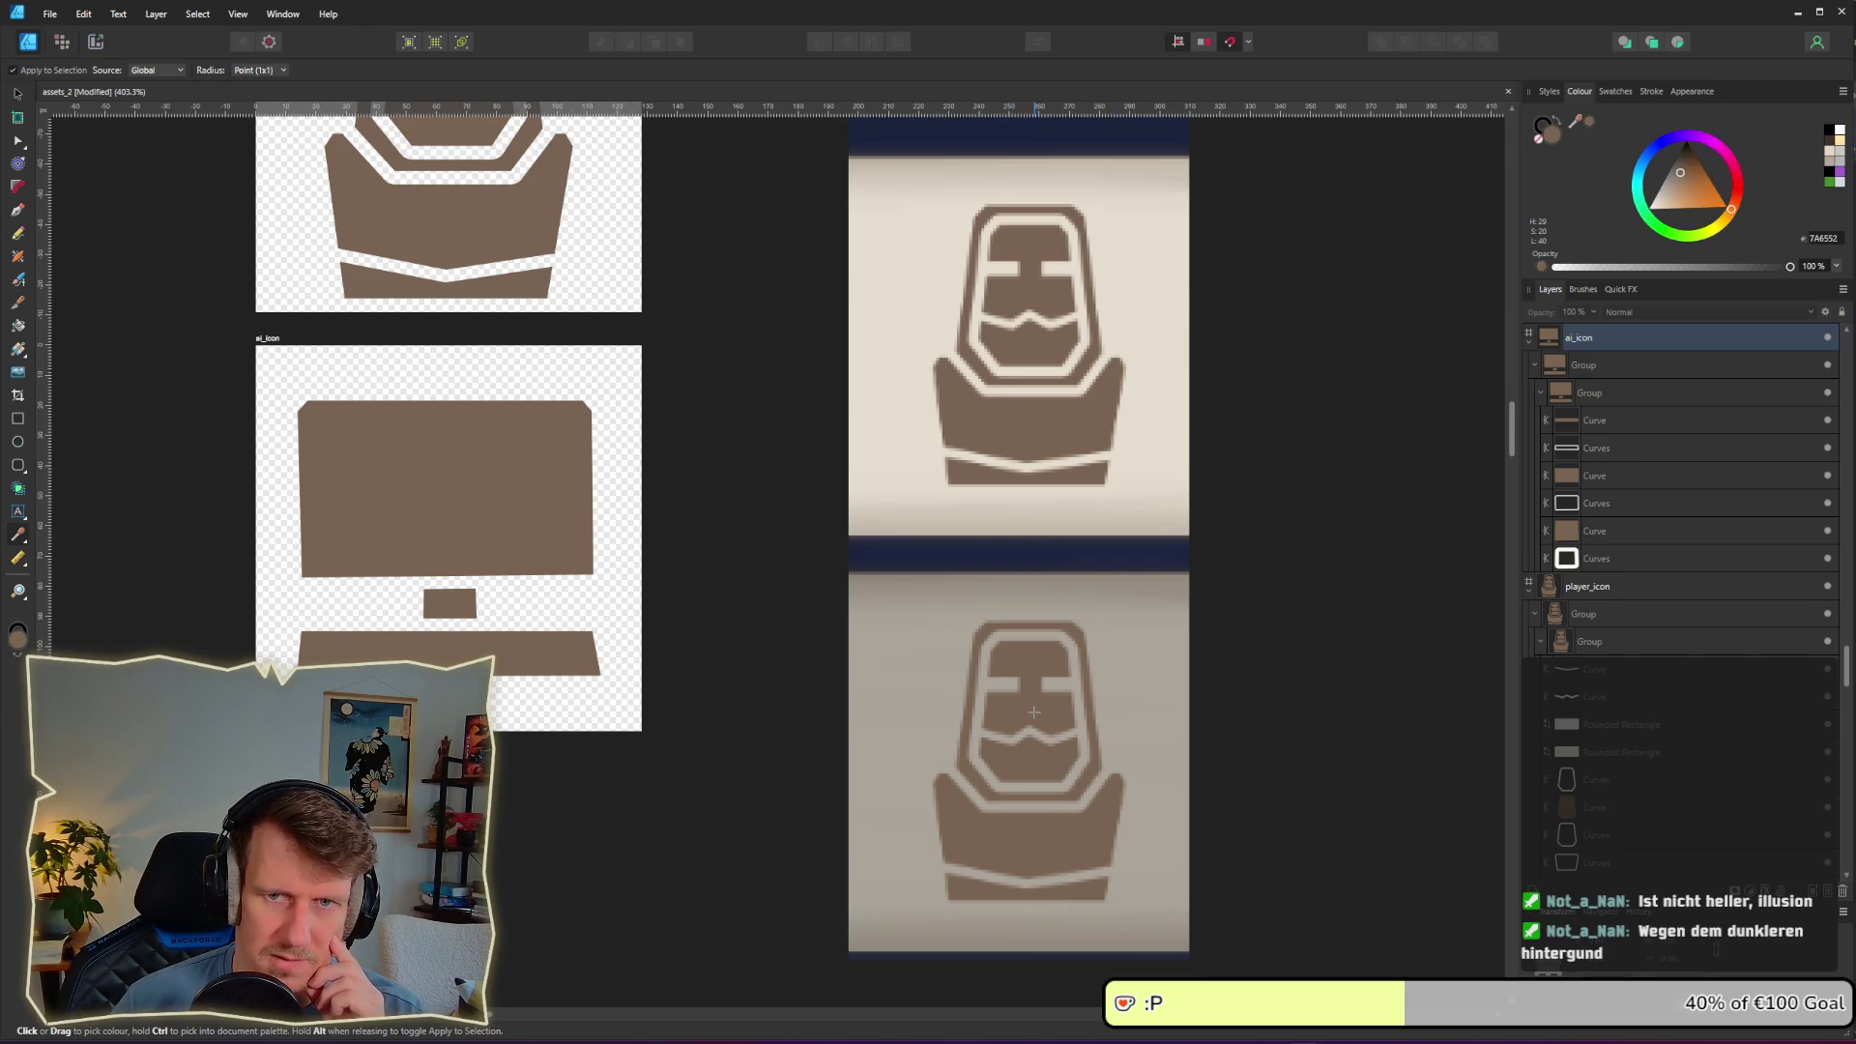
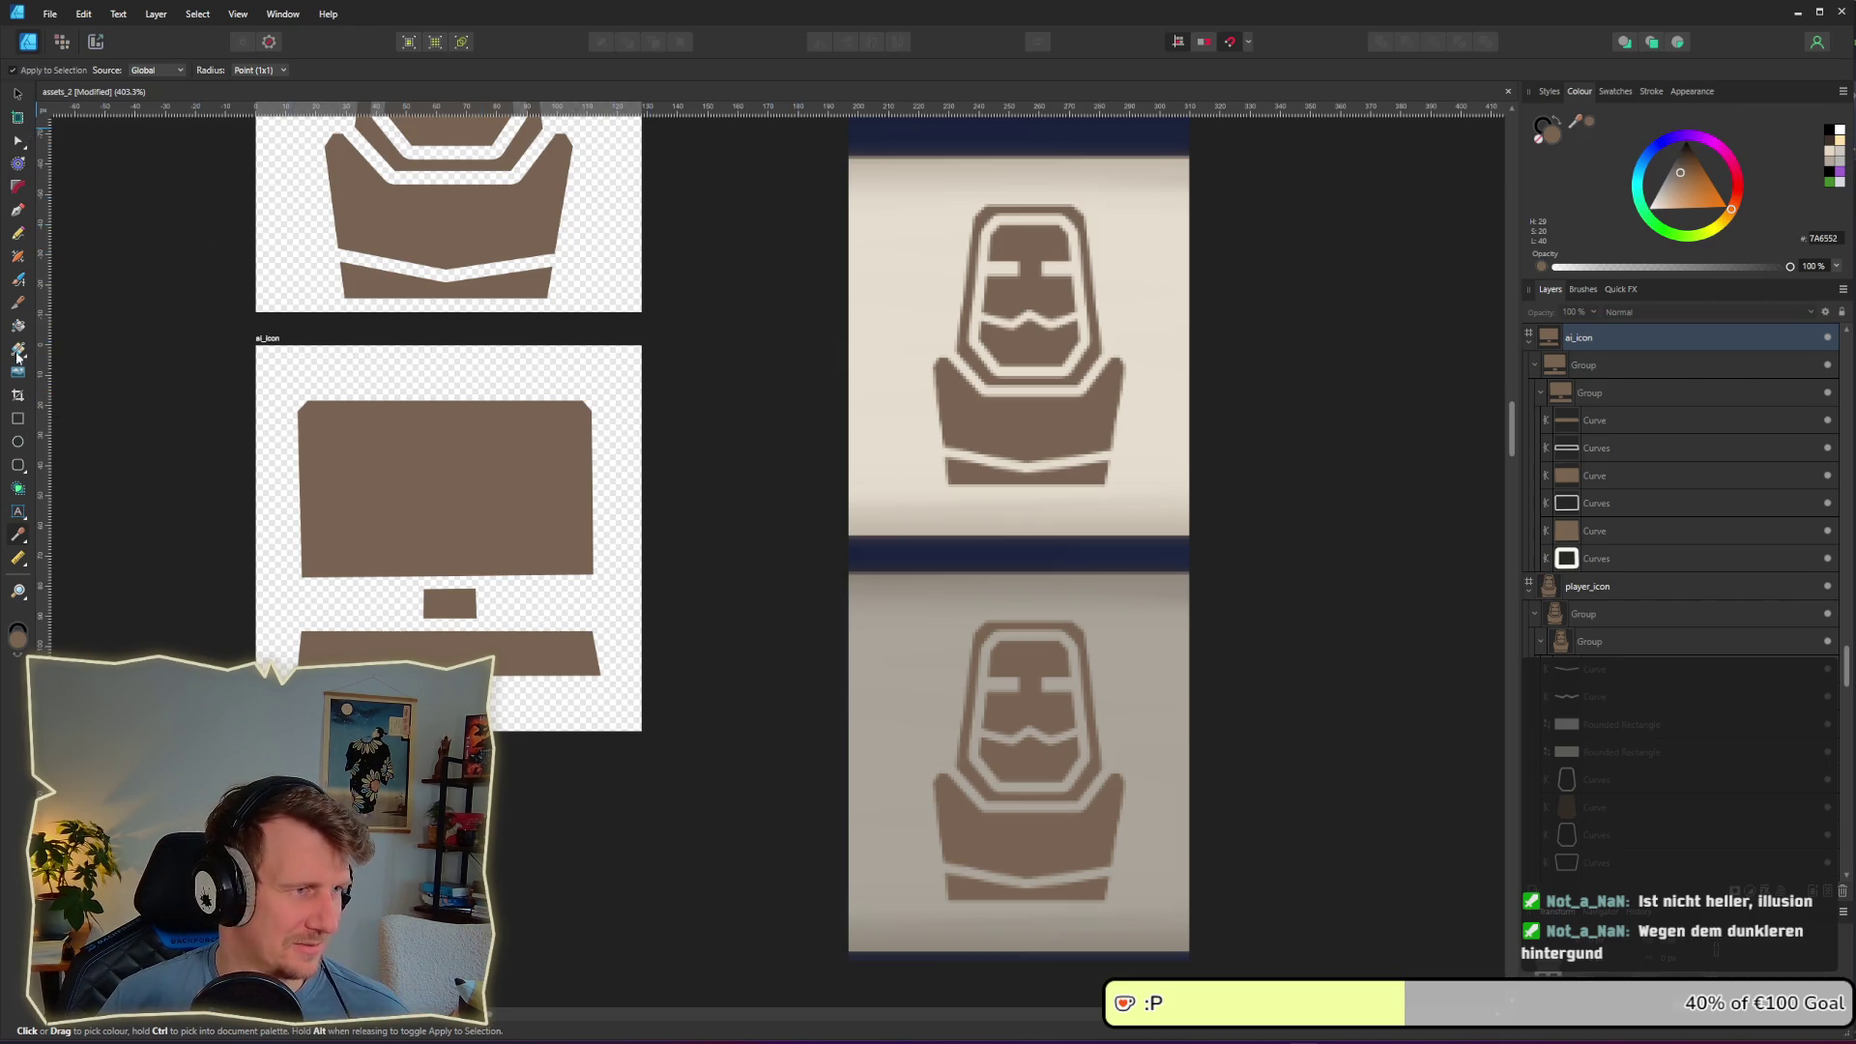
Step: Draw a small square beside the screenshots with no outline and a brown fill sampled from the reference
{"action": "left_click", "coordinate": [18, 418]}
{"action": "left_click_drag", "start_coordinate": [767, 387], "coordinate": [812, 439]}
{"action": "left_click", "coordinate": [166, 71]}
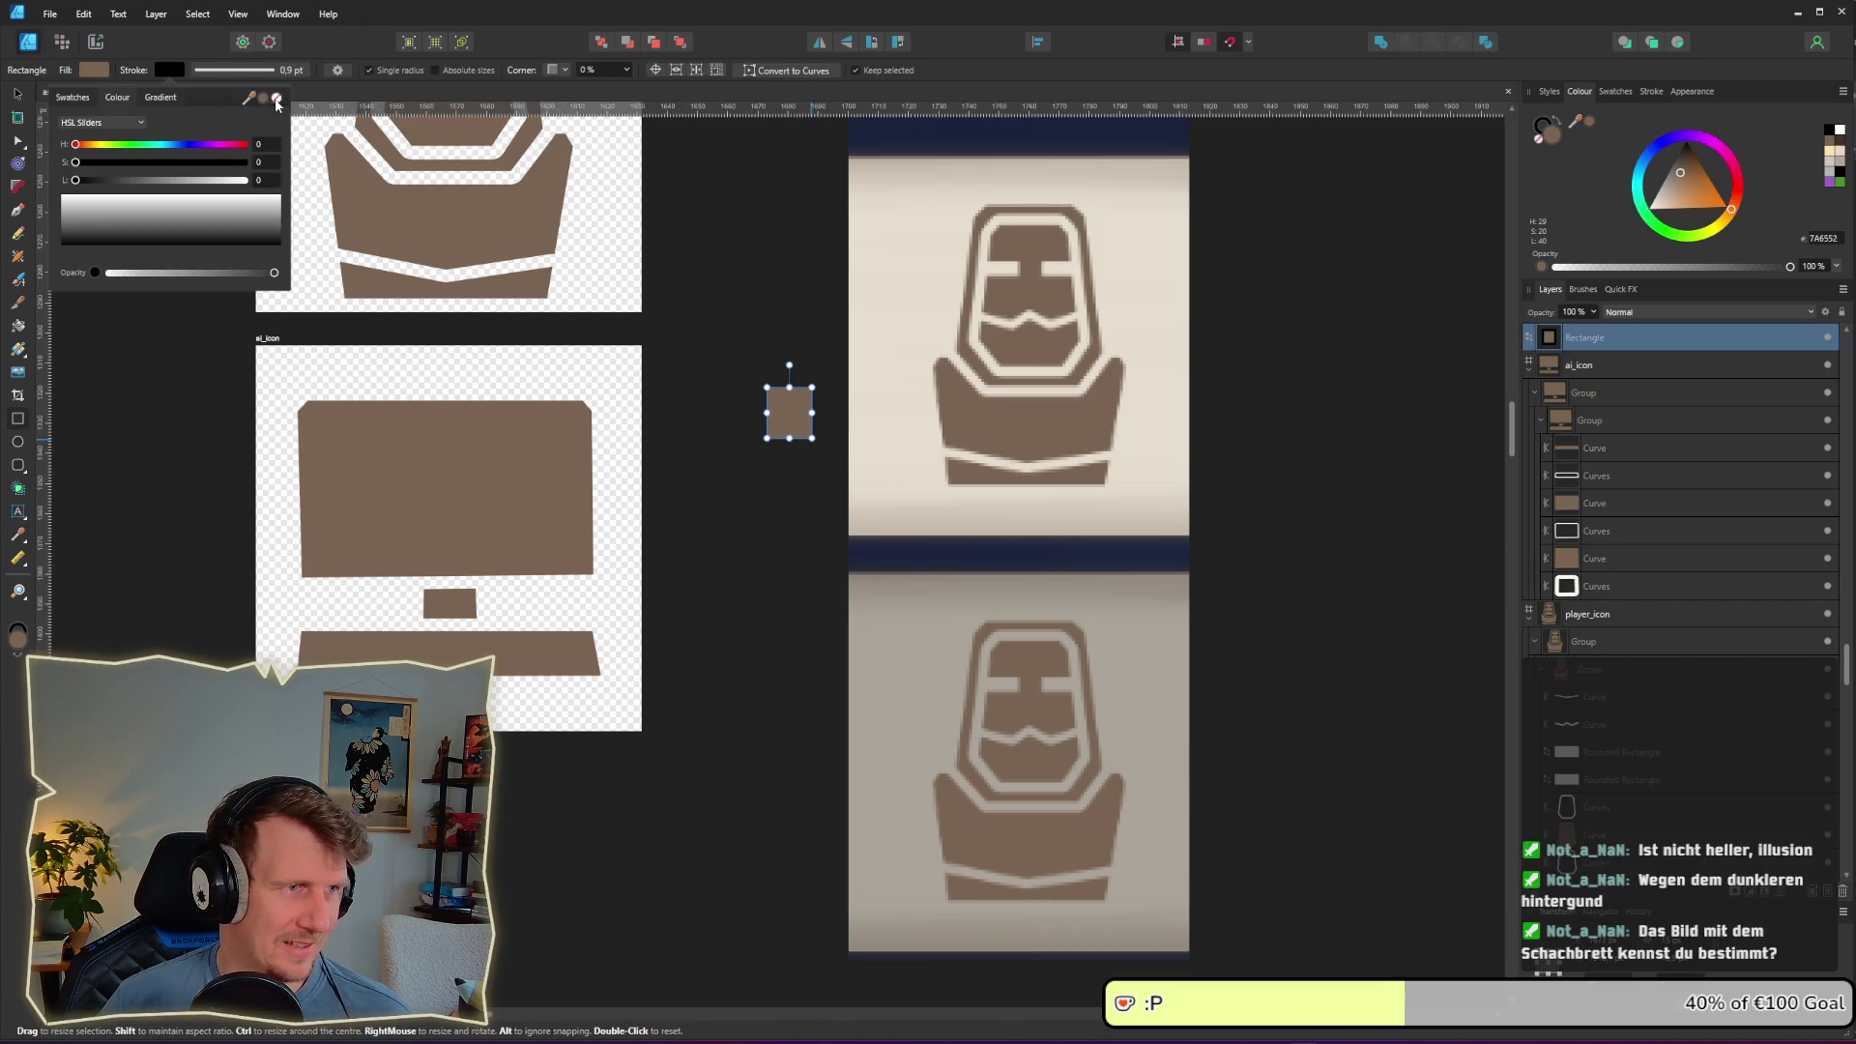
{"action": "left_click", "coordinate": [276, 98]}
{"action": "left_click", "coordinate": [102, 68]}
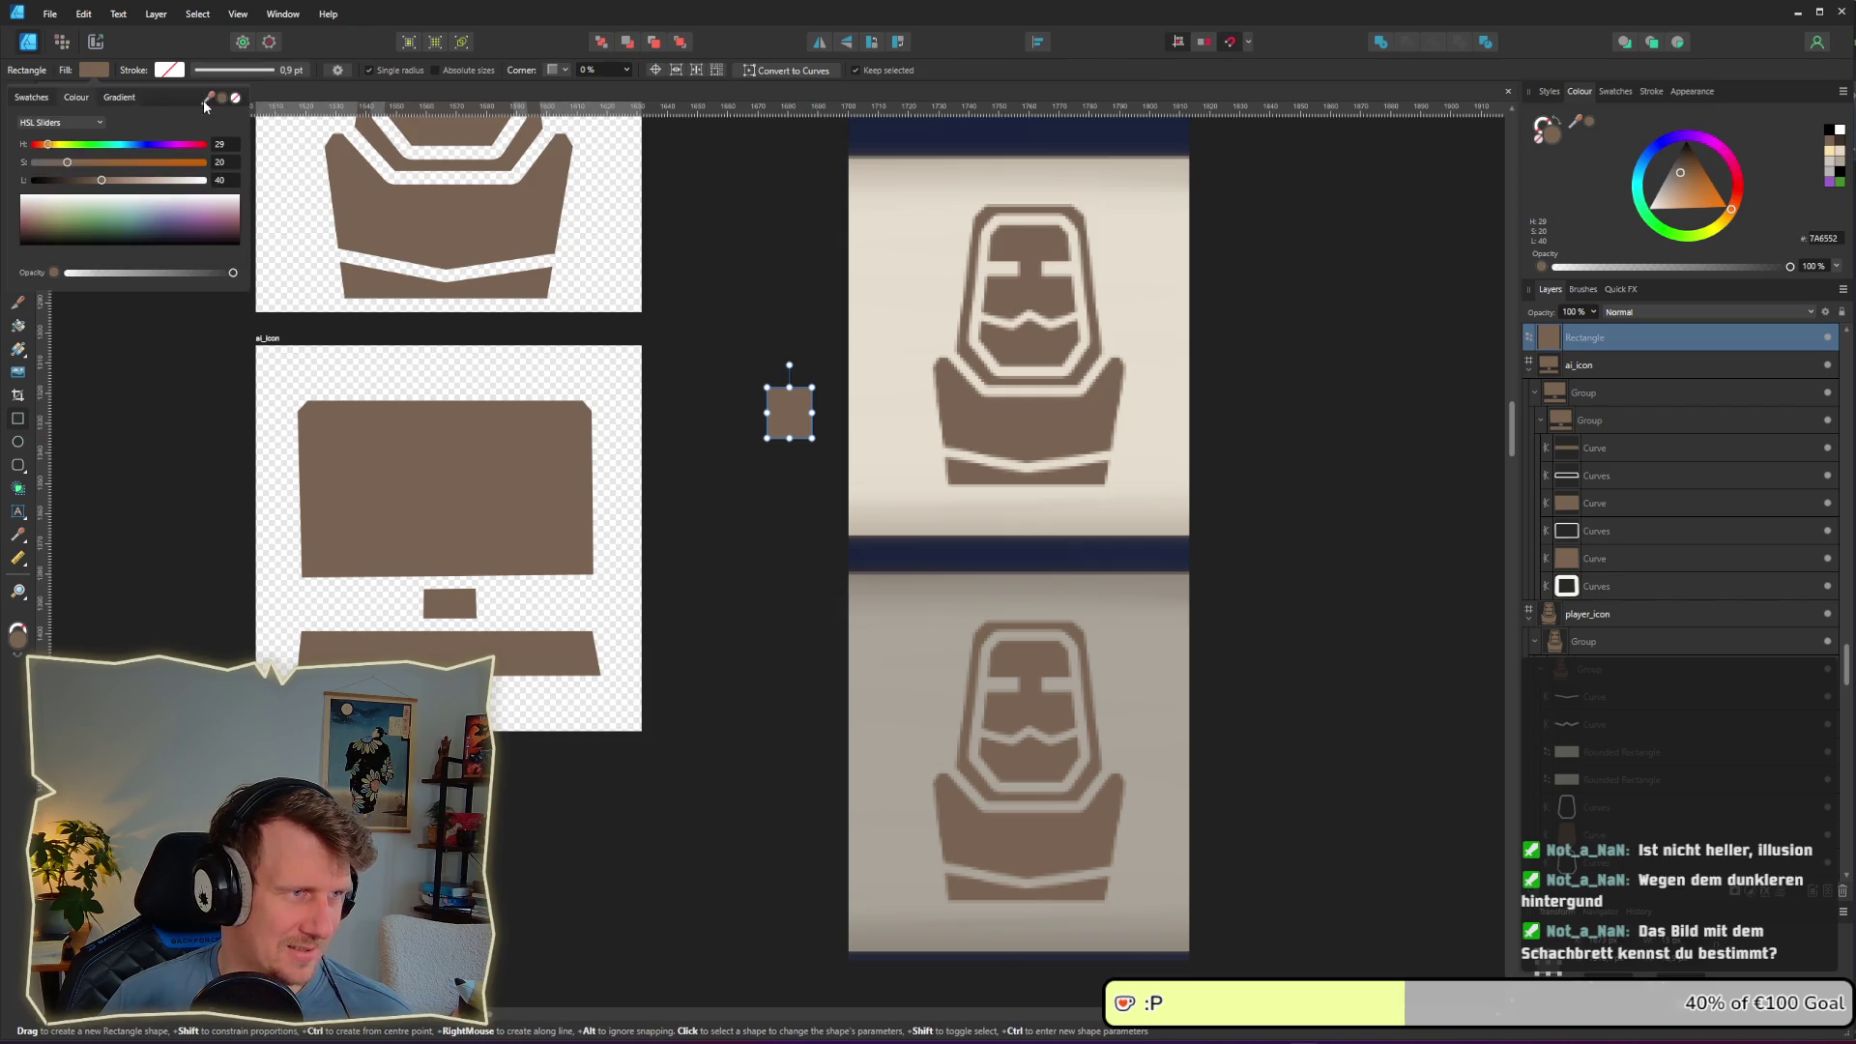
{"action": "mouse_move", "coordinate": [205, 105]}
{"action": "left_mouse_down"}
{"action": "mouse_move", "coordinate": [1015, 464]}
{"action": "mouse_move", "coordinate": [1009, 422]}
{"action": "left_mouse_up"}
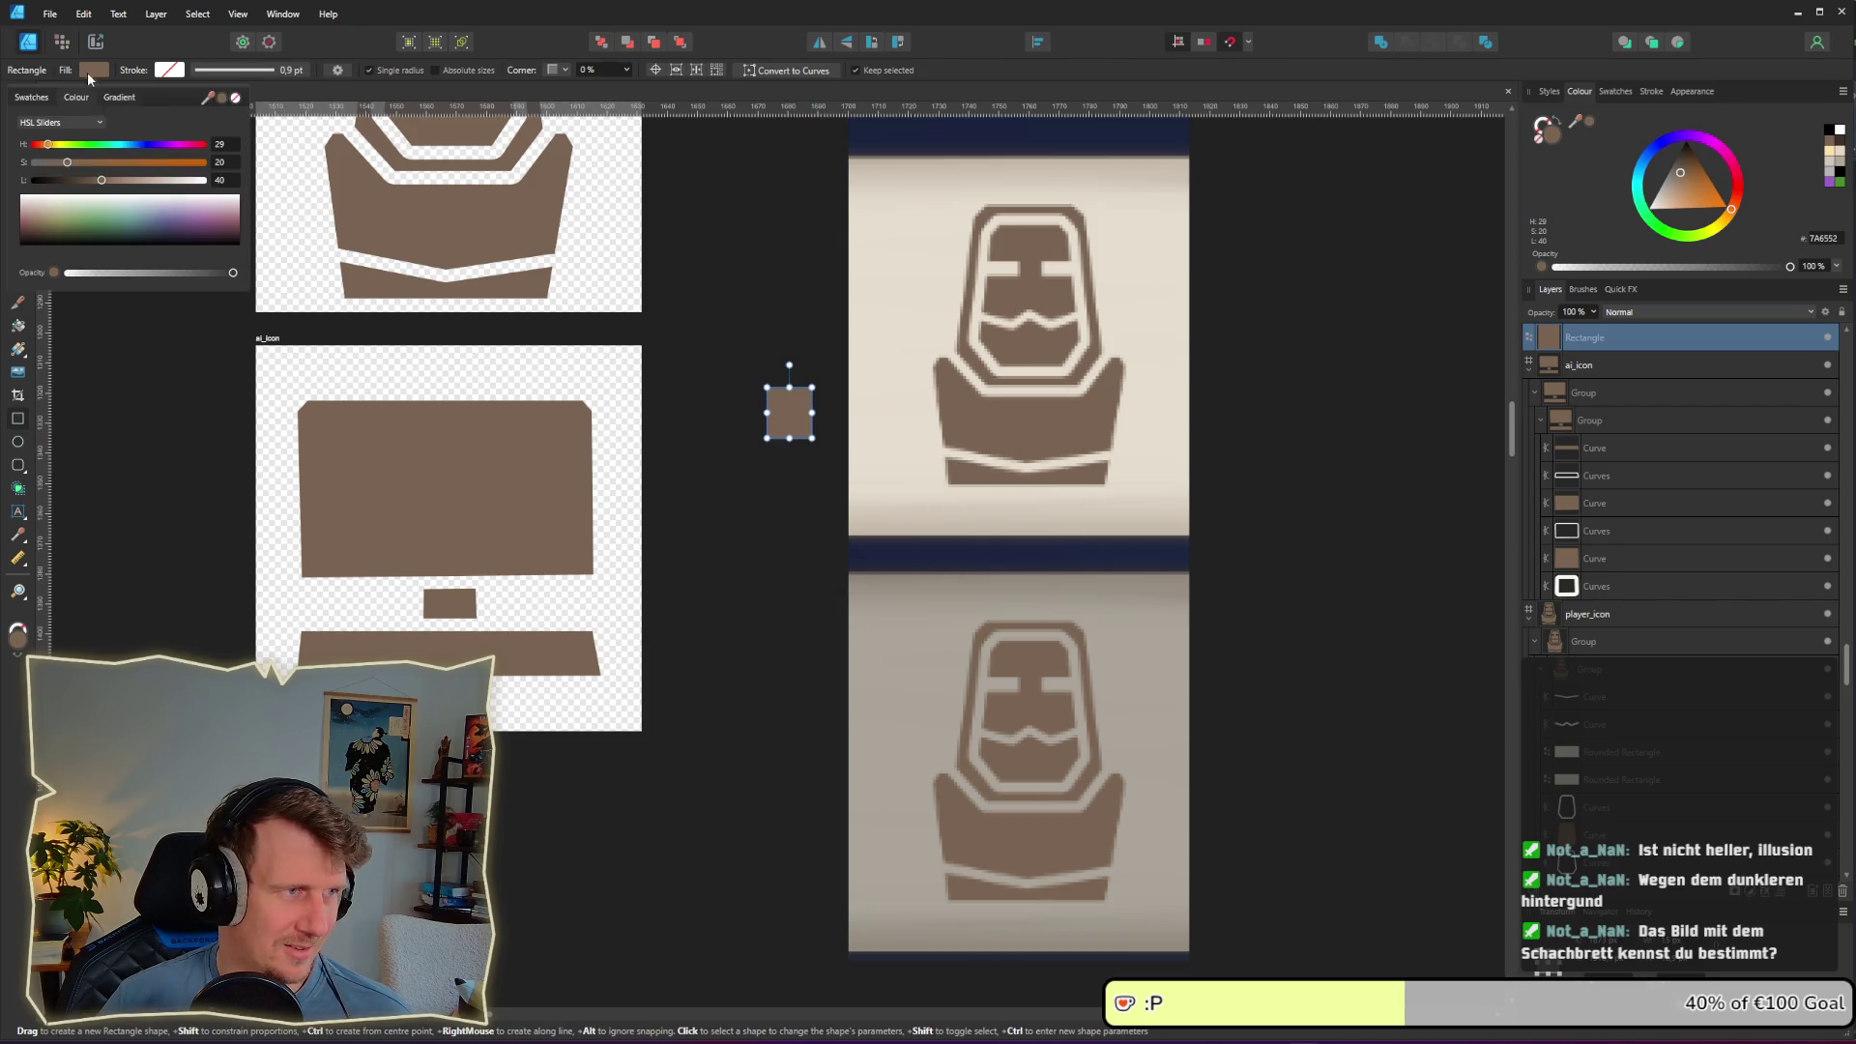
{"action": "left_click_drag", "start_coordinate": [792, 580], "coordinate": [786, 445]}
{"action": "key", "text": "ctrl+z"}
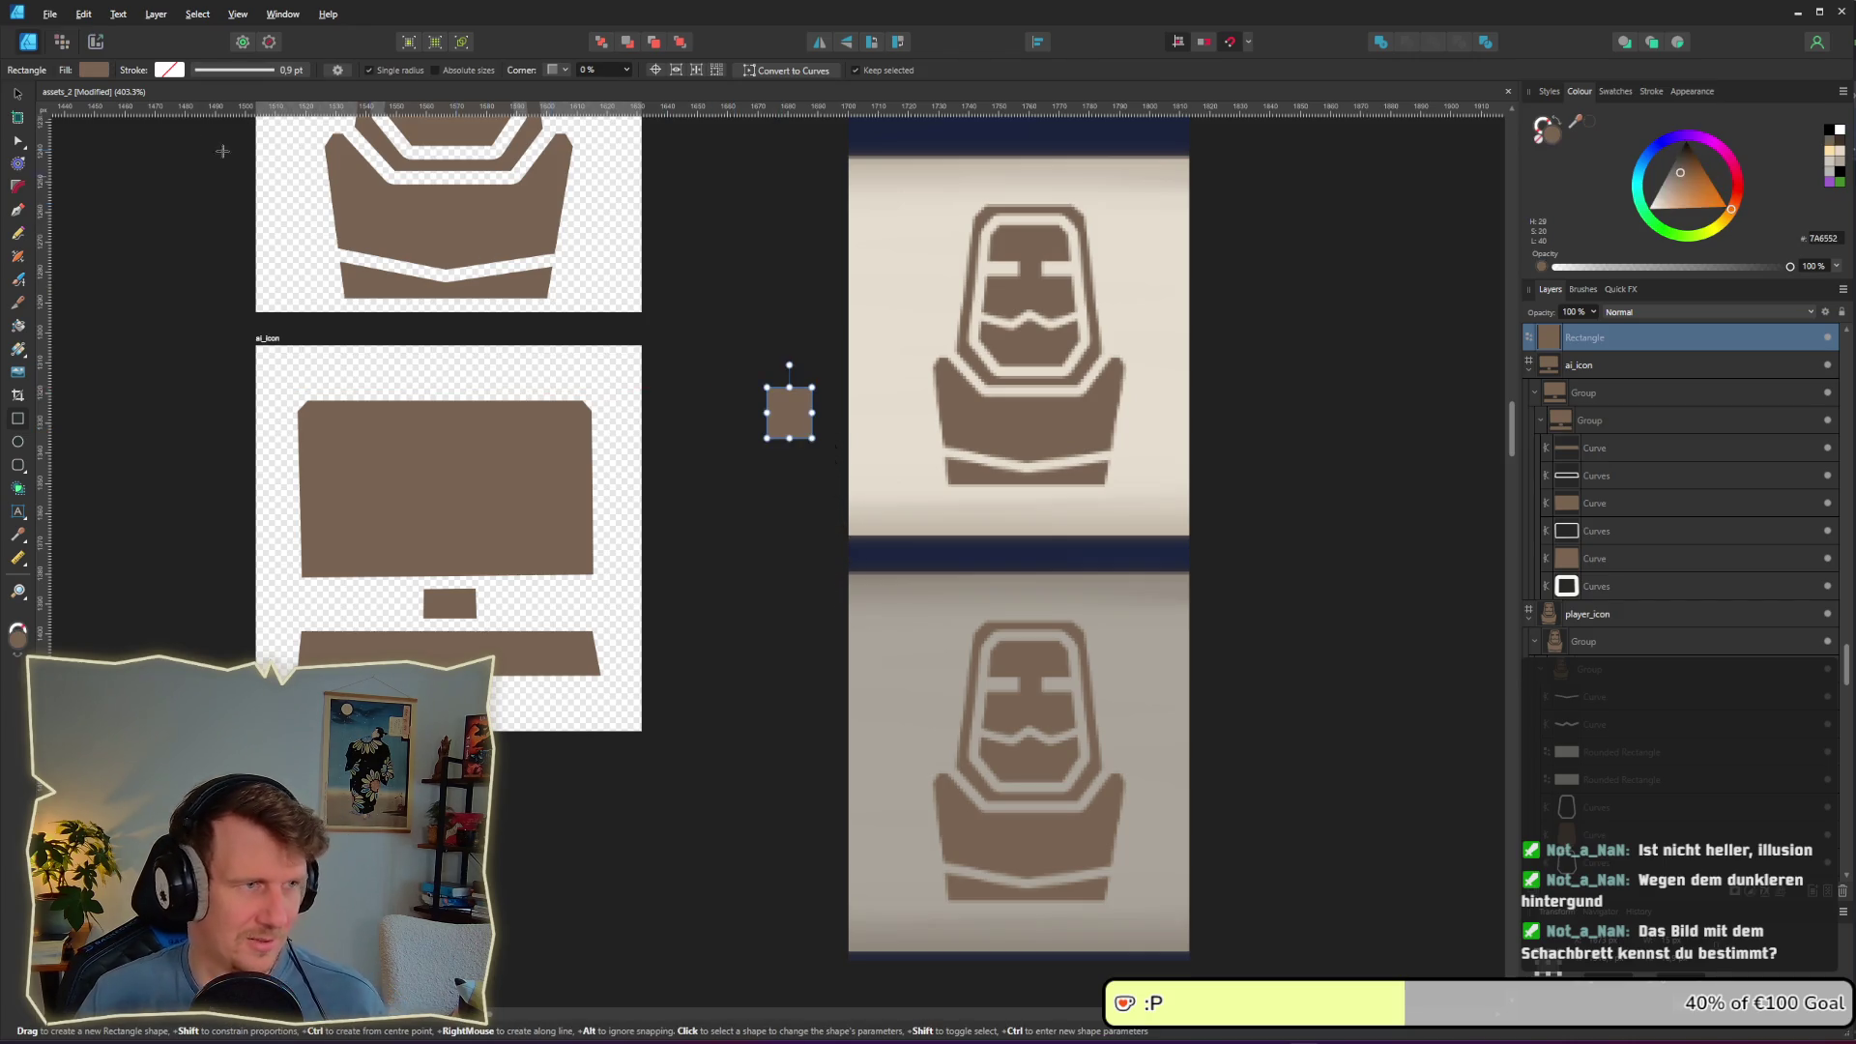
Step: Duplicate the brown square below, resample brown from the lower screenshot, and line them up
{"action": "key", "text": "v"}
{"action": "left_click_drag", "start_coordinate": [790, 438], "coordinate": [787, 608]}
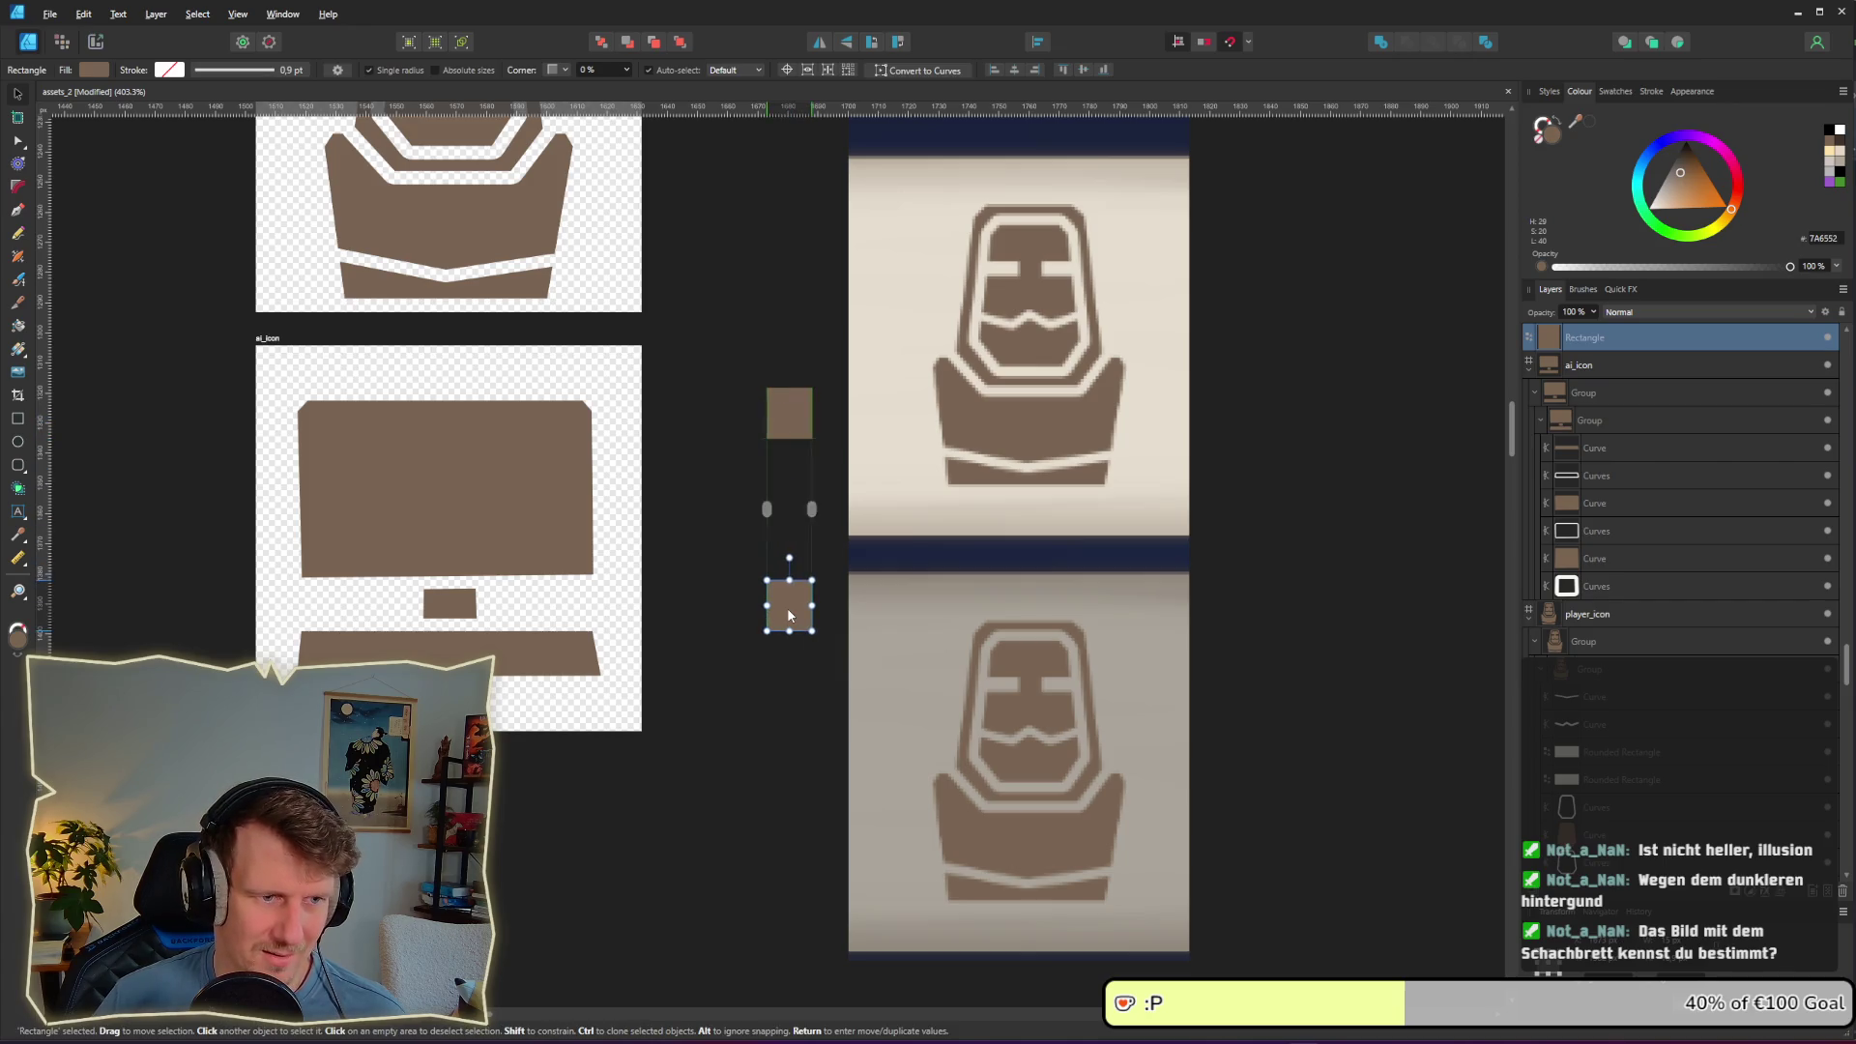
{"action": "left_click", "coordinate": [87, 73]}
{"action": "mouse_move", "coordinate": [207, 98]}
{"action": "left_mouse_down"}
{"action": "mouse_move", "coordinate": [1027, 682]}
{"action": "mouse_move", "coordinate": [995, 696]}
{"action": "left_mouse_up"}
{"action": "left_click", "coordinate": [1325, 628]}
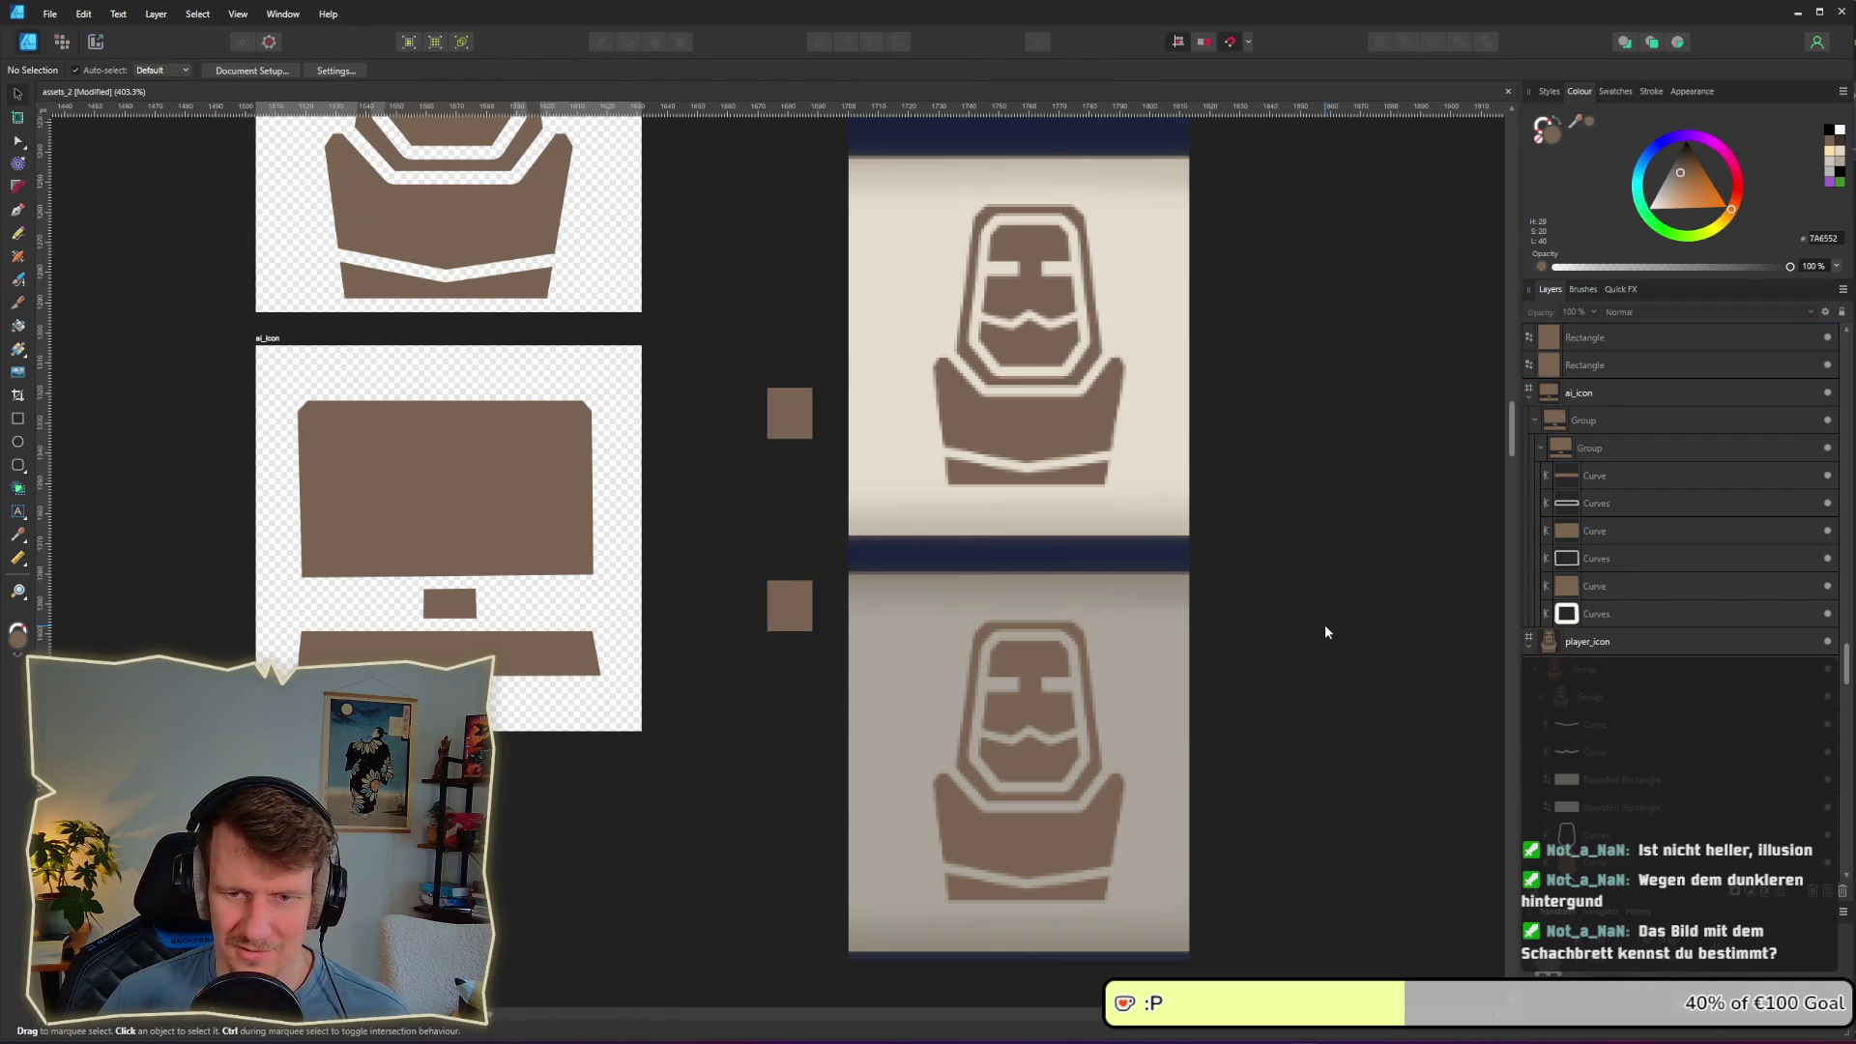
{"action": "key", "text": "ctrl+v"}
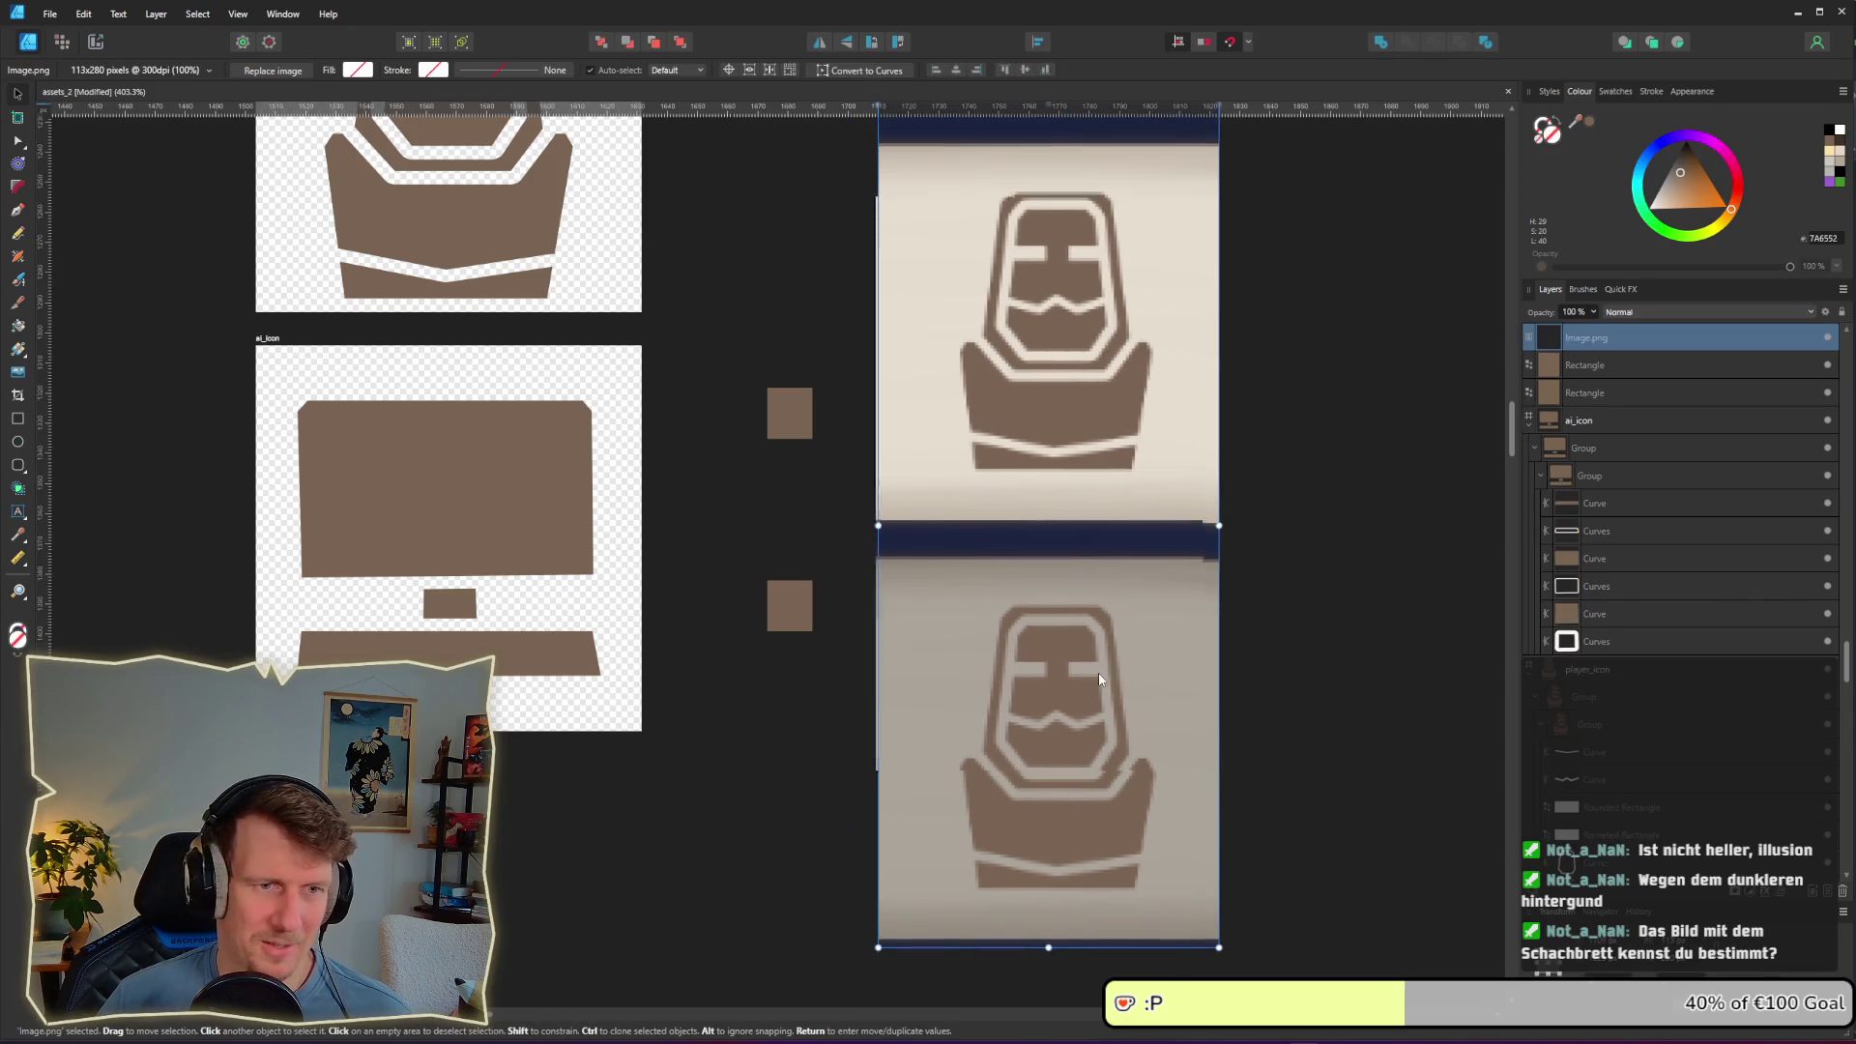
{"action": "left_click_drag", "start_coordinate": [787, 421], "coordinate": [815, 433]}
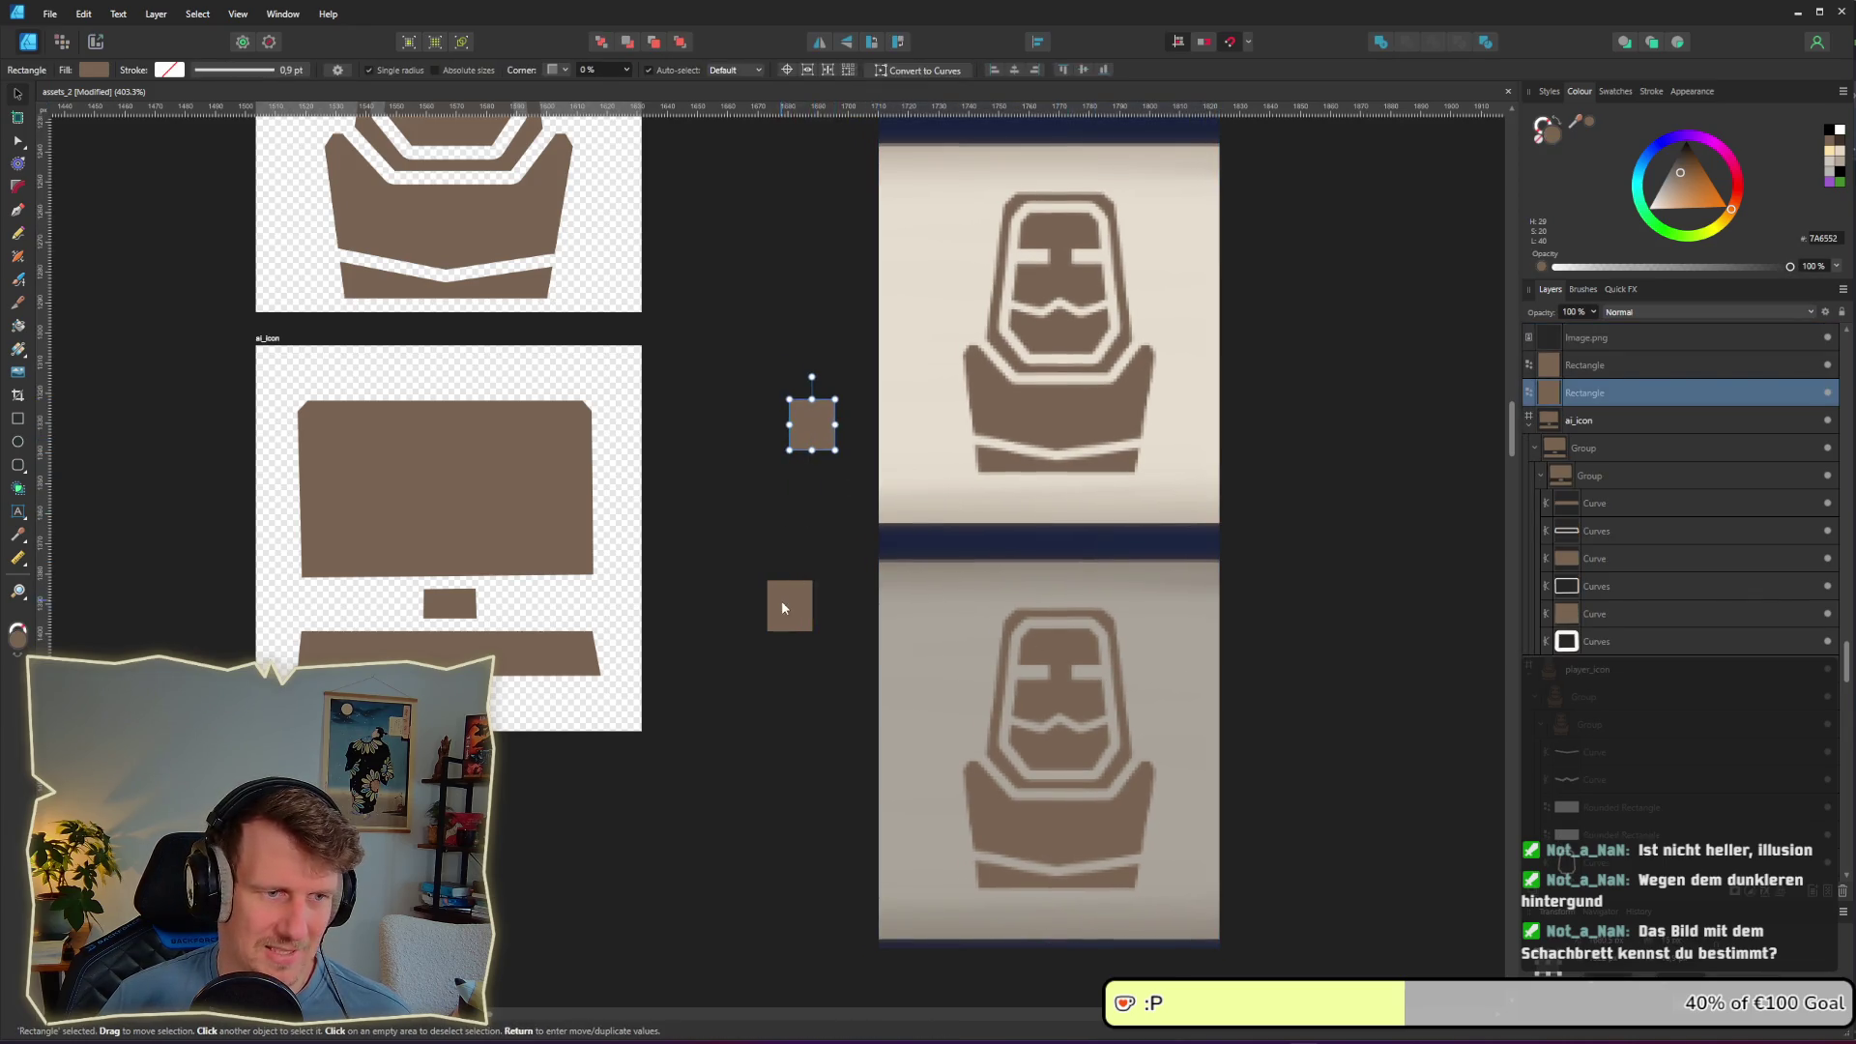
{"action": "mouse_move", "coordinate": [781, 600]}
{"action": "left_mouse_down"}
{"action": "mouse_move", "coordinate": [802, 615]}
{"action": "mouse_move", "coordinate": [803, 663]}
{"action": "left_mouse_up"}
{"action": "left_click", "coordinate": [1113, 580]}
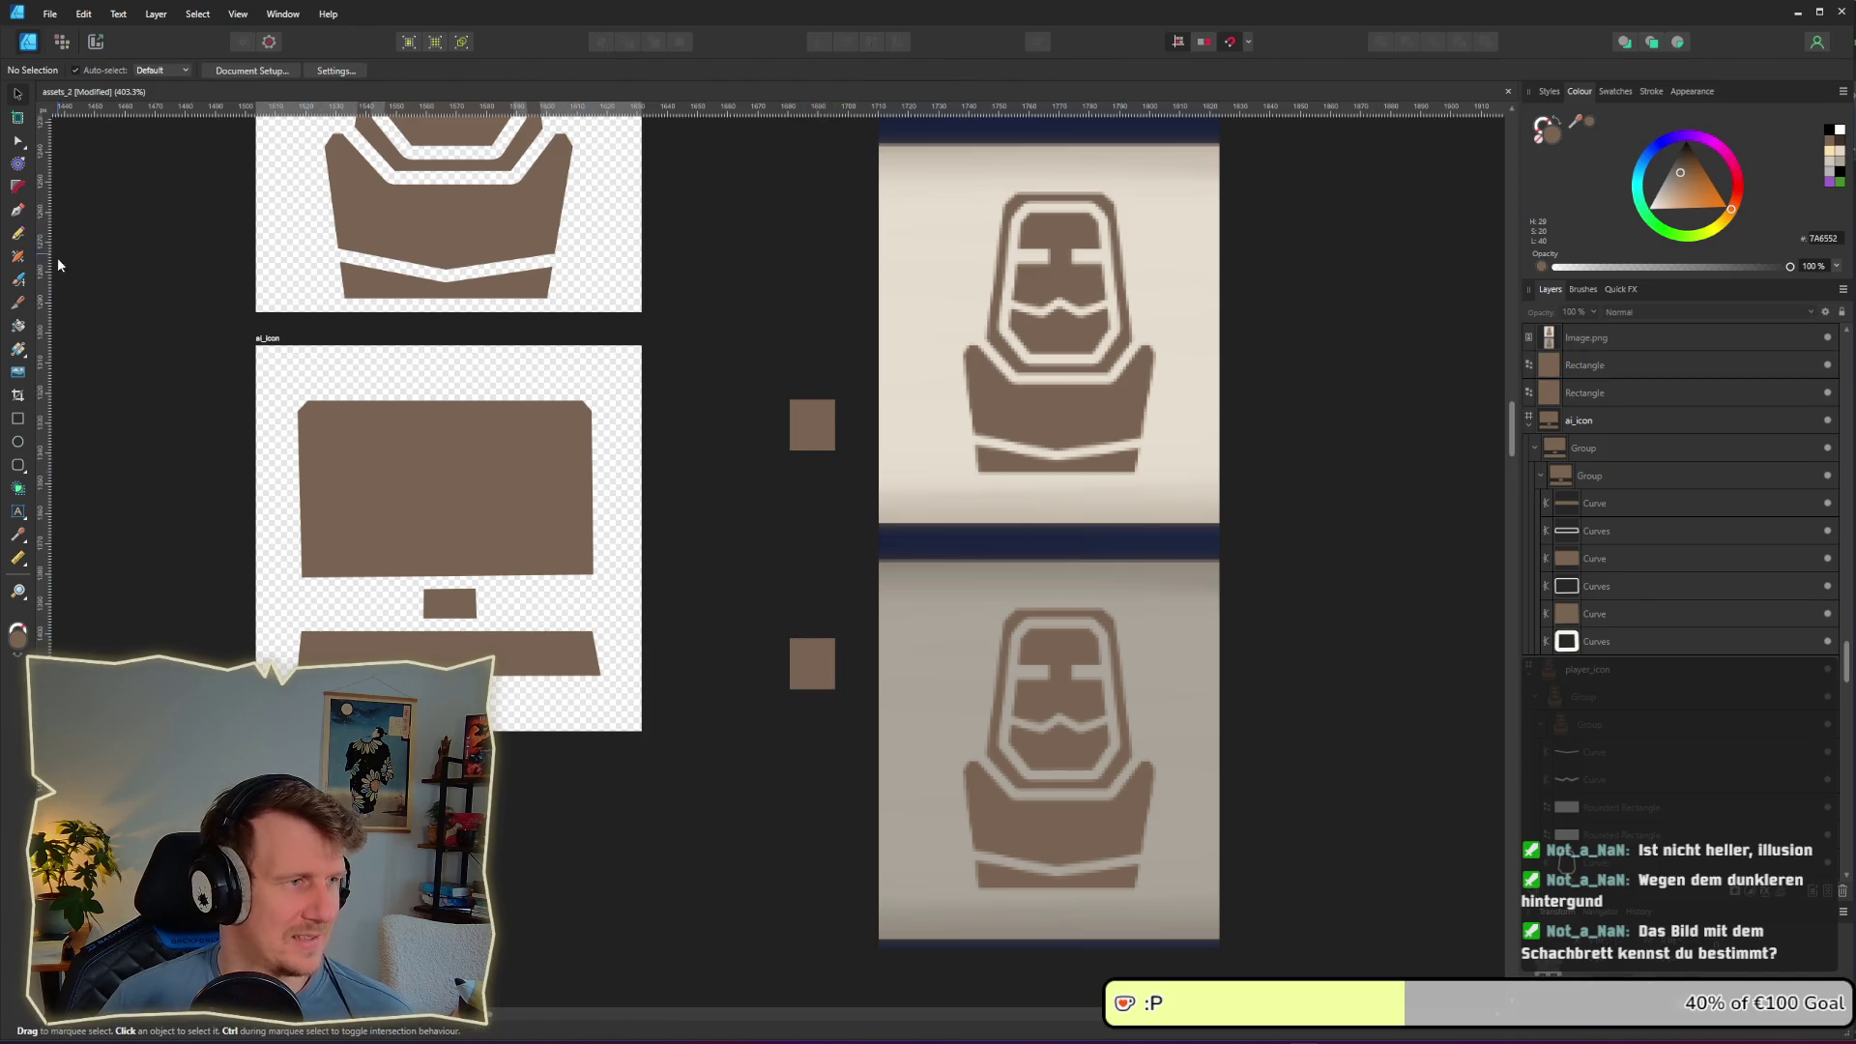
Step: Add light grey and light beige swatches to the column and even out the spacing
{"action": "left_click", "coordinate": [798, 447]}
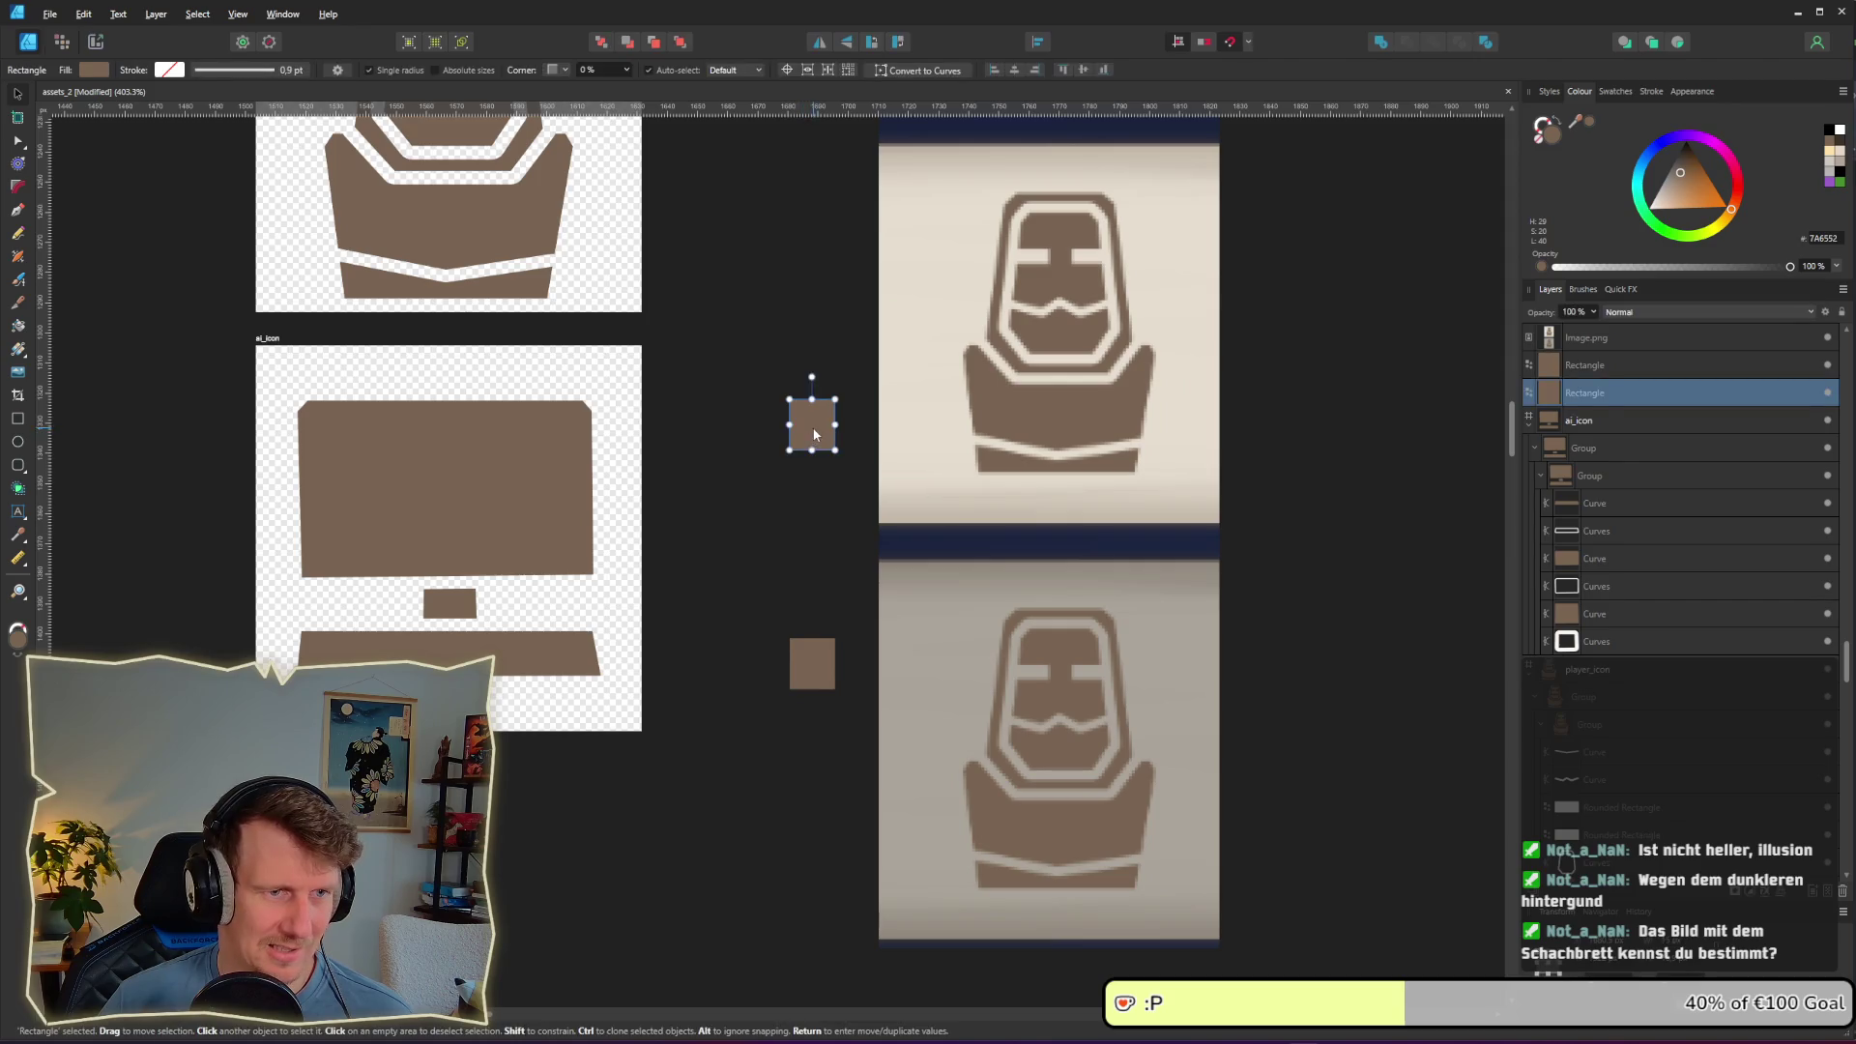
{"action": "left_click_drag", "start_coordinate": [799, 448], "coordinate": [818, 607]}
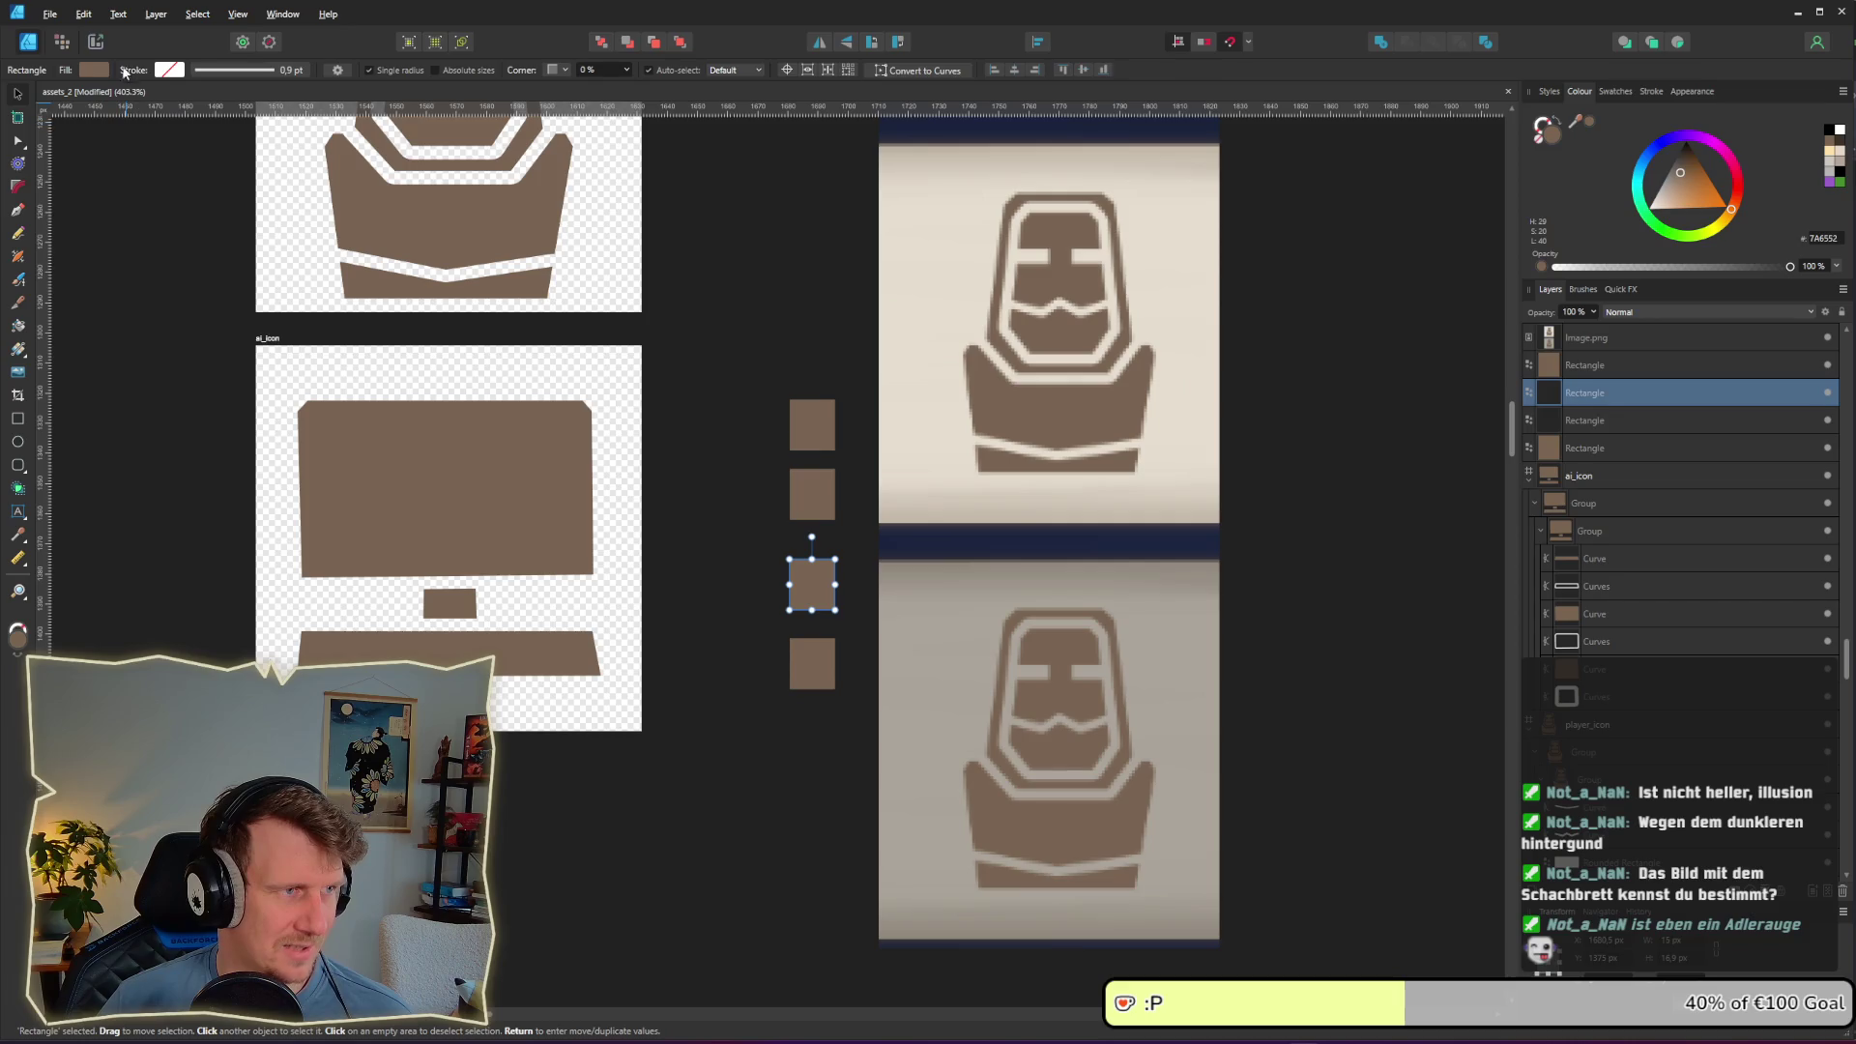
{"action": "left_click", "coordinate": [94, 70]}
{"action": "mouse_move", "coordinate": [208, 103]}
{"action": "left_mouse_down"}
{"action": "mouse_move", "coordinate": [995, 663]}
{"action": "mouse_move", "coordinate": [955, 638]}
{"action": "left_mouse_up"}
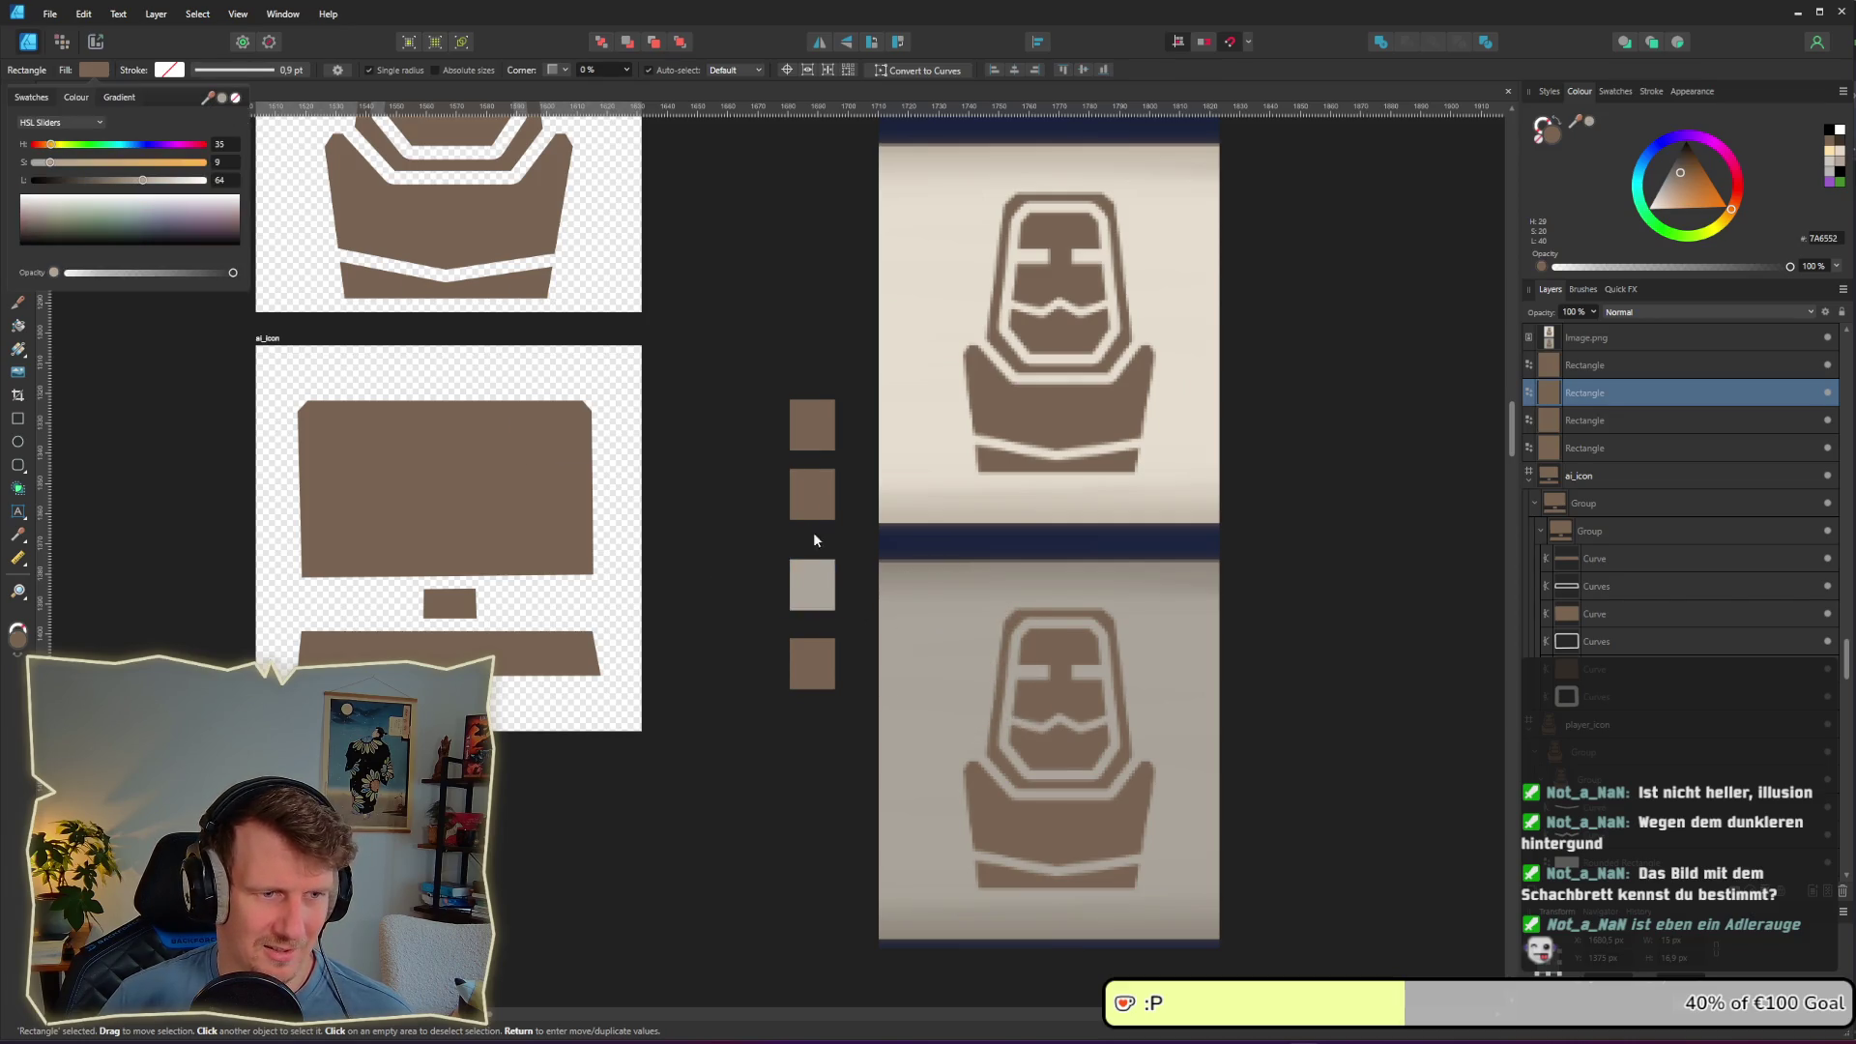
{"action": "left_click", "coordinate": [816, 493]}
{"action": "left_click", "coordinate": [94, 69]}
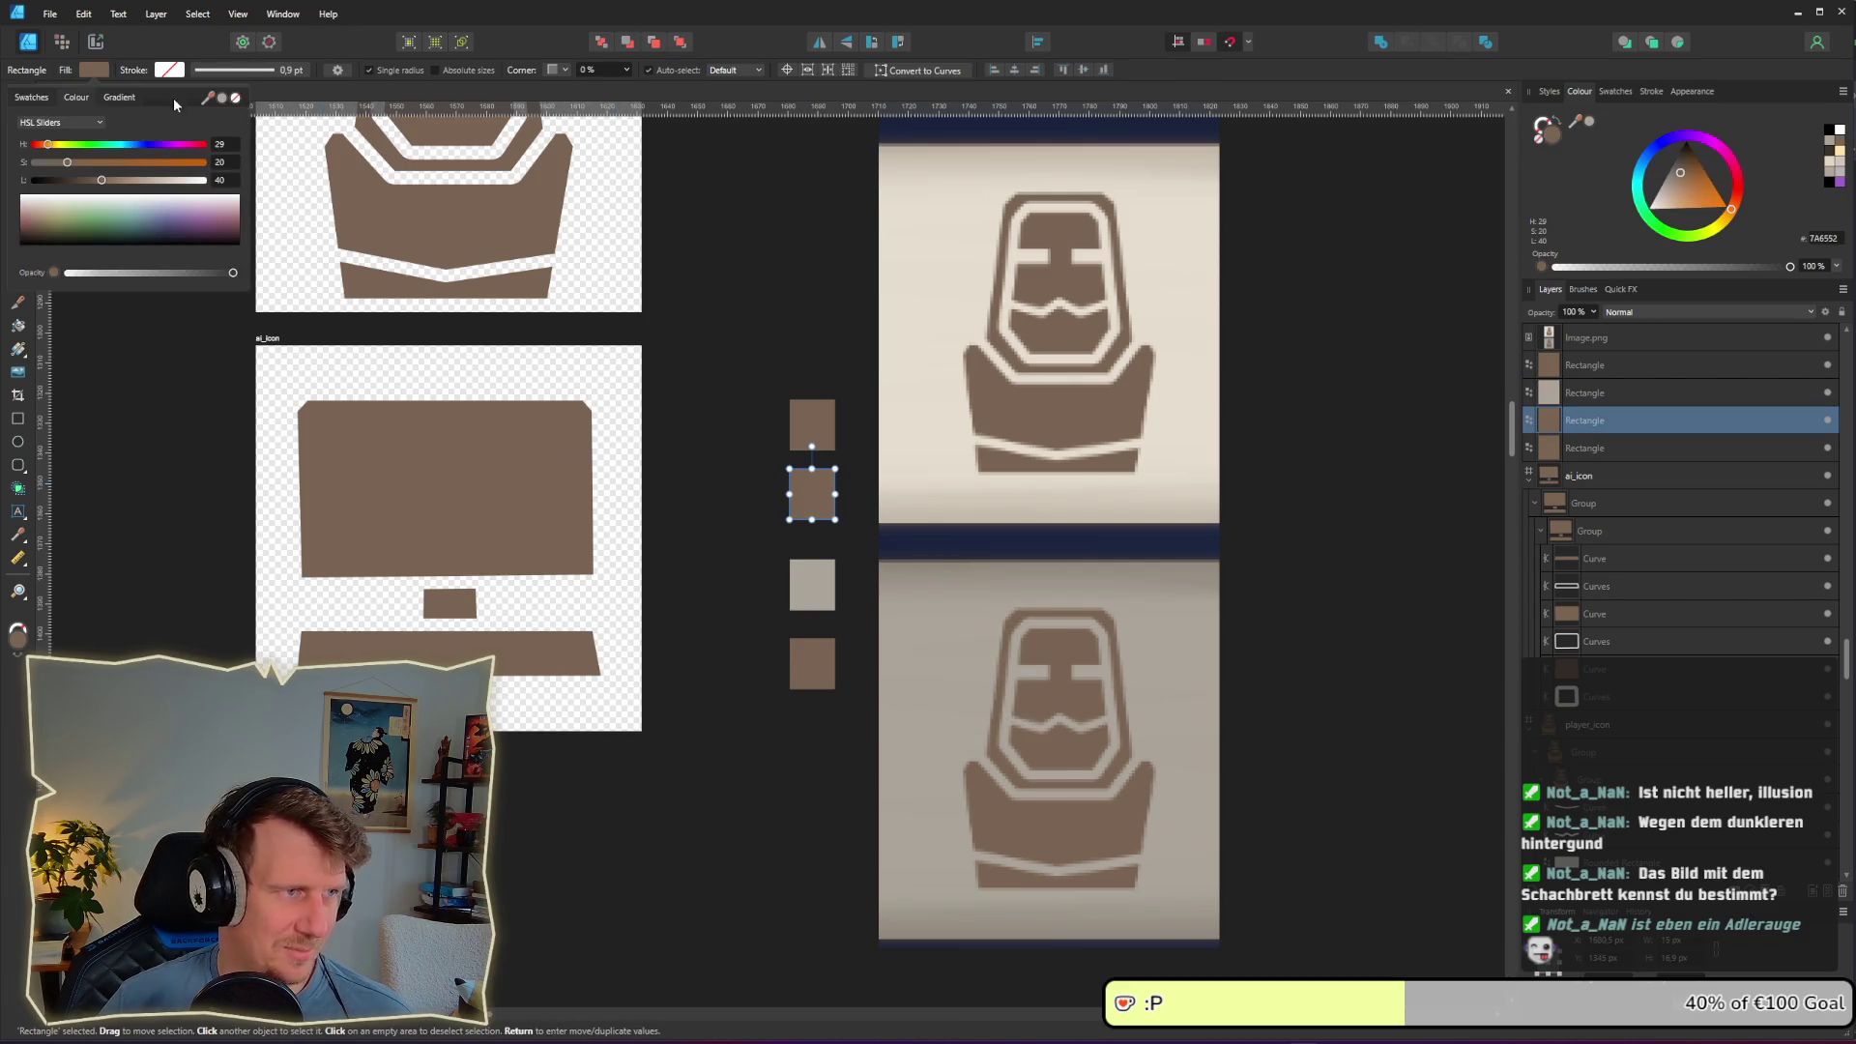
{"action": "mouse_move", "coordinate": [209, 98]}
{"action": "left_mouse_down"}
{"action": "mouse_move", "coordinate": [849, 323]}
{"action": "mouse_move", "coordinate": [1210, 539]}
{"action": "left_mouse_up"}
{"action": "left_click", "coordinate": [858, 572]}
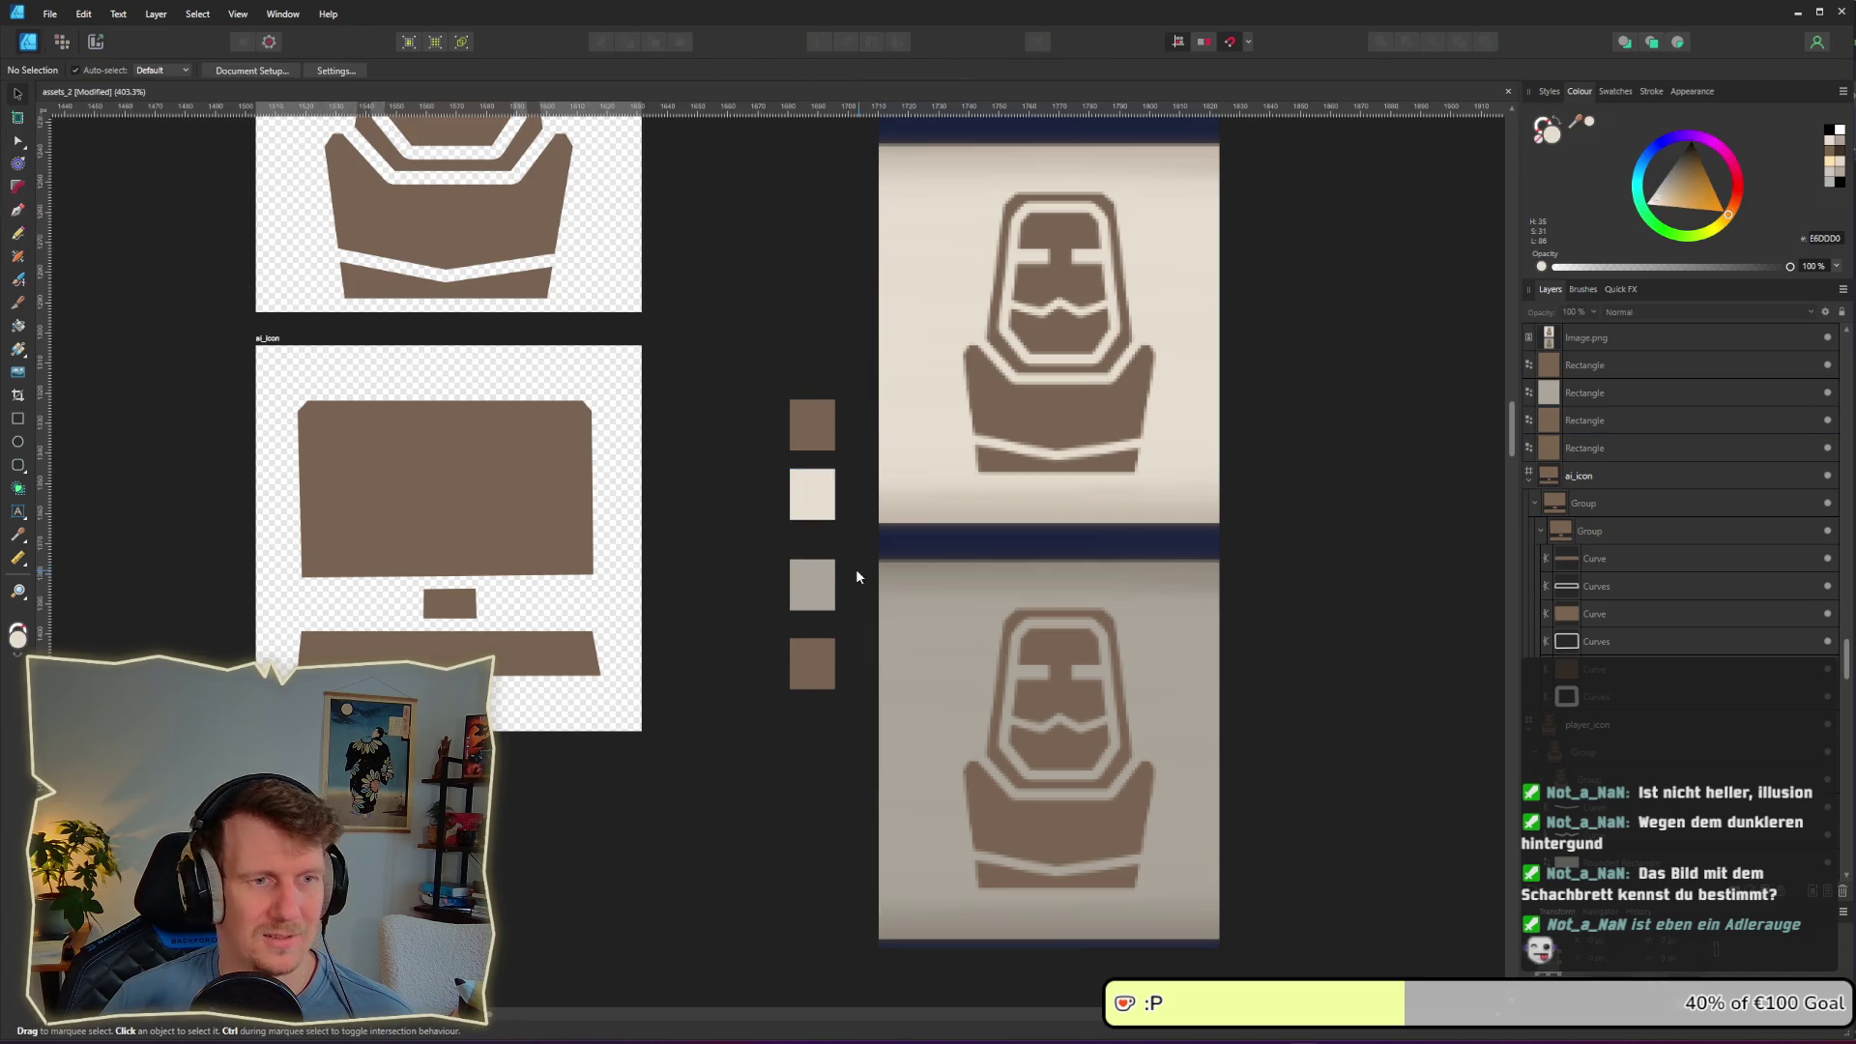
{"action": "mouse_move", "coordinate": [811, 599]}
{"action": "left_mouse_down"}
{"action": "mouse_move", "coordinate": [808, 631]}
{"action": "mouse_move", "coordinate": [809, 586]}
{"action": "left_mouse_up"}
{"action": "left_click_drag", "start_coordinate": [816, 668], "coordinate": [816, 653]}
{"action": "left_click", "coordinate": [1257, 667]}
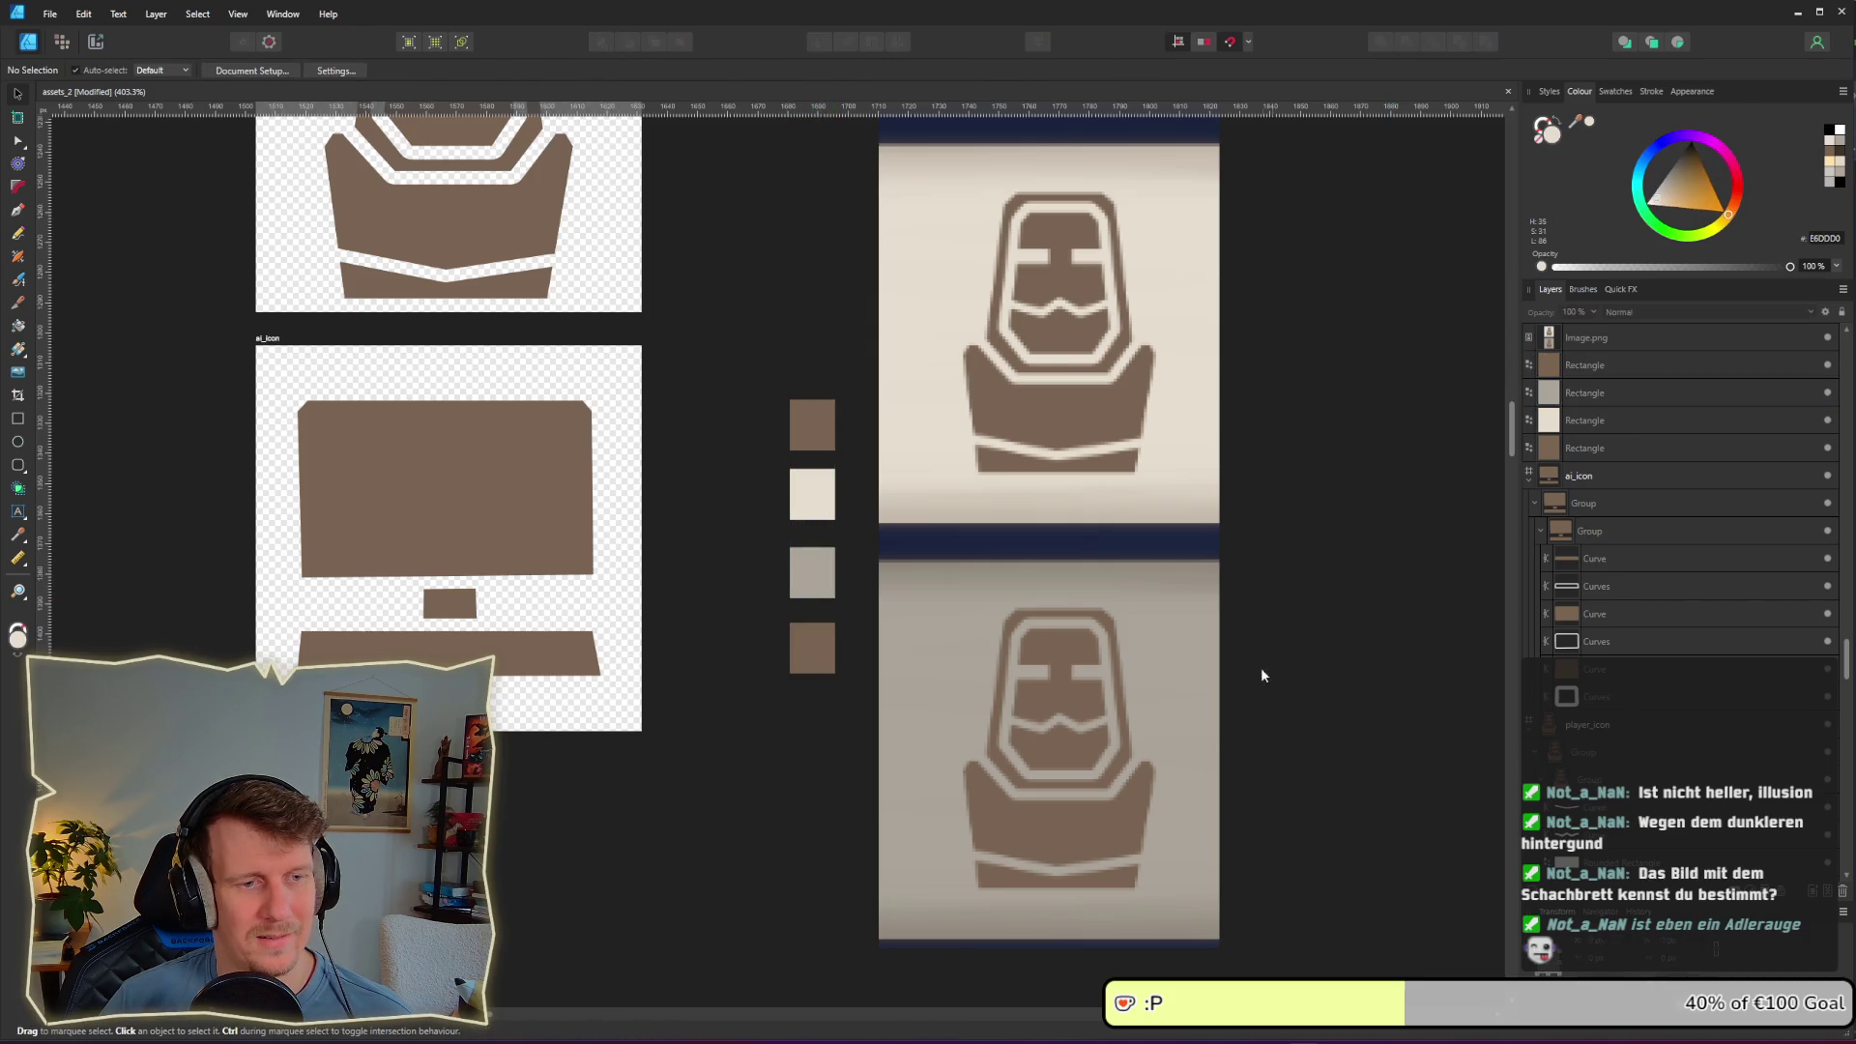
Step: Move both reference screenshots and the four swatches further left on the canvas
{"action": "scroll", "coordinate": [1246, 668], "scroll_direction": "down", "scroll_amount": 3}
{"action": "scroll", "coordinate": [1257, 691], "scroll_direction": "down", "scroll_amount": 1}
{"action": "scroll", "coordinate": [1257, 691], "scroll_direction": "right", "scroll_amount": 3}
{"action": "mouse_move", "coordinate": [1207, 801]}
{"action": "left_mouse_down"}
{"action": "mouse_move", "coordinate": [918, 364]}
{"action": "mouse_move", "coordinate": [852, 307]}
{"action": "left_mouse_up"}
{"action": "mouse_move", "coordinate": [1030, 524]}
{"action": "left_mouse_down"}
{"action": "mouse_move", "coordinate": [422, 569]}
{"action": "mouse_move", "coordinate": [1265, 558]}
{"action": "mouse_move", "coordinate": [1199, 544]}
{"action": "left_mouse_up"}
{"action": "left_click", "coordinate": [1394, 626]}
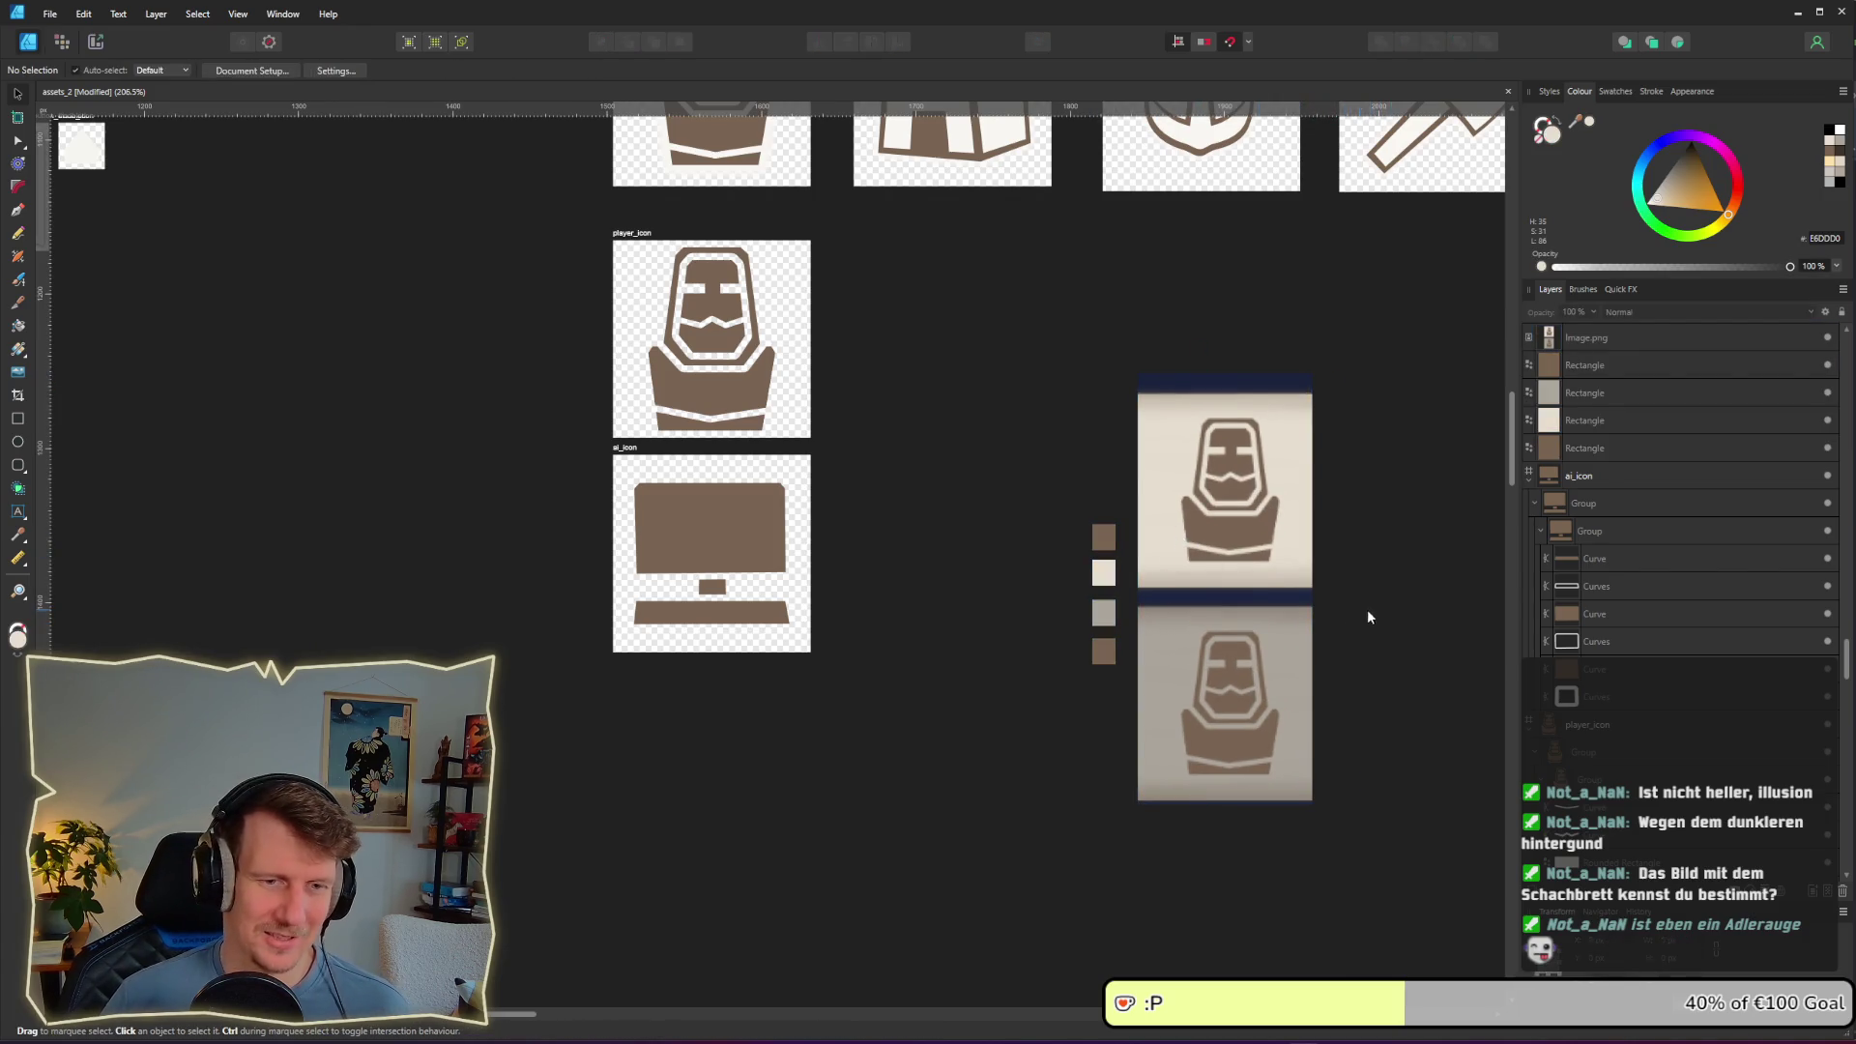
{"action": "scroll", "coordinate": [1330, 605], "scroll_direction": "up", "scroll_amount": 2}
{"action": "scroll", "coordinate": [1330, 606], "scroll_direction": "down", "scroll_amount": 10}
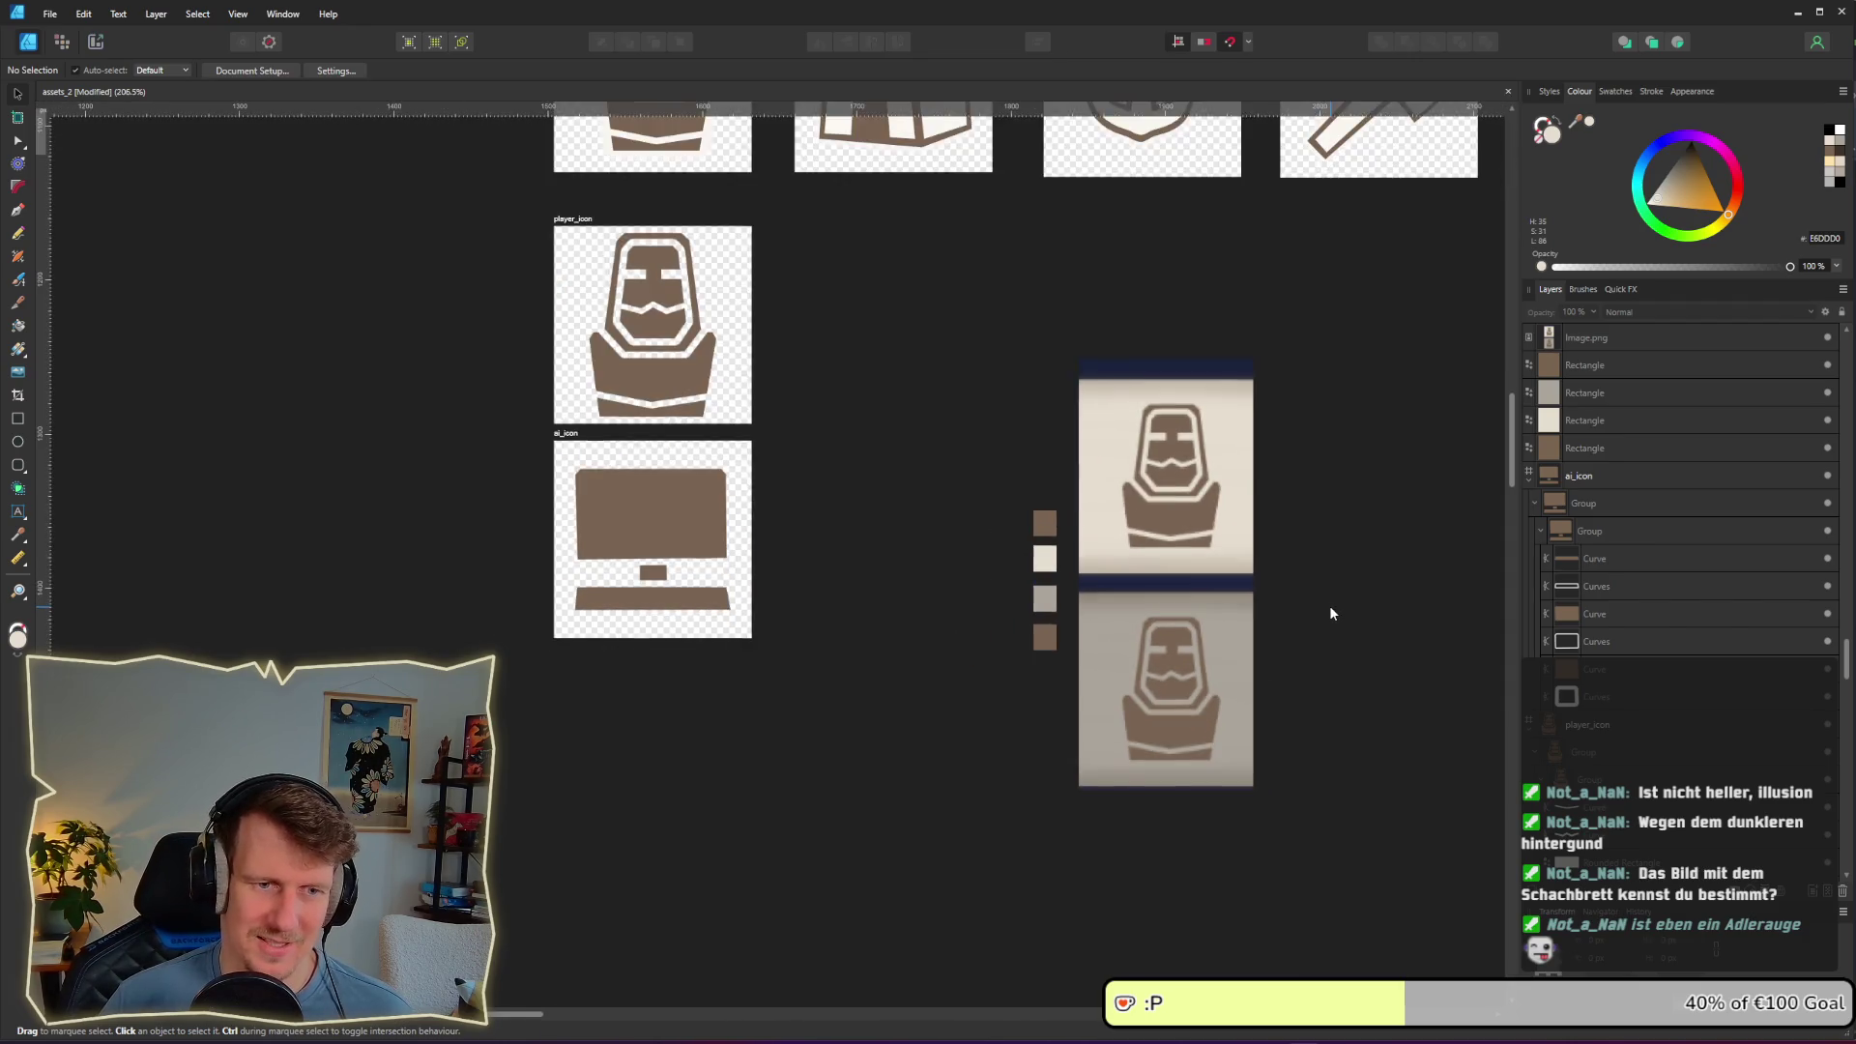
{"action": "scroll", "coordinate": [1330, 603], "scroll_direction": "up", "scroll_amount": 10}
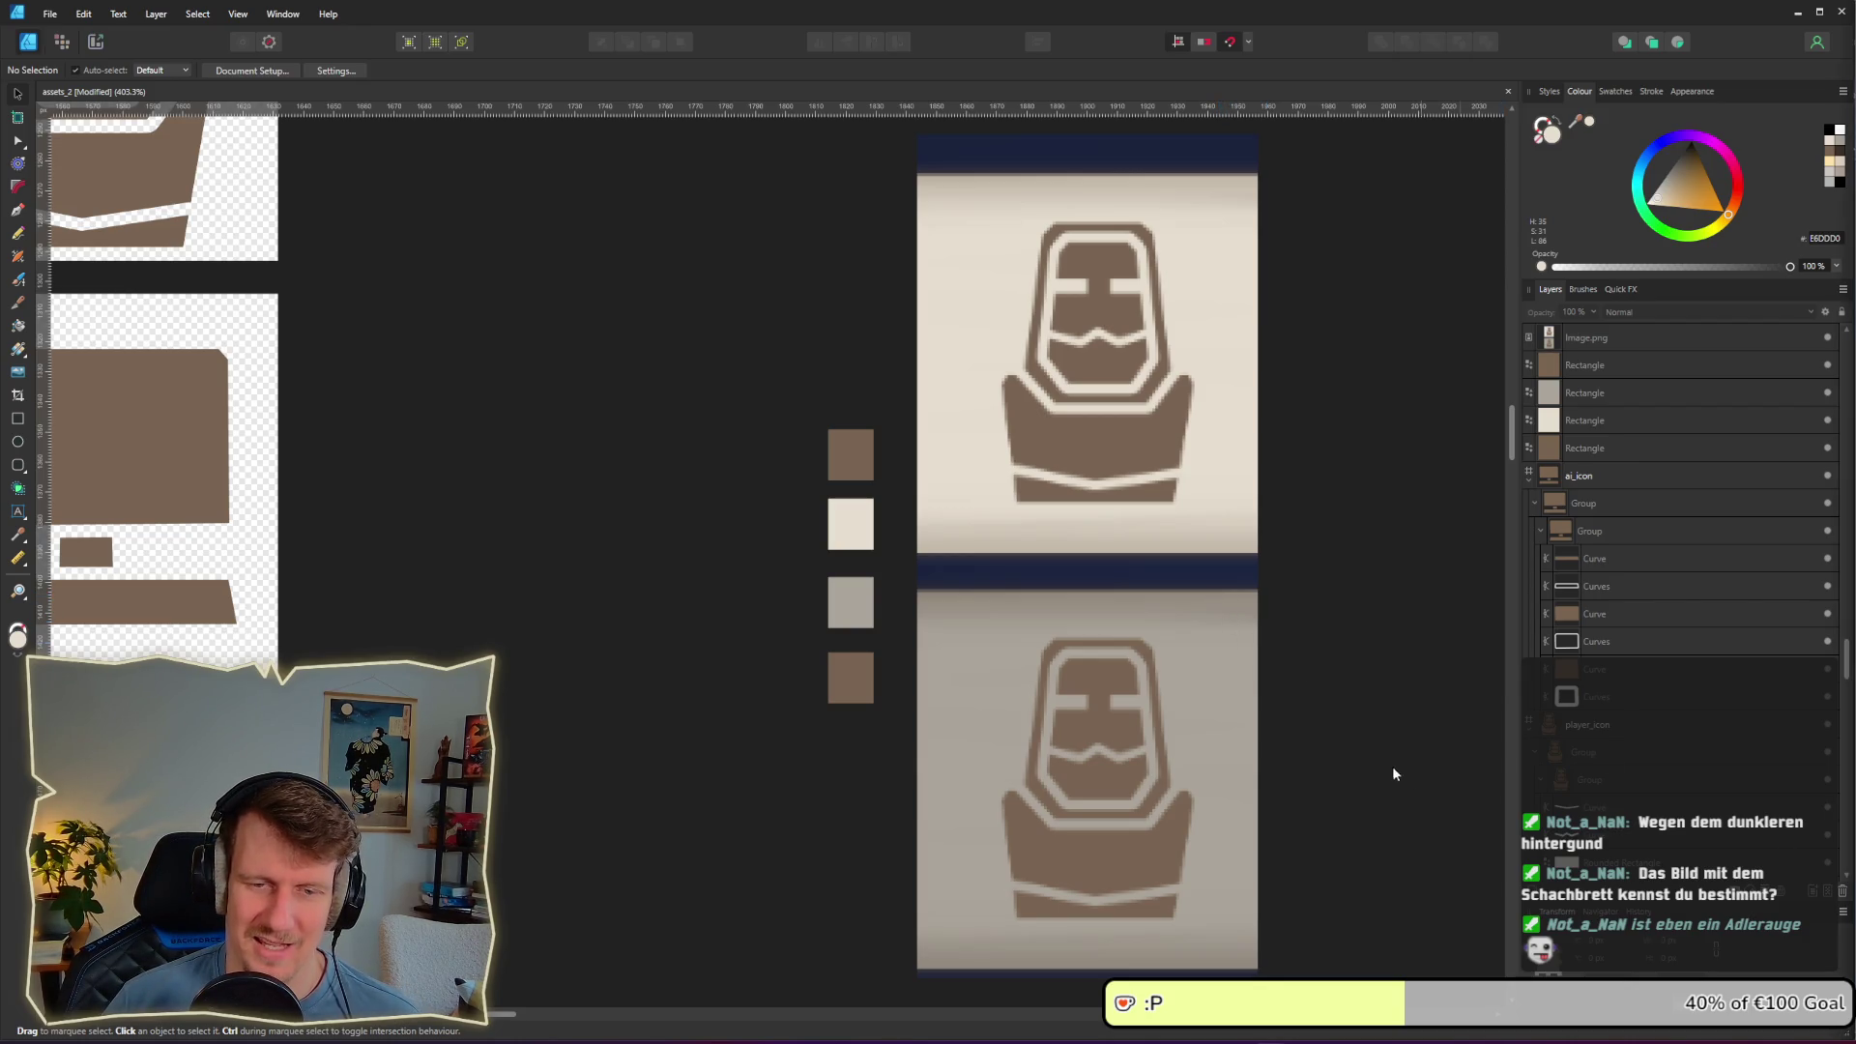
Step: Bring the Godot editor back to the front from the taskbar
{"action": "right_click", "coordinate": [1395, 733]}
{"action": "key", "text": "alt+Tab"}
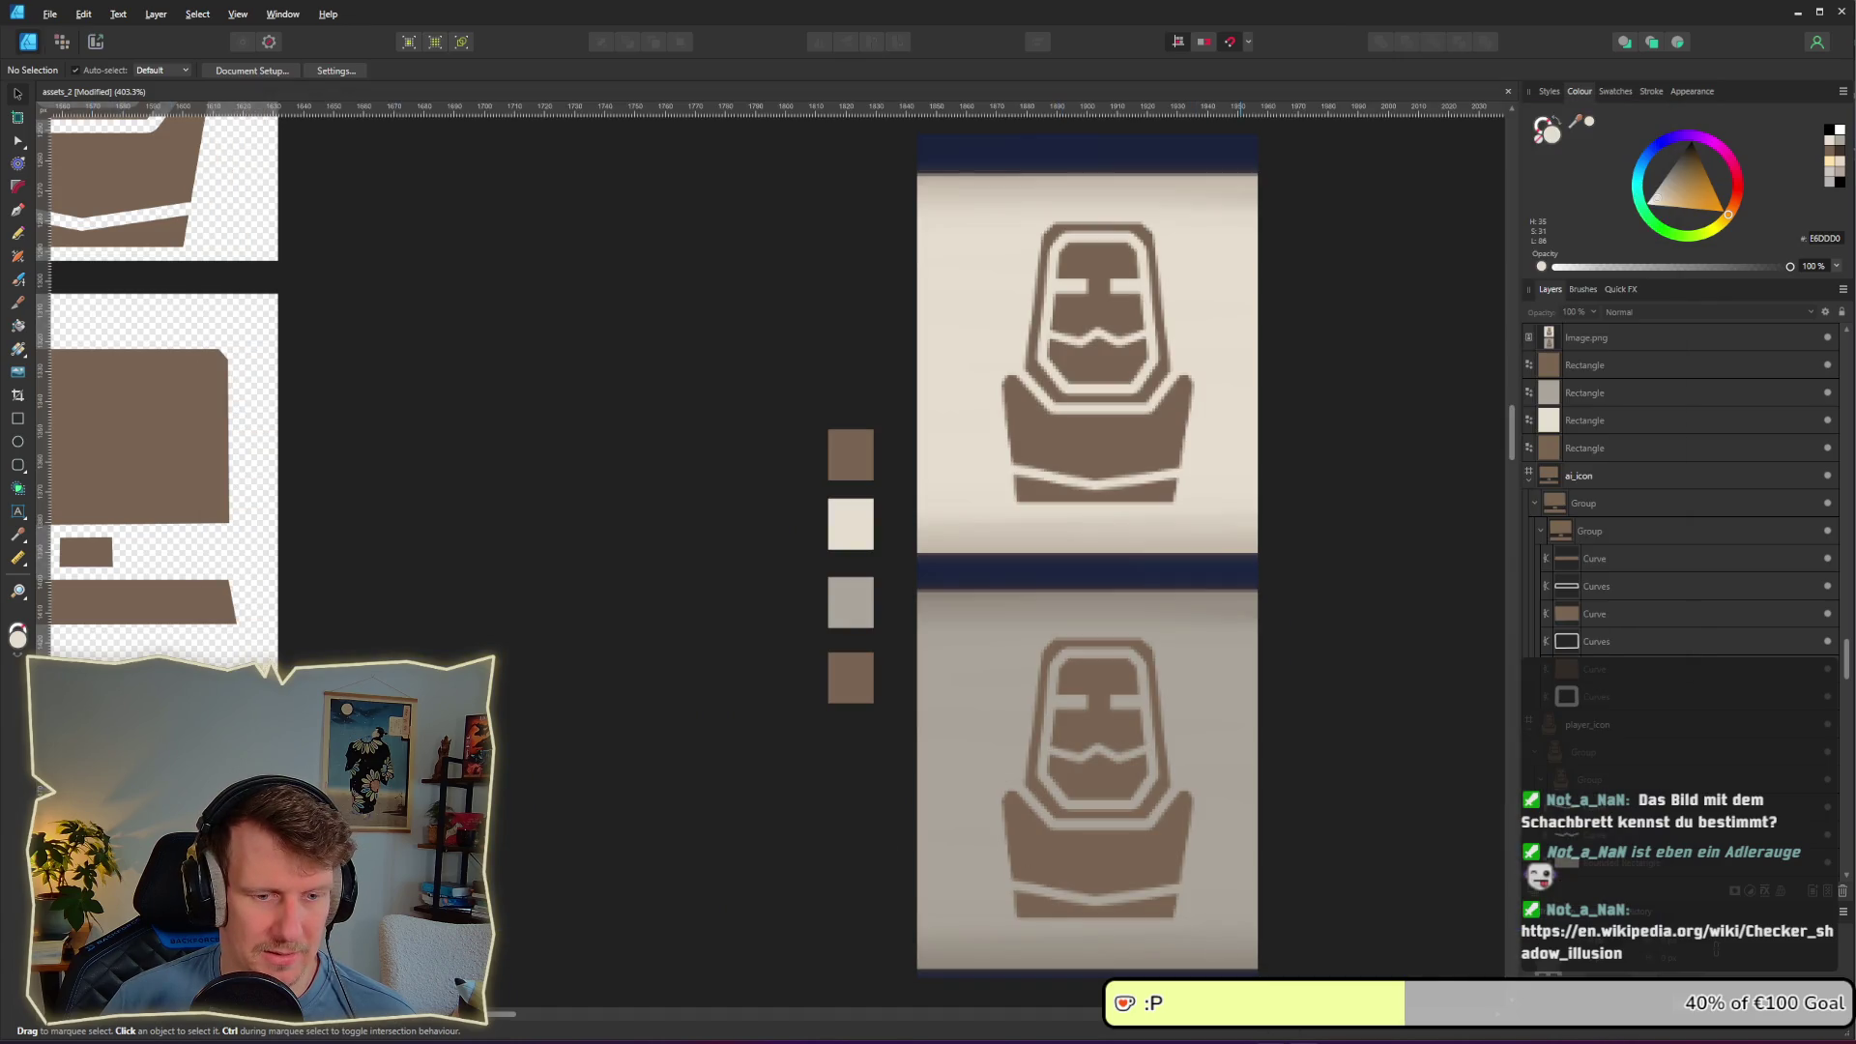
{"action": "mouse_move", "coordinate": [1257, 1035]}
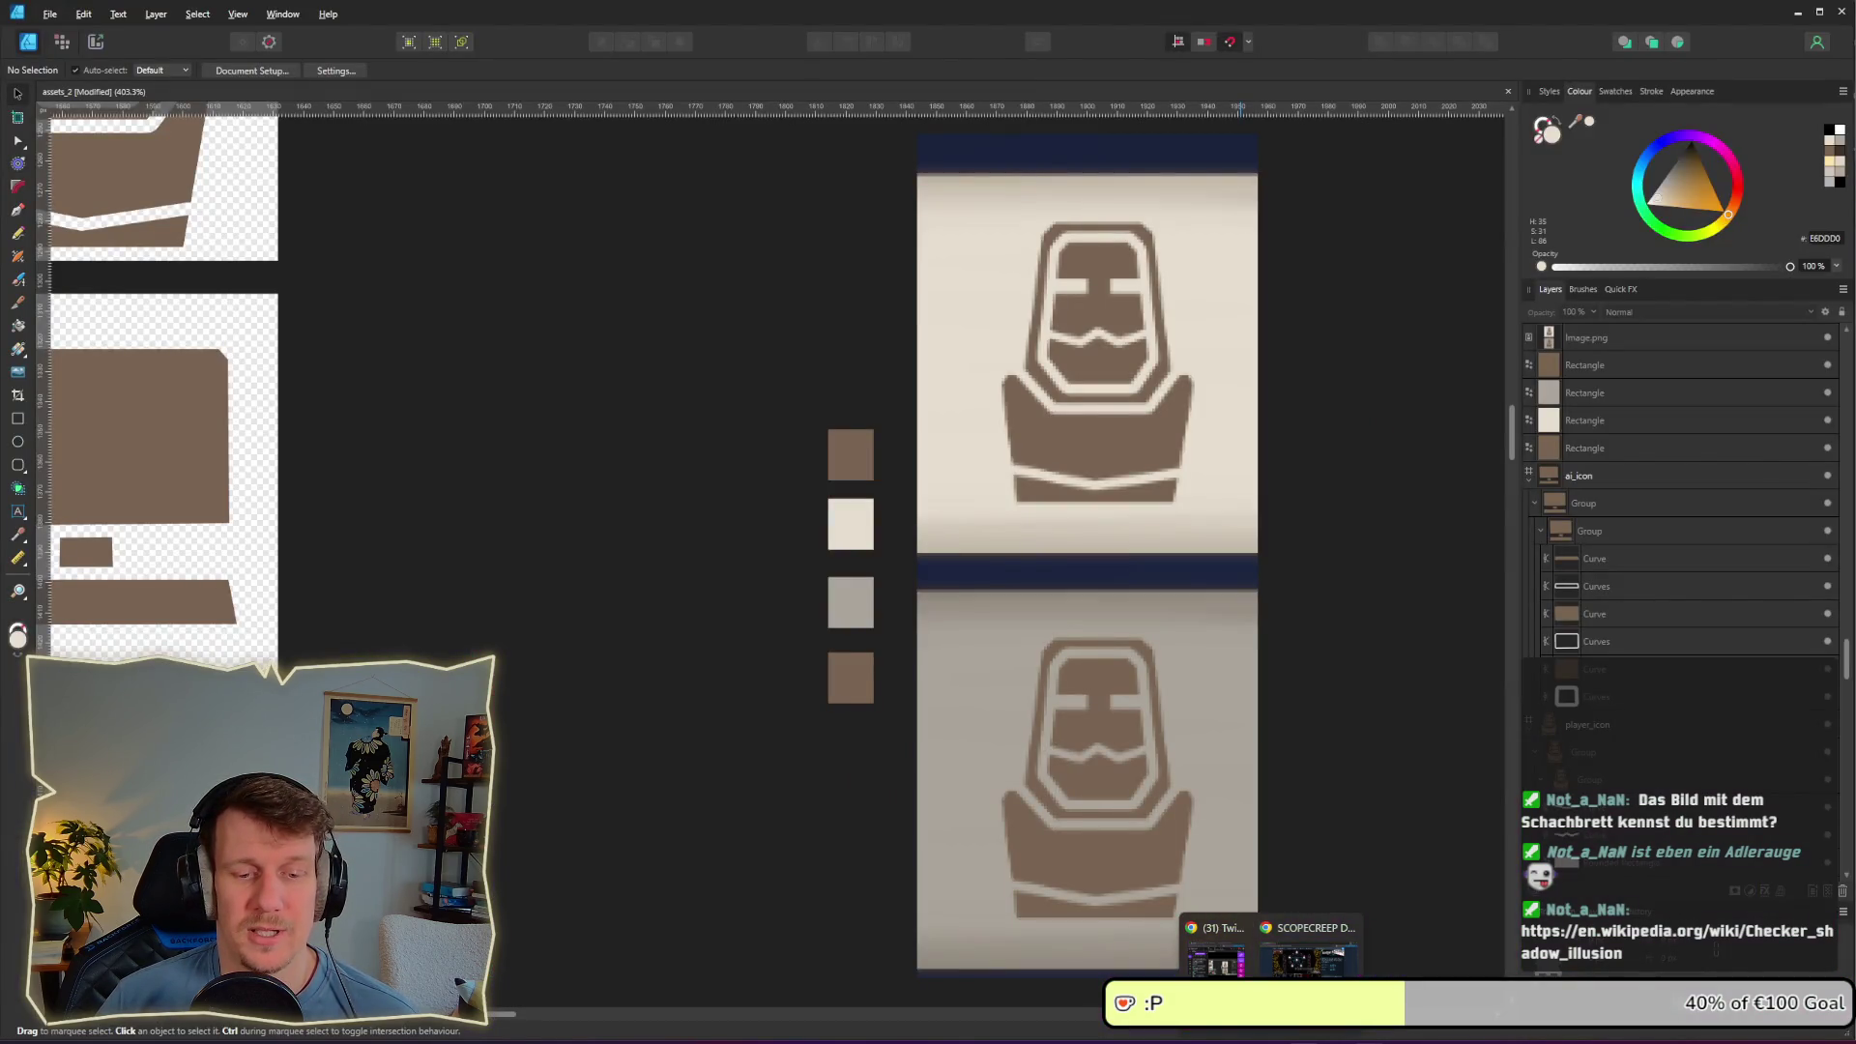
{"action": "left_click", "coordinate": [1320, 1034]}
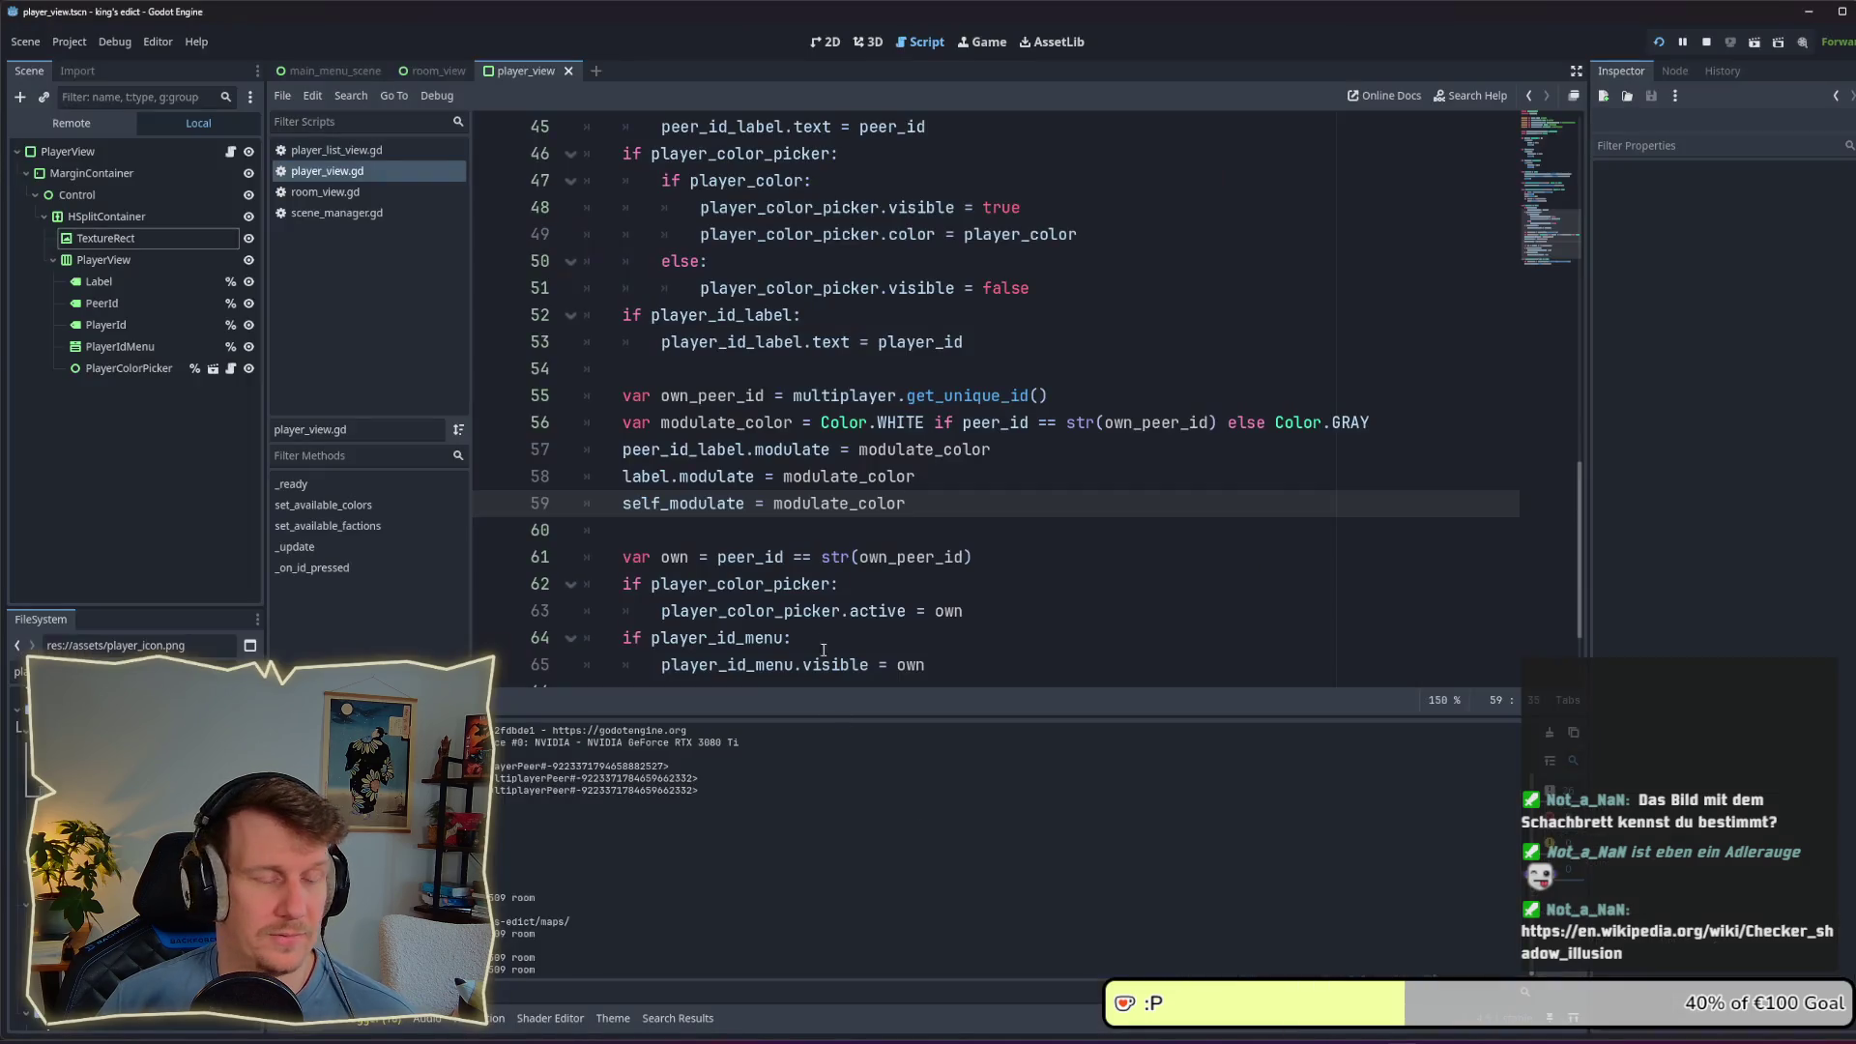
Step: Filter the FileSystem dock with 'de' to locate res://ui/themes/default.tres
{"action": "left_click", "coordinate": [979, 527]}
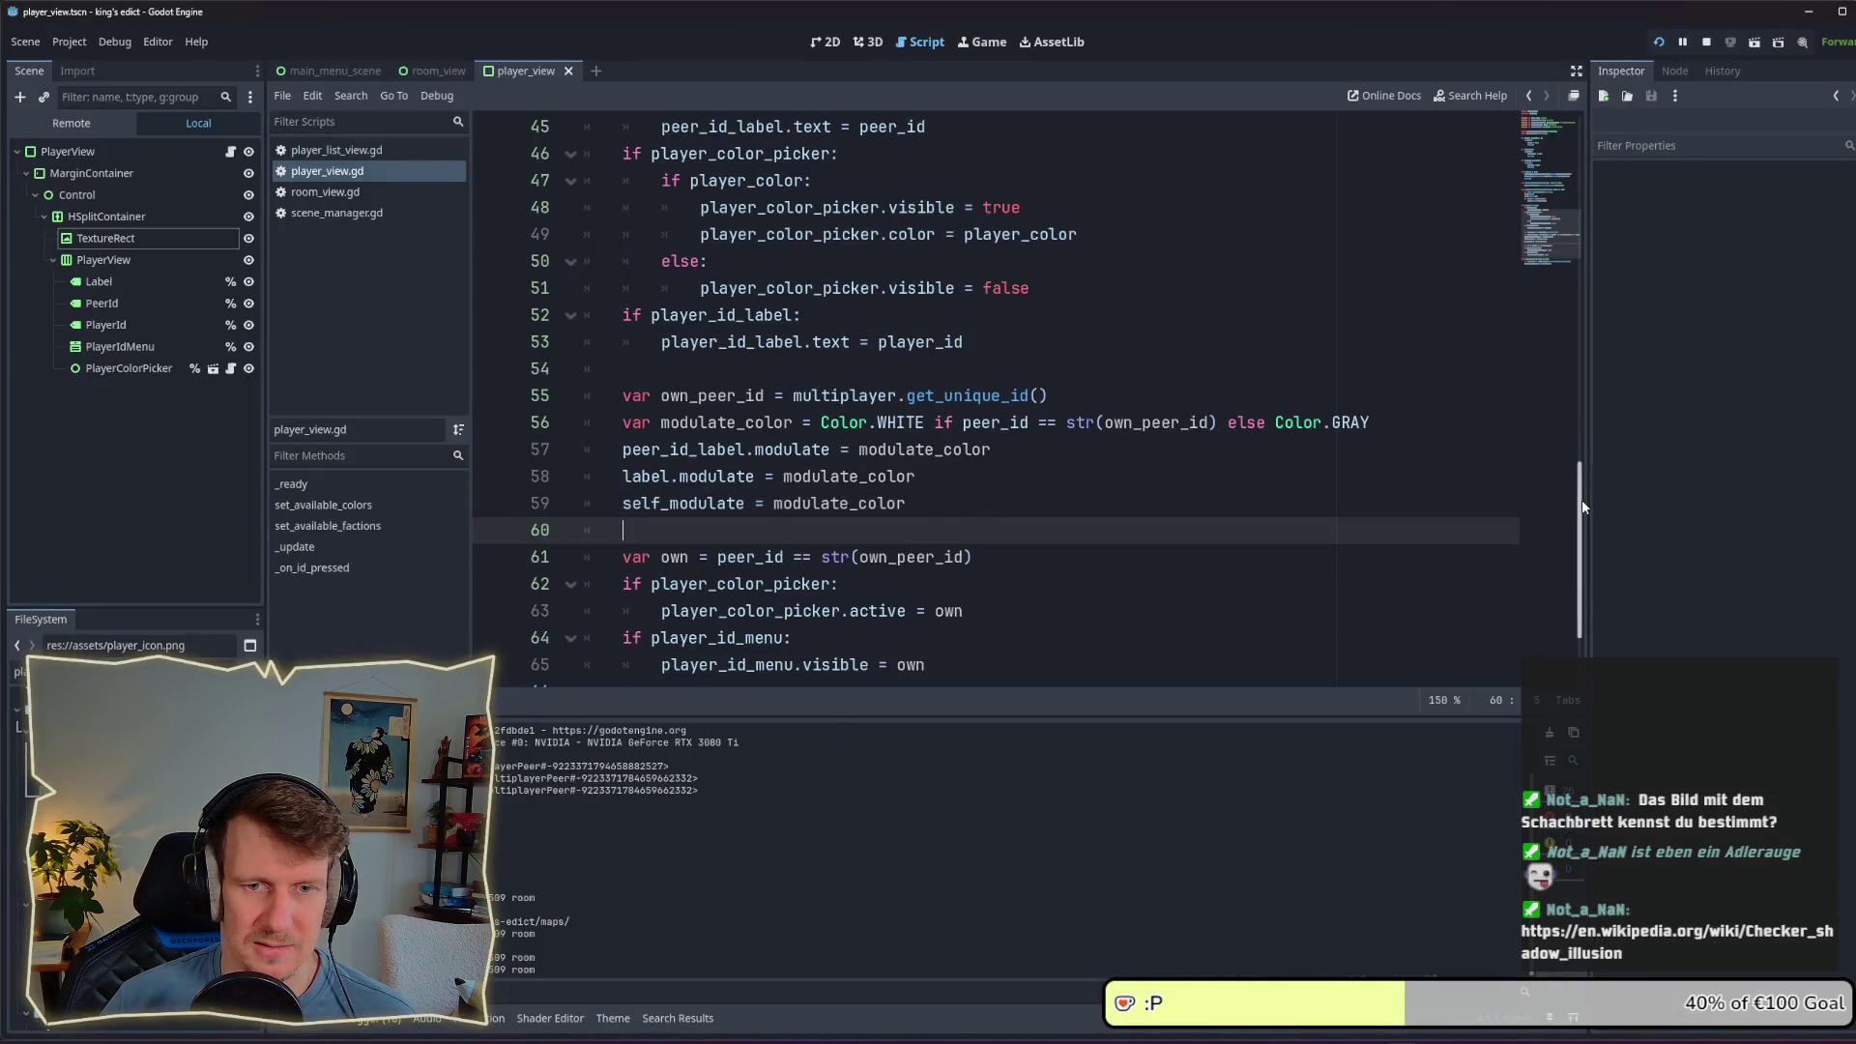
{"action": "mouse_move", "coordinate": [1579, 468]}
{"action": "left_mouse_down"}
{"action": "mouse_move", "coordinate": [1573, 160]}
{"action": "mouse_move", "coordinate": [1605, 457]}
{"action": "left_mouse_up"}
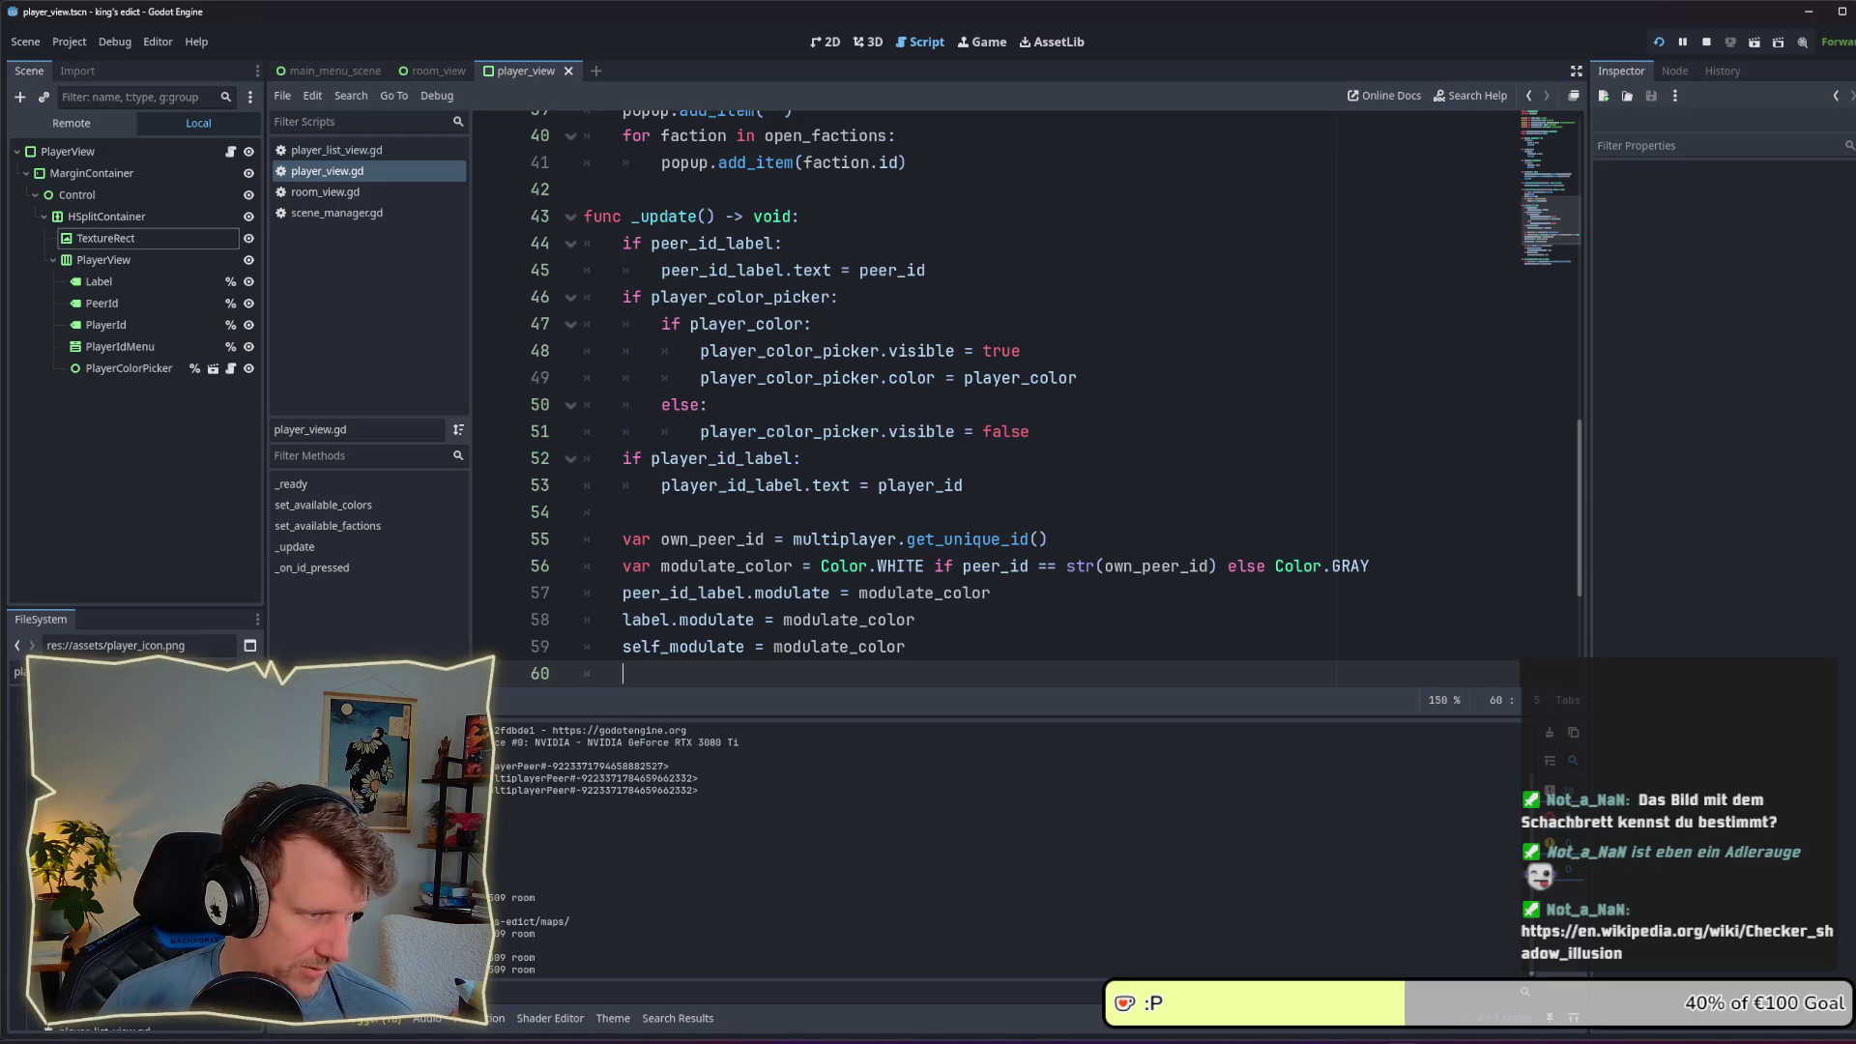
{"action": "left_click", "coordinate": [20, 671]}
{"action": "type", "text": "de"}
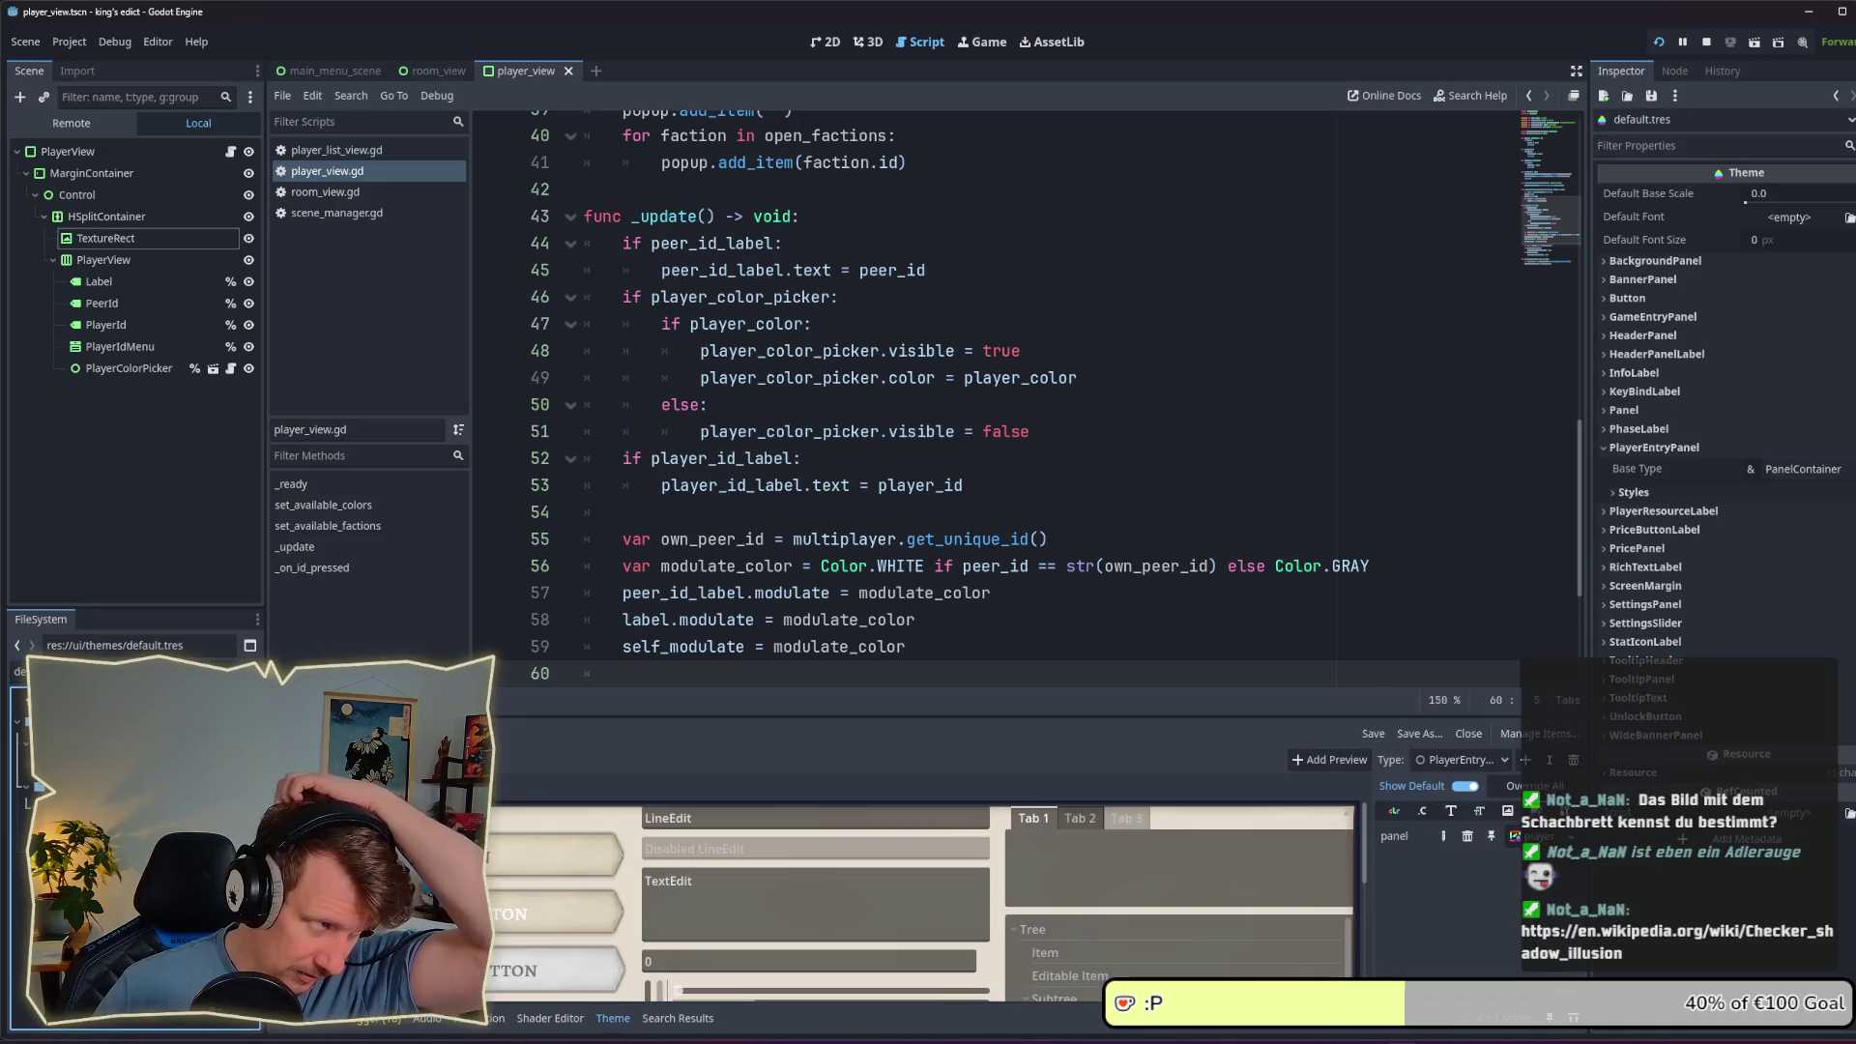
Step: Open default.tres and add a new OtherPlayerEntryPanel type to the theme
{"action": "key", "text": "Return"}
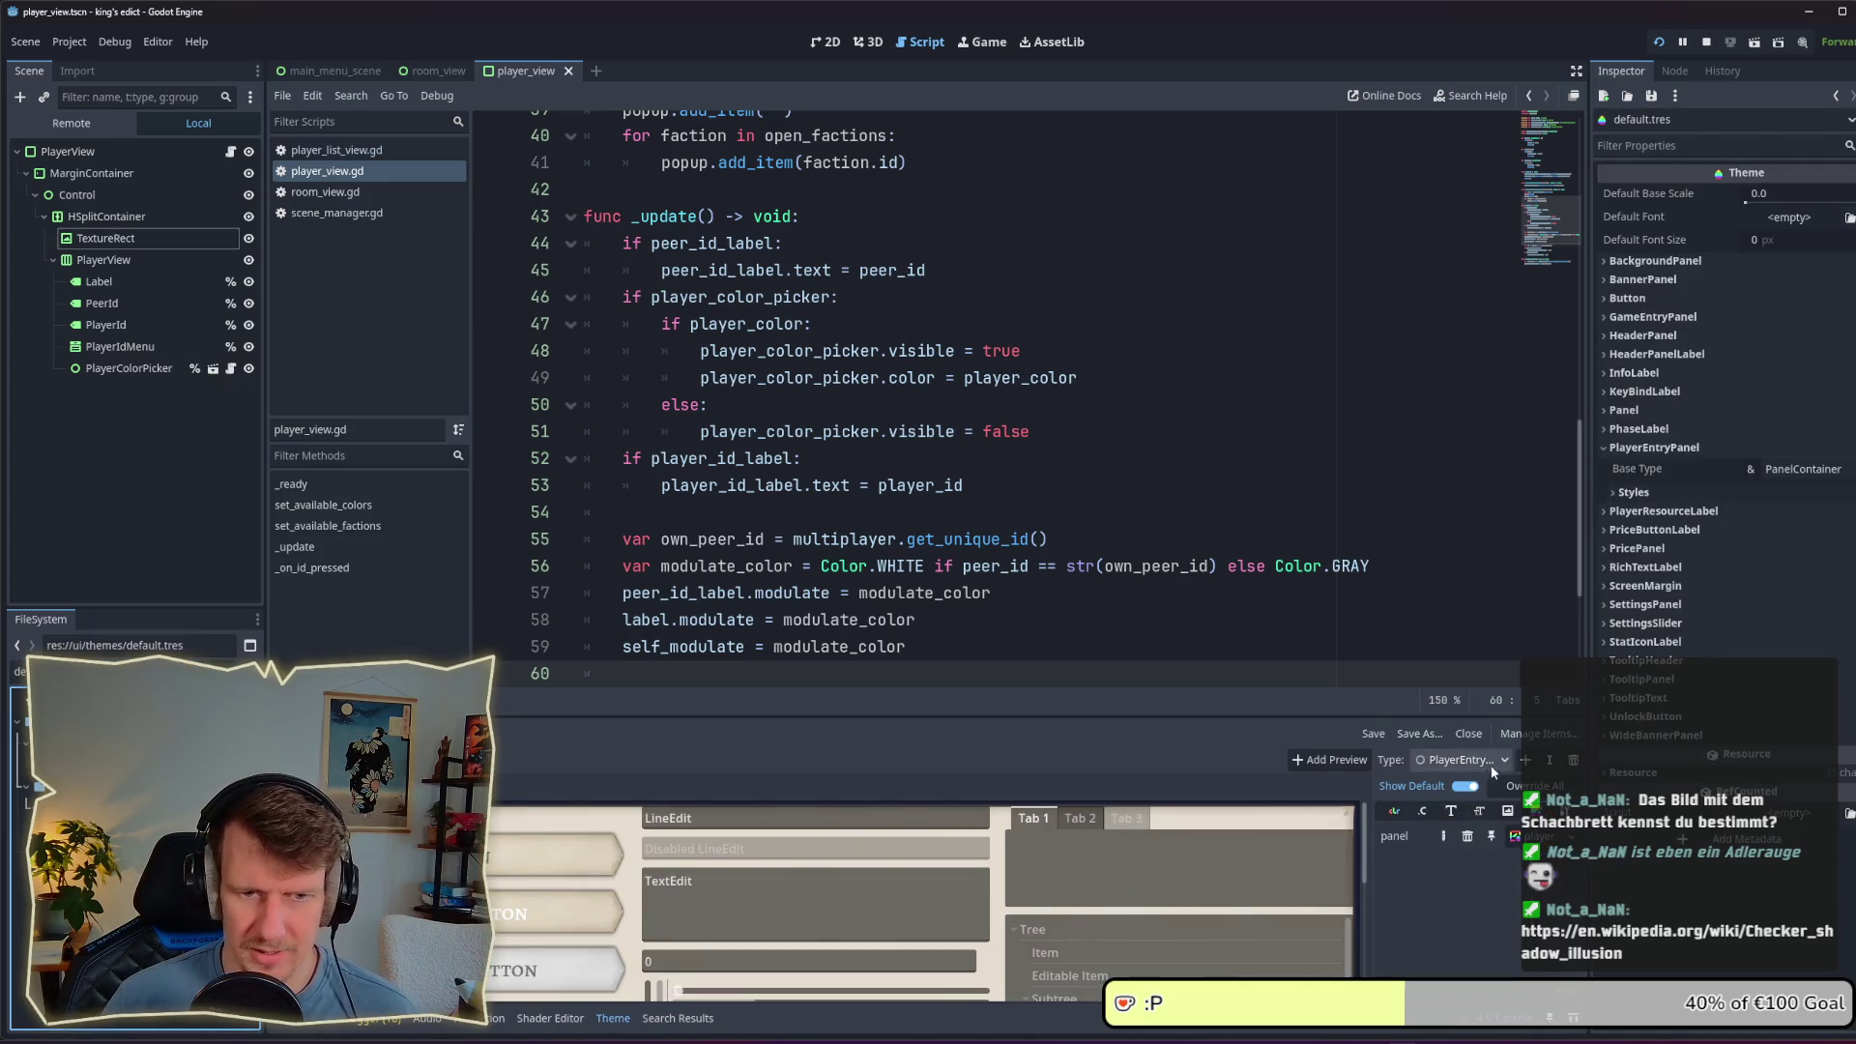
{"action": "left_click", "coordinate": [1525, 760]}
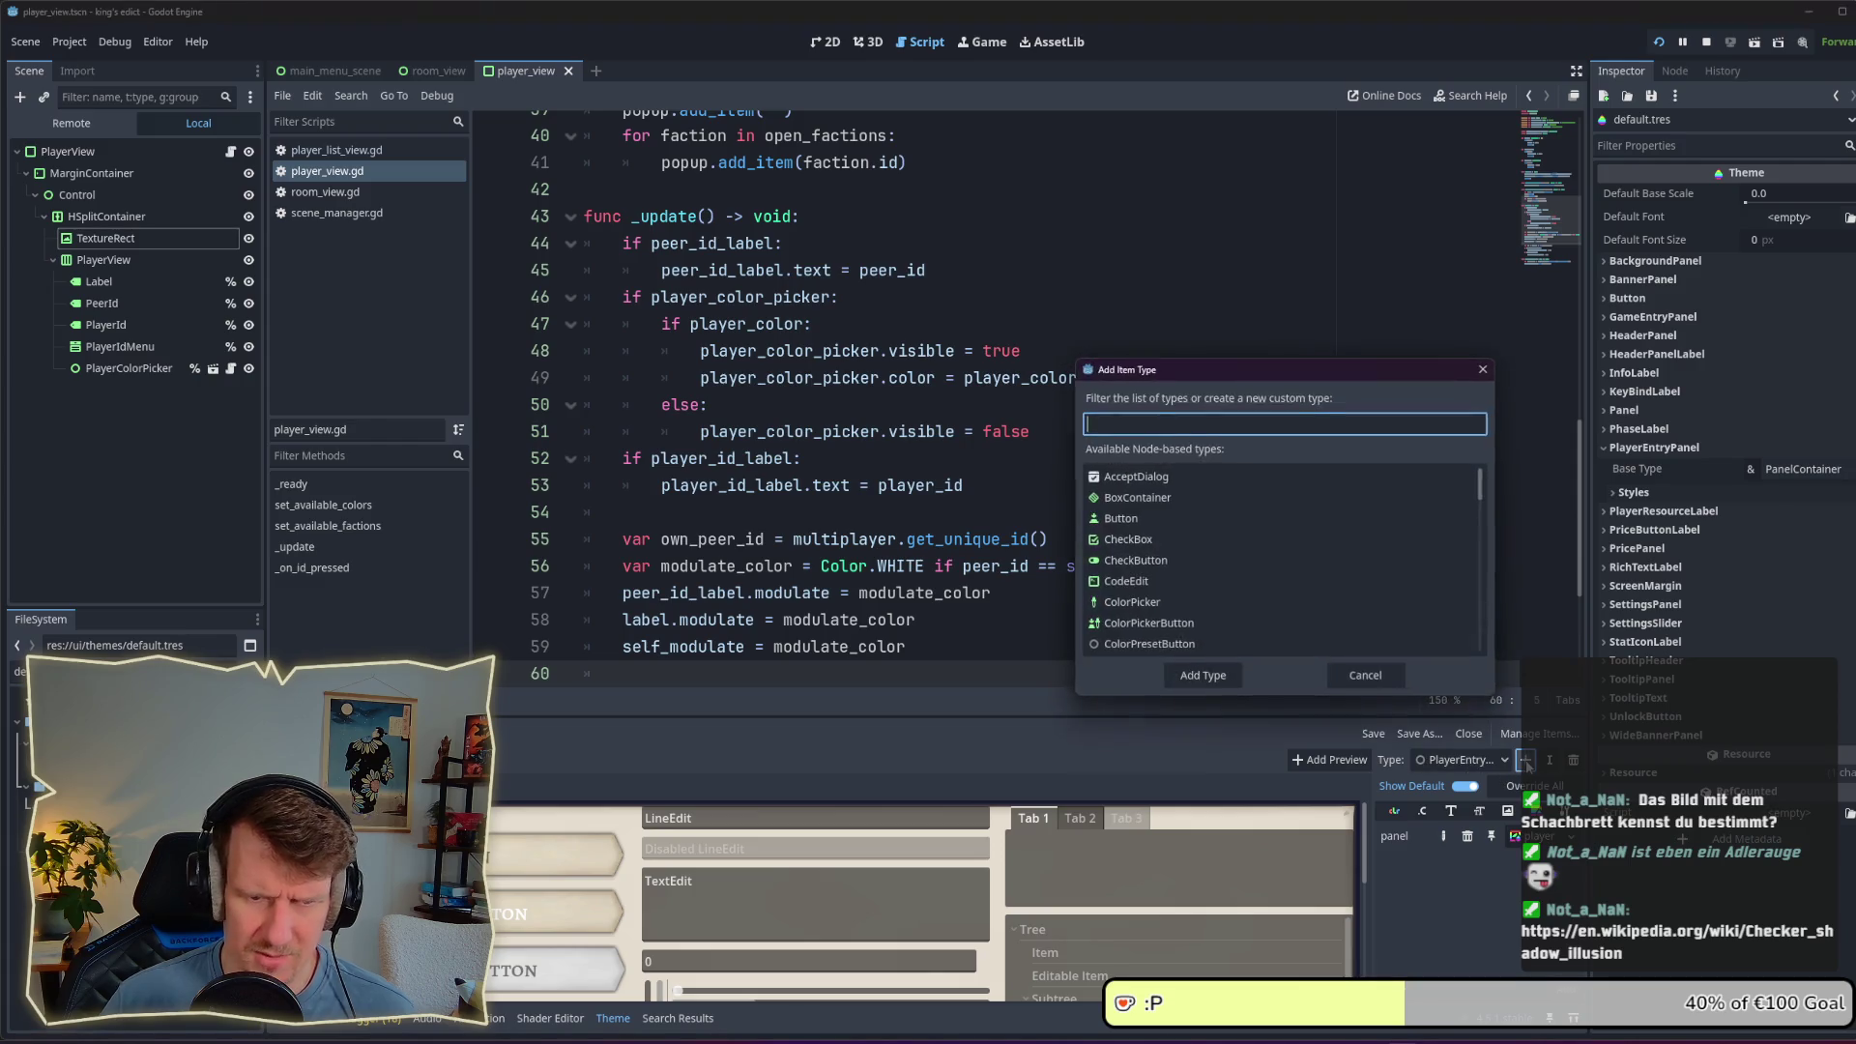
{"action": "type", "text": "OtherPlayerE"}
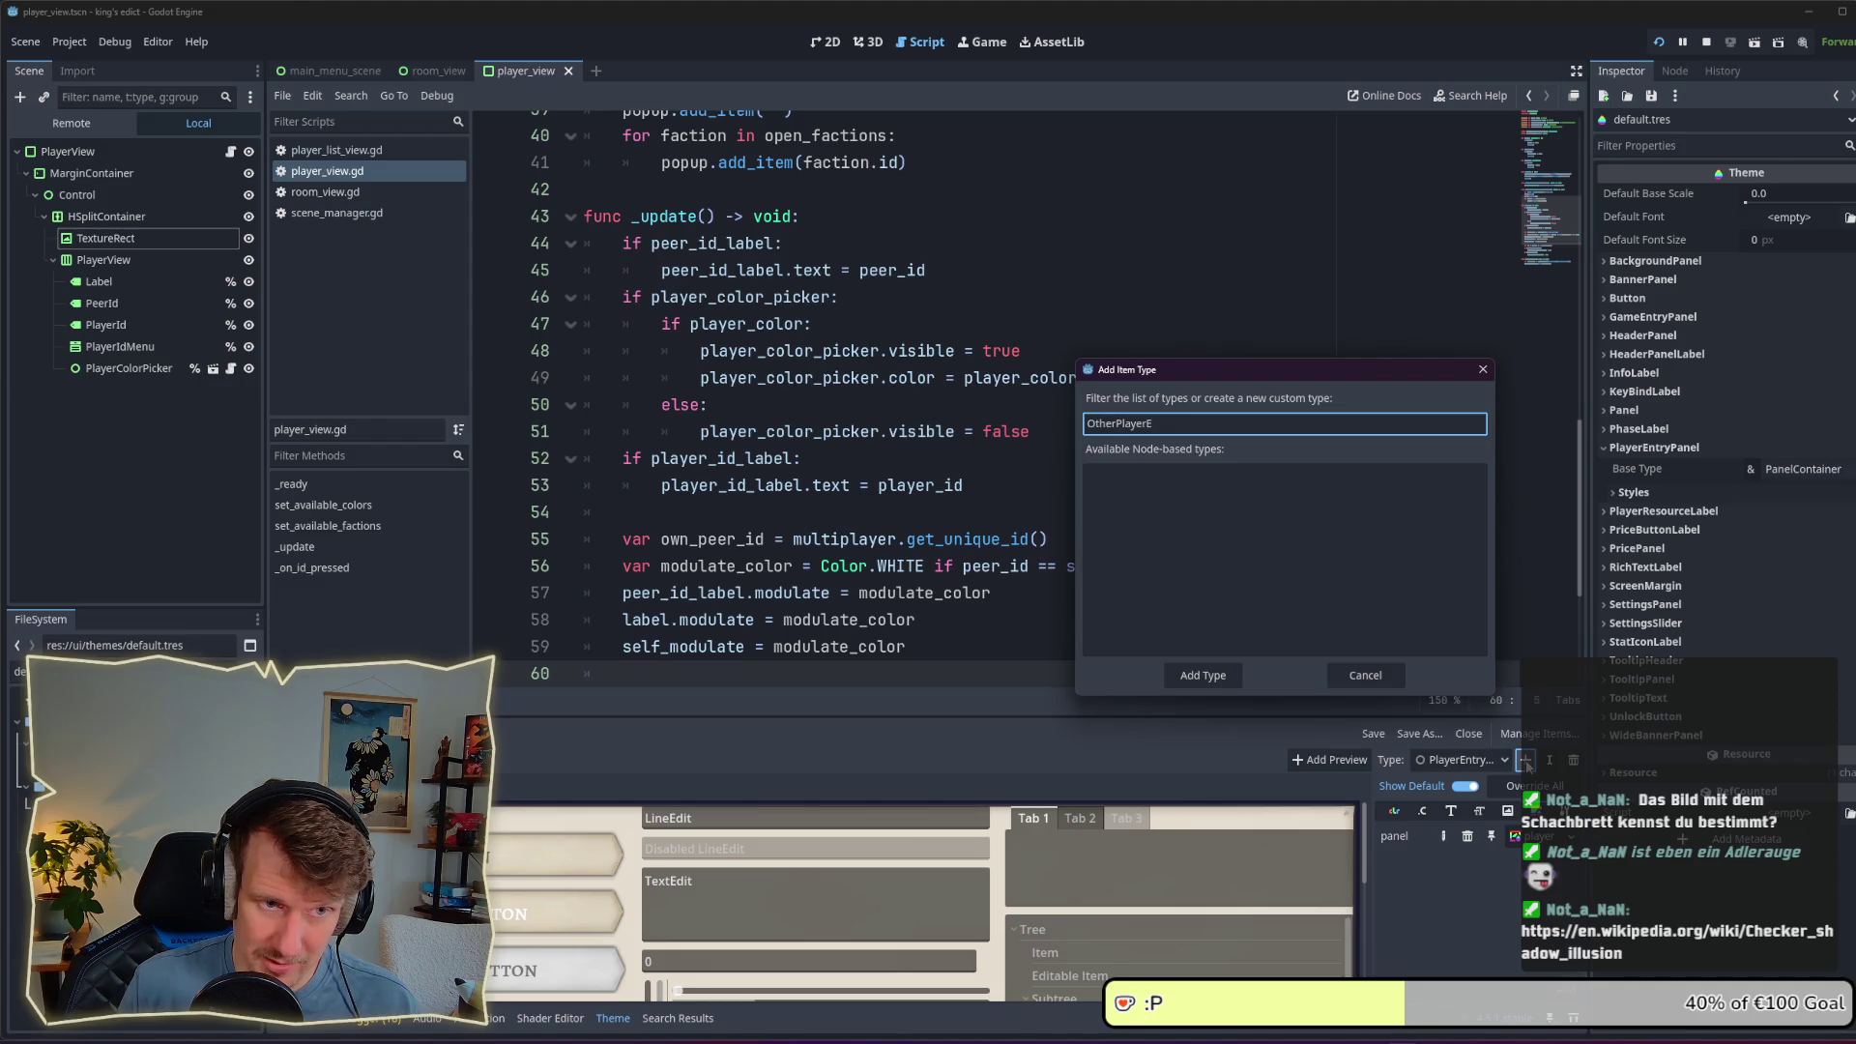
{"action": "type", "text": "ntryPanel"}
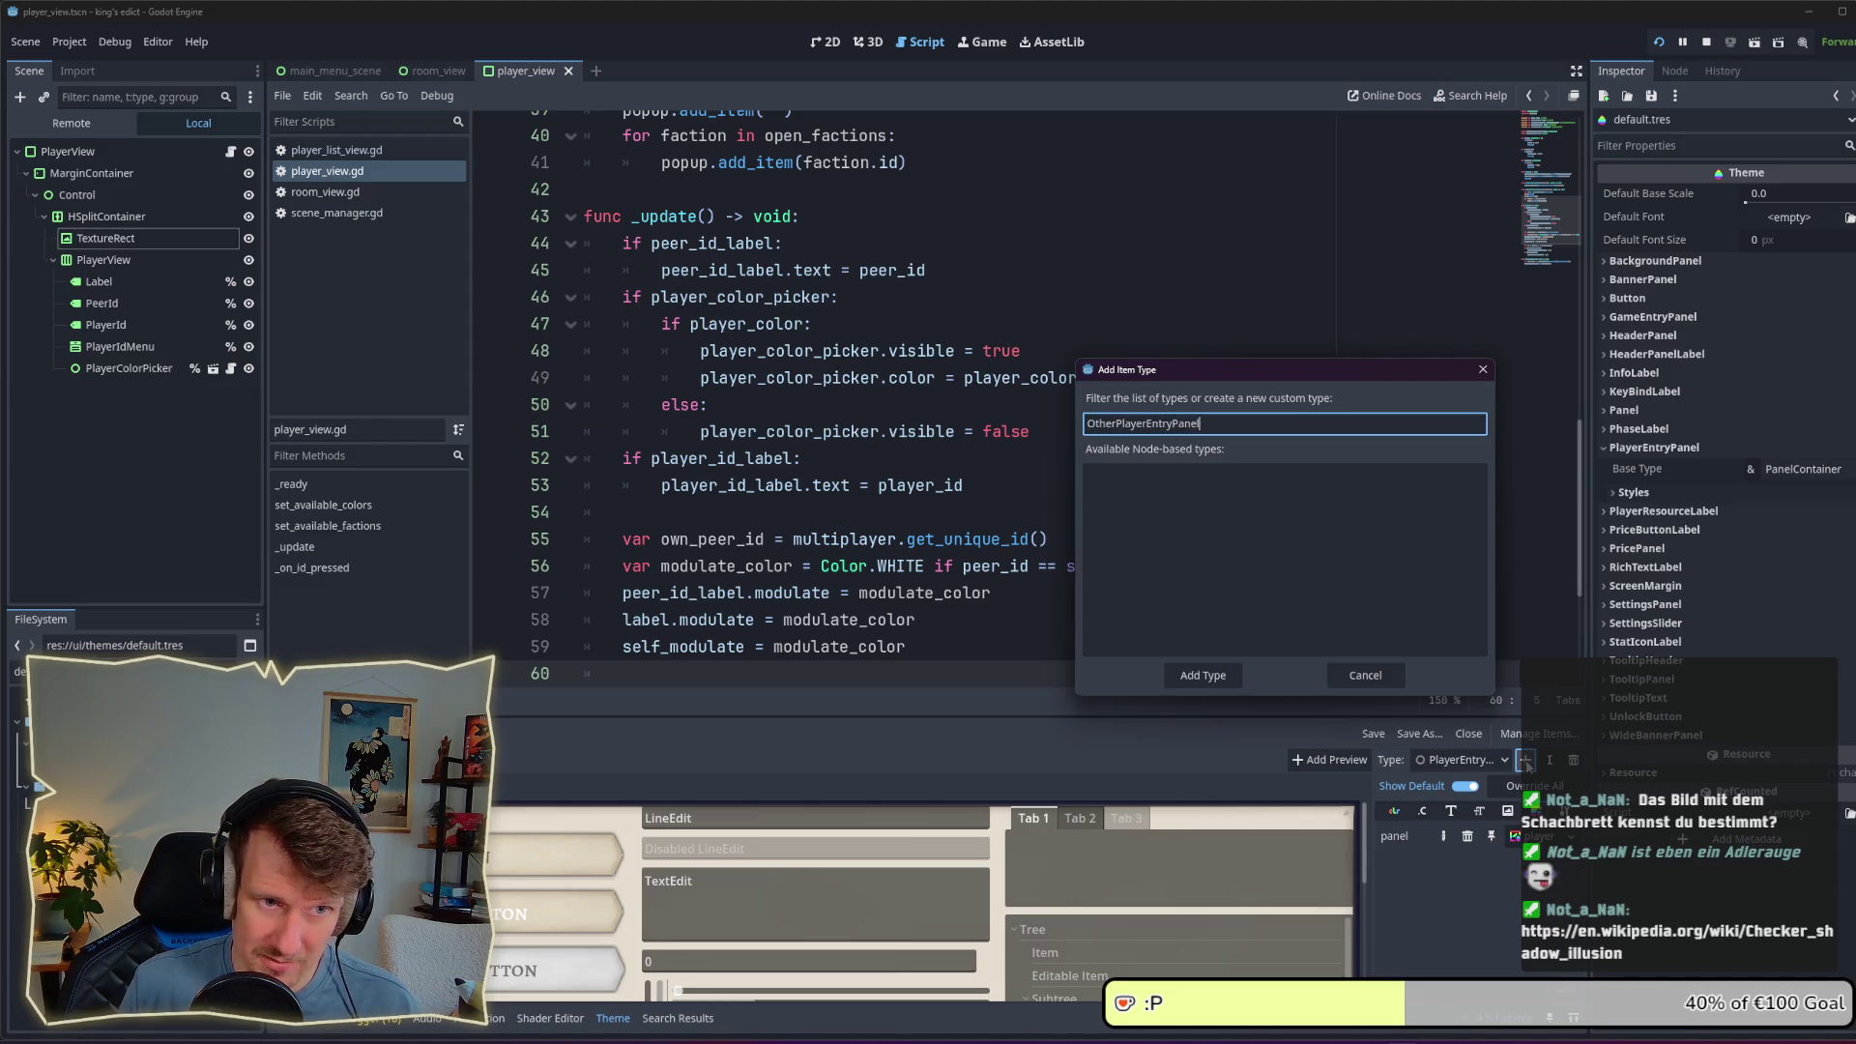
{"action": "left_click", "coordinate": [1202, 674]}
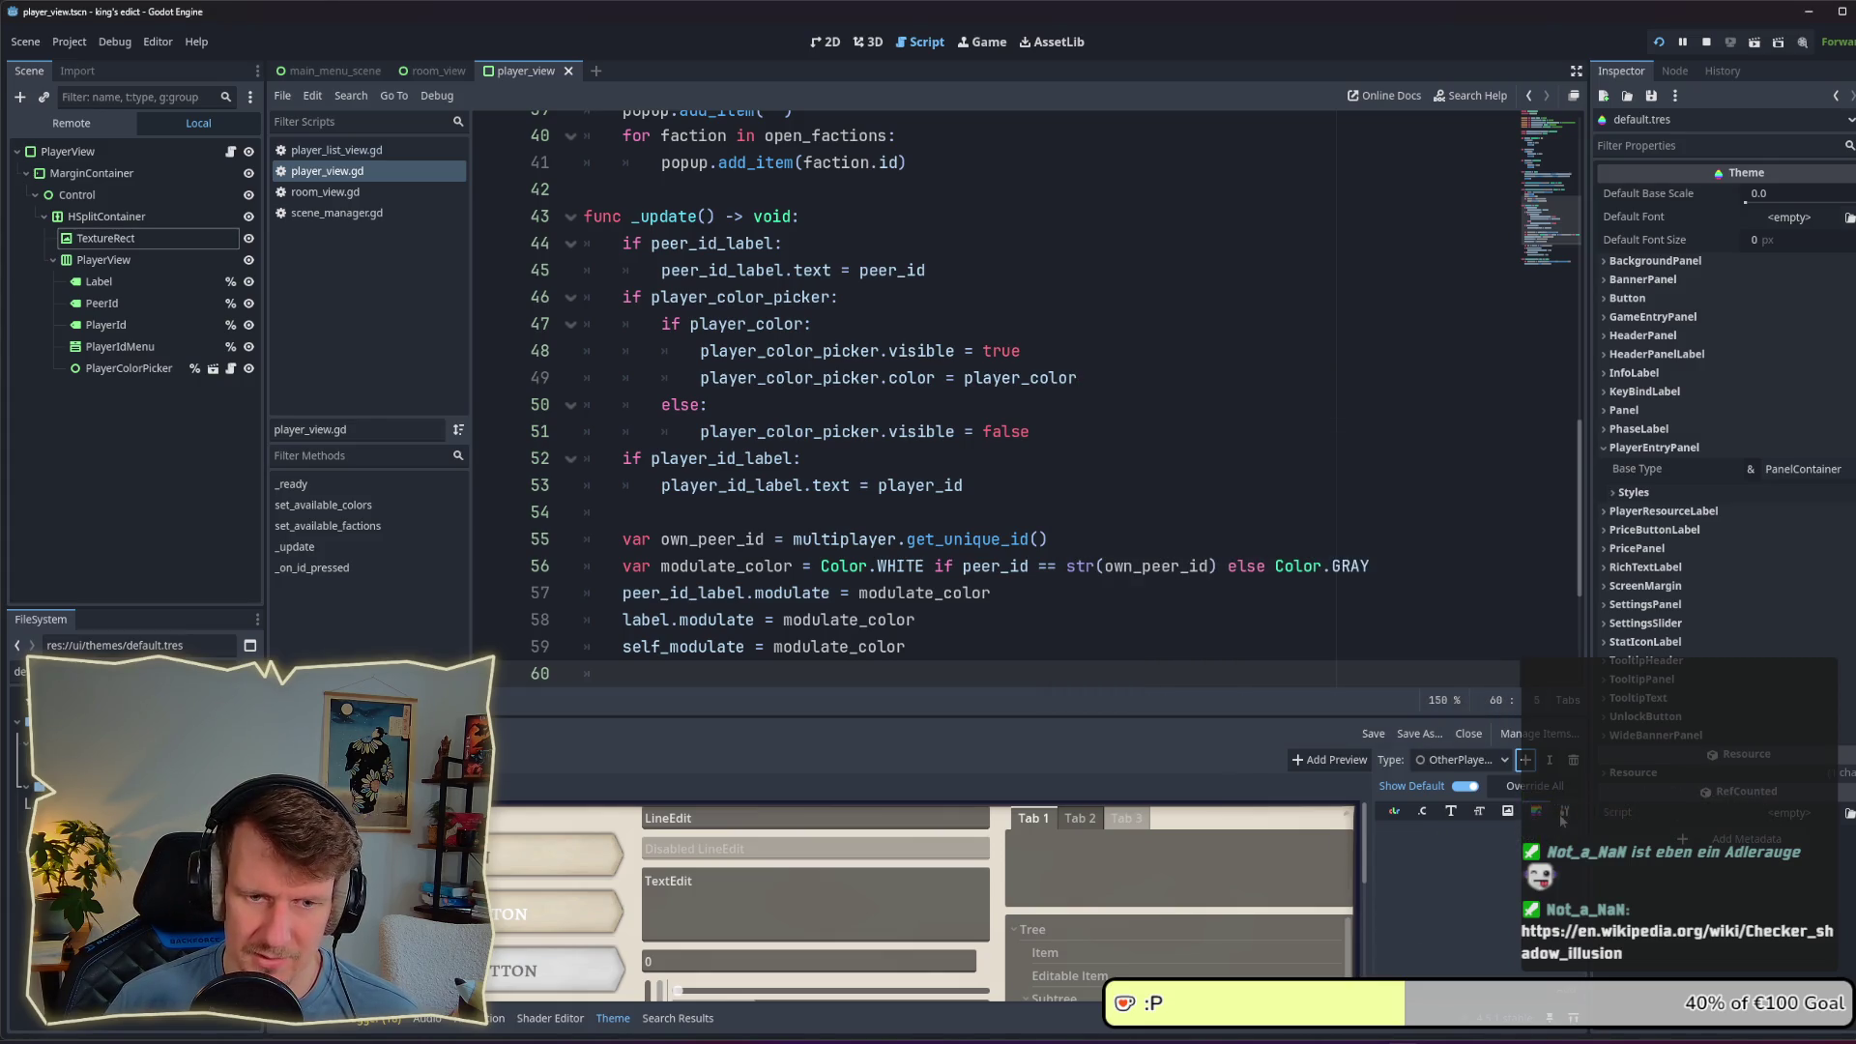
Step: Base the OtherPlayerEntryPanel variation on PanelContainer and add an empty panel StyleBox item
{"action": "left_click", "coordinate": [1565, 810]}
{"action": "left_click", "coordinate": [1571, 836]}
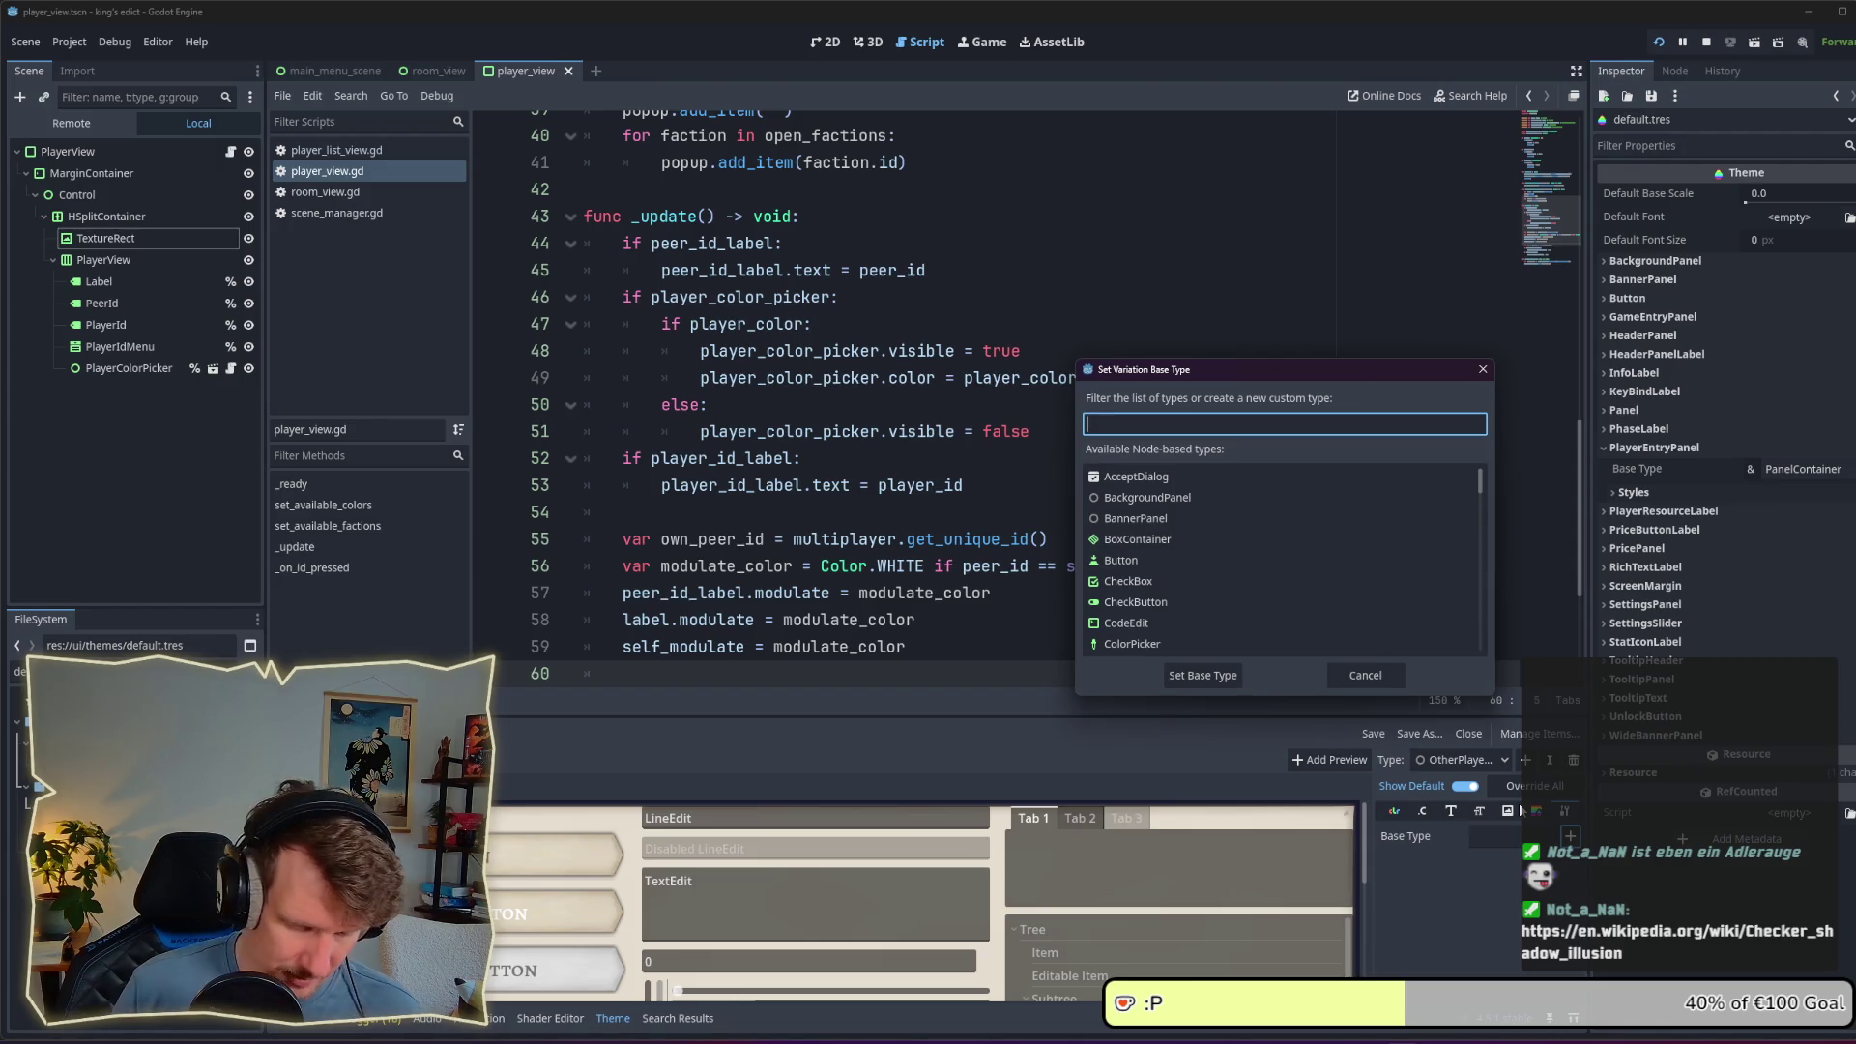
{"action": "type", "text": "Panel"}
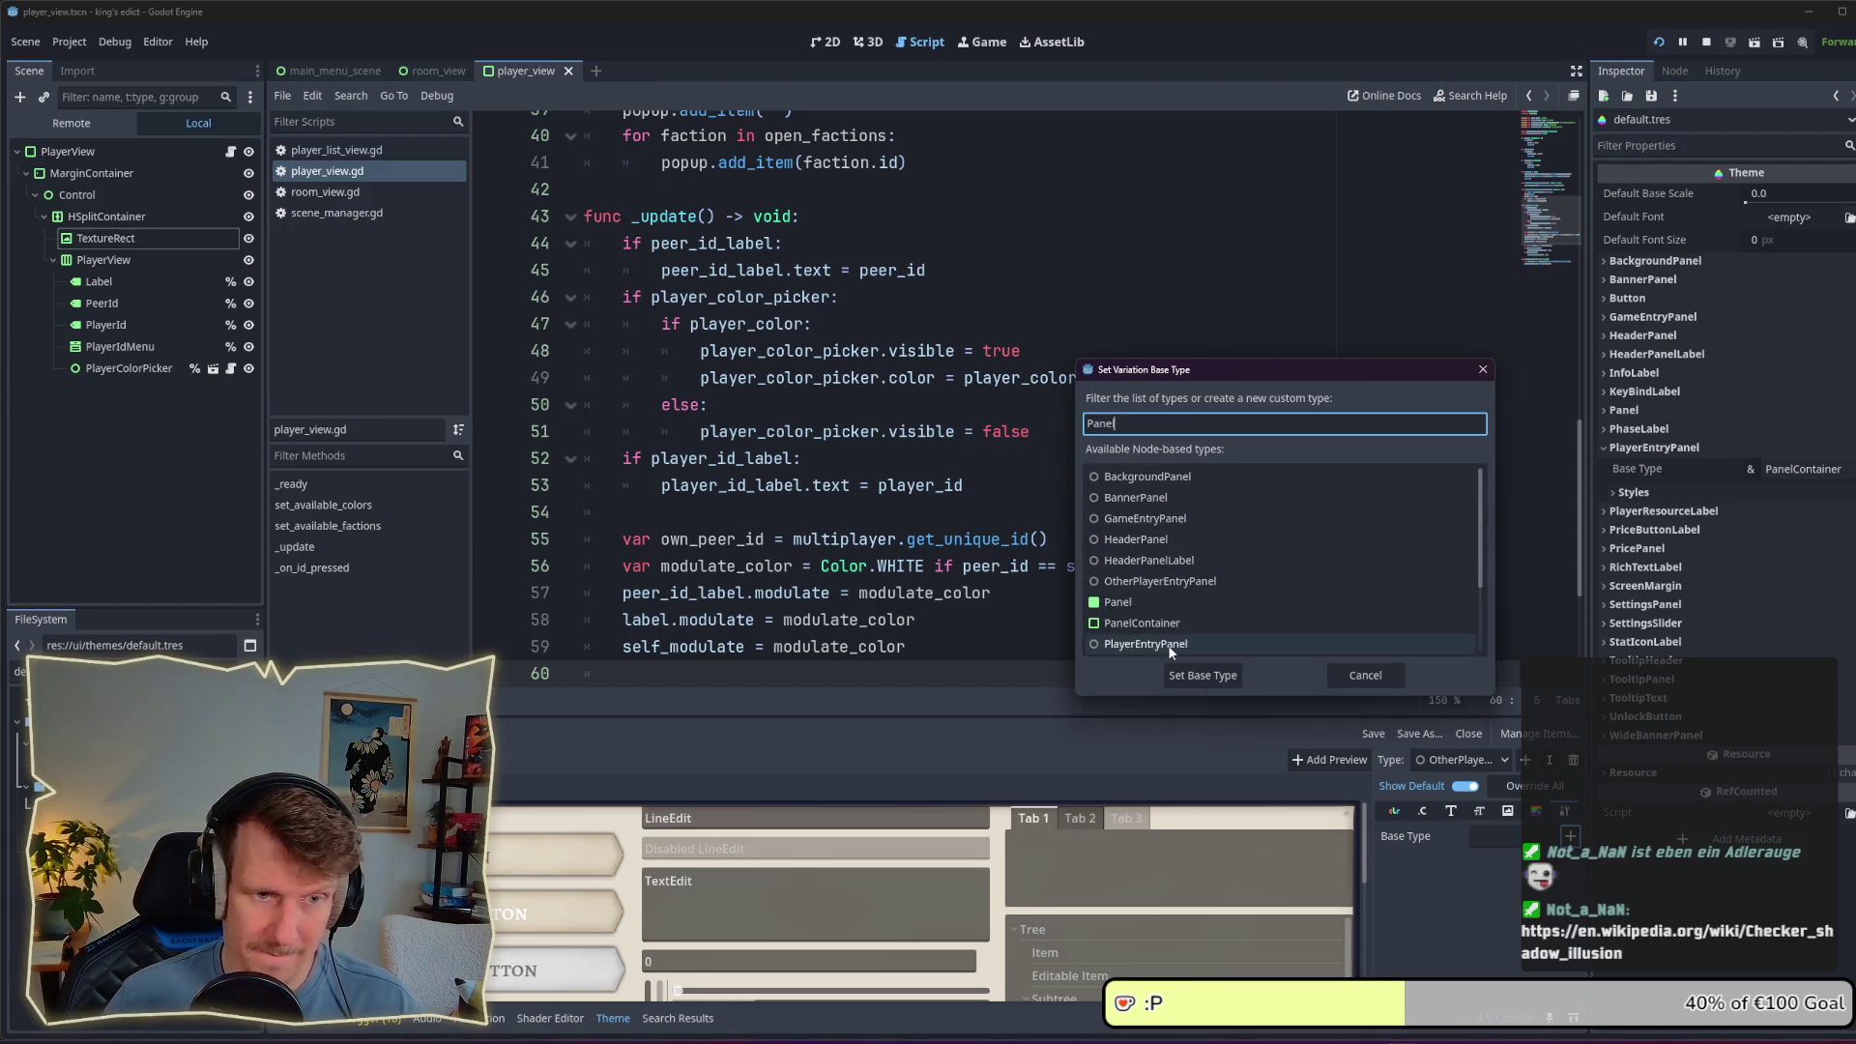
{"action": "double_click", "coordinate": [1160, 623]}
{"action": "left_click", "coordinate": [1536, 810]}
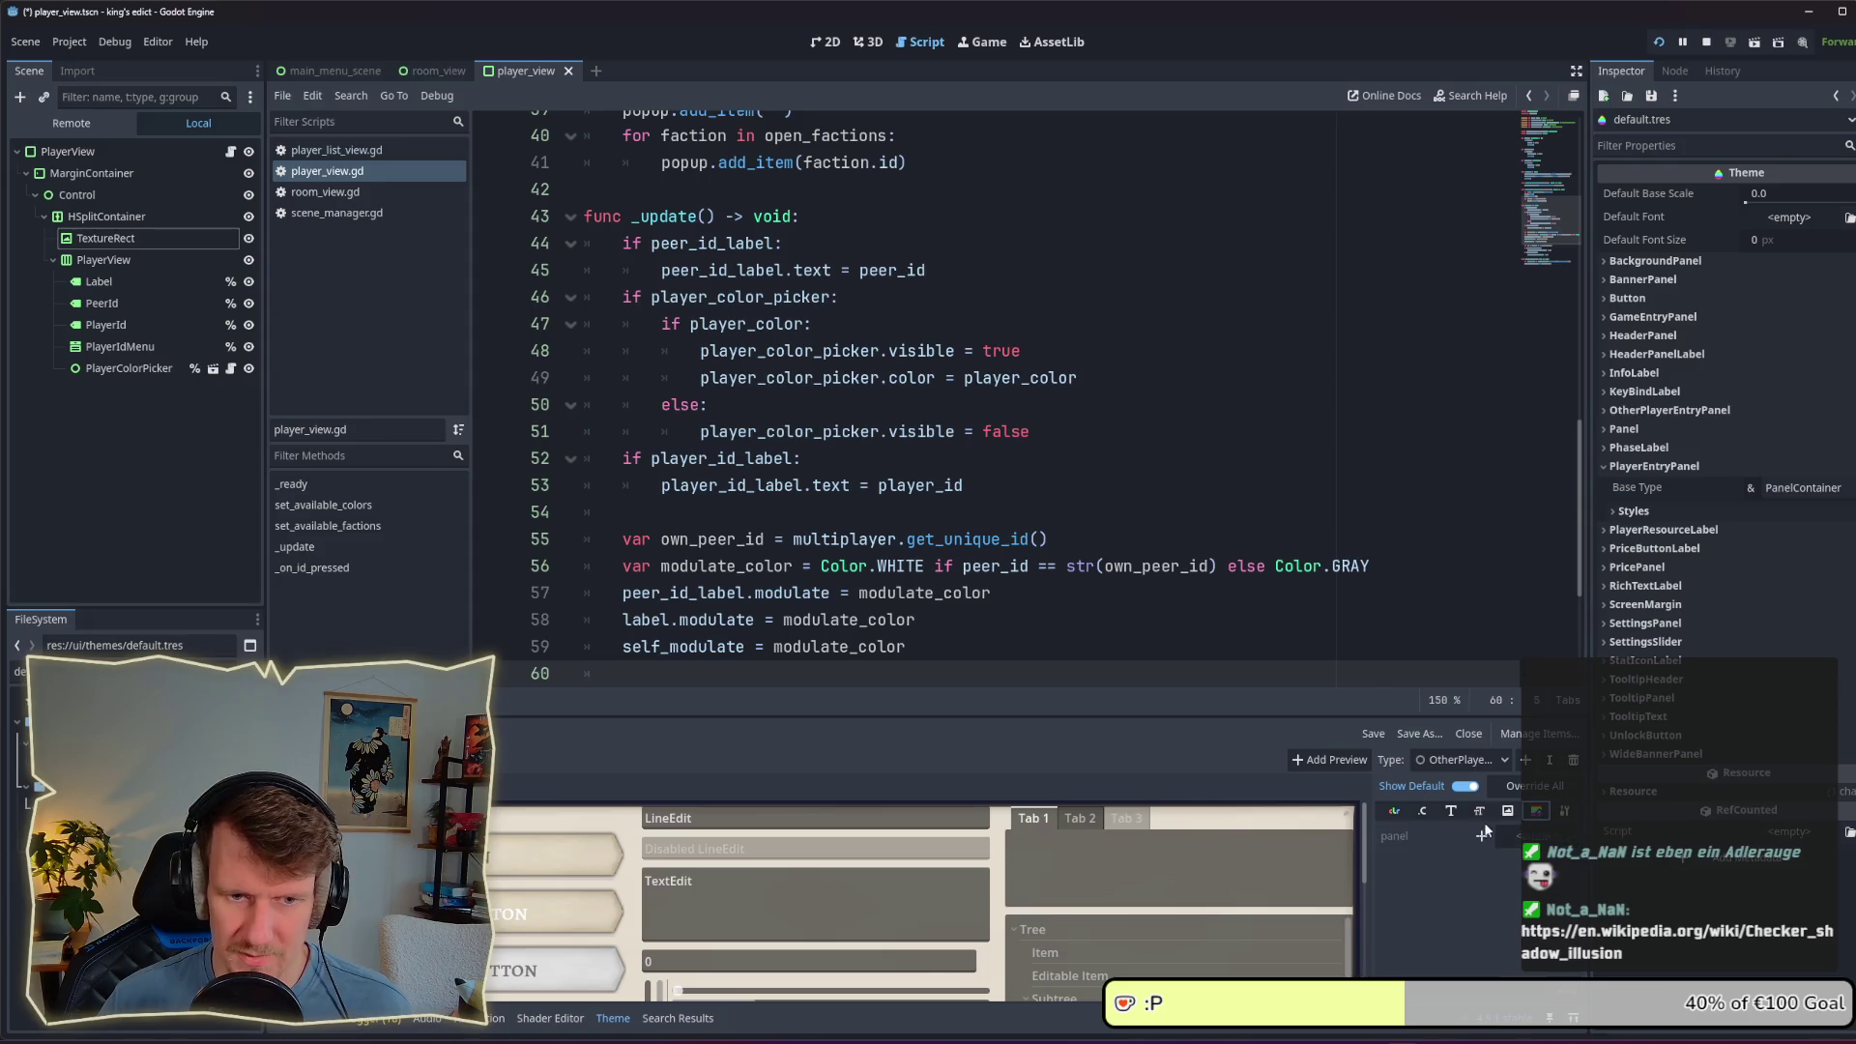
Step: Expand PlayerEntryPanel's styles and OtherPlayerEntryPanel's settings in the Inspector
{"action": "left_click", "coordinate": [1653, 509]}
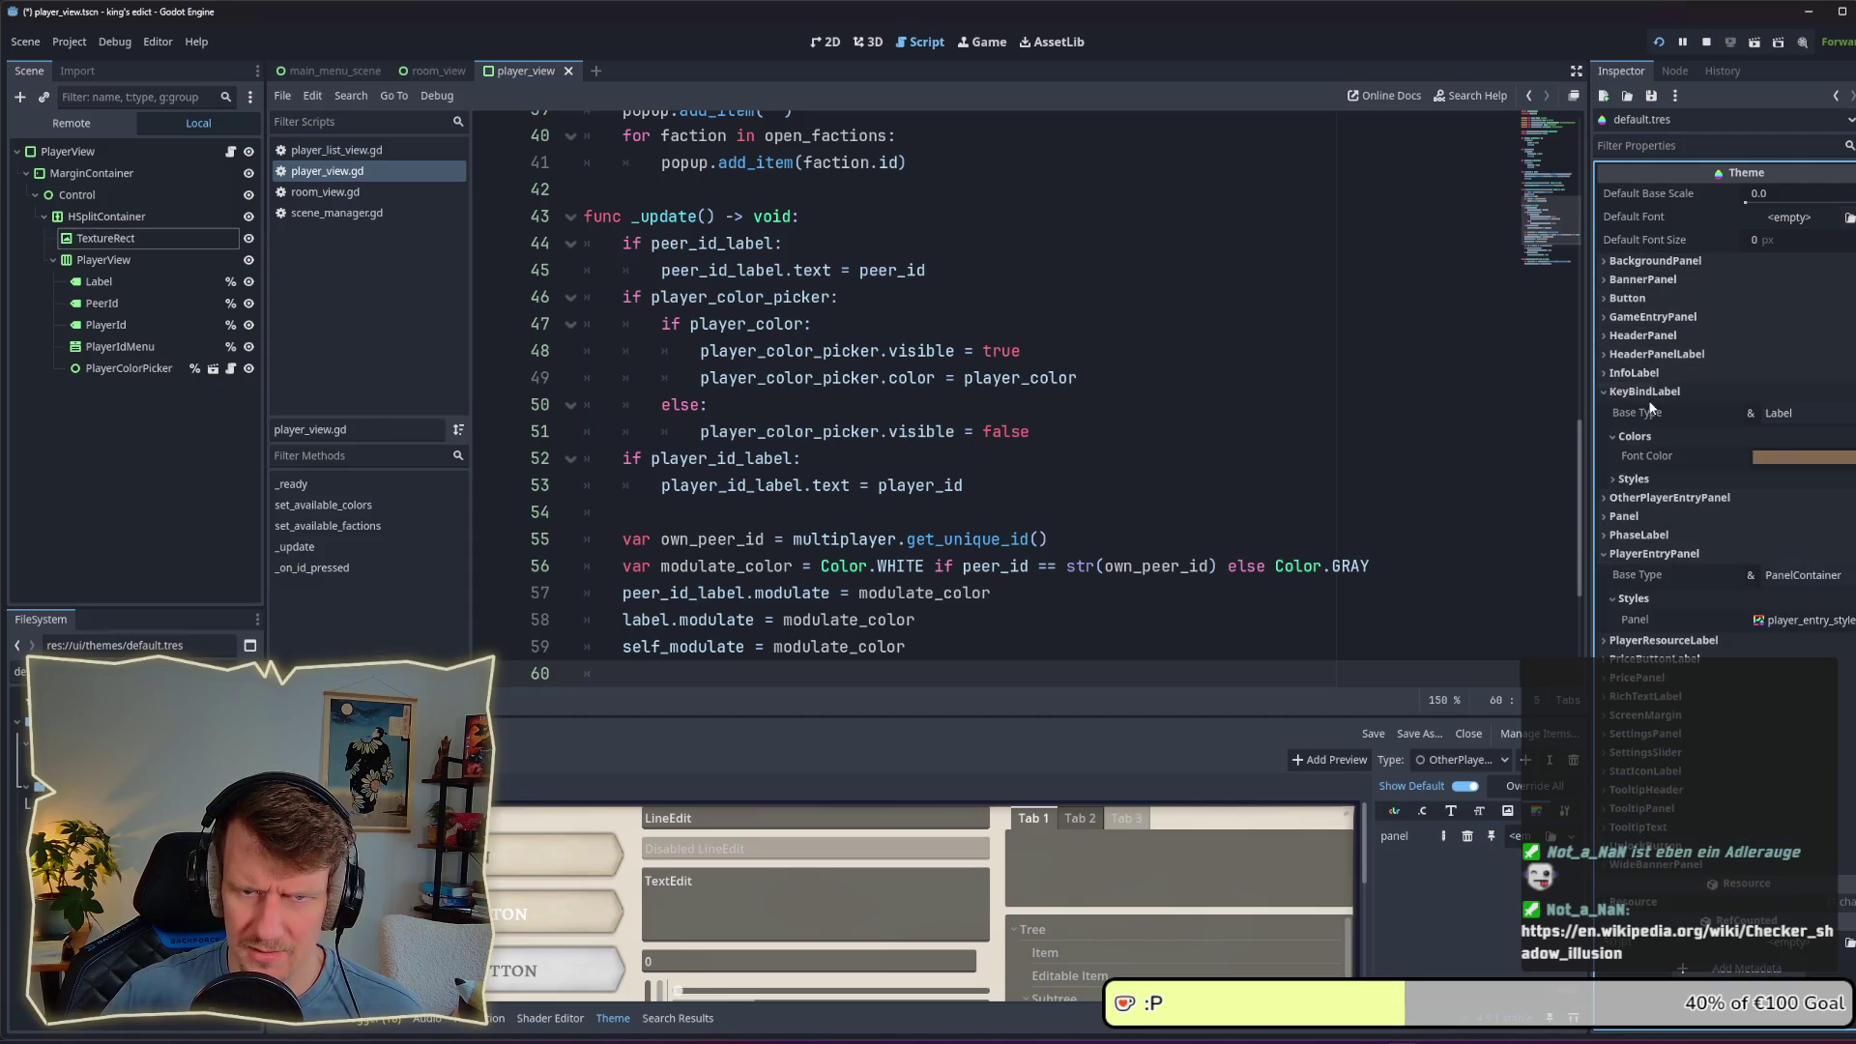
{"action": "left_click", "coordinate": [1657, 410]}
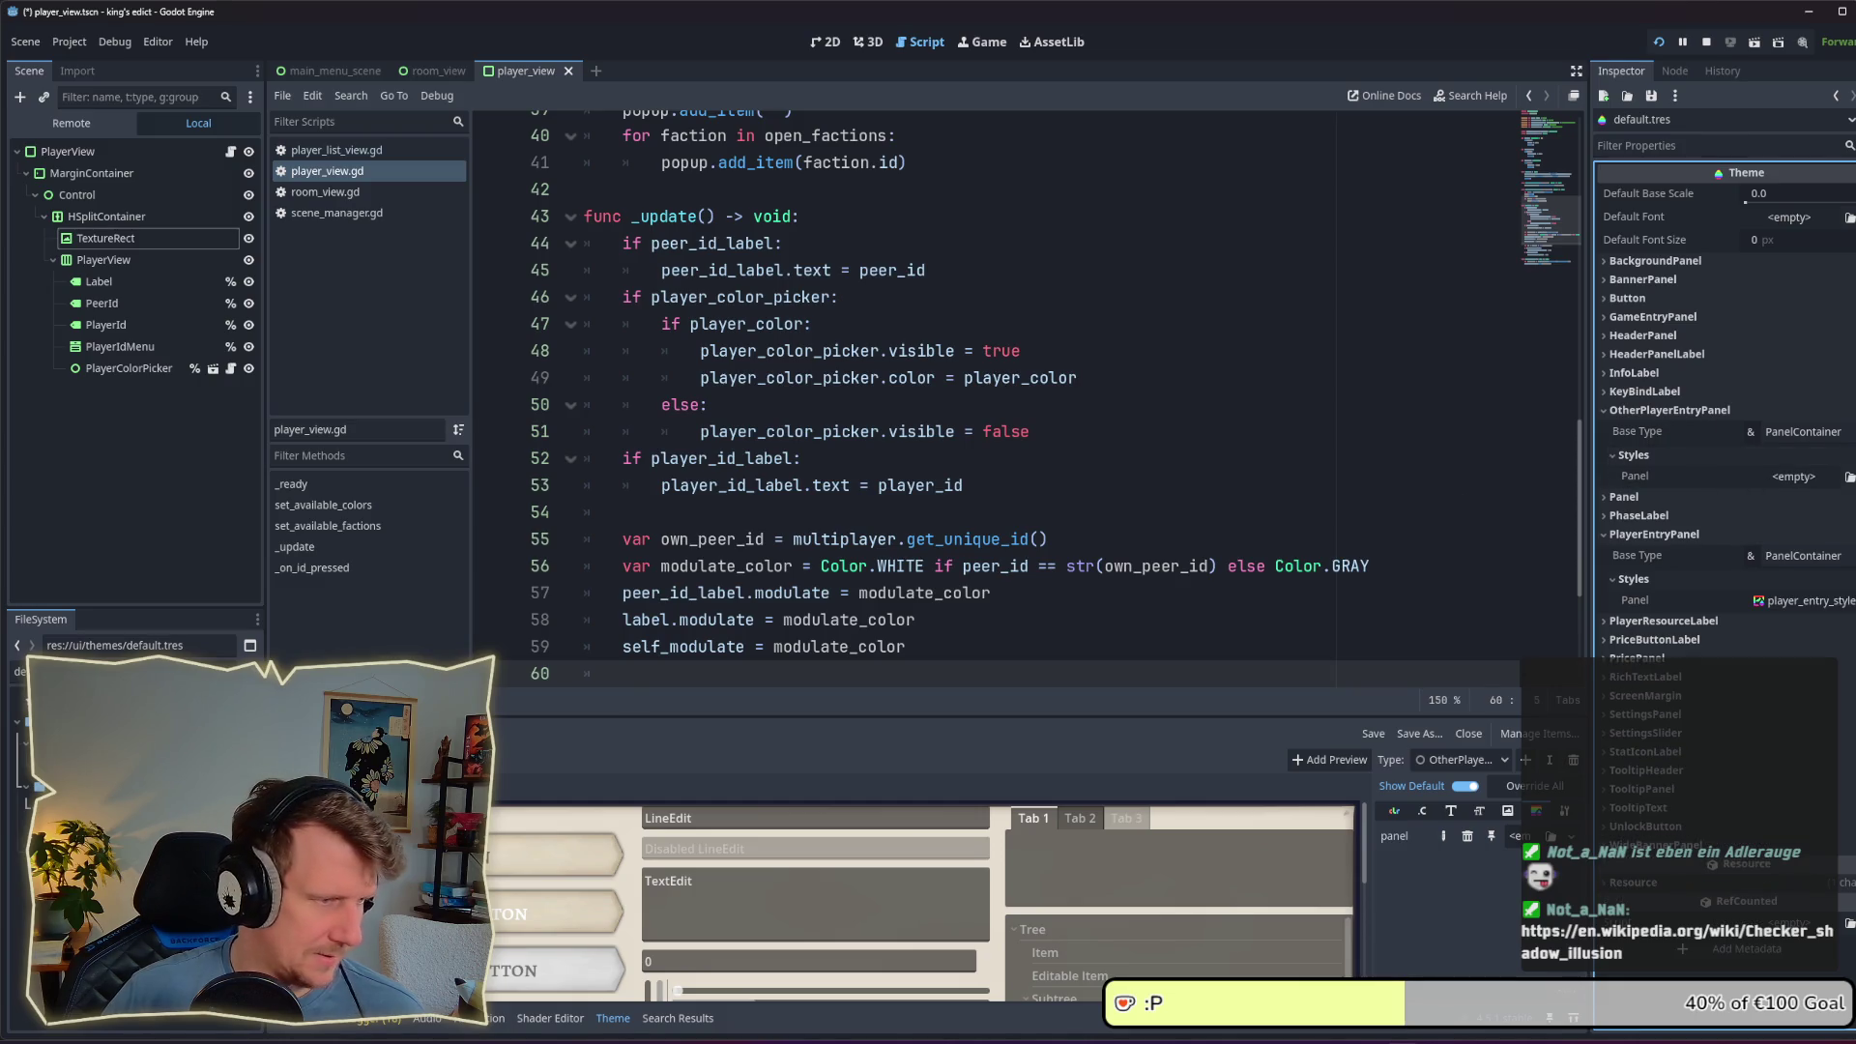
{"action": "left_click", "coordinate": [21, 671]}
{"action": "key", "text": "alt+Tab"}
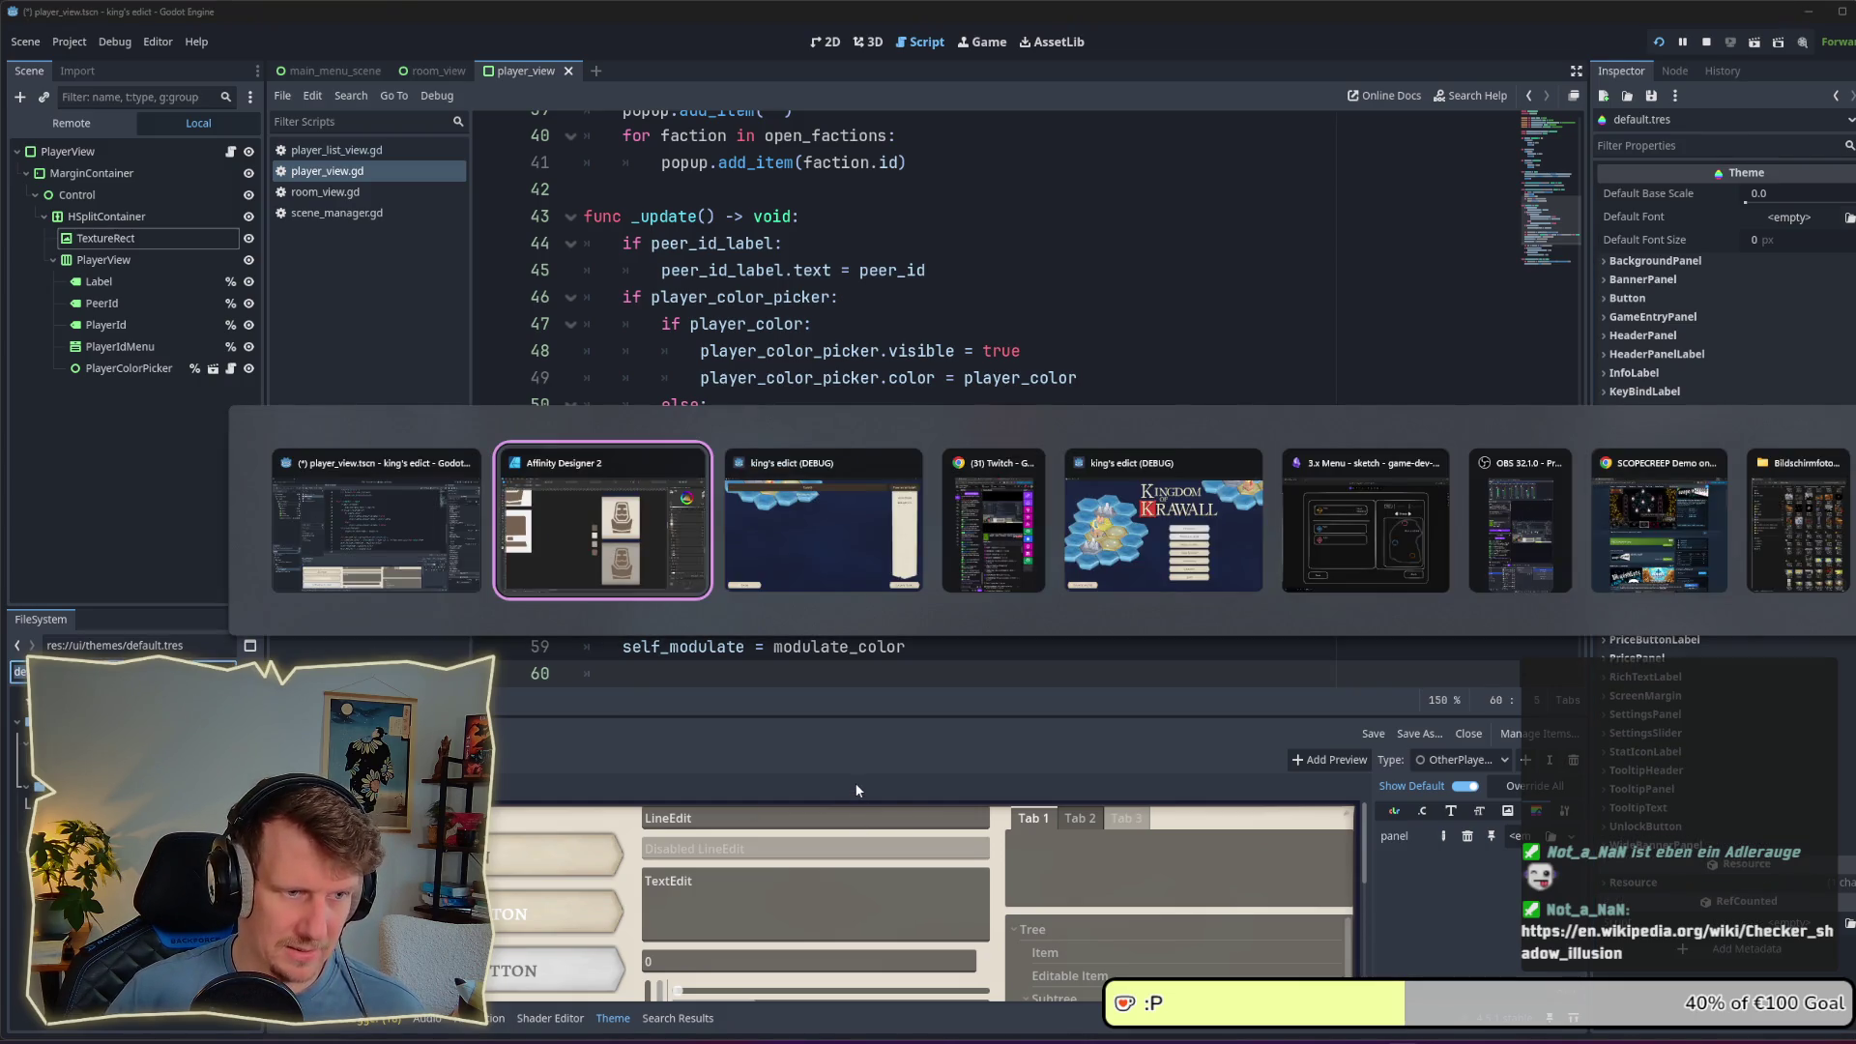
Step: Export the other_player_info_panel slice from the Export persona as a 141×100 PNG to assets
{"action": "scroll", "coordinate": [623, 456], "scroll_direction": "down", "scroll_amount": 5}
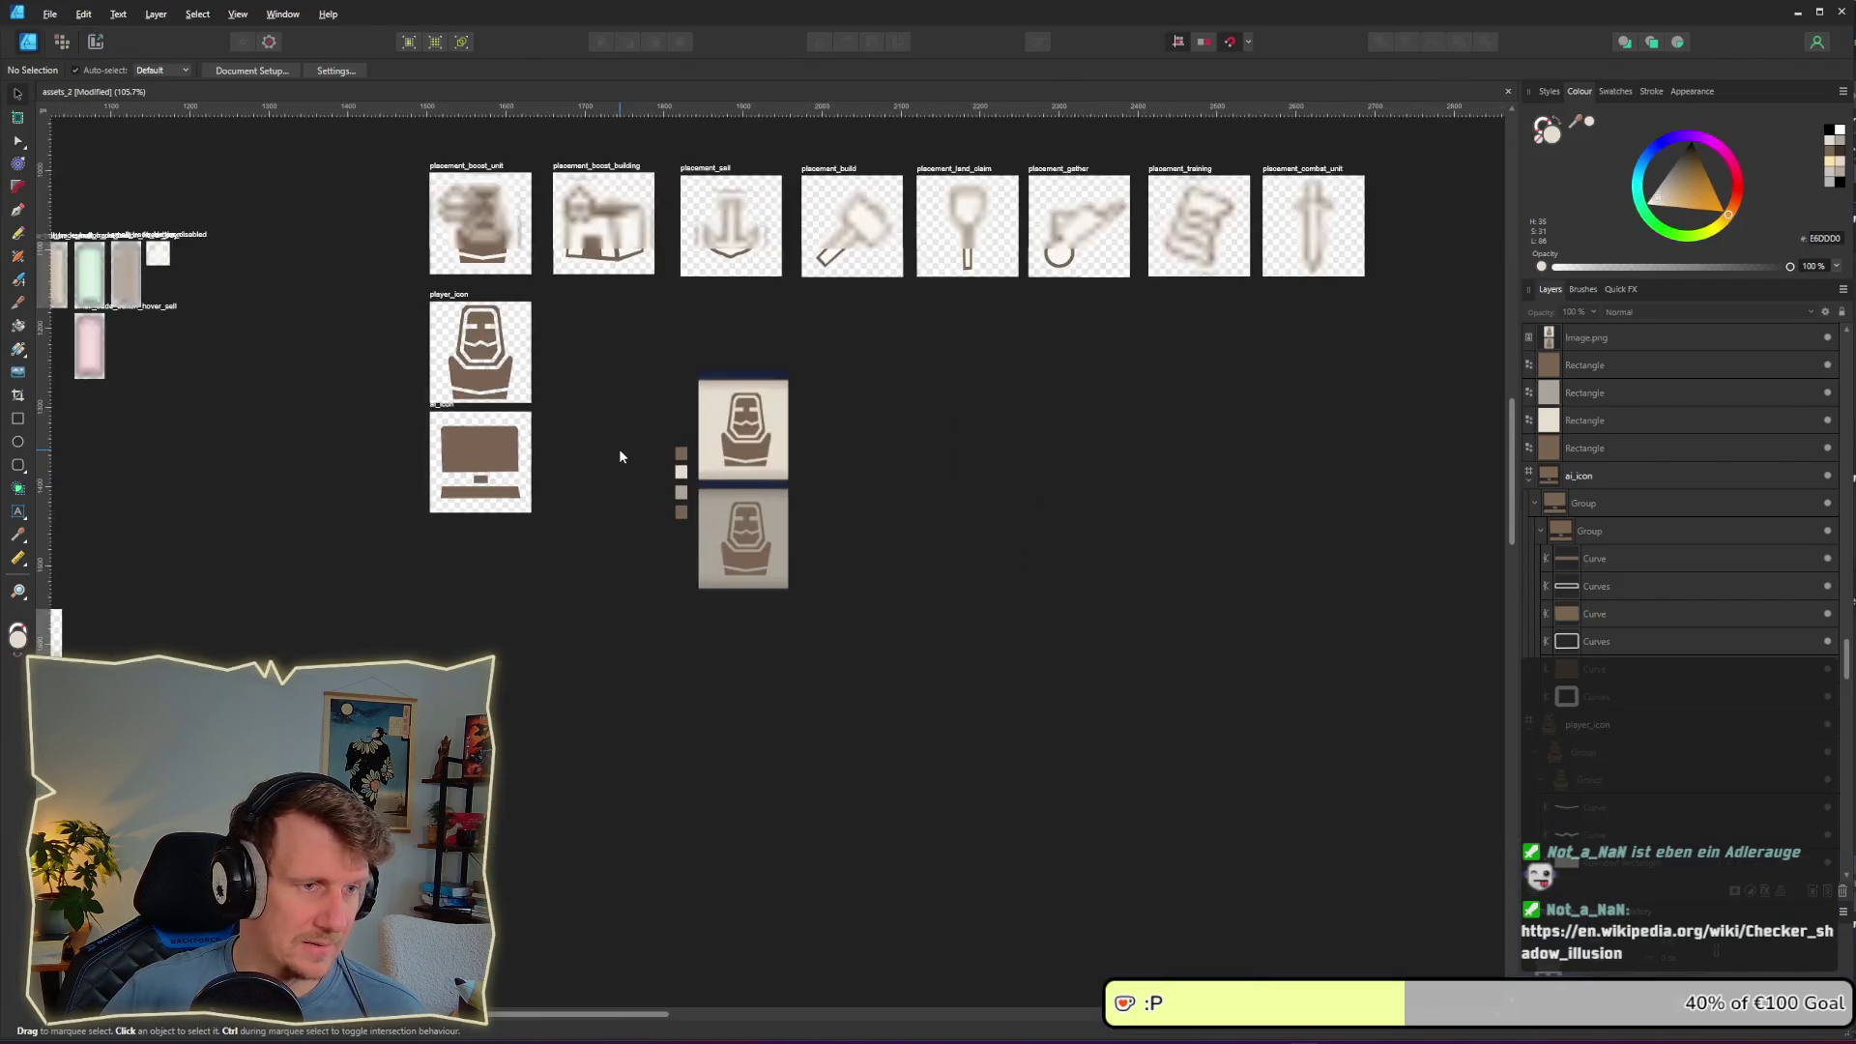
{"action": "scroll", "coordinate": [609, 387], "scroll_direction": "down", "scroll_amount": 5}
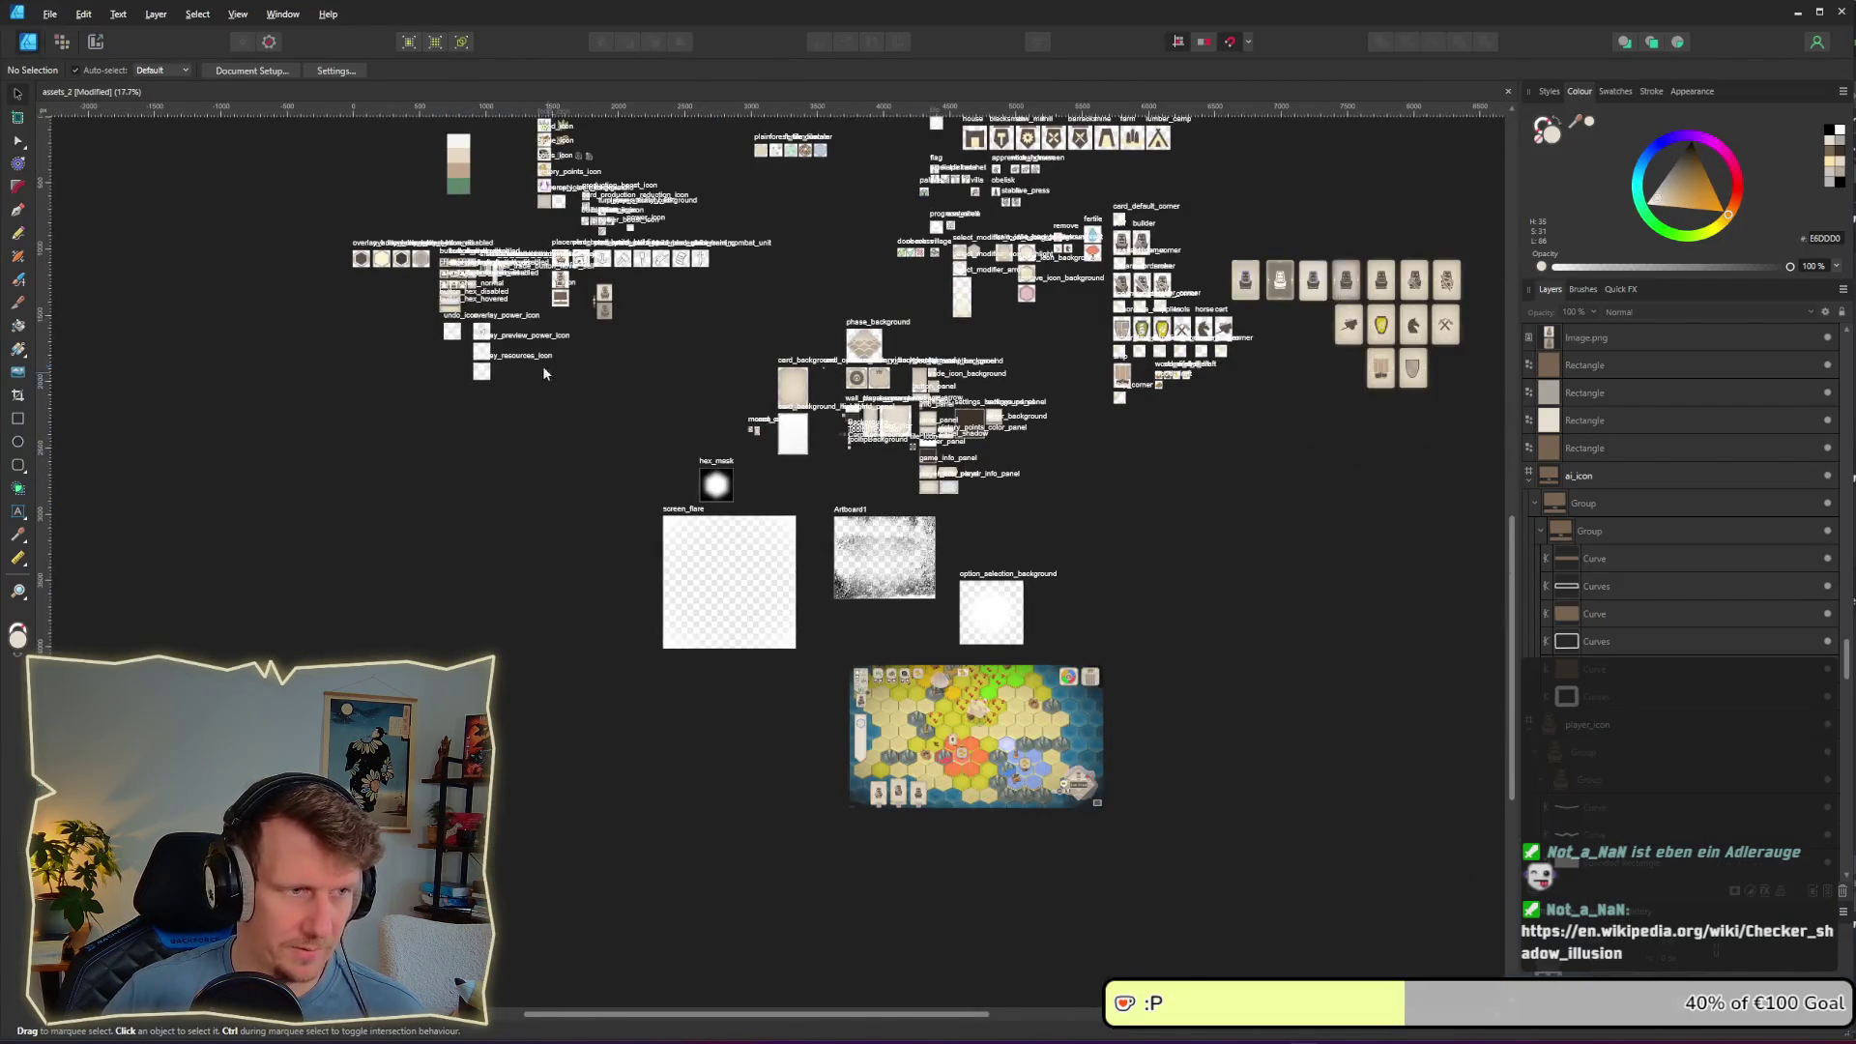
{"action": "left_click_drag", "start_coordinate": [498, 281], "coordinate": [696, 534]}
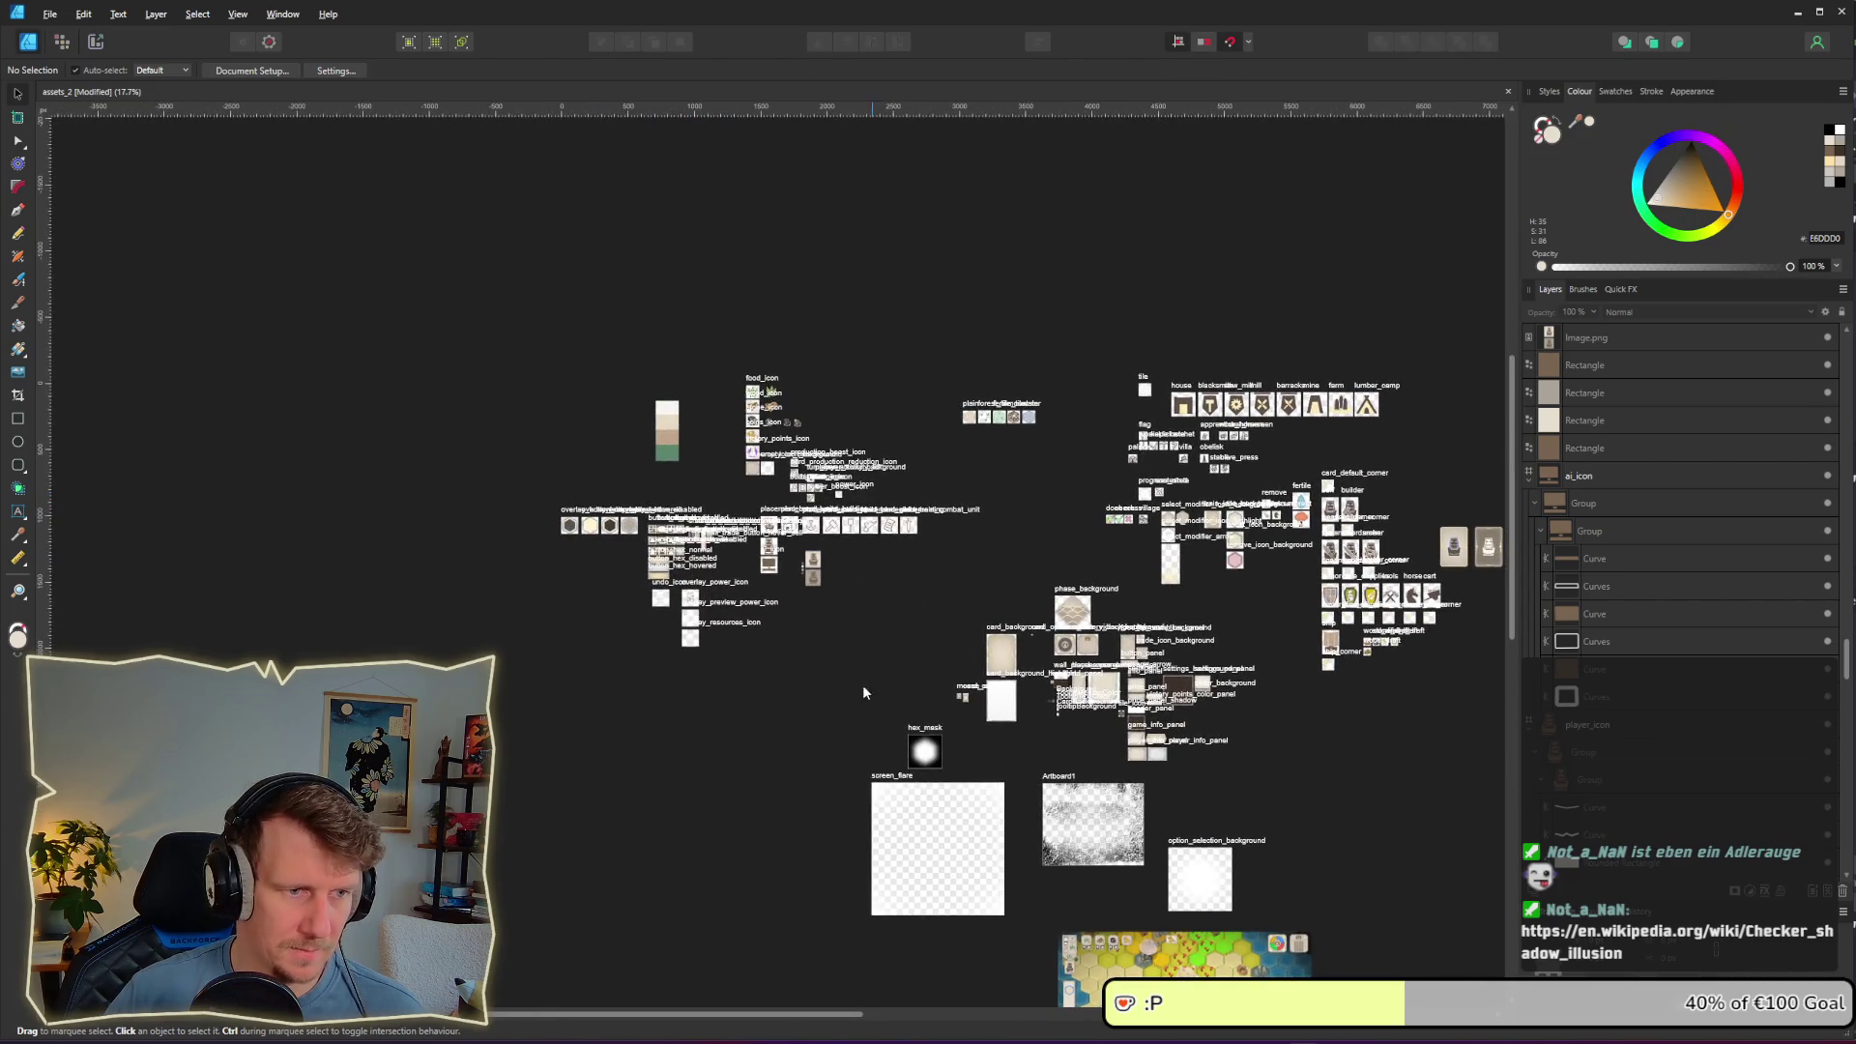
{"action": "scroll", "coordinate": [1028, 701], "scroll_direction": "up", "scroll_amount": 10}
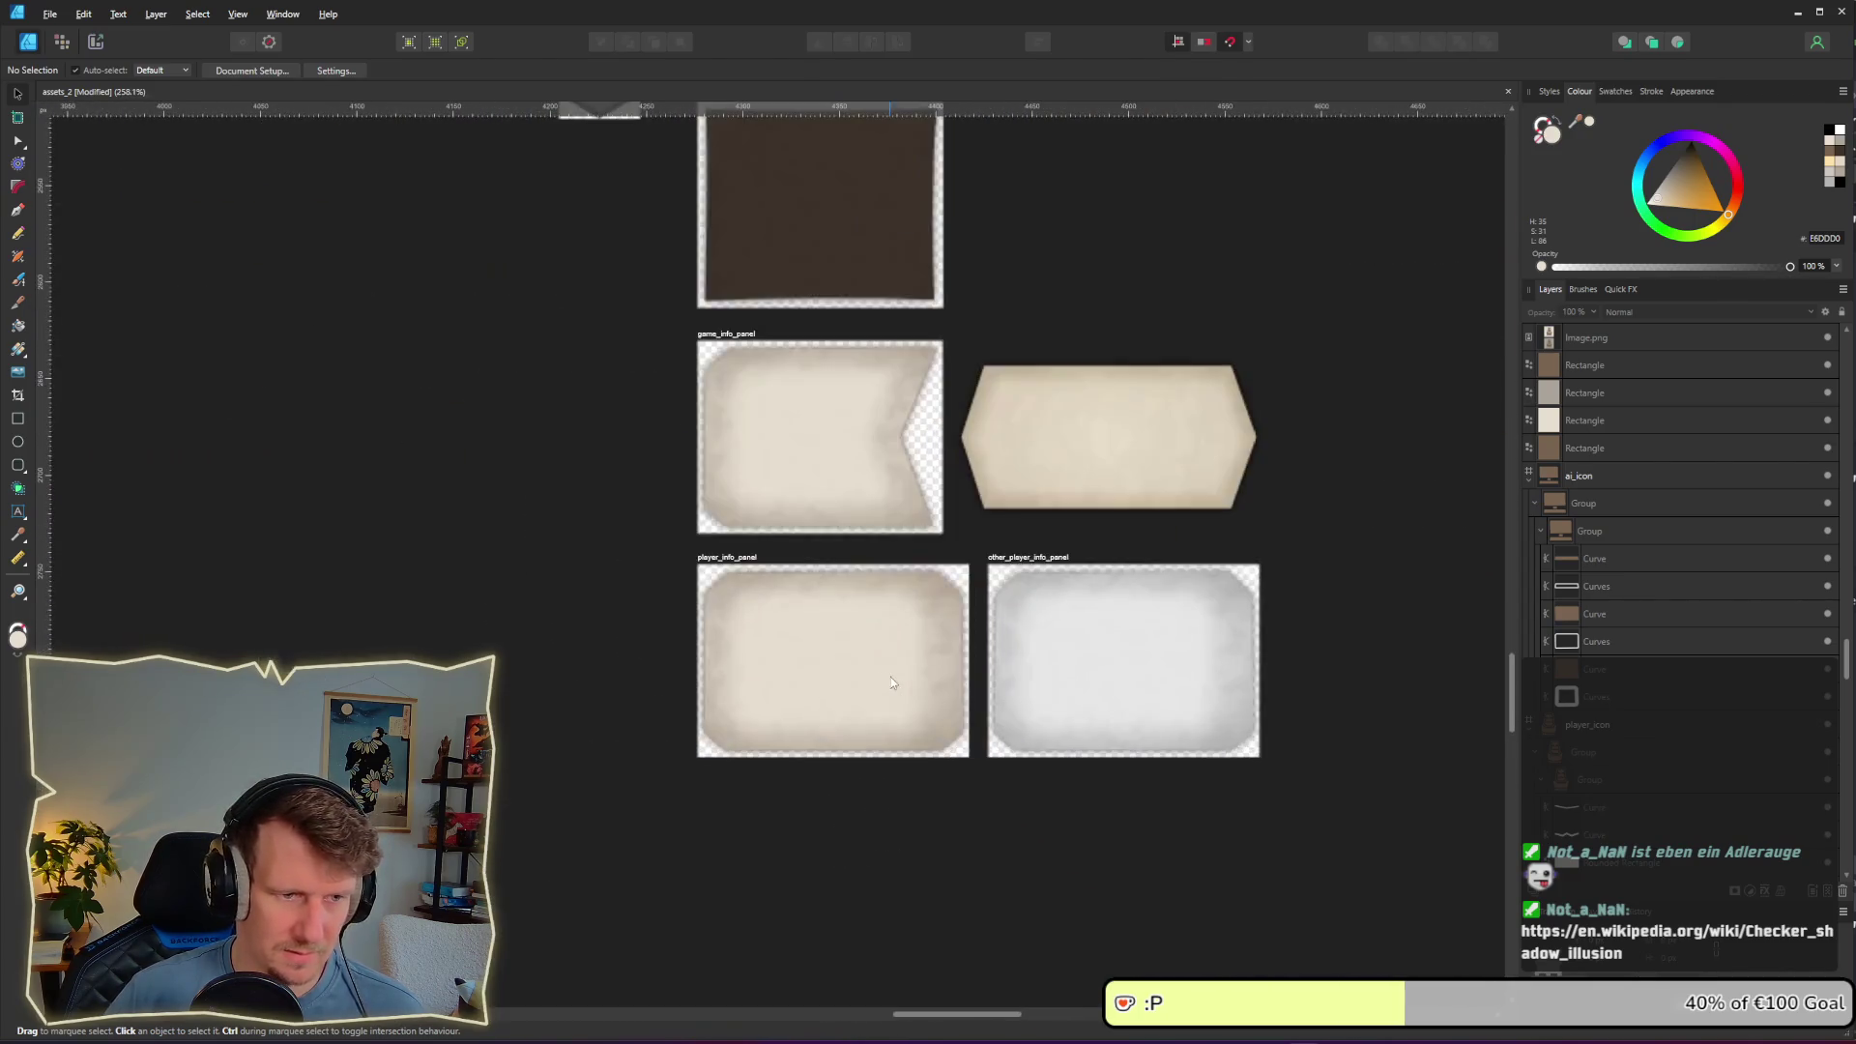
{"action": "scroll", "coordinate": [1028, 701], "scroll_direction": "up", "scroll_amount": 3}
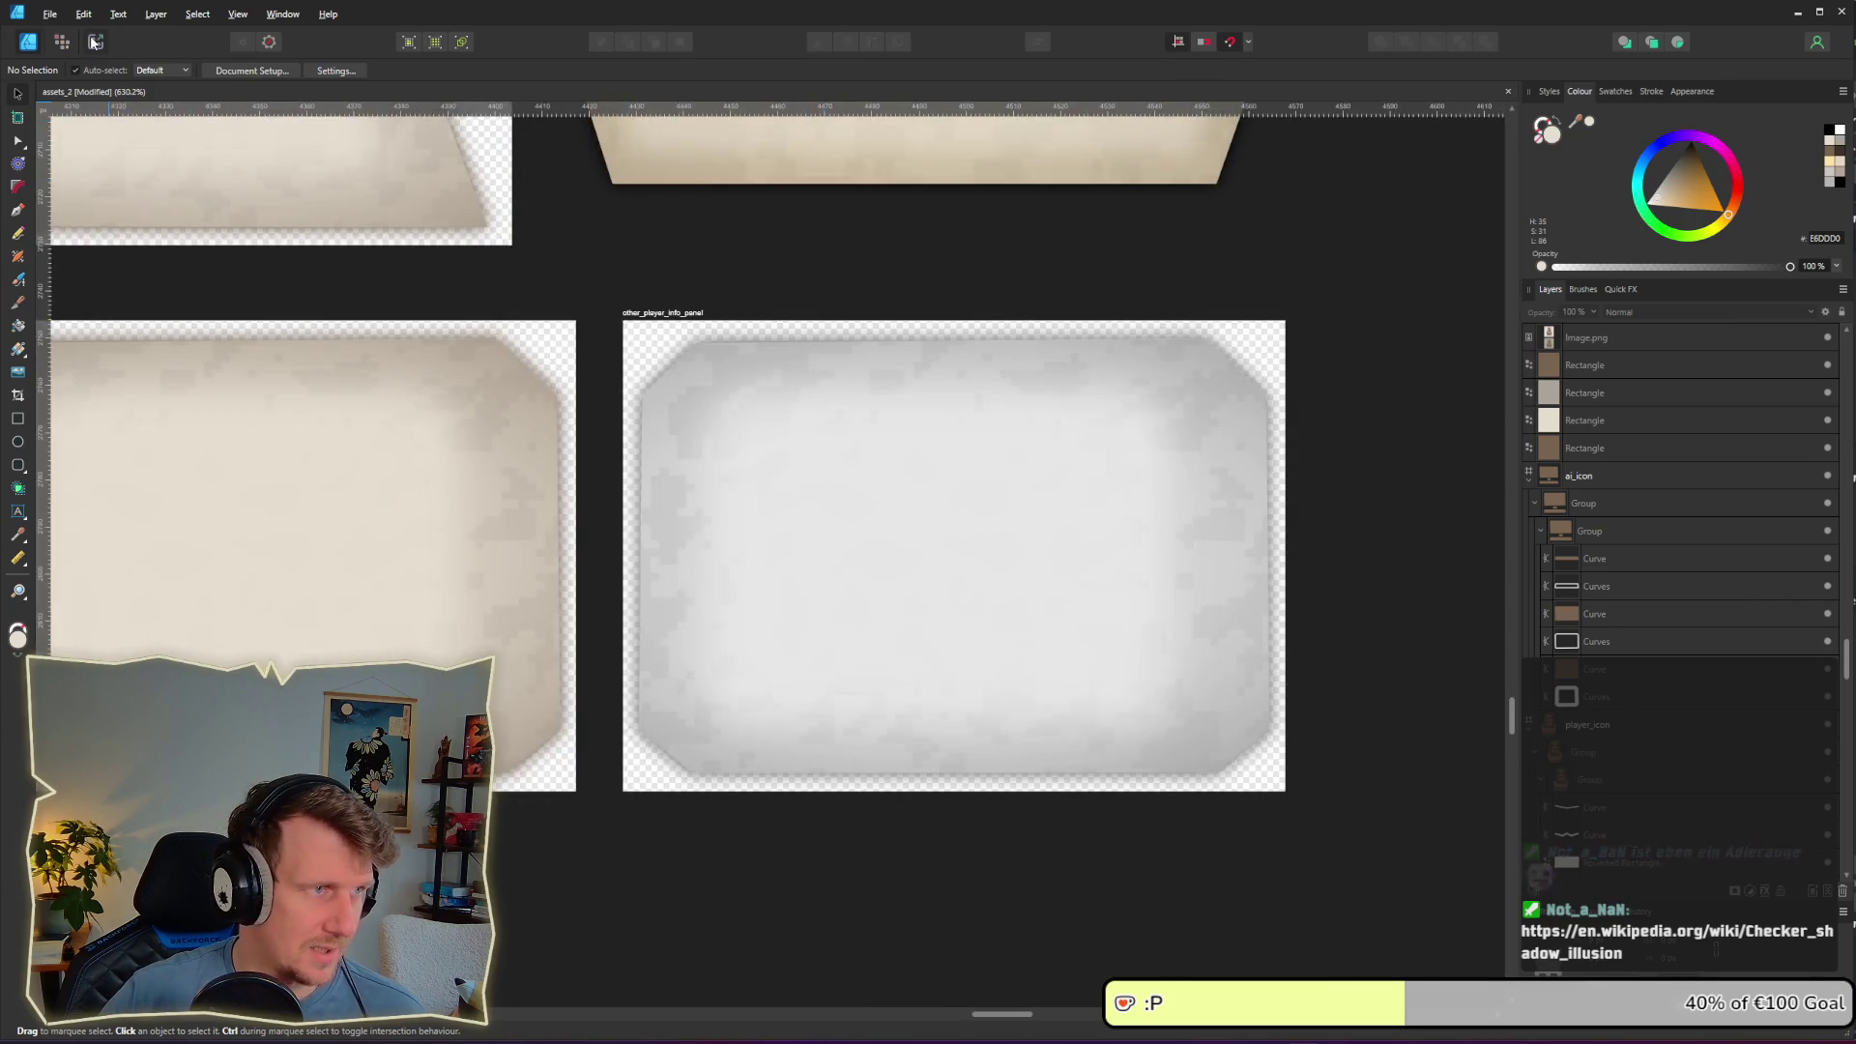
{"action": "key", "text": "ctrl+3"}
{"action": "left_click", "coordinate": [799, 464]}
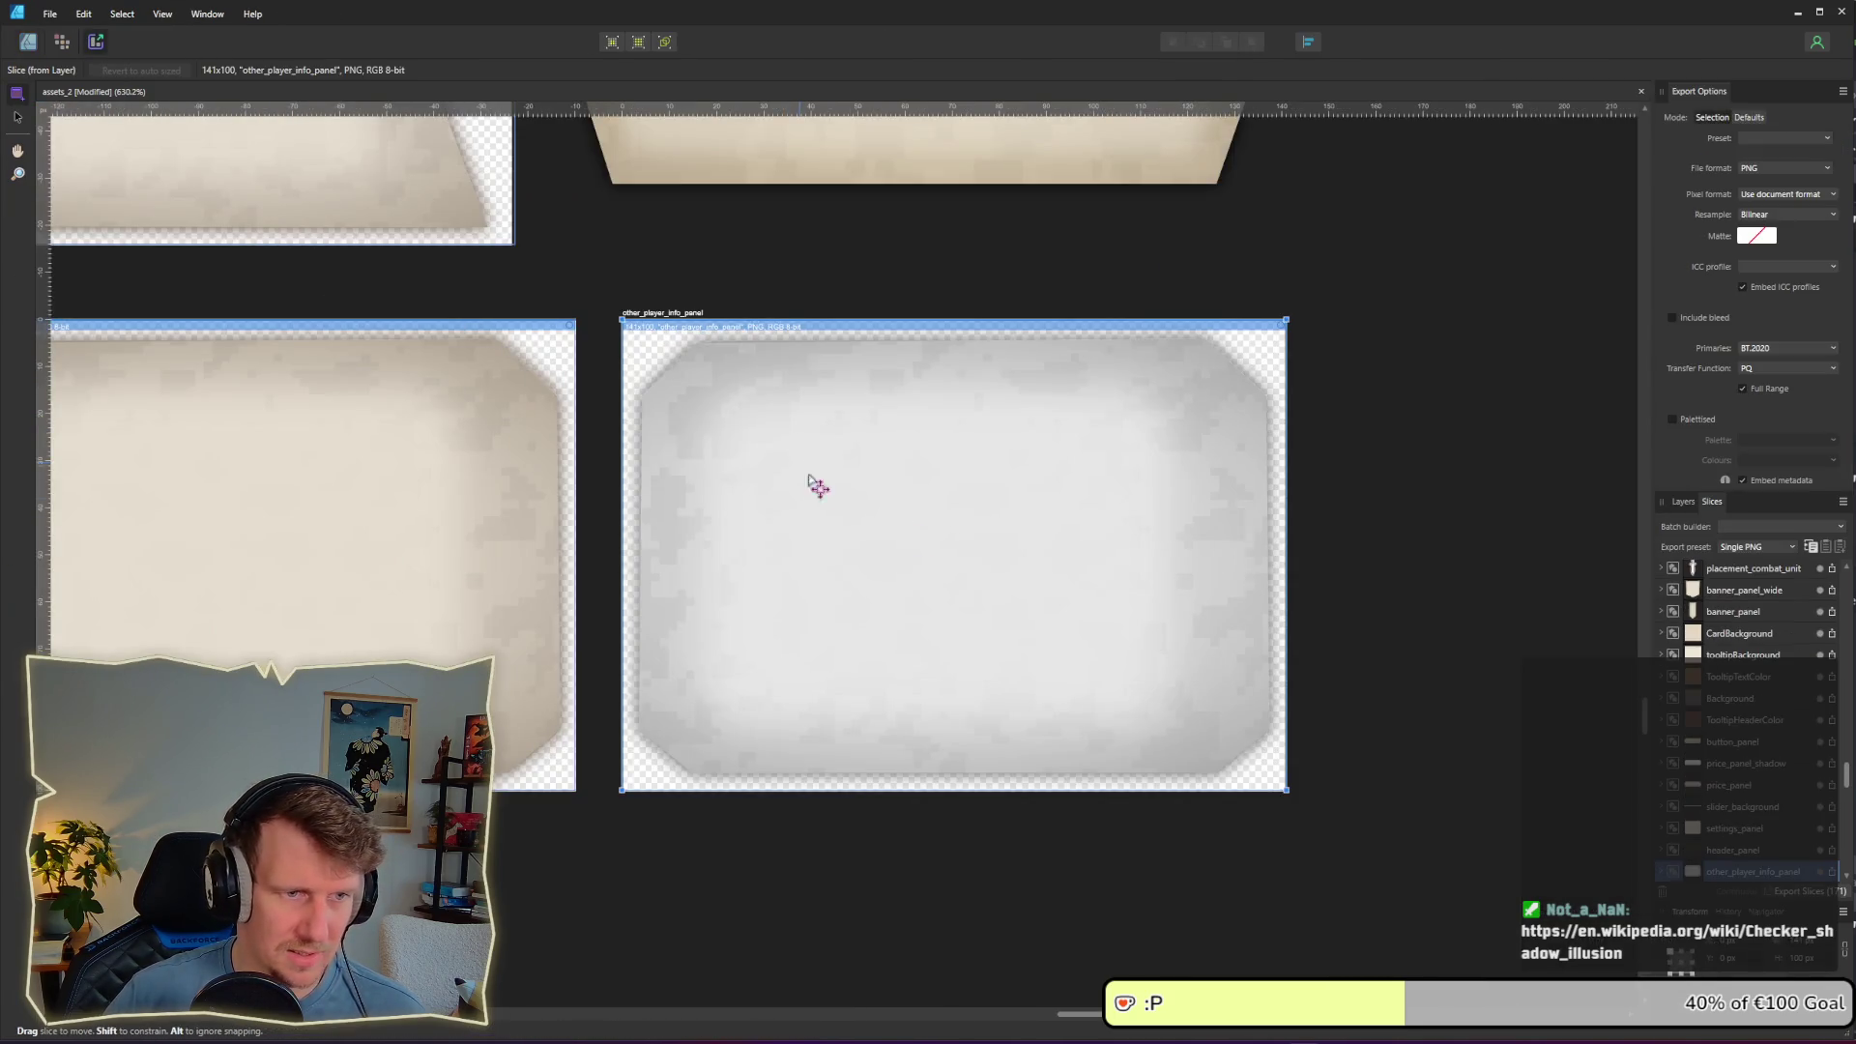
{"action": "left_click", "coordinate": [1833, 877]}
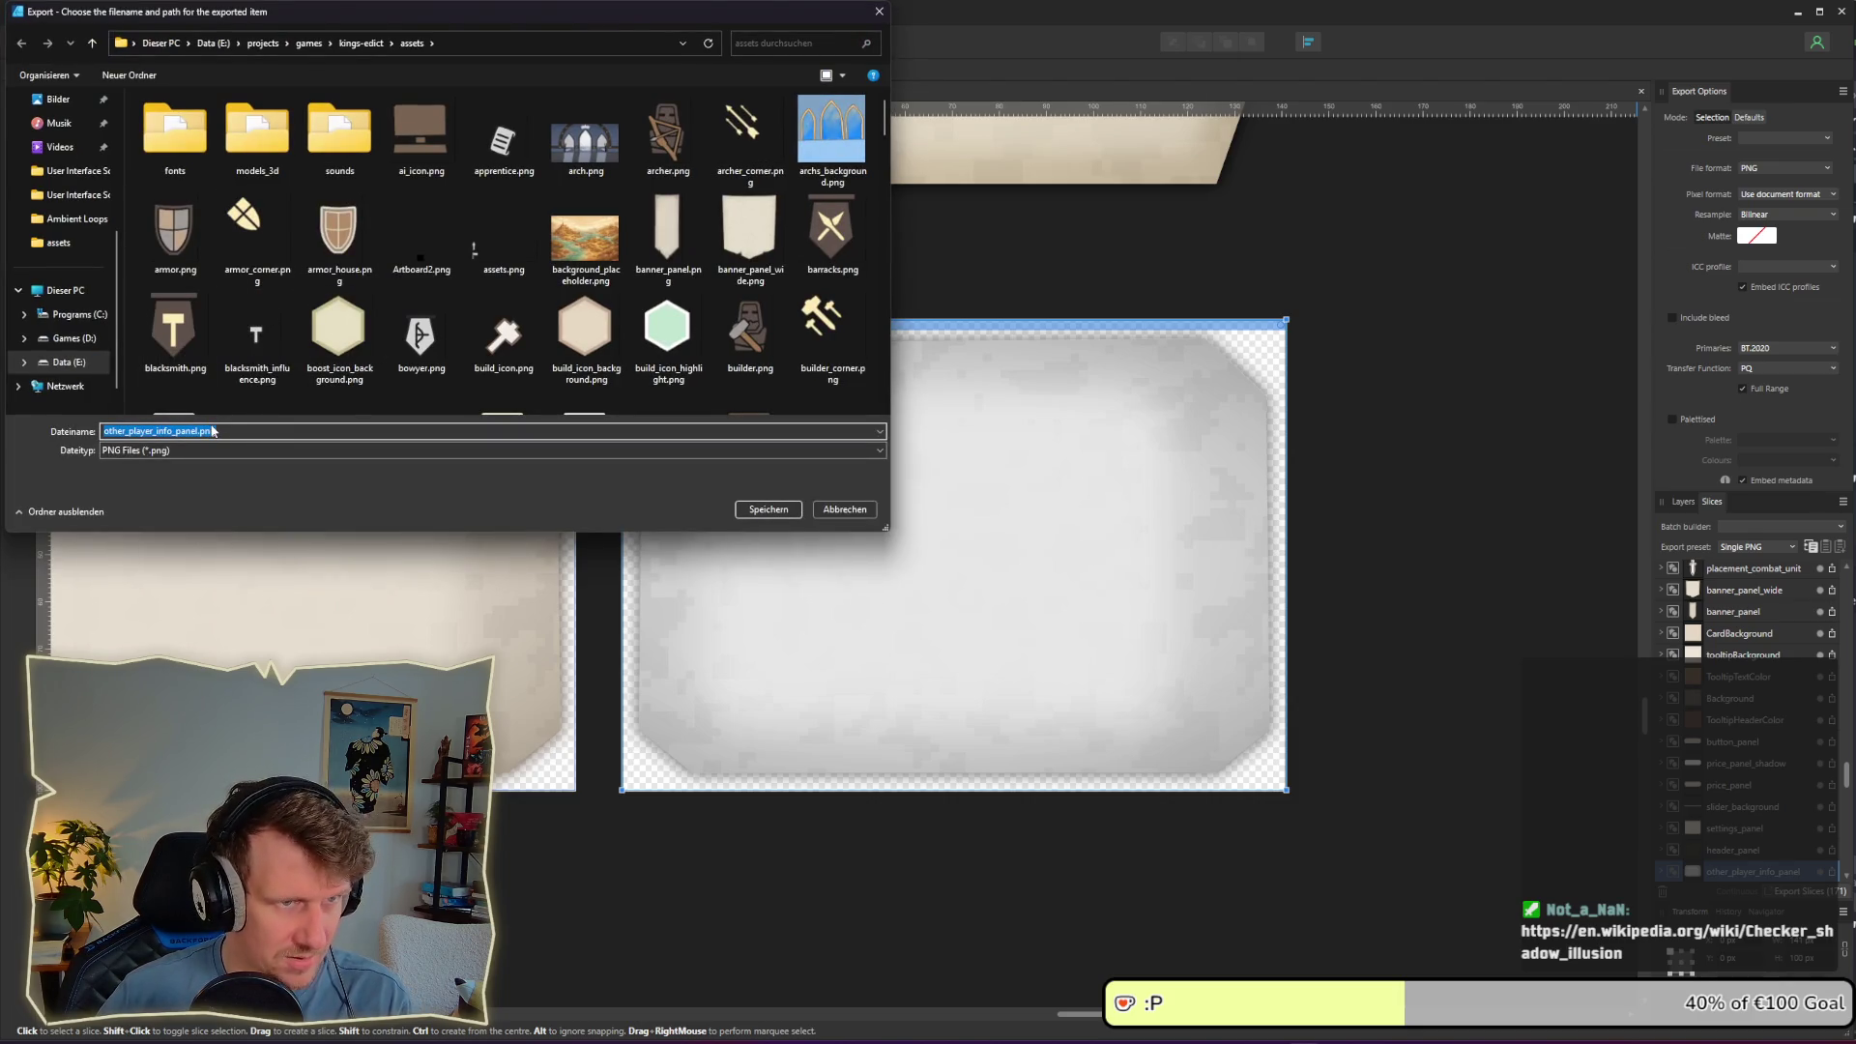
{"action": "key", "text": "Return"}
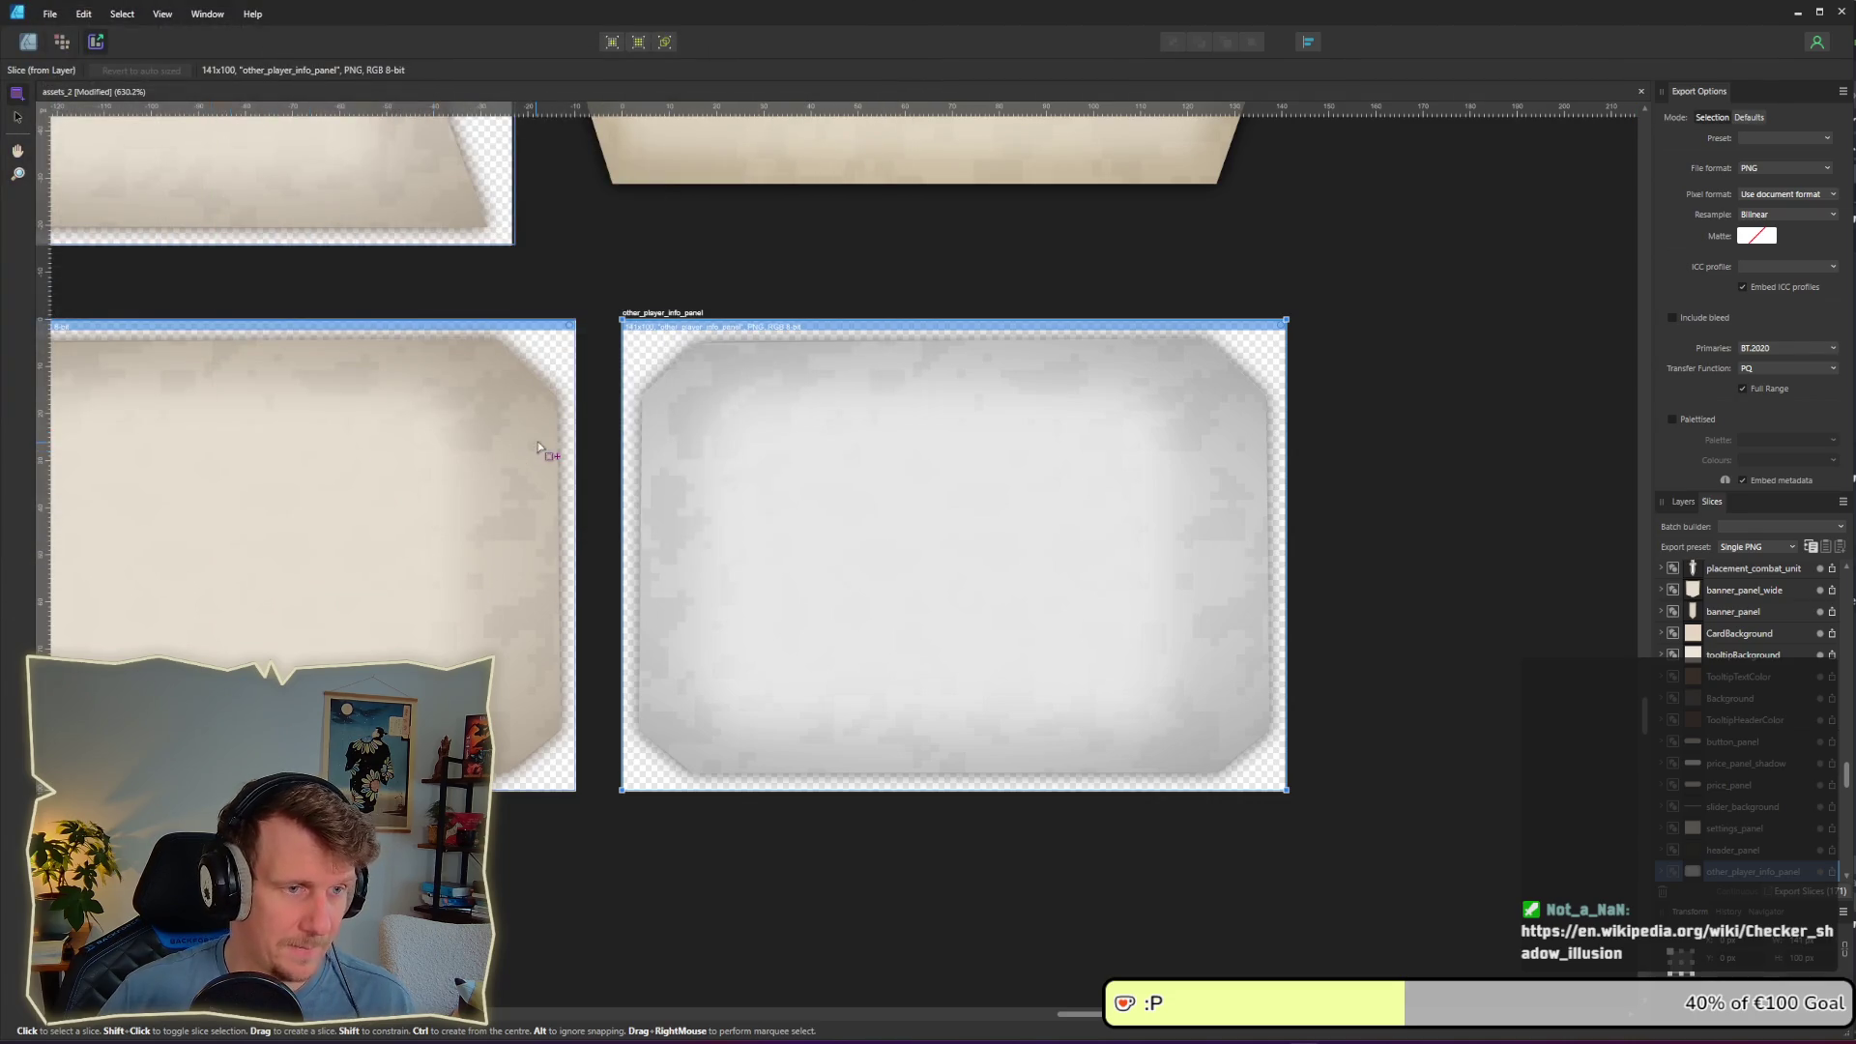
{"action": "key", "text": "alt+Tab"}
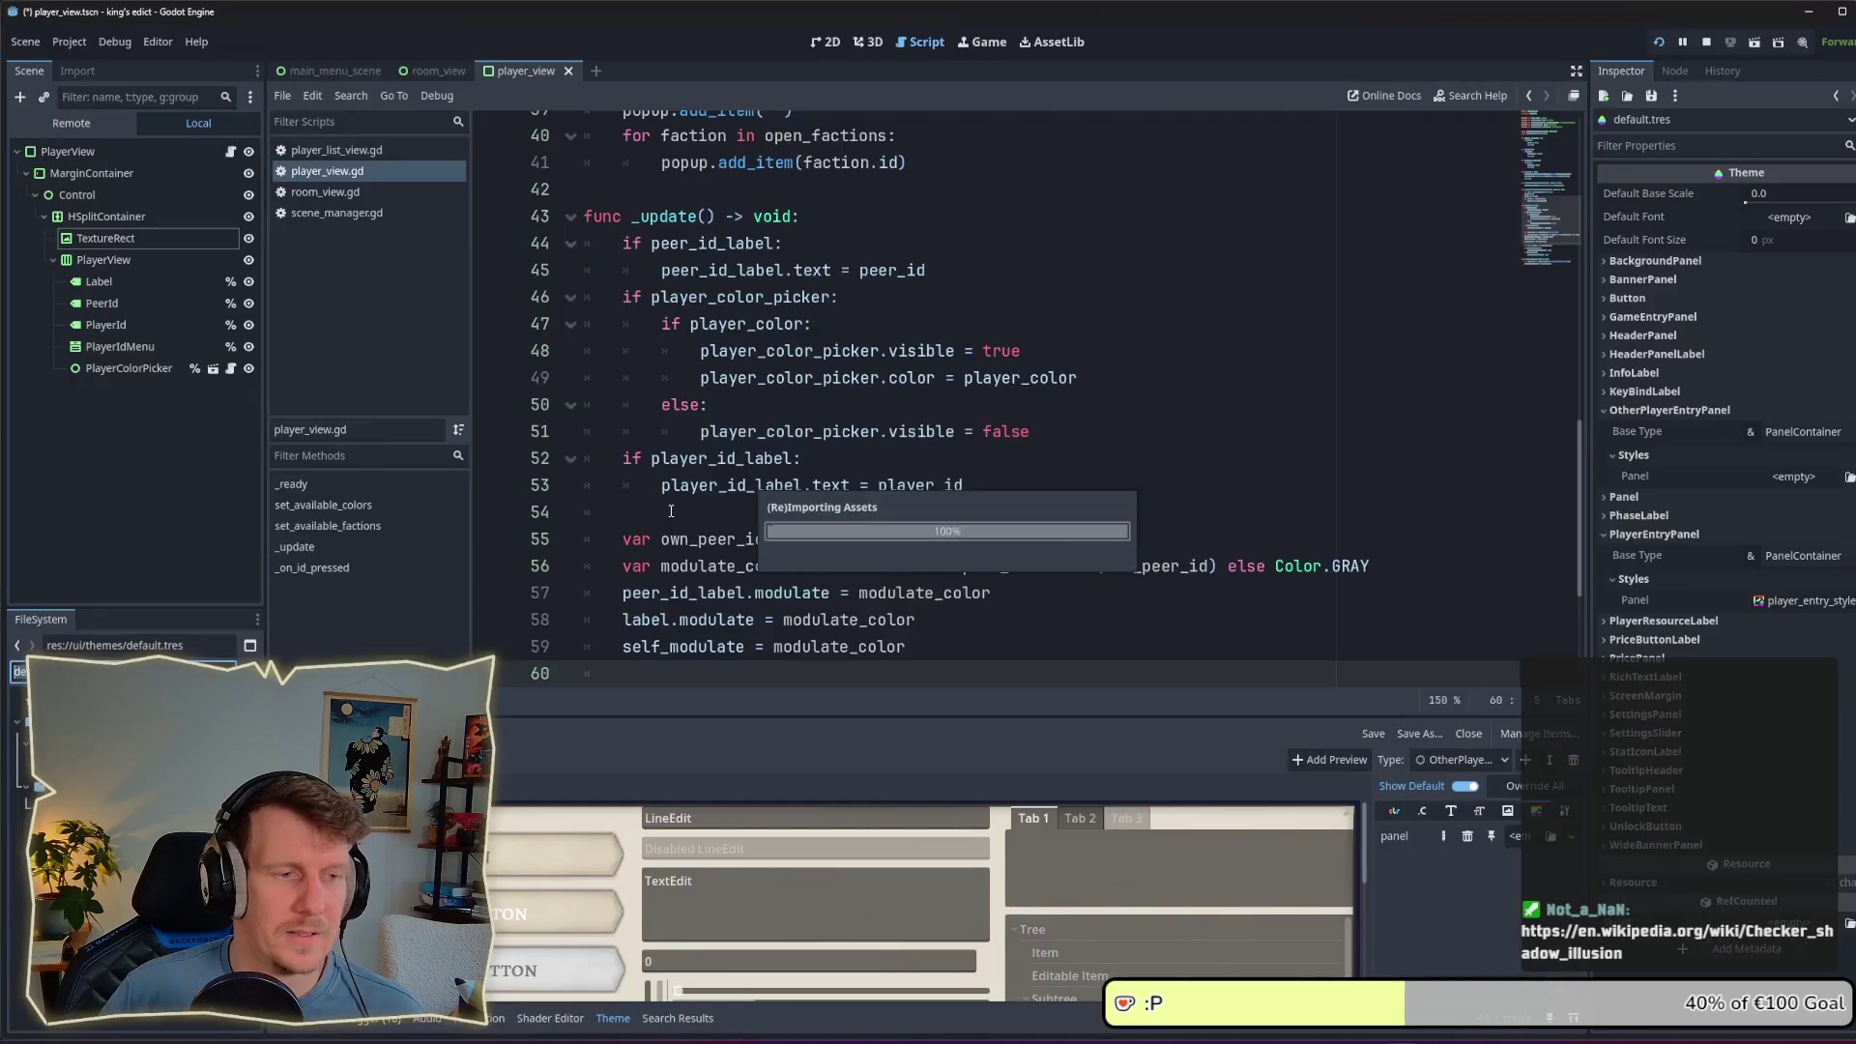
Step: Duplicate player_entry_style_box.tres as other_player_entry_style_box.tres and open it
{"action": "scroll", "coordinate": [638, 533], "scroll_direction": "down", "scroll_amount": 3}
{"action": "scroll", "coordinate": [866, 489], "scroll_direction": "up", "scroll_amount": 1}
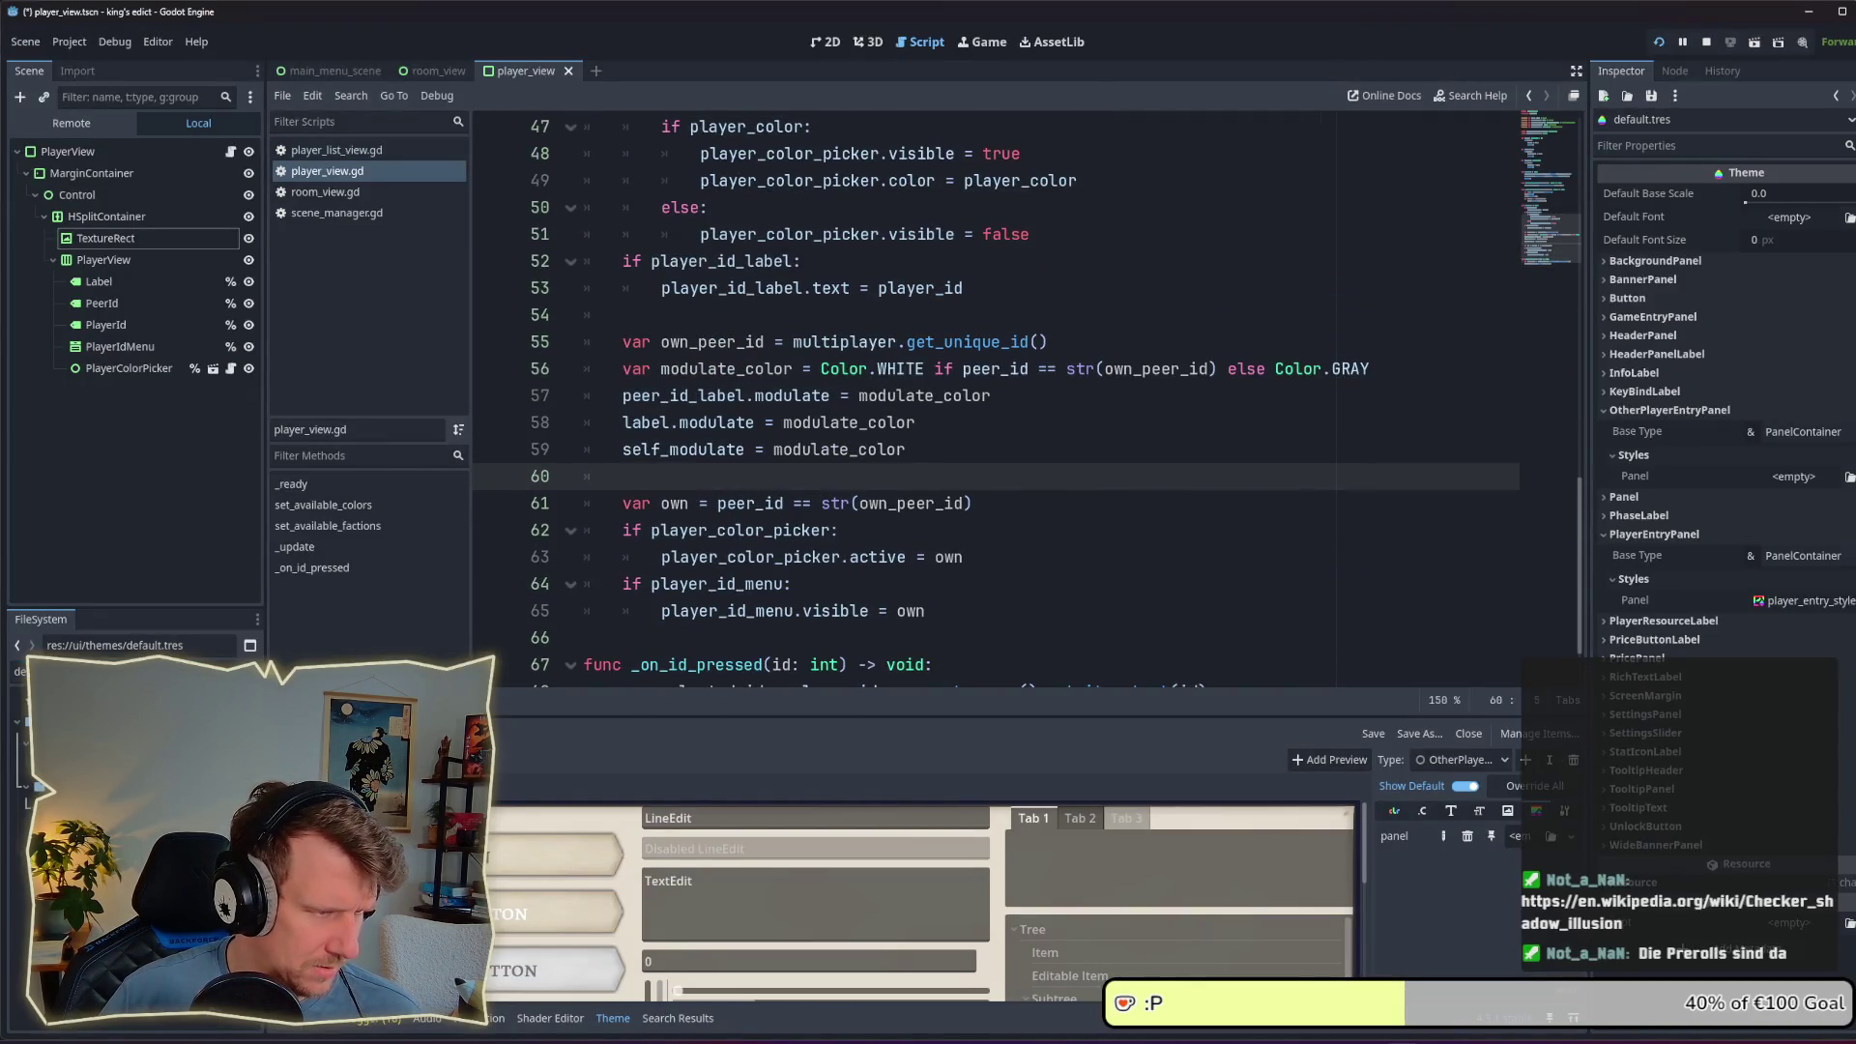
{"action": "left_click", "coordinate": [20, 670]}
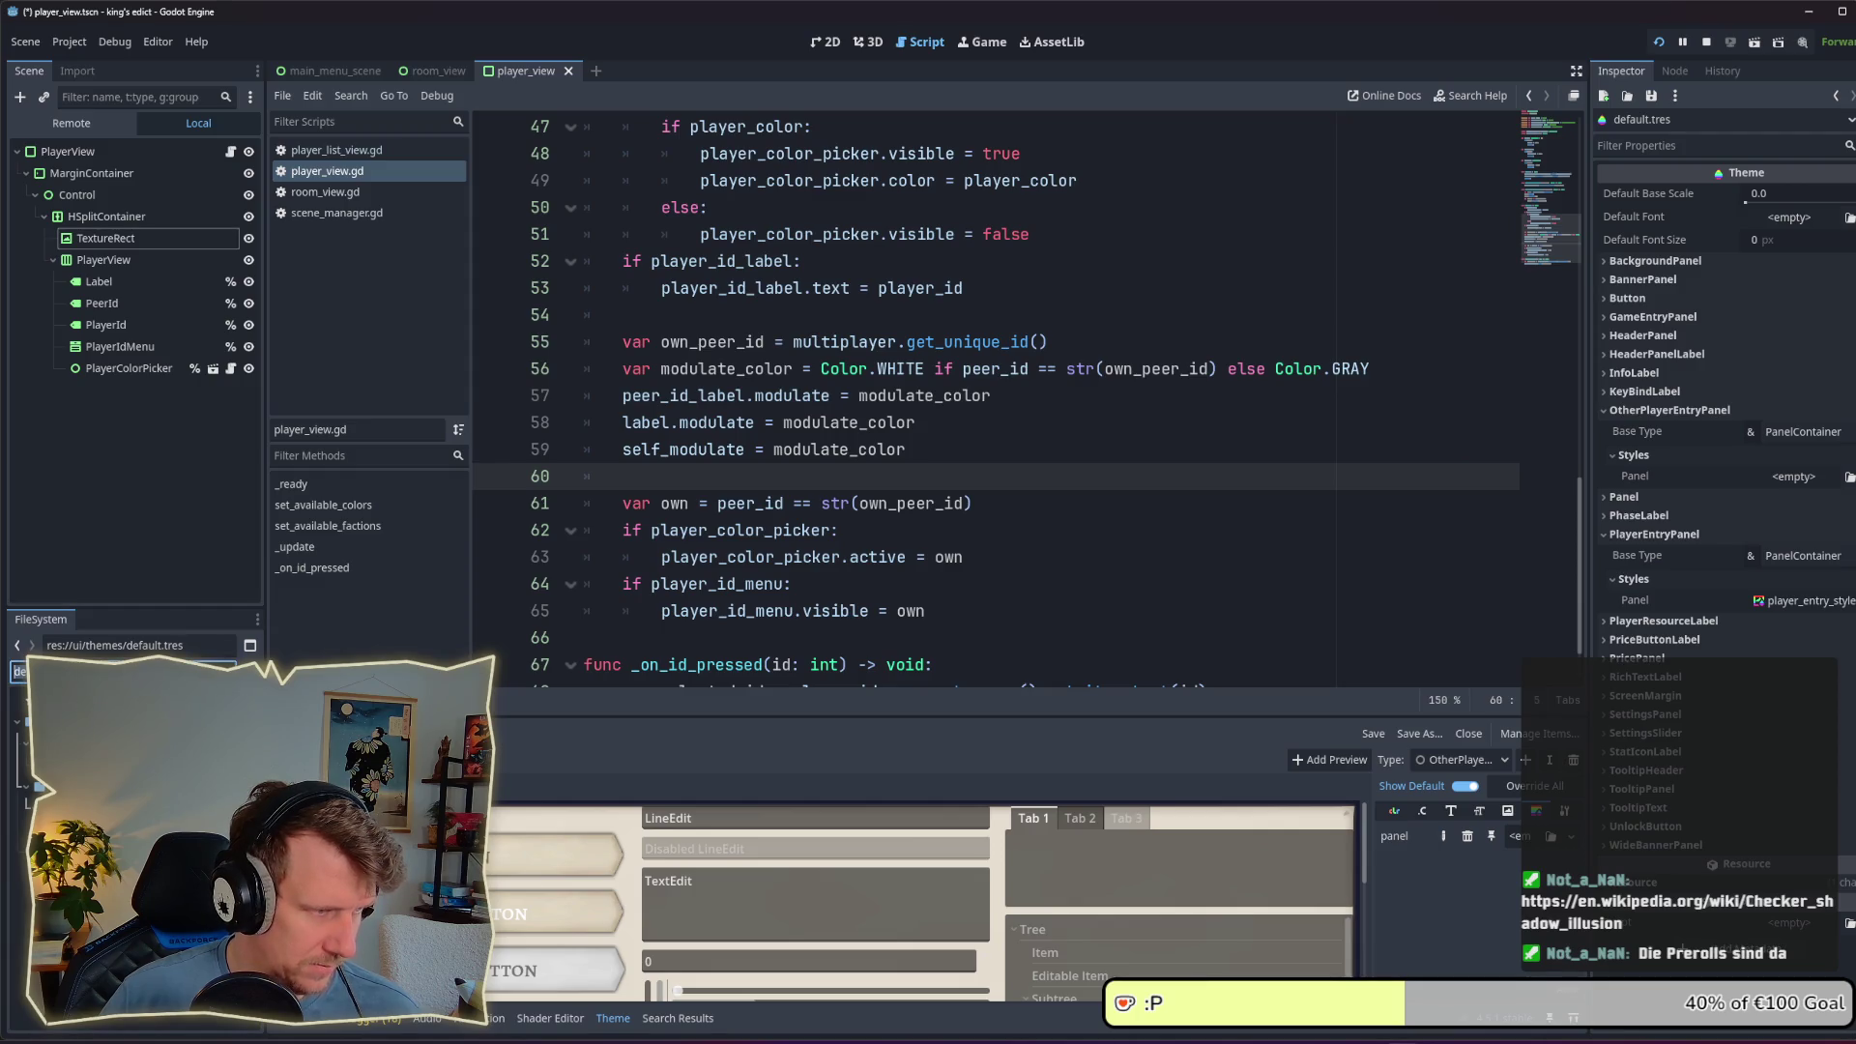
{"action": "type", "text": "pl"}
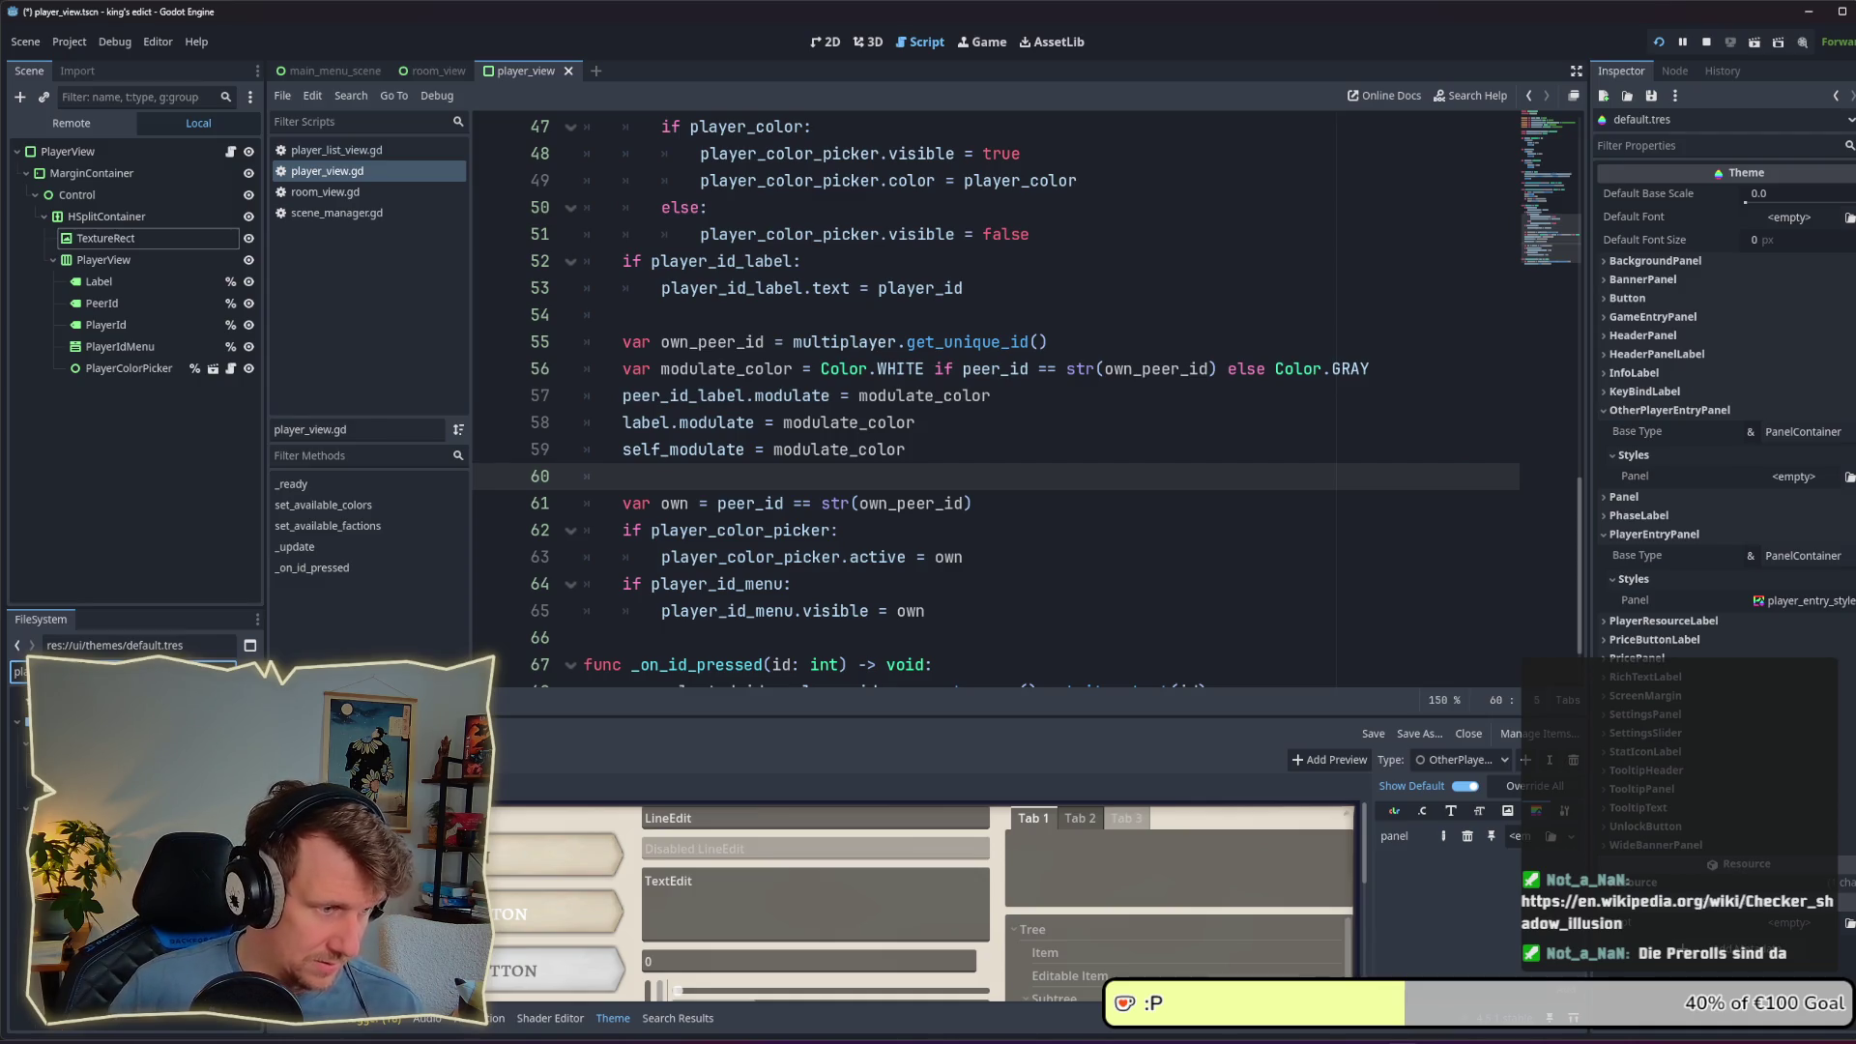
{"action": "double_click", "coordinate": [116, 735]}
{"action": "key", "text": "ctrl+d"}
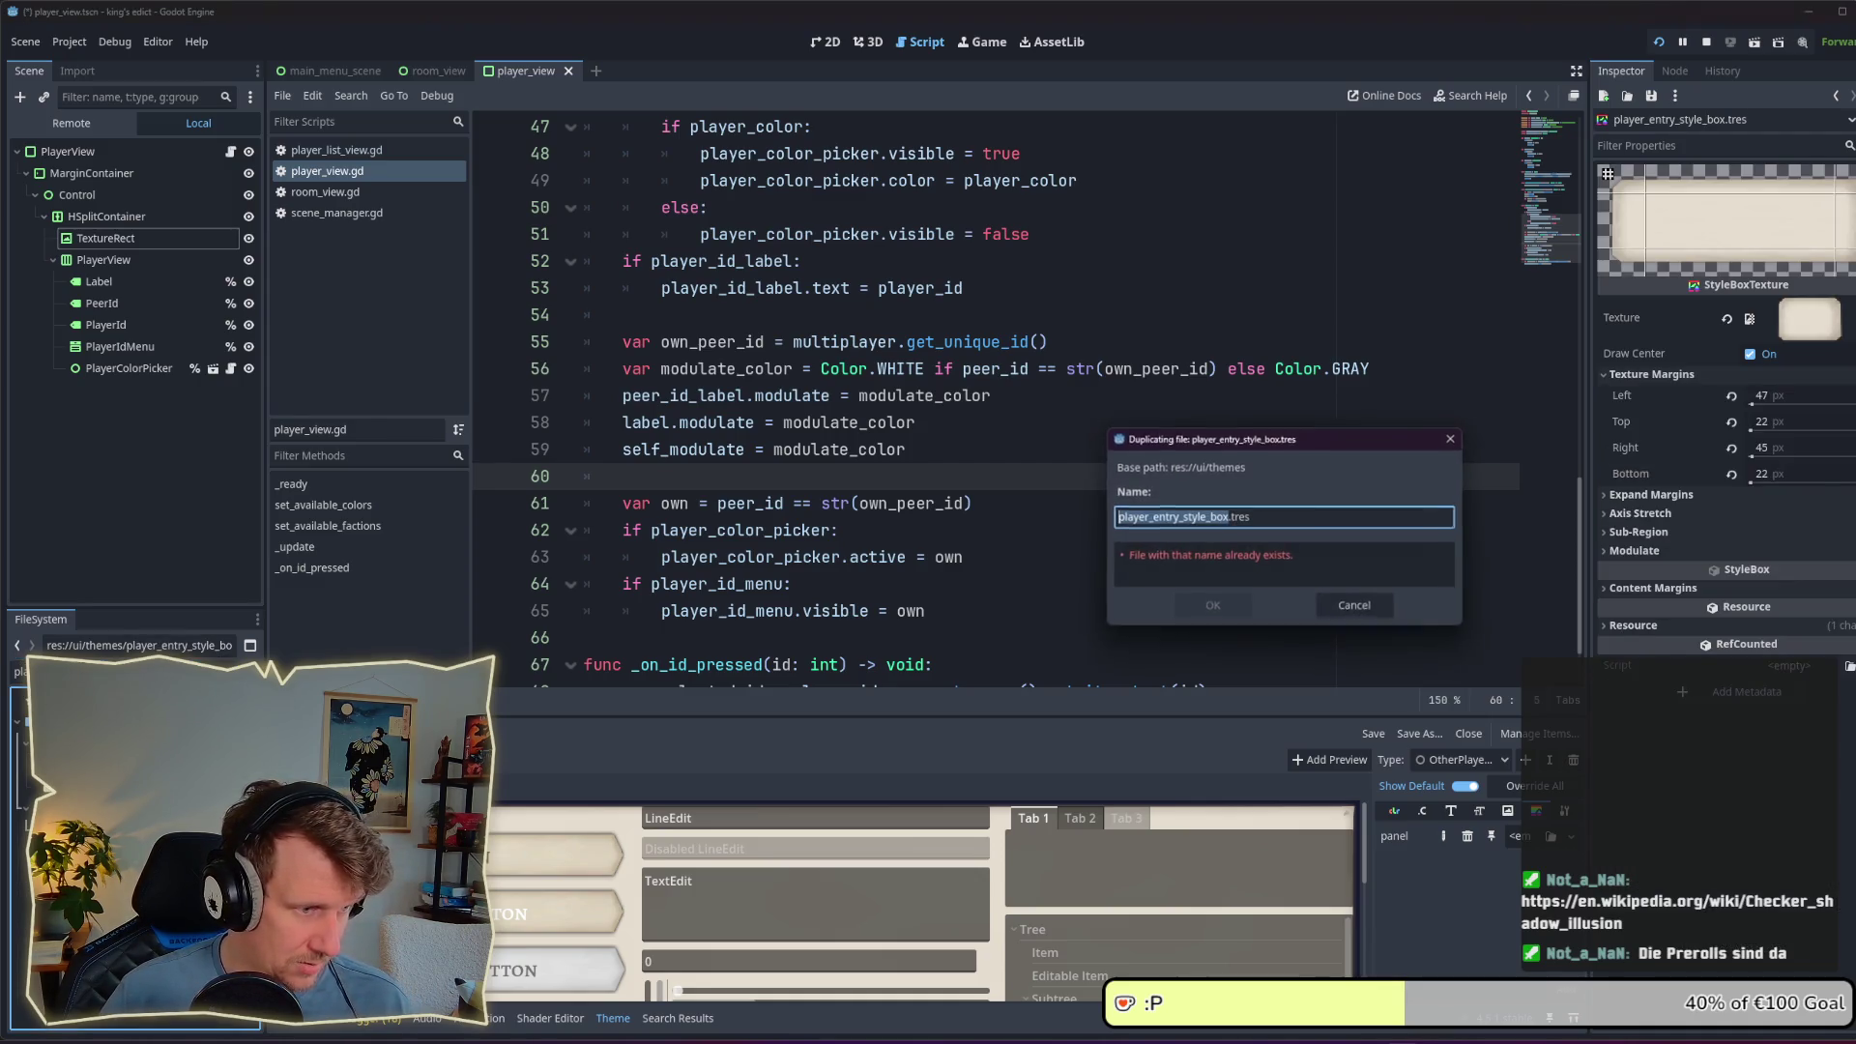
{"action": "key", "text": "Home"}
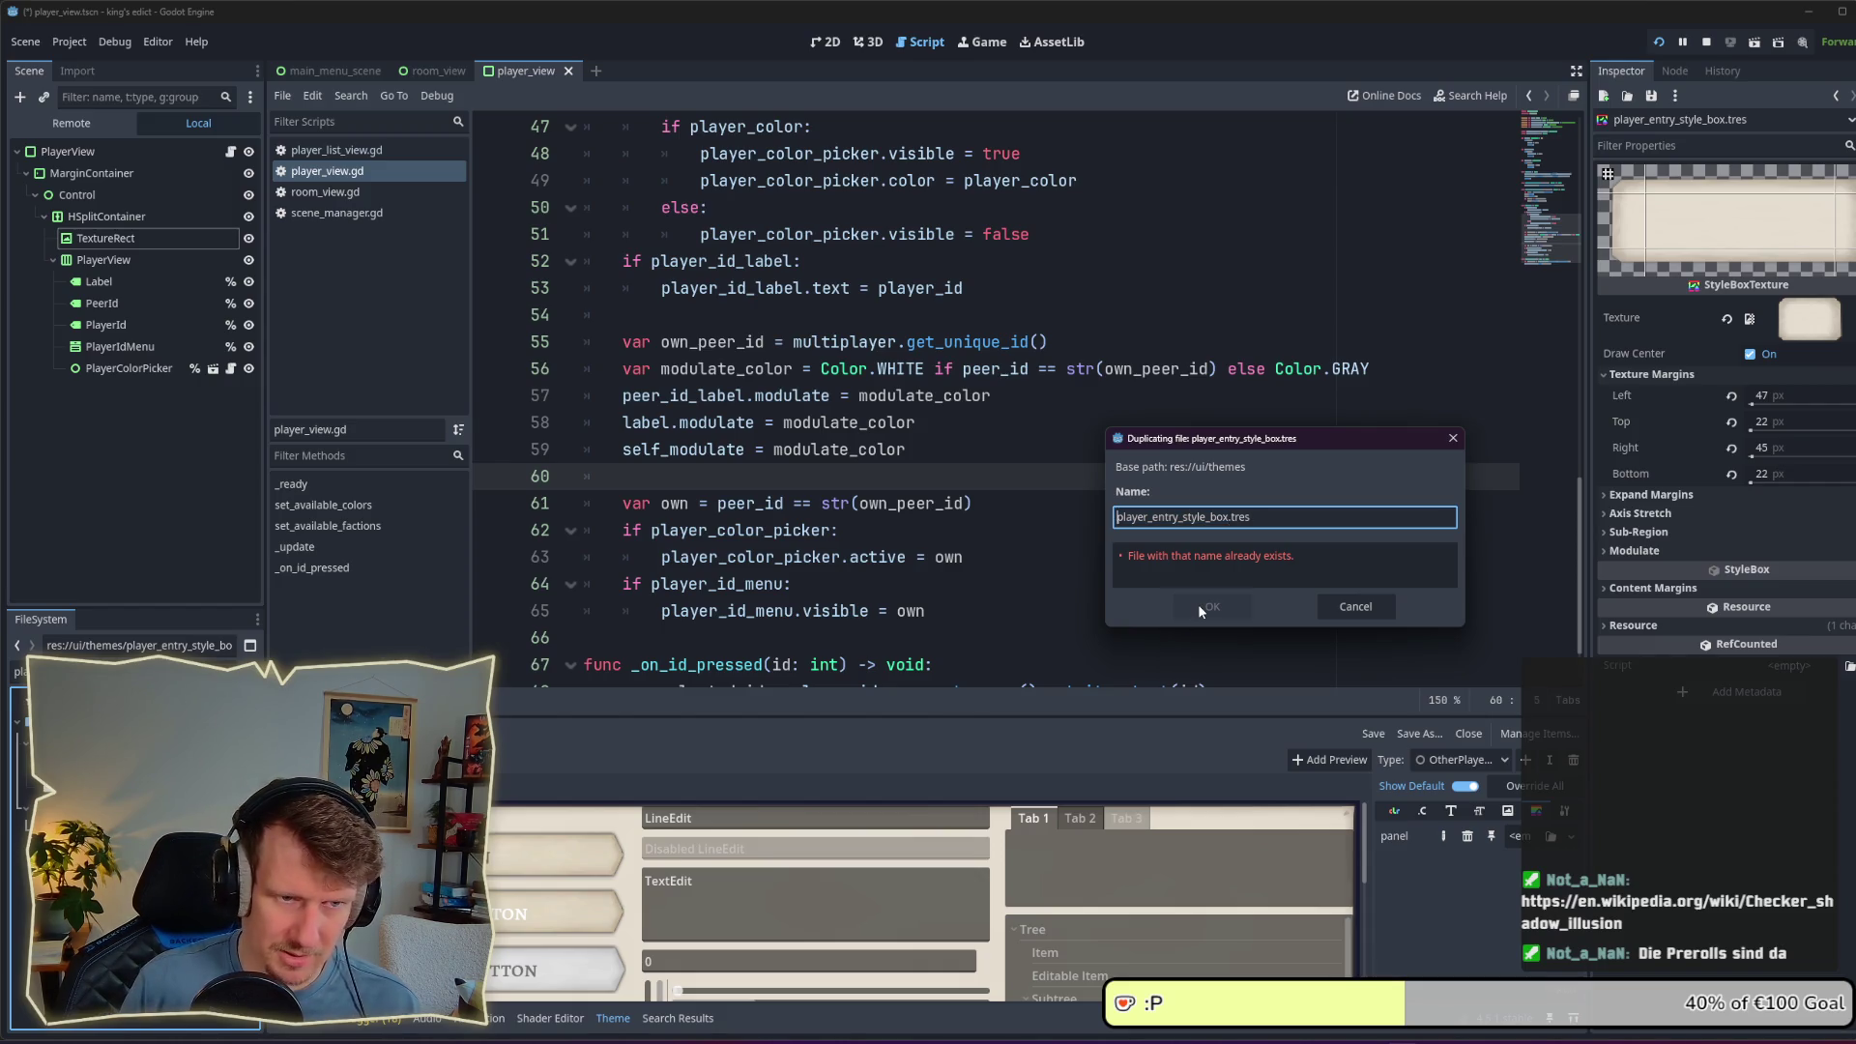
{"action": "type", "text": "ot"}
{"action": "type", "text": "her_"}
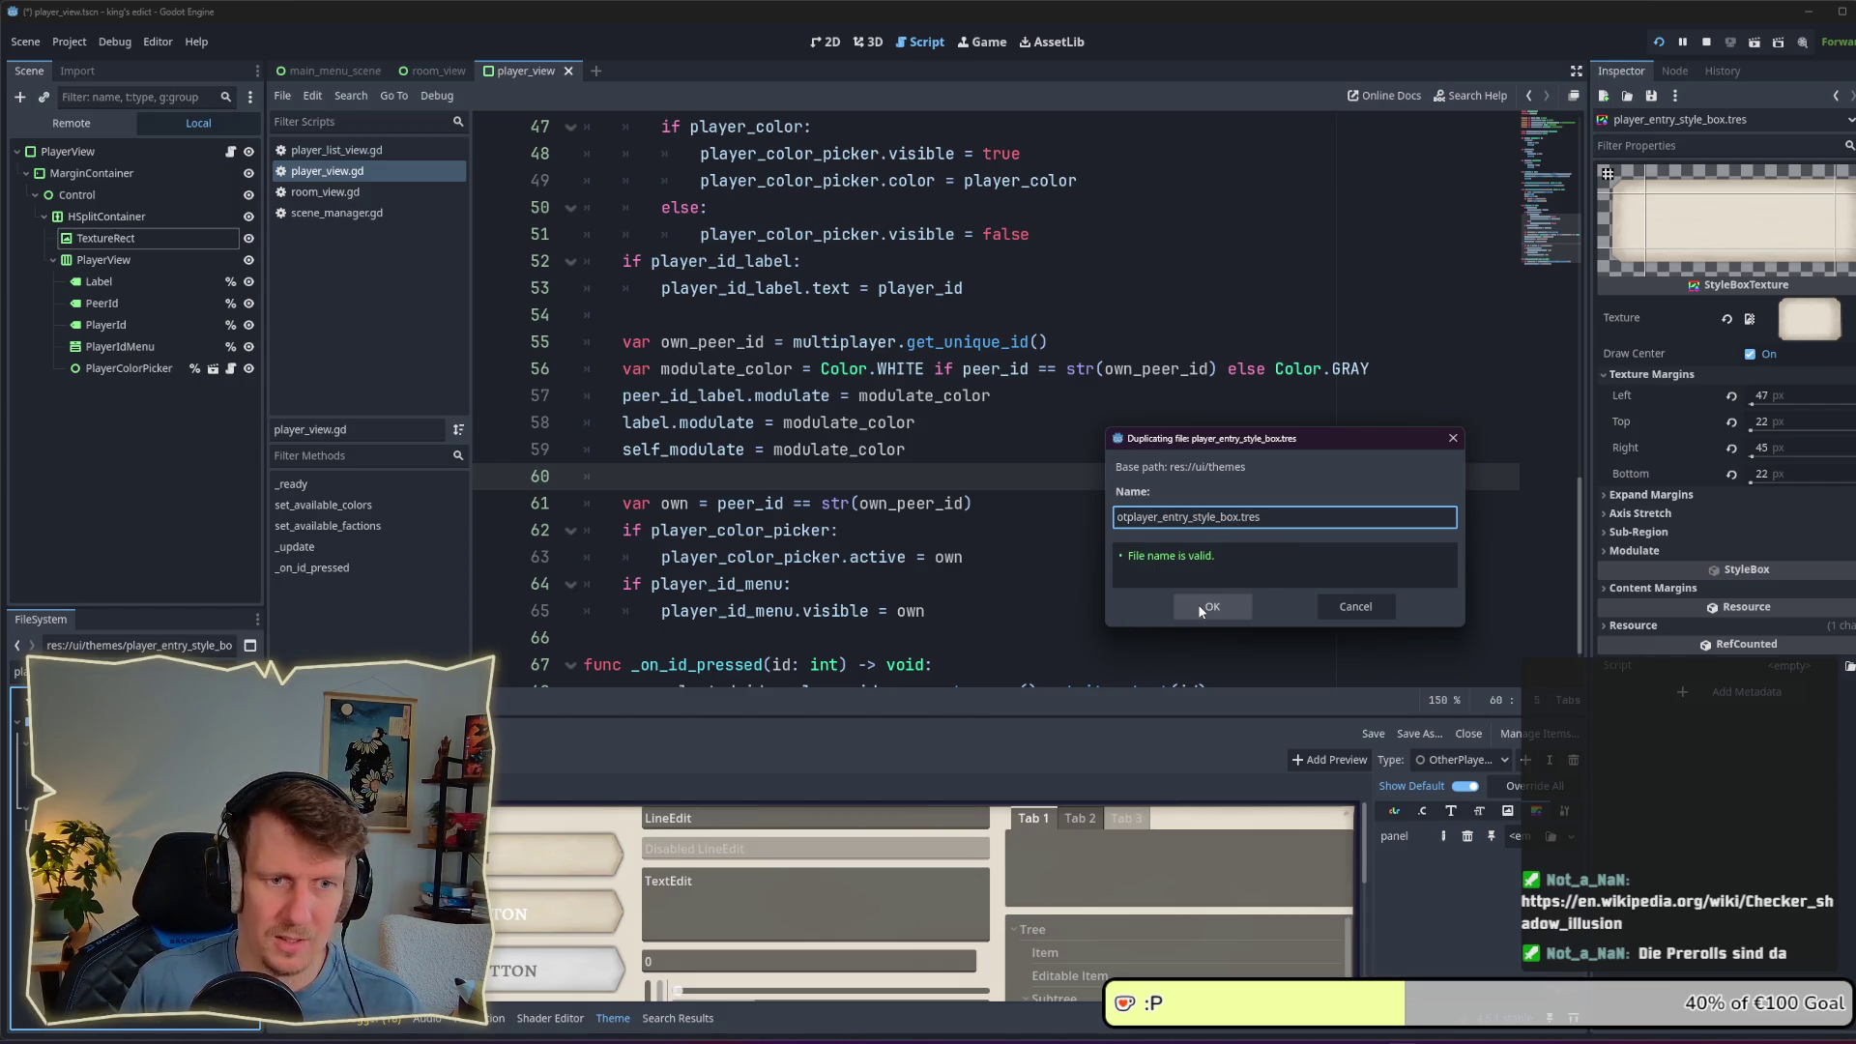
{"action": "left_click", "coordinate": [1200, 609]}
{"action": "double_click", "coordinate": [135, 696]}
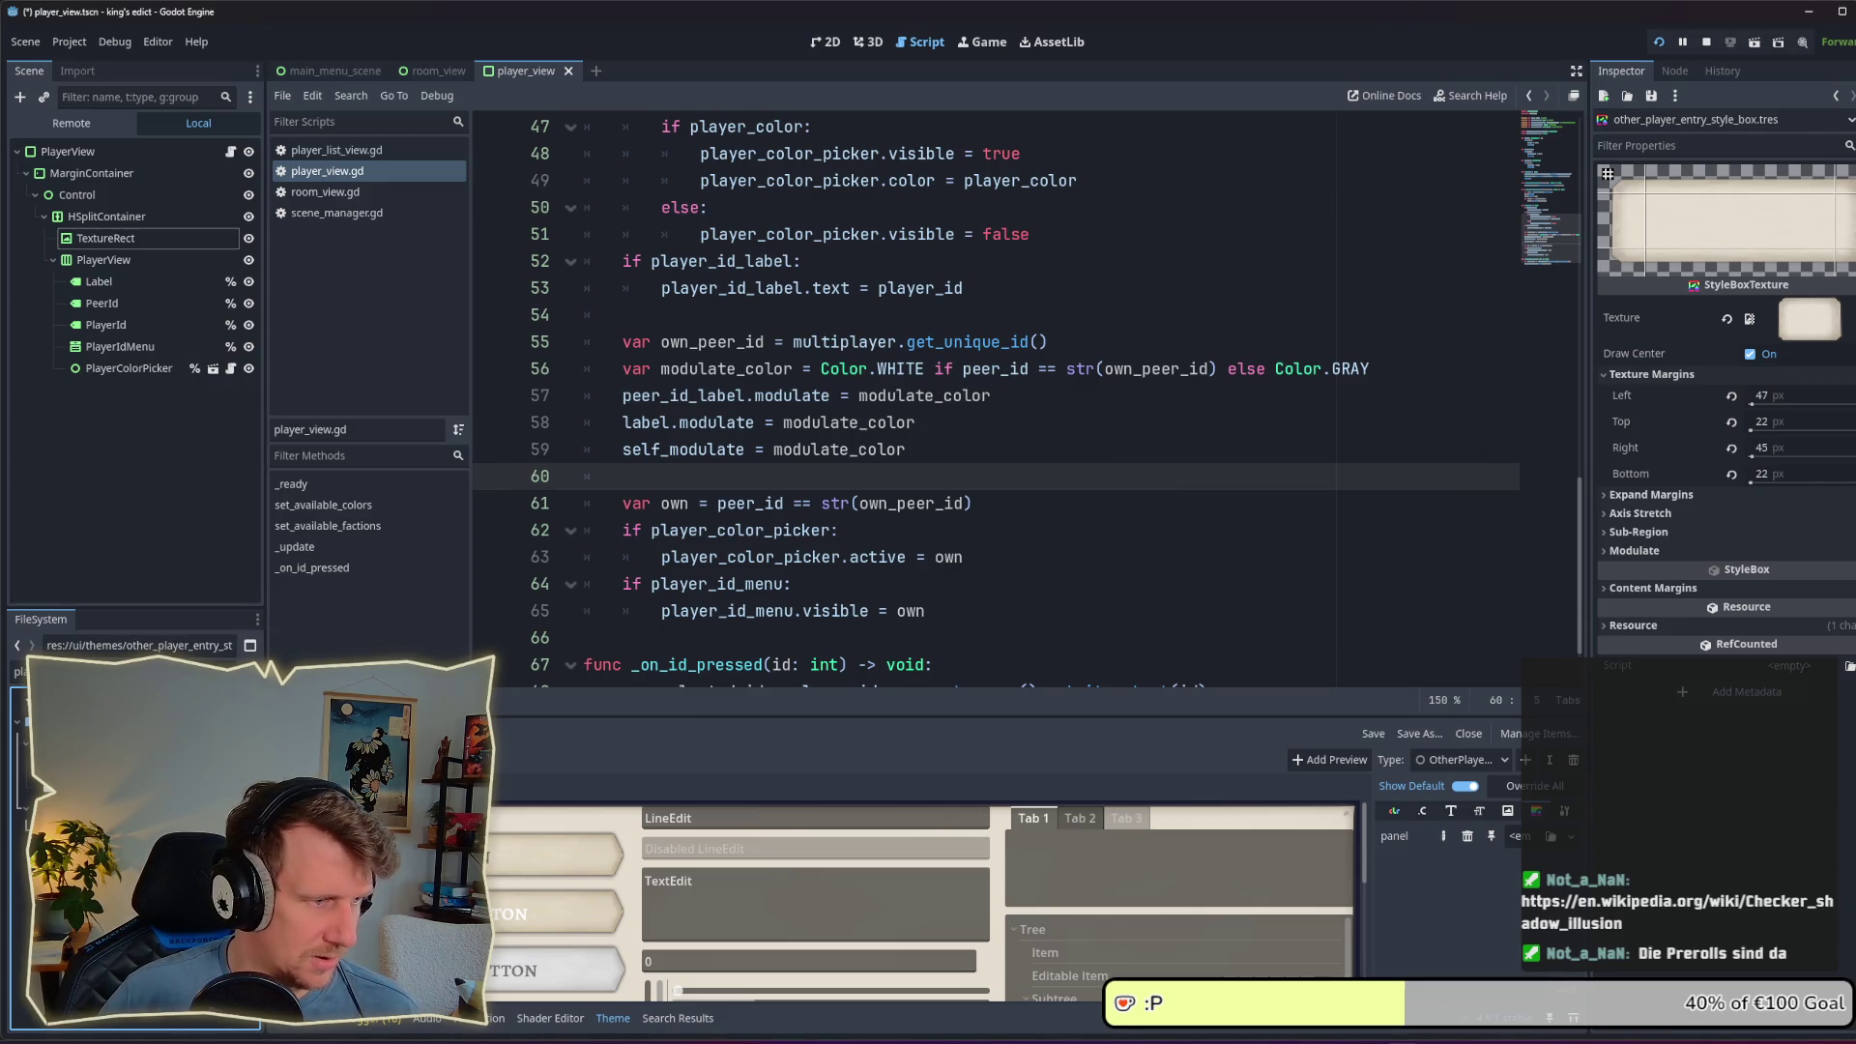
Step: Texture the new stylebox with other_player_info_panel.png, save, and assign it as the panel style
{"action": "left_click", "coordinate": [19, 671]}
{"action": "type", "text": "oth"}
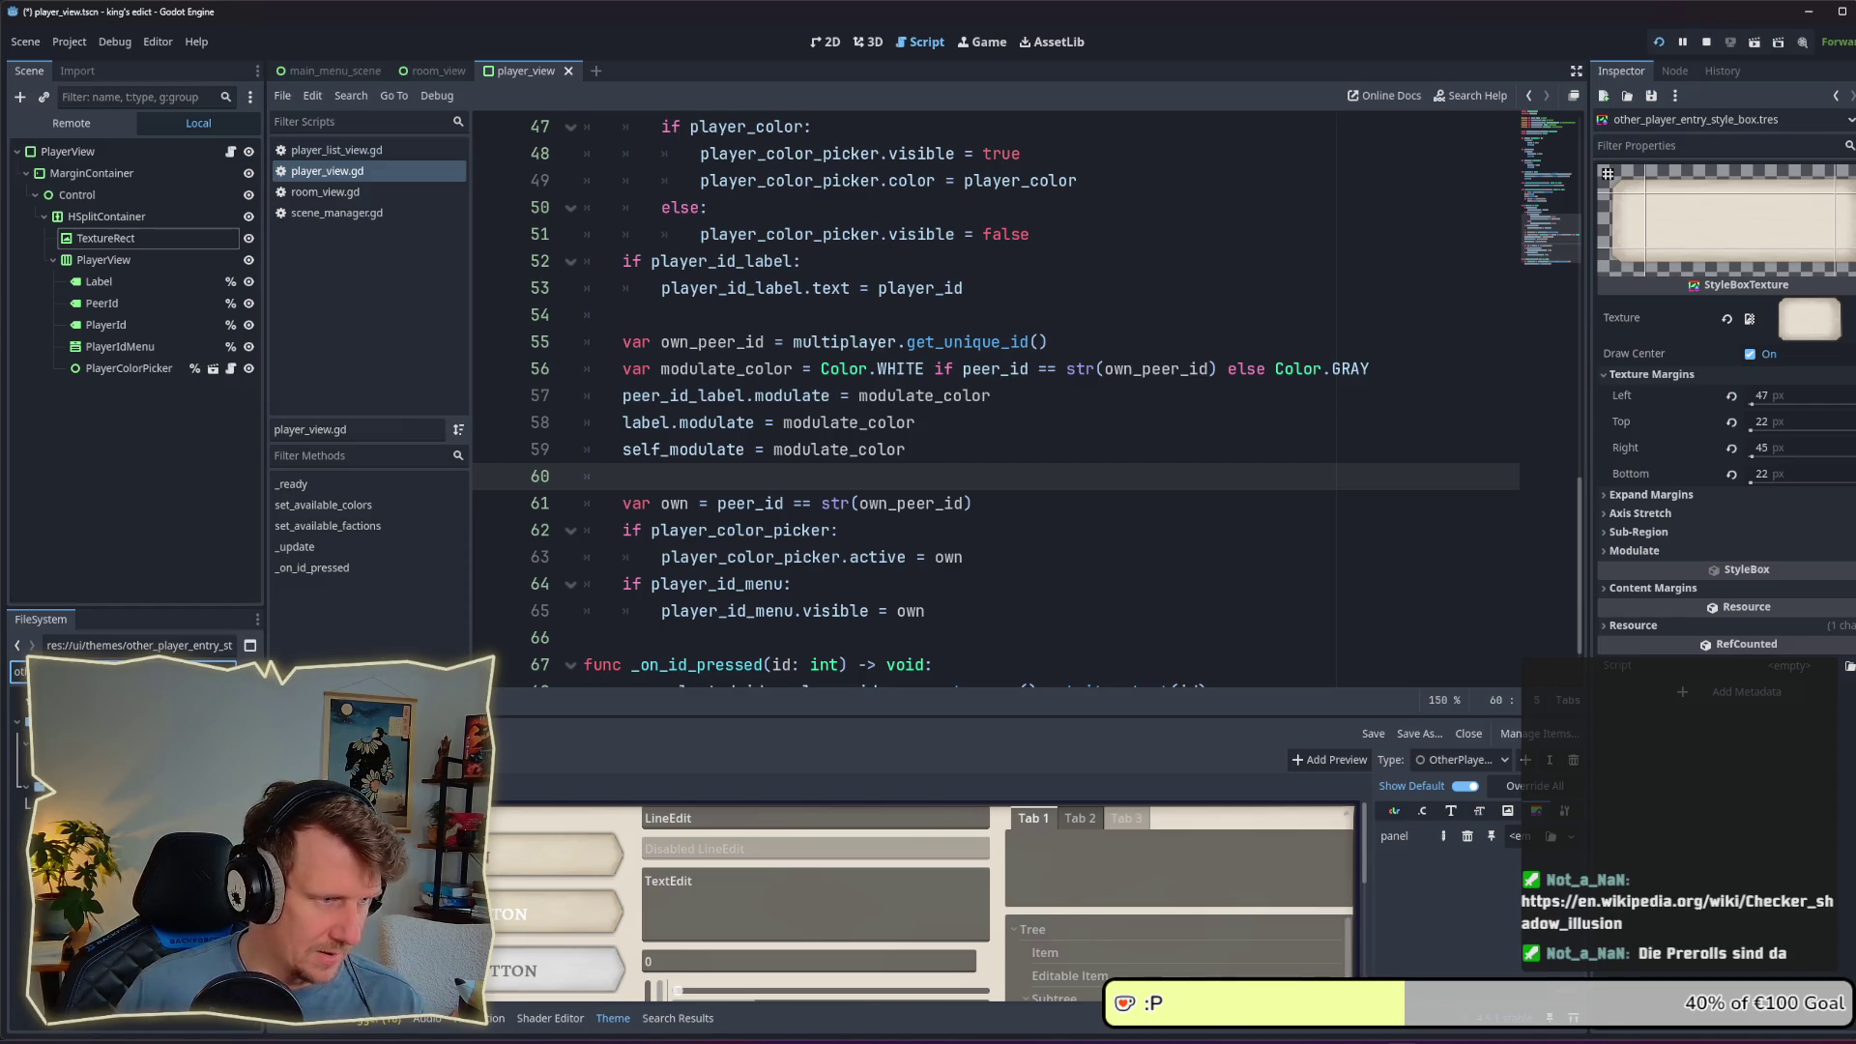
{"action": "mouse_move", "coordinate": [135, 720]}
{"action": "left_mouse_down"}
{"action": "mouse_move", "coordinate": [1257, 580]}
{"action": "mouse_move", "coordinate": [1847, 334]}
{"action": "mouse_move", "coordinate": [1815, 319]}
{"action": "left_mouse_up"}
{"action": "key", "text": "ctrl+s"}
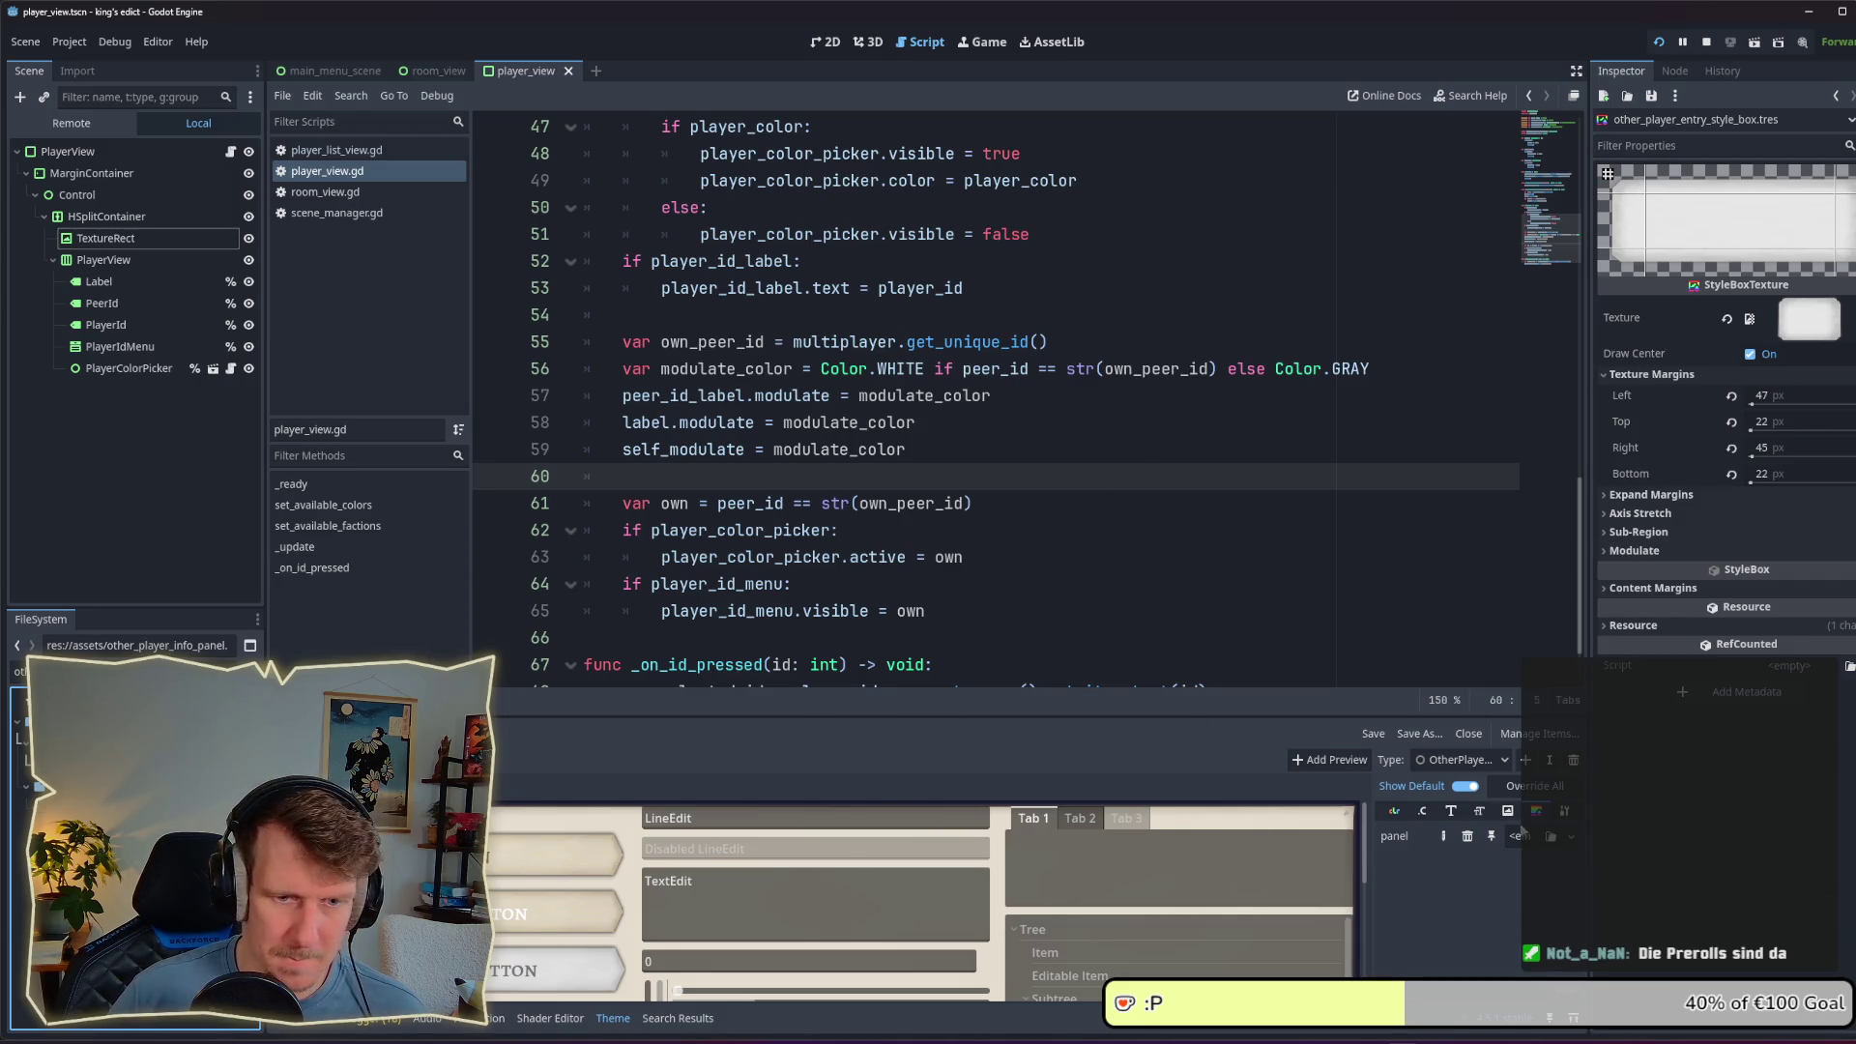
{"action": "mouse_move", "coordinate": [145, 734]}
{"action": "left_mouse_down"}
{"action": "mouse_move", "coordinate": [1411, 846]}
{"action": "mouse_move", "coordinate": [1513, 837]}
{"action": "left_mouse_up"}
Step: Show OtherPlayerEntryPanel in the theme editor and select the self_modulate line 59 in the script
{"action": "left_click", "coordinate": [1180, 536]}
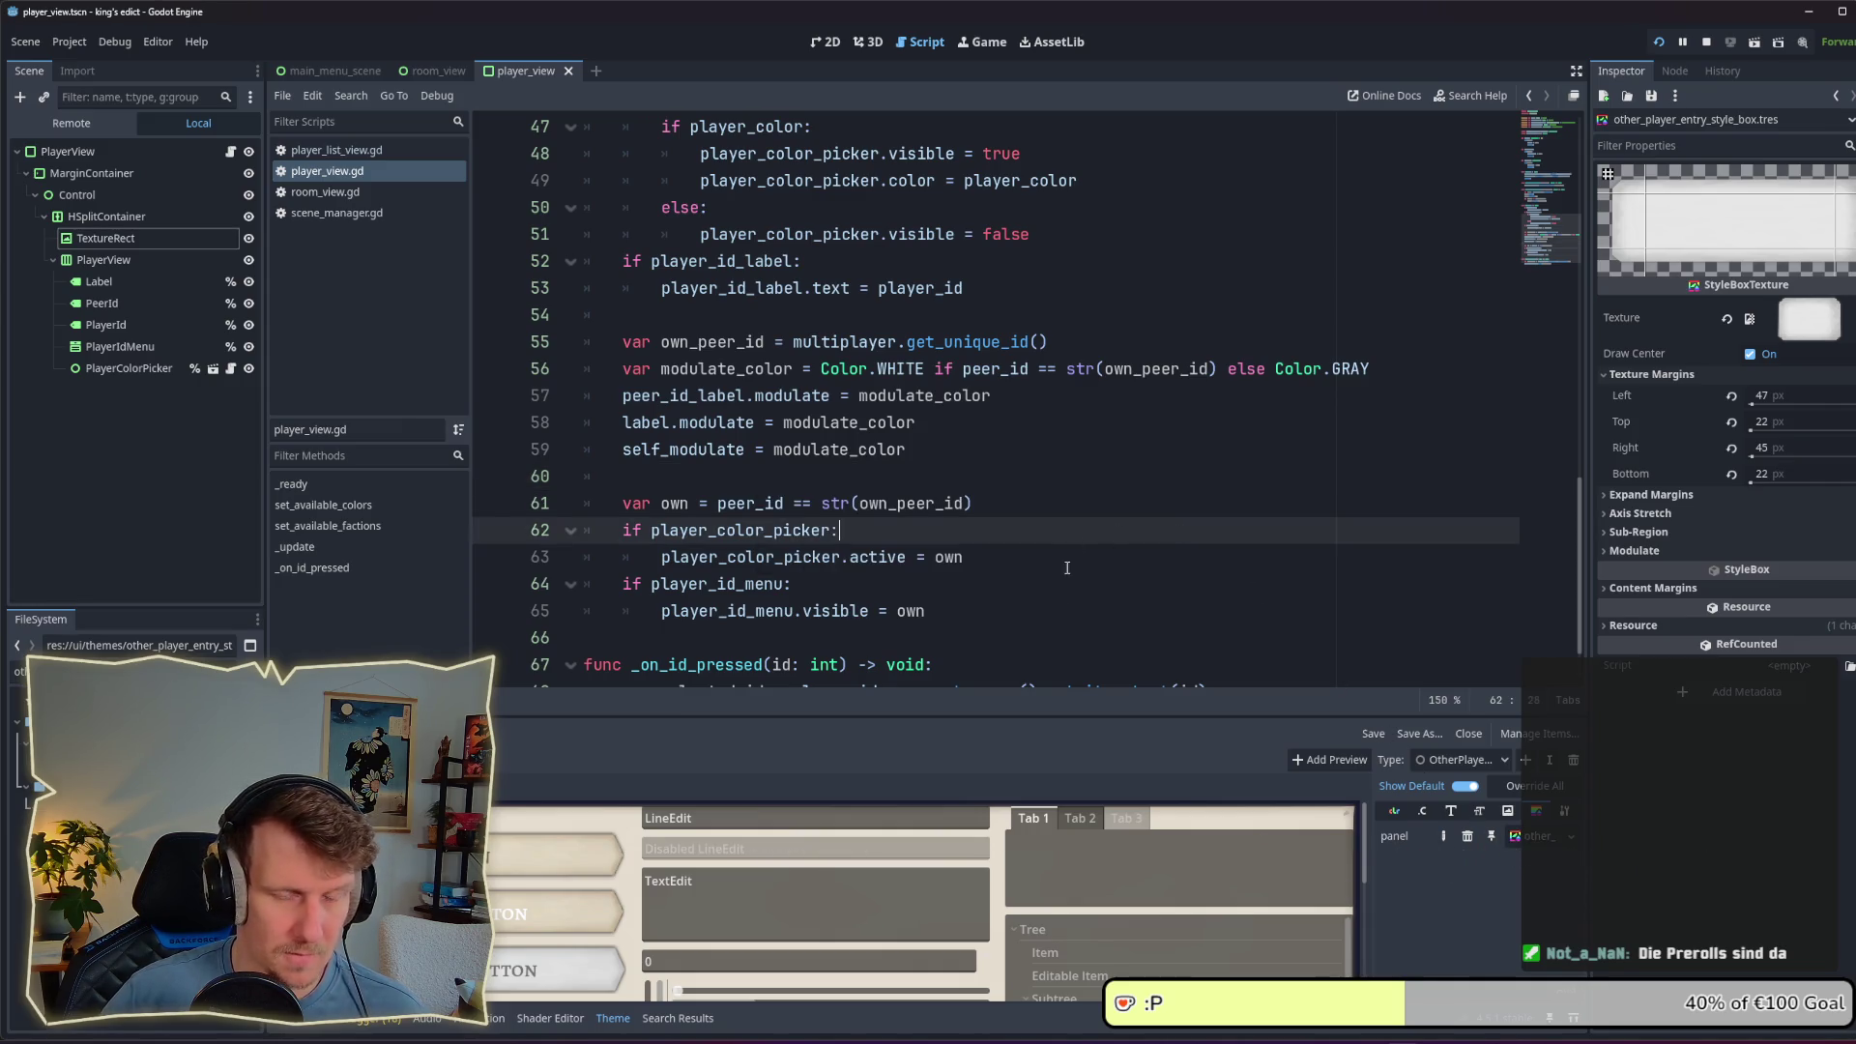
{"action": "left_click", "coordinate": [1461, 769]}
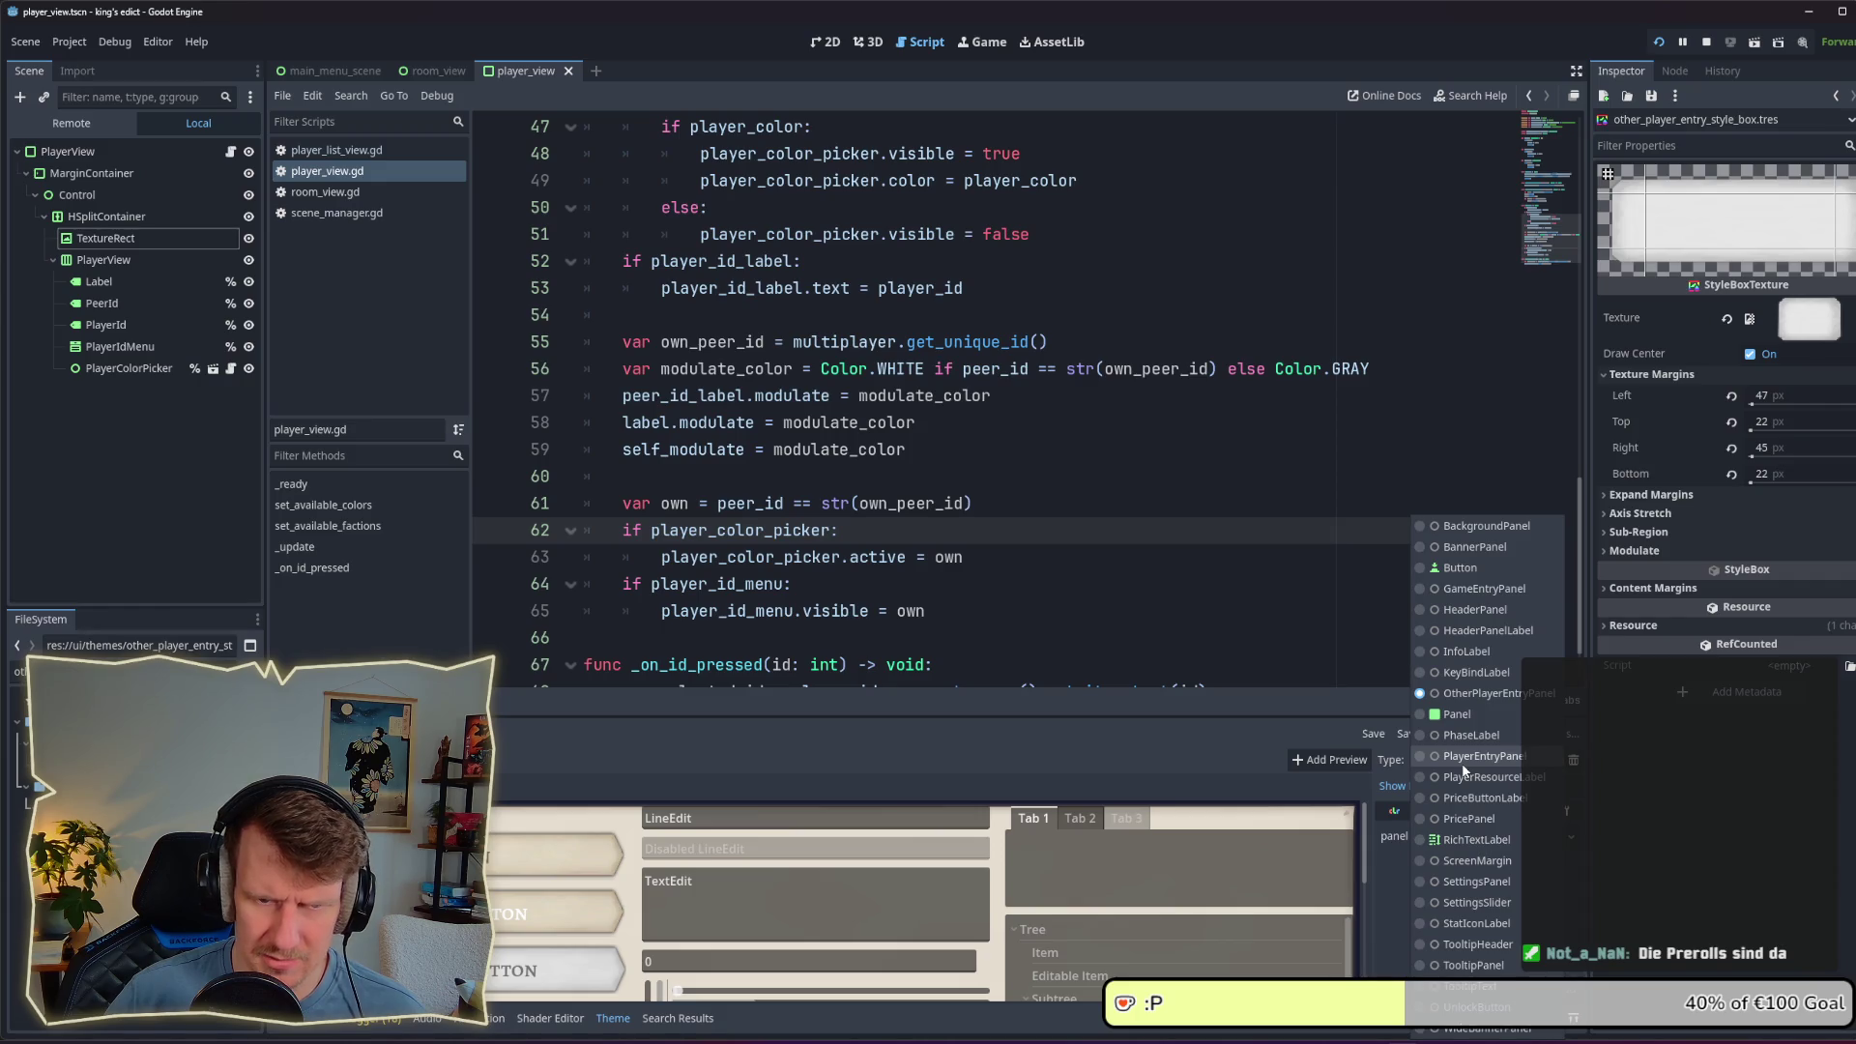
{"action": "left_click", "coordinate": [1482, 696]}
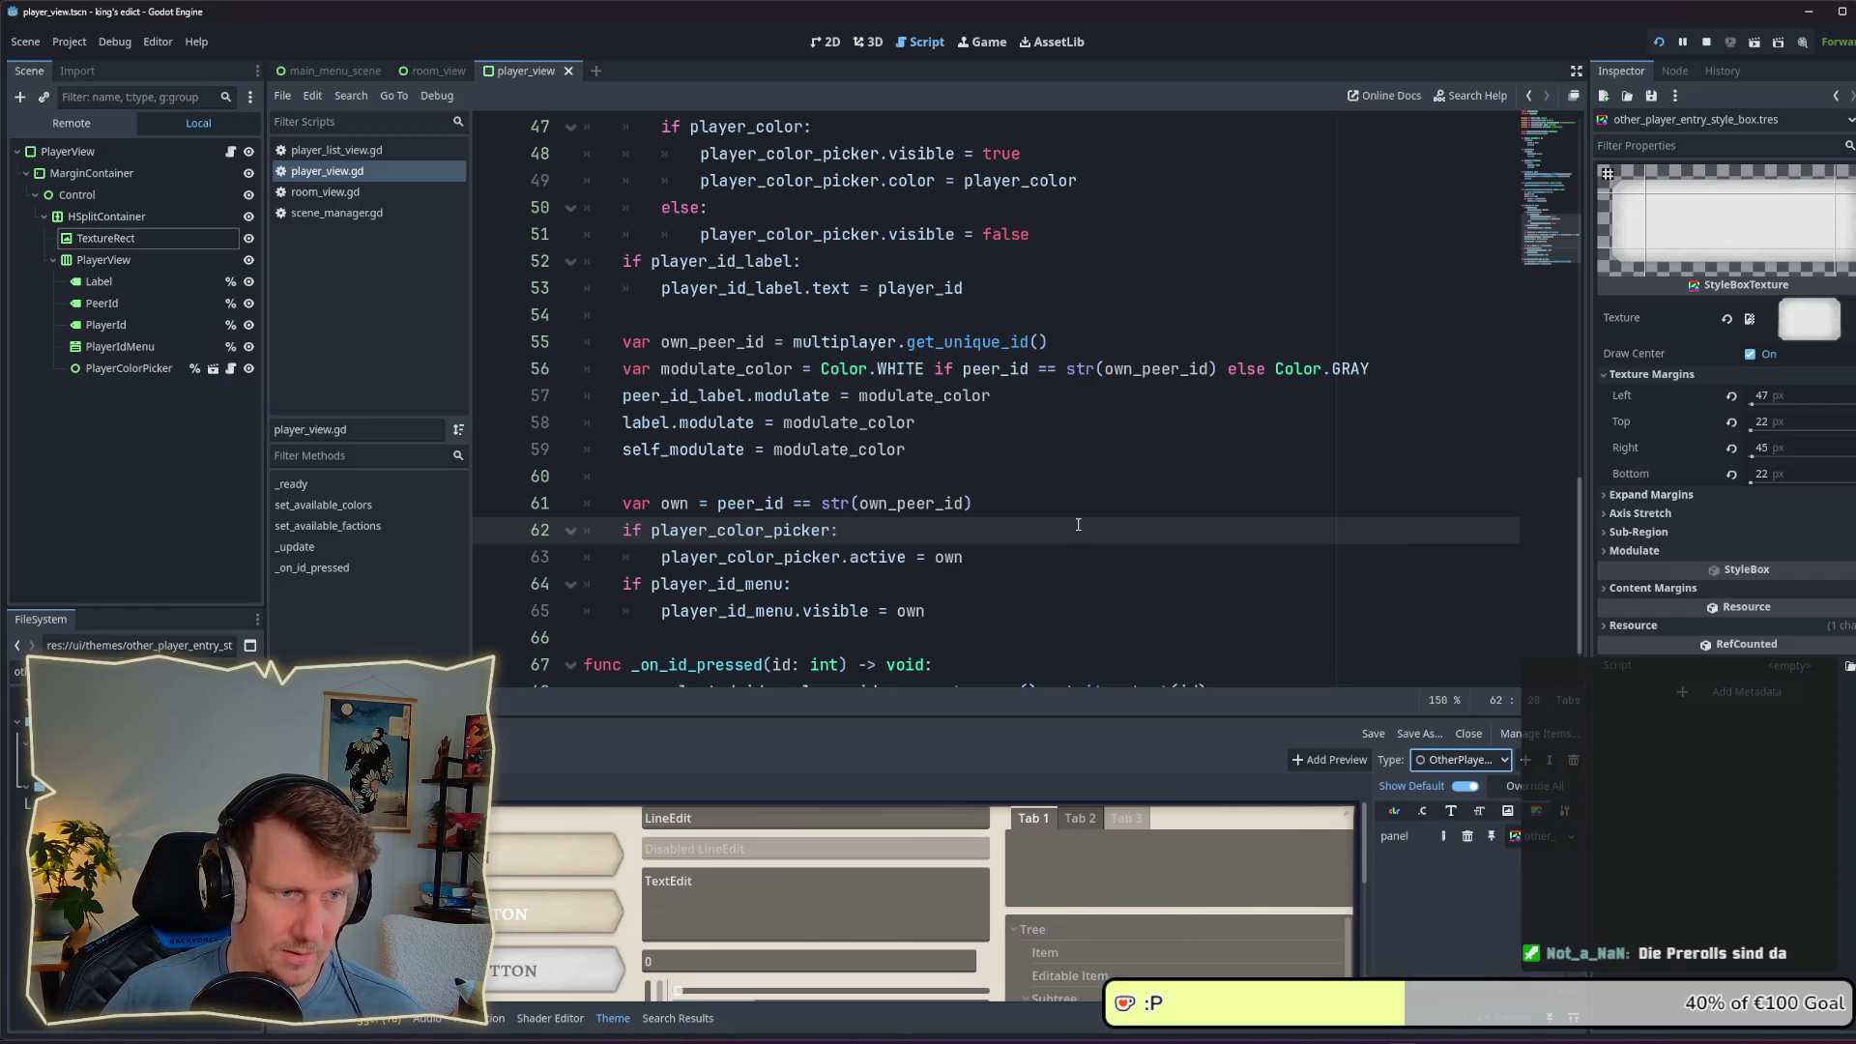
{"action": "left_click", "coordinate": [1028, 495]}
{"action": "left_click_drag", "start_coordinate": [908, 451], "coordinate": [626, 448]}
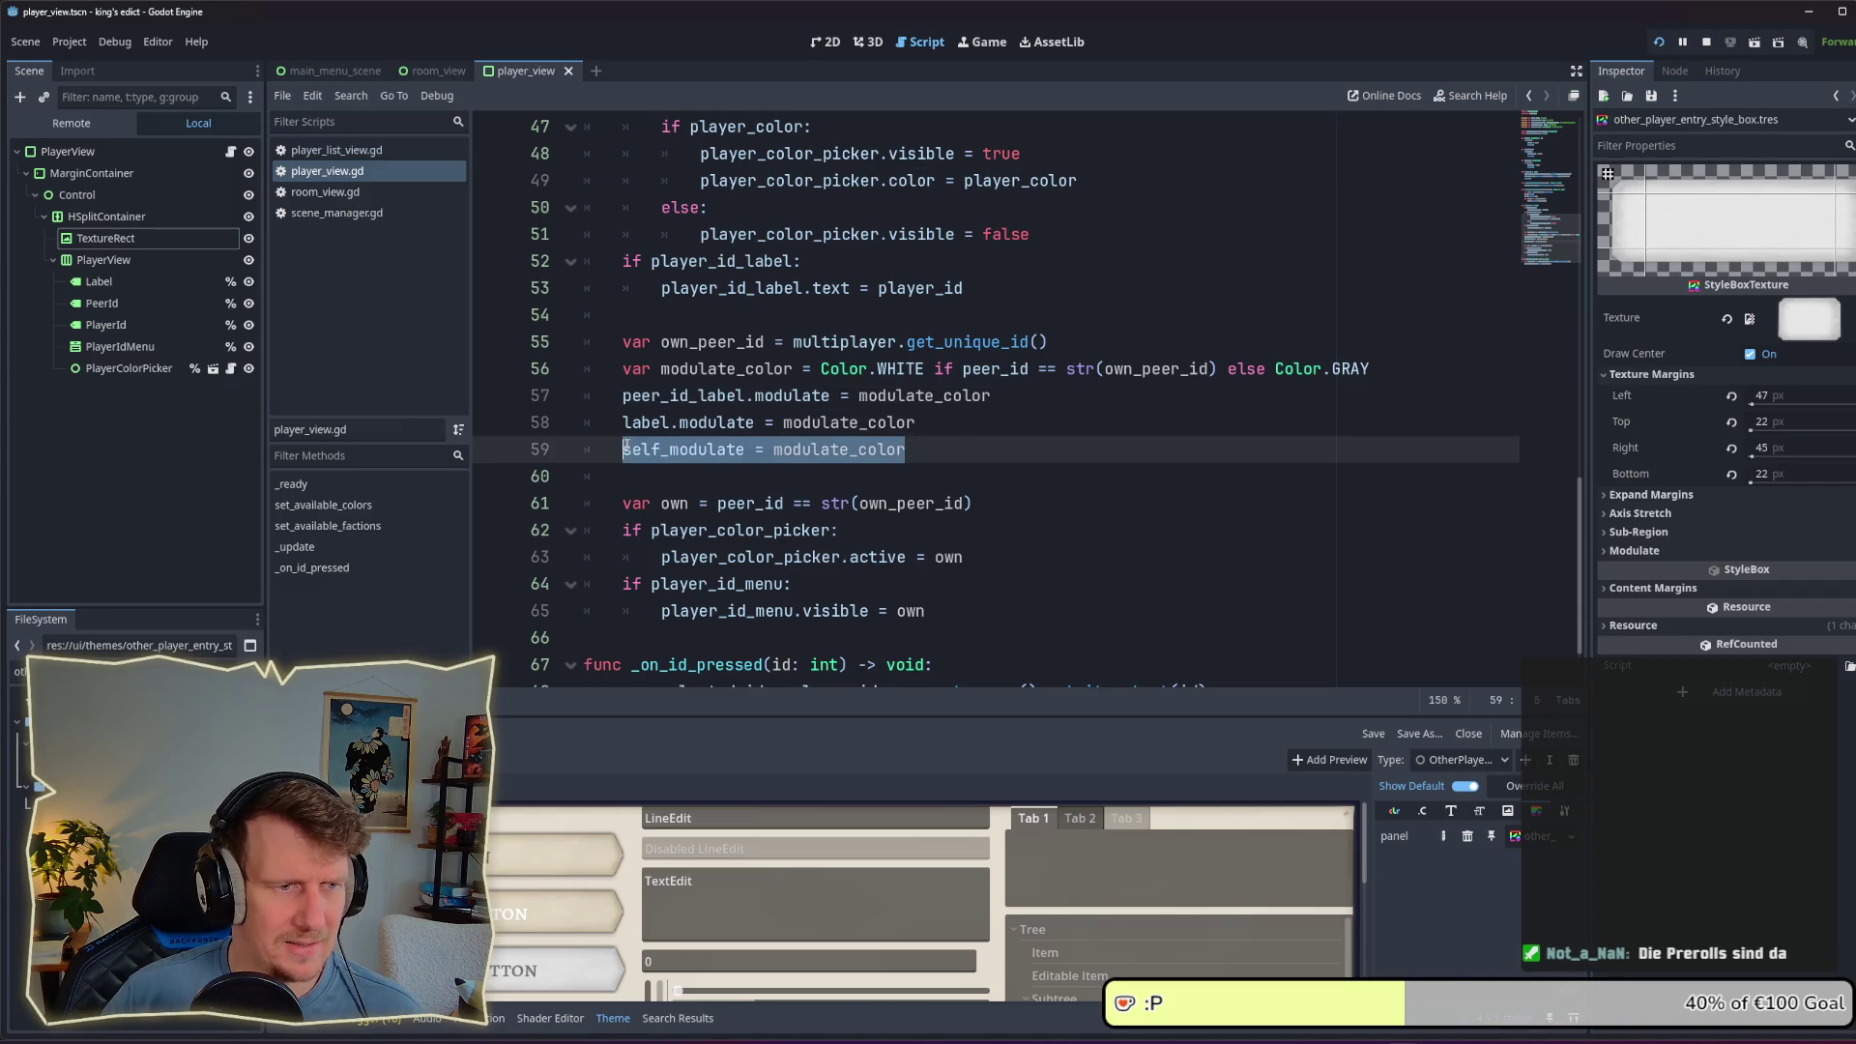
Step: Replace the self_modulate line with a draft 'if peer_id … str(own_peer_id)' condition
{"action": "scroll", "coordinate": [783, 496], "scroll_direction": "up", "scroll_amount": 1}
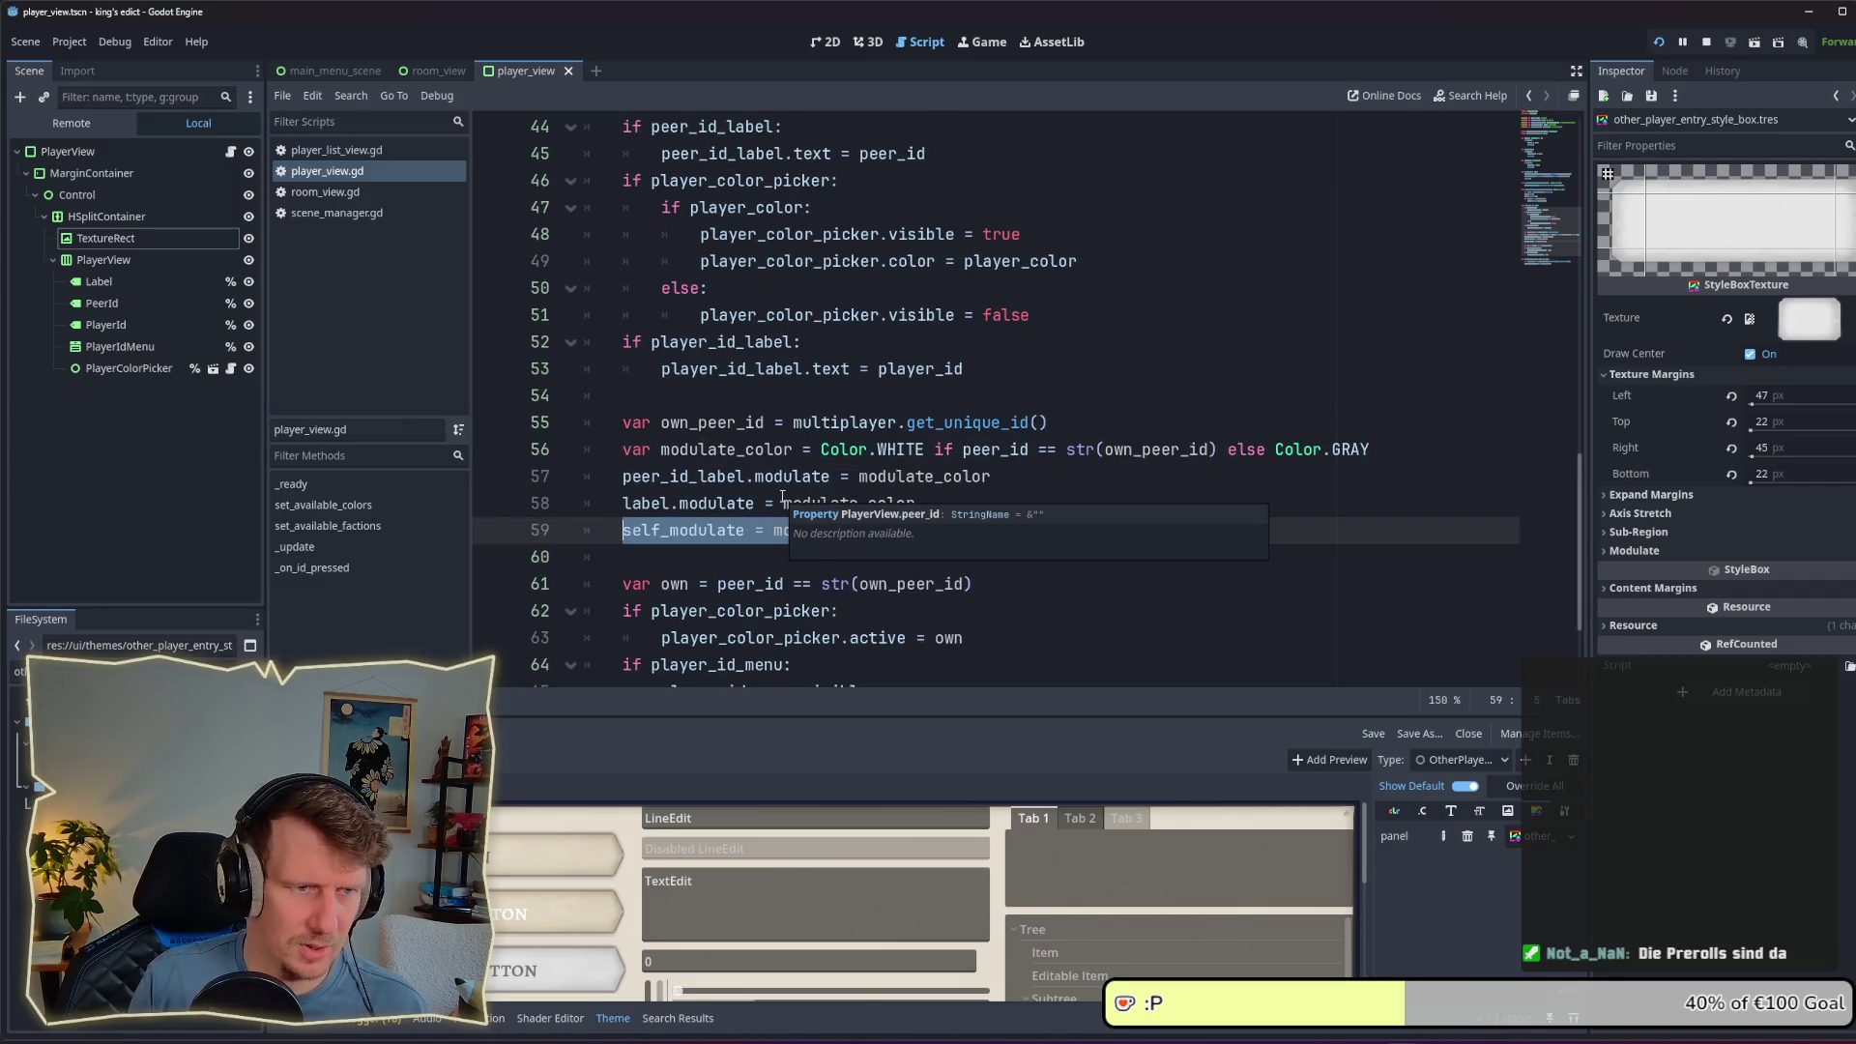
{"action": "key", "text": "BackSpace"}
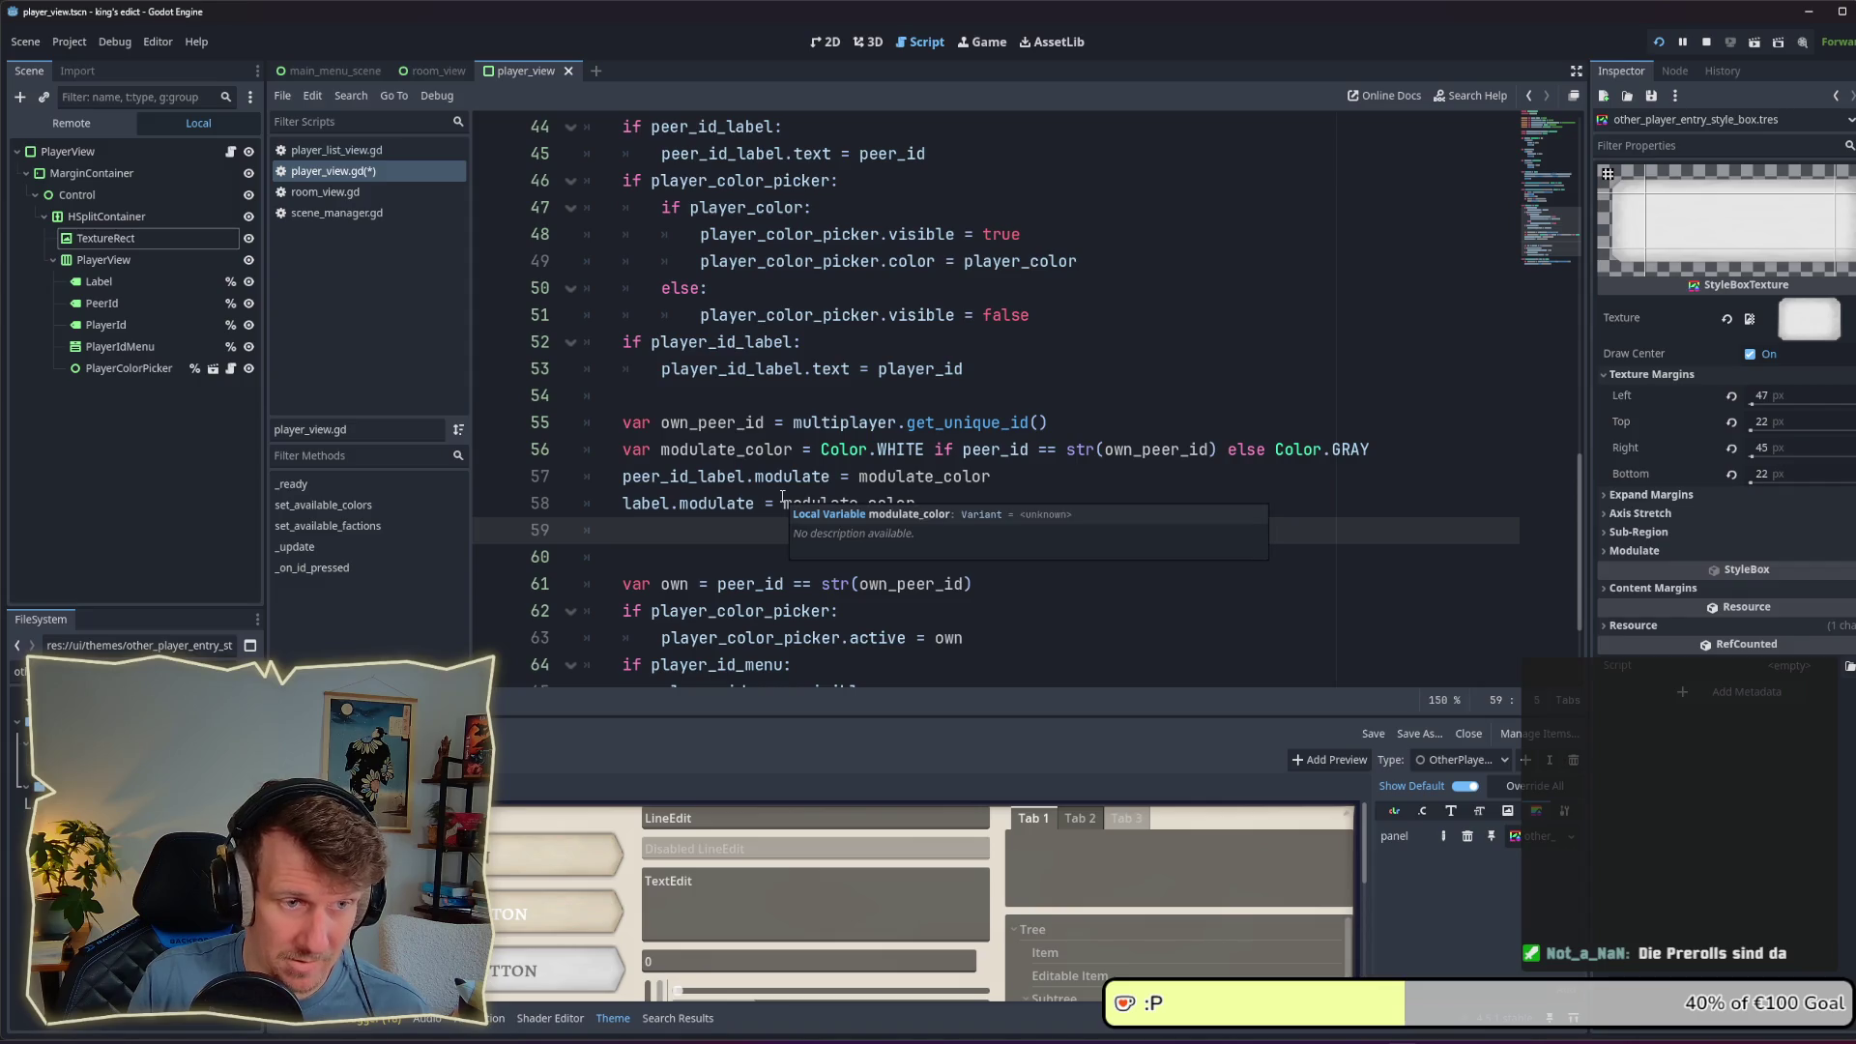
{"action": "key", "text": "Return"}
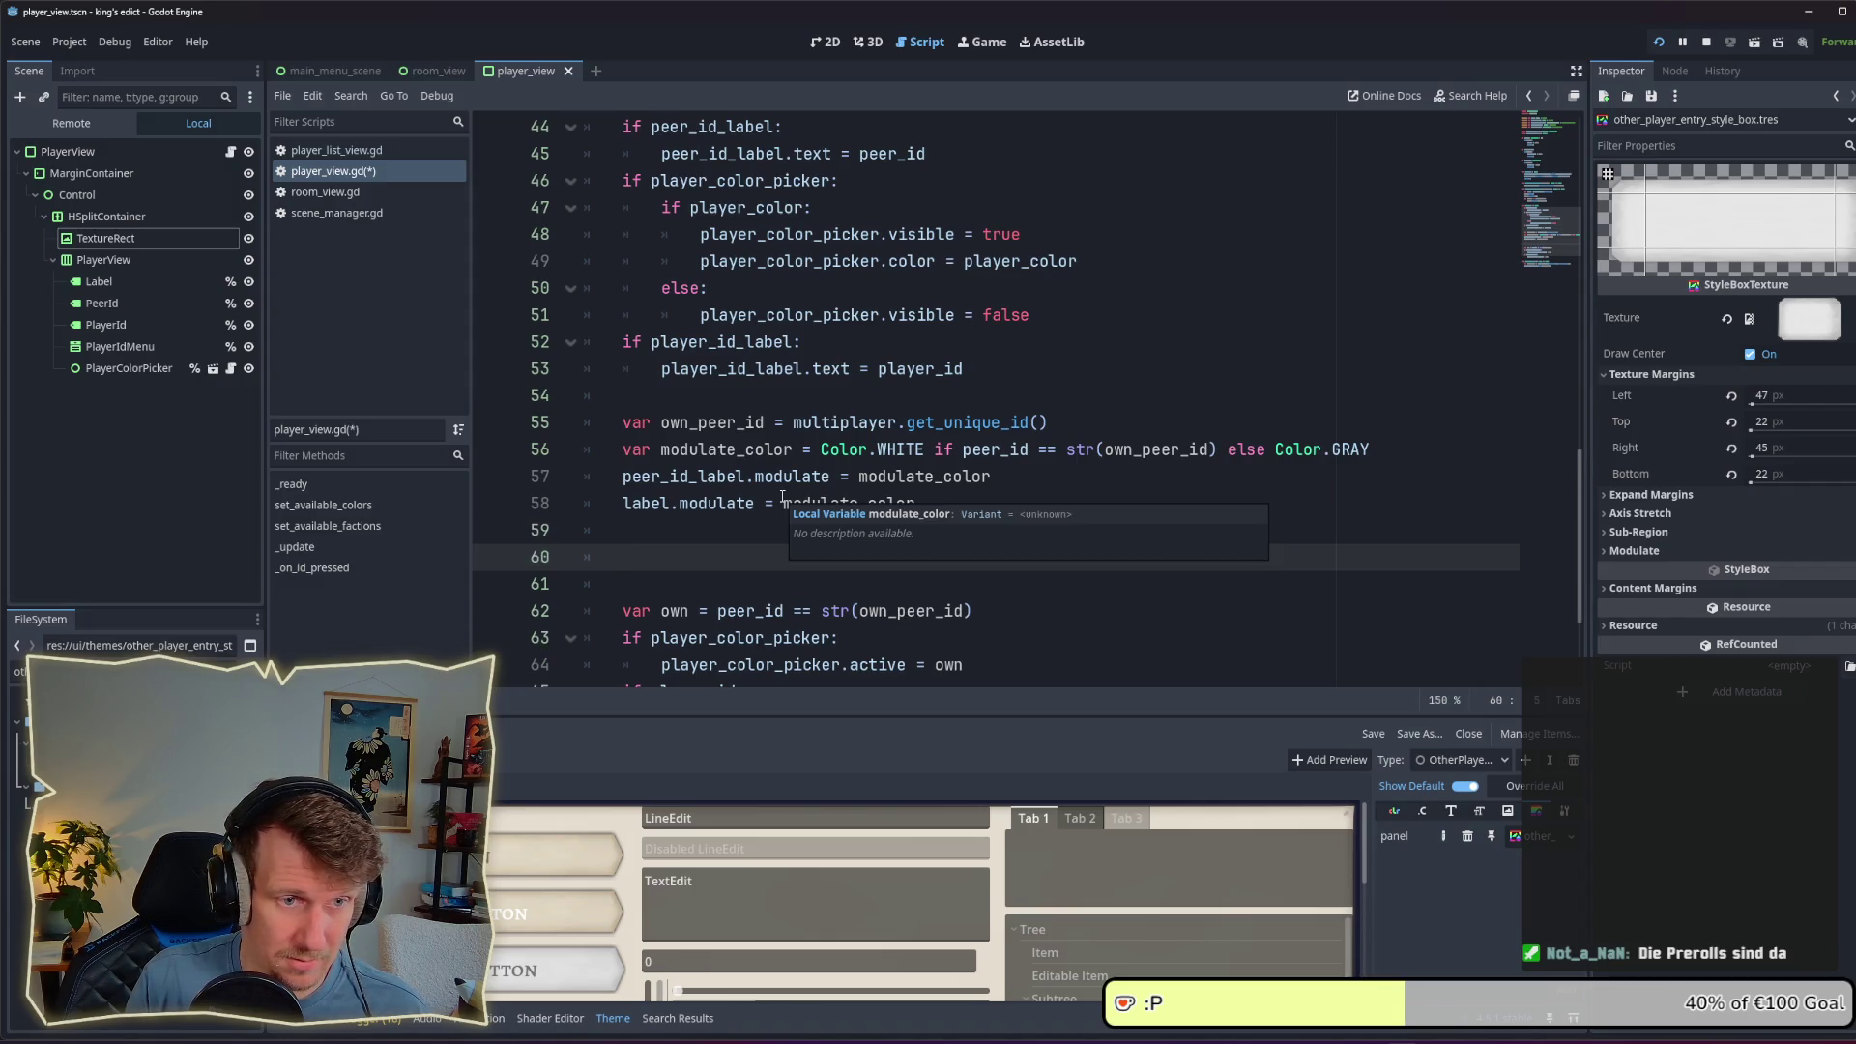
{"action": "type", "text": "if"}
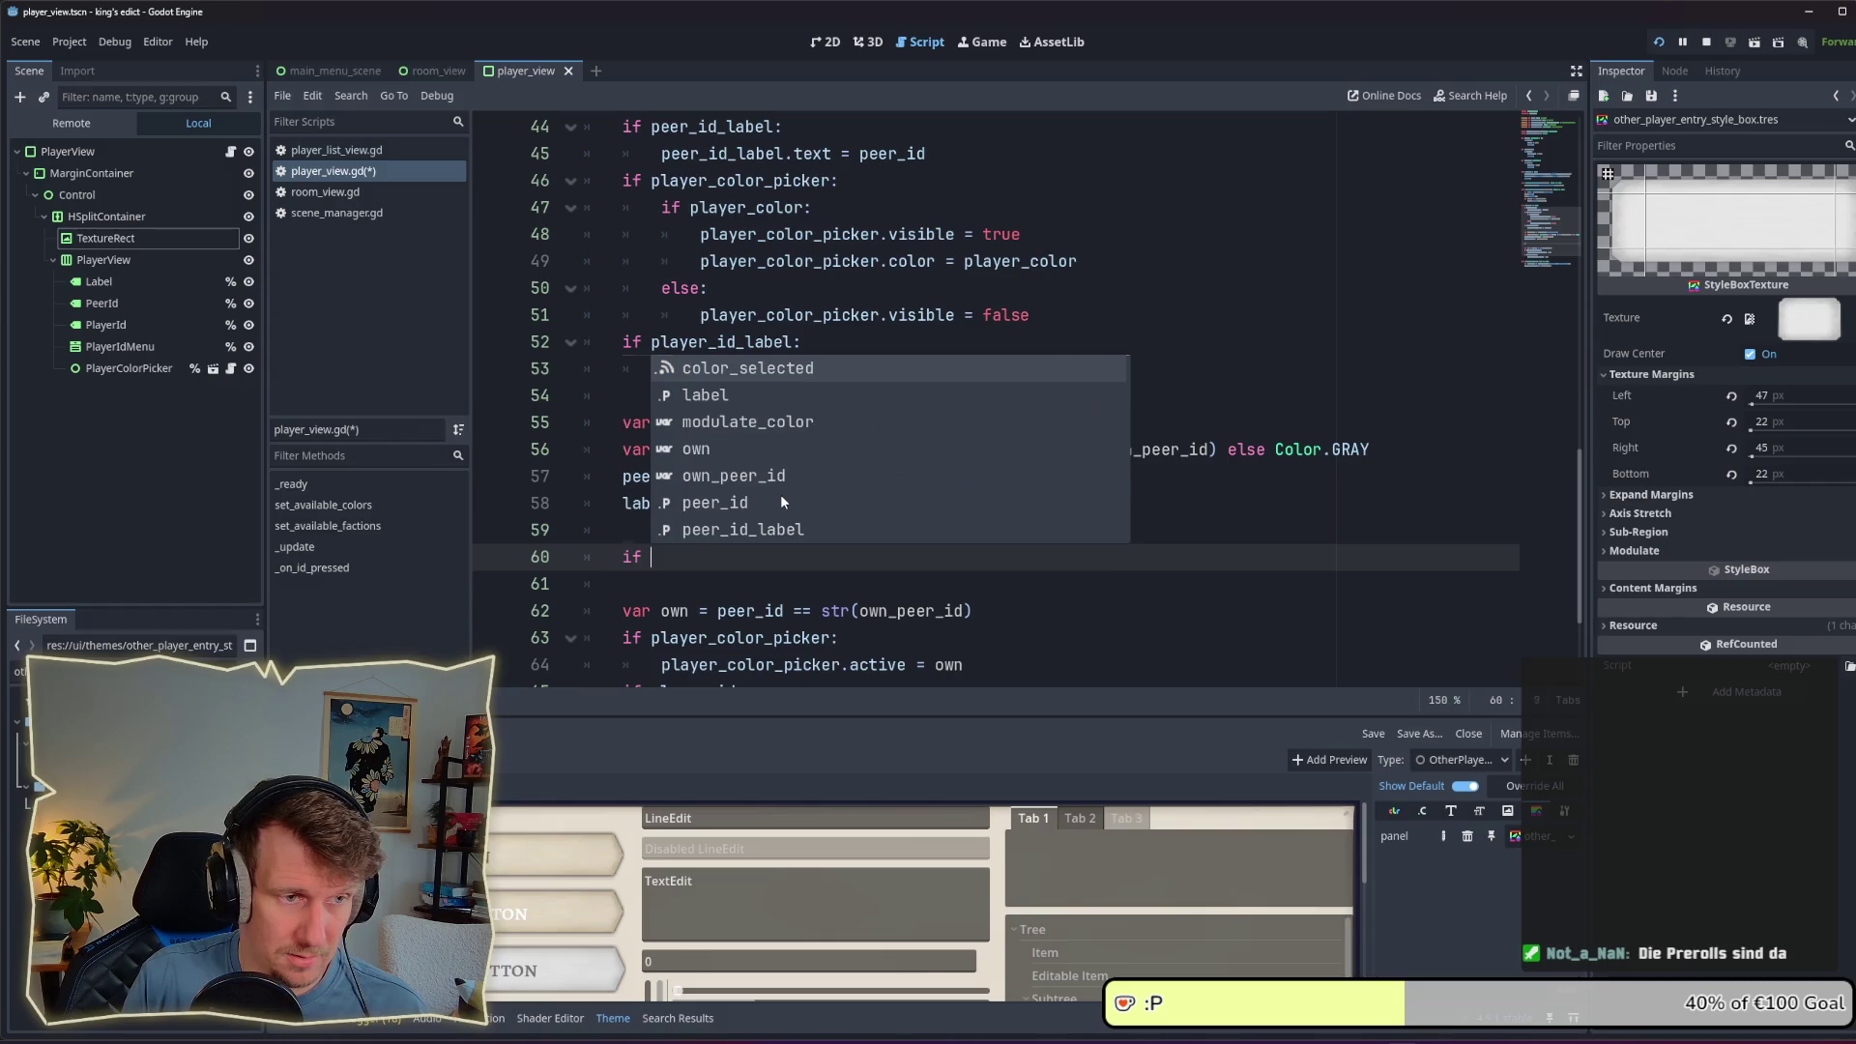
{"action": "type", "text": " pee"}
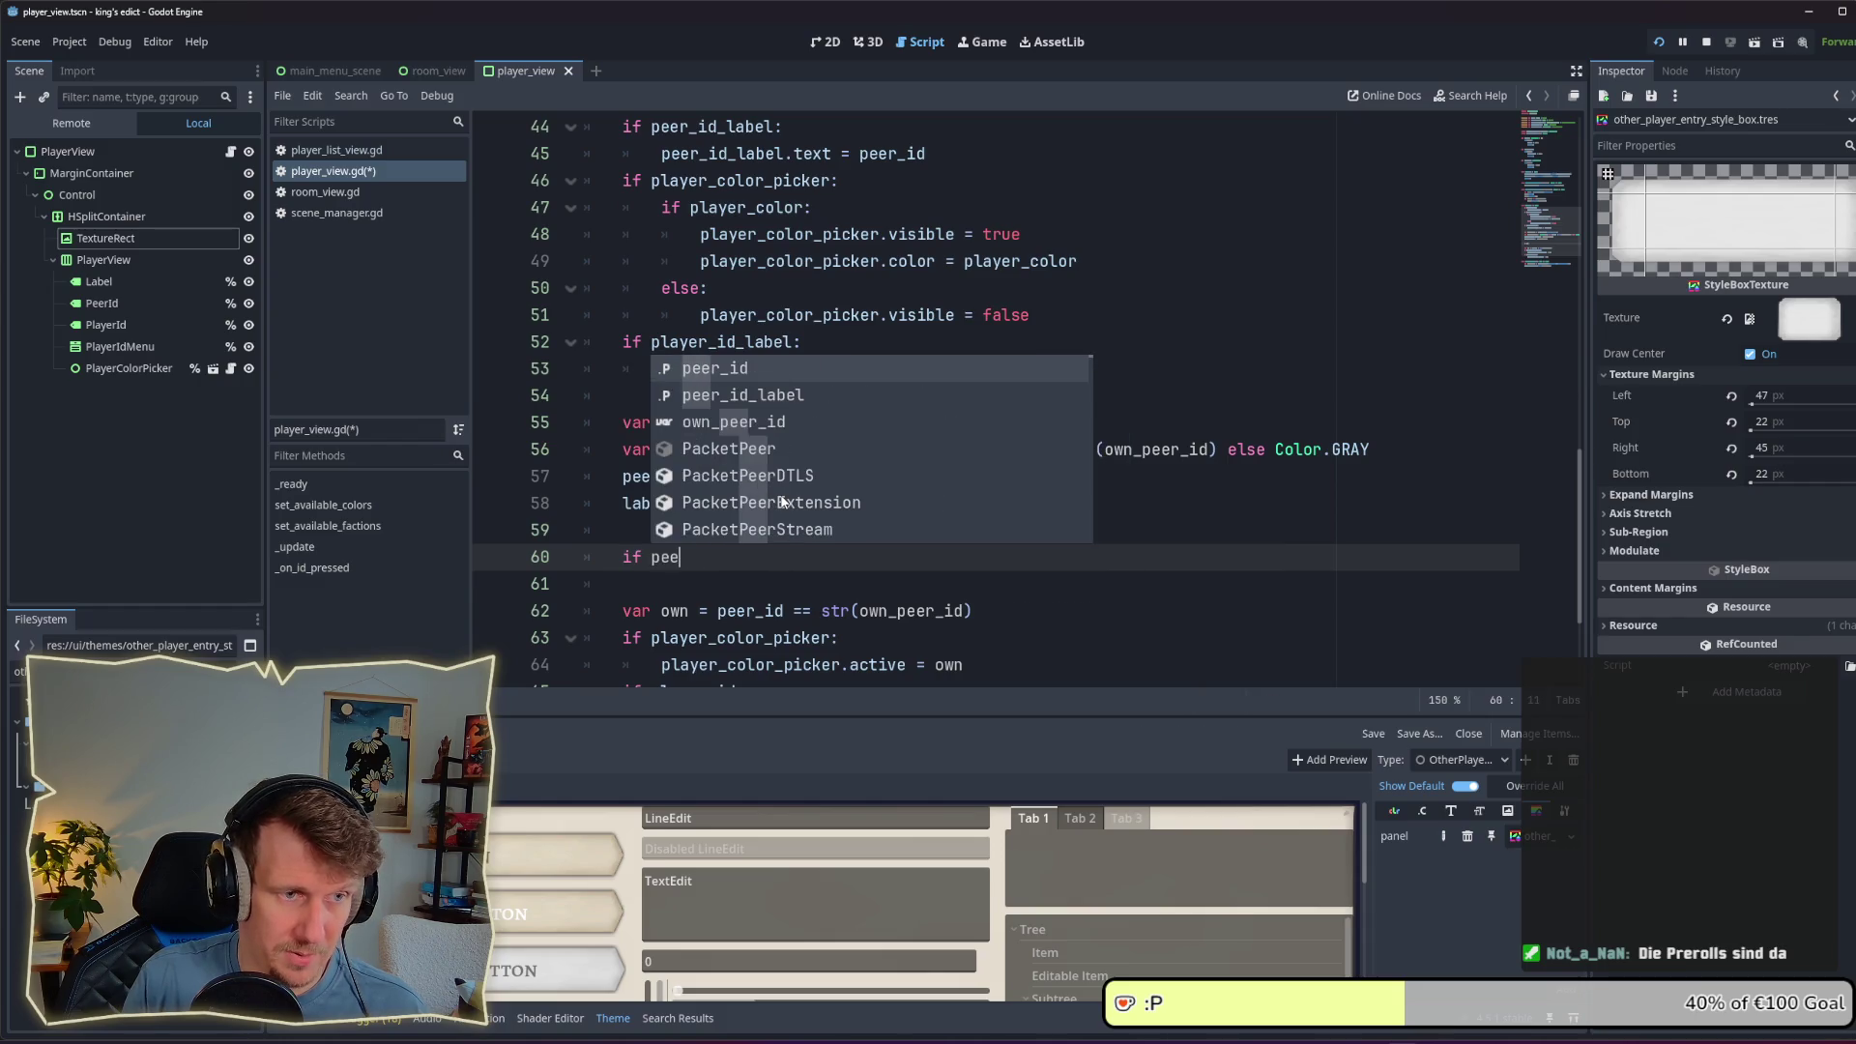
{"action": "key", "text": "Return"}
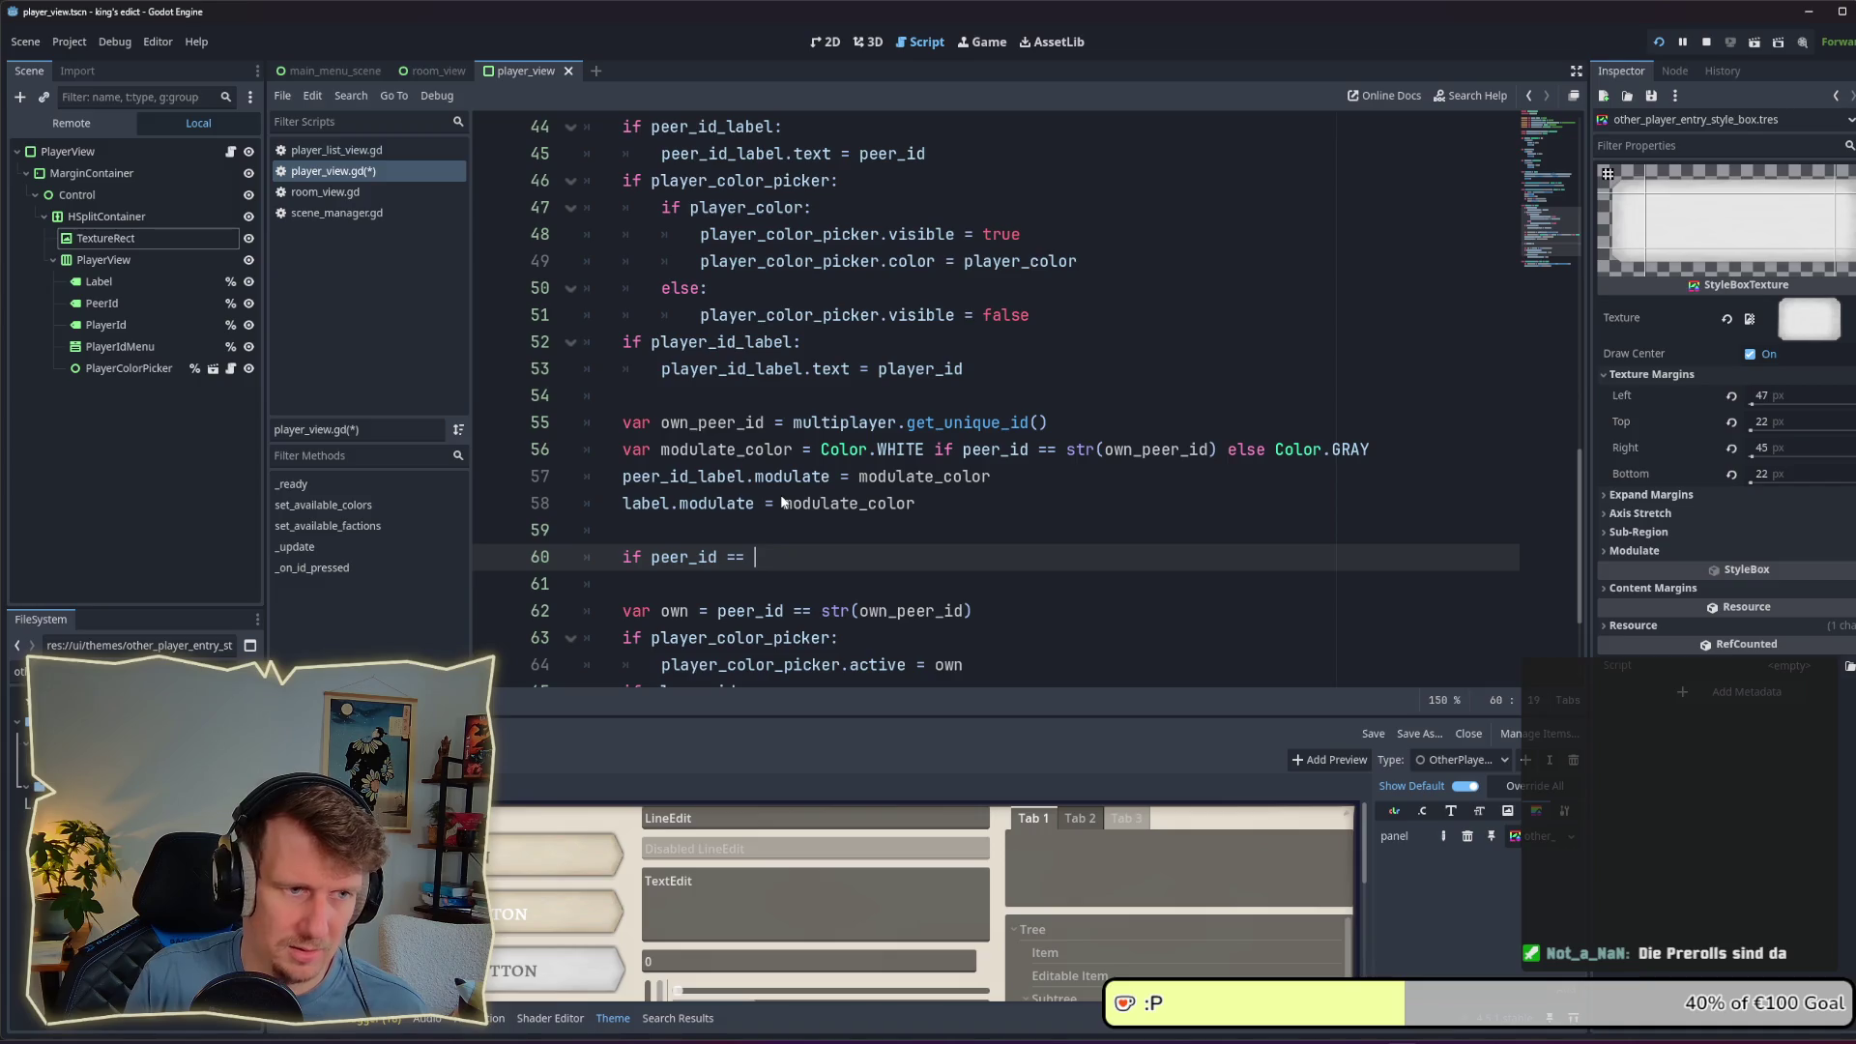
{"action": "type", "text": "str"}
{"action": "key", "text": "Return"}
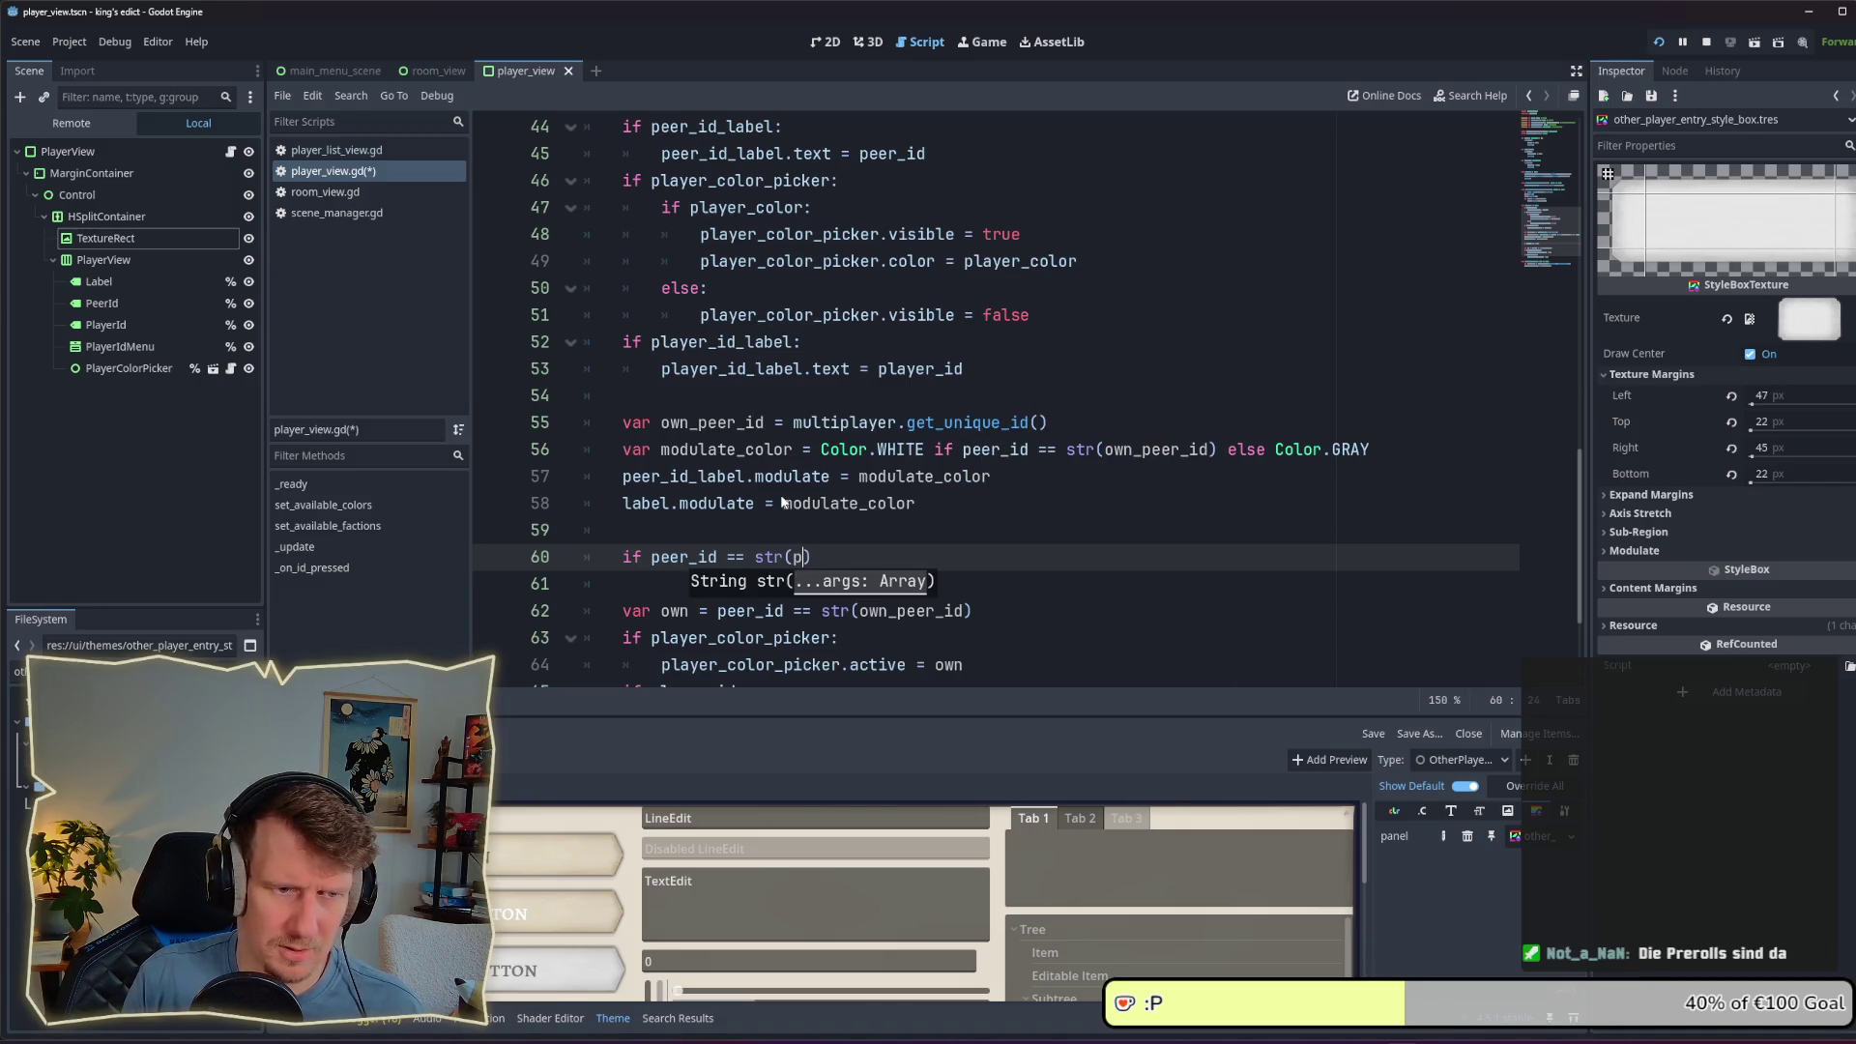
{"action": "type", "text": "own_peer_"}
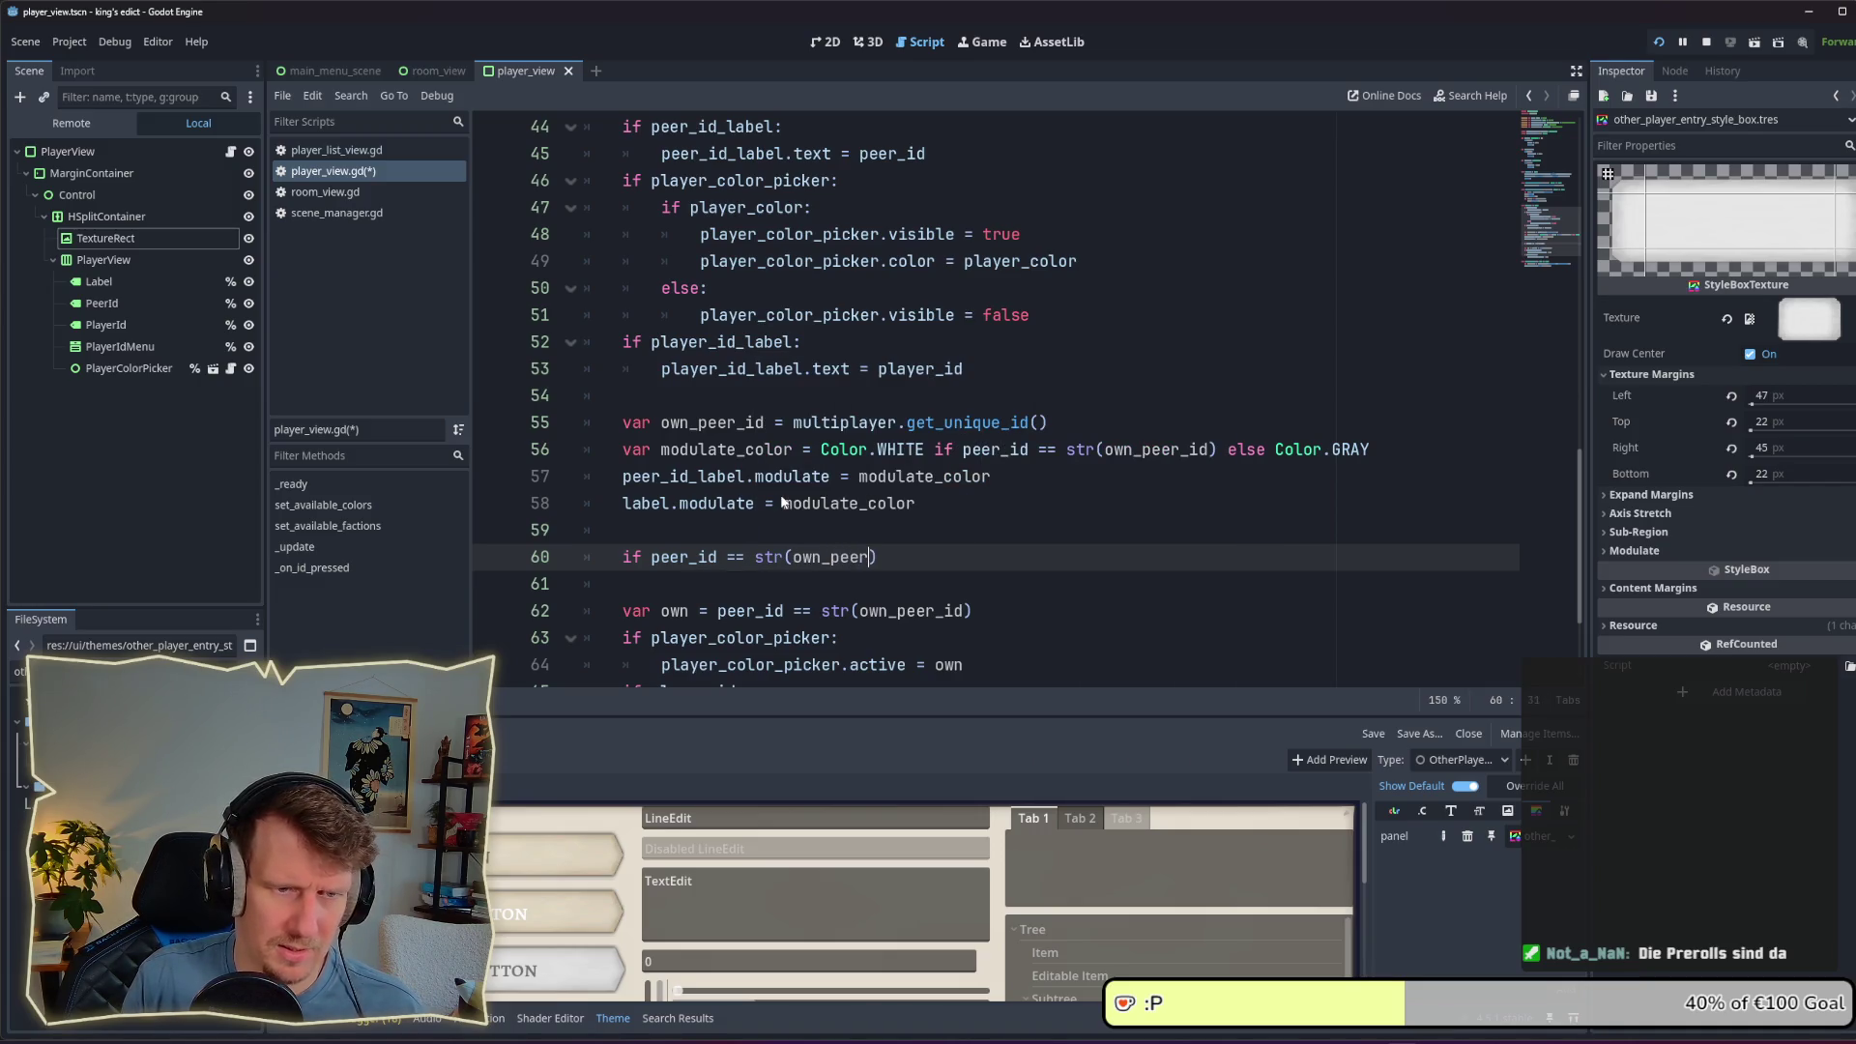
{"action": "type", "text": "id"}
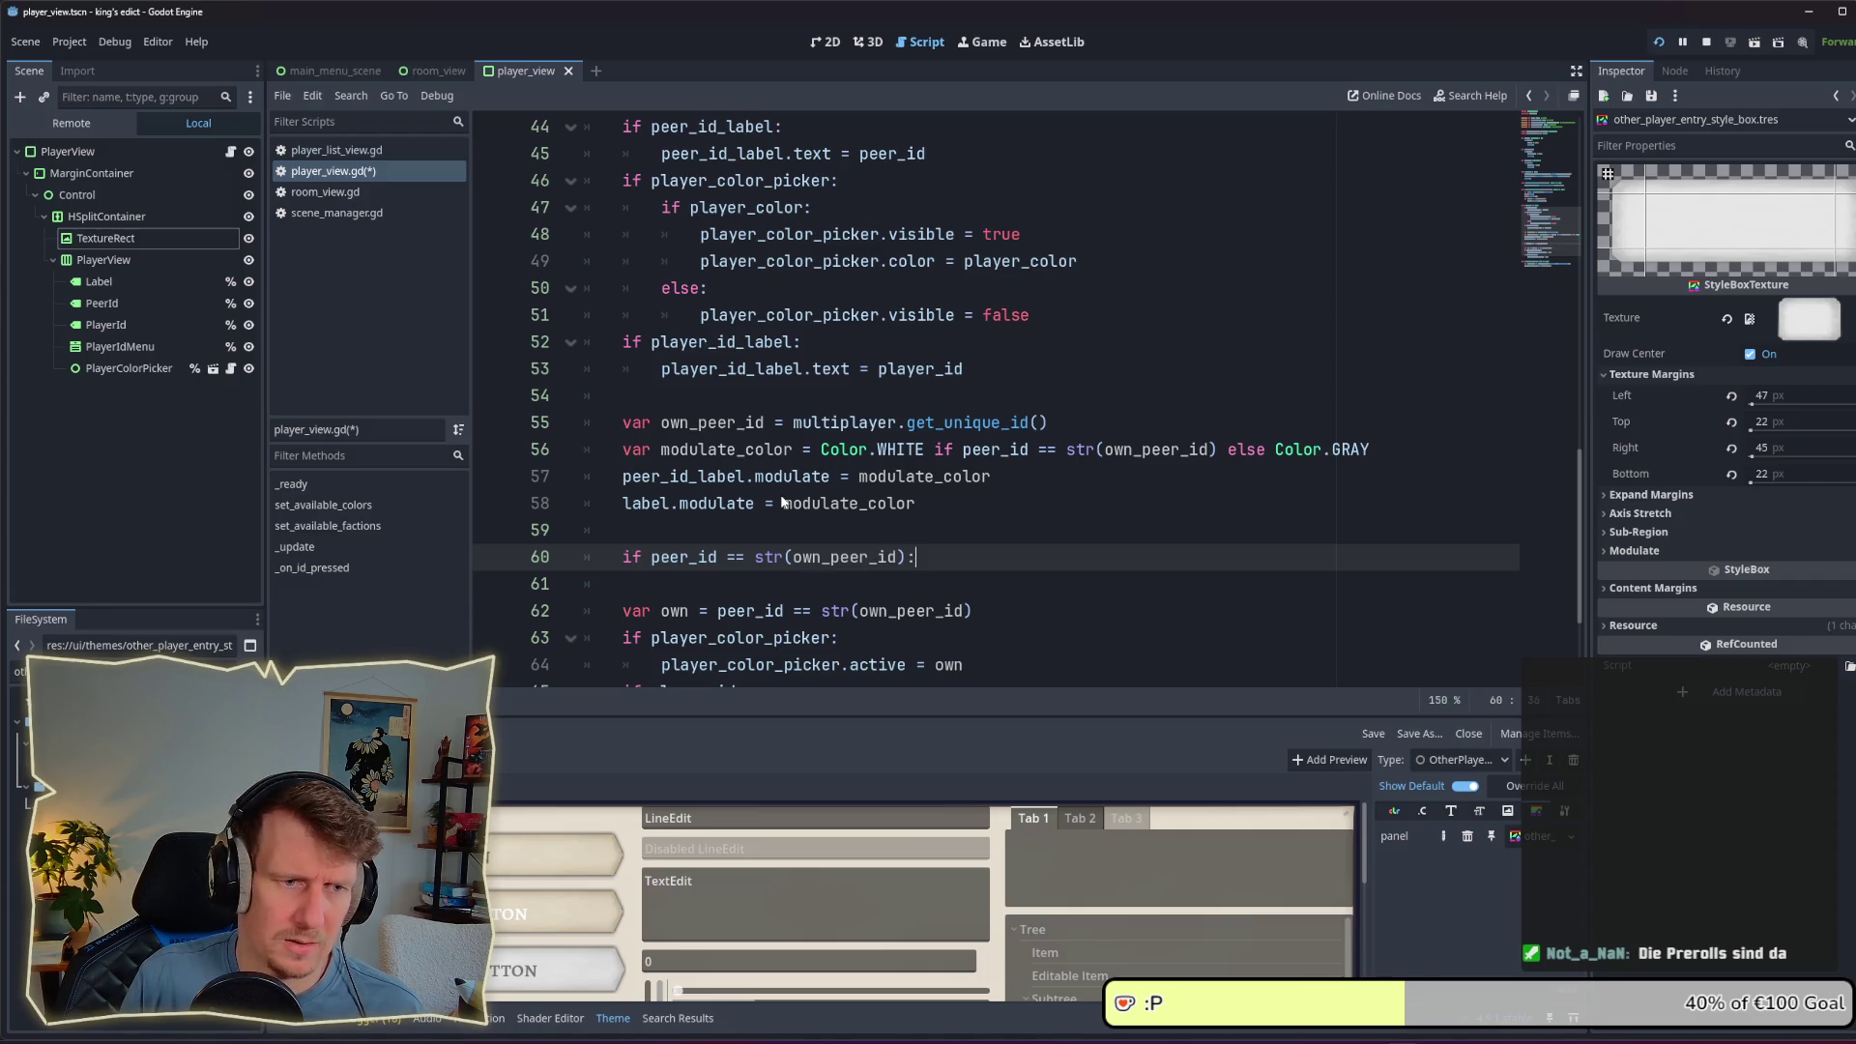
{"action": "key", "text": "Return"}
Step: Delete the unfinished peer_id condition and its leftover empty line, then save the script
{"action": "scroll", "coordinate": [781, 502], "scroll_direction": "down", "scroll_amount": 3}
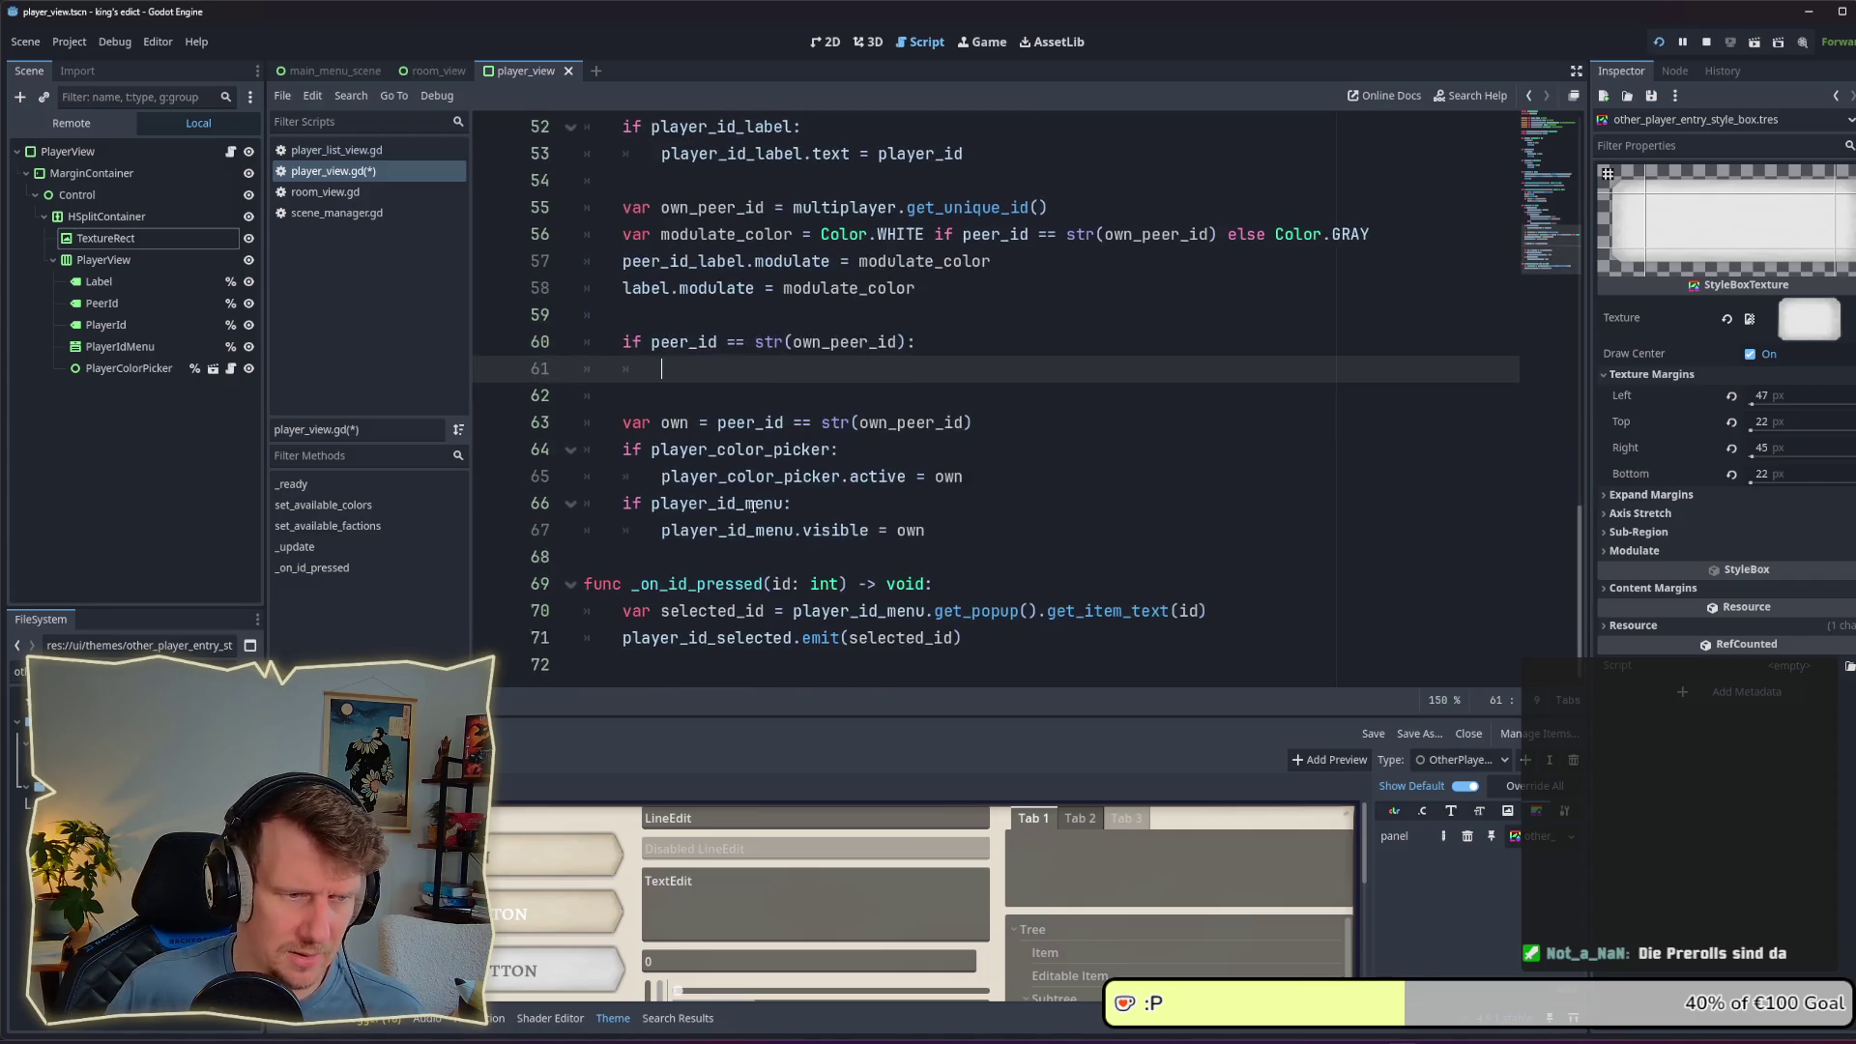
{"action": "left_click_drag", "start_coordinate": [974, 423], "coordinate": [593, 423]}
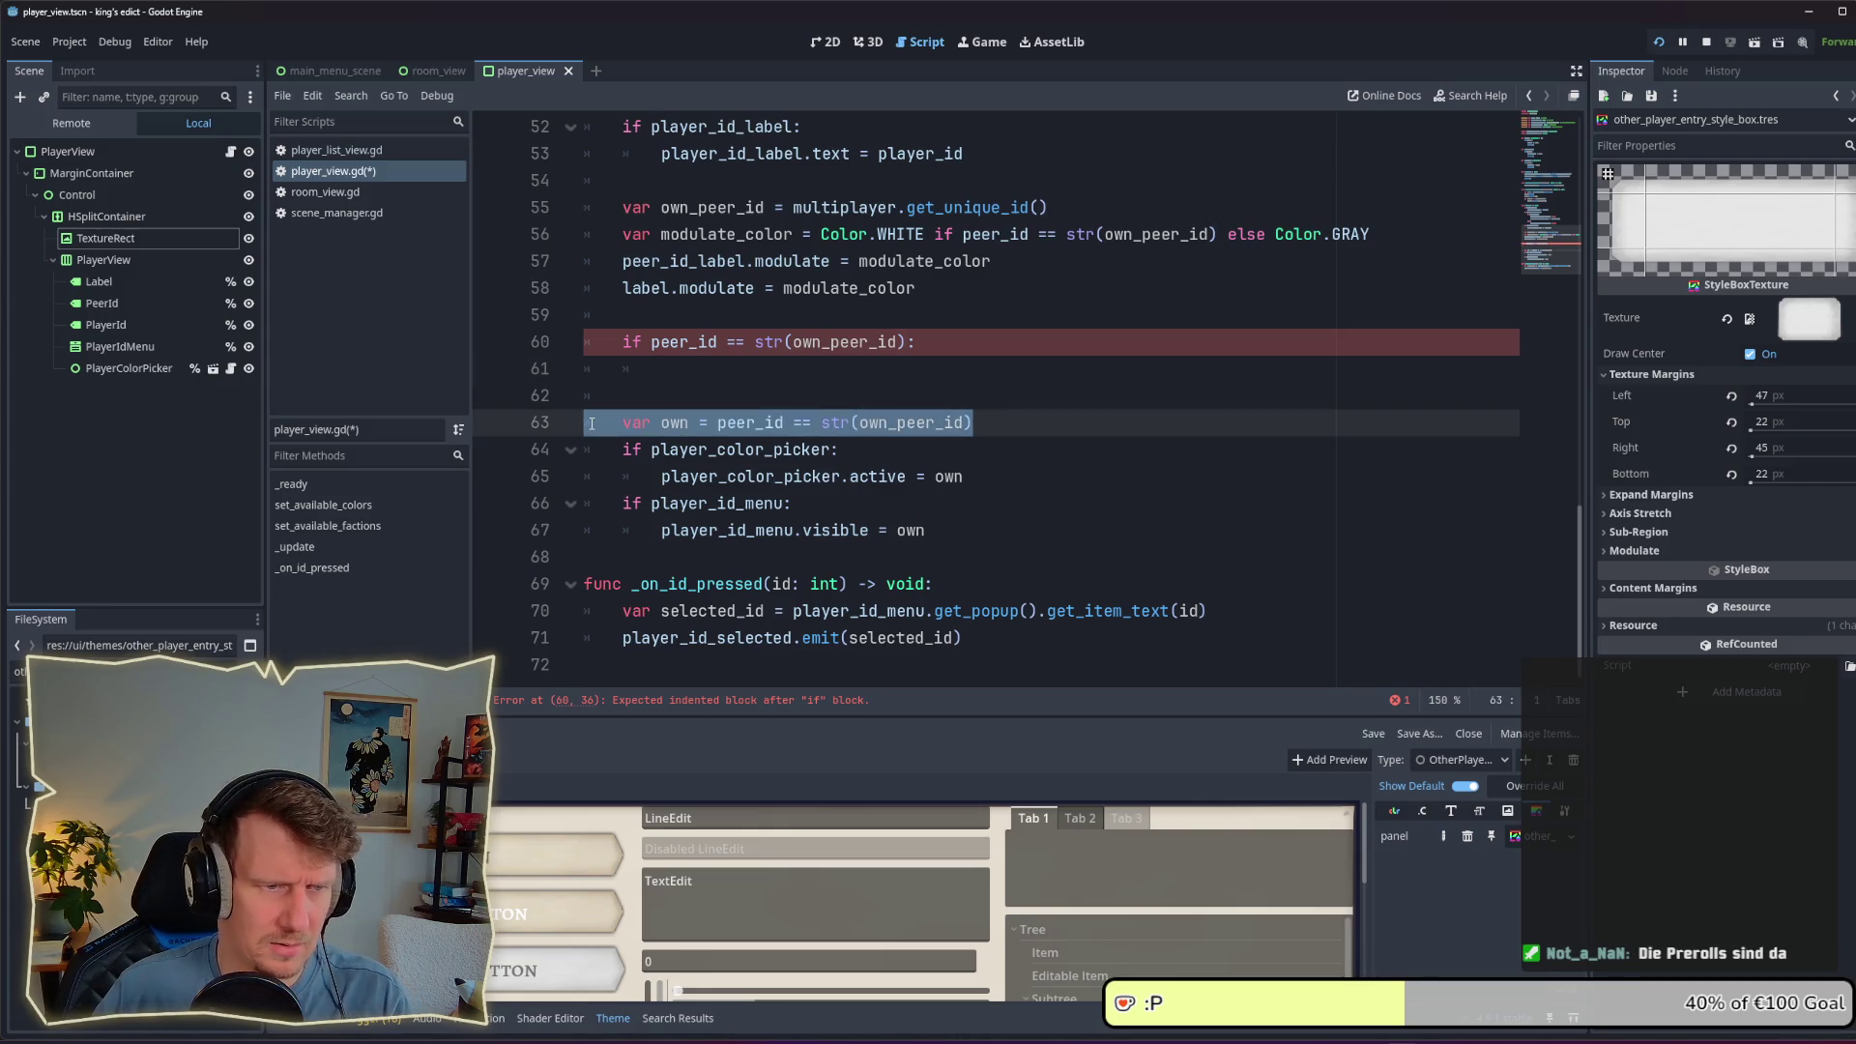
{"action": "key", "text": "ctrl+x"}
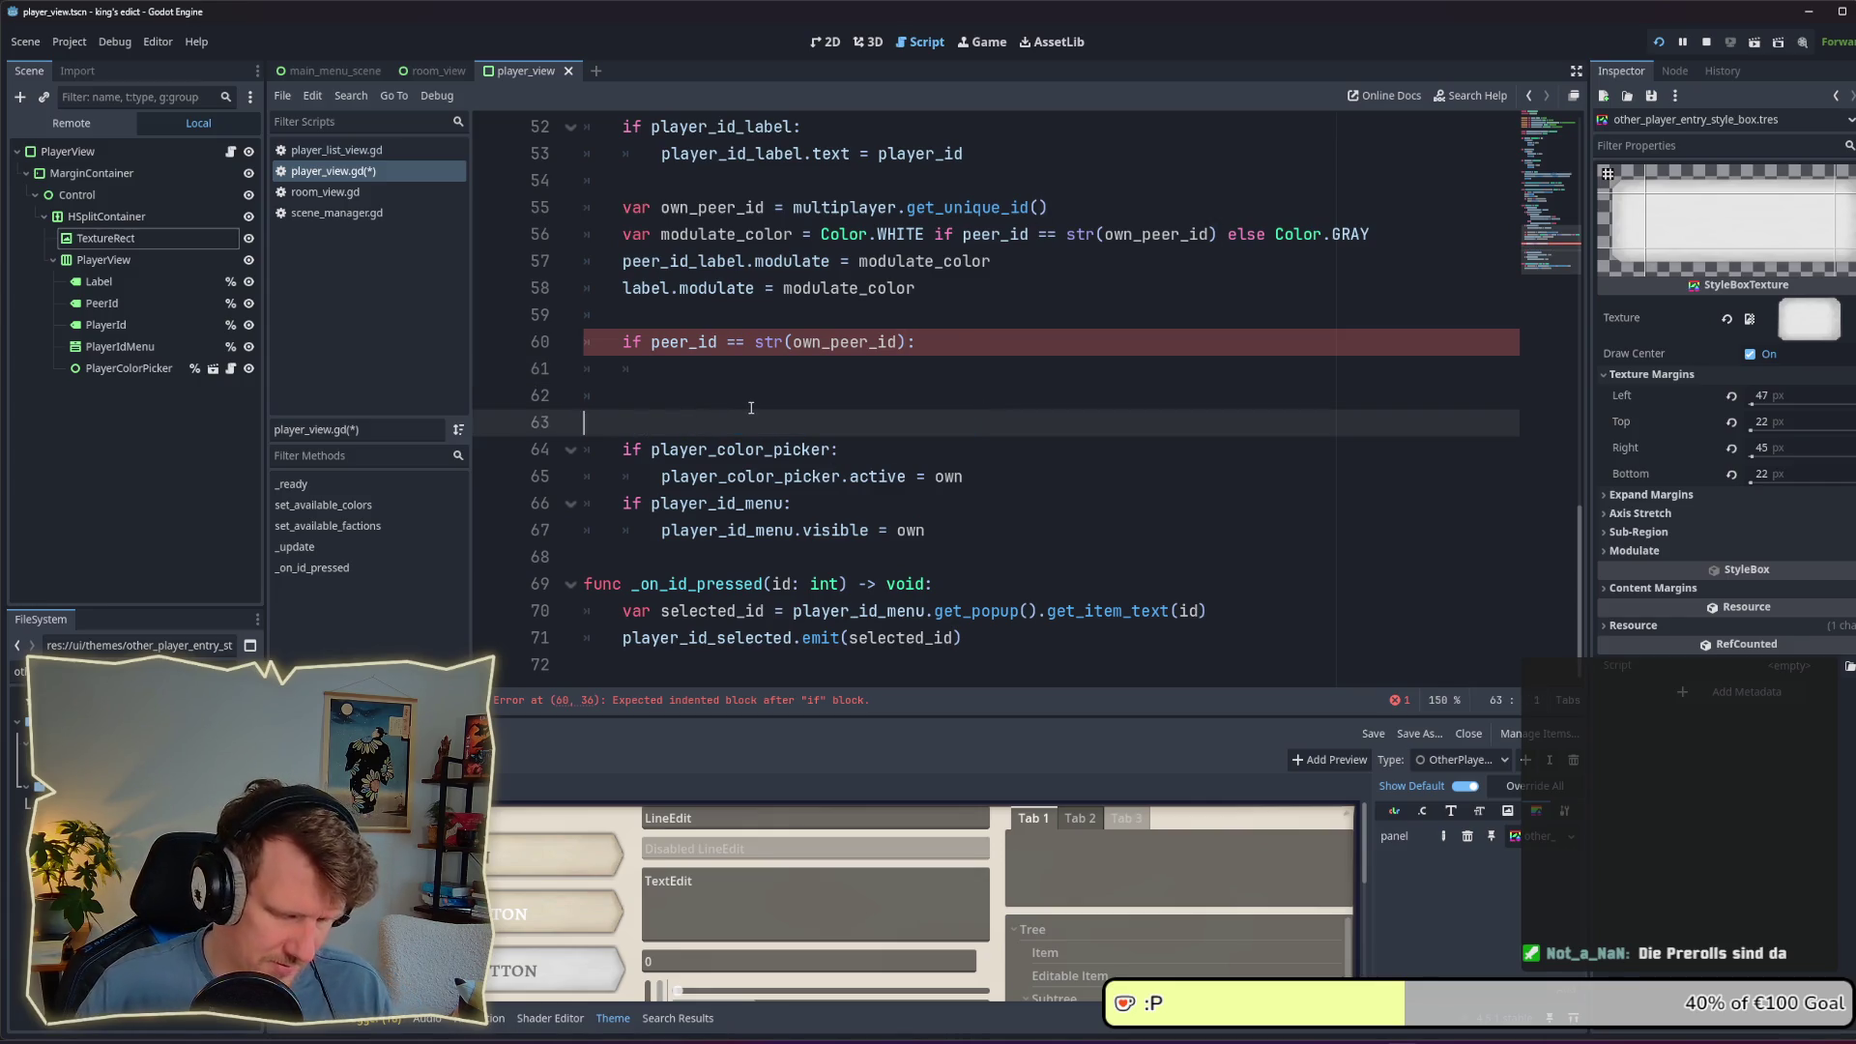
{"action": "key", "text": "ctrl+z"}
{"action": "left_click", "coordinate": [914, 342]}
{"action": "left_click_drag", "start_coordinate": [915, 342], "coordinate": [550, 352]}
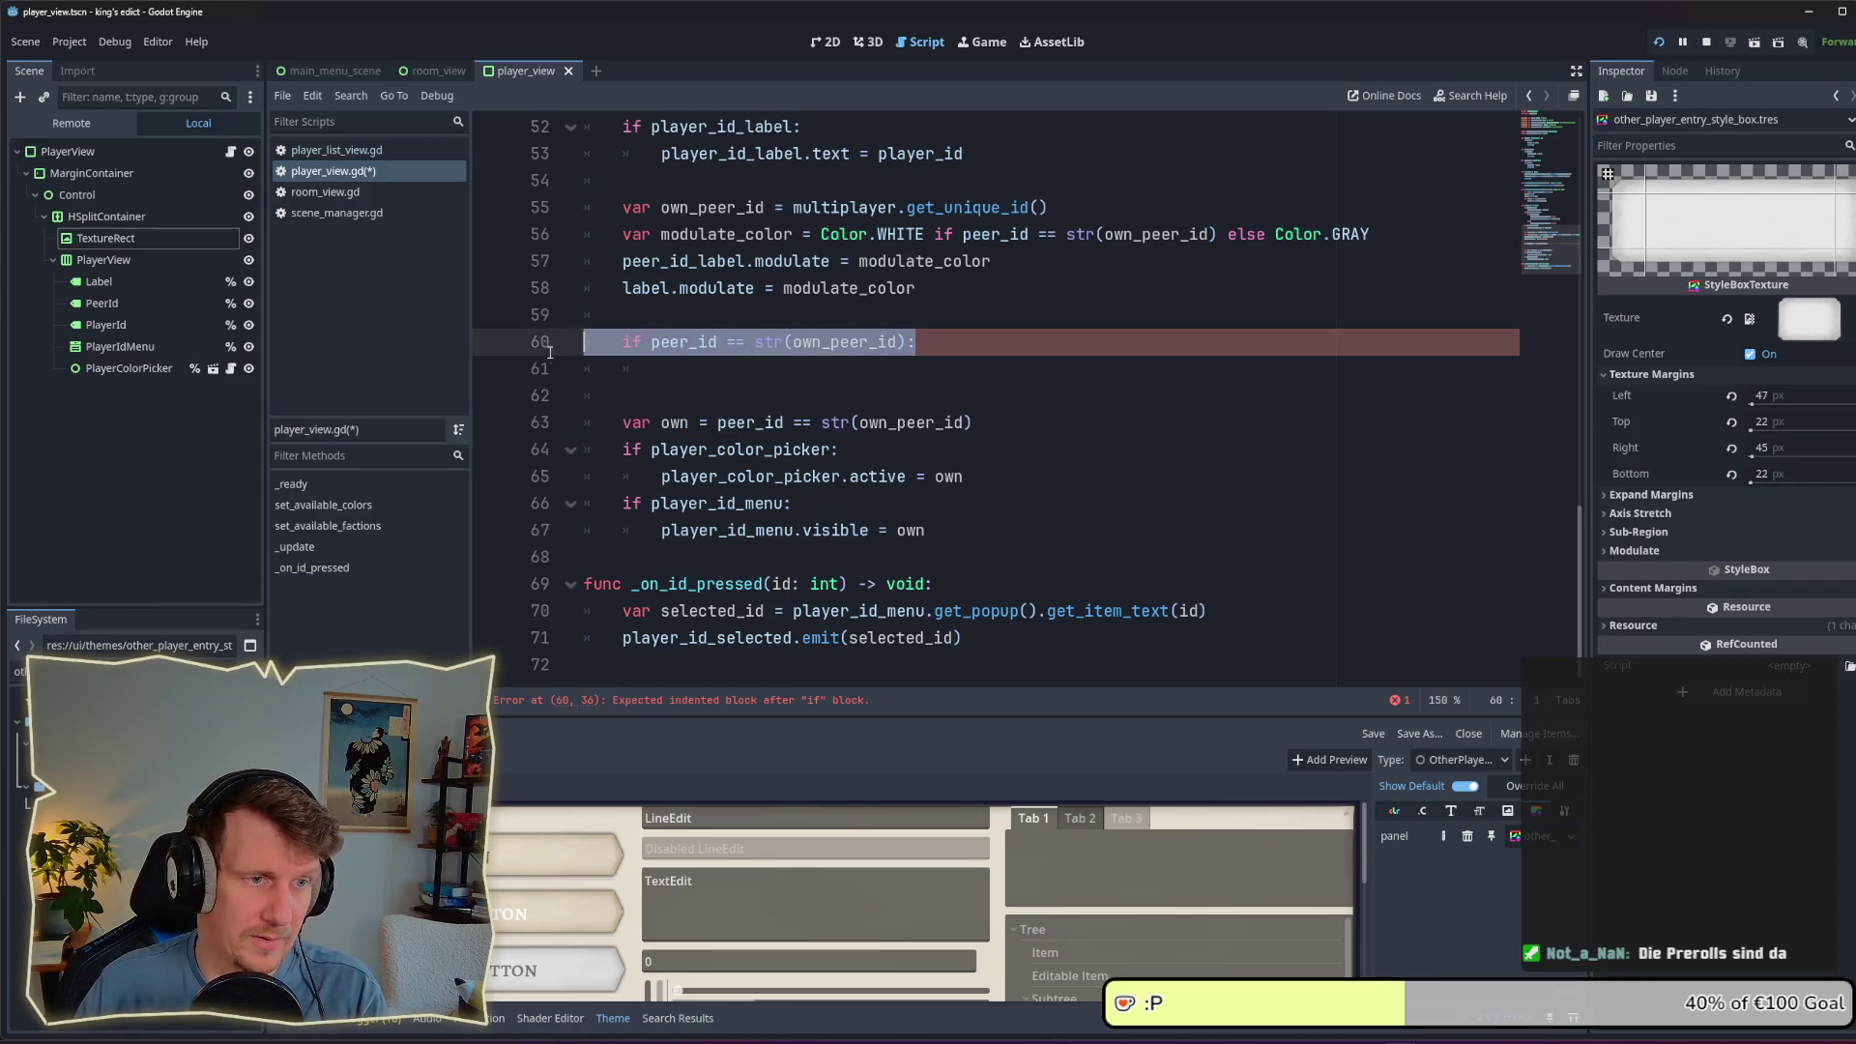
{"action": "key", "text": "Delete"}
{"action": "key", "text": "Delete"}
{"action": "key", "text": "Delete"}
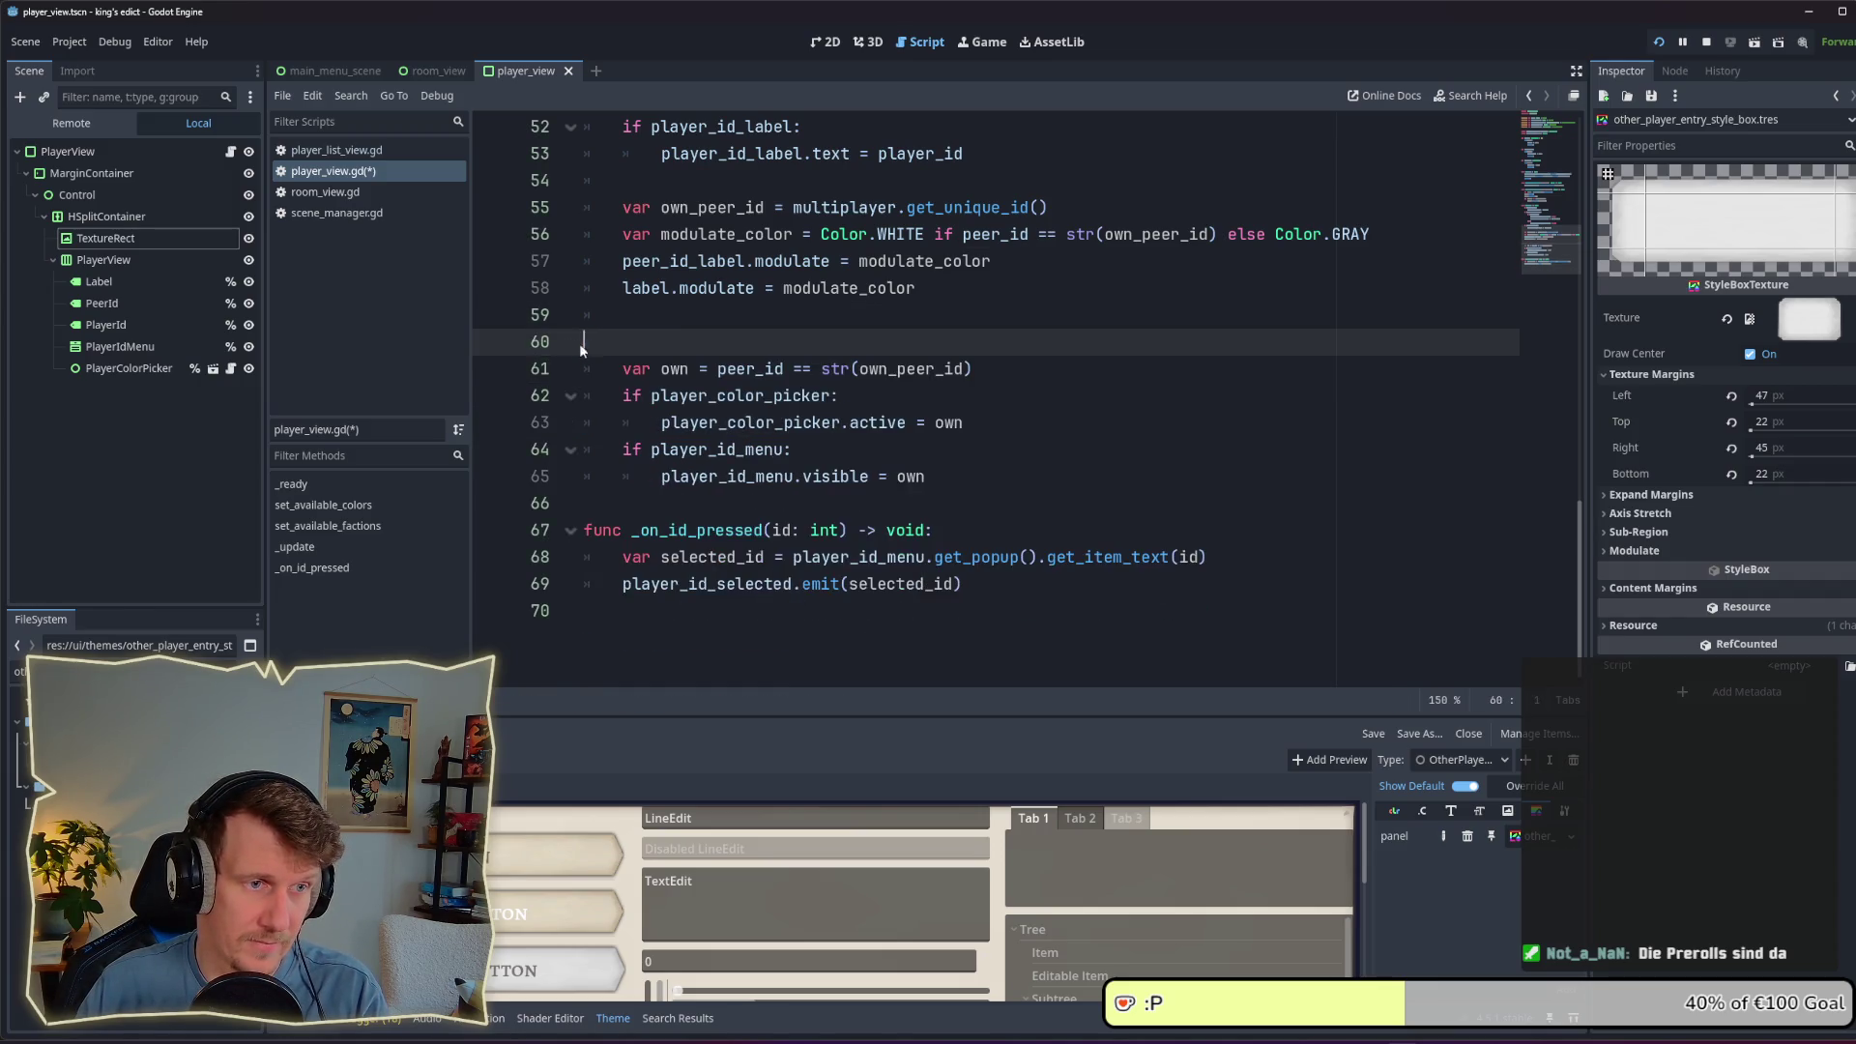
{"action": "key", "text": "BackSpace"}
{"action": "key", "text": "ctrl+s"}
Step: Add 'if own: theme_type_variation = "OtherPlayerEntryPanel"' after line 64 and save
{"action": "left_click", "coordinate": [972, 438]}
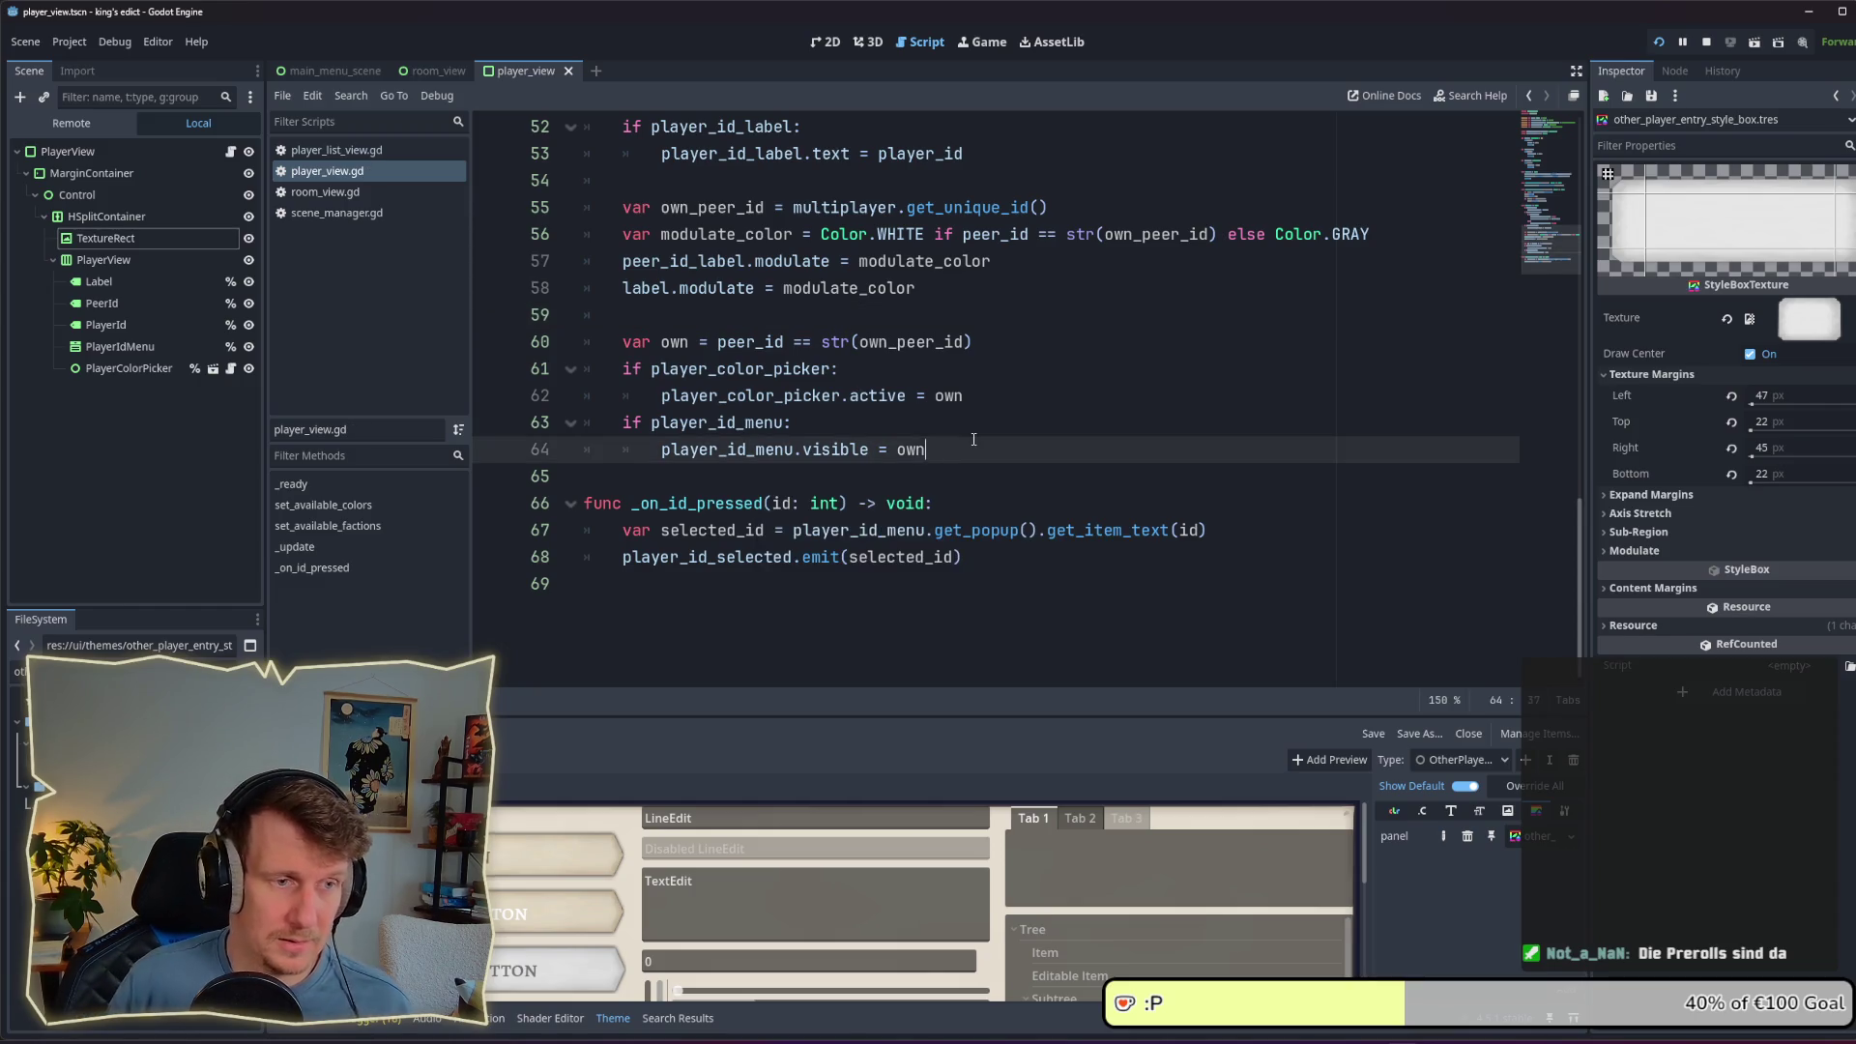
{"action": "key", "text": "Return"}
{"action": "key", "text": "Return"}
{"action": "type", "text": "if own"}
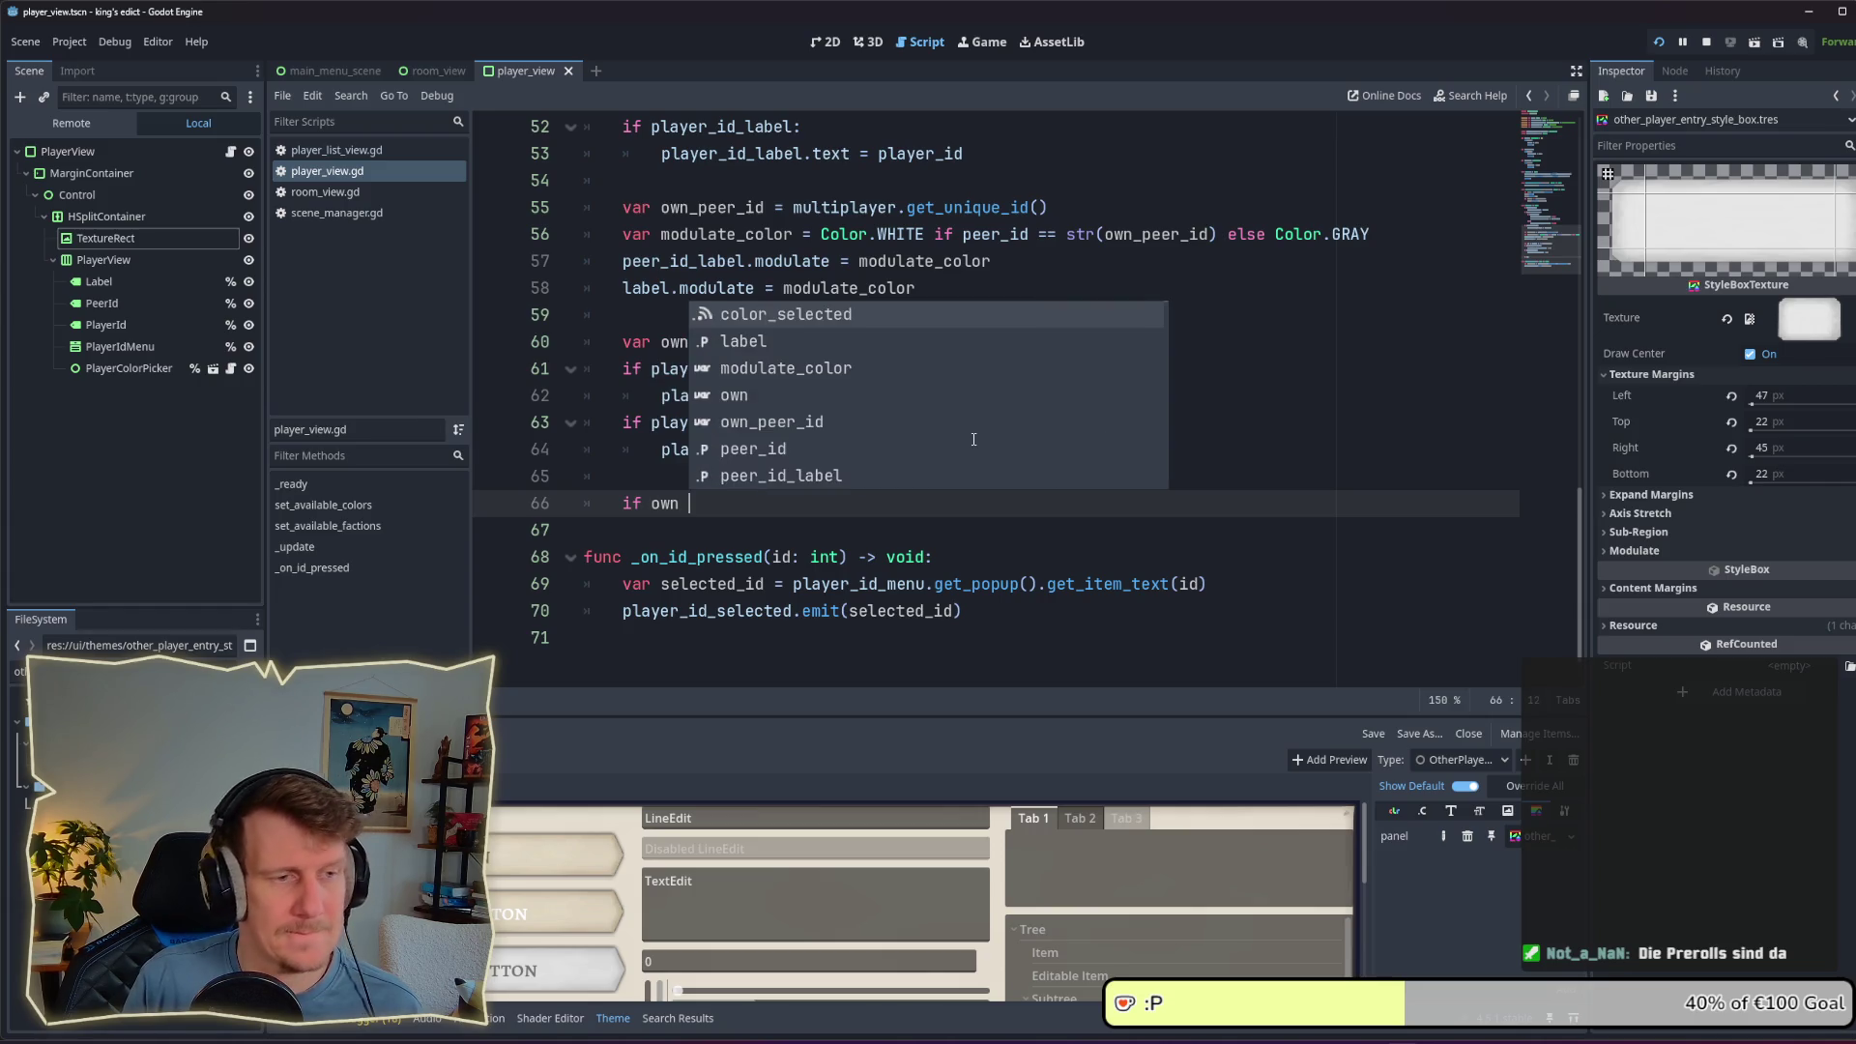
{"action": "type", "text": ":"}
{"action": "key", "text": "Return"}
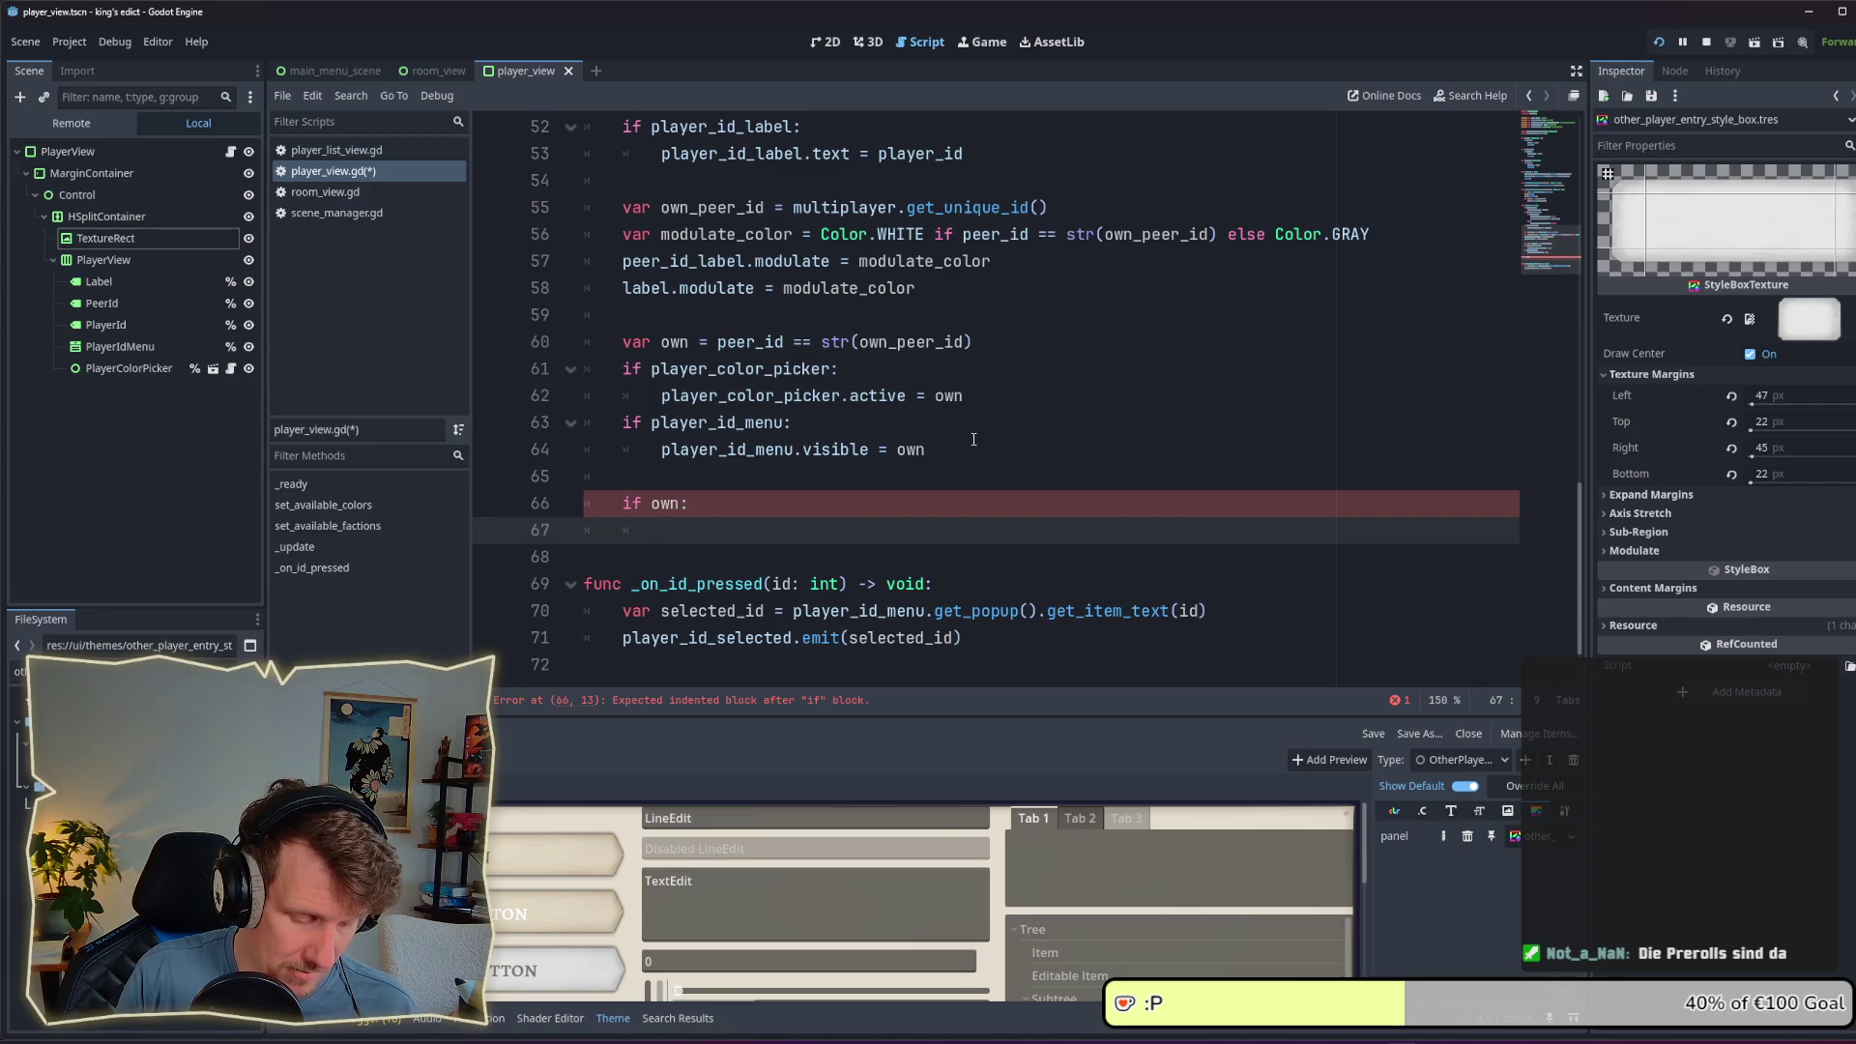
{"action": "type", "text": "them"}
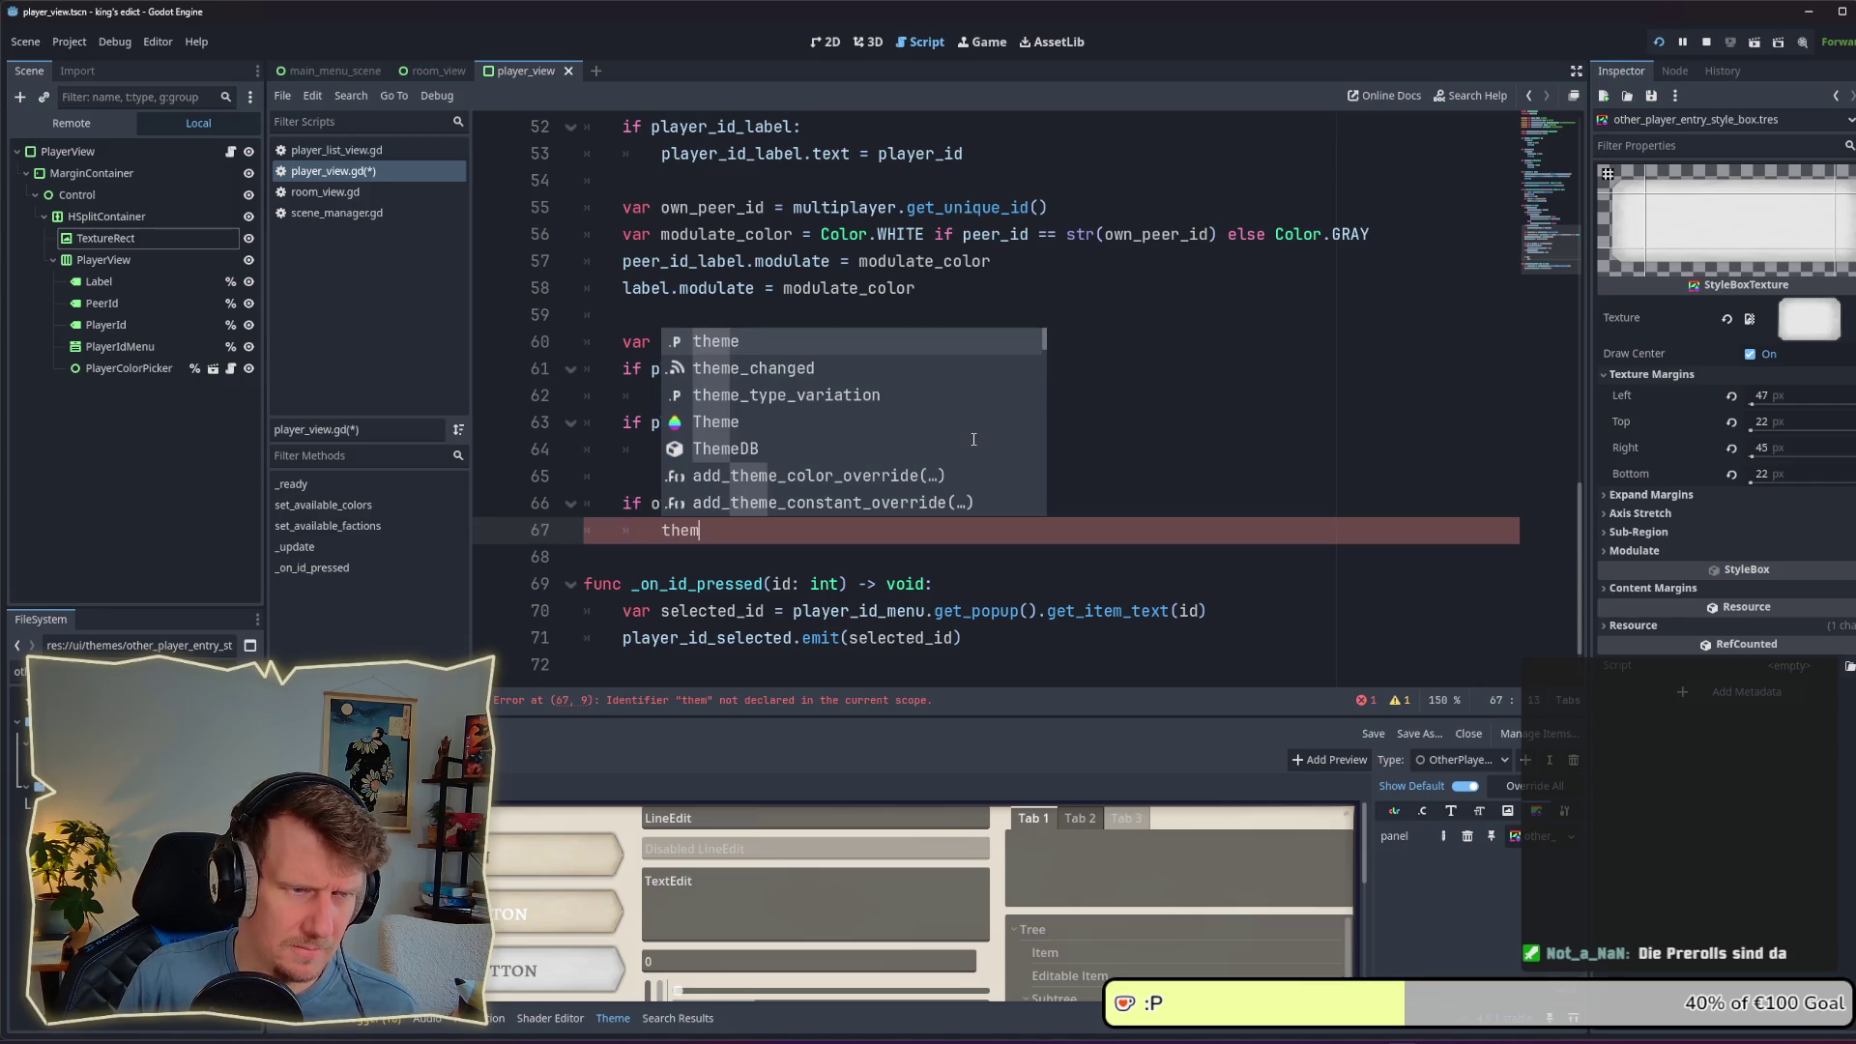
{"action": "key", "text": "Down"}
{"action": "key", "text": "Down"}
{"action": "key", "text": "Return"}
{"action": "type", "text": "= "}
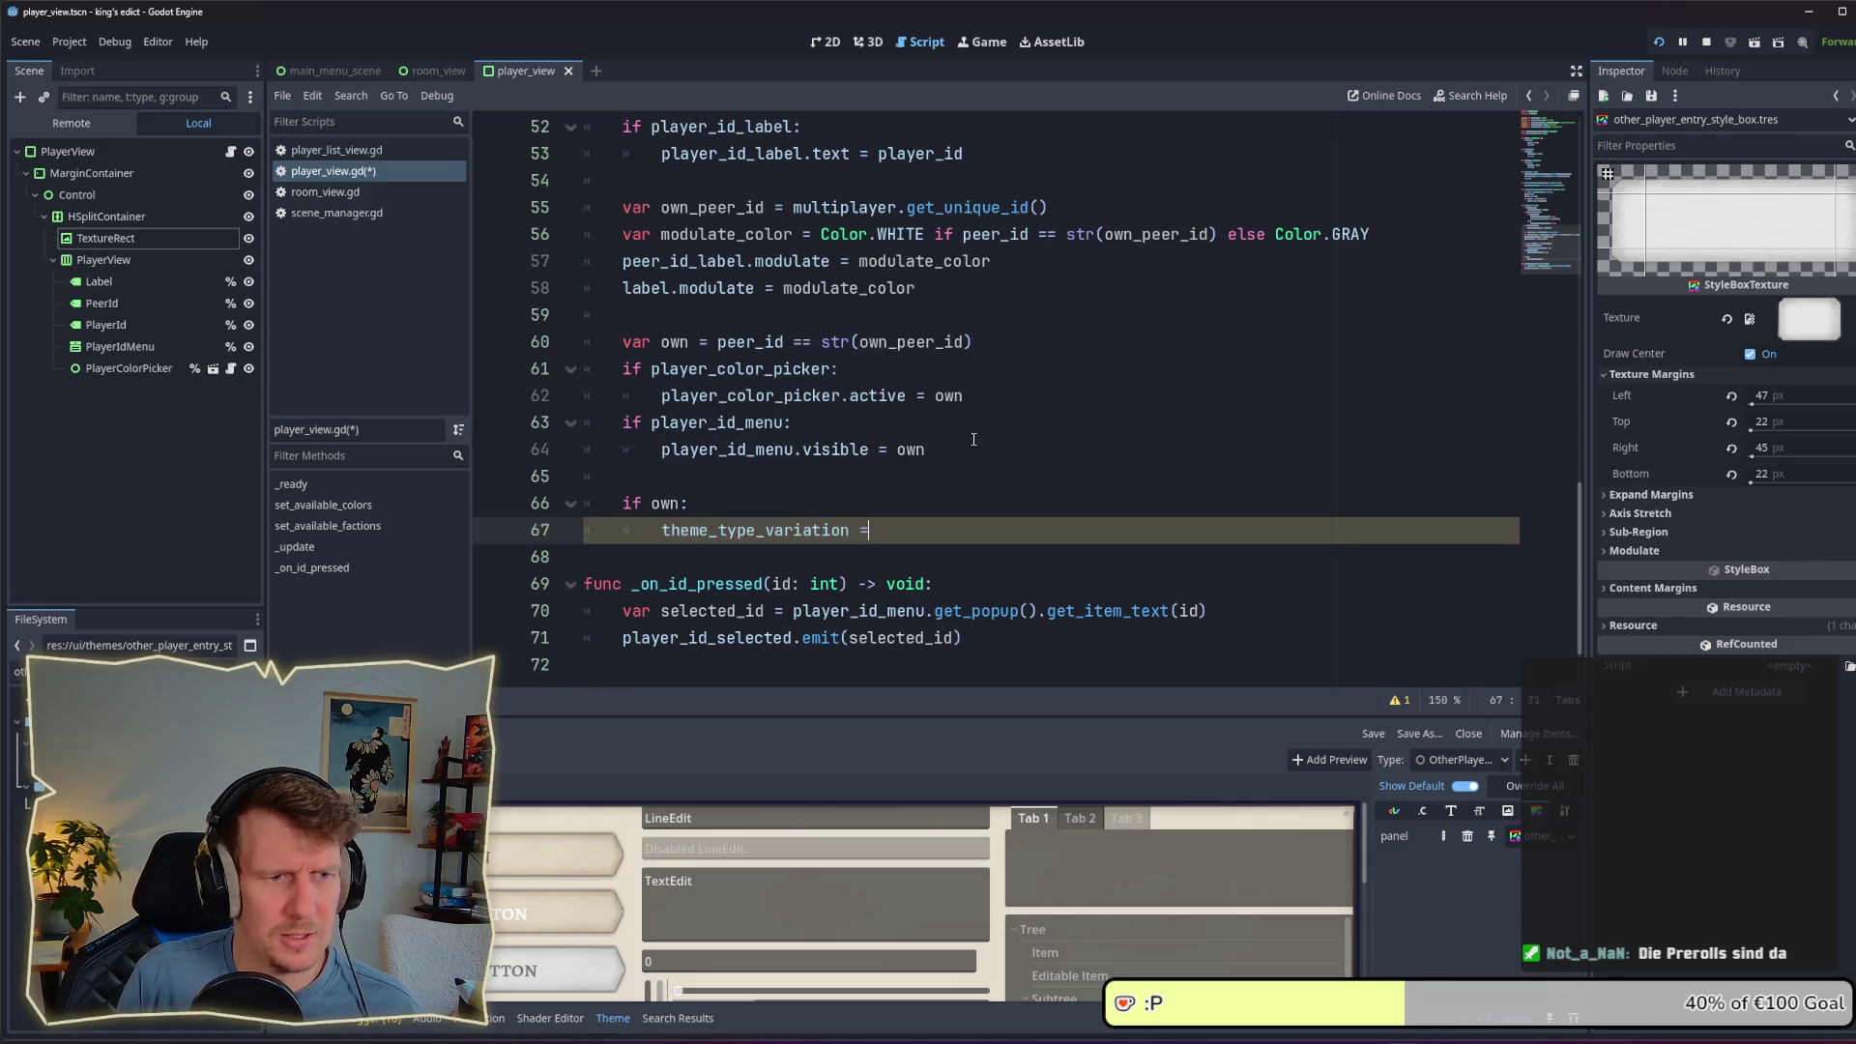
{"action": "type", "text": "\""}
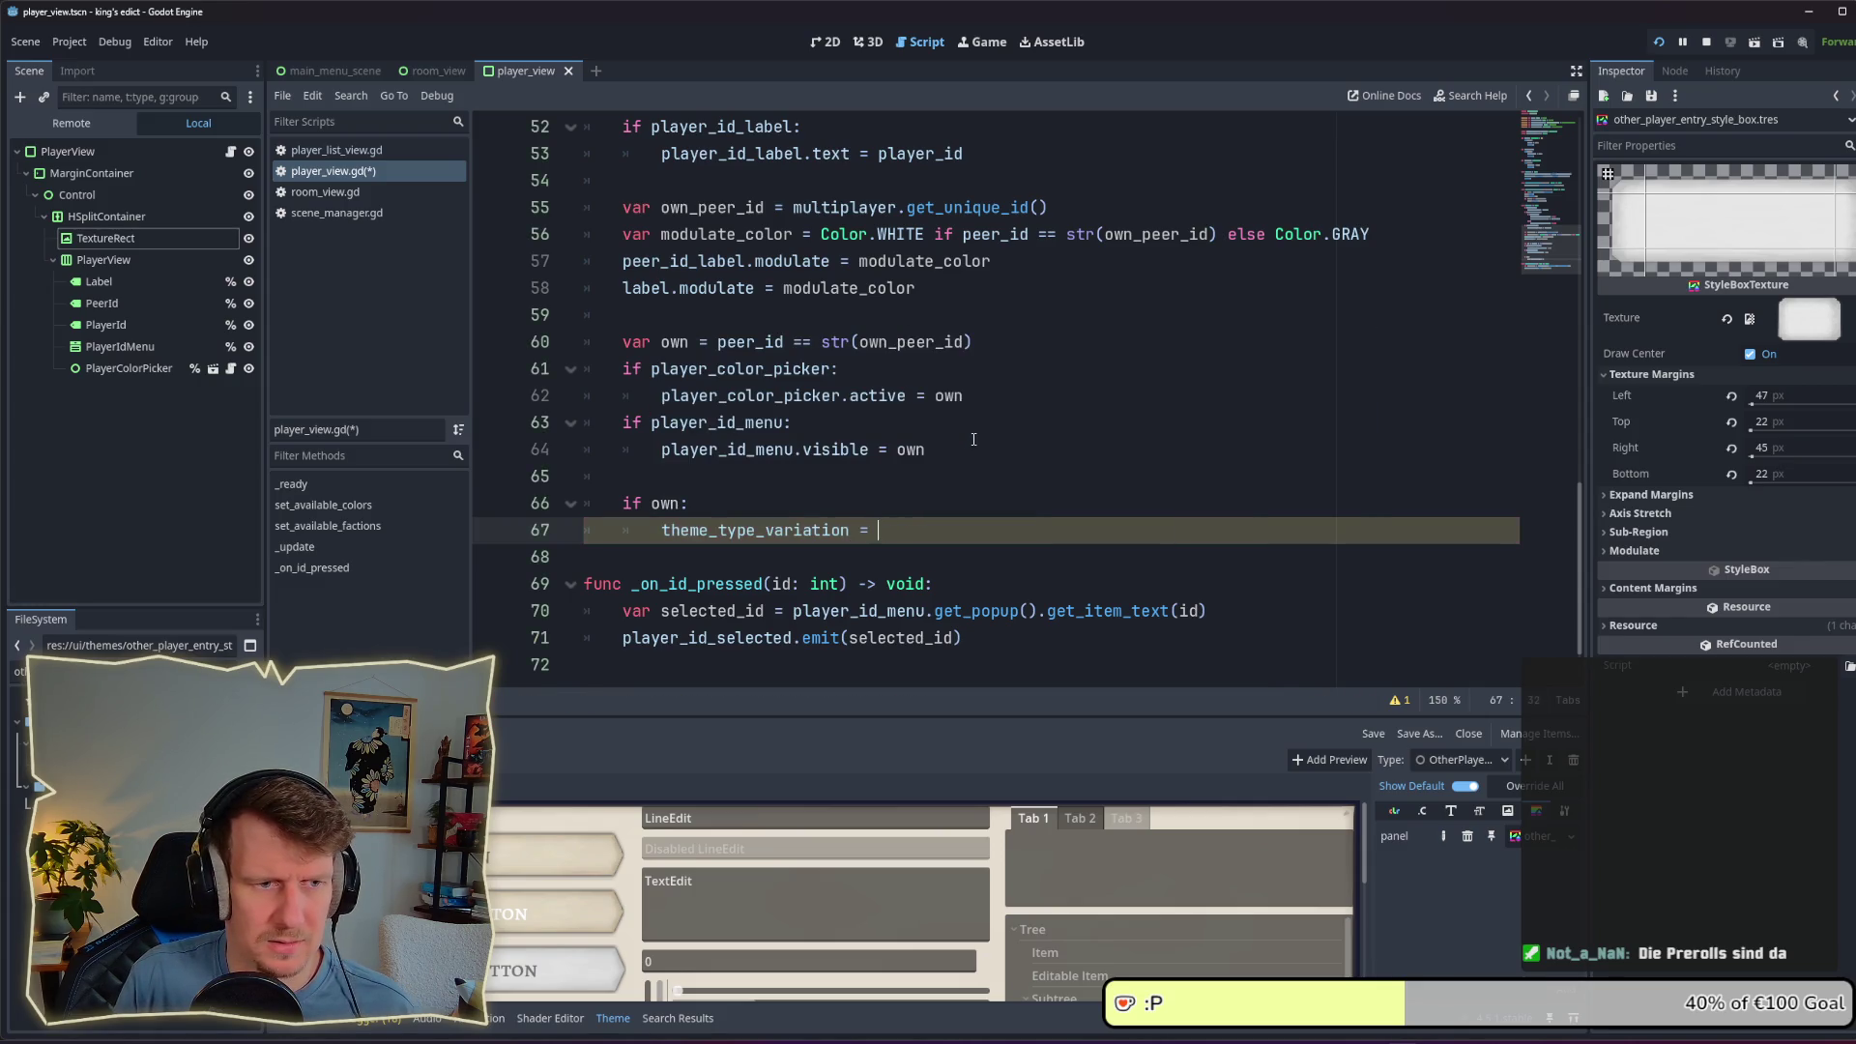
{"action": "type", "text": "o"}
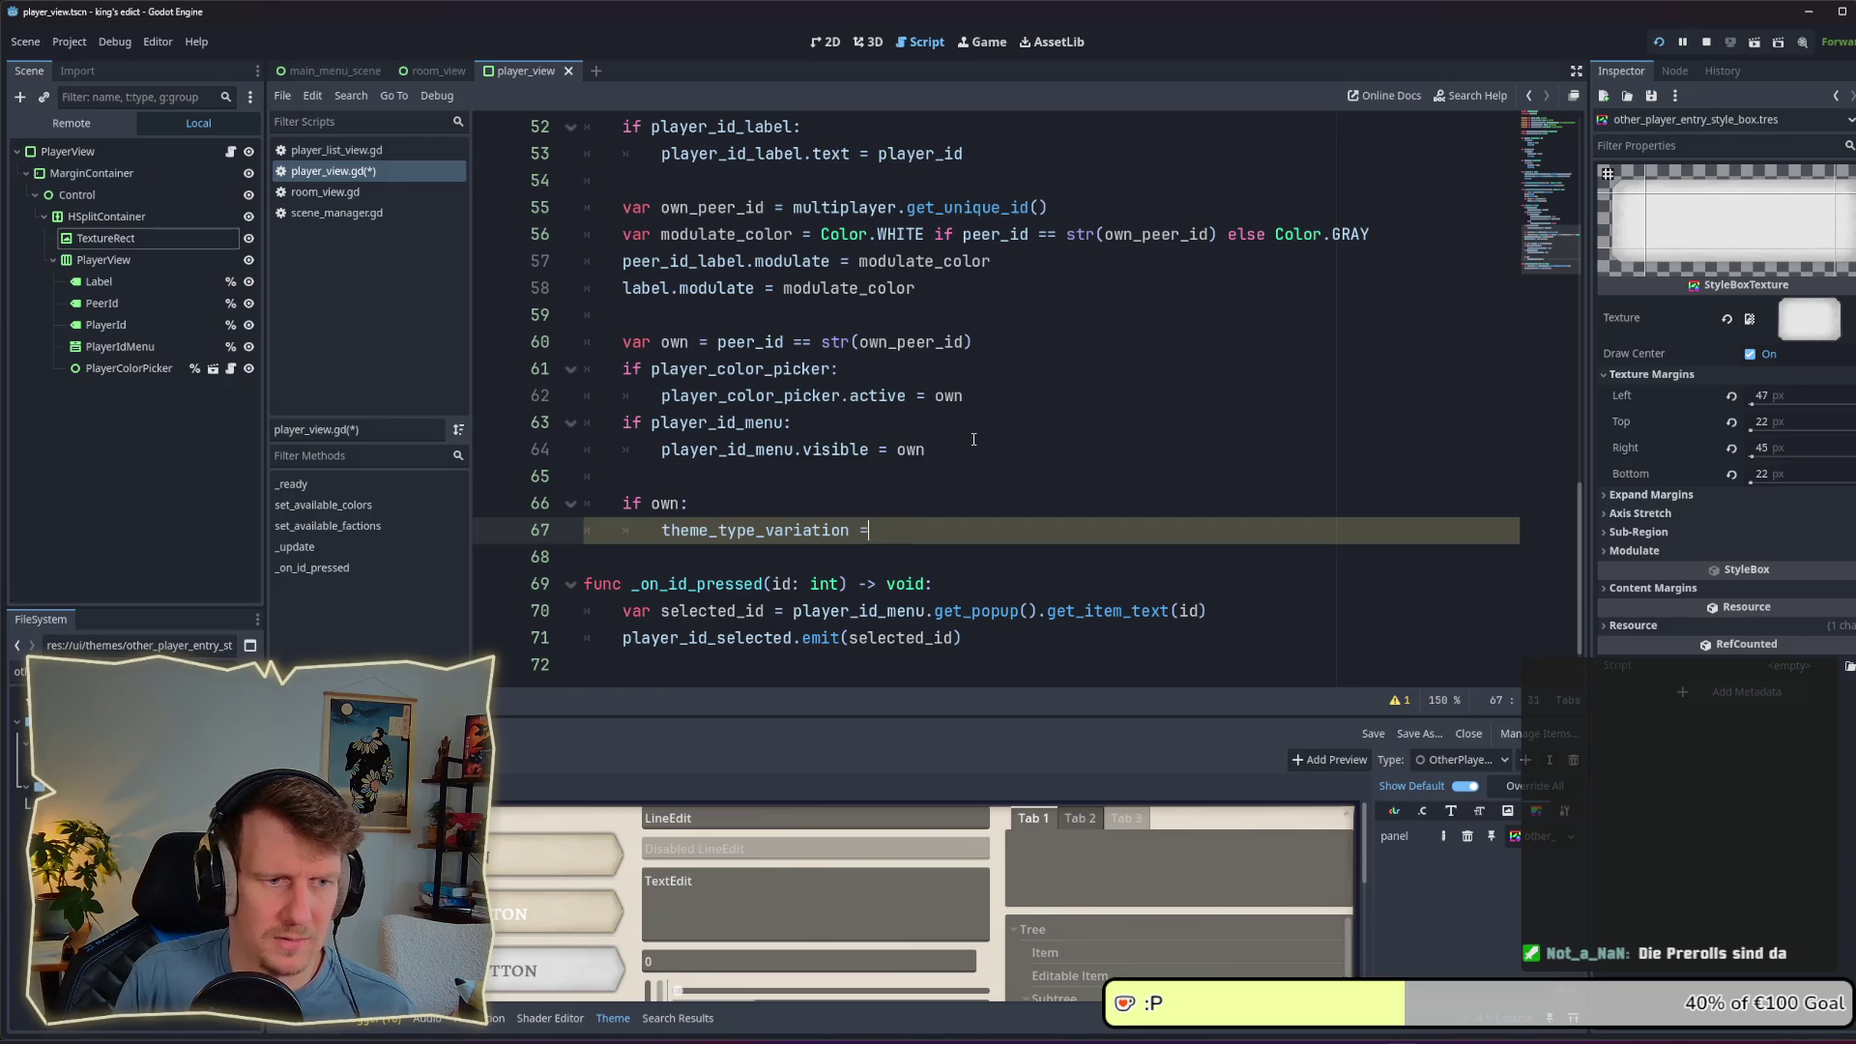
{"action": "key", "text": "BackSpace"}
{"action": "key", "text": "BackSpace"}
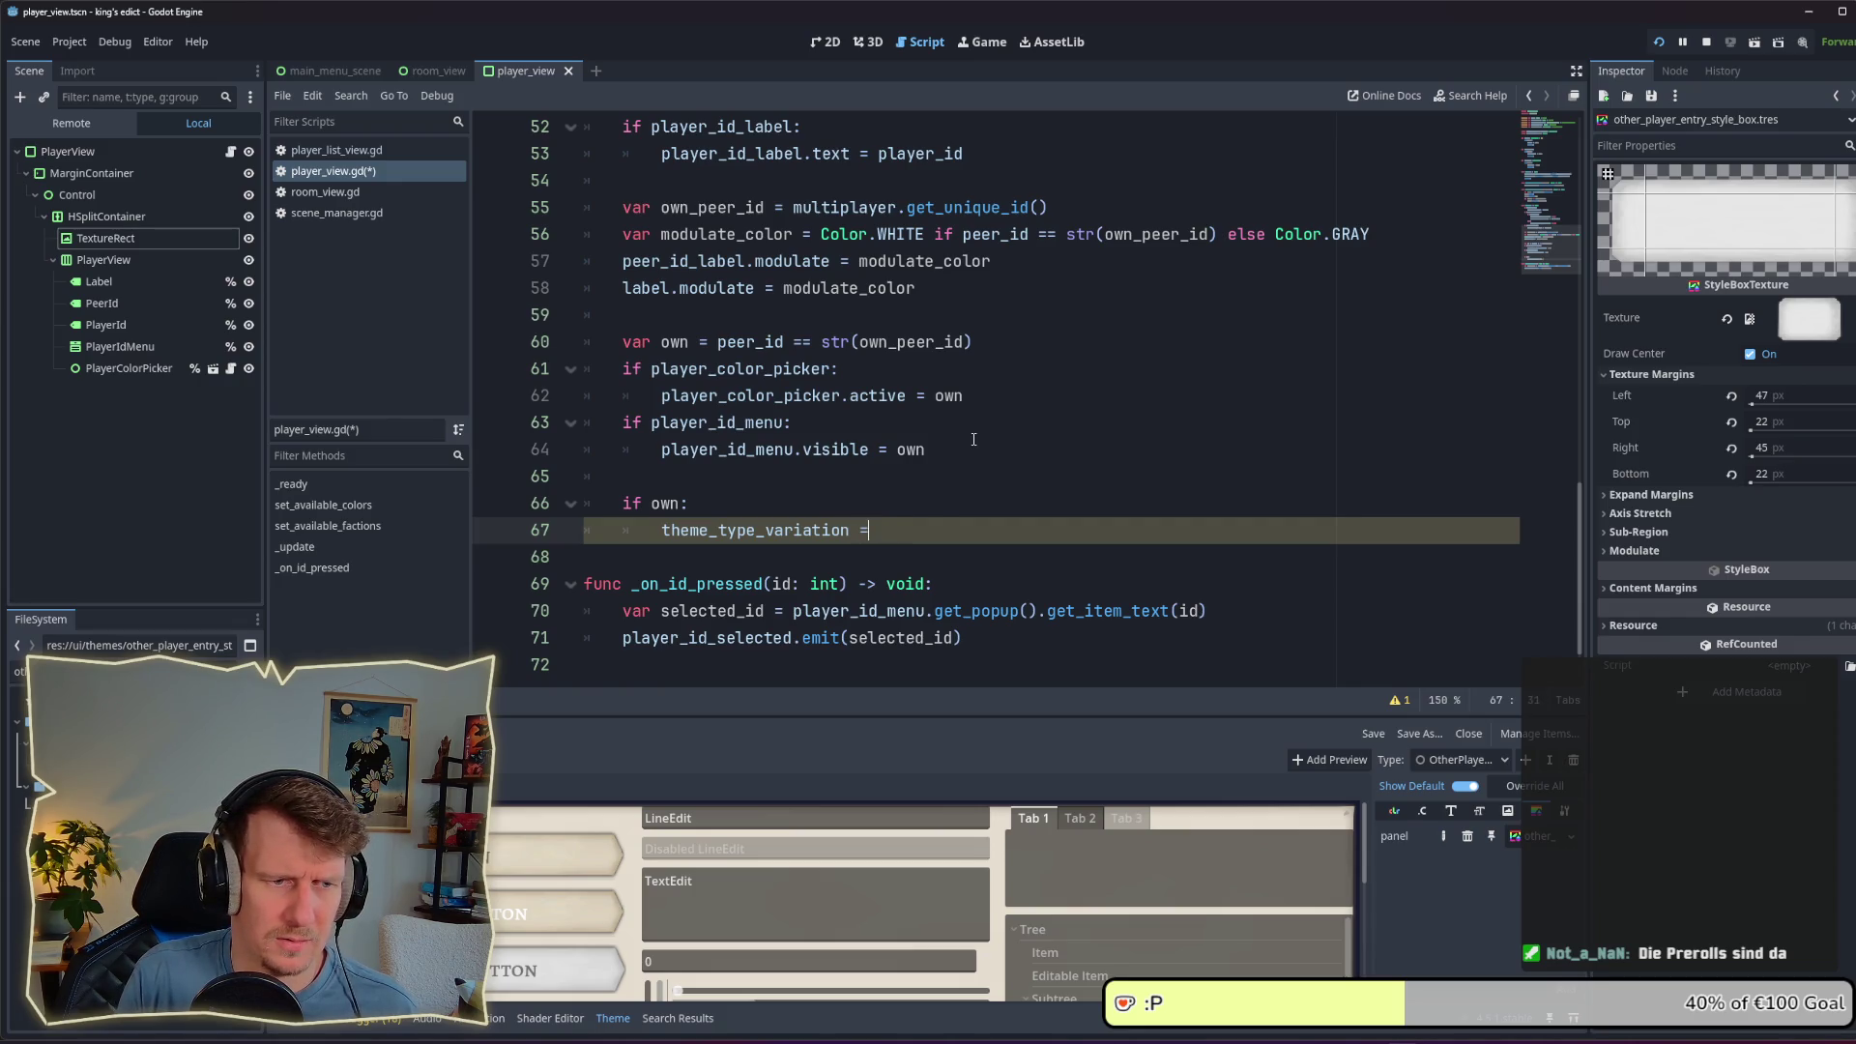
{"action": "type", "text": "\""}
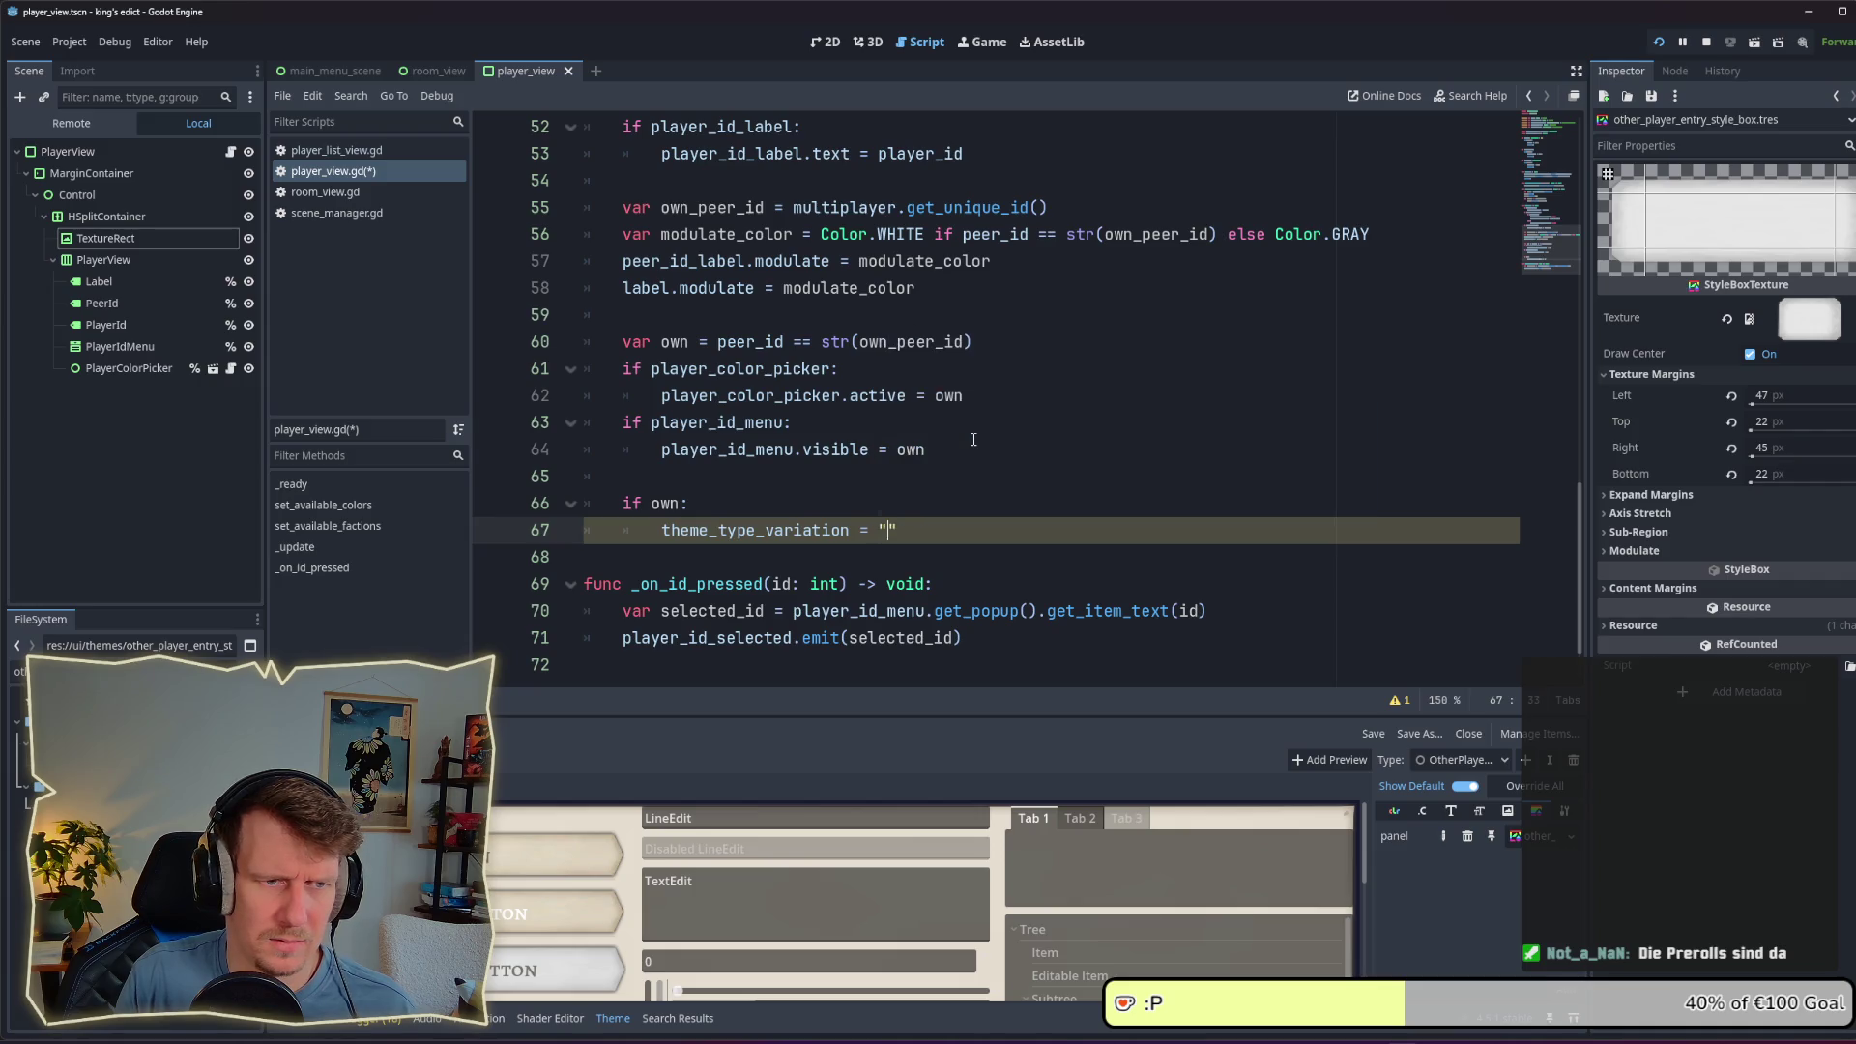
{"action": "type", "text": "other"}
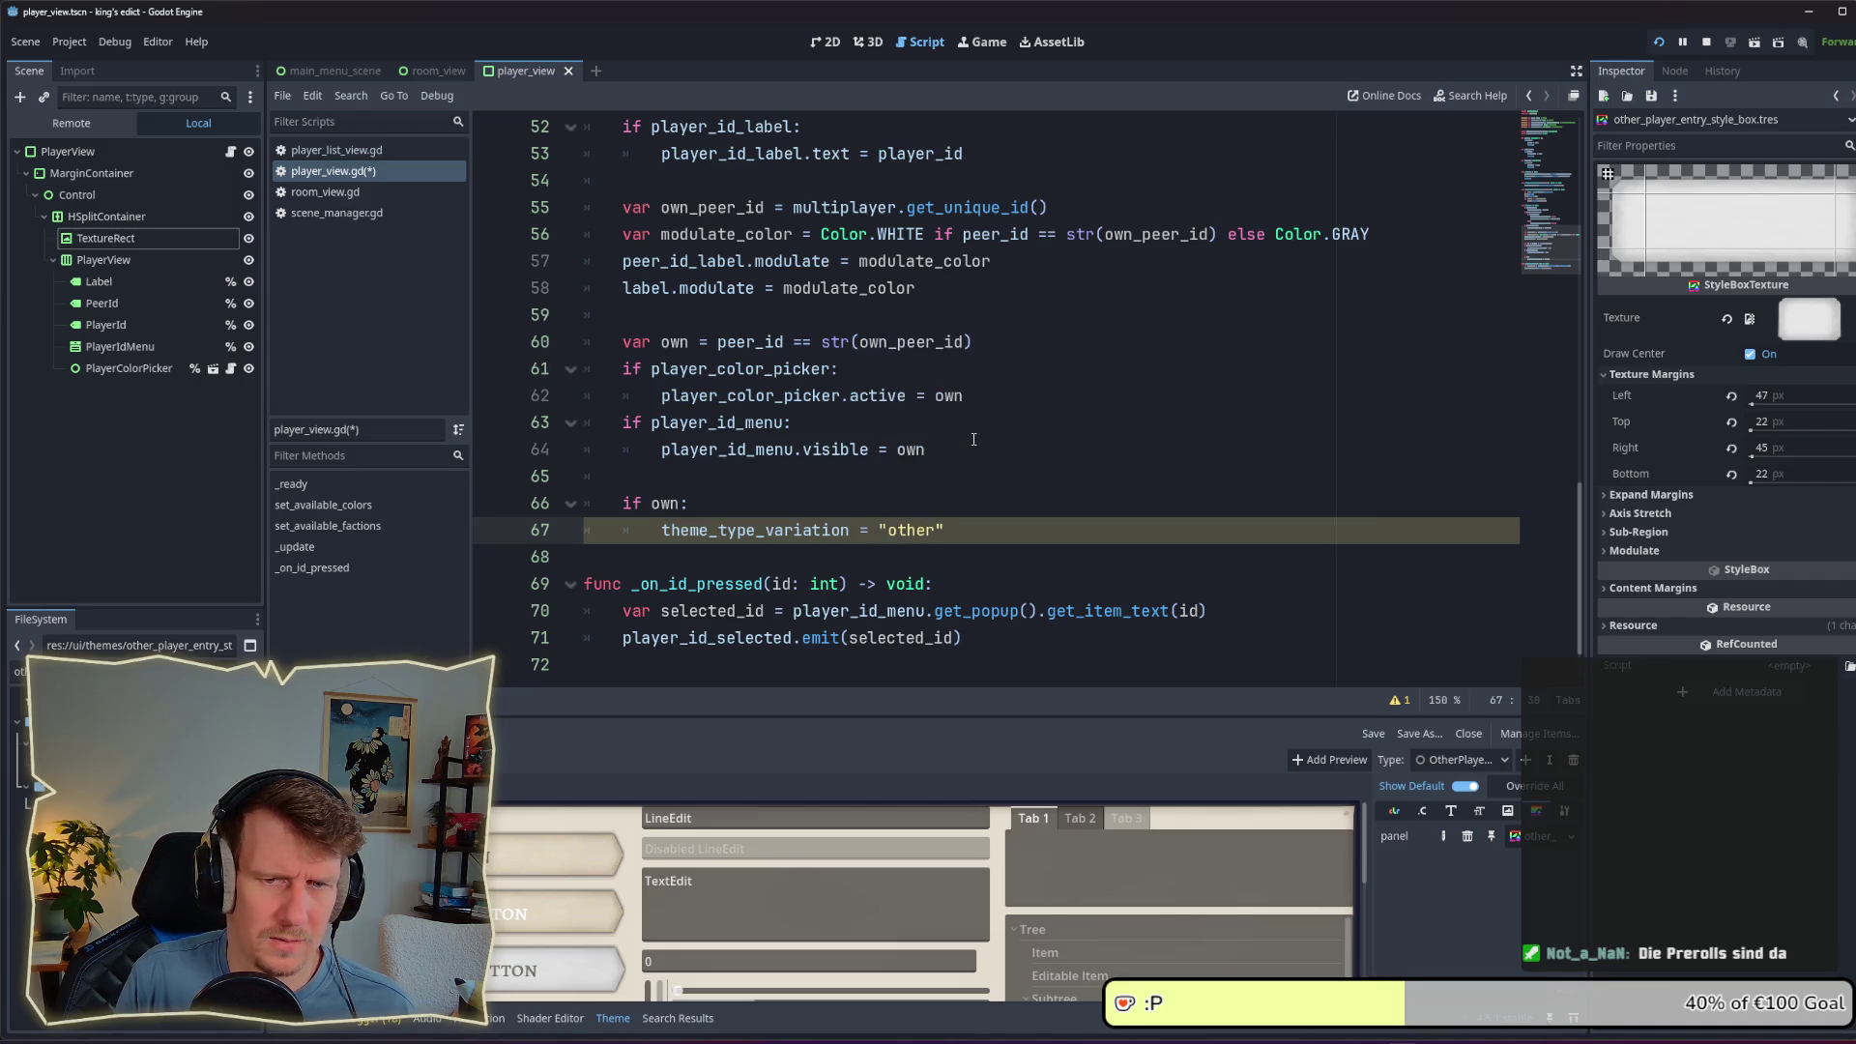
{"action": "key", "text": "BackSpace"}
{"action": "key", "text": "BackSpace"}
{"action": "key", "text": "BackSpace"}
{"action": "type", "text": "ther"}
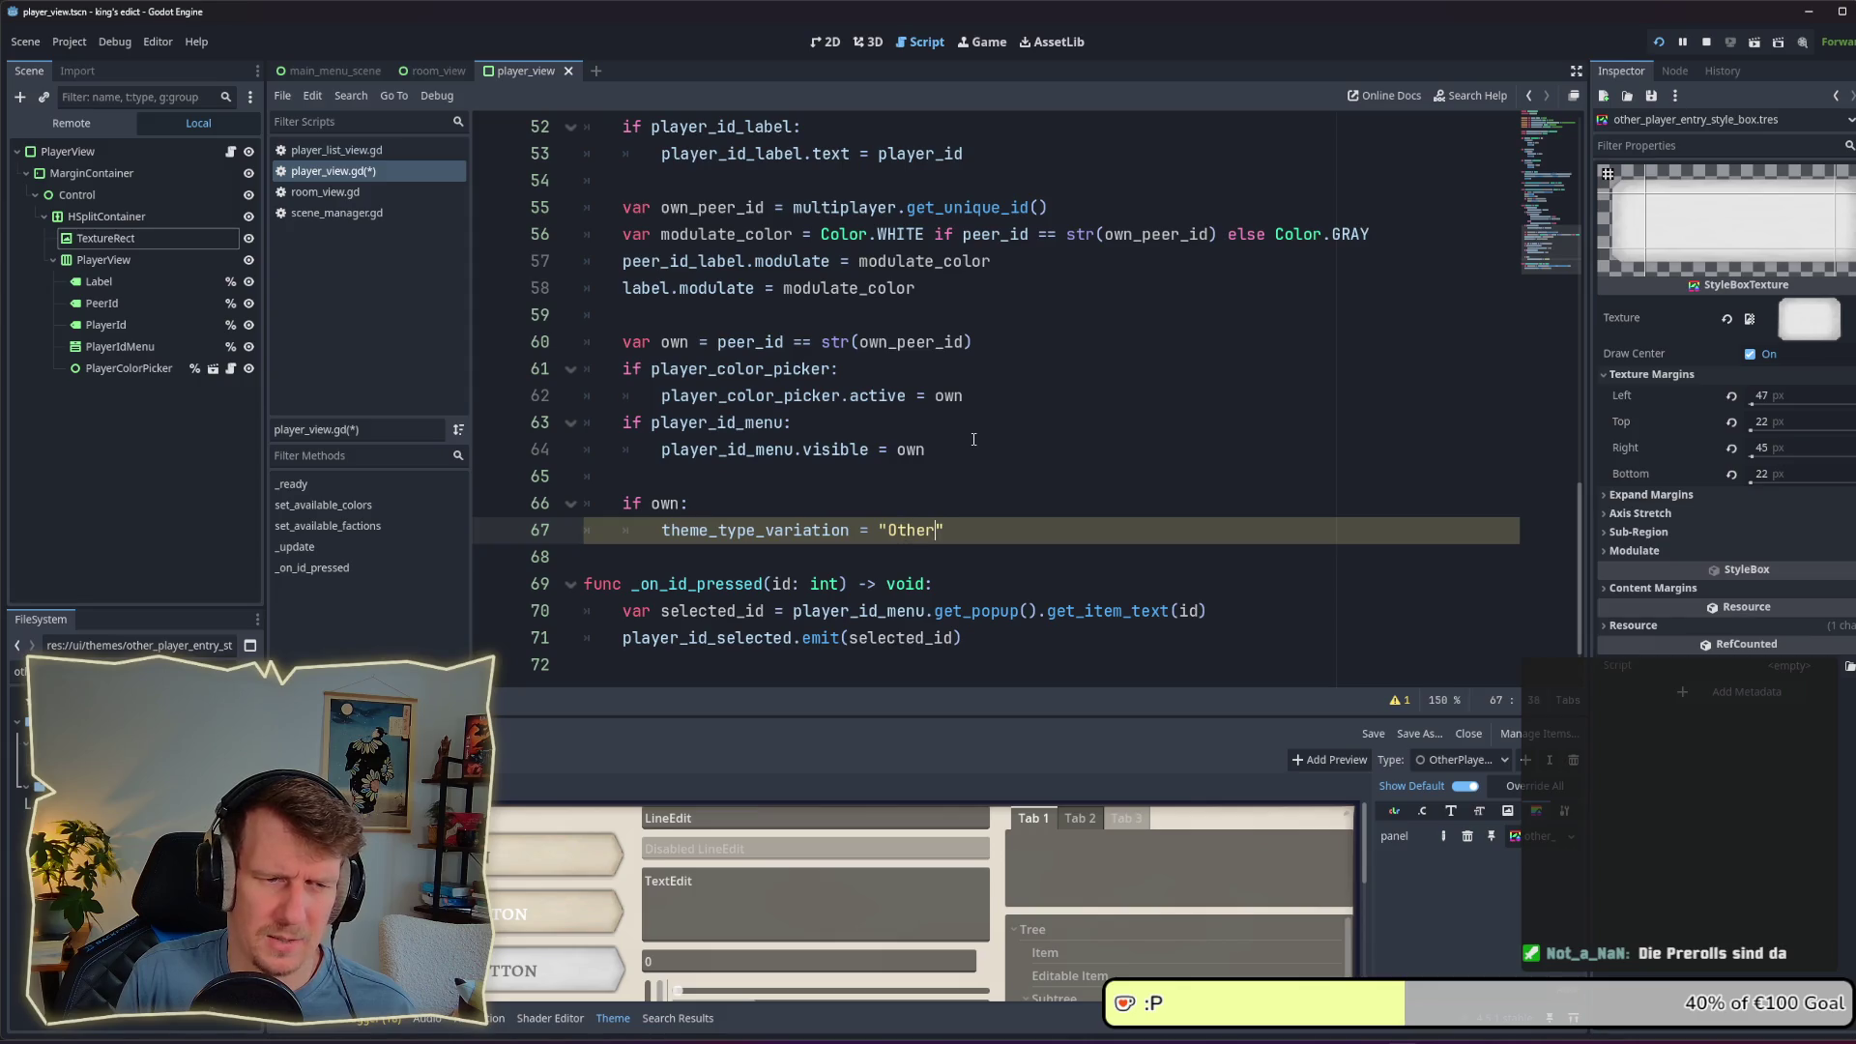
{"action": "type", "text": "P"}
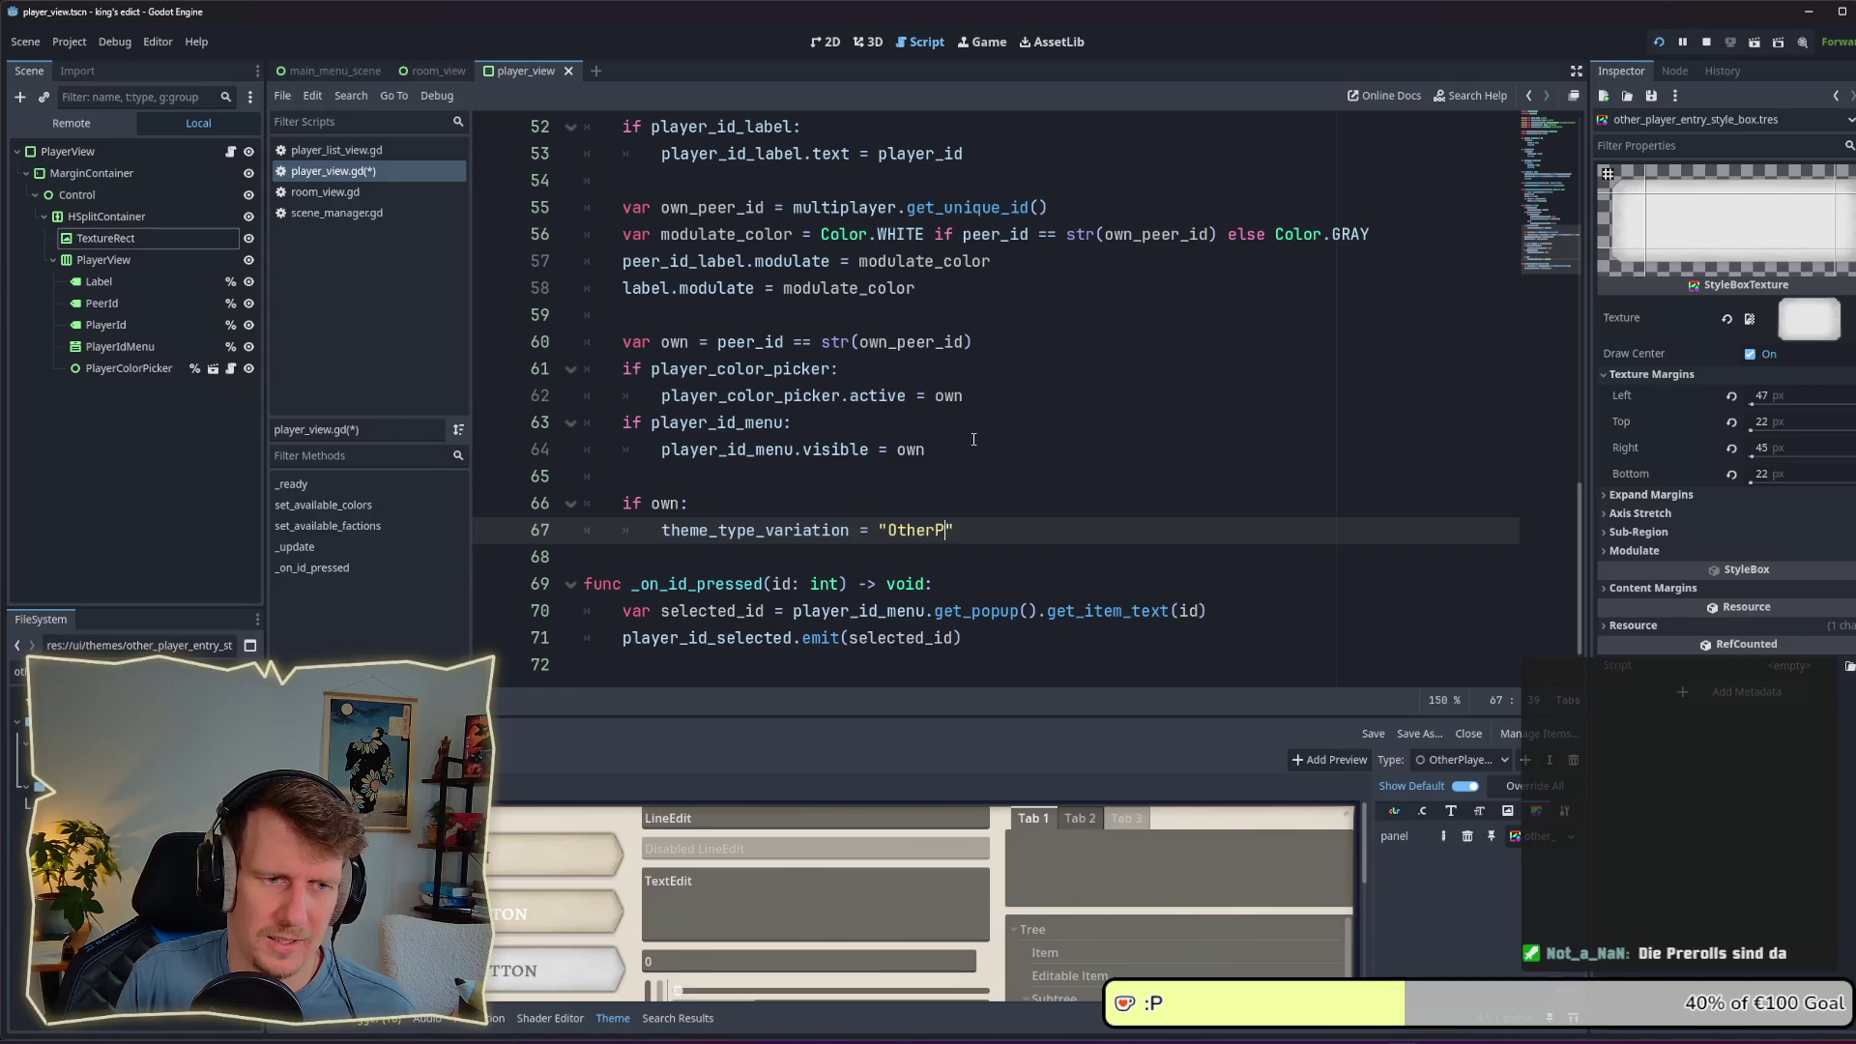
{"action": "type", "text": "layere"}
{"action": "key", "text": "BackSpace"}
{"action": "type", "text": "EntryPan"}
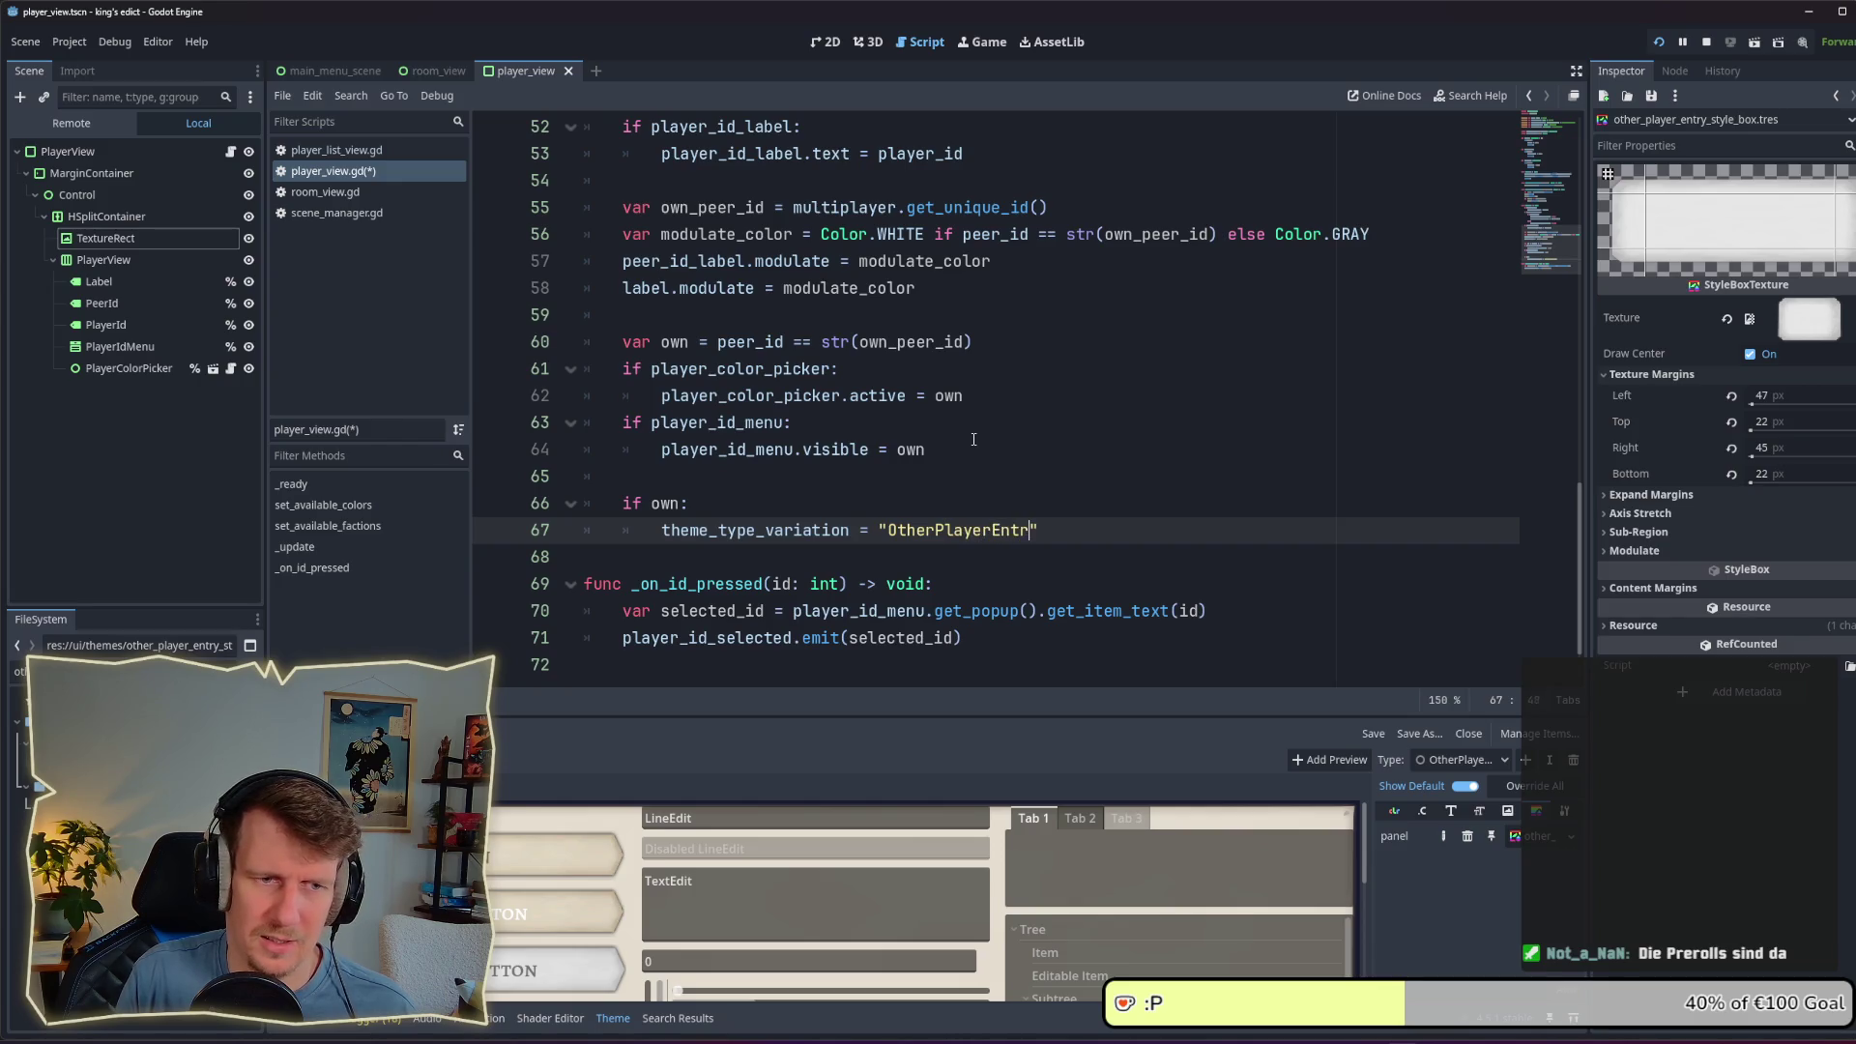
{"action": "type", "text": "el"}
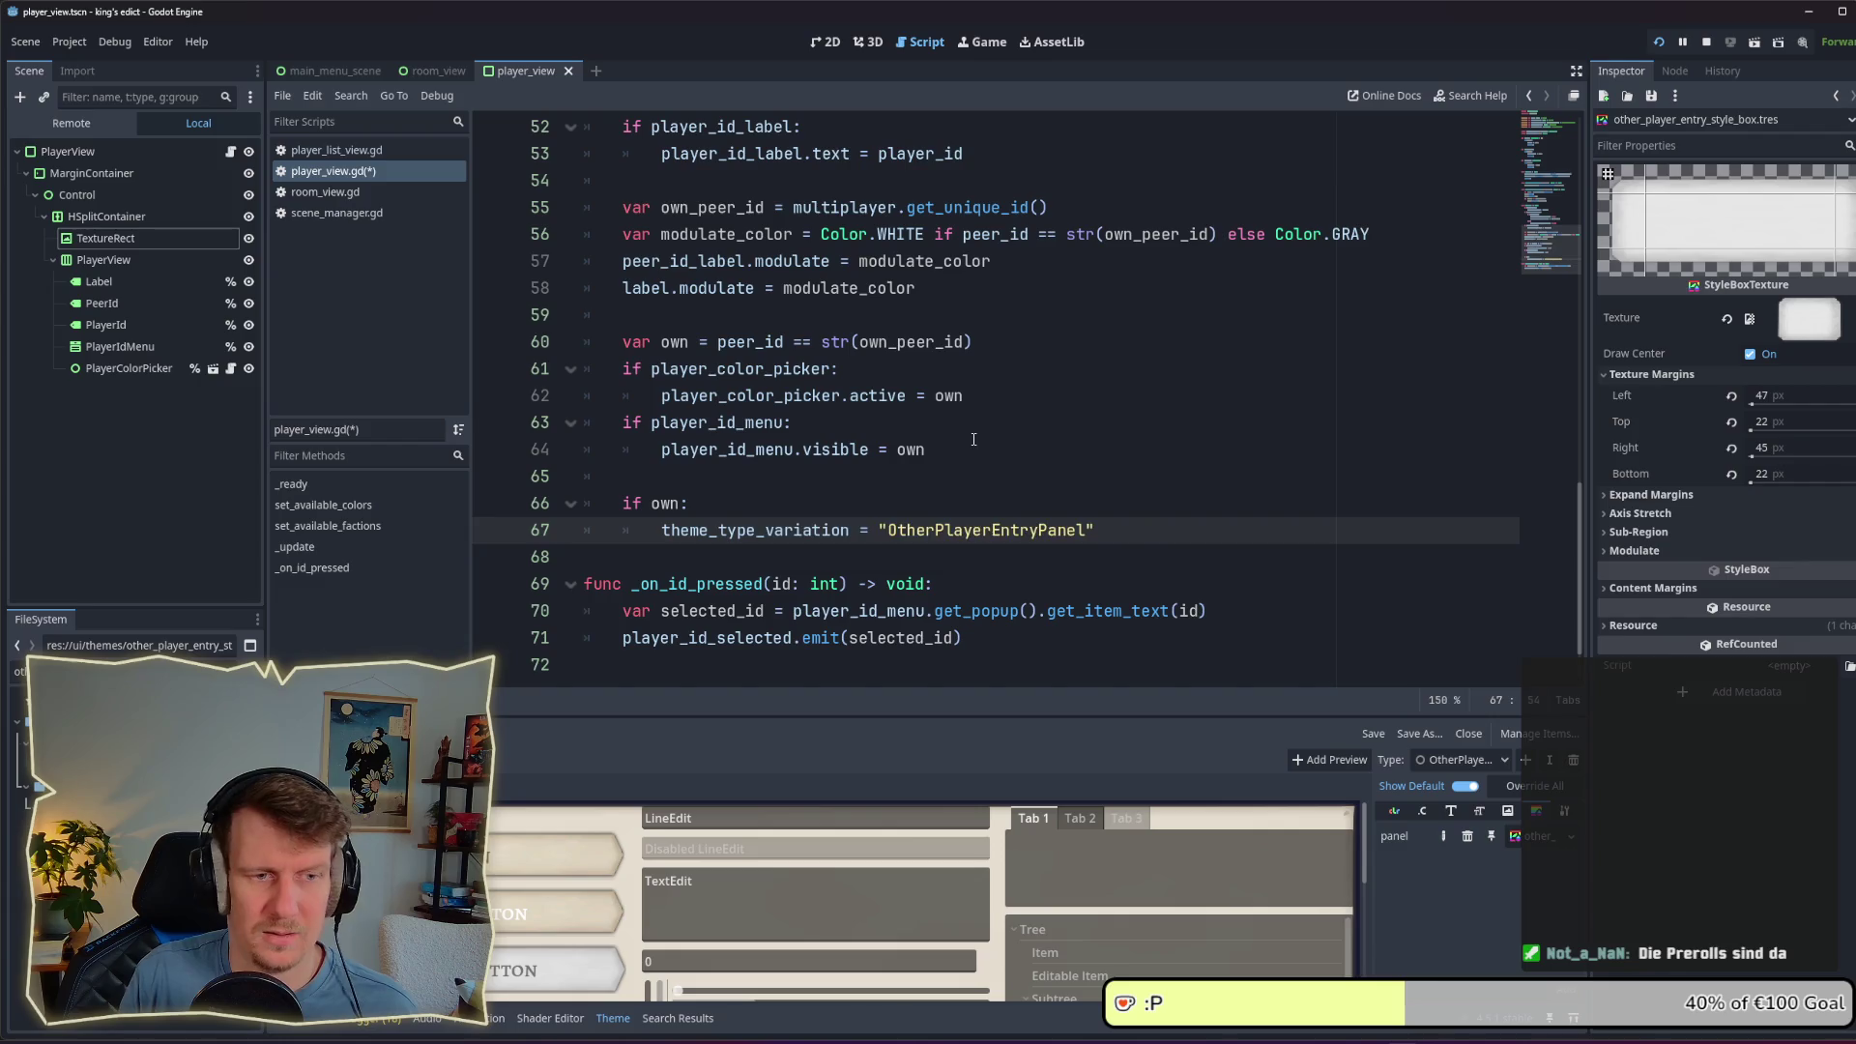
{"action": "key", "text": "ctrl+s"}
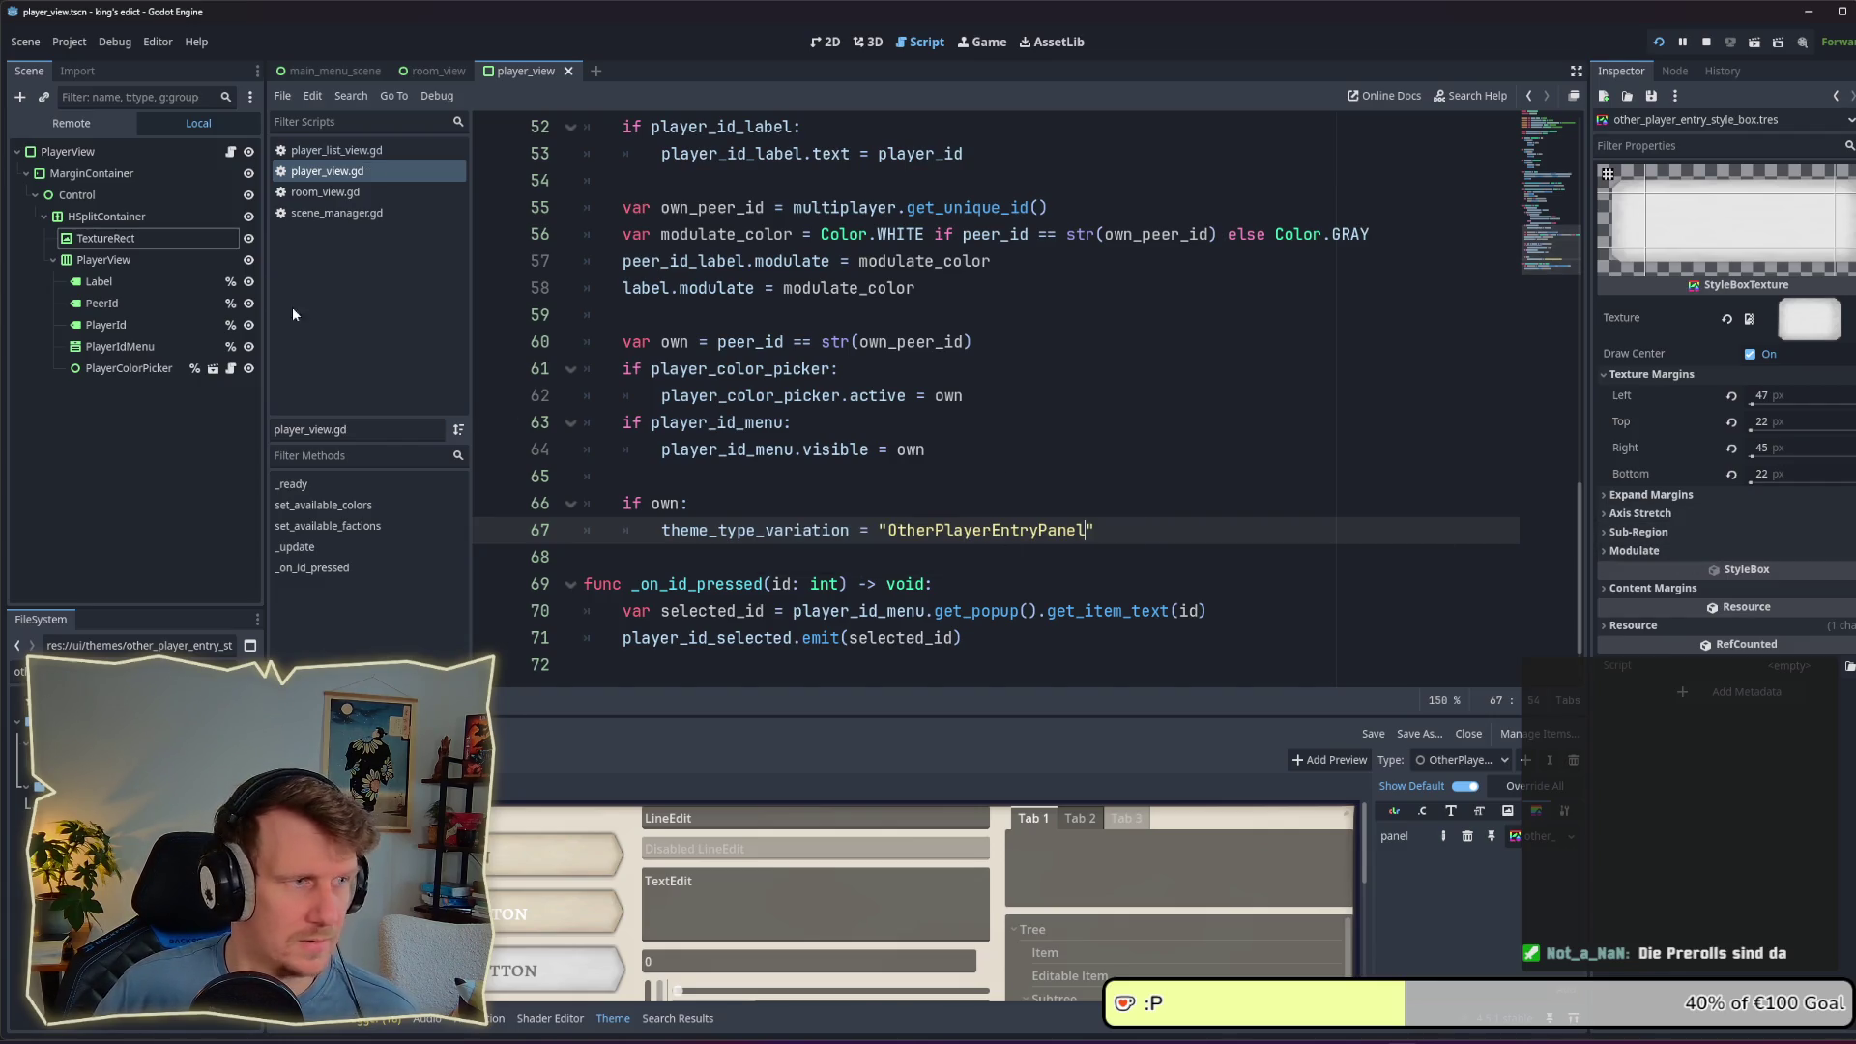
Step: Check the PlayerView node's Type Variation list, then run the game to test
{"action": "left_click", "coordinate": [77, 152]}
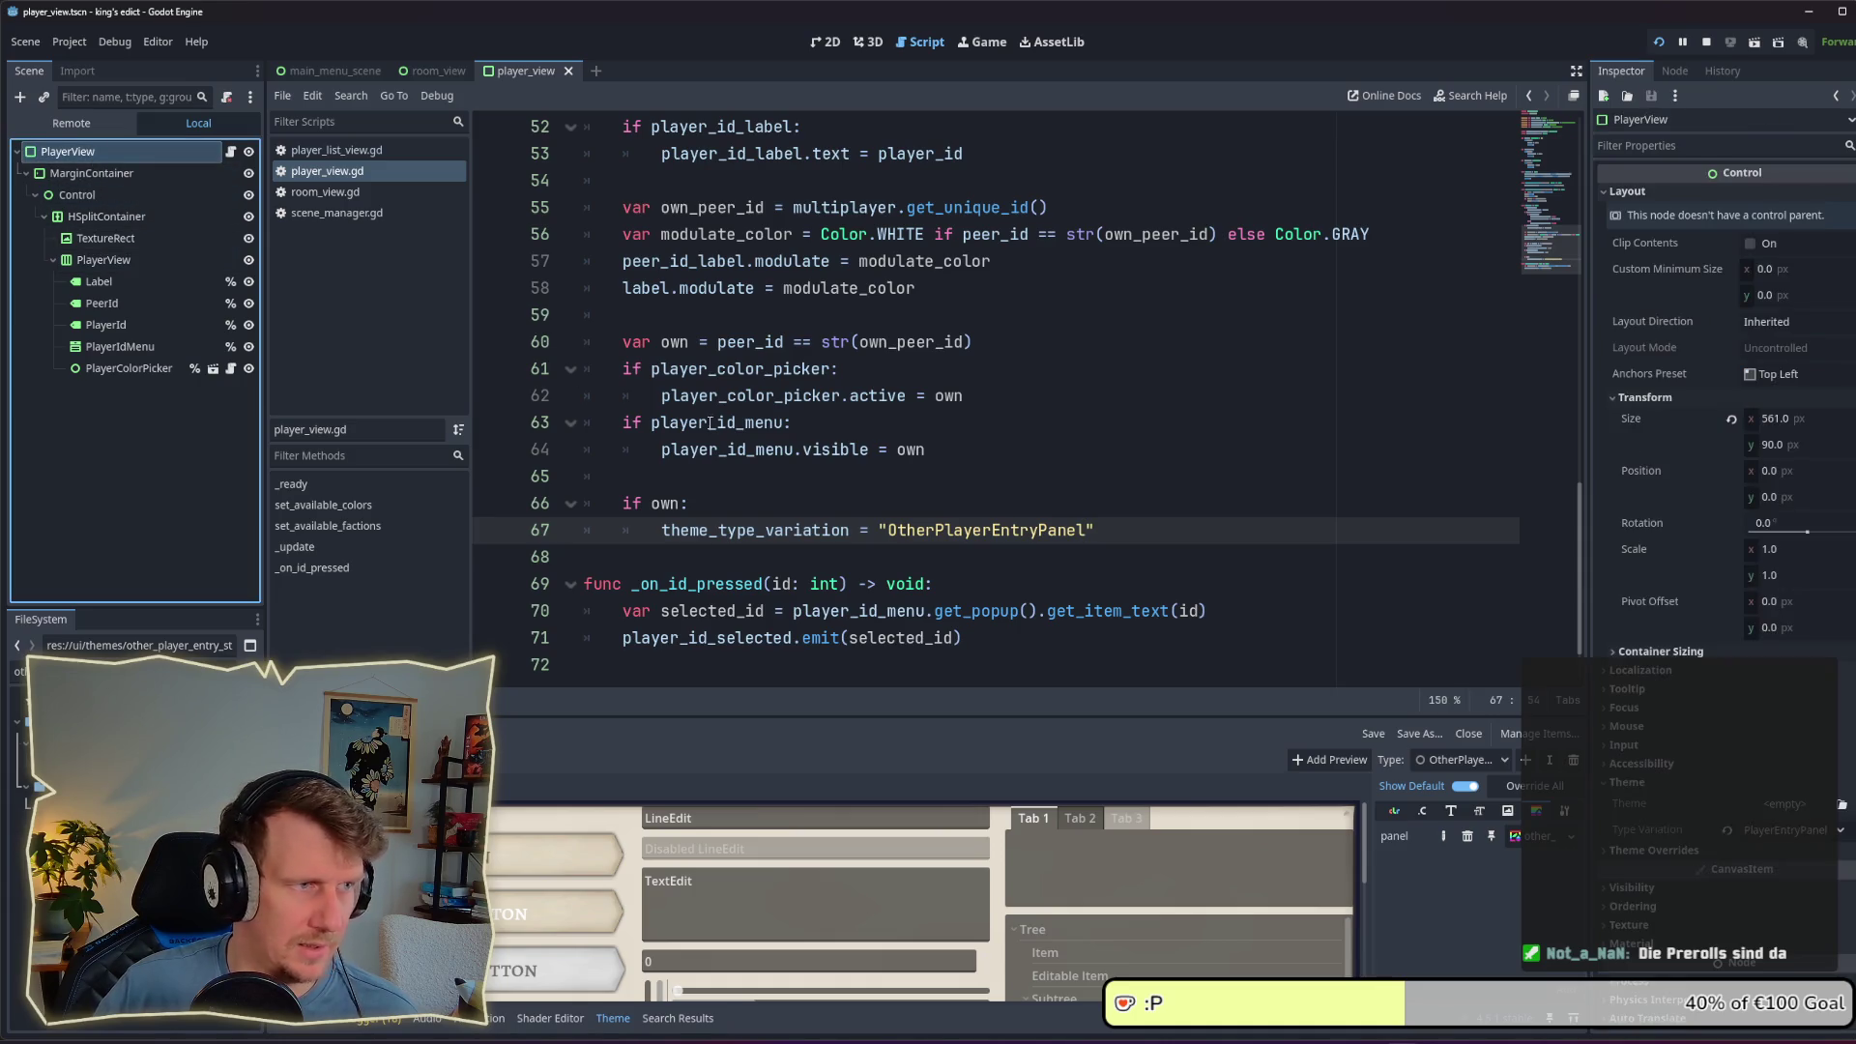
{"action": "left_click", "coordinate": [1840, 832]}
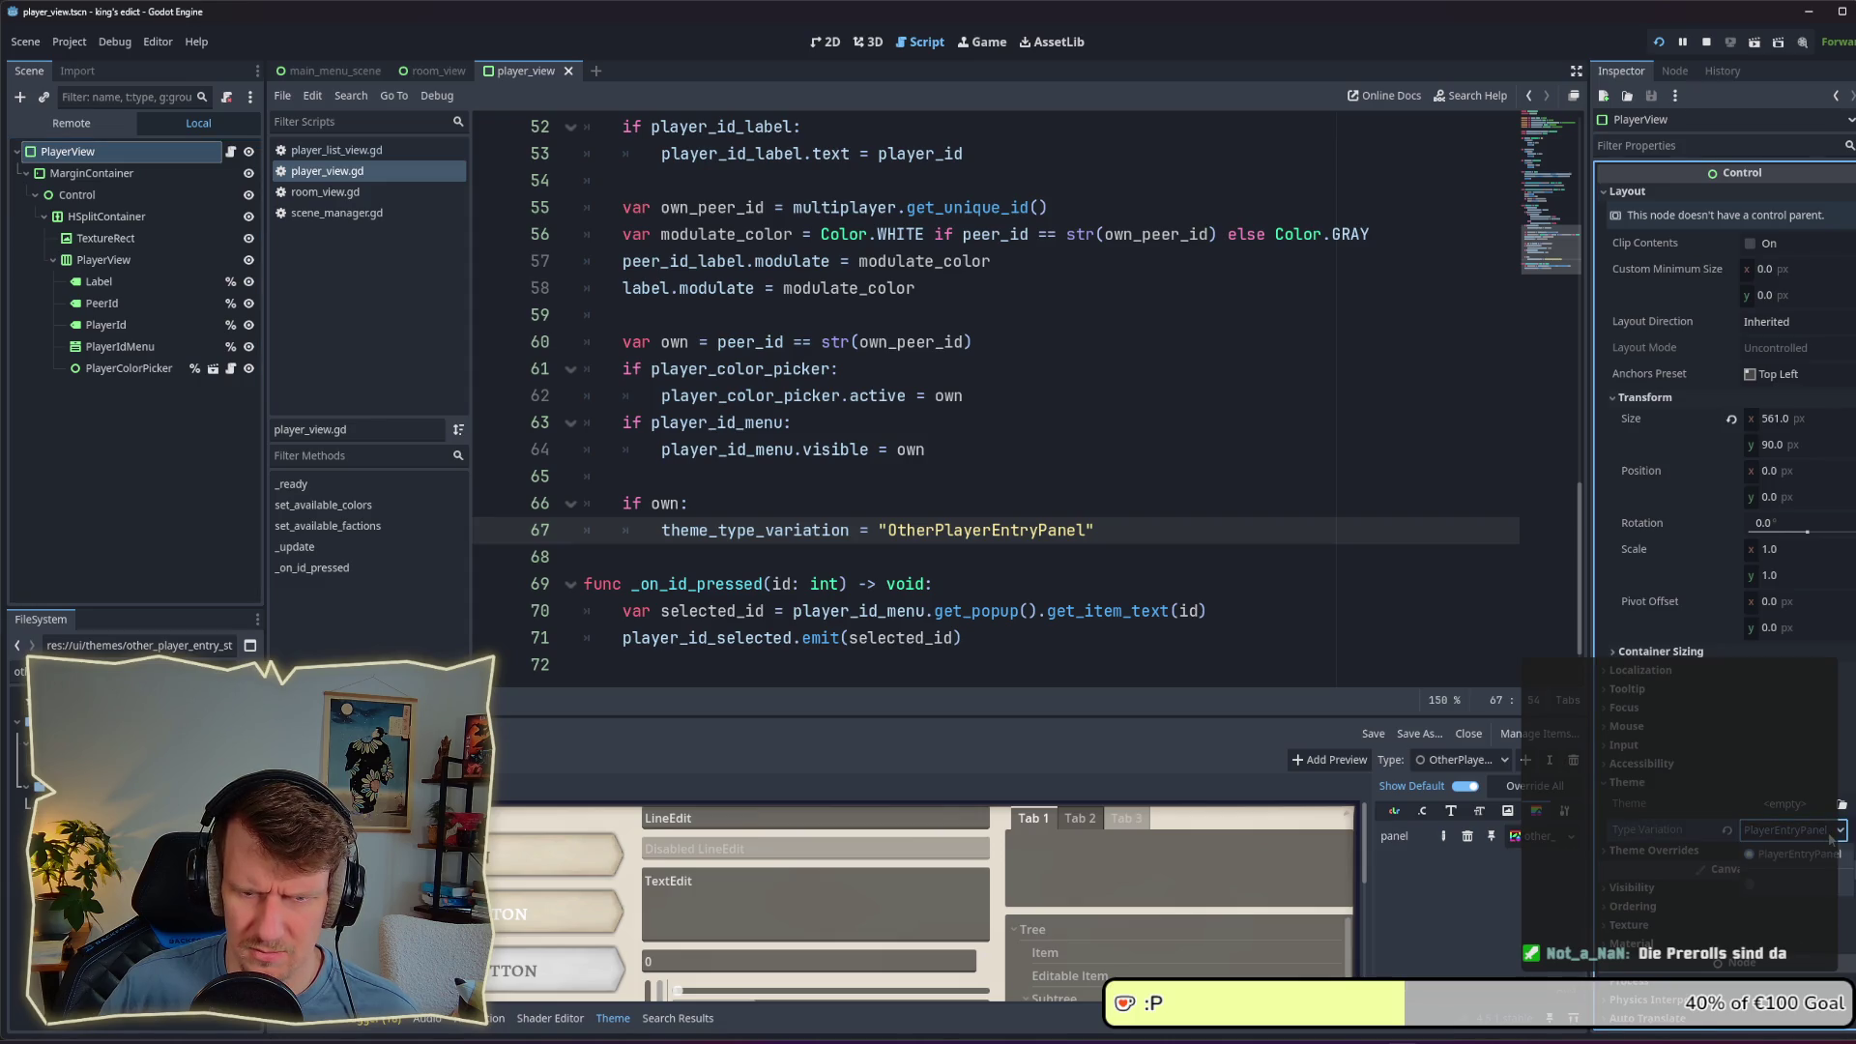
{"action": "left_click", "coordinate": [1849, 837]}
{"action": "left_click", "coordinate": [1139, 452]}
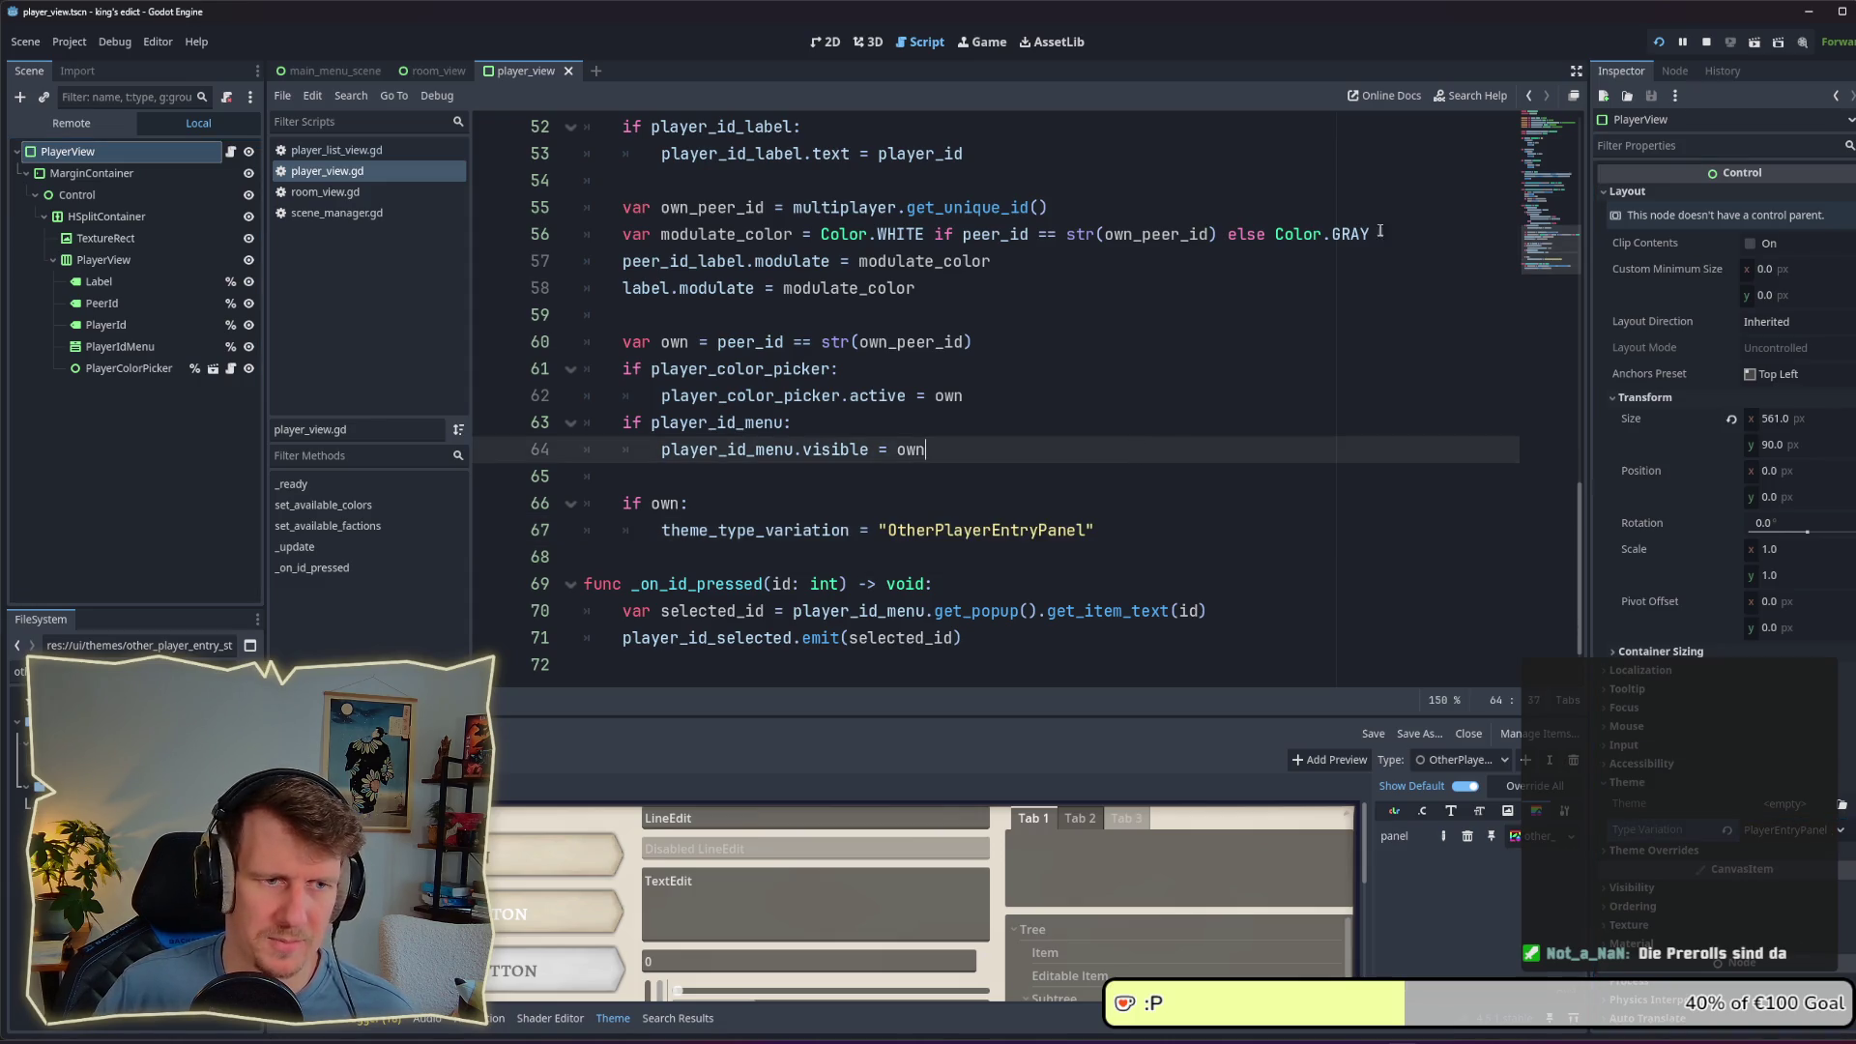
{"action": "left_click", "coordinate": [1666, 41]}
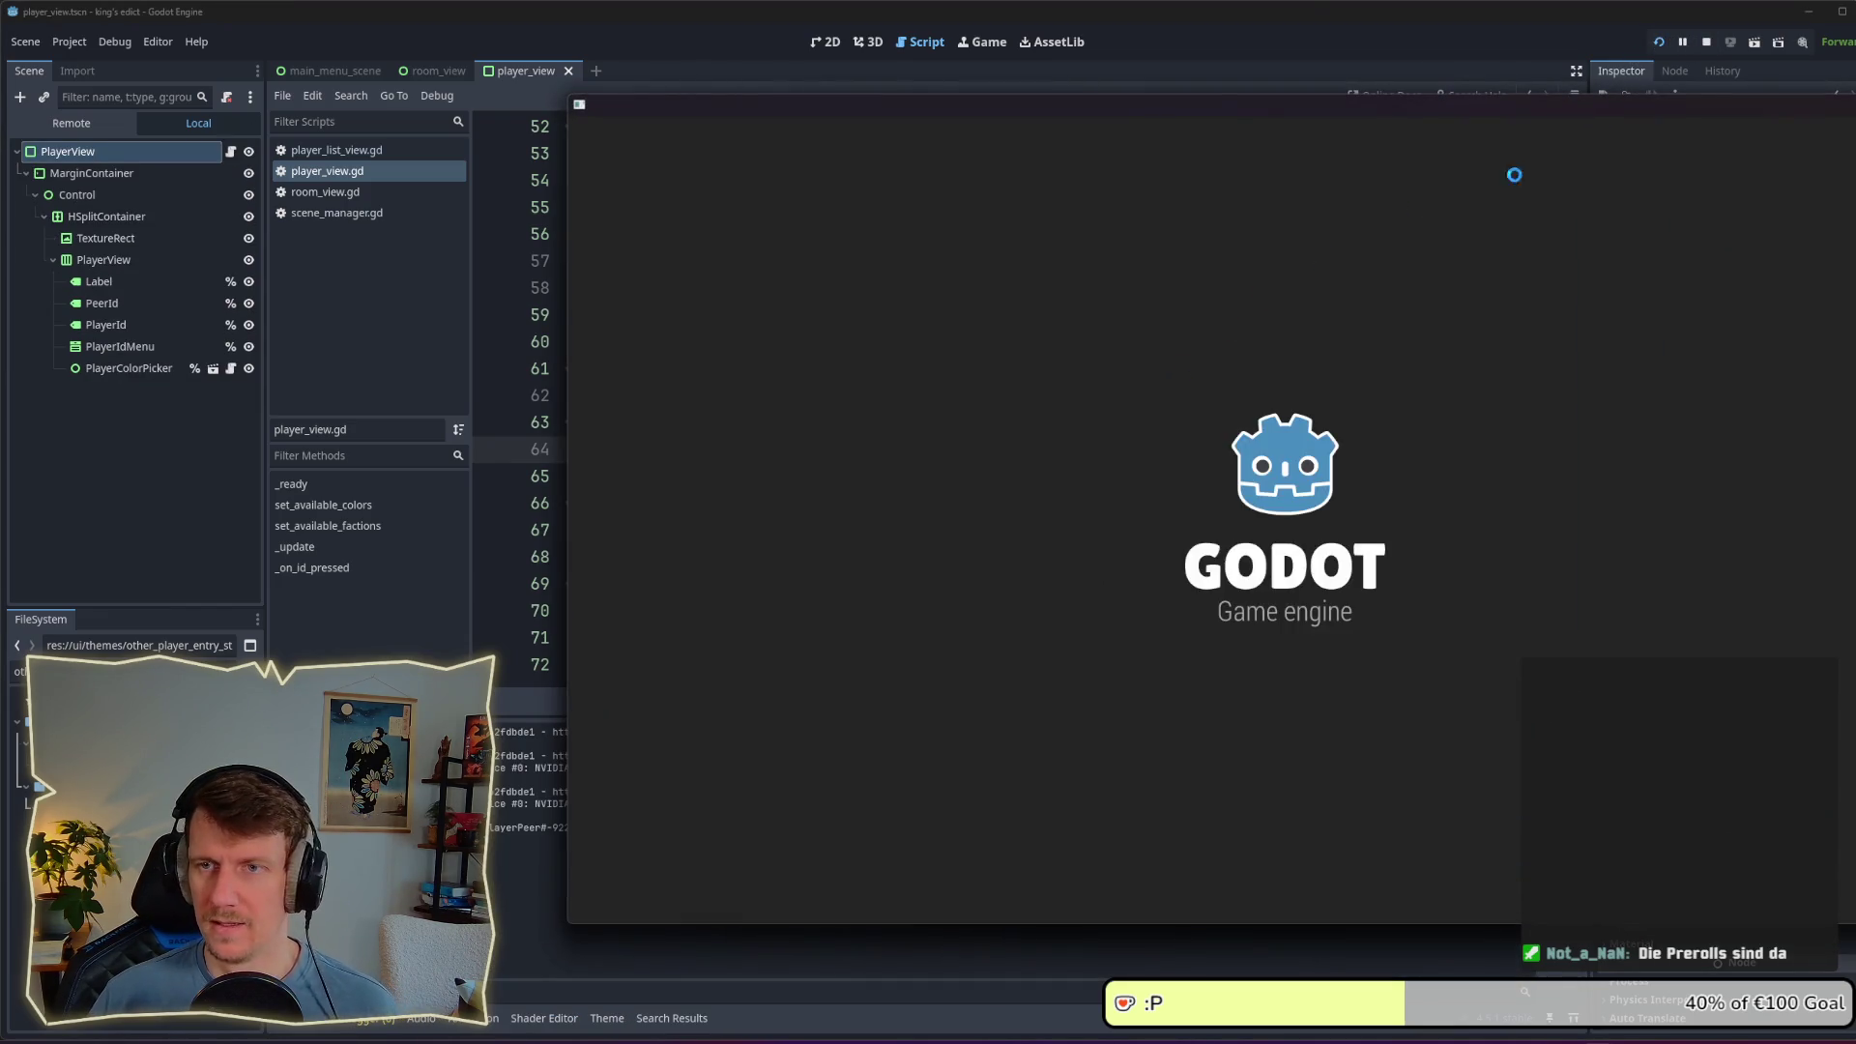
Step: Create a multiplayer room on i_know_this_place.map in the running game
{"action": "left_click_drag", "start_coordinate": [1431, 111], "coordinate": [1012, 124]}
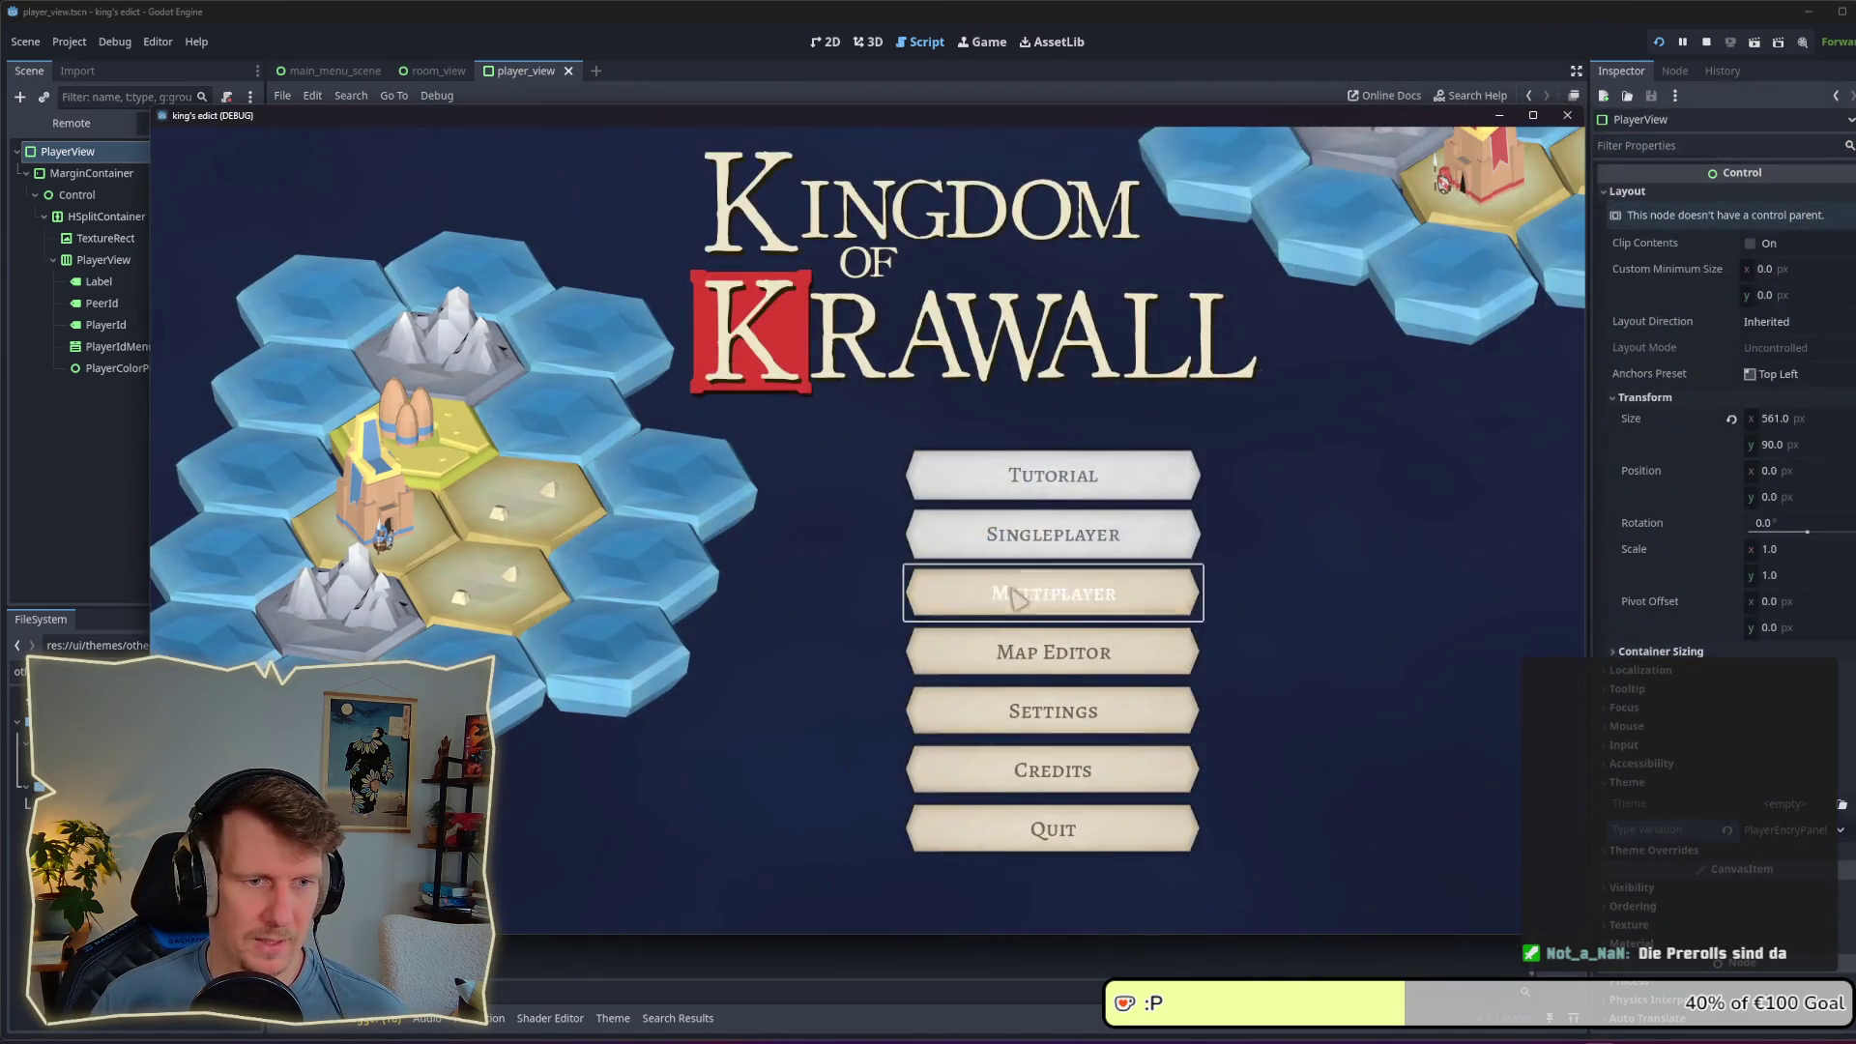
{"action": "left_click", "coordinate": [1017, 596]}
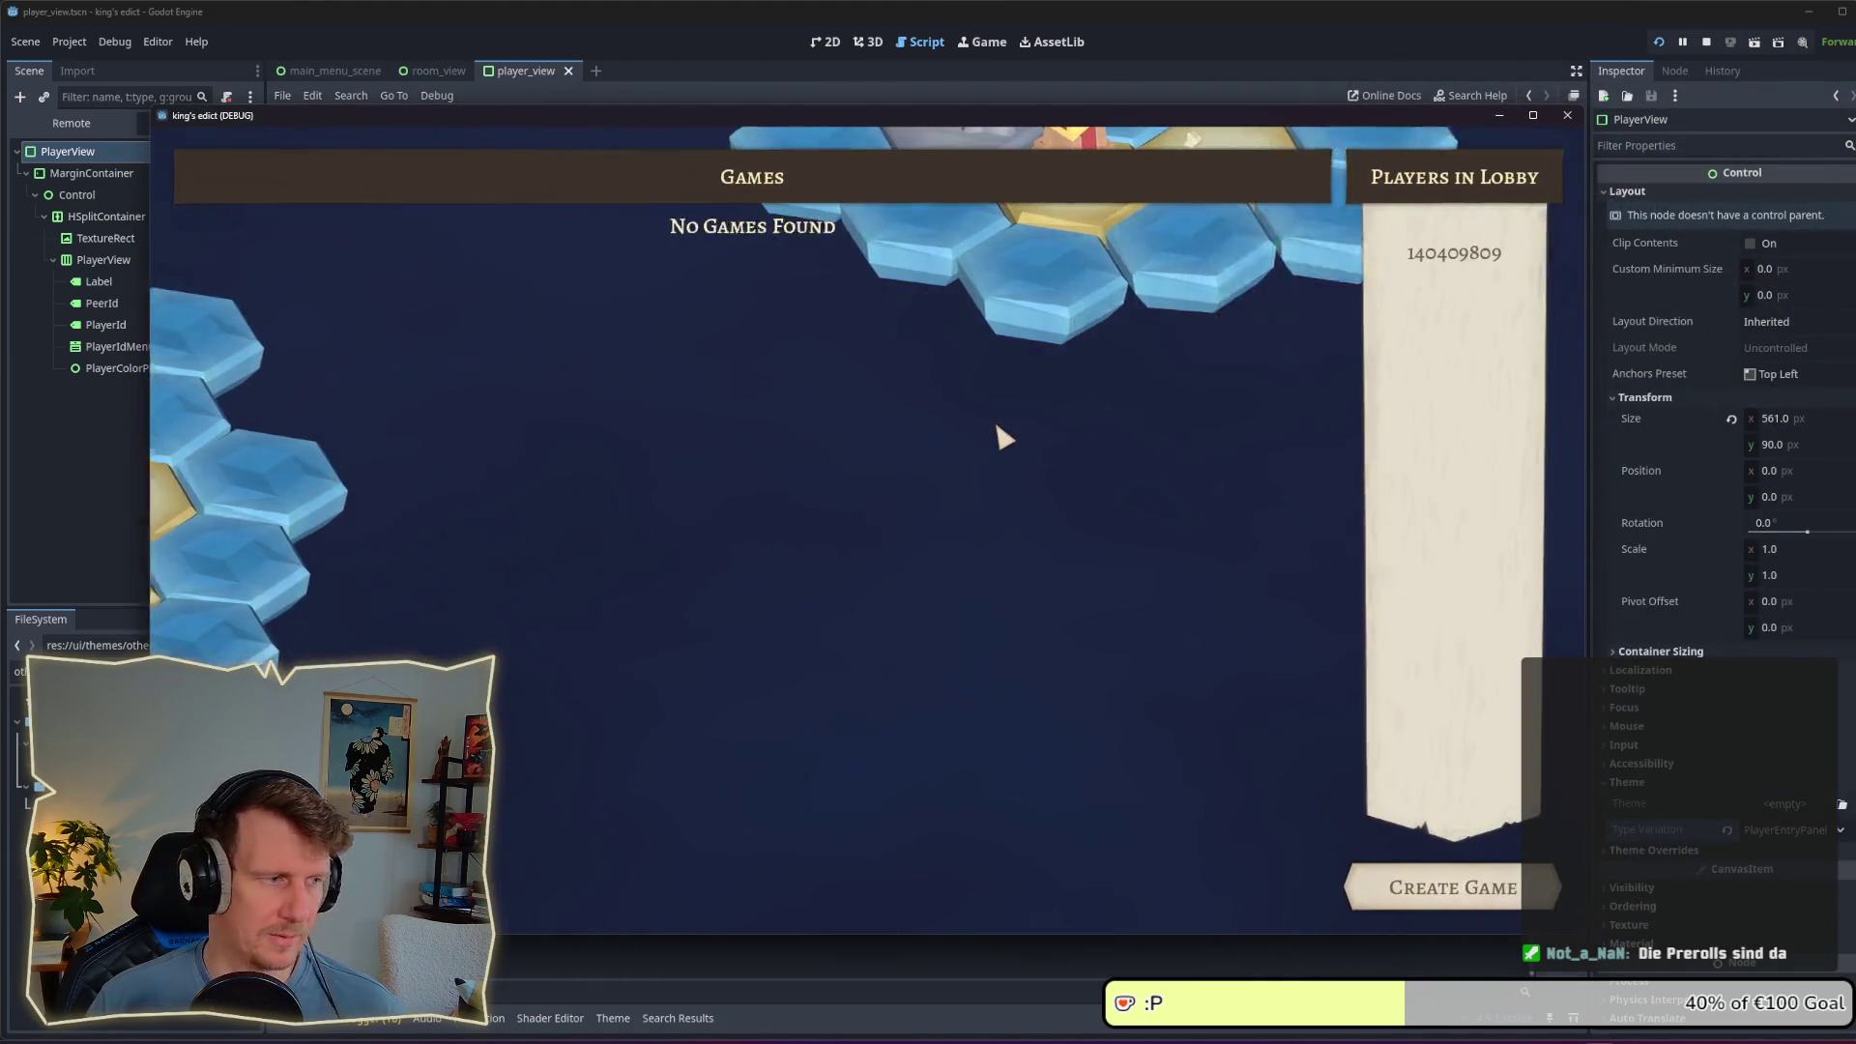
{"action": "left_click", "coordinate": [1477, 891]}
{"action": "left_click", "coordinate": [979, 182]}
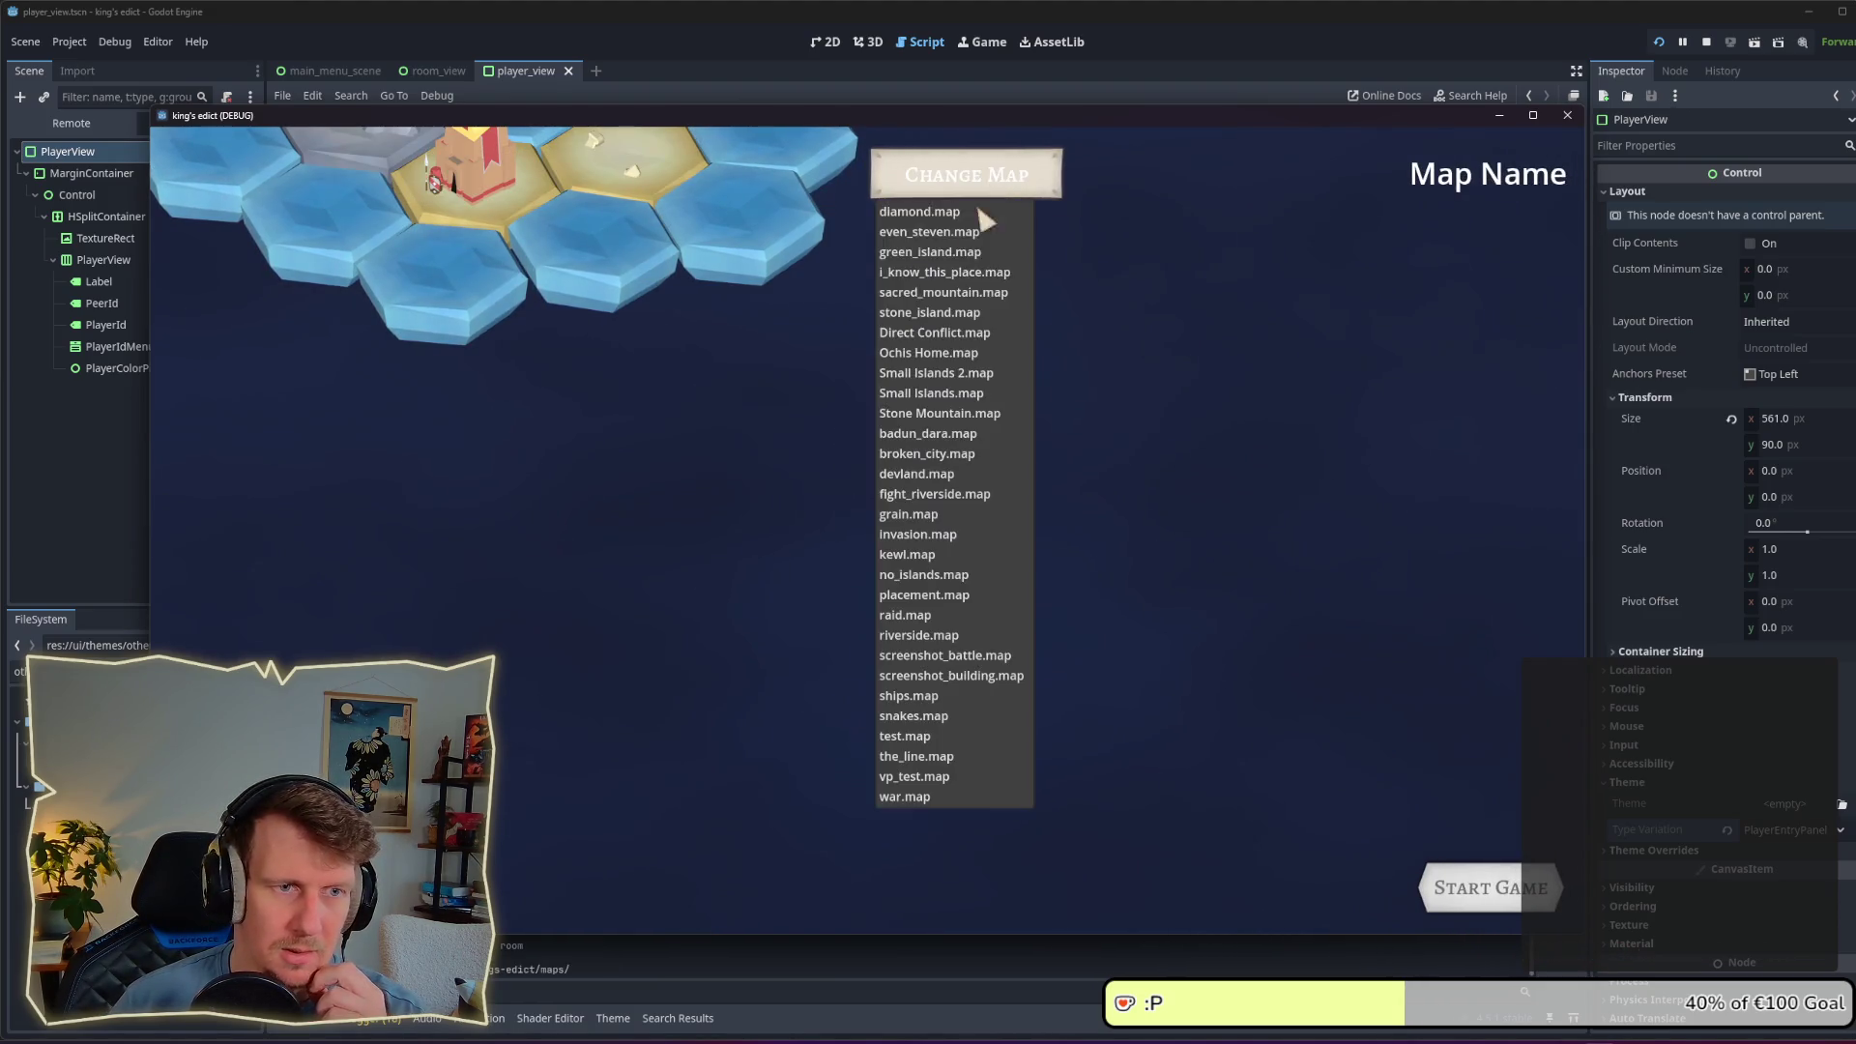
{"action": "left_click", "coordinate": [928, 273]}
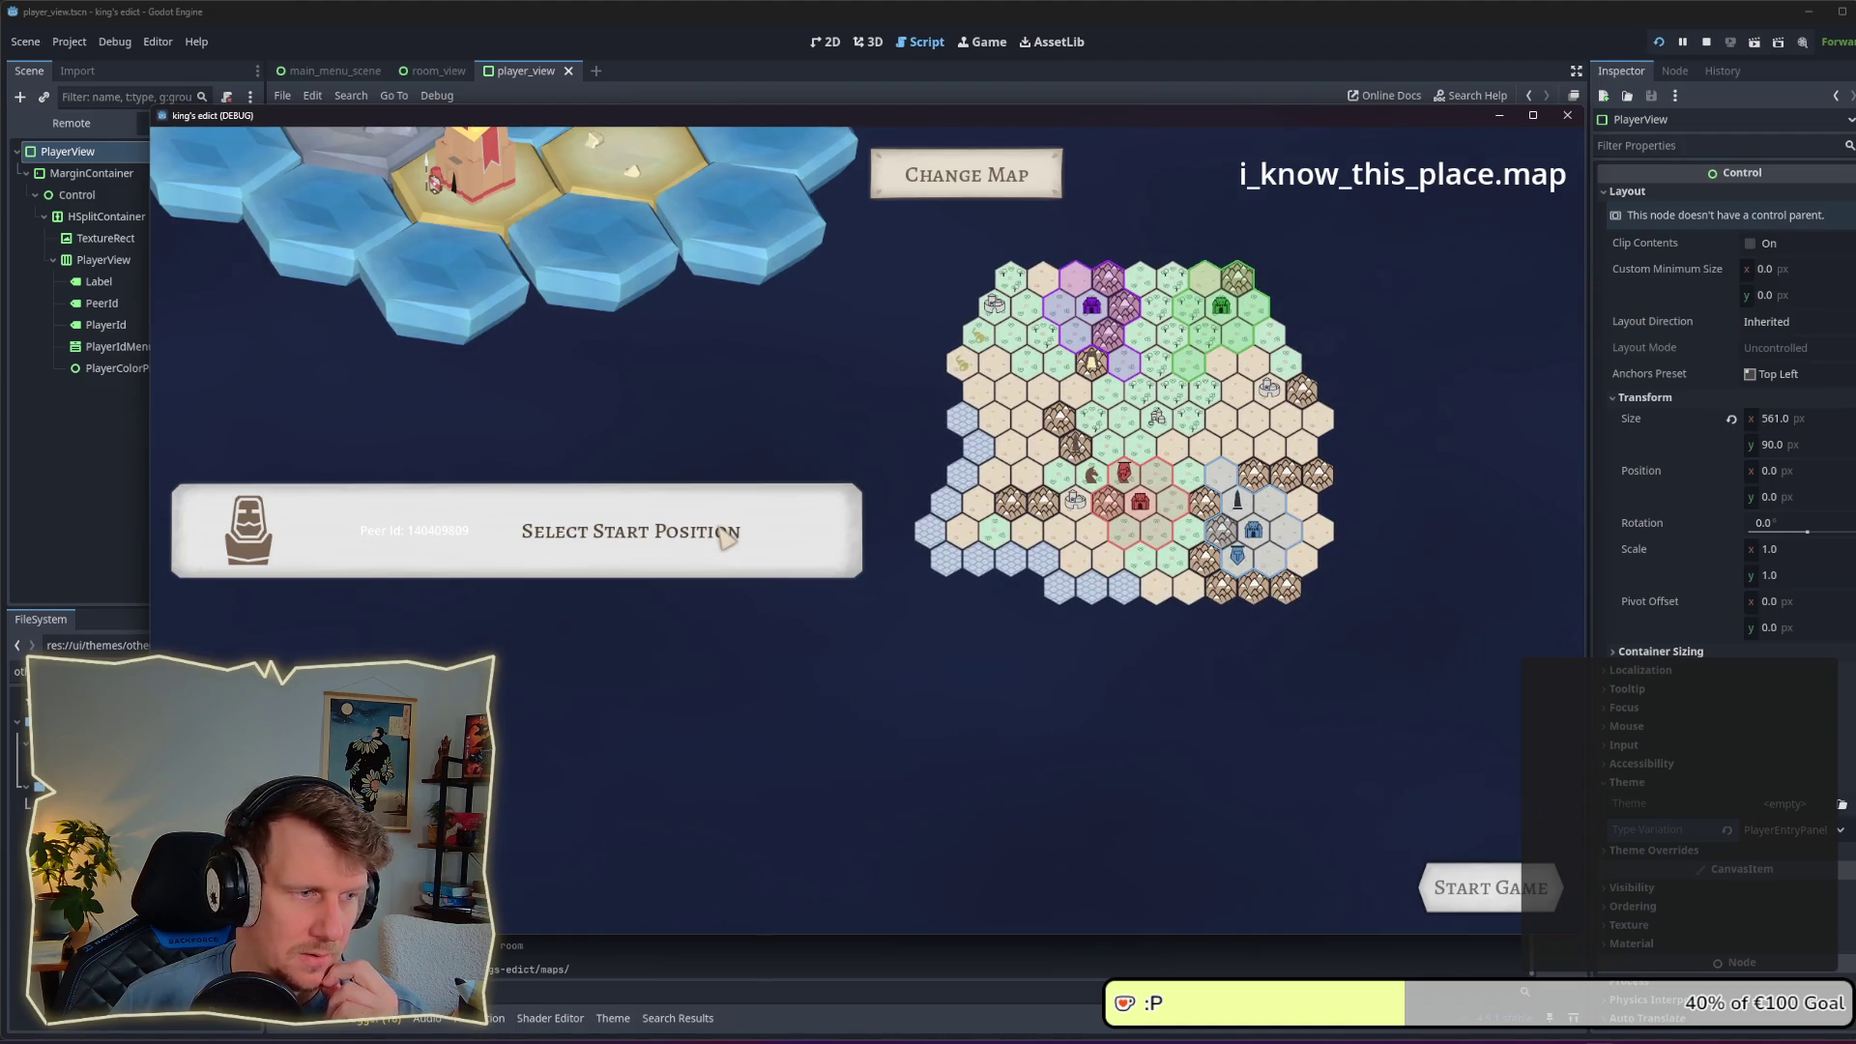
{"action": "mouse_move", "coordinate": [1364, 120]}
{"action": "left_mouse_down"}
{"action": "mouse_move", "coordinate": [1325, 232]}
{"action": "mouse_move", "coordinate": [1327, 140]}
{"action": "left_mouse_up"}
Step: In the second game instance, change the player colour to yellow, then terracotta, then red
{"action": "key", "text": "alt+Tab"}
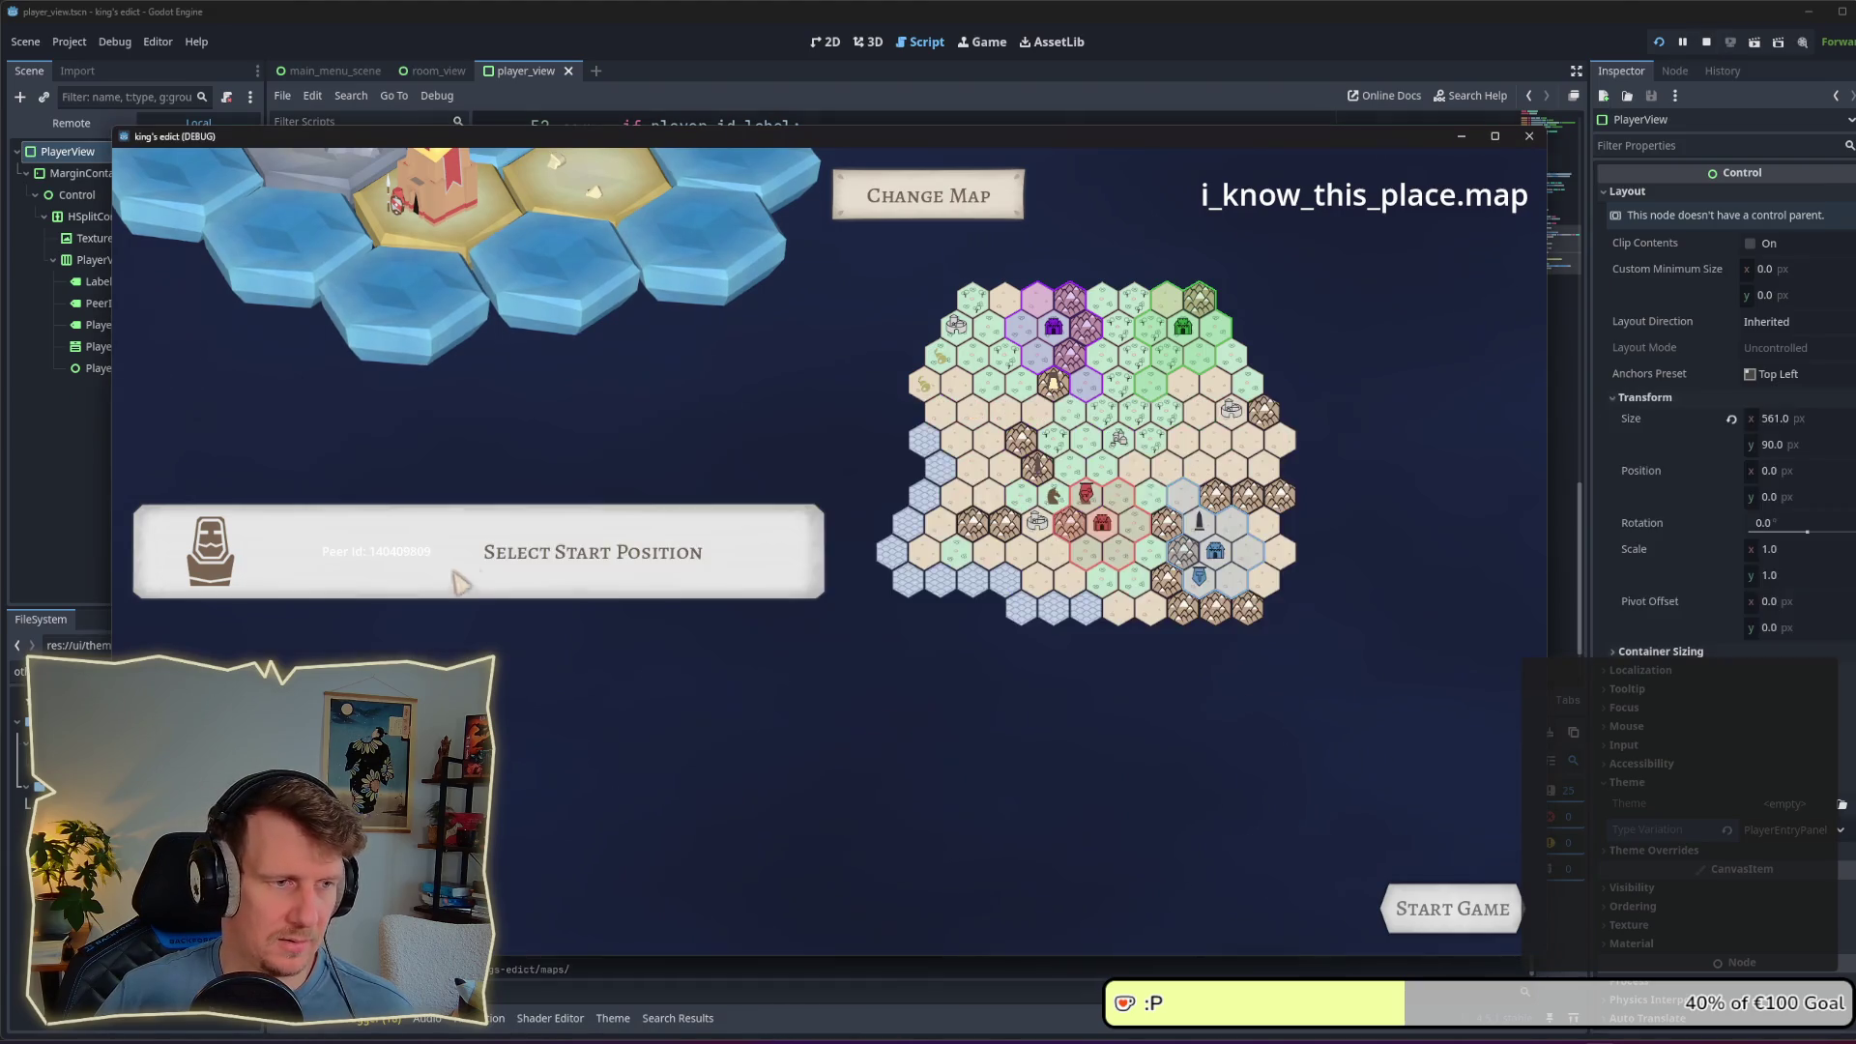
{"action": "key", "text": "alt+Tab"}
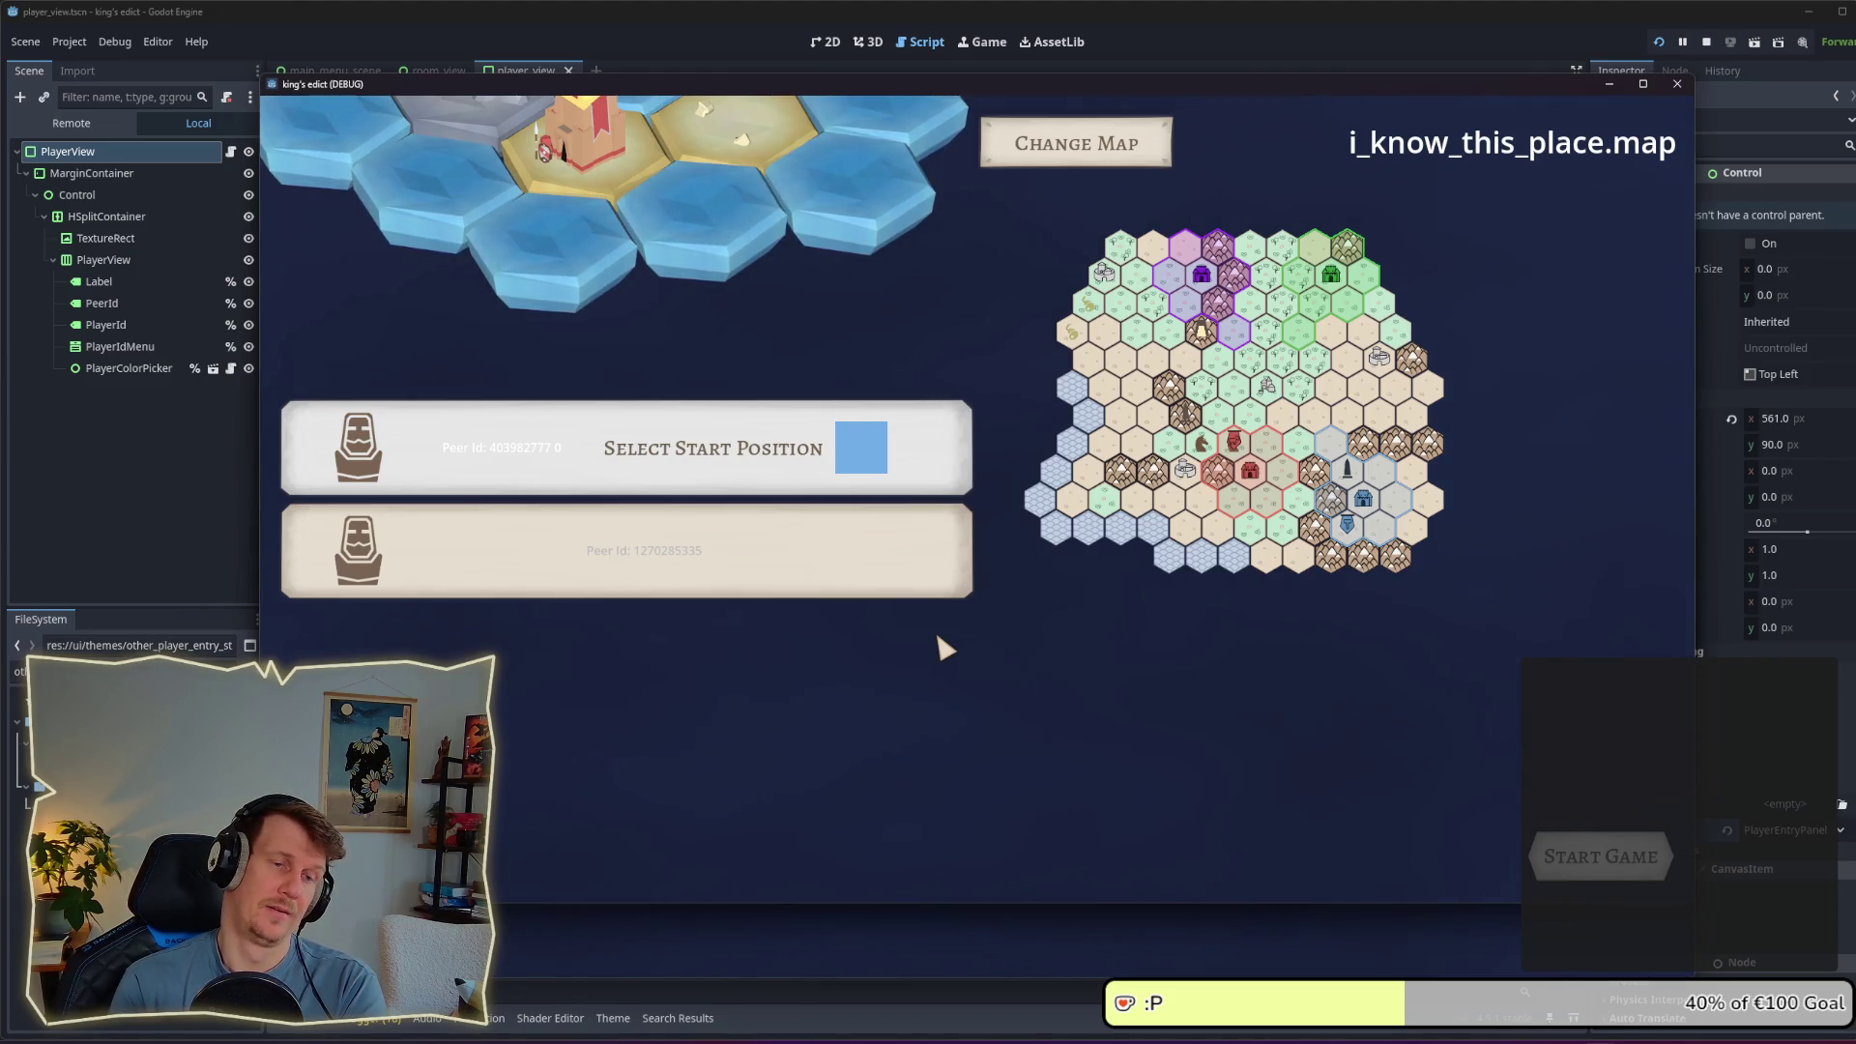
{"action": "left_click", "coordinate": [858, 452]}
{"action": "left_click", "coordinate": [808, 425]}
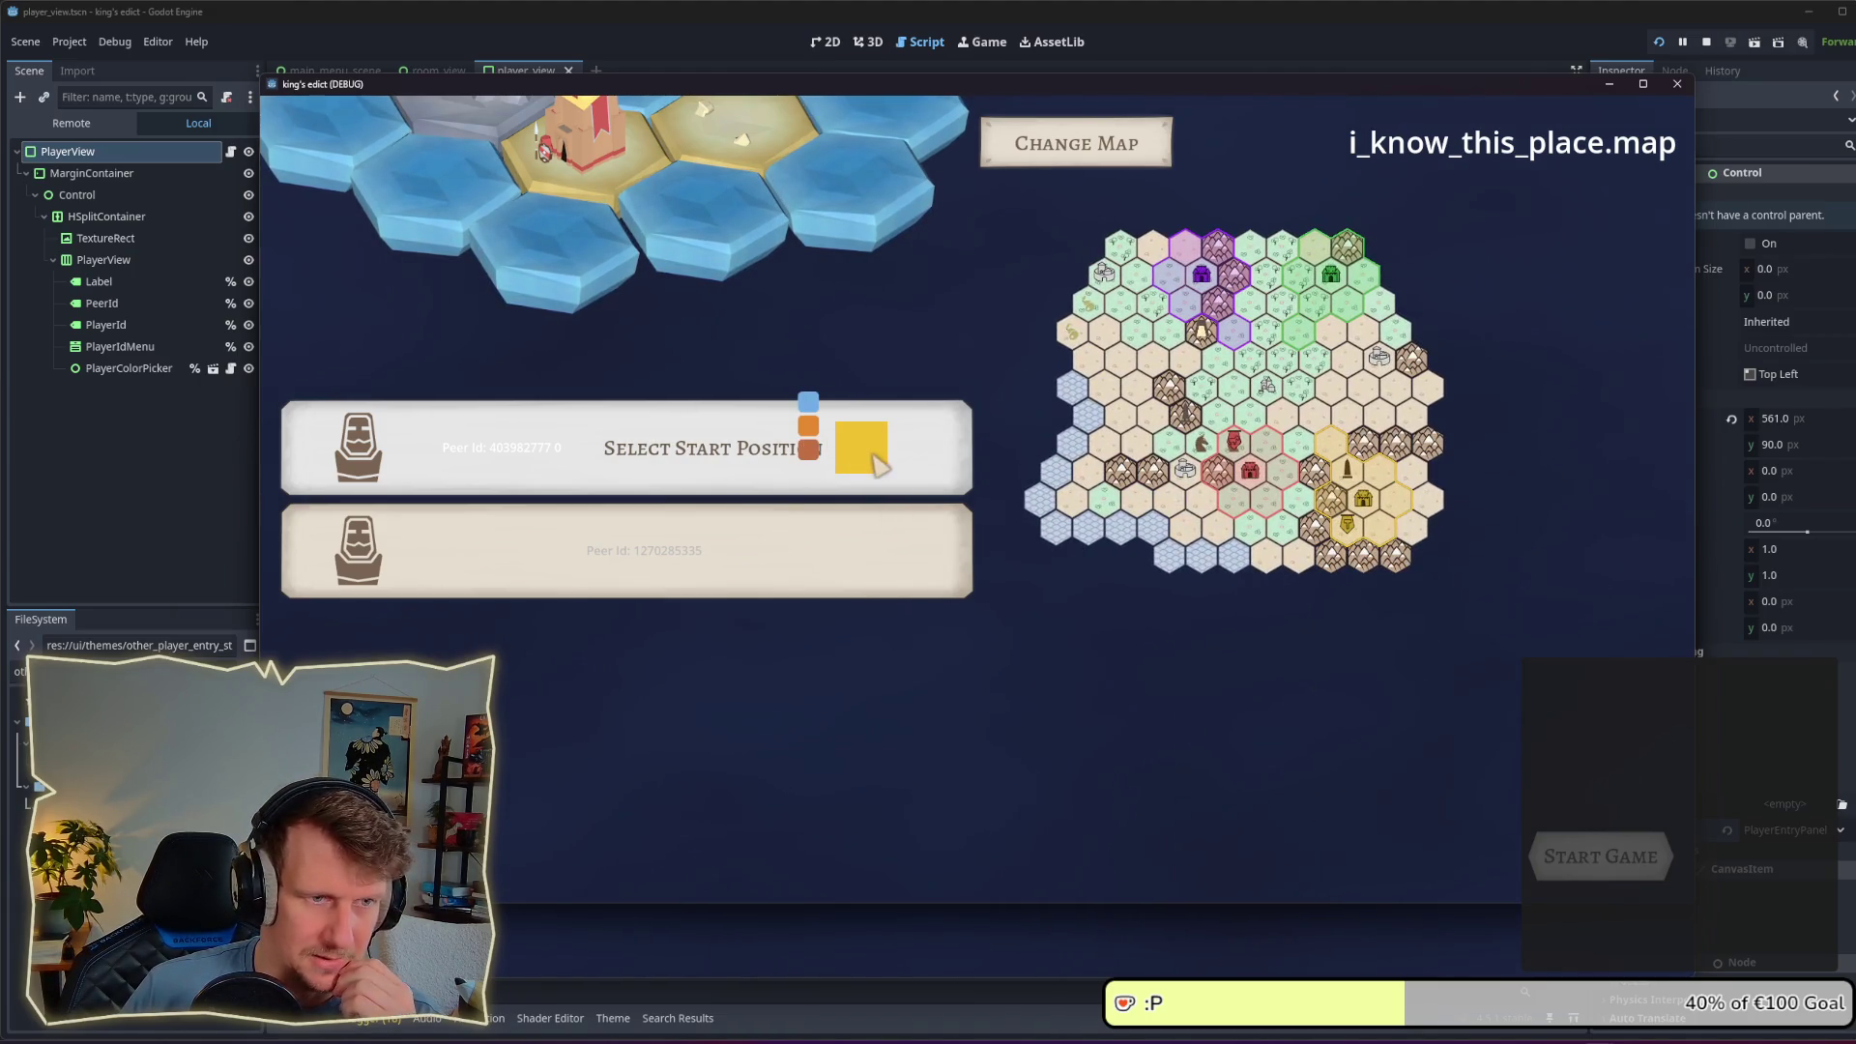
{"action": "left_click", "coordinate": [811, 402]}
{"action": "left_click", "coordinate": [862, 455]}
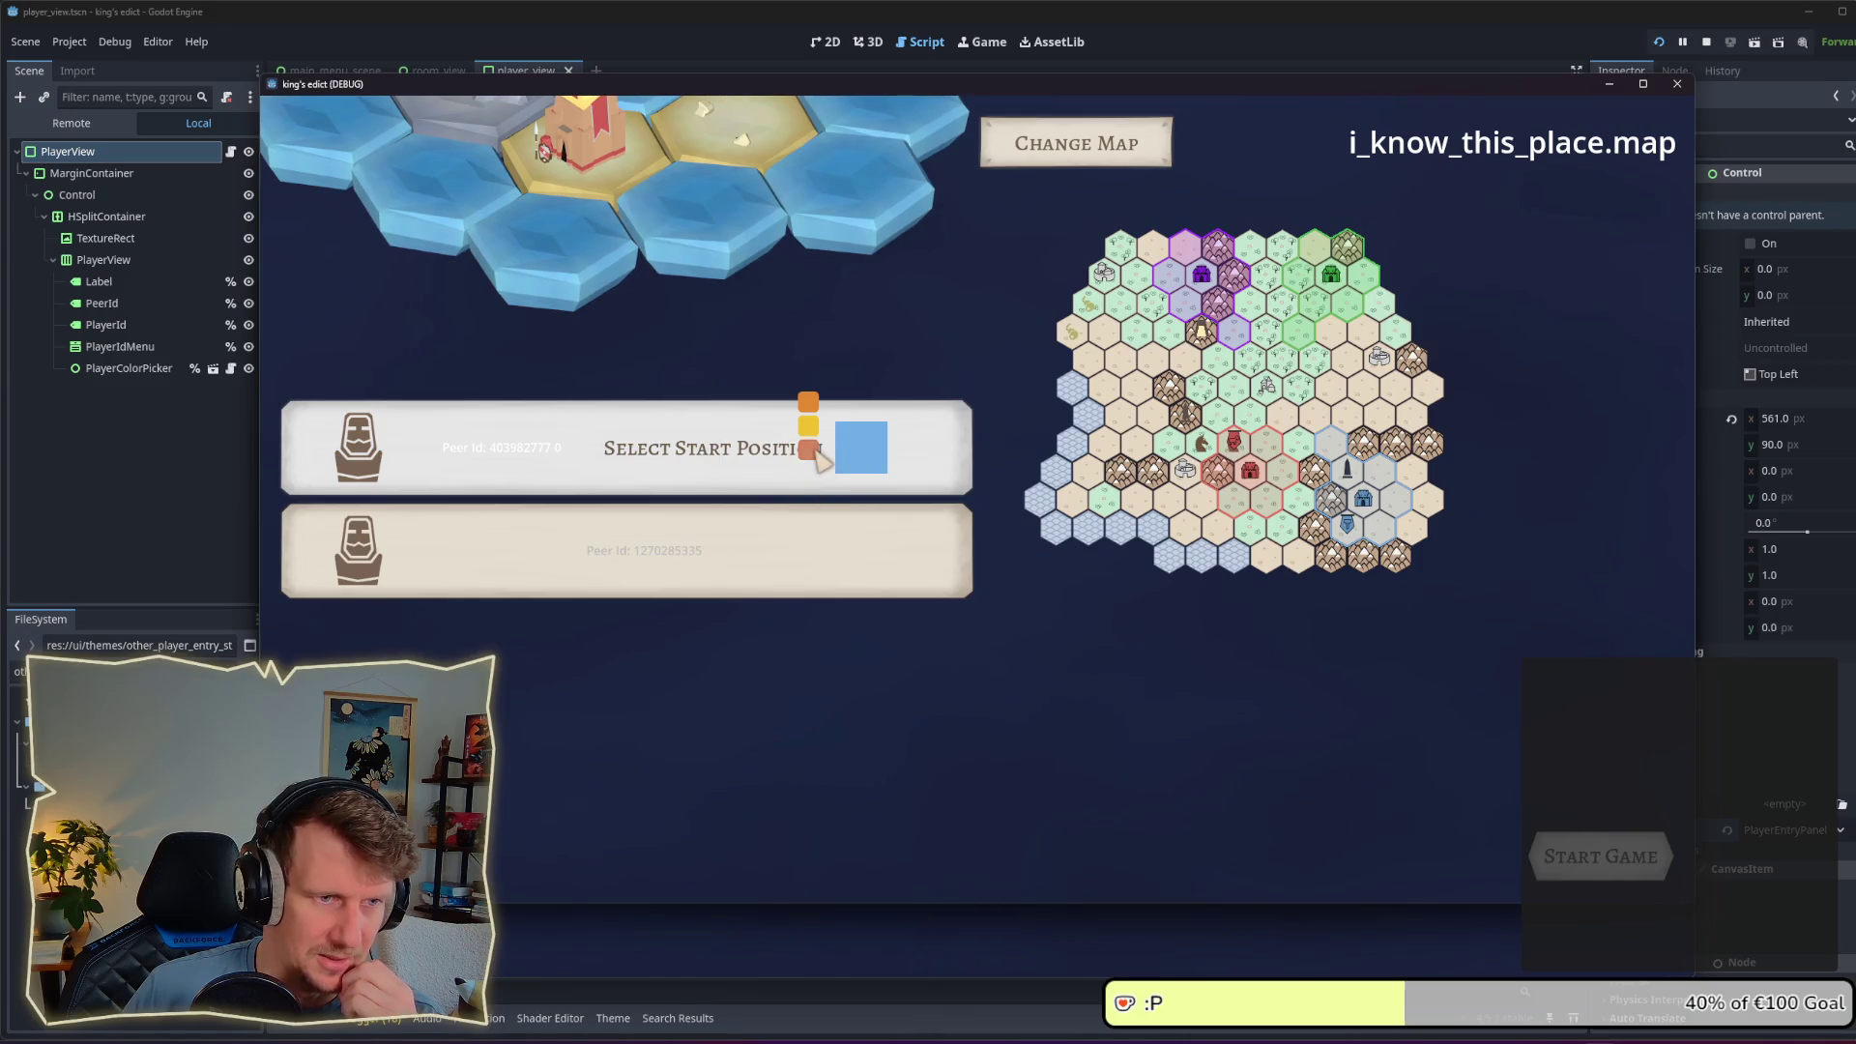
{"action": "left_click", "coordinate": [812, 450]}
{"action": "left_click", "coordinate": [817, 465]}
{"action": "left_click", "coordinate": [607, 546]}
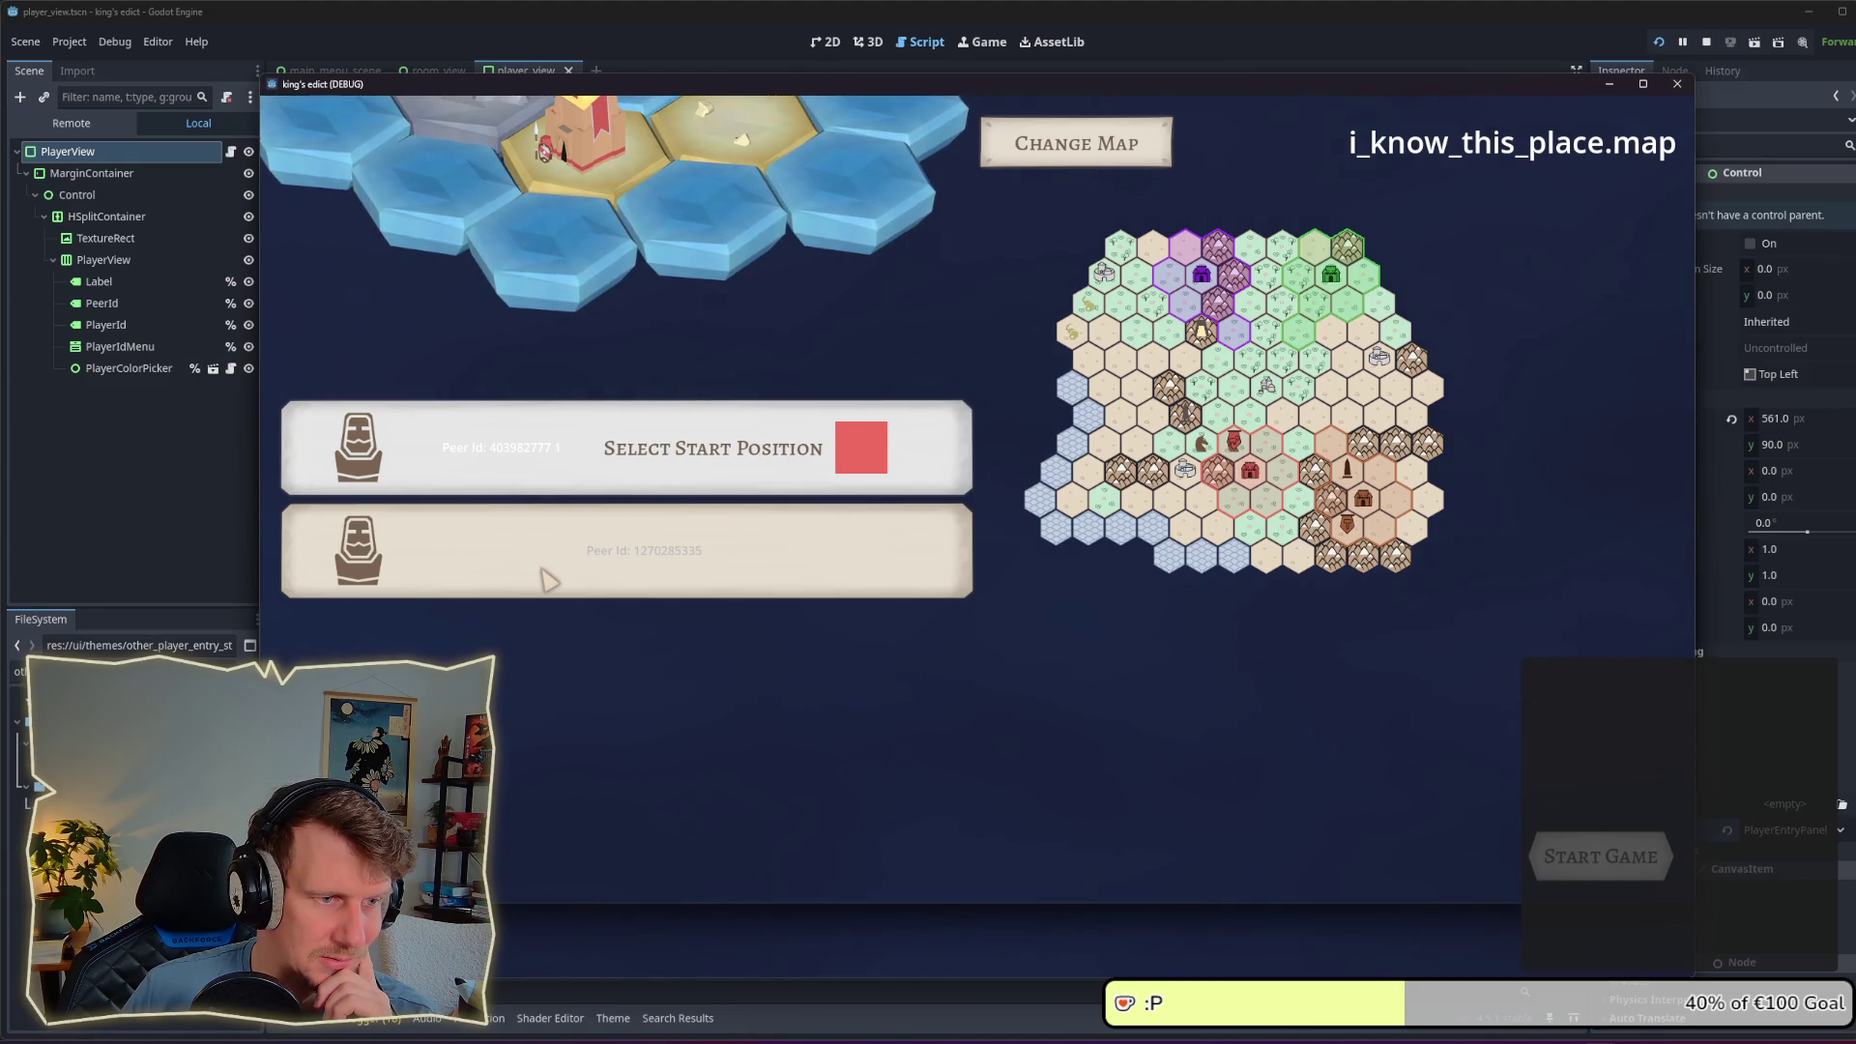
Step: Stop the running game and return to the player_view.gd script
{"action": "left_click", "coordinate": [608, 928]}
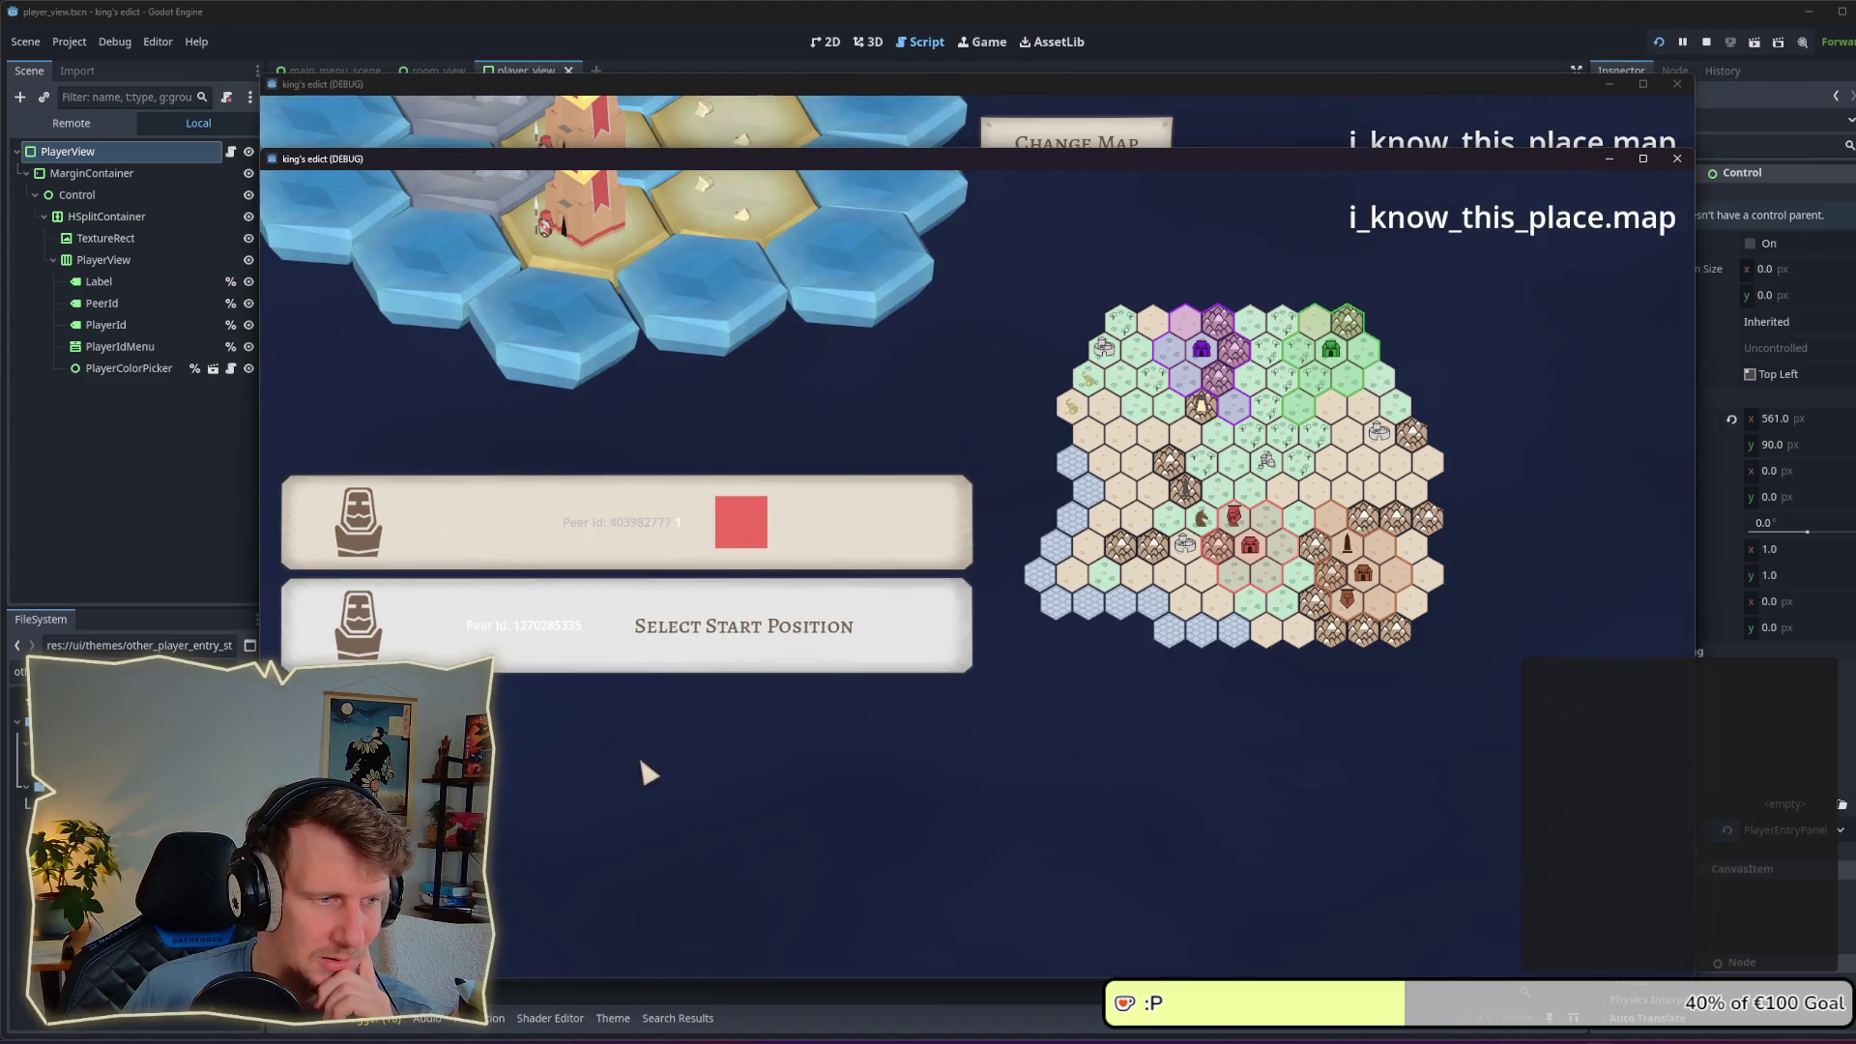
{"action": "left_click", "coordinate": [1707, 43]}
{"action": "key", "text": "Left"}
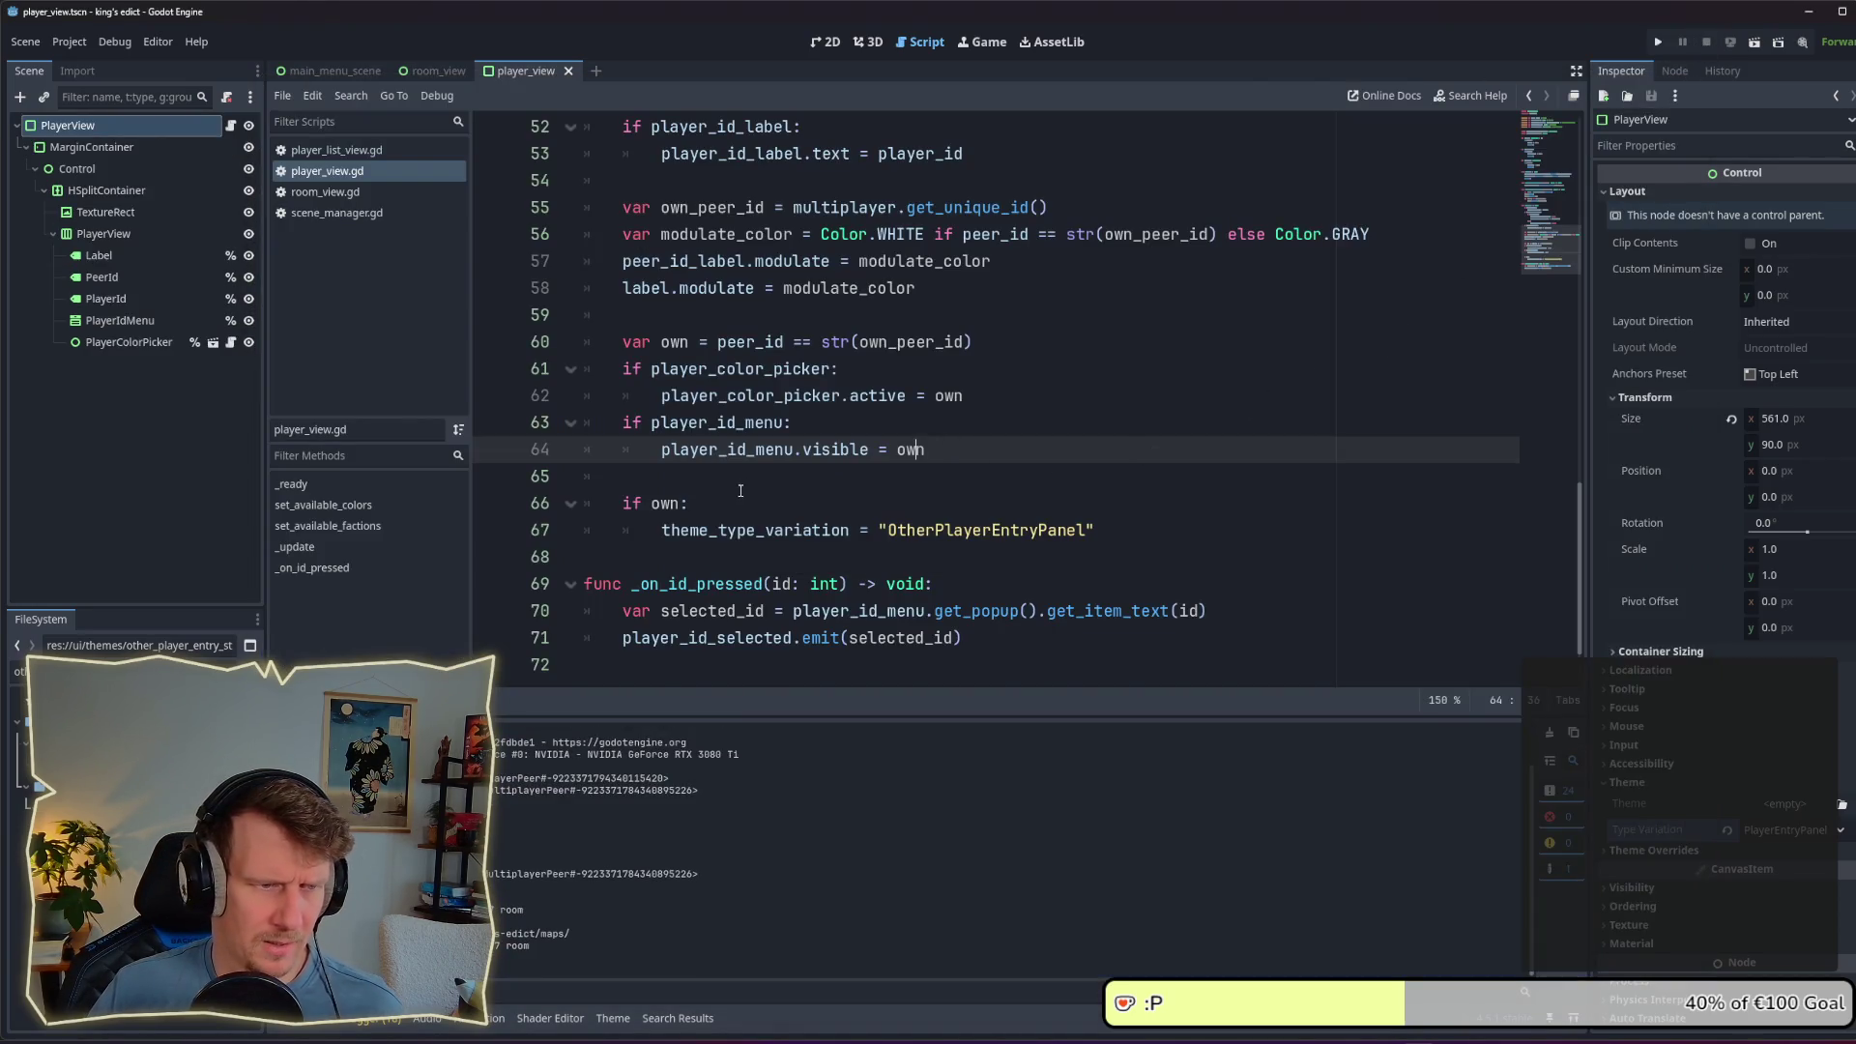
Step: Insert 'not' into the line 66 condition and save player_view.gd
{"action": "left_click", "coordinate": [655, 504]}
{"action": "type", "text": "not"}
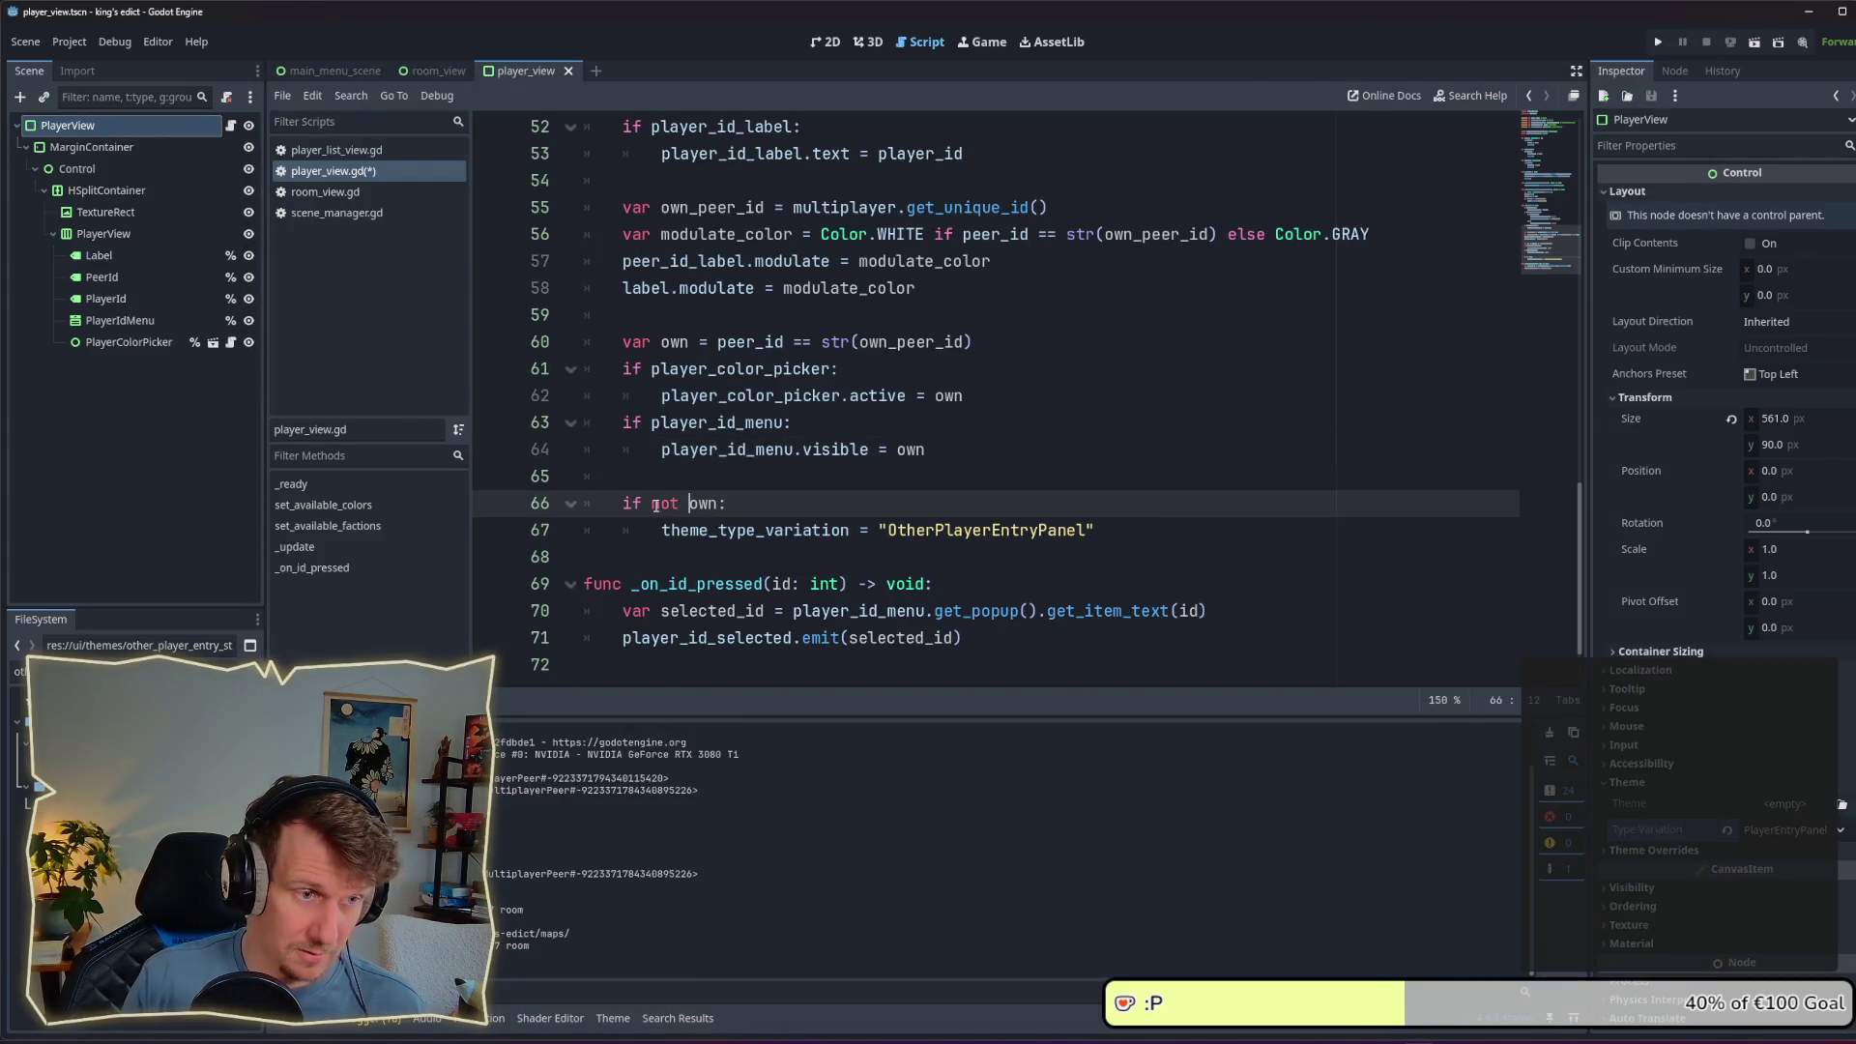
{"action": "key", "text": "ctrl+s"}
Step: Set Debug > Customize Run Instances to 5 instances and launch the game
{"action": "left_click", "coordinate": [70, 42]}
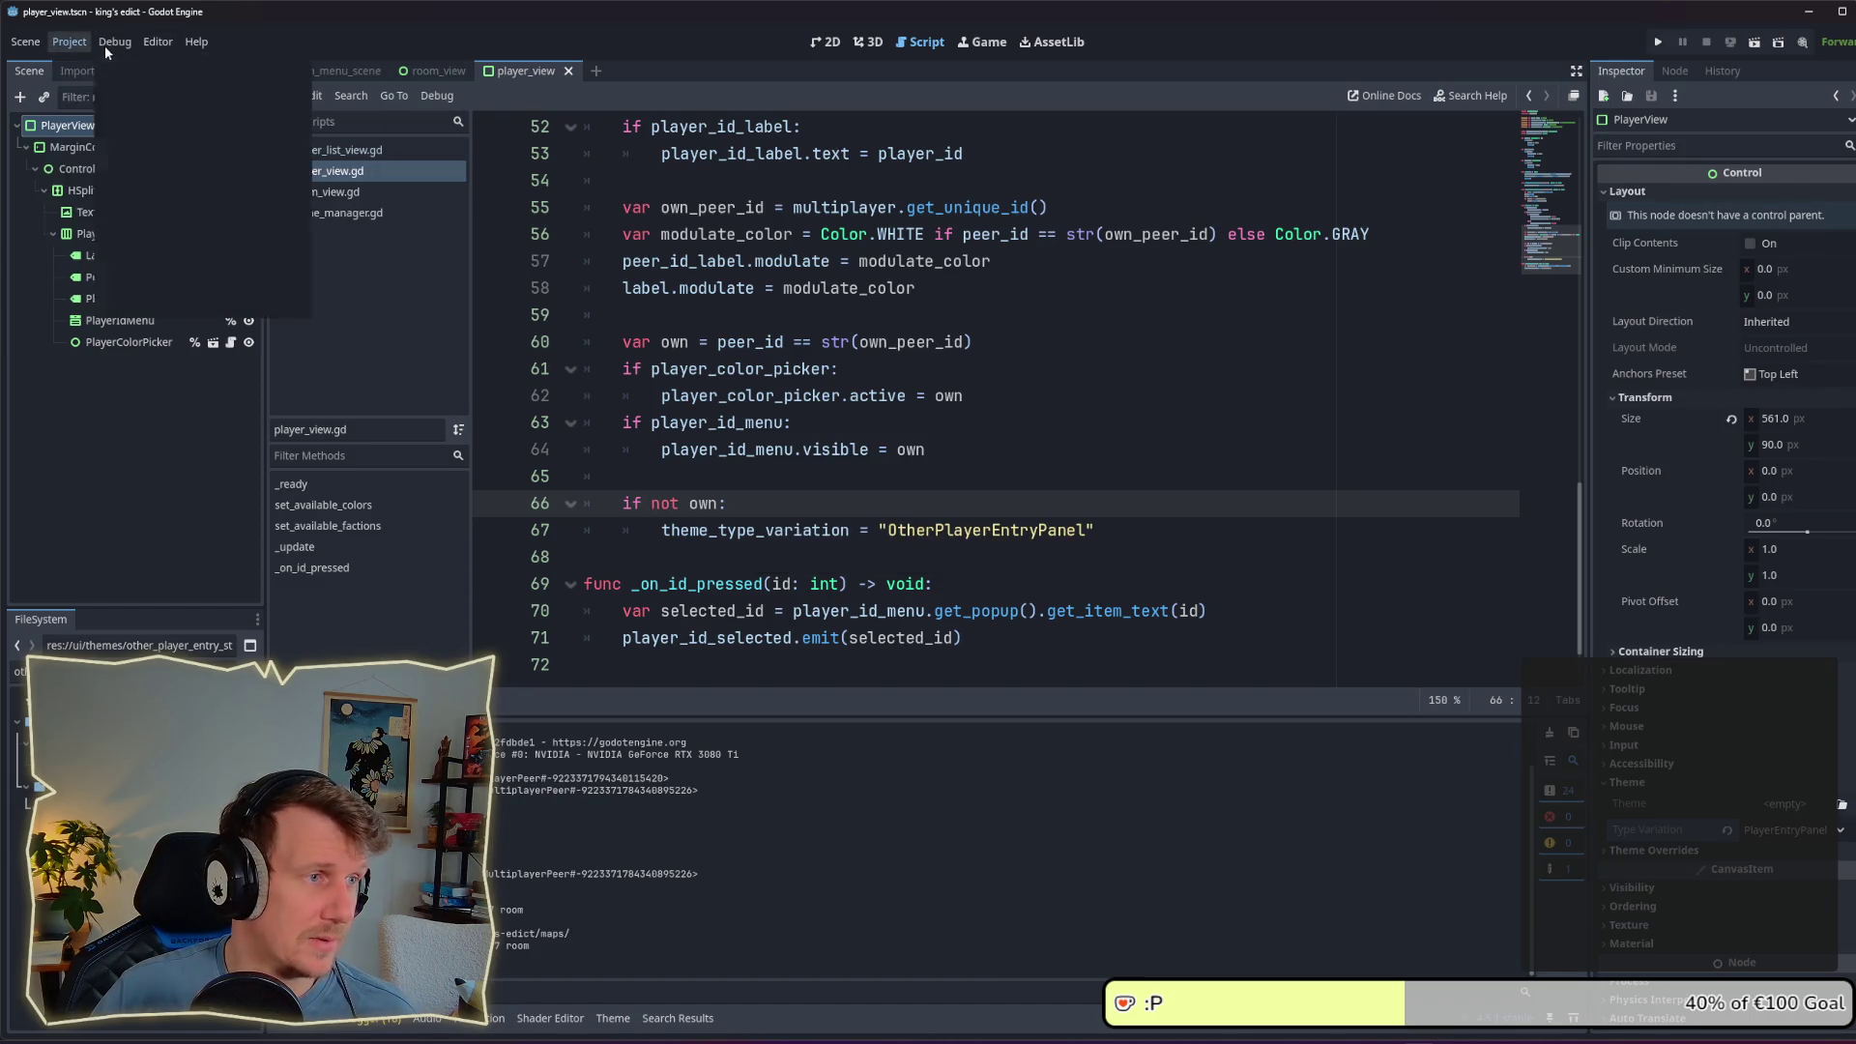
{"action": "mouse_move", "coordinate": [110, 45]}
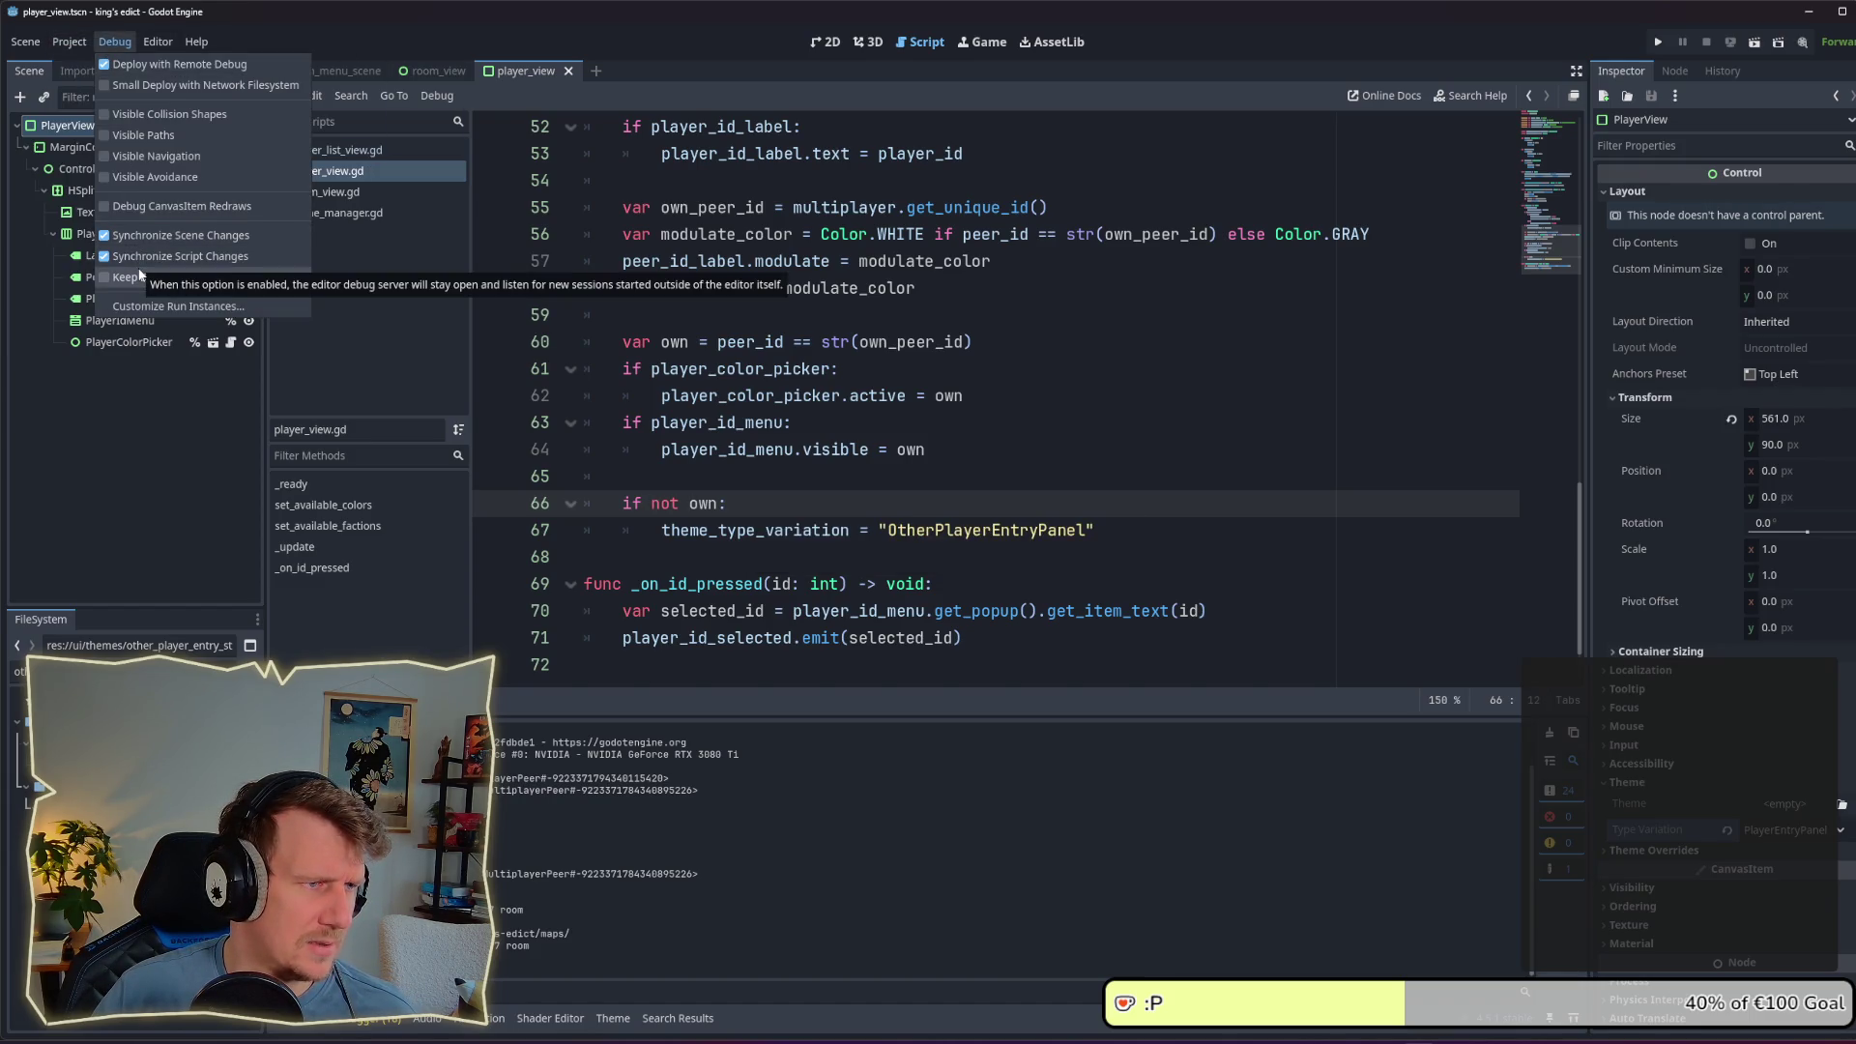
{"action": "left_click", "coordinate": [164, 305]}
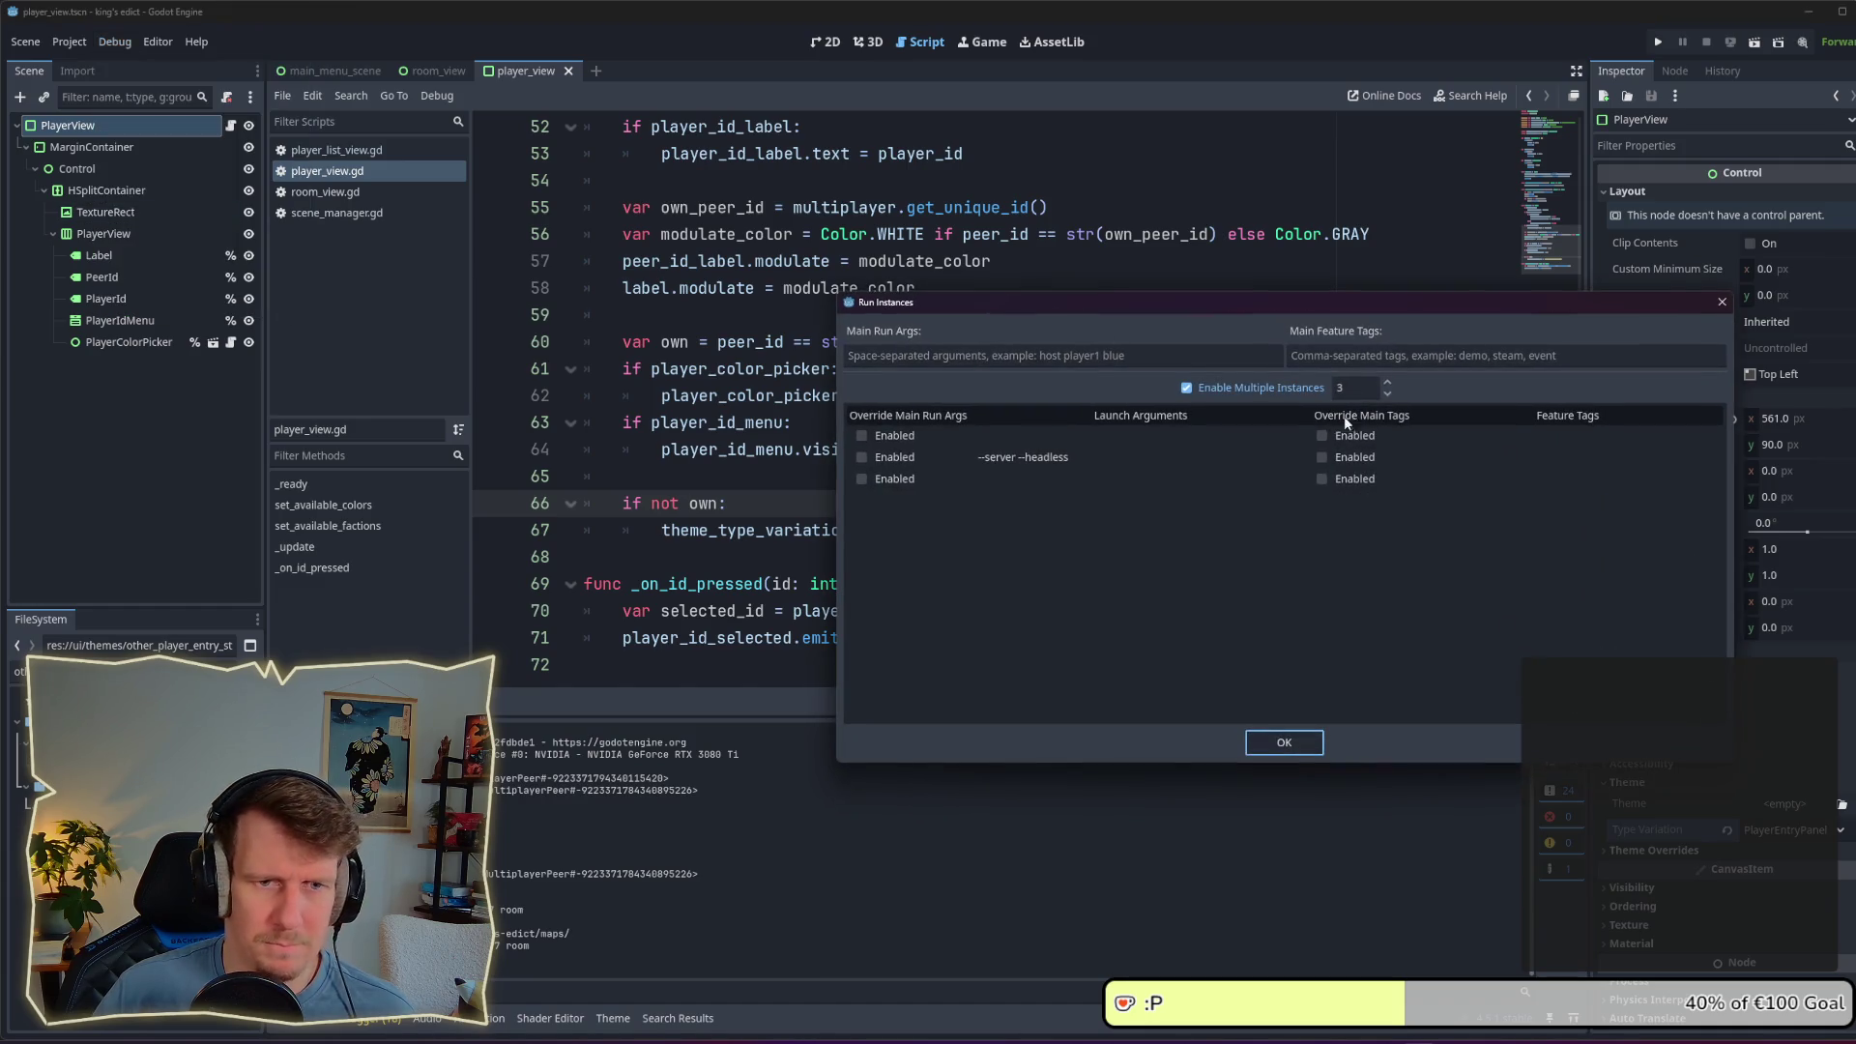
{"action": "left_click", "coordinate": [1391, 383]}
{"action": "left_click", "coordinate": [1390, 383]}
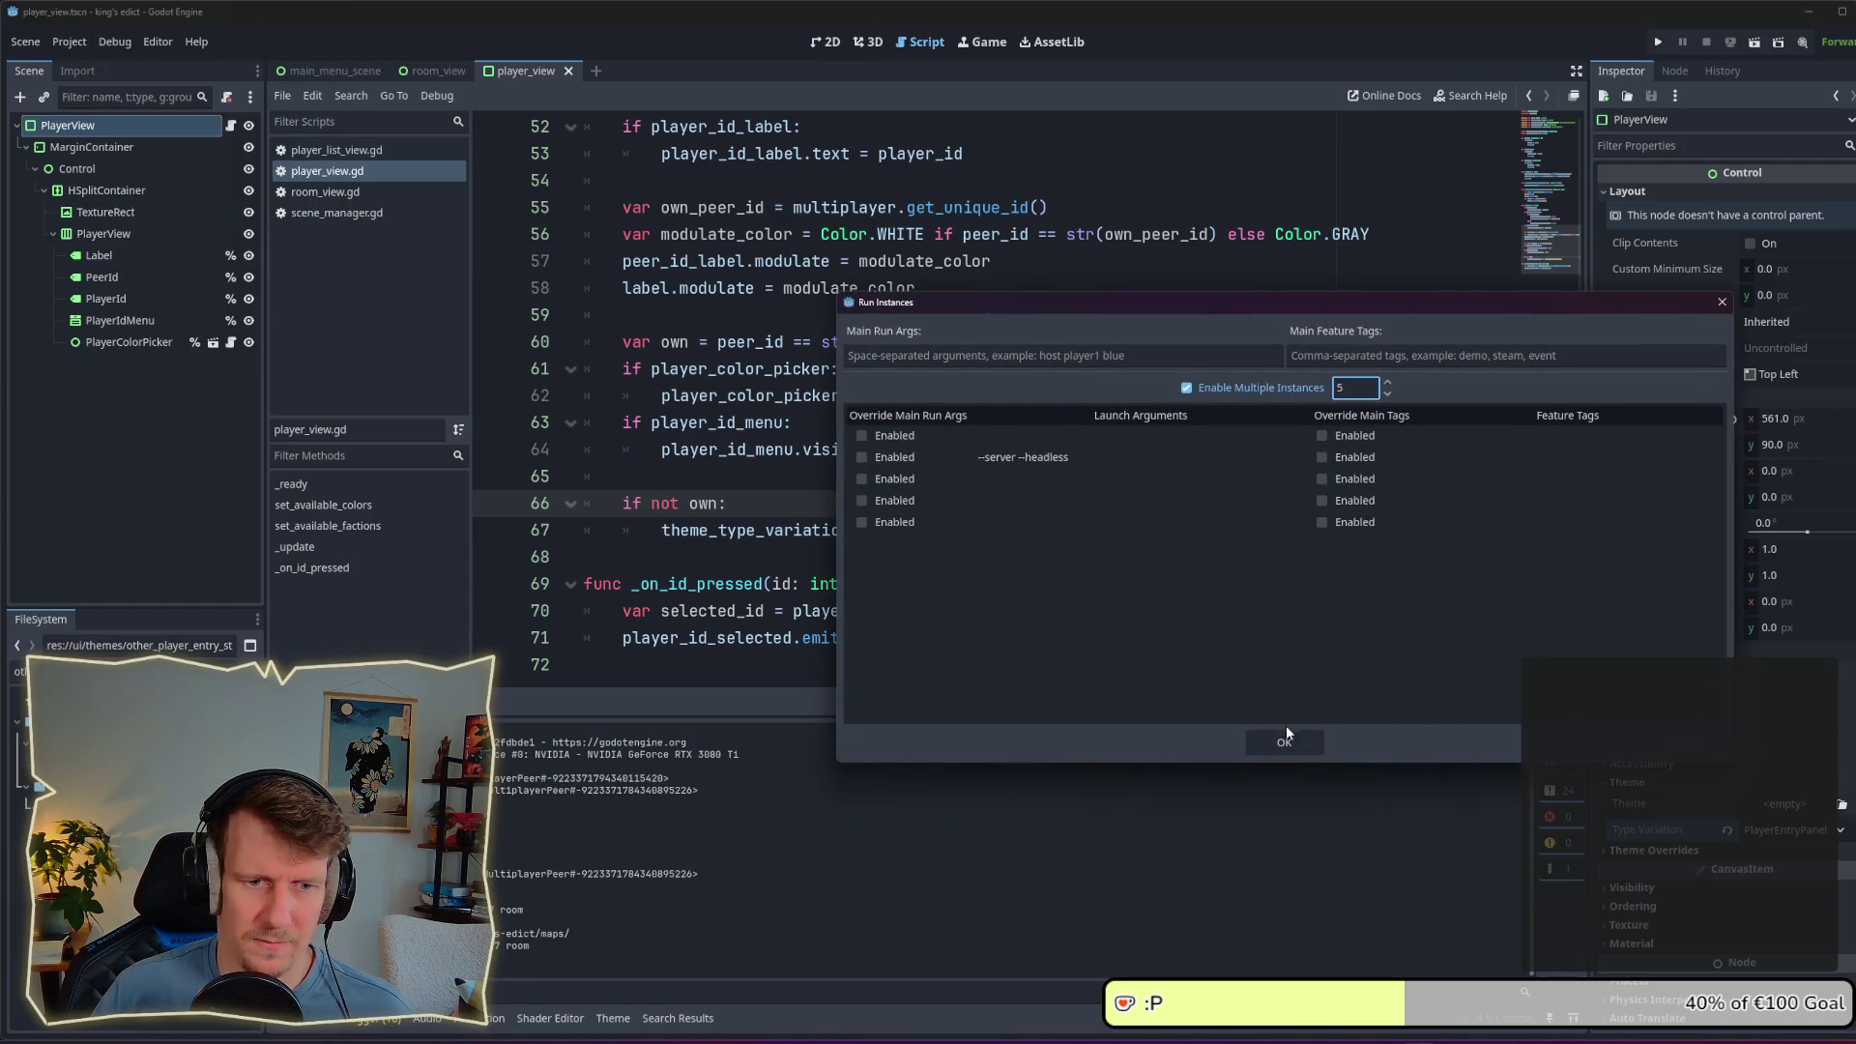
{"action": "left_click", "coordinate": [1286, 735]}
{"action": "left_click", "coordinate": [1658, 43]}
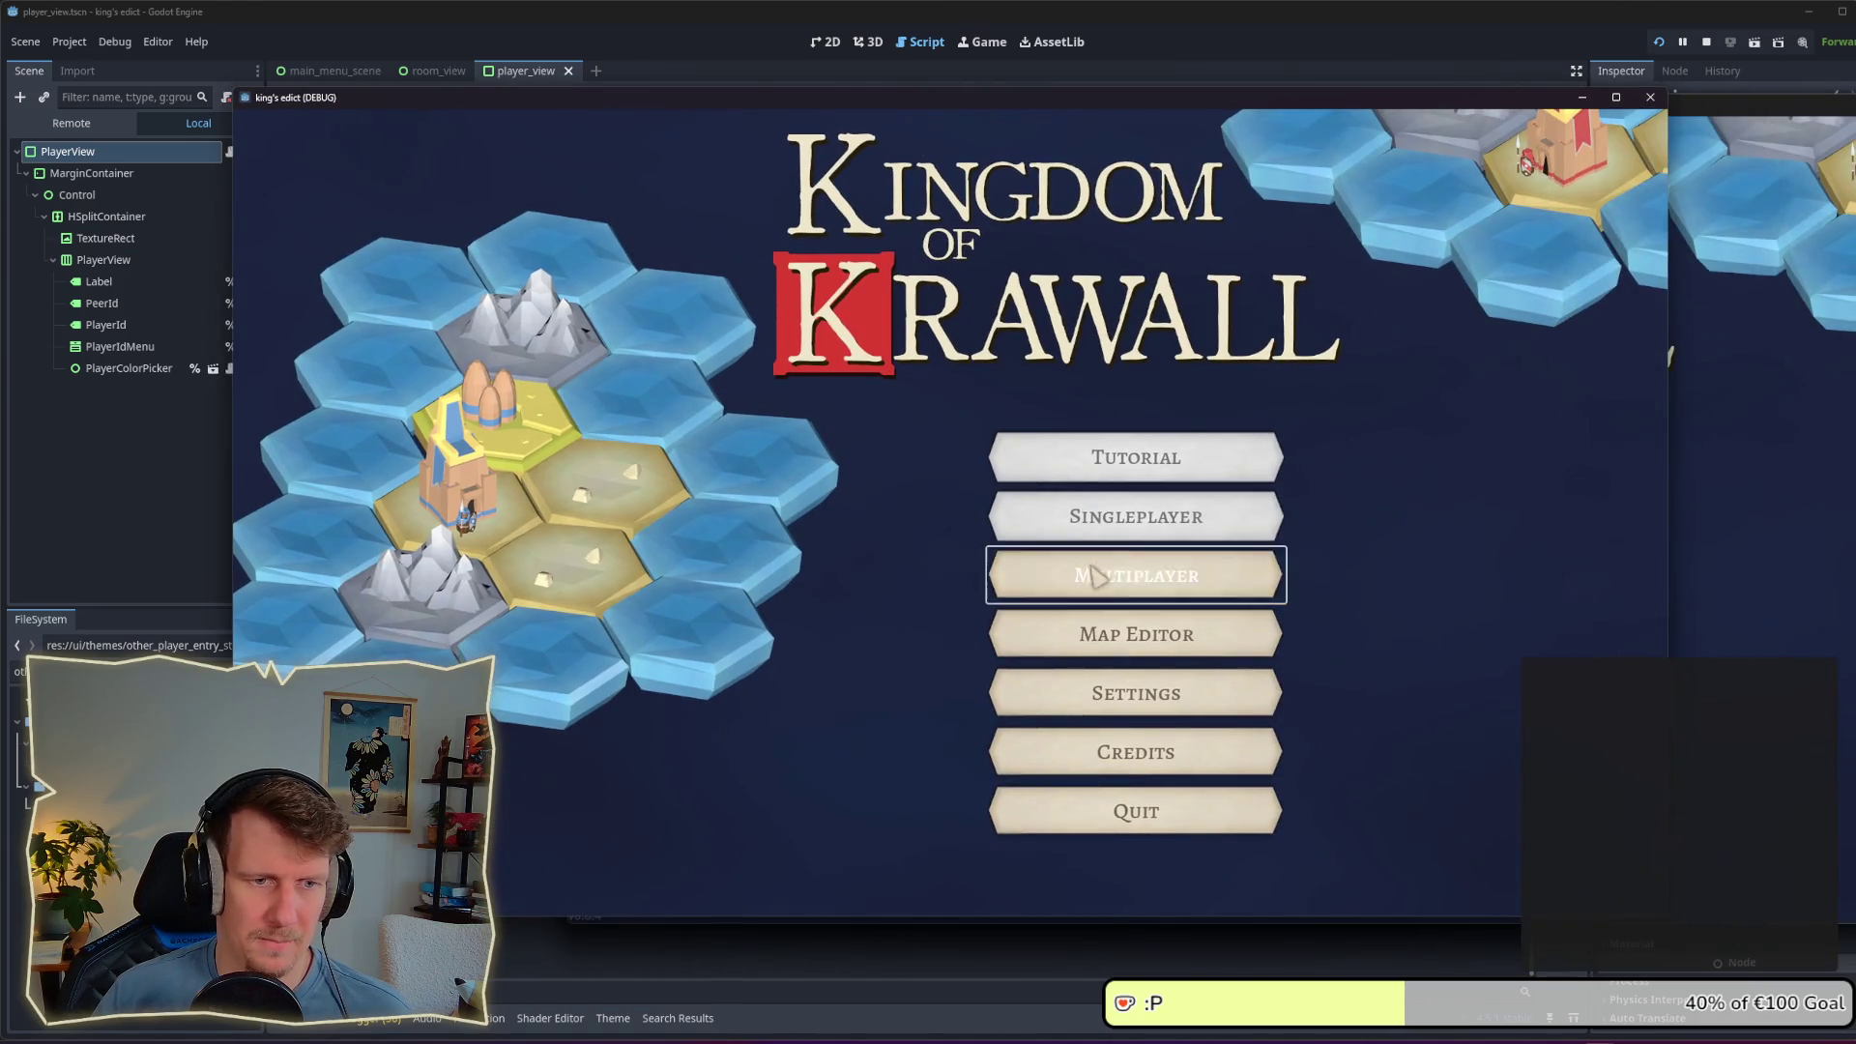
Step: Create a multiplayer room on green_island.map in the first game instance
{"action": "left_click", "coordinate": [1095, 576]}
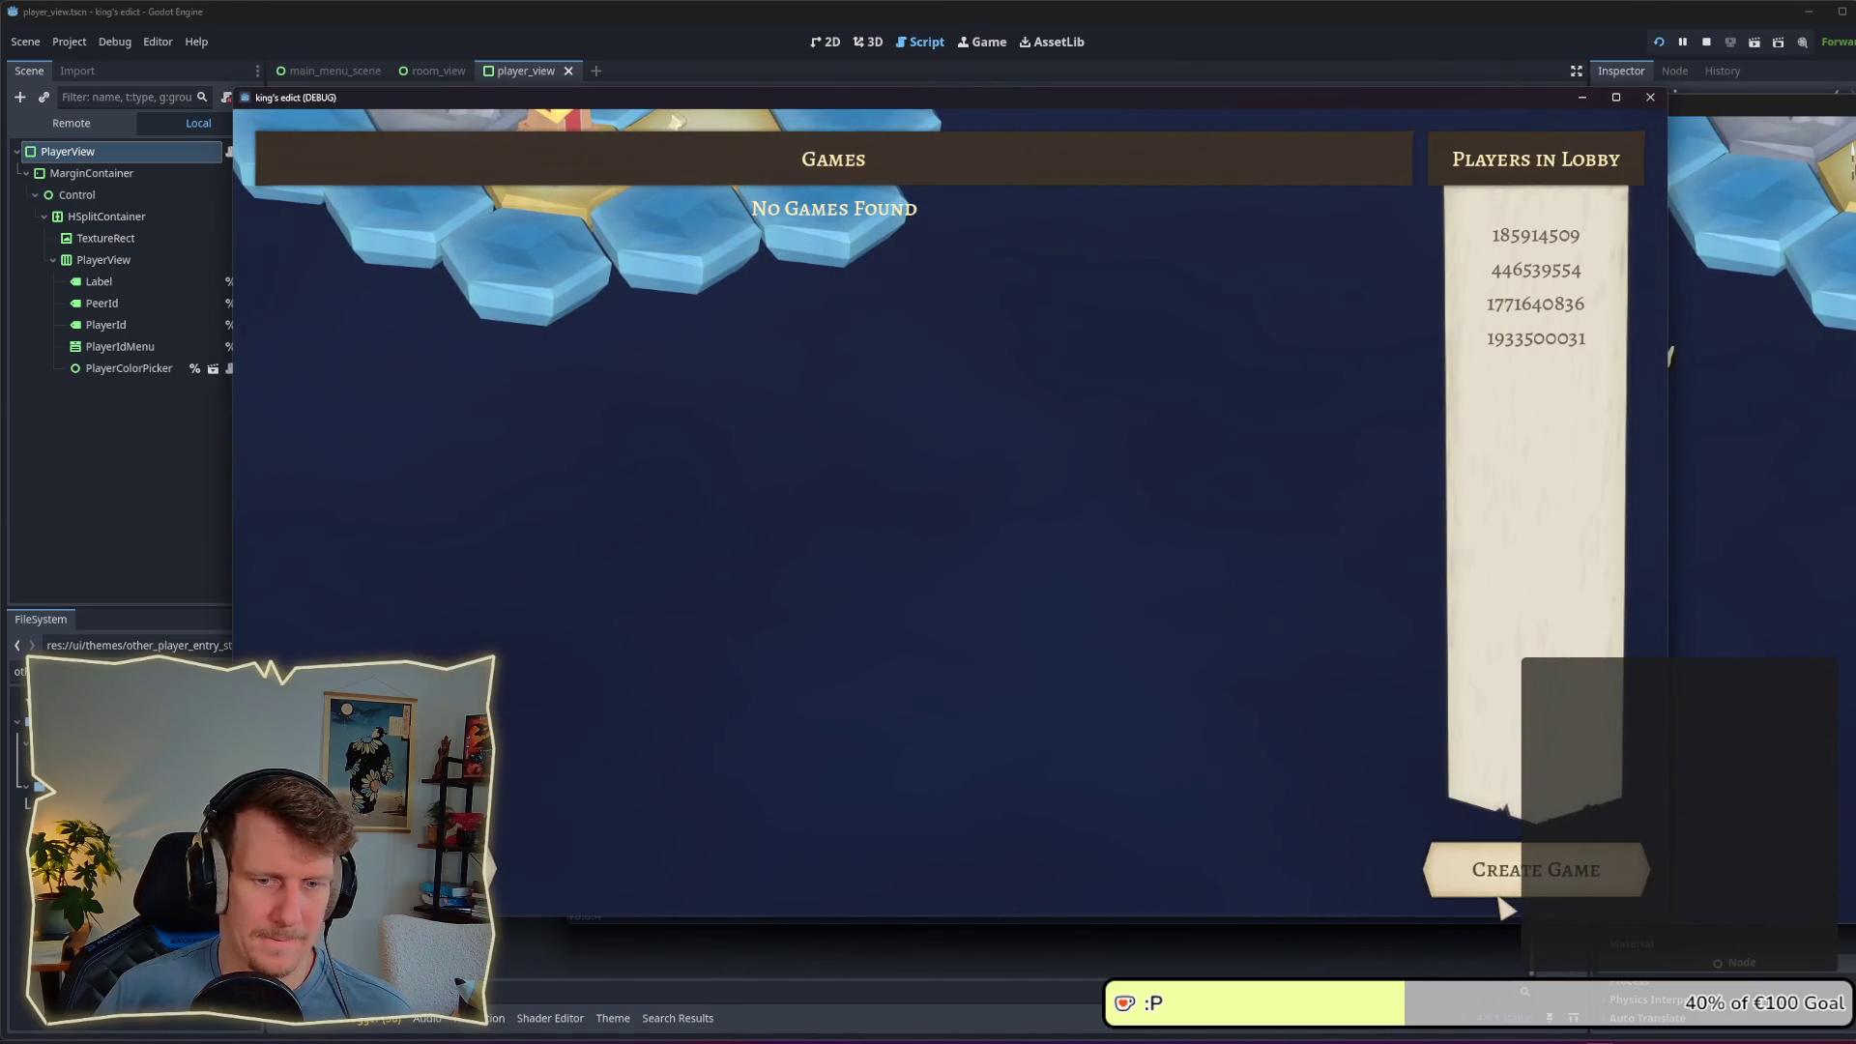
{"action": "left_click", "coordinate": [1502, 899]}
{"action": "left_click", "coordinate": [1034, 163]}
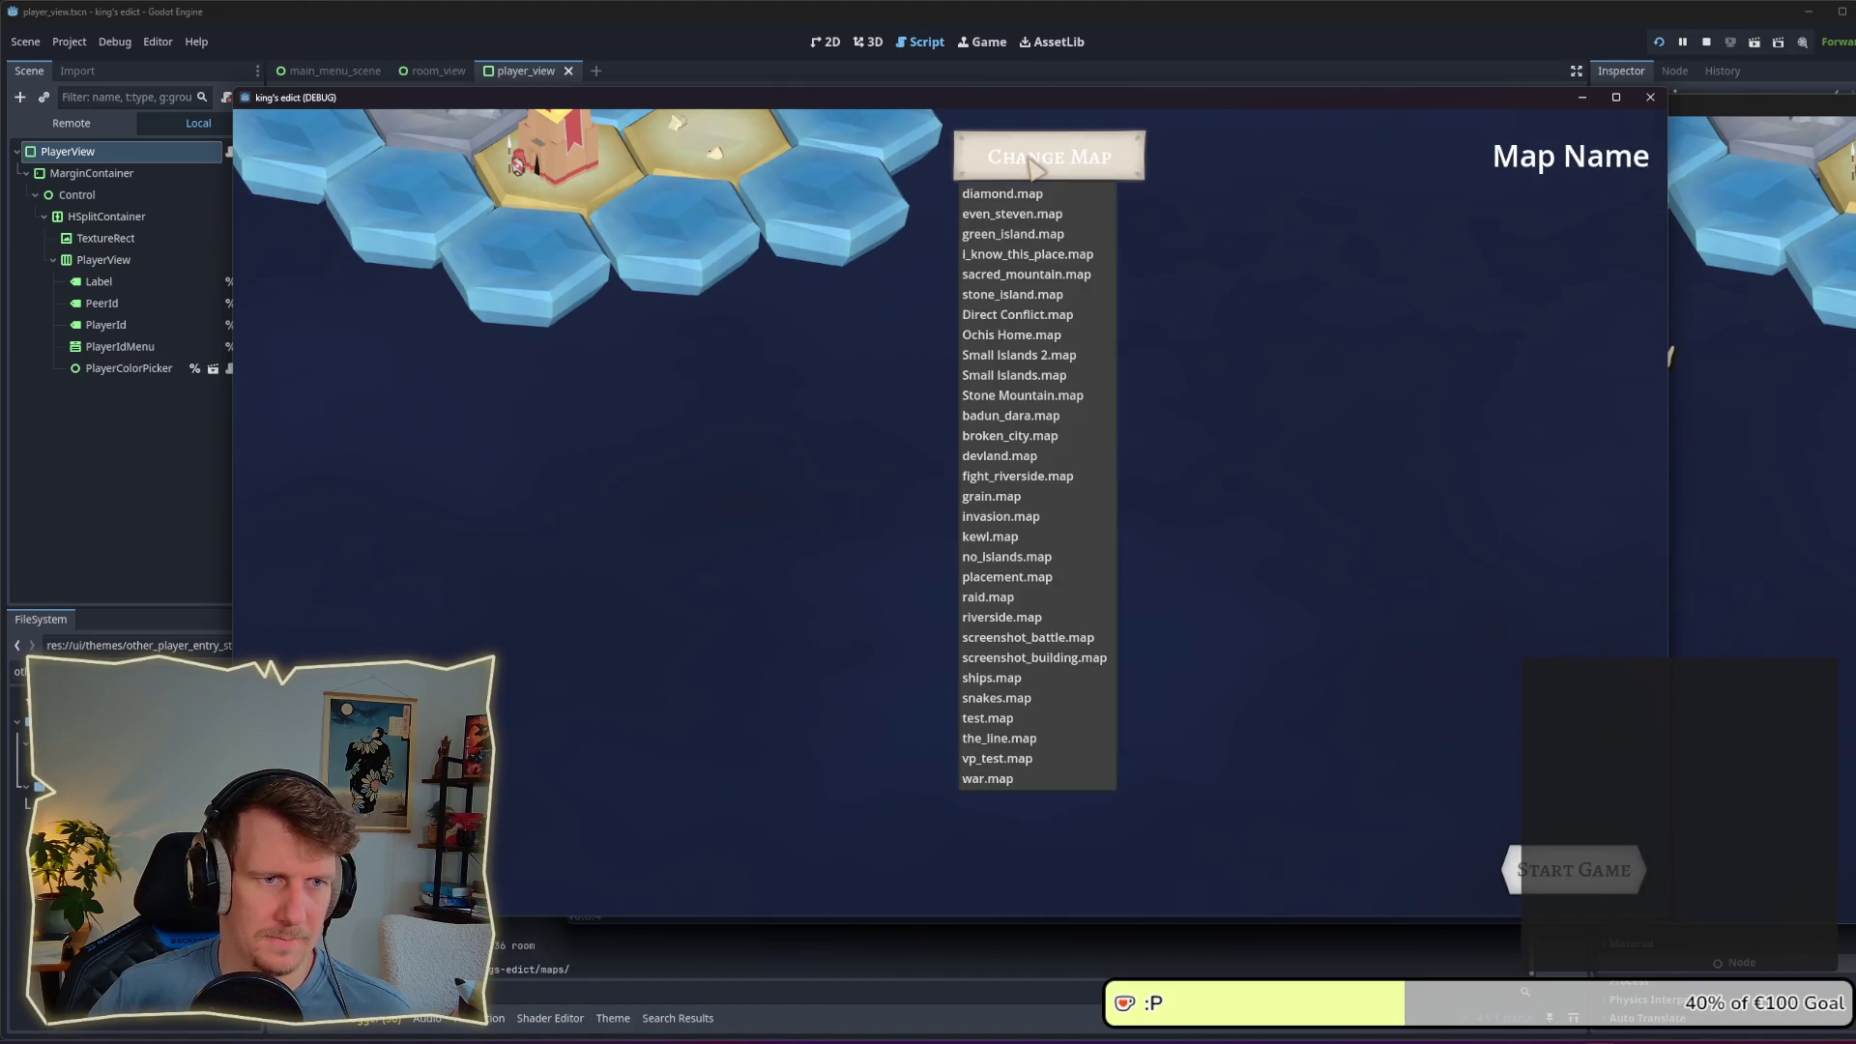
{"action": "left_click", "coordinate": [1010, 234]}
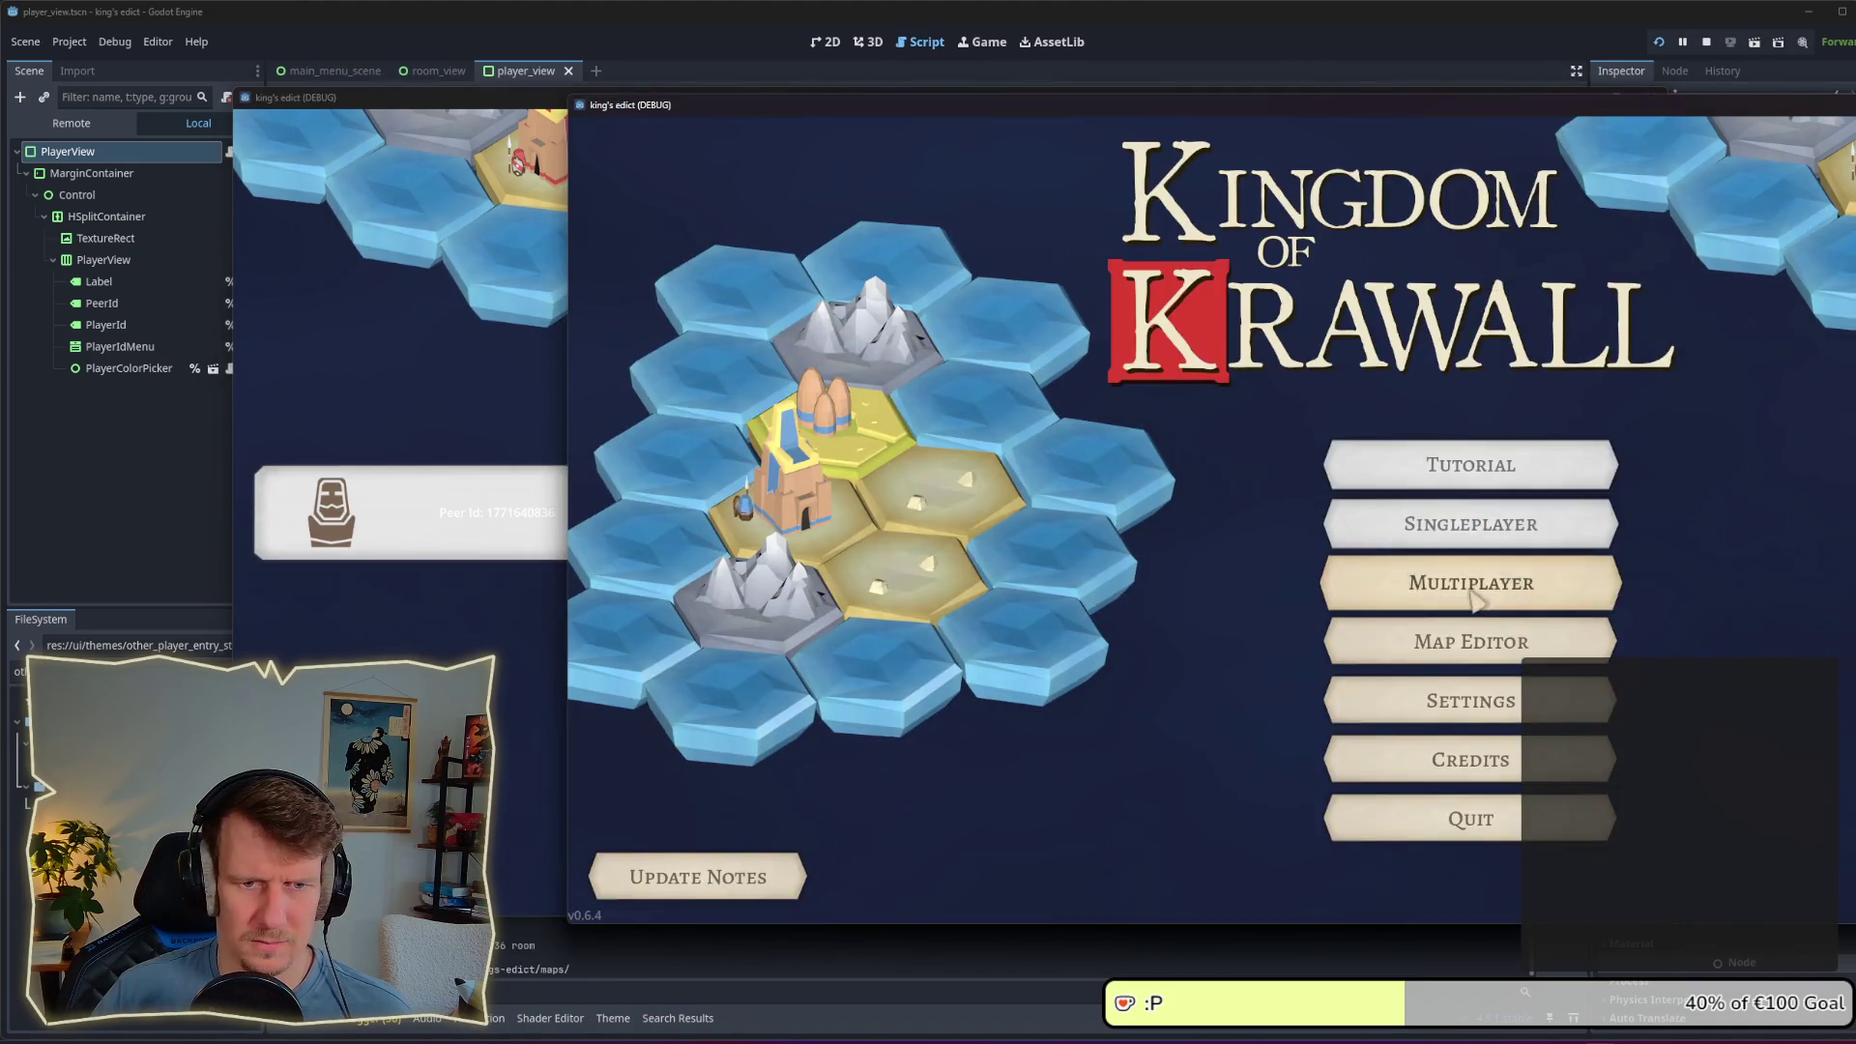
Step: Join the created room from three other game instances
{"action": "left_click", "coordinate": [1477, 588]}
{"action": "left_click", "coordinate": [1673, 236]}
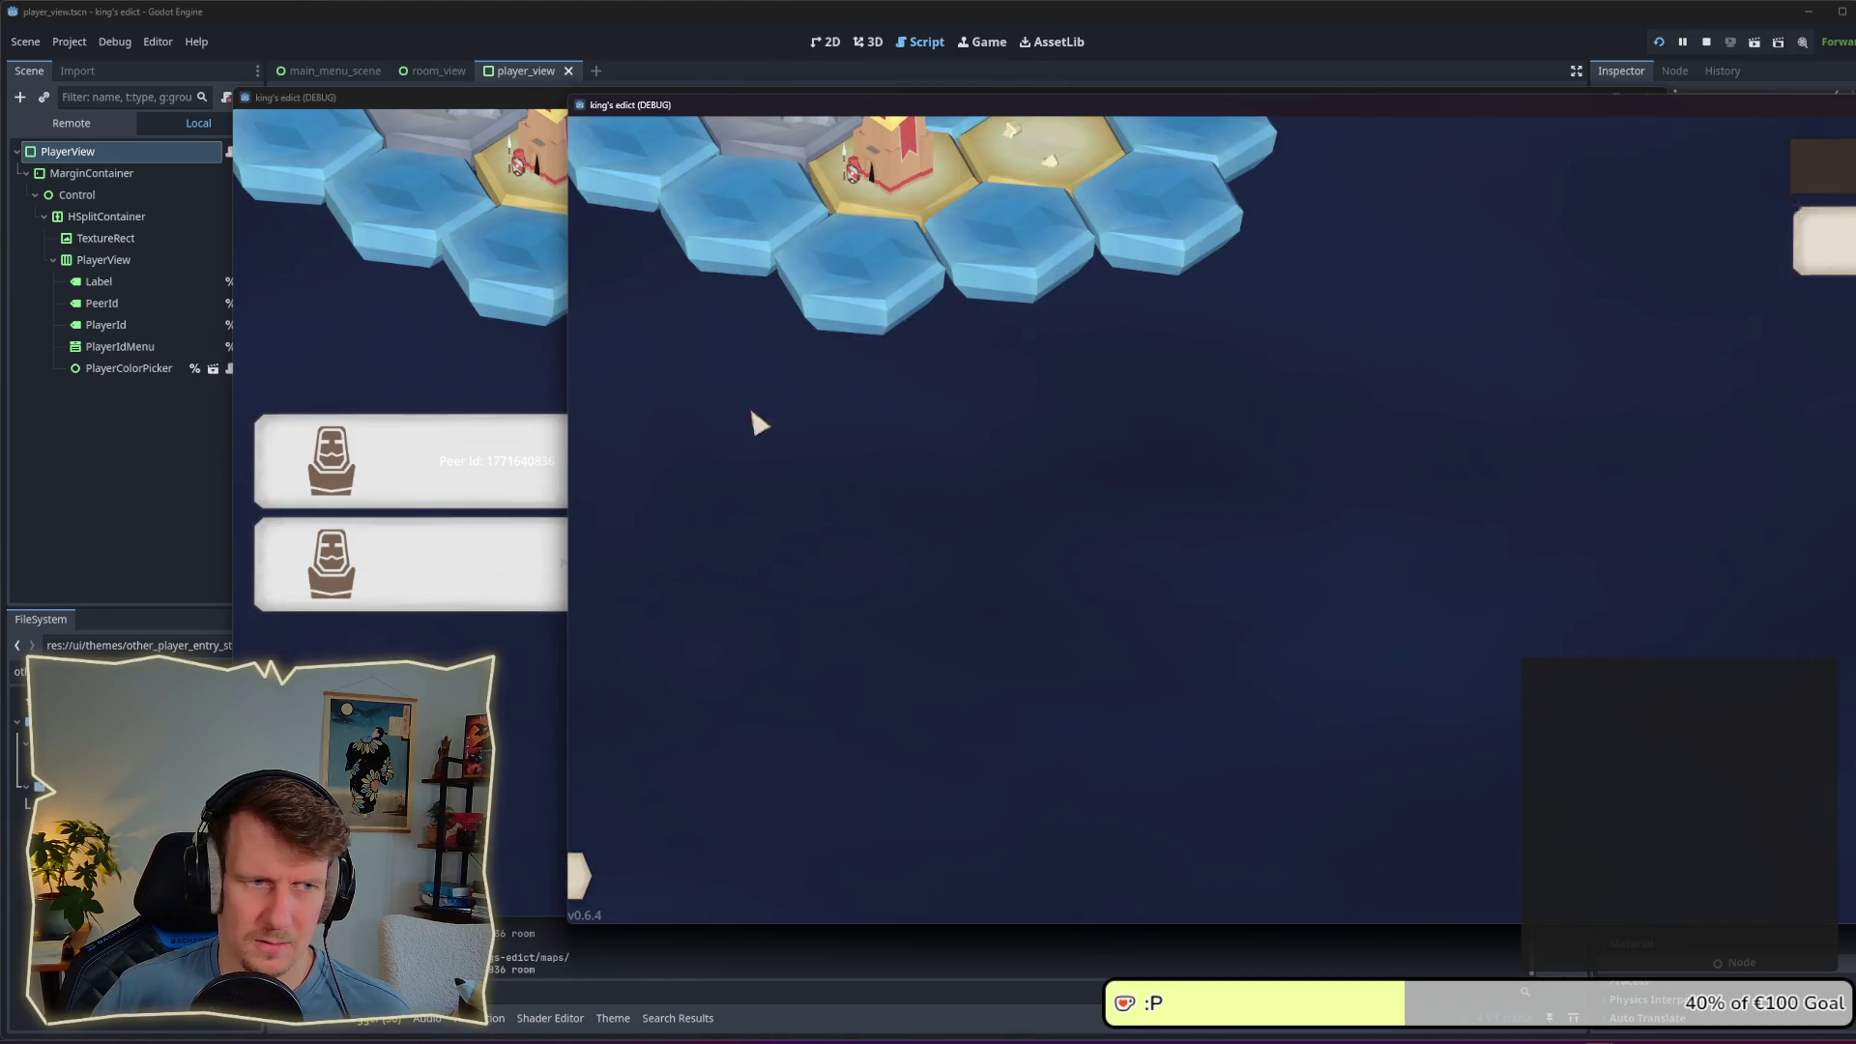
{"action": "key", "text": "alt+Tab"}
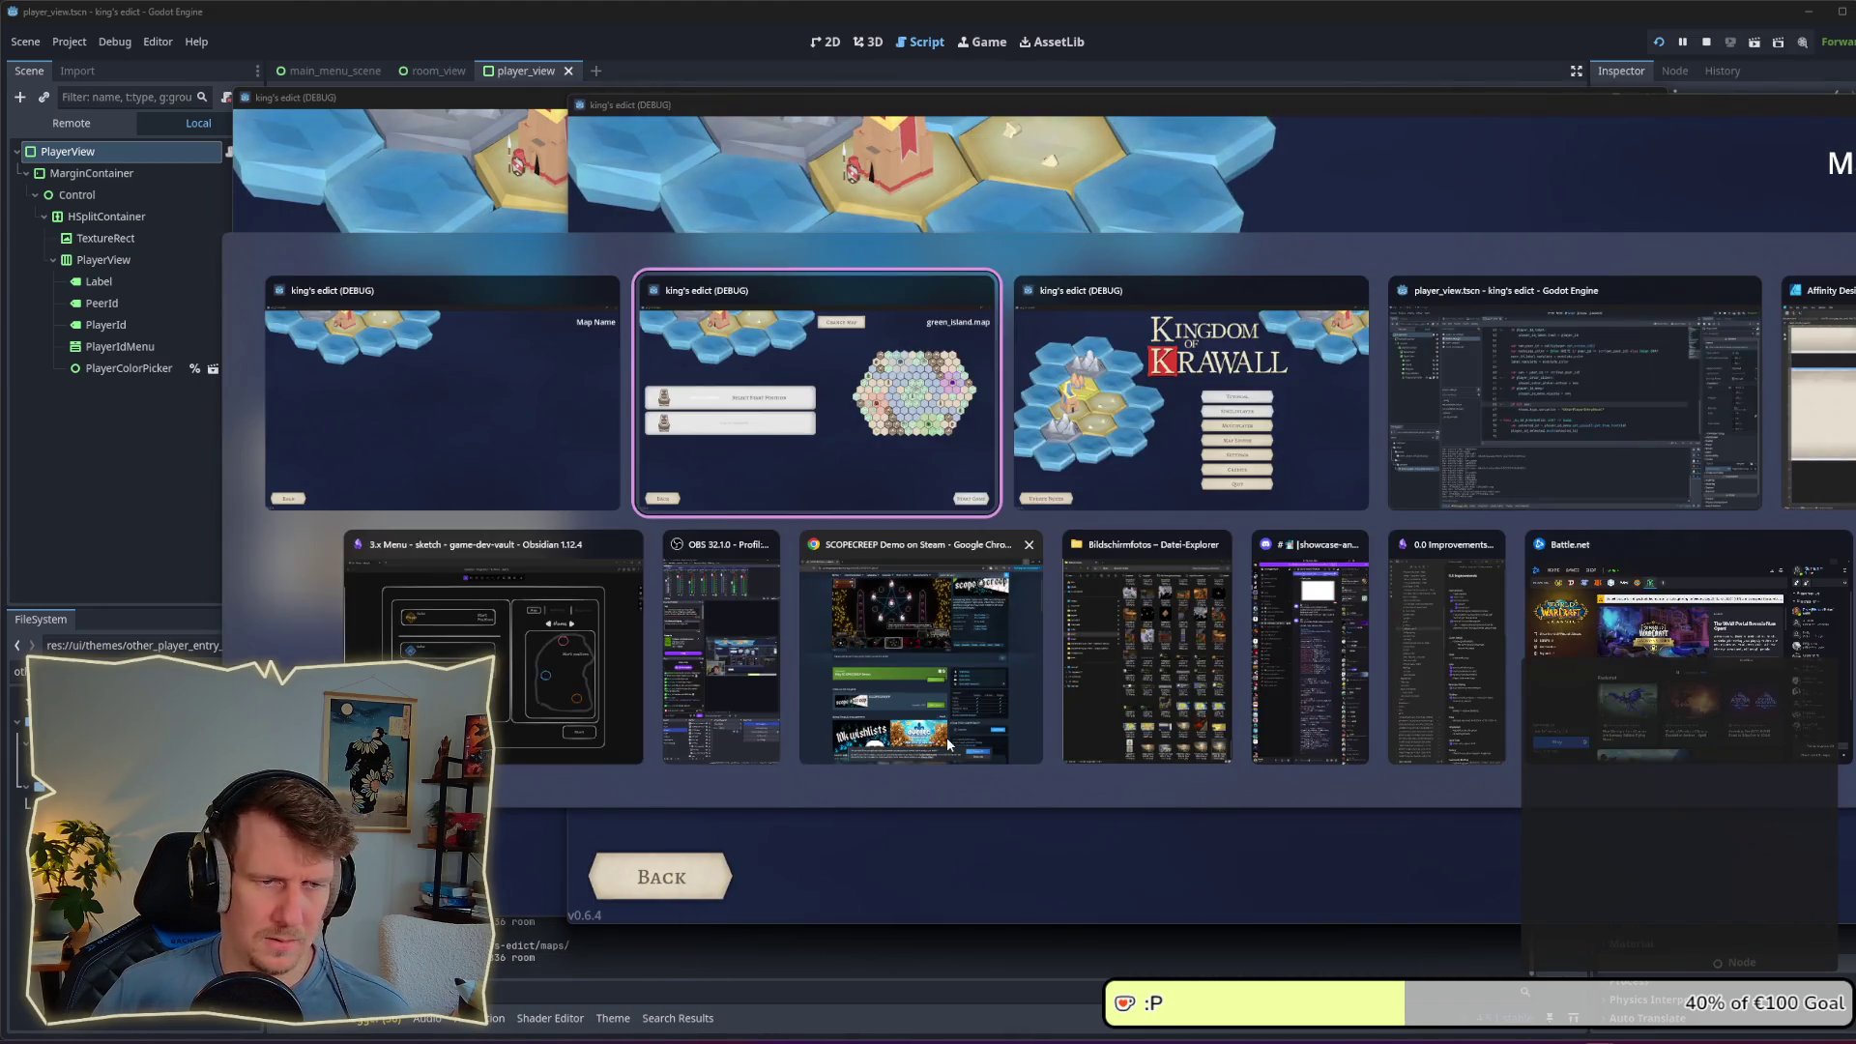
{"action": "key", "text": "alt+Tab"}
{"action": "left_click", "coordinate": [1469, 585]}
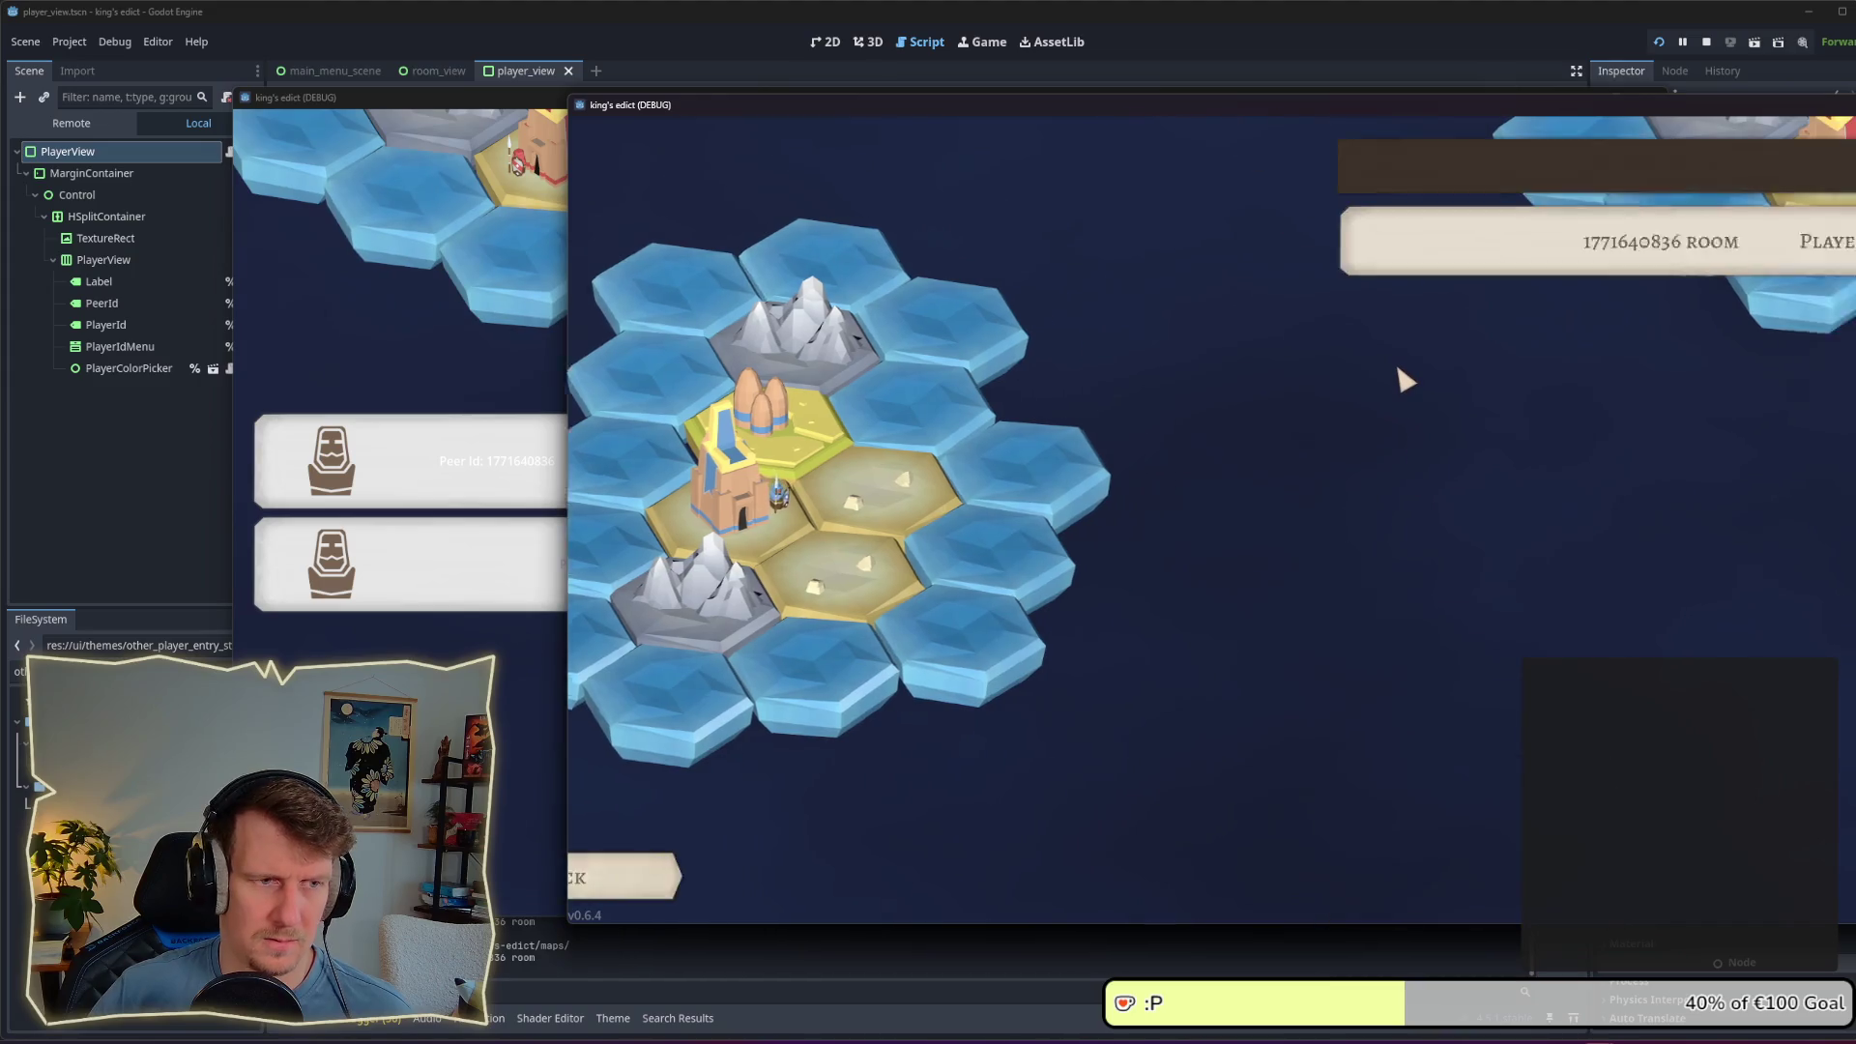
{"action": "left_click", "coordinate": [1674, 236]}
{"action": "key", "text": "alt+Tab"}
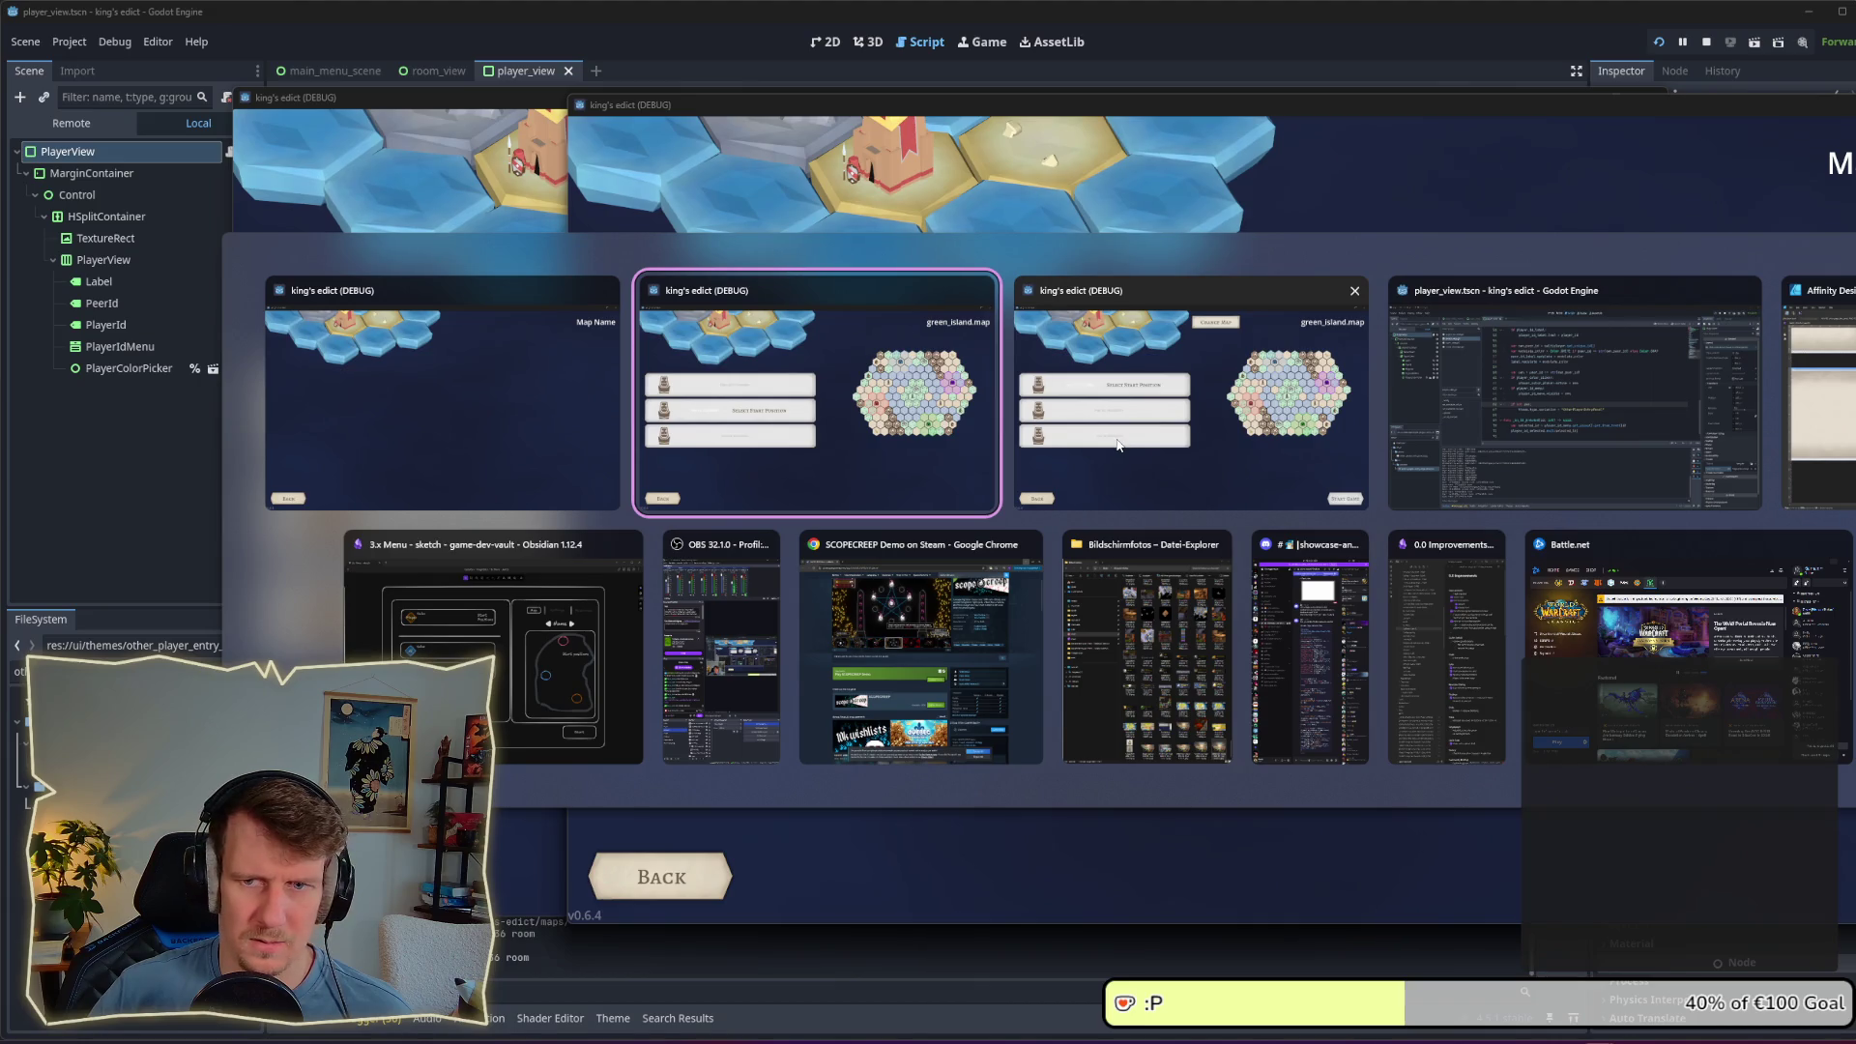
{"action": "left_click", "coordinate": [1092, 473]}
{"action": "left_click", "coordinate": [1470, 583]}
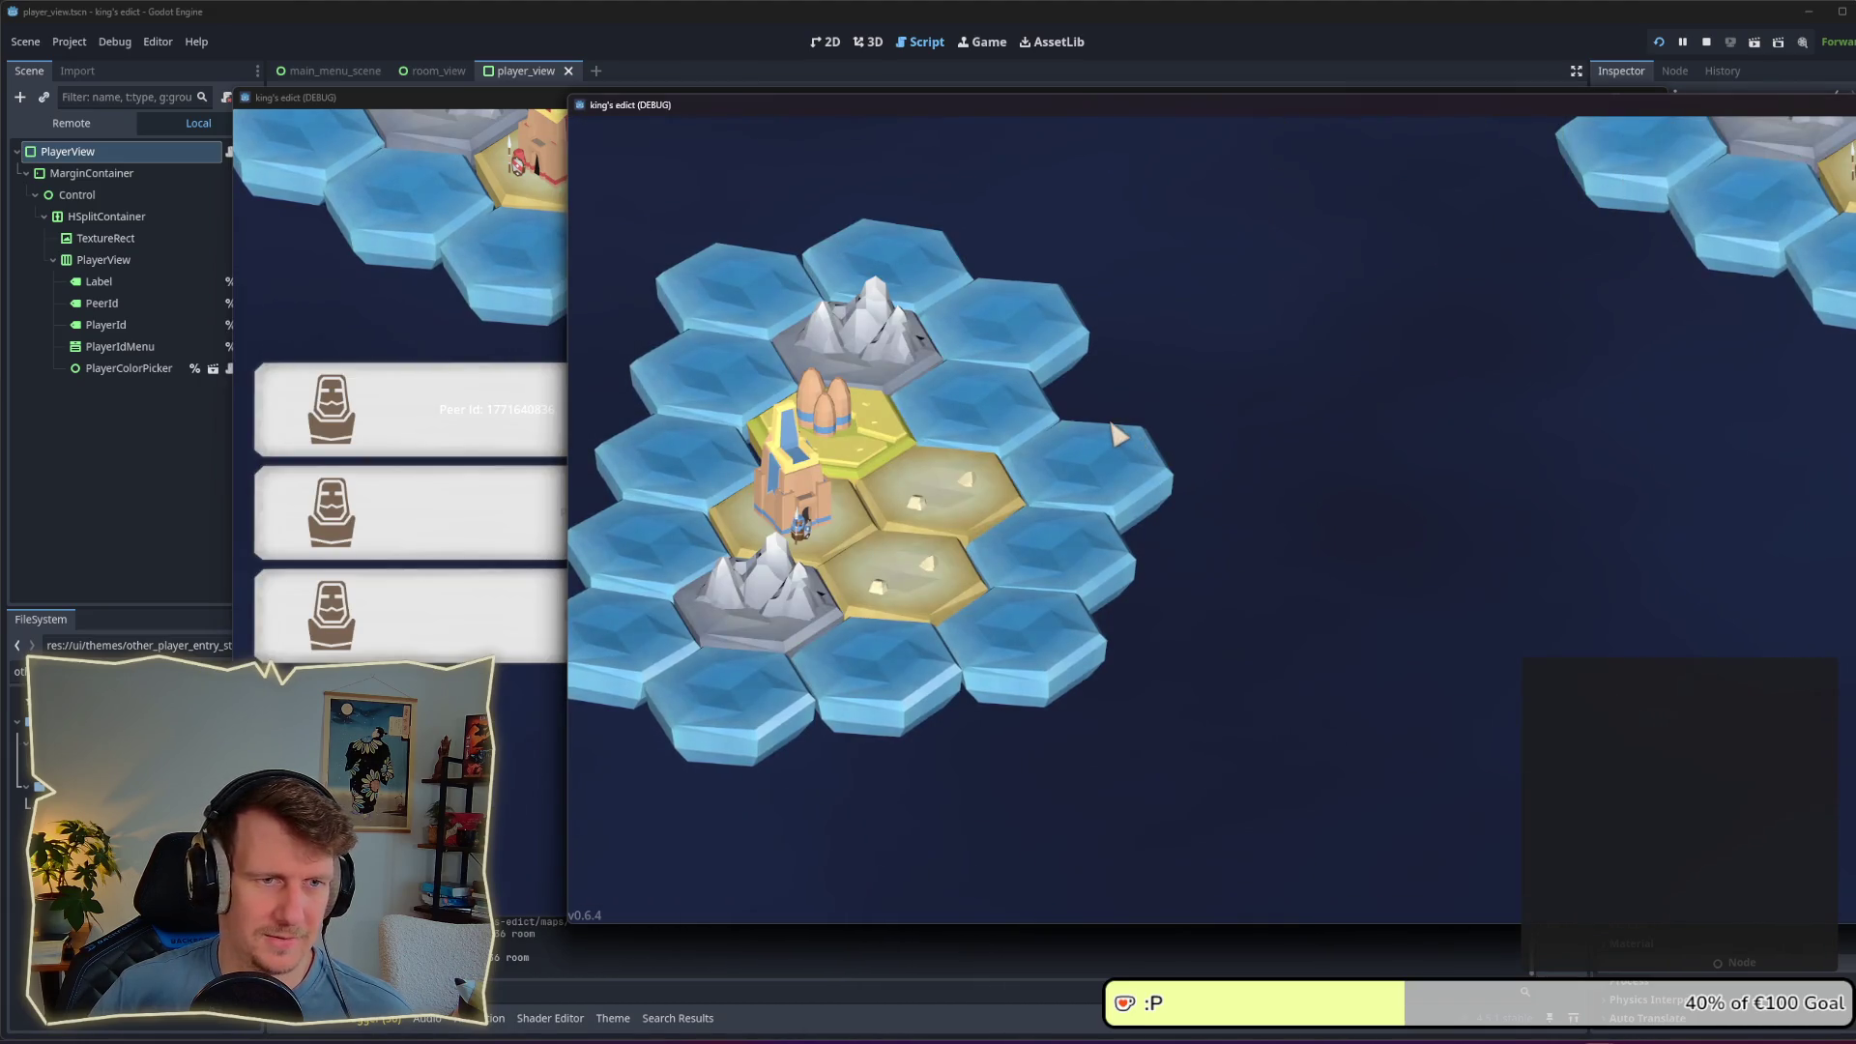
{"action": "left_click", "coordinate": [1699, 257]}
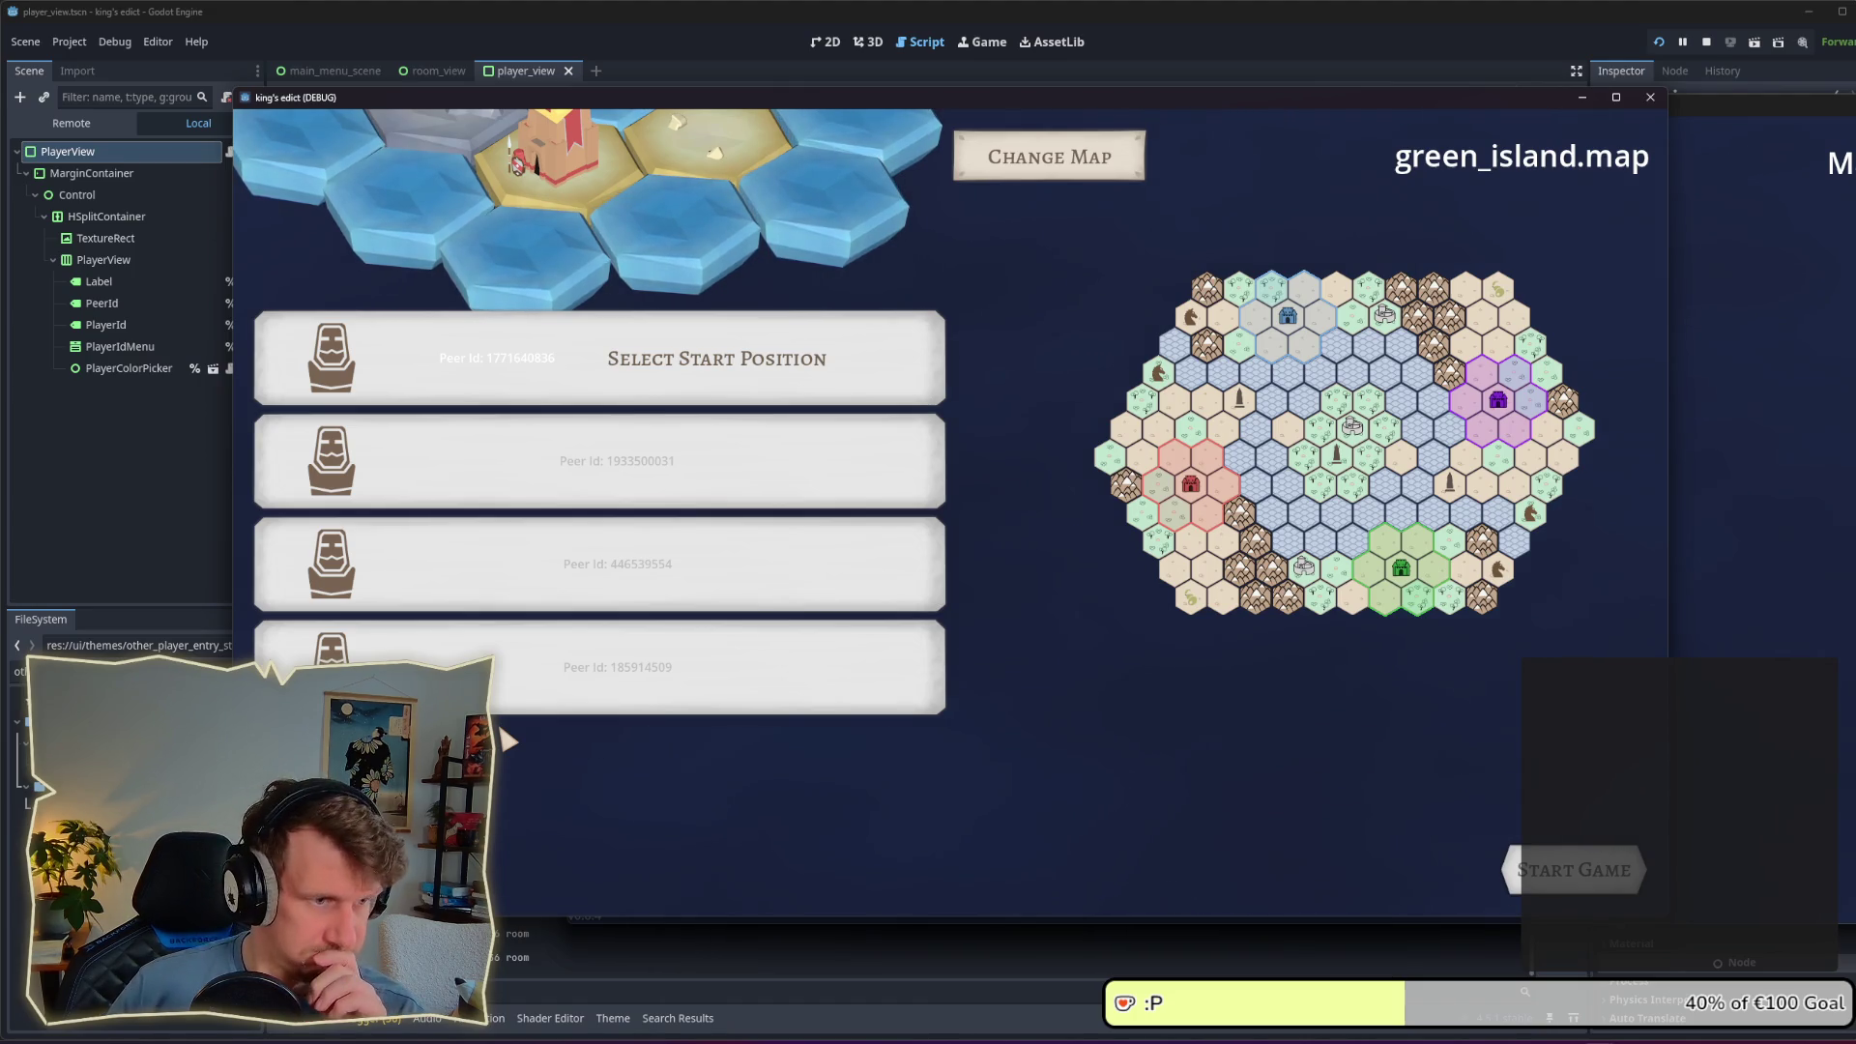
Step: Recolour the host orange, stop the game, and delete the not-own block on lines 66–67
{"action": "left_click", "coordinate": [716, 385]}
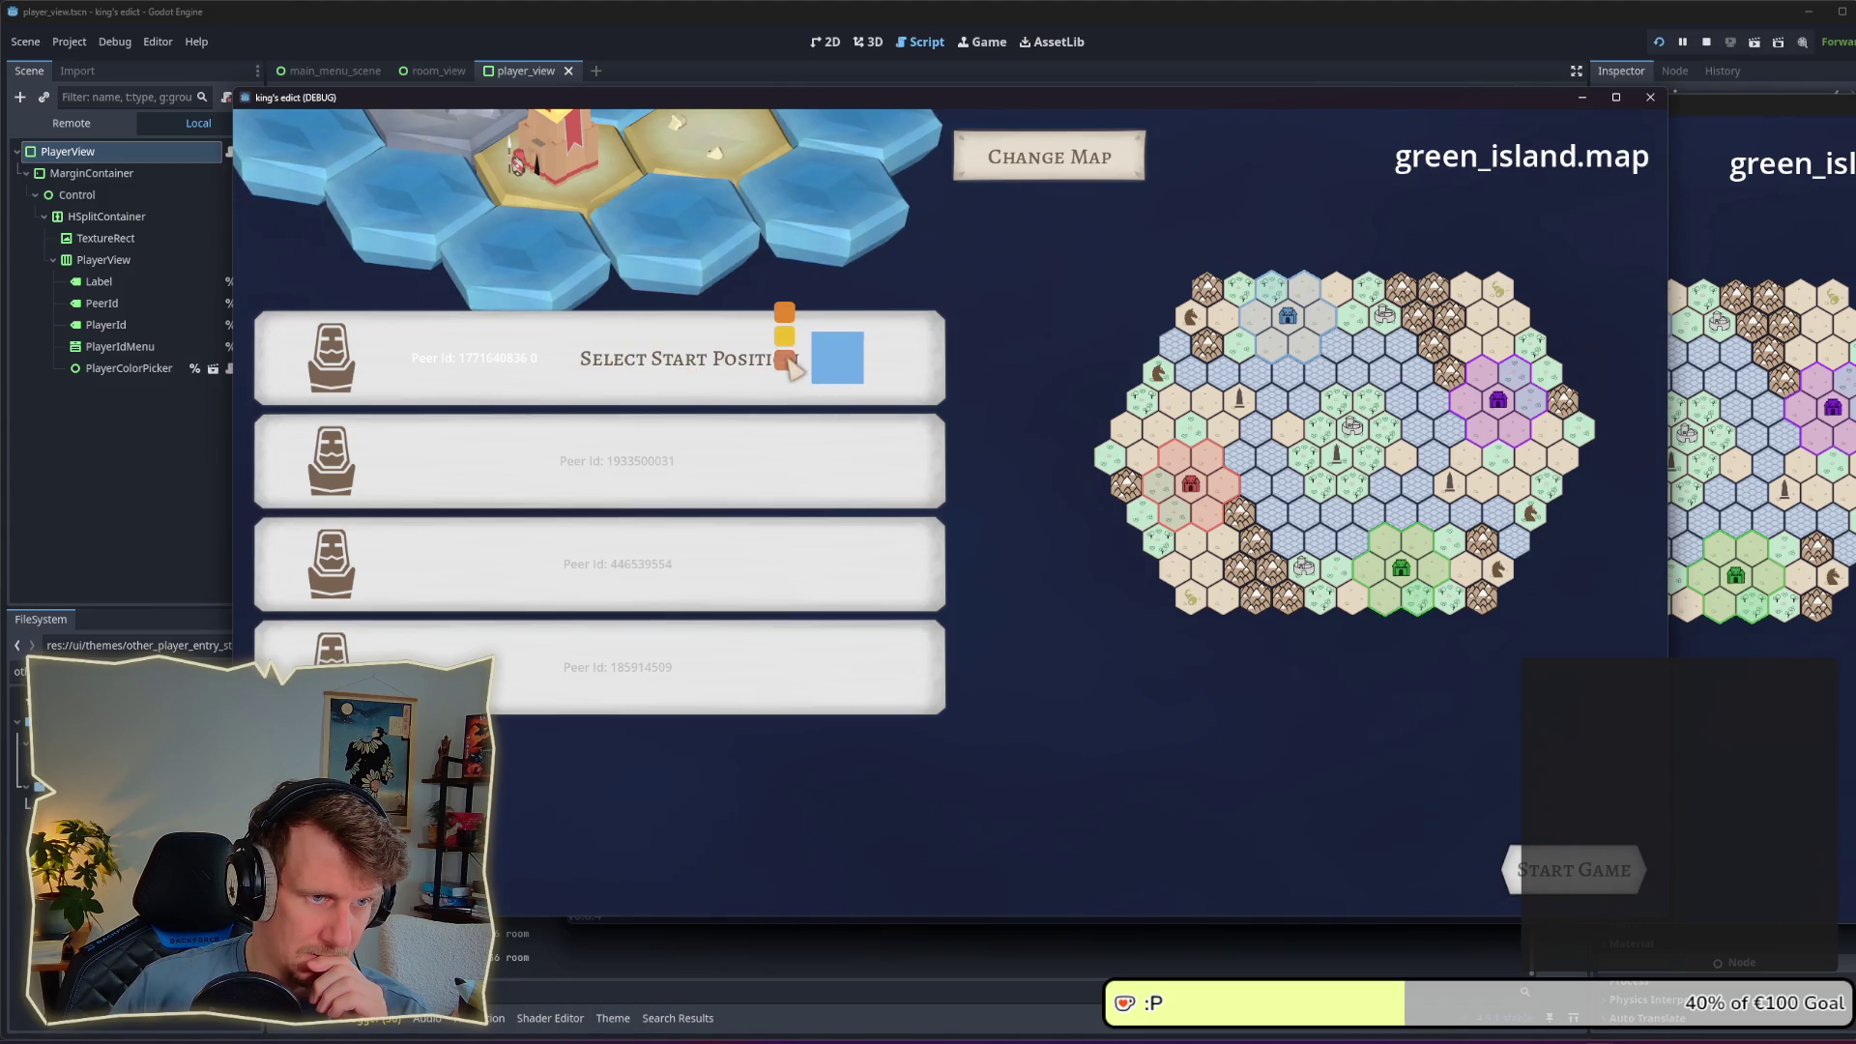
{"action": "left_click", "coordinate": [829, 373]}
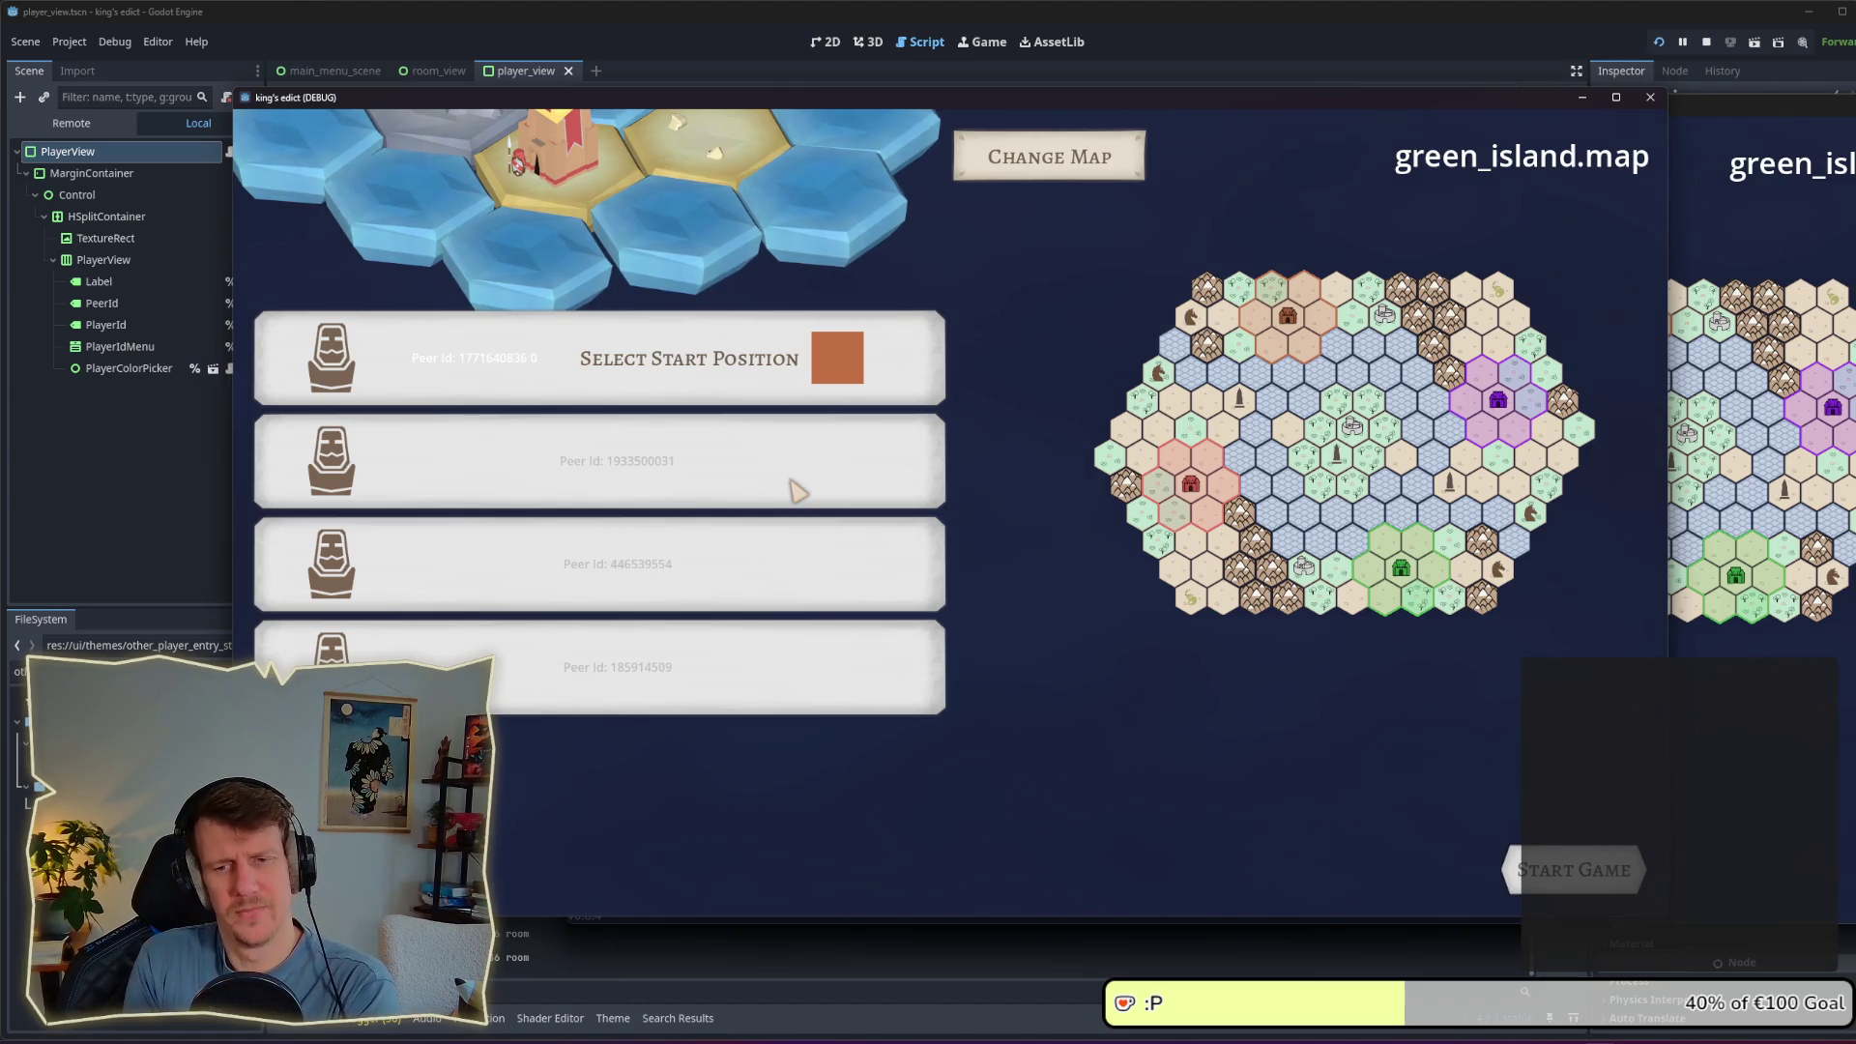
{"action": "left_click", "coordinate": [1707, 41]}
{"action": "left_click_drag", "start_coordinate": [1088, 542], "coordinate": [585, 502]}
{"action": "key", "text": "BackSpace"}
Step: Remove the leftover empty line, then filter files for 'de' and open default.tres
{"action": "key", "text": "BackSpace"}
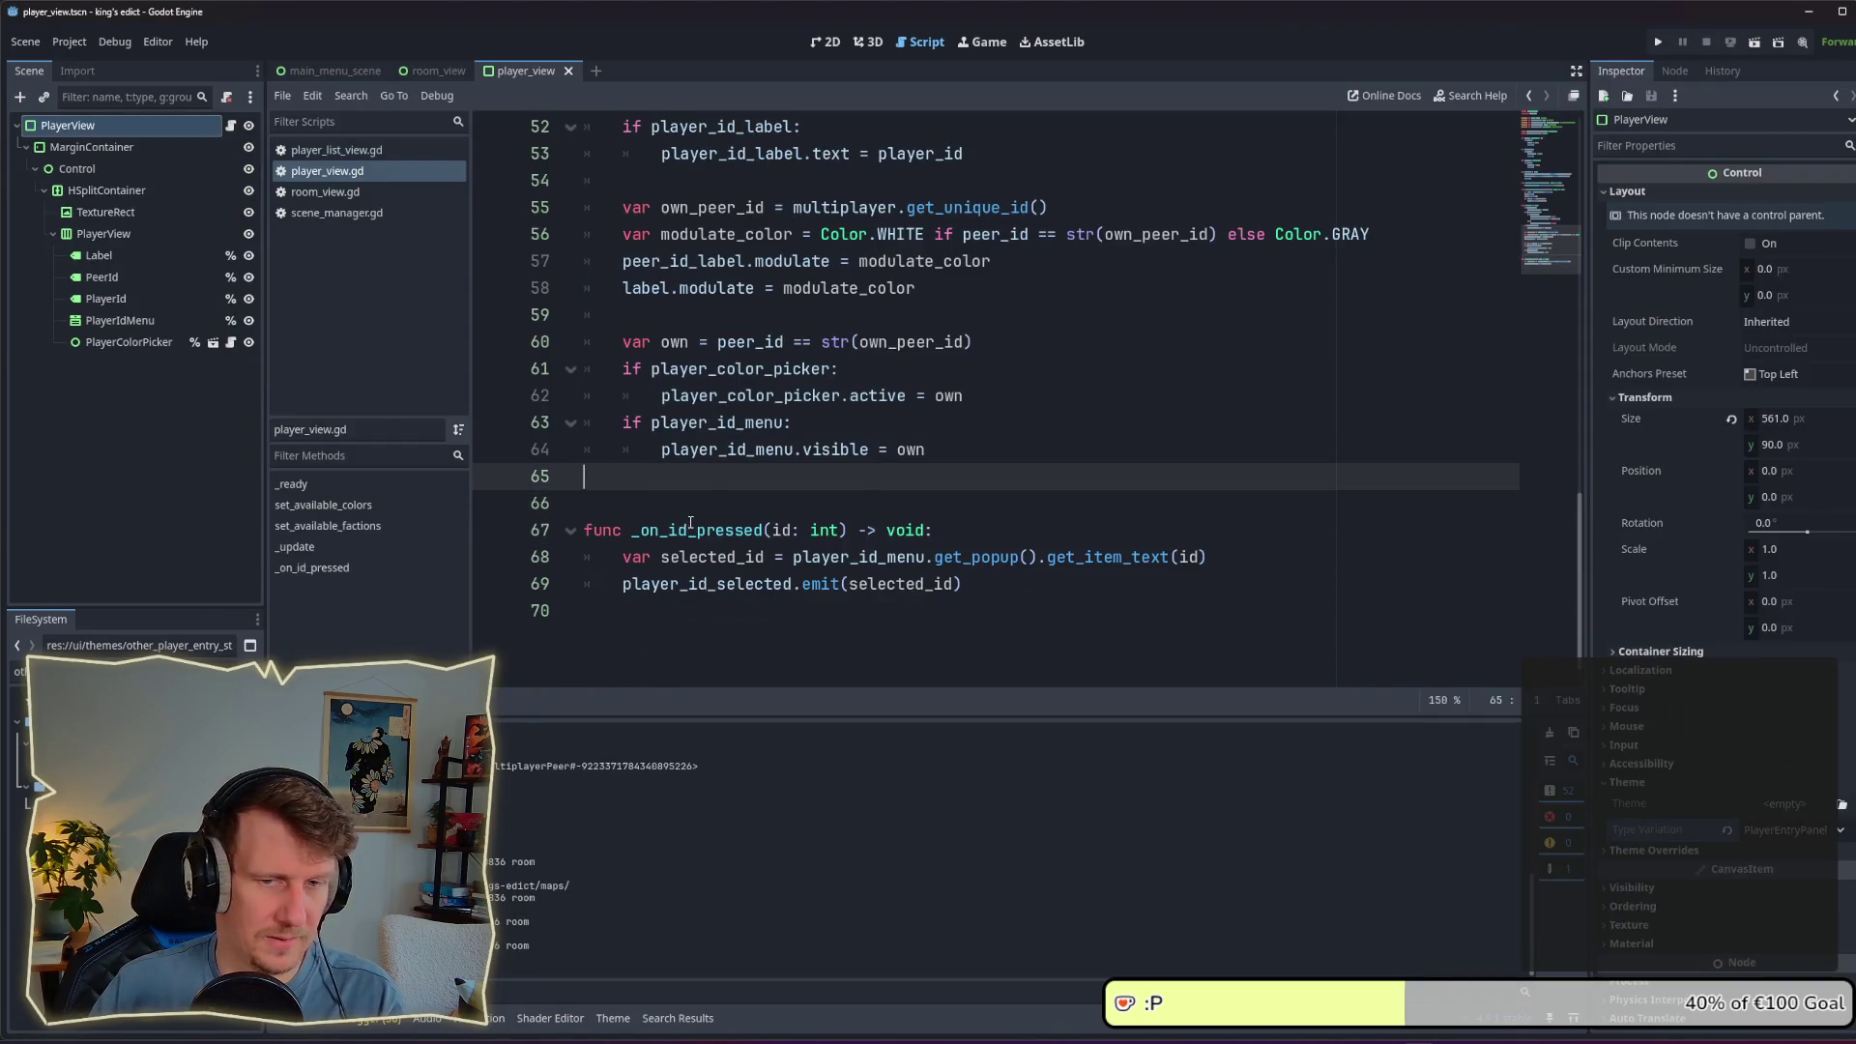
{"action": "key", "text": "BackSpace"}
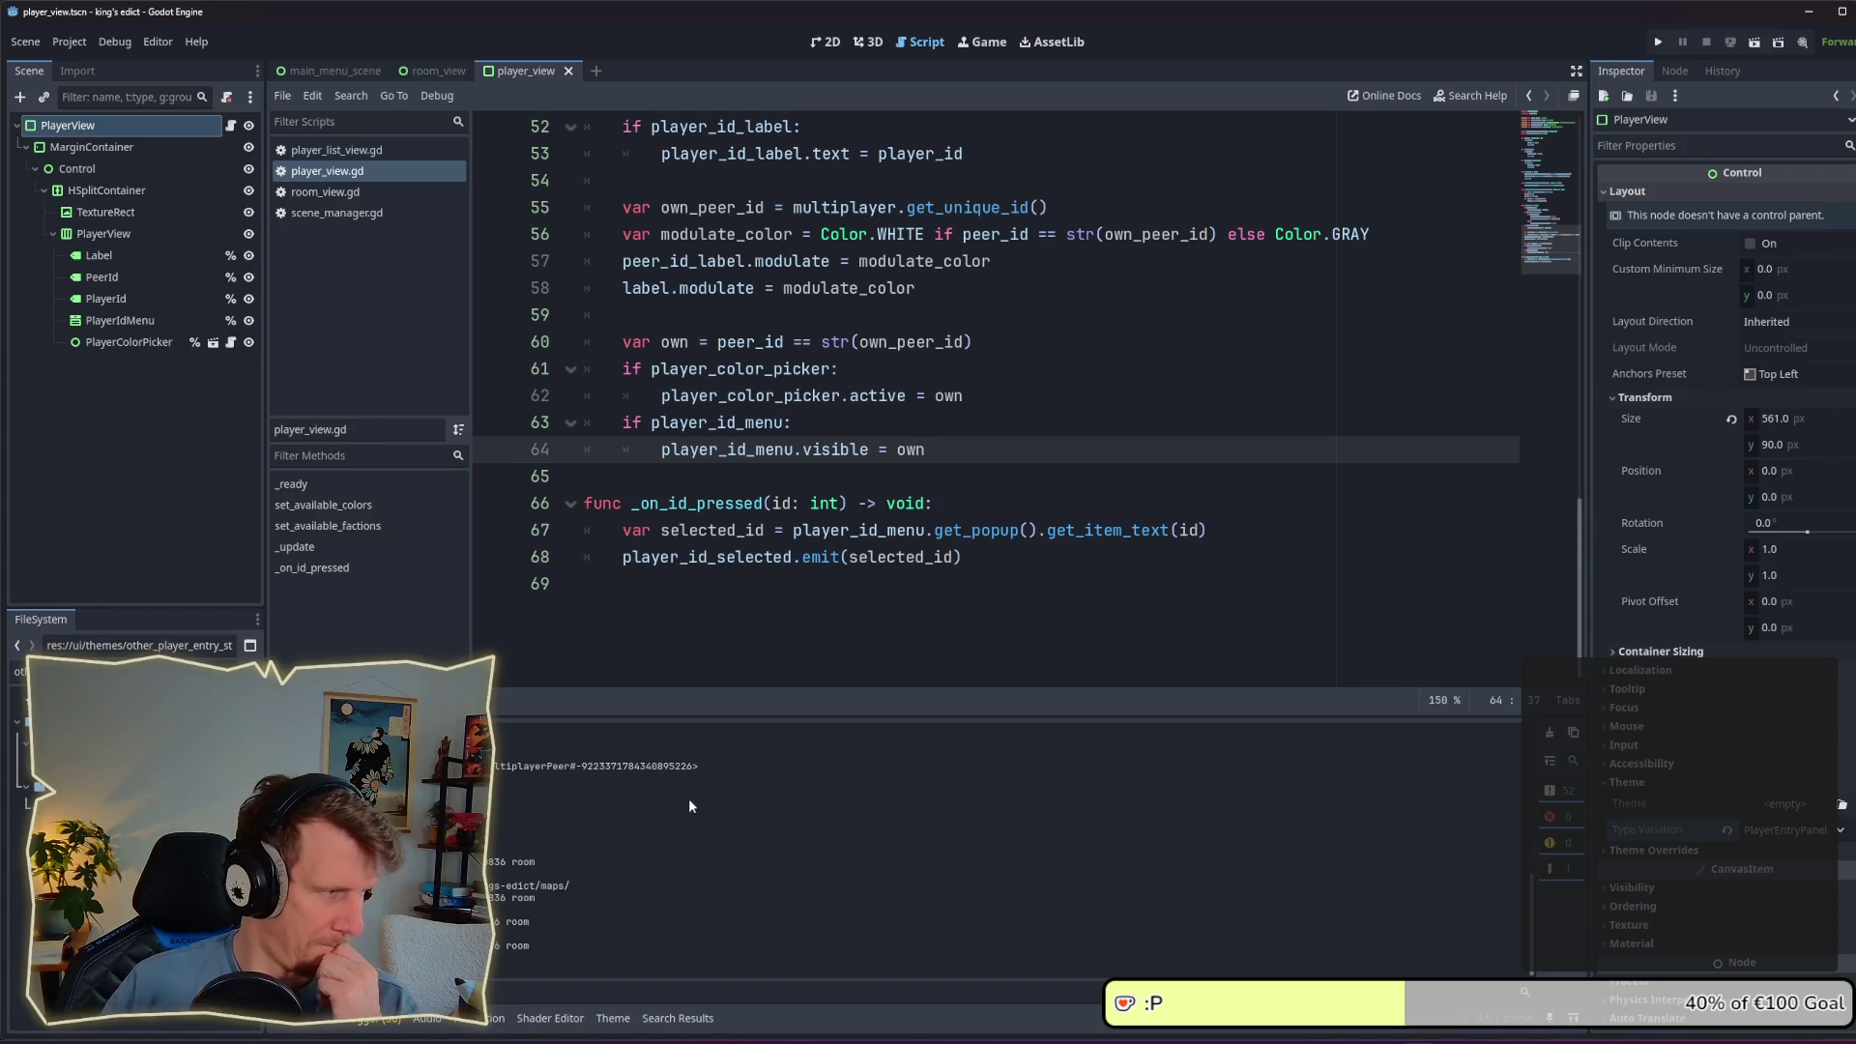
{"action": "left_click", "coordinate": [19, 671]}
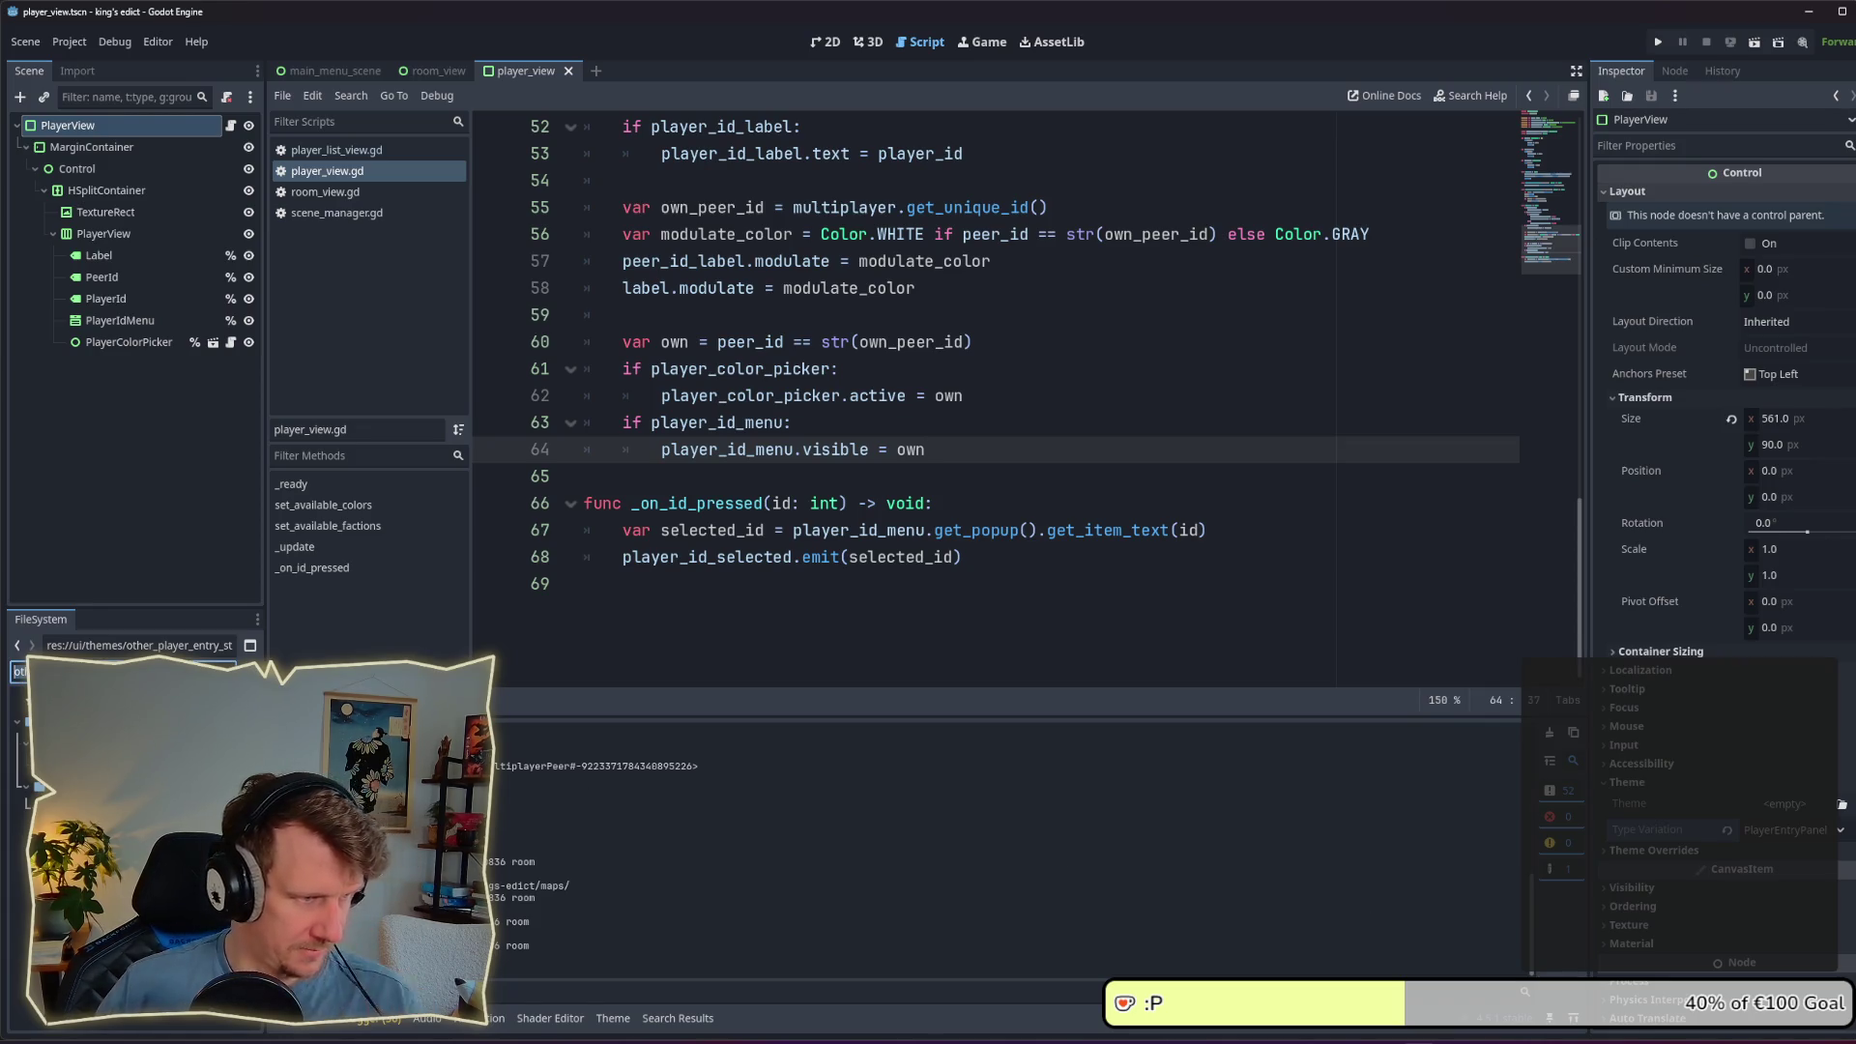
{"action": "type", "text": "de"}
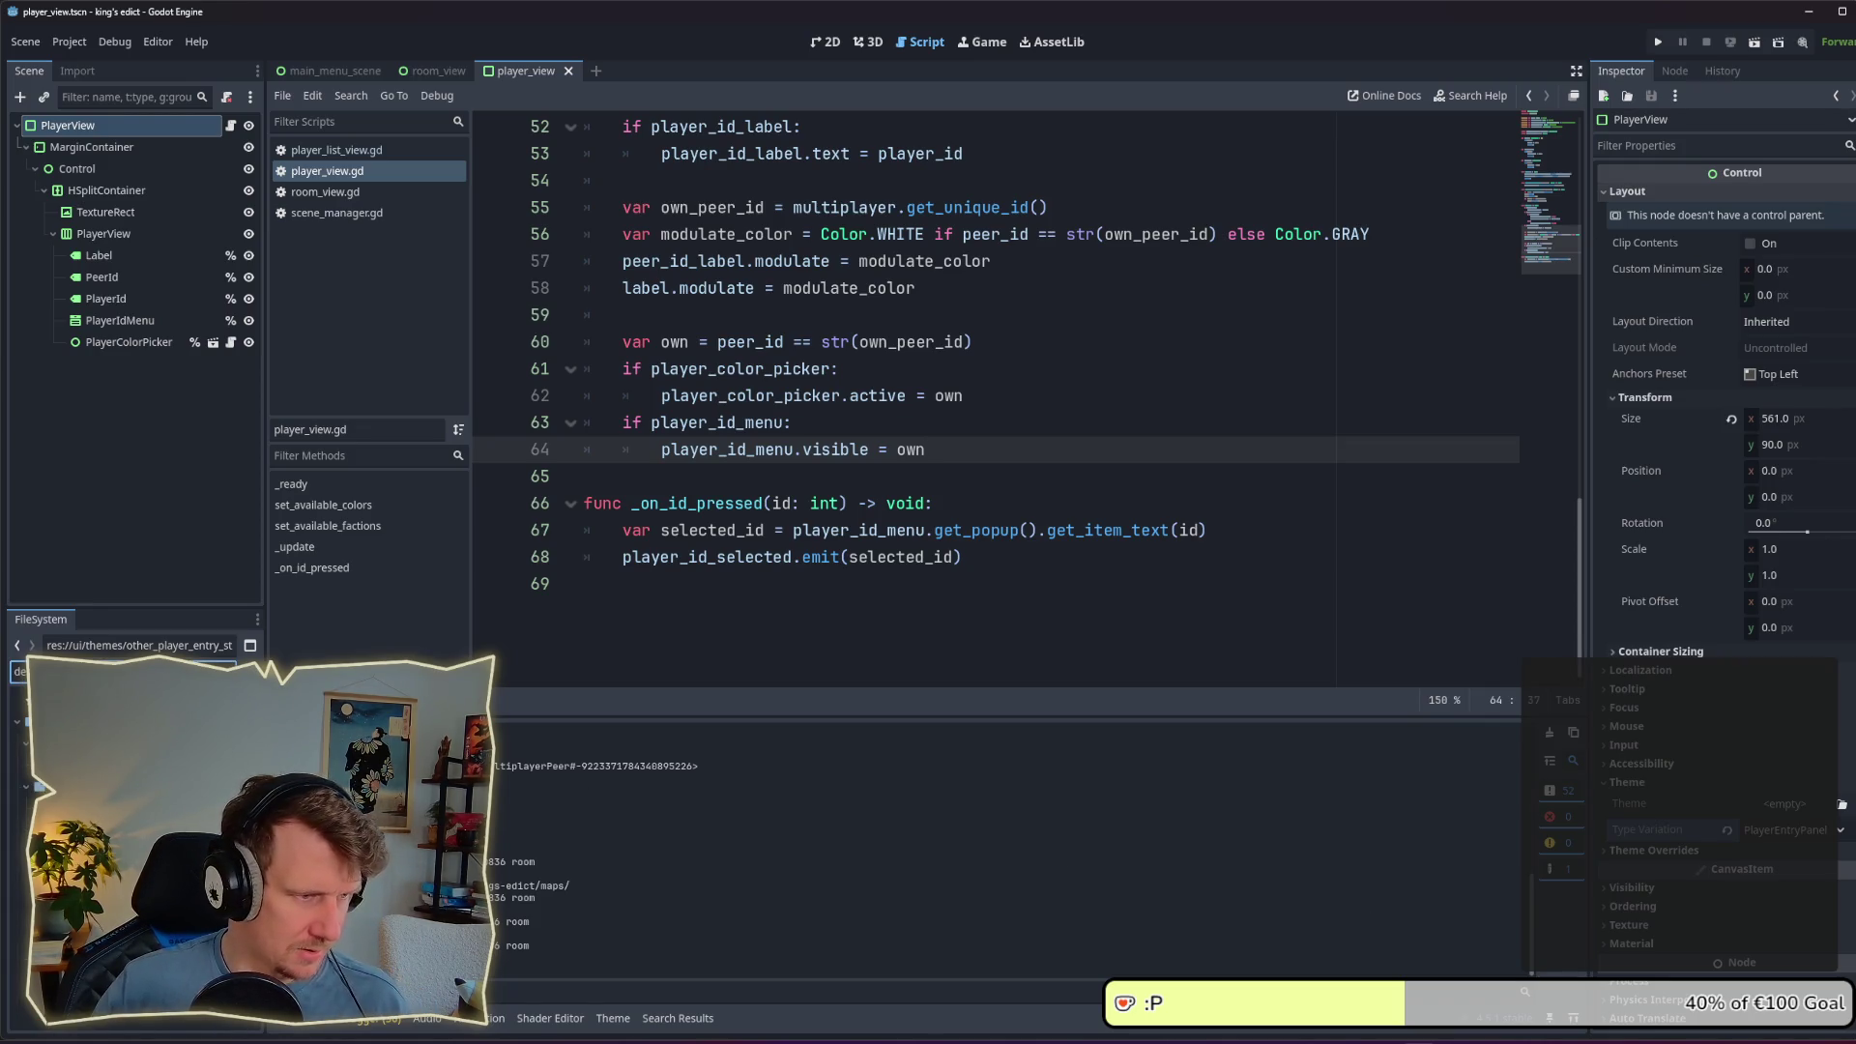
{"action": "double_click", "coordinate": [58, 807]}
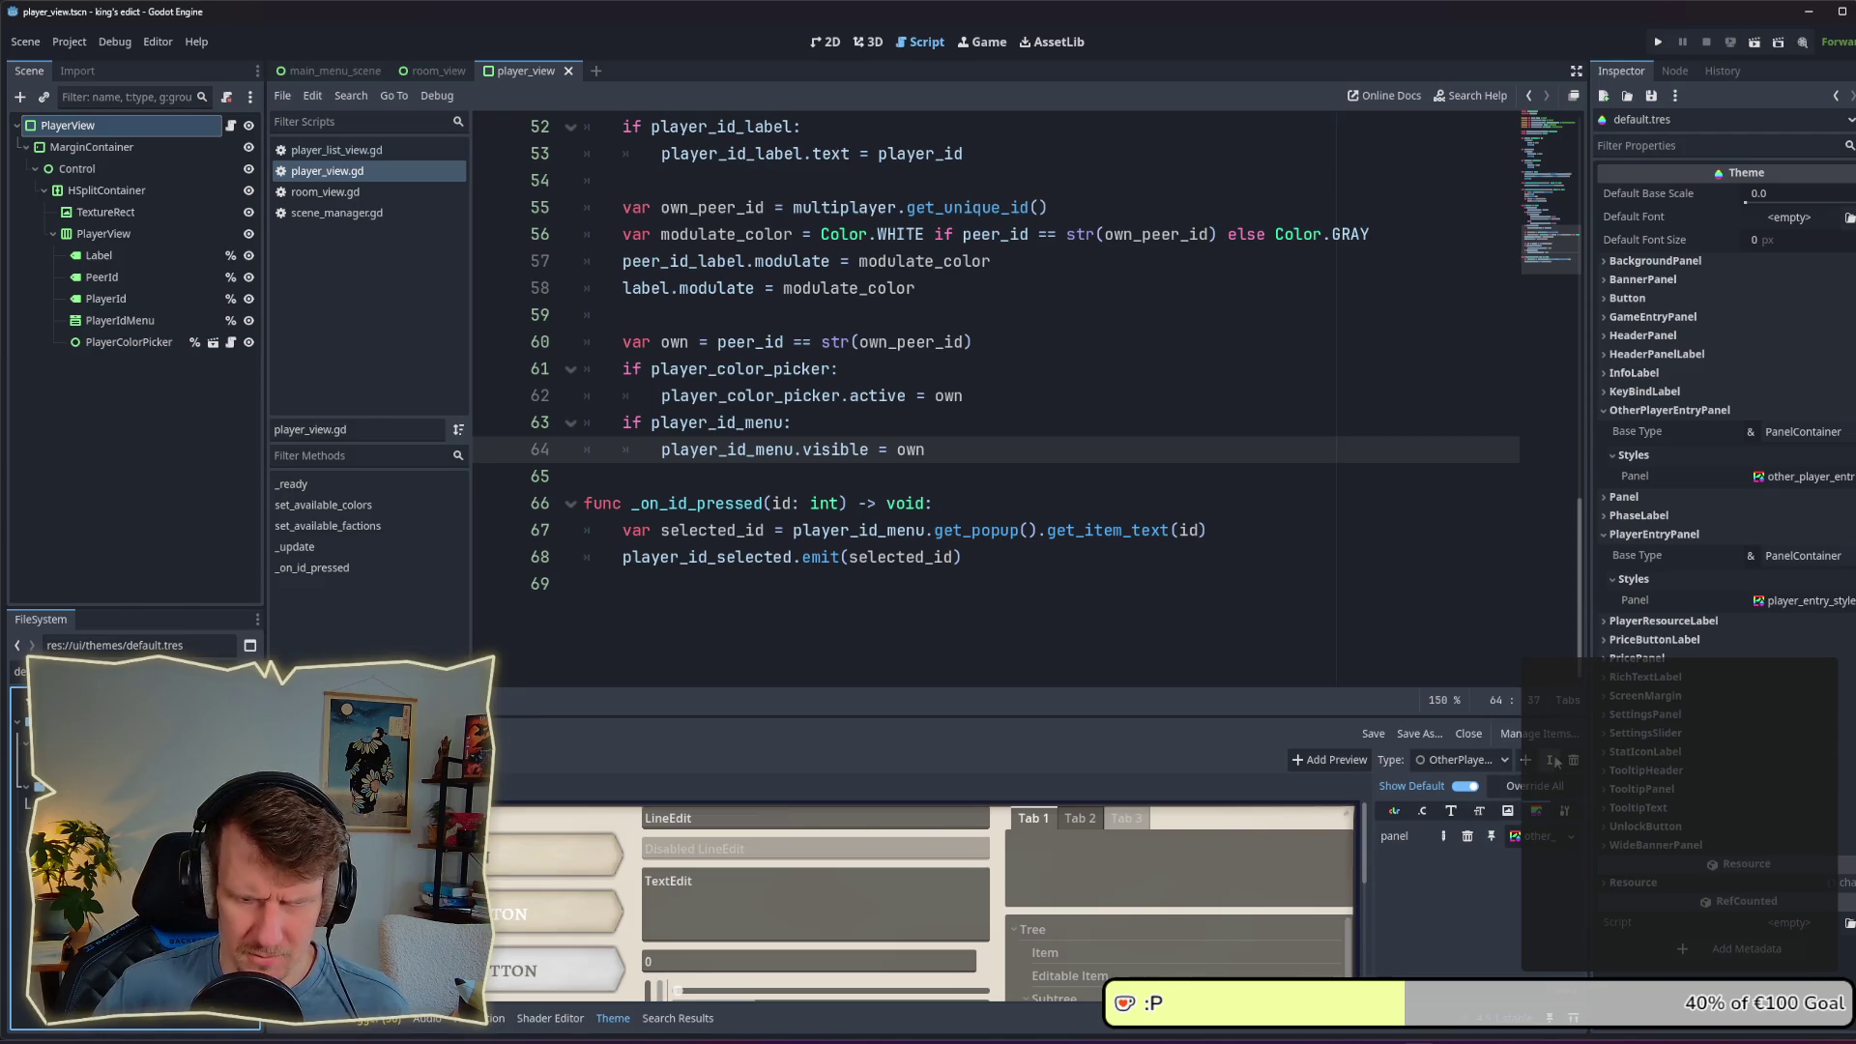
Step: Remove the OtherPlayerEntryPanel theme type and delete other_player_entry_style_box.tres
{"action": "left_click", "coordinate": [1552, 761]}
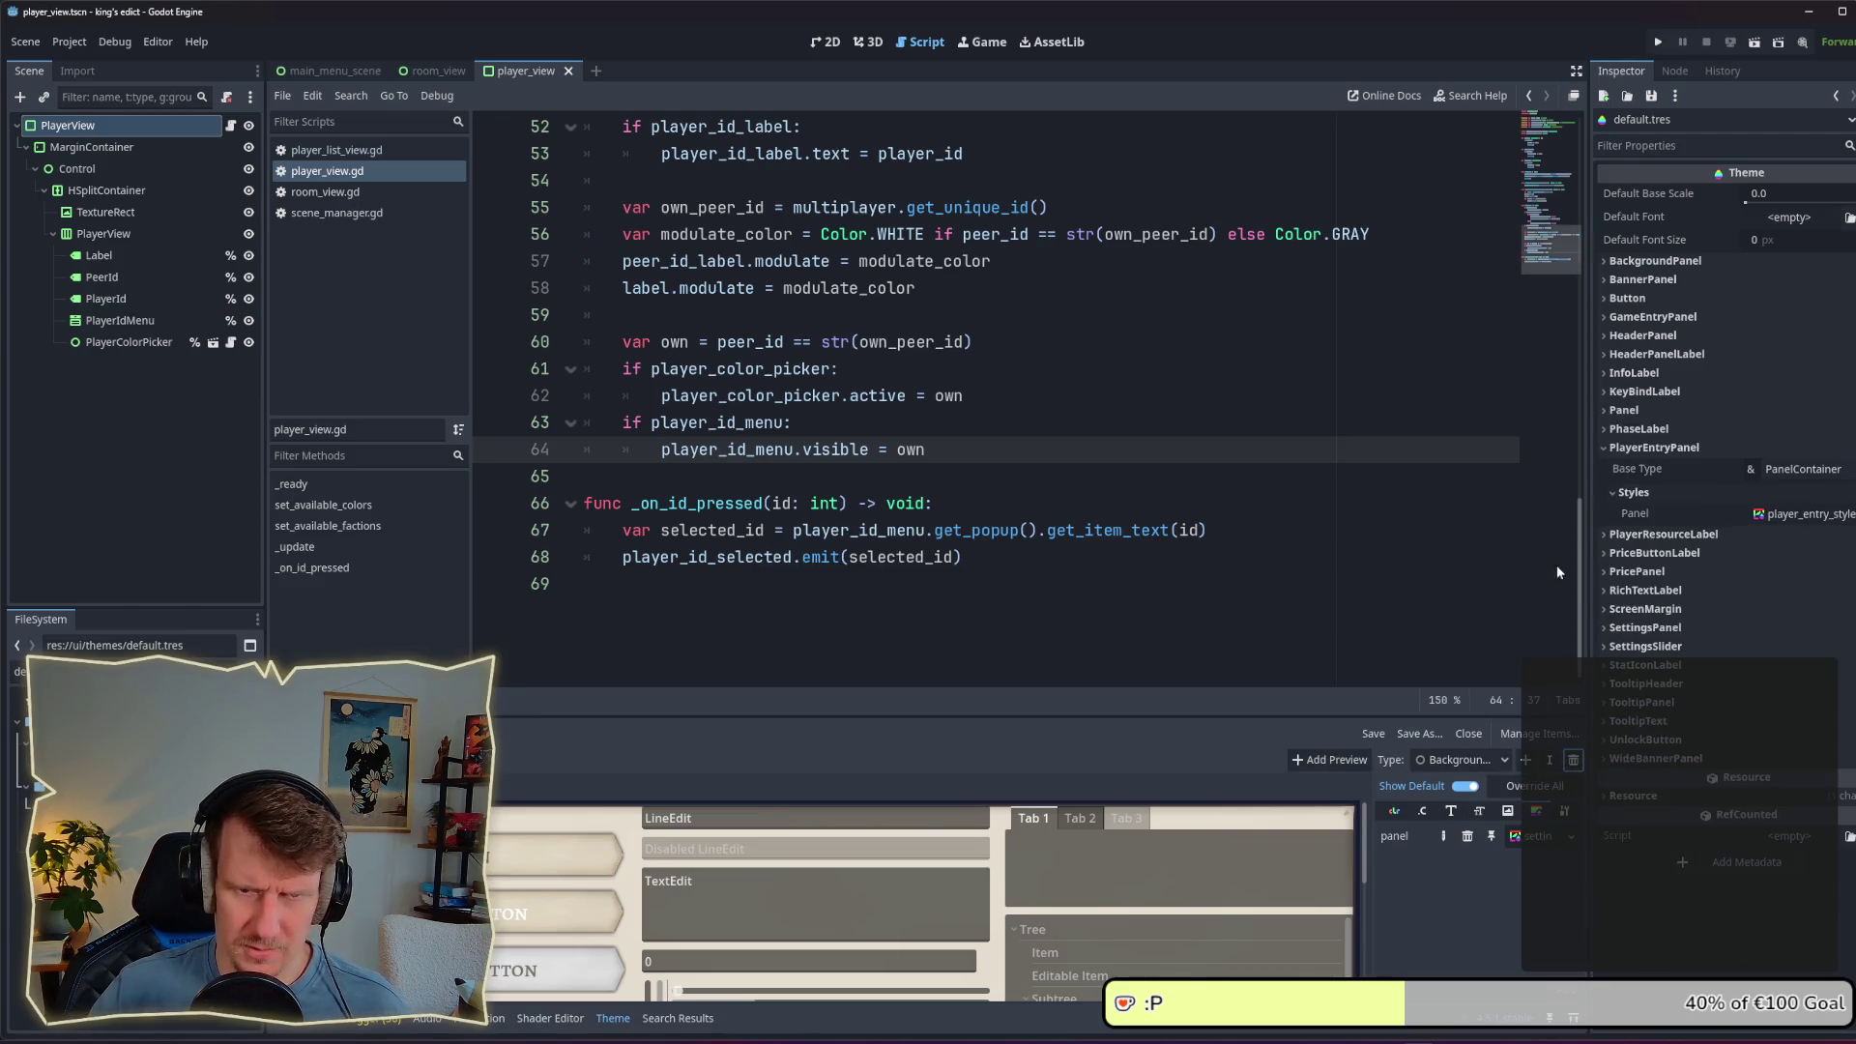
{"action": "left_click", "coordinate": [1633, 448]}
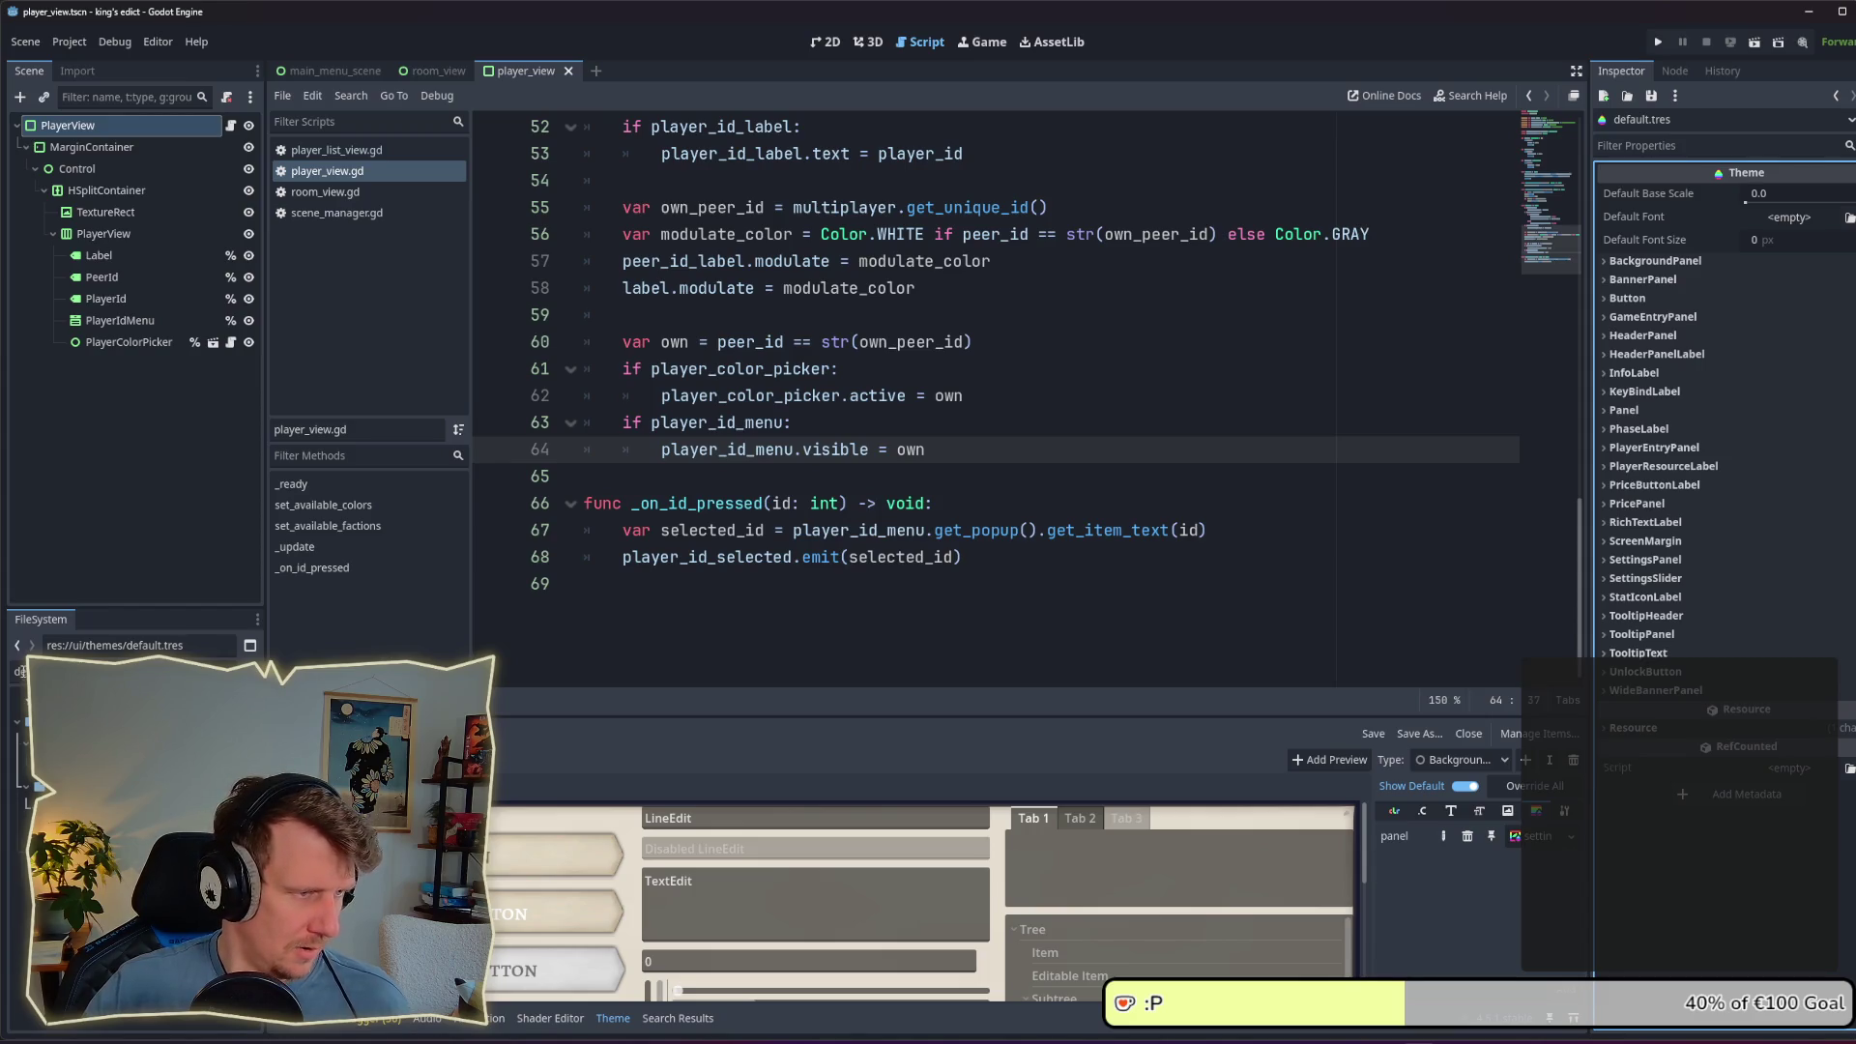
{"action": "left_click", "coordinate": [21, 671]}
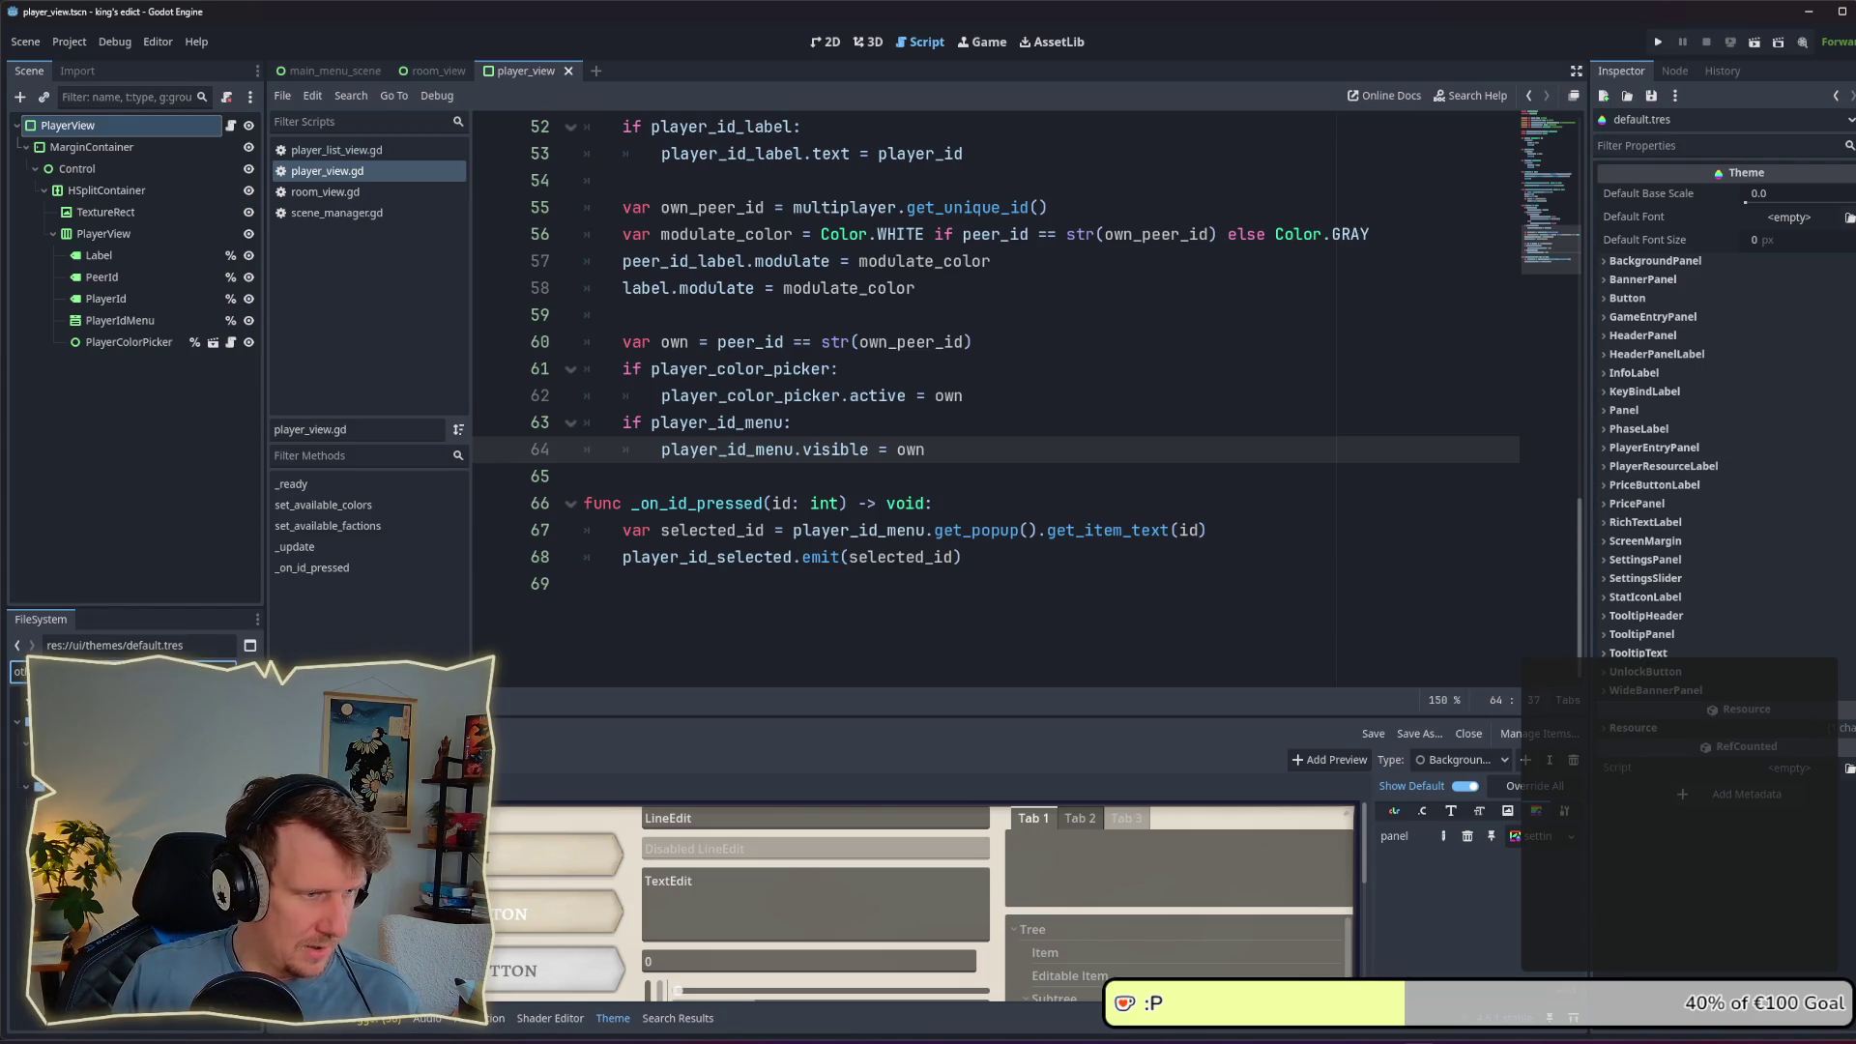
{"action": "key", "text": "Down"}
{"action": "key", "text": "Delete"}
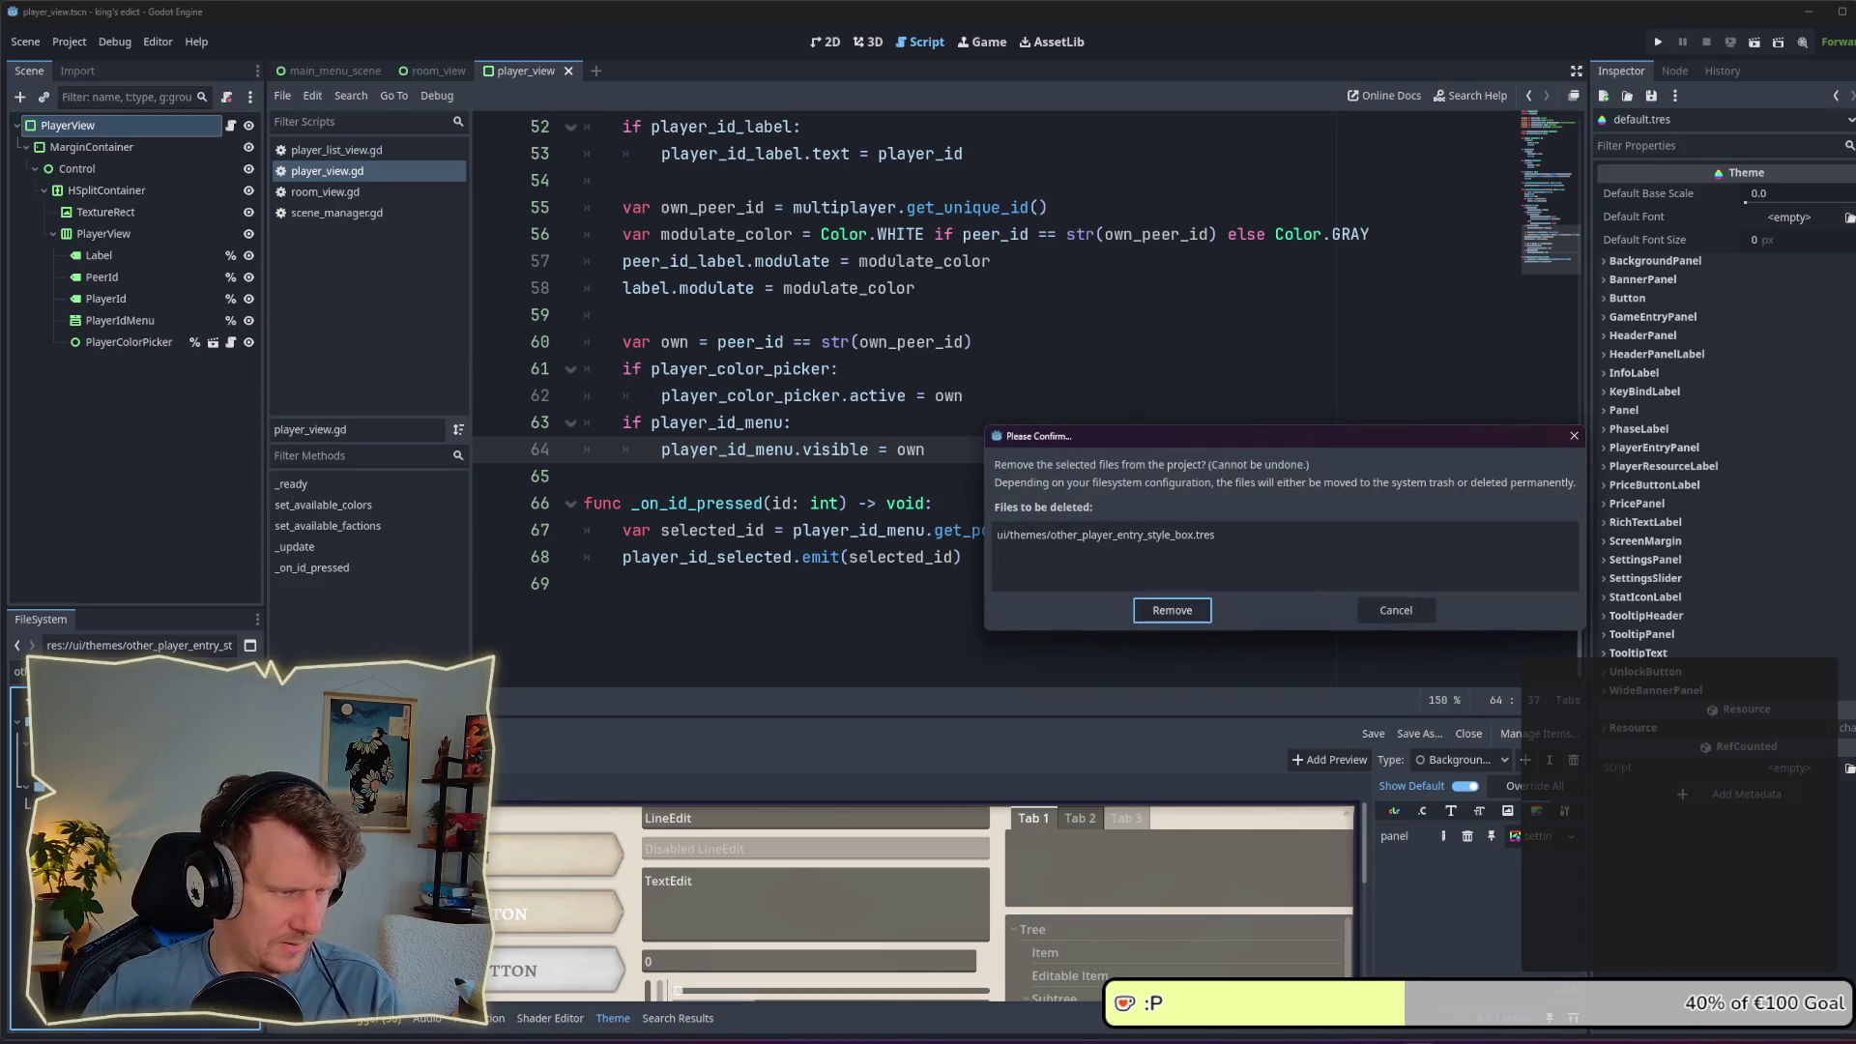
{"action": "left_click", "coordinate": [1173, 610]}
Step: Delete other_player_info_panel.png and return to line 62 of the script
{"action": "key", "text": "Delete"}
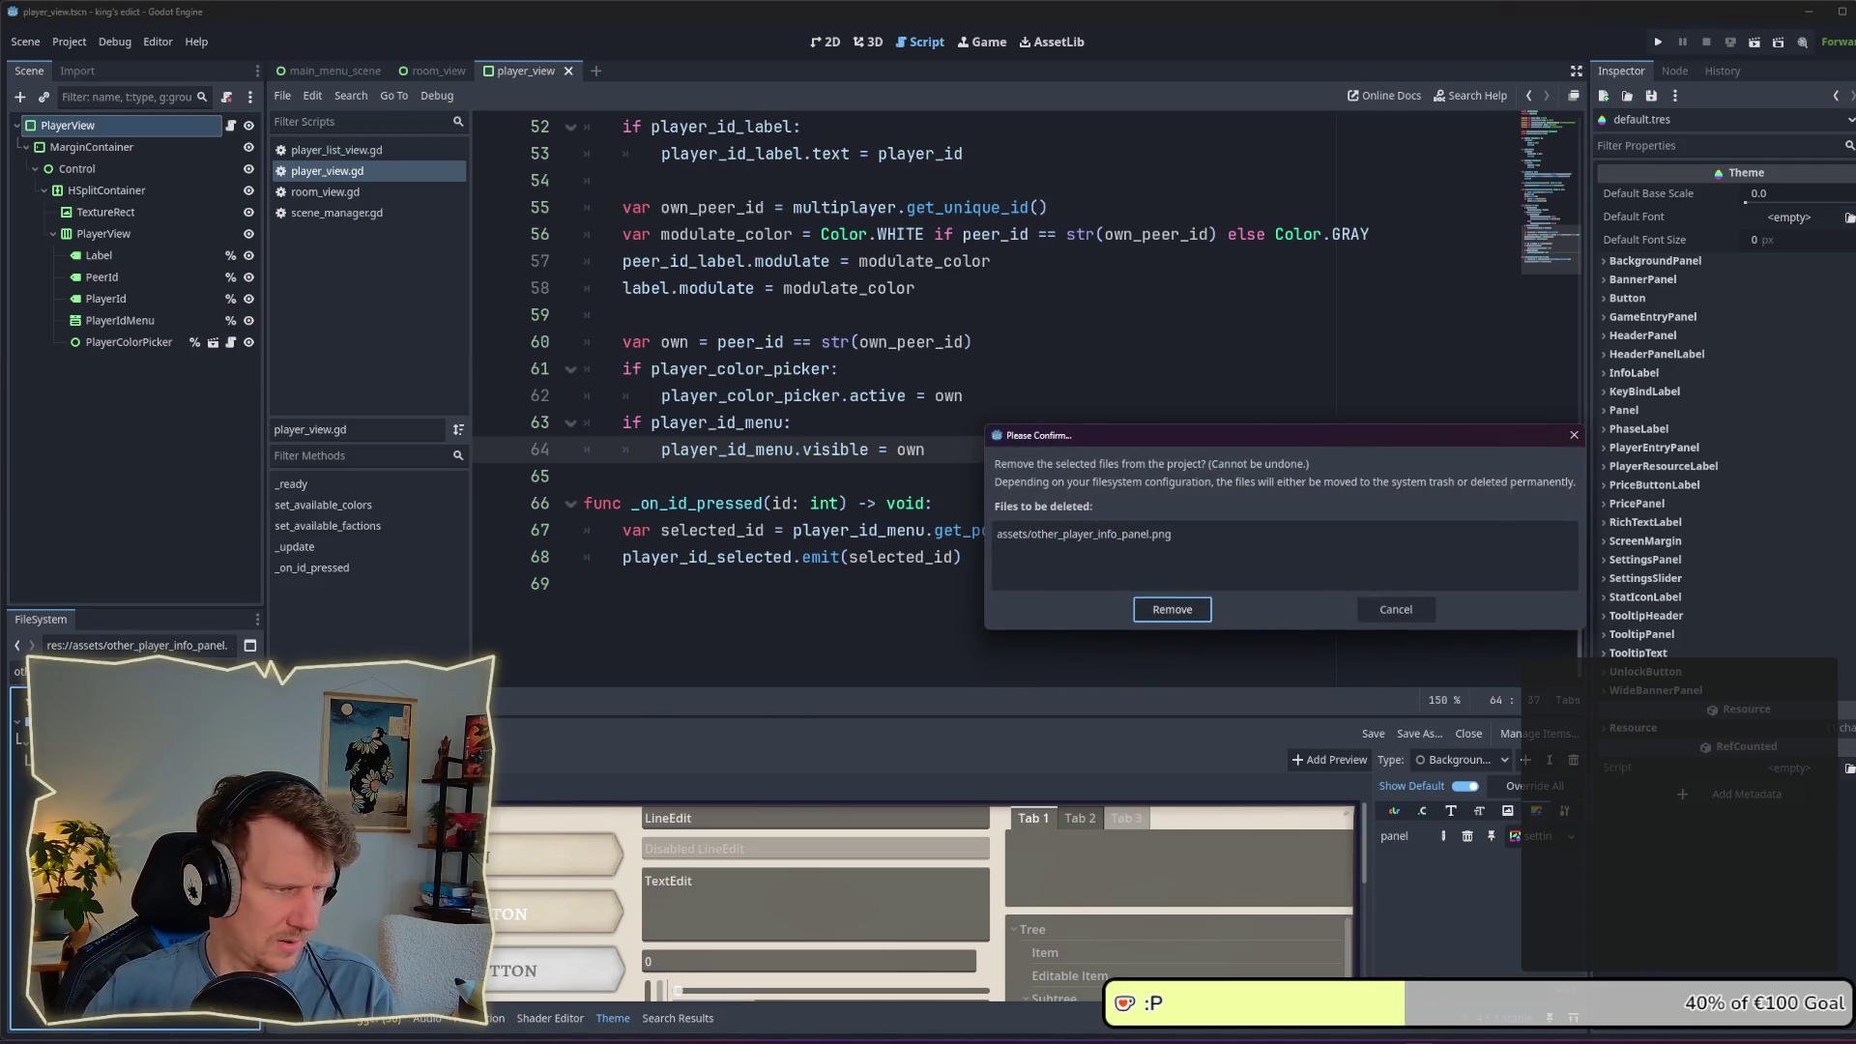
{"action": "left_click", "coordinate": [1169, 610]}
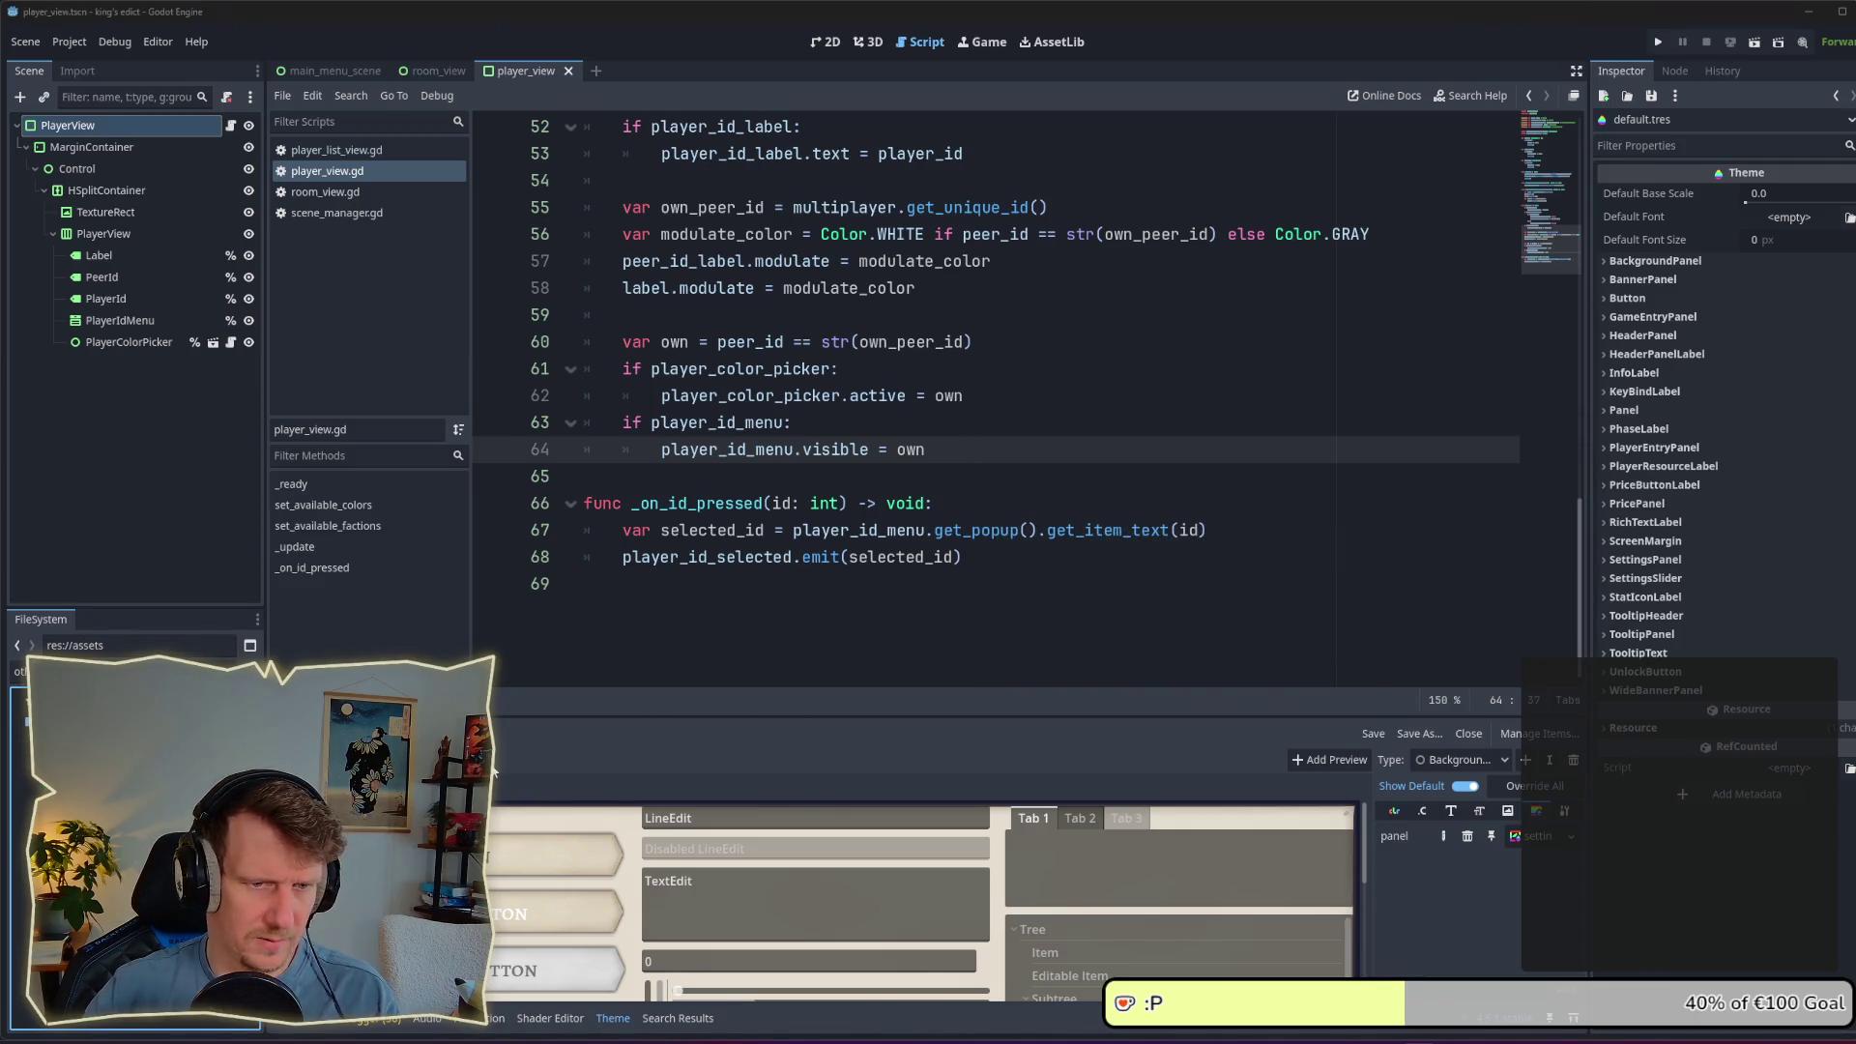
{"action": "left_click", "coordinate": [1160, 531]}
{"action": "left_click", "coordinate": [967, 396]}
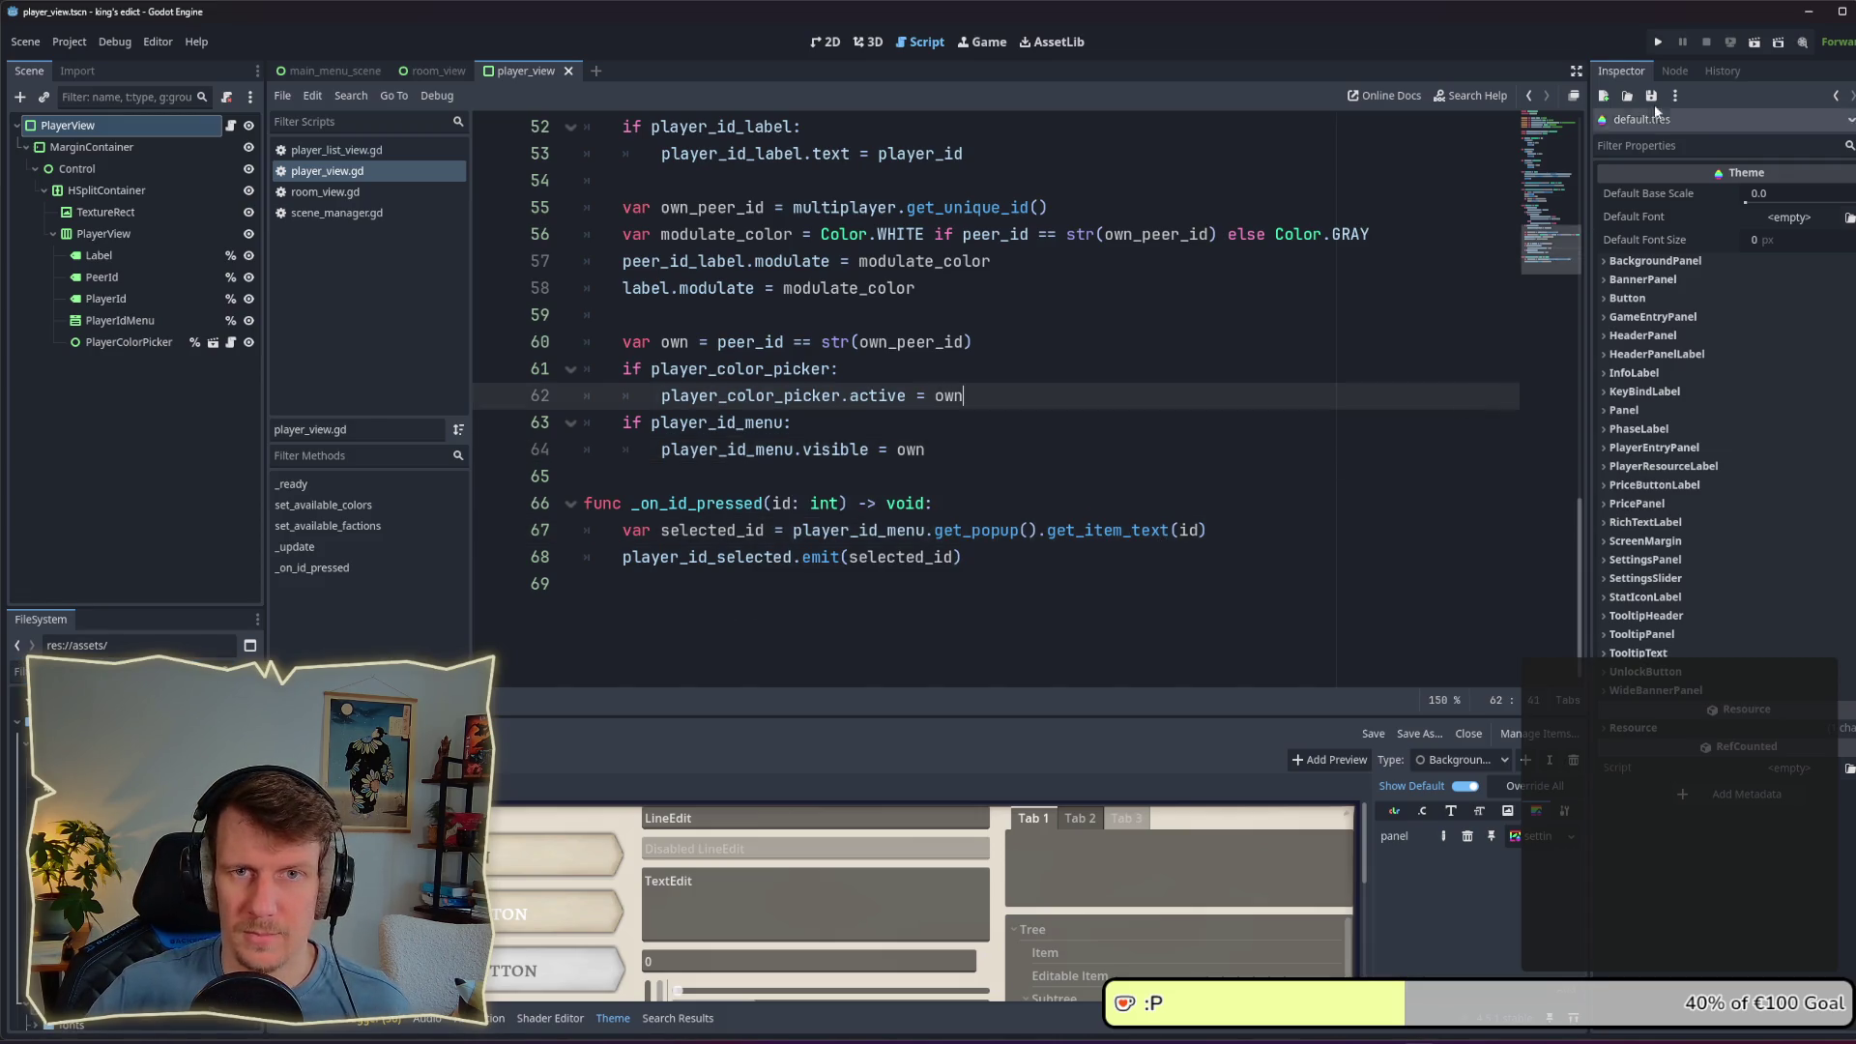
Step: Run the game, create a room with a map in one window, and join it from the second
{"action": "left_click", "coordinate": [1659, 41]}
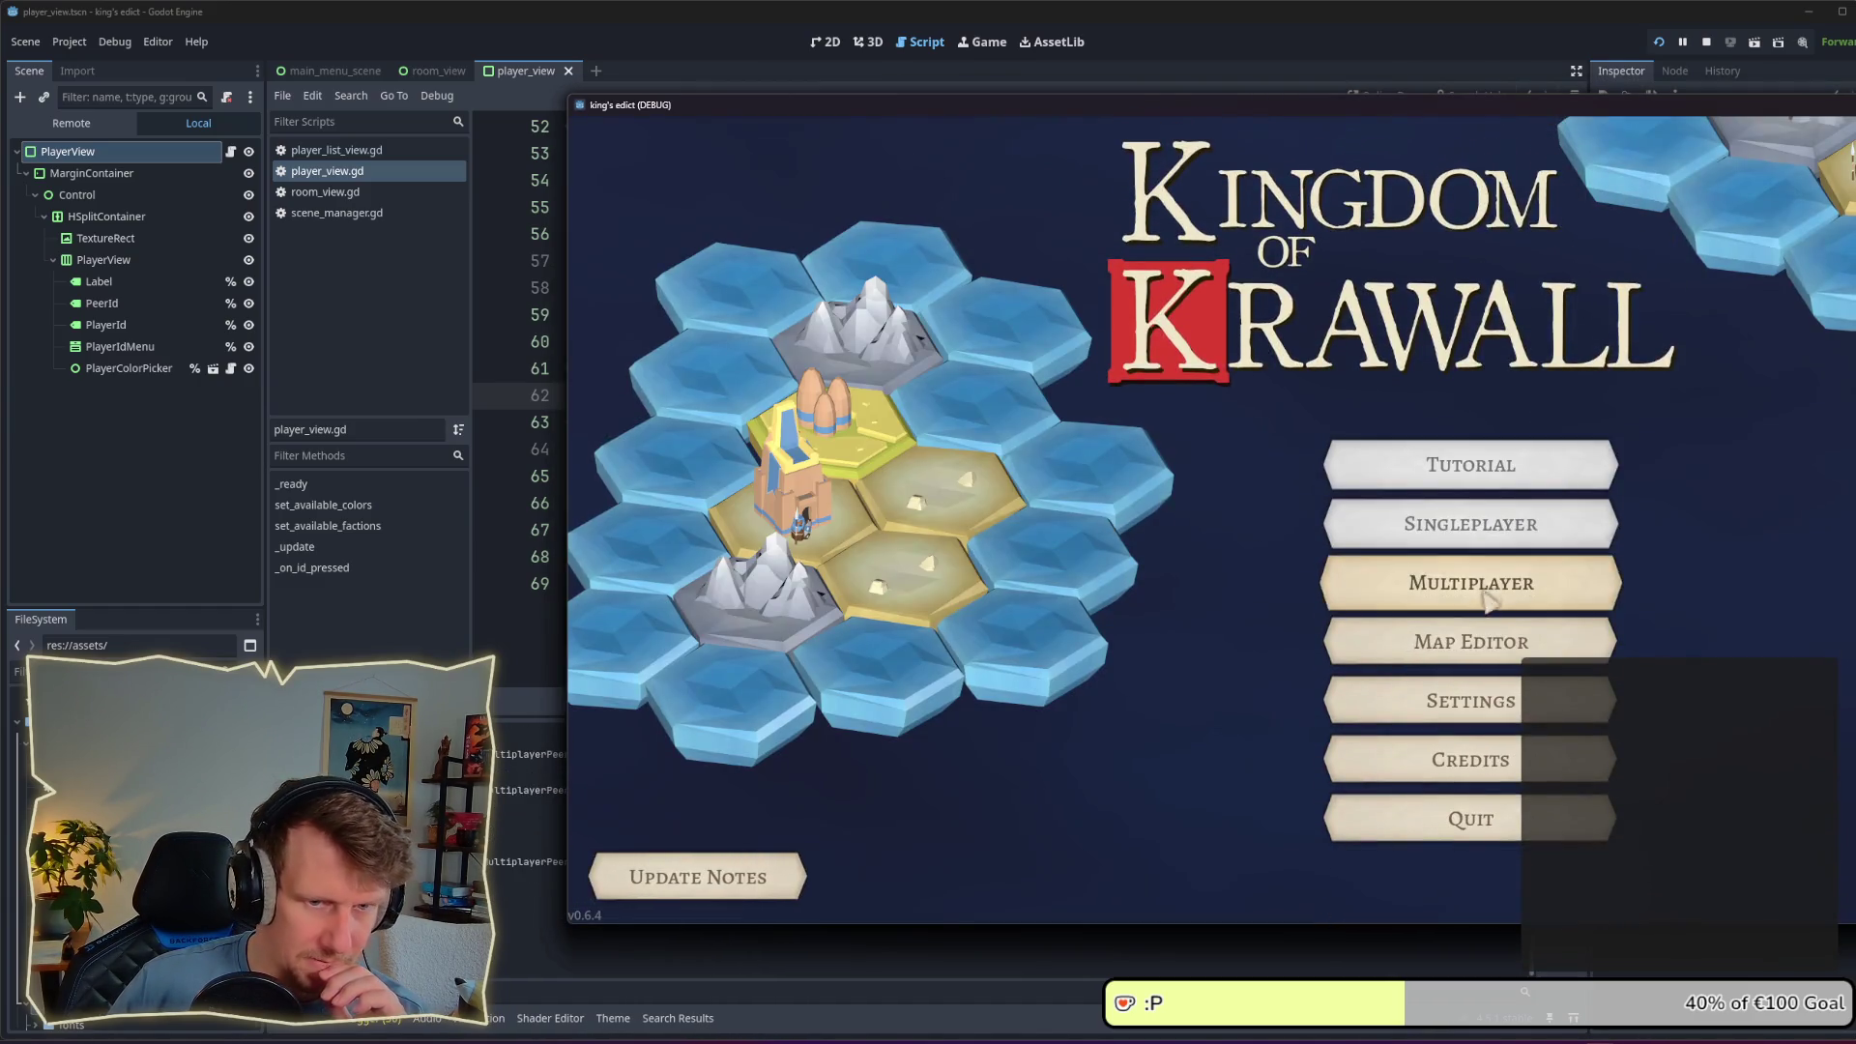
{"action": "left_click", "coordinate": [1354, 539]}
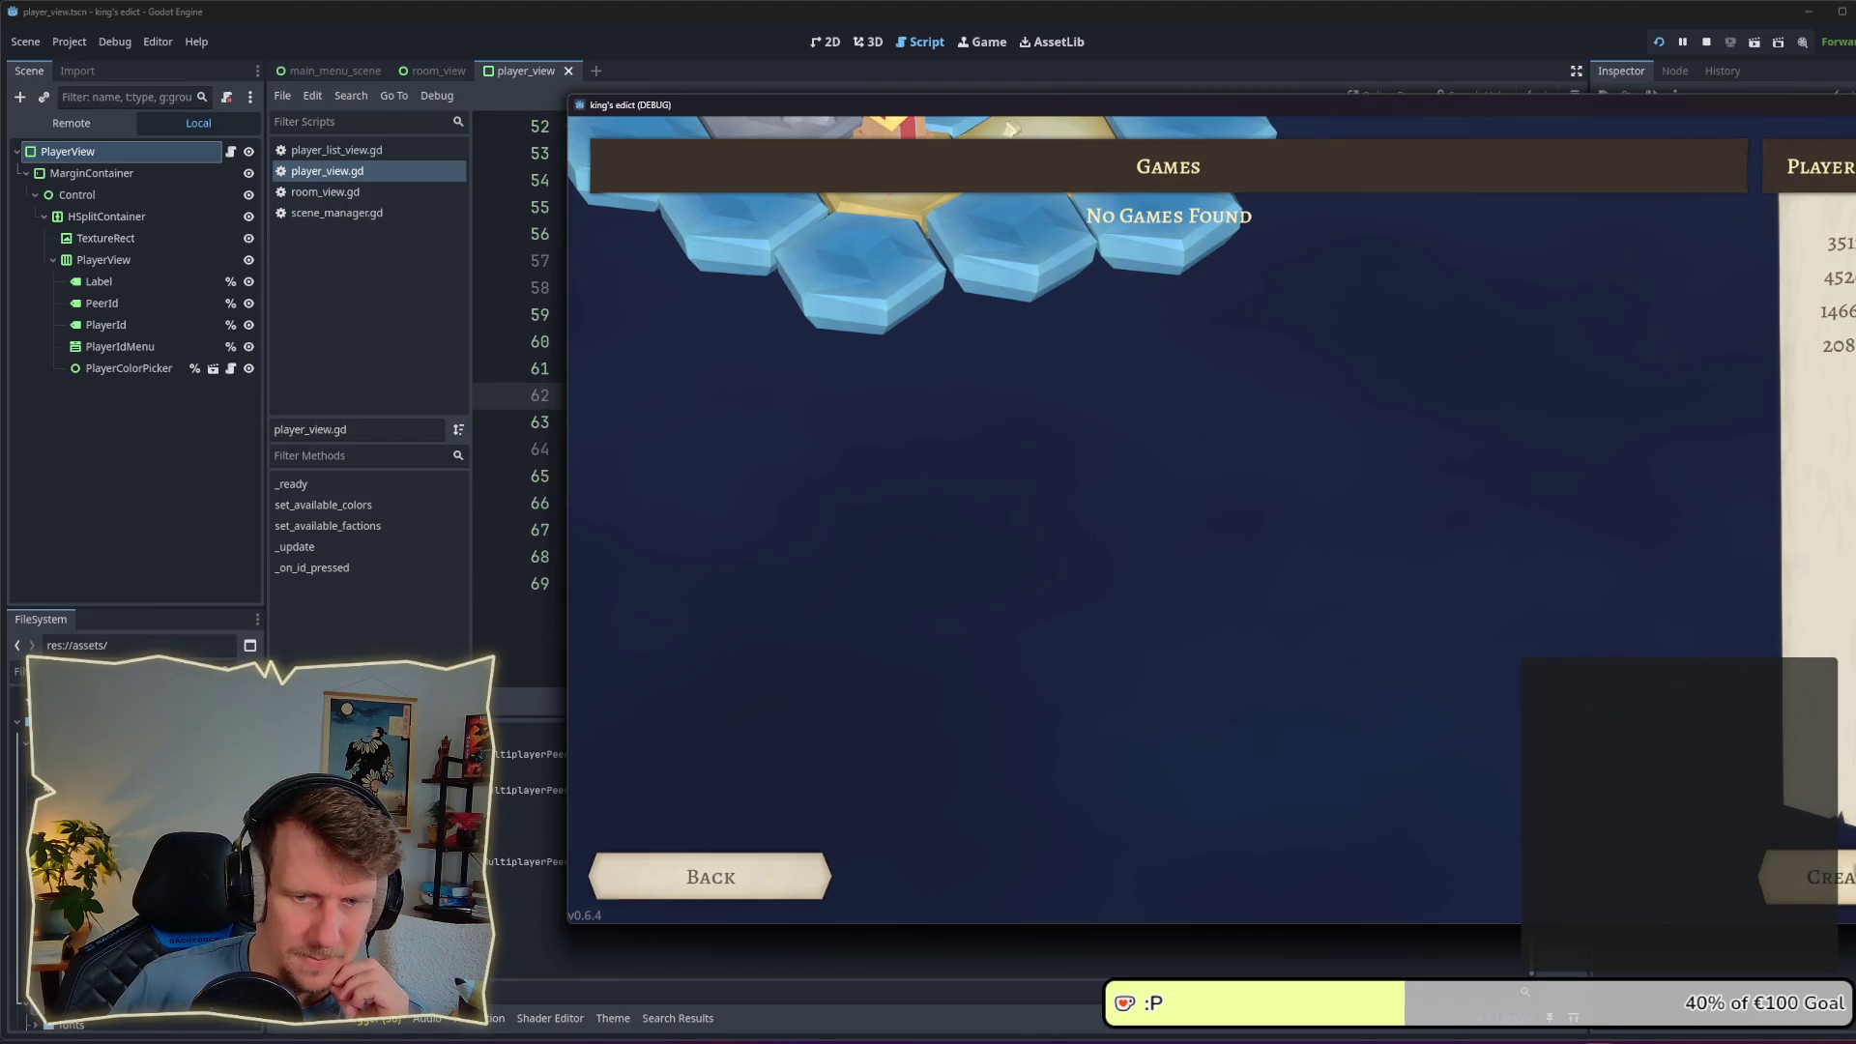
{"action": "left_click", "coordinate": [1383, 169]}
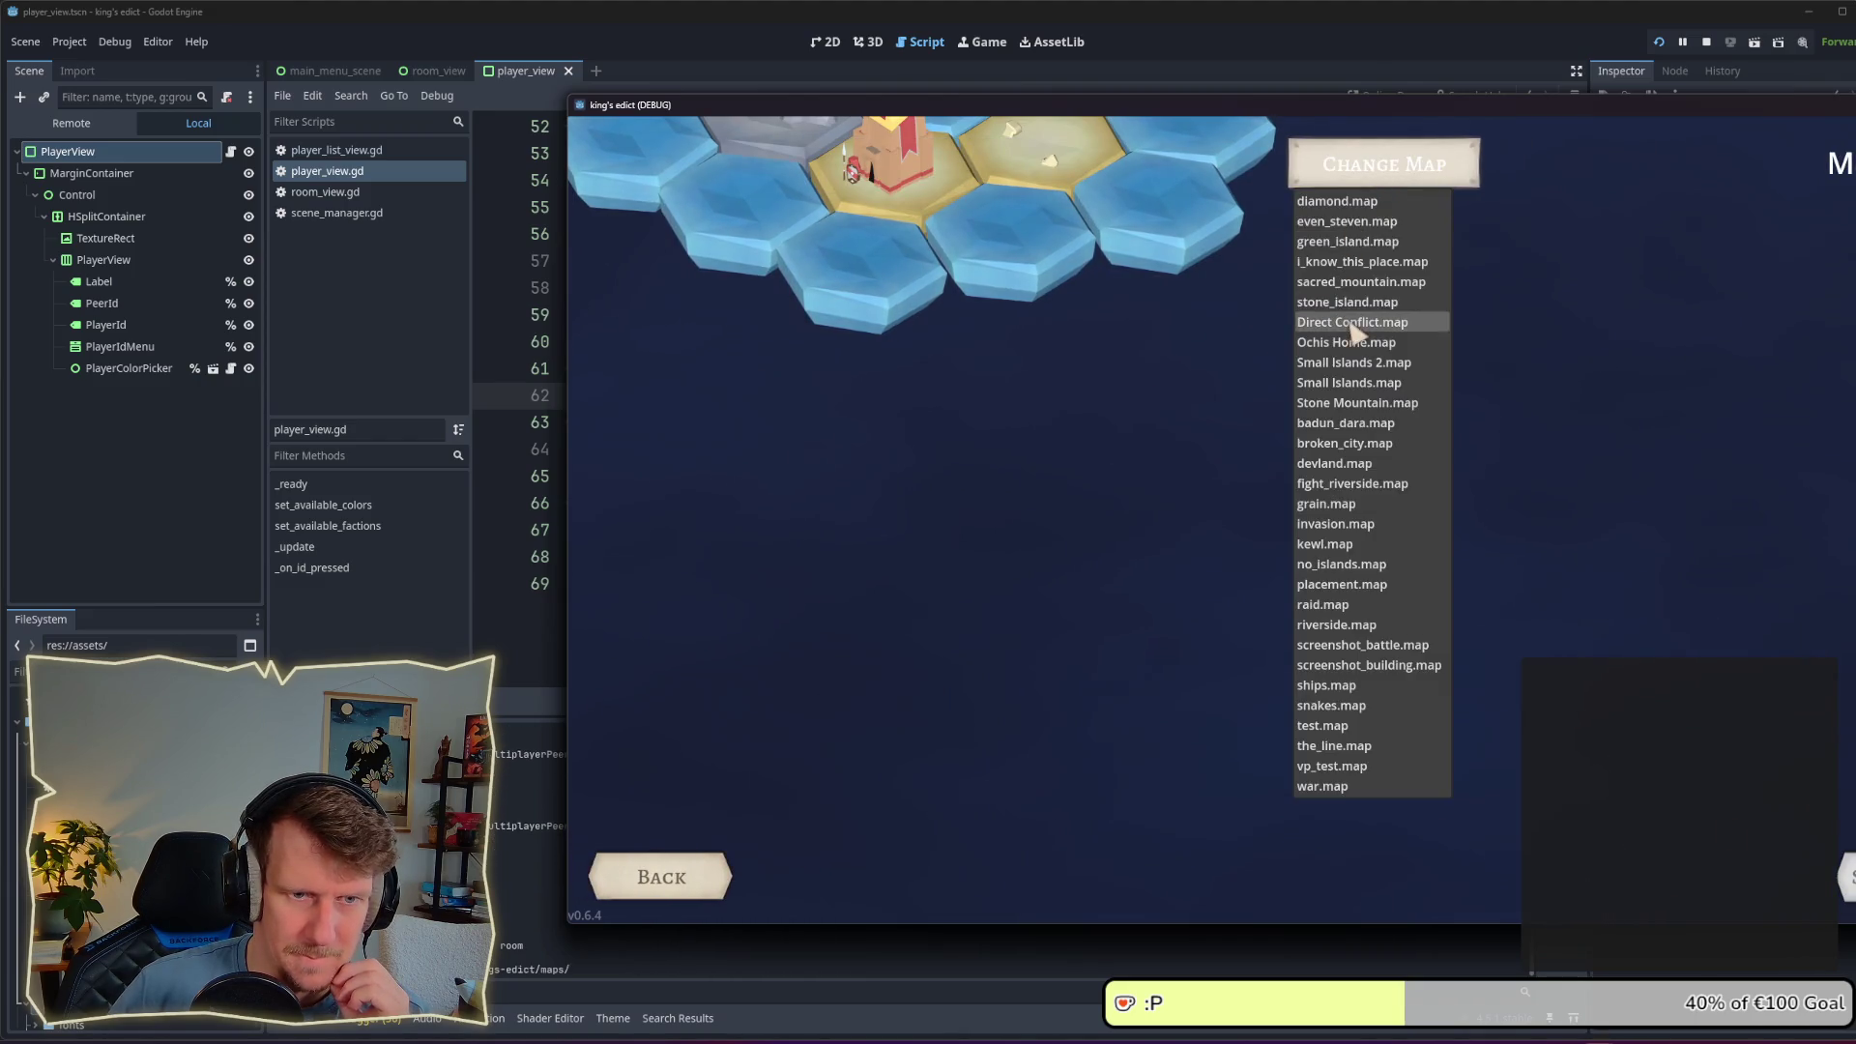
{"action": "left_click", "coordinate": [1309, 328]}
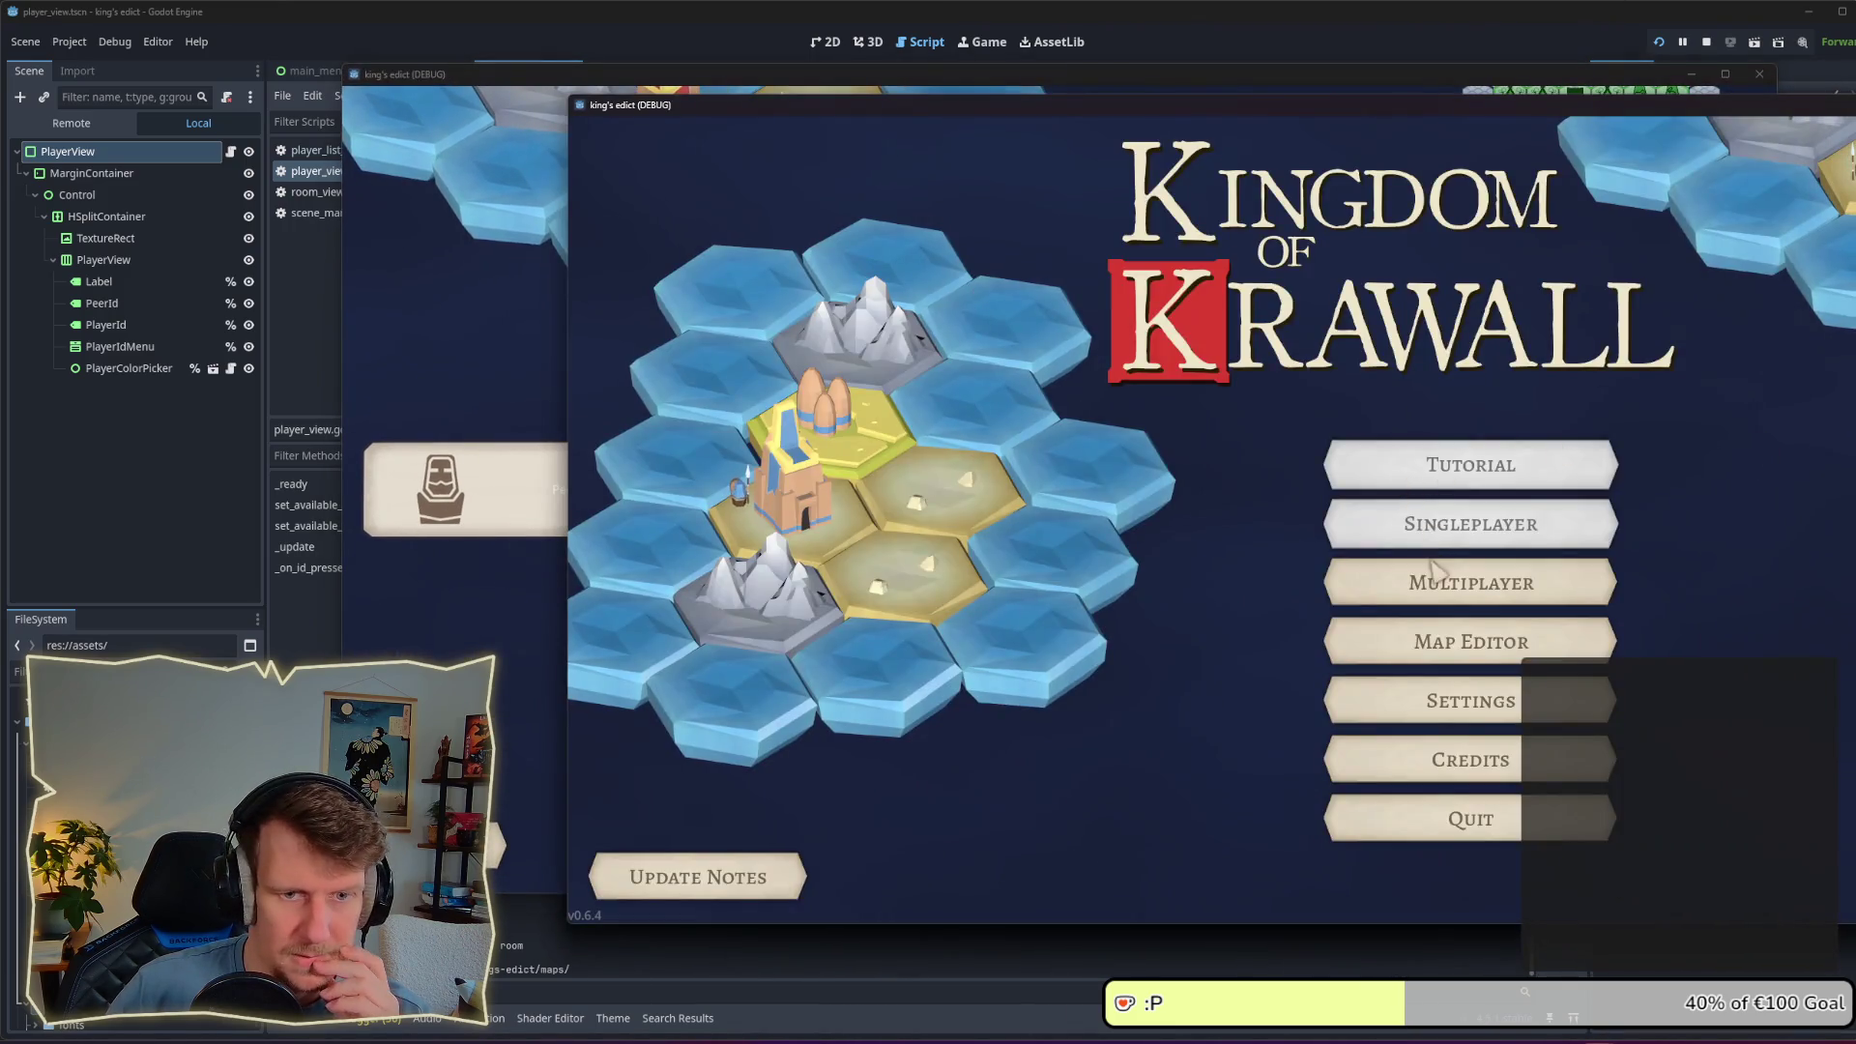
{"action": "left_click", "coordinate": [1435, 572]}
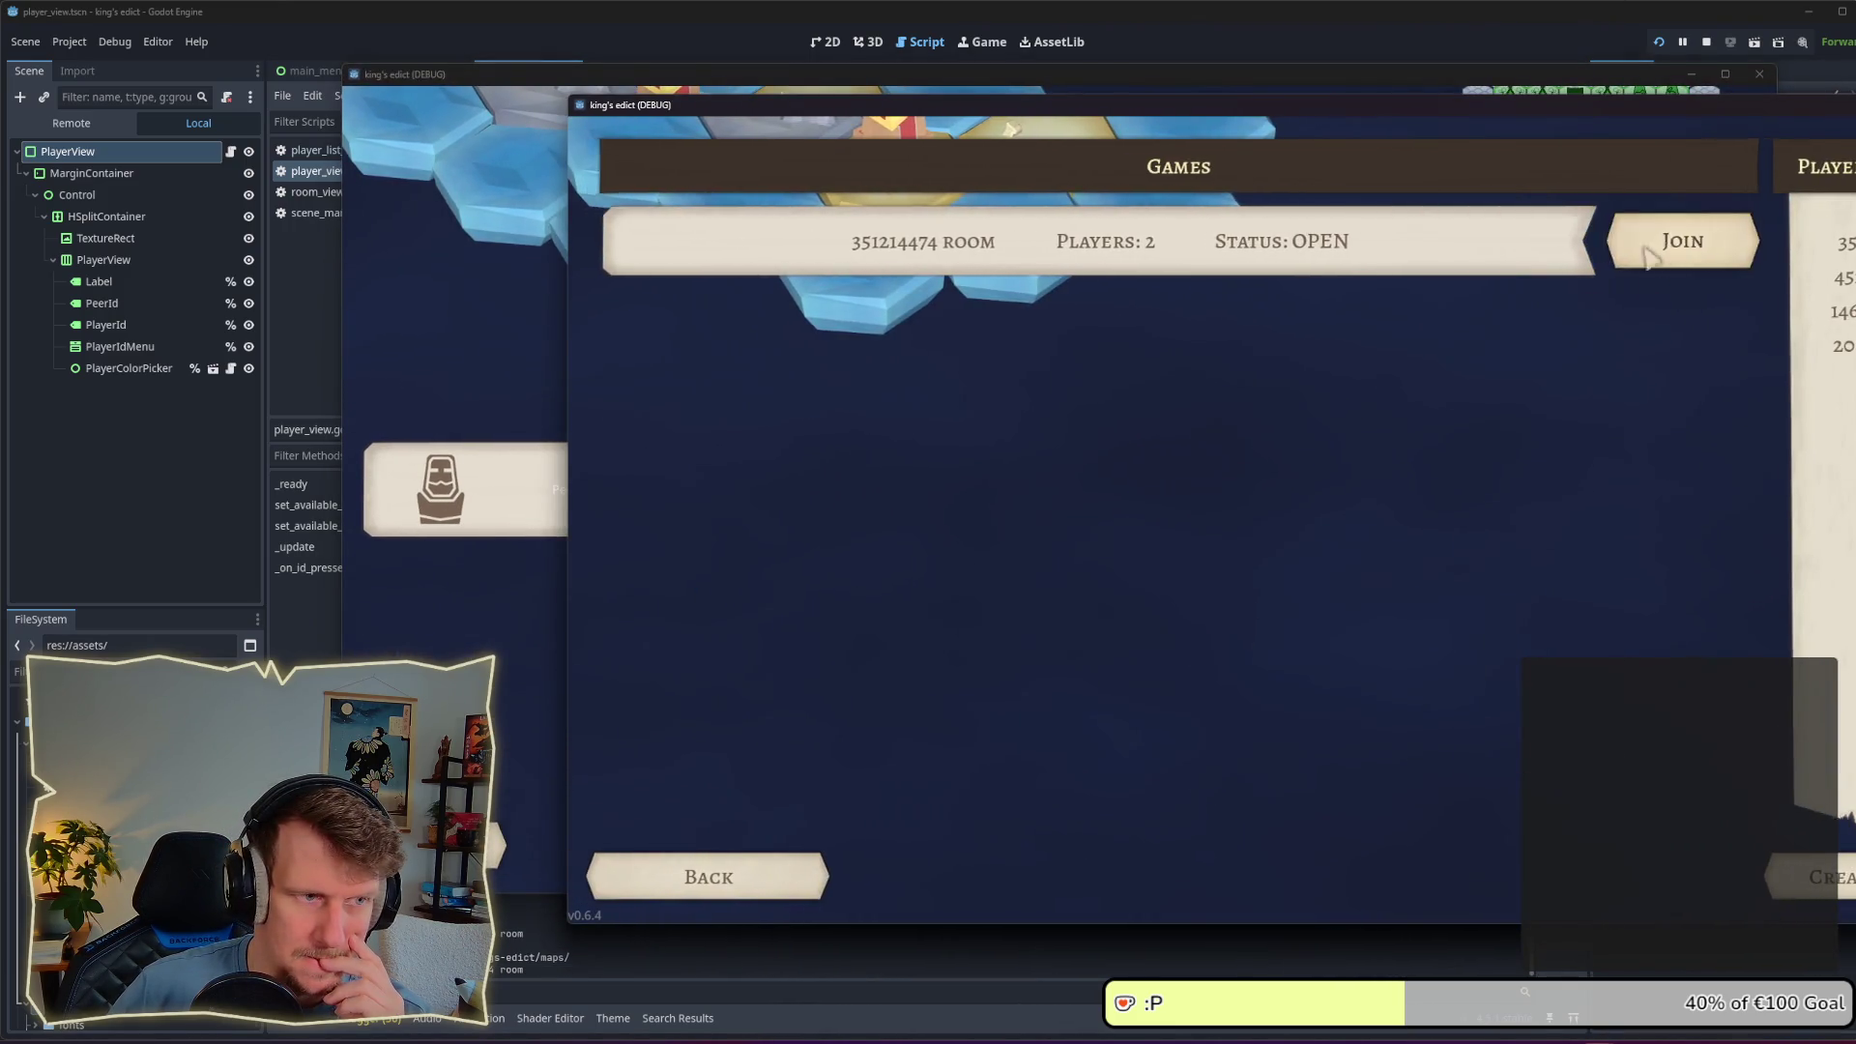
{"action": "left_click", "coordinate": [1645, 250]}
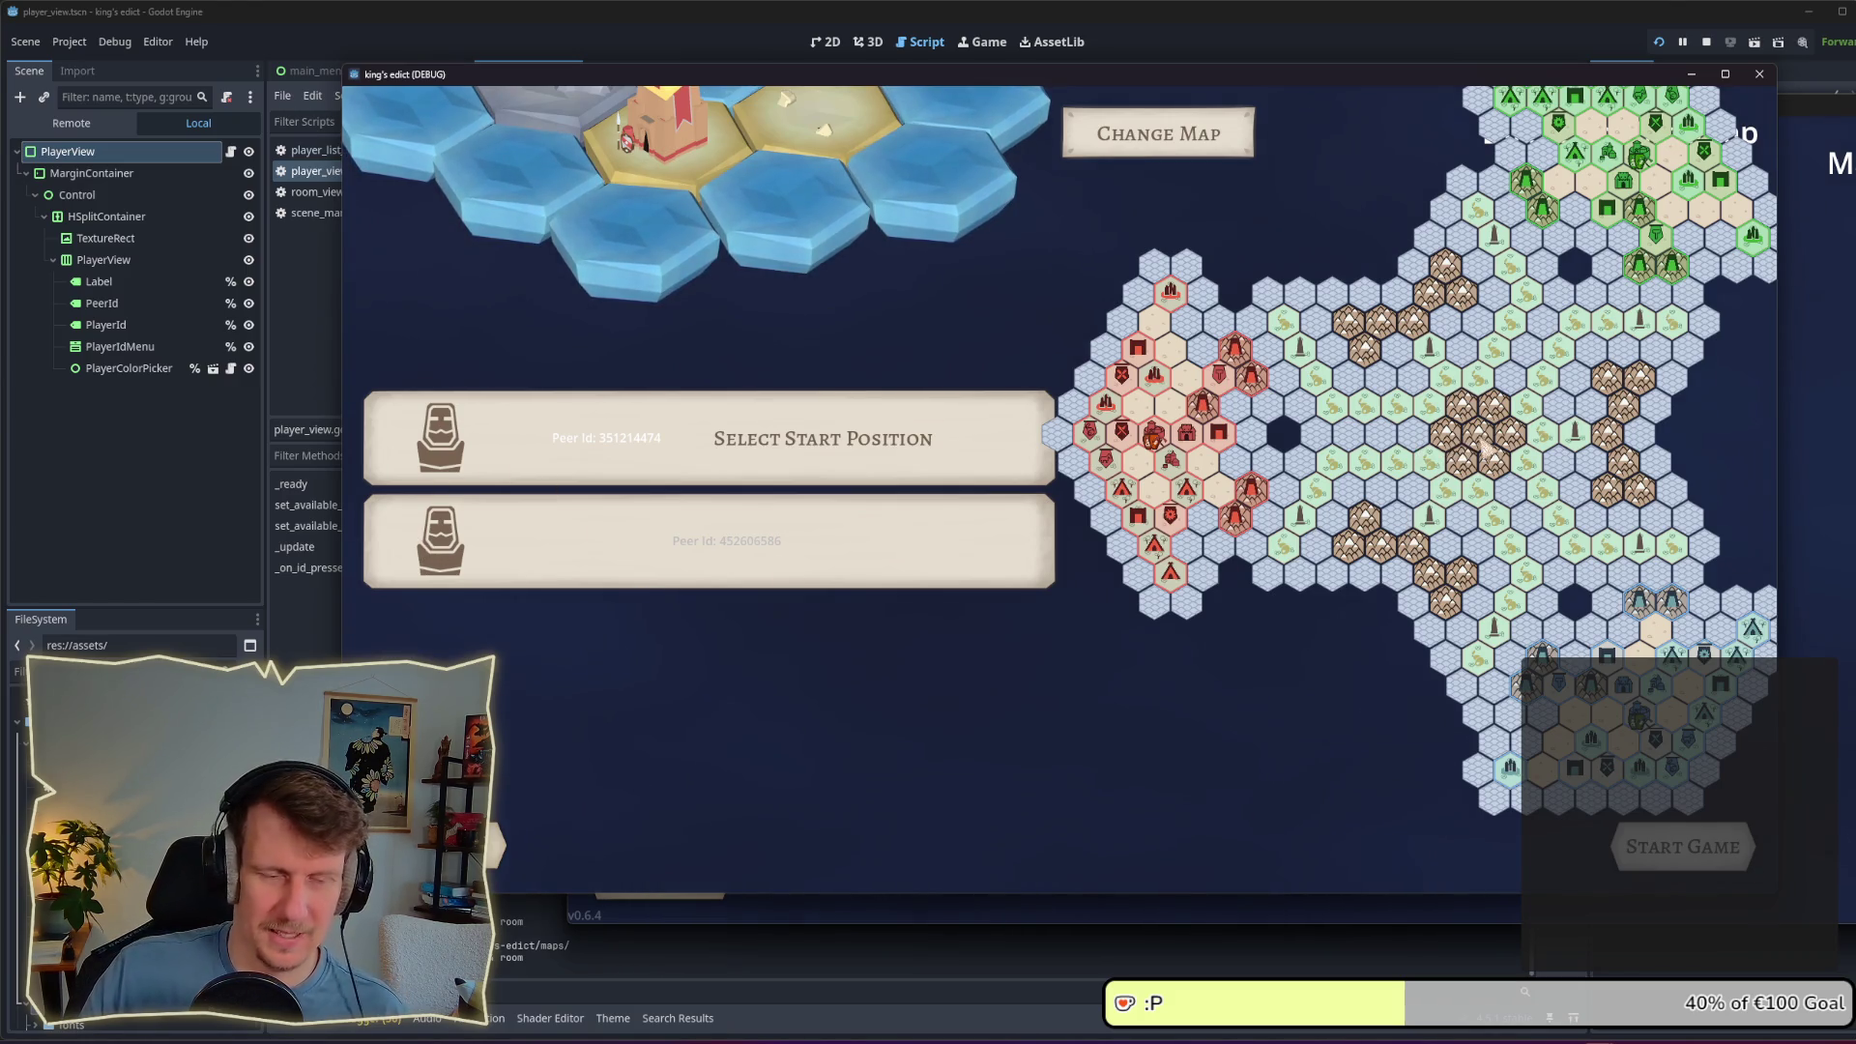
Step: Switch the room map to Stone Mountain and give the second player ID 3
{"action": "left_click", "coordinate": [1220, 153]}
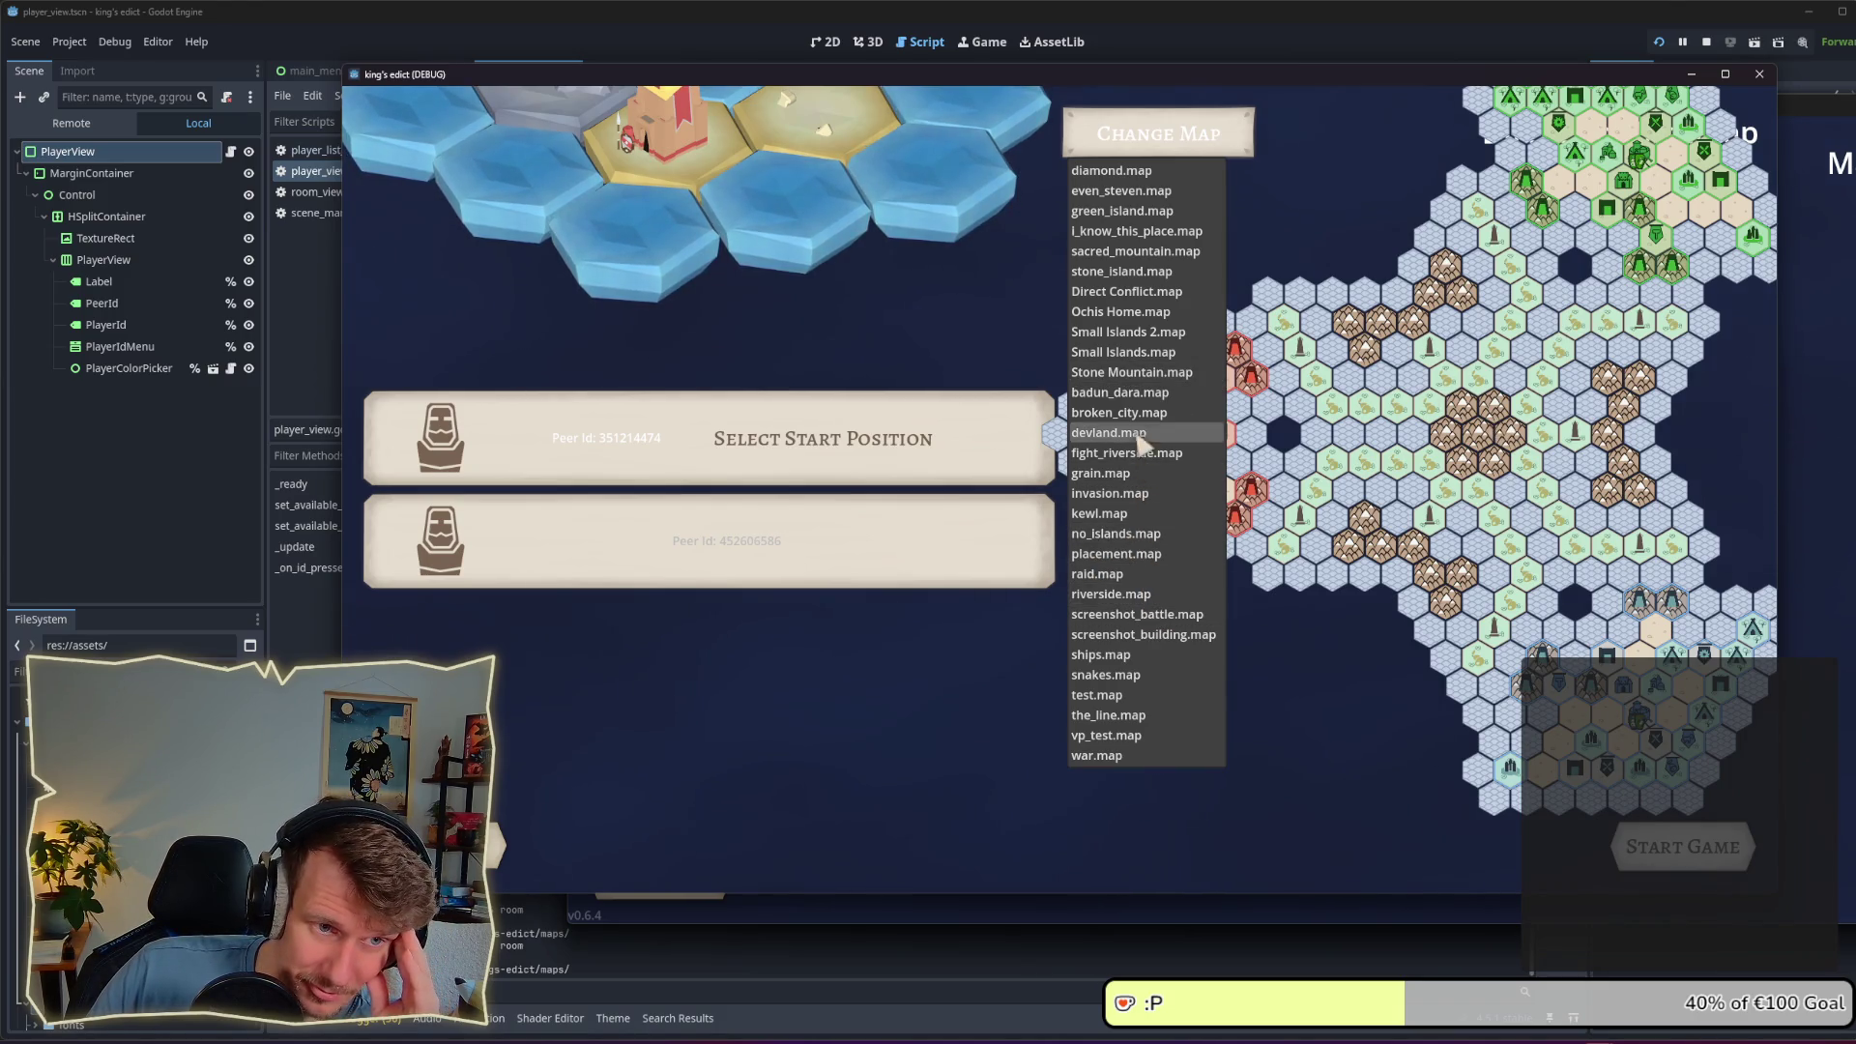
{"action": "left_click", "coordinate": [1133, 377]}
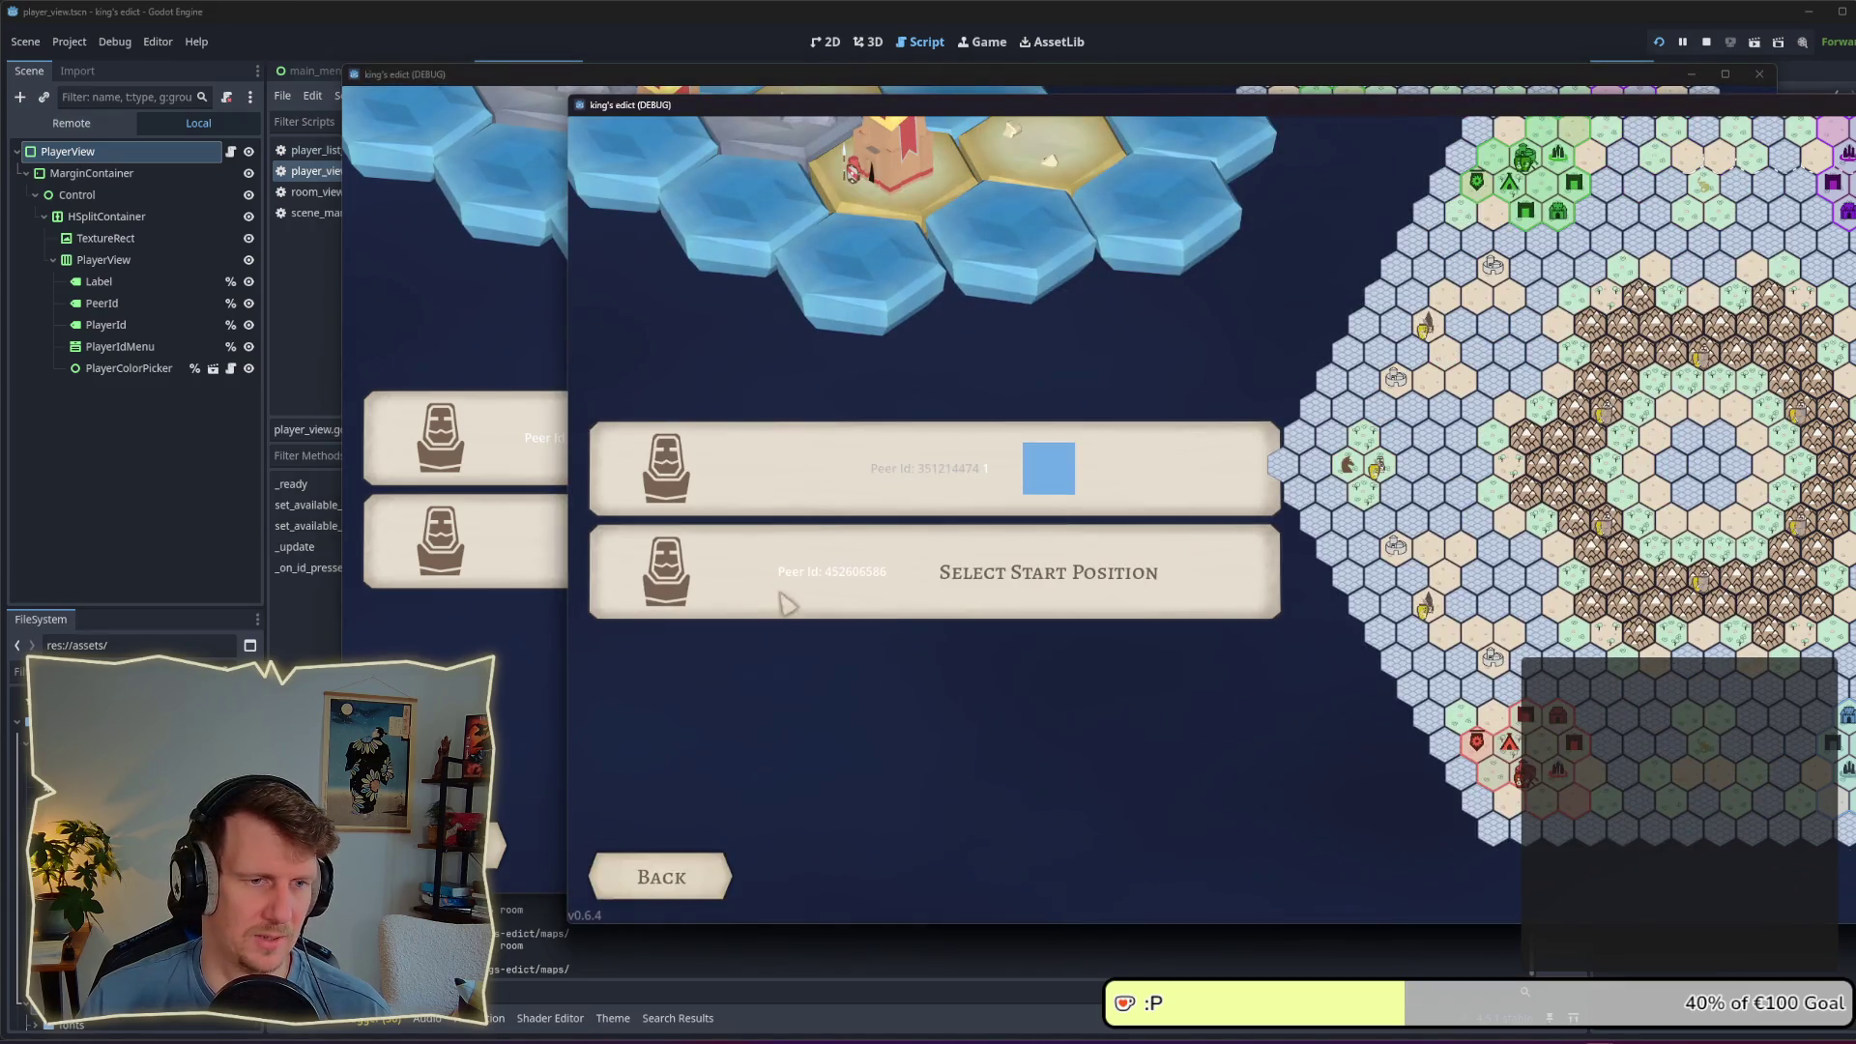
{"action": "left_click", "coordinate": [952, 594]}
{"action": "left_click", "coordinate": [948, 655]}
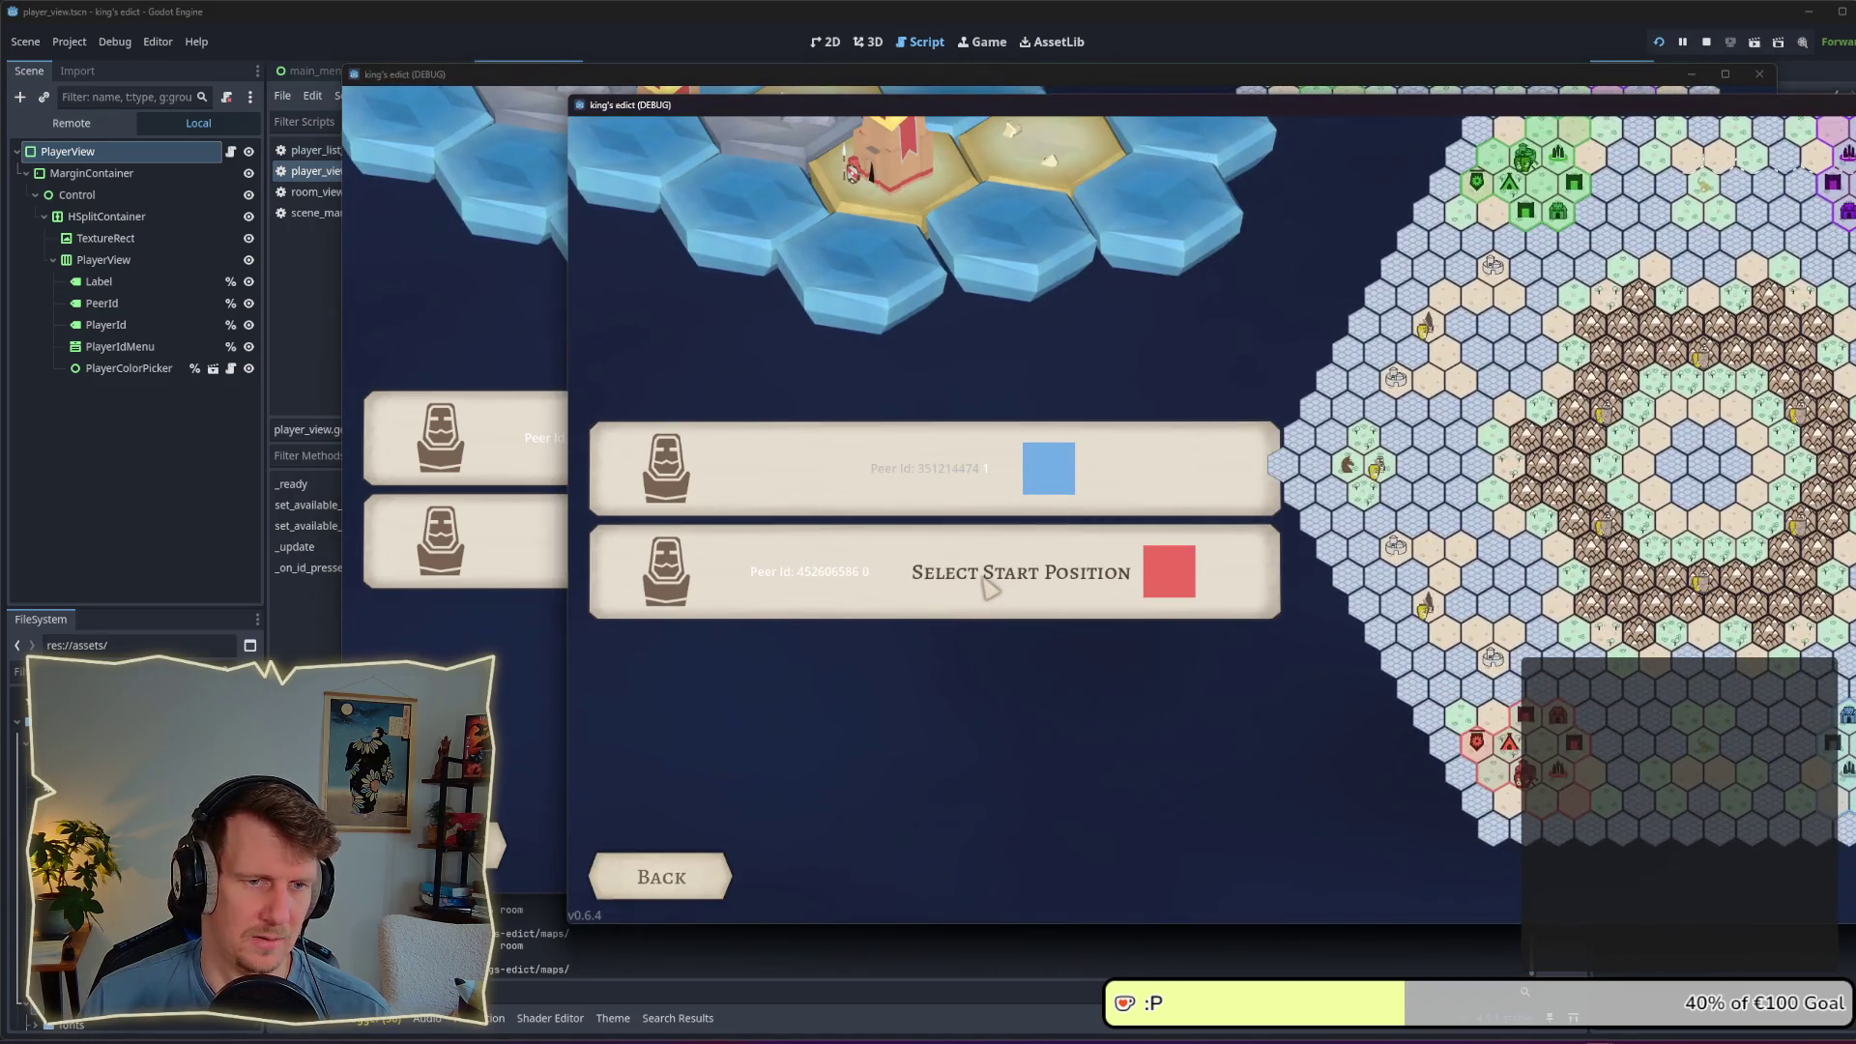
{"action": "left_click", "coordinate": [988, 587]}
Step: Set the second player back to ID 0 and stop the running game
{"action": "left_click", "coordinate": [910, 663]}
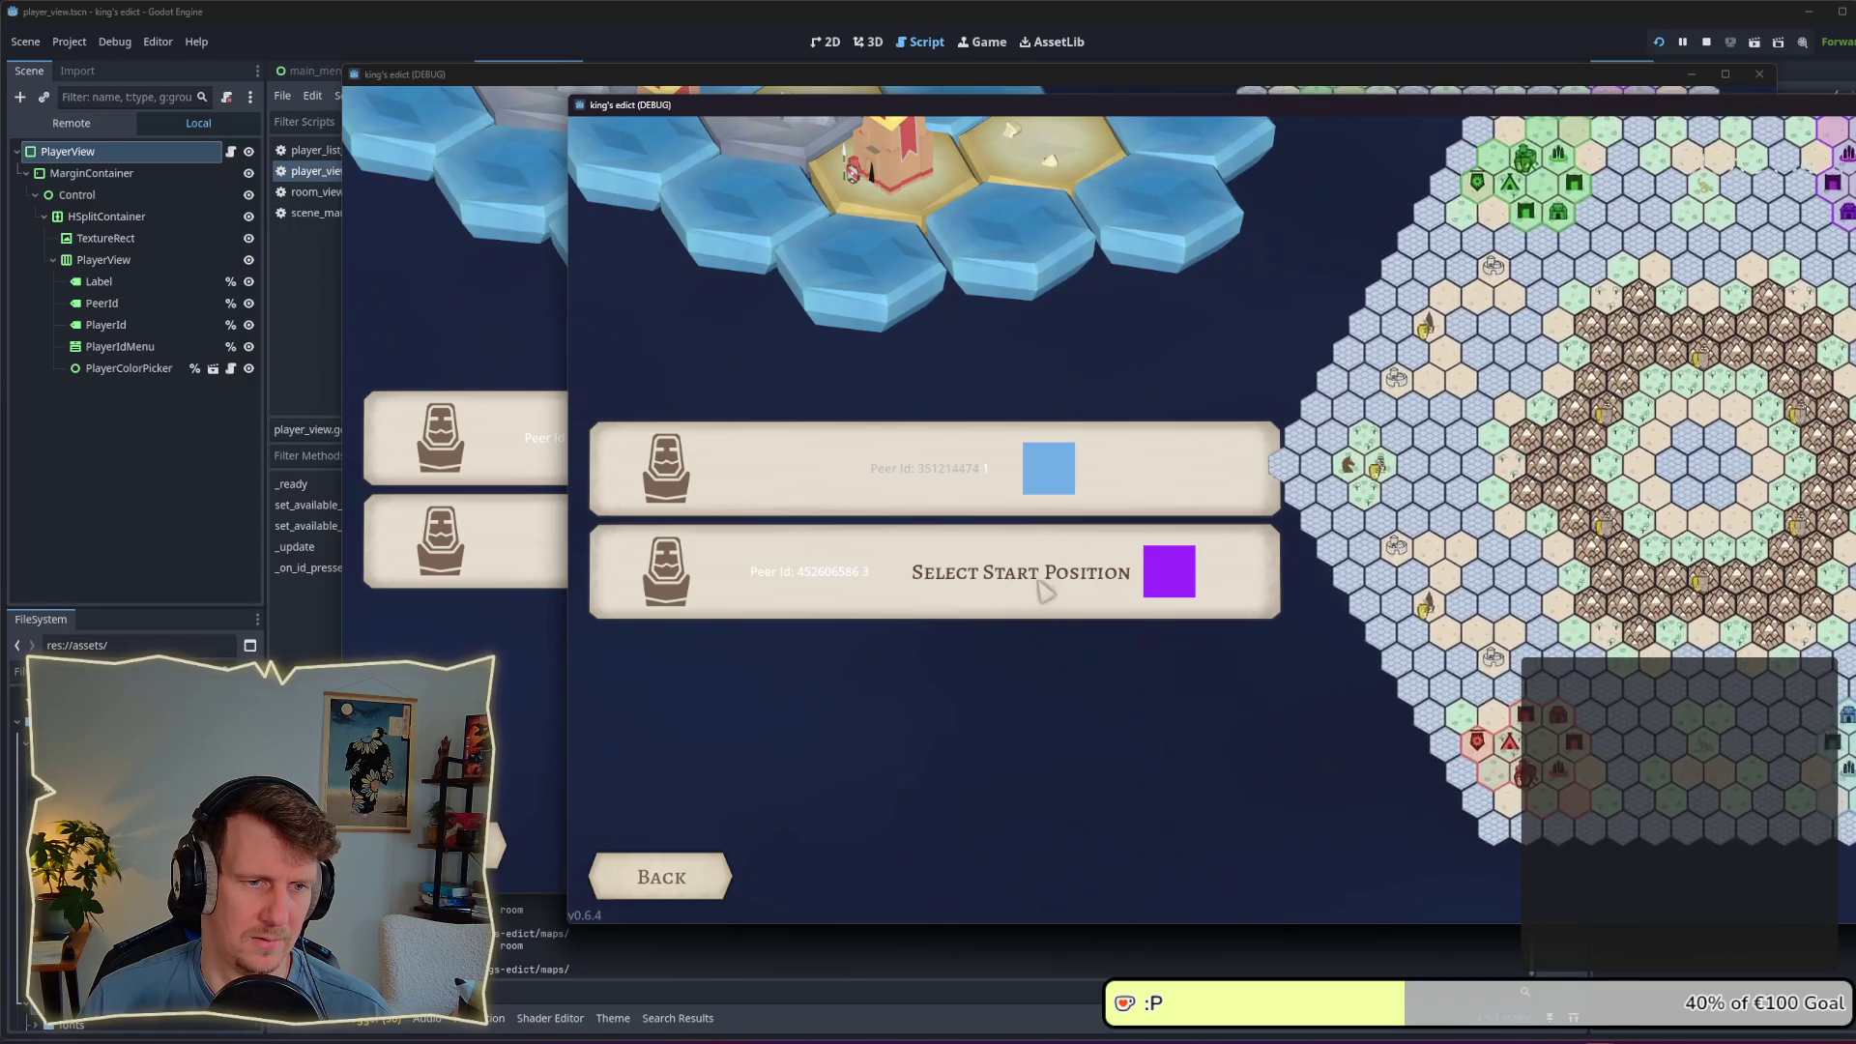
{"action": "left_click", "coordinate": [1039, 602]}
{"action": "left_click", "coordinate": [910, 643]}
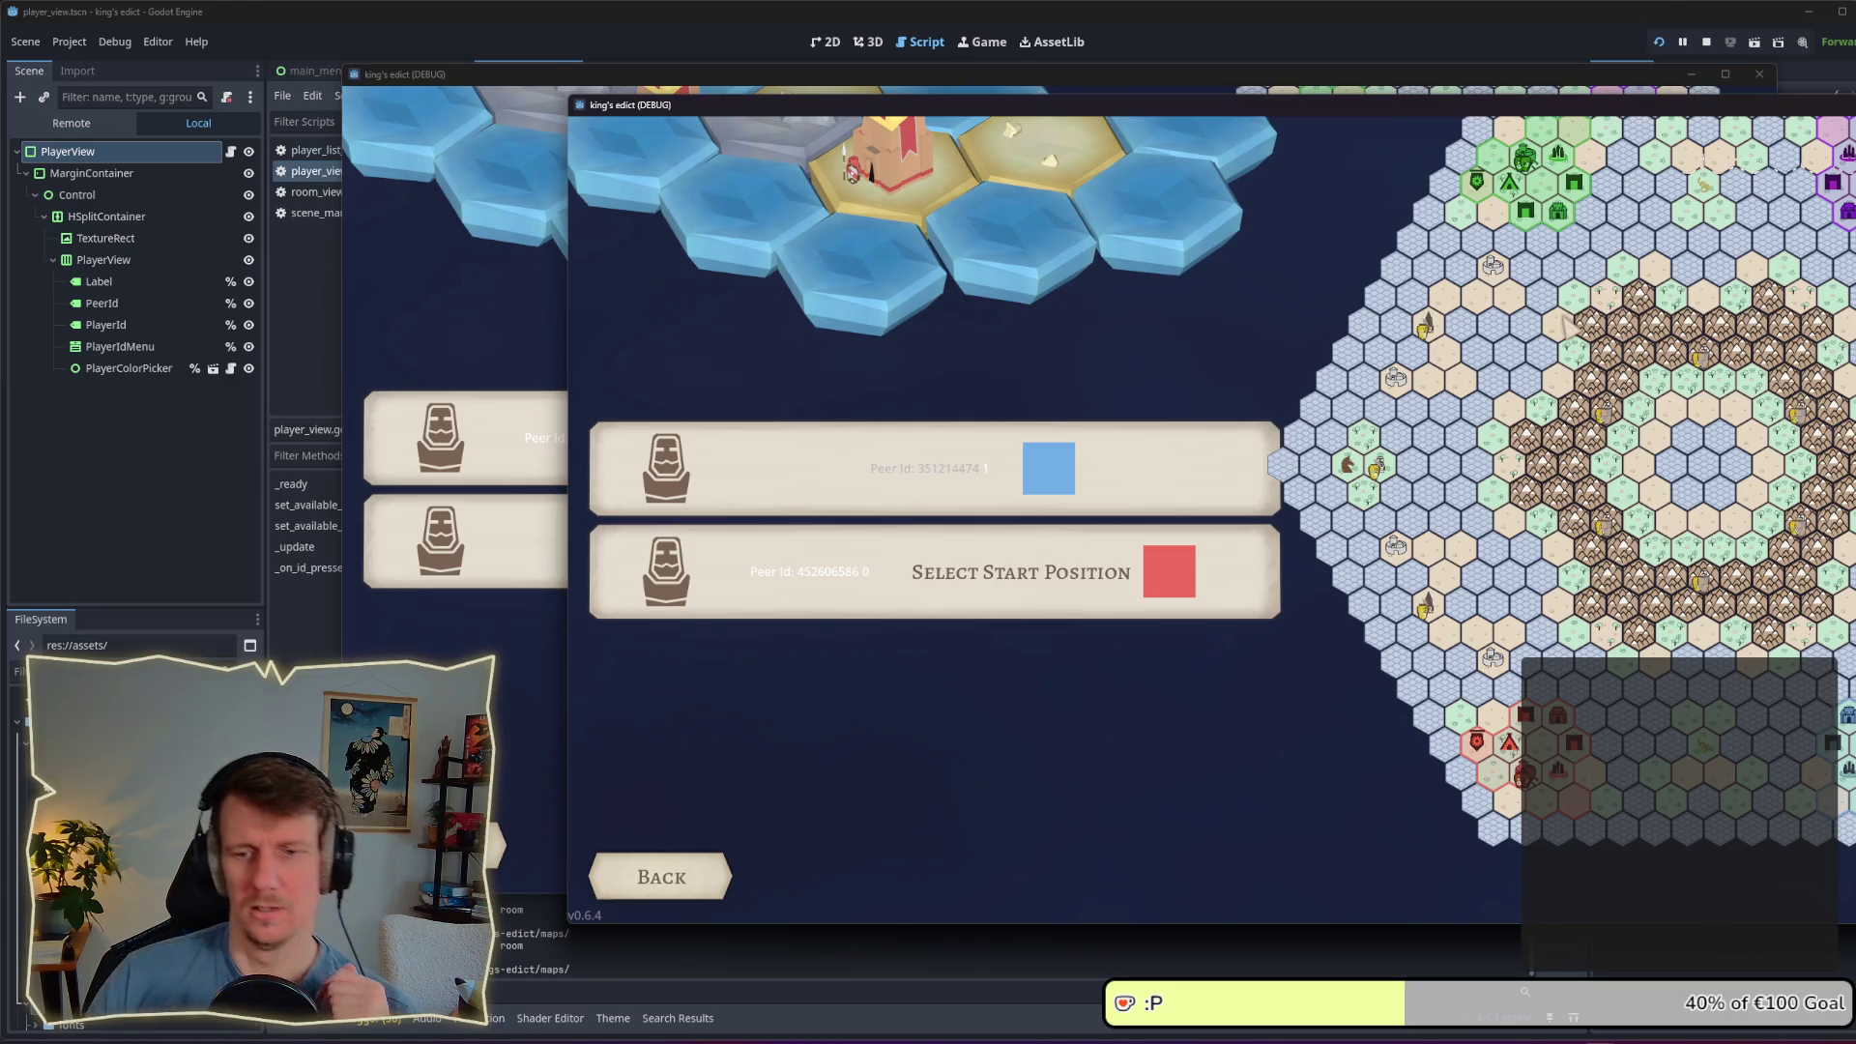
{"action": "left_click", "coordinate": [1704, 42]}
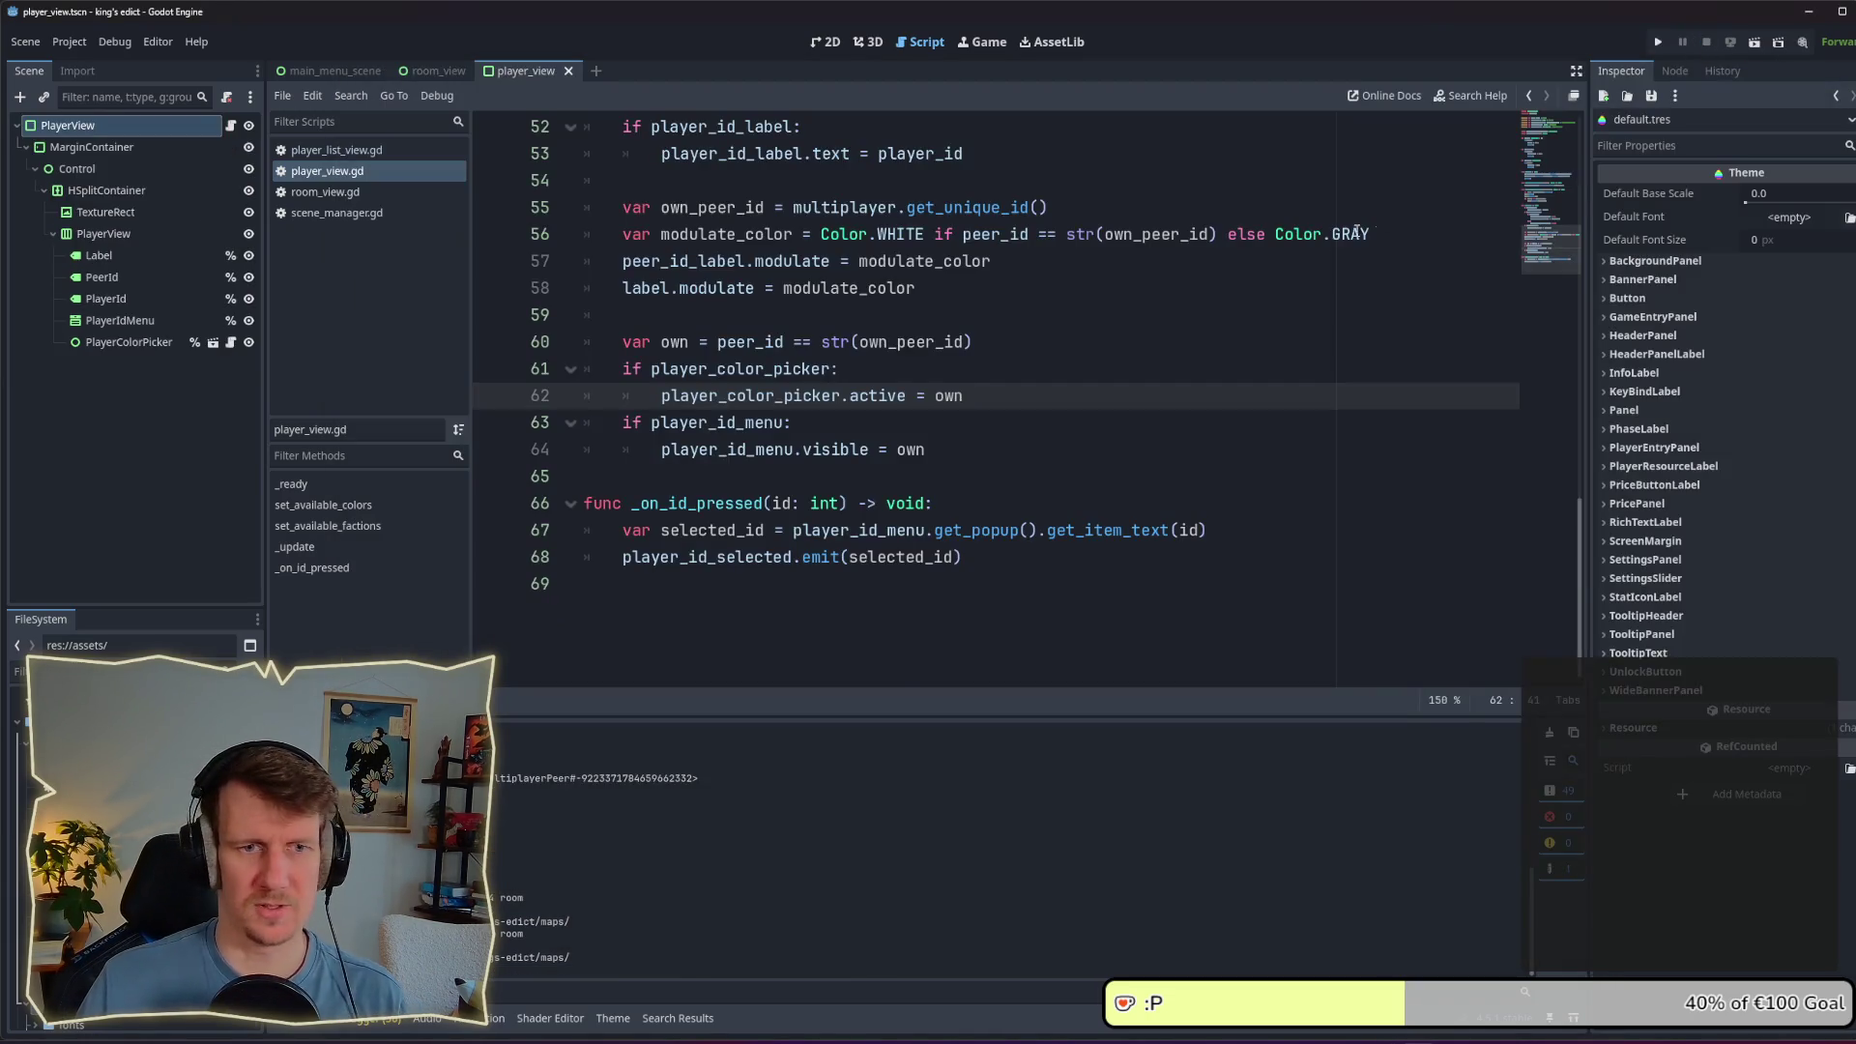
Step: Relaunch the game with F5 and wait for the Kingdom of Krawall main menu
{"action": "key", "text": "F5"}
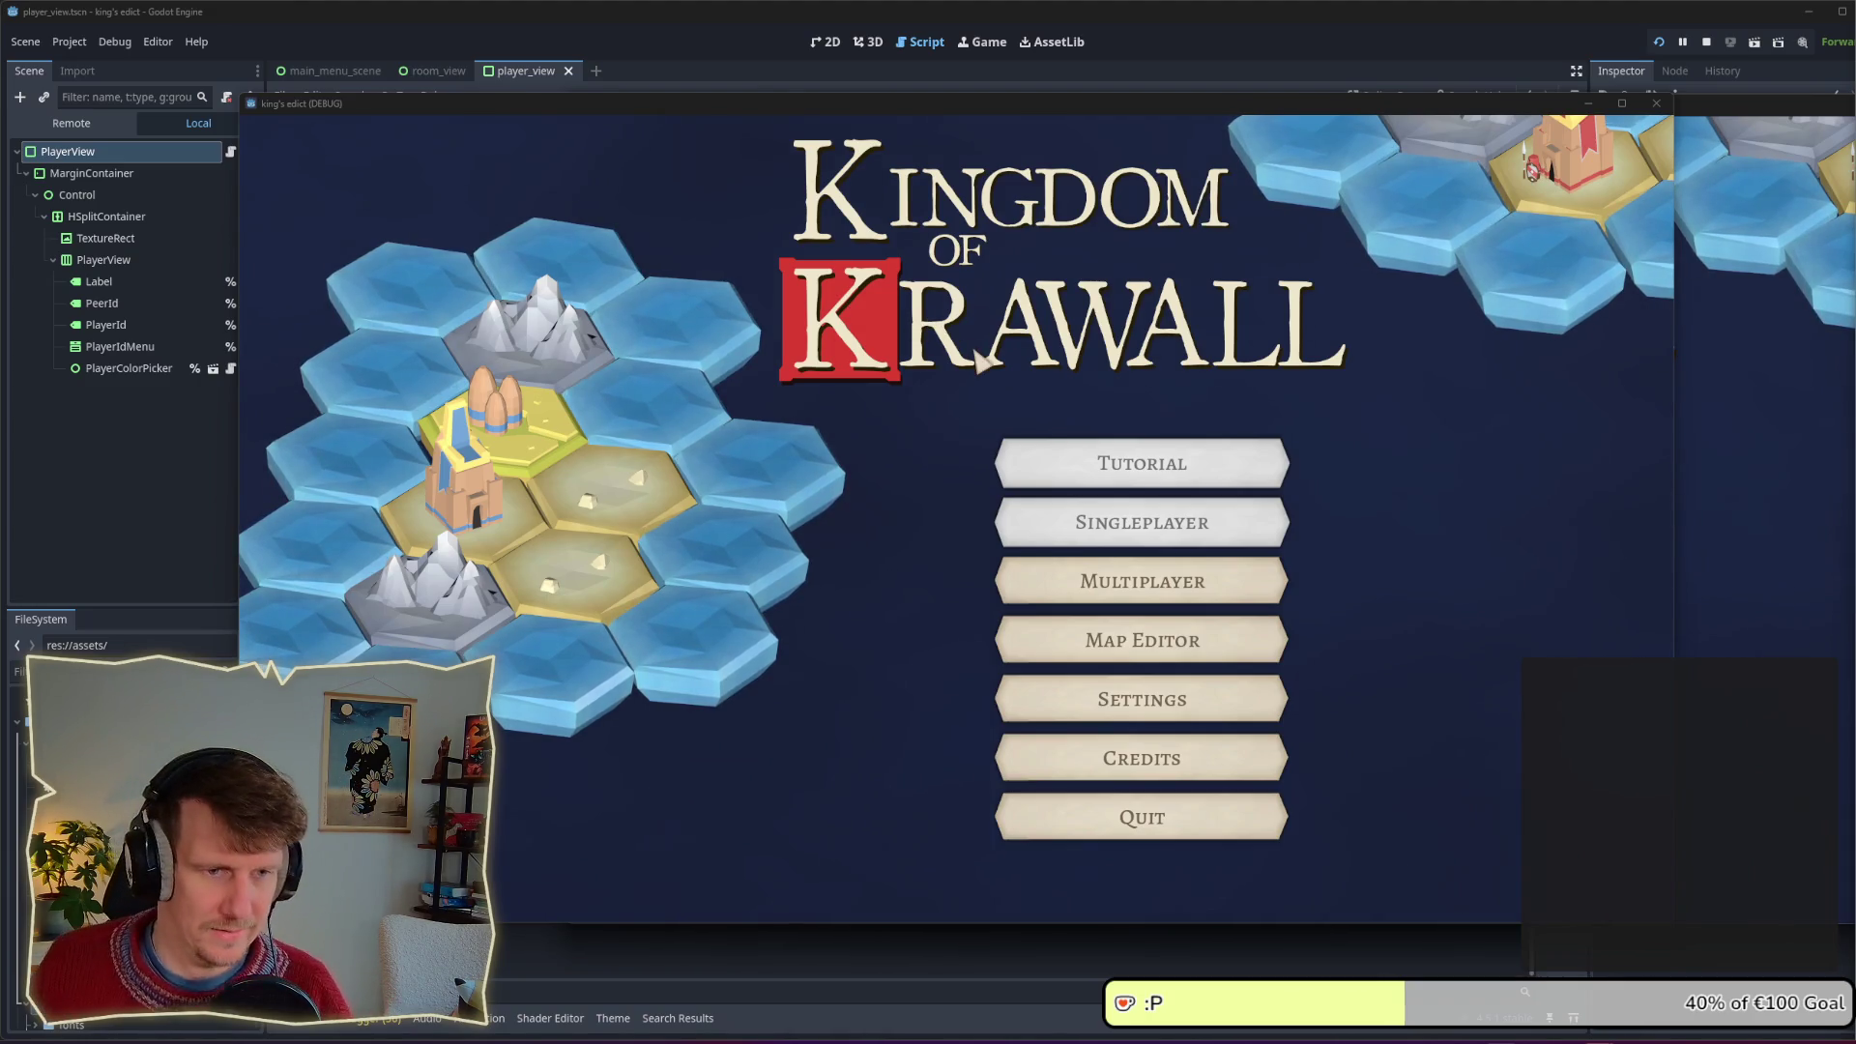
Step: Create a multiplayer room on stone_island.map, then stop the running game
{"action": "left_click", "coordinate": [1057, 570]}
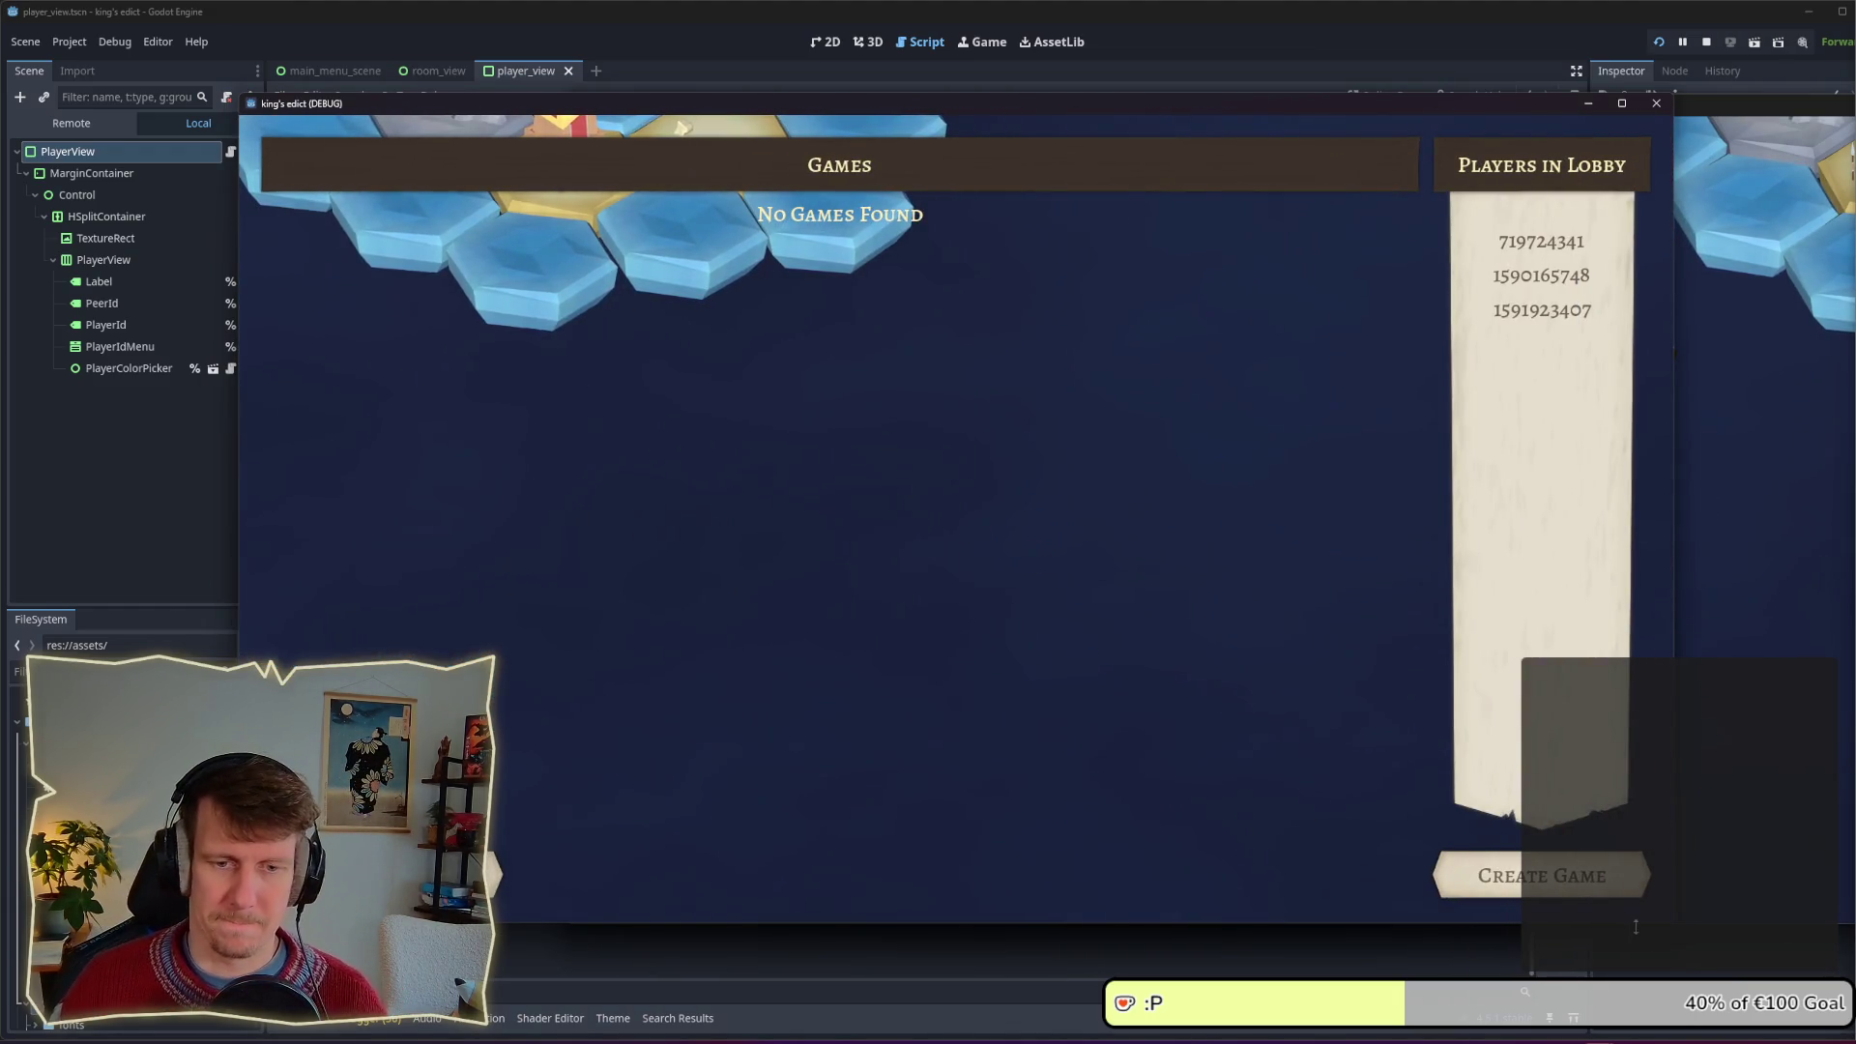
{"action": "left_click", "coordinate": [1542, 874]}
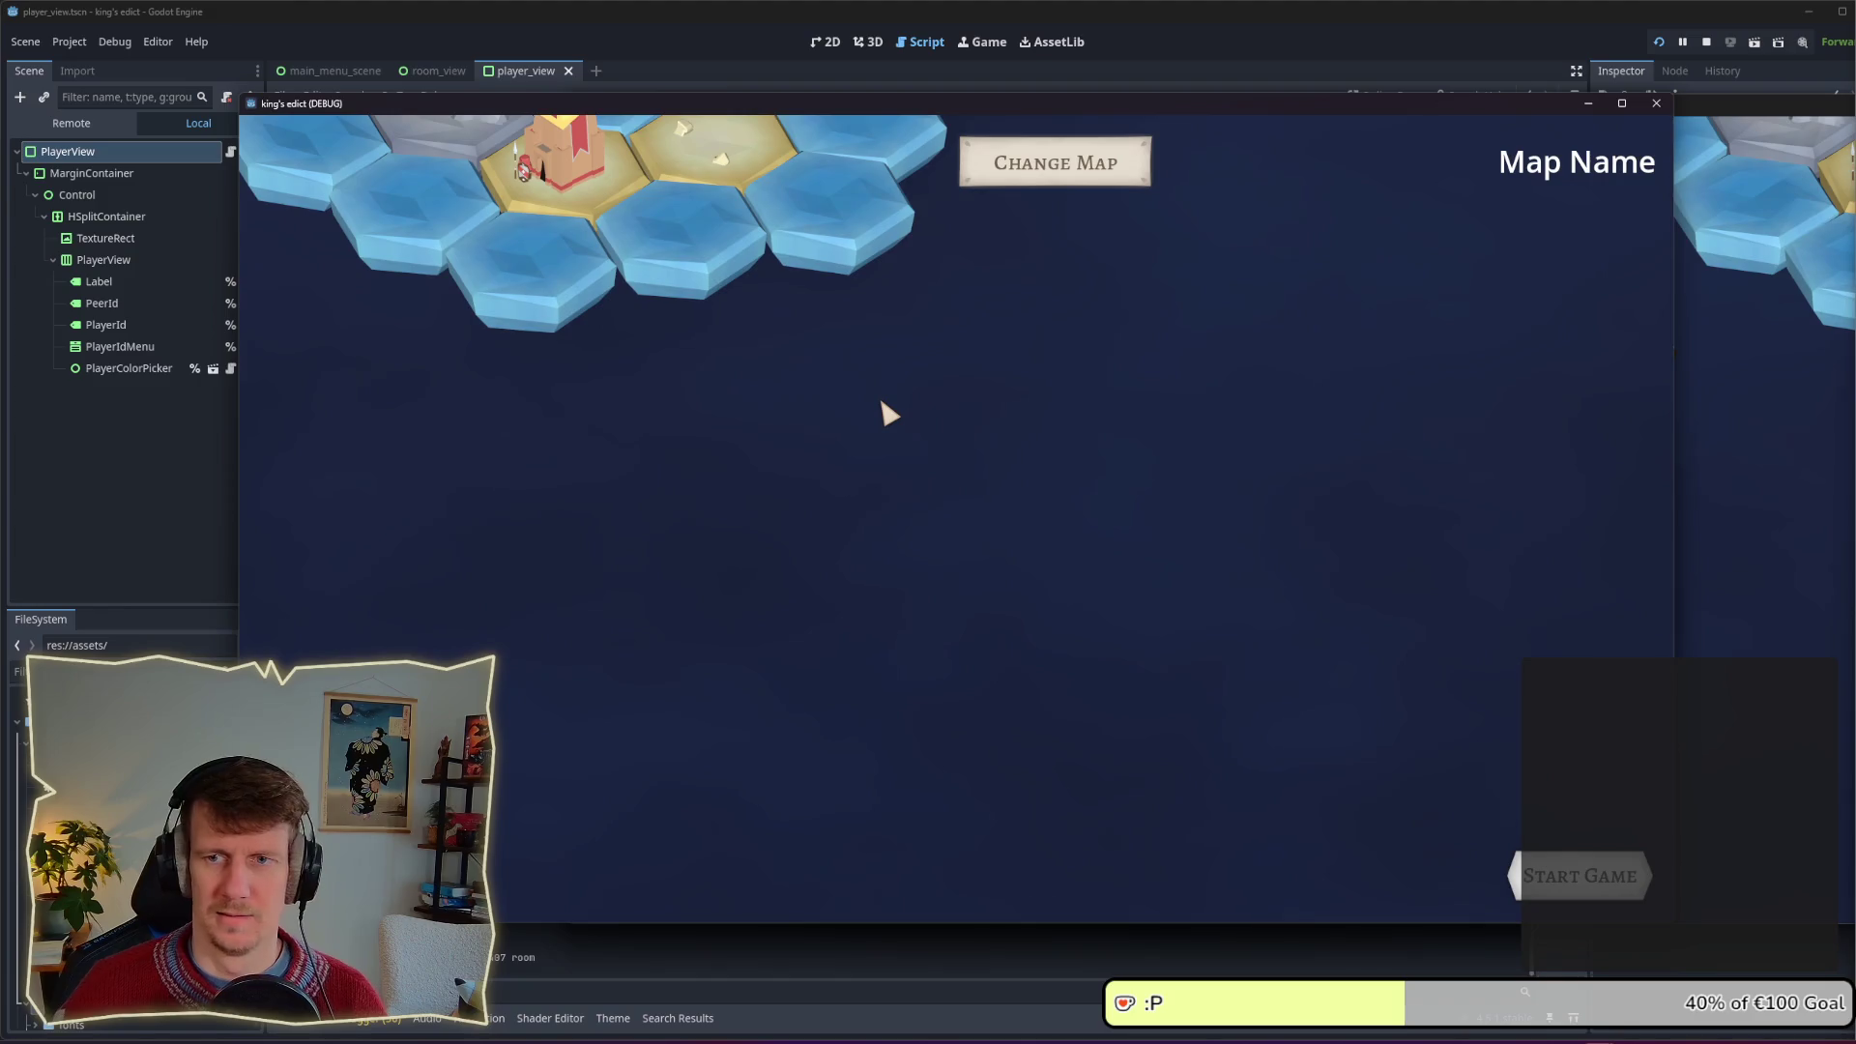
{"action": "left_click", "coordinate": [1016, 172]}
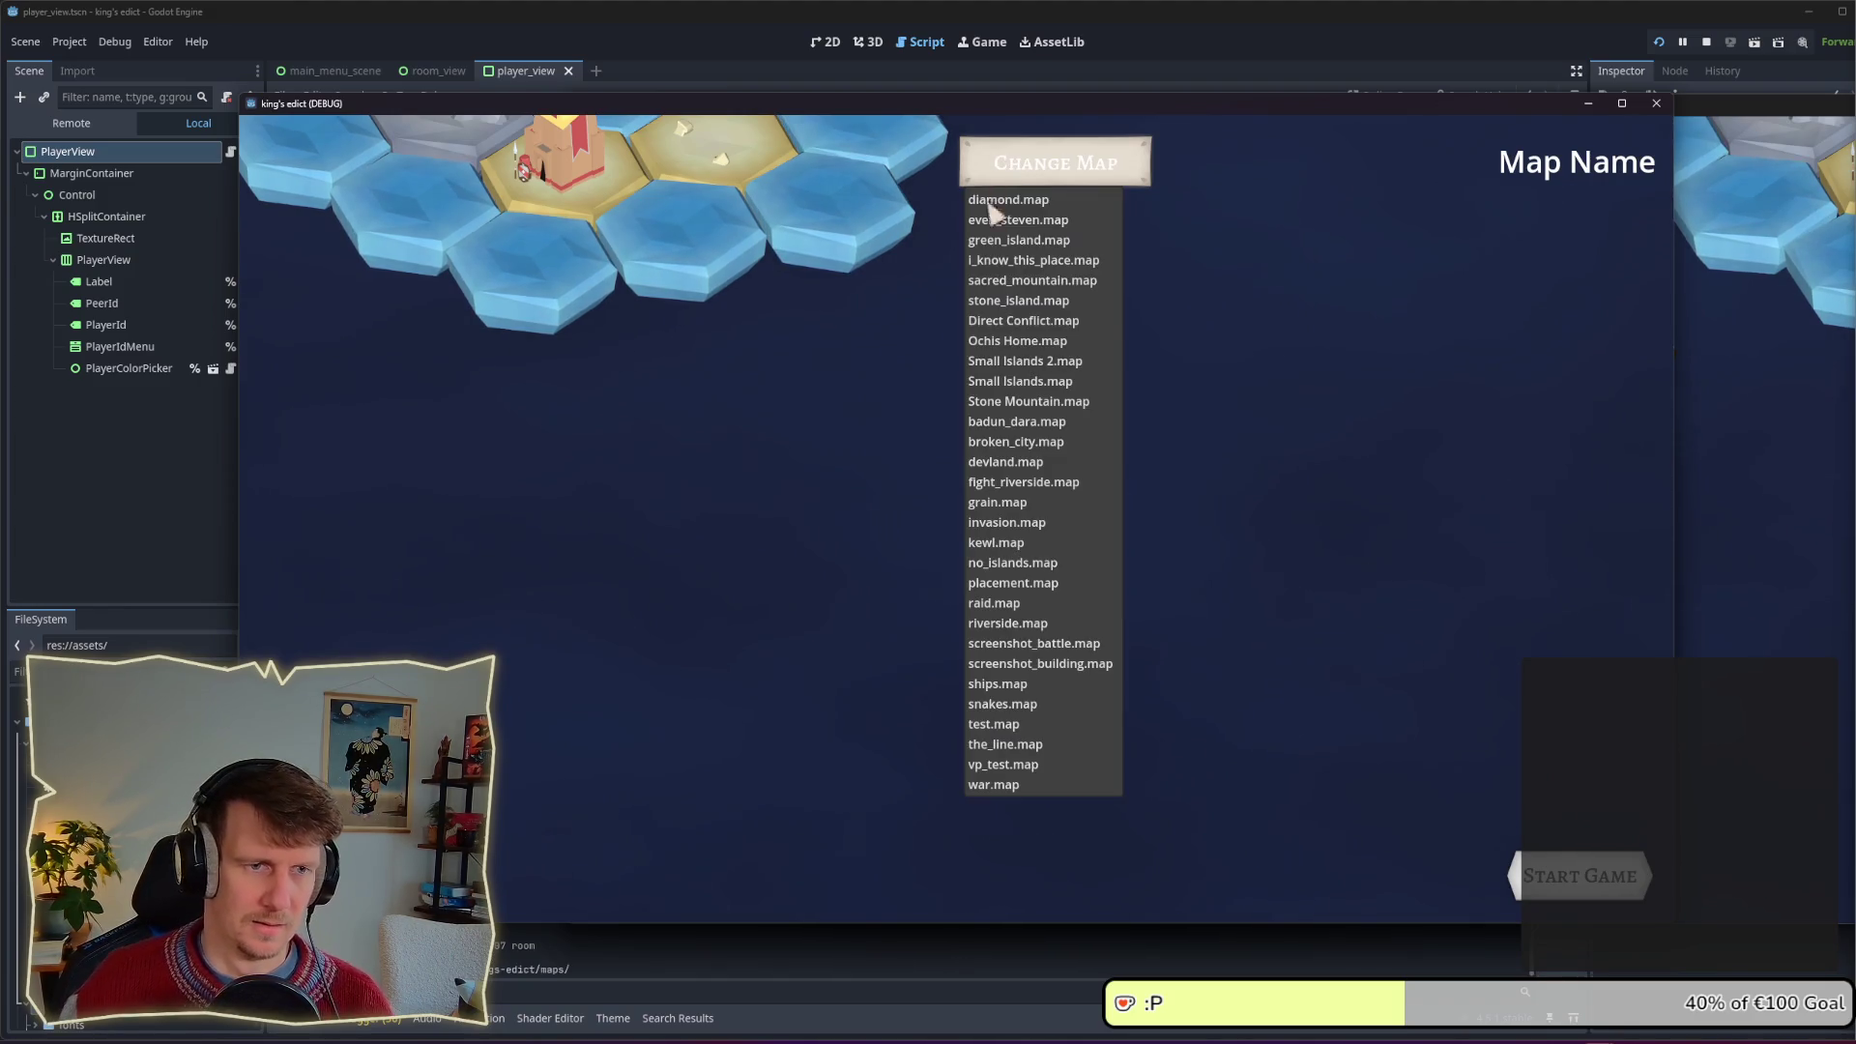
{"action": "left_click", "coordinate": [1001, 315]}
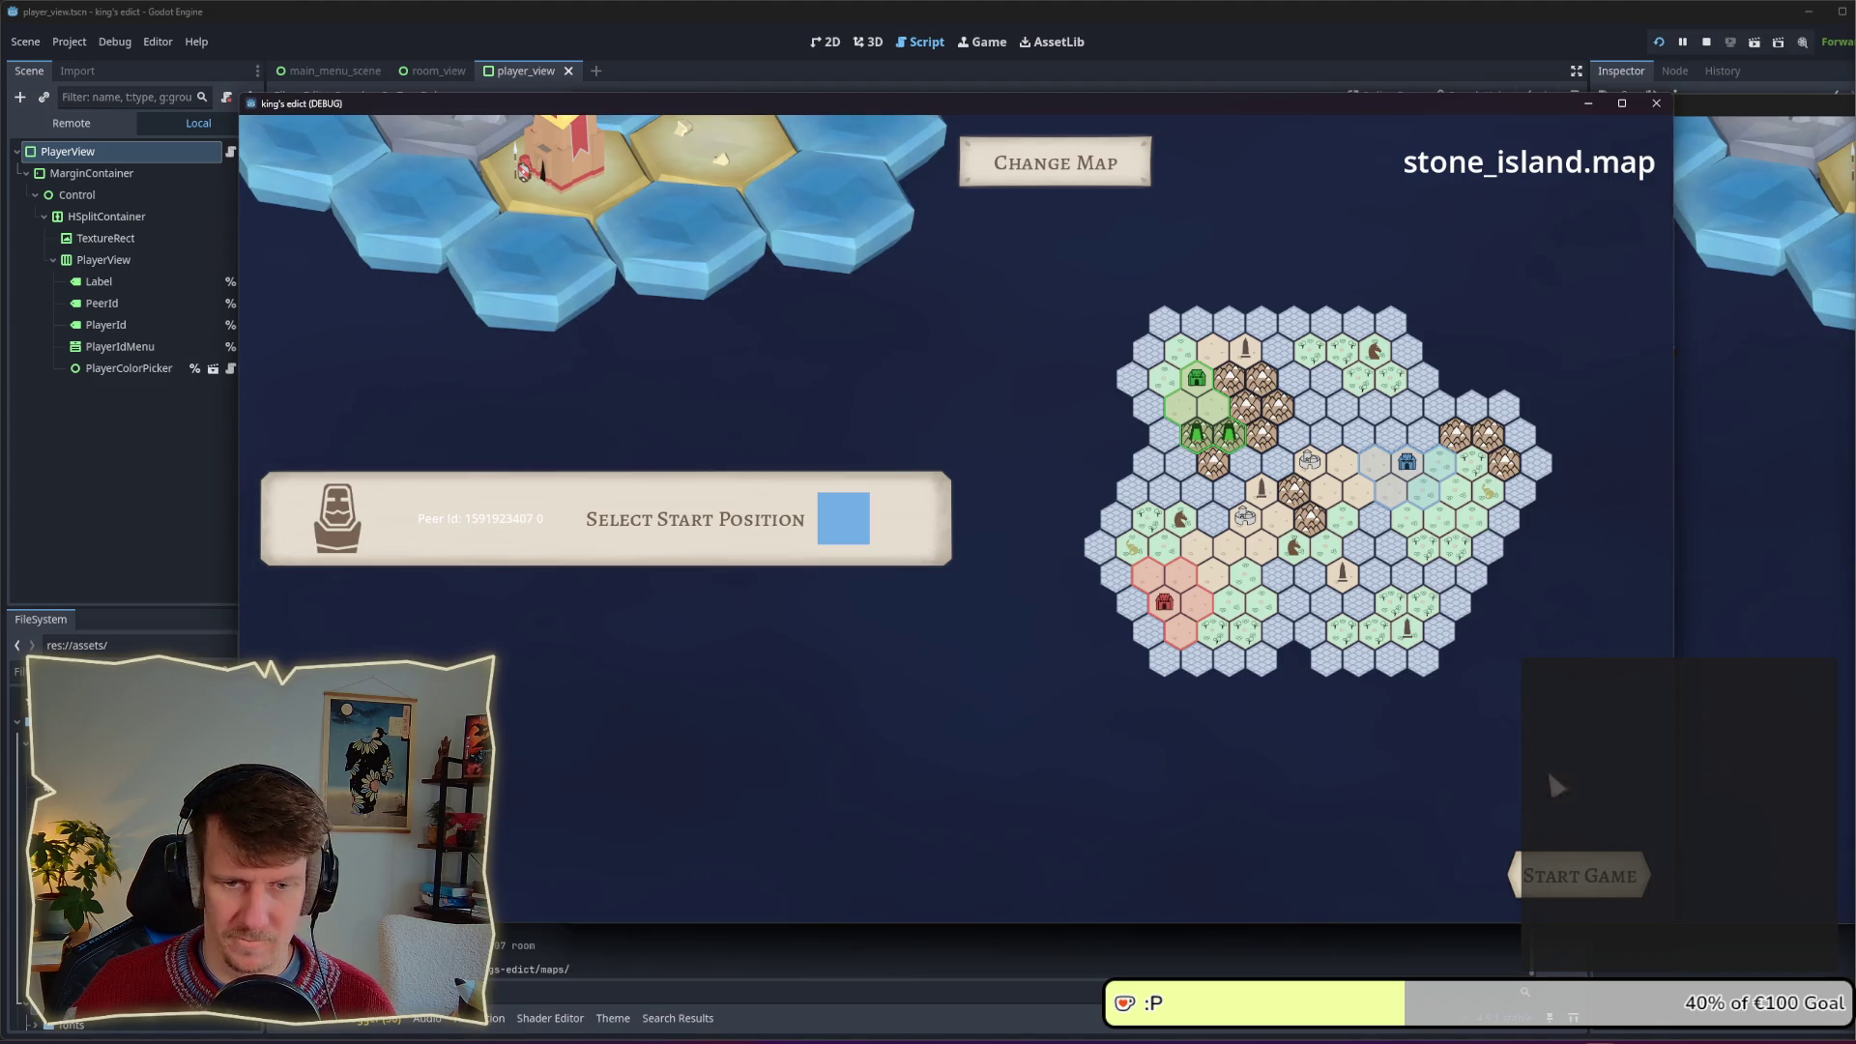
{"action": "left_click", "coordinate": [1708, 42]}
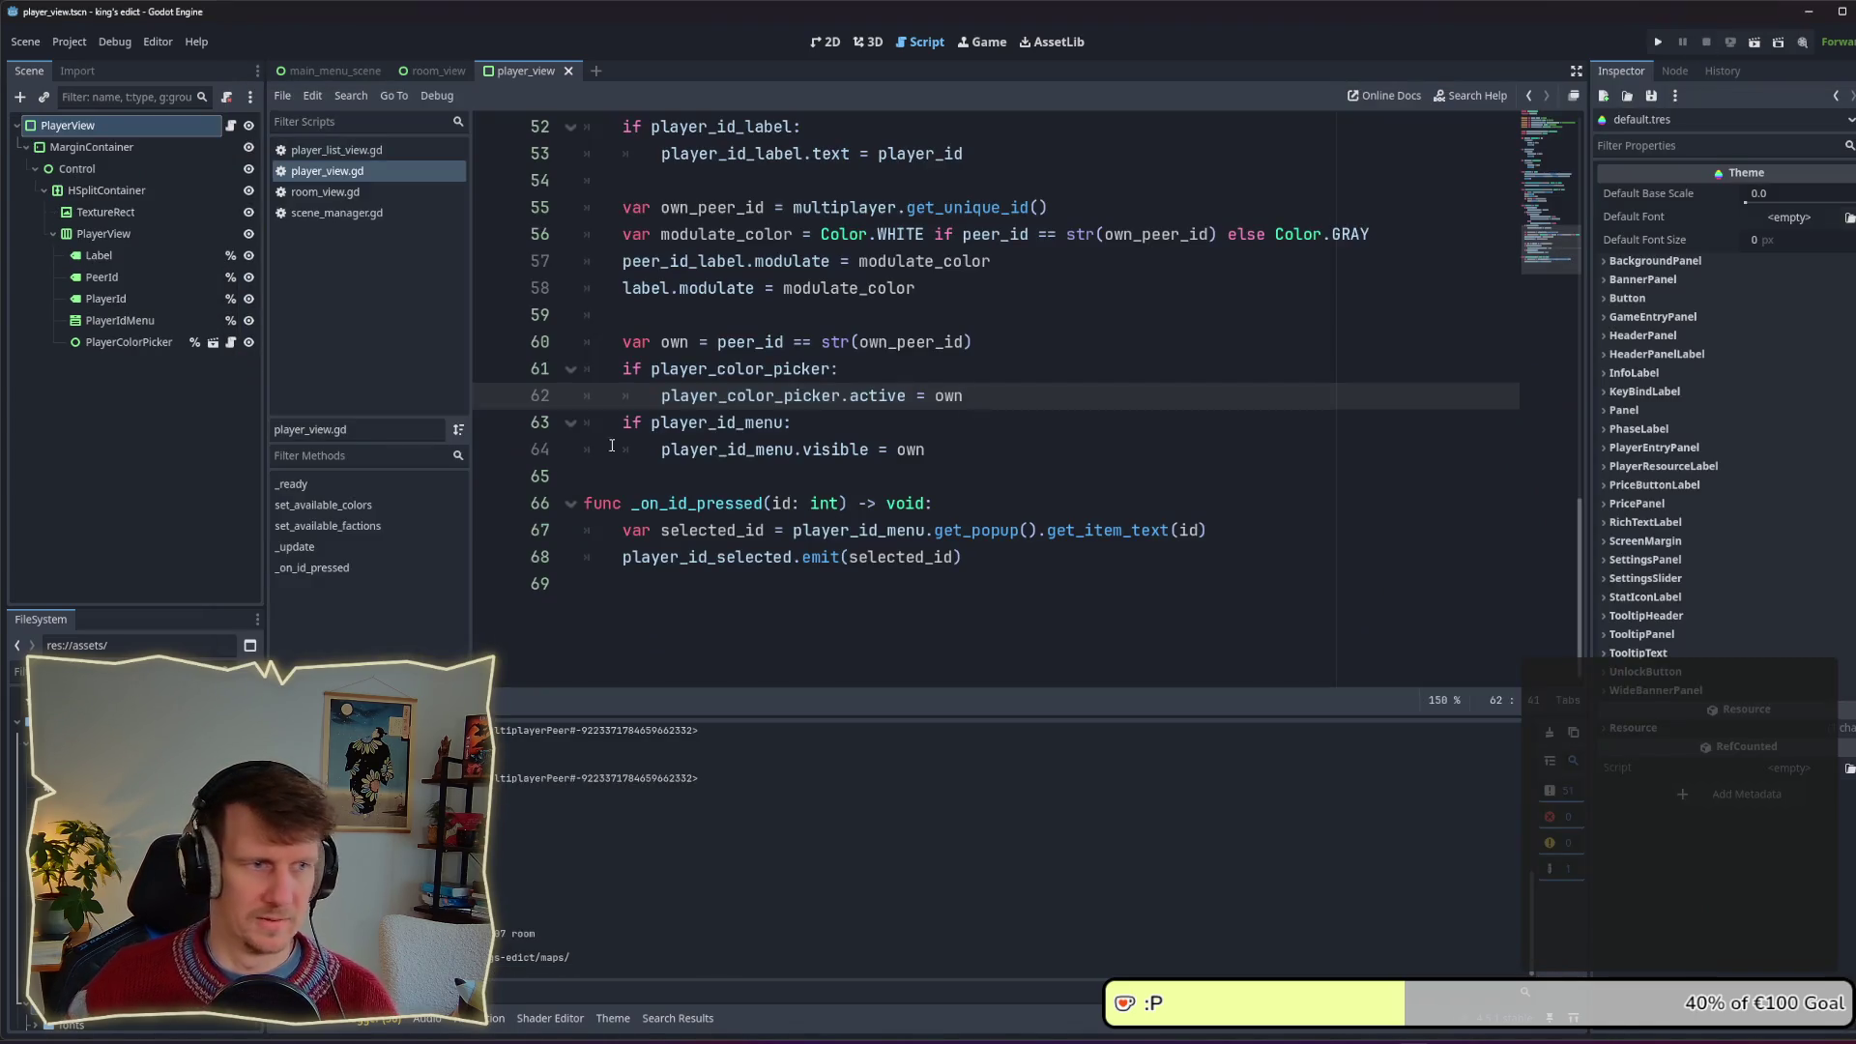
Step: Inspect the Label, PeerId and PlayerId nodes and browse PlayerId's theme type variations
{"action": "left_click", "coordinate": [103, 276]}
{"action": "left_click", "coordinate": [106, 256]}
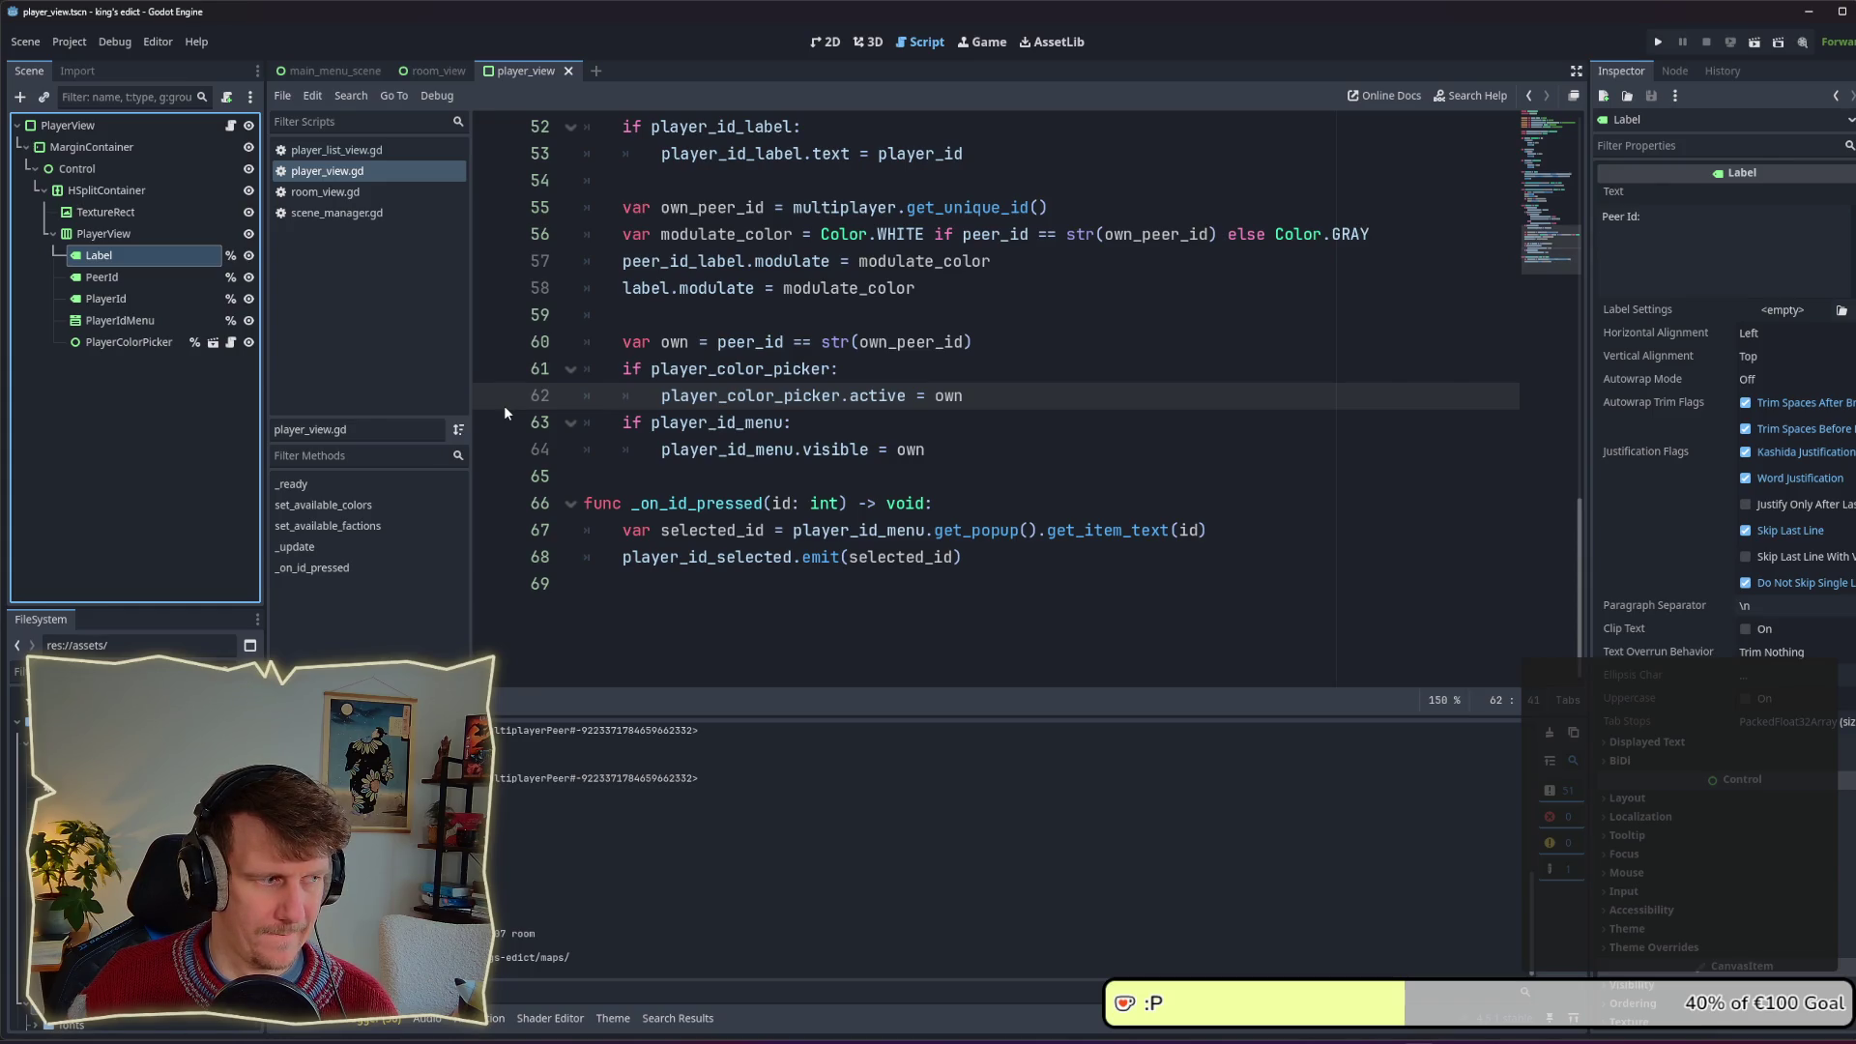
{"action": "left_click", "coordinate": [150, 270]}
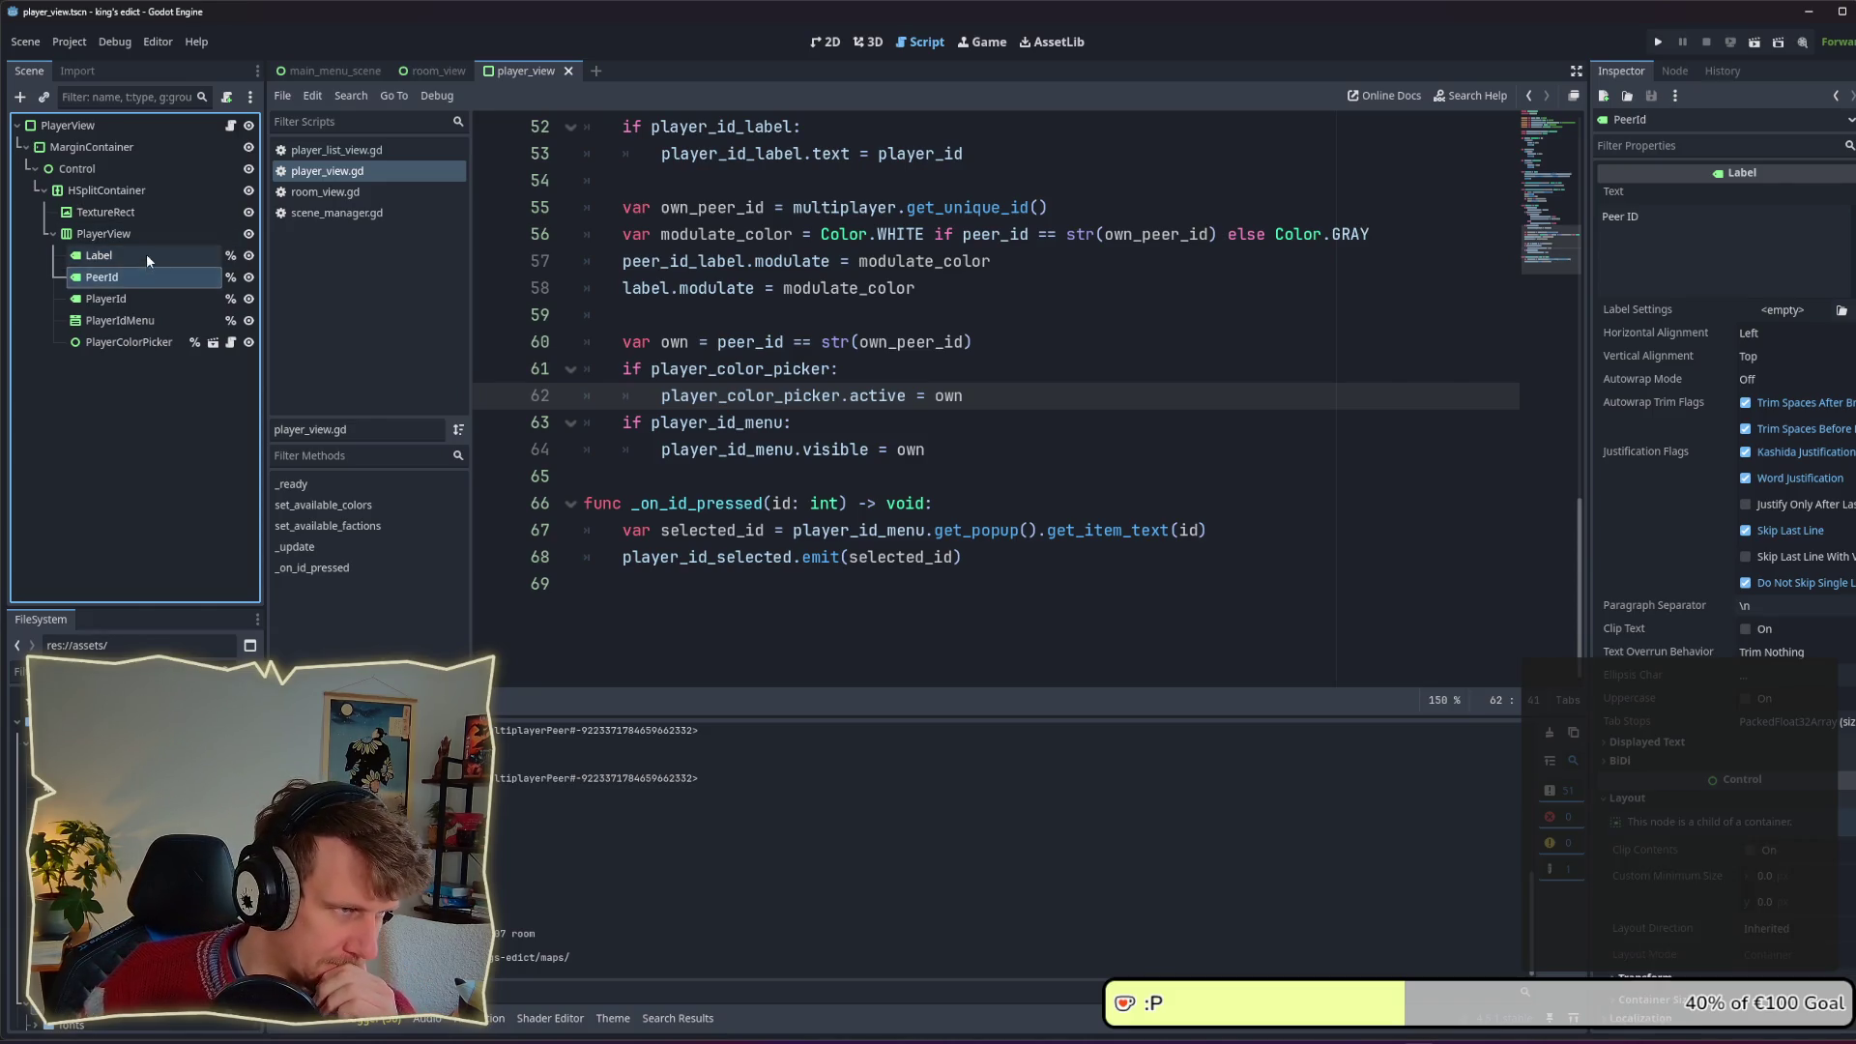
{"action": "left_click", "coordinate": [147, 253]}
{"action": "left_click", "coordinate": [149, 275]}
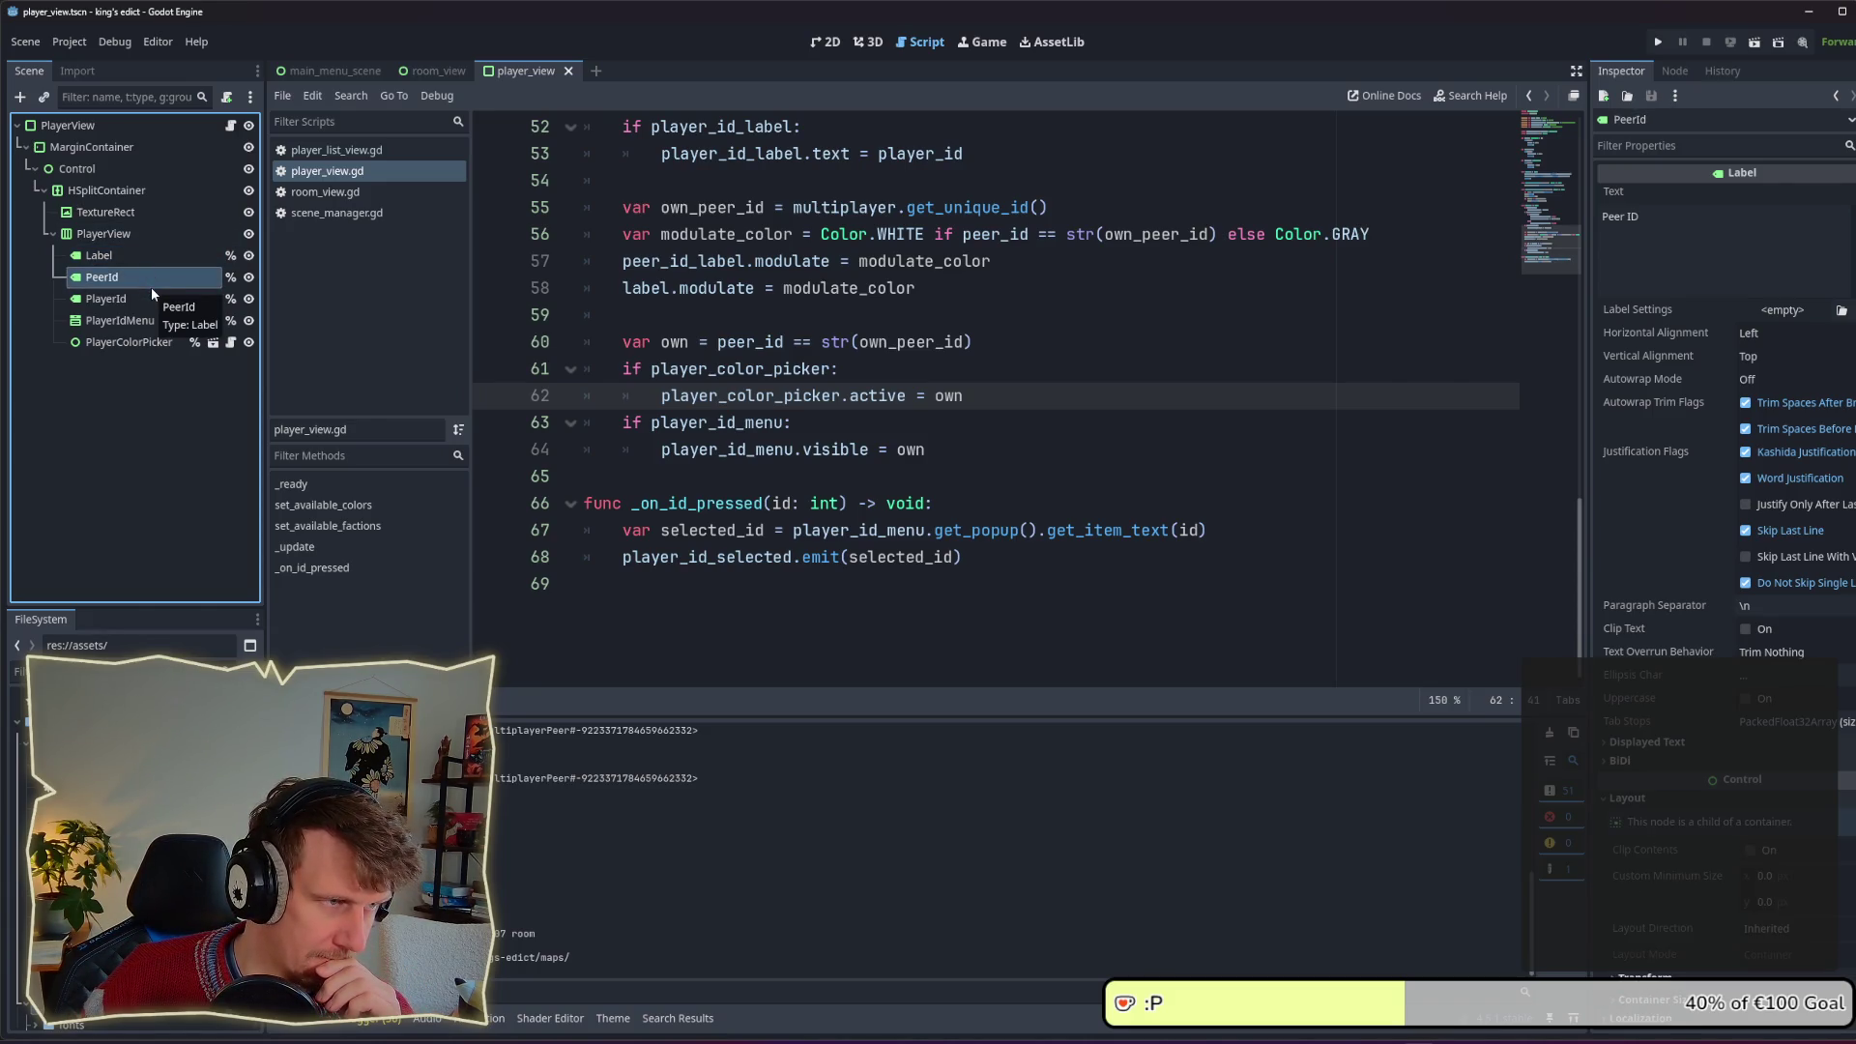
{"action": "left_click", "coordinate": [147, 298]}
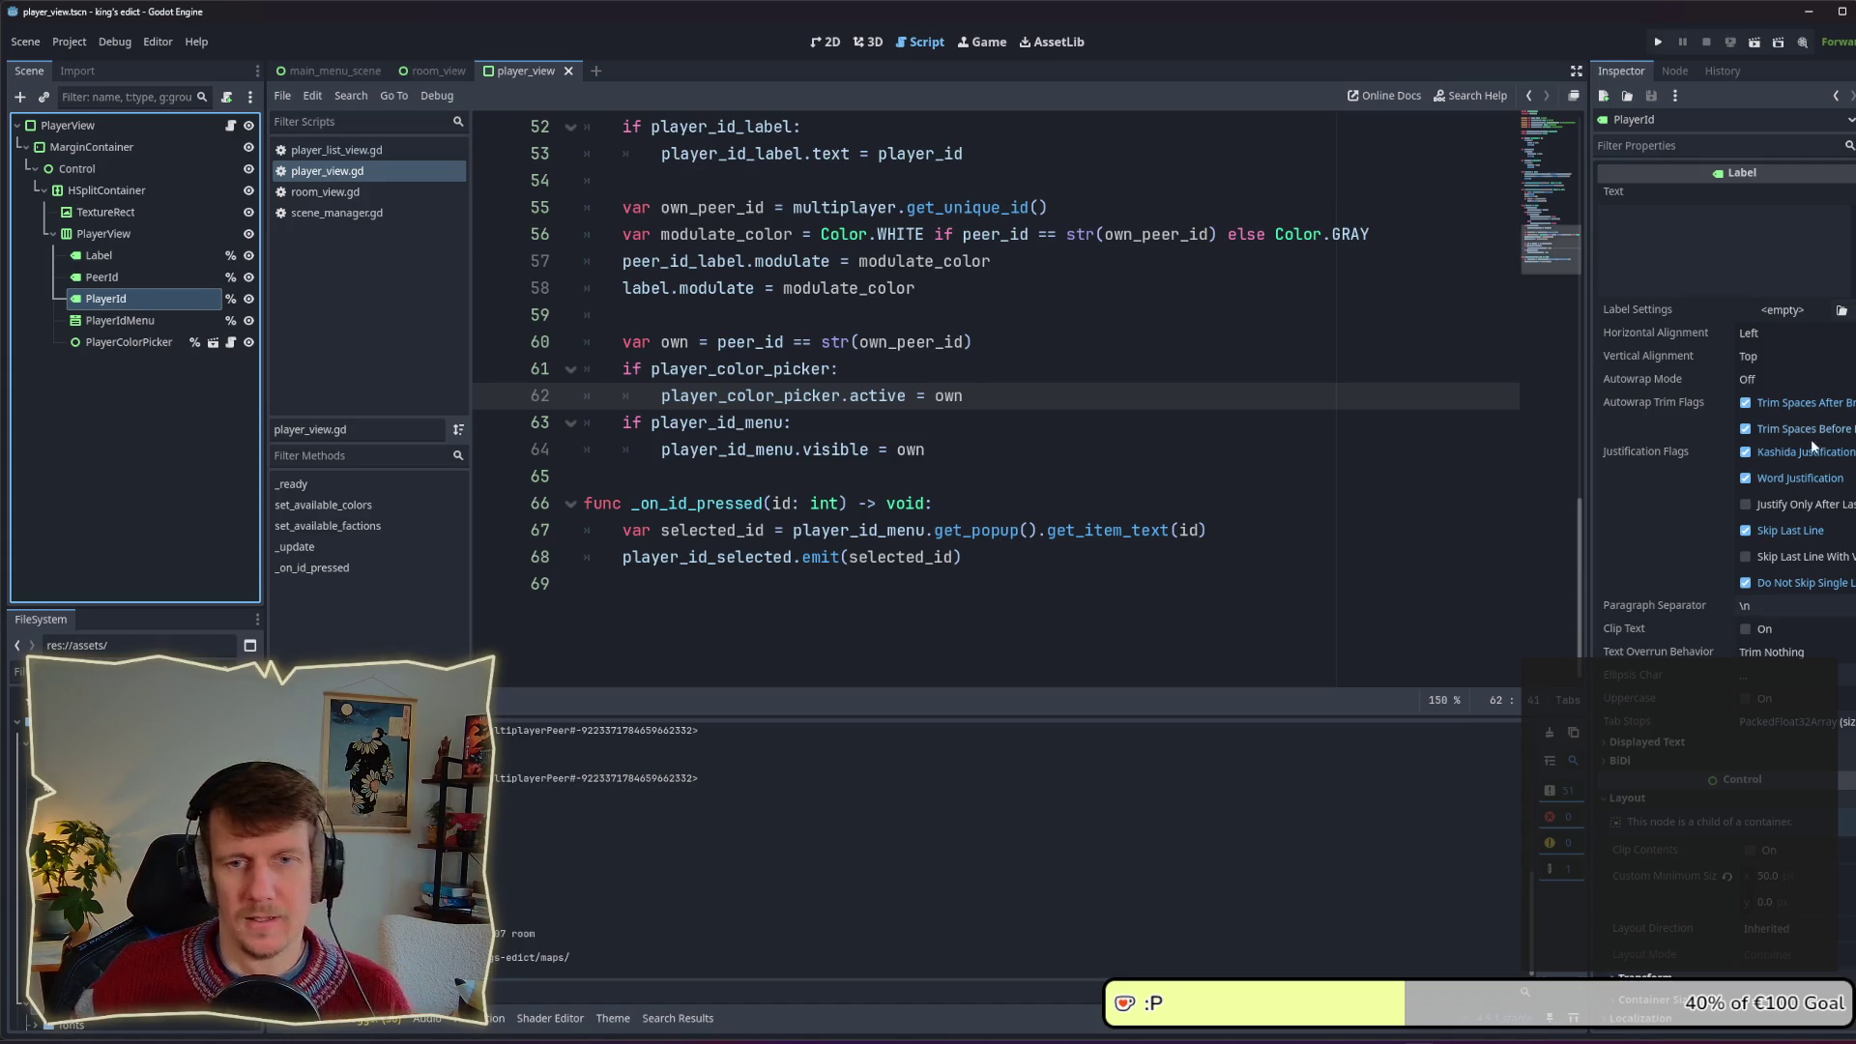
{"action": "scroll", "coordinate": [1733, 688], "scroll_direction": "down", "scroll_amount": 5}
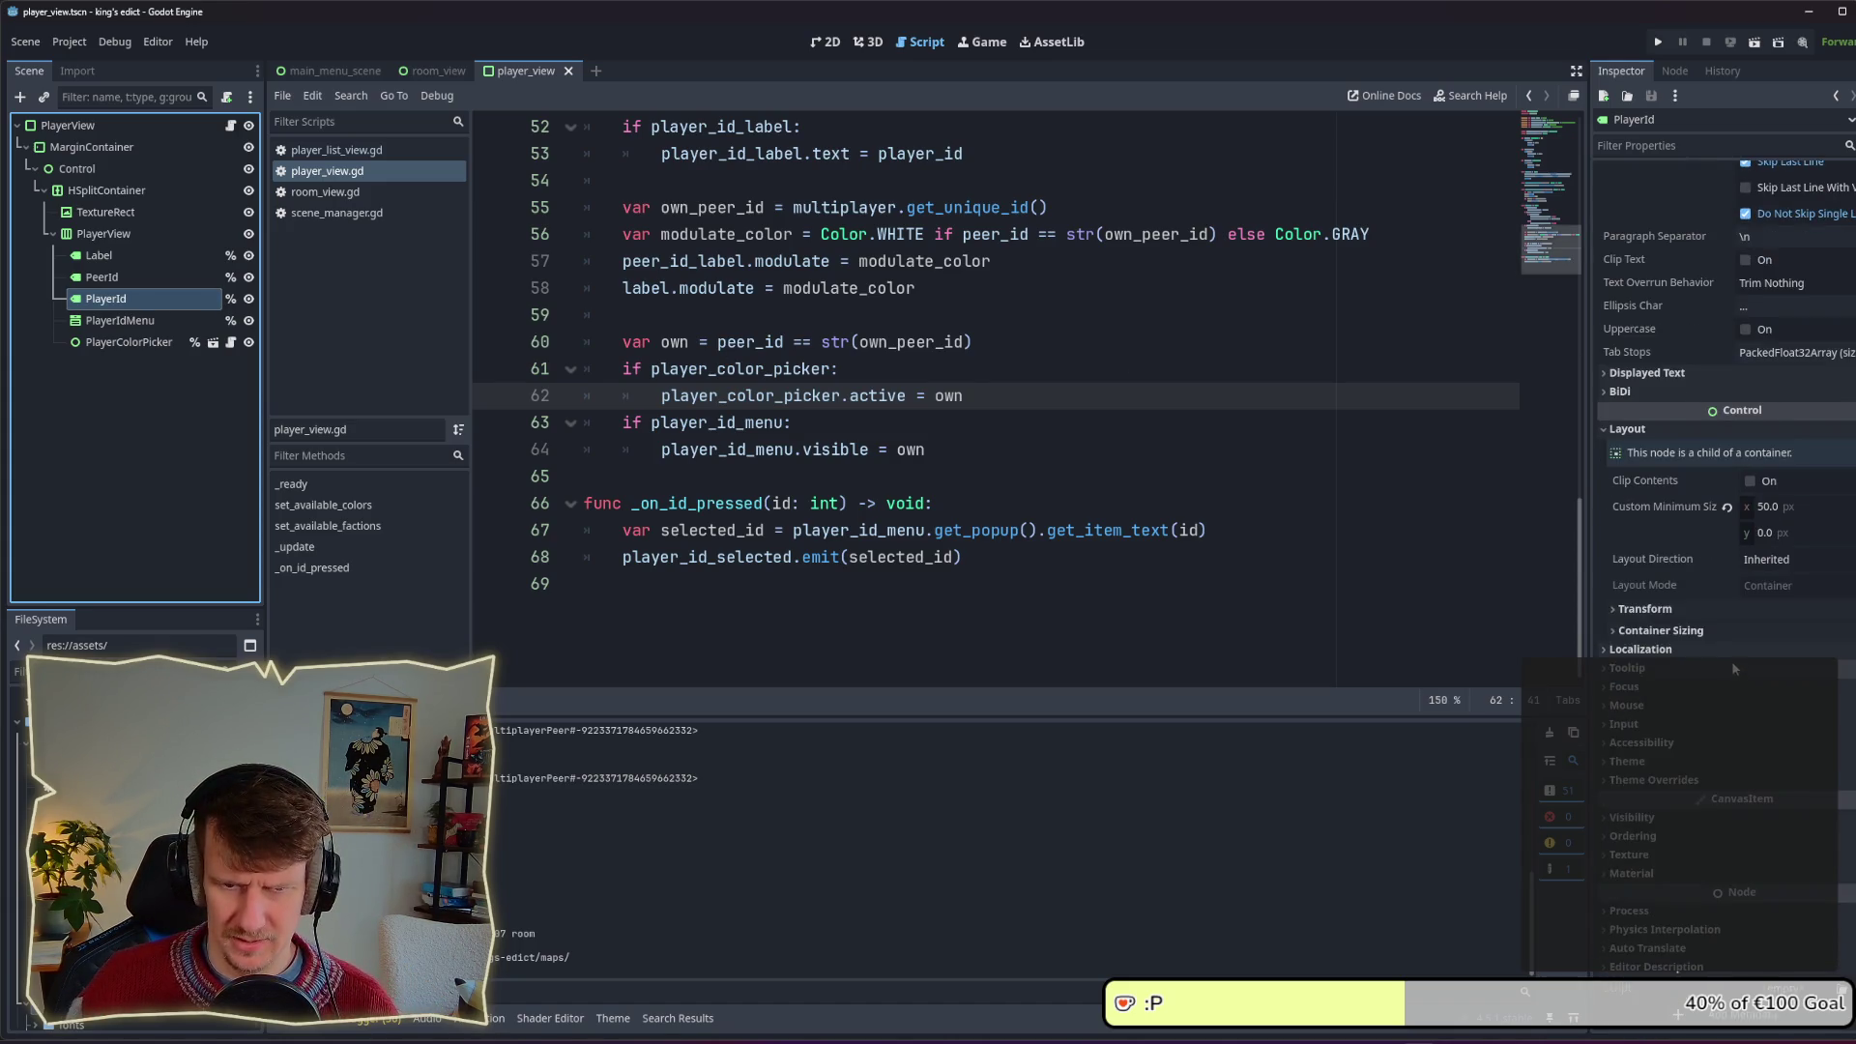
{"action": "left_click", "coordinate": [1674, 761]}
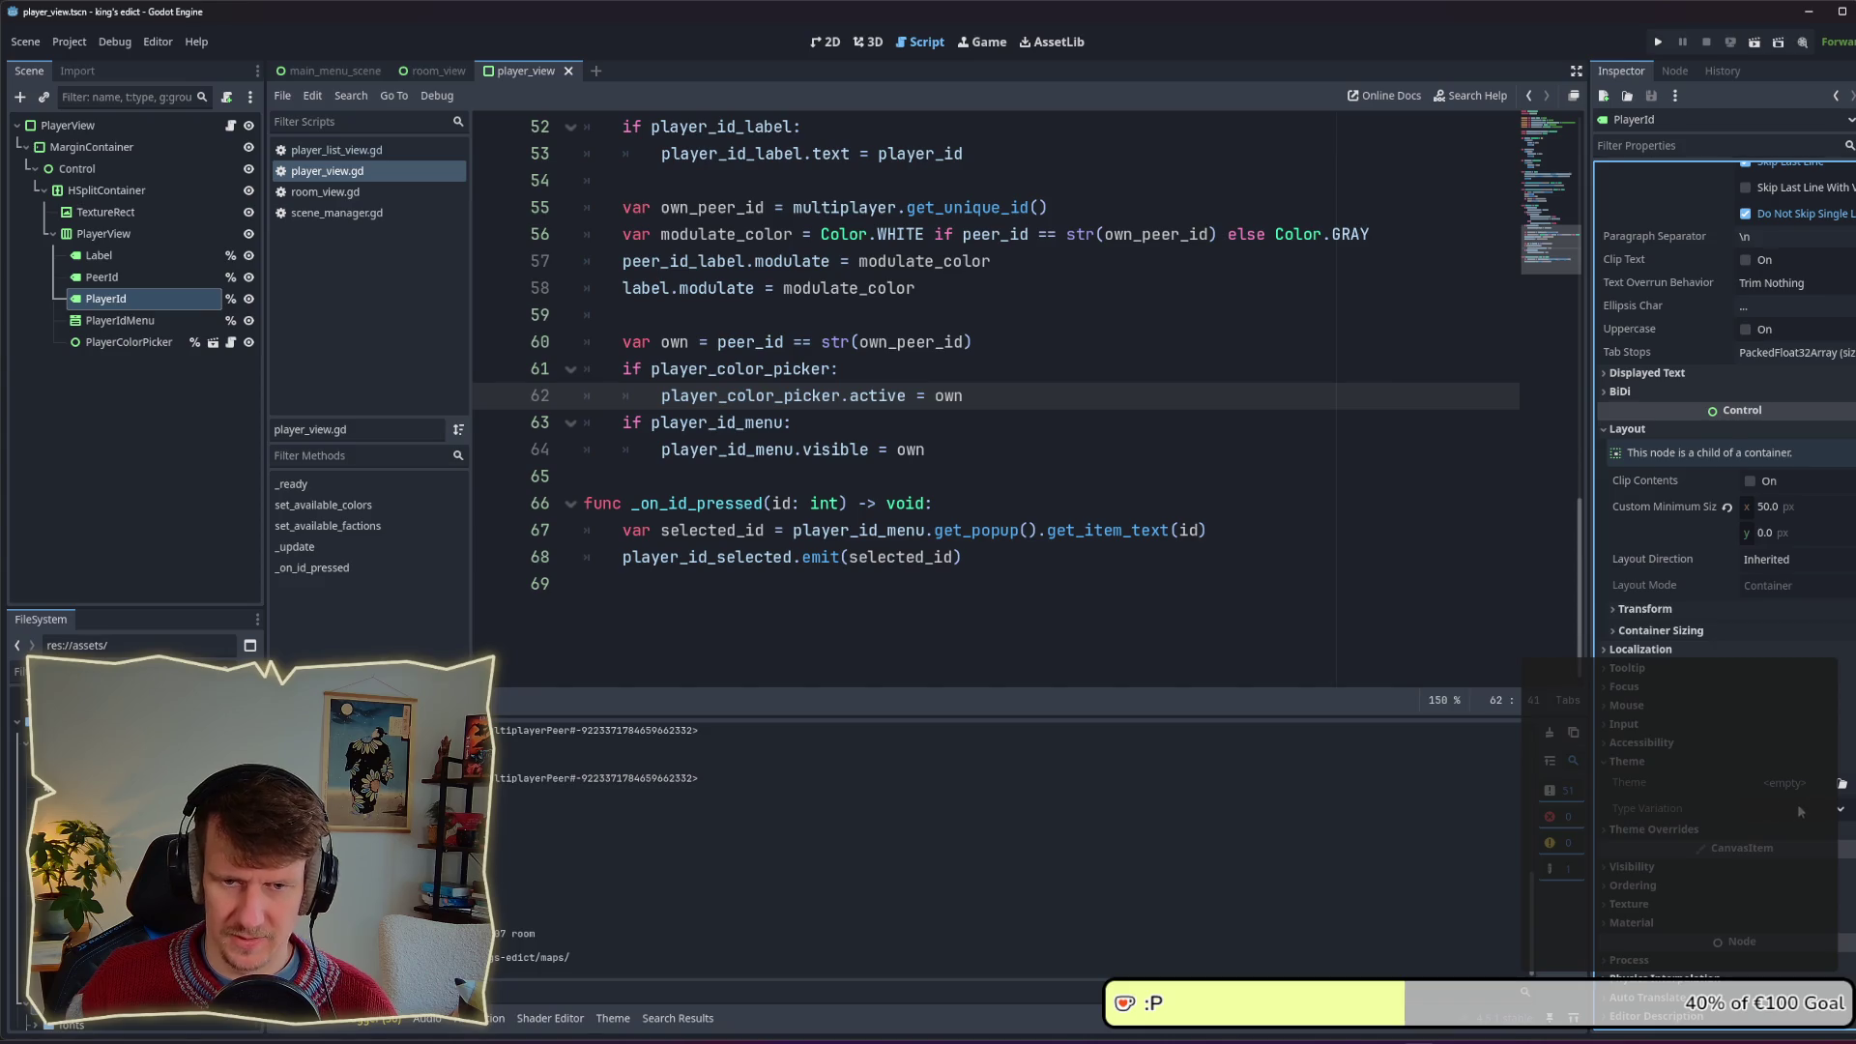
{"action": "left_click", "coordinate": [1840, 810]}
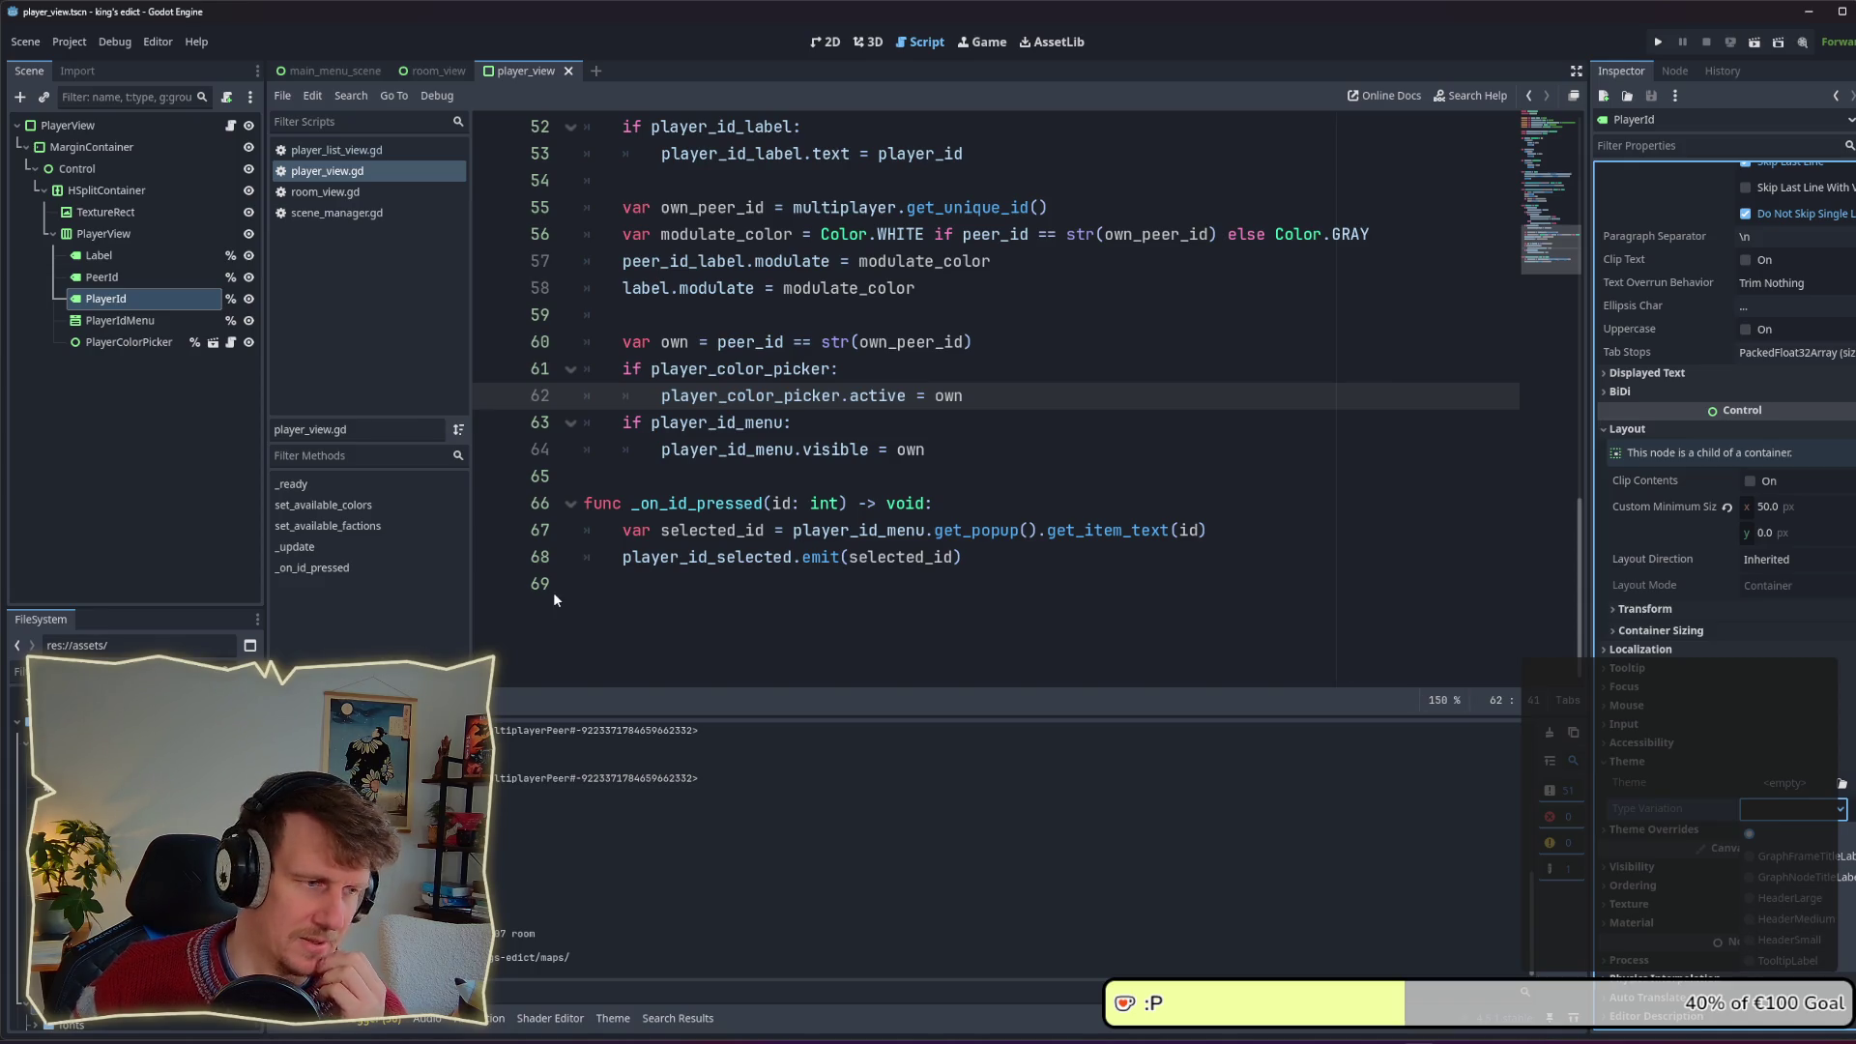
{"action": "left_click", "coordinate": [1806, 925]}
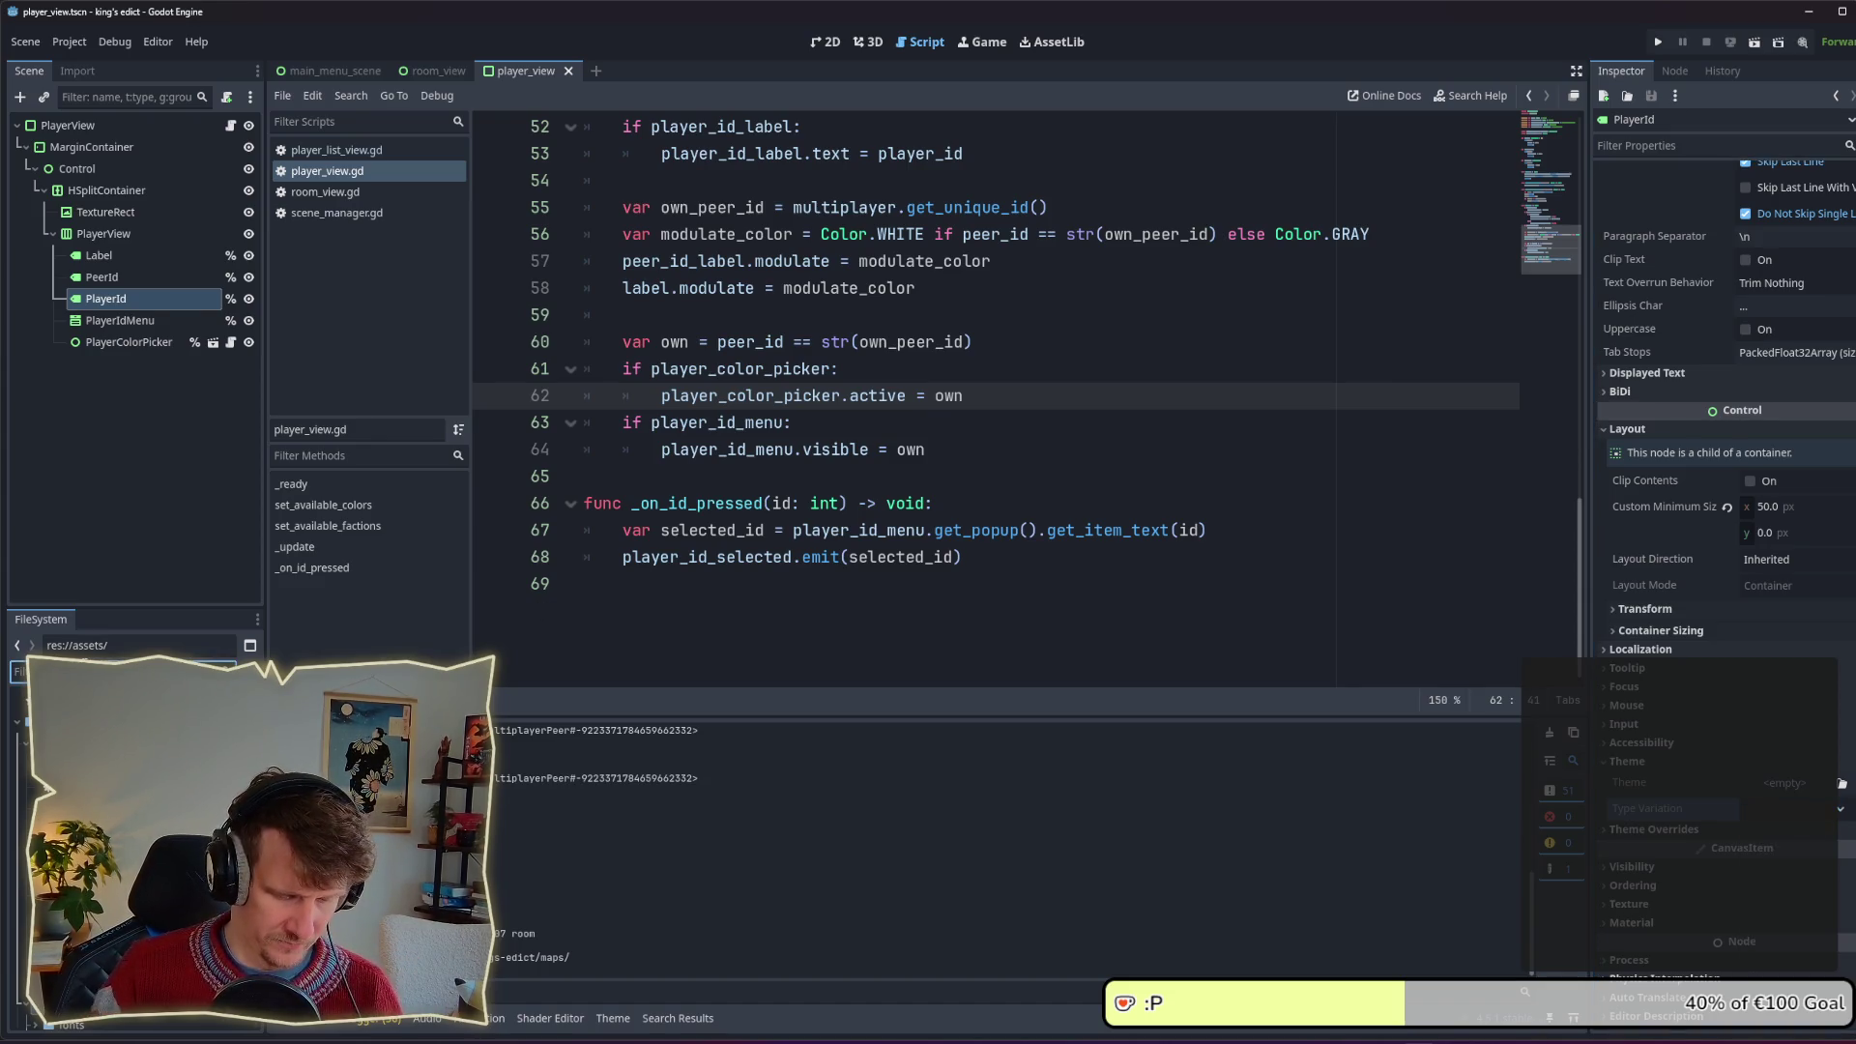
Step: Filter the FileSystem for 'de' and open res://ui/themes/default.tres
{"action": "type", "text": "de"}
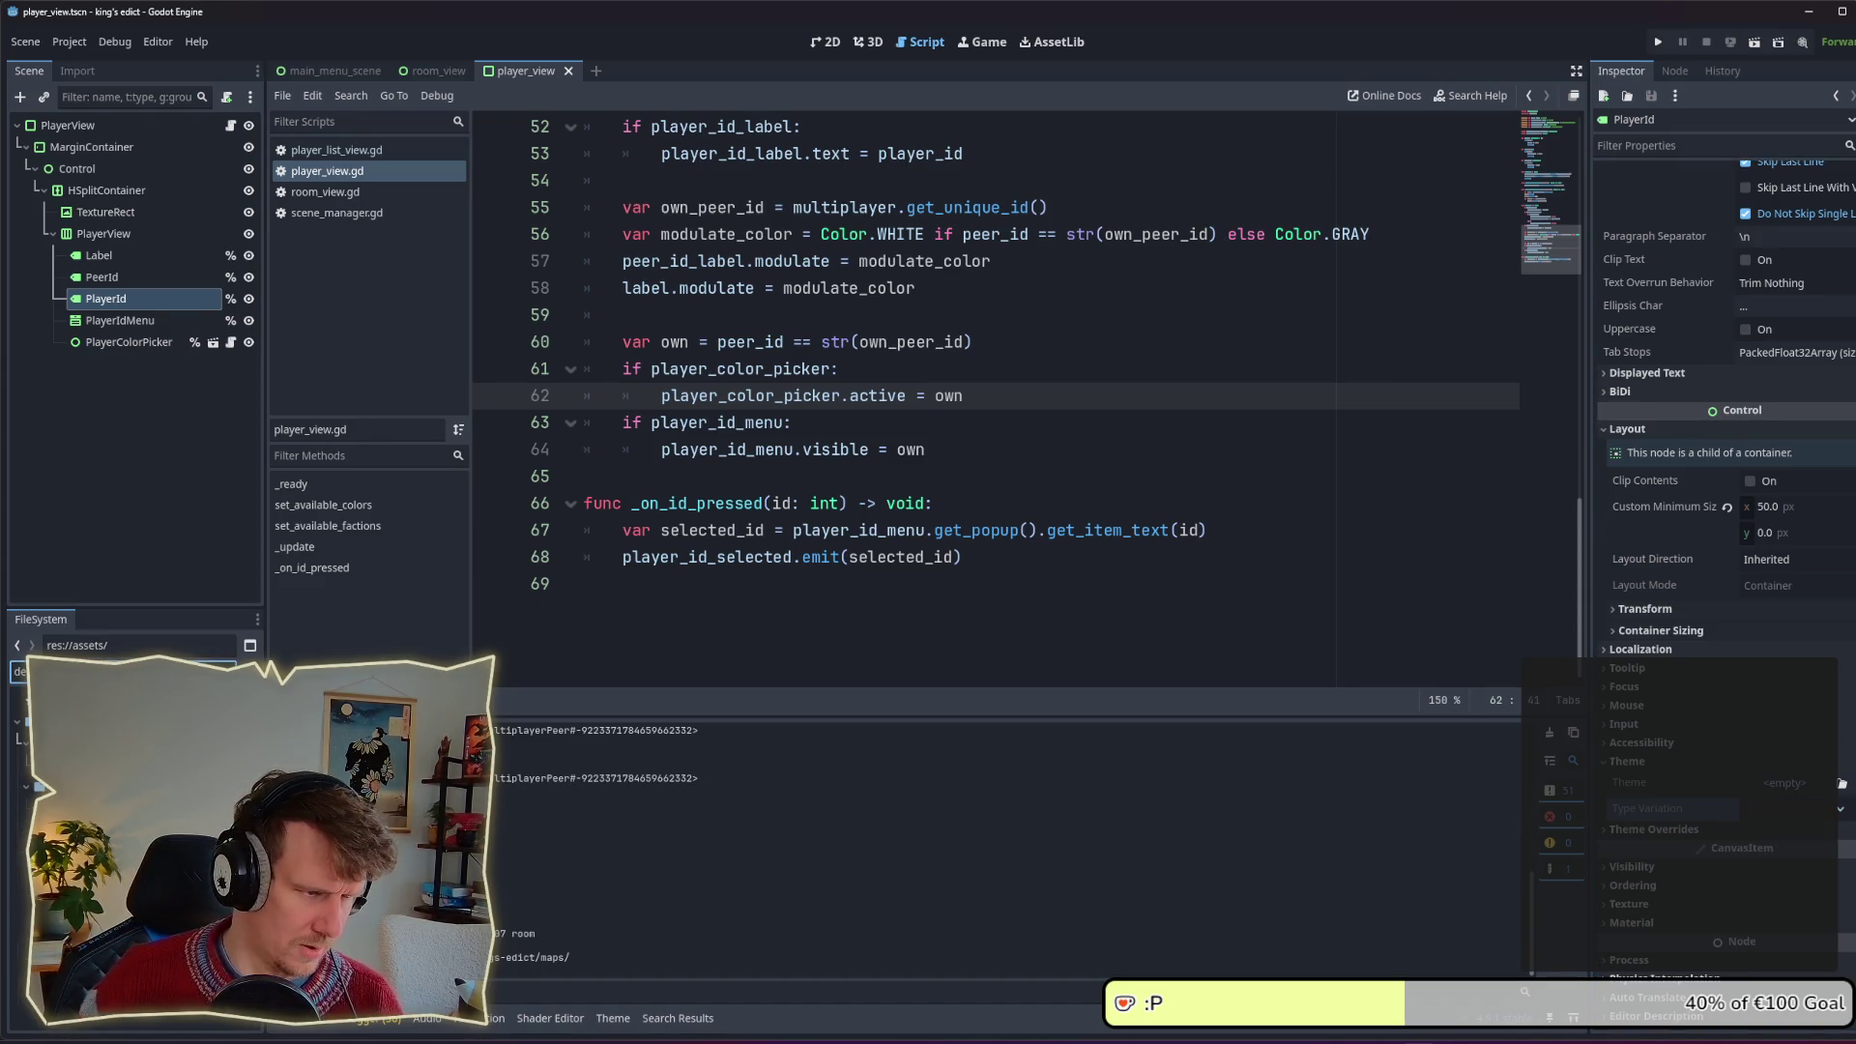
{"action": "key", "text": "Down"}
{"action": "key", "text": "Return"}
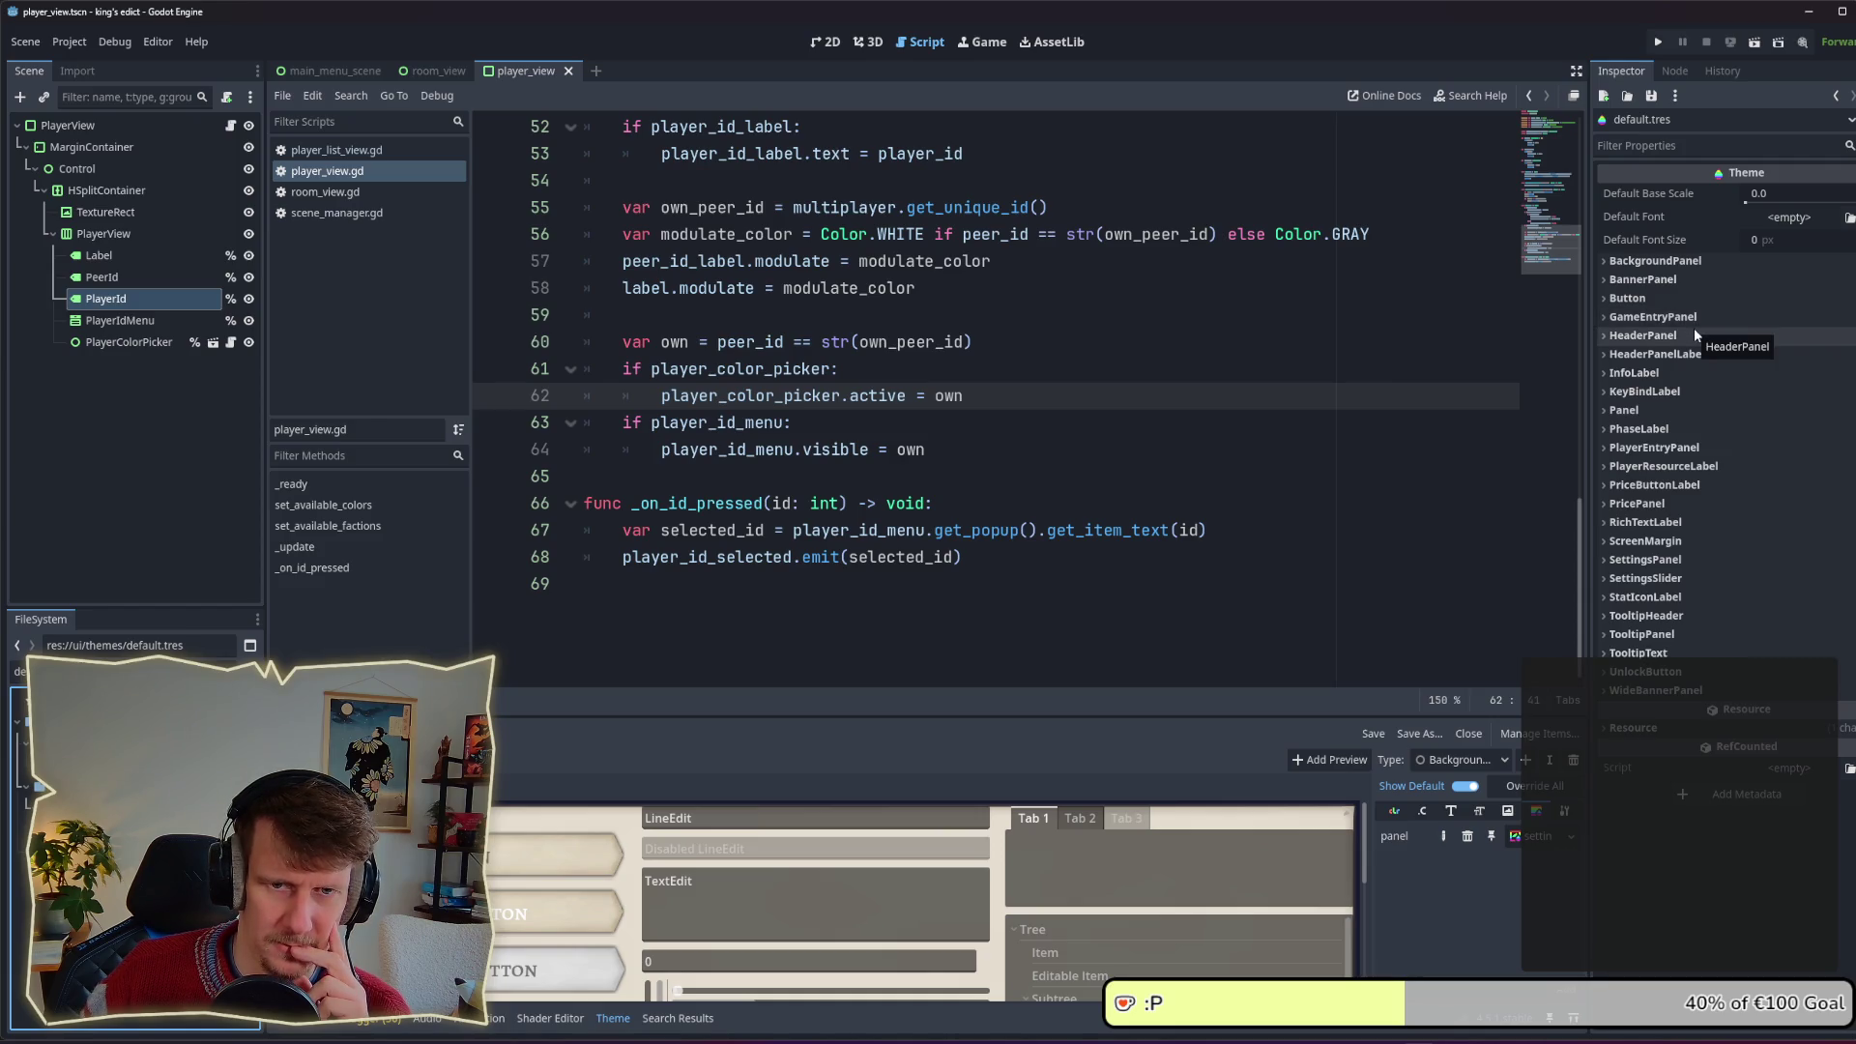
Step: Inspect the HeaderPanel and TooltipHeader theme types and the Label node's type variation list
{"action": "left_click", "coordinate": [1695, 335]}
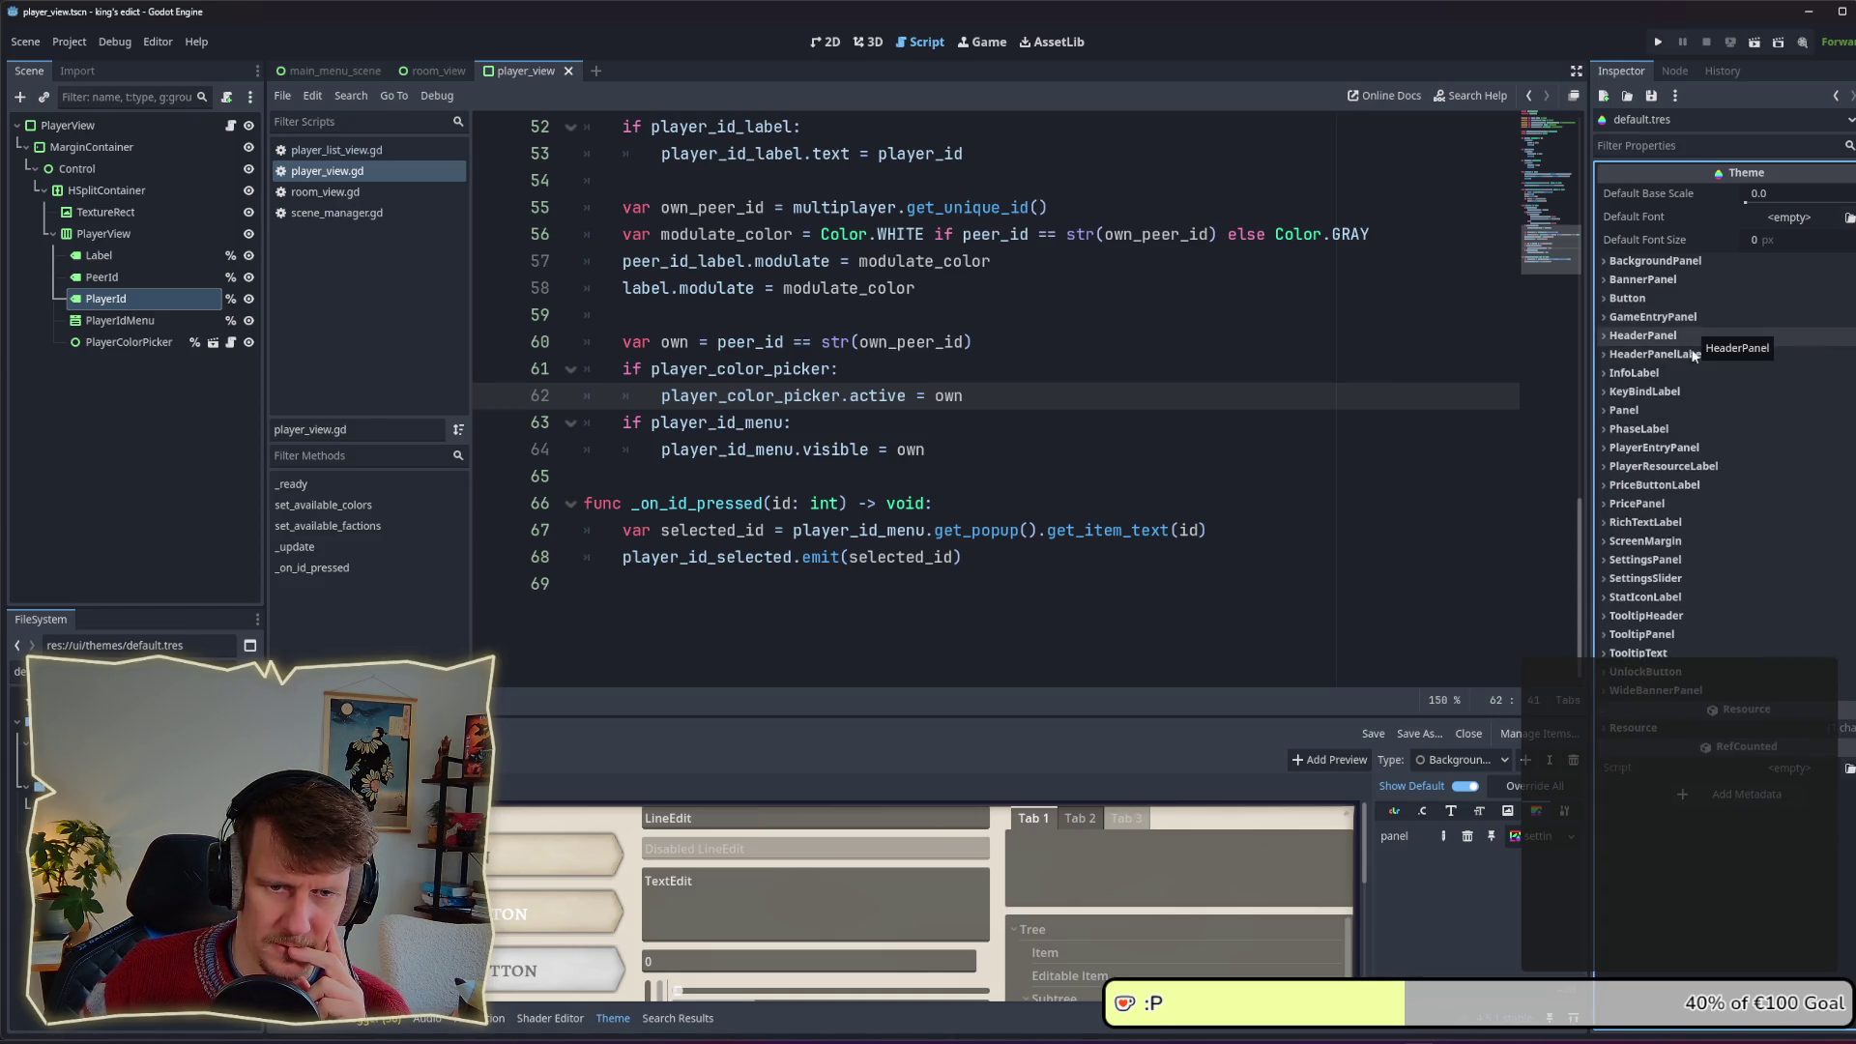
{"action": "left_click", "coordinate": [1695, 335]}
{"action": "left_click", "coordinate": [1676, 617]}
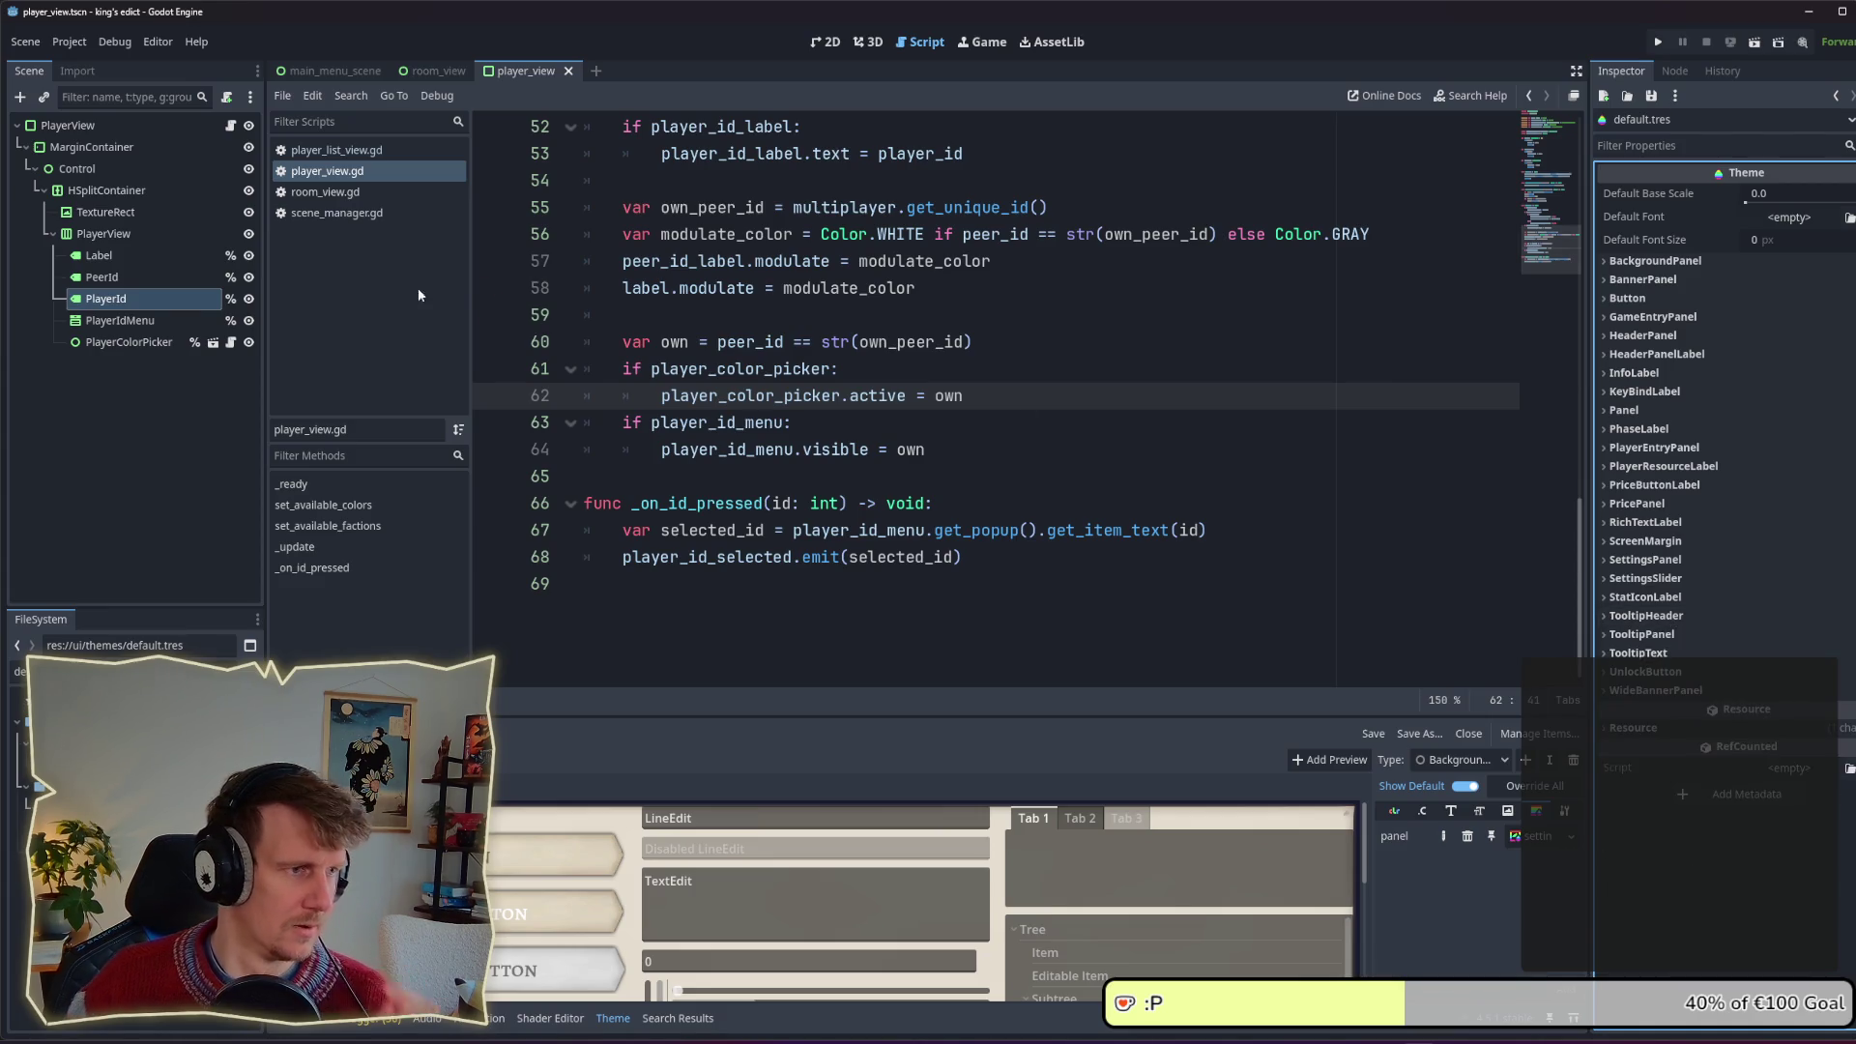
{"action": "left_click", "coordinate": [135, 277]}
{"action": "left_click", "coordinate": [140, 256]}
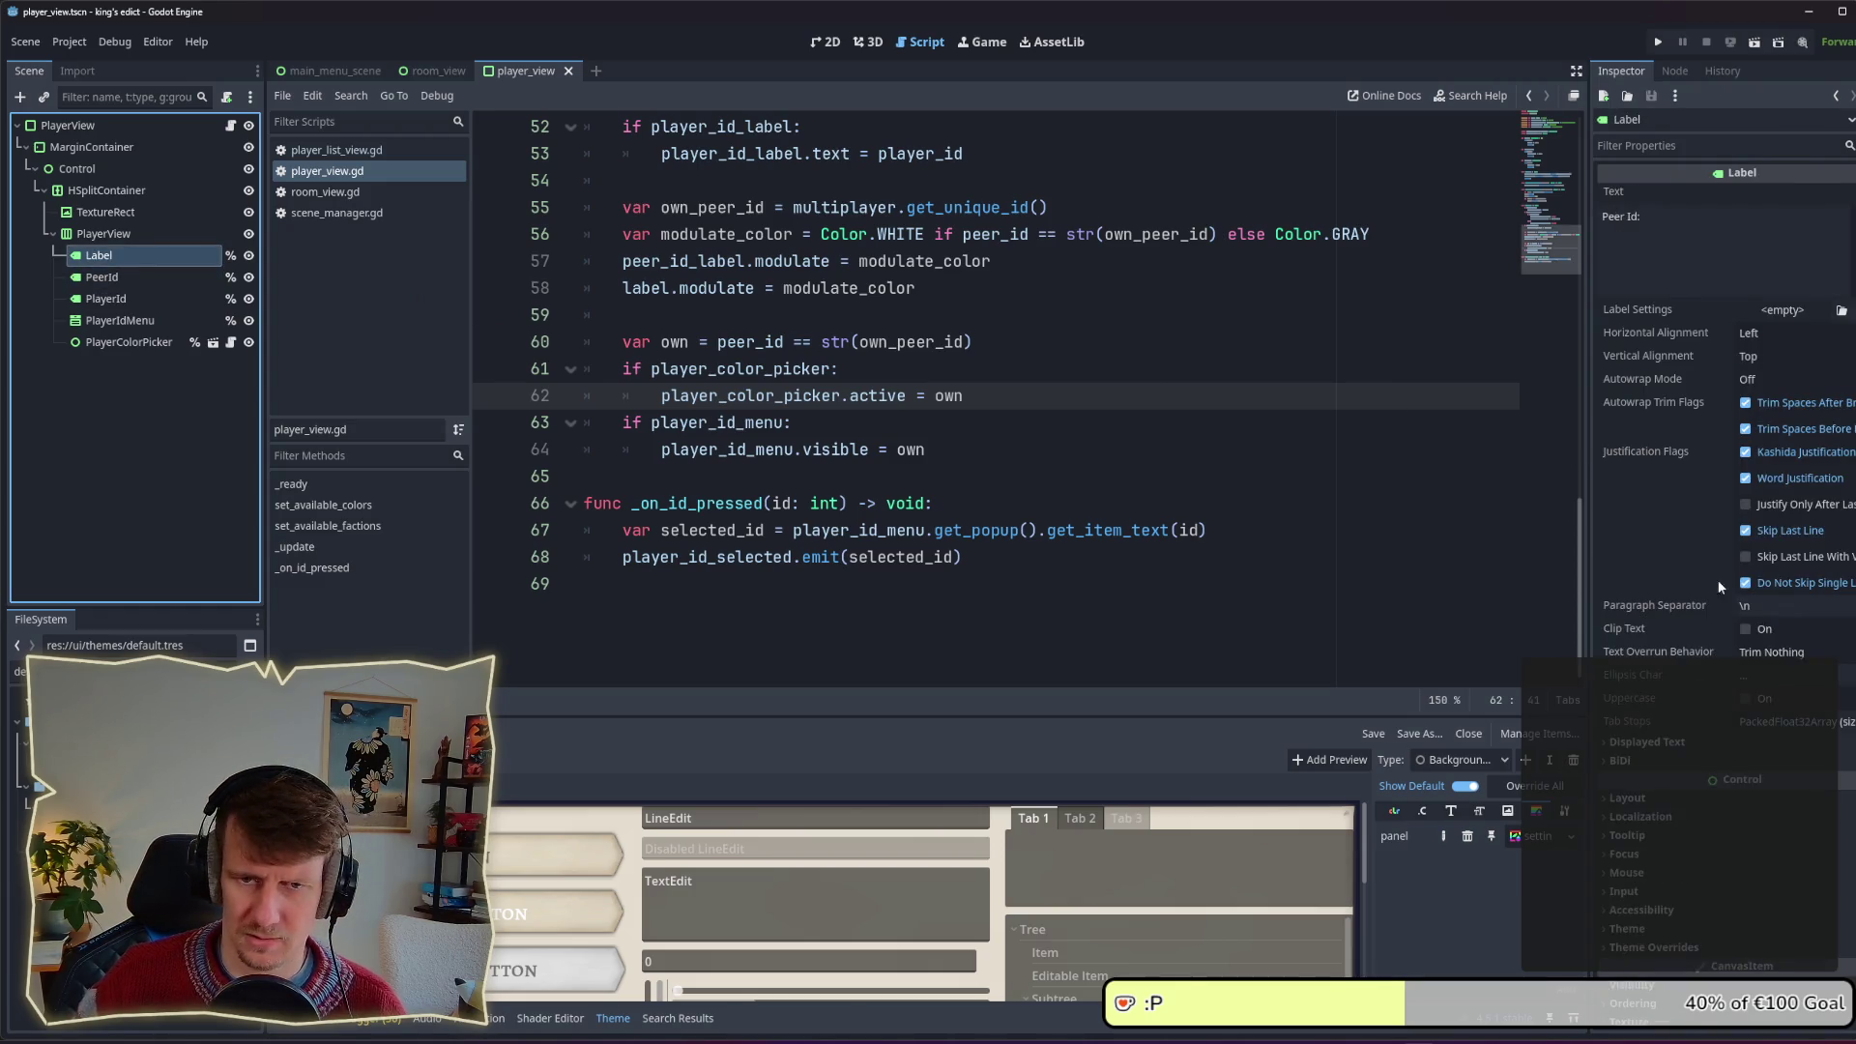
{"action": "left_click", "coordinate": [1662, 927]}
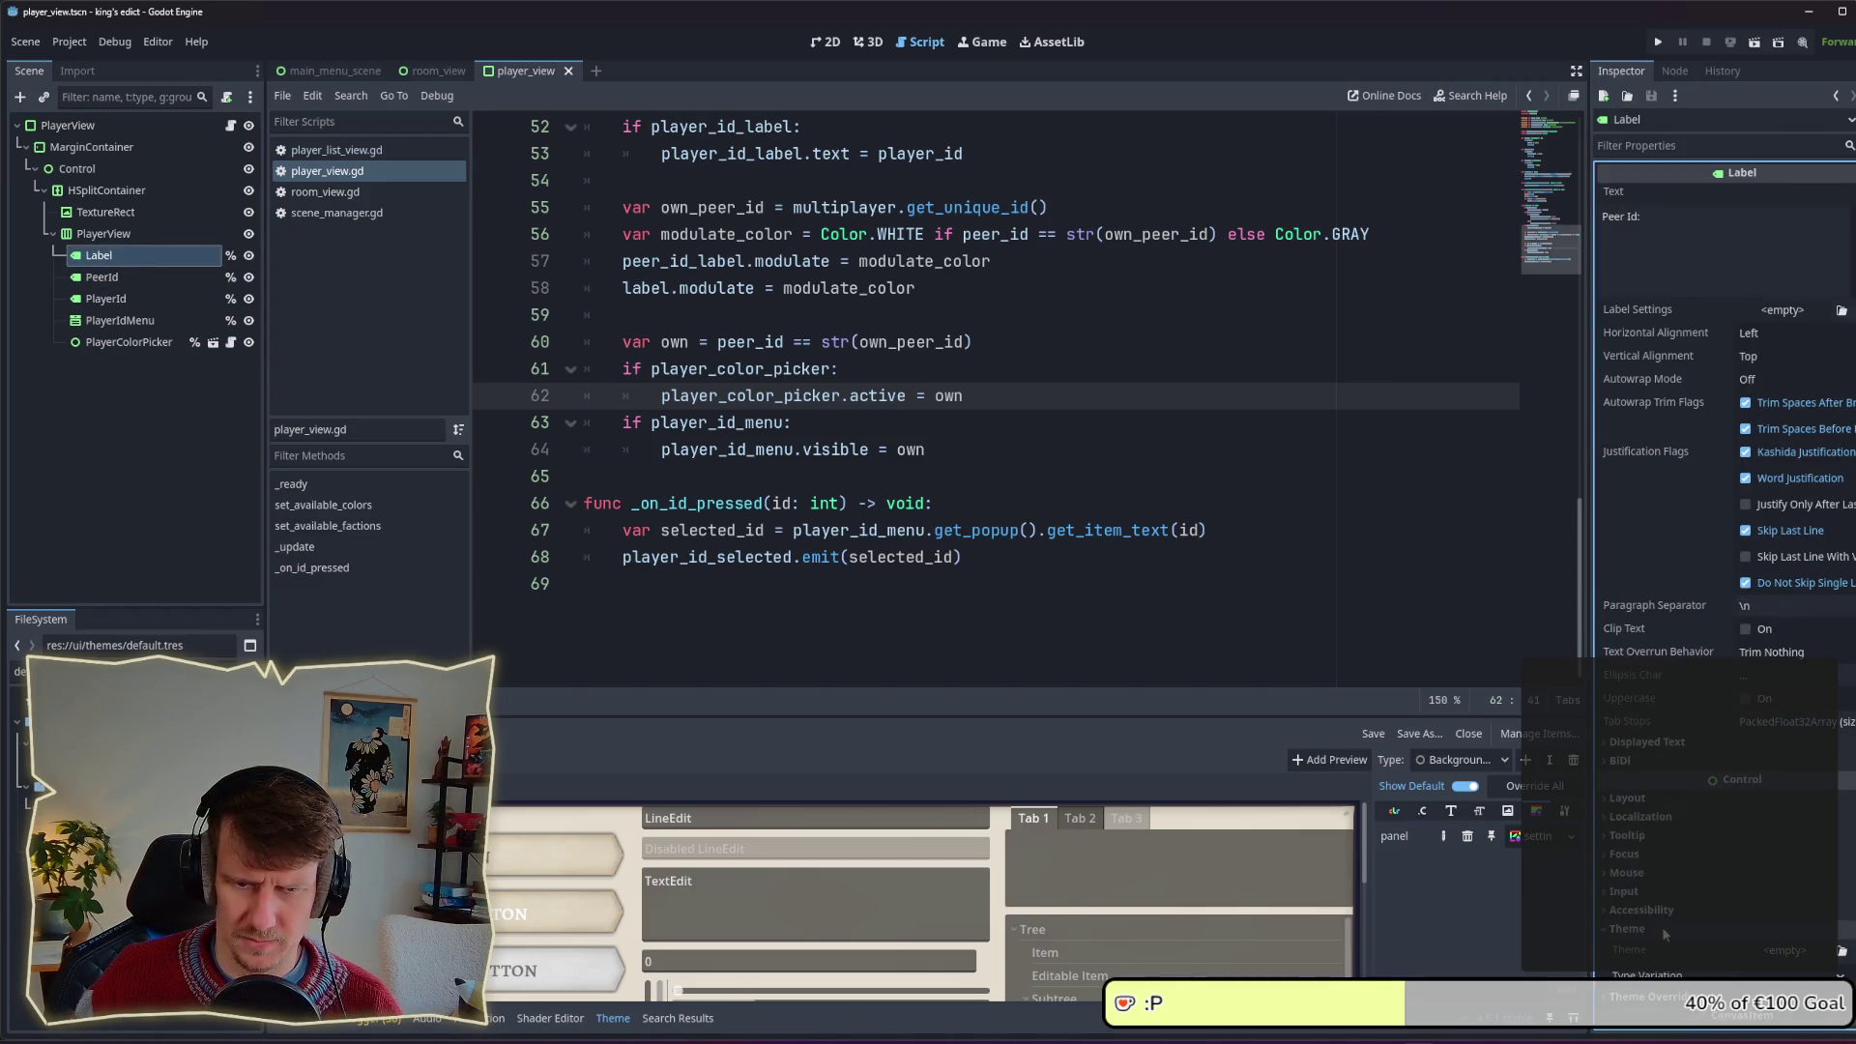
{"action": "left_click", "coordinate": [1773, 976]}
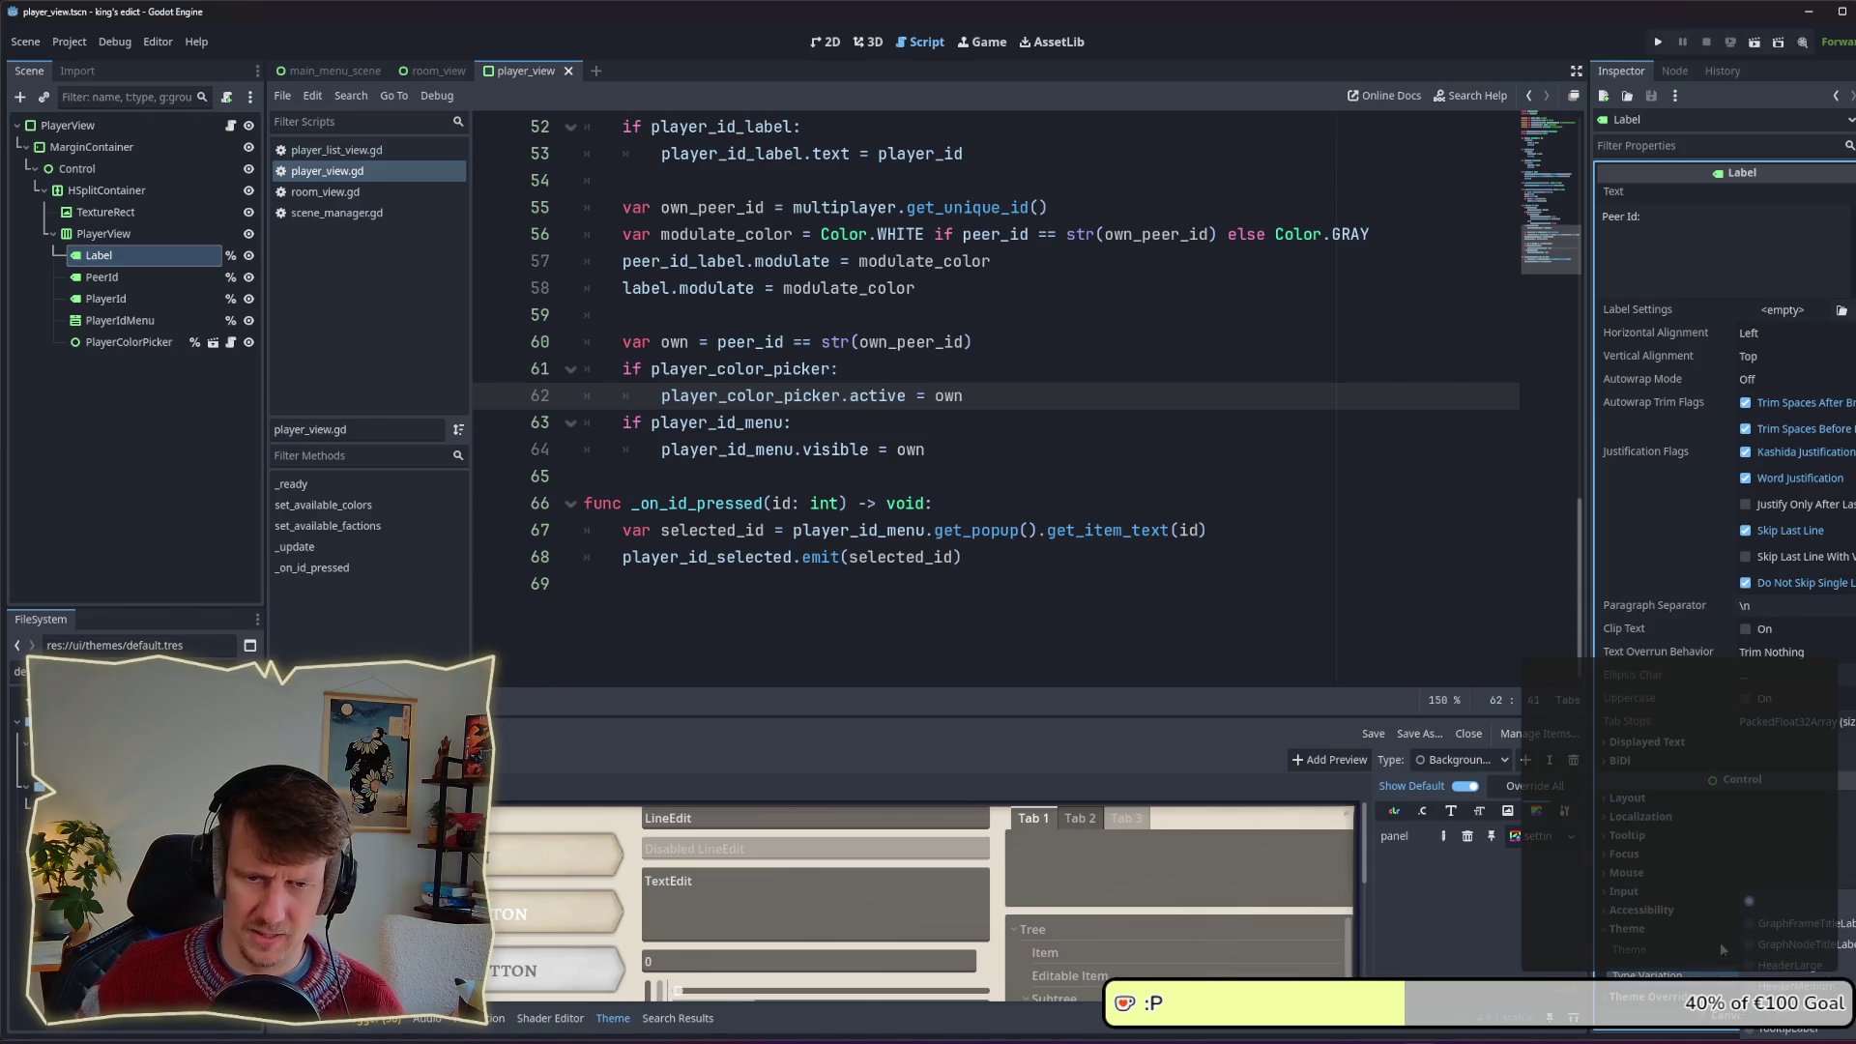
{"action": "left_click", "coordinate": [1727, 977]}
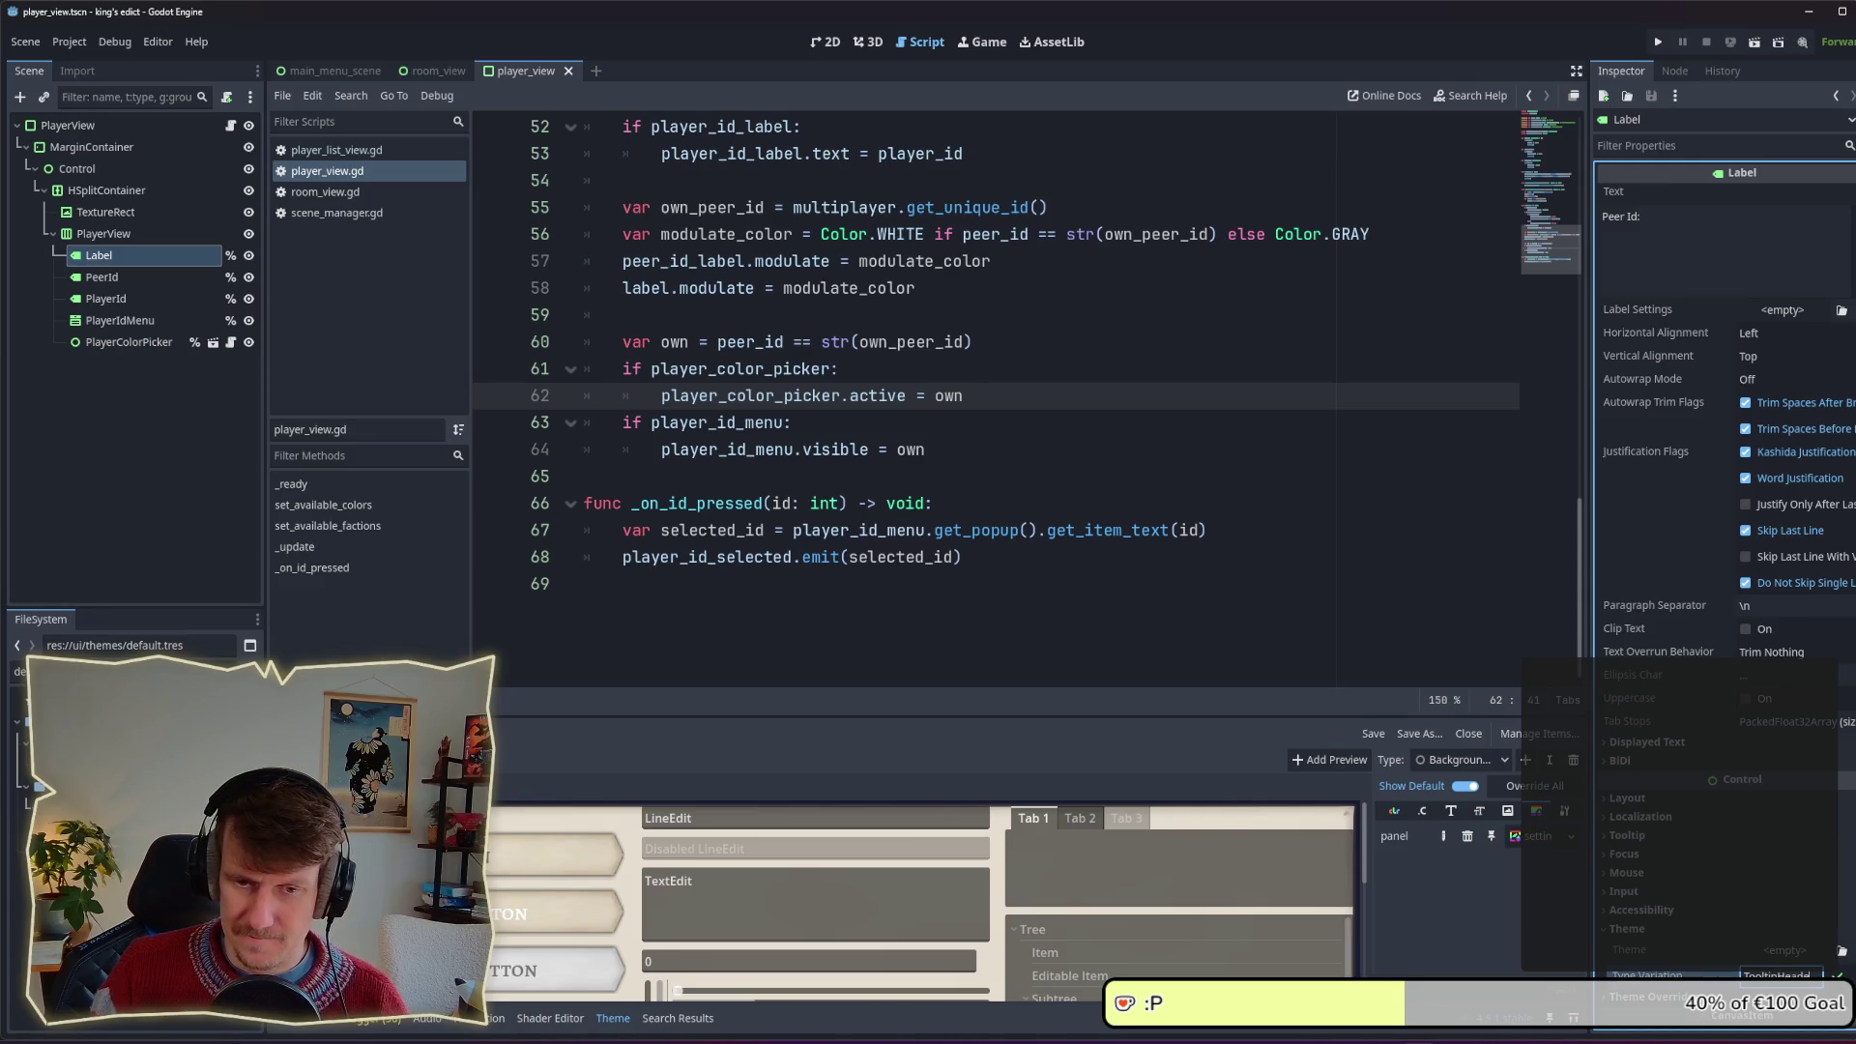
Step: Give the PeerId label the TooltipHeader theme type variation
{"action": "left_click", "coordinate": [126, 280]}
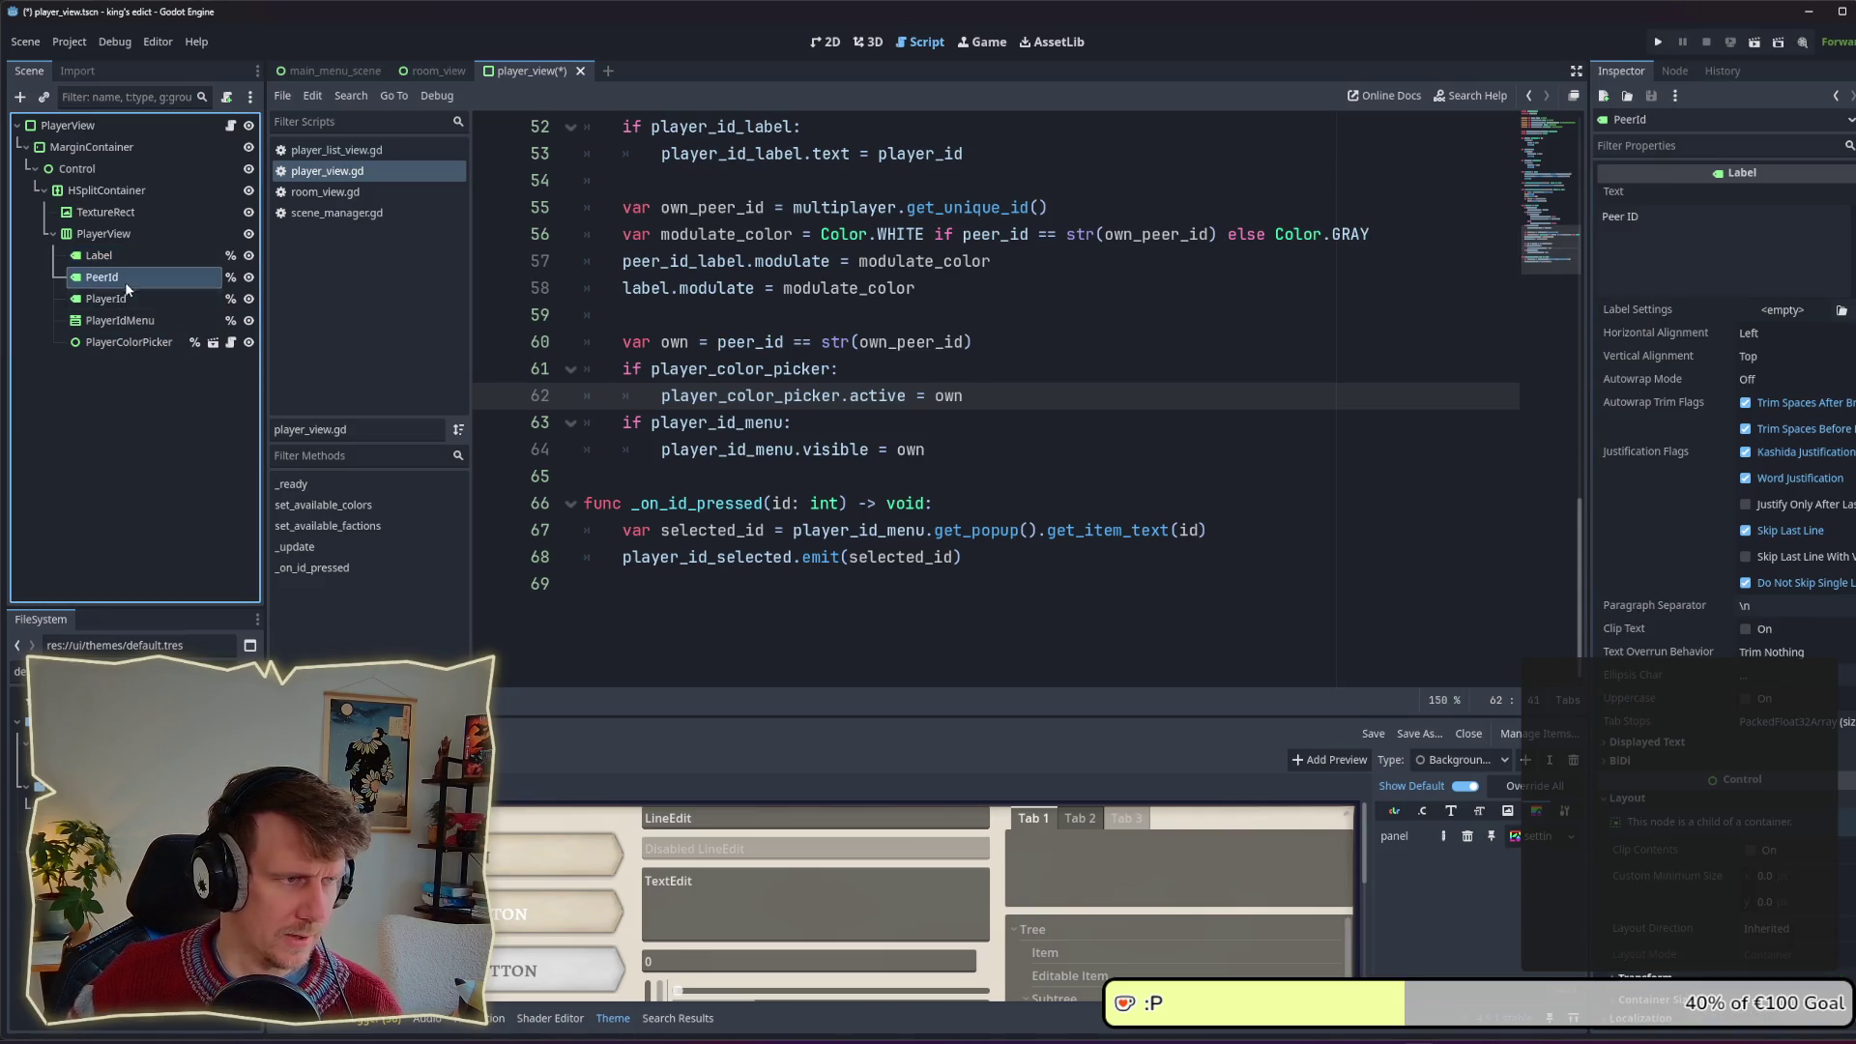
{"action": "scroll", "coordinate": [1675, 585], "scroll_direction": "down", "scroll_amount": 4}
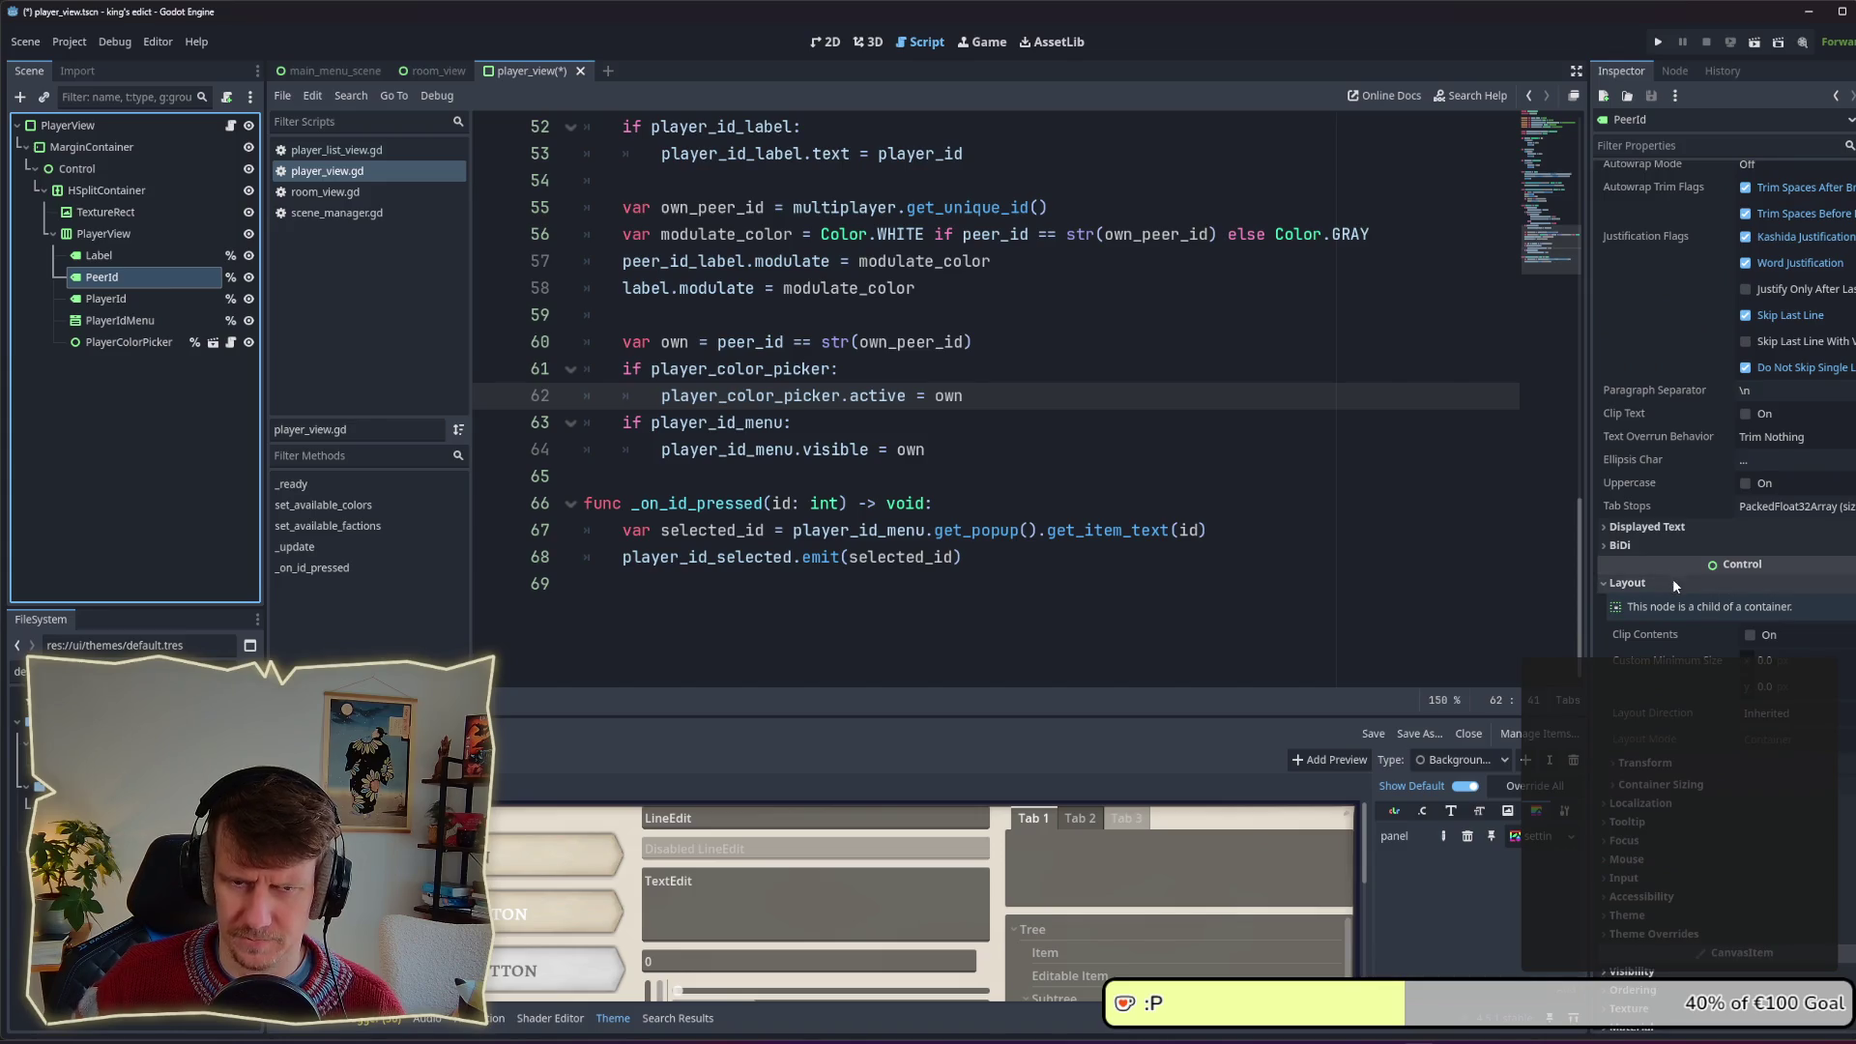
{"action": "left_click", "coordinate": [1675, 584]}
{"action": "left_click", "coordinate": [1719, 762]}
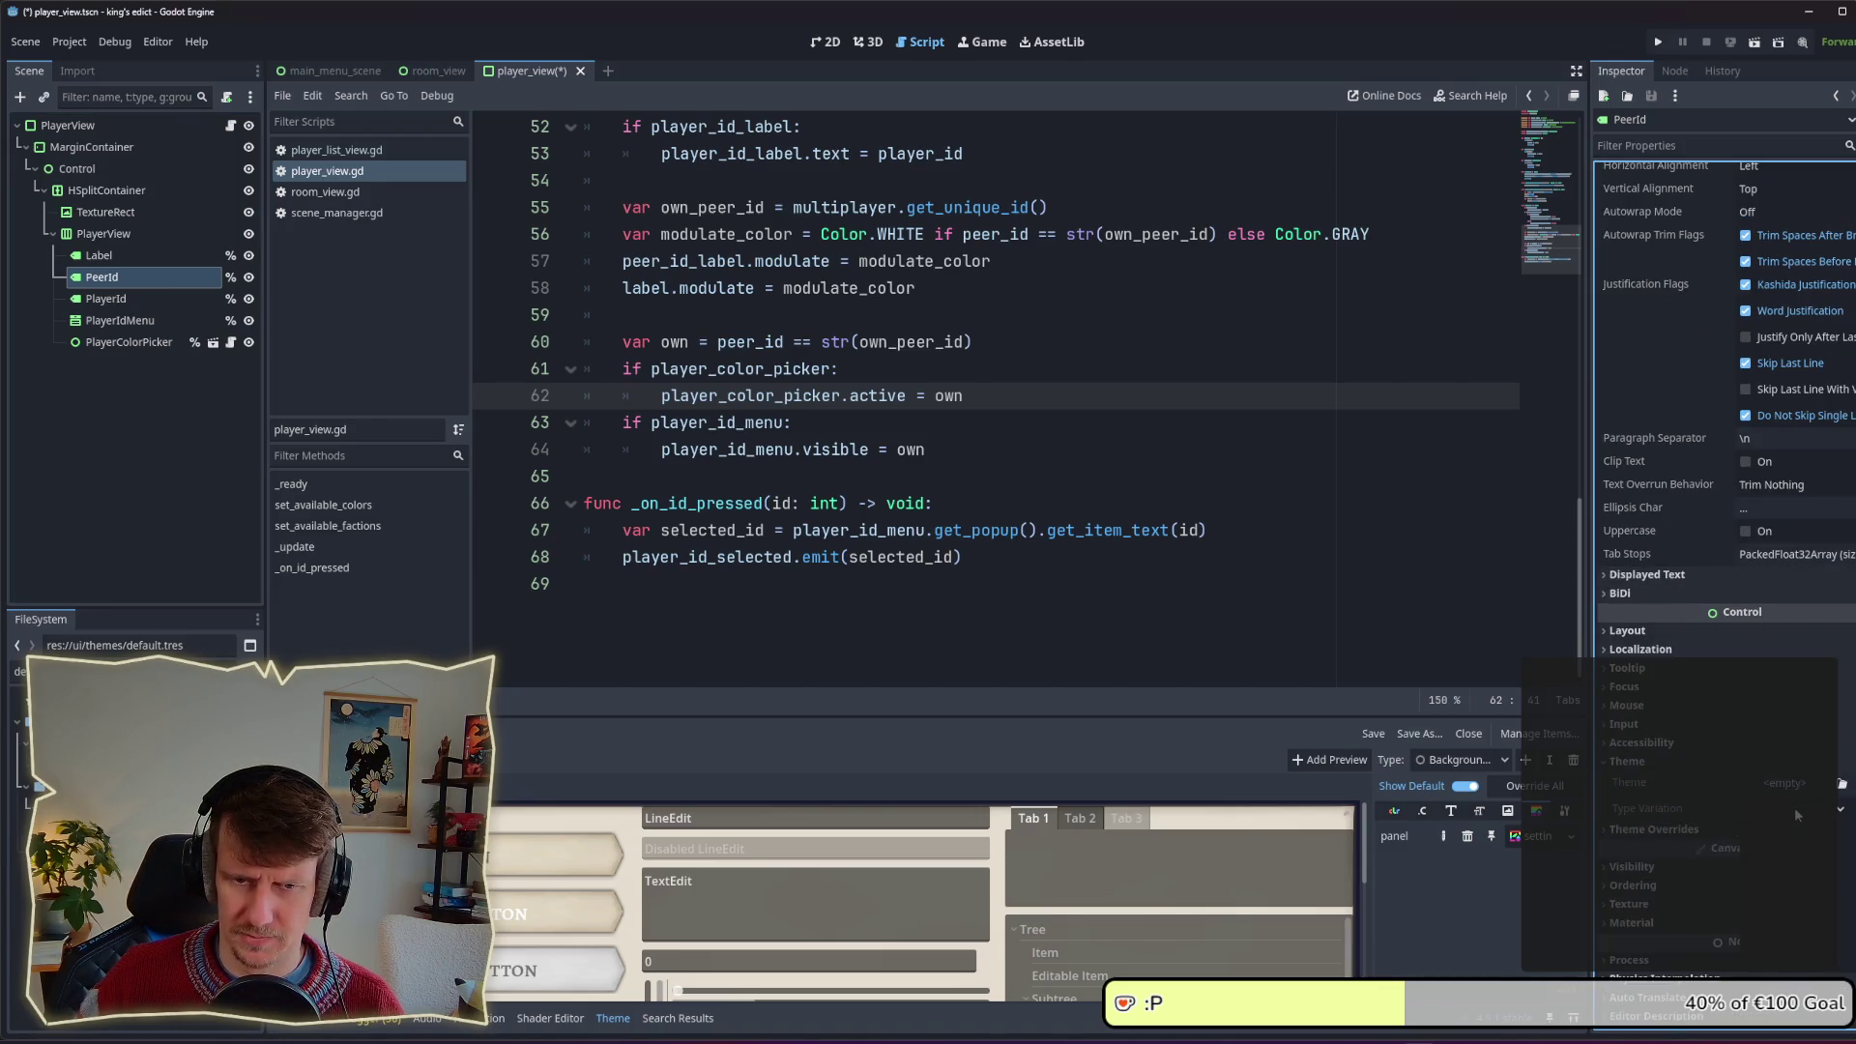
{"action": "left_click", "coordinate": [1795, 810]}
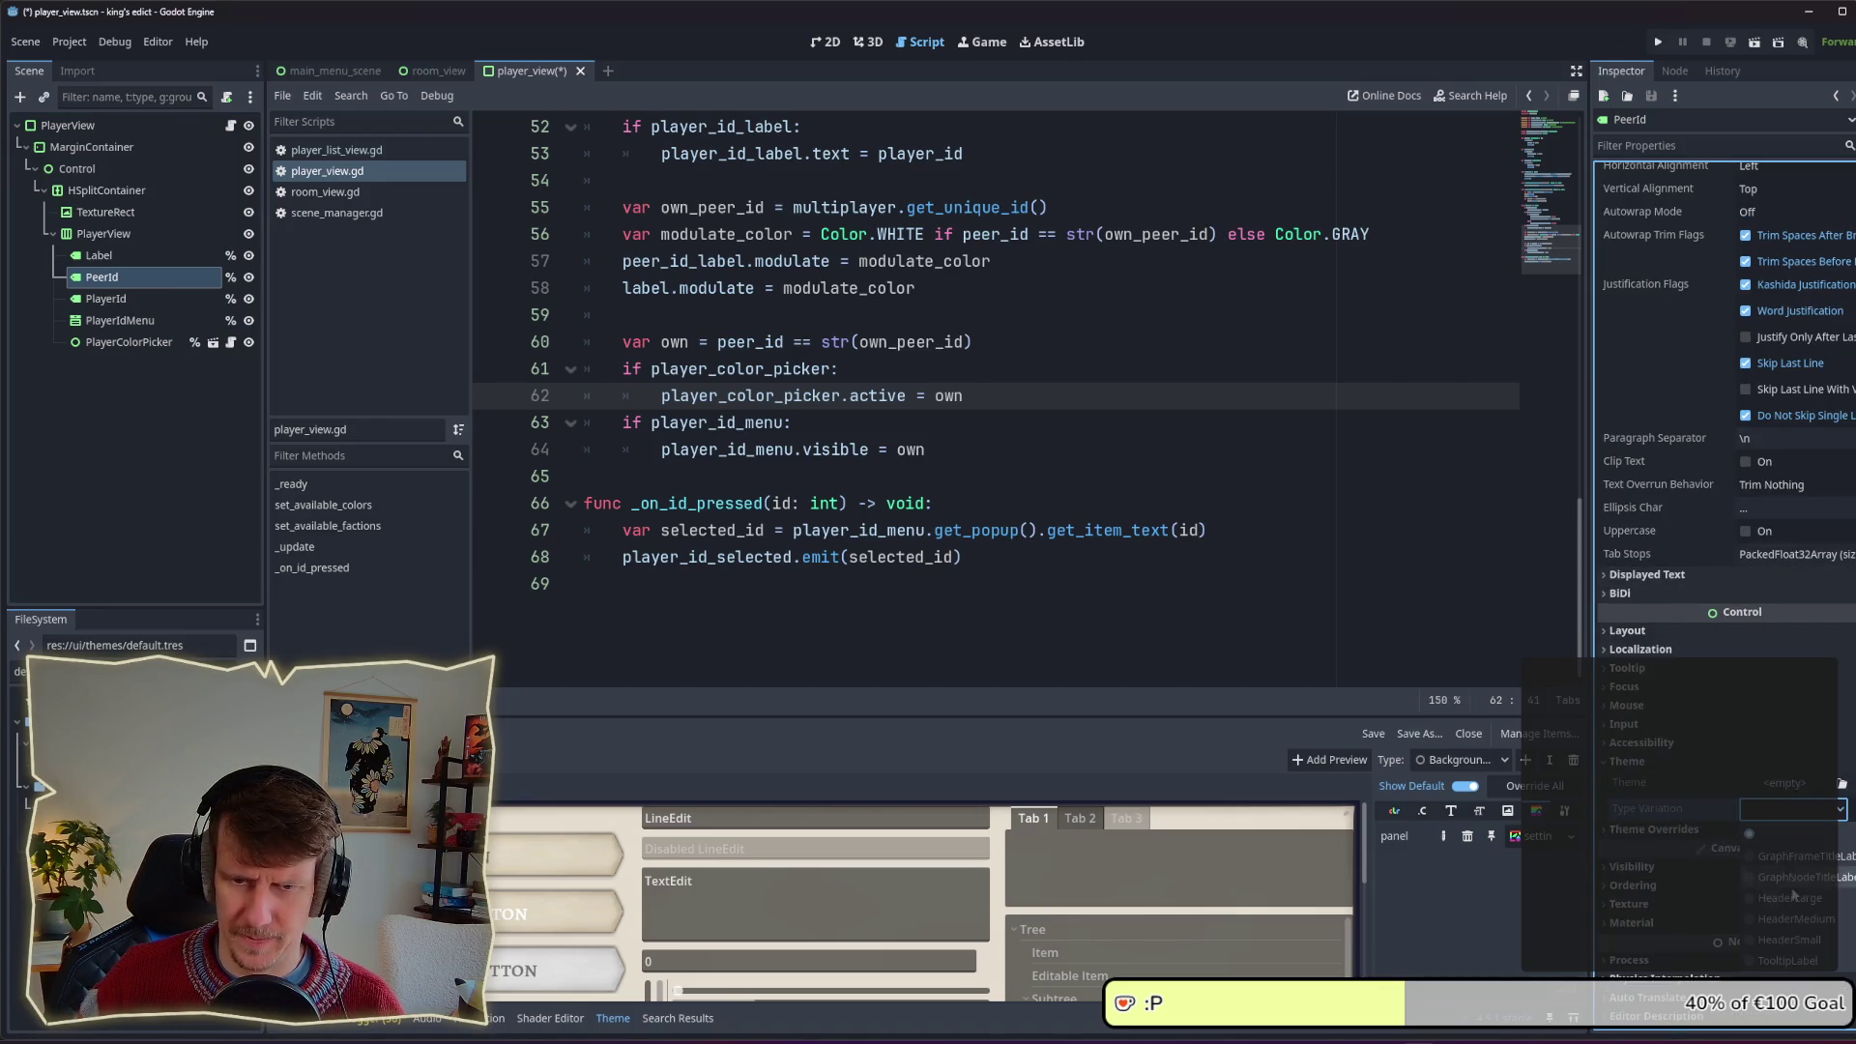
{"action": "left_click", "coordinate": [1793, 962]}
{"action": "left_click", "coordinate": [1822, 817]}
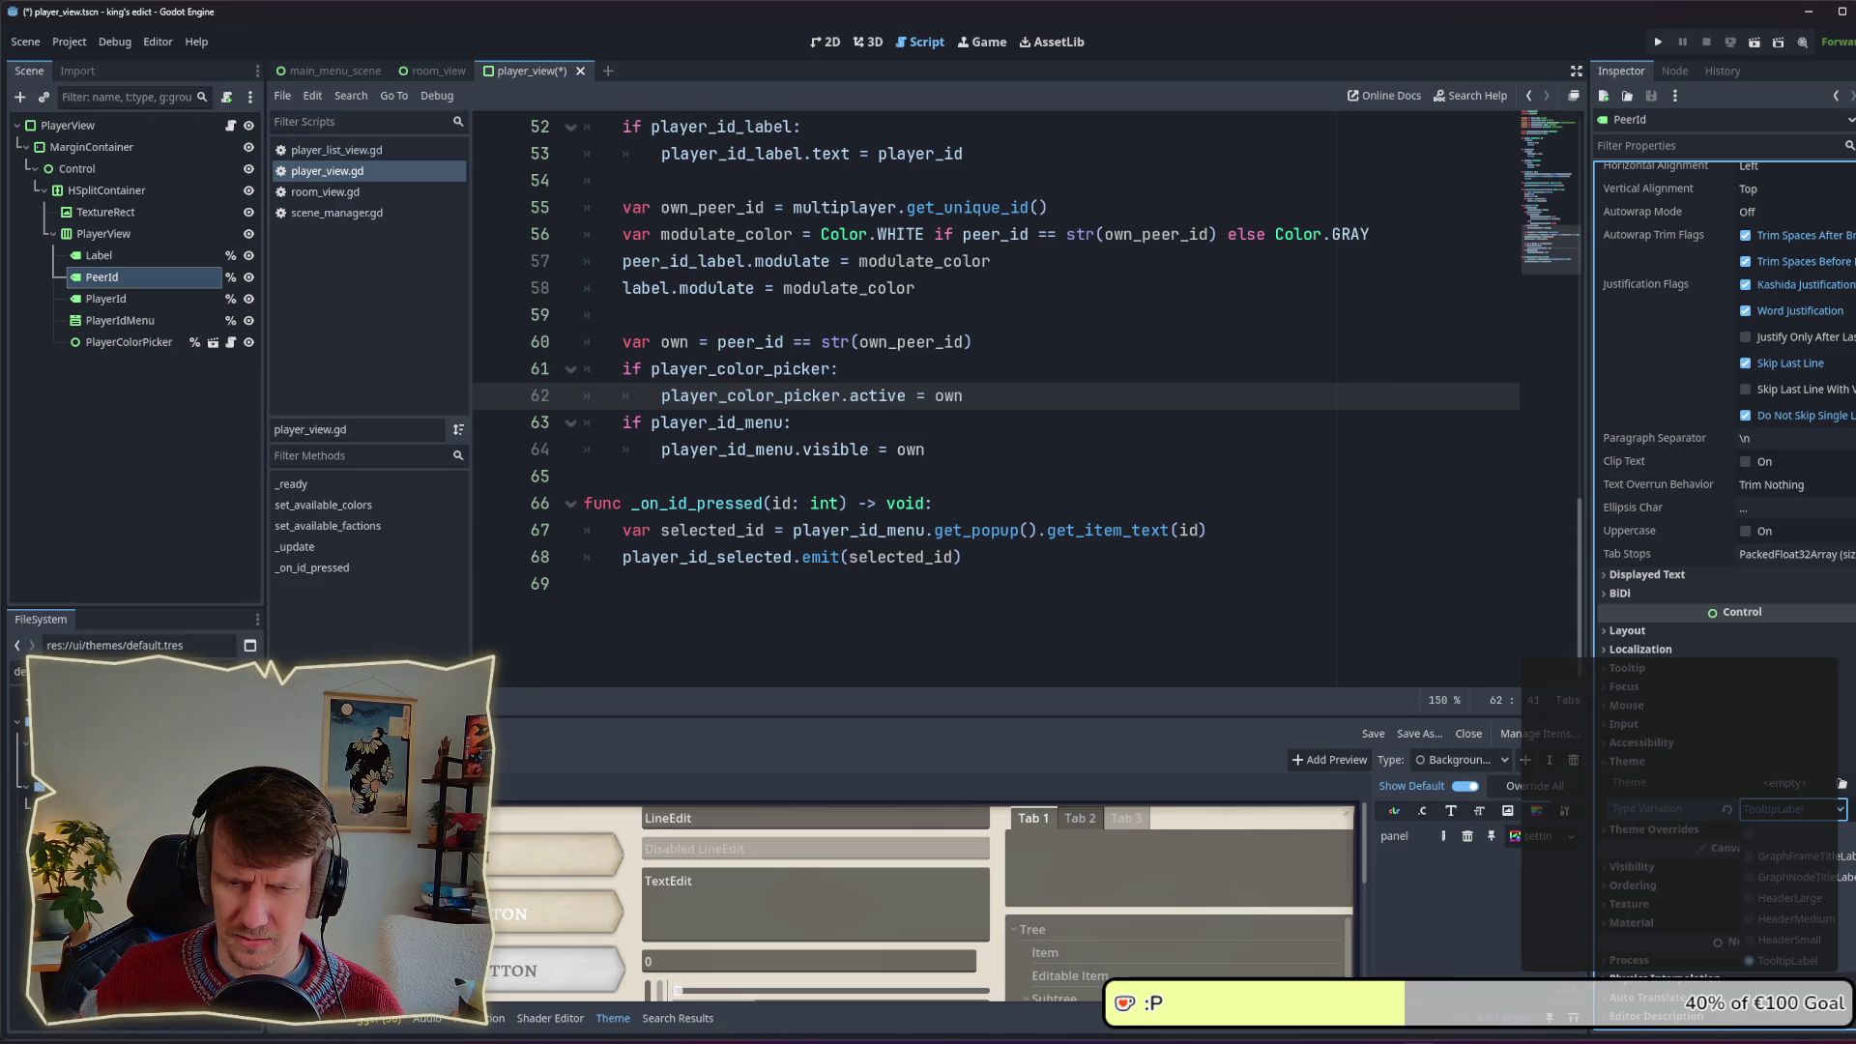
{"action": "key", "text": "Escape"}
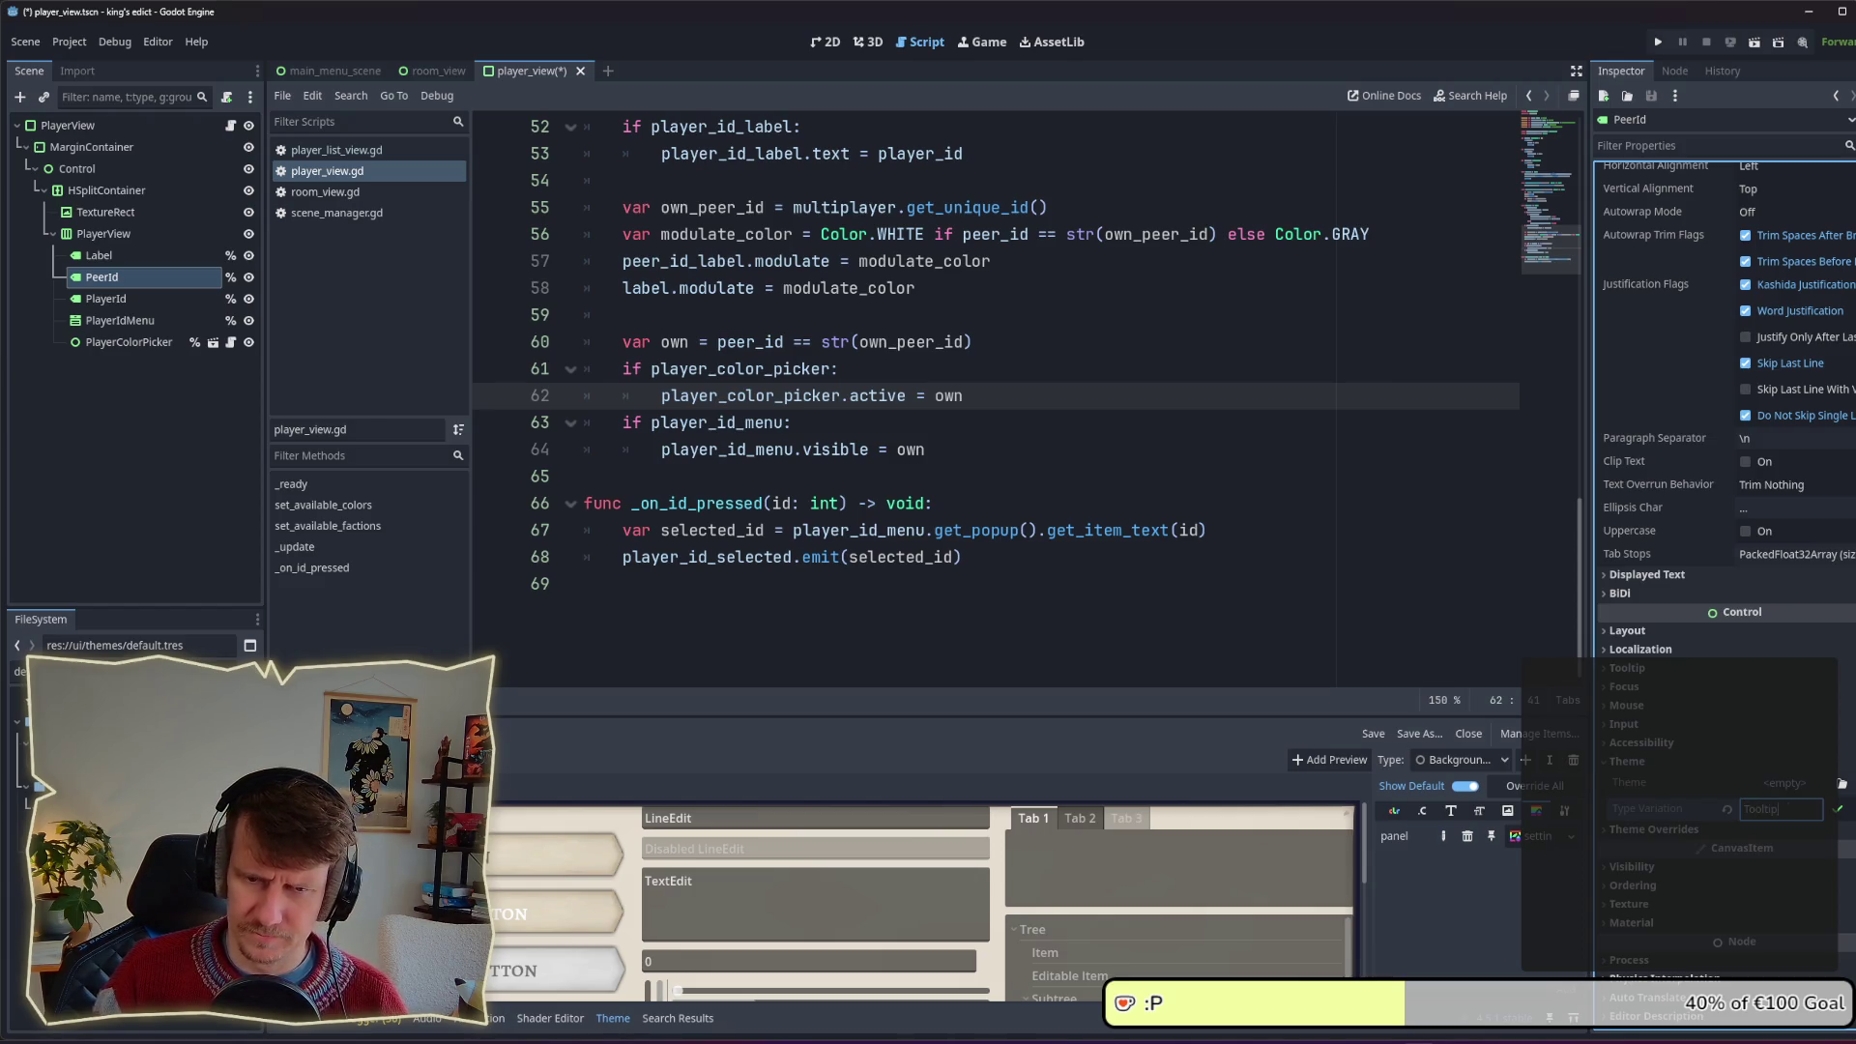
{"action": "type", "text": "Header"}
{"action": "key", "text": "Return"}
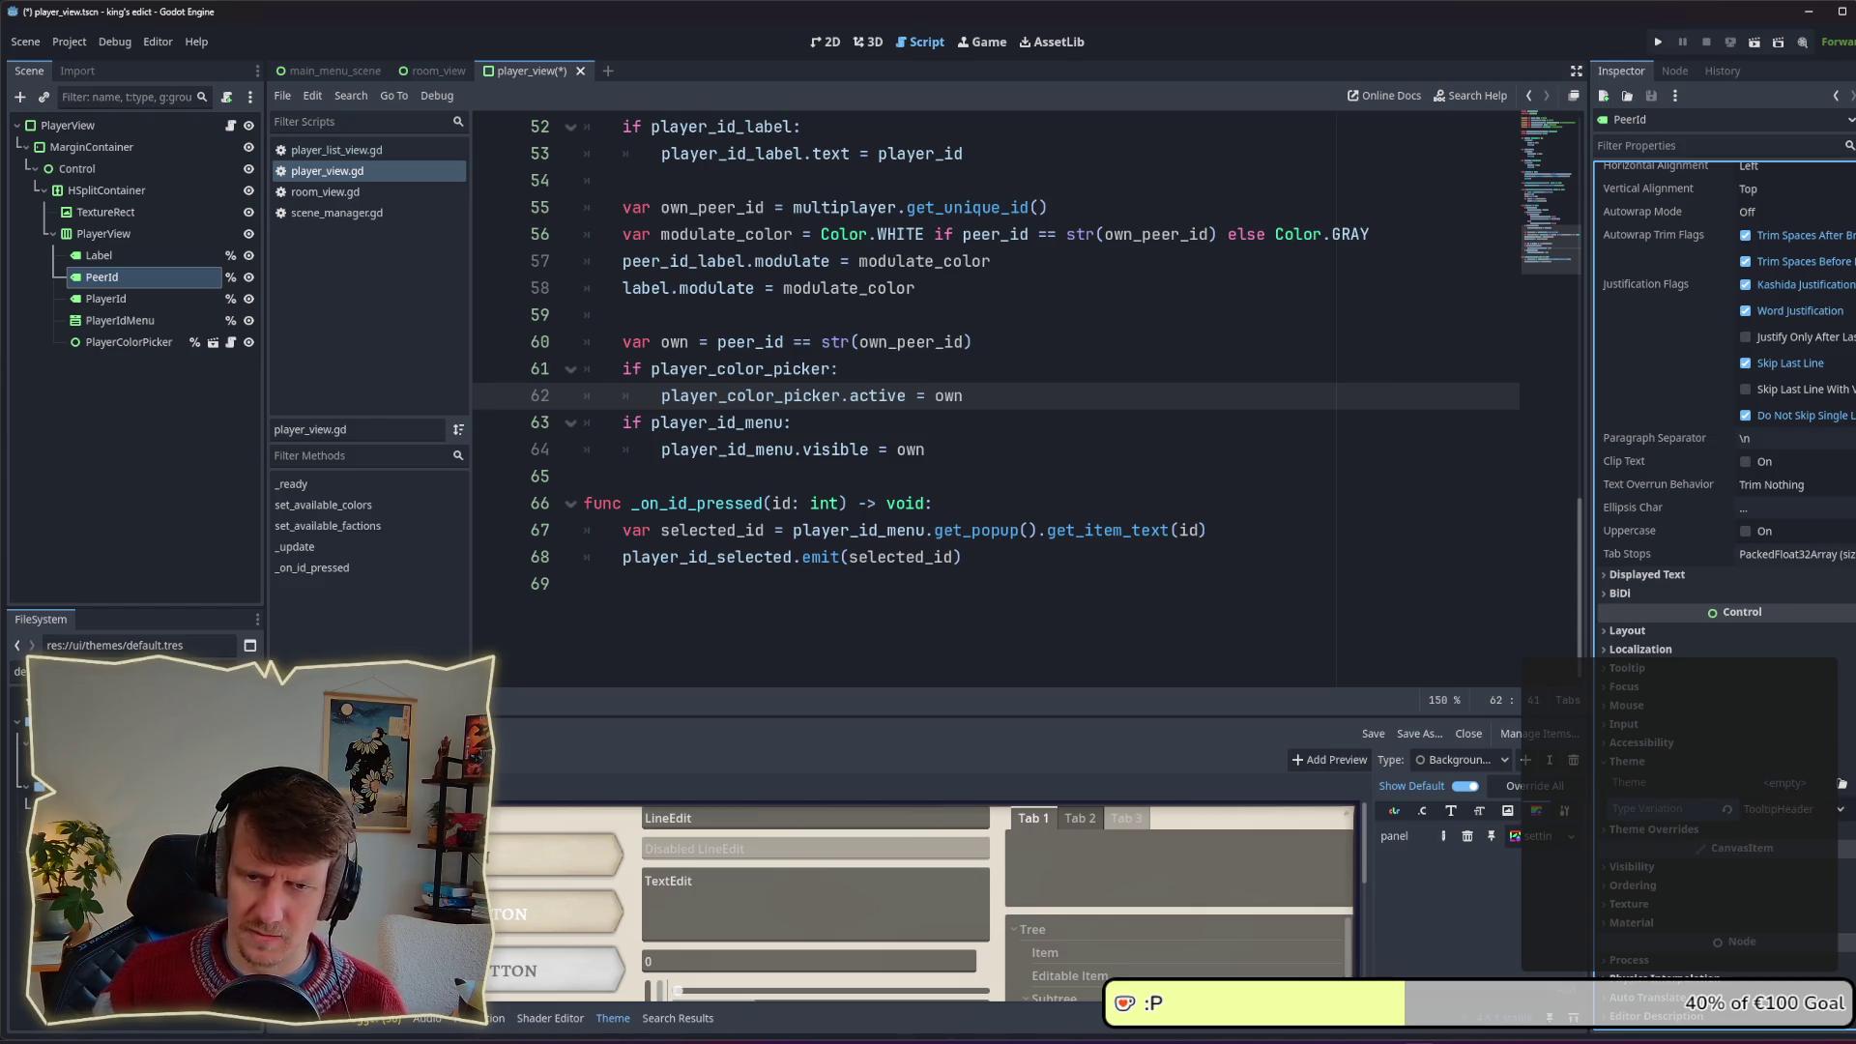
Step: Give PlayerId the TooltipHeader type variation, save the player_view scene and run the game
{"action": "left_click", "coordinate": [108, 298]}
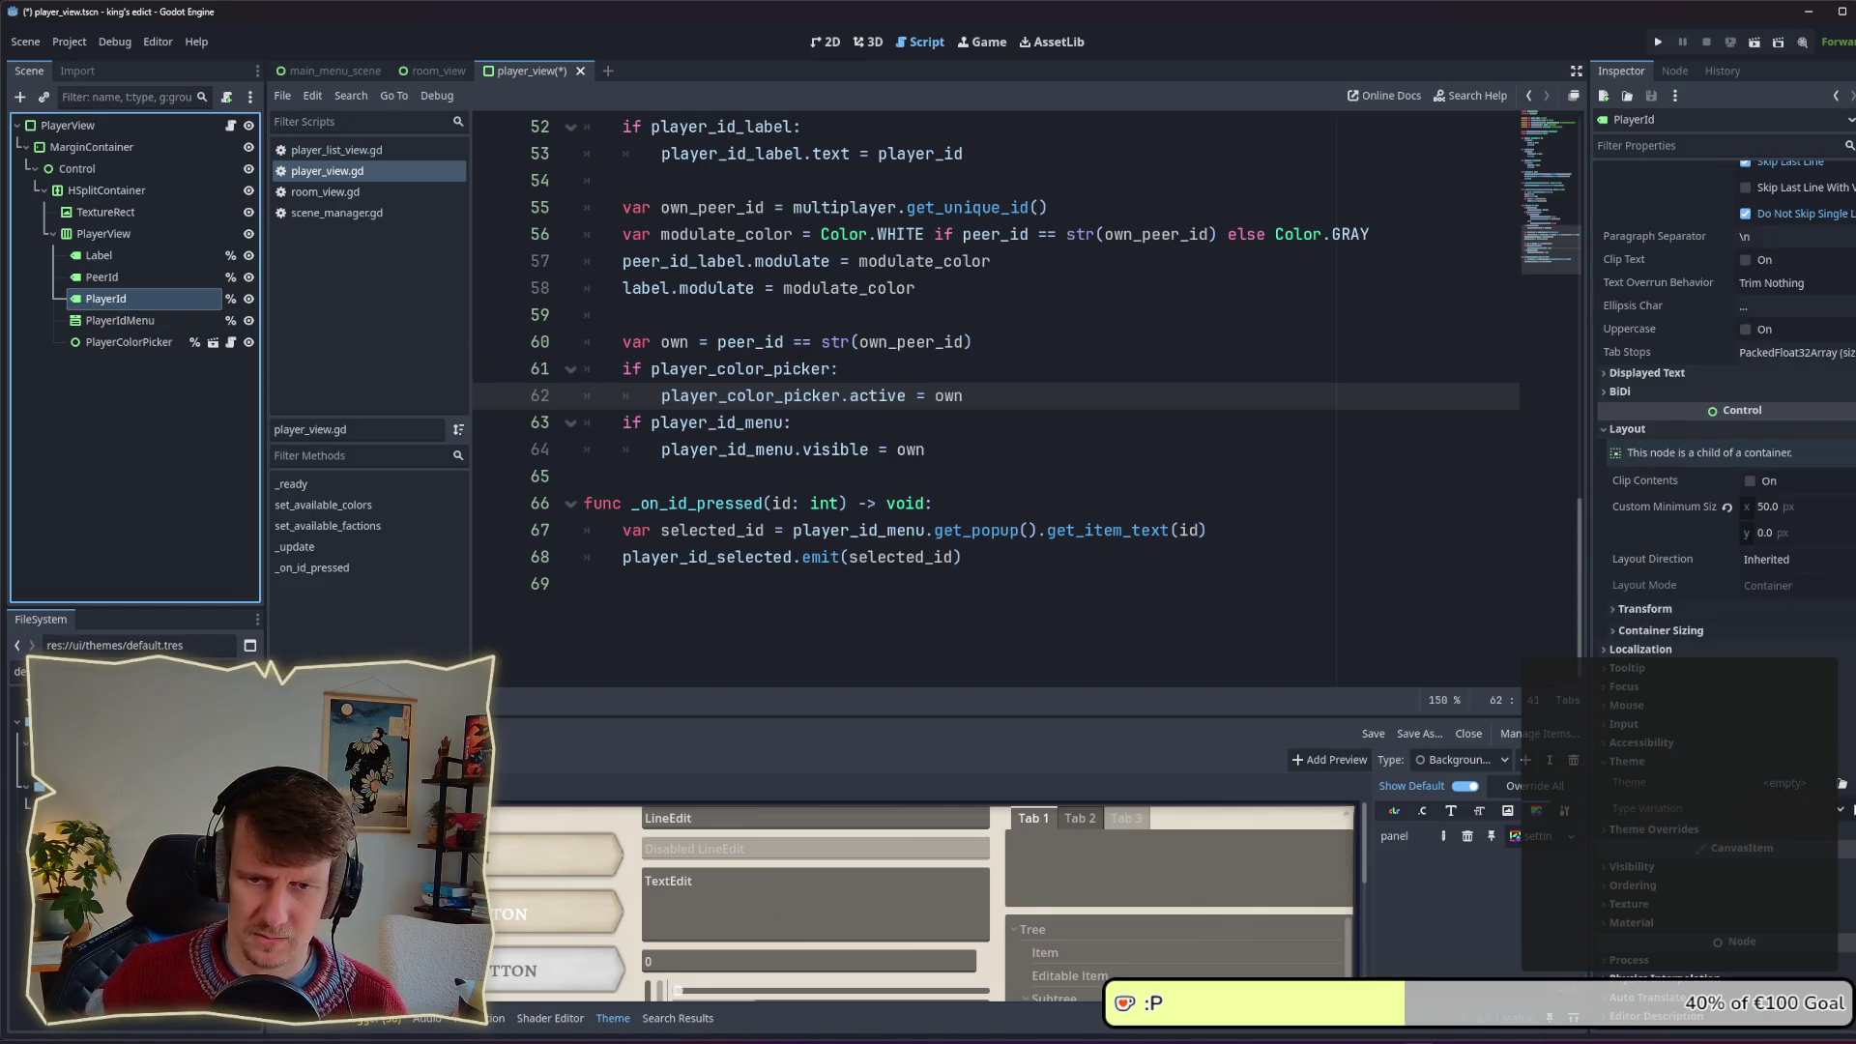
{"action": "left_click", "coordinate": [1842, 811]}
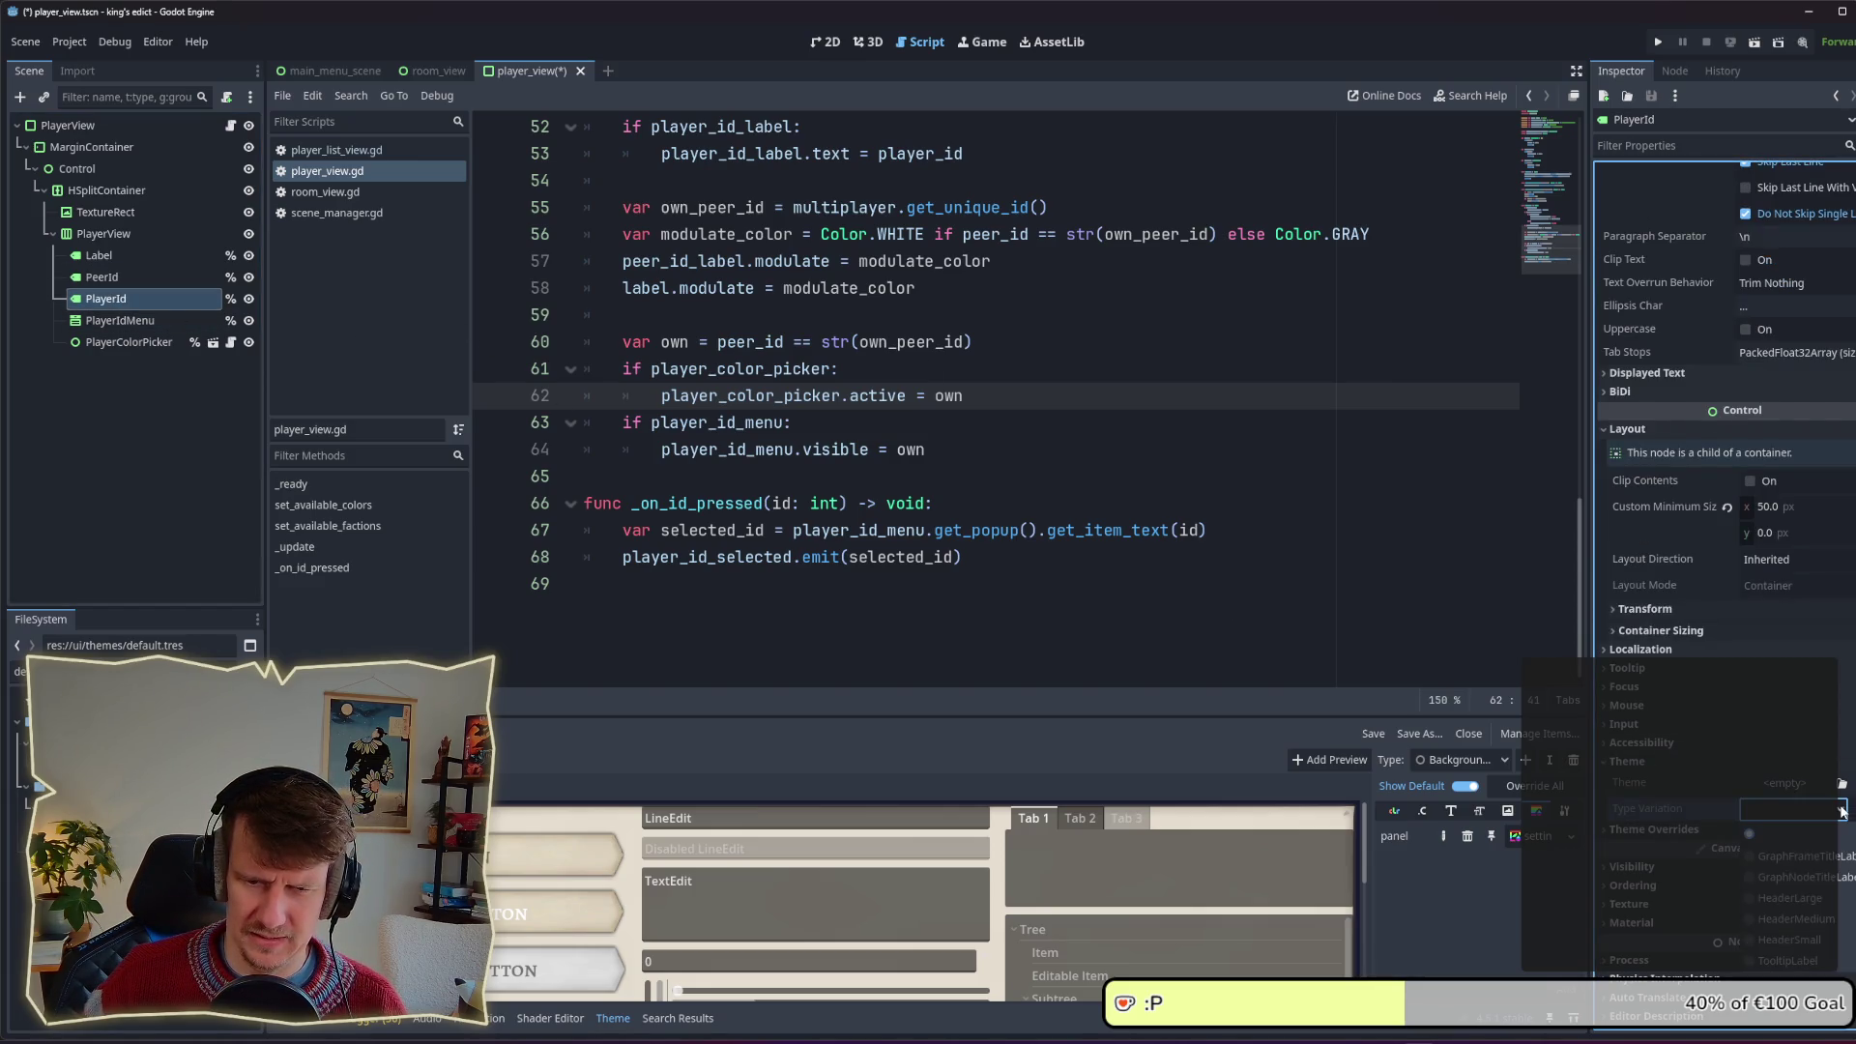
{"action": "left_click", "coordinate": [1841, 810]}
{"action": "type", "text": "TooltipHeader"}
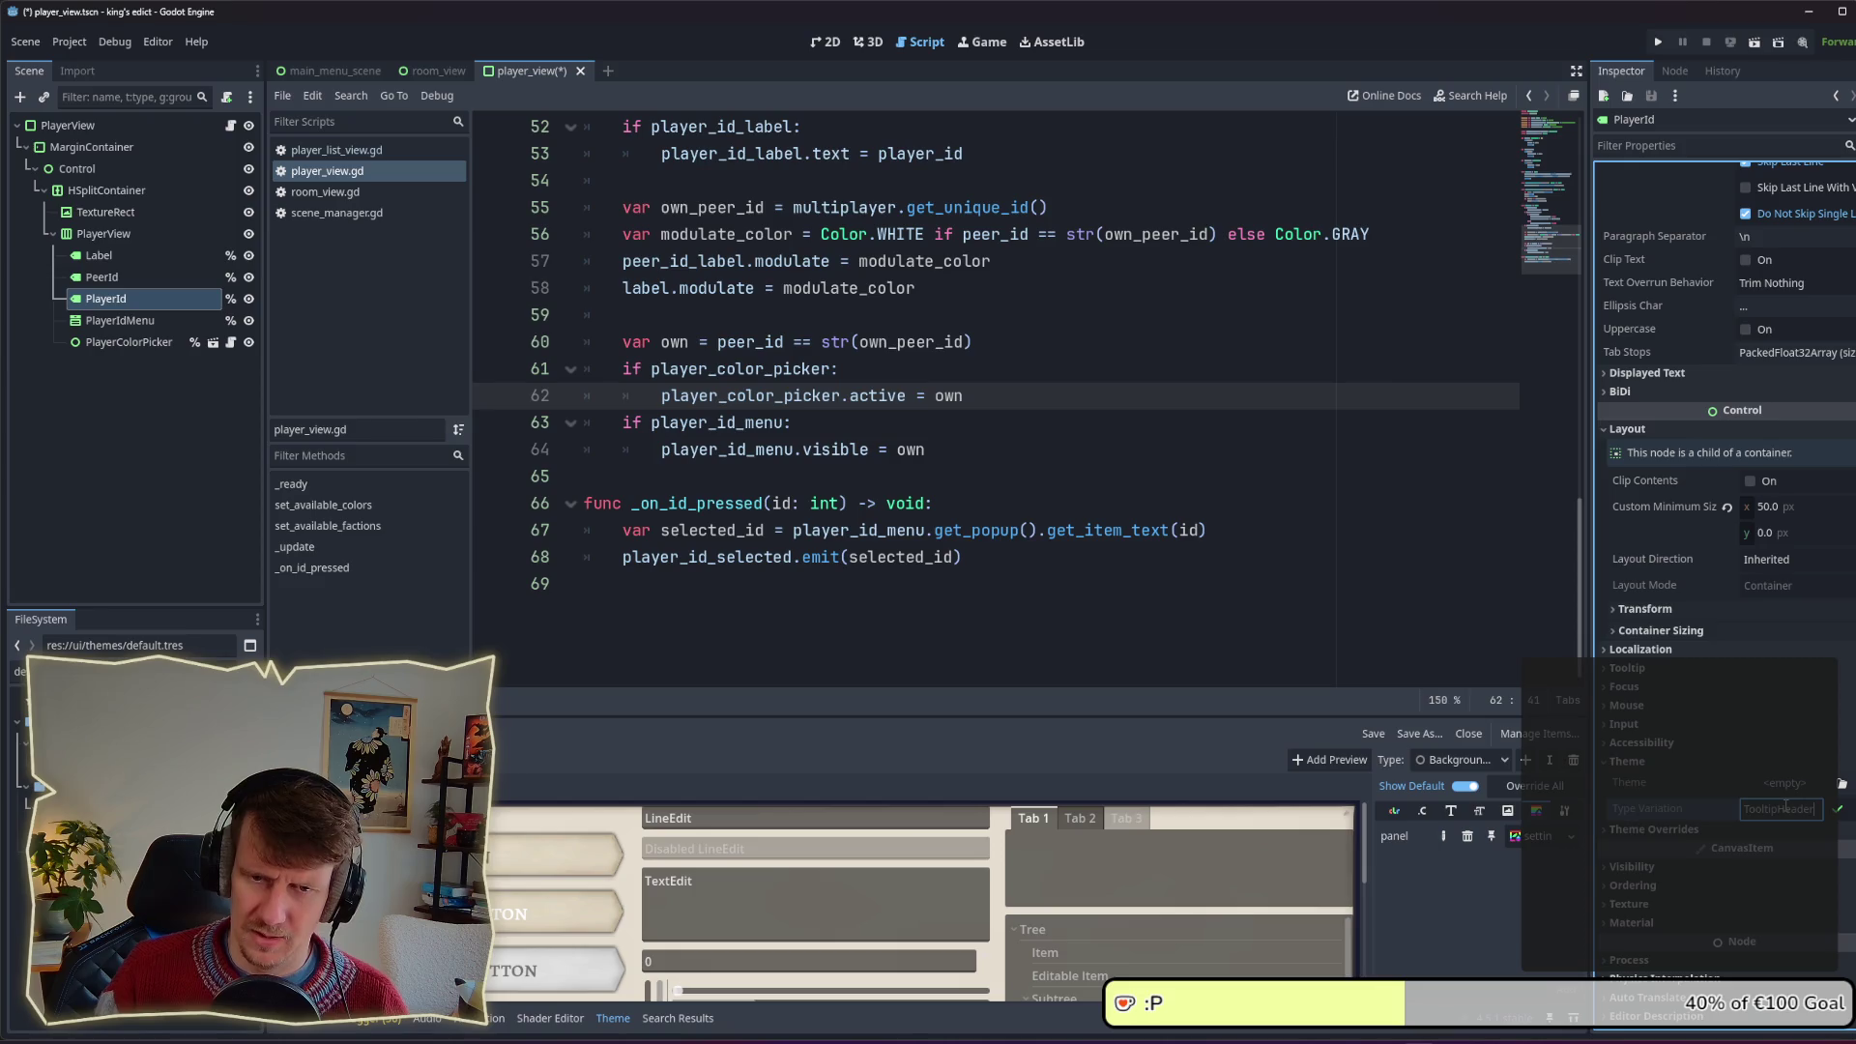
{"action": "key", "text": "Return"}
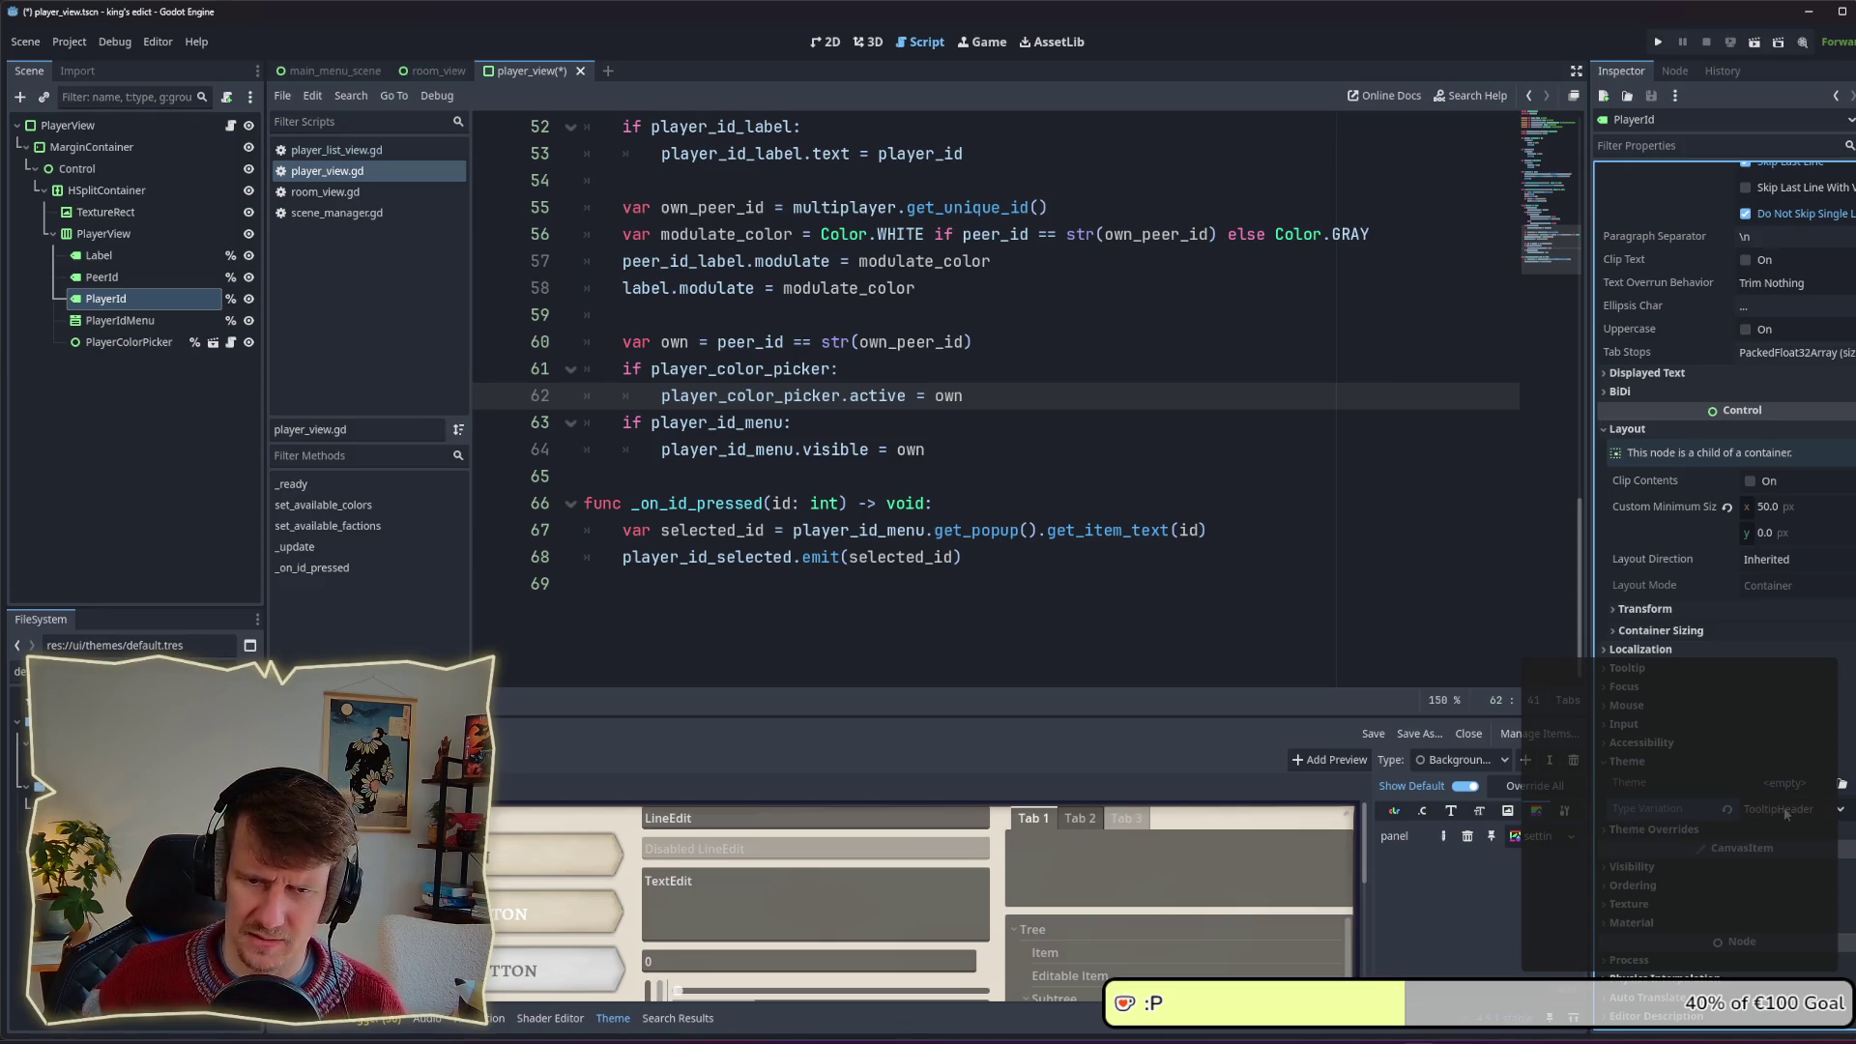
{"action": "key", "text": "ctrl+s"}
{"action": "left_click", "coordinate": [1648, 48]}
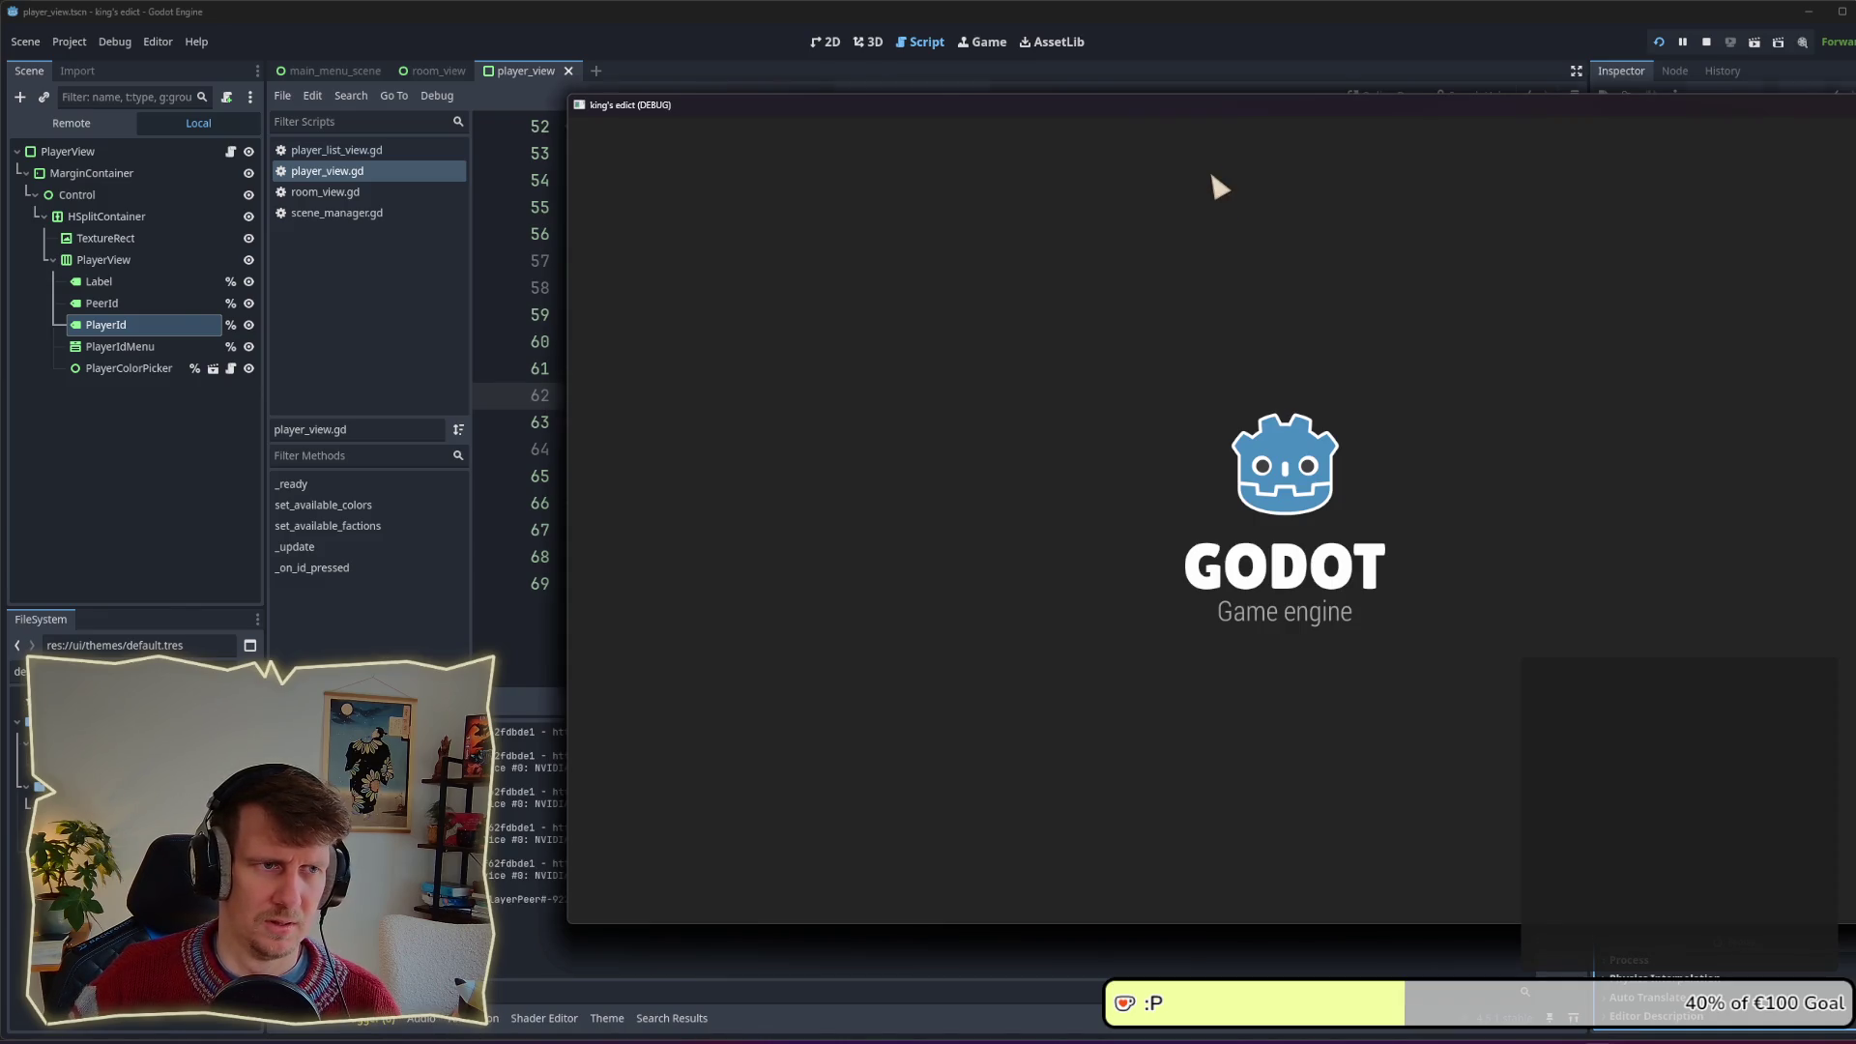
Step: Open the game's multiplayer lobby and load a hex map into the room
{"action": "left_click_drag", "start_coordinate": [1230, 102], "coordinate": [883, 81]}
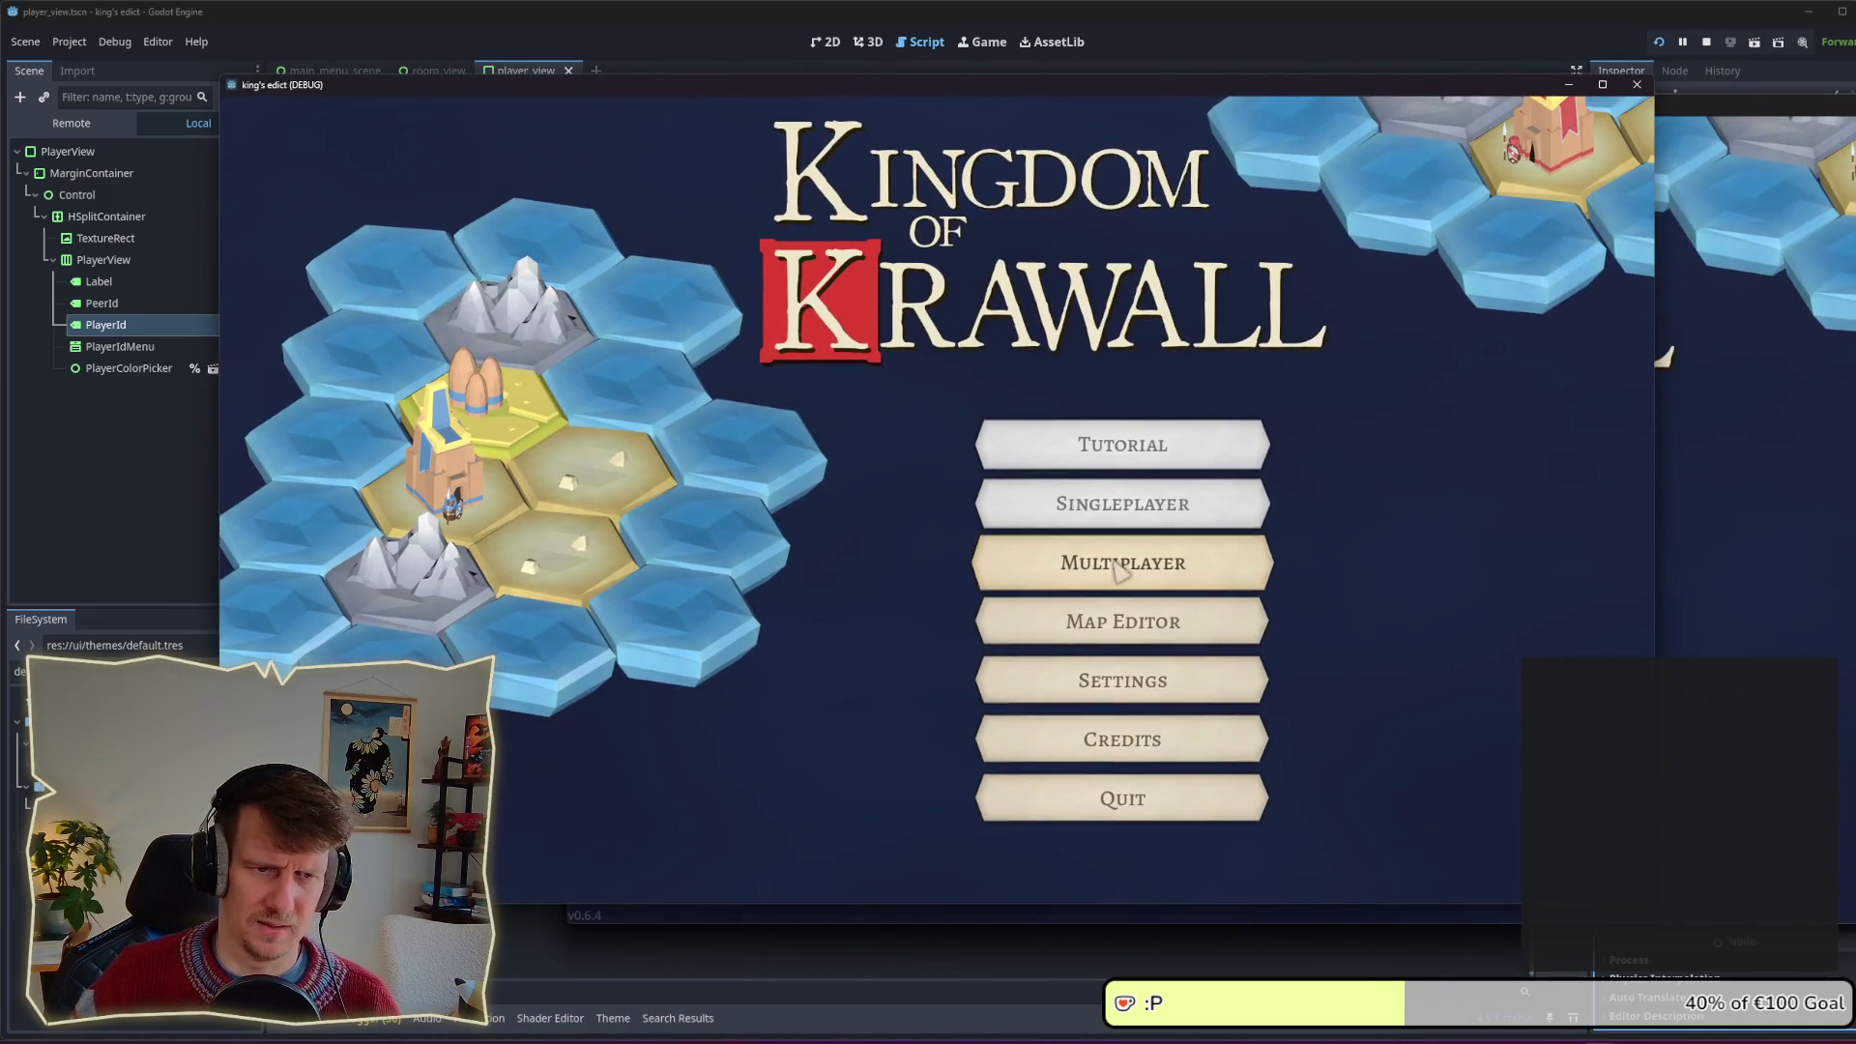
{"action": "left_click", "coordinate": [1115, 563]}
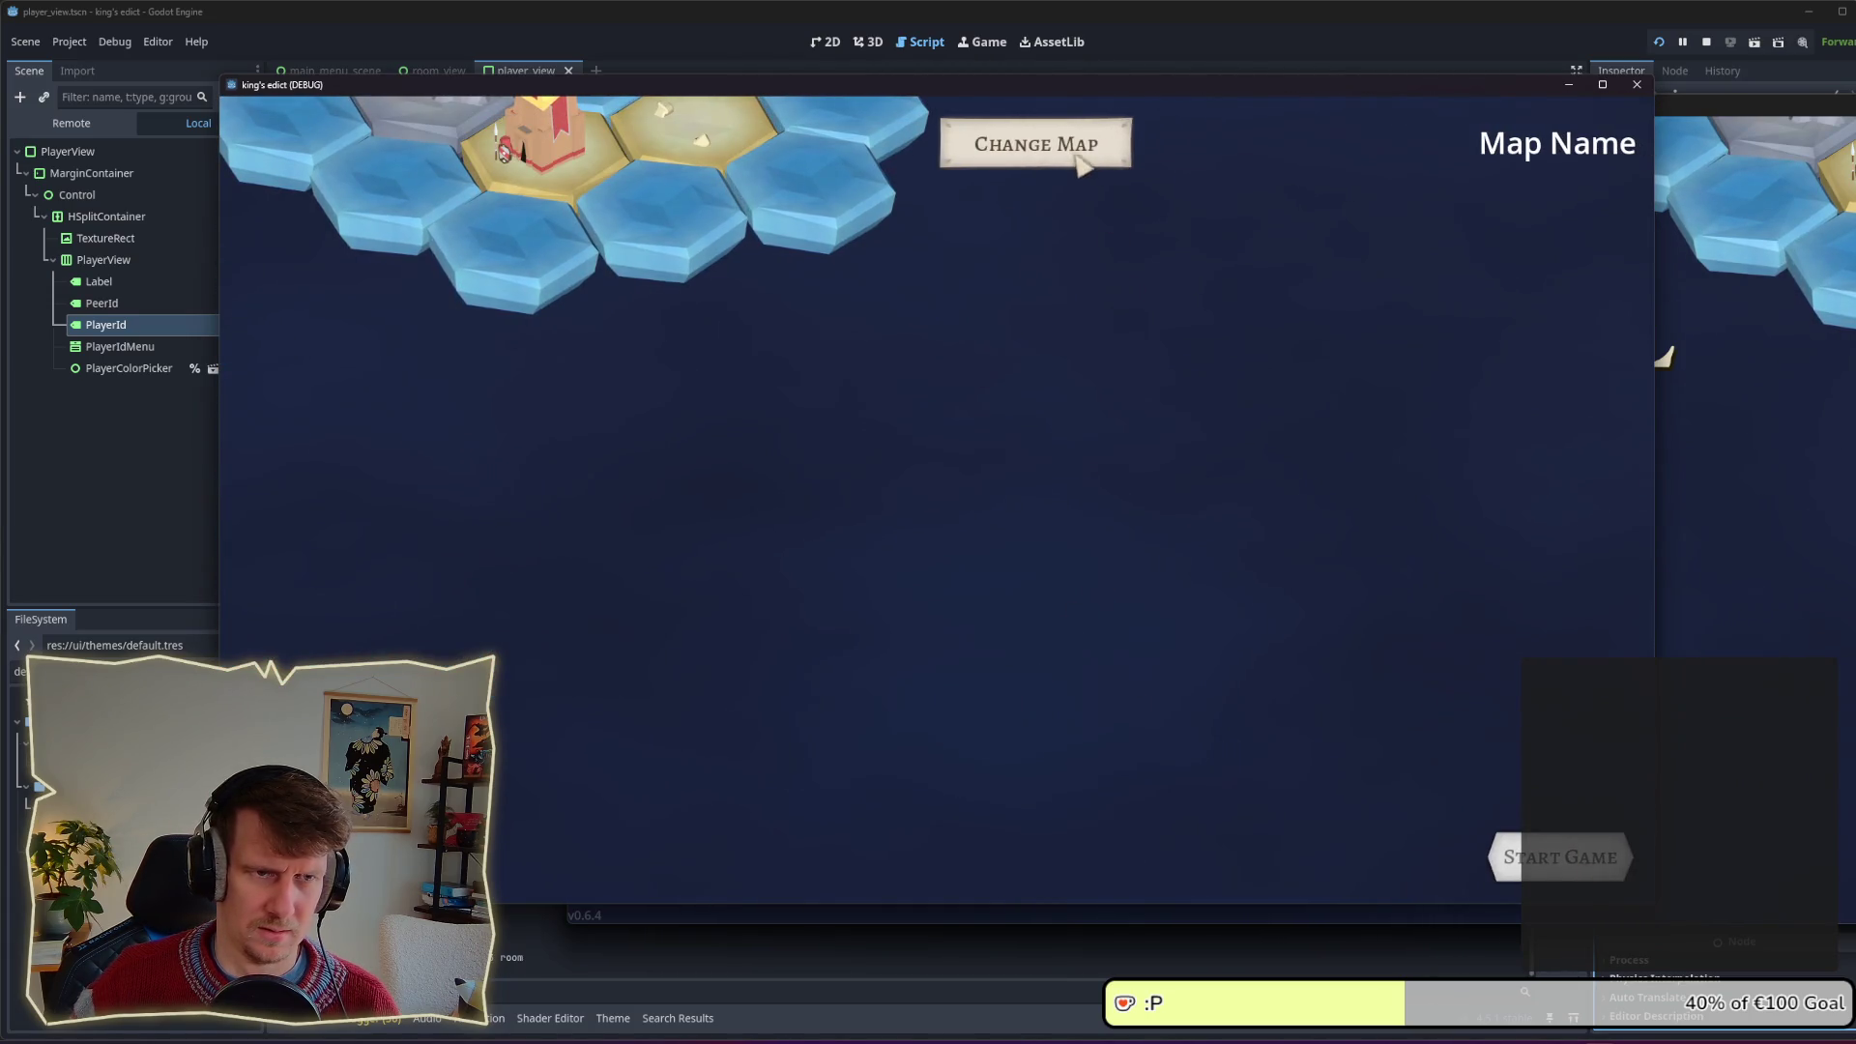
{"action": "left_click", "coordinate": [1083, 166]}
{"action": "left_click", "coordinate": [1032, 310]}
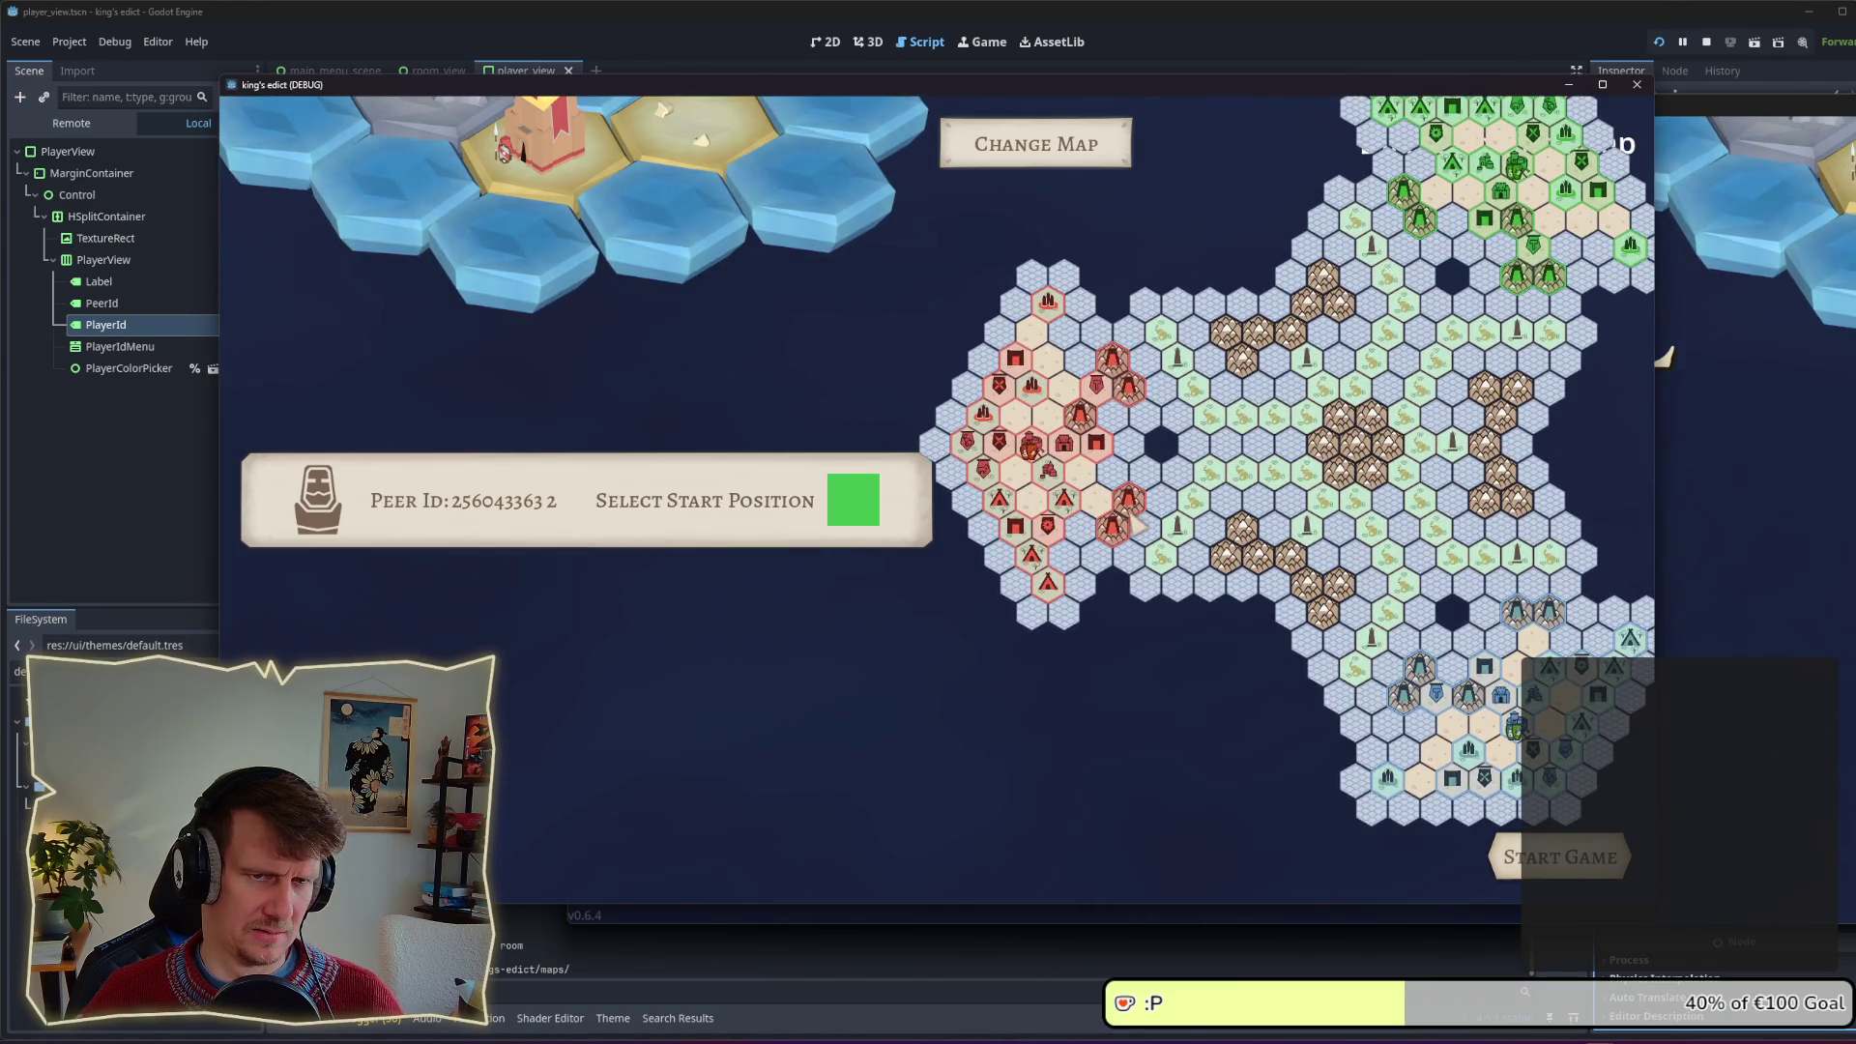
Step: Switch the player colour to purple and start the match
{"action": "left_click", "coordinate": [870, 504]}
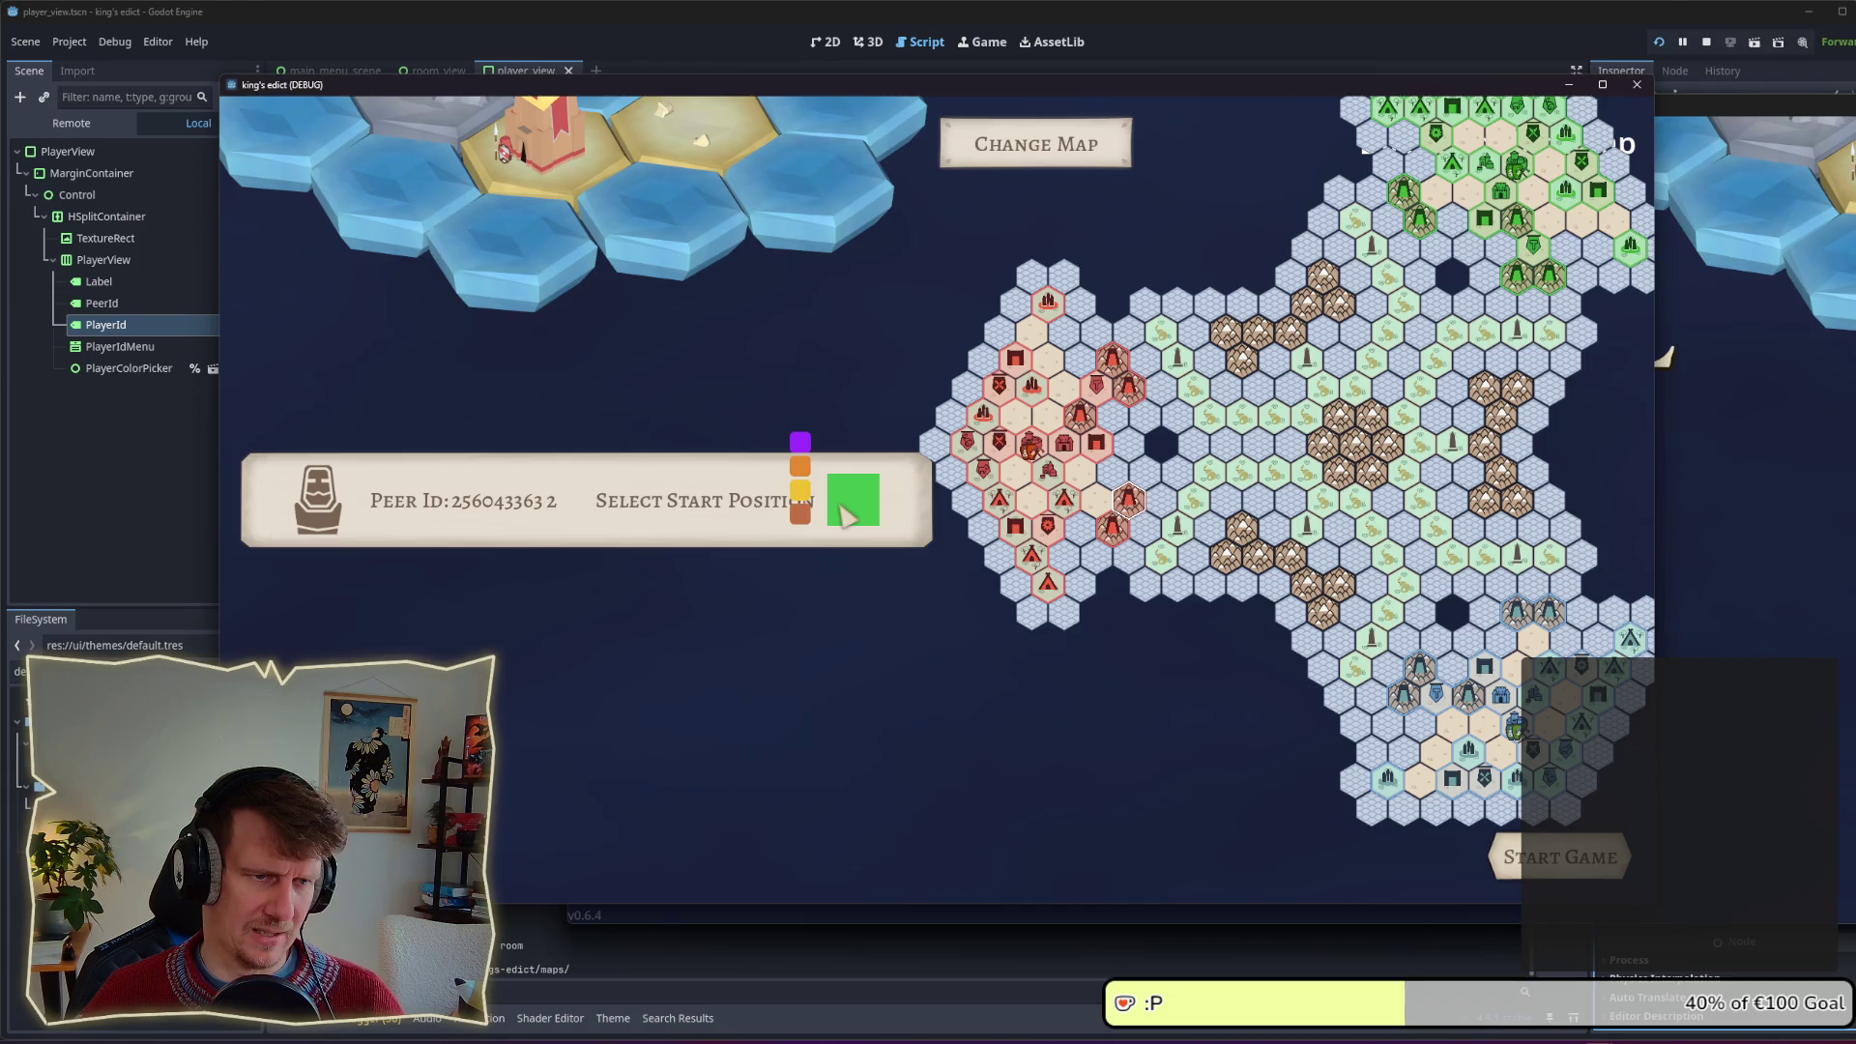
{"action": "left_click", "coordinate": [798, 470]}
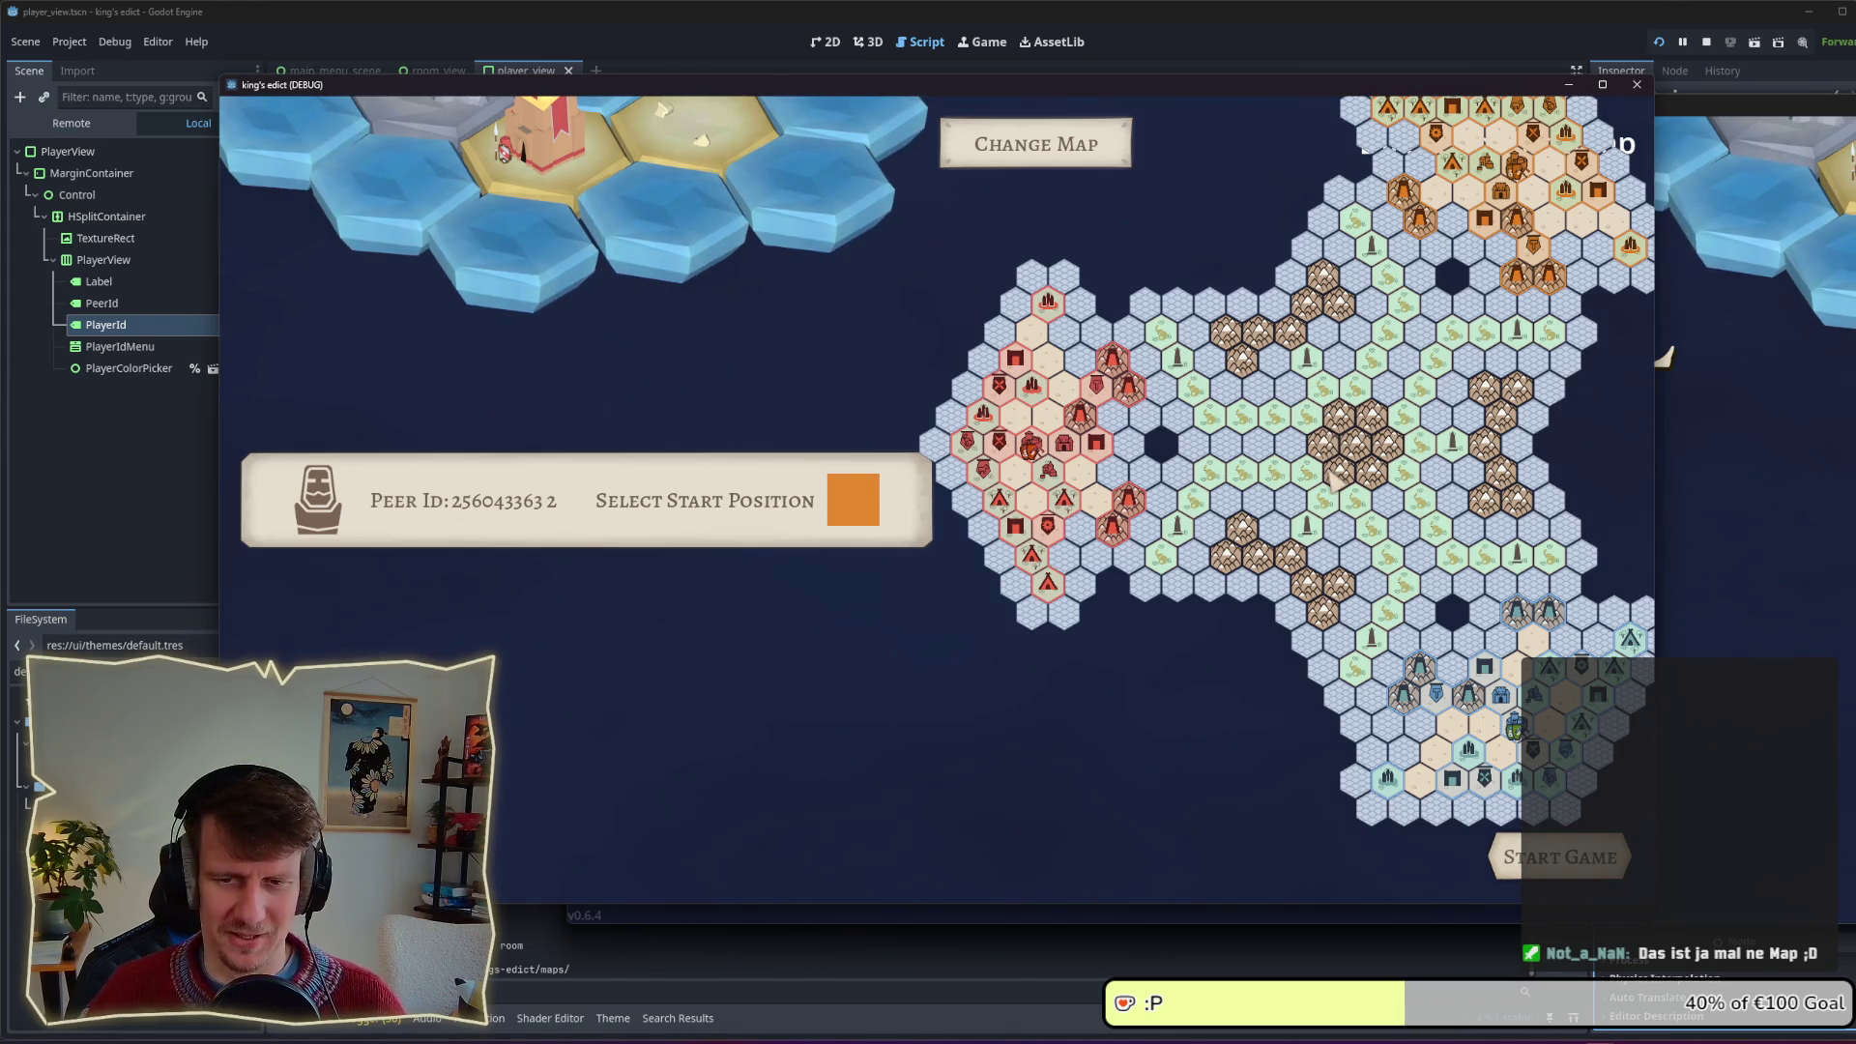
{"action": "left_click", "coordinate": [834, 525]}
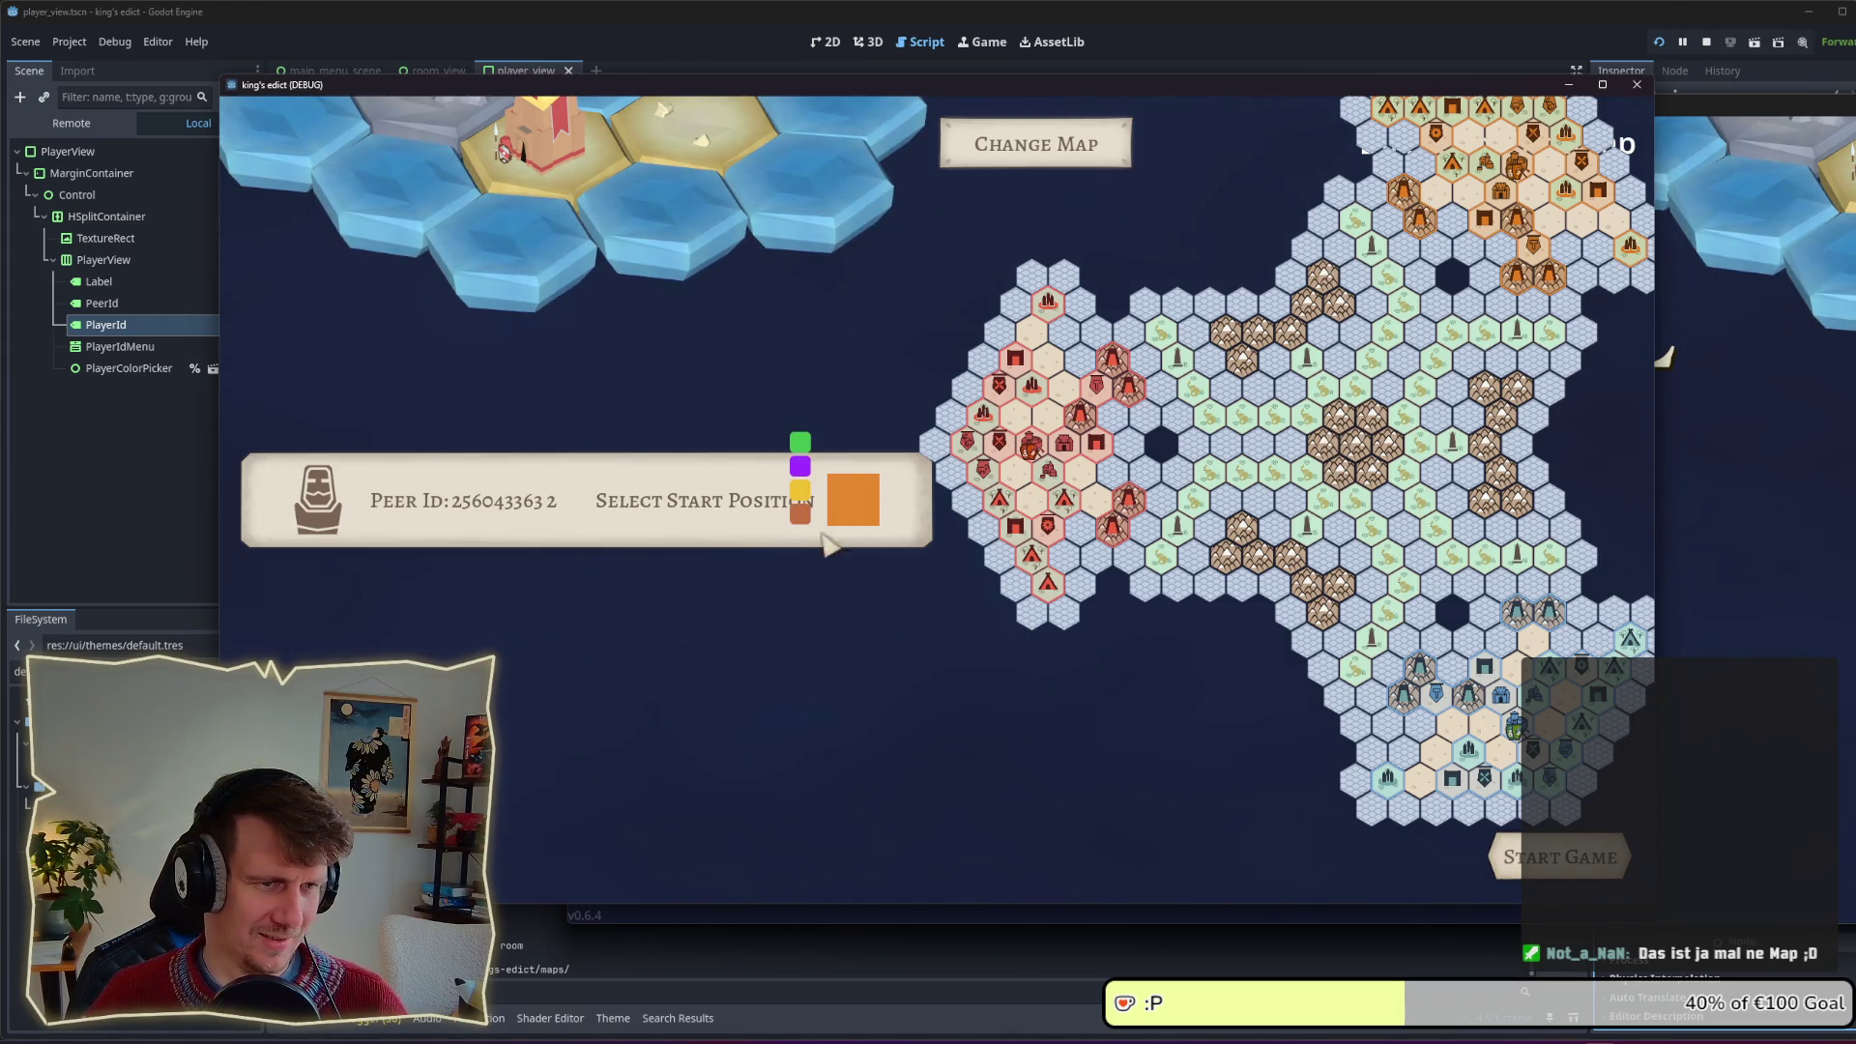
{"action": "left_click", "coordinate": [802, 484]}
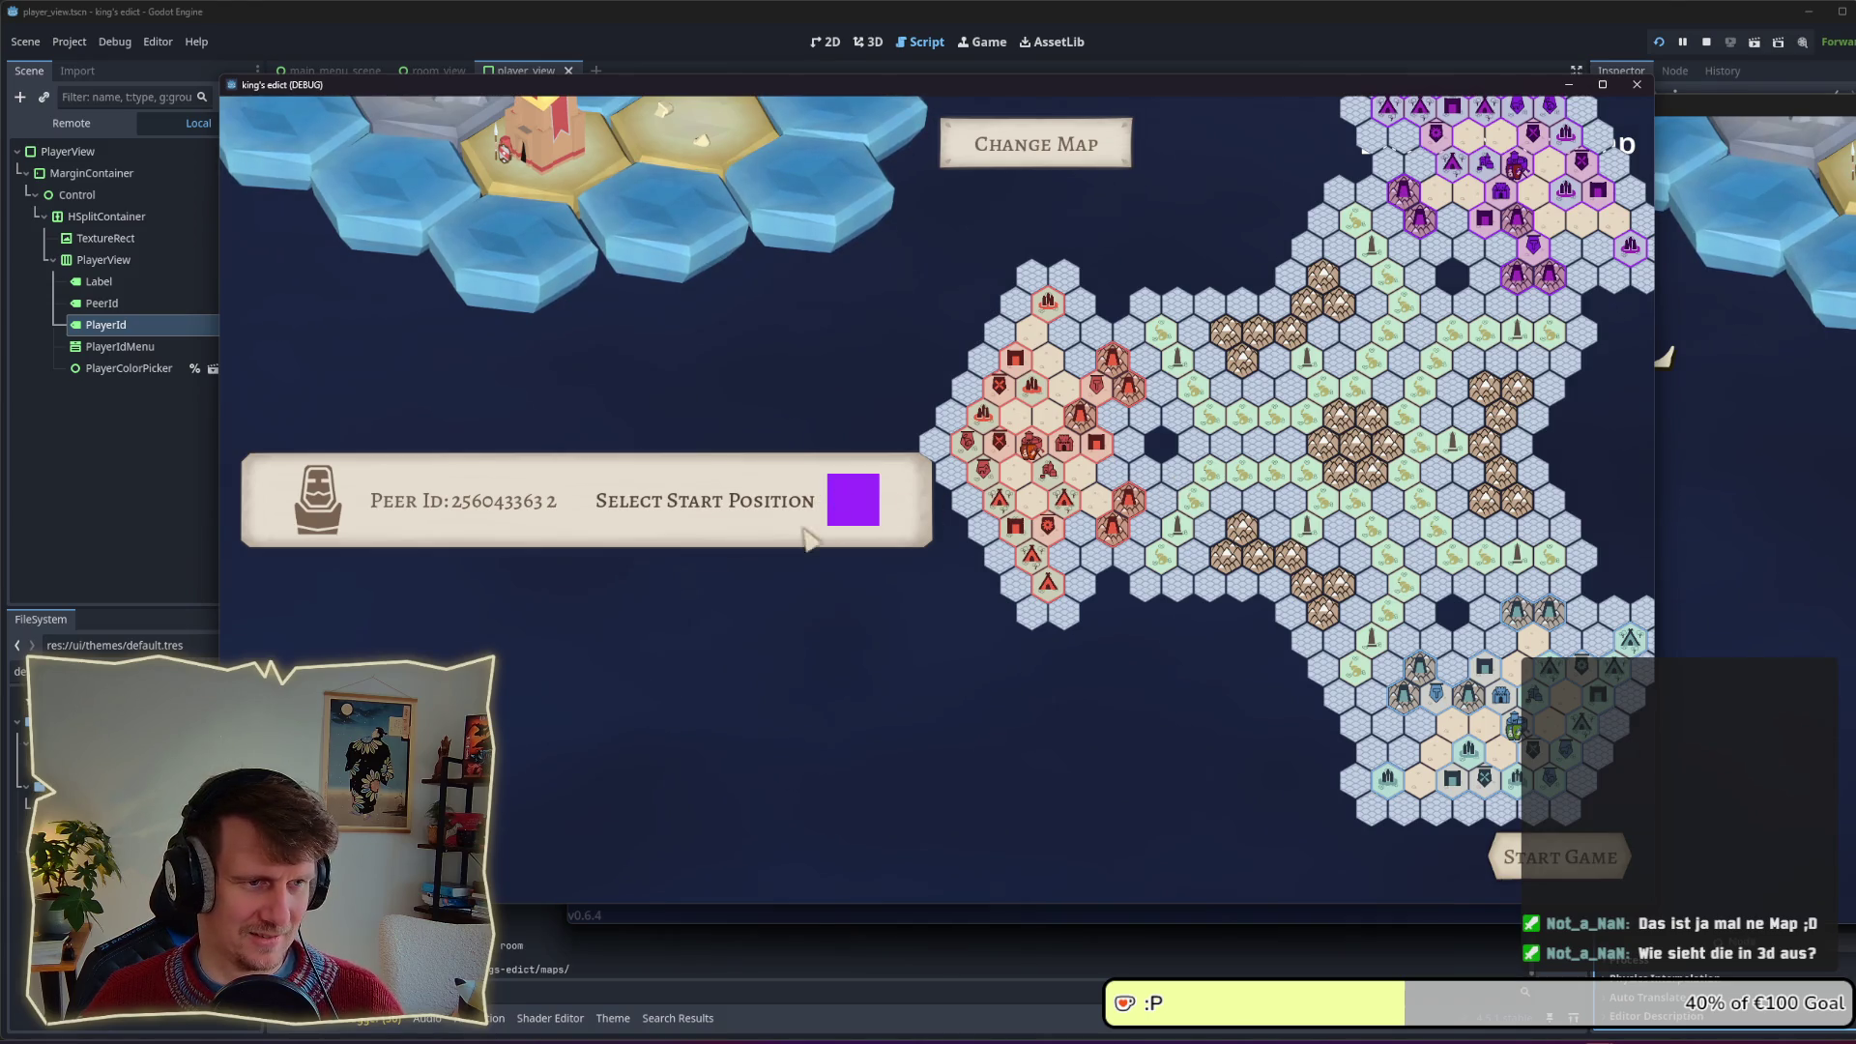
{"action": "left_click", "coordinate": [1503, 859]}
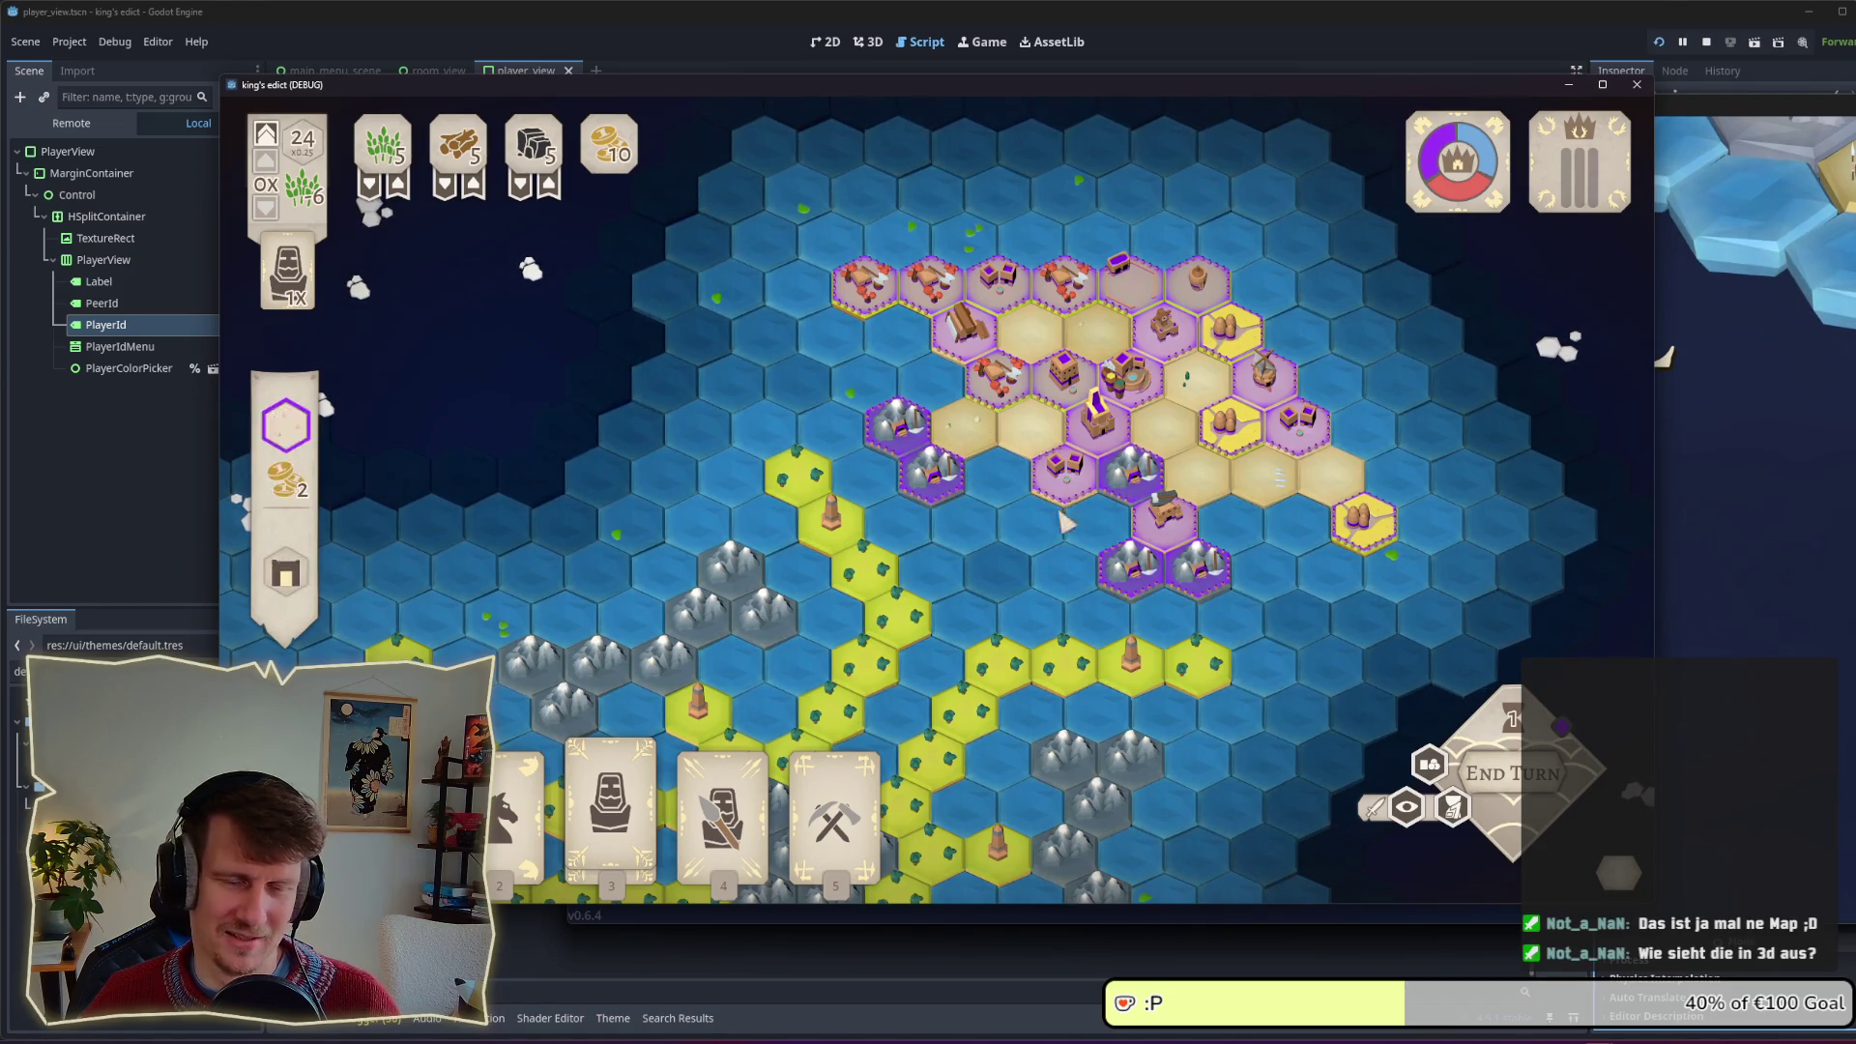
Step: Pan around the running match's hex map, then stop the game to return to player_view.gd
{"action": "left_click_drag", "start_coordinate": [1089, 526], "coordinate": [1155, 459]}
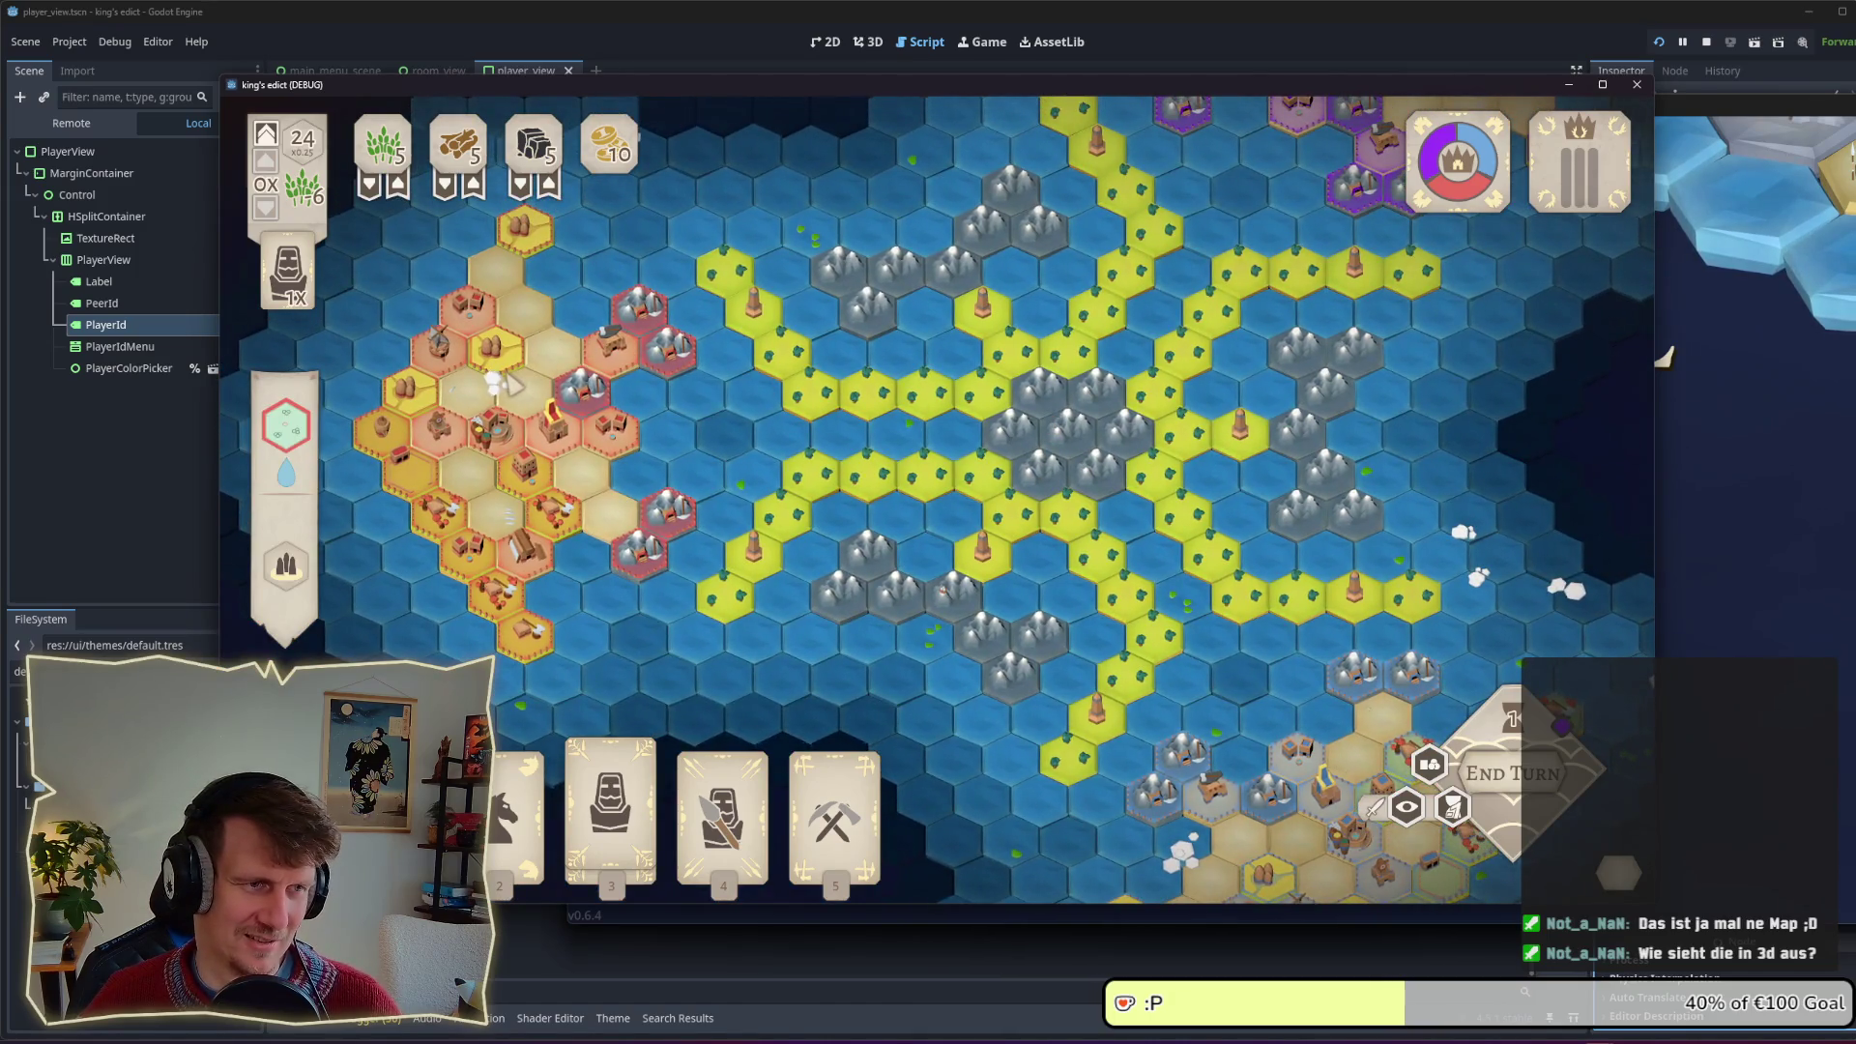
{"action": "left_click_drag", "start_coordinate": [1117, 343], "coordinate": [1070, 414]}
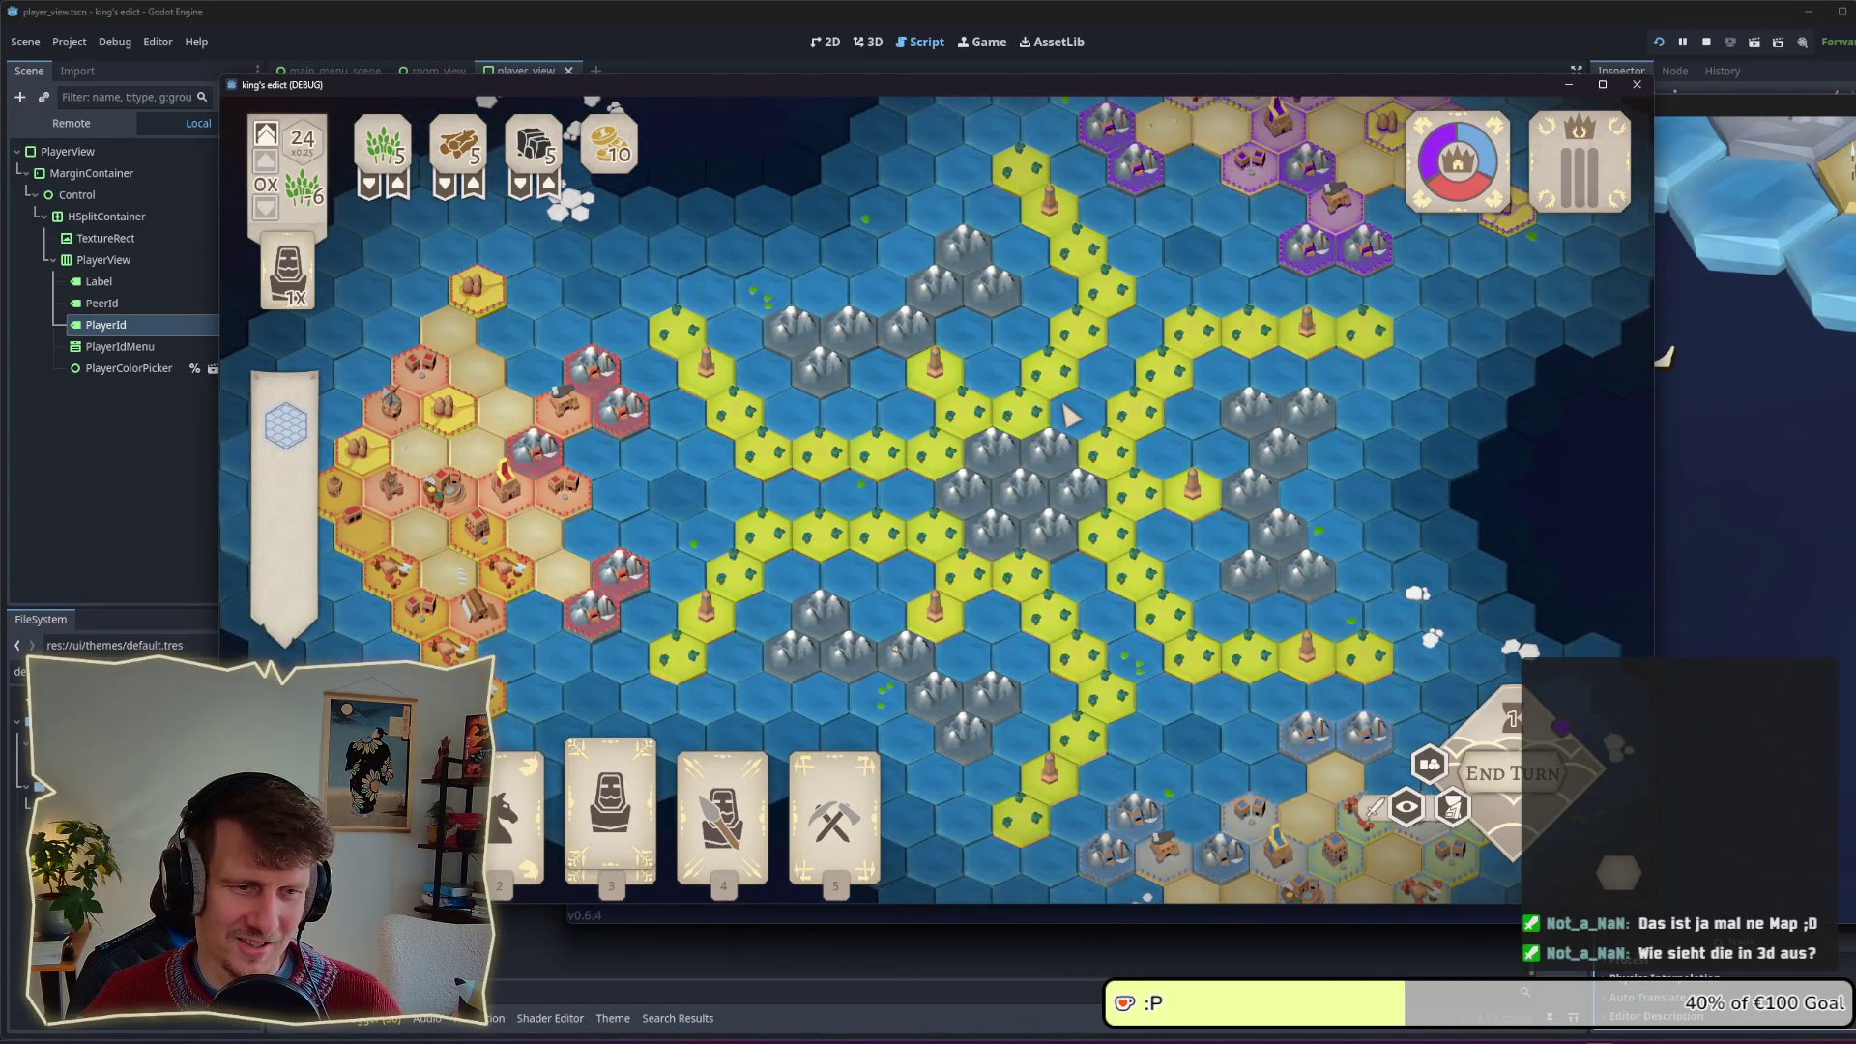
{"action": "left_click_drag", "start_coordinate": [1134, 354], "coordinate": [1100, 419]}
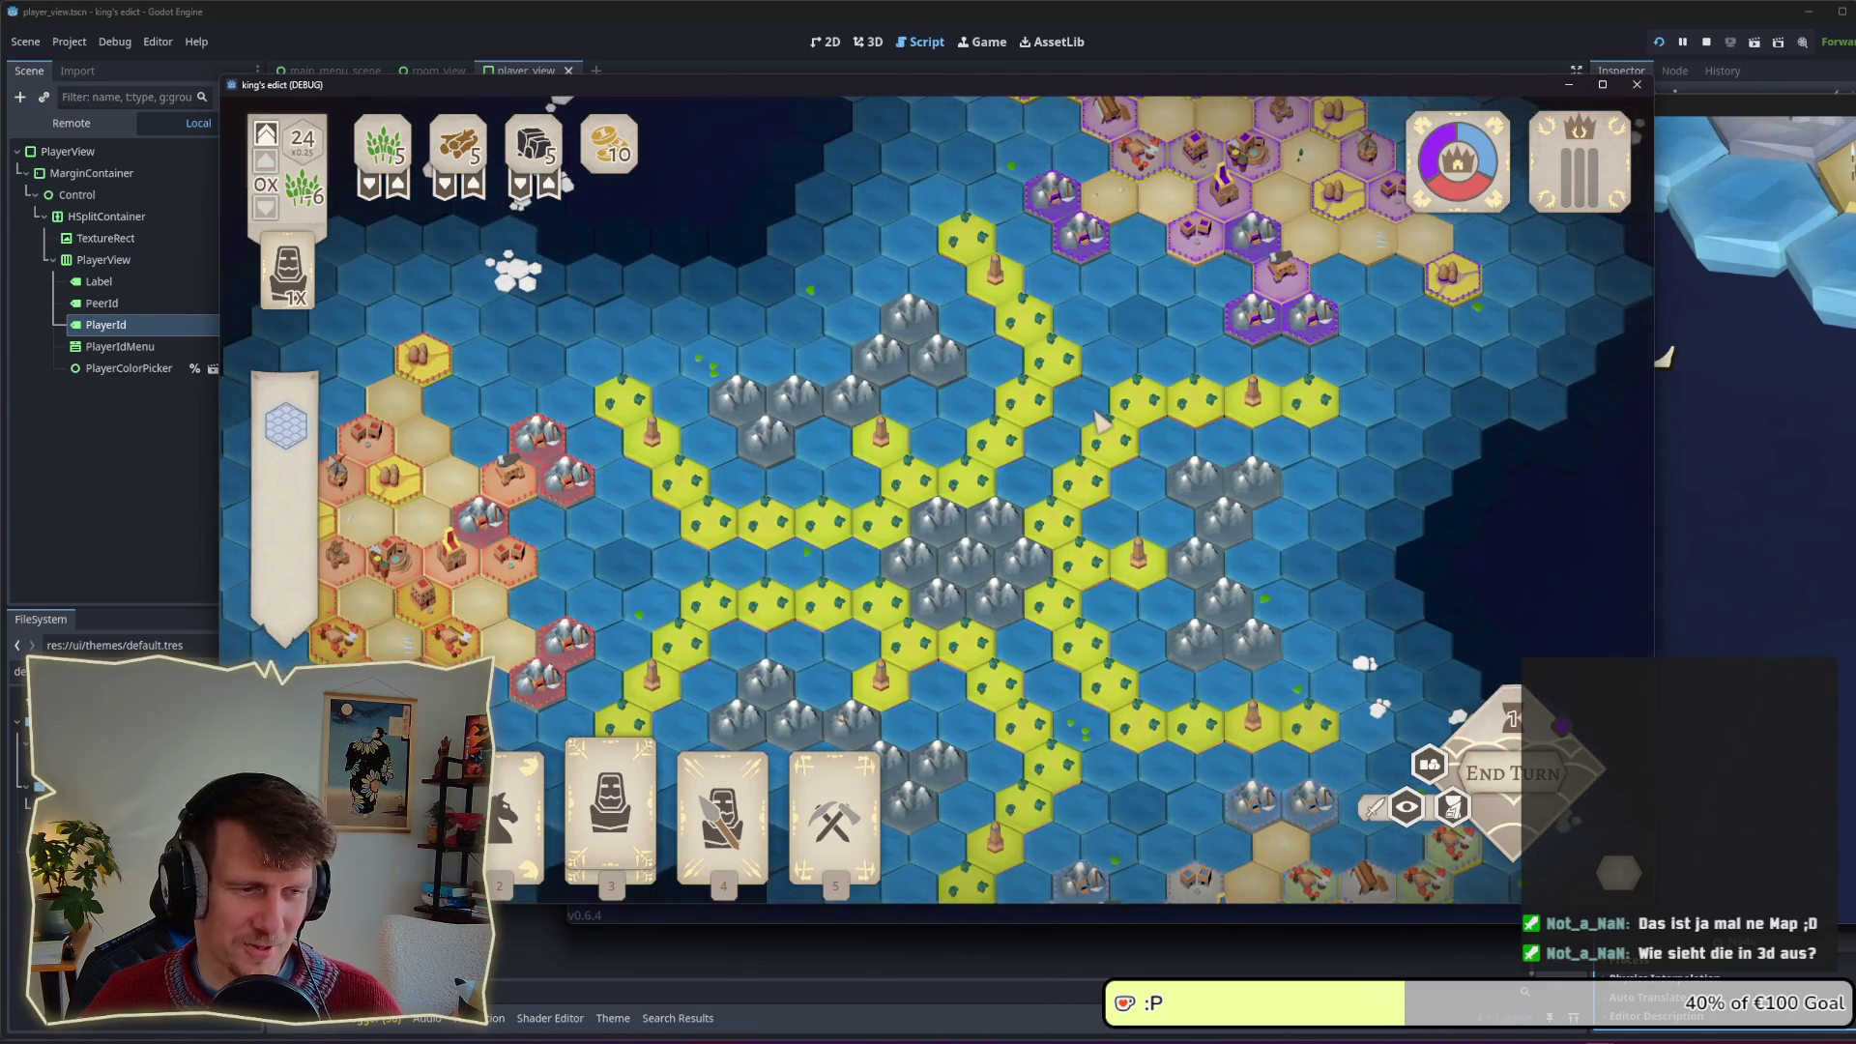
{"action": "key", "text": "2"}
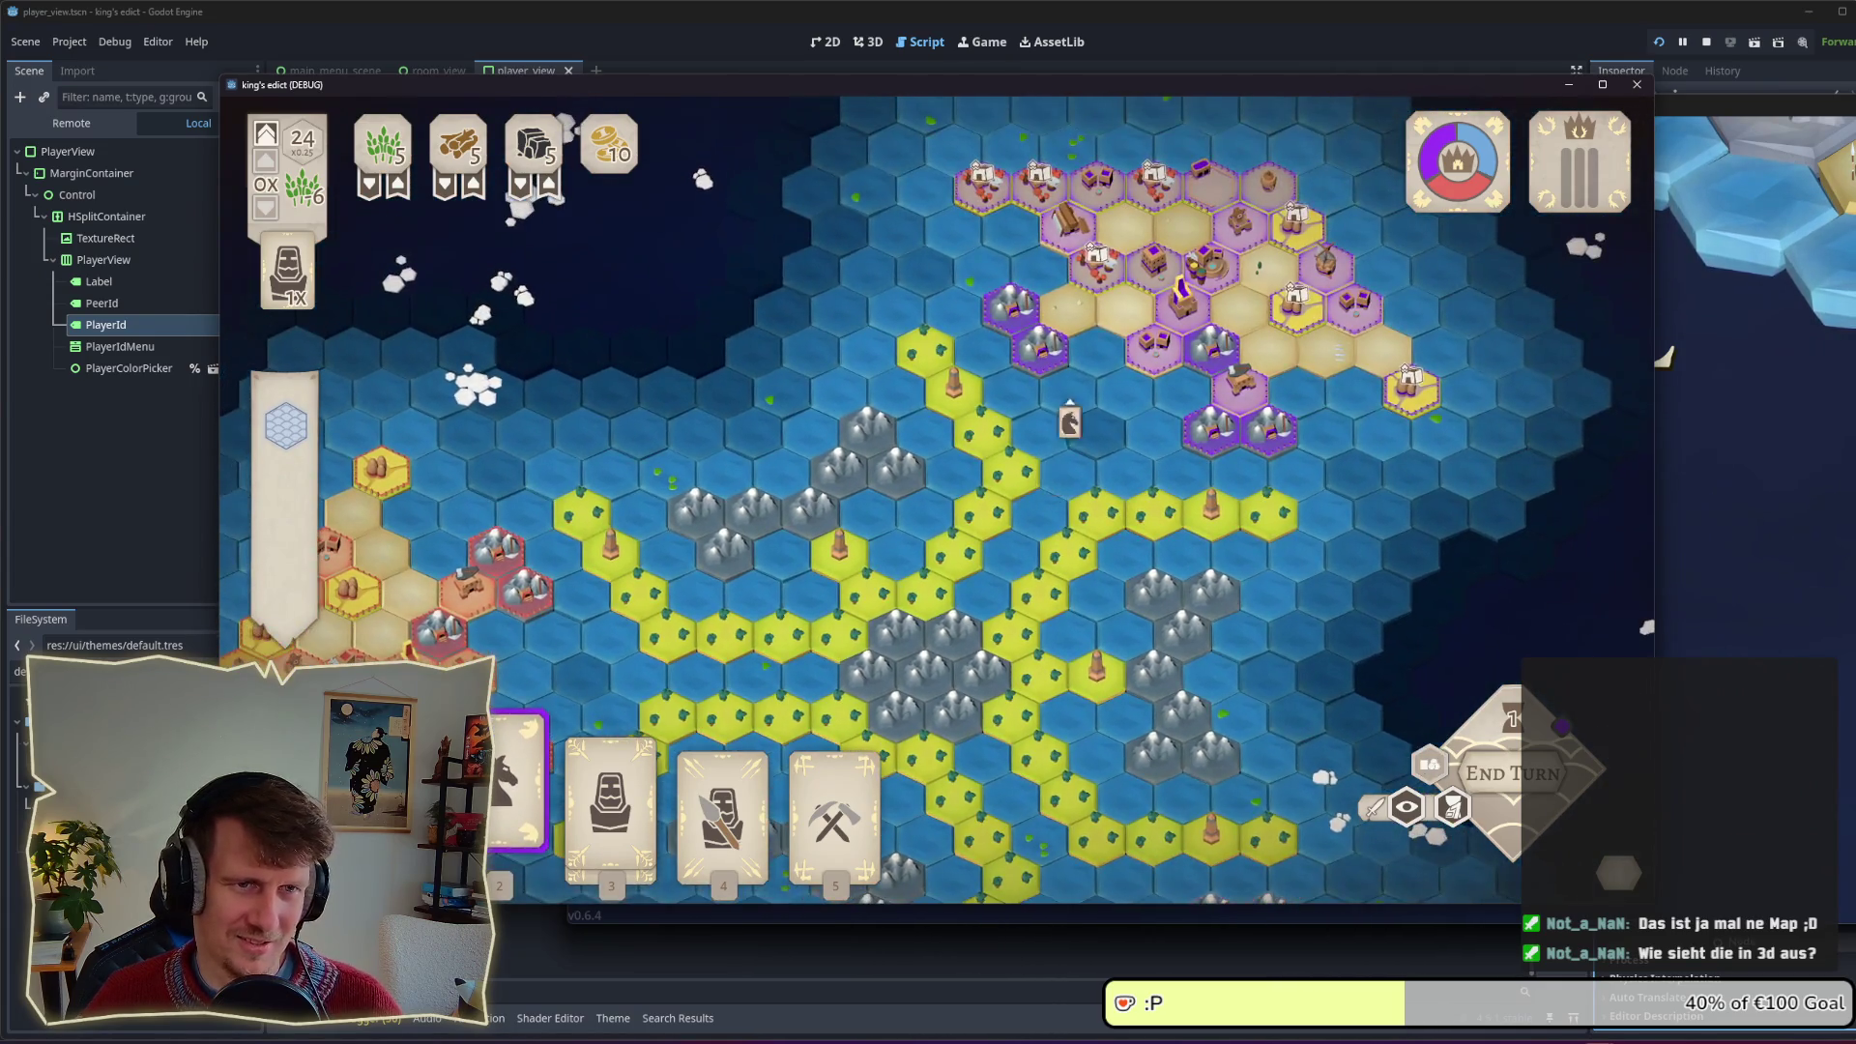
{"action": "right_click", "coordinate": [1071, 404]}
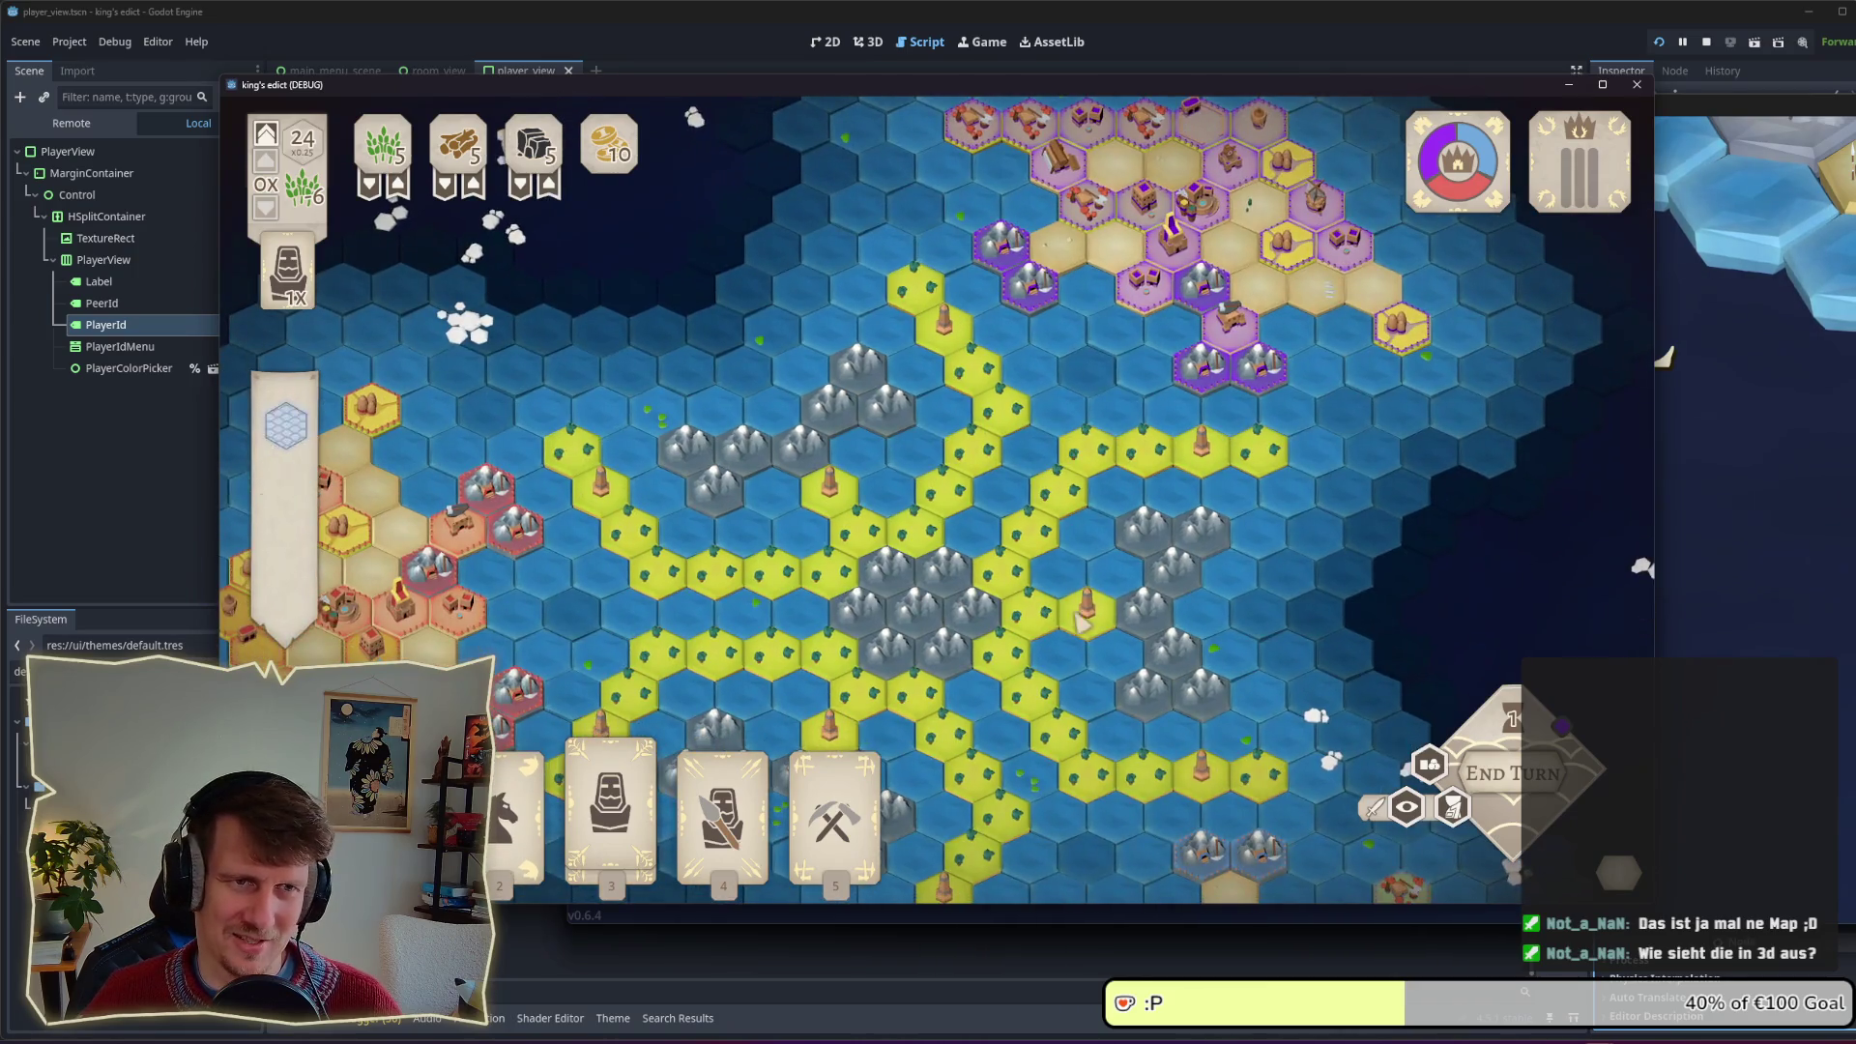
{"action": "key", "text": "Down"}
{"action": "key", "text": "Down"}
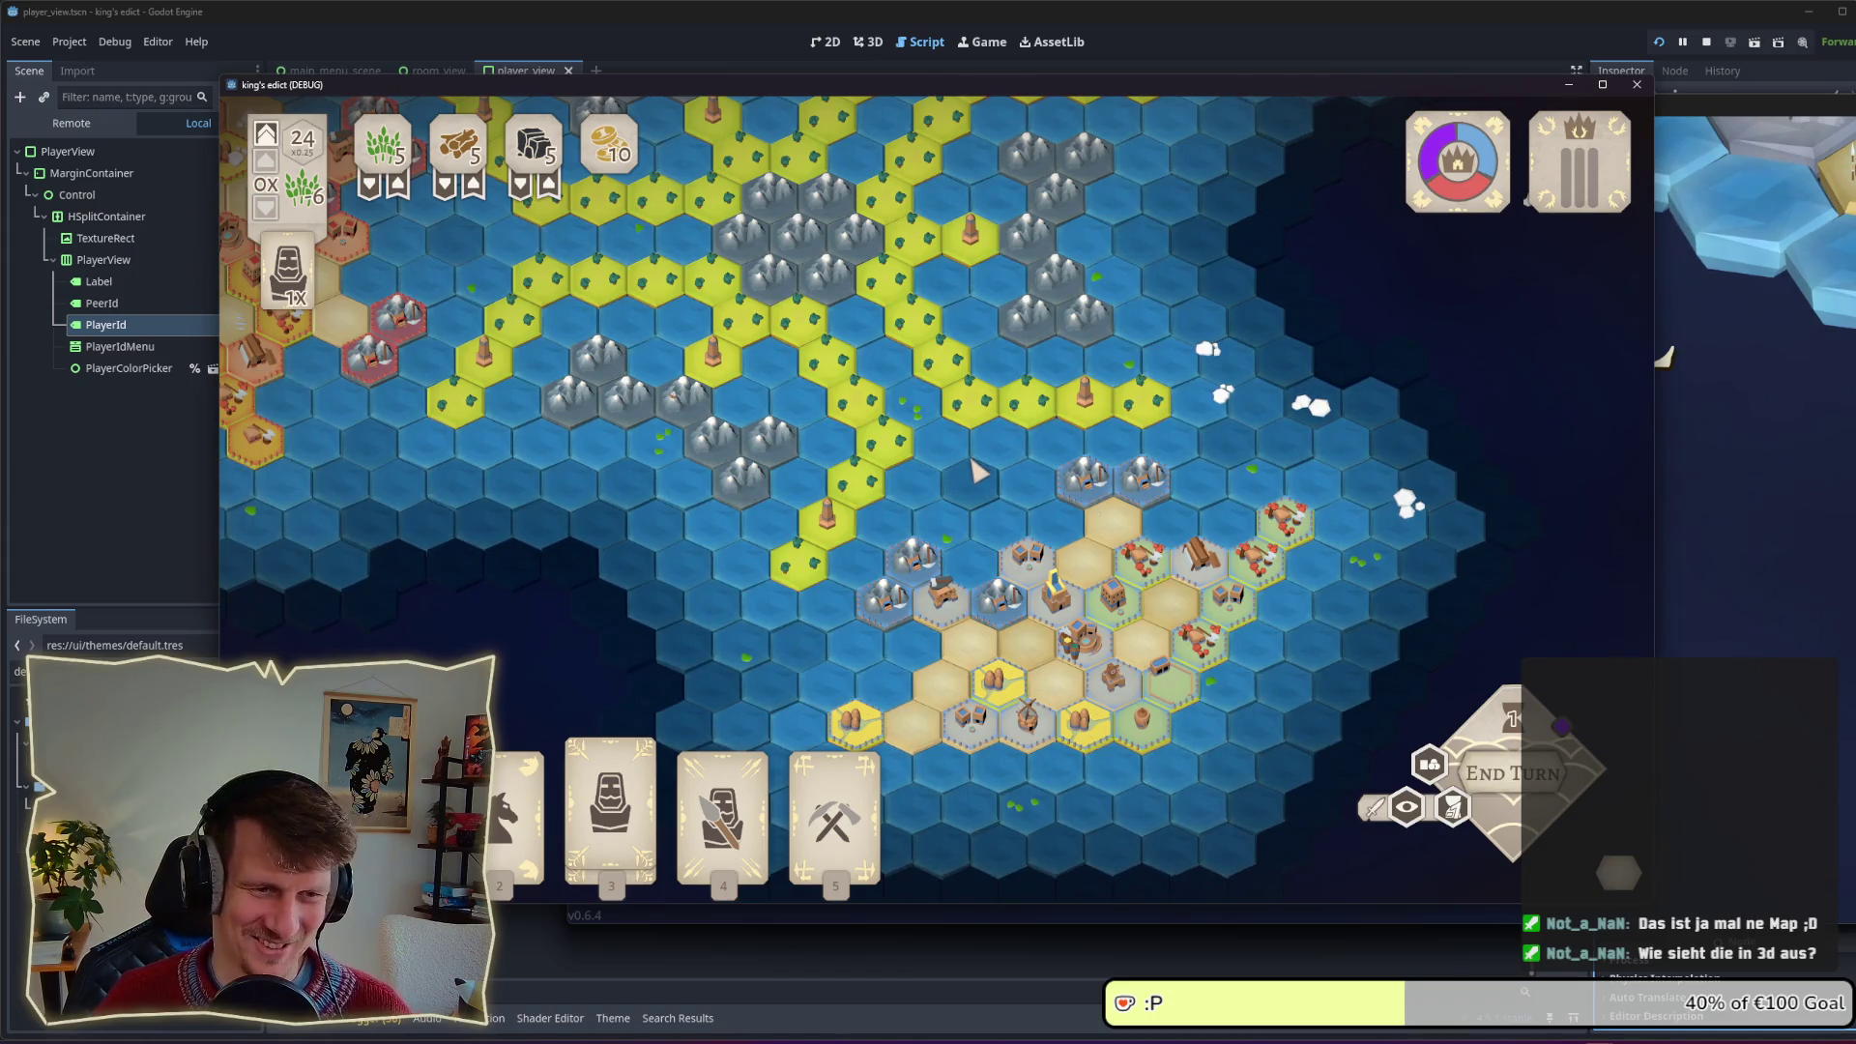
{"action": "left_click_drag", "start_coordinate": [977, 472], "coordinate": [1060, 538]}
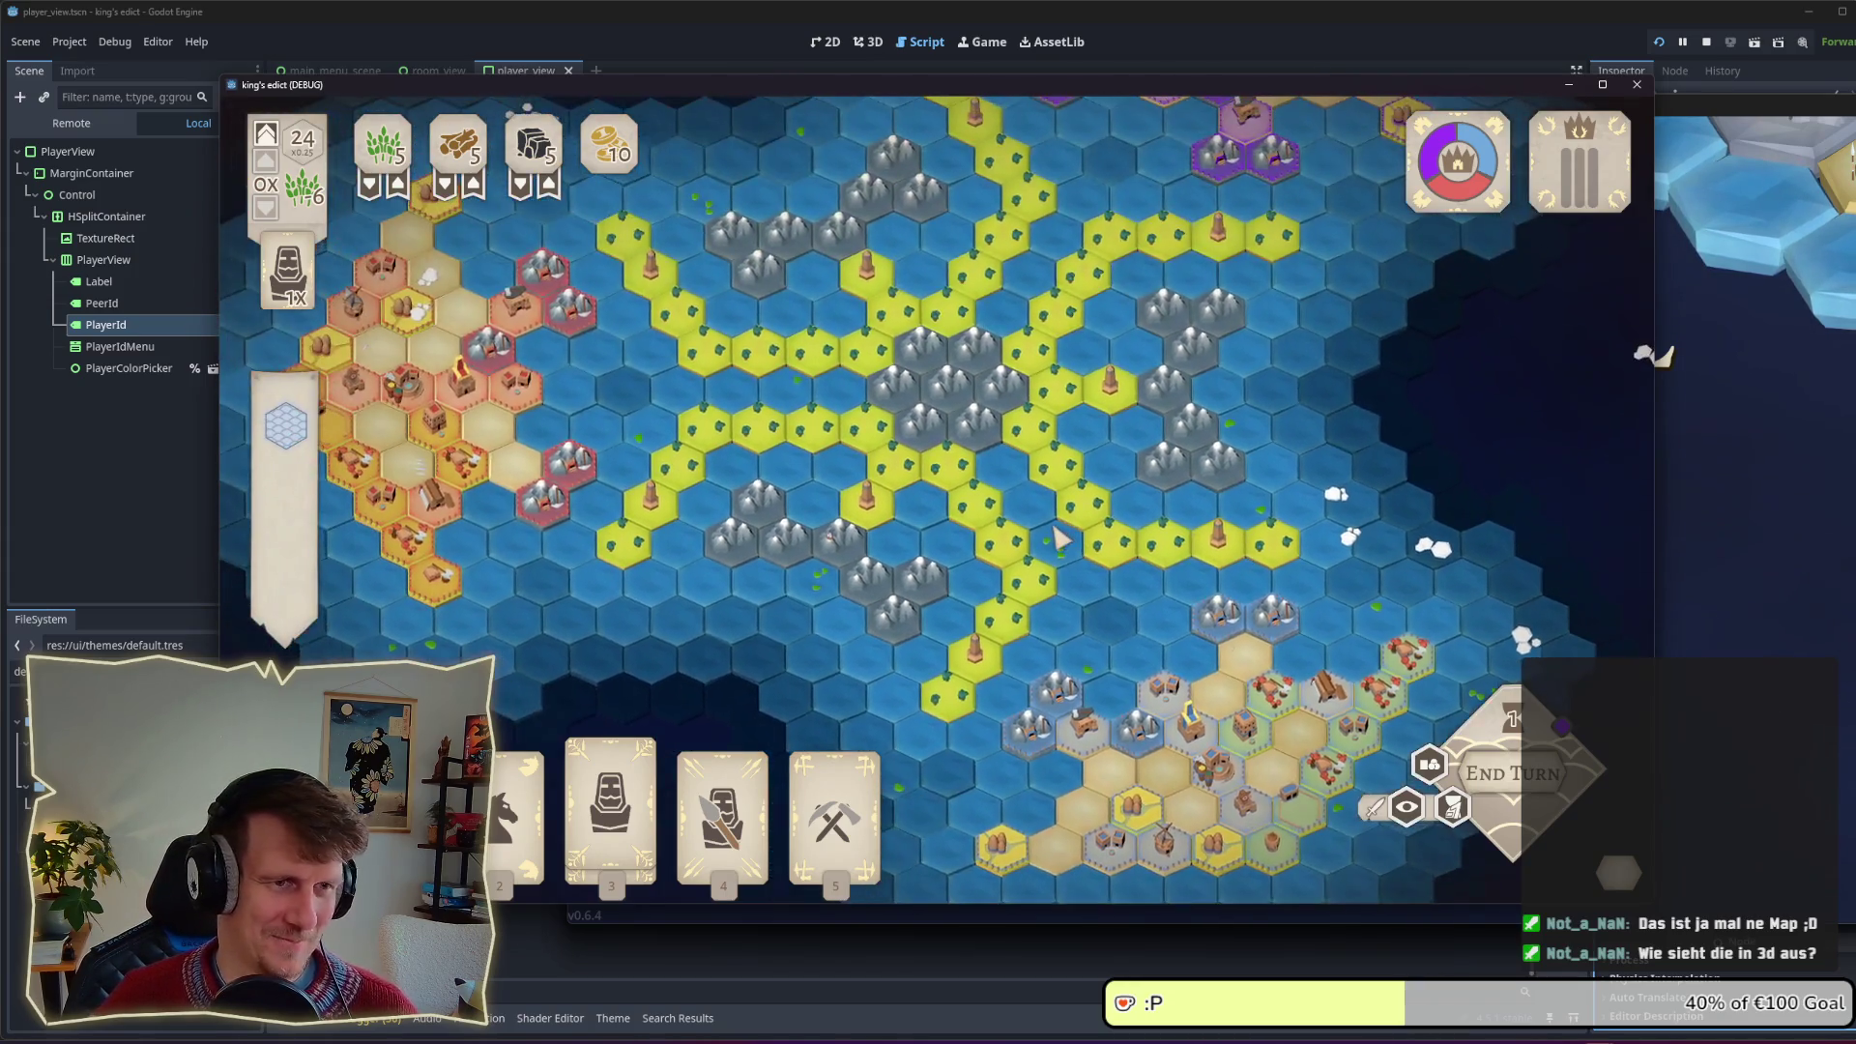
{"action": "left_click_drag", "start_coordinate": [1078, 428], "coordinate": [1096, 495]}
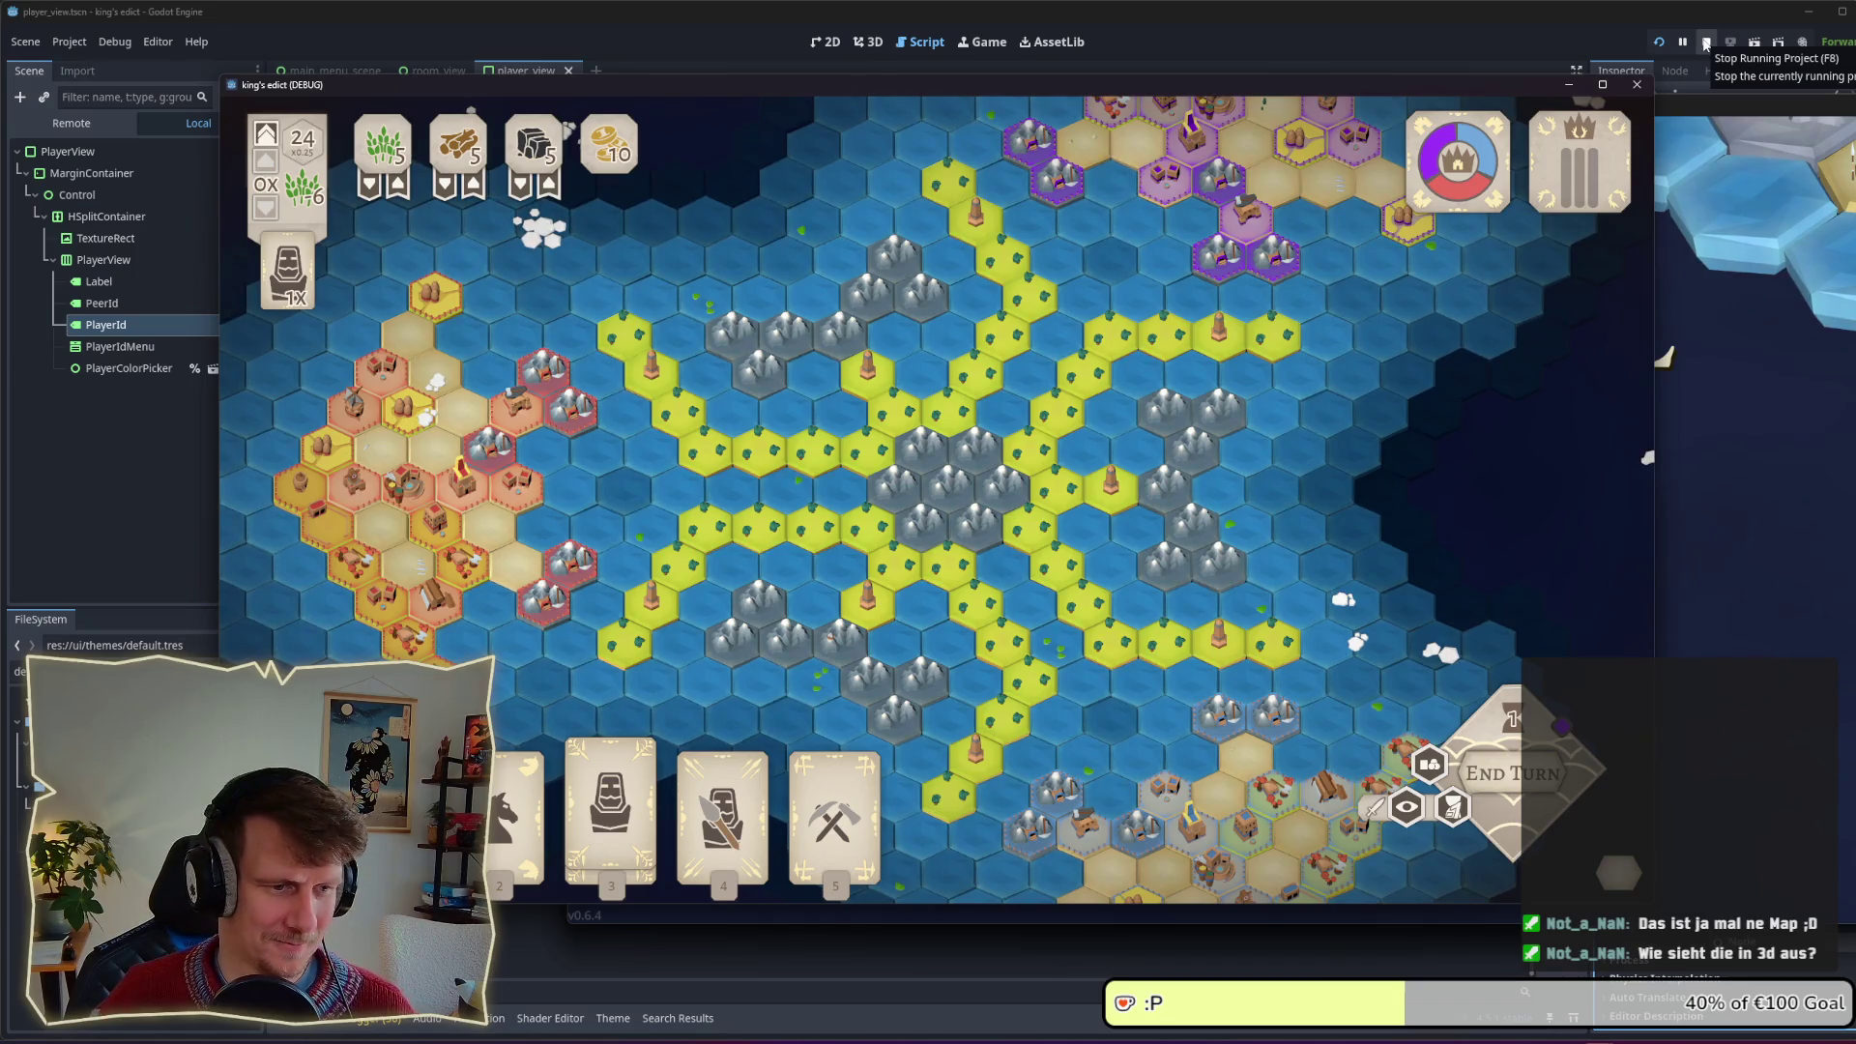
{"action": "left_click", "coordinate": [1707, 43]}
{"action": "left_click", "coordinate": [1027, 477]}
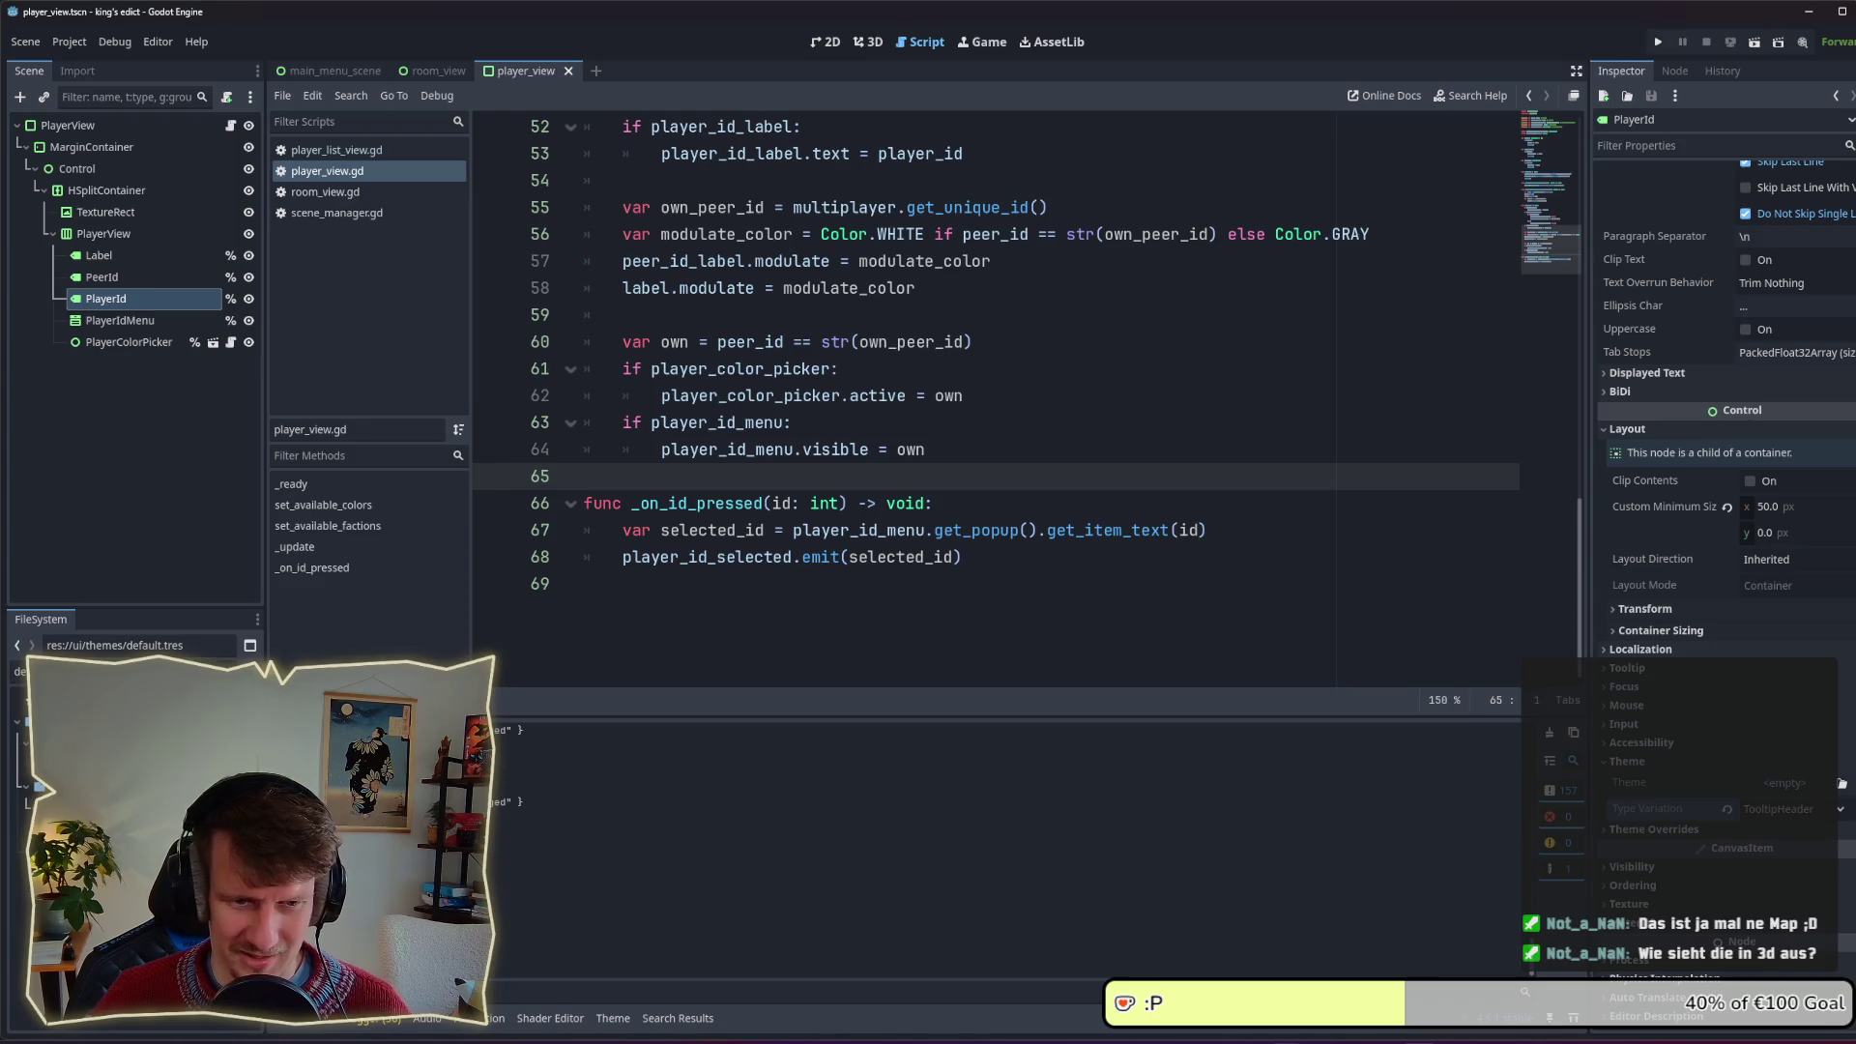
Step: Switch to Affinity Designer's Designer persona and select the player_icon artboard
{"action": "key", "text": "alt+Tab"}
{"action": "scroll", "coordinate": [627, 571], "scroll_direction": "left", "scroll_amount": 5}
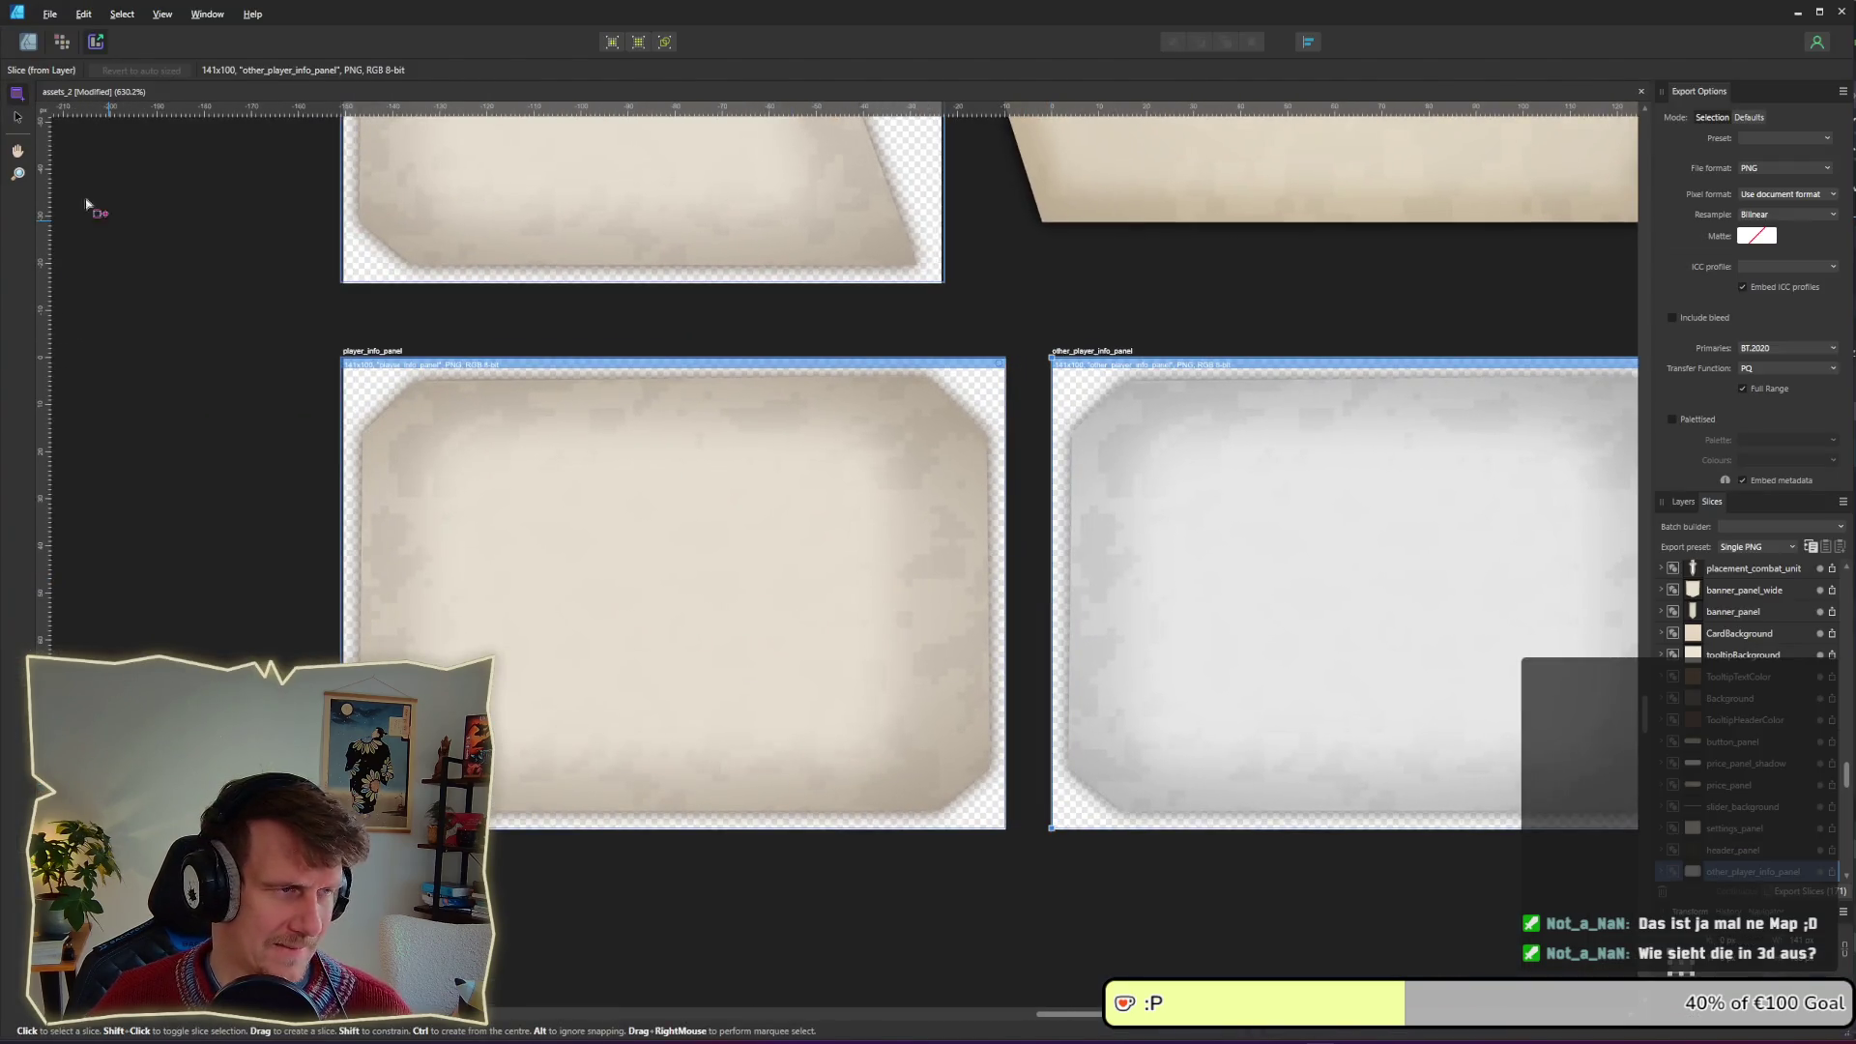
{"action": "left_click", "coordinate": [28, 42]}
{"action": "scroll", "coordinate": [629, 440], "scroll_direction": "down", "scroll_amount": 10}
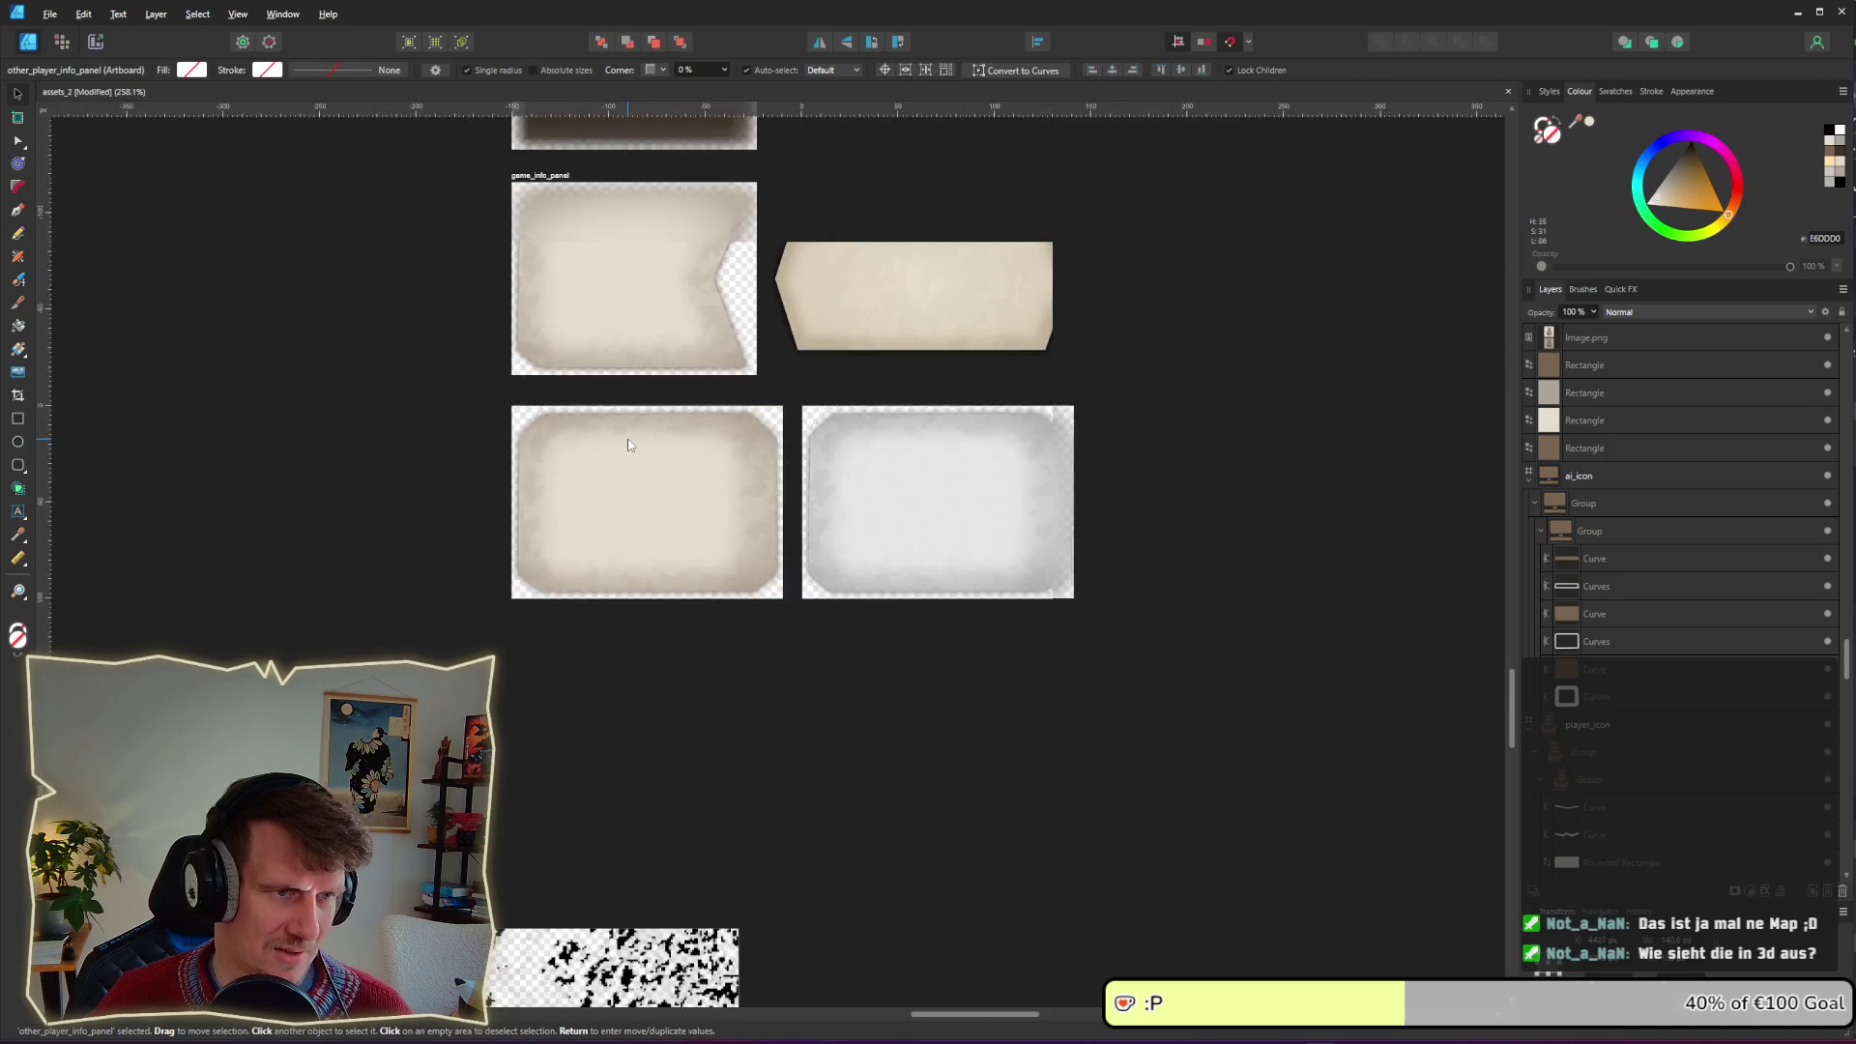
{"action": "scroll", "coordinate": [630, 445], "scroll_direction": "down", "scroll_amount": 1}
{"action": "left_click_drag", "start_coordinate": [454, 305], "coordinate": [814, 408]}
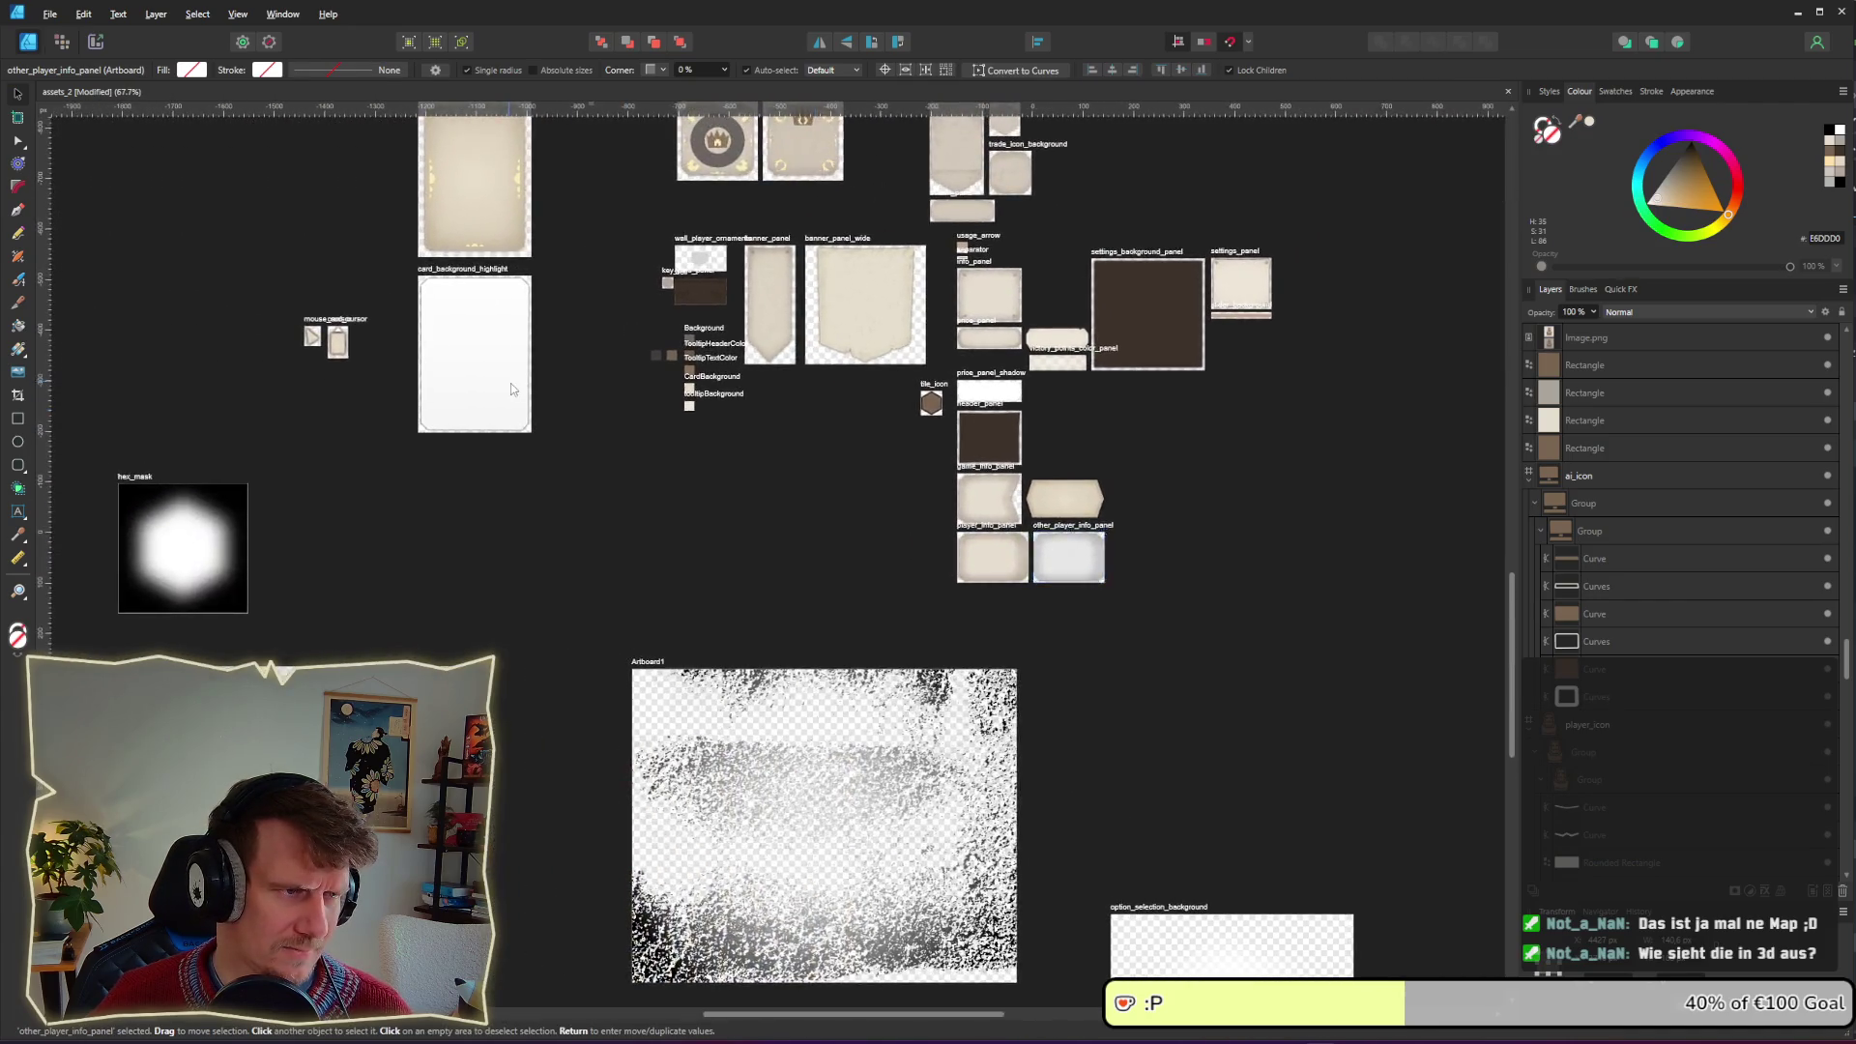
{"action": "left_click_drag", "start_coordinate": [515, 379], "coordinate": [1127, 558]}
{"action": "left_click_drag", "start_coordinate": [503, 170], "coordinate": [808, 491]}
{"action": "scroll", "coordinate": [808, 491], "scroll_direction": "down", "scroll_amount": 1}
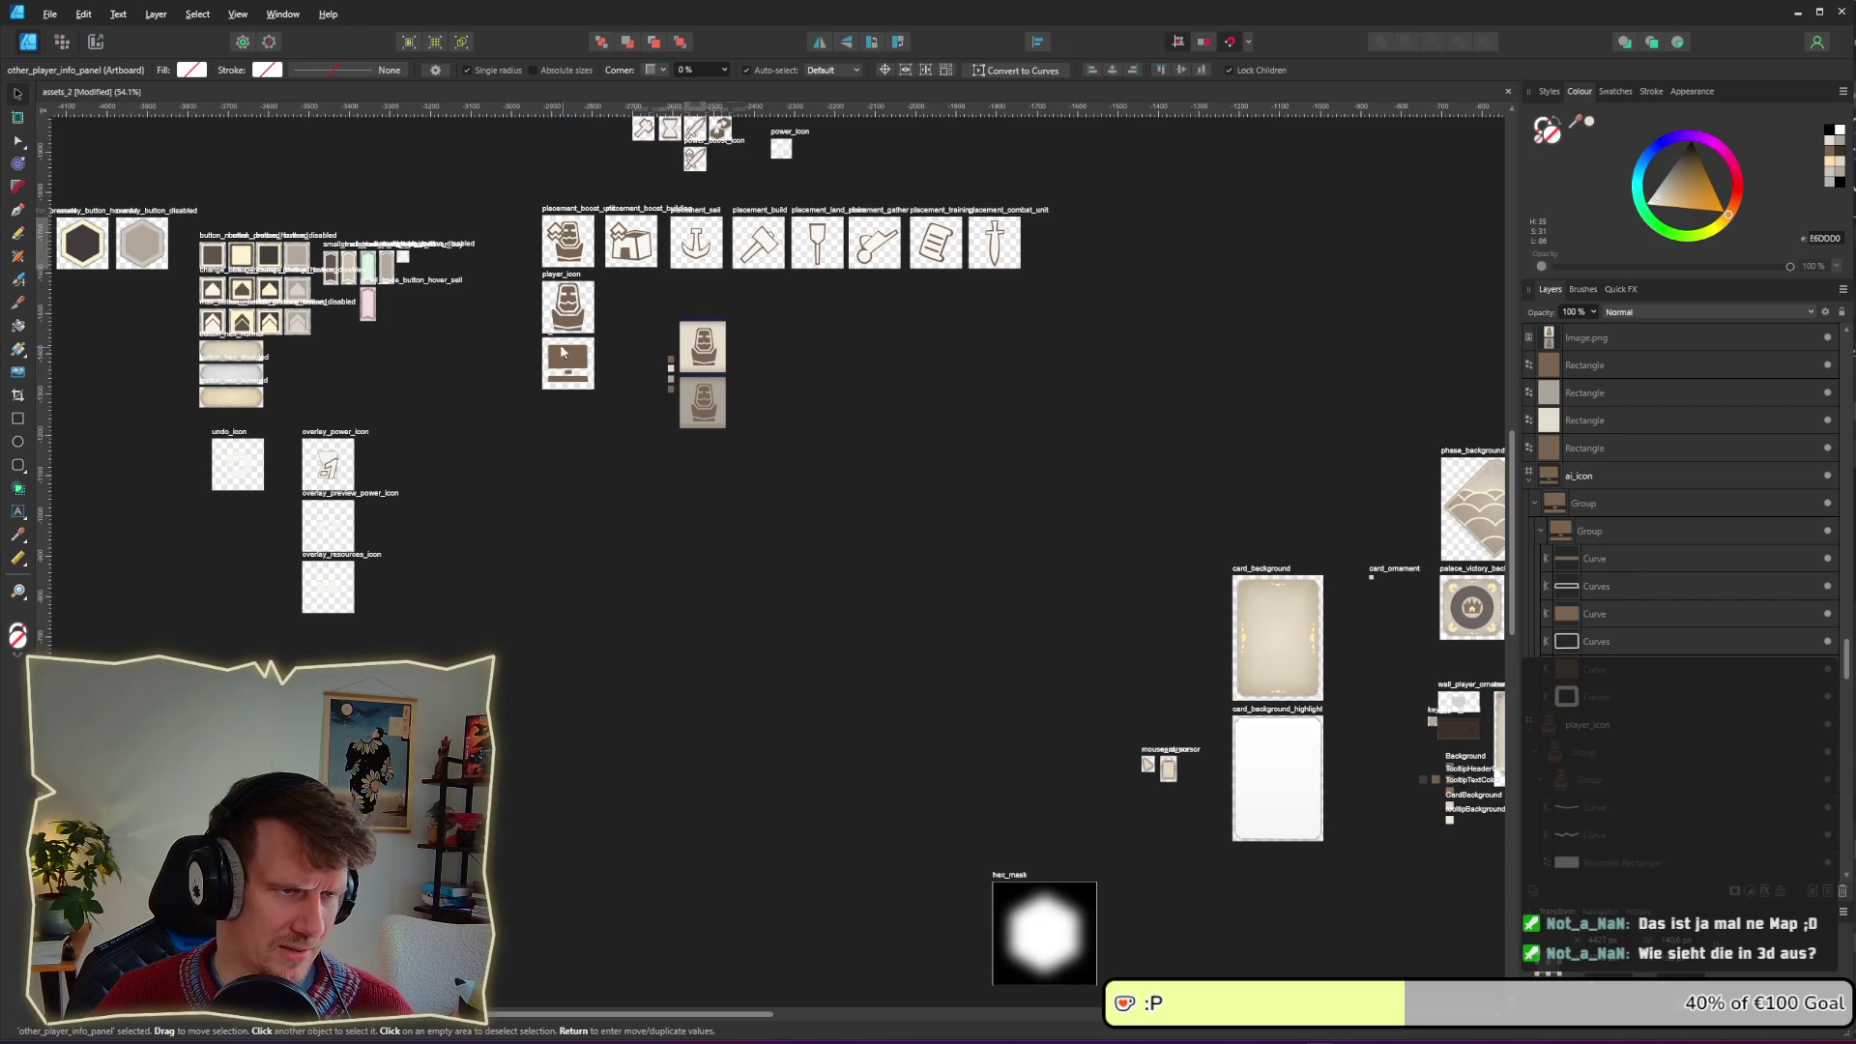
{"action": "left_click", "coordinate": [562, 277]}
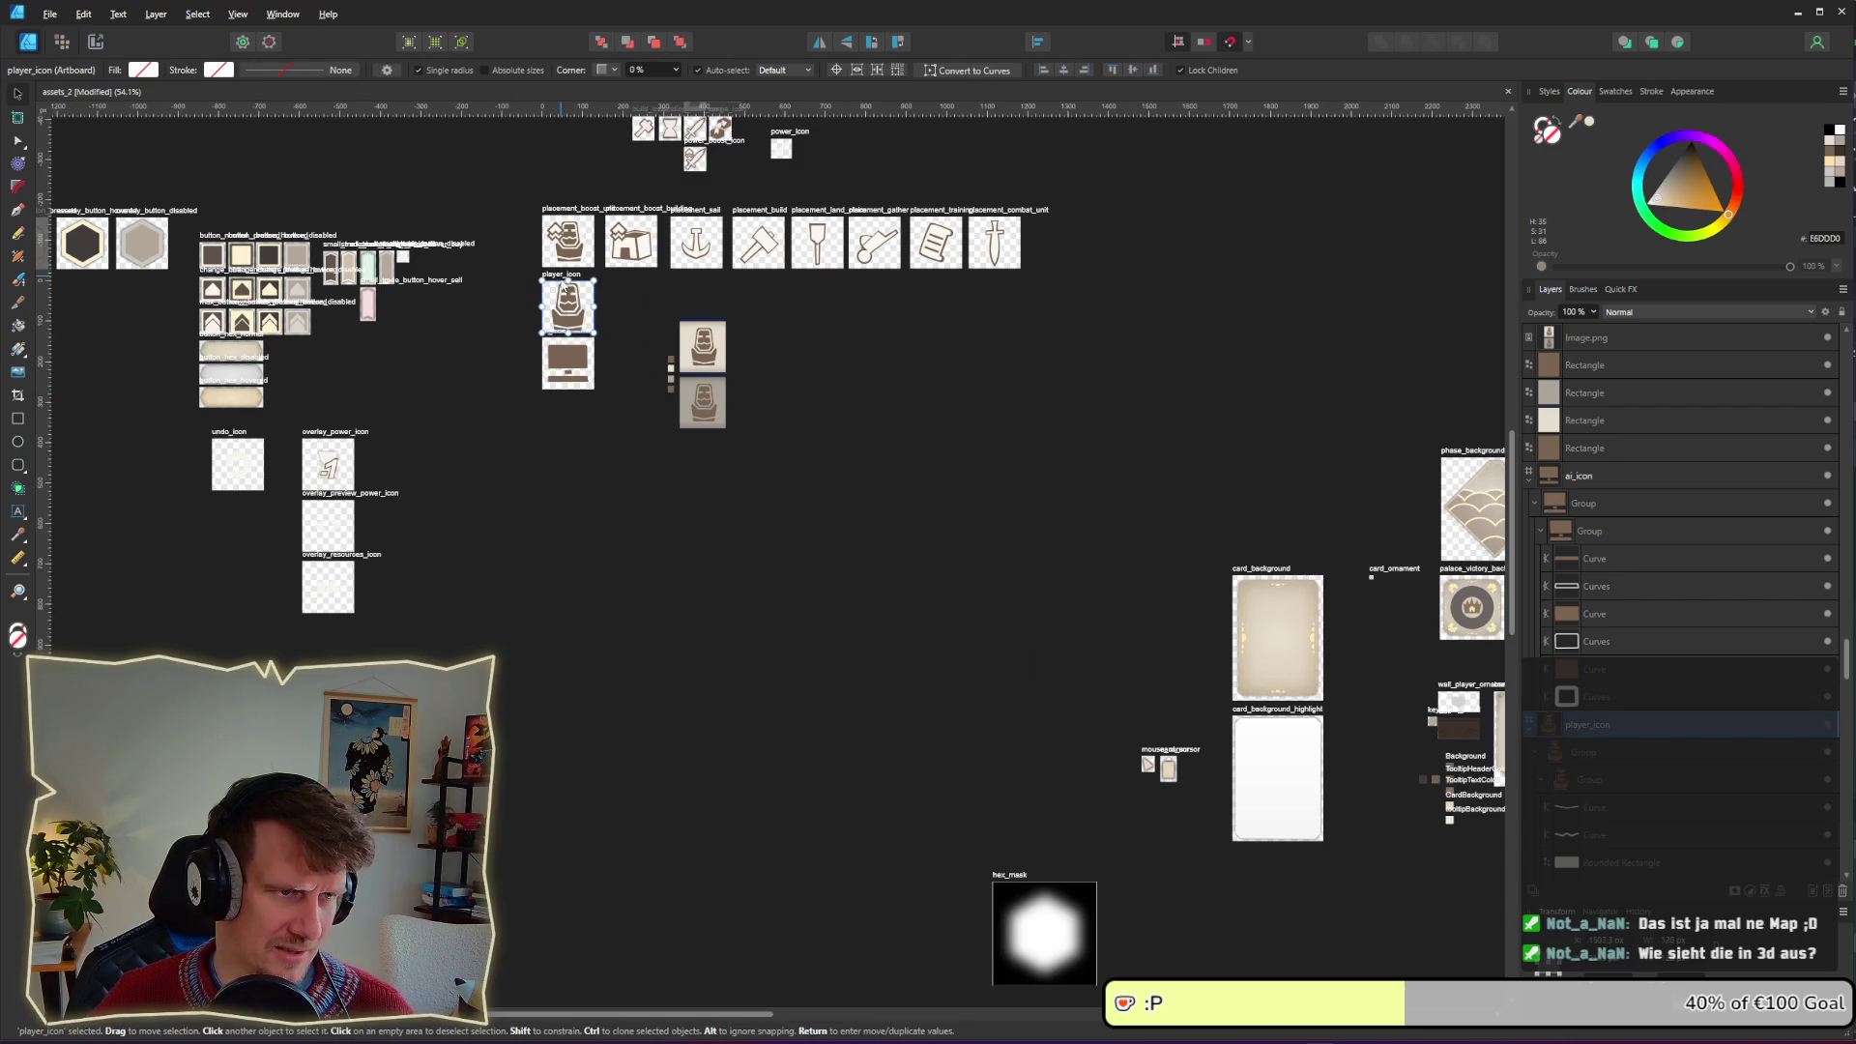
{"action": "left_click", "coordinate": [557, 290]}
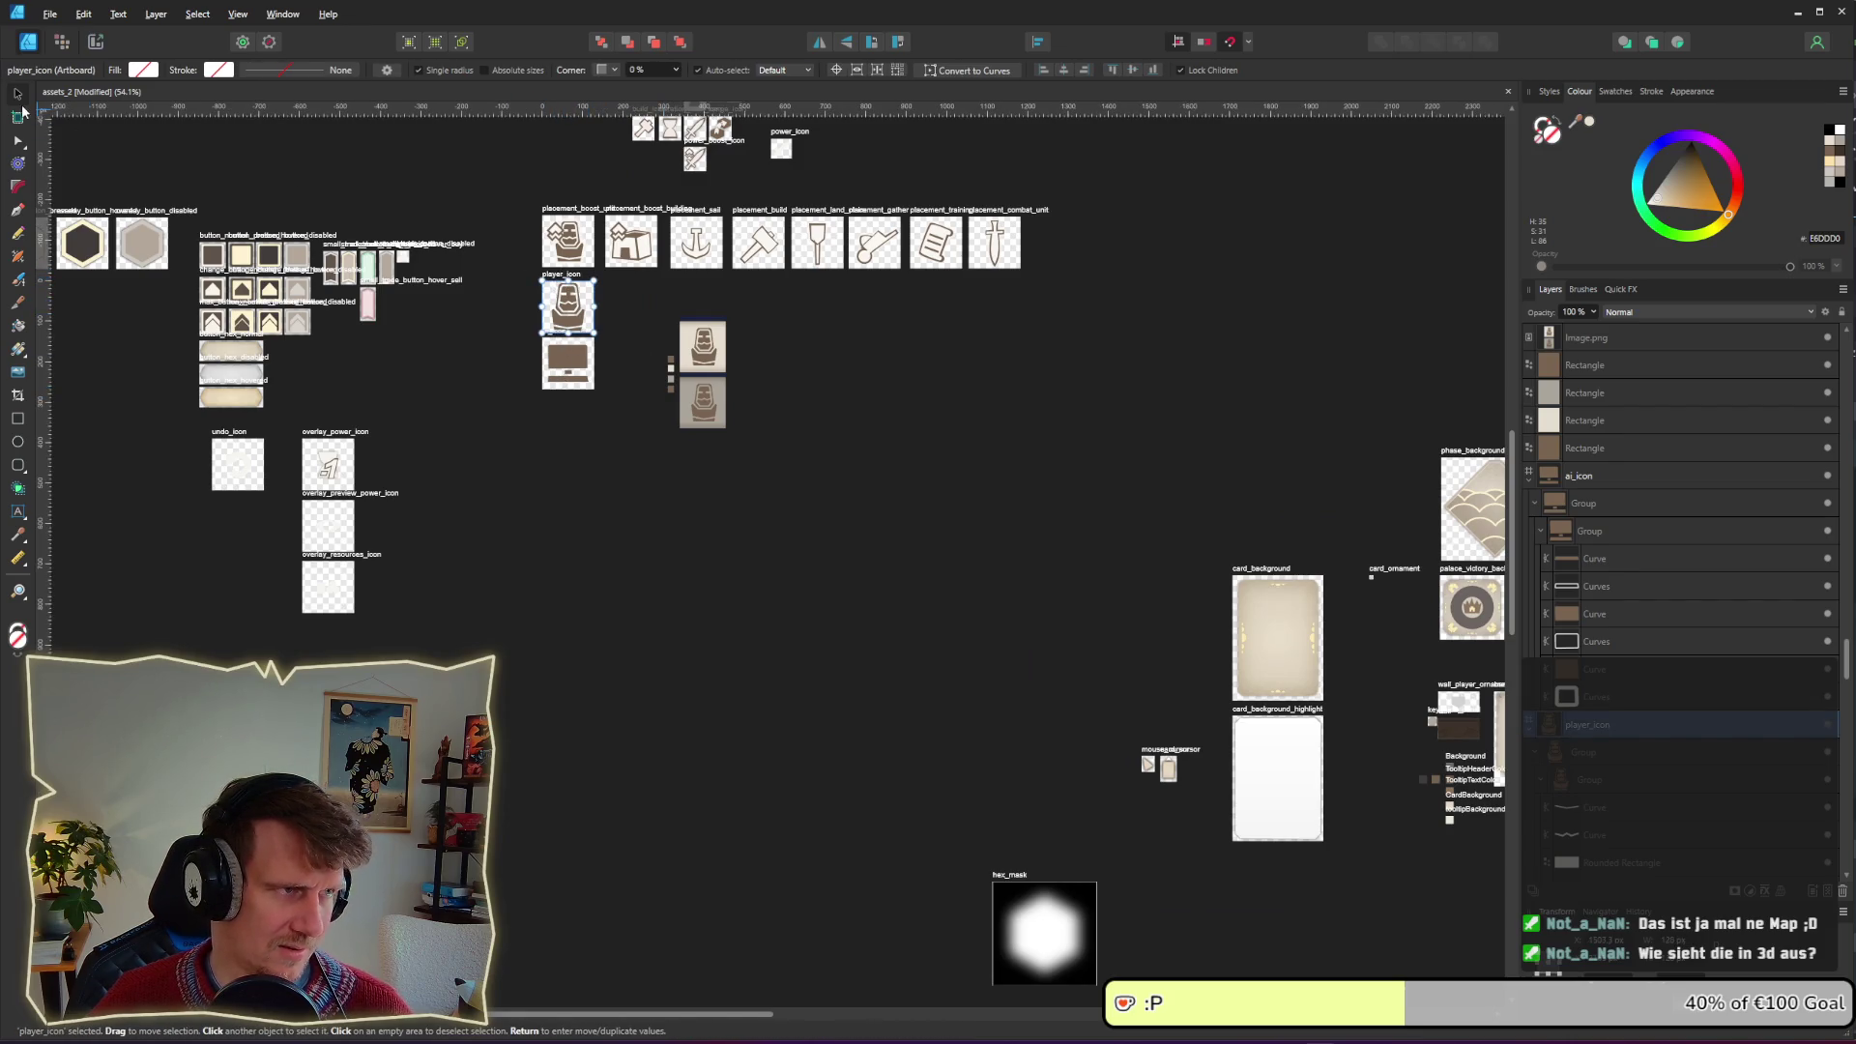
{"action": "scroll", "coordinate": [610, 332], "scroll_direction": "up", "scroll_amount": 5}
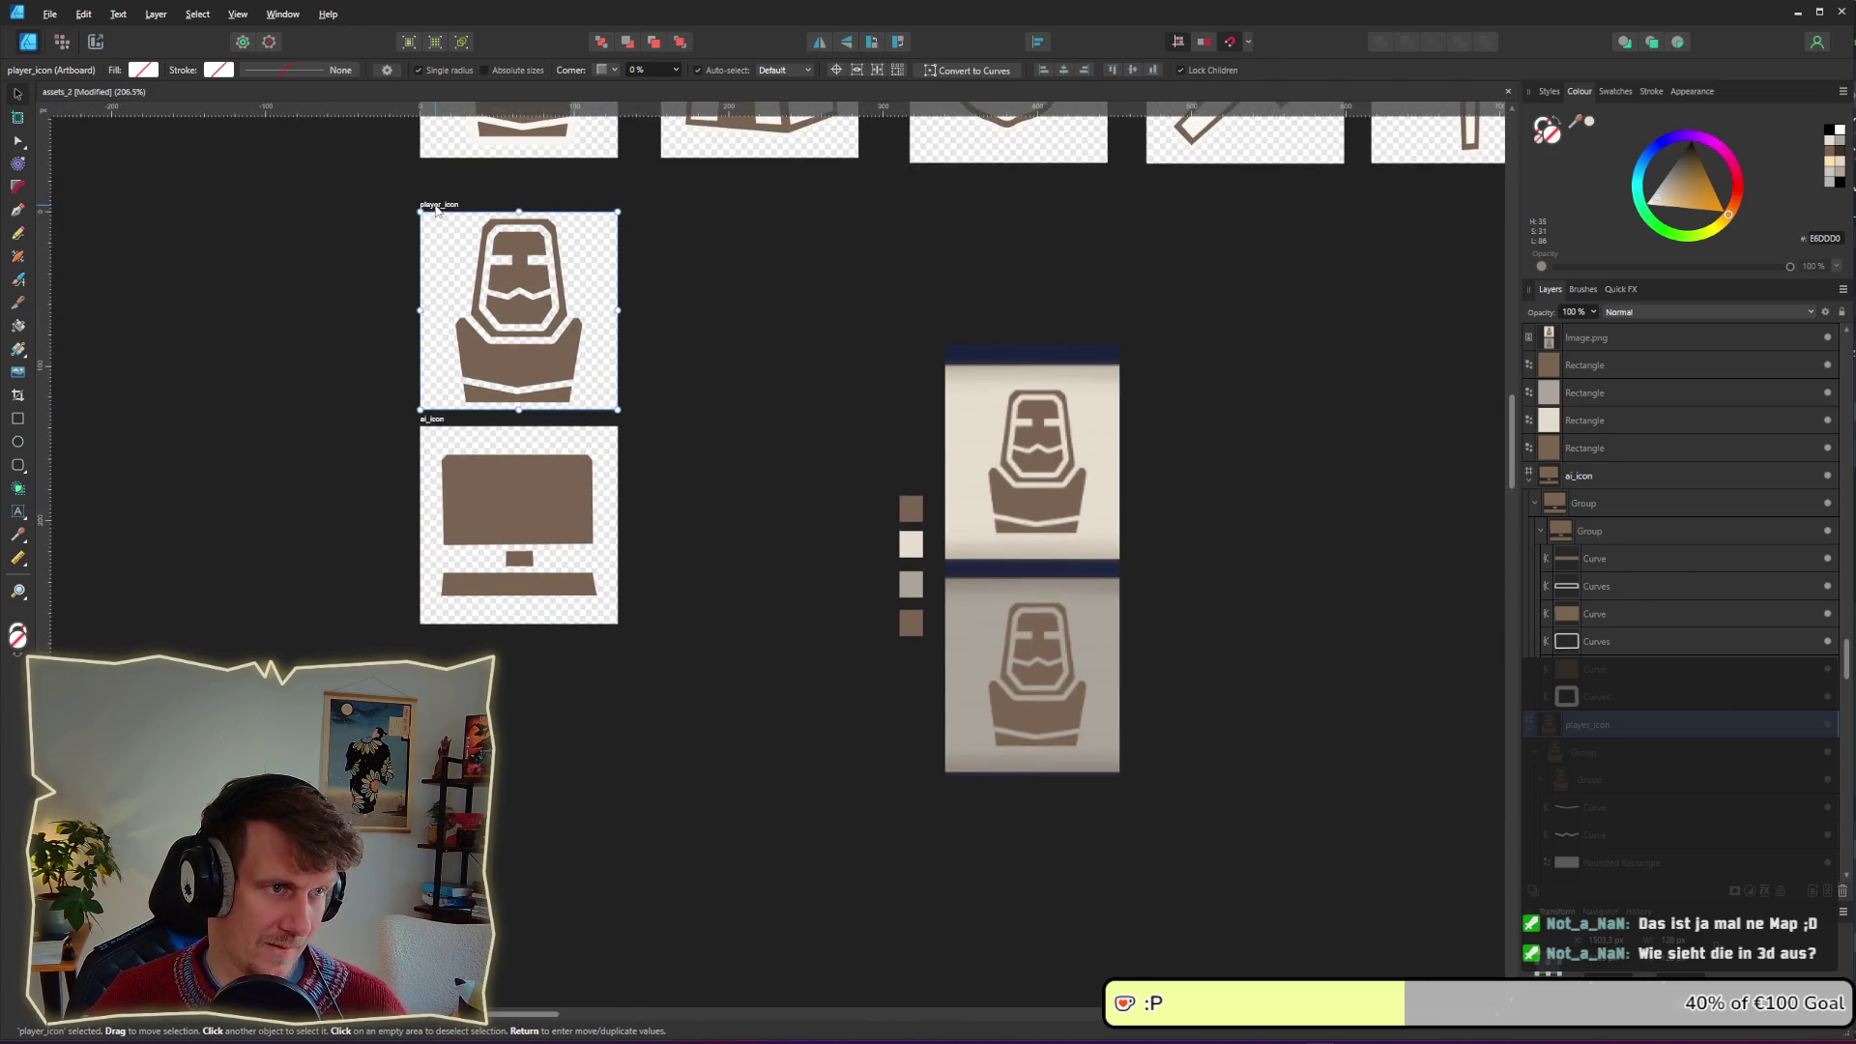
Step: Duplicate the player_icon artboard and place the copy left of player_info_panel
{"action": "left_click_drag", "start_coordinate": [469, 295], "coordinate": [720, 428]}
{"action": "scroll", "coordinate": [720, 429], "scroll_direction": "down", "scroll_amount": 5}
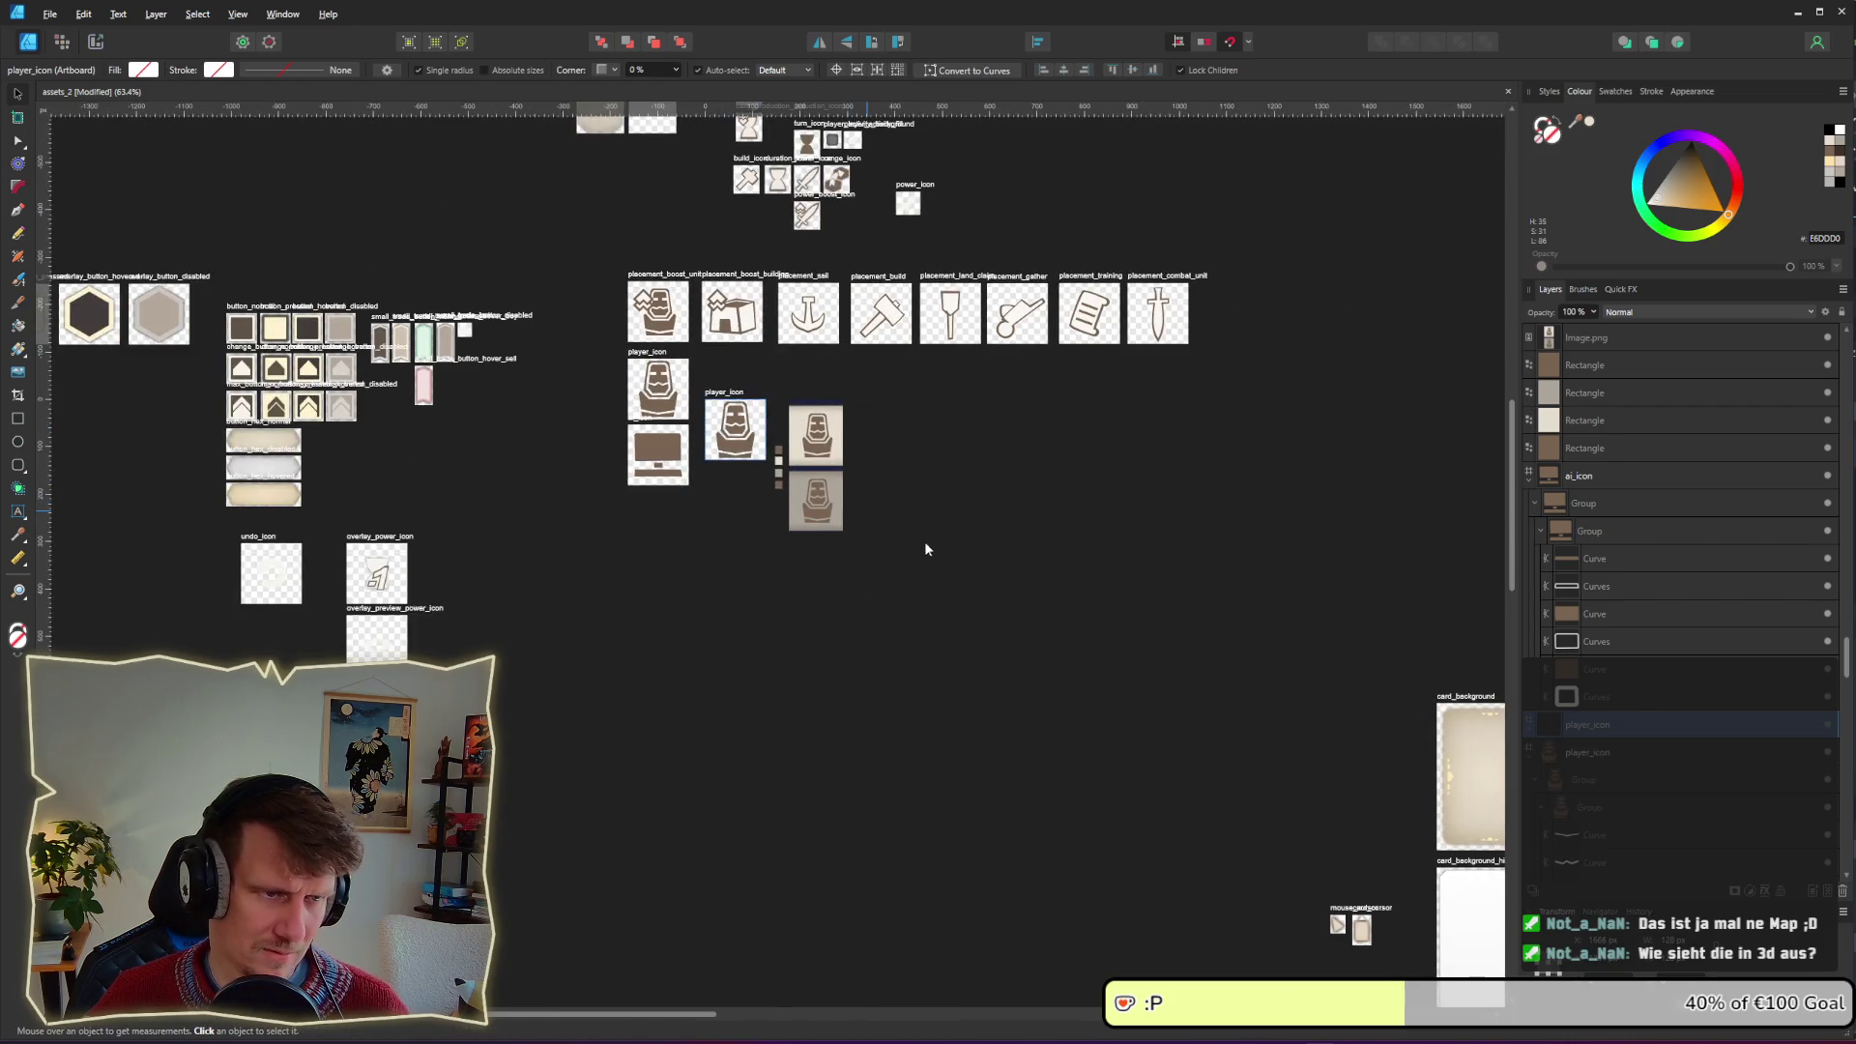
{"action": "scroll", "coordinate": [571, 431], "scroll_direction": "right", "scroll_amount": 3}
{"action": "scroll", "coordinate": [1166, 771], "scroll_direction": "down", "scroll_amount": 3}
{"action": "scroll", "coordinate": [522, 455], "scroll_direction": "up", "scroll_amount": 3}
{"action": "scroll", "coordinate": [423, 447], "scroll_direction": "up", "scroll_amount": 3}
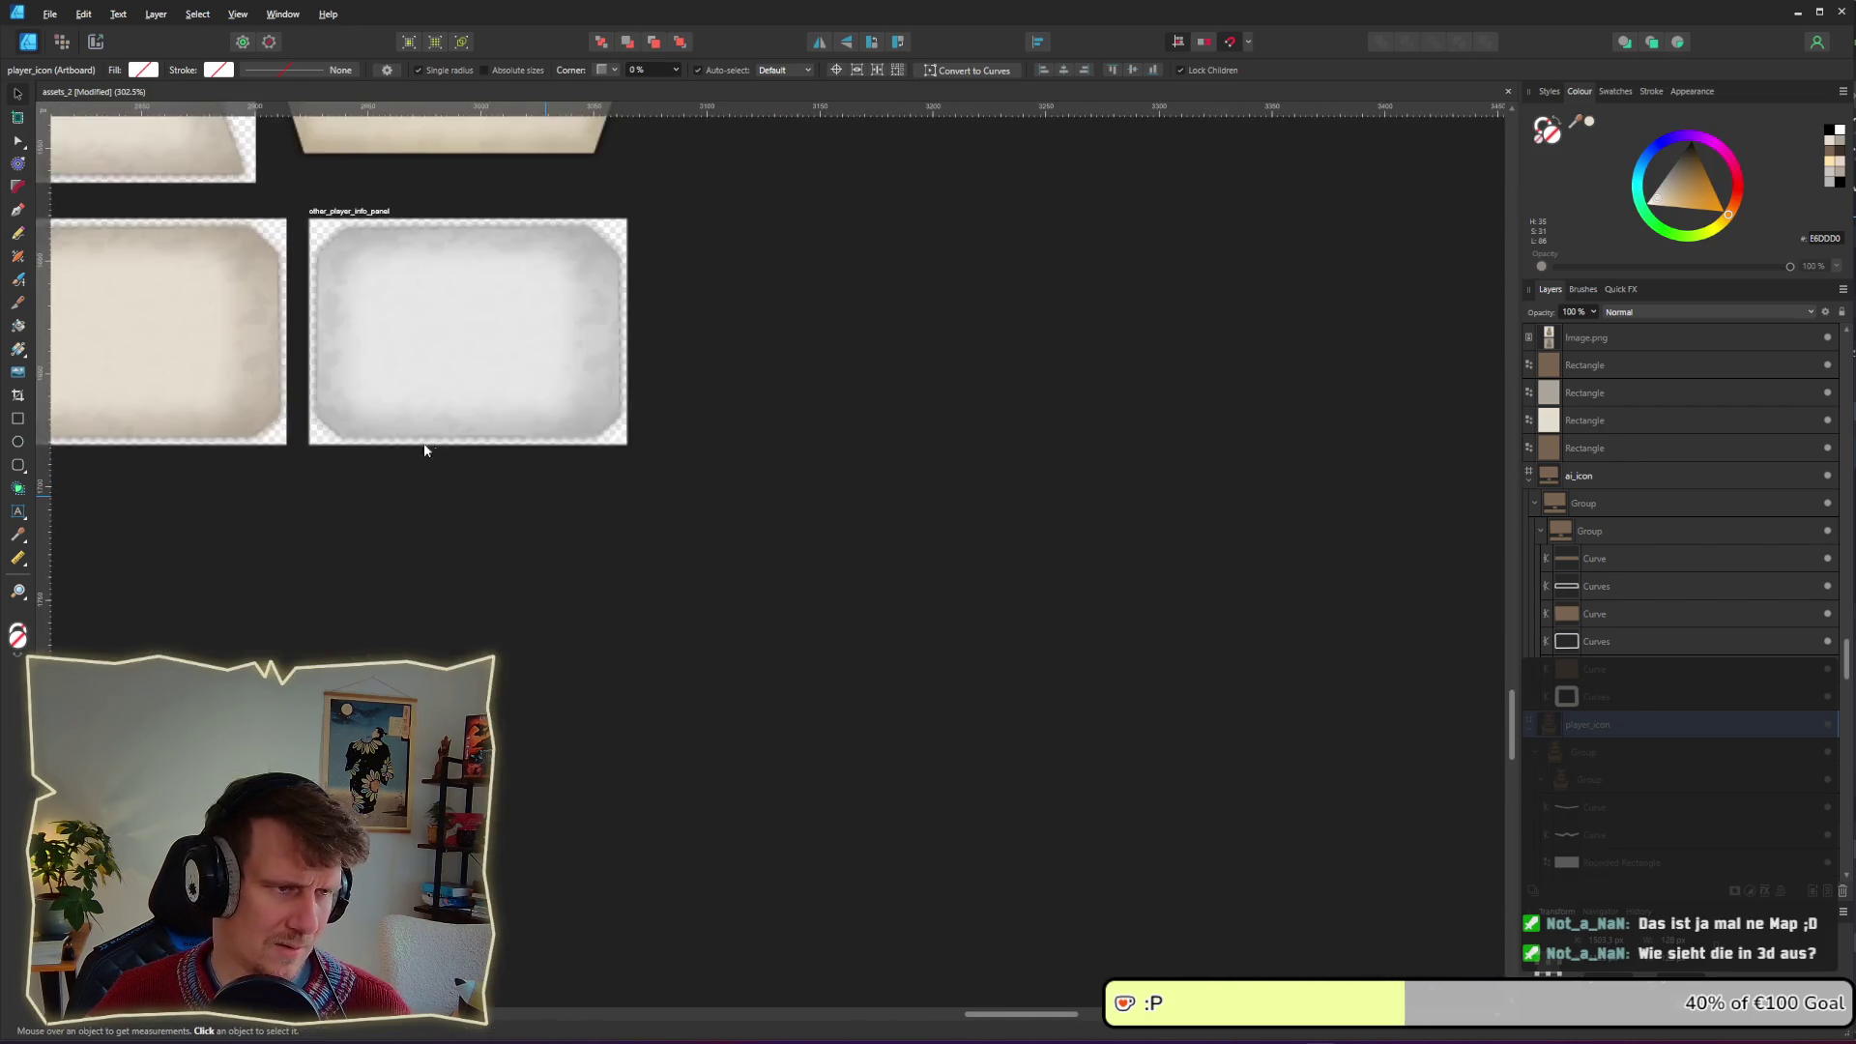
{"action": "scroll", "coordinate": [1244, 610], "scroll_direction": "left", "scroll_amount": 5}
{"action": "left_click", "coordinate": [823, 481]}
{"action": "key", "text": "ctrl+v"}
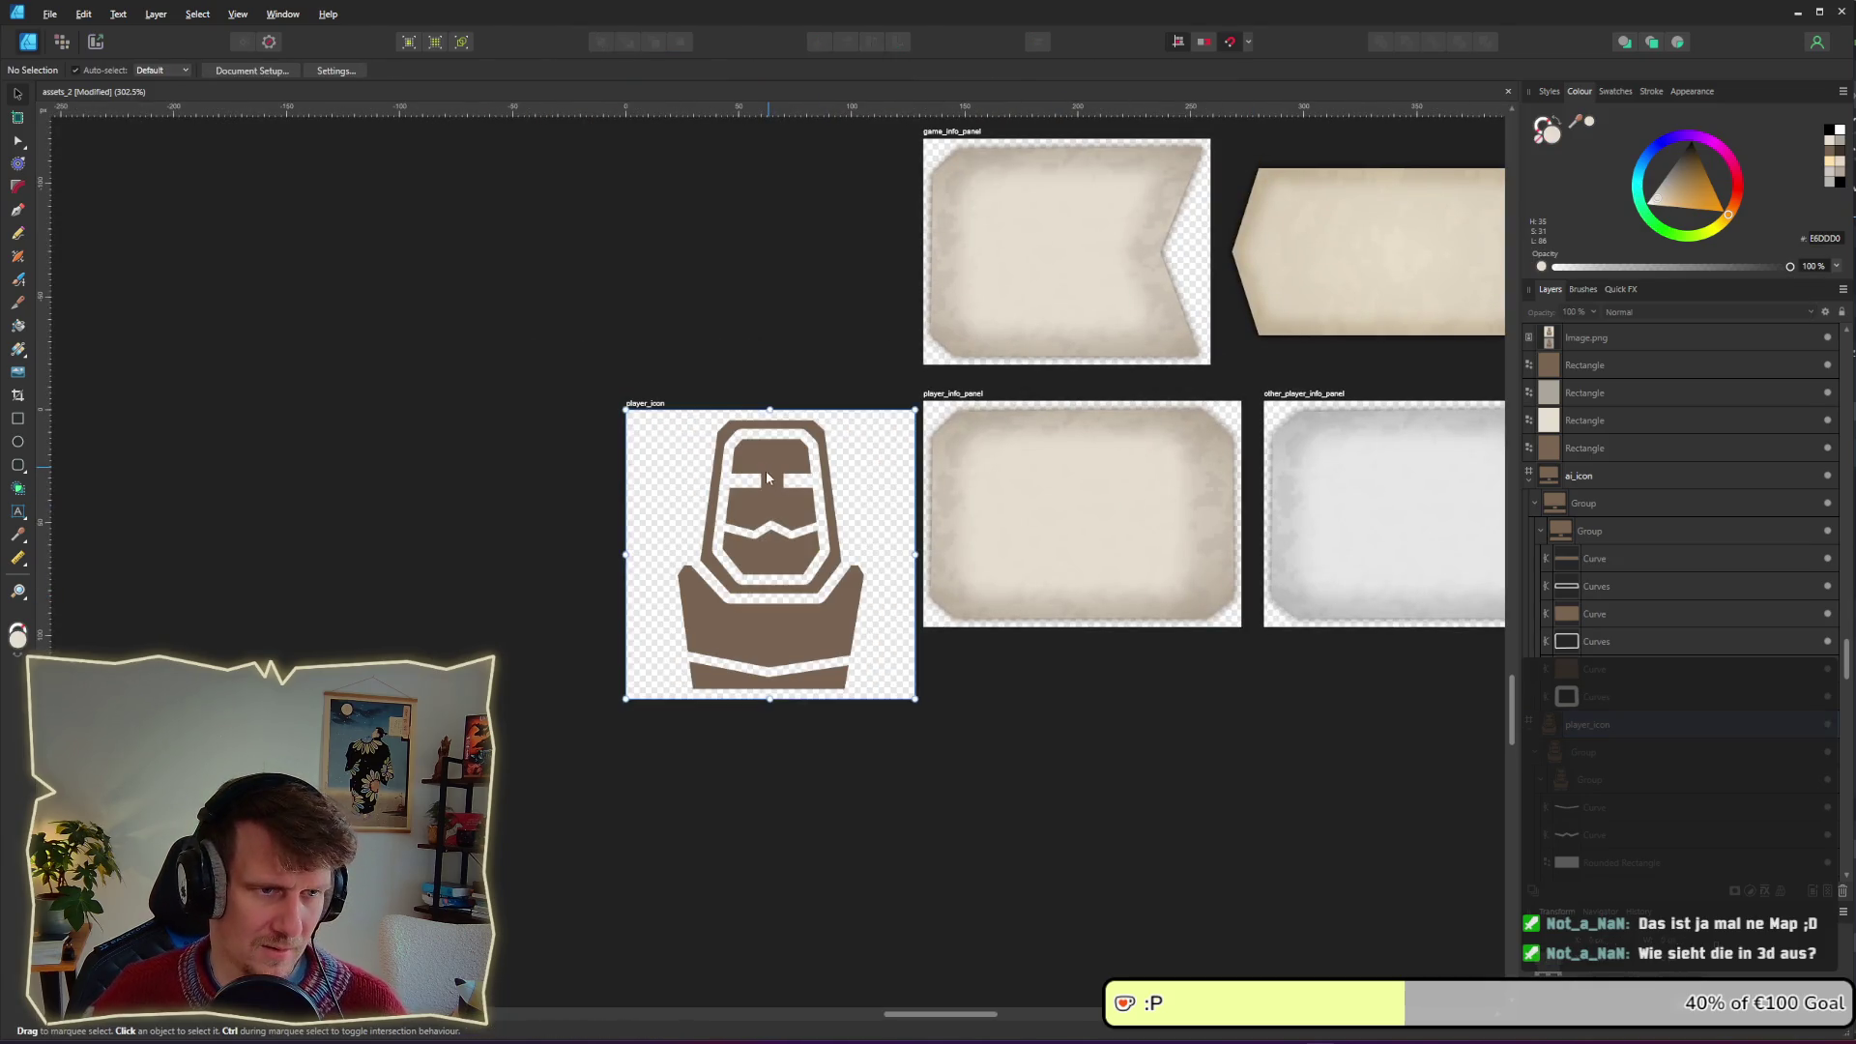
{"action": "left_click_drag", "start_coordinate": [771, 518], "coordinate": [730, 481]}
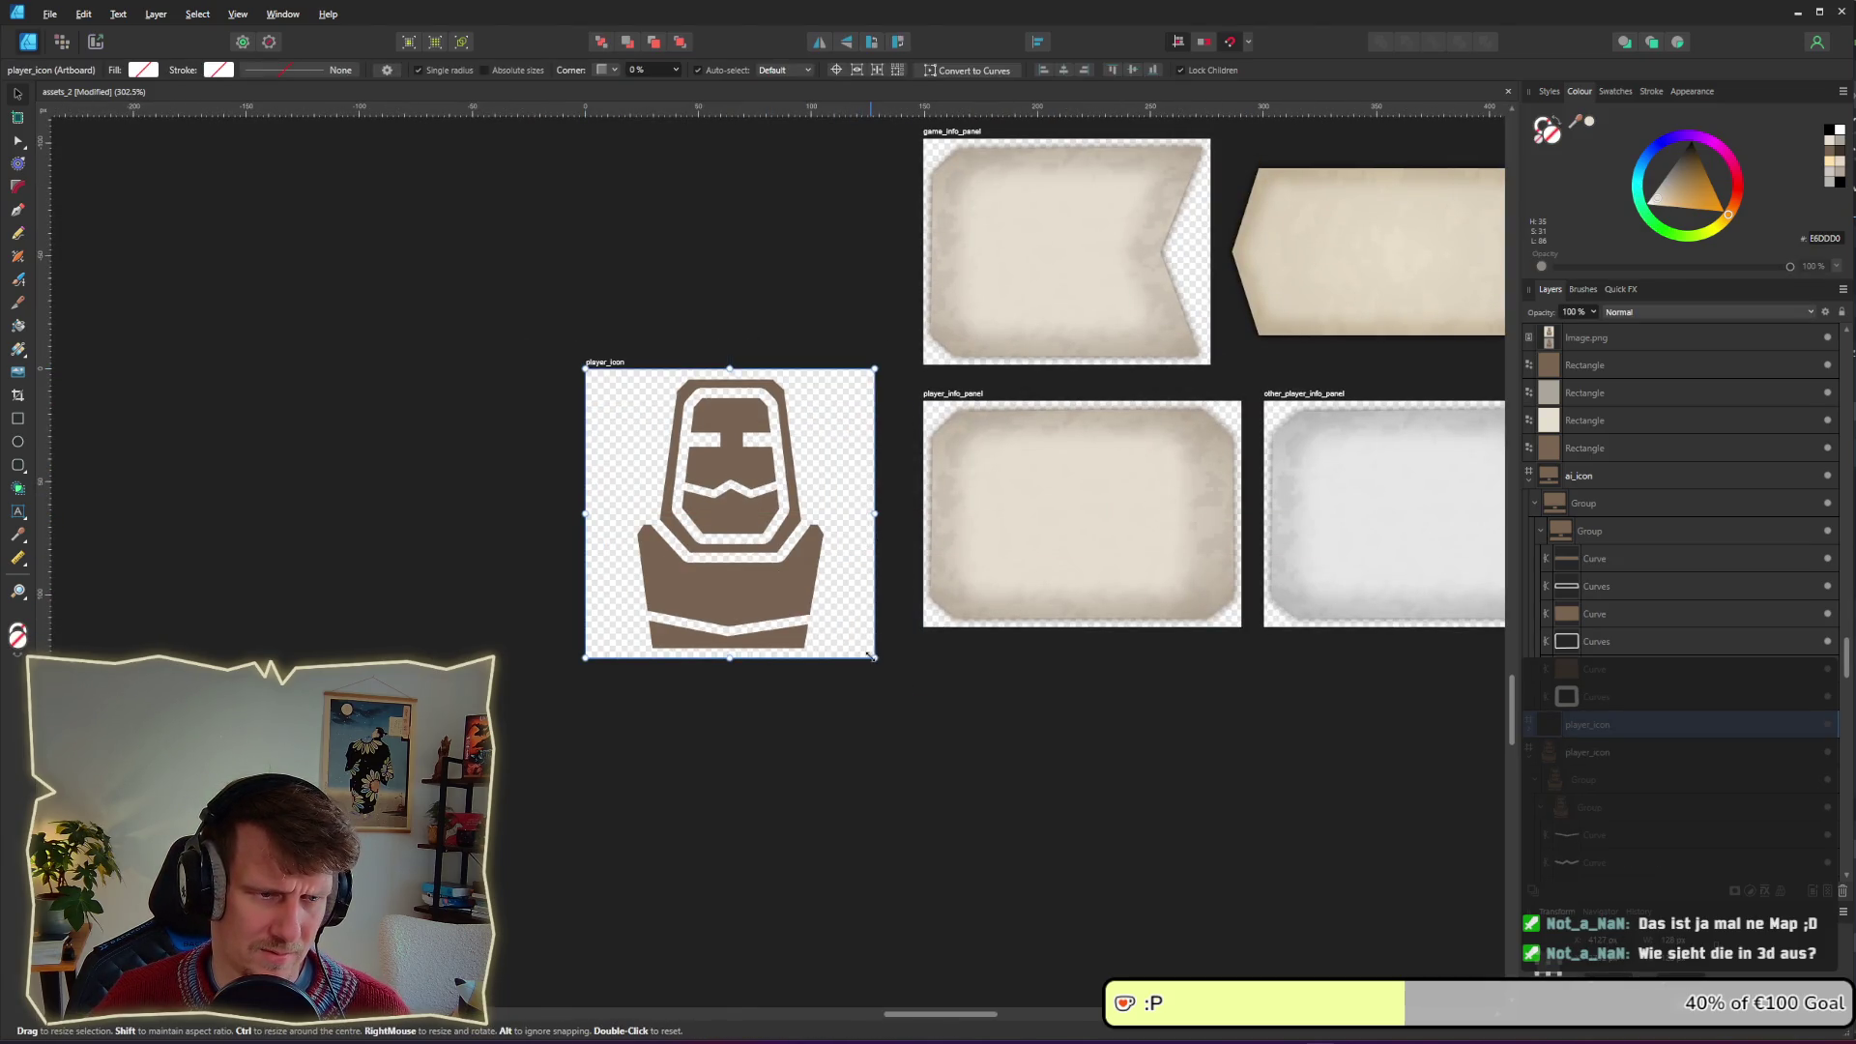
Step: Resize the copied artboard to 125×100 and set it flush against player_info_panel
{"action": "mouse_move", "coordinate": [875, 658]}
{"action": "left_mouse_down"}
{"action": "mouse_move", "coordinate": [834, 627]}
{"action": "mouse_move", "coordinate": [866, 667]}
{"action": "left_mouse_up"}
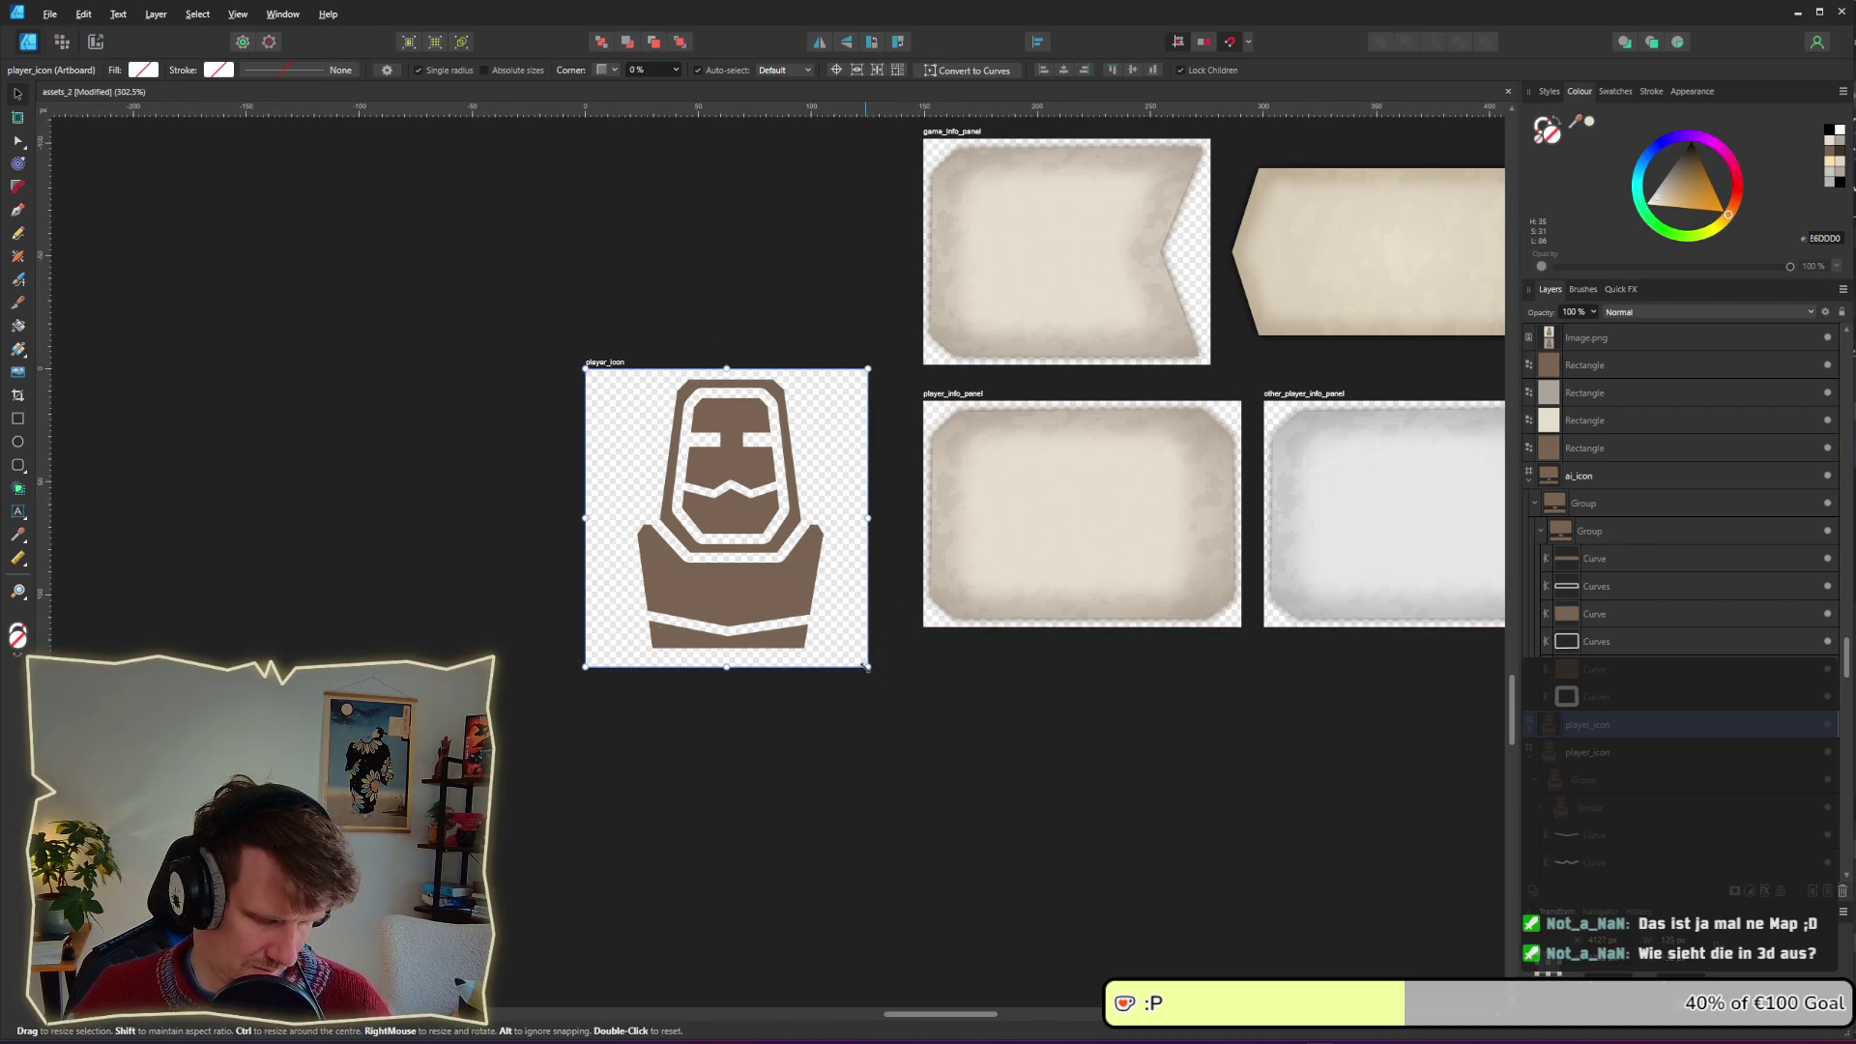
{"action": "left_click", "coordinate": [605, 371]}
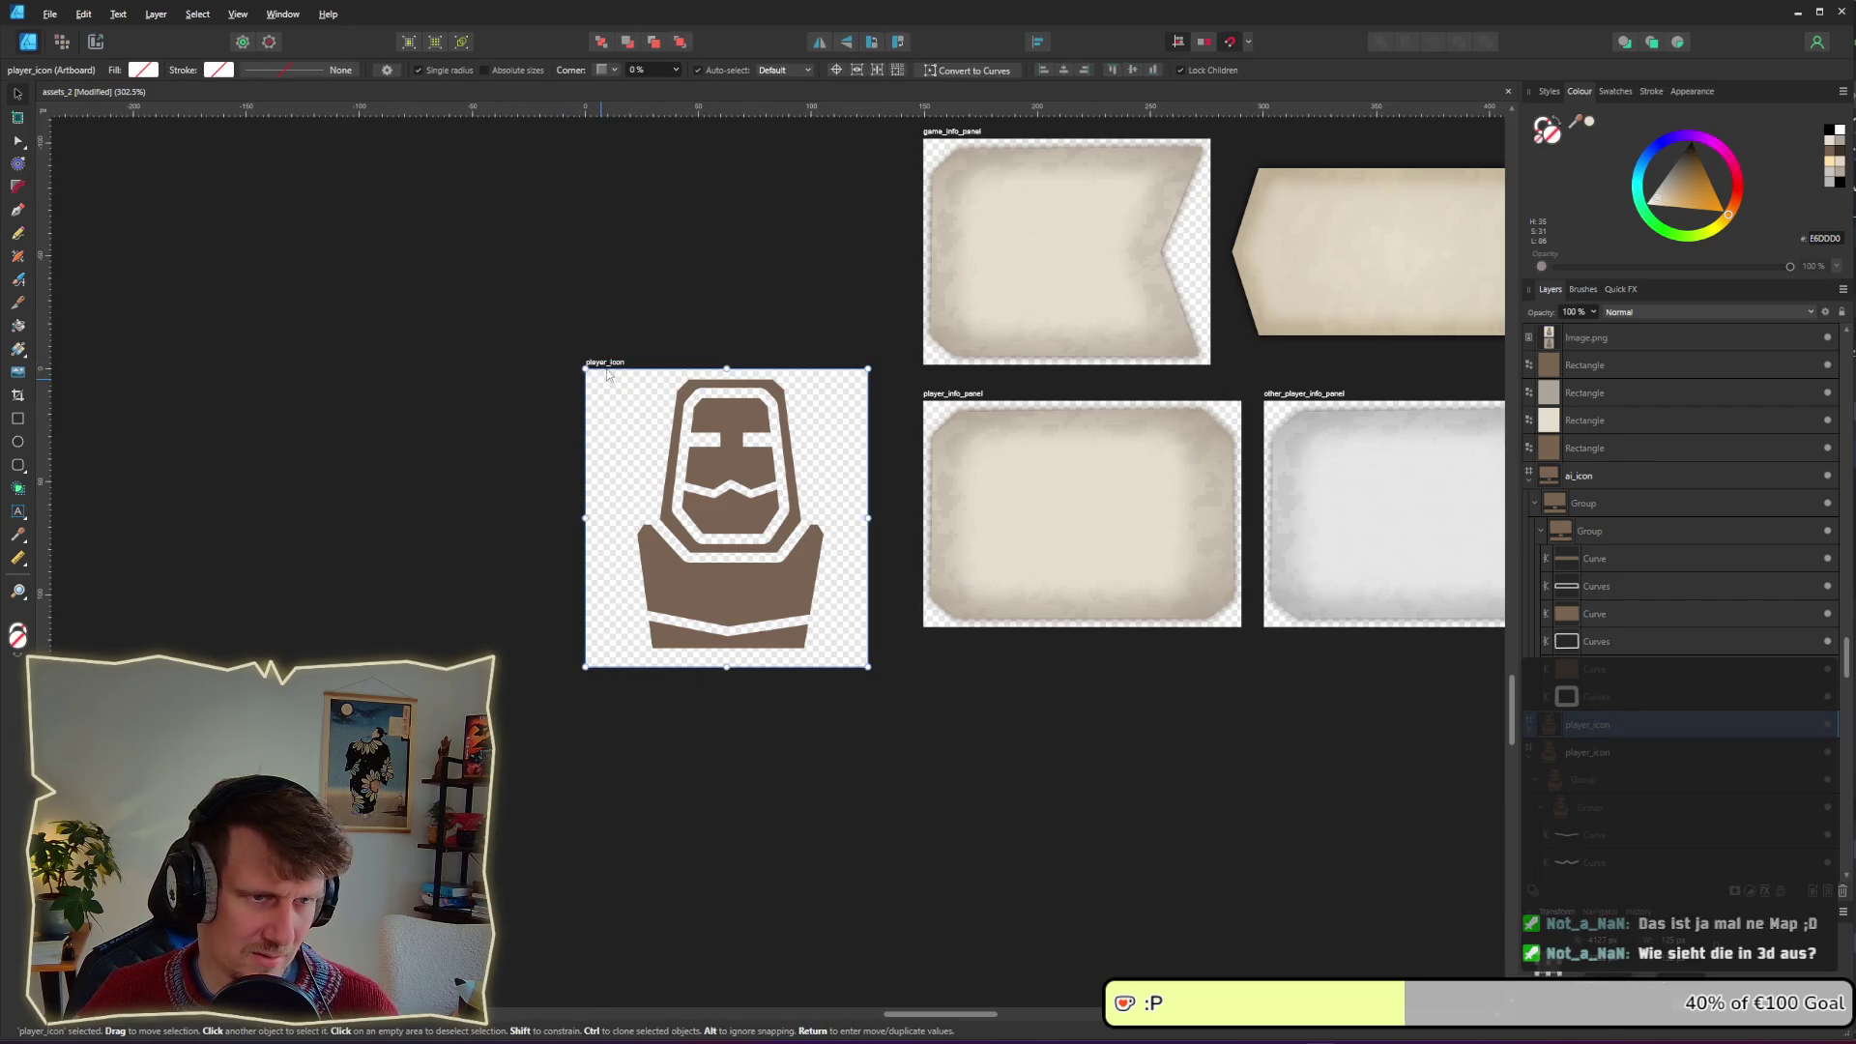
{"action": "left_click_drag", "start_coordinate": [611, 386], "coordinate": [653, 416]}
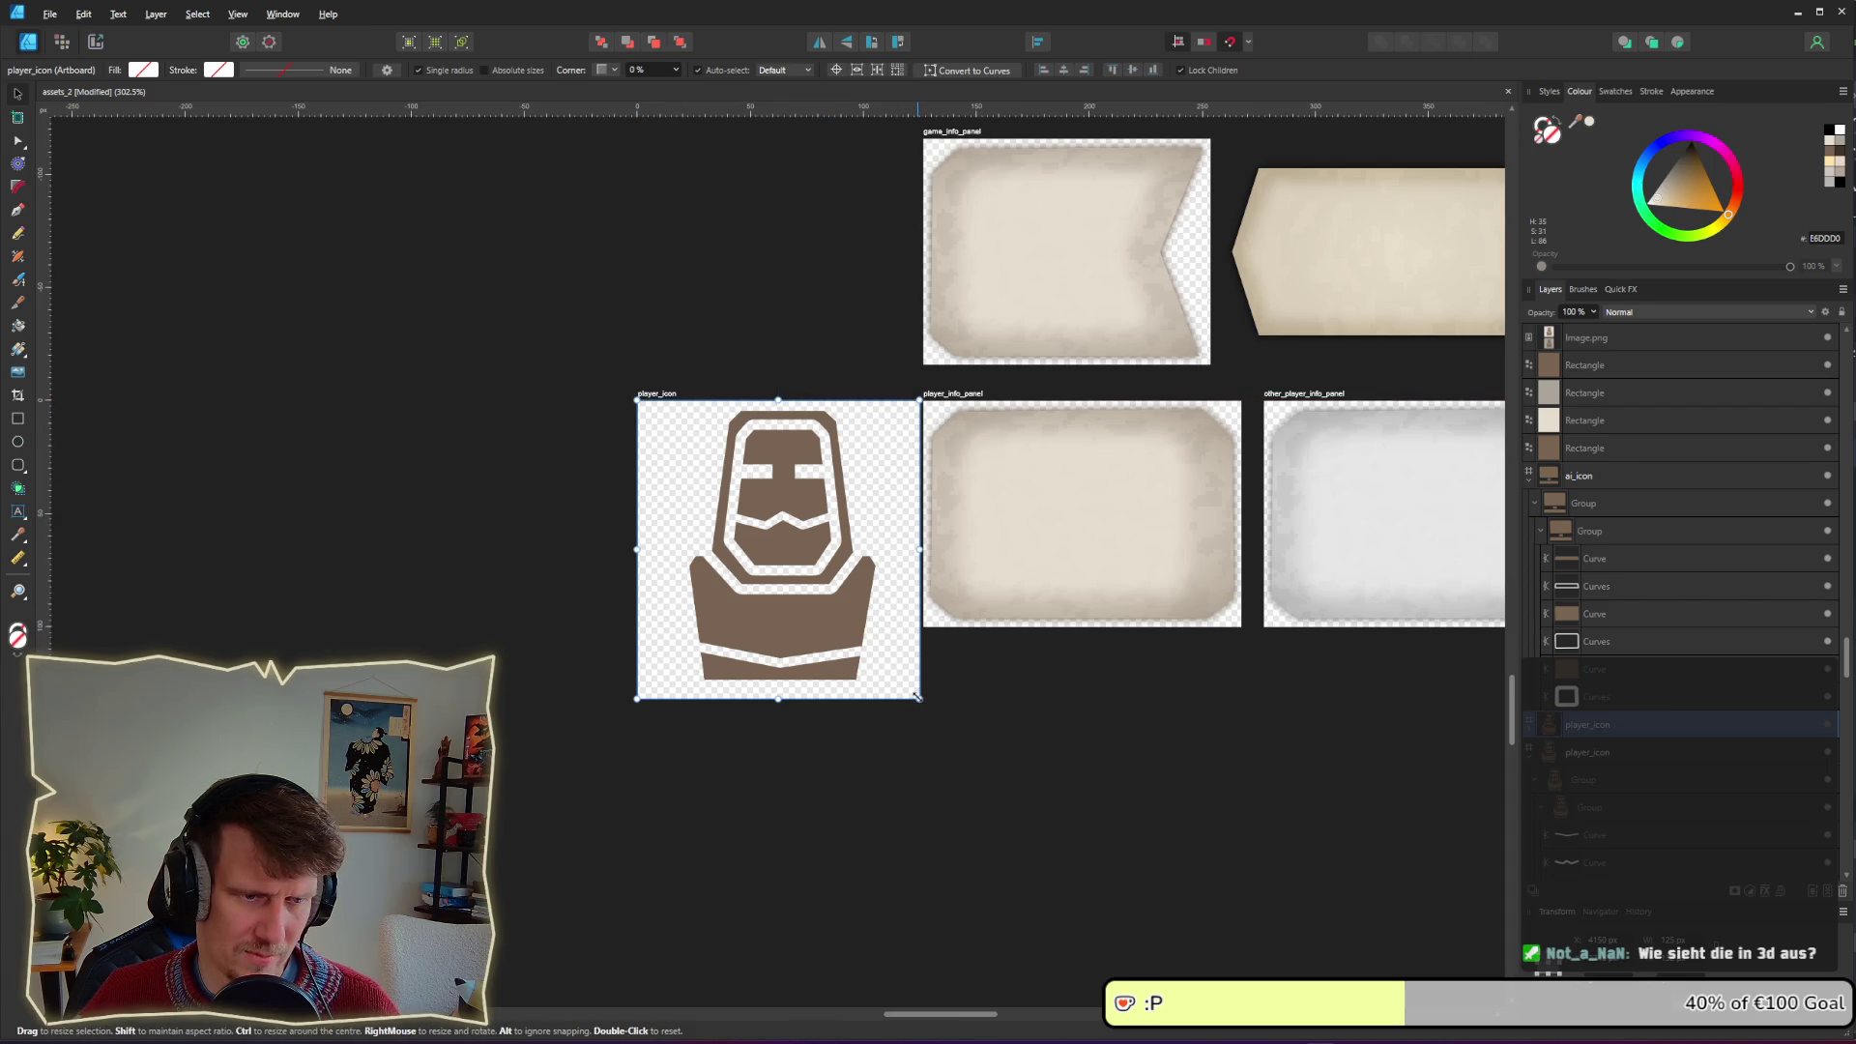
{"action": "left_click_drag", "start_coordinate": [920, 698], "coordinate": [919, 626]}
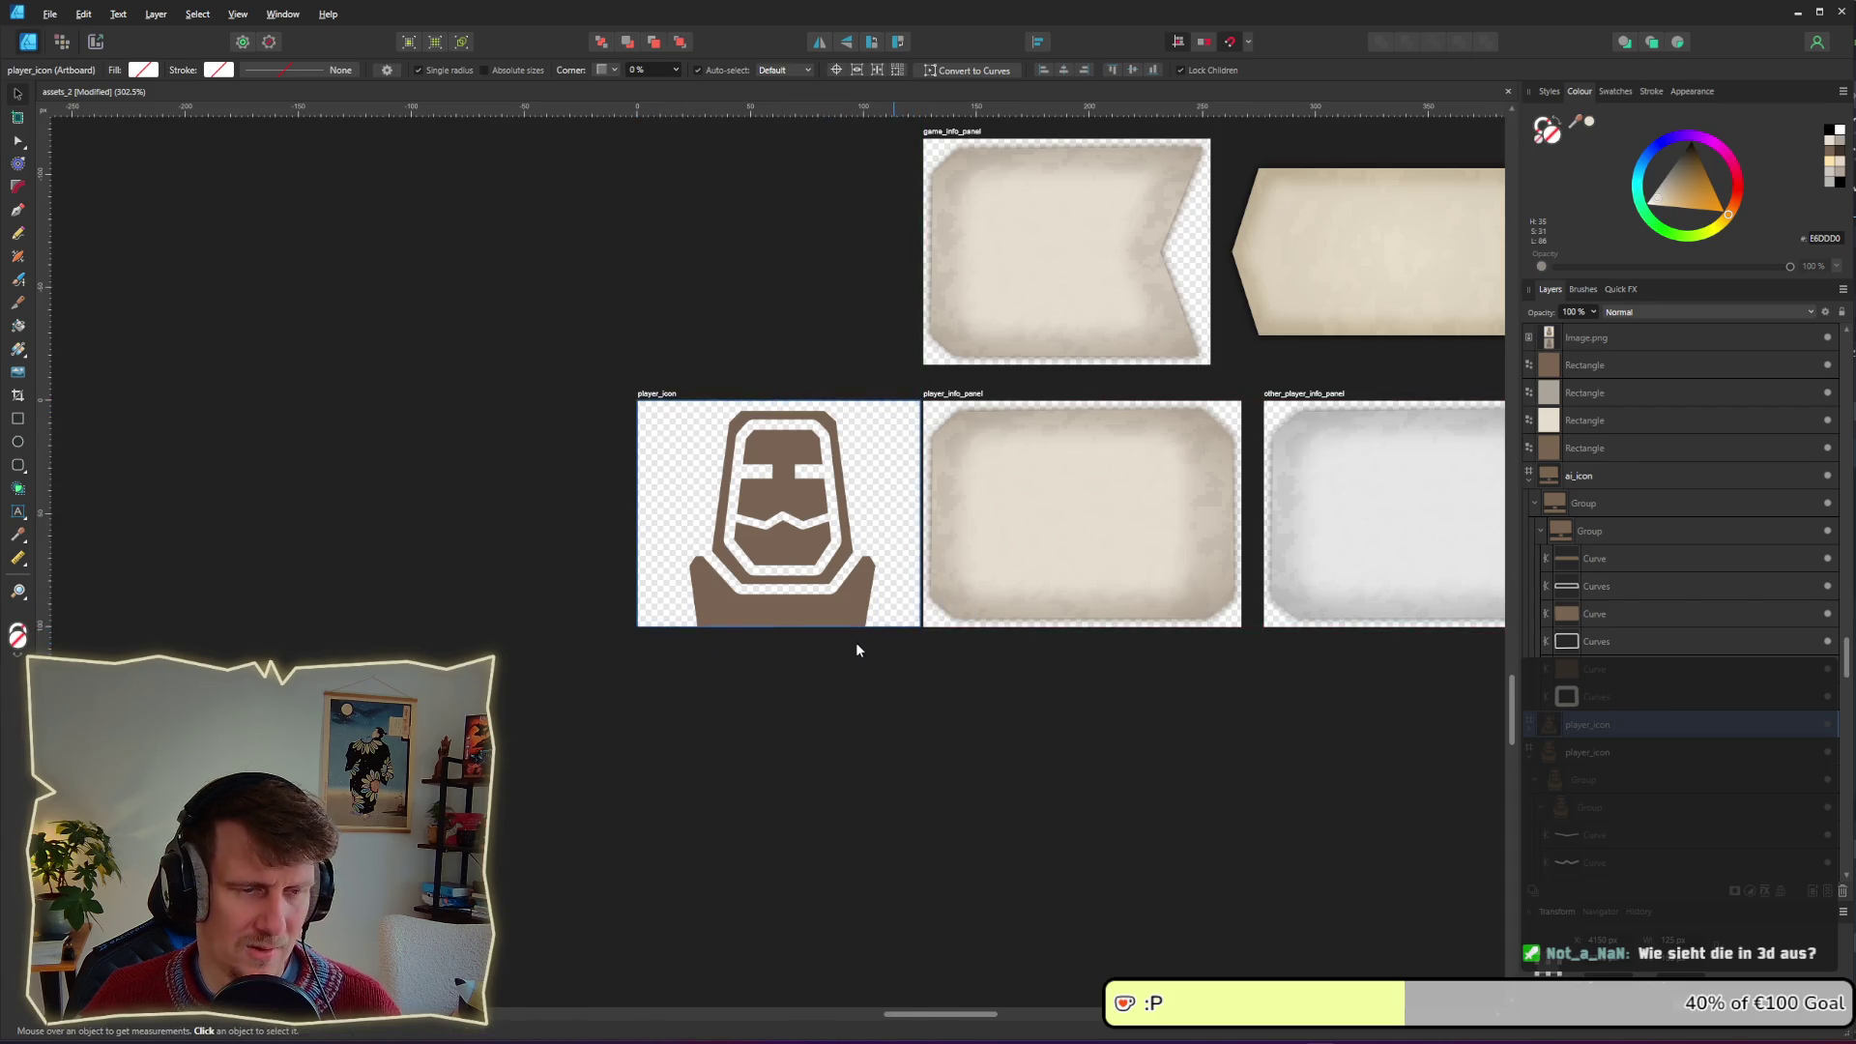
{"action": "scroll", "coordinate": [856, 642], "scroll_direction": "up", "scroll_amount": 2}
Step: Delete the icon artwork group from the copied artboard
{"action": "left_click", "coordinate": [774, 517]}
{"action": "double_click", "coordinate": [774, 517]}
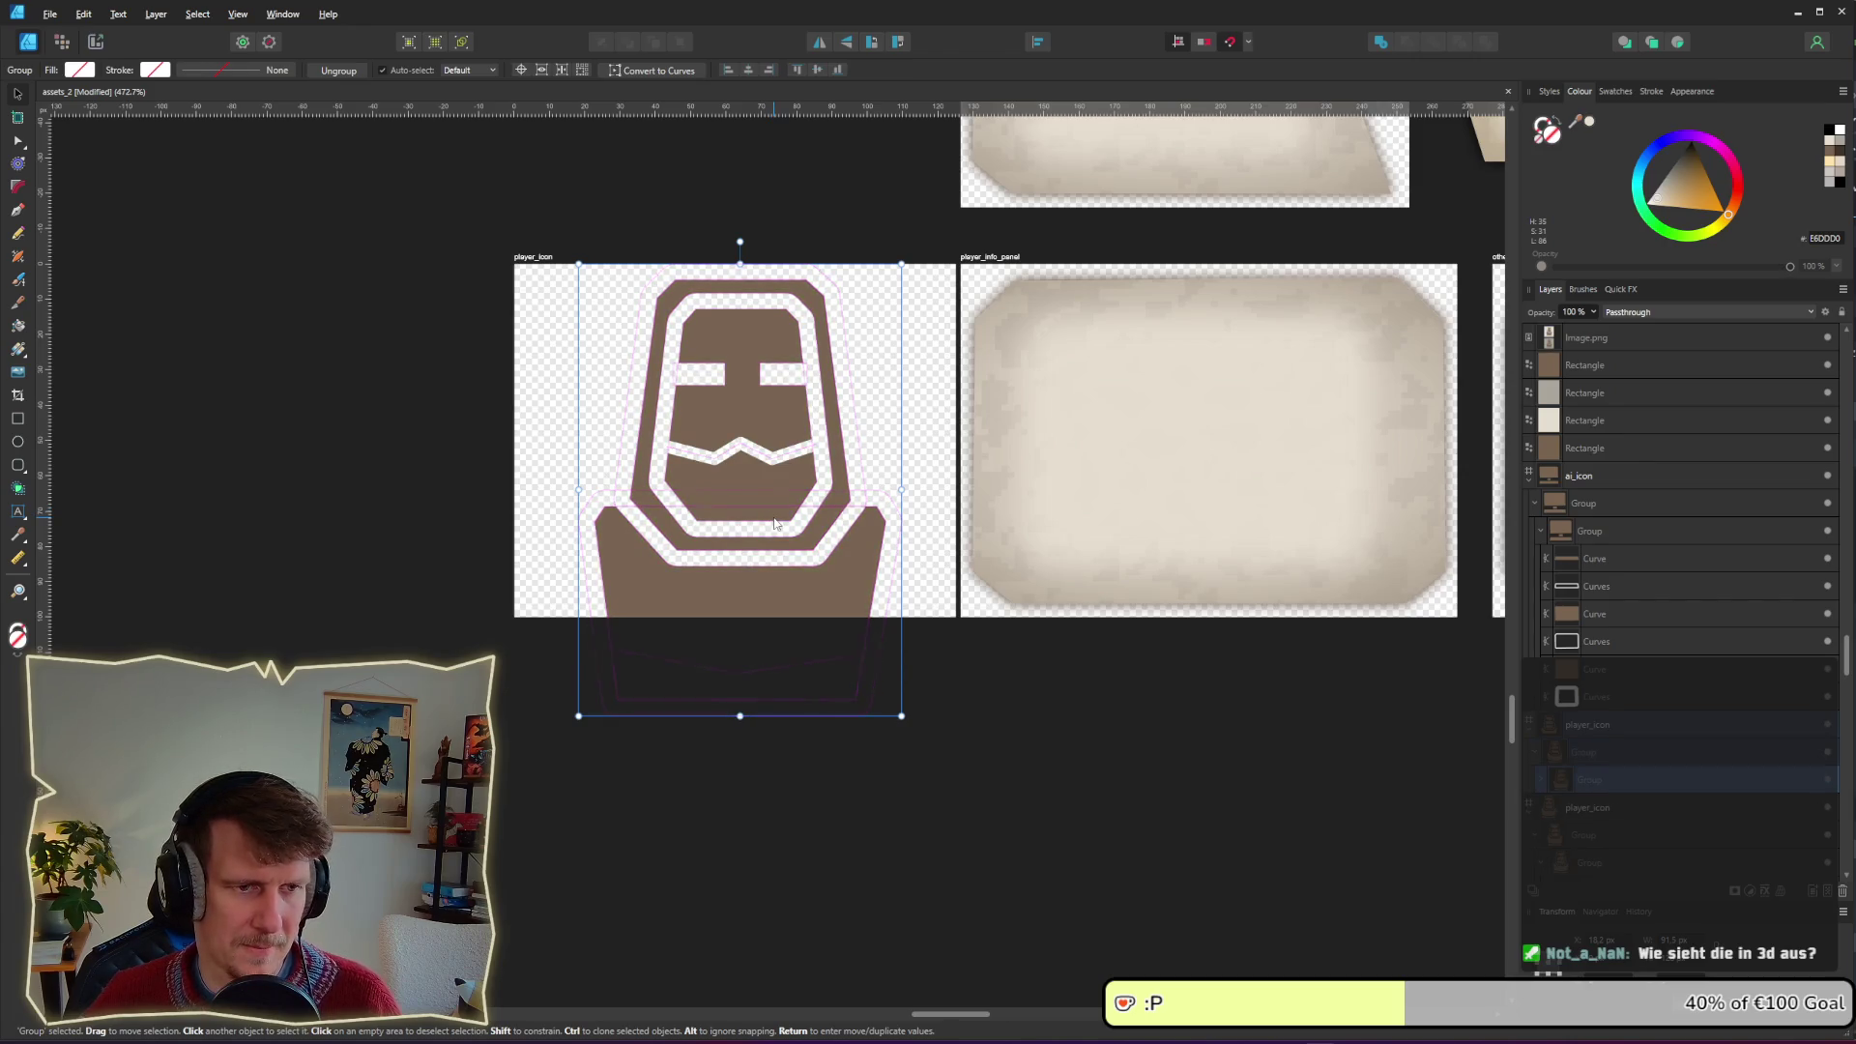
{"action": "double_click", "coordinate": [1590, 752]}
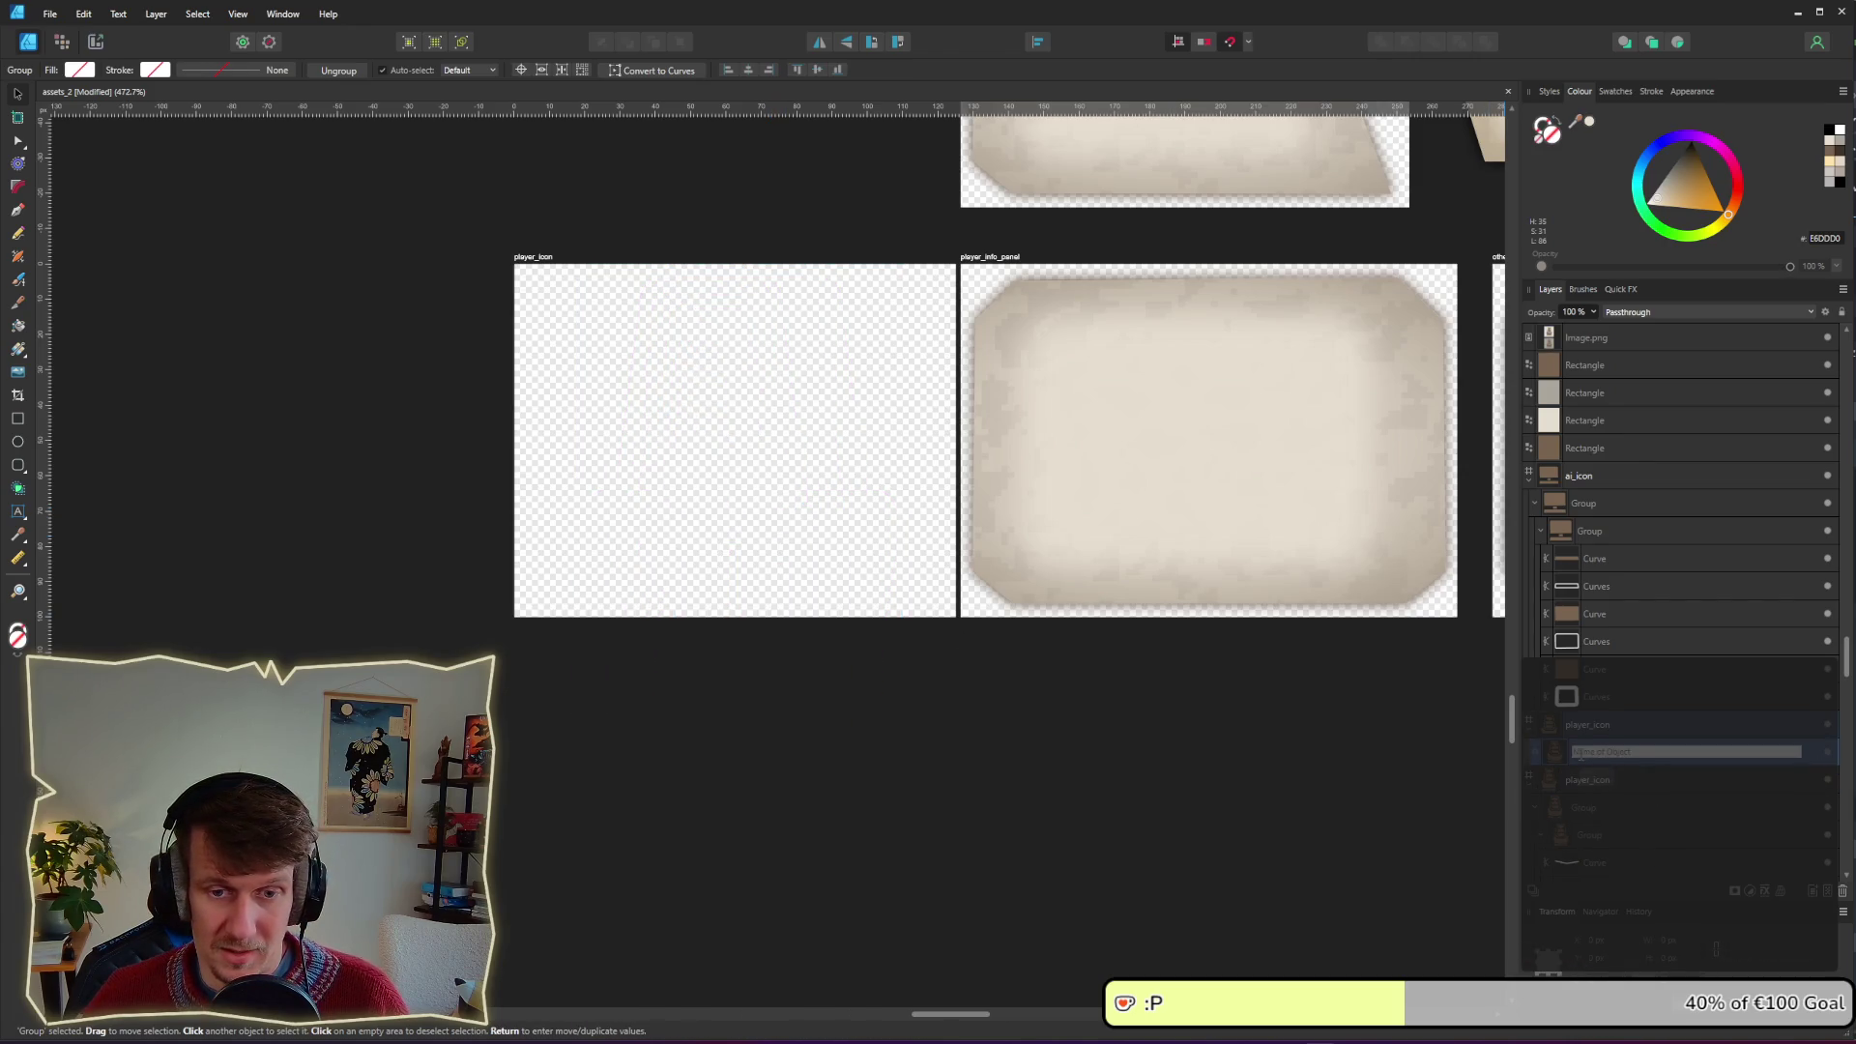
{"action": "key", "text": "Delete"}
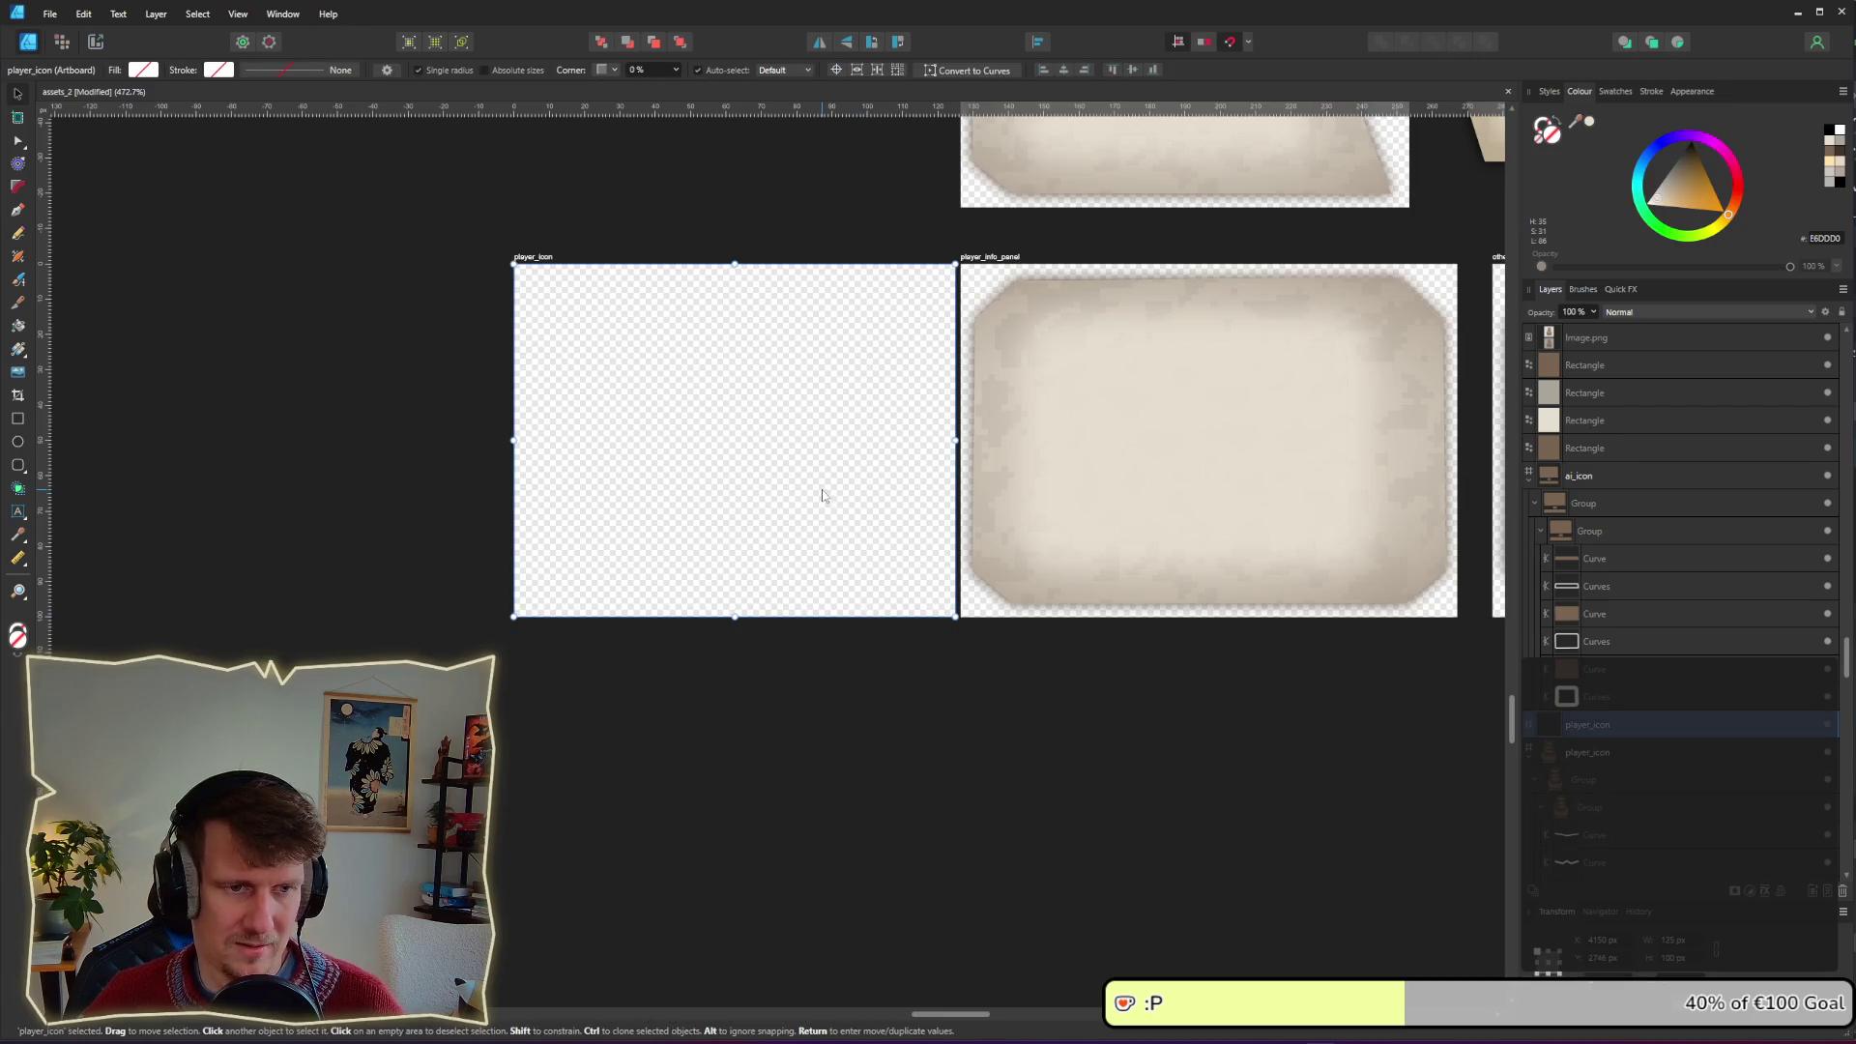
Step: Rename the copied artboard to player_indicator_icon
{"action": "double_click", "coordinate": [538, 259]}
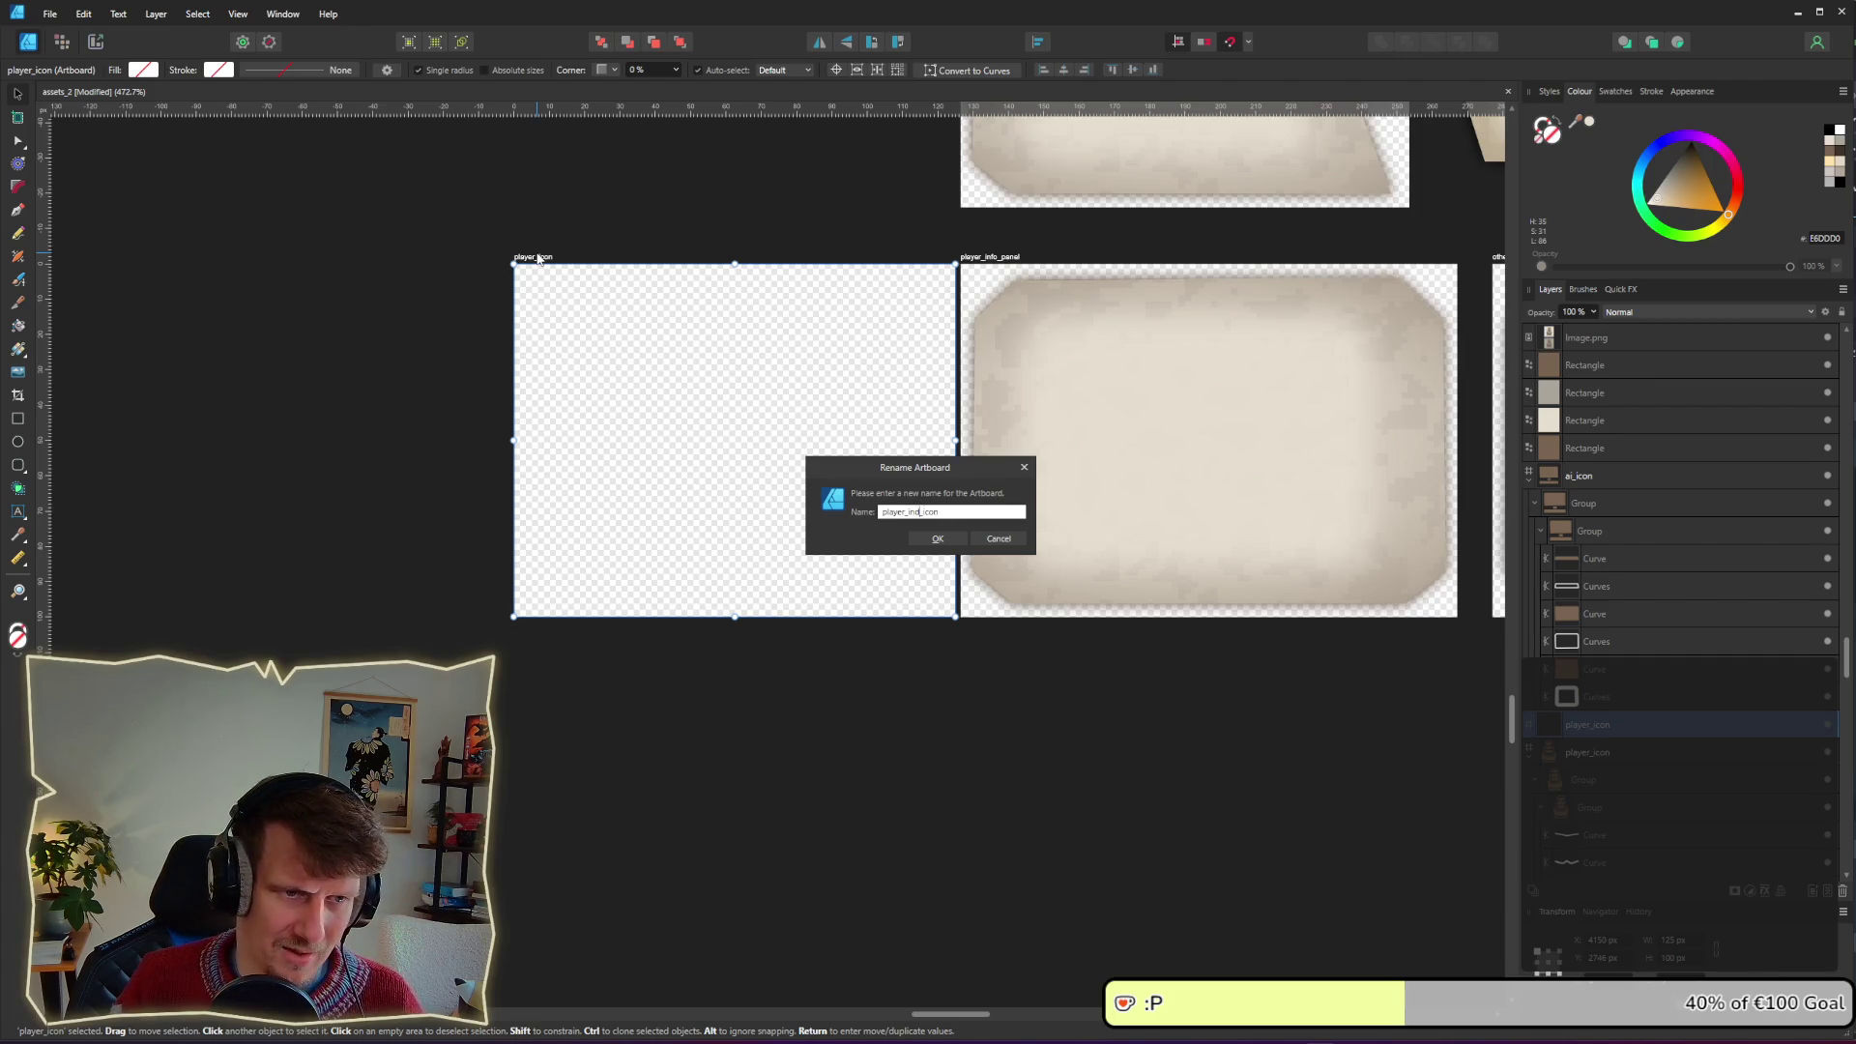
{"action": "type", "text": "or"}
{"action": "key", "text": "Return"}
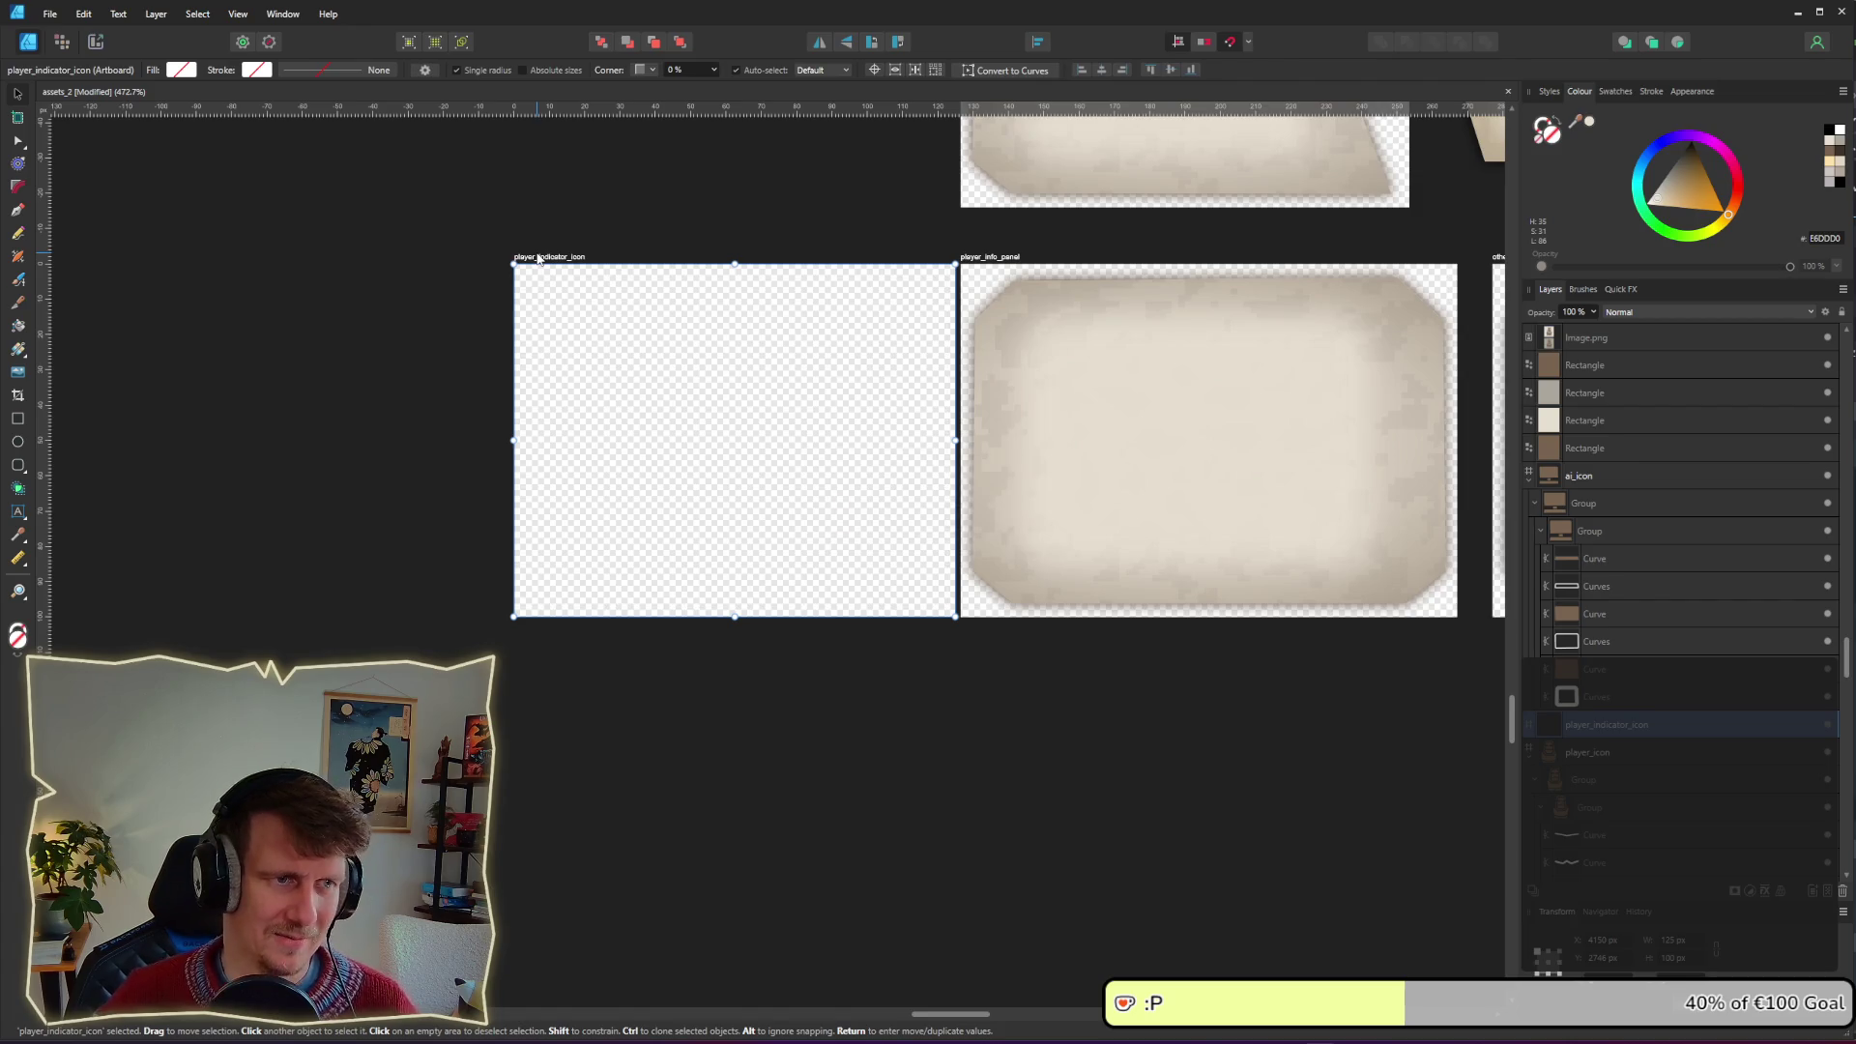
{"action": "left_click", "coordinate": [13, 420]}
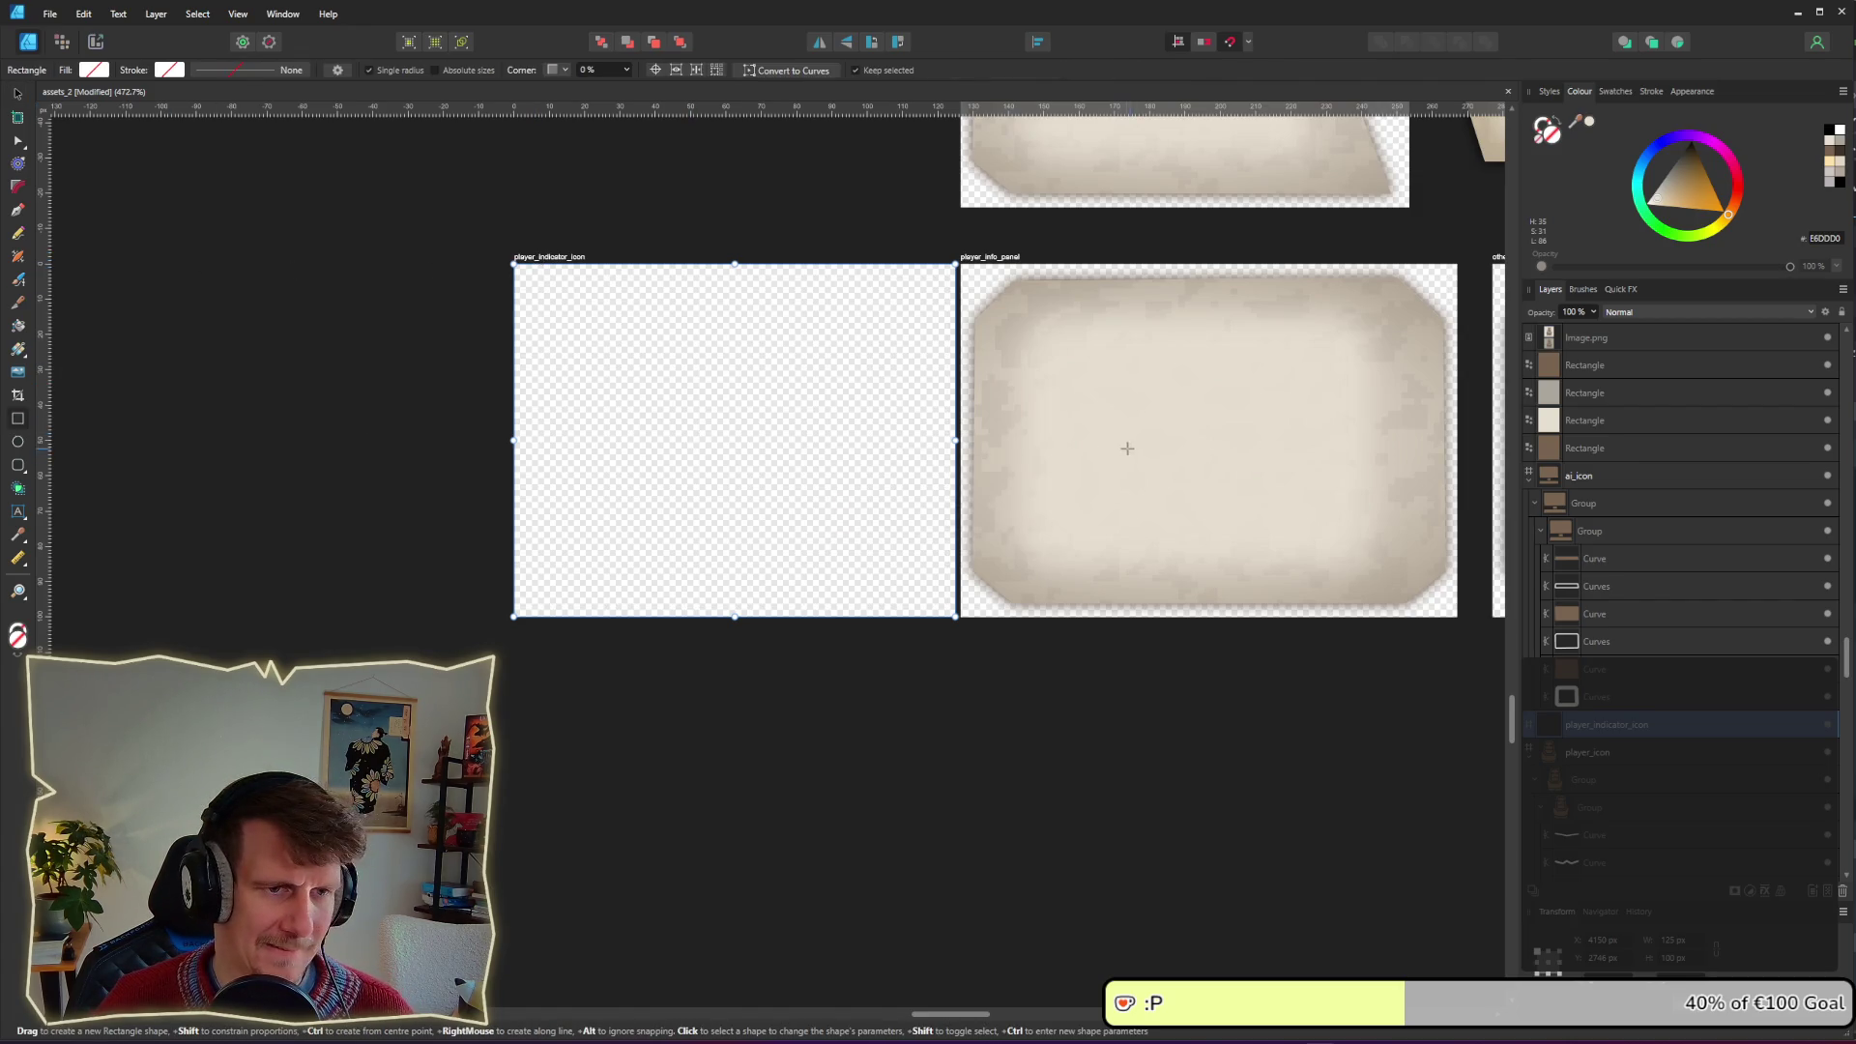
Step: Draw a rectangle on player_info_panel and eyedrop the icon's brown as its fill
{"action": "scroll", "coordinate": [1127, 447], "scroll_direction": "right", "scroll_amount": 5}
{"action": "left_click_drag", "start_coordinate": [578, 366], "coordinate": [669, 526]}
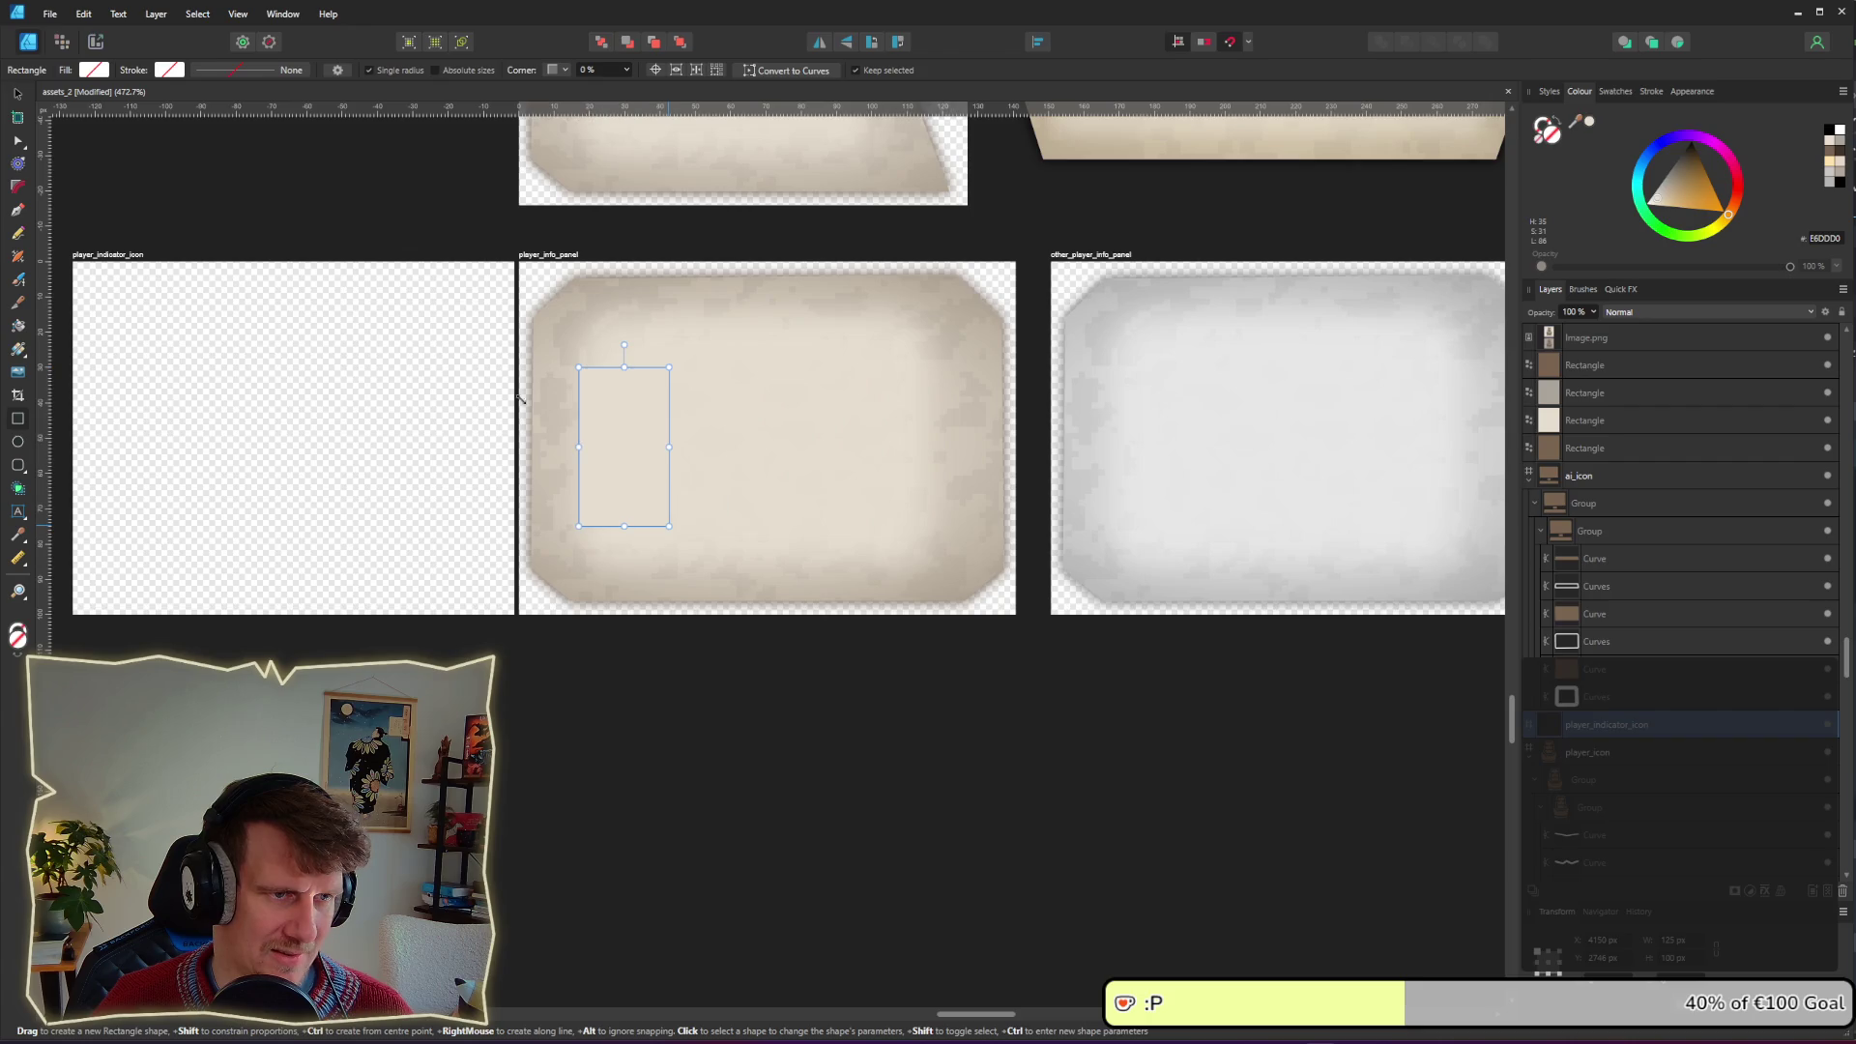
{"action": "scroll", "coordinate": [309, 142], "scroll_direction": "down", "scroll_amount": 10}
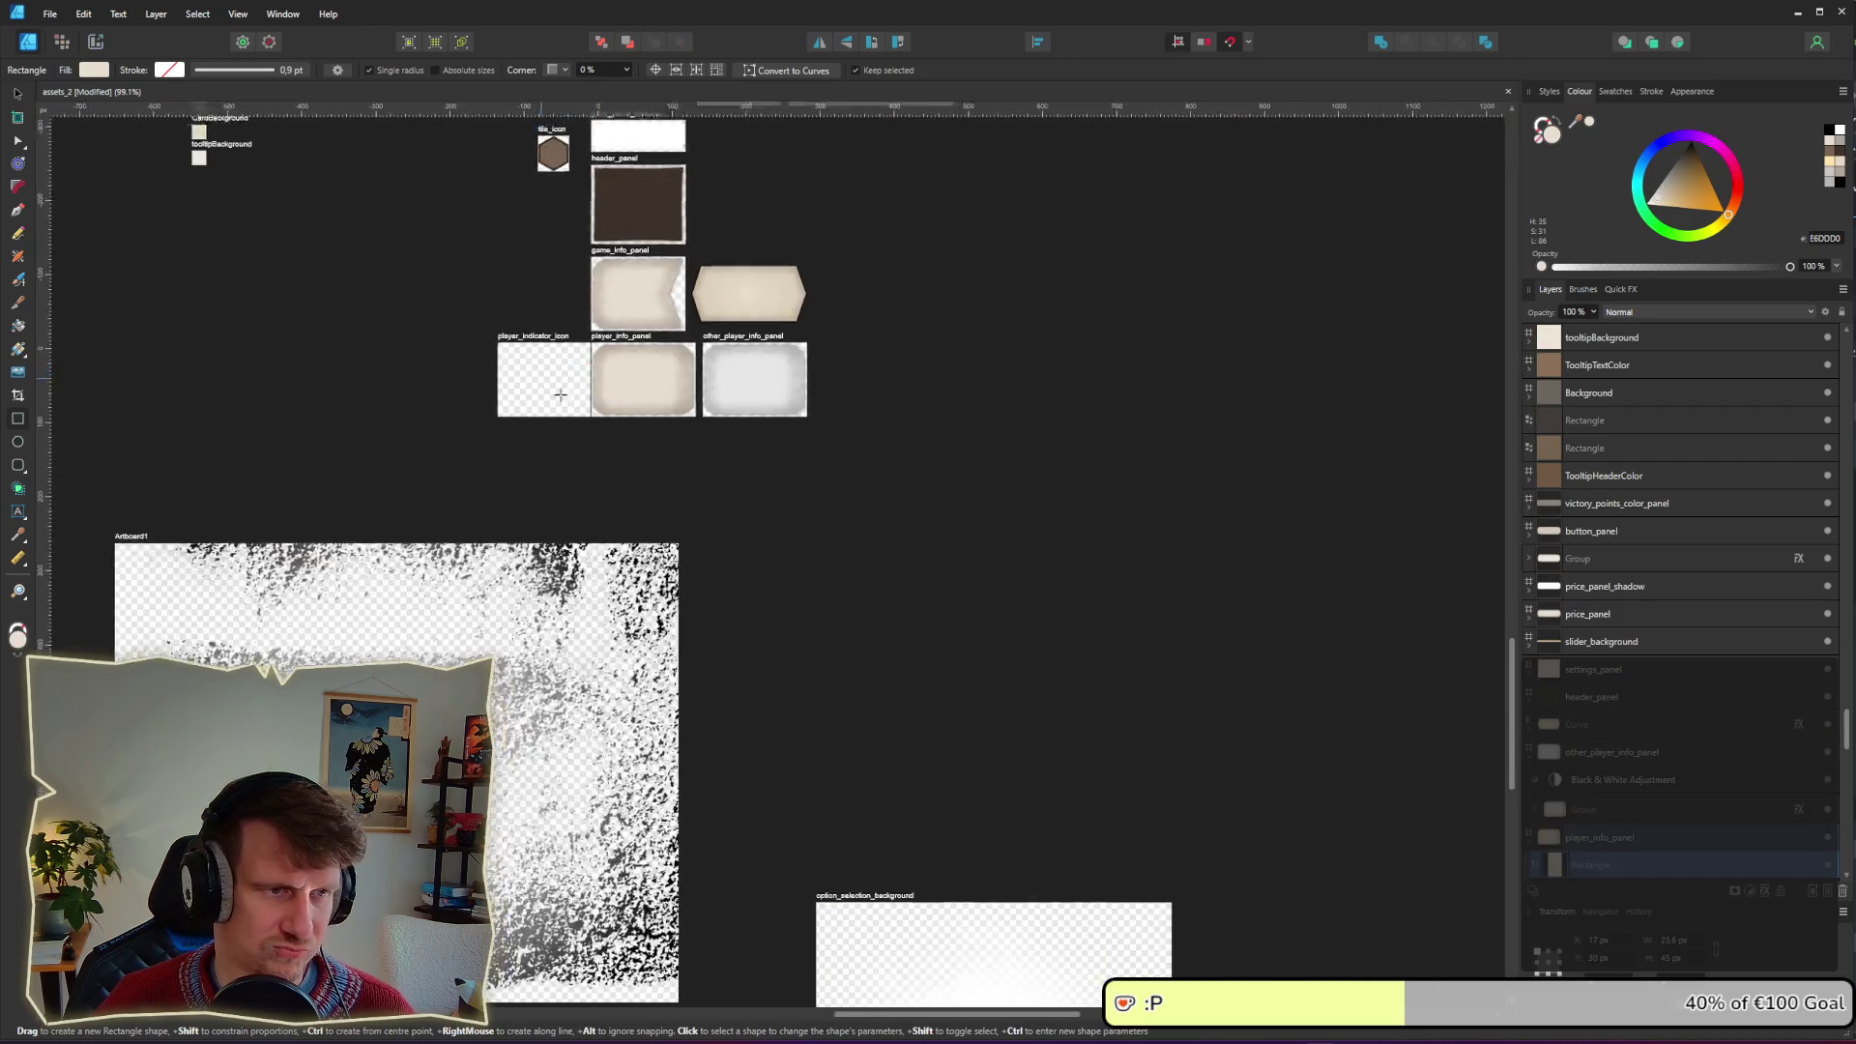
{"action": "scroll", "coordinate": [406, 377], "scroll_direction": "left", "scroll_amount": 12}
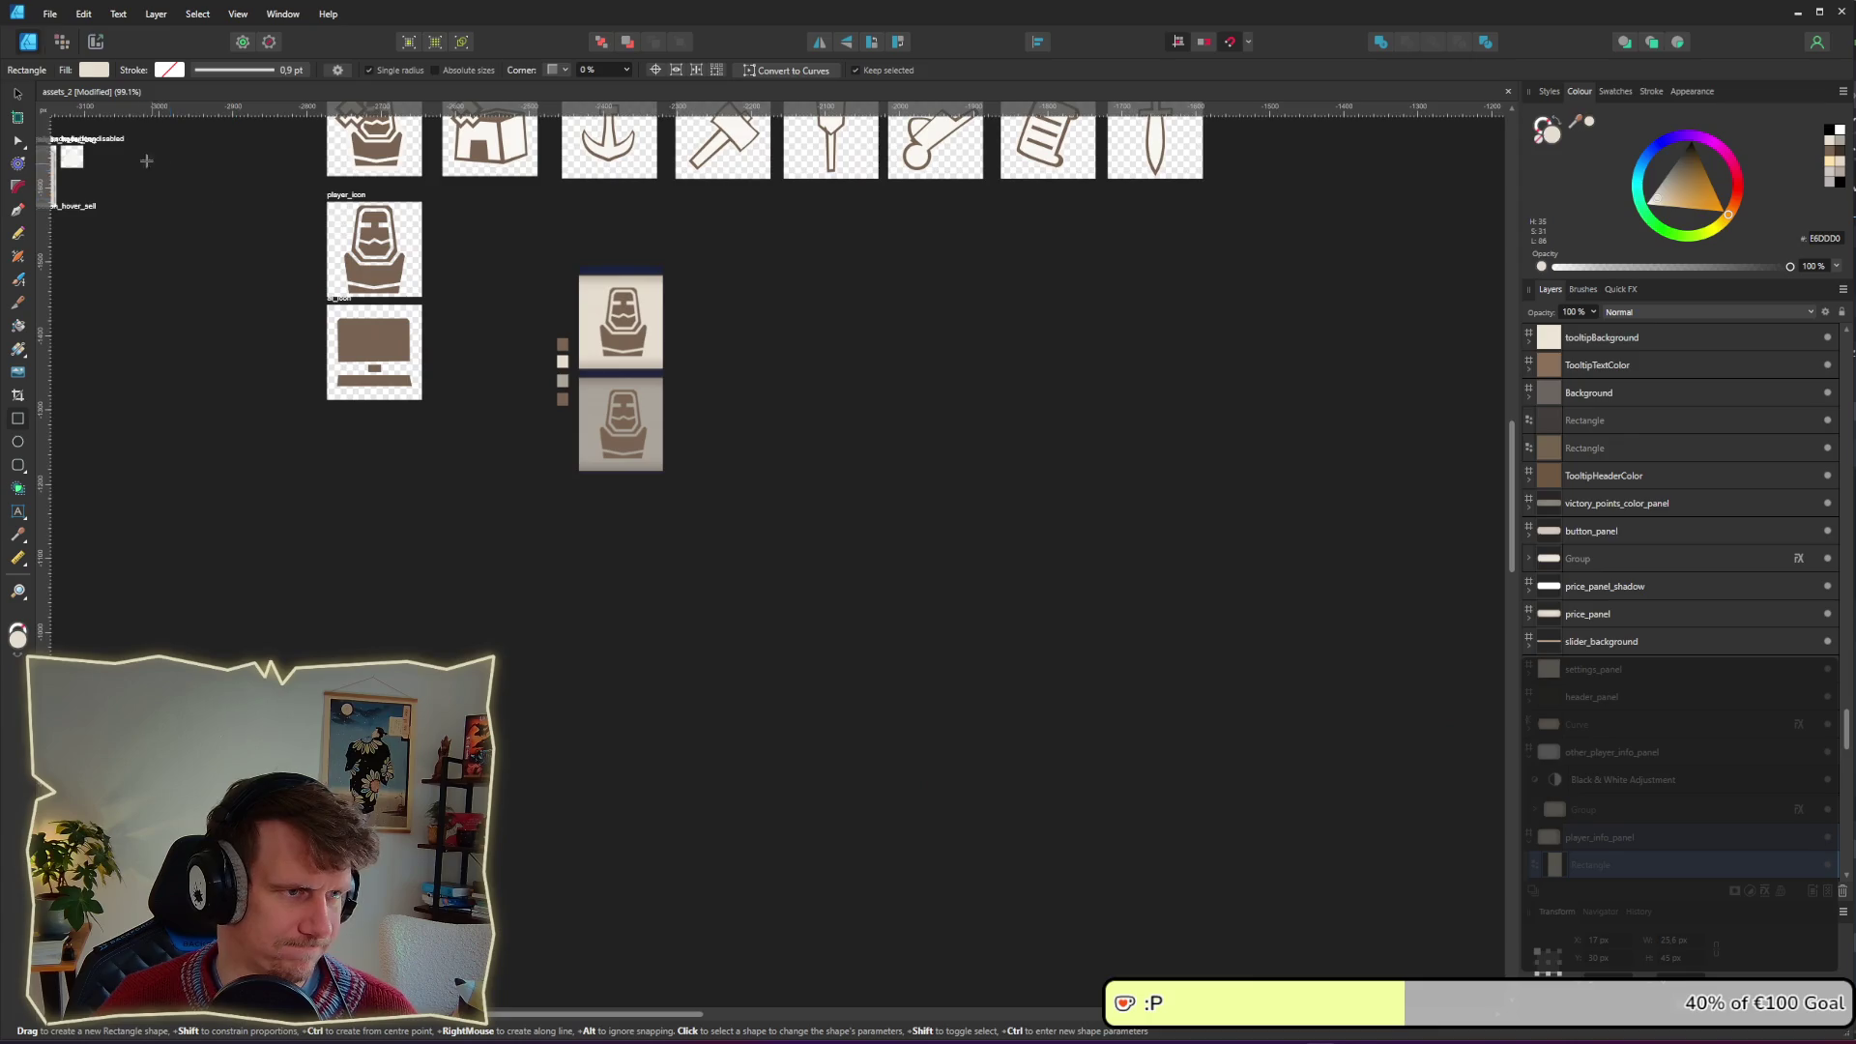
{"action": "left_click", "coordinate": [91, 71]}
{"action": "mouse_move", "coordinate": [209, 97]}
{"action": "left_mouse_down"}
{"action": "mouse_move", "coordinate": [340, 257]}
{"action": "mouse_move", "coordinate": [374, 343]}
{"action": "left_mouse_up"}
Step: Stretch the brown rectangle taller at top and bottom, then convert it to curves
{"action": "scroll", "coordinate": [763, 531], "scroll_direction": "right", "scroll_amount": 10}
{"action": "scroll", "coordinate": [978, 559], "scroll_direction": "down", "scroll_amount": 5}
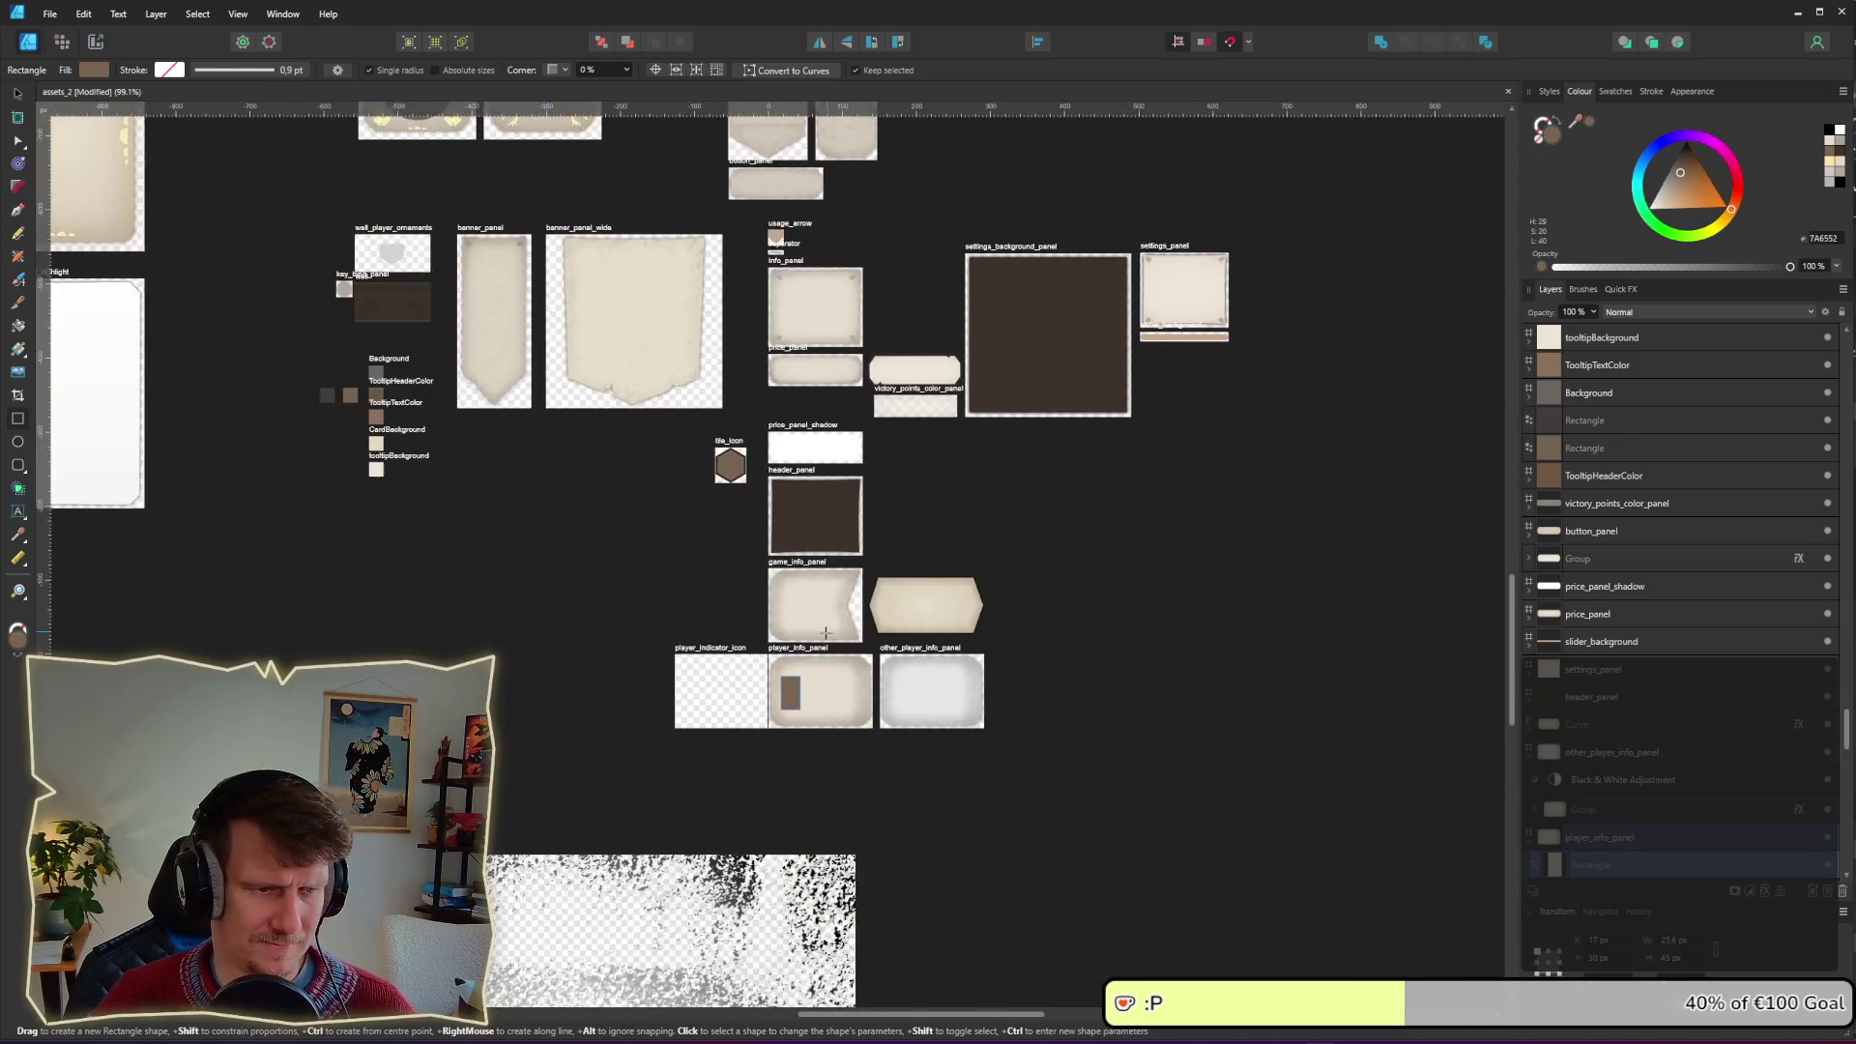
{"action": "scroll", "coordinate": [708, 553], "scroll_direction": "up", "scroll_amount": 10}
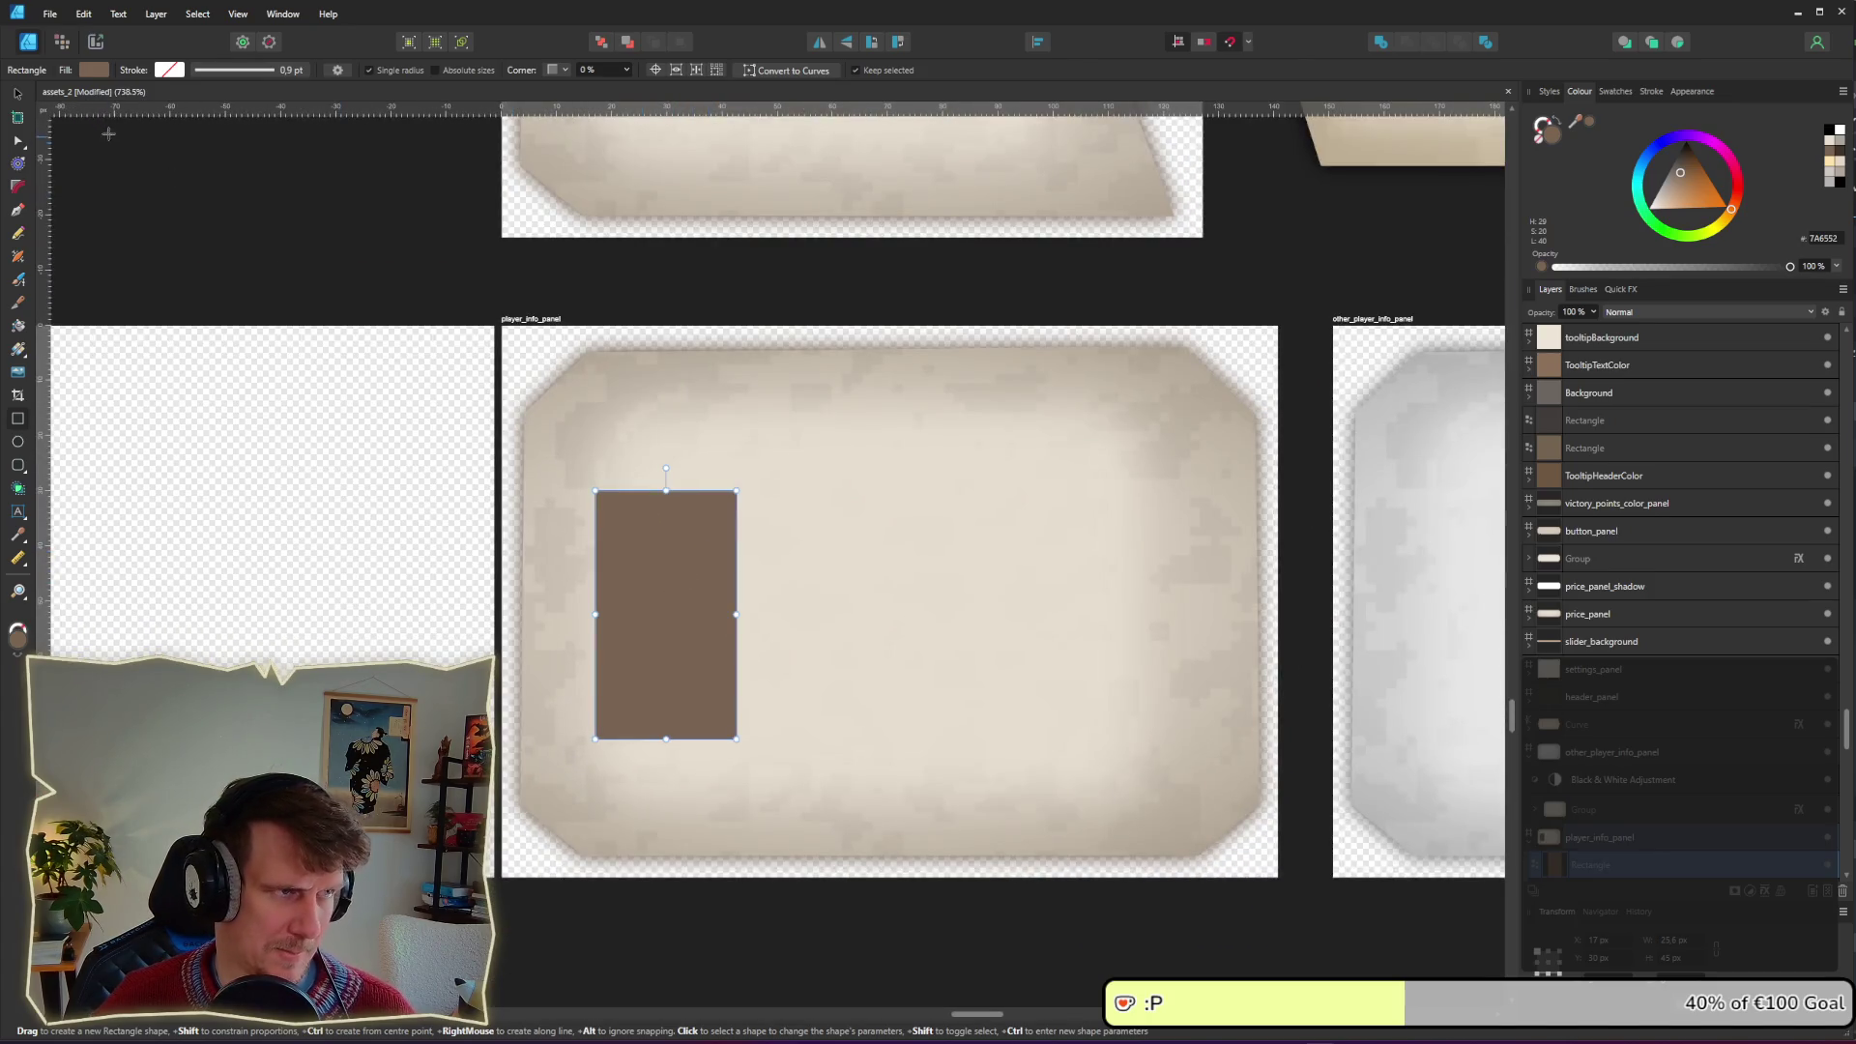
{"action": "left_click", "coordinate": [19, 97]}
{"action": "left_click_drag", "start_coordinate": [661, 496], "coordinate": [664, 413]}
{"action": "left_click_drag", "start_coordinate": [664, 740], "coordinate": [664, 788]}
{"action": "right_click", "coordinate": [687, 661]}
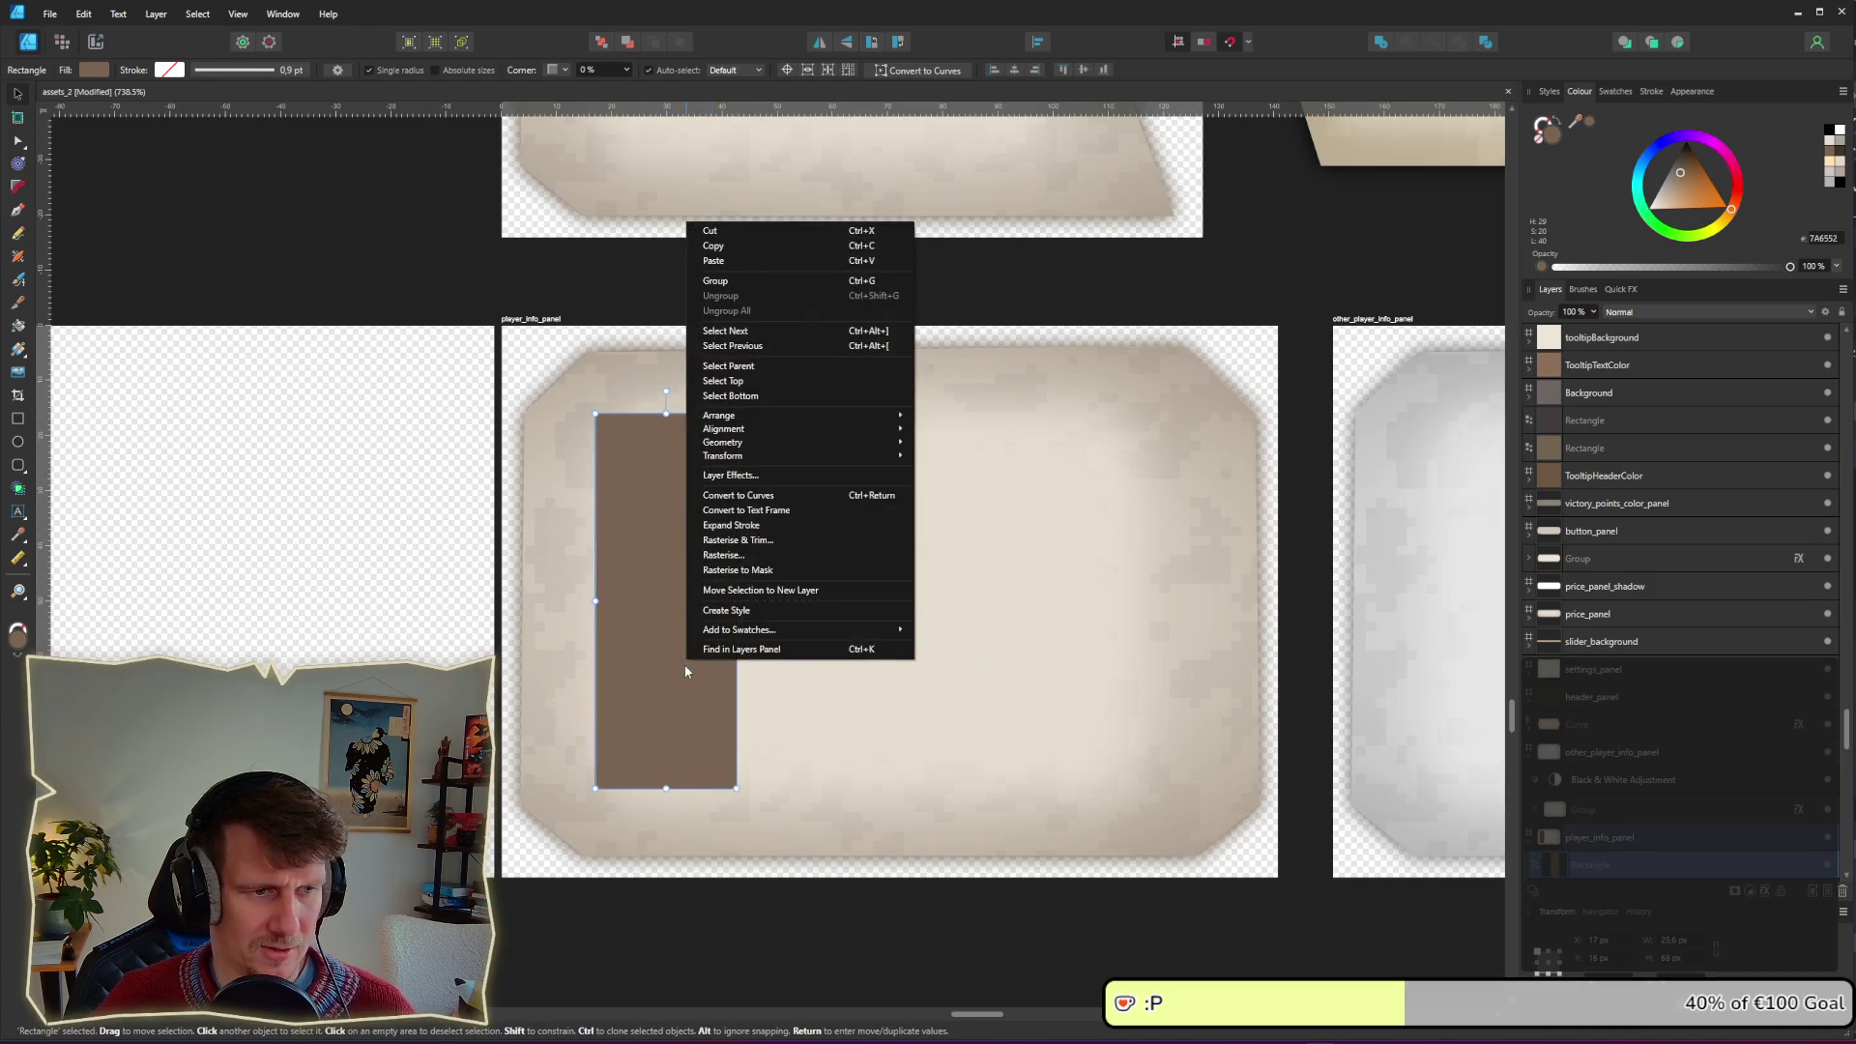
{"action": "left_click", "coordinate": [746, 496]}
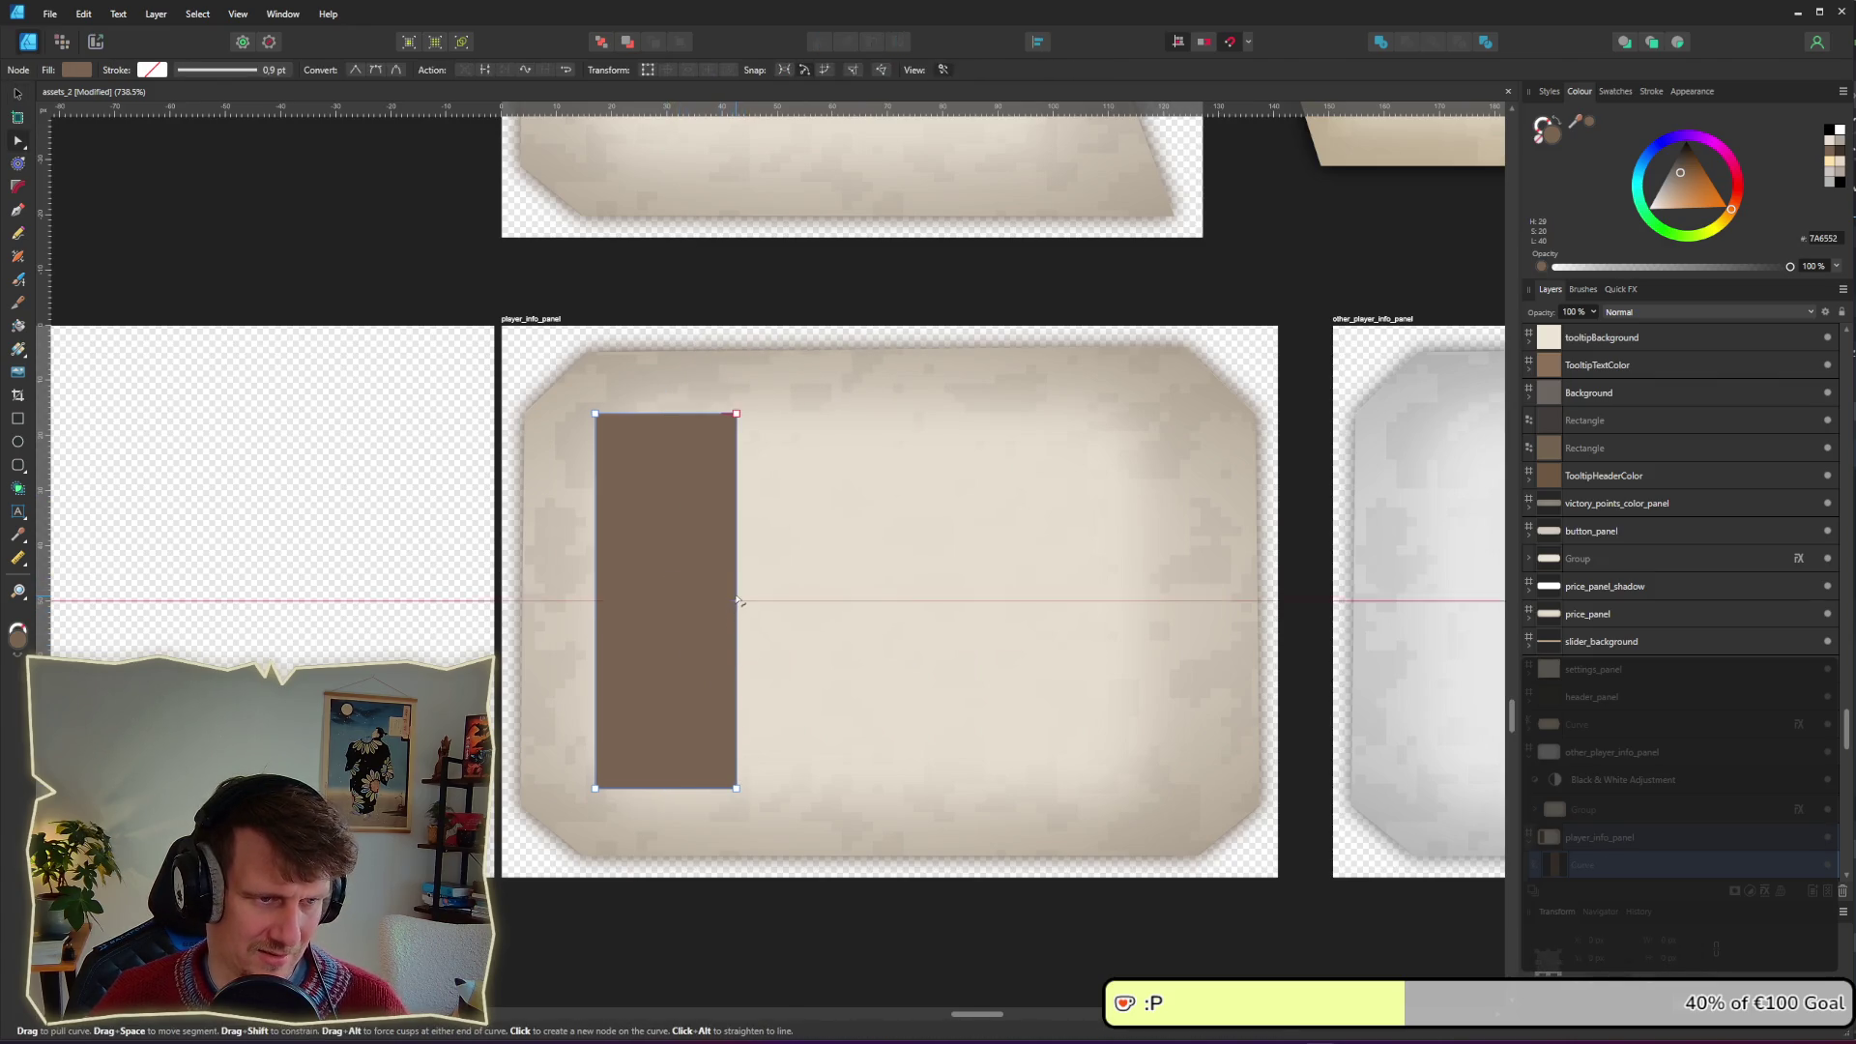
Step: Turn the curve into a right-pointing triangle by adding a mid-right node and deleting corners
{"action": "left_click", "coordinate": [736, 600]}
{"action": "key", "text": "Delete"}
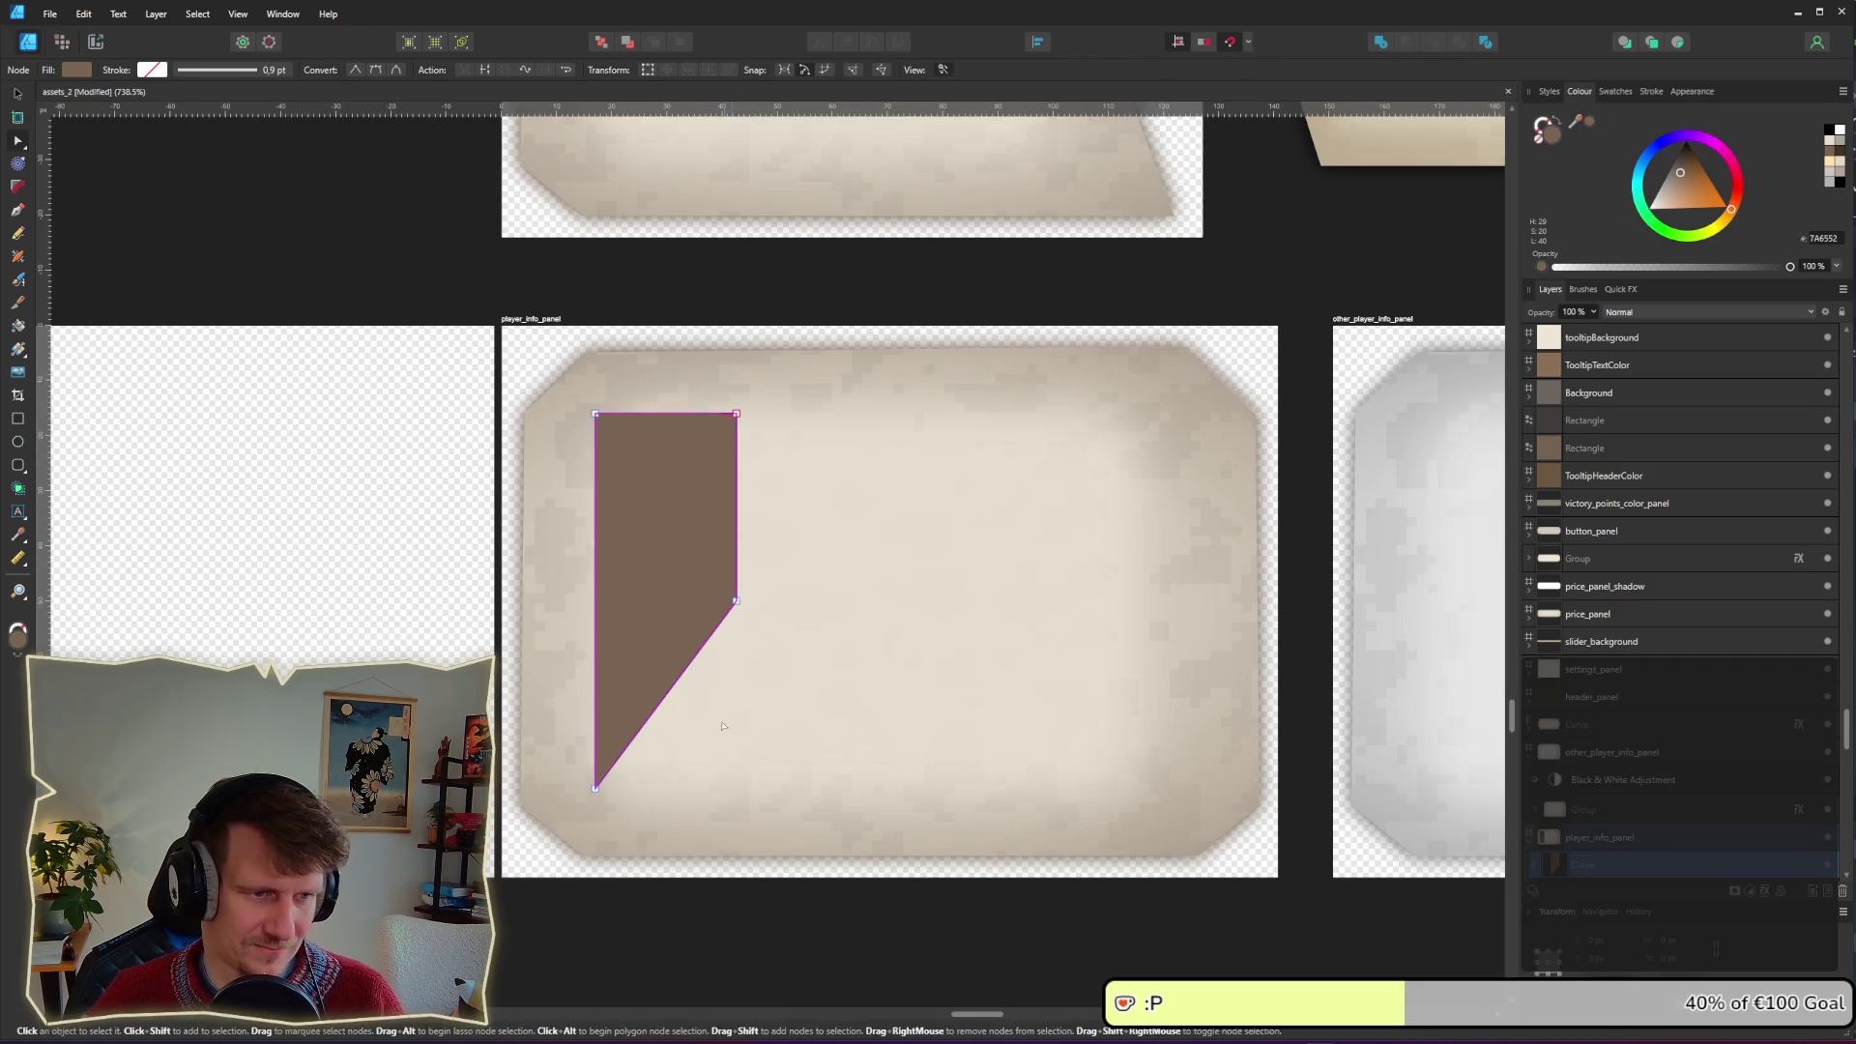
{"action": "key", "text": "Delete"}
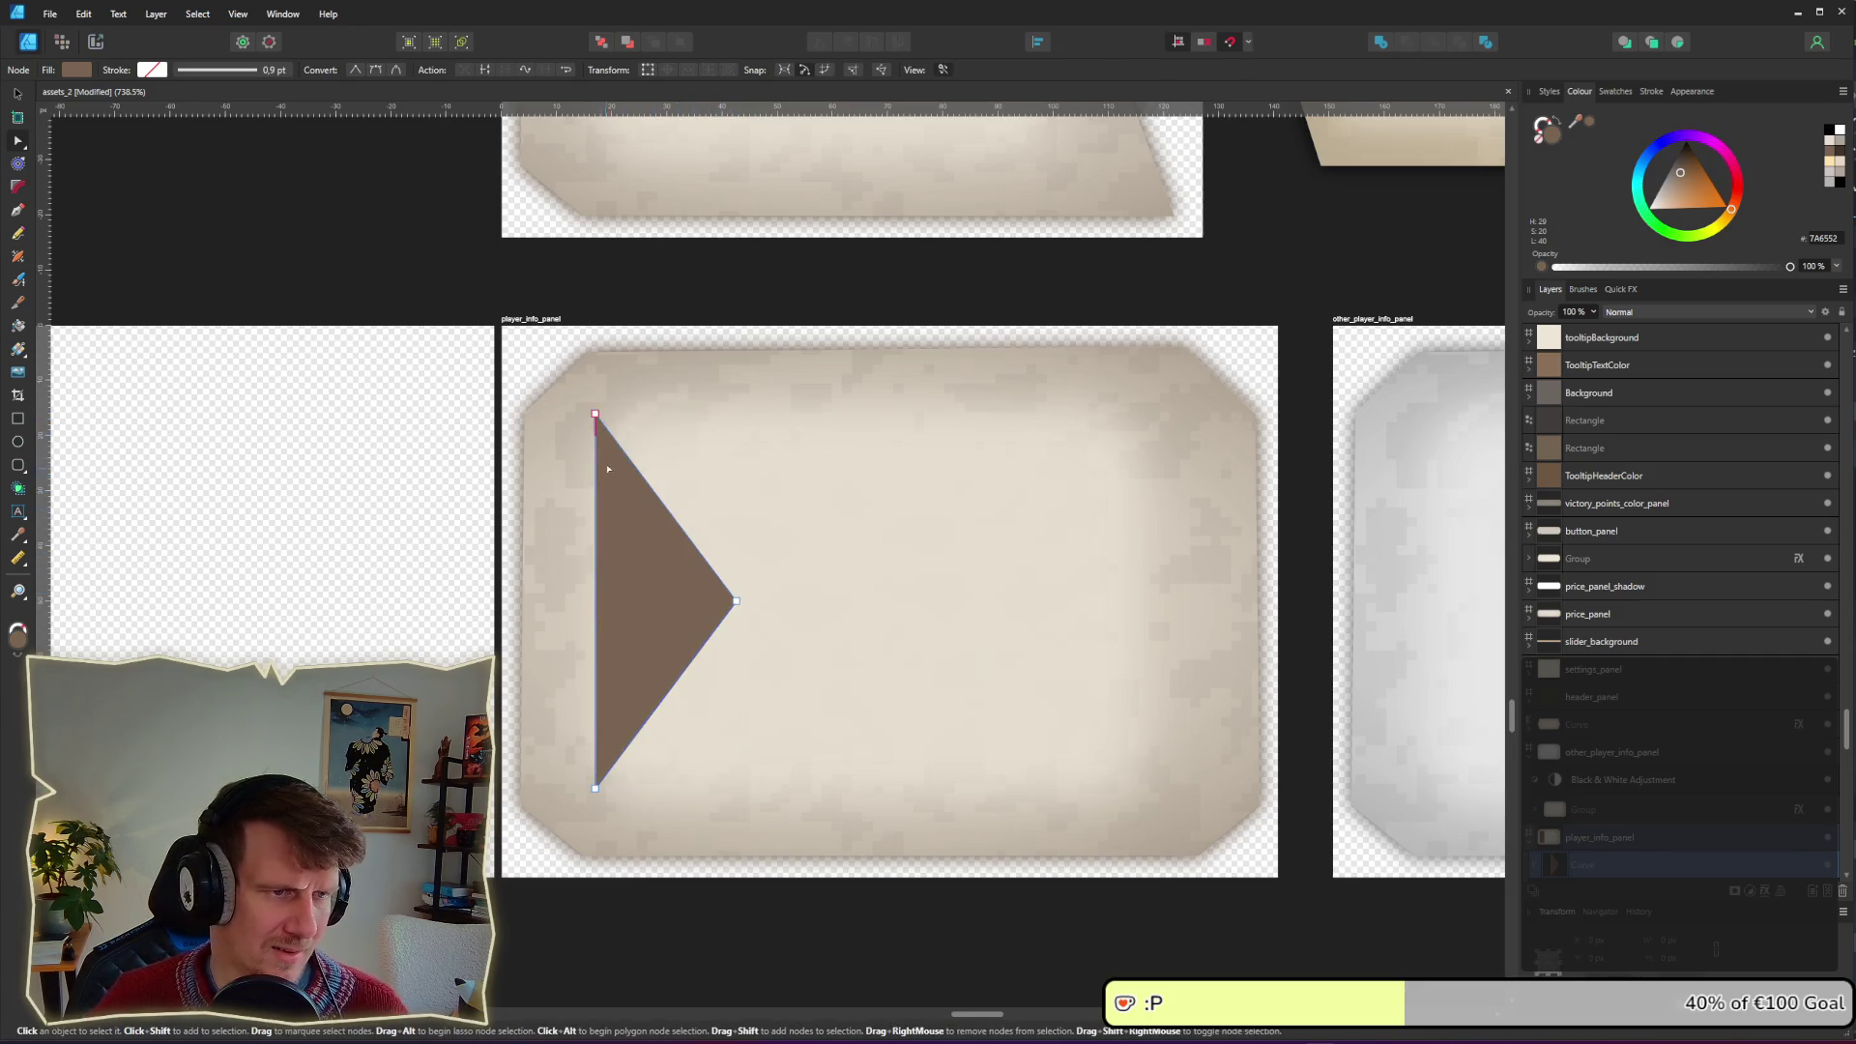
{"action": "left_click", "coordinate": [595, 415]}
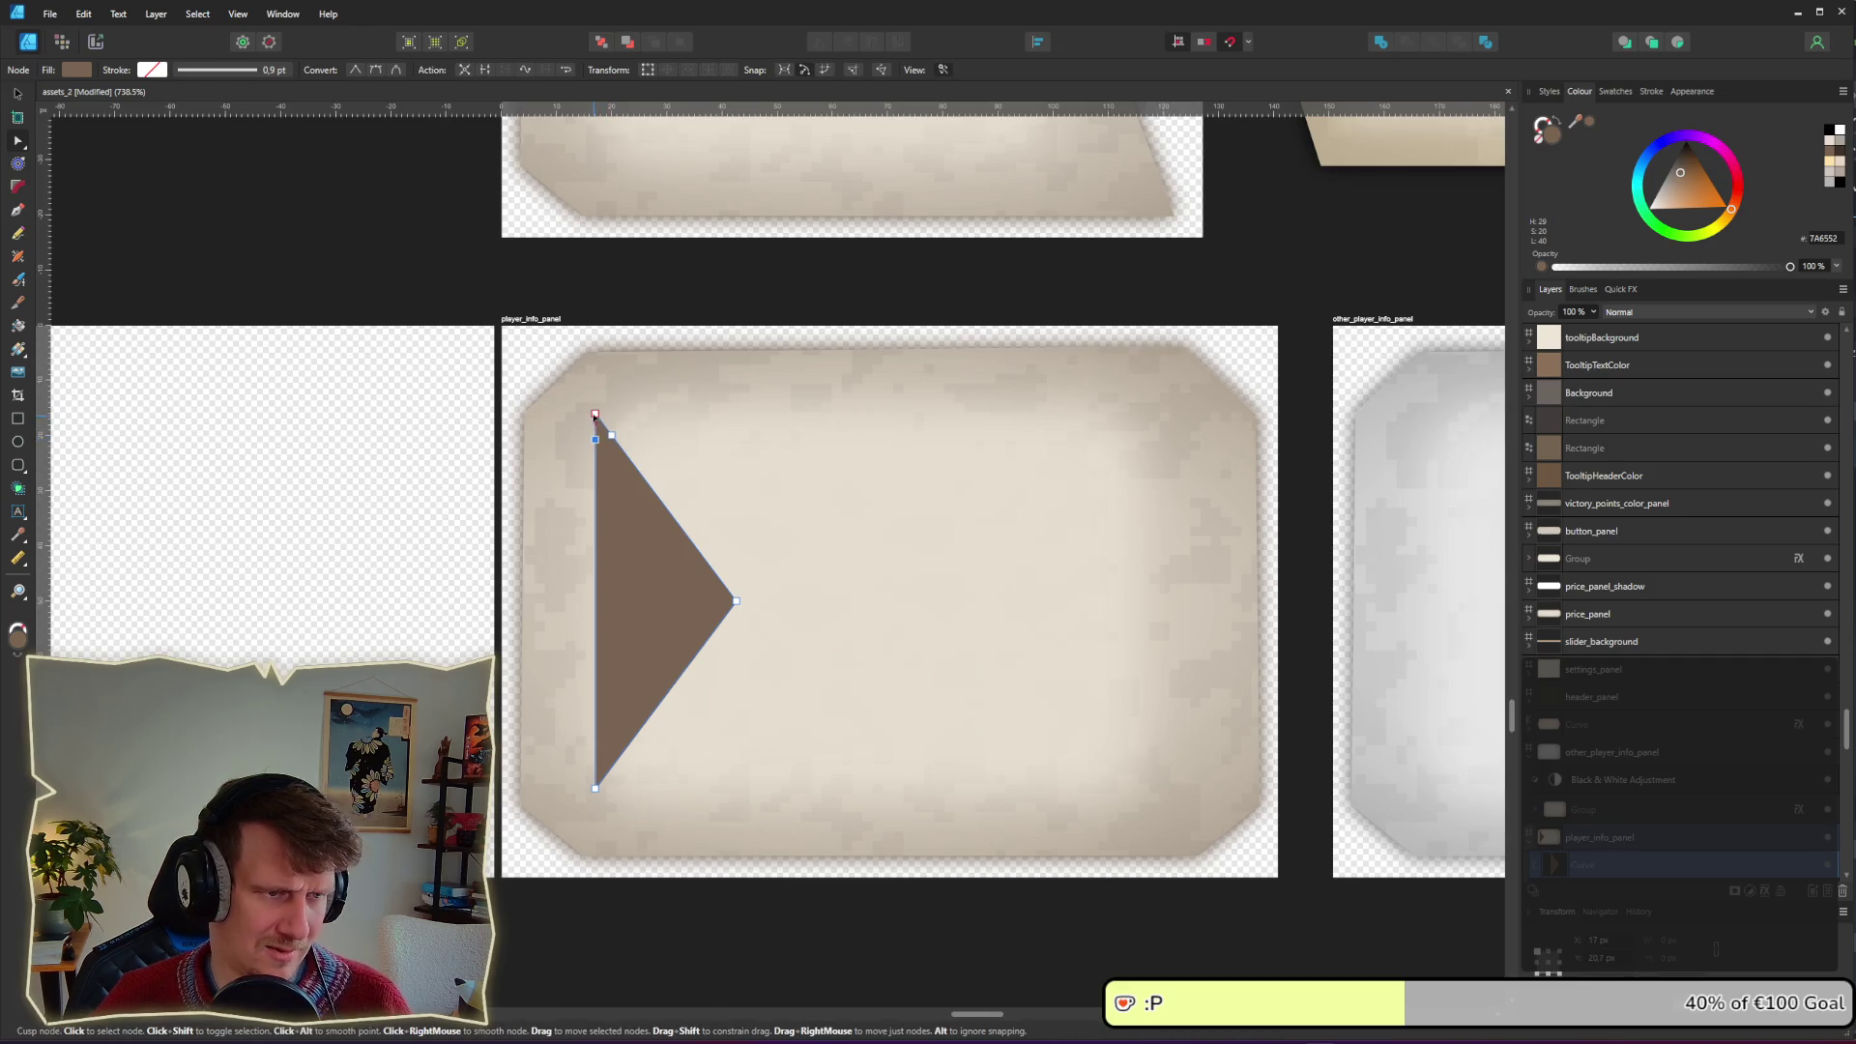
{"action": "left_click_drag", "start_coordinate": [594, 415], "coordinate": [594, 440]}
{"action": "left_click", "coordinate": [594, 787]}
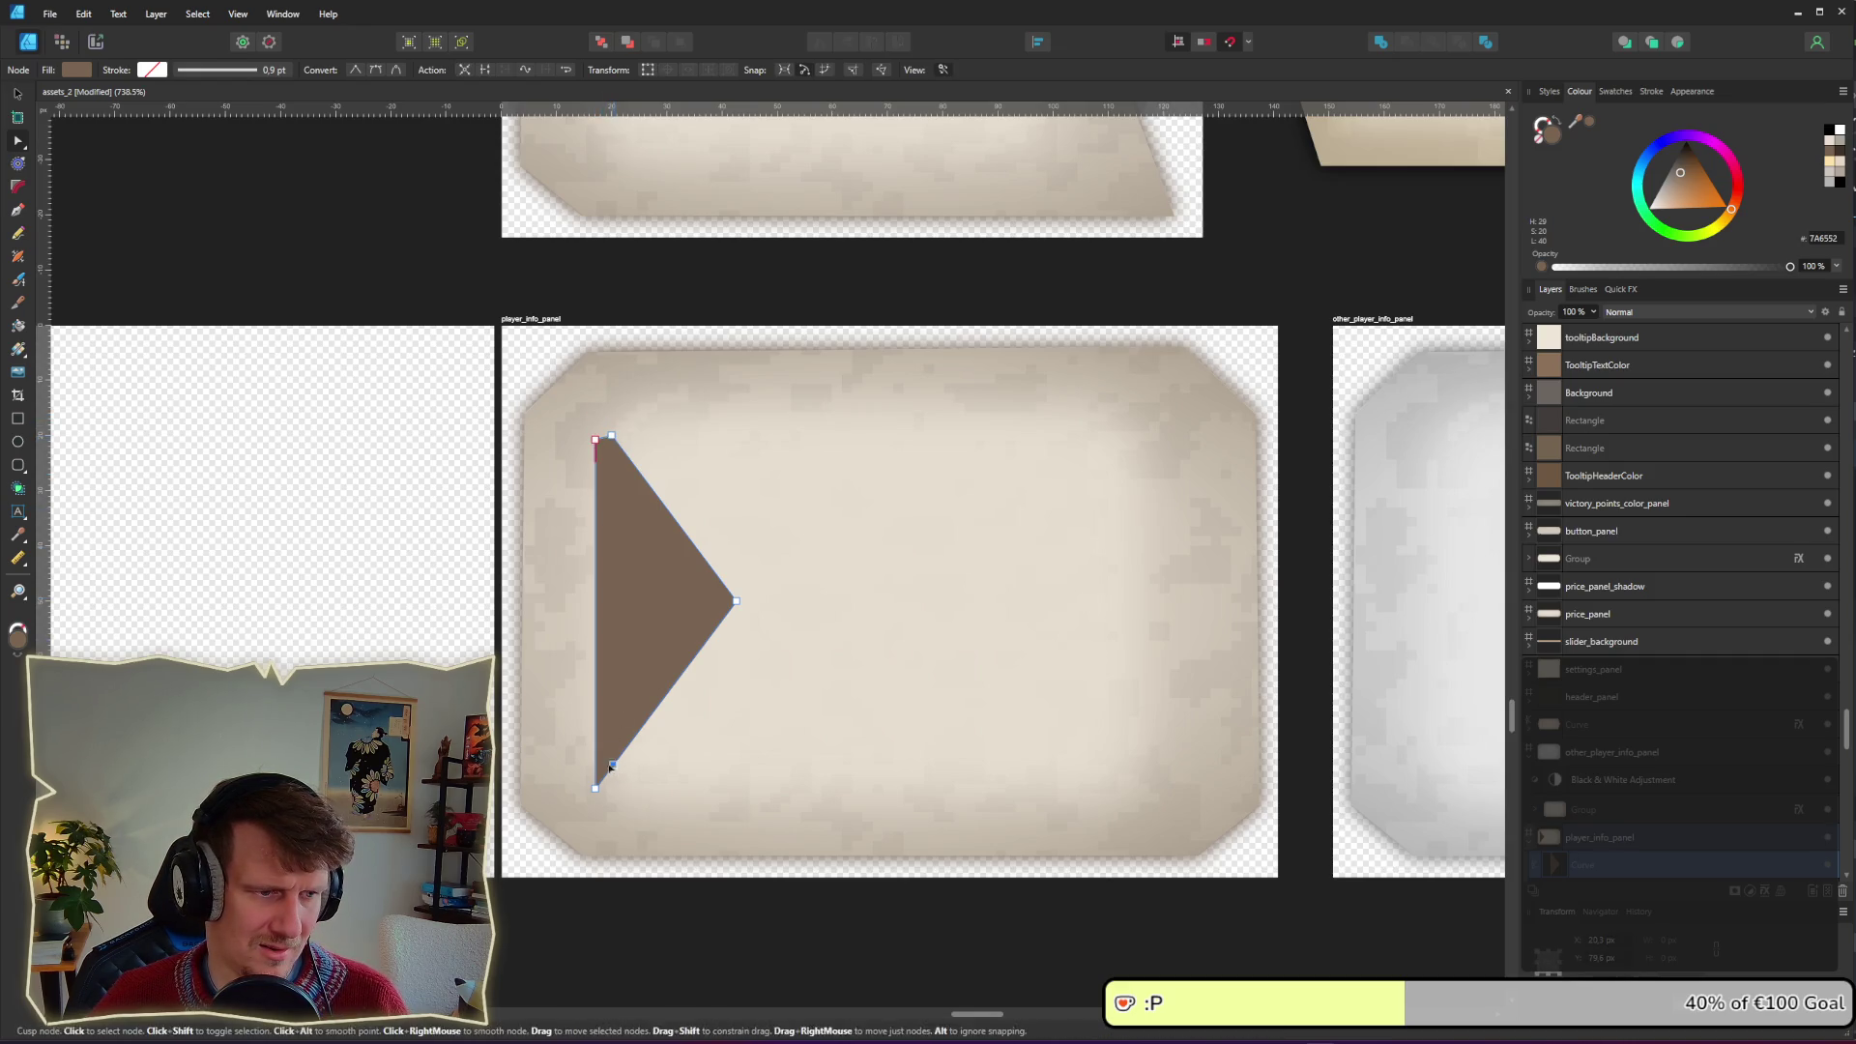
{"action": "key", "text": "Delete"}
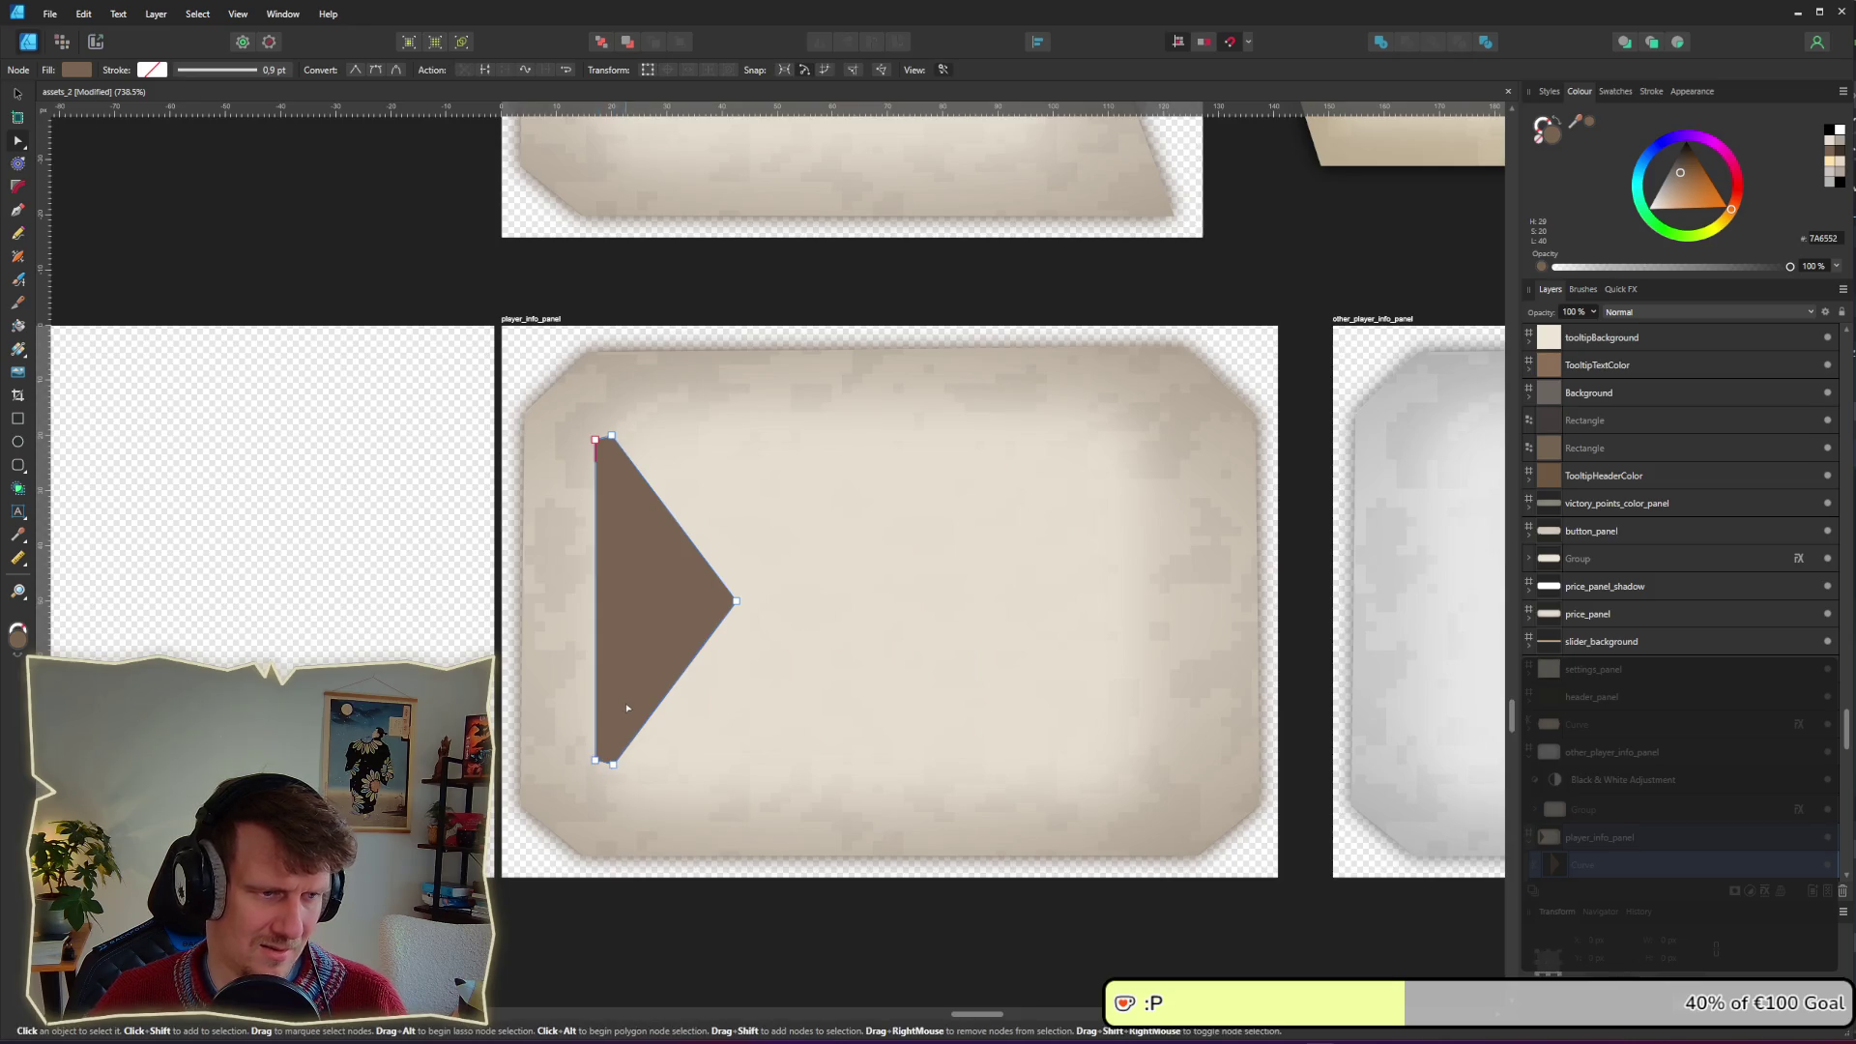
Step: Add nodes along the left and right edges and pull one inward to form notches
{"action": "scroll", "coordinate": [627, 682], "scroll_direction": "up", "scroll_amount": 2}
{"action": "left_click", "coordinate": [578, 670]}
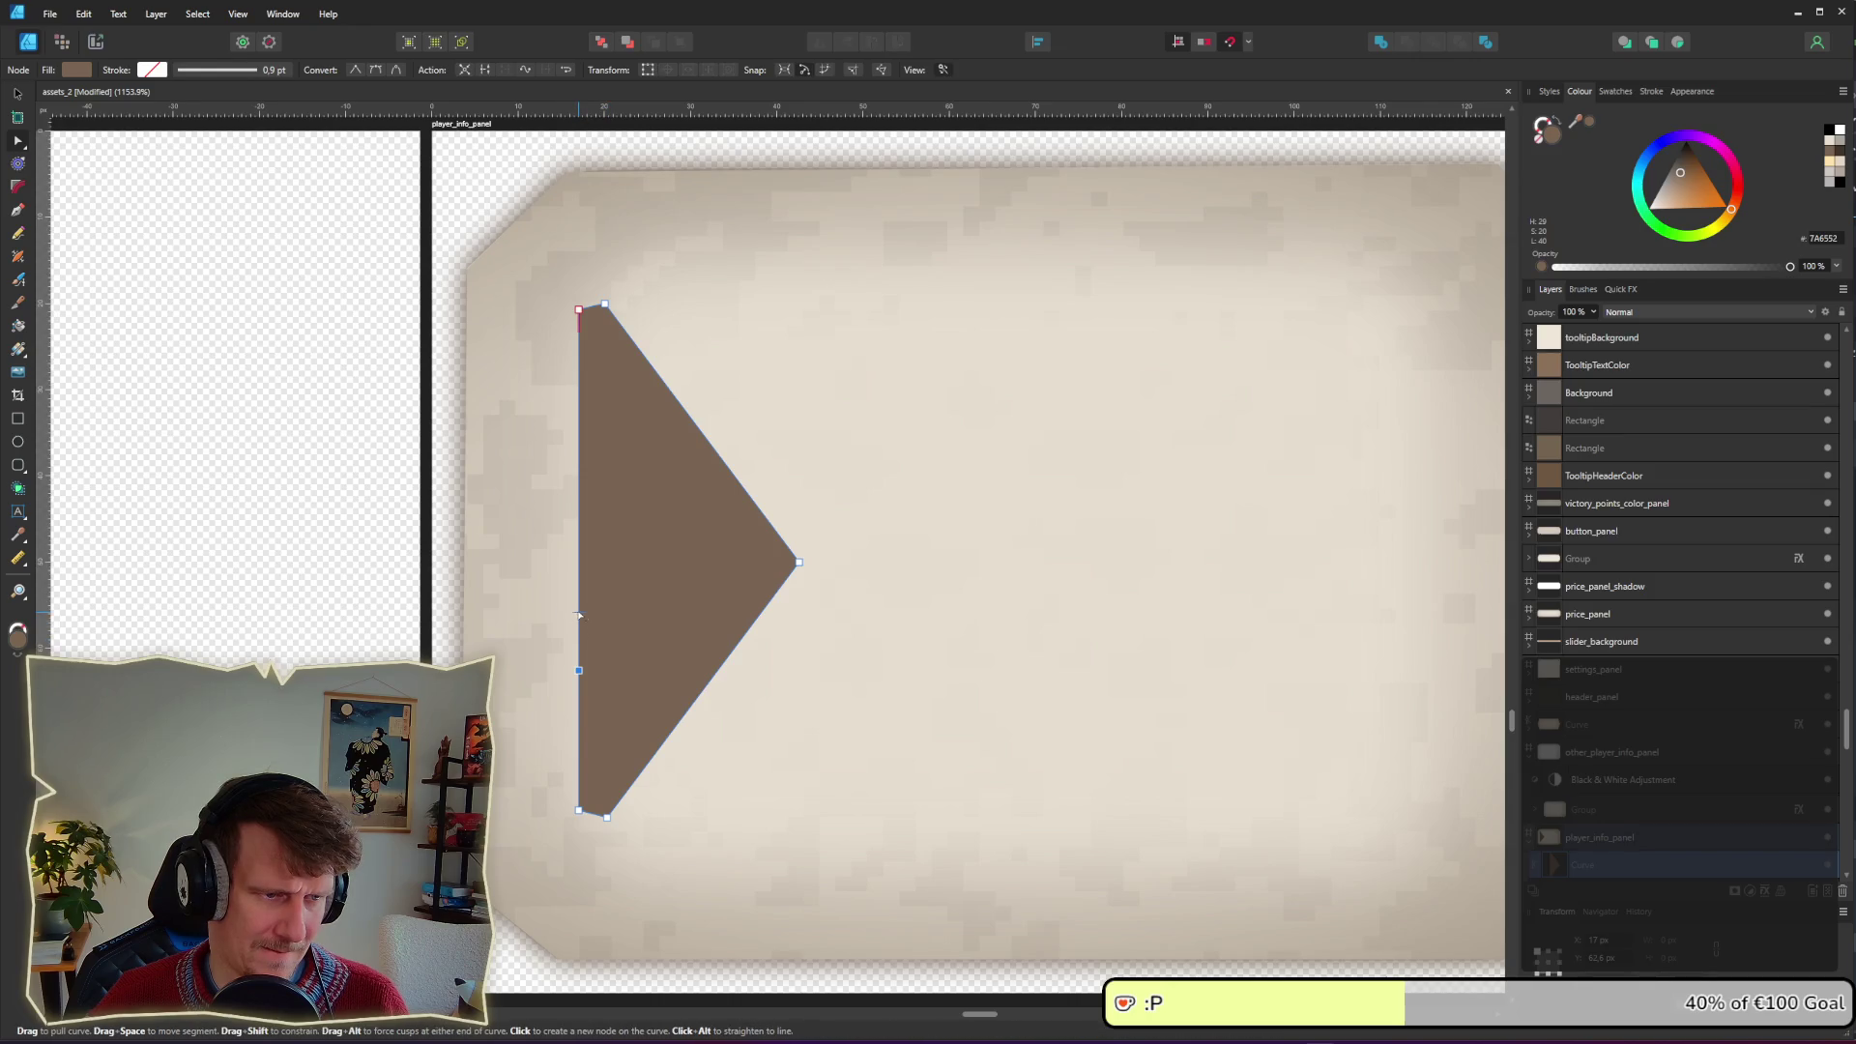
{"action": "left_click", "coordinate": [580, 641]}
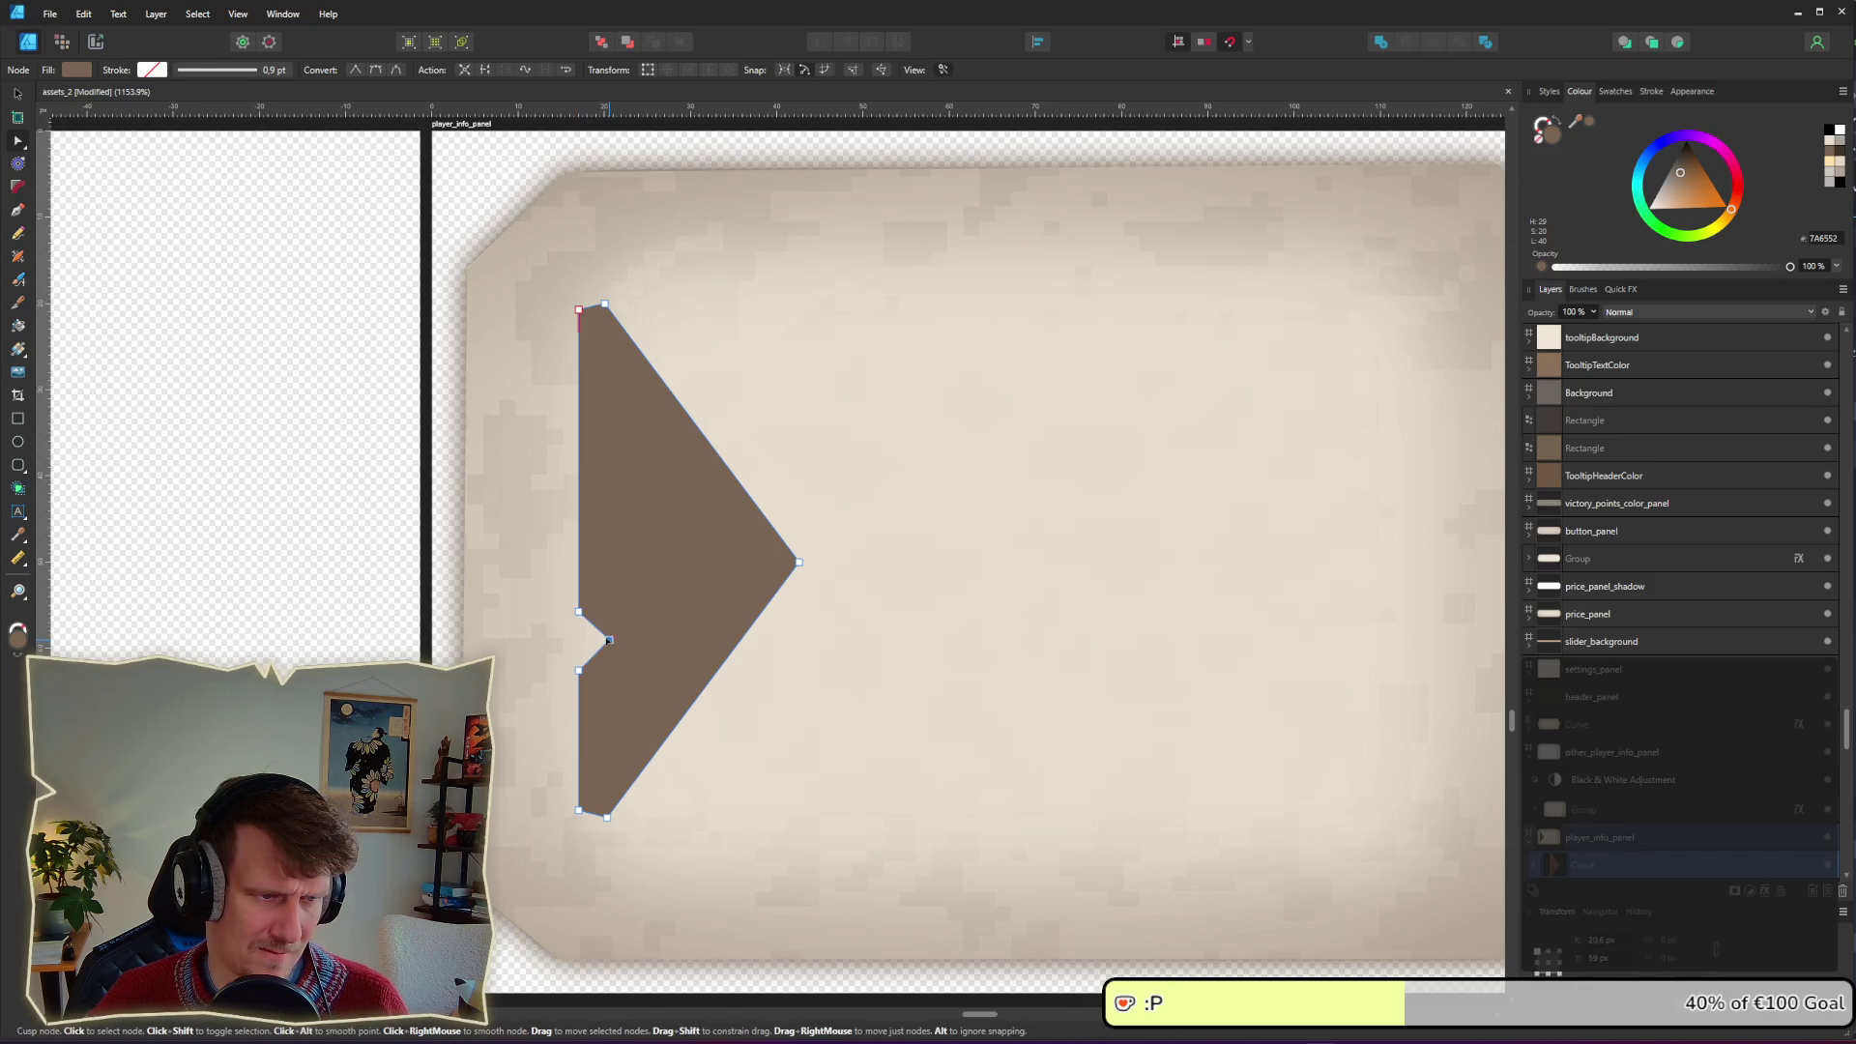
{"action": "left_click", "coordinate": [719, 455]}
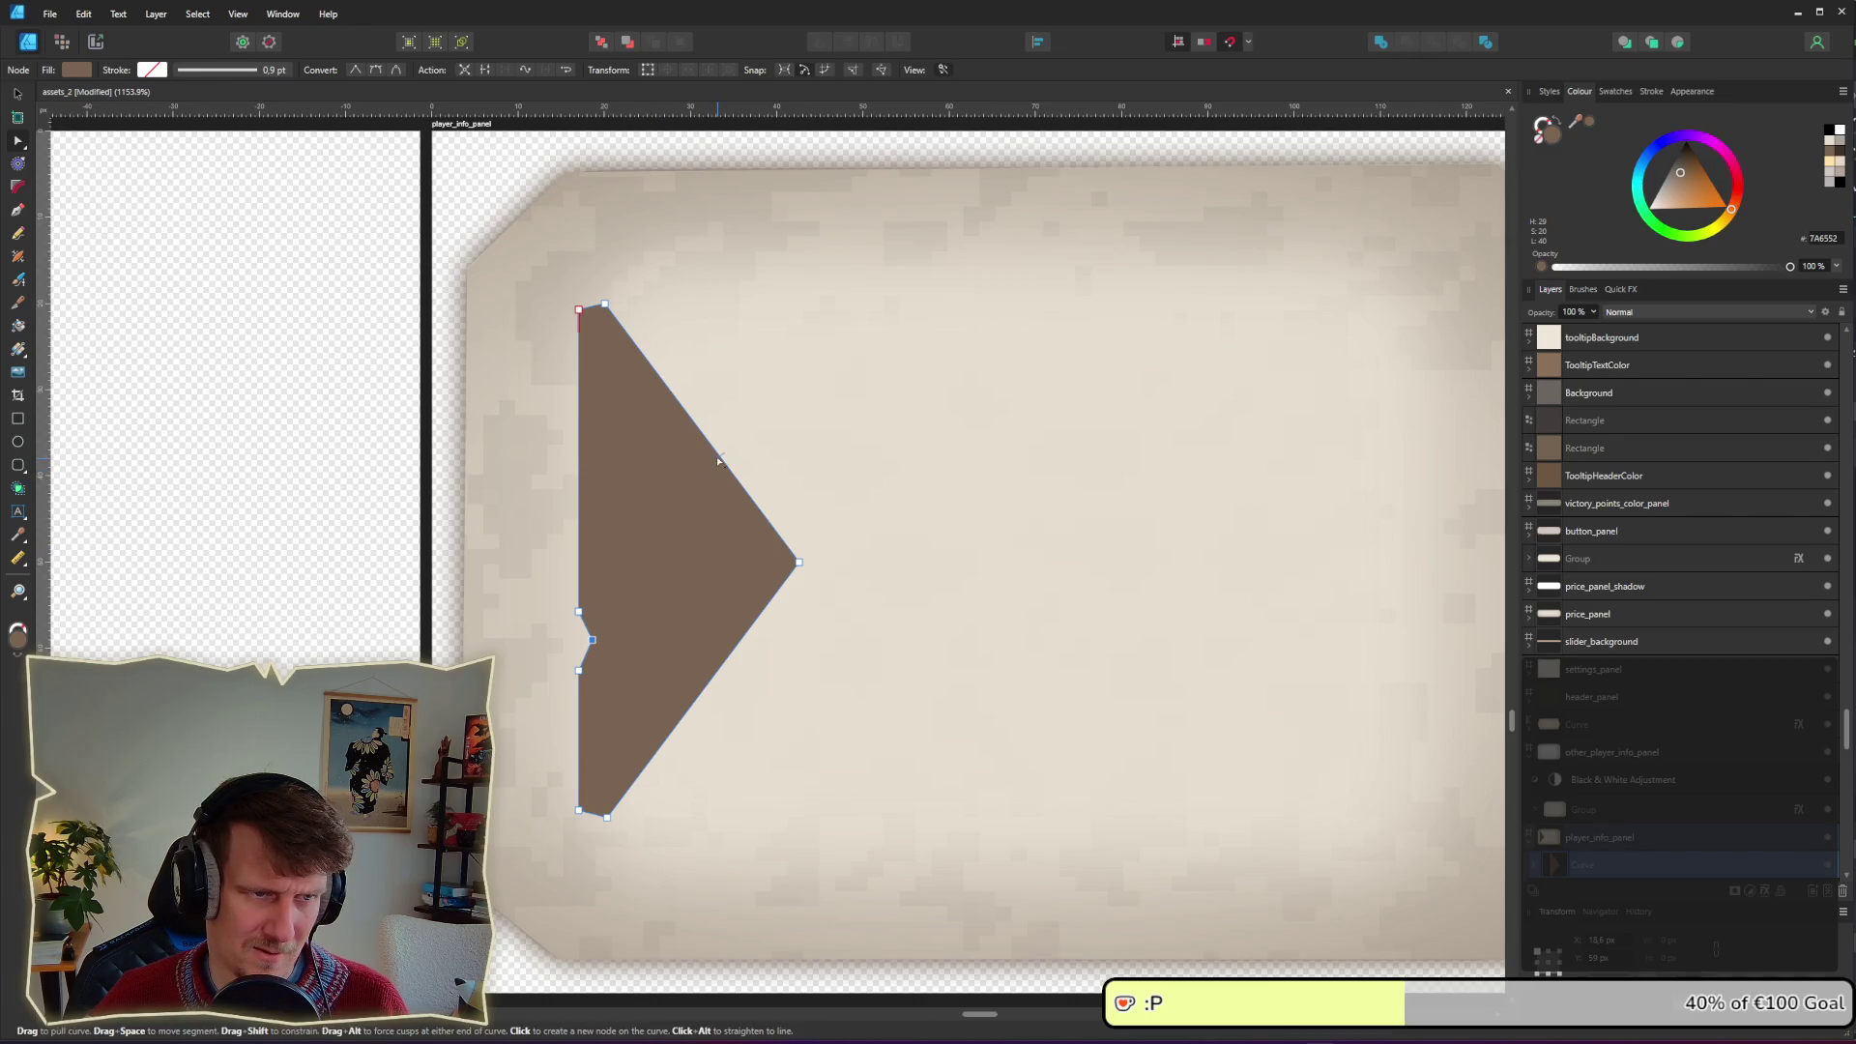
{"action": "left_click", "coordinate": [760, 510]}
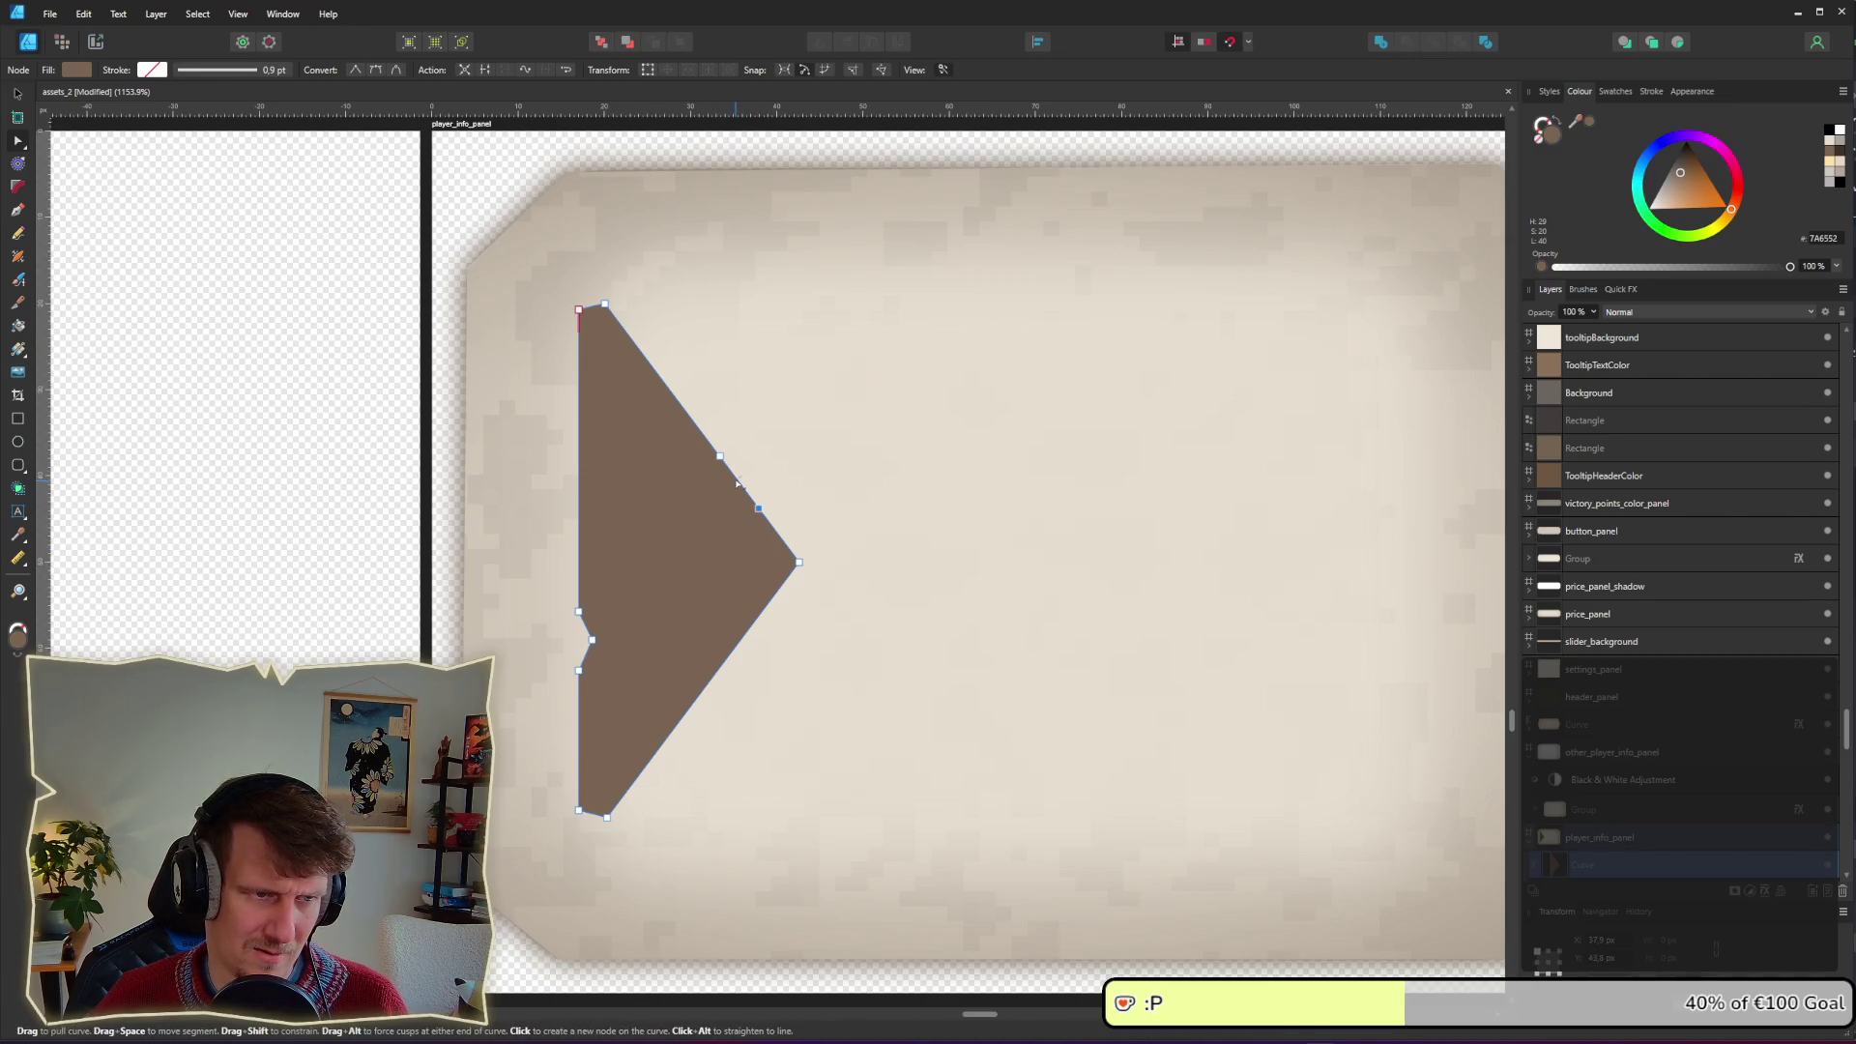
{"action": "left_click", "coordinate": [736, 479]}
{"action": "left_click_drag", "start_coordinate": [729, 486], "coordinate": [721, 485]}
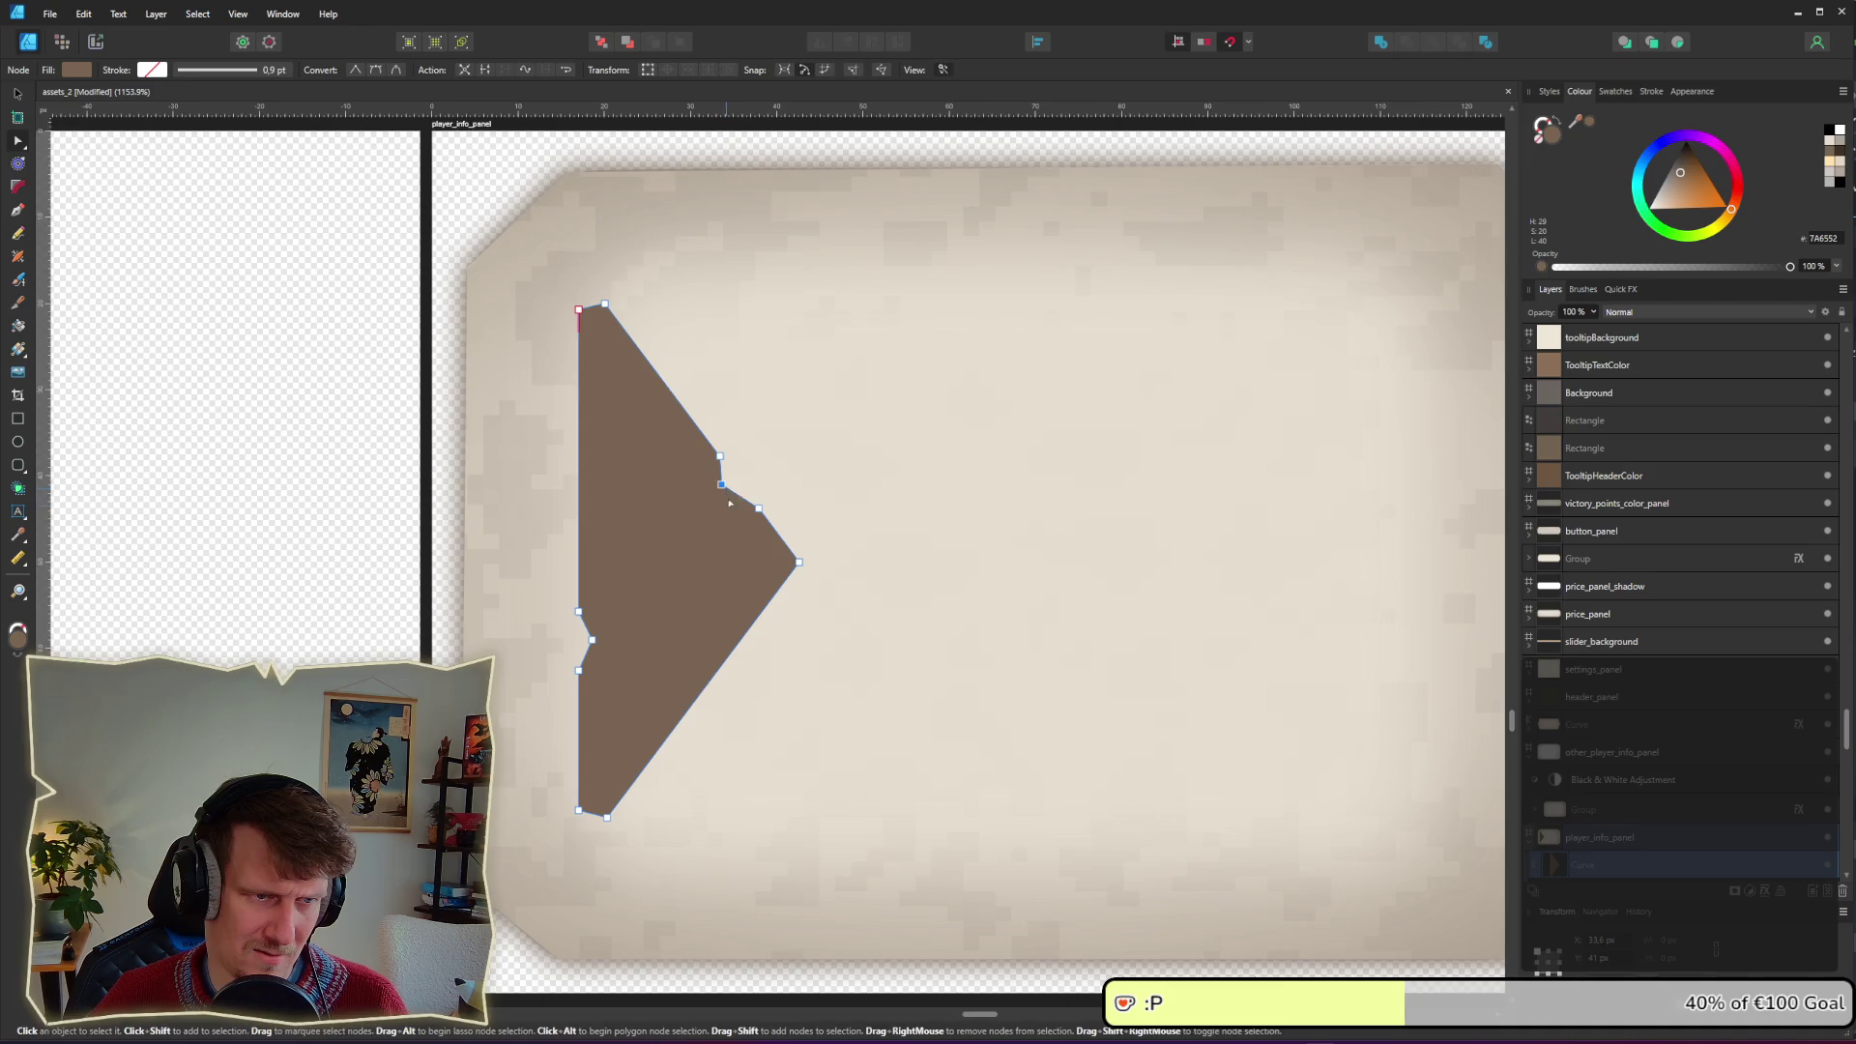
{"action": "left_click", "coordinate": [693, 704]}
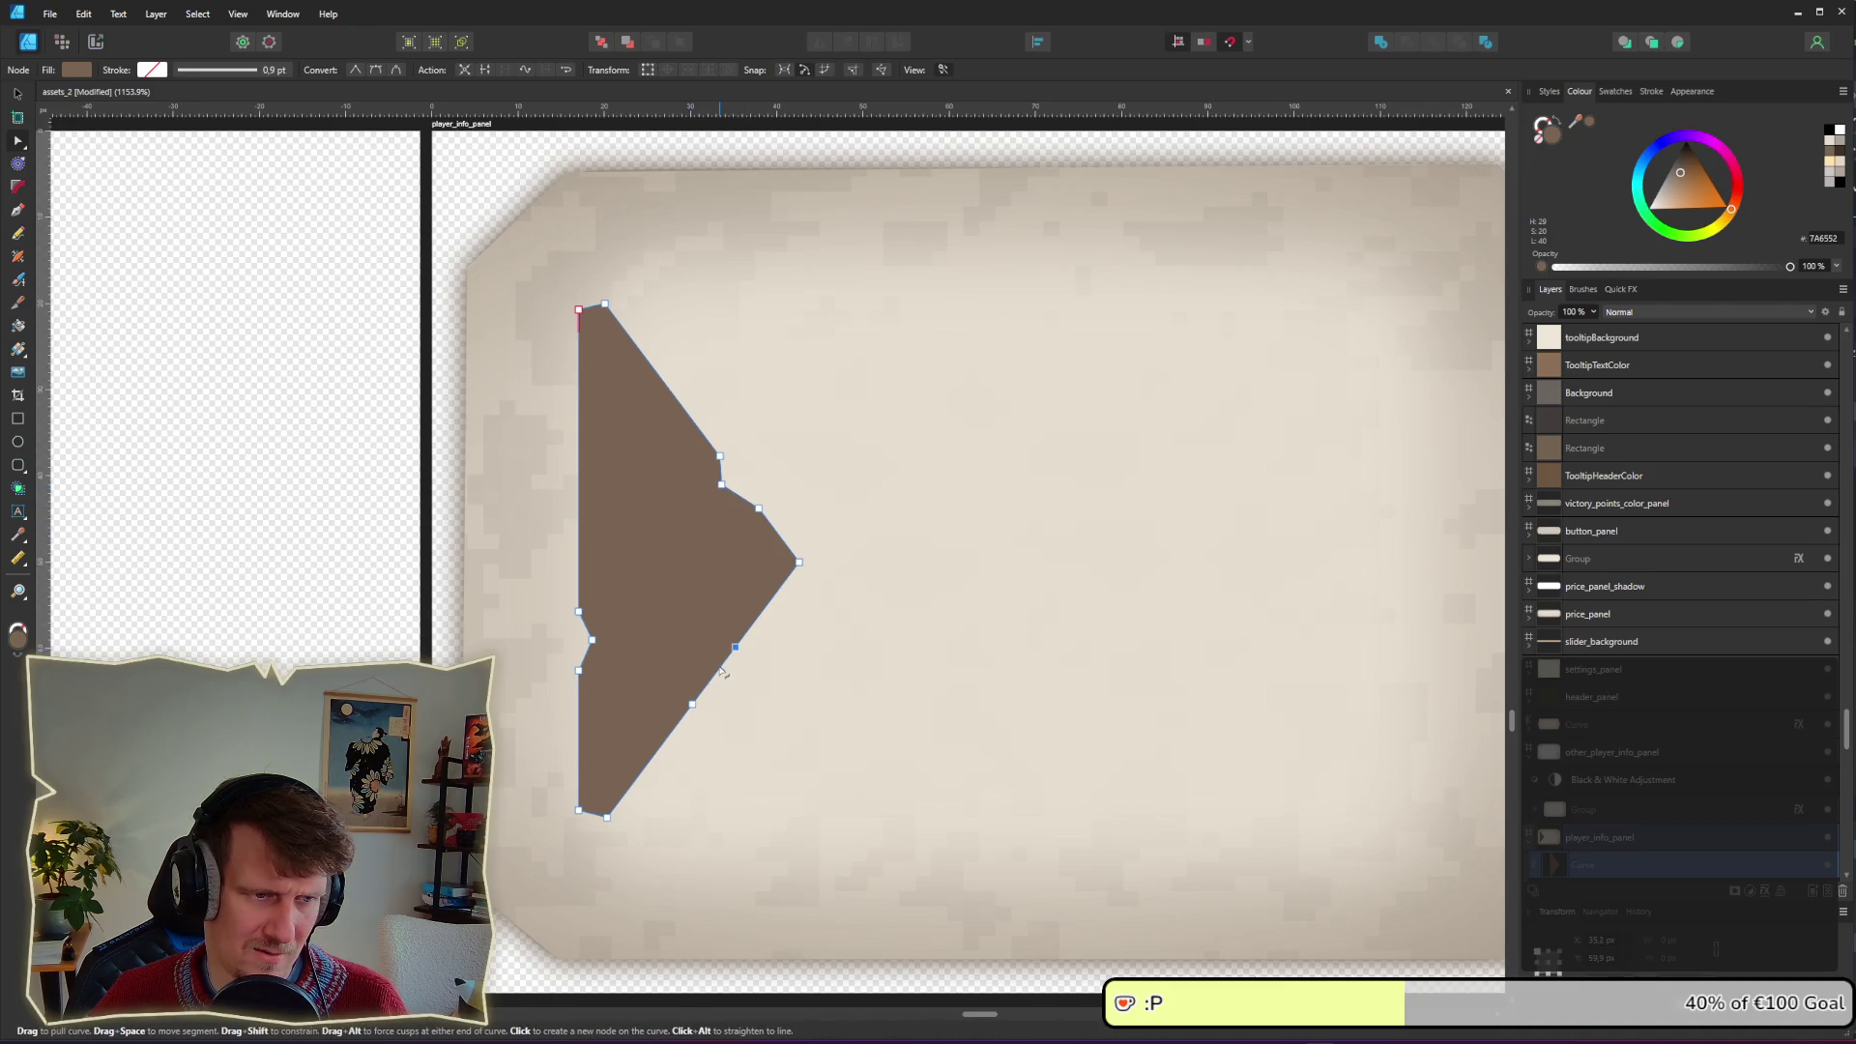
{"action": "left_click", "coordinate": [721, 668]}
{"action": "scroll", "coordinate": [712, 663], "scroll_direction": "down", "scroll_amount": 10}
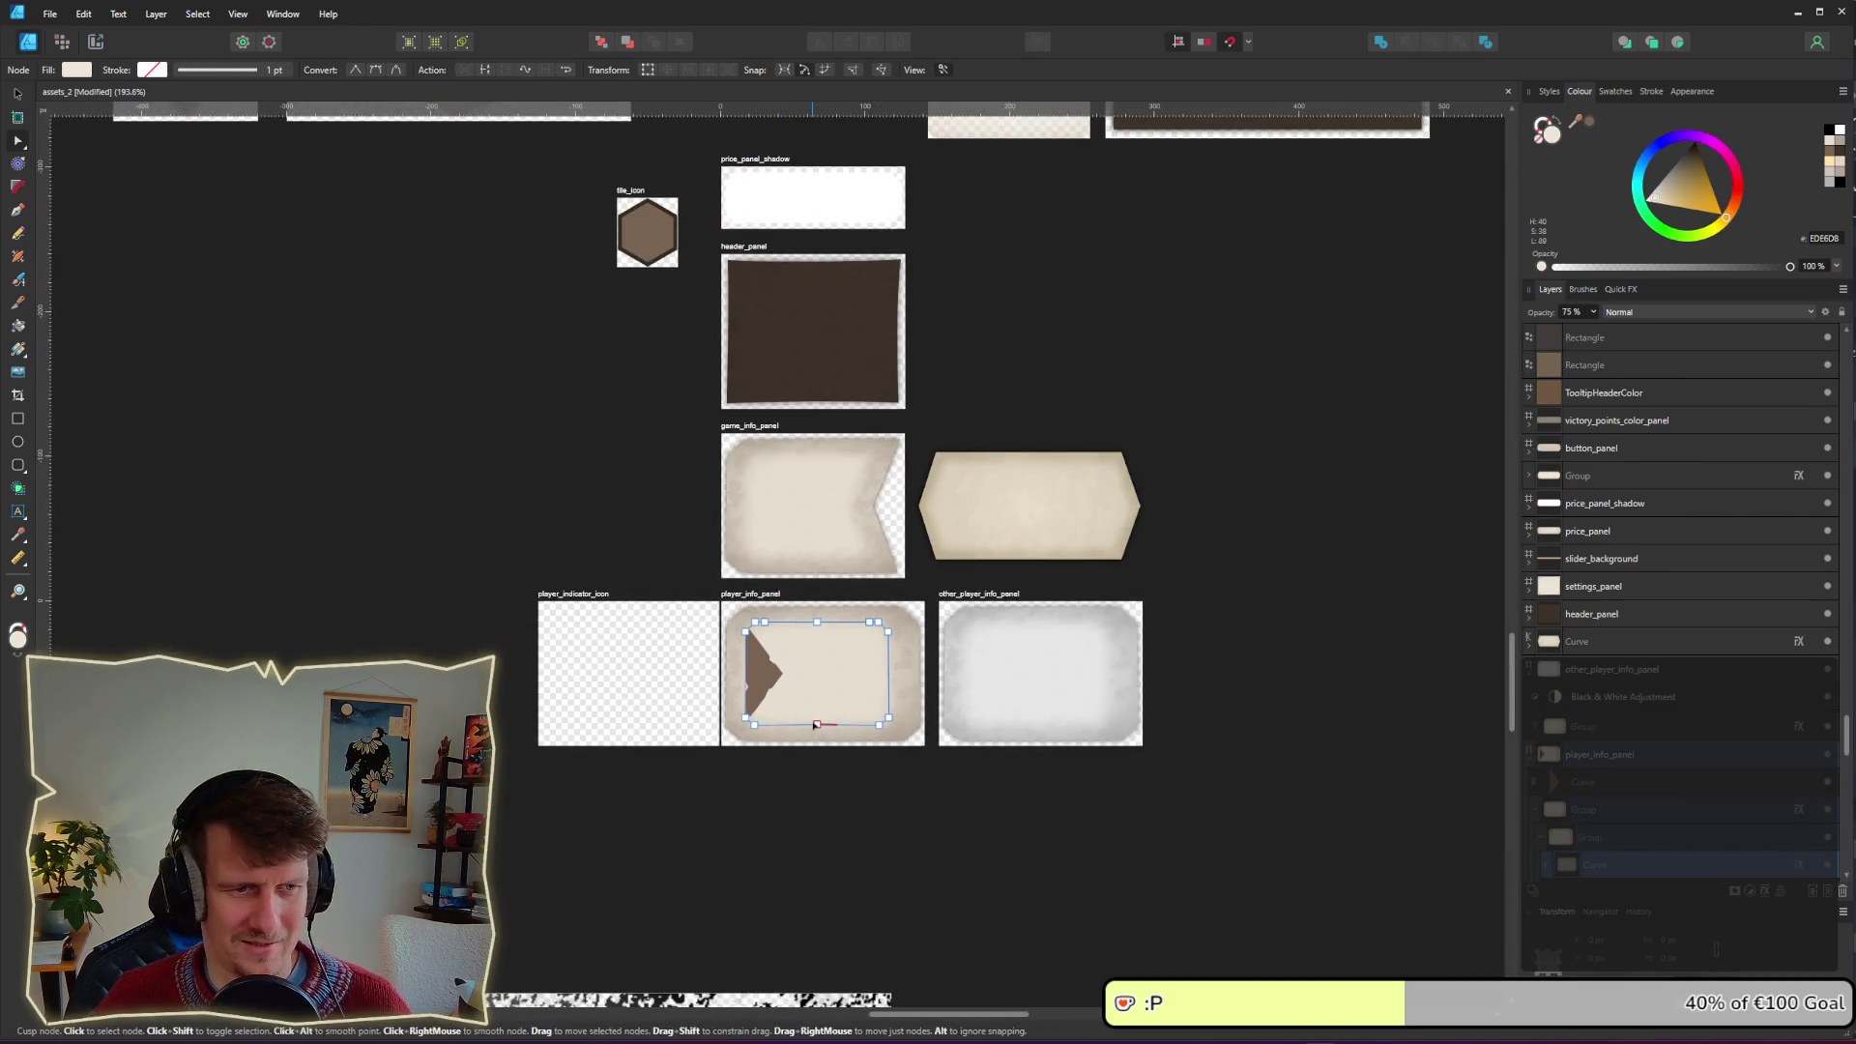
Step: Delete the two surplus nodes on the arrow's lower-right edge
{"action": "scroll", "coordinate": [803, 760], "scroll_direction": "down", "scroll_amount": 4}
{"action": "scroll", "coordinate": [810, 774], "scroll_direction": "up", "scroll_amount": 12}
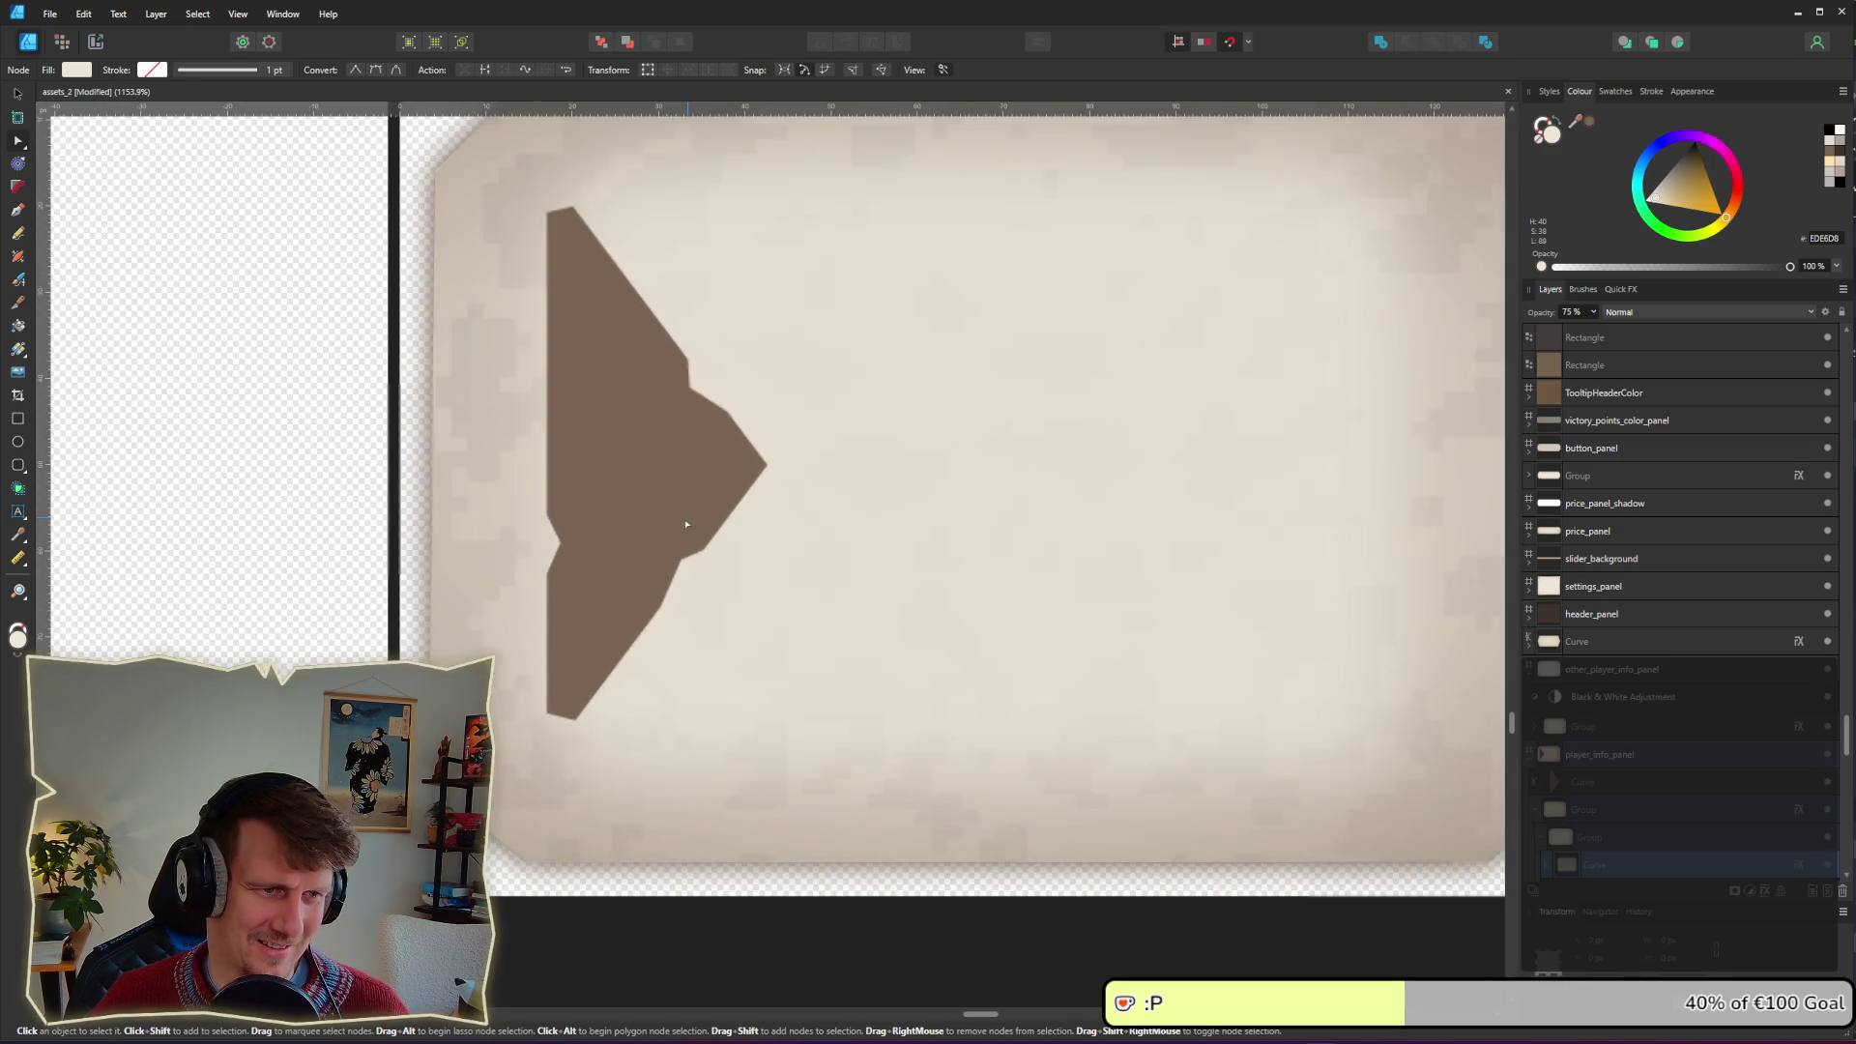
{"action": "left_click", "coordinate": [685, 527]}
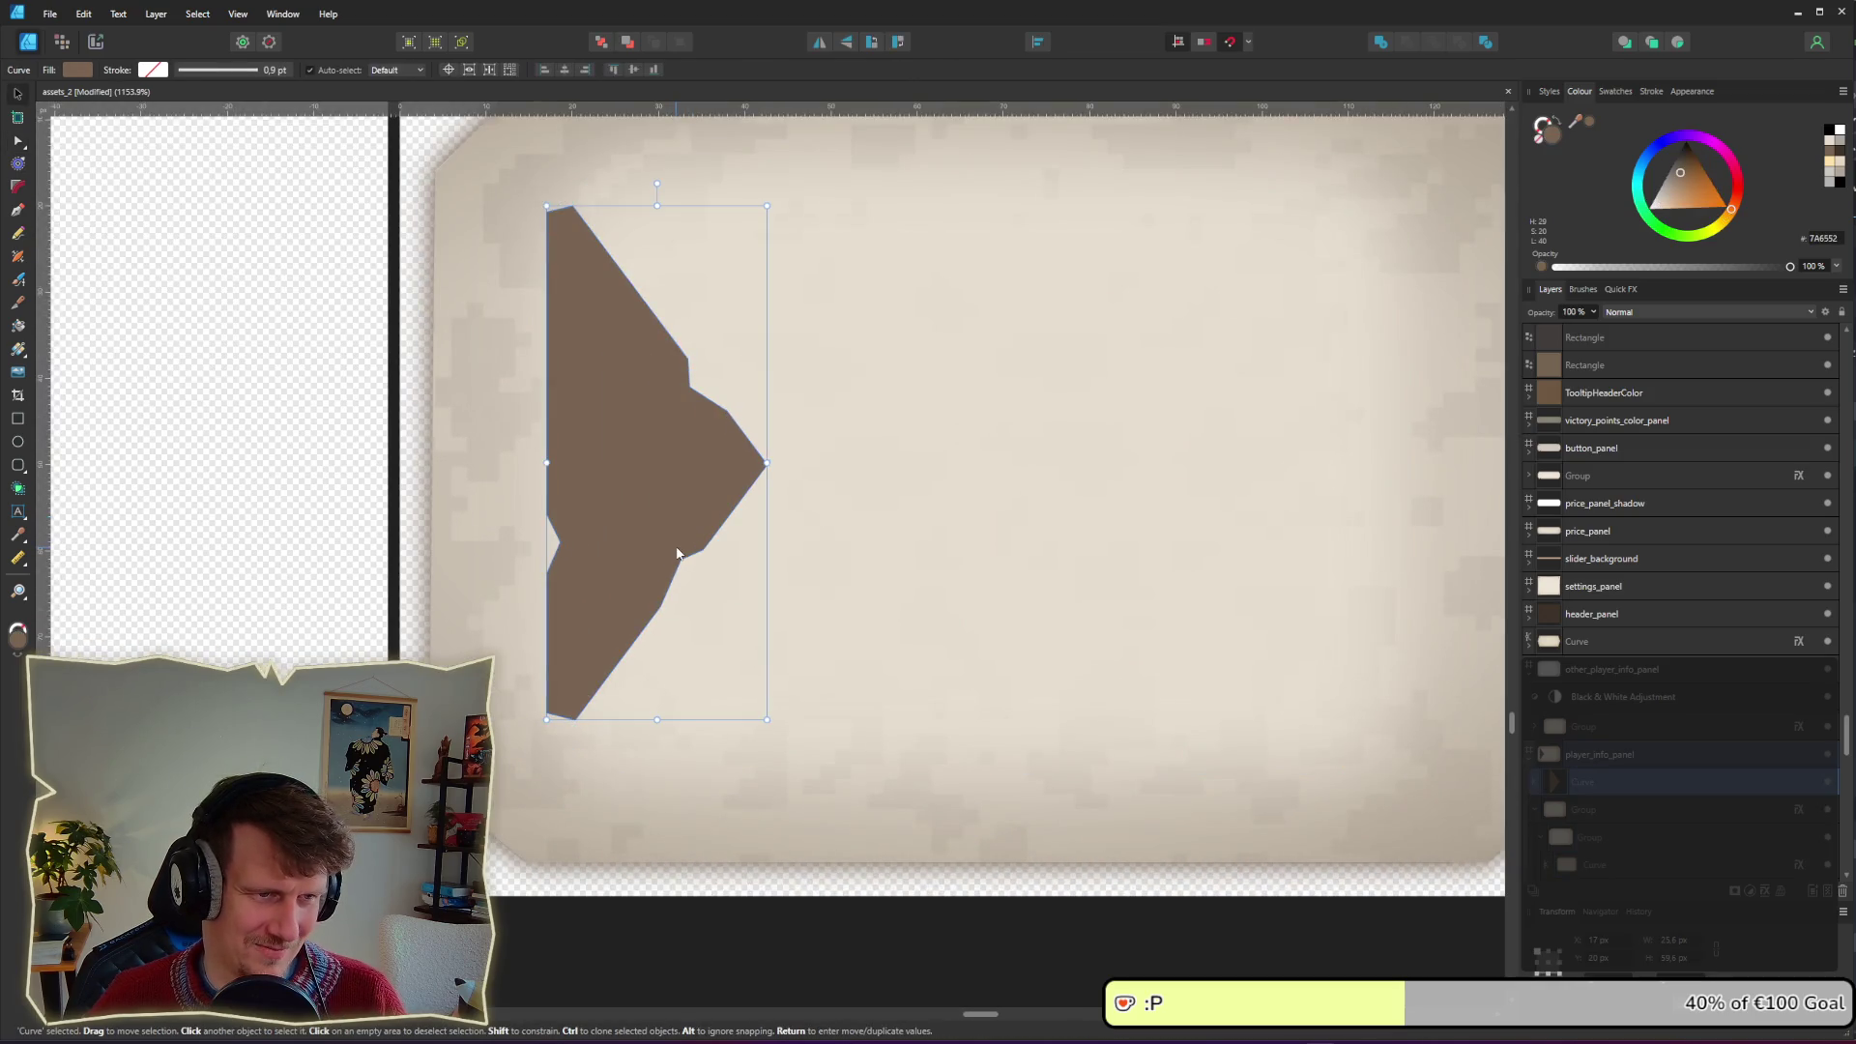
{"action": "key", "text": "Delete"}
{"action": "left_click_drag", "start_coordinate": [683, 576], "coordinate": [656, 640]}
{"action": "key", "text": "Delete"}
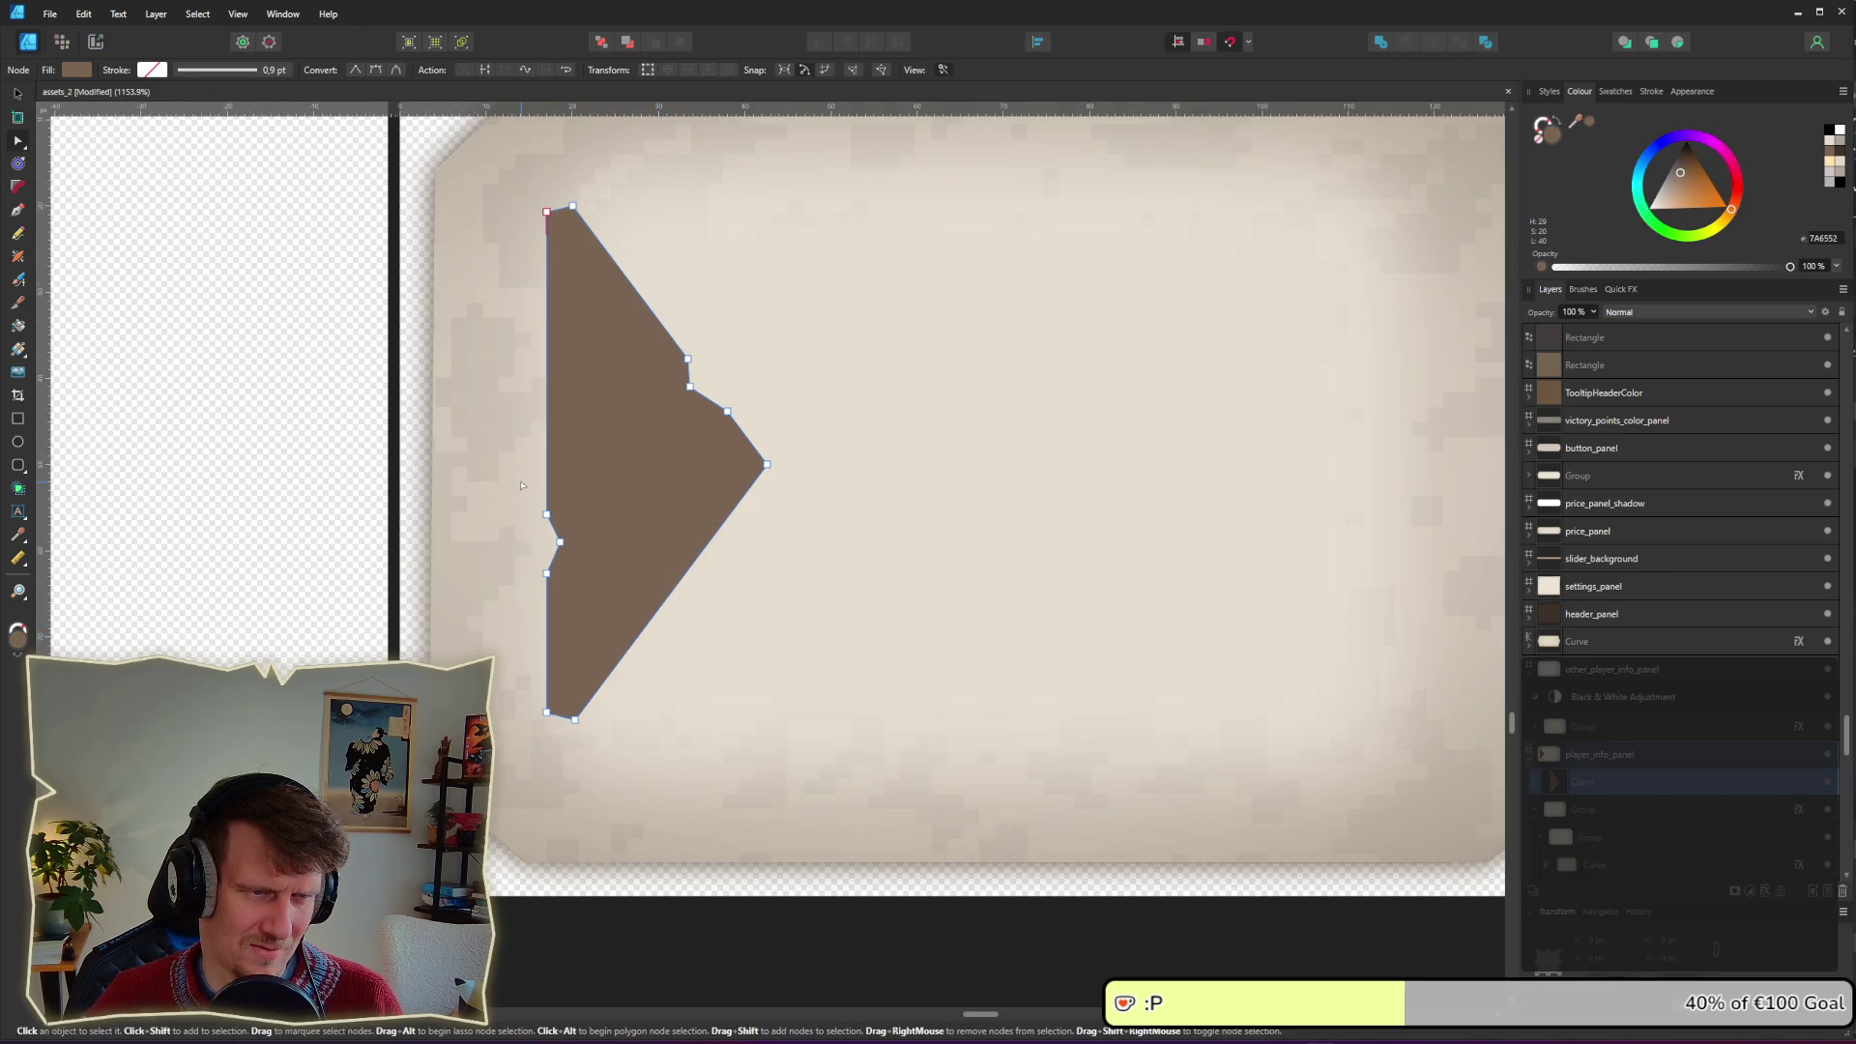
Step: Check the left notch nodes and the arrow's top corner node with the Node tool
{"action": "mouse_move", "coordinate": [521, 485]}
{"action": "left_mouse_down"}
{"action": "mouse_move", "coordinate": [565, 594]}
{"action": "mouse_move", "coordinate": [561, 491]}
{"action": "left_mouse_up"}
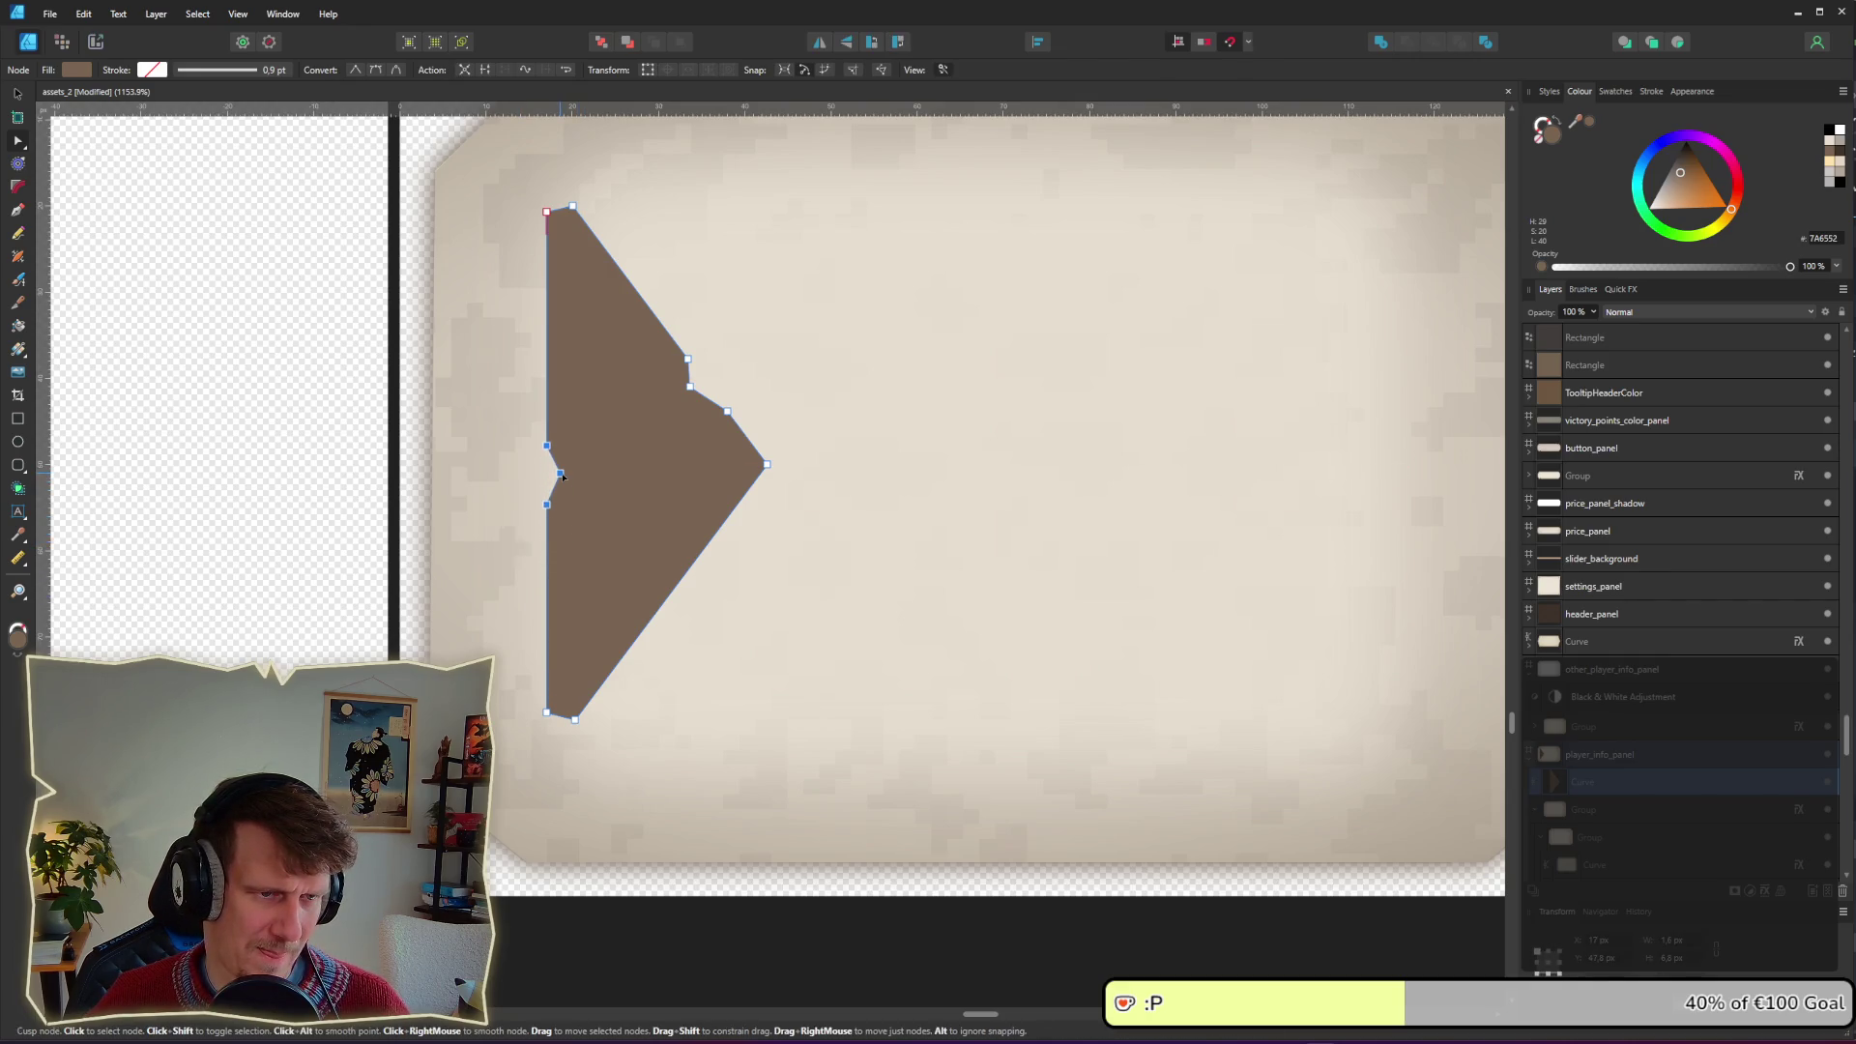
{"action": "scroll", "coordinate": [613, 477], "scroll_direction": "down", "scroll_amount": 3}
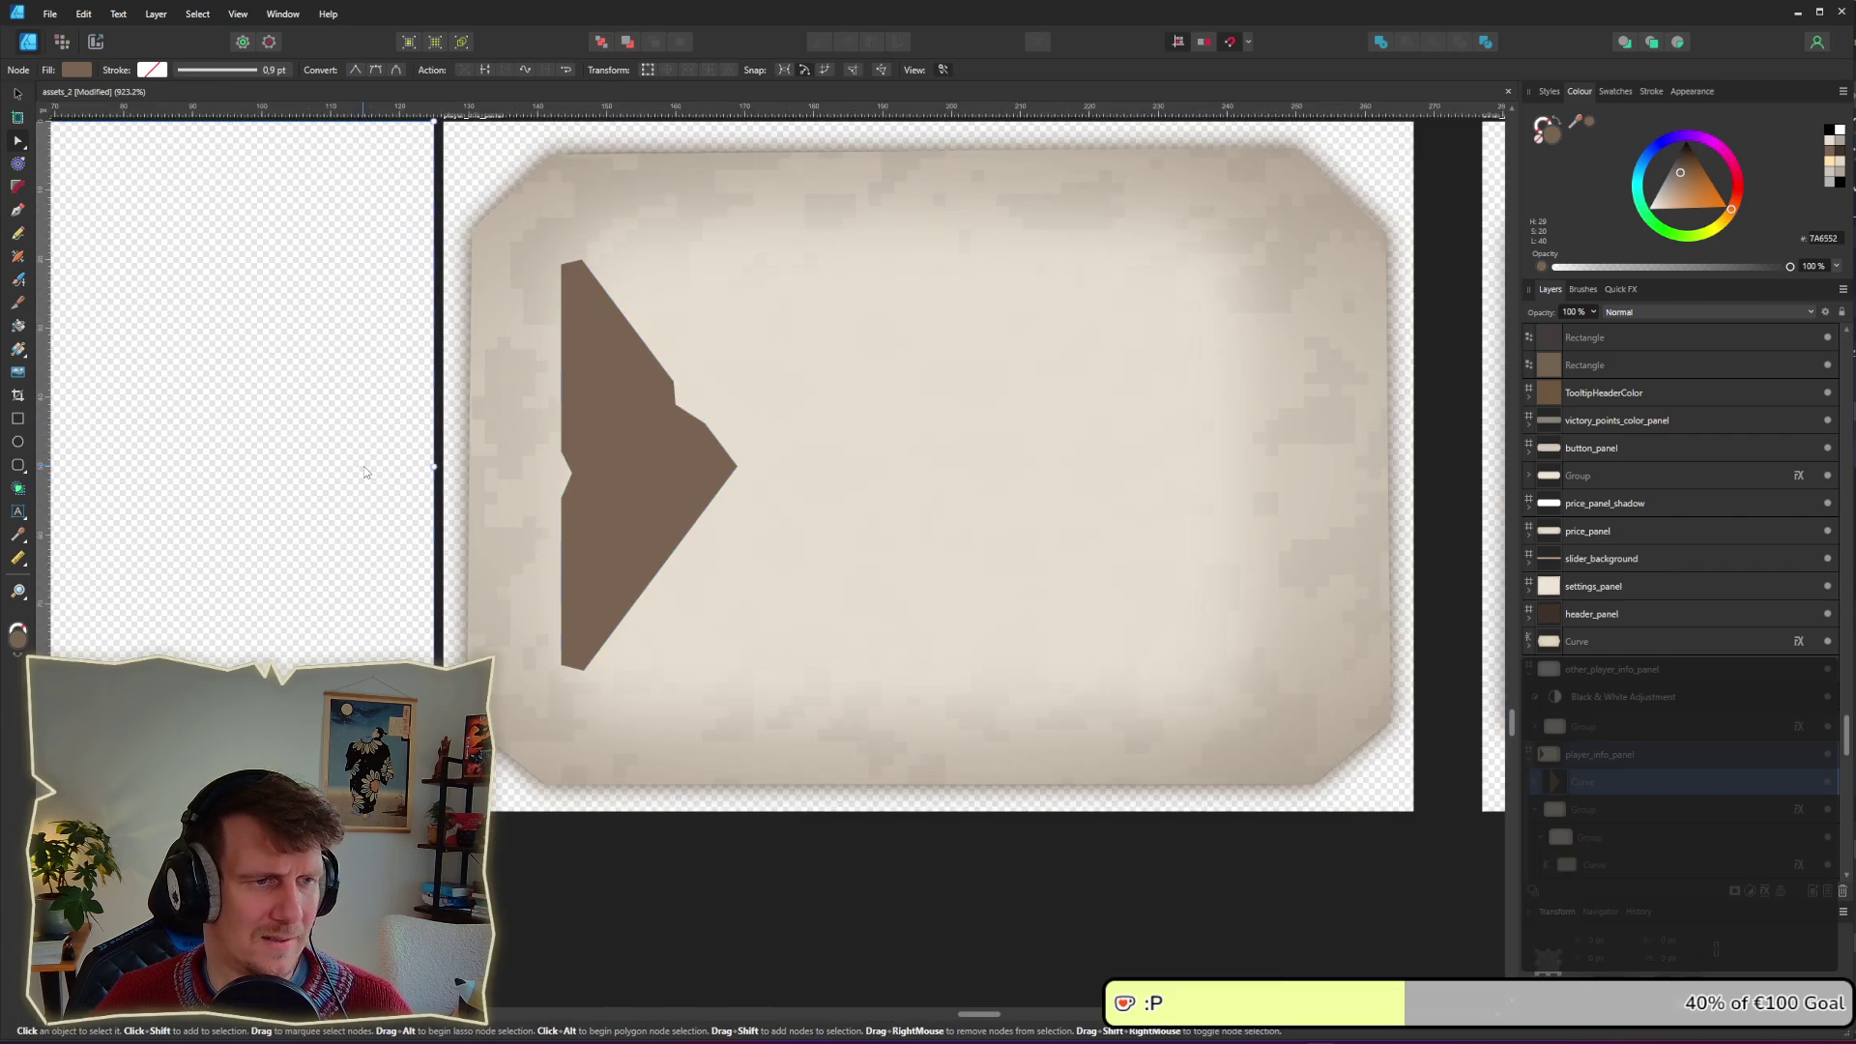
{"action": "left_click", "coordinate": [379, 507]}
{"action": "scroll", "coordinate": [379, 507], "scroll_direction": "down", "scroll_amount": 4}
{"action": "scroll", "coordinate": [379, 508], "scroll_direction": "down", "scroll_amount": 2}
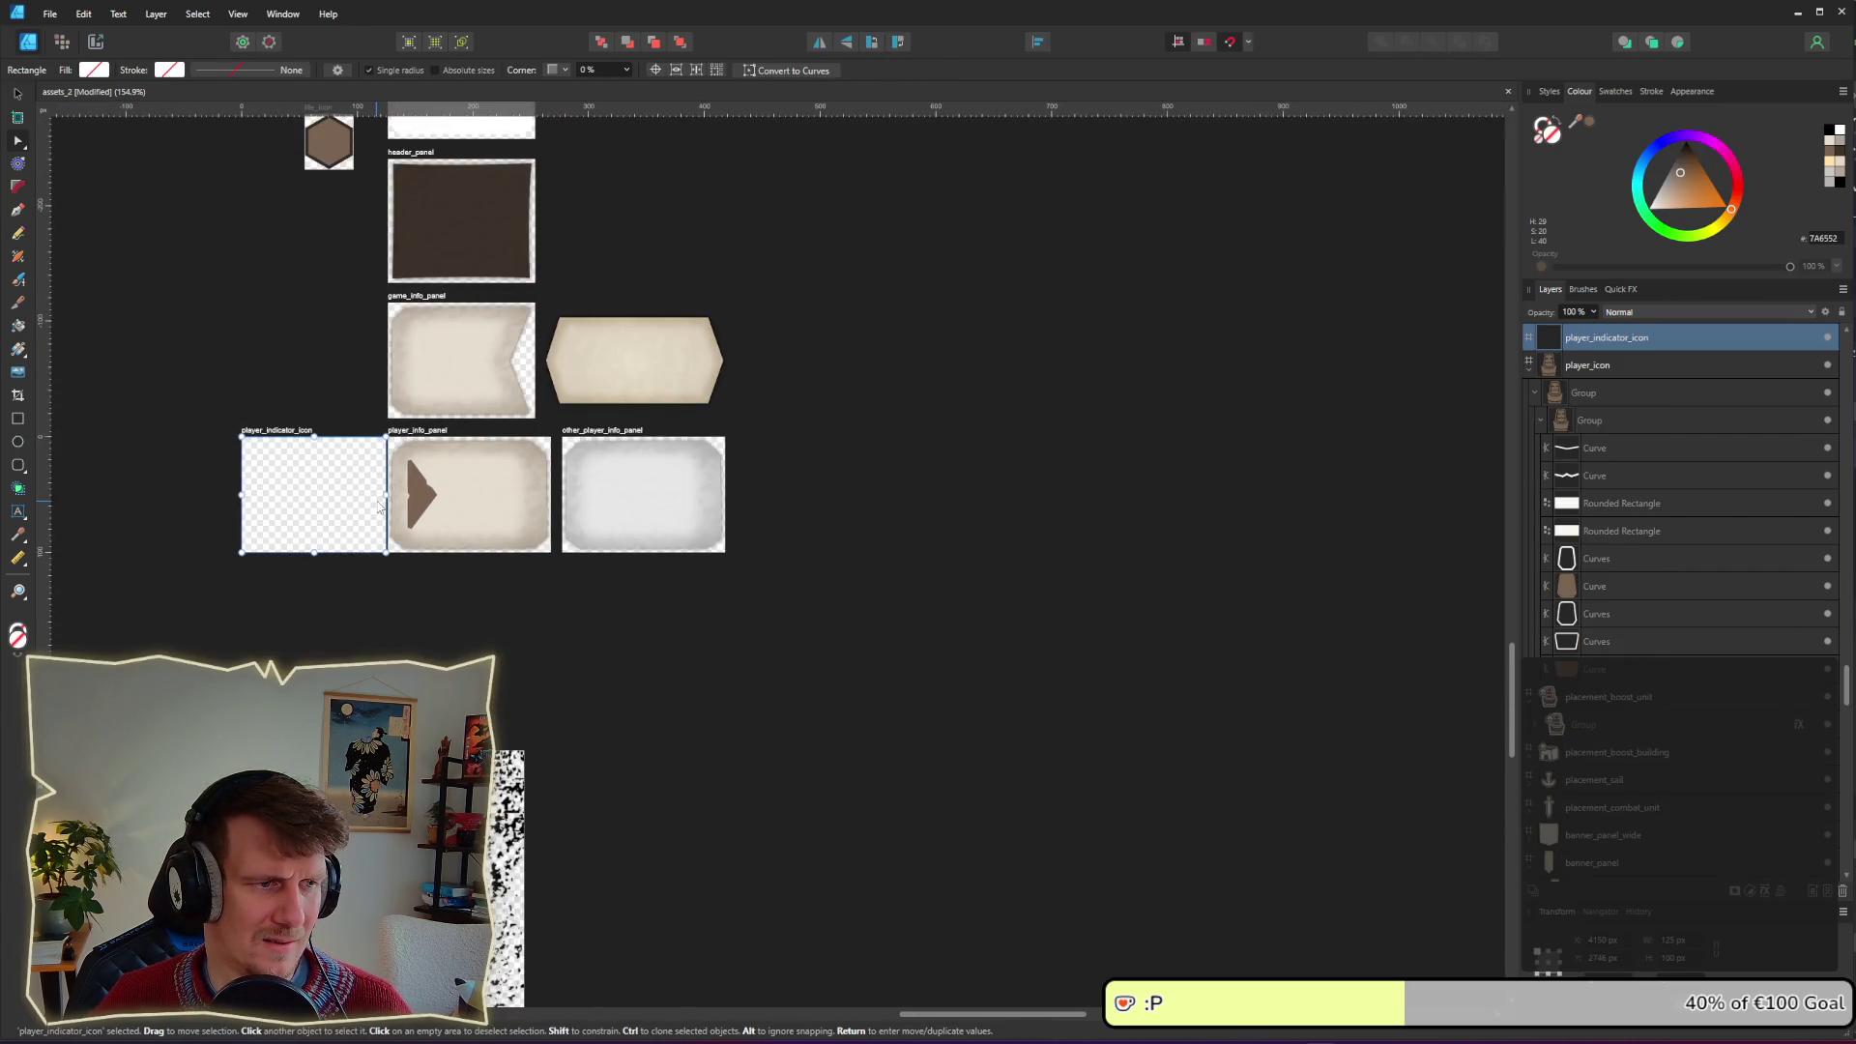
{"action": "scroll", "coordinate": [409, 533], "scroll_direction": "up", "scroll_amount": 4}
{"action": "scroll", "coordinate": [410, 533], "scroll_direction": "up", "scroll_amount": 10}
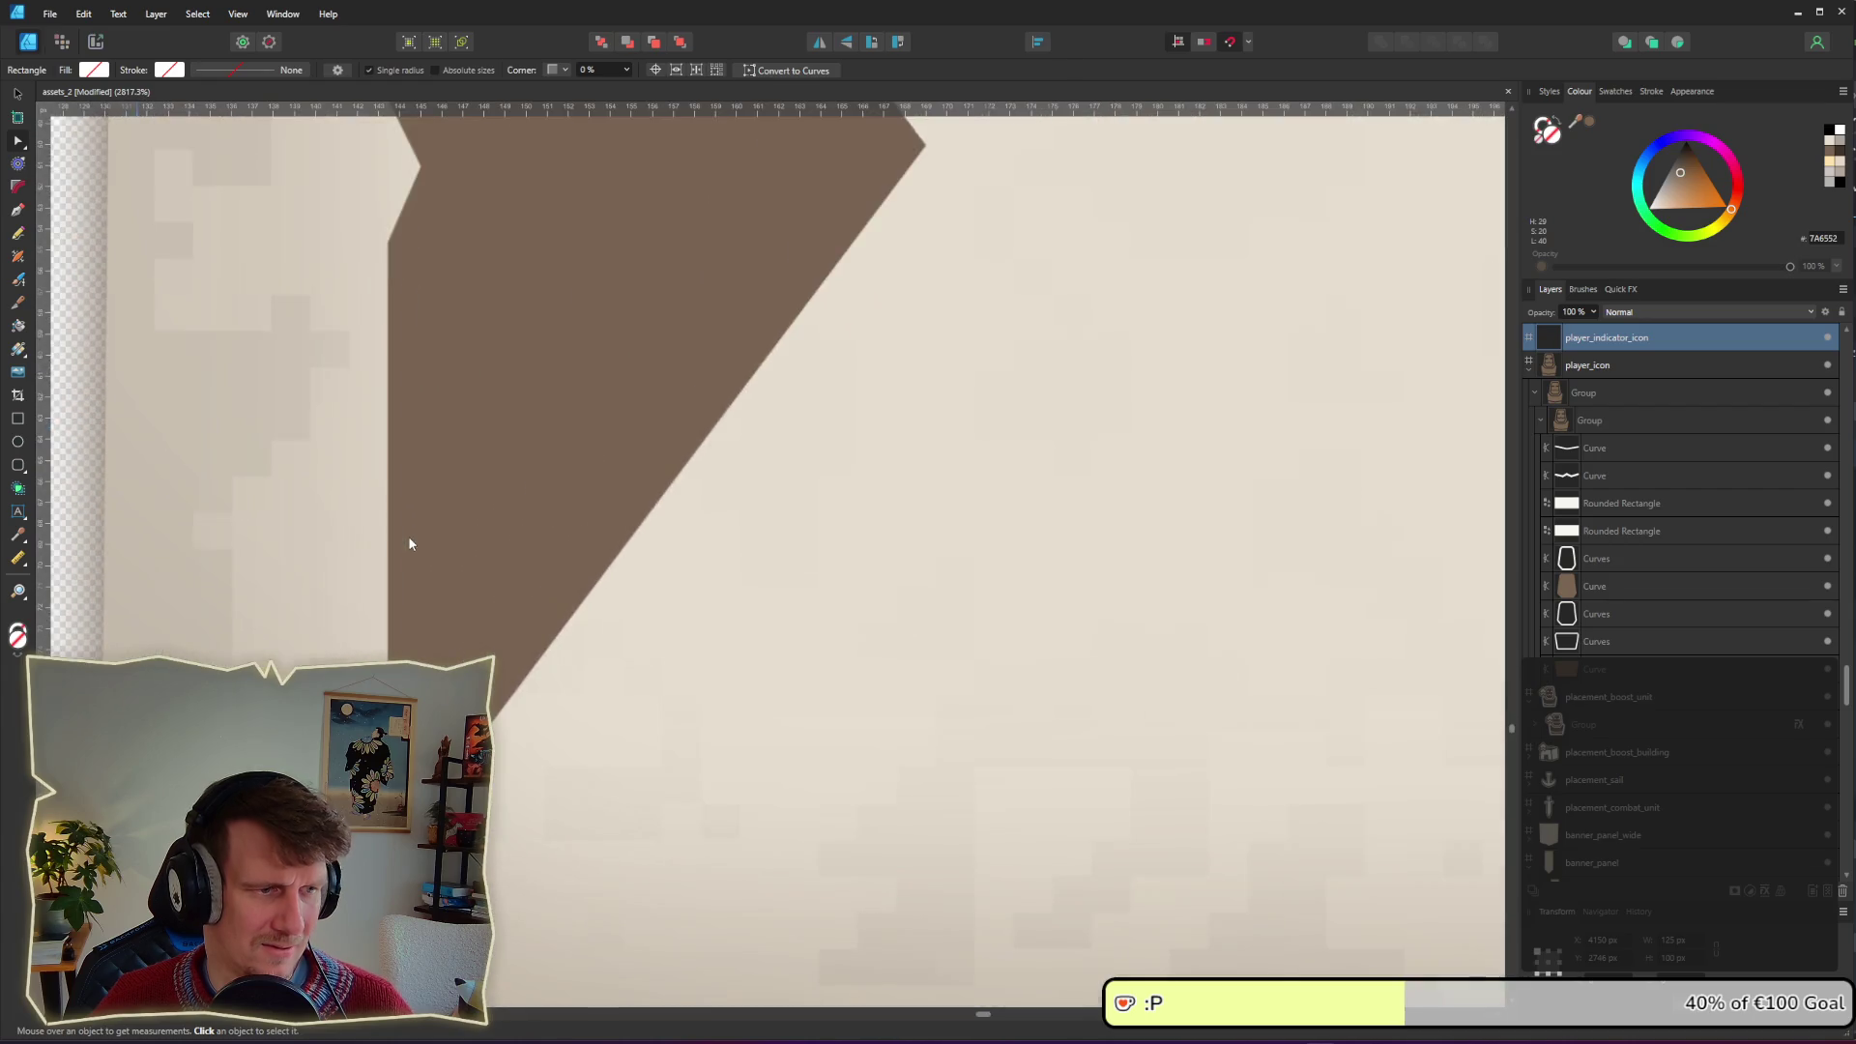
{"action": "left_click", "coordinate": [410, 570]}
{"action": "key", "text": "a"}
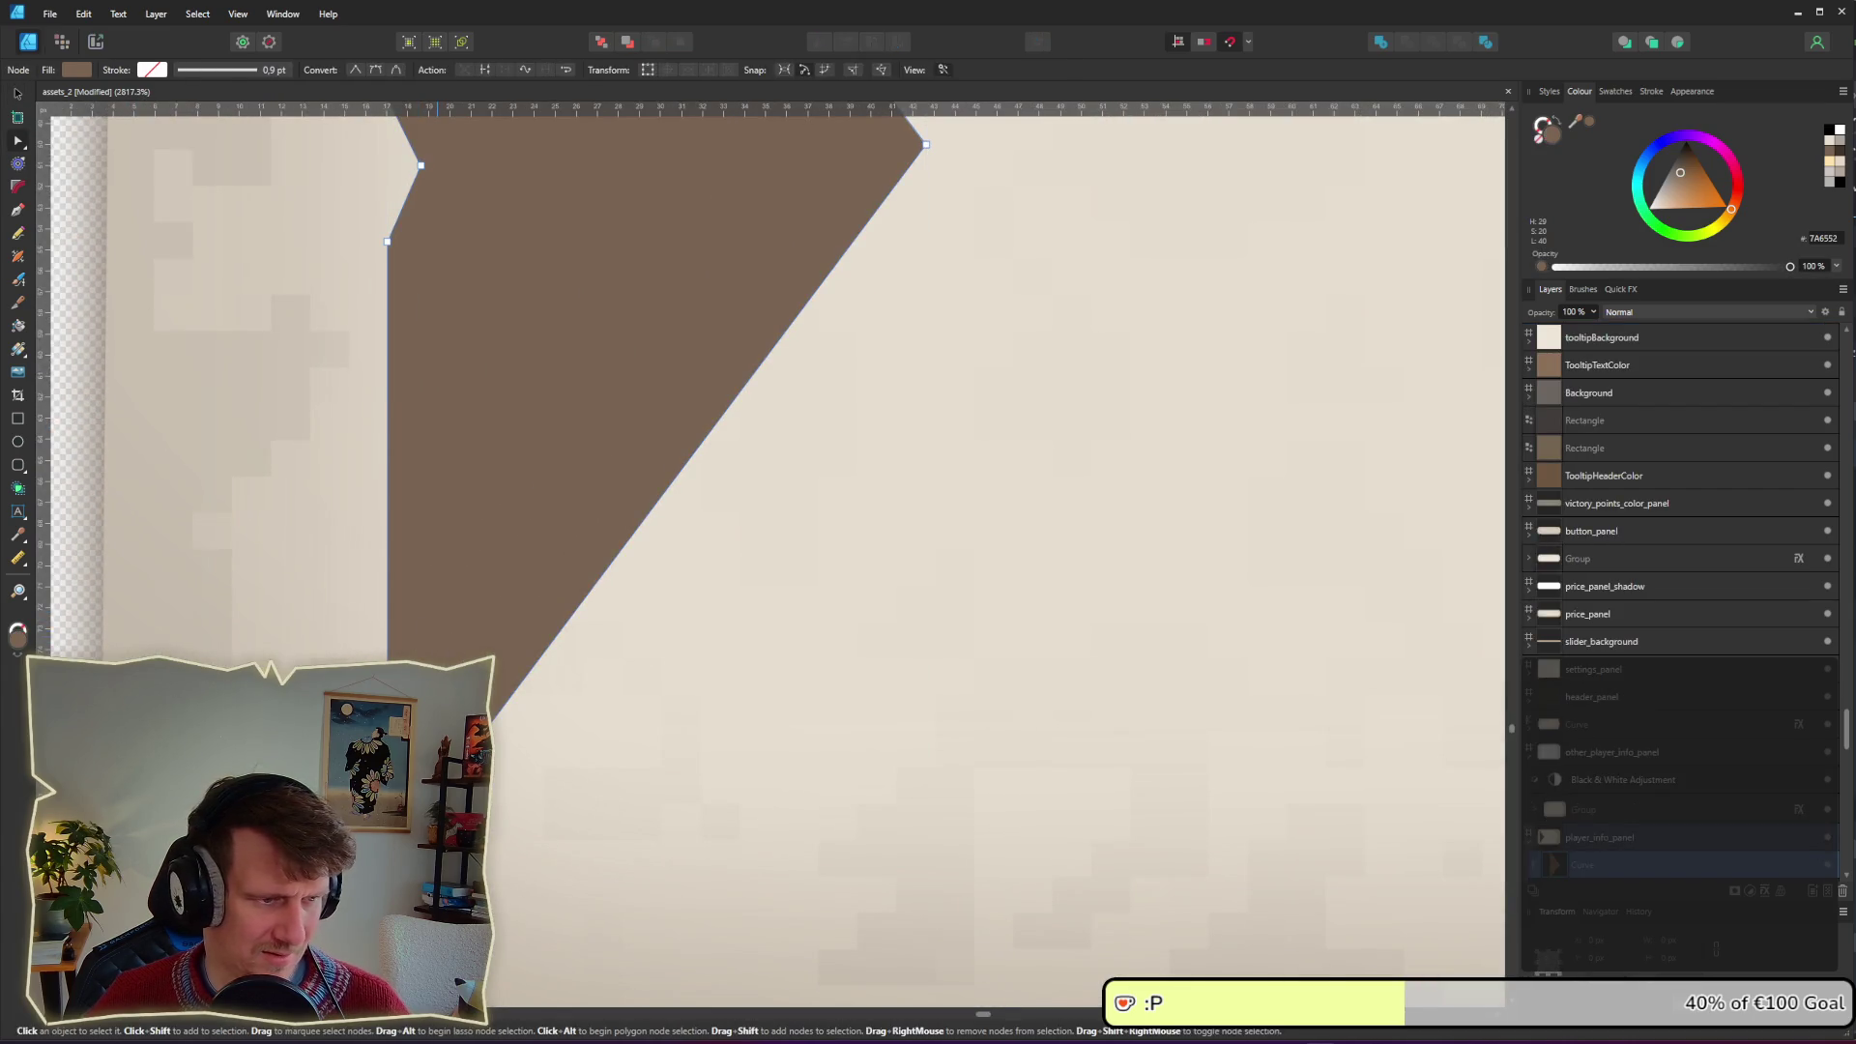
{"action": "left_click", "coordinate": [420, 165]}
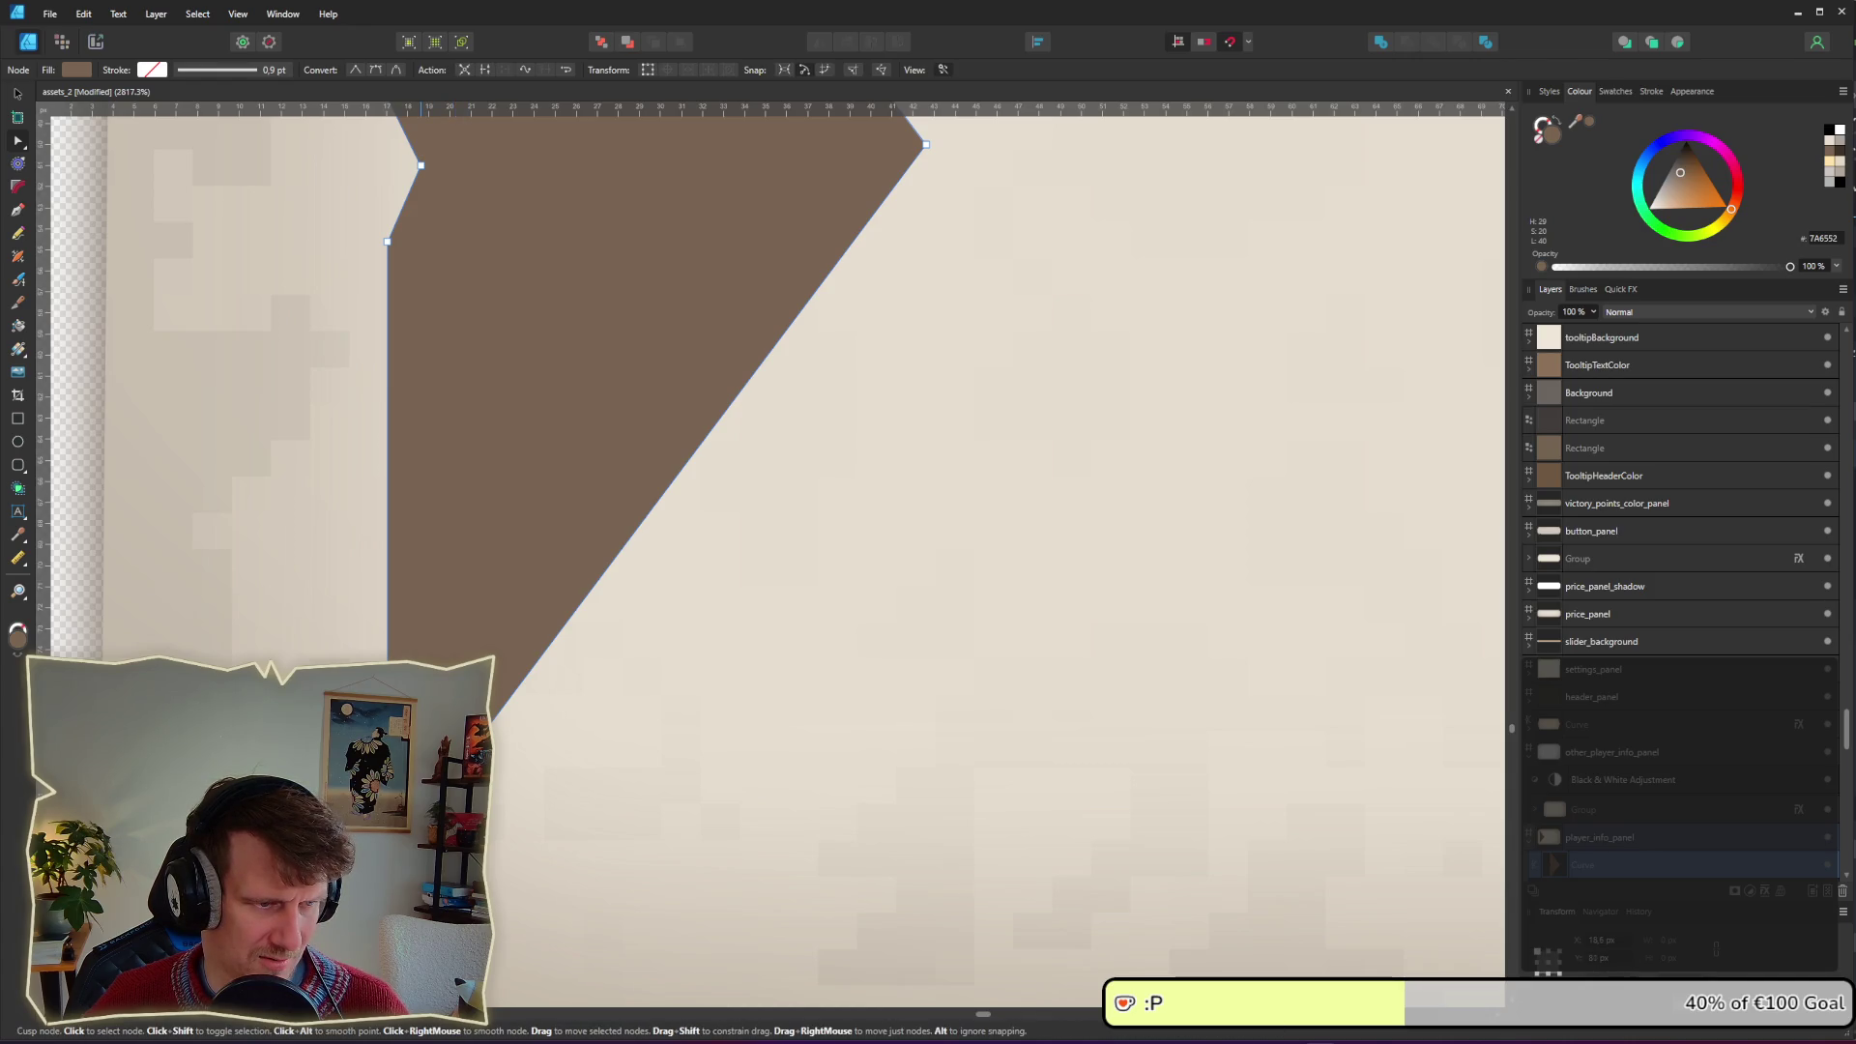
{"action": "scroll", "coordinate": [413, 656], "scroll_direction": "down", "scroll_amount": 10}
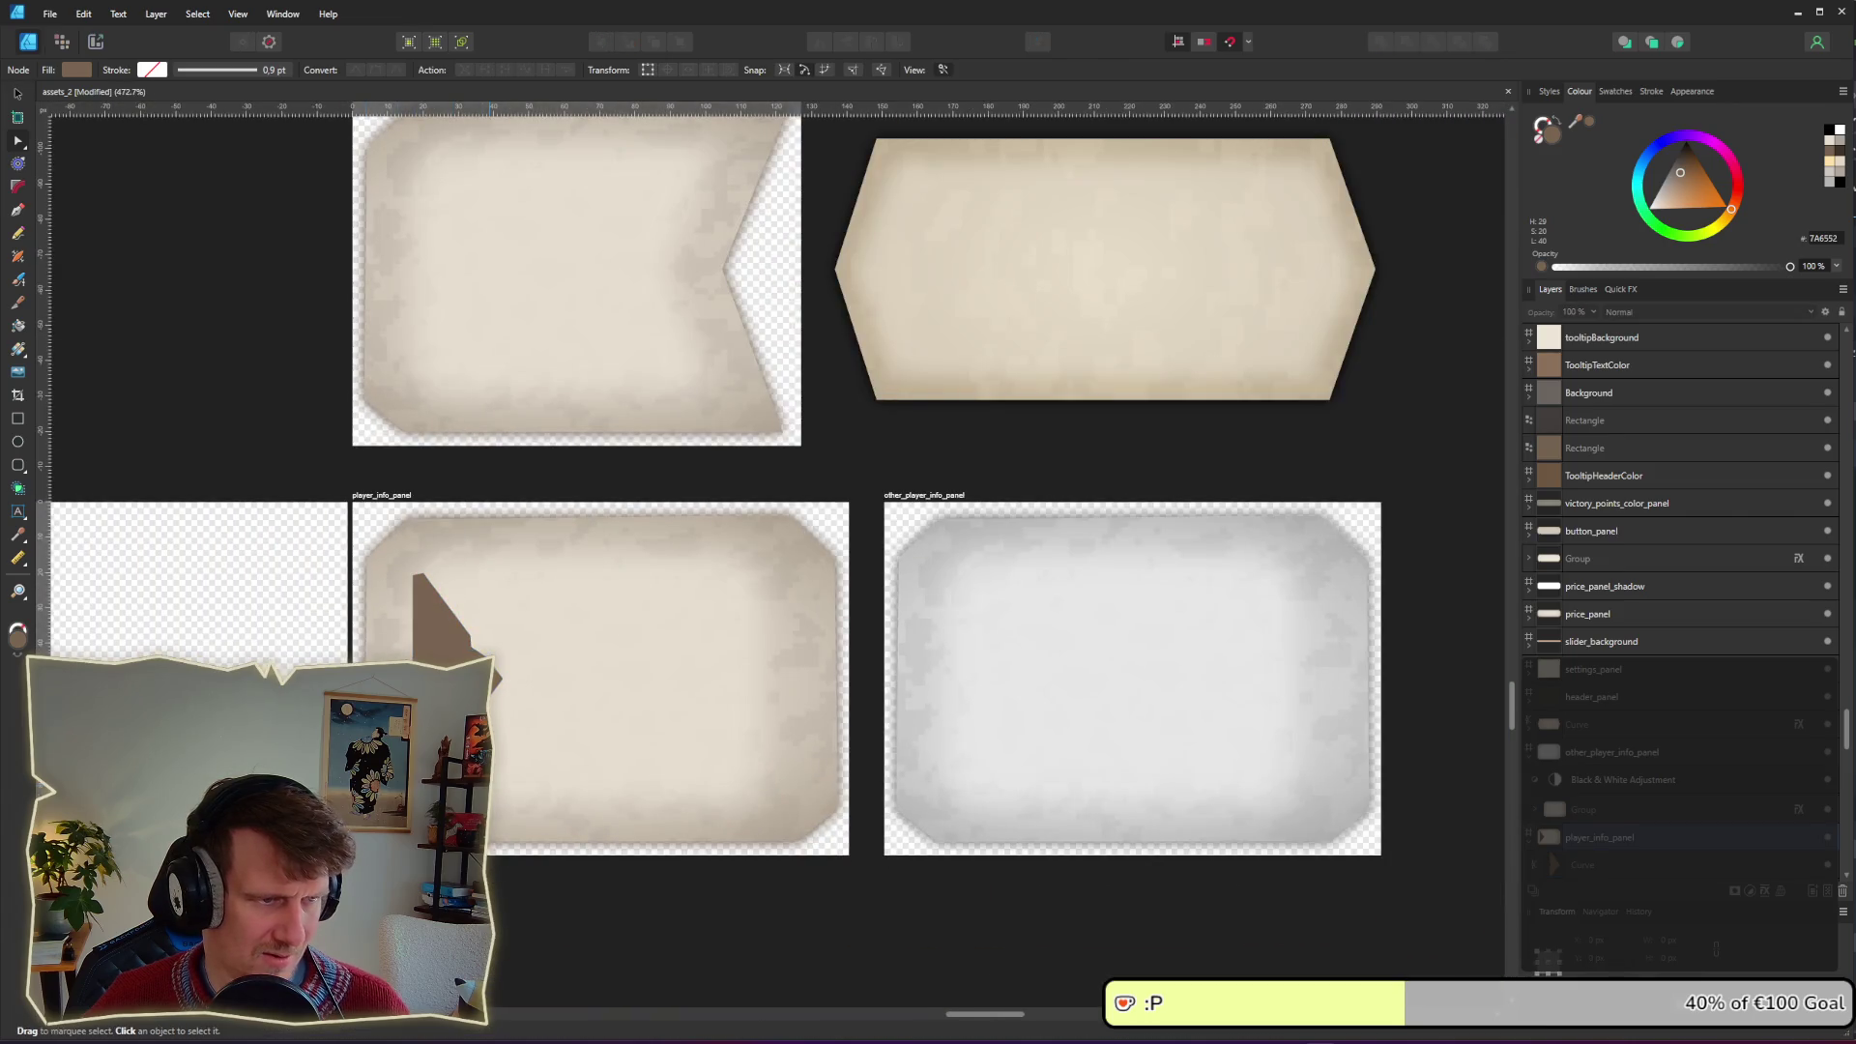
{"action": "scroll", "coordinate": [425, 611], "scroll_direction": "up", "scroll_amount": 10}
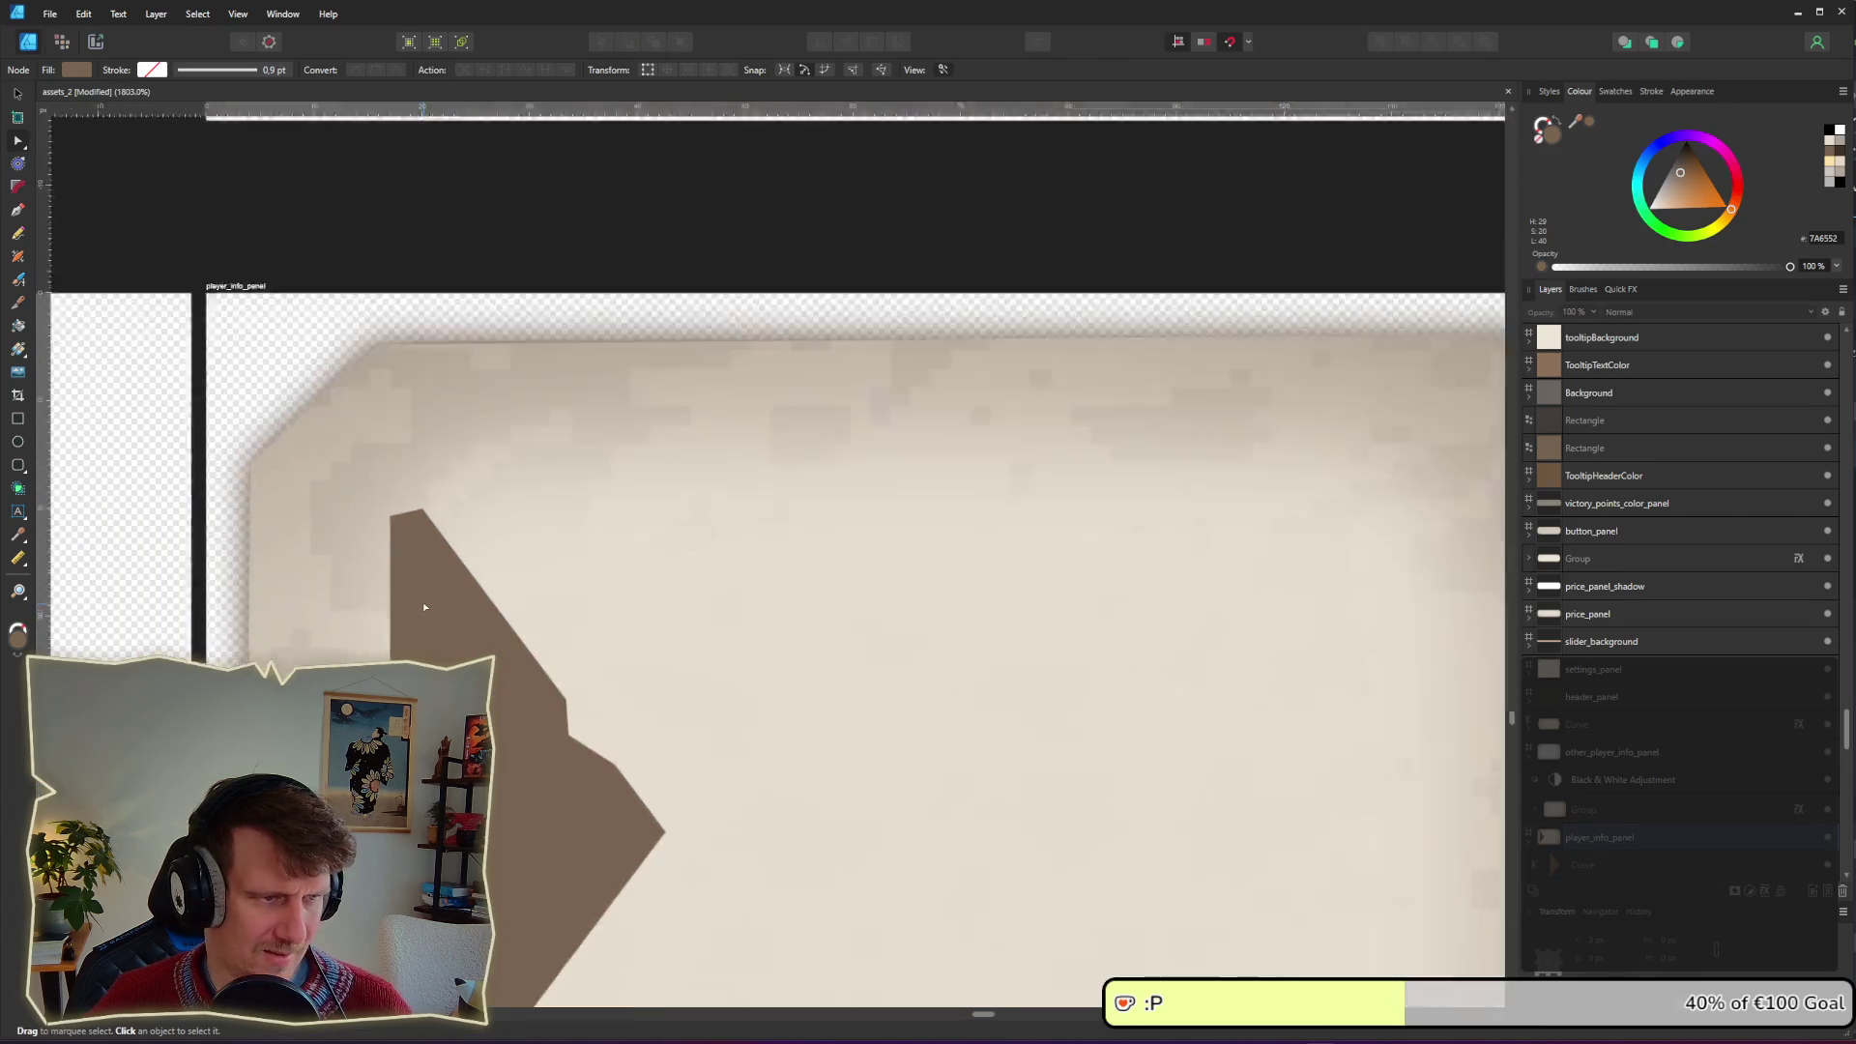
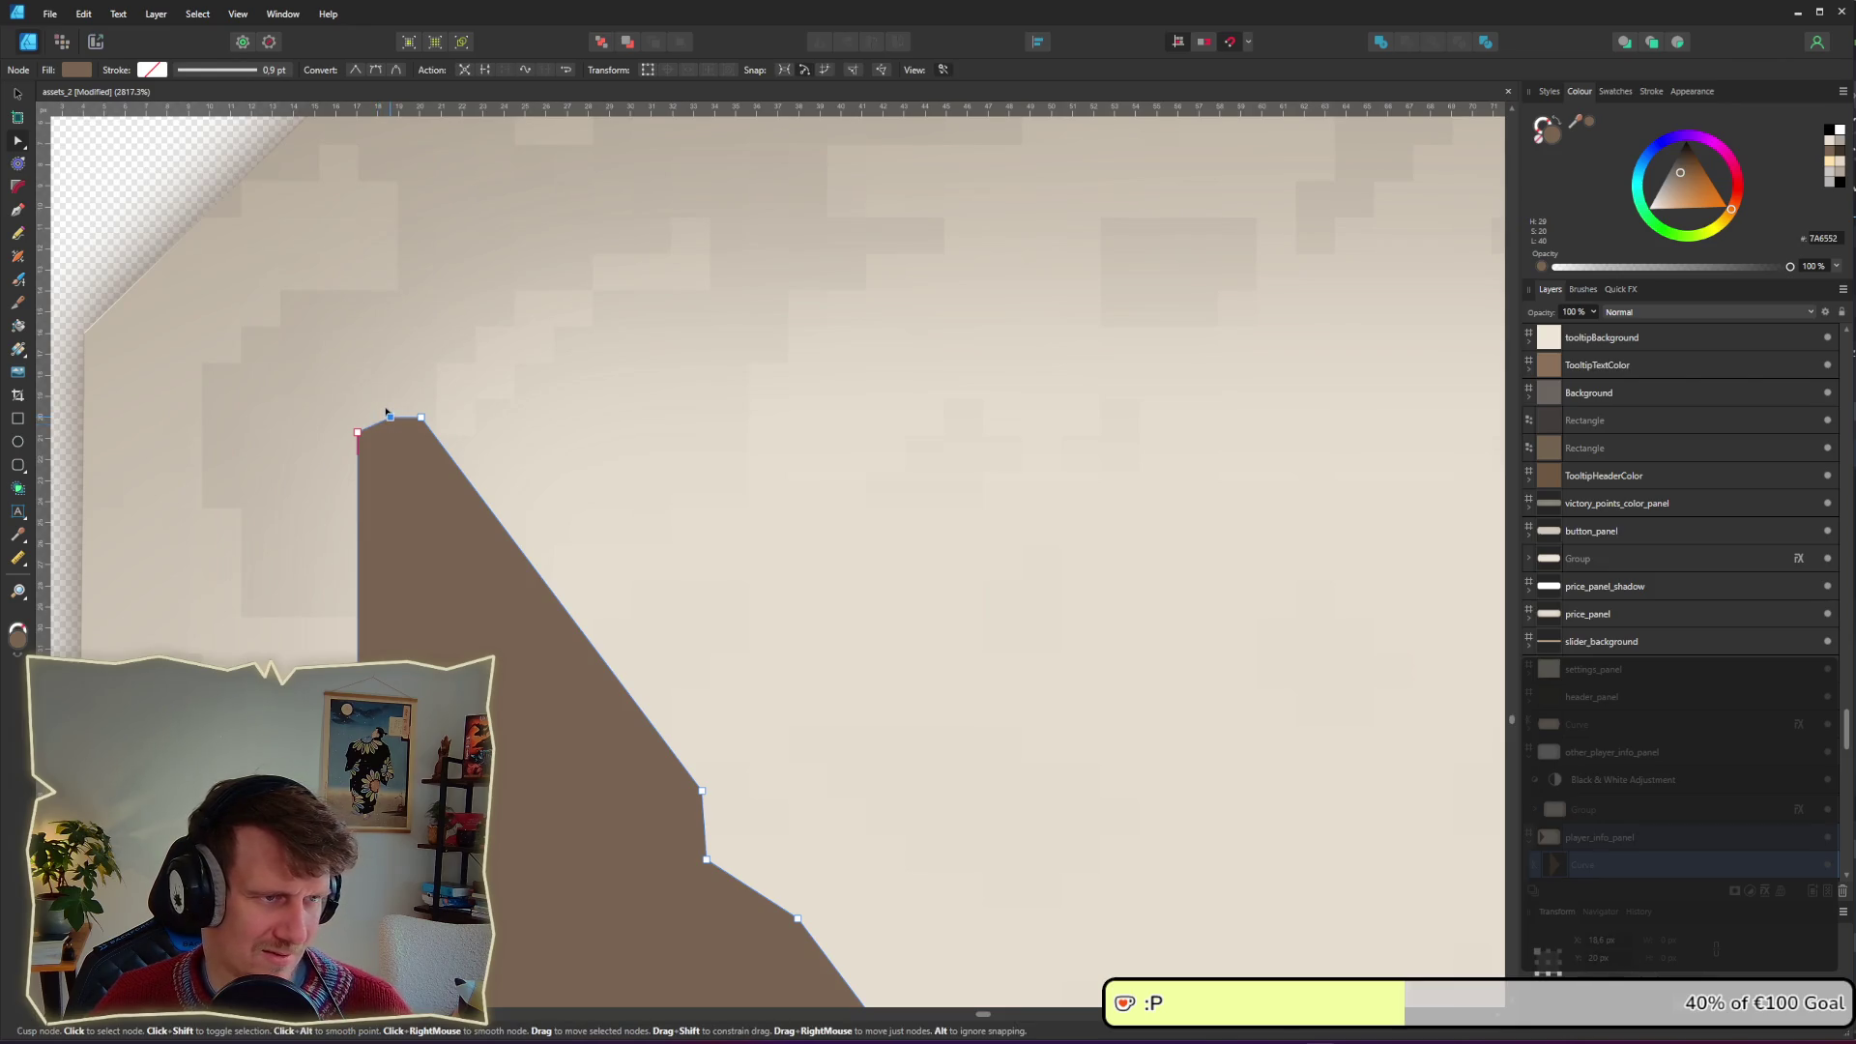
Step: Delete the nodes forming the brown arrow's lower notch
{"action": "scroll", "coordinate": [386, 414], "scroll_direction": "down", "scroll_amount": 8}
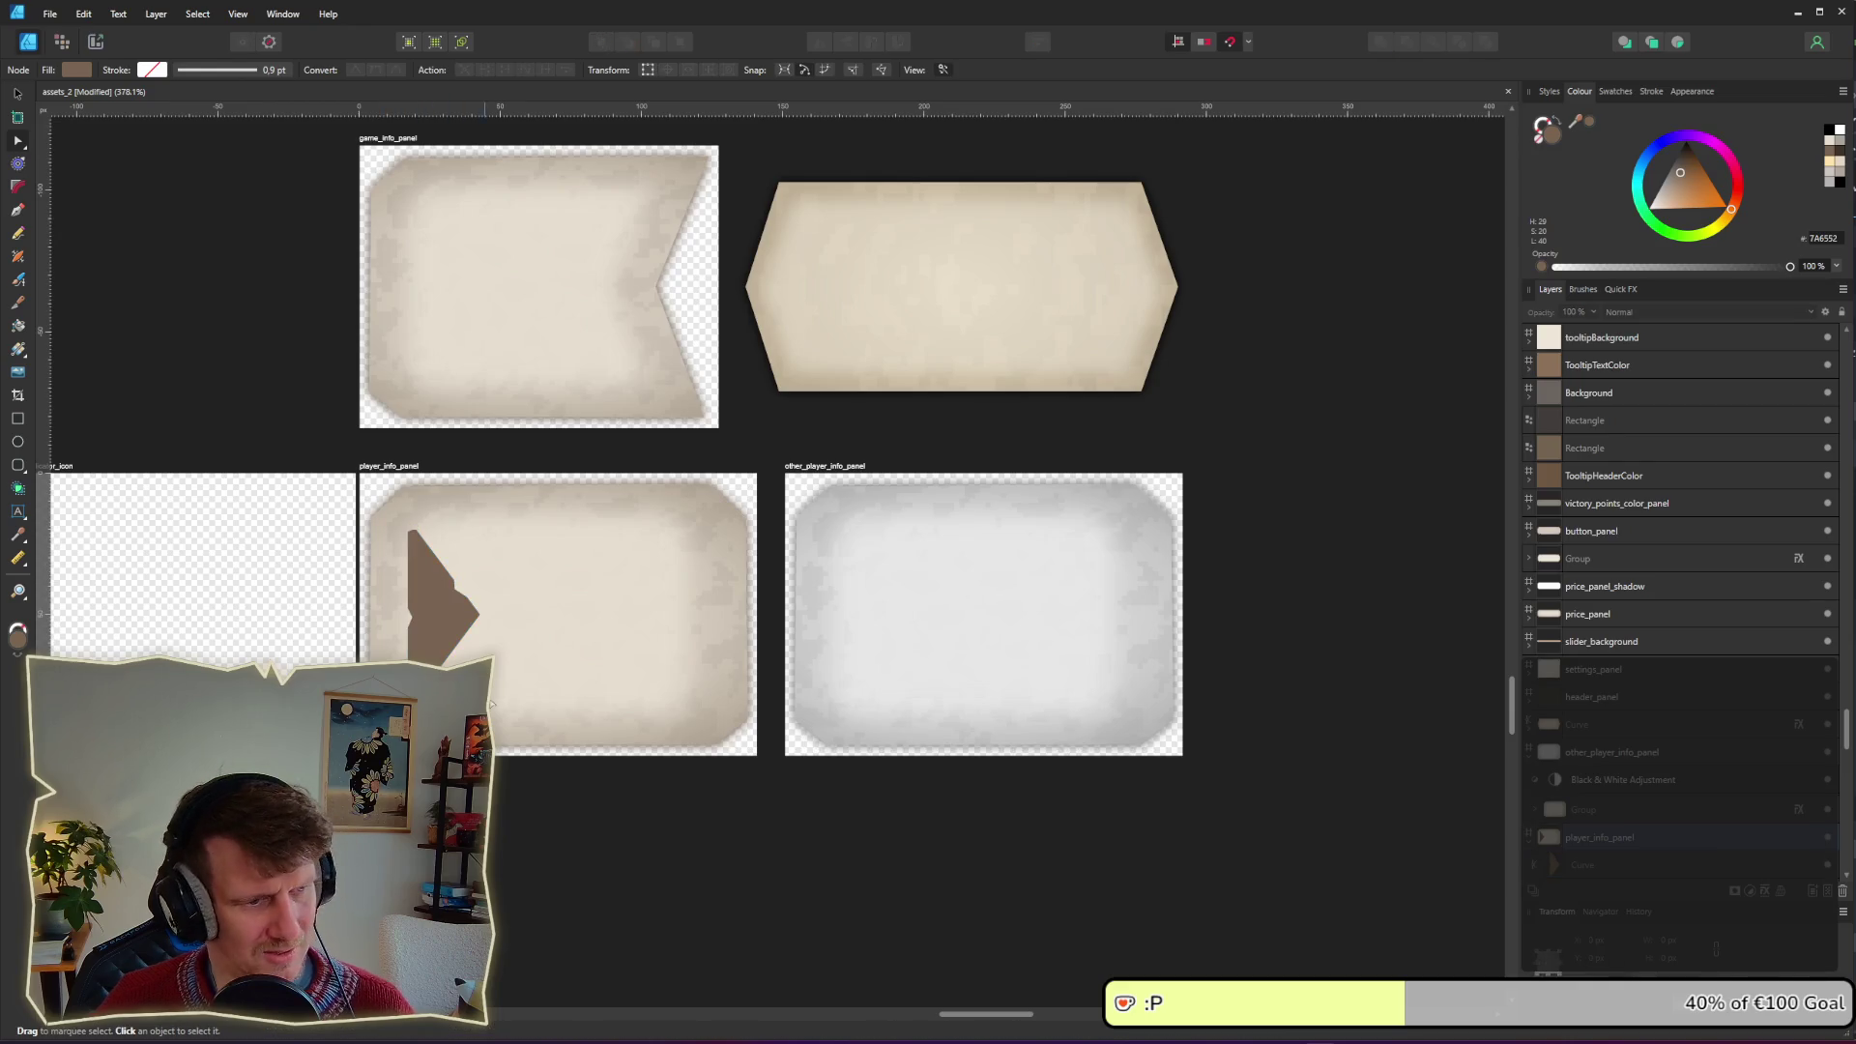
{"action": "scroll", "coordinate": [470, 639], "scroll_direction": "up", "scroll_amount": 7}
{"action": "left_click", "coordinate": [532, 692]}
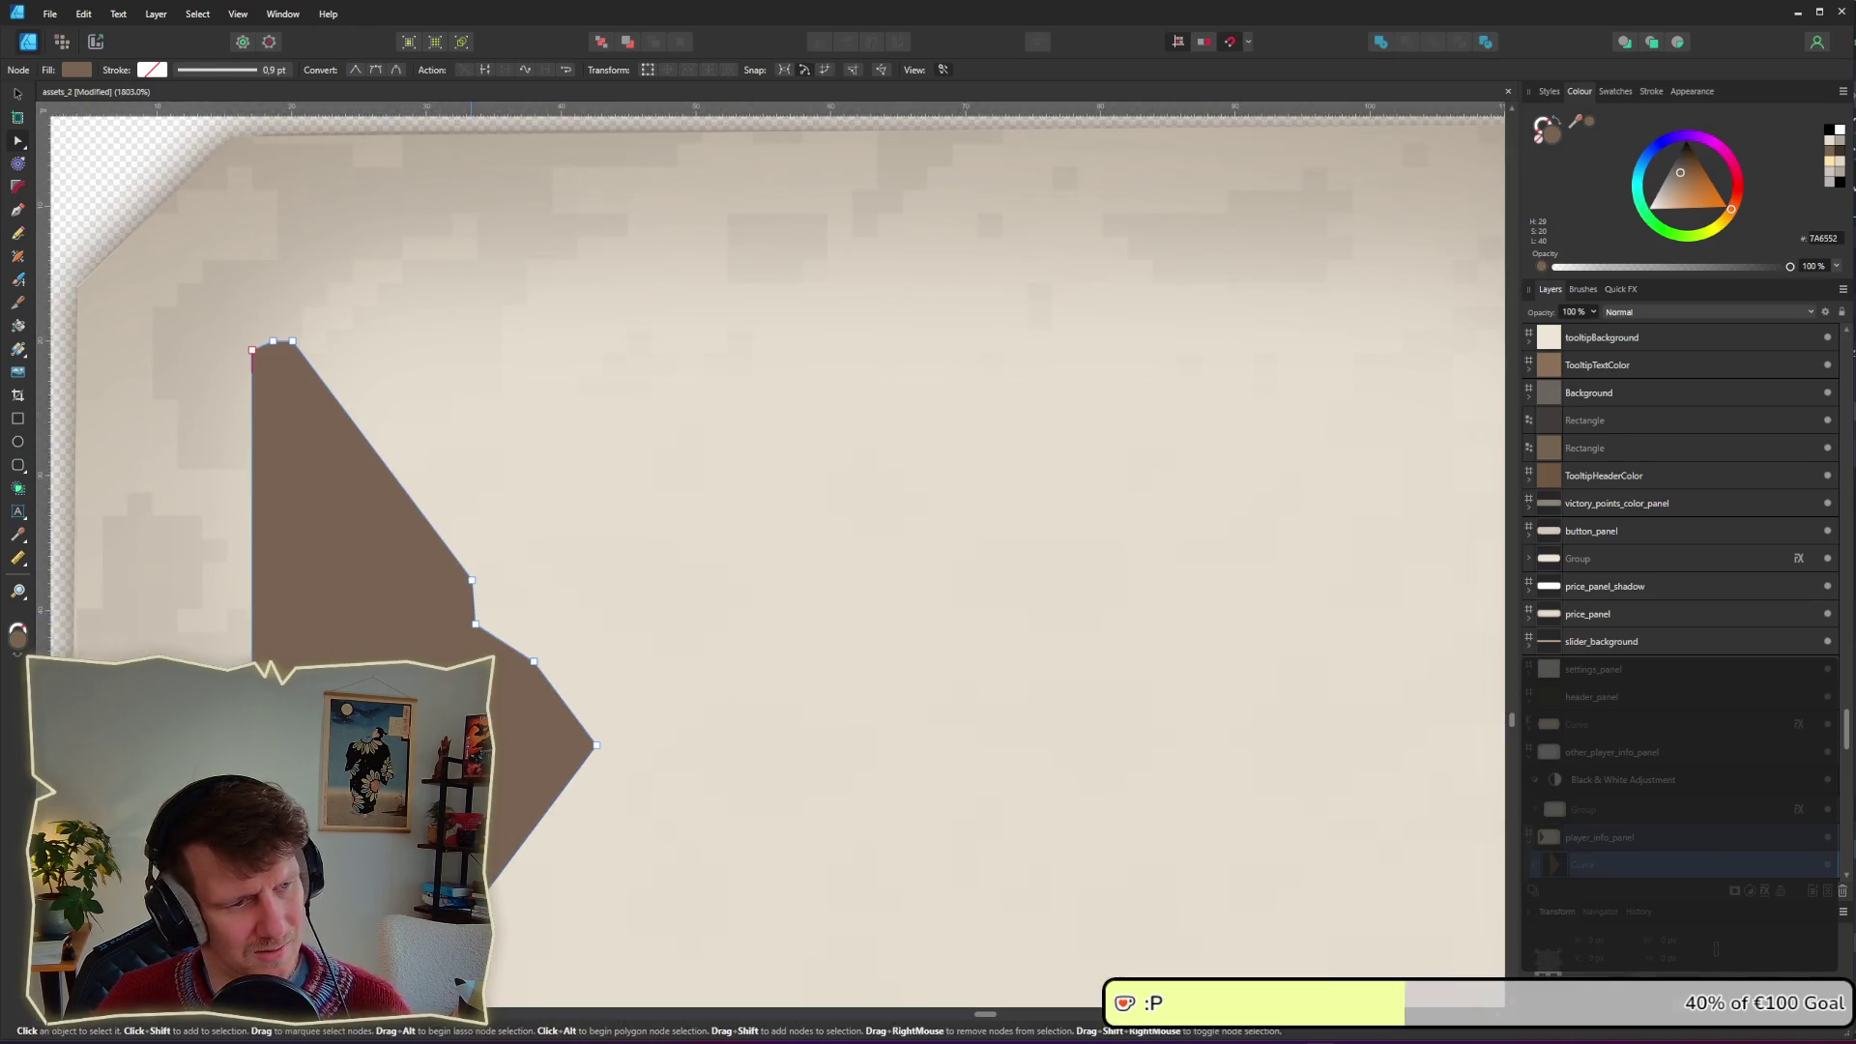
{"action": "left_click_drag", "start_coordinate": [533, 693], "coordinate": [550, 701]}
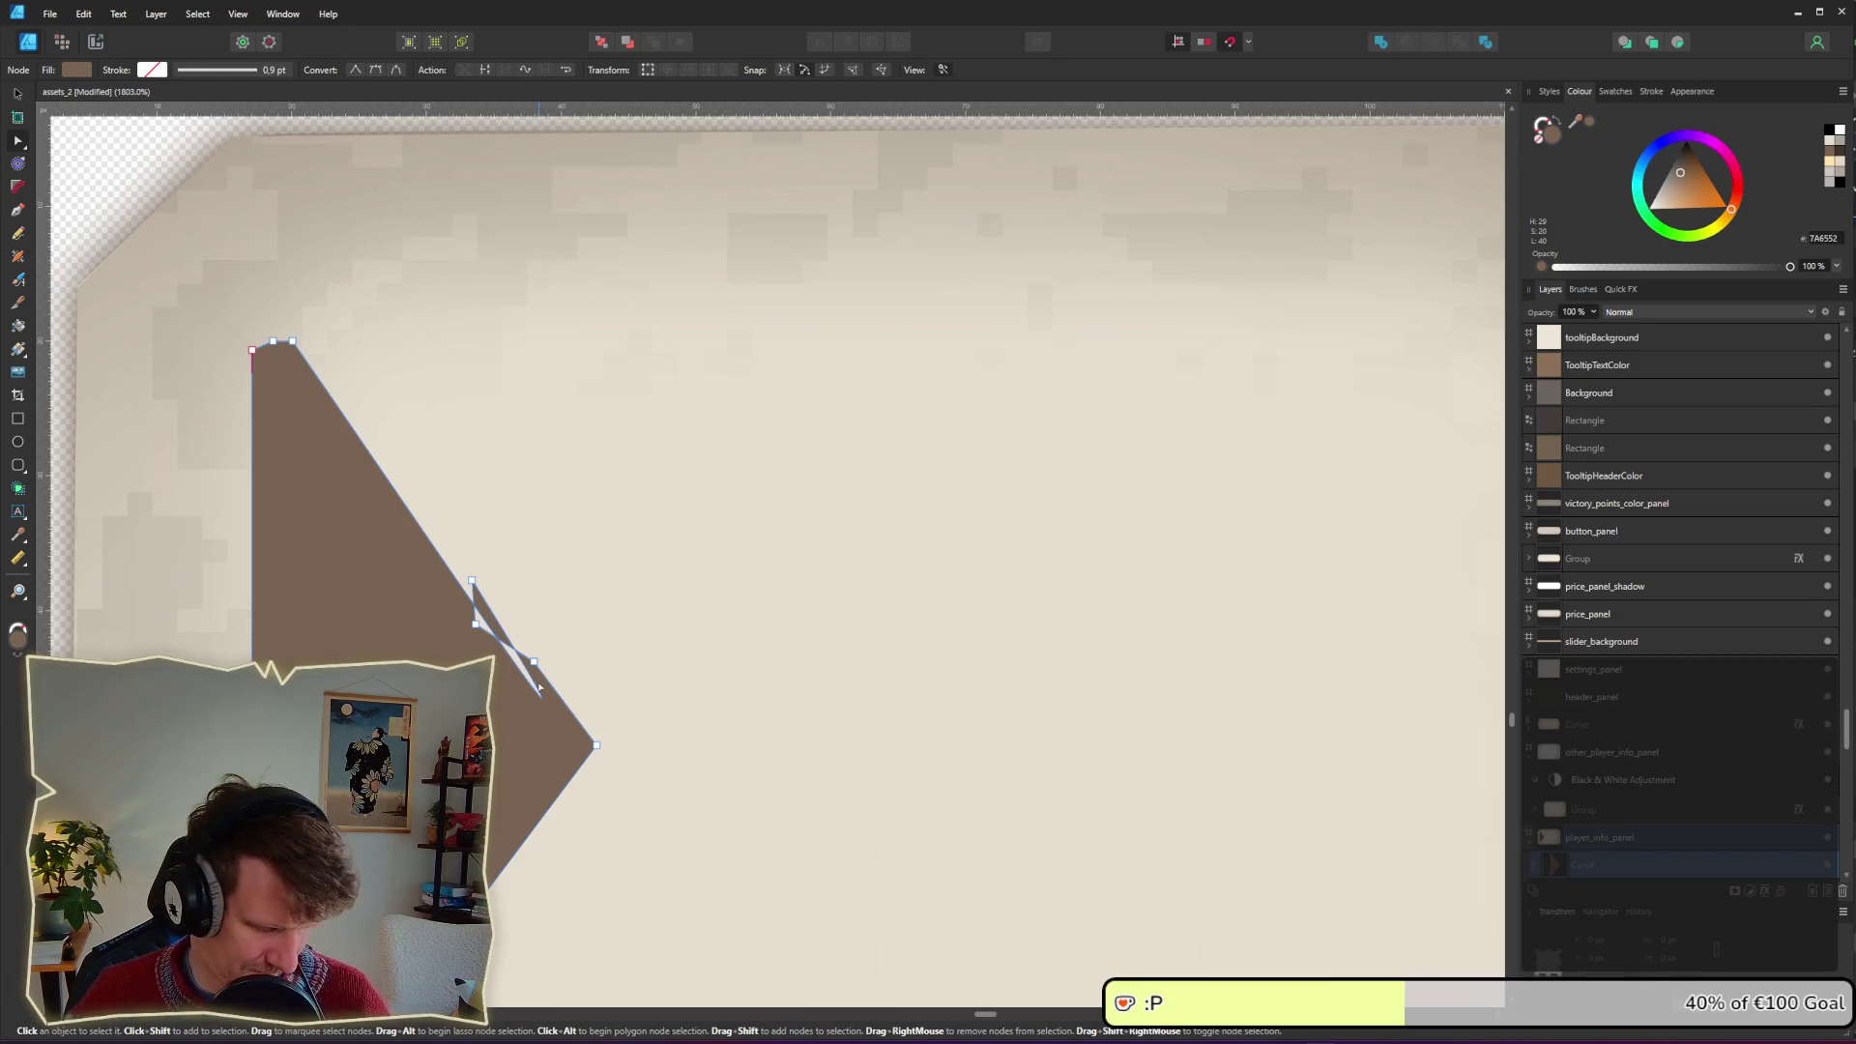
{"action": "left_click", "coordinate": [572, 587]}
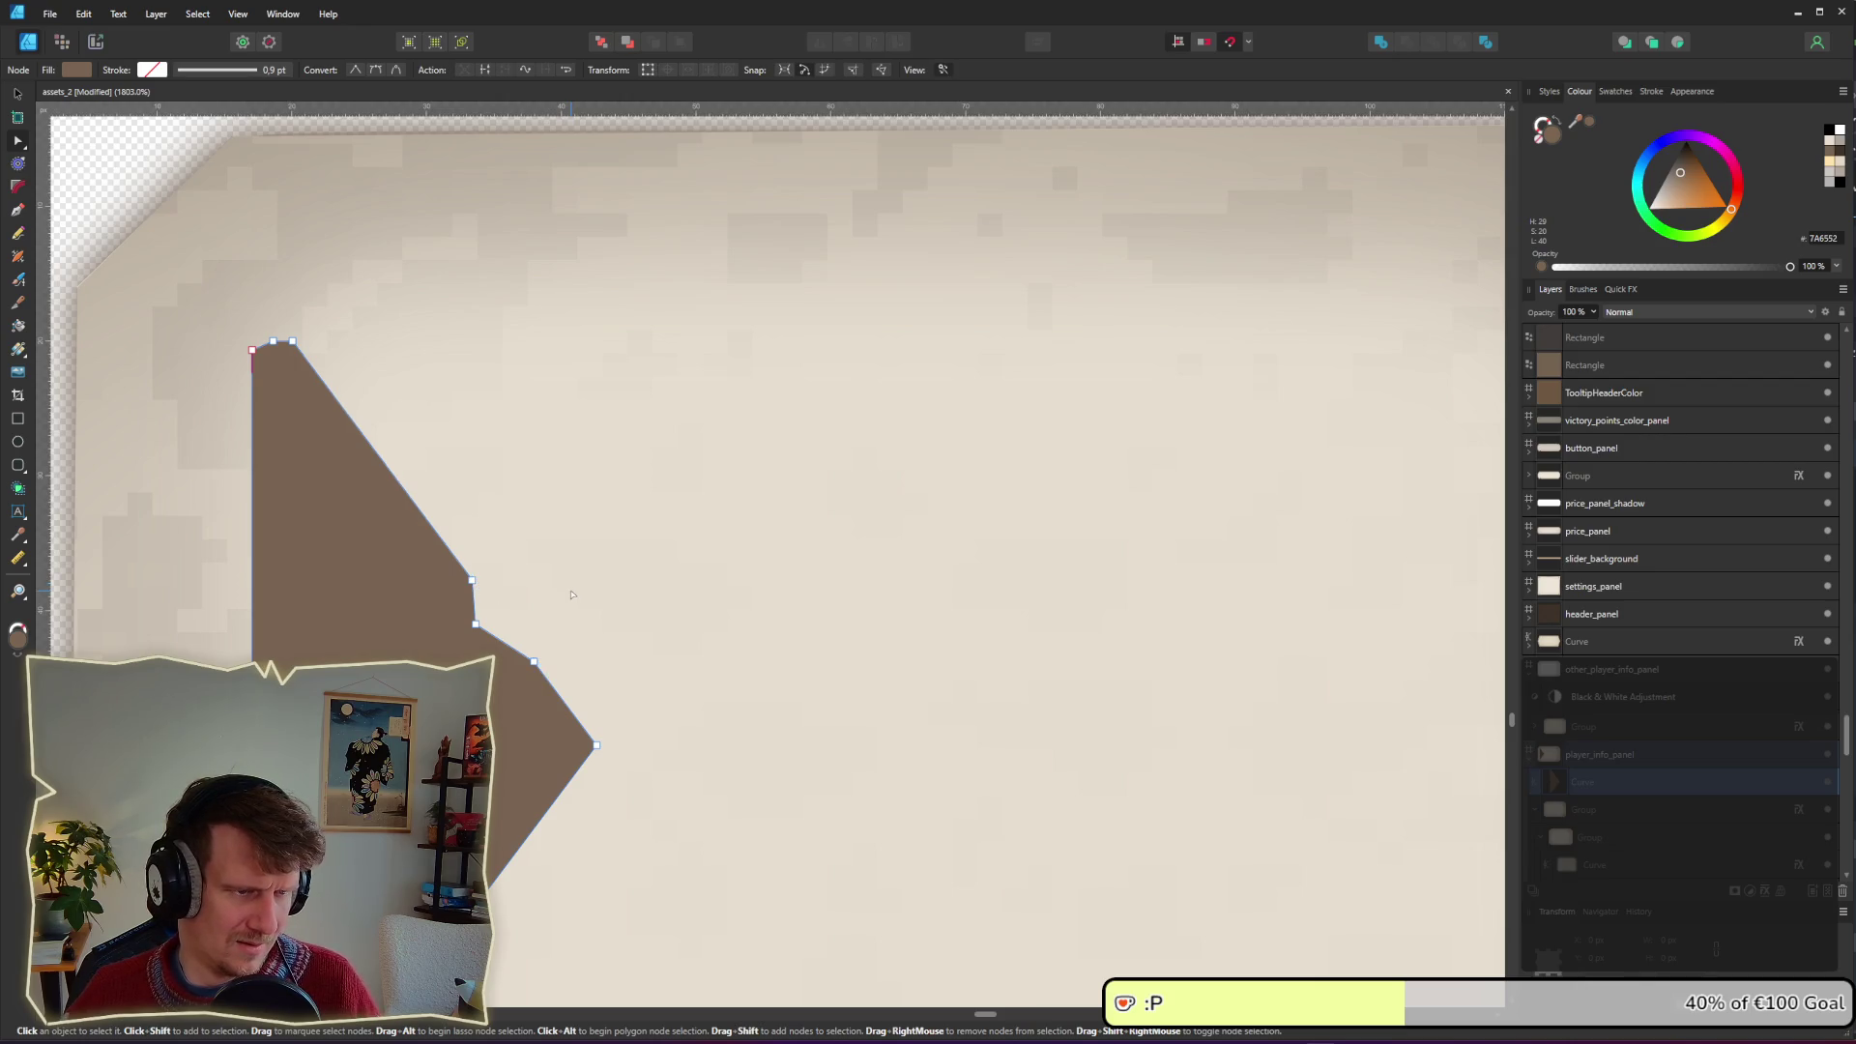
{"action": "key", "text": "v"}
{"action": "left_click", "coordinate": [514, 697]}
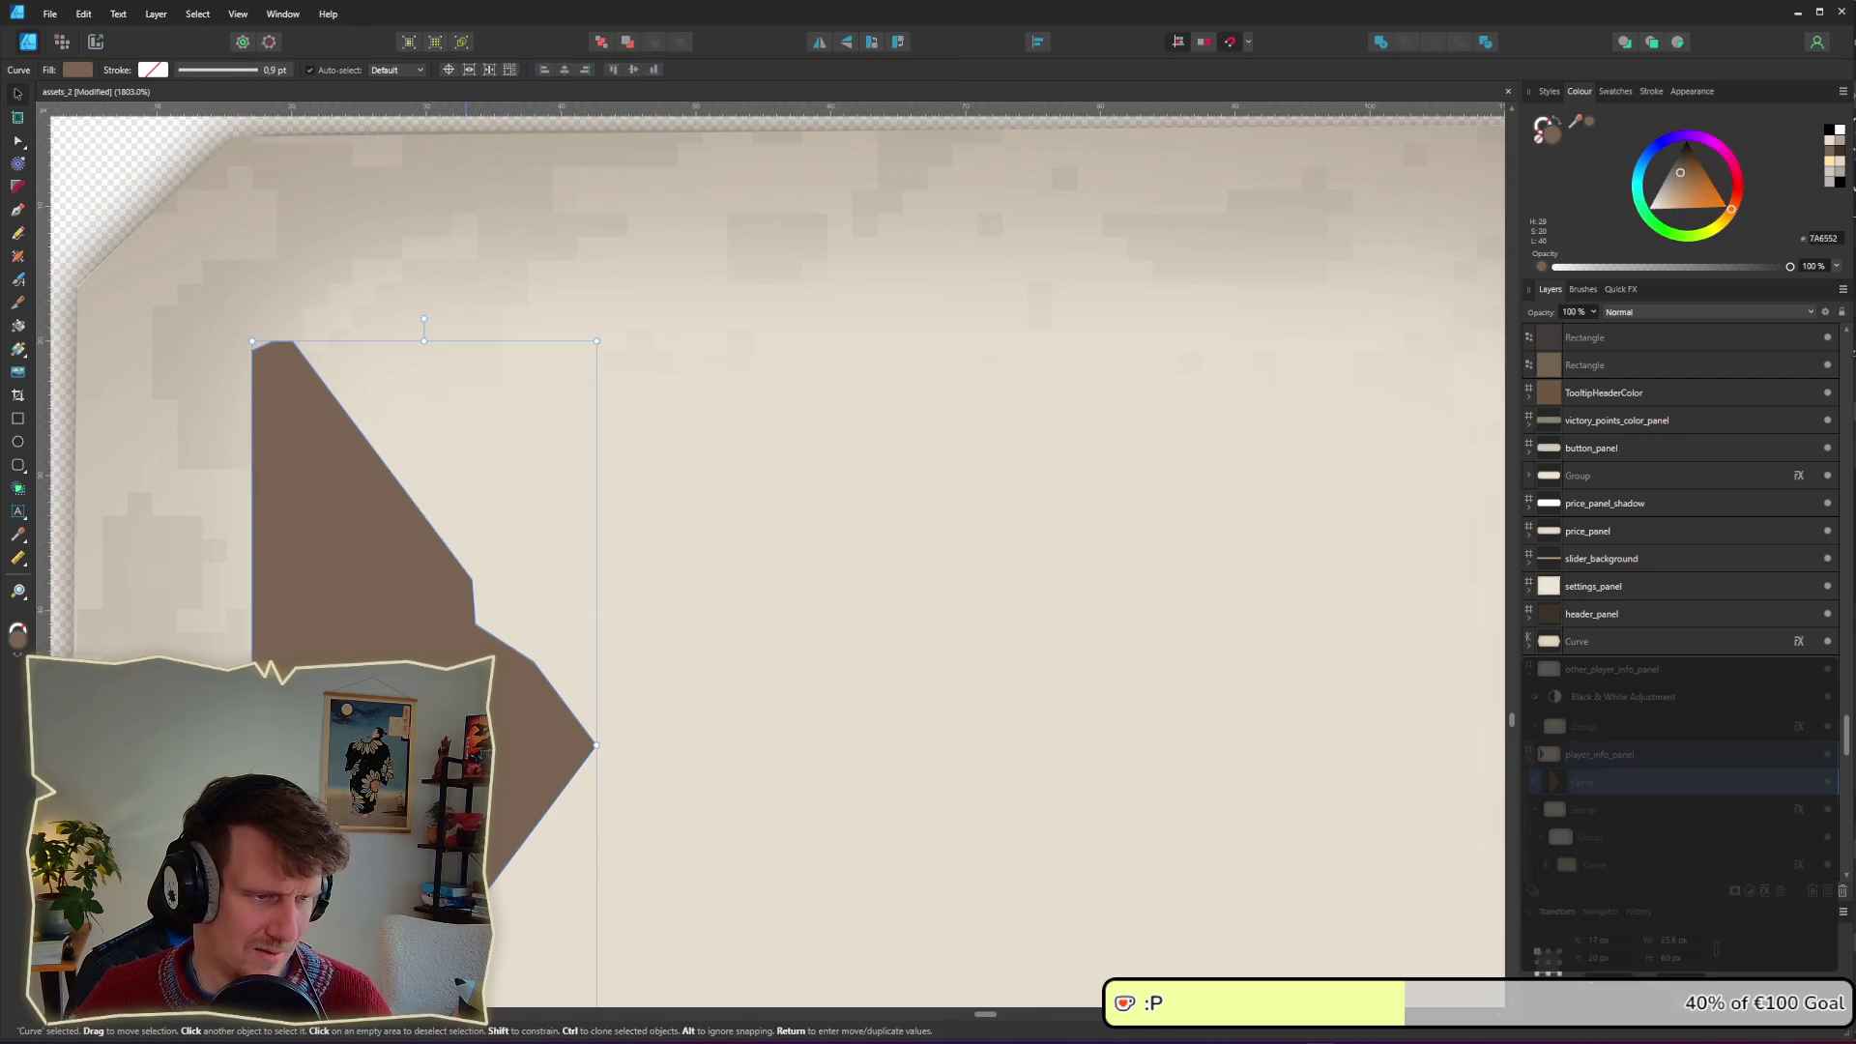
{"action": "key", "text": "a"}
{"action": "mouse_move", "coordinate": [549, 670]}
{"action": "left_mouse_down"}
{"action": "mouse_move", "coordinate": [478, 581]}
{"action": "mouse_move", "coordinate": [578, 693]}
{"action": "left_mouse_up"}
{"action": "key", "text": "Delete"}
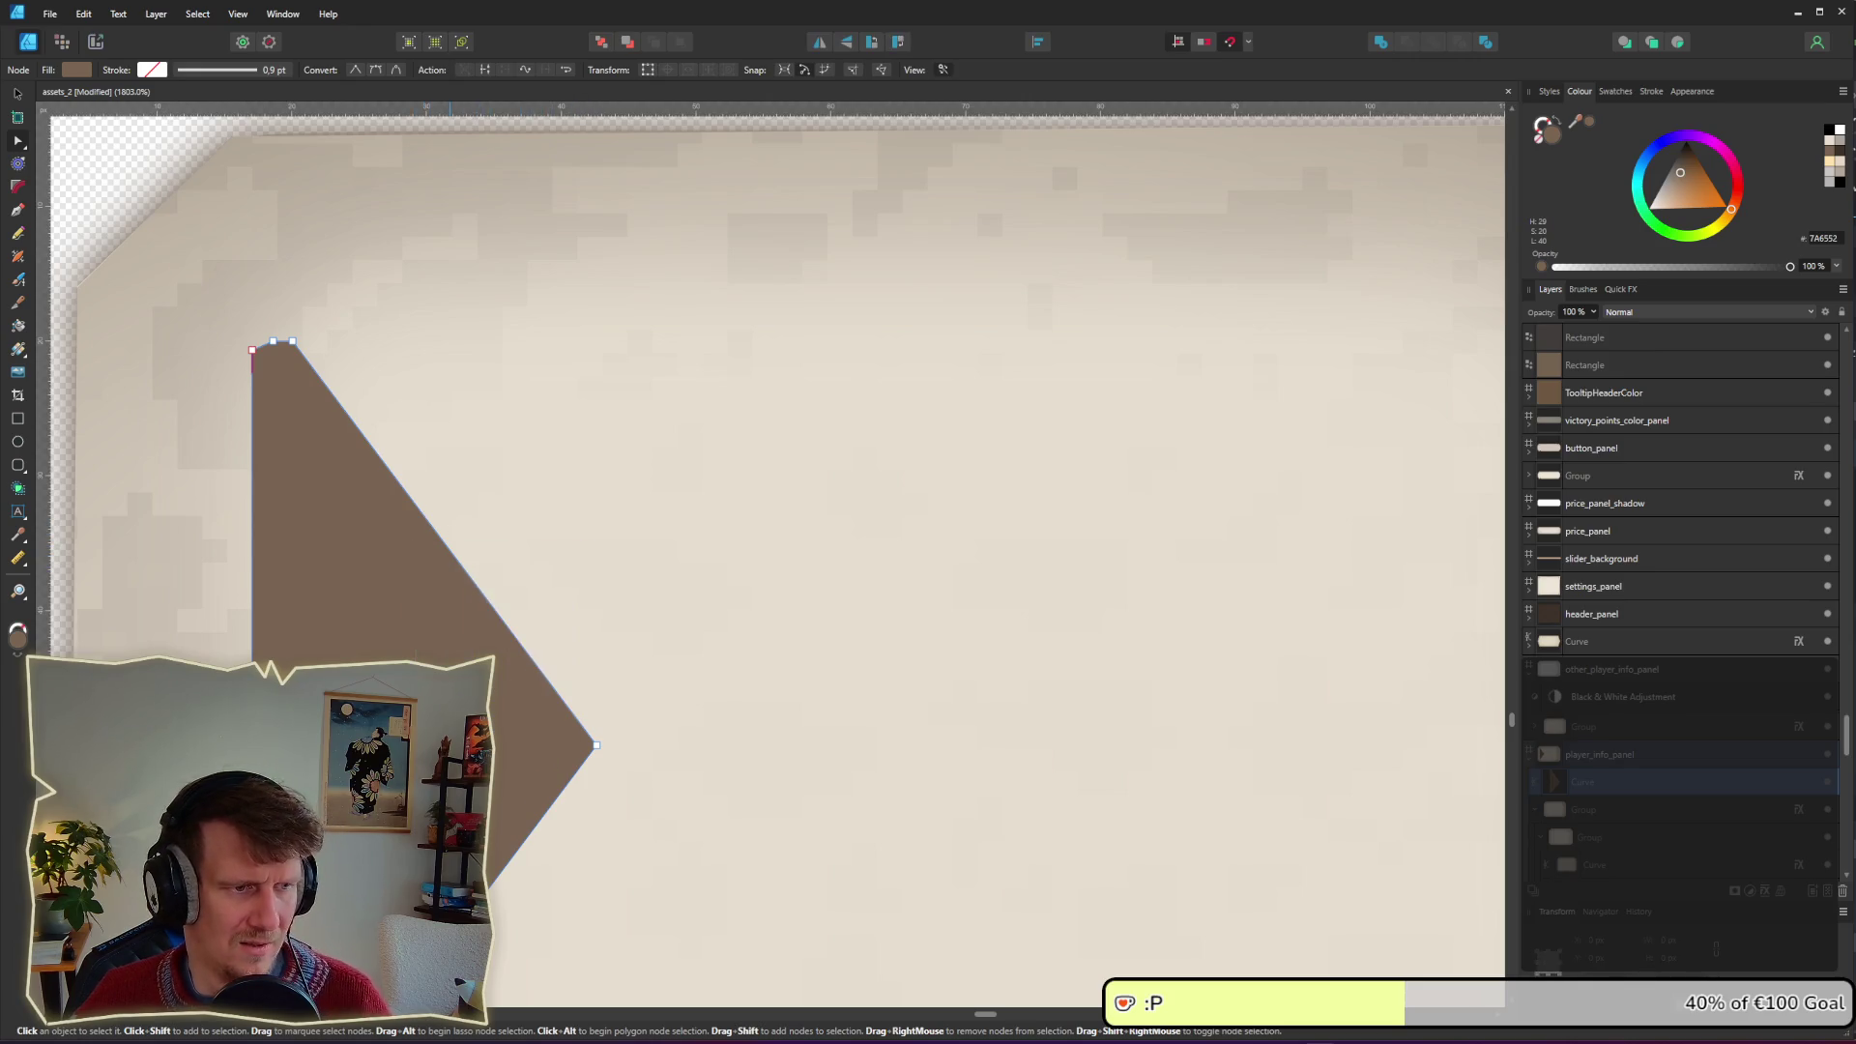
Step: Delete the notch nodes on the arrow's left edge to make it straight
{"action": "key", "text": "ctrl+d"}
{"action": "scroll", "coordinate": [774, 561], "scroll_direction": "down", "scroll_amount": 5}
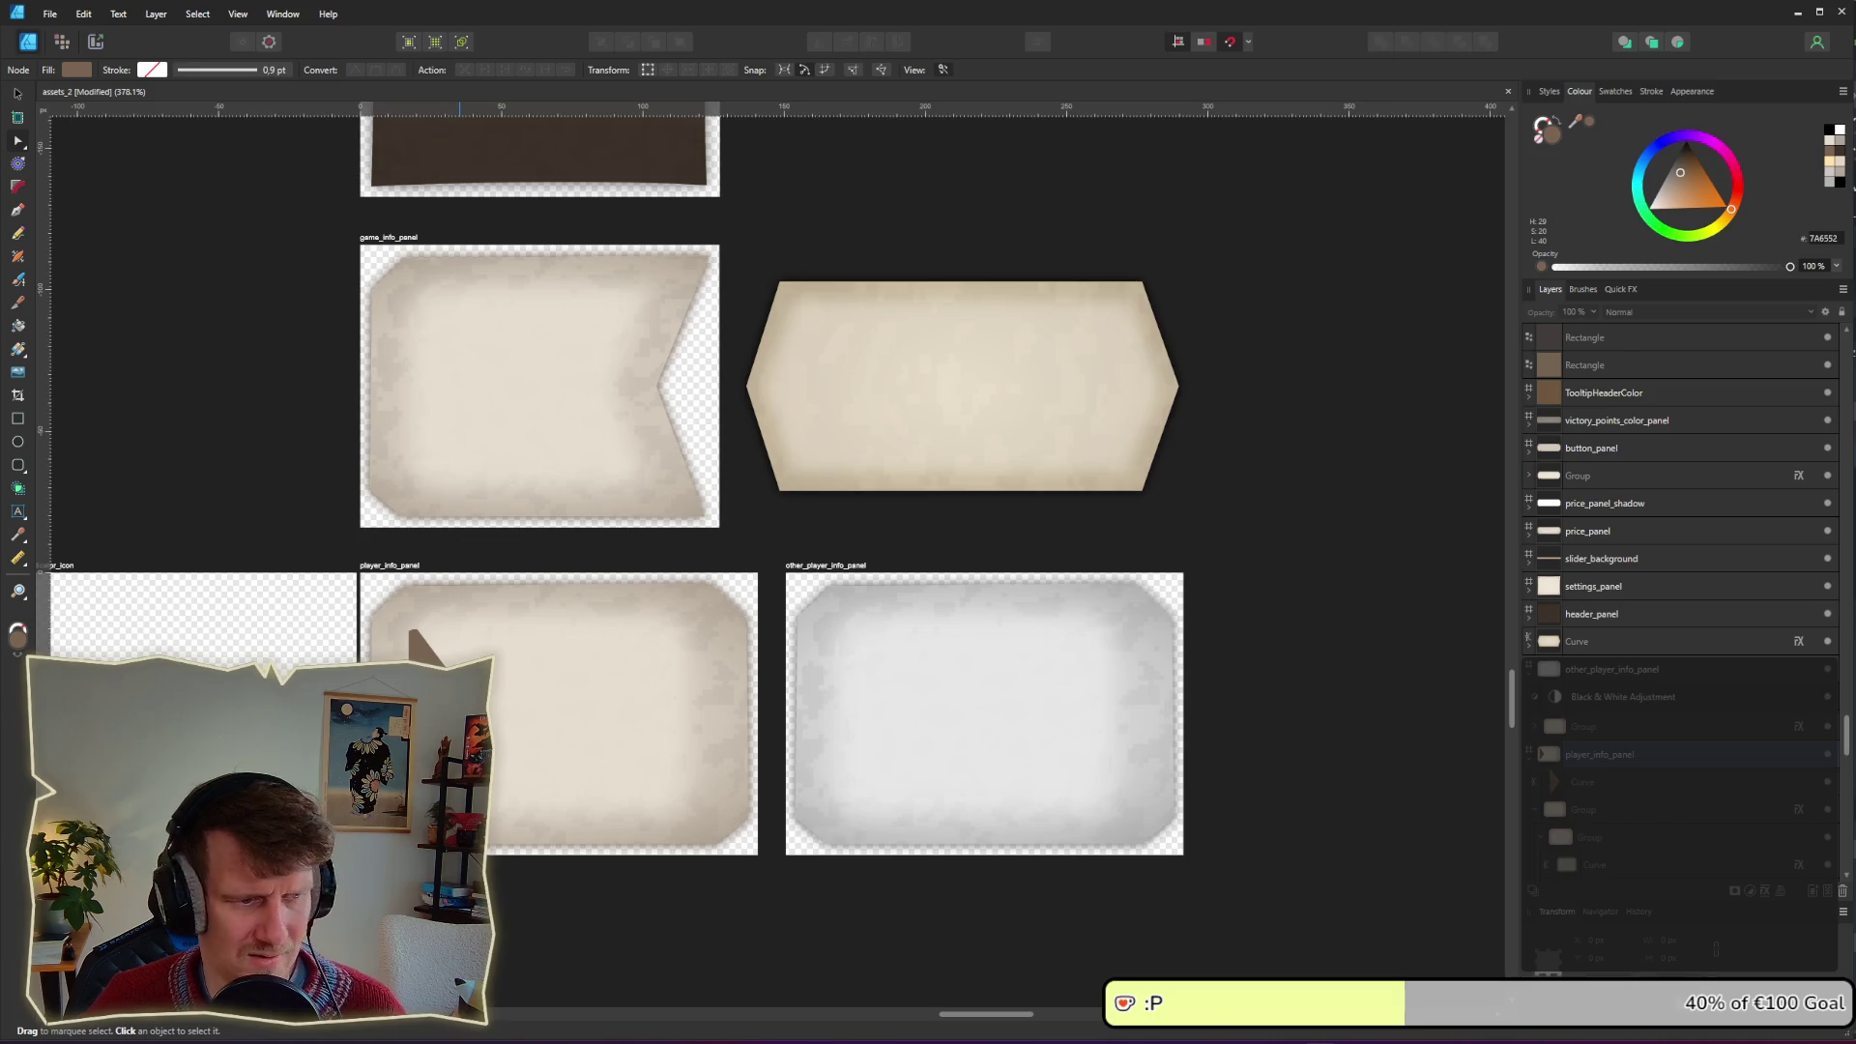
{"action": "scroll", "coordinate": [735, 484], "scroll_direction": "down", "scroll_amount": 5}
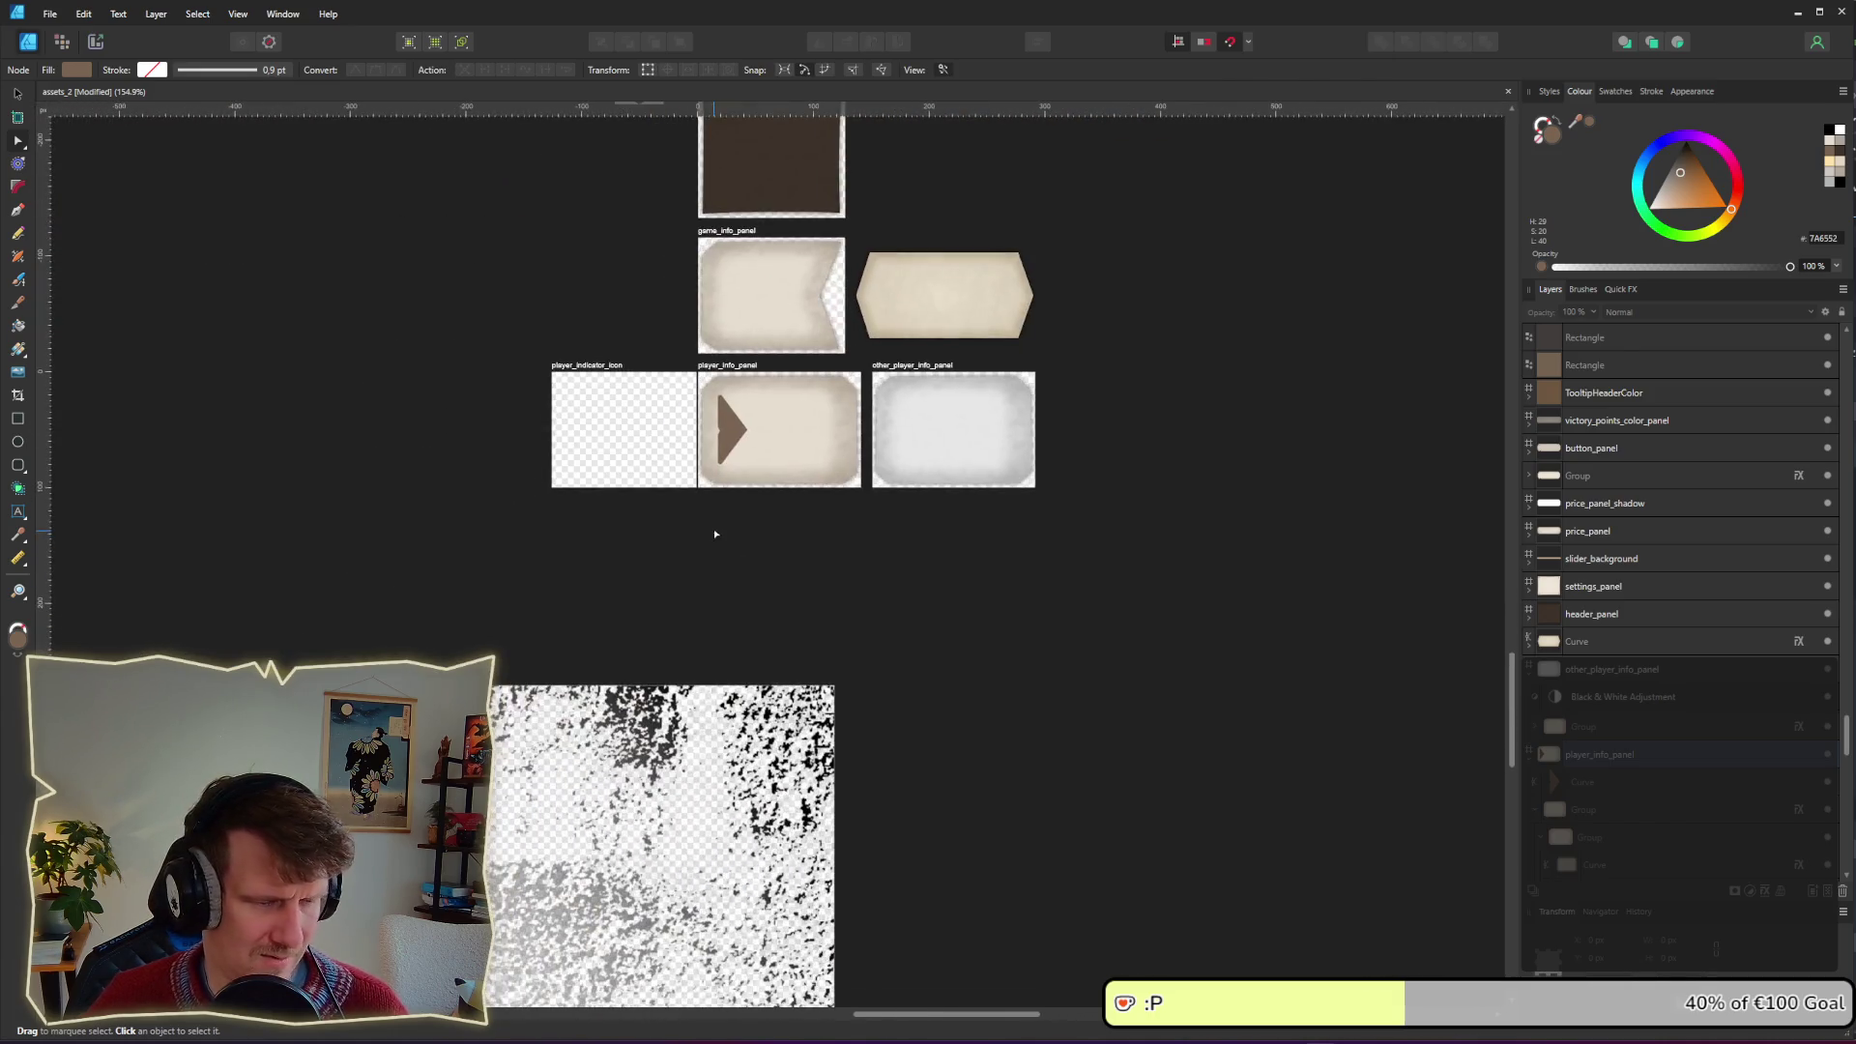
{"action": "scroll", "coordinate": [741, 450], "scroll_direction": "up", "scroll_amount": 5}
{"action": "scroll", "coordinate": [741, 449], "scroll_direction": "up", "scroll_amount": 8}
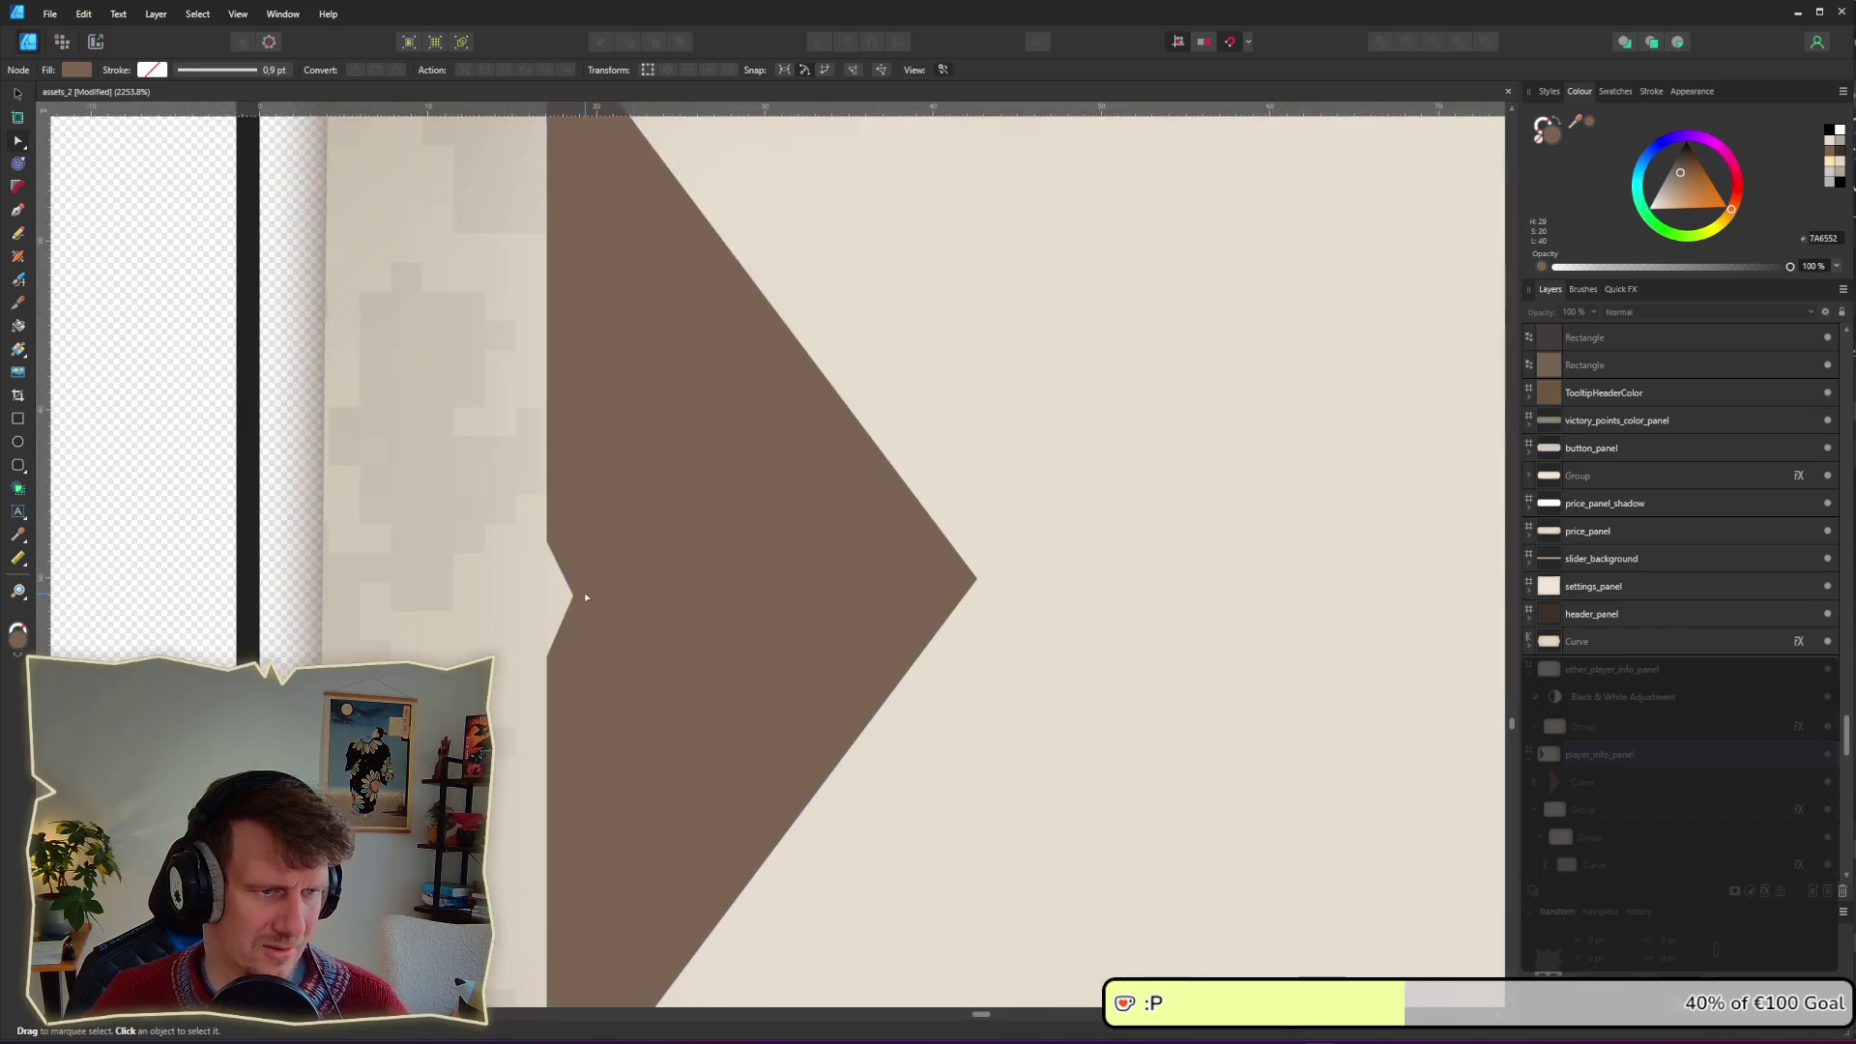
{"action": "key", "text": "v"}
{"action": "left_click", "coordinate": [569, 593]}
{"action": "key", "text": "a"}
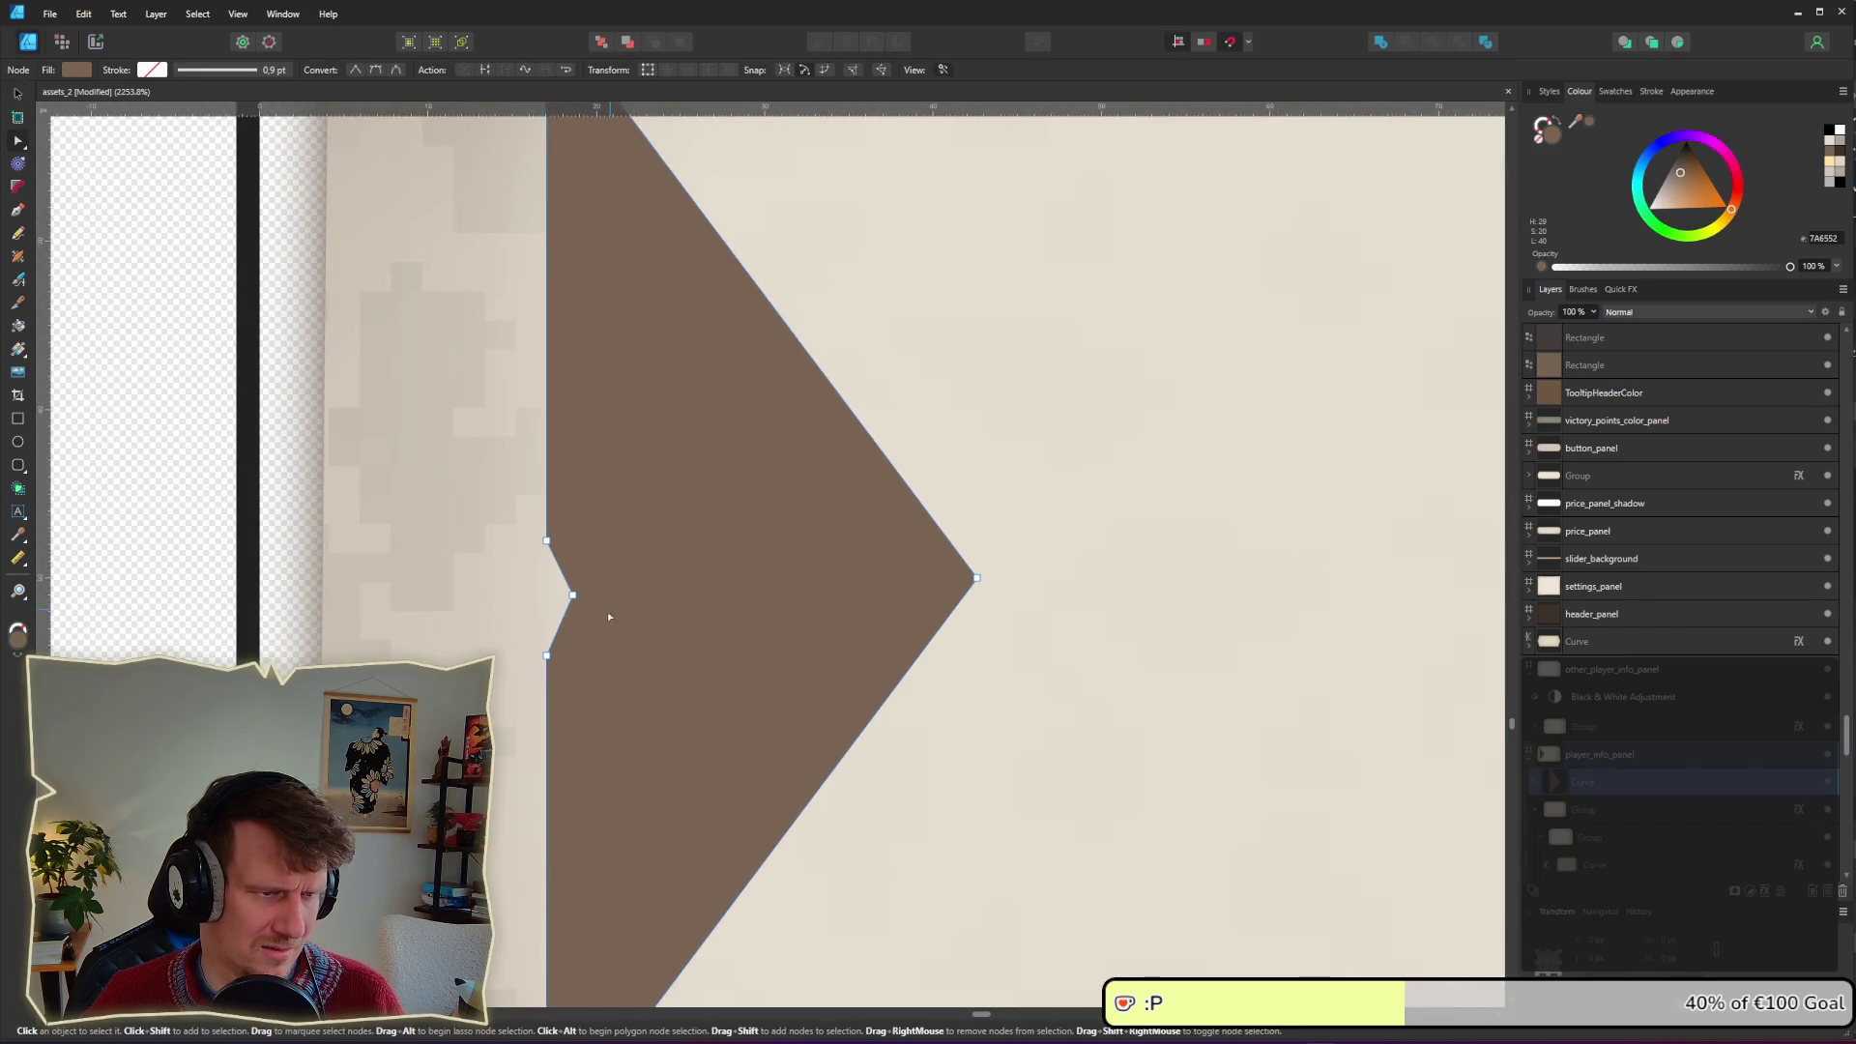
{"action": "left_click_drag", "start_coordinate": [472, 480], "coordinate": [578, 644]}
{"action": "key", "text": "Delete"}
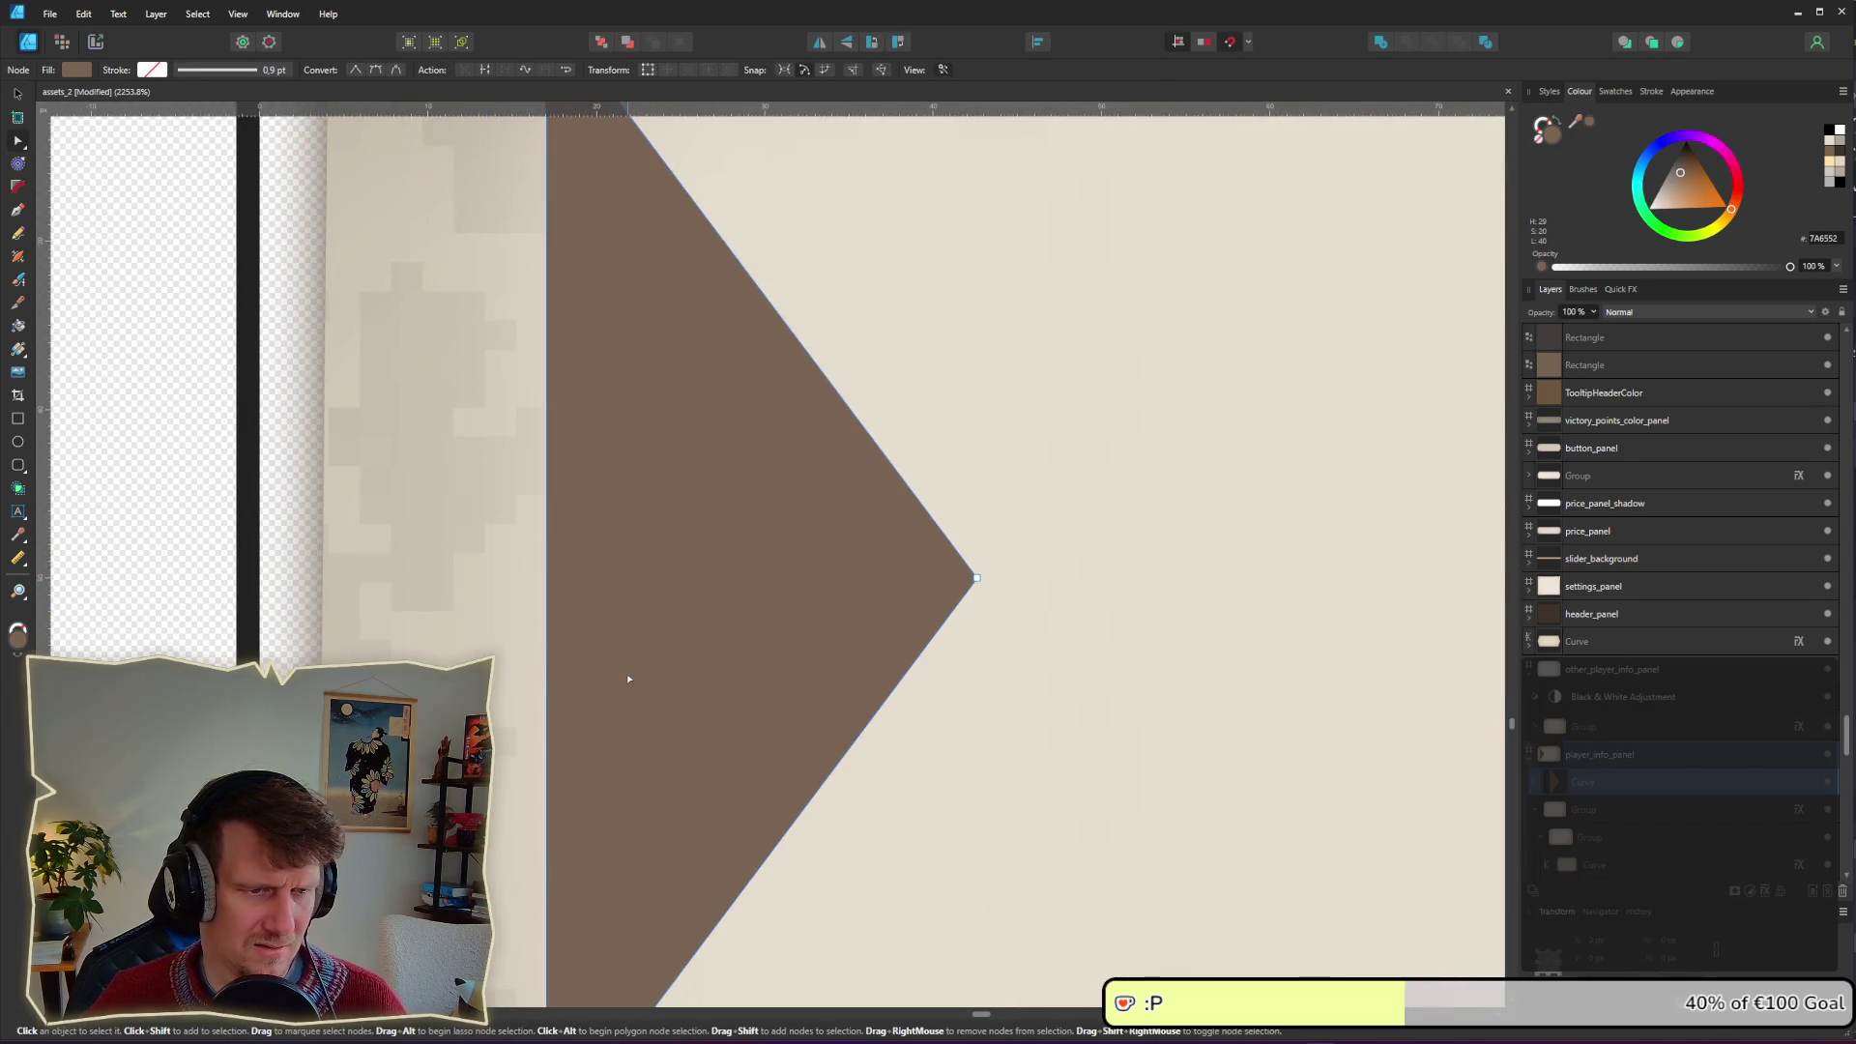
{"action": "scroll", "coordinate": [627, 672], "scroll_direction": "down", "scroll_amount": 6}
{"action": "scroll", "coordinate": [627, 672], "scroll_direction": "down", "scroll_amount": 2}
{"action": "left_click", "coordinate": [649, 876]}
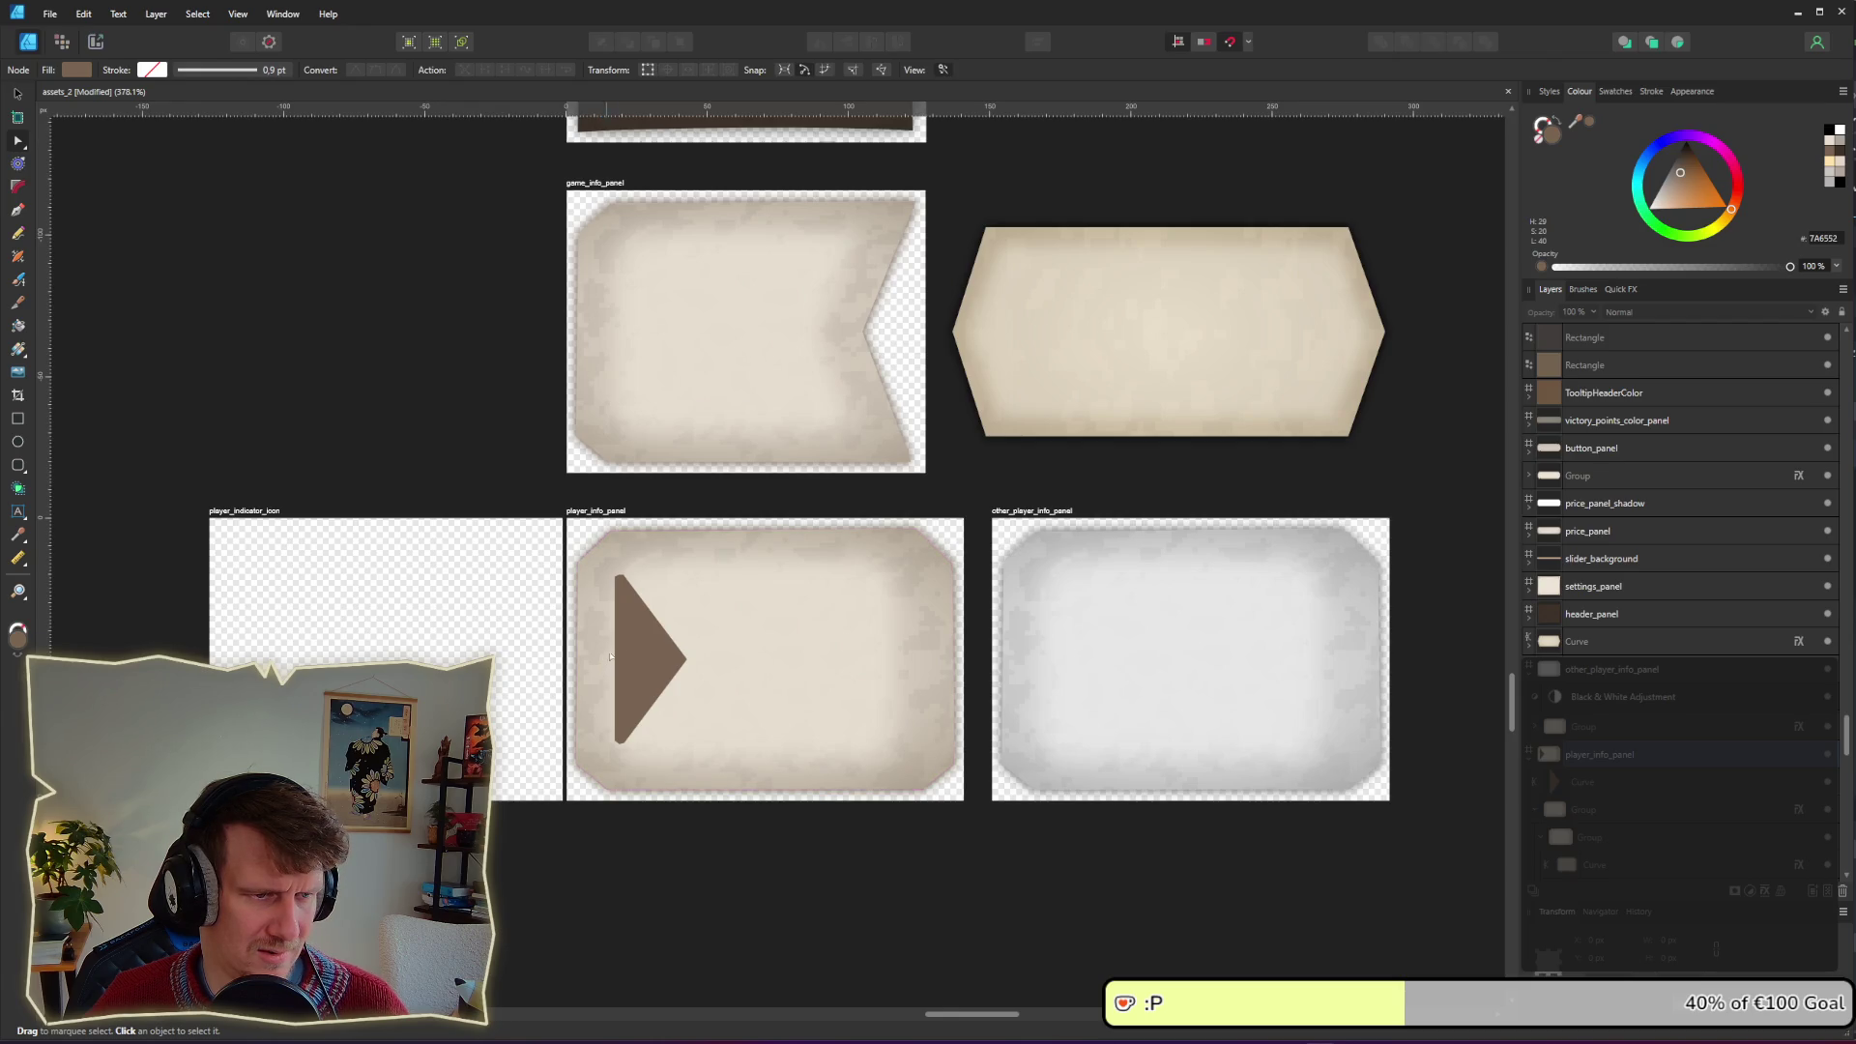
Step: Adjust the brown triangle's top corner node
{"action": "scroll", "coordinate": [610, 657], "scroll_direction": "up", "scroll_amount": 6}
{"action": "left_click", "coordinate": [599, 554]}
{"action": "key", "text": "v"}
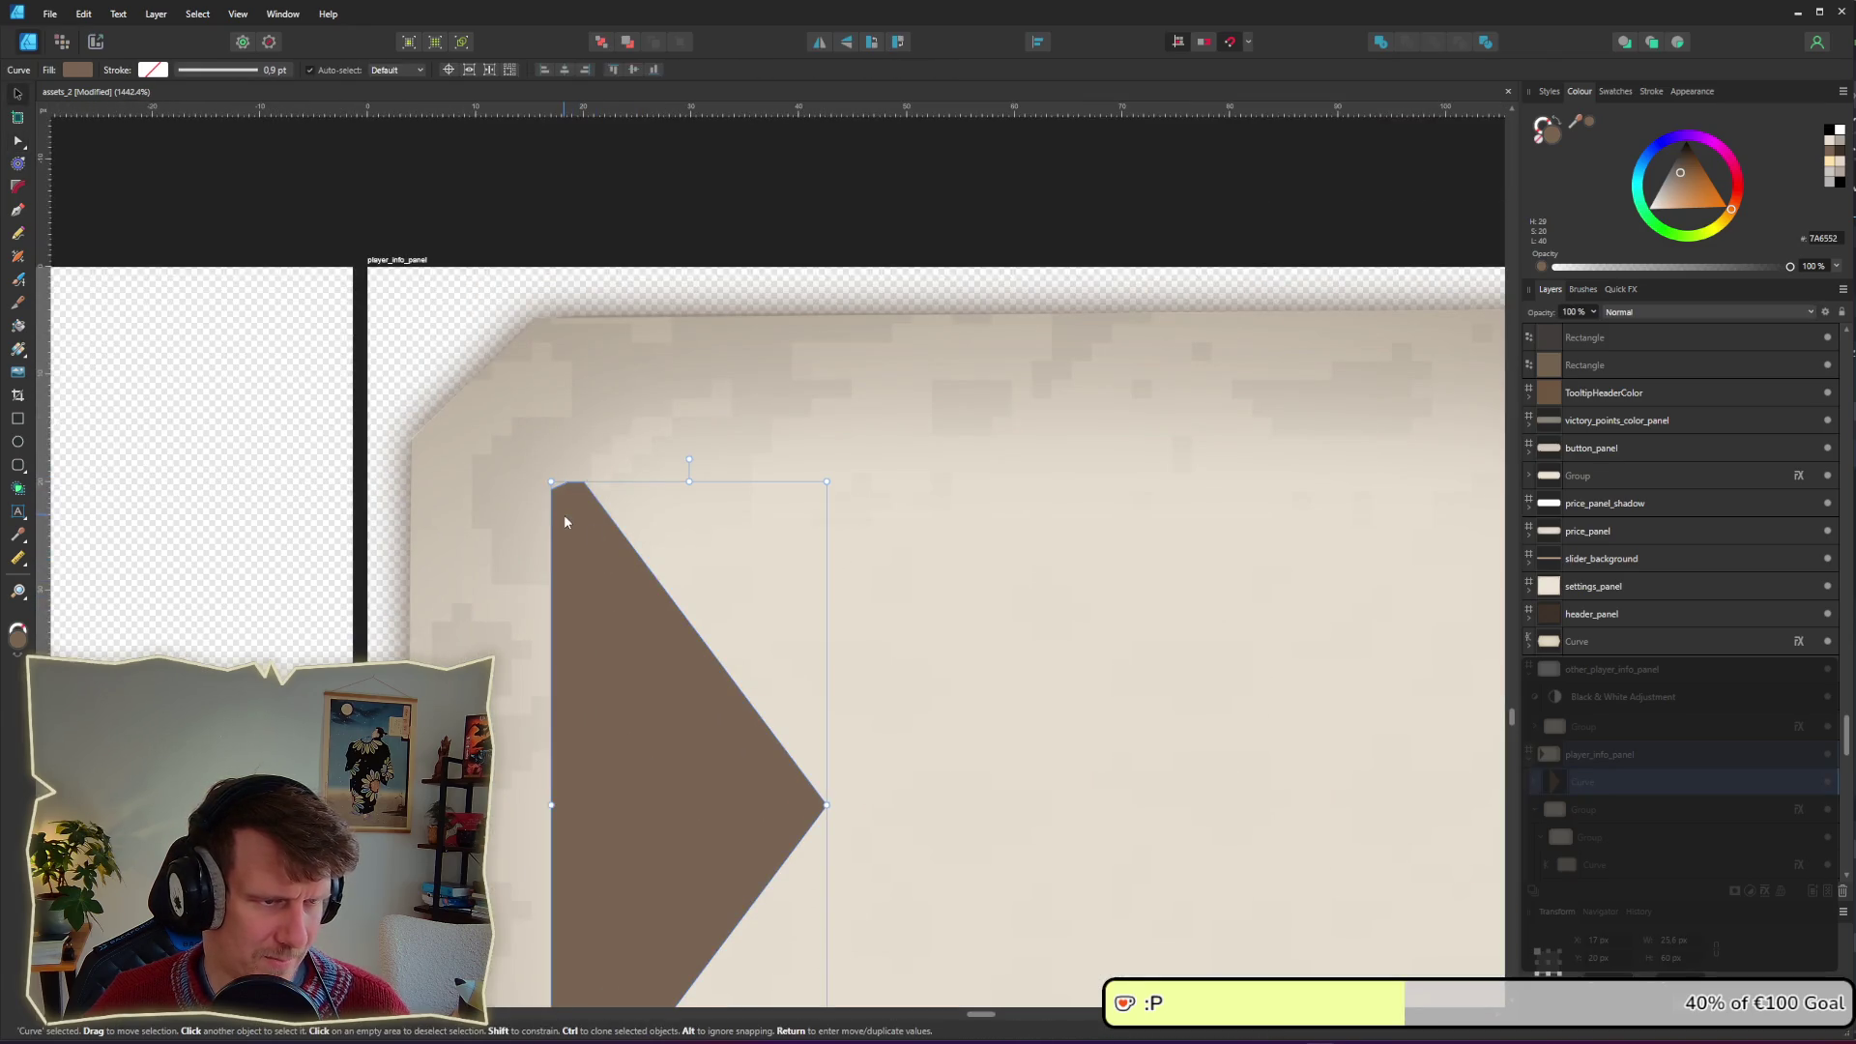
{"action": "key", "text": "a"}
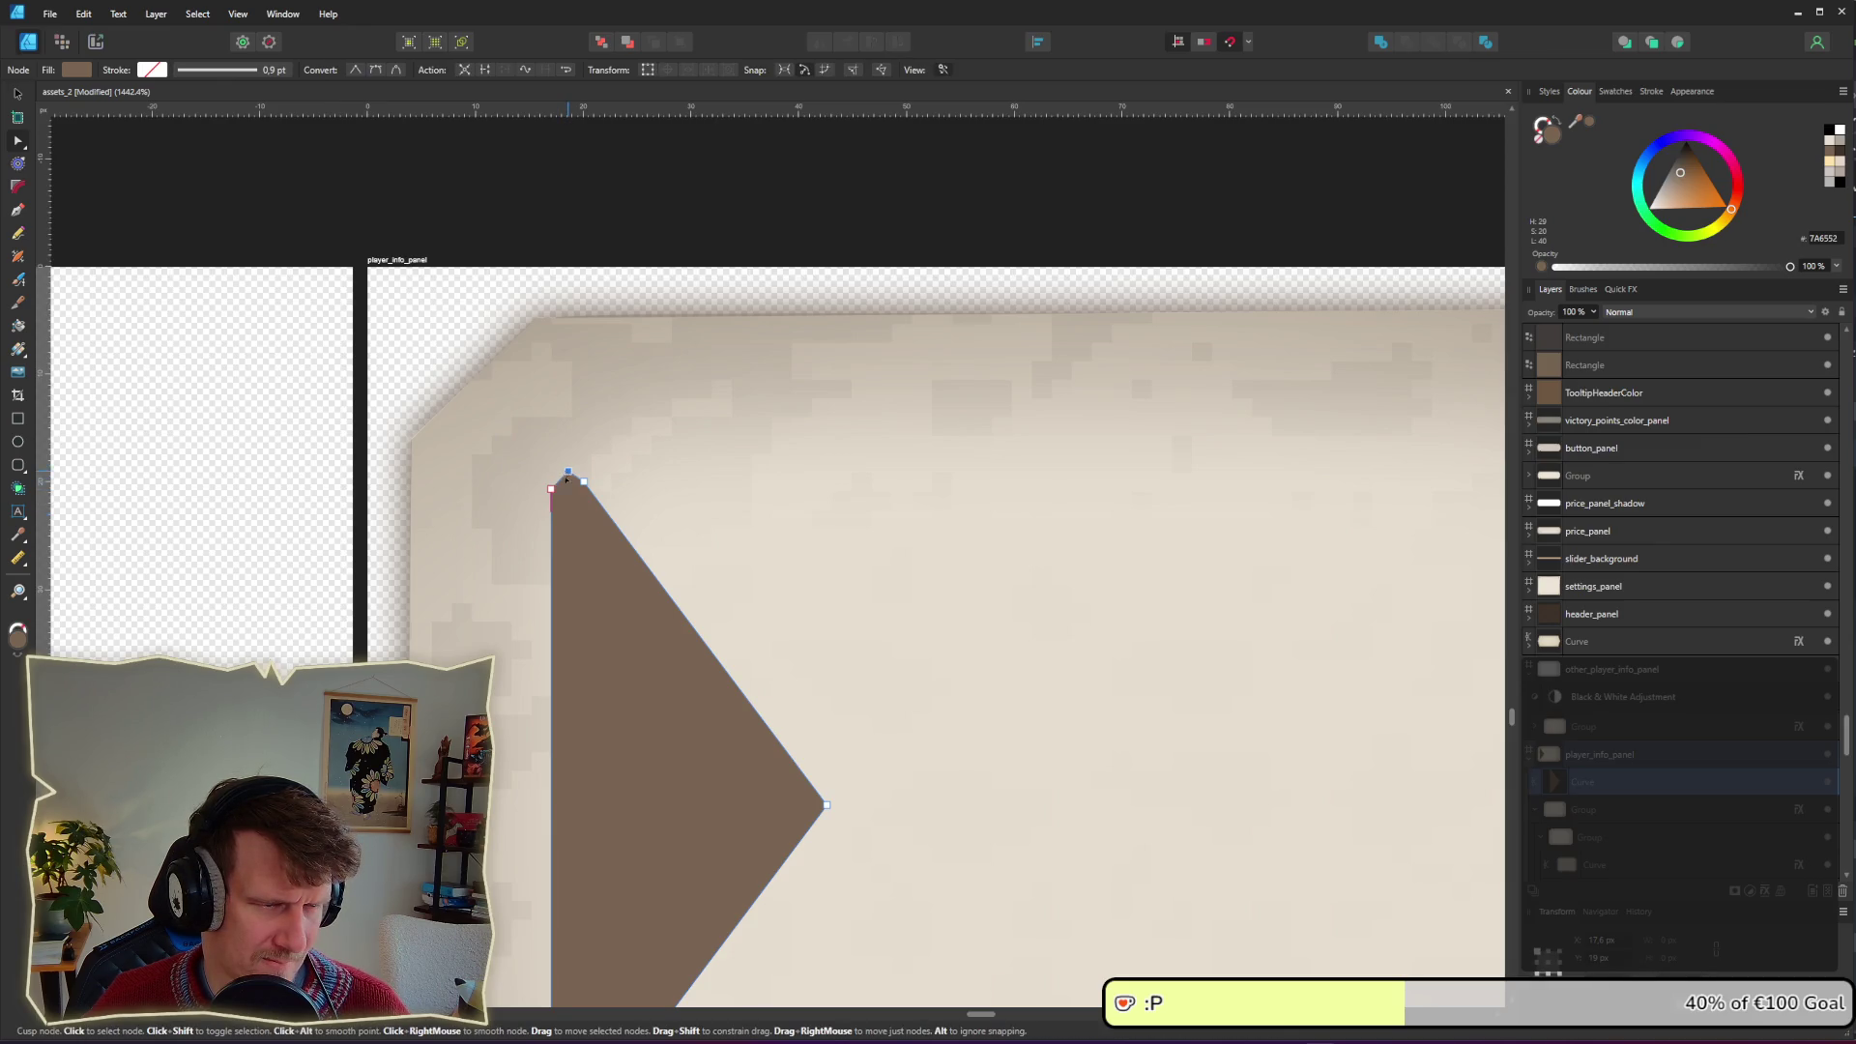
{"action": "left_click_drag", "start_coordinate": [586, 483], "coordinate": [590, 492]}
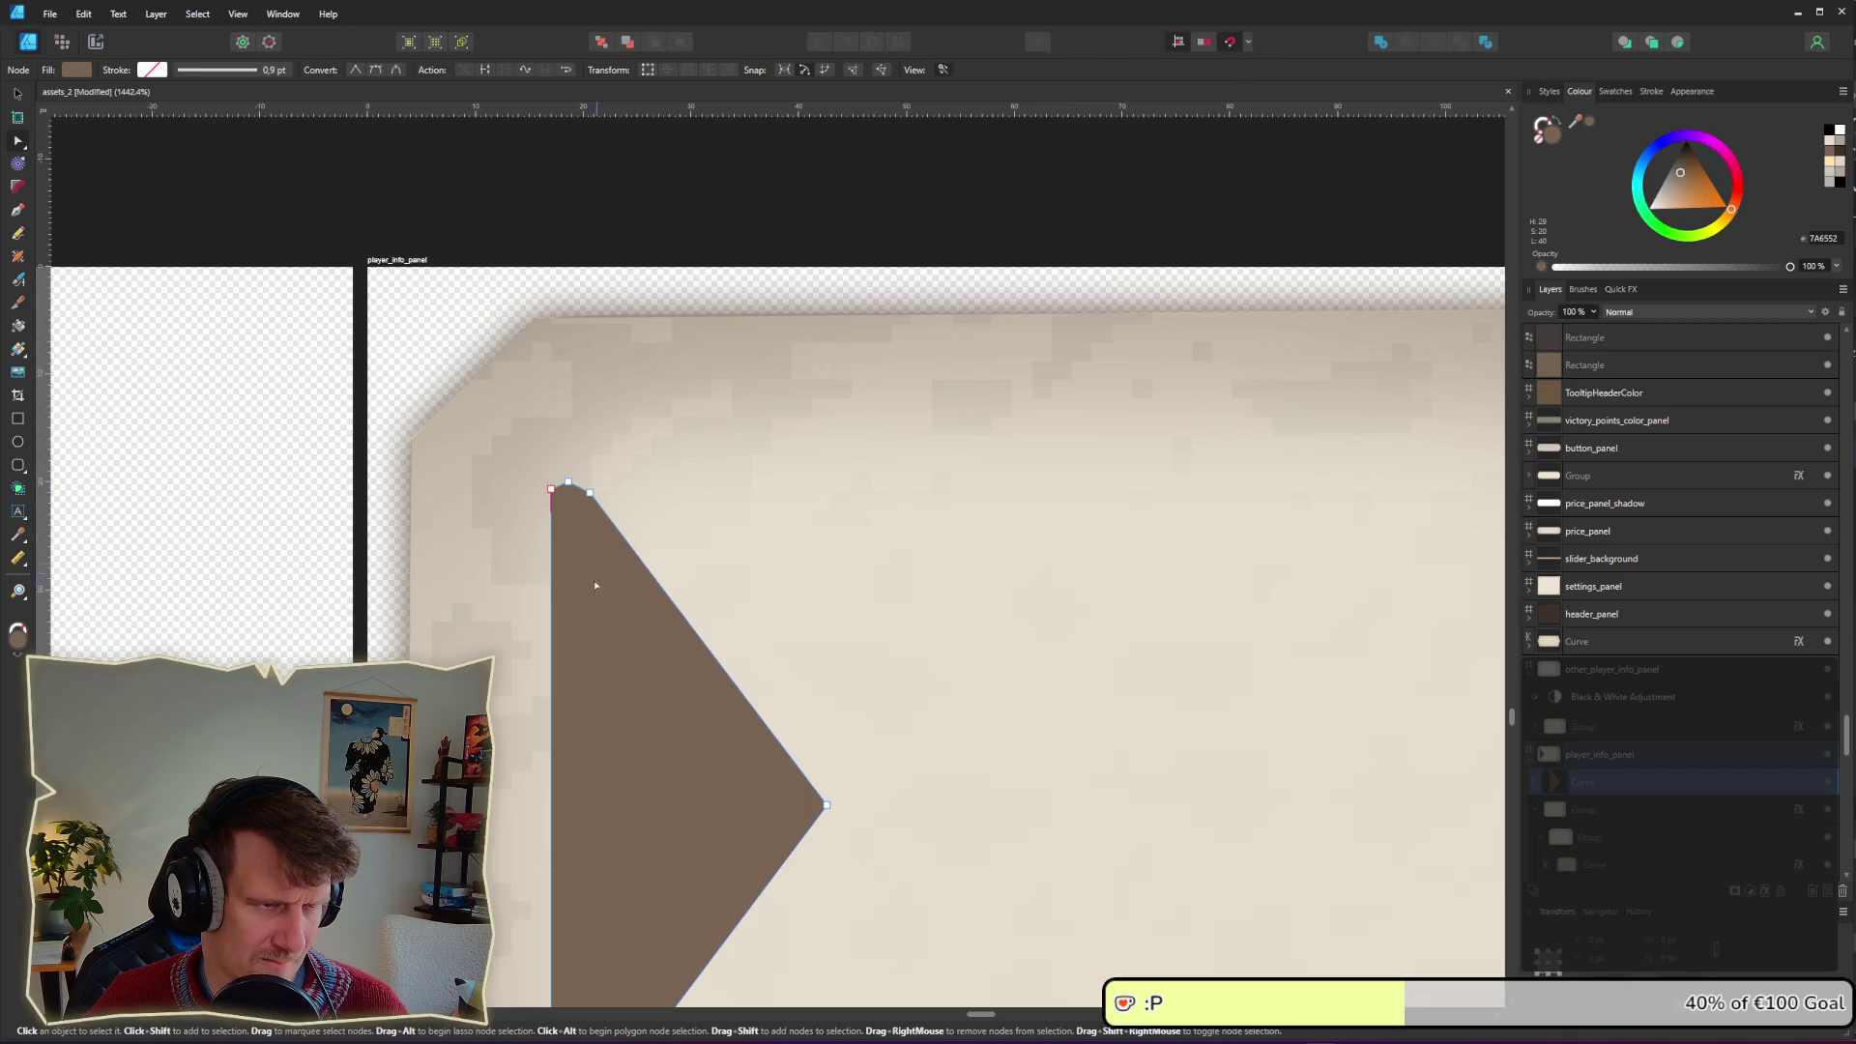
{"action": "scroll", "coordinate": [577, 647], "scroll_direction": "down", "scroll_amount": 5}
{"action": "left_click", "coordinate": [611, 955]}
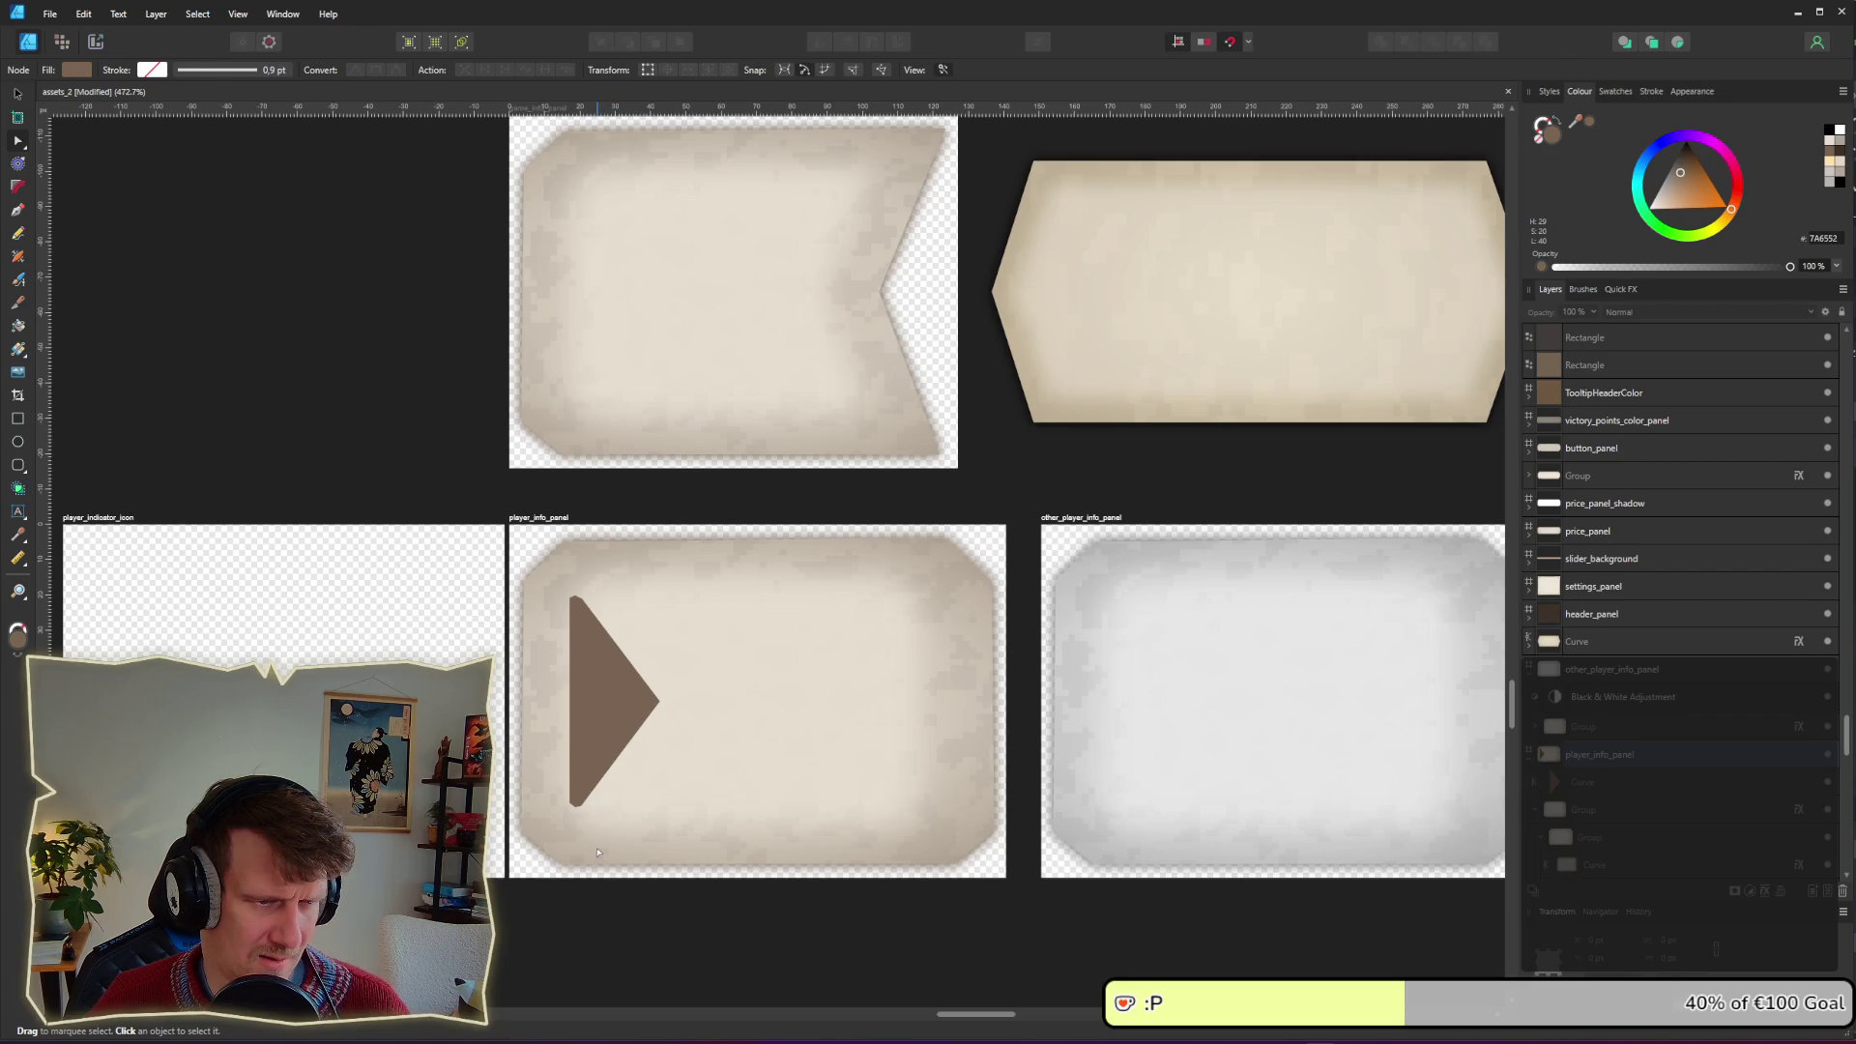
Step: Scale the brown triangle down around its centre with the Move tool
{"action": "scroll", "coordinate": [598, 852], "scroll_direction": "down", "scroll_amount": 5}
{"action": "scroll", "coordinate": [597, 852], "scroll_direction": "up", "scroll_amount": 7}
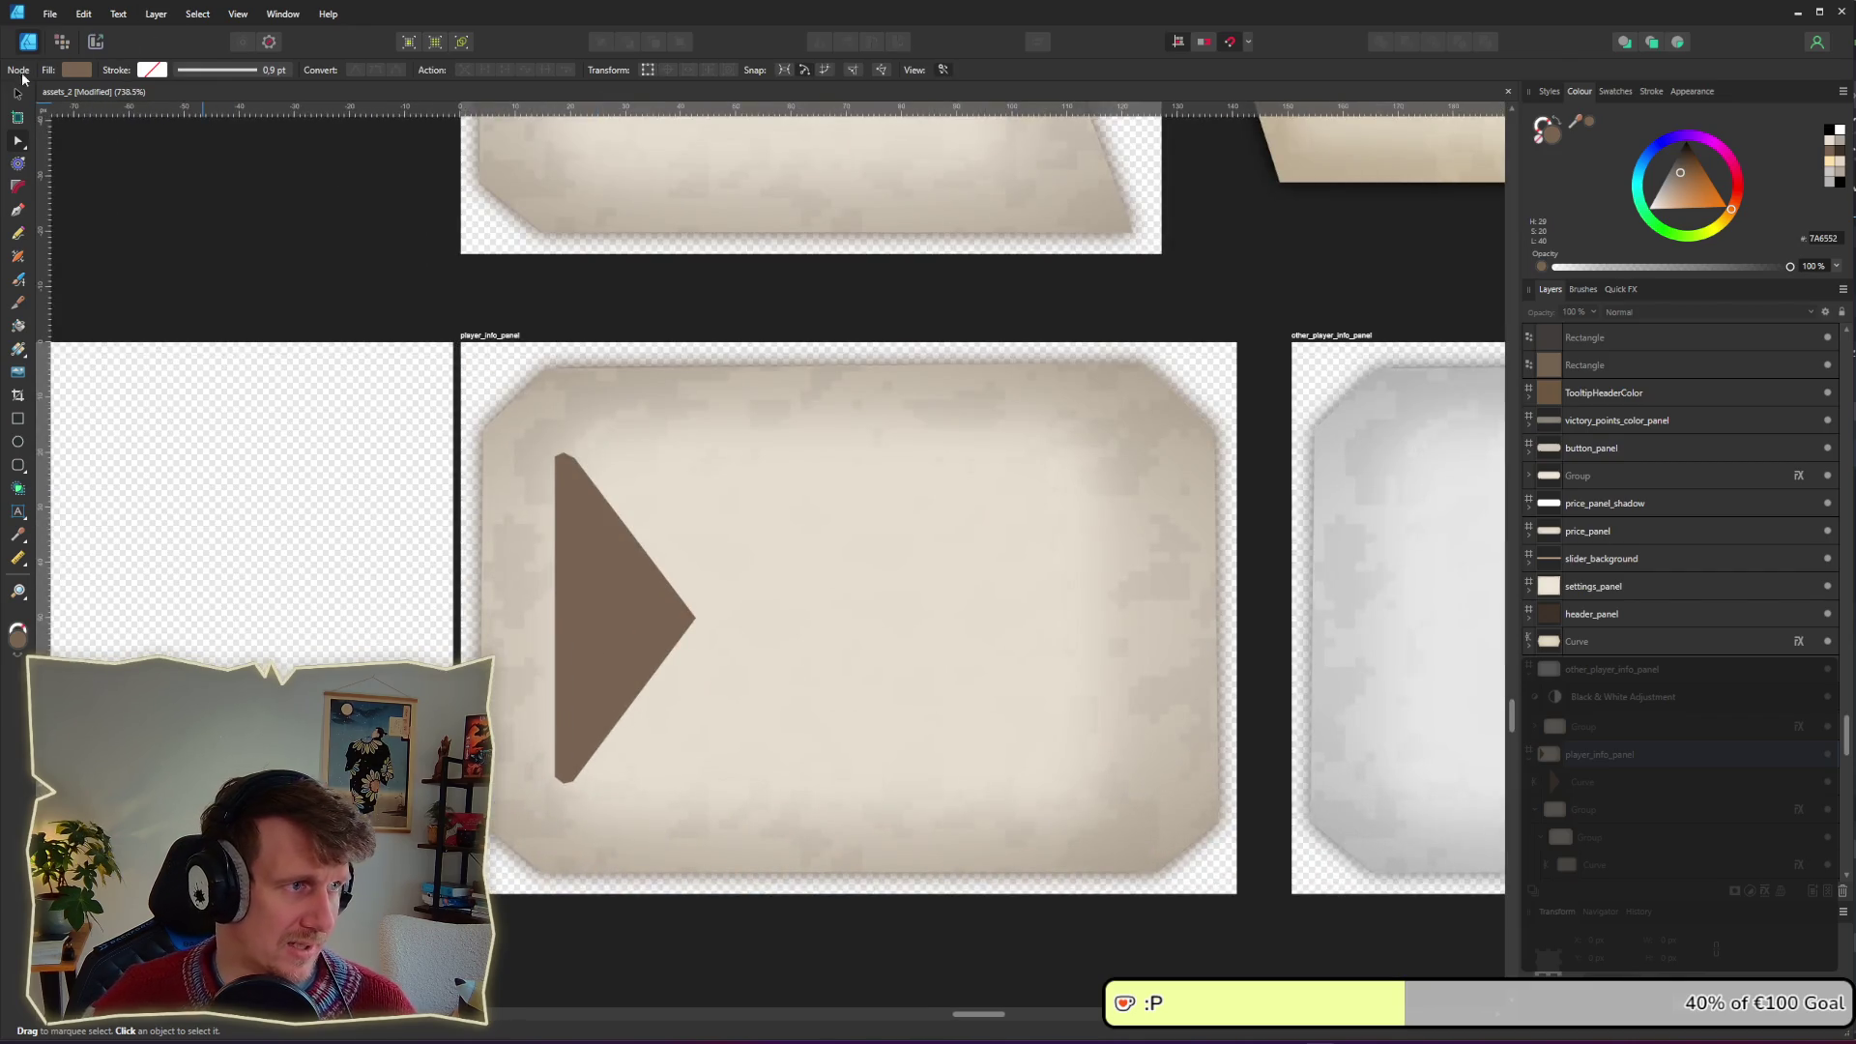
{"action": "left_click", "coordinate": [18, 92]}
{"action": "left_click", "coordinate": [613, 631]}
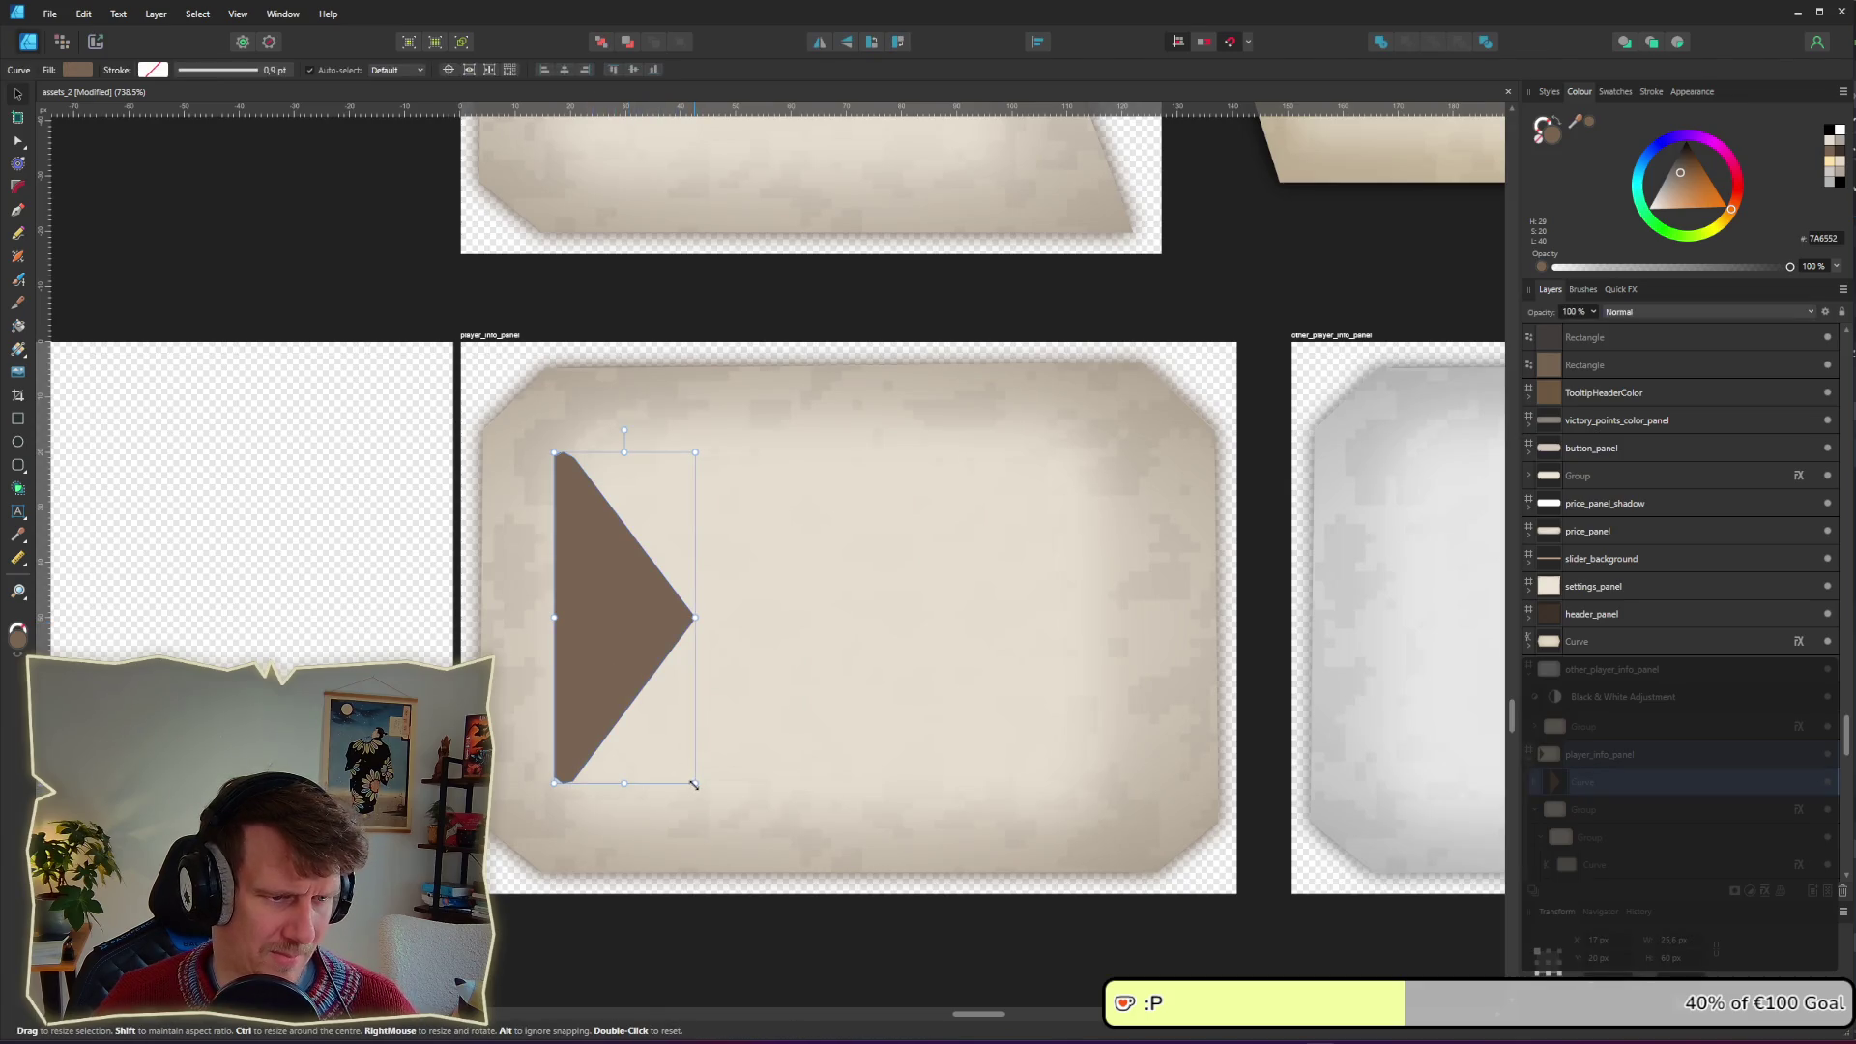
{"action": "left_click_drag", "start_coordinate": [694, 784], "coordinate": [672, 727]}
{"action": "left_click", "coordinate": [674, 817]}
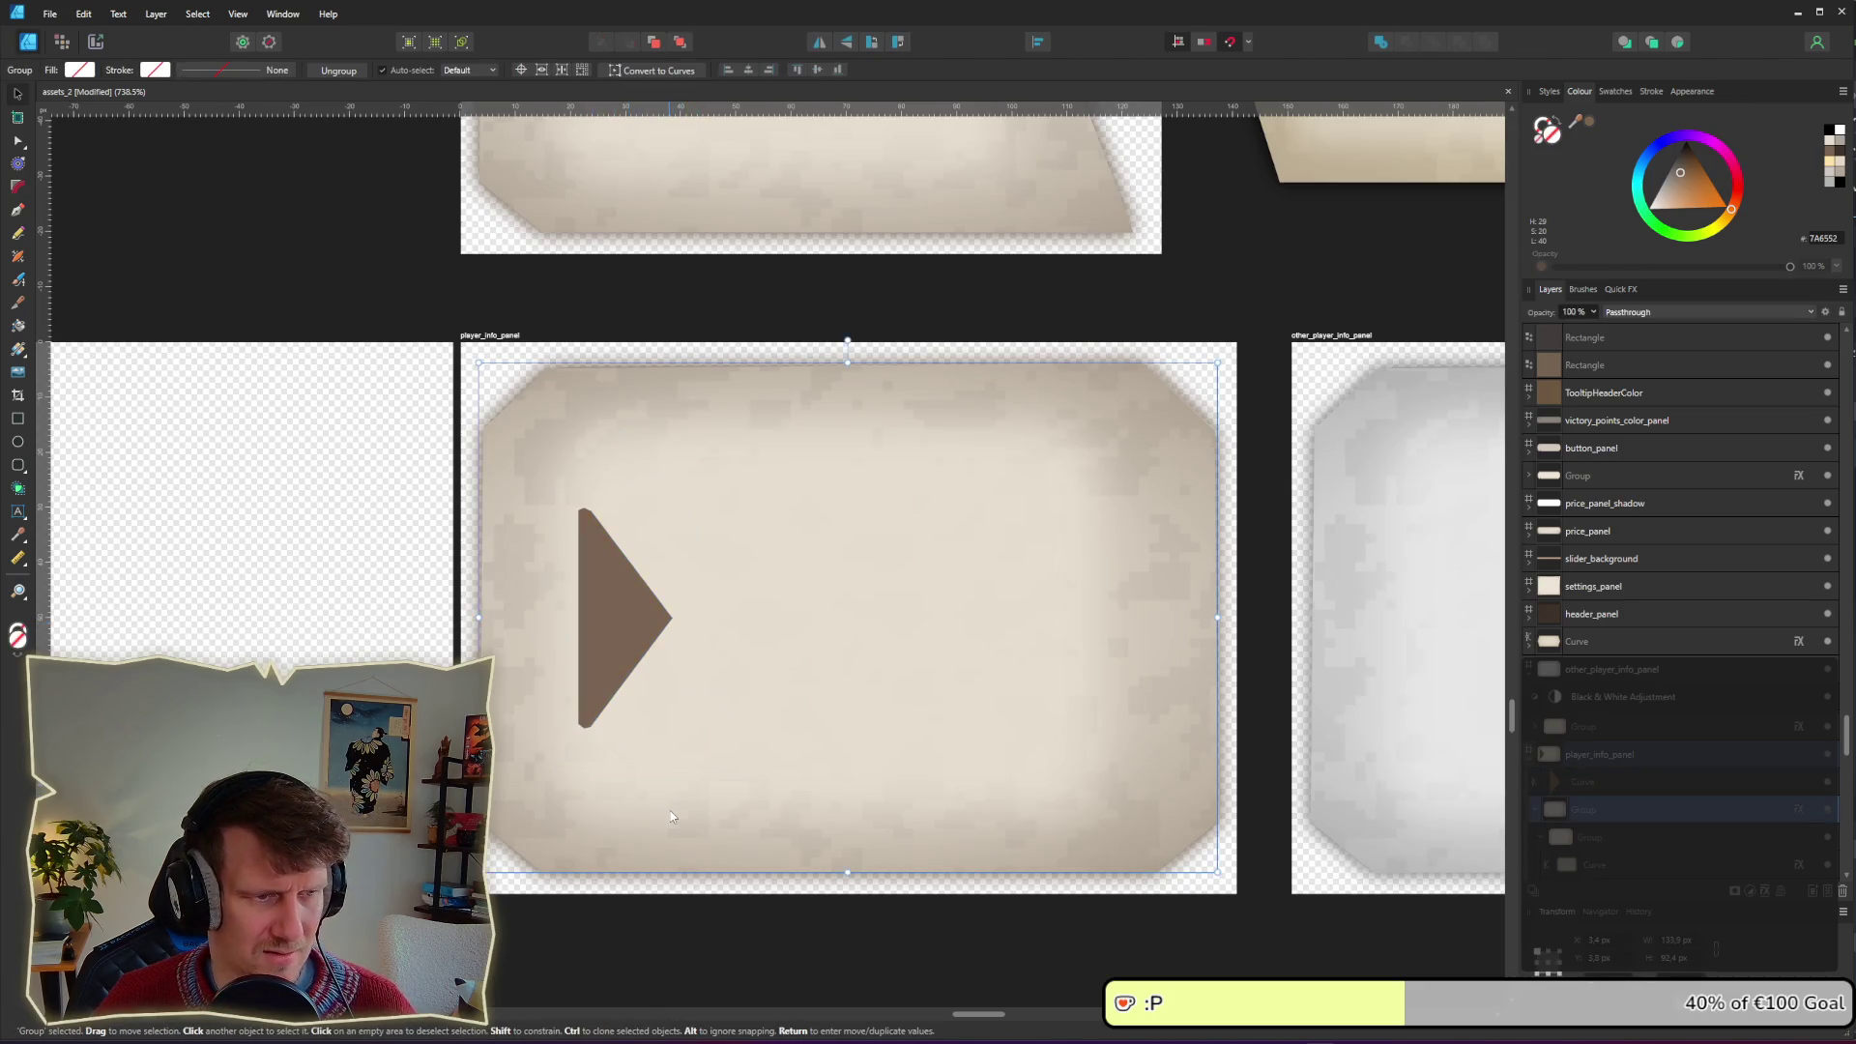
{"action": "scroll", "coordinate": [674, 817], "scroll_direction": "down", "scroll_amount": 5}
{"action": "left_click", "coordinate": [681, 870]}
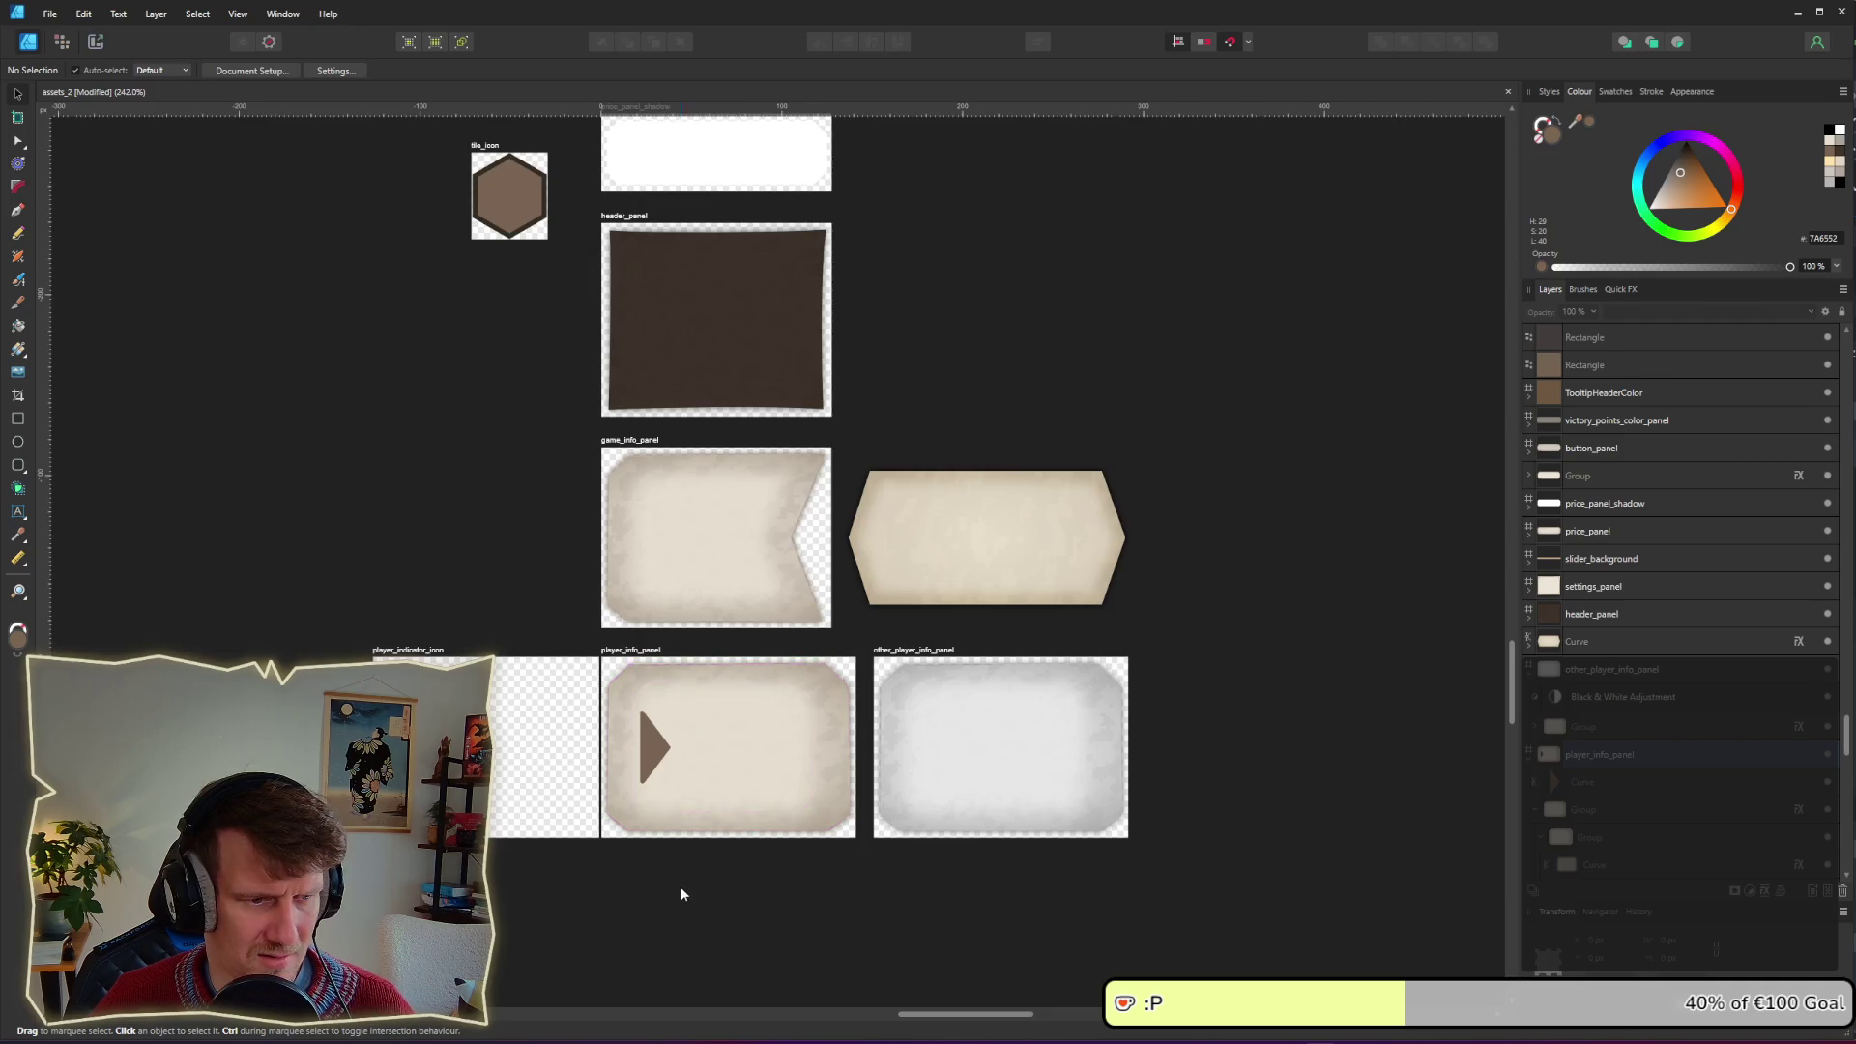
Step: Move the brown triangle onto the player_indicator_icon artboard
{"action": "left_click_drag", "start_coordinate": [662, 759], "coordinate": [650, 752]}
{"action": "left_click", "coordinate": [624, 909]}
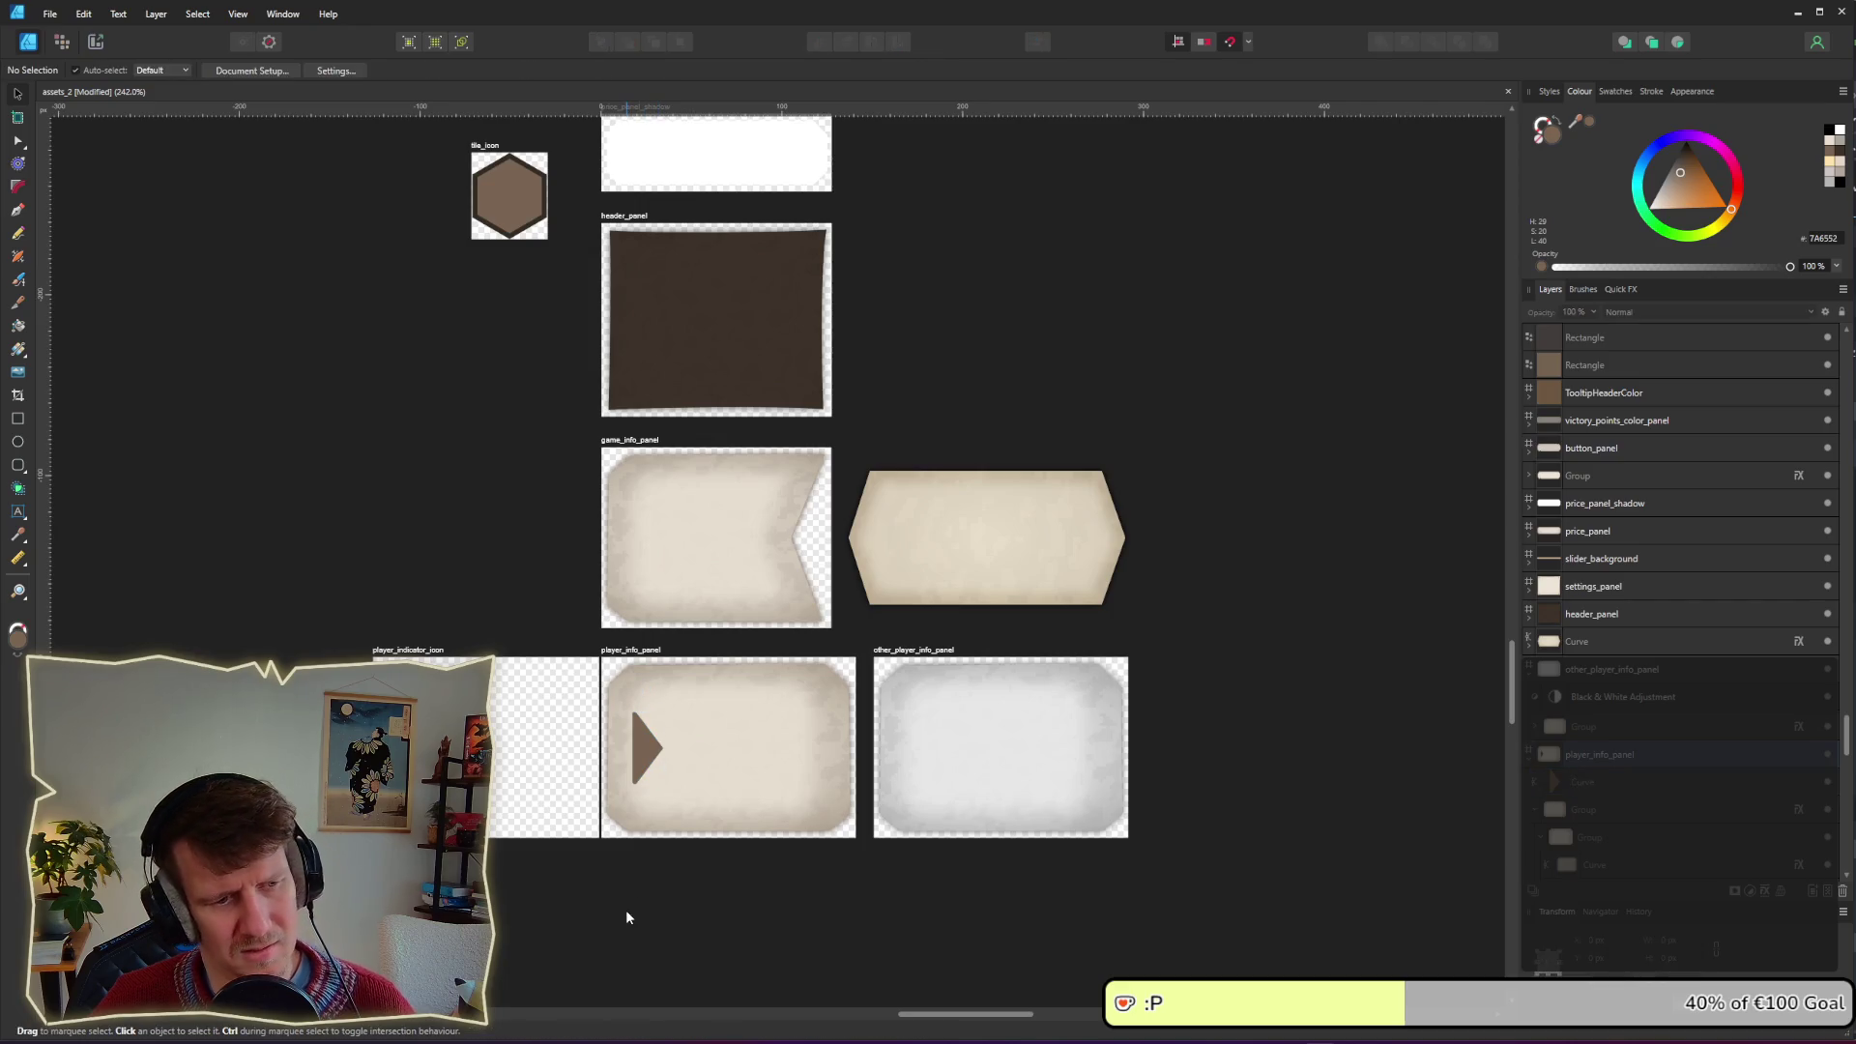
{"action": "scroll", "coordinate": [625, 909], "scroll_direction": "down", "scroll_amount": 3}
{"action": "scroll", "coordinate": [762, 751], "scroll_direction": "down", "scroll_amount": 3}
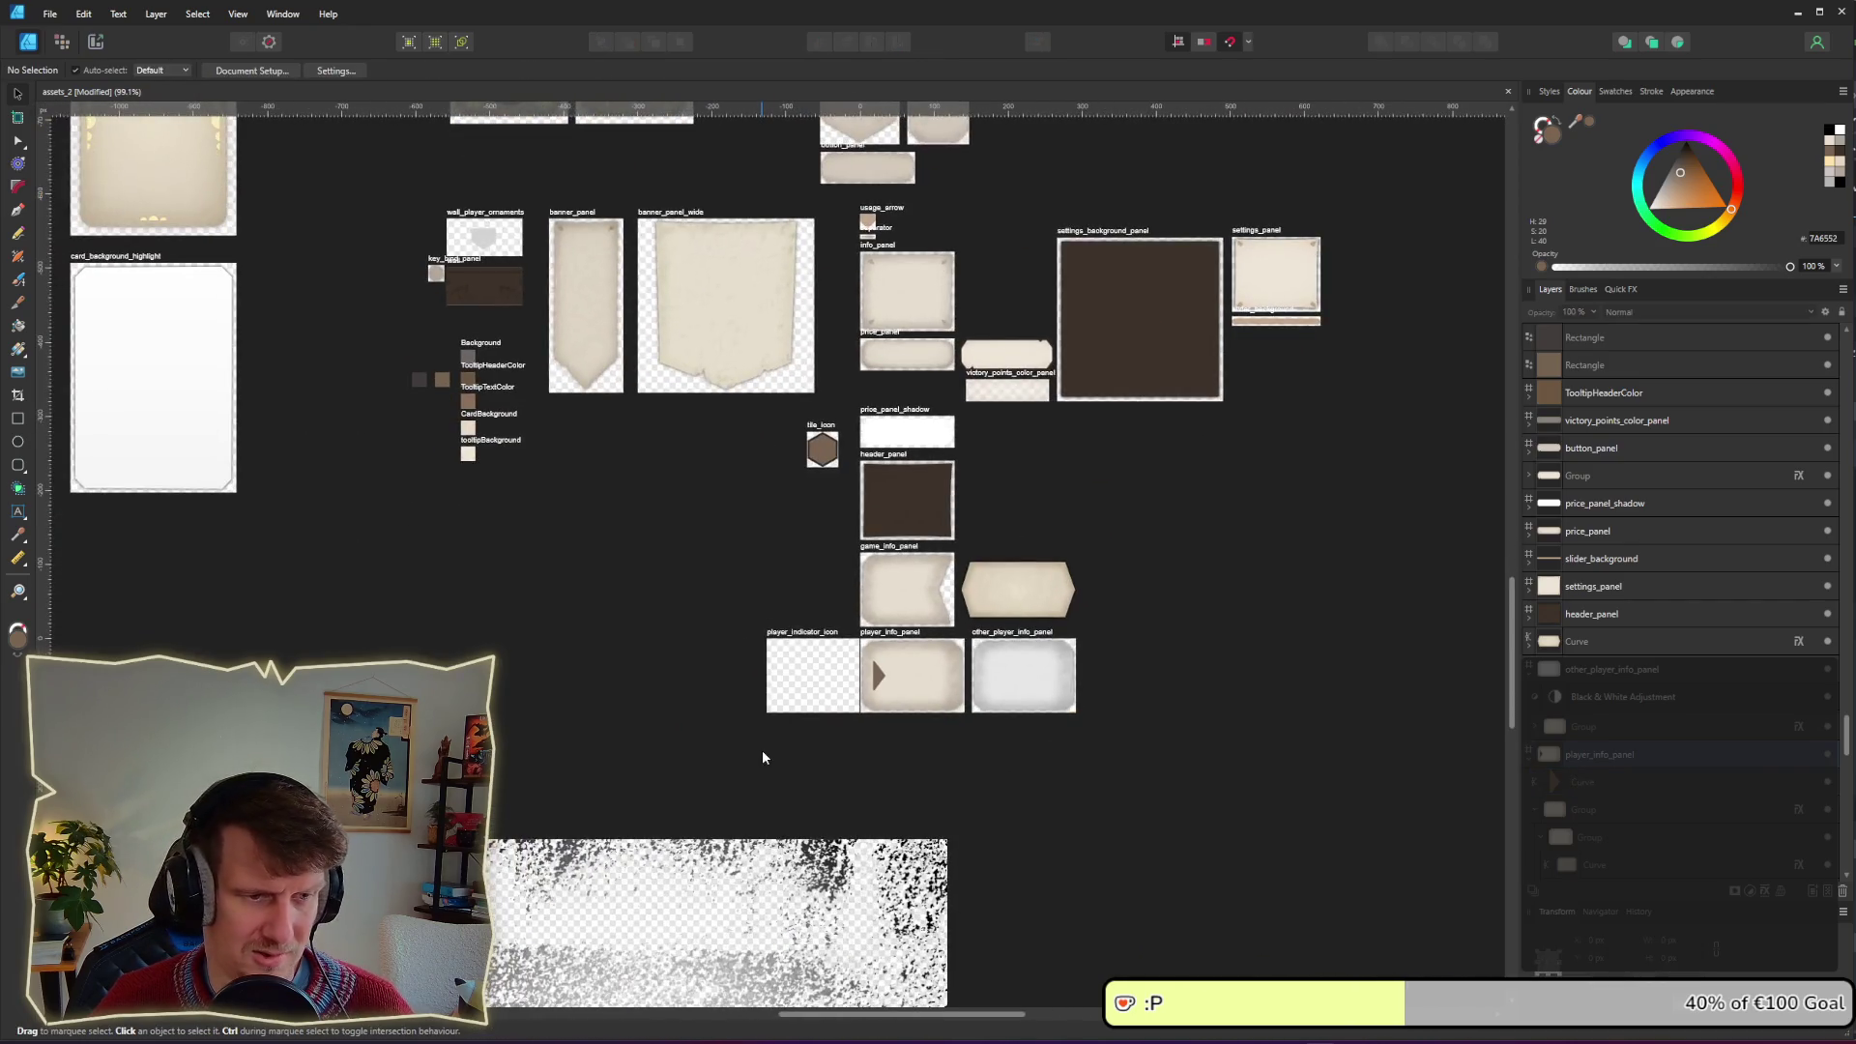
{"action": "scroll", "coordinate": [824, 722], "scroll_direction": "up", "scroll_amount": 5}
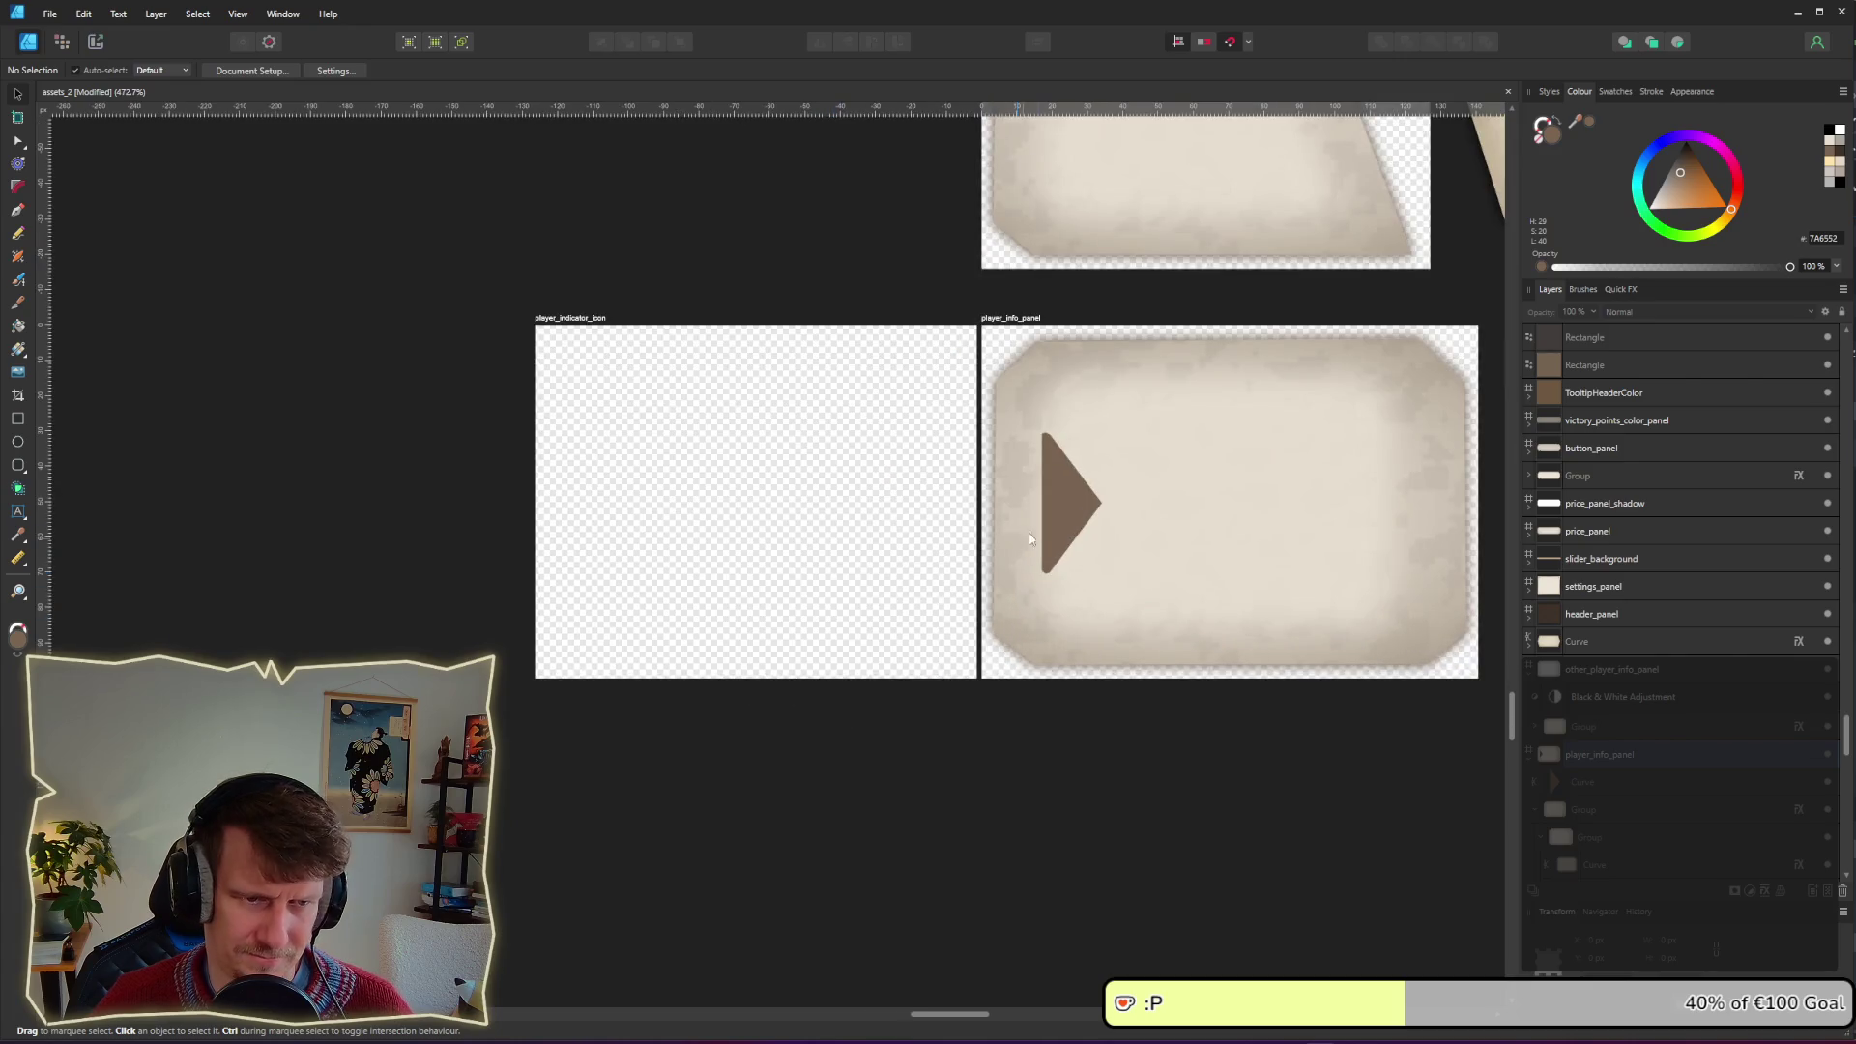
{"action": "left_click", "coordinate": [1068, 525]}
{"action": "mouse_move", "coordinate": [1067, 525]}
{"action": "left_mouse_down"}
{"action": "mouse_move", "coordinate": [628, 517]}
{"action": "mouse_move", "coordinate": [587, 488]}
{"action": "mouse_move", "coordinate": [585, 437]}
{"action": "left_mouse_up"}
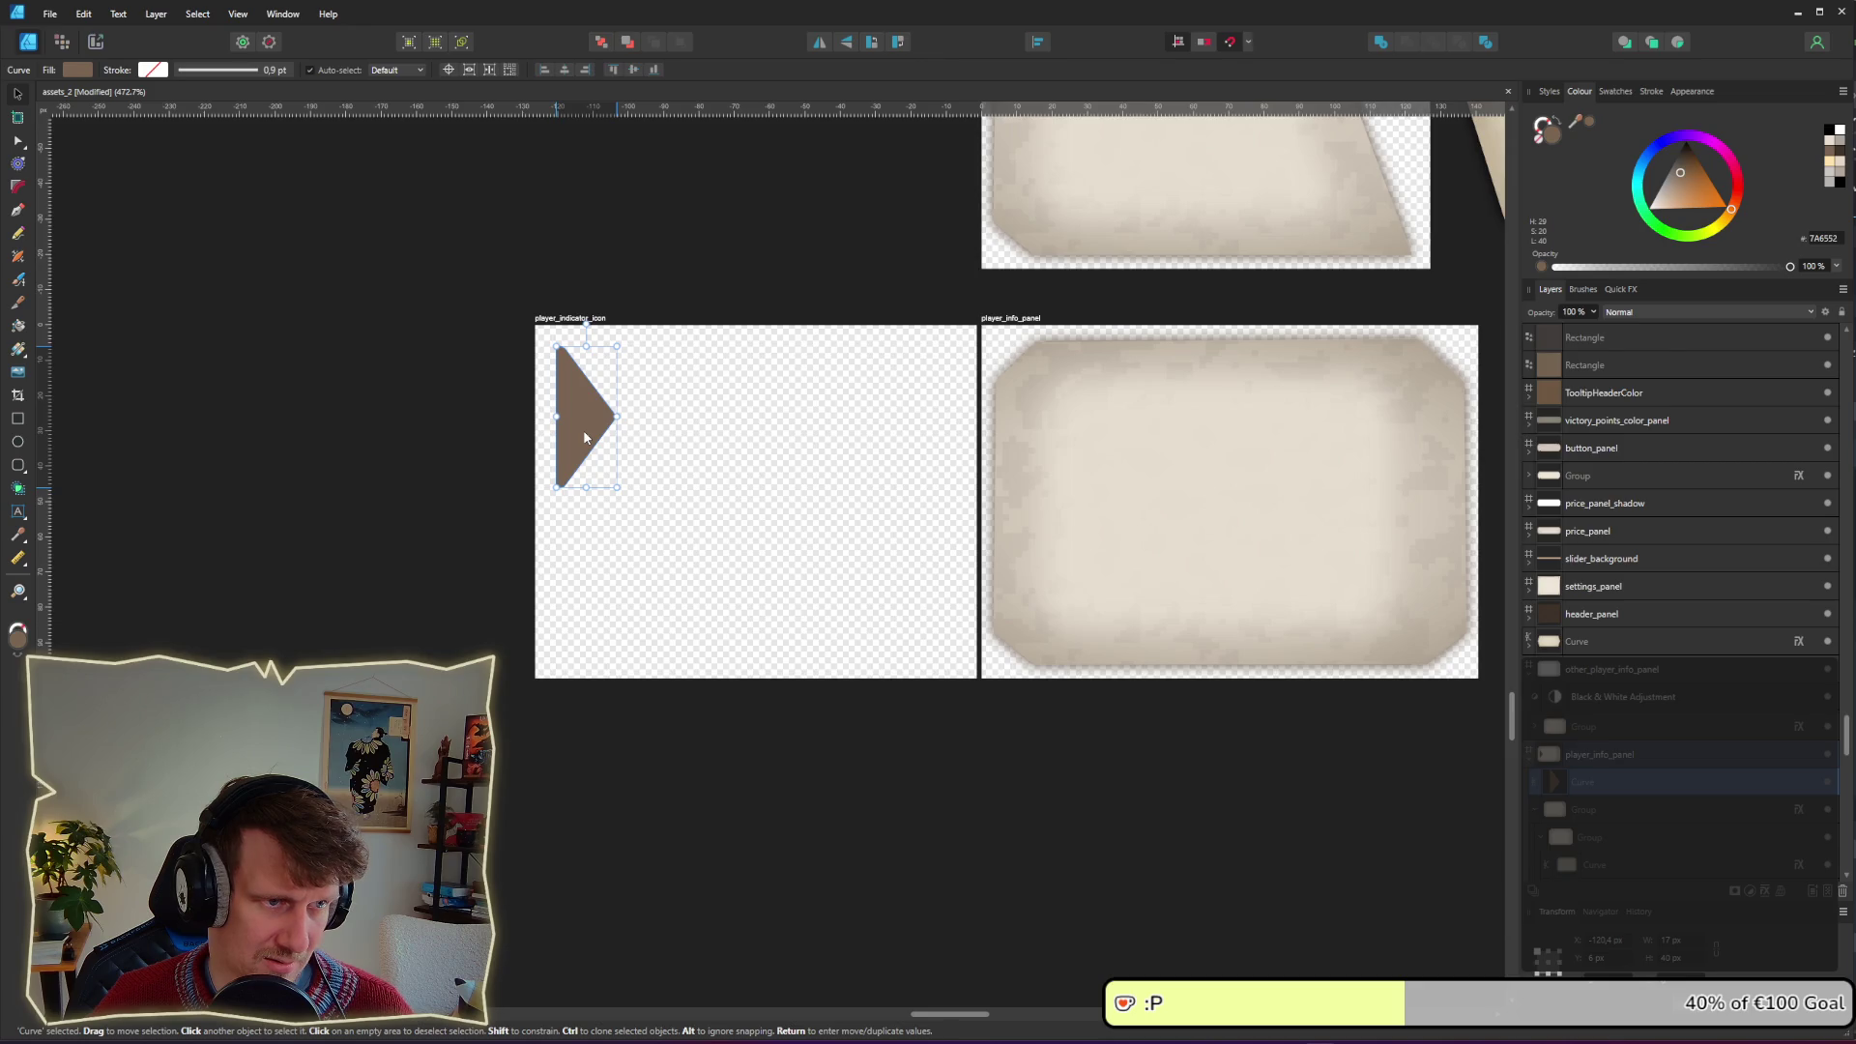
Step: Trim the player_indicator_icon artboard to 31x51 around the triangle and place it left of player_info_panel
{"action": "left_click", "coordinate": [667, 426]}
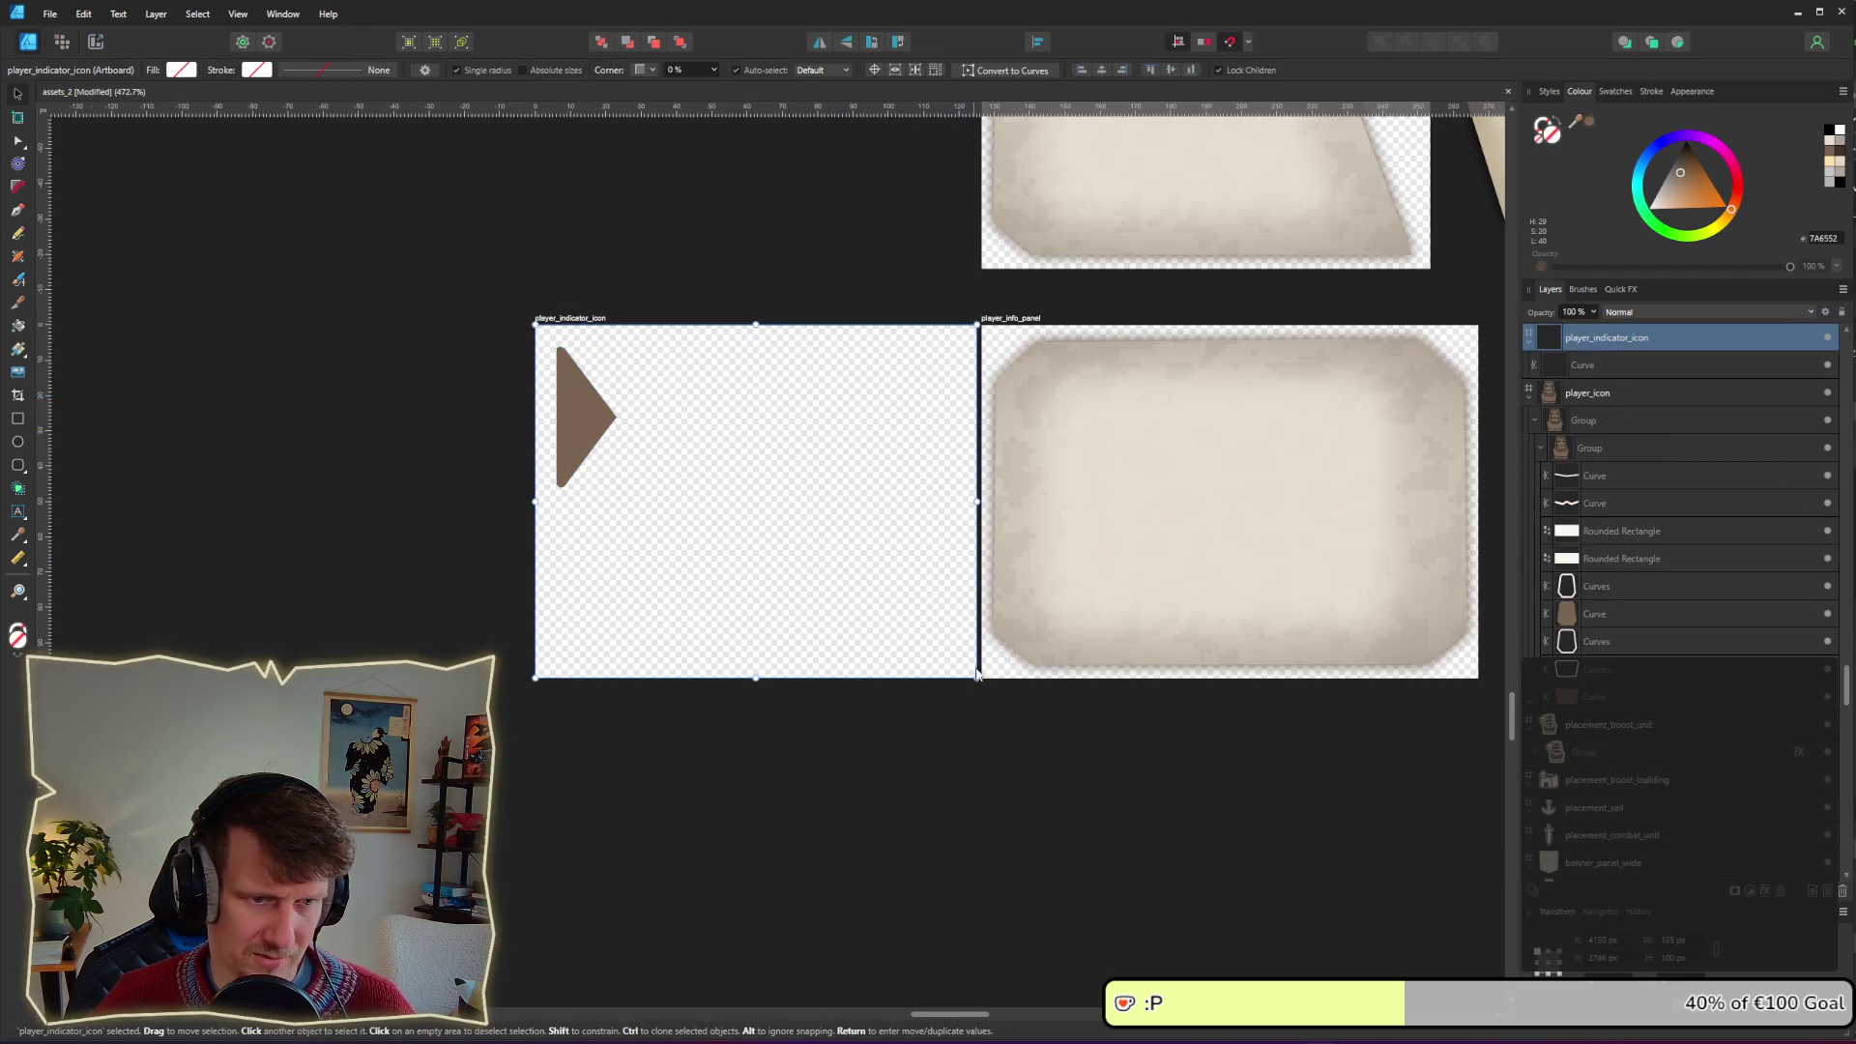
{"action": "left_click_drag", "start_coordinate": [977, 675], "coordinate": [643, 498]}
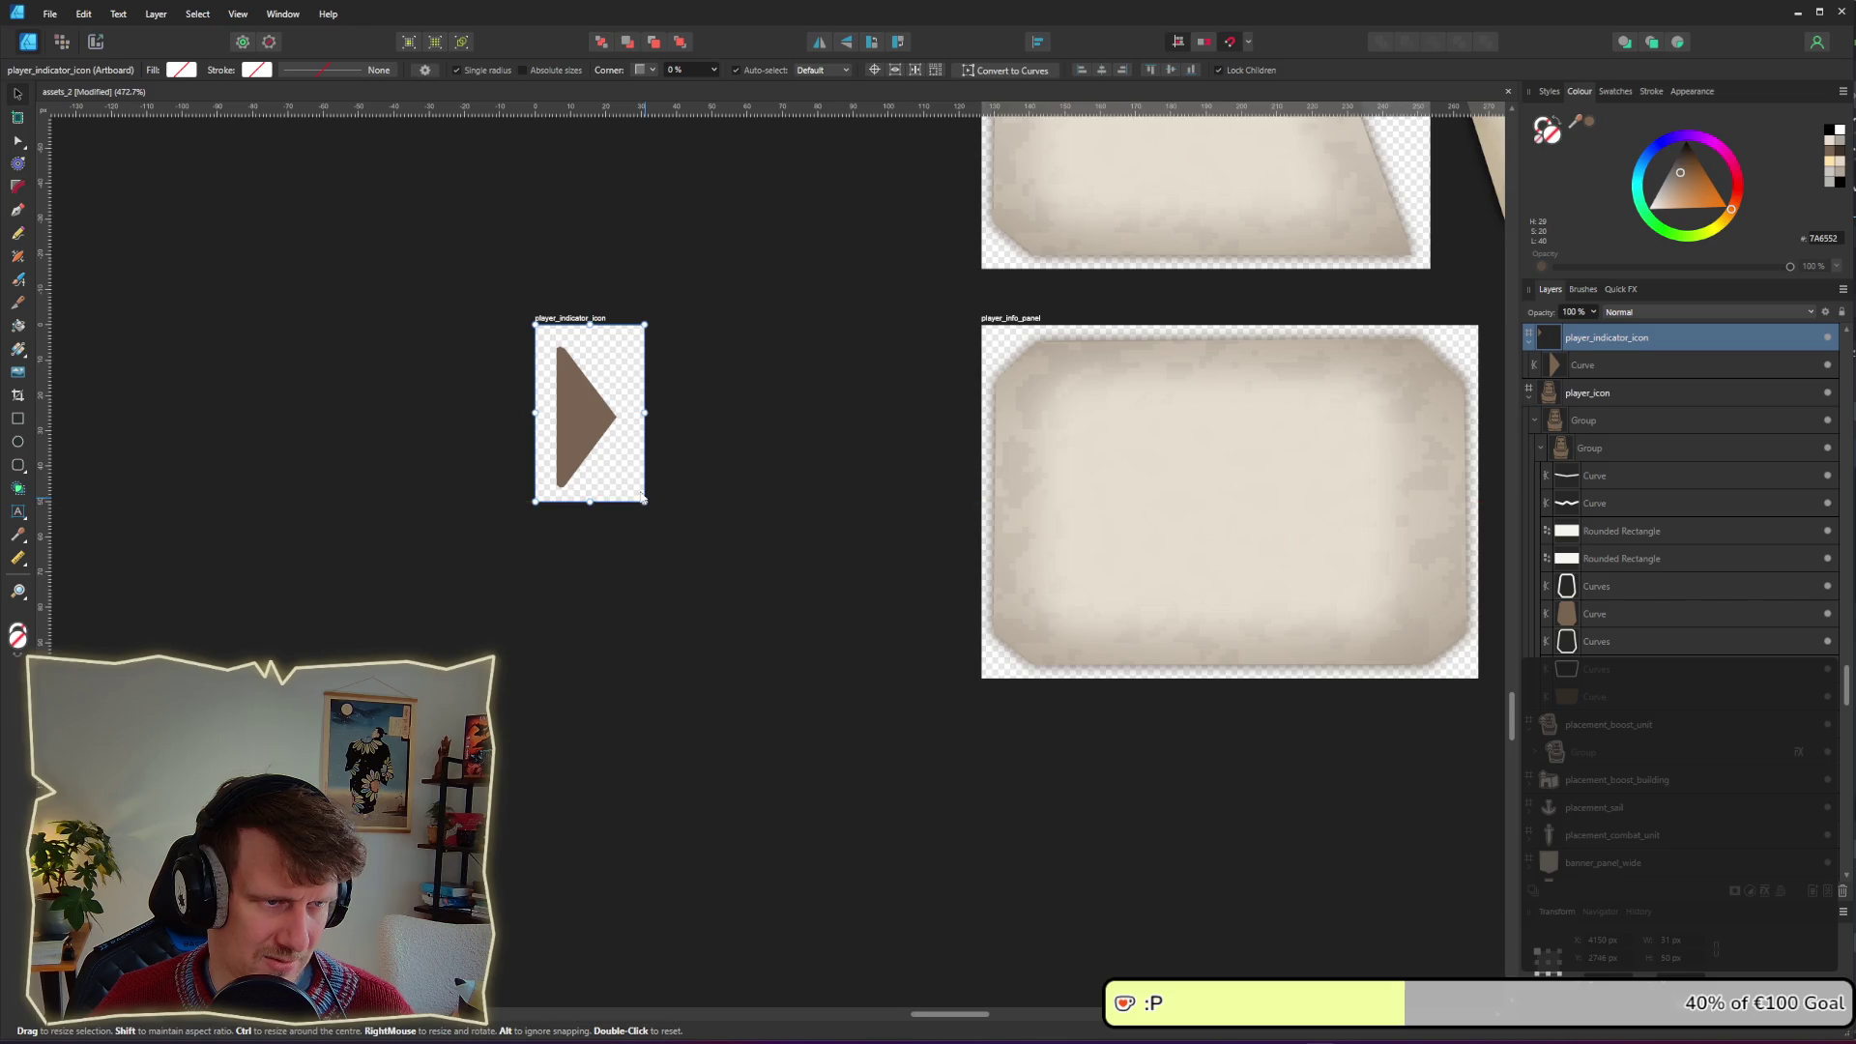
{"action": "left_click_drag", "start_coordinate": [567, 428], "coordinate": [568, 417]}
{"action": "left_click", "coordinate": [704, 478]}
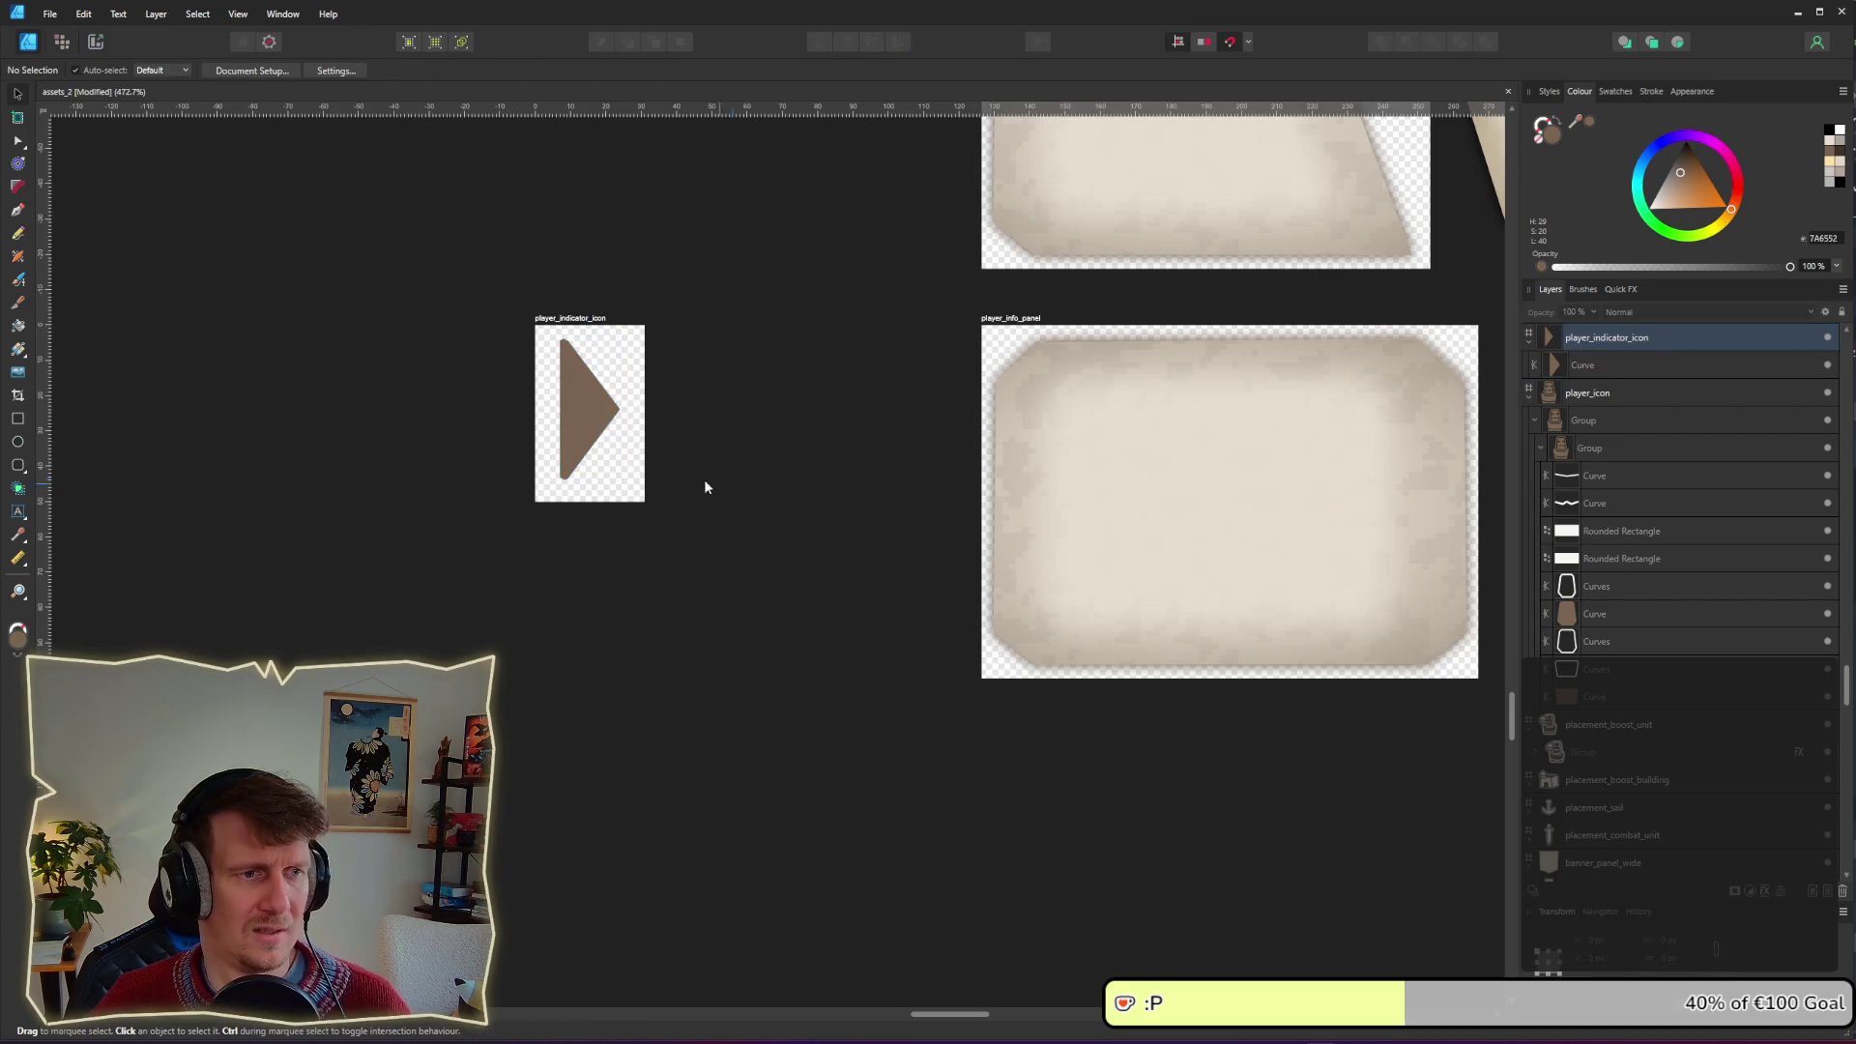
{"action": "left_click_drag", "start_coordinate": [557, 321], "coordinate": [874, 321]}
{"action": "left_click", "coordinate": [96, 41]}
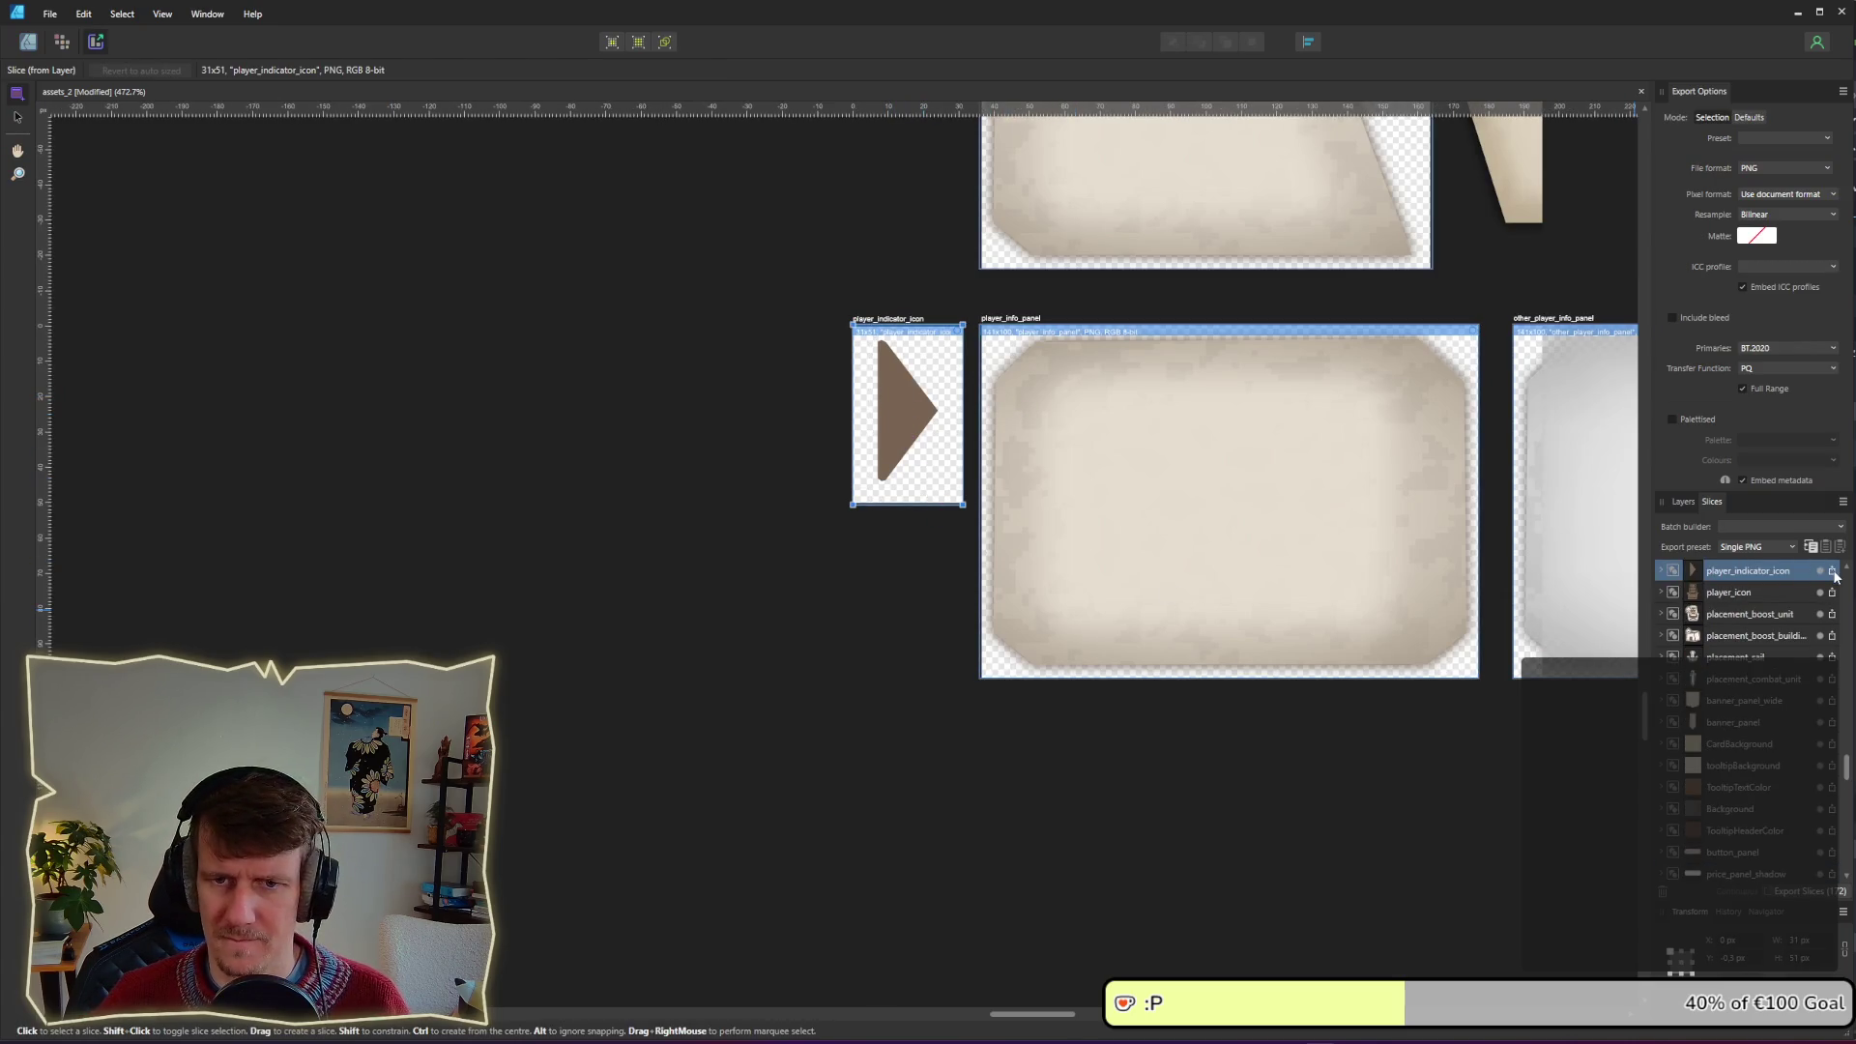
Step: Nudge the triangle arrow down a few pixels within its artboard
{"action": "left_click", "coordinate": [1833, 571]}
{"action": "key", "text": "Escape"}
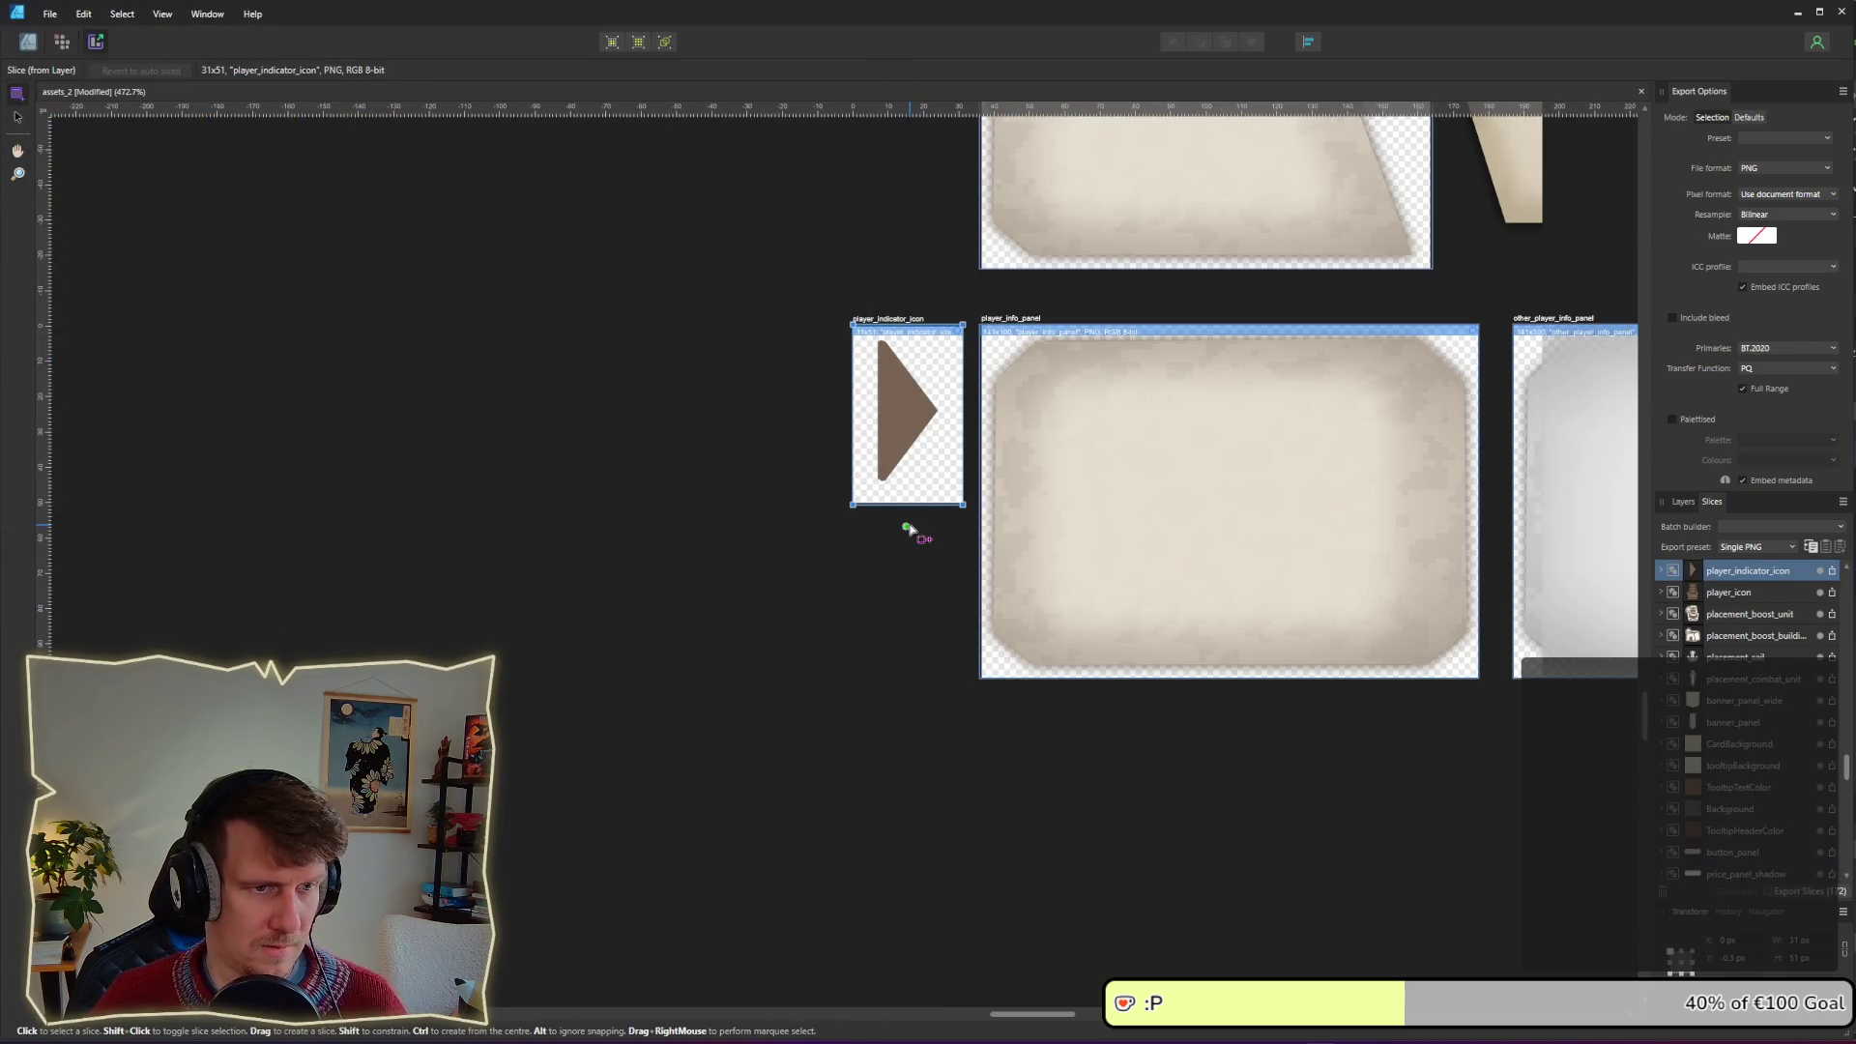
{"action": "key", "text": "alt"}
{"action": "left_click", "coordinate": [28, 42]}
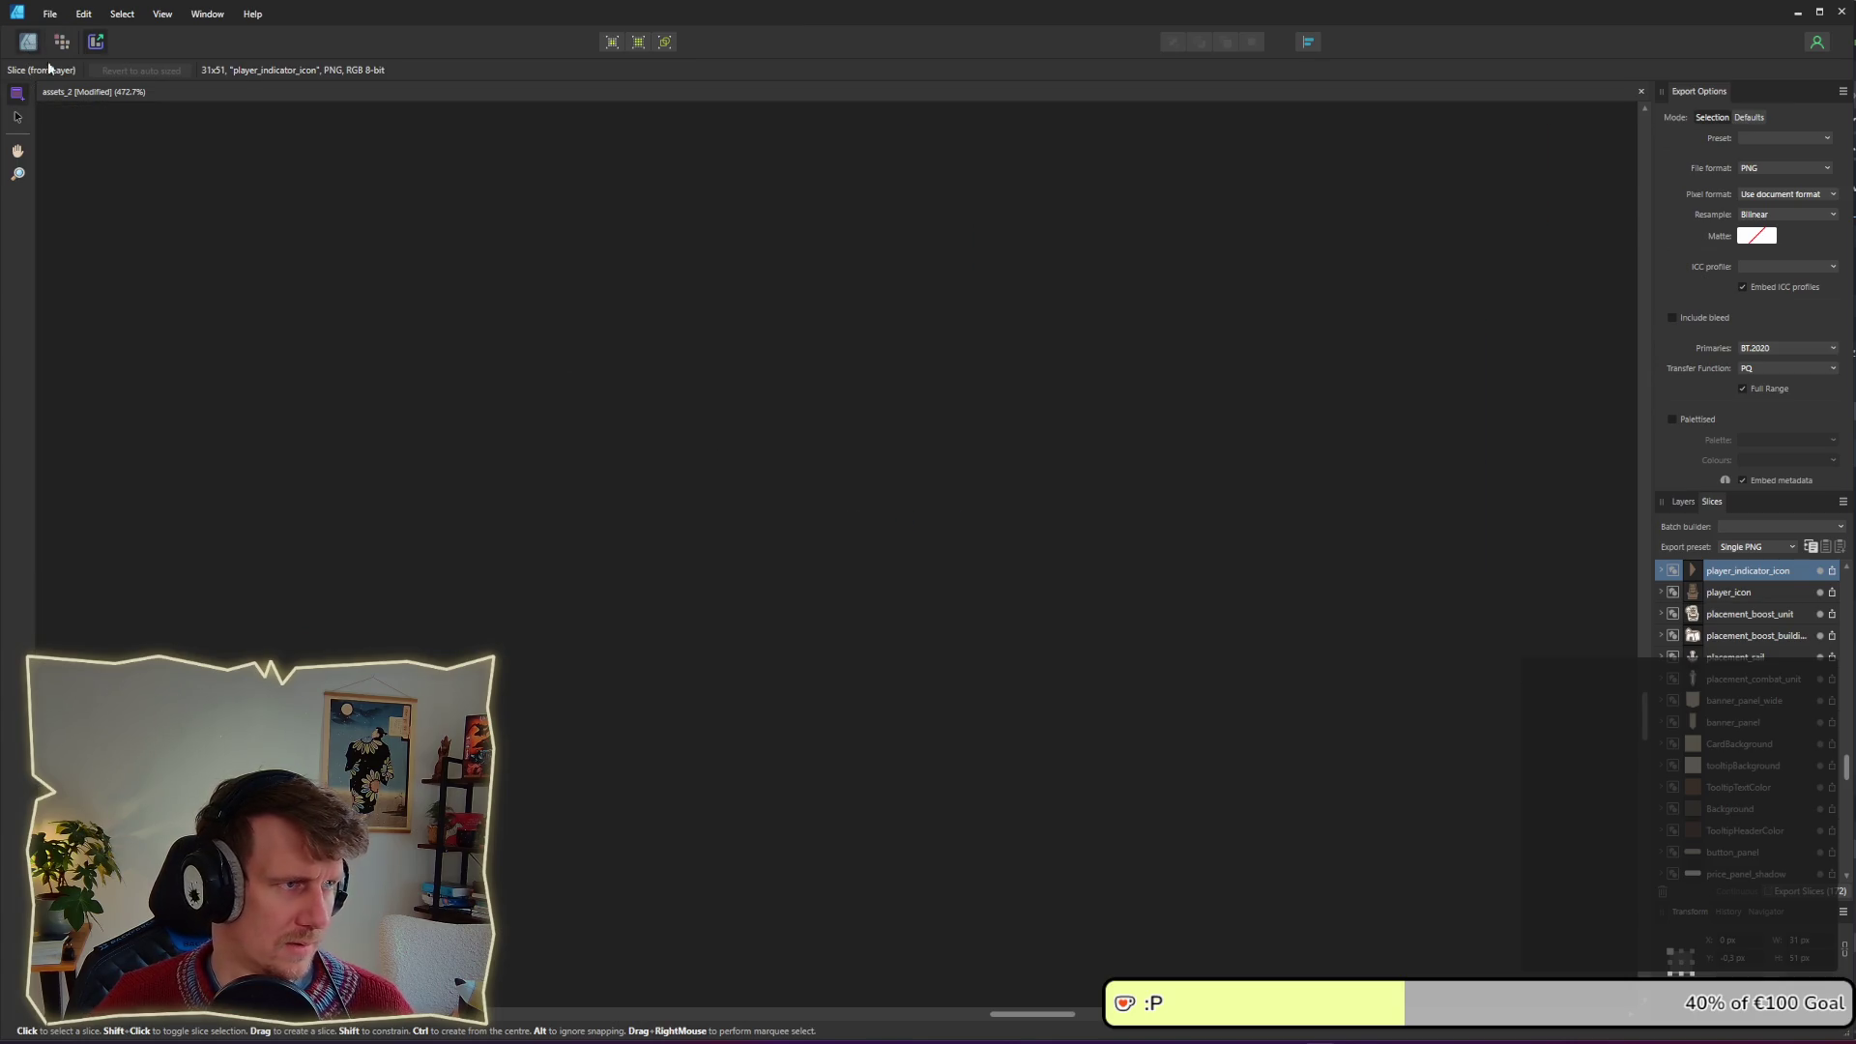
{"action": "left_click", "coordinate": [903, 423]}
{"action": "left_click_drag", "start_coordinate": [903, 423], "coordinate": [903, 426]}
Step: Re-export the player_indicator_icon slice, replacing the existing image file
{"action": "left_click", "coordinate": [95, 41]}
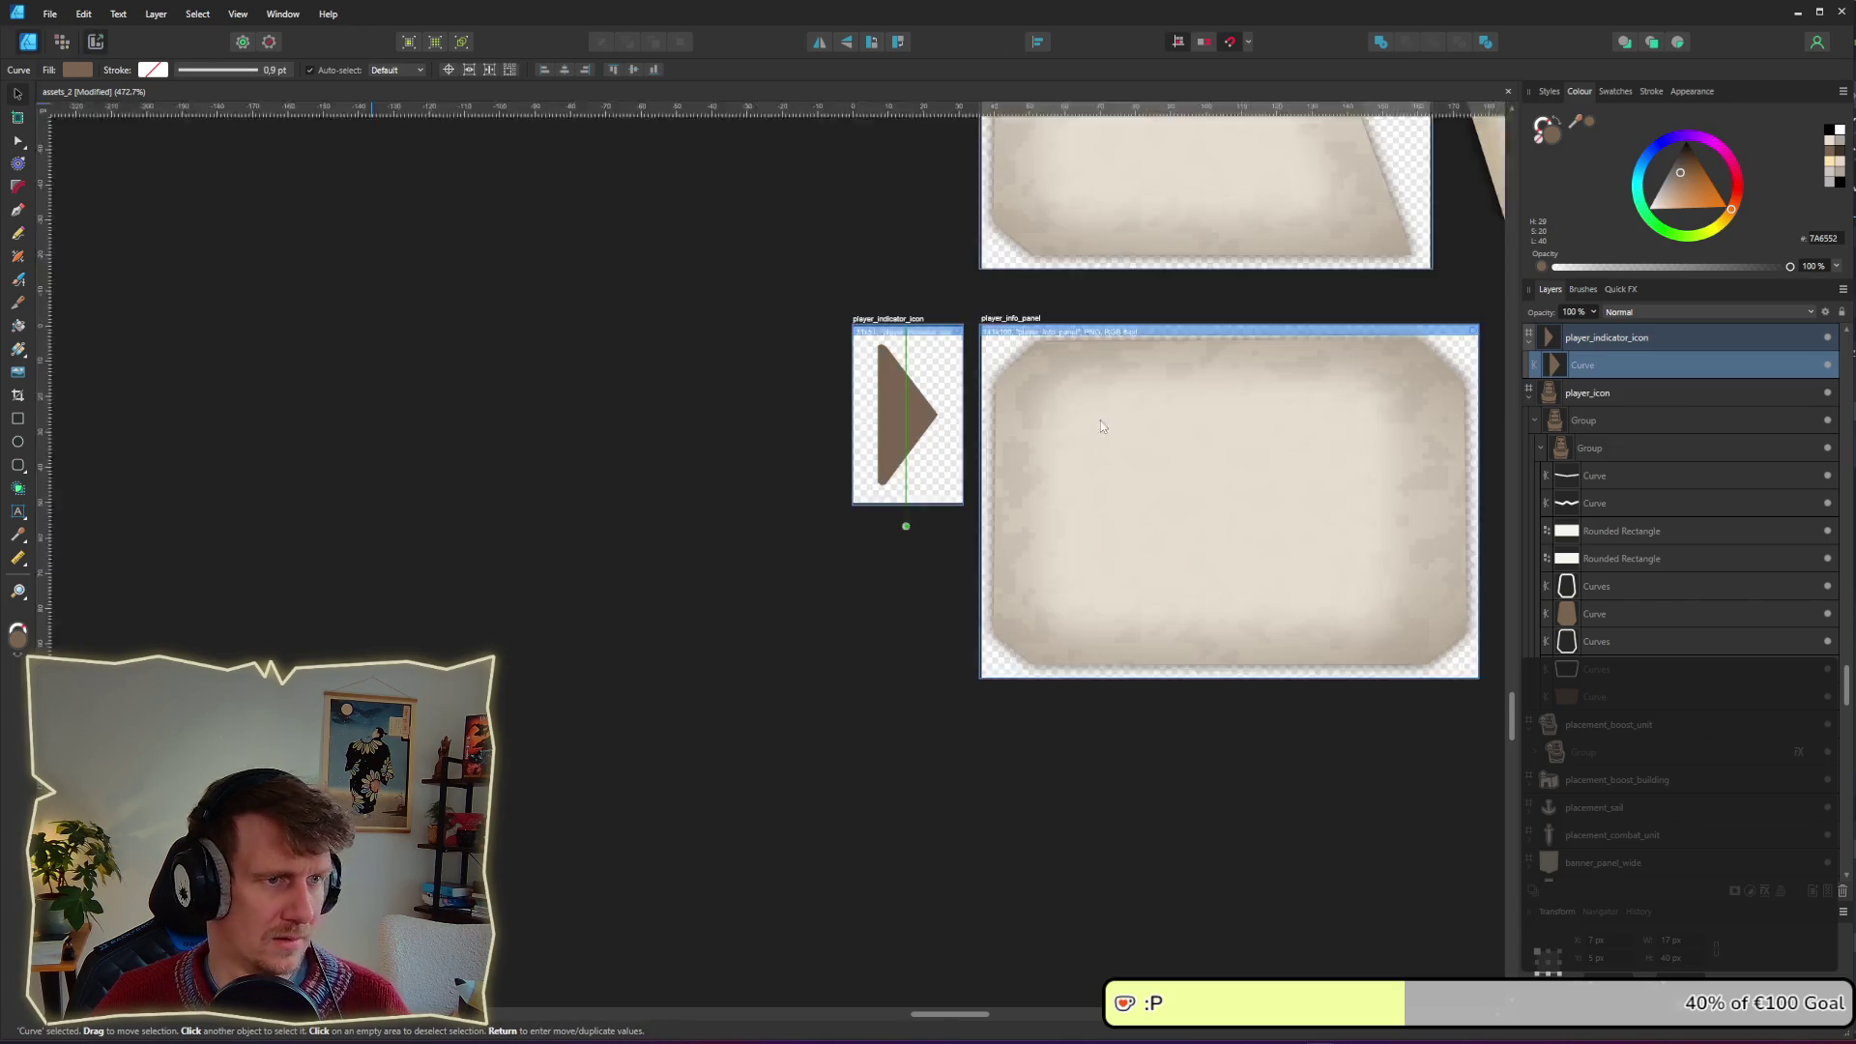
{"action": "left_click", "coordinate": [1832, 570]}
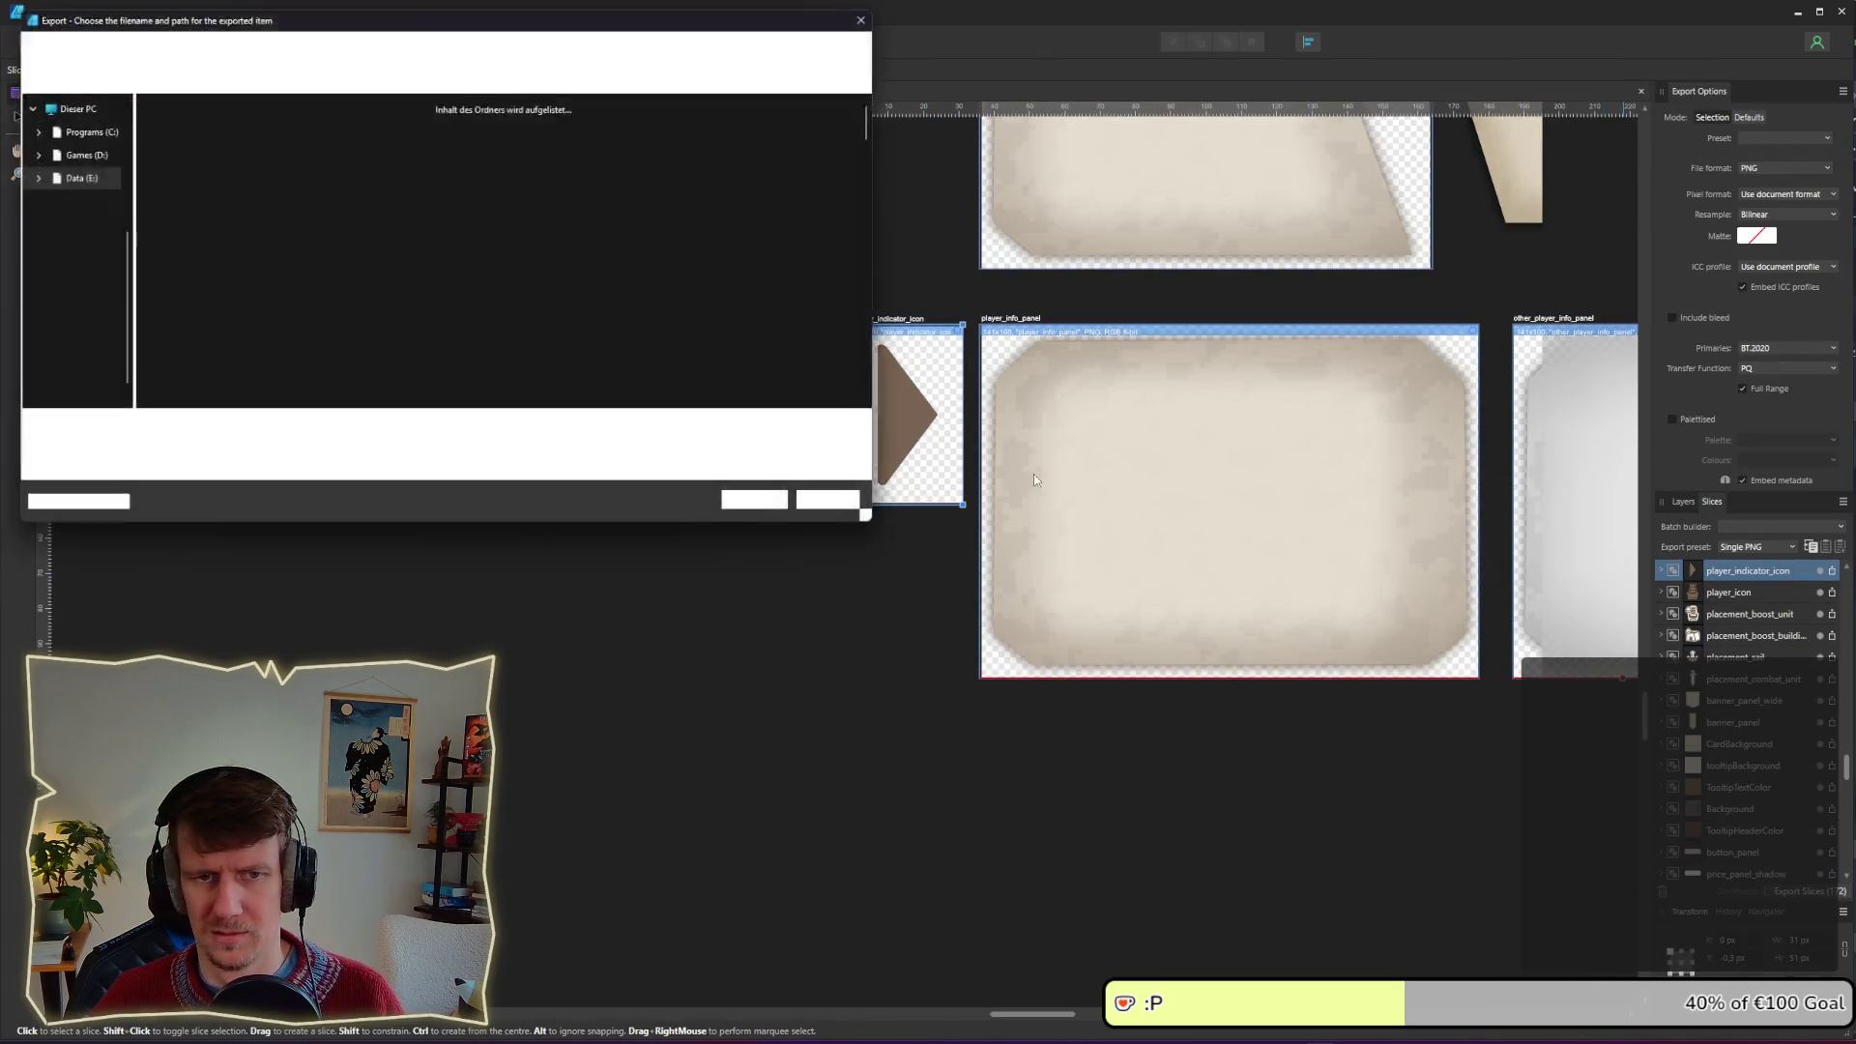
{"action": "left_click", "coordinate": [758, 502]}
{"action": "key", "text": "Return"}
{"action": "key", "text": "alt+Tab"}
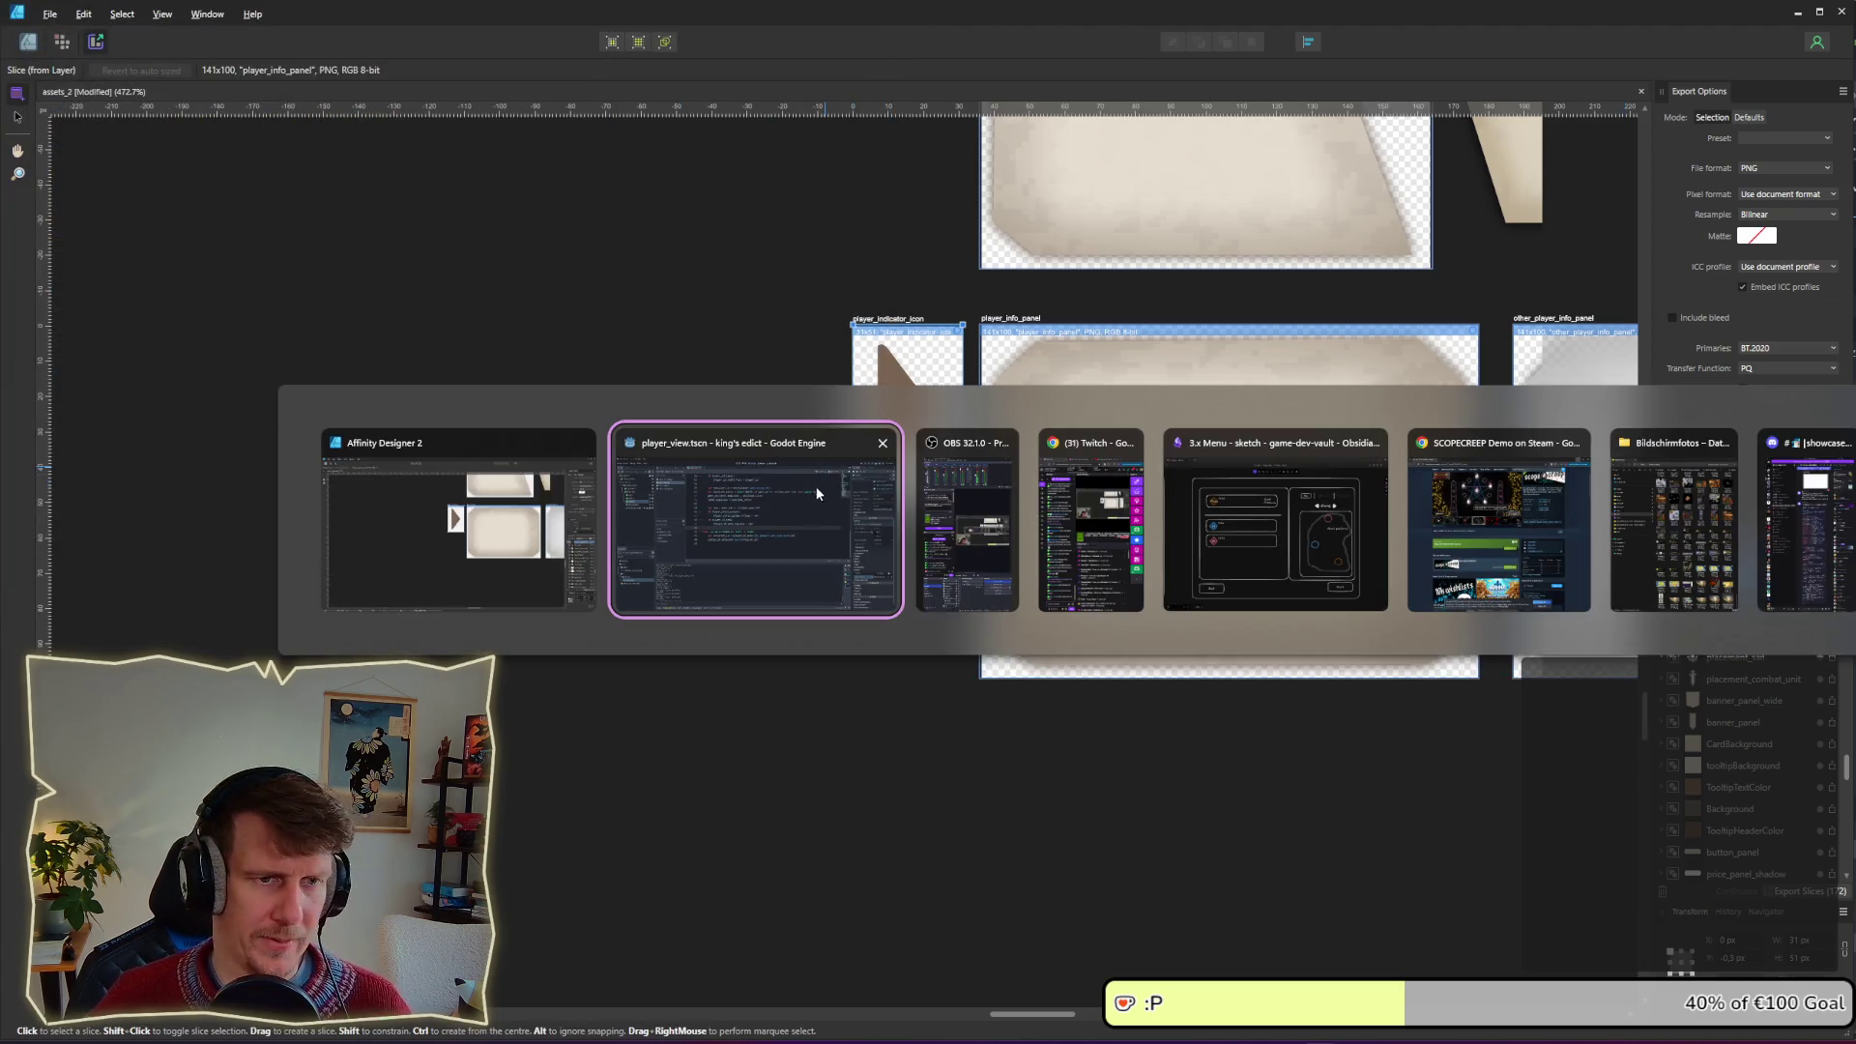
Step: Open the player_view scene in the 2D view and select the PlayerView node
{"action": "left_click", "coordinate": [821, 474]}
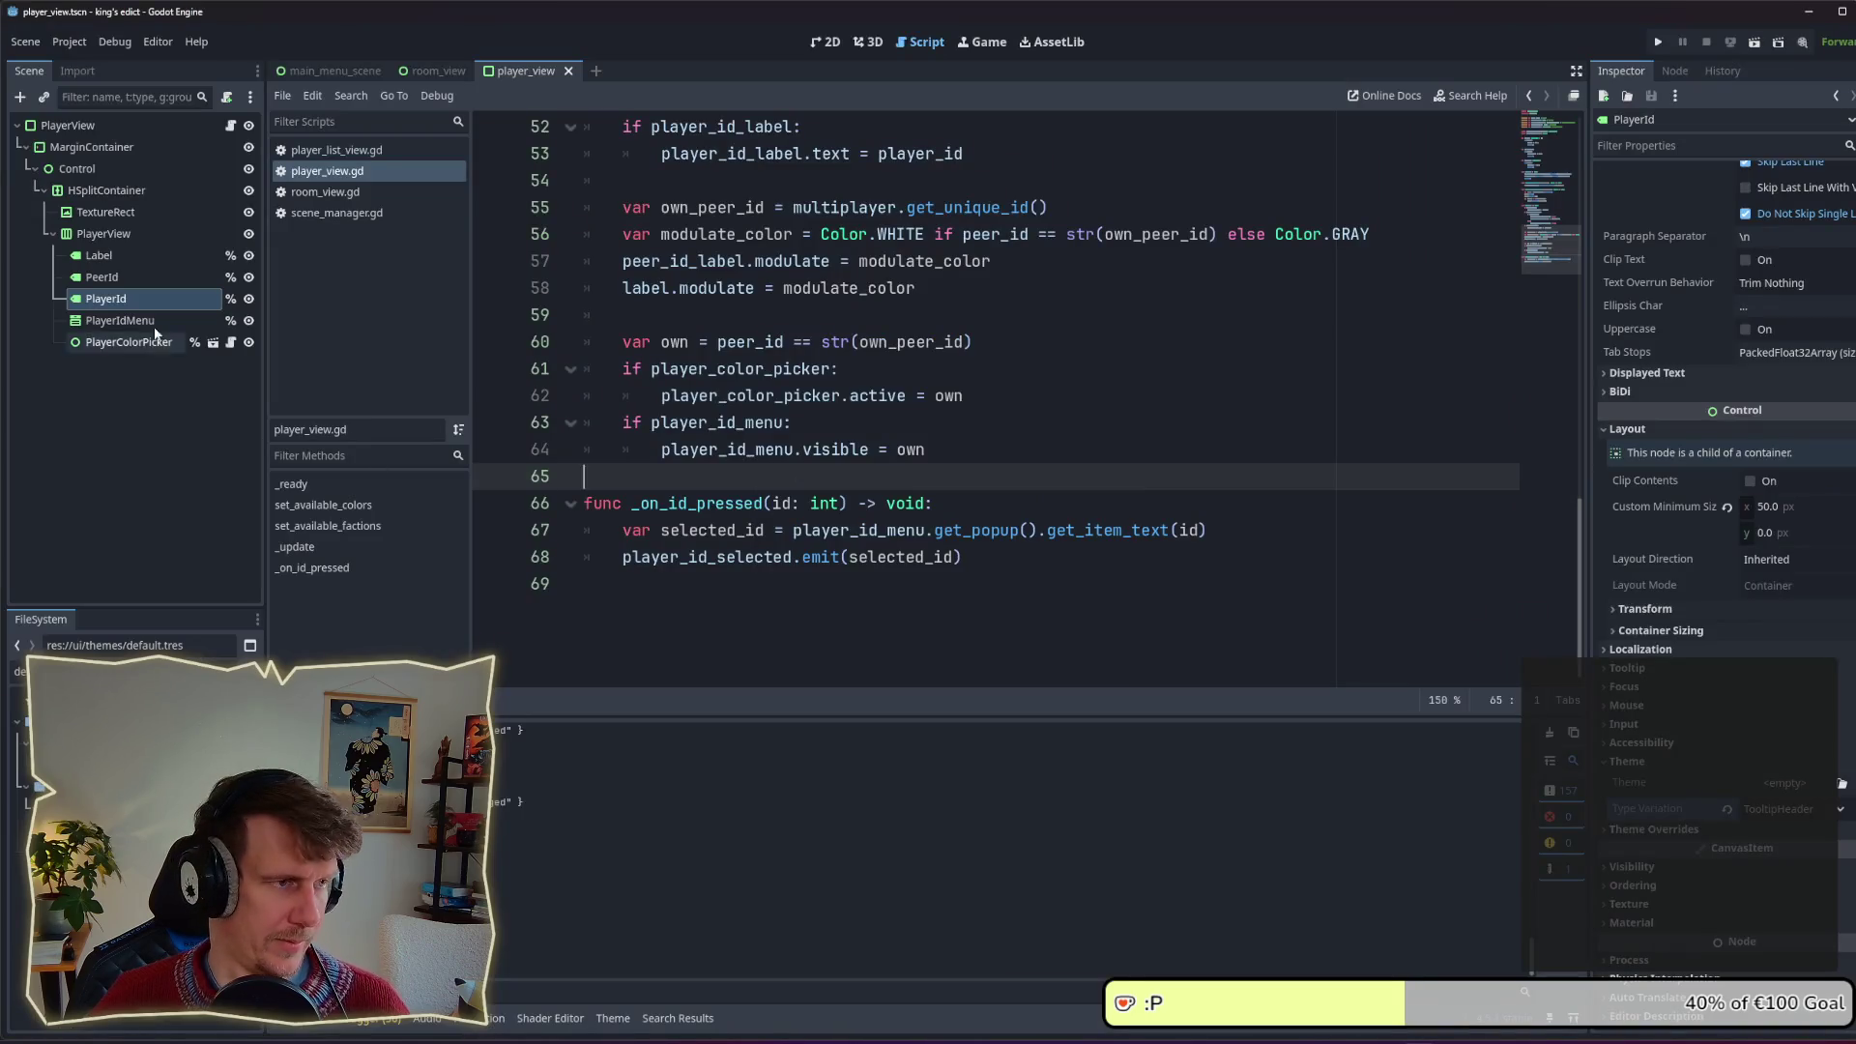
{"action": "left_click", "coordinate": [322, 70]}
{"action": "left_click", "coordinate": [529, 71]}
{"action": "left_click", "coordinate": [831, 42]}
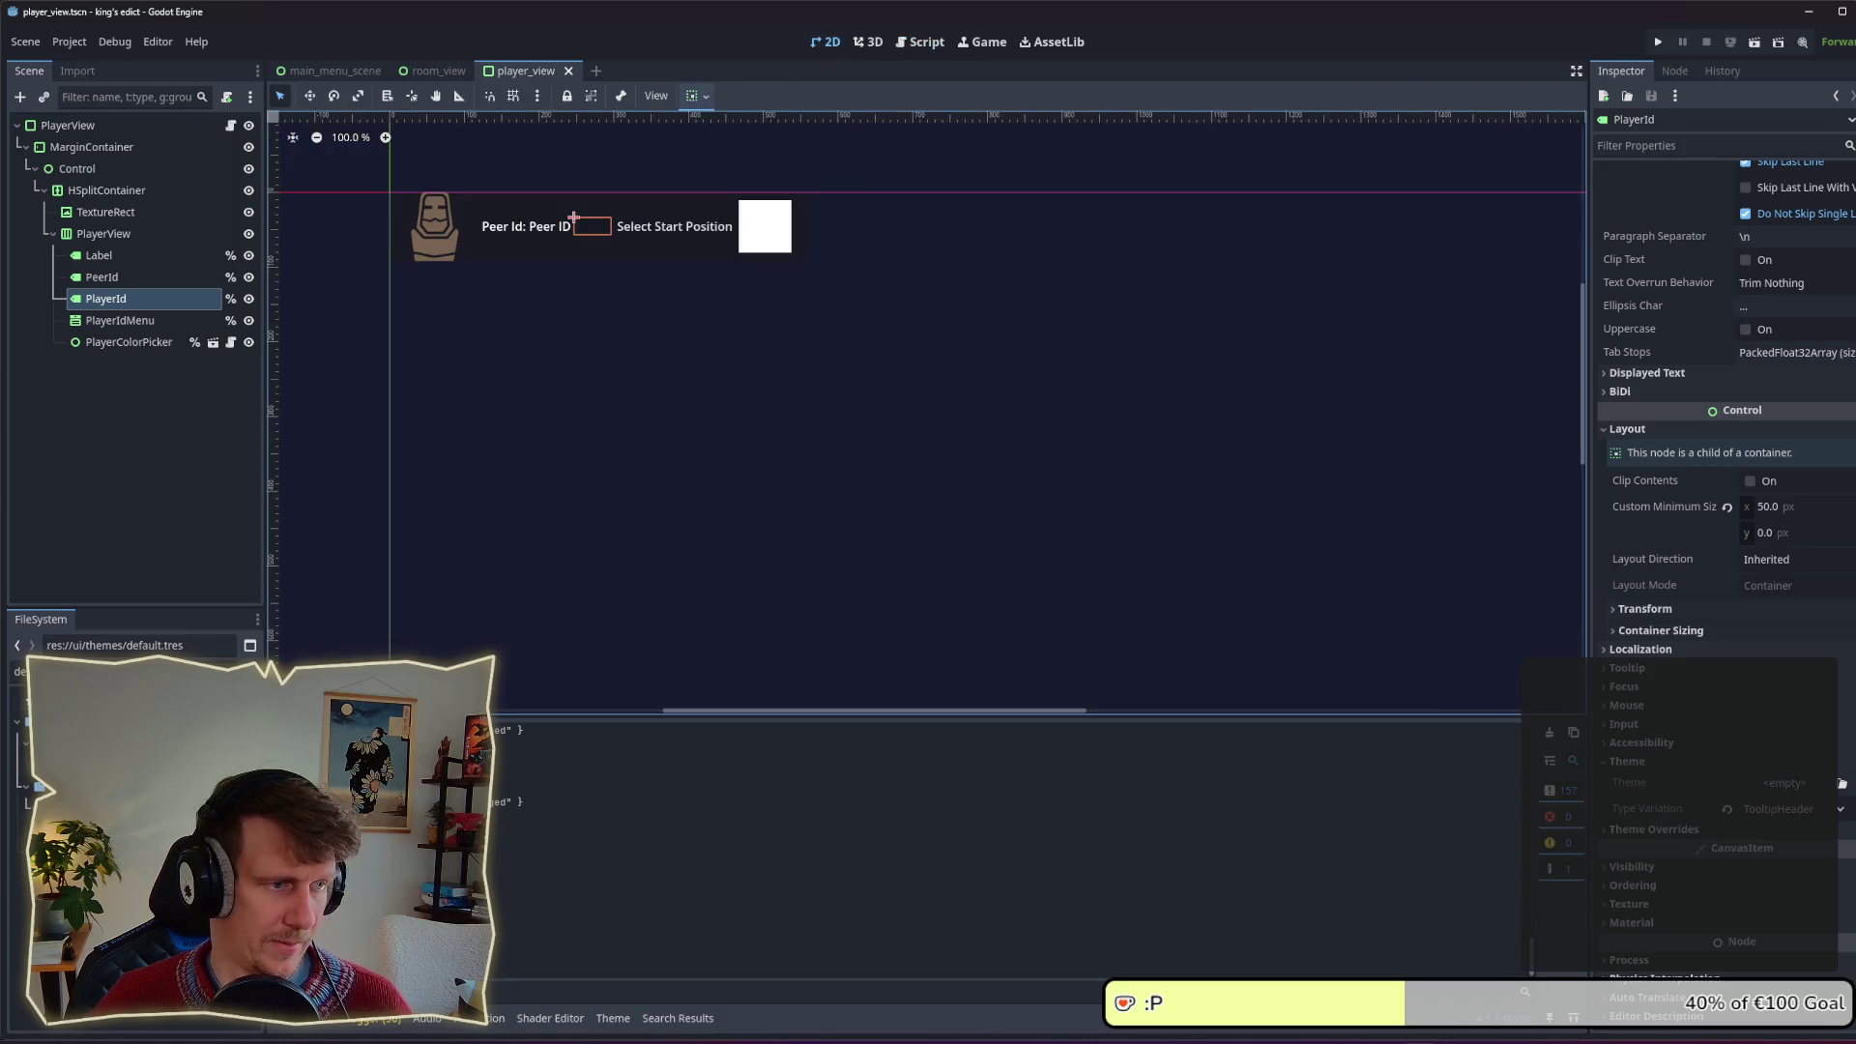
{"action": "left_click", "coordinate": [104, 234]}
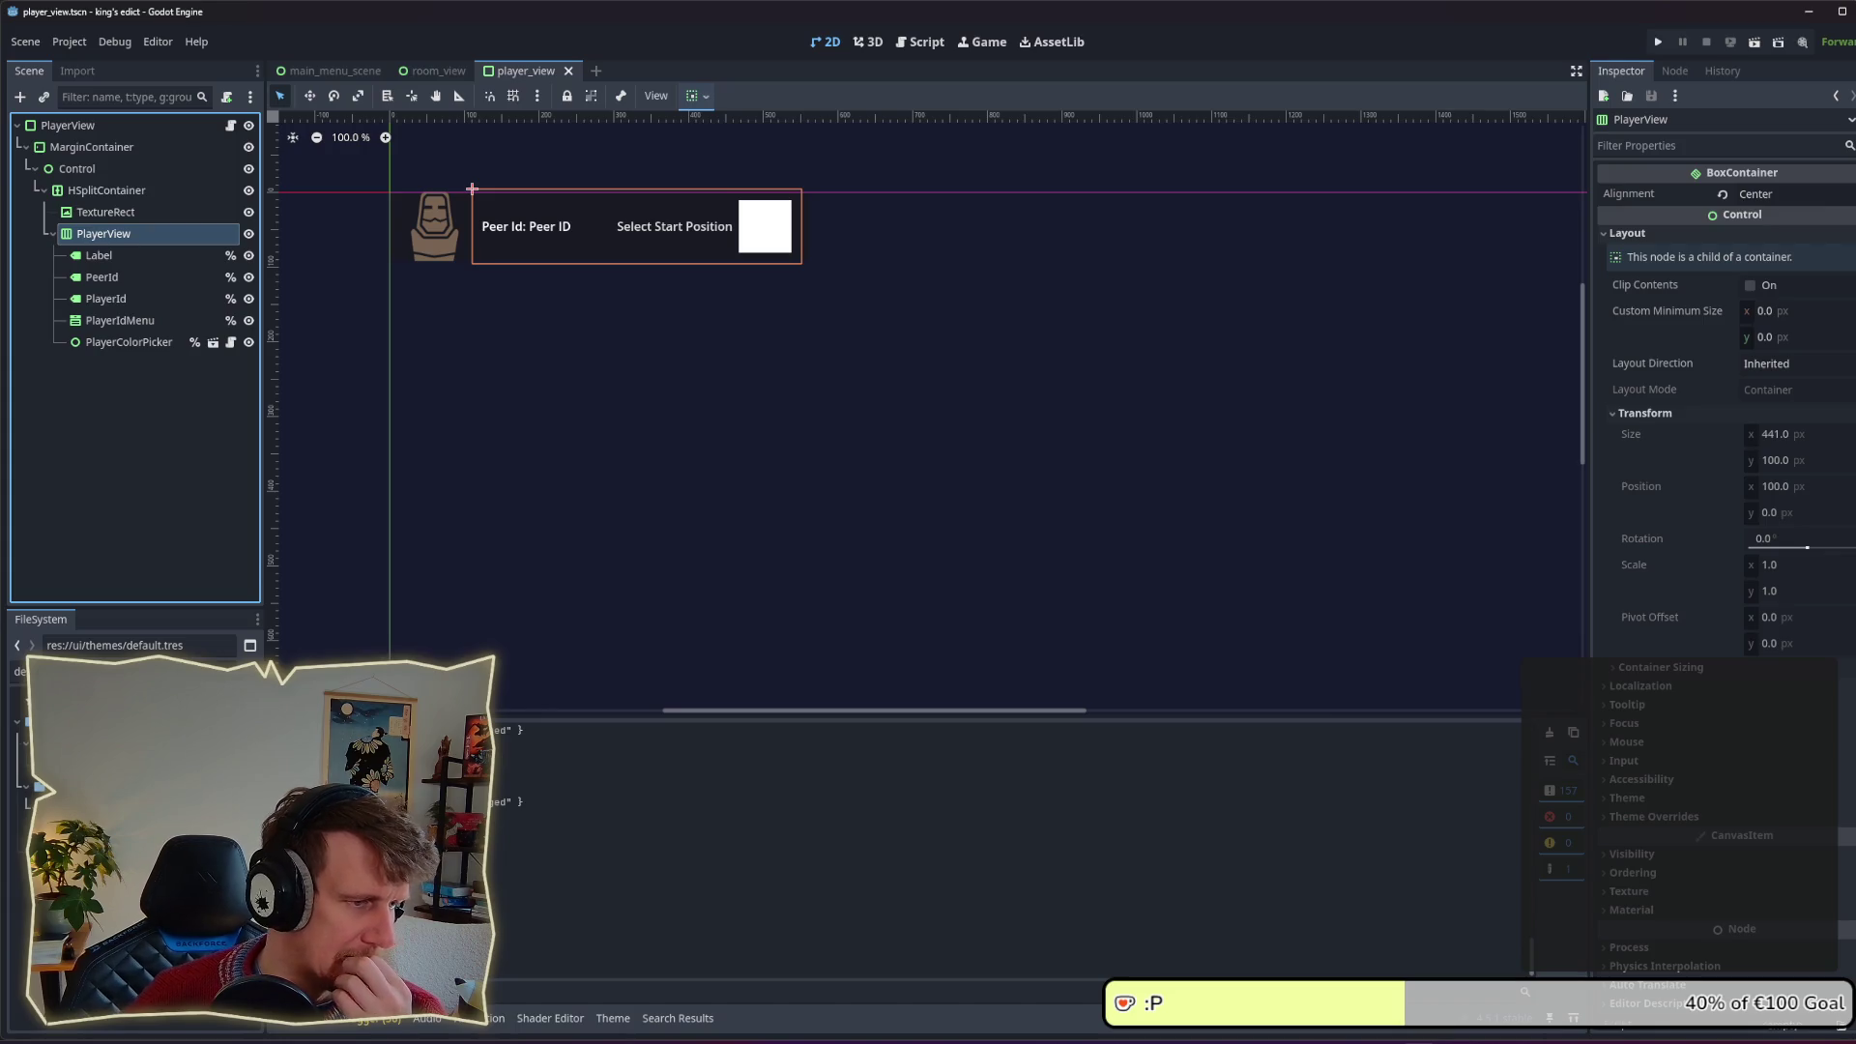
Step: Filter FileSystem by 'pl' and add player_indicator_icon.png as TextureRect2's texture
{"action": "left_click", "coordinate": [20, 671]}
{"action": "type", "text": "pl"}
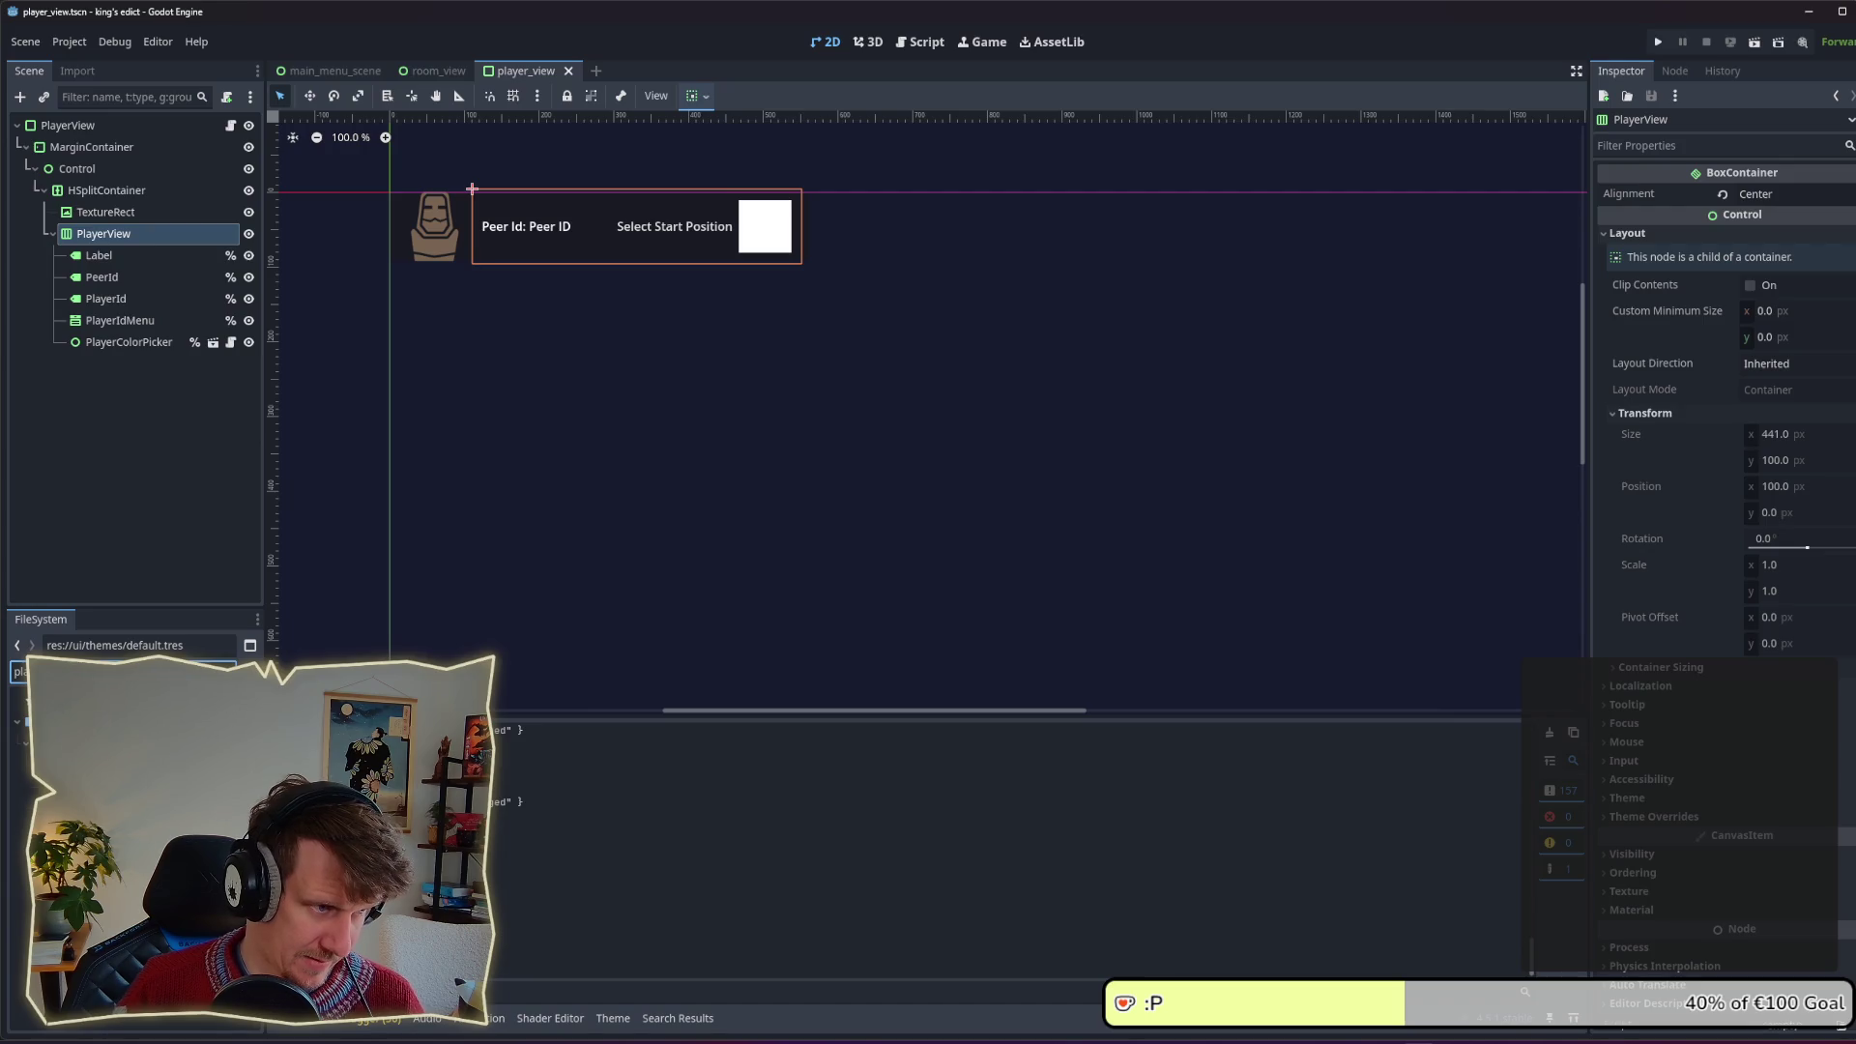
{"action": "mouse_move", "coordinate": [58, 760]}
{"action": "left_mouse_down"}
{"action": "mouse_move", "coordinate": [97, 716]}
{"action": "mouse_move", "coordinate": [159, 494]}
{"action": "mouse_move", "coordinate": [449, 250]}
{"action": "mouse_move", "coordinate": [126, 209]}
{"action": "mouse_move", "coordinate": [123, 234]}
{"action": "left_mouse_up"}
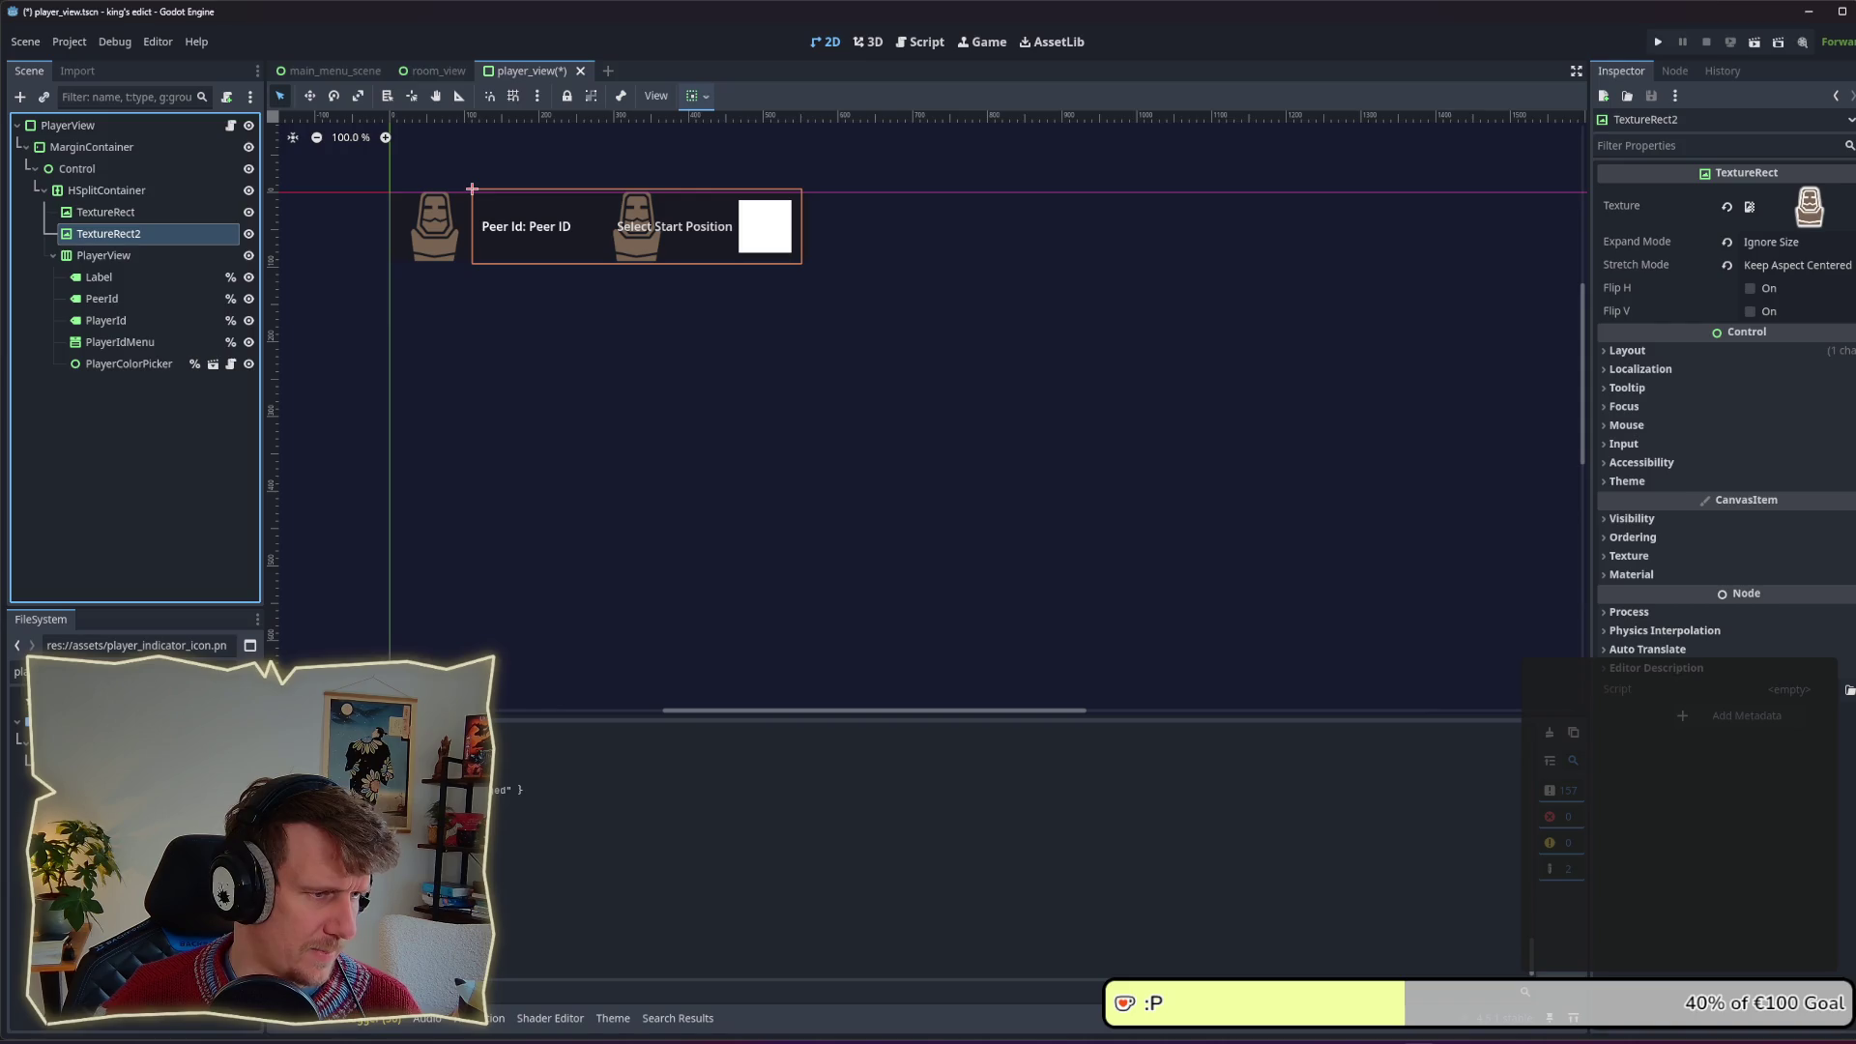
{"action": "mouse_move", "coordinate": [77, 696]}
{"action": "left_mouse_down"}
{"action": "mouse_move", "coordinate": [141, 350]}
{"action": "mouse_move", "coordinate": [137, 236]}
{"action": "mouse_move", "coordinate": [97, 183]}
{"action": "left_mouse_up"}
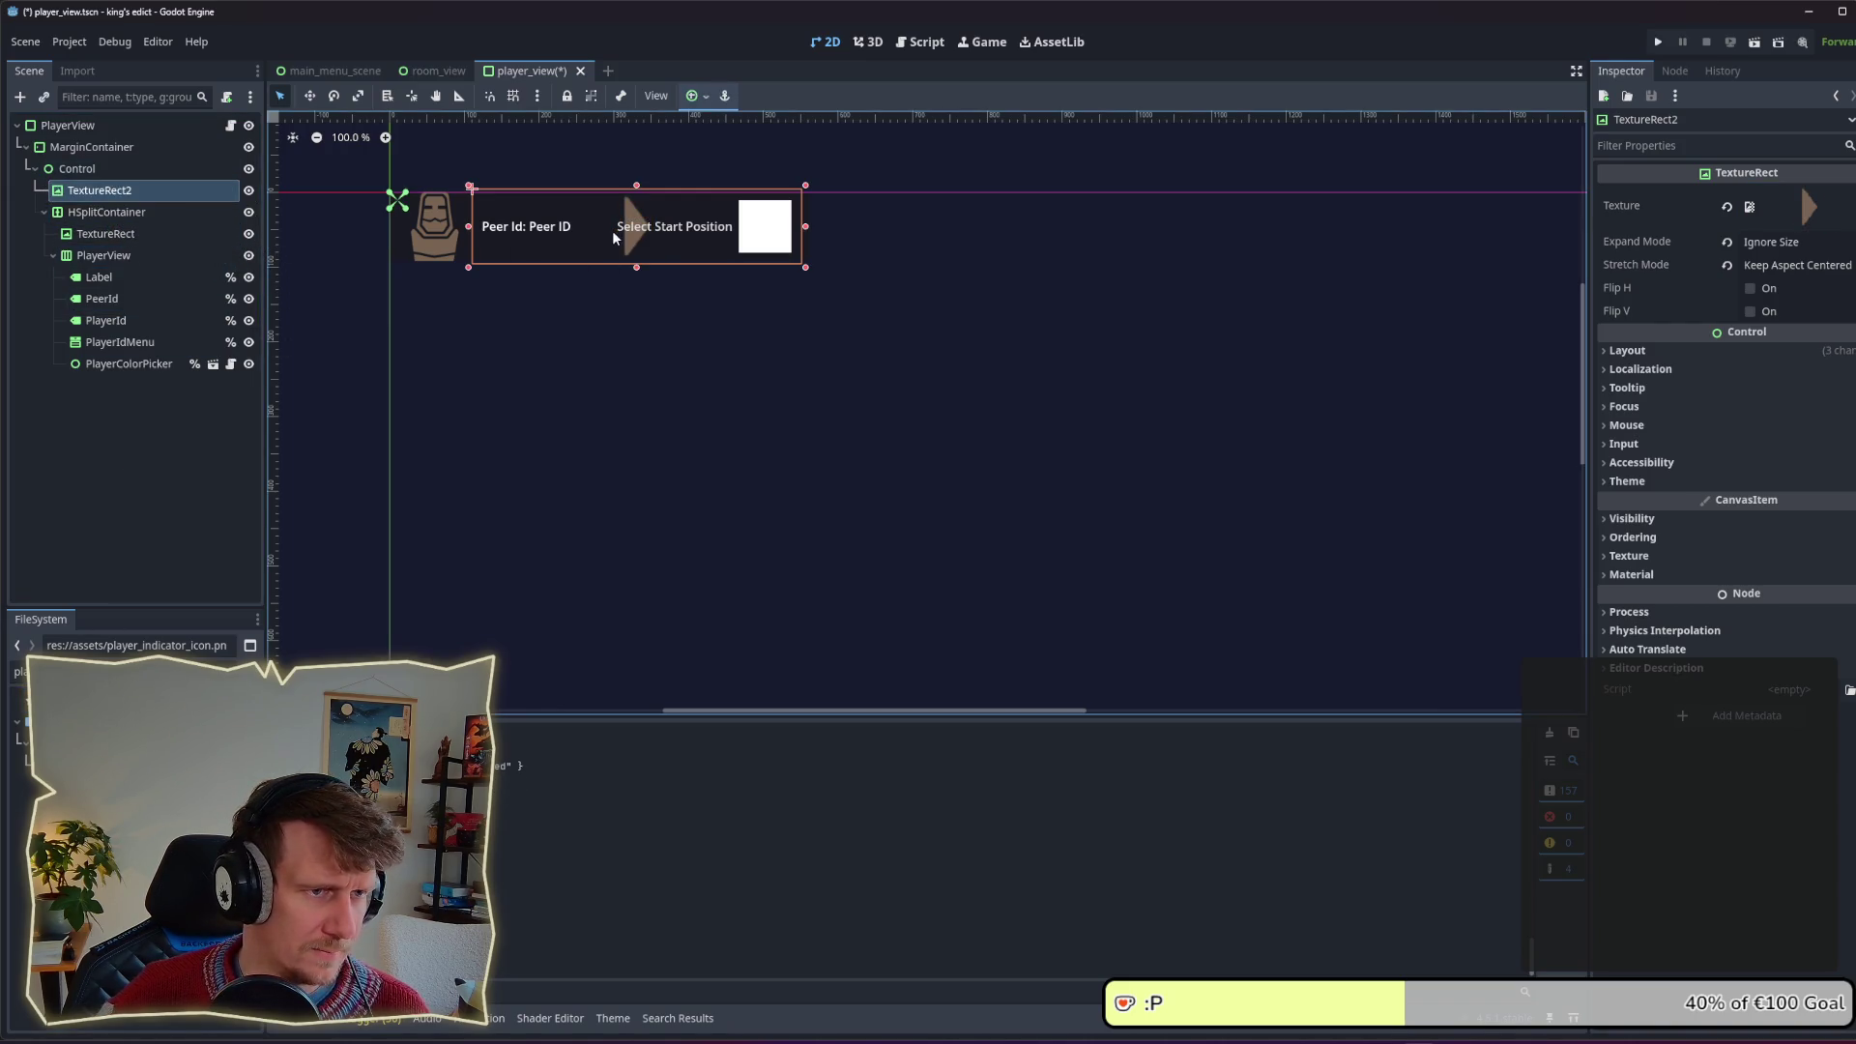
{"action": "left_click", "coordinate": [91, 171]}
{"action": "left_click", "coordinate": [97, 190]}
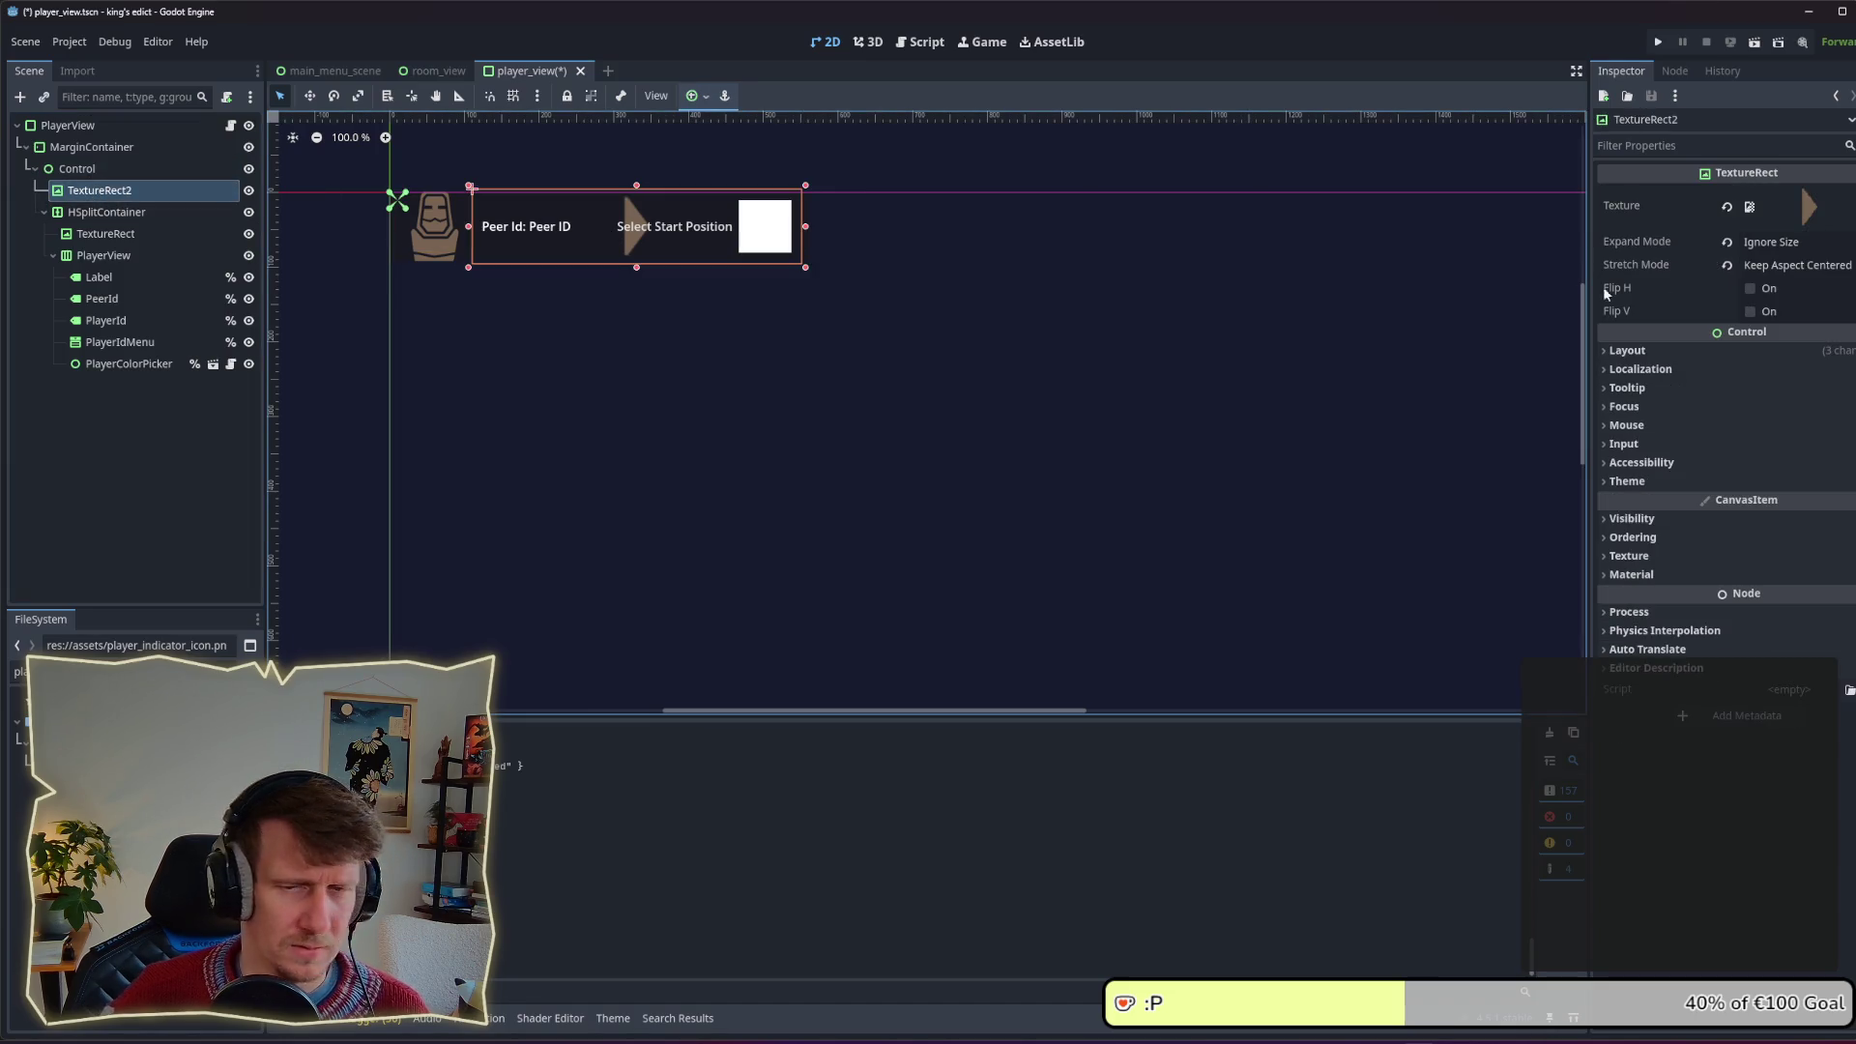
Step: Set TextureRect2's Expand Mode to Keep Size and narrow its box
{"action": "left_click", "coordinate": [1847, 243]}
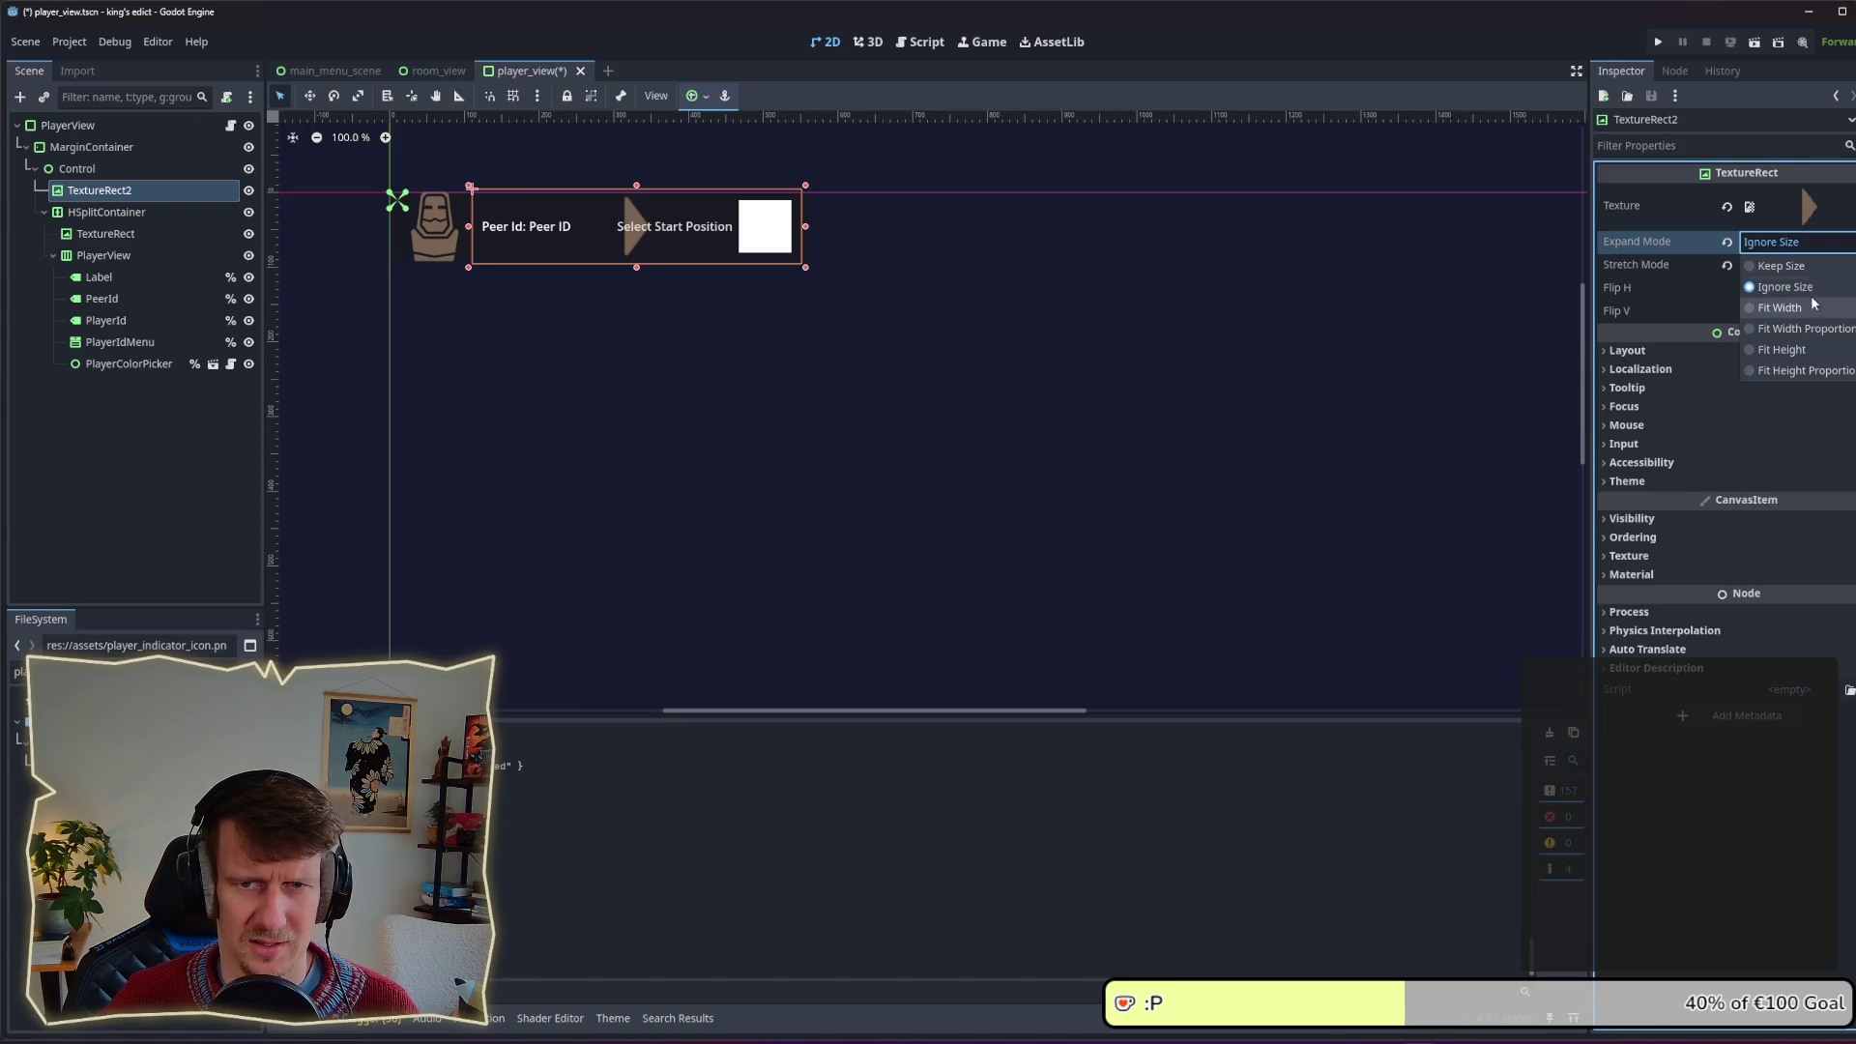
{"action": "left_click", "coordinate": [1795, 267]}
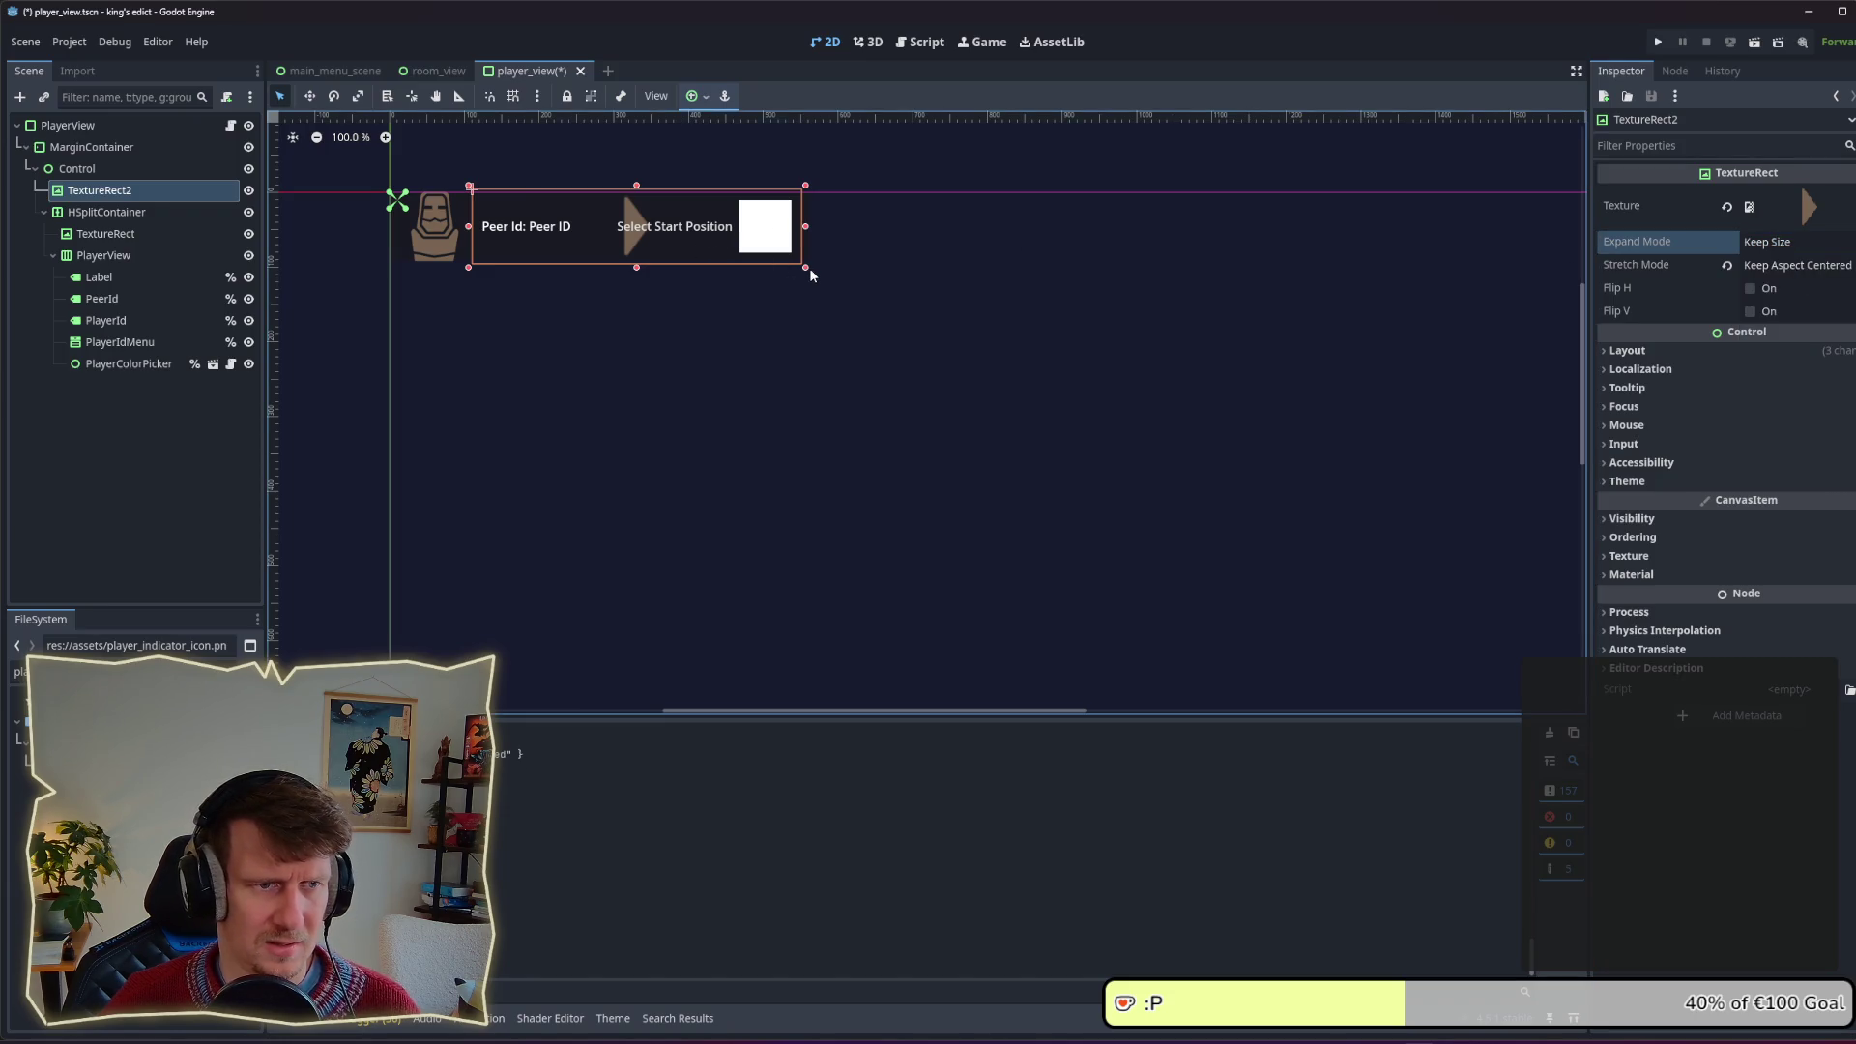
{"action": "left_click", "coordinate": [1667, 351]}
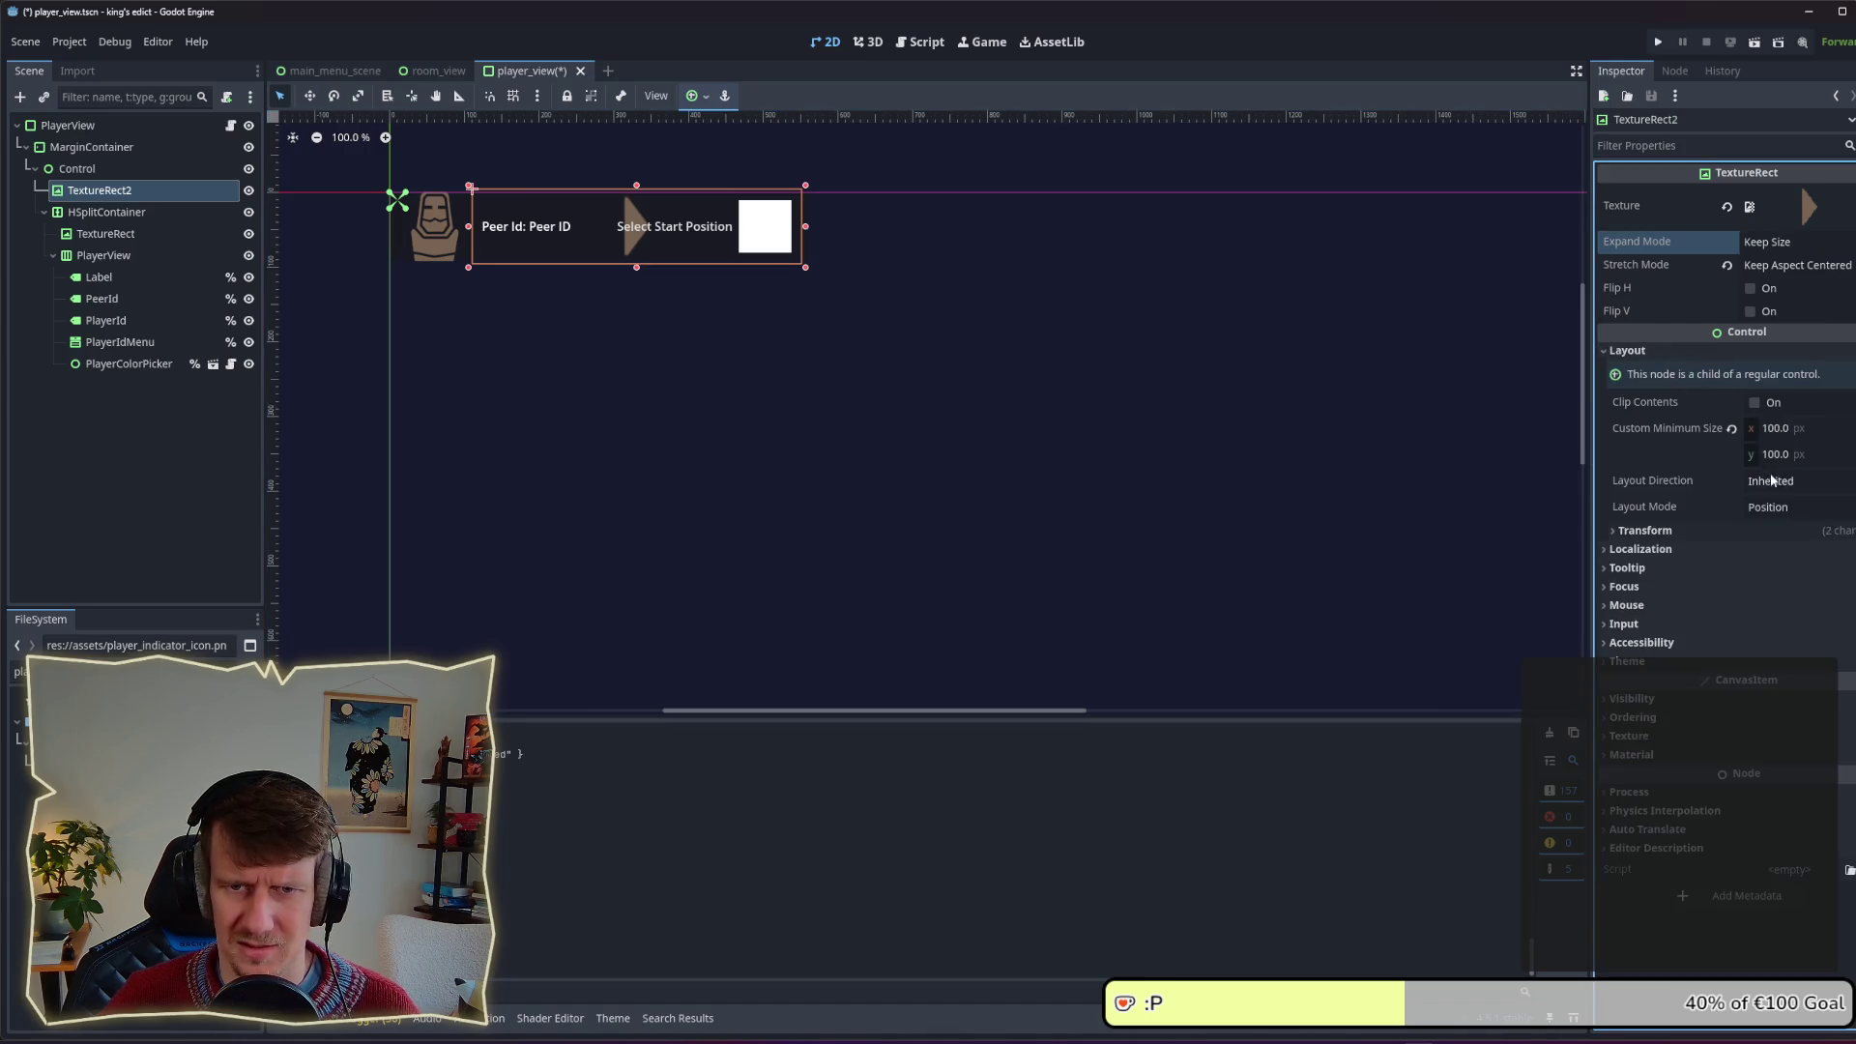
{"action": "left_click", "coordinate": [1815, 515]}
{"action": "left_click", "coordinate": [1775, 529]}
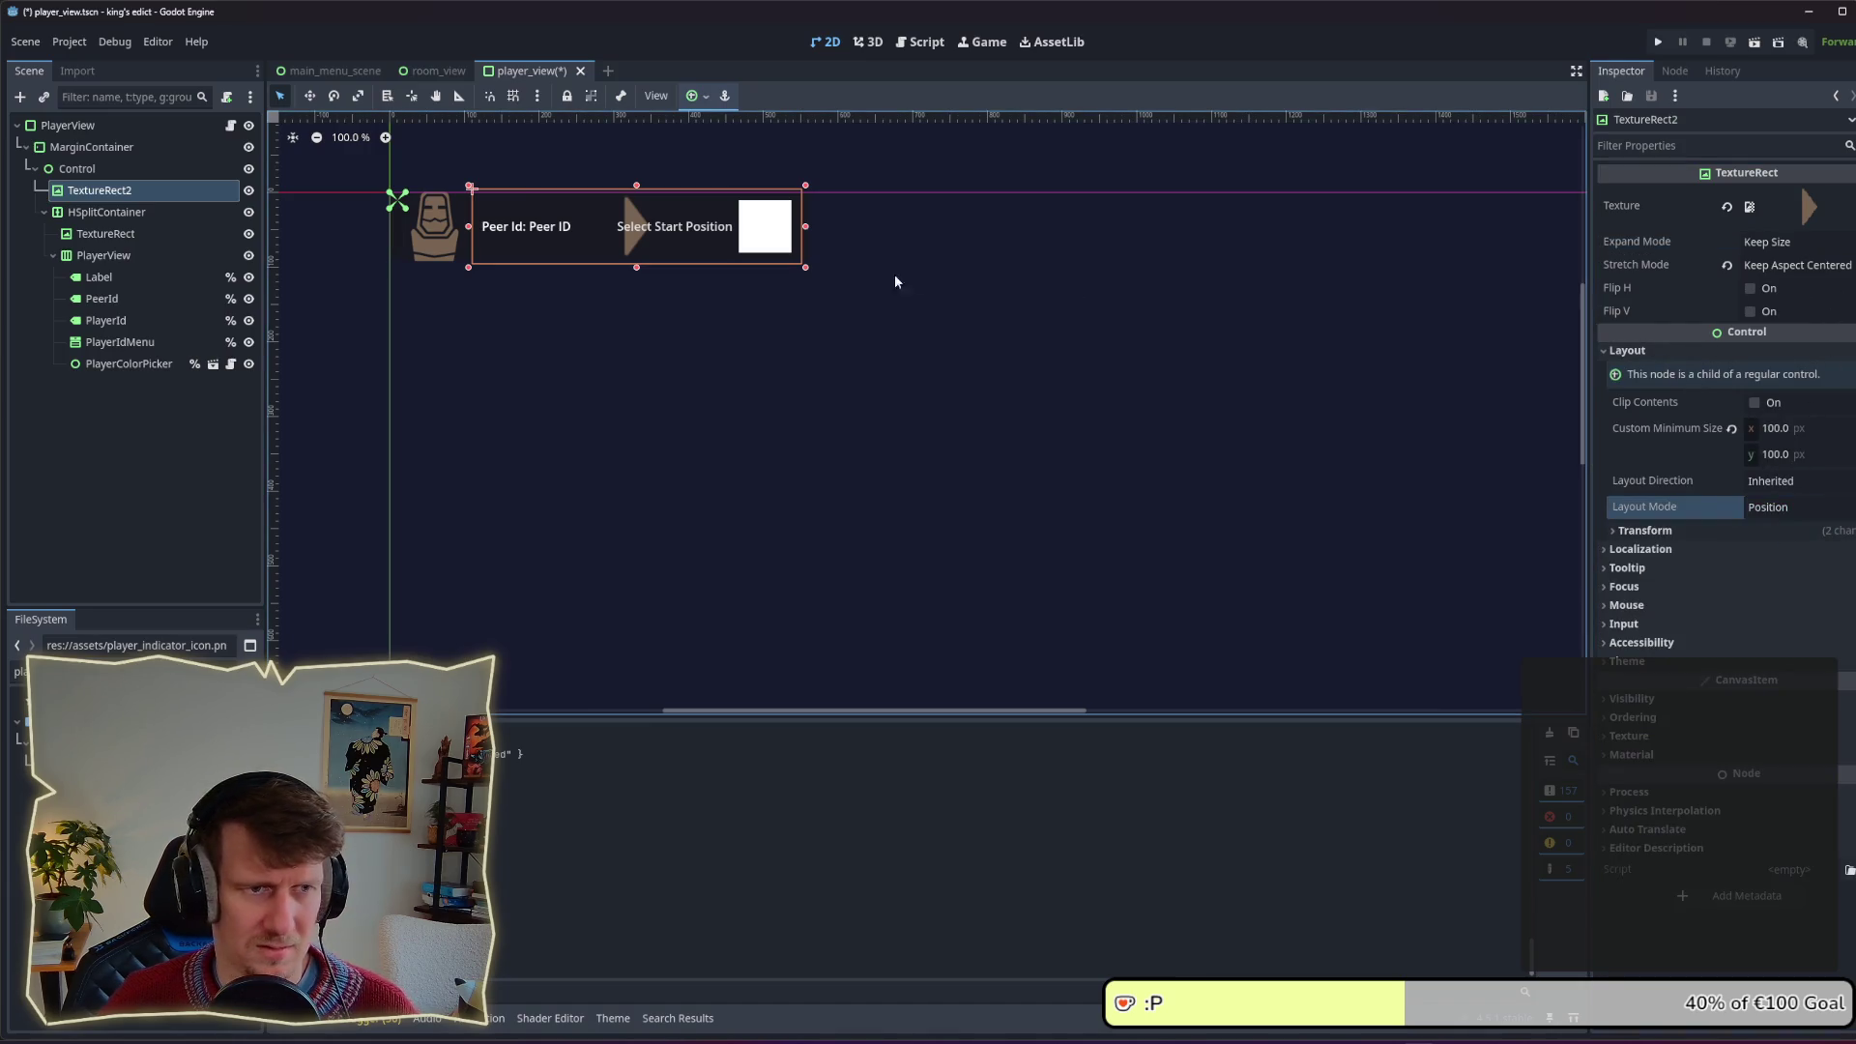
{"action": "left_click_drag", "start_coordinate": [808, 270], "coordinate": [509, 240]}
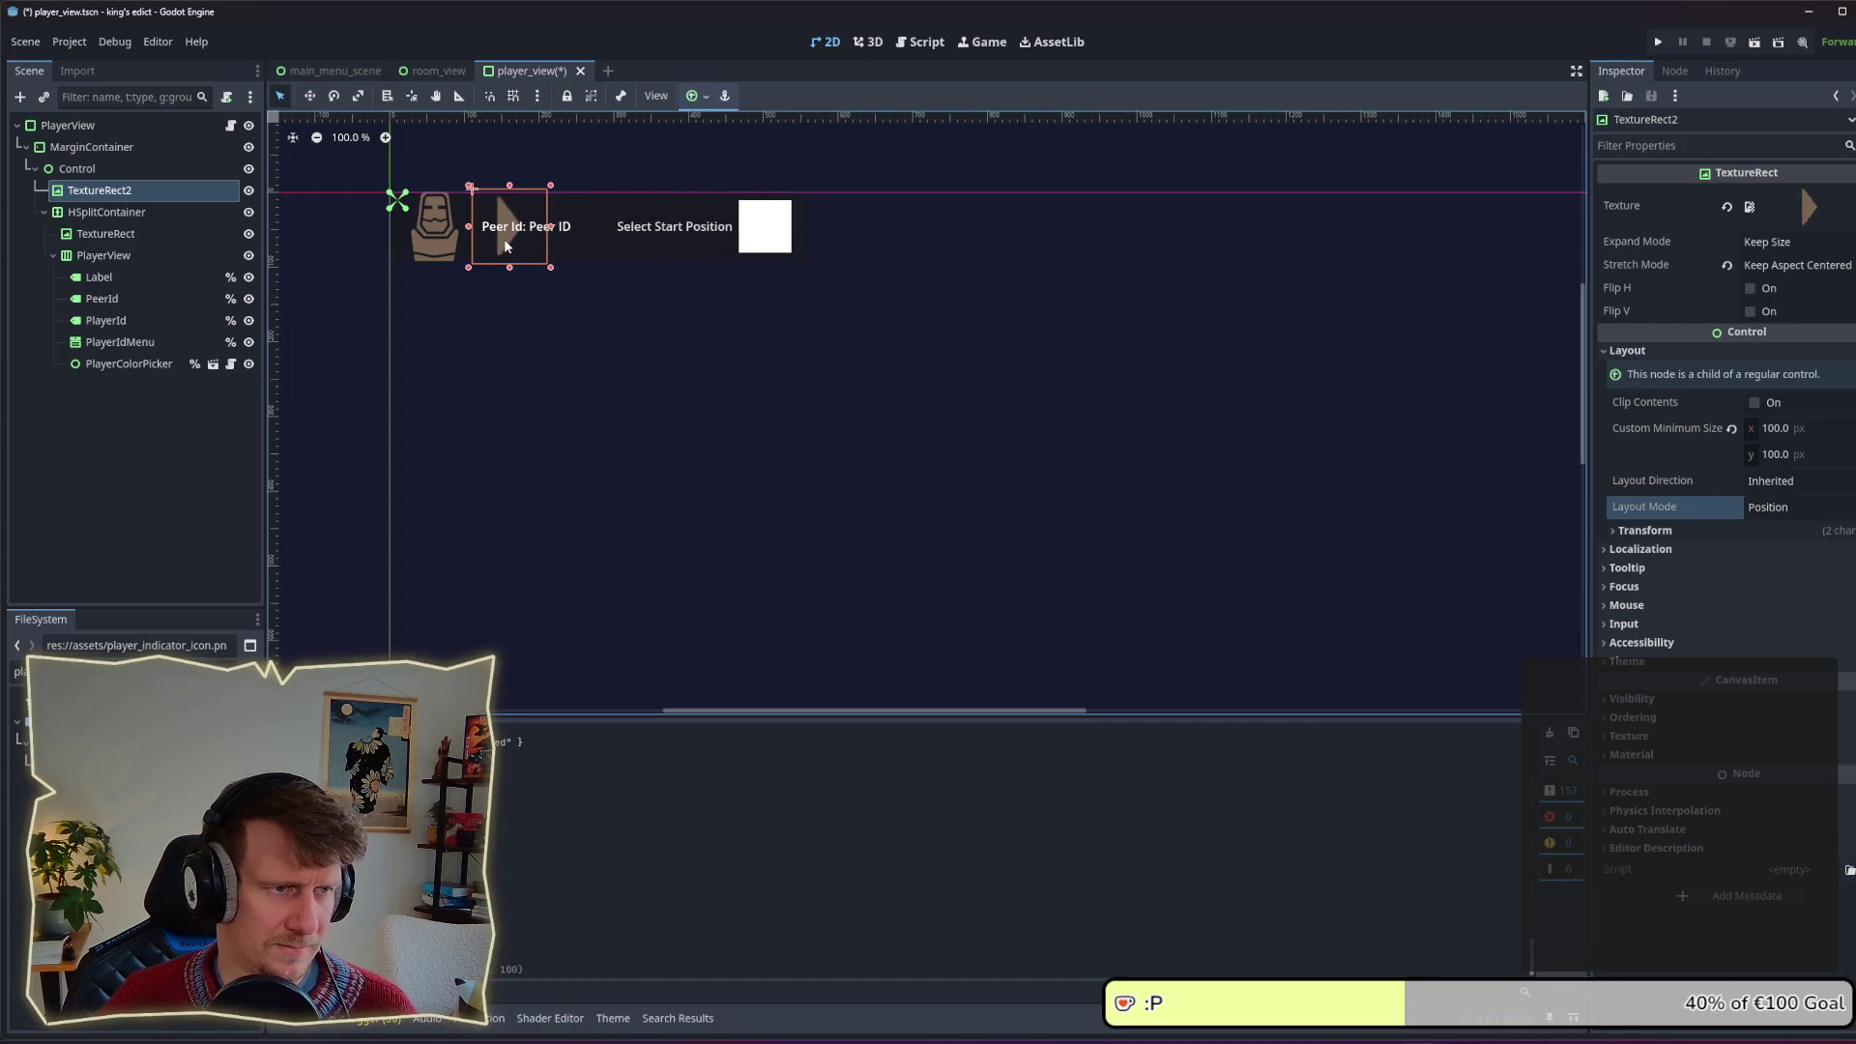
Step: Set TextureRect2's Custom Minimum Size to 0 x 0 and shrink it to the arrow
{"action": "left_click", "coordinate": [145, 205]}
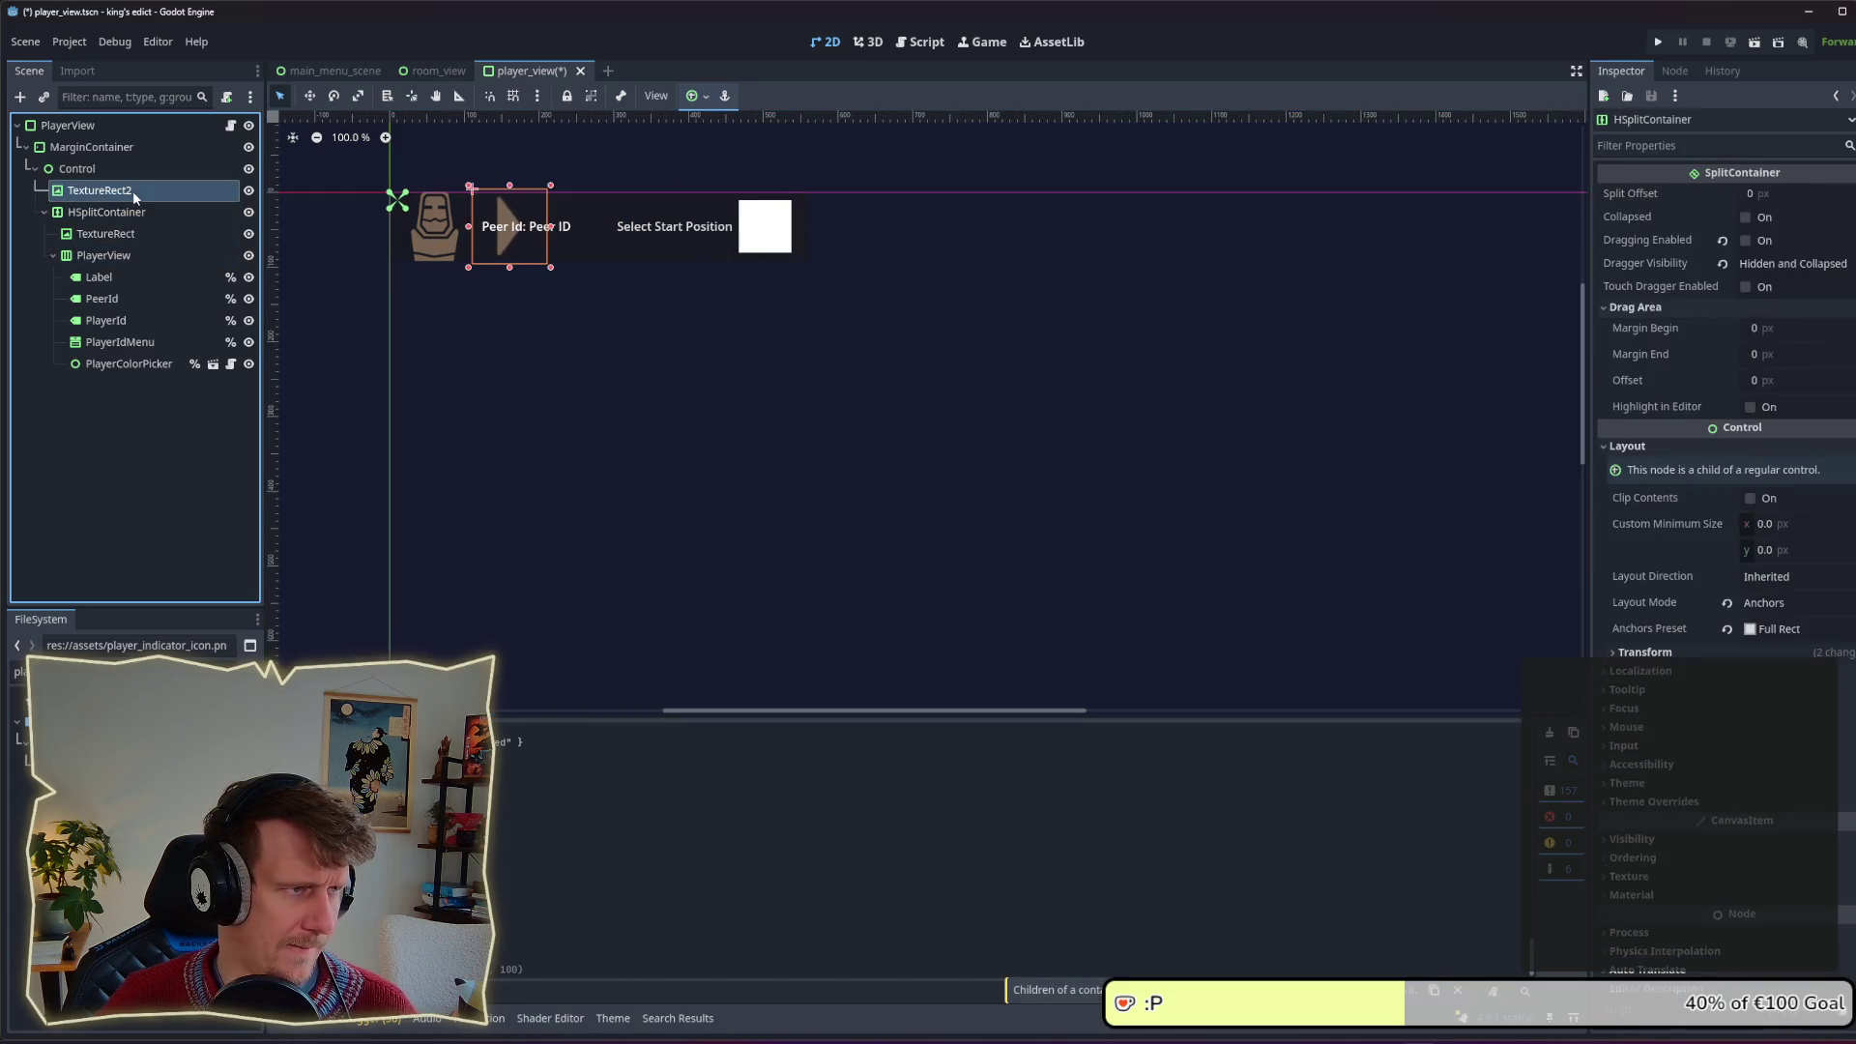
{"action": "left_click", "coordinate": [134, 194]}
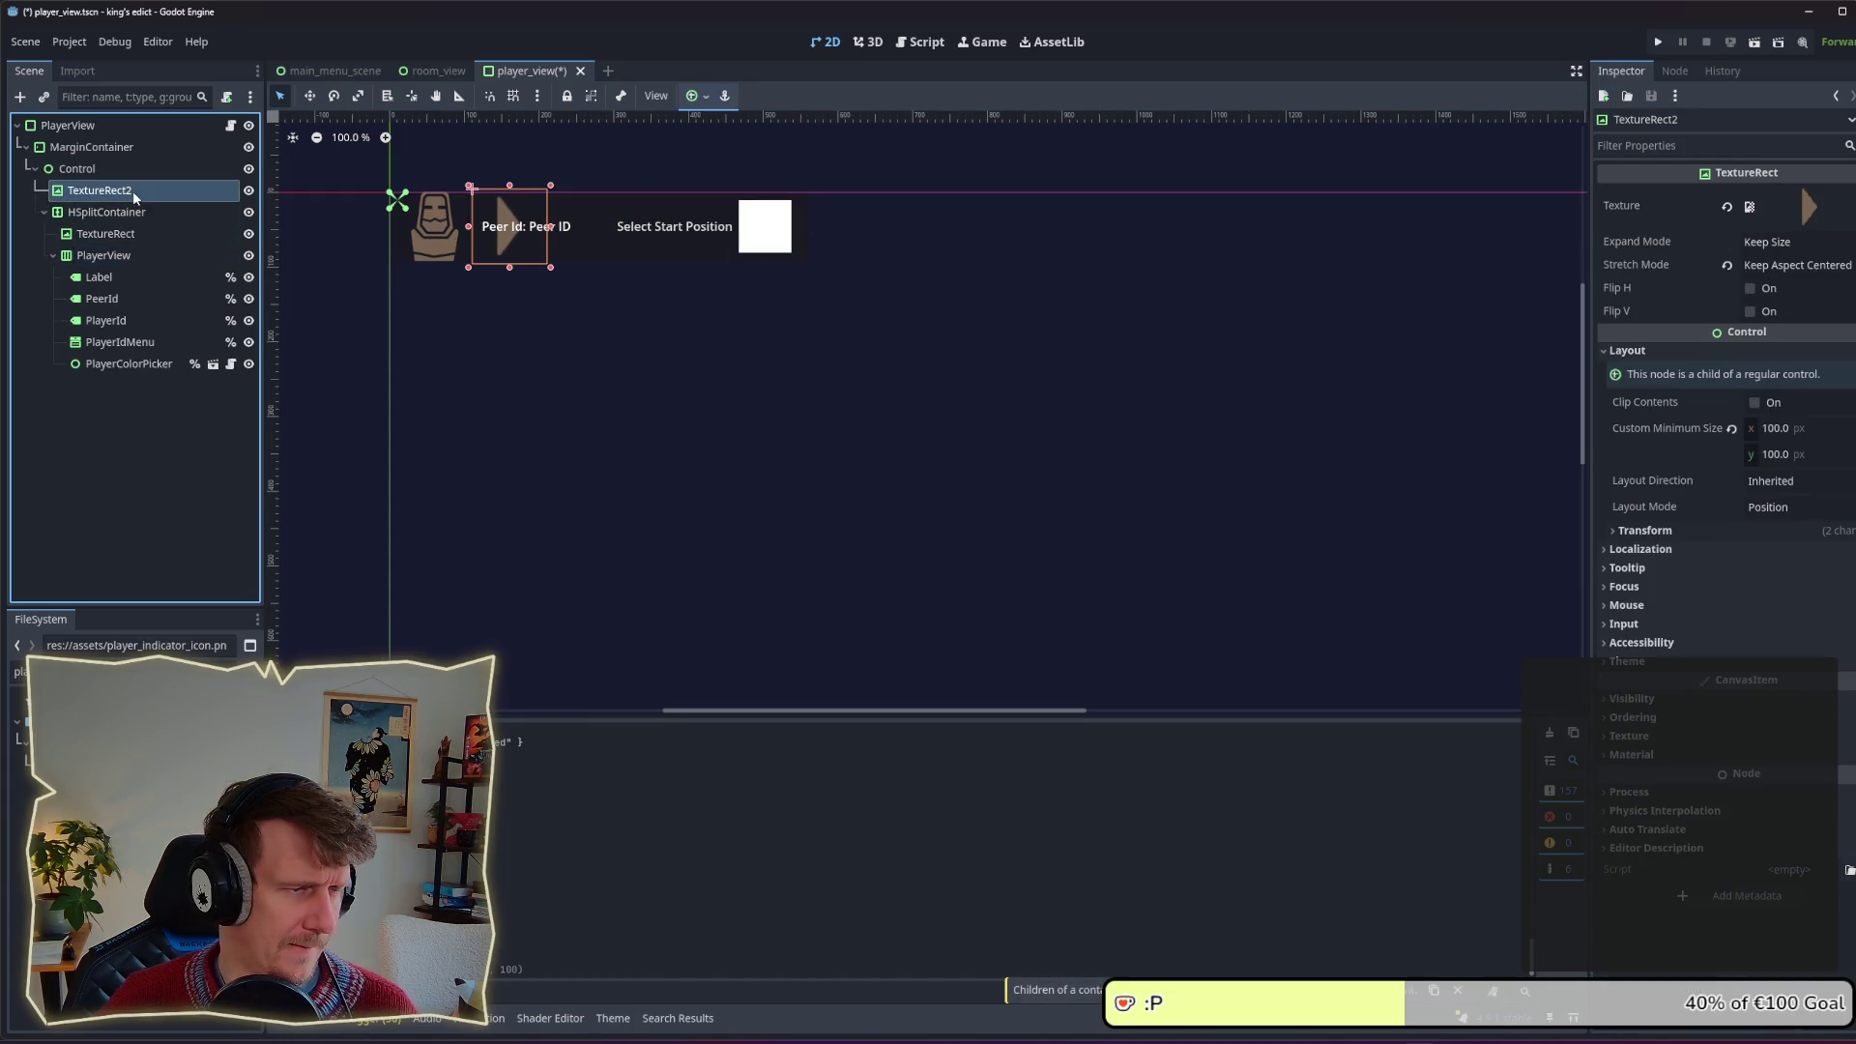
{"action": "left_click", "coordinate": [93, 153]}
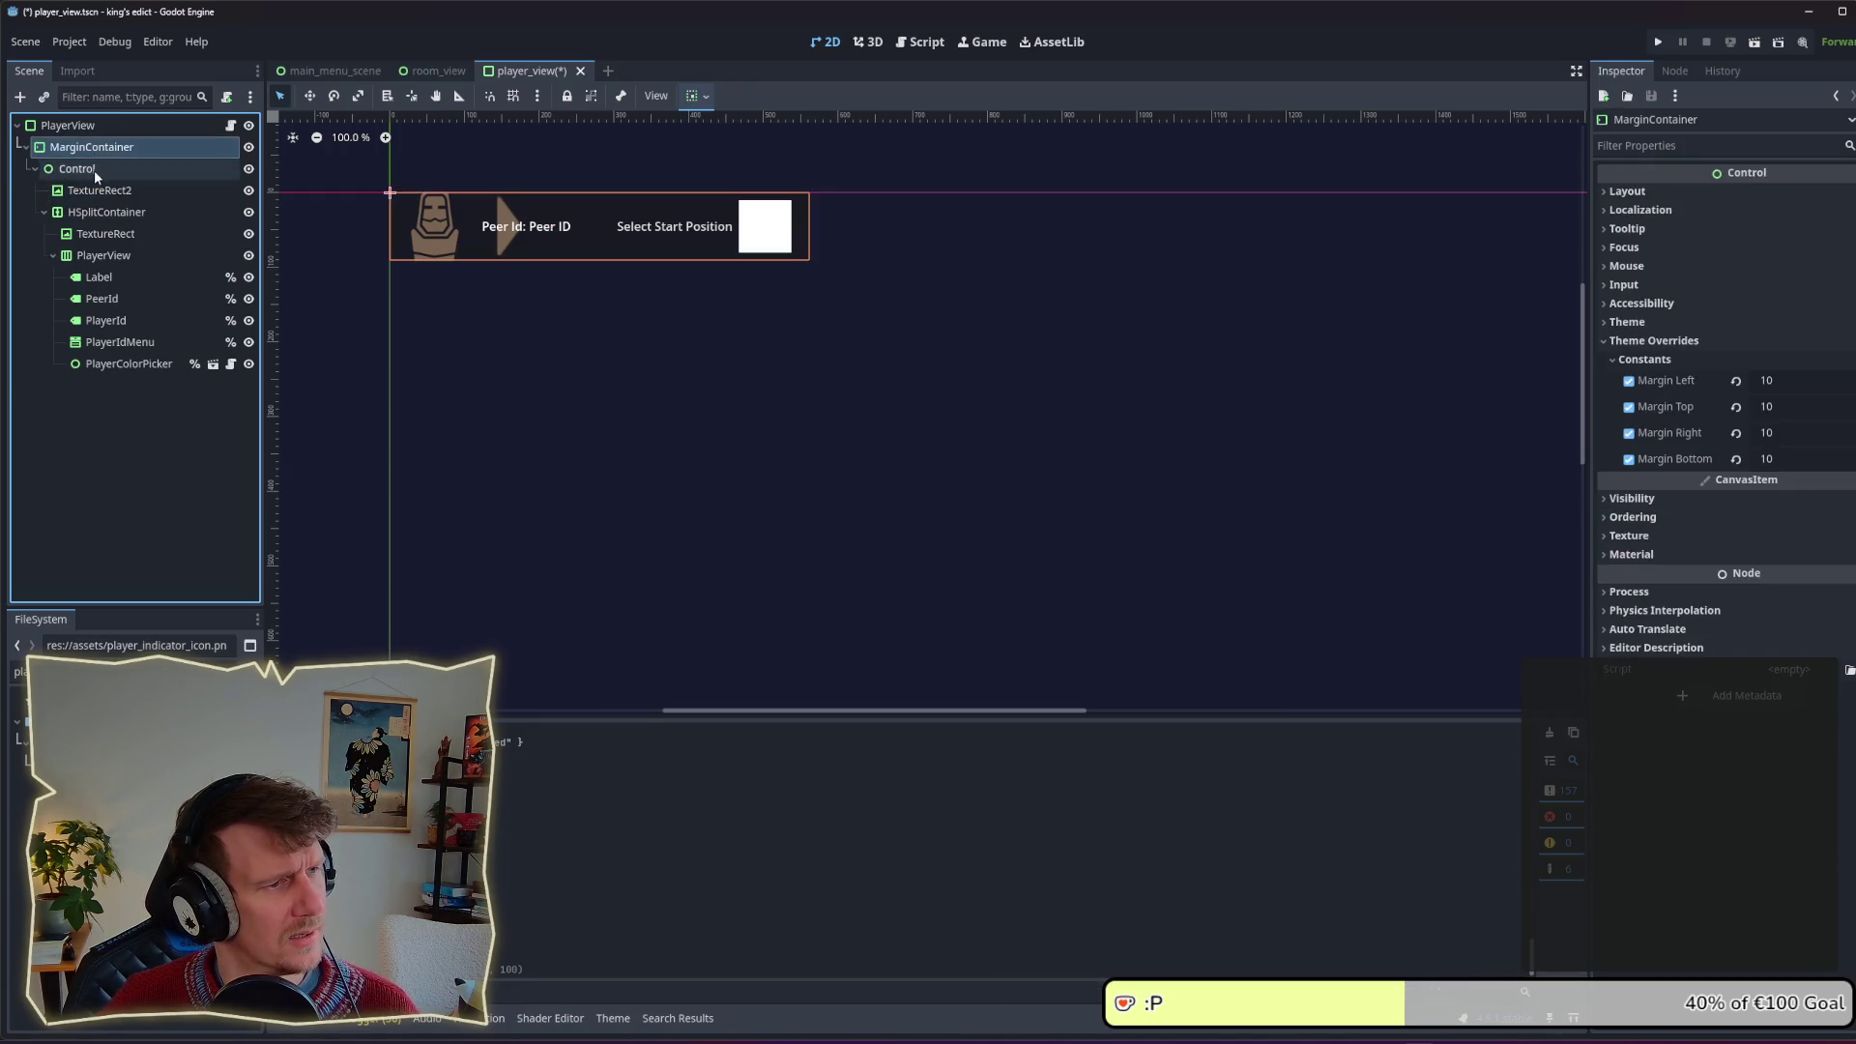
{"action": "left_click", "coordinate": [95, 170]}
{"action": "left_click", "coordinate": [97, 190]}
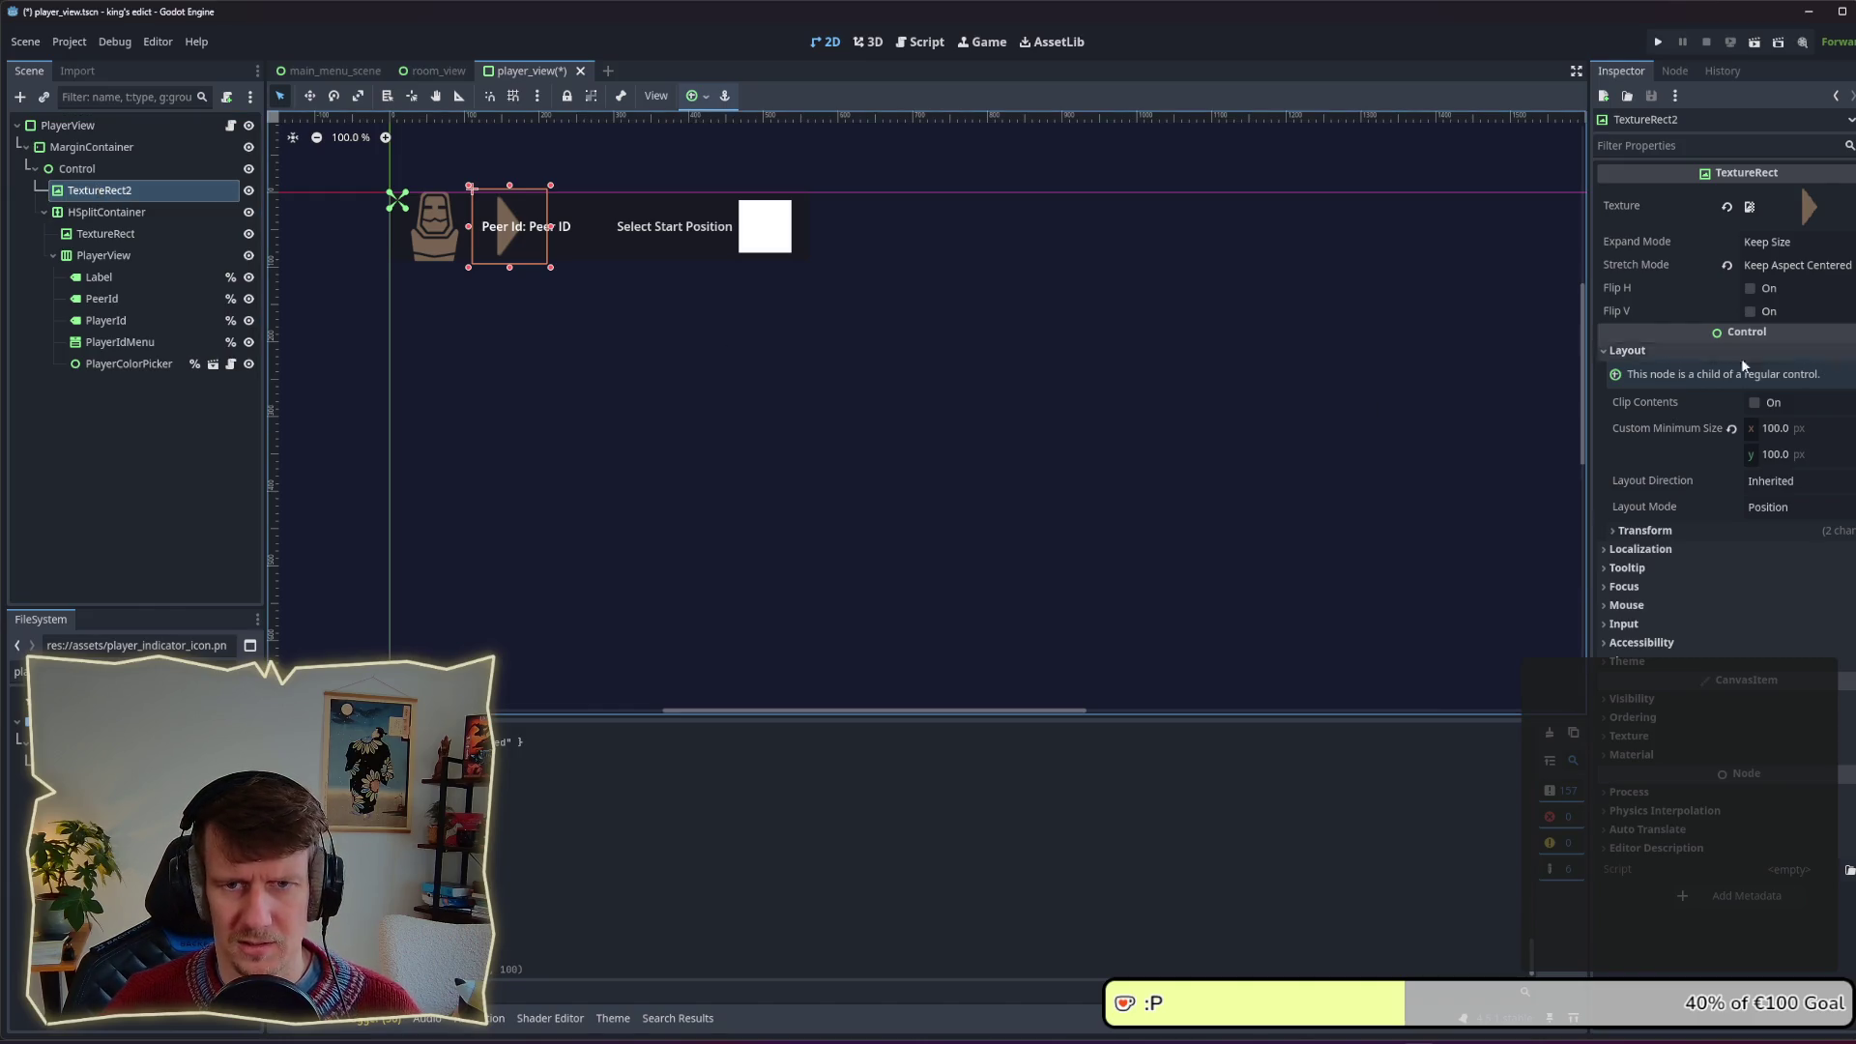
{"action": "left_click", "coordinate": [1790, 440]}
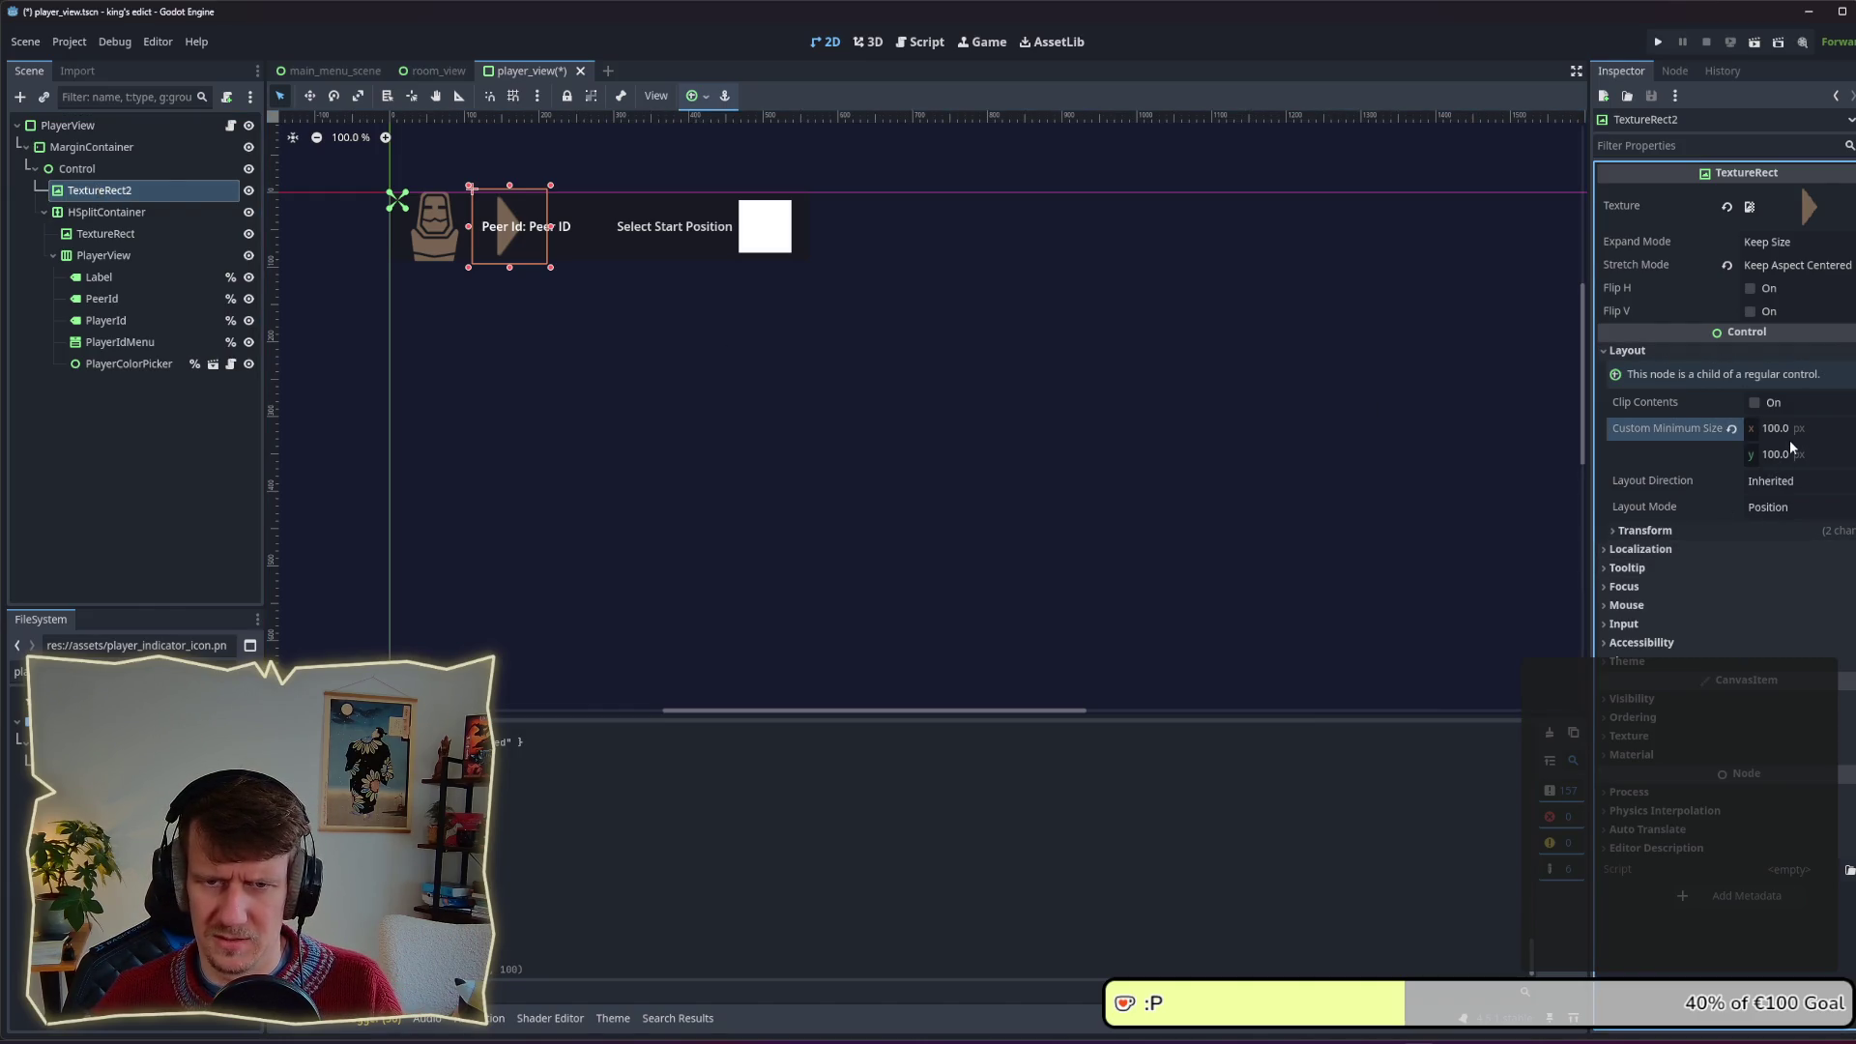
{"action": "type", "text": "0"}
{"action": "key", "text": "Tab"}
{"action": "type", "text": "0"}
{"action": "key", "text": "Return"}
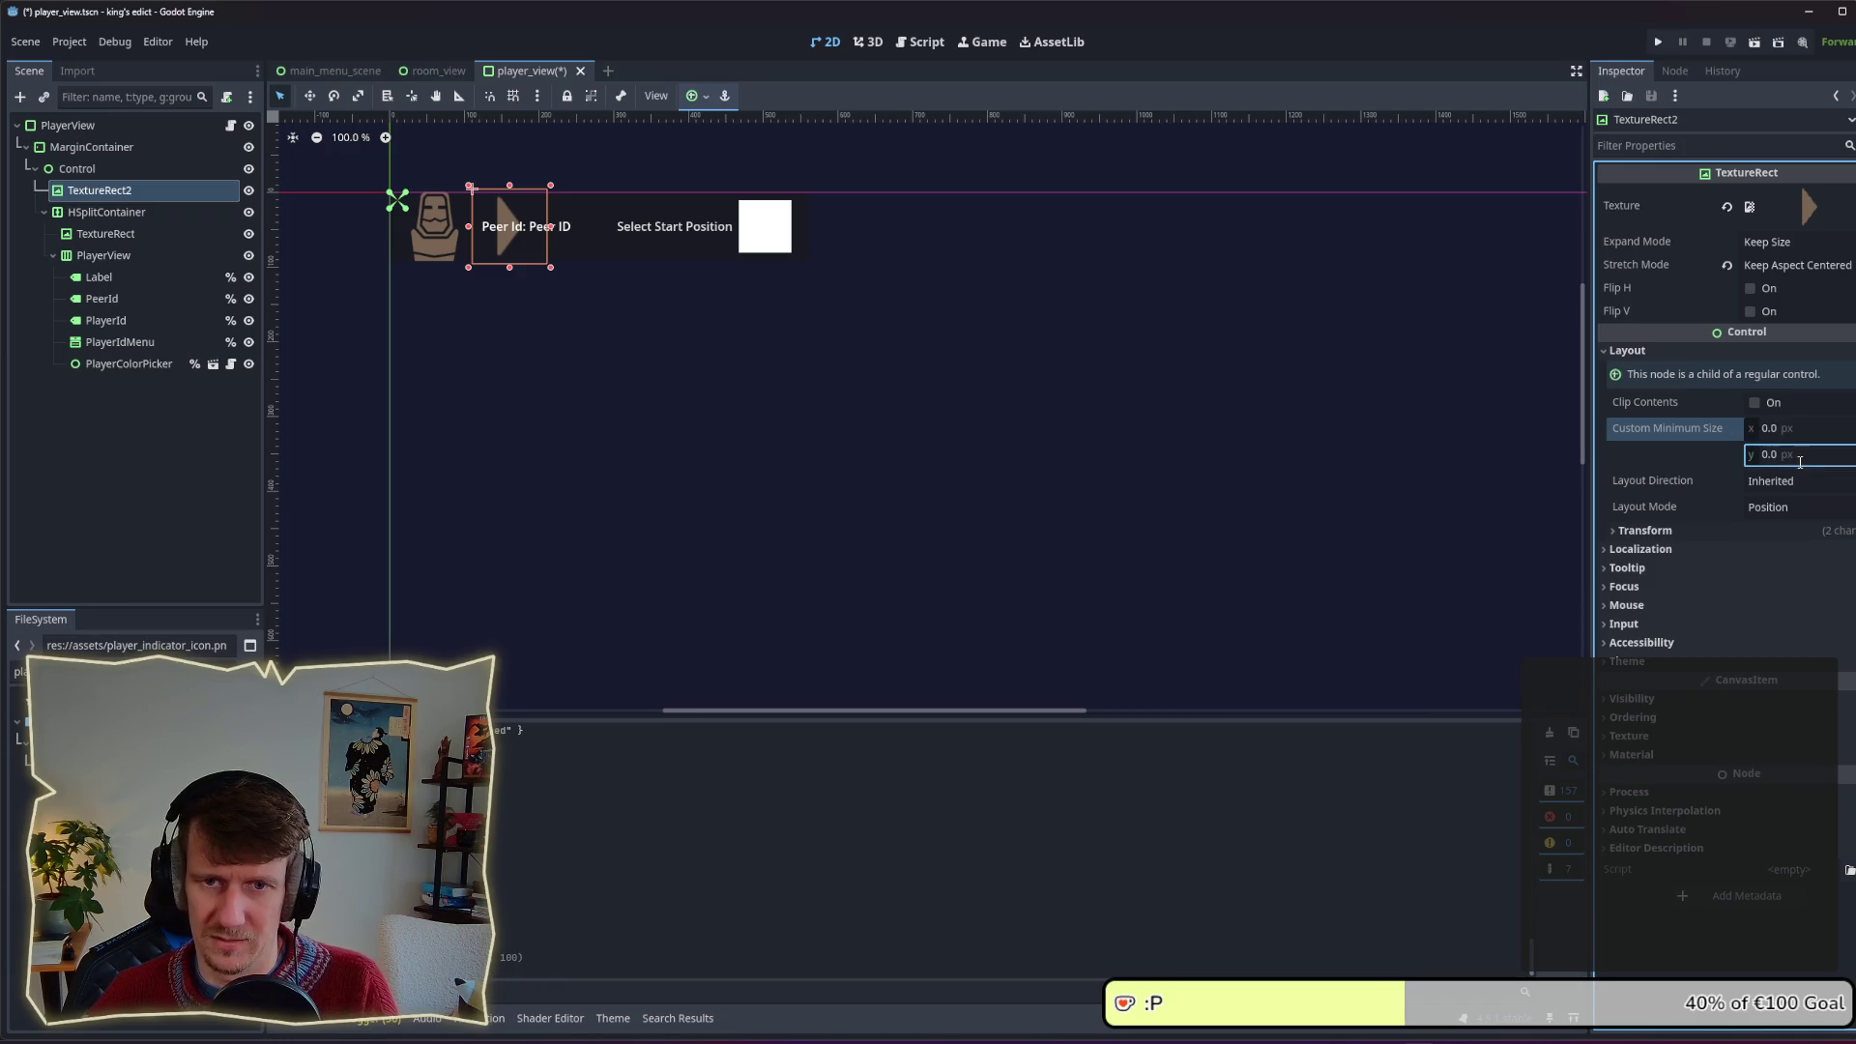
{"action": "mouse_move", "coordinate": [551, 273]}
{"action": "left_mouse_down"}
{"action": "mouse_move", "coordinate": [561, 292]}
{"action": "mouse_move", "coordinate": [481, 221]}
{"action": "left_mouse_up"}
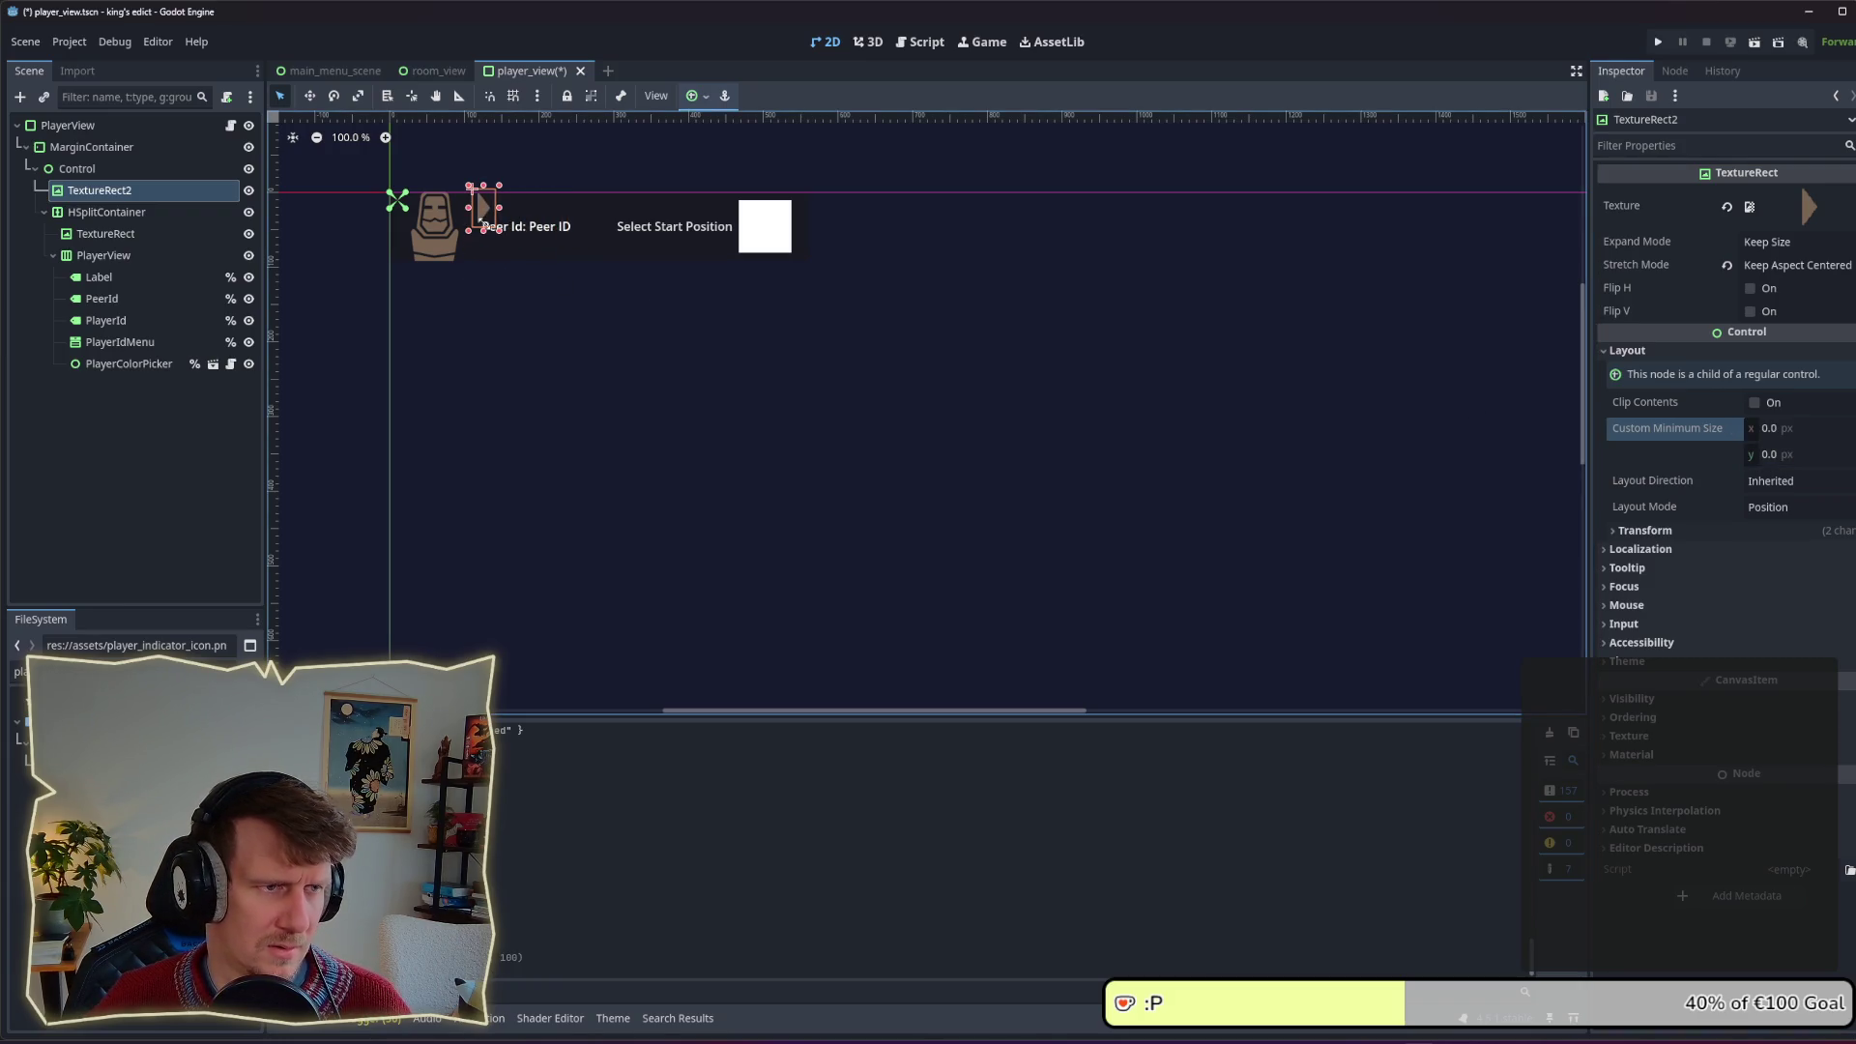
{"action": "left_click", "coordinate": [473, 194]}
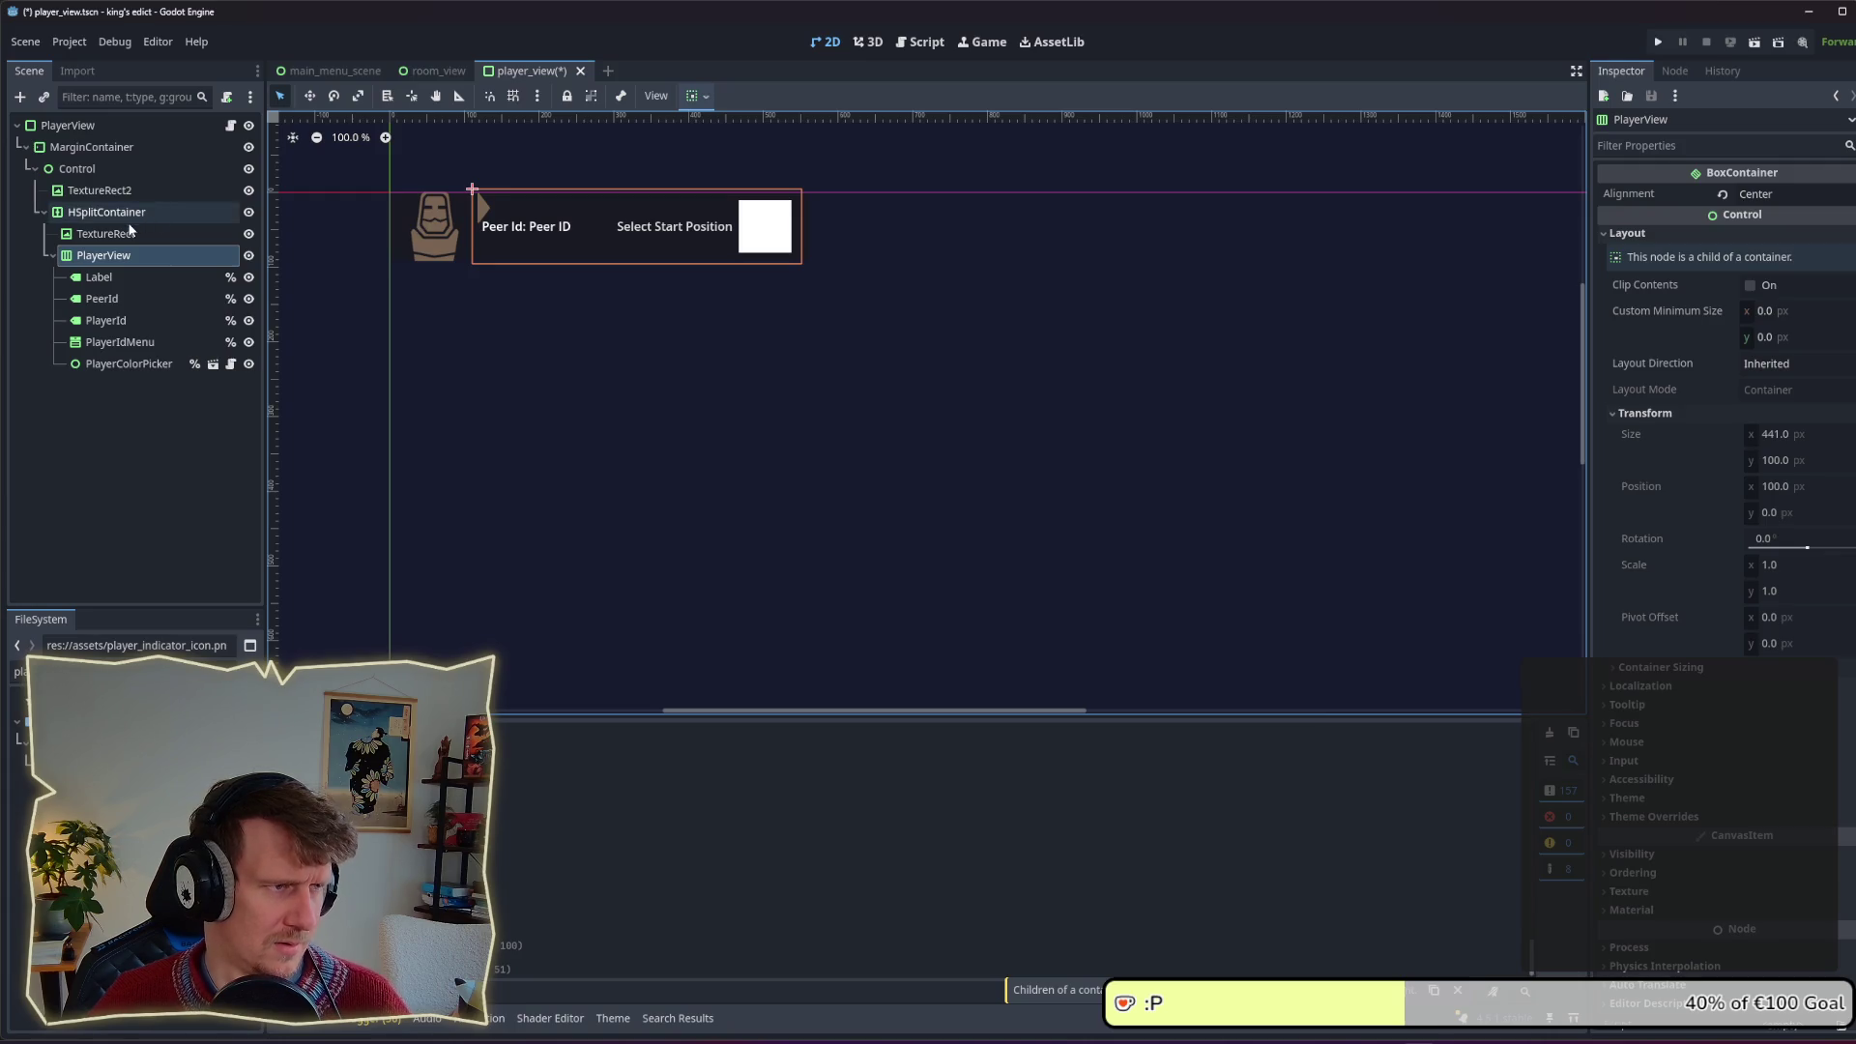
{"action": "left_click", "coordinate": [100, 190]}
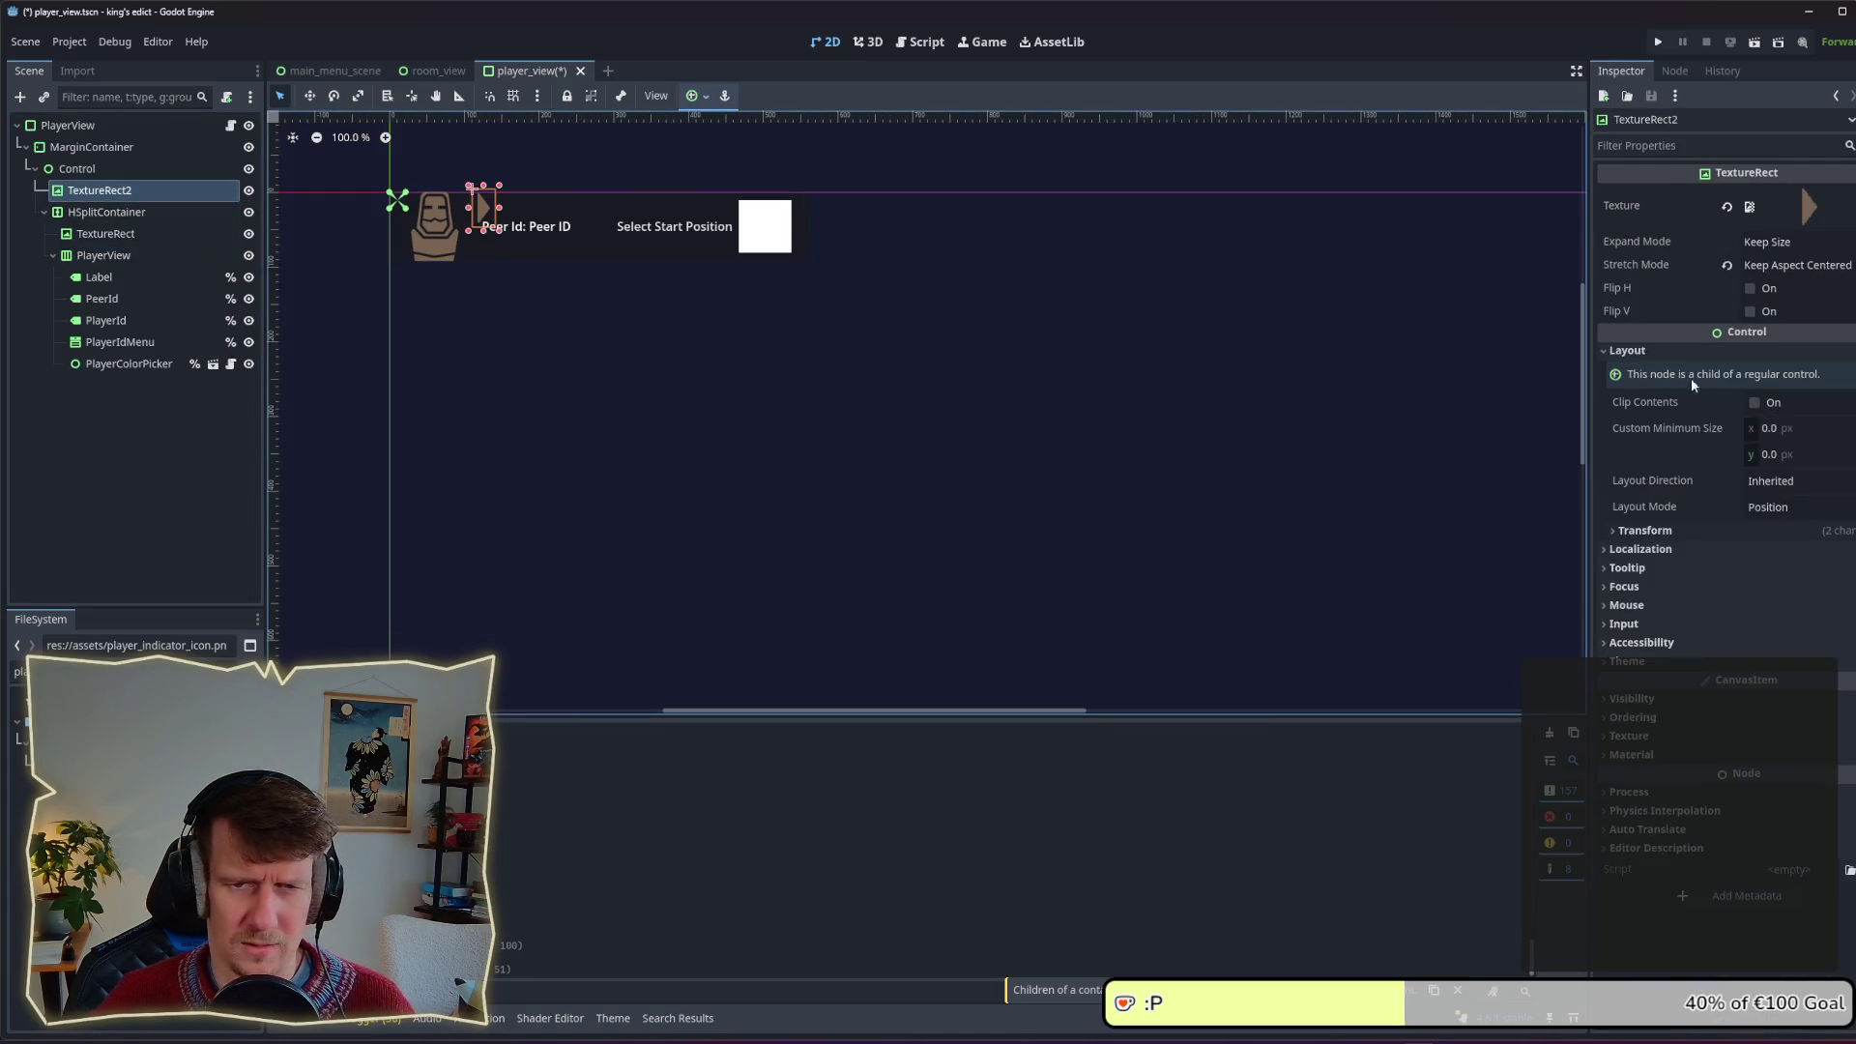
Step: Switch TextureRect2 to anchor layout with the Center Left preset
{"action": "left_click", "coordinate": [1769, 506]}
{"action": "left_click", "coordinate": [1779, 556]}
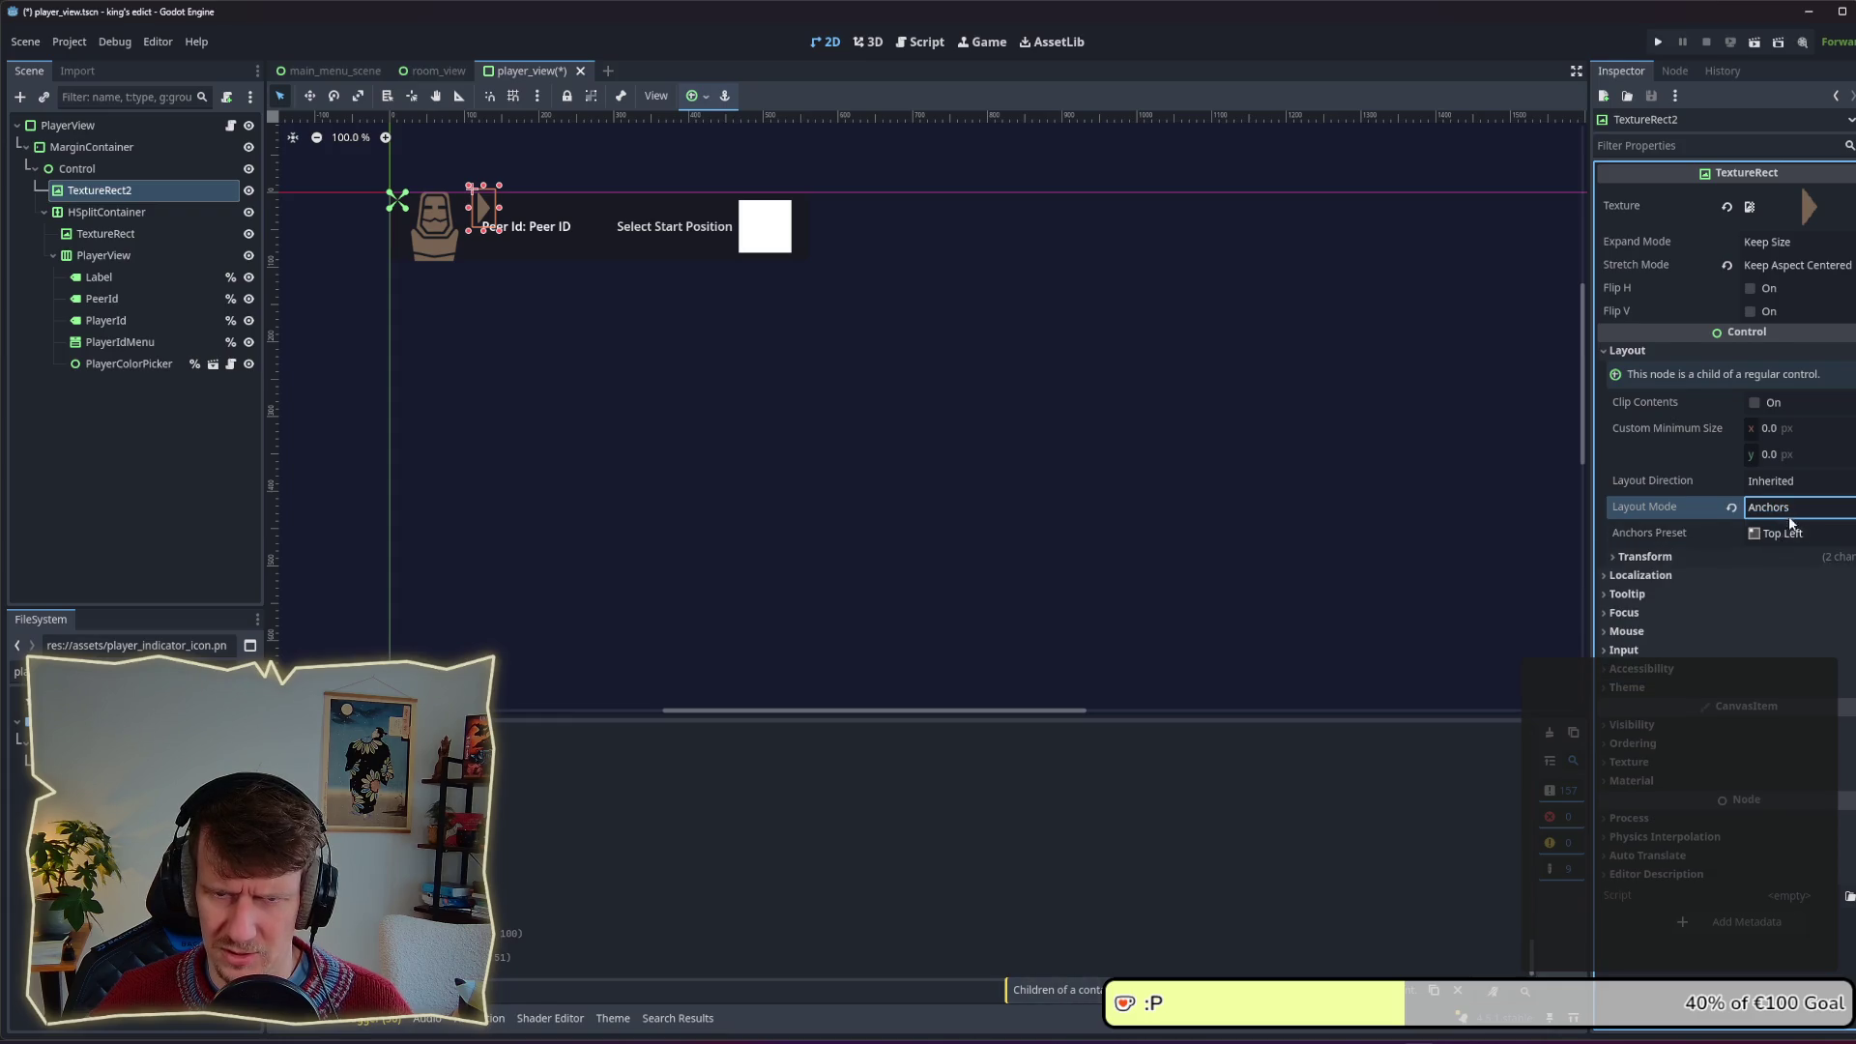
{"action": "left_click", "coordinate": [1793, 535]}
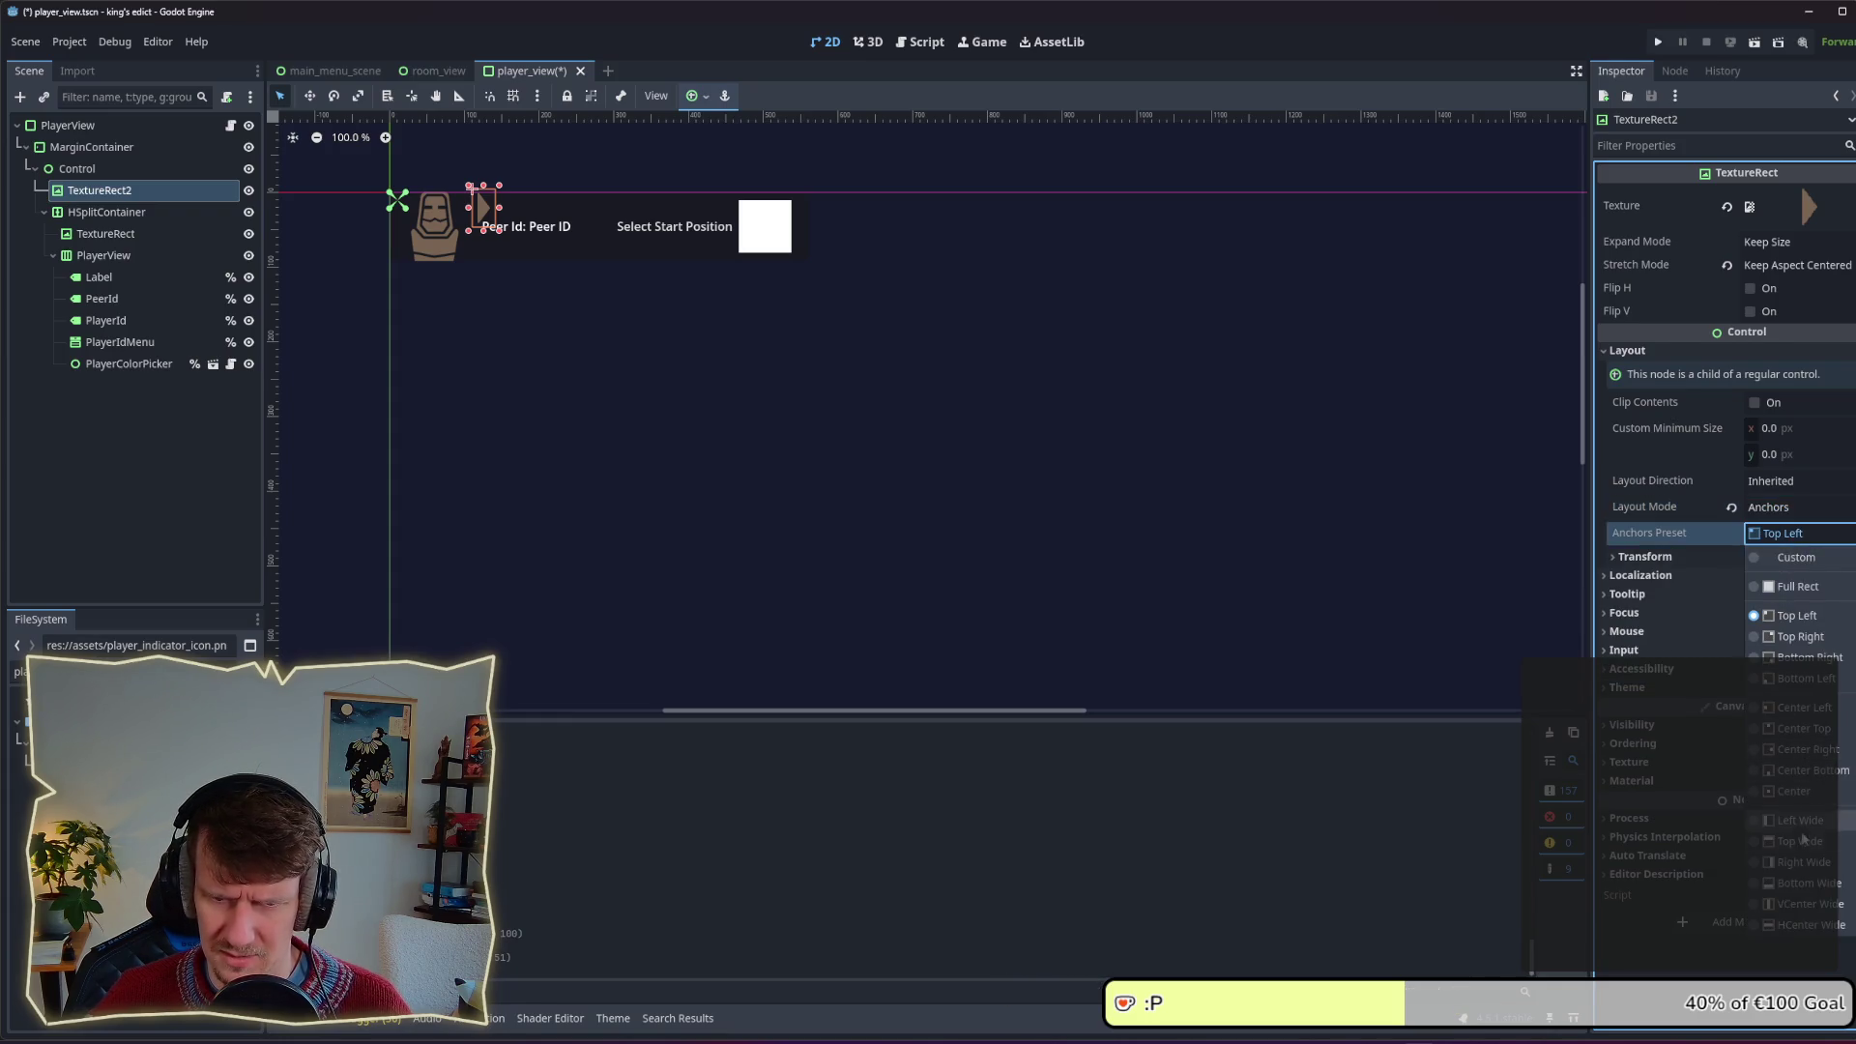
{"action": "left_click", "coordinate": [1804, 707]}
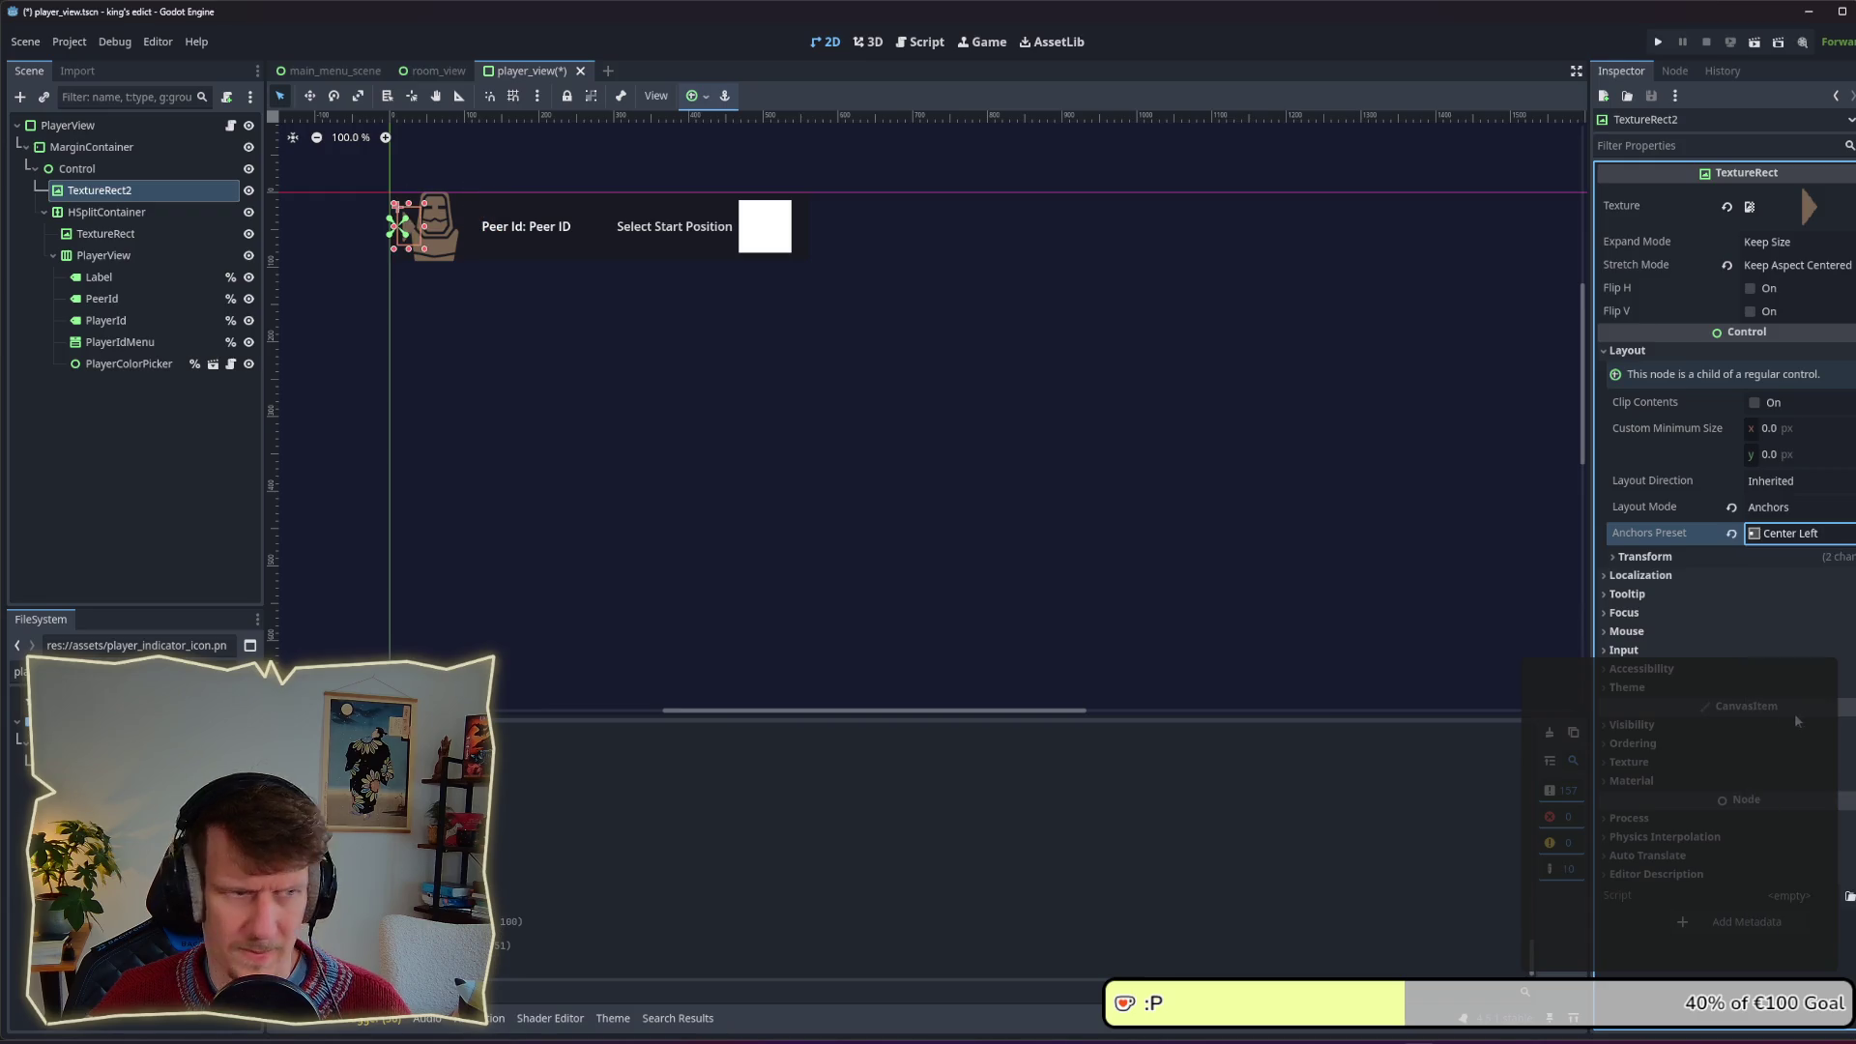
Step: Widen the PlayerView row to 616 px and save the scene
{"action": "left_click", "coordinate": [68, 126]}
{"action": "mouse_move", "coordinate": [815, 309]}
{"action": "left_mouse_down"}
{"action": "mouse_move", "coordinate": [883, 311]}
{"action": "mouse_move", "coordinate": [852, 312]}
{"action": "left_mouse_up"}
{"action": "key", "text": "ctrl+s"}
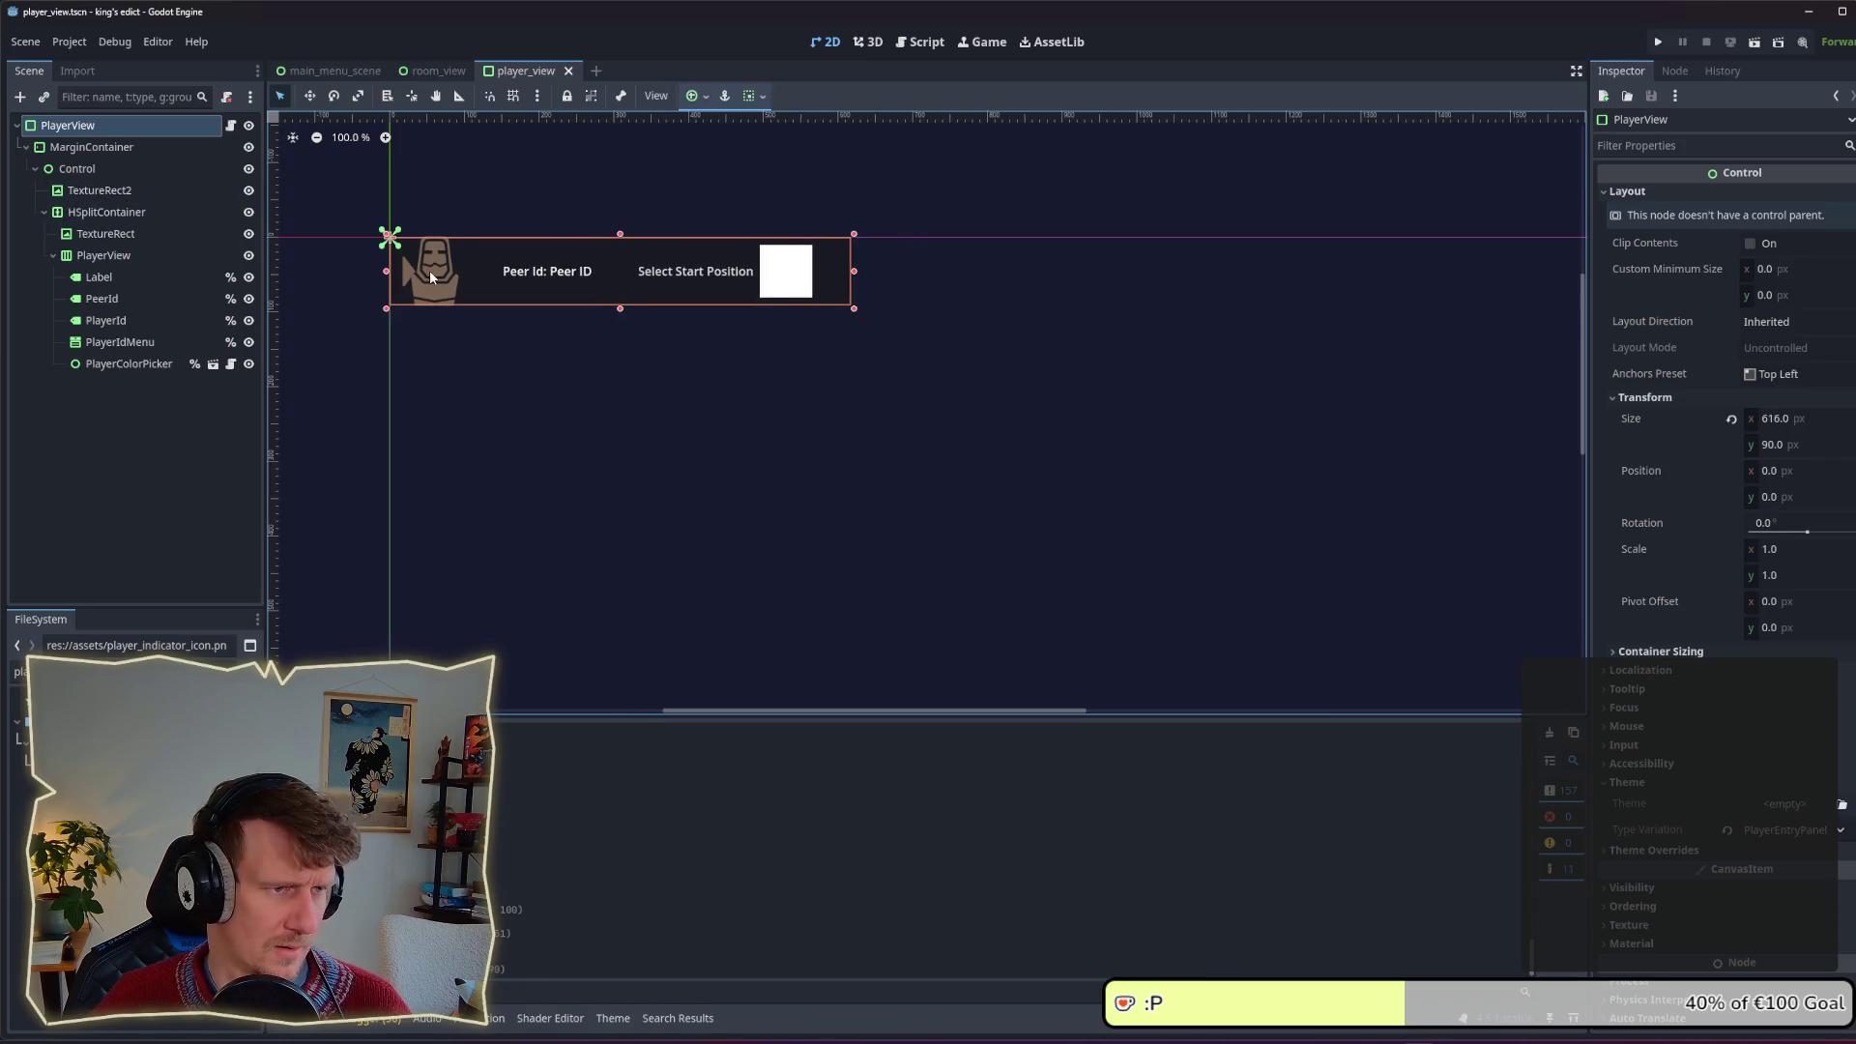
Step: Move the arrow icon just left of the portrait with the Move tool
{"action": "scroll", "coordinate": [425, 286], "scroll_direction": "up", "scroll_amount": 6}
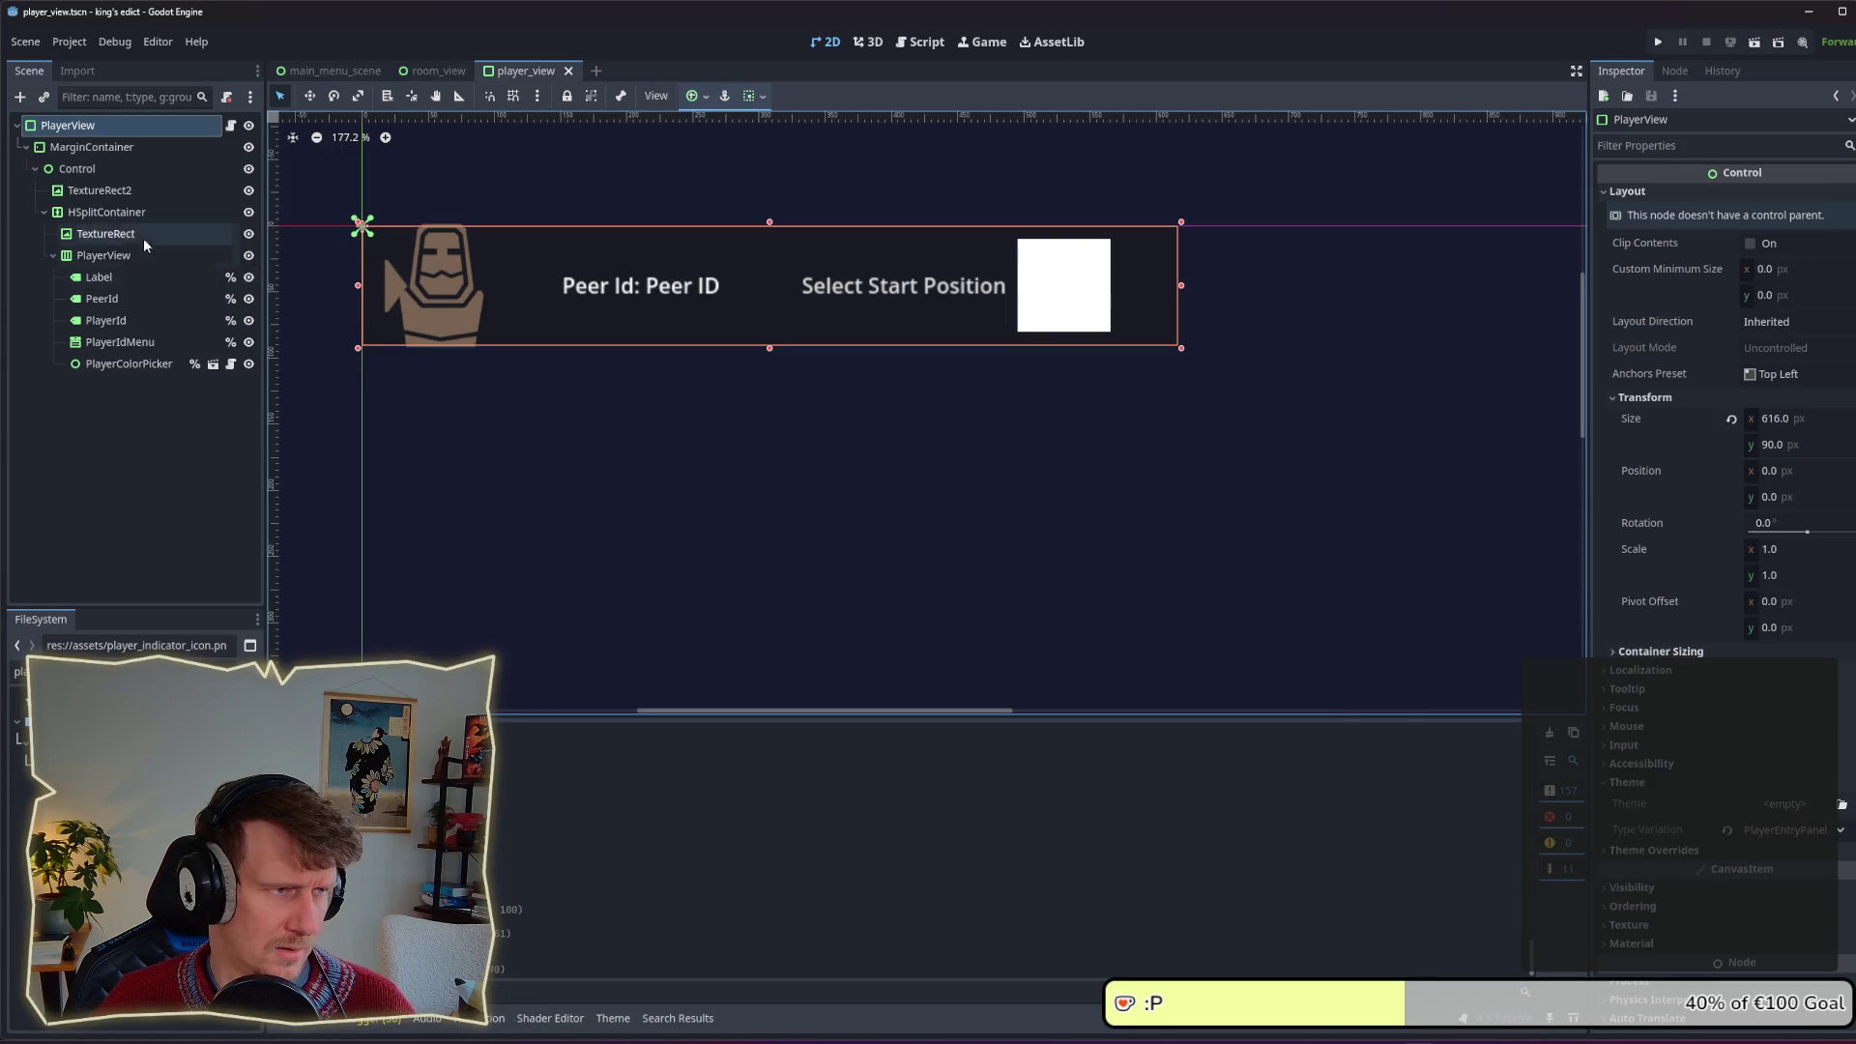
{"action": "left_click", "coordinate": [102, 191]}
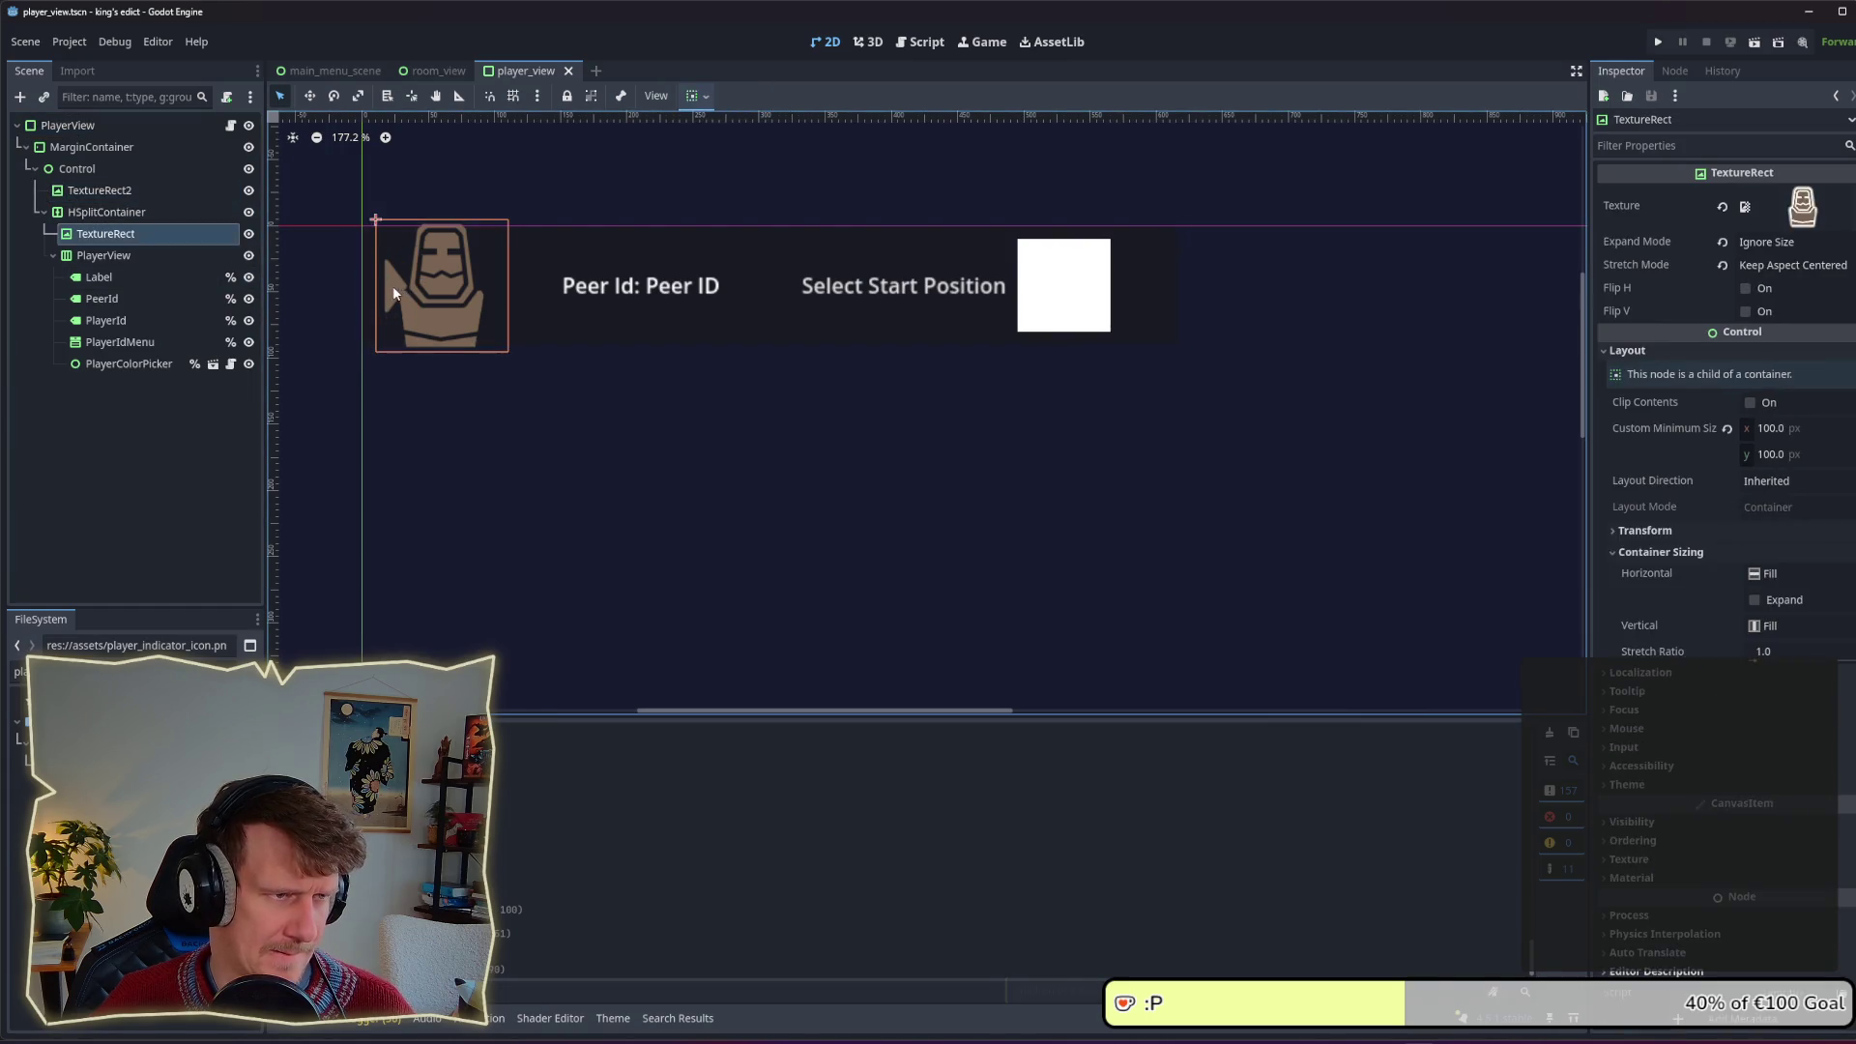
{"action": "left_click", "coordinate": [307, 97]}
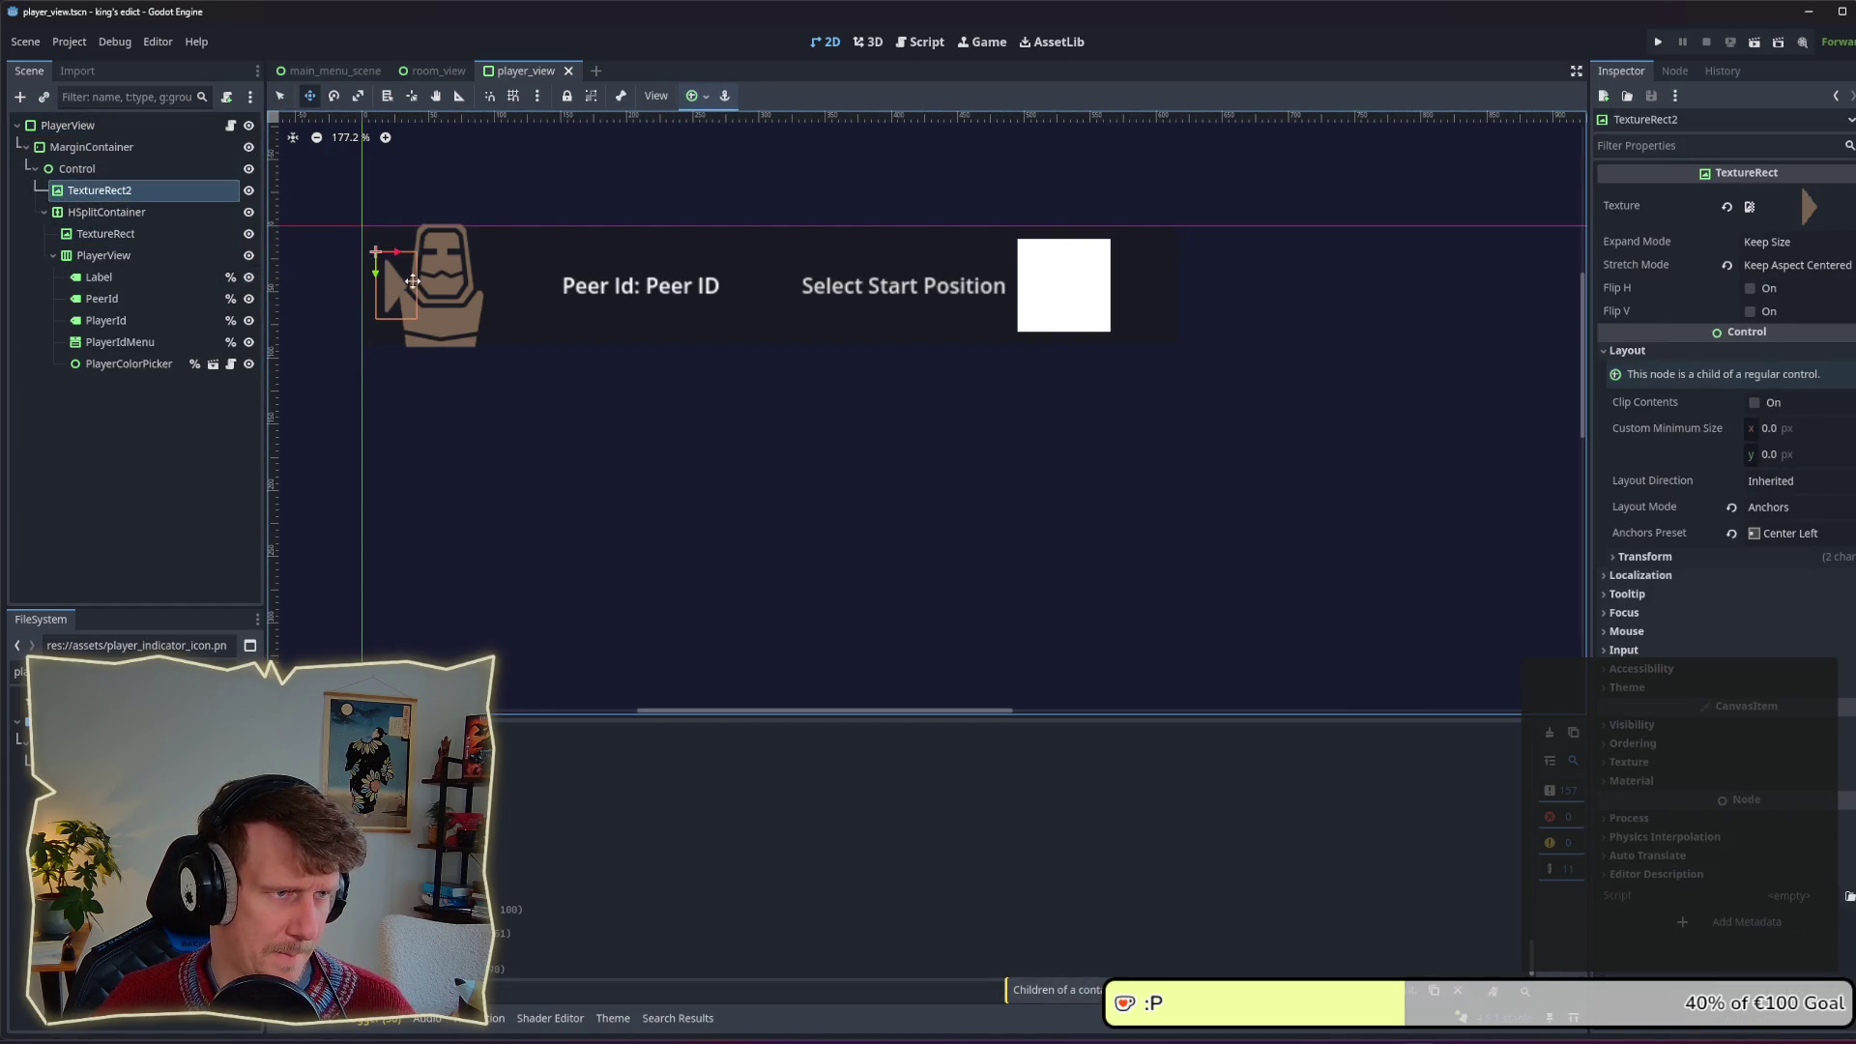
{"action": "left_click_drag", "start_coordinate": [396, 286], "coordinate": [385, 287]}
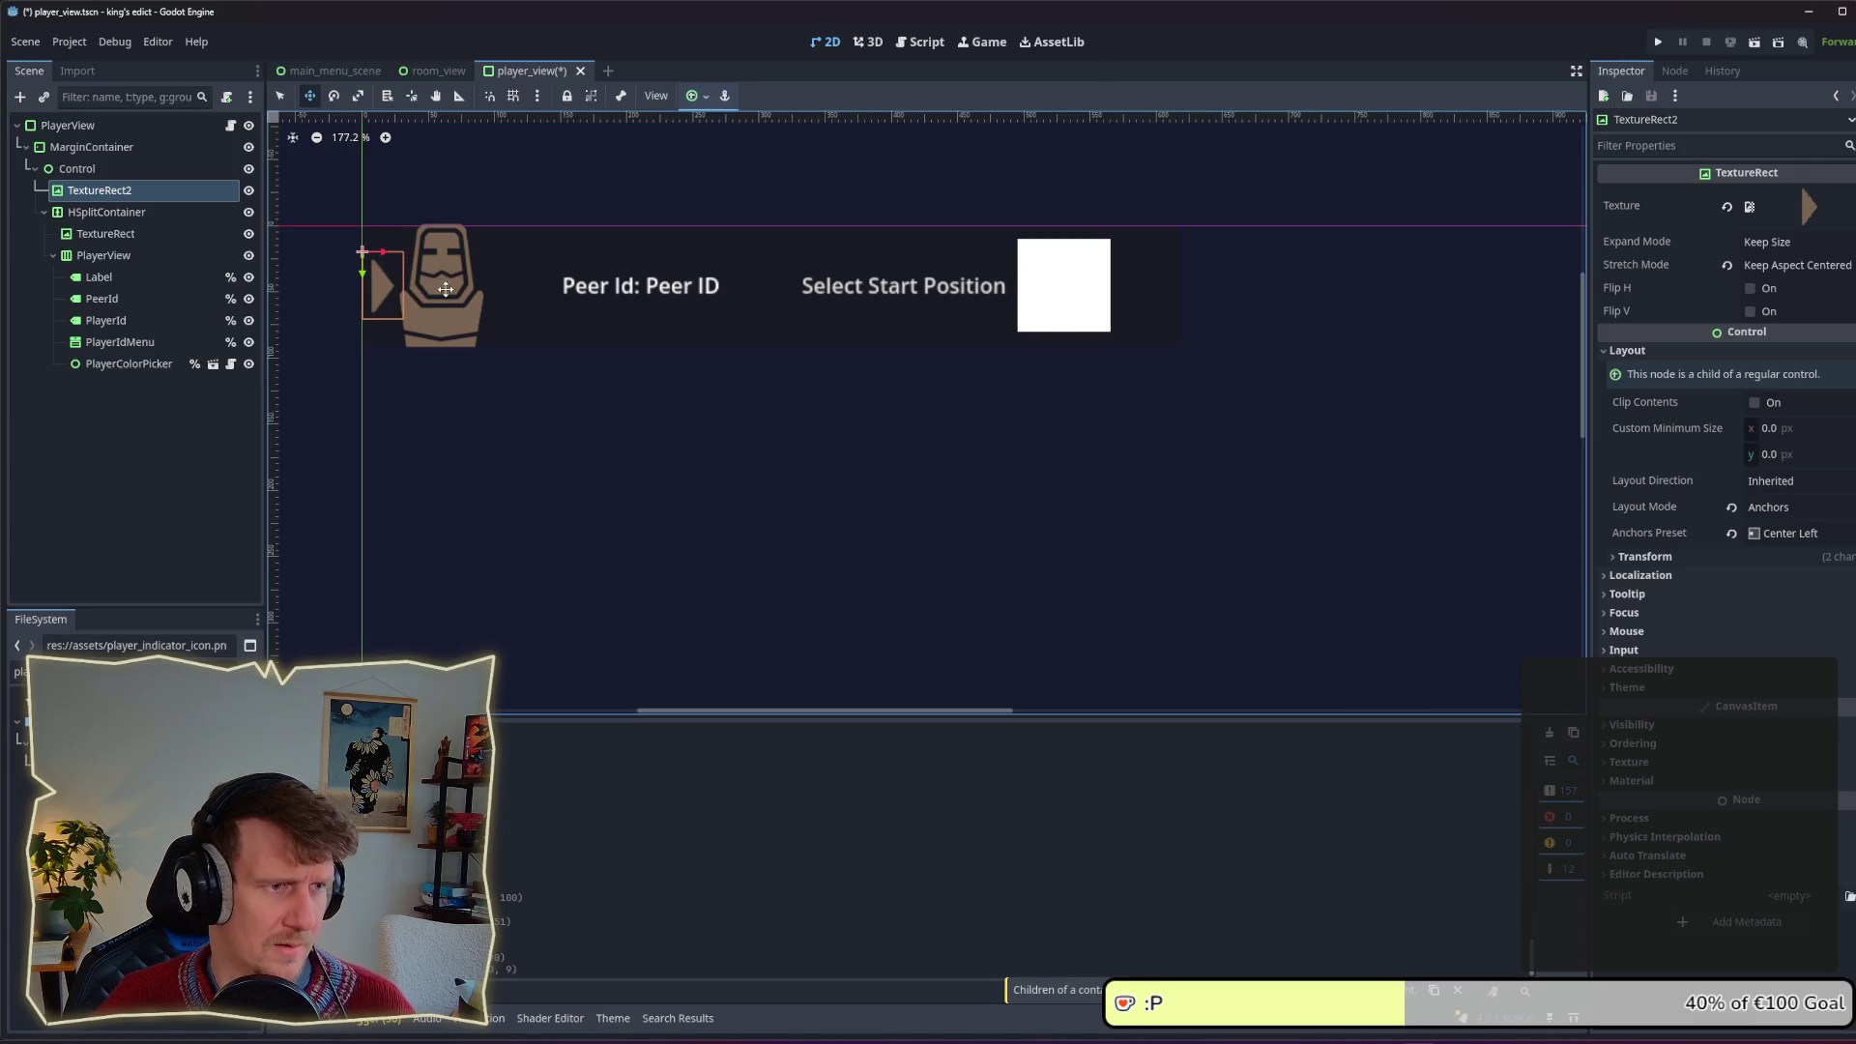
{"action": "key", "text": "alt+Tab"}
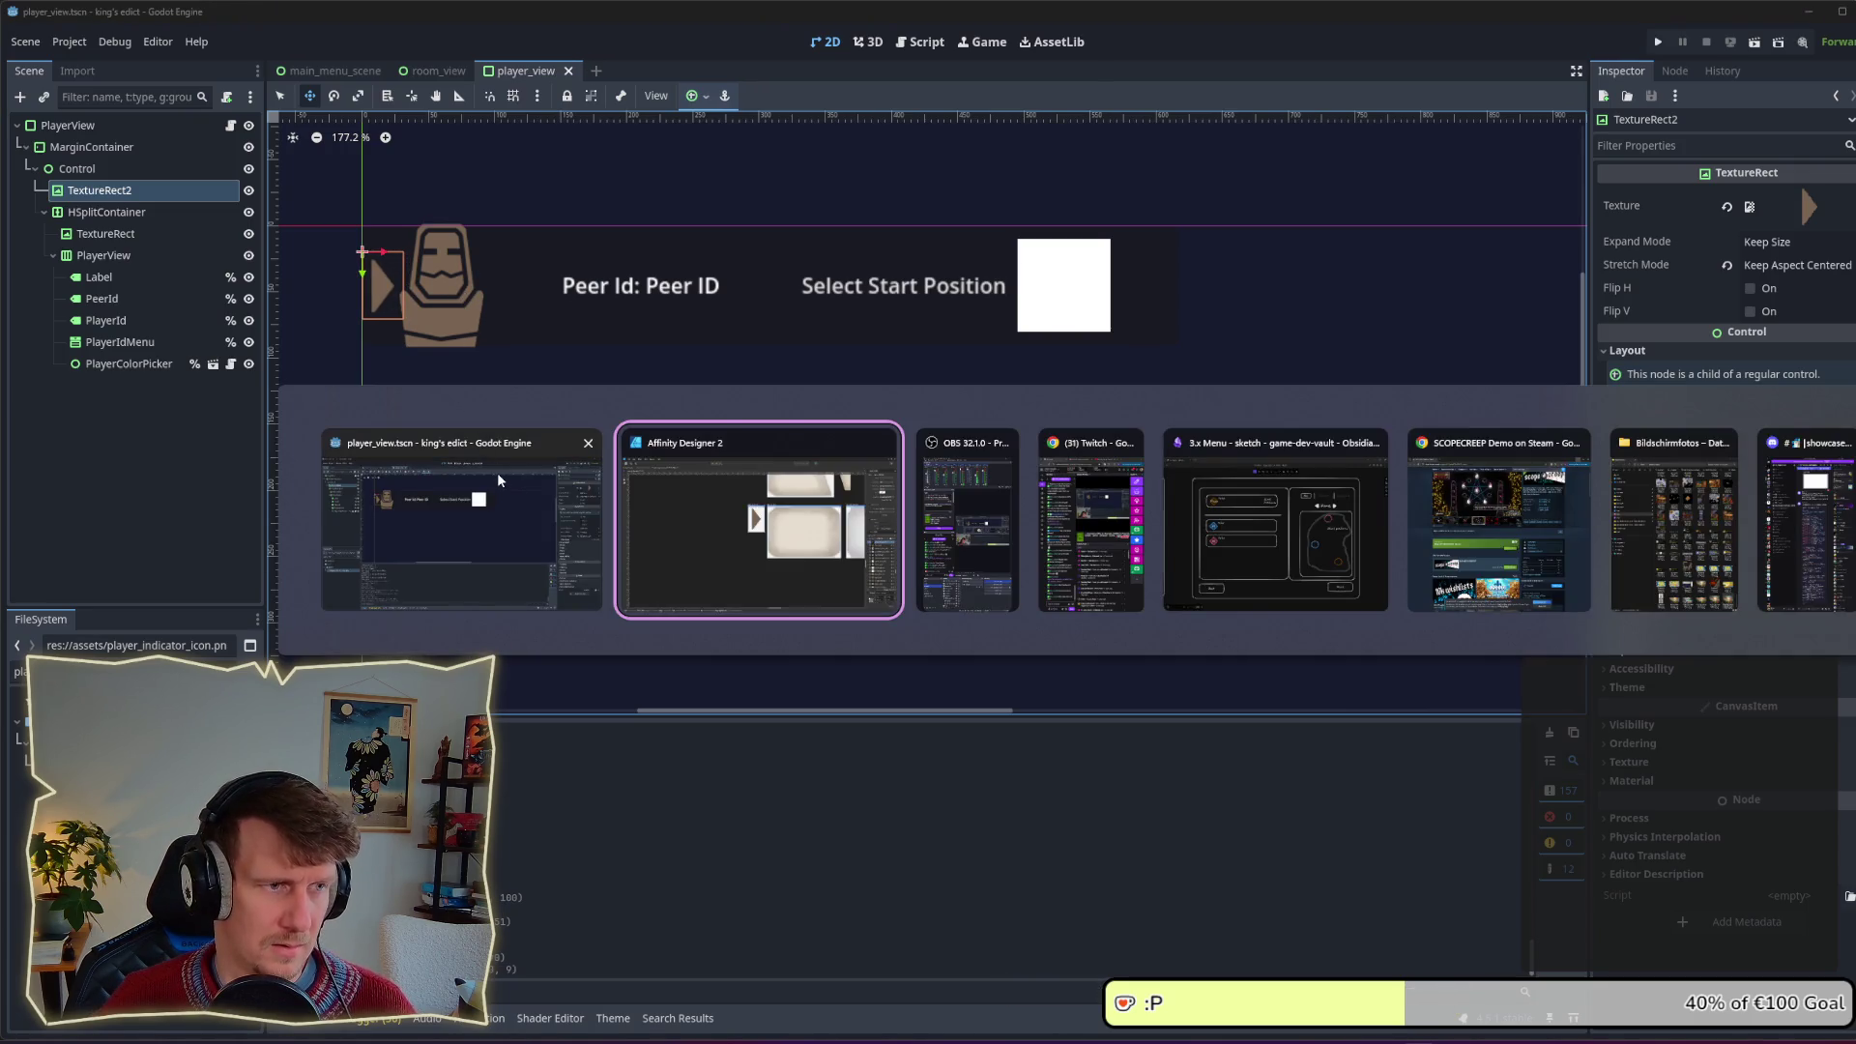
{"action": "left_click", "coordinate": [493, 481]}
Step: Run the game, enter a multiplayer room and pick sacred_mountain to check the arrow beside the portrait
{"action": "left_click", "coordinate": [1657, 42]}
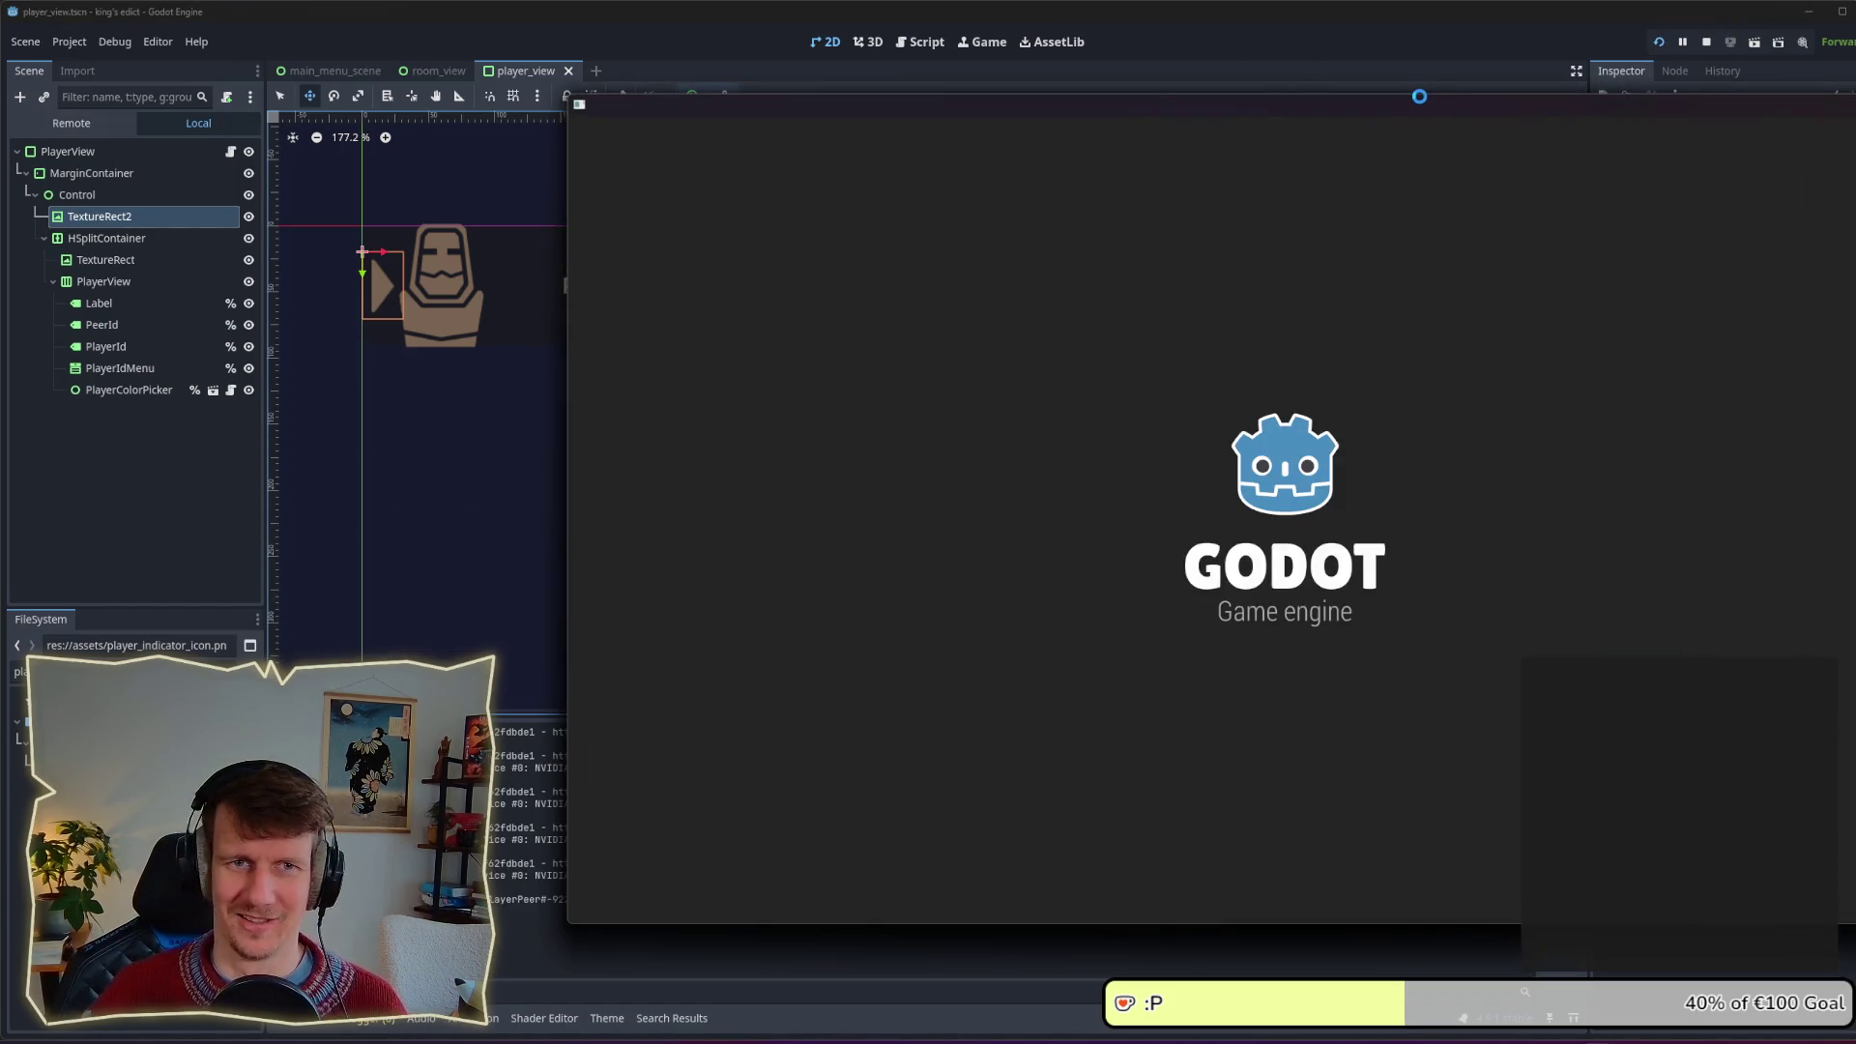
{"action": "left_click", "coordinate": [1470, 582]}
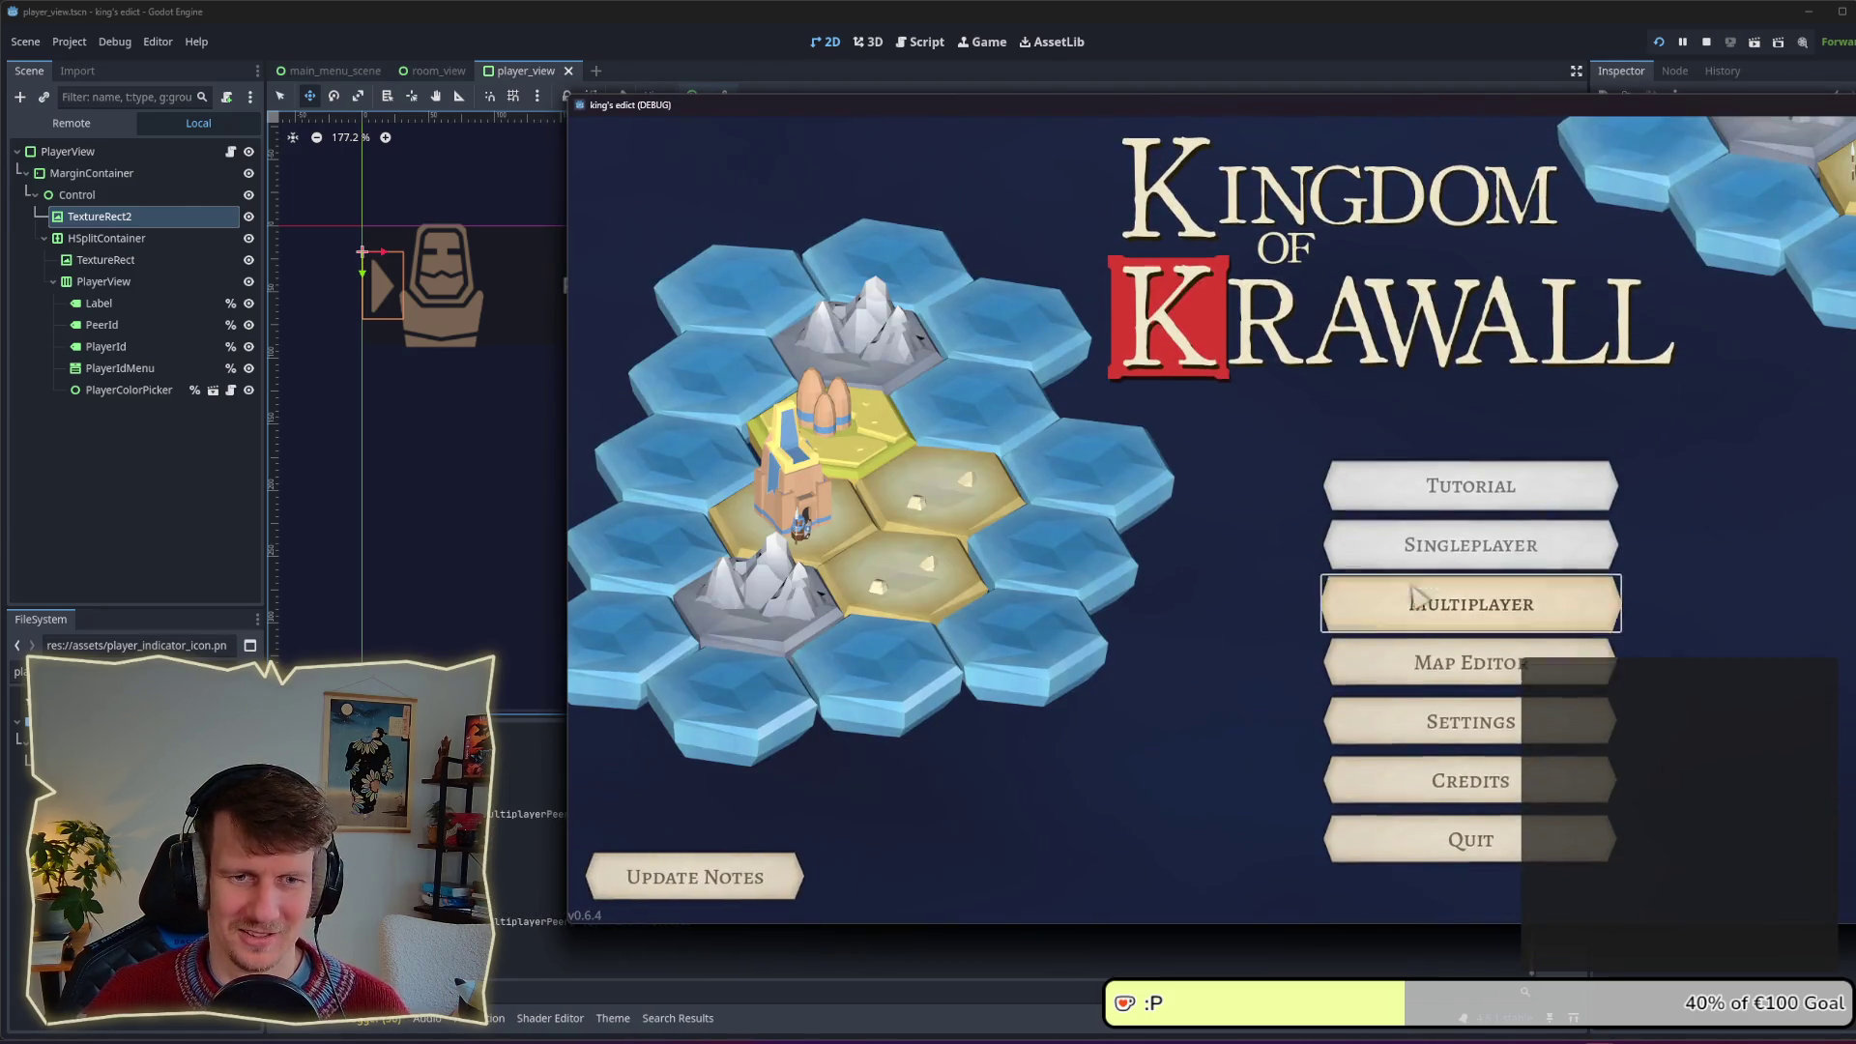
{"action": "left_click", "coordinate": [1822, 882]}
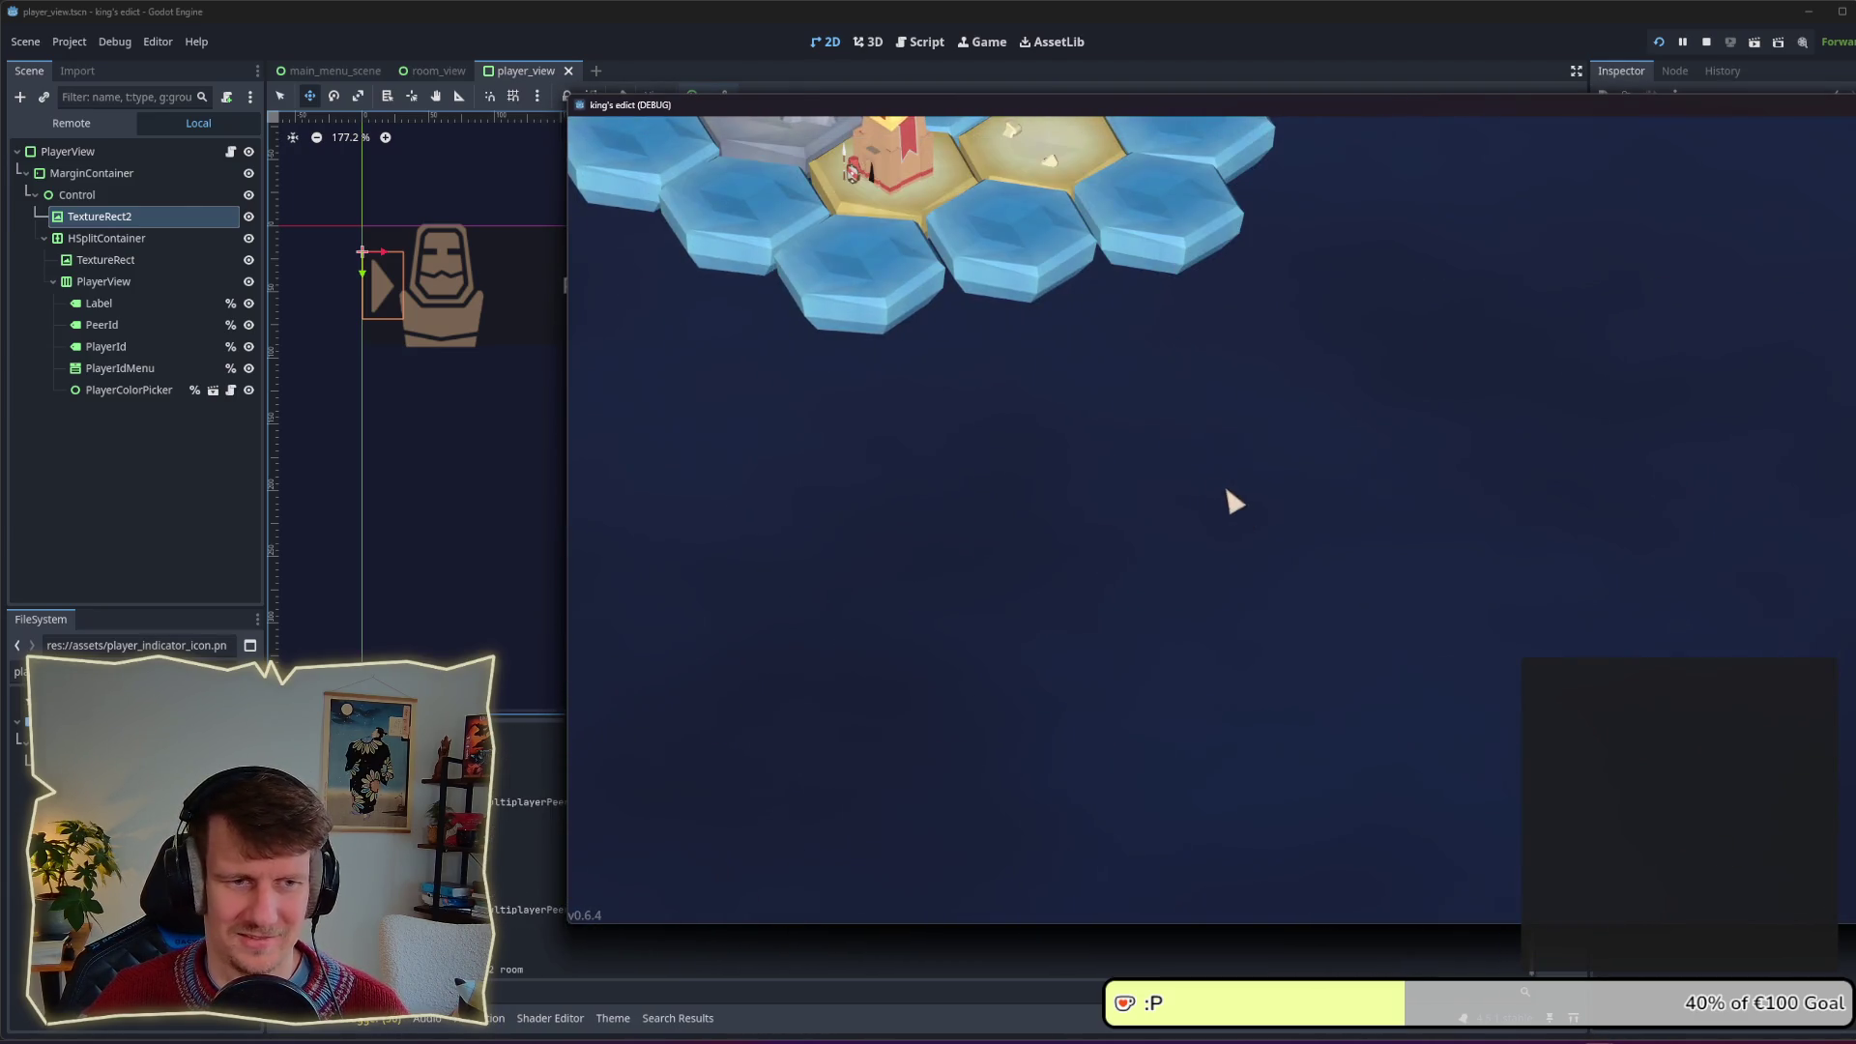
{"action": "left_click", "coordinate": [1383, 164]}
{"action": "left_click", "coordinate": [1333, 294]}
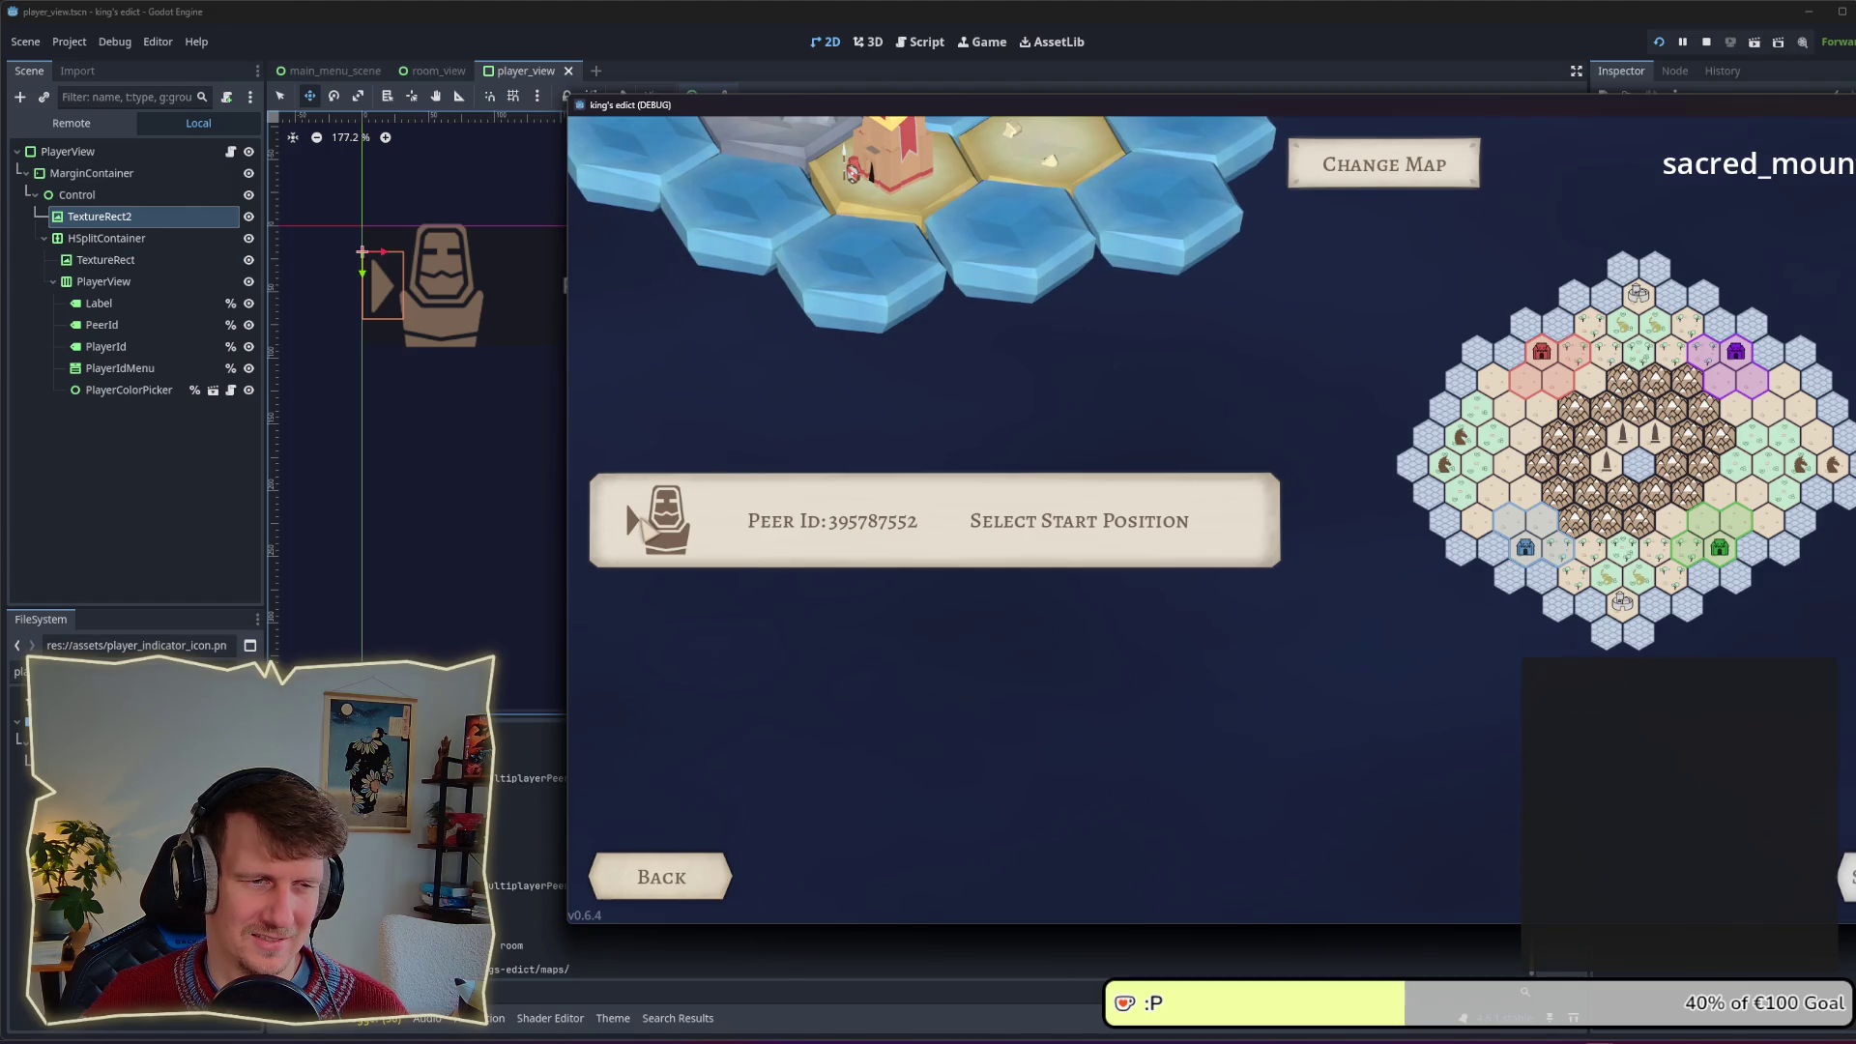
{"action": "left_click", "coordinate": [172, 443]}
{"action": "left_click", "coordinate": [116, 152]}
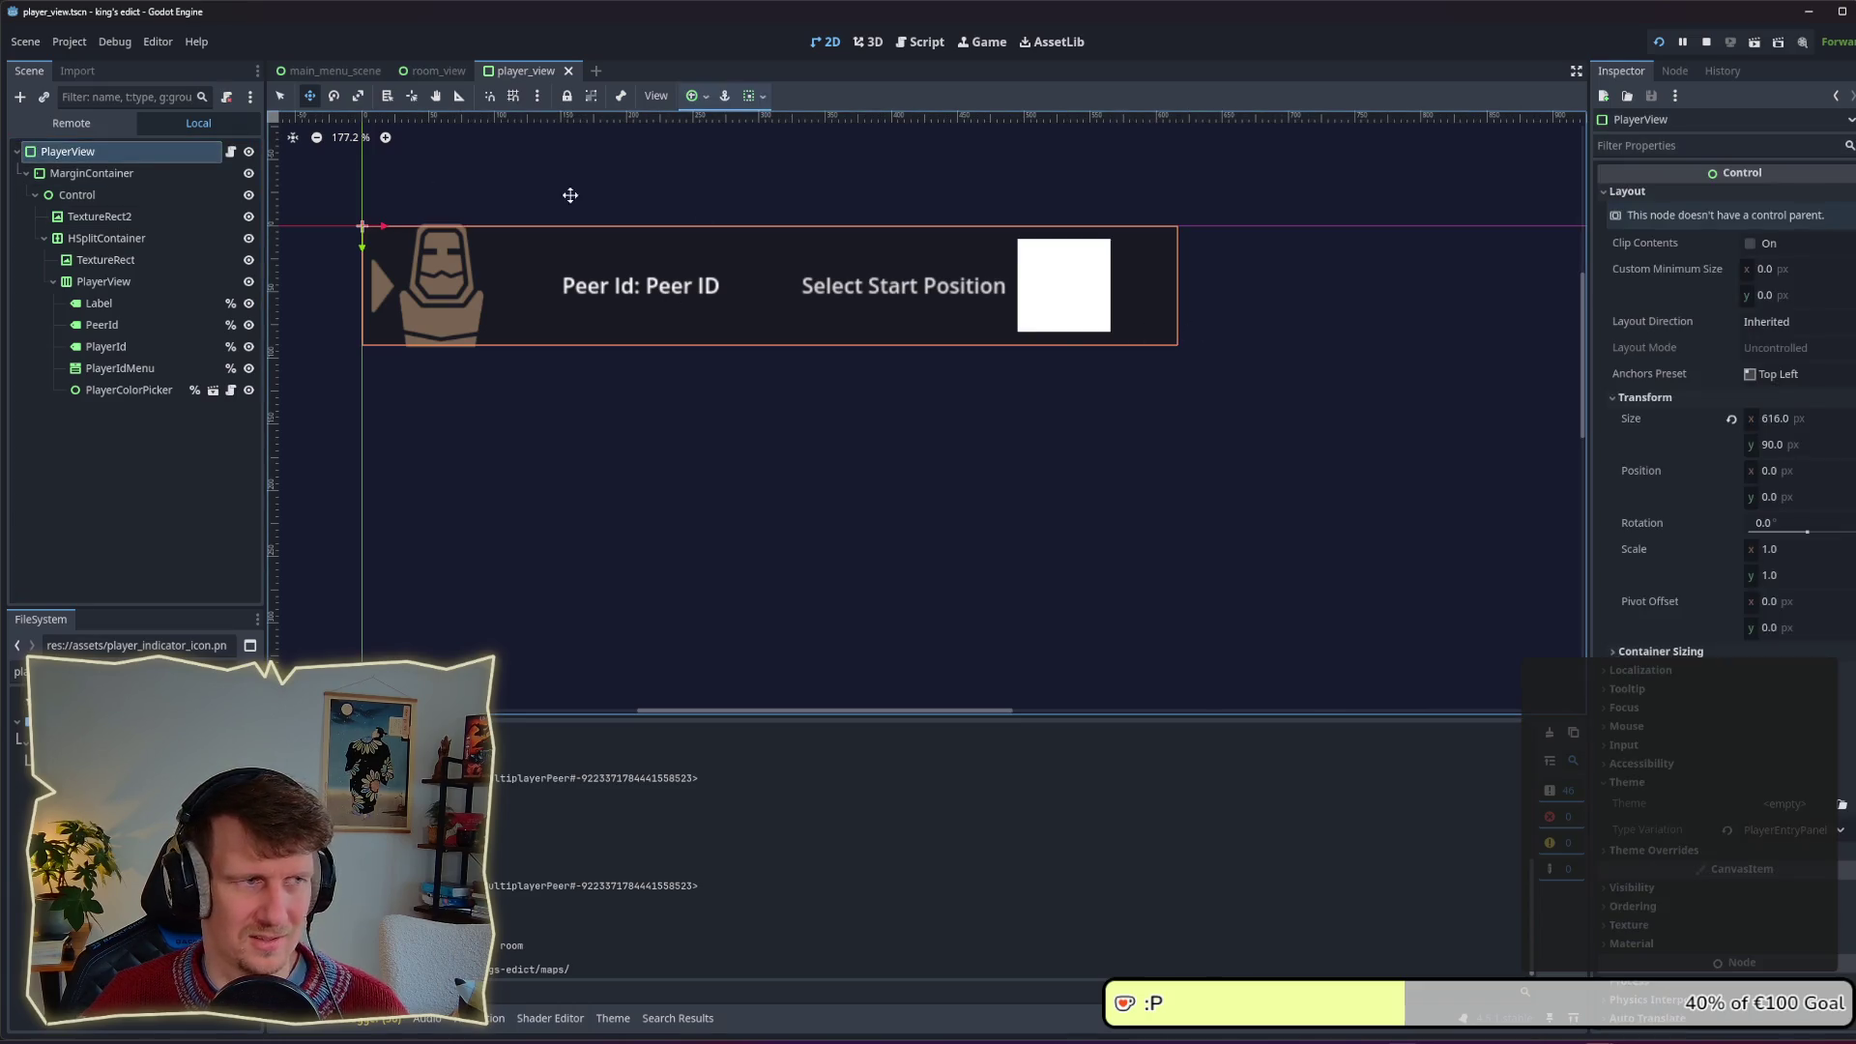
Step: Widen the PlayerView row to 800 px and compare with the running game
{"action": "left_click", "coordinate": [279, 95]}
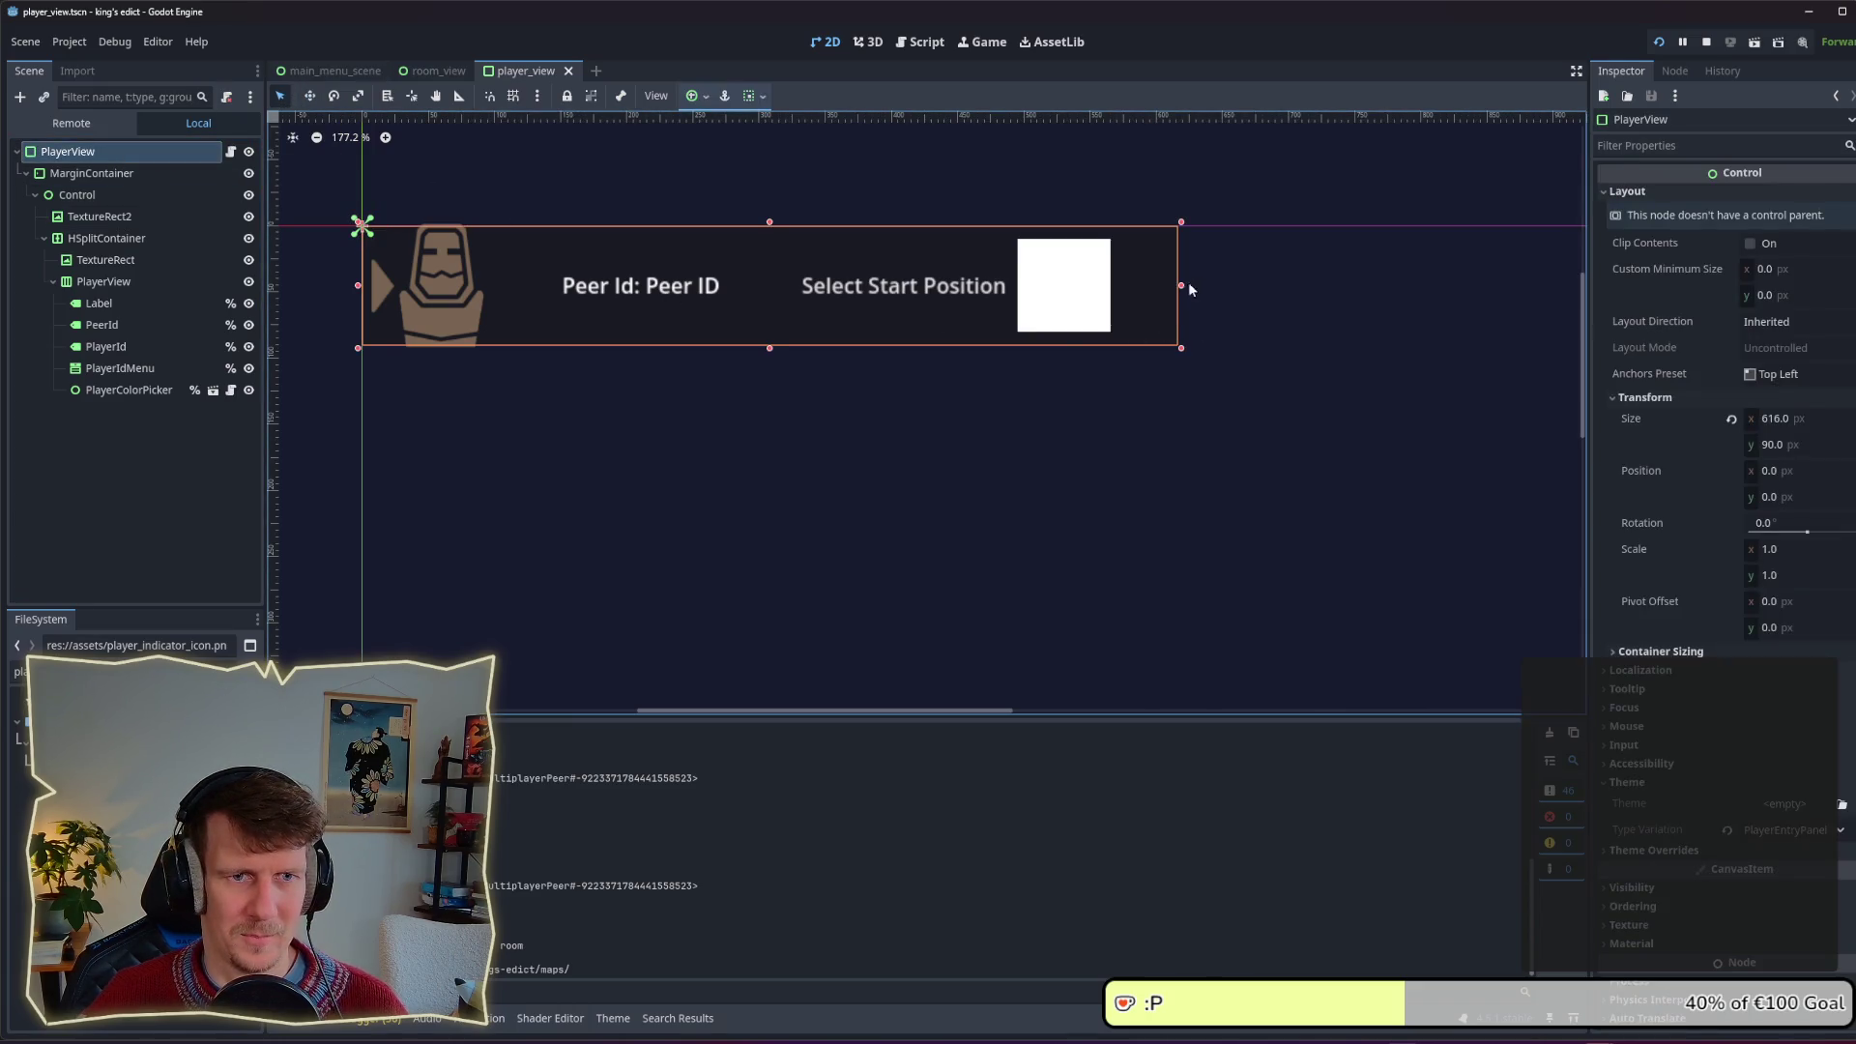
{"action": "left_click_drag", "start_coordinate": [1182, 286], "coordinate": [1425, 286]}
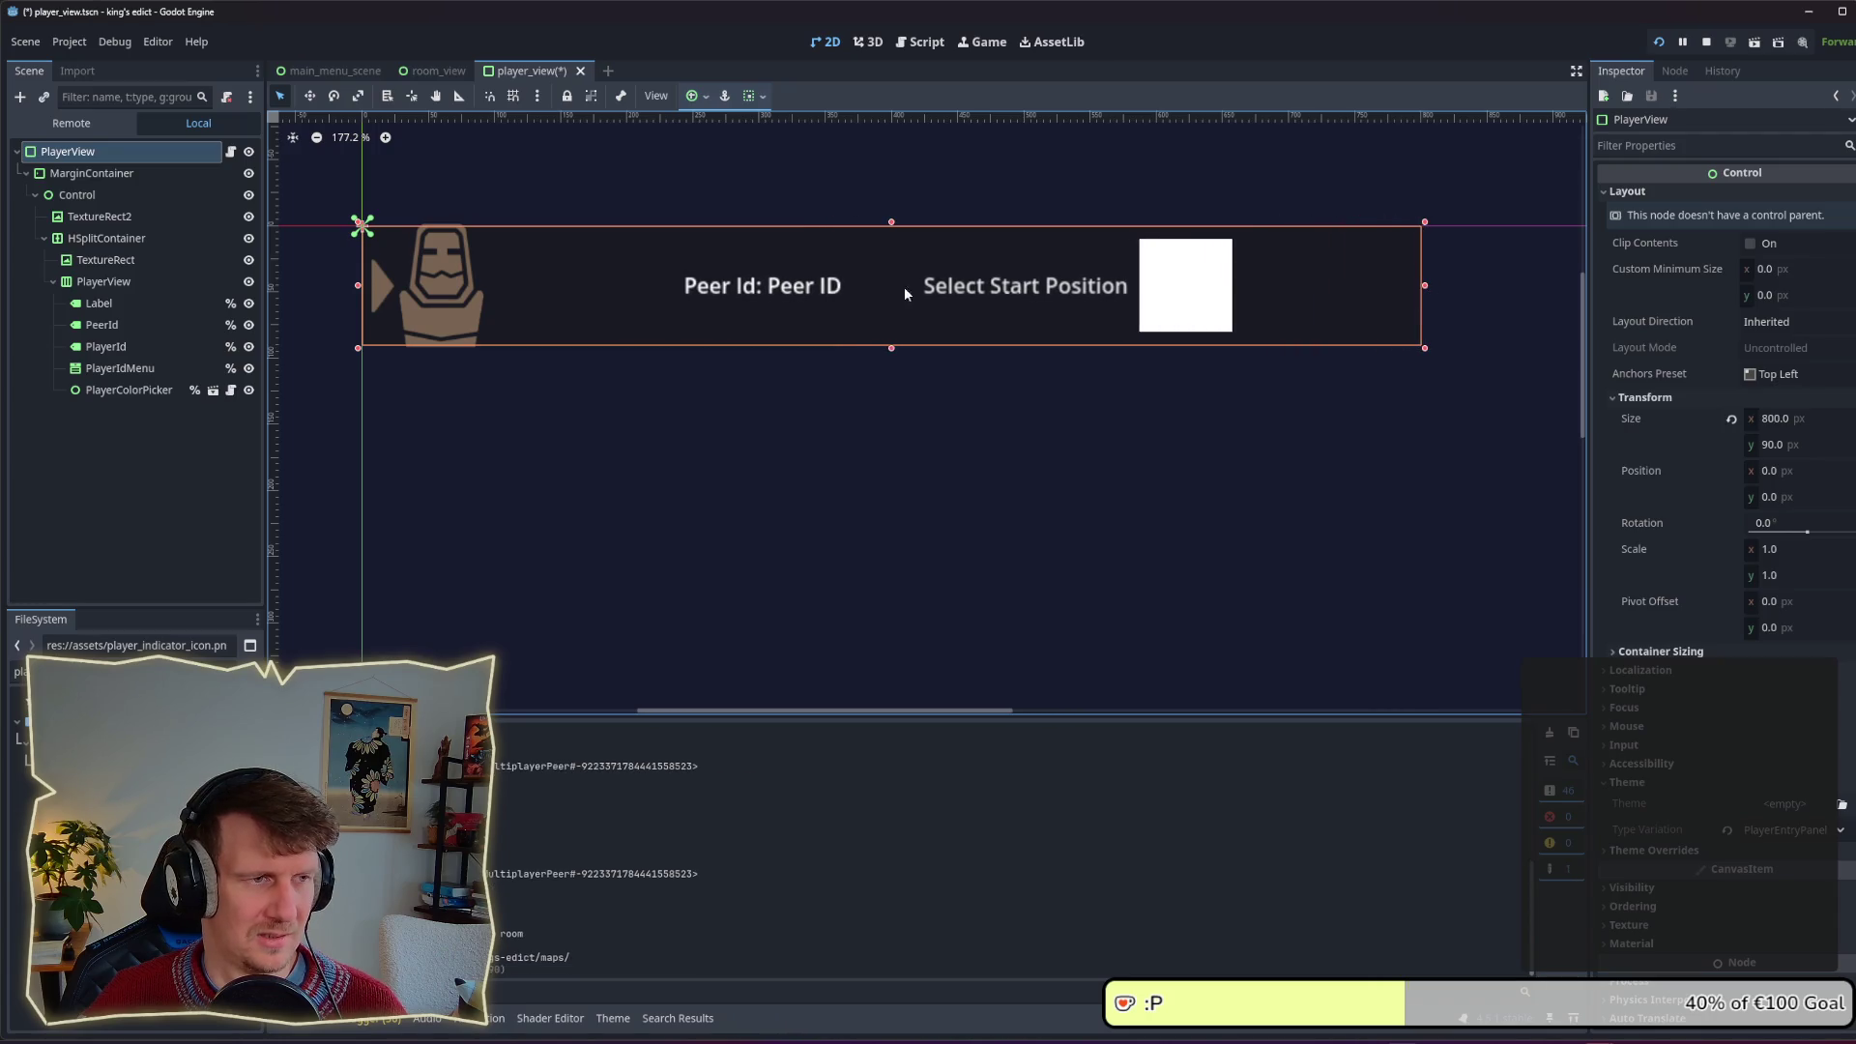
{"action": "left_click", "coordinate": [463, 290]}
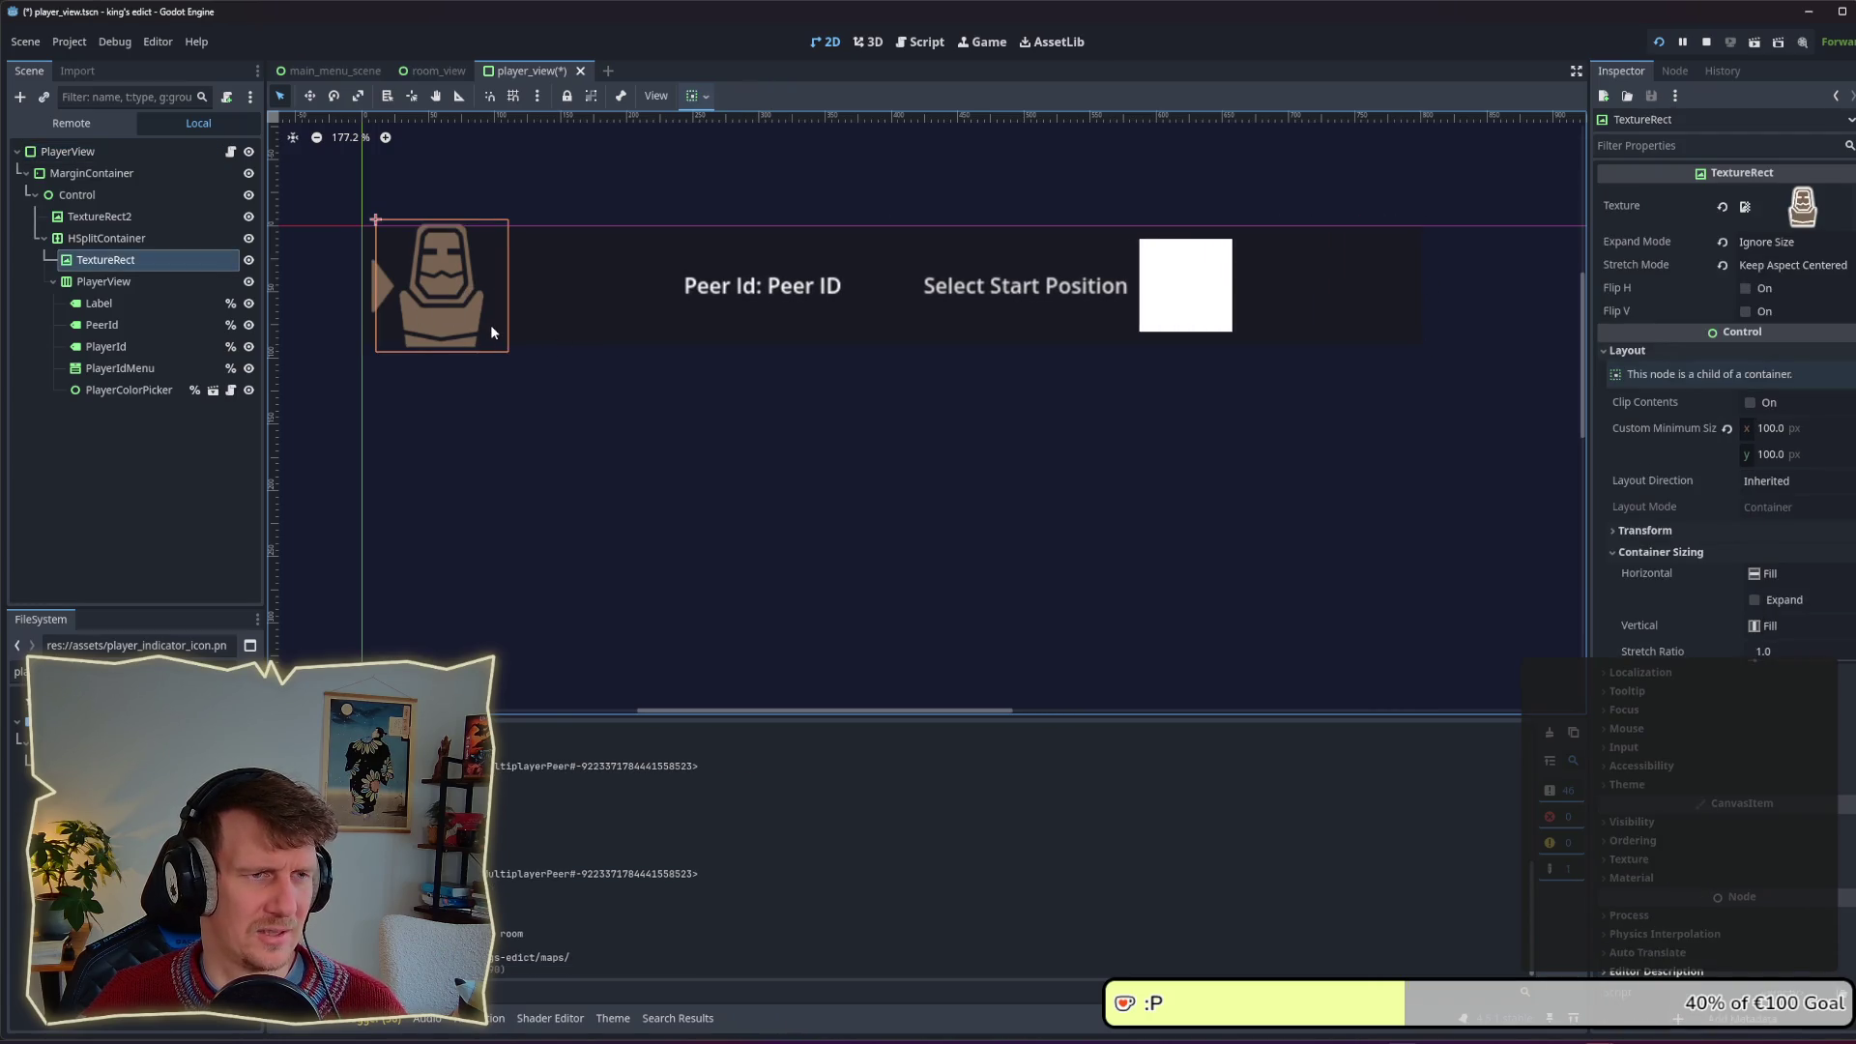
{"action": "key", "text": "alt+Tab"}
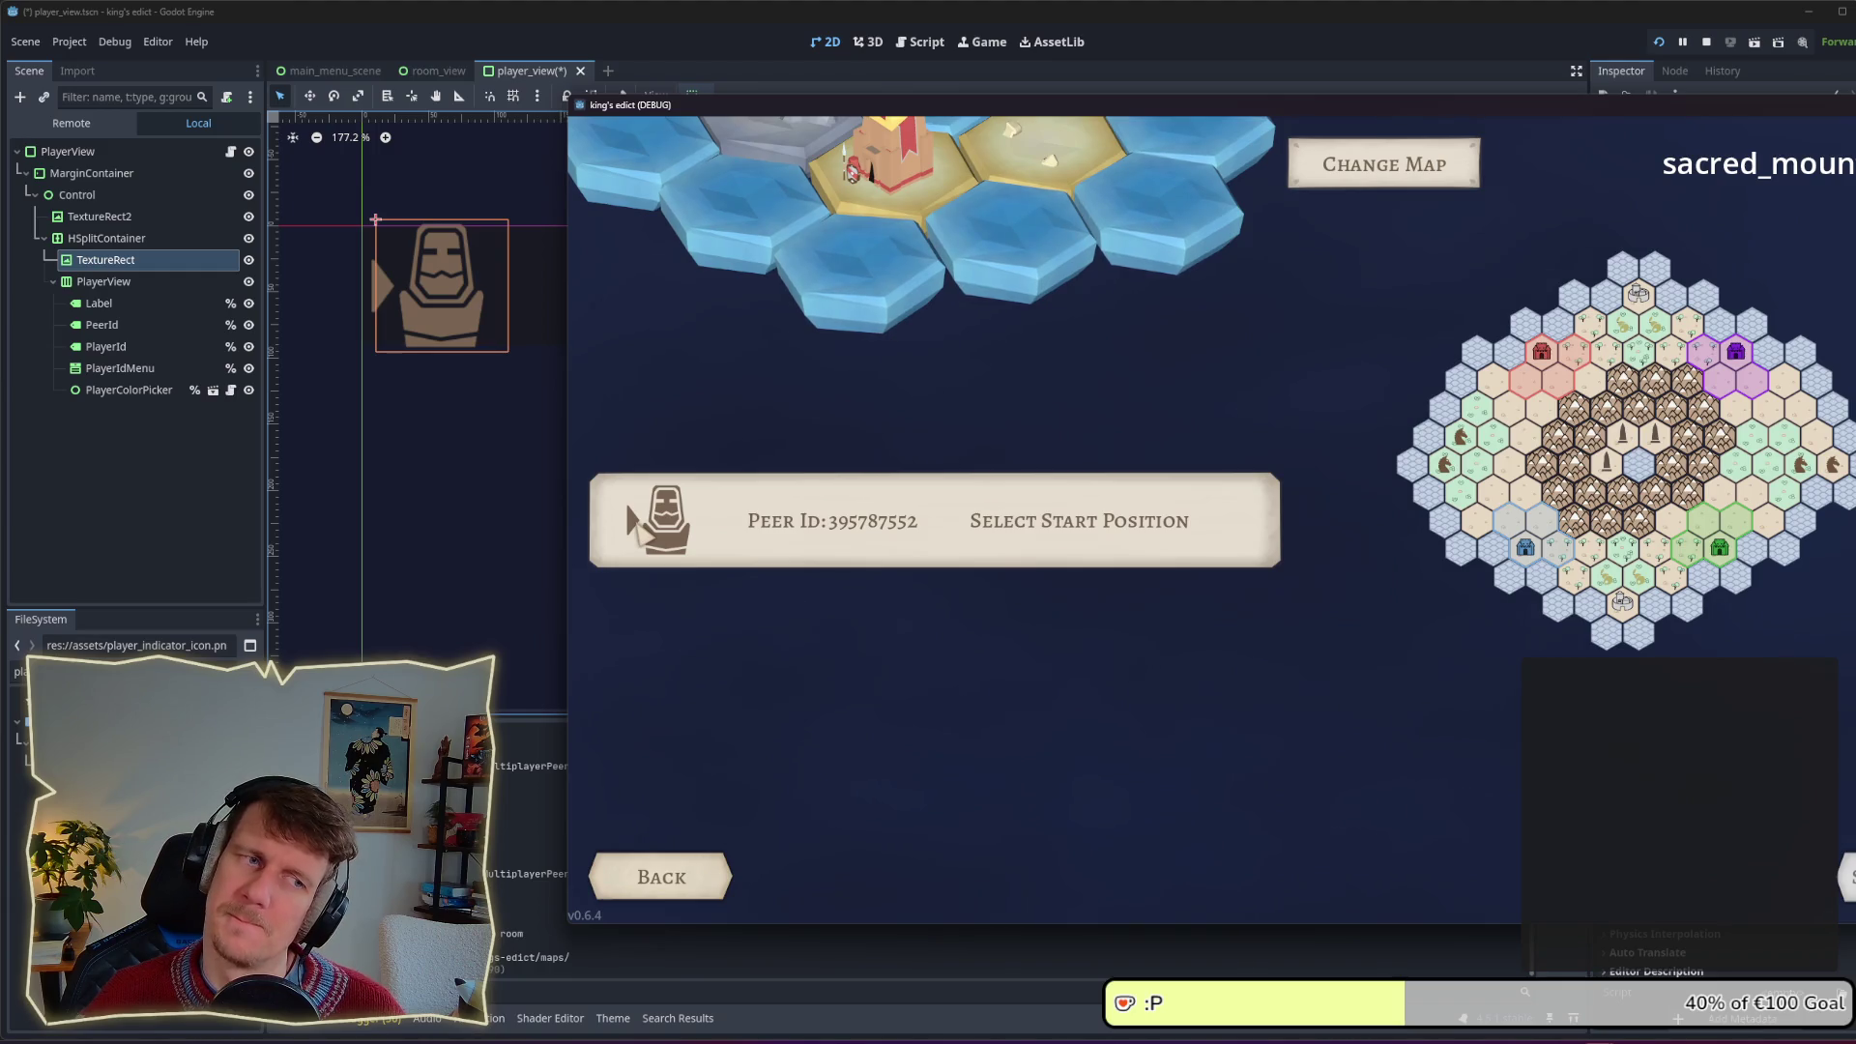
Step: Narrow the PlayerView row slightly and check the running game again
{"action": "left_click", "coordinate": [423, 488]}
{"action": "scroll", "coordinate": [1131, 369], "scroll_direction": "down", "scroll_amount": 2}
{"action": "scroll", "coordinate": [1090, 369], "scroll_direction": "down", "scroll_amount": 2}
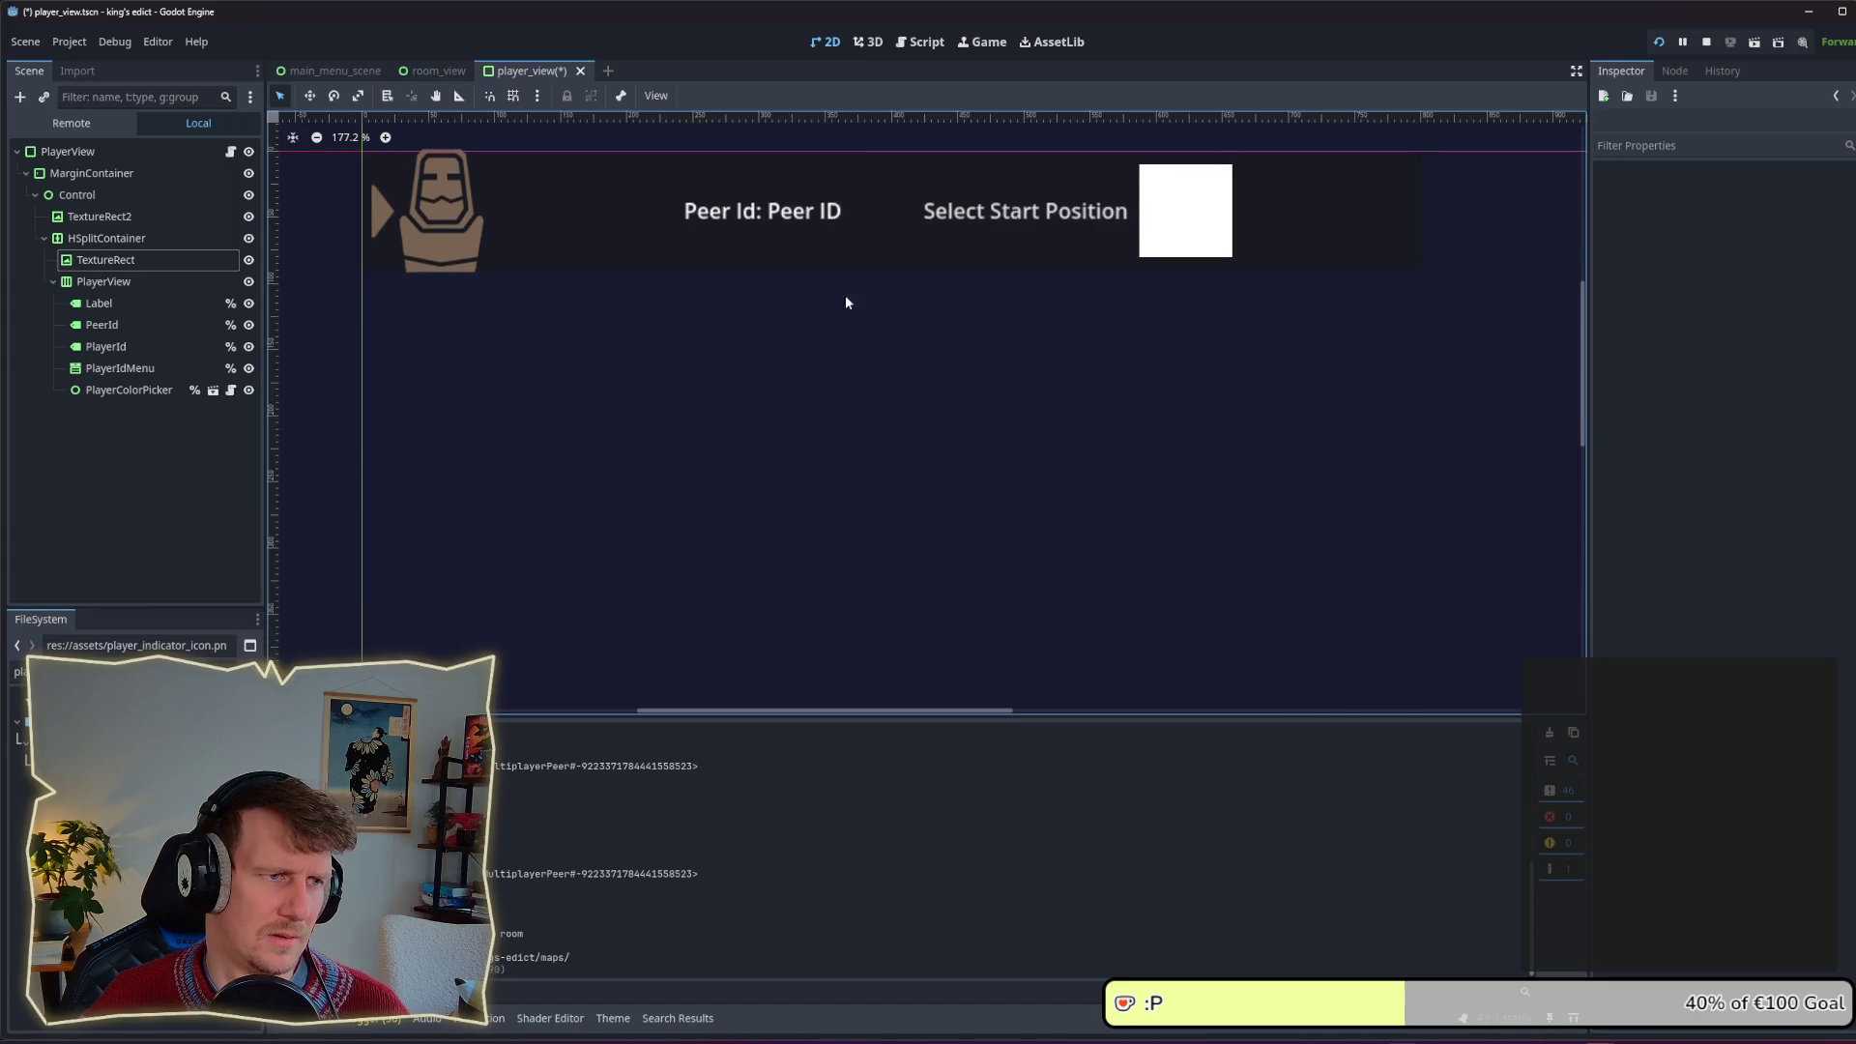
{"action": "left_click", "coordinate": [851, 259]}
{"action": "mouse_move", "coordinate": [1425, 278]}
{"action": "left_mouse_down"}
{"action": "mouse_move", "coordinate": [1520, 340]}
{"action": "mouse_move", "coordinate": [1340, 214]}
{"action": "mouse_move", "coordinate": [996, 222]}
{"action": "mouse_move", "coordinate": [1353, 241]}
{"action": "mouse_move", "coordinate": [1307, 259]}
{"action": "left_mouse_up"}
{"action": "key", "text": "alt+Tab"}
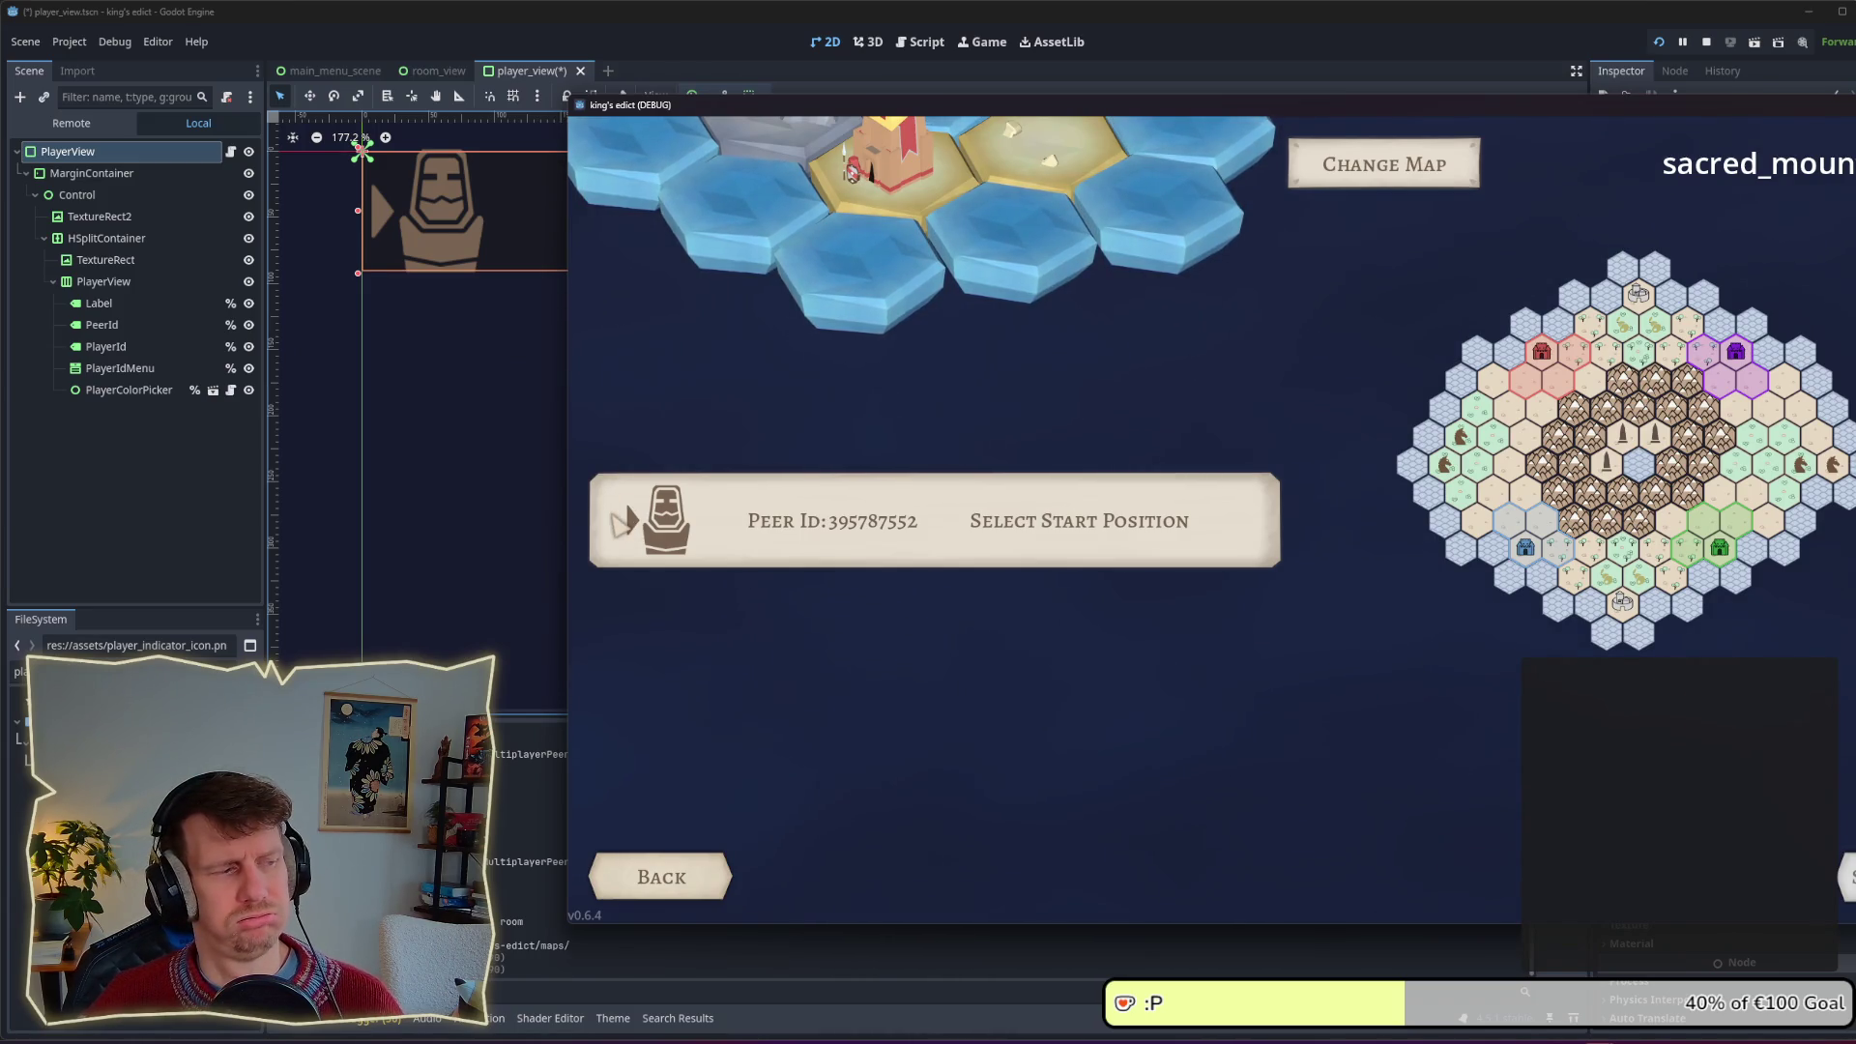
{"action": "left_click", "coordinate": [442, 340]}
Step: Resize HSplitContainer and change its Anchors Preset from Full Rect to Top Left
{"action": "left_click", "coordinate": [76, 178]}
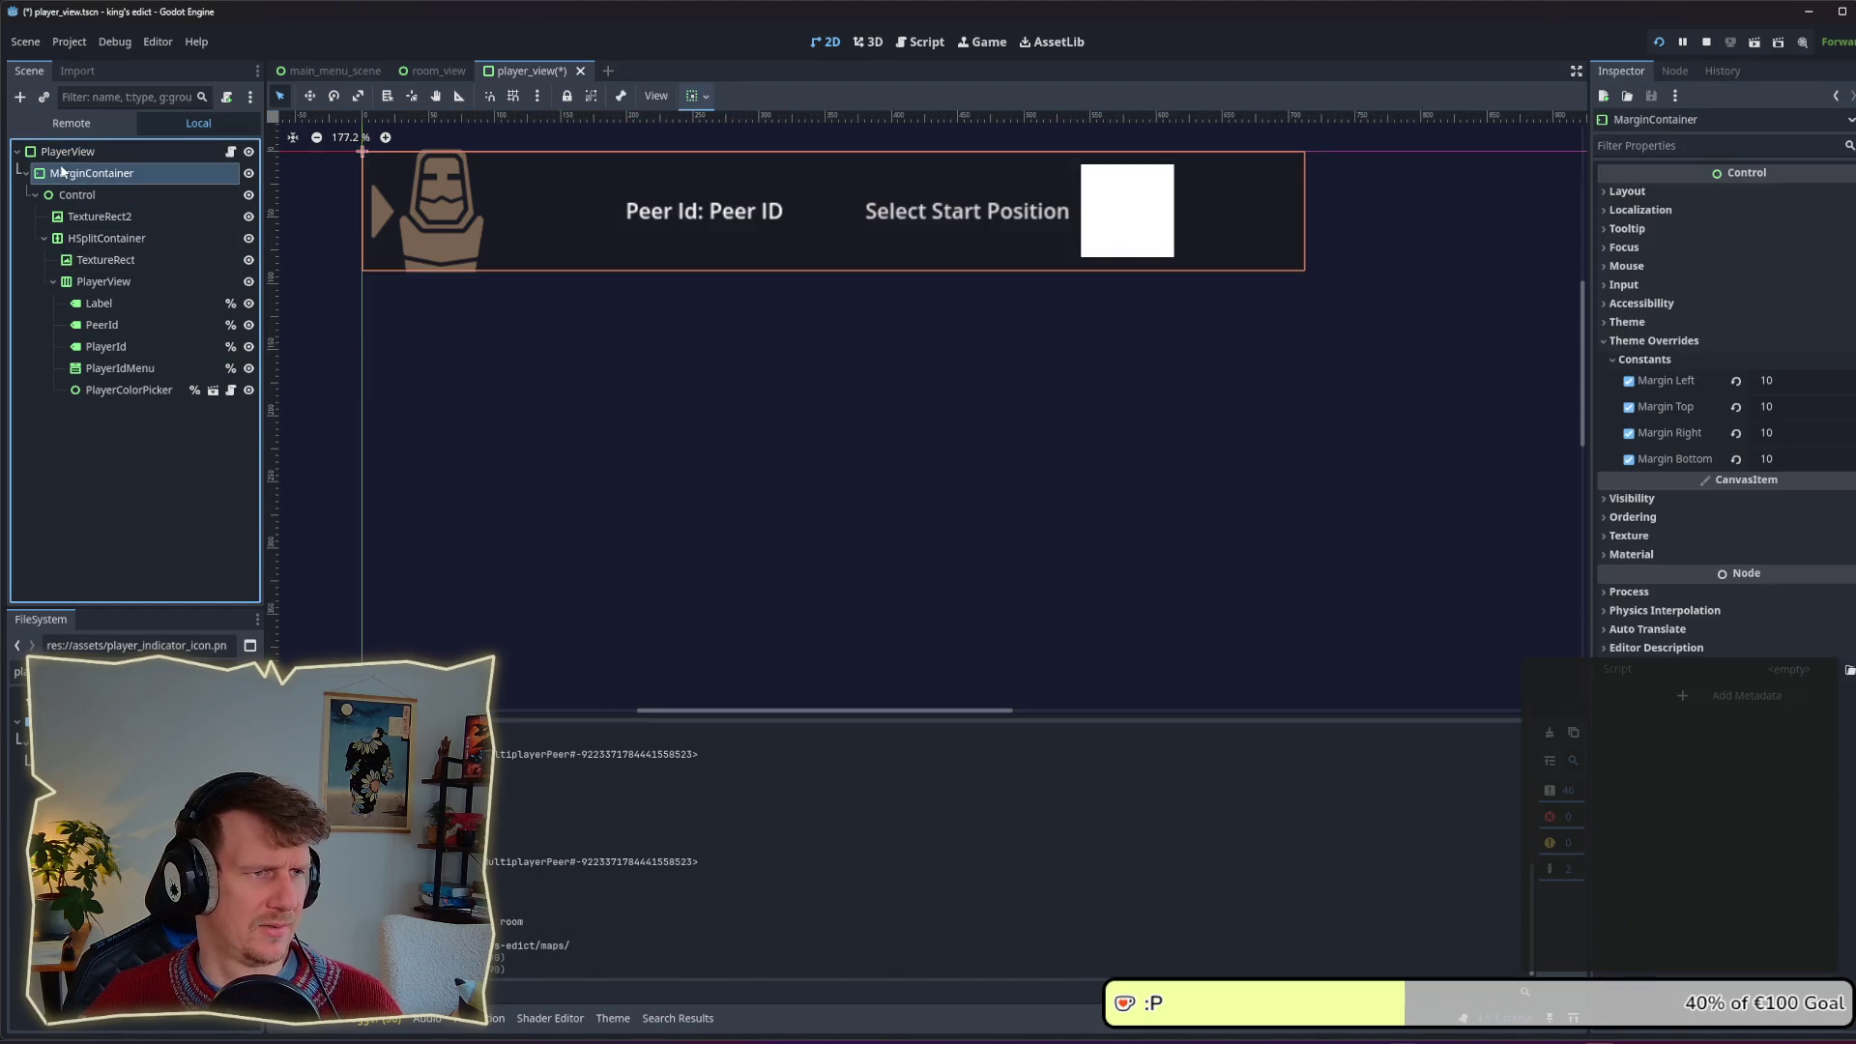
{"action": "left_click", "coordinate": [85, 196]}
{"action": "left_click", "coordinate": [87, 177]}
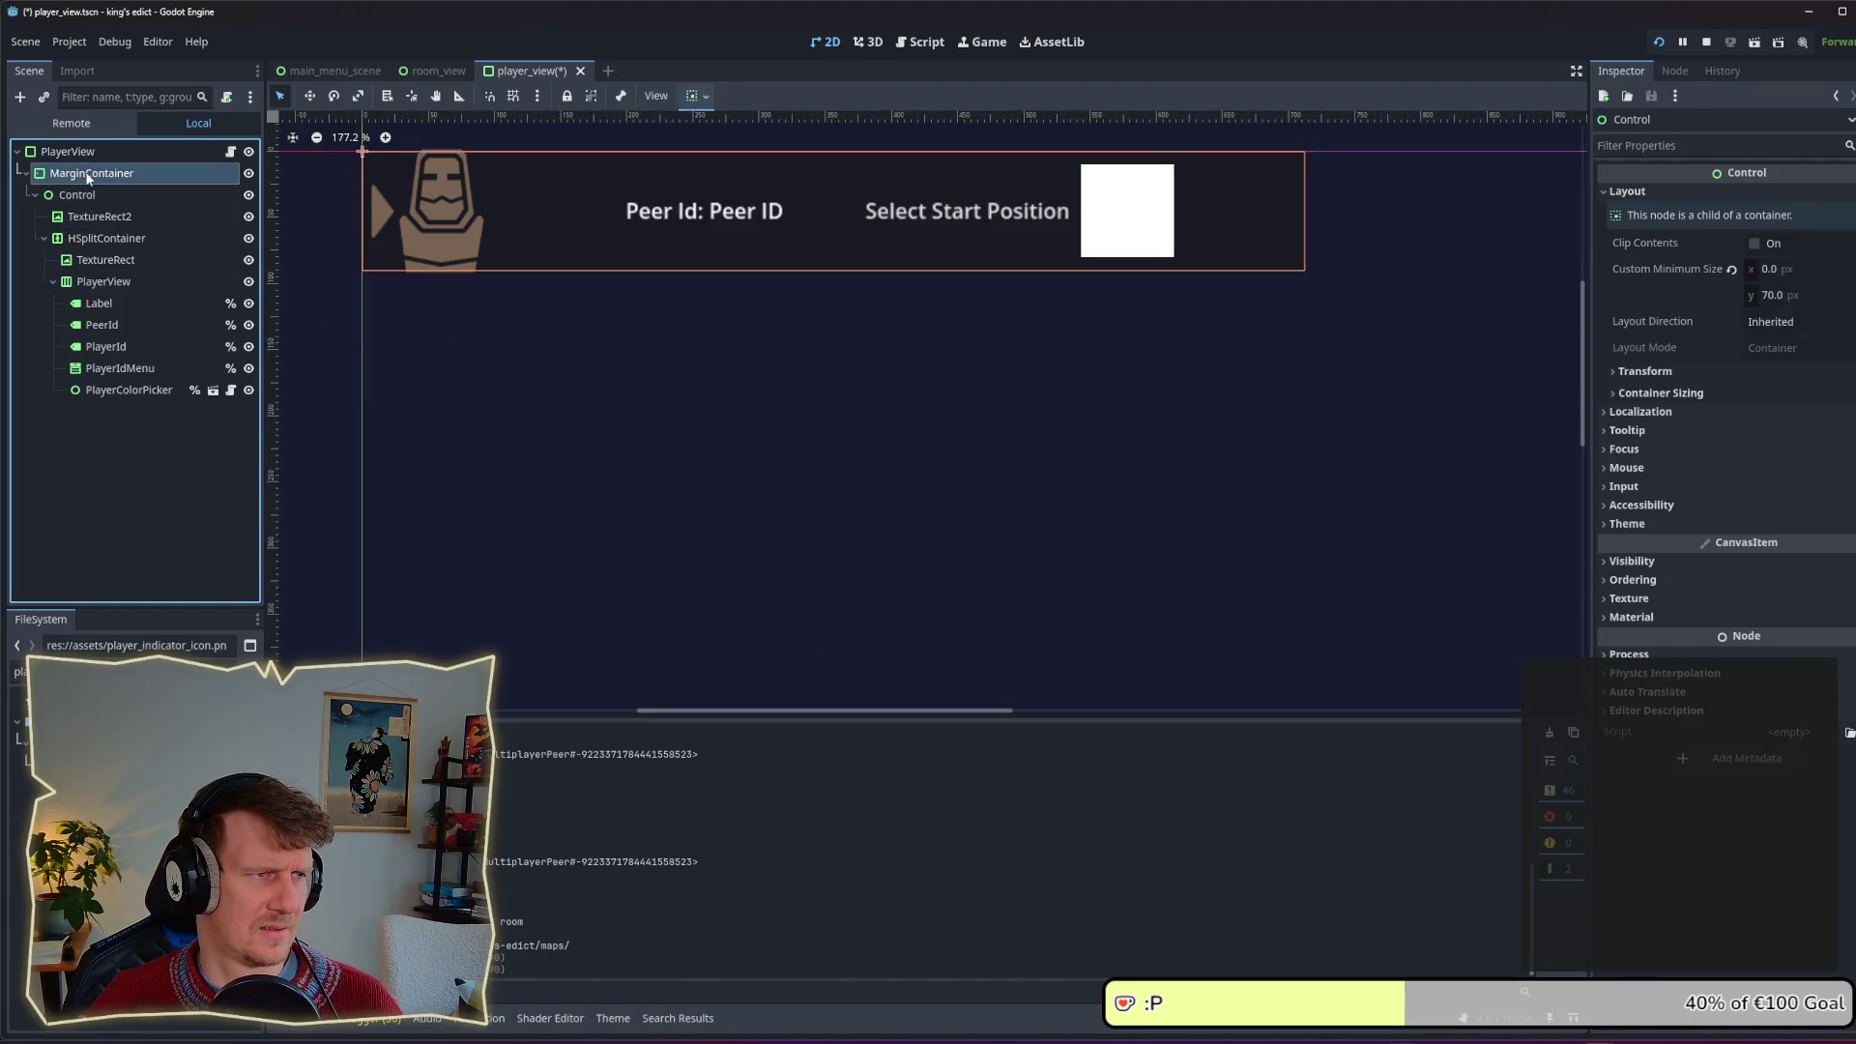
{"action": "left_click", "coordinate": [83, 154]}
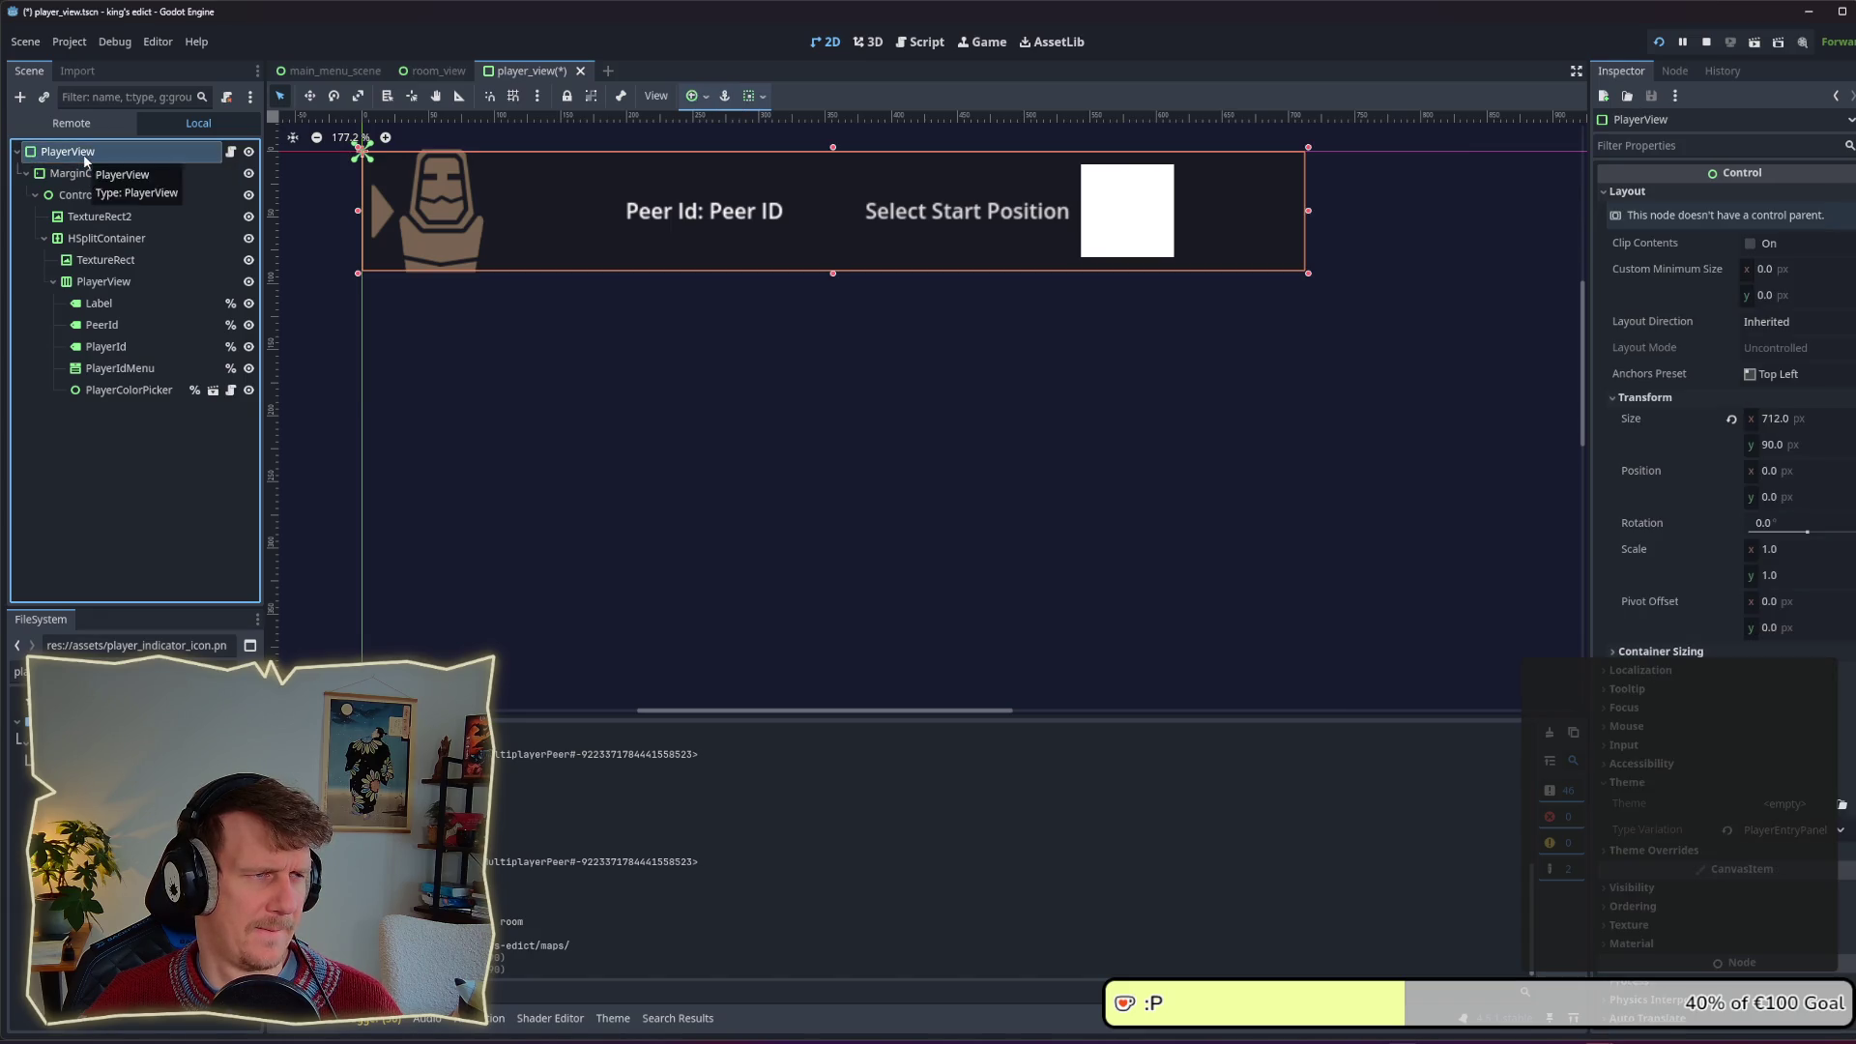
{"action": "left_click", "coordinate": [85, 172]}
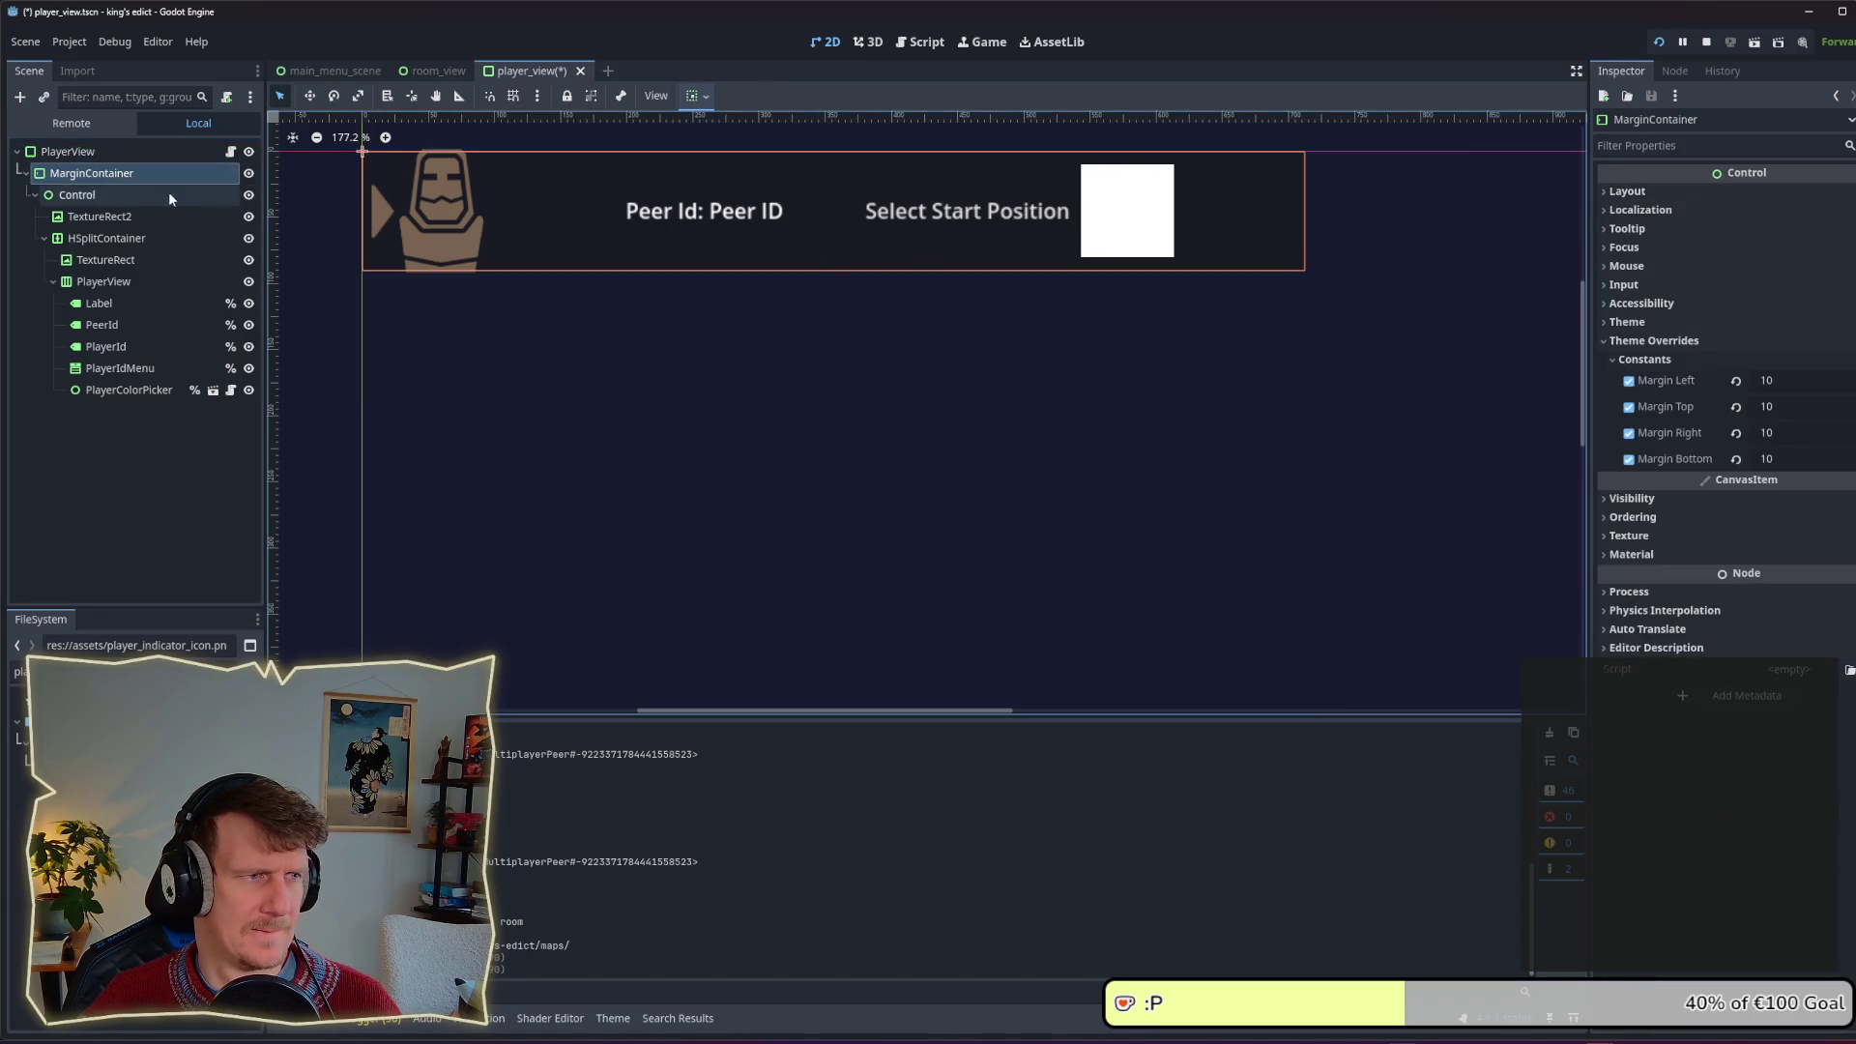
{"action": "left_click", "coordinate": [130, 194]}
{"action": "left_click", "coordinate": [106, 237]}
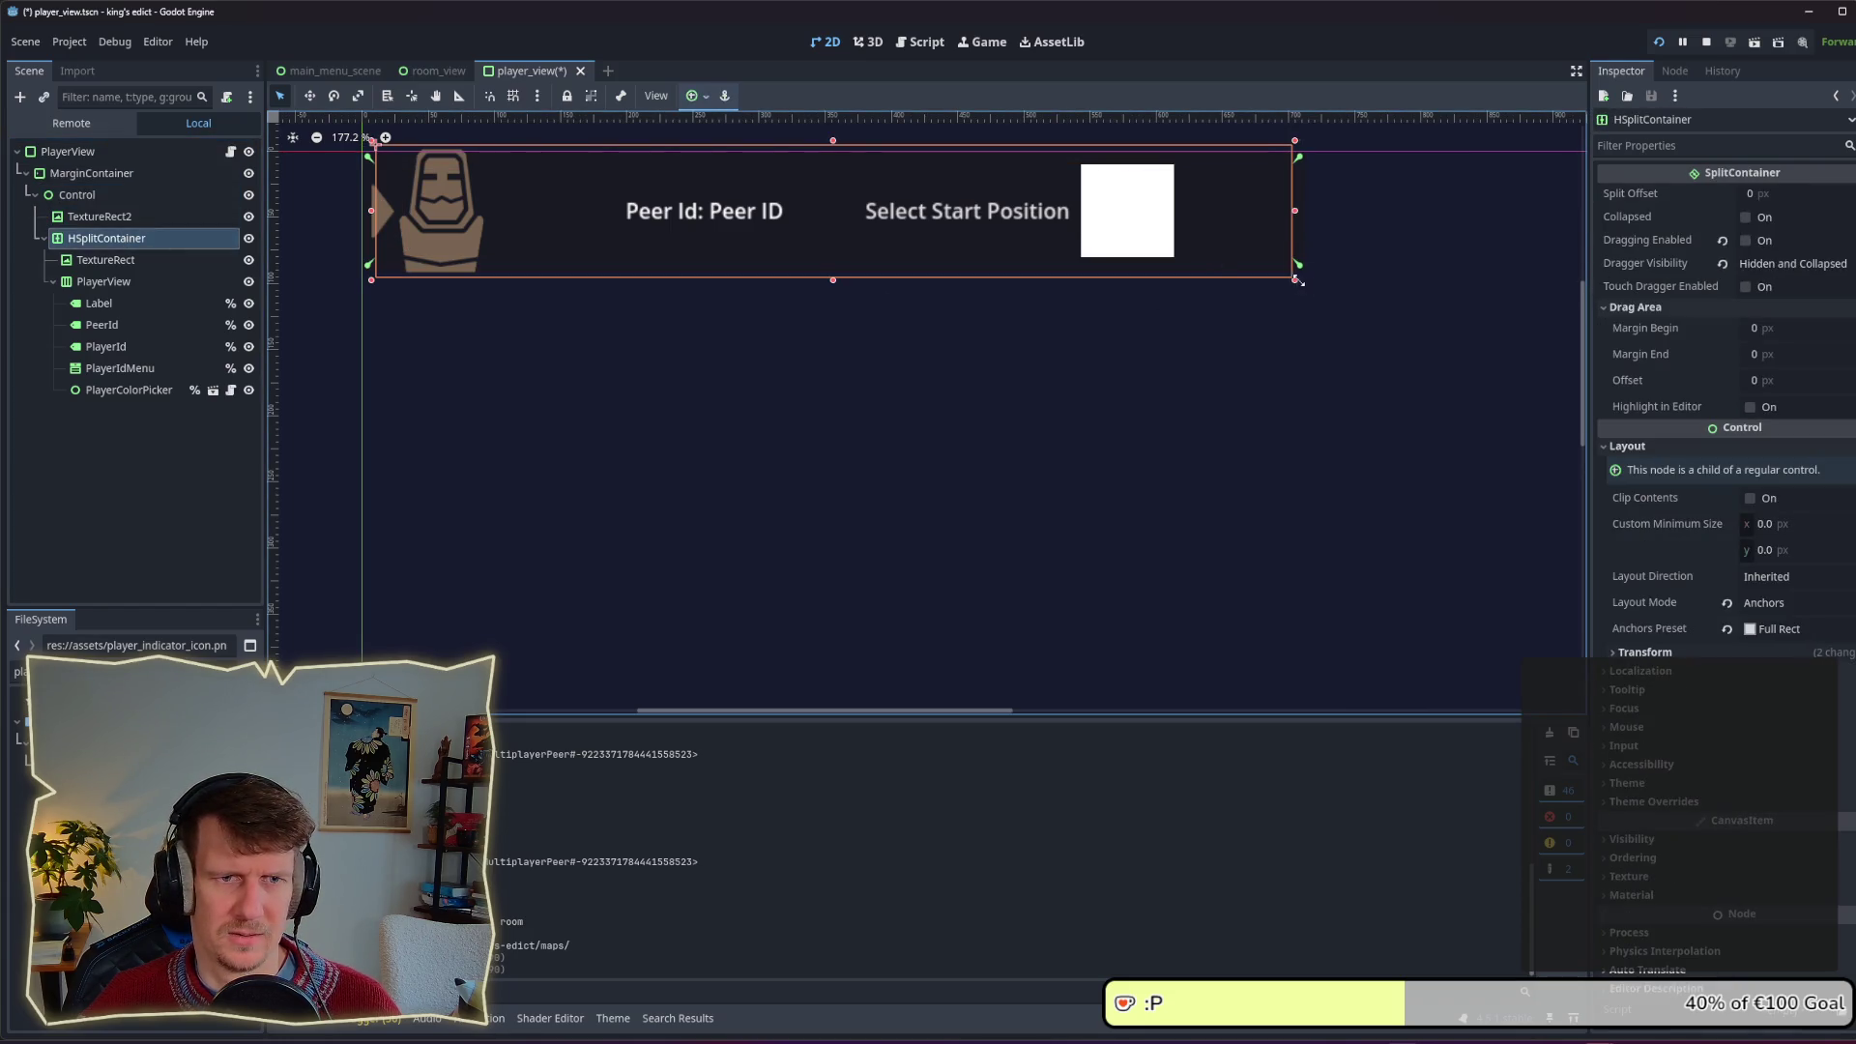
{"action": "mouse_move", "coordinate": [1299, 280]}
{"action": "left_mouse_down"}
{"action": "mouse_move", "coordinate": [1370, 275]}
{"action": "mouse_move", "coordinate": [1263, 273]}
{"action": "mouse_move", "coordinate": [1331, 270]}
{"action": "left_mouse_up"}
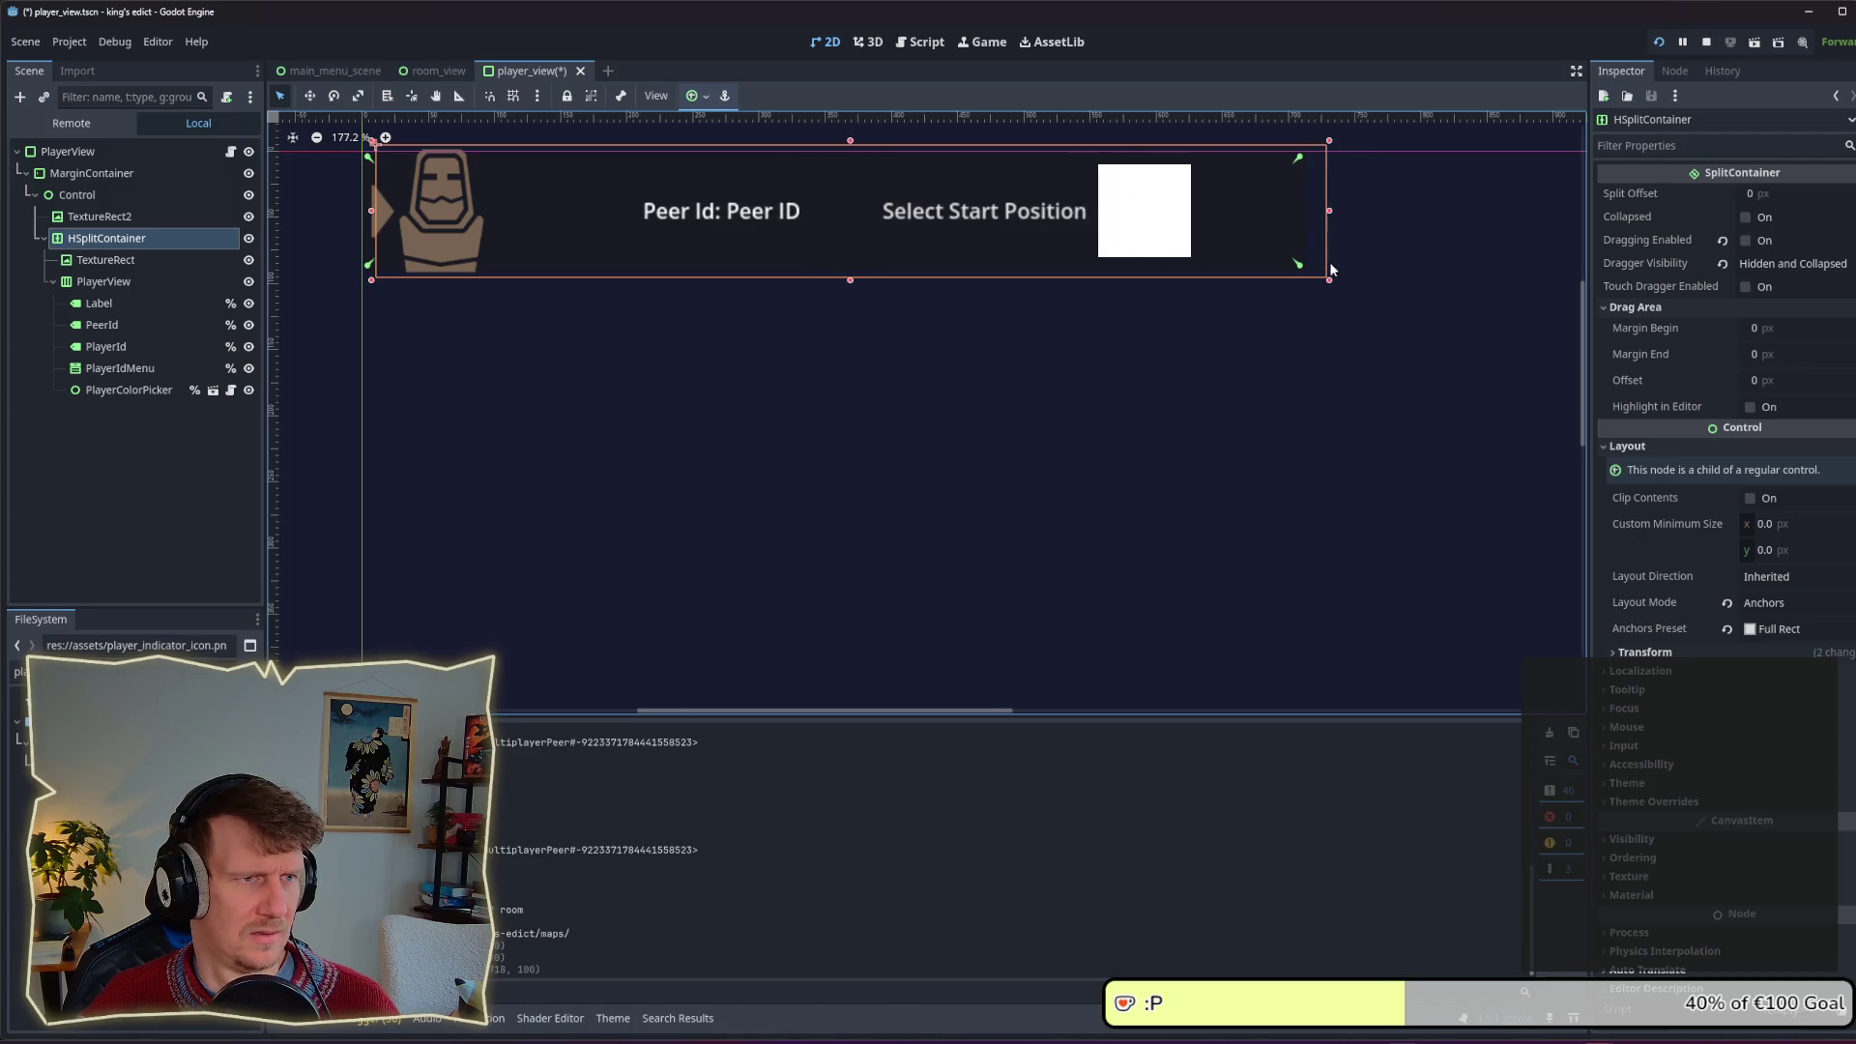
{"action": "left_click", "coordinate": [1675, 654]}
{"action": "left_click", "coordinate": [1774, 628]}
{"action": "left_click", "coordinate": [1735, 633]}
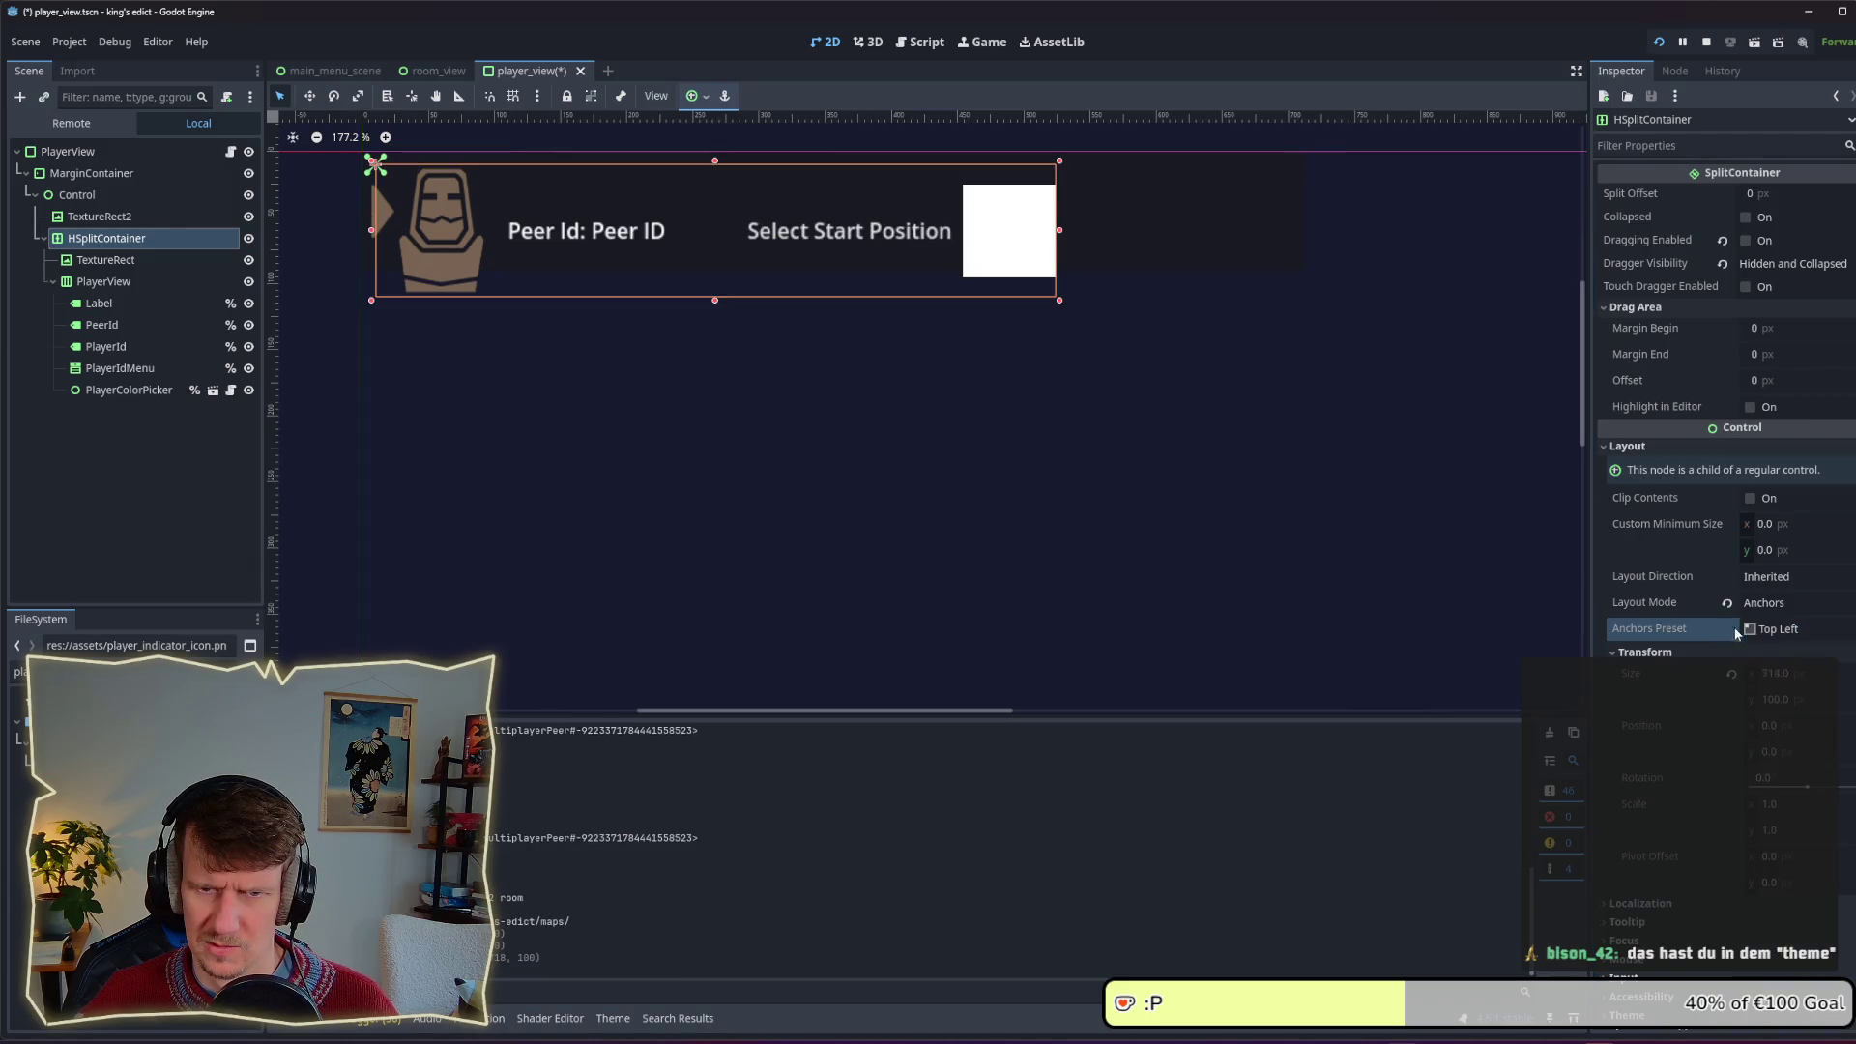